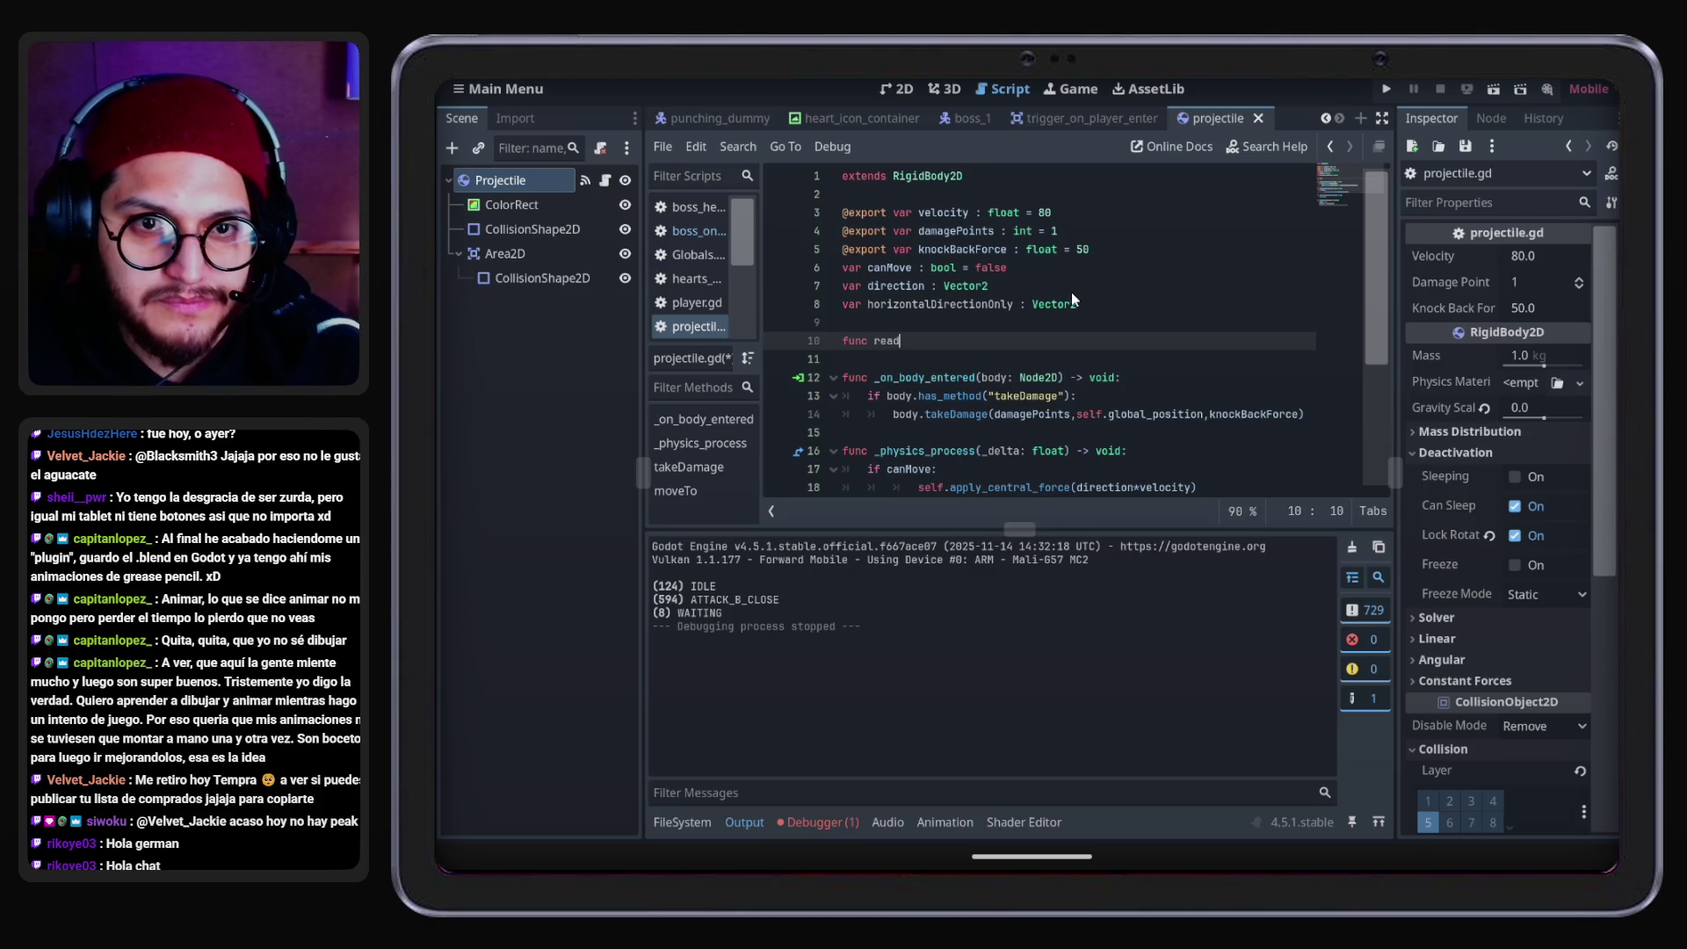
# Add a _ready function that sets horizontalDirectionOnly = Vector2(direction.x,0) on line 11.
pyautogui.press('Return')
pyautogui.press('Return')
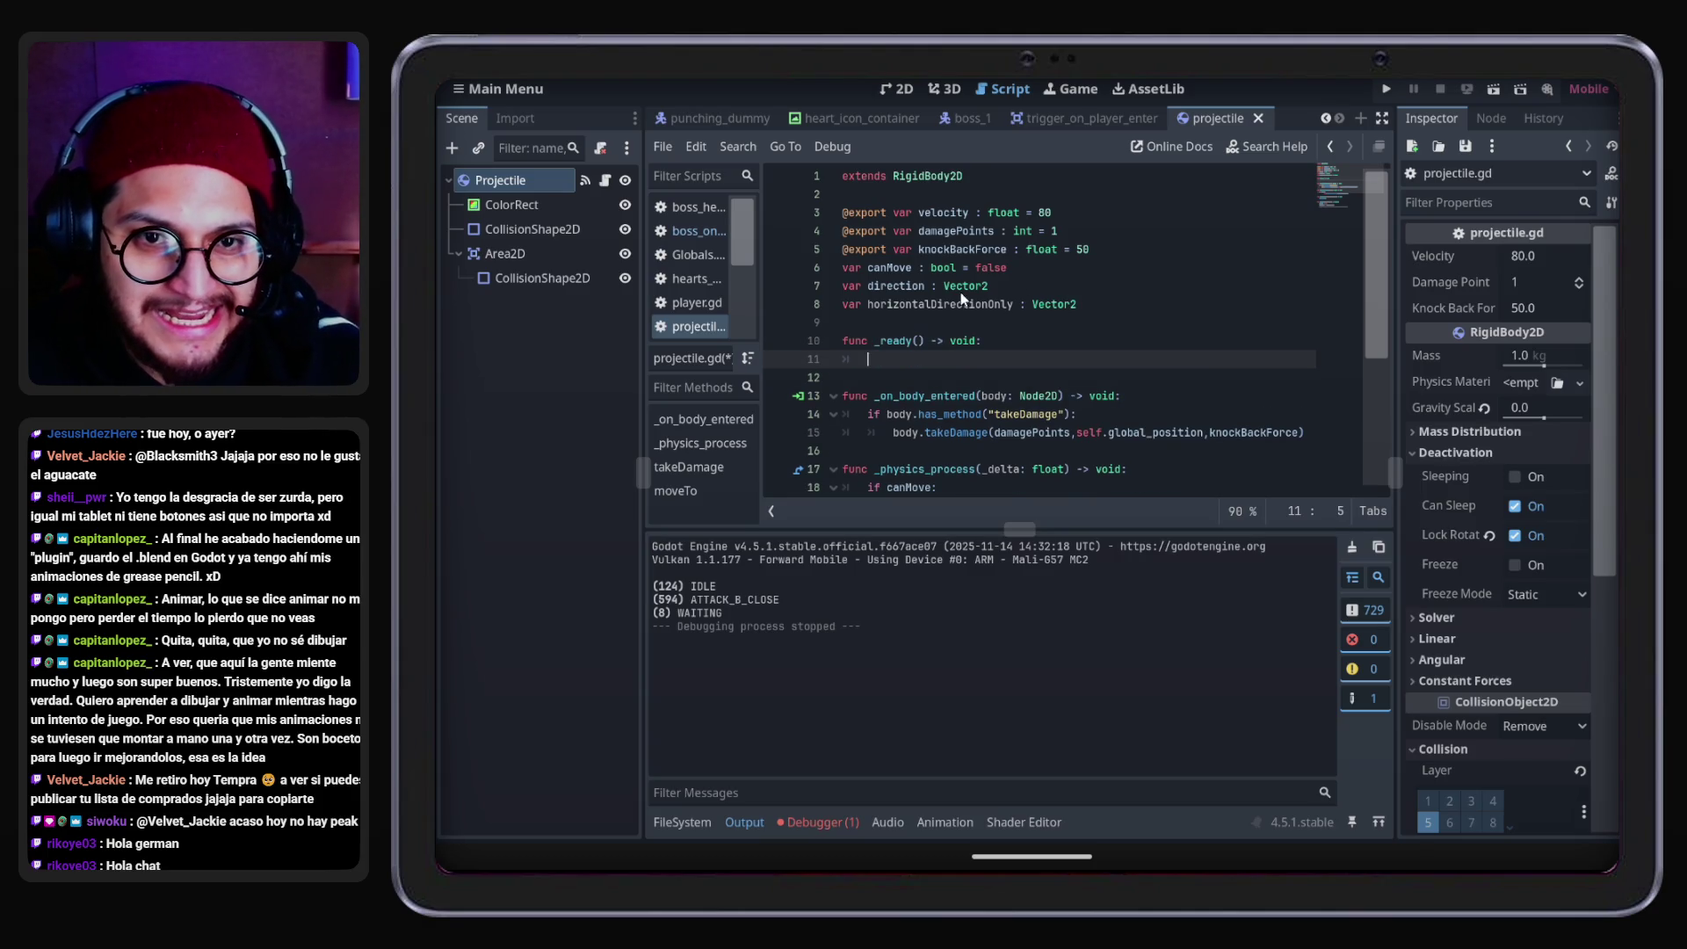
pyautogui.write('horizontalDirectionOnly =')
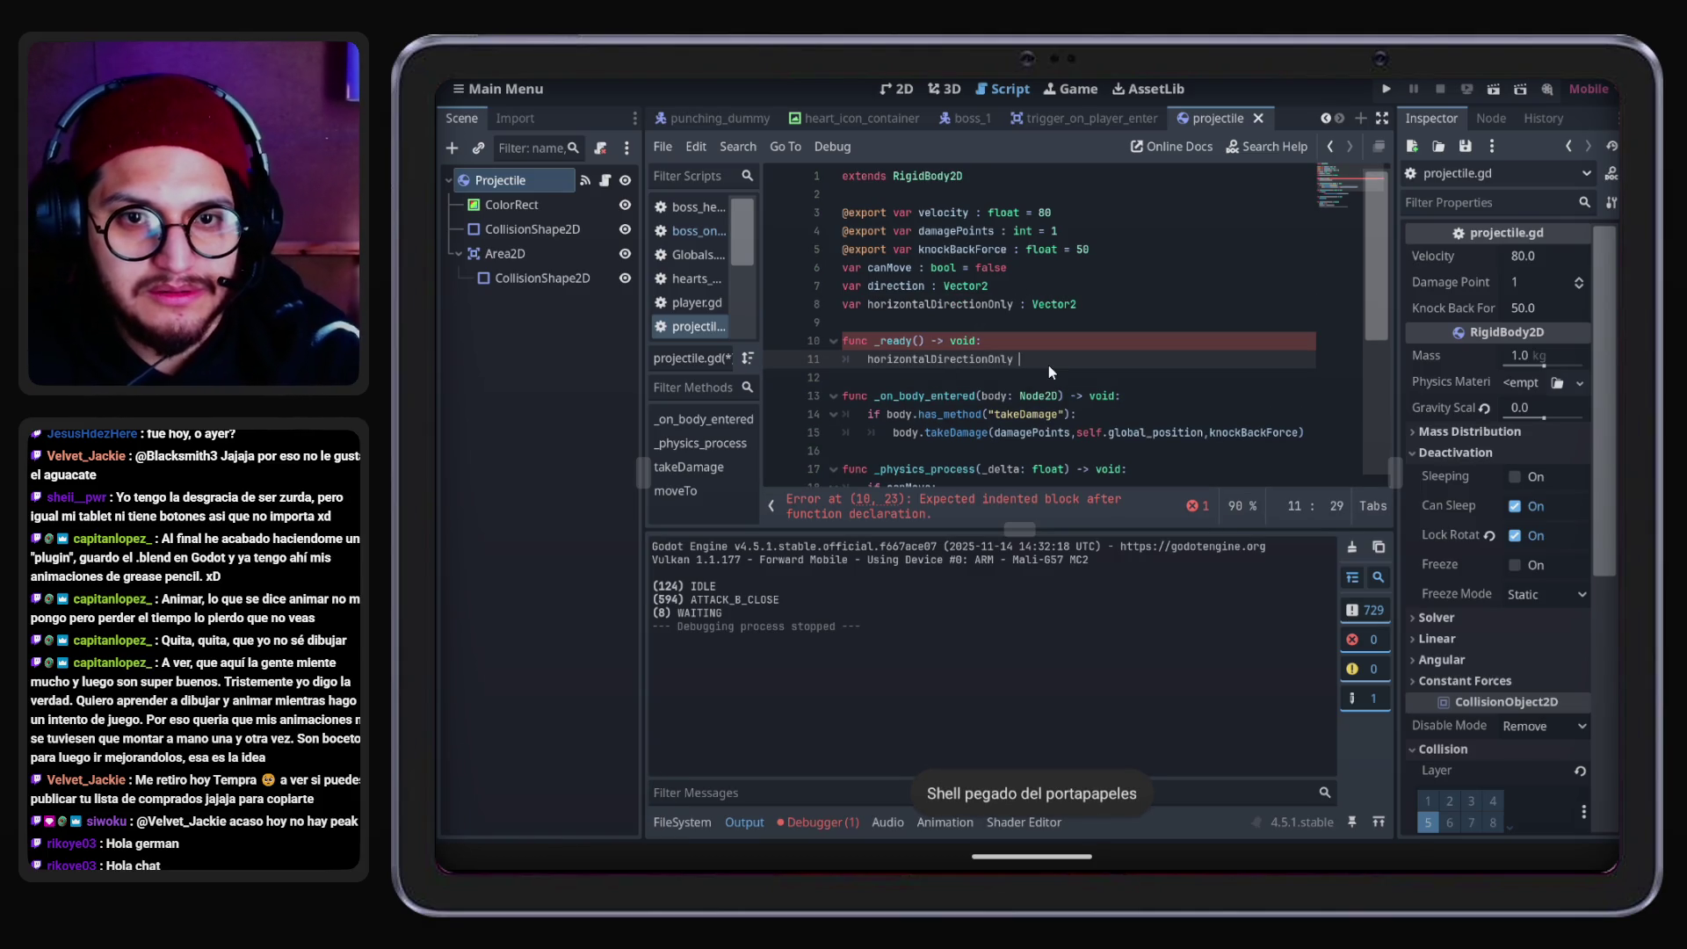
pyautogui.write(' Vector2(')
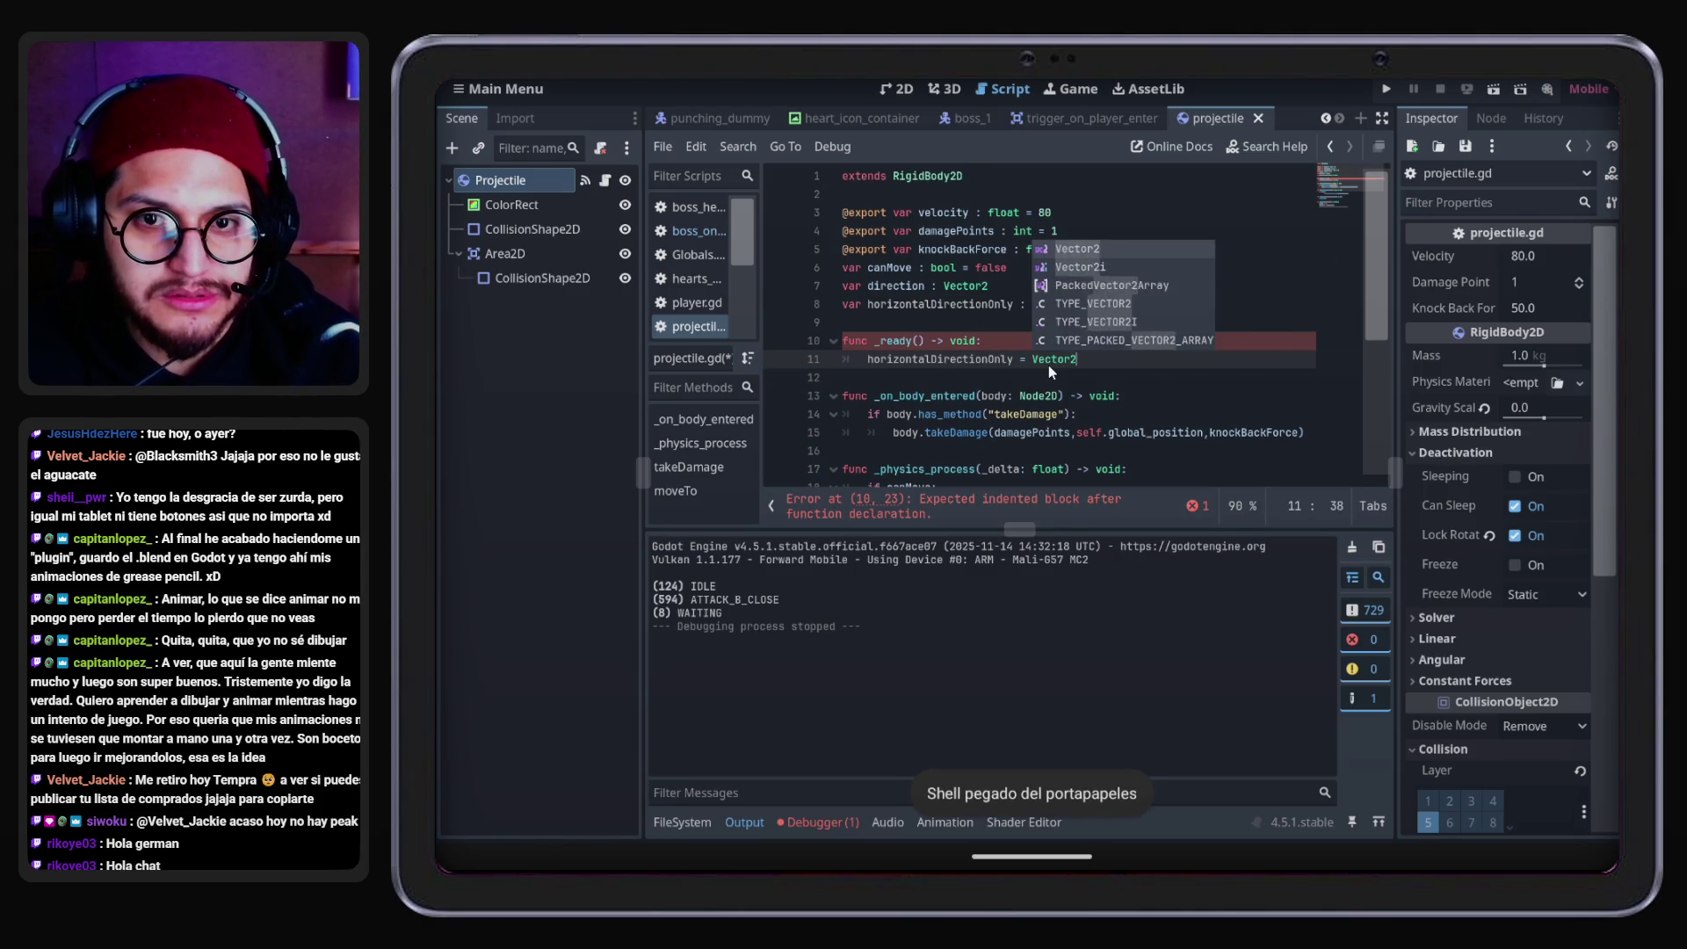
pyautogui.write('direction')
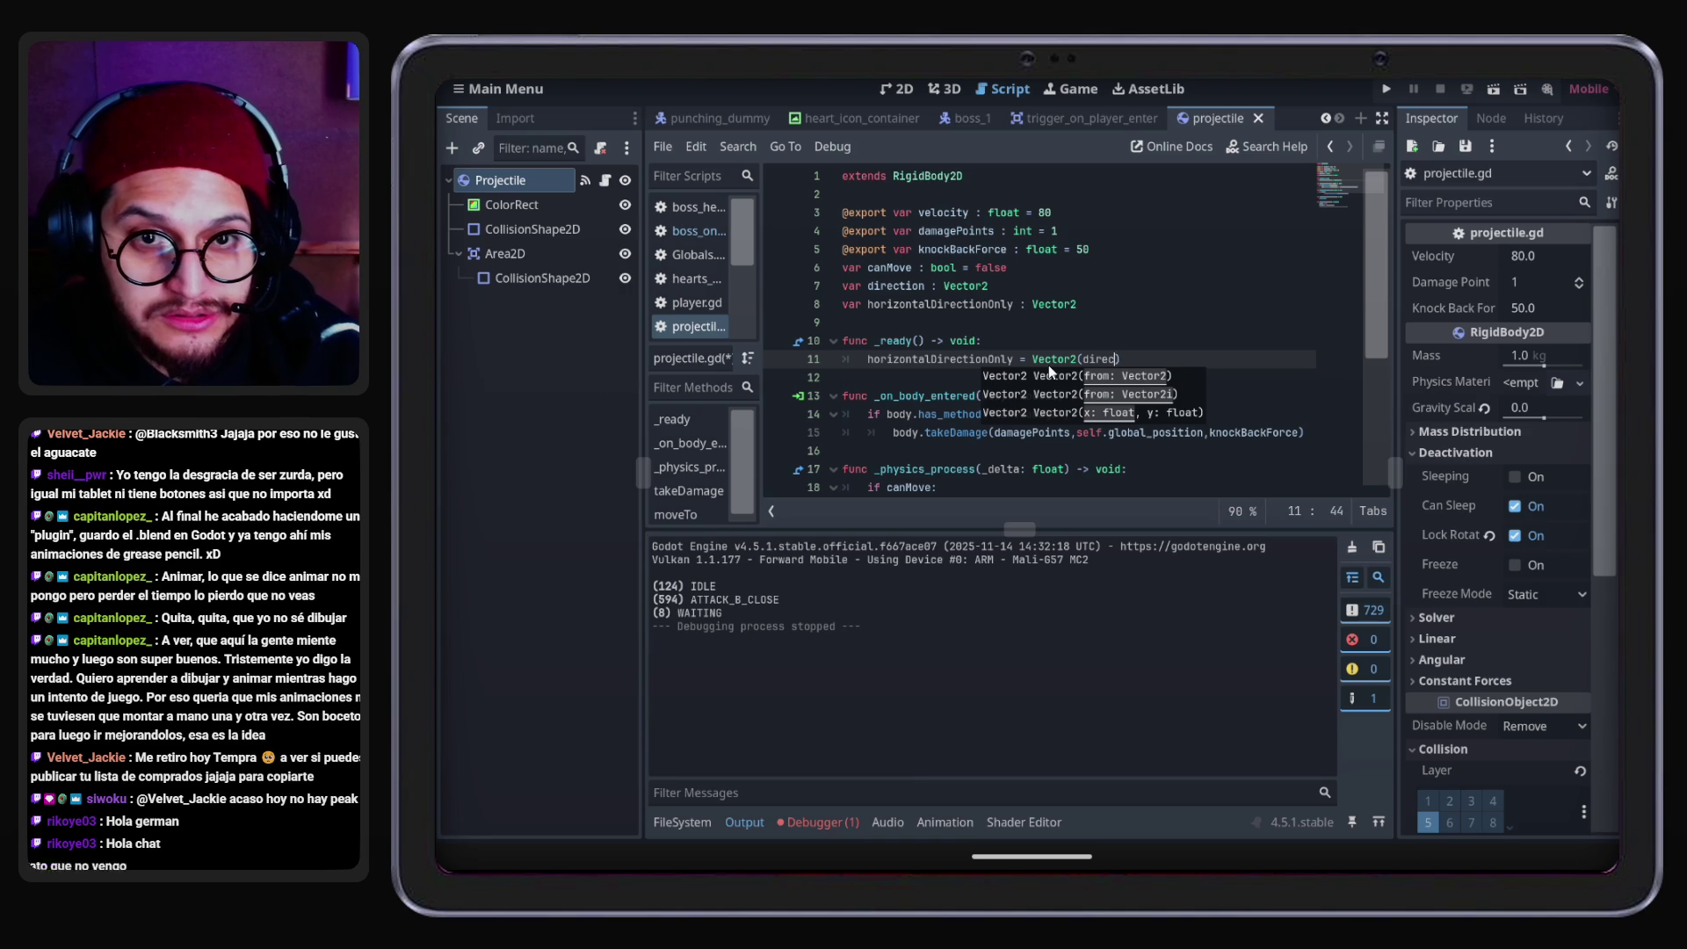
pyautogui.write(',0')
pyautogui.doubleClick(993, 359)
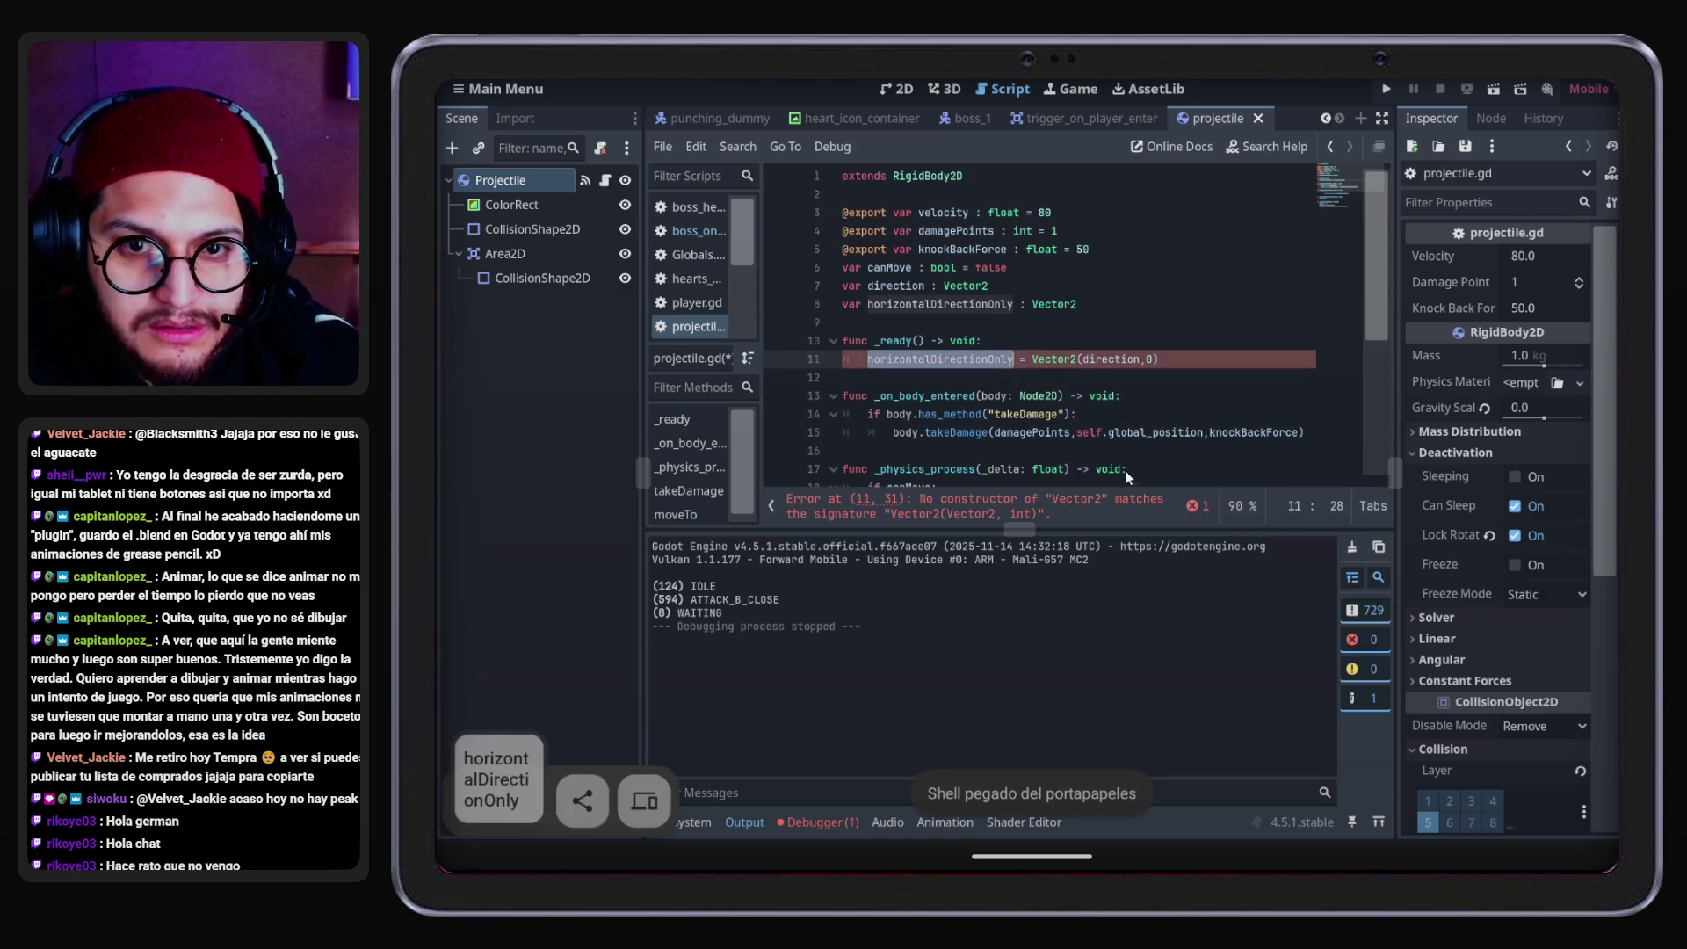
pyautogui.scroll(-2, 1128, 473)
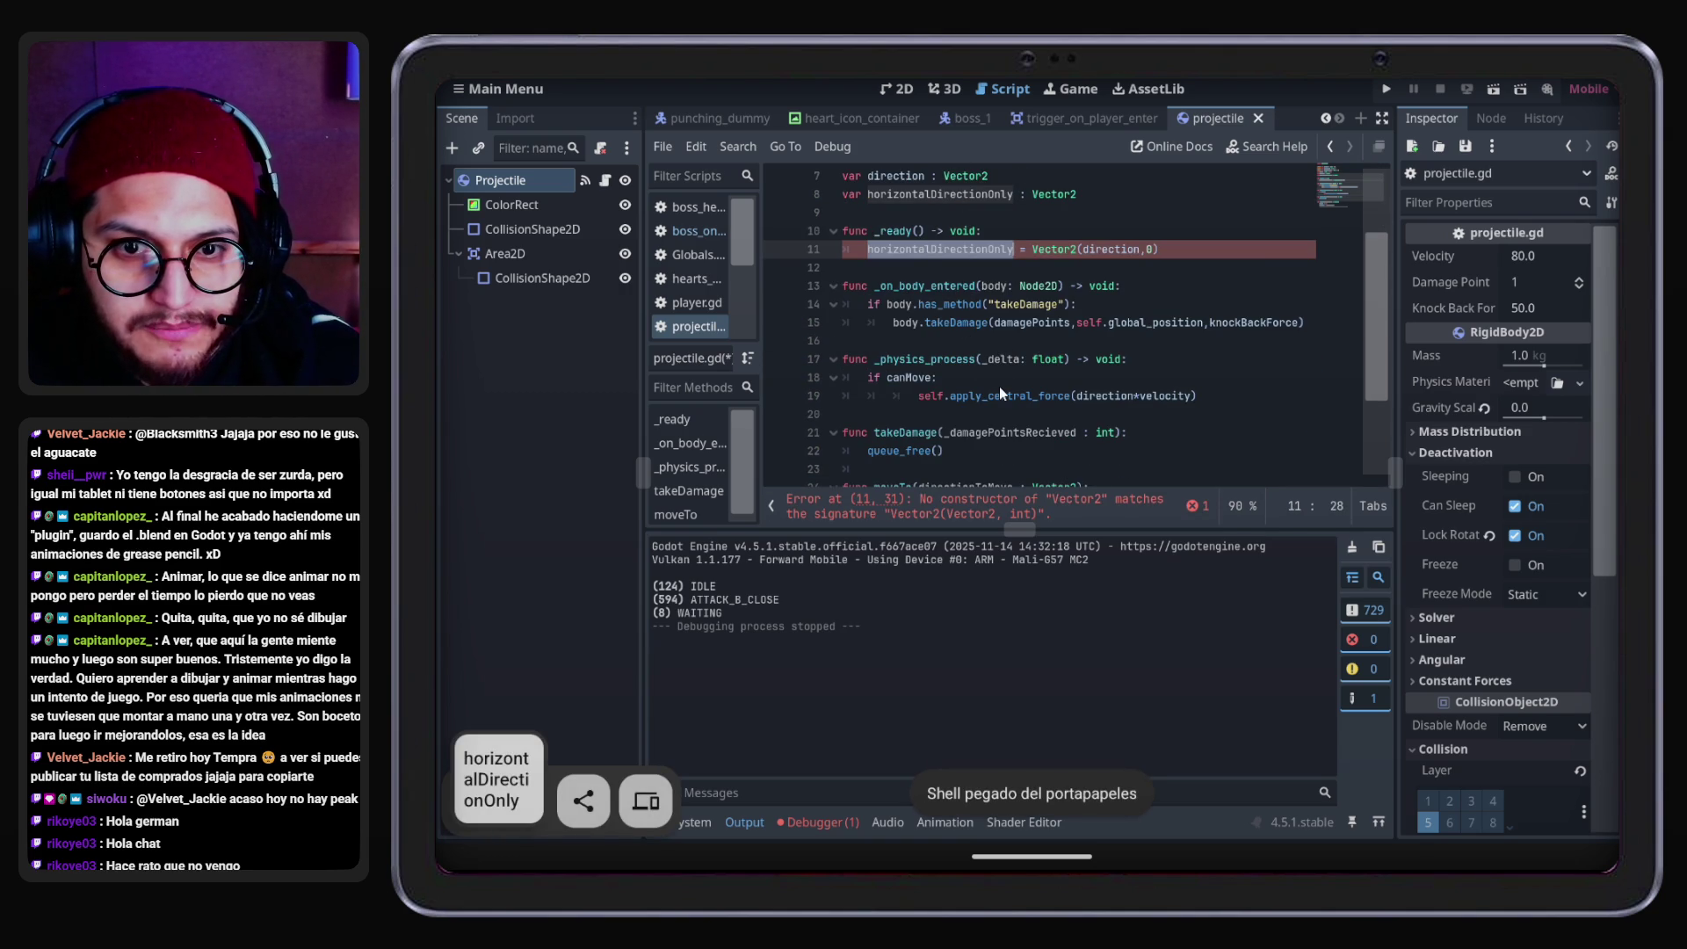
pyautogui.scroll(1, 999, 391)
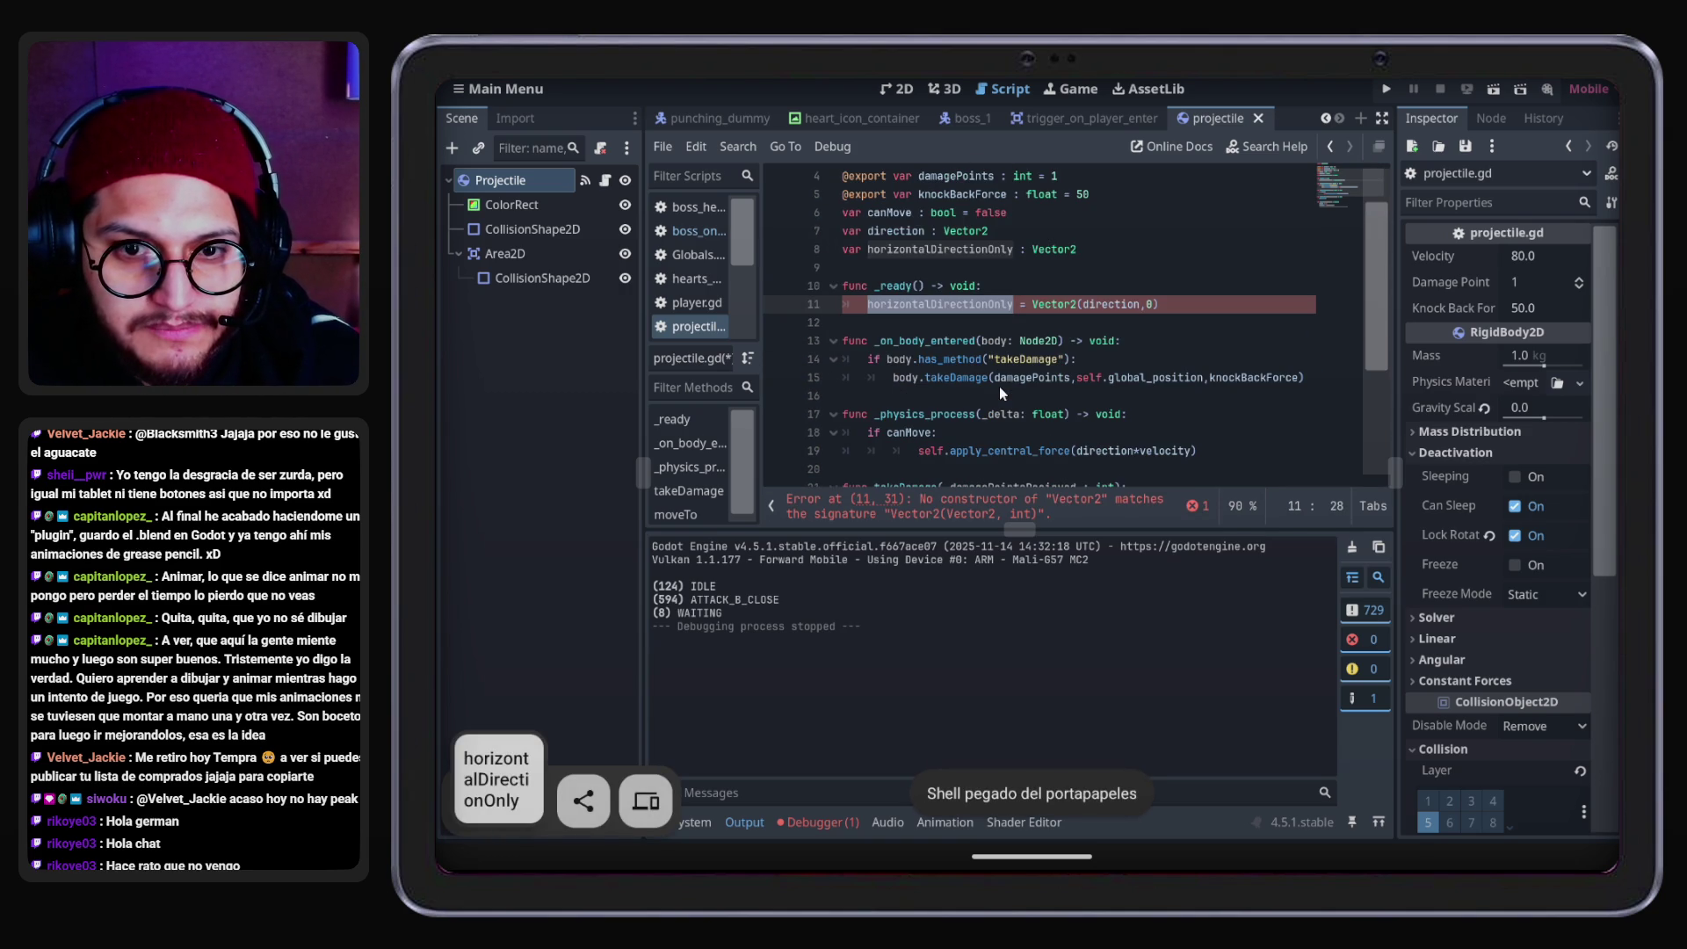
pyautogui.click(1151, 305)
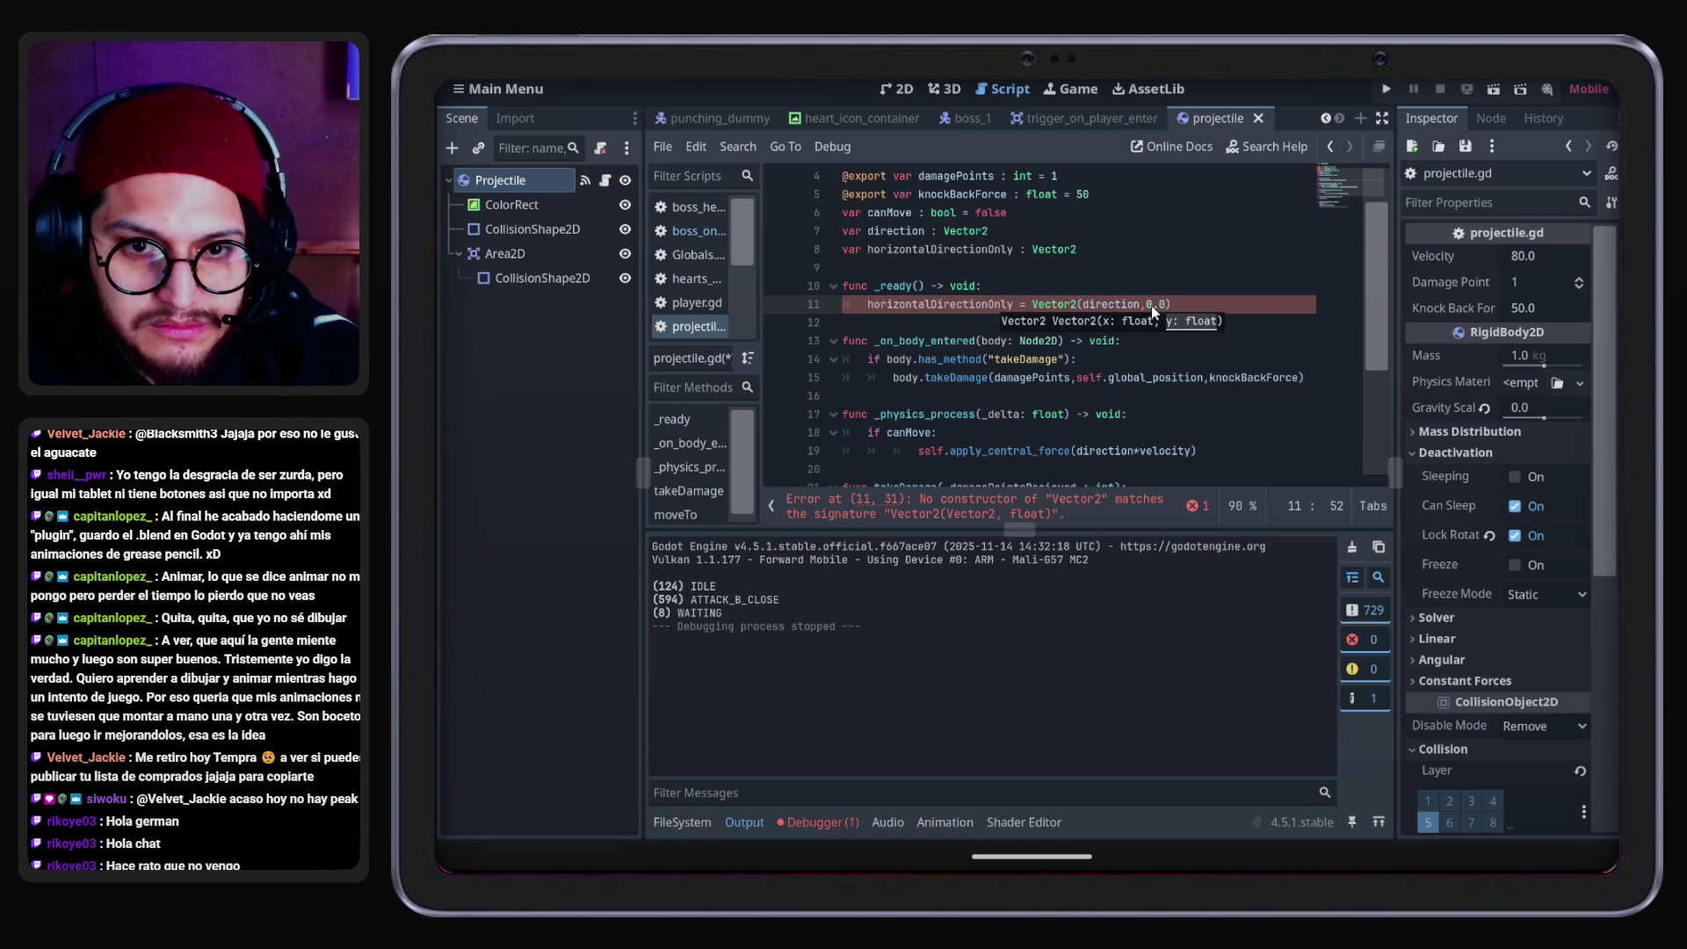
pyautogui.press('BackSpace')
pyautogui.press('BackSpace')
pyautogui.click(1136, 309)
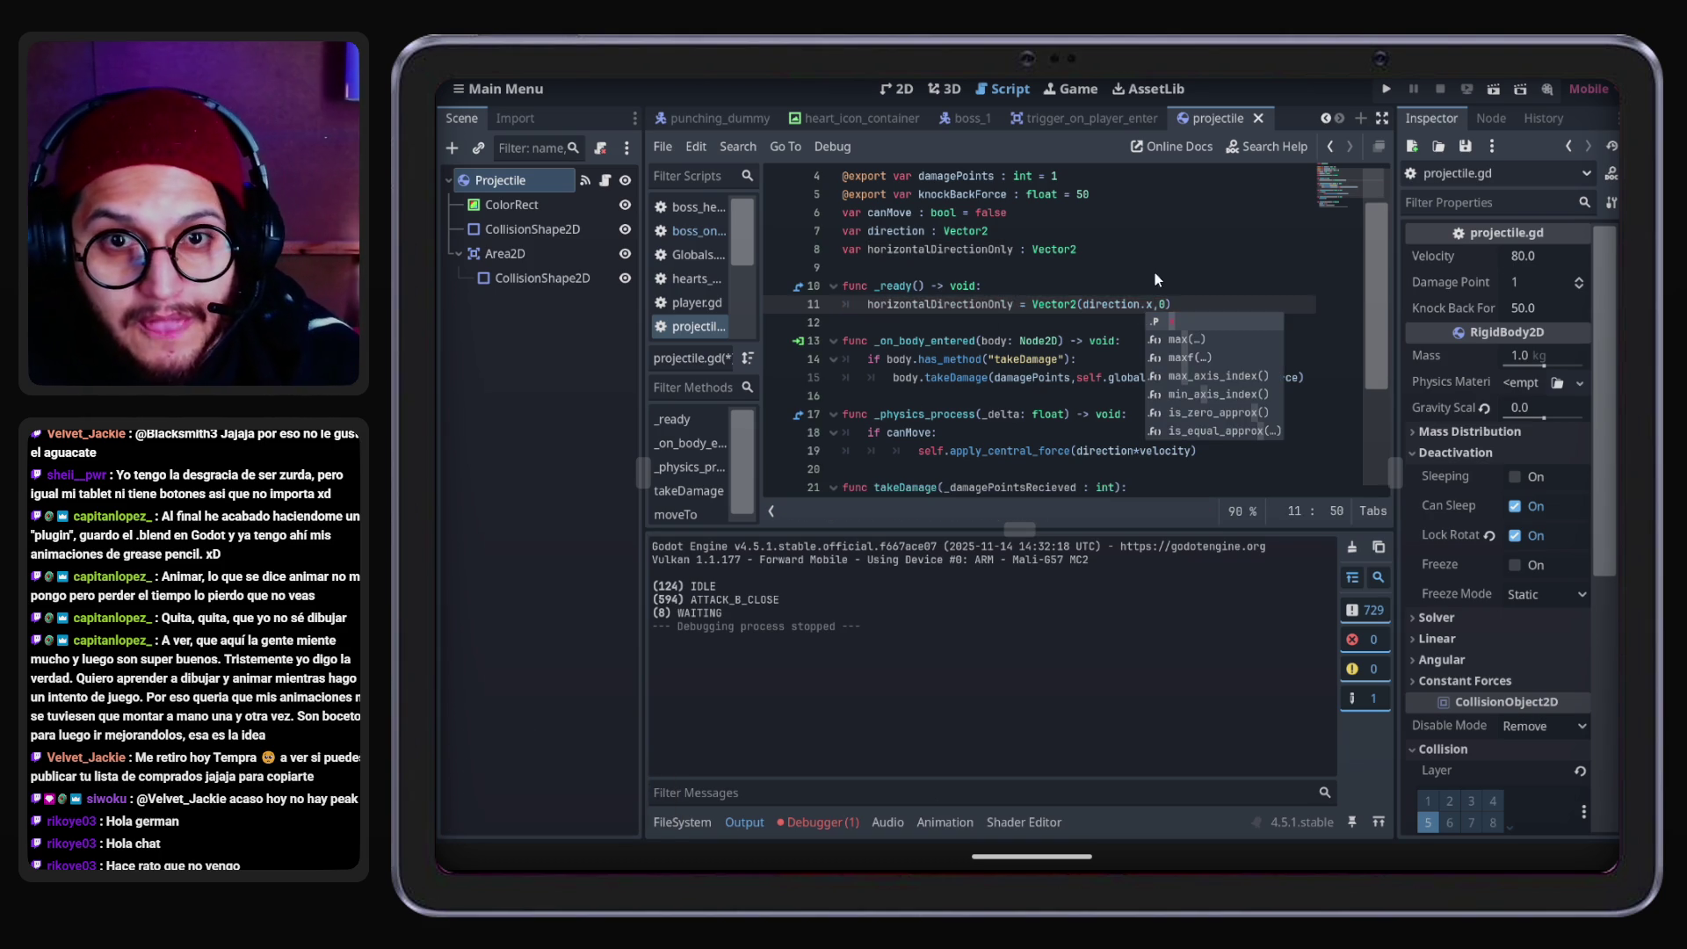
pyautogui.click(1161, 270)
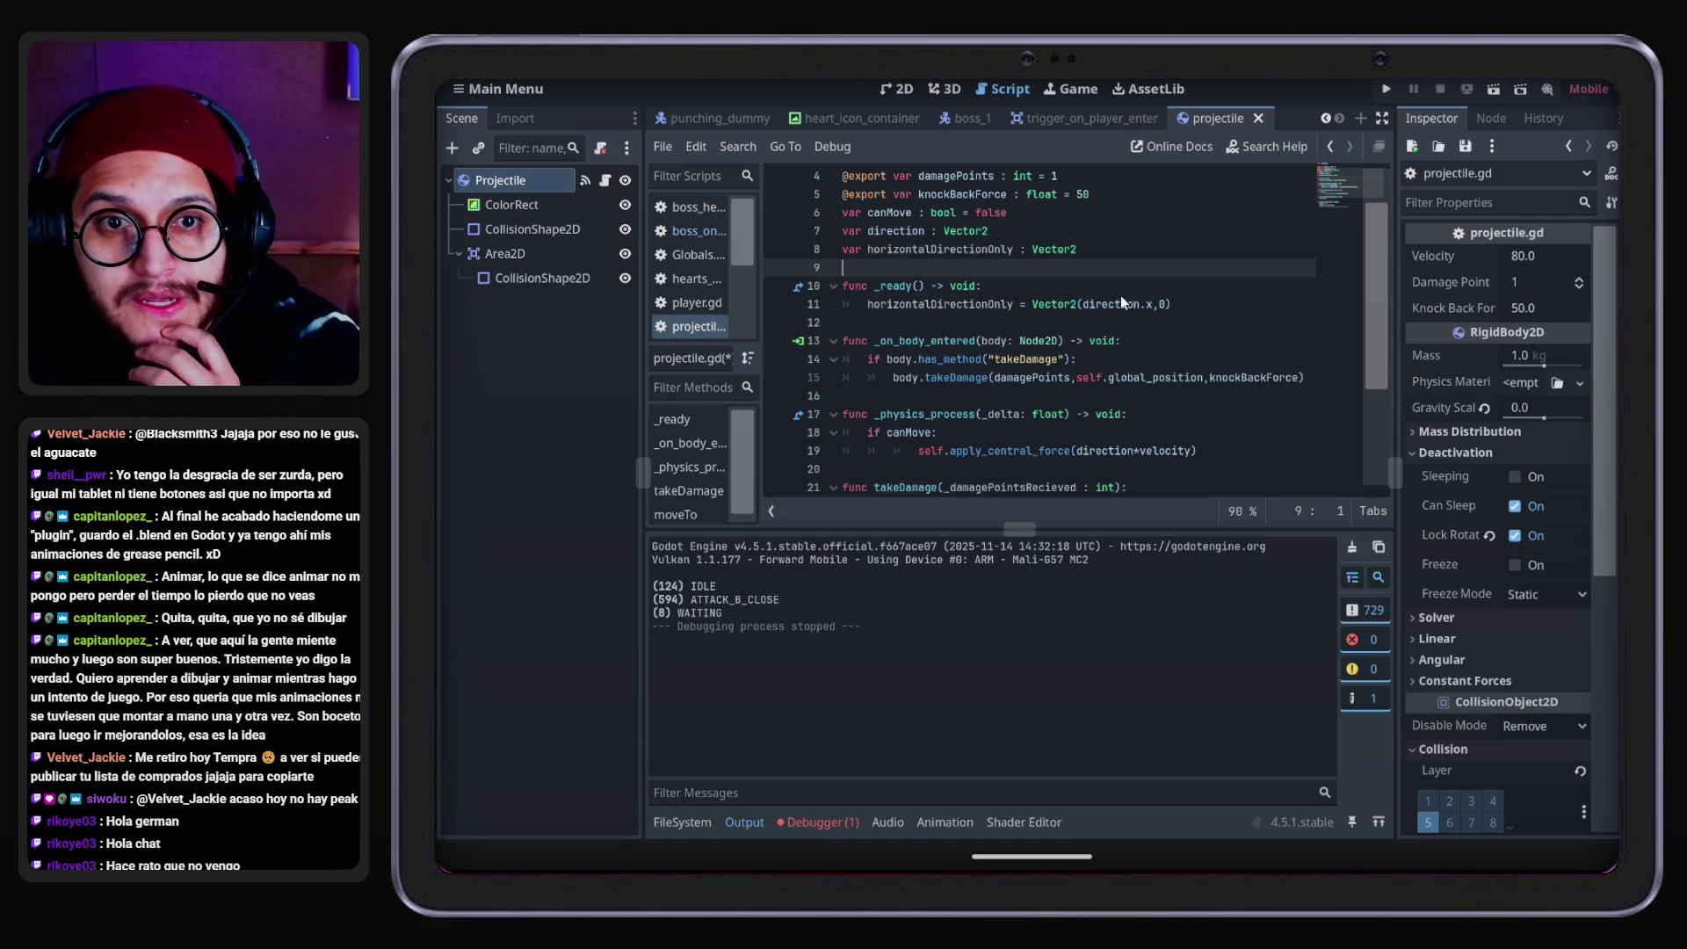
# Use horizontalDirectionOnly in line 19's apply_central_force call, save, and run the game.
pyautogui.doubleClick(926, 304)
pyautogui.hotkey('ctrl', 'c')
pyautogui.scroll(-1, 1030, 400)
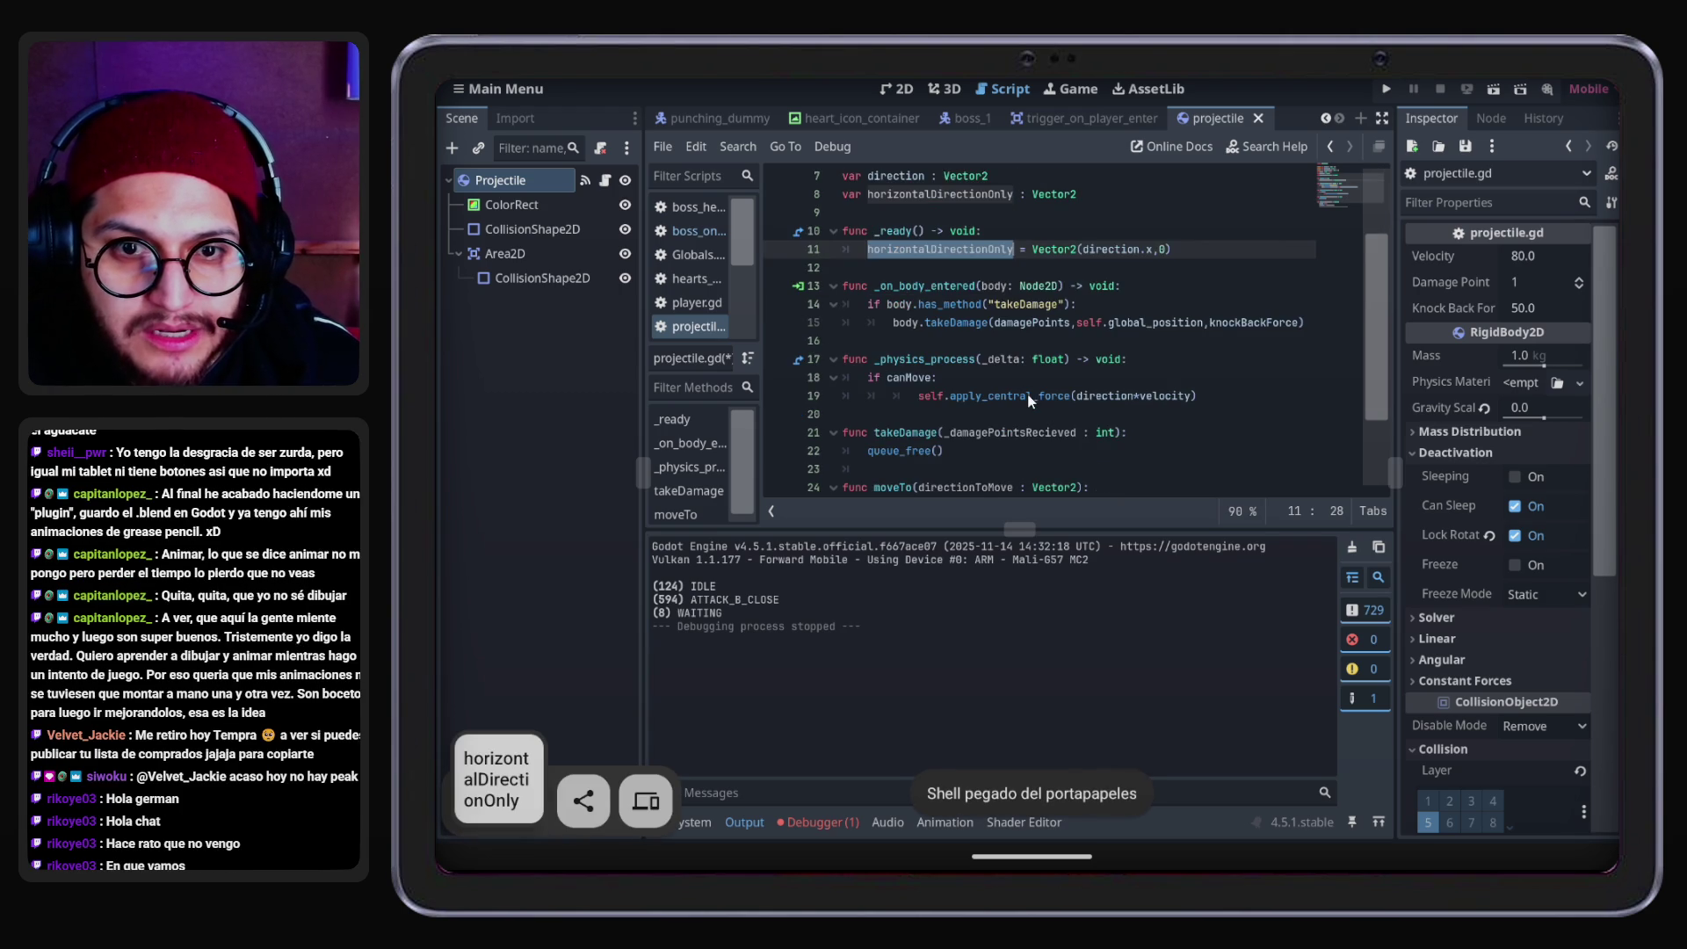
pyautogui.scroll(-1, 1031, 400)
pyautogui.doubleClick(1110, 340)
pyautogui.hotkey('ctrl', 'v')
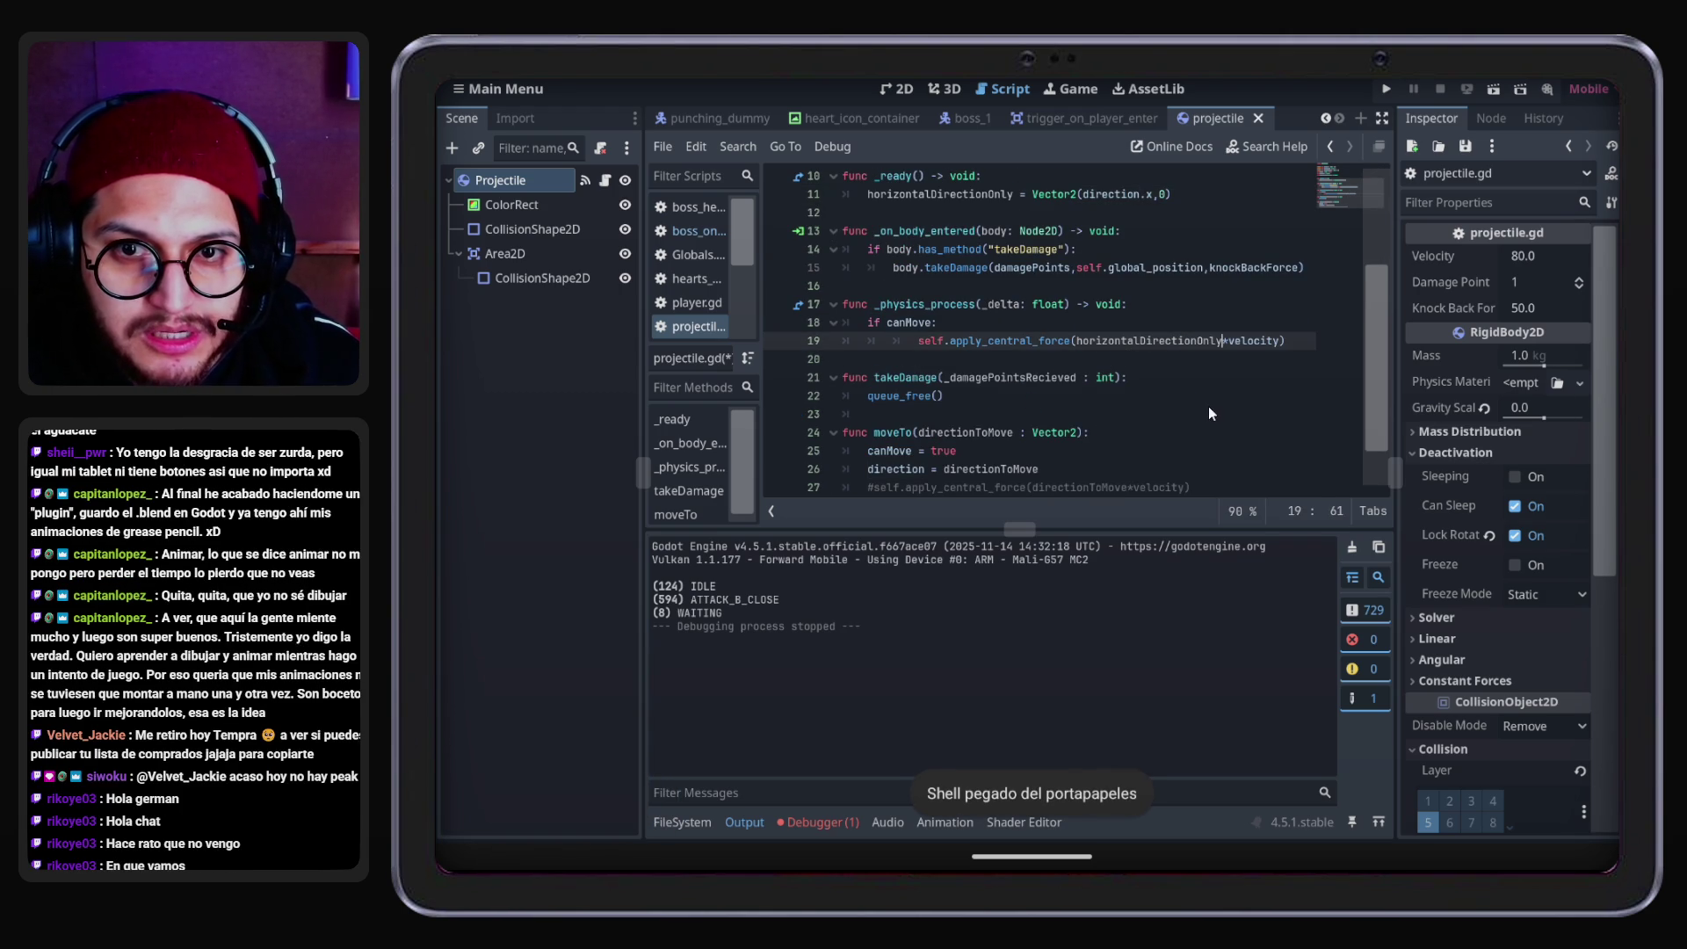
pyautogui.hotkey('ctrl', 's')
pyautogui.click(1385, 90)
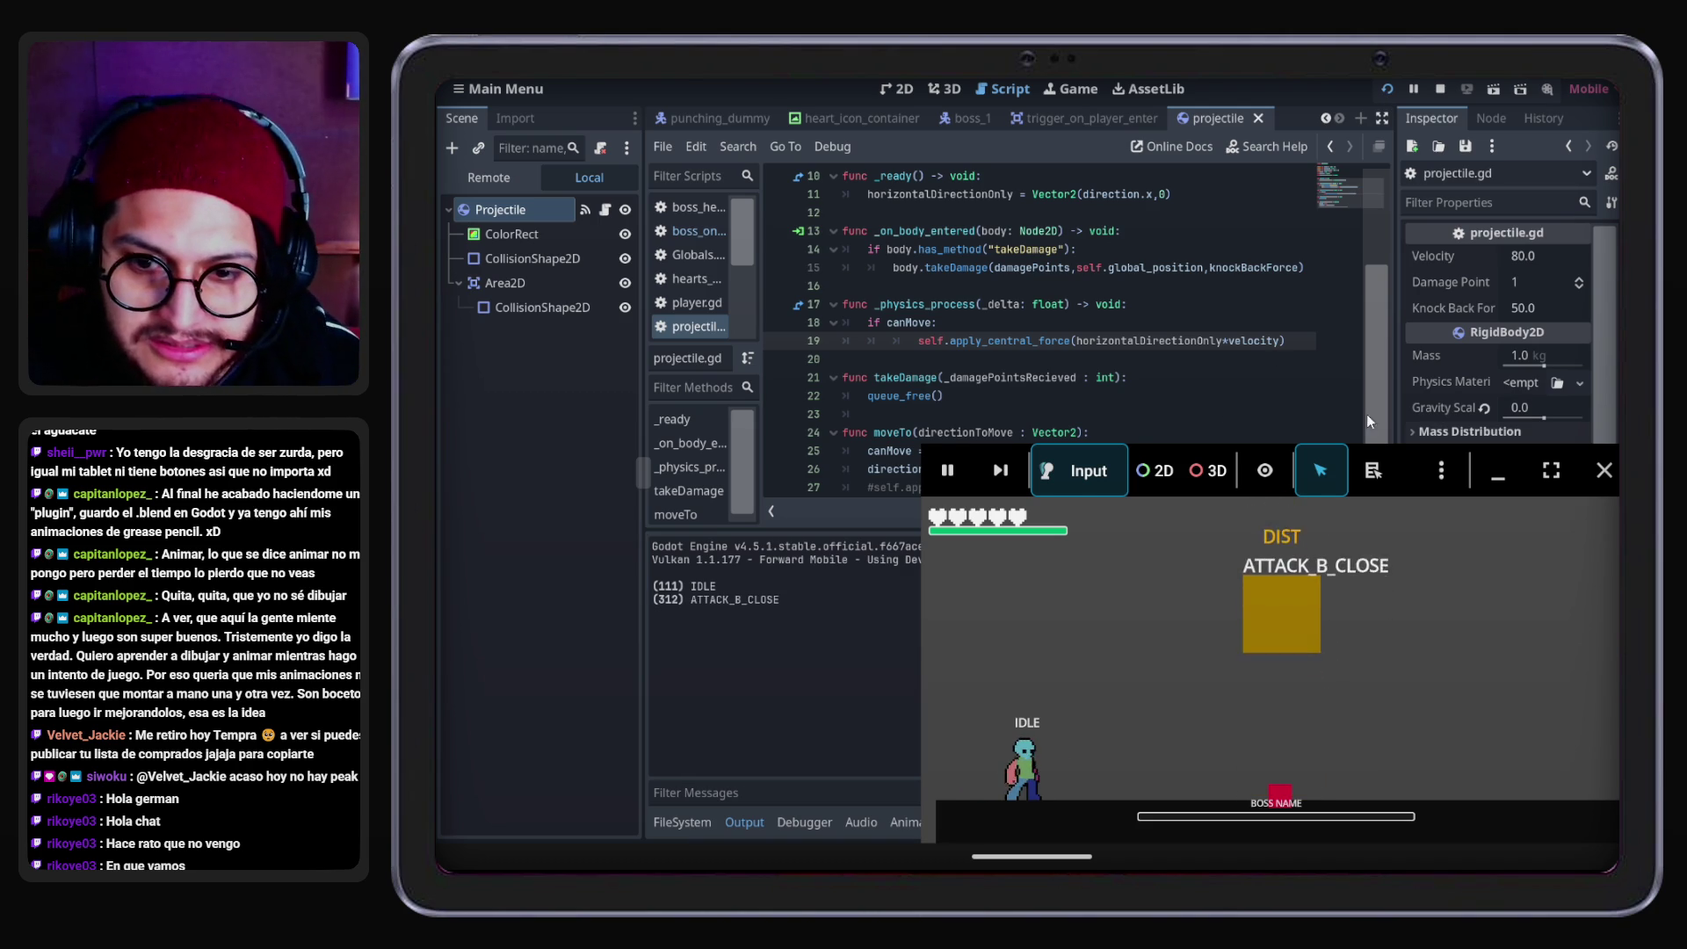
# Stop the running game, then select horizontalDirectionOnly on line 19 and save projectile.gd.
pyautogui.click(1605, 470)
pyautogui.doubleClick(1120, 340)
pyautogui.hotkey('ctrl', 's')
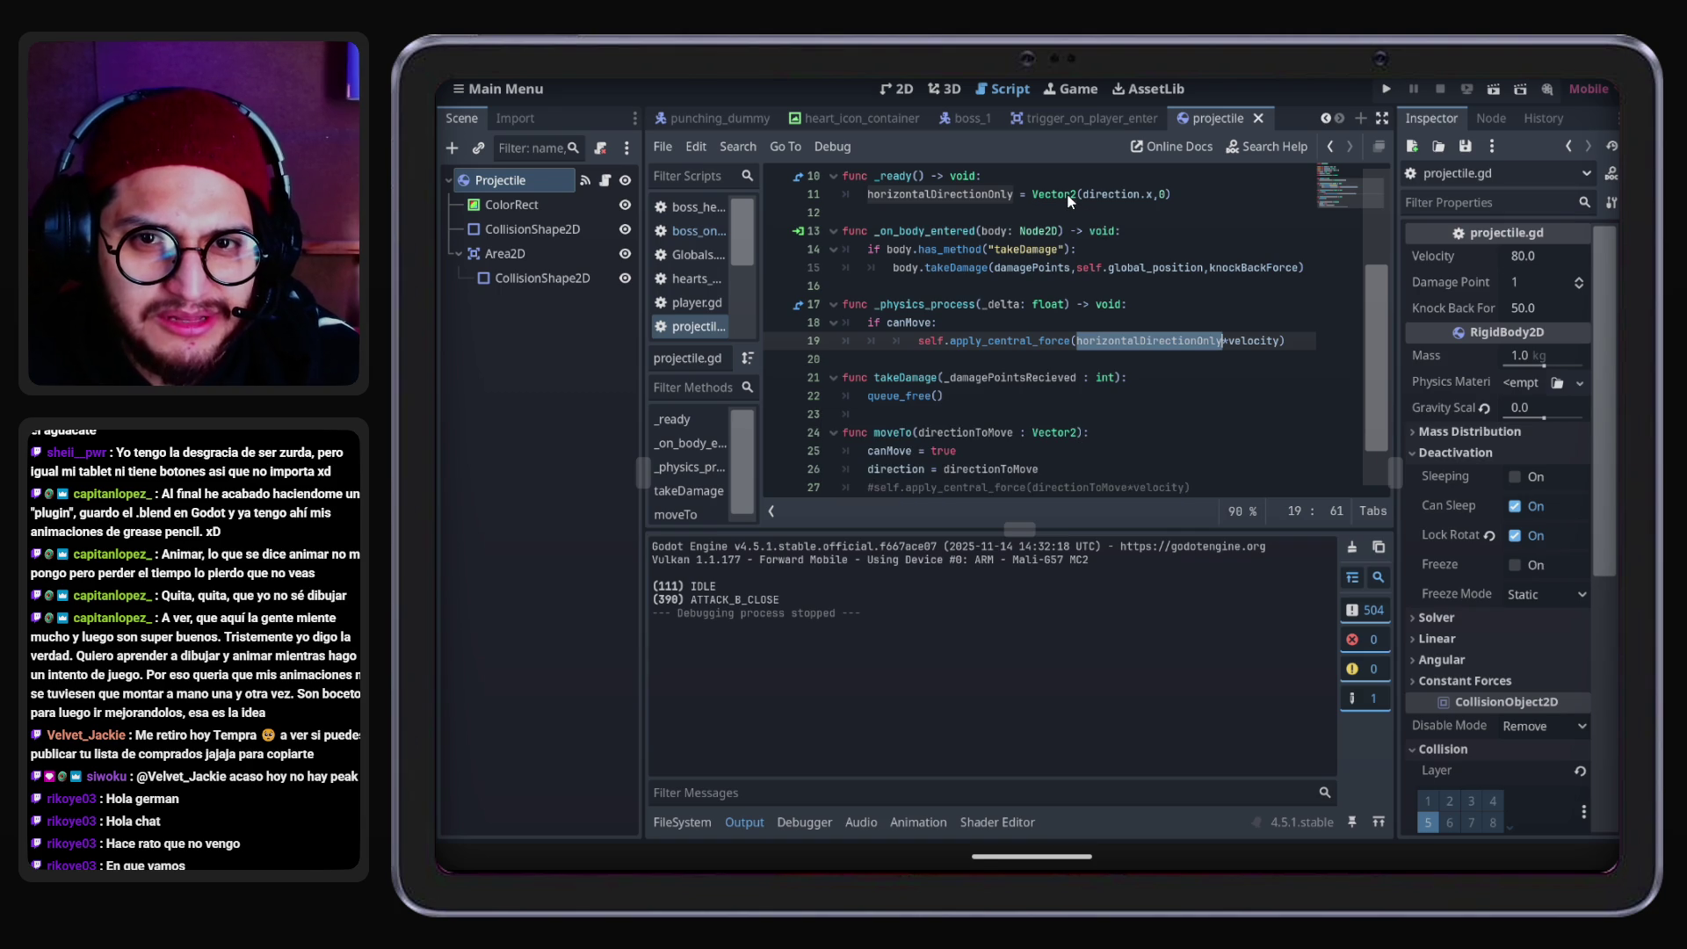
pyautogui.moveTo(1070, 202)
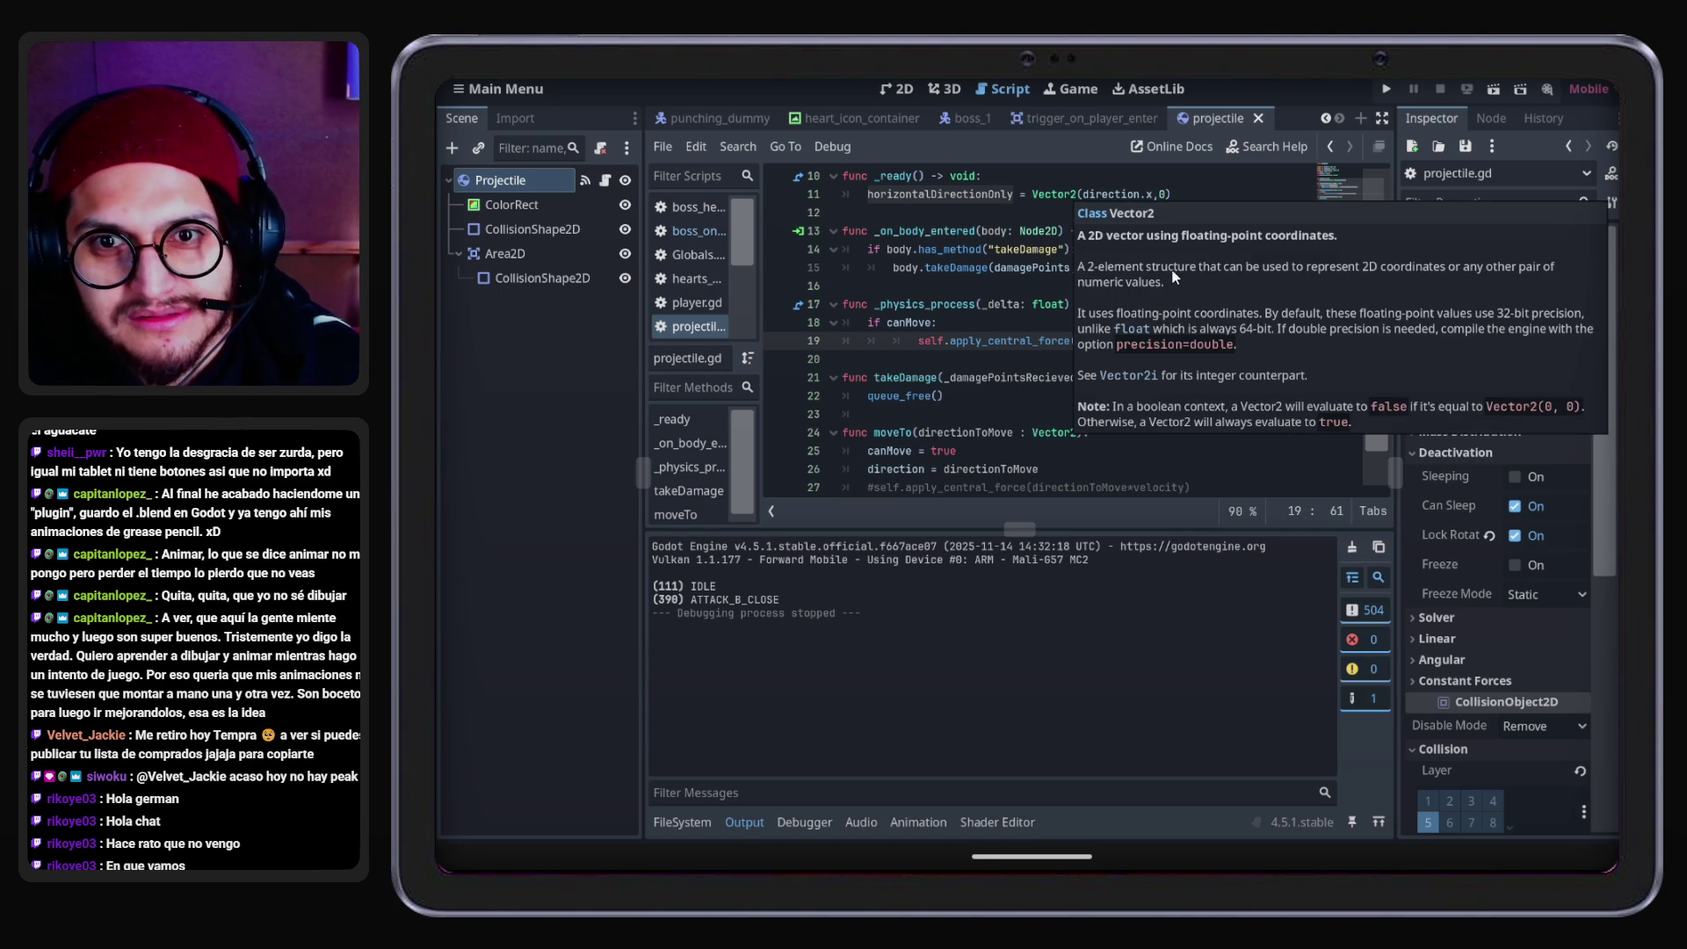
# Review how direction and directionToMove are used in projectile.gd.
pyautogui.click(1039, 341)
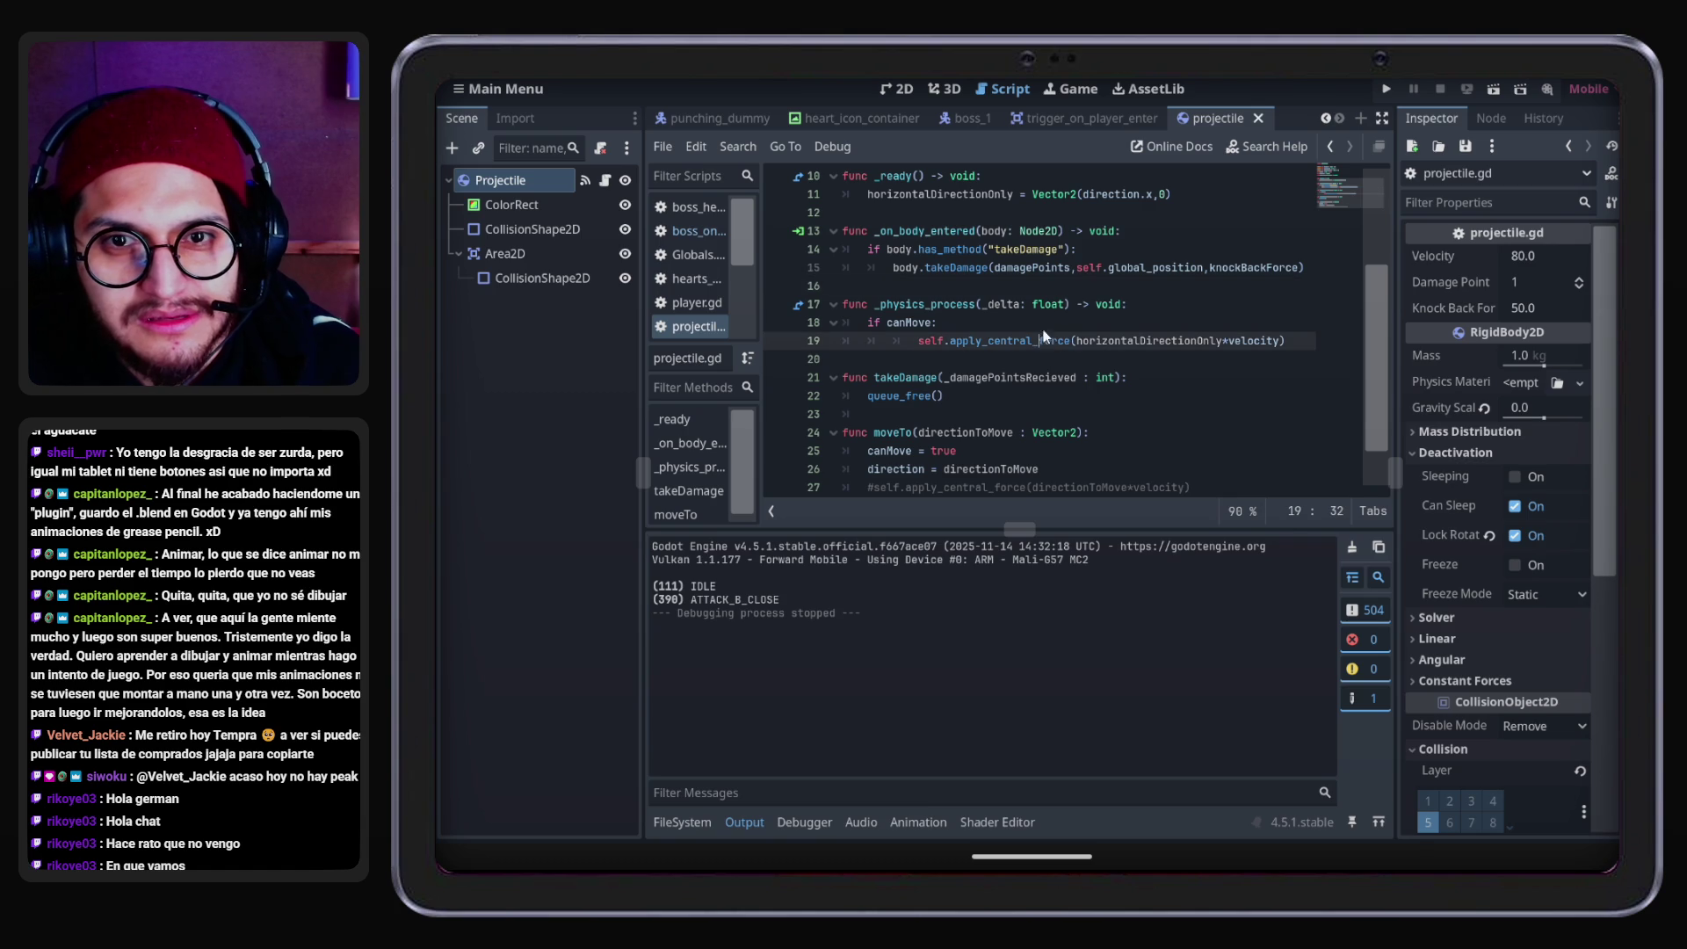
pyautogui.click(1158, 194)
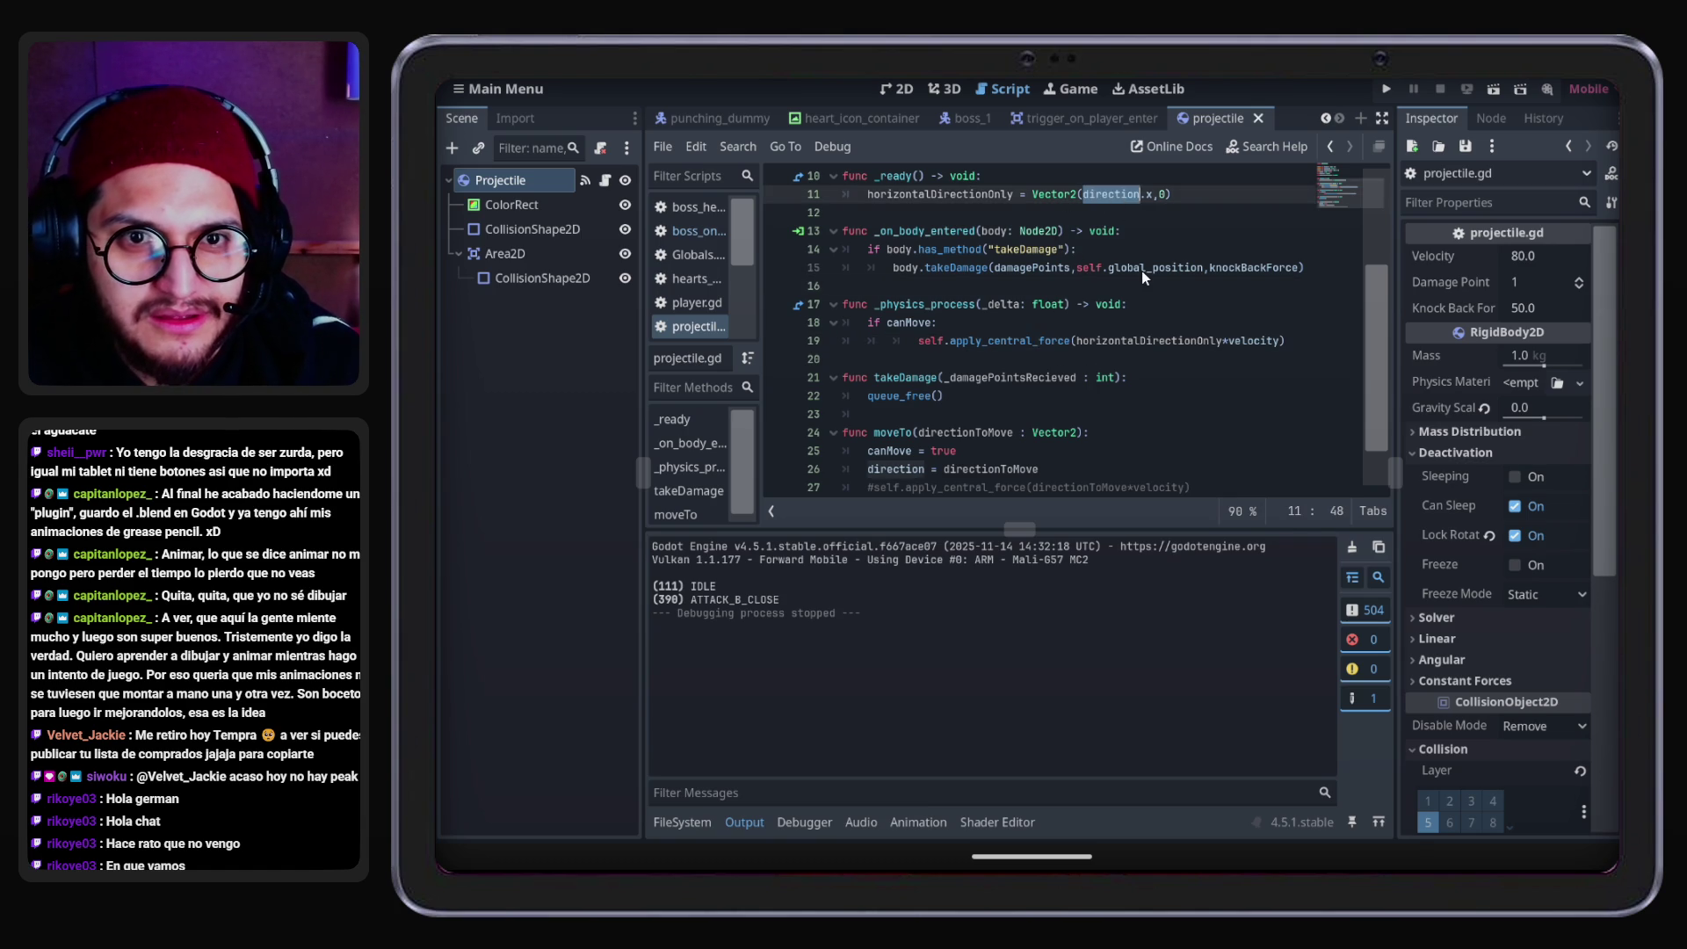
pyautogui.scroll(3, 1141, 270)
pyautogui.scroll(-4, 1142, 270)
pyautogui.scroll(3, 1135, 388)
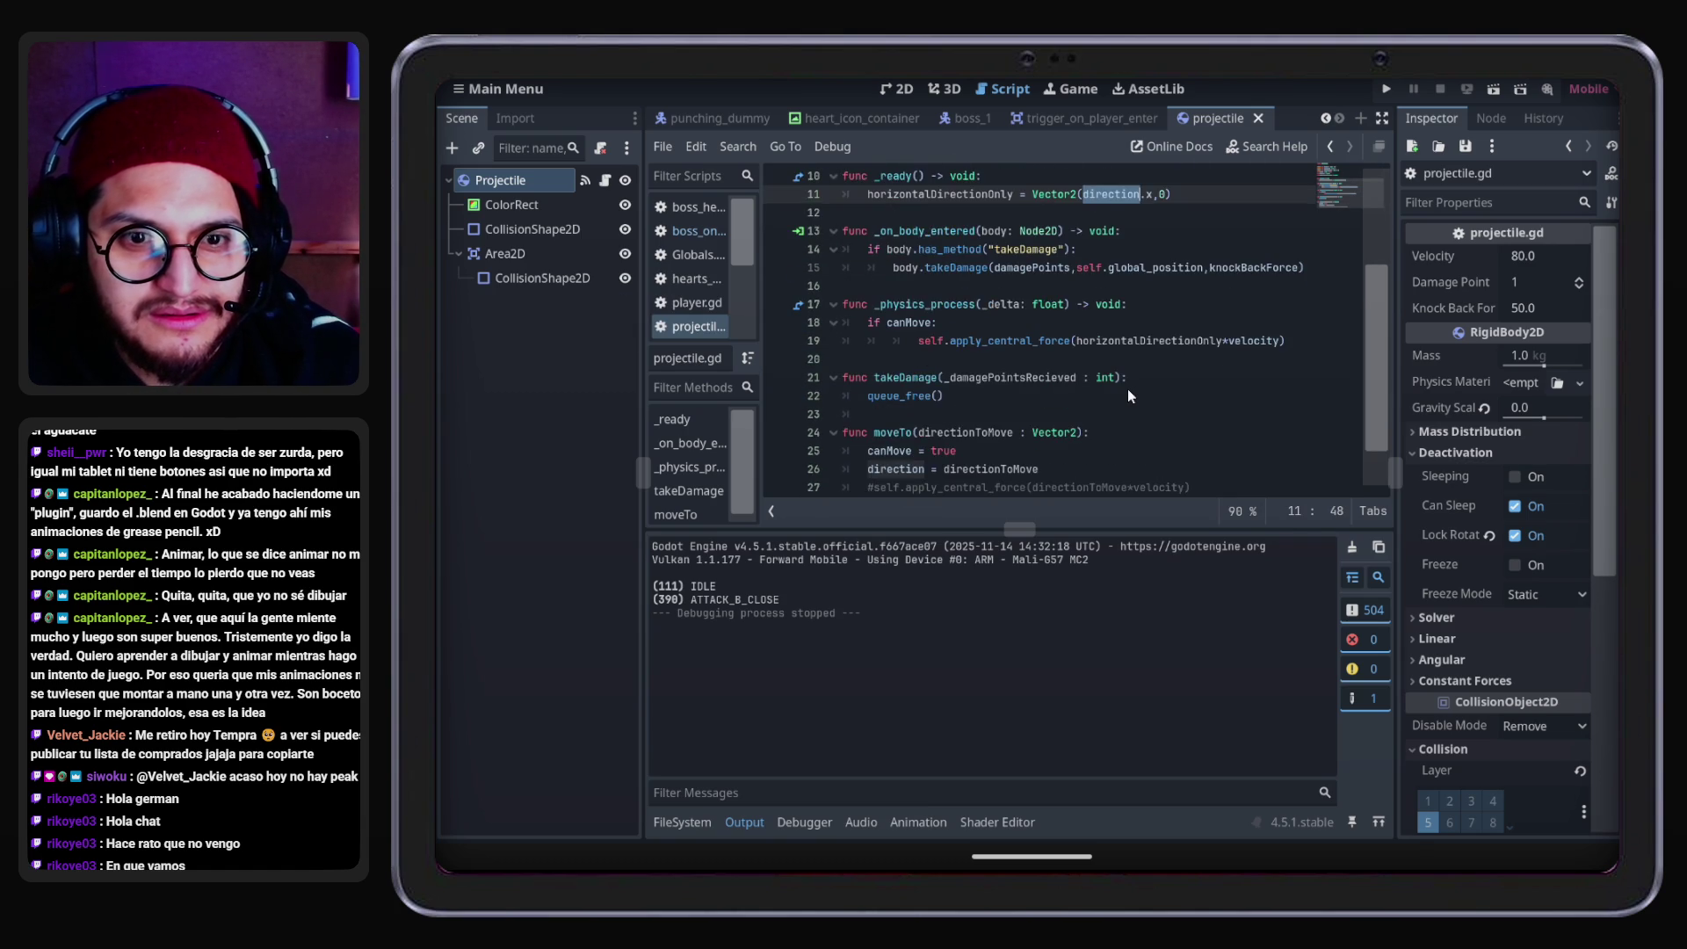
pyautogui.scroll(-3, 1127, 388)
pyautogui.click(972, 418)
pyautogui.doubleClick(972, 418)
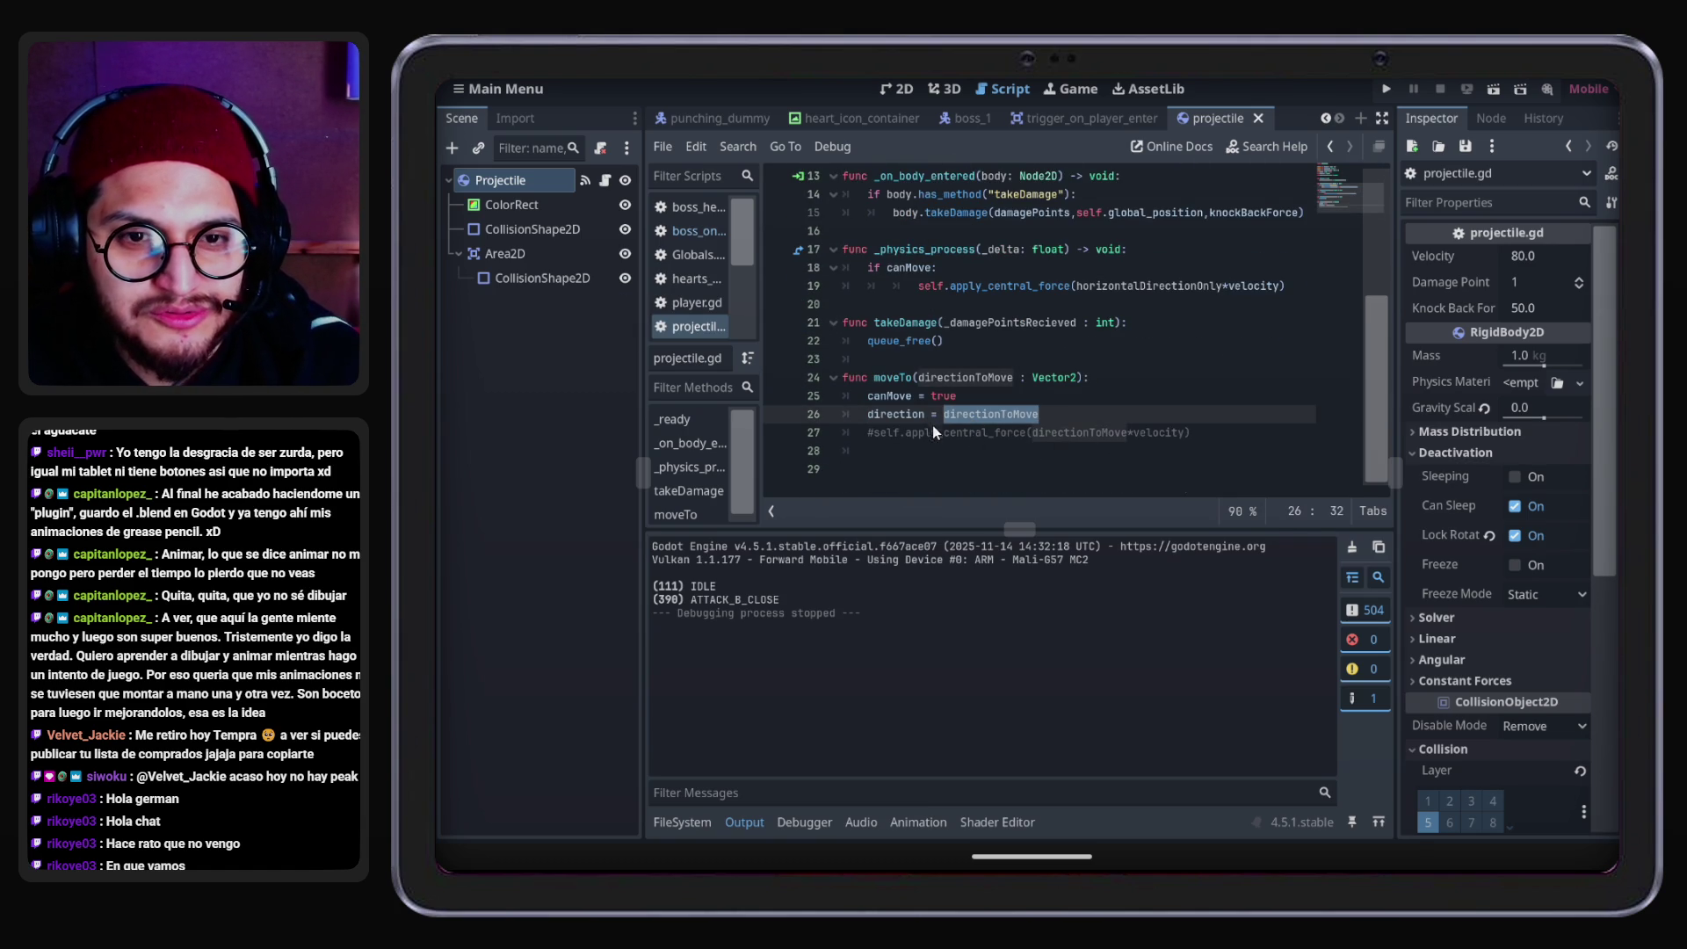
# Rewrite line 19 as apply_central_force(Vector2(direction.x,0)*velocity) and run the game.
pyautogui.doubleClick(1153, 287)
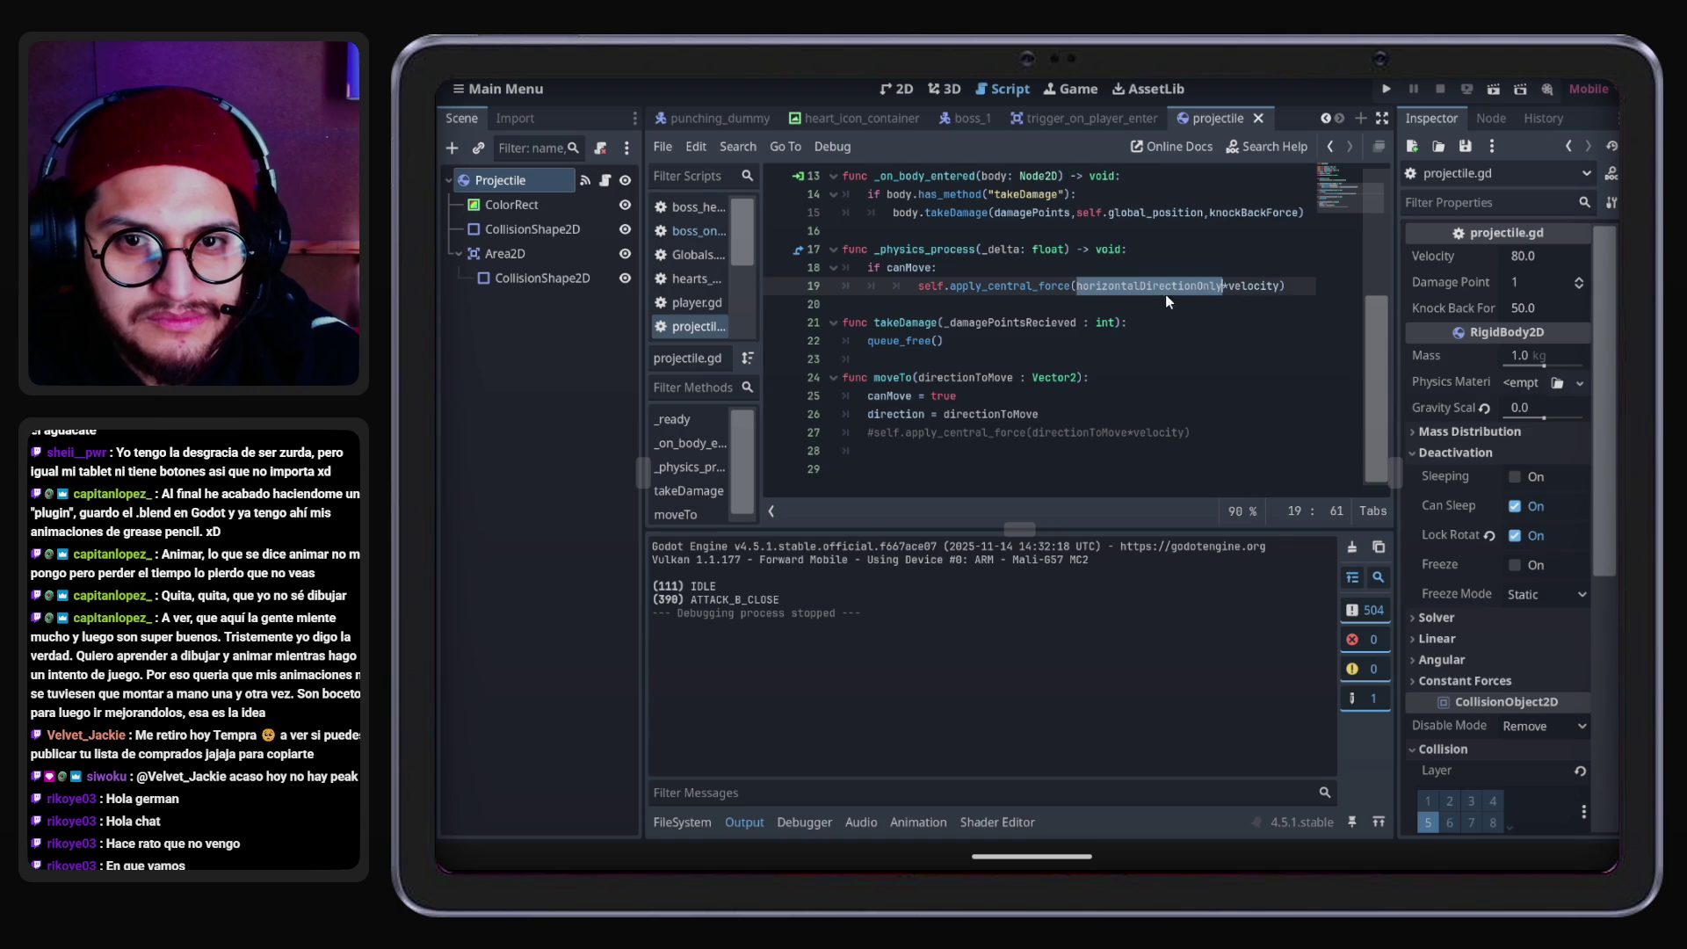
pyautogui.write('direction')
pyautogui.click(1144, 285)
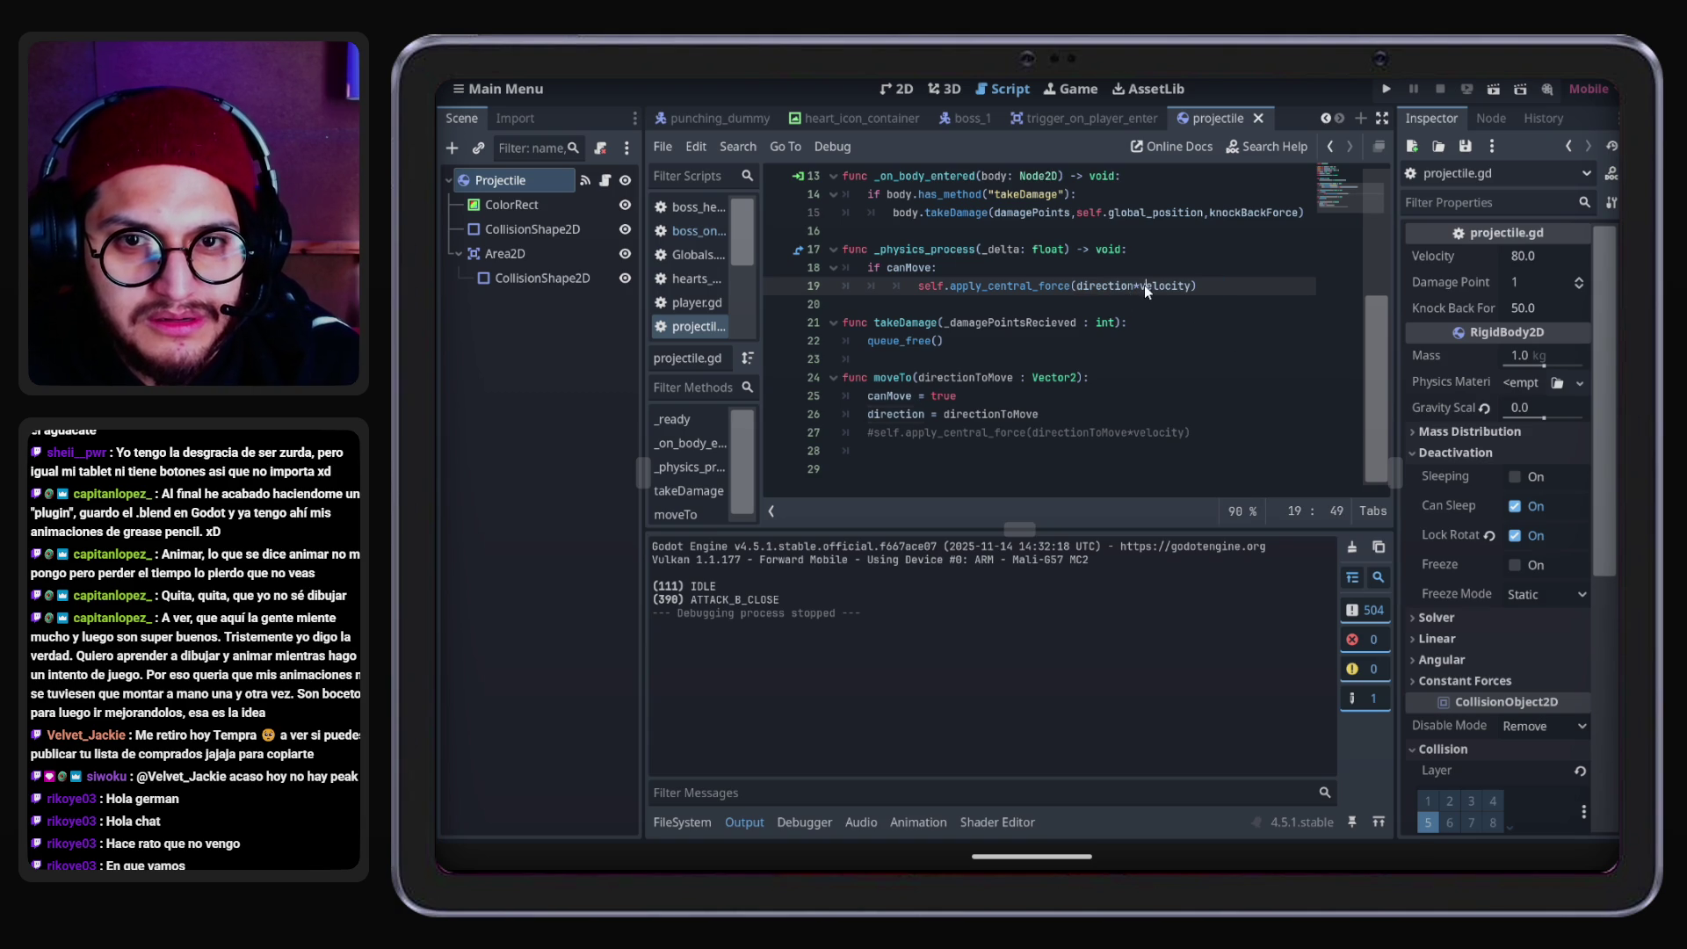
pyautogui.write('Vector3')
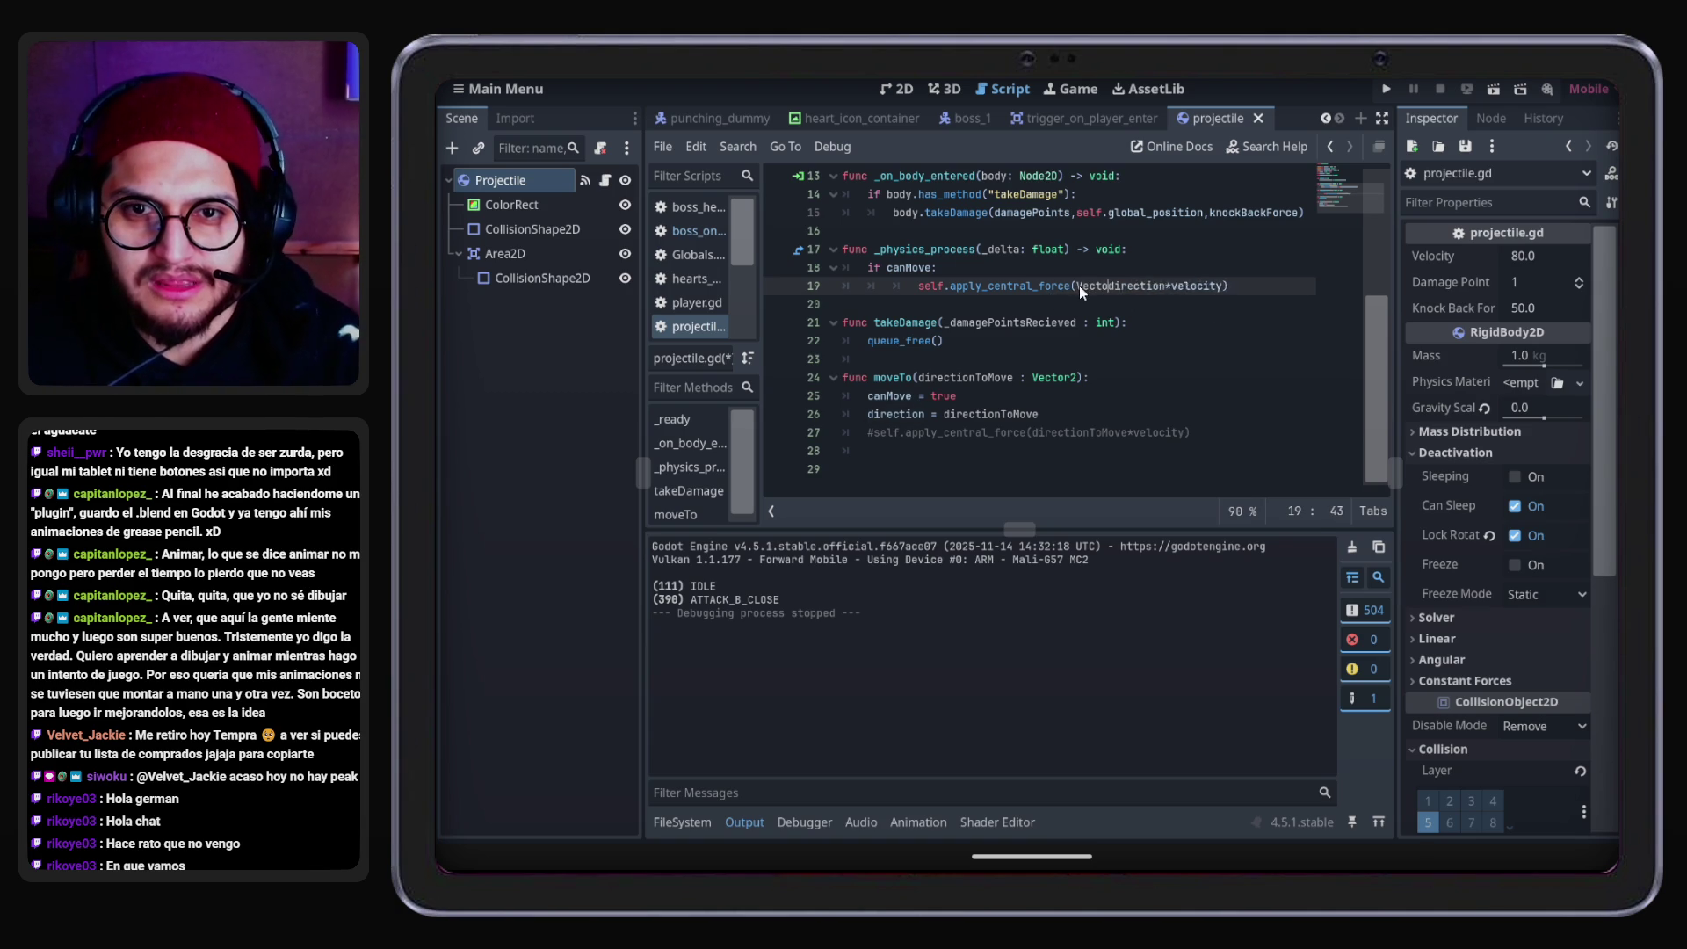
pyautogui.press('BackSpace')
pyautogui.write('2(')
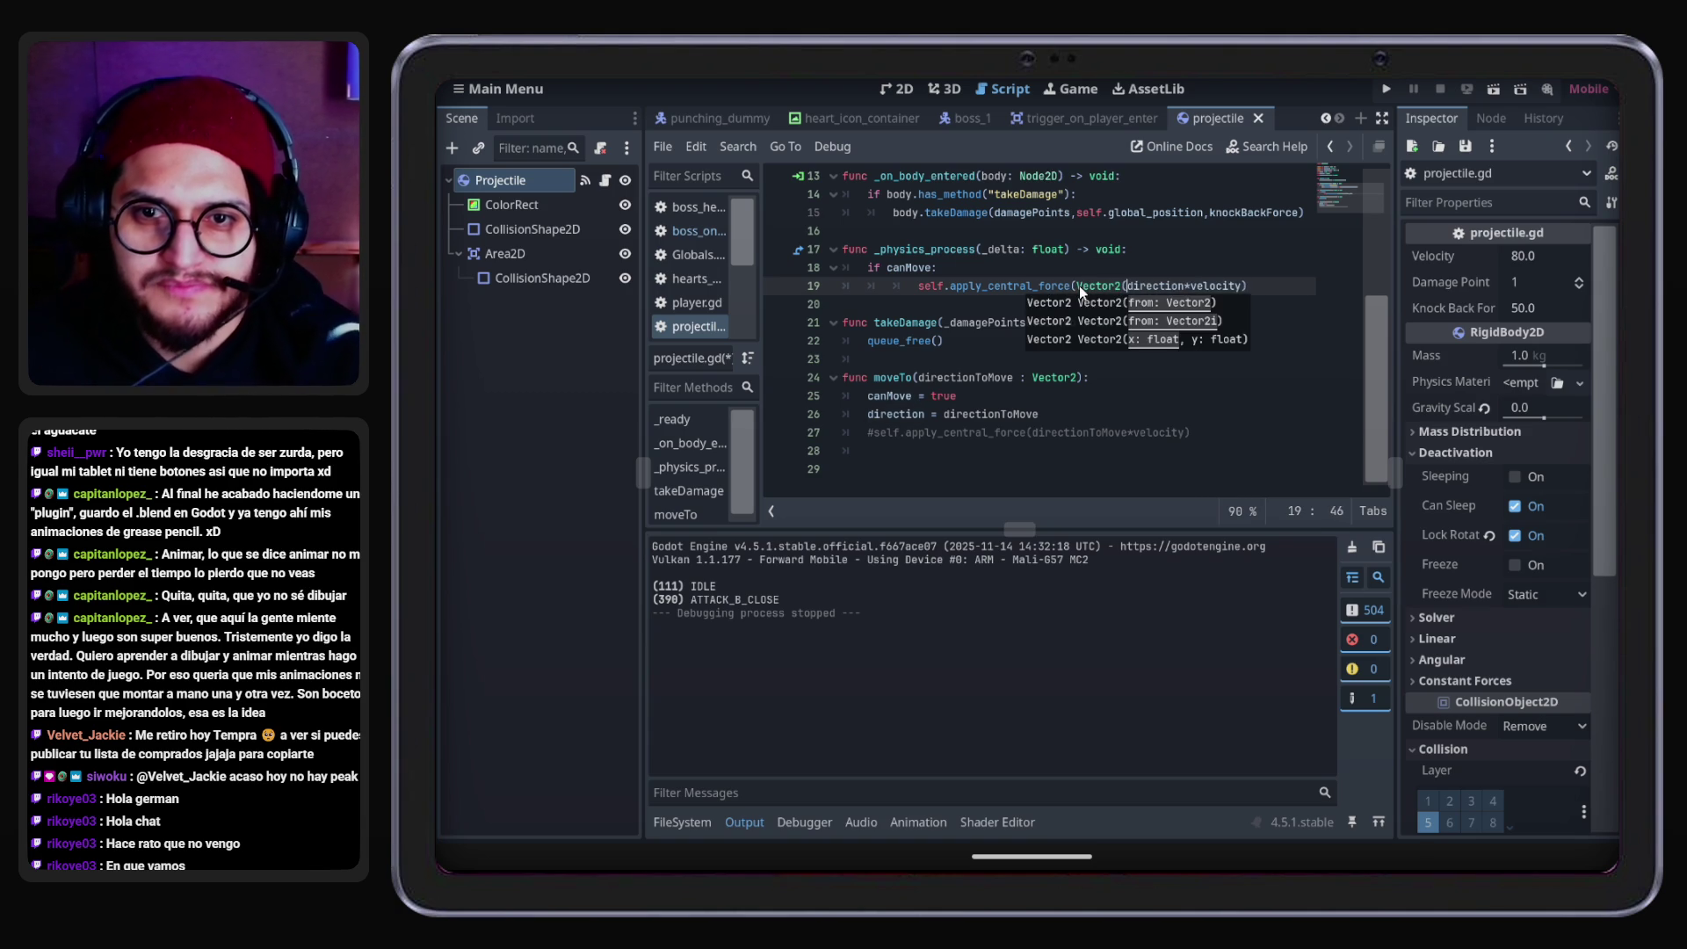
pyautogui.click(1192, 285)
pyautogui.click(1185, 285)
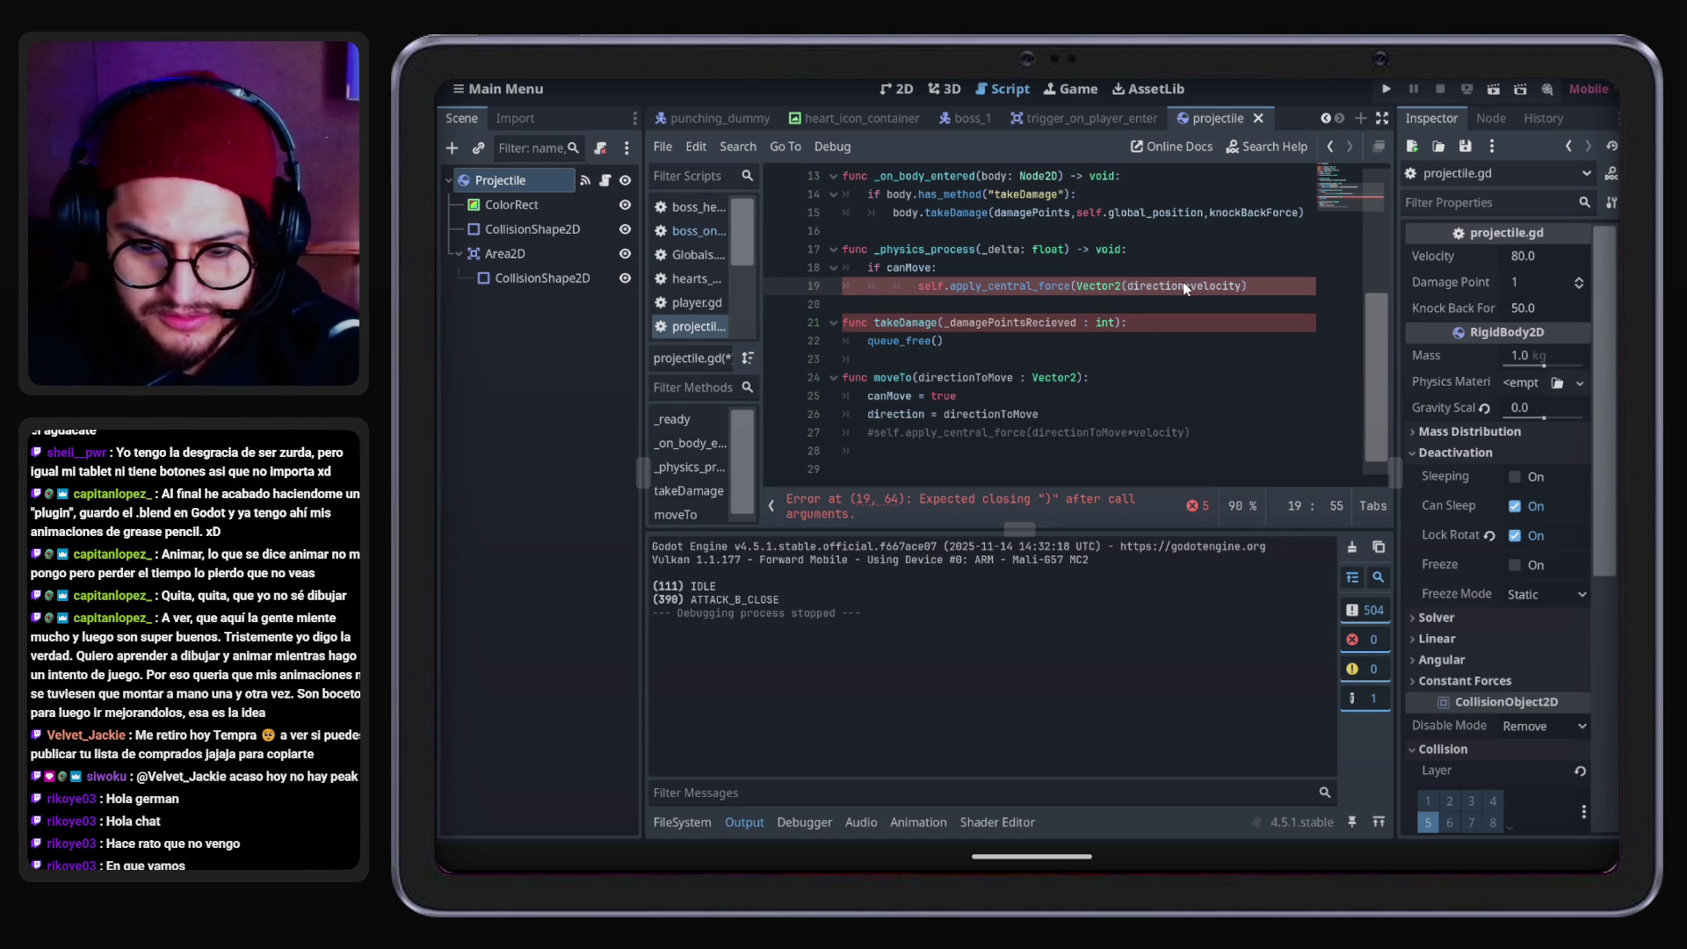
pyautogui.click(1185, 286)
pyautogui.write('.x,0)')
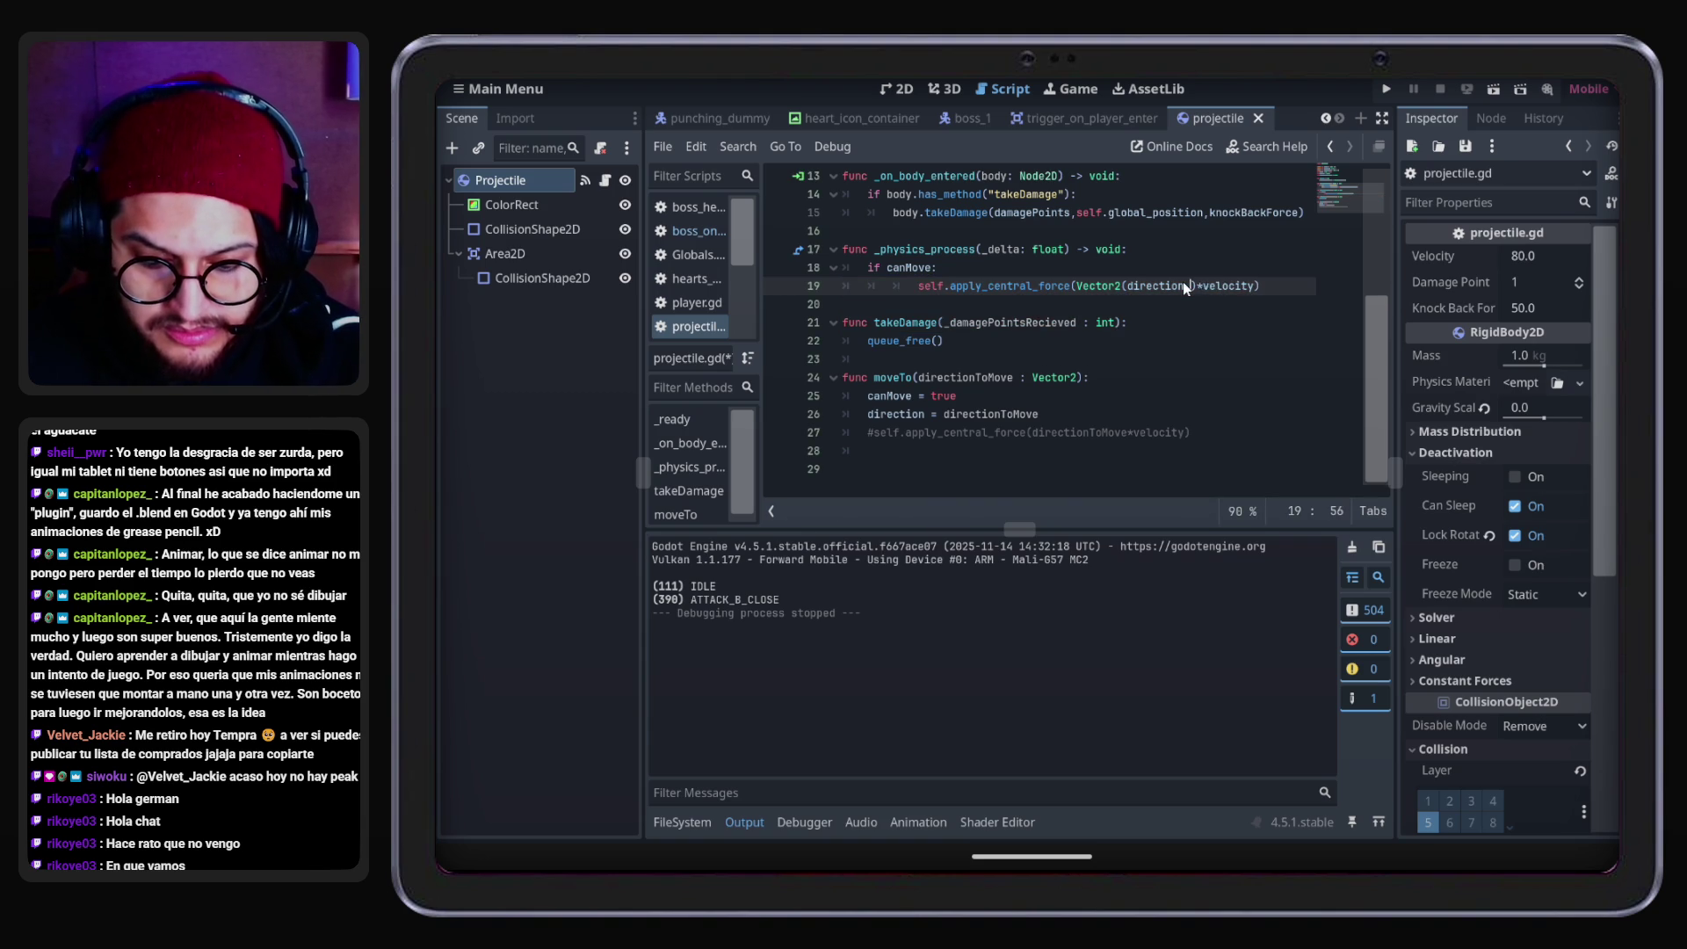
pyautogui.click(1386, 88)
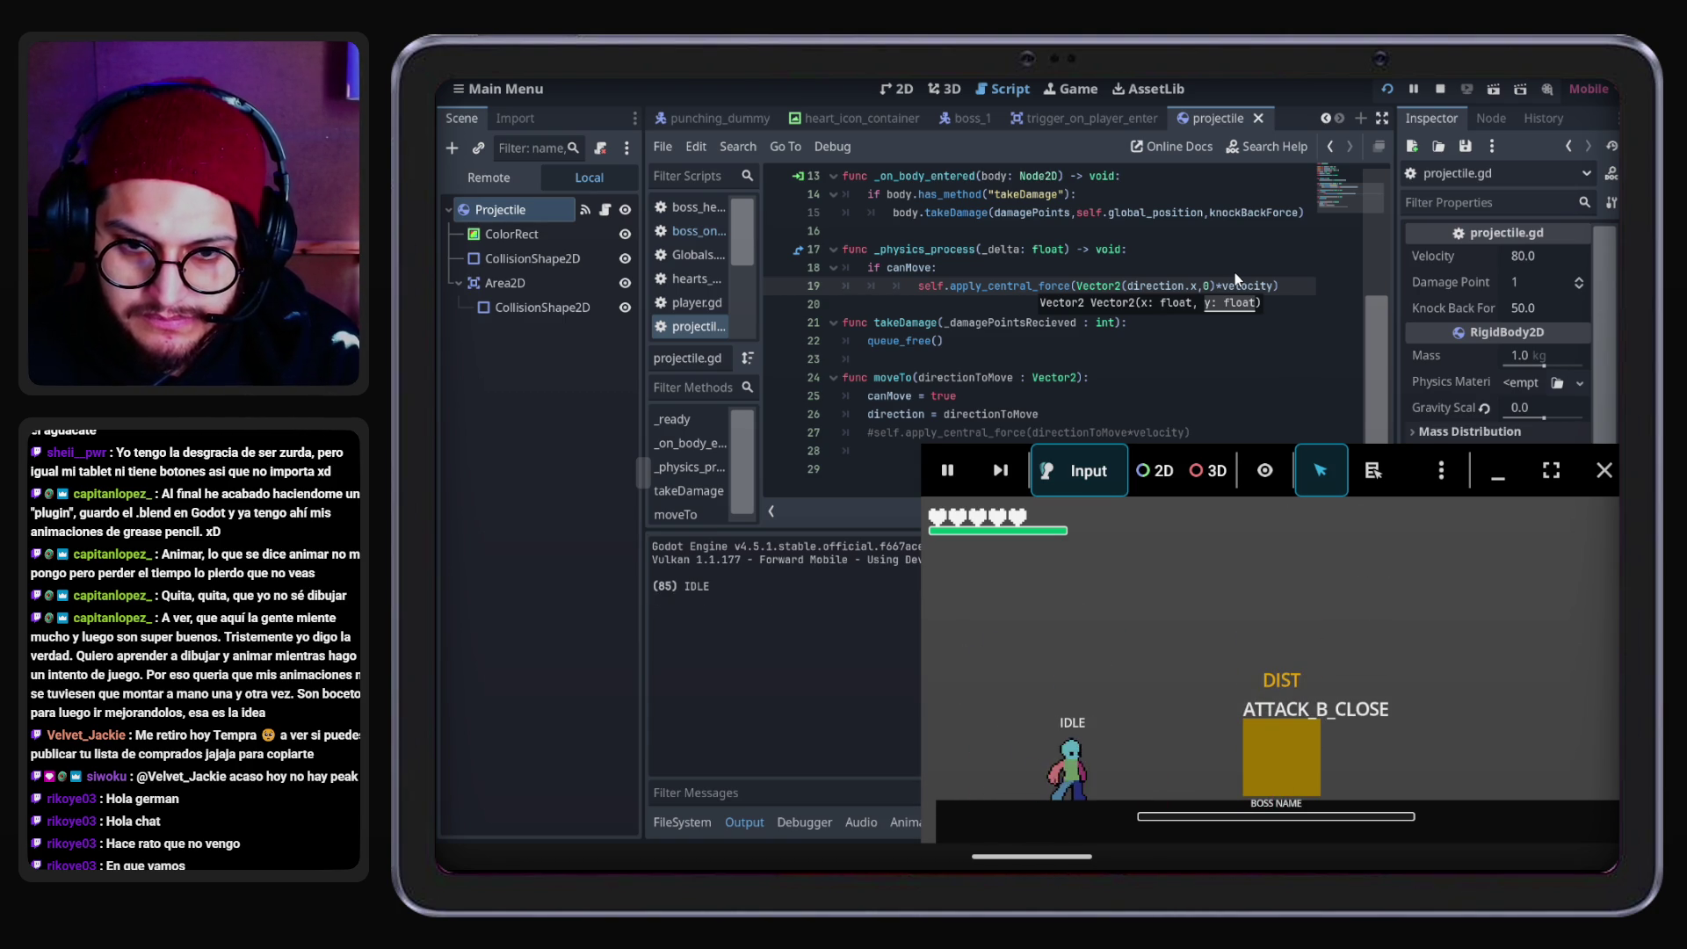
# Close the running game and return the caret to line 17 of projectile.gd.
pyautogui.click(1603, 472)
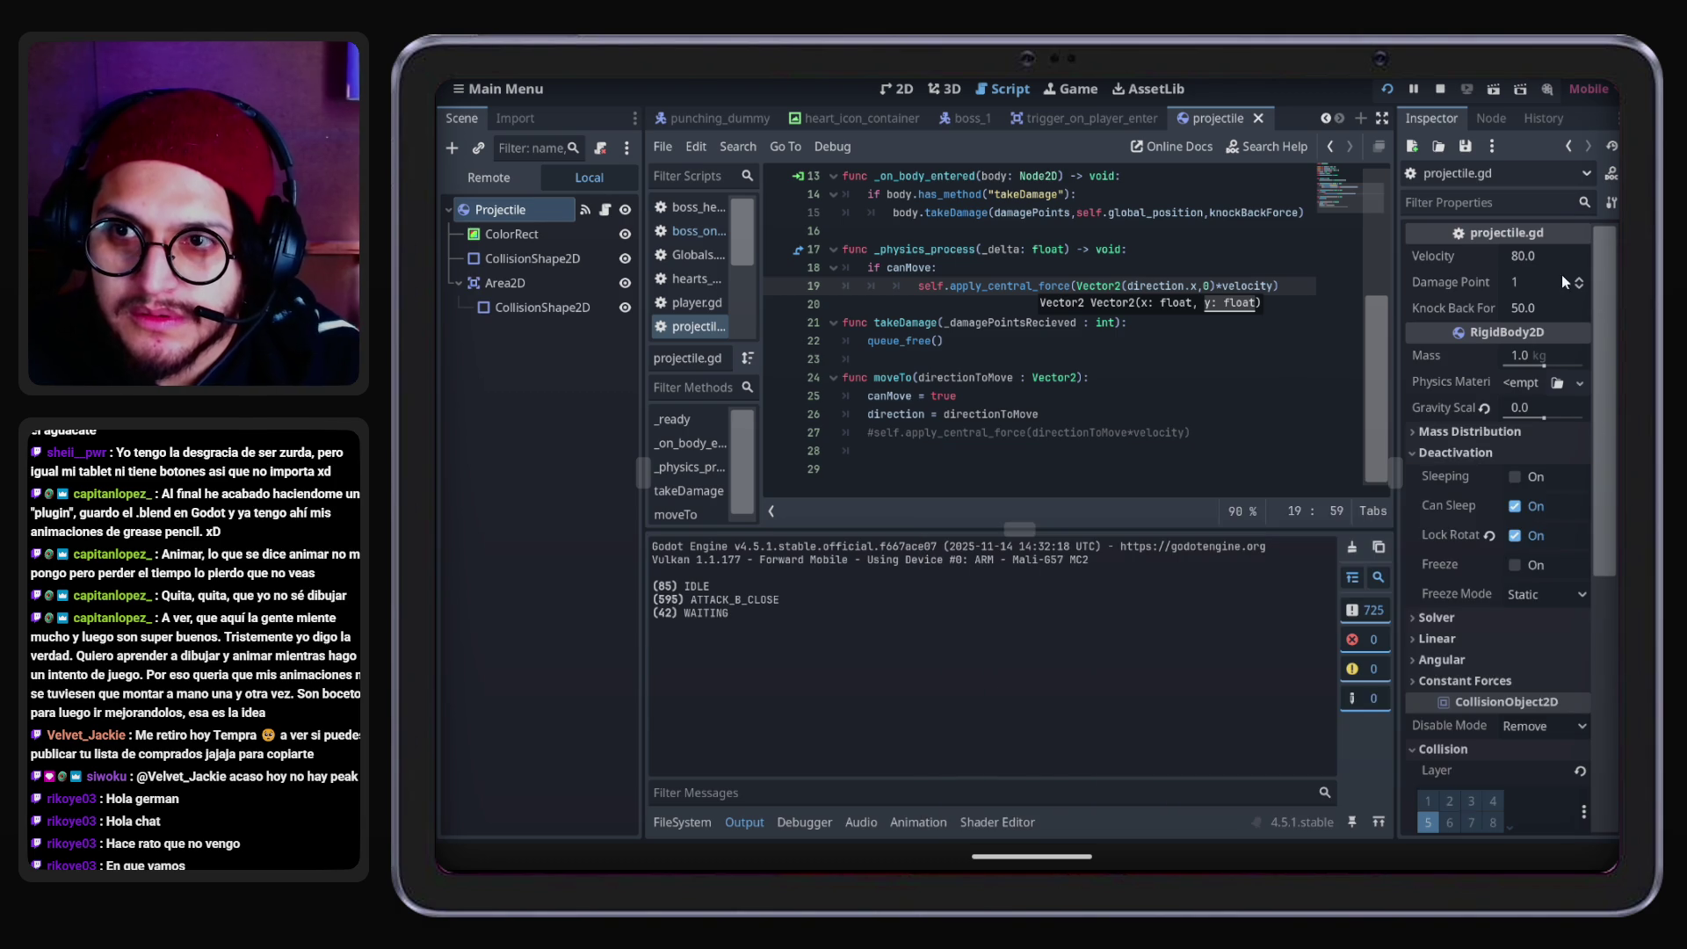
pyautogui.click(1235, 255)
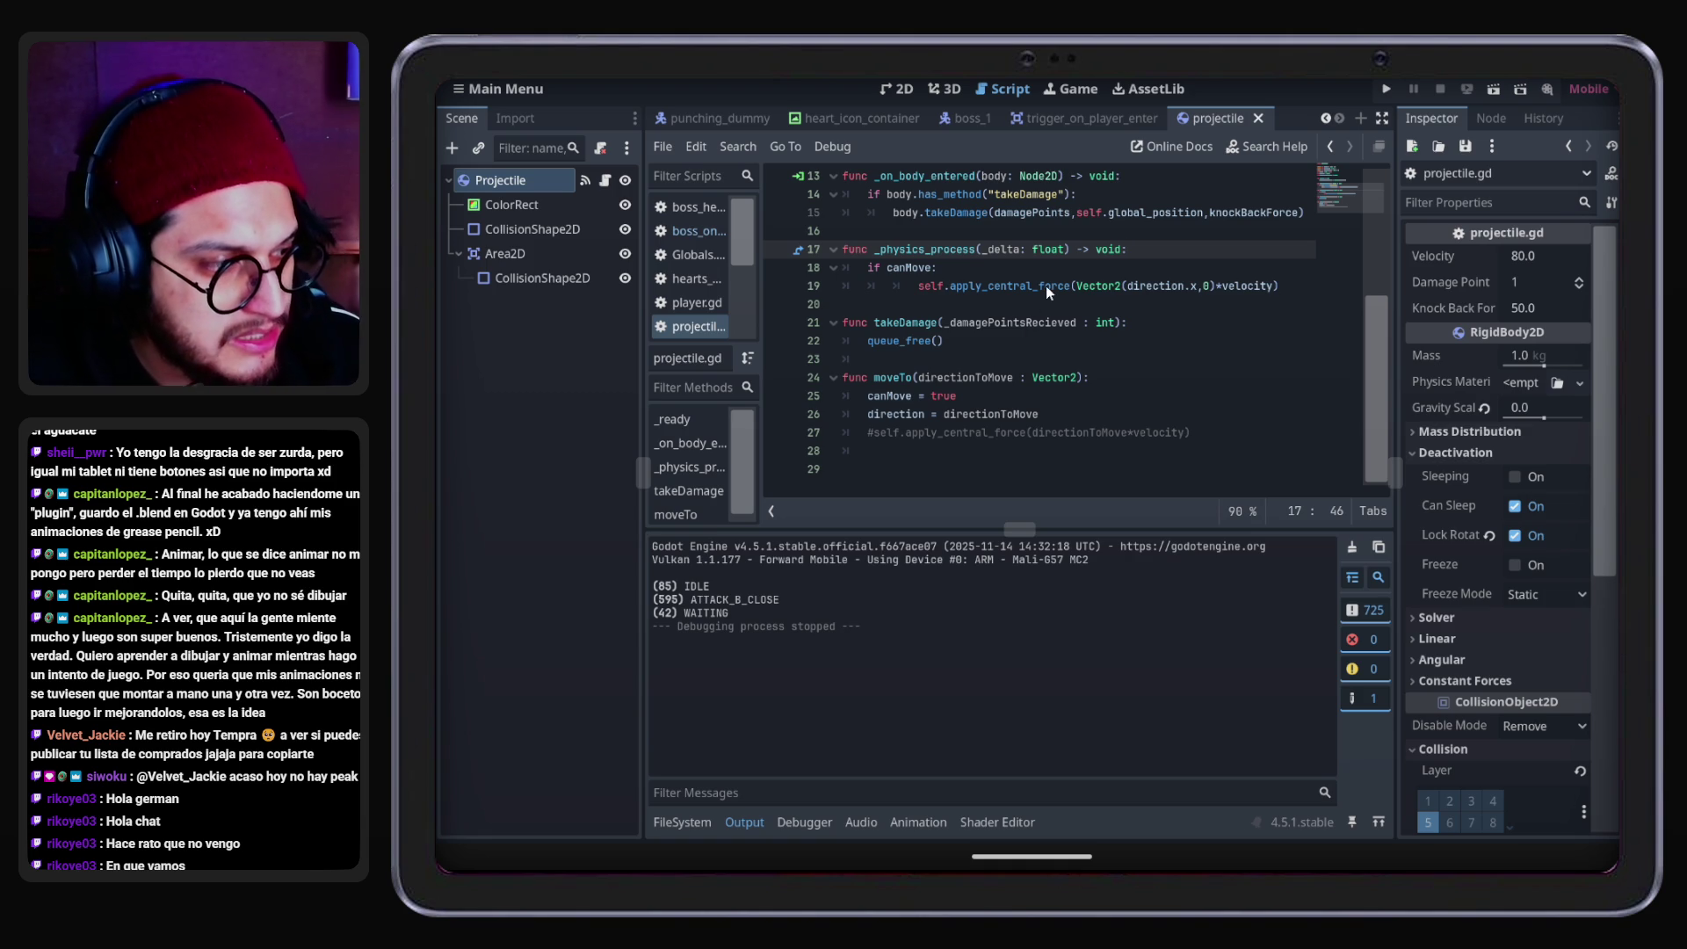
# Run the game, walk the player left and right around the boss's projectiles, then stop with F8.
pyautogui.click(1017, 271)
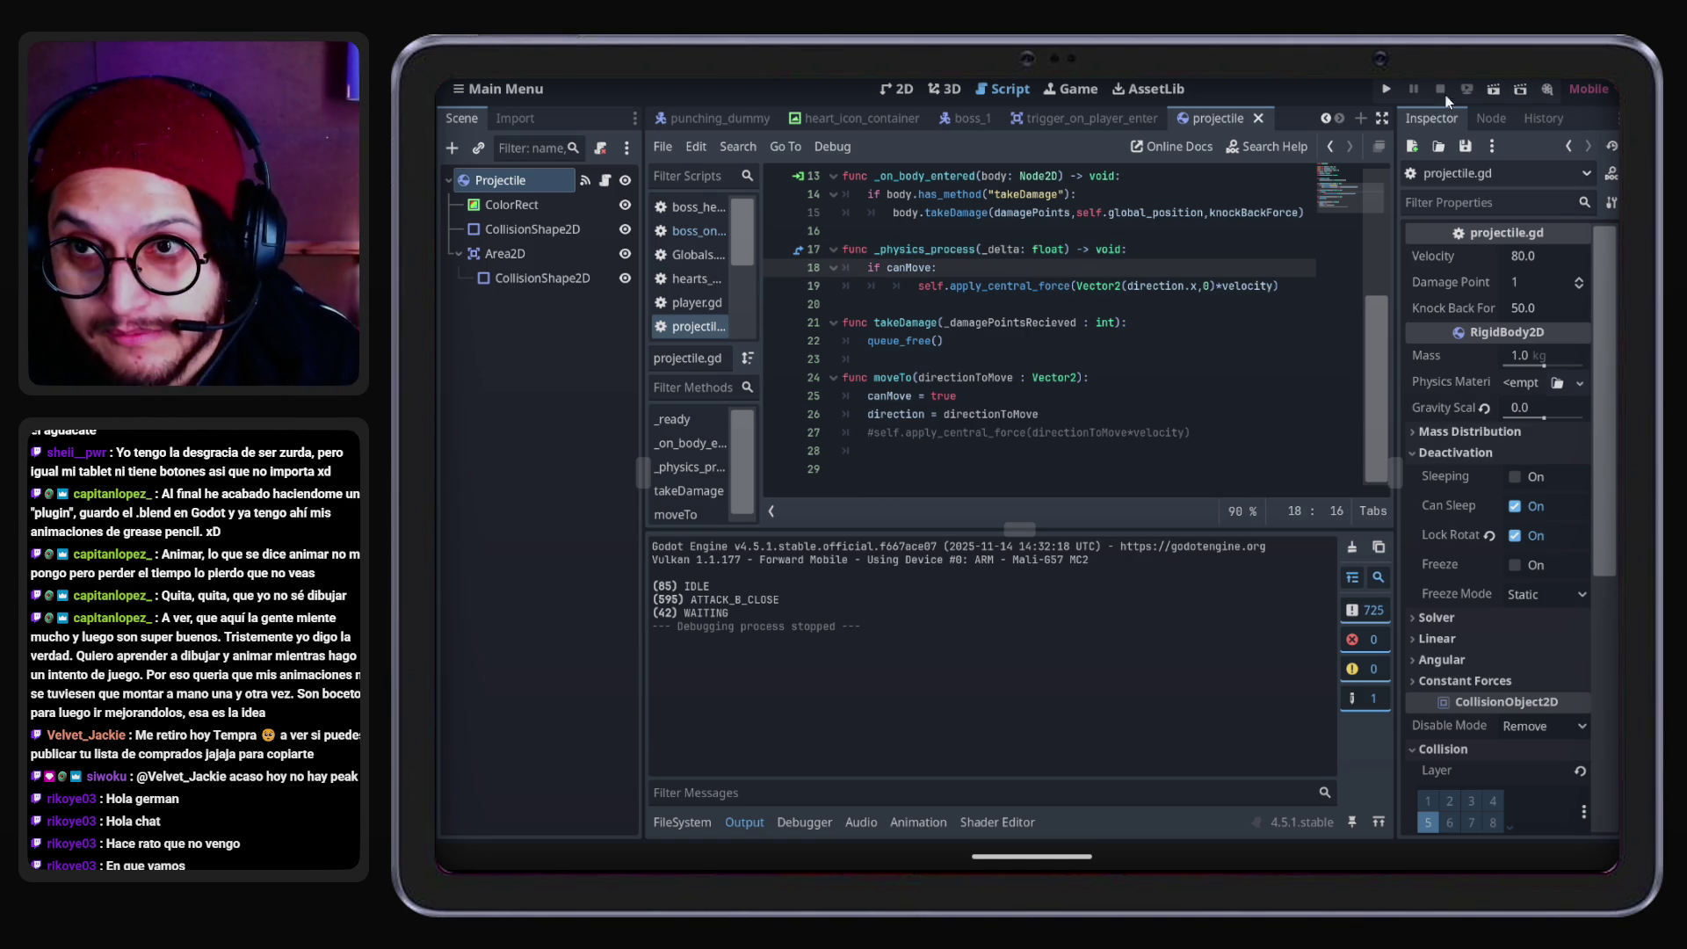
pyautogui.click(1388, 89)
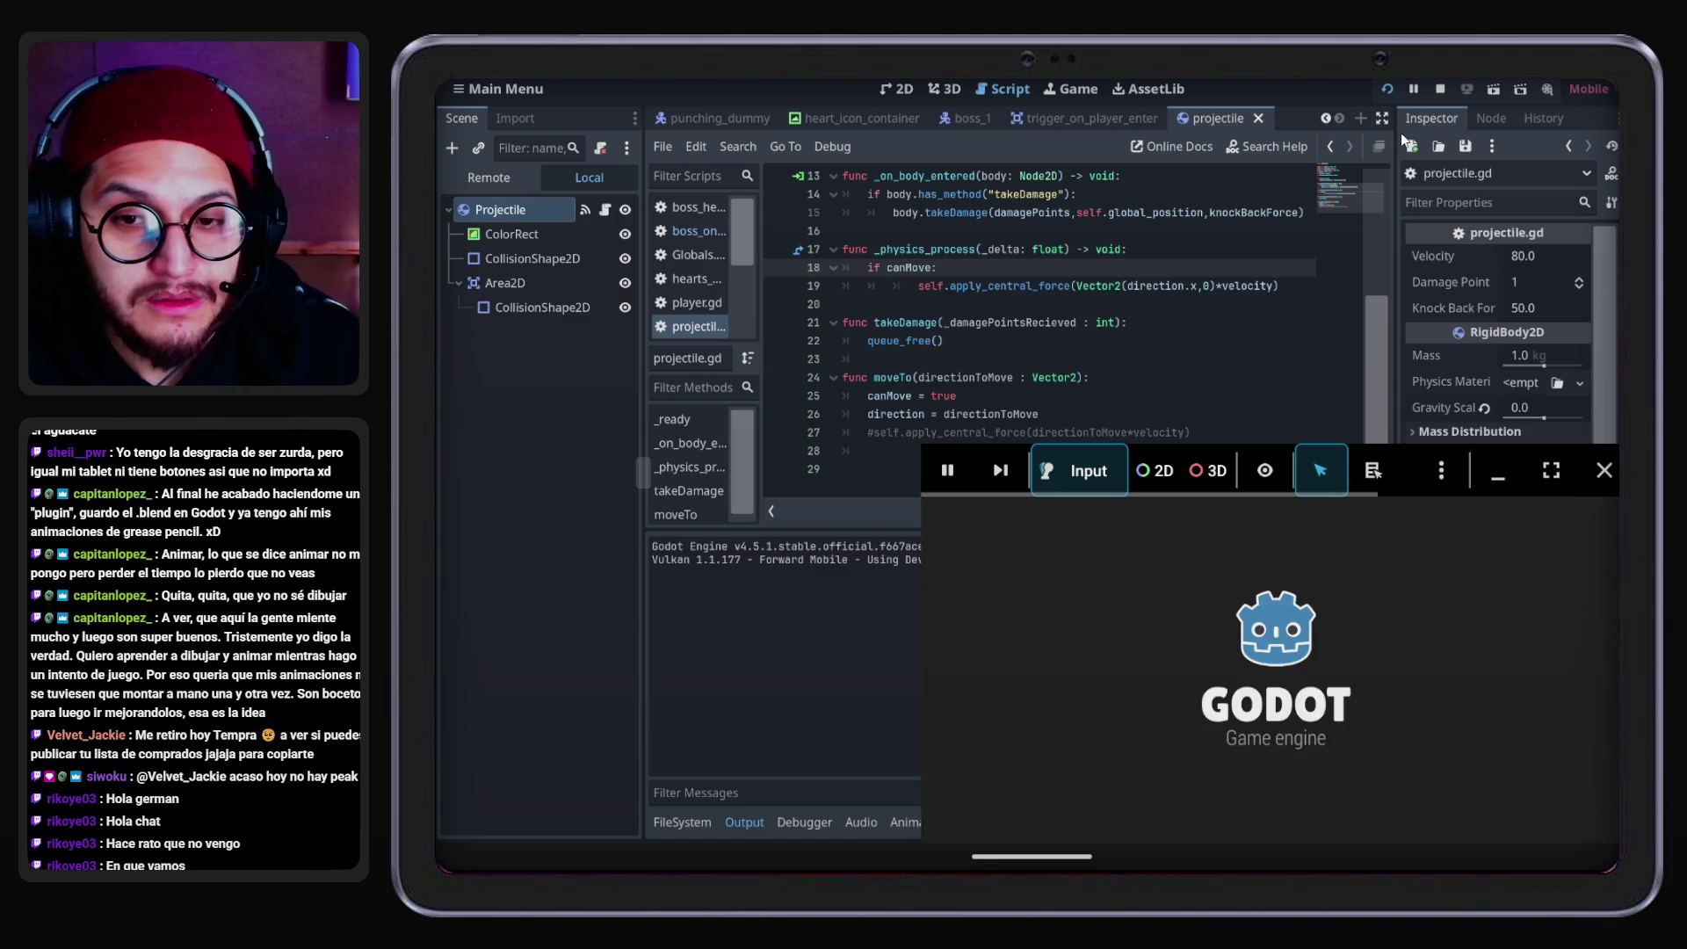
pyautogui.press('d')
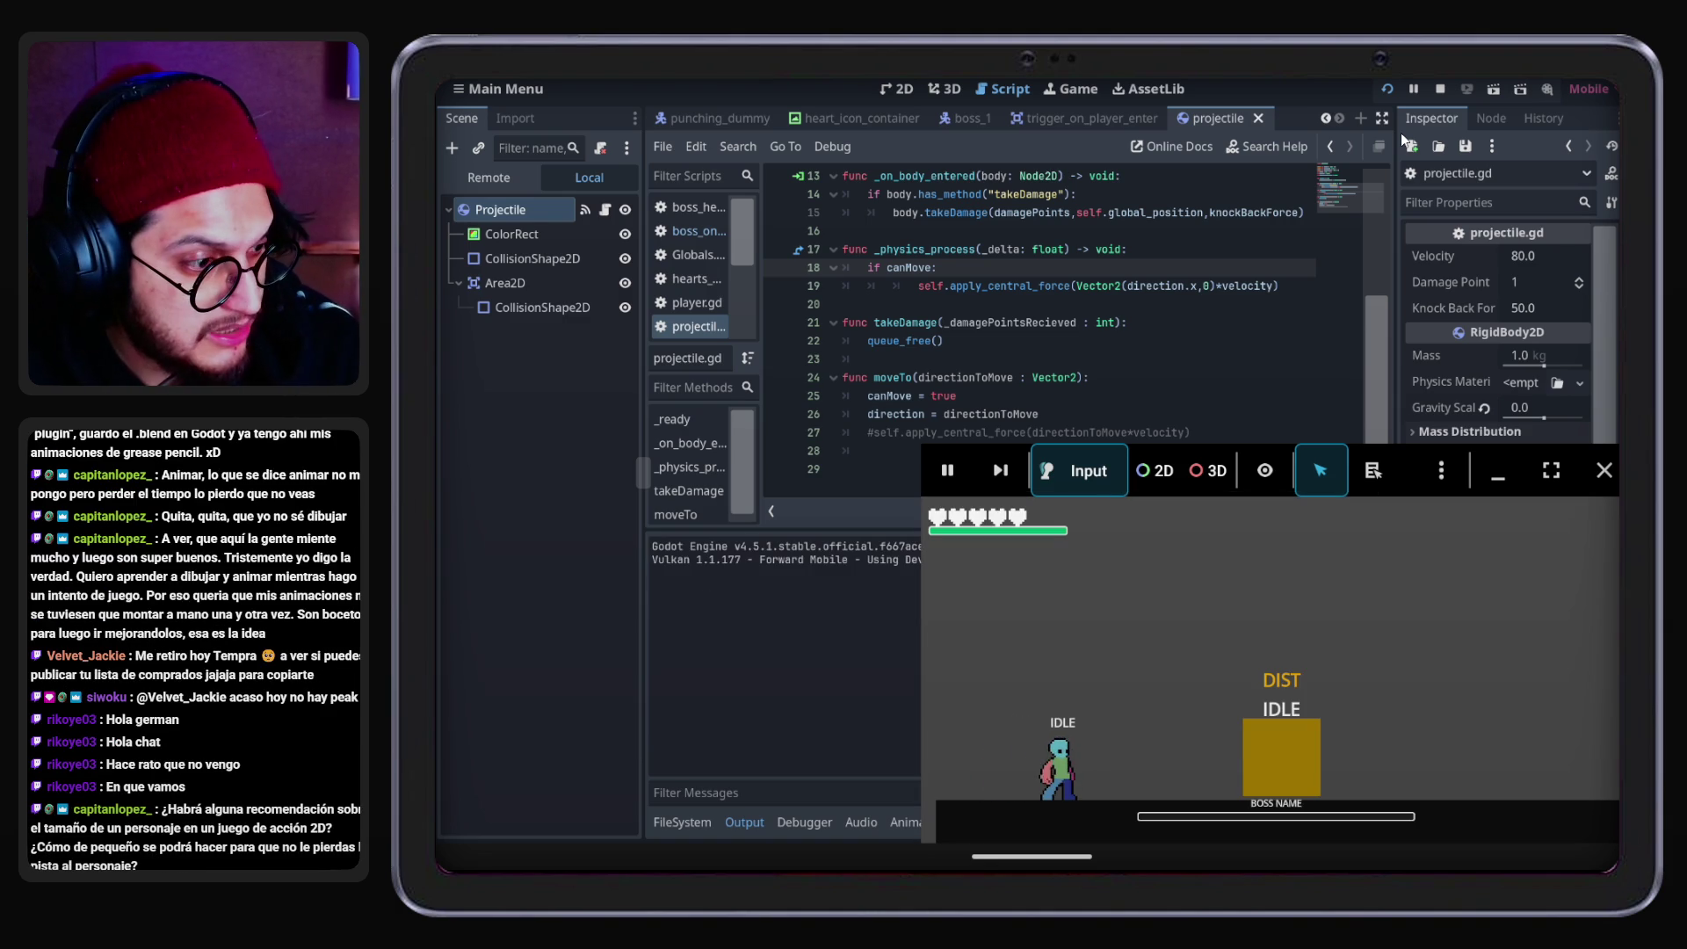
pyautogui.press('a')
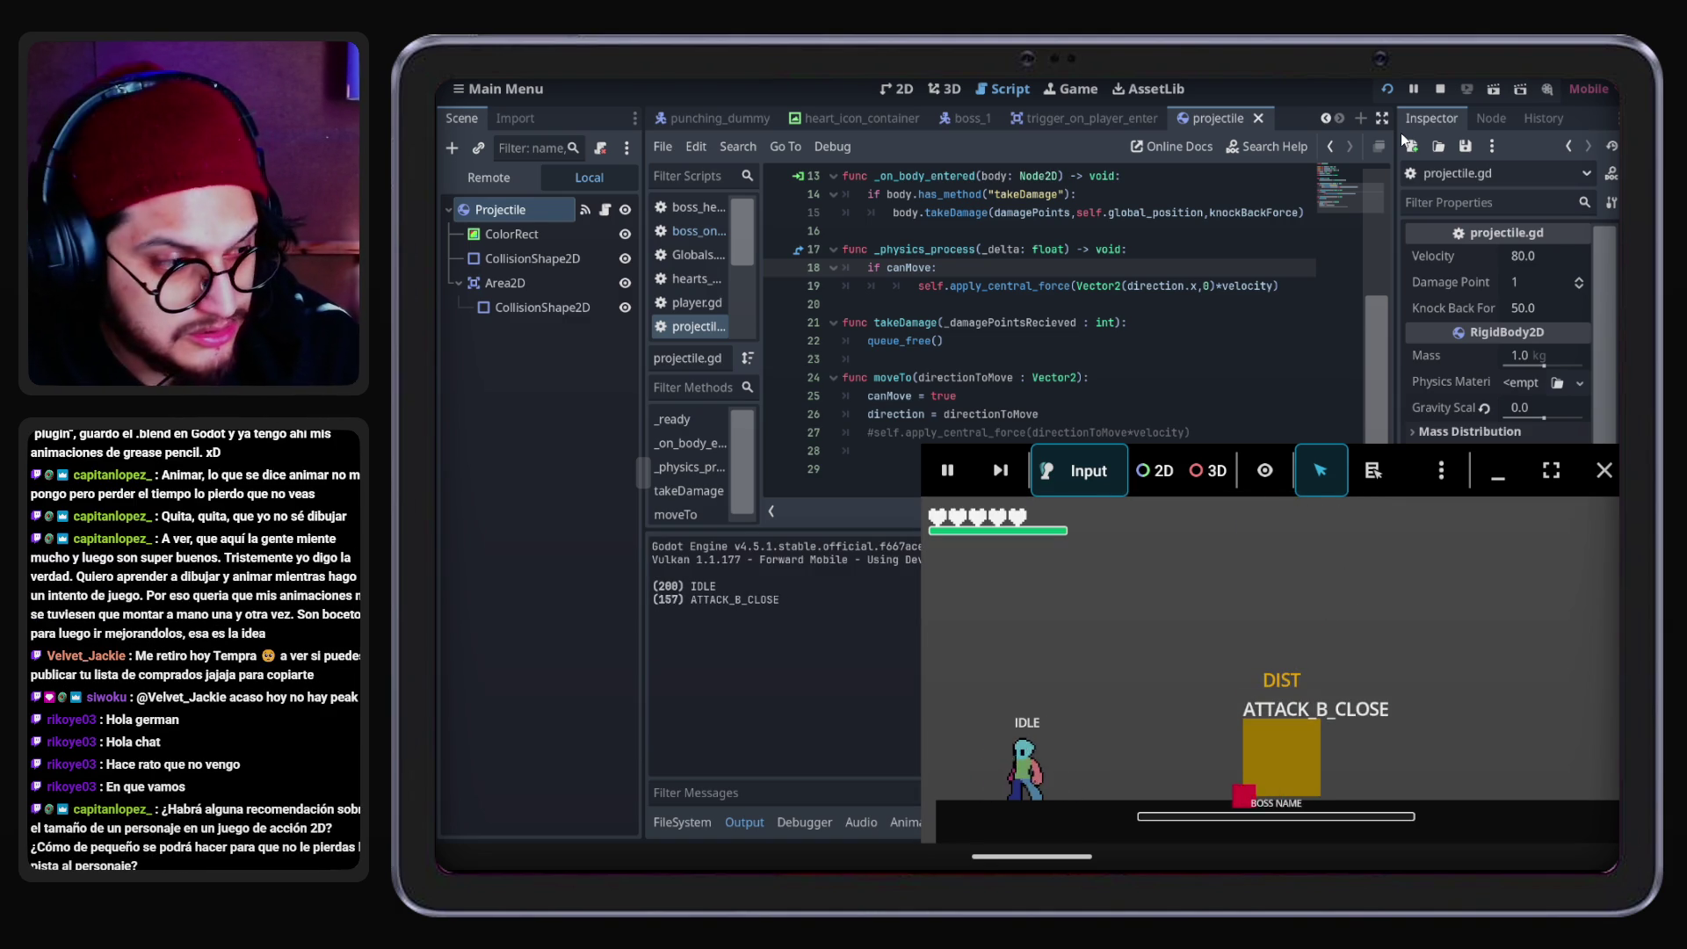
pyautogui.press('a')
pyautogui.press('d')
pyautogui.press('a')
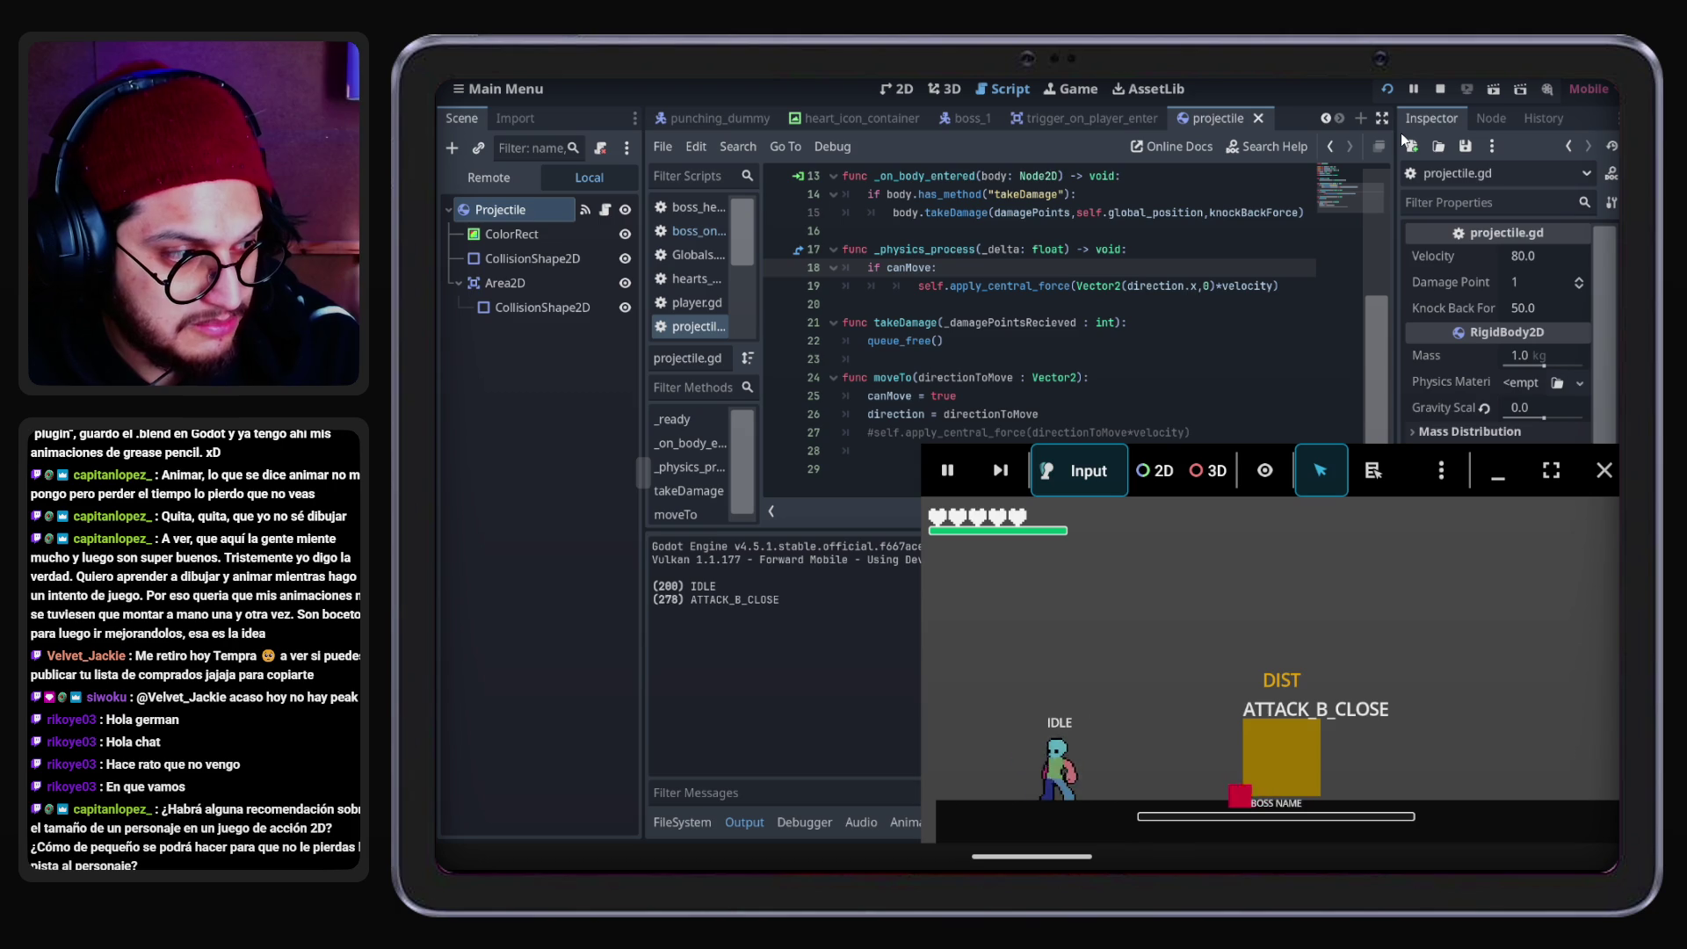
pyautogui.press('d')
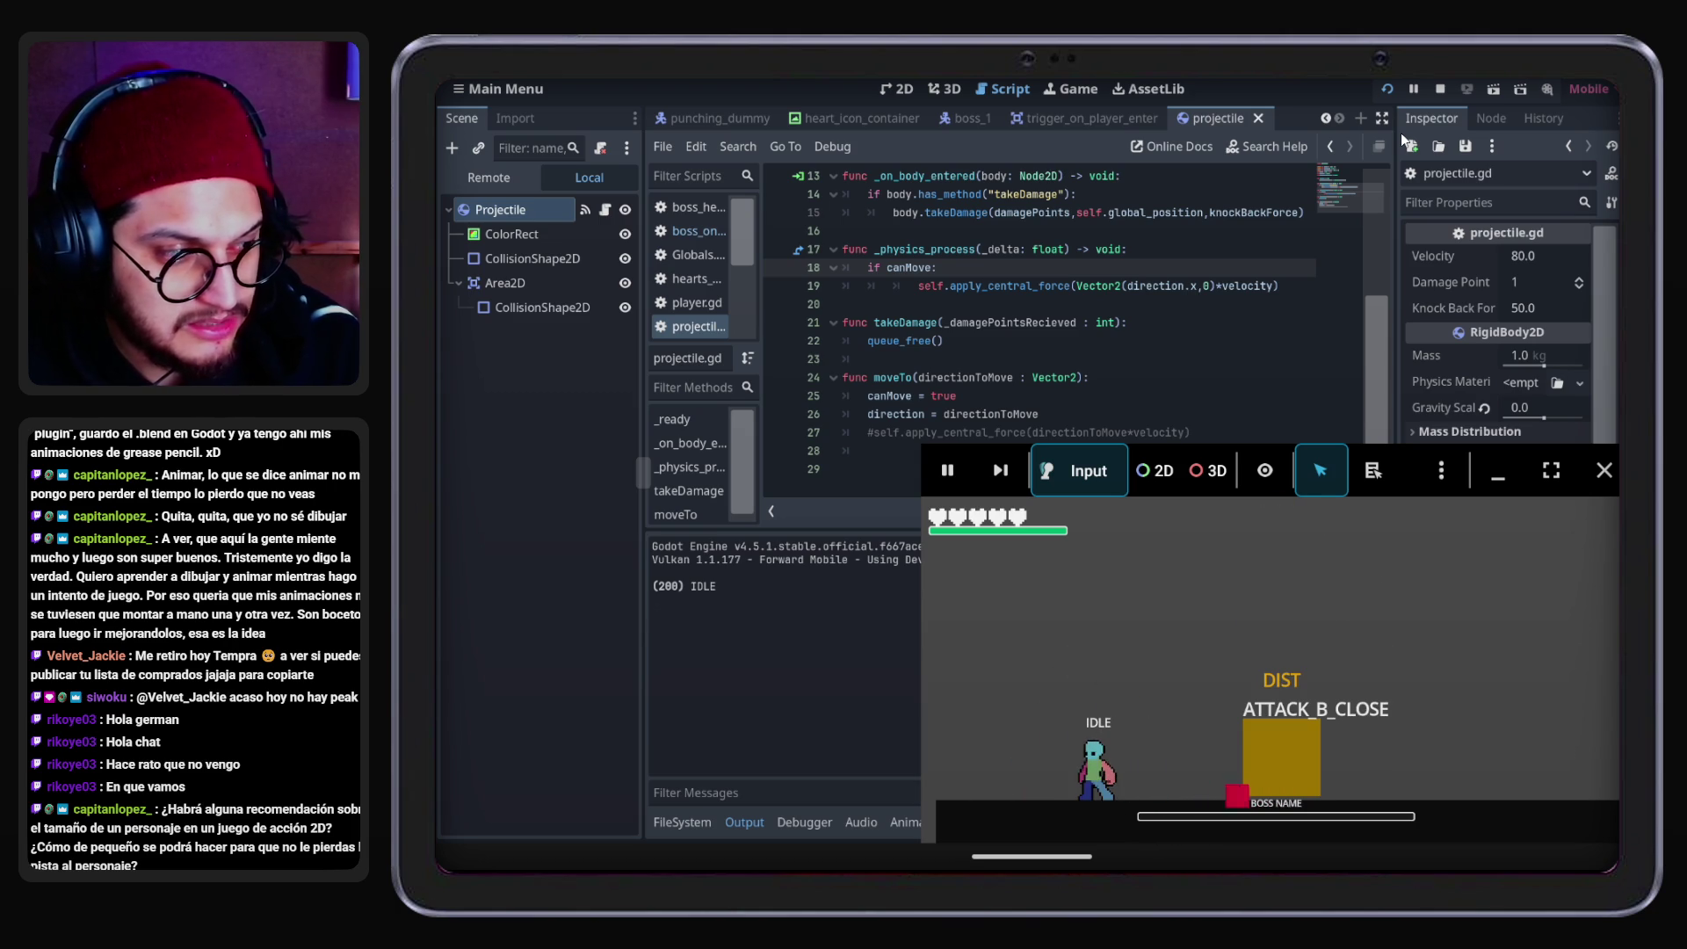
pyautogui.press('a')
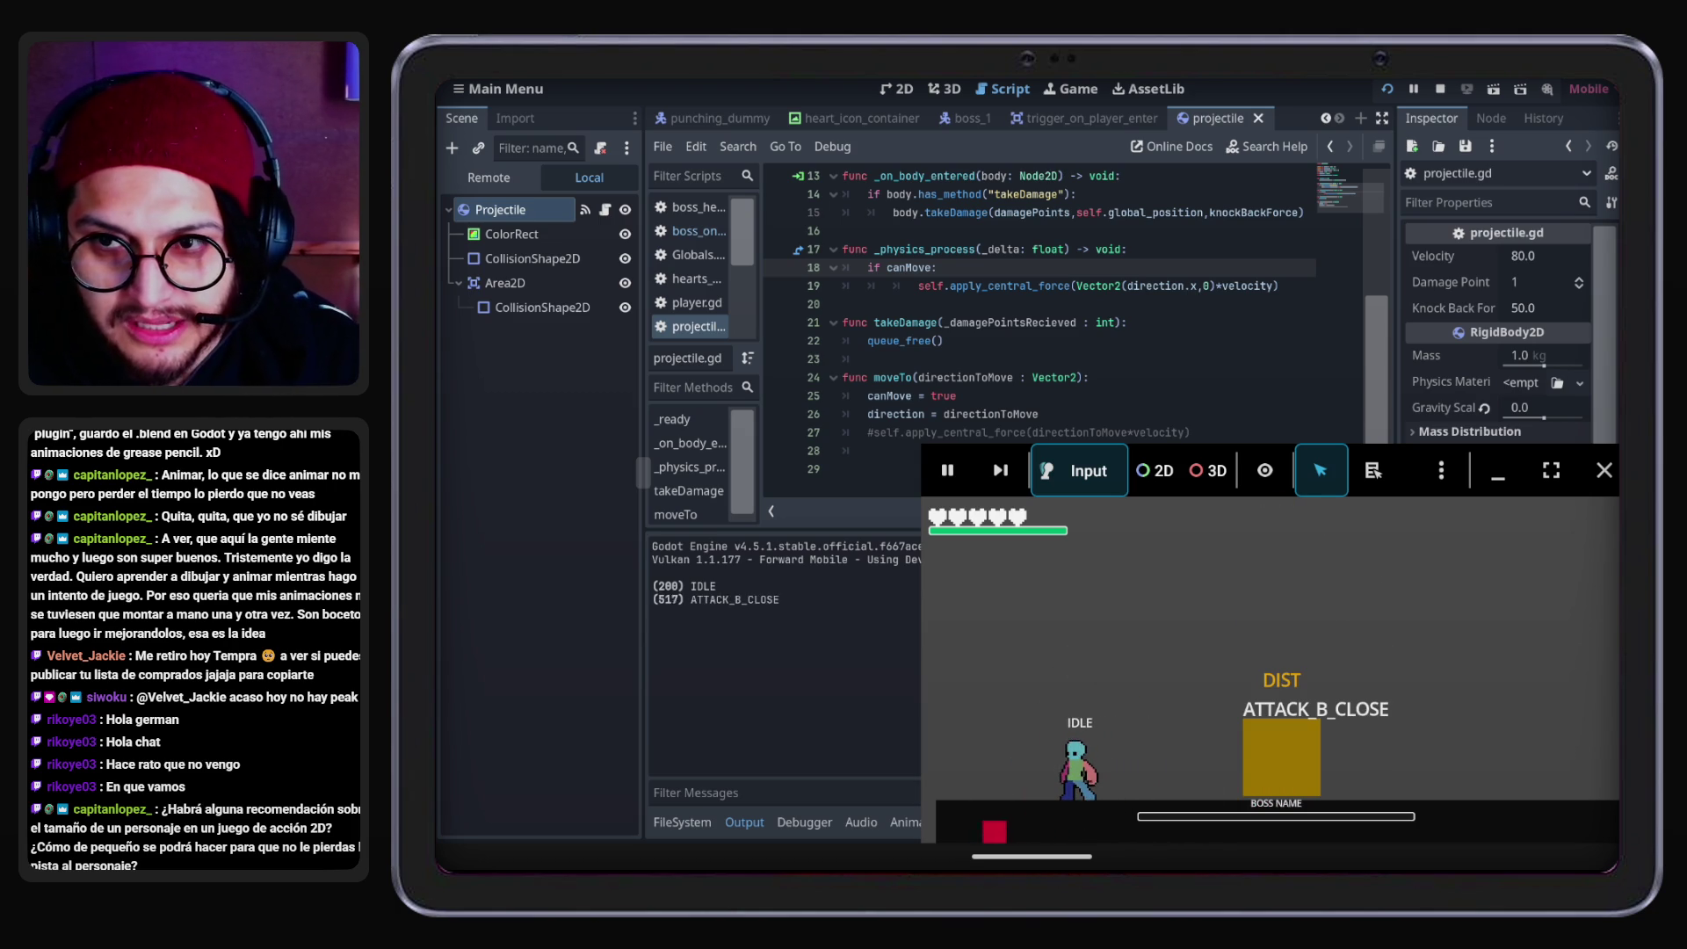
pyautogui.press('F8')
pyautogui.click(961, 286)
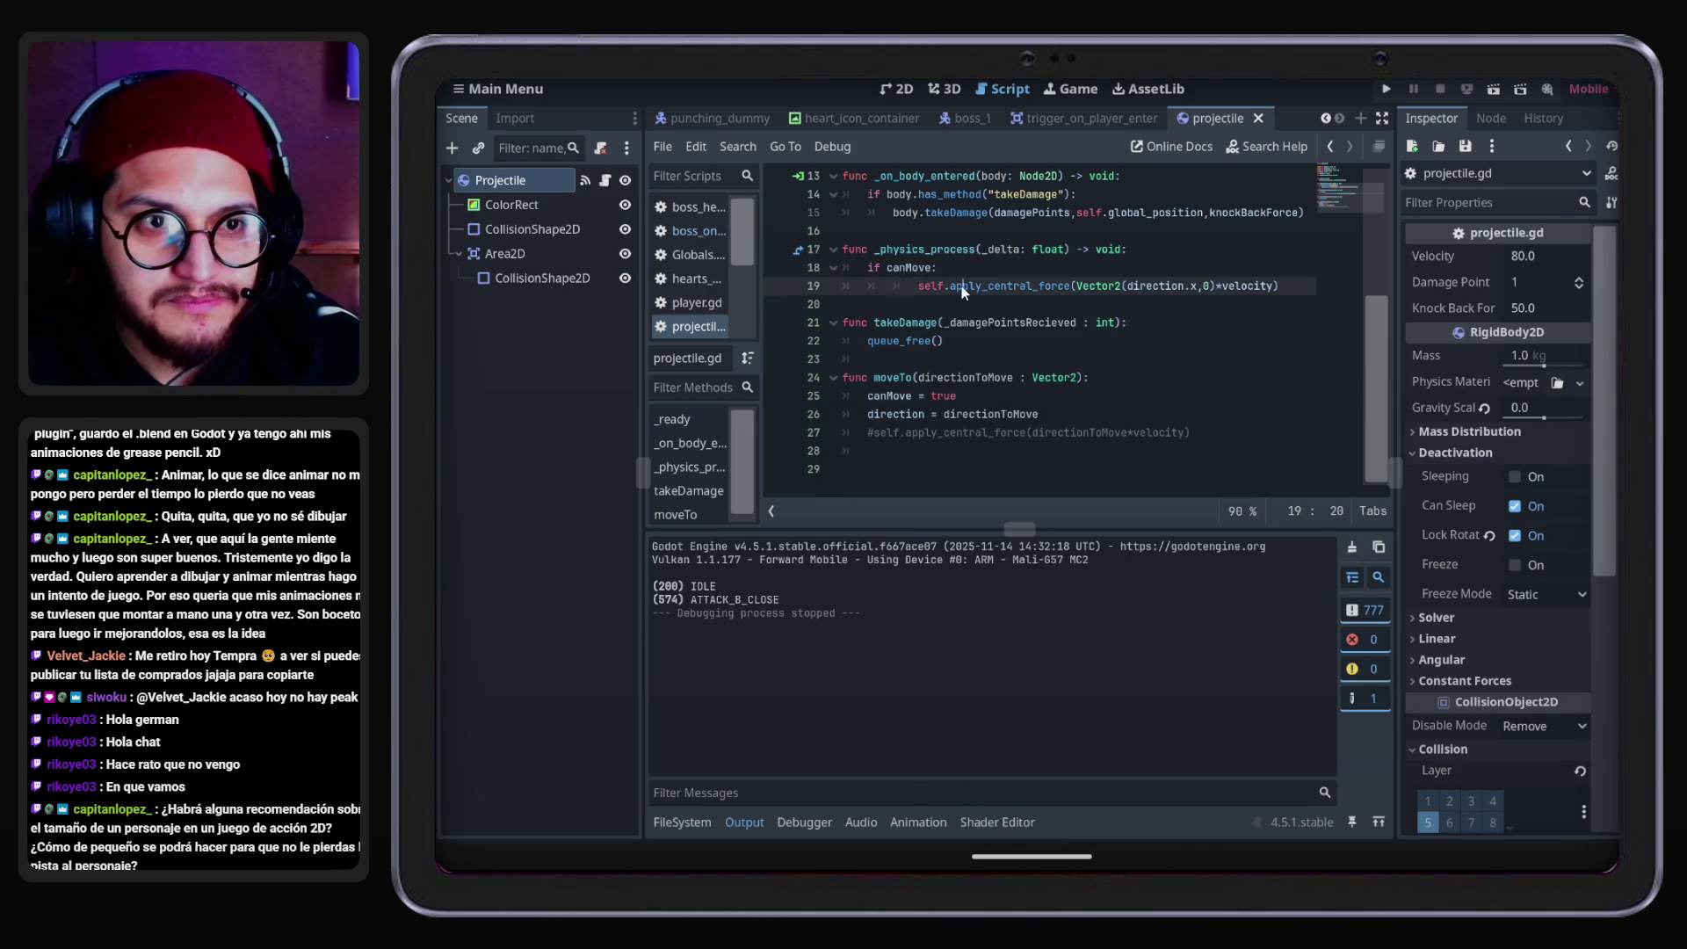
# Select Area2D and inspect the direction and velocity terms of line 19's apply_central_force call.
pyautogui.click(505, 253)
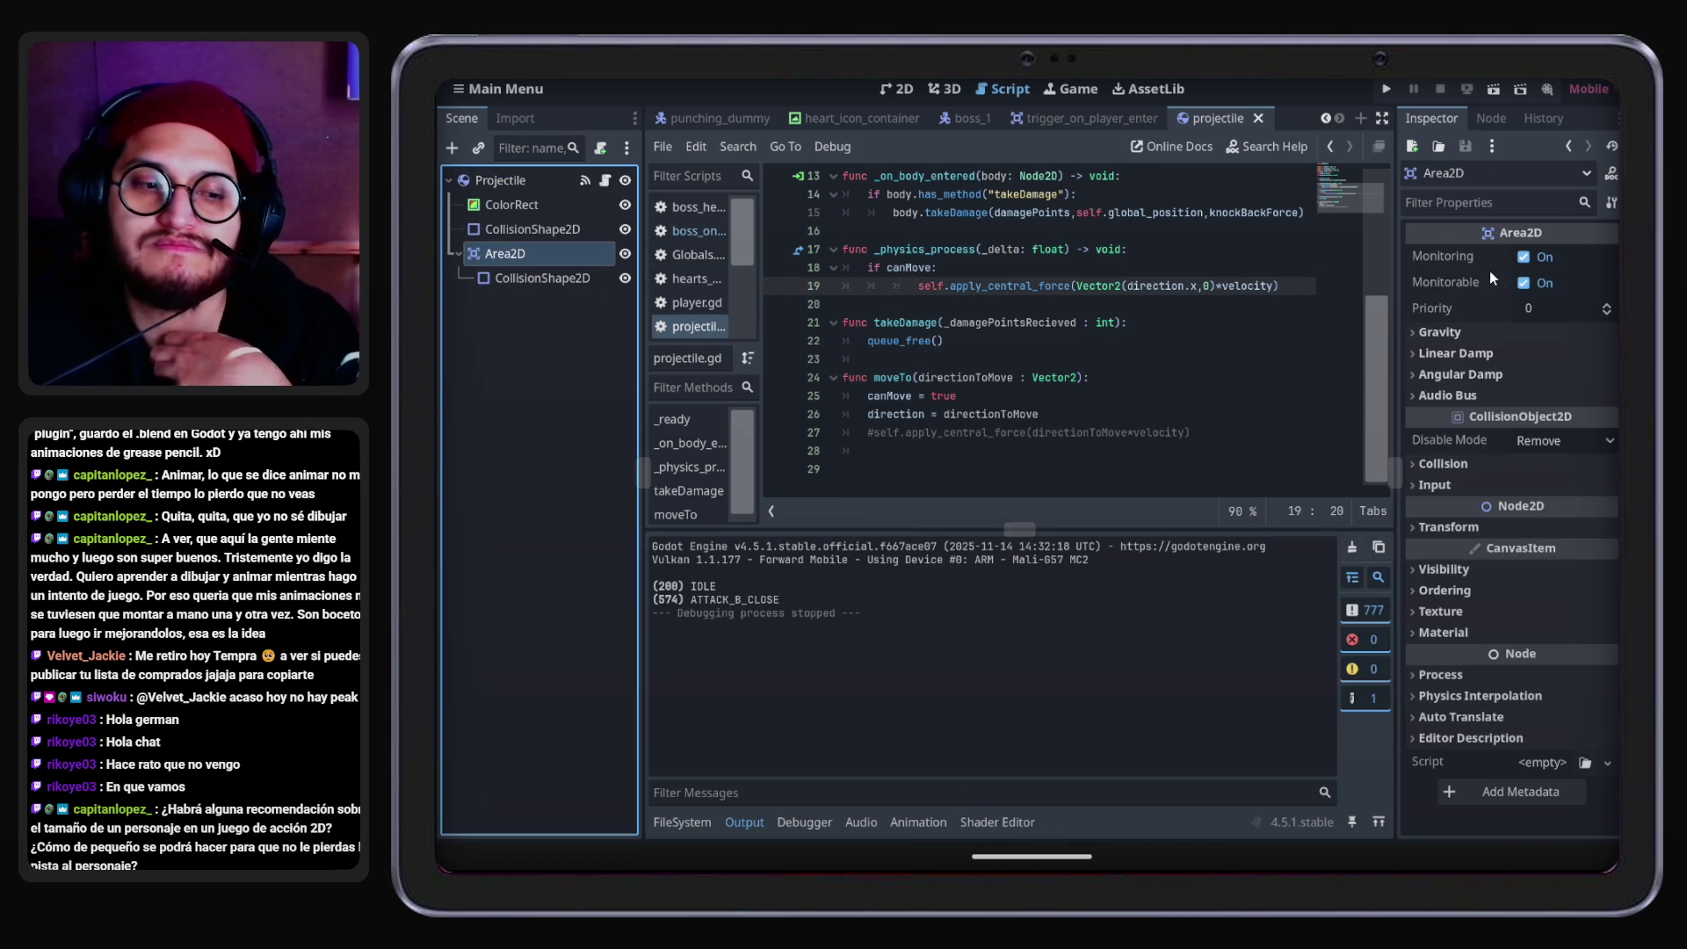
pyautogui.moveTo(1488, 271)
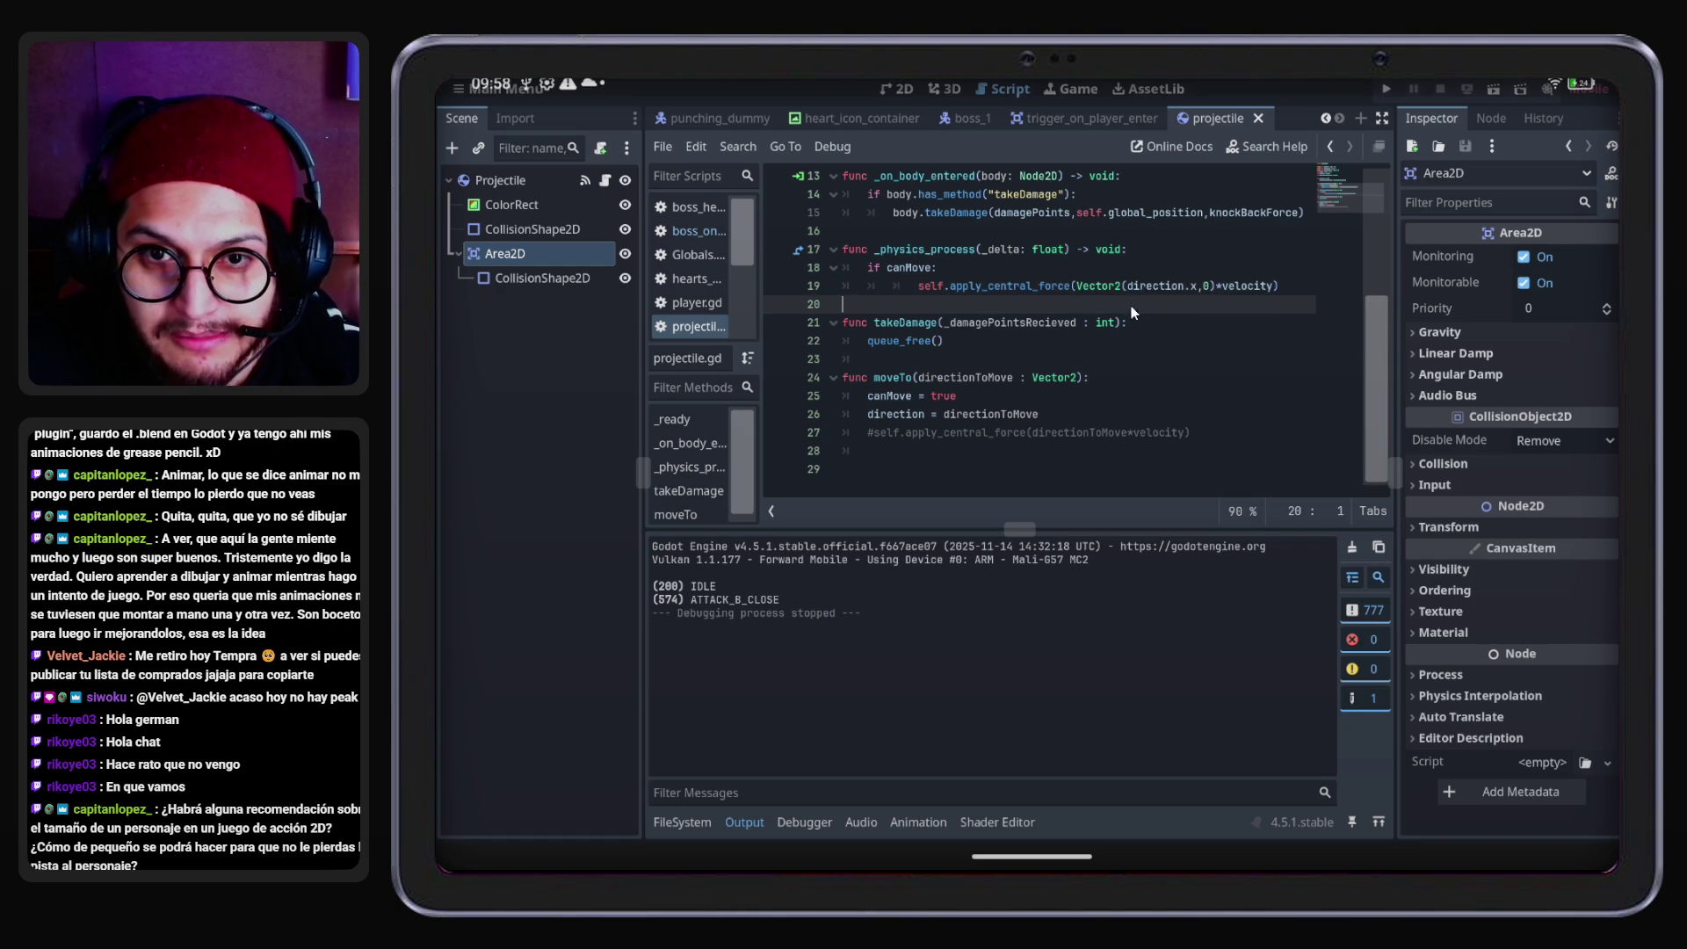
pyautogui.doubleClick(1240, 285)
pyautogui.click(1284, 283)
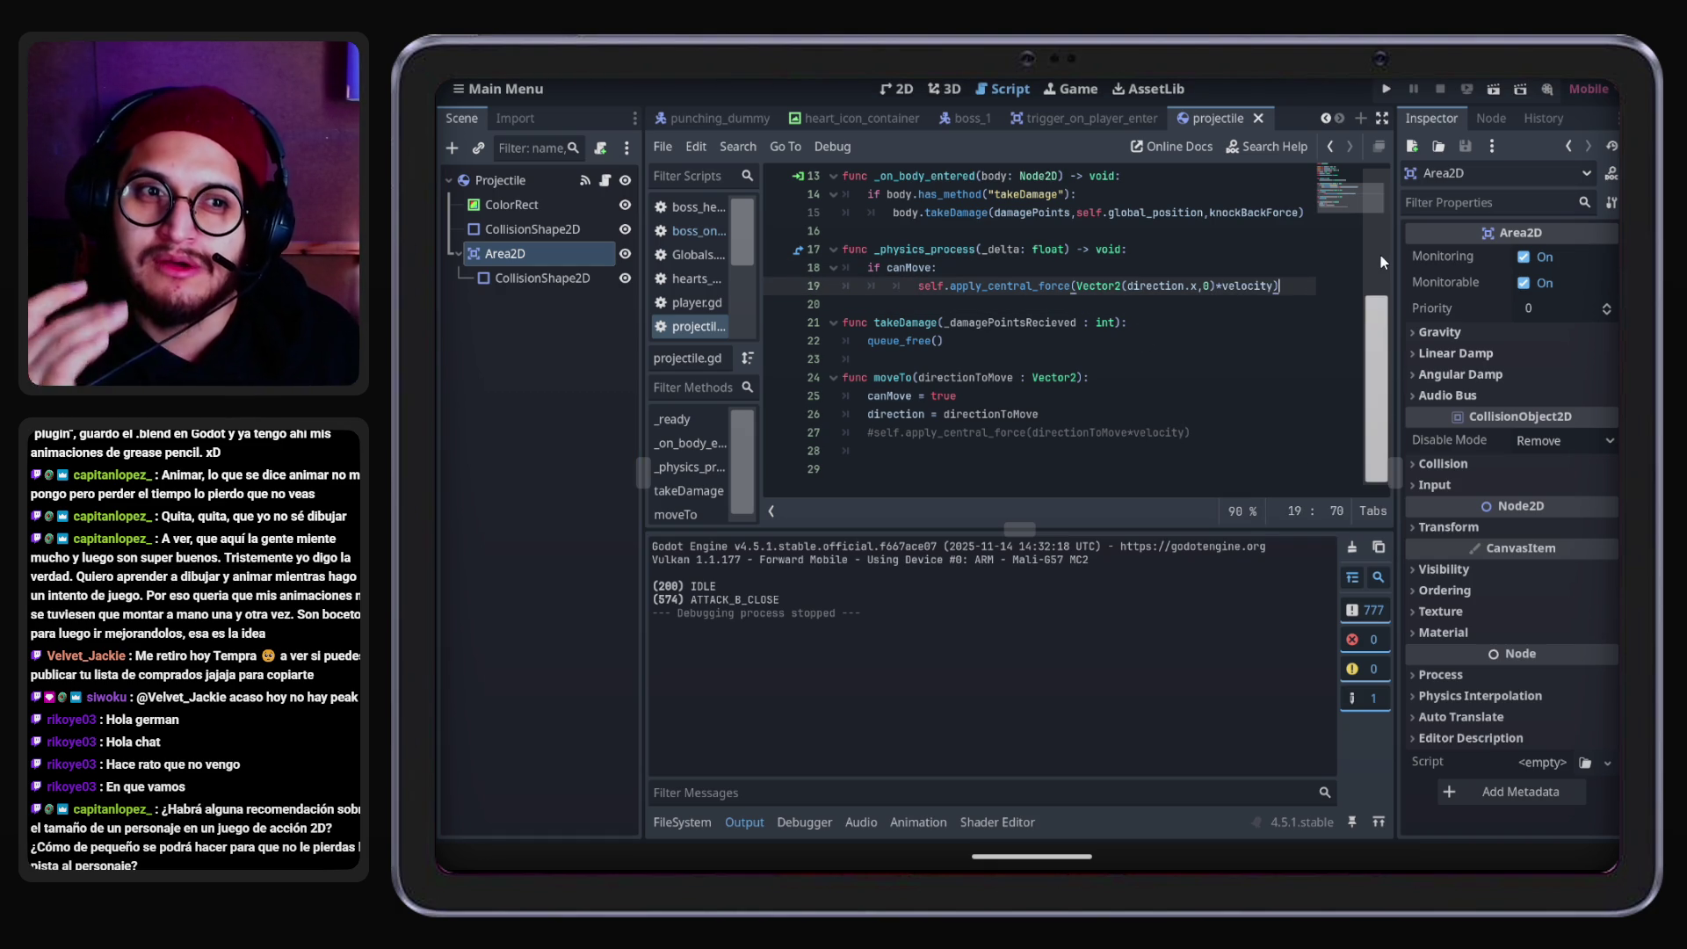
pyautogui.doubleClick(1246, 288)
pyautogui.doubleClick(1160, 284)
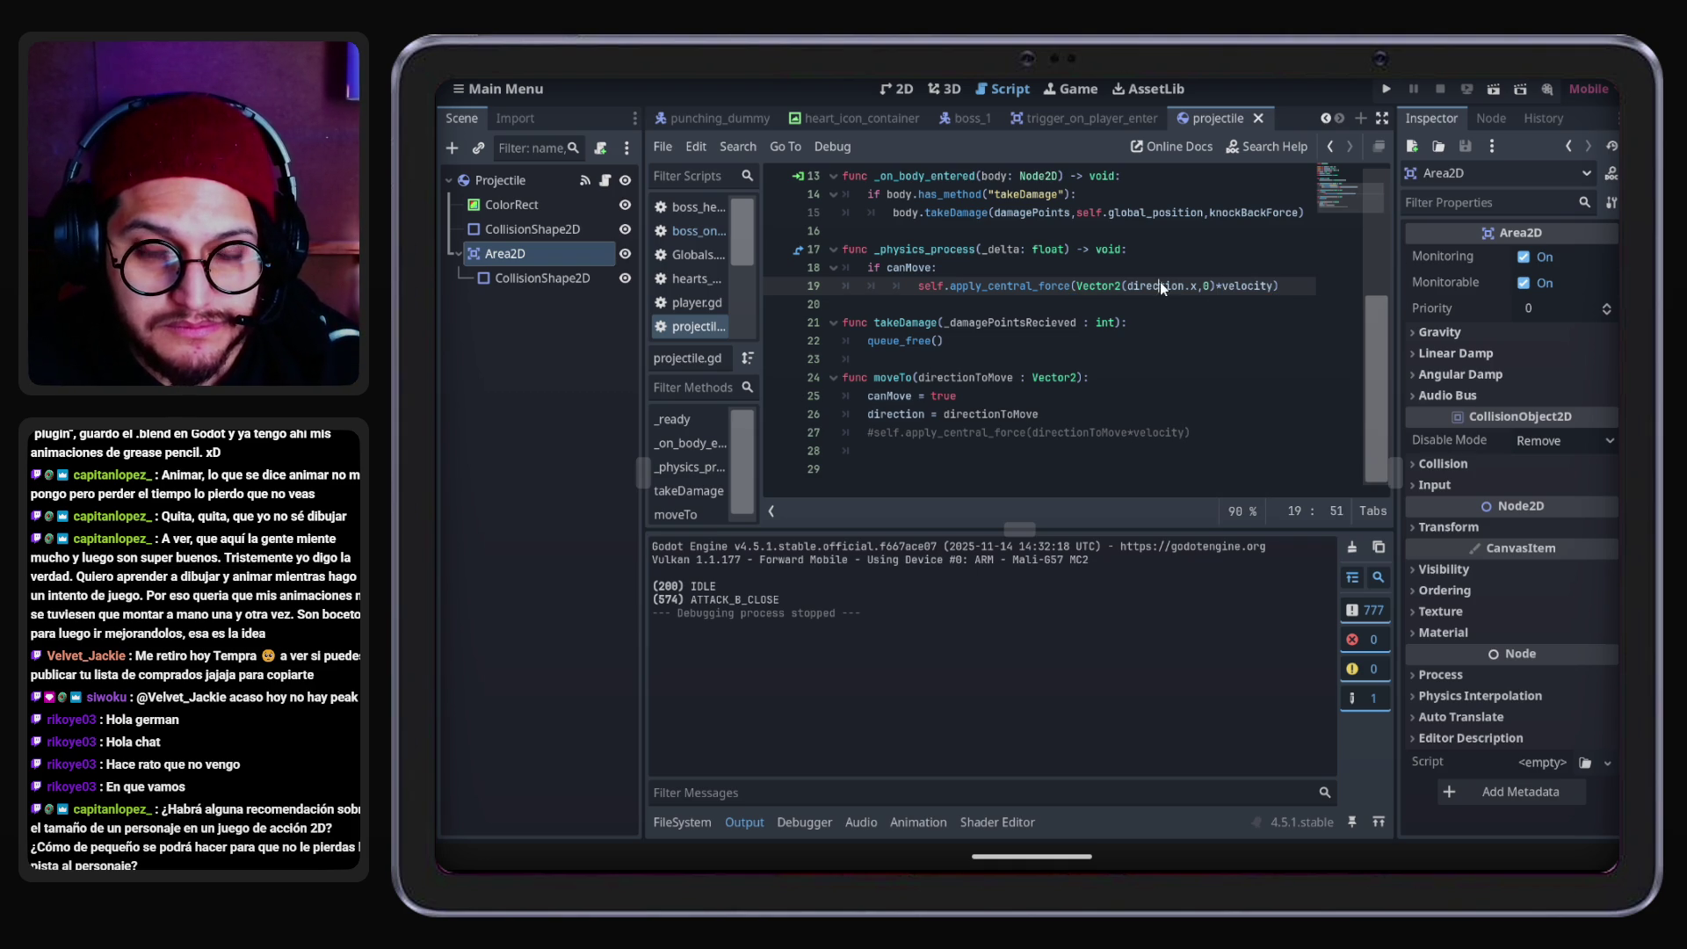
pyautogui.click(1149, 288)
pyautogui.doubleClick(1242, 287)
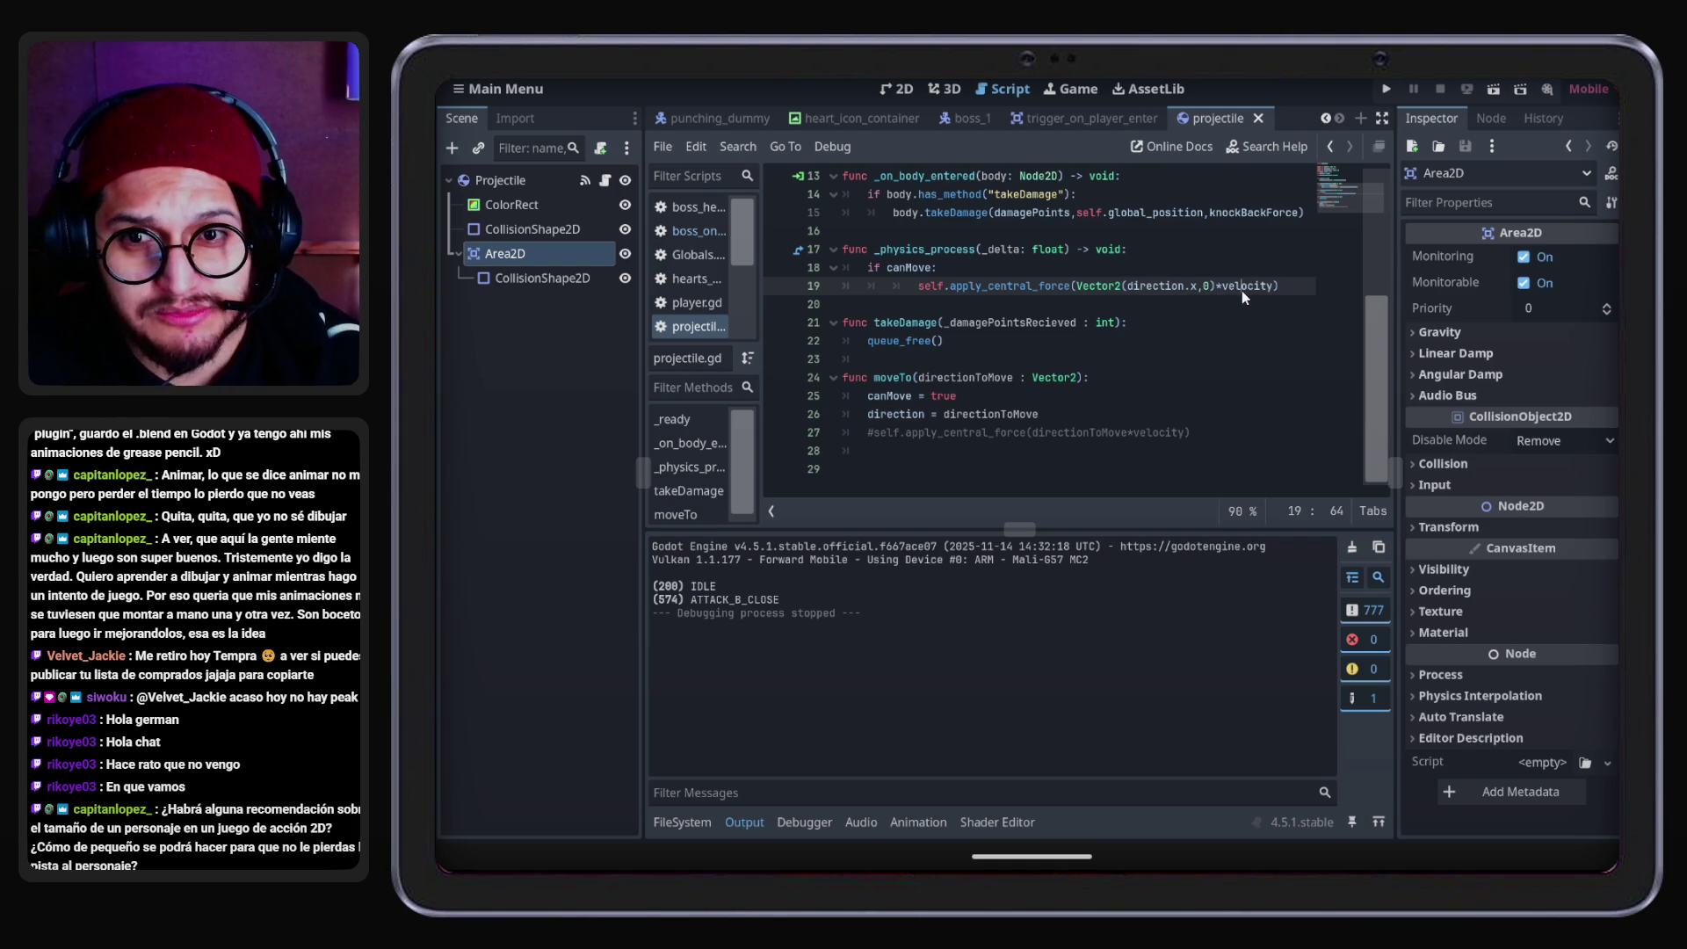
pyautogui.click(1283, 288)
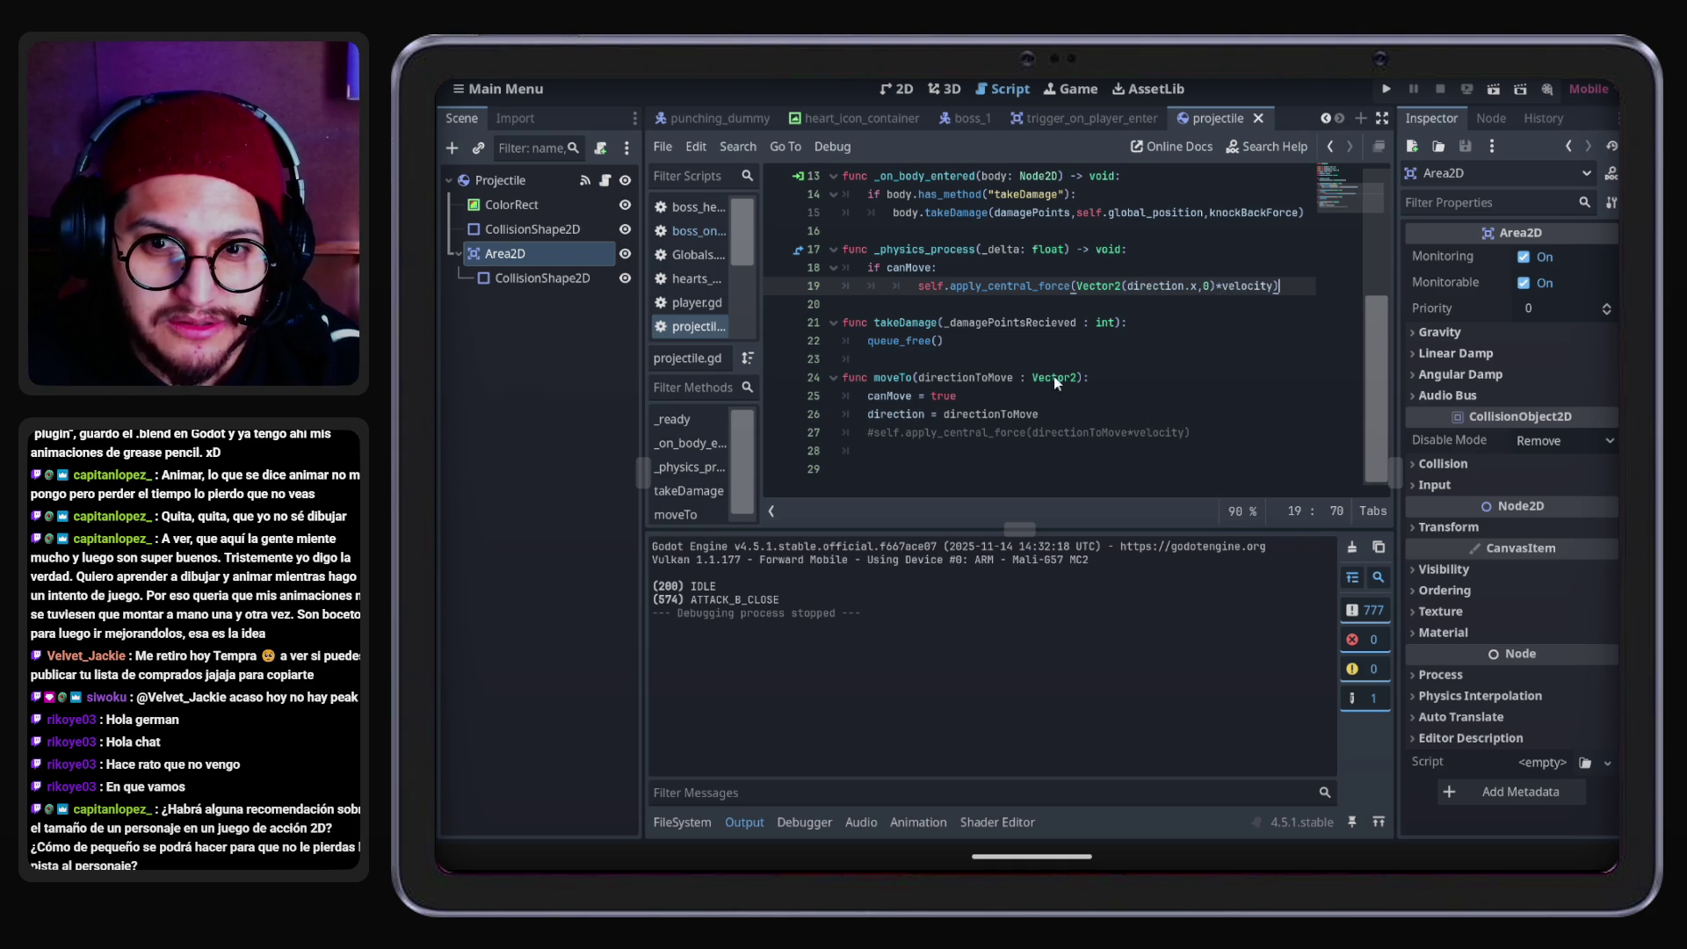
pyautogui.click(1116, 434)
pyautogui.doubleClick(1153, 289)
pyautogui.click(1013, 286)
pyautogui.scroll(2, 952, 399)
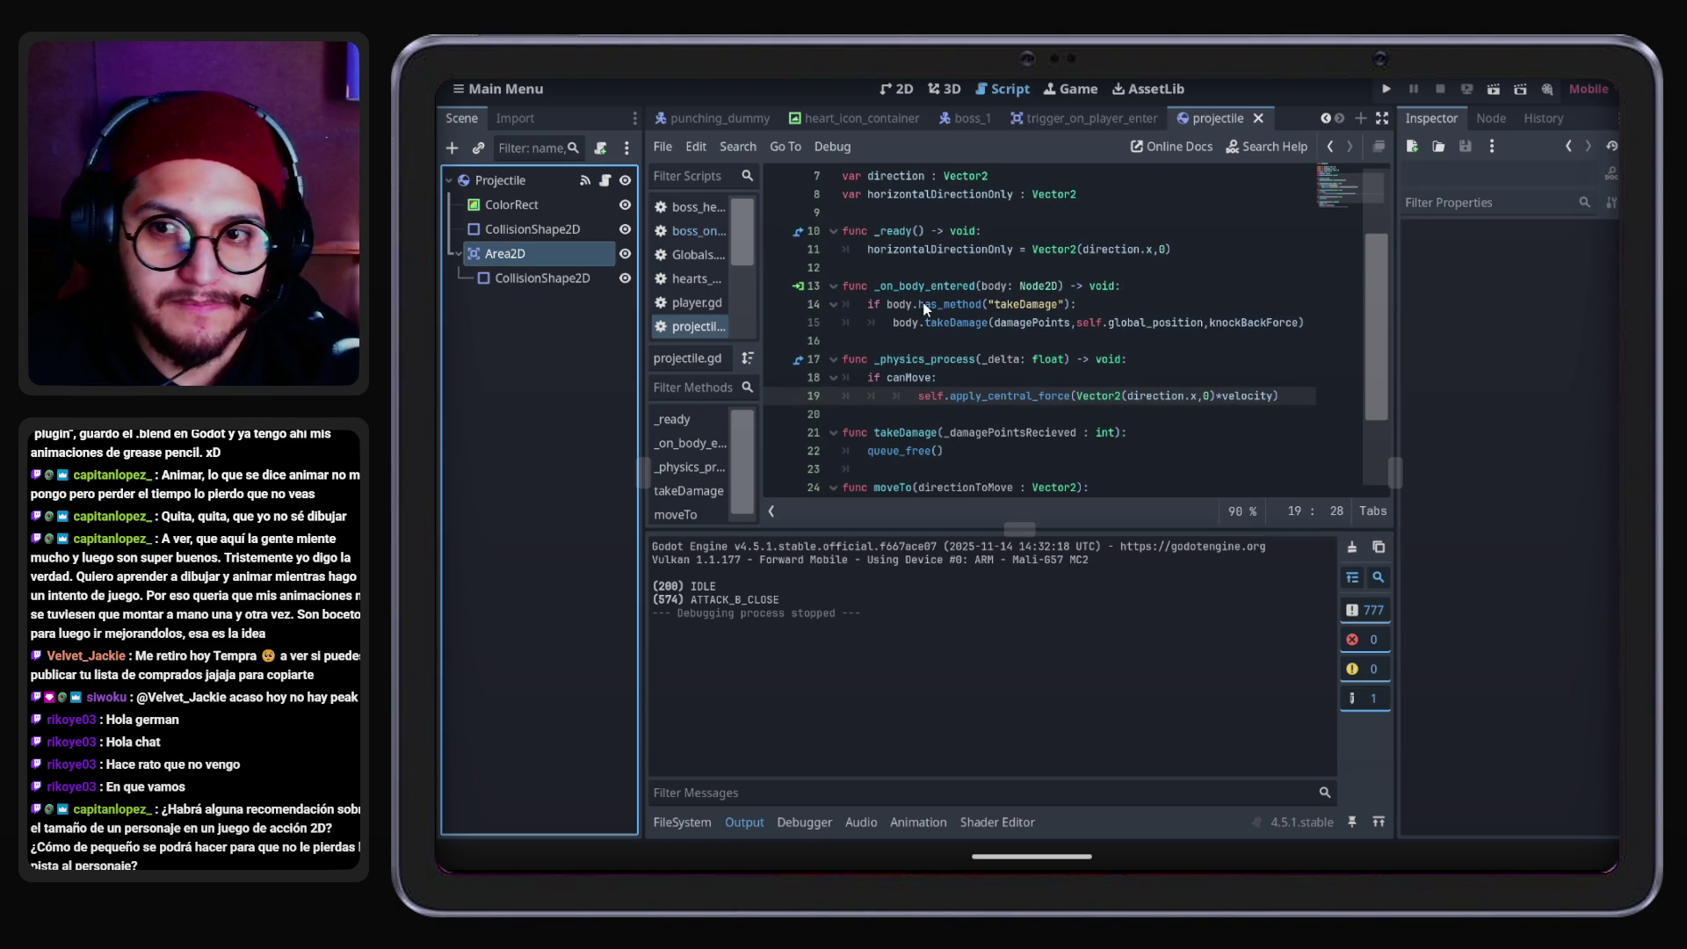
# Check the Area2D's connected body_entered signal and switch to the projectile's 2D view.
pyautogui.click(1491, 118)
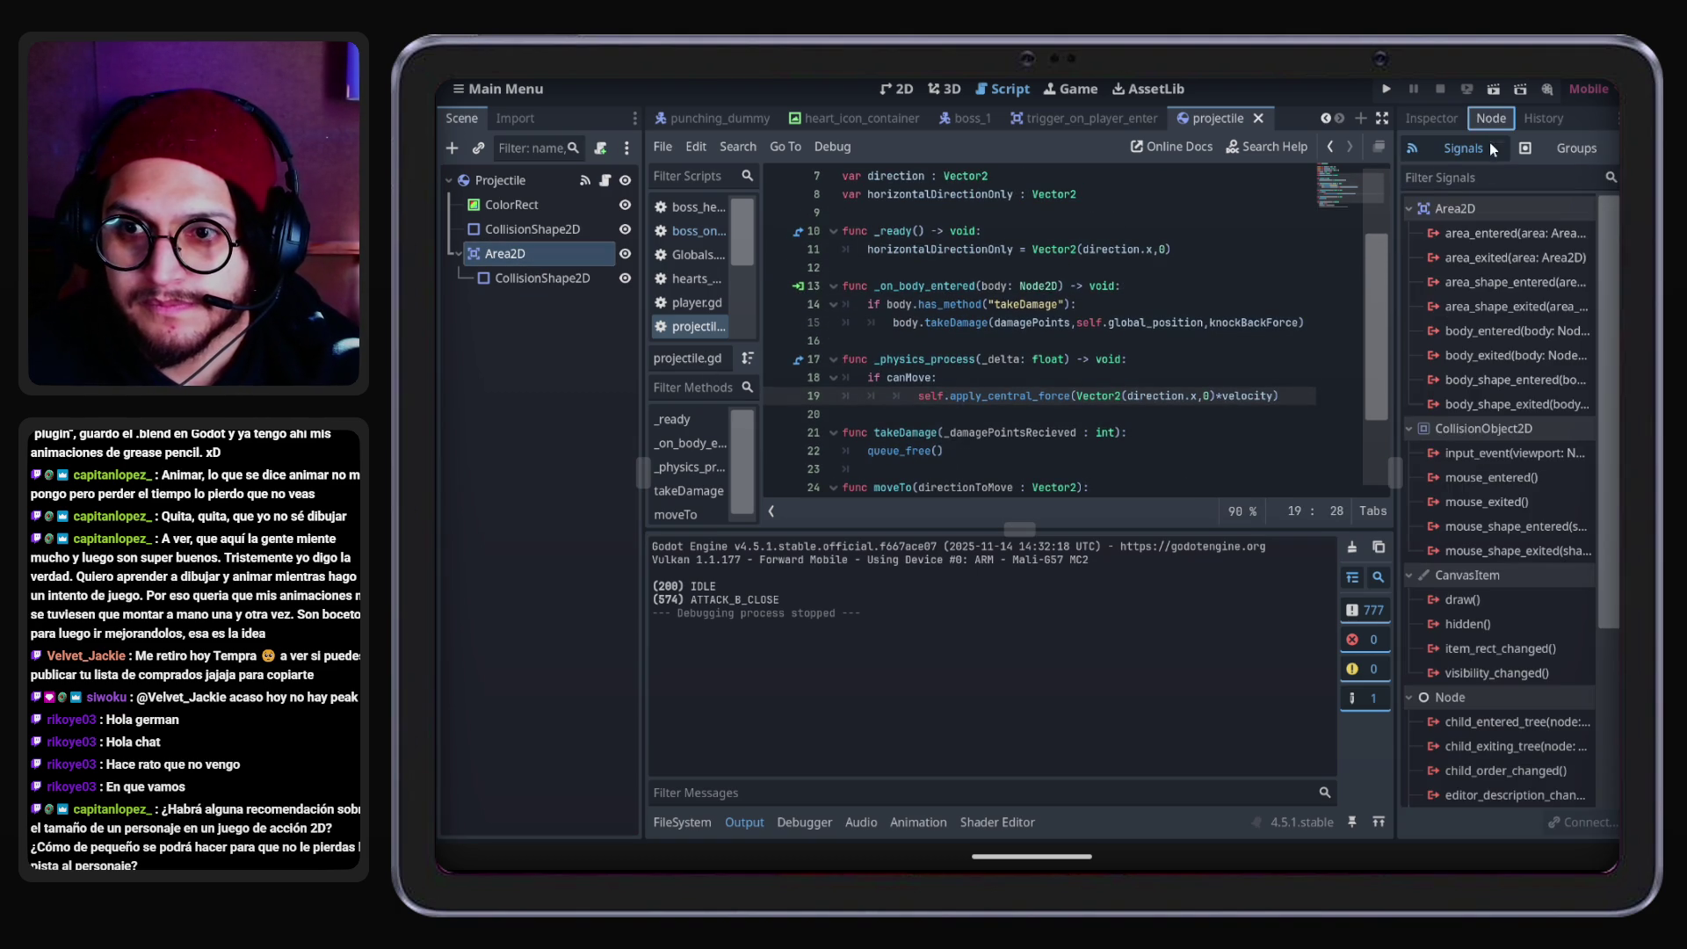
pyautogui.click(1533, 334)
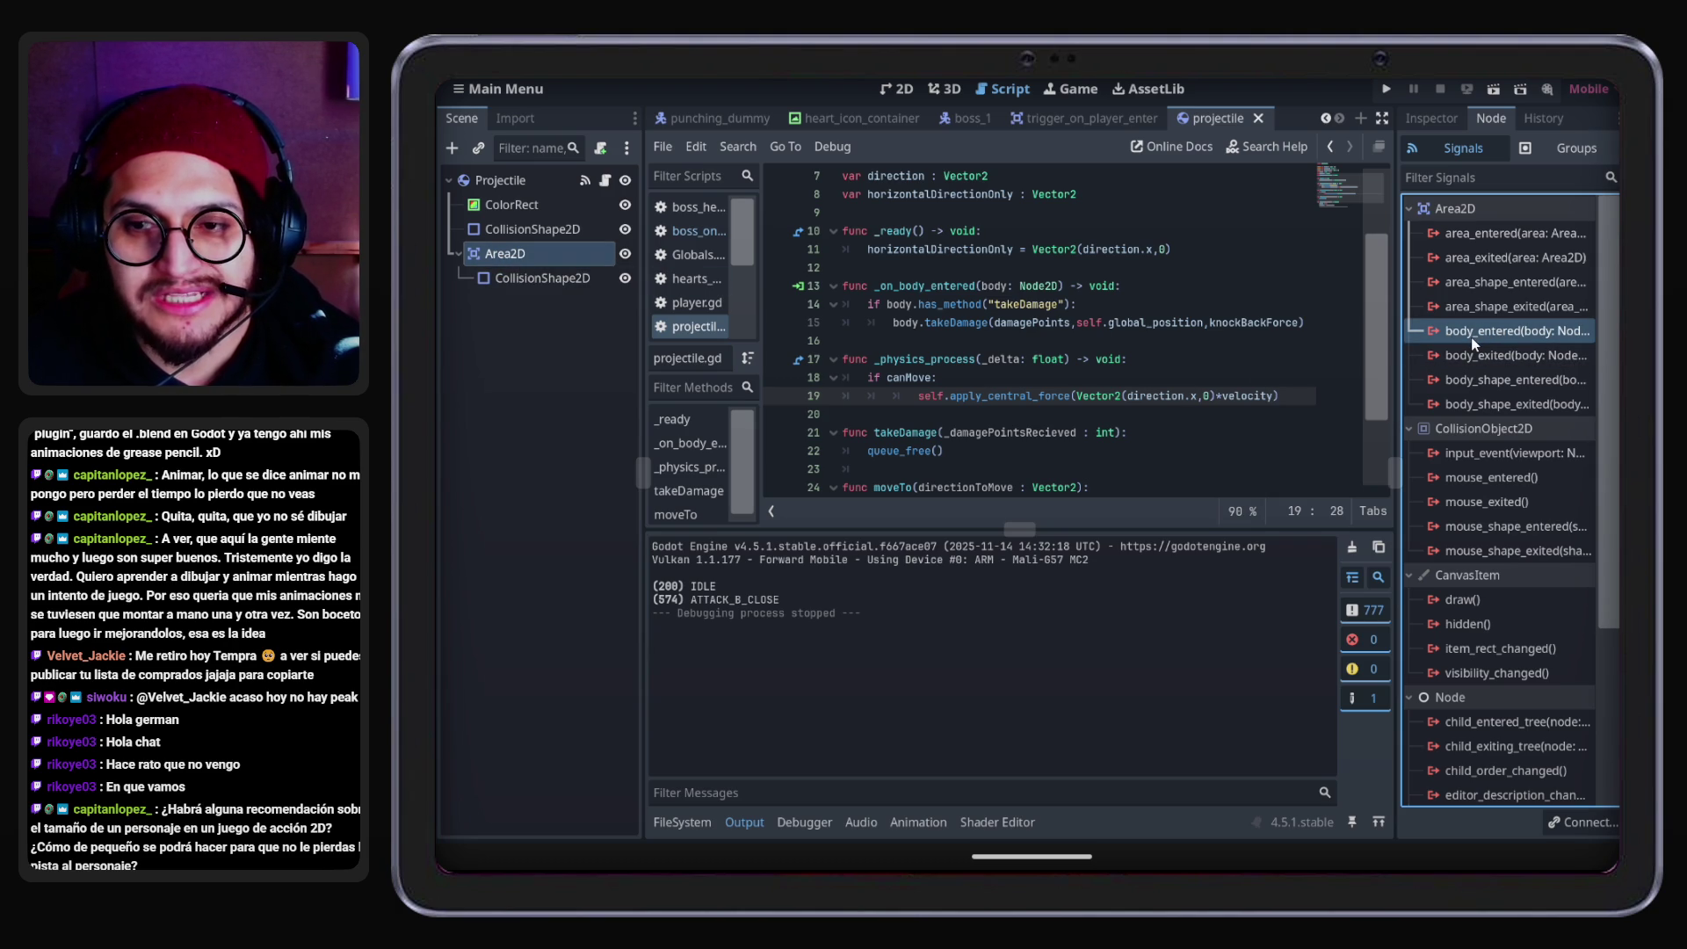
pyautogui.moveTo(1474, 344)
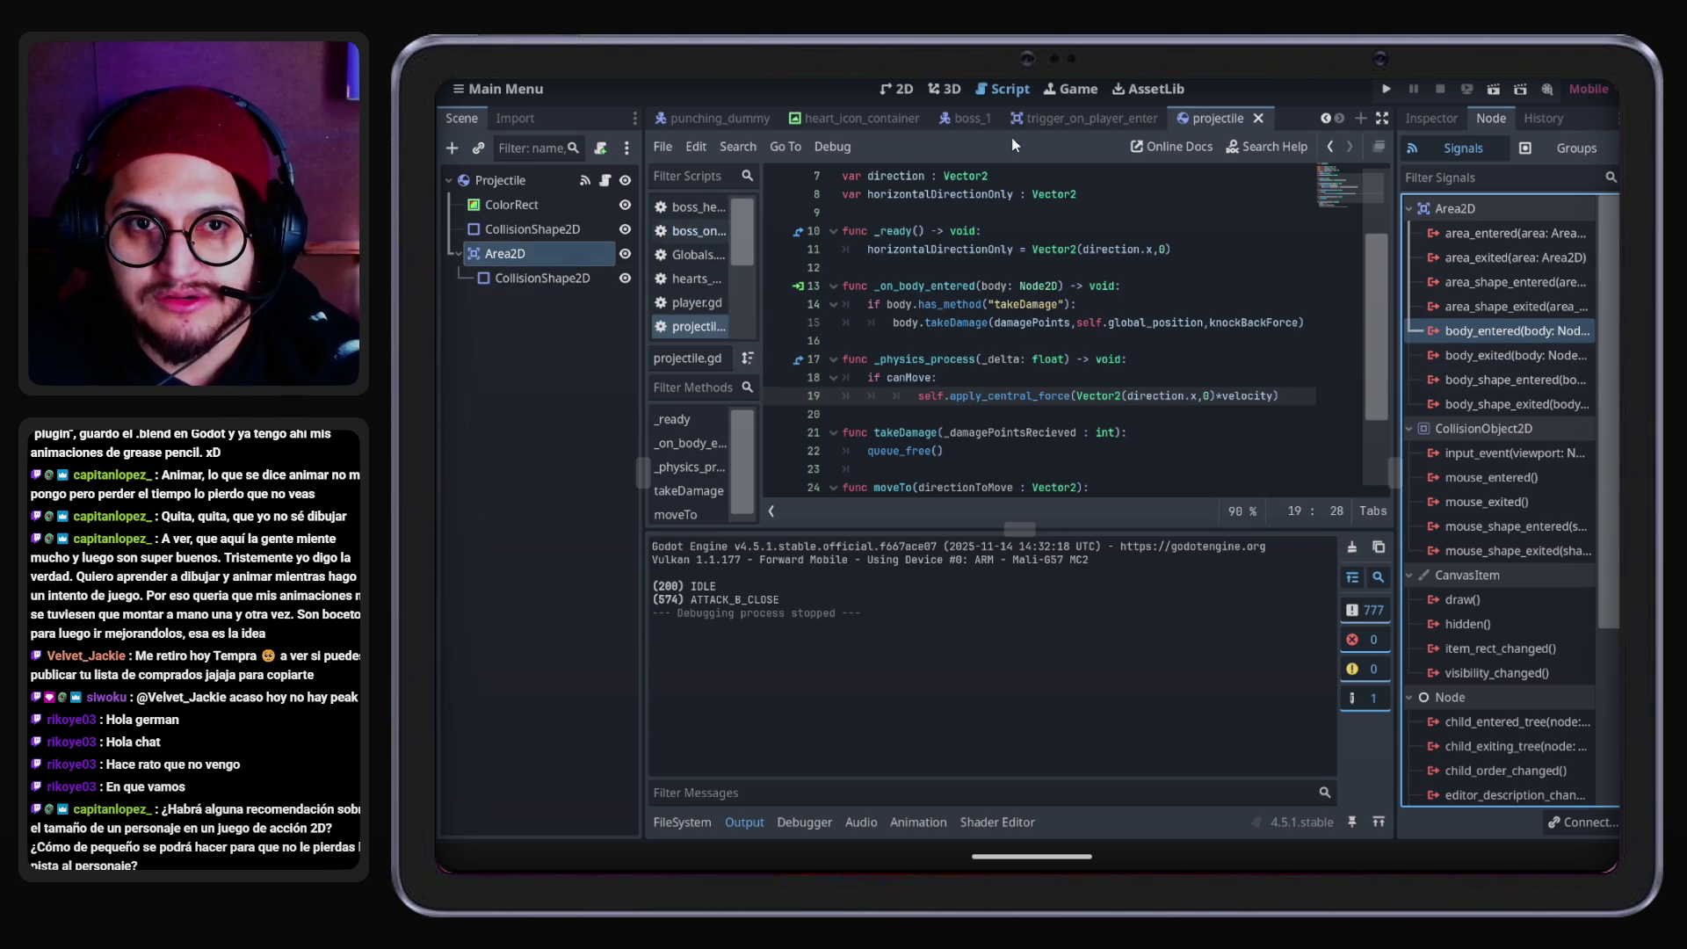
pyautogui.click(902, 89)
pyautogui.click(509, 230)
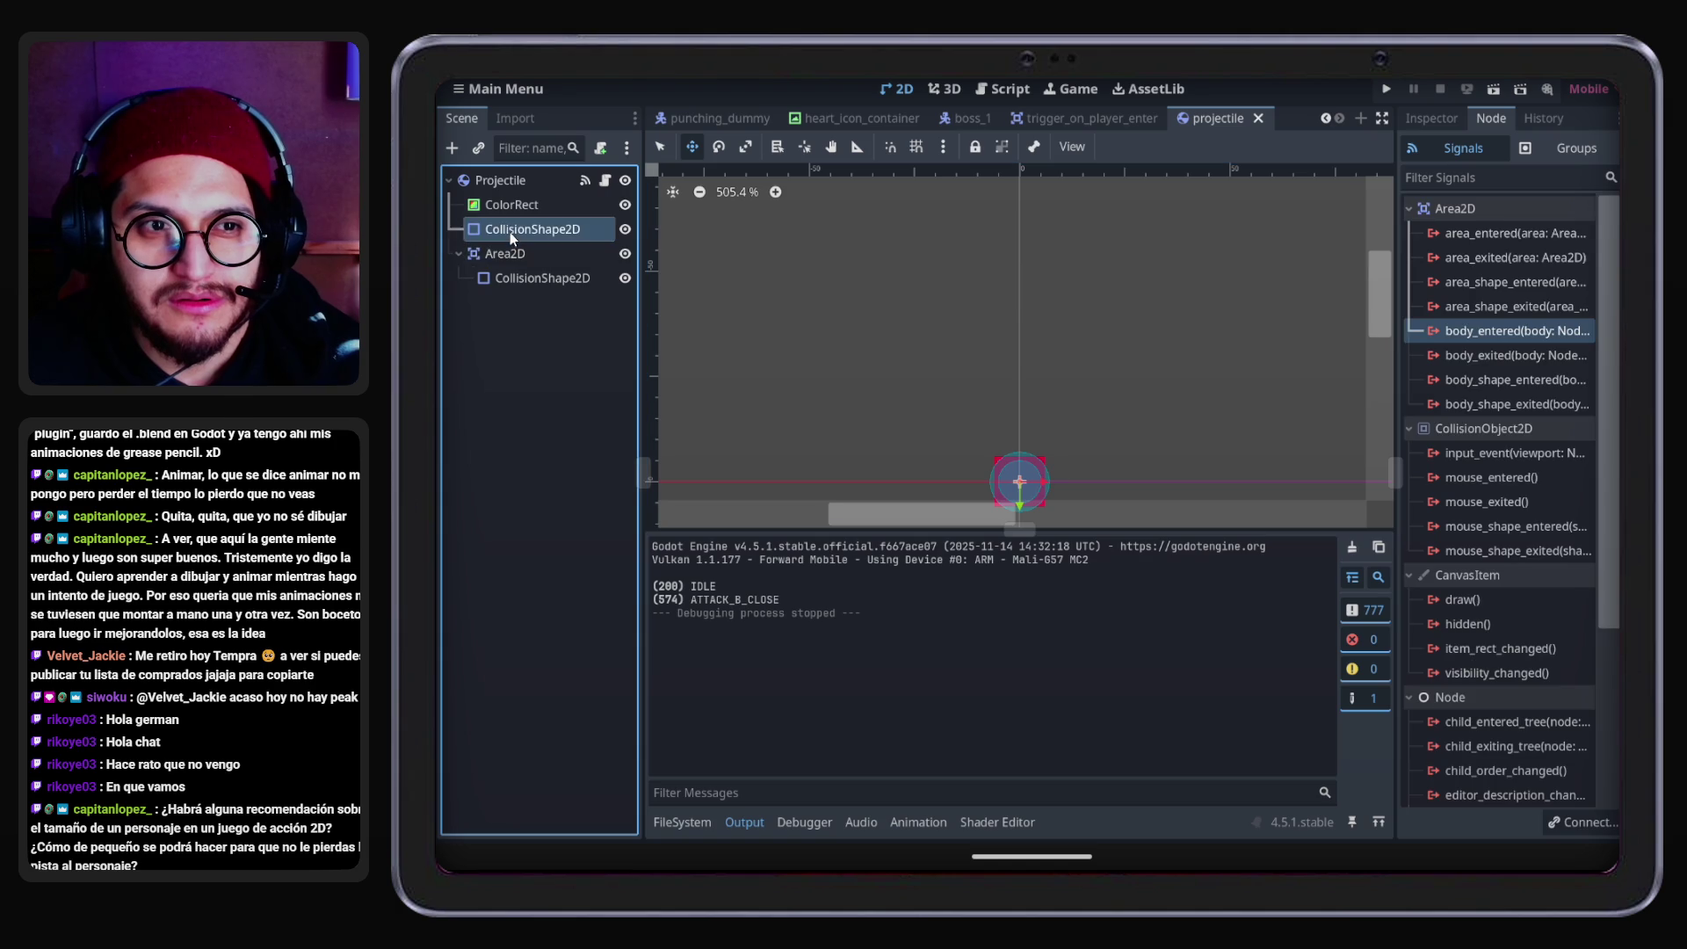
# Inspect the projectile's collision shapes and their properties.
pyautogui.click(519, 246)
pyautogui.press('Up')
pyautogui.click(541, 278)
pyautogui.click(529, 229)
pyautogui.click(1427, 119)
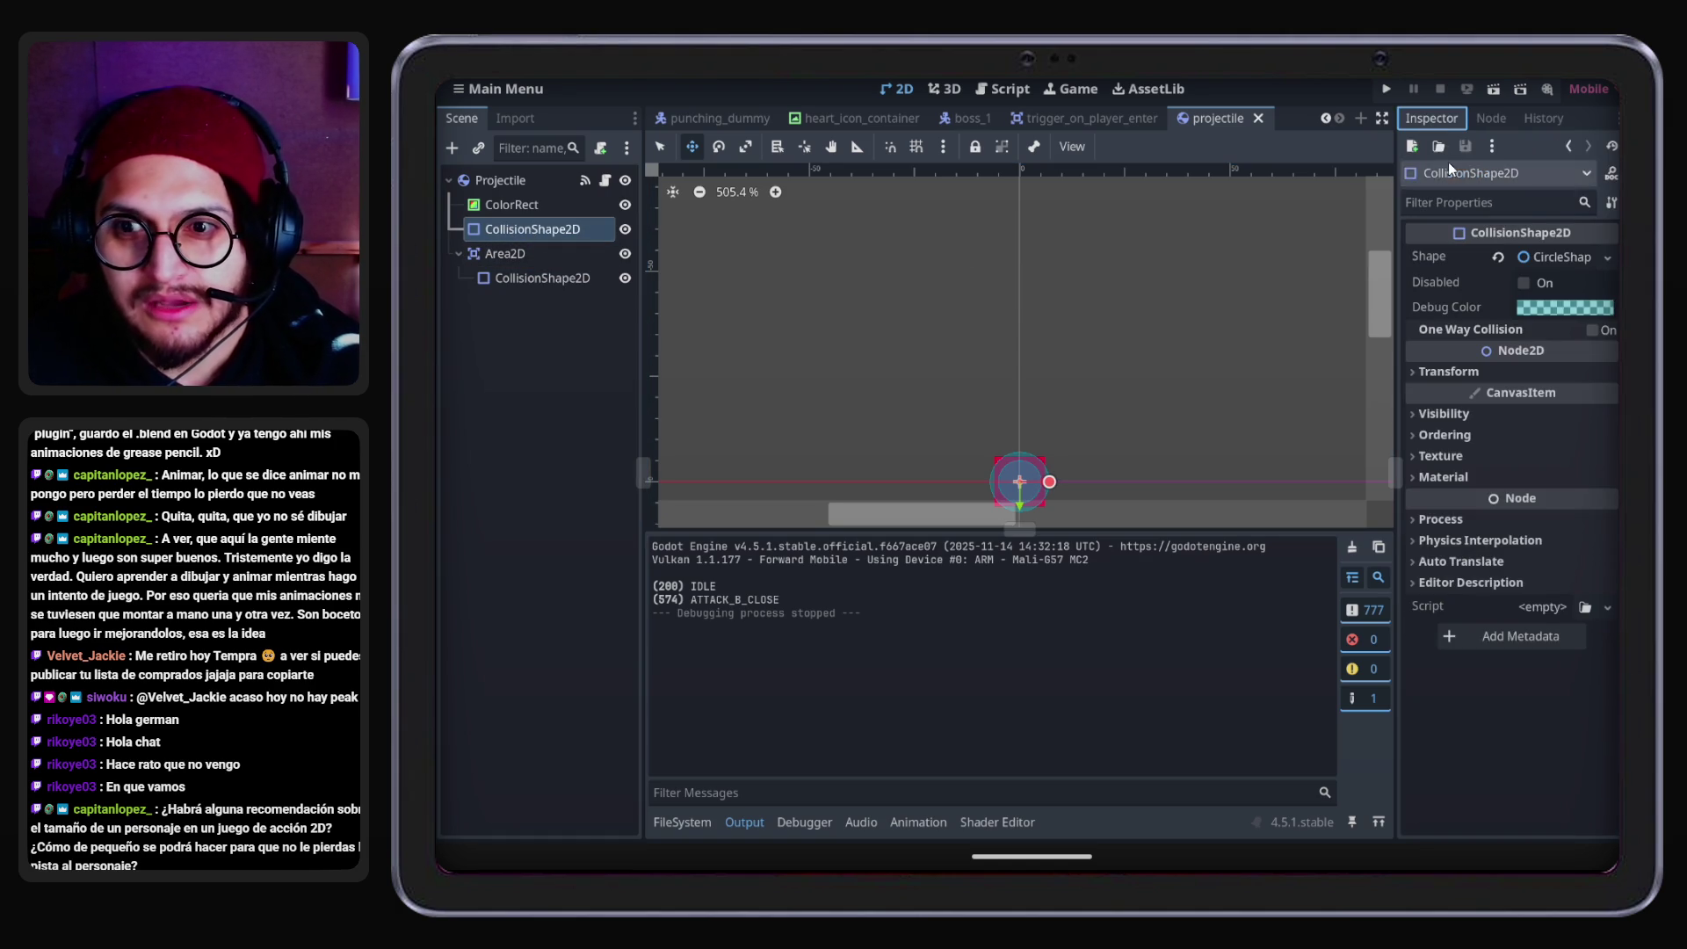
# Remove the Projectile root body from the EnemyAttack collision layer (layer 5).
pyautogui.click(510, 184)
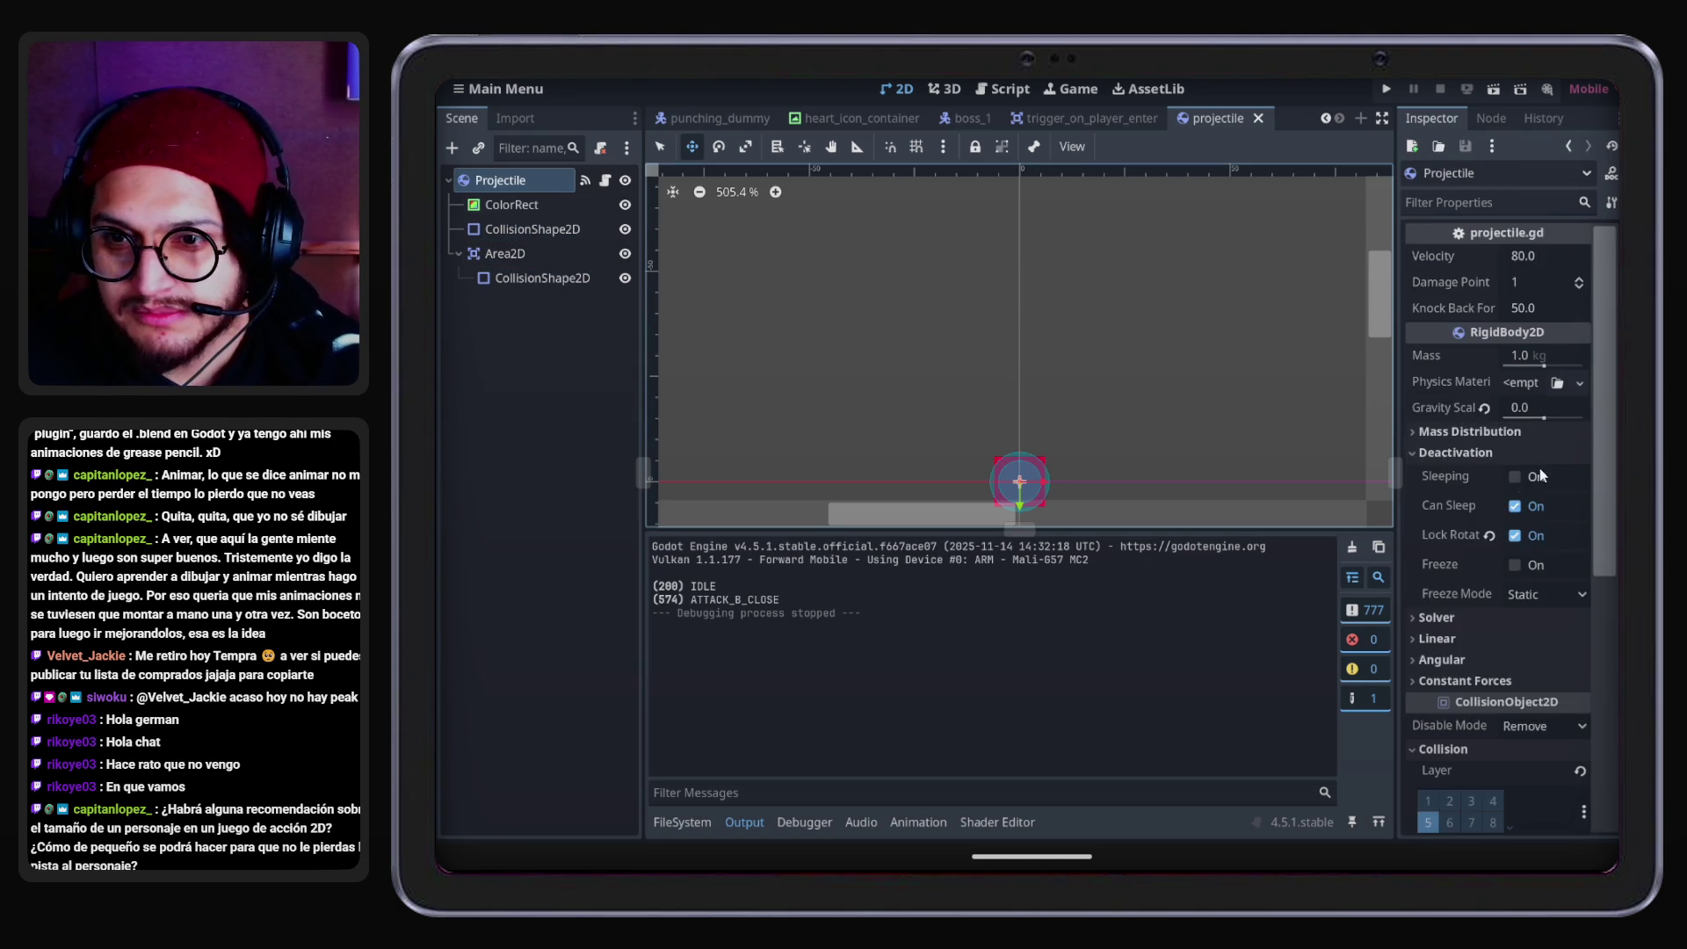
pyautogui.scroll(-5, 1495, 557)
pyautogui.click(1583, 587)
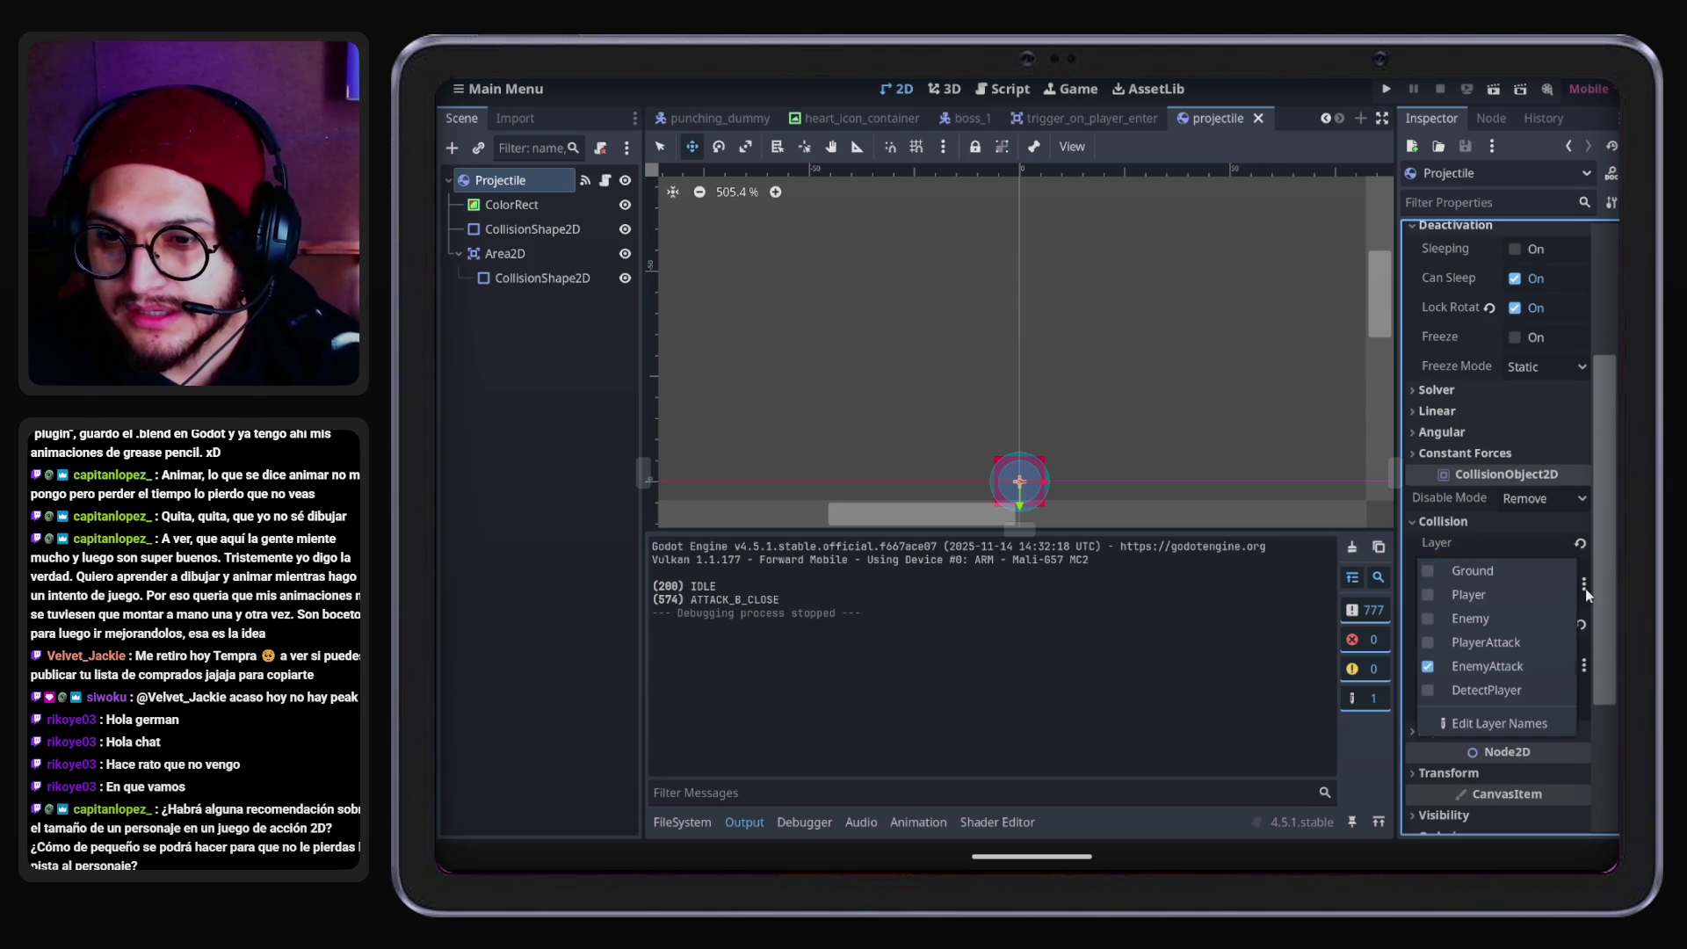
pyautogui.click(1587, 595)
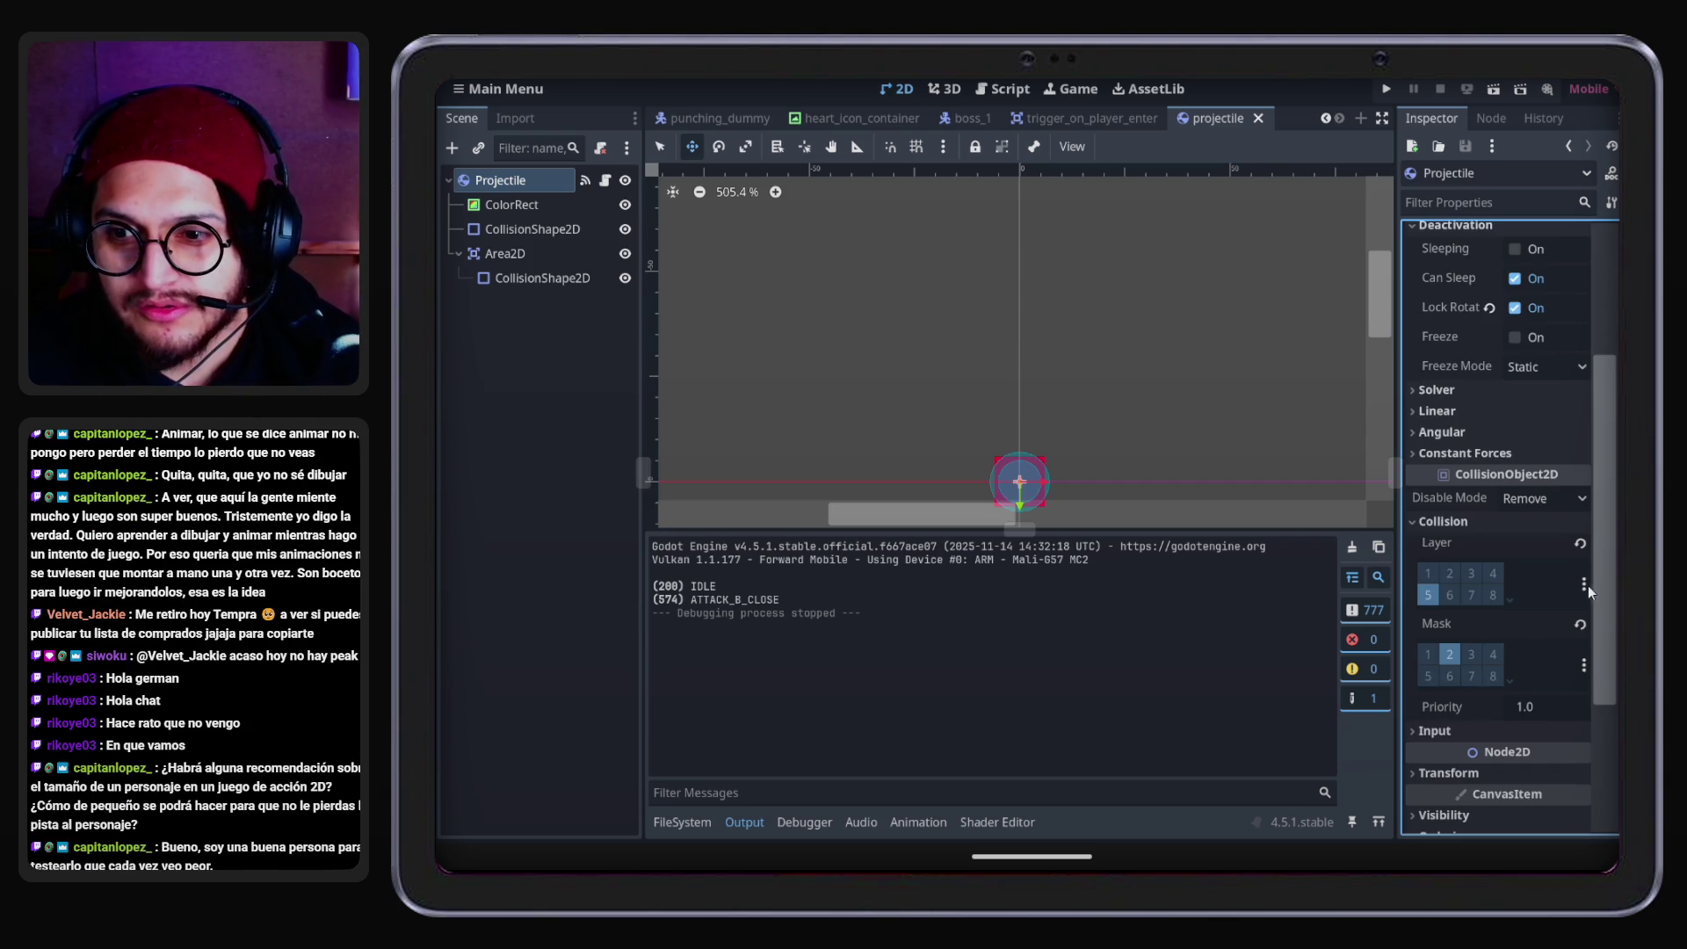
pyautogui.click(1511, 597)
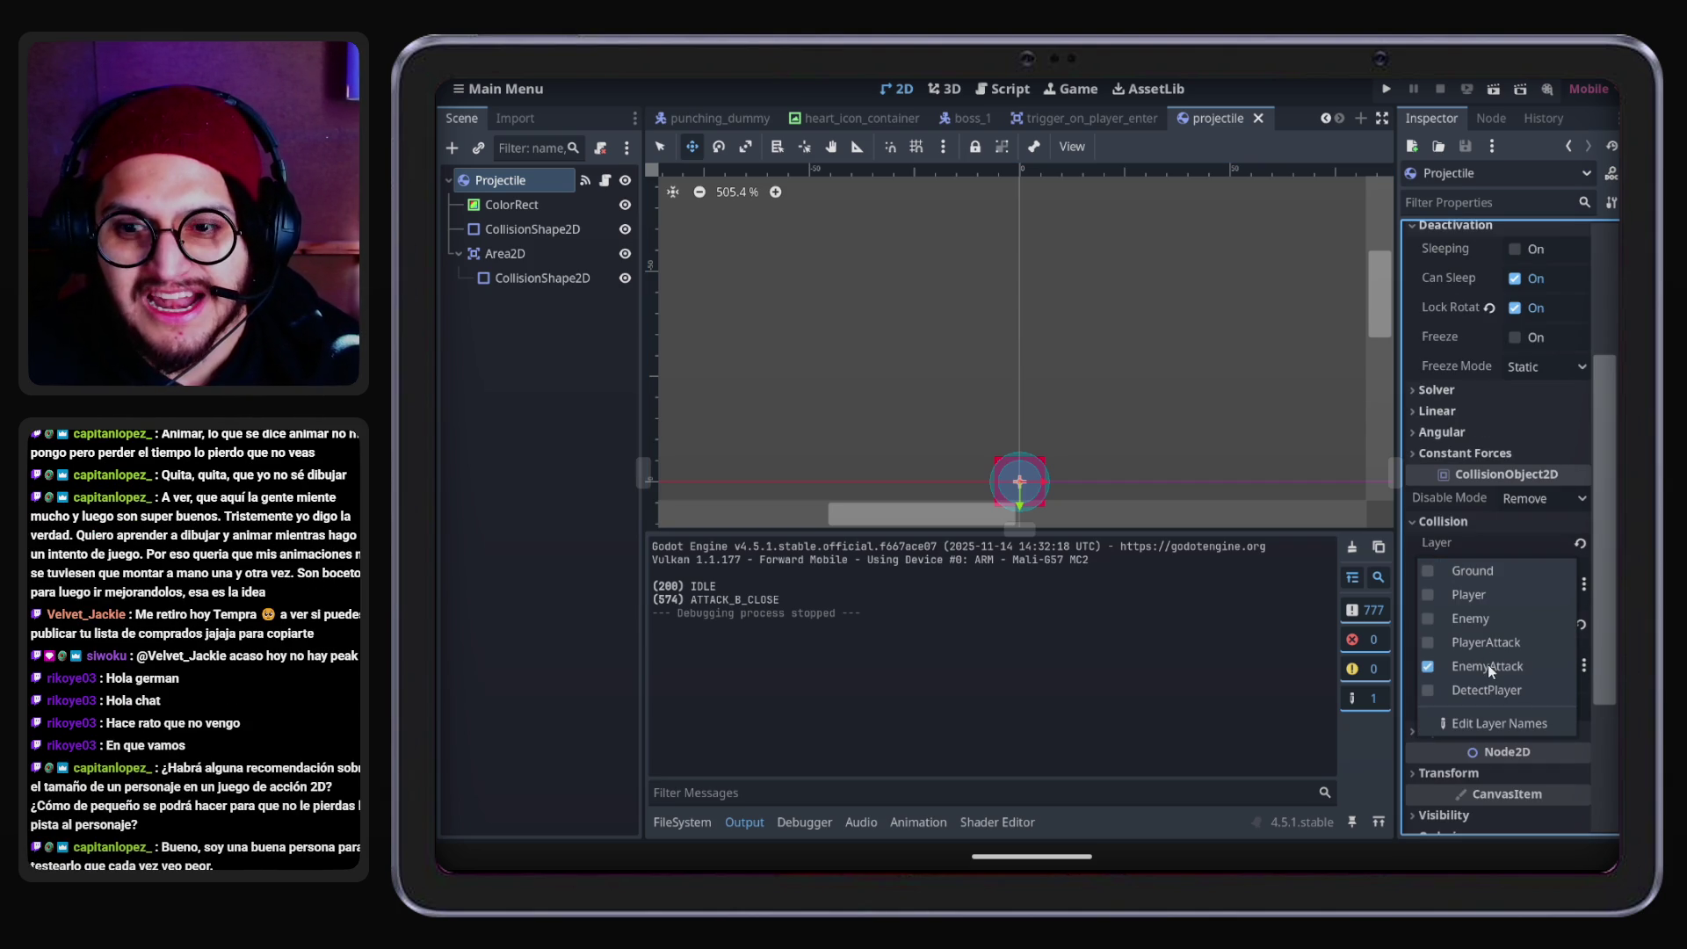
pyautogui.click(1511, 666)
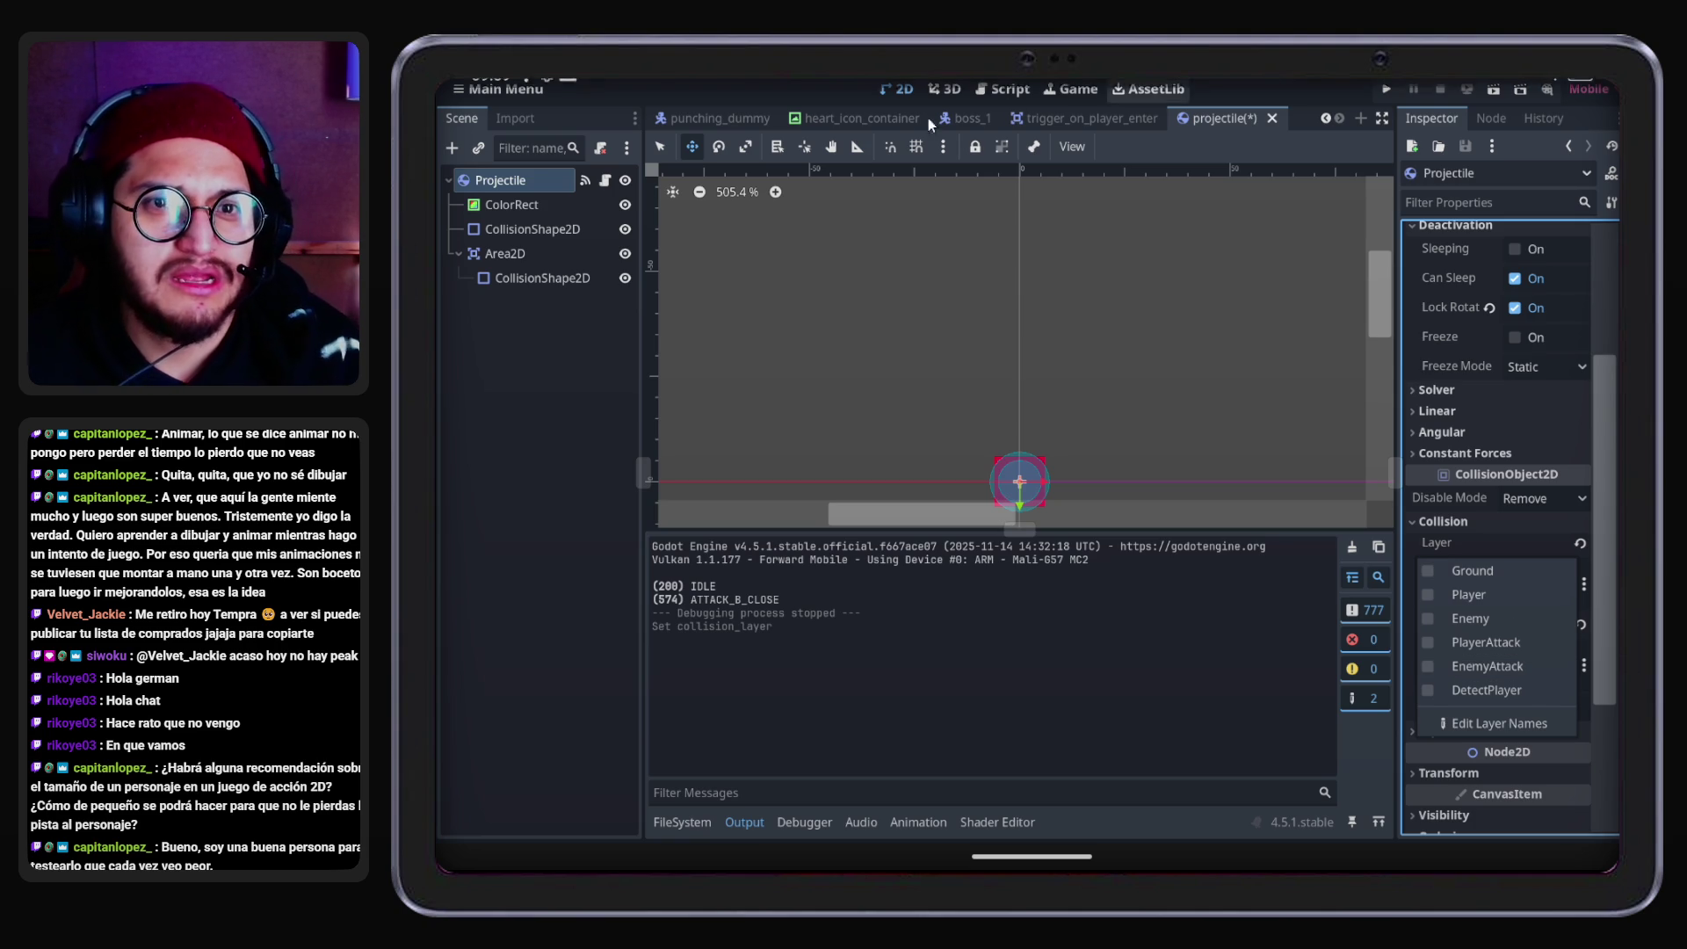
pyautogui.click(1321, 118)
pyautogui.click(1323, 118)
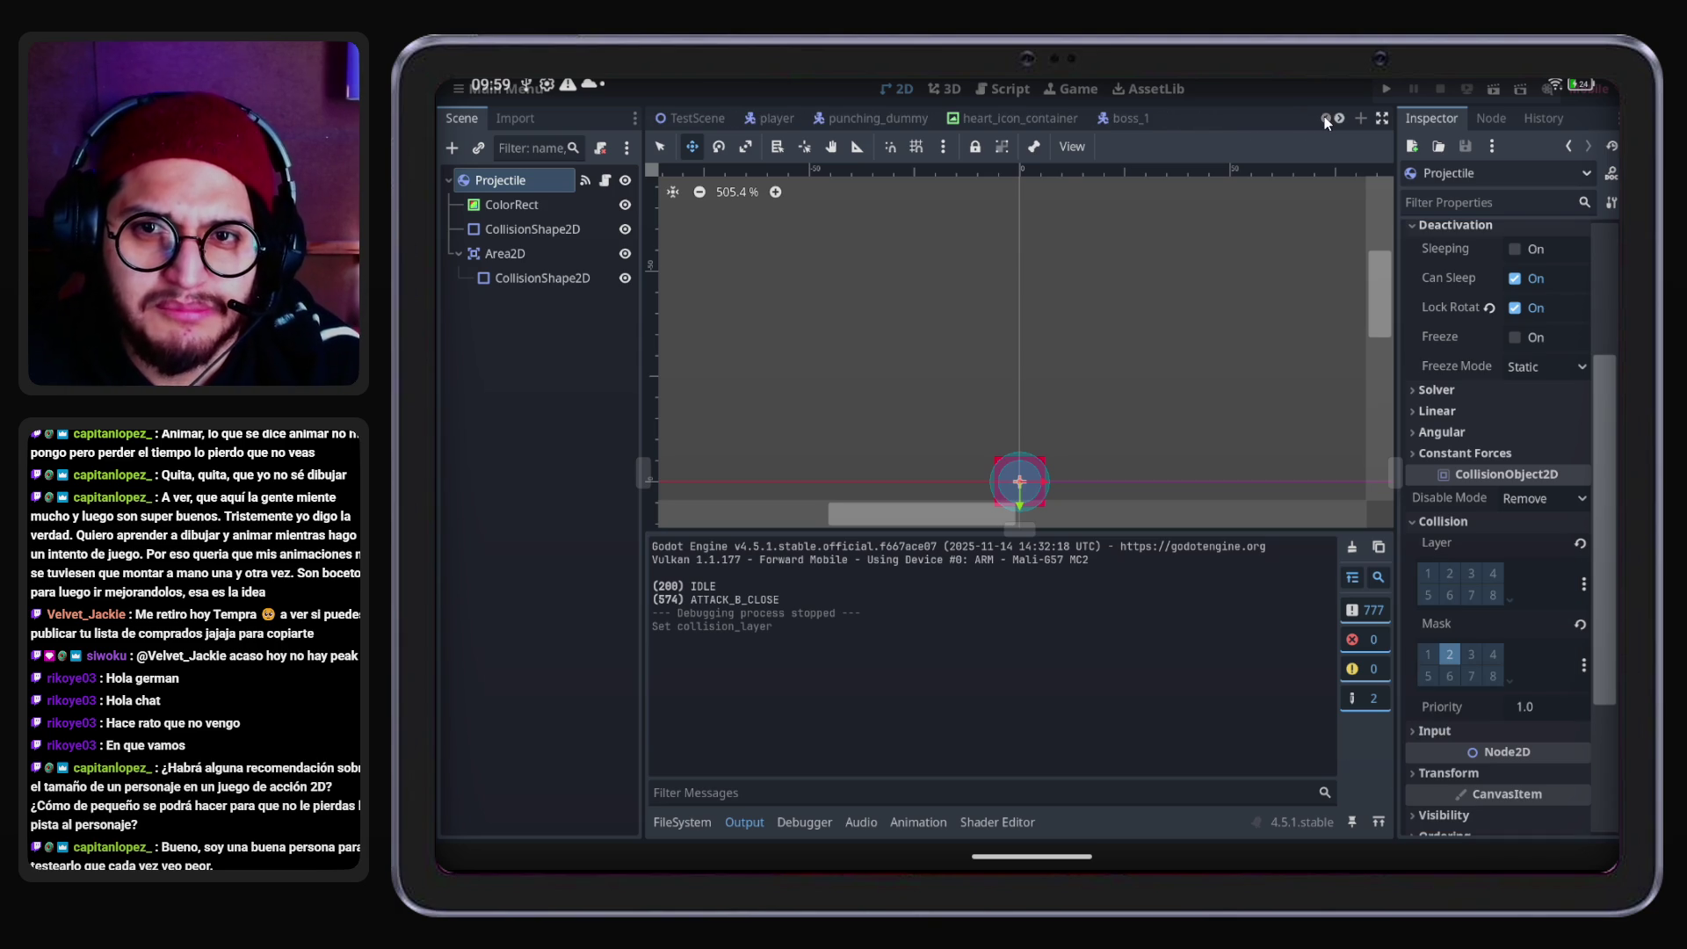
# Review the player's LightAttackDamageArea layer and mask, then bring up the 2D Physics layer names.
pyautogui.click(764, 118)
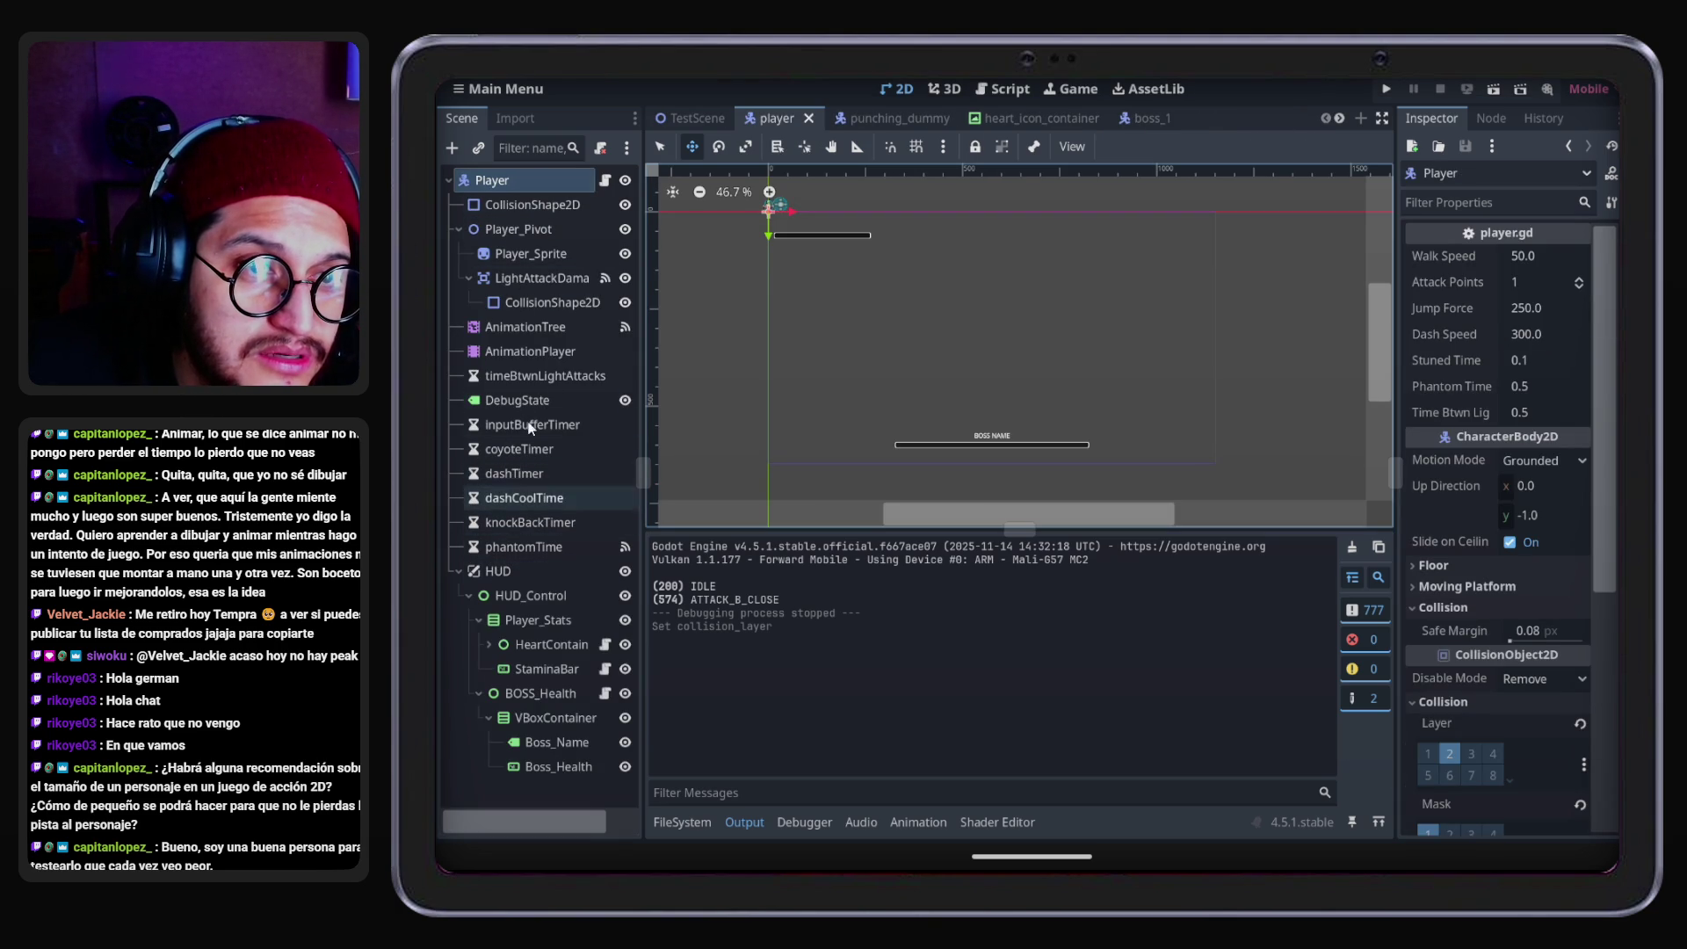
pyautogui.click(543, 278)
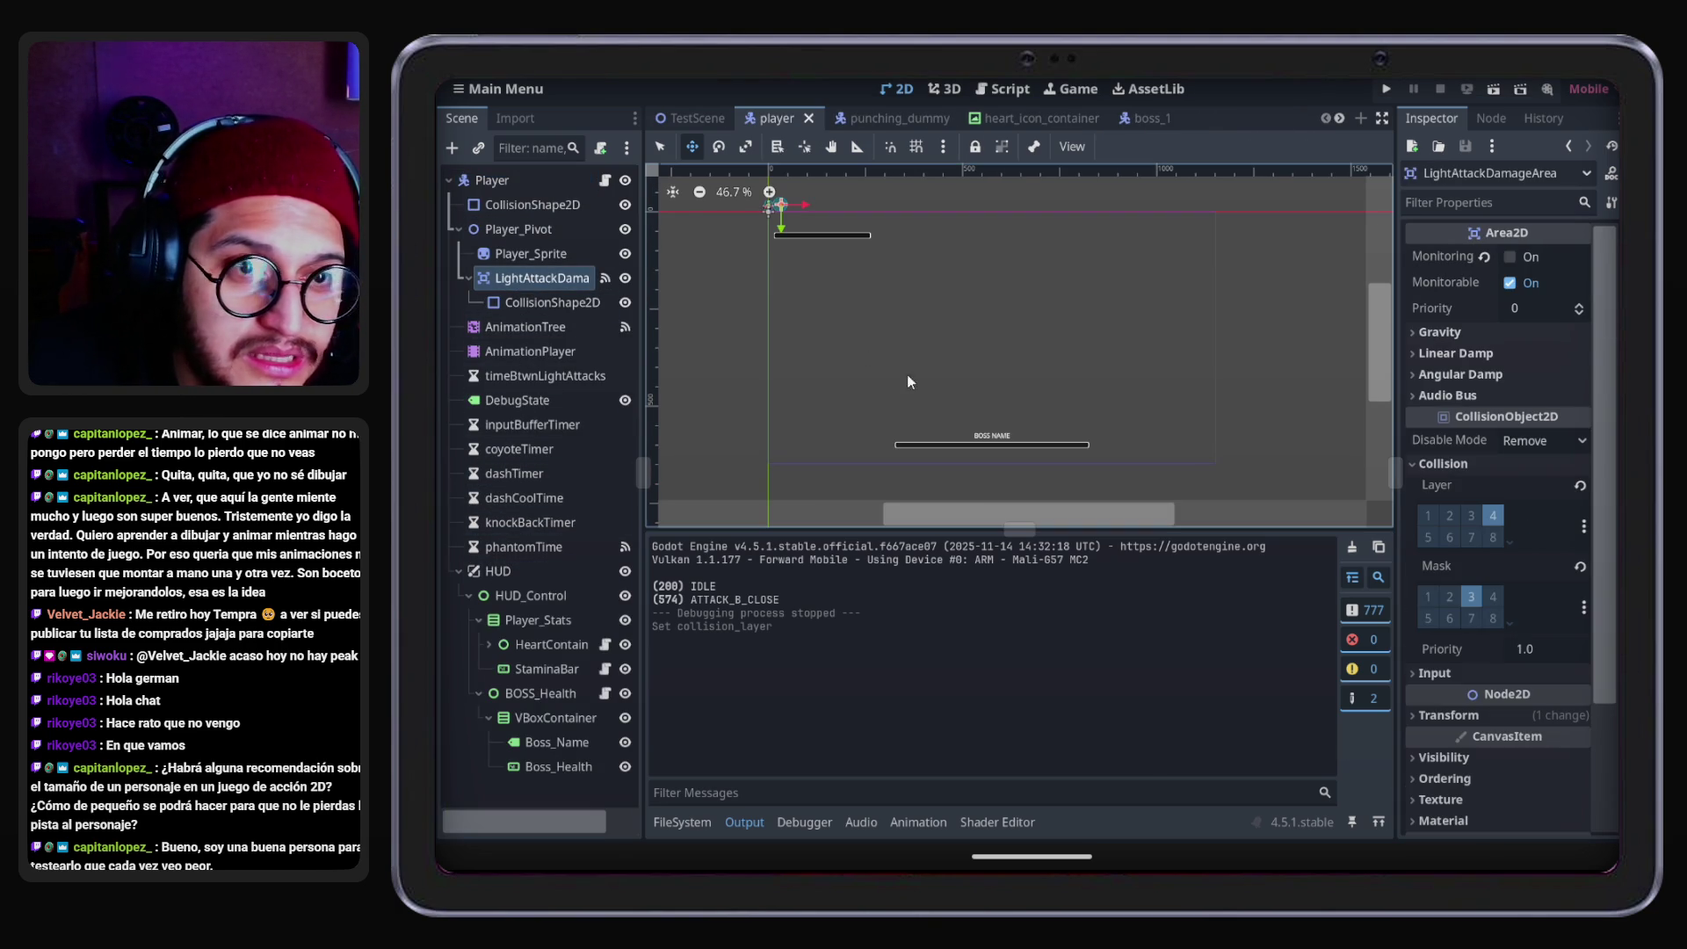
pyautogui.click(1583, 525)
pyautogui.click(1586, 525)
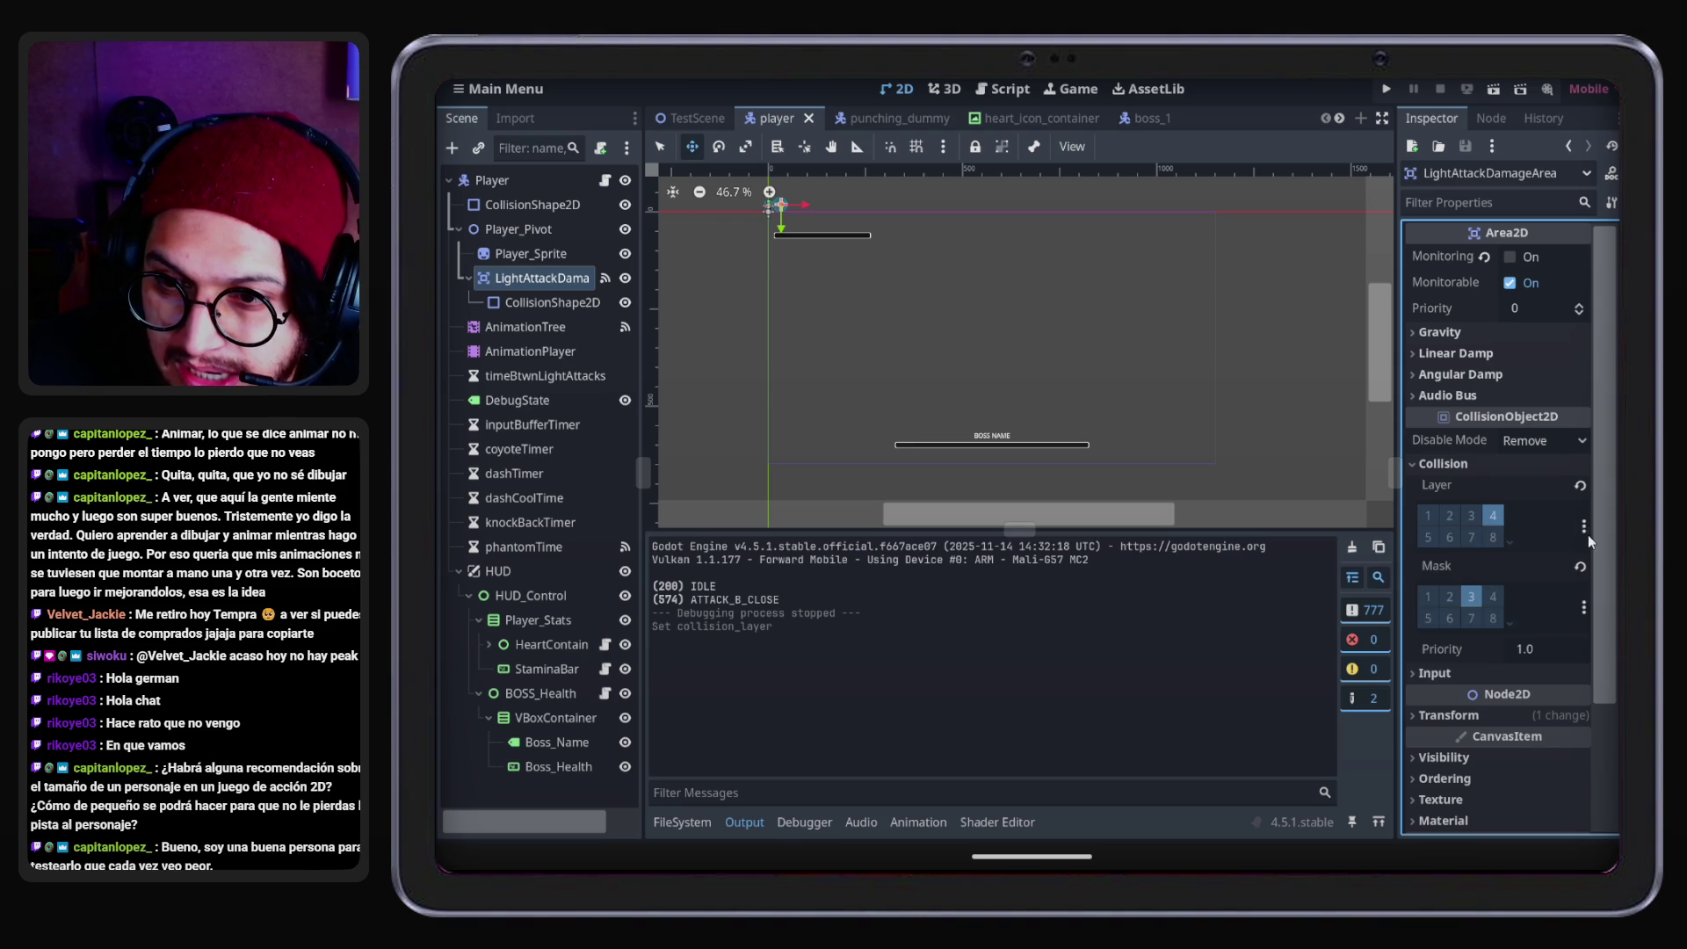
pyautogui.click(1584, 608)
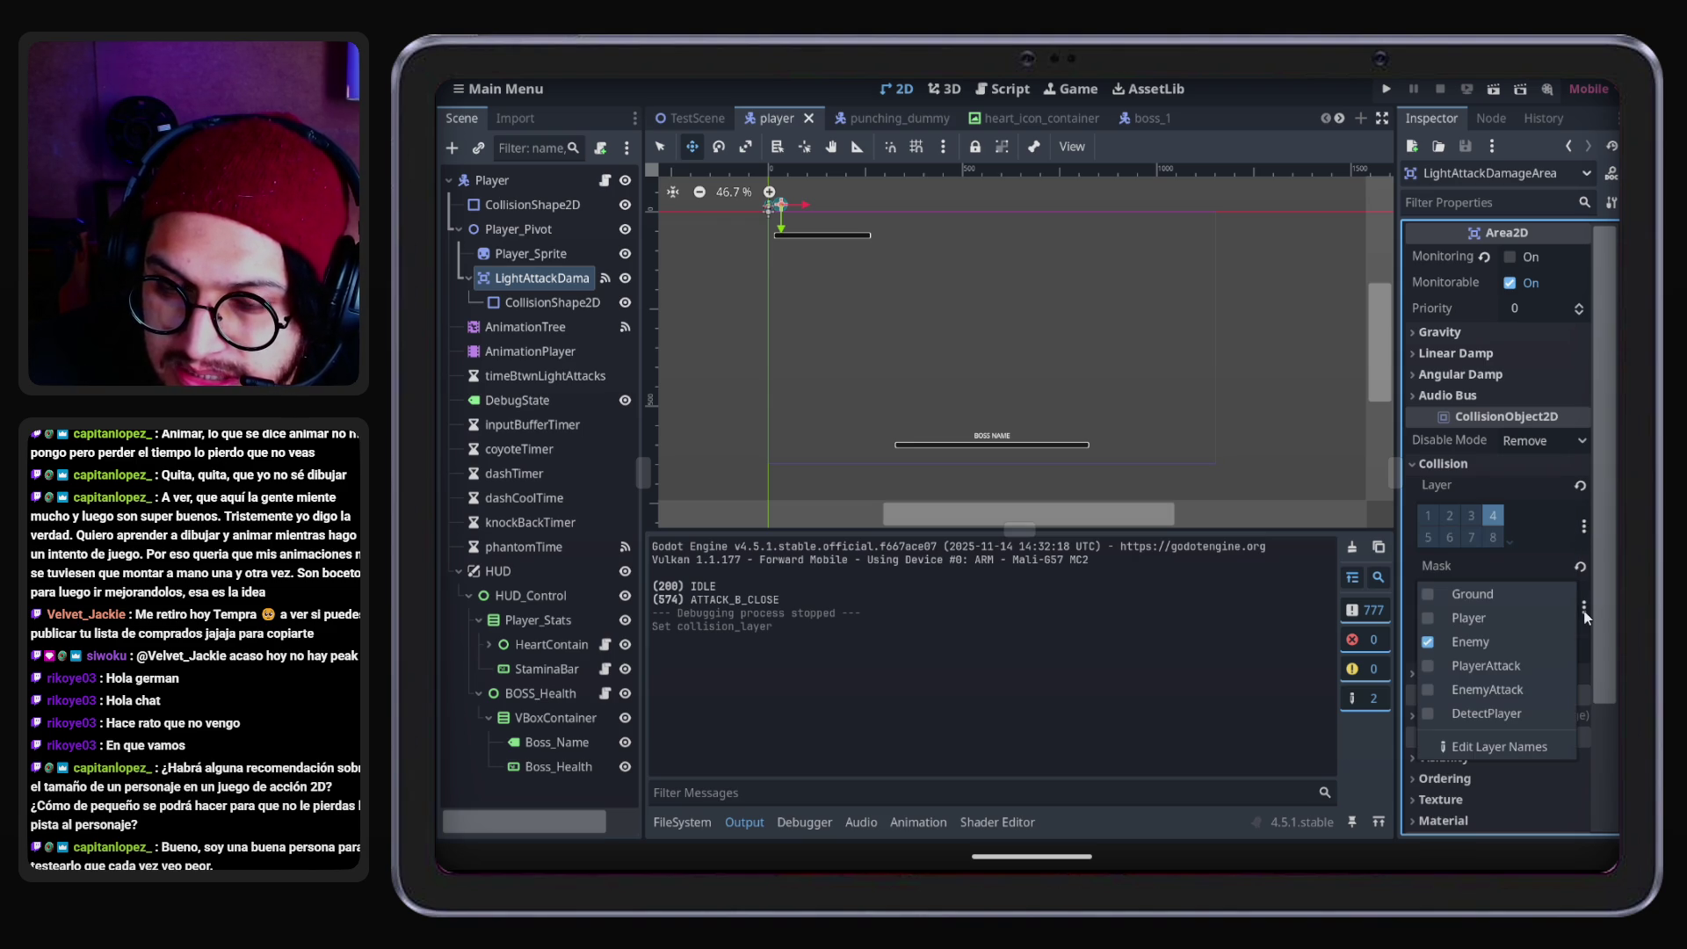
pyautogui.press('Escape')
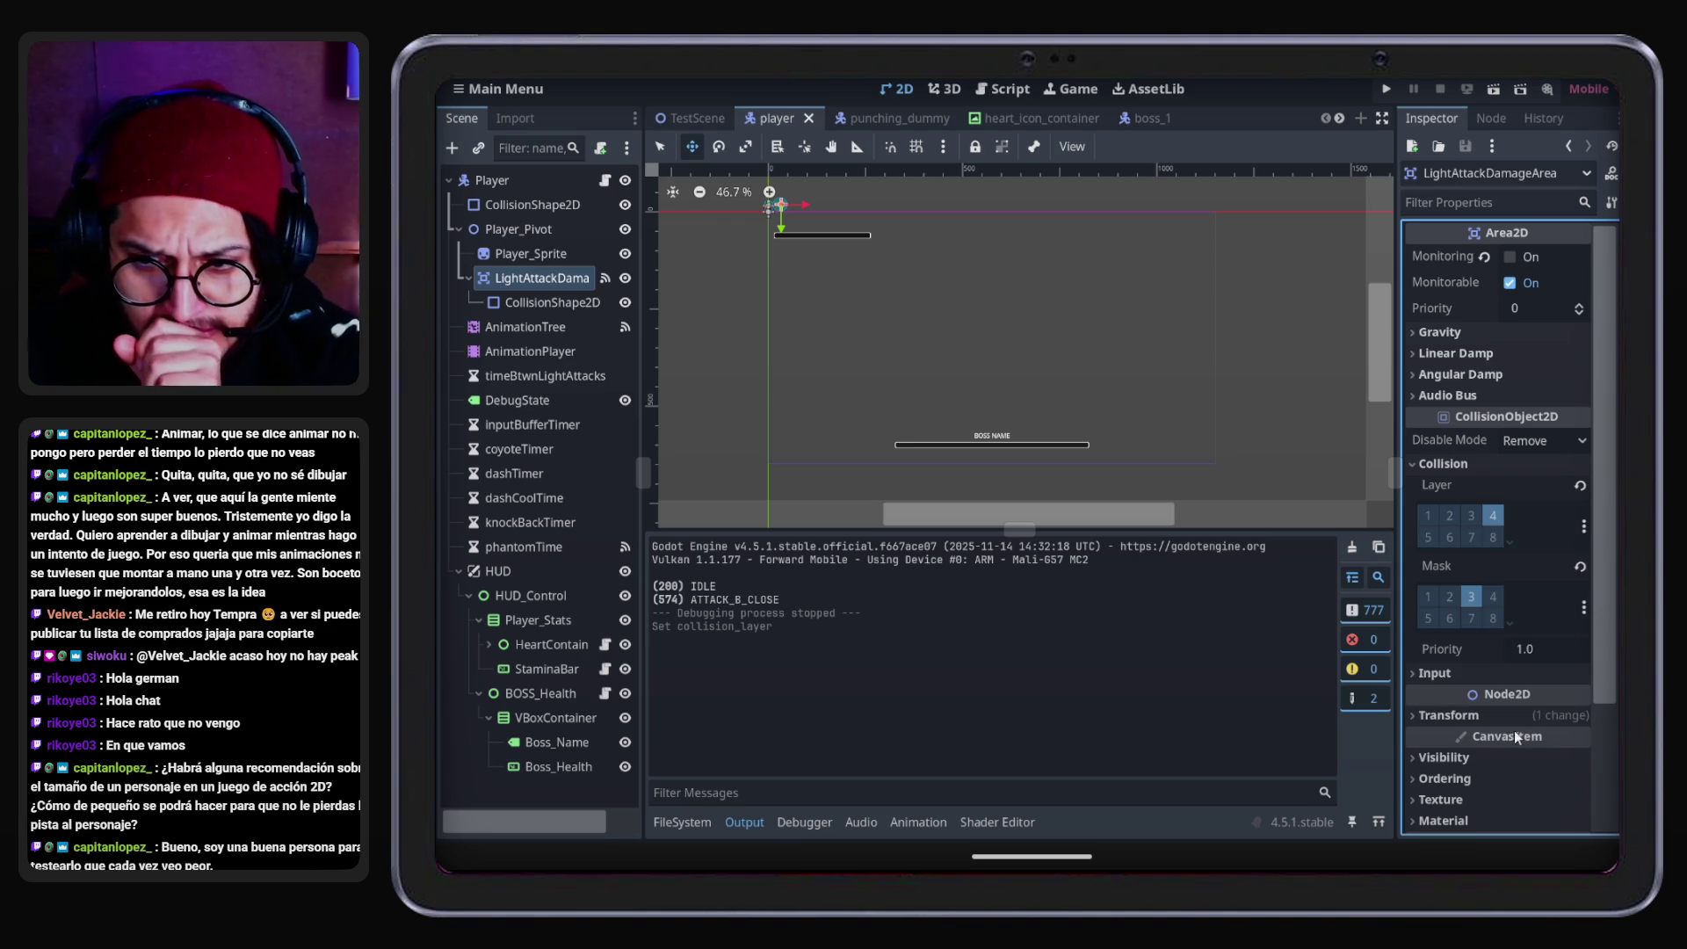
pyautogui.click(1583, 608)
pyautogui.click(1531, 747)
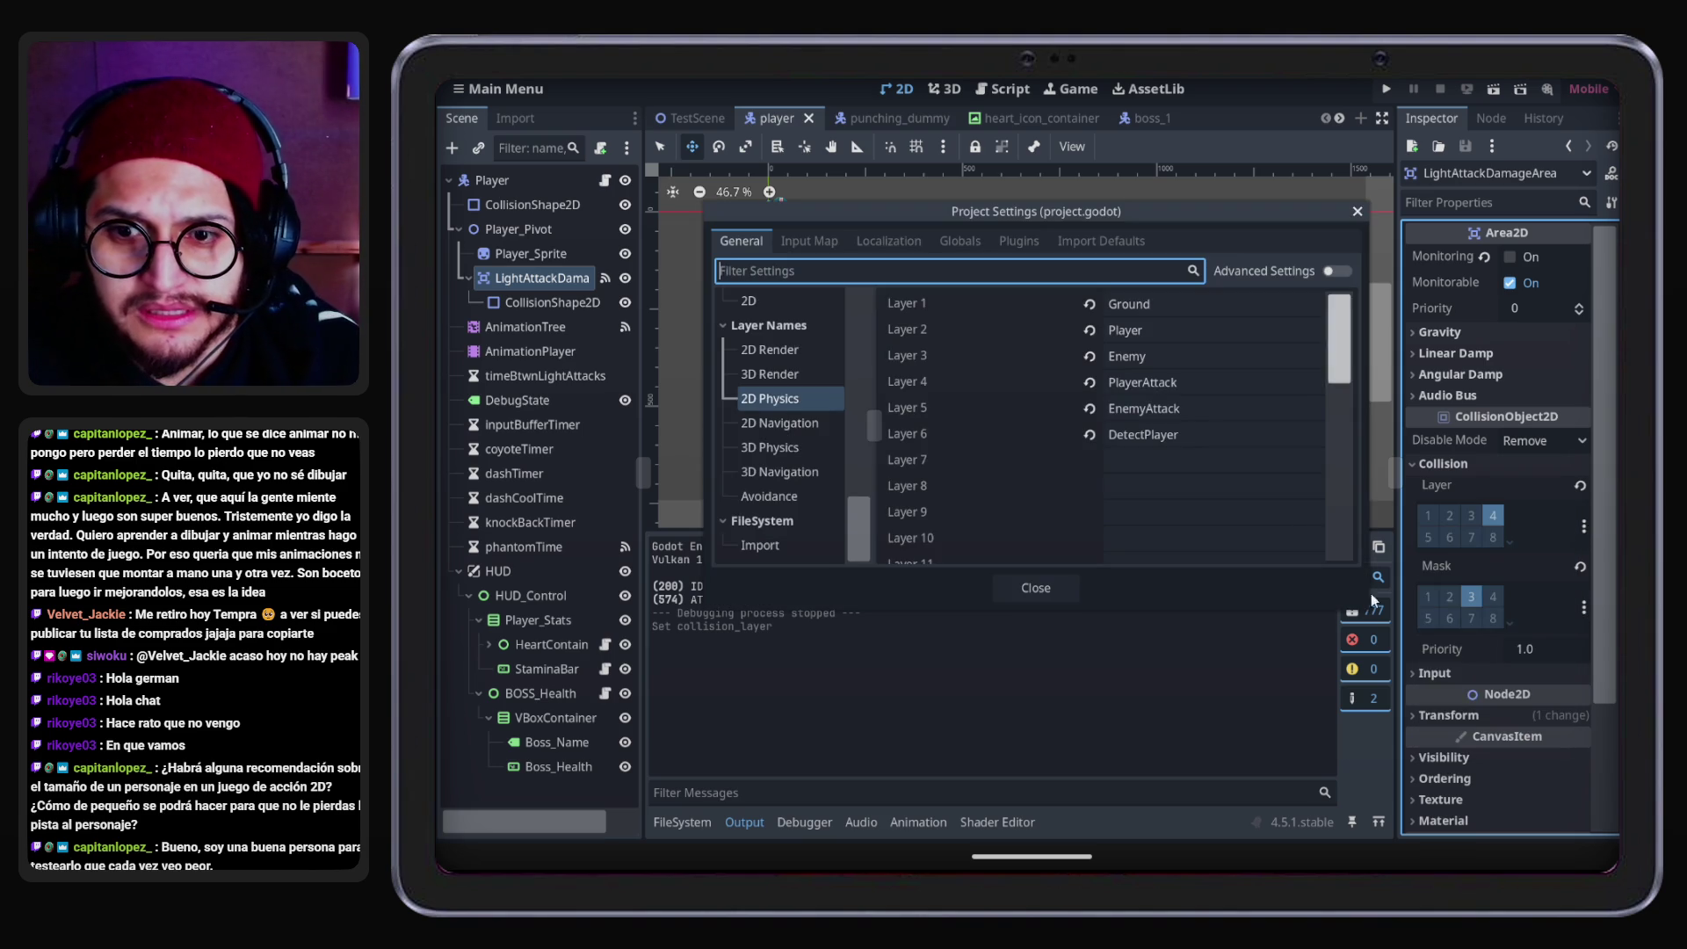
# Name 2D physics layer 7 'Projectiles' in Project Settings.
pyautogui.click(1182, 461)
pyautogui.write('Projectiles')
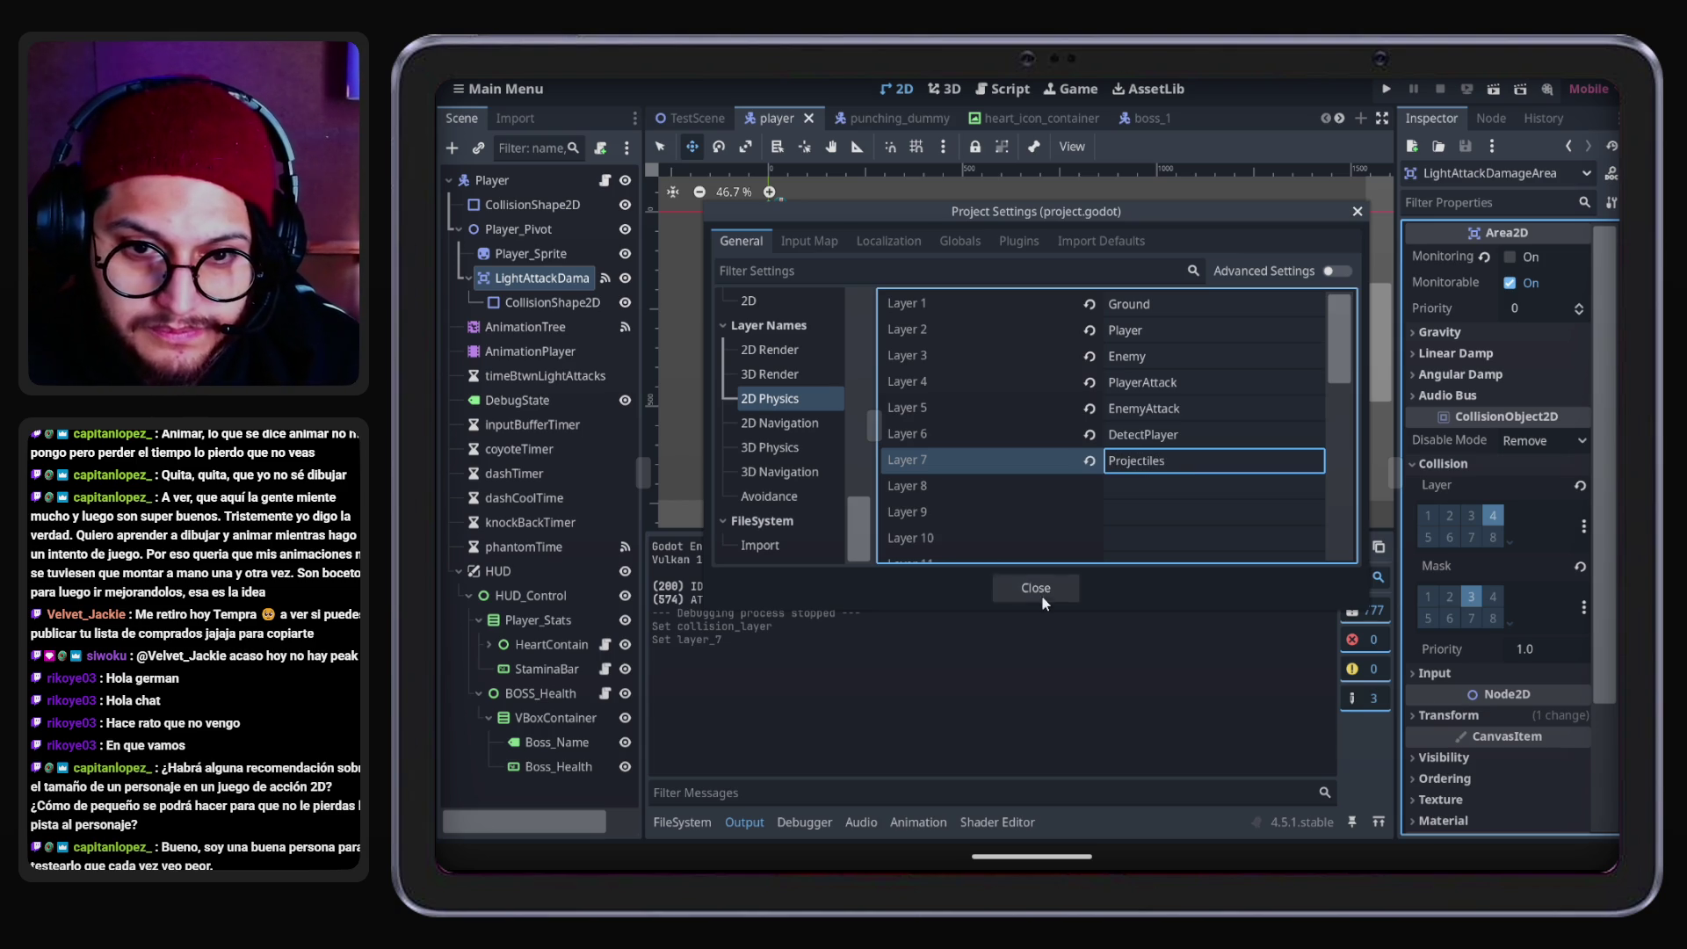
pyautogui.click(1038, 590)
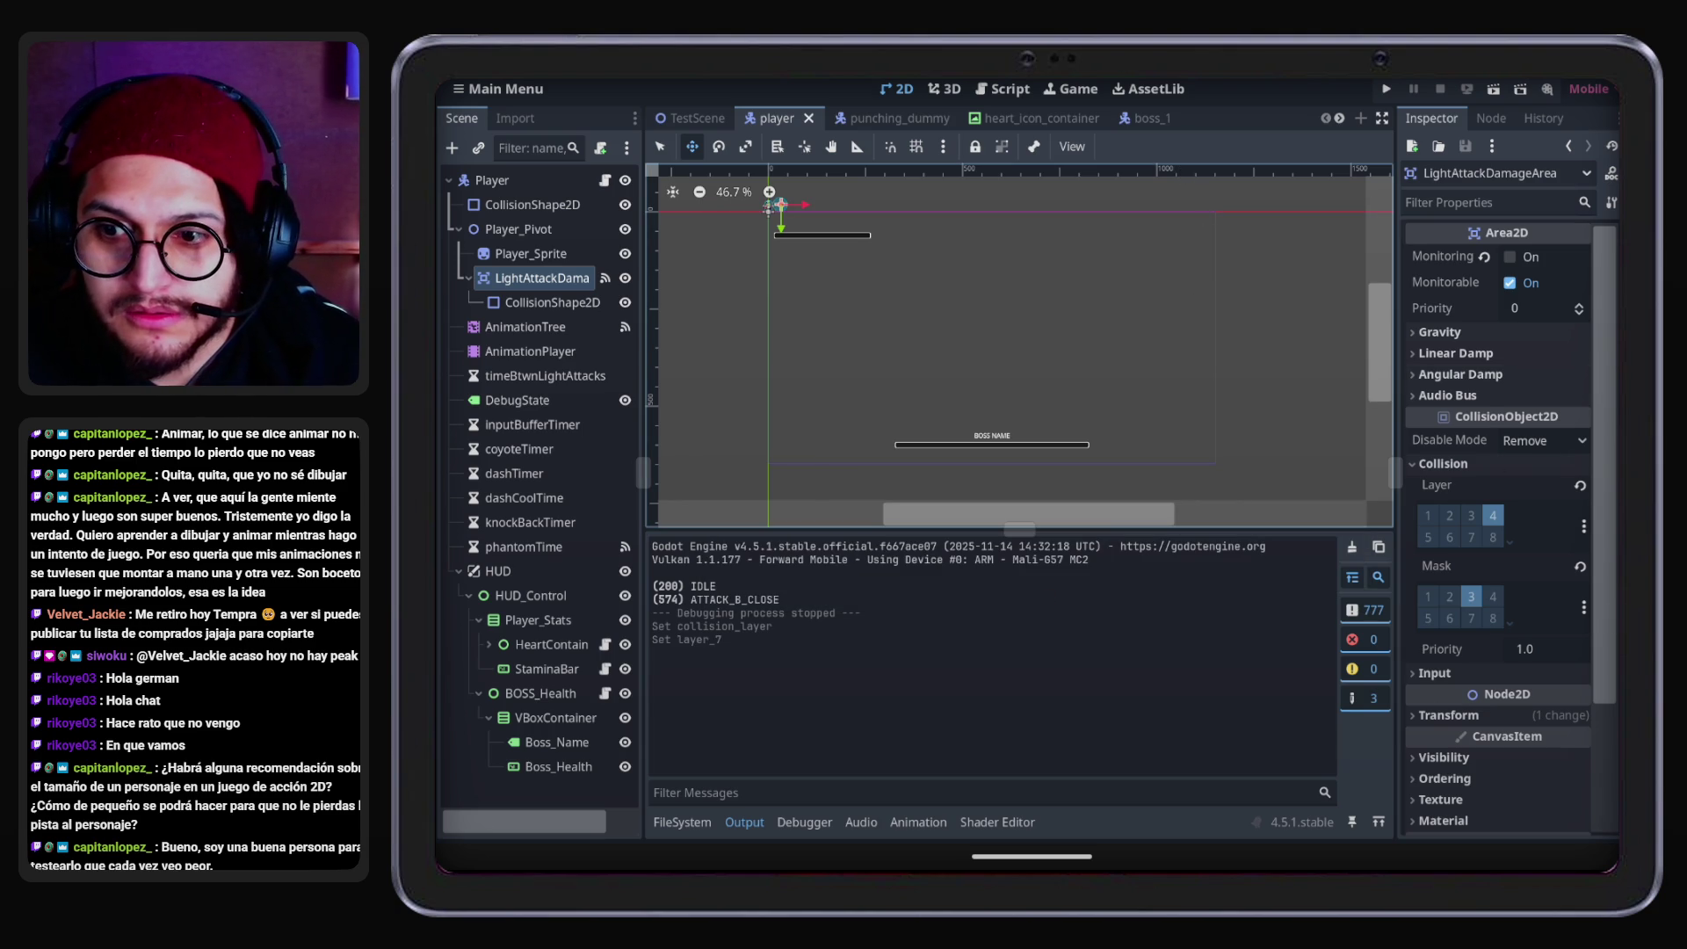
# Add Projectiles to LightAttackDamageArea's collision mask and save the player scene.
pyautogui.click(1583, 607)
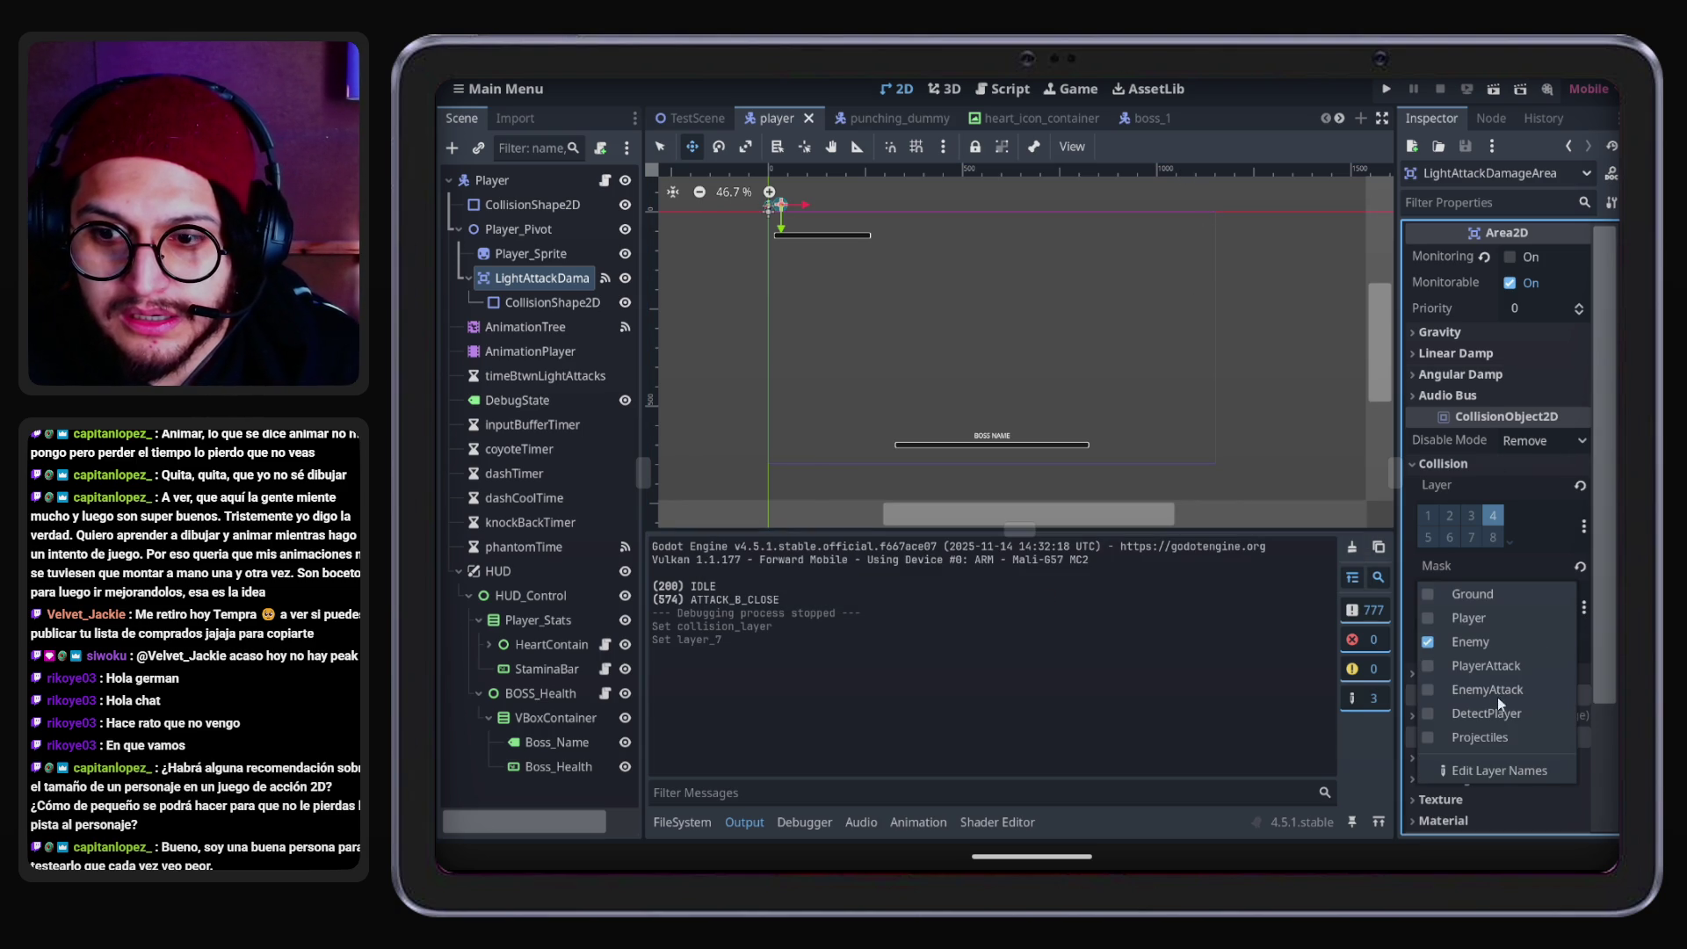
pyautogui.click(1488, 735)
pyautogui.hotkey('ctrl', 's')
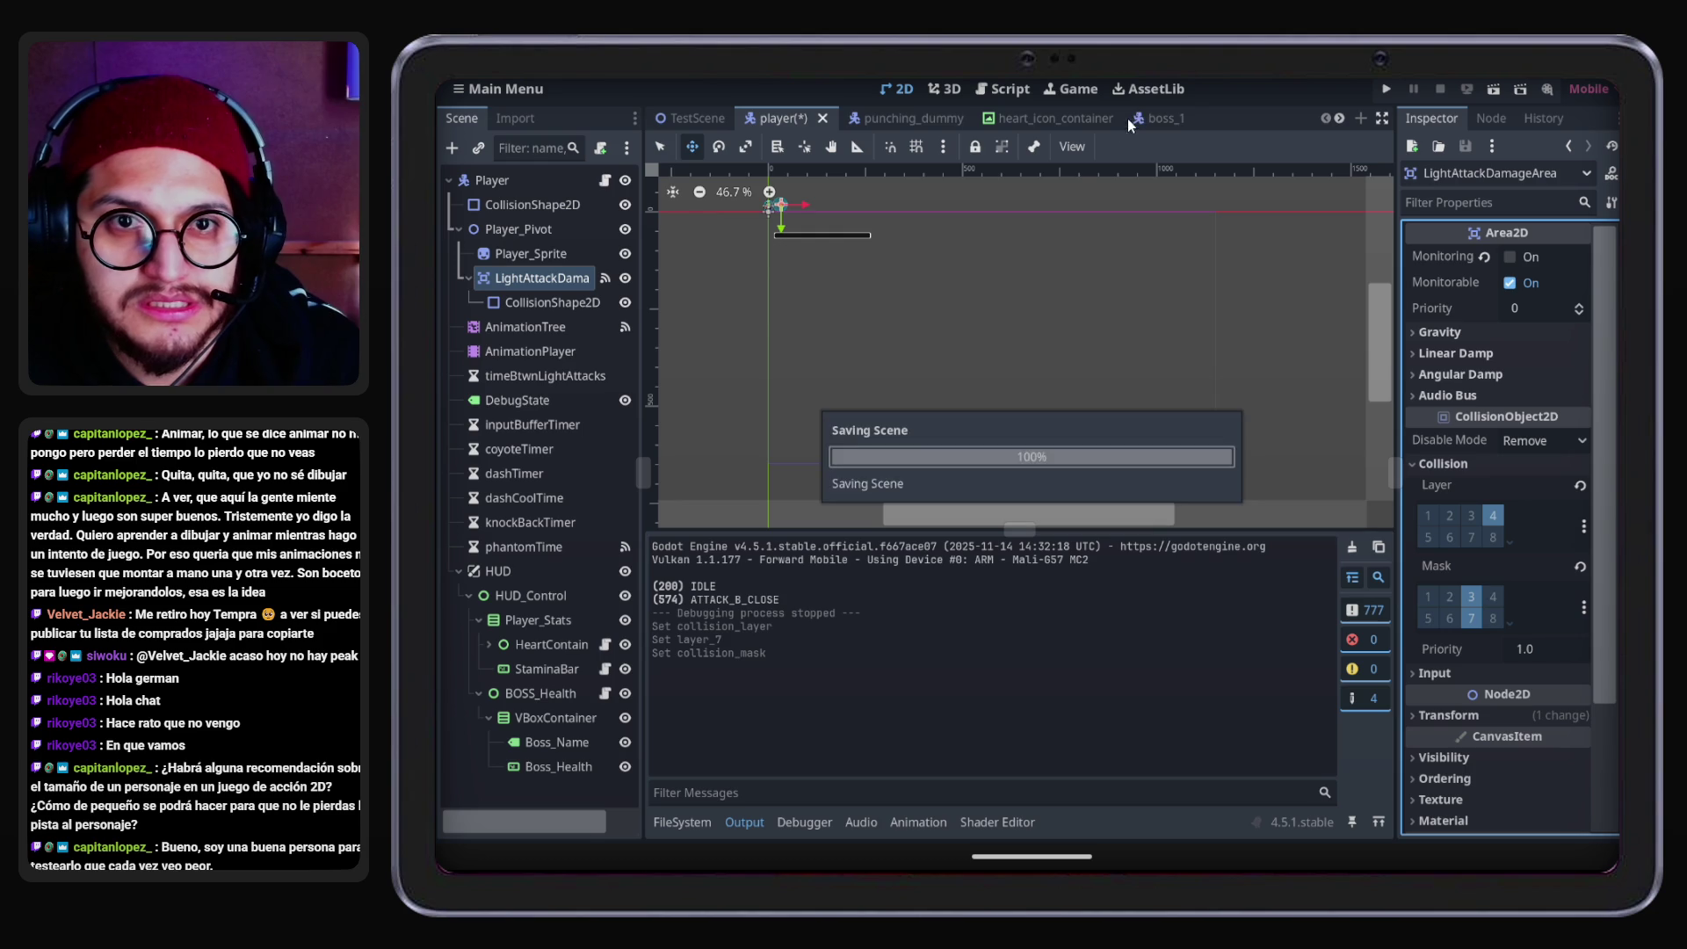
pyautogui.click(1339, 117)
pyautogui.click(1339, 118)
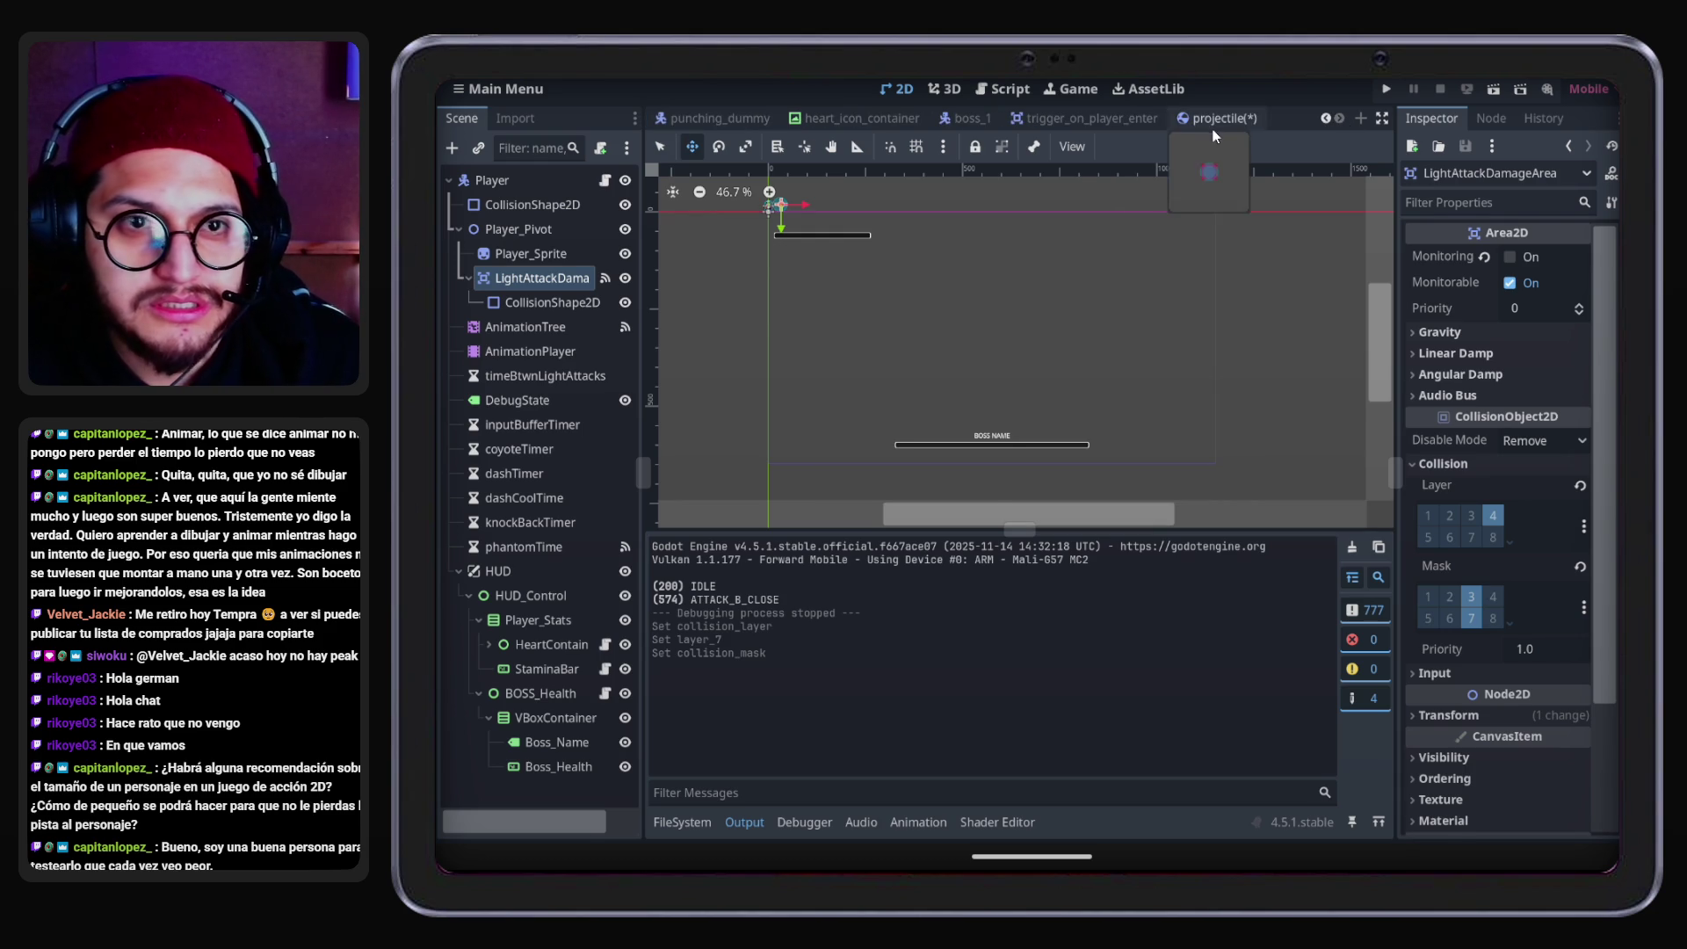
# Change the projectile's collision mask from Player to PlayerAttack.
pyautogui.click(1222, 118)
pyautogui.hotkey('ctrl', 's')
pyautogui.click(1583, 665)
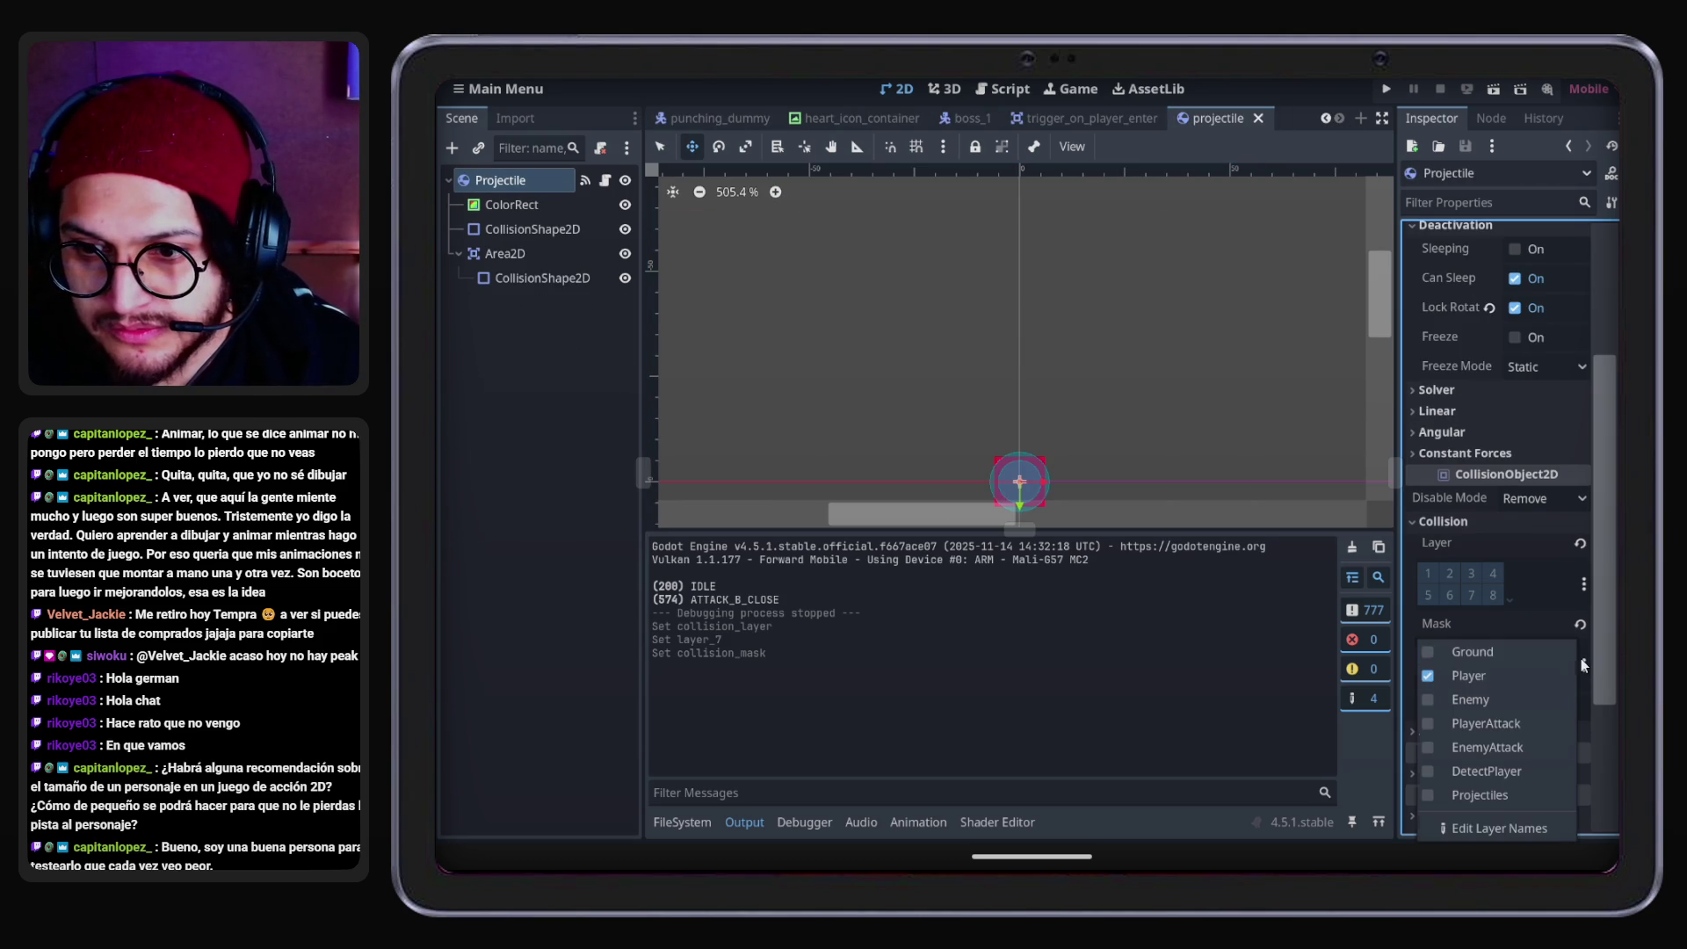
pyautogui.click(1480, 675)
pyautogui.click(1472, 731)
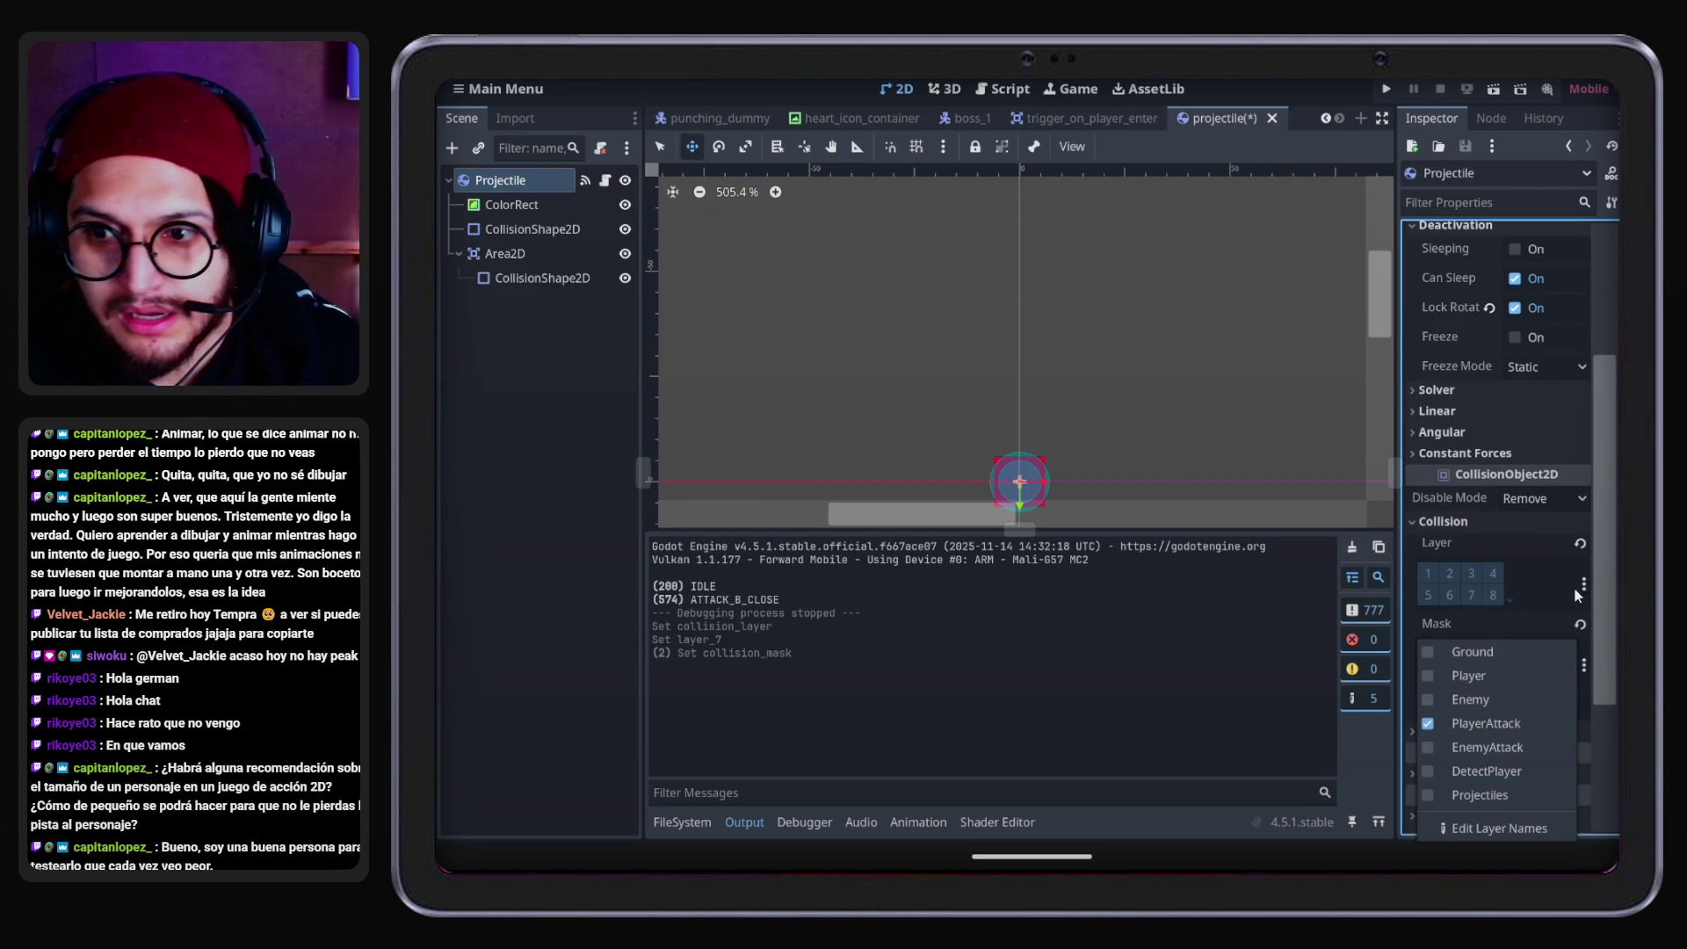
pyautogui.click(1583, 586)
# Put the projectile on the Projectiles collision layer (7), save, and run the game.
pyautogui.click(1584, 584)
pyautogui.click(1485, 715)
pyautogui.hotkey('ctrl', 's')
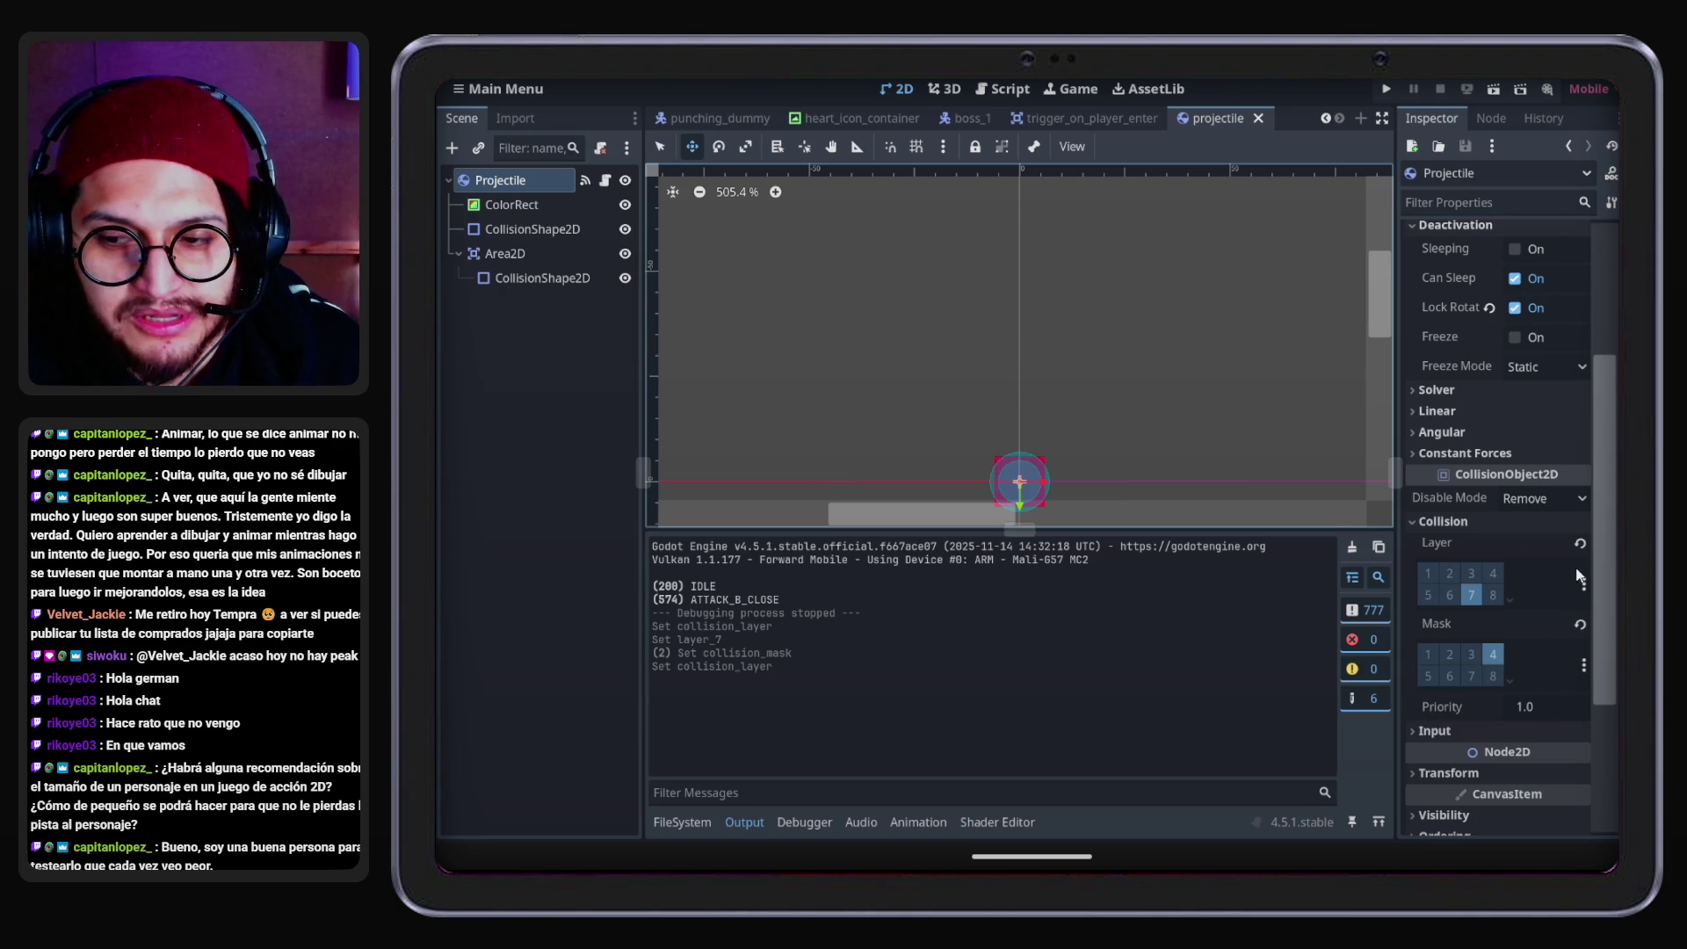
pyautogui.click(1386, 90)
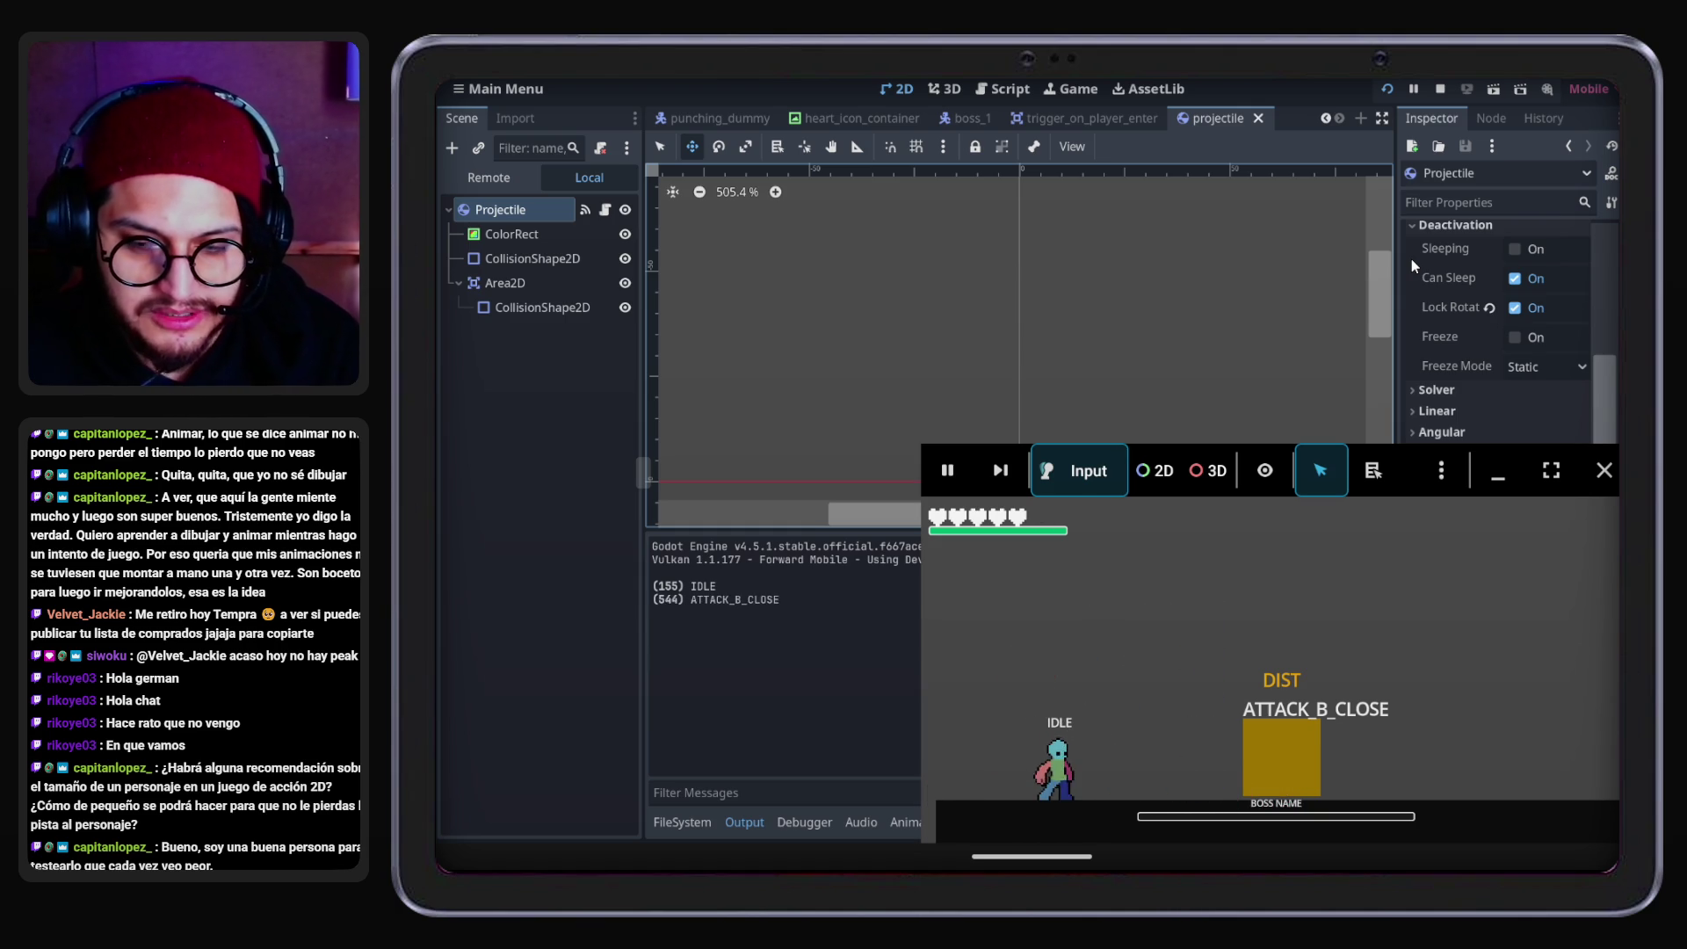
# Stop the running game, save the projectile scene, and relaunch the project.
pyautogui.click(1604, 470)
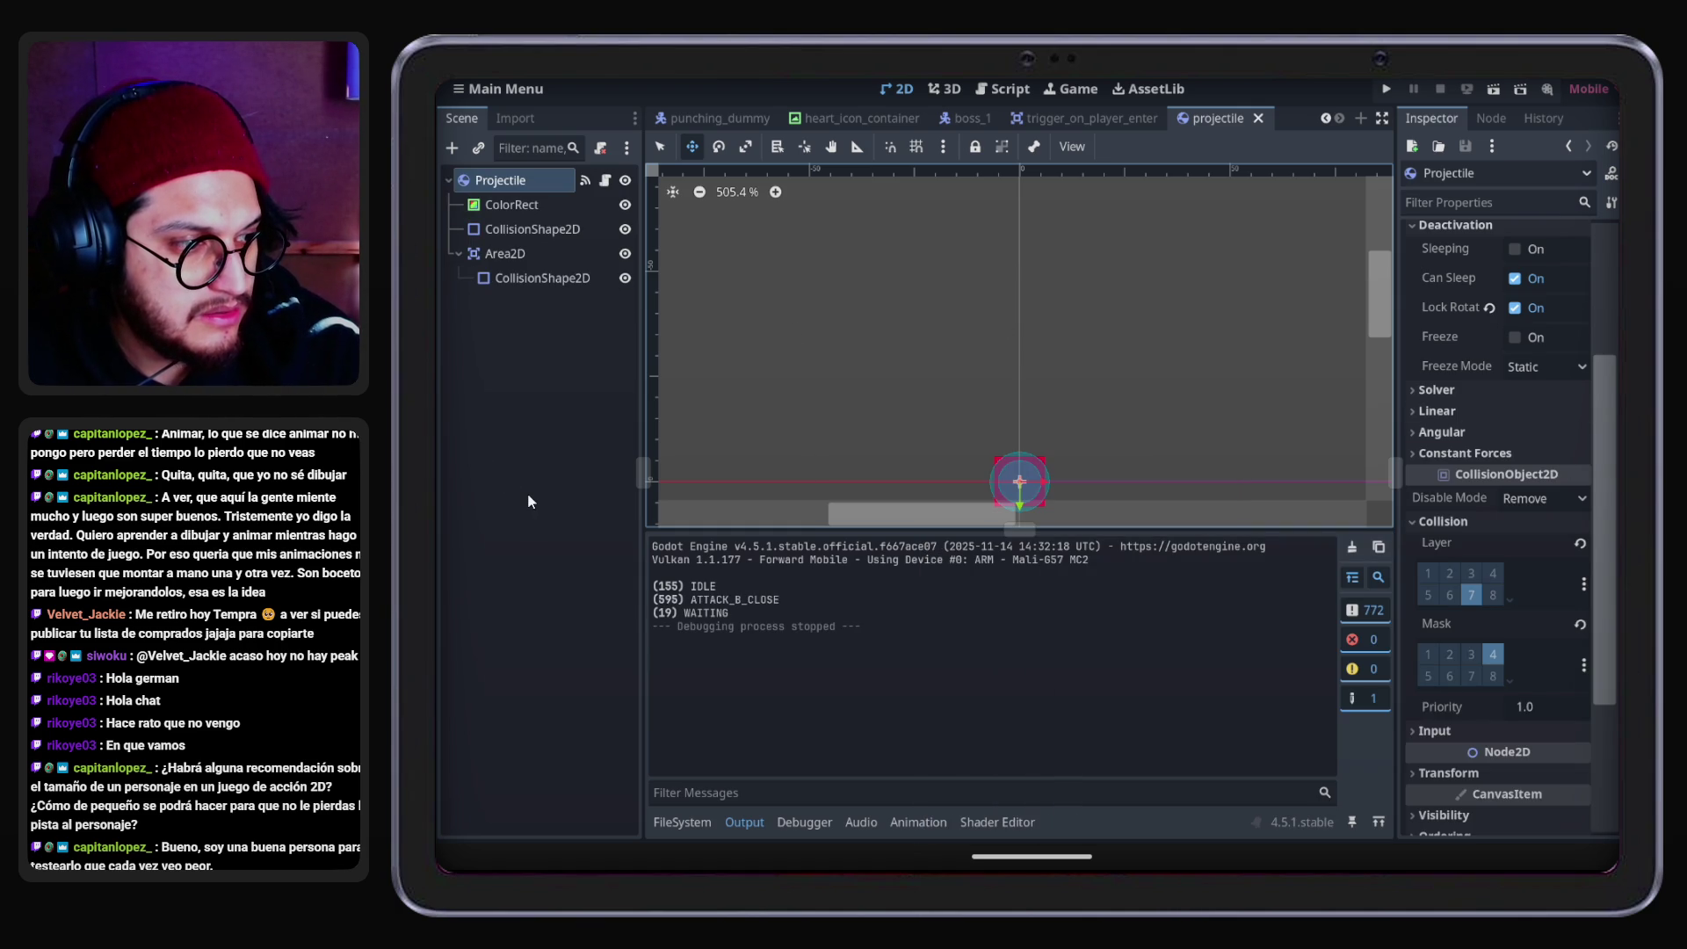
pyautogui.hotkey('ctrl', 's')
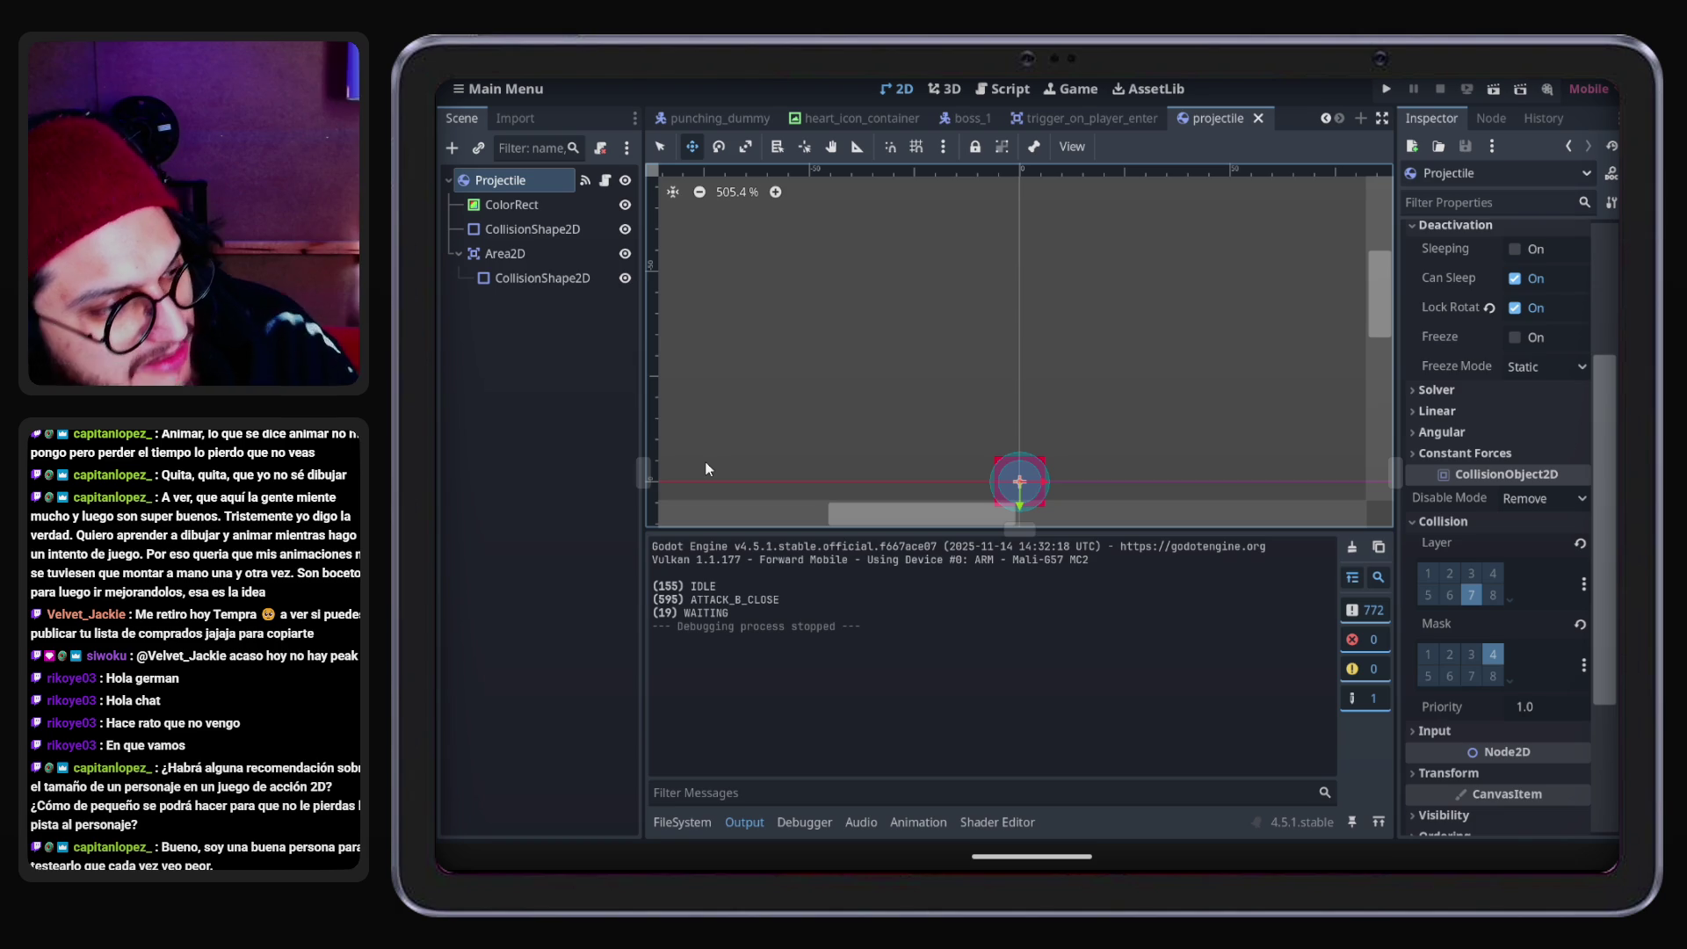
pyautogui.click(1384, 89)
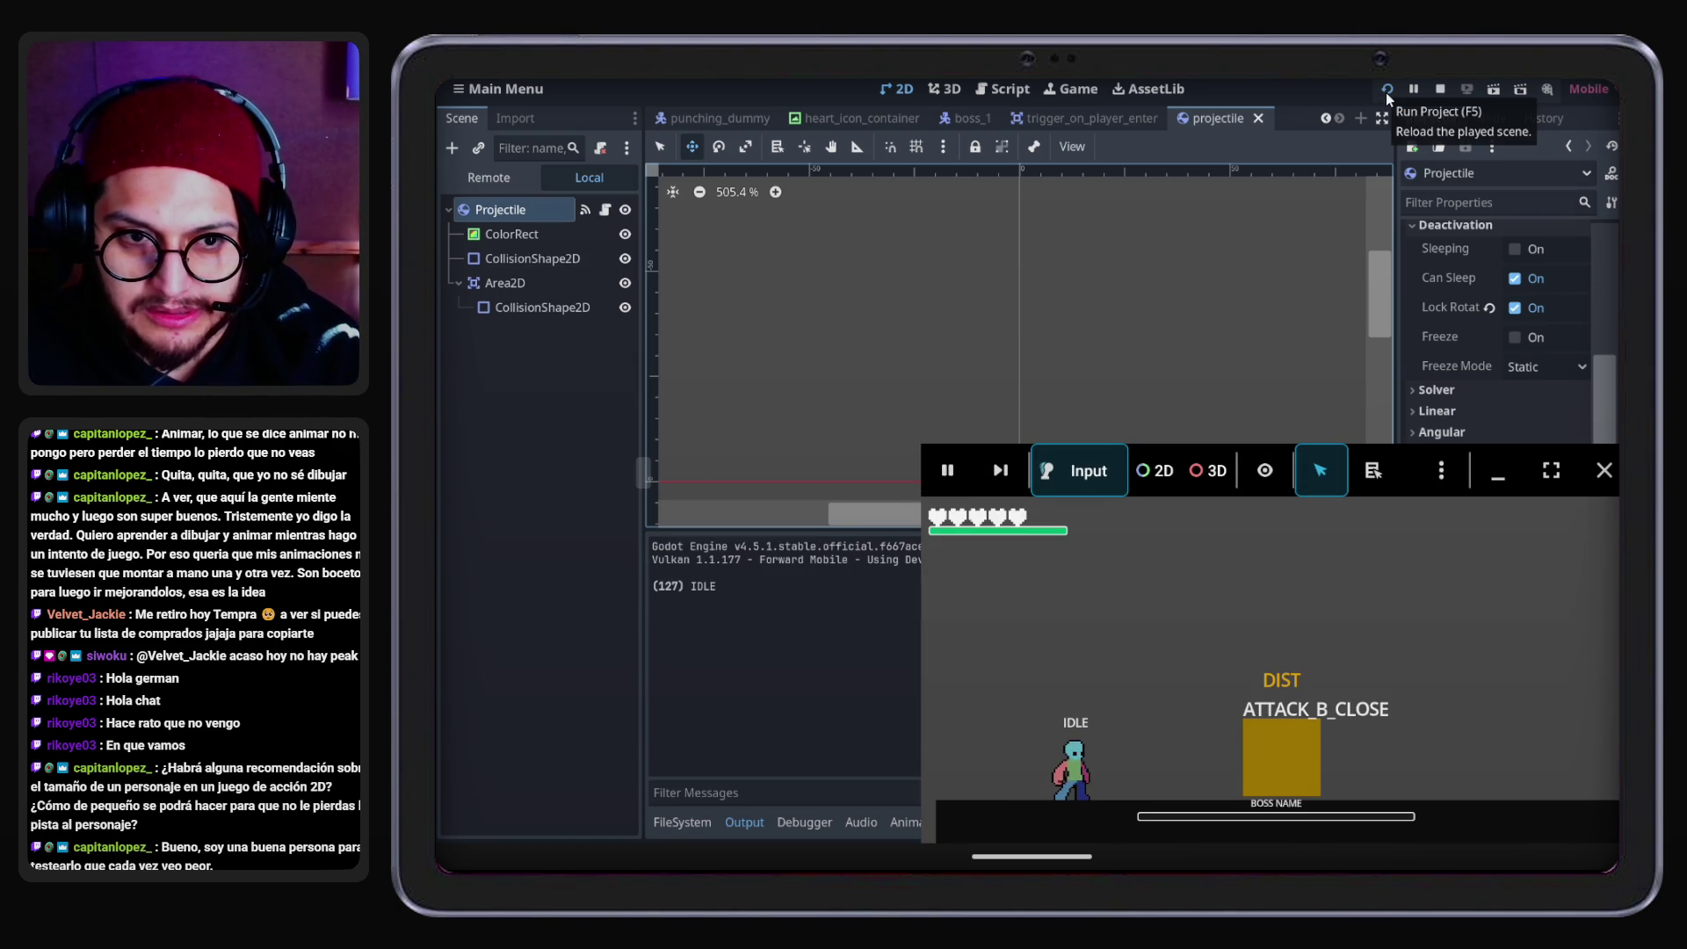
# Jump the player twice and walk right toward the boss, then stop the game and save.
pyautogui.press('space')
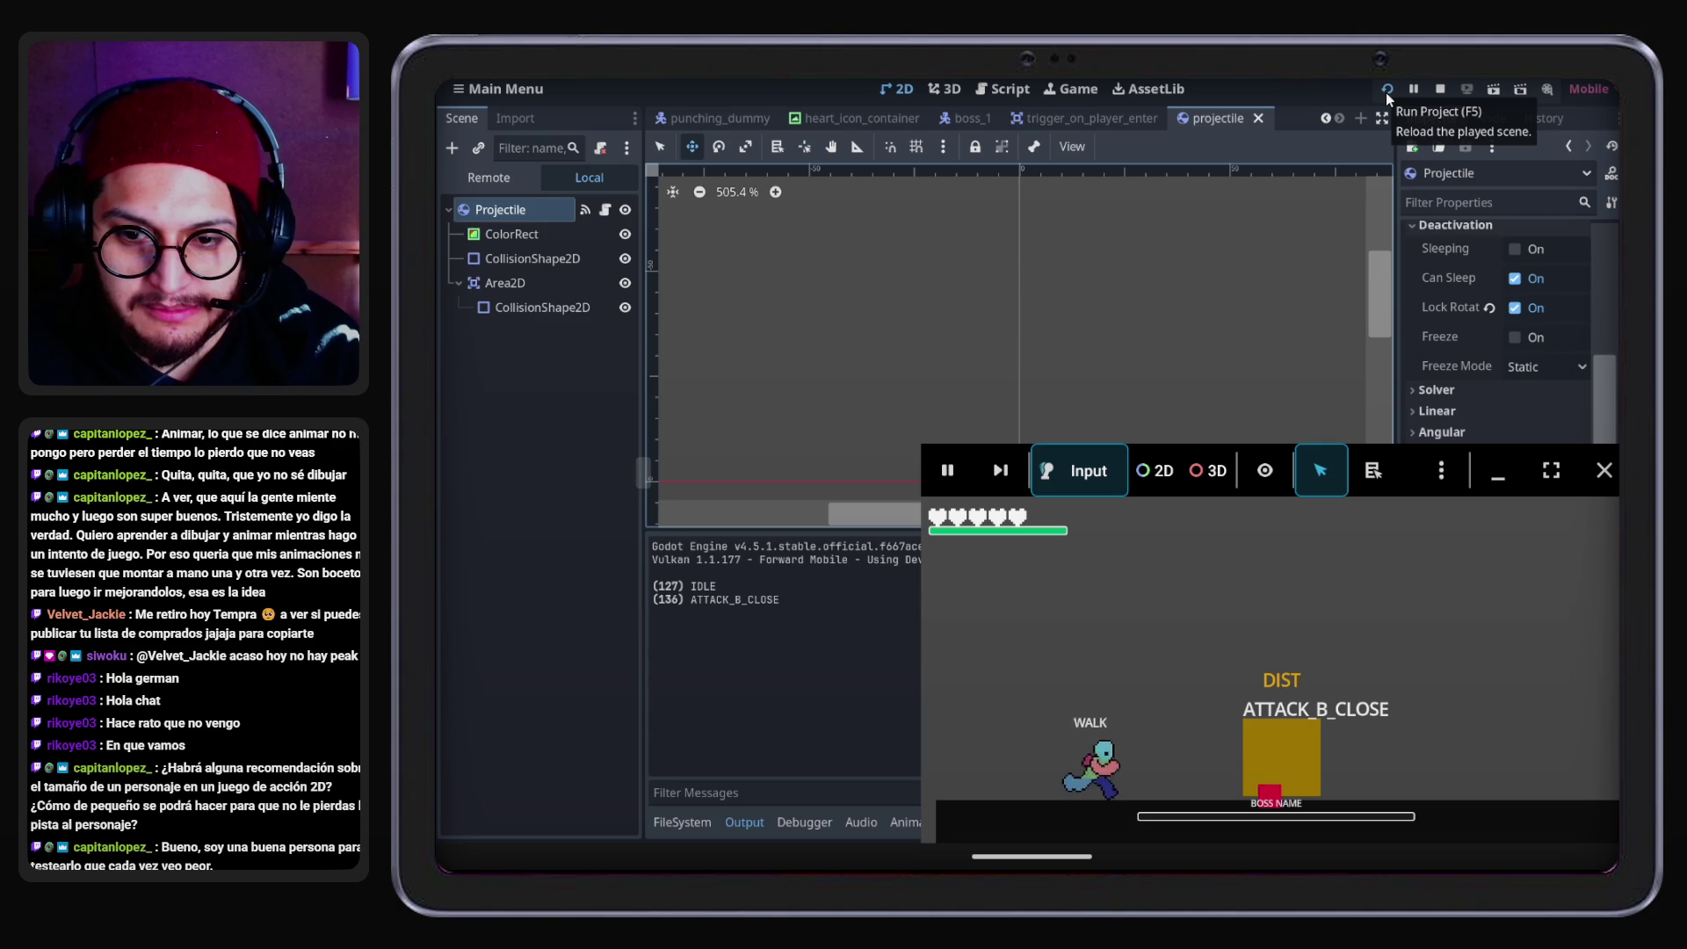
pyautogui.press('space')
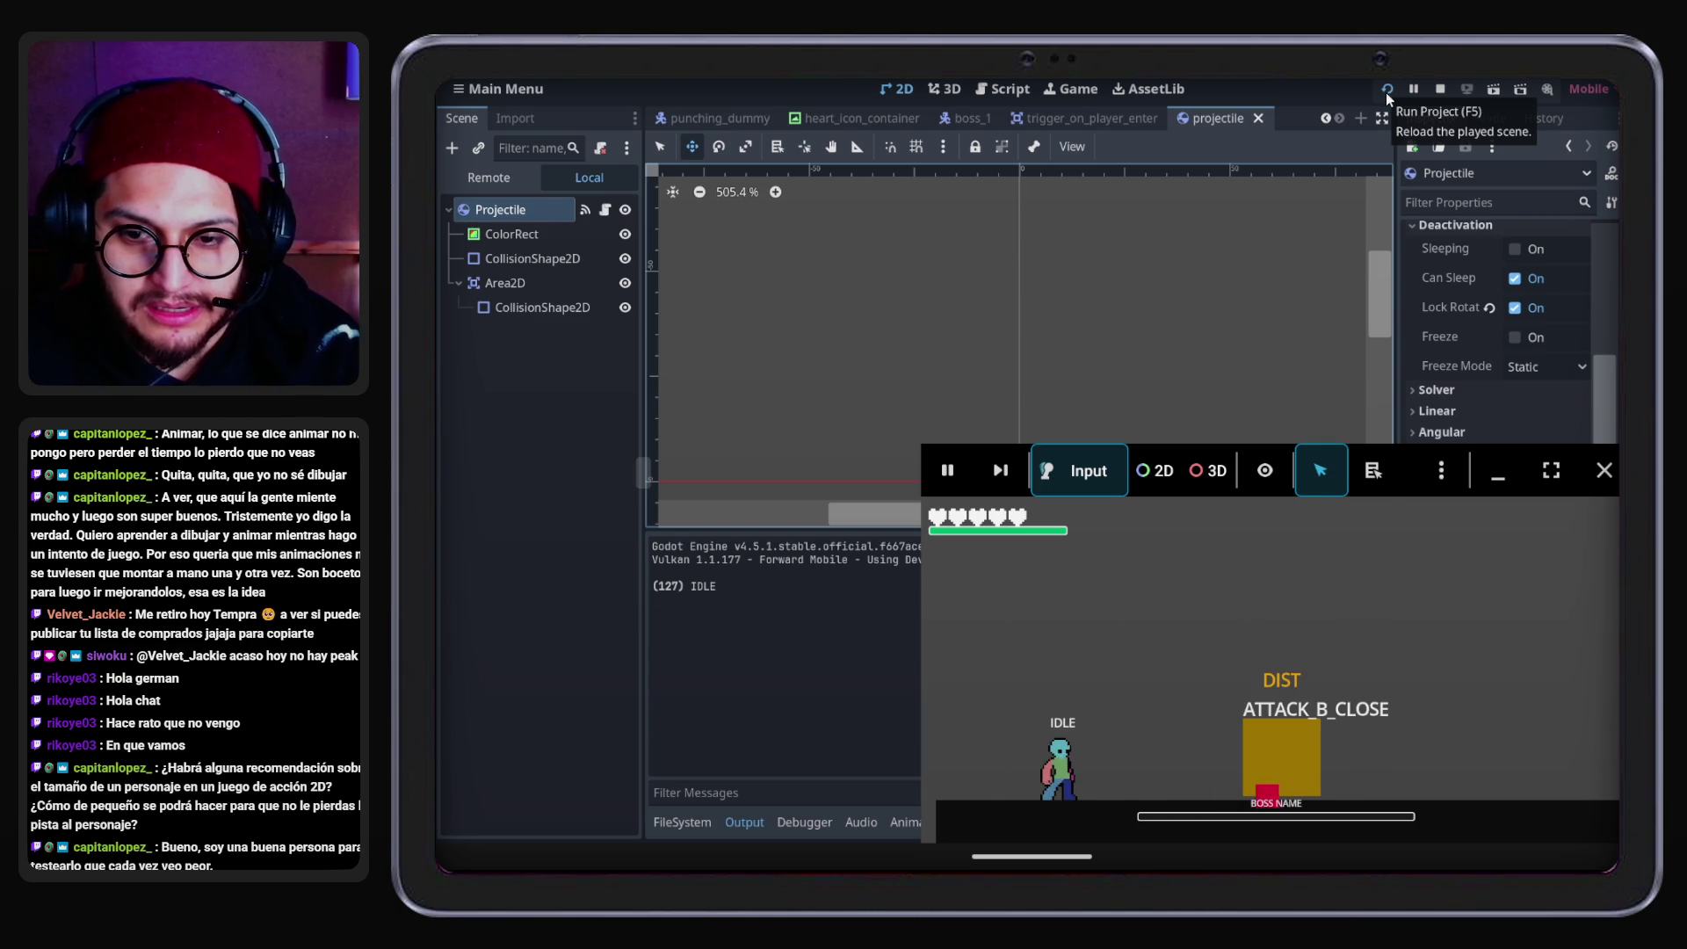
pyautogui.press('Right')
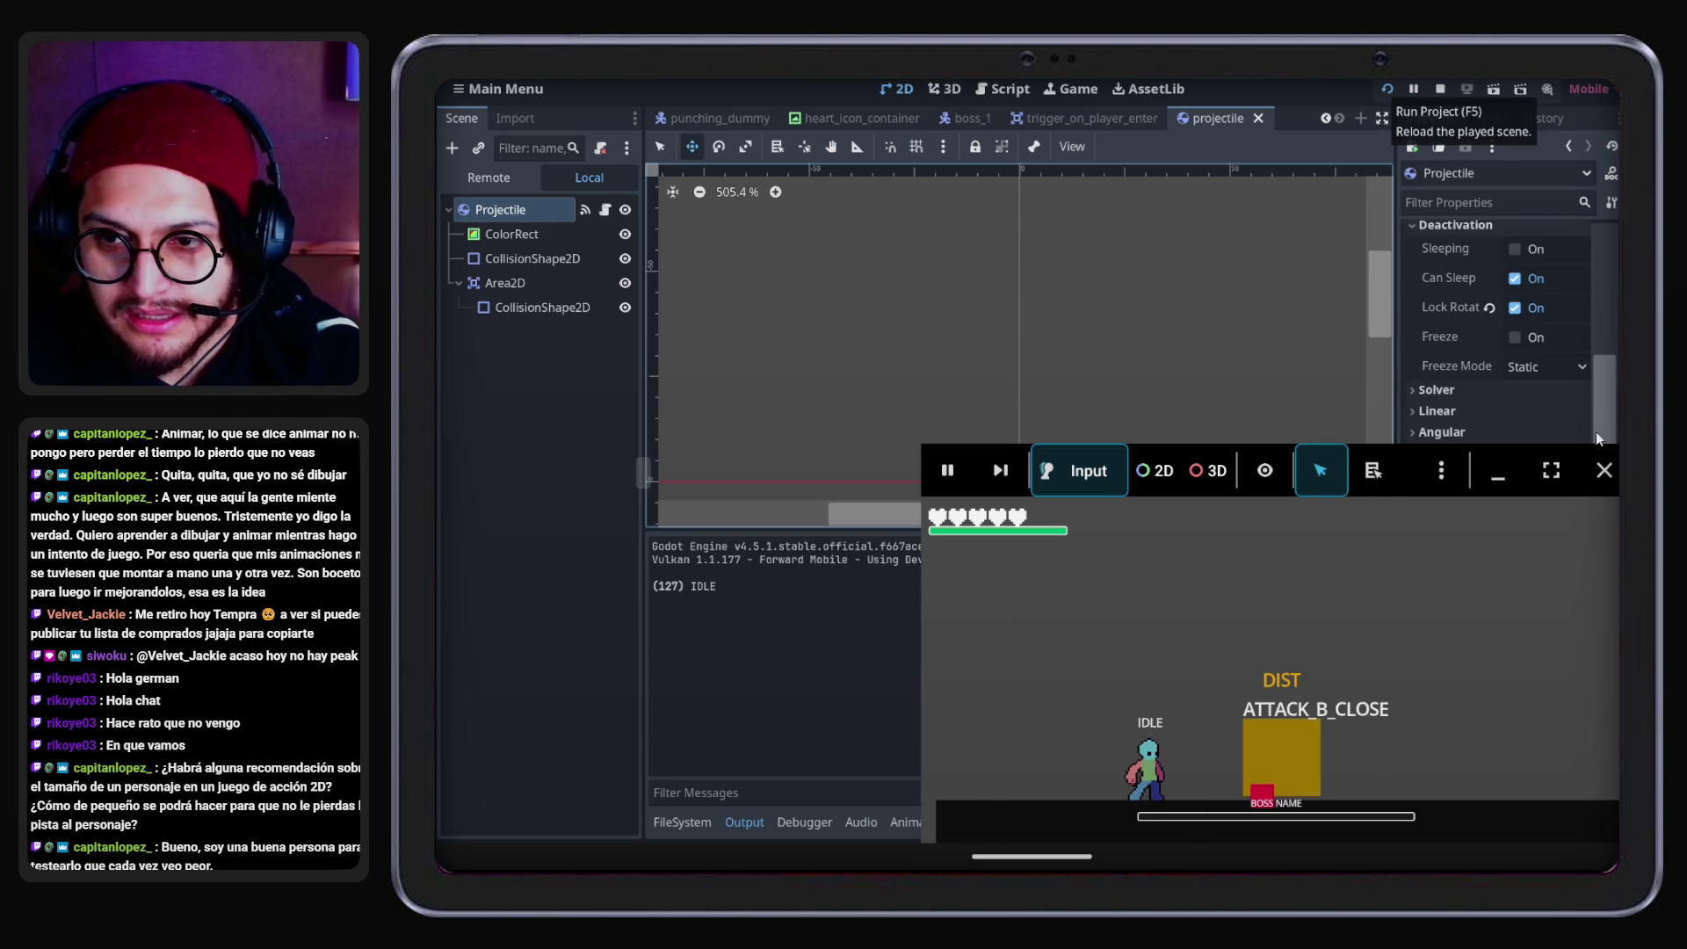
pyautogui.click(1604, 472)
pyautogui.hotkey('ctrl', 's')
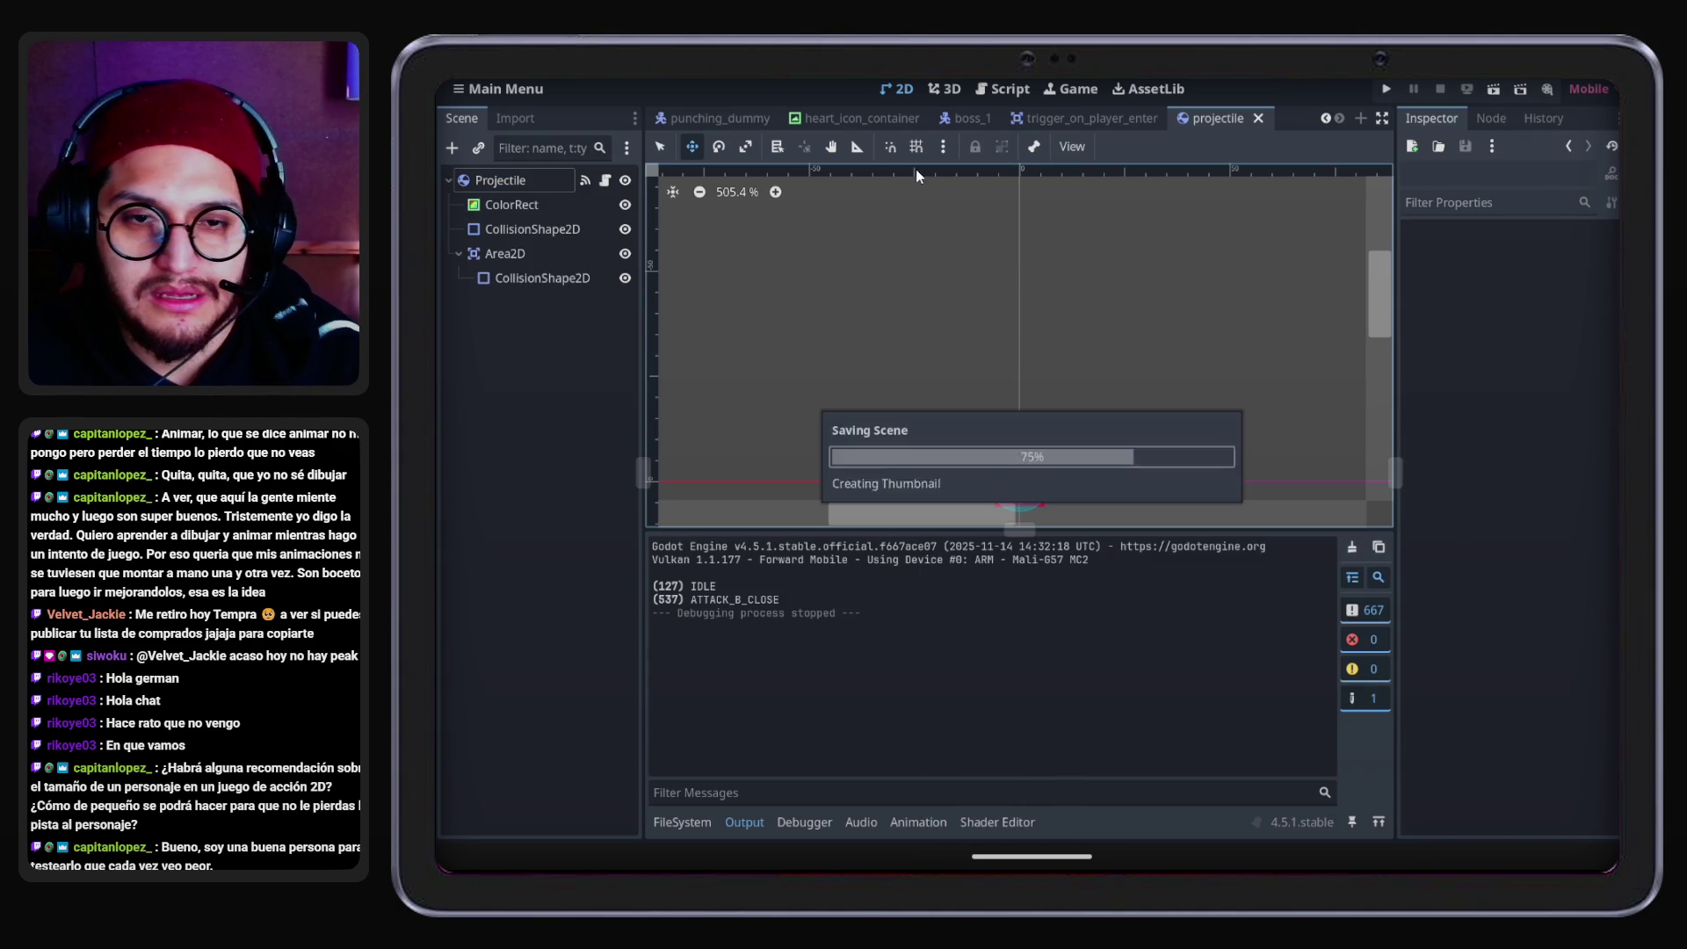
# Open projectile.gd from the Area2D node and read its has_method takeDamage check.
pyautogui.click(510, 253)
pyautogui.click(606, 181)
pyautogui.scroll(-2, 1143, 393)
pyautogui.scroll(1, 1045, 355)
pyautogui.click(1043, 359)
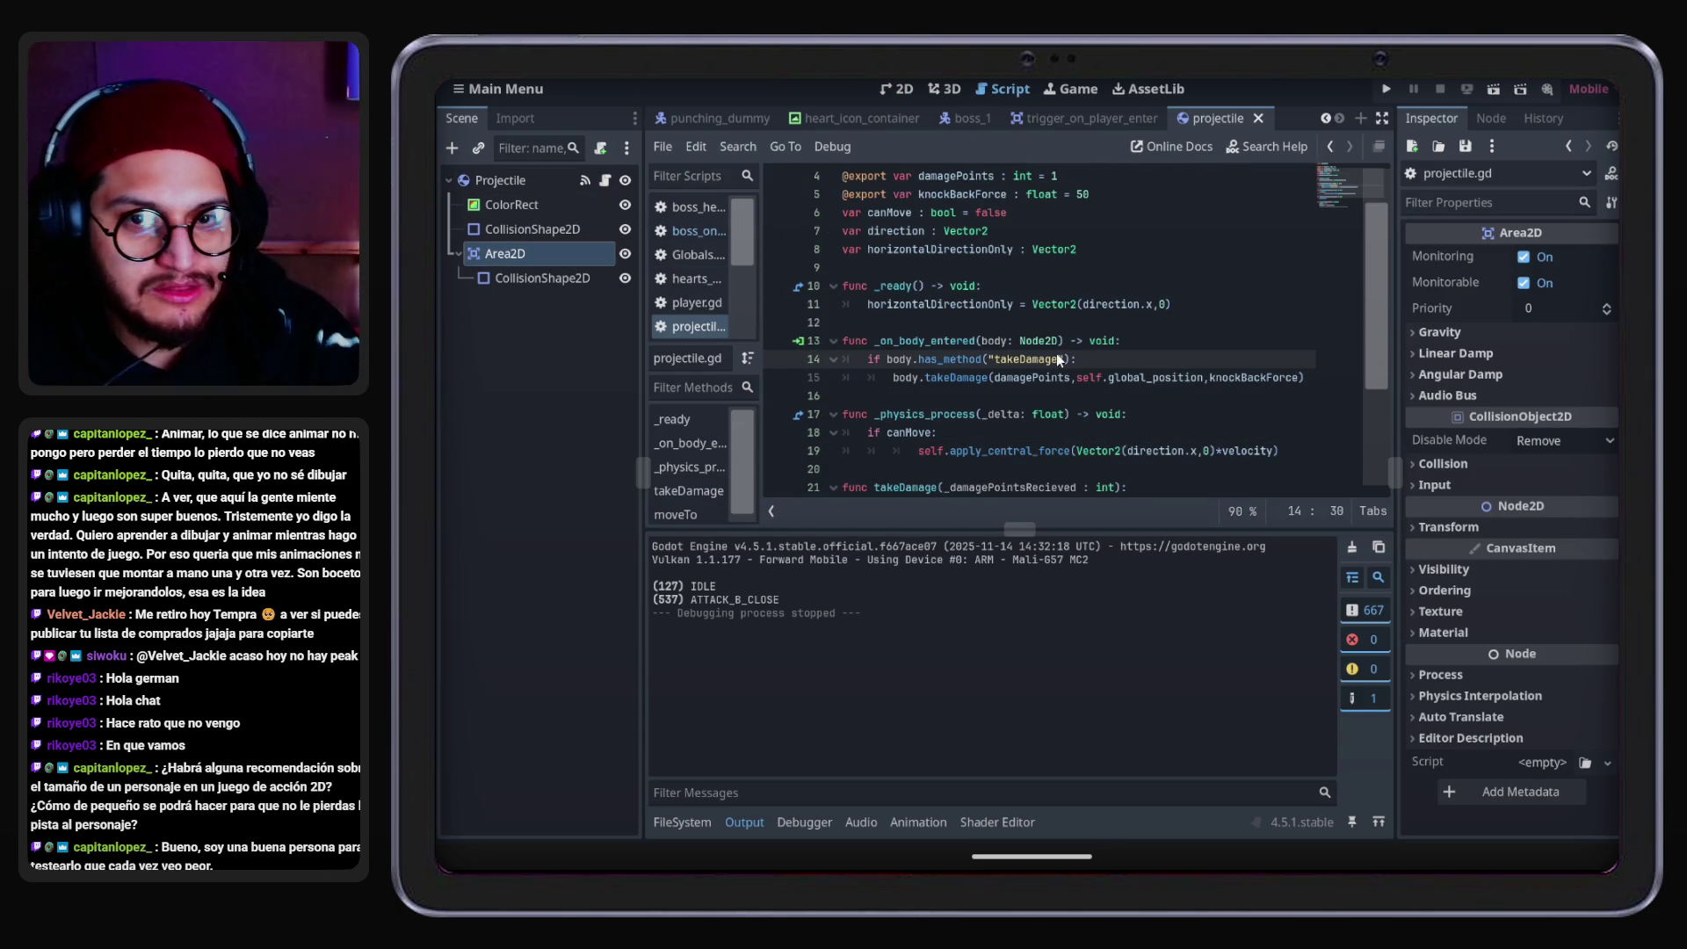
pyautogui.click(1095, 355)
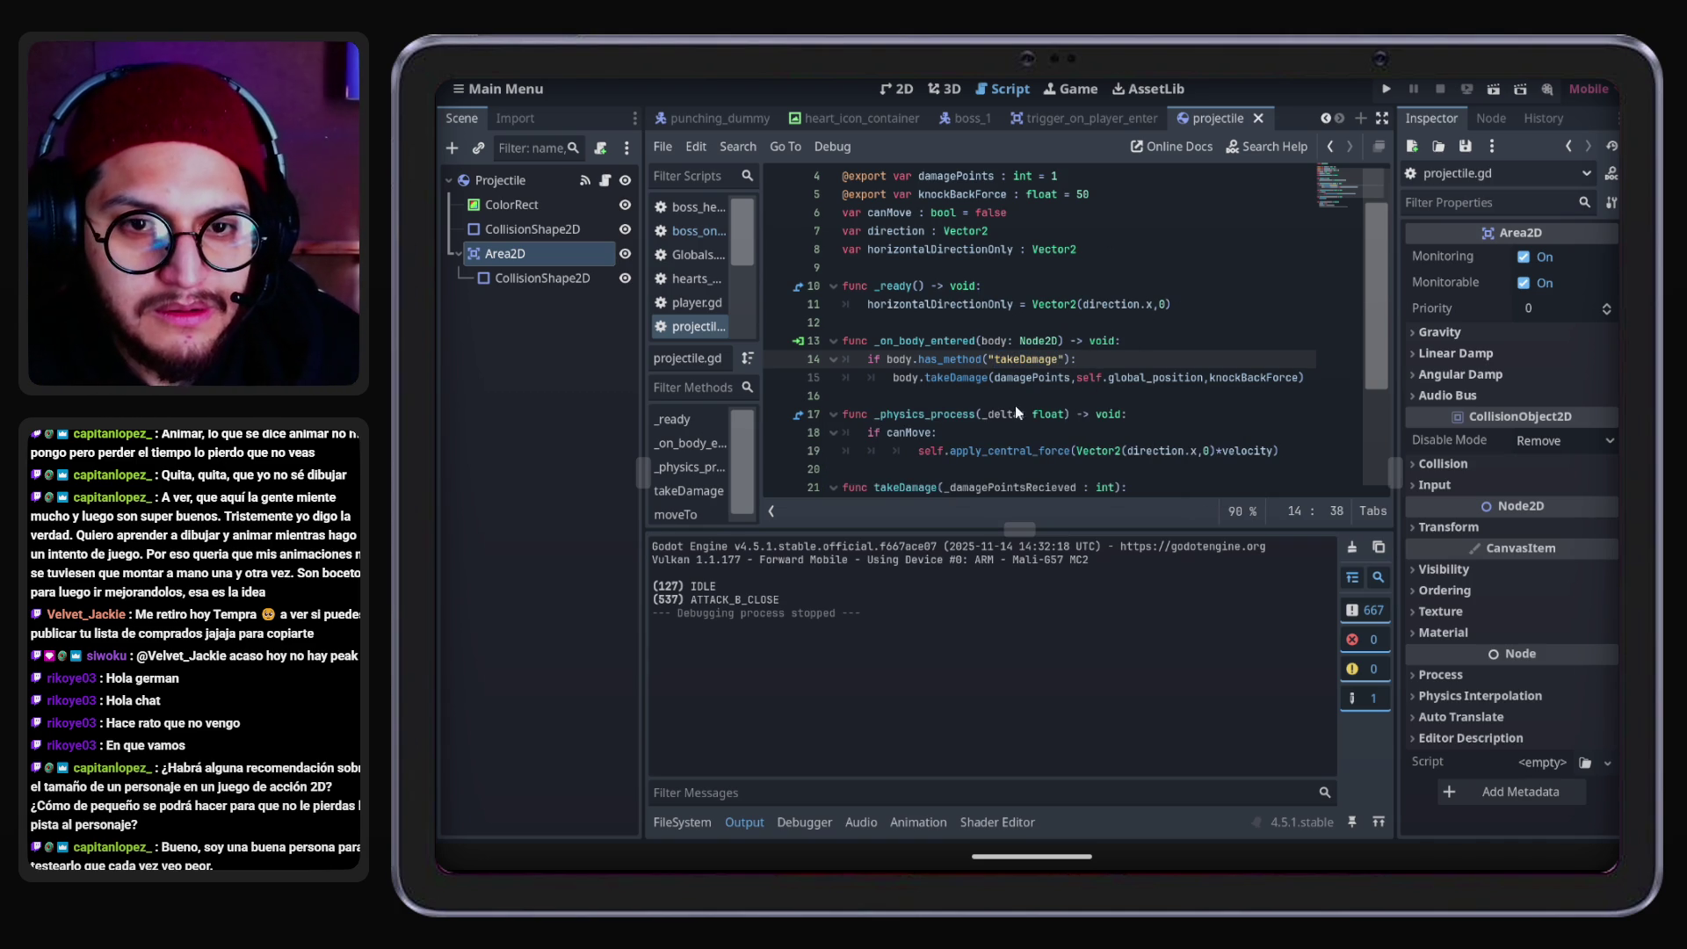
# Inspect the takeDamage call and its damagePoints argument on line 15.
pyautogui.scroll(-3, 1012, 414)
pyautogui.scroll(2, 1047, 282)
pyautogui.click(1041, 321)
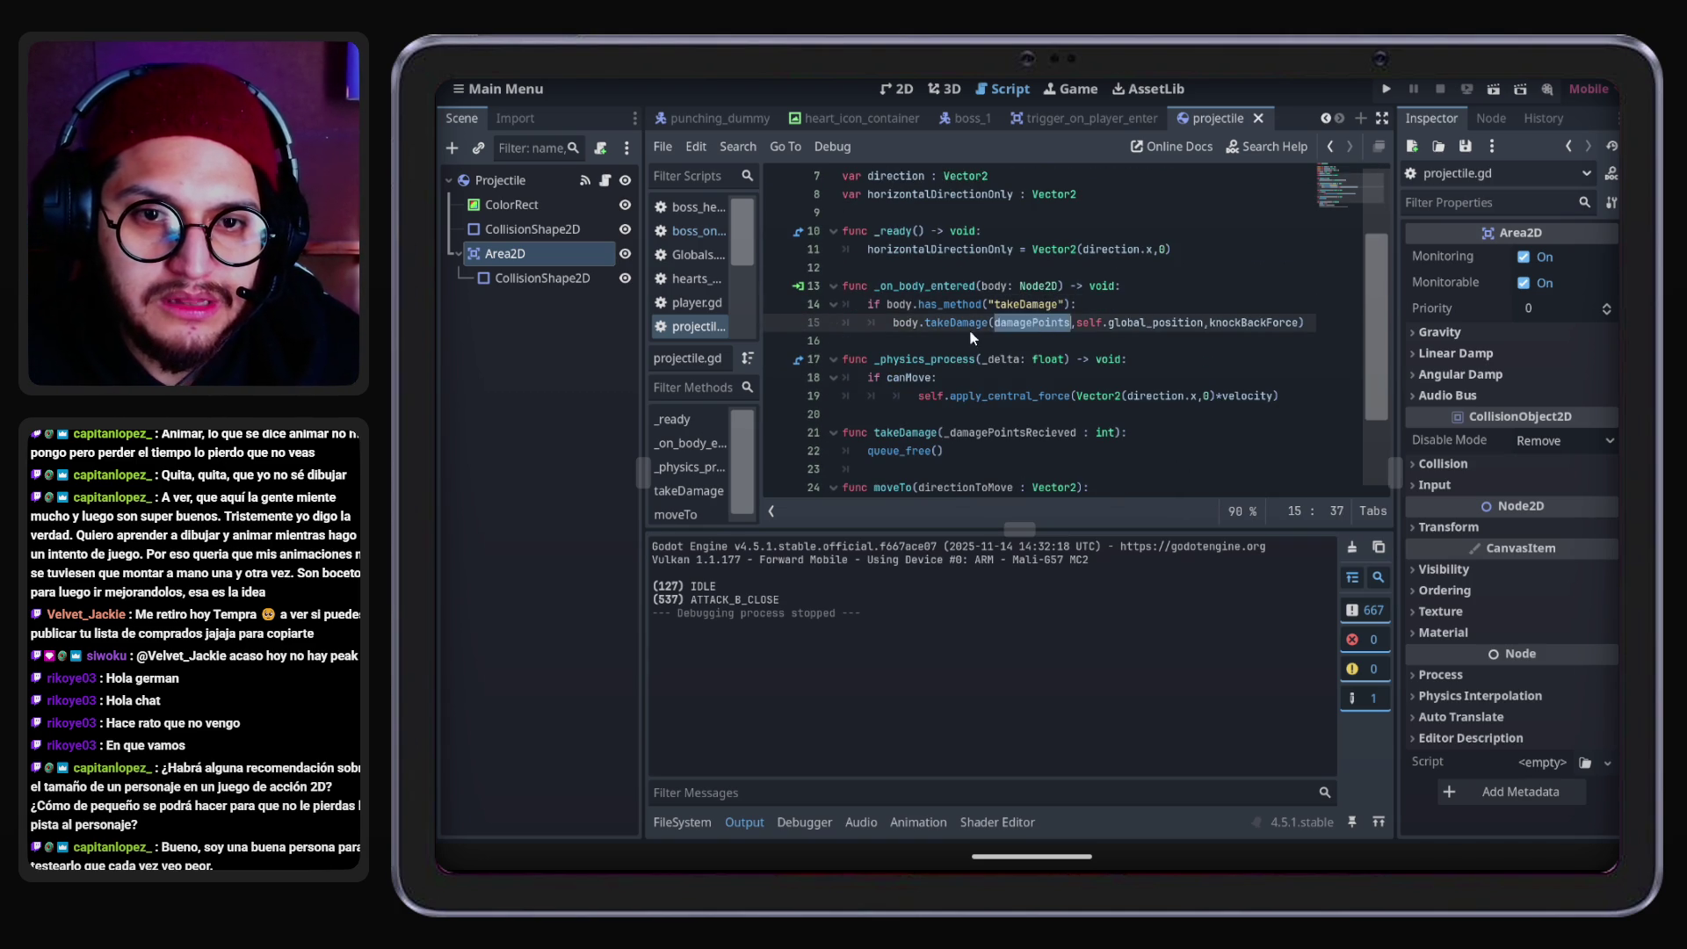
pyautogui.doubleClick(967, 325)
pyautogui.doubleClick(1022, 324)
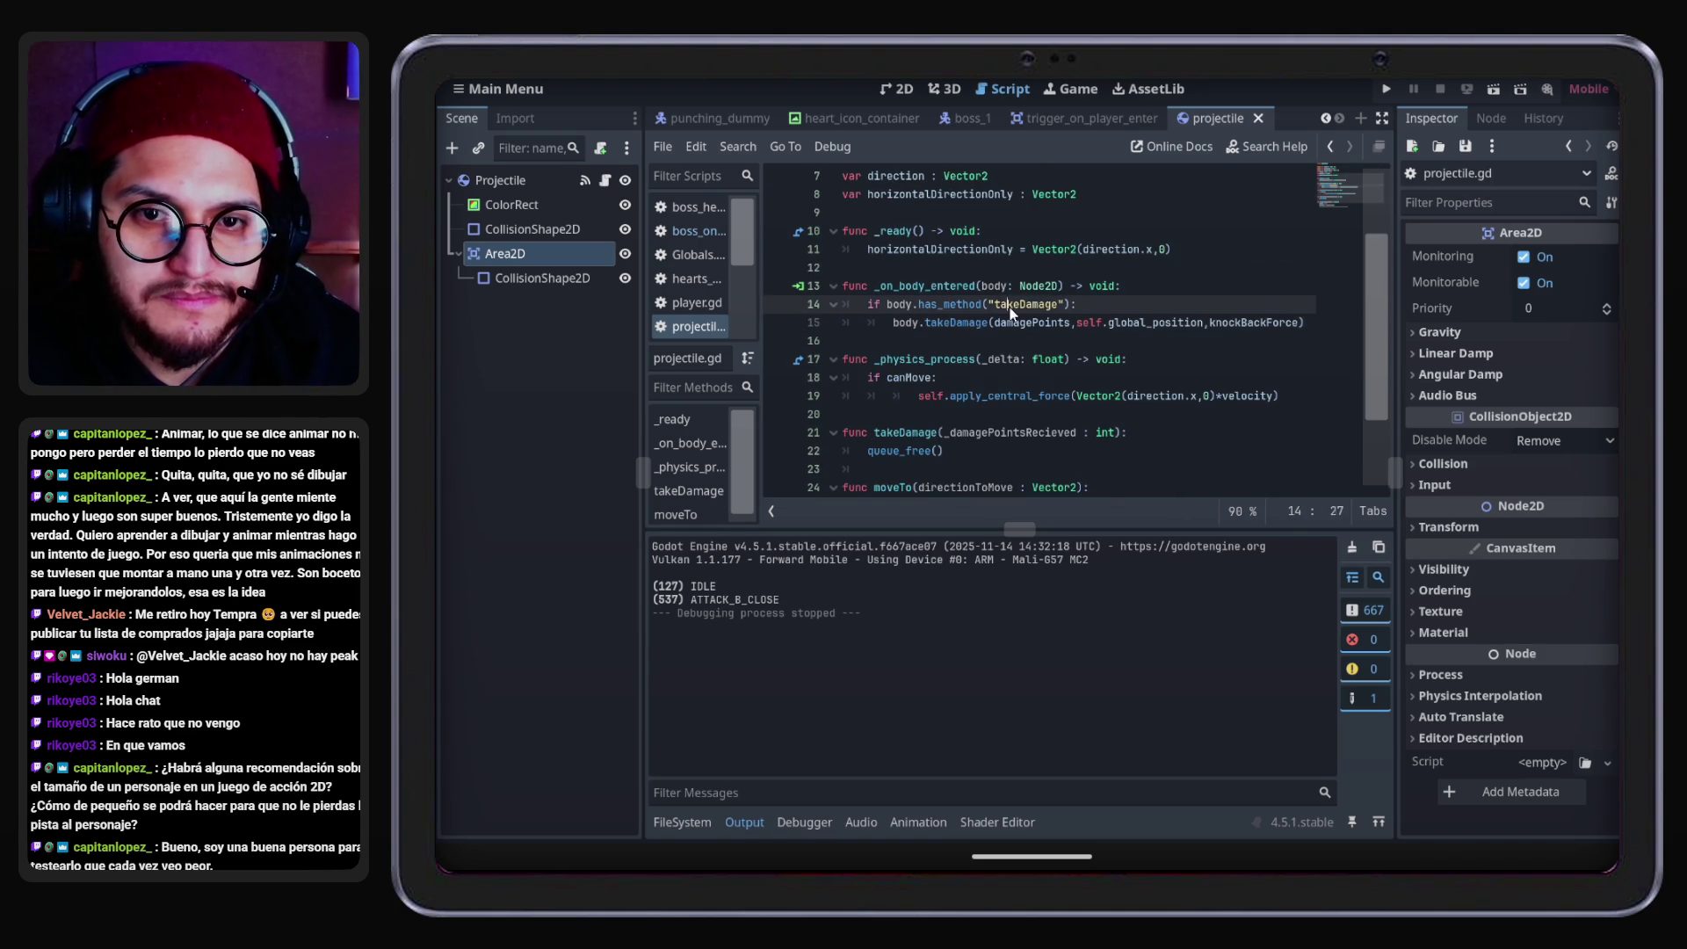
pyautogui.click(1079, 306)
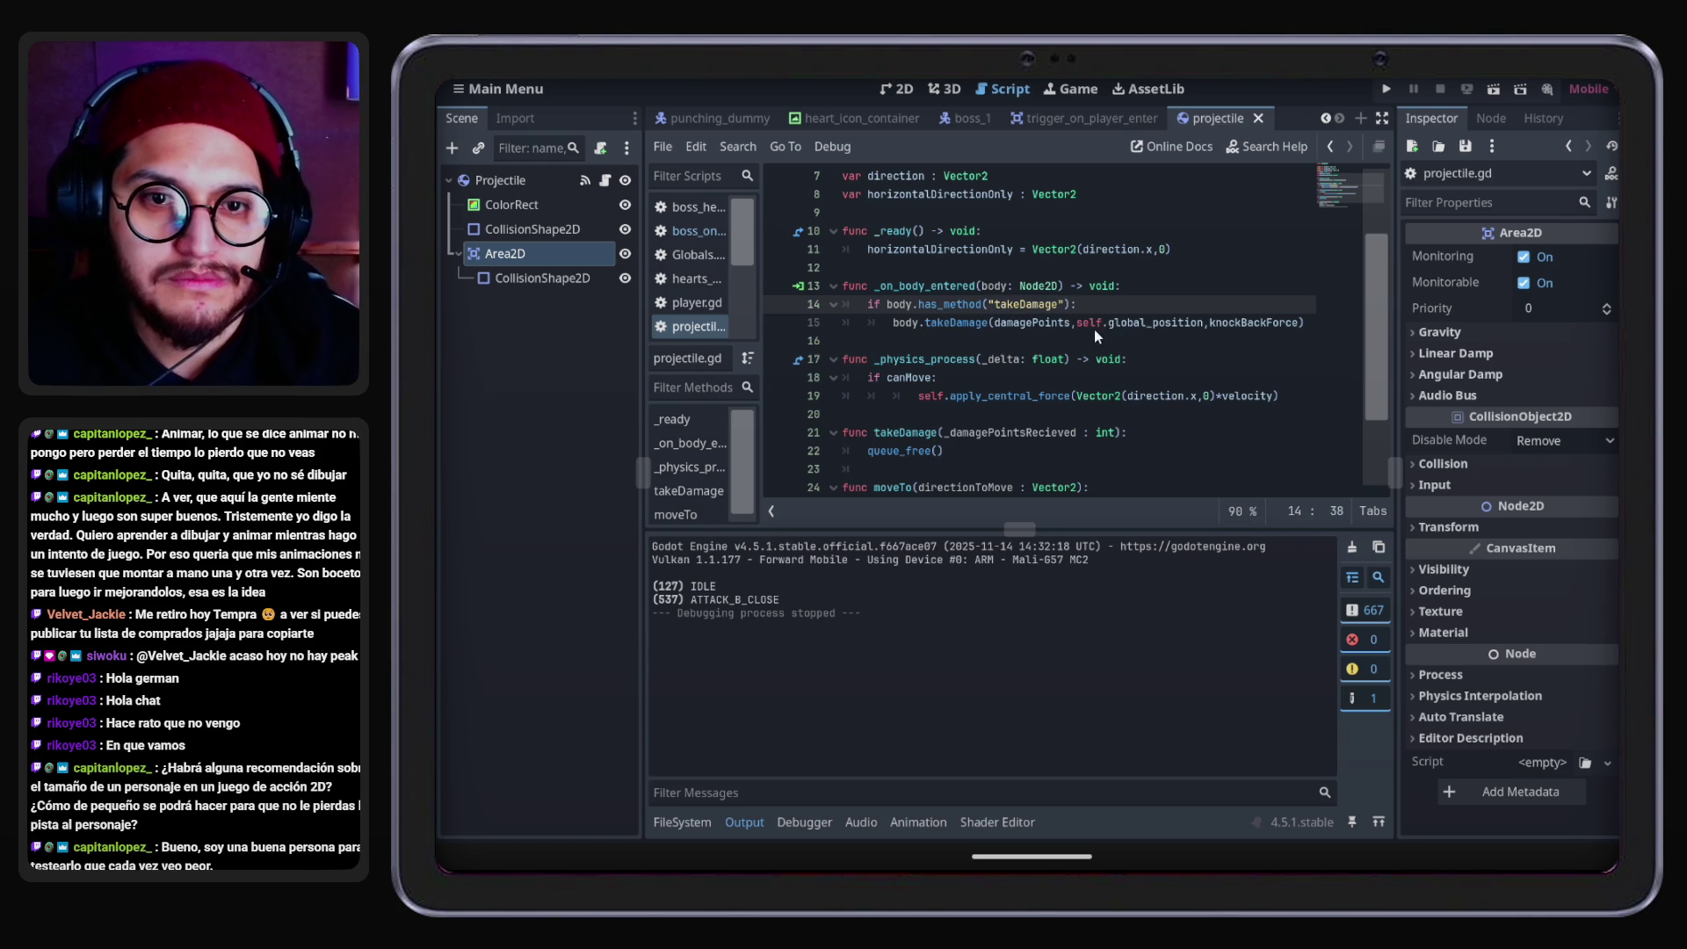
# Add a print(body) line in _on_body_entered, erase it, and return to boss_1.
pyautogui.click(1146, 287)
pyautogui.press('Return')
pyautogui.write('print(body')
pyautogui.press('BackSpace')
pyautogui.press('BackSpace')
pyautogui.press('BackSpace')
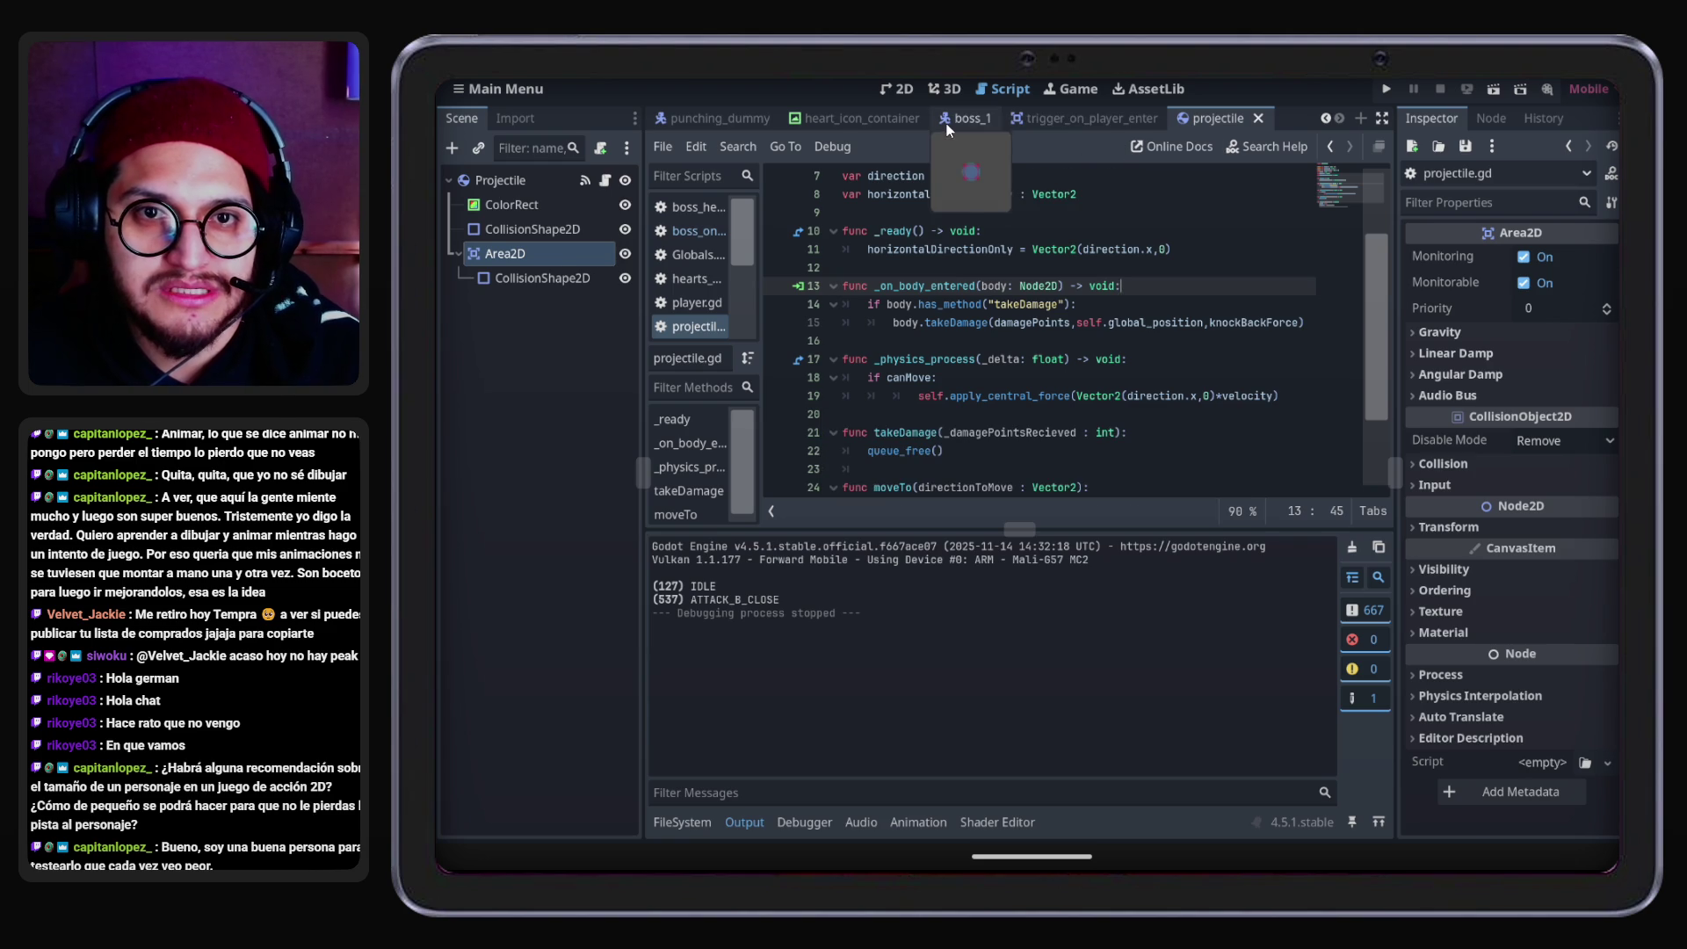
pyautogui.click(965, 117)
pyautogui.click(944, 87)
# Add a Node2D child named ProjectileSpawnPoint to BOSS_1 and save the scene.
pyautogui.click(909, 90)
pyautogui.click(556, 367)
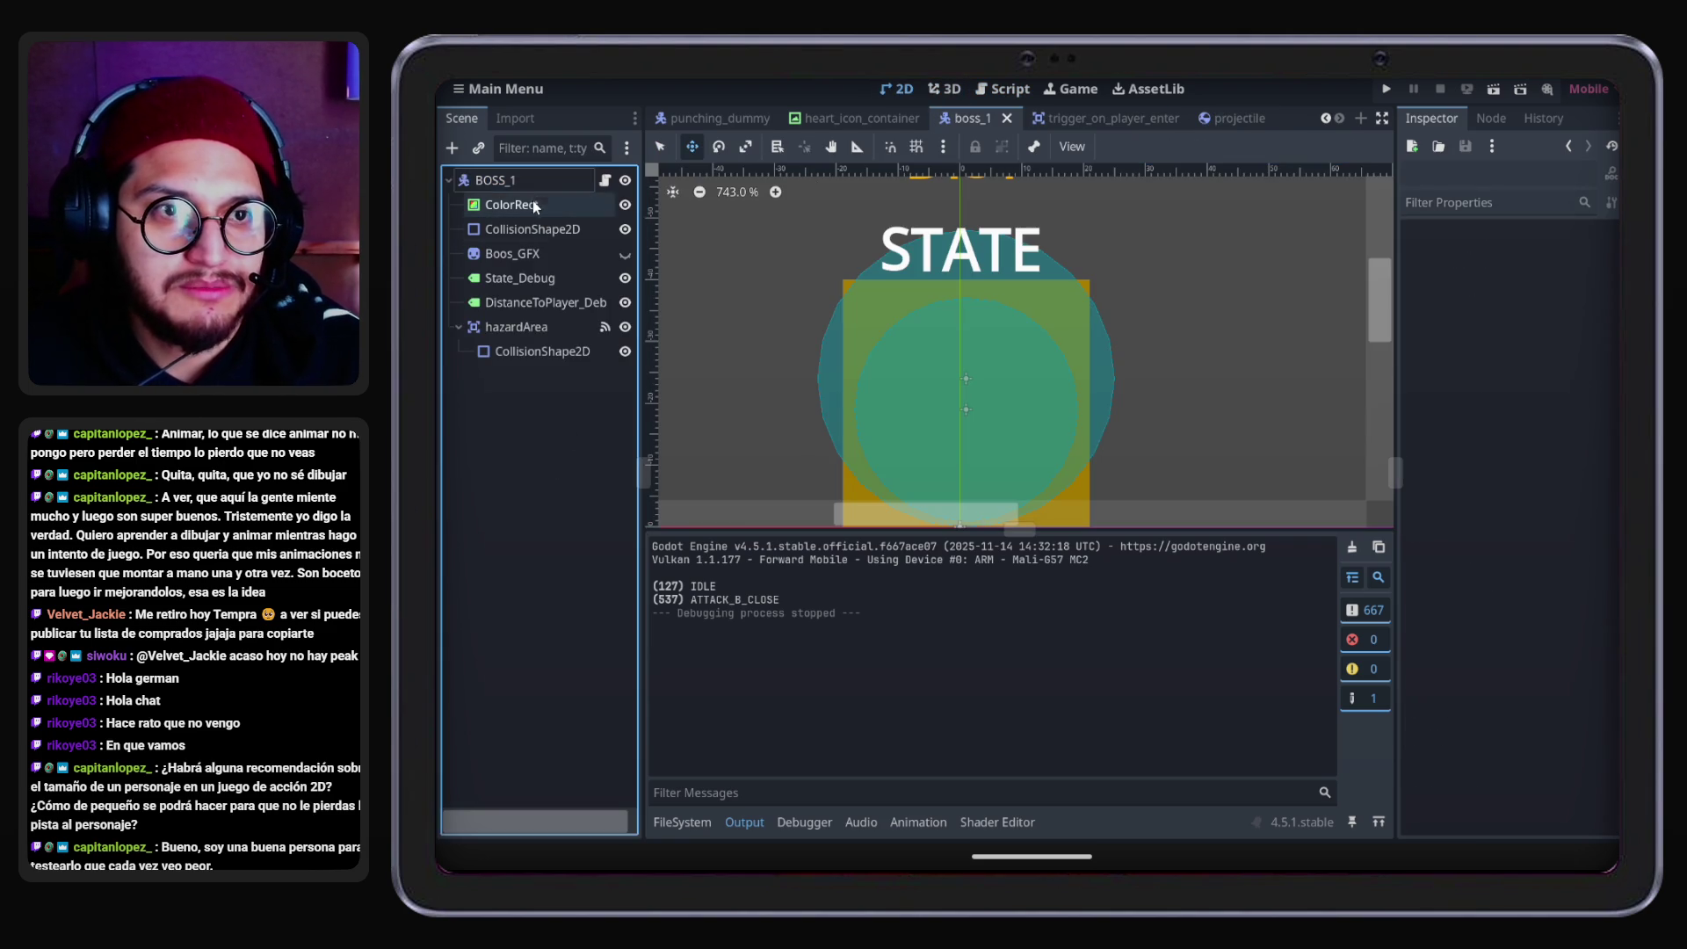
pyautogui.click(537, 181)
pyautogui.hotkey('ctrl', 'a')
pyautogui.write('node2d')
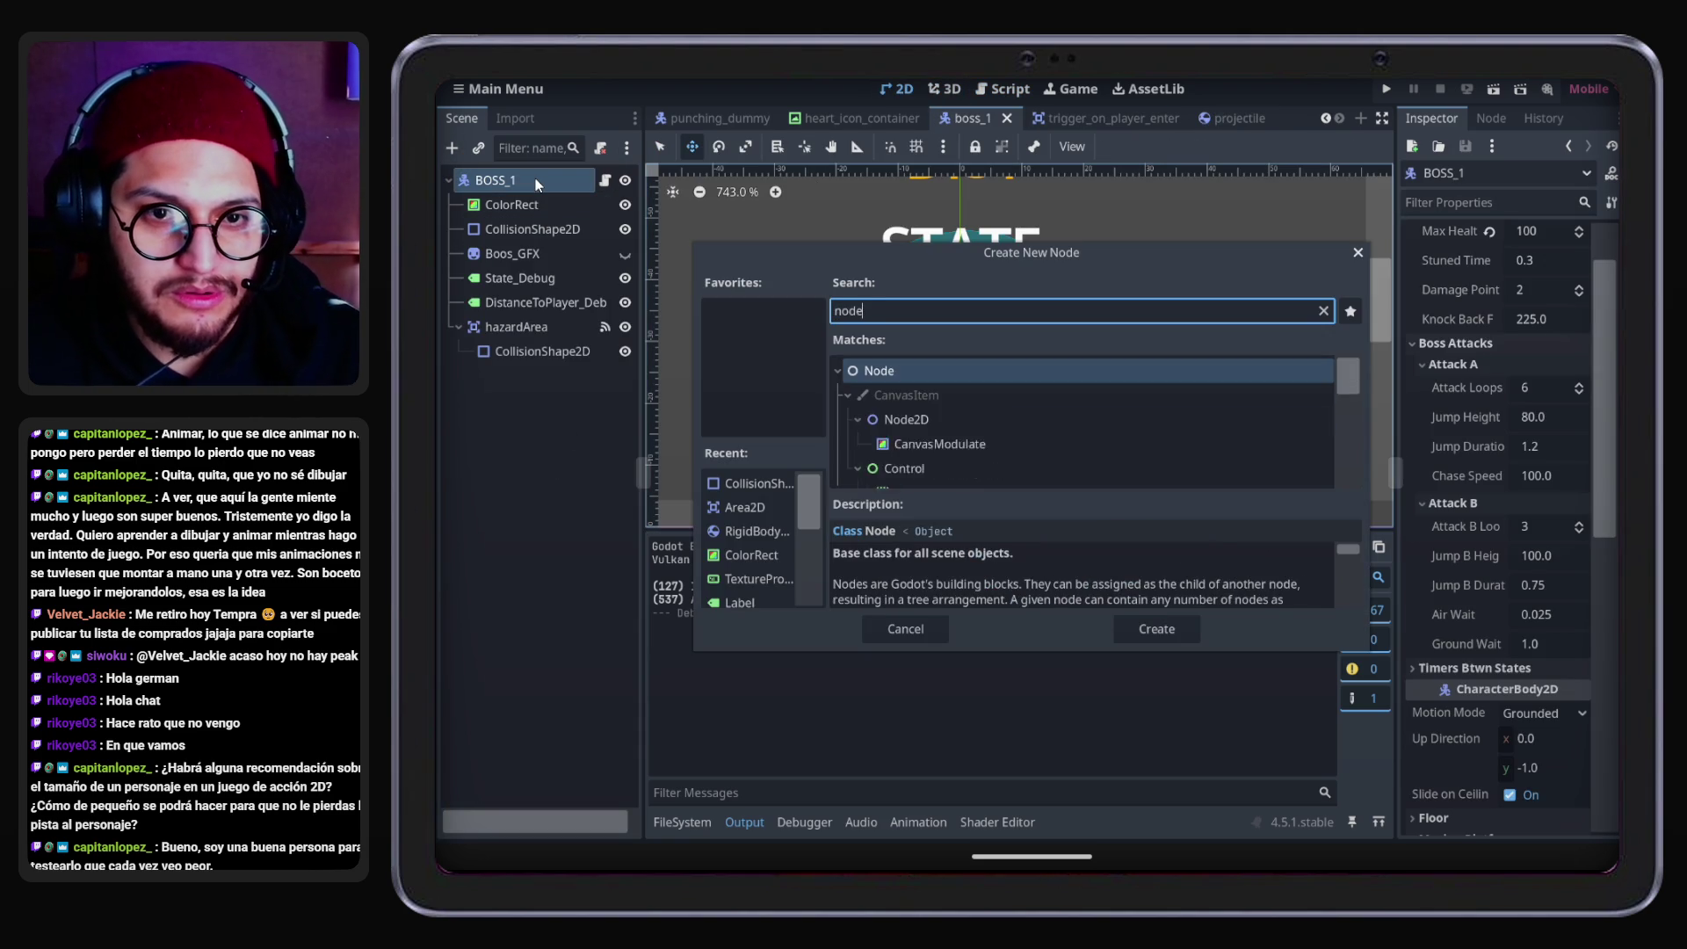
pyautogui.press('Return')
pyautogui.doubleClick(507, 381)
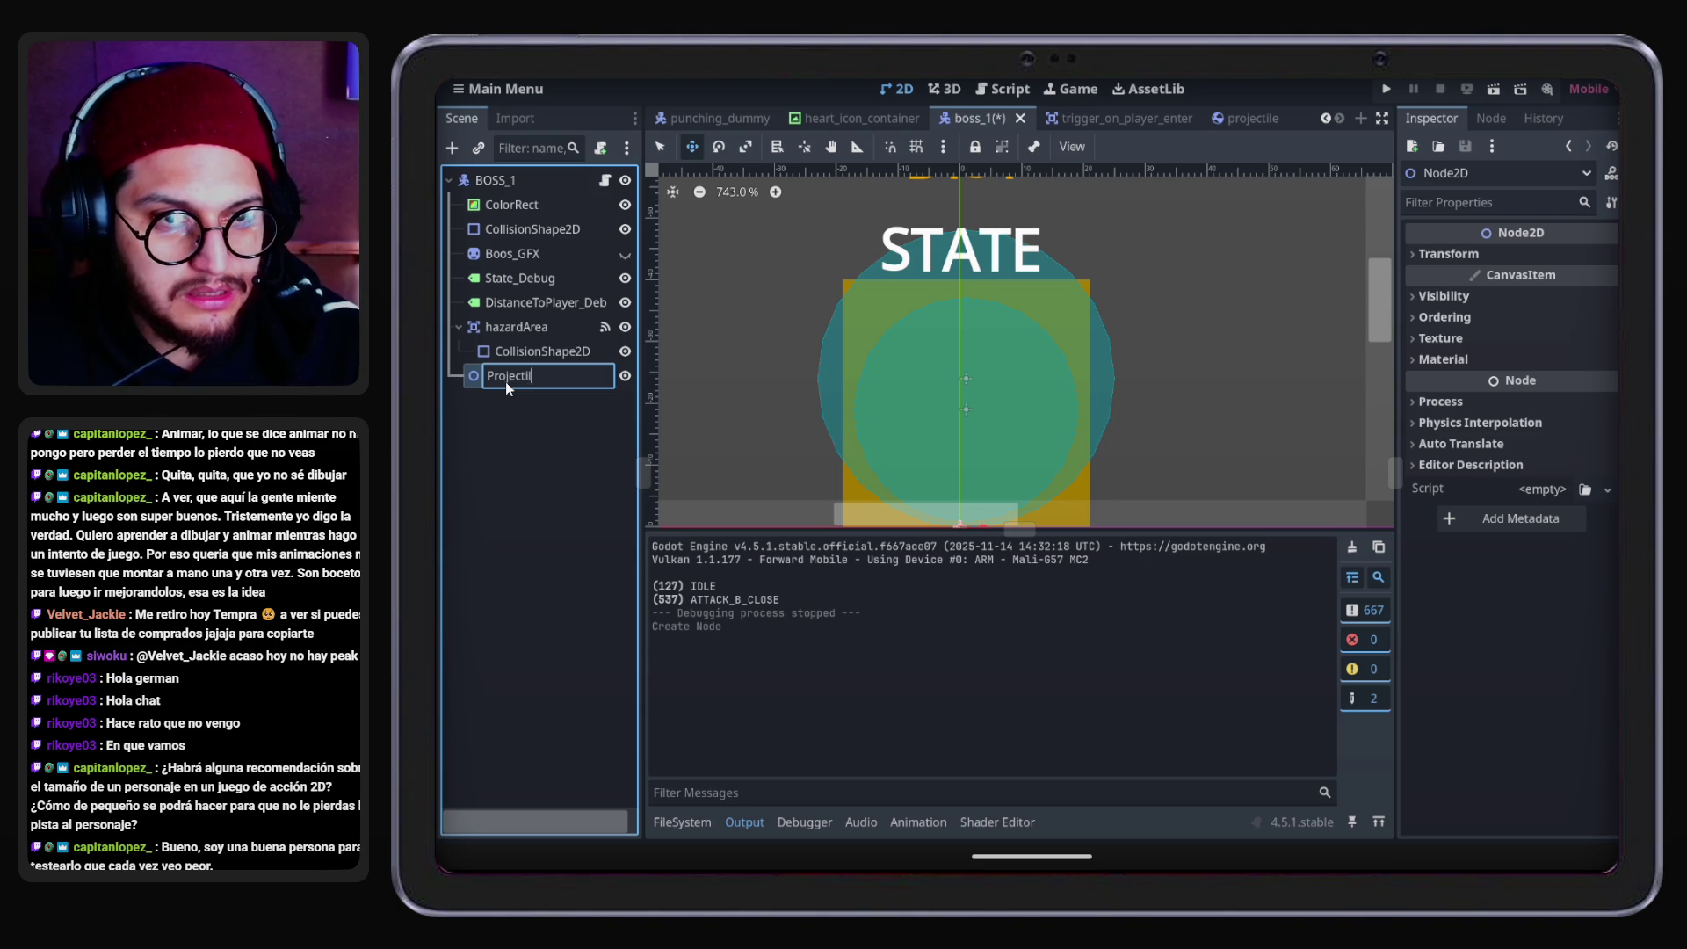
pyautogui.write('SpawnPoint')
pyautogui.press('Return')
pyautogui.hotkey('ctrl', 's')
# Delete the ProjectileSpawnPoint node and save boss_1 again.
pyautogui.click(541, 434)
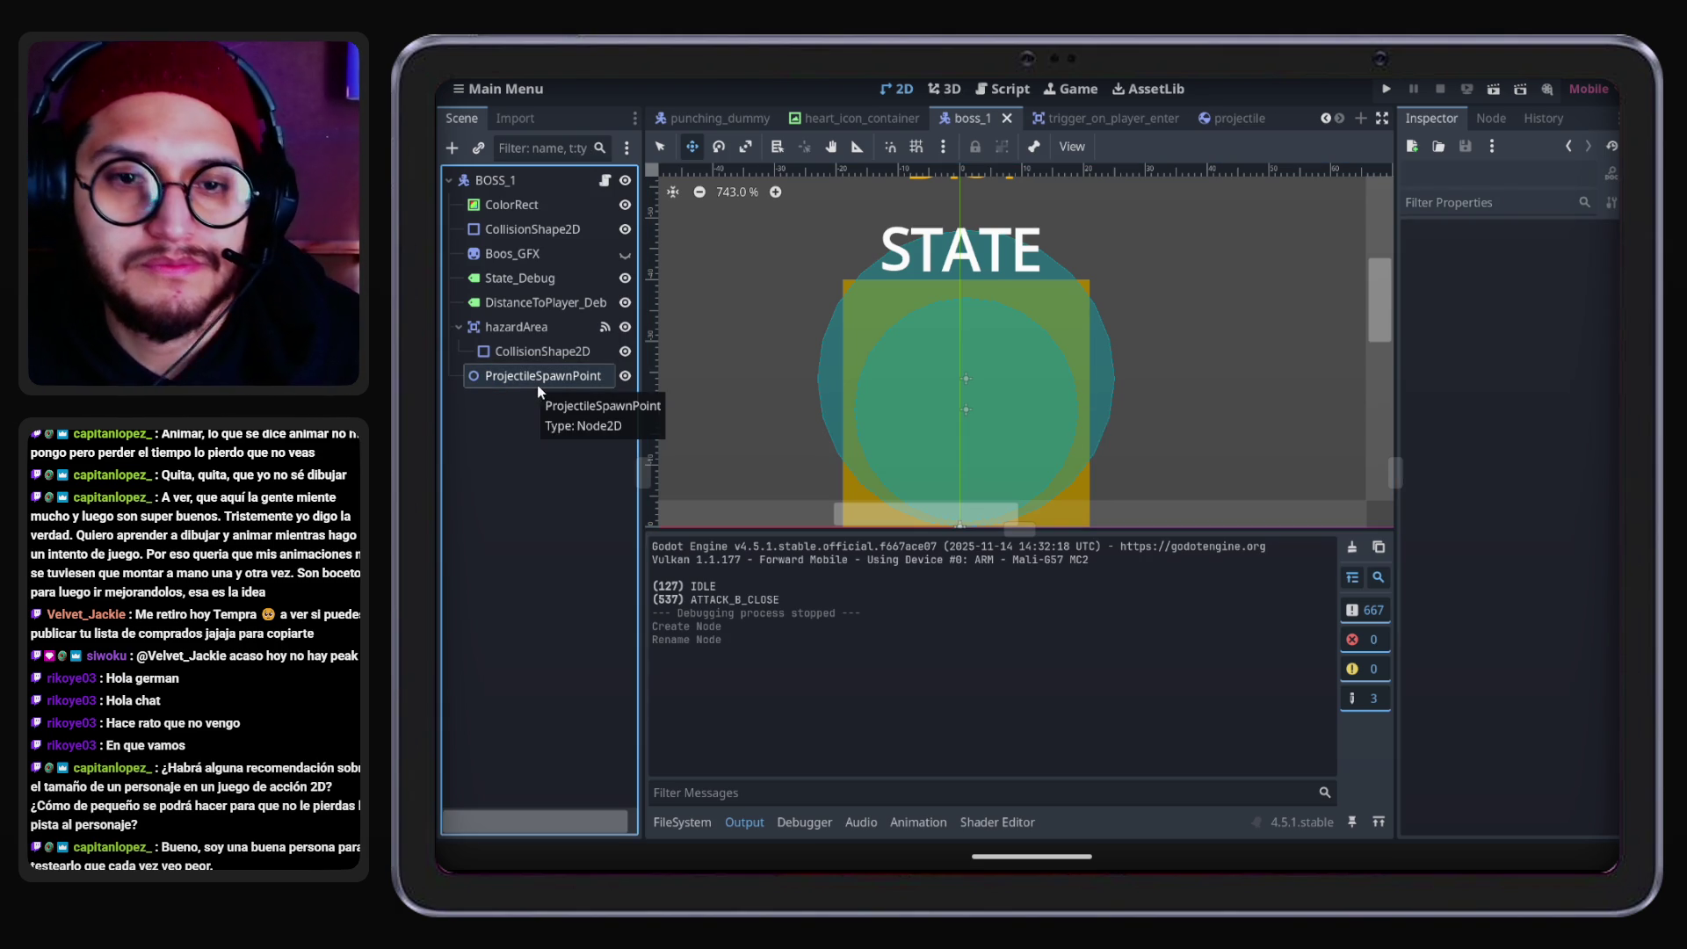
pyautogui.scroll(-1, 1161, 463)
pyautogui.scroll(-3, 1161, 463)
pyautogui.click(594, 373)
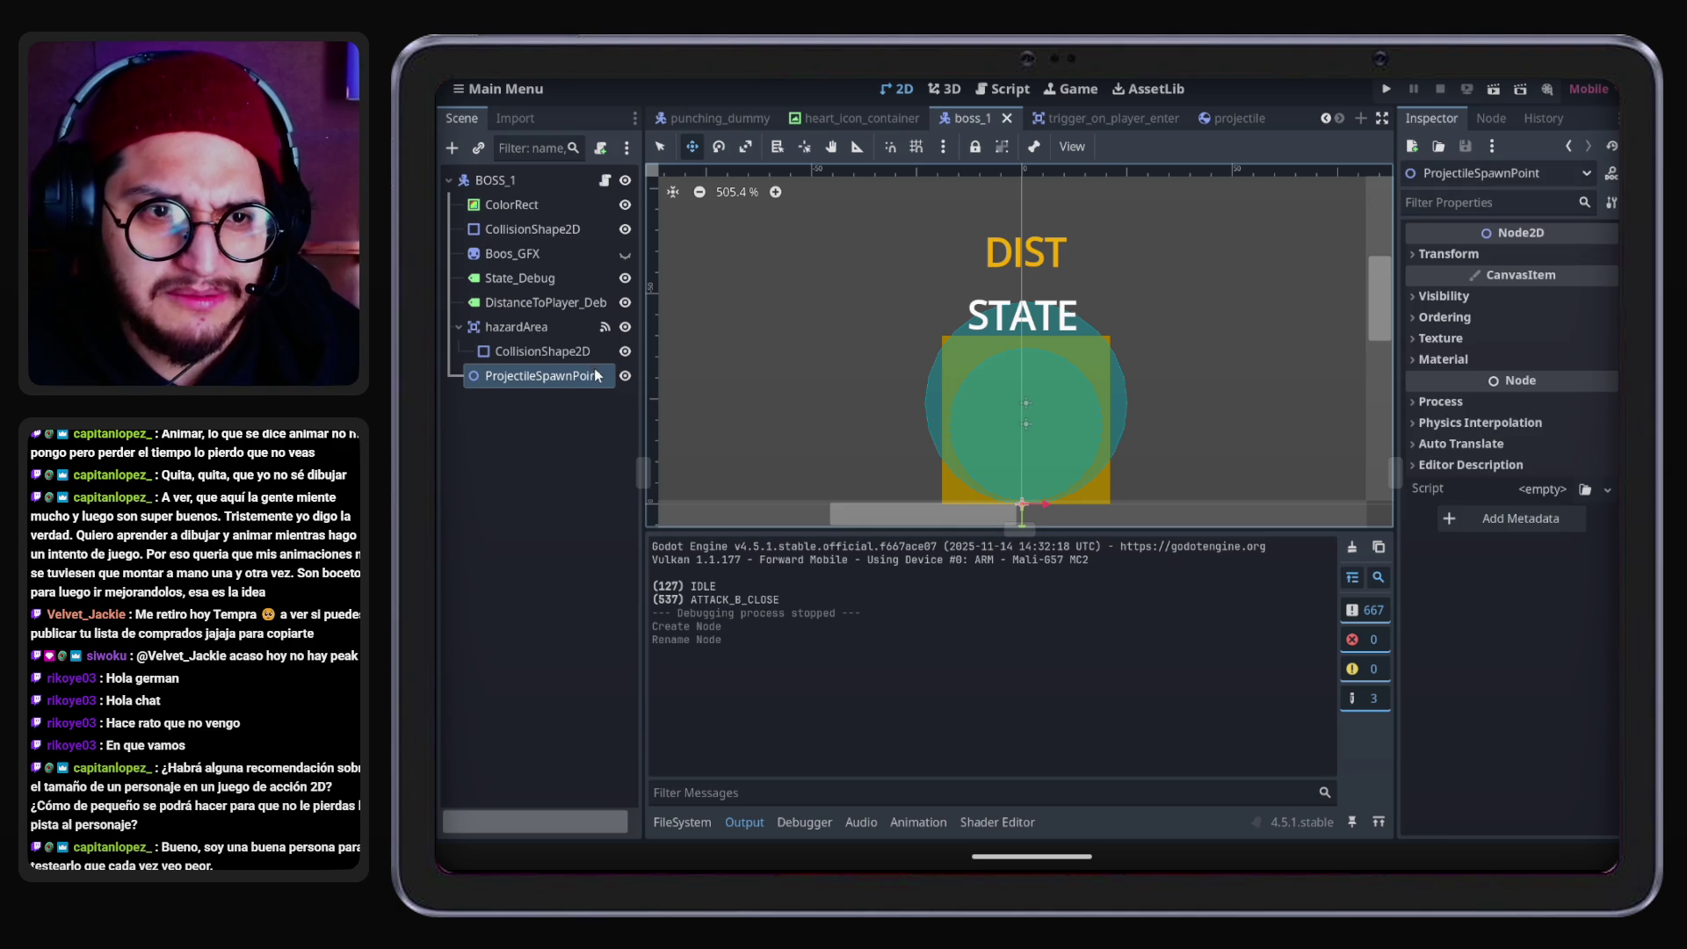
pyautogui.press('Delete')
pyautogui.press('Return')
pyautogui.hotkey('ctrl', 's')
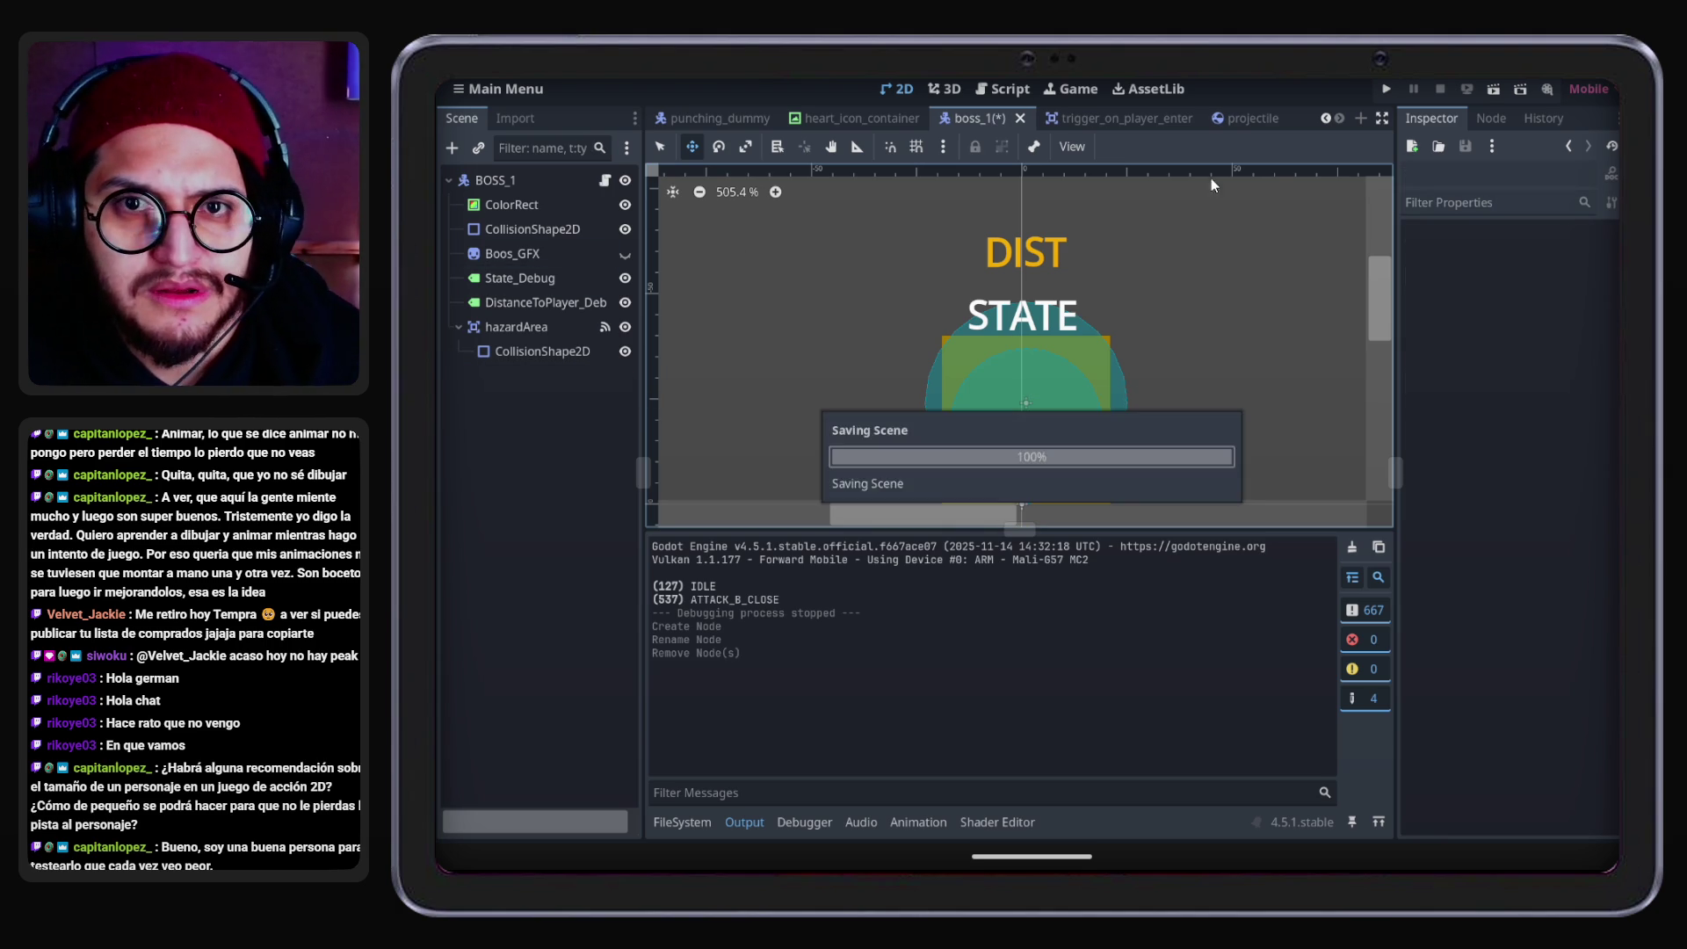
pyautogui.click(1237, 118)
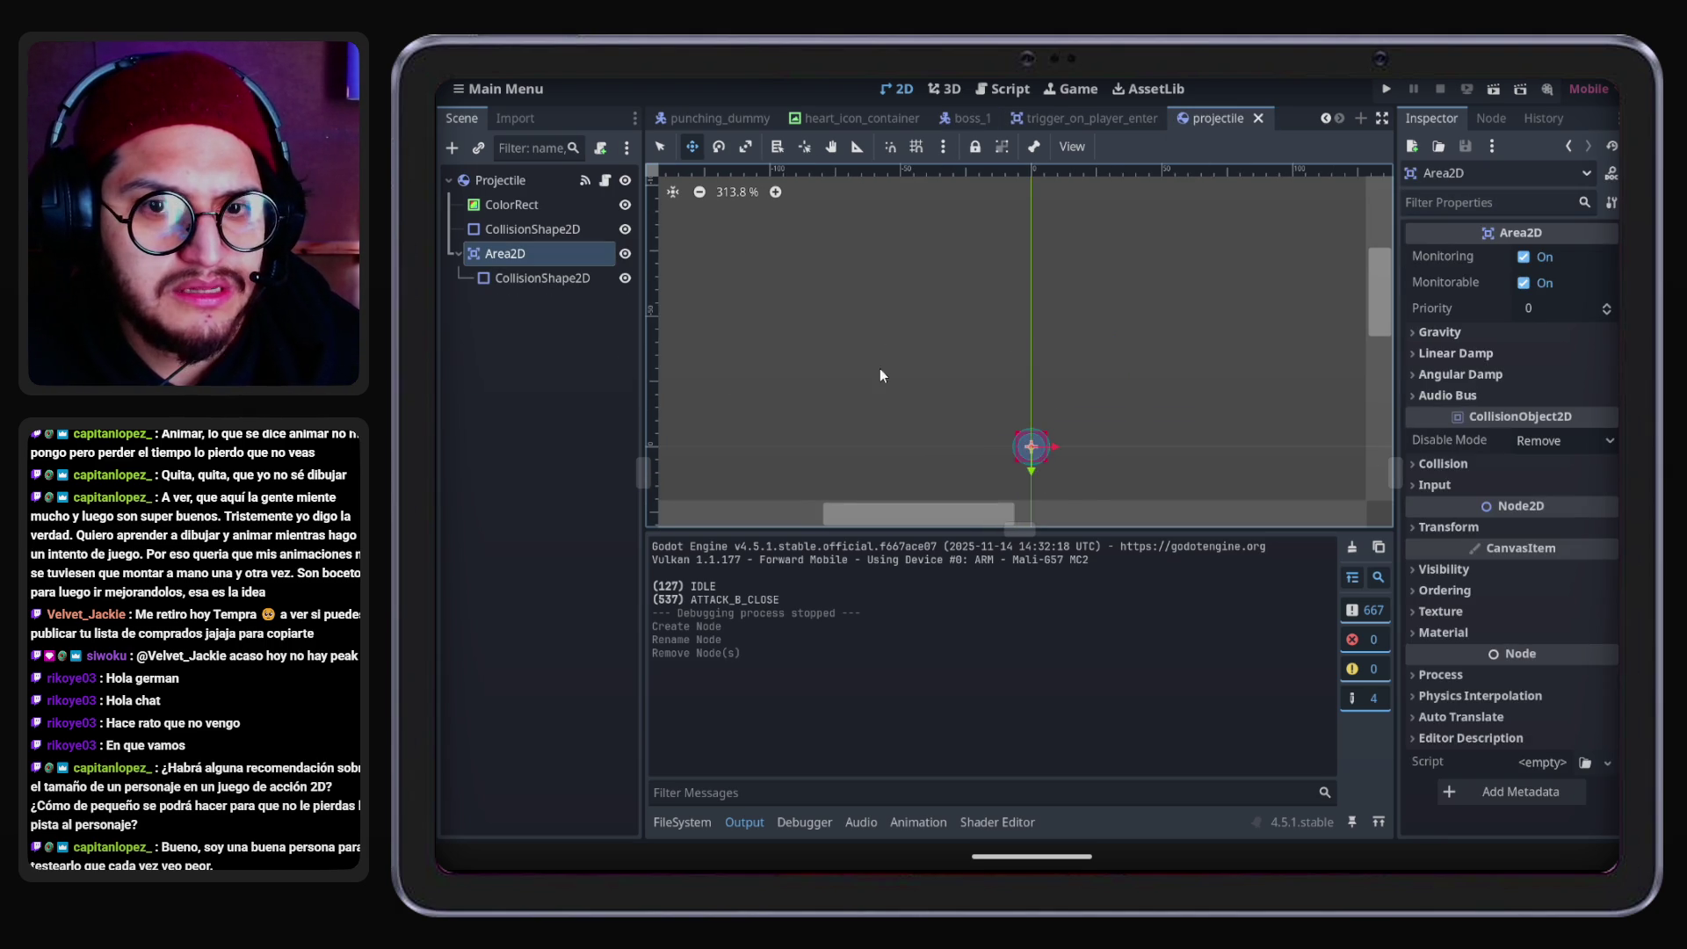
# Select the projectile's ColorRect and drag it up above the collision circle.
pyautogui.scroll(2, 861, 369)
pyautogui.click(533, 228)
pyautogui.click(536, 252)
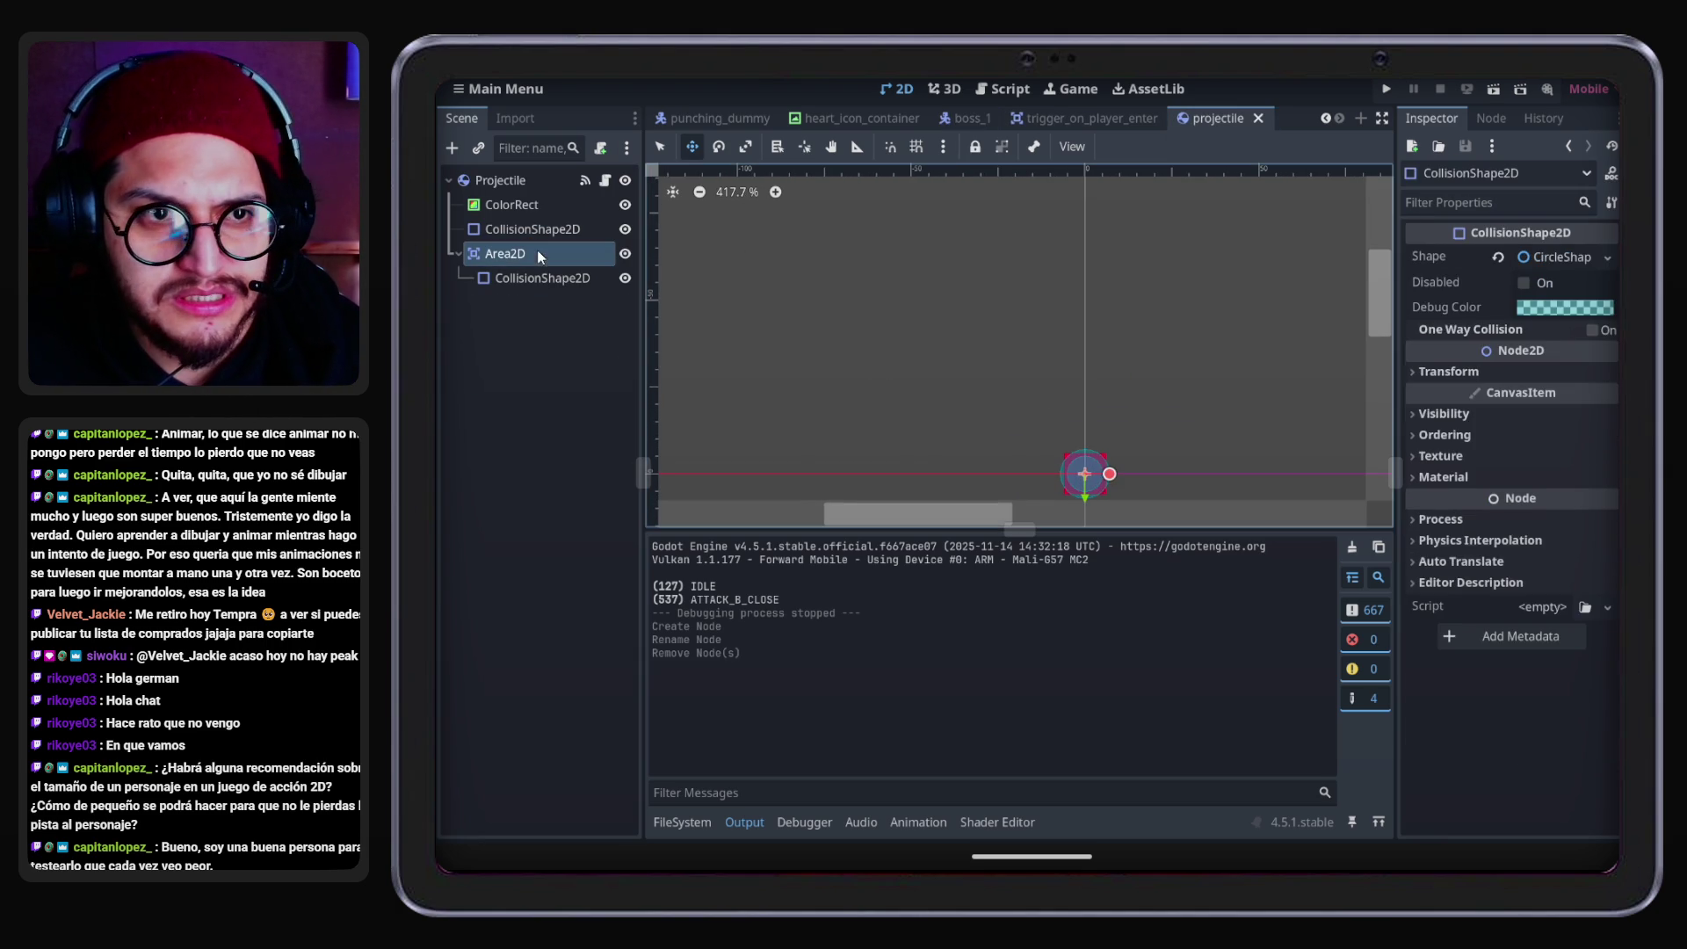
pyautogui.click(527, 228)
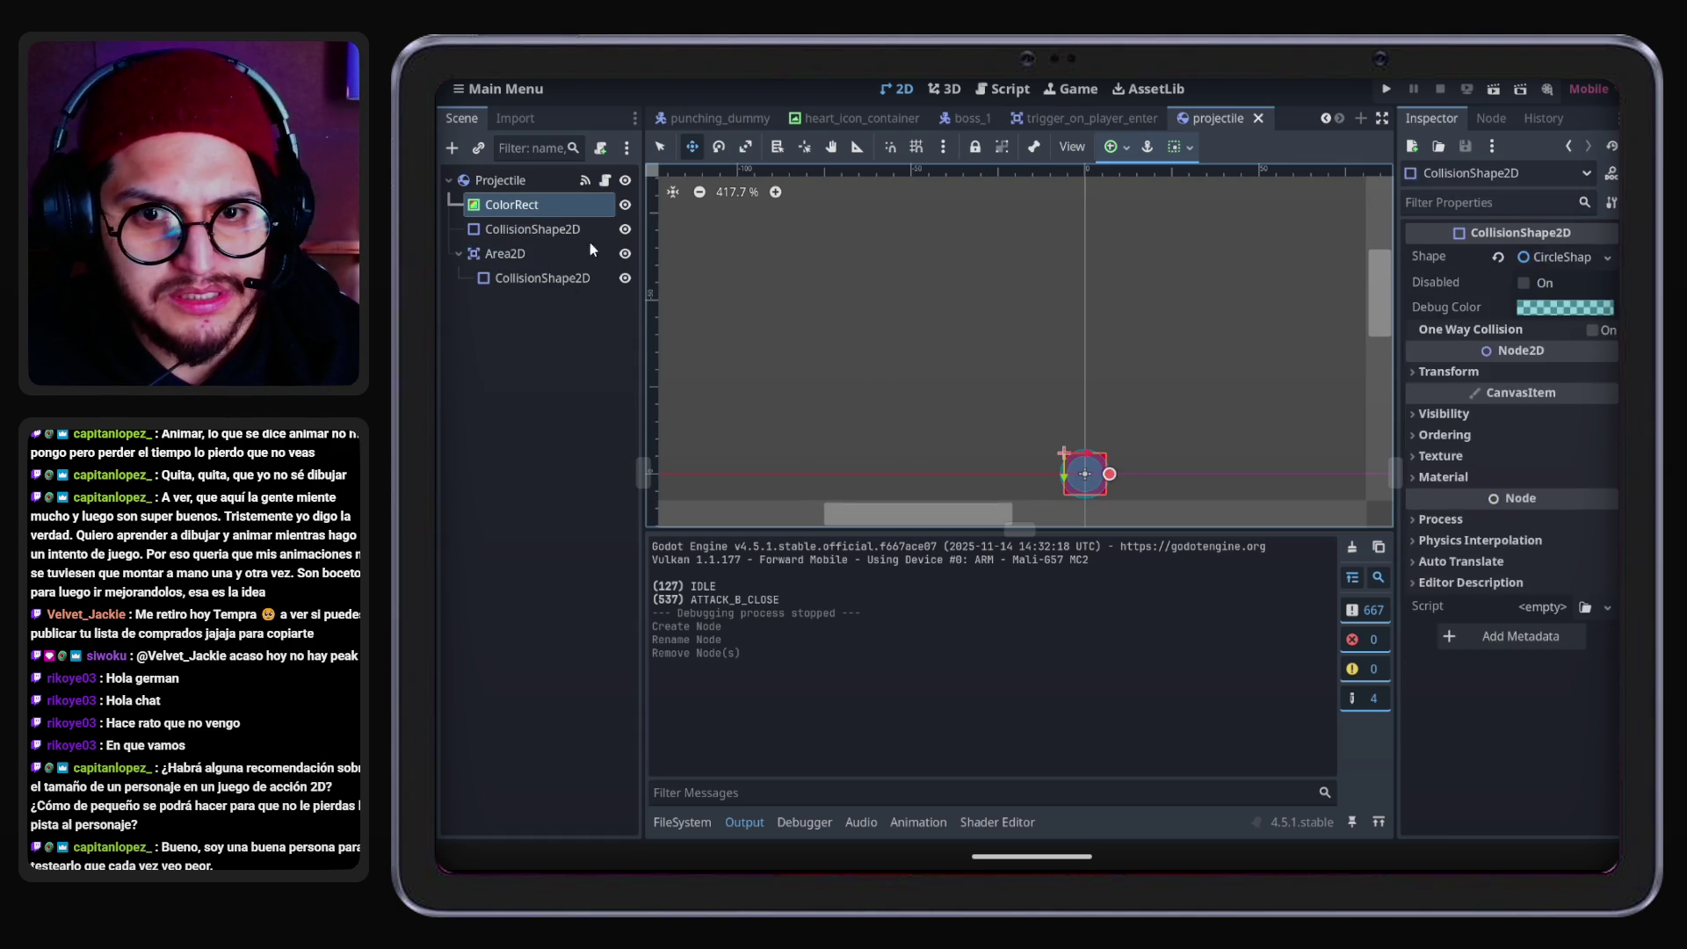
pyautogui.click(518, 203)
pyautogui.moveTo(1073, 487); pyautogui.dragTo(1064, 362)
# Size the red bar to 12×40 and nudge it up to position (-6, -40).
pyautogui.press('Tab')
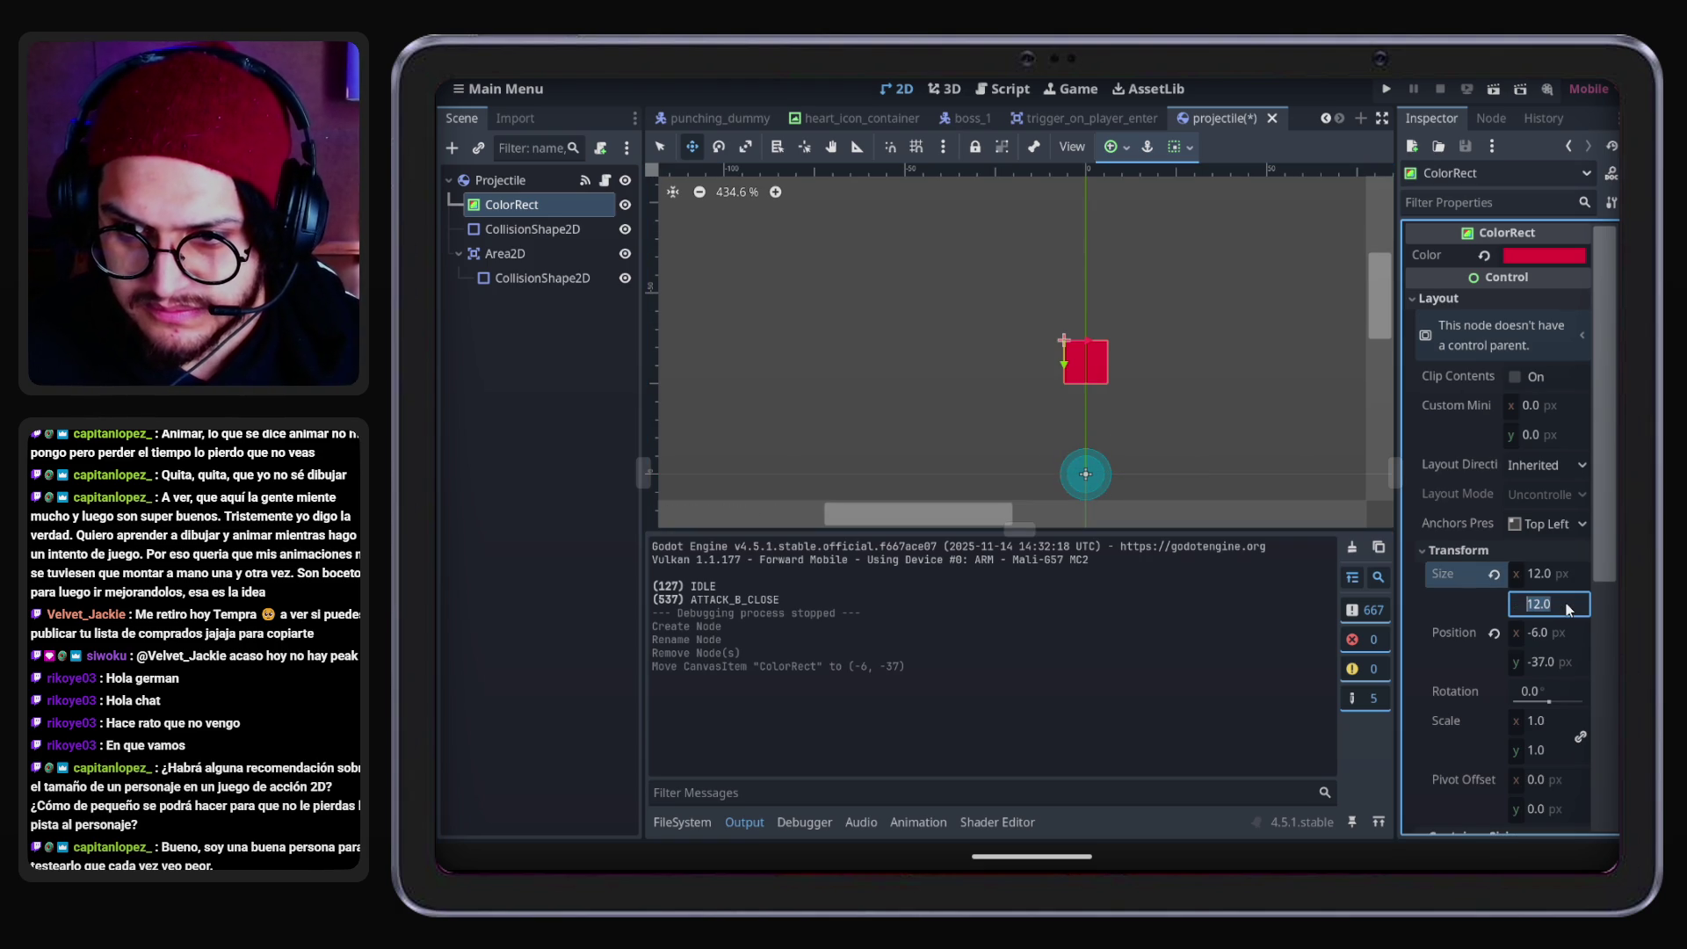
pyautogui.press('Return')
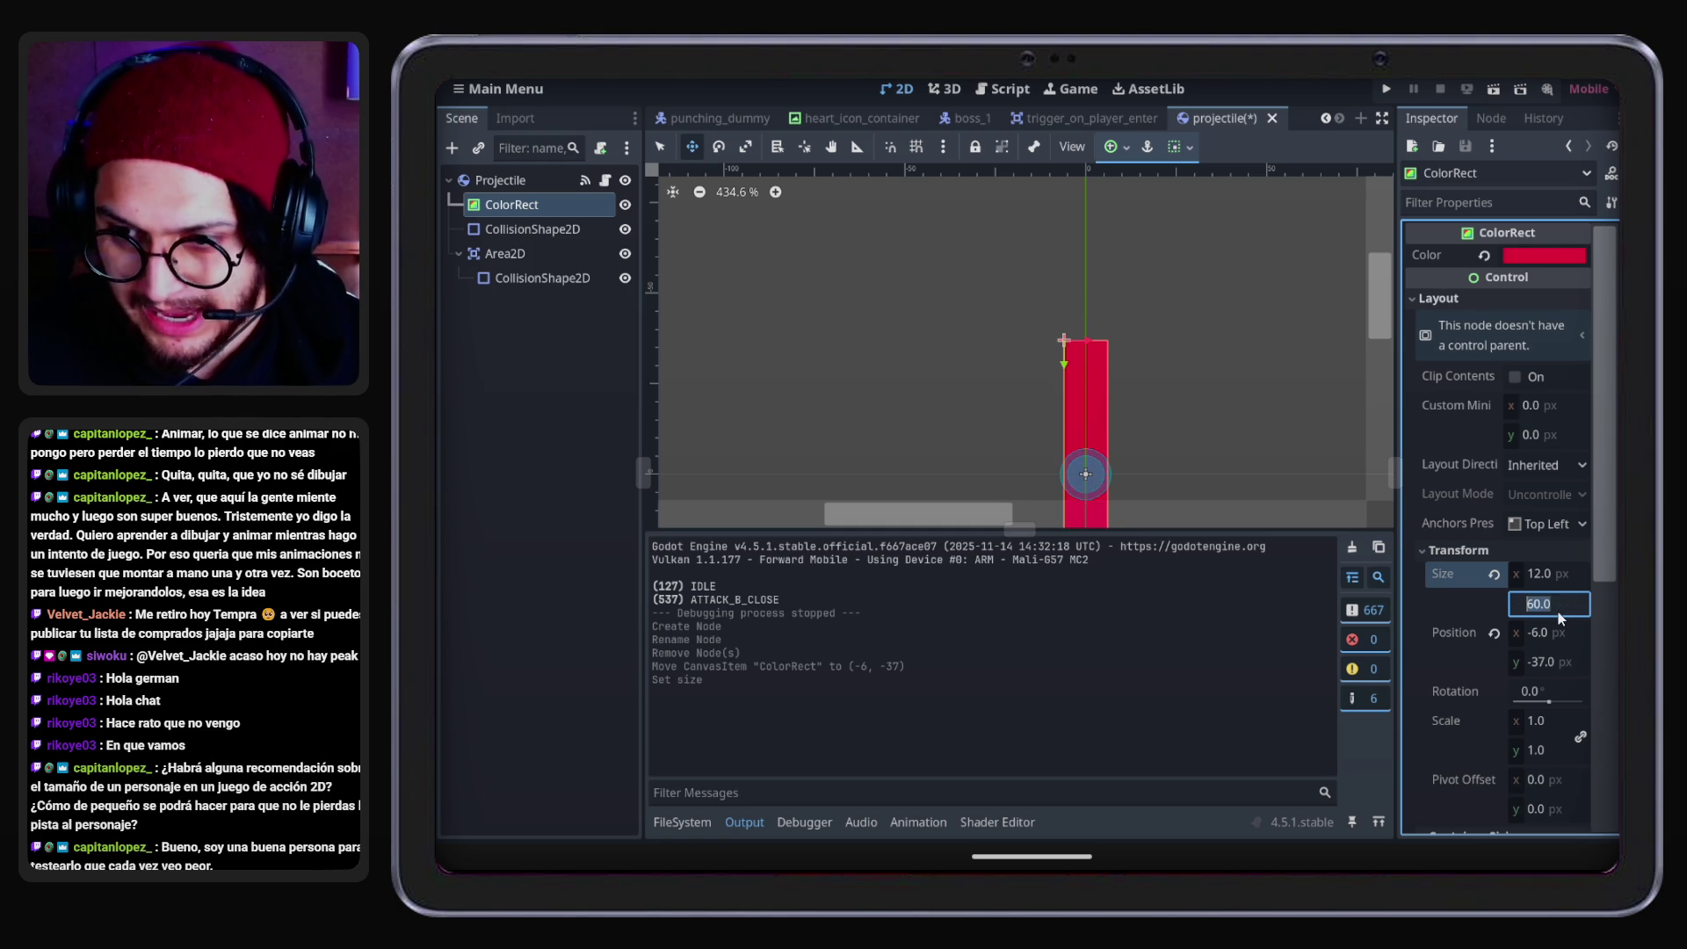
pyautogui.write('0')
pyautogui.press('Return')
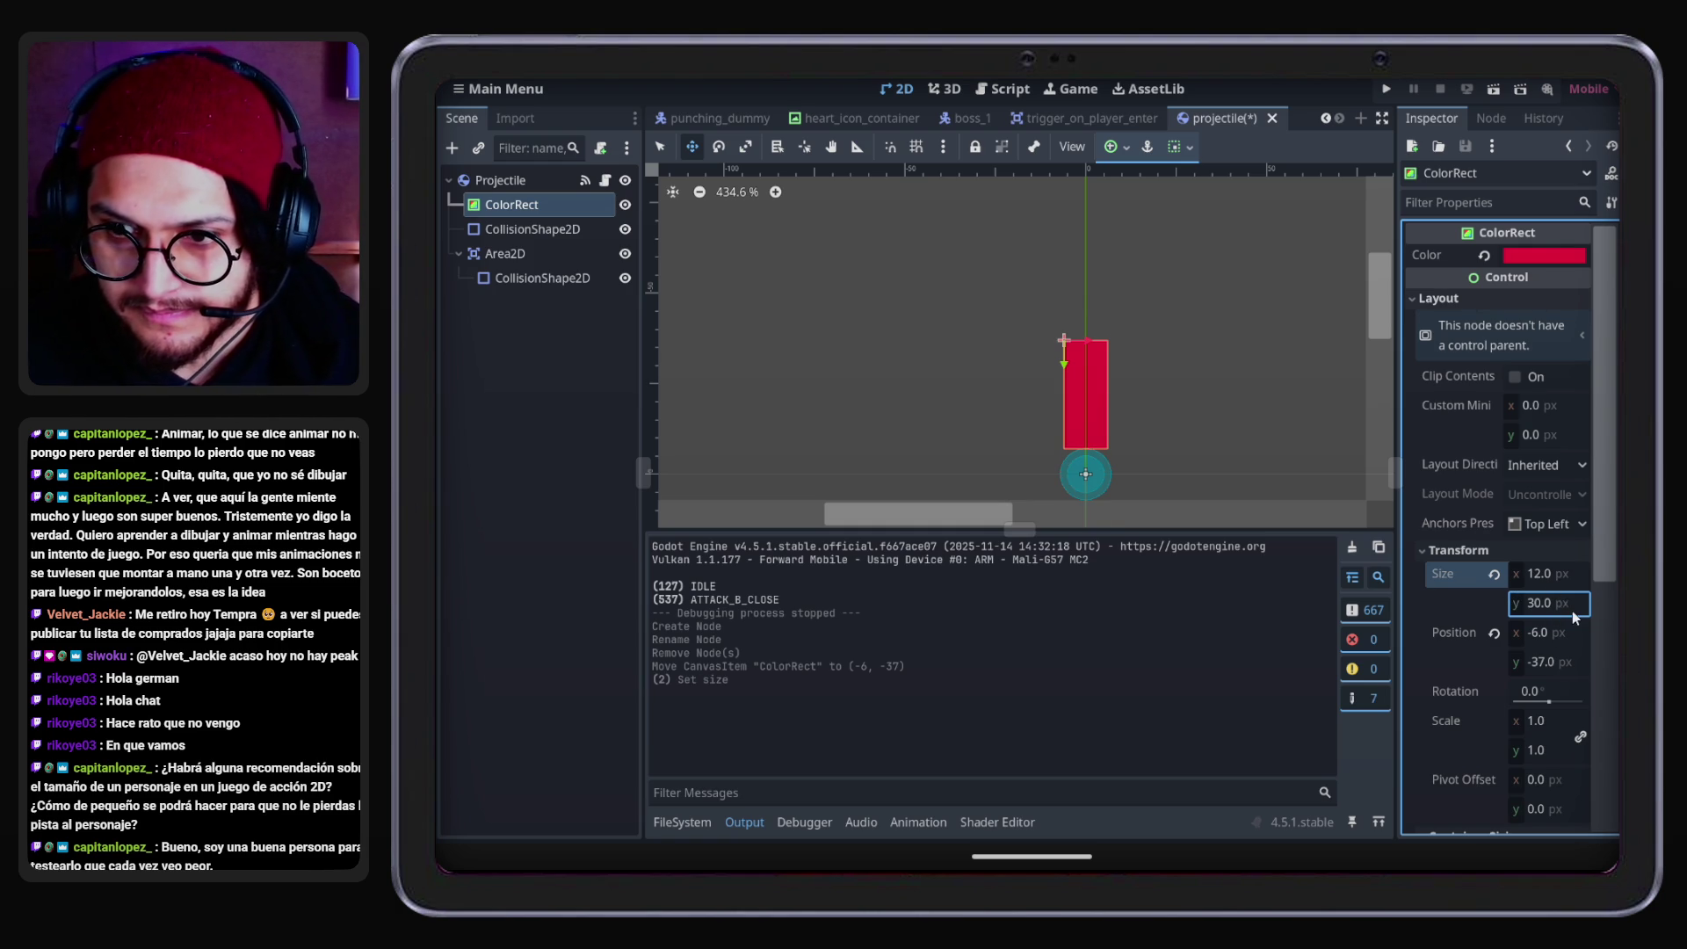
pyautogui.write('0')
pyautogui.press('Return')
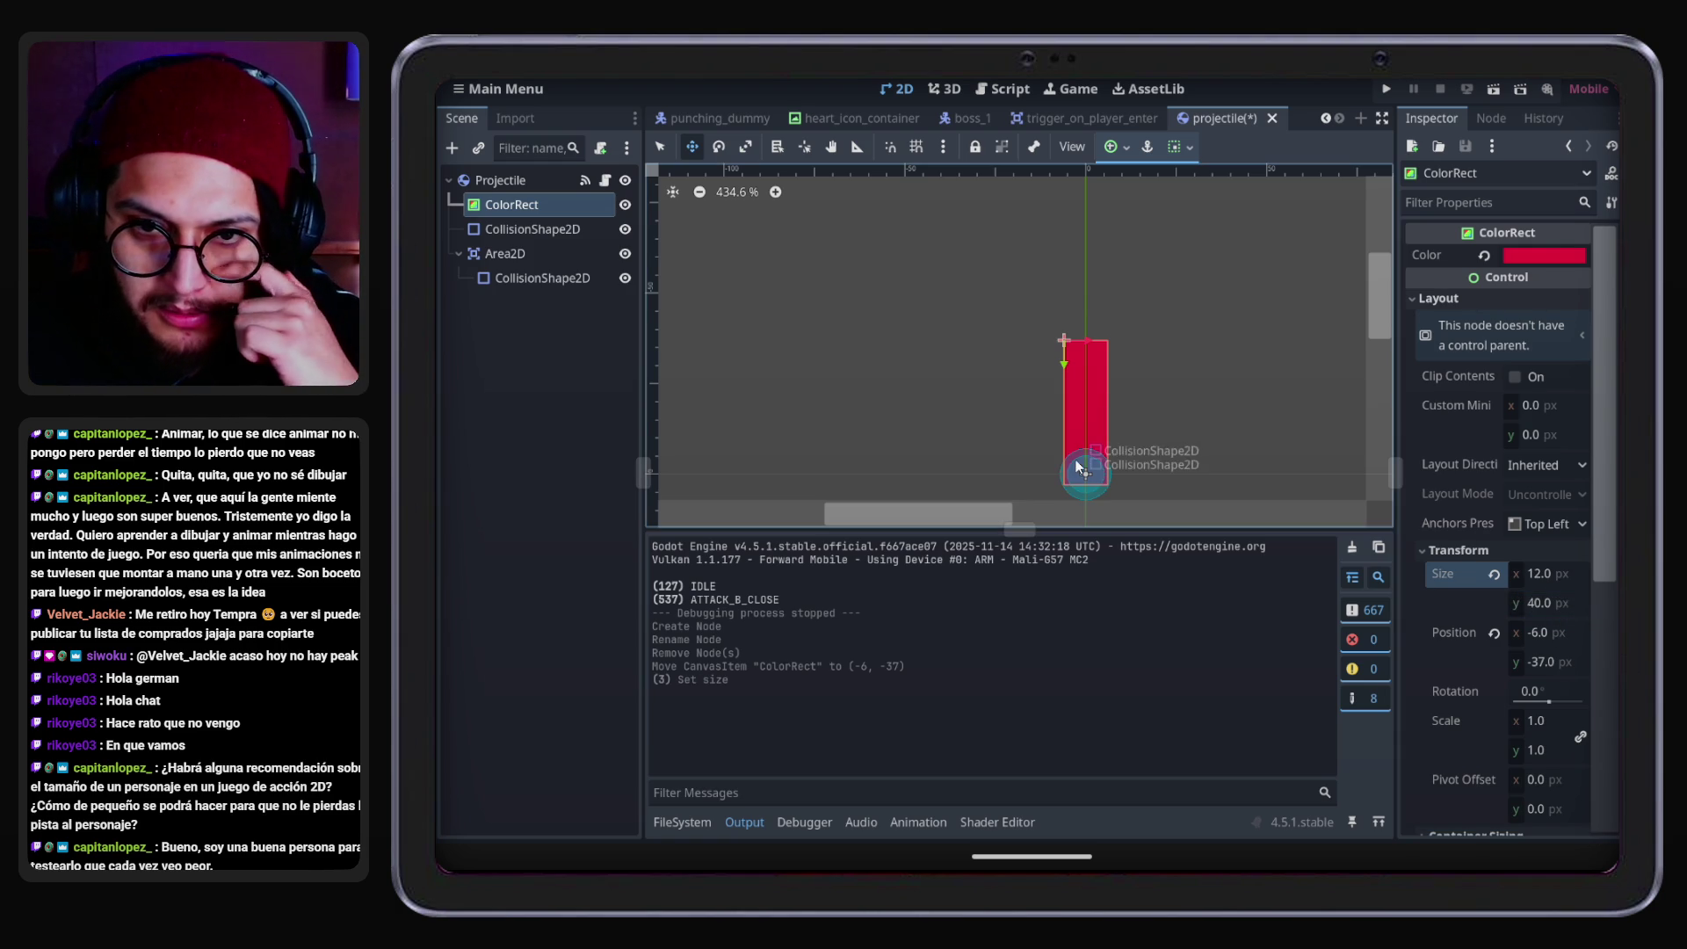
pyautogui.moveTo(1062, 370); pyautogui.dragTo(1062, 357)
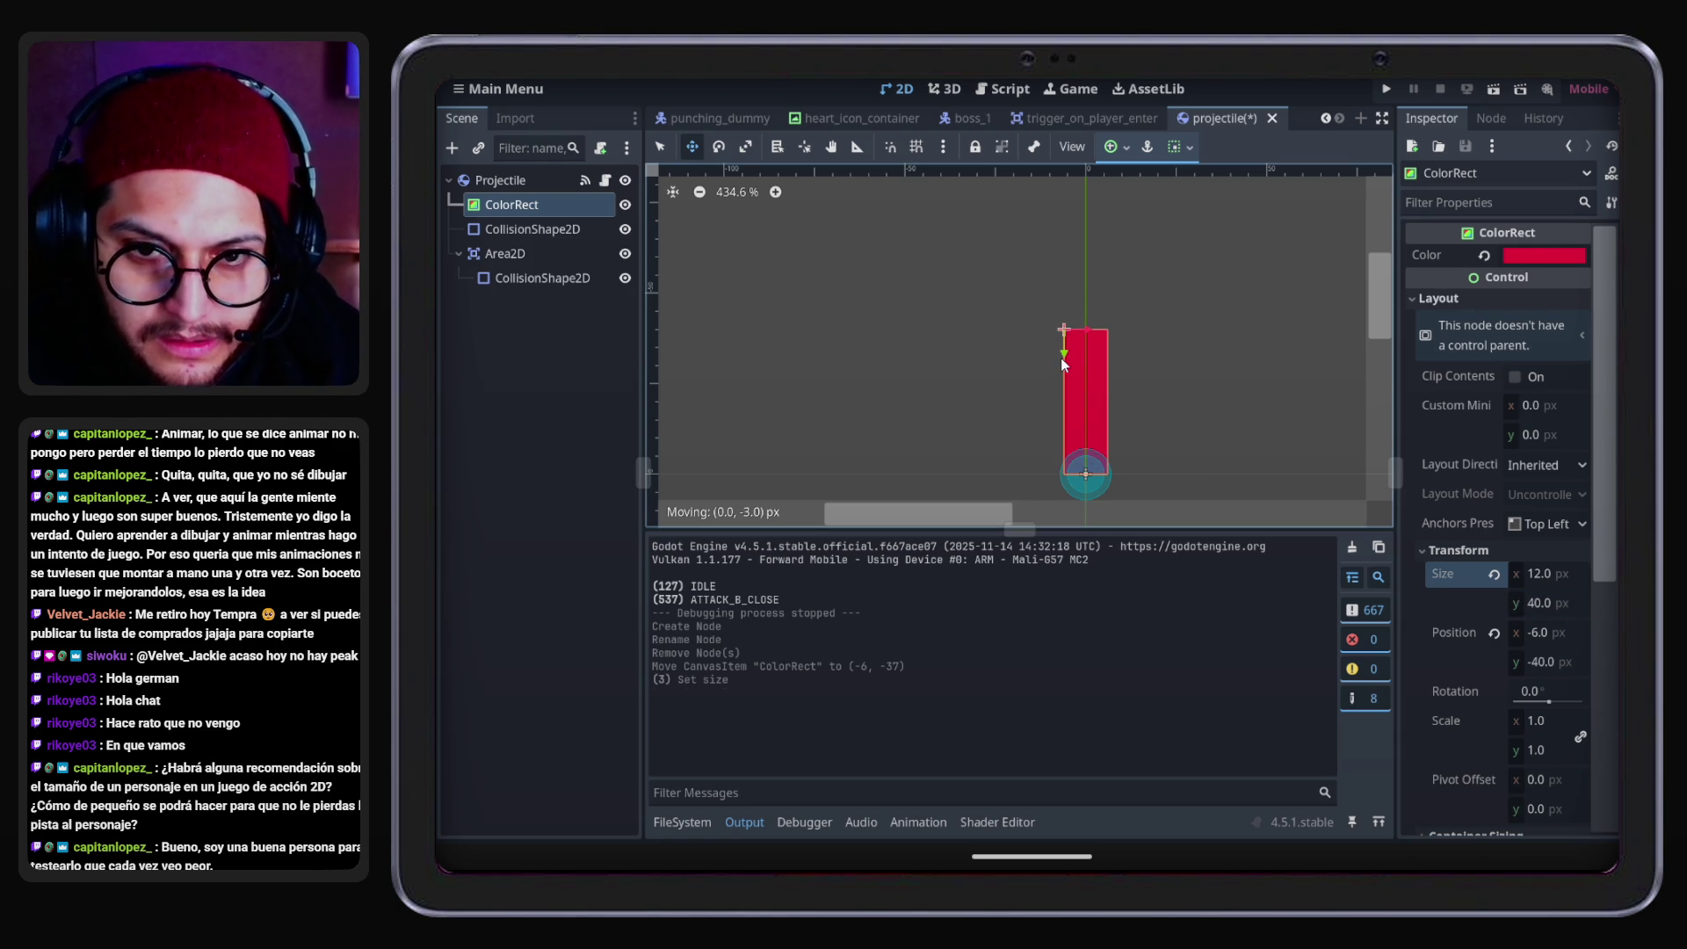
pyautogui.click(504, 231)
# Rename the projectile's Area2D node to hazardArea.
pyautogui.click(509, 253)
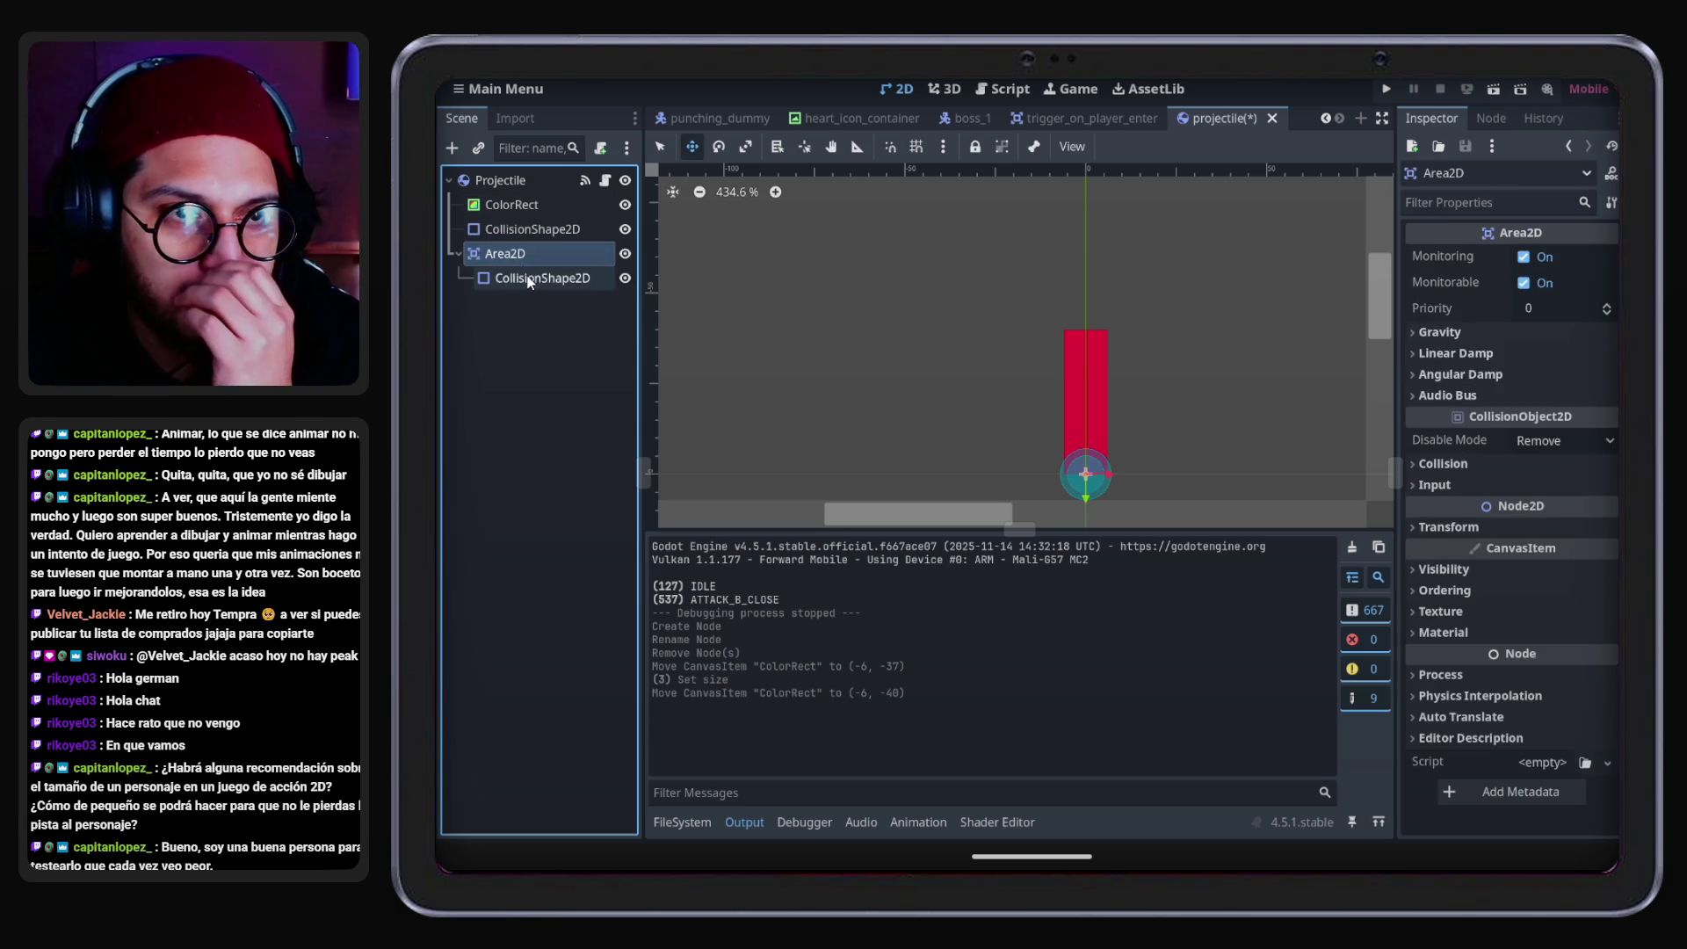
pyautogui.click(528, 279)
pyautogui.click(527, 253)
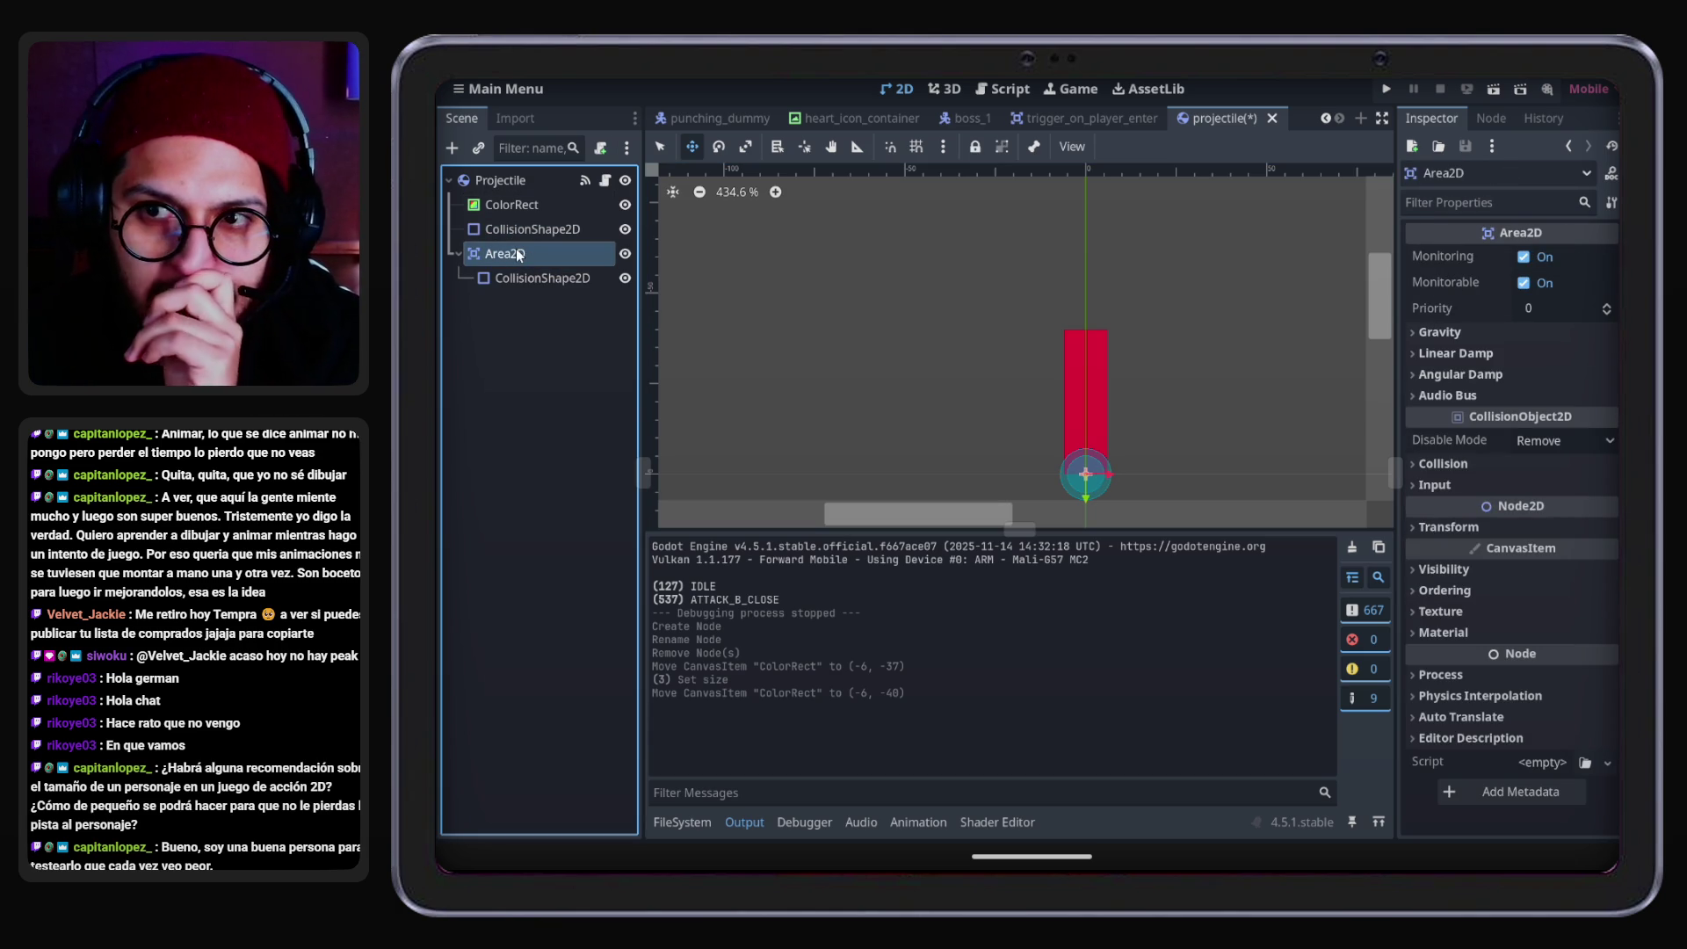
pyautogui.click(532, 252)
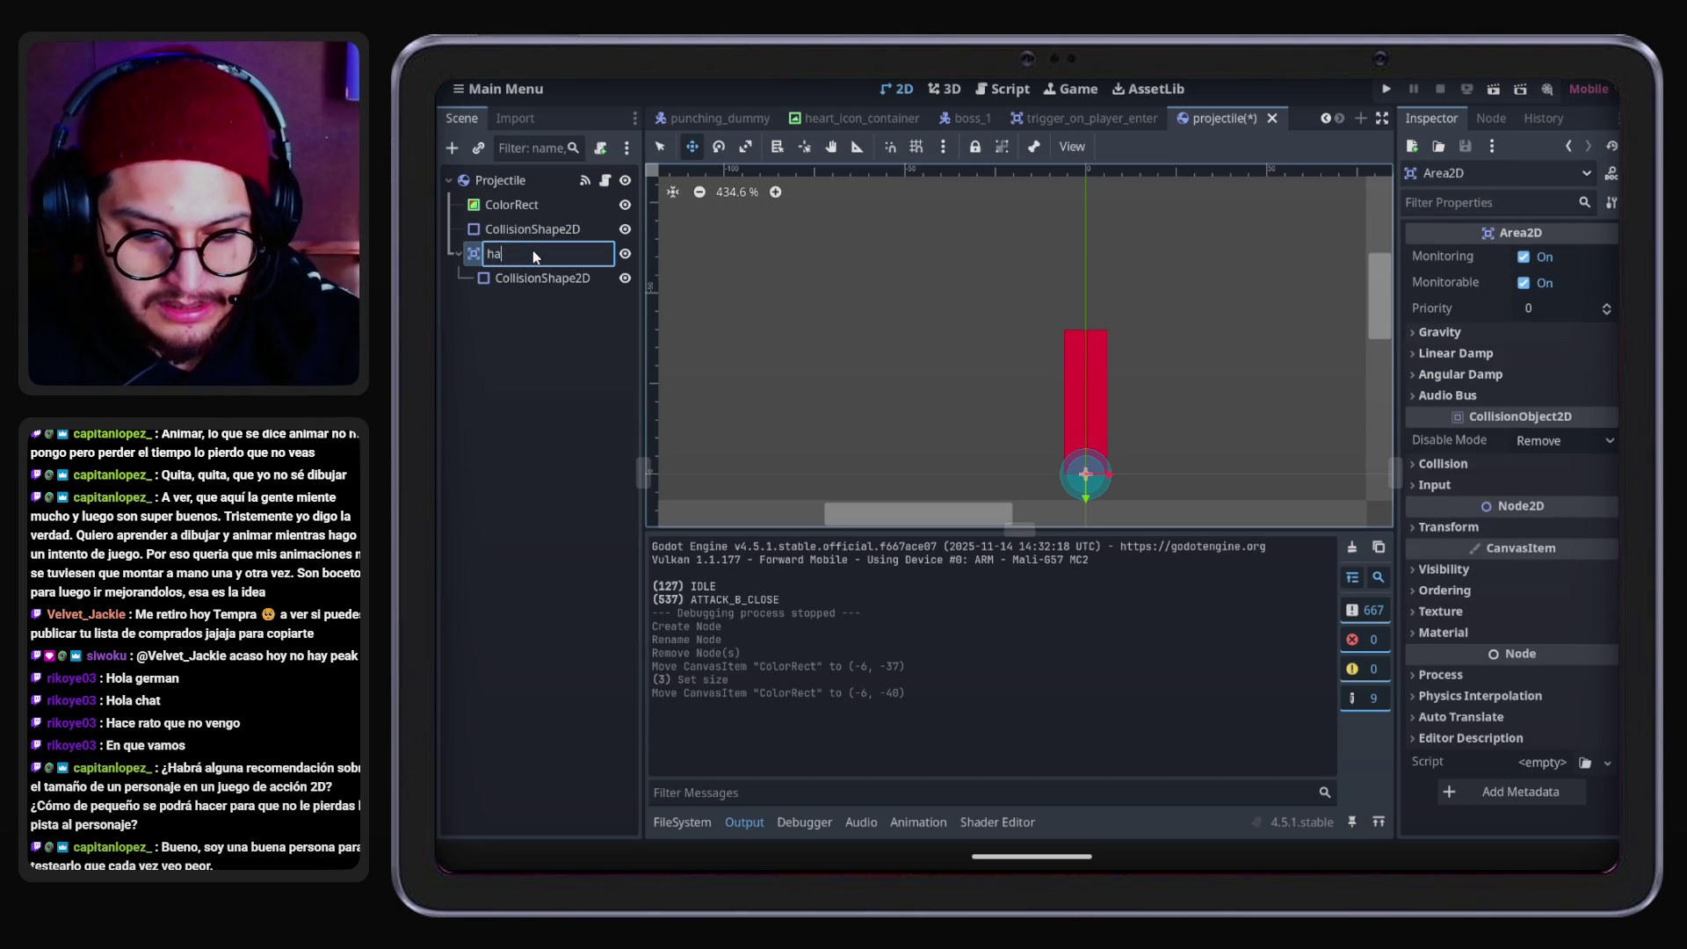
pyautogui.write('dArea')
pyautogui.press('Return')
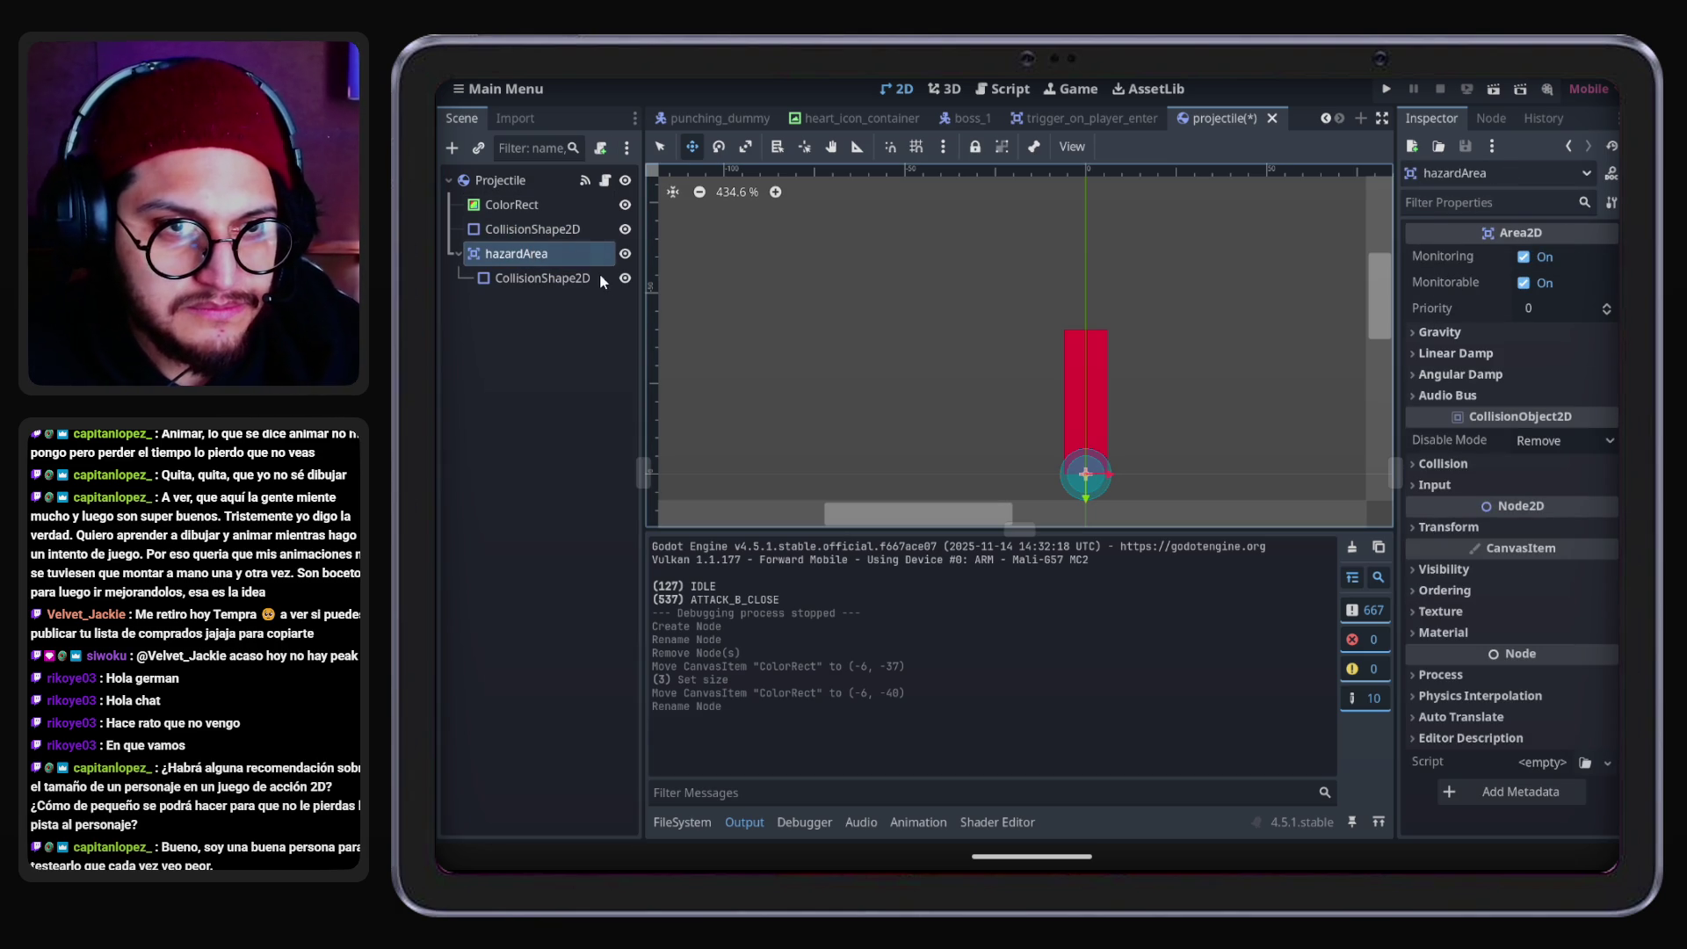
# Assign a new RectangleShape2D to hazardArea's collision shape.
pyautogui.click(544, 227)
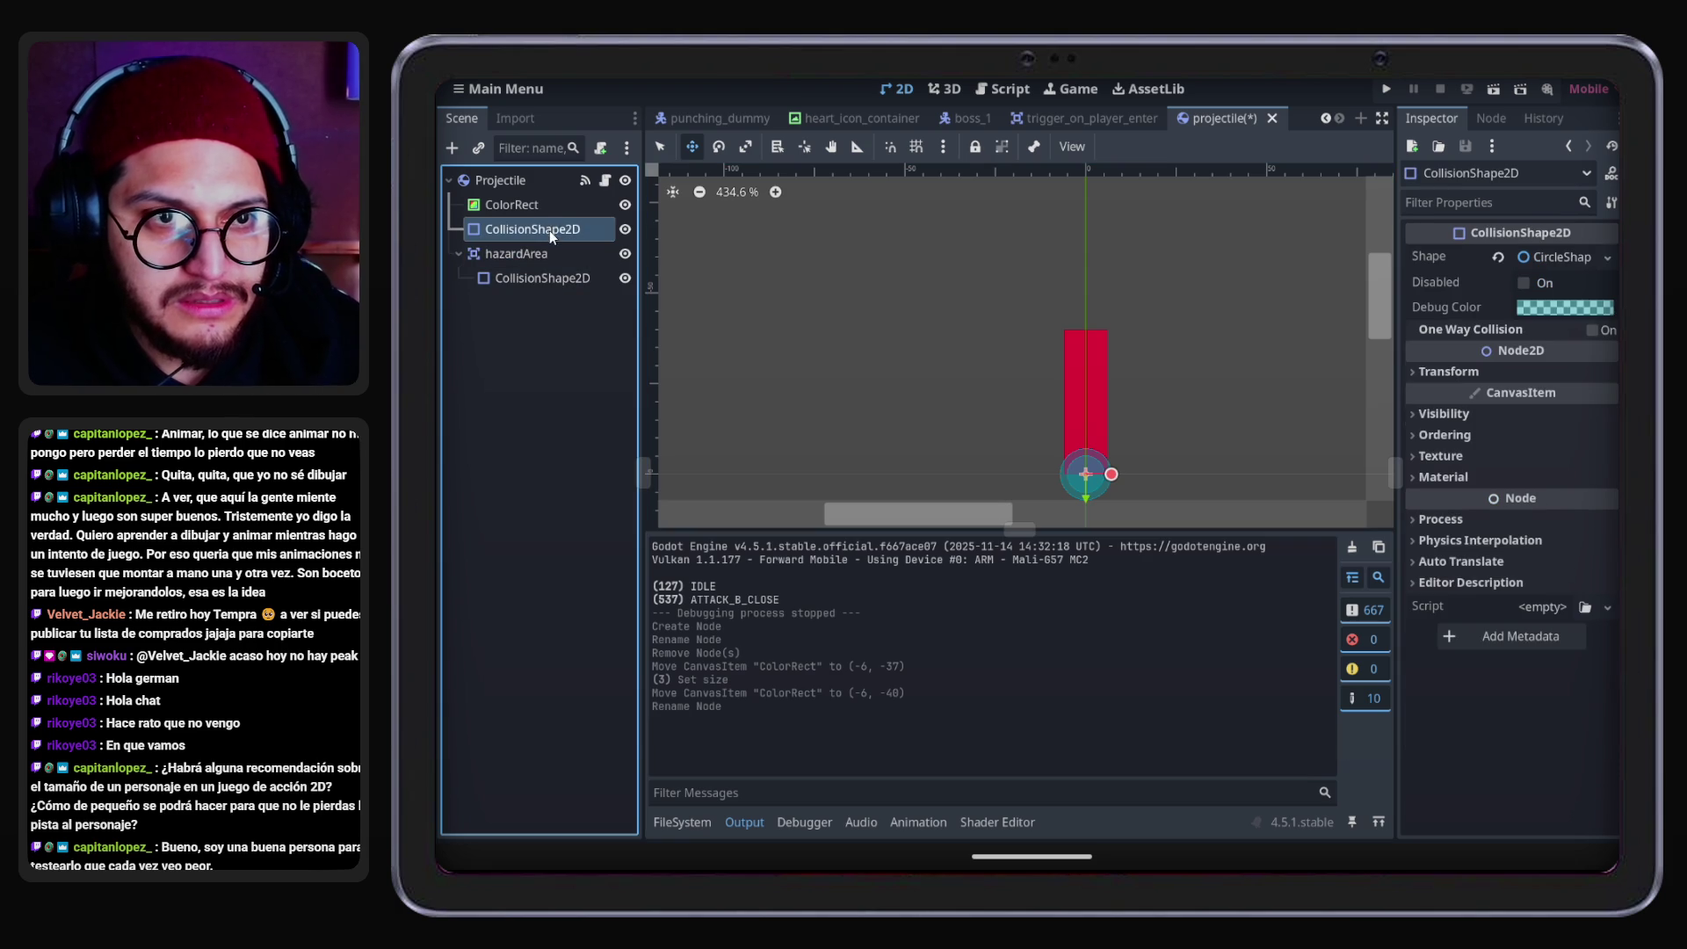
pyautogui.click(525, 252)
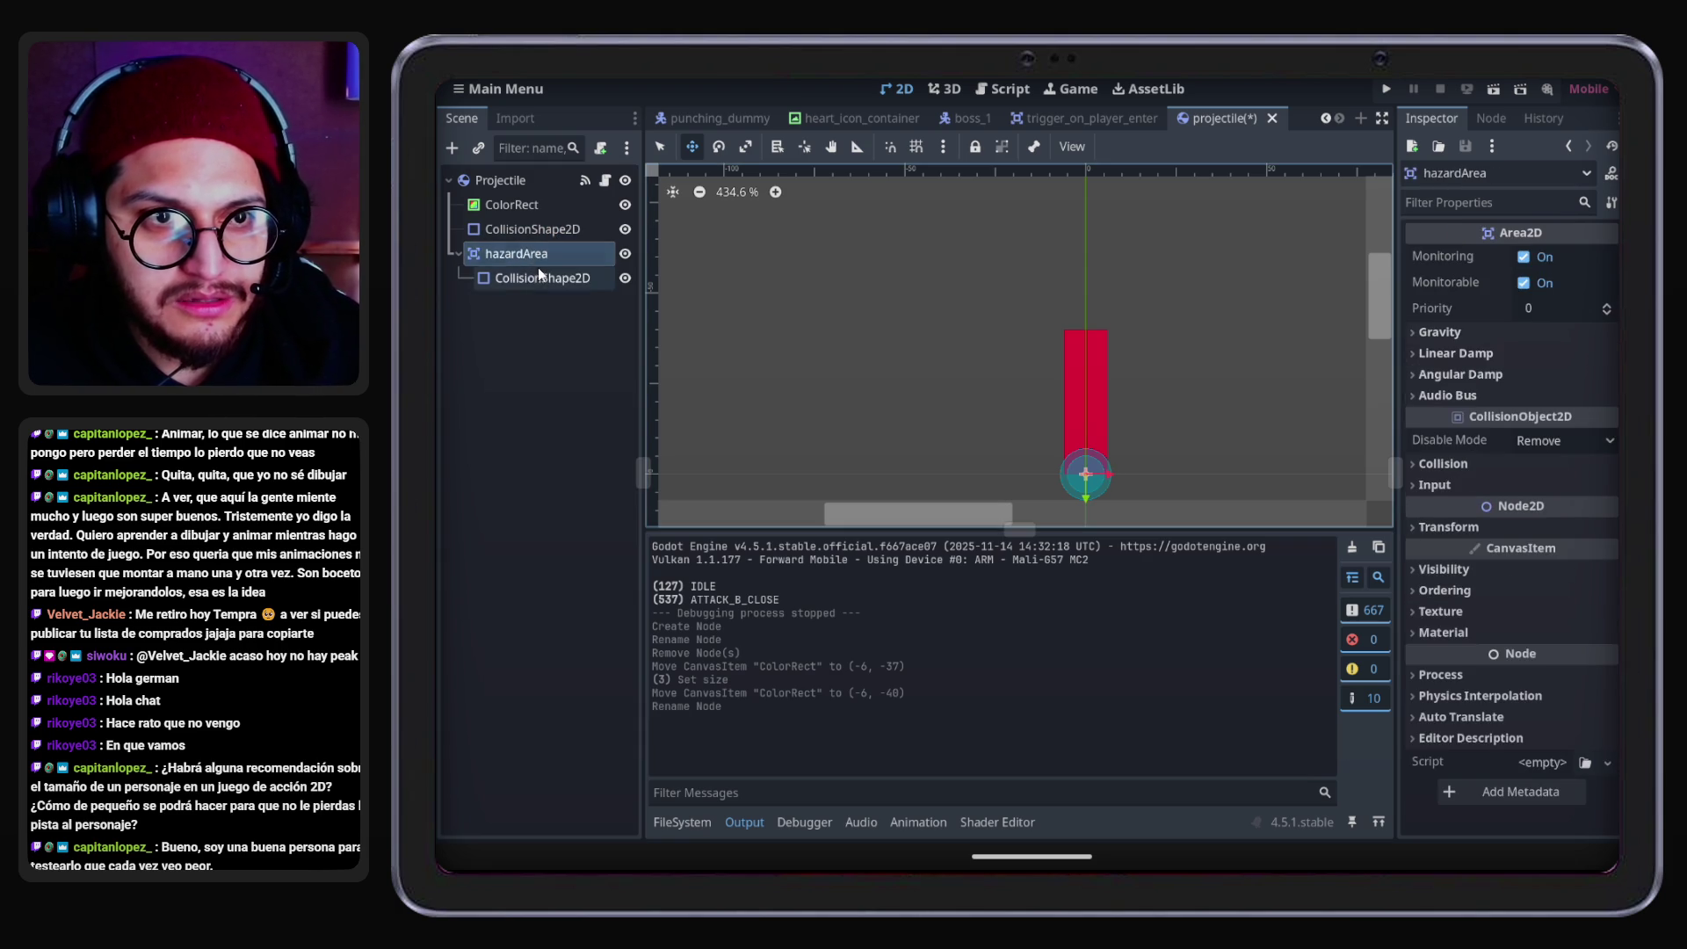
pyautogui.click(538, 276)
pyautogui.click(1607, 257)
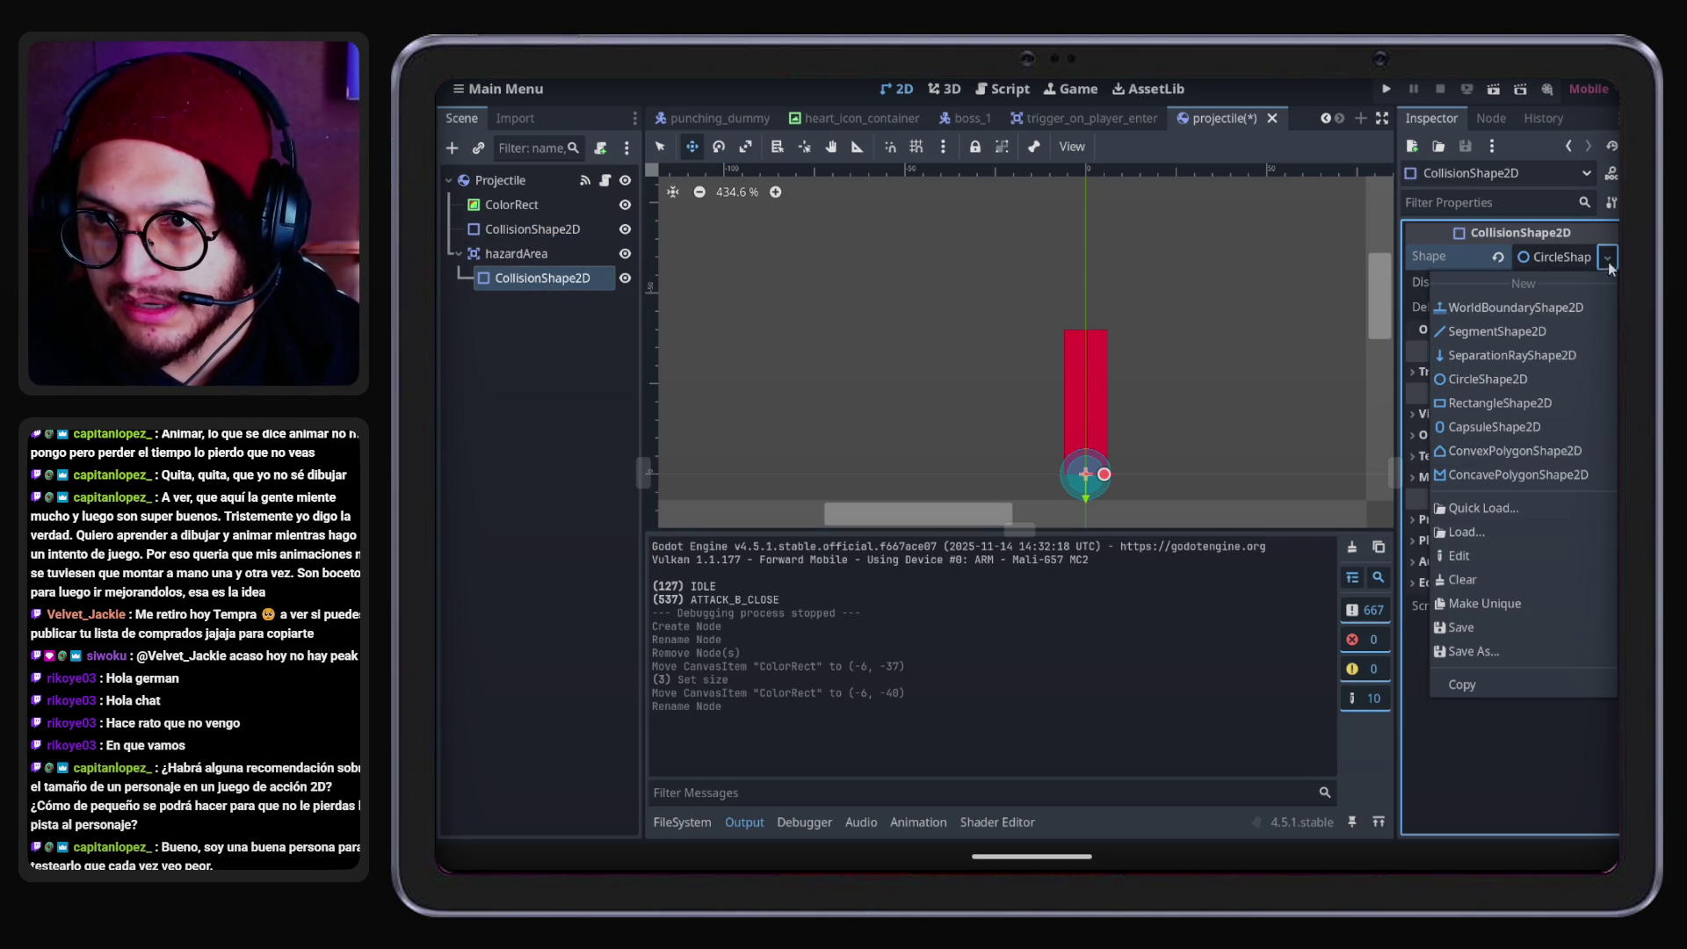
pyautogui.click(1499, 402)
# Stretch hazardArea's rectangle shape up along the red bar.
pyautogui.moveTo(1086, 437)
pyautogui.mouseDown()
pyautogui.moveTo(1066, 330)
pyautogui.moveTo(1066, 422)
pyautogui.moveTo(1094, 421)
pyautogui.mouseUp()
pyautogui.click(1085, 514)
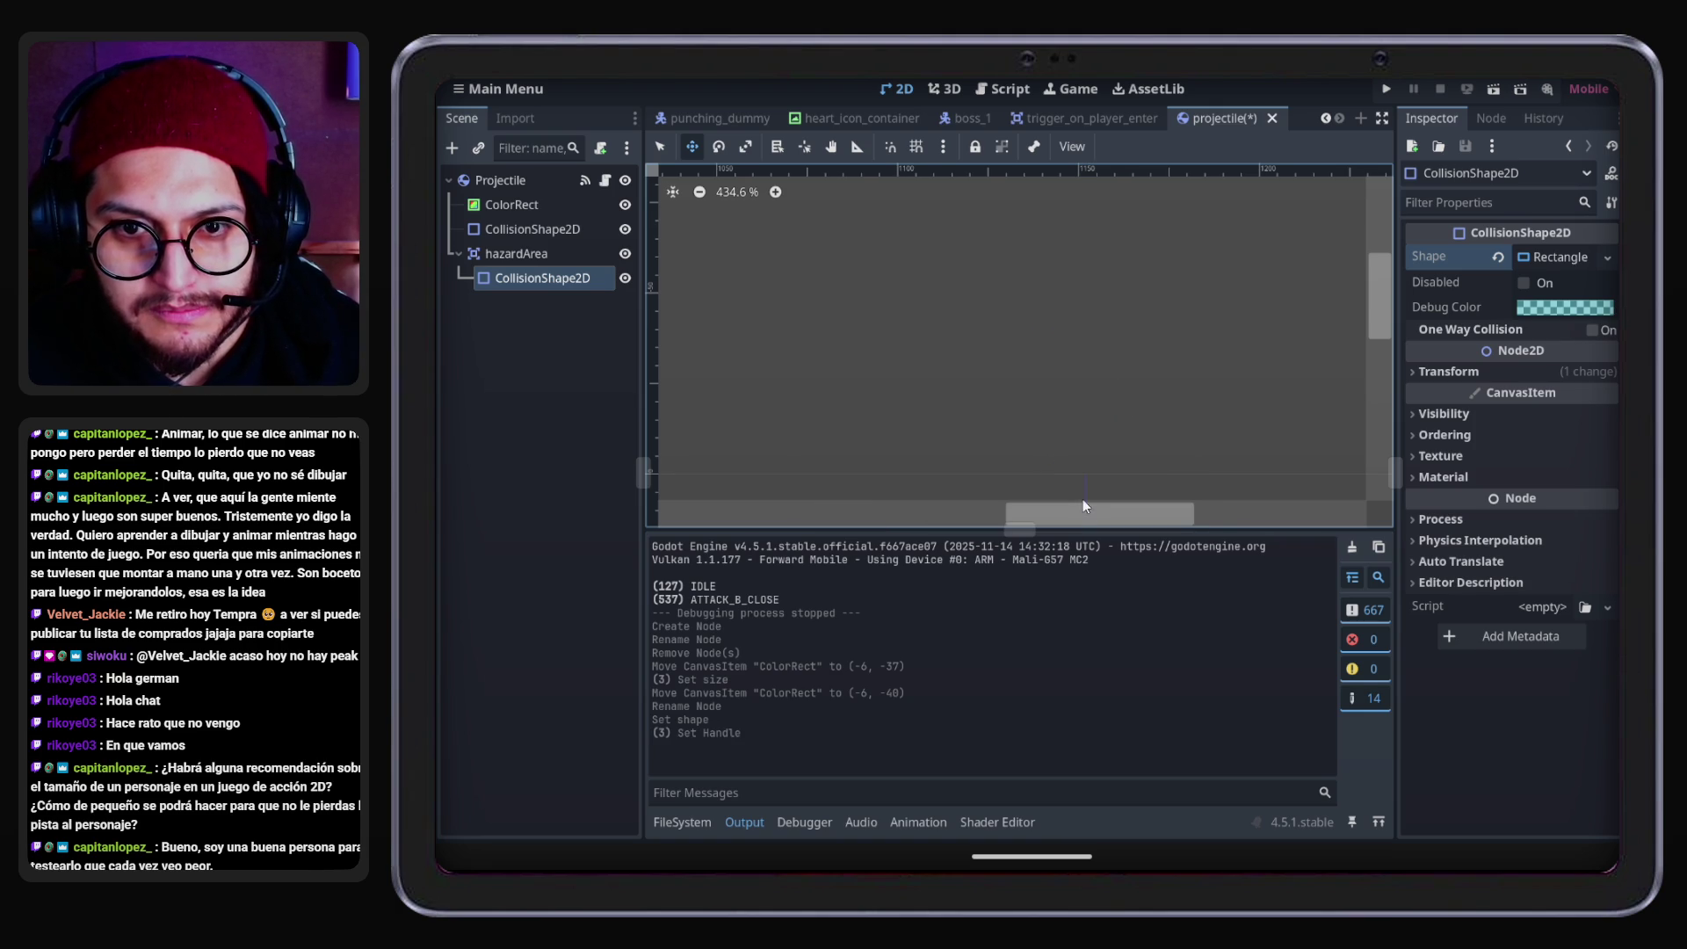
pyautogui.moveTo(1127, 518)
pyautogui.mouseDown()
pyautogui.moveTo(1216, 515)
pyautogui.moveTo(761, 512)
pyautogui.moveTo(1033, 503)
pyautogui.moveTo(1007, 525)
pyautogui.moveTo(919, 512)
pyautogui.mouseUp()
pyautogui.scroll(-1, 944, 435)
pyautogui.click(831, 146)
pyautogui.scroll(1, 945, 435)
pyautogui.moveTo(944, 435)
pyautogui.mouseDown()
pyautogui.moveTo(1007, 325)
pyautogui.moveTo(1001, 280)
pyautogui.moveTo(997, 371)
pyautogui.mouseUp()
# Save the projectile scene, then try a bottom-edge adjustment and undo it.
pyautogui.hotkey('ctrl', 's')
pyautogui.press('q')
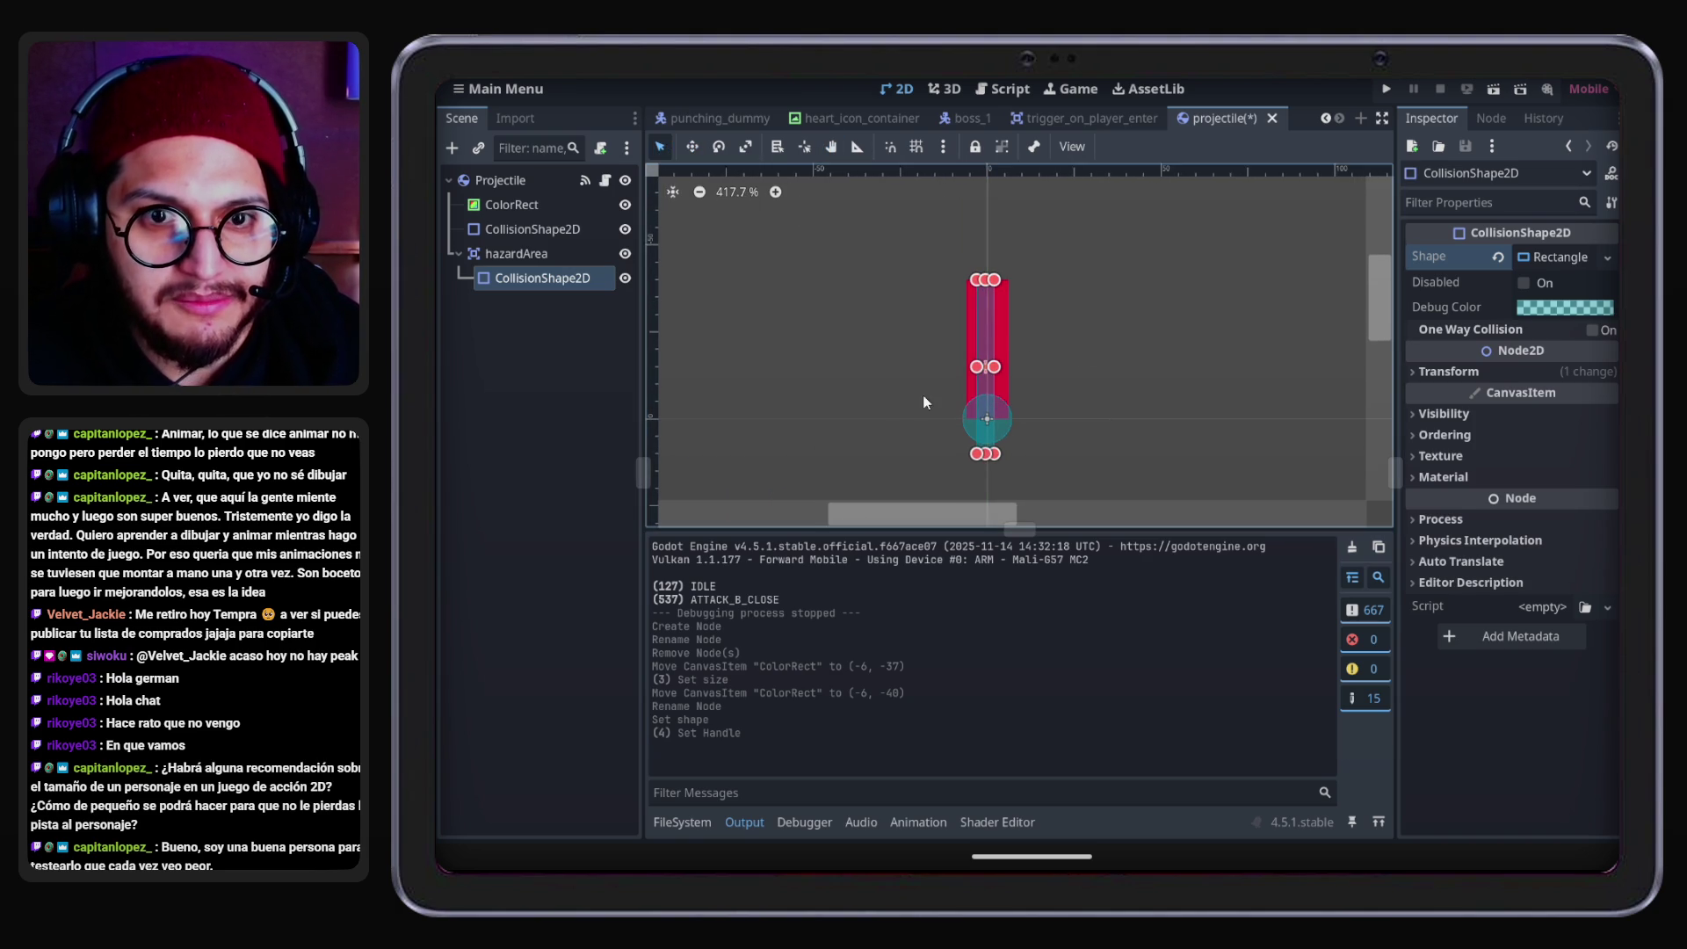
pyautogui.scroll(4, 924, 403)
pyautogui.moveTo(1019, 481); pyautogui.dragTo(1032, 429)
pyautogui.hotkey('ctrl', 'z')
pyautogui.click(527, 206)
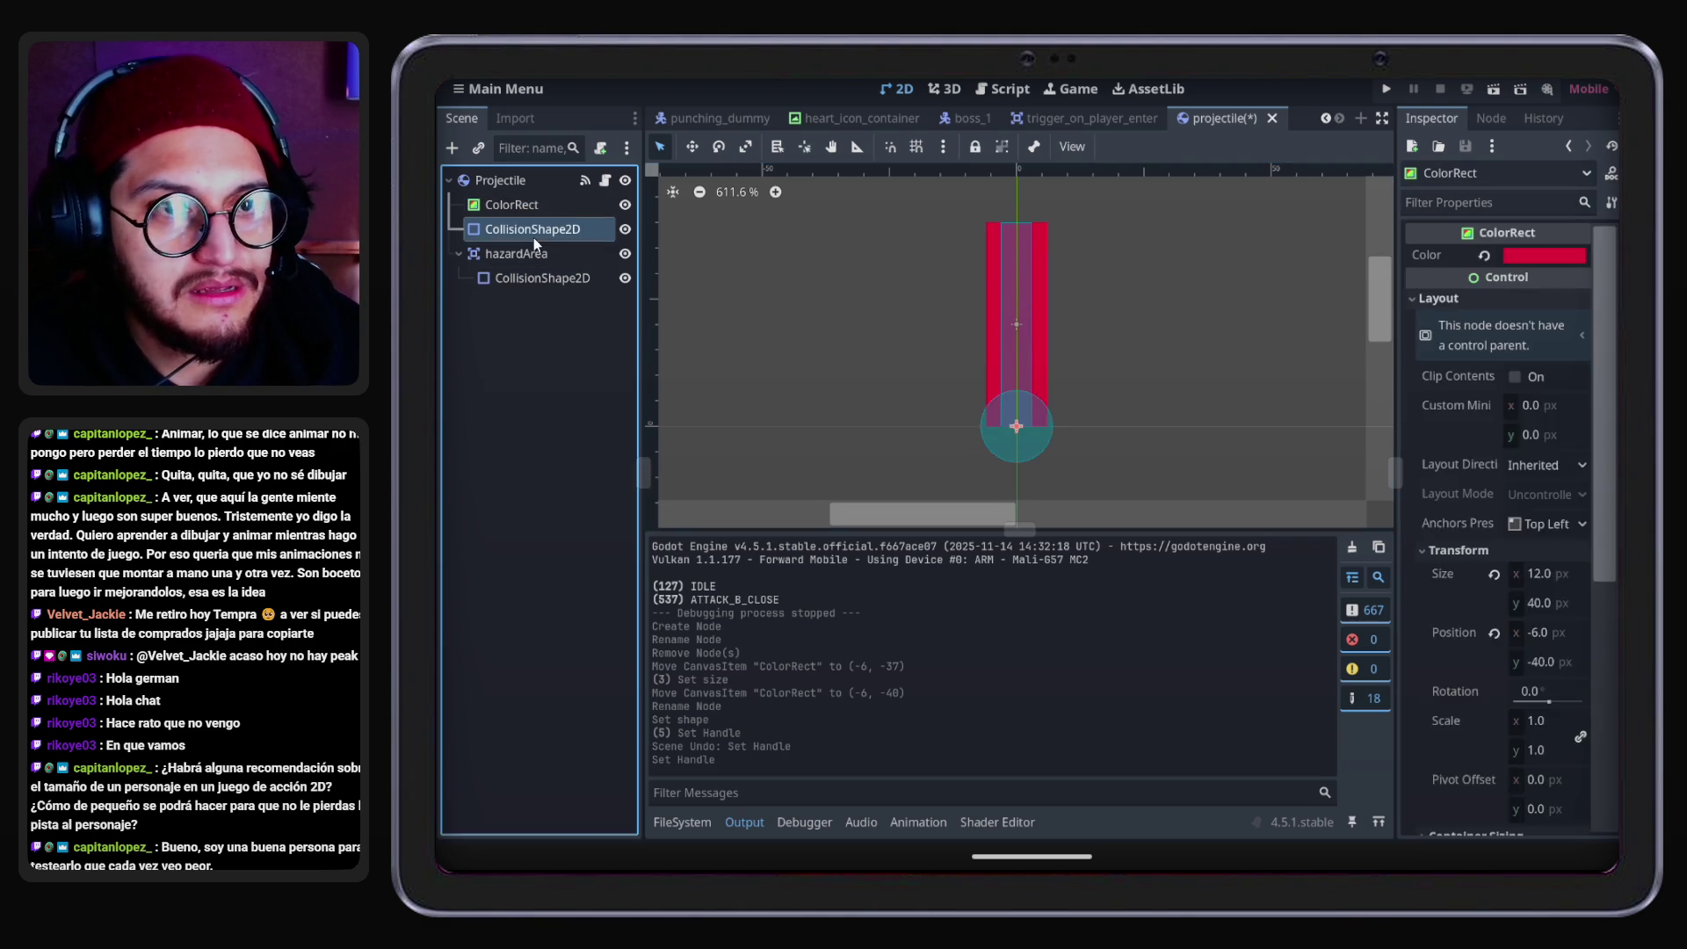
# Give the projectile's main collision shape a rectangle spanning the red bar, and save.
pyautogui.click(534, 230)
pyautogui.hotkey('ctrl', 's')
pyautogui.click(1606, 256)
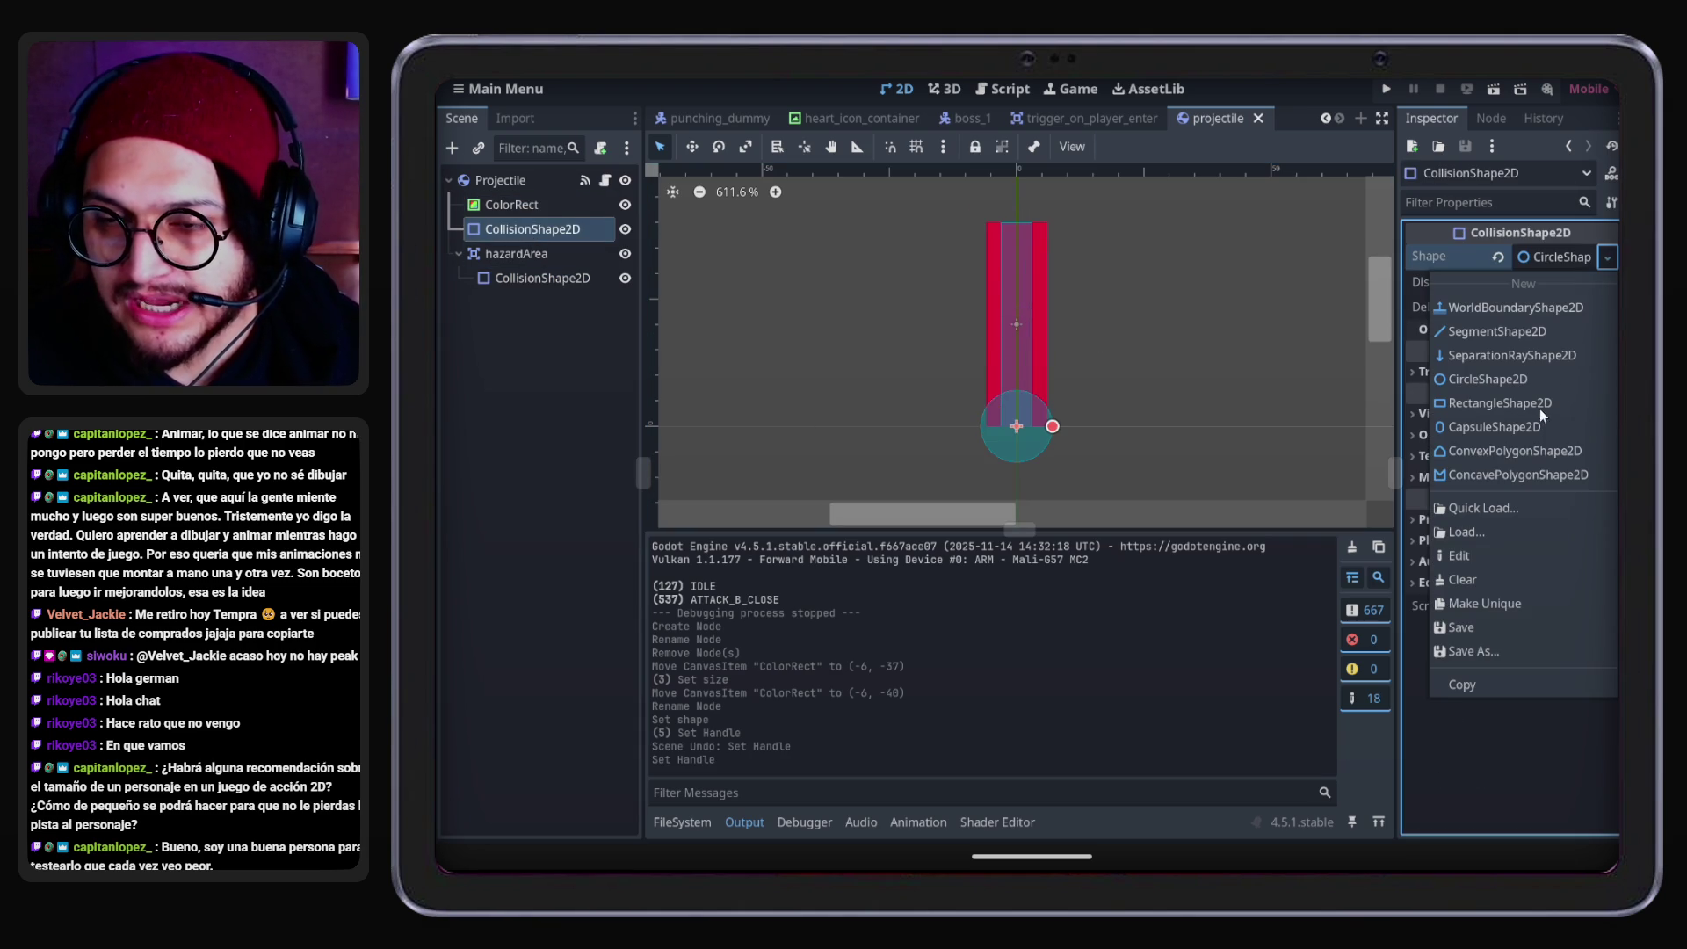
pyautogui.click(1490, 410)
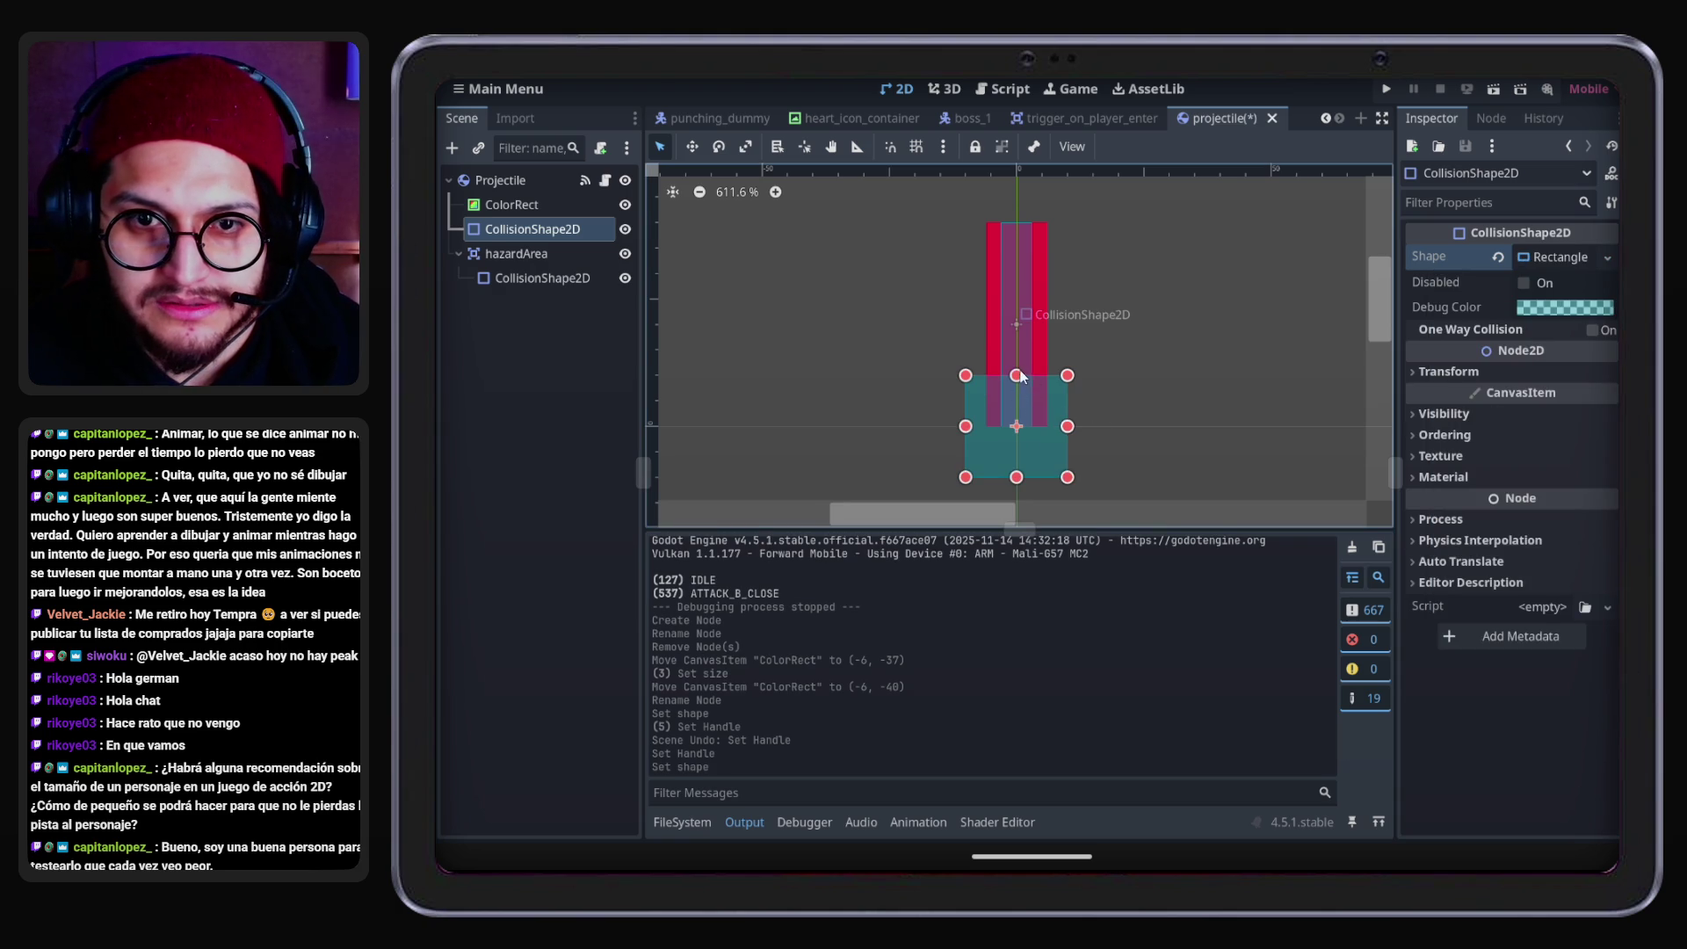
pyautogui.moveTo(1017, 350); pyautogui.dragTo(1016, 225)
pyautogui.moveTo(1017, 477); pyautogui.dragTo(1017, 431)
pyautogui.hotkey('ctrl', 's')
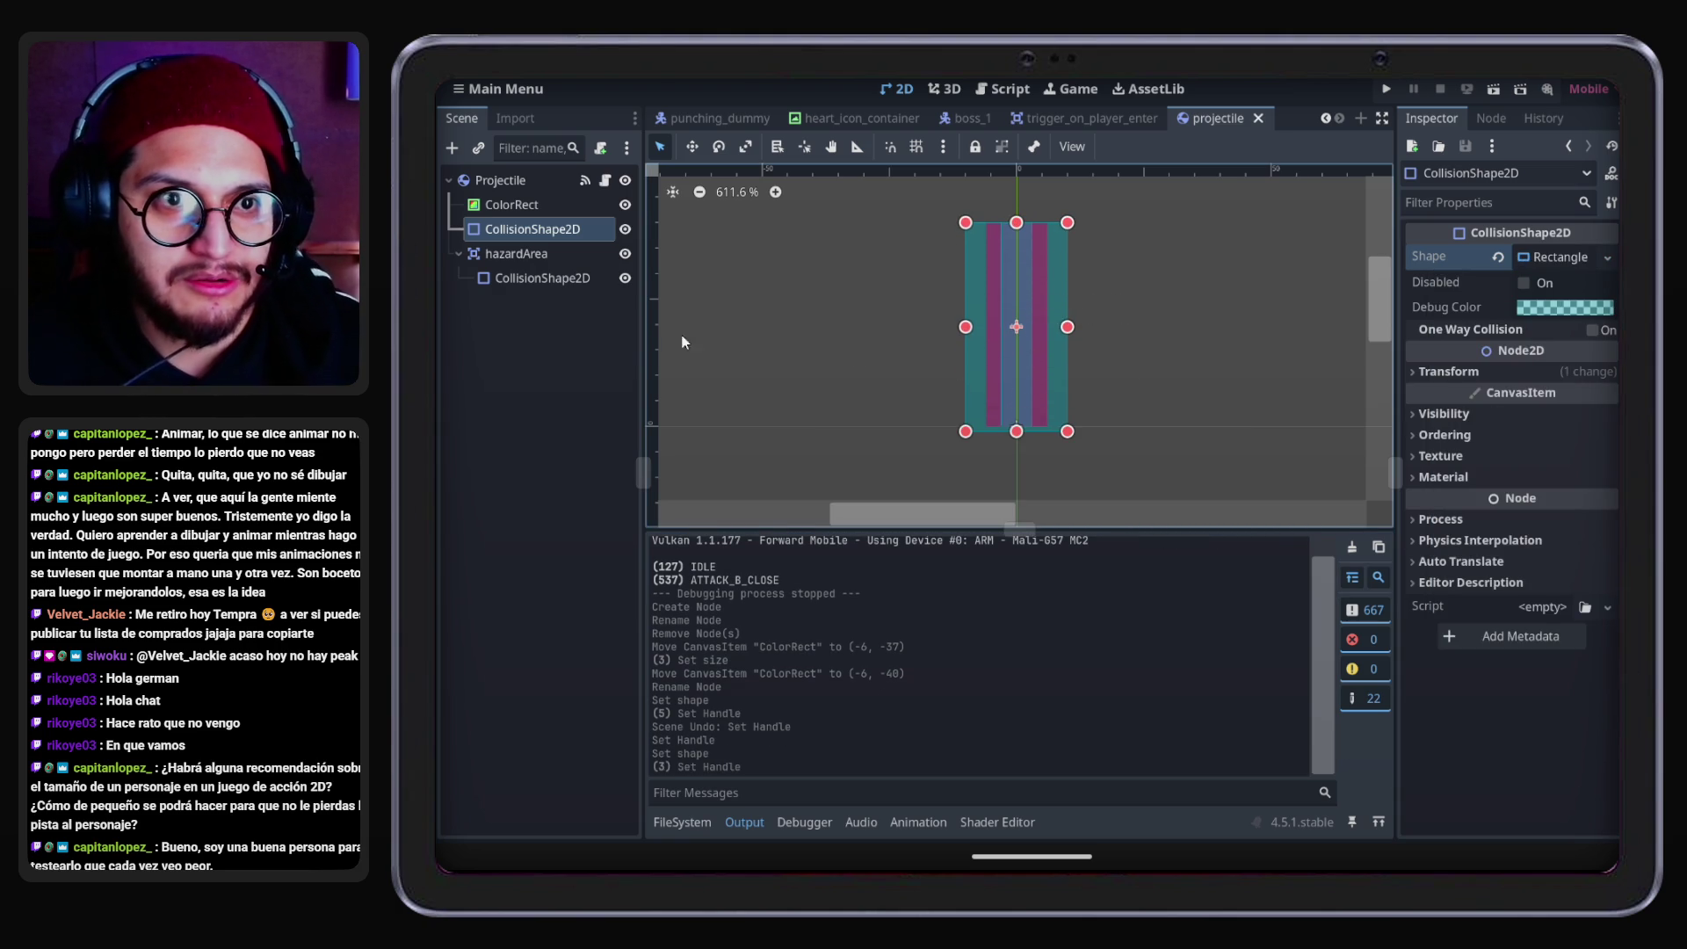
# Save the projectile scene once more and launch the game.
pyautogui.click(567, 254)
pyautogui.click(545, 384)
pyautogui.hotkey('ctrl', 's')
pyautogui.click(1385, 92)
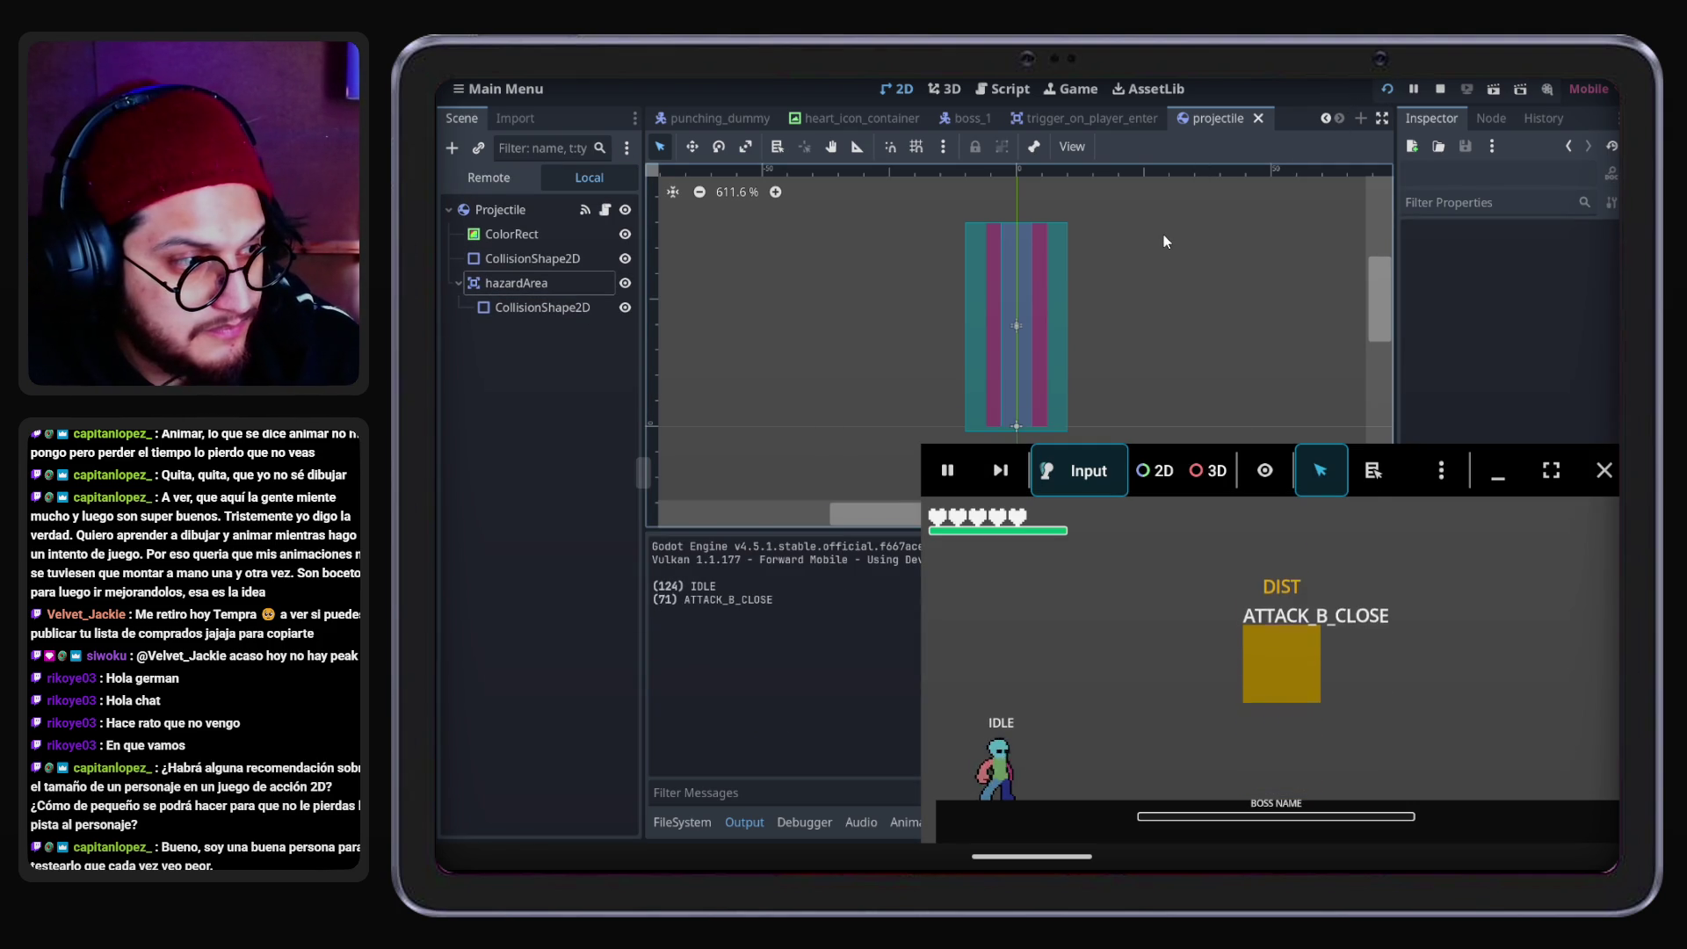
# Walk right, jump twice over the projectile, walk back left, then stop and save.
pyautogui.press('Right')
pyautogui.press('space')
pyautogui.press('space')
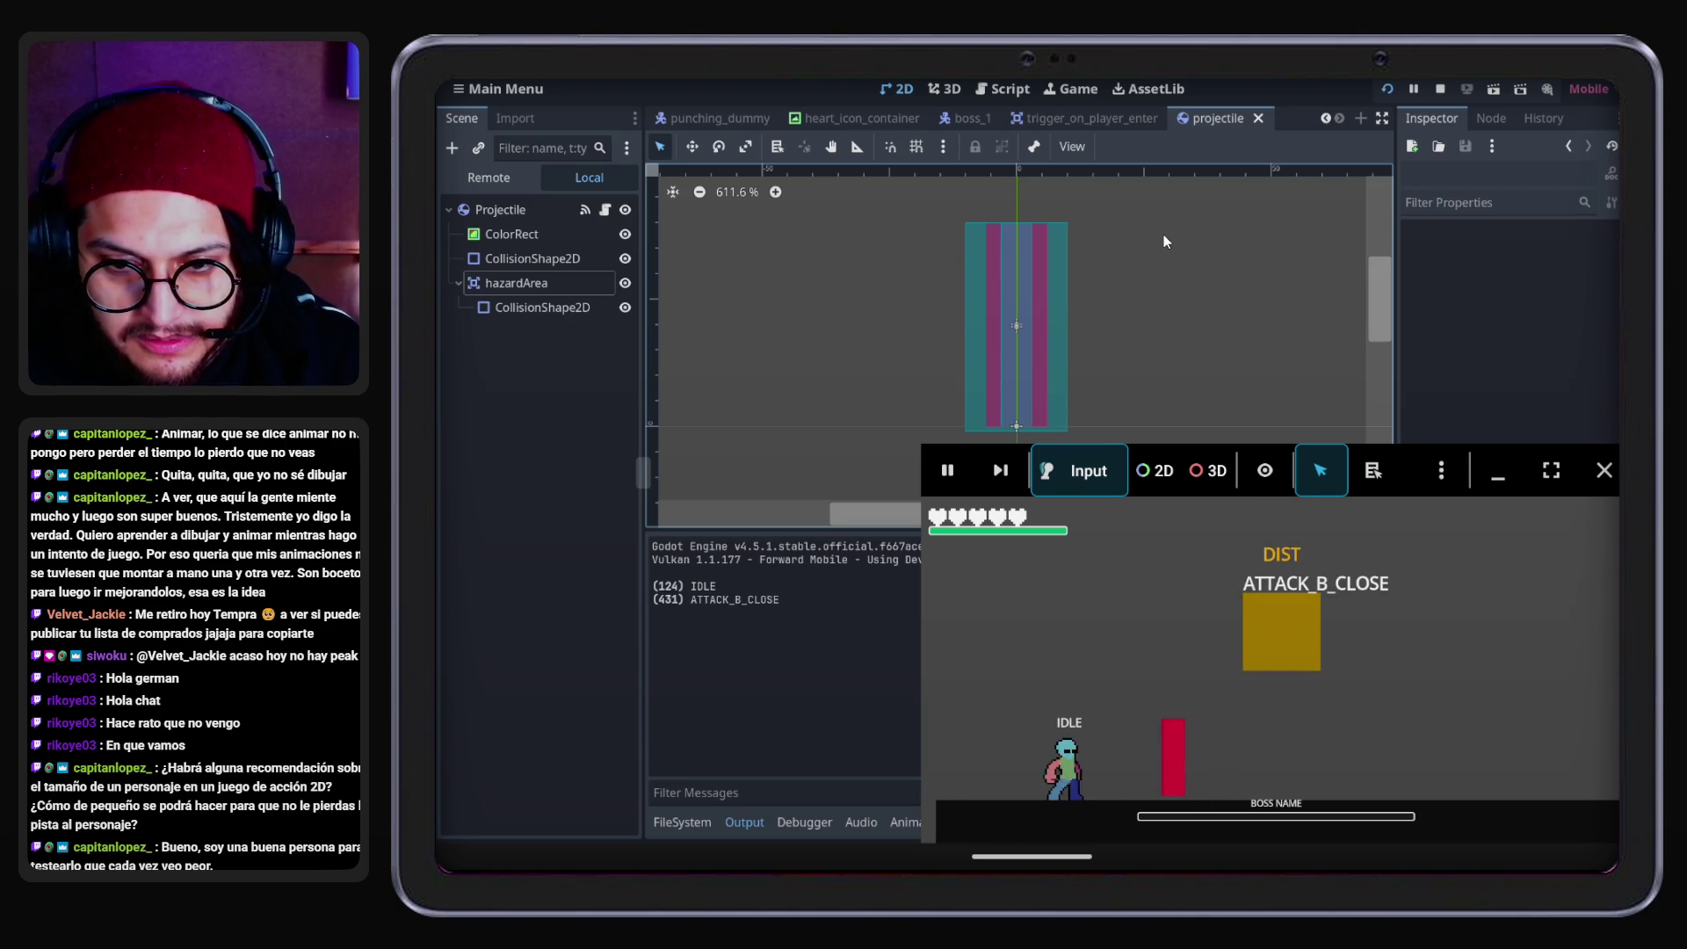
pyautogui.press('space')
pyautogui.press('Left')
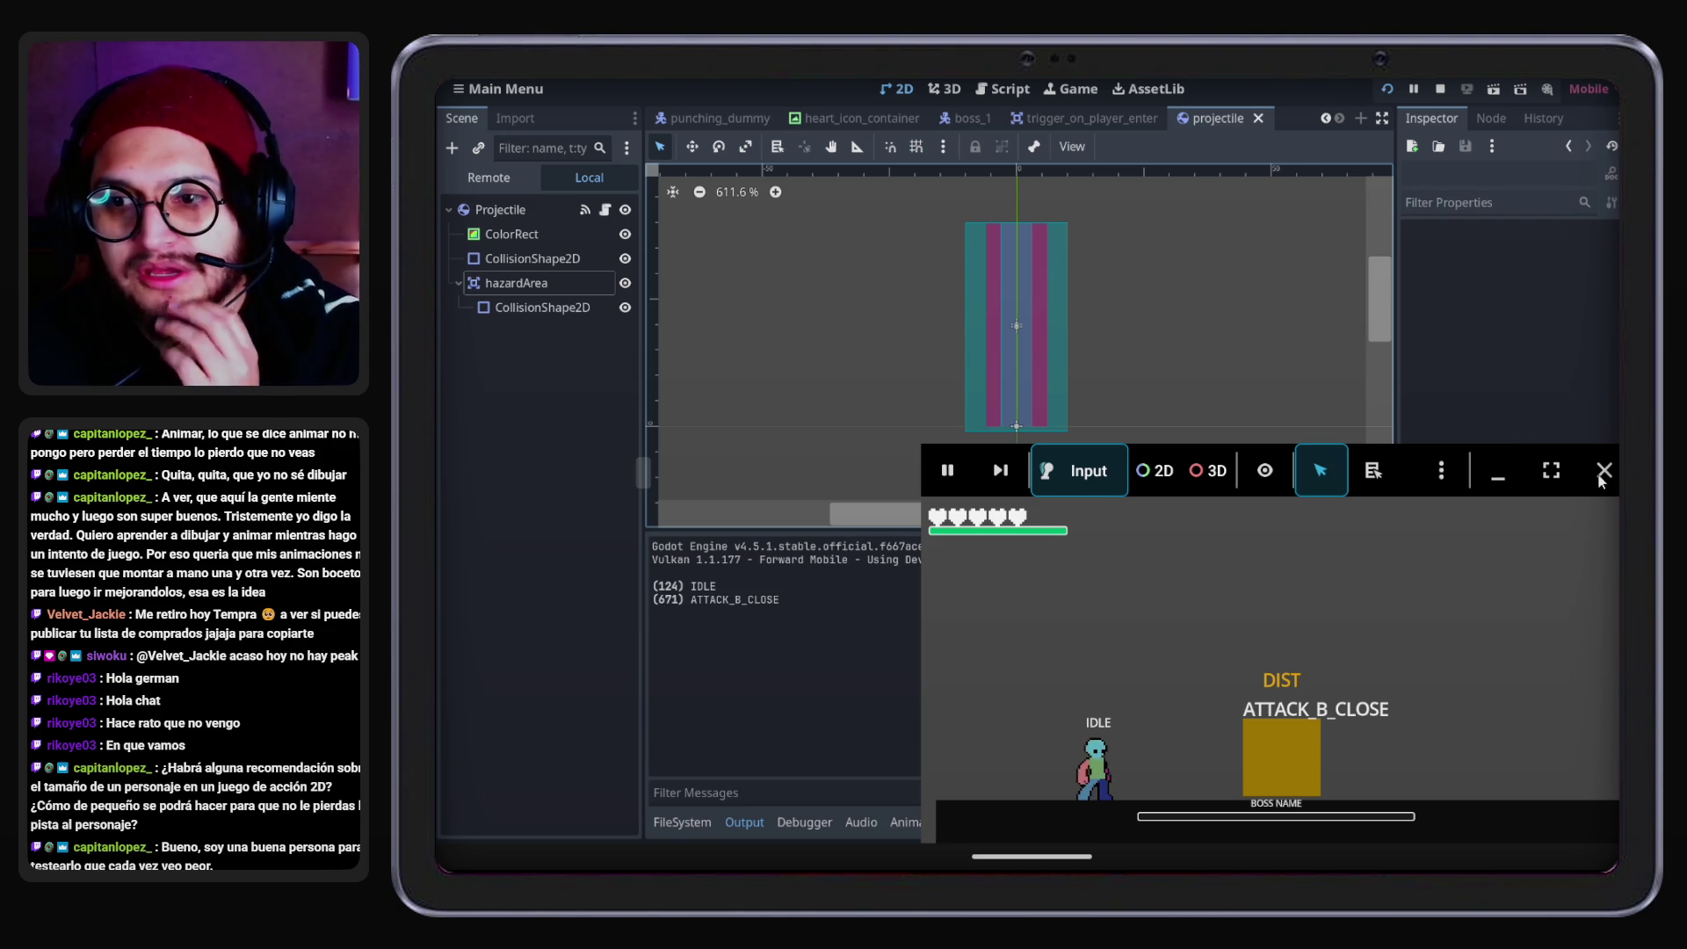
pyautogui.click(1602, 473)
pyautogui.click(539, 253)
pyautogui.hotkey('ctrl', 's')
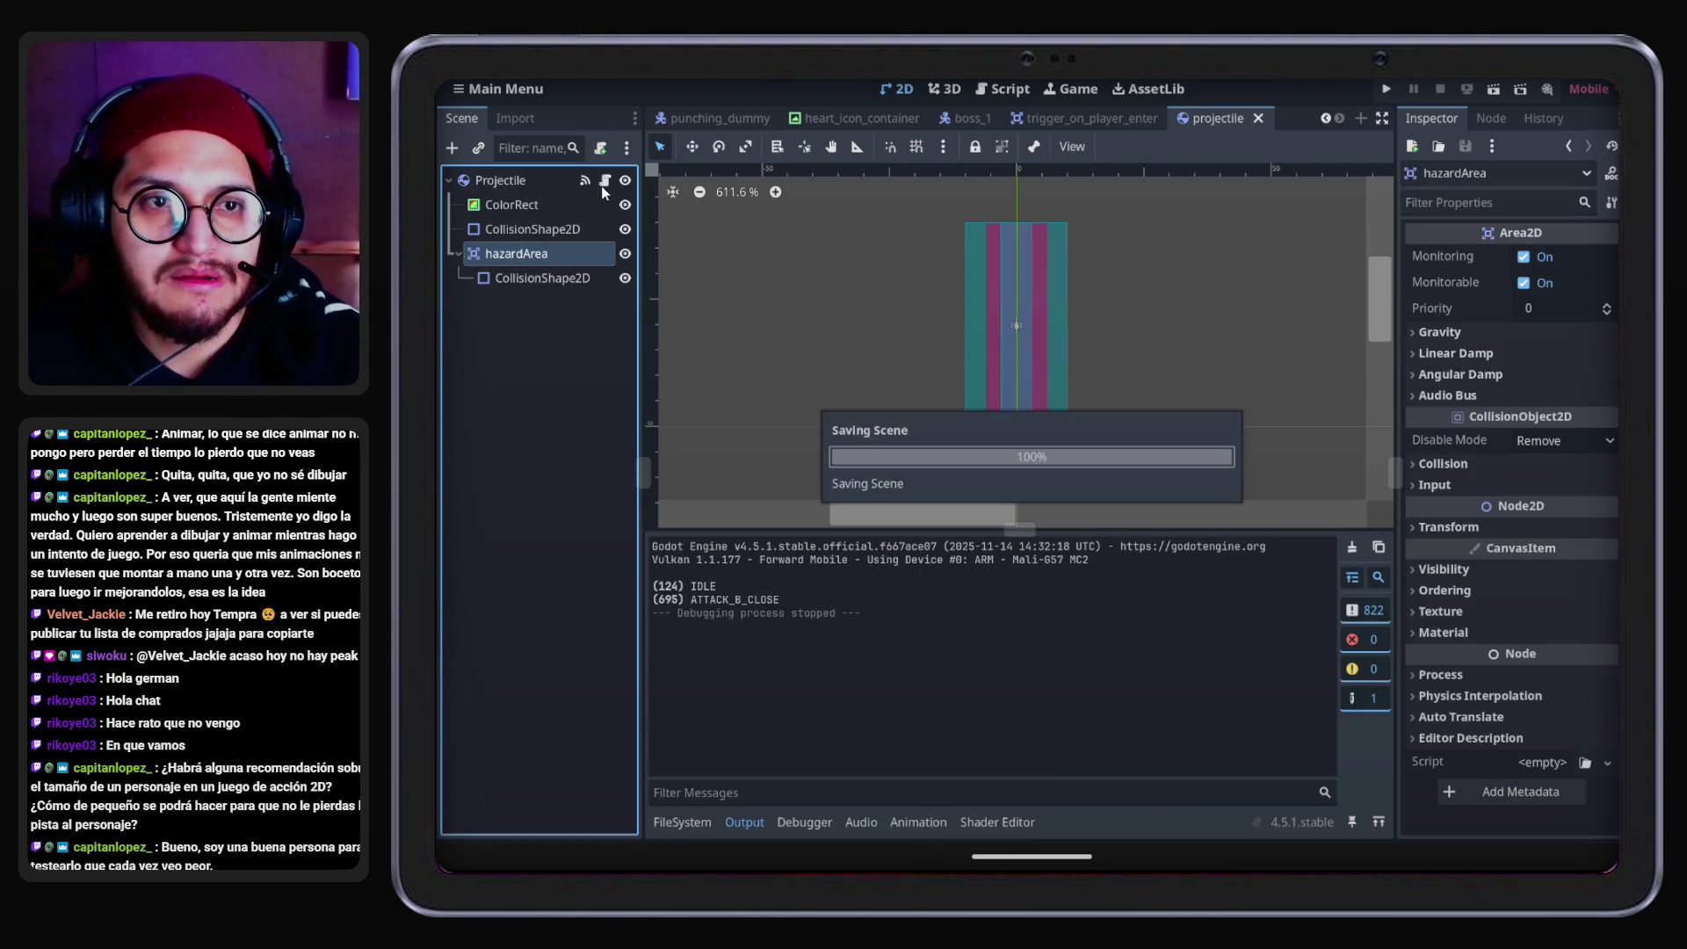
# Open the projectile script, then switch to the player scene and open player.gd.
pyautogui.click(604, 182)
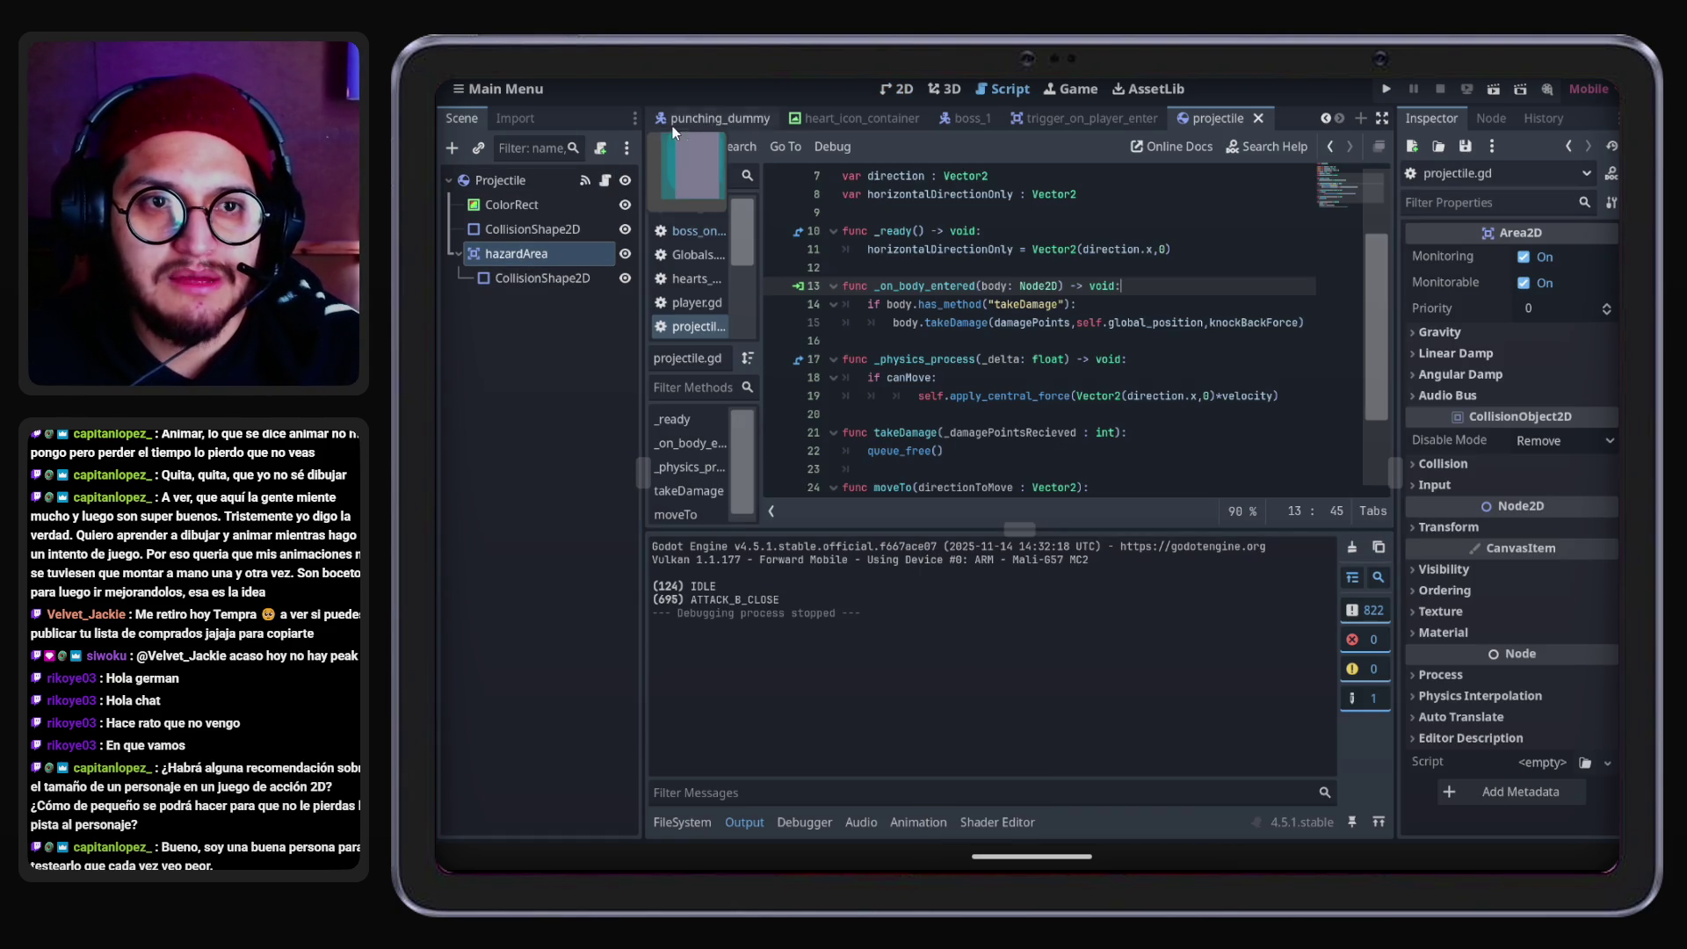
pyautogui.click(1326, 118)
pyautogui.click(756, 120)
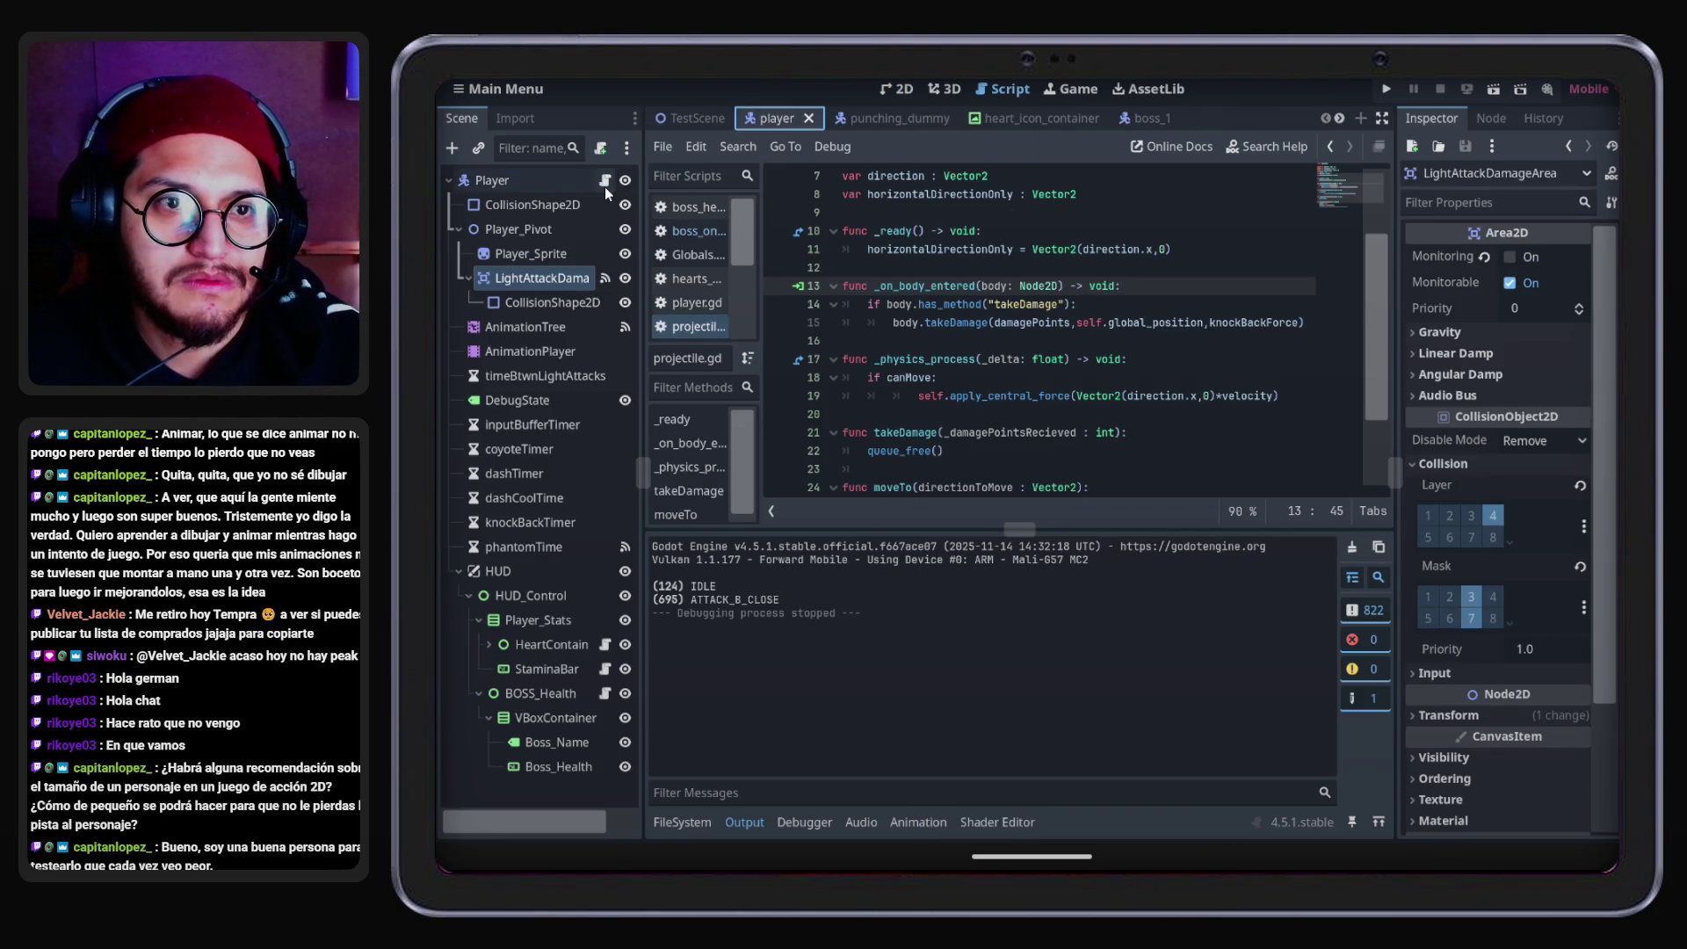
pyautogui.click(604, 183)
# Read player.gd's takeDamage function, then go back to the projectile scene.
pyautogui.scroll(-5, 1101, 388)
pyautogui.scroll(-10, 1099, 388)
pyautogui.scroll(-2, 1100, 388)
pyautogui.scroll(-3, 1100, 388)
pyautogui.click(917, 350)
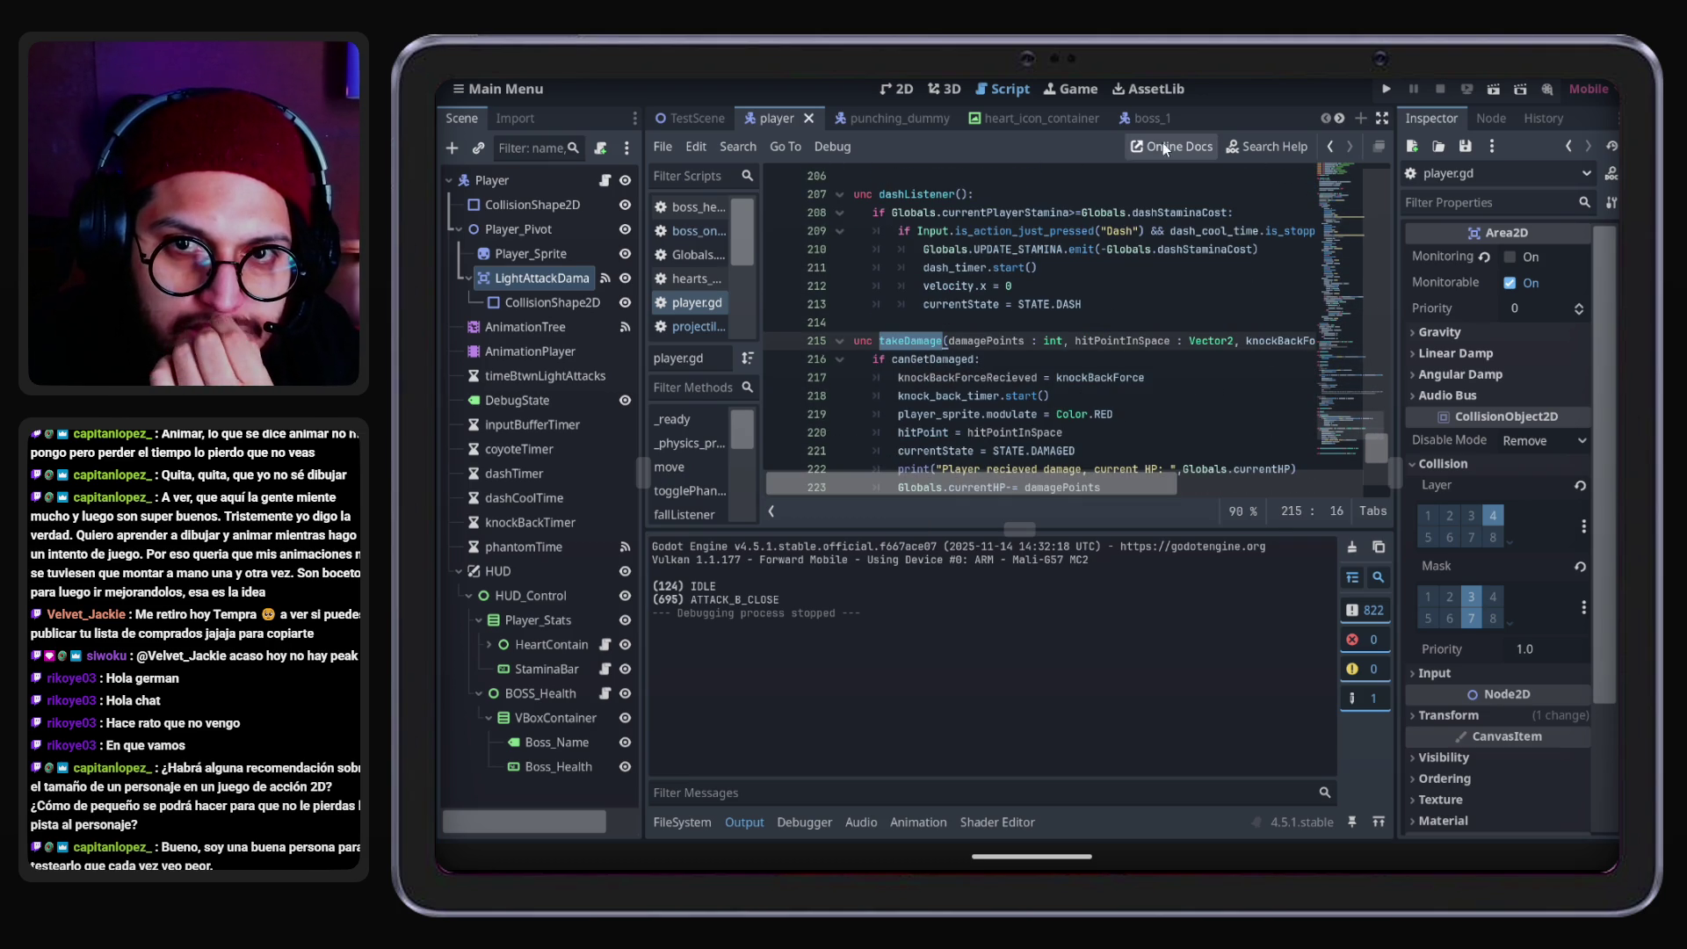
pyautogui.click(1339, 118)
pyautogui.click(1339, 118)
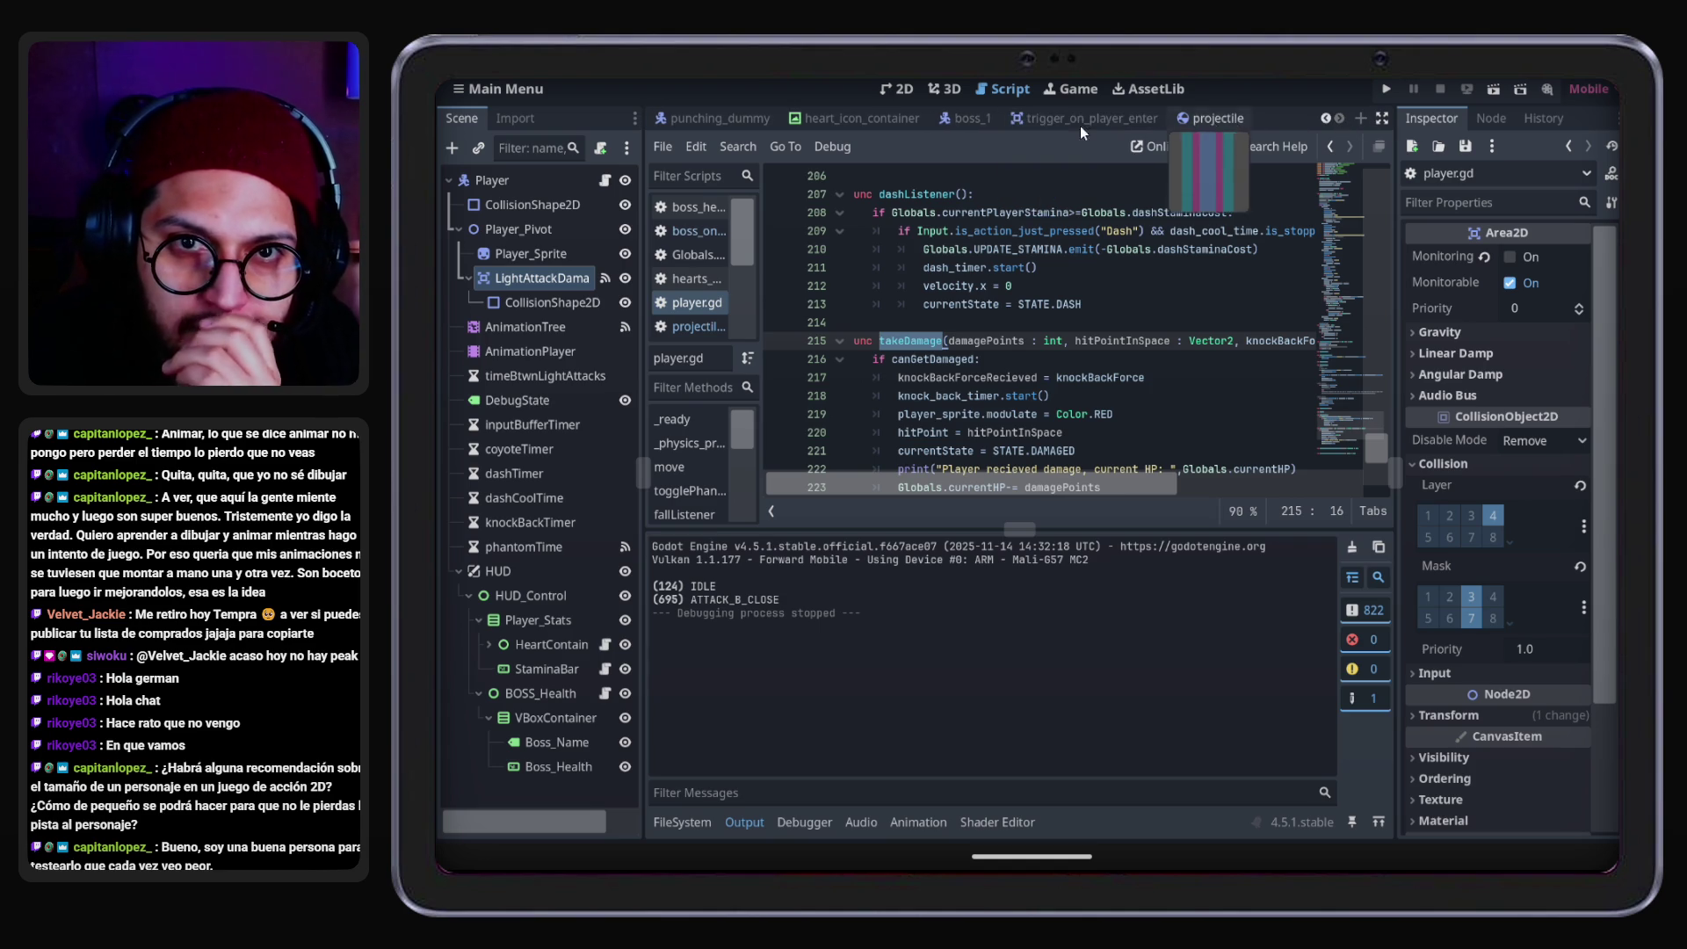
pyautogui.click(1212, 118)
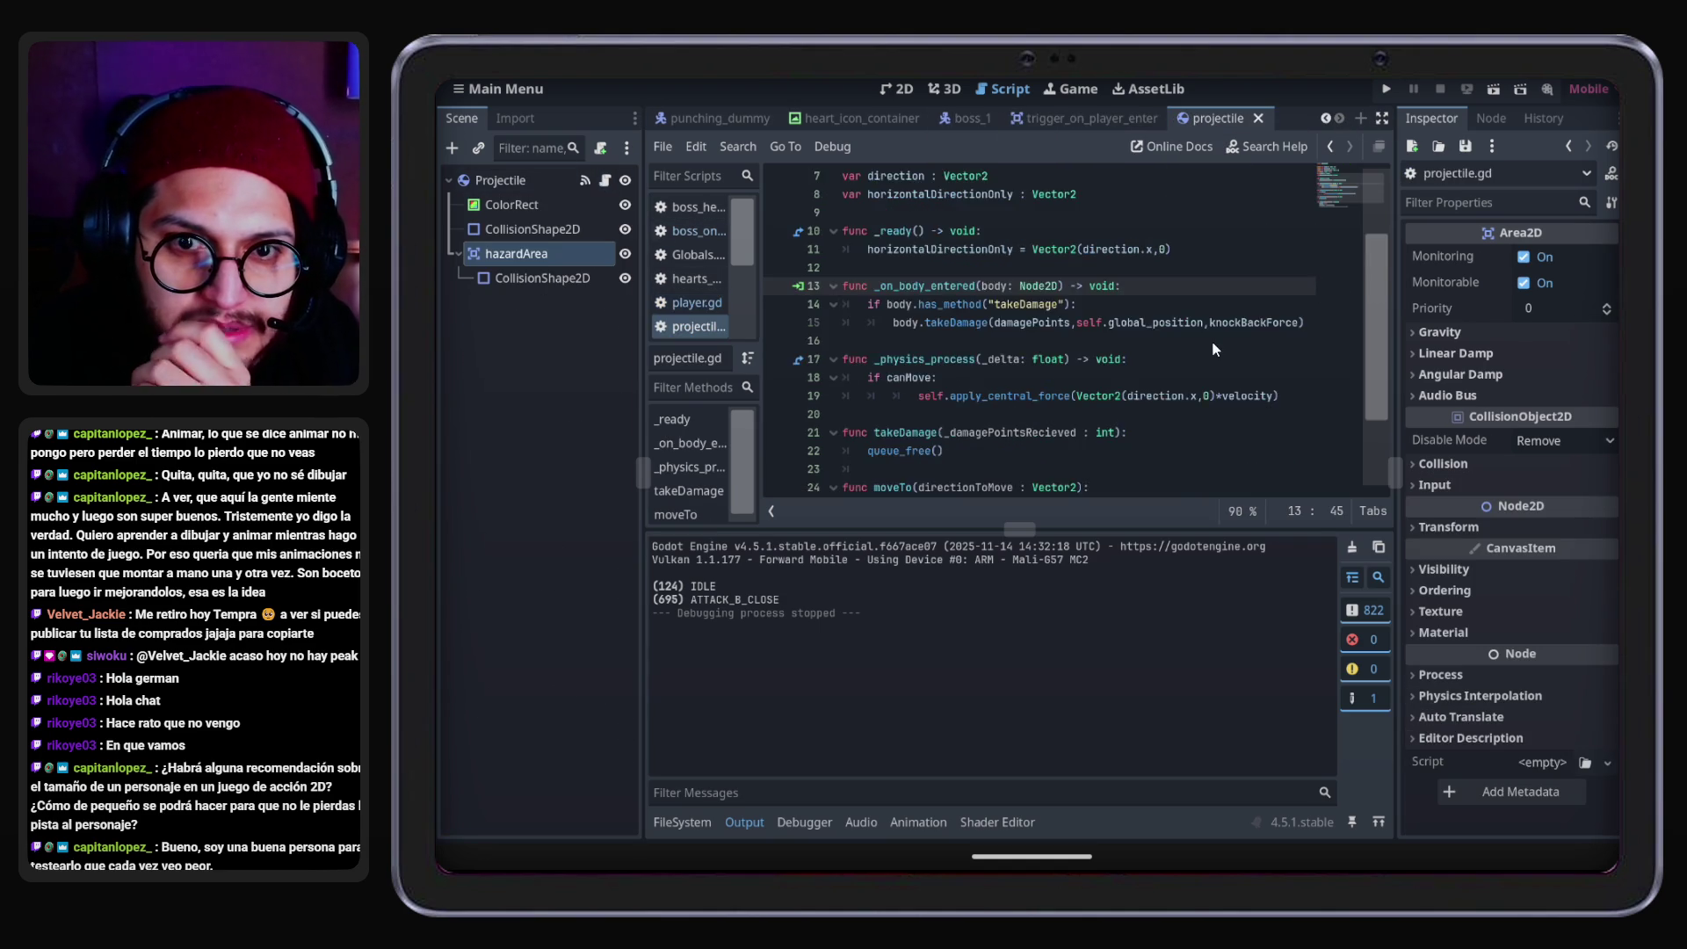
# Review projectile.gd's collision handler, highlighting body and the takeDamage method.
pyautogui.scroll(1, 1151, 409)
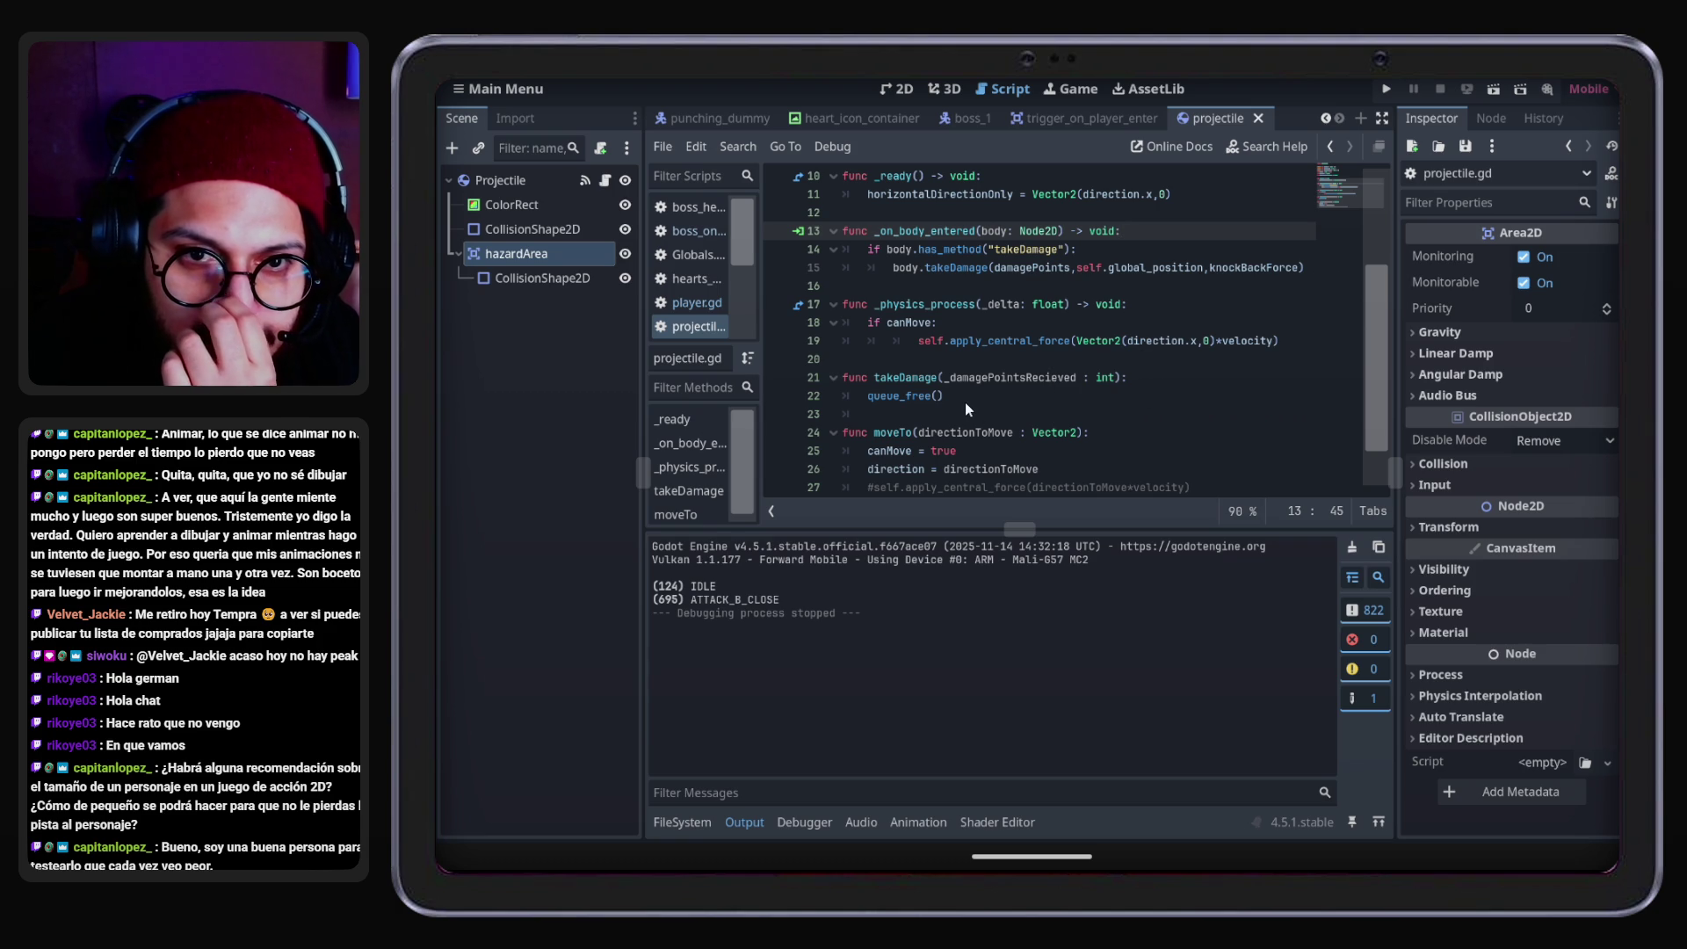
pyautogui.click(1039, 268)
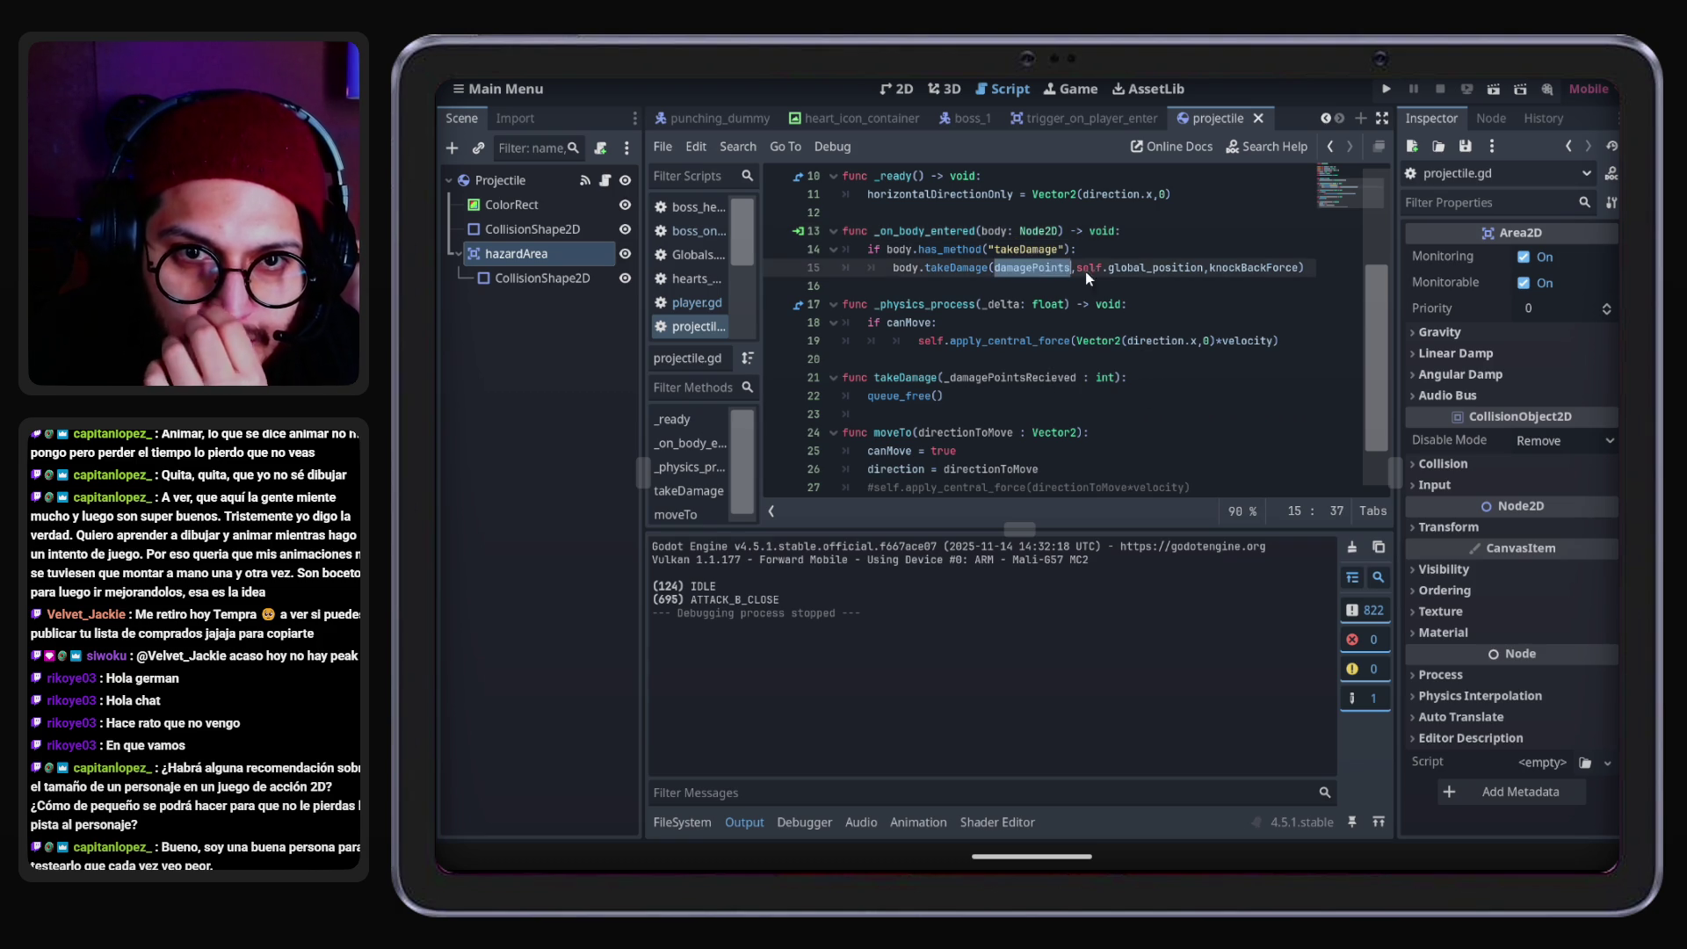
pyautogui.doubleClick(897, 249)
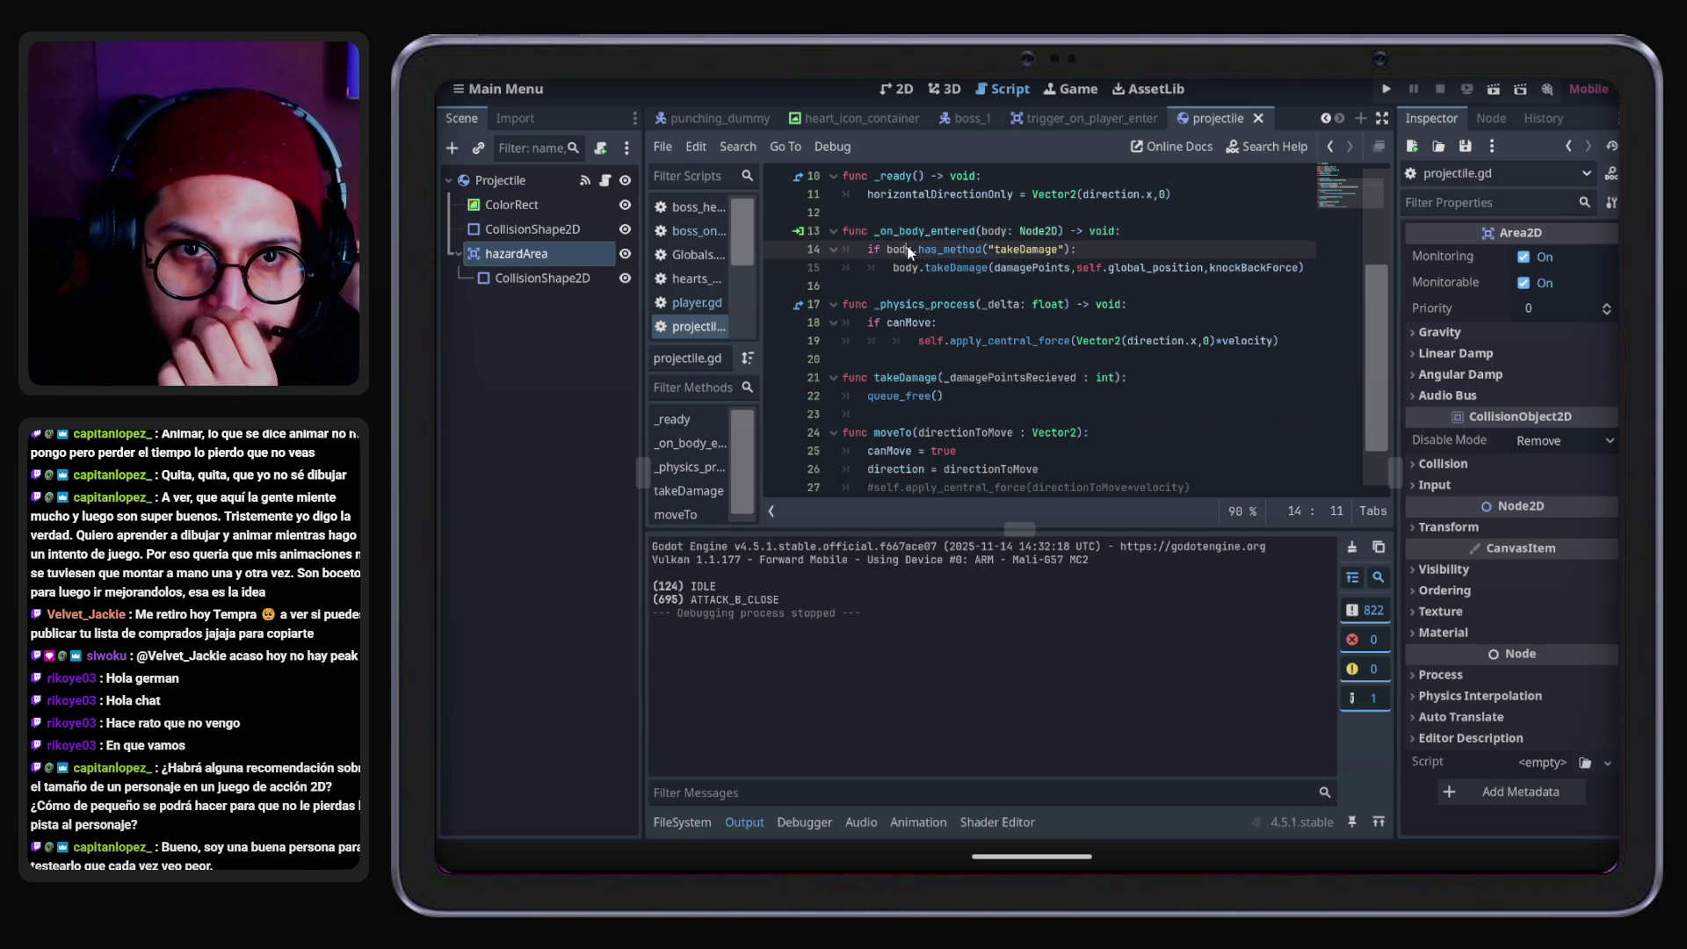
pyautogui.doubleClick(1045, 249)
# Move hazardArea from the Ground to the EnemyAttack layer, mask Player, and save.
pyautogui.click(531, 253)
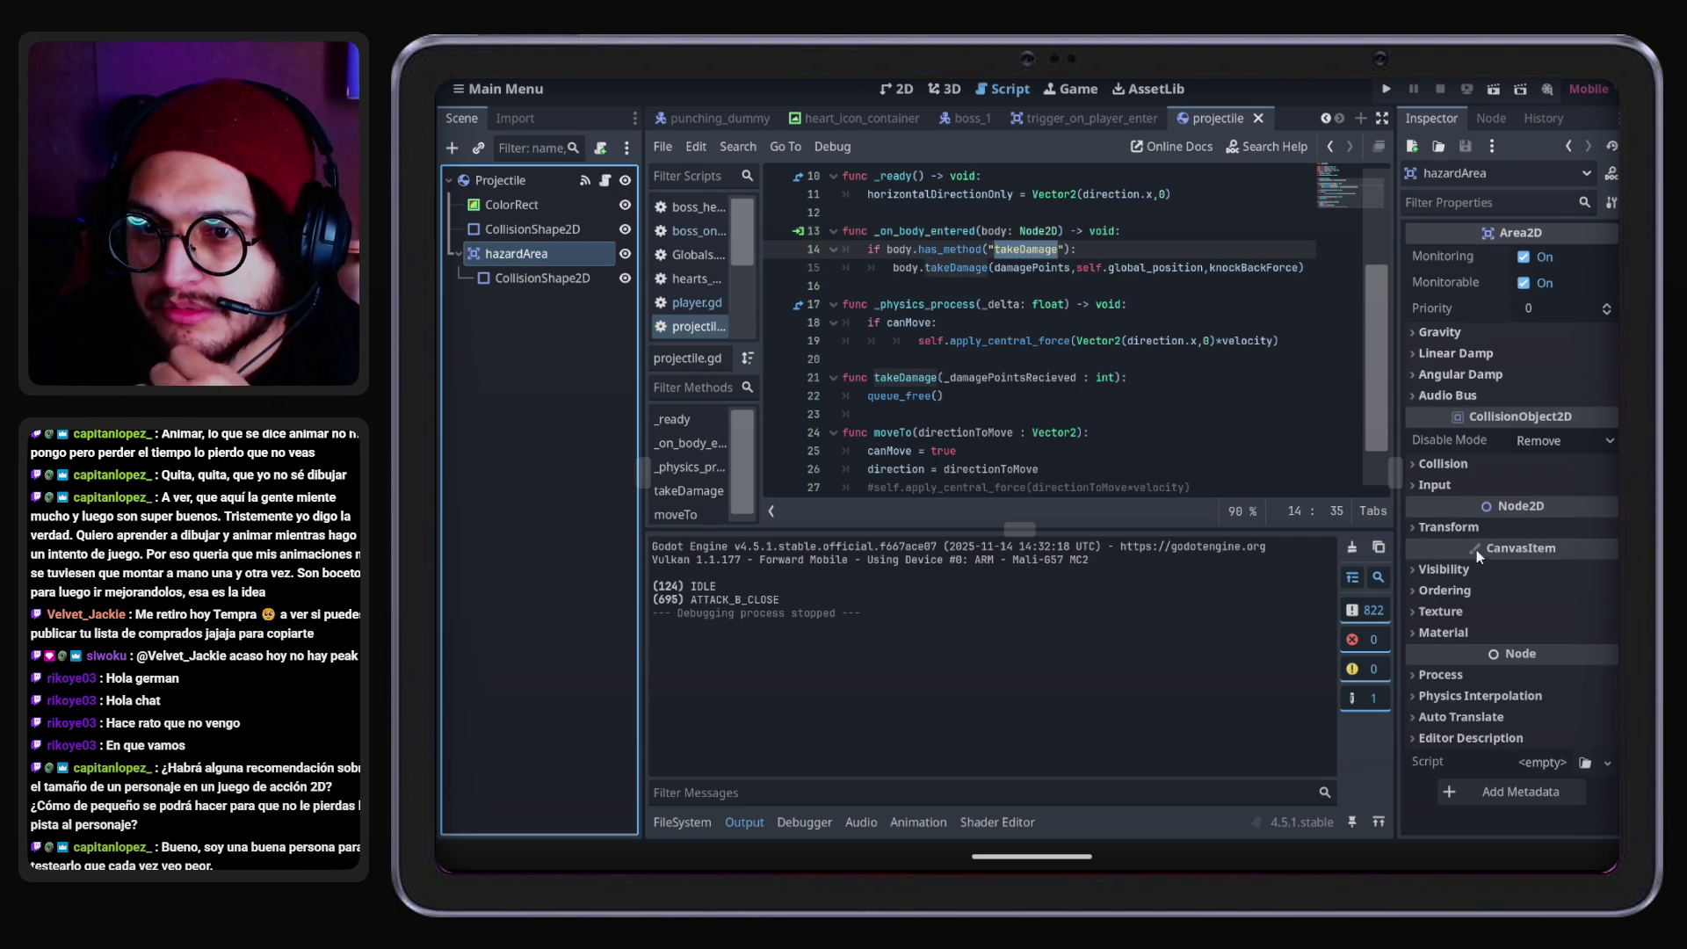
pyautogui.click(1445, 464)
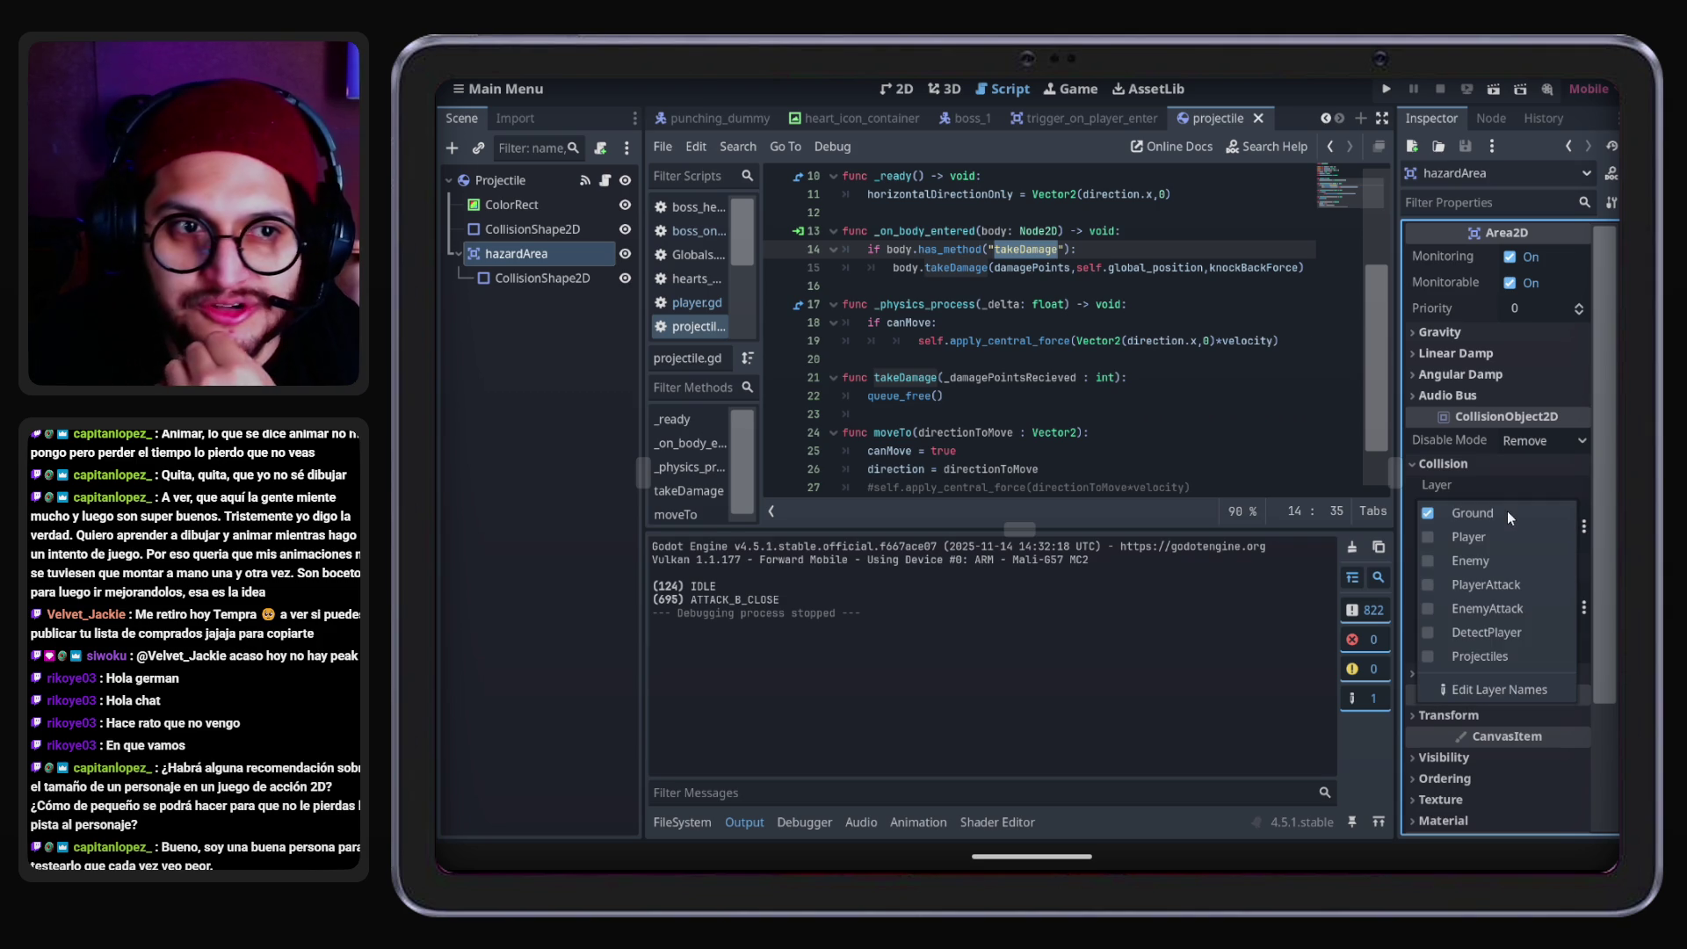
pyautogui.click(1505, 513)
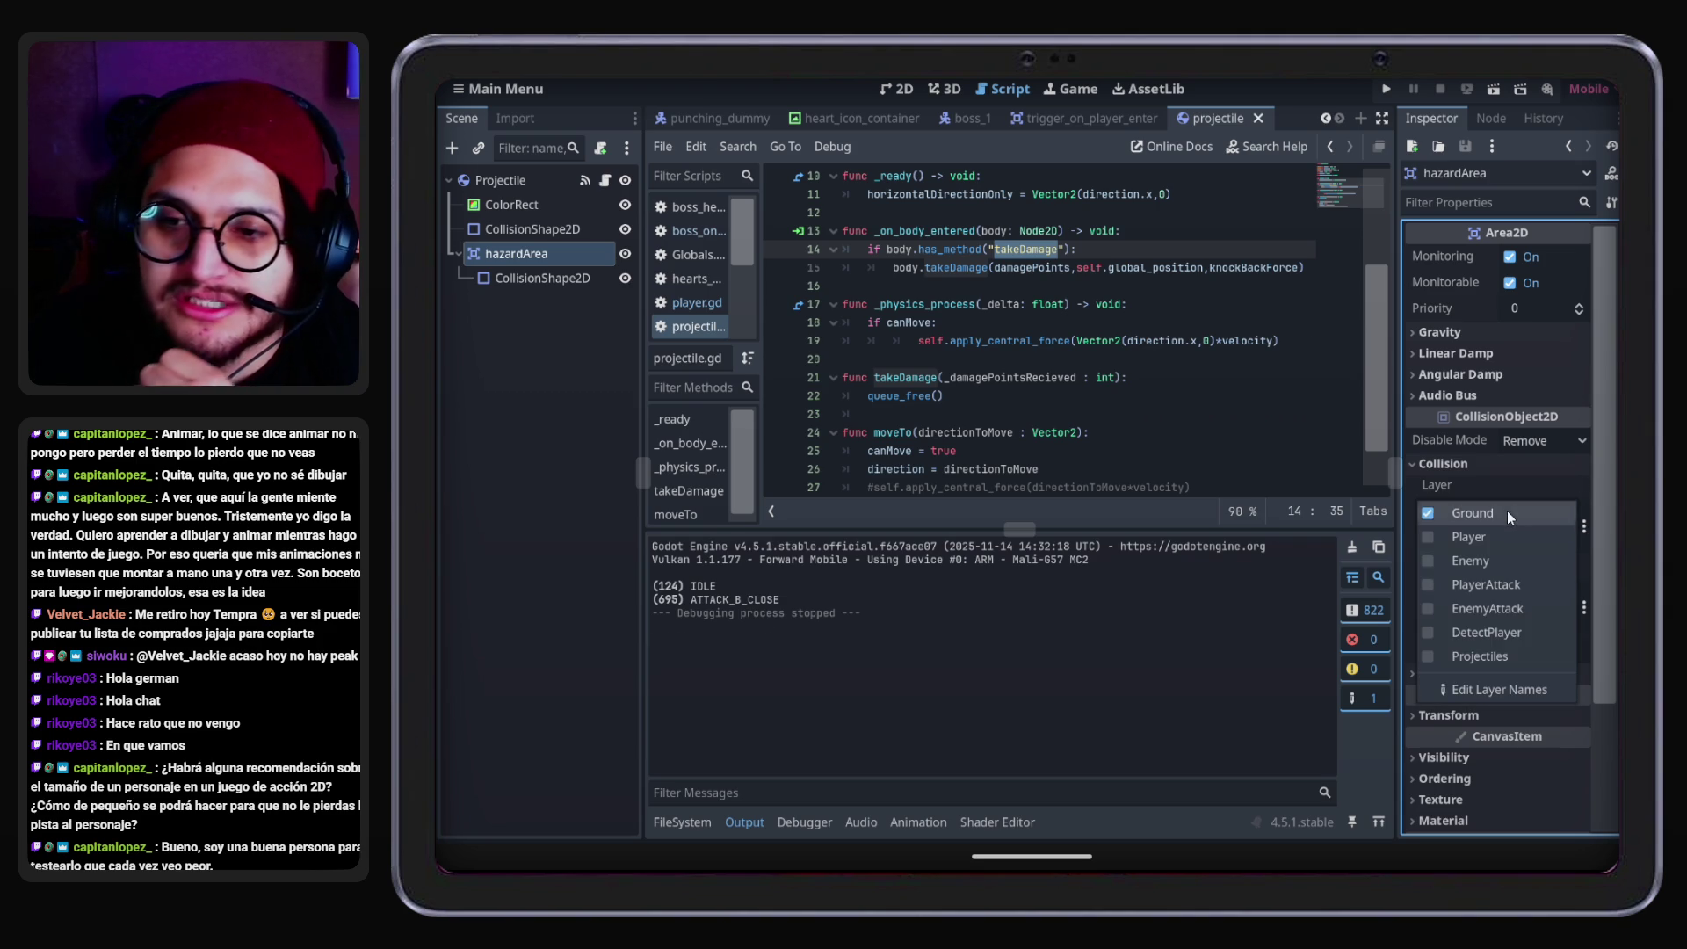
pyautogui.click(1514, 606)
pyautogui.click(1583, 606)
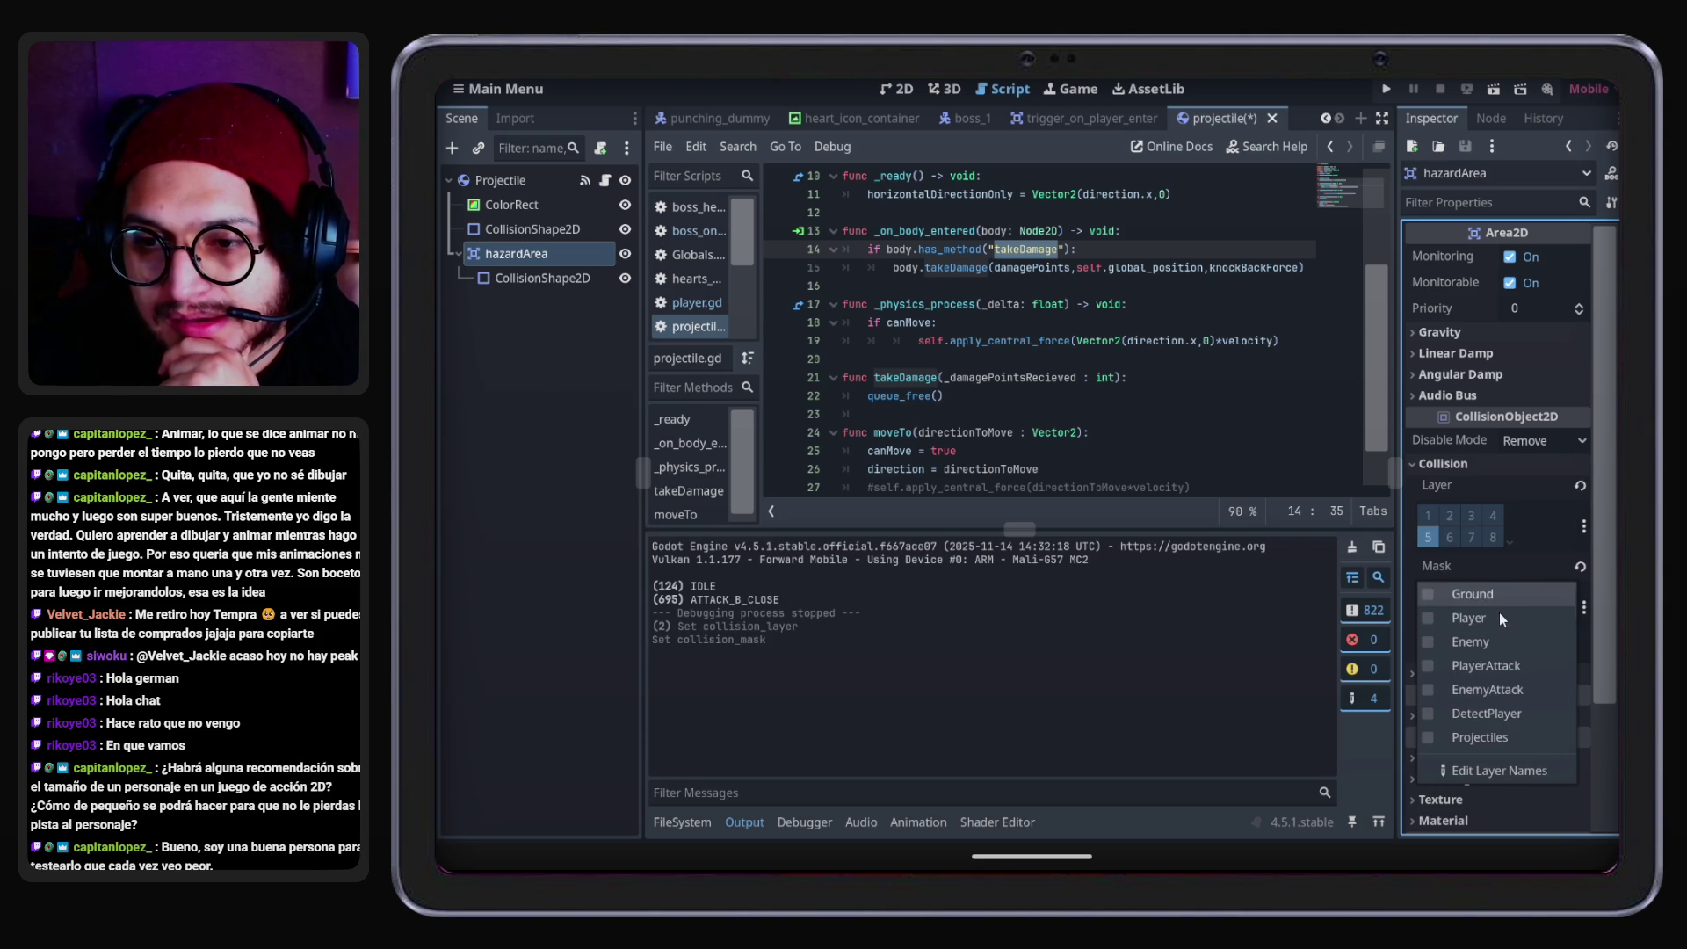
pyautogui.click(1501, 617)
pyautogui.hotkey('ctrl', 's')
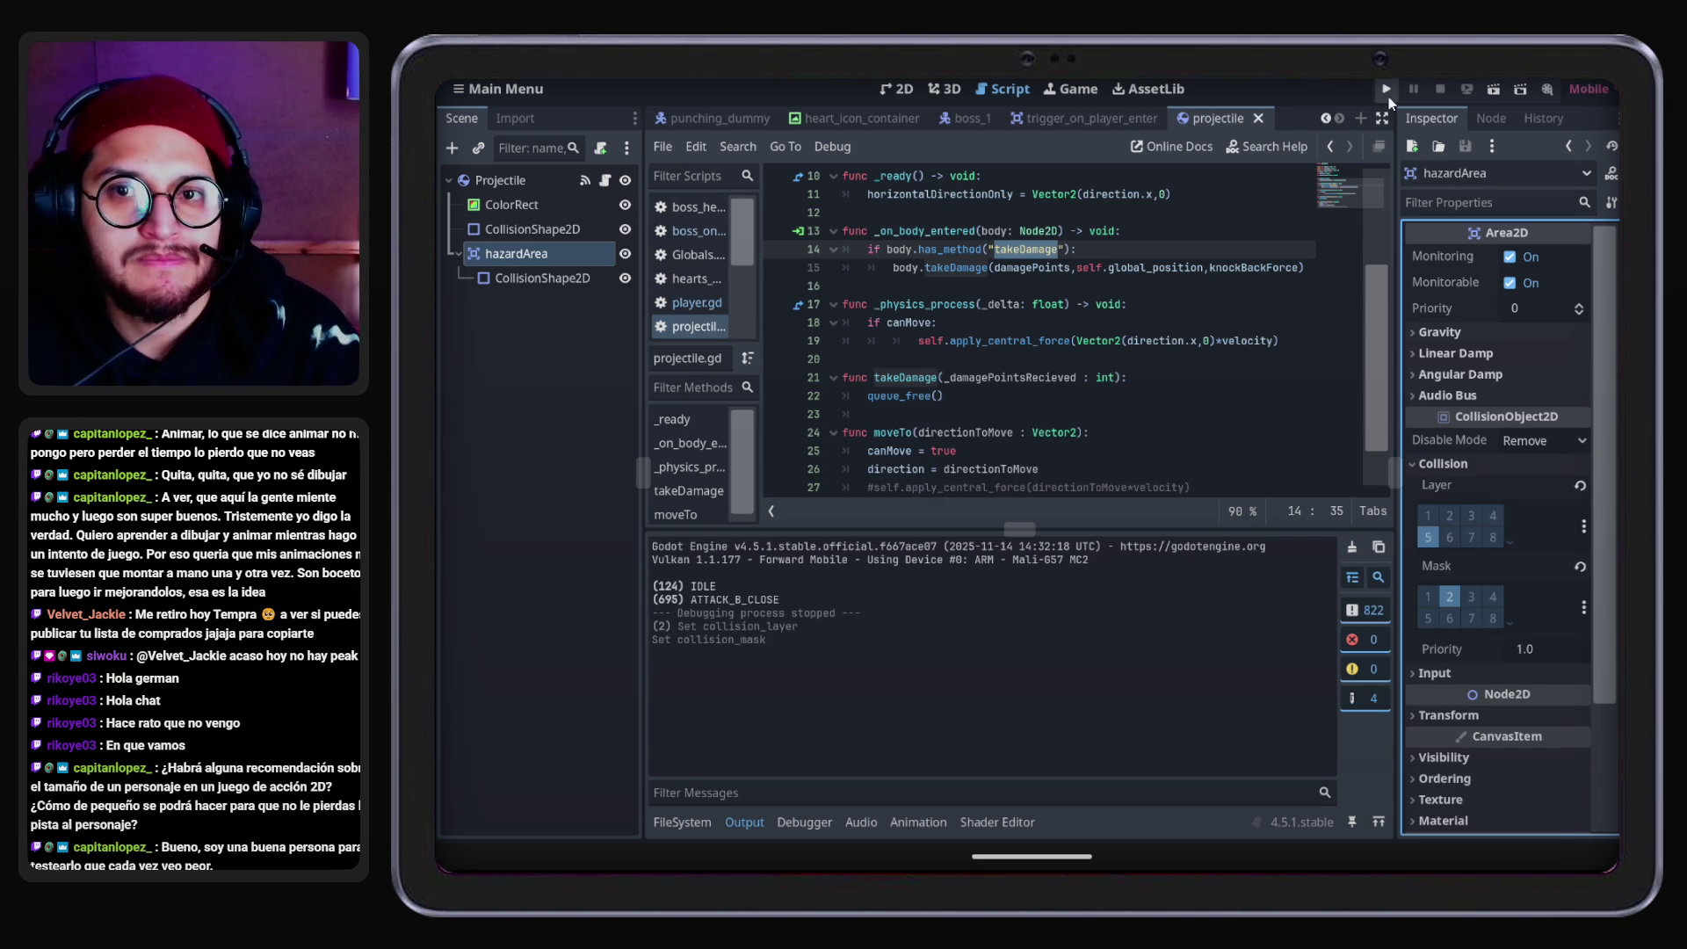
# Run the game, walk the player right toward the boss, then stop the play test.
pyautogui.click(1386, 92)
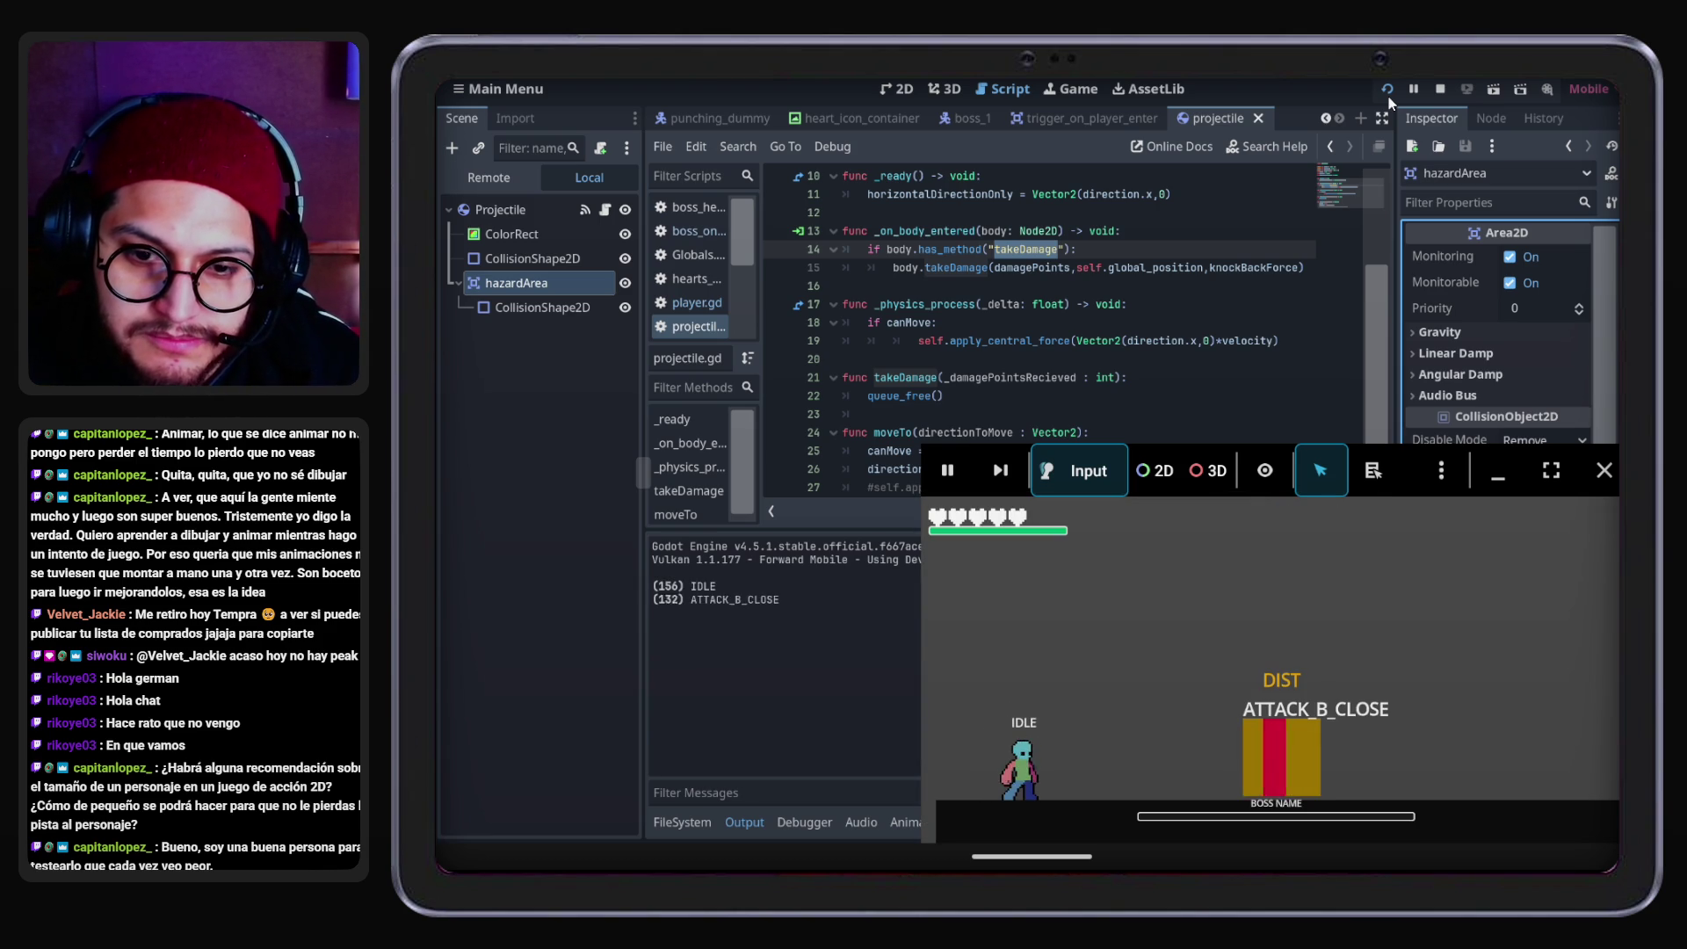
pyautogui.press('Right')
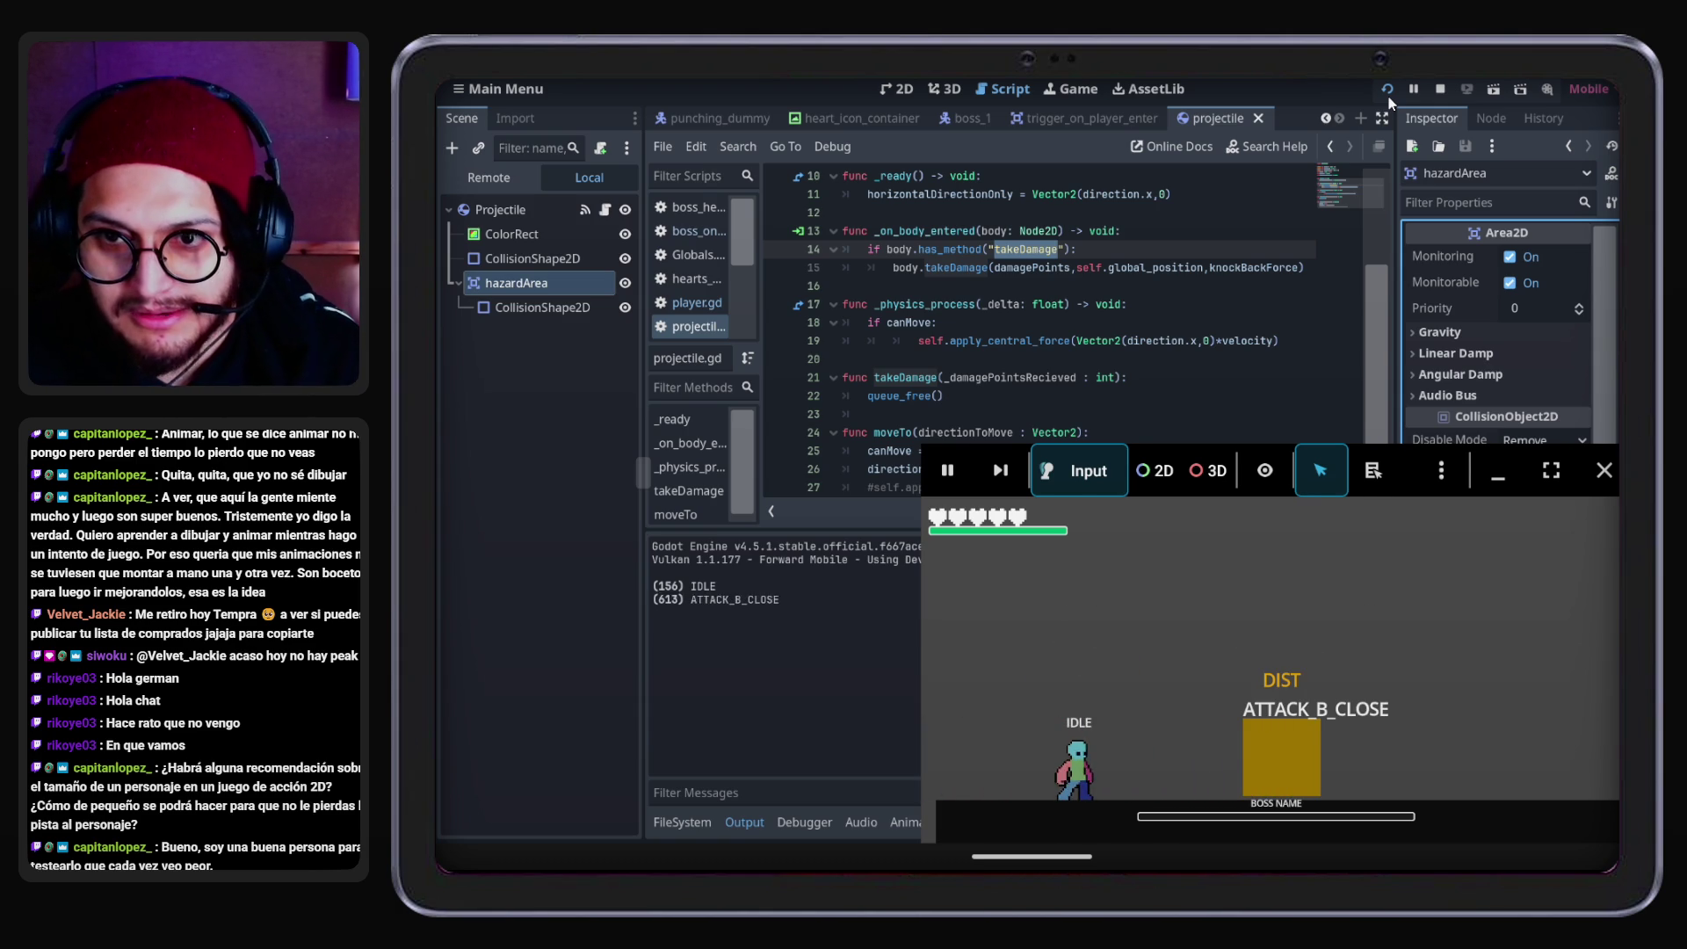
pyautogui.click(1604, 470)
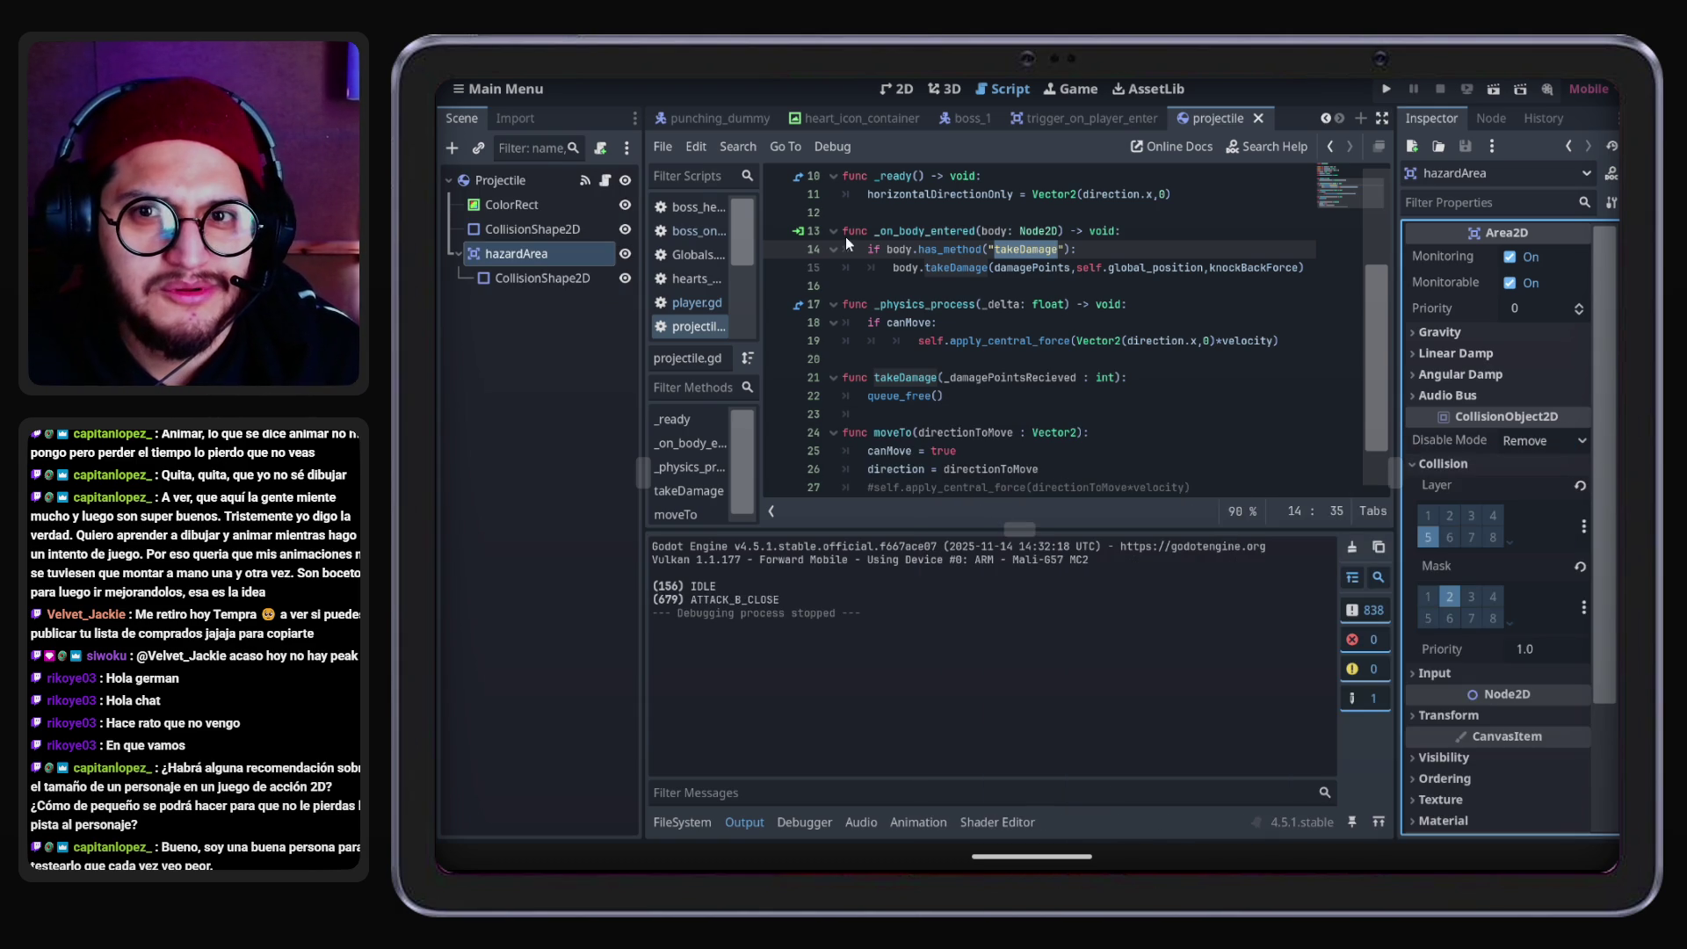
# Add a pass line under the canMove check in projectile.gd and play-test the change.
pyautogui.click(545, 185)
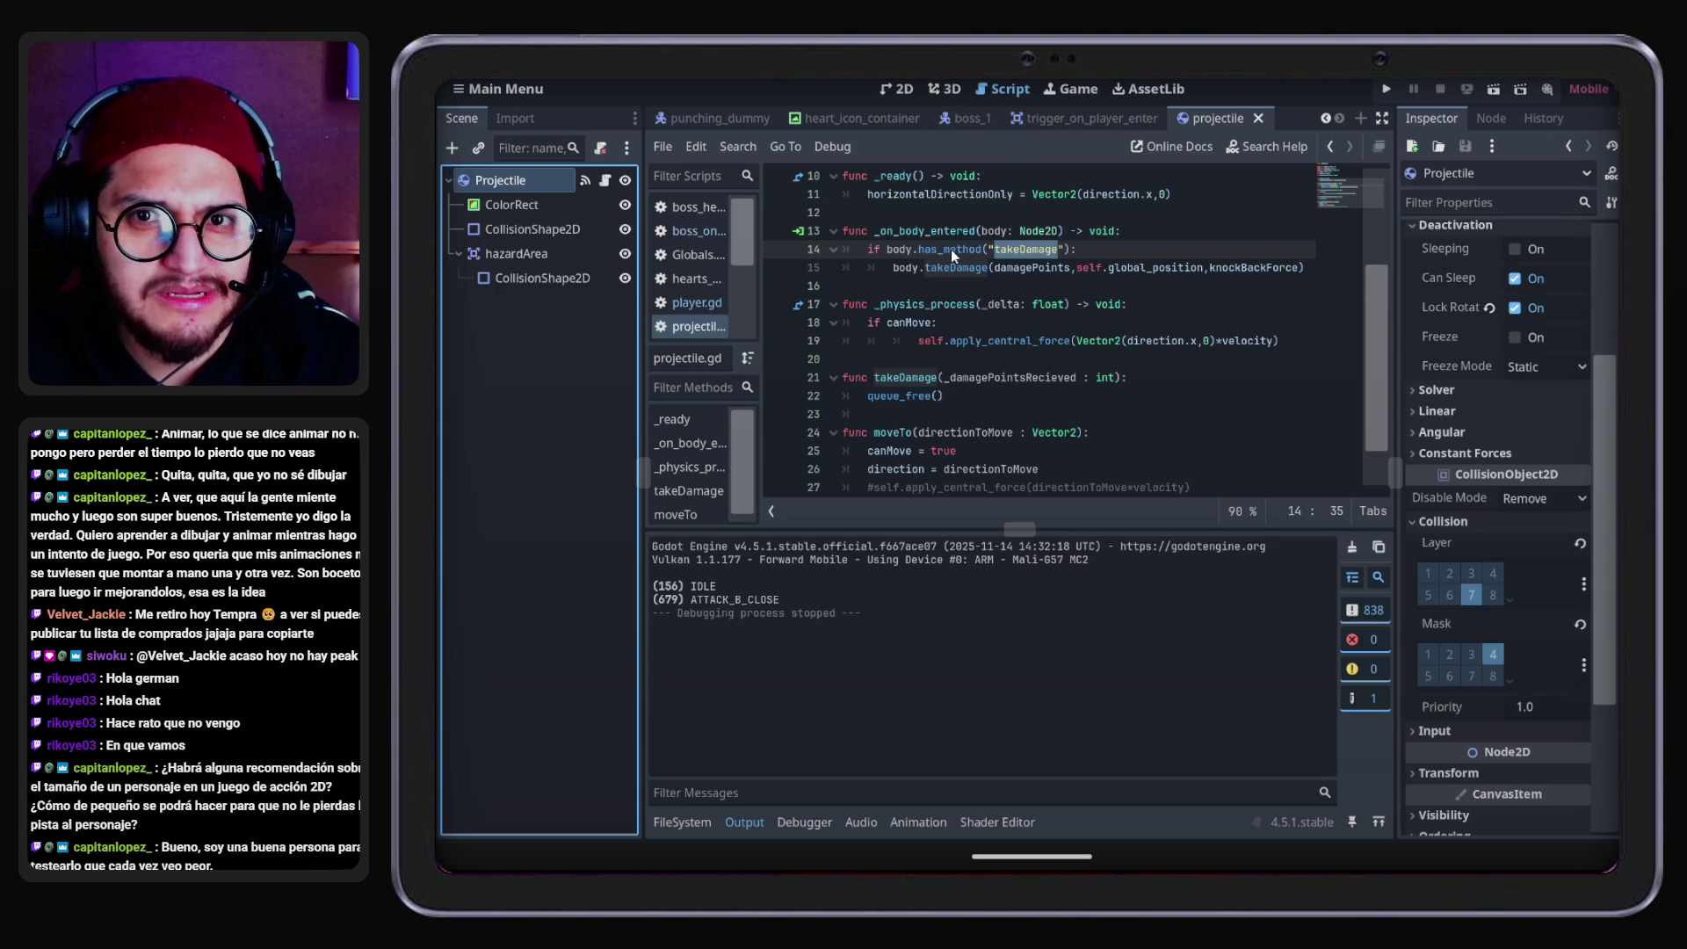
pyautogui.scroll(5, 1479, 341)
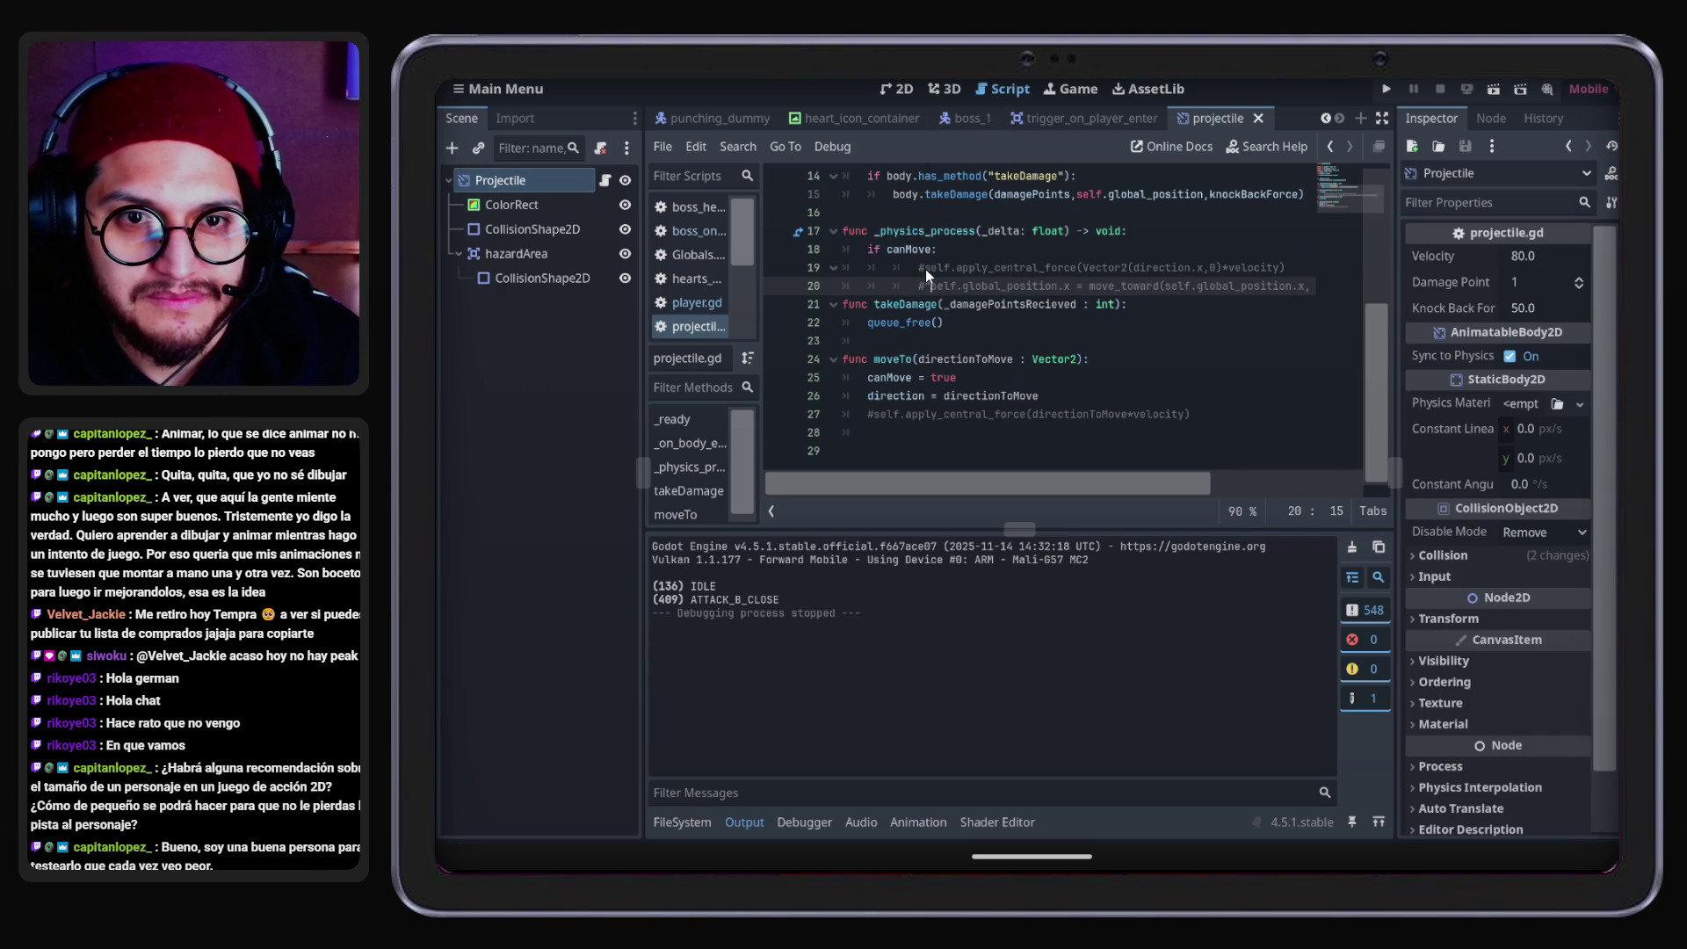
pyautogui.click(942, 251)
pyautogui.press('Return')
pyautogui.write('pass')
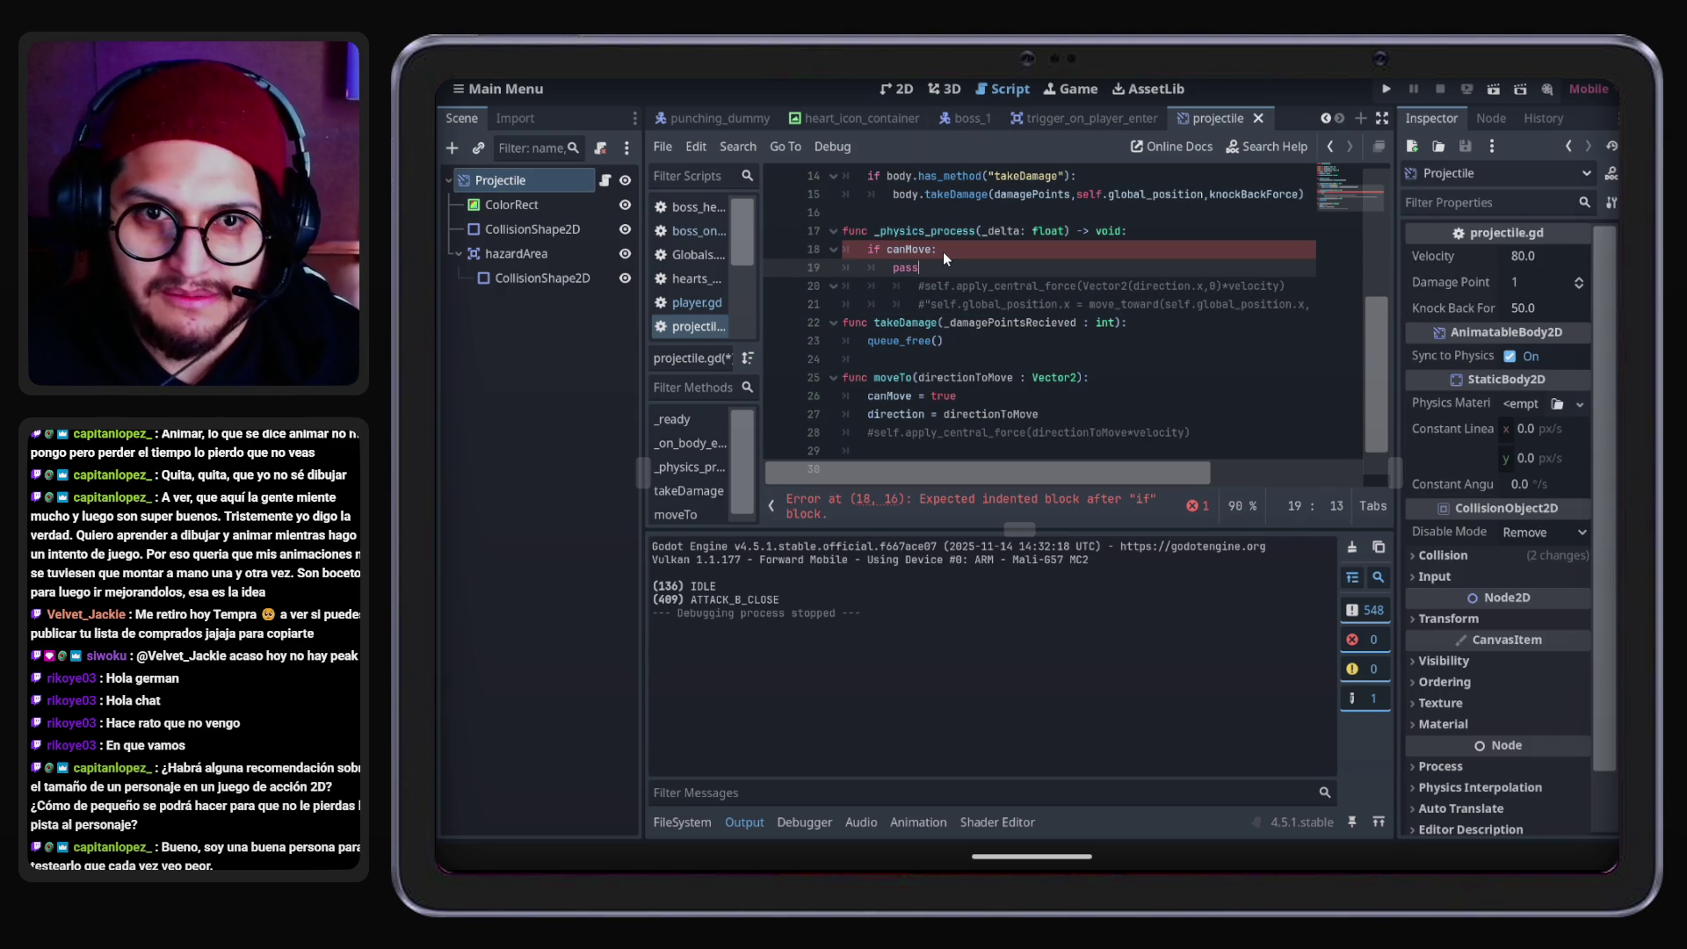
pyautogui.click(1390, 92)
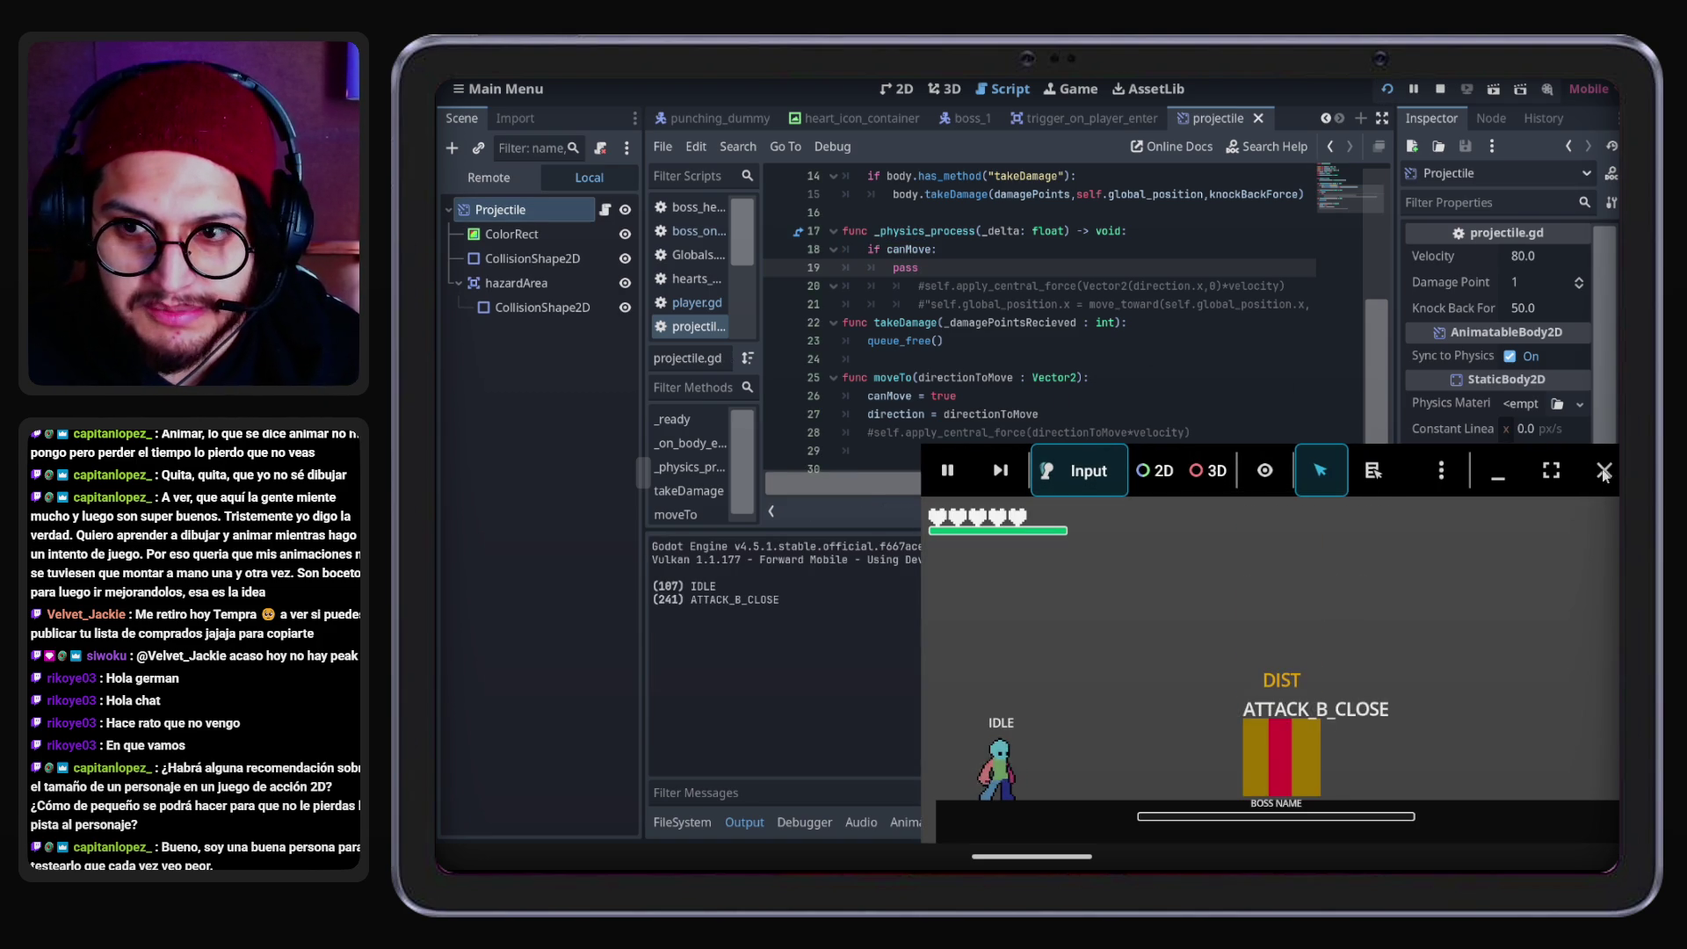
pyautogui.click(1609, 475)
# Replace apply_central_force with move_toward toward Globals.currentPlayerPosition.x, save, and run the game.
pyautogui.hotkey('ctrl', 'z')
pyautogui.hotkey('ctrl', 'z')
pyautogui.hotkey('ctrl', 'z')
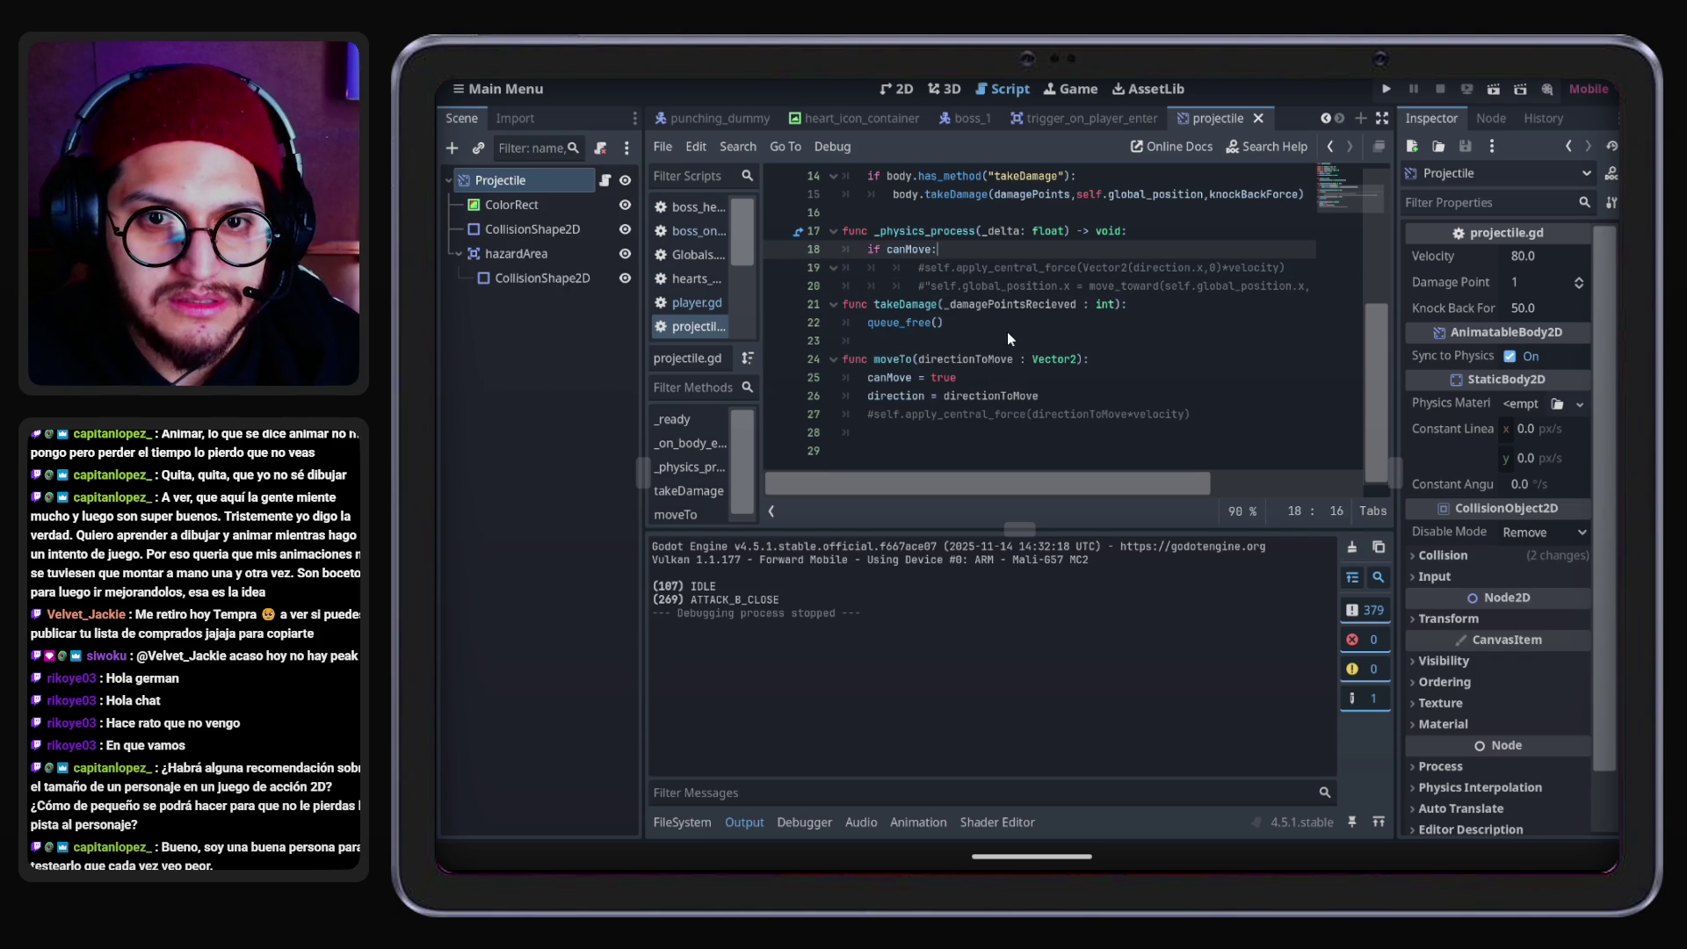
pyautogui.moveTo(1057, 487)
pyautogui.mouseDown()
pyautogui.moveTo(1184, 497)
pyautogui.moveTo(1040, 488)
pyautogui.mouseUp()
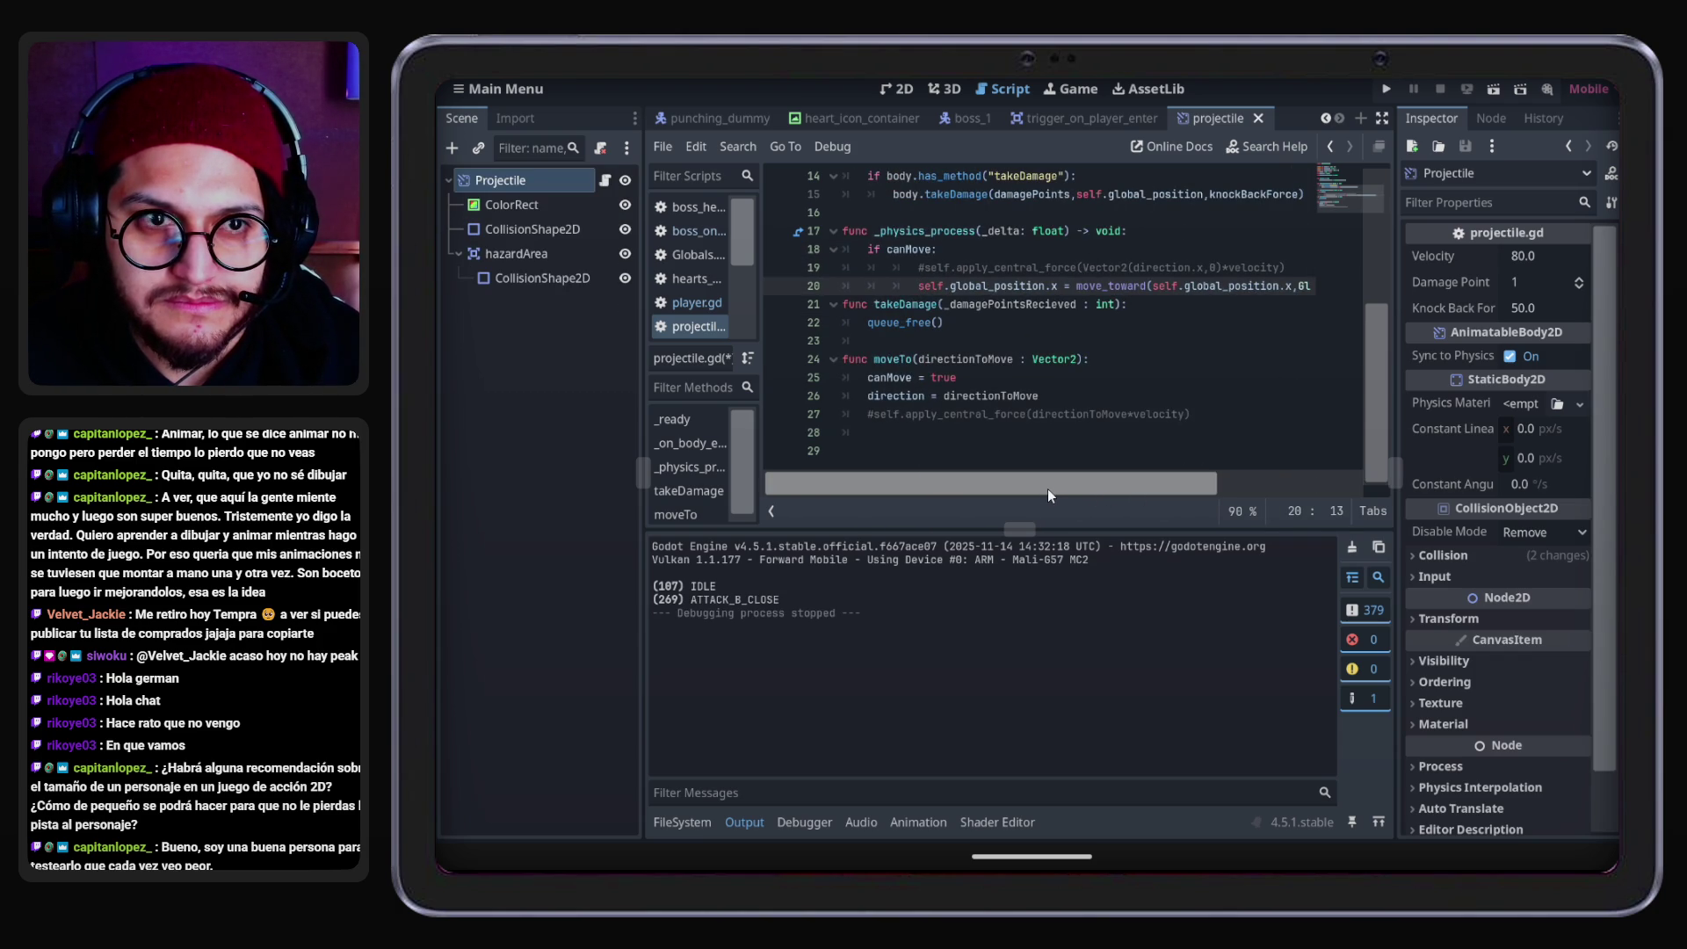
pyautogui.moveTo(1047, 489); pyautogui.dragTo(1241, 476)
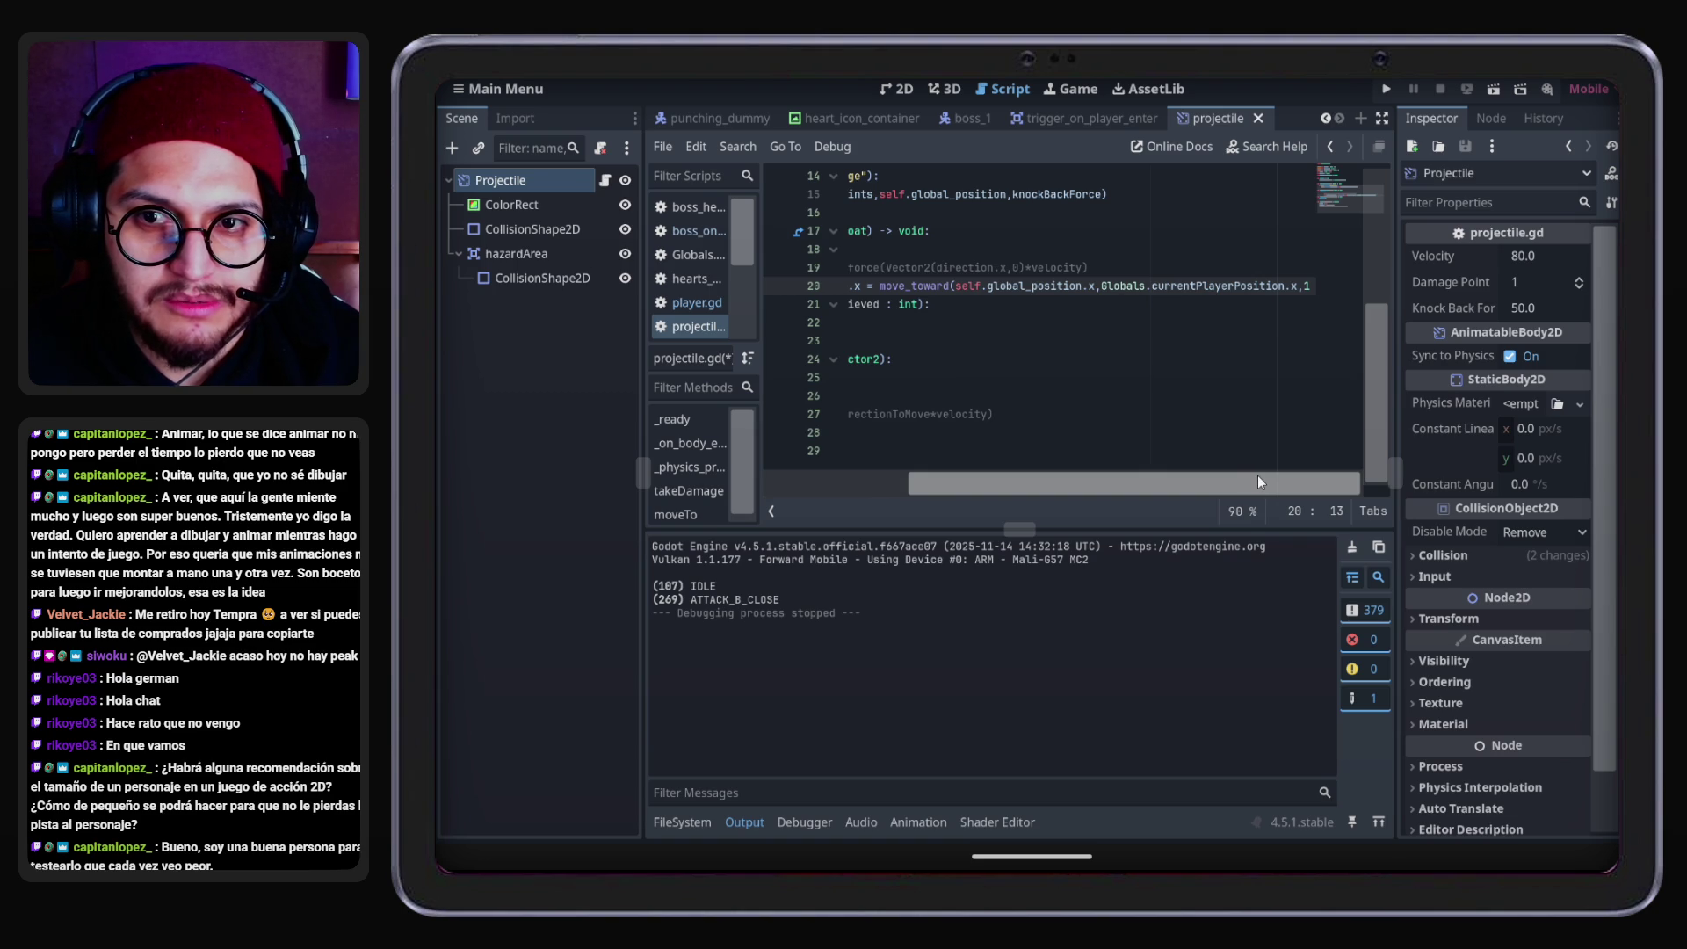
pyautogui.moveTo(1257, 477)
pyautogui.mouseDown()
pyautogui.moveTo(945, 478)
pyautogui.moveTo(1353, 483)
pyautogui.mouseUp()
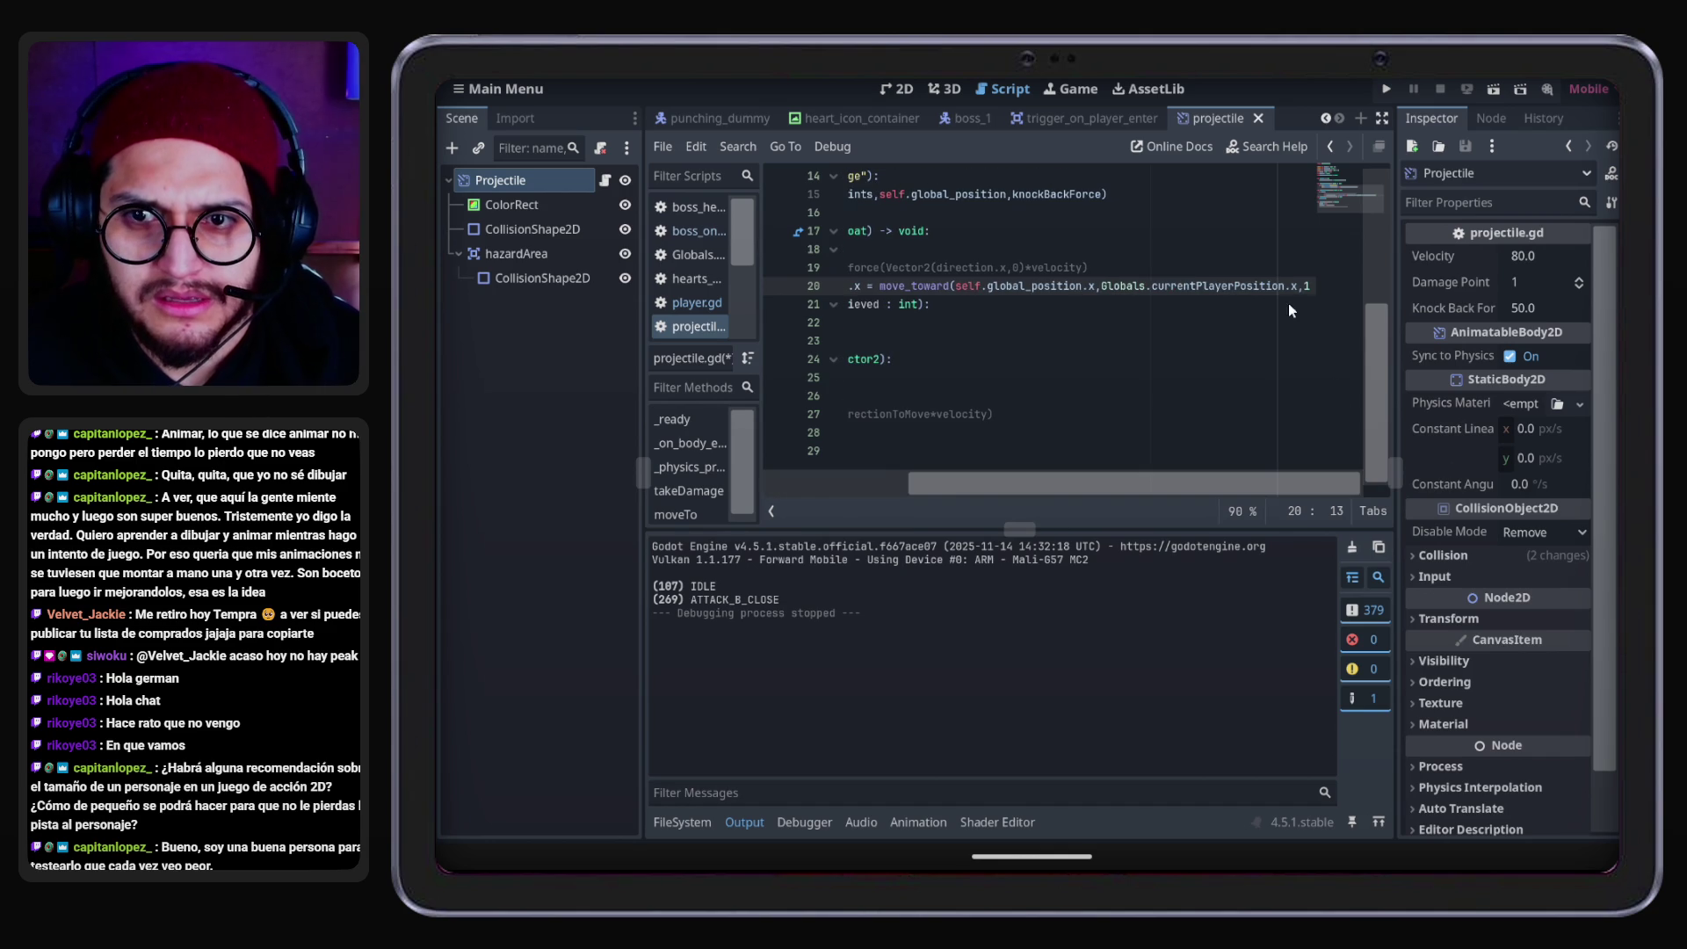
pyautogui.write('v')
pyautogui.moveTo(1189, 483); pyautogui.dragTo(1045, 480)
pyautogui.hotkey('ctrl', 's')
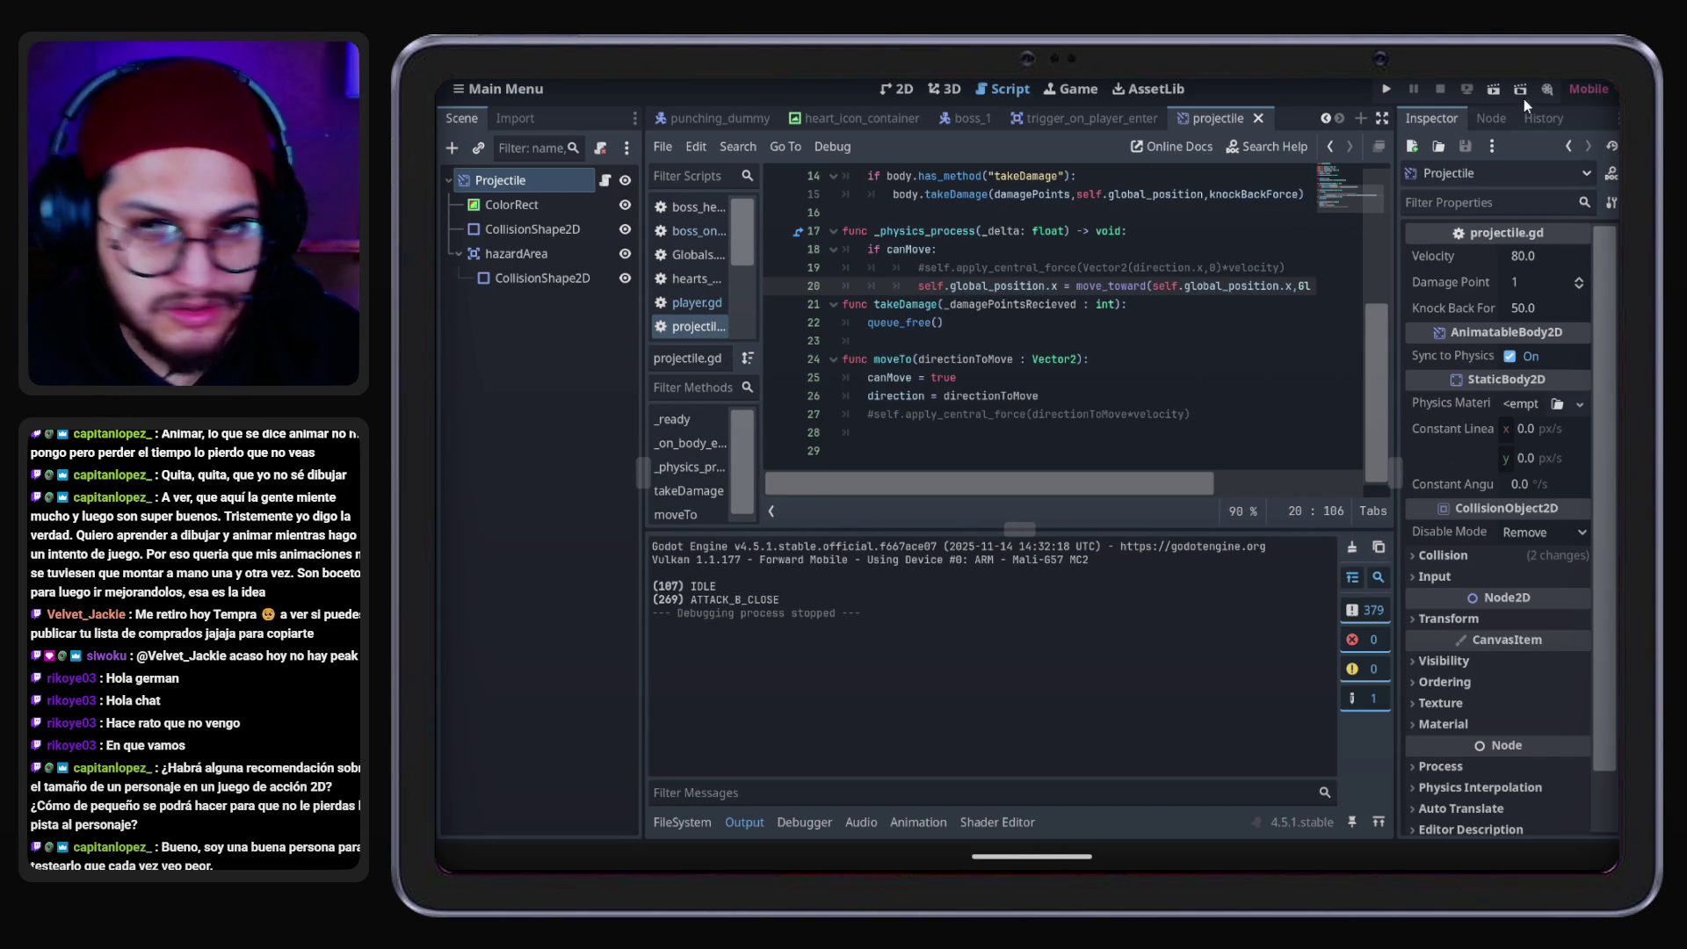
pyautogui.click(1388, 89)
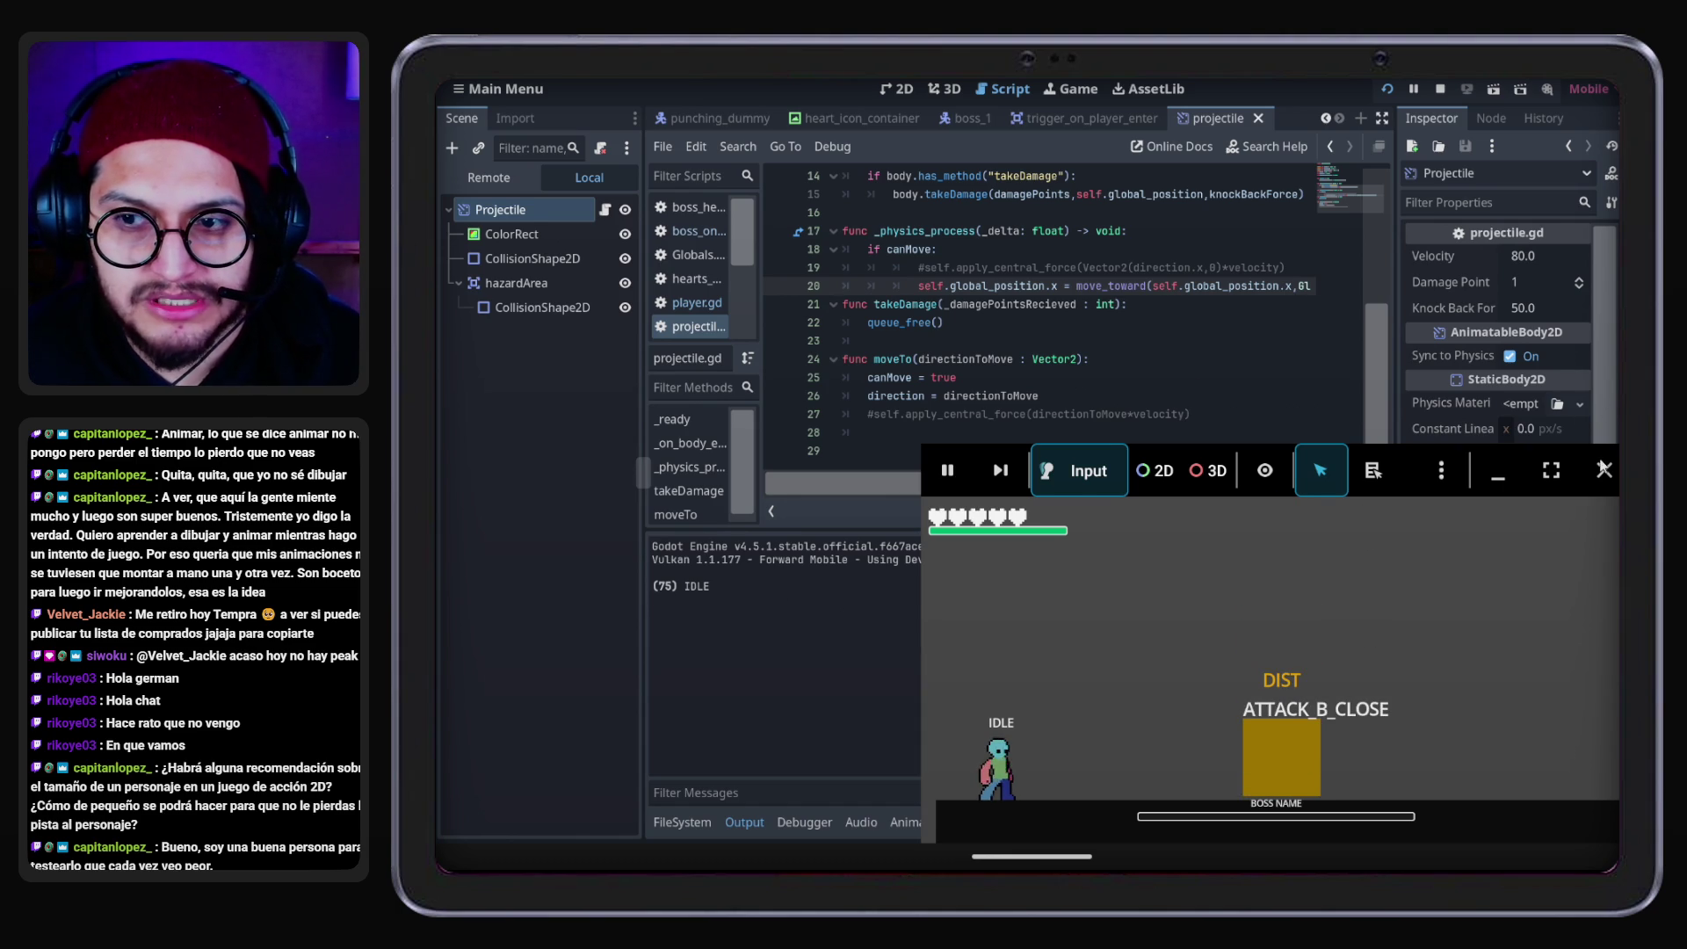
# Stop the game and delete the move_toward line, restoring apply_central_force.
pyautogui.click(1602, 468)
pyautogui.click(1109, 305)
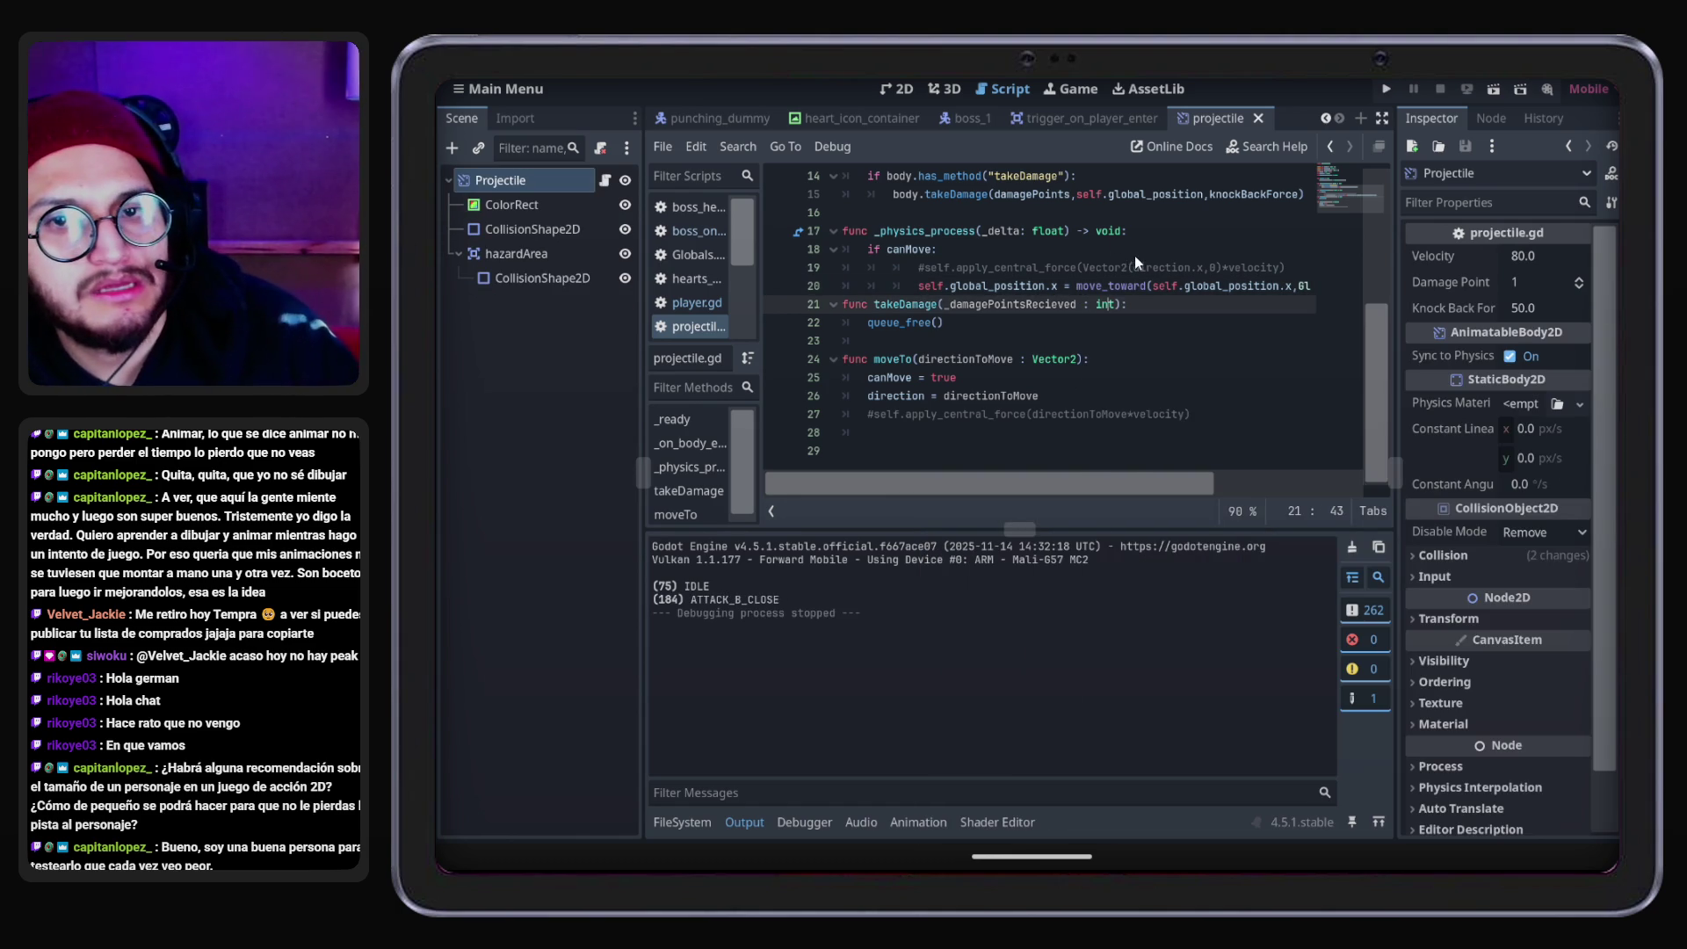
pyautogui.moveTo(1151, 286); pyautogui.dragTo(1309, 286)
pyautogui.write('Globals.currentPlayerPosition')
pyautogui.hotkey('ctrl', 'BackSpace')
pyautogui.hotkey('ctrl', 'BackSpace')
pyautogui.hotkey('ctrl', 'BackSpace')
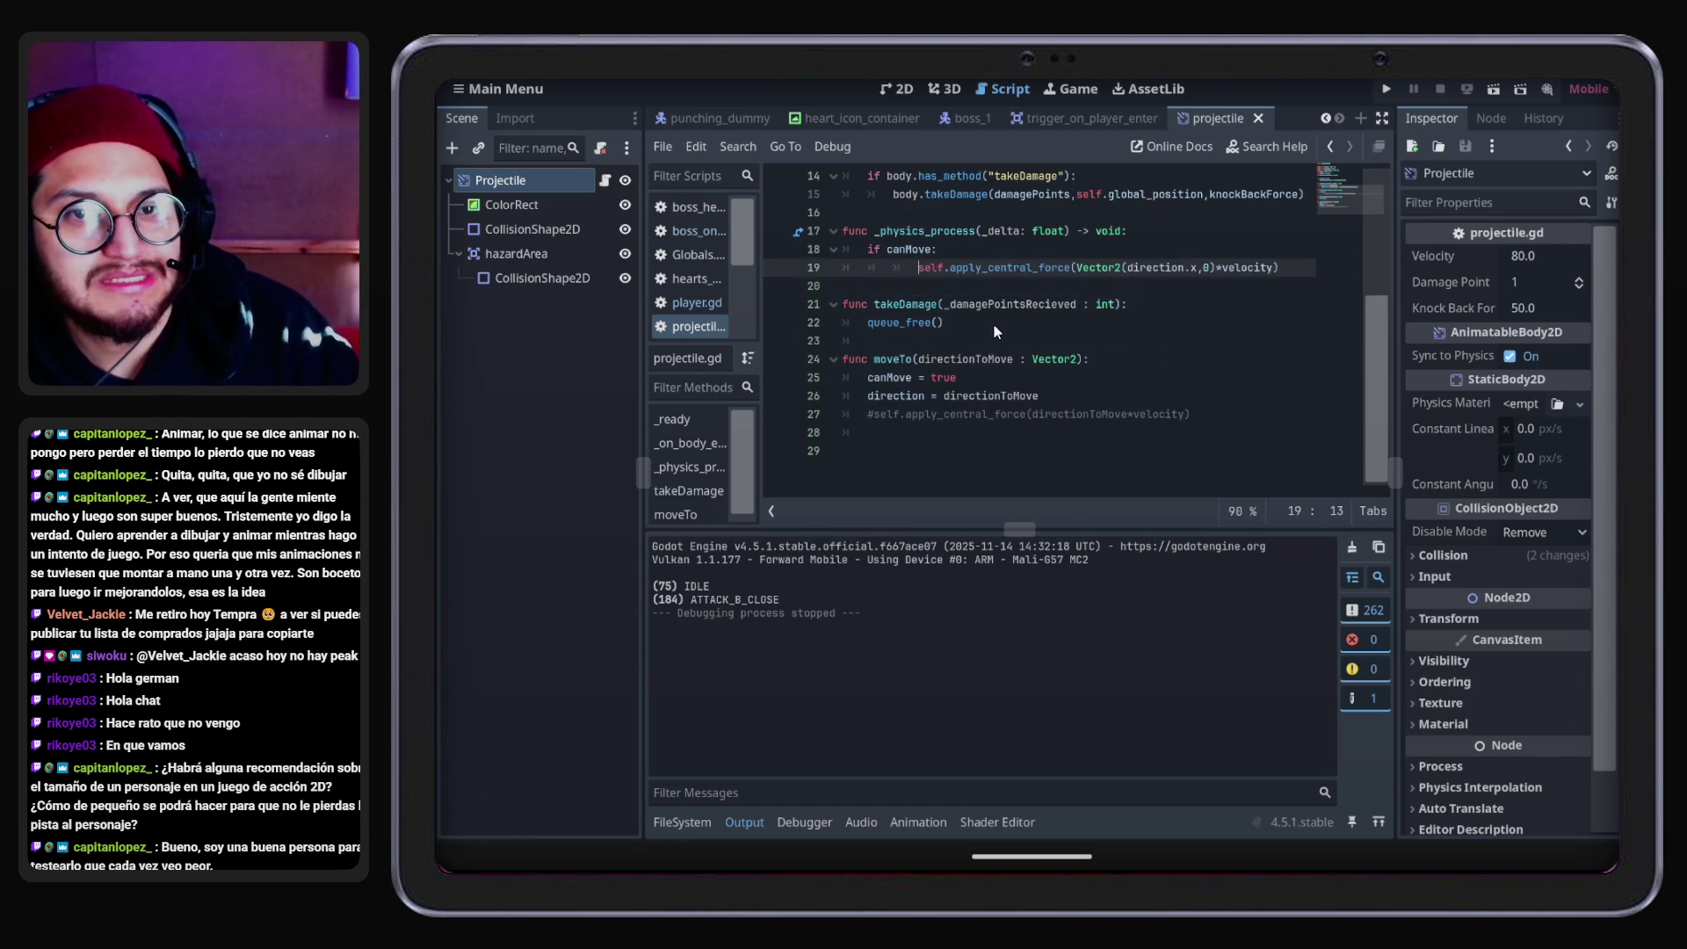
pyautogui.hotkey('ctrl', 'Home')
pyautogui.press('End')
# Undo the Projectile node's type change so it is a RigidBody2D again, and save.
pyautogui.click(523, 177)
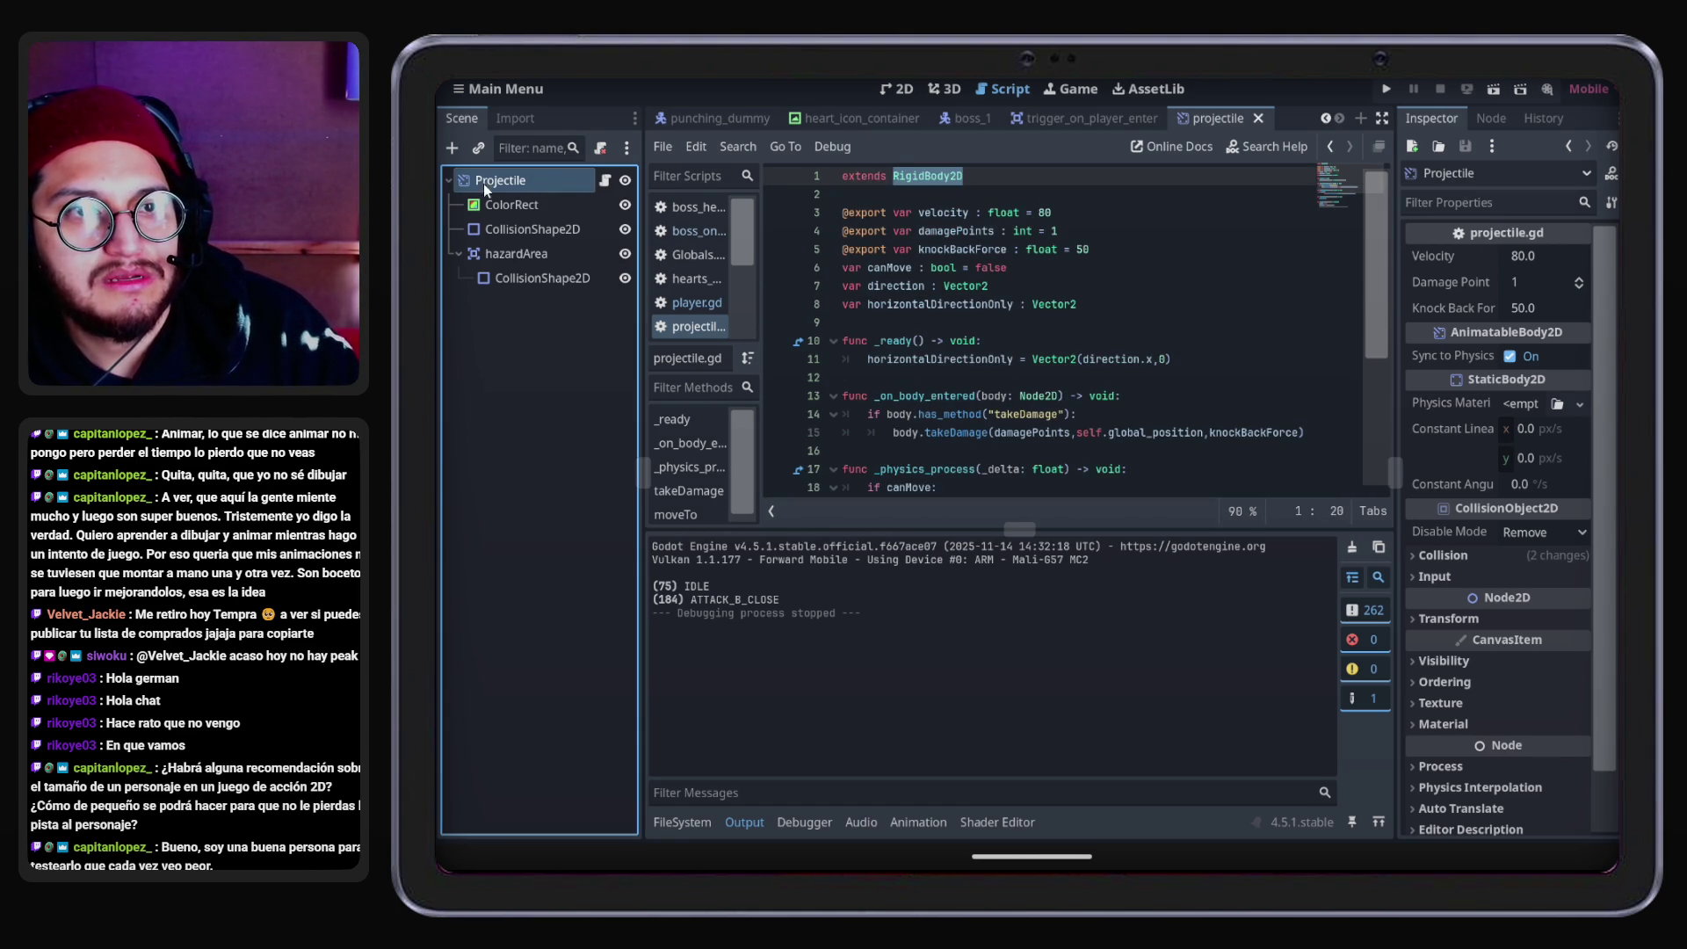
pyautogui.hotkey('ctrl', 'z')
pyautogui.hotkey('ctrl', 'z')
pyautogui.hotkey('ctrl', 'shift', 'z')
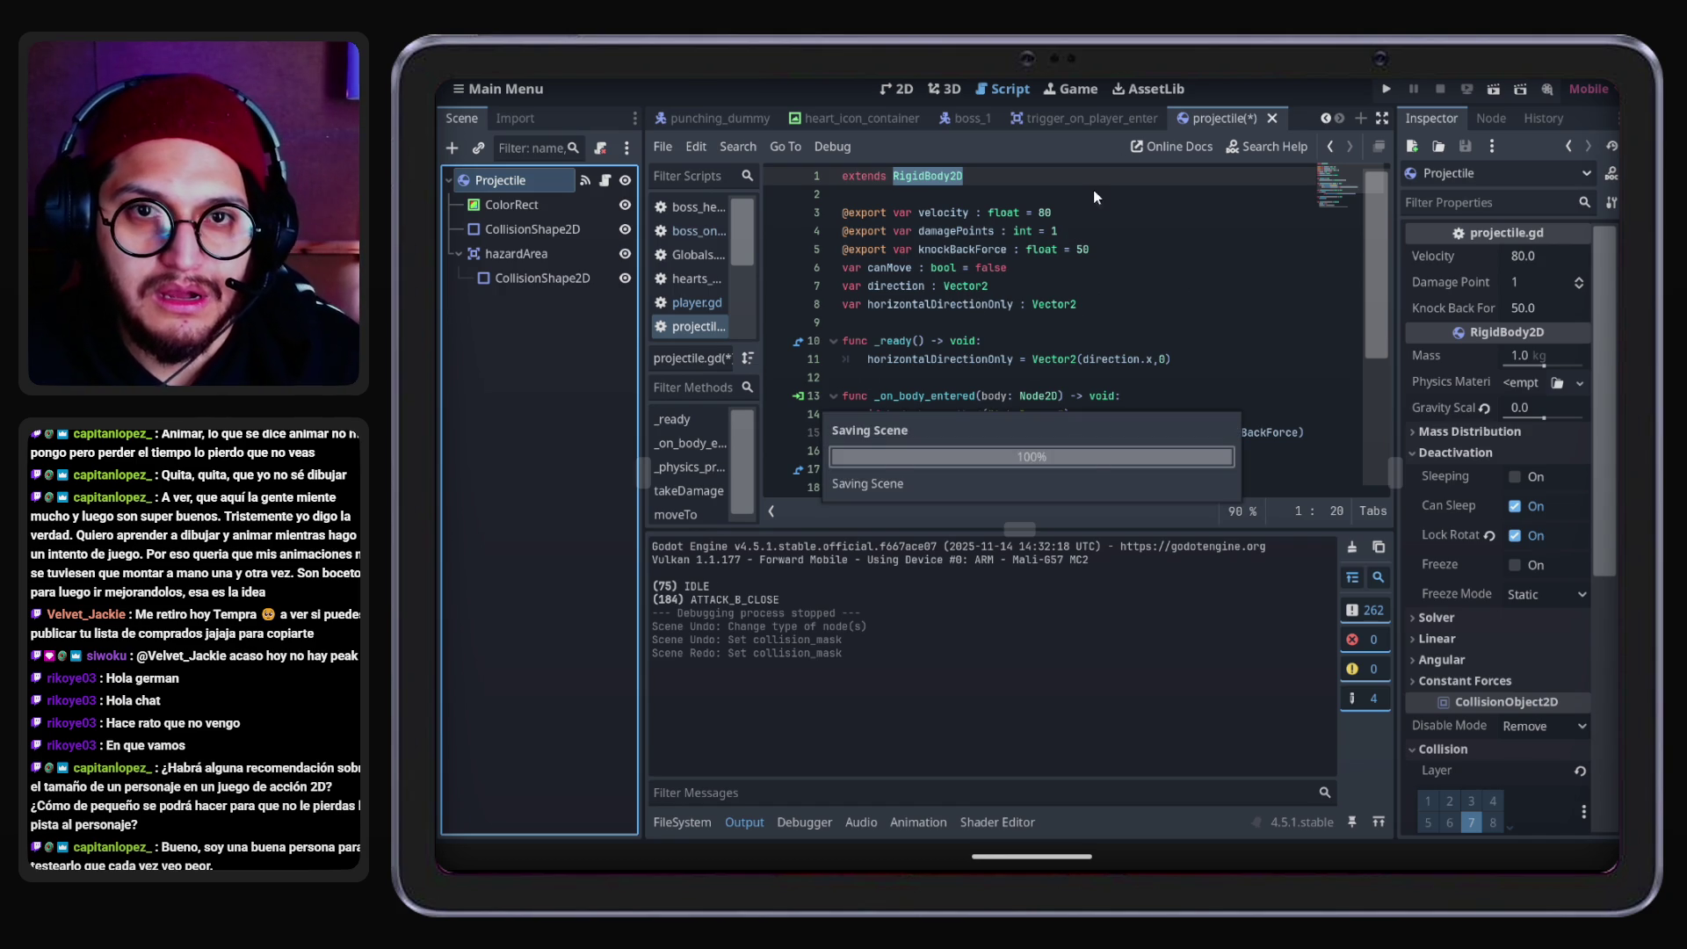
pyautogui.hotkey('ctrl', 's')
pyautogui.click(458, 89)
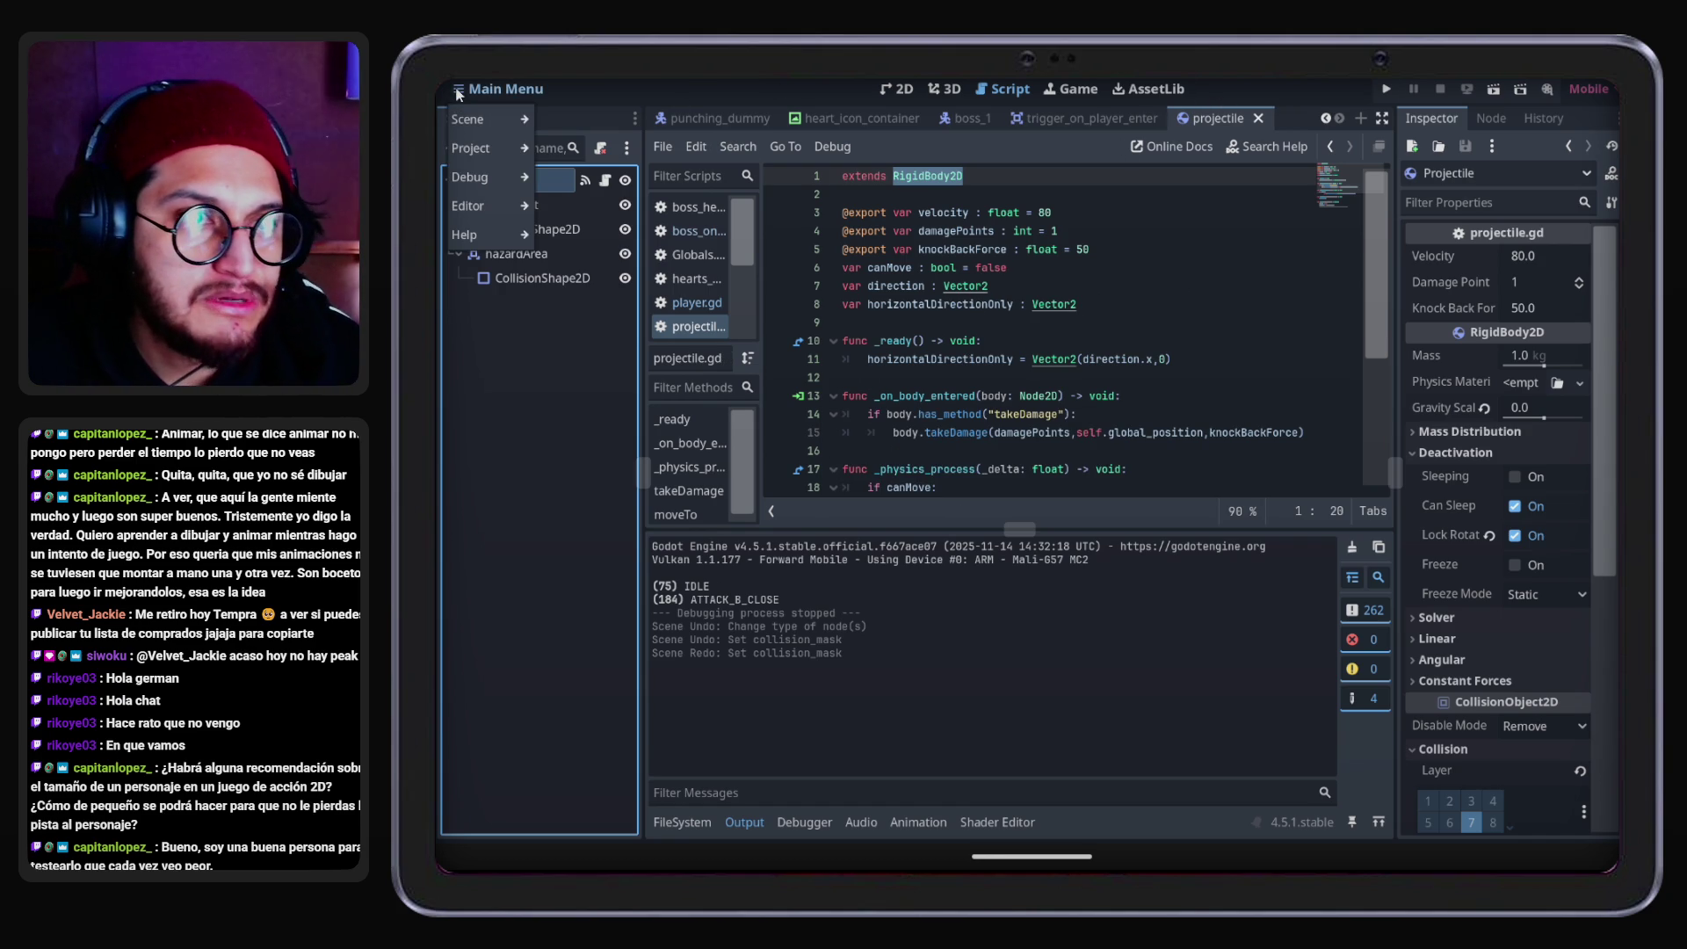
# Turn on Visible Collision Shapes and play-test, walking the player right, left and right.
pyautogui.moveTo(488, 184)
pyautogui.click(667, 231)
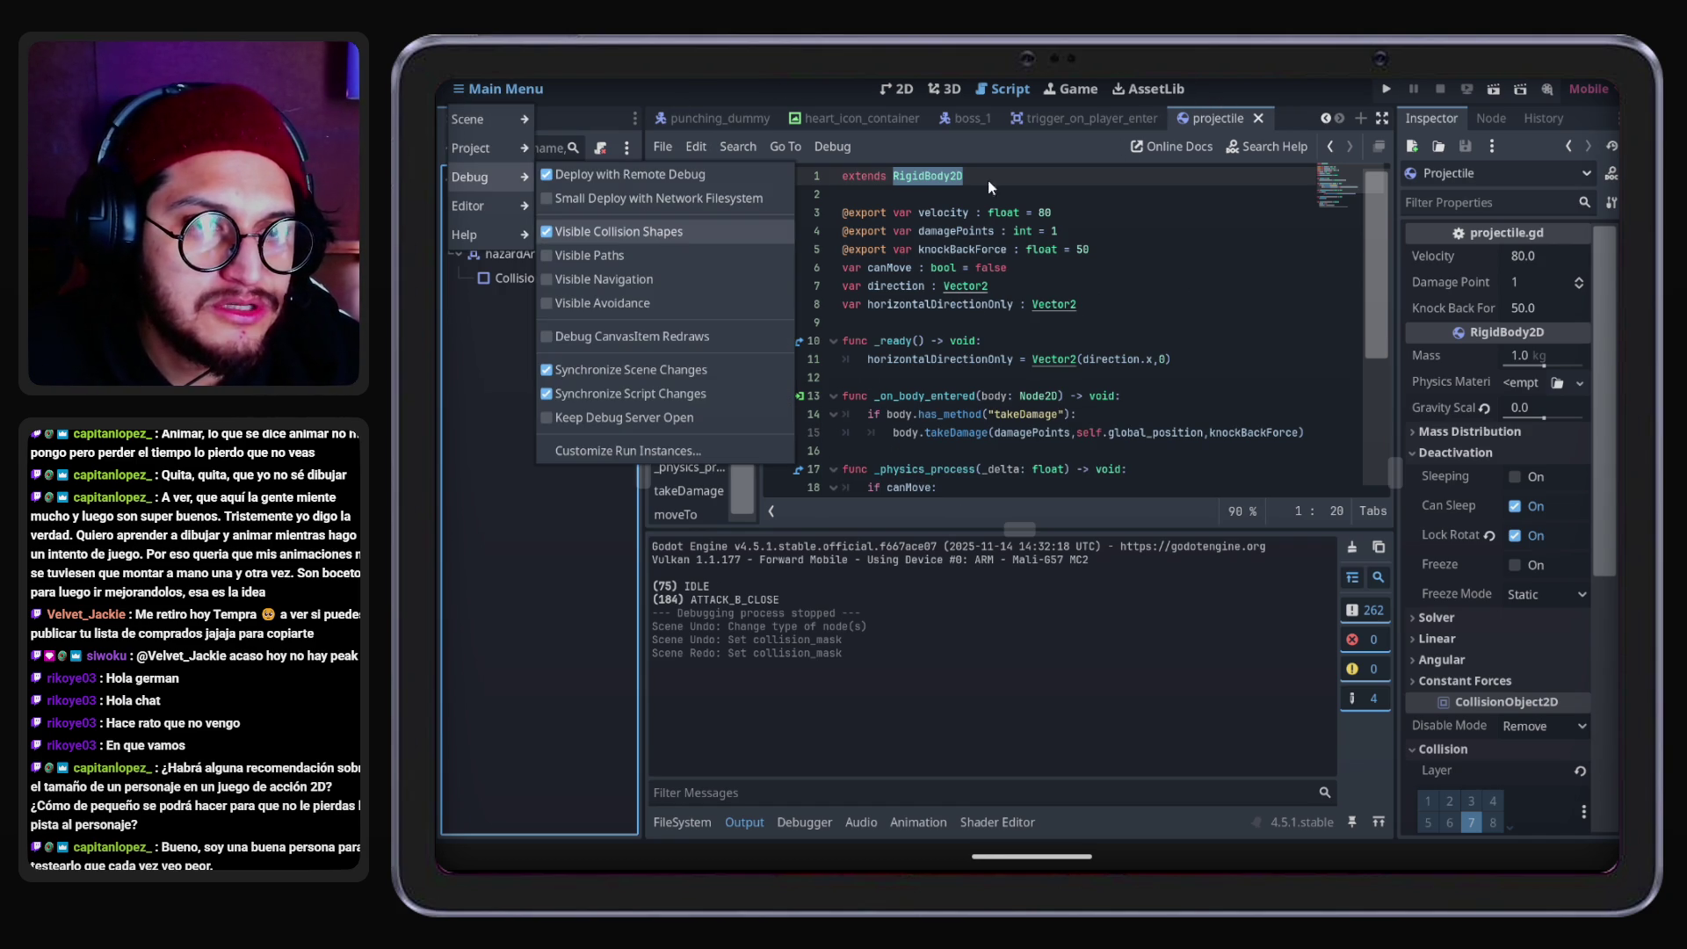
pyautogui.click(1345, 90)
pyautogui.click(1386, 91)
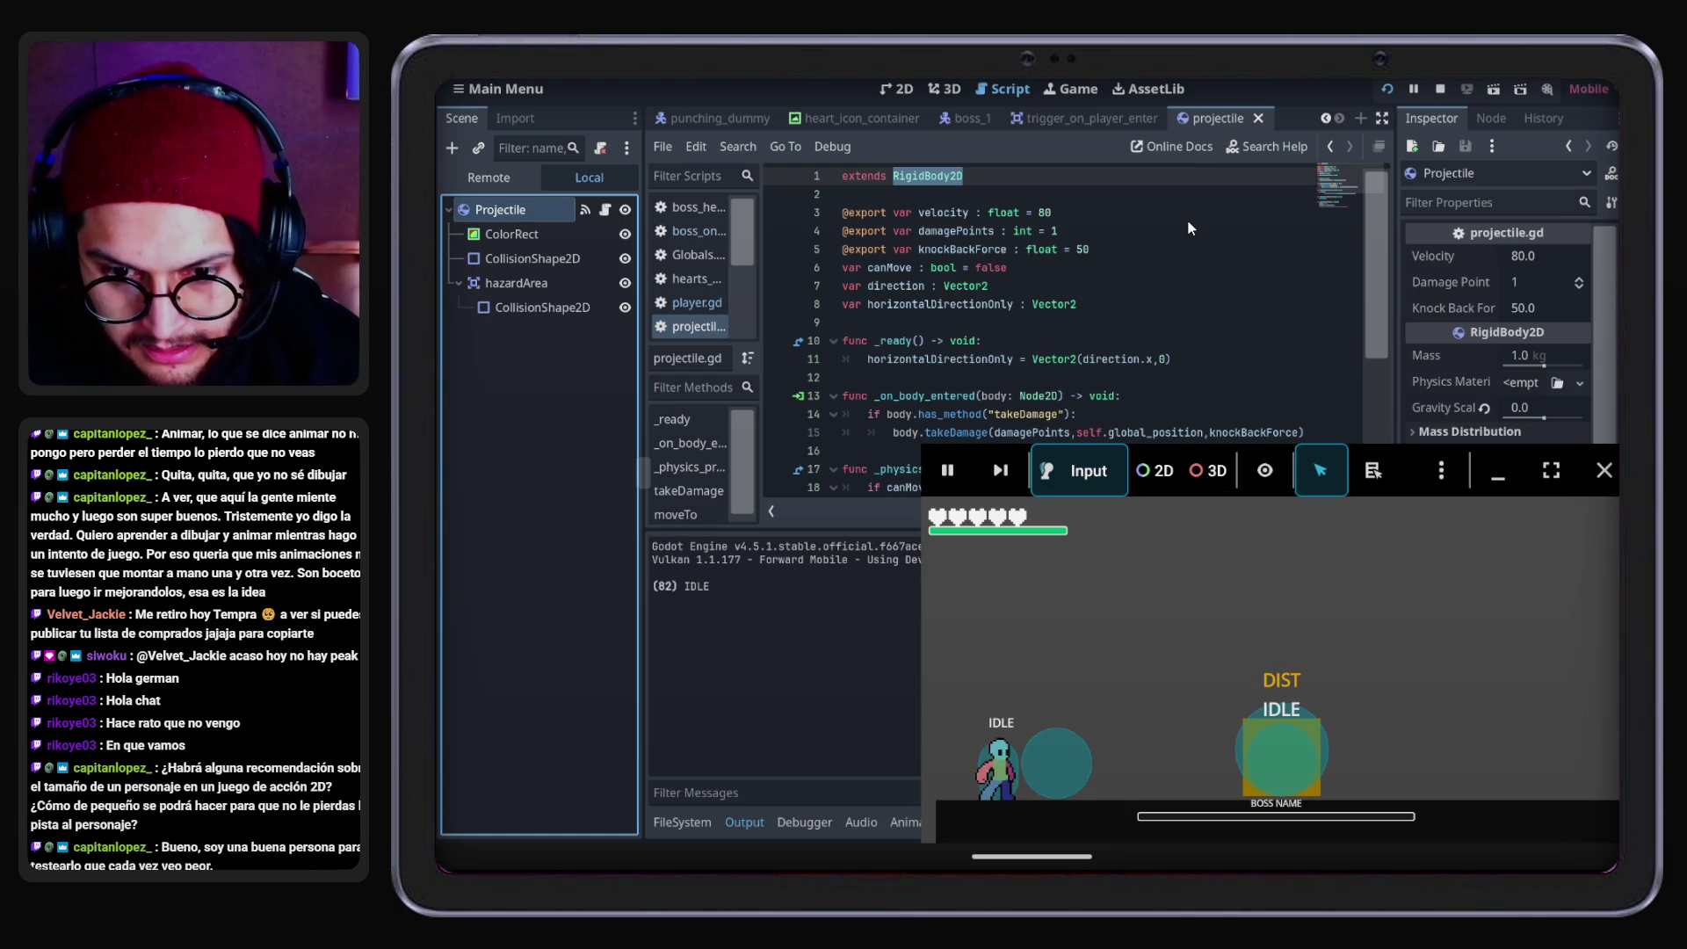
pyautogui.press('Right')
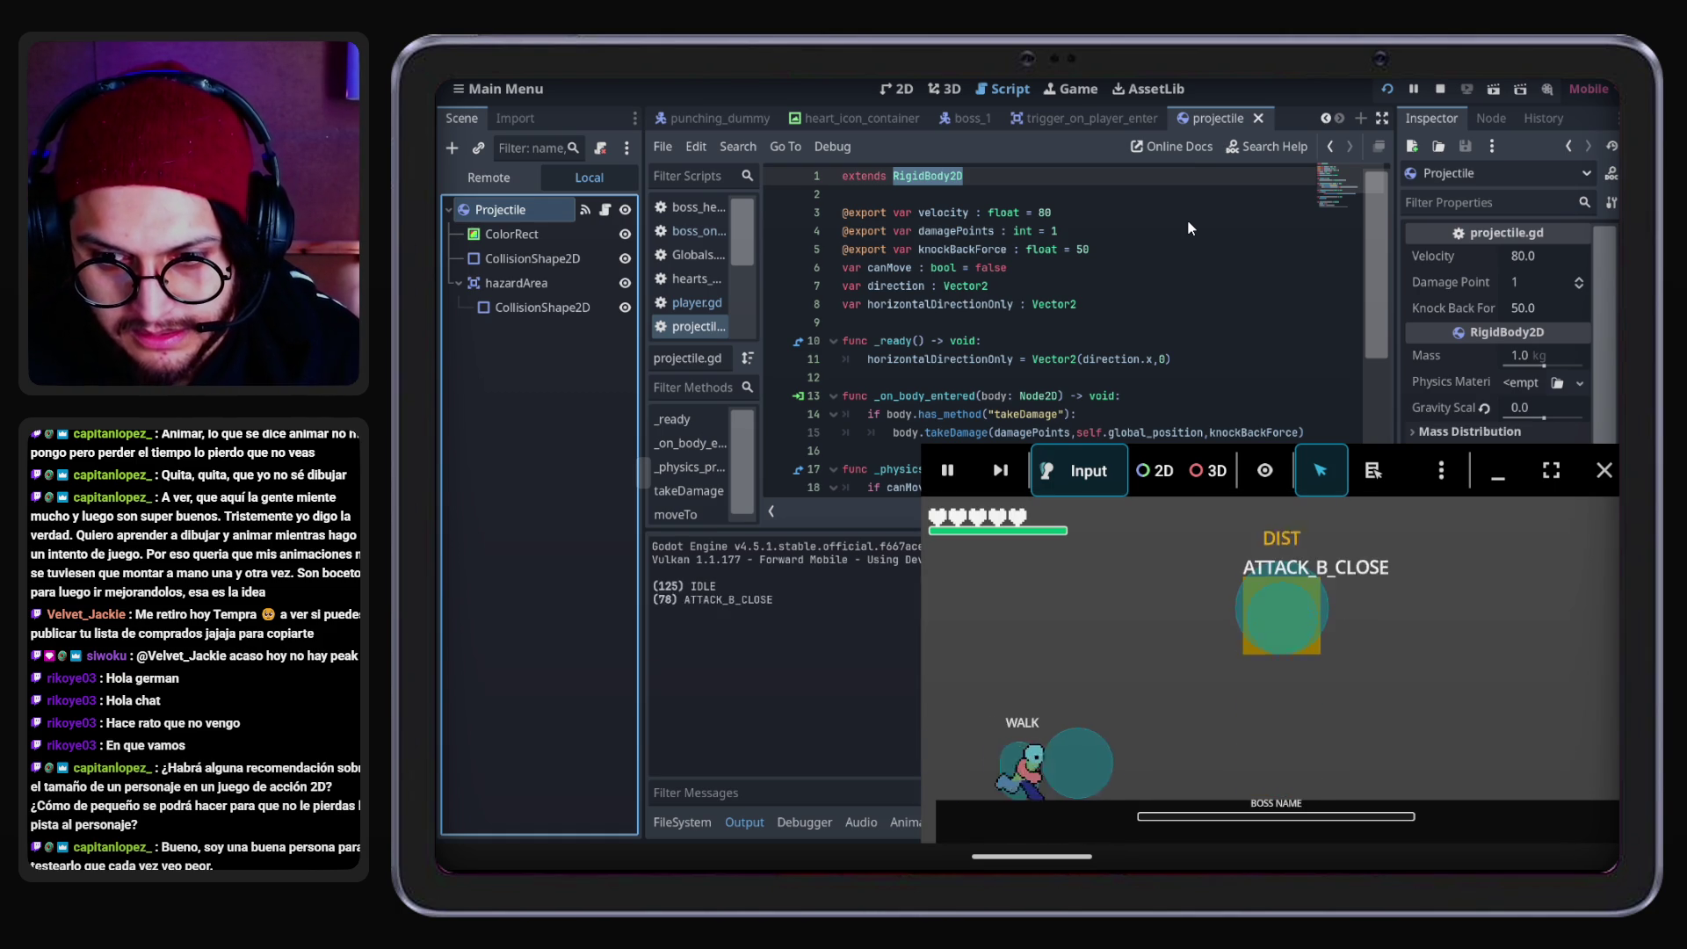
pyautogui.press('Left')
pyautogui.press('Right')
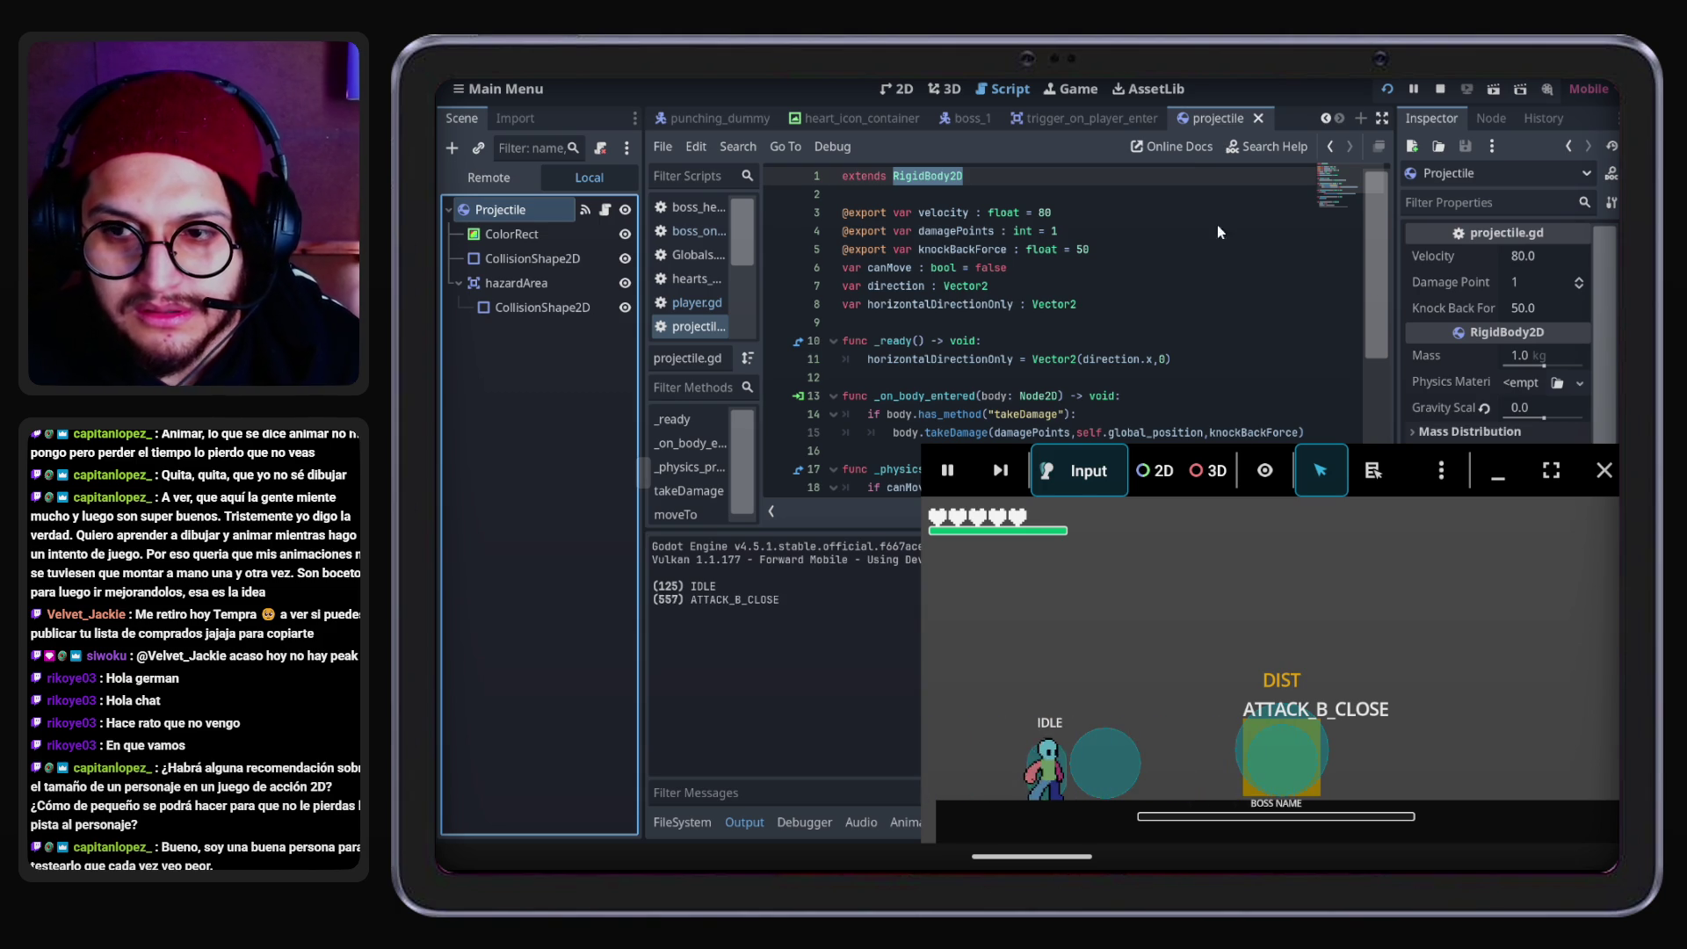
pyautogui.press('F8')
# Run the game again, move the player right toward the boss, then stop it.
pyautogui.click(1386, 90)
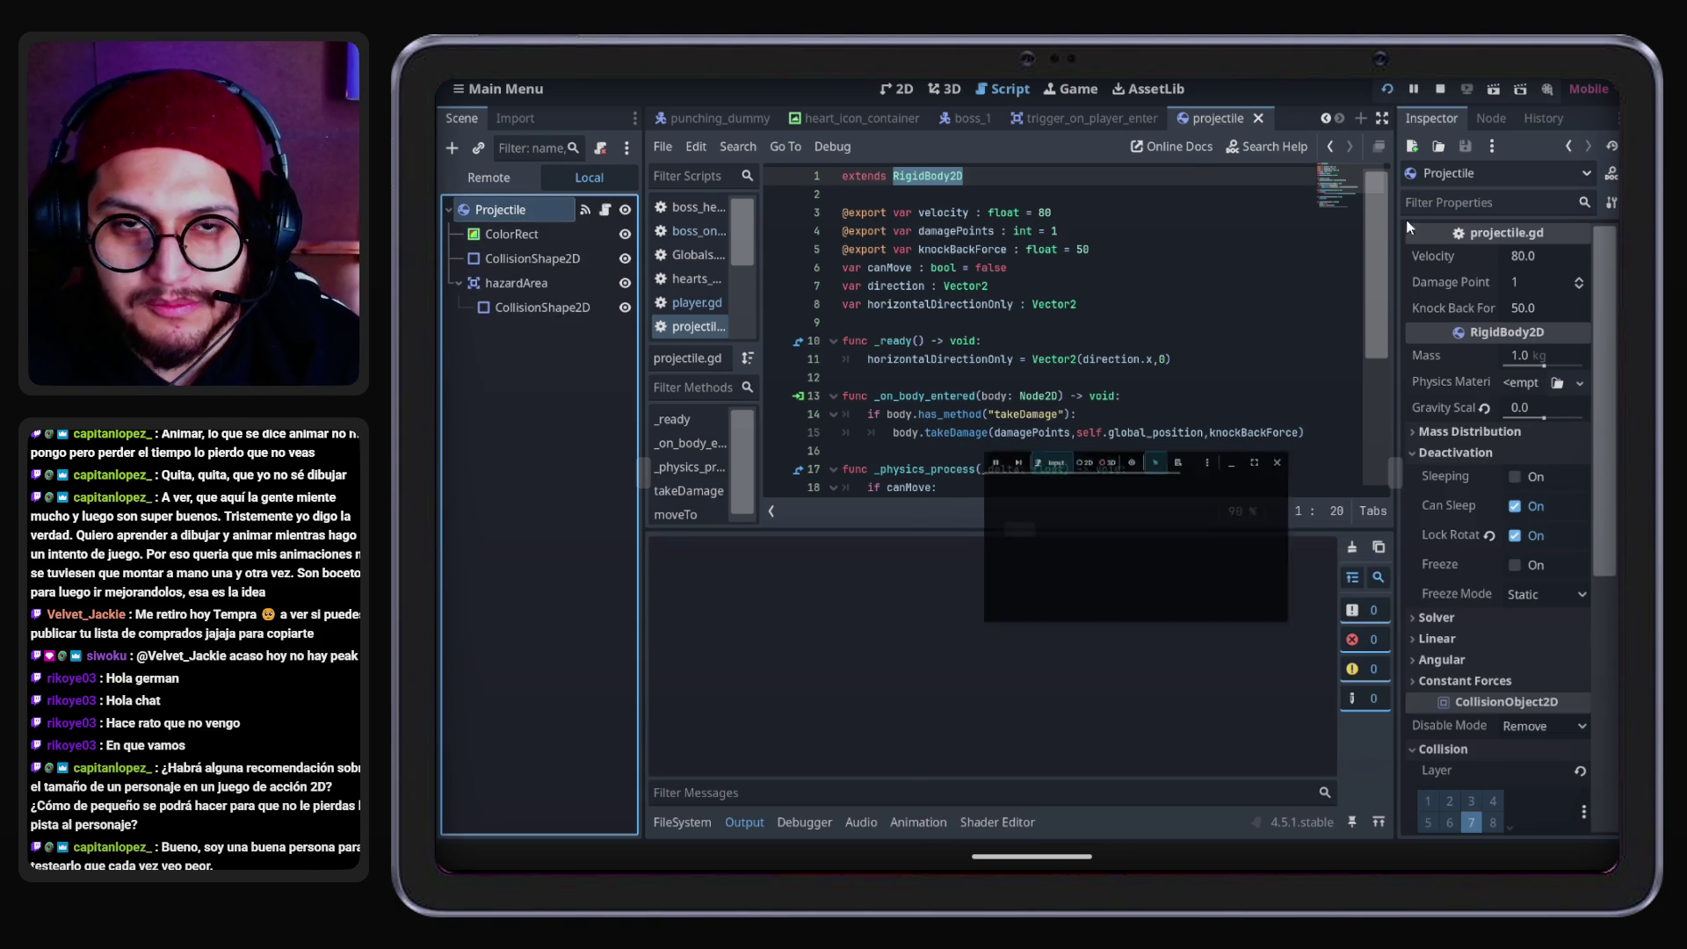
pyautogui.press('d')
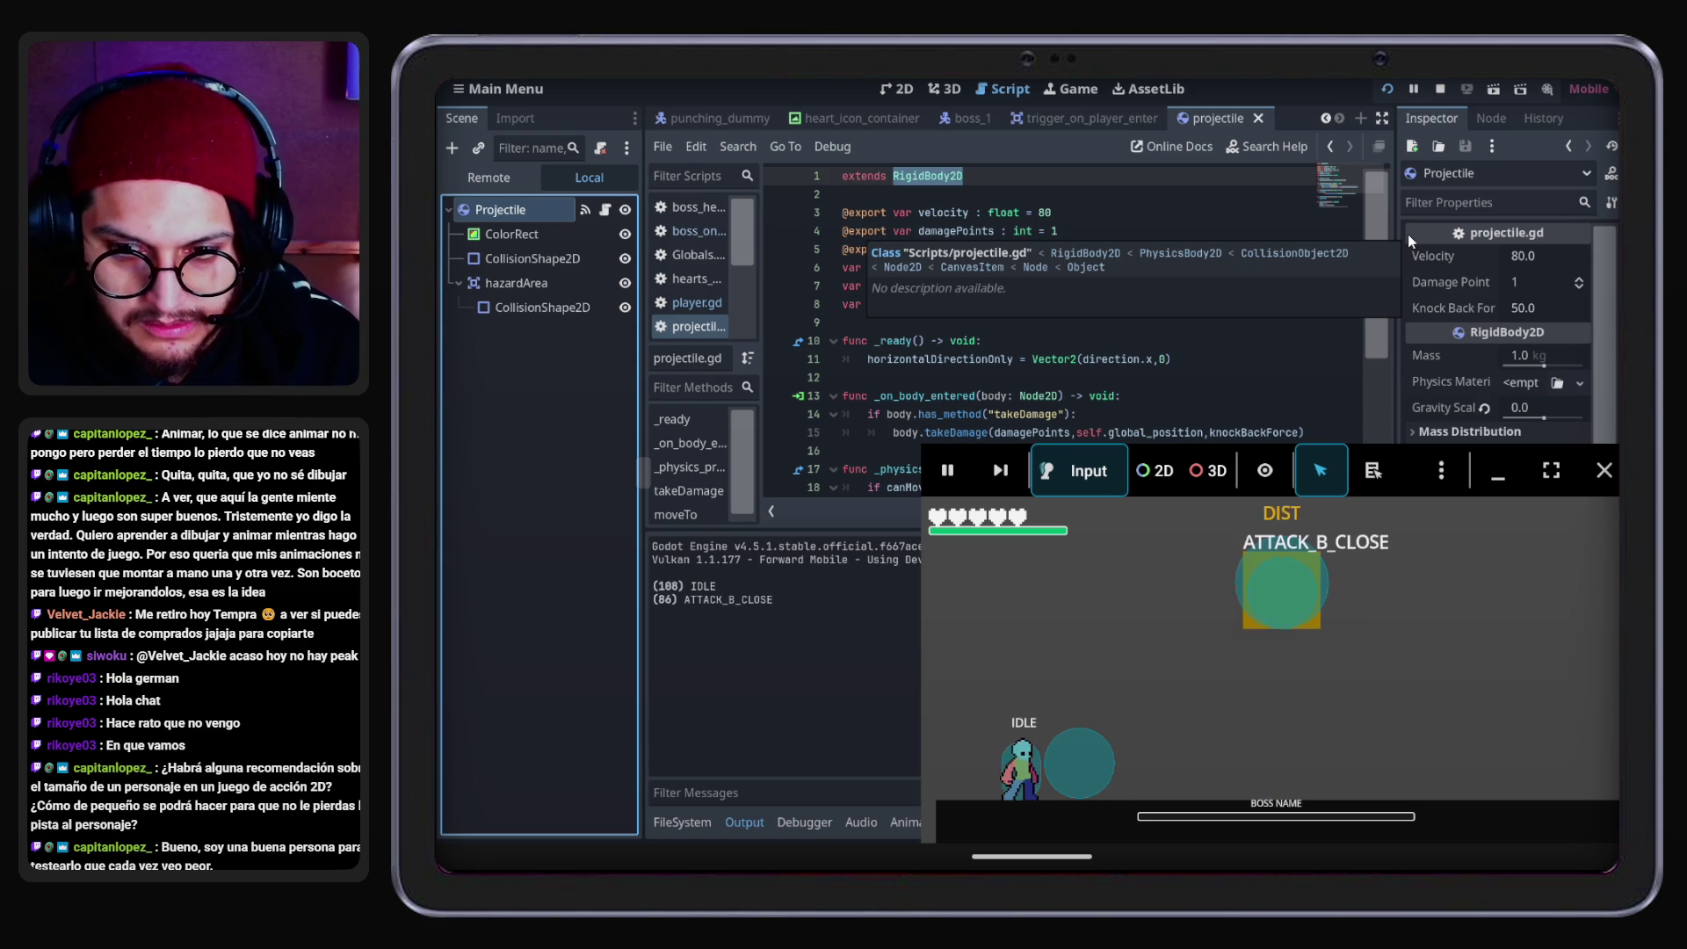
pyautogui.press('d')
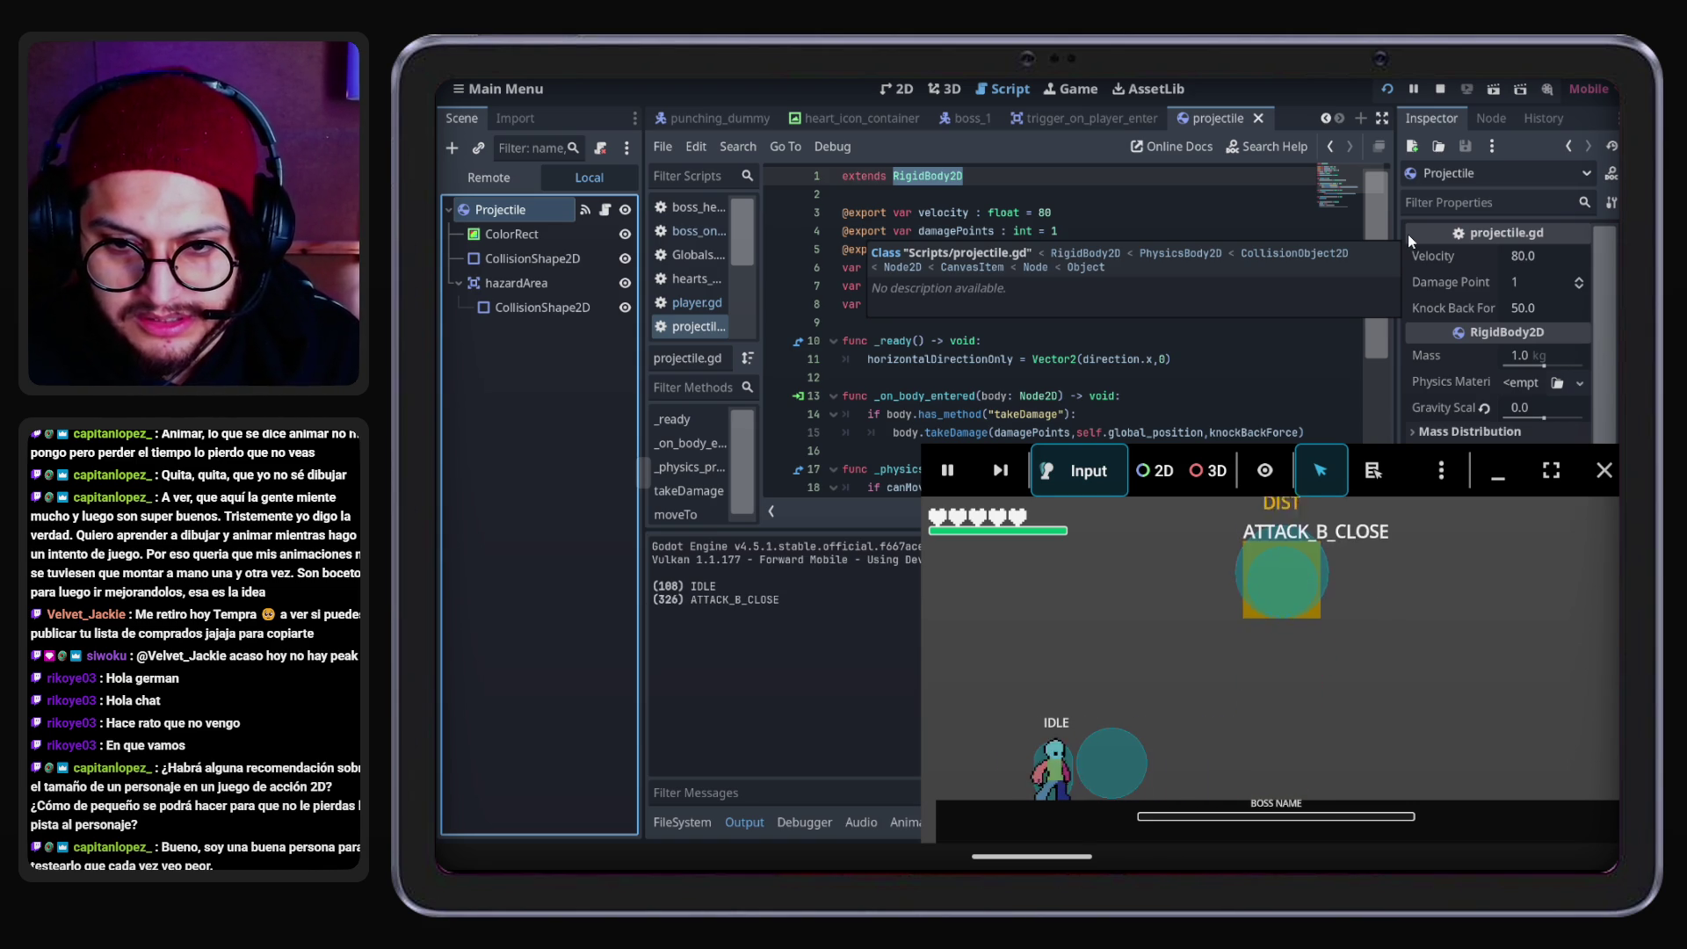
pyautogui.click(1603, 470)
pyautogui.click(950, 397)
pyautogui.scroll(-3, 958, 416)
pyautogui.click(522, 184)
pyautogui.click(547, 378)
pyautogui.click(534, 182)
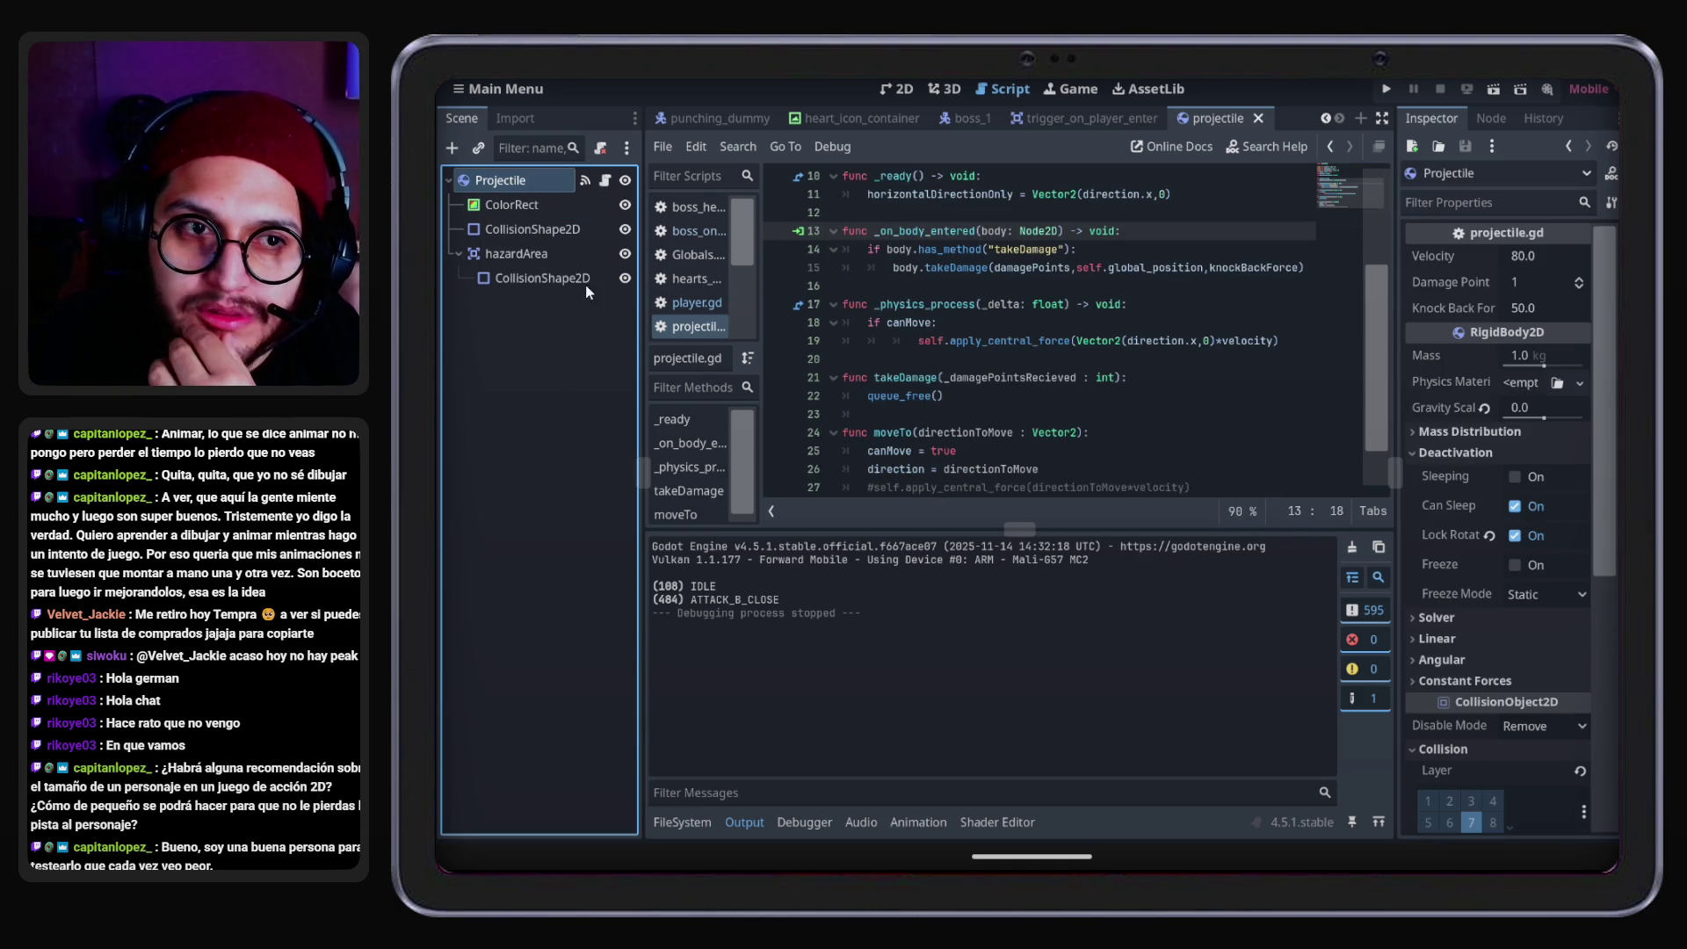
# Connect hazardArea's body_entered signal to a new _on_hazard_area_body_entered method, then run the game.
pyautogui.click(527, 253)
pyautogui.click(1491, 119)
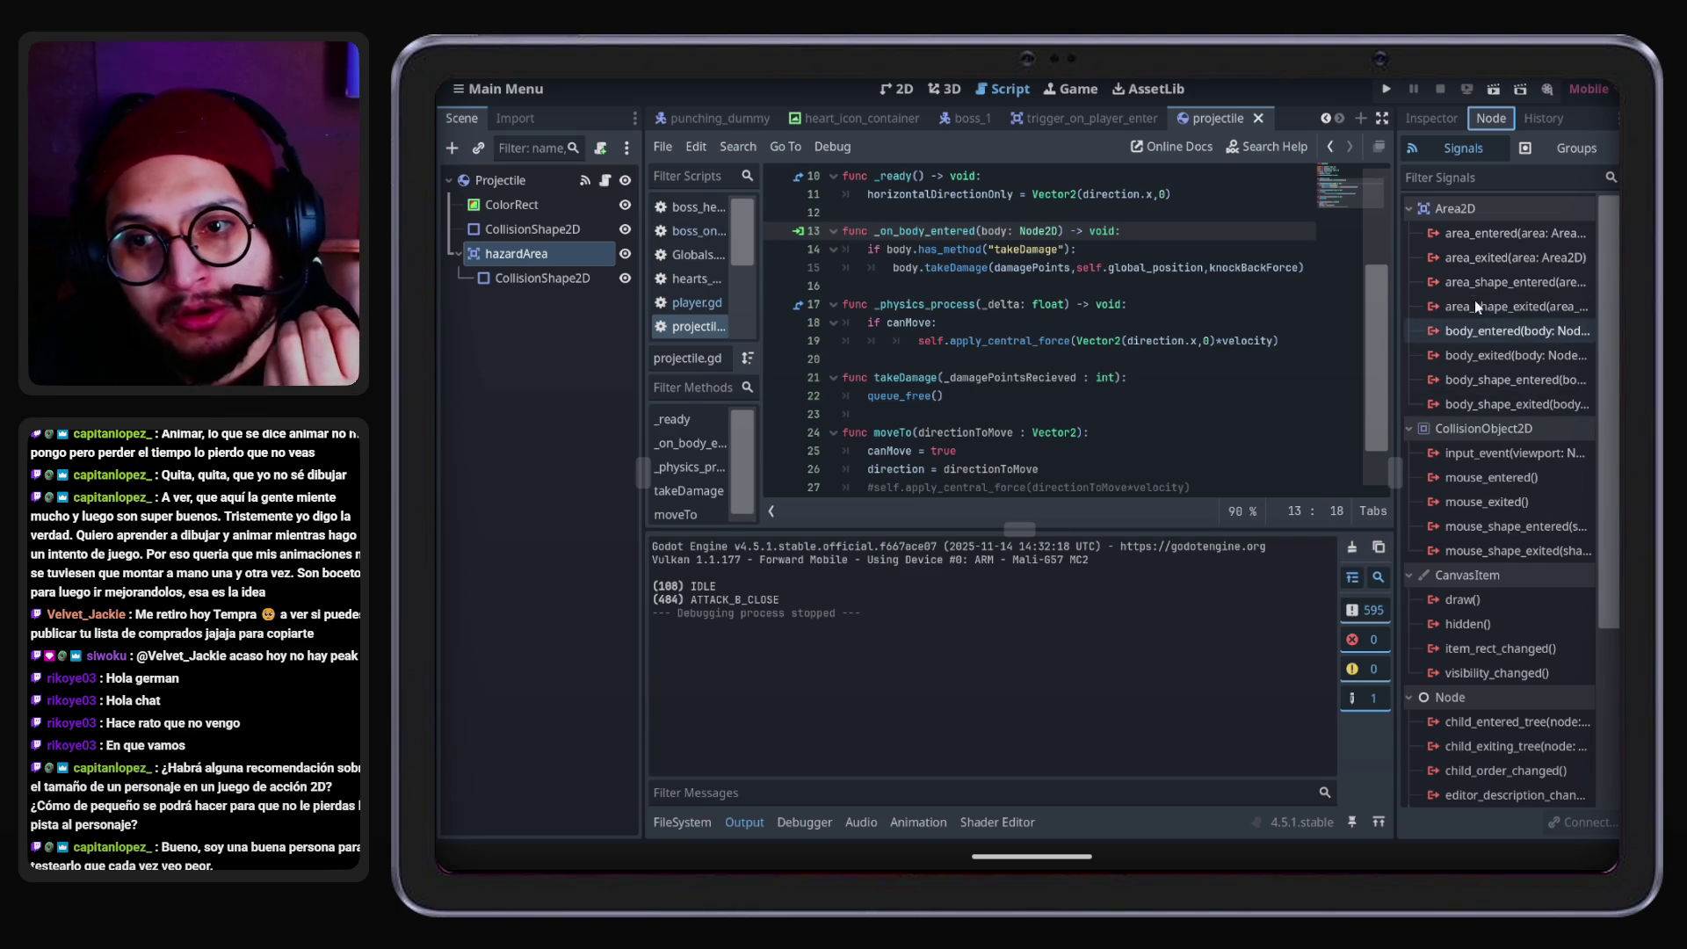
pyautogui.click(560, 315)
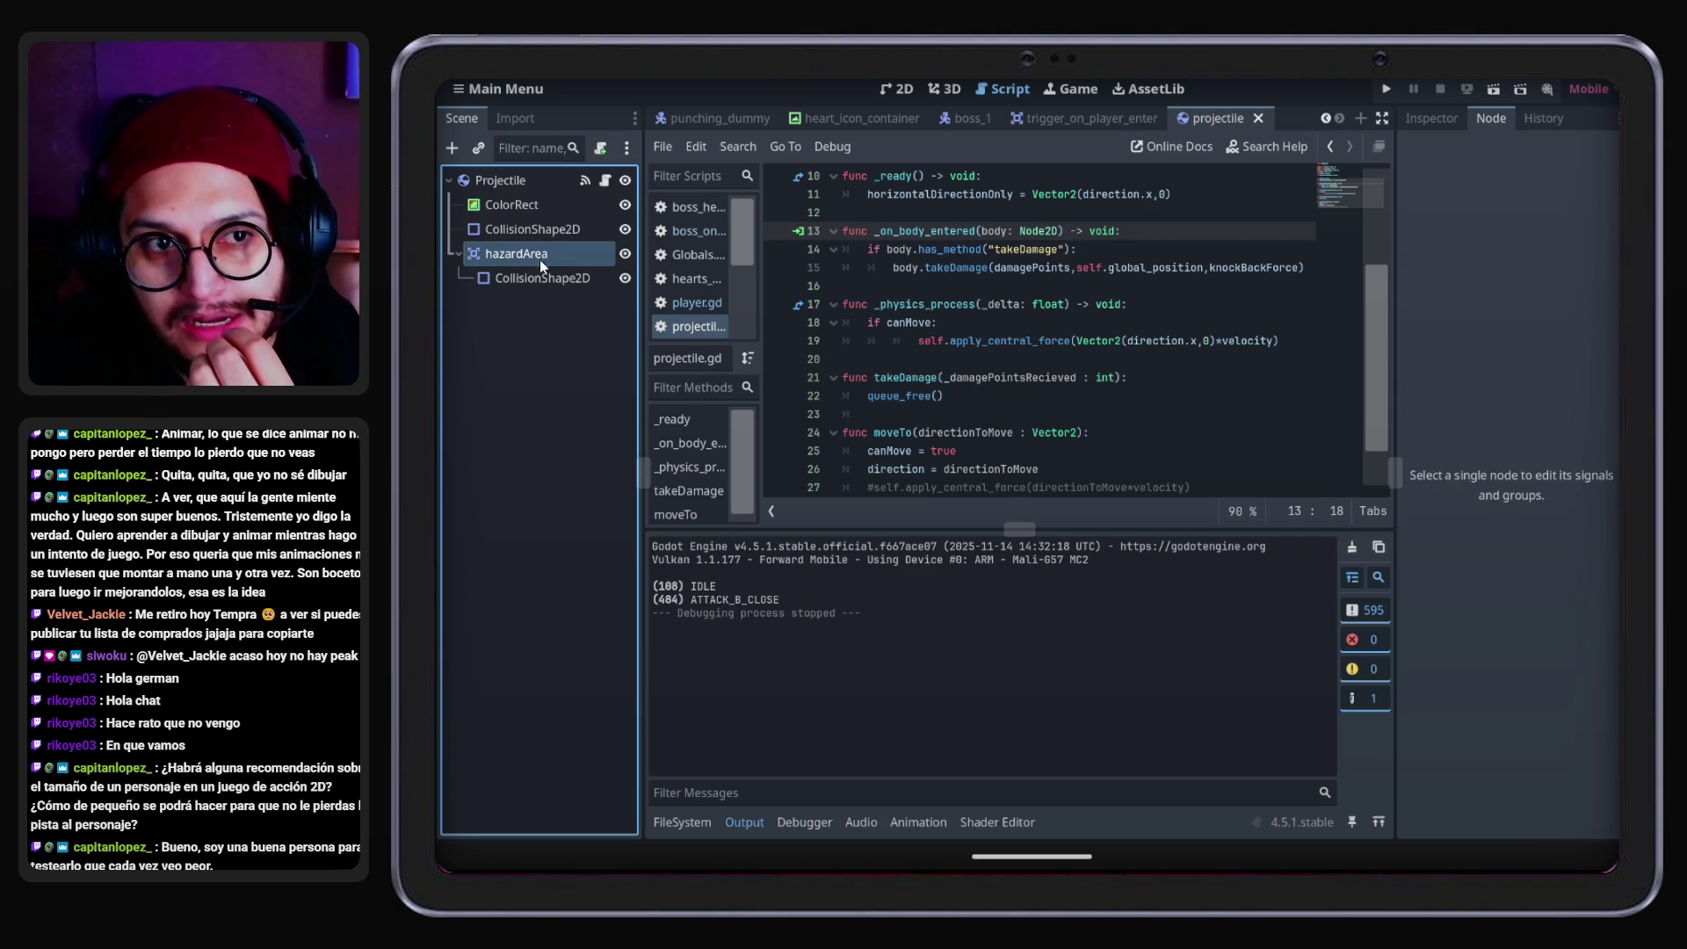
pyautogui.scroll(-3, 1504, 334)
pyautogui.scroll(3, 1504, 335)
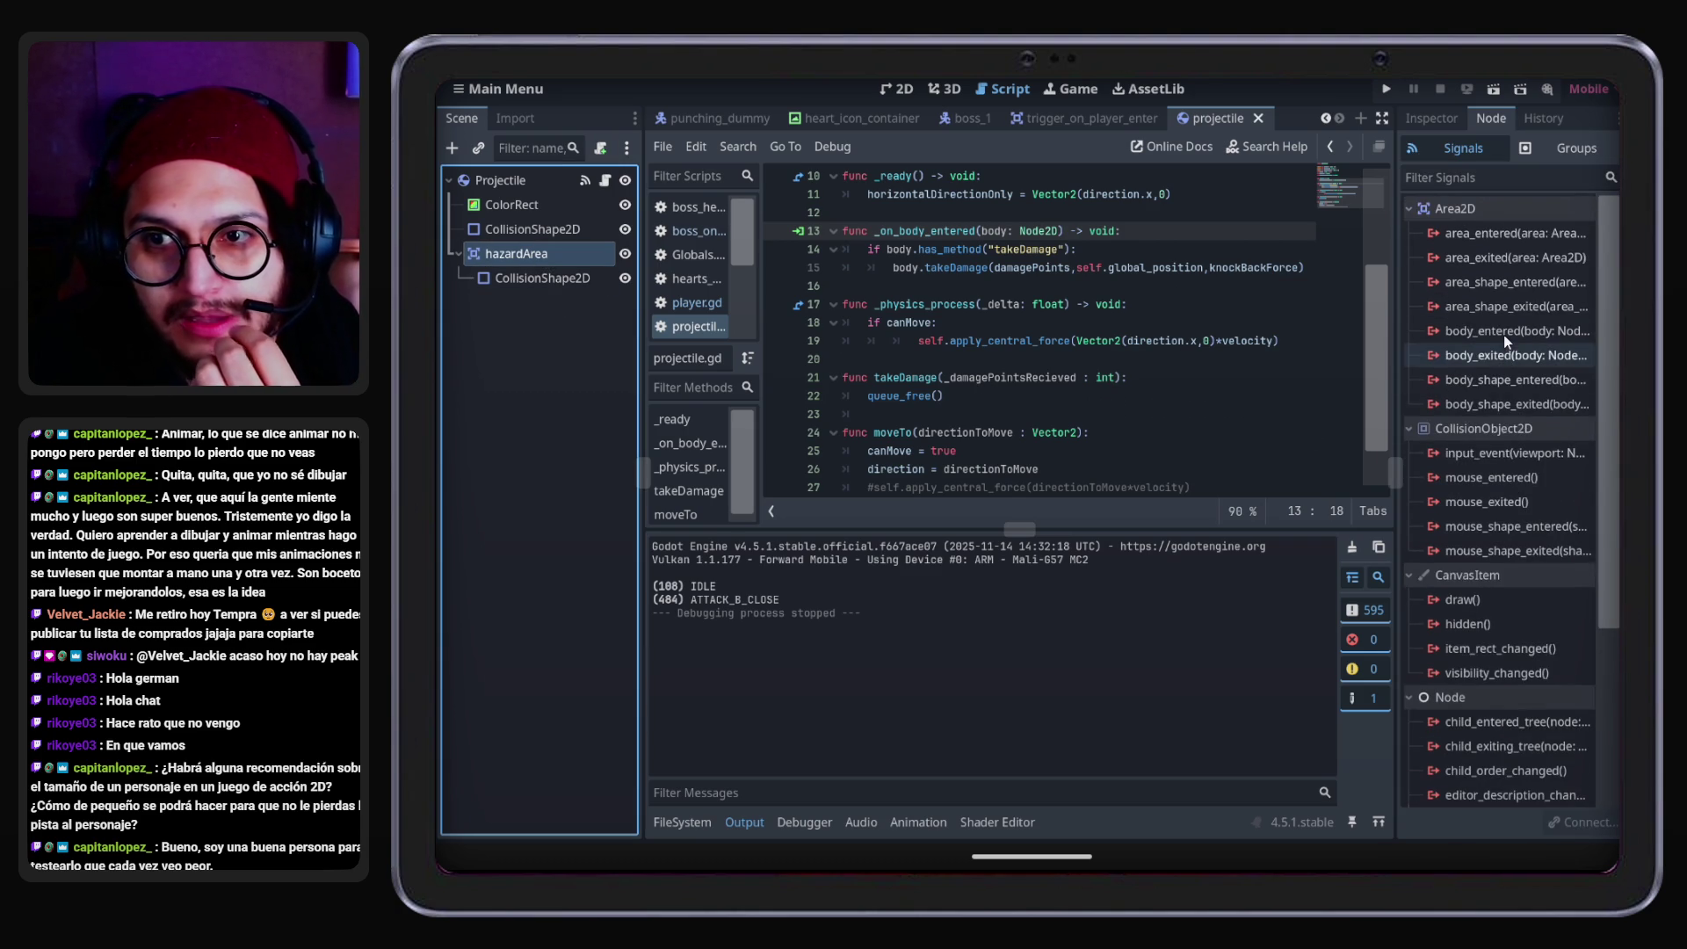
pyautogui.doubleClick(1487, 332)
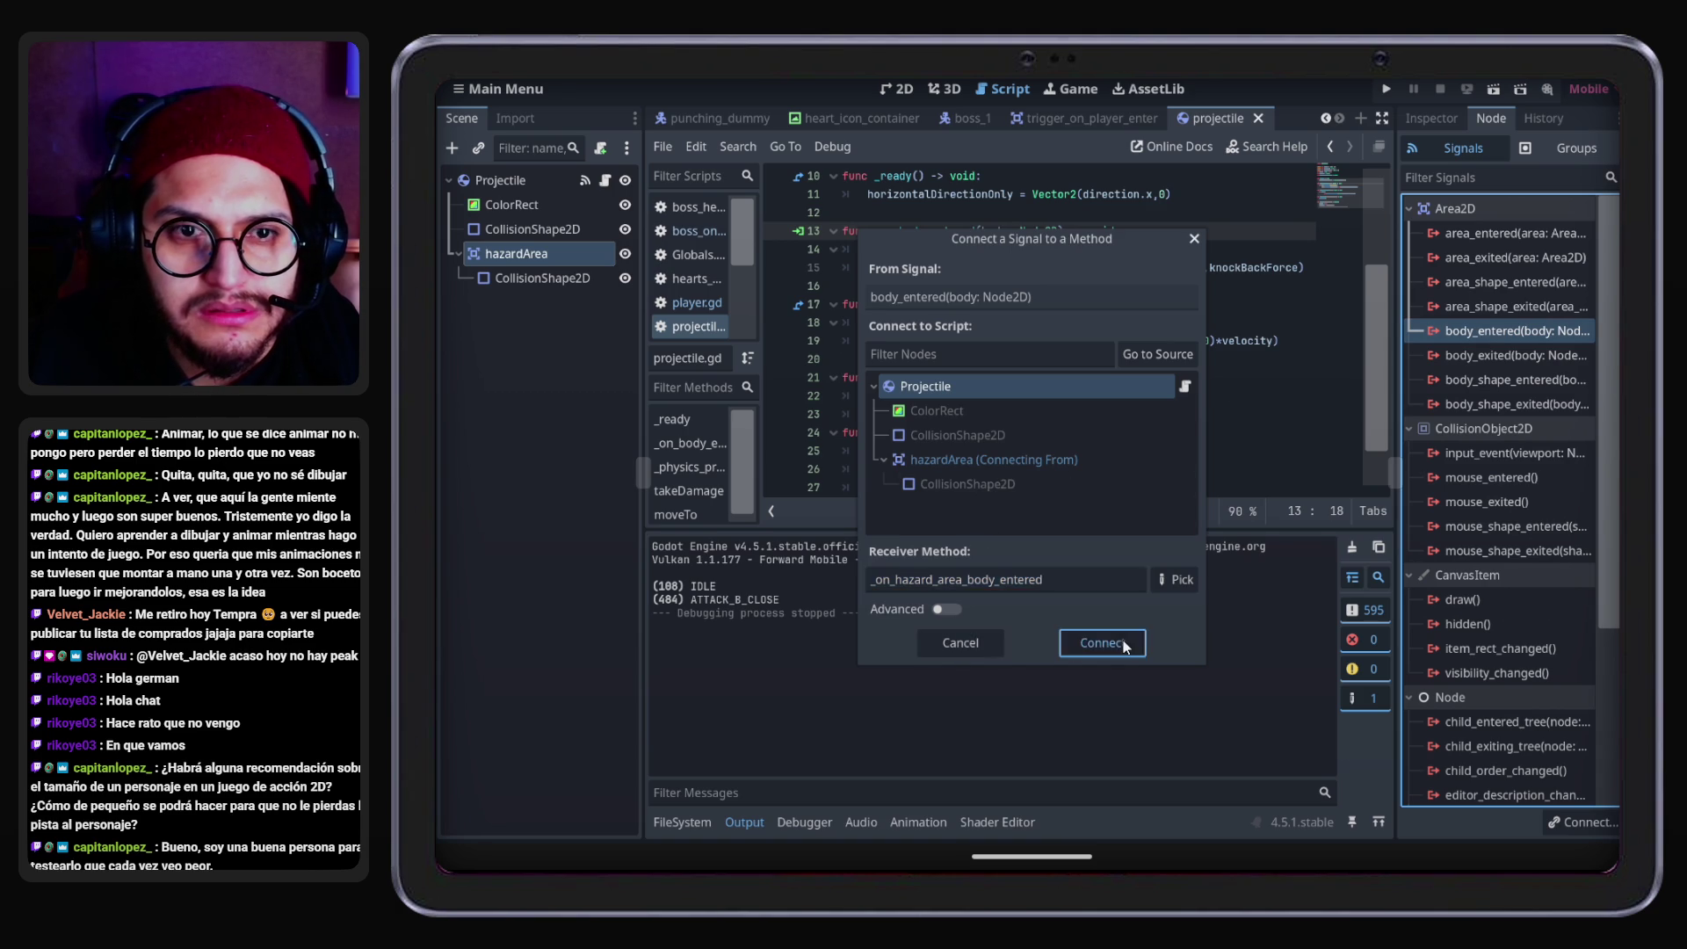
pyautogui.click(1096, 643)
pyautogui.scroll(4, 1026, 351)
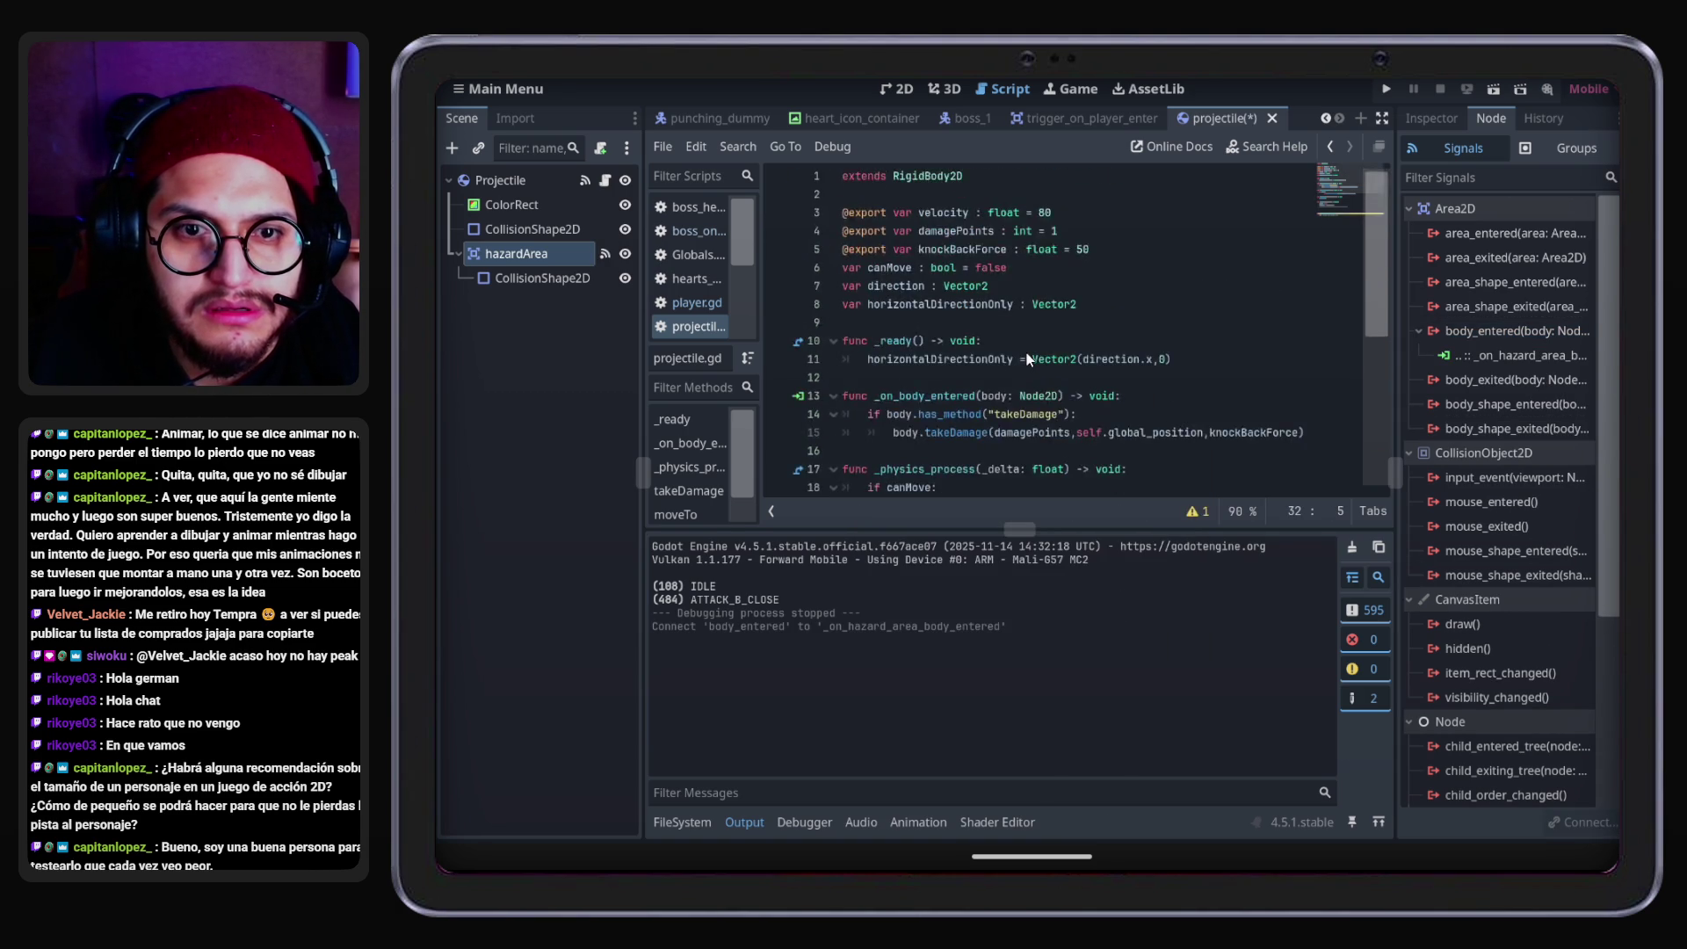
pyautogui.scroll(-2, 1026, 351)
pyautogui.click(1388, 89)
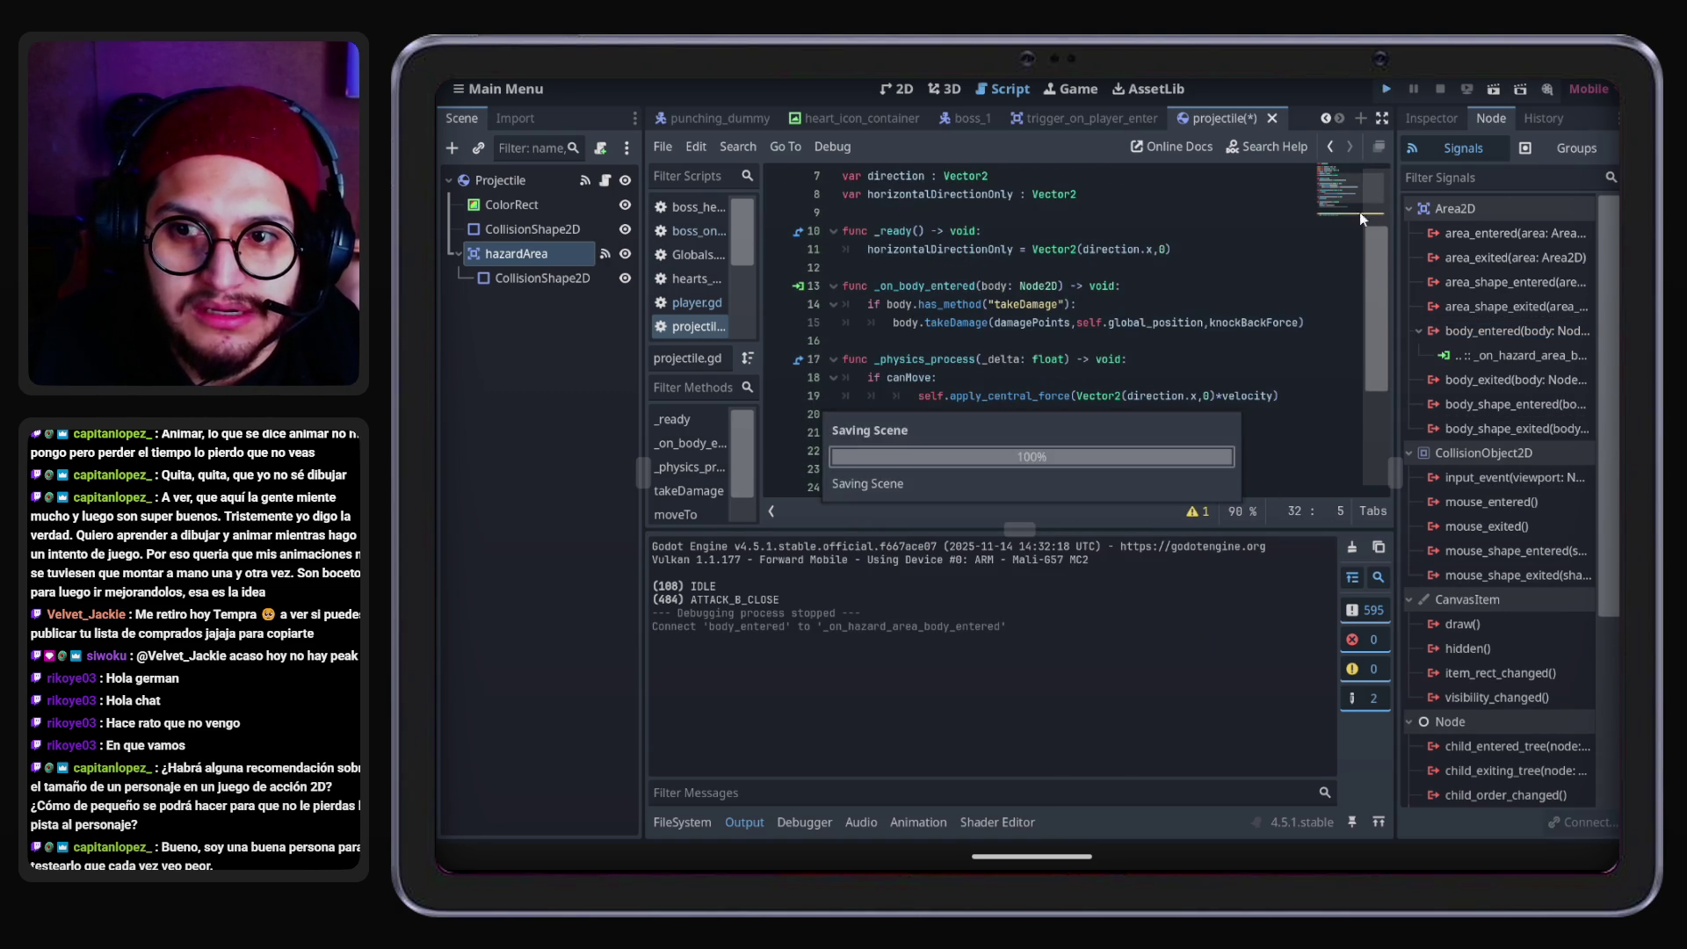
# In two play-test runs, walk and jump the player toward the attacking boss, stopping each run.
pyautogui.press('d')
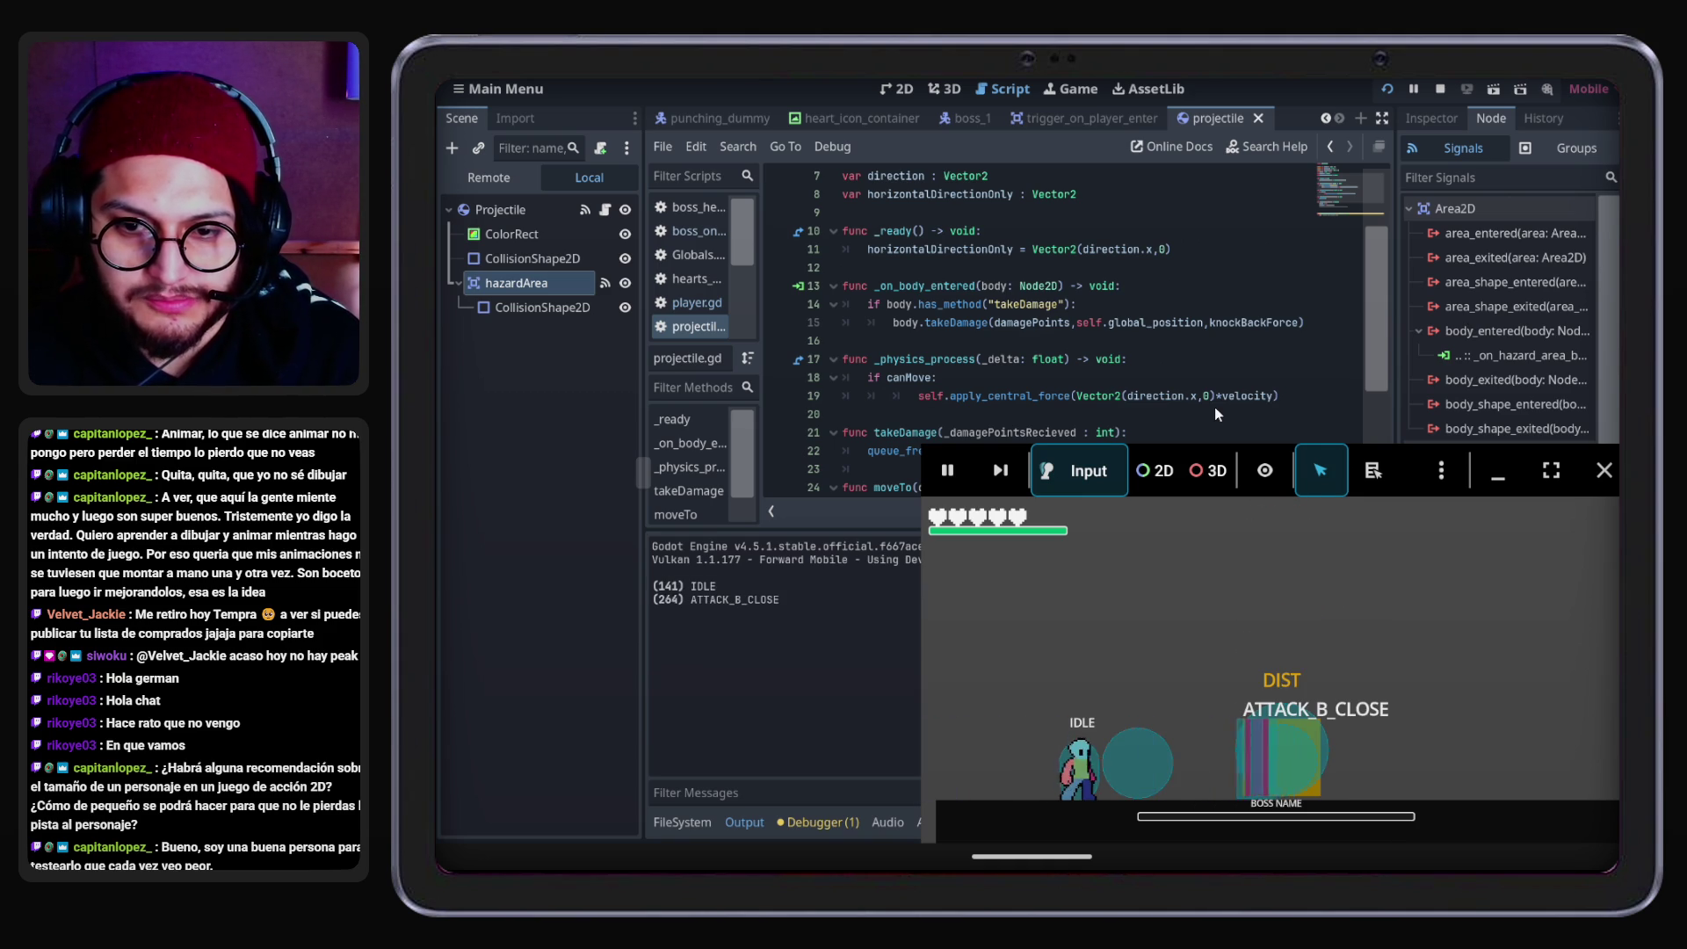
pyautogui.press('d')
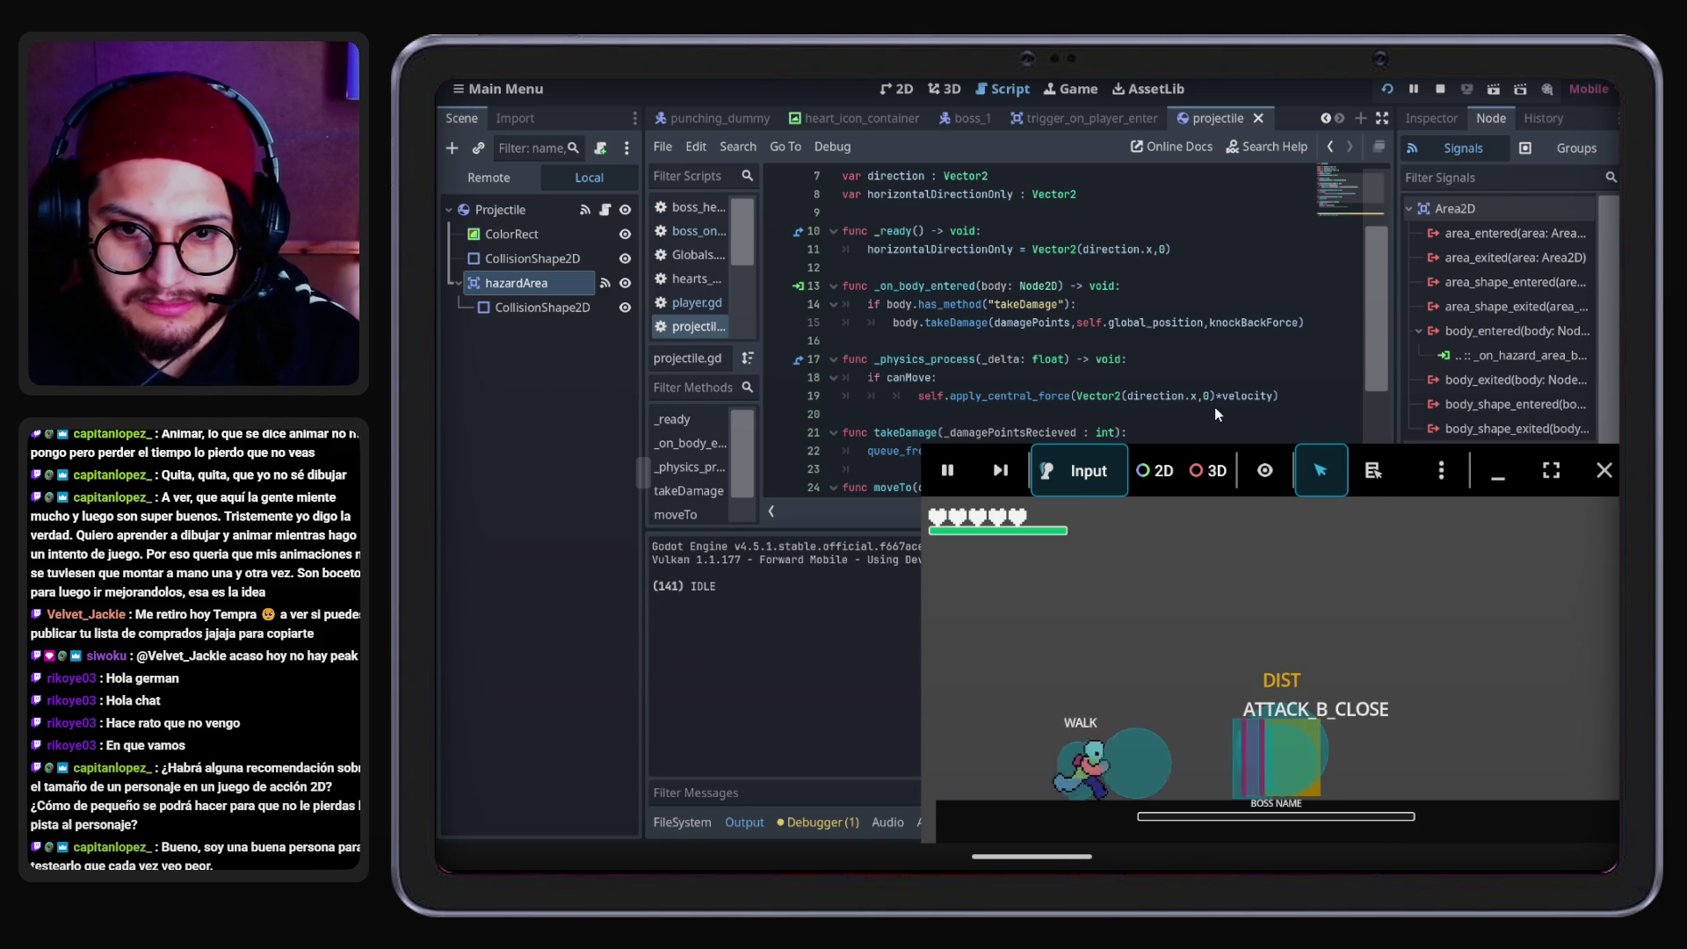
pyautogui.press('space')
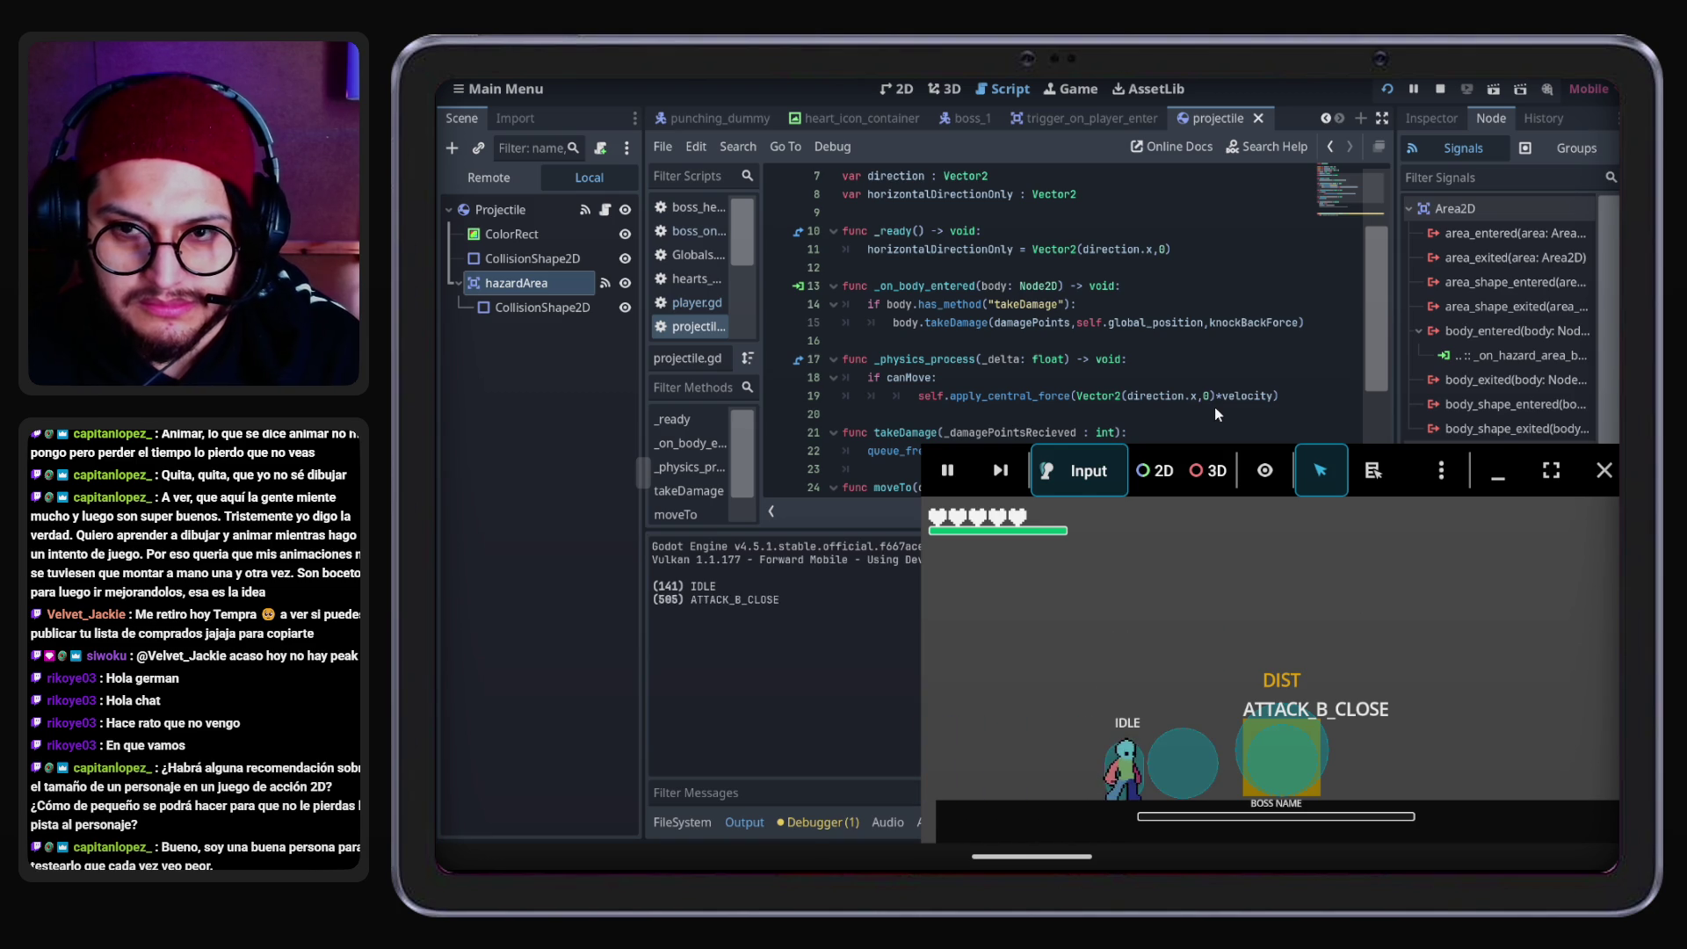
pyautogui.click(1597, 468)
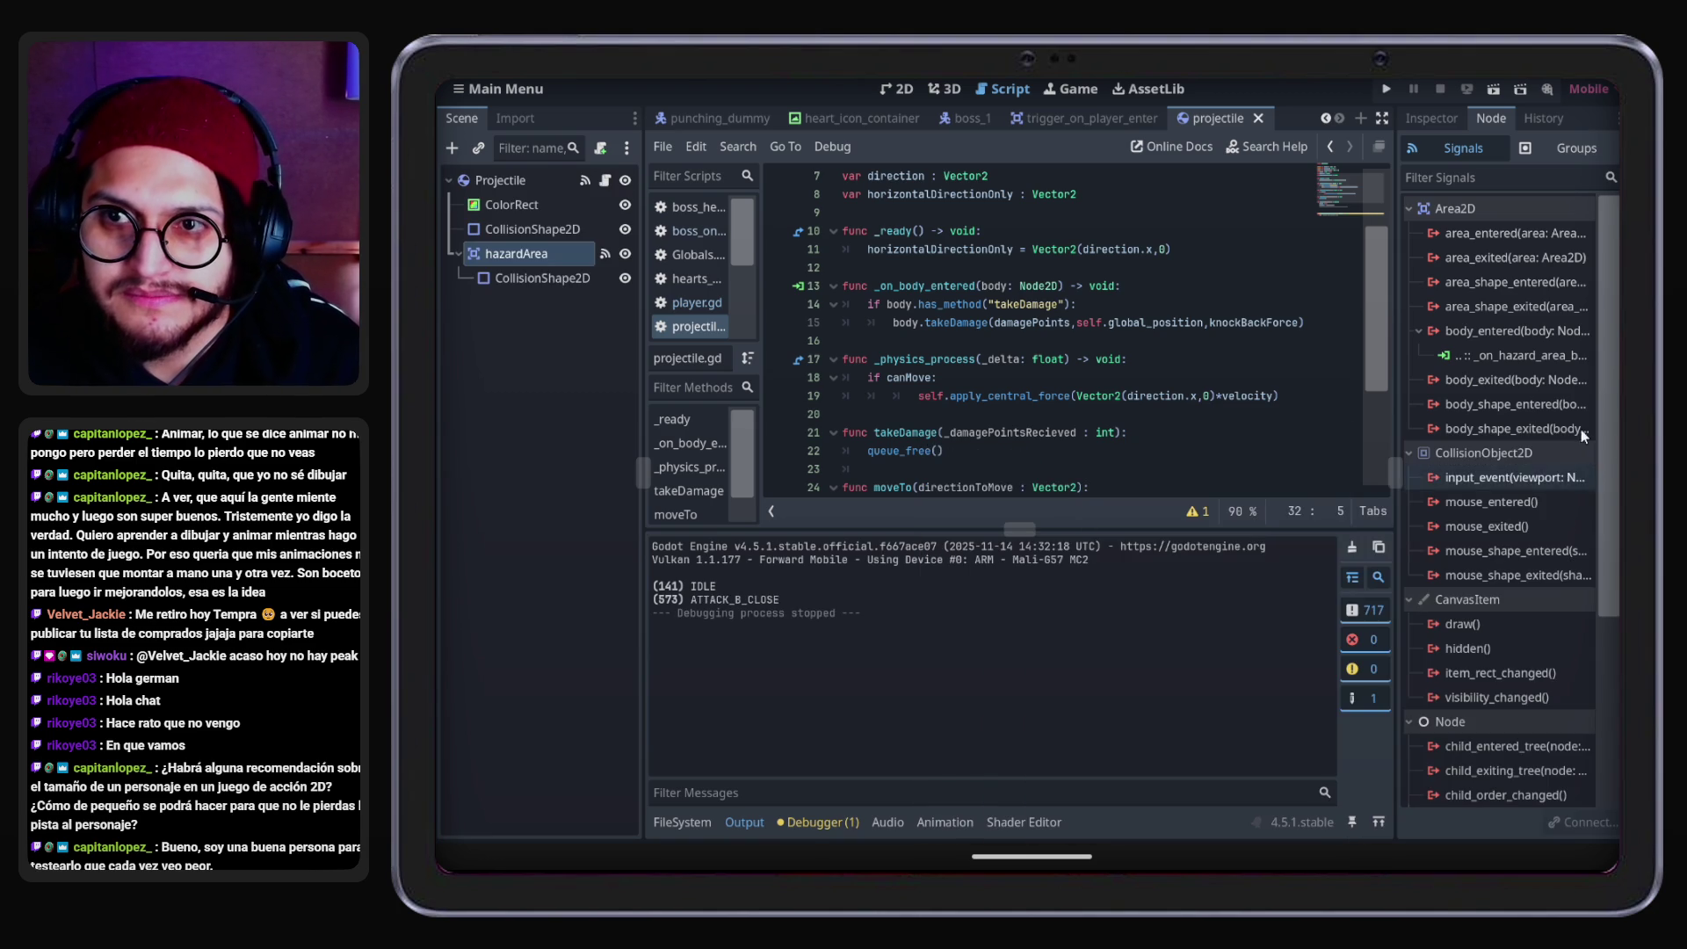
pyautogui.click(1385, 90)
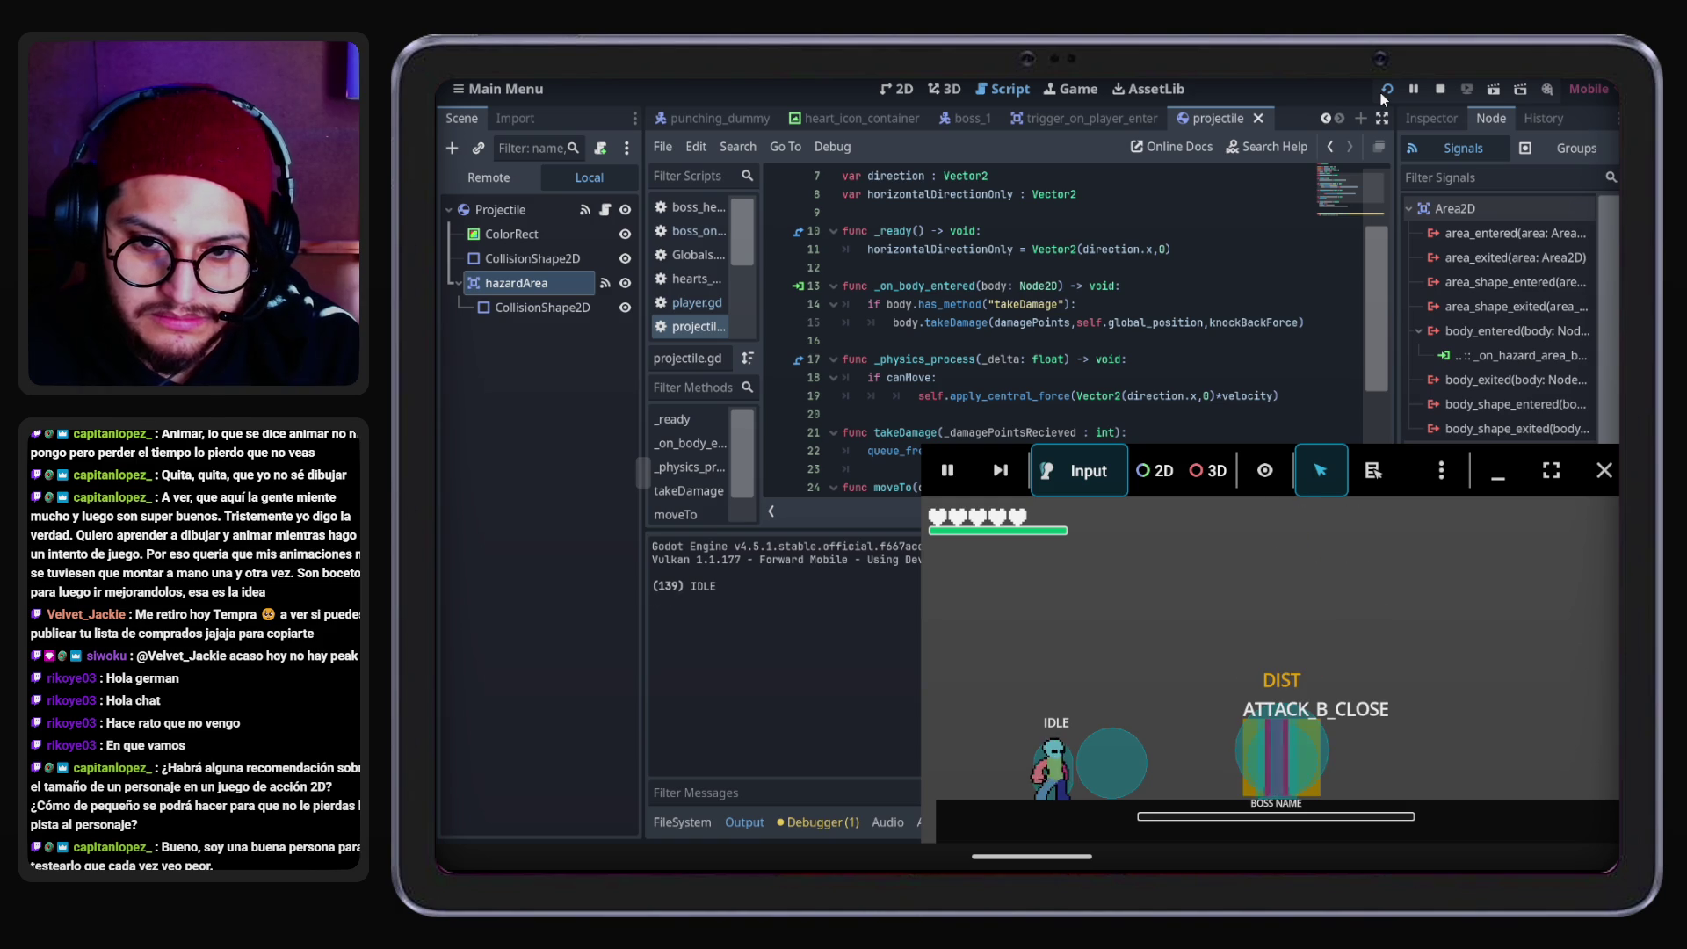
pyautogui.press('Right')
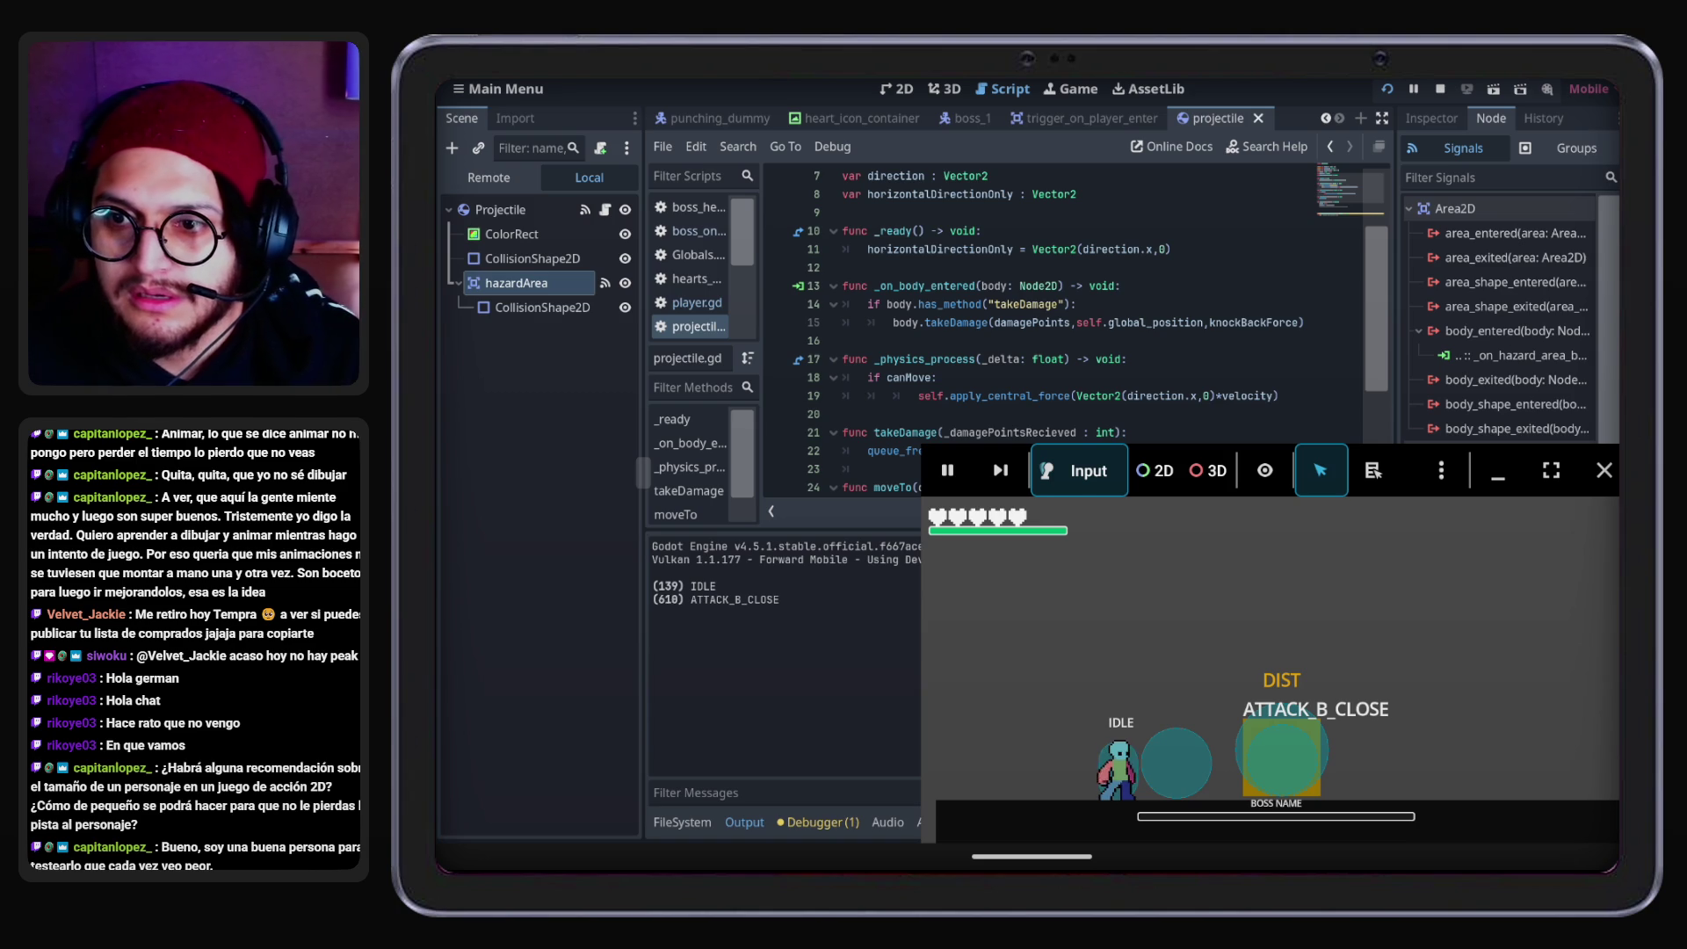
pyautogui.click(1439, 89)
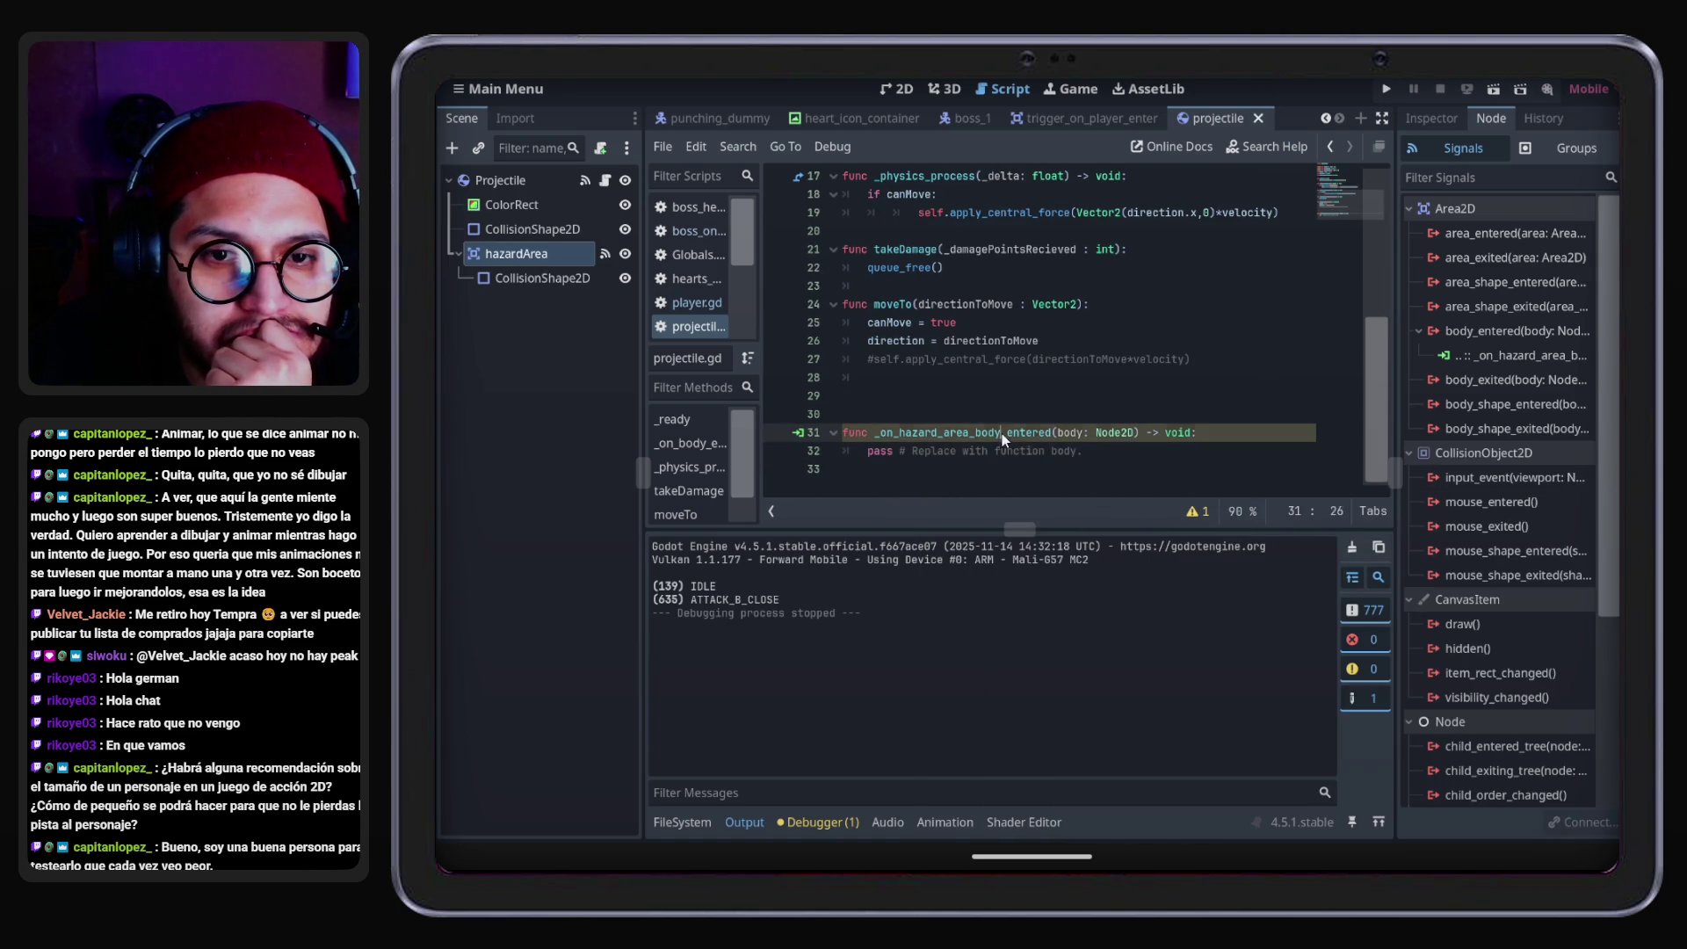
# Copy the has_method("takeDamage") check and delete the old _on_body_entered function.
pyautogui.click(1025, 451)
pyautogui.scroll(4, 1043, 436)
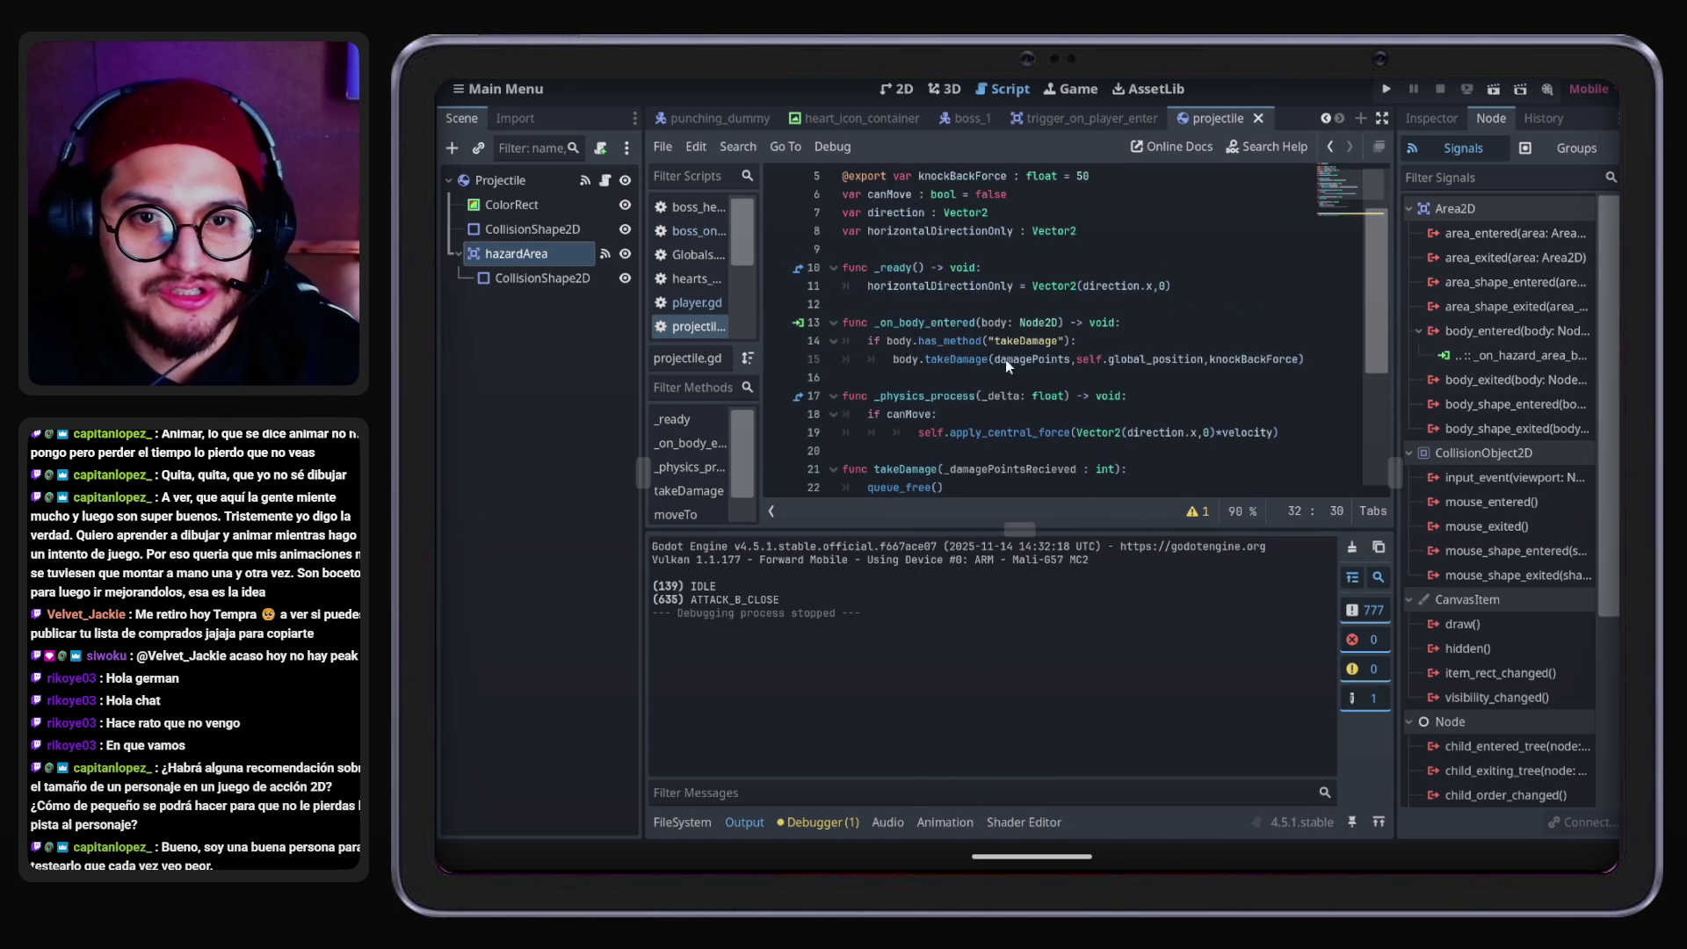
pyautogui.moveTo(1082, 384); pyautogui.dragTo(836, 346)
pyautogui.click(1121, 339)
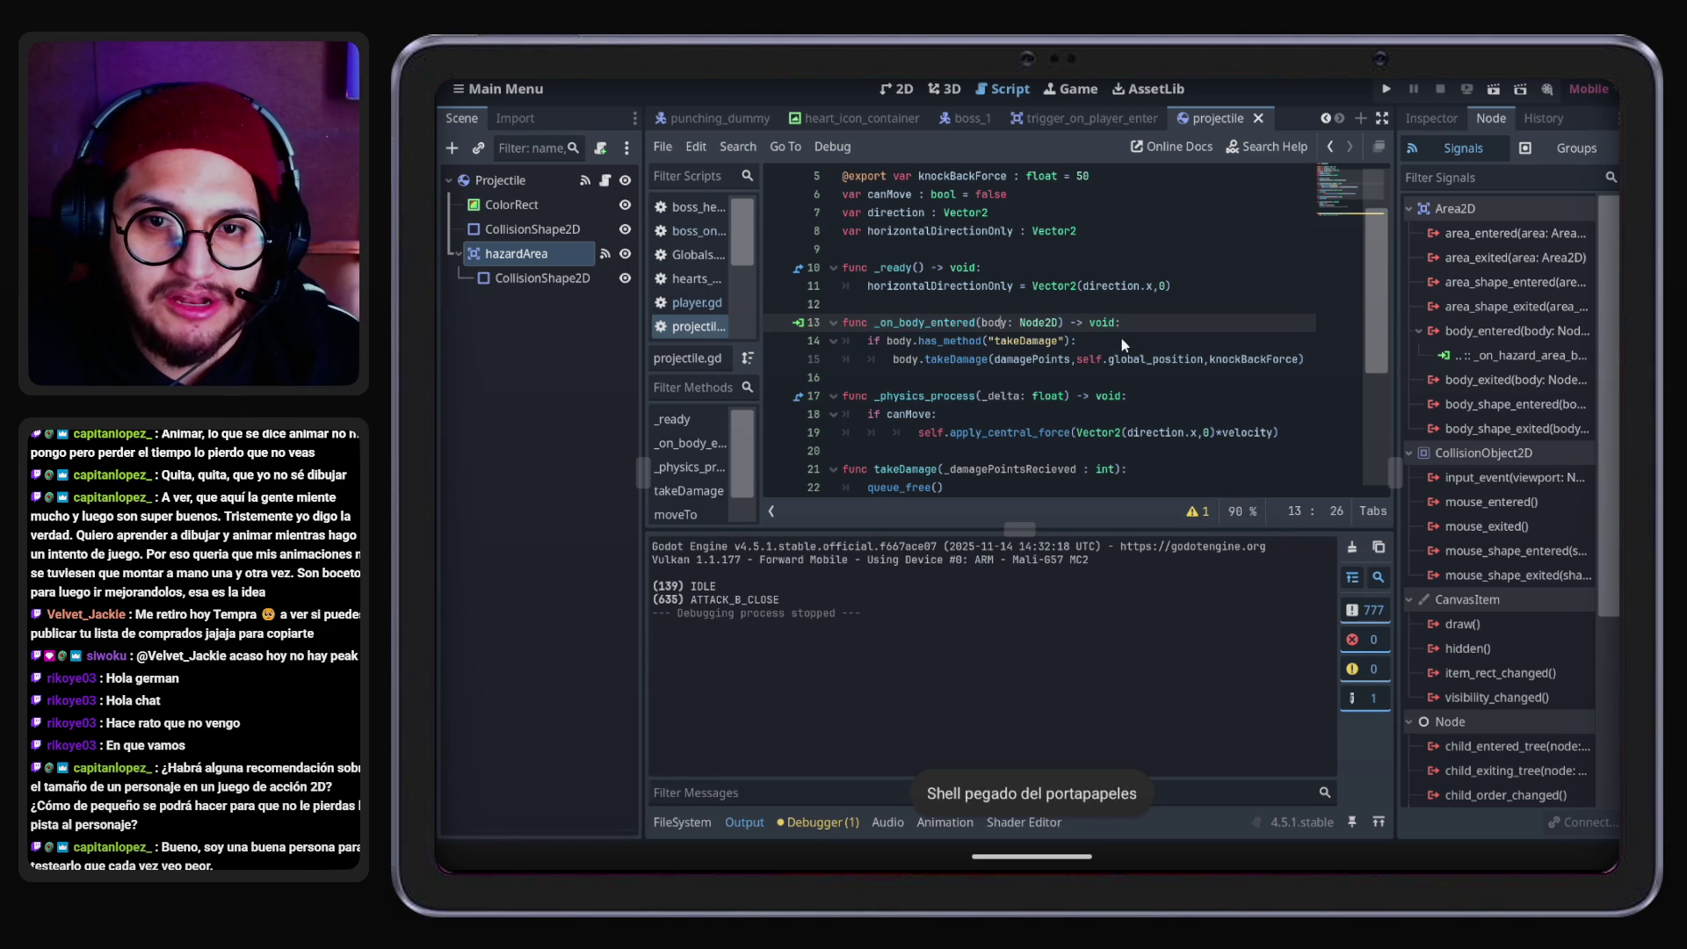
pyautogui.moveTo(1010, 366); pyautogui.dragTo(810, 323)
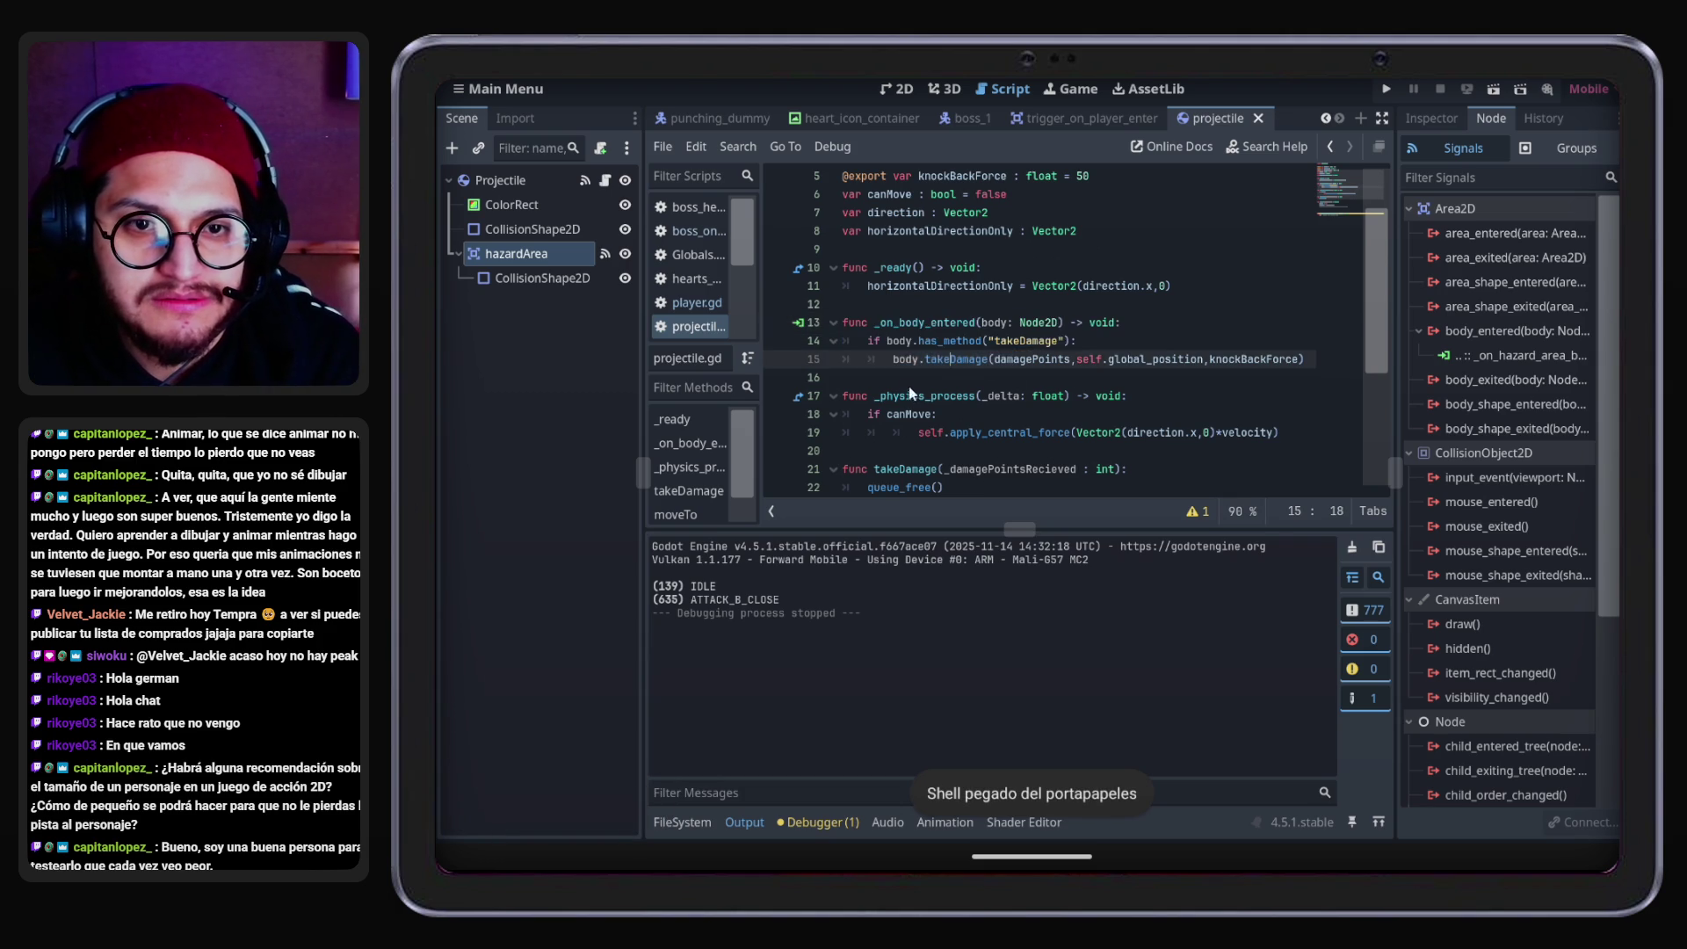
pyautogui.moveTo(949, 359); pyautogui.dragTo(824, 345)
pyautogui.hotkey('ctrl', 'c')
pyautogui.click(955, 322)
pyautogui.moveTo(931, 304); pyautogui.dragTo(914, 369)
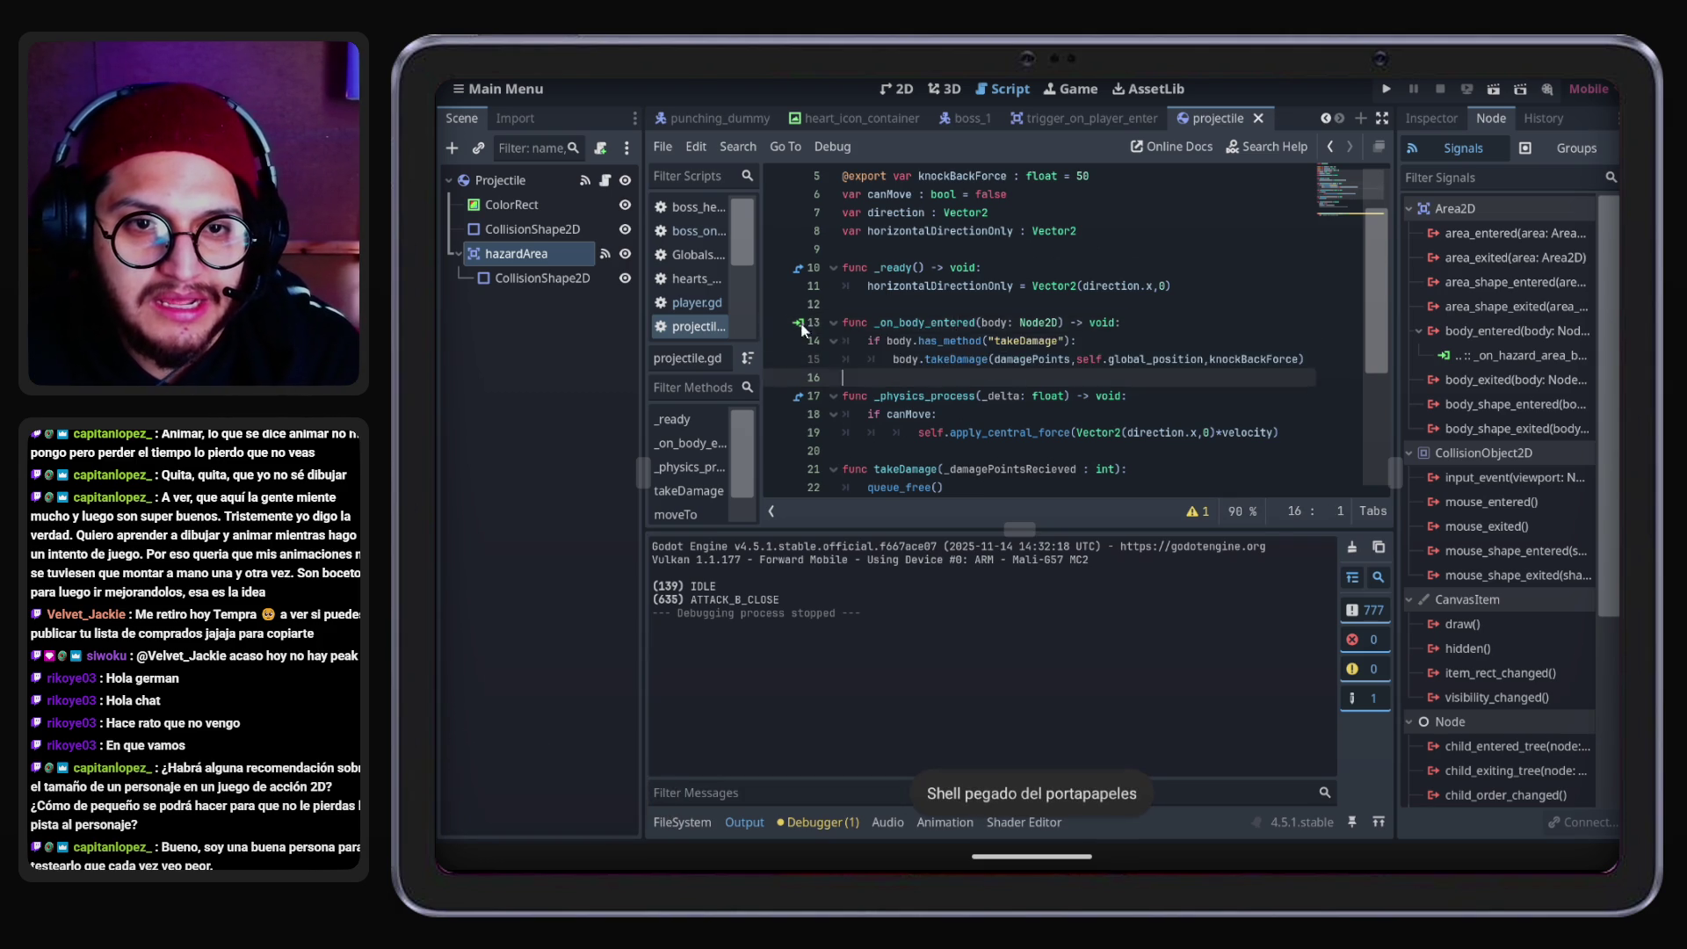
pyautogui.press('BackSpace')
# Paste the damage check over the pass stub in _on_hazard_area_body_entered and run the game.
pyautogui.scroll(-3, 967, 422)
pyautogui.moveTo(1127, 446); pyautogui.dragTo(839, 456)
pyautogui.hotkey('ctrl', 'v')
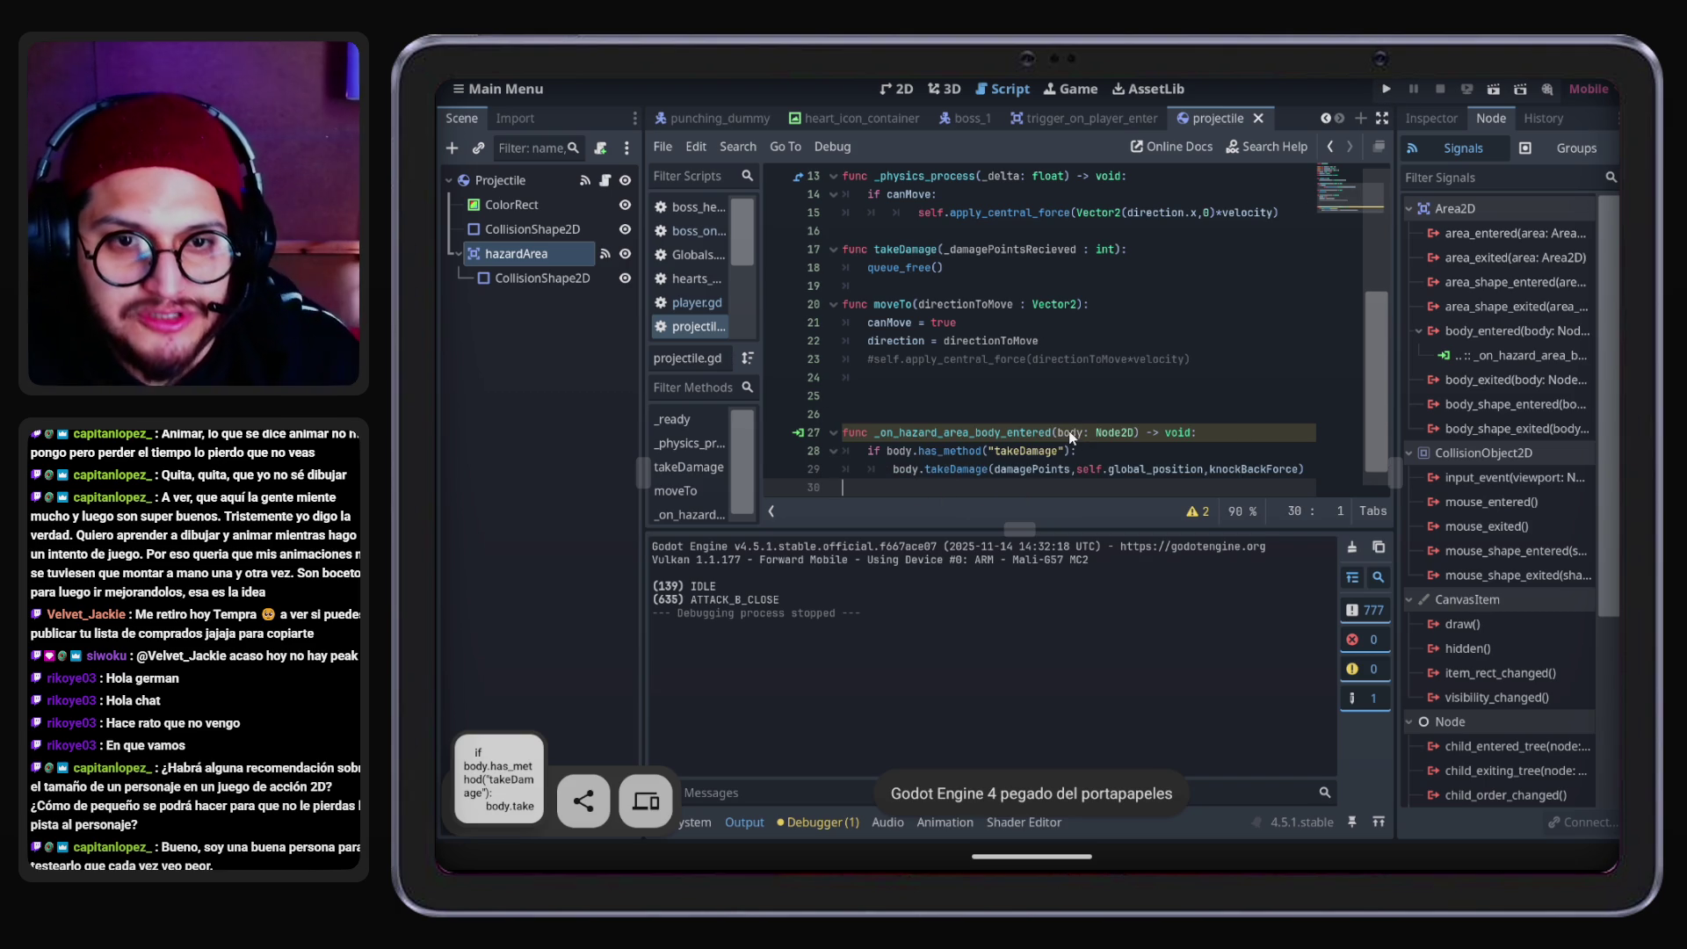
pyautogui.doubleClick(1070, 433)
pyautogui.click(1386, 89)
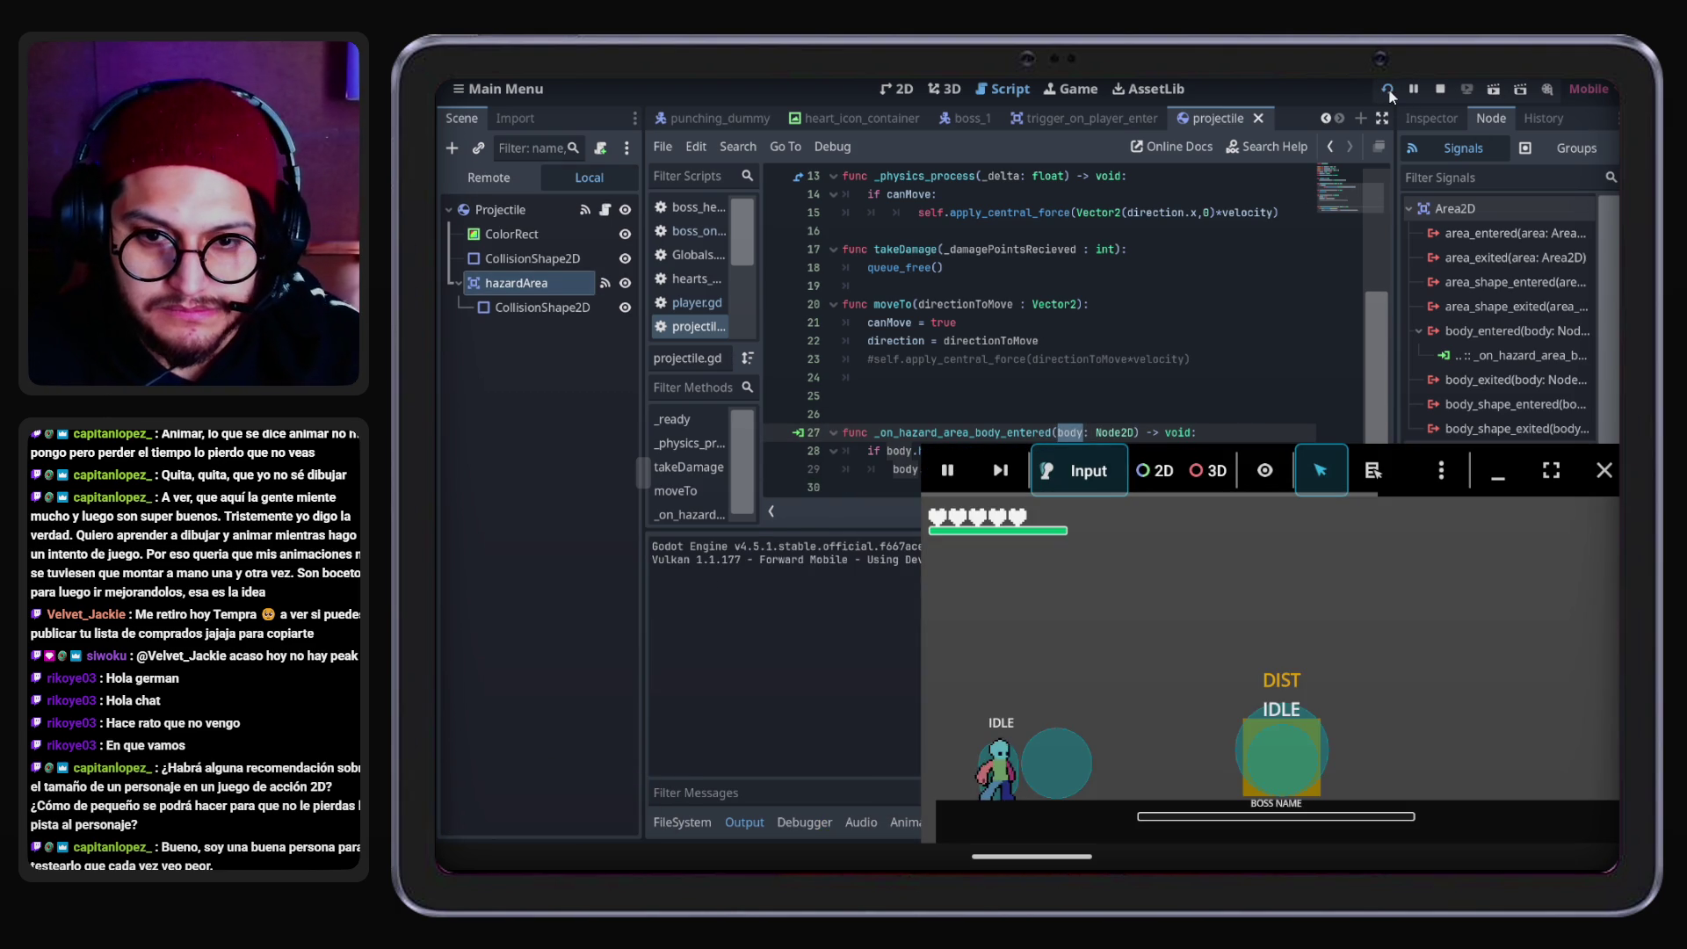
pyautogui.press('Left')
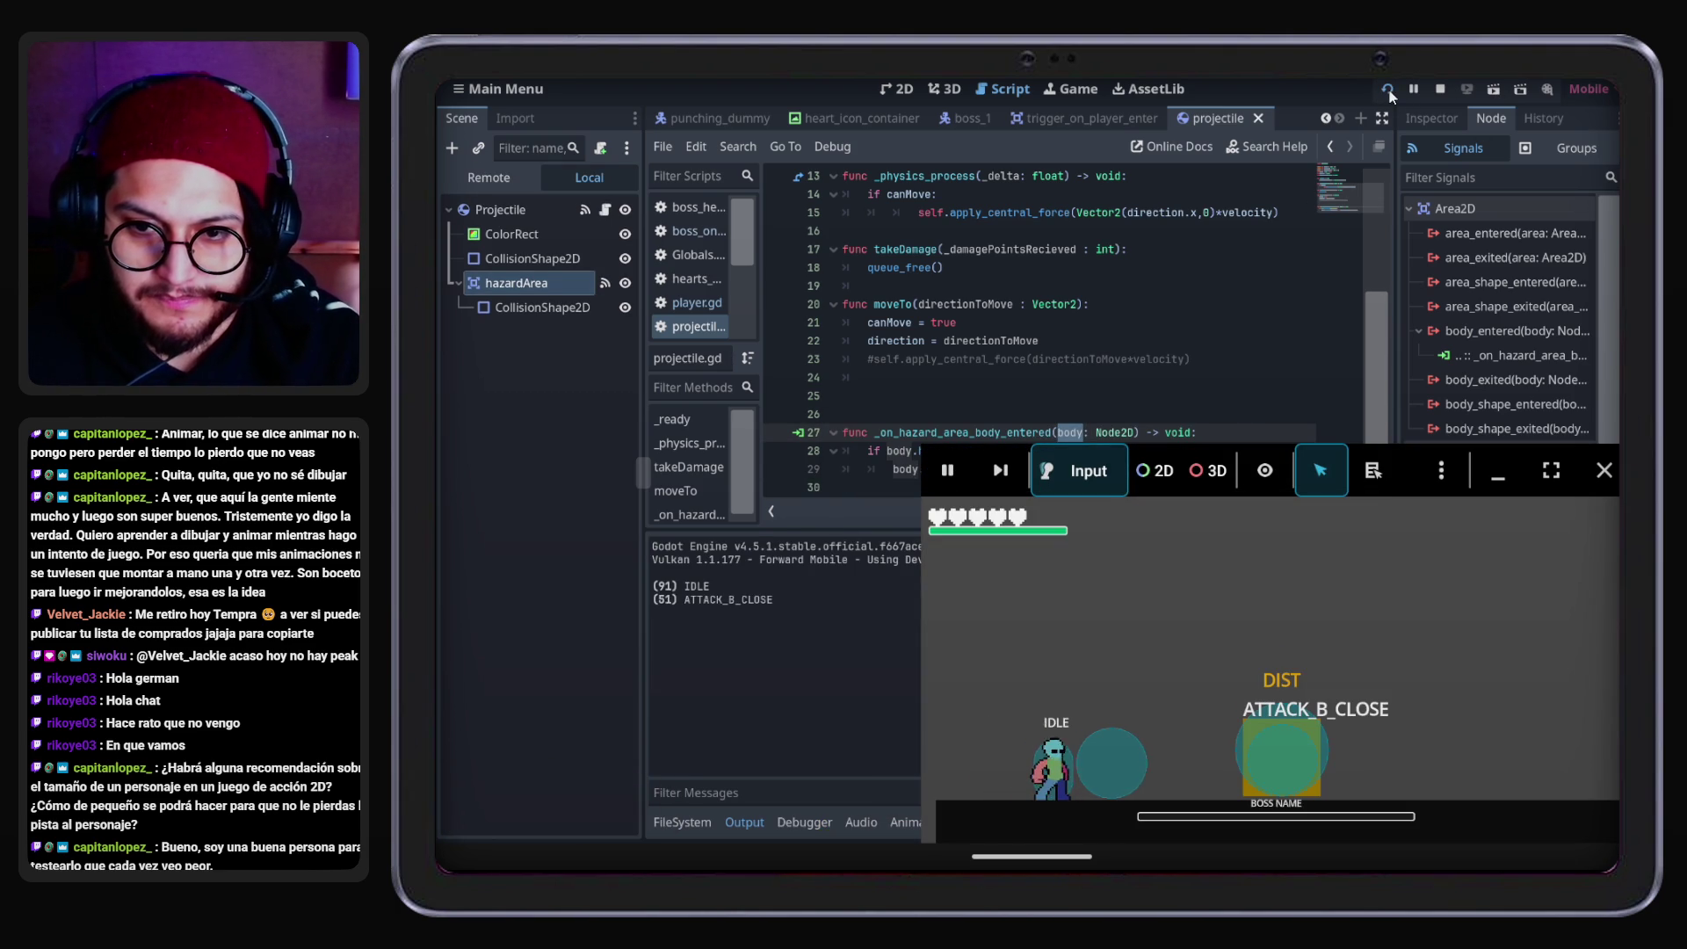
# Walk the player into the projectiles until HP drops from 5 to 2, then stop the game.
pyautogui.press('Right')
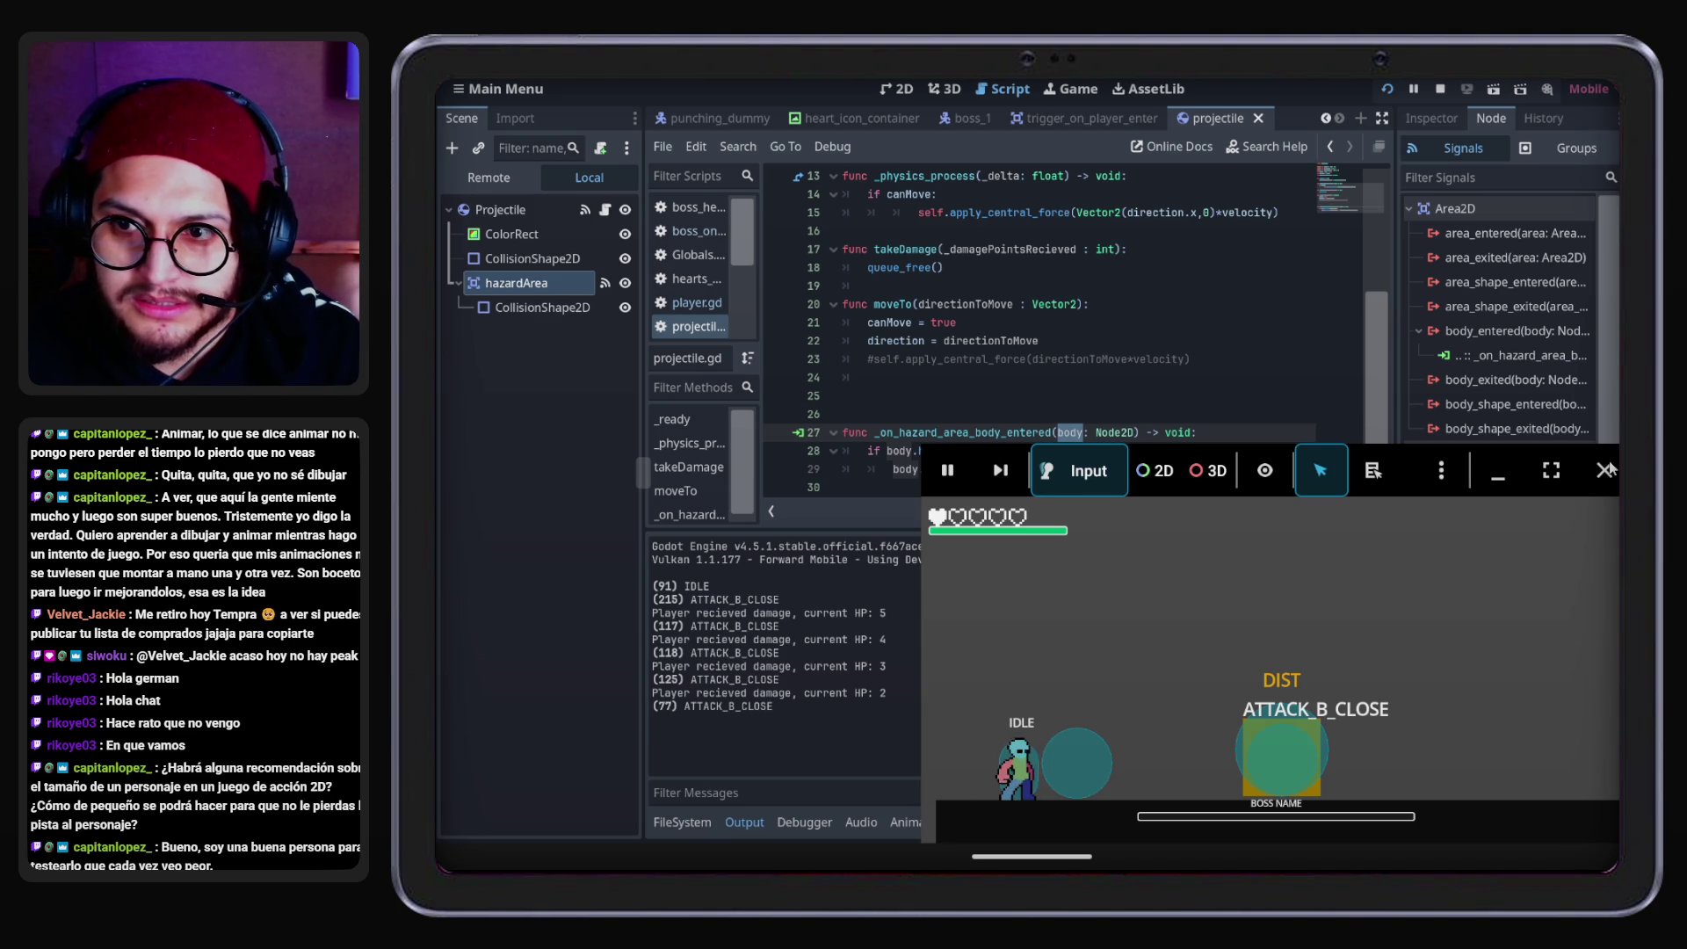
pyautogui.click(1605, 470)
# Hide the Output panel and switch to the boss_1 scene tab and its script.
pyautogui.click(1193, 324)
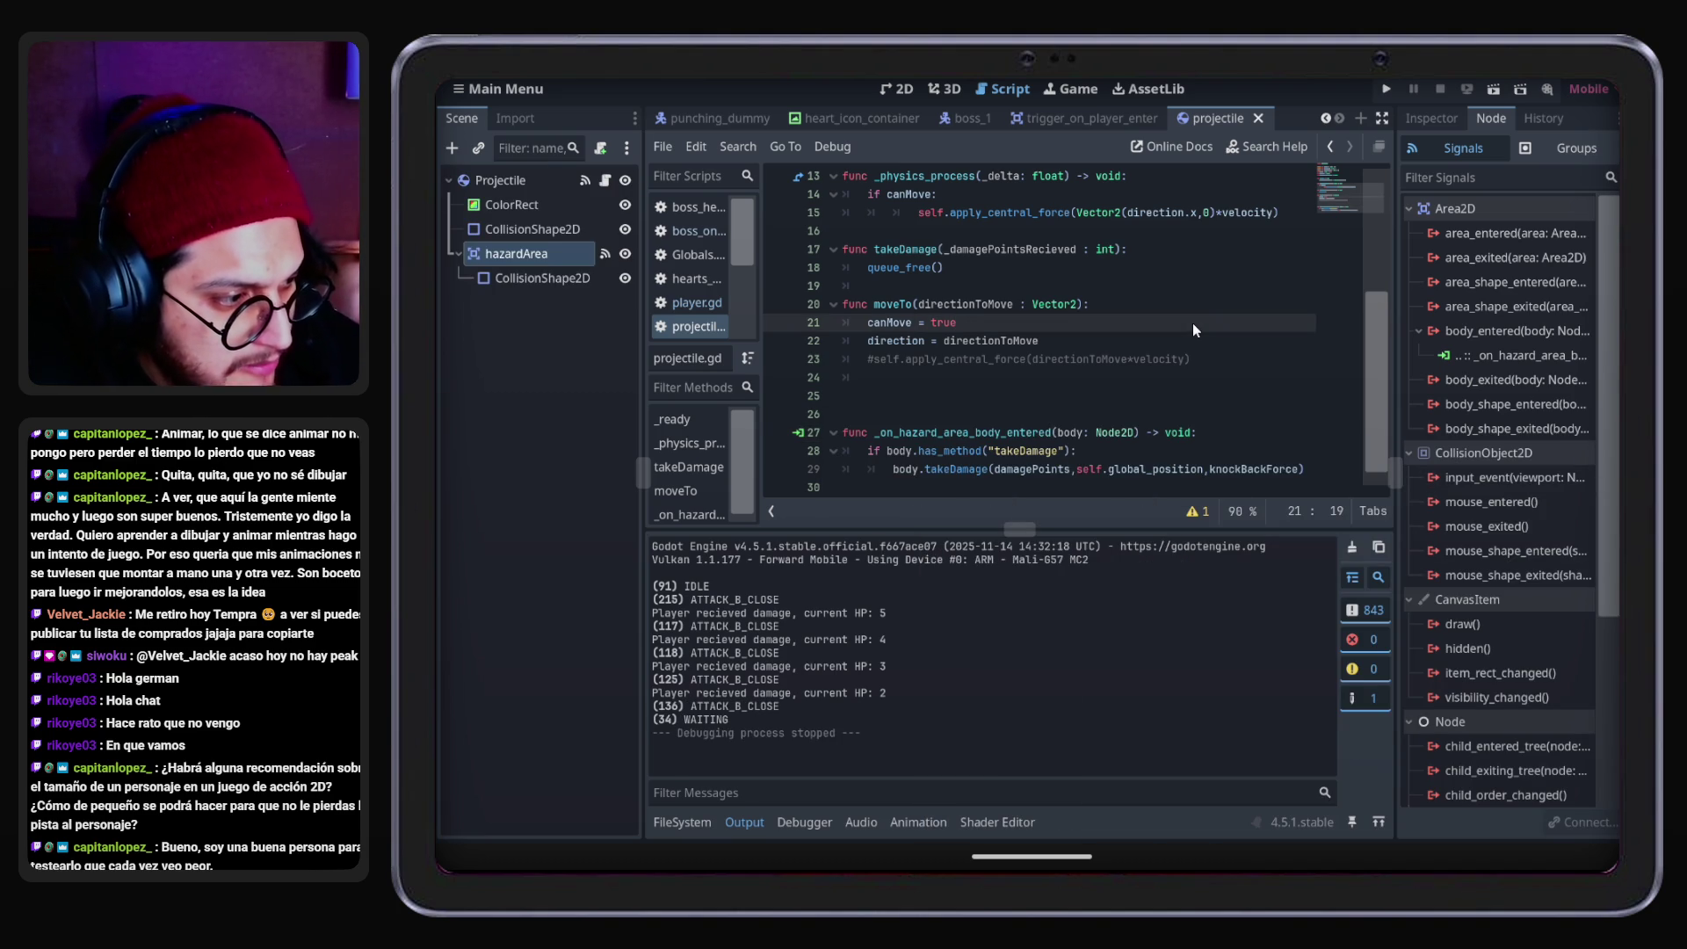
pyautogui.click(746, 824)
pyautogui.click(1020, 655)
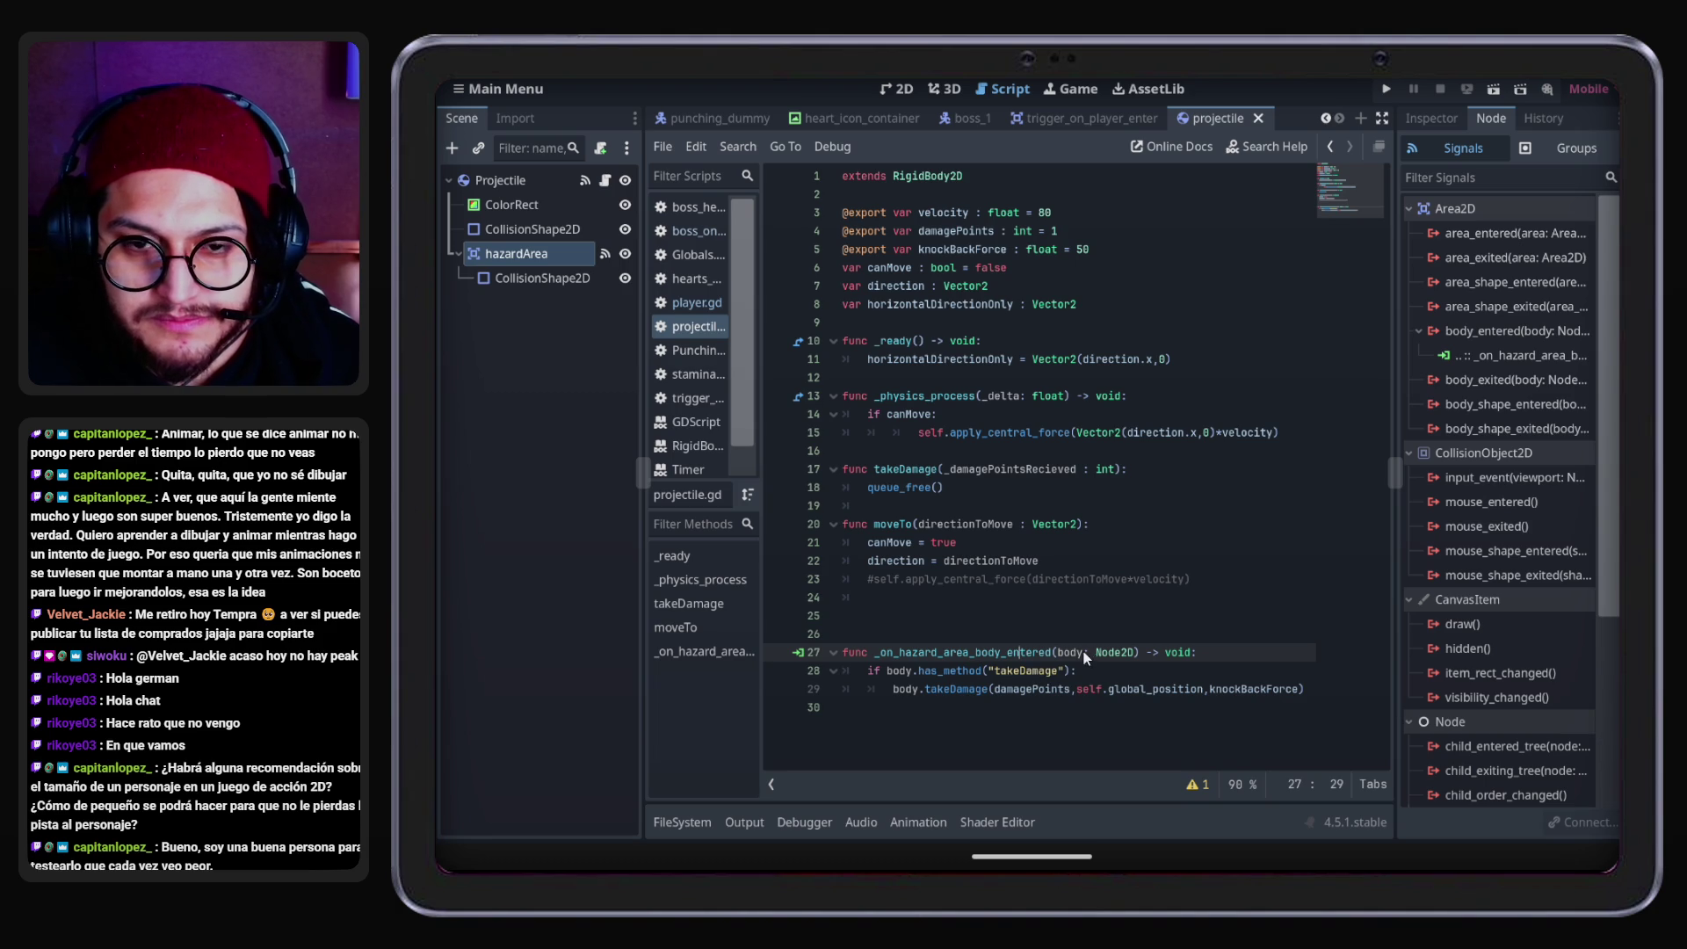
pyautogui.click(982, 671)
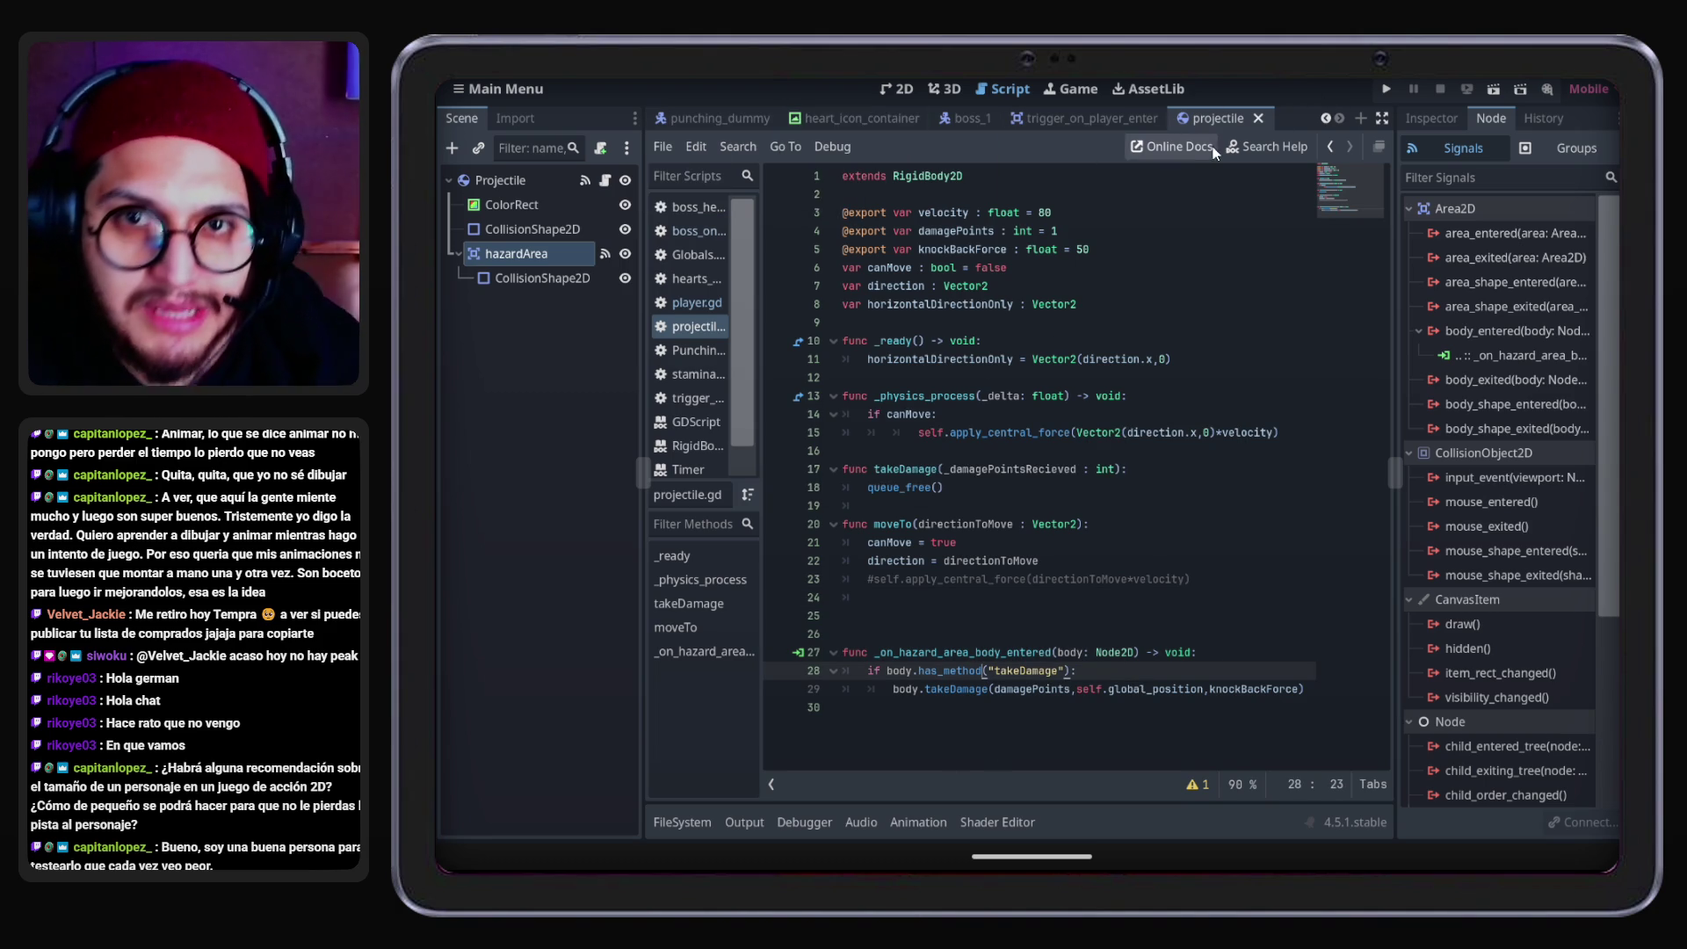
pyautogui.click(1328, 118)
pyautogui.click(1328, 118)
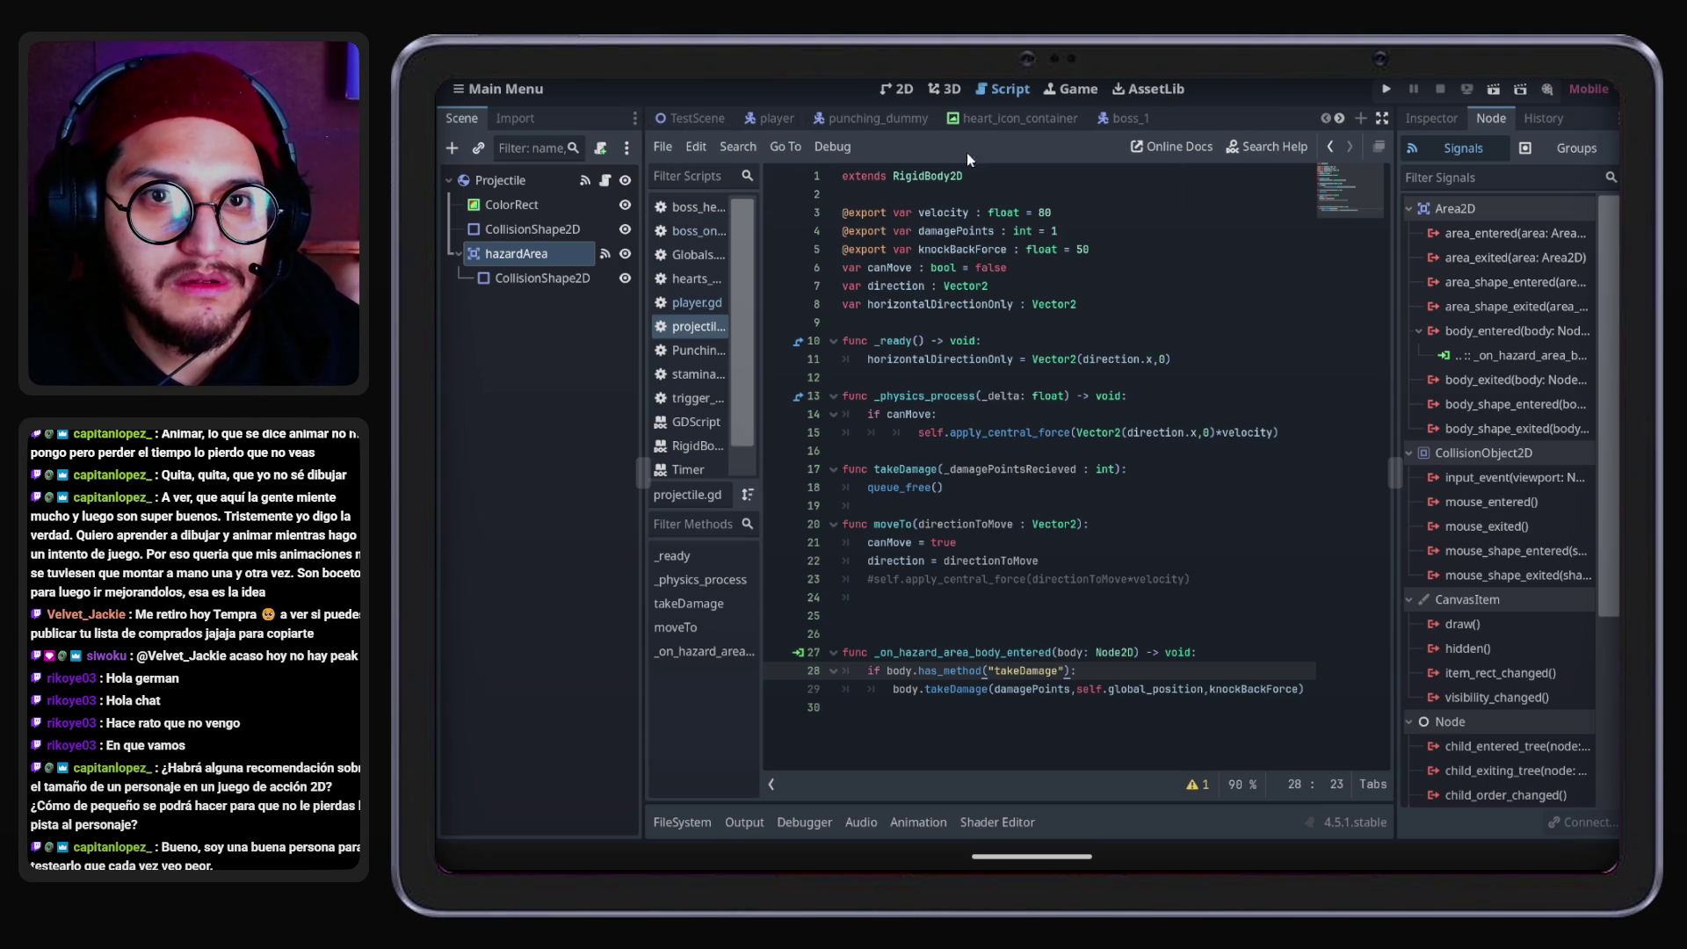
pyautogui.click(1108, 116)
# Play-test the boss, then stop the game and hide the output log.
pyautogui.scroll(-5, 1094, 488)
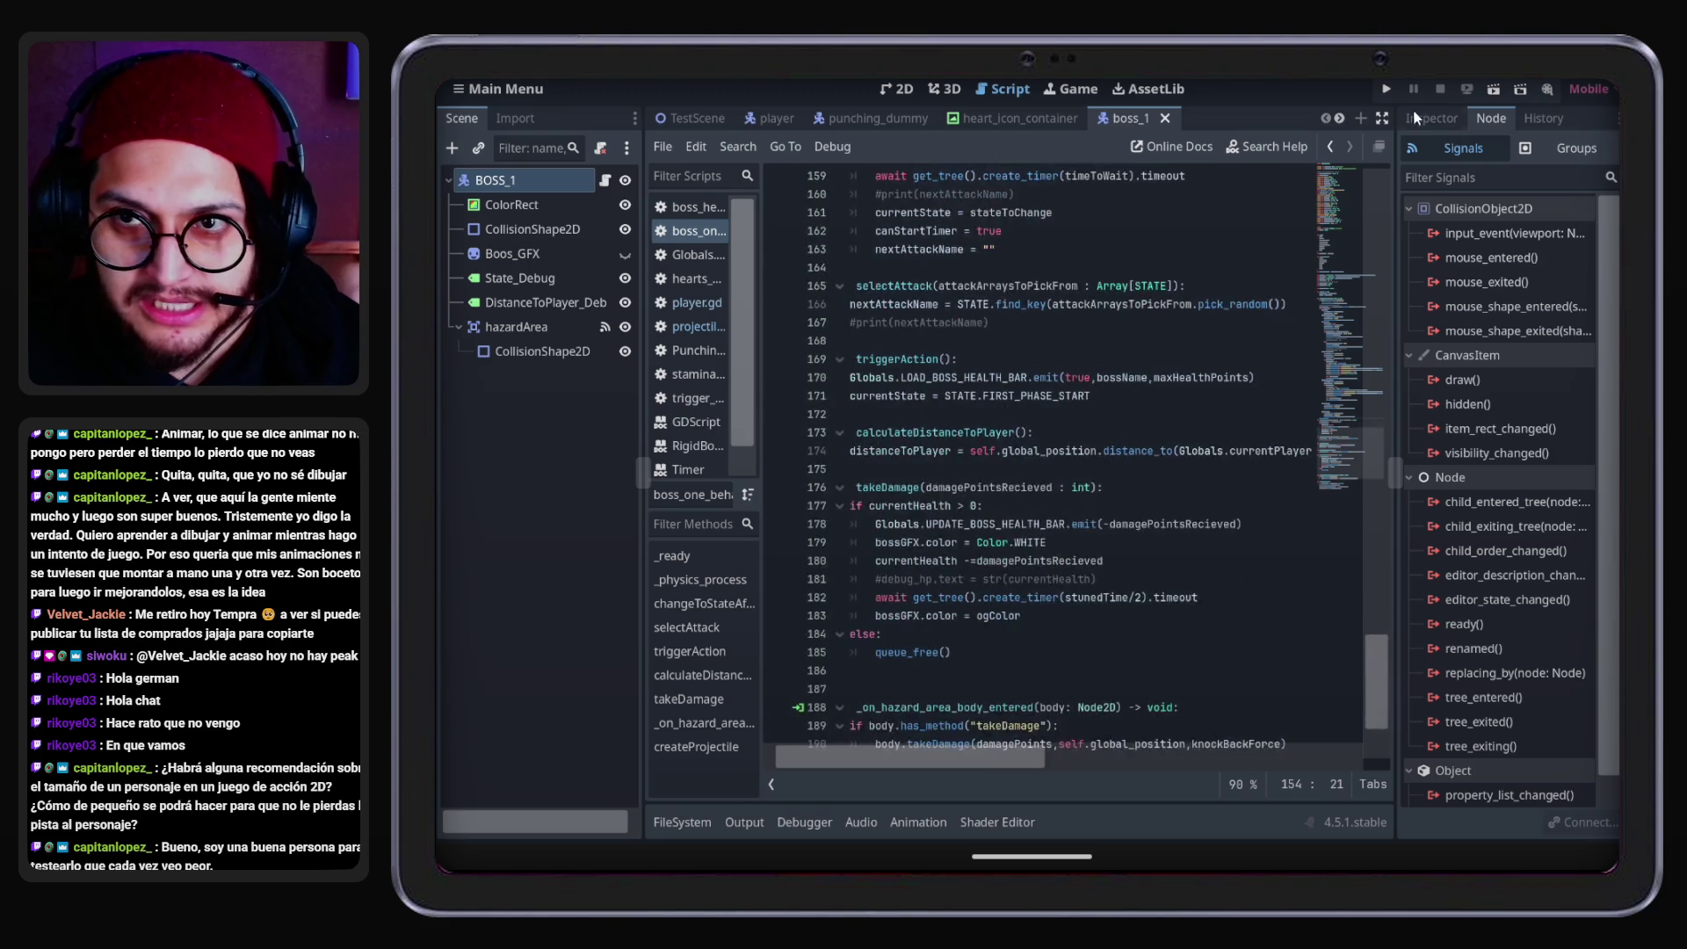
pyautogui.click(1388, 91)
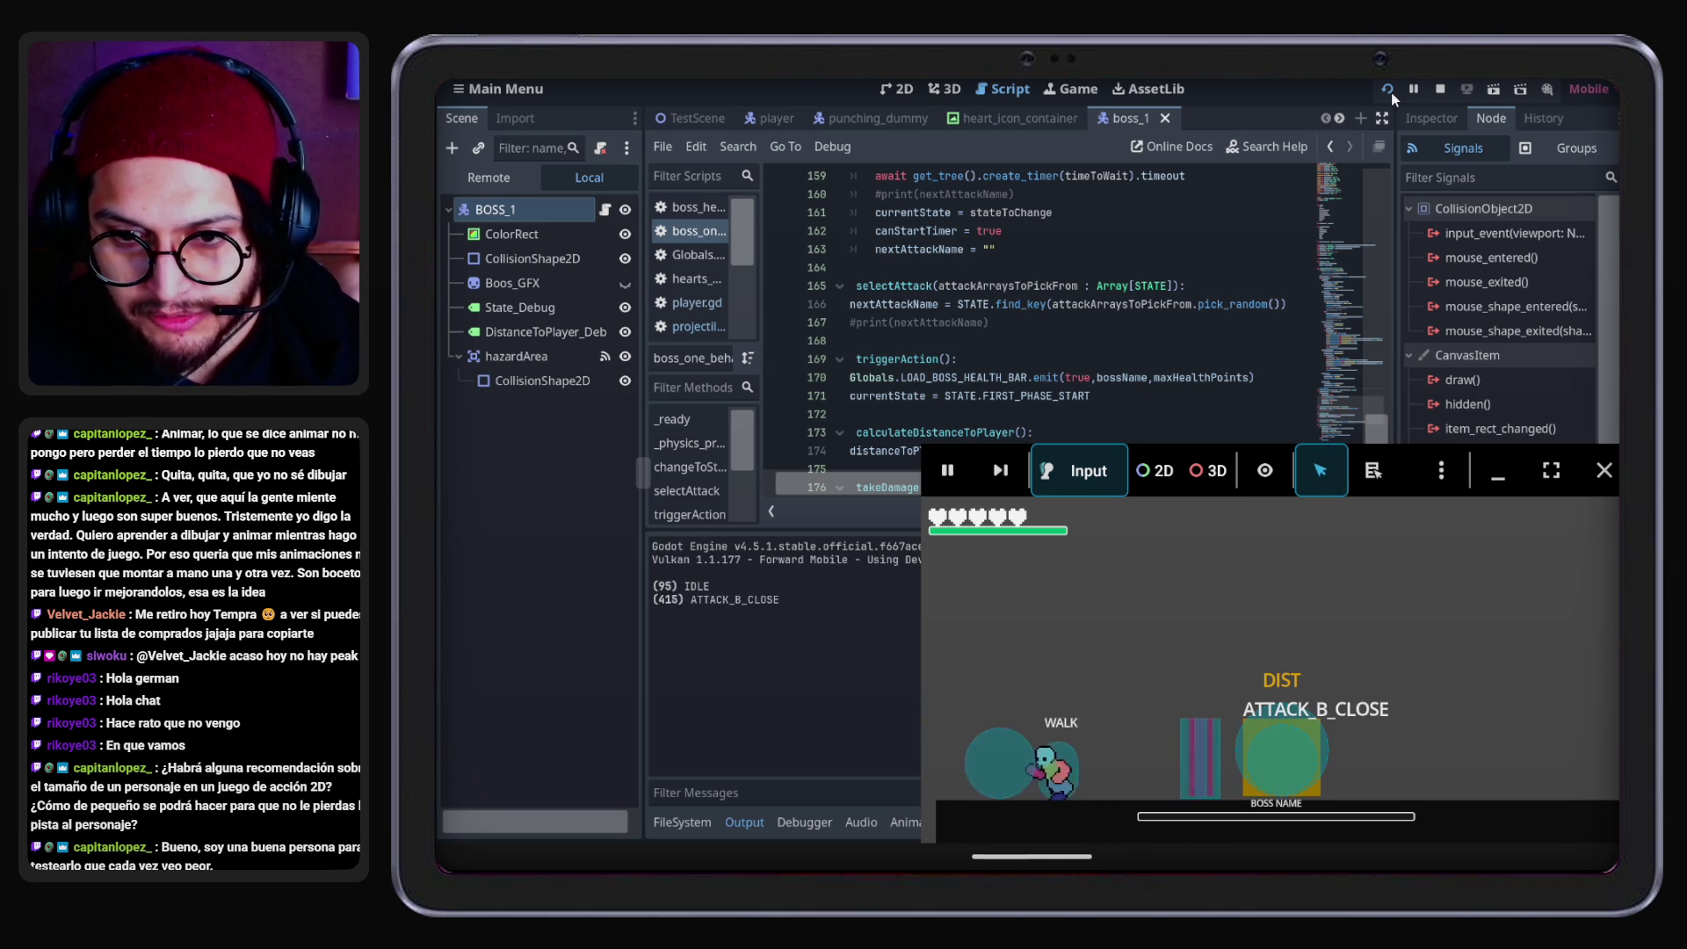
pyautogui.click(1604, 470)
pyautogui.click(742, 822)
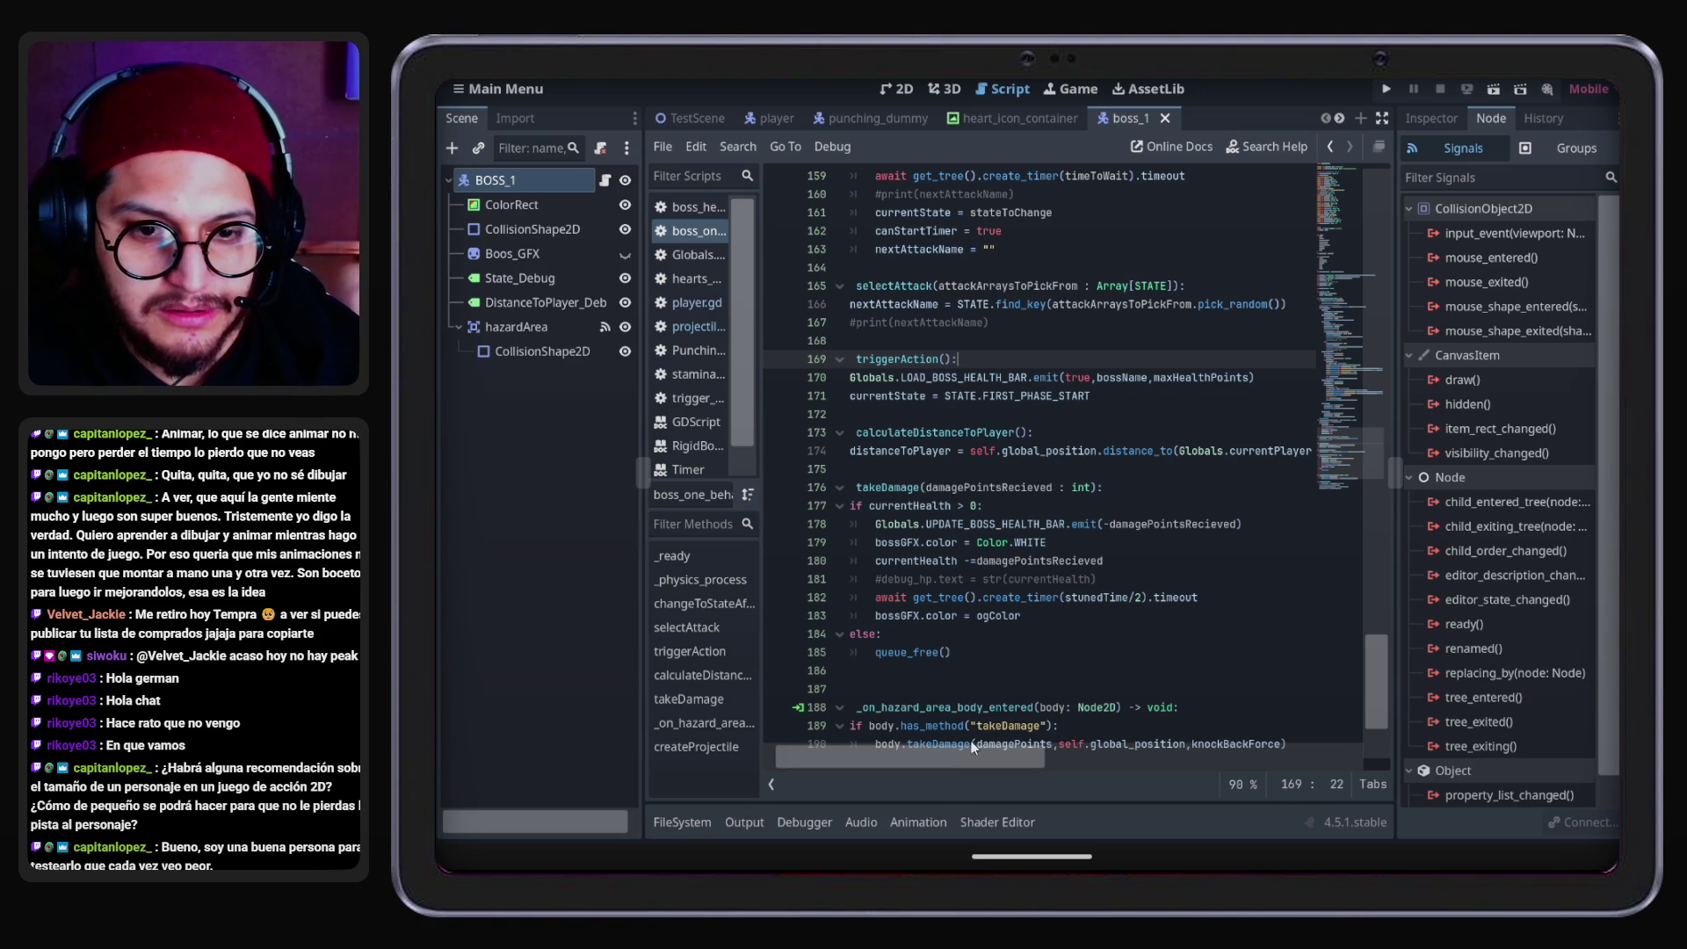
# Comment out lines 57–66, the ATTACK_BEHAVIOUR enum and currentAttackState, with Ctrl+K.
pyautogui.scroll(9, 992, 439)
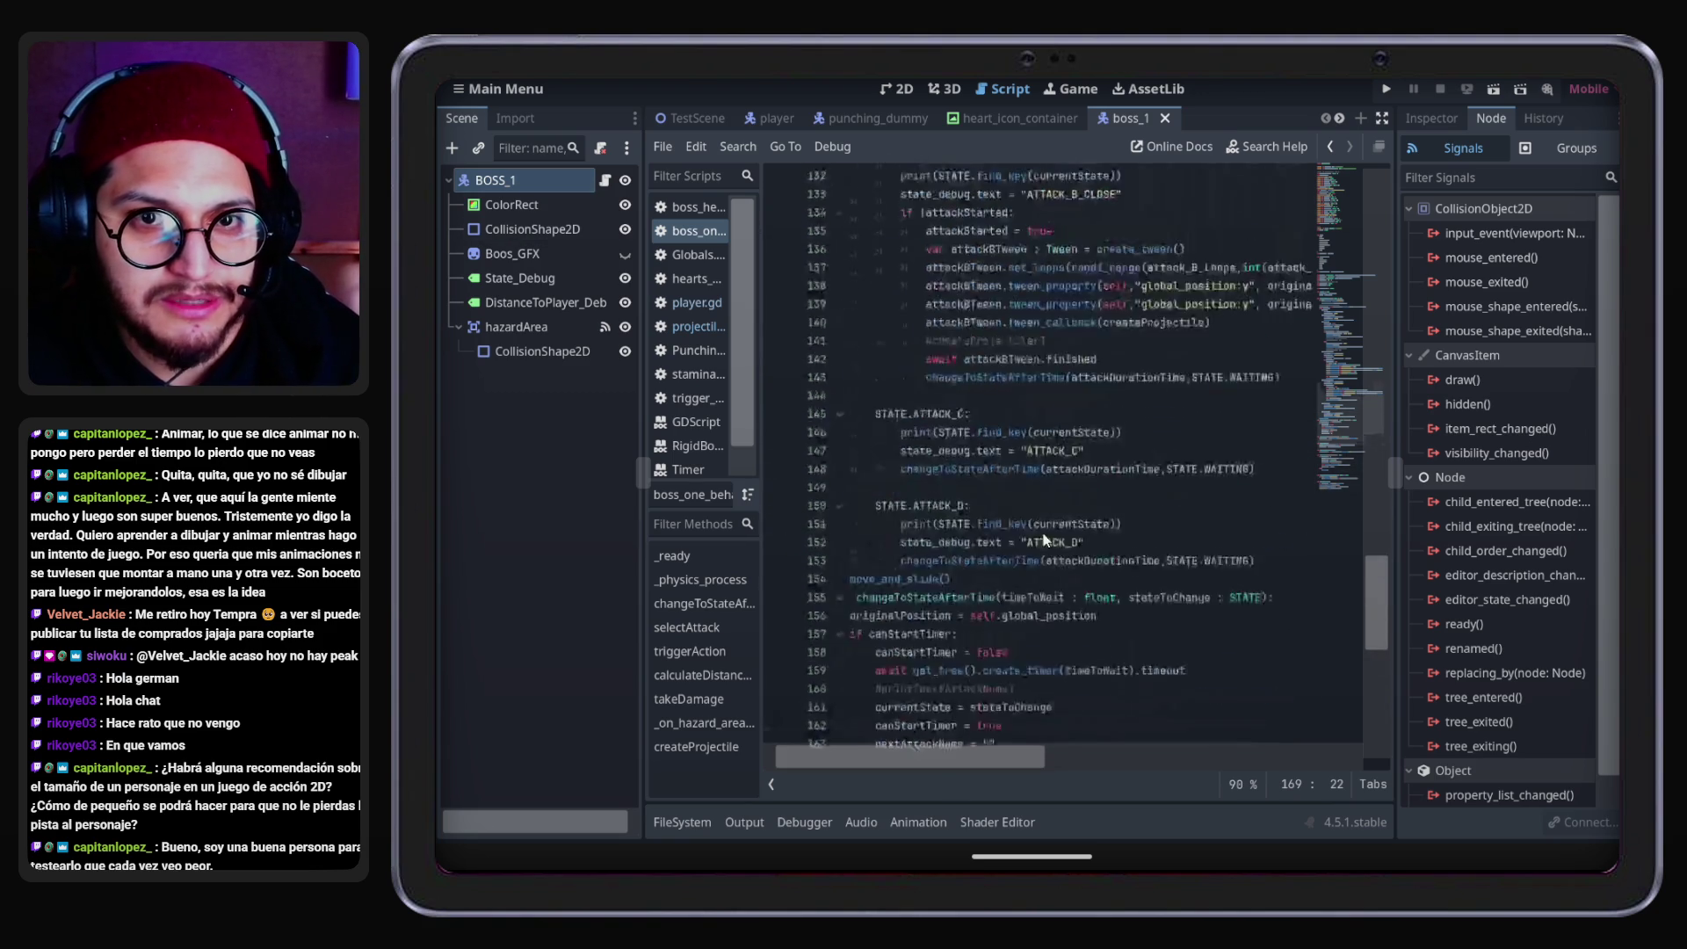
pyautogui.scroll(14, 1046, 539)
pyautogui.scroll(20, 1079, 586)
pyautogui.scroll(2, 1007, 767)
pyautogui.scroll(-5, 974, 678)
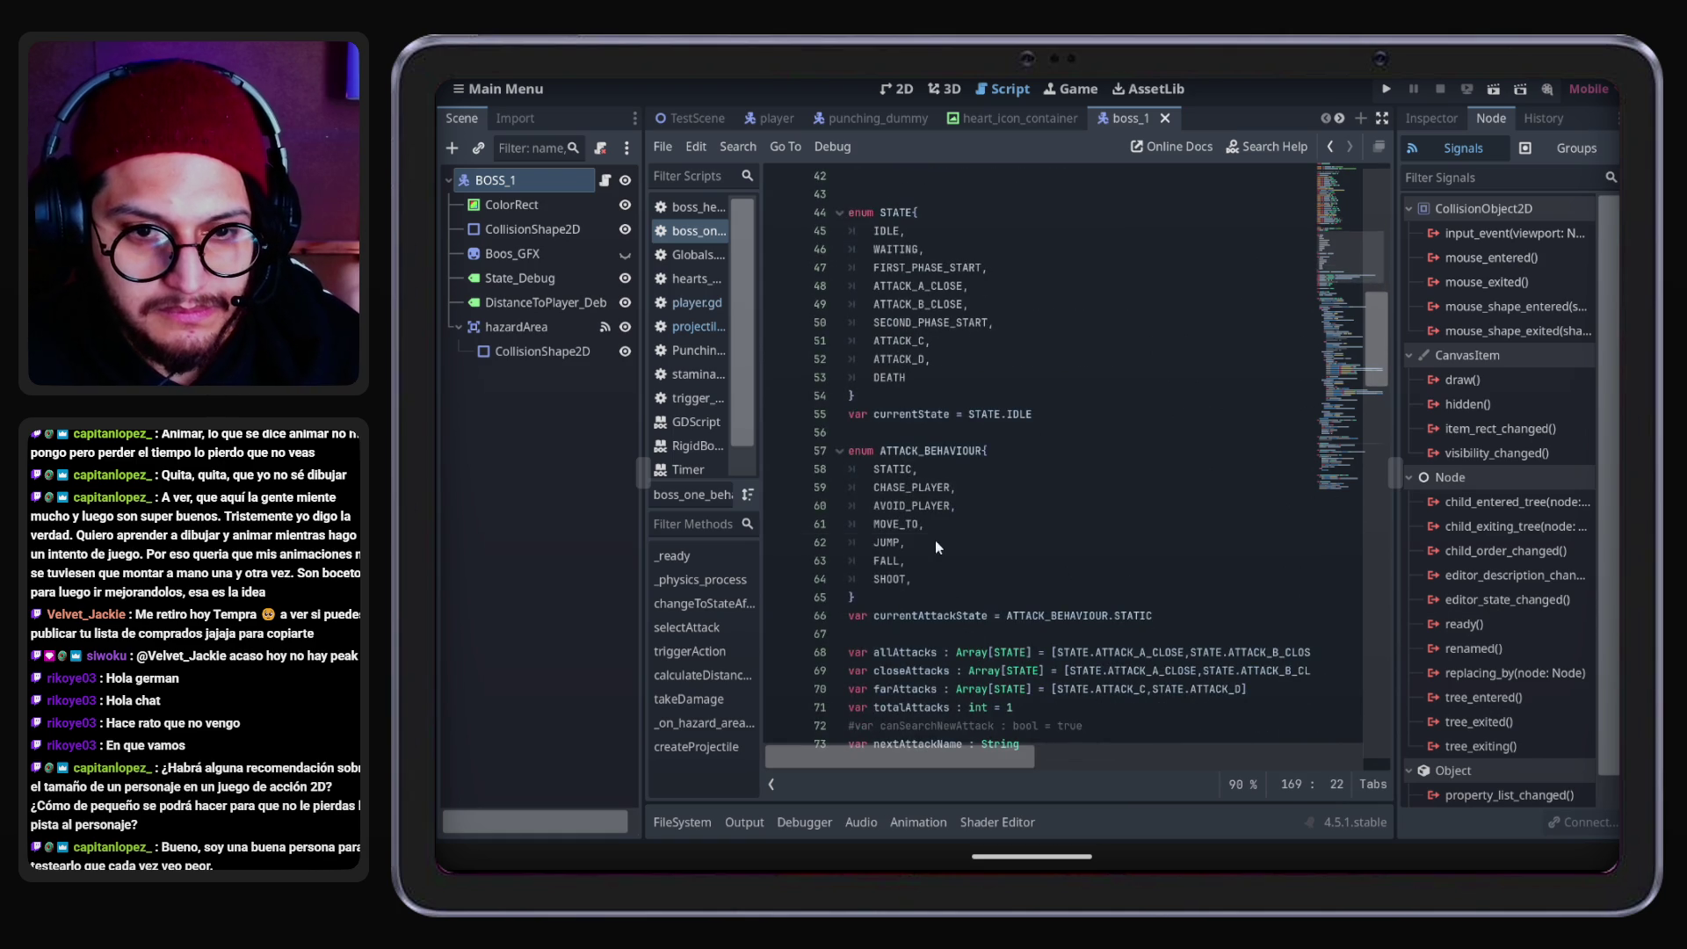
pyautogui.moveTo(1153, 615); pyautogui.dragTo(803, 475)
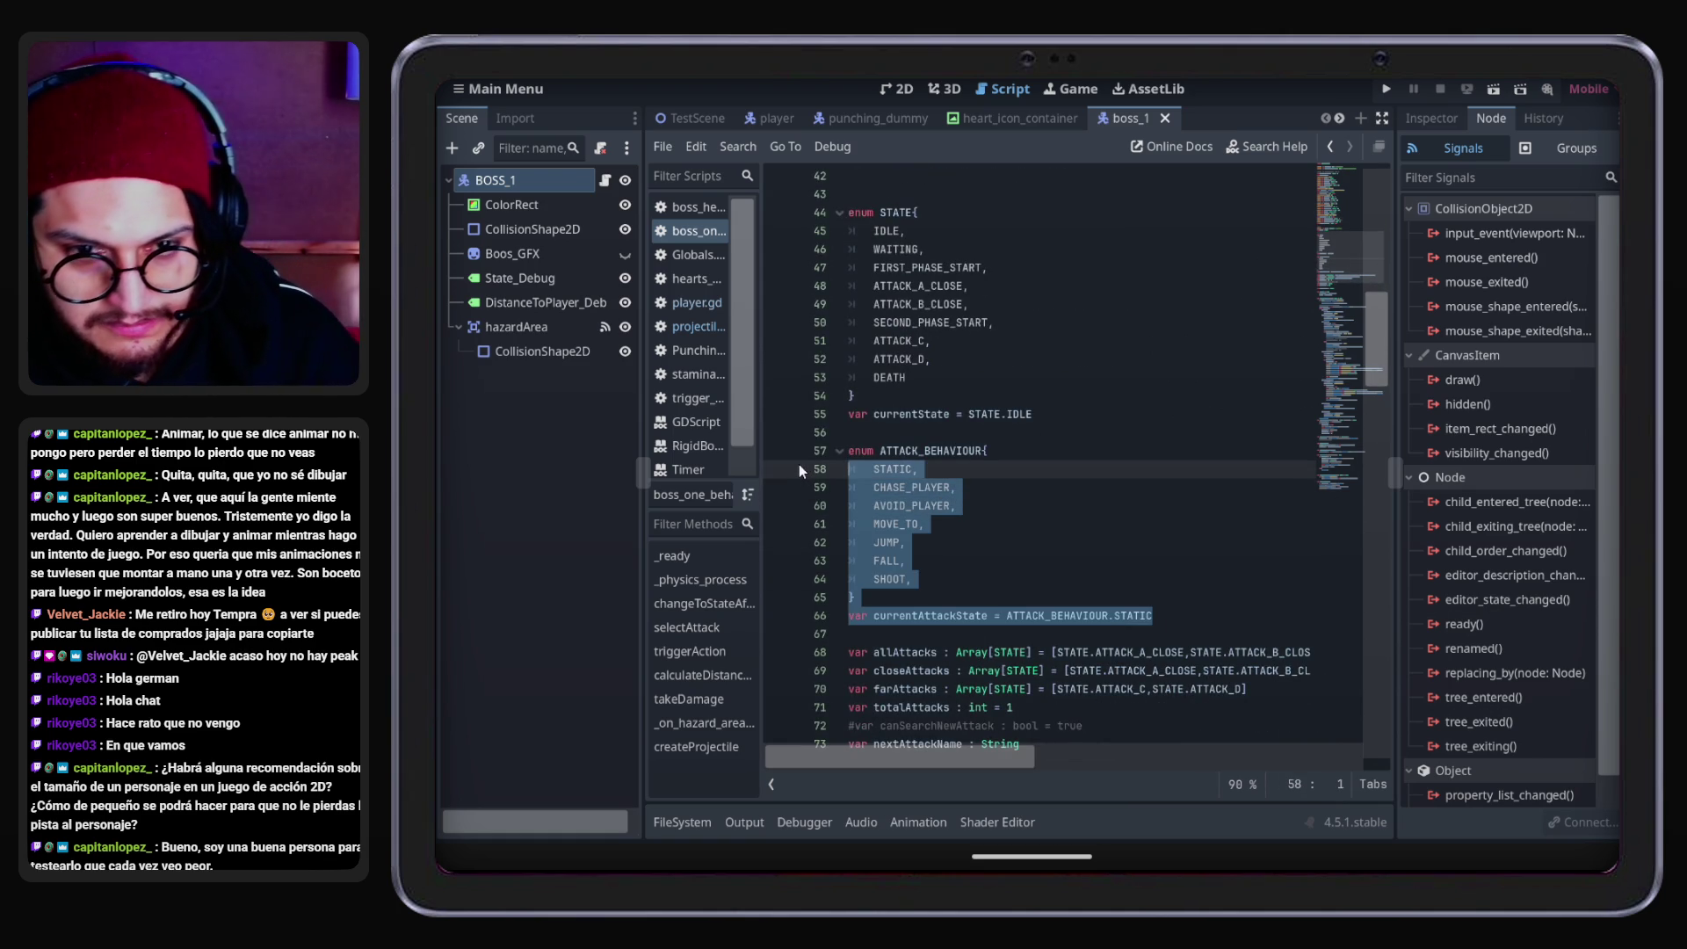
pyautogui.hotkey('shift', 'Up')
pyautogui.hotkey('ctrl', 'k')
# Go up to the Attack B export variables and put the caret in jump_B_Height's value.
pyautogui.scroll(5, 1010, 444)
pyautogui.click(1113, 342)
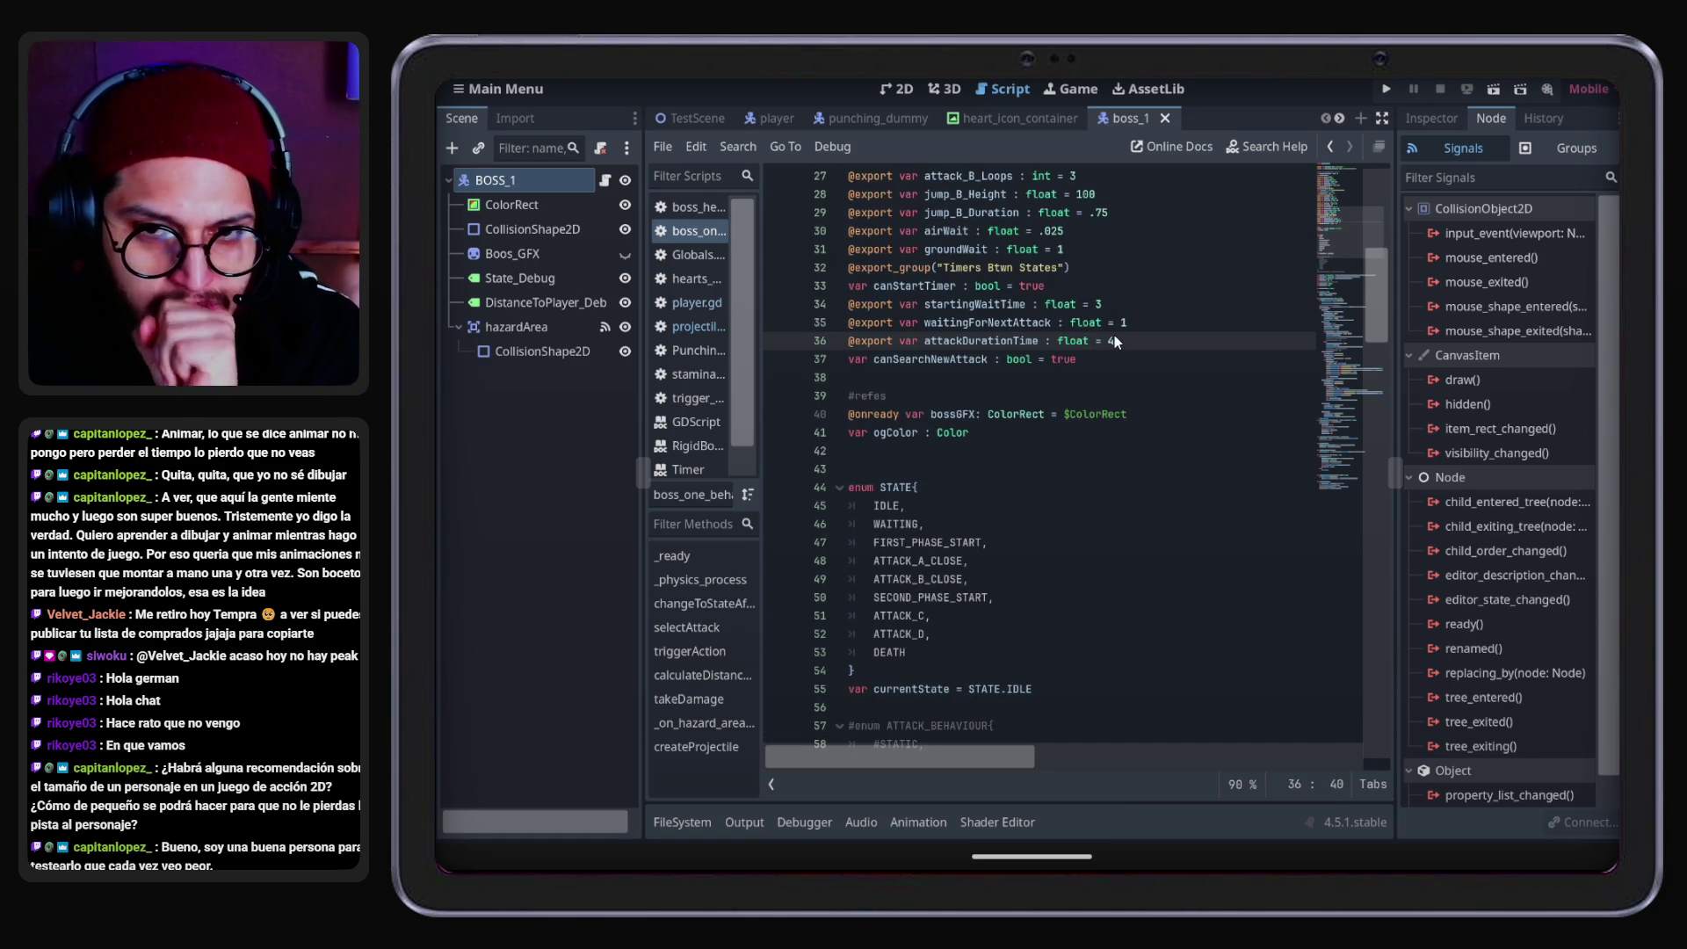
pyautogui.scroll(1, 1114, 353)
pyautogui.scroll(2, 1008, 286)
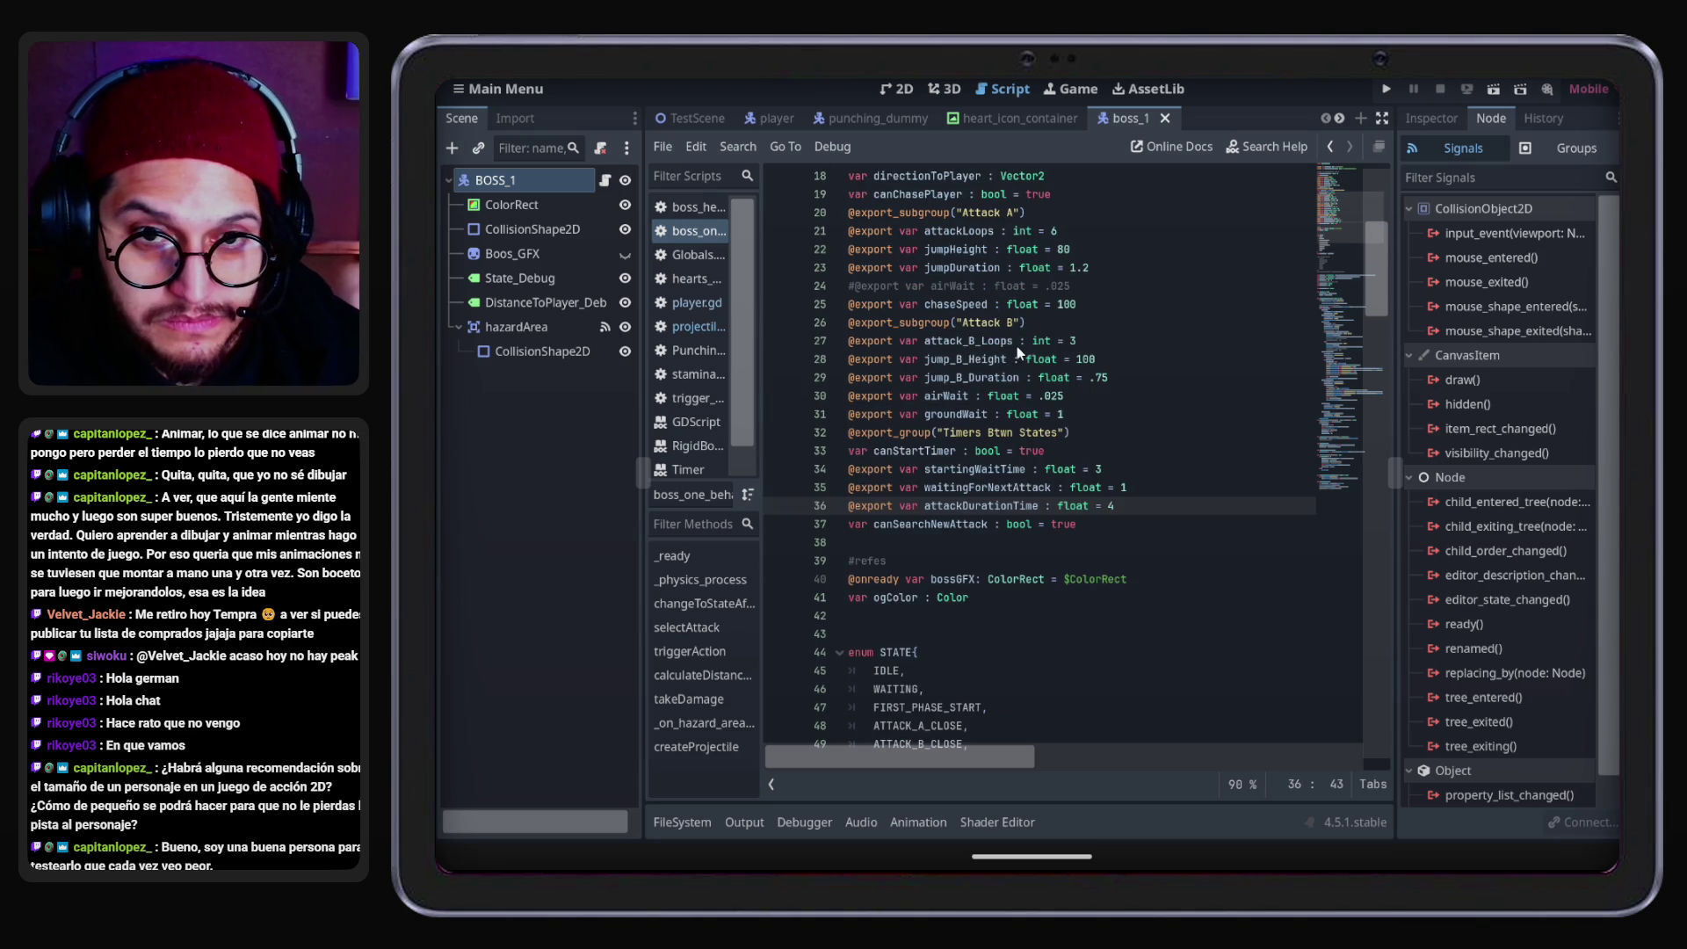
pyautogui.click(994, 341)
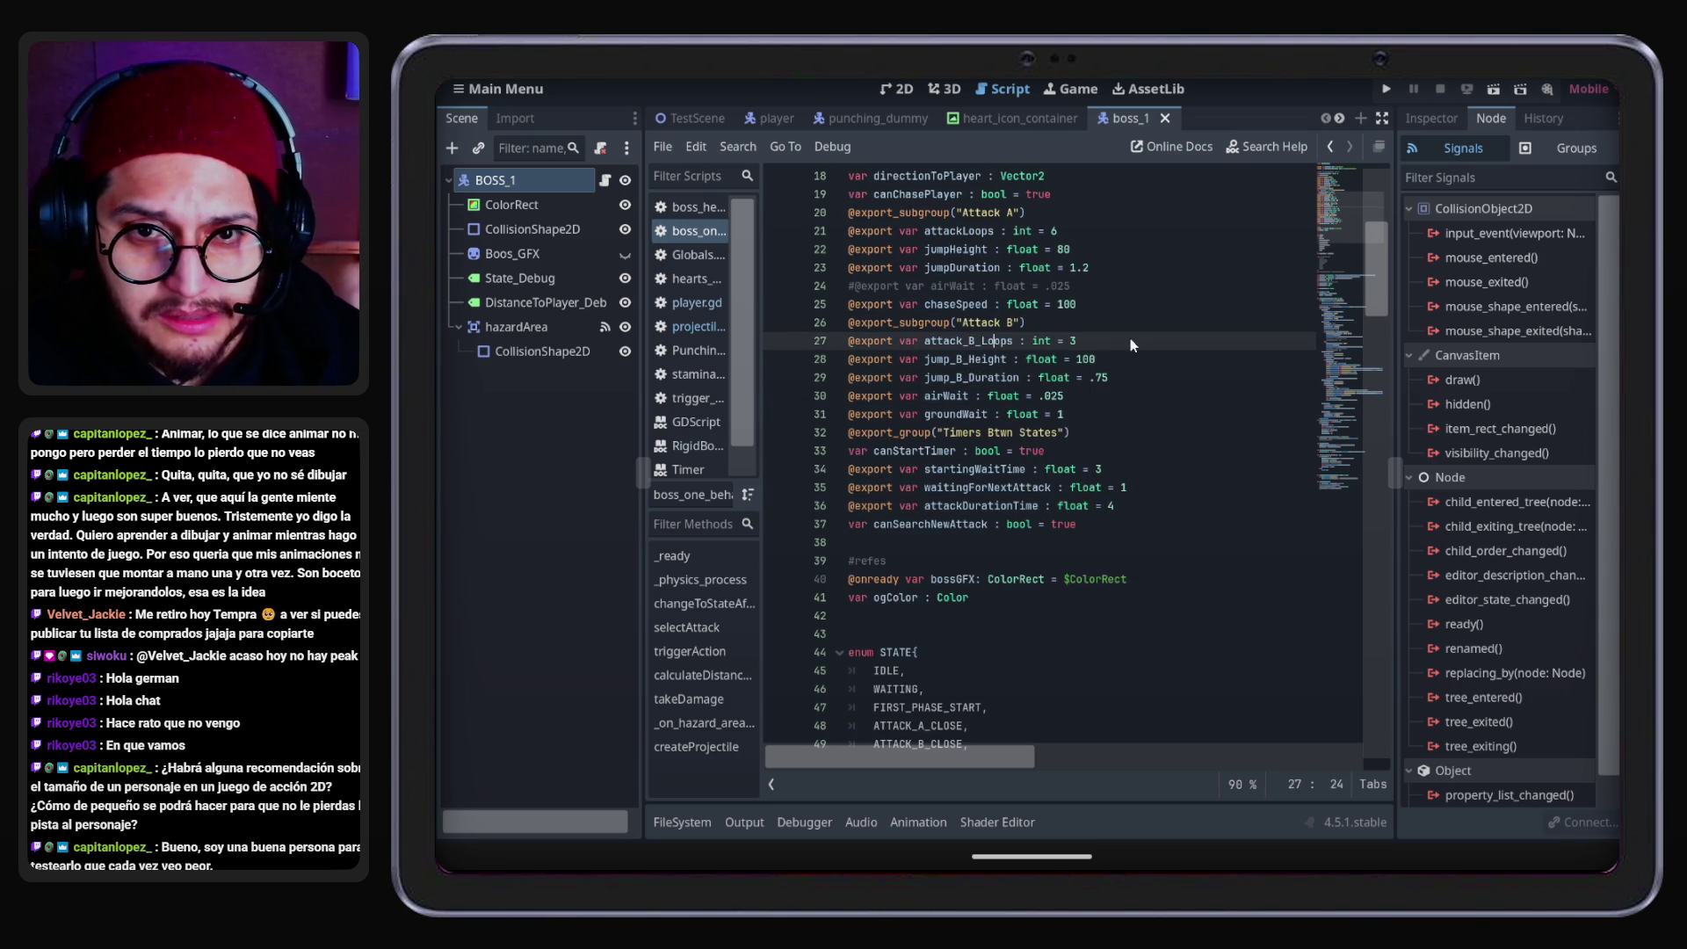
pyautogui.click(1082, 360)
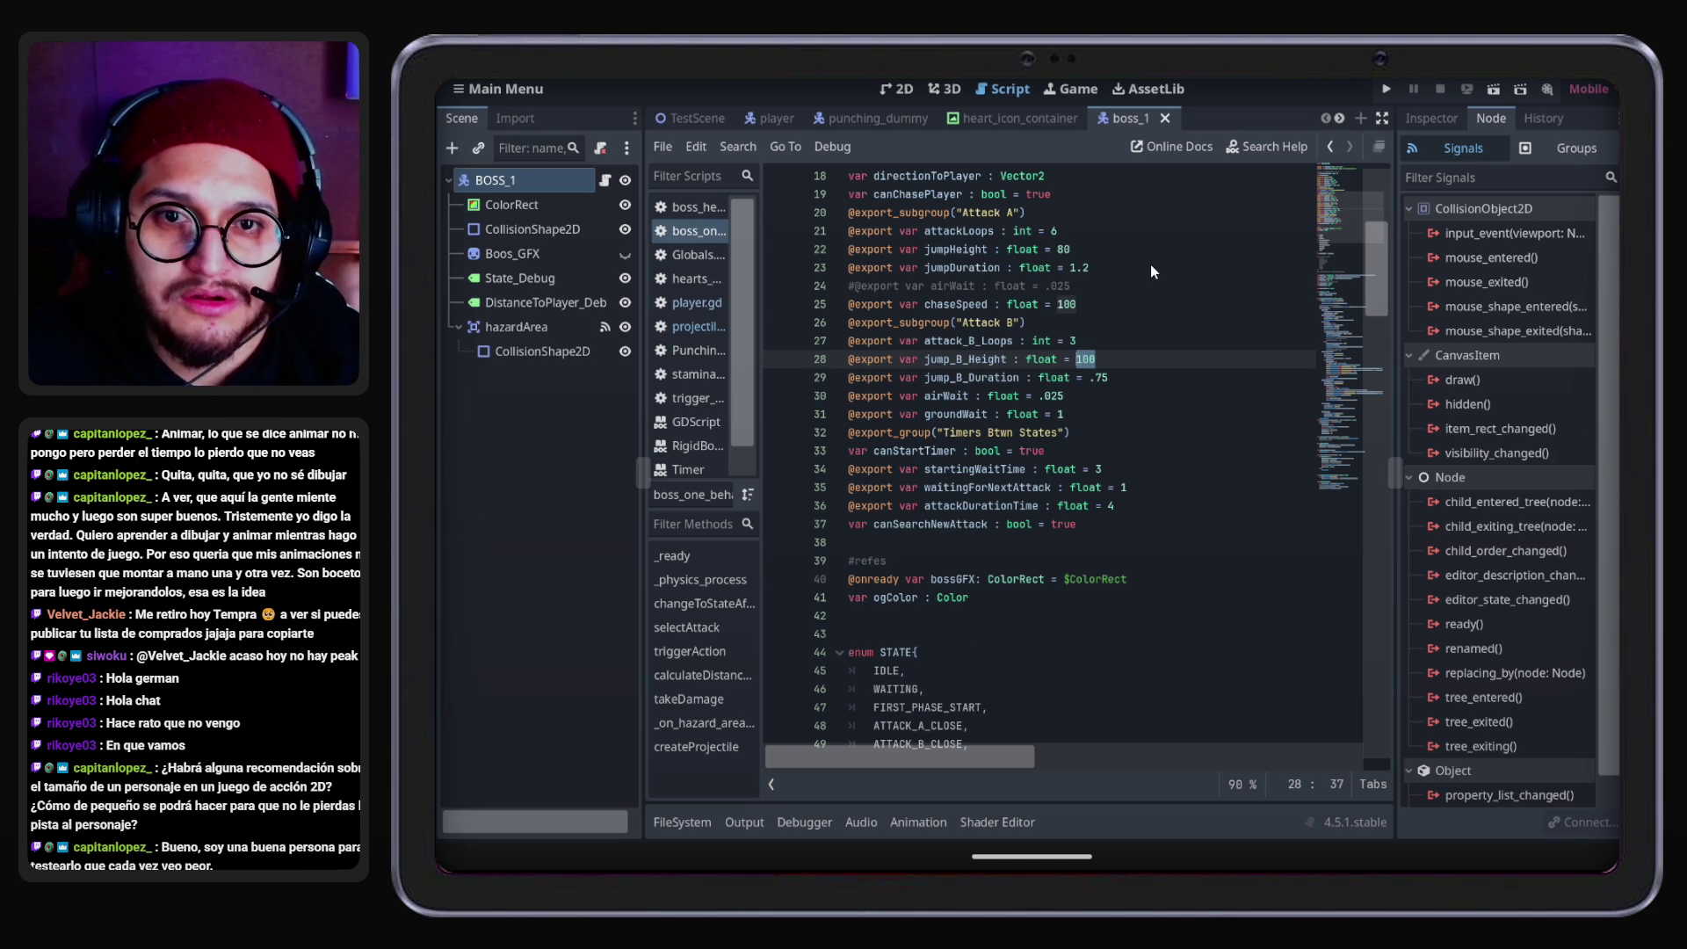
# Edit the Attack B exports to jump_B_Height 90, jump_B_Duration .5, airWait .02, groundWait .5, then launch.
pyautogui.write('90')
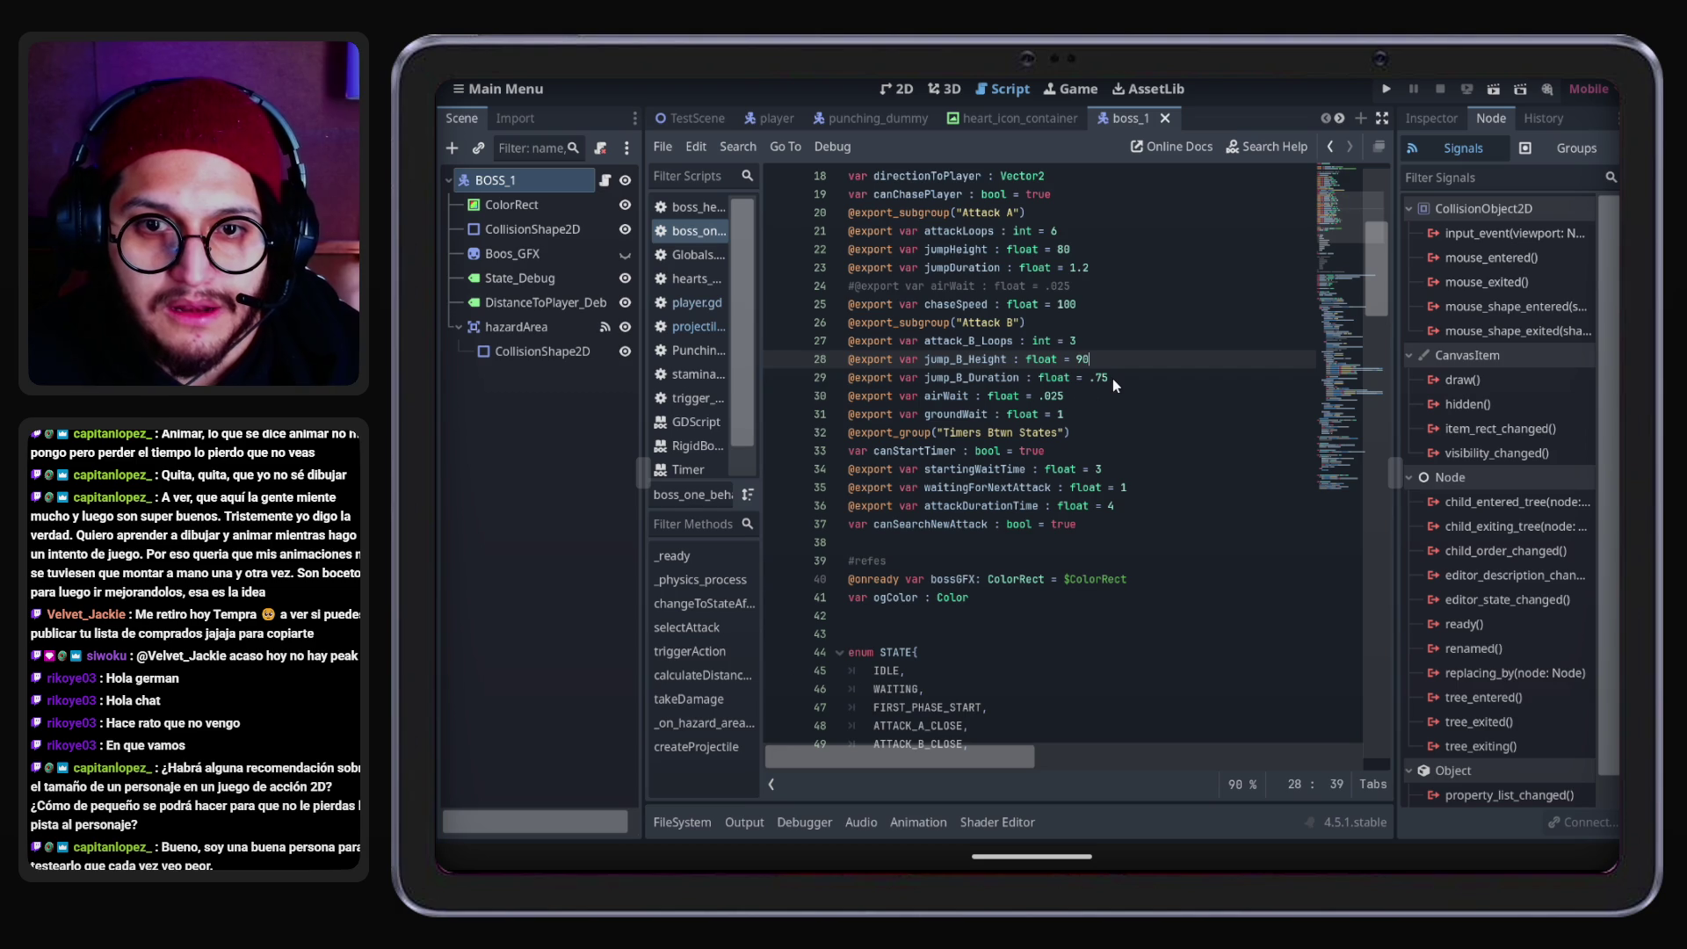
pyautogui.doubleClick(1098, 377)
pyautogui.click(1072, 403)
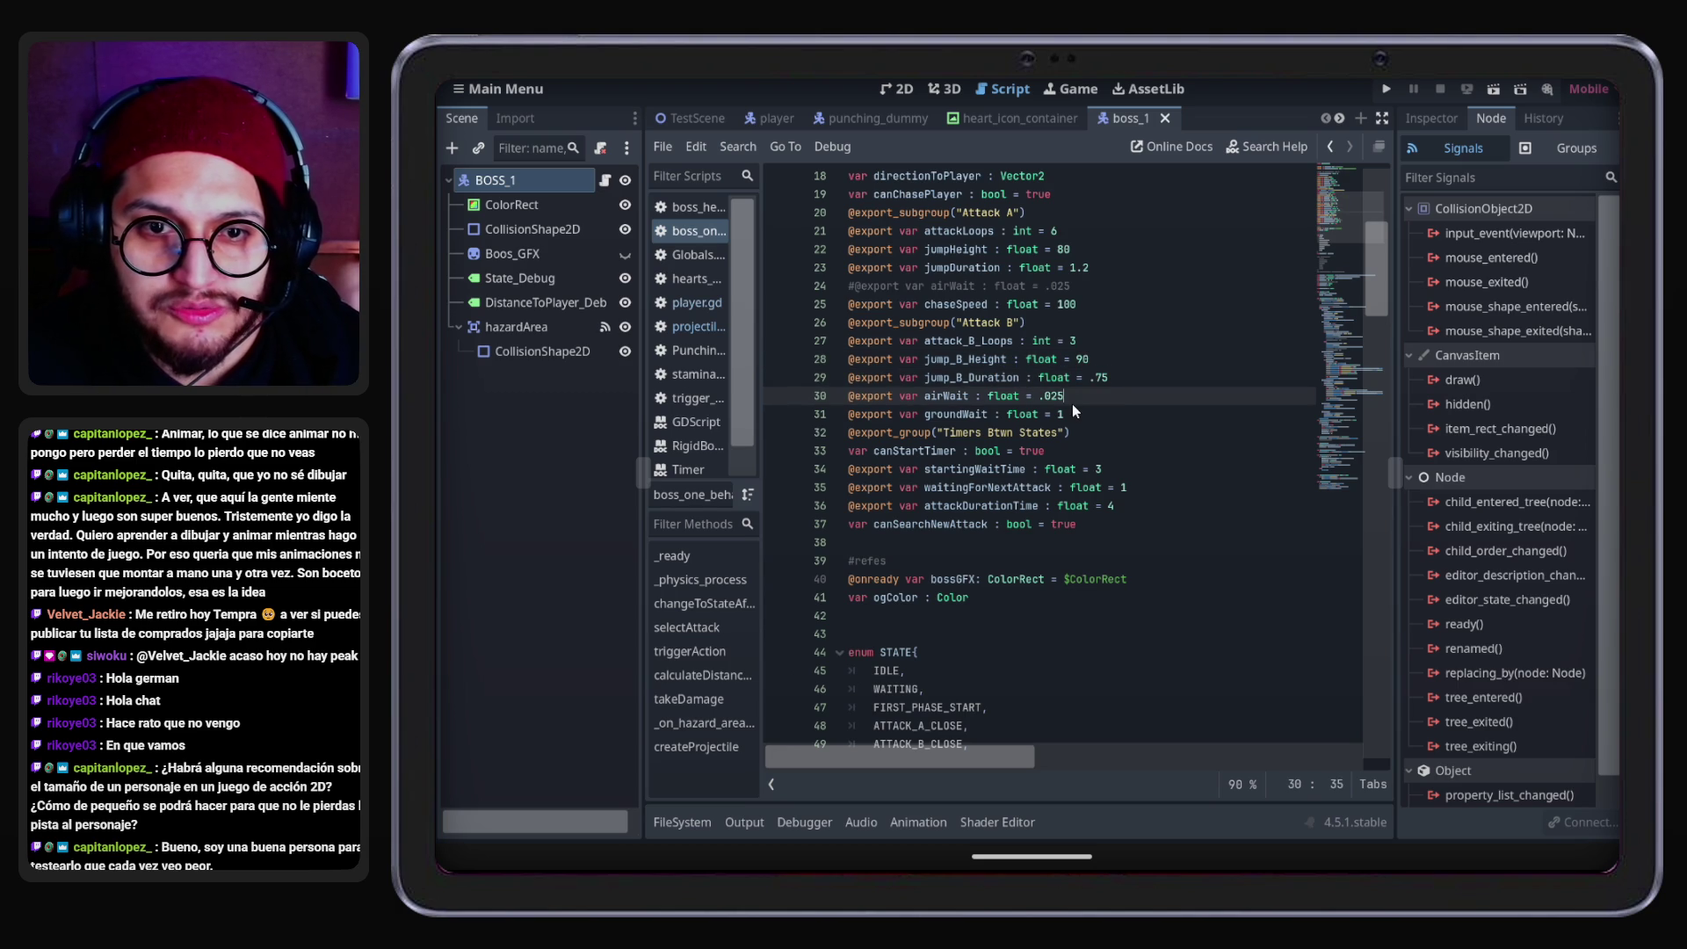
pyautogui.rightClick(1058, 419)
pyautogui.click(1062, 418)
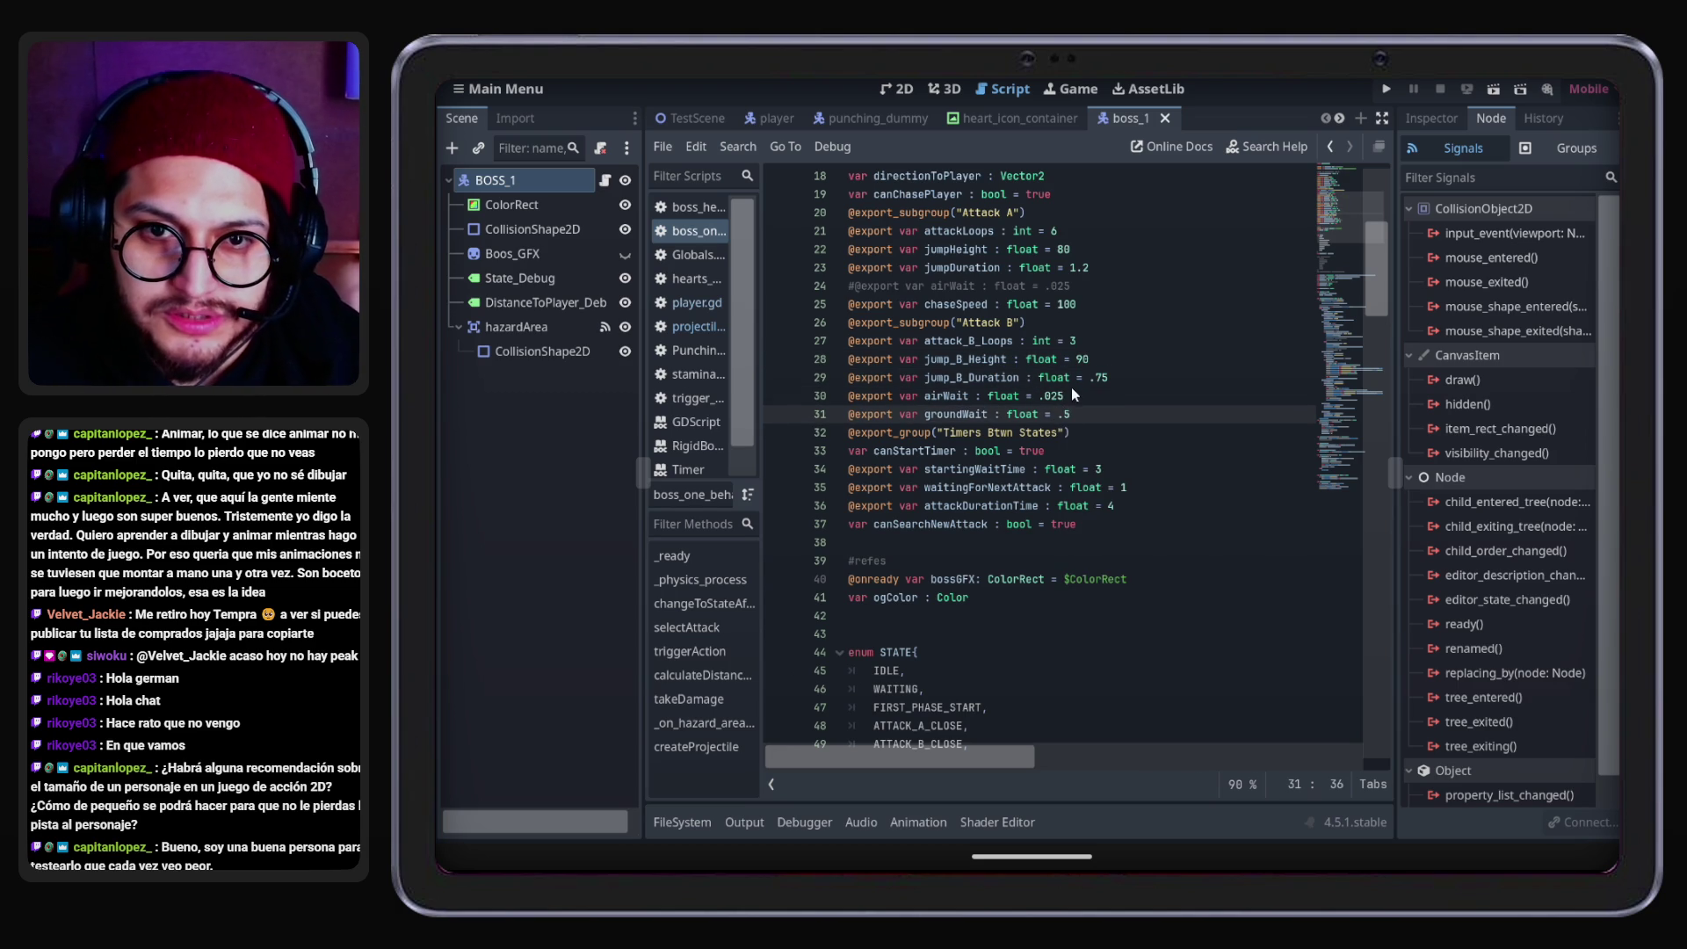
pyautogui.click(1074, 394)
pyautogui.click(1102, 378)
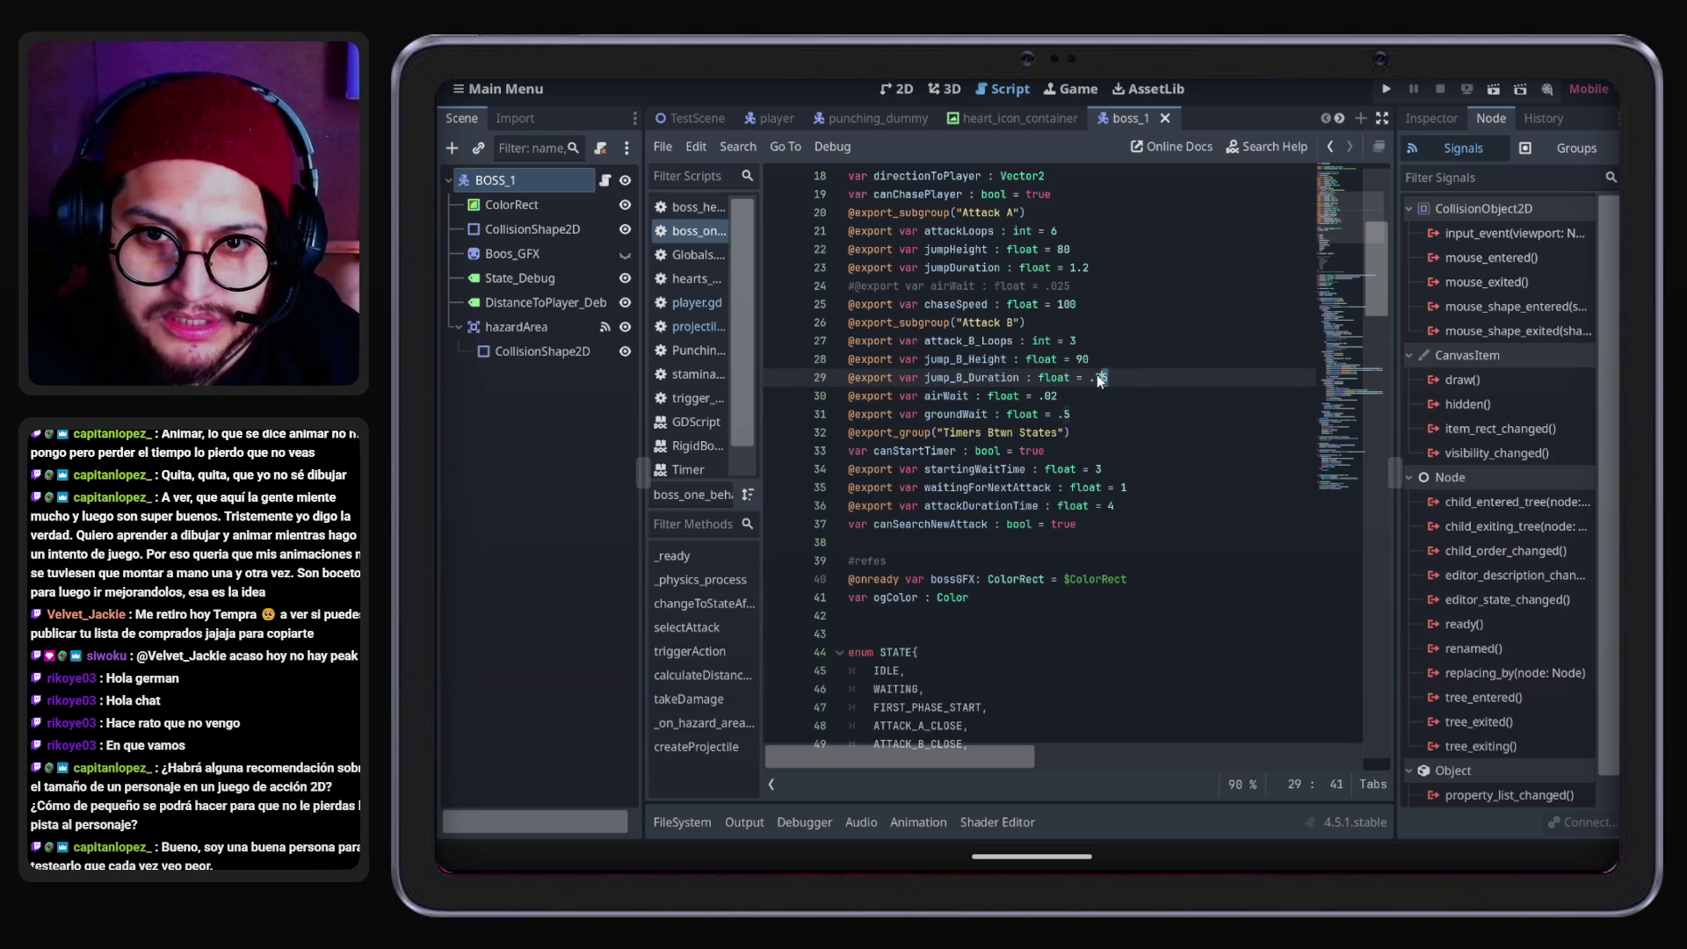
pyautogui.write('5')
pyautogui.click(1382, 89)
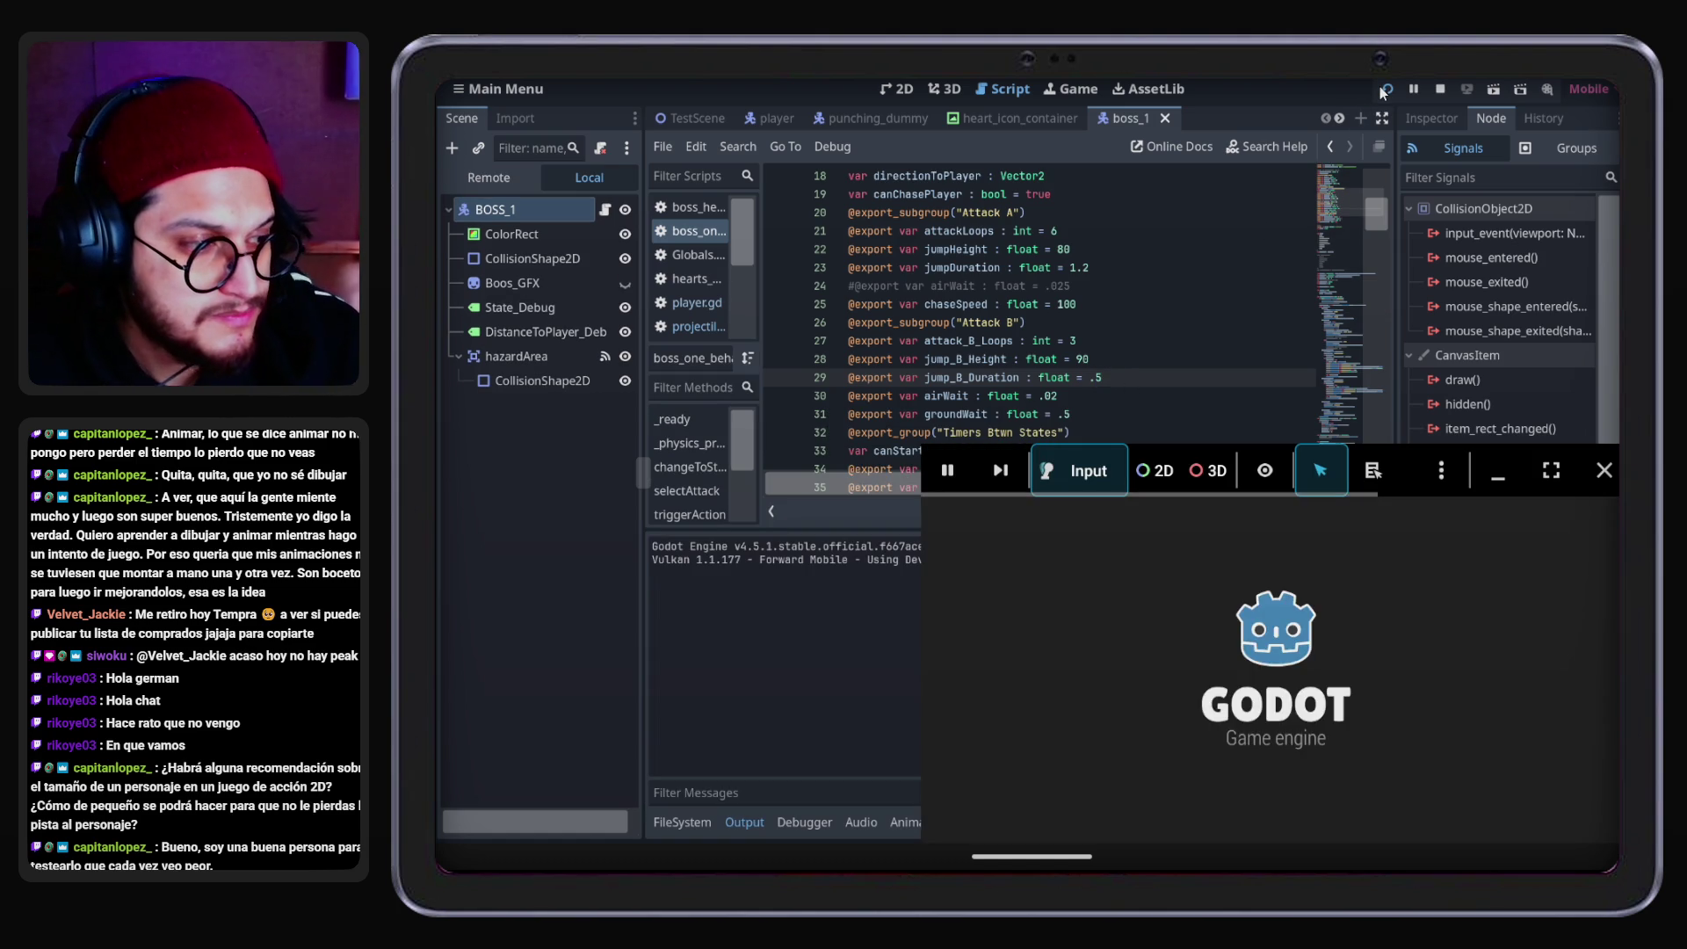
# Walk the player right toward the boss, jump away from ATTACK_B_CLOSE, then stop the game.
pyautogui.press('Right')
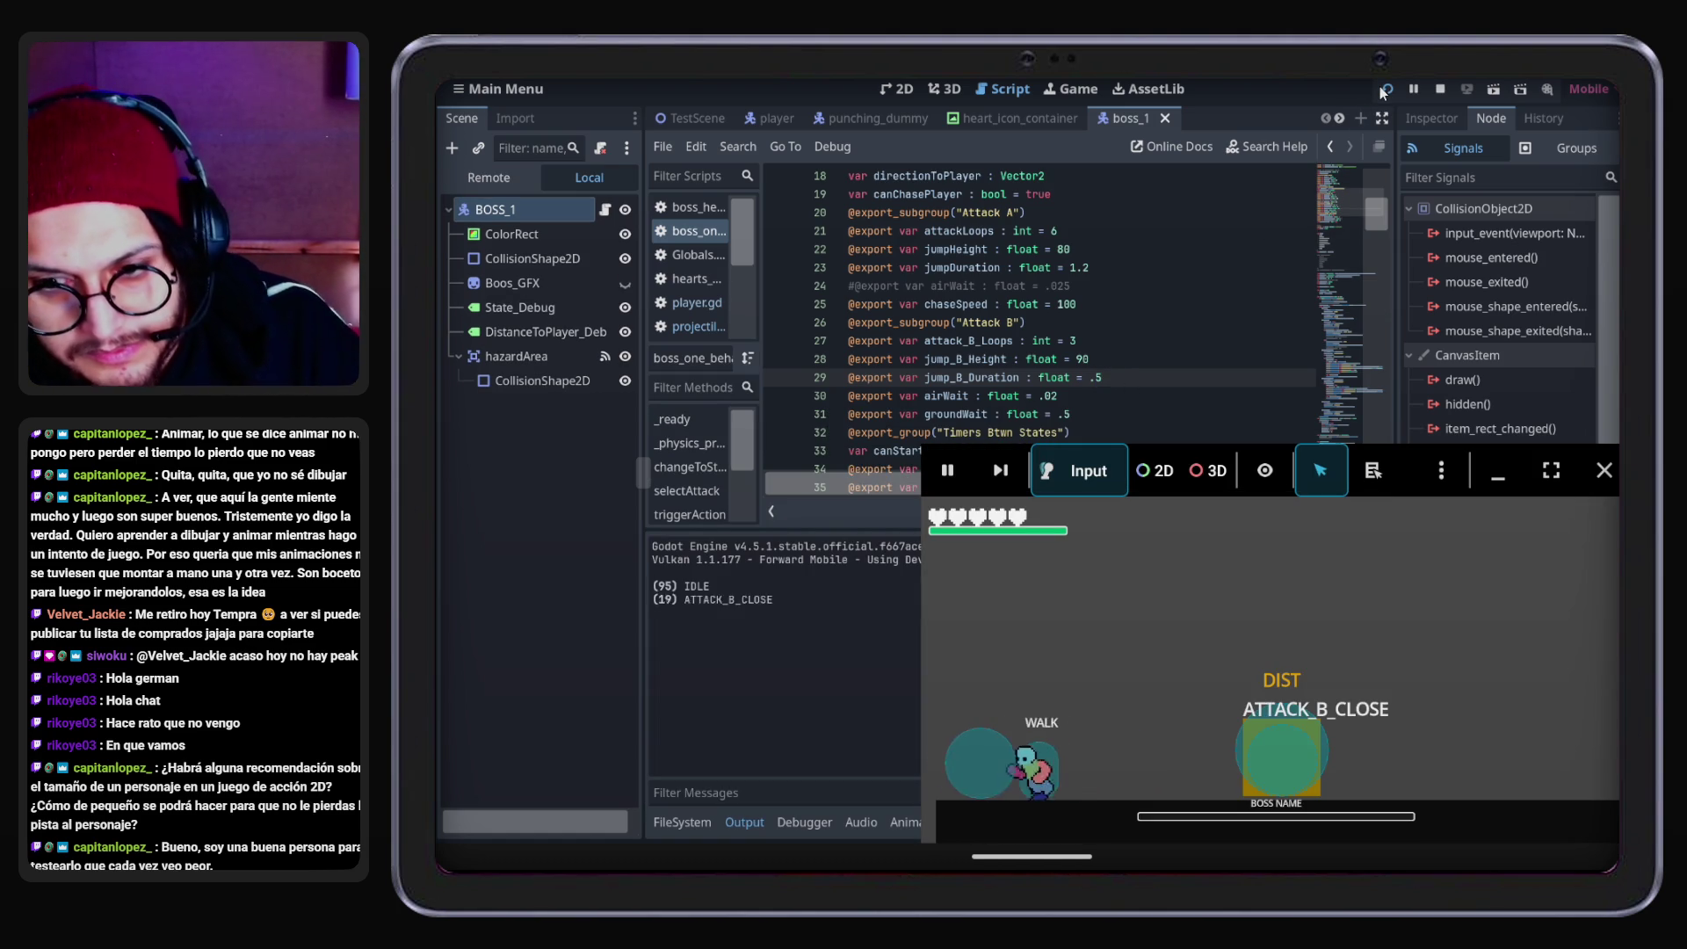
pyautogui.press('Right')
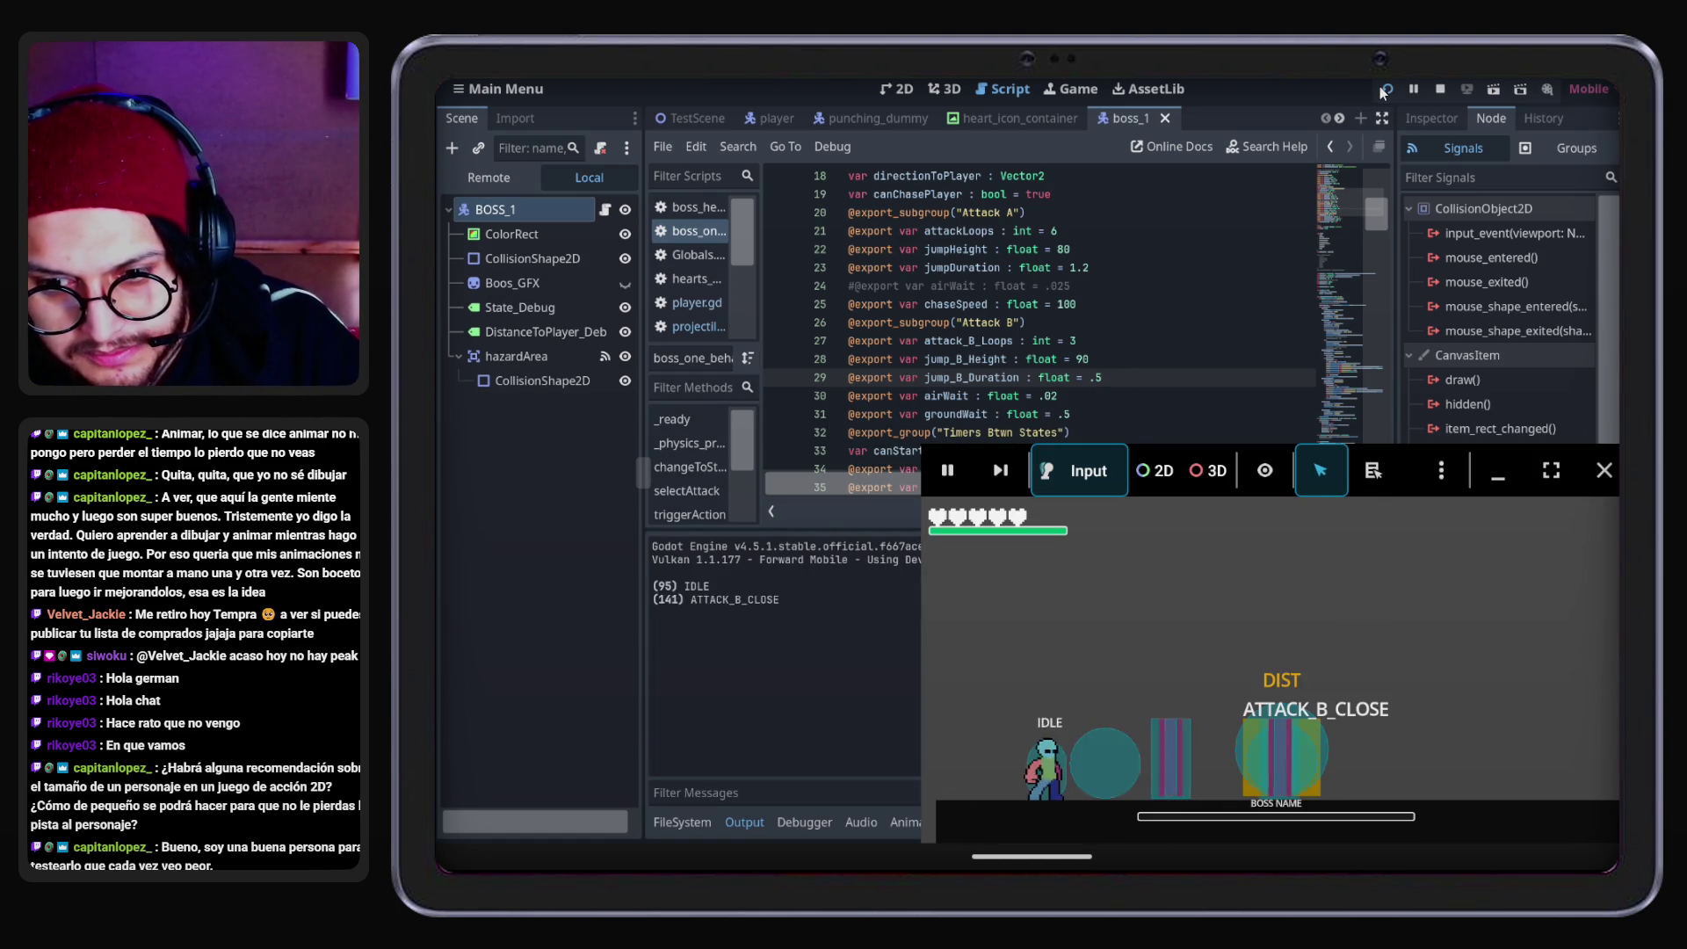
pyautogui.press('Right')
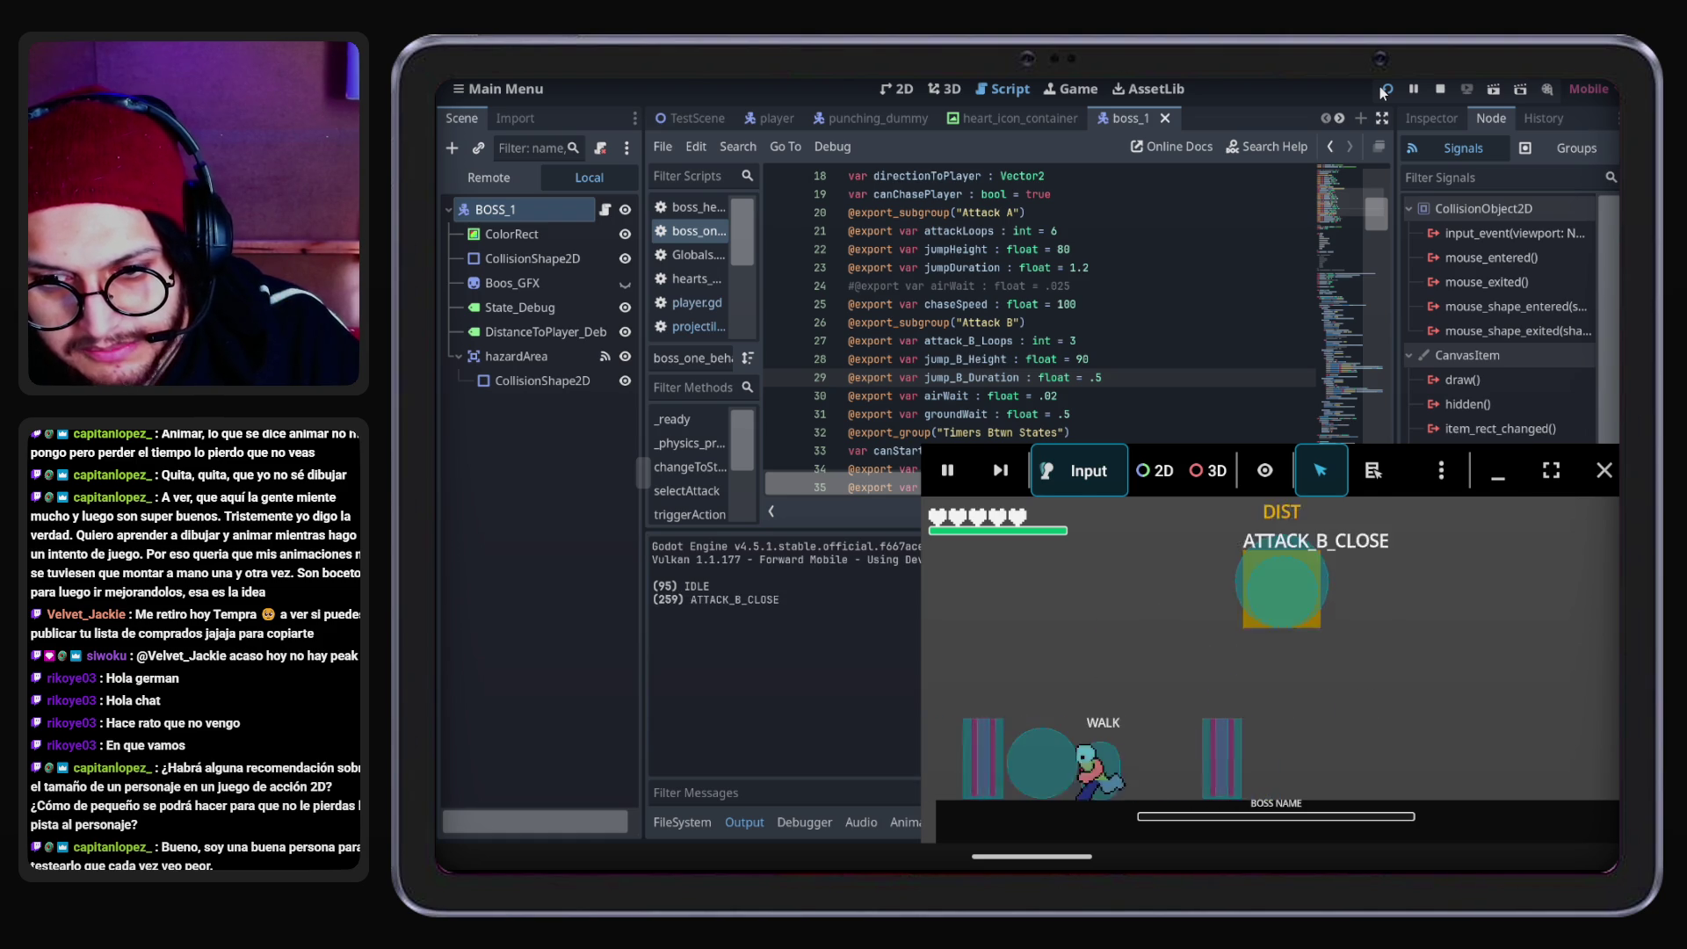
pyautogui.press('space')
pyautogui.press('space')
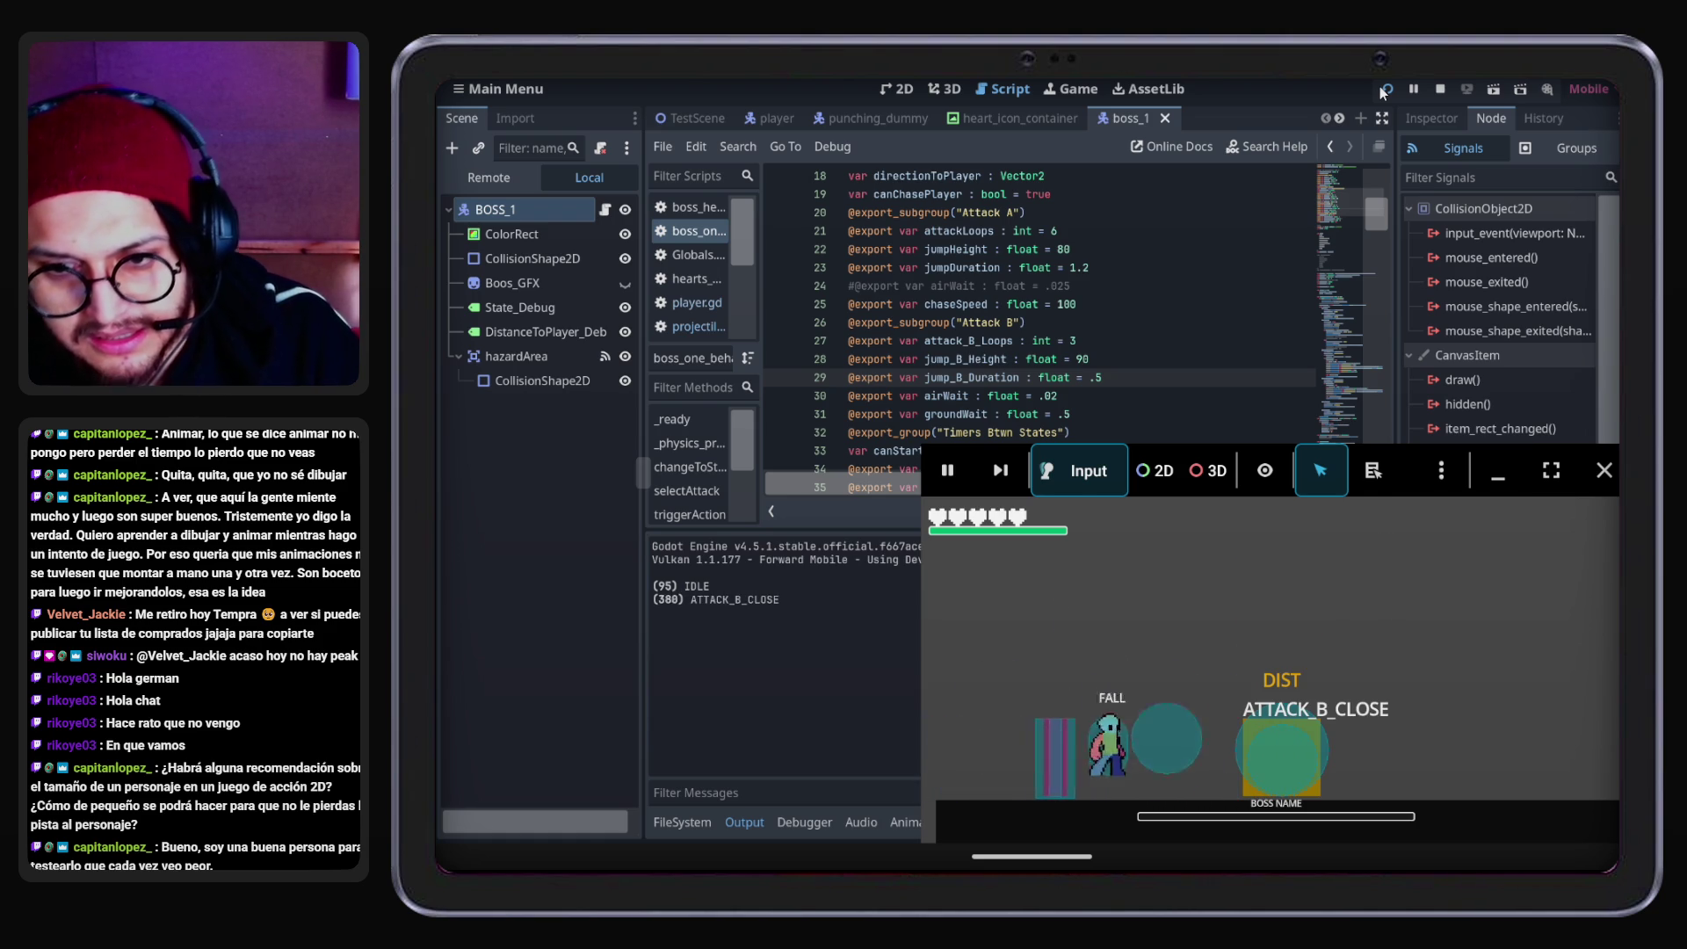
pyautogui.click(1604, 469)
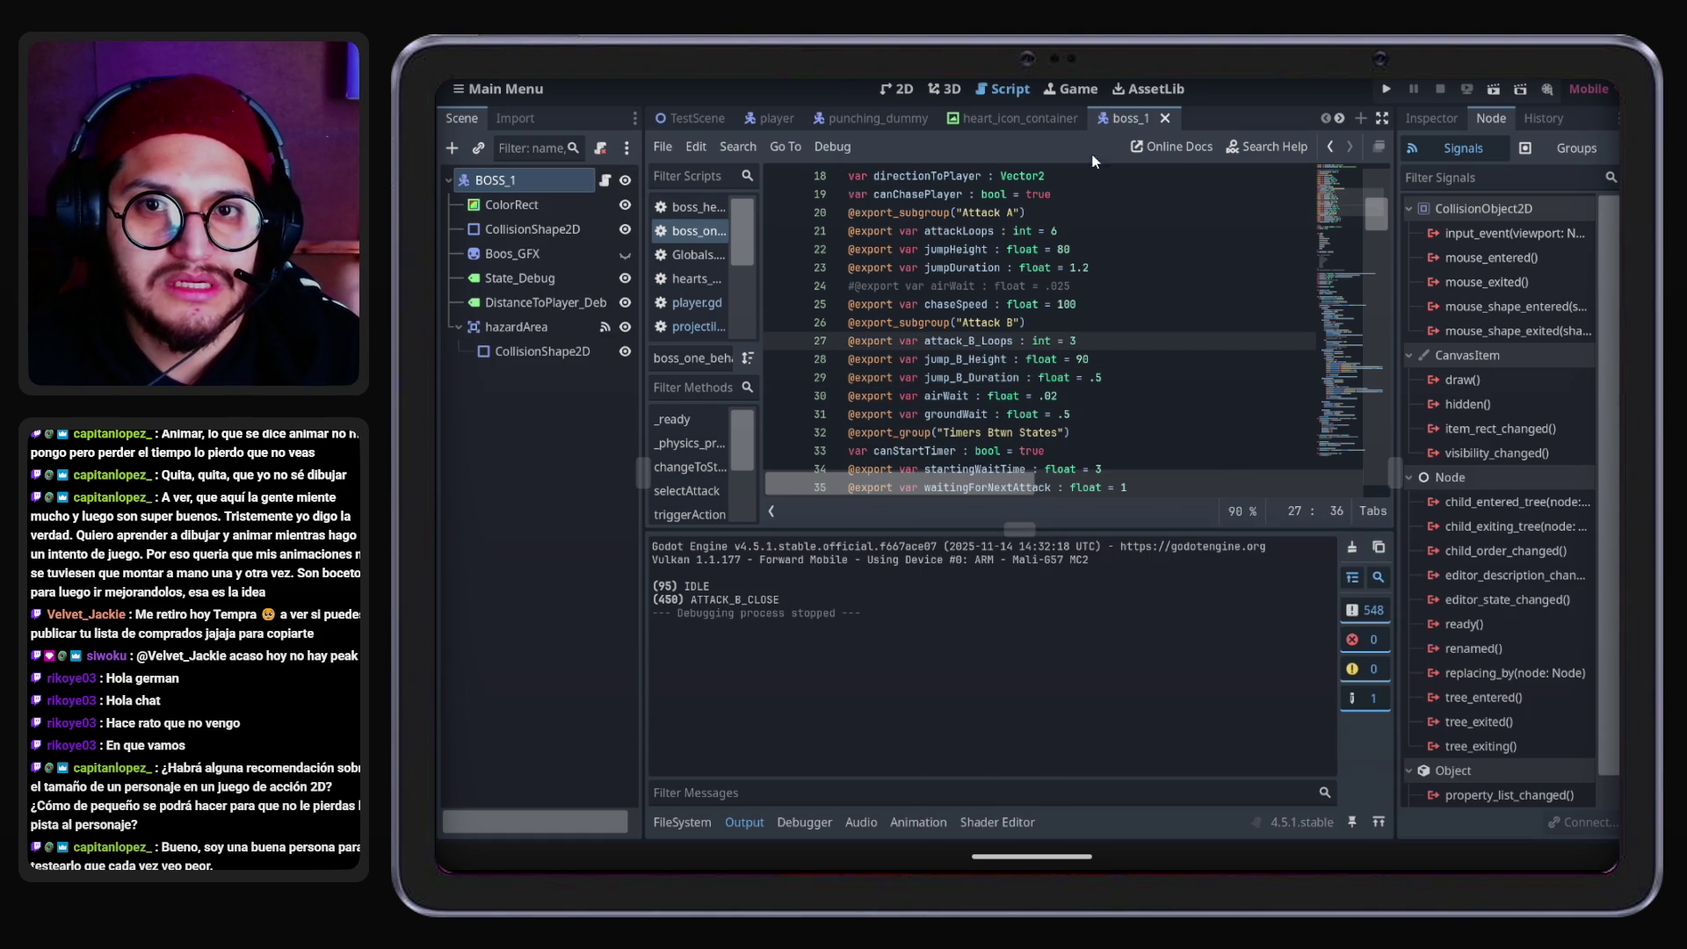
pyautogui.click(1338, 117)
# Switch to the projectile.gd script and hide the output log to show more code.
pyautogui.click(1338, 118)
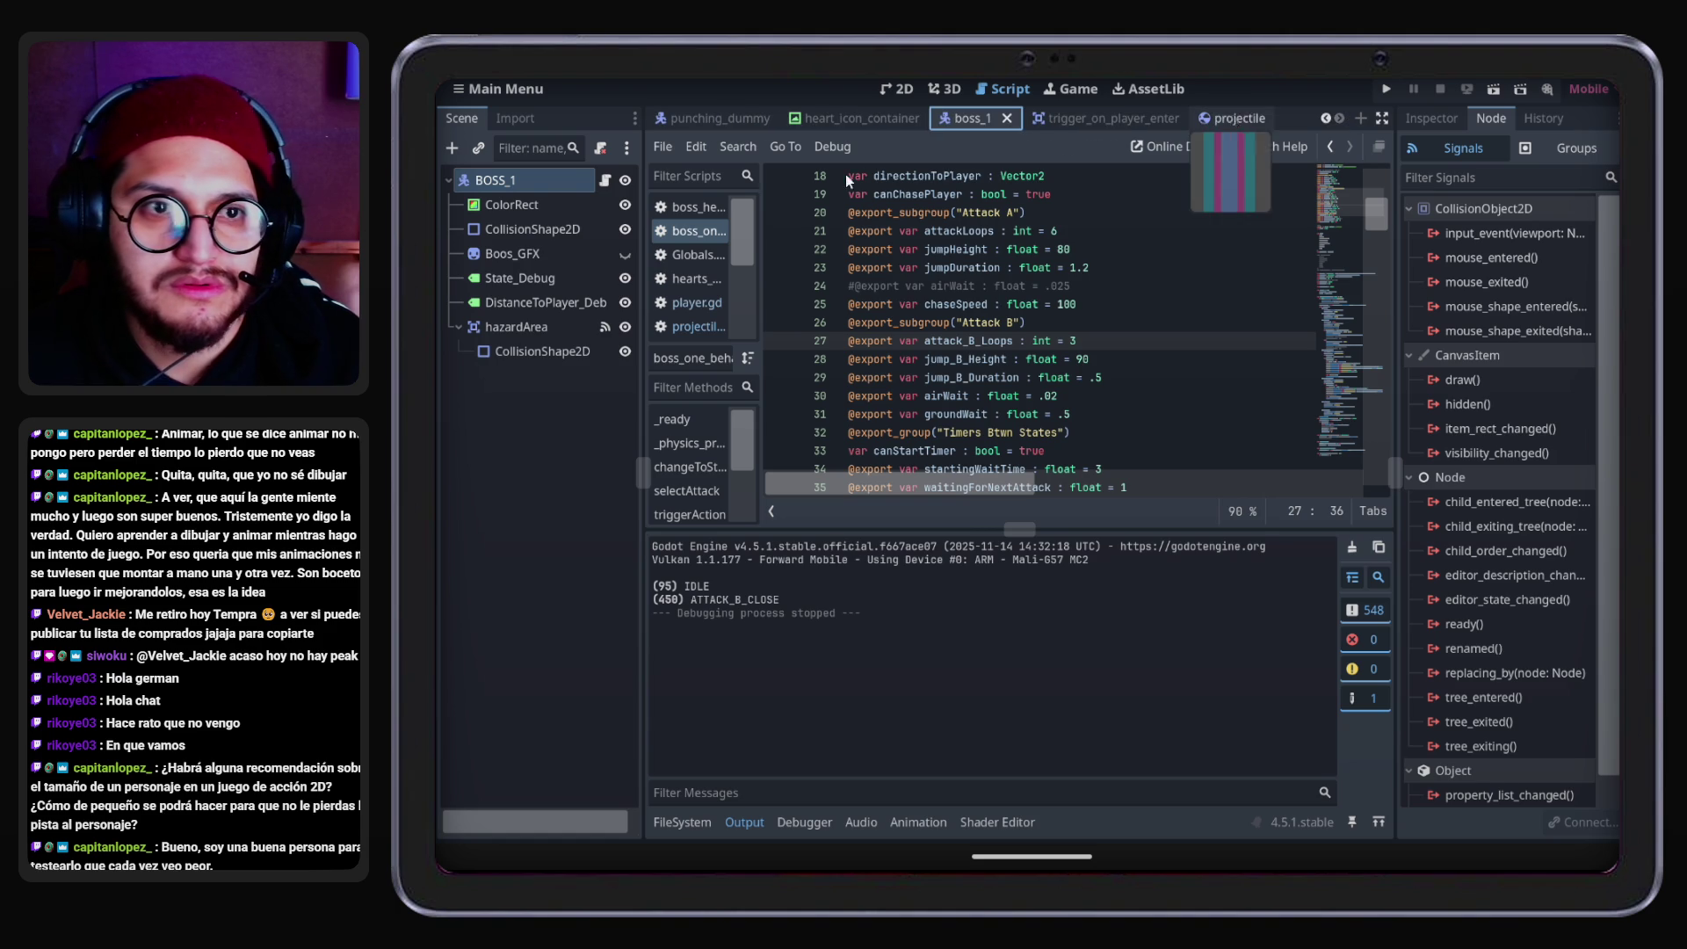
pyautogui.click(1220, 117)
pyautogui.click(604, 181)
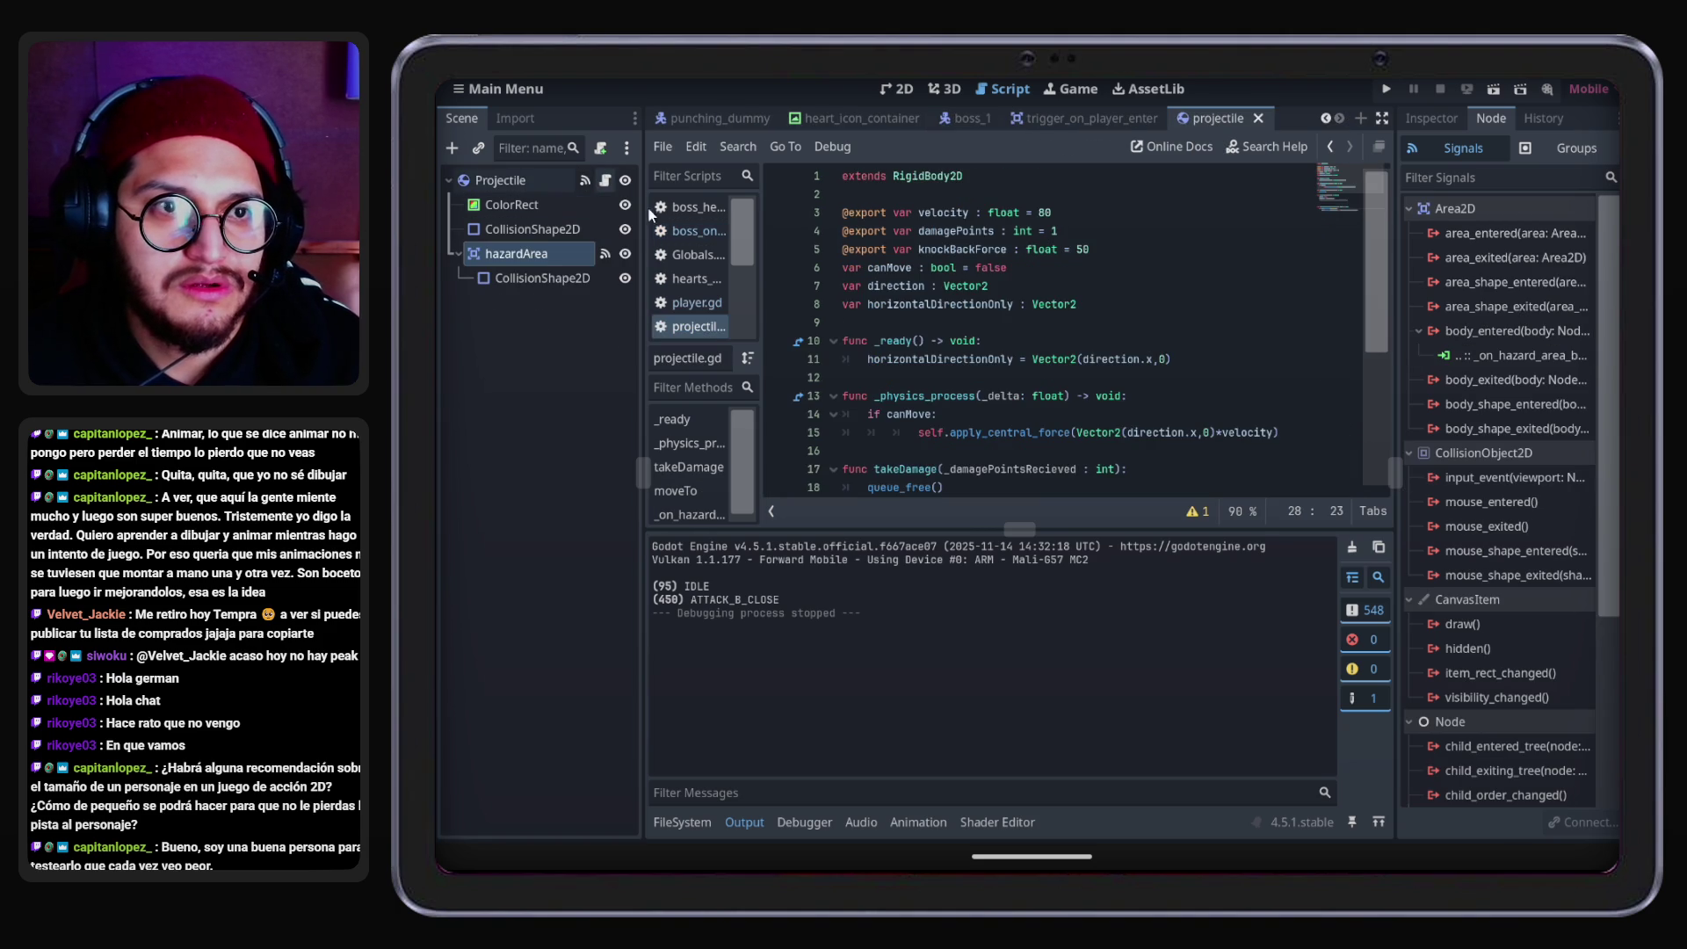
pyautogui.click(742, 824)
# Add self.apply_central_impulse(Vector2(direction.x,0)*velocity) on line 16, copying line 15's force vector.
pyautogui.click(982, 432)
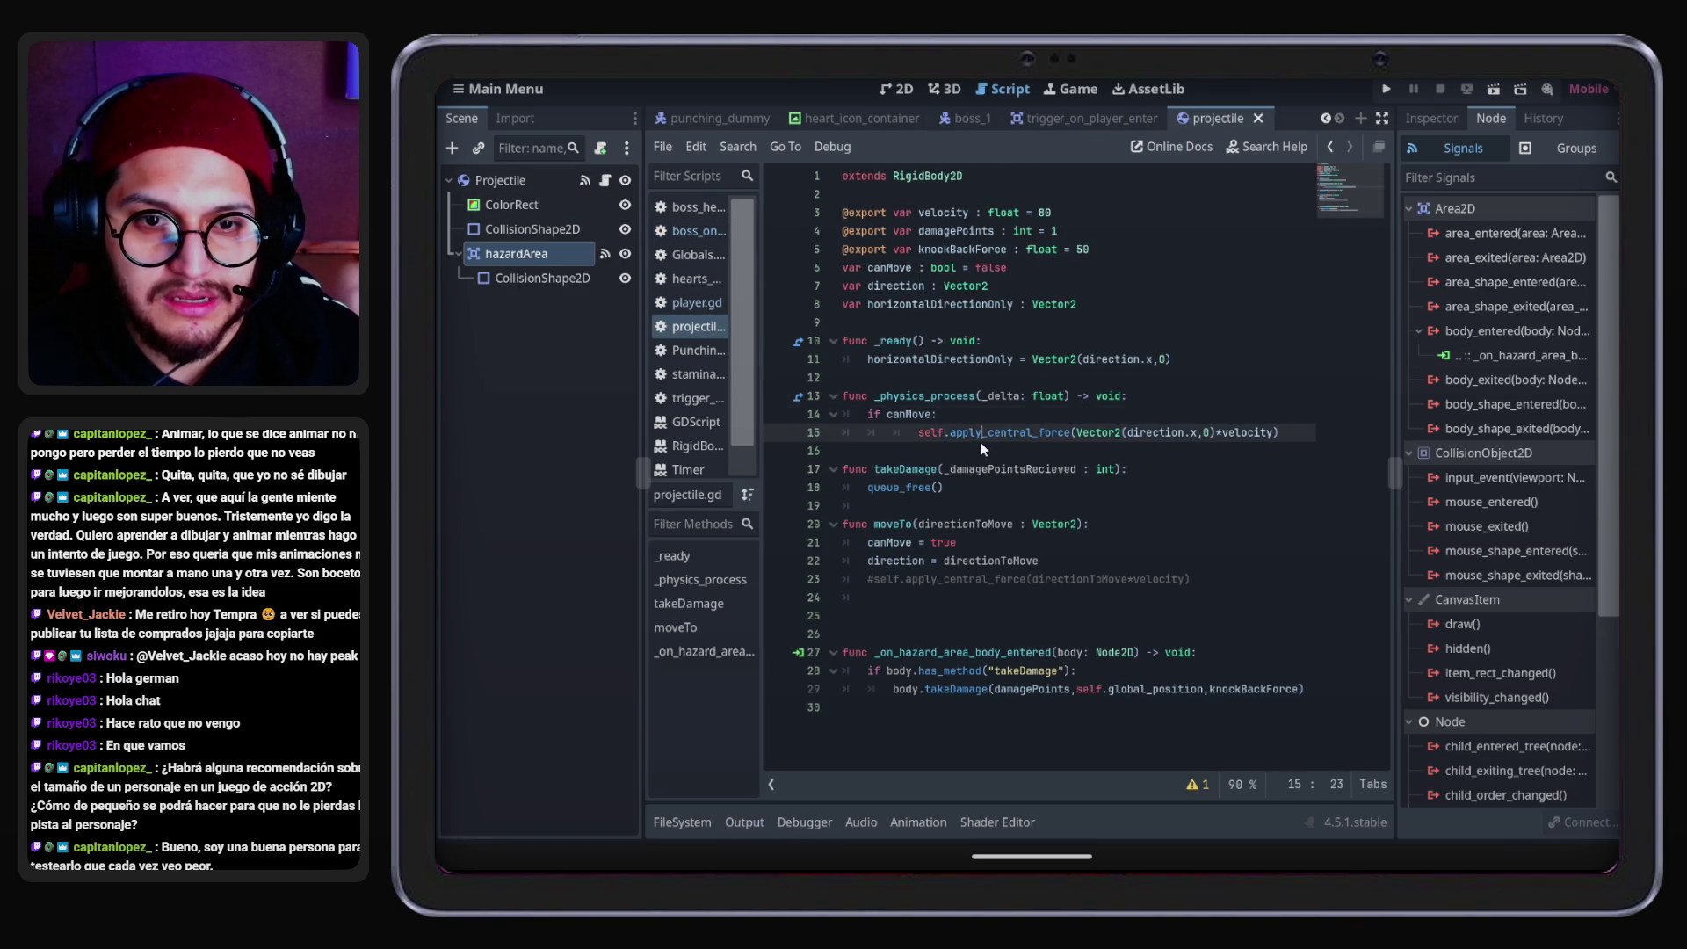
pyautogui.click(961, 451)
pyautogui.press('Tab')
pyautogui.press('Tab')
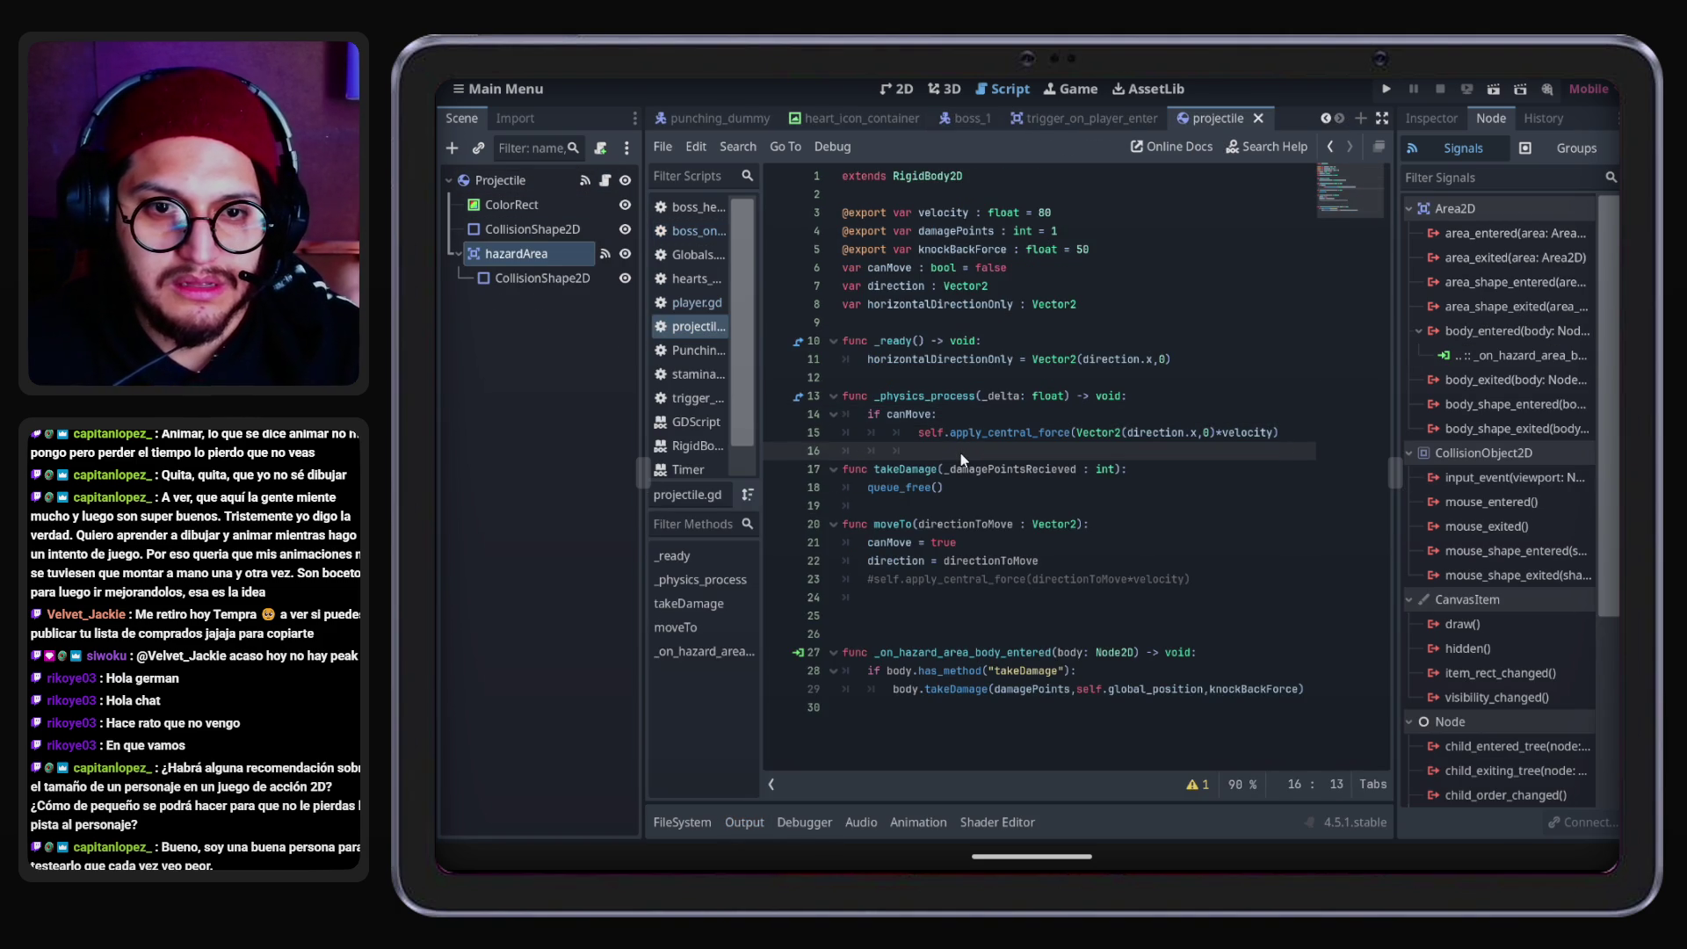
pyautogui.write('lf.apply')
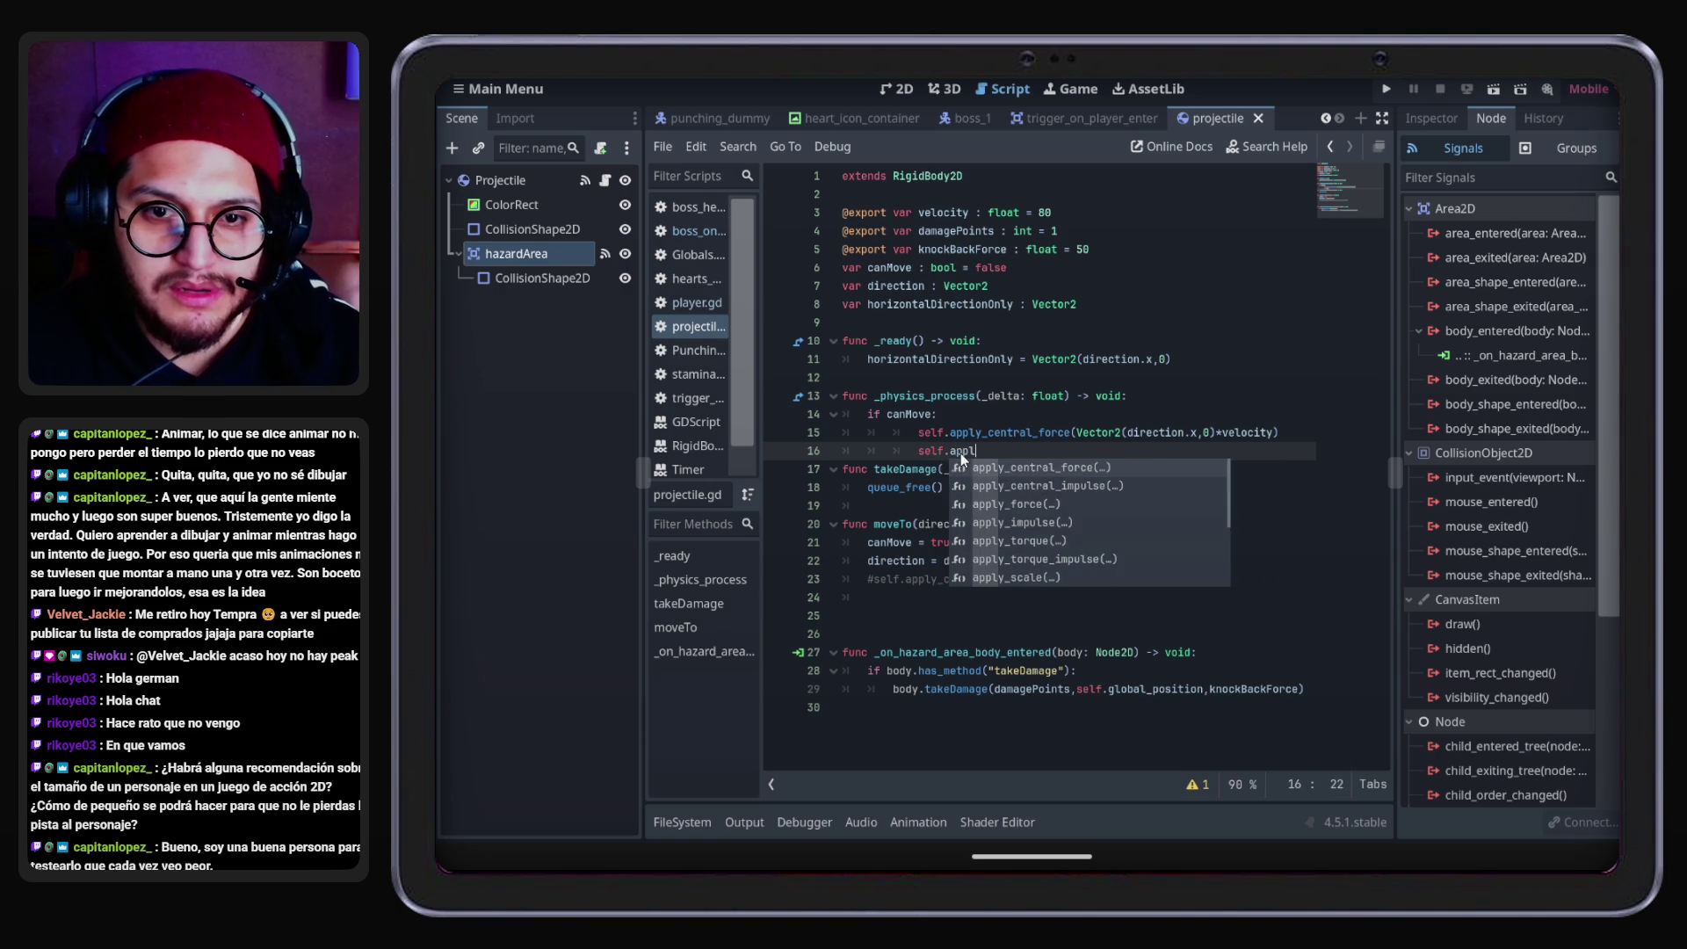
pyautogui.write('_')
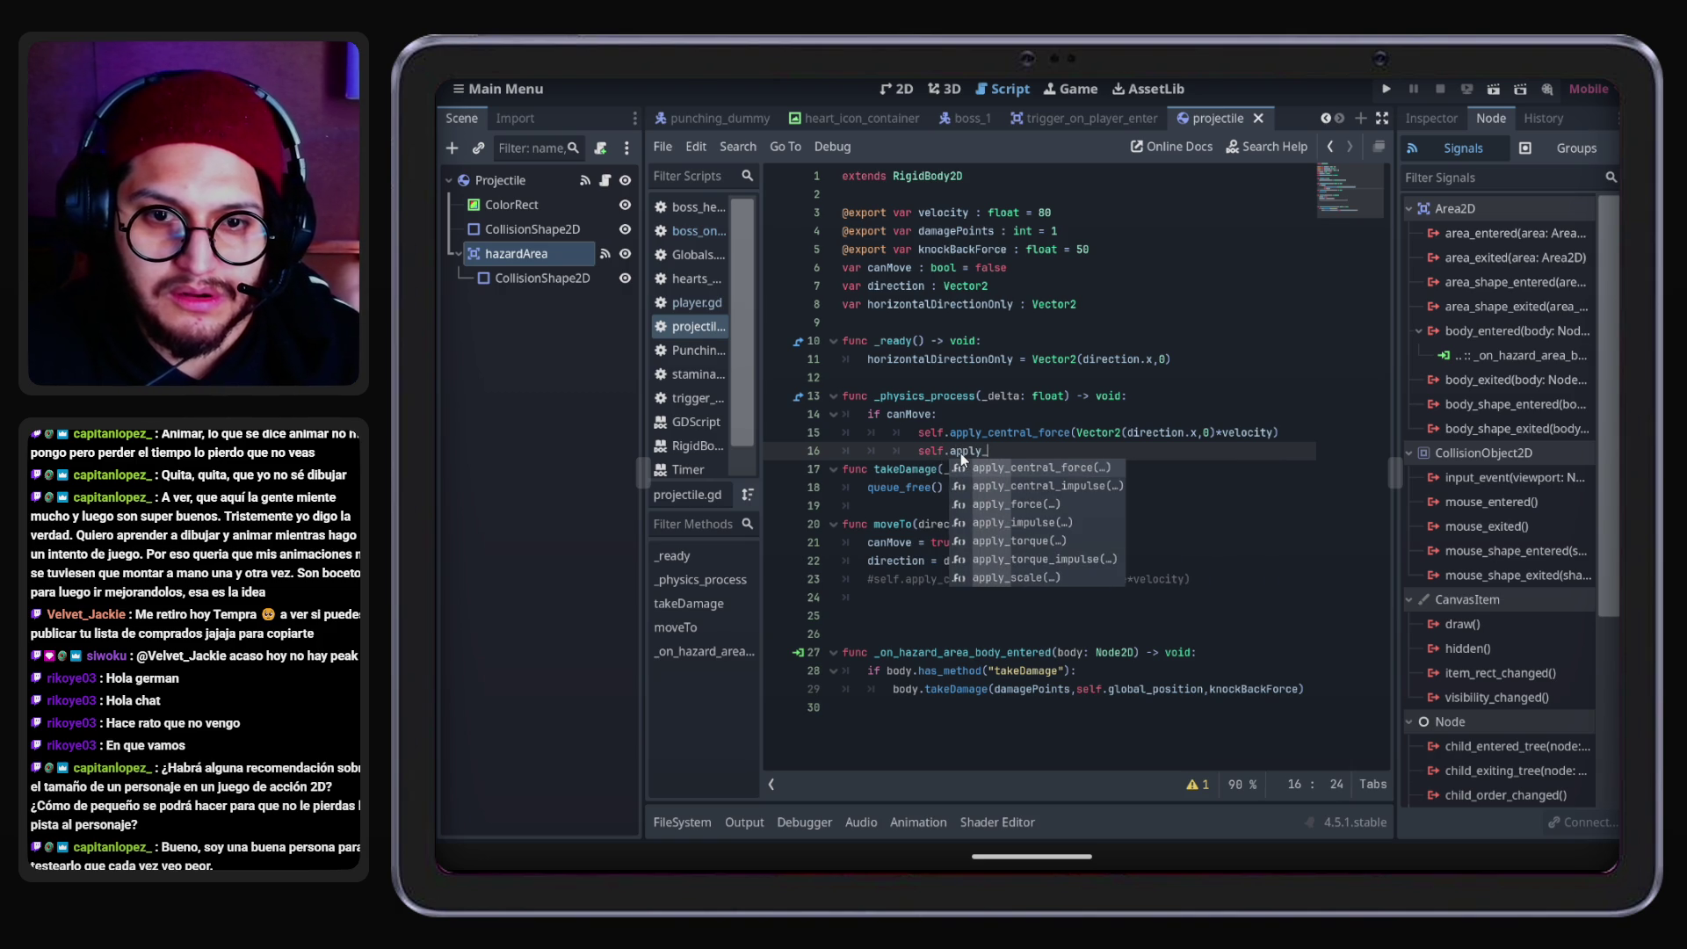
pyautogui.write('lin')
pyautogui.write('_im')
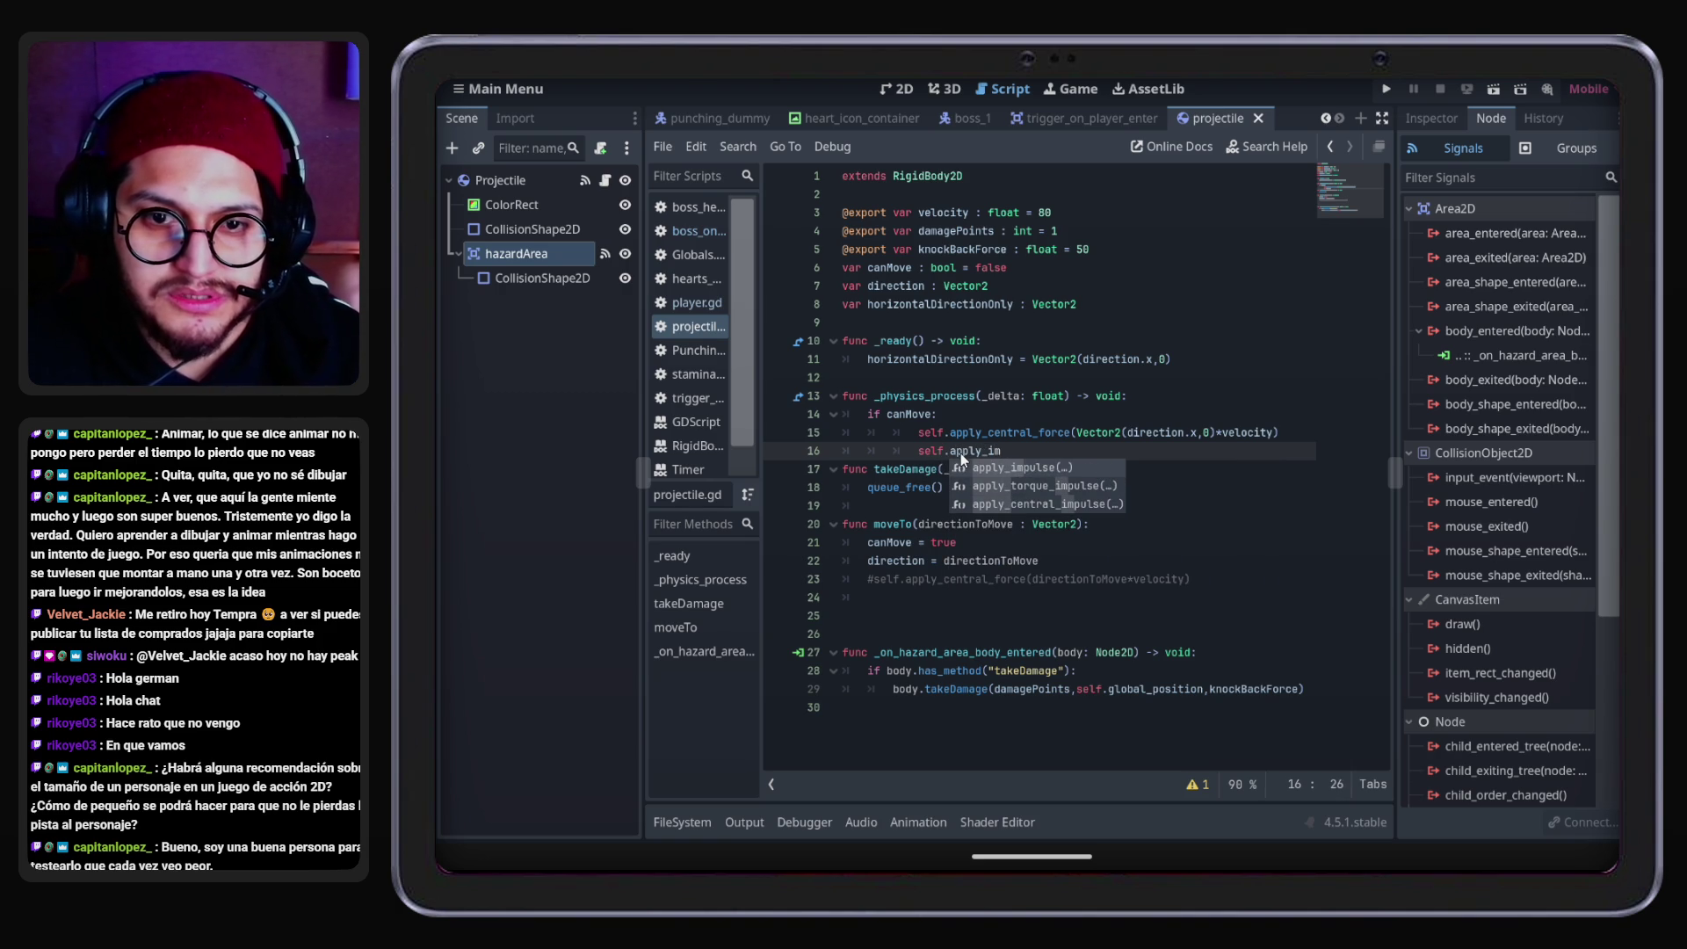
pyautogui.press('Return')
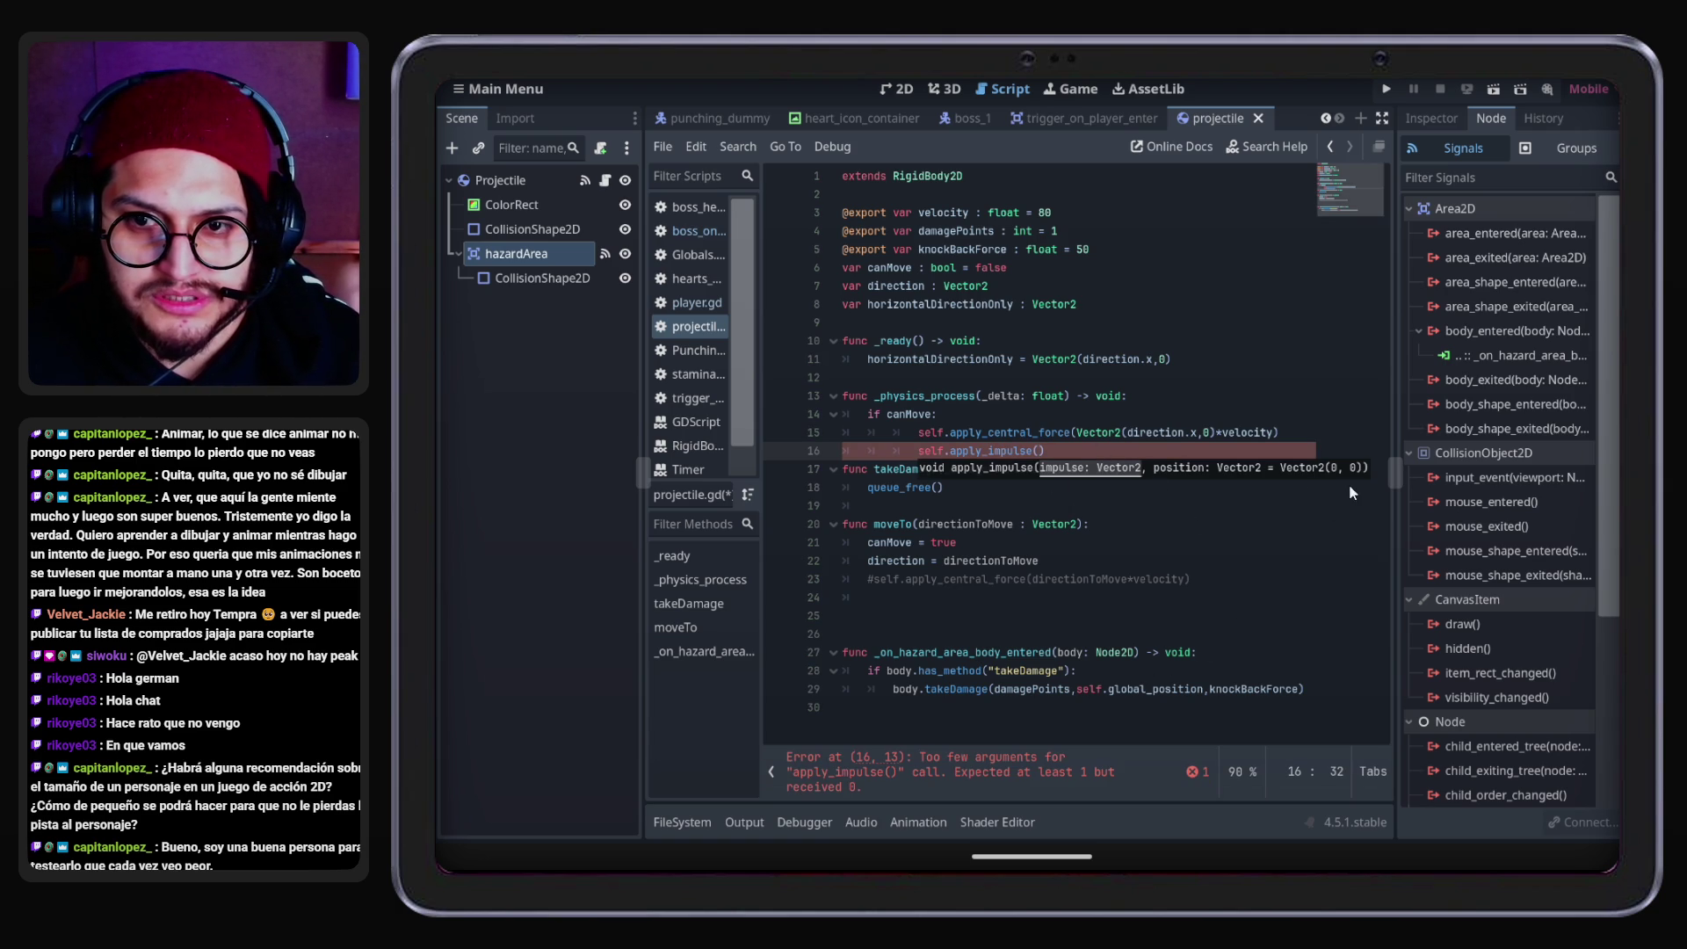
pyautogui.hotkey('ctrl', 'z')
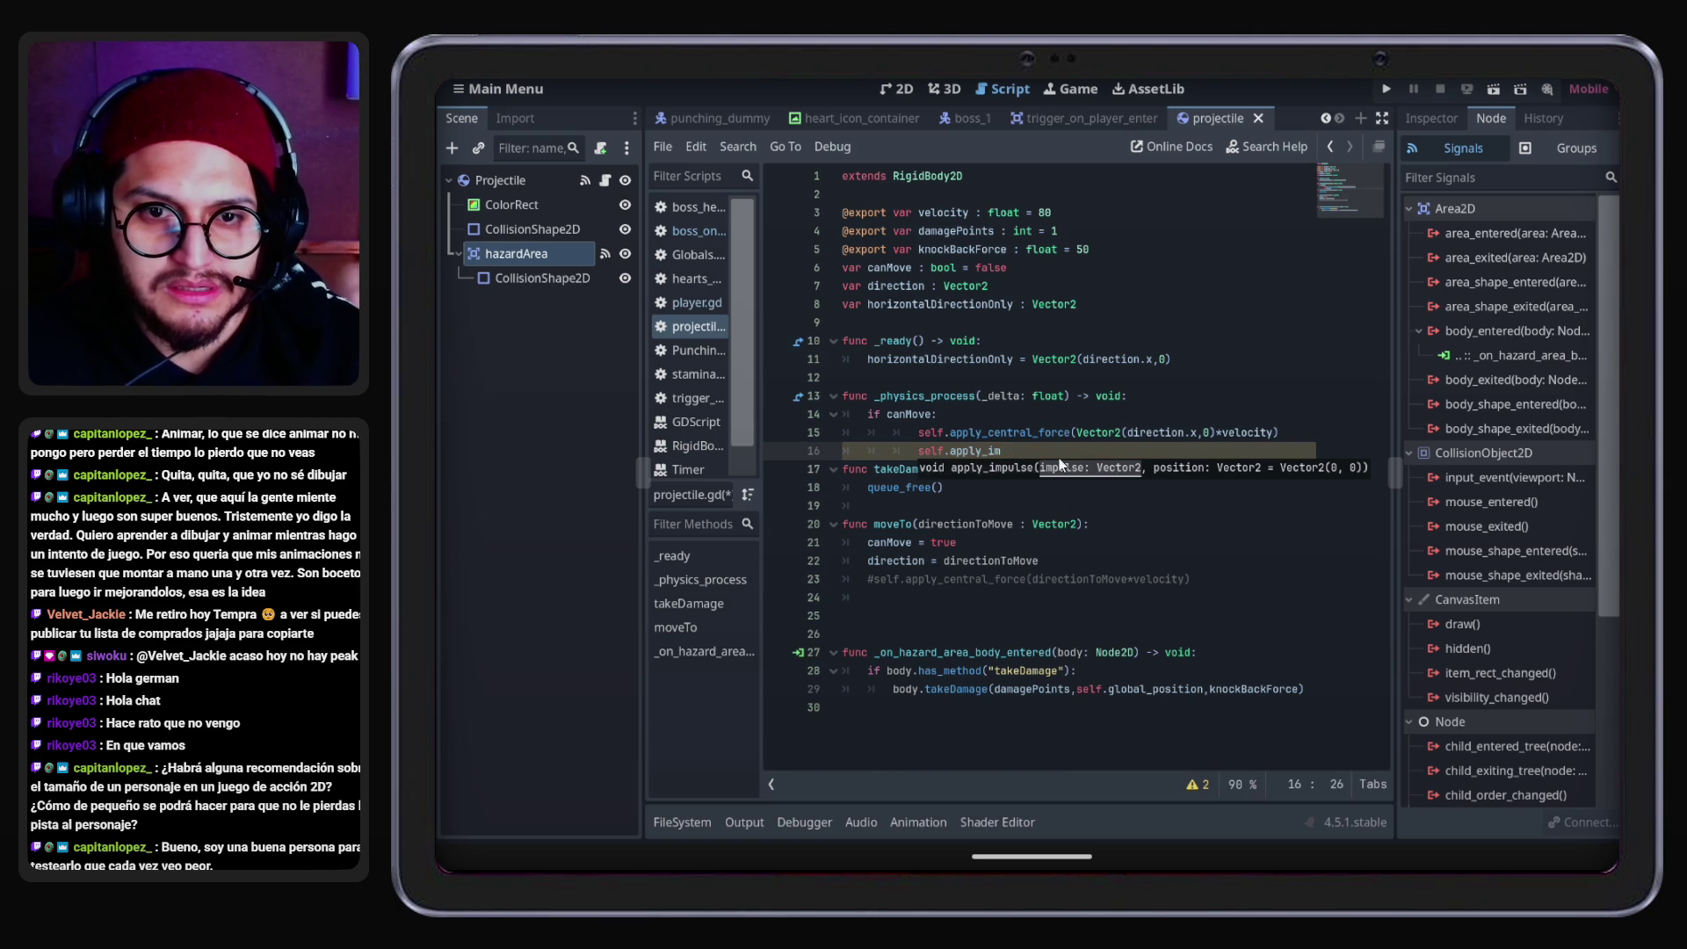
pyautogui.write('impulse(')
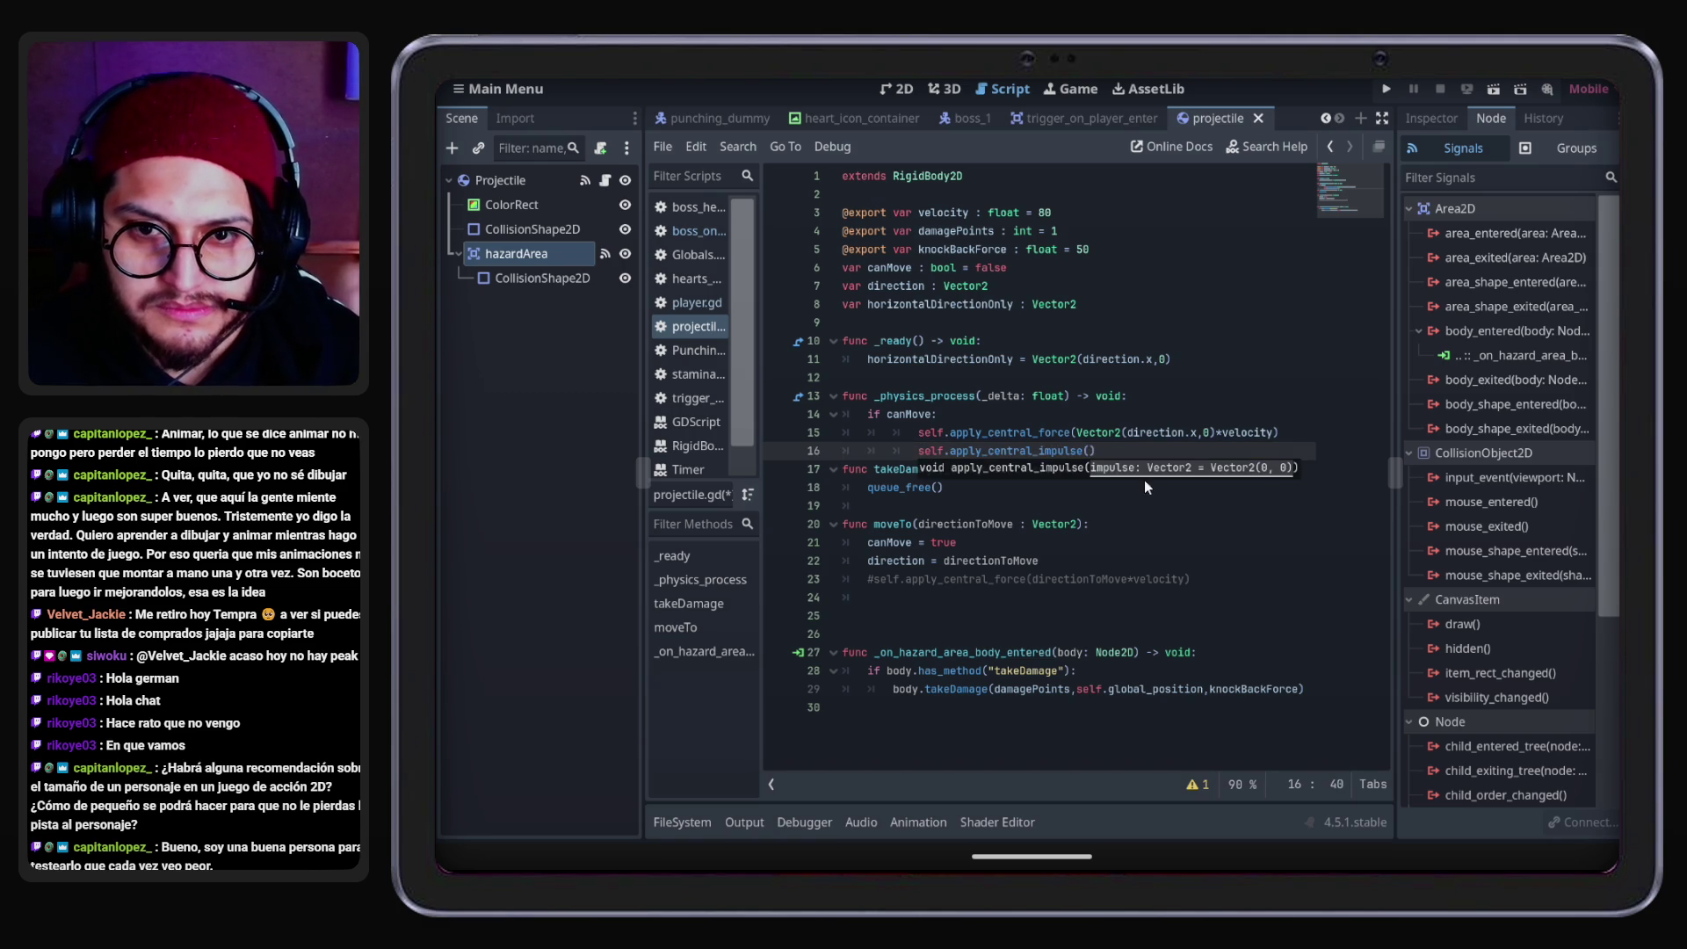
pyautogui.click(1073, 432)
pyautogui.moveTo(1272, 436); pyautogui.dragTo(1087, 435)
pyautogui.hotkey('ctrl', 'c')
pyautogui.click(1088, 449)
pyautogui.hotkey('ctrl', 'v')
# Comment out the apply_central_force line 15 and run the game.
pyautogui.click(942, 434)
pyautogui.hotkey('ctrl', 'k')
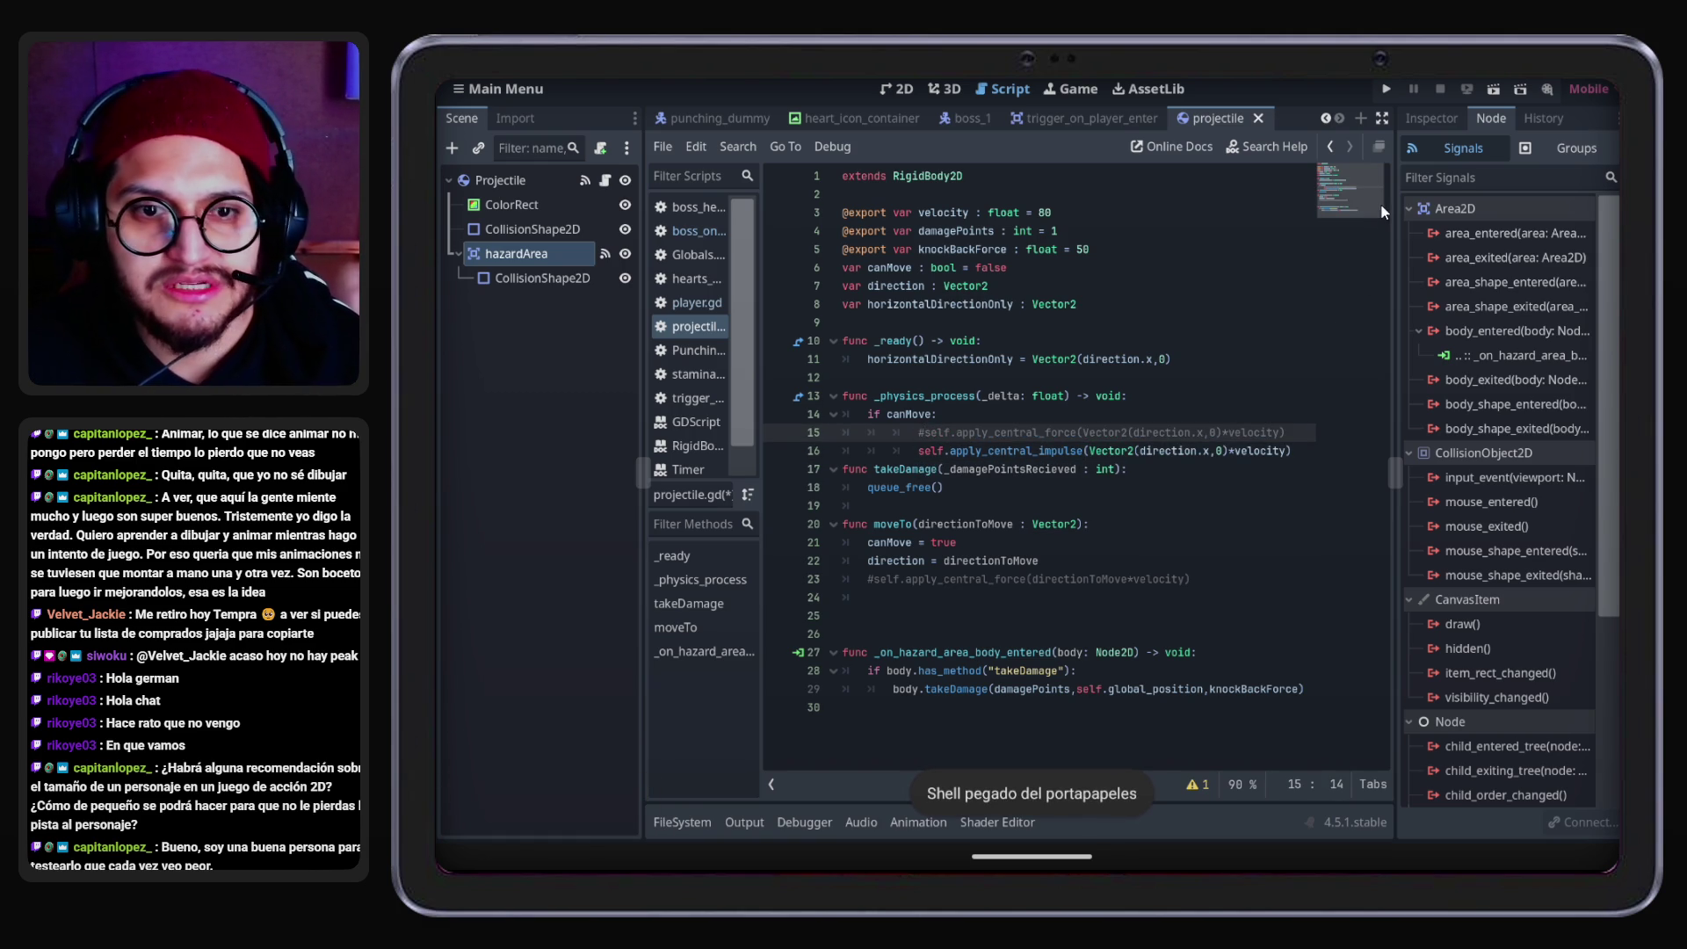
pyautogui.click(1386, 89)
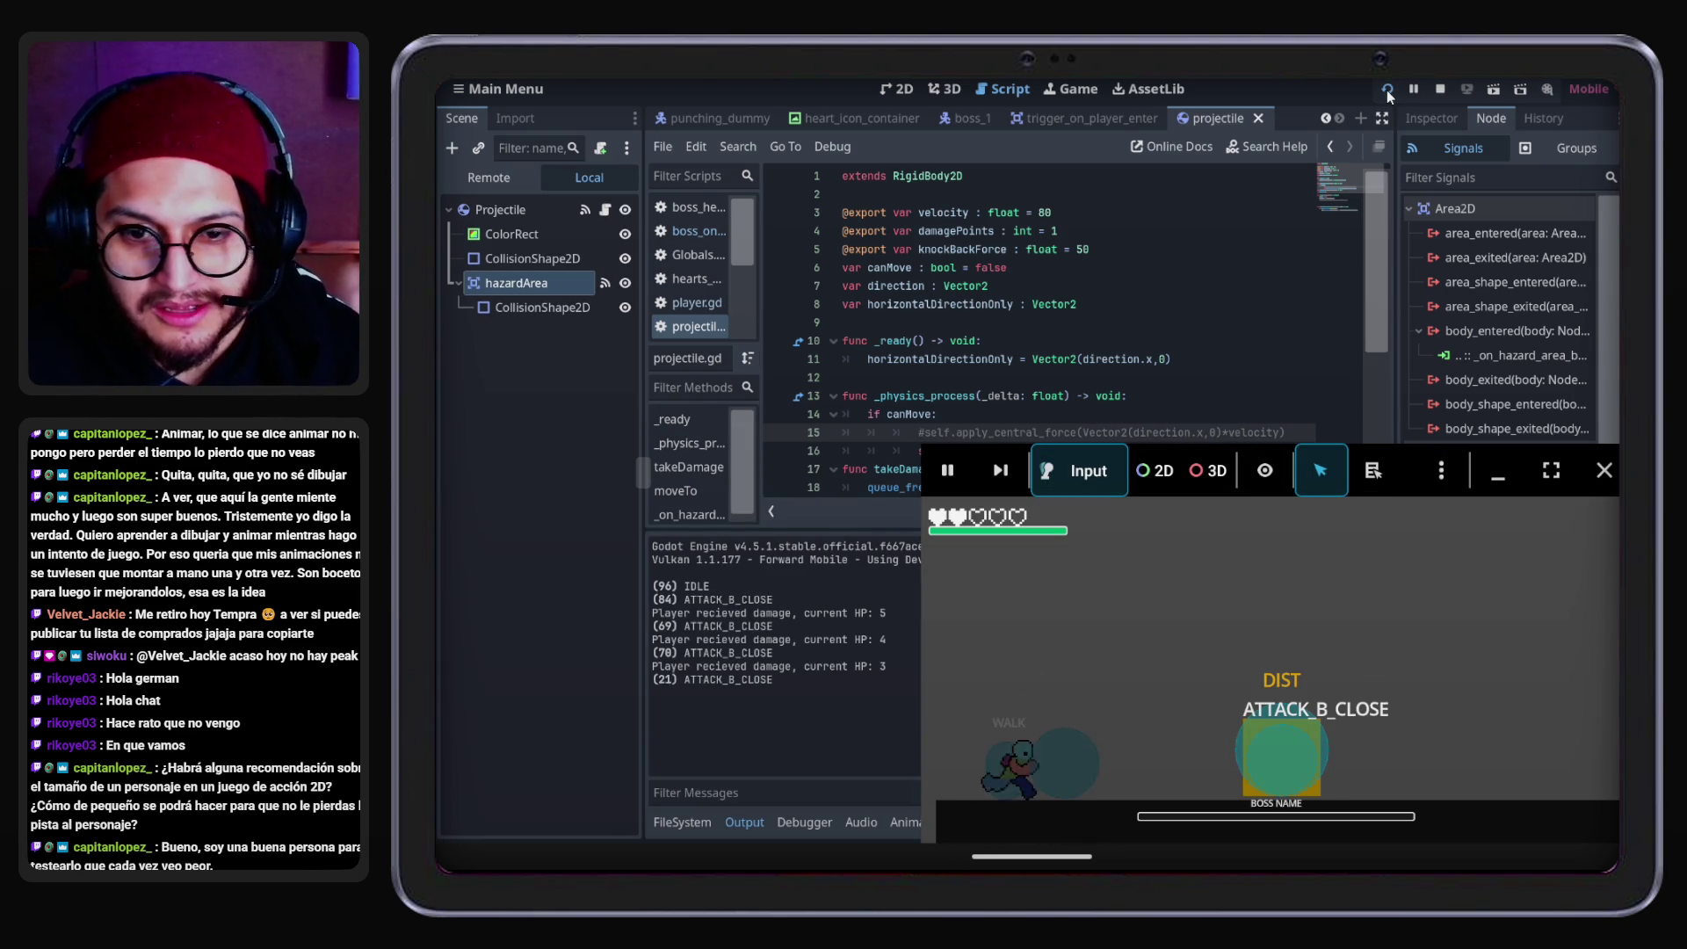
# Stop the game after projectiles drop the player to 3 HP, returning to the impulse call on line 16.
pyautogui.click(1603, 470)
pyautogui.click(982, 340)
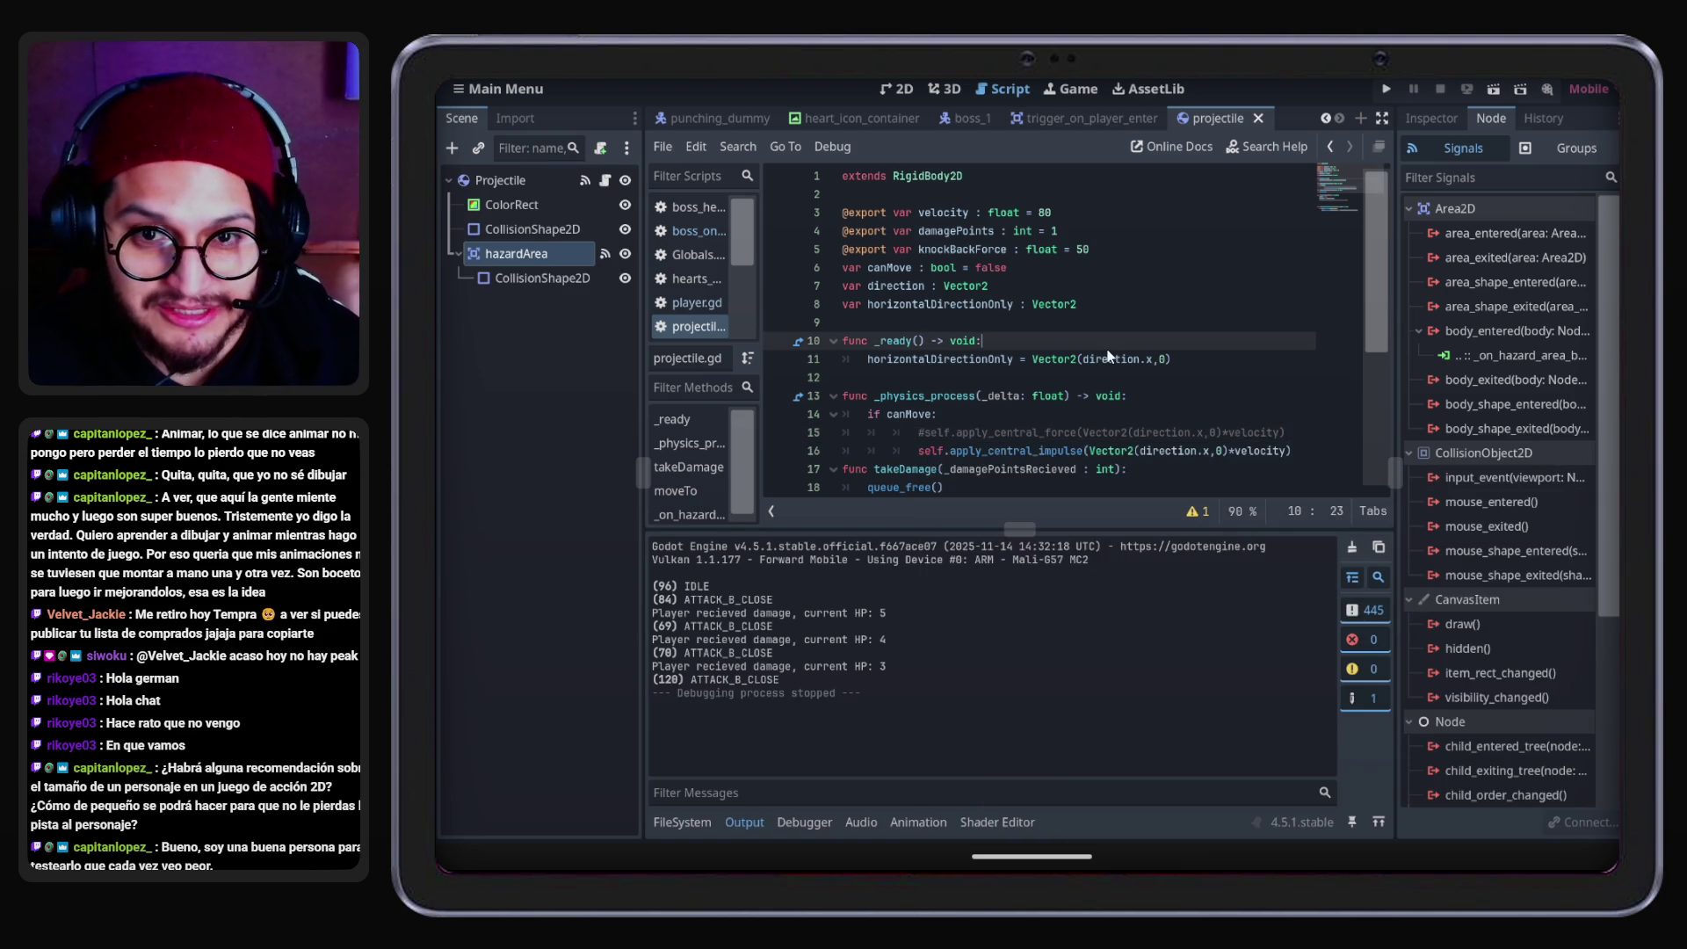
pyautogui.scroll(-1, 1142, 376)
pyautogui.click(1239, 399)
# Set the projectile velocity on line 3 to 5, play-test by walking and jumping, then stop.
pyautogui.scroll(1, 1083, 360)
pyautogui.click(1054, 219)
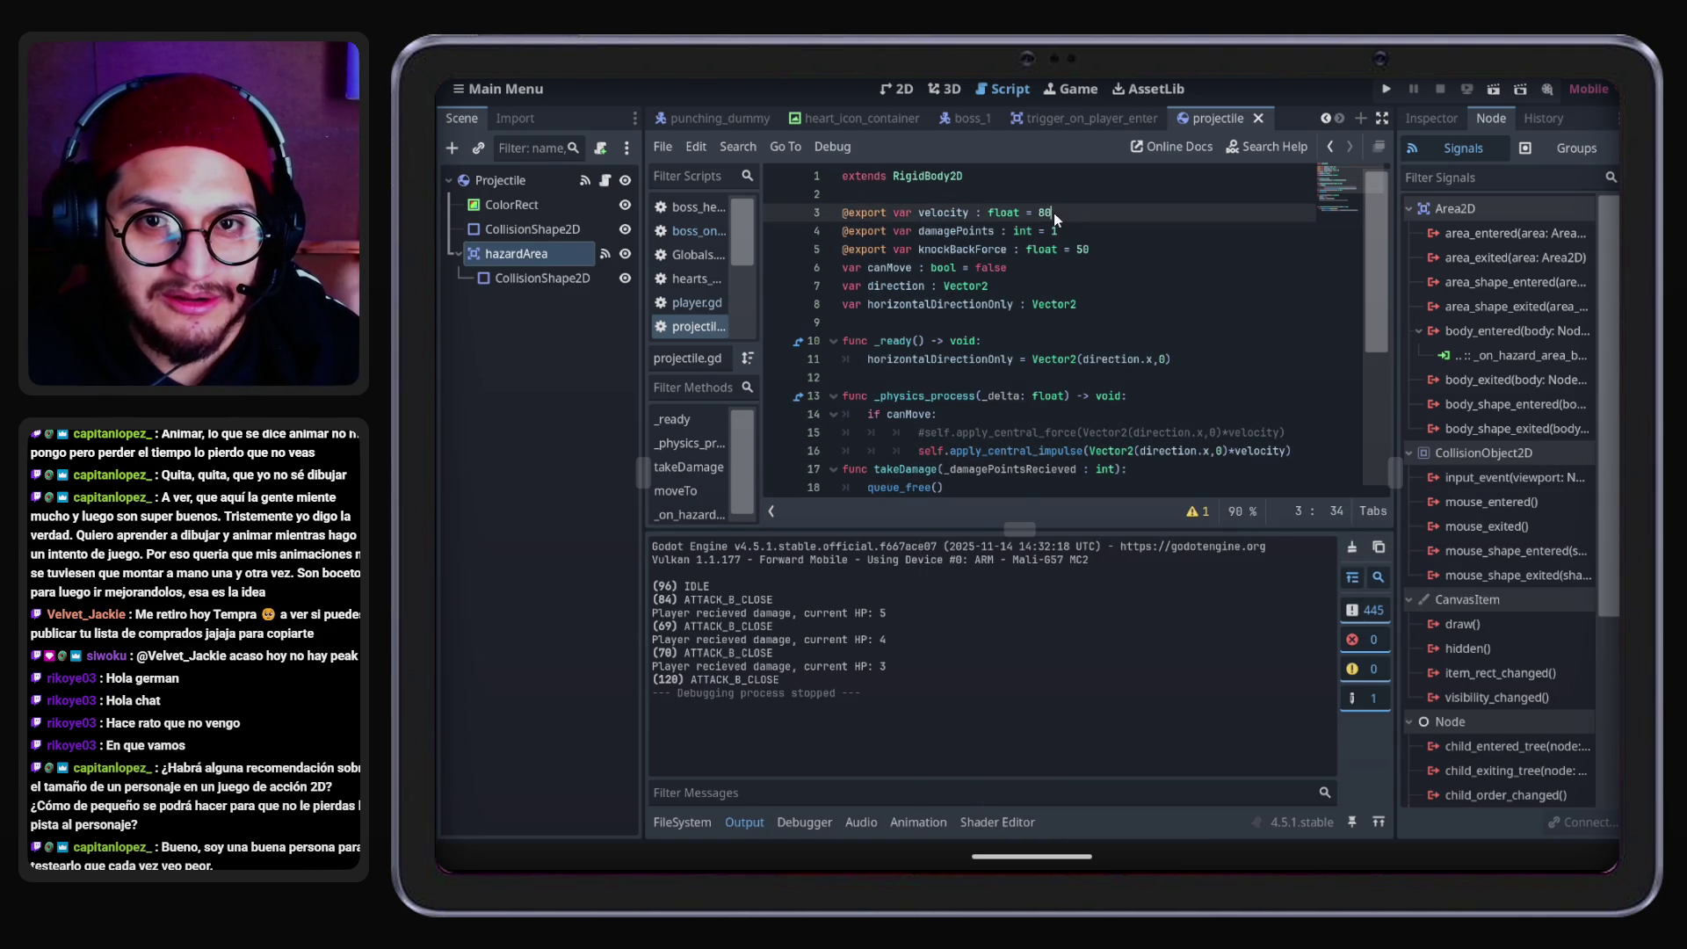
pyautogui.write('5')
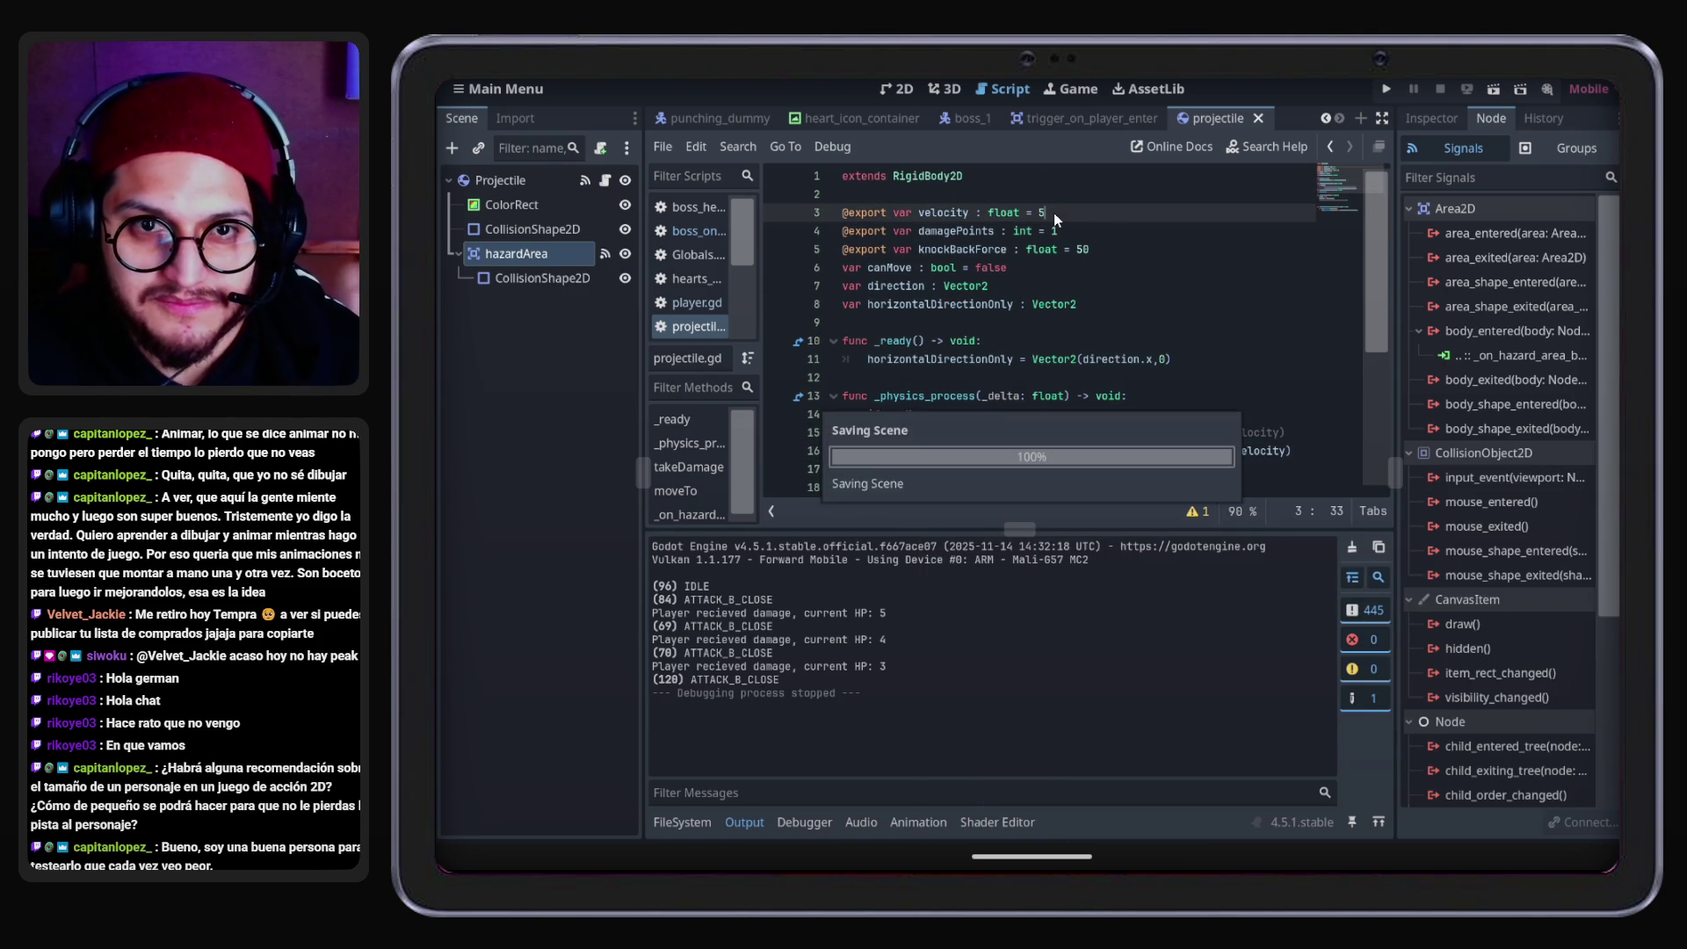
pyautogui.click(1387, 89)
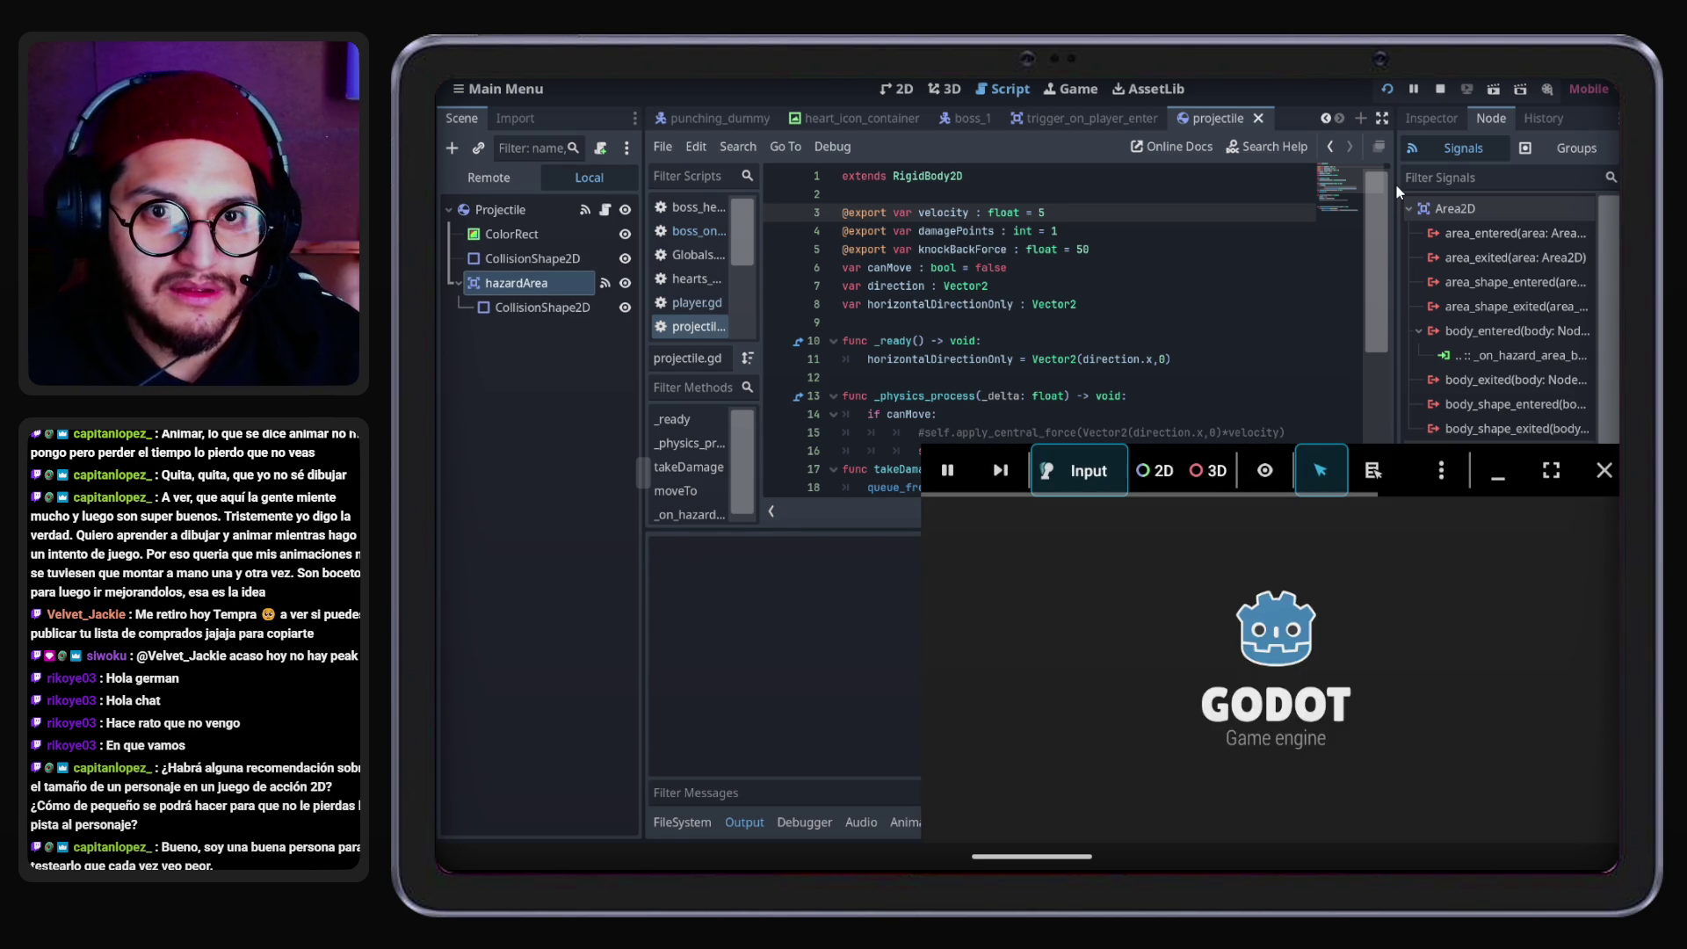
pyautogui.press('Right')
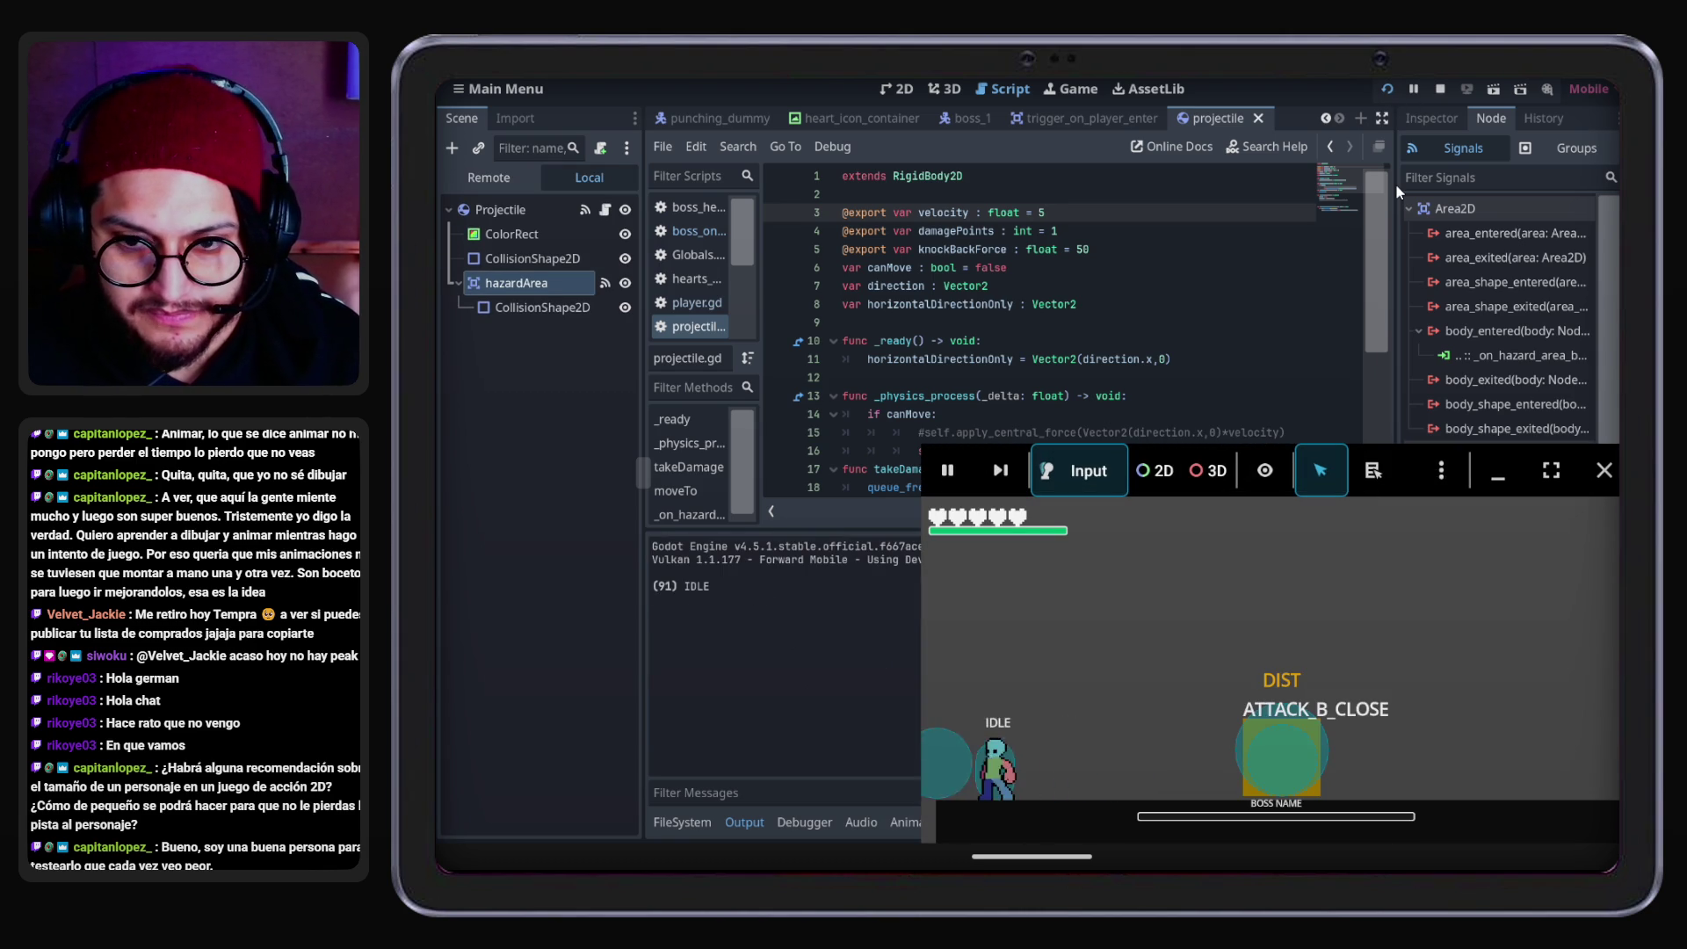
pyautogui.press('space')
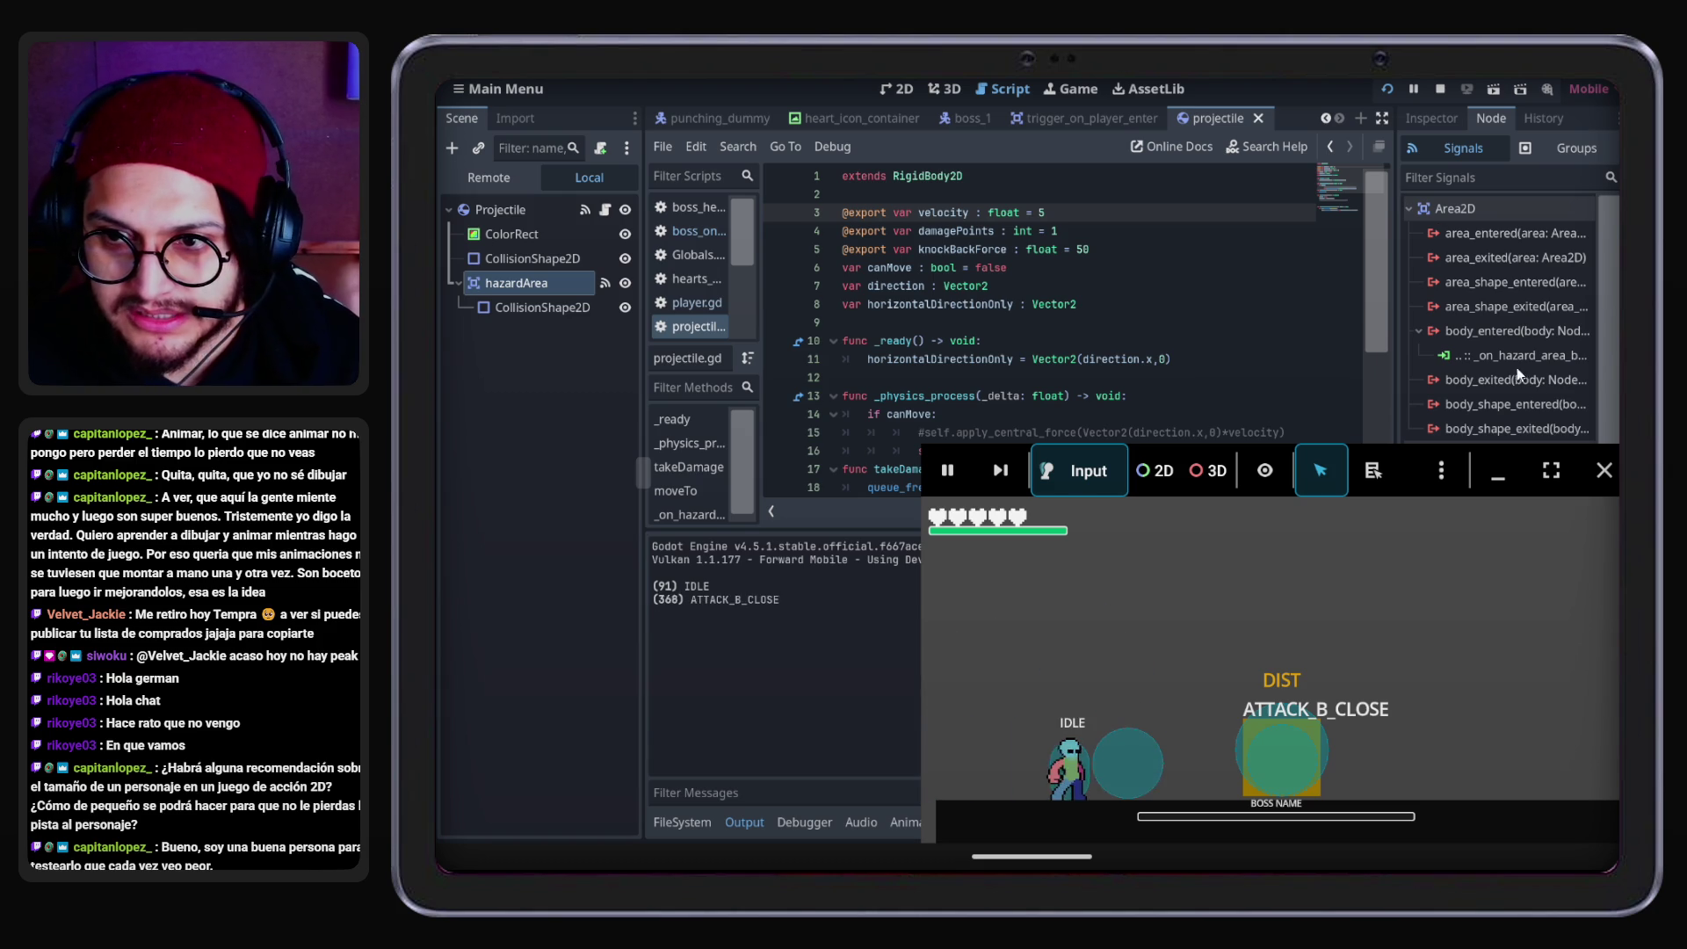
pyautogui.click(1604, 470)
# Change the velocity to 7.5 and switch back to the boss_1 script.
pyautogui.write('10')
pyautogui.scroll(-3, 1091, 368)
pyautogui.press('BackSpace')
pyautogui.press('BackSpace')
pyautogui.write('7.5')
pyautogui.click(1046, 283)
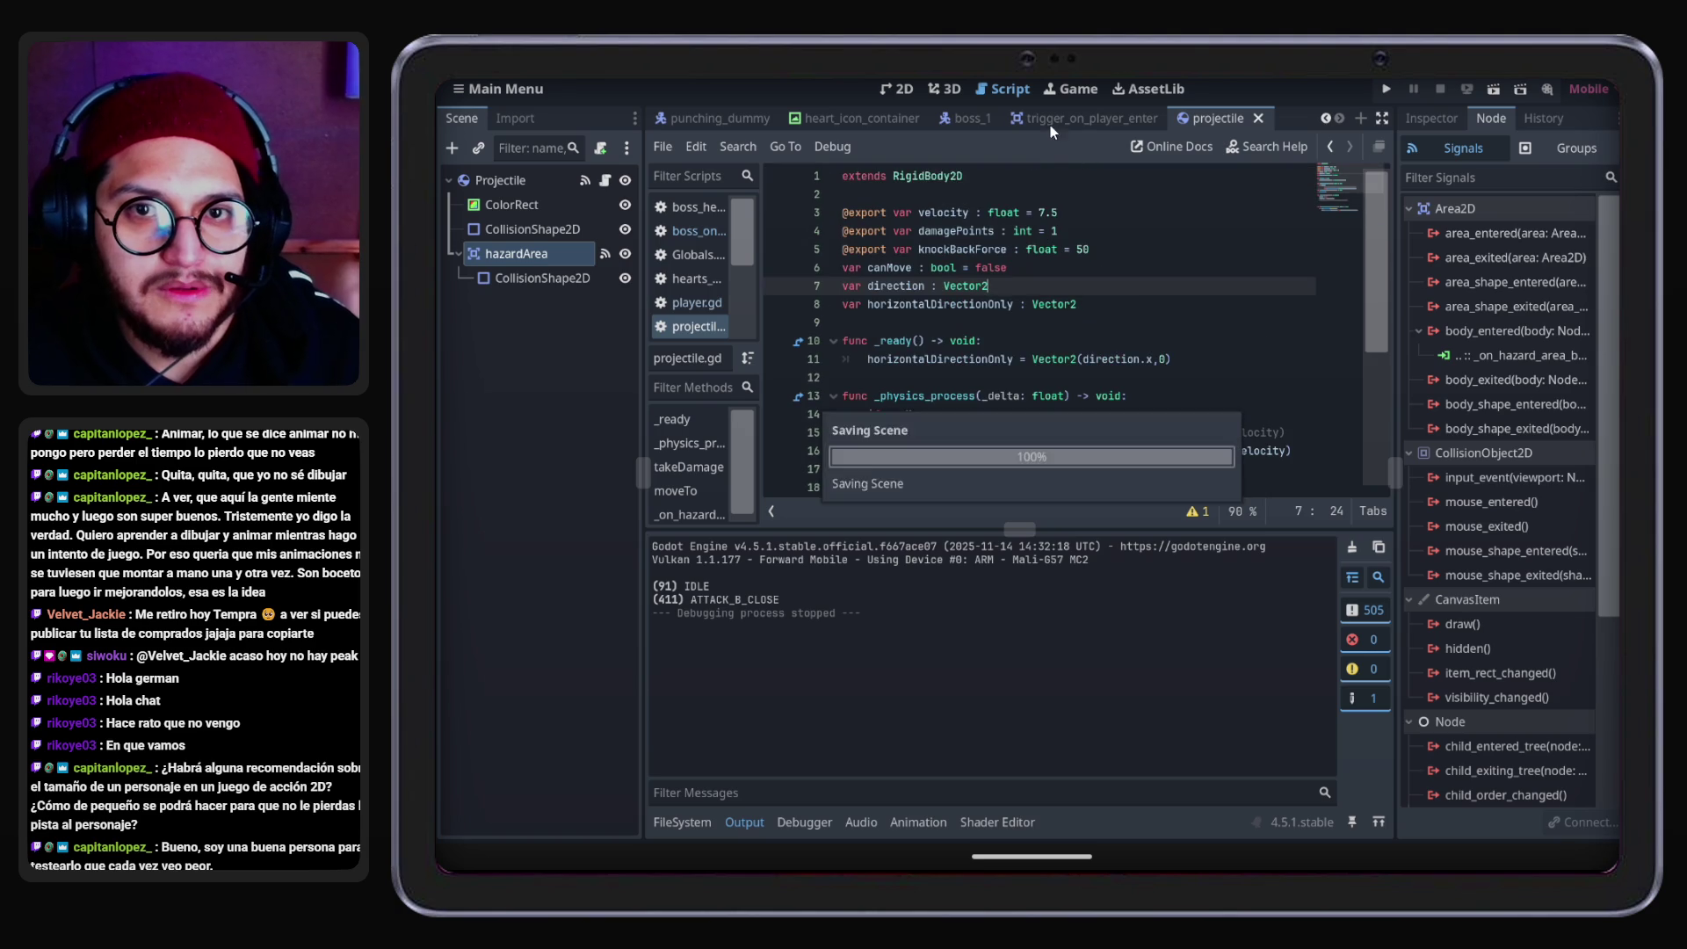
pyautogui.click(967, 117)
pyautogui.scroll(-2, 1100, 413)
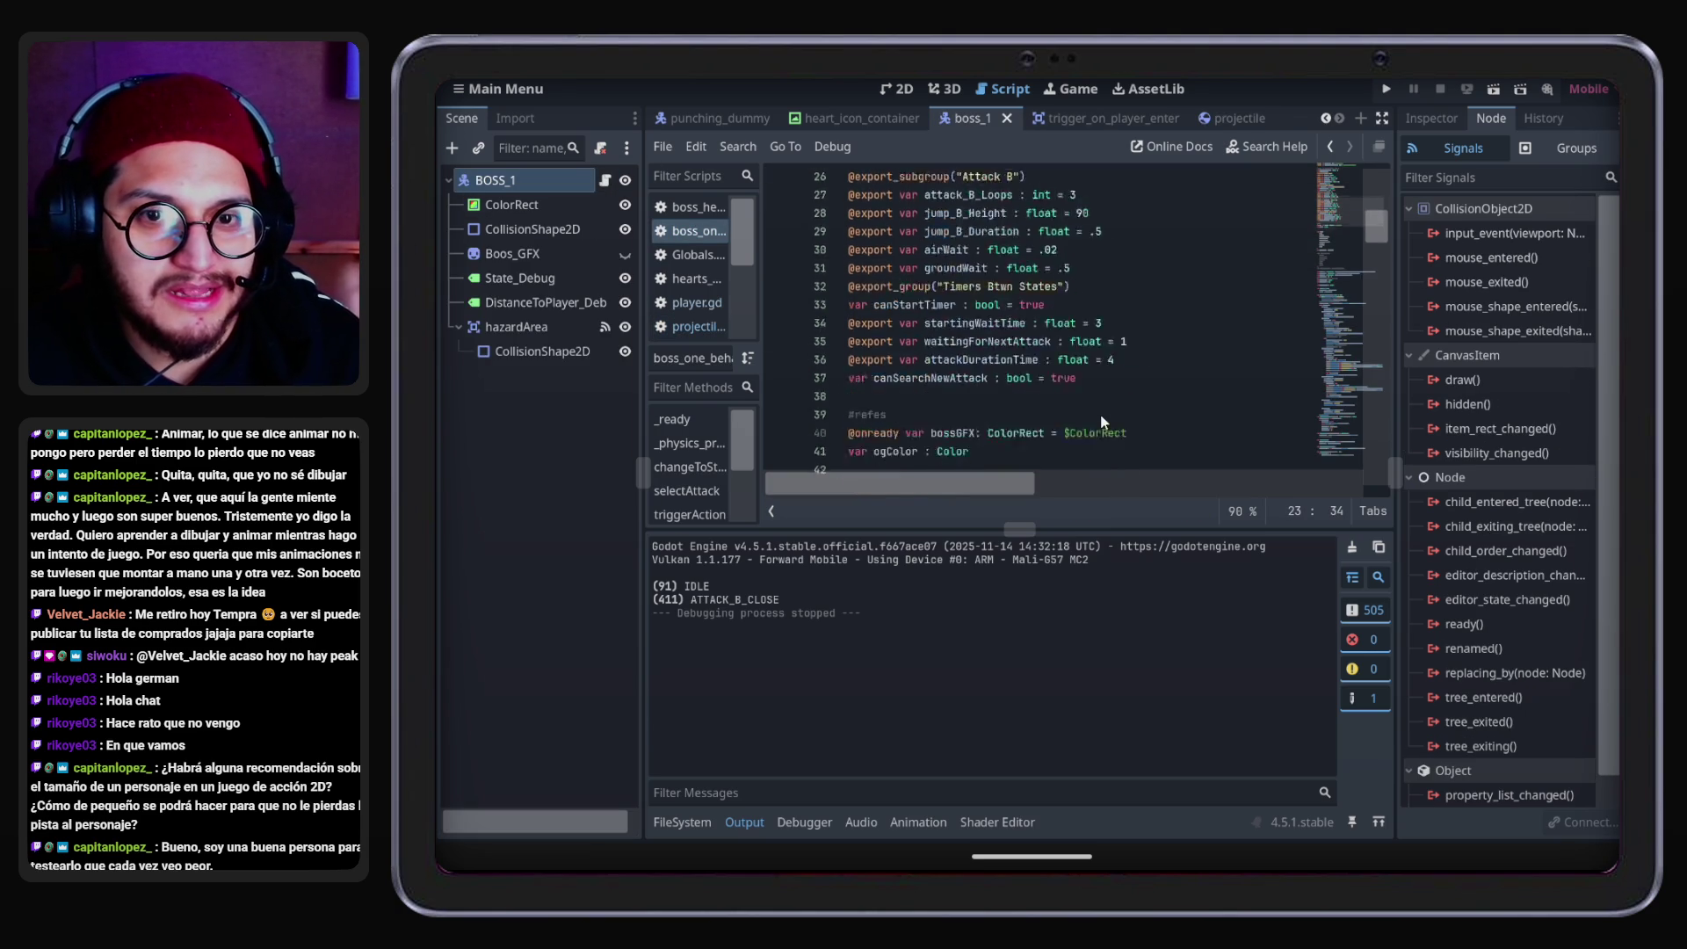
pyautogui.click(999, 287)
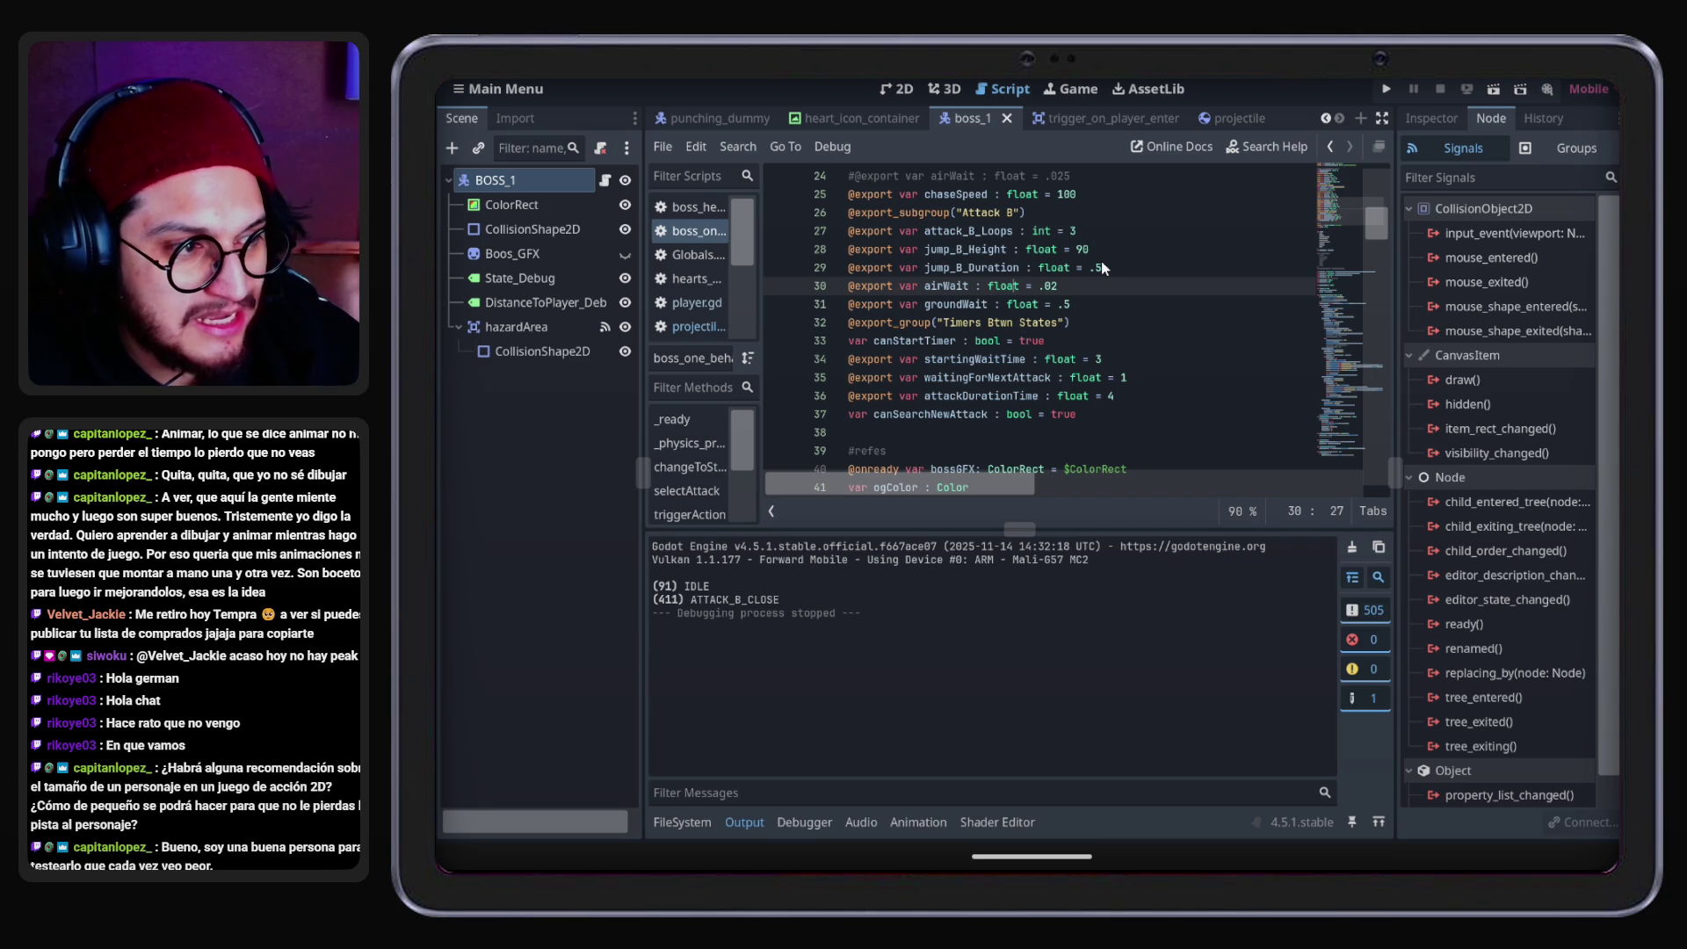
pyautogui.click(1111, 269)
pyautogui.scroll(-1, 1124, 322)
pyautogui.scroll(2, 1124, 321)
pyautogui.click(989, 288)
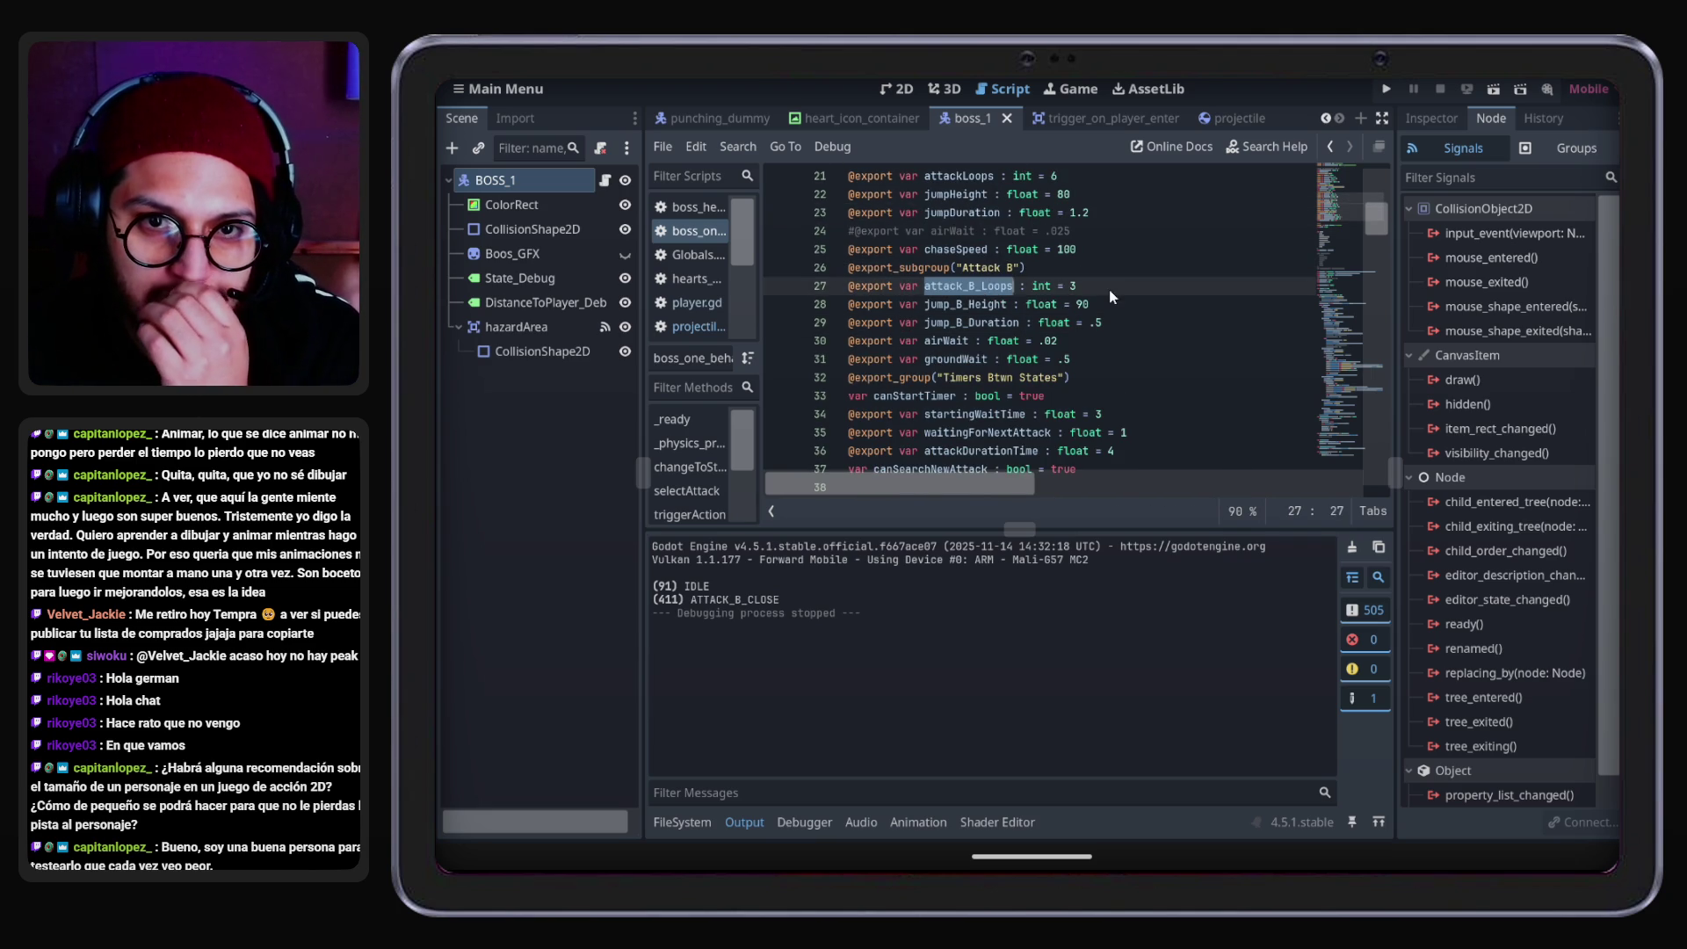
pyautogui.click(964, 325)
pyautogui.doubleClick(964, 325)
pyautogui.scroll(-5, 1170, 423)
pyautogui.scroll(-20, 1170, 420)
pyautogui.scroll(4, 1170, 422)
pyautogui.scroll(-11, 1171, 418)
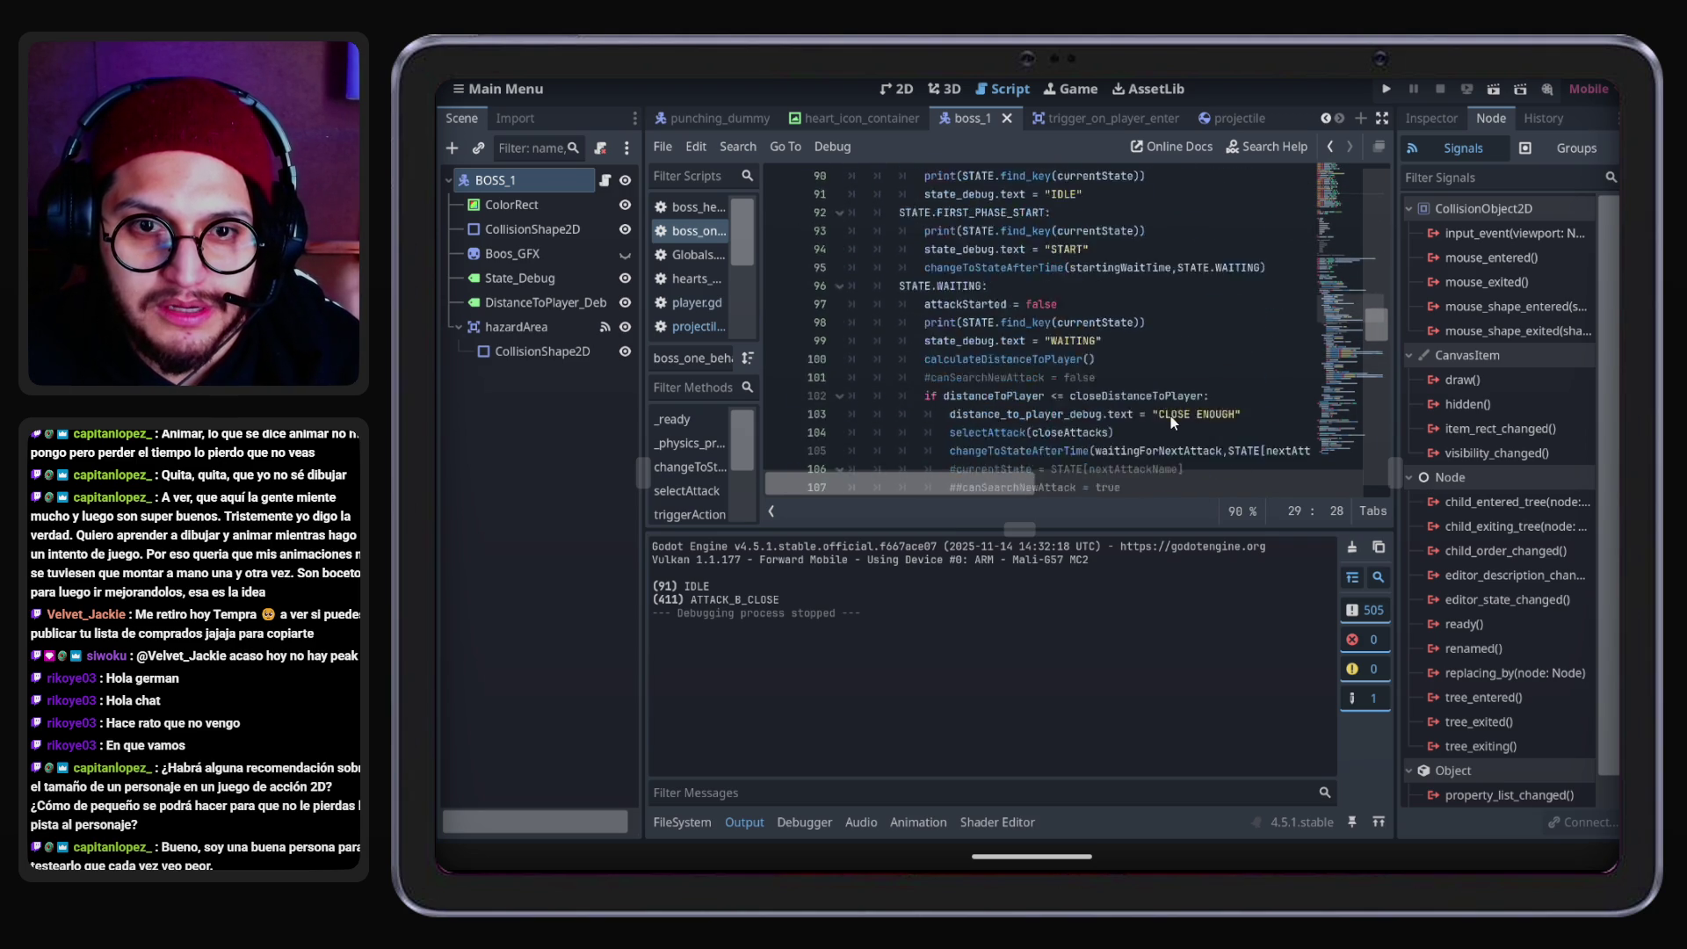
pyautogui.scroll(-7, 1171, 420)
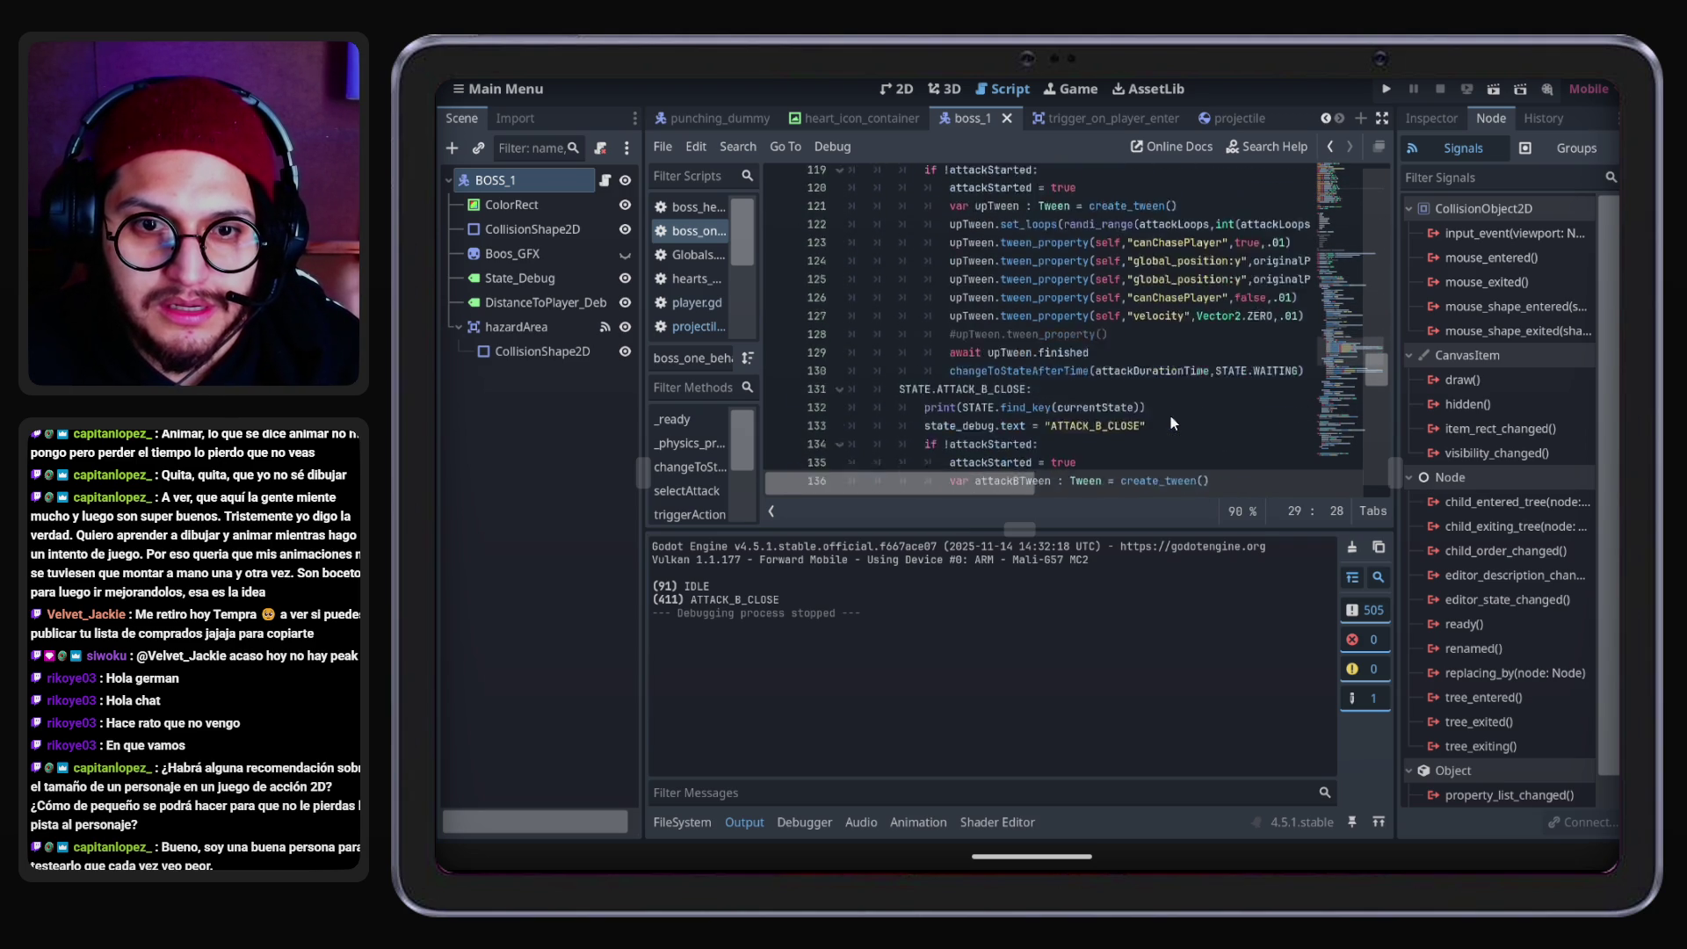
pyautogui.scroll(-1, 1170, 415)
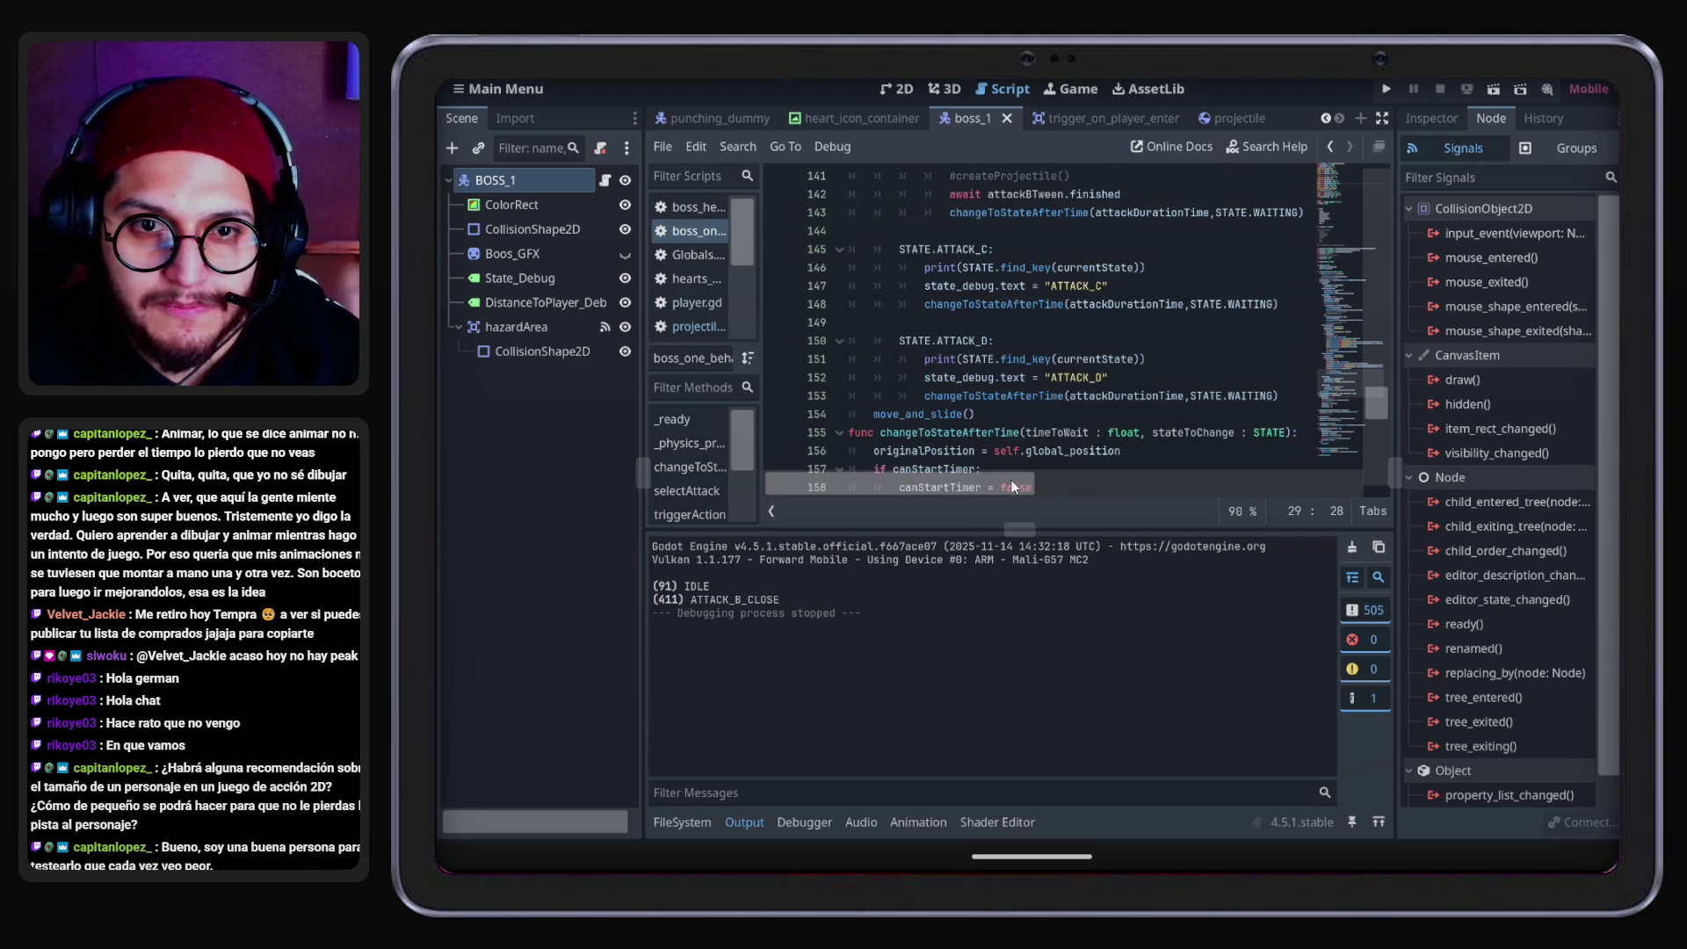
pyautogui.hscroll(2, 1030, 480)
pyautogui.hscroll(1, 1030, 480)
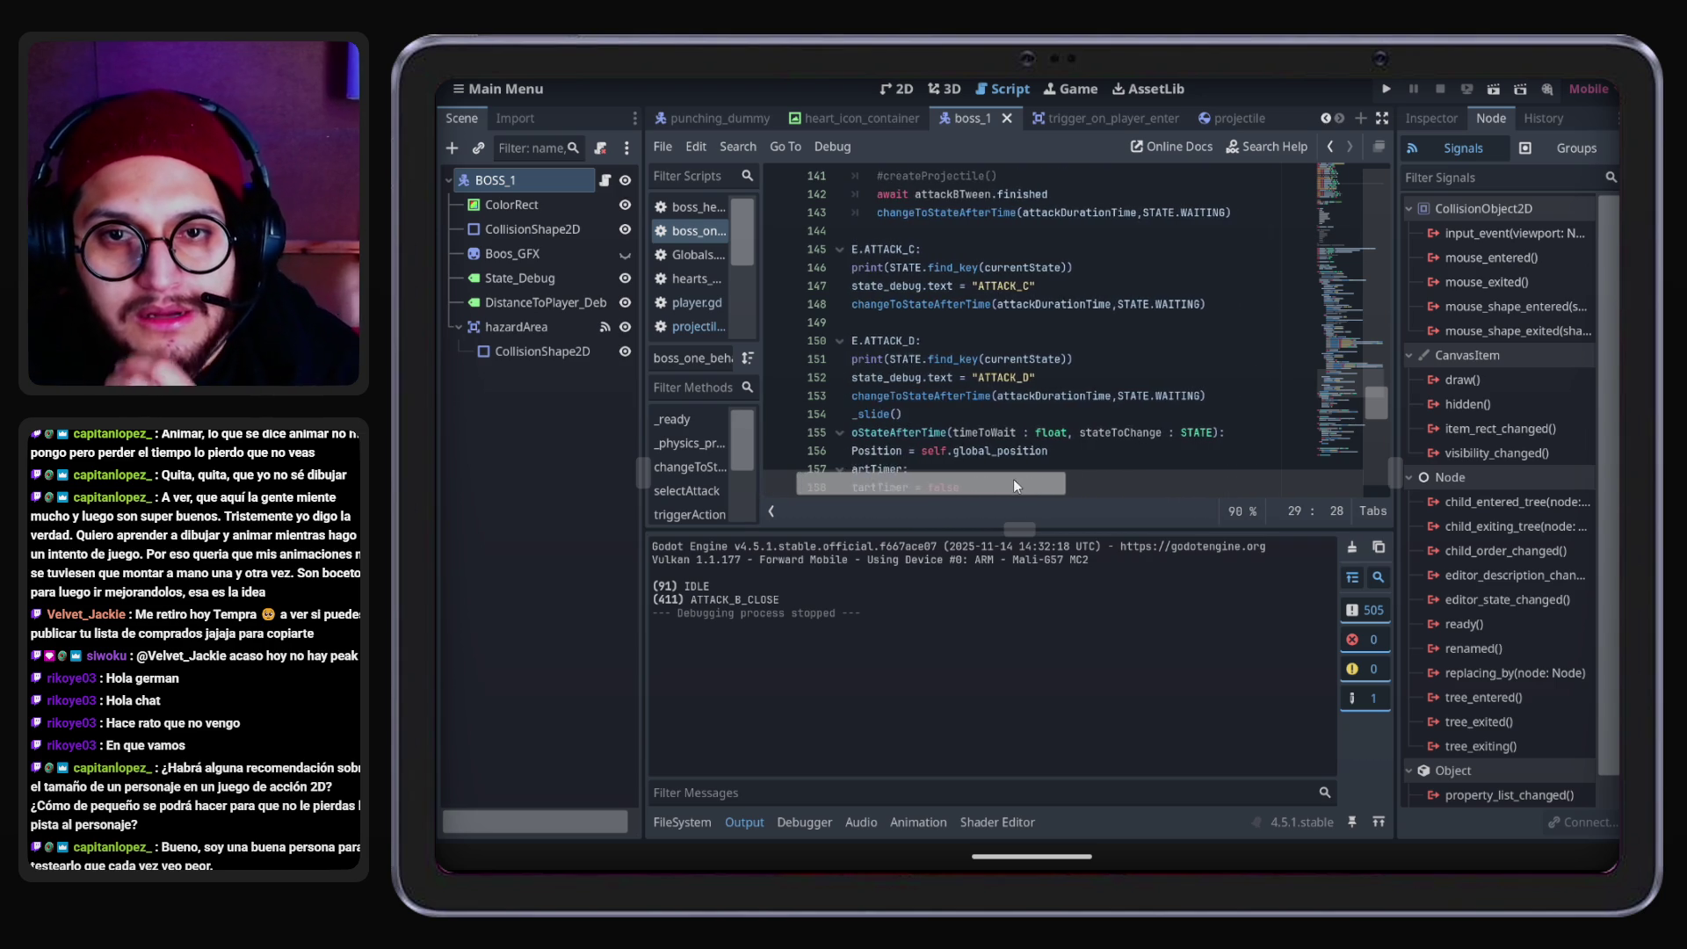
pyautogui.scroll(4, 1100, 393)
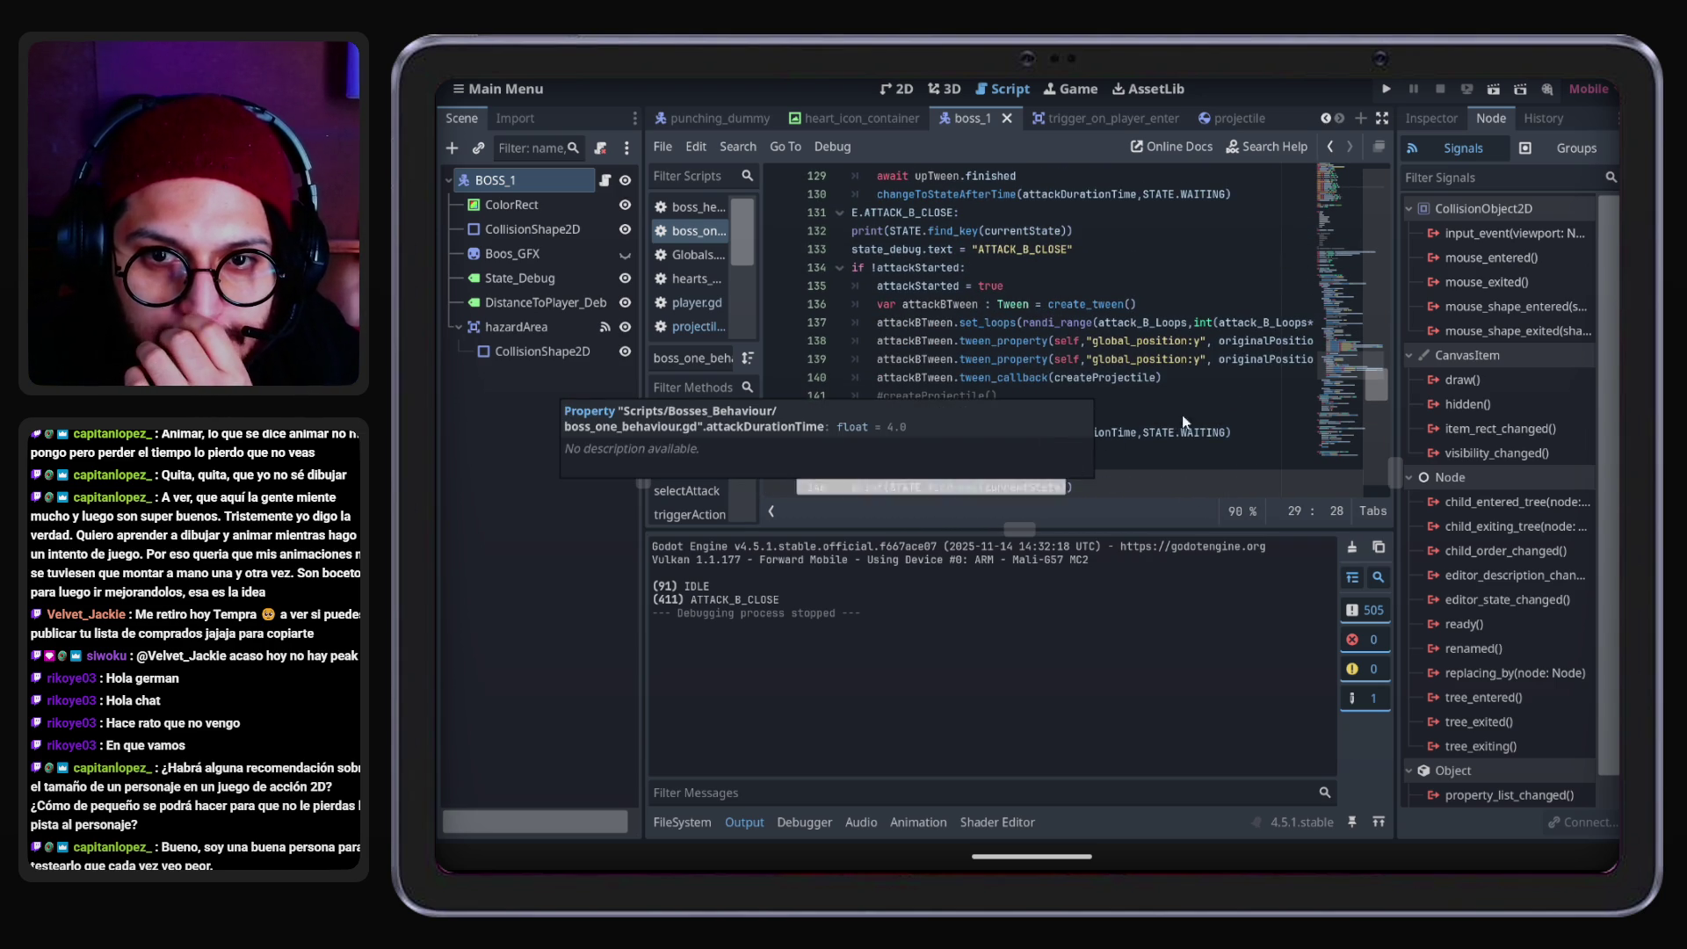
pyautogui.click(1293, 341)
pyautogui.hscroll(2, 1047, 483)
pyautogui.moveTo(1047, 483)
pyautogui.mouseDown()
pyautogui.moveTo(1313, 485)
pyautogui.moveTo(988, 488)
pyautogui.mouseUp()
pyautogui.scroll(10, 999, 363)
pyautogui.scroll(15, 1000, 363)
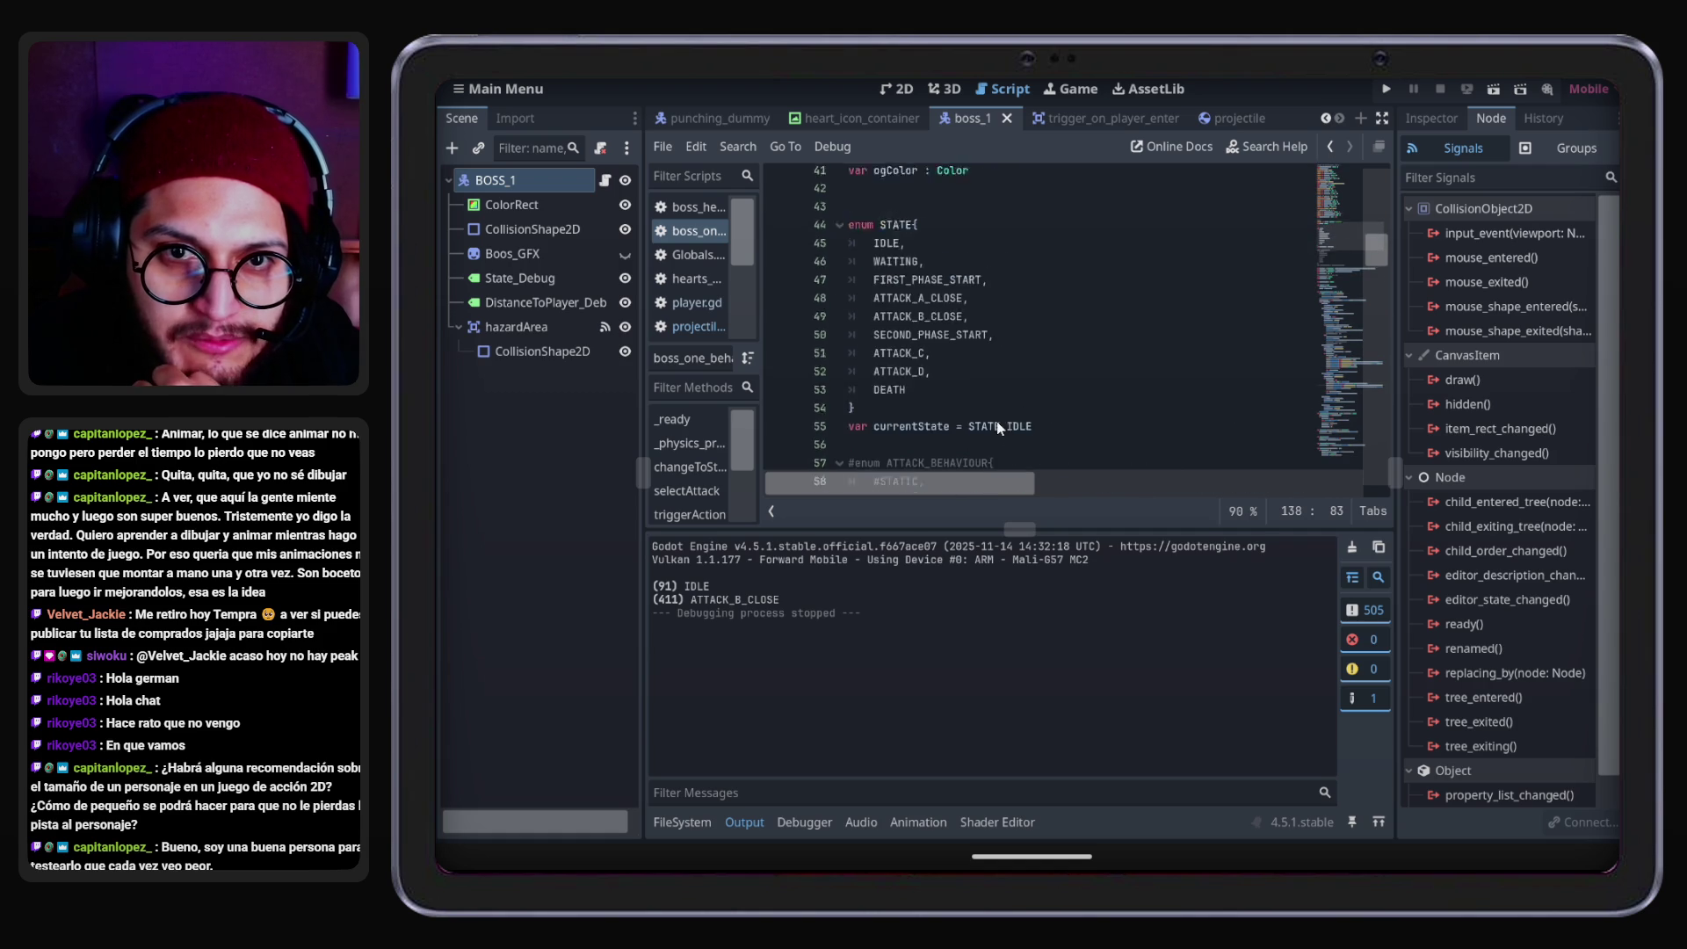
pyautogui.scroll(4, 997, 424)
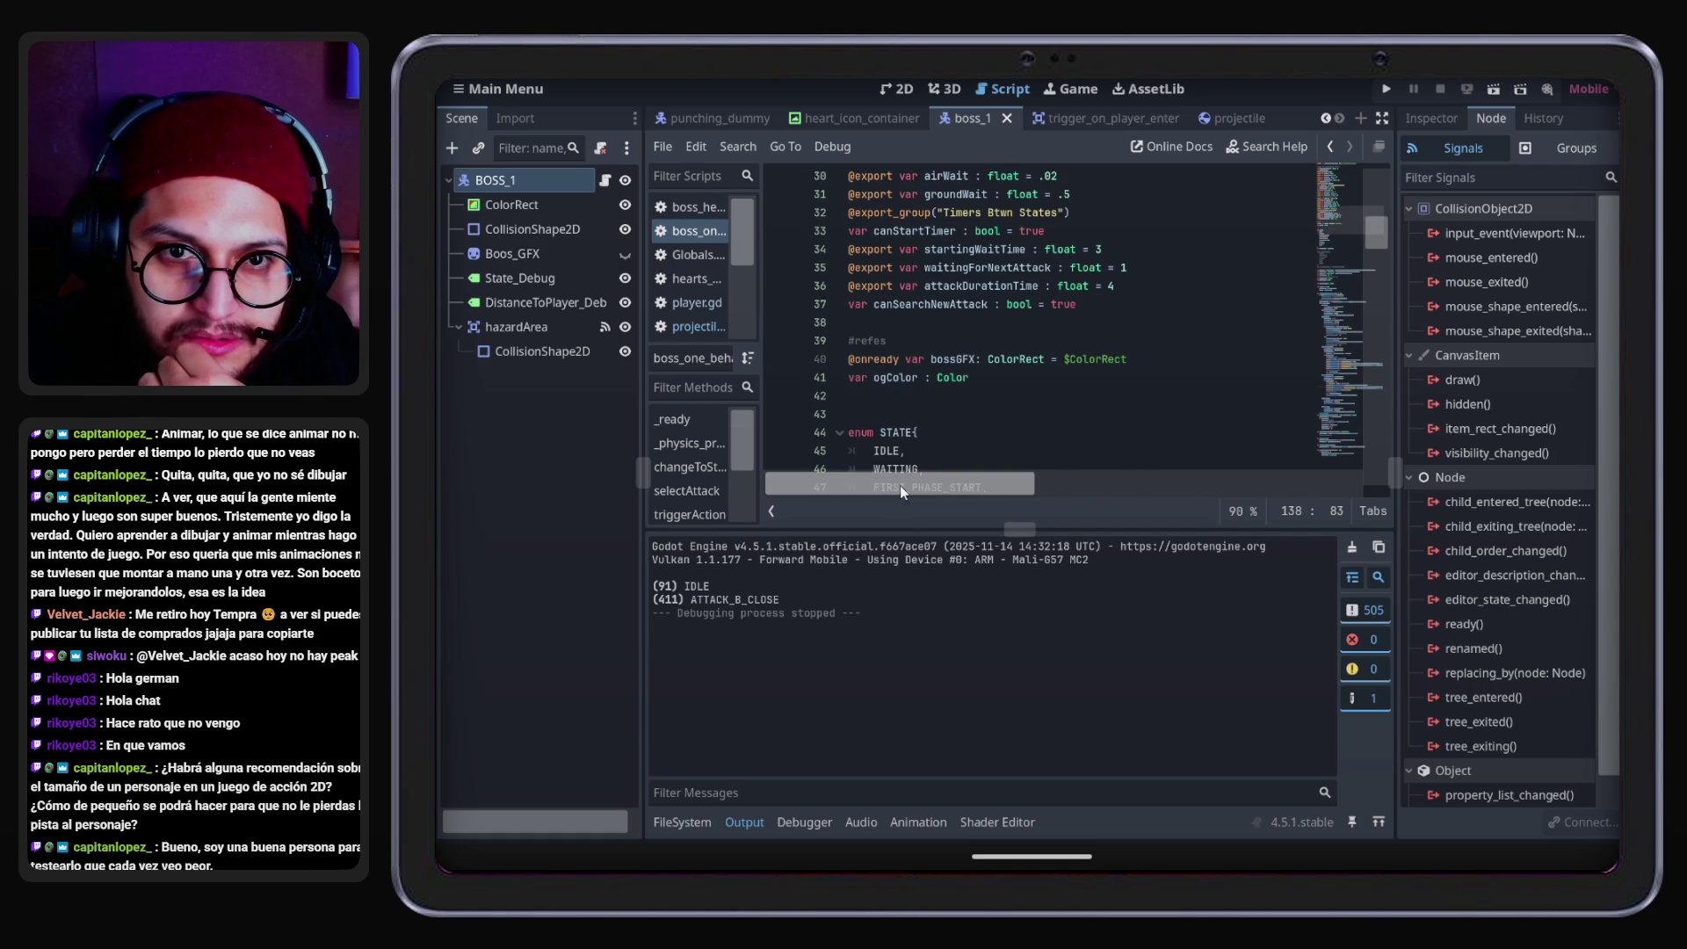
pyautogui.scroll(3, 1062, 412)
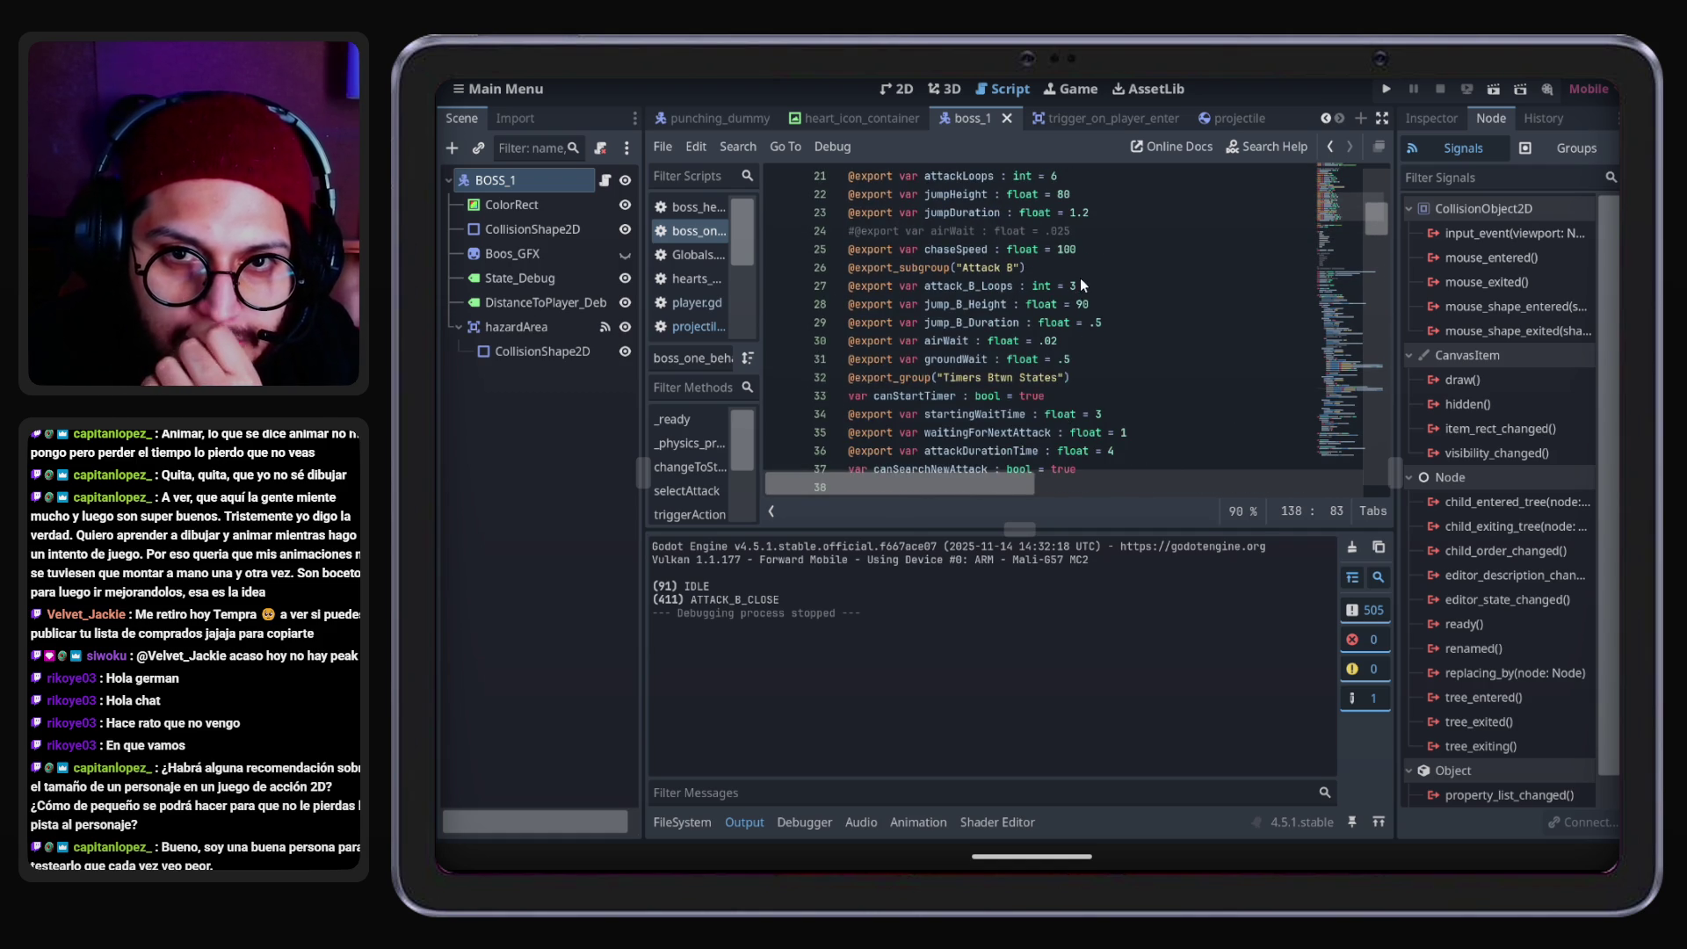
pyautogui.click(1061, 340)
# Set airWait on line 30 to .01, play-test walking toward the boss, then stop.
pyautogui.write('1')
pyautogui.click(1385, 90)
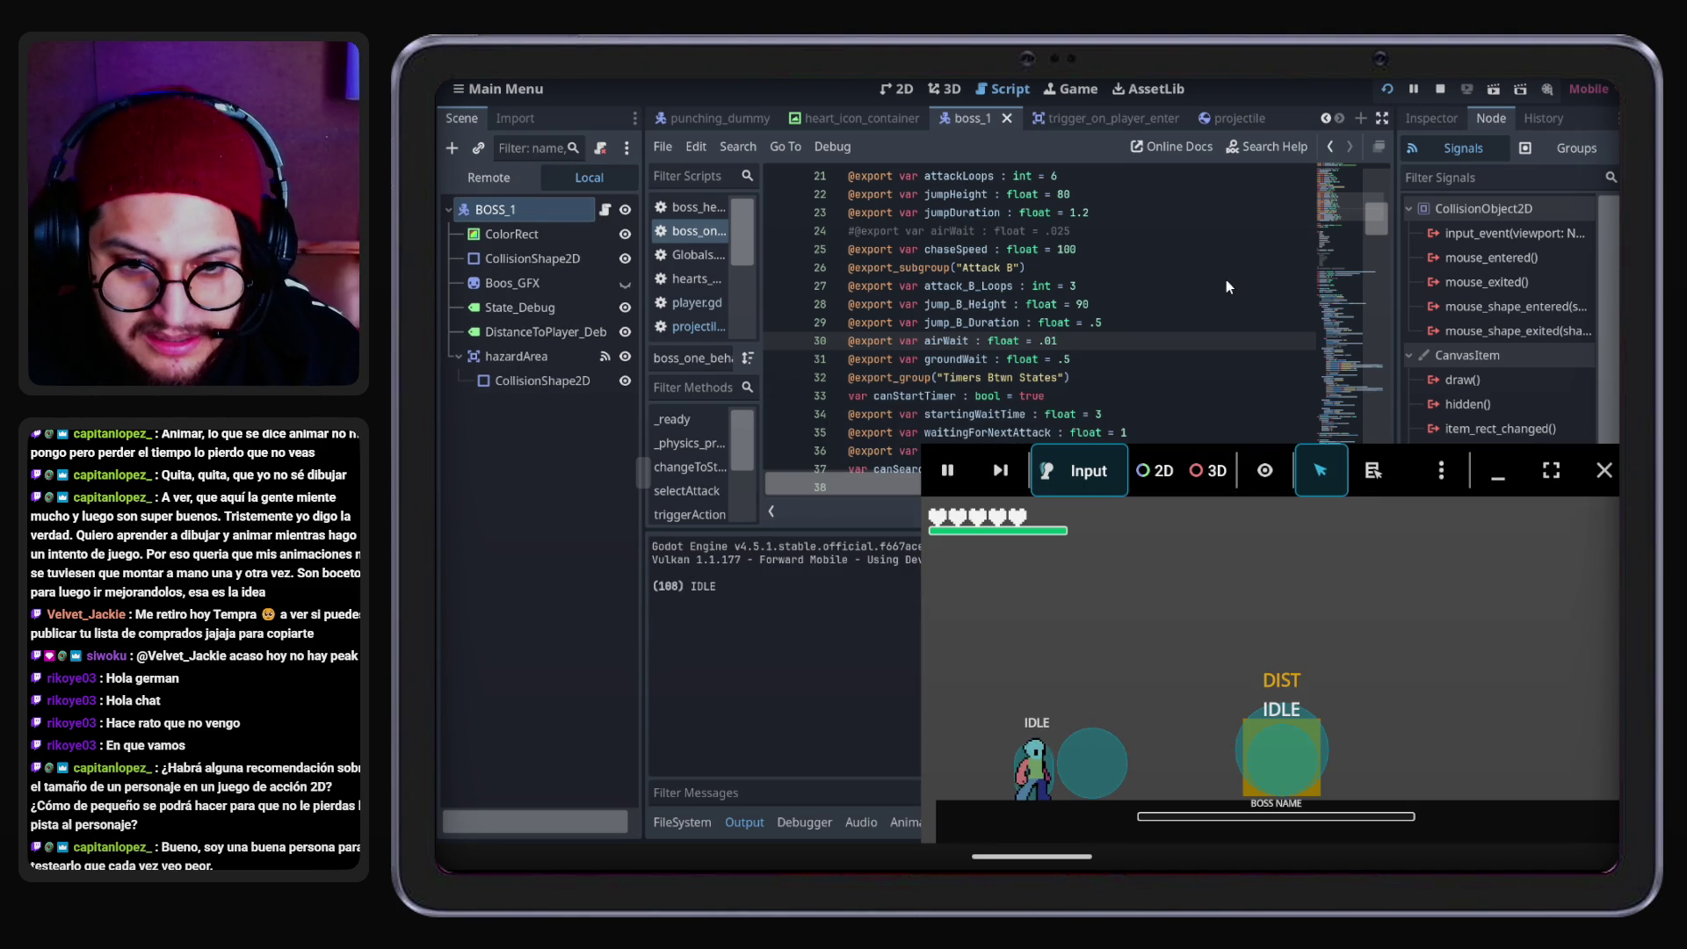
pyautogui.press('Right')
pyautogui.press('Left')
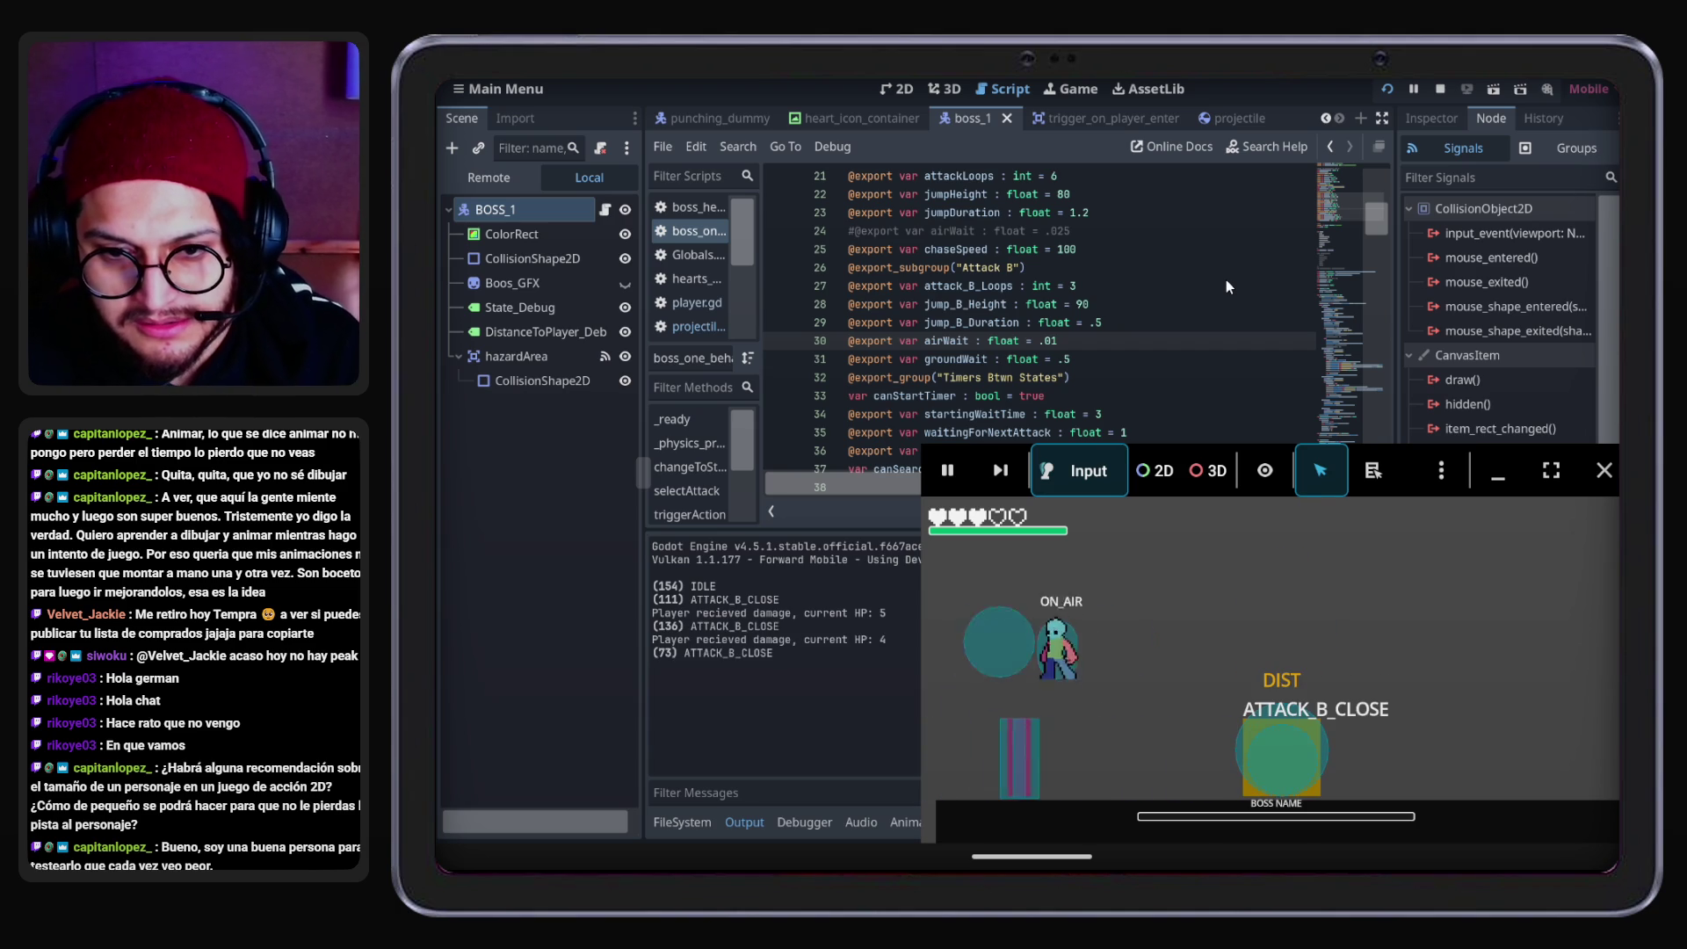
pyautogui.click(1603, 470)
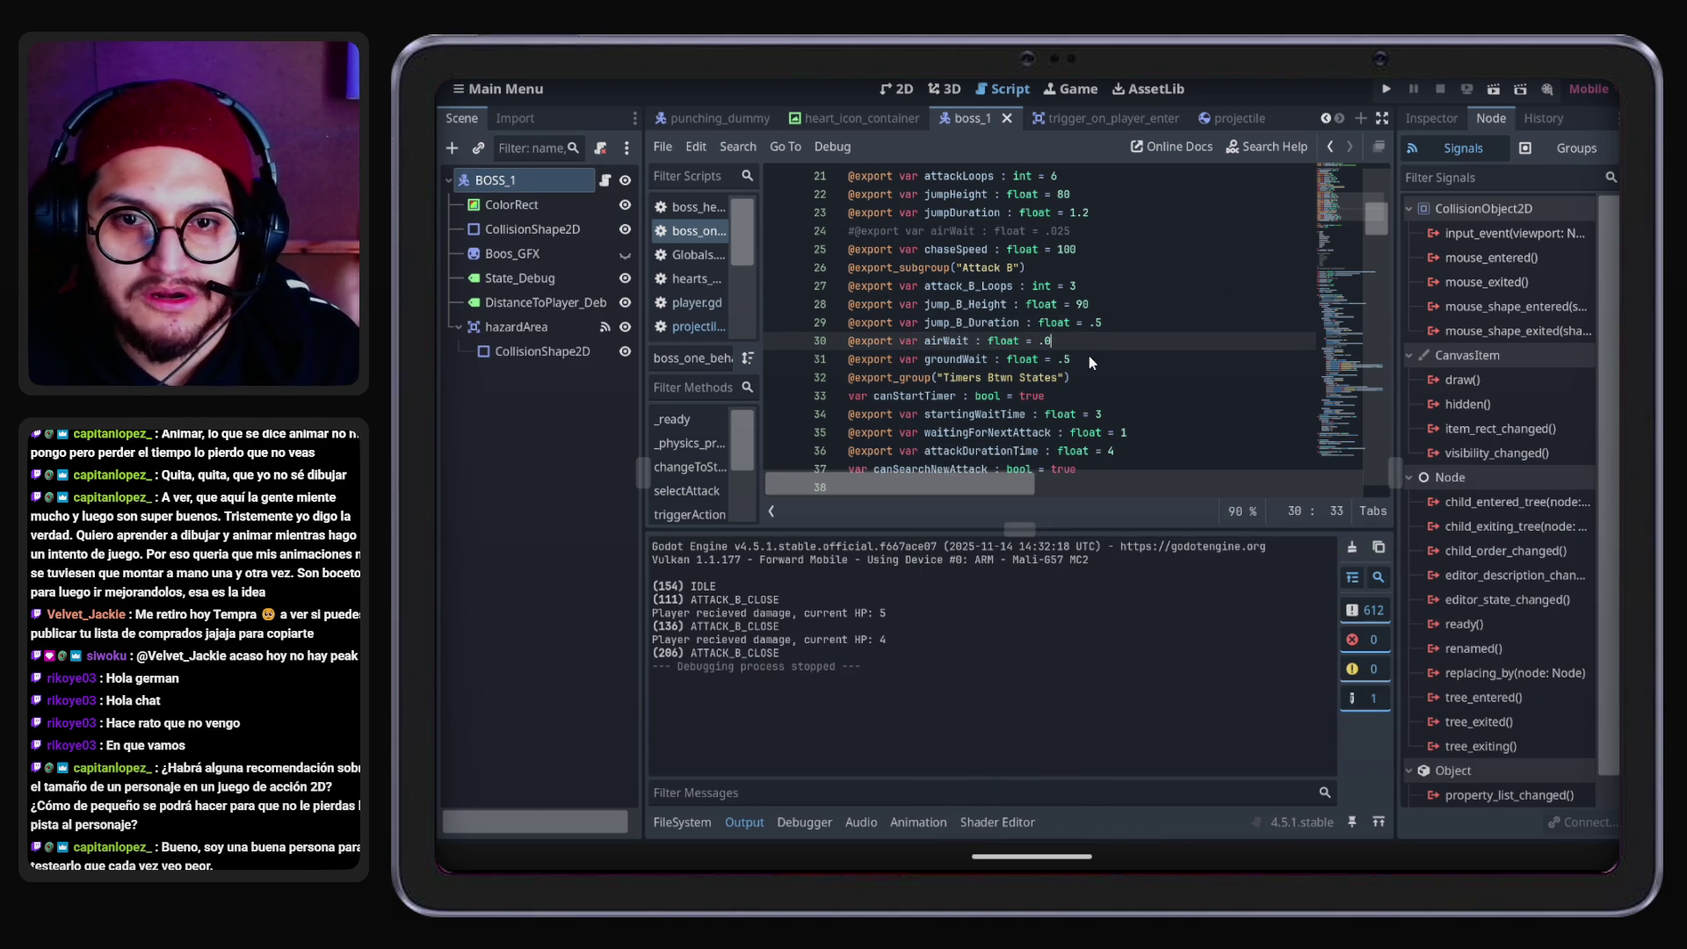
# Restore airWait to .02 and play-test again, jumping near the boss, then stop.
pyautogui.write('2')
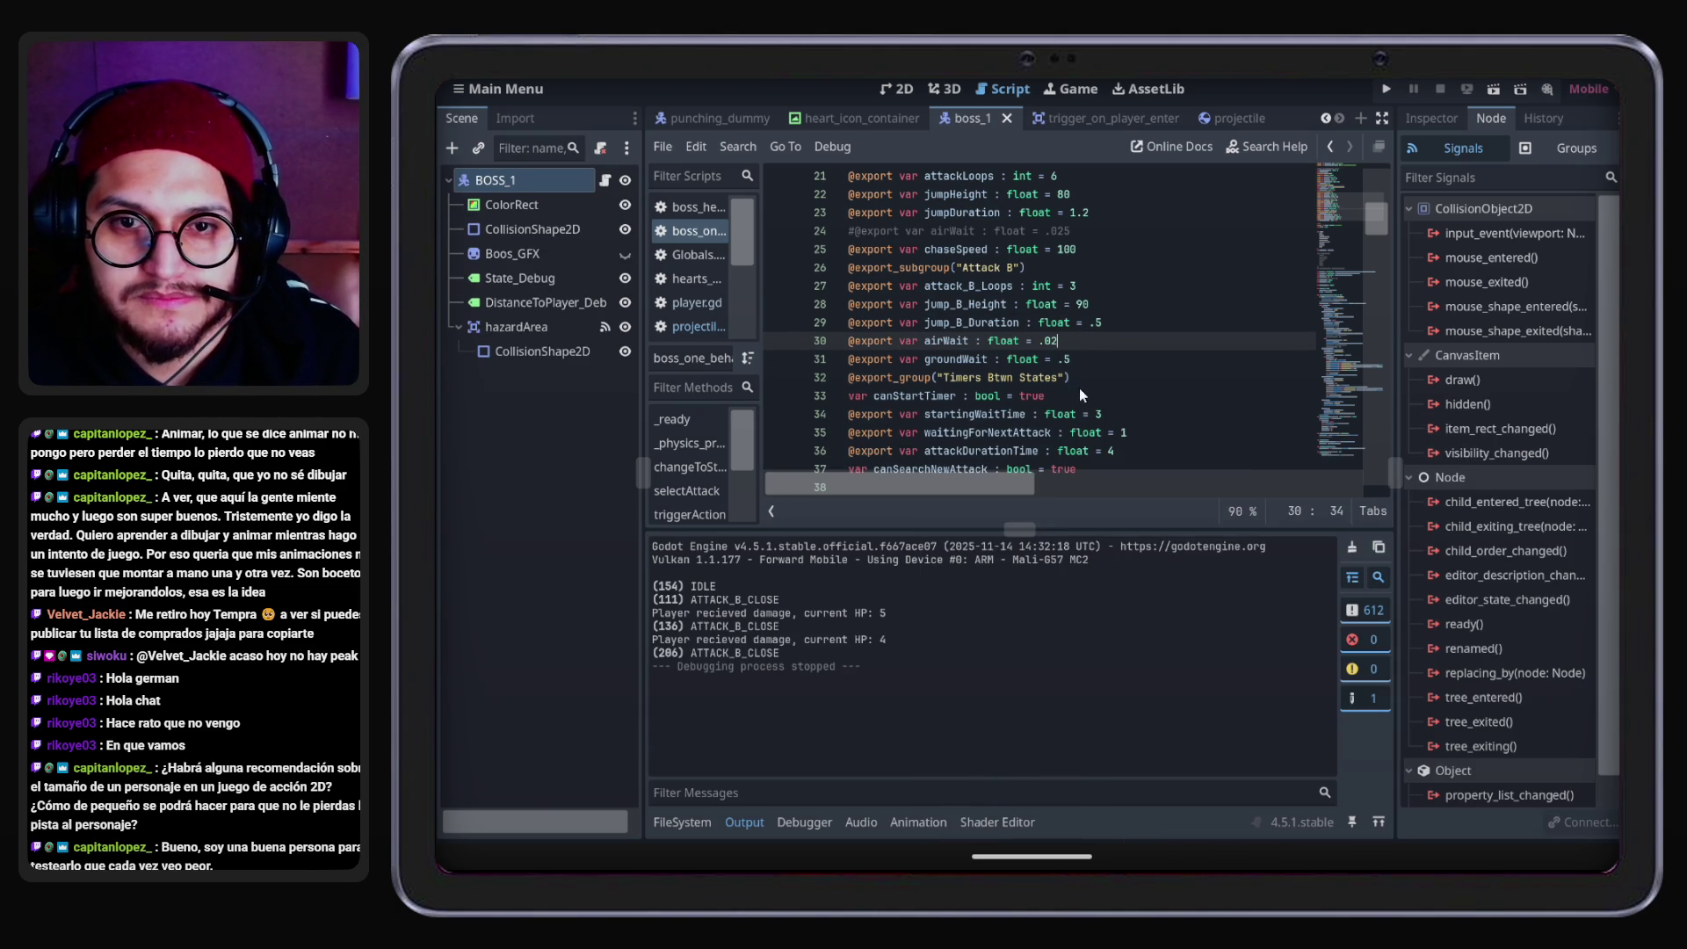
pyautogui.click(1385, 91)
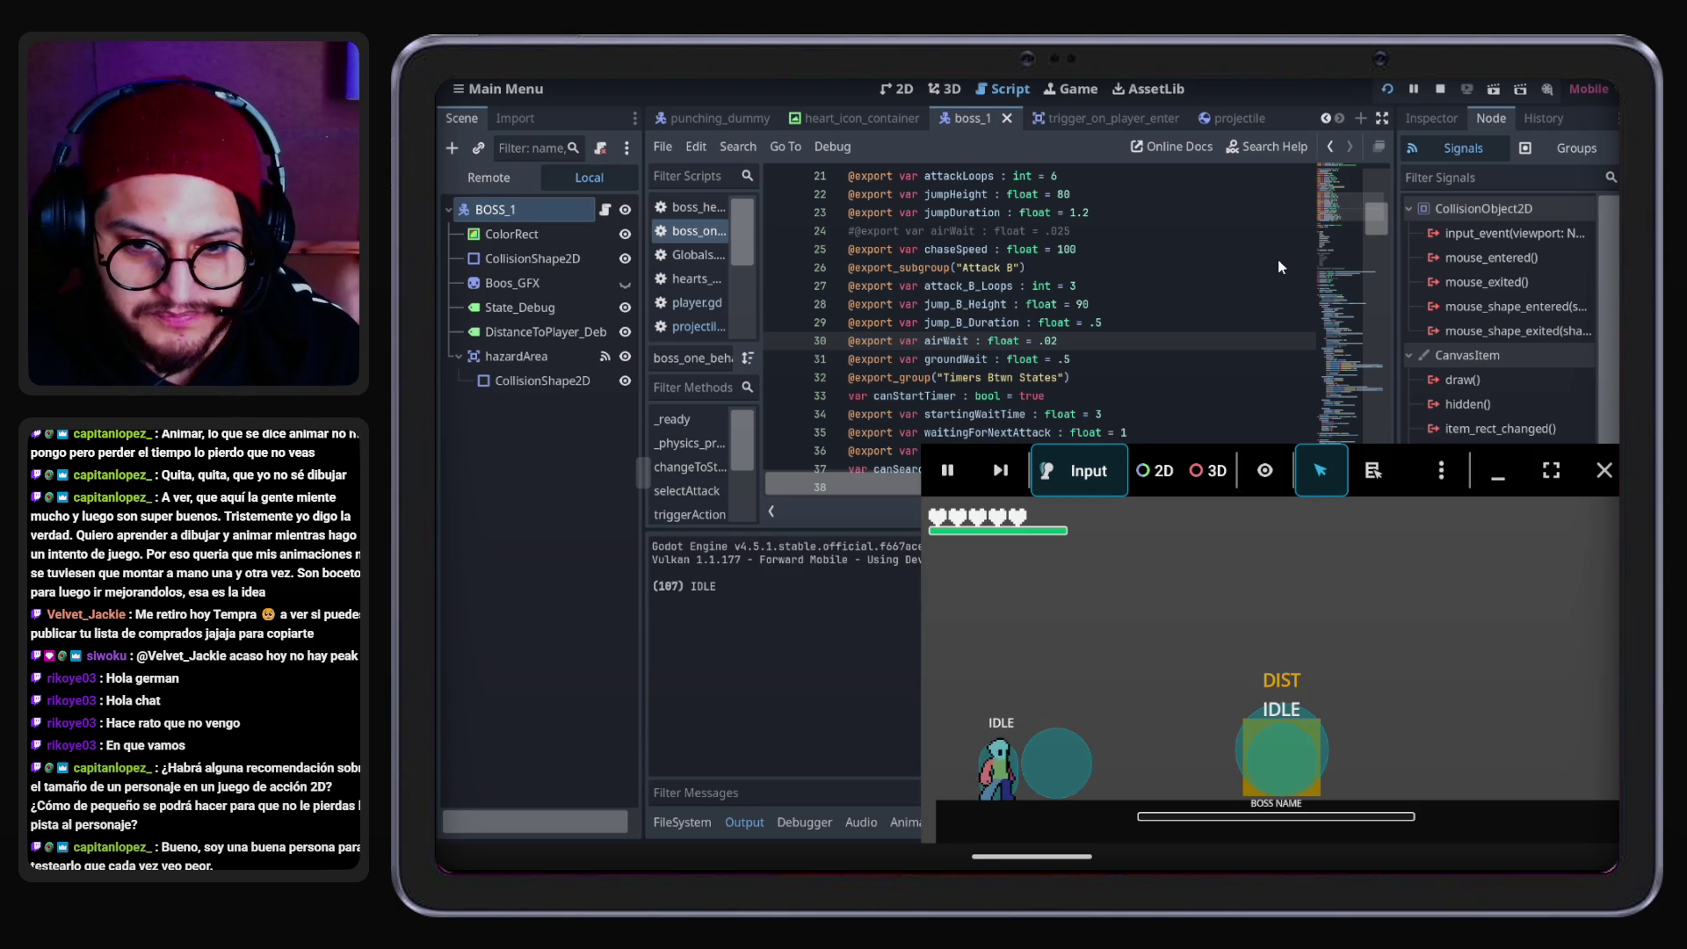
pyautogui.press('space')
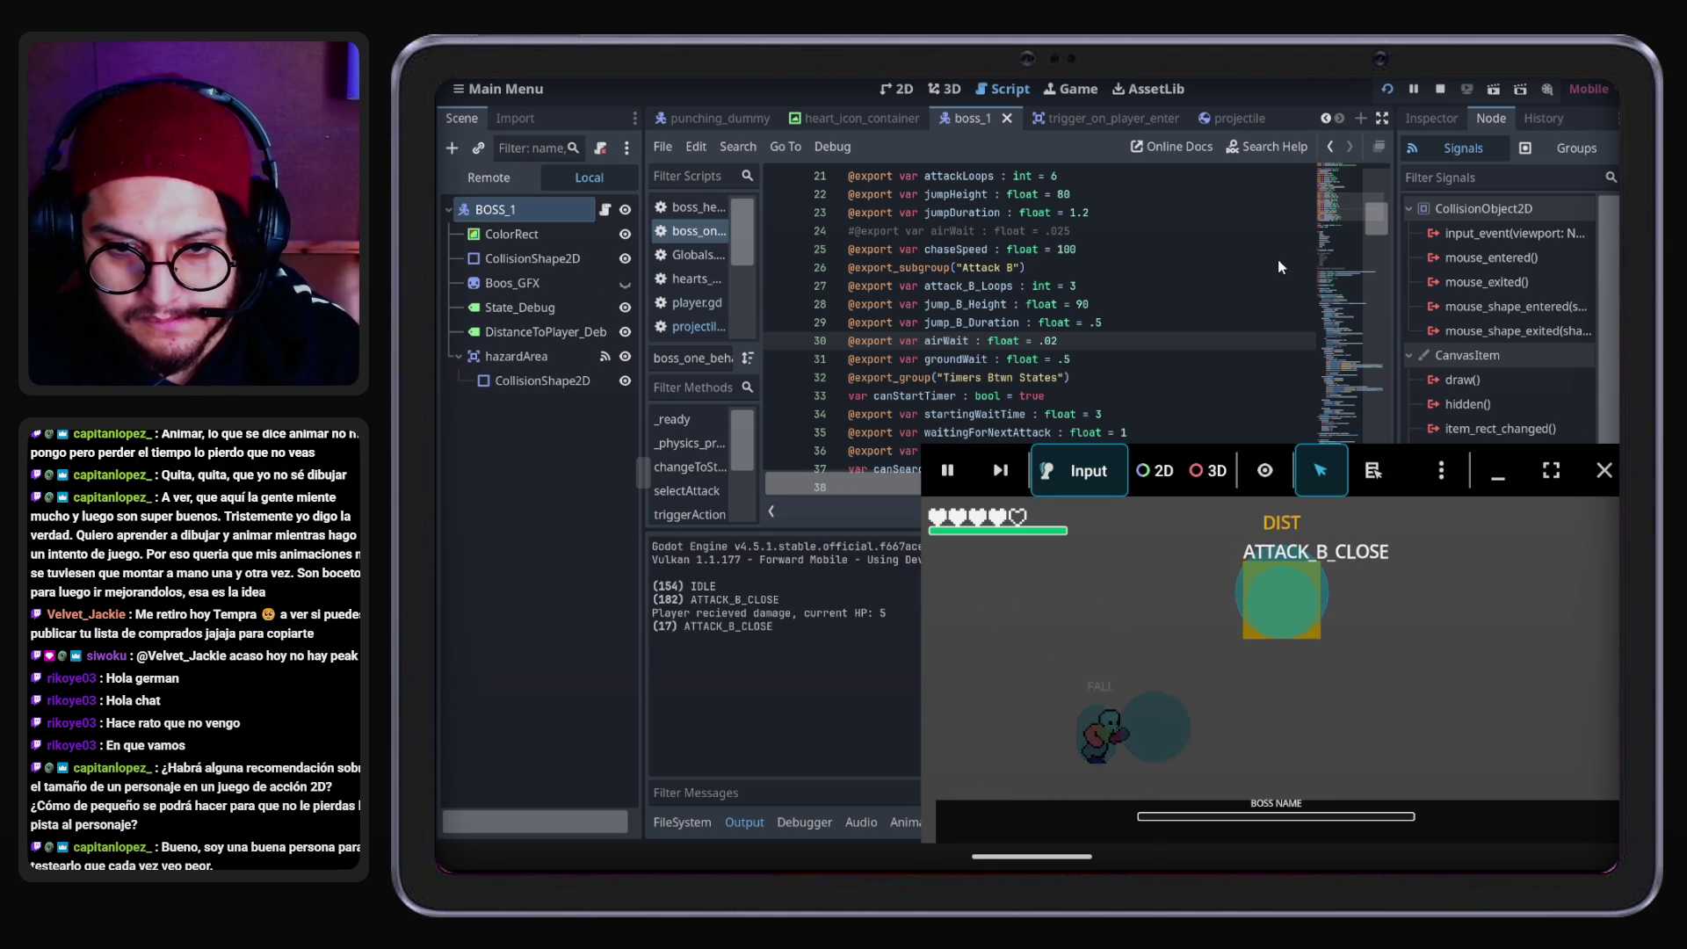
pyautogui.press('Right')
pyautogui.press('space')
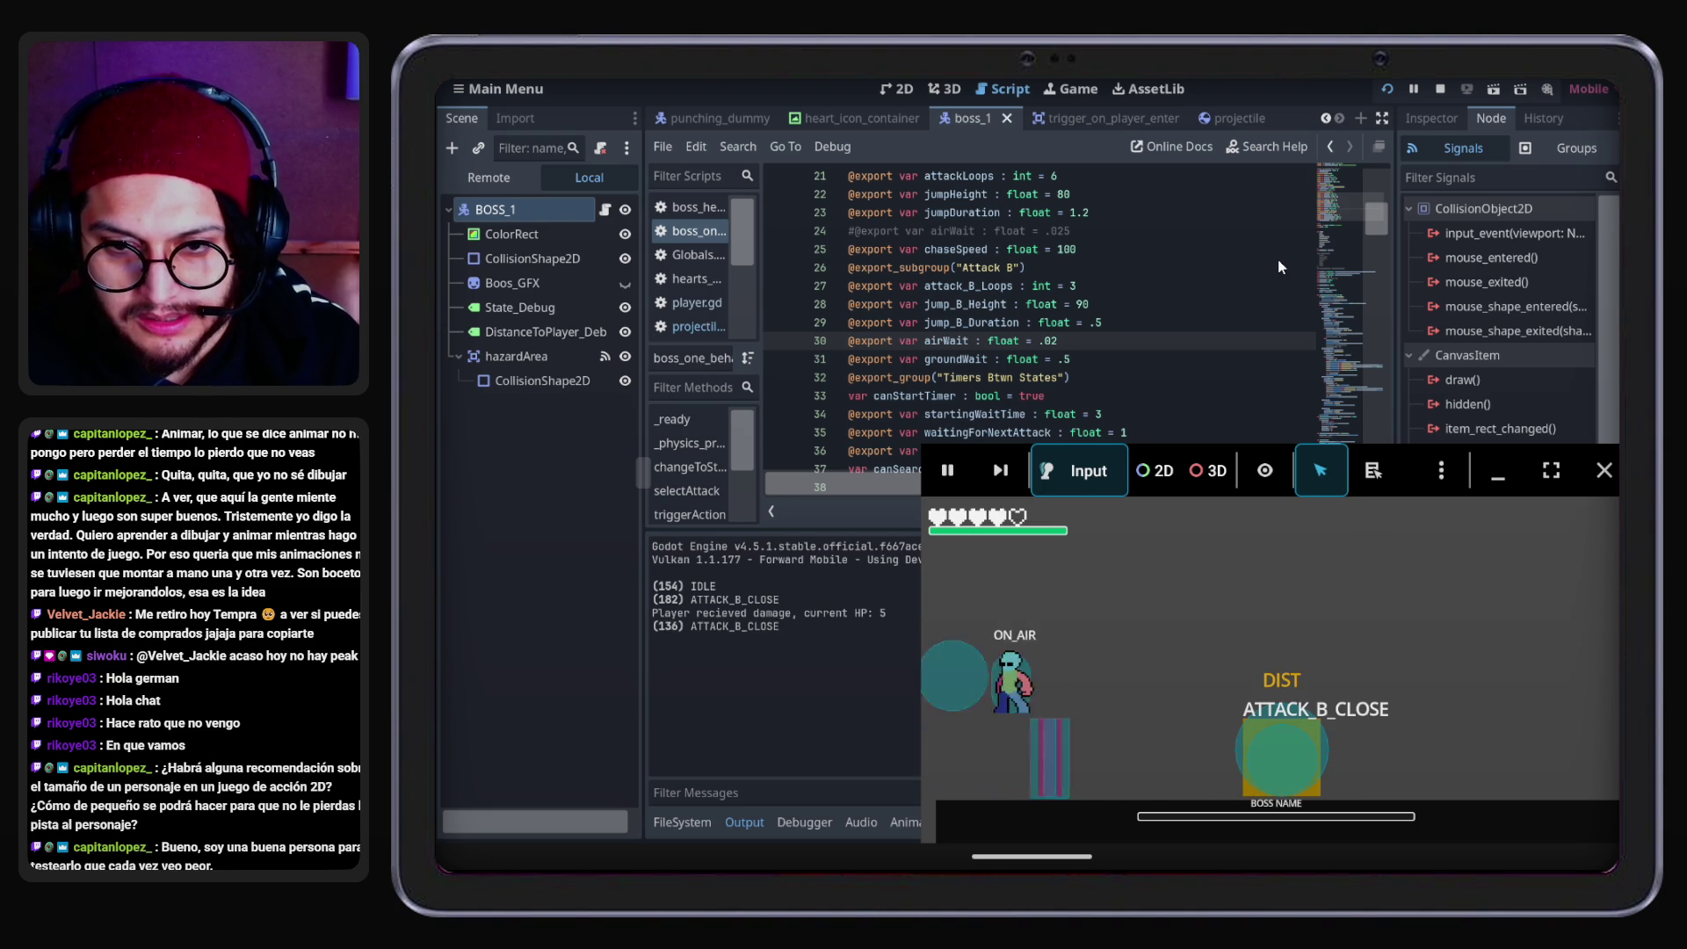
pyautogui.click(1604, 470)
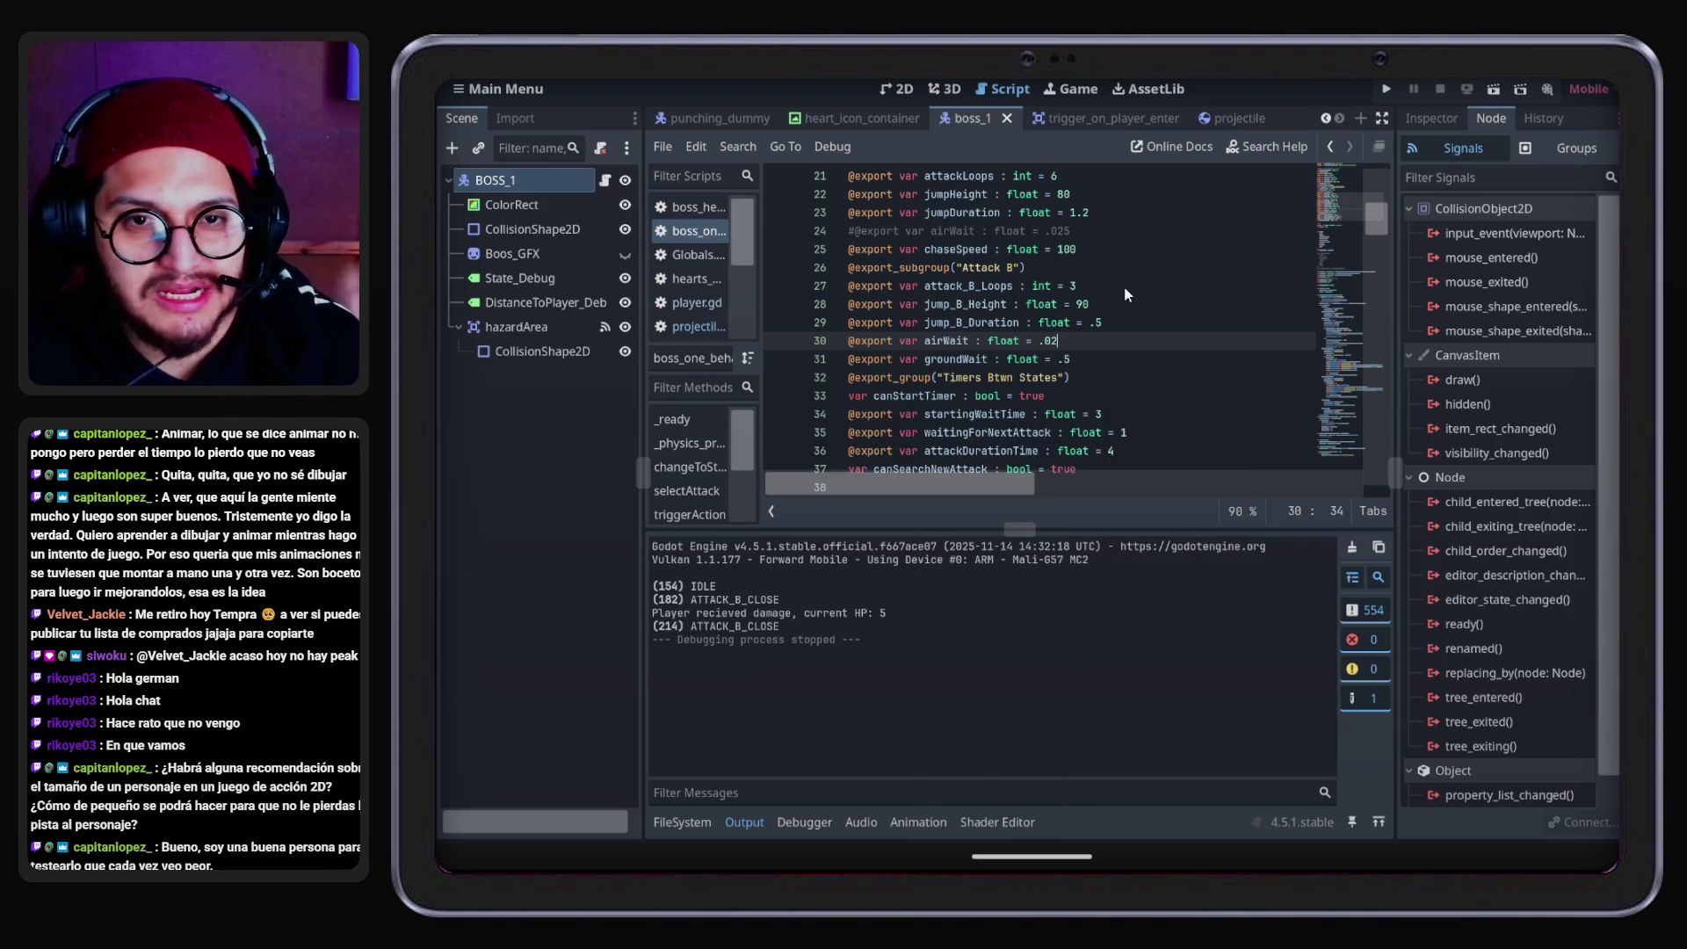
pyautogui.scroll(-20, 1125, 293)
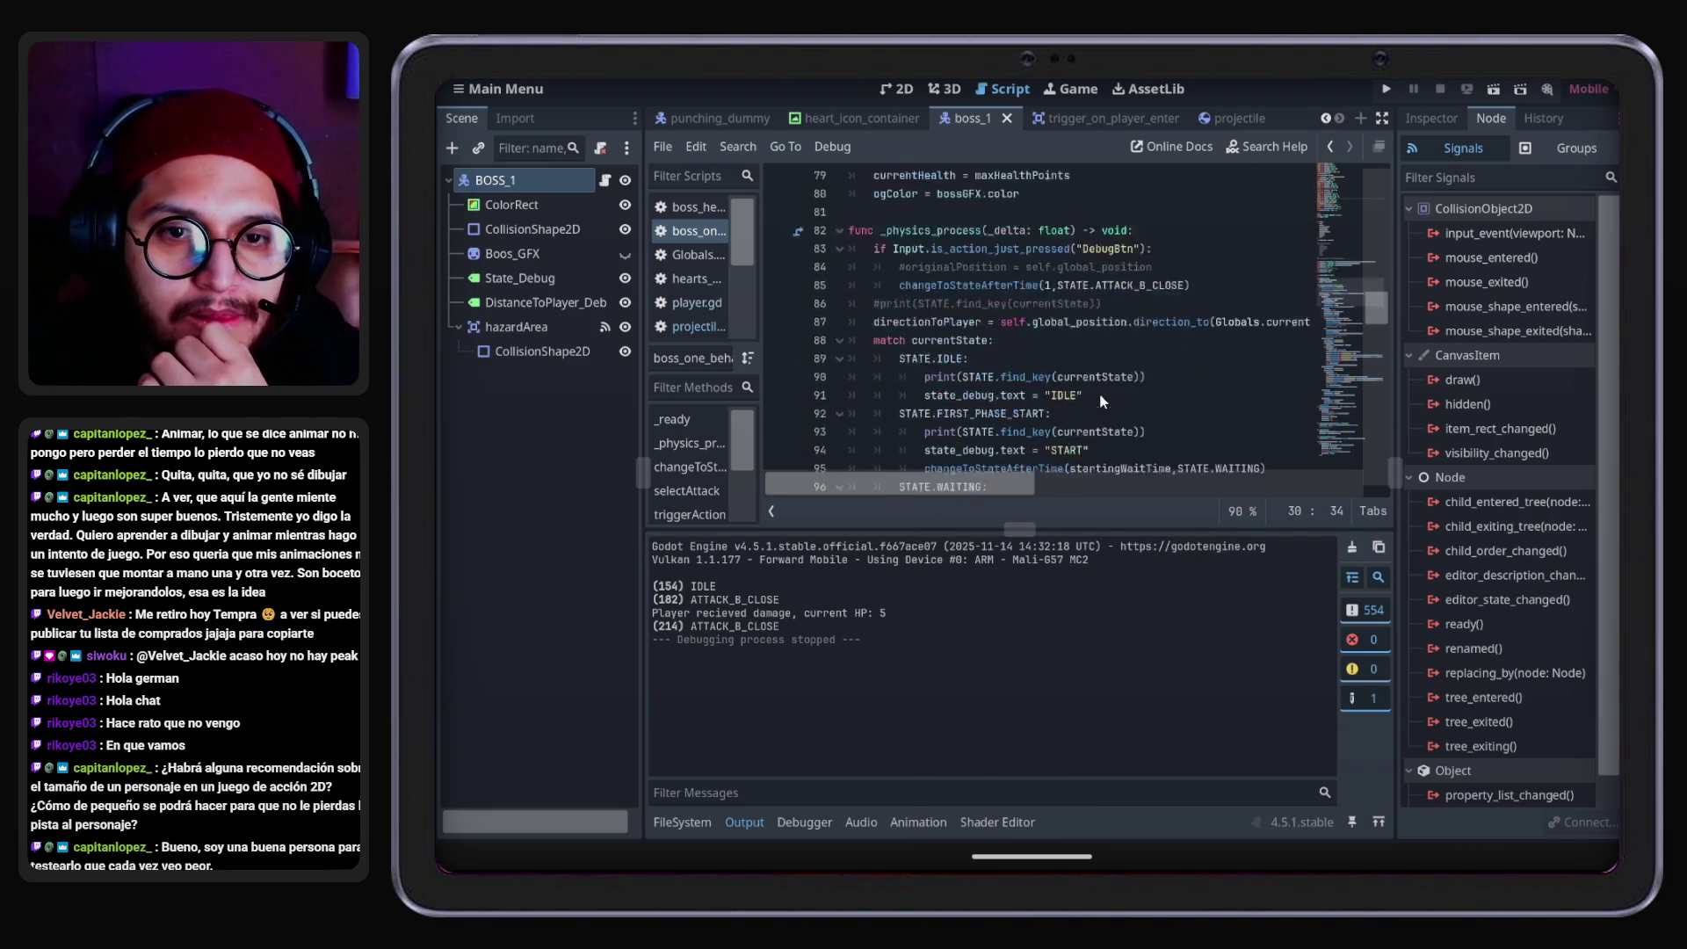
# Open the projectile scene's script and select line 15 where direction is used.
pyautogui.scroll(-6, 1100, 402)
pyautogui.scroll(5, 1095, 394)
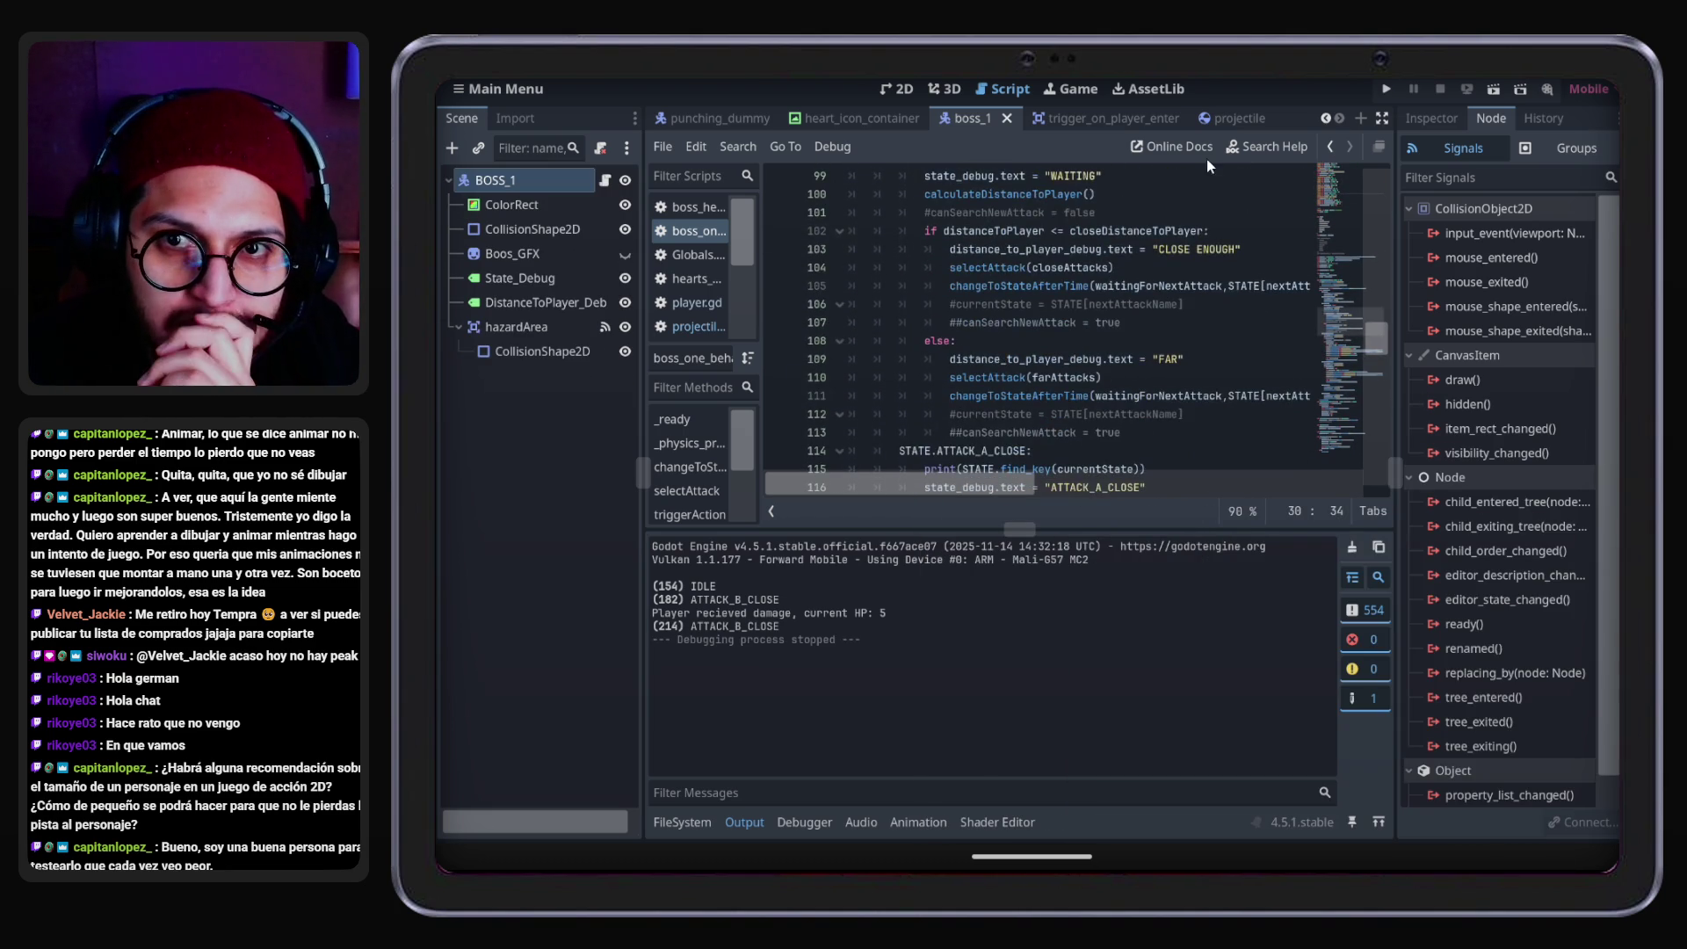
pyautogui.click(1234, 118)
pyautogui.click(527, 180)
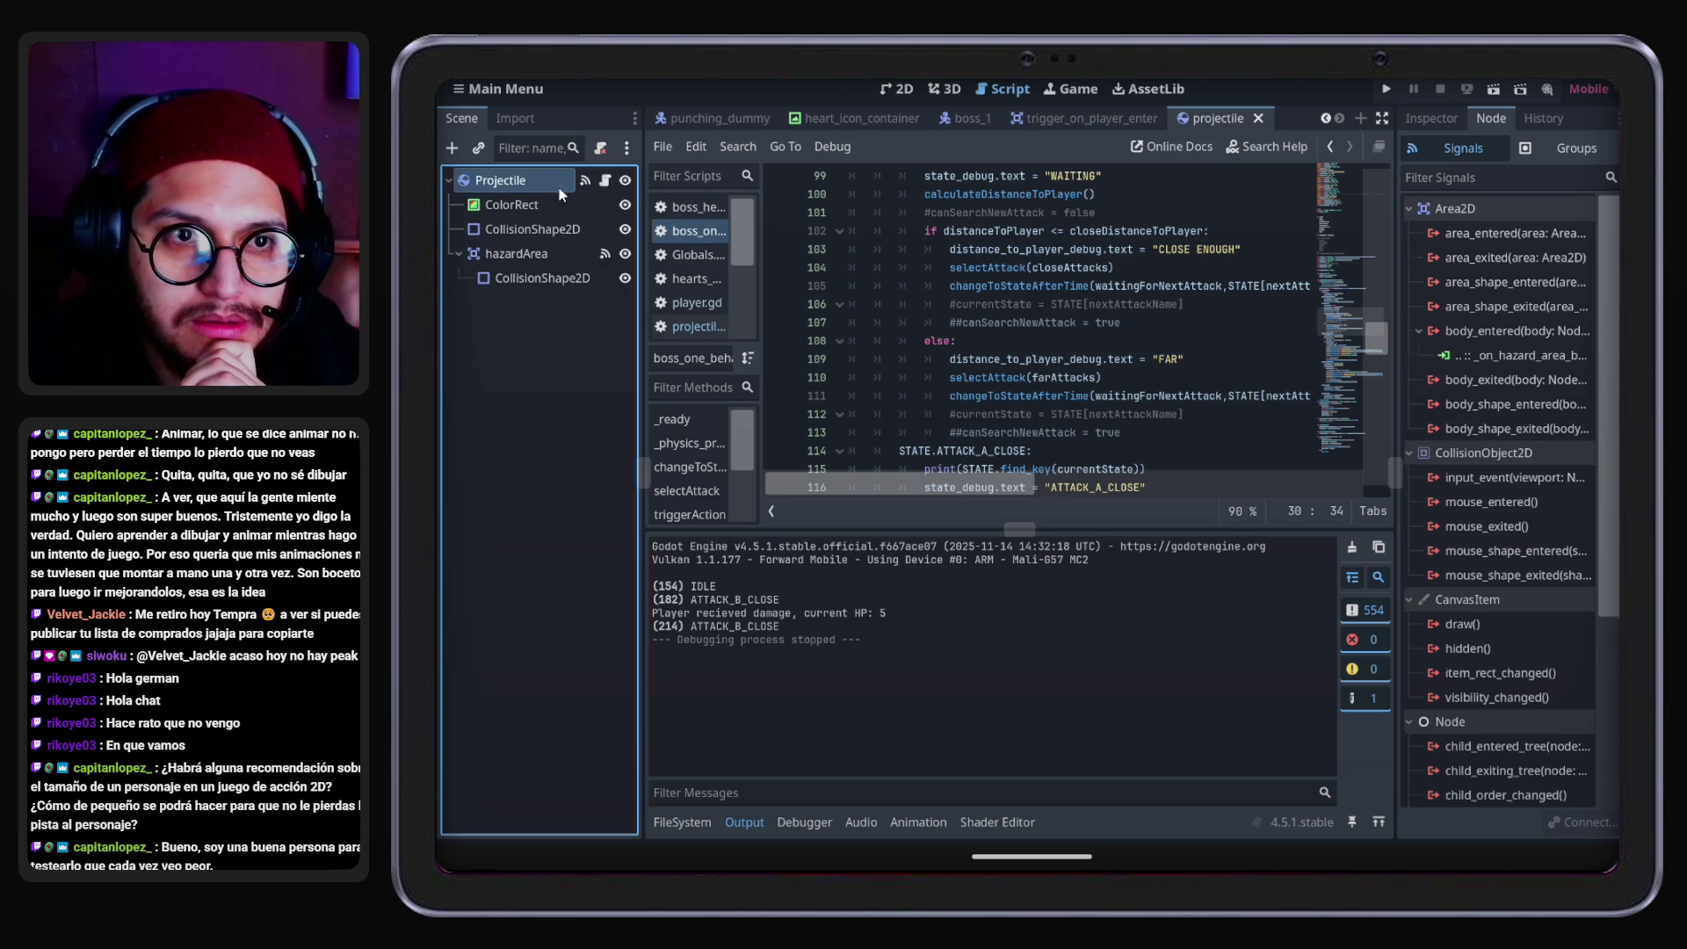
pyautogui.click(606, 180)
pyautogui.scroll(-2, 1142, 373)
pyautogui.doubleClick(1163, 323)
pyautogui.tripleClick(1170, 334)
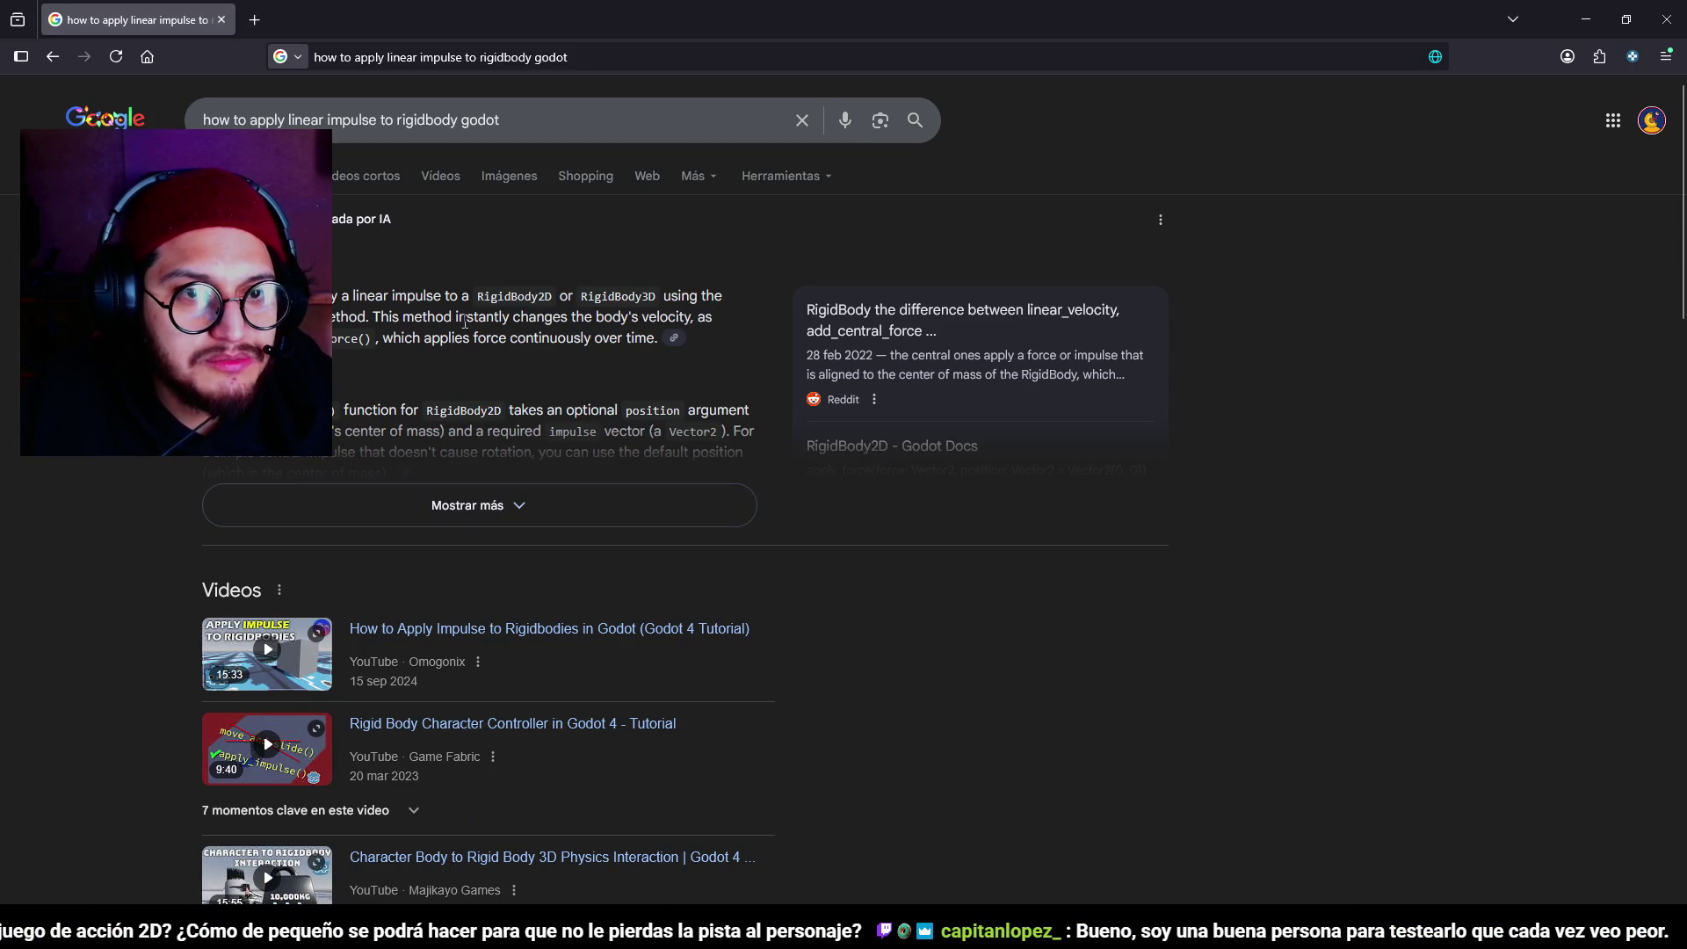
pyautogui.click(538, 518)
# Append 'without acceleration' to the linear impulse rigidbody query and search again.
pyautogui.scroll(-1, 543, 395)
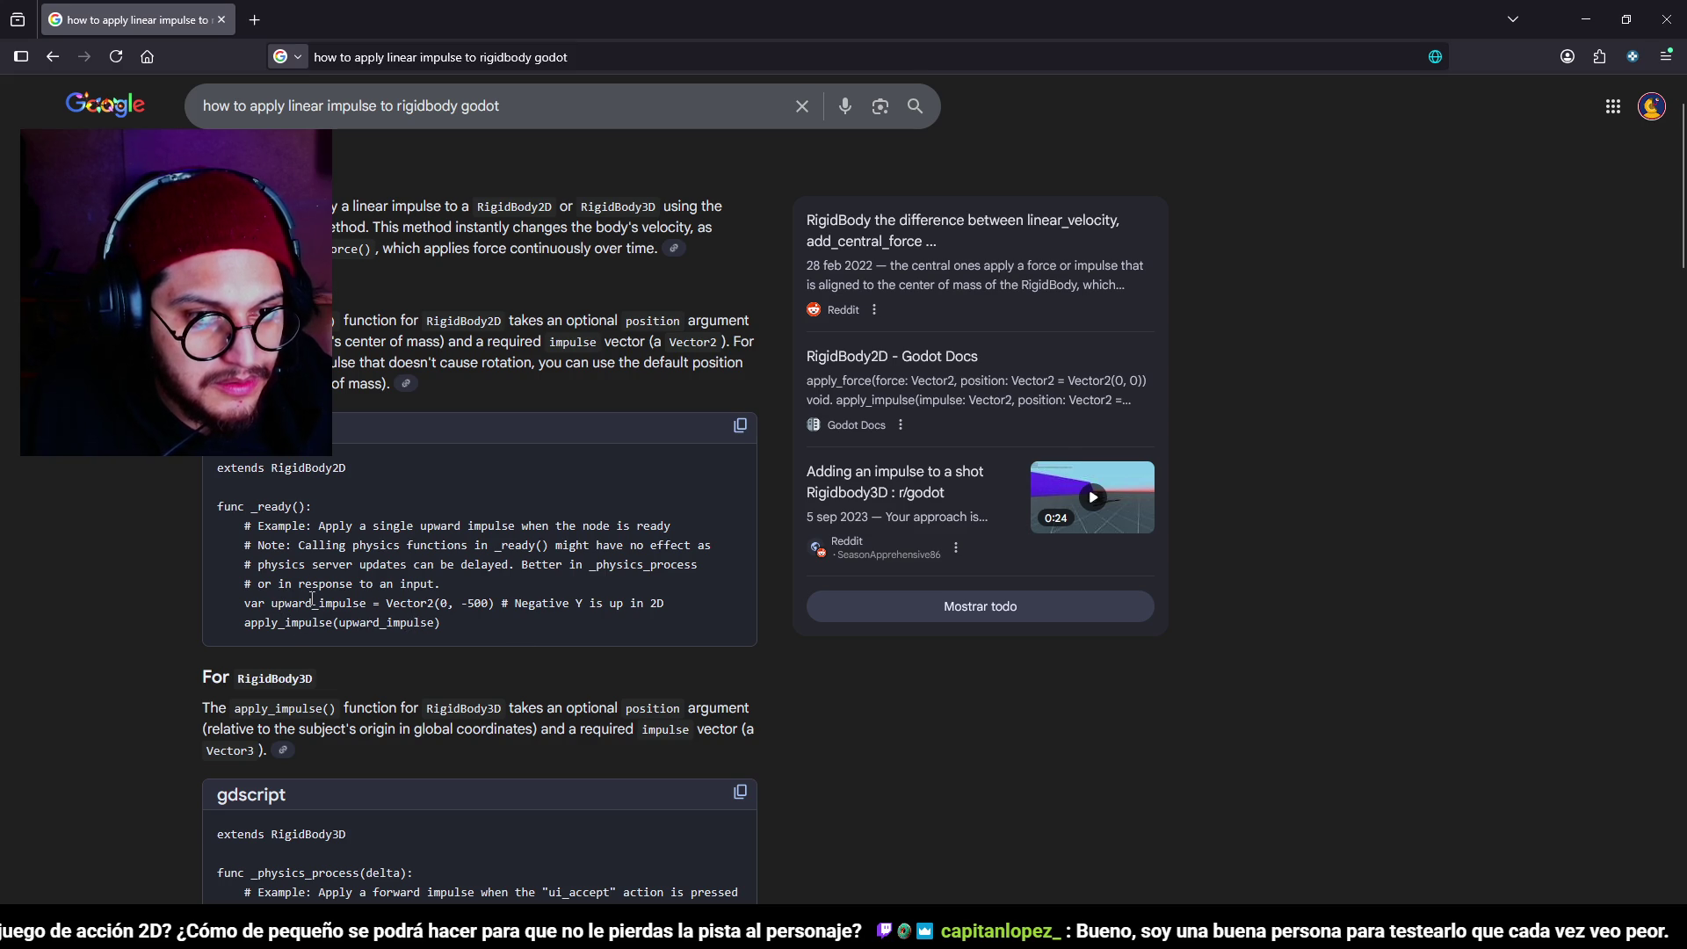
pyautogui.scroll(-6, 569, 568)
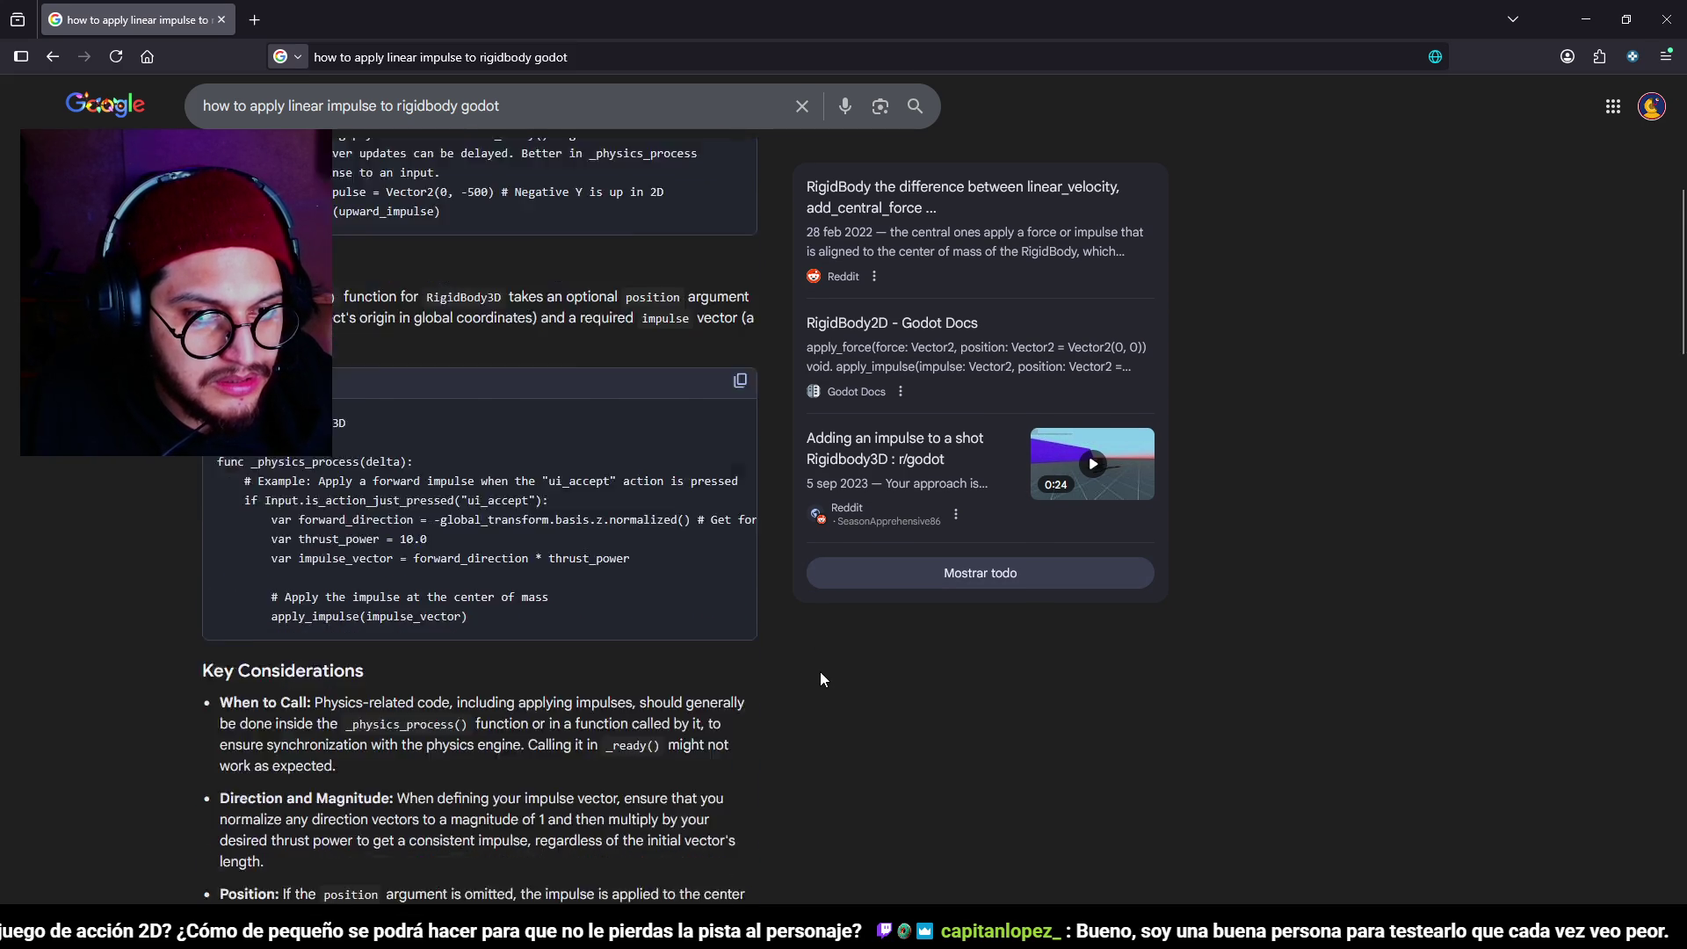
pyautogui.scroll(7, 820, 672)
pyautogui.click(530, 107)
pyautogui.write('wih')
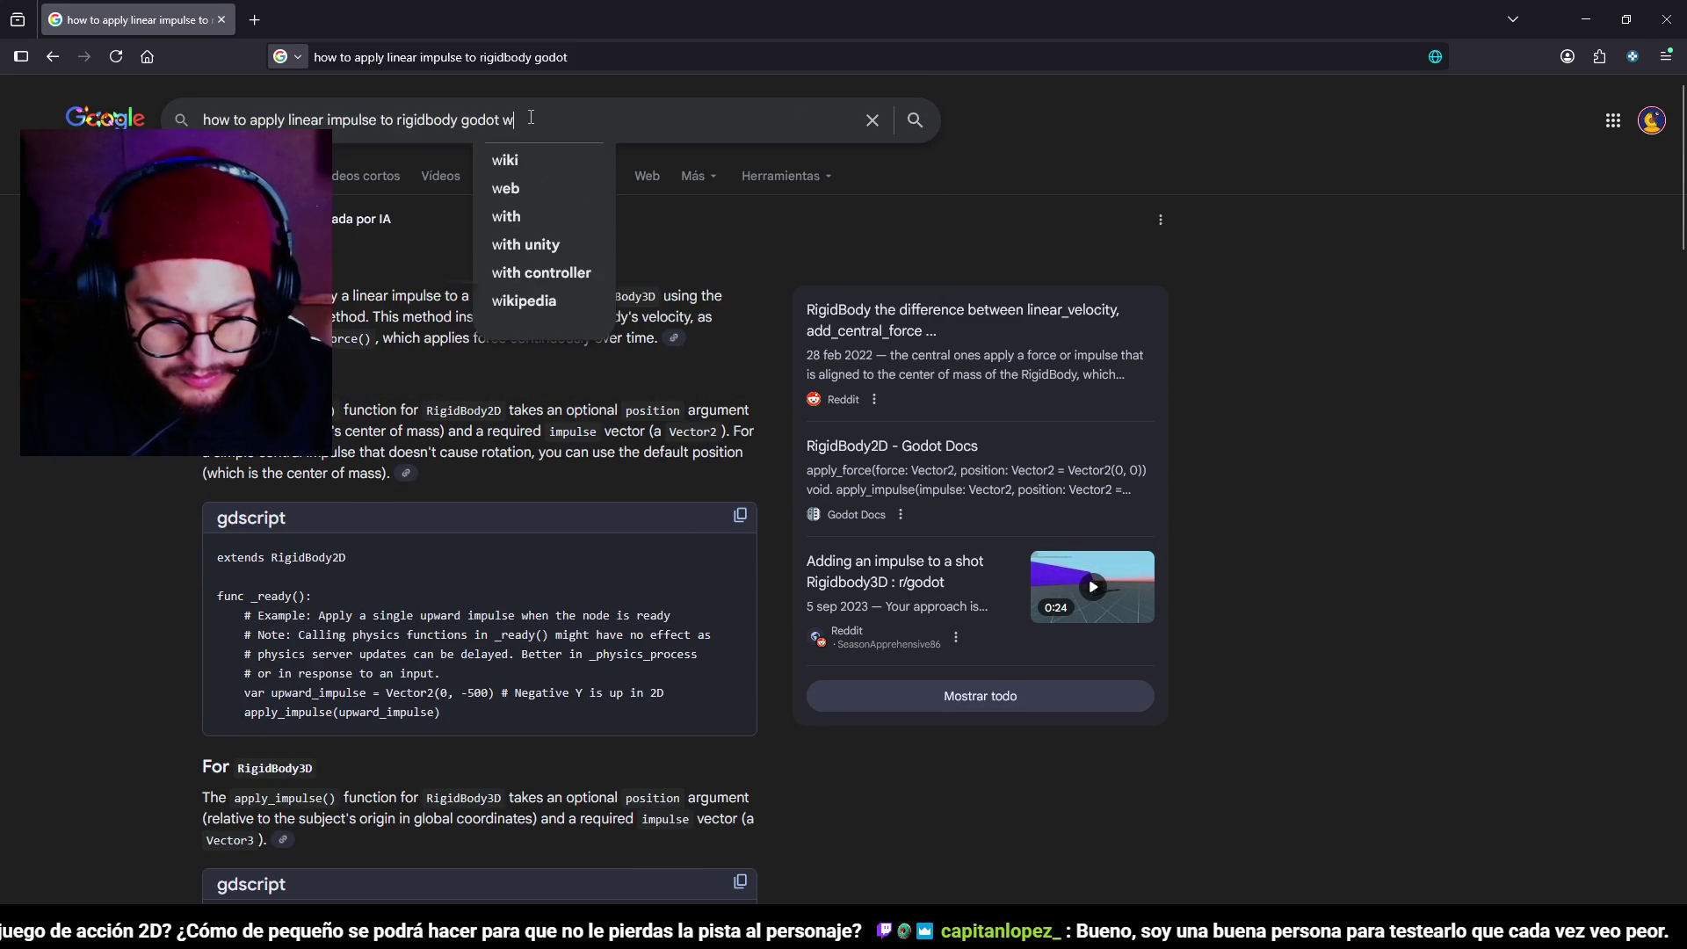
pyautogui.press('BackSpace')
pyautogui.write('thout accelera')
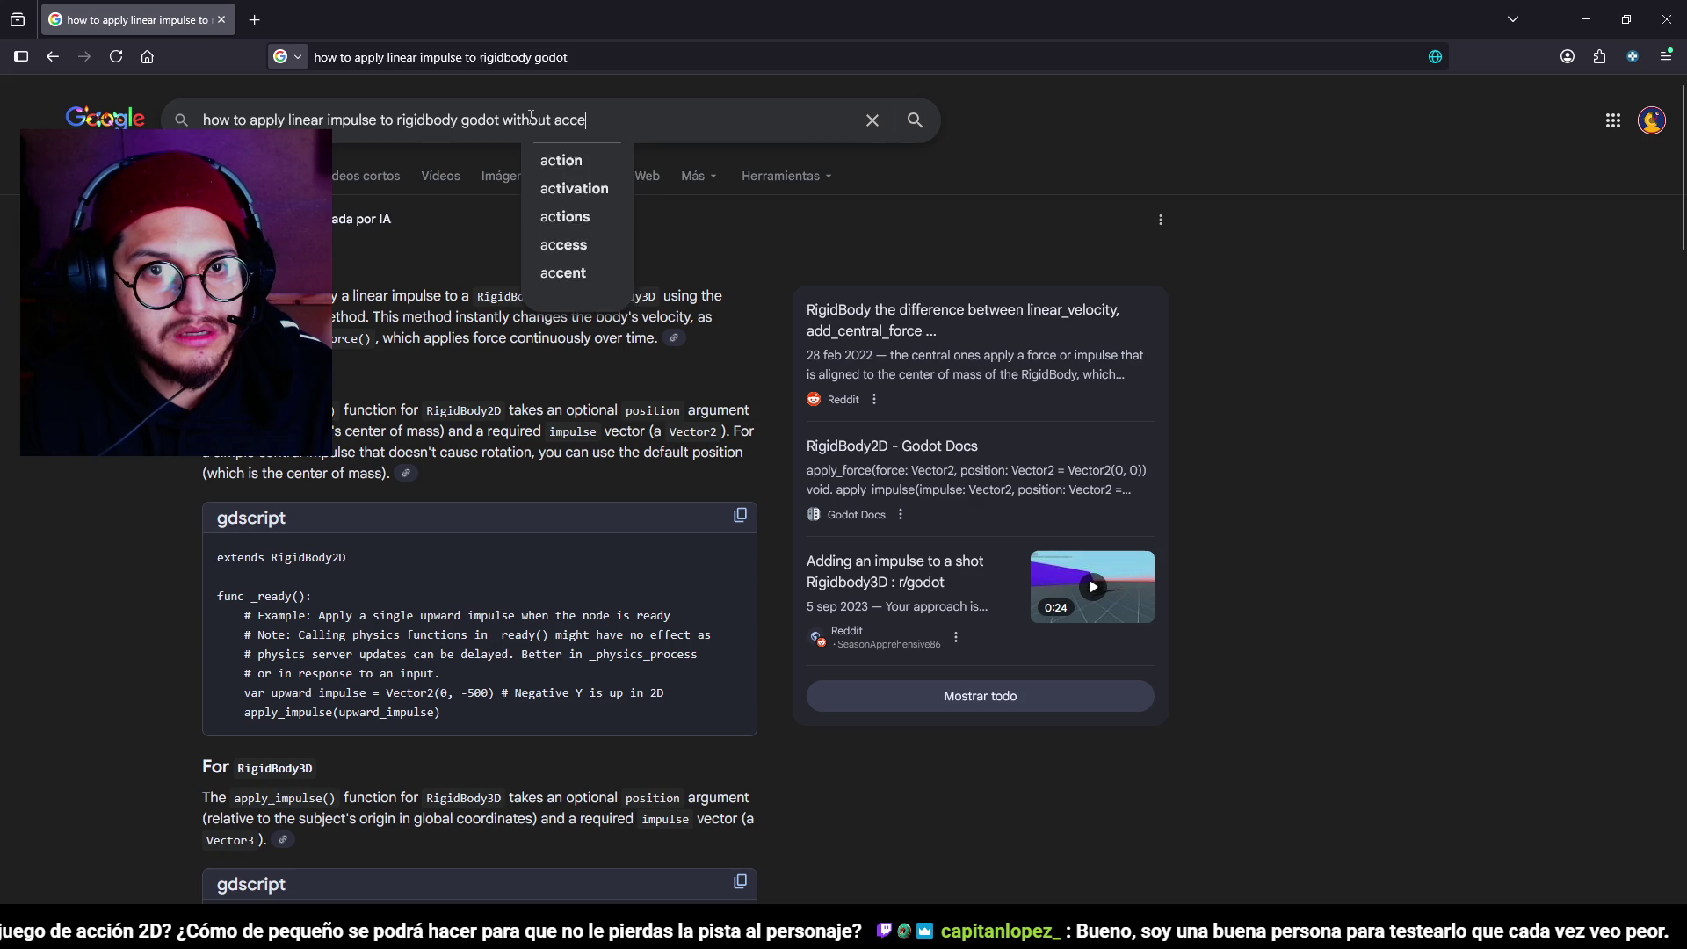
pyautogui.write('tion')
pyautogui.press('Return')
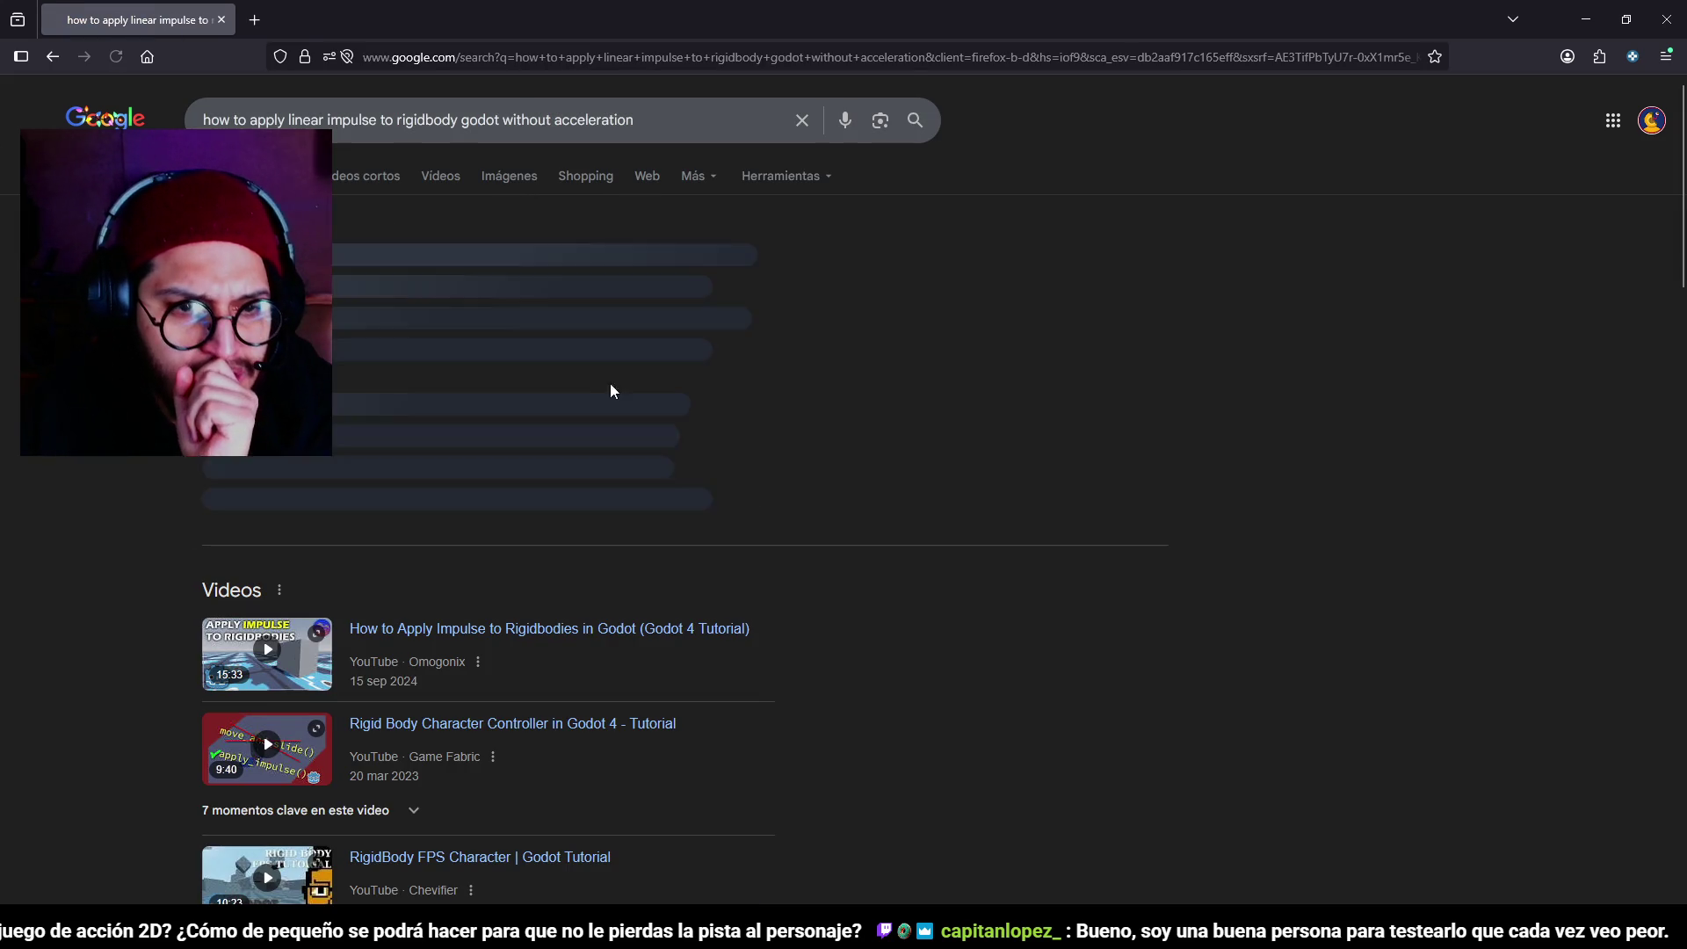
# Expand the AI overview and read through its apply_central_impulse examples and further results.
pyautogui.click(579, 506)
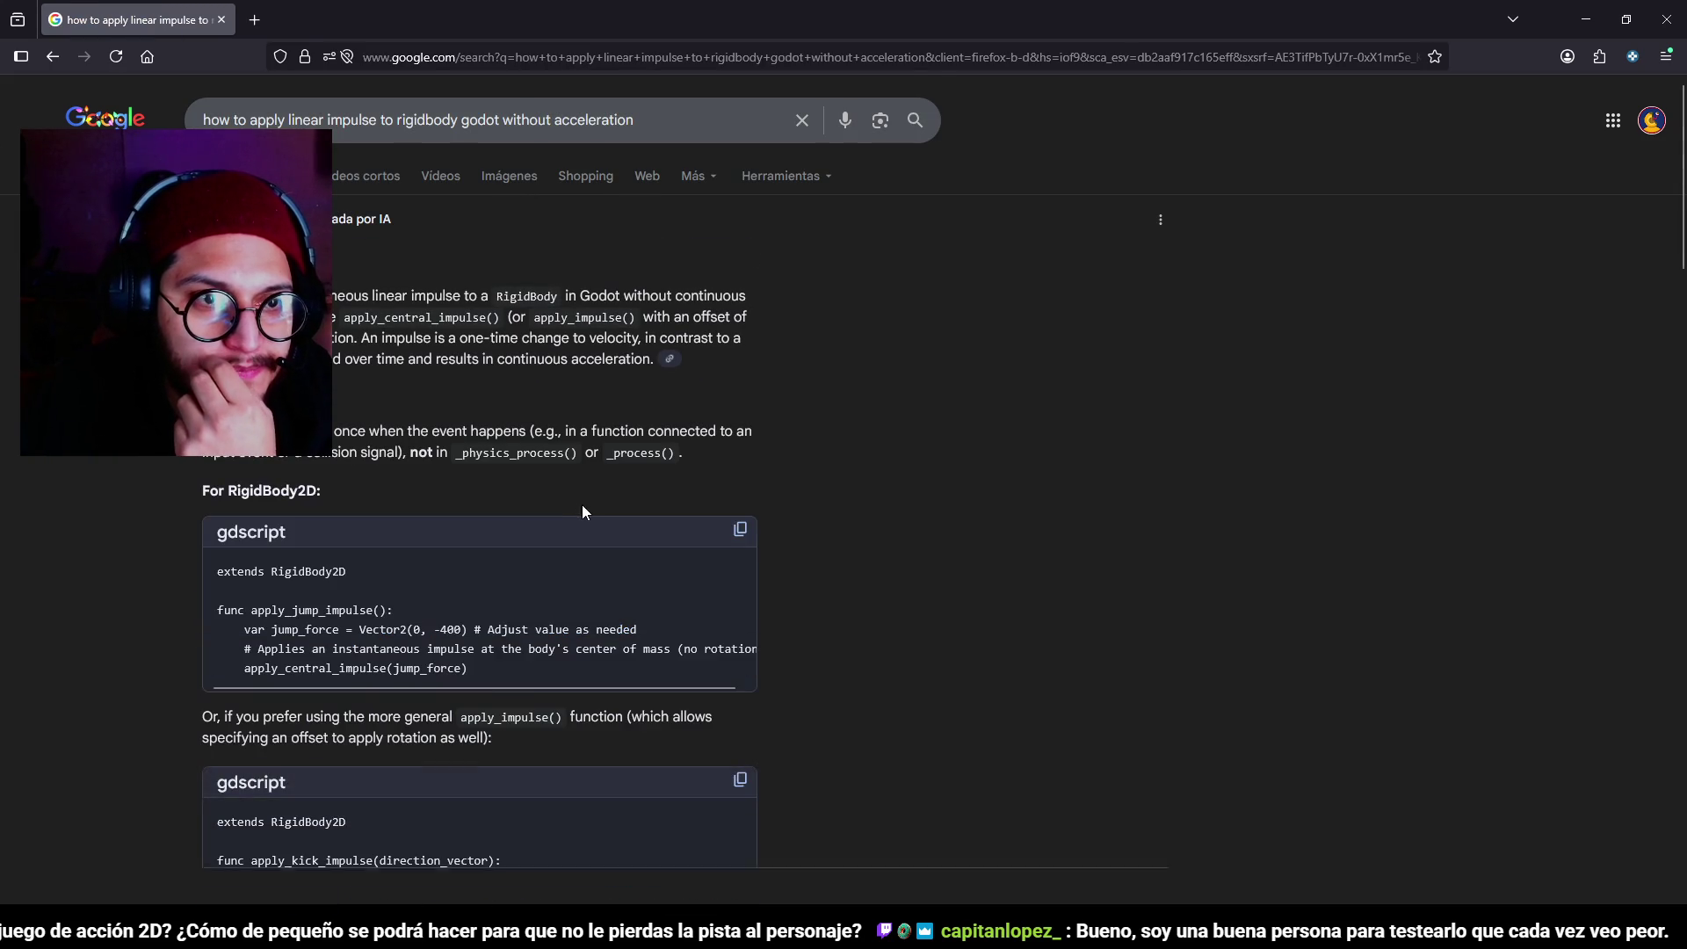
pyautogui.scroll(-1, 434, 334)
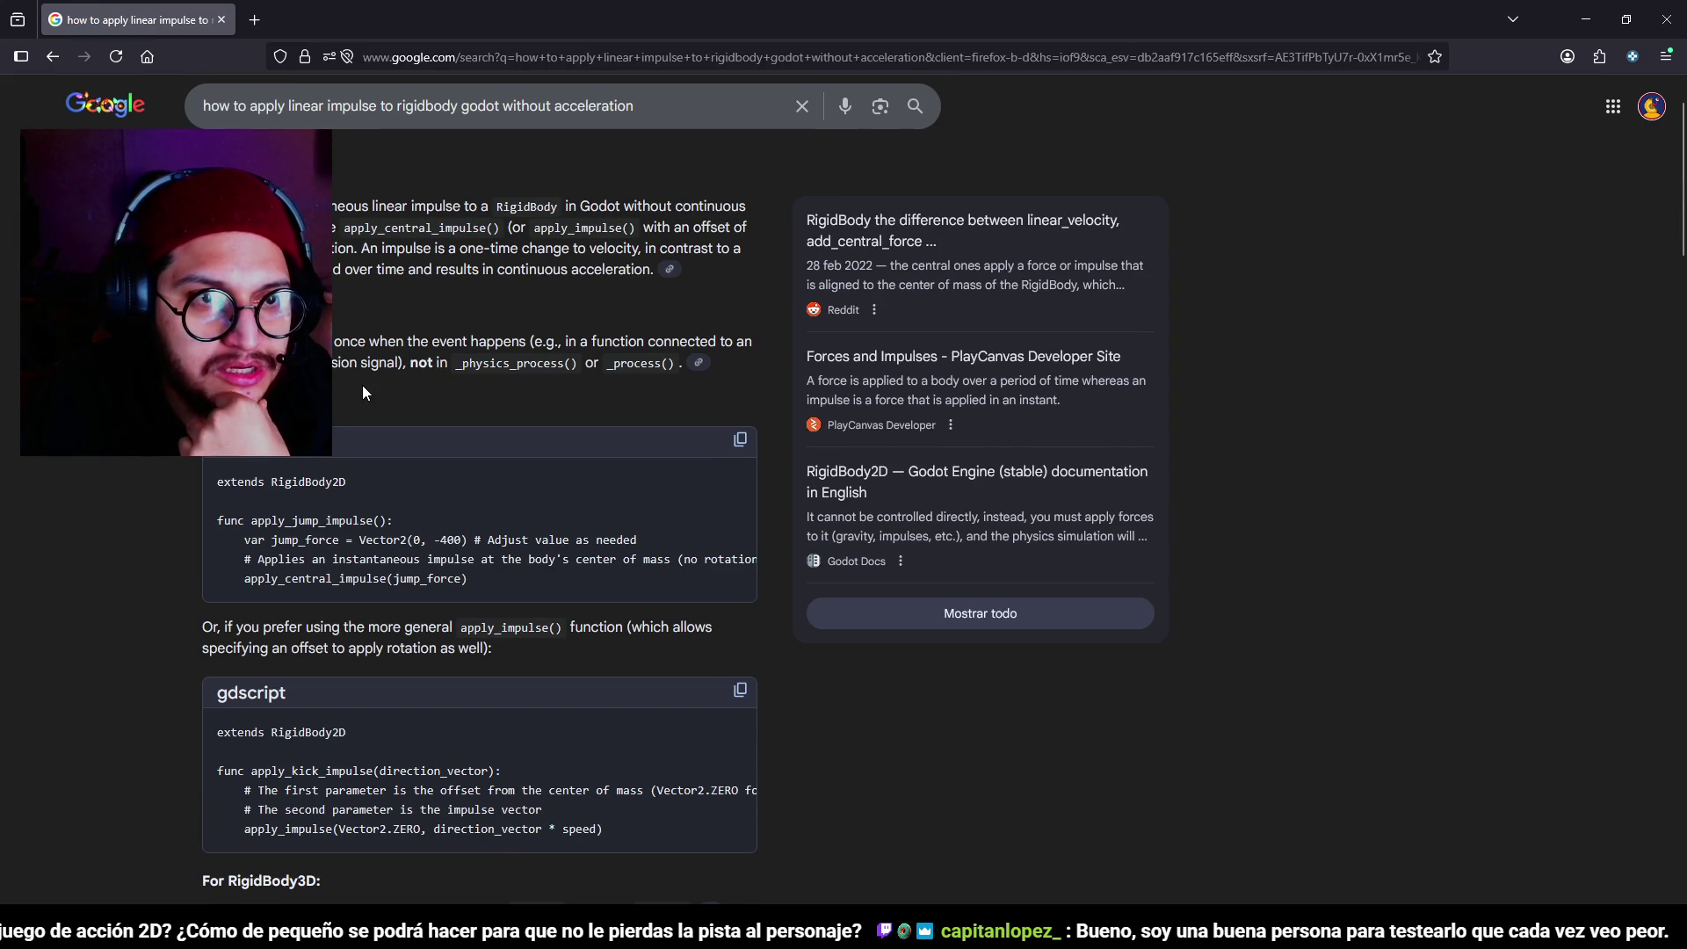
pyautogui.scroll(-1, 364, 391)
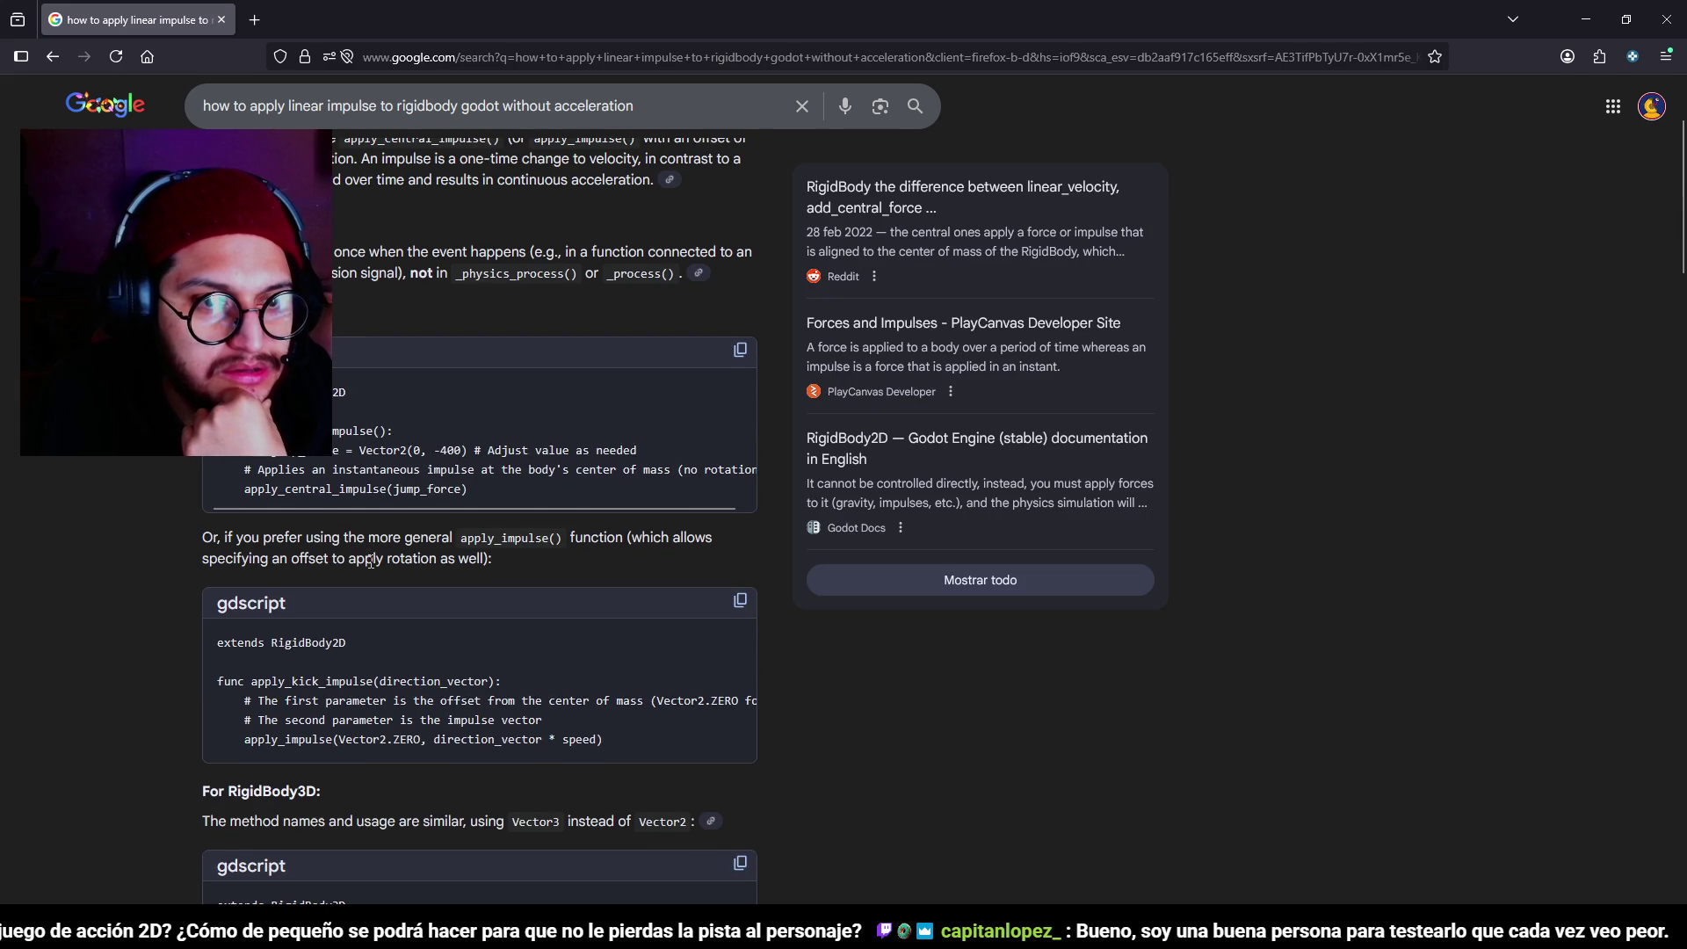
pyautogui.doubleClick(355, 480)
pyautogui.click(494, 483)
pyautogui.scroll(-1, 496, 489)
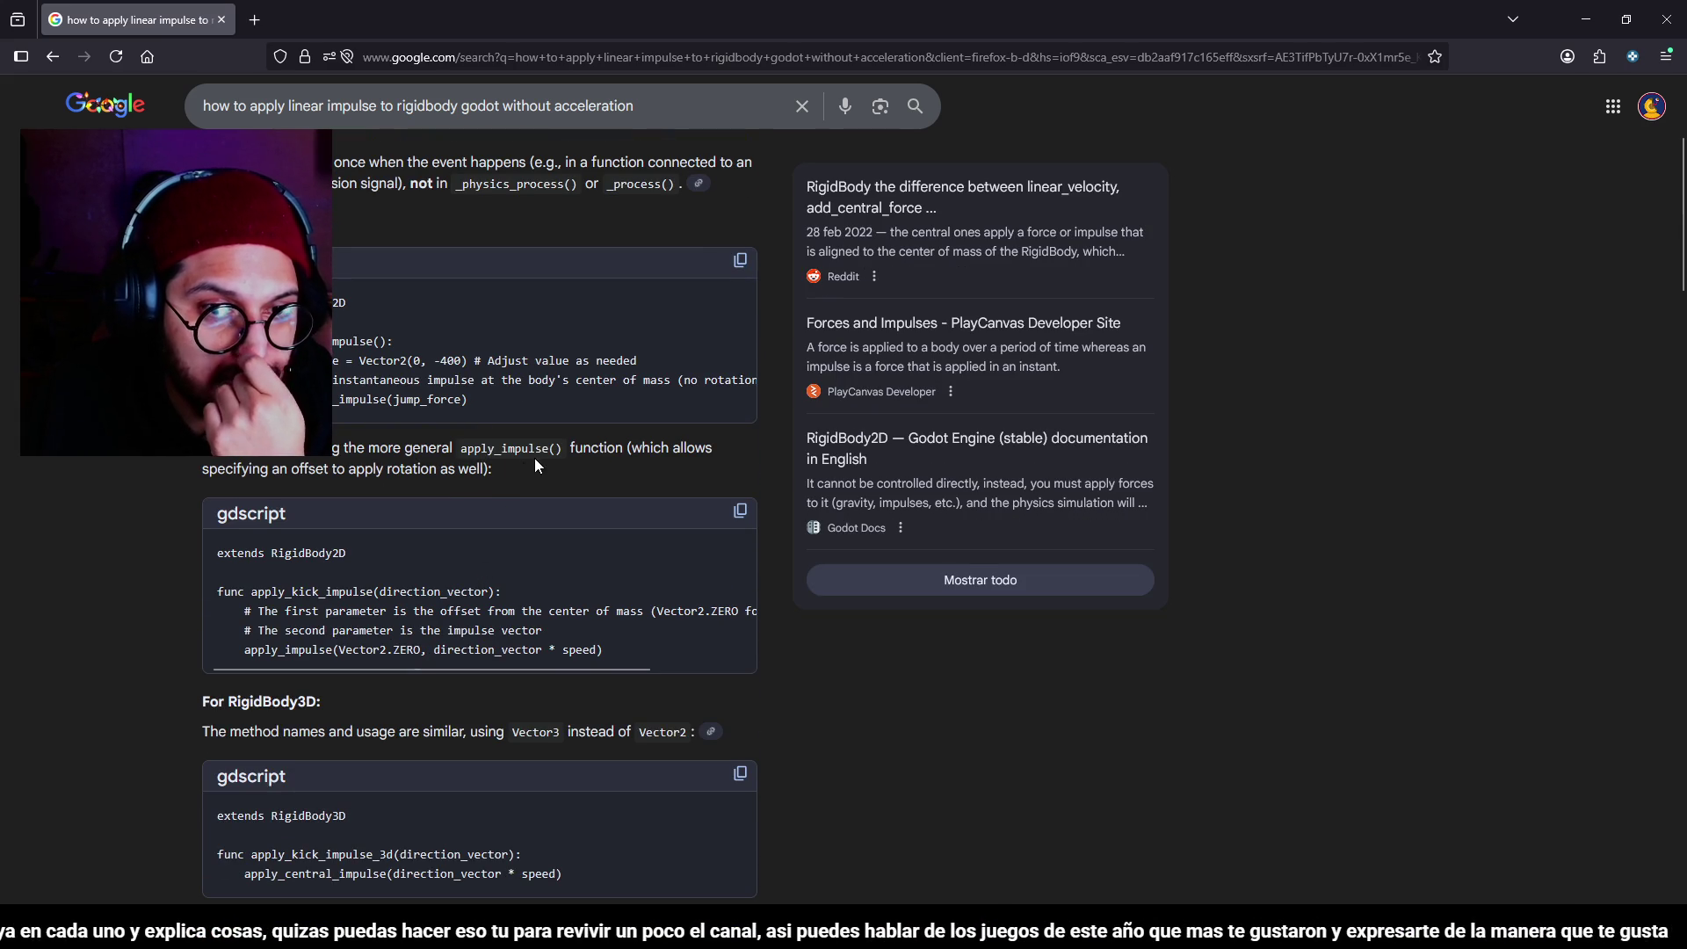
pyautogui.scroll(-1, 545, 539)
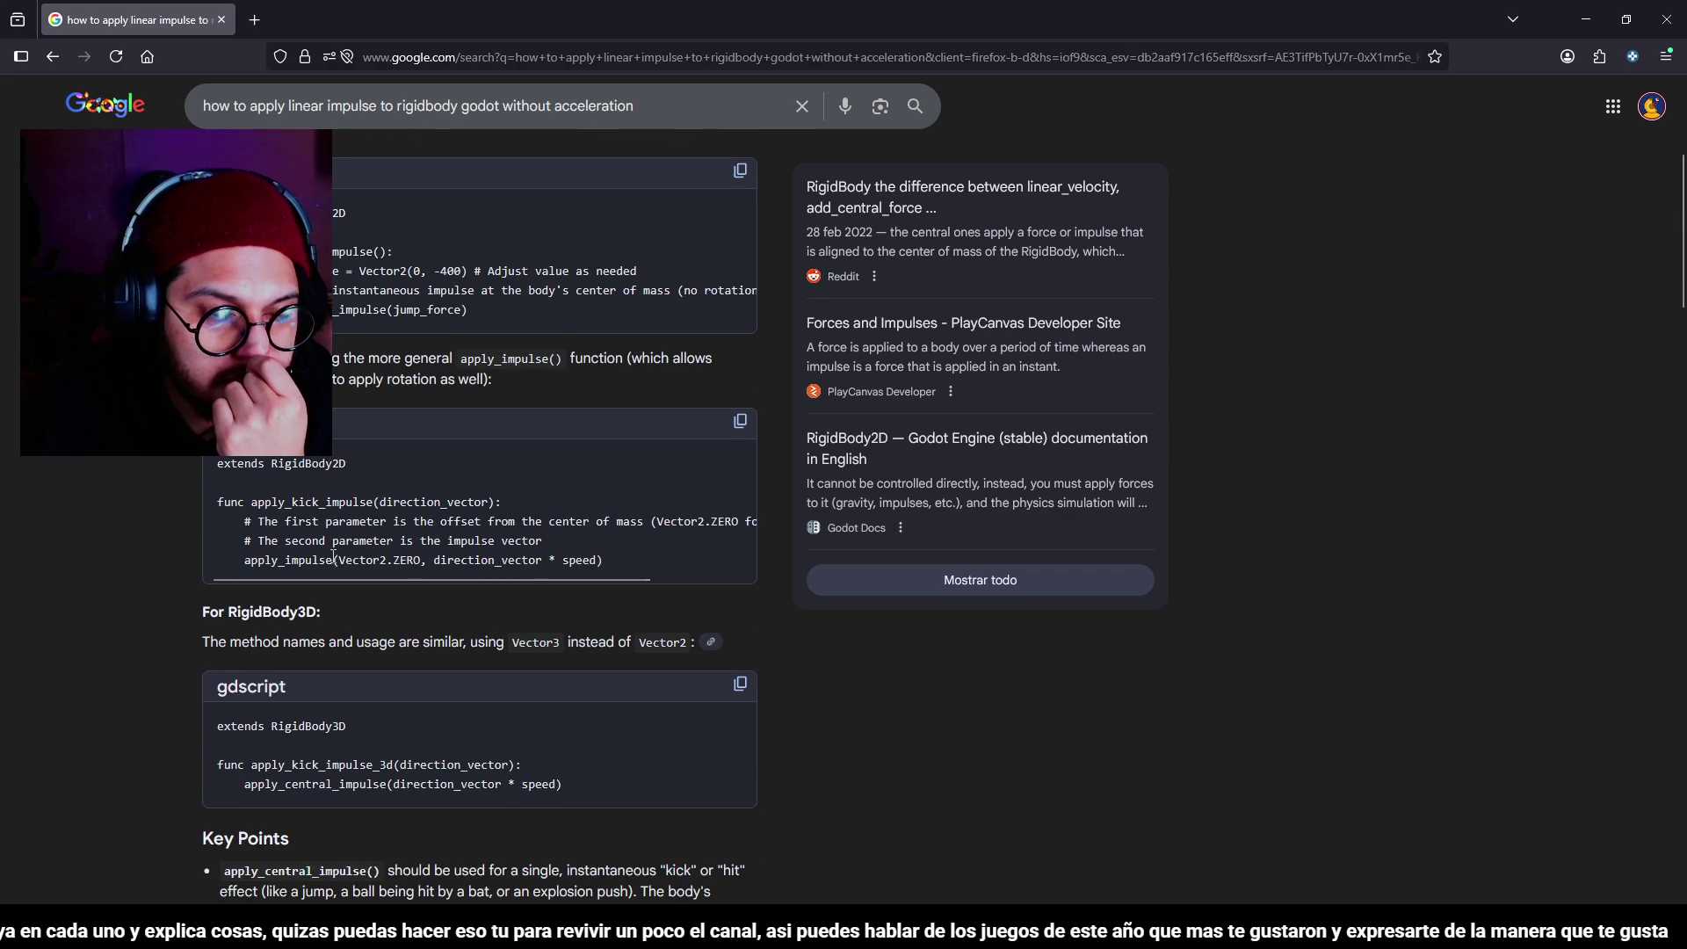
pyautogui.scroll(-5, 538, 573)
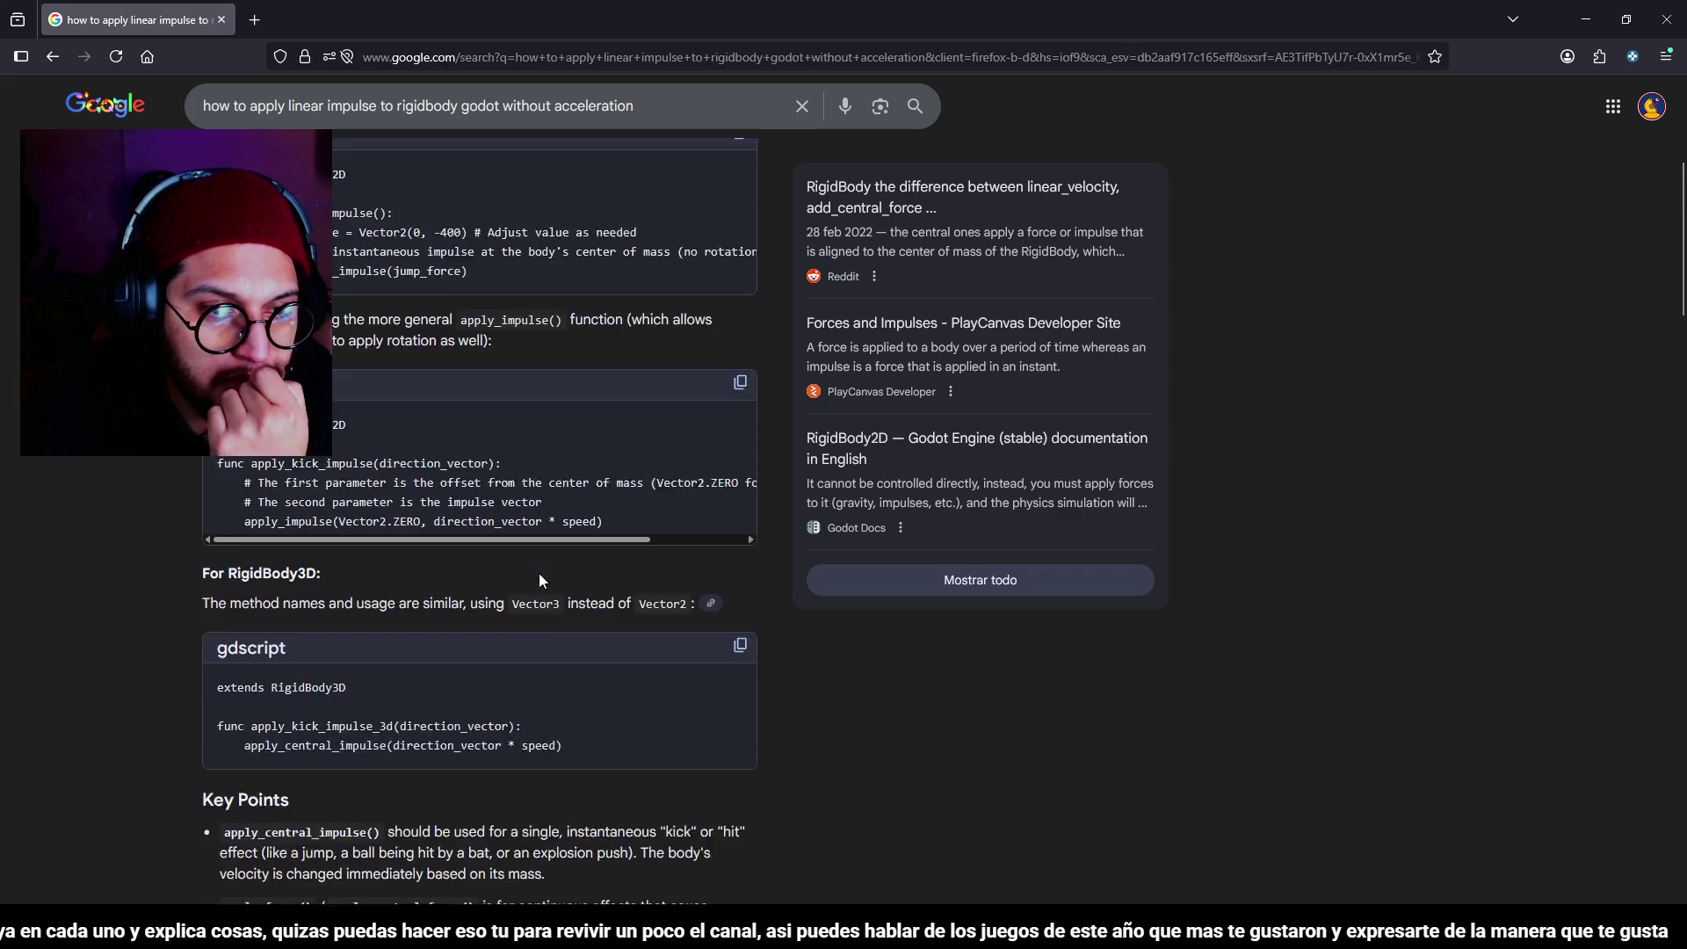
pyautogui.scroll(-2, 539, 577)
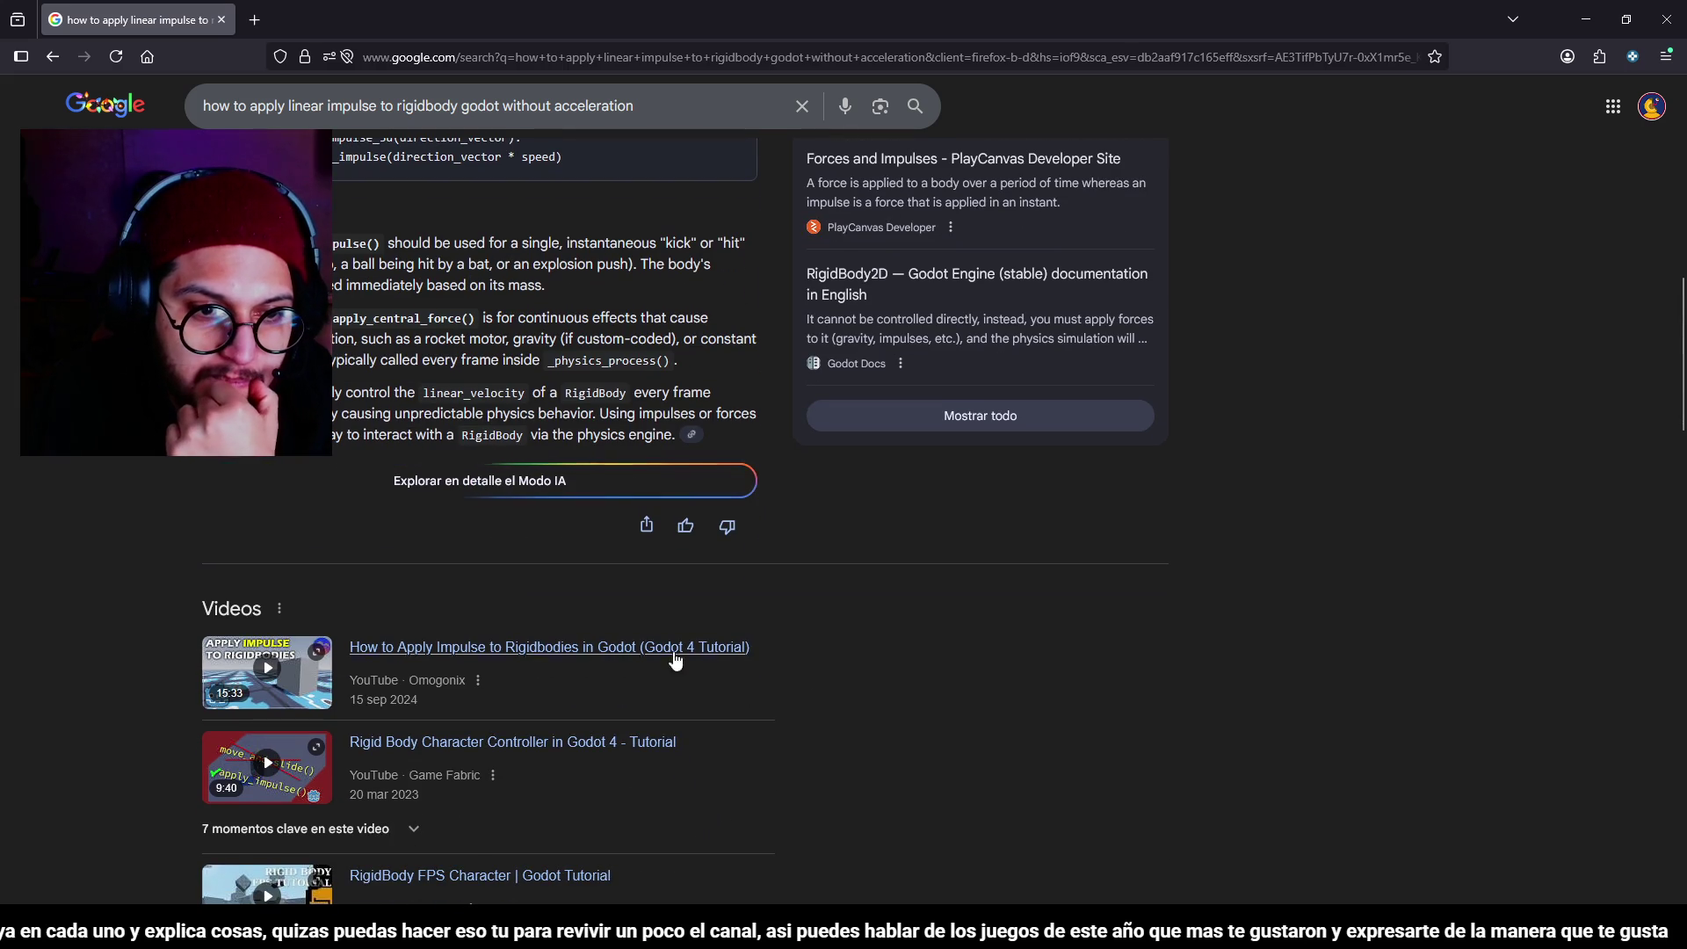
pyautogui.scroll(-3, 813, 660)
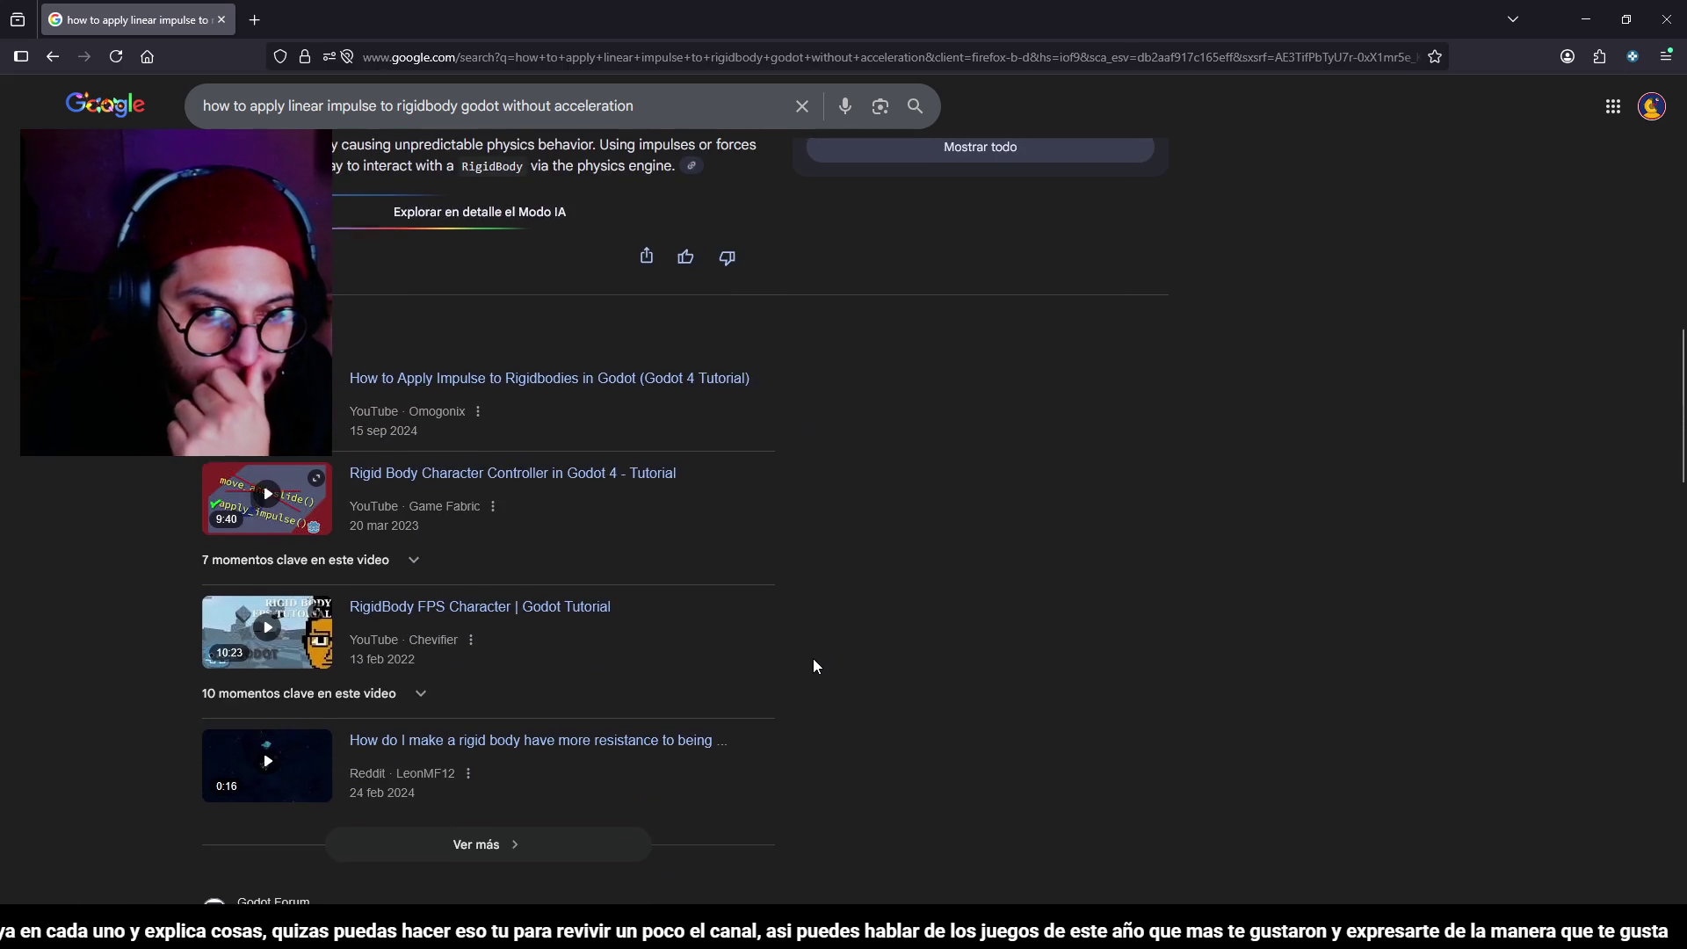
pyautogui.scroll(-4, 814, 661)
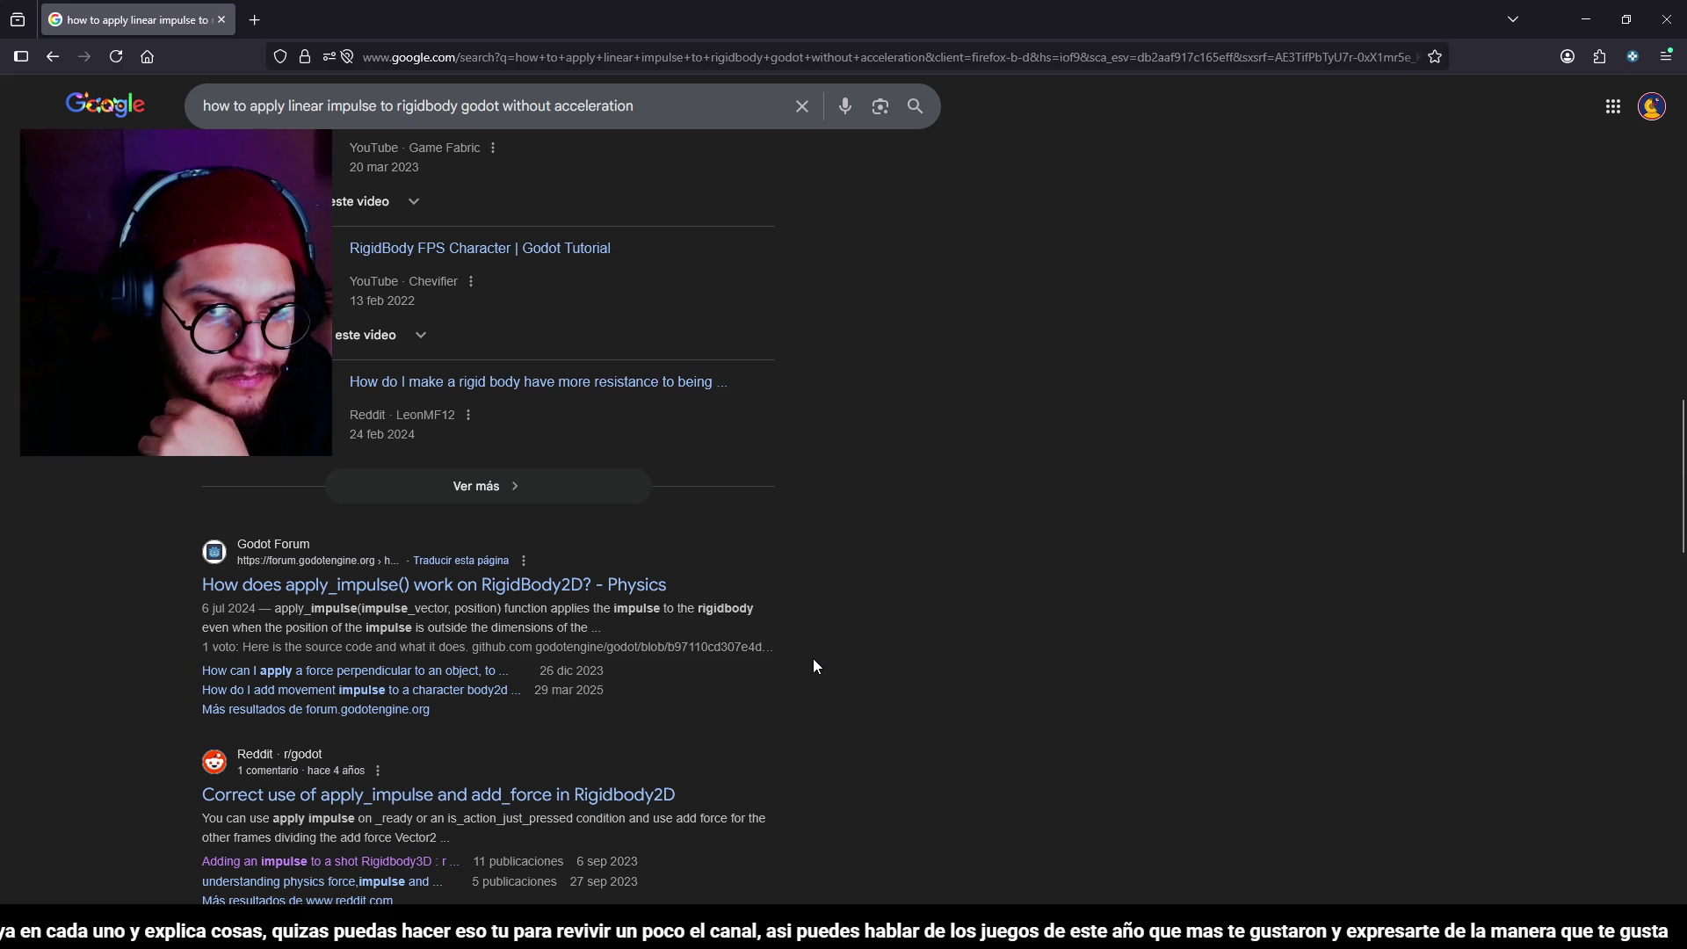
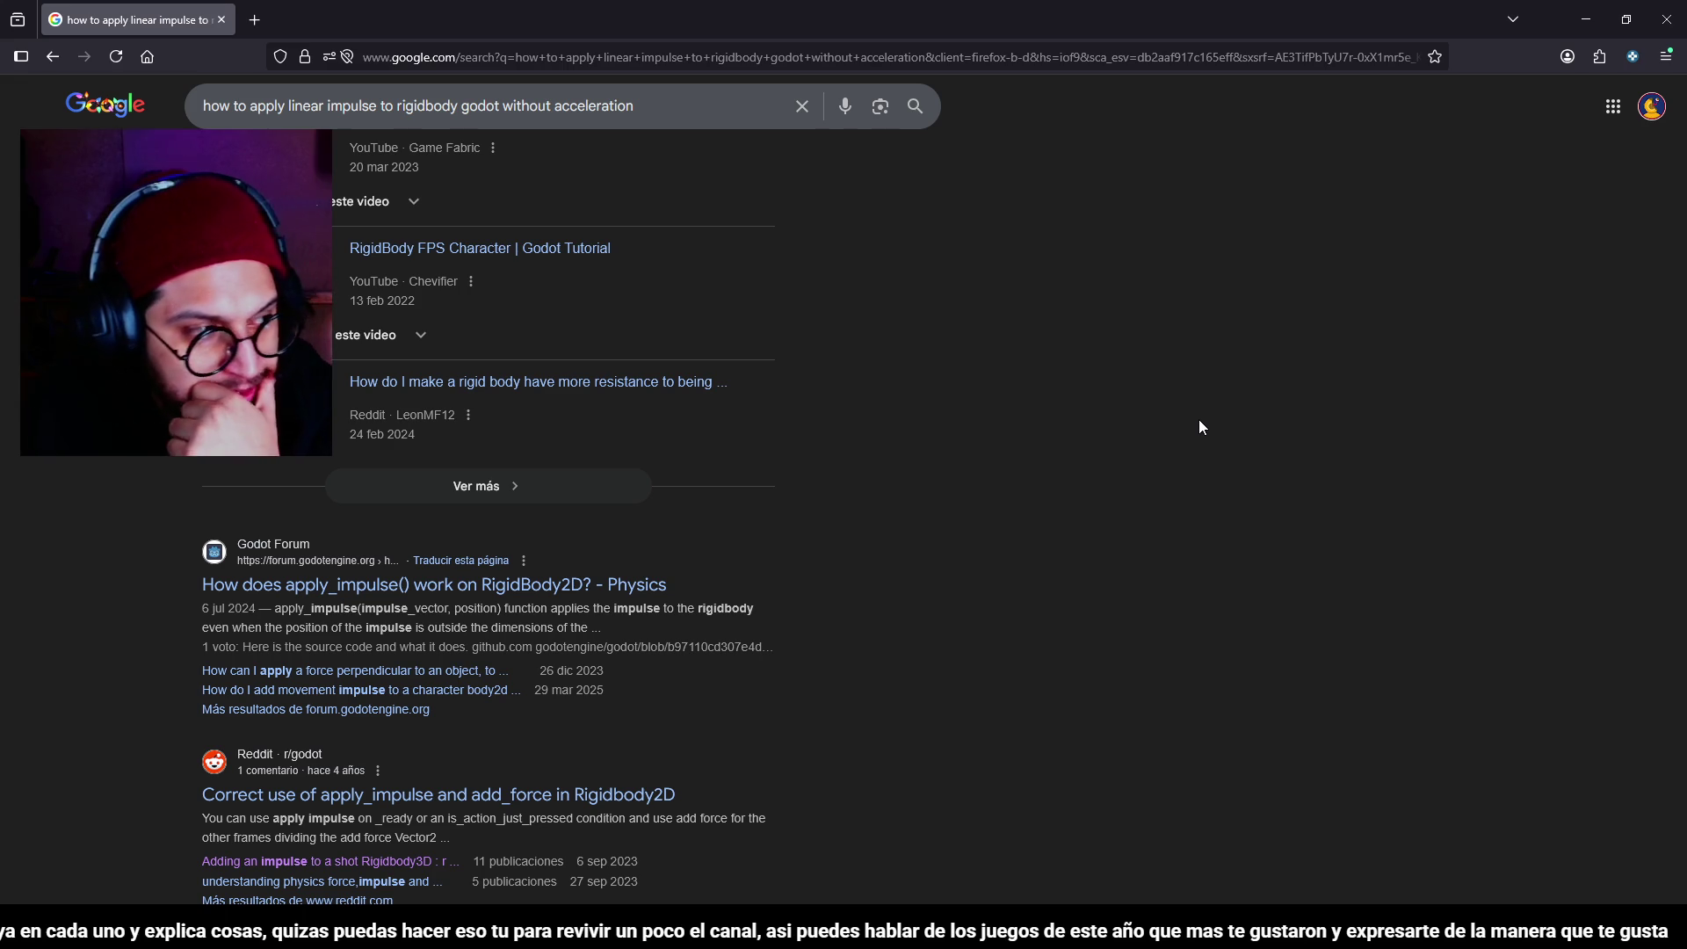
# Scroll through the Google results on applying linear impulse to a Godot rigid body.
pyautogui.scroll(-4, 991, 439)
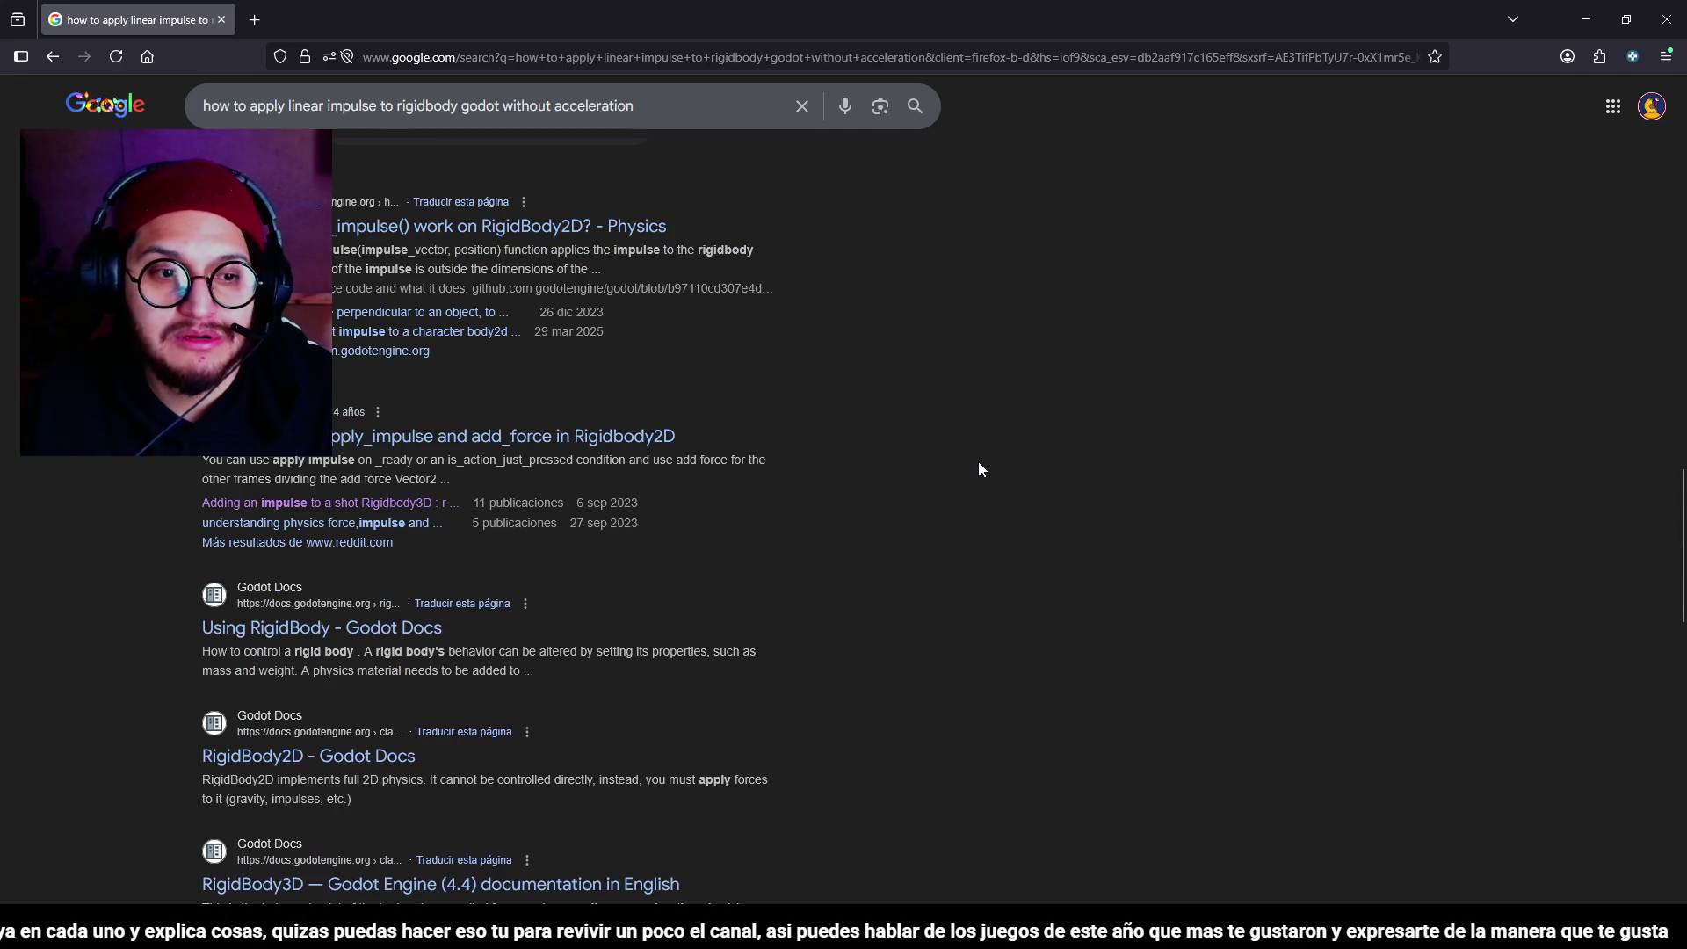
pyautogui.scroll(20, 977, 462)
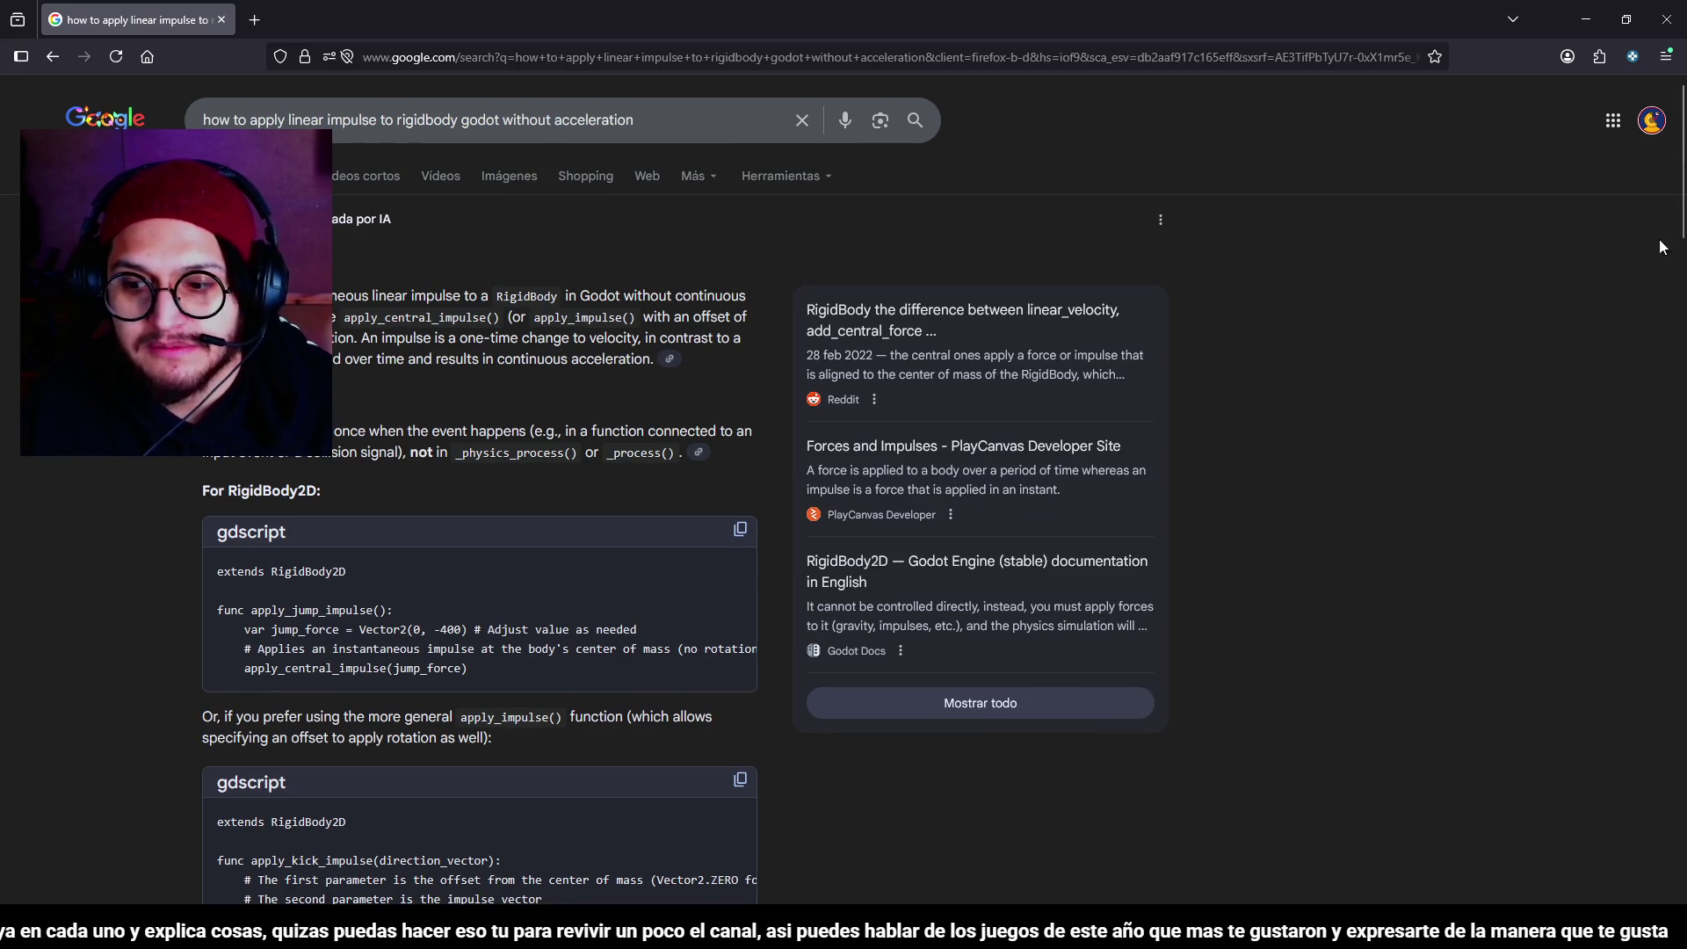
pyautogui.scroll(-20, 1146, 448)
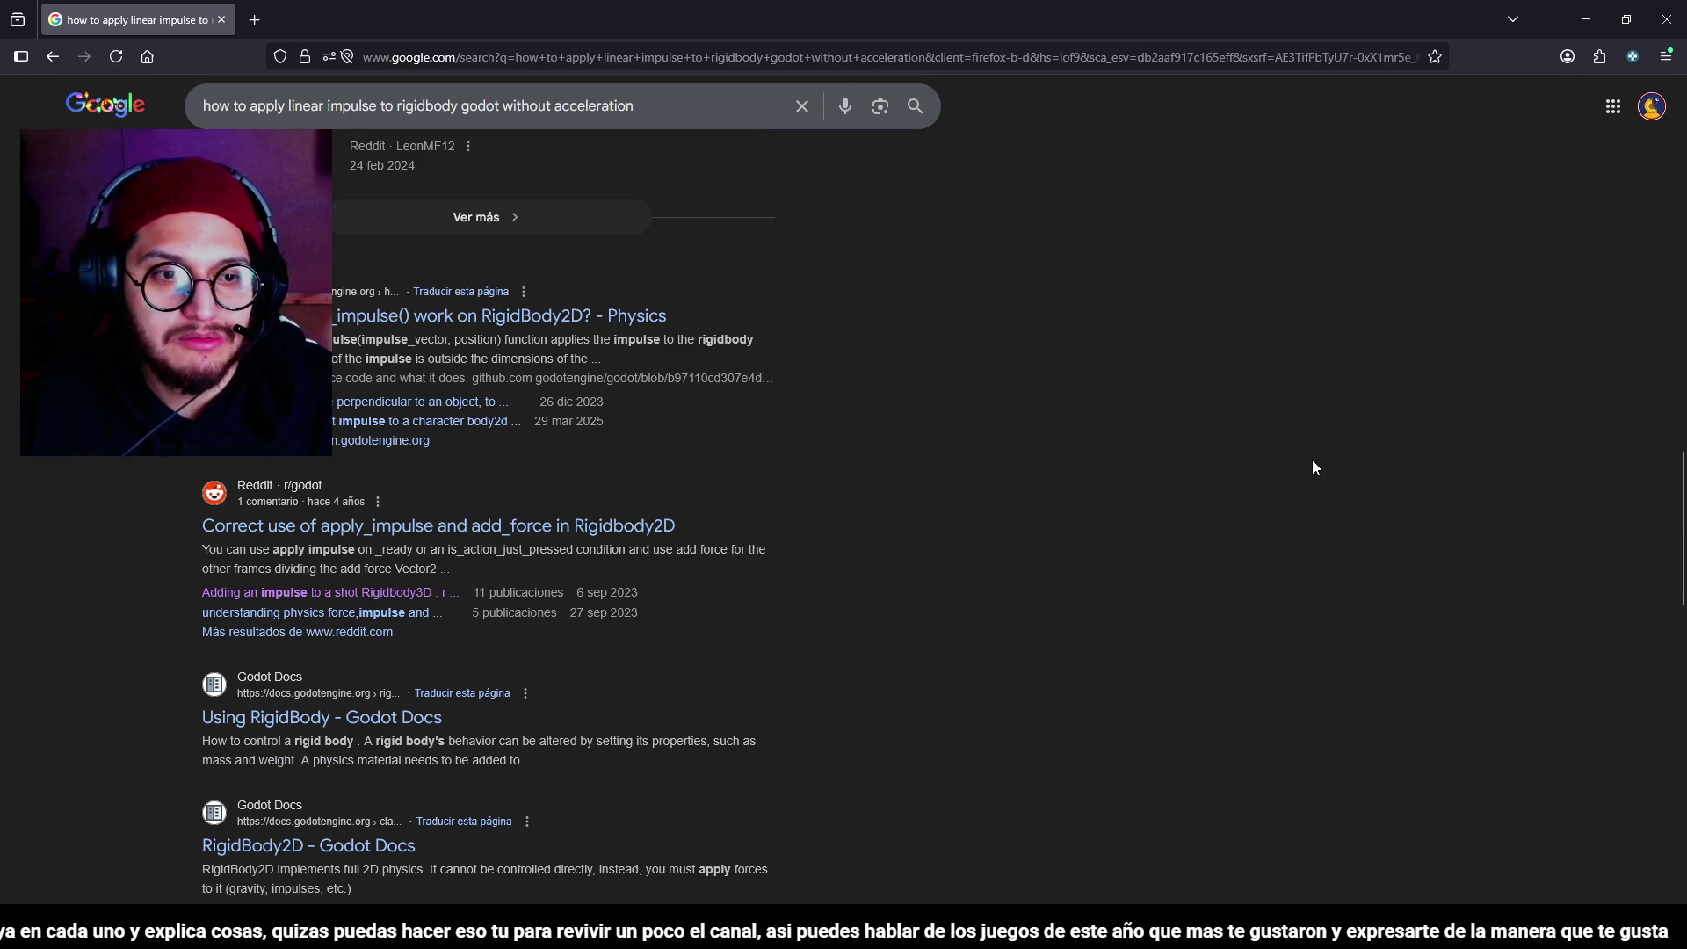
pyautogui.scroll(5, 1251, 421)
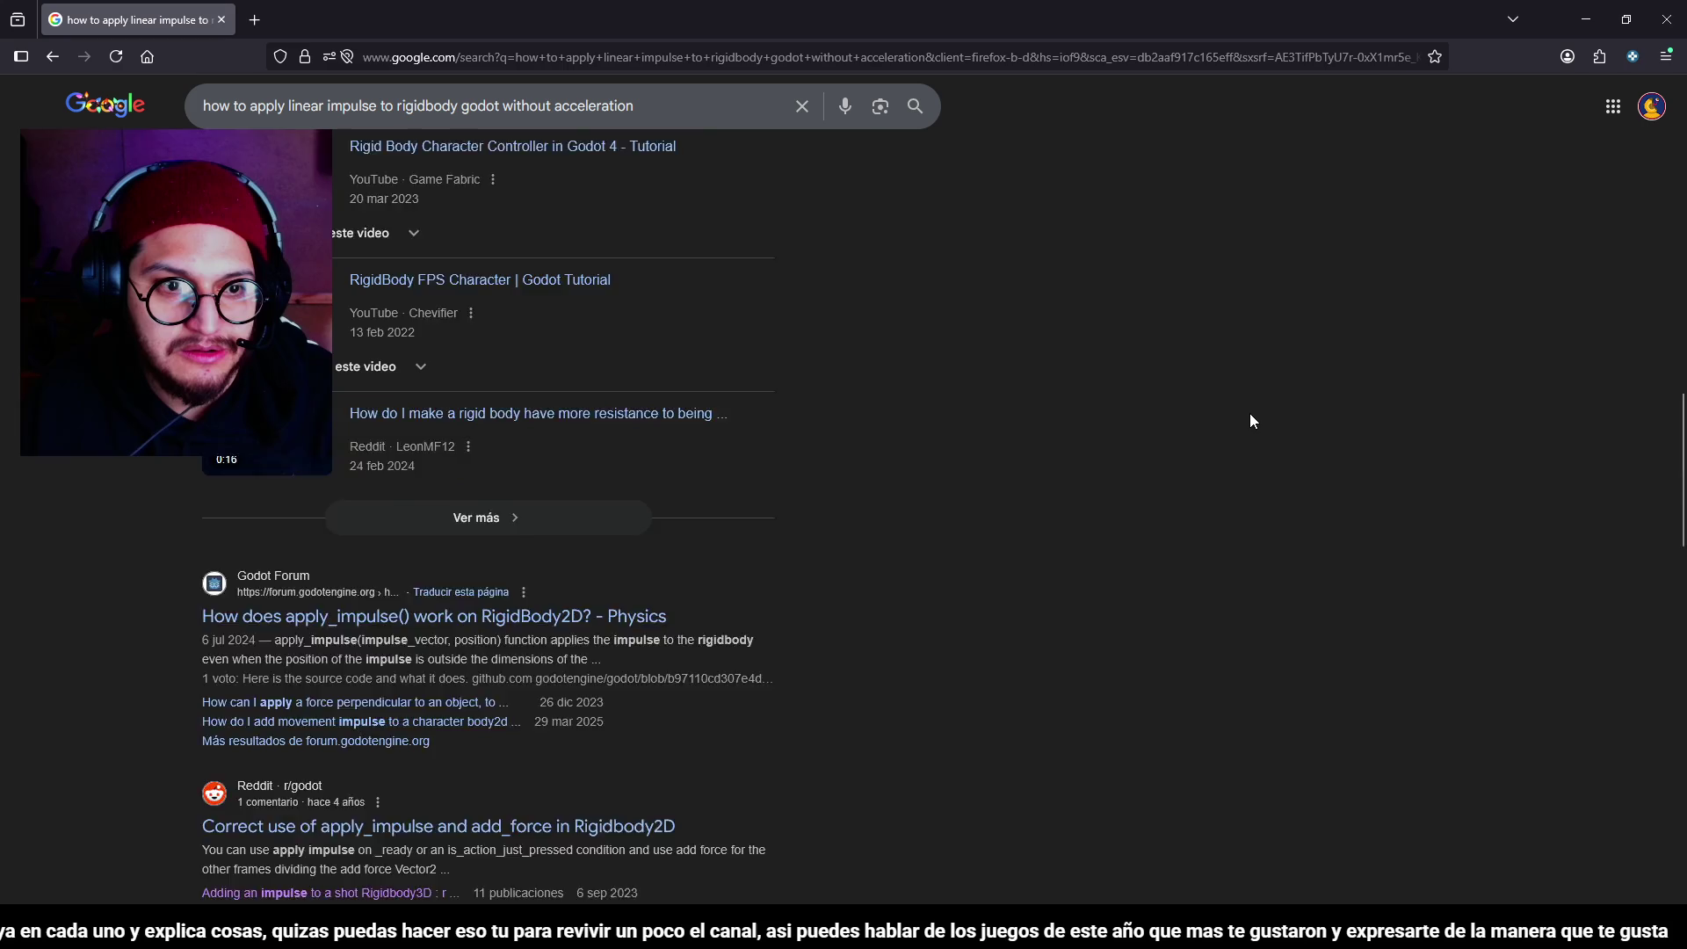
pyautogui.scroll(-3, 898, 520)
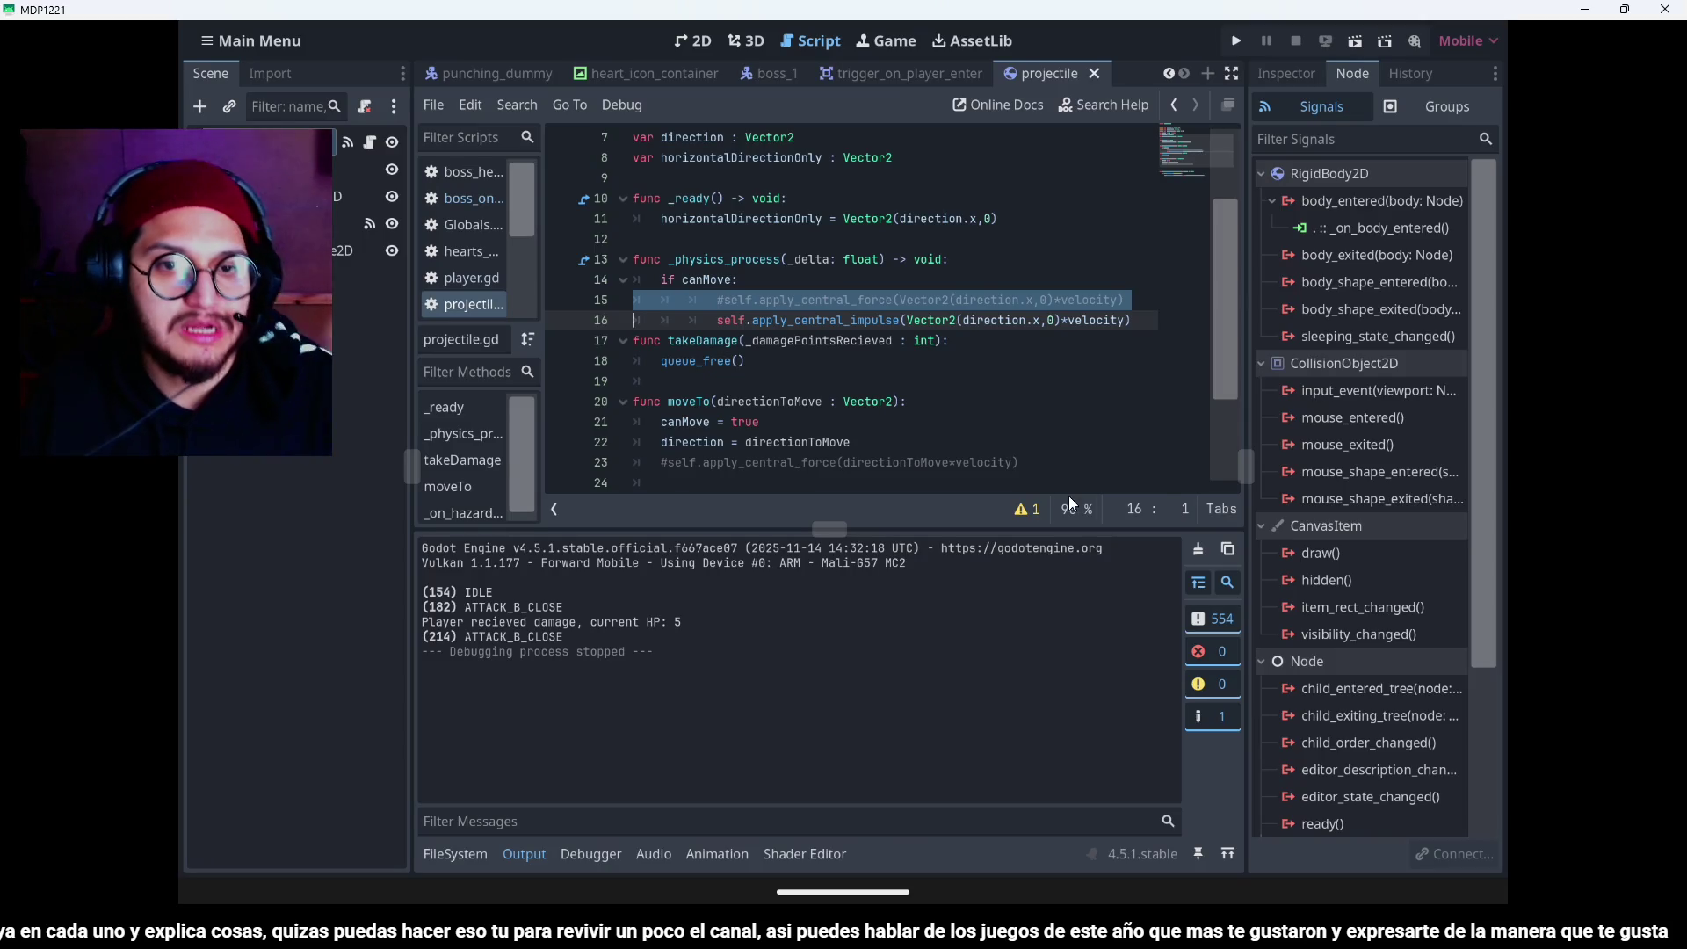
# Copy the apply_central_impulse call from line 16 of the projectile script.
pyautogui.click(942, 363)
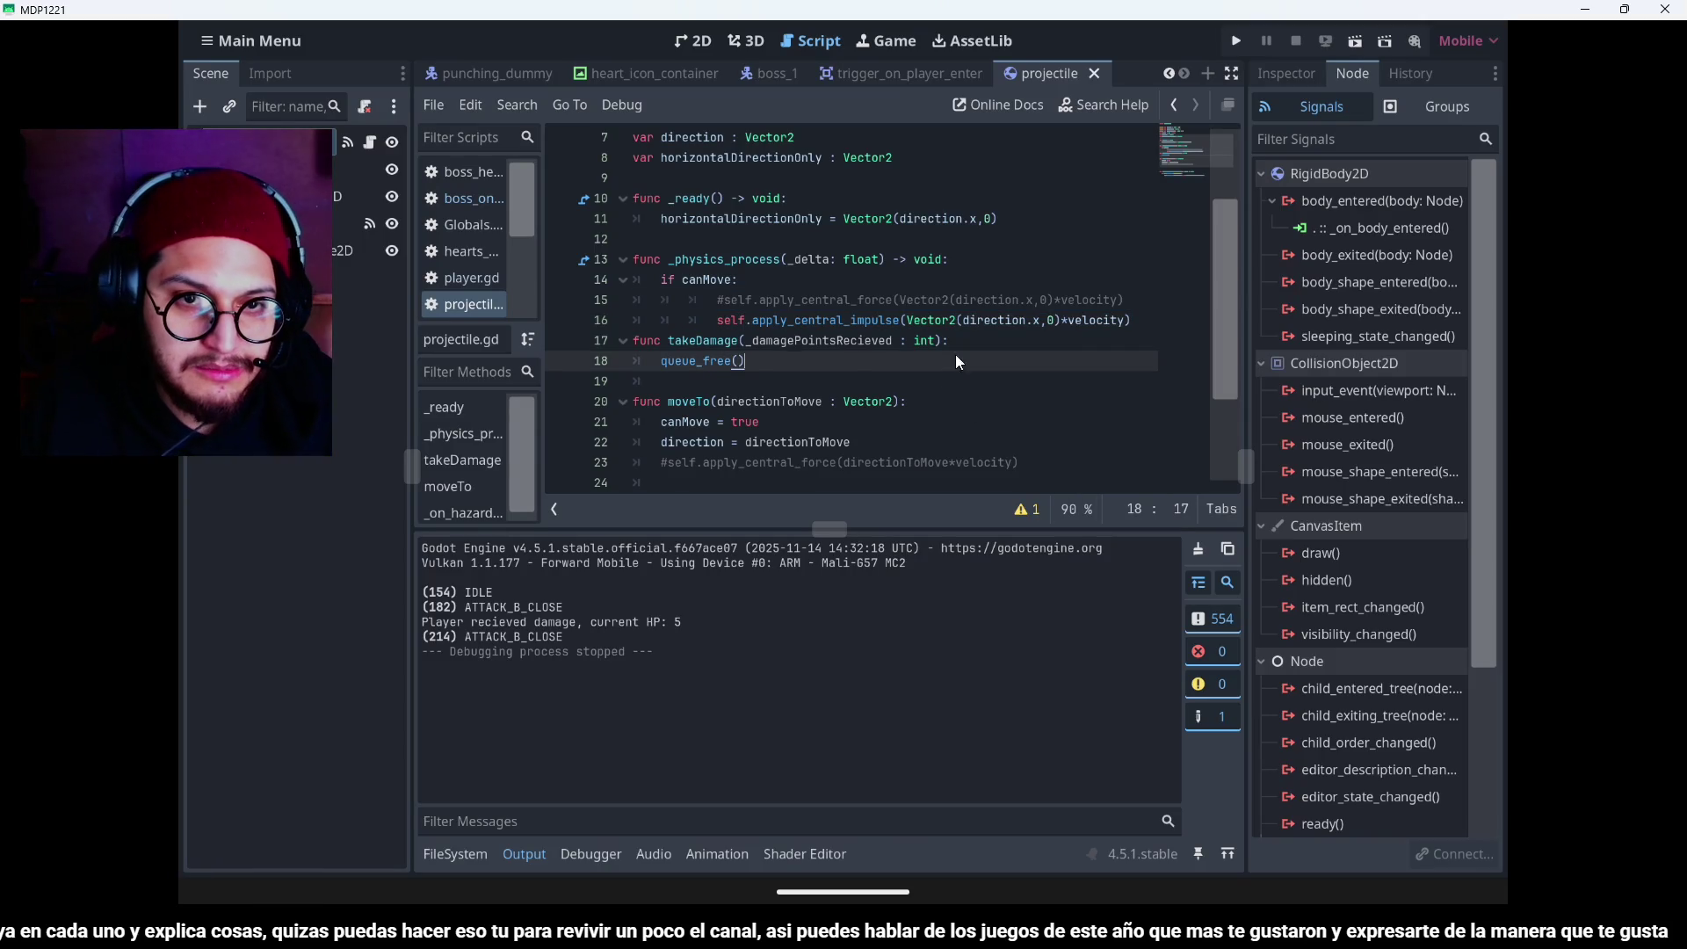
pyautogui.scroll(-3, 819, 311)
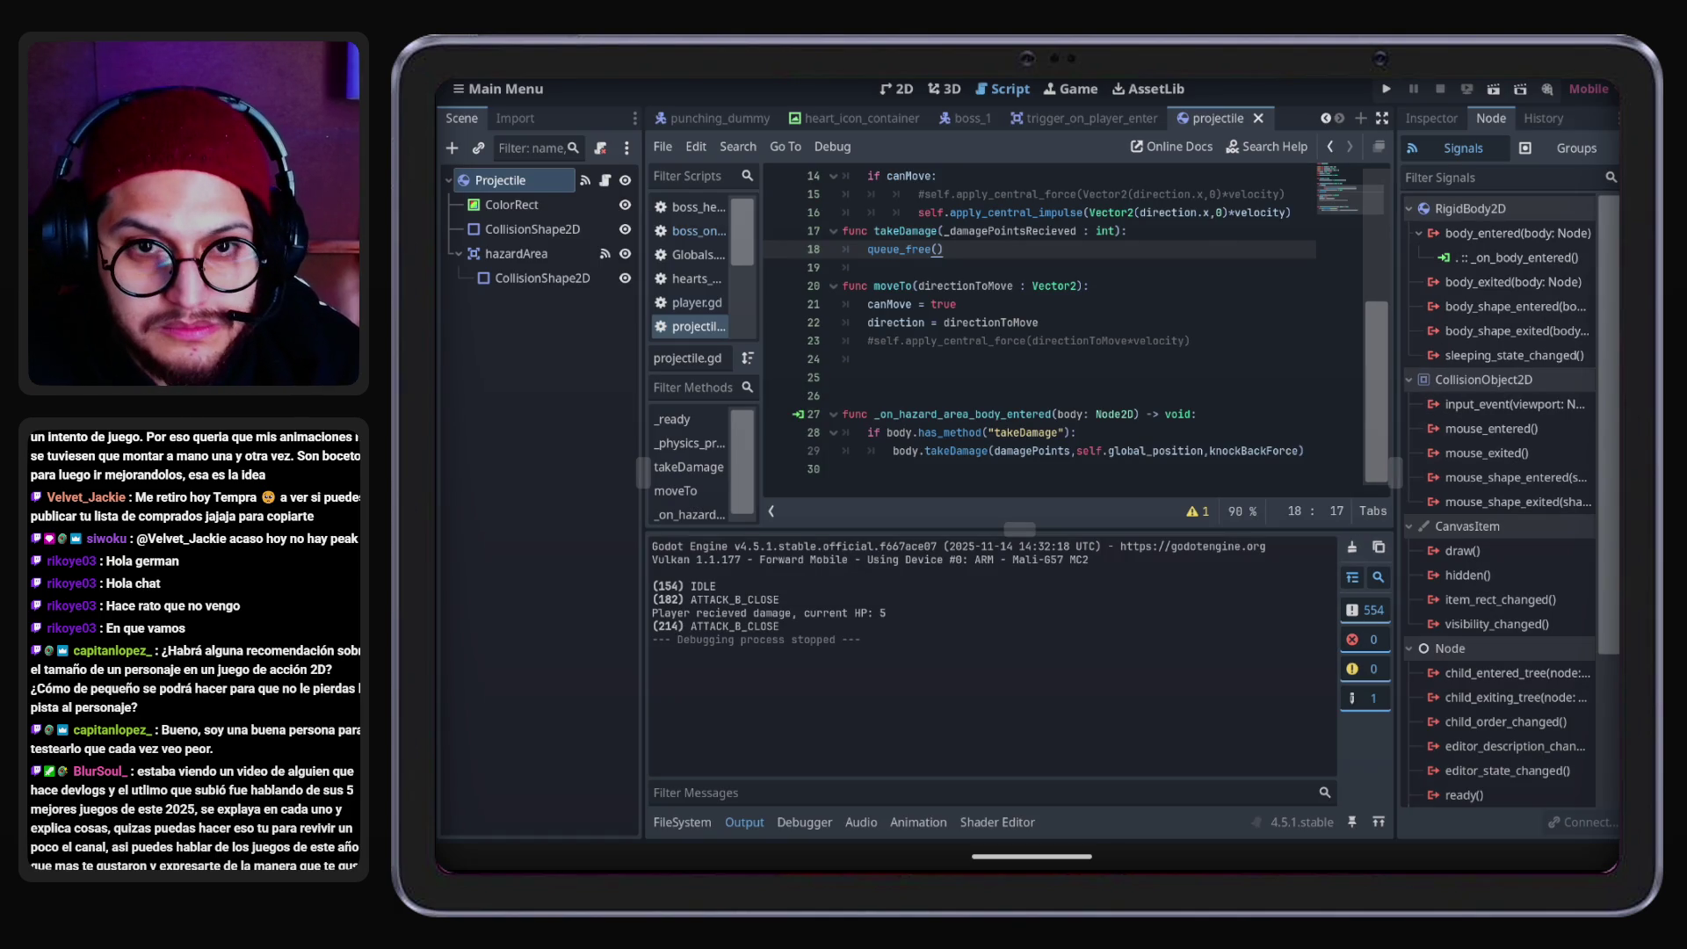
pyautogui.click(1031, 329)
pyautogui.scroll(1, 1031, 328)
pyautogui.scroll(-1, 1032, 329)
pyautogui.click(988, 451)
pyautogui.scroll(2, 984, 439)
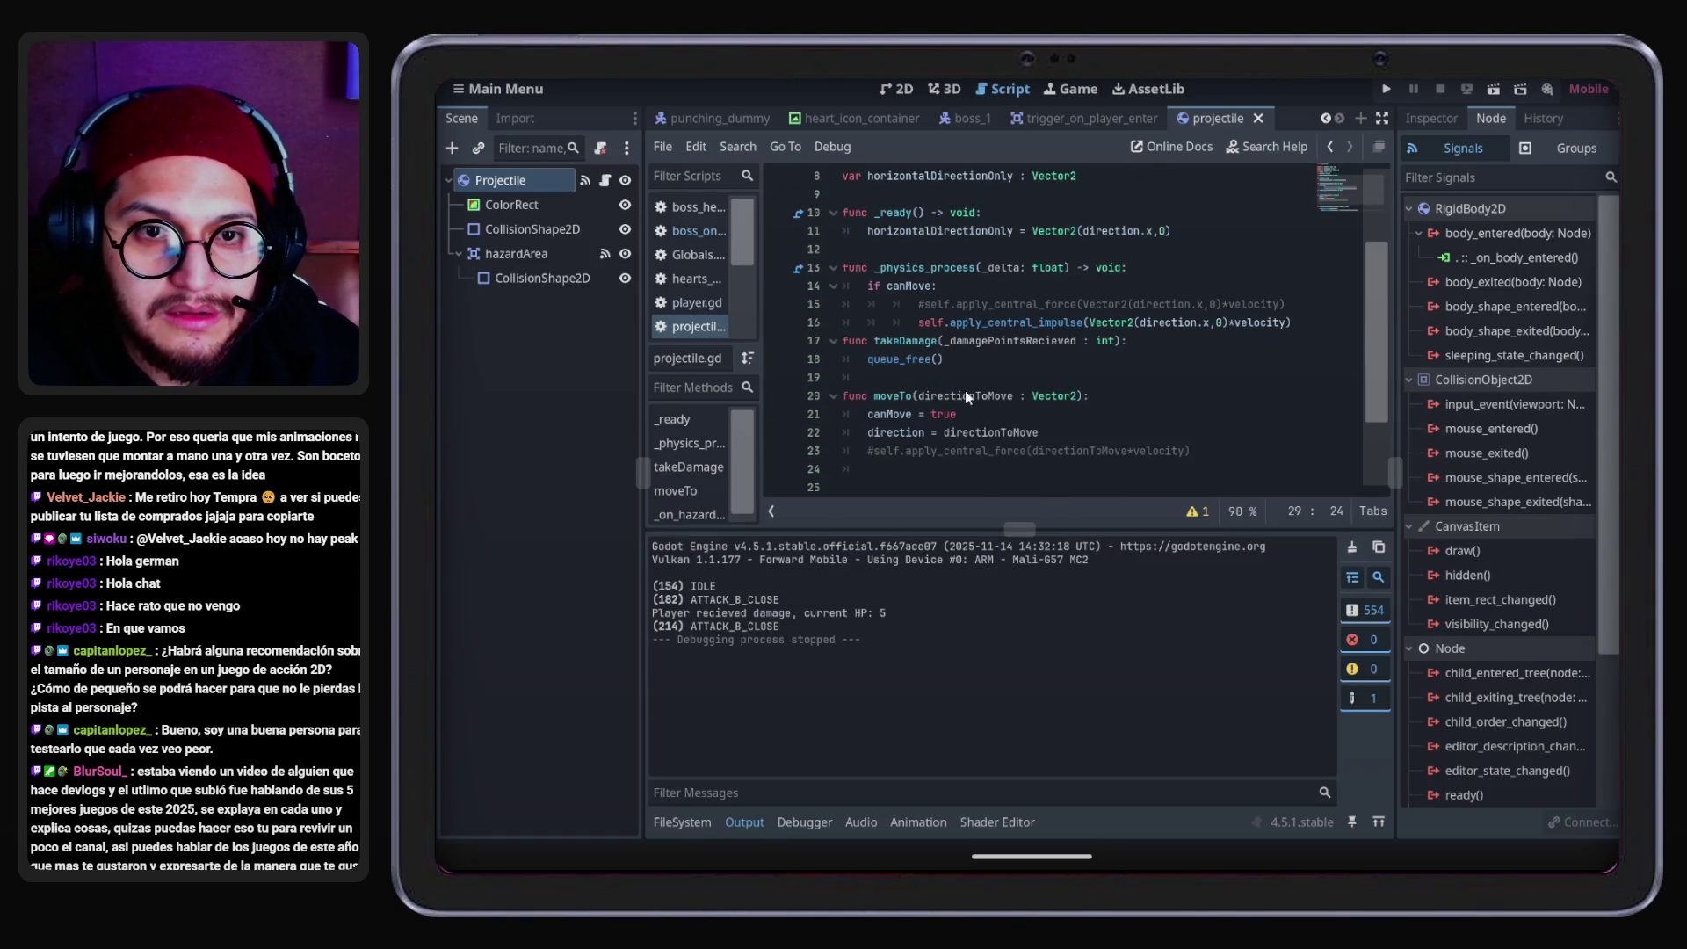
pyautogui.moveTo(918, 323); pyautogui.dragTo(1284, 327)
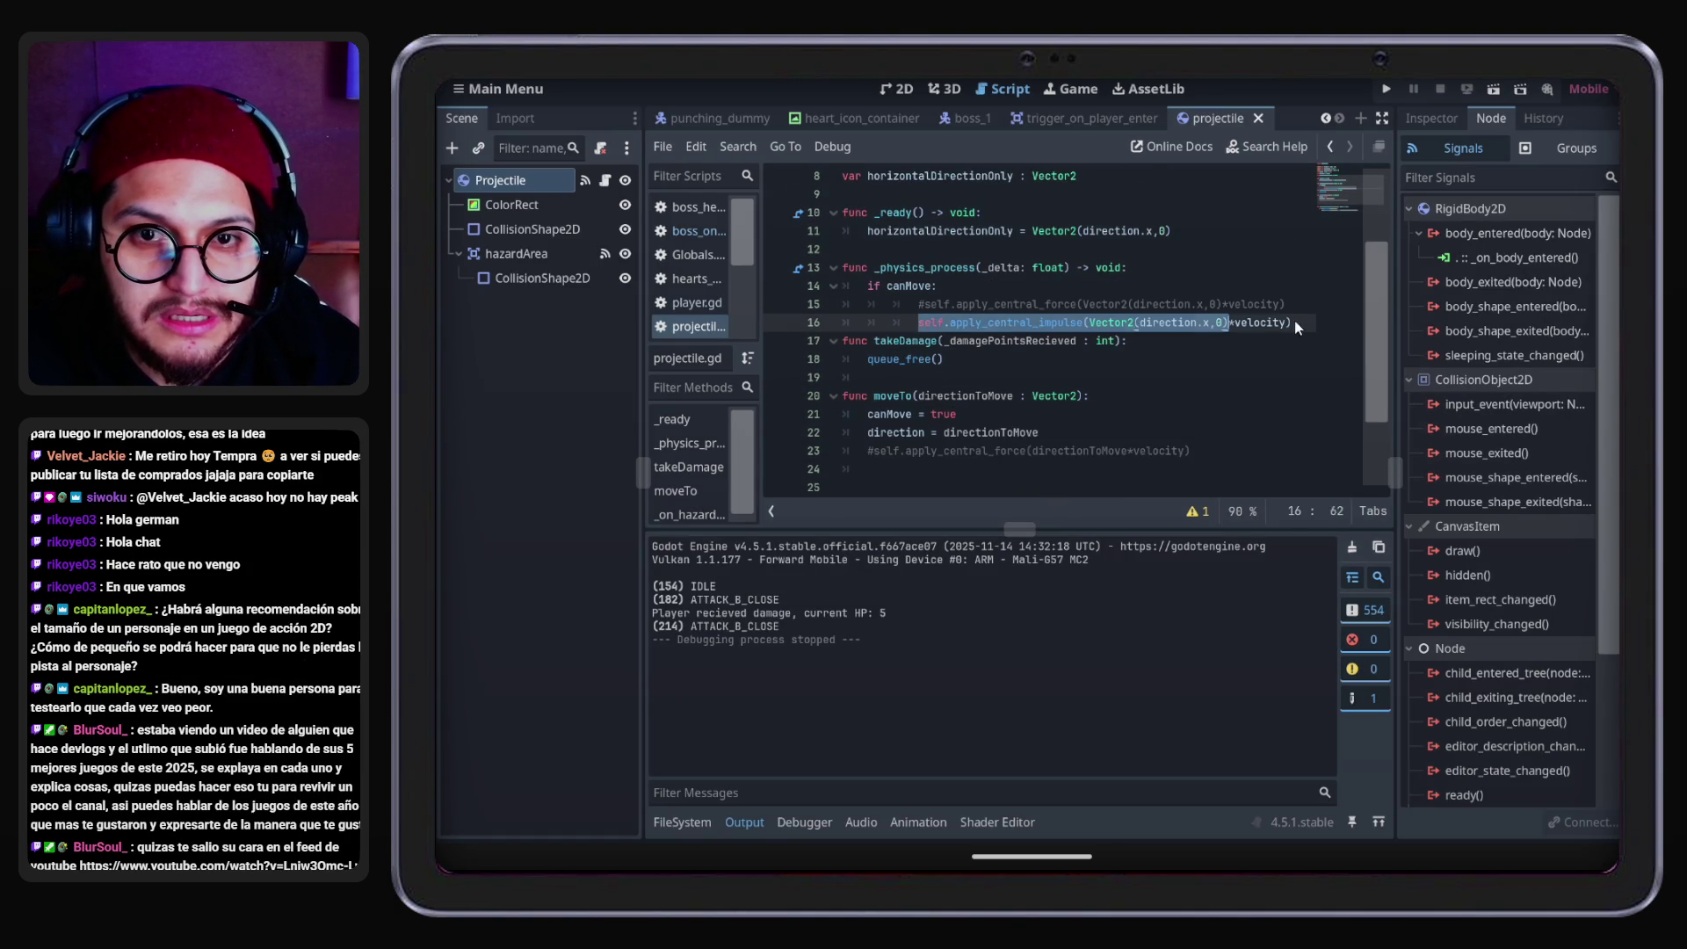
pyautogui.hotkey('ctrl', 'c')
# Comment out canMove = true in moveTo, paste the impulse call below direction, and test-run the game.
pyautogui.click(936, 323)
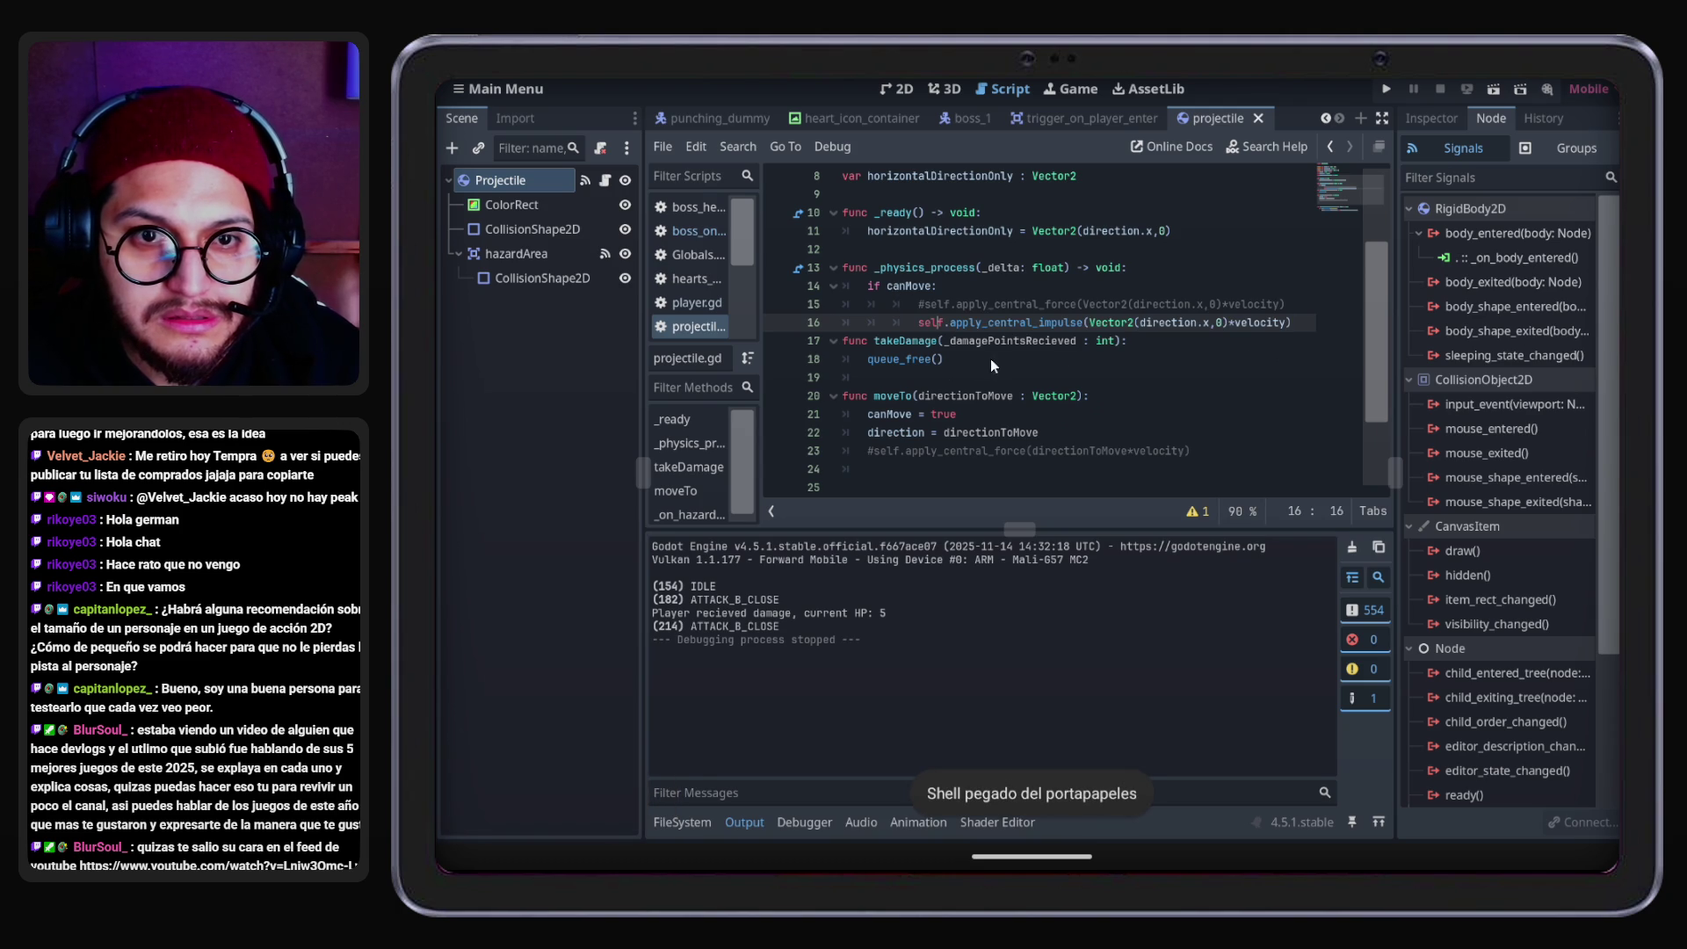
pyautogui.click(924, 379)
pyautogui.click(867, 417)
pyautogui.write('#')
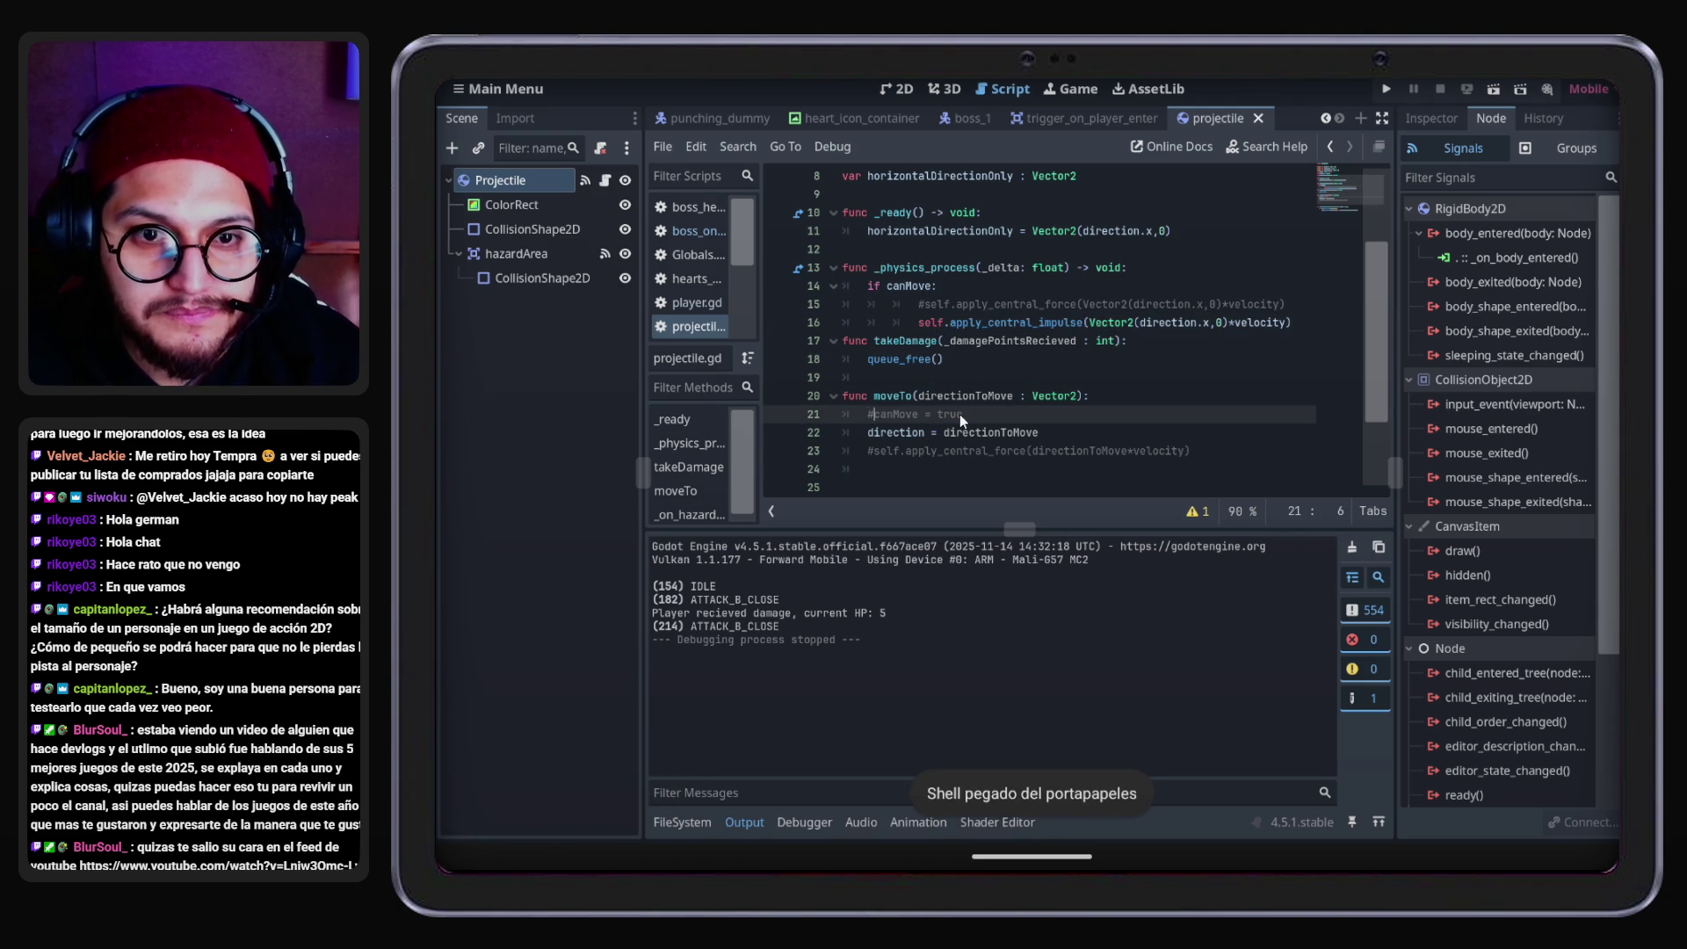
pyautogui.click(867, 432)
pyautogui.write('#')
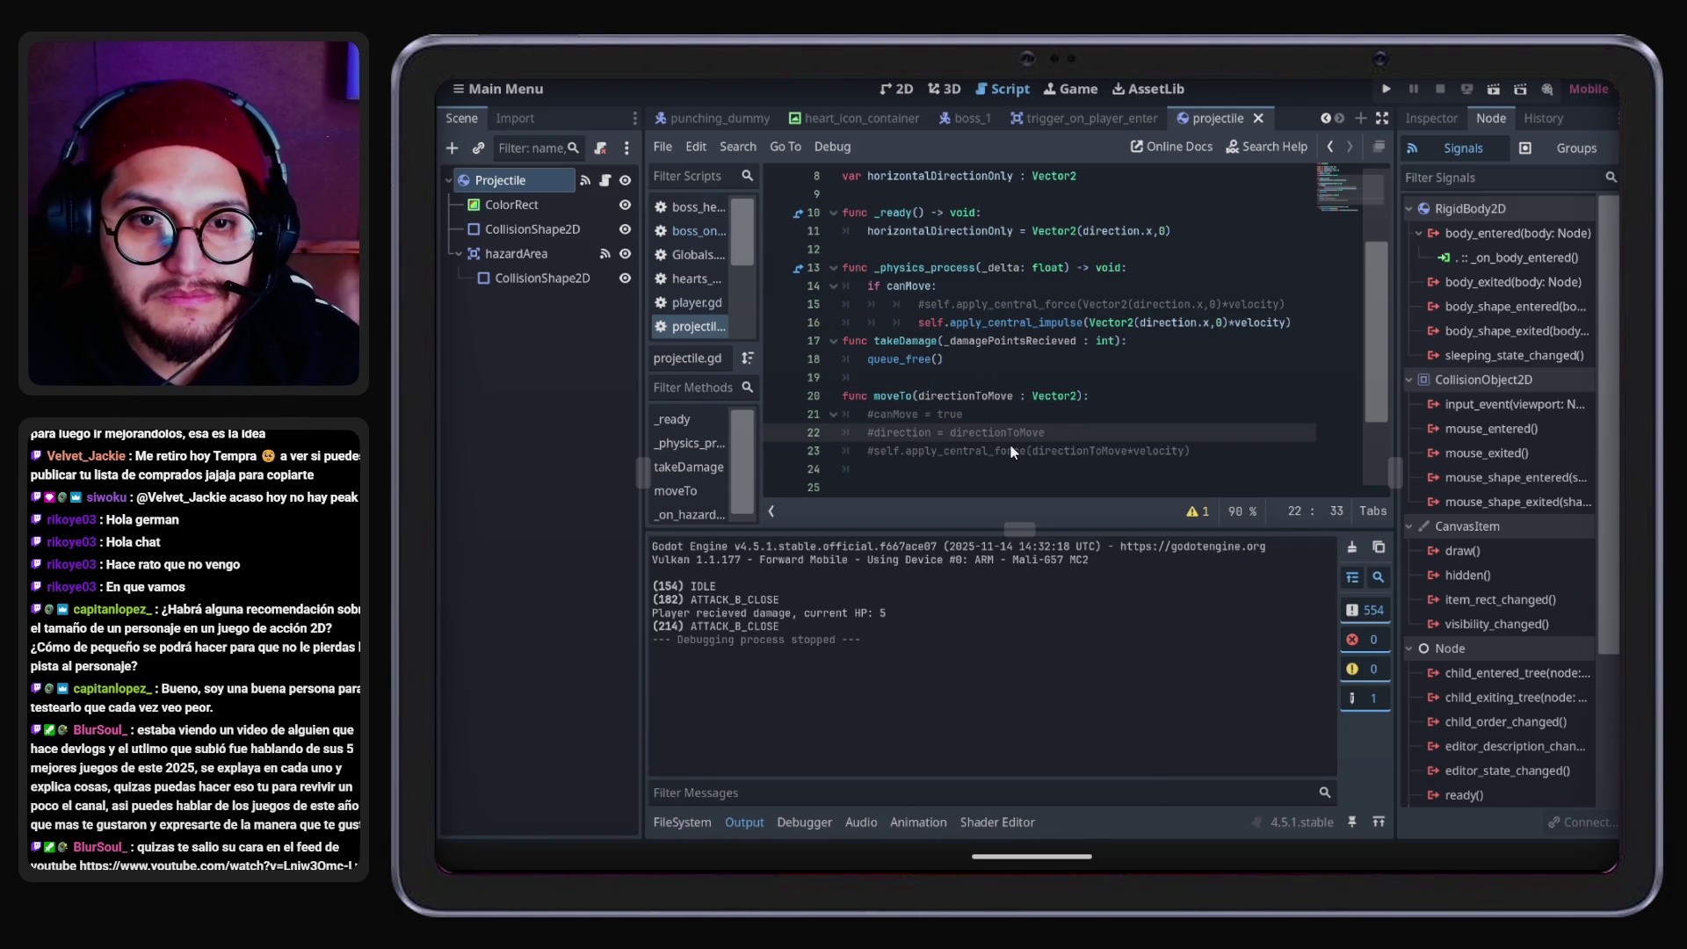
pyautogui.press('End')
pyautogui.press('Return')
pyautogui.hotkey('ctrl', 'v')
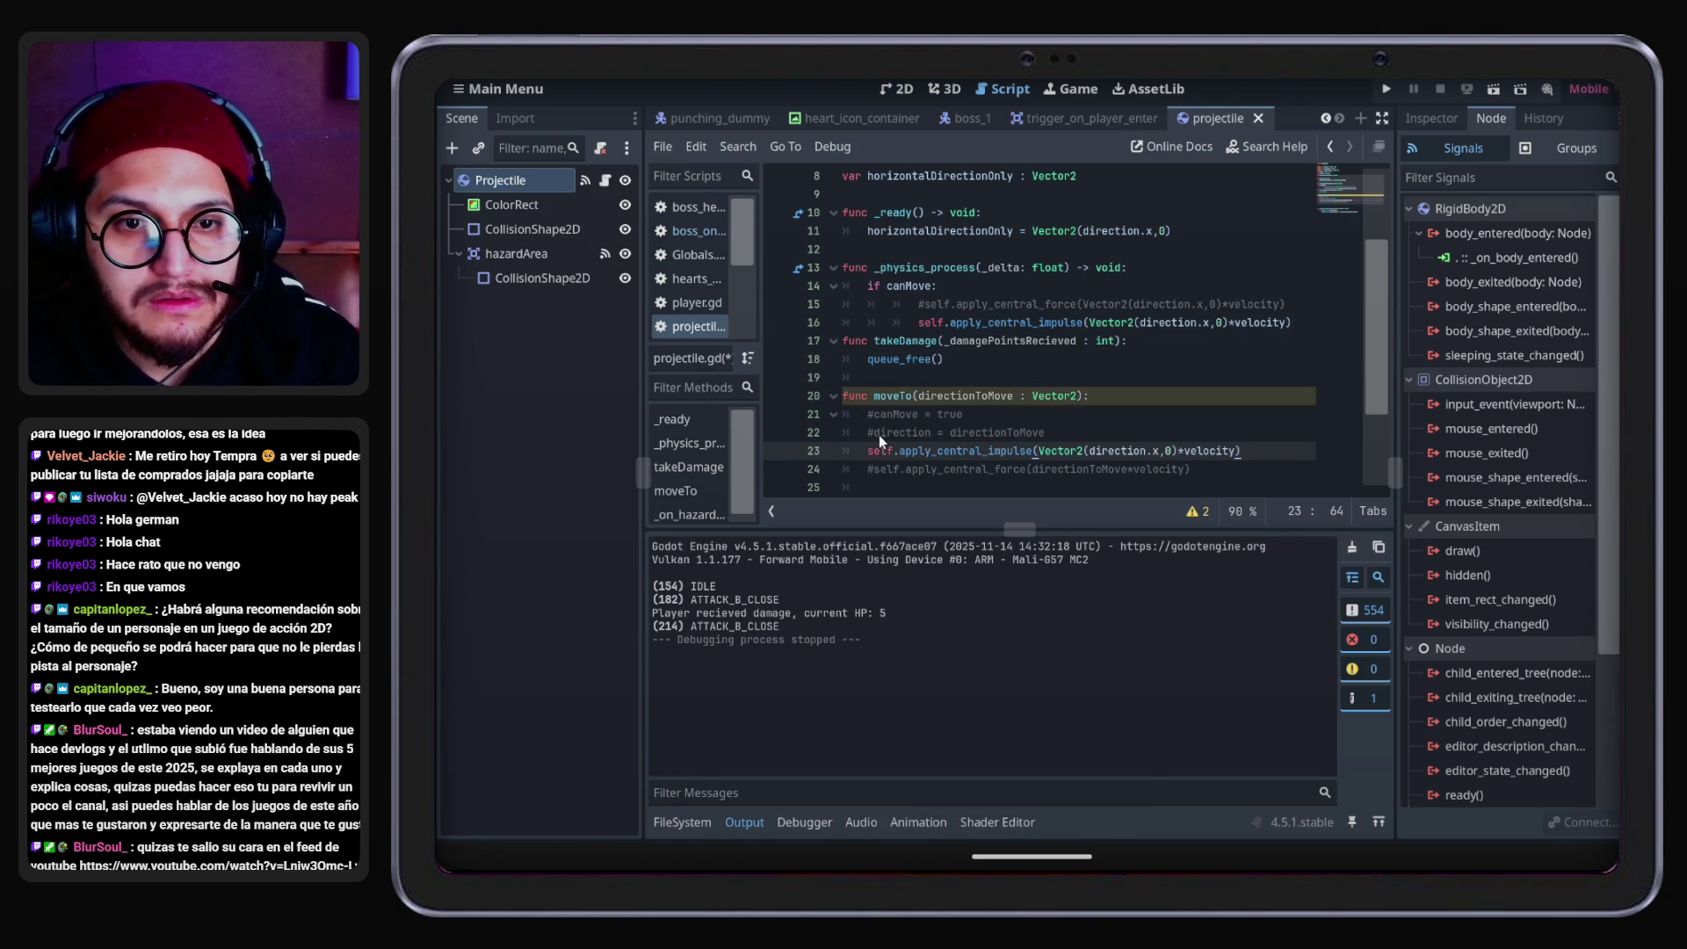
pyautogui.click(871, 433)
pyautogui.press('BackSpace')
pyautogui.press('BackSpace')
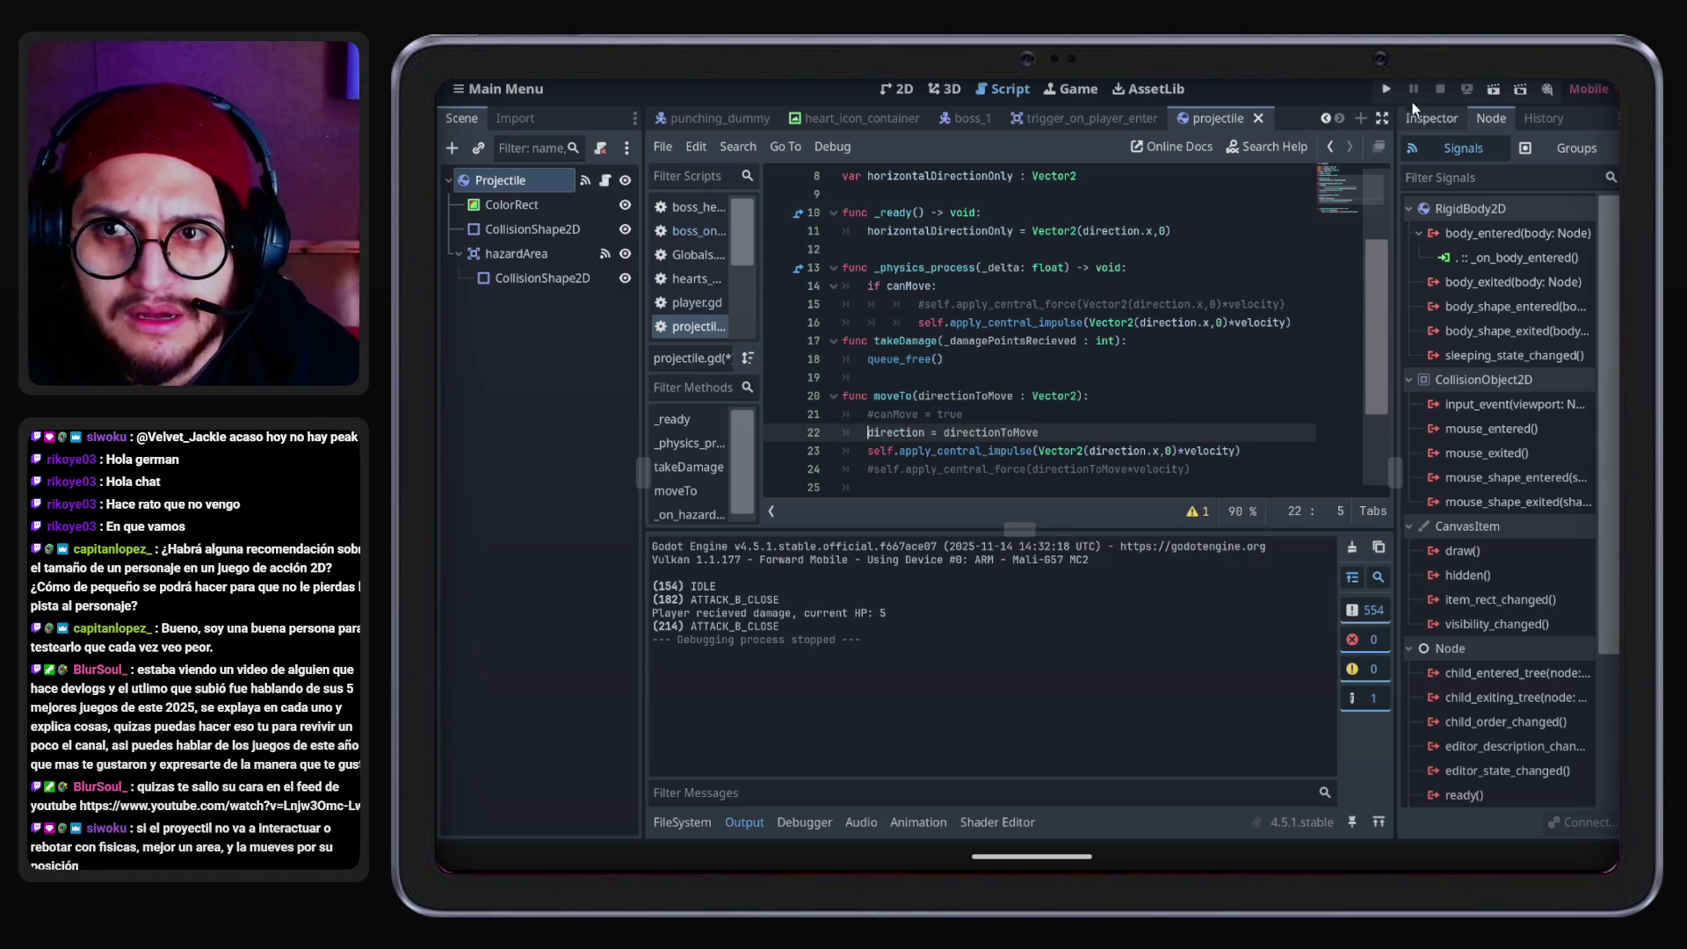
pyautogui.click(1387, 89)
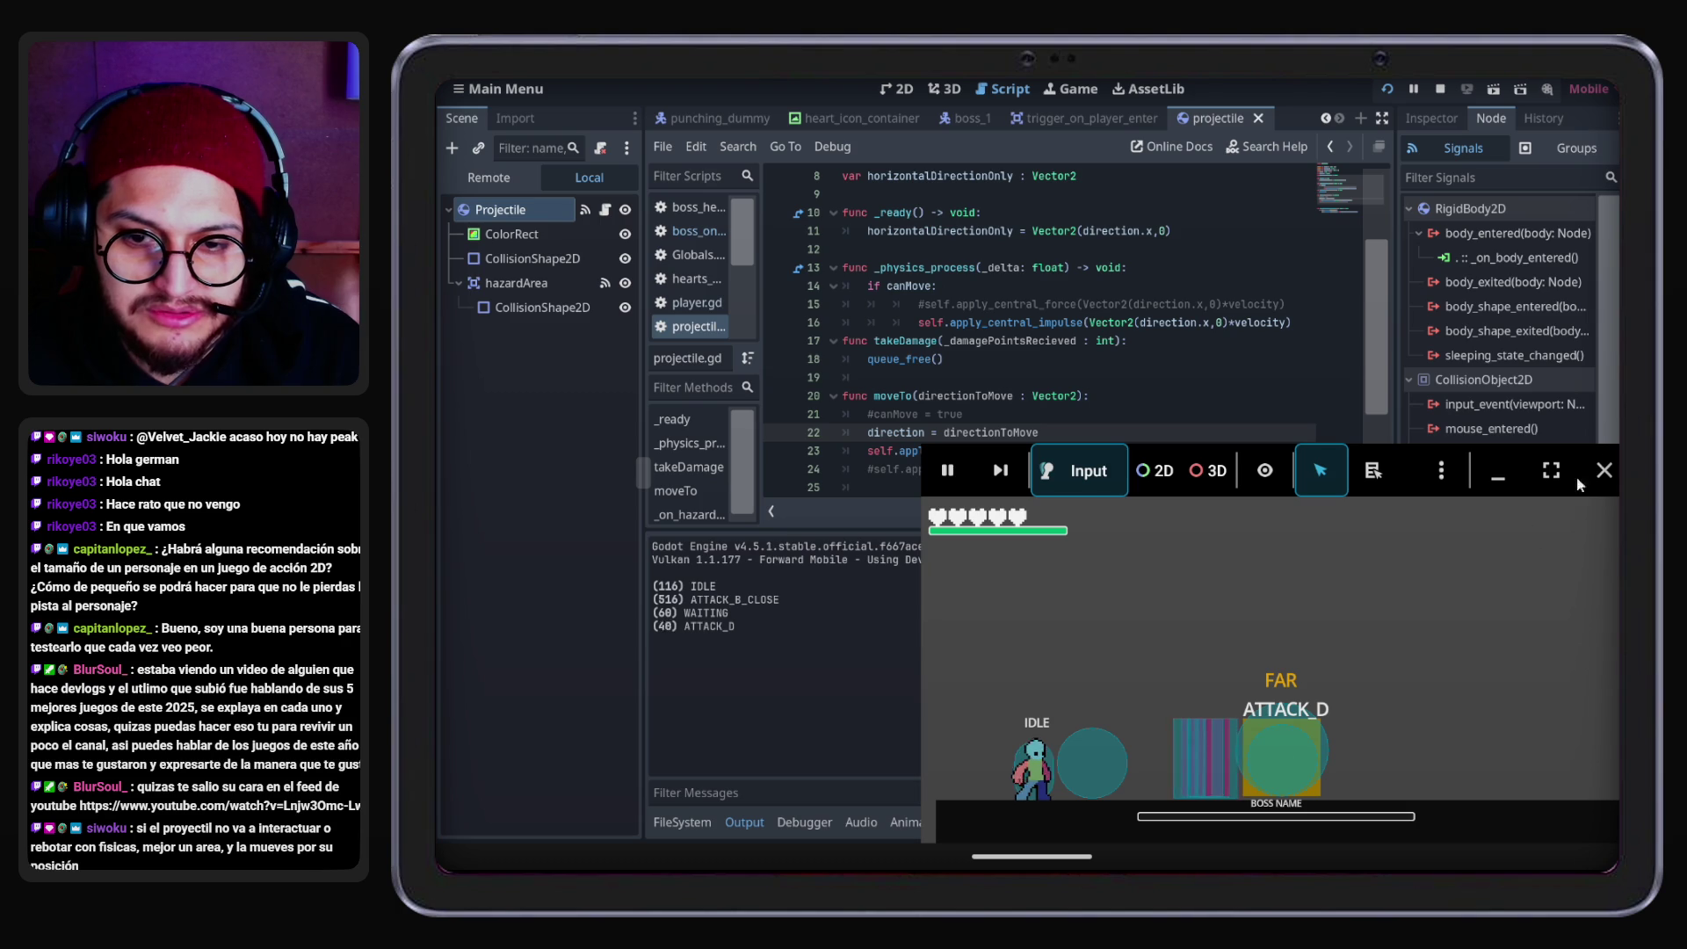
pyautogui.click(1603, 471)
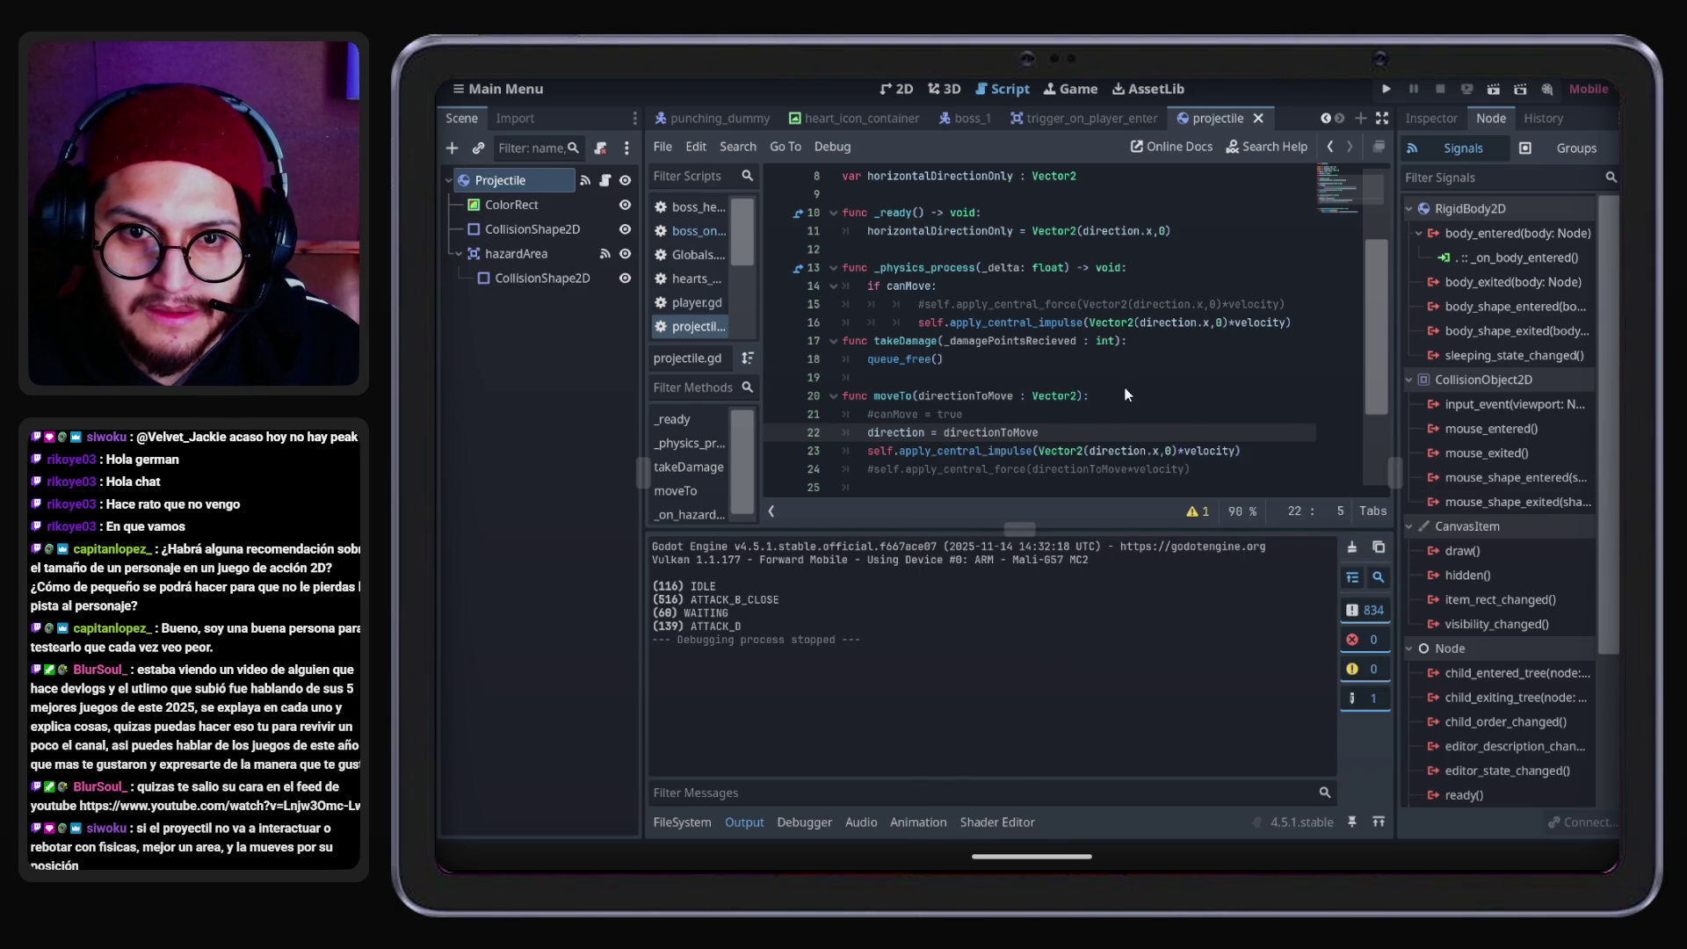
# Set the projectile velocity on line 3 to 80 and test-run the game.
pyautogui.click(1133, 450)
pyautogui.scroll(3, 1100, 452)
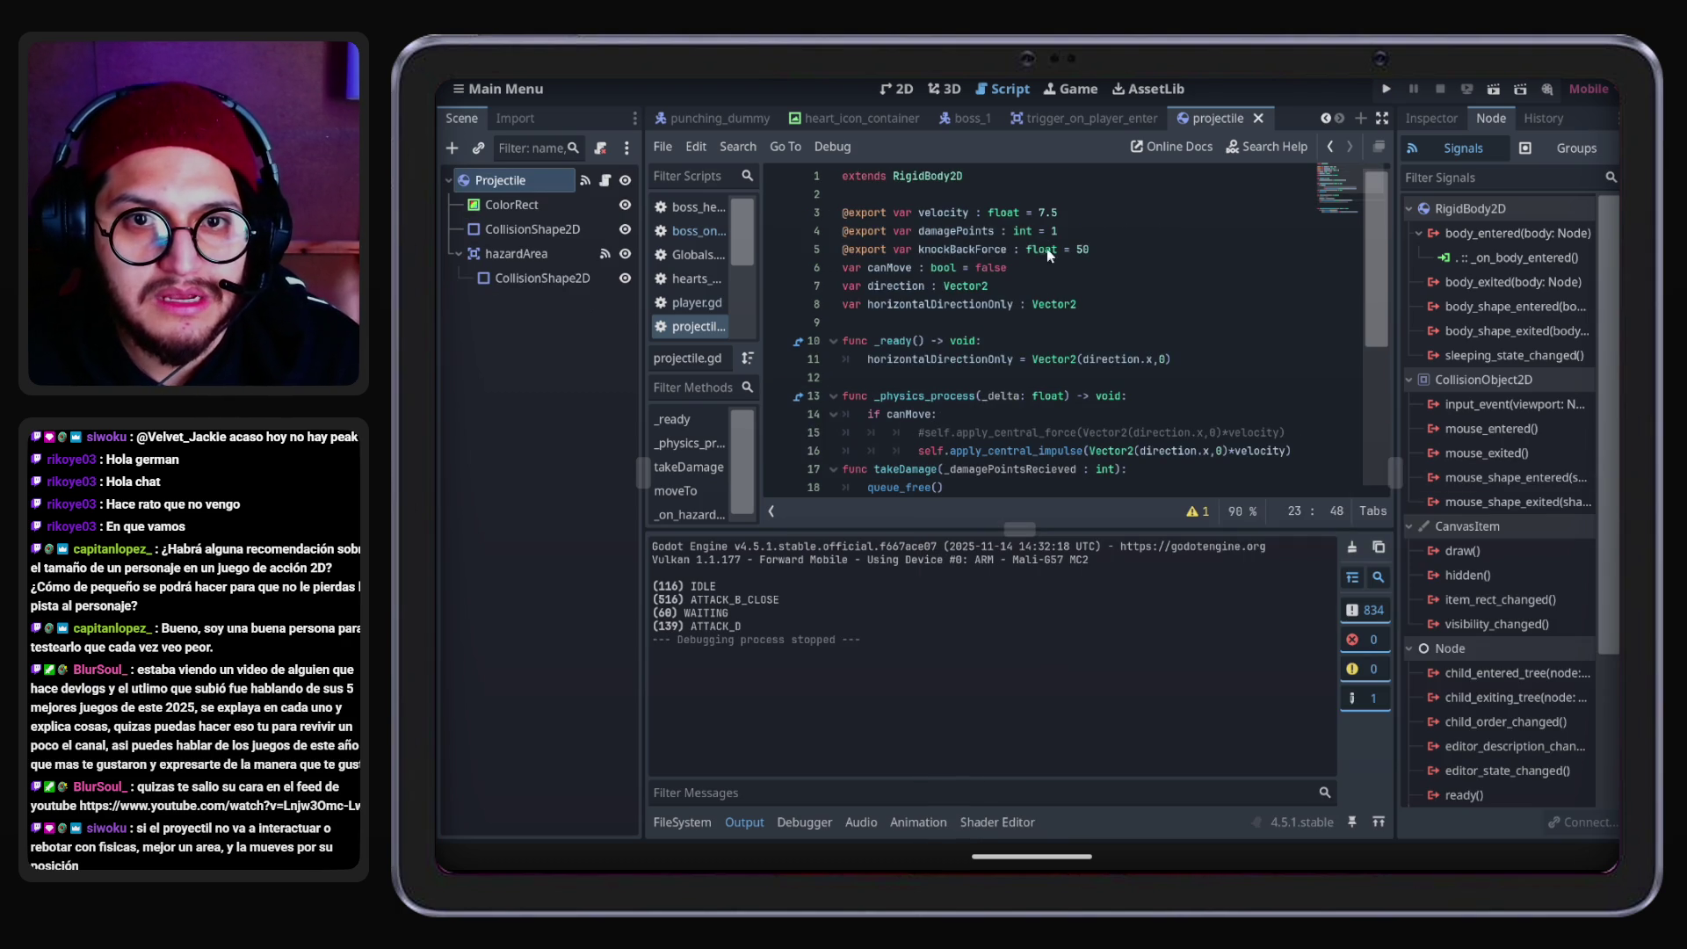
pyautogui.click(1060, 214)
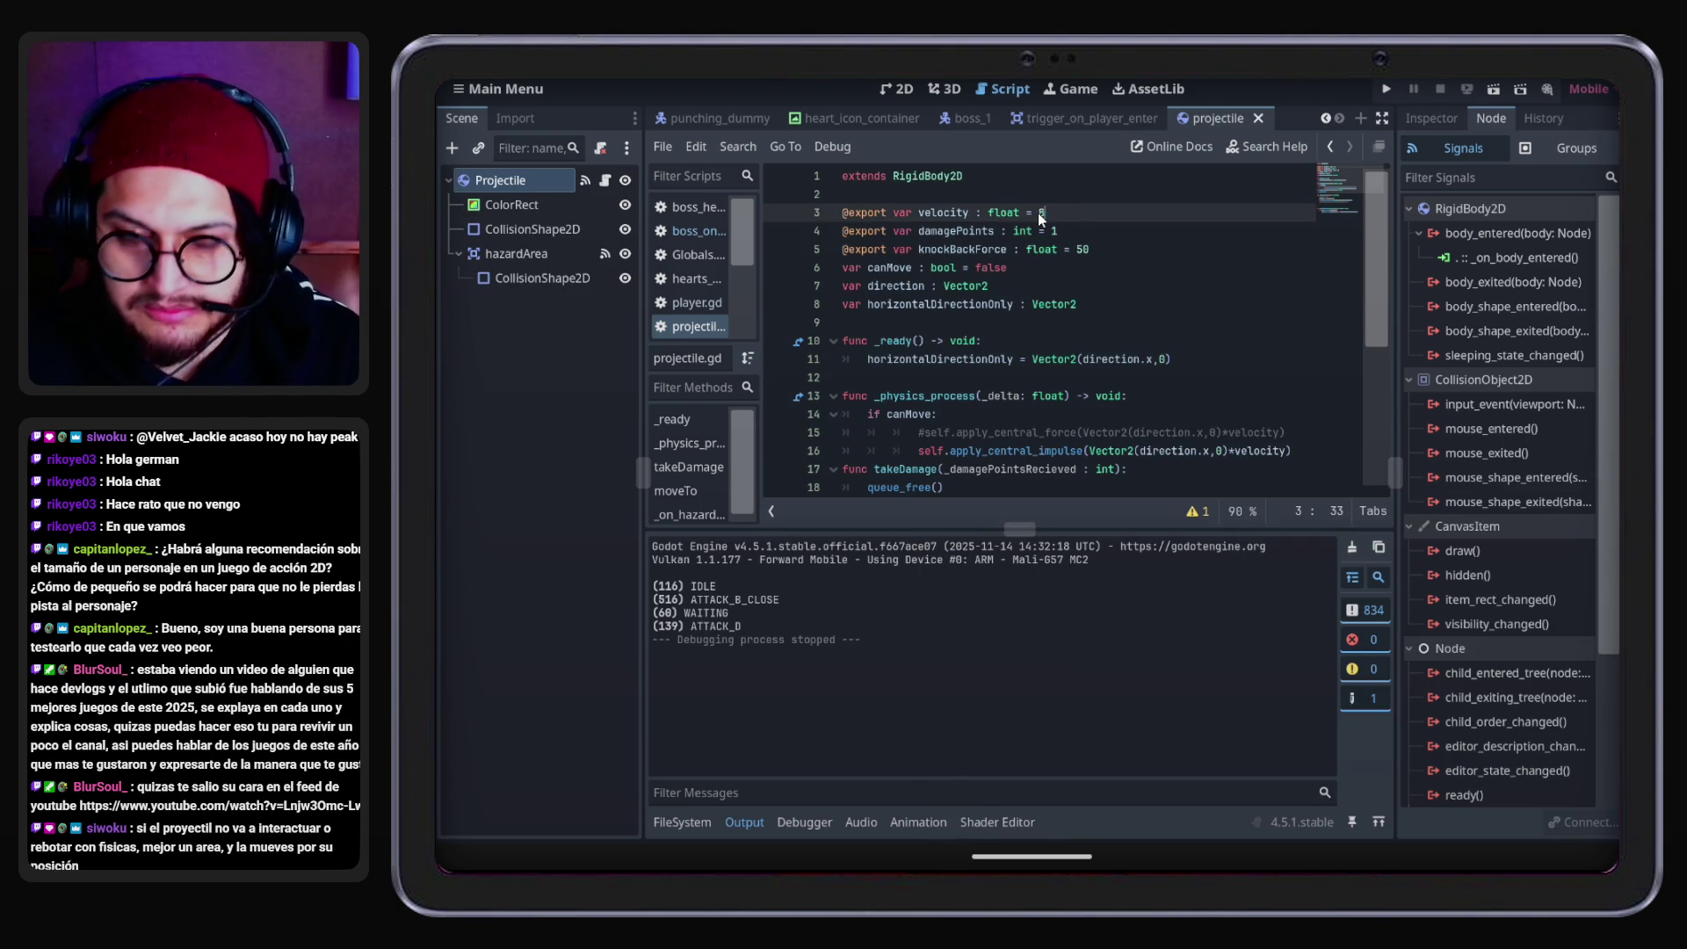
pyautogui.write('80')
pyautogui.click(1385, 88)
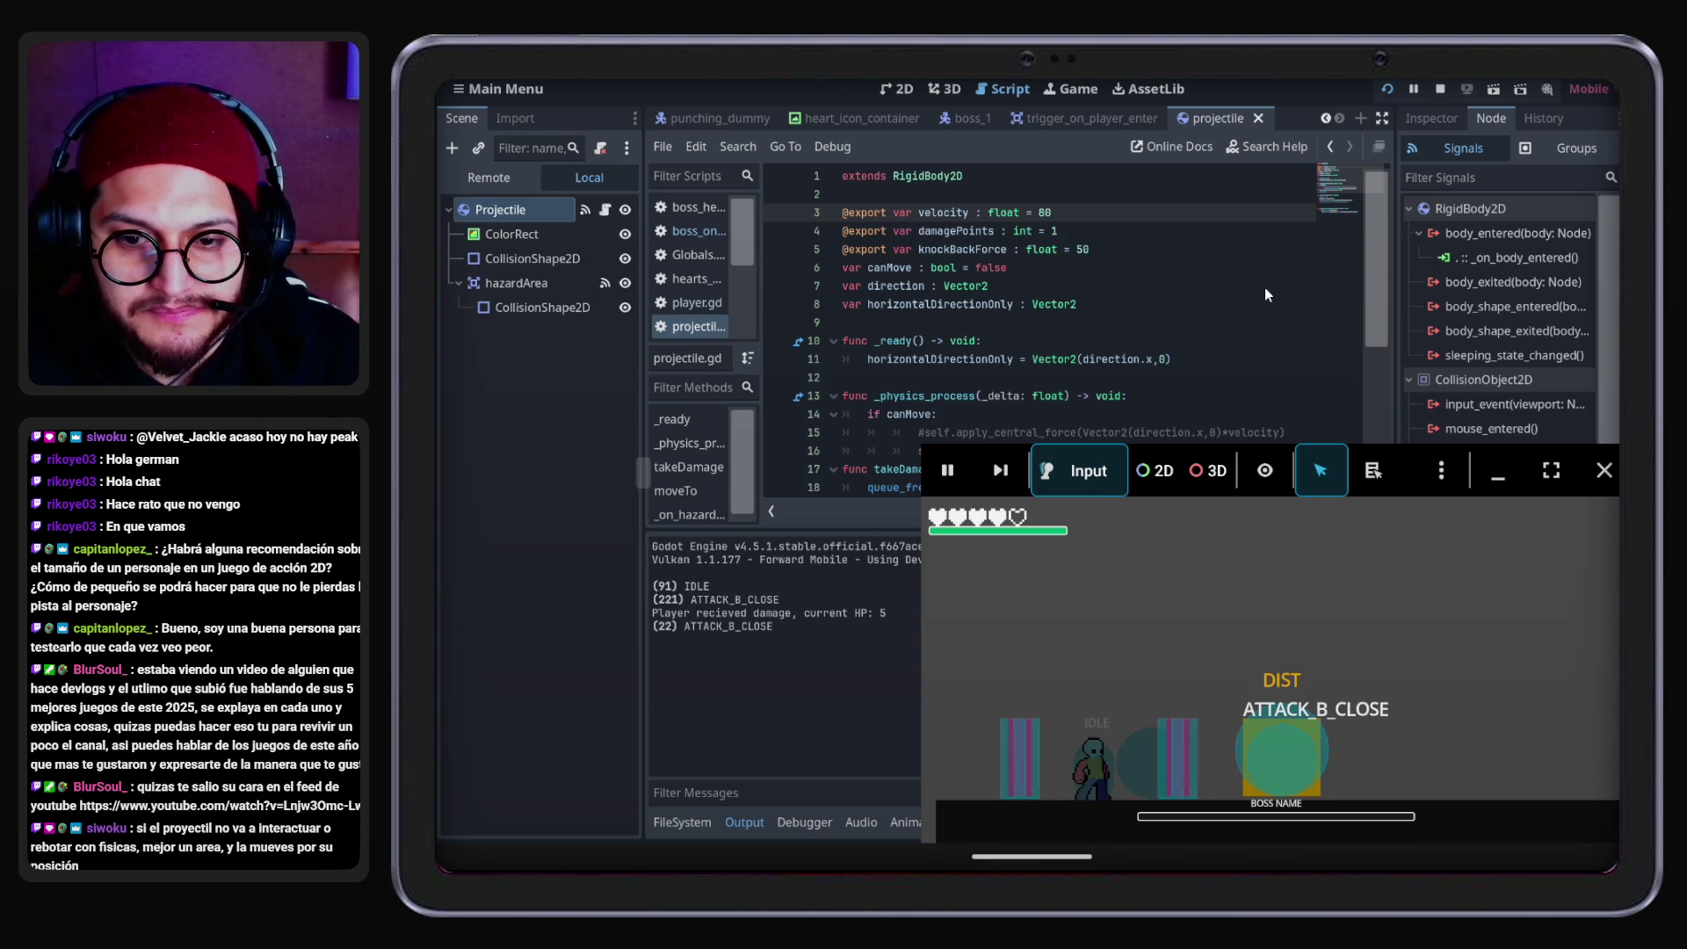
pyautogui.click(1604, 472)
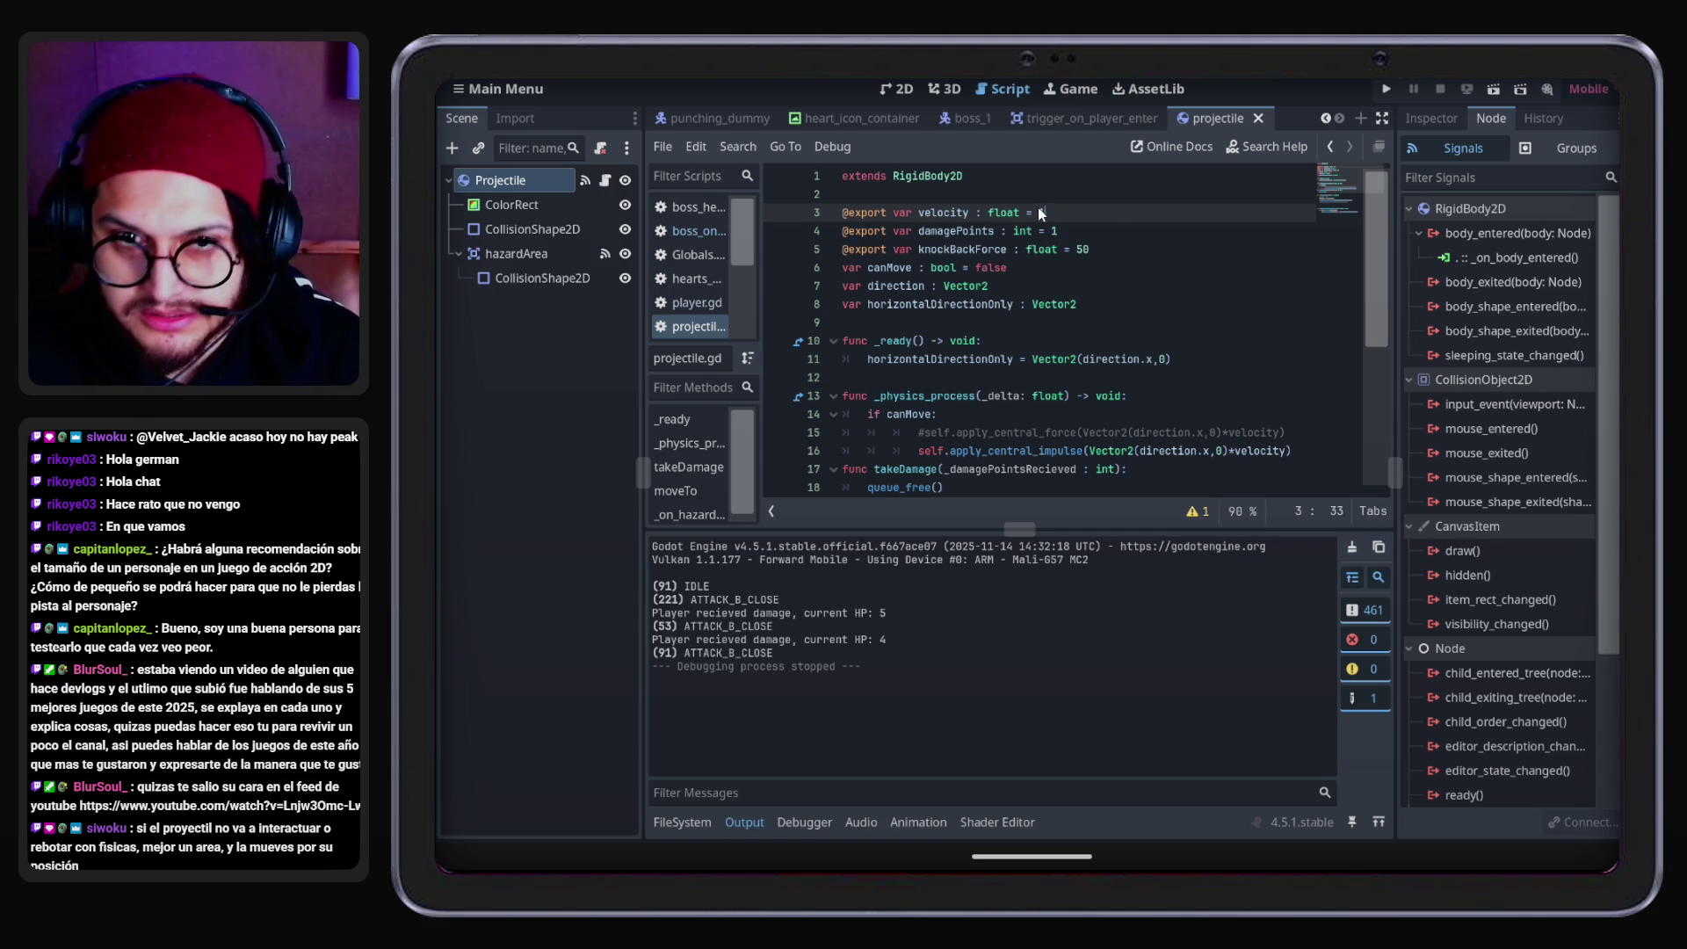
# Change the velocity to 150, save the script, and playtest the boss attacks again.
pyautogui.click(1385, 87)
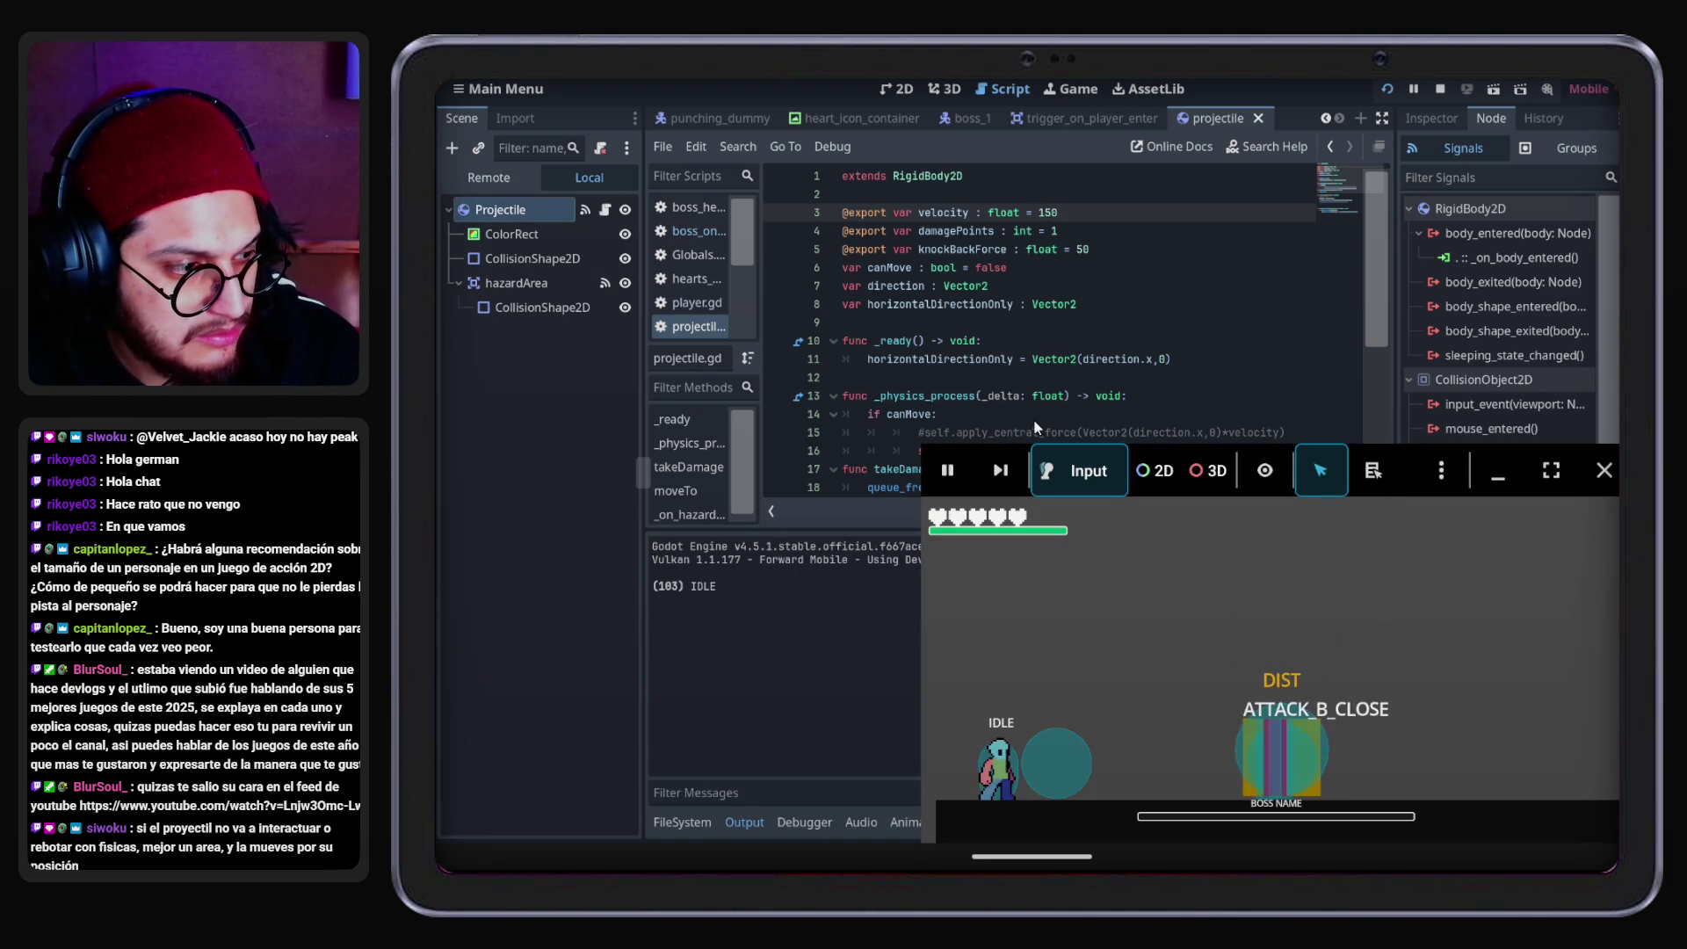
pyautogui.press('space')
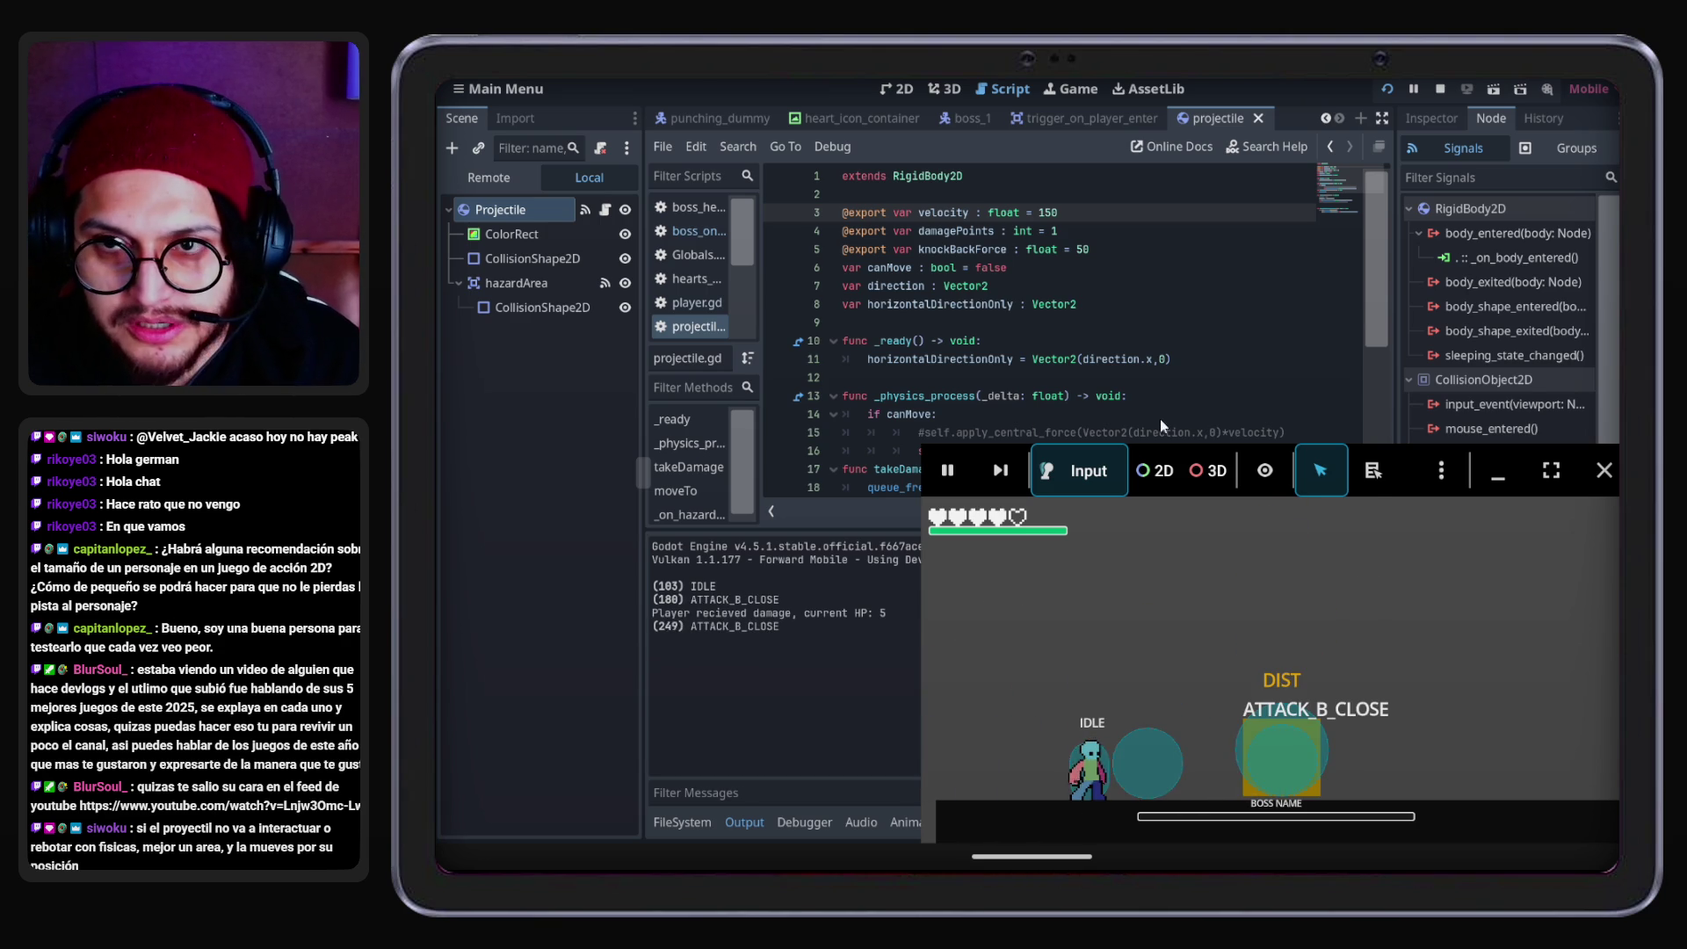
pyautogui.click(1604, 470)
pyautogui.hotkey('ctrl', 's')
pyautogui.click(1047, 276)
pyautogui.scroll(-4, 1210, 323)
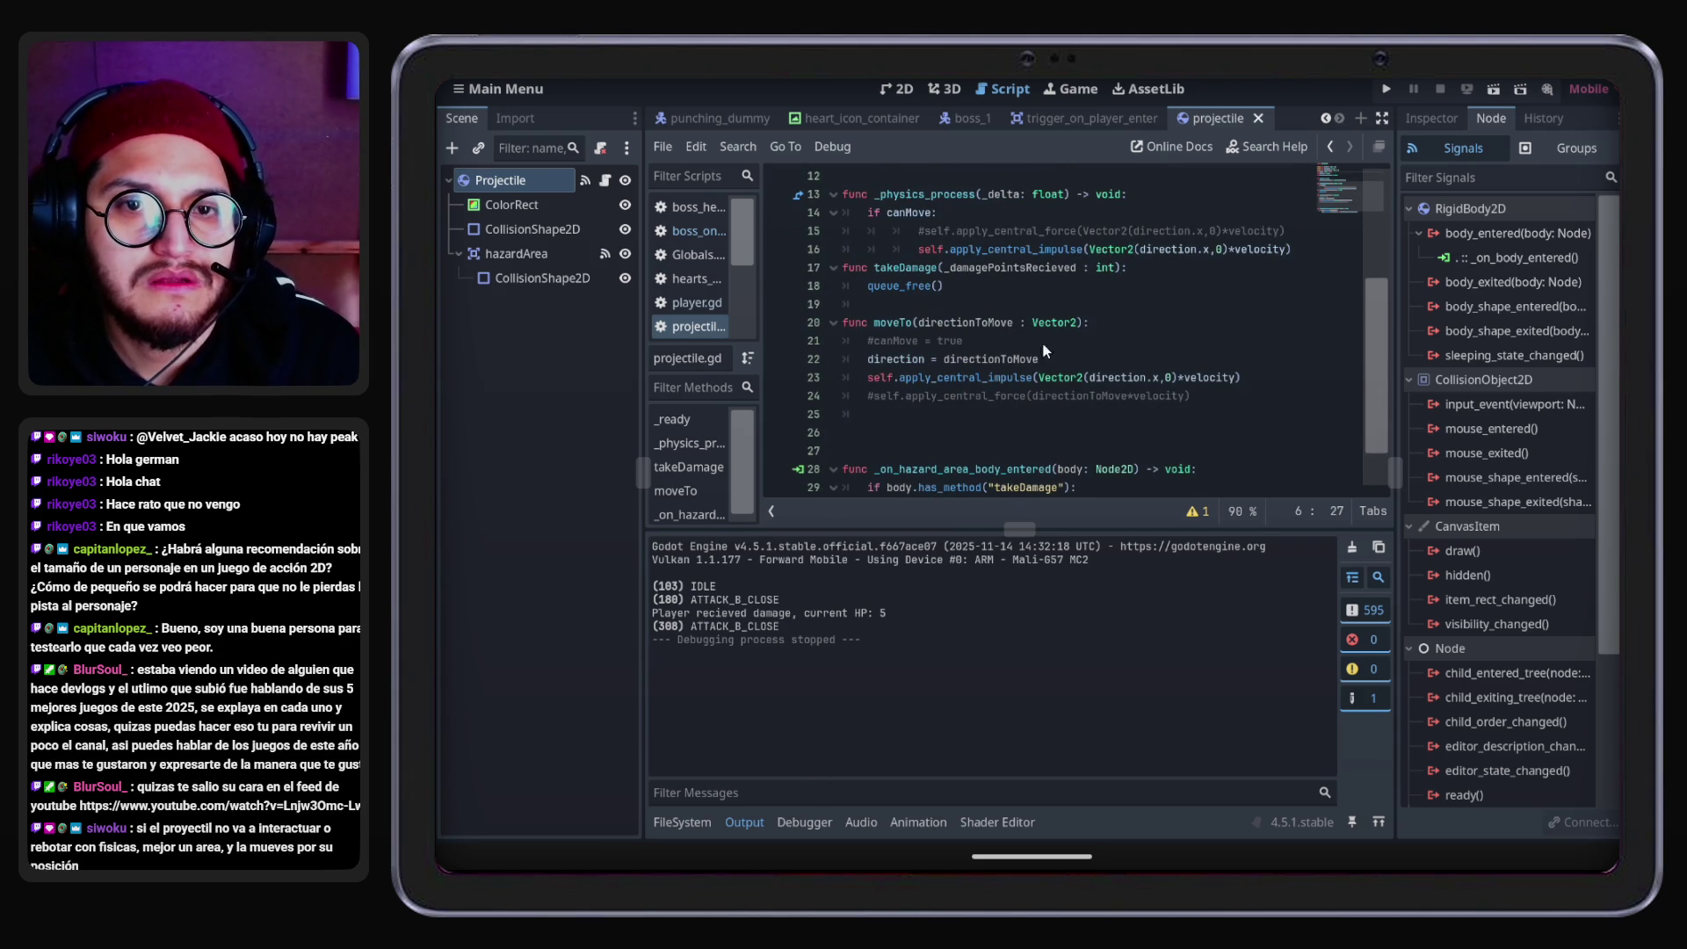
pyautogui.click(1384, 91)
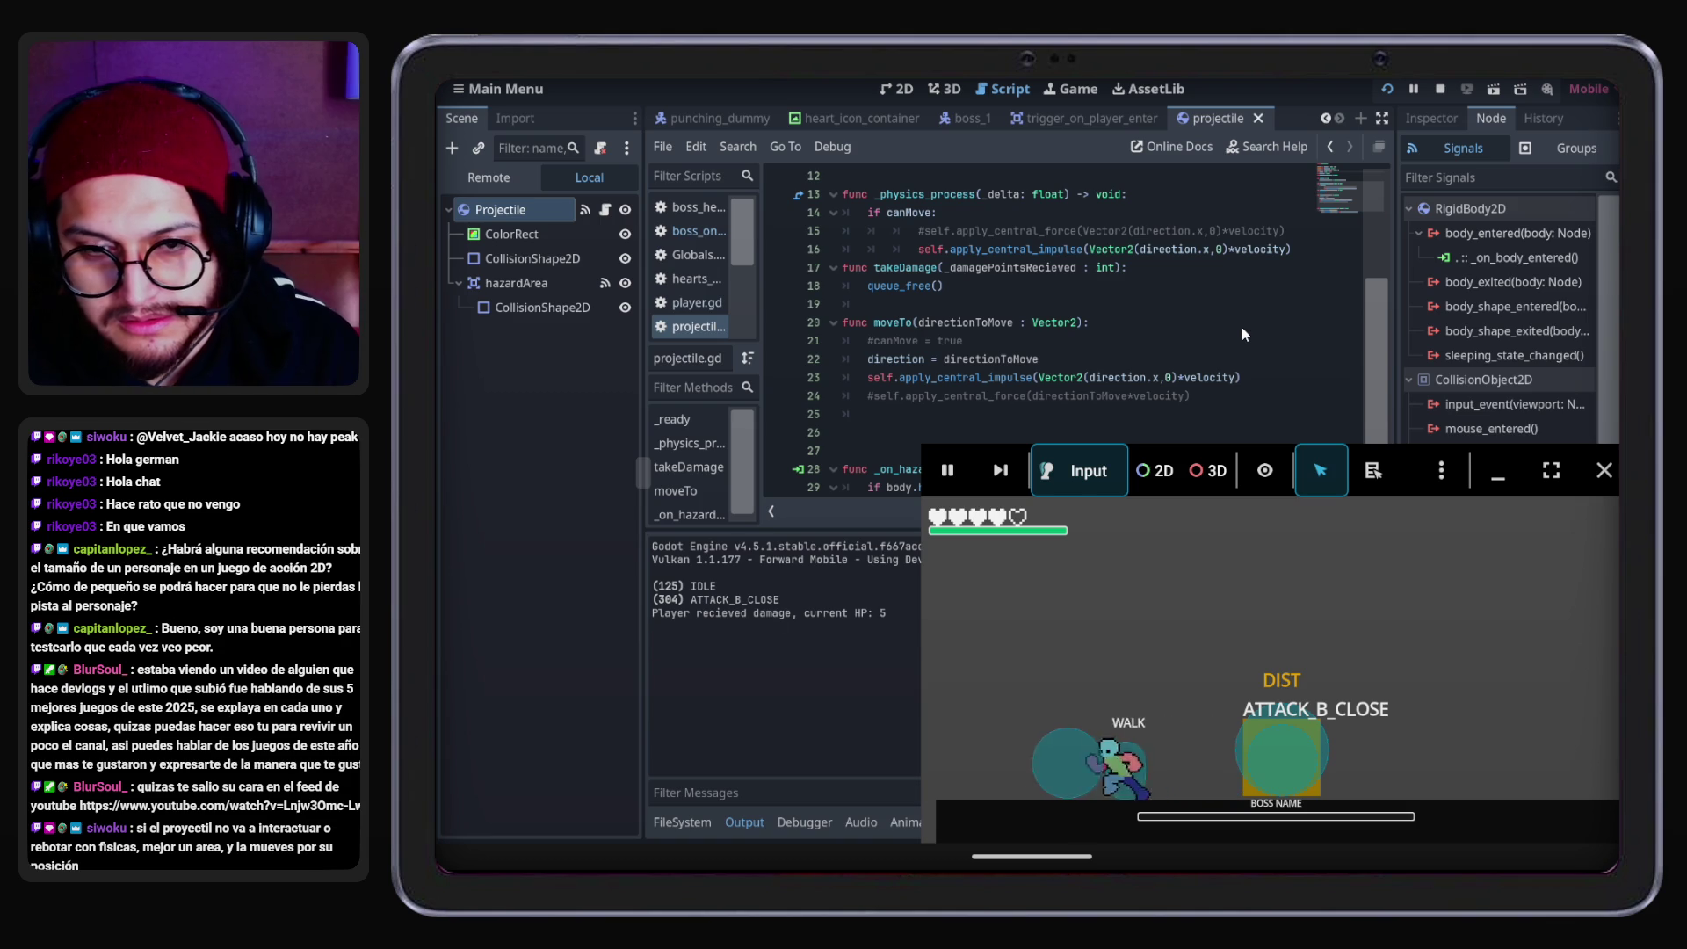
pyautogui.click(1603, 470)
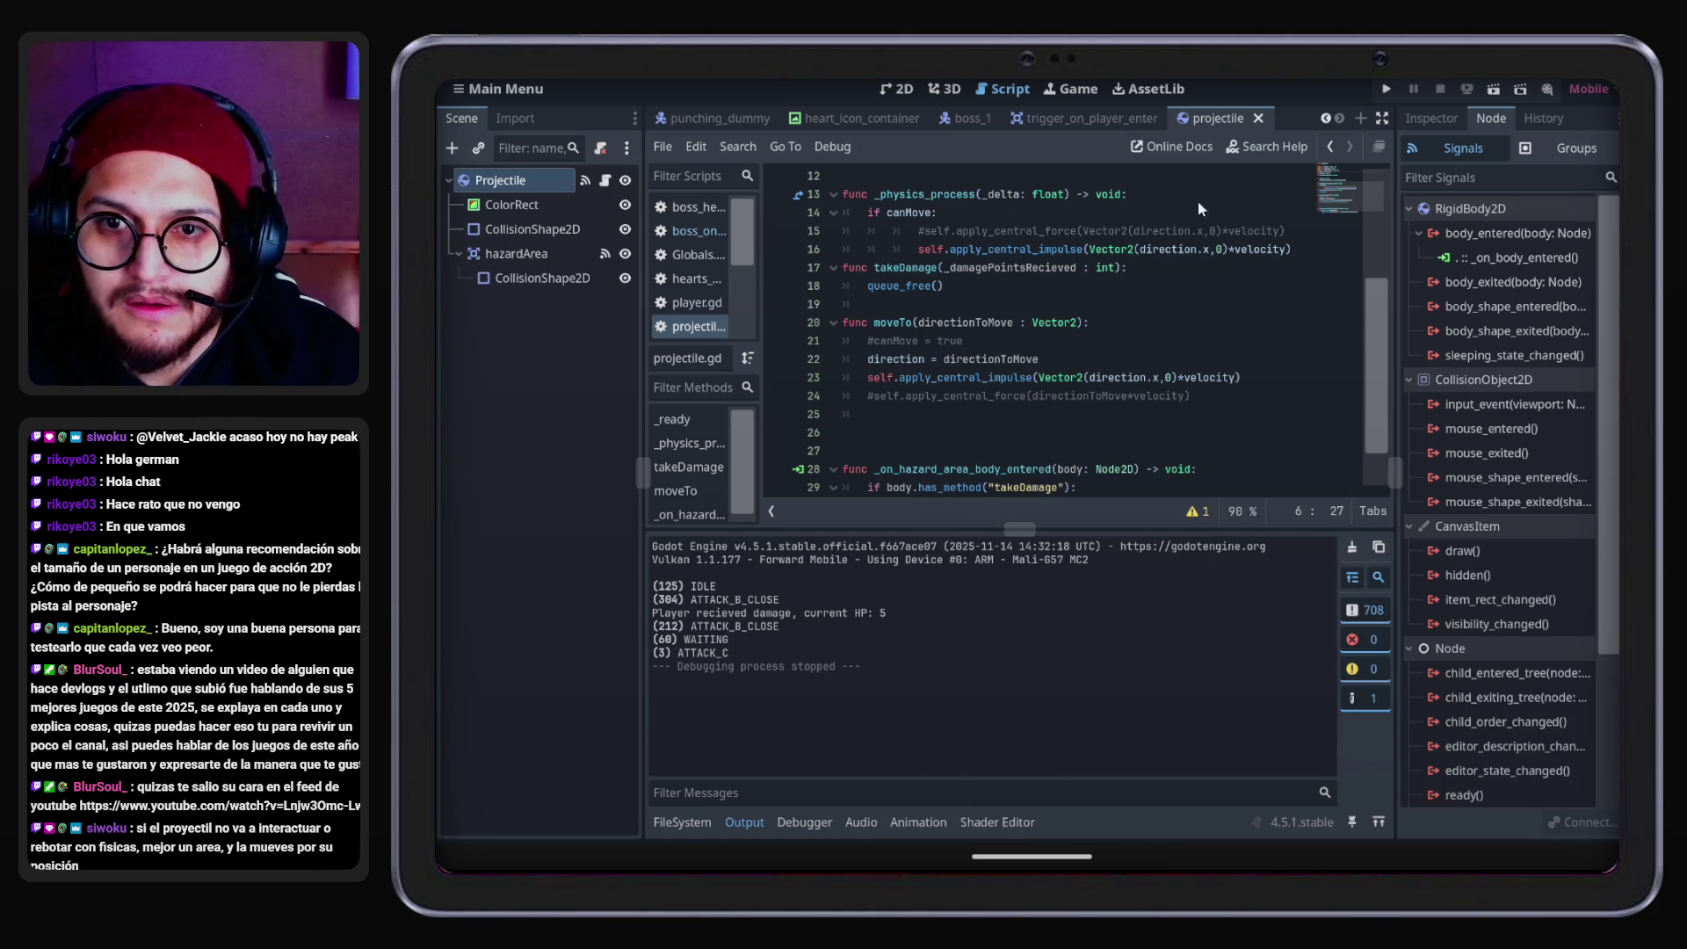
pyautogui.doubleClick(1039, 254)
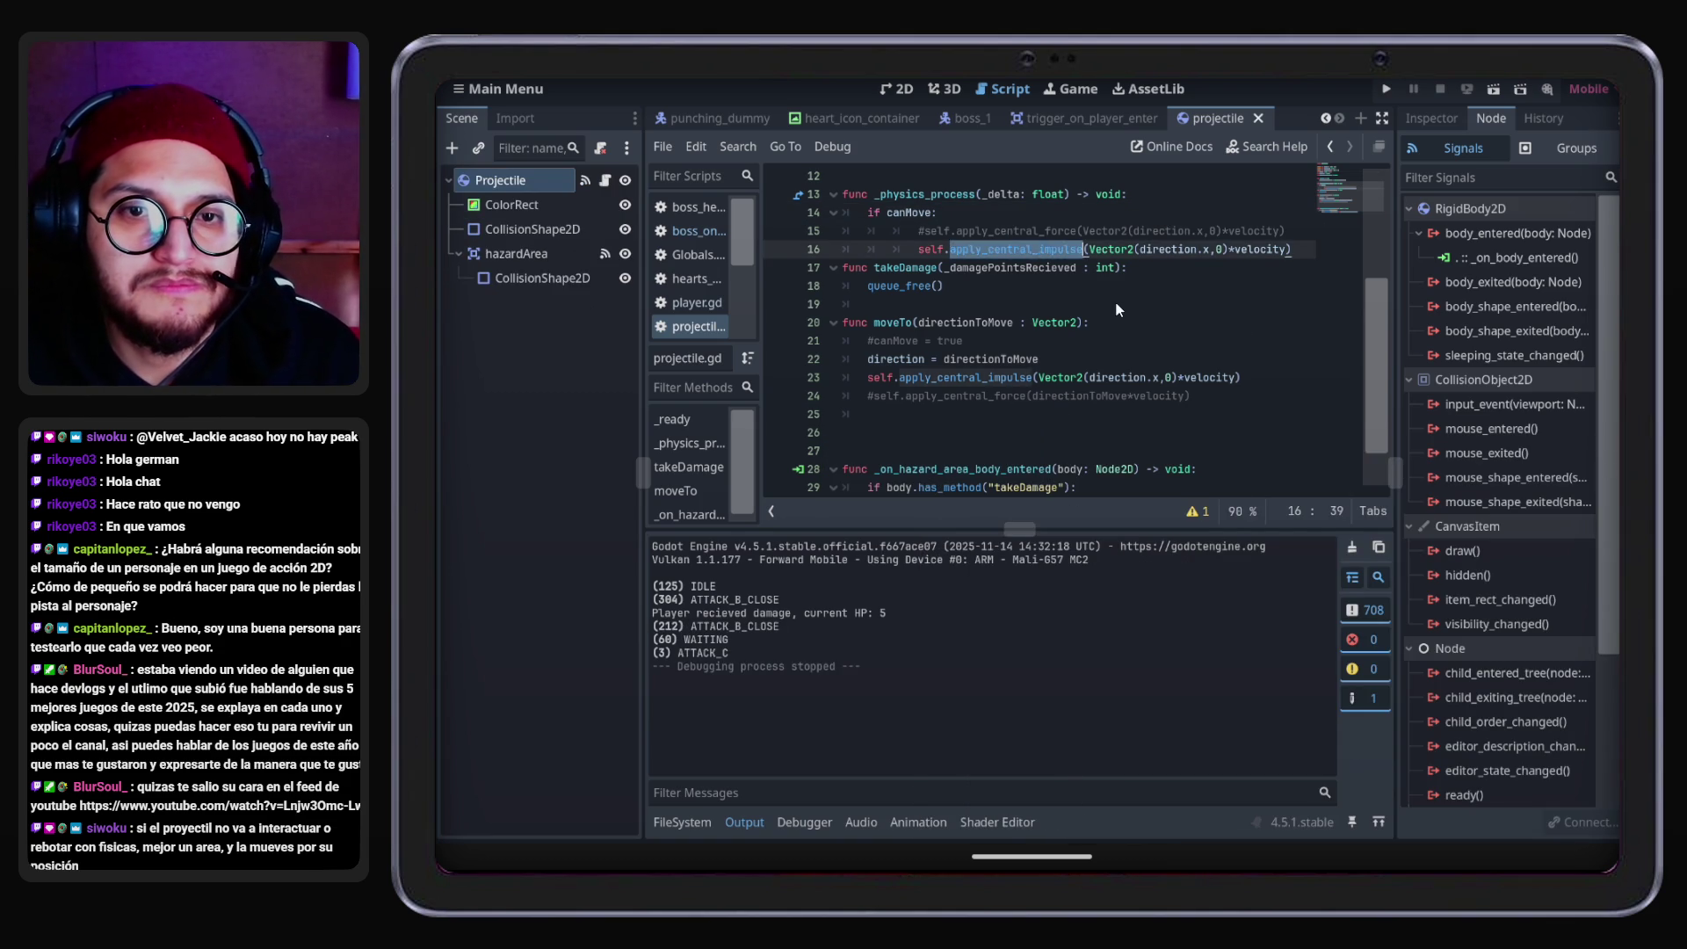
pyautogui.scroll(-1, 1113, 302)
pyautogui.scroll(5, 1114, 302)
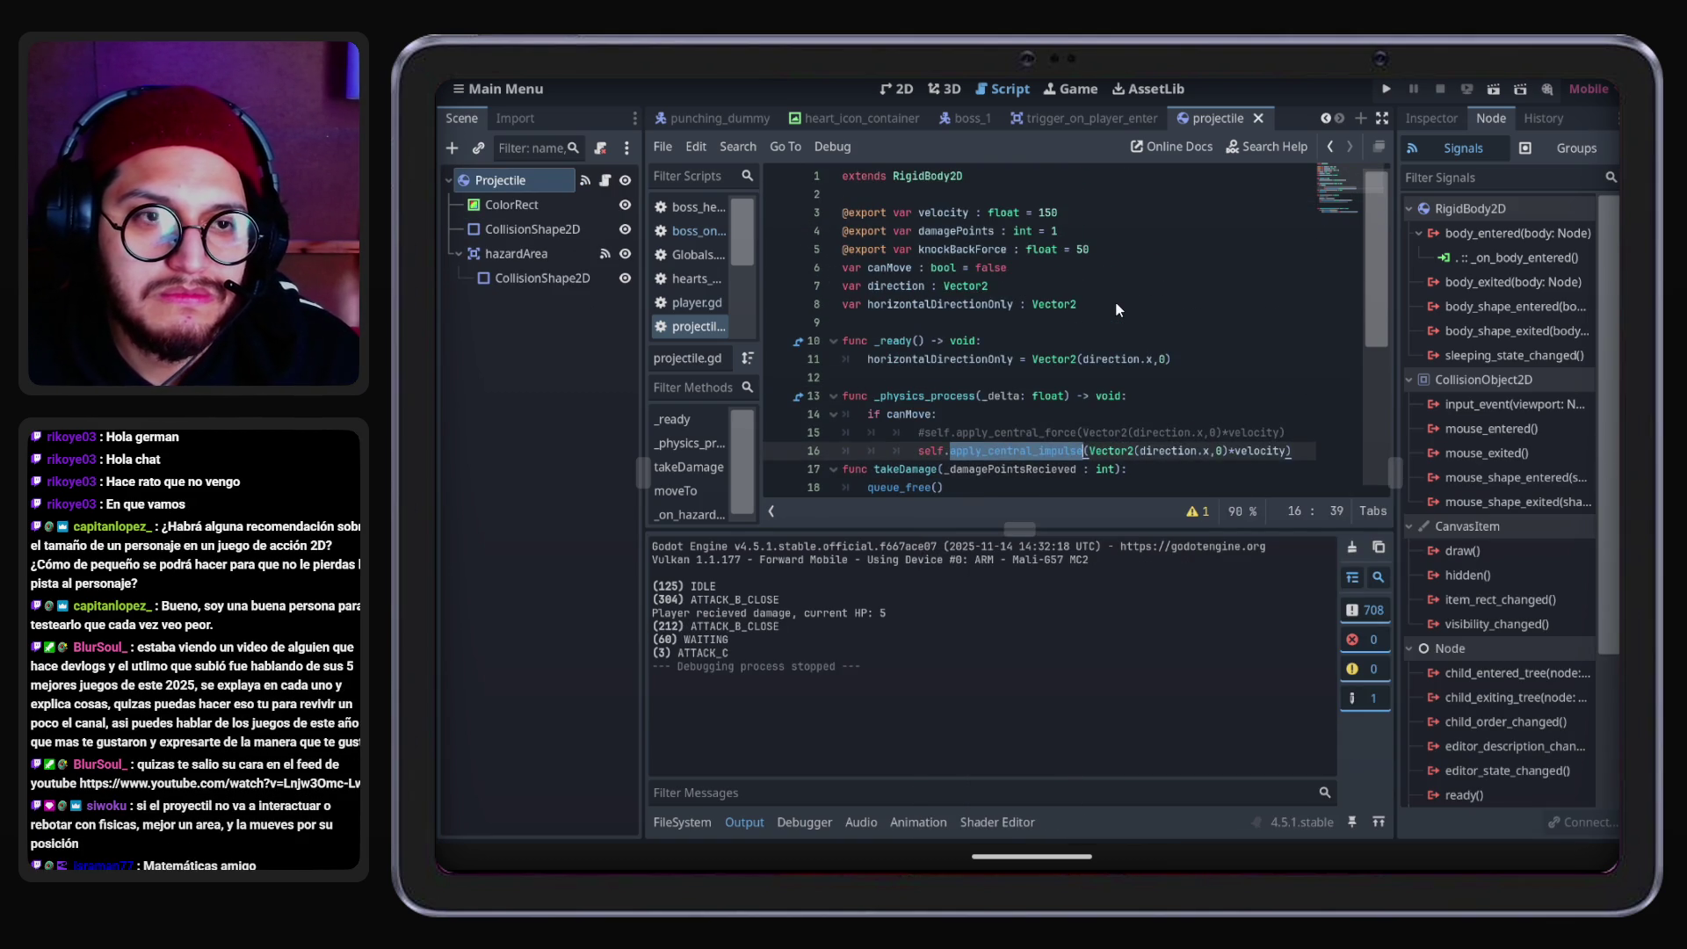
pyautogui.scroll(-5, 1116, 308)
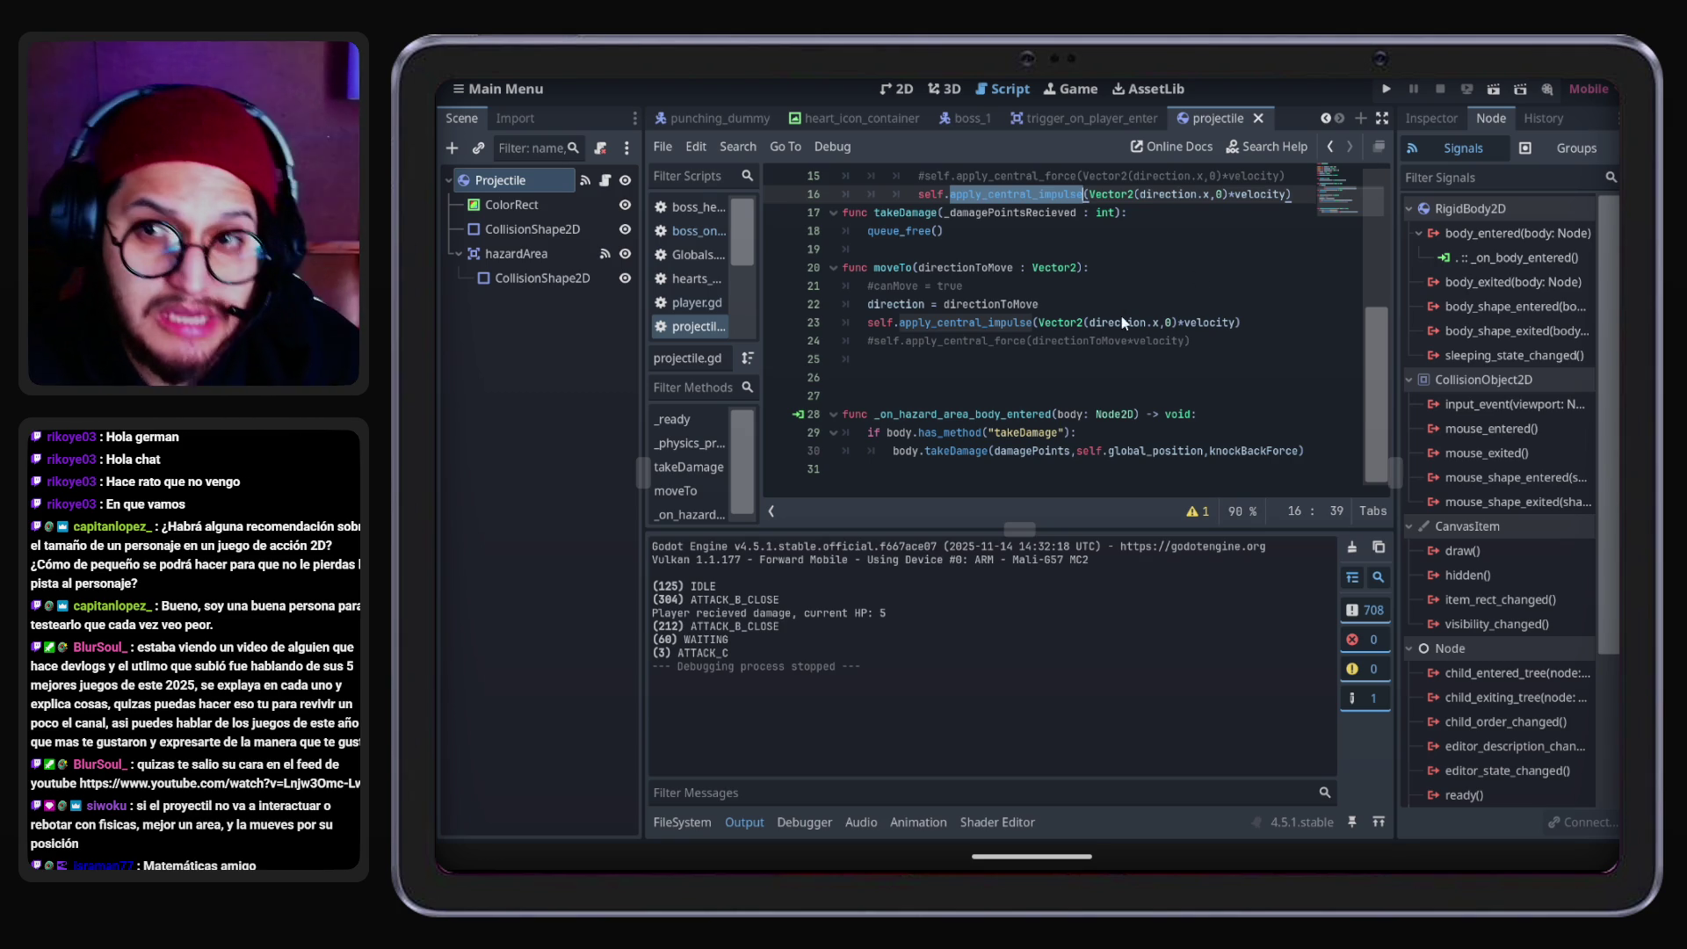
pyautogui.scroll(5, 1124, 312)
pyautogui.click(1047, 211)
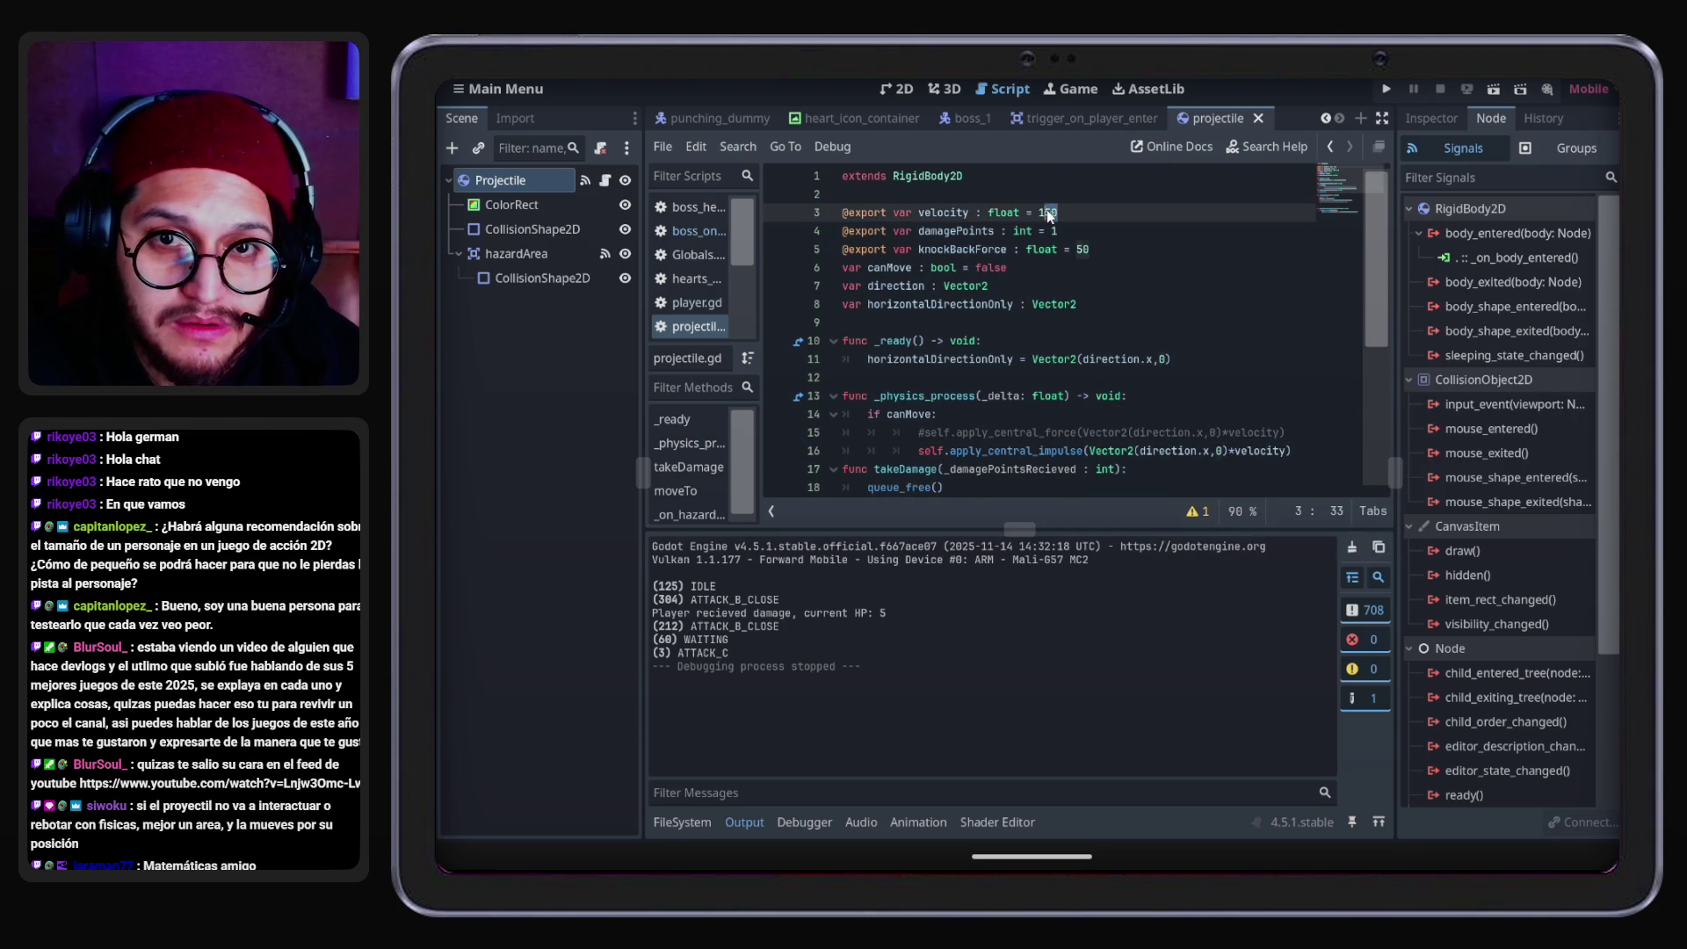
pyautogui.press('BackSpace')
pyautogui.write('7')
pyautogui.click(1386, 89)
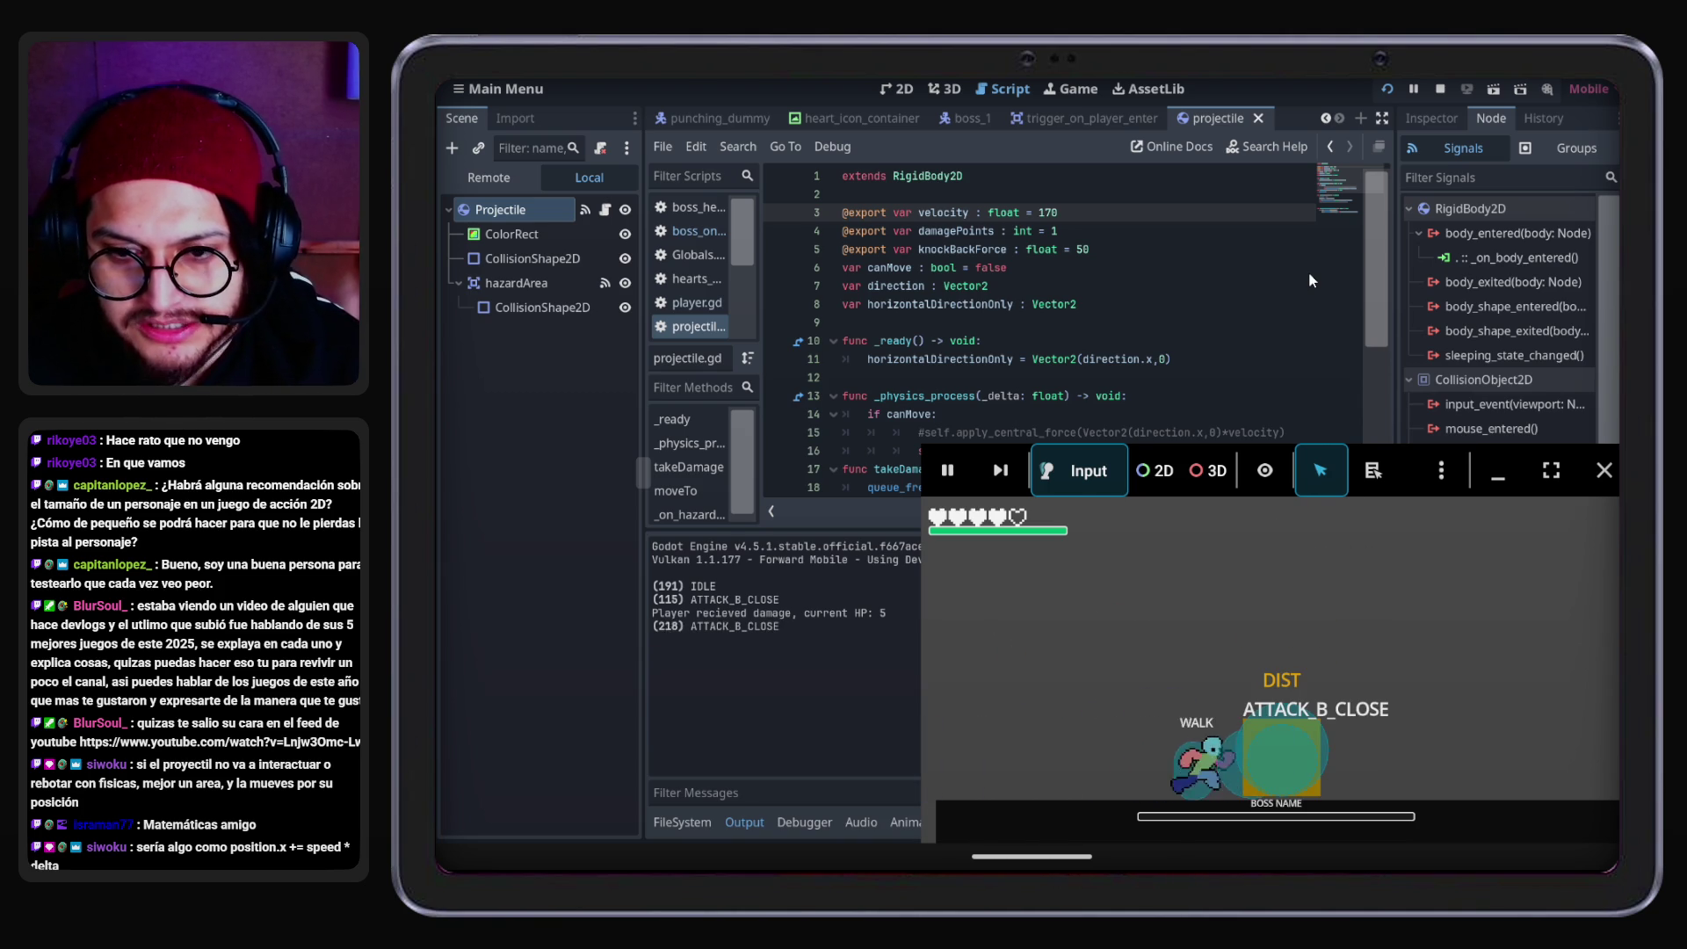
pyautogui.click(1608, 470)
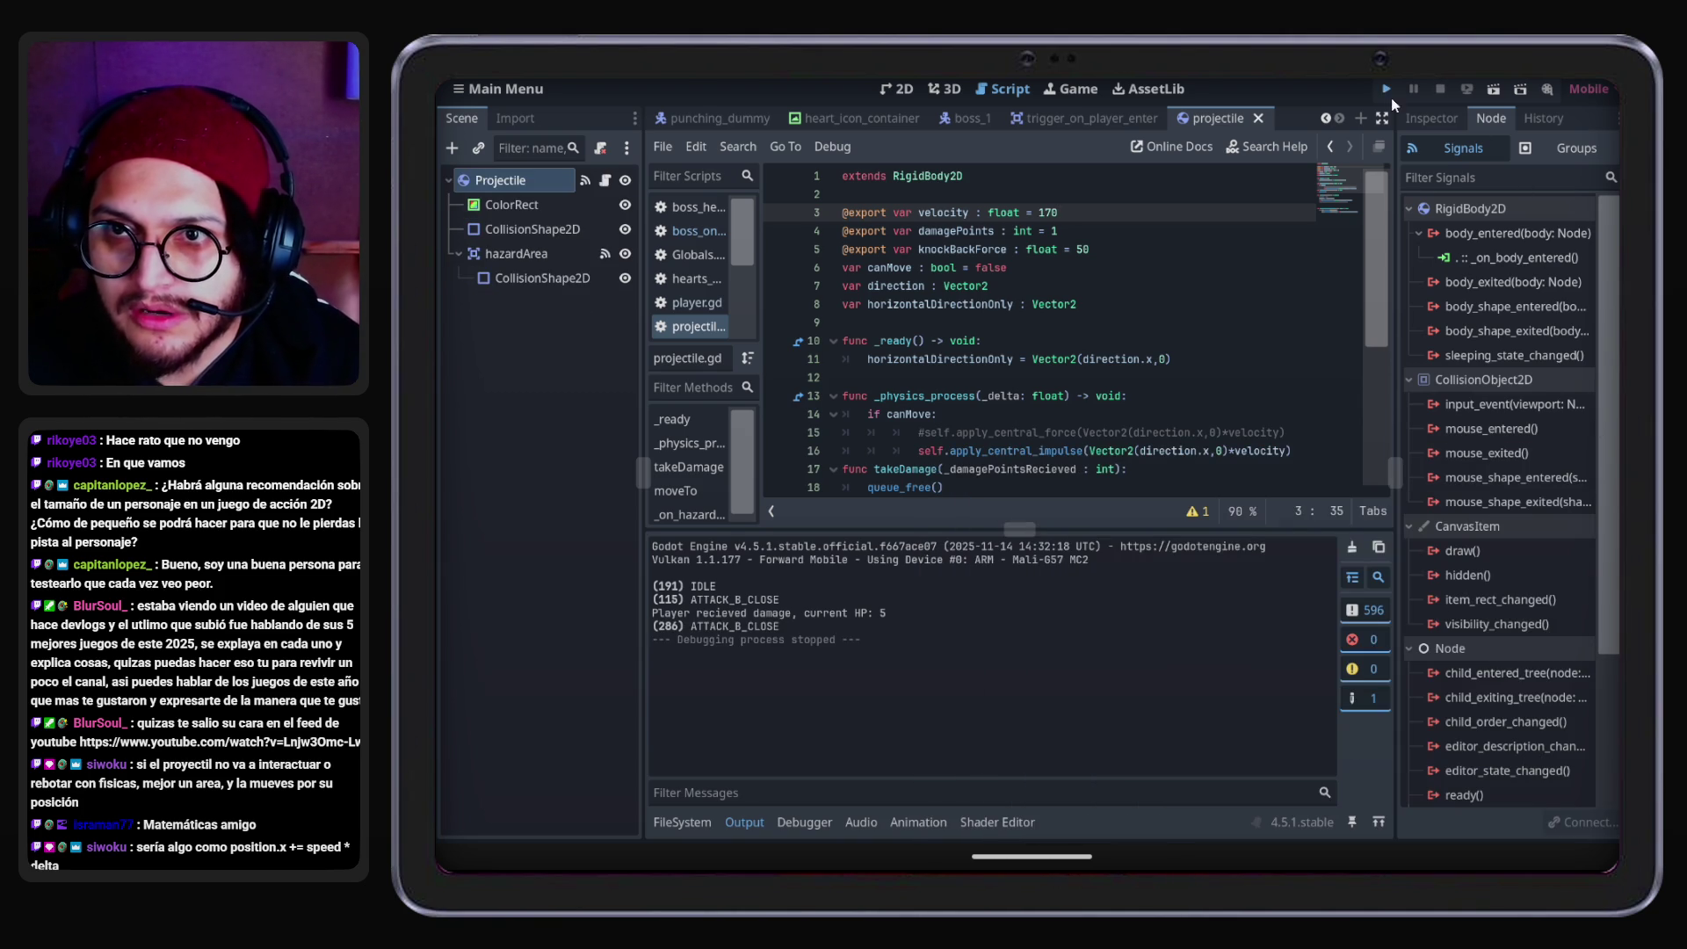
pyautogui.click(1387, 90)
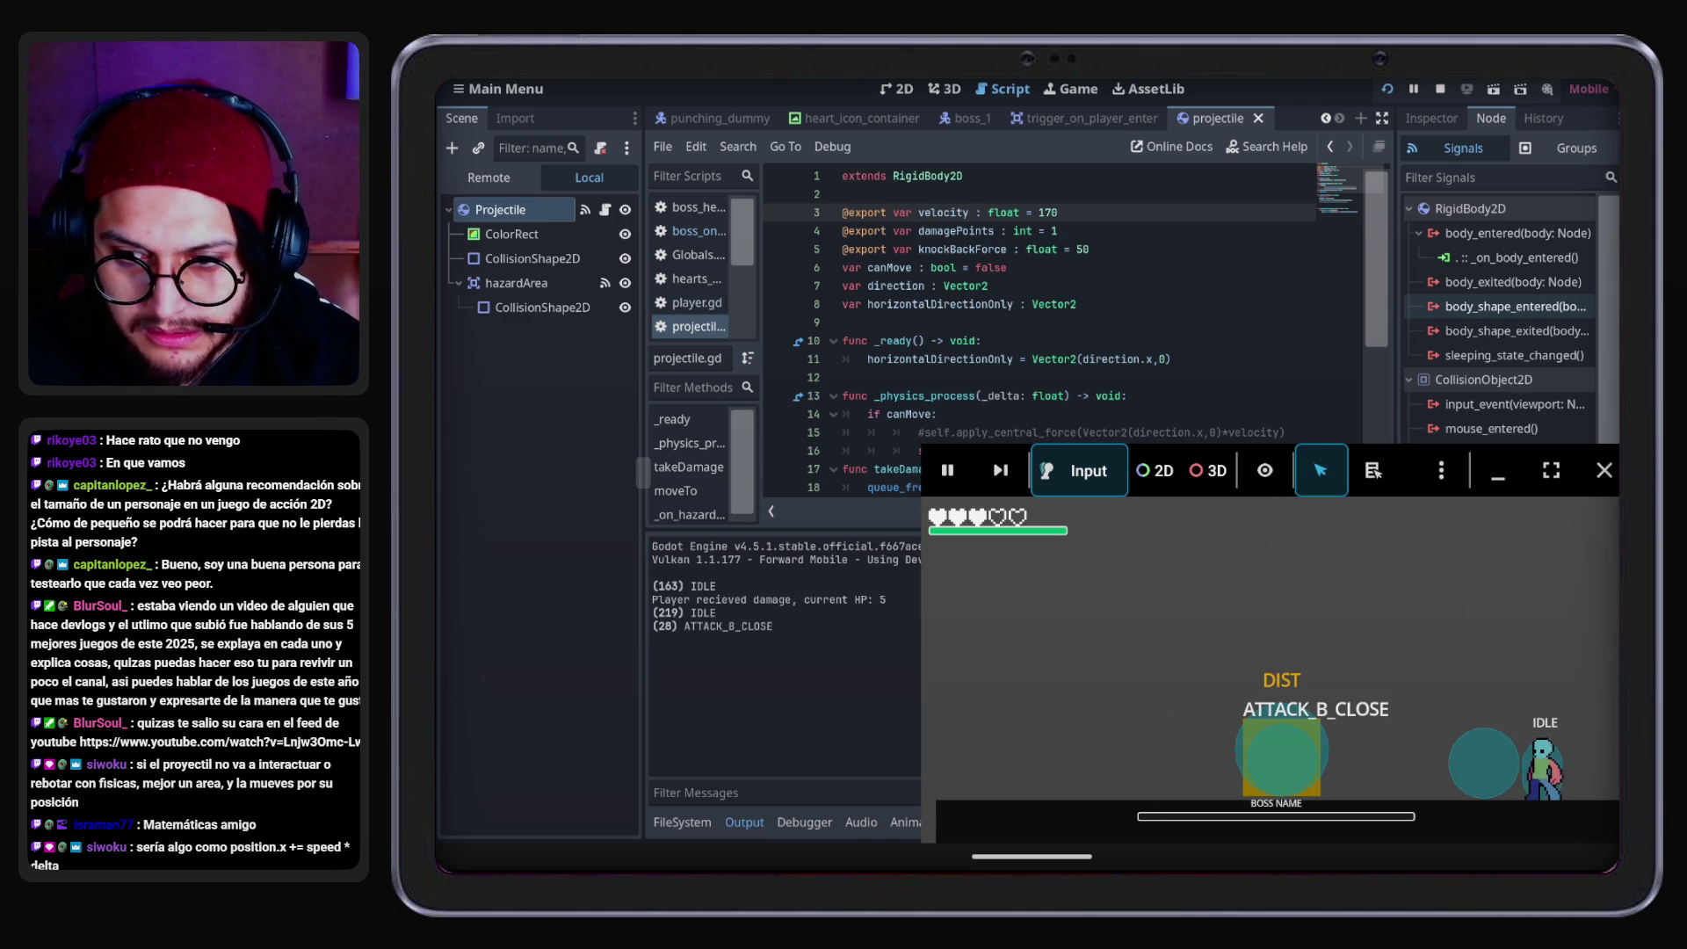
pyautogui.press('Left')
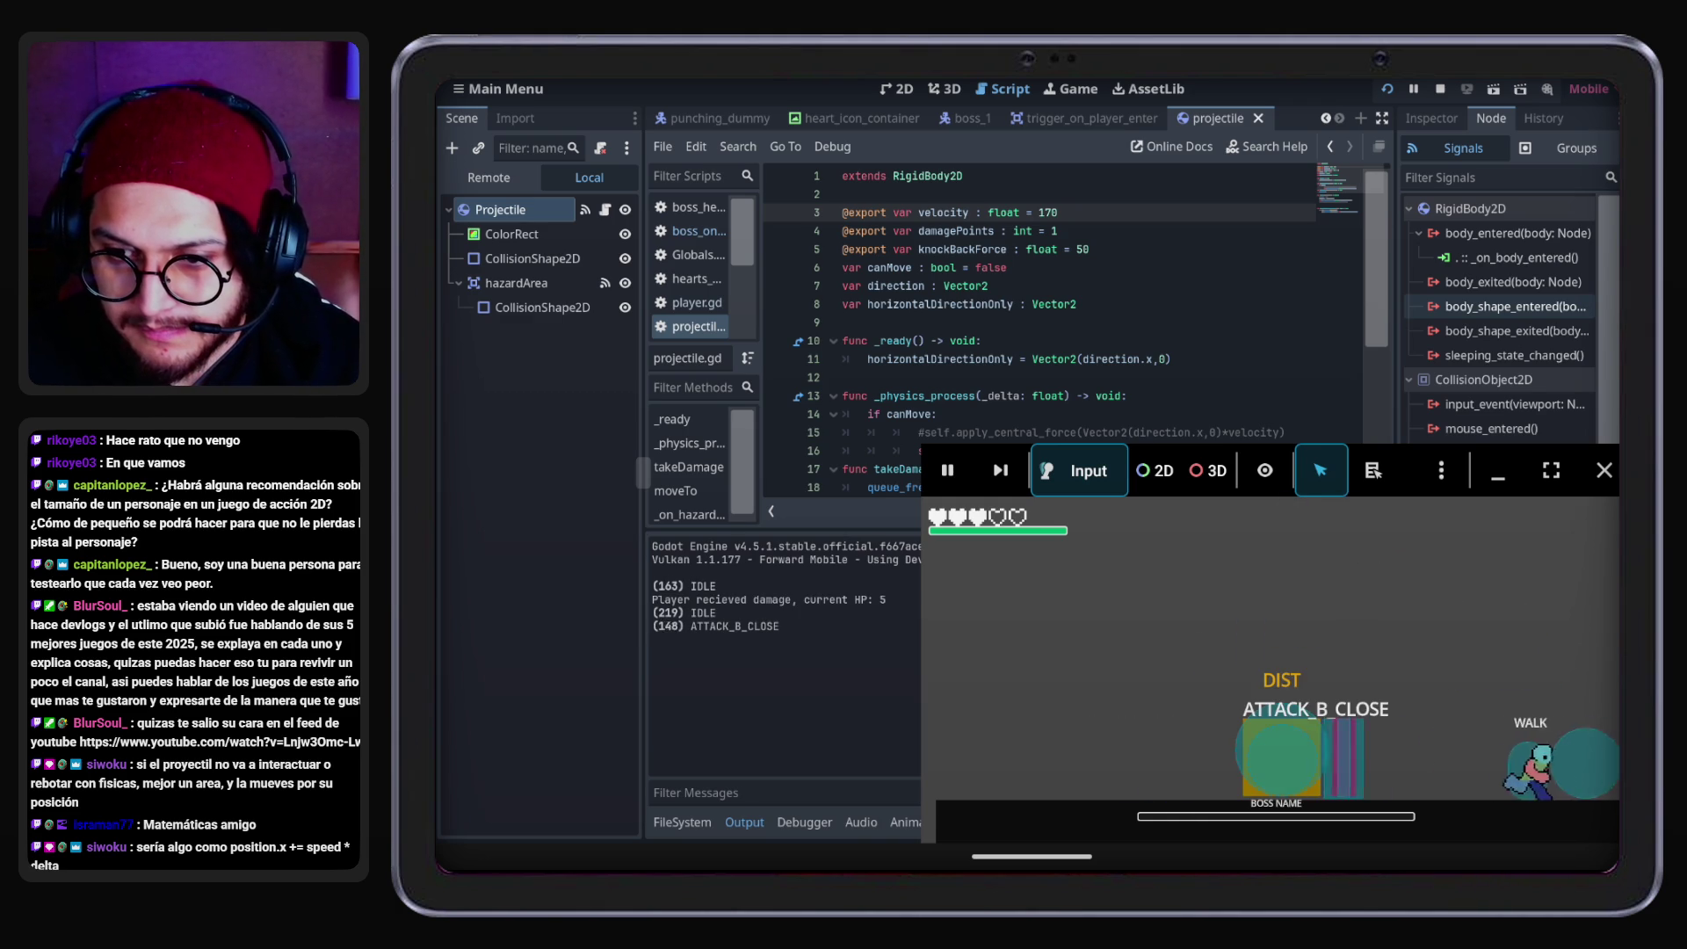
pyautogui.press('space')
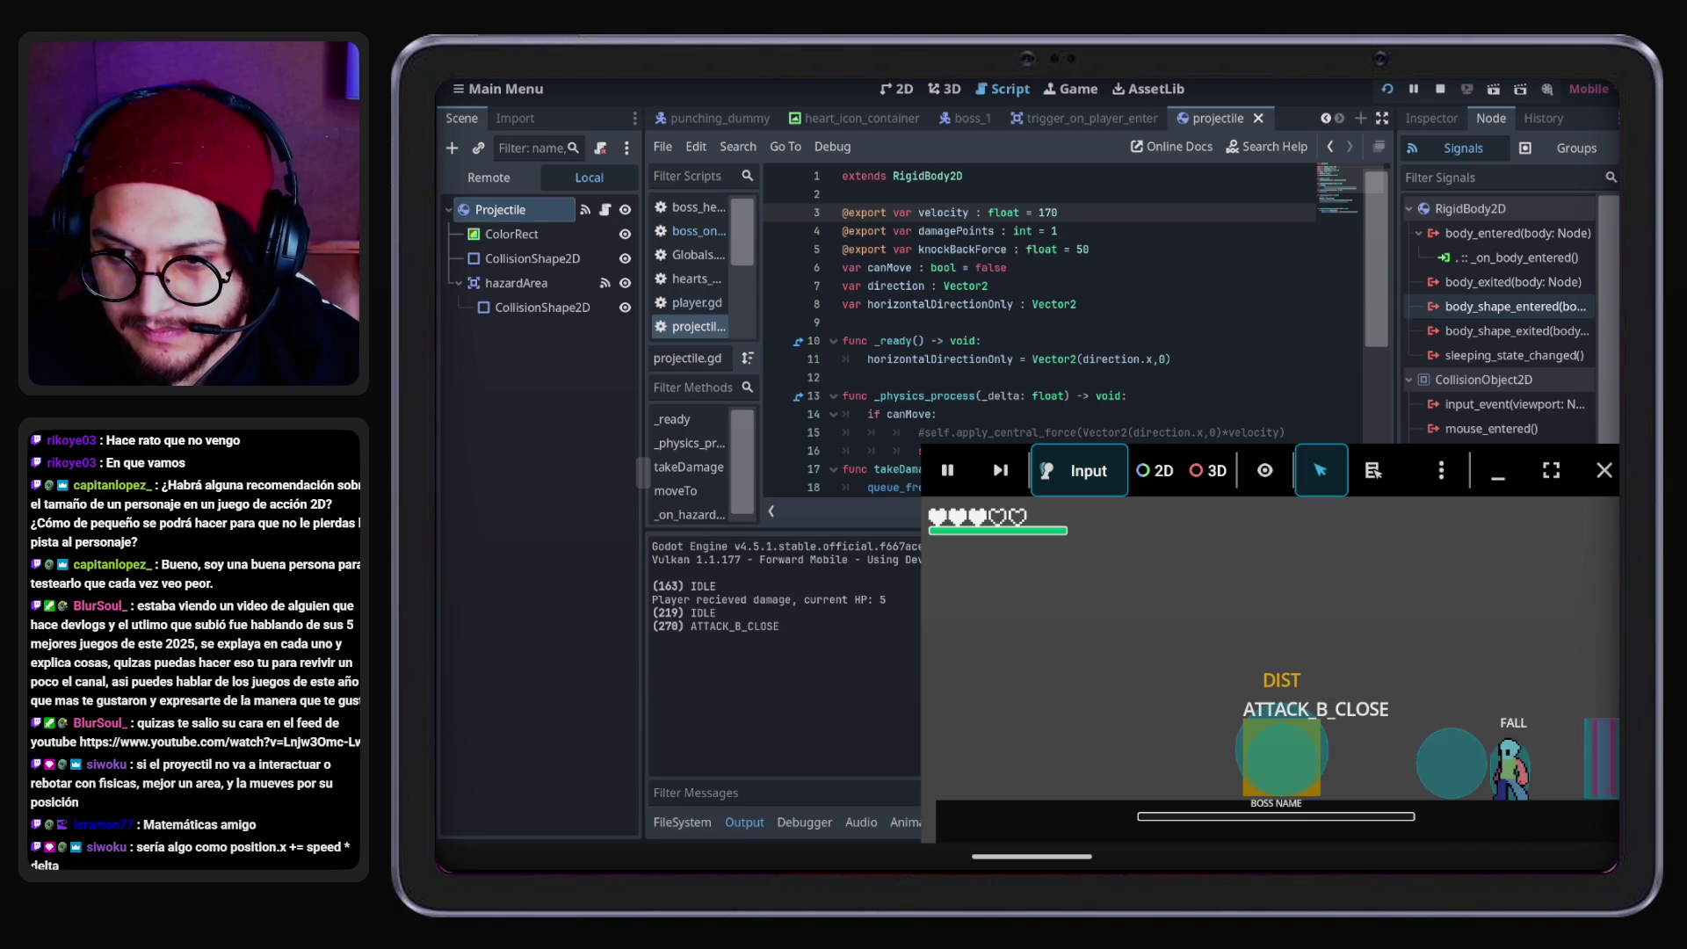
pyautogui.press('Left')
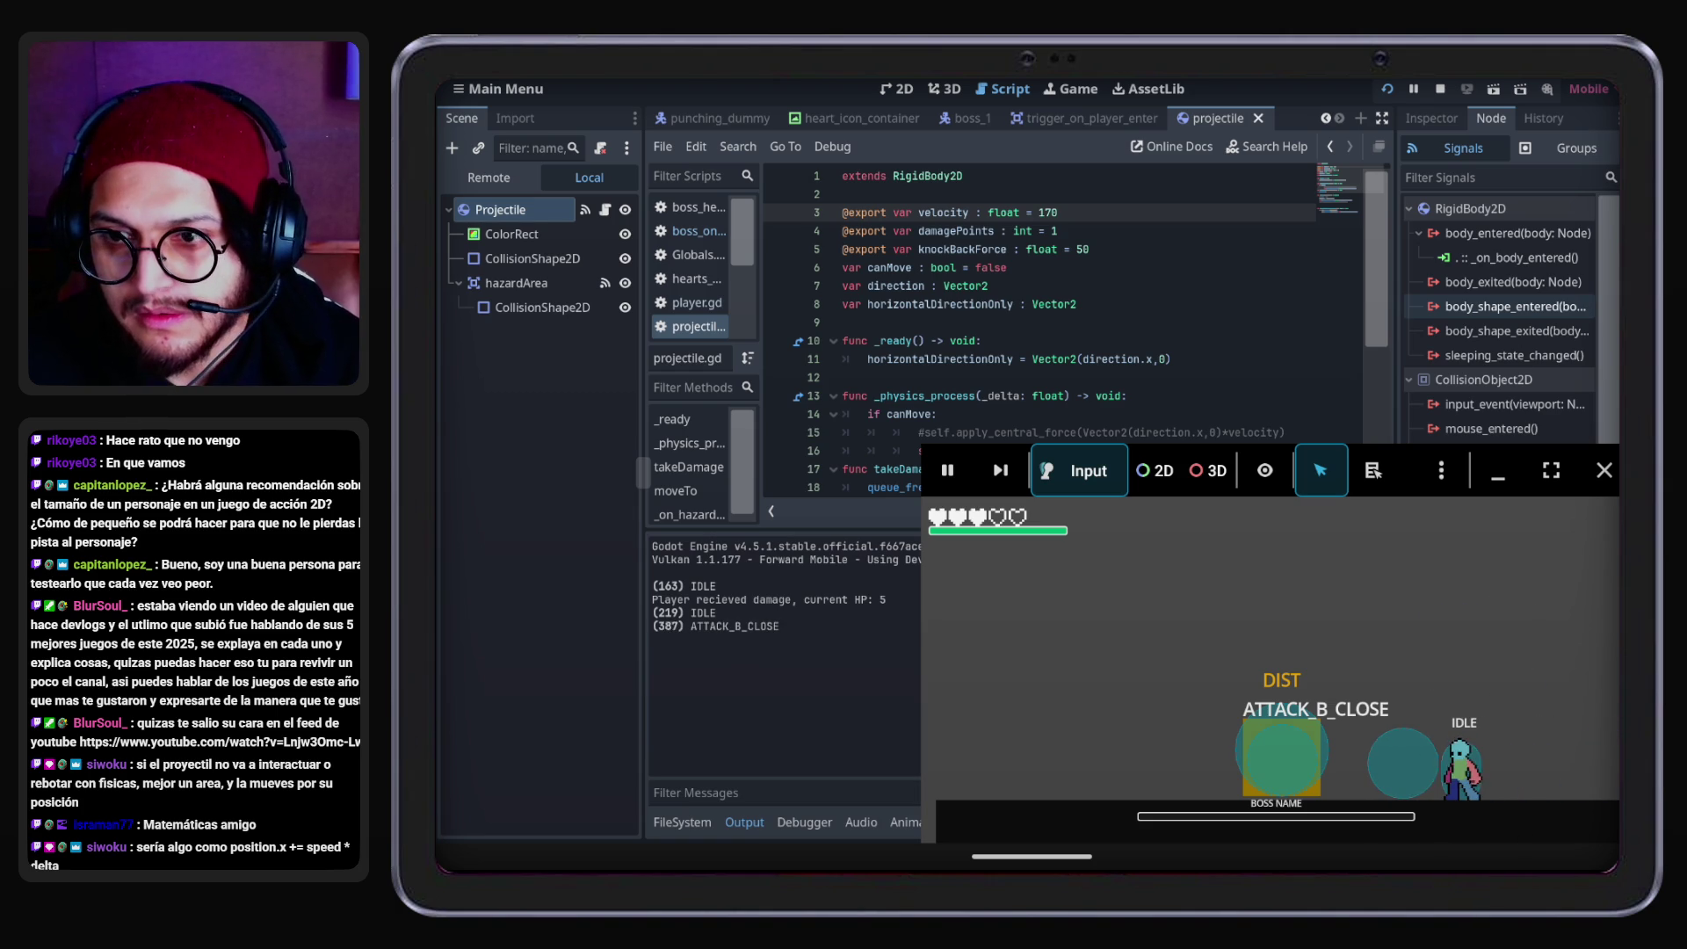
pyautogui.click(1602, 474)
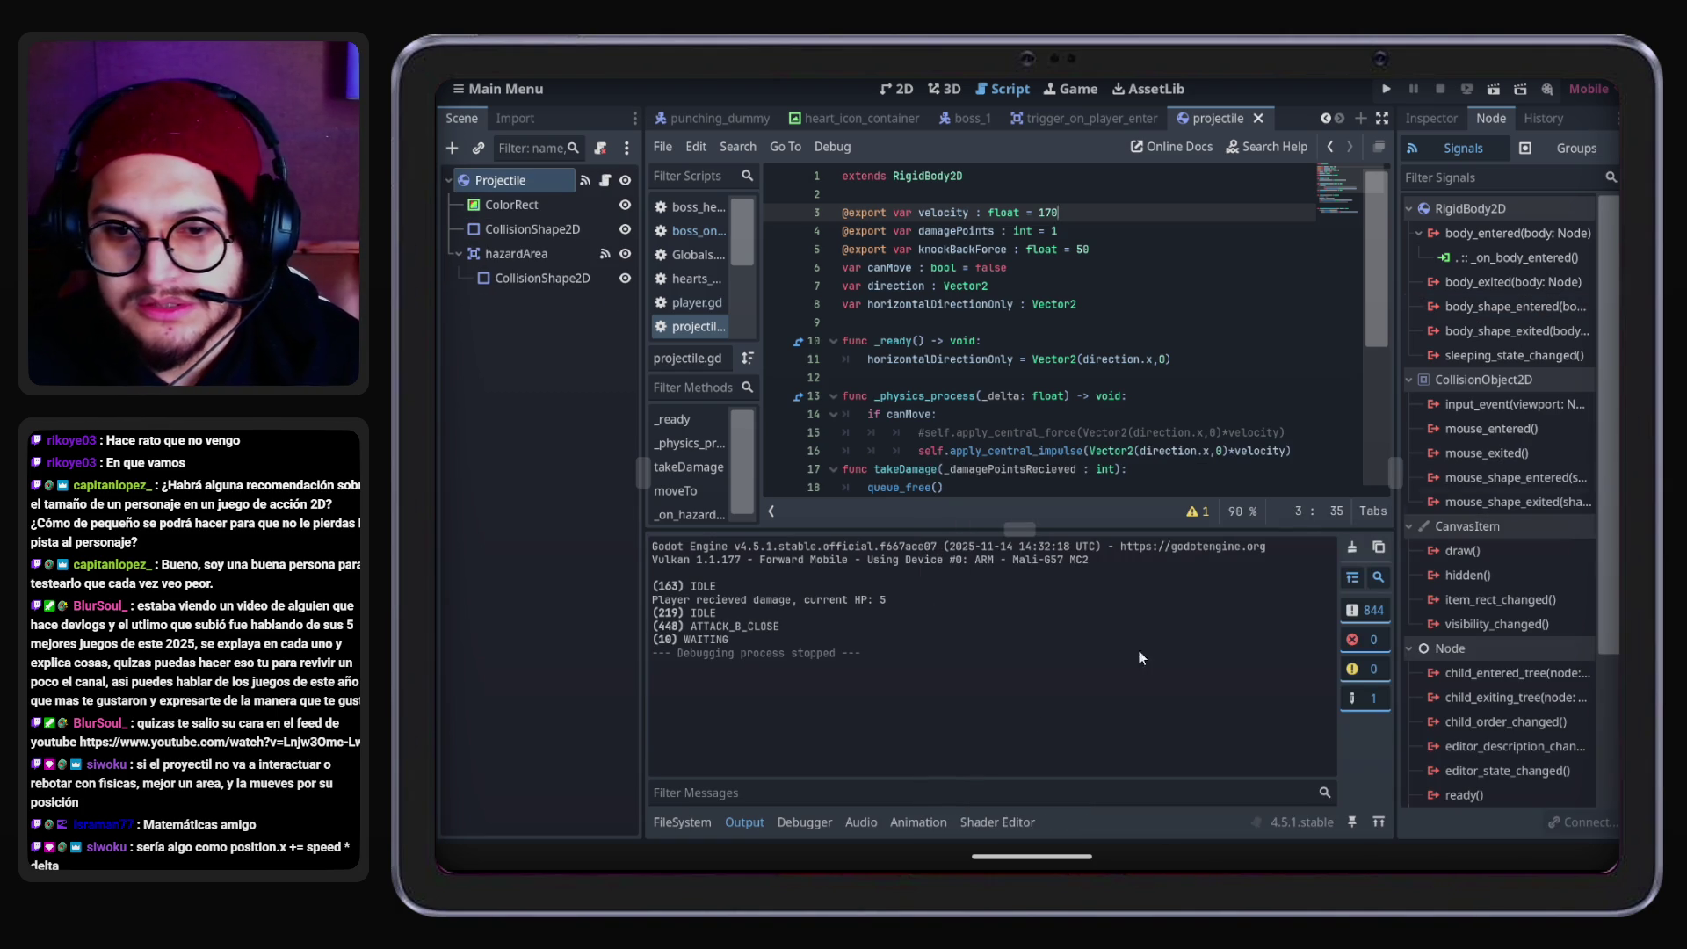
# Collapse the output log, switch to the boss_1 scene, and open its behaviour script.
pyautogui.click(756, 827)
pyautogui.click(1075, 432)
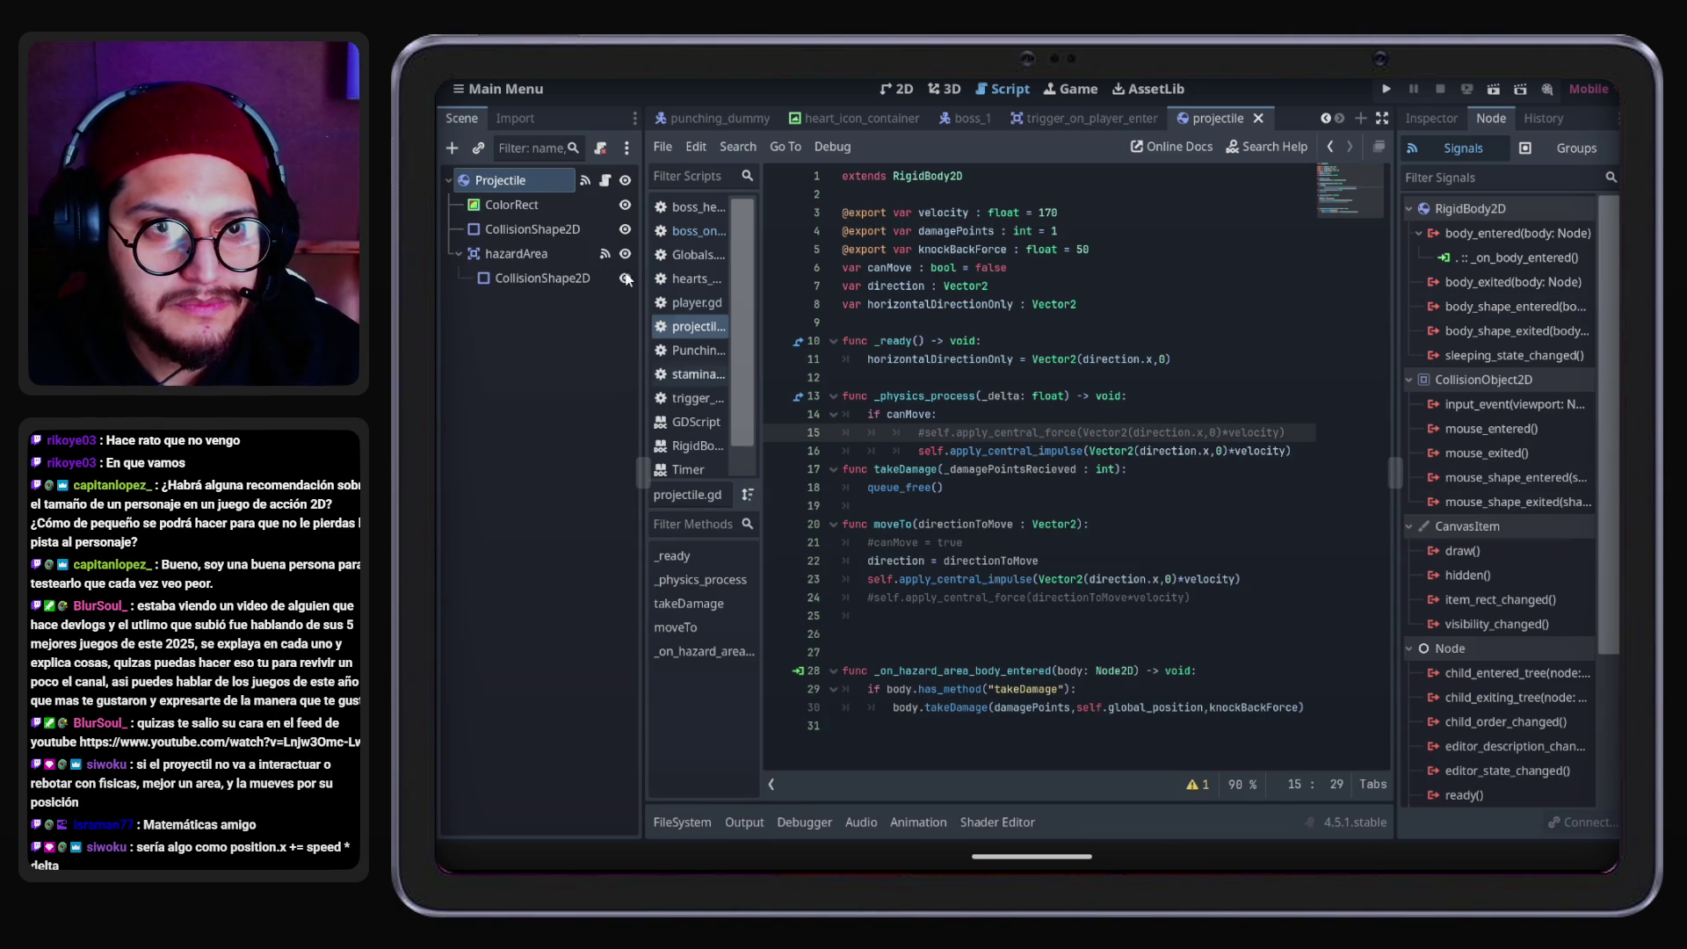
pyautogui.click(517, 253)
pyautogui.click(993, 304)
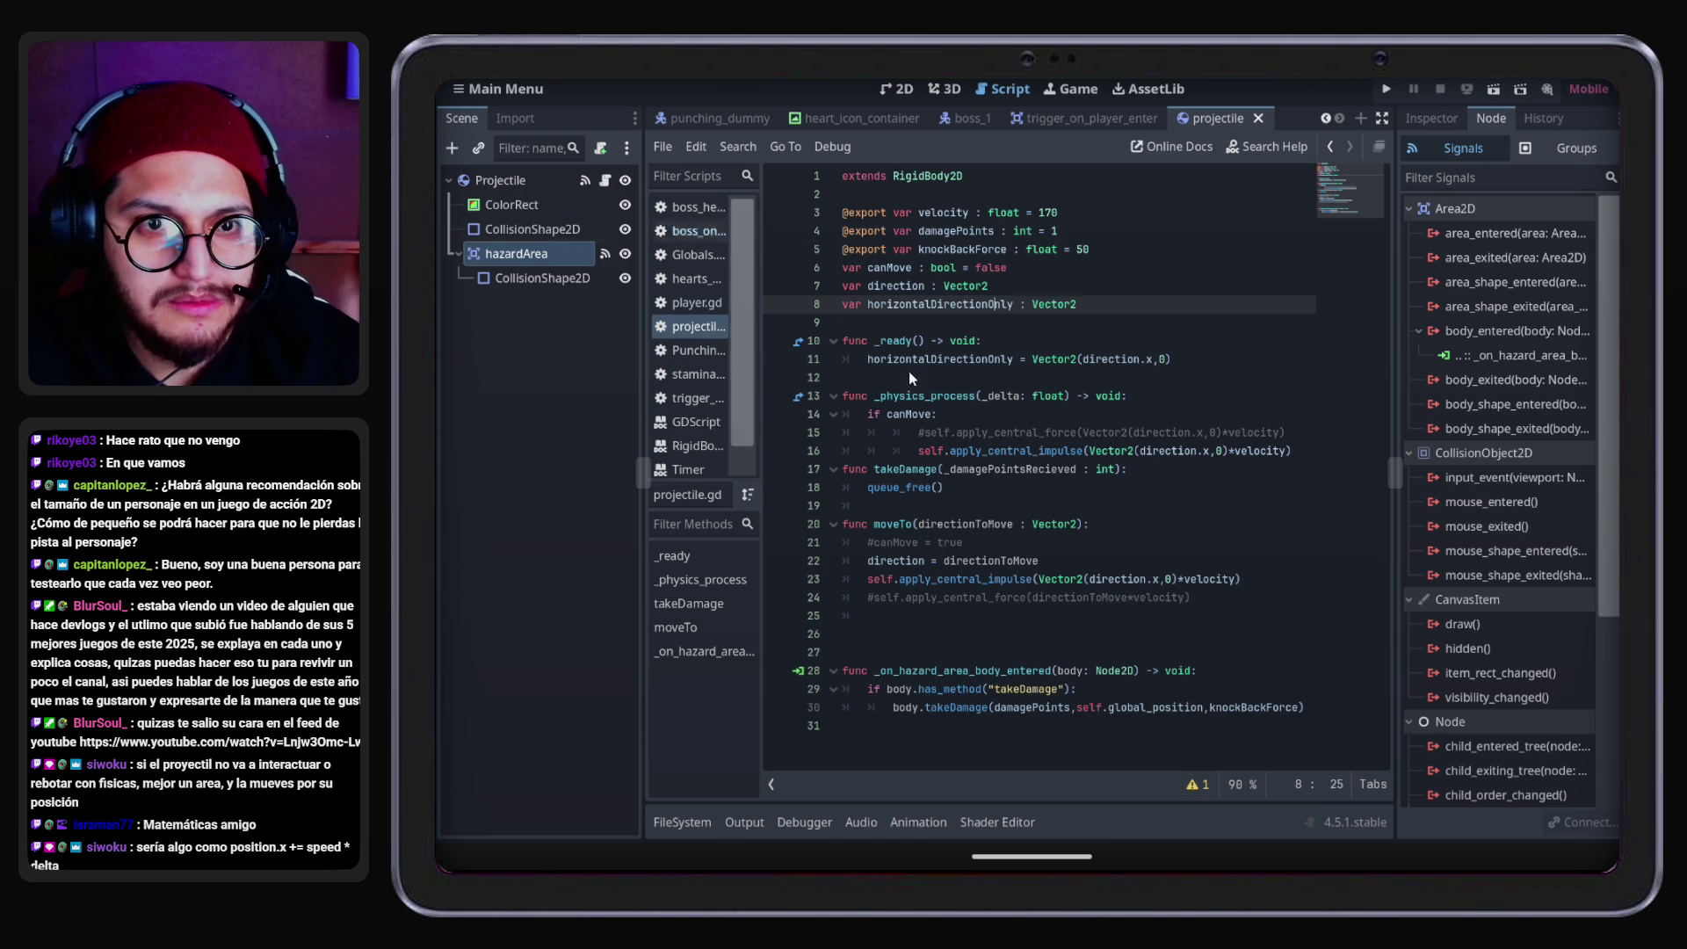
pyautogui.click(984, 121)
pyautogui.click(603, 179)
# Set Attack B groundWait on line 31 to .25 and start a test run.
pyautogui.scroll(15, 1079, 329)
pyautogui.scroll(10, 1115, 350)
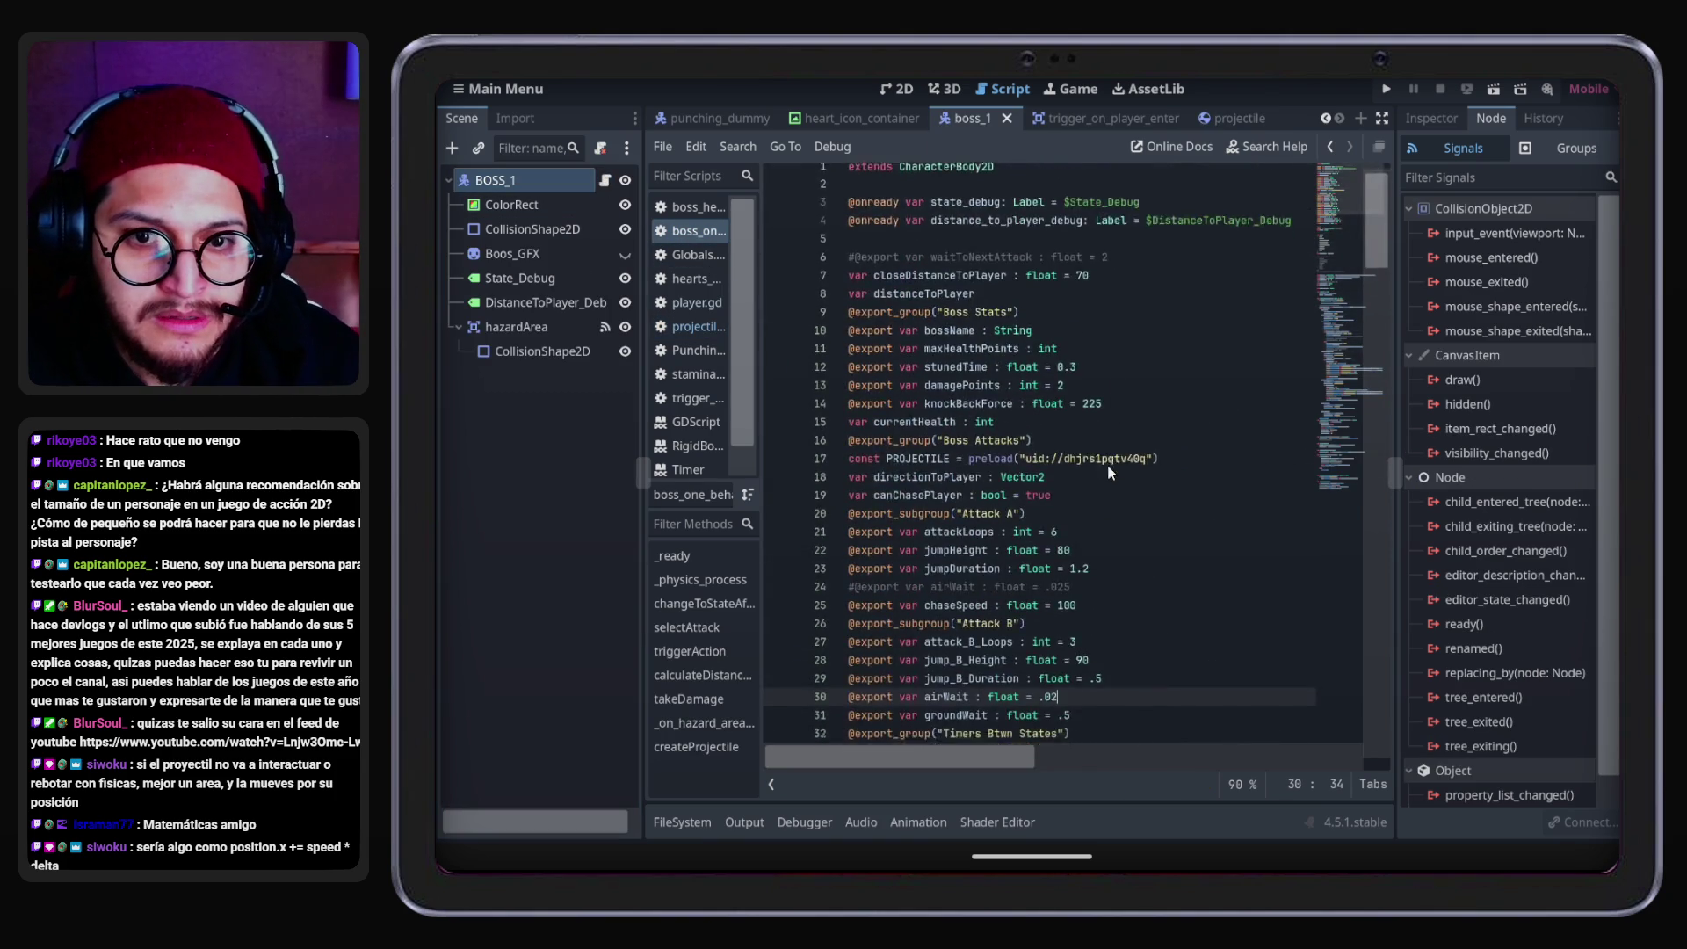
pyautogui.click(1079, 430)
pyautogui.click(1076, 397)
pyautogui.click(1082, 451)
pyautogui.click(1093, 419)
pyautogui.click(924, 359)
pyautogui.click(1009, 561)
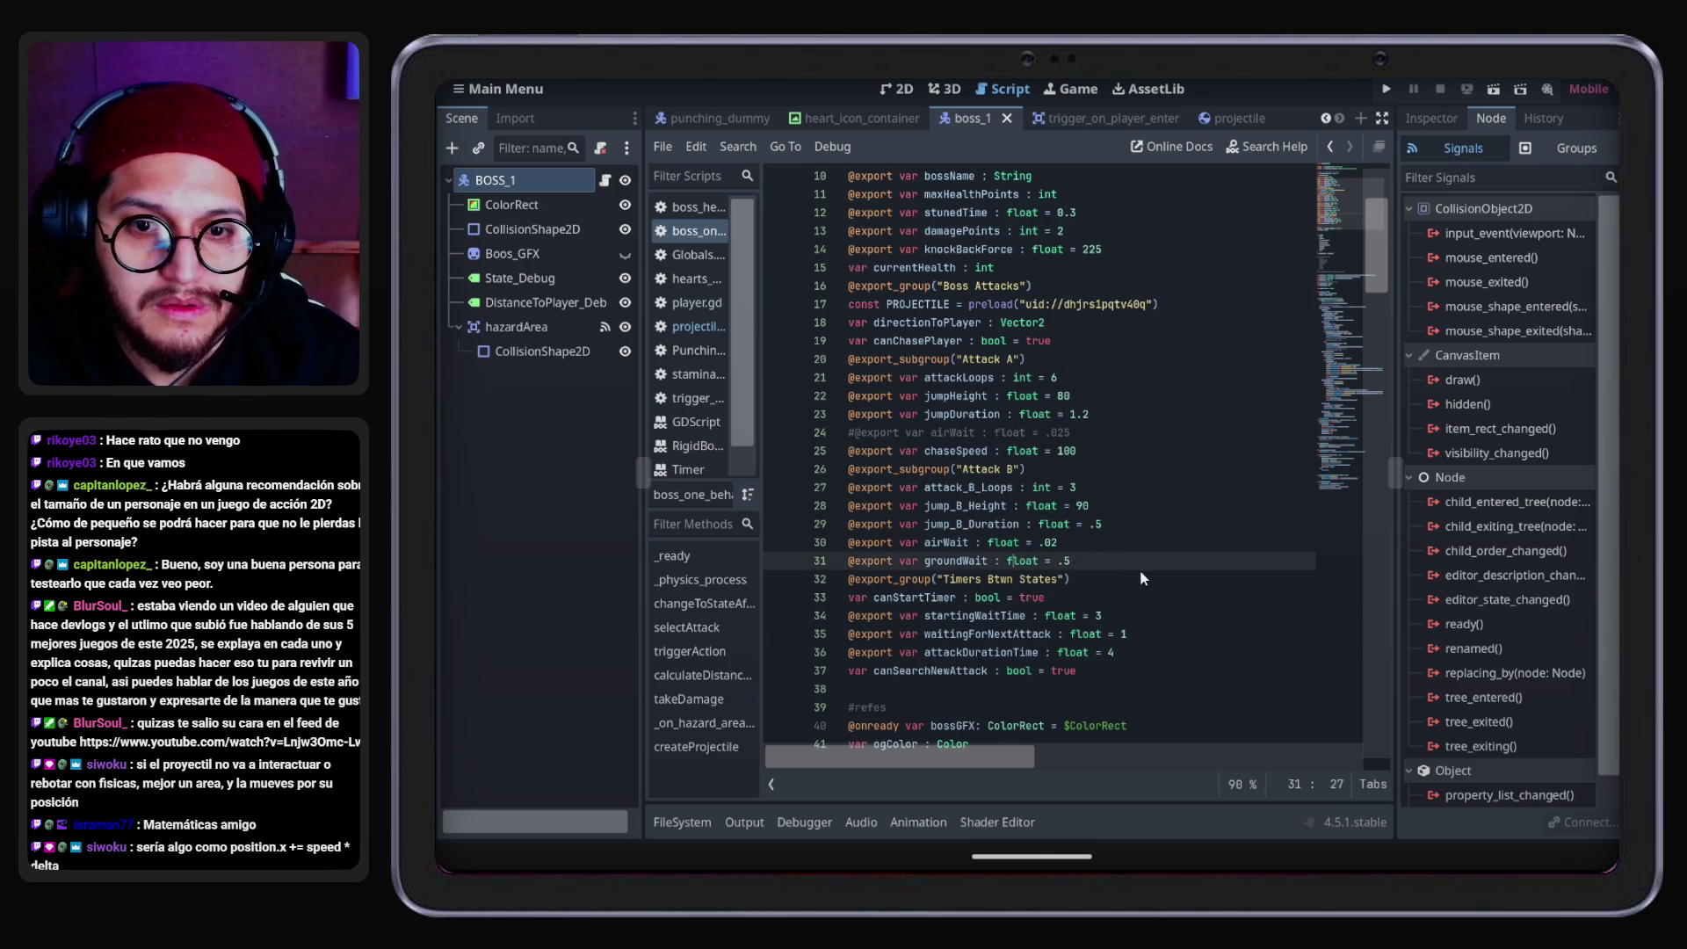
pyautogui.write('.5')
pyautogui.click(1385, 89)
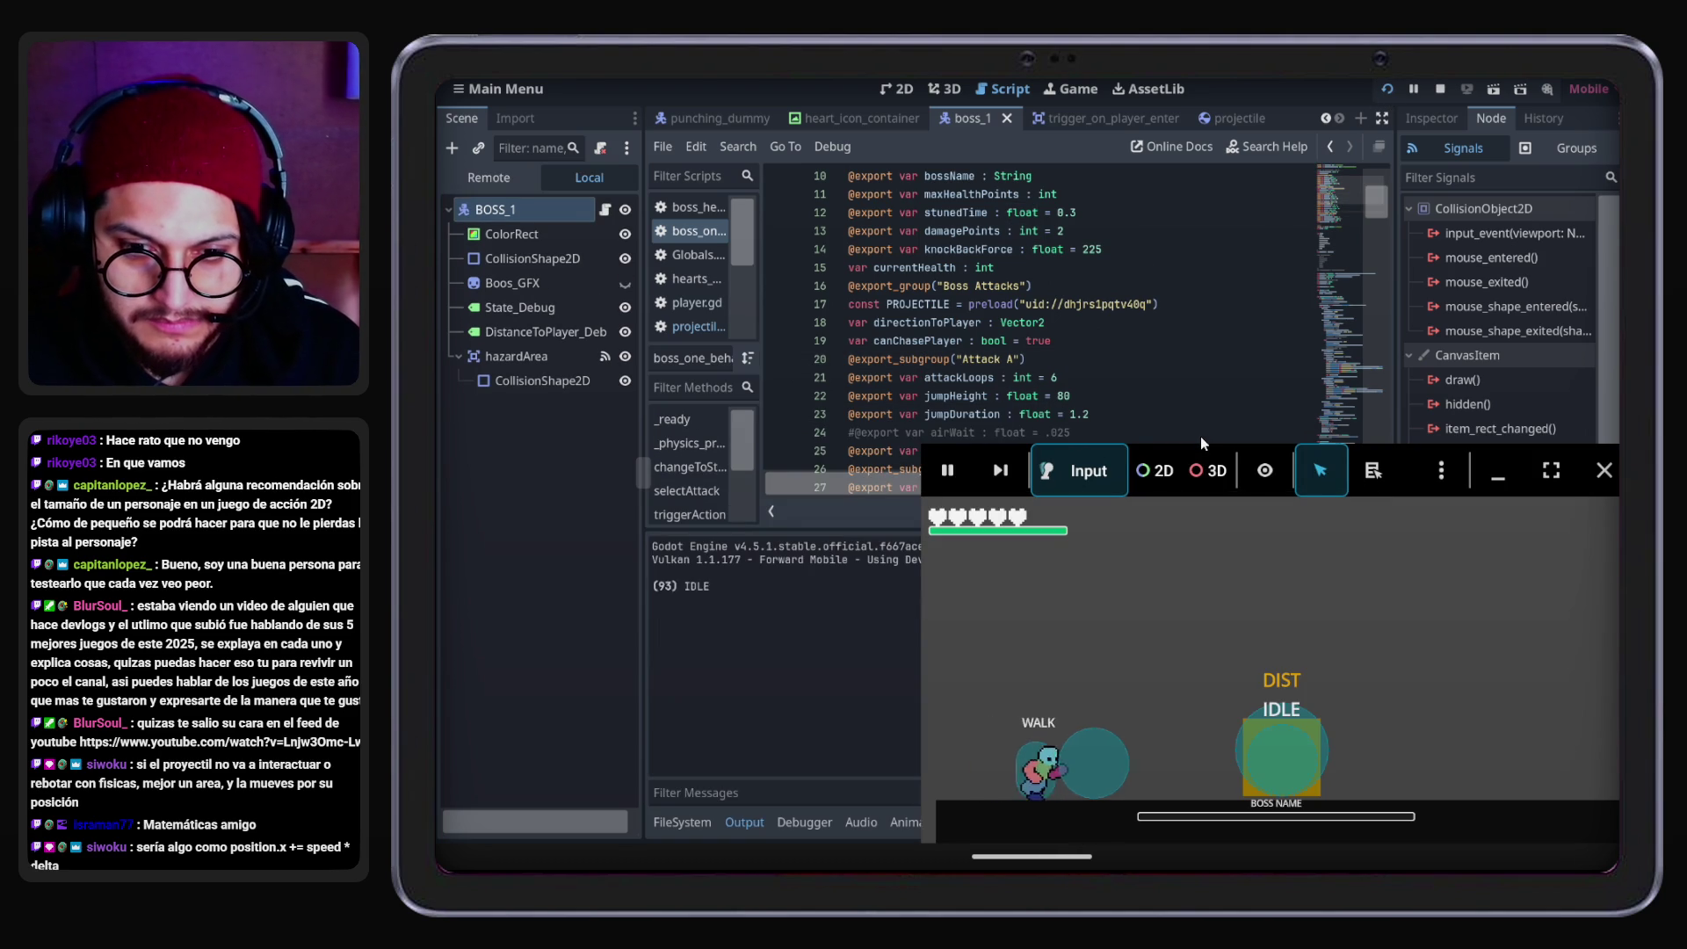
# Stop the test run and set Attack B airWait and groundWait on lines 30–31 to .1.
pyautogui.press('space')
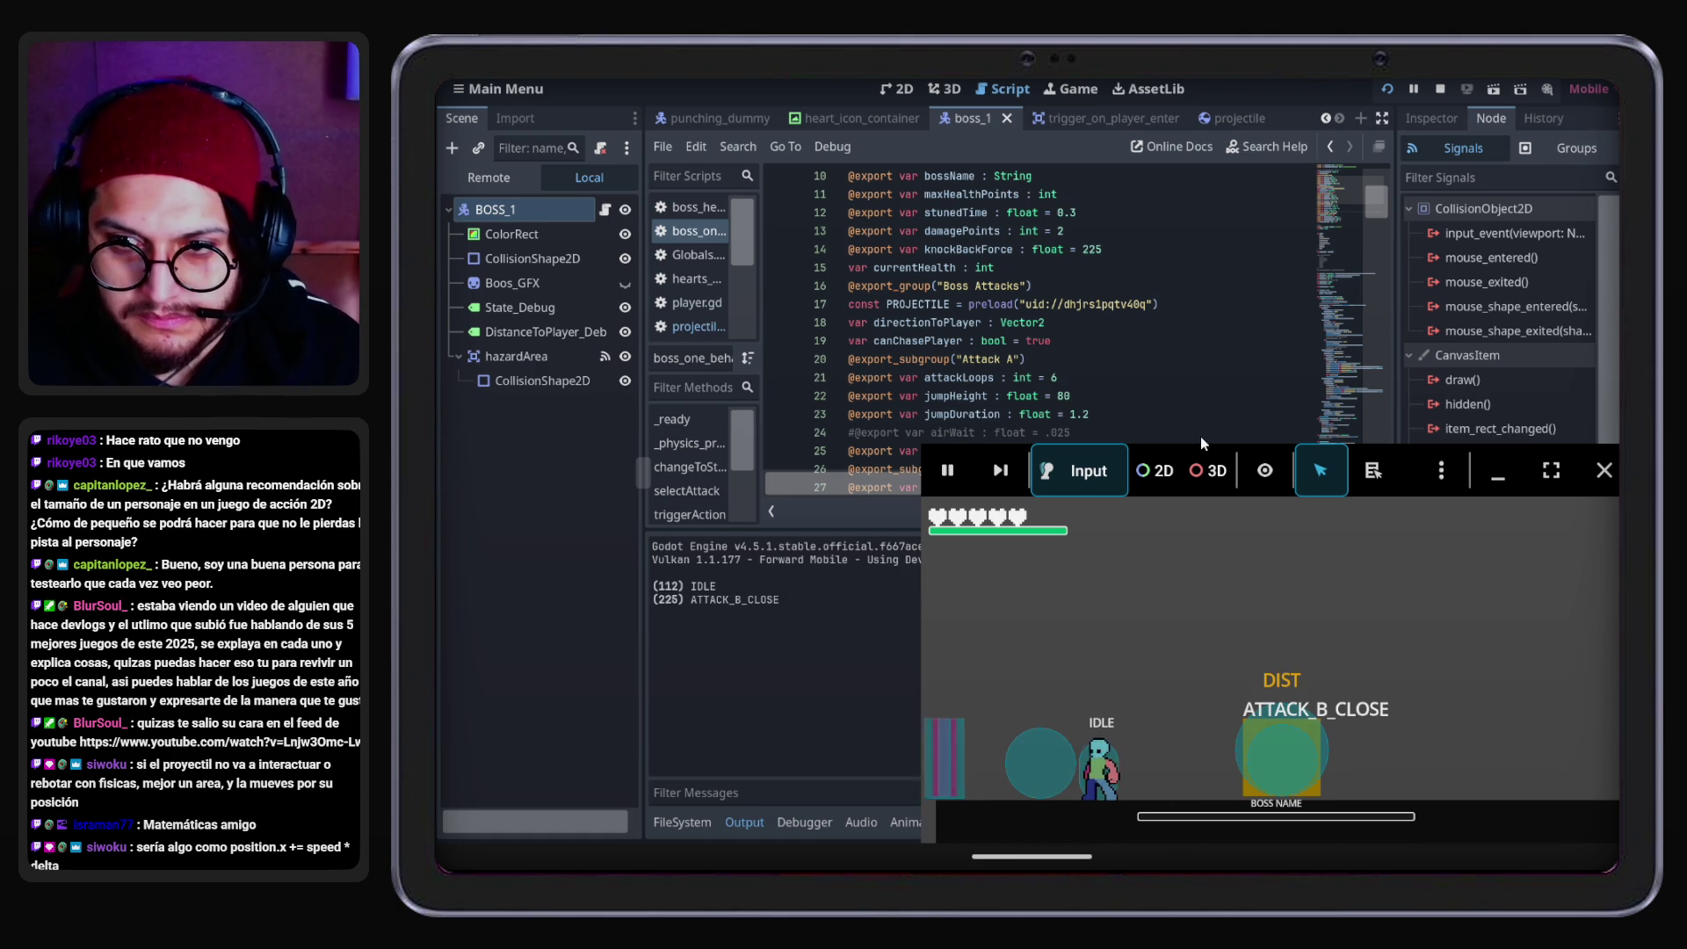
pyautogui.press('F8')
pyautogui.scroll(3, 1049, 264)
pyautogui.scroll(-2, 1049, 264)
pyautogui.click(955, 323)
pyautogui.scroll(-1, 1067, 345)
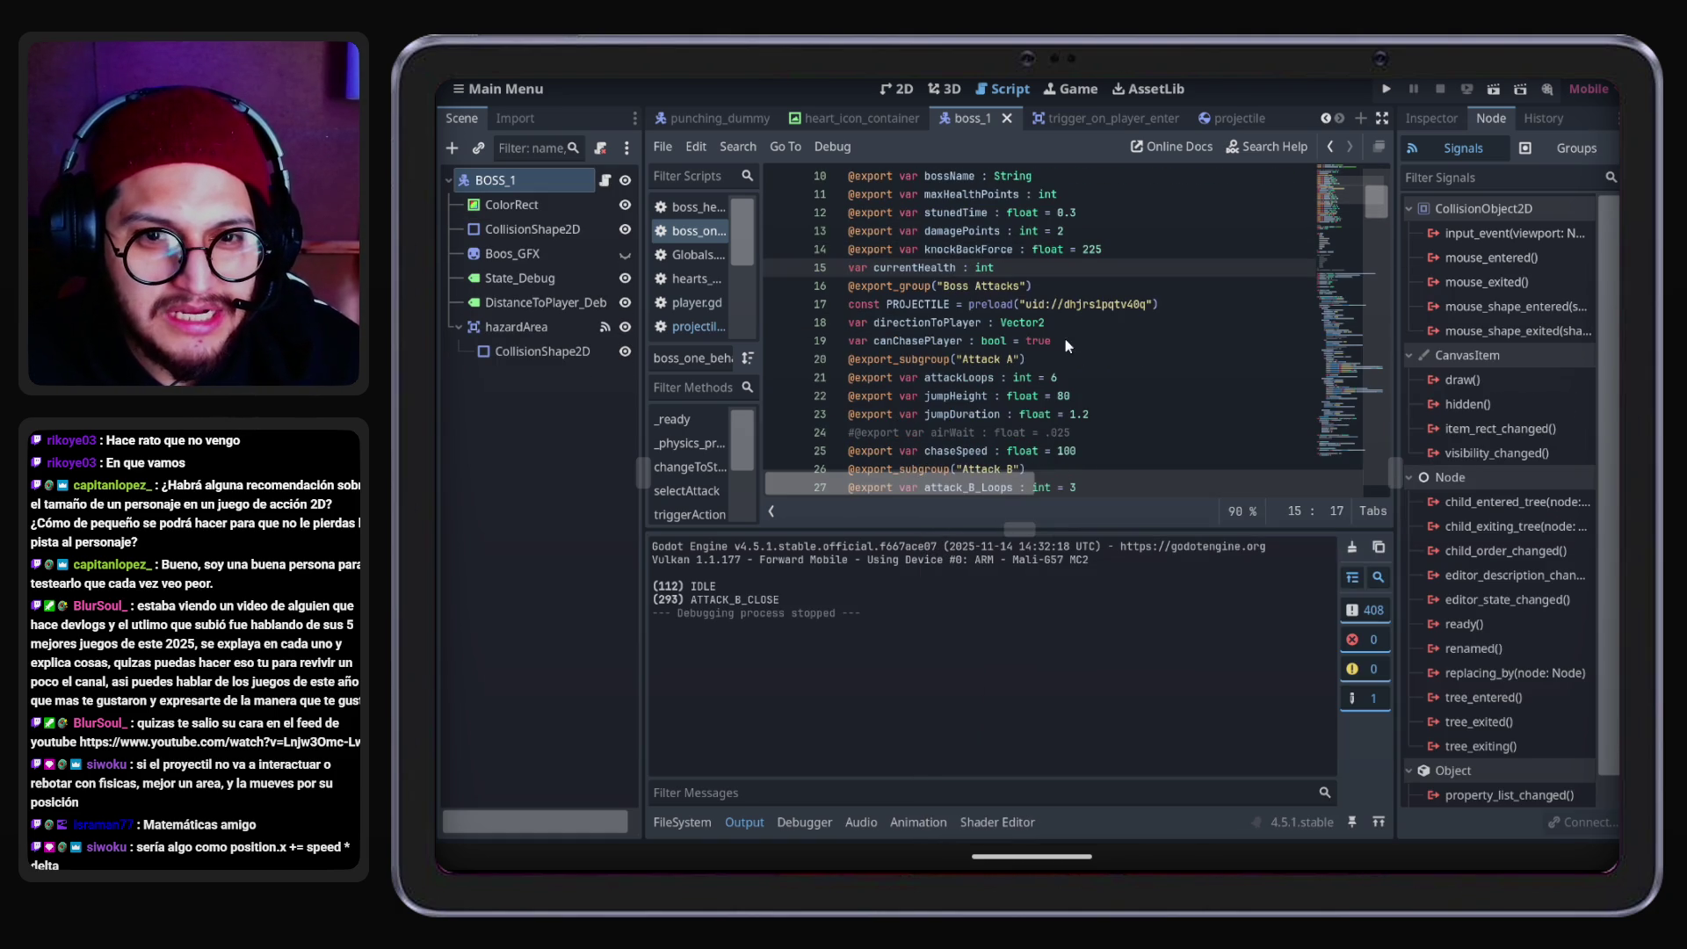
pyautogui.scroll(-4, 1081, 387)
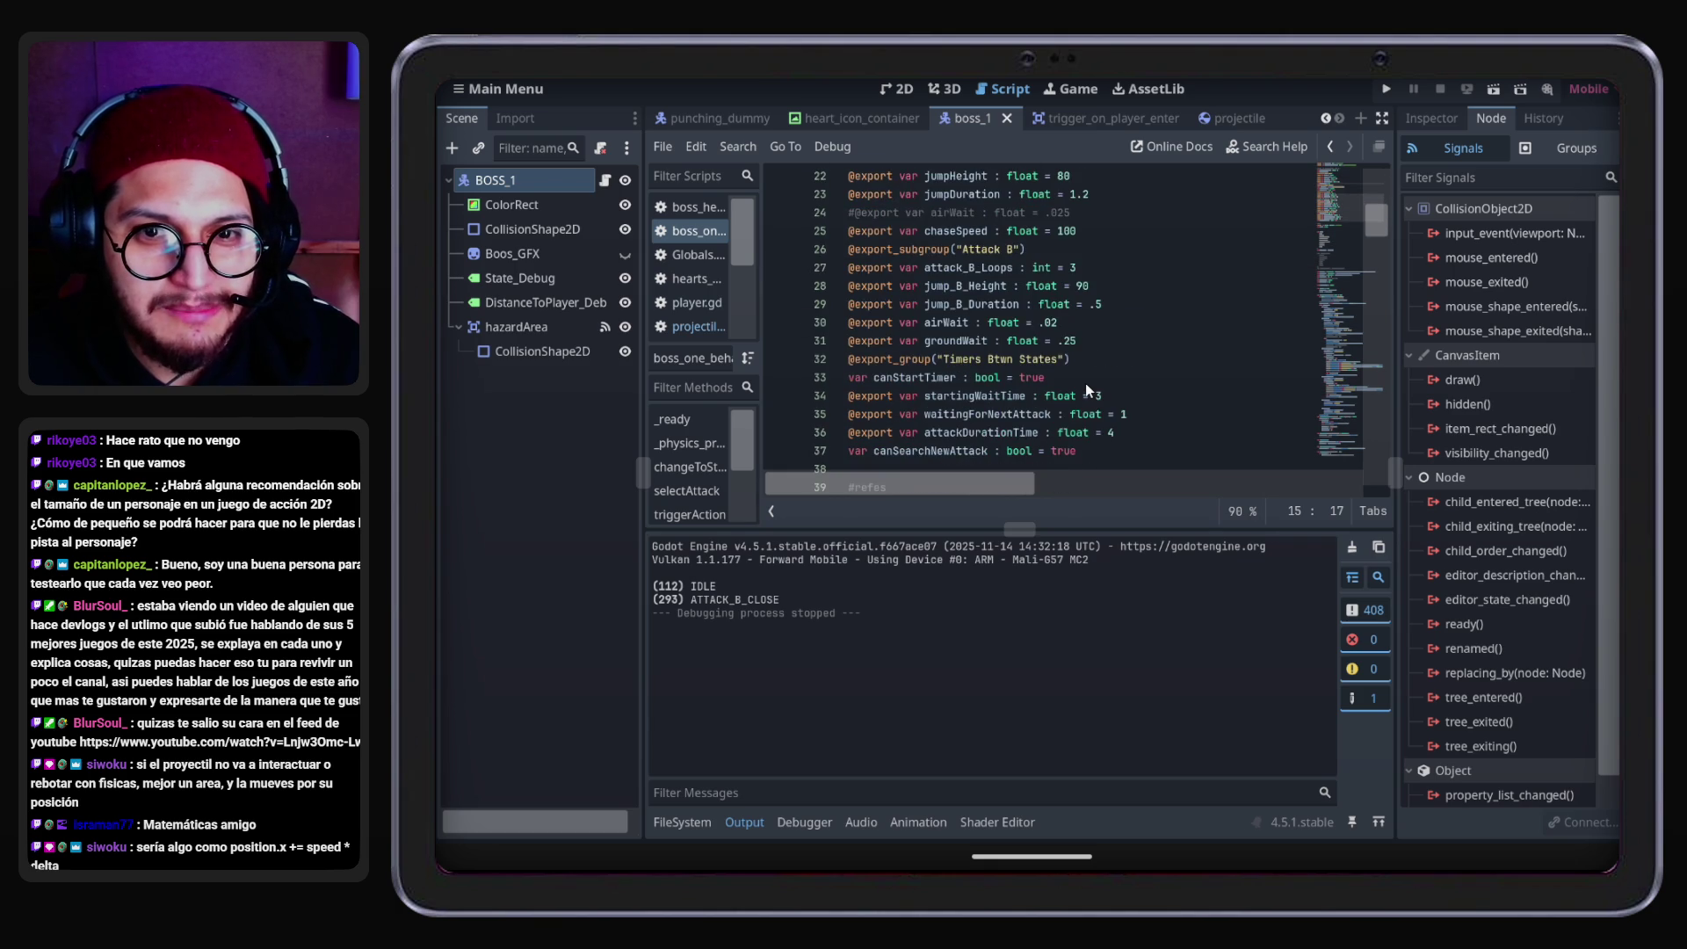
pyautogui.click(1088, 346)
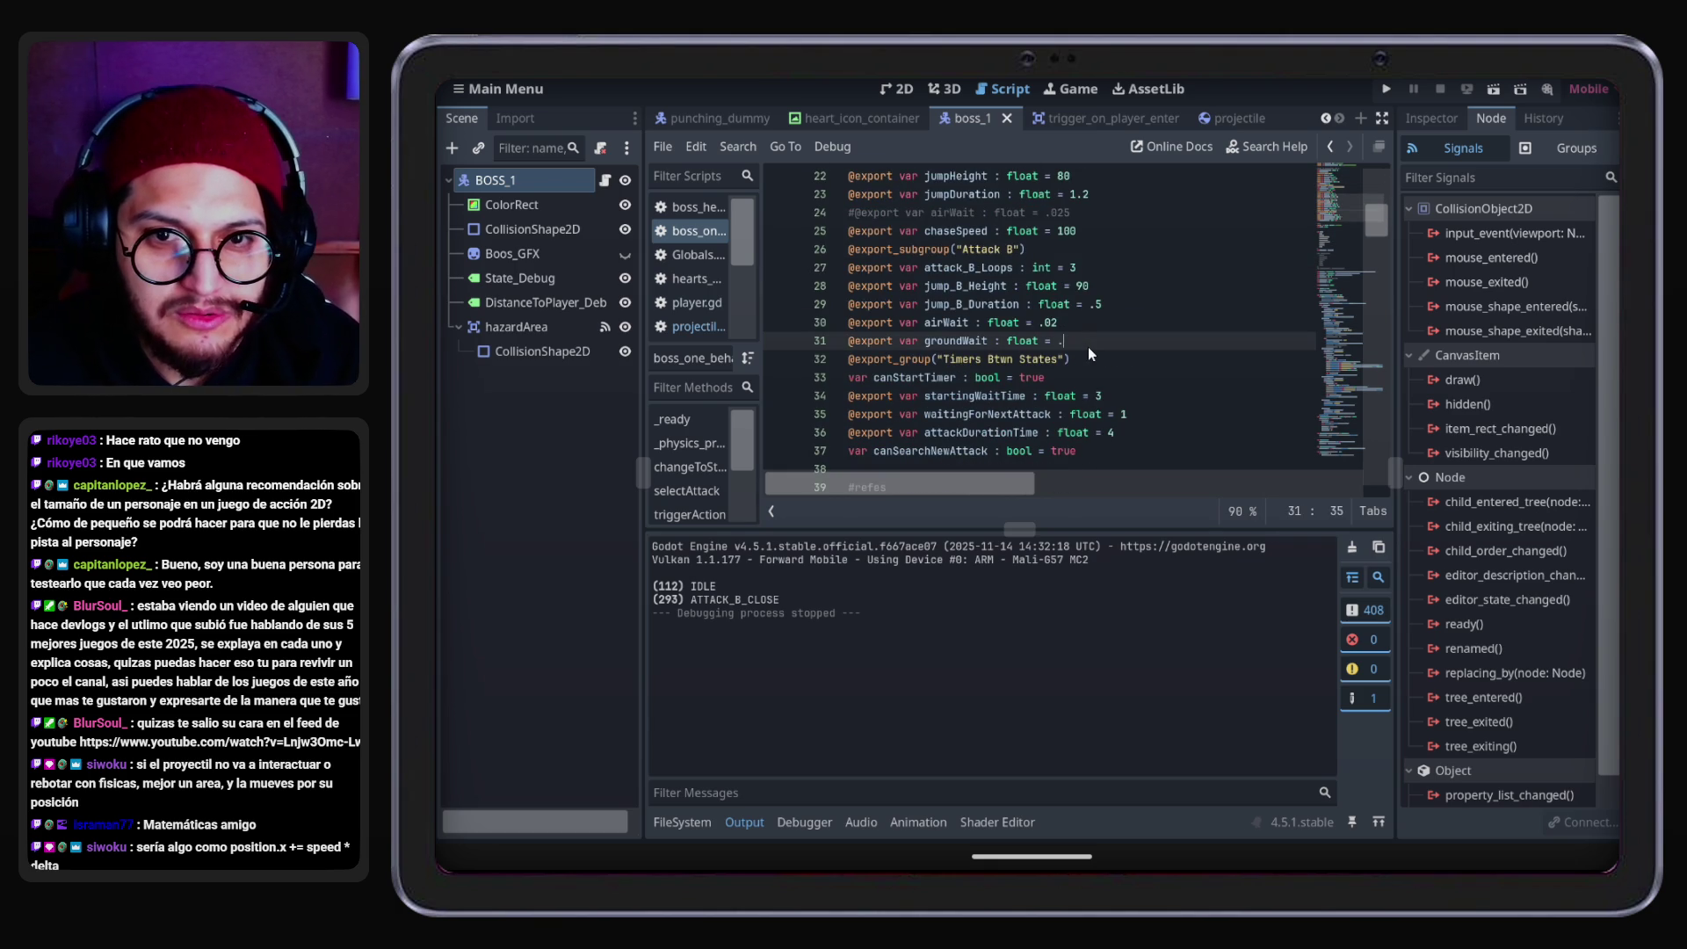
pyautogui.write('1')
pyautogui.press('Up')
pyautogui.write('1')
# Playtest the shorter wait times by moving and jumping the player near the boss, then stop.
pyautogui.click(1381, 91)
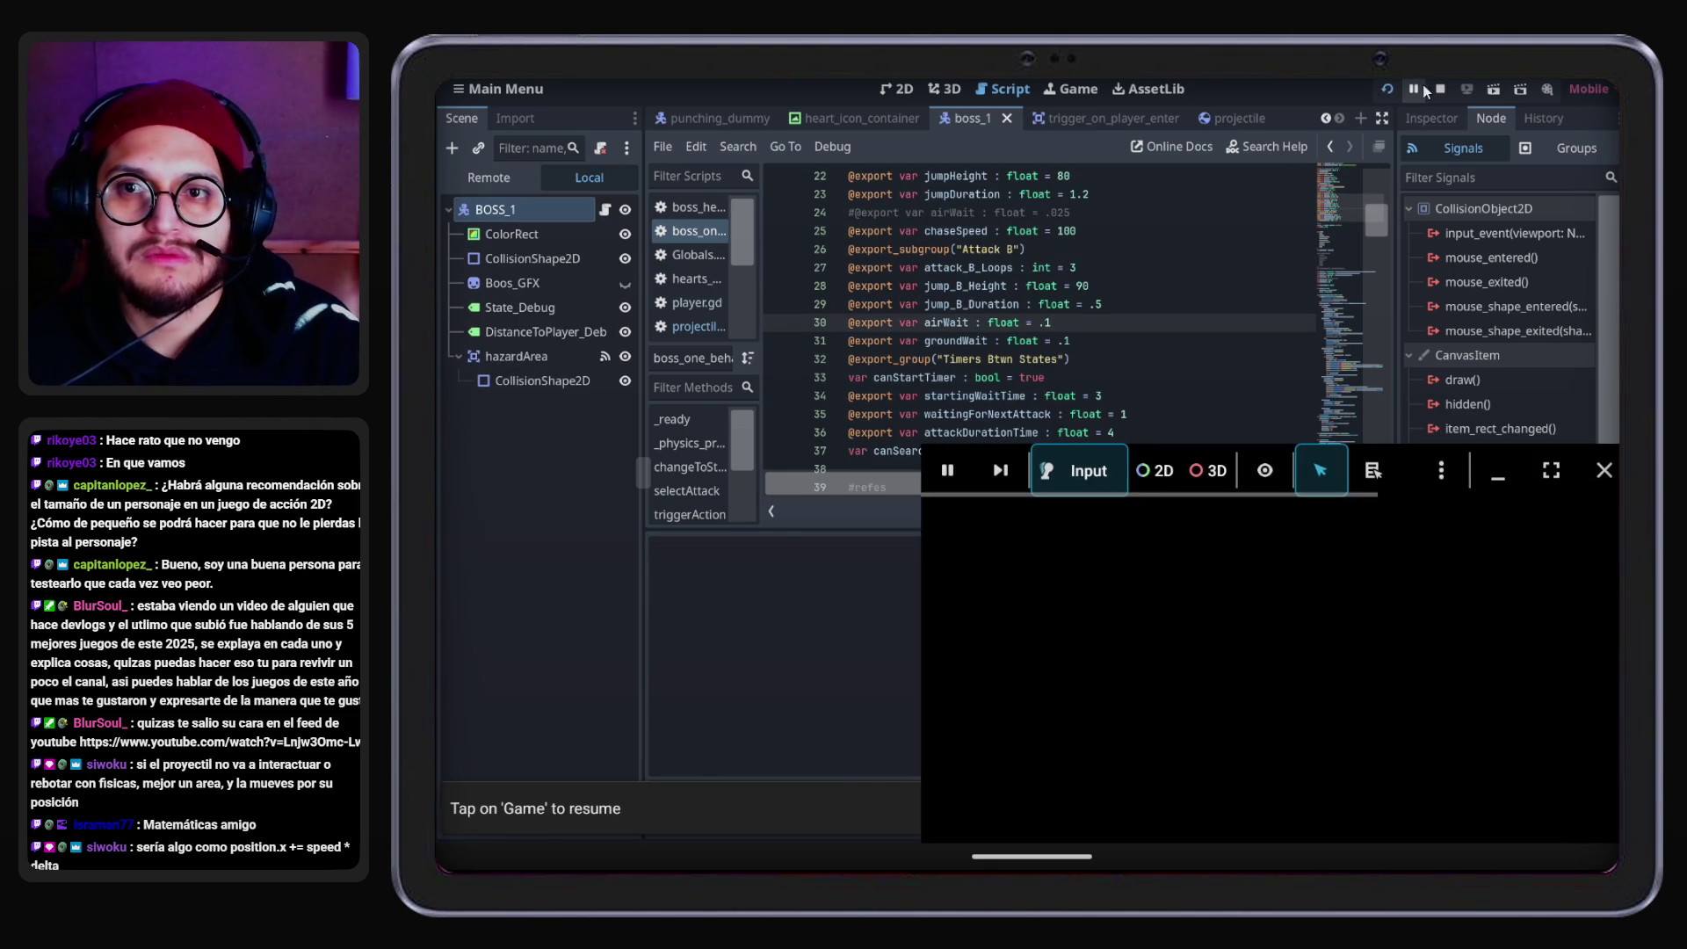
pyautogui.press('Right')
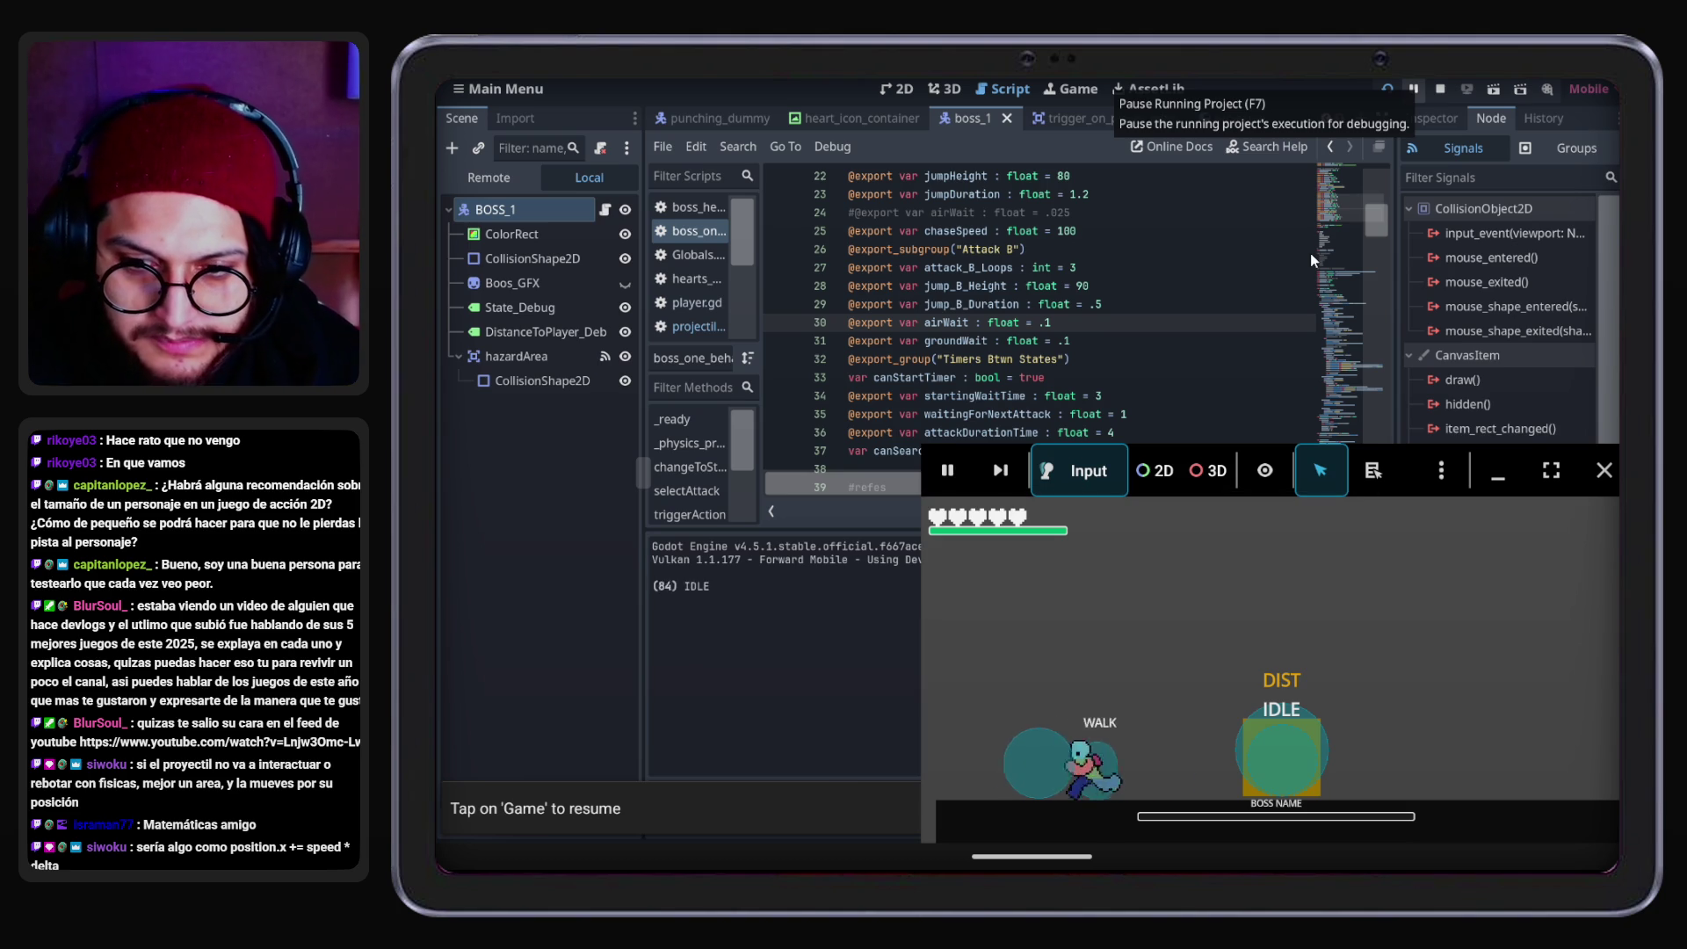
pyautogui.press('Left')
pyautogui.press('space')
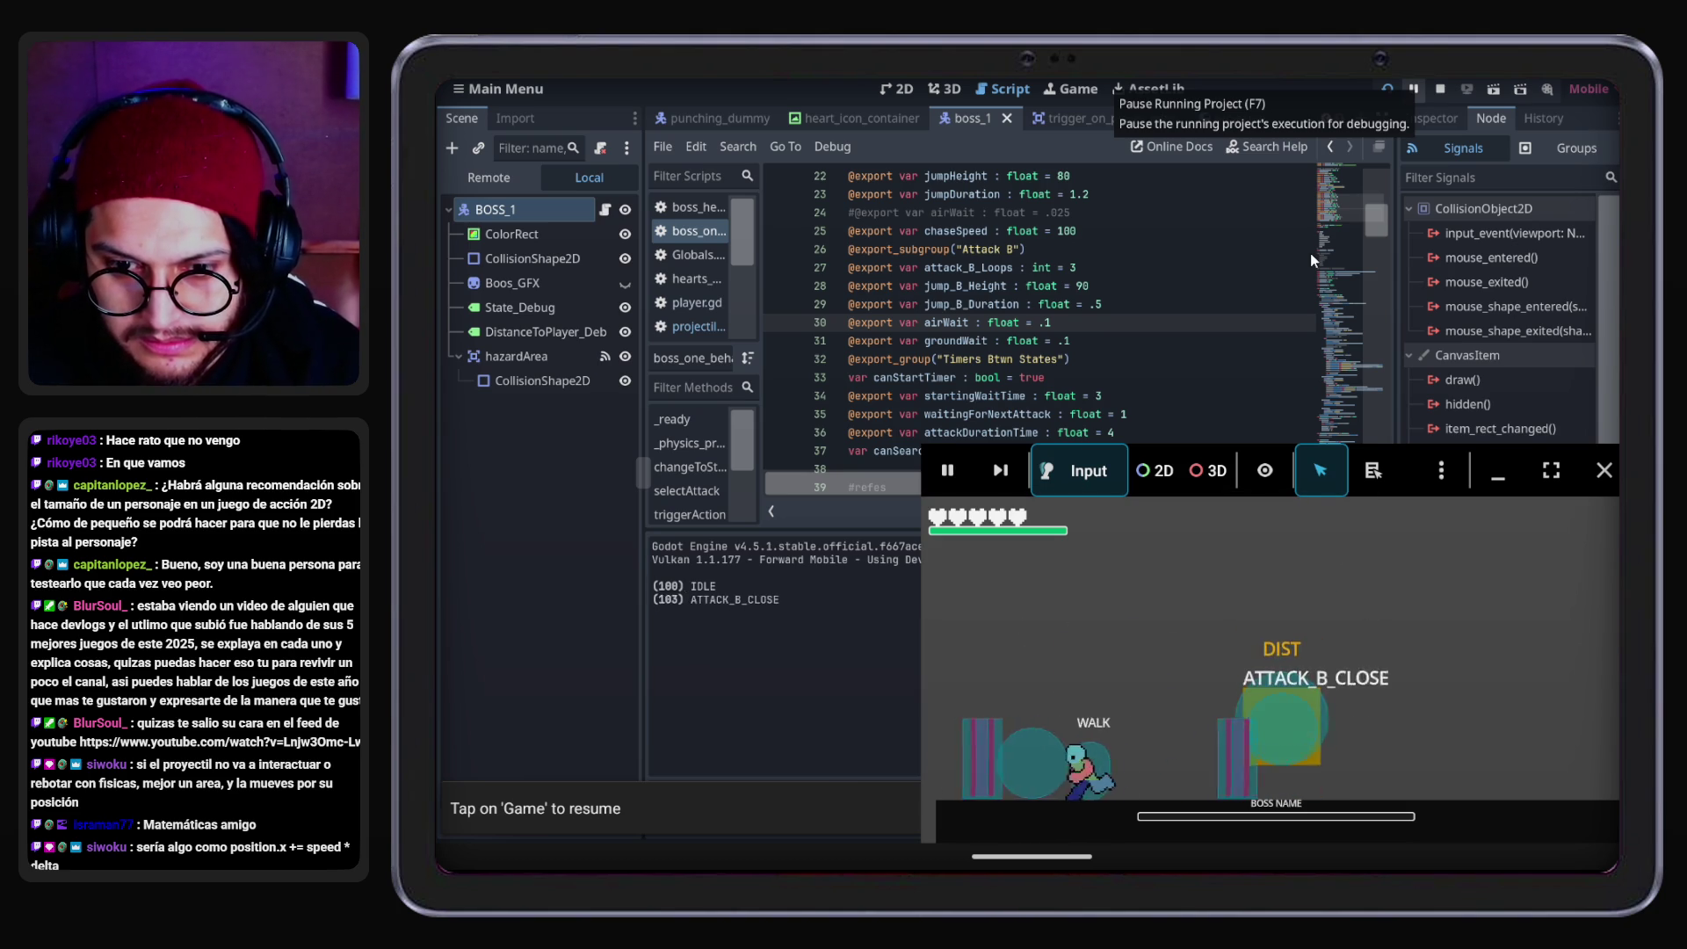
pyautogui.press('Right')
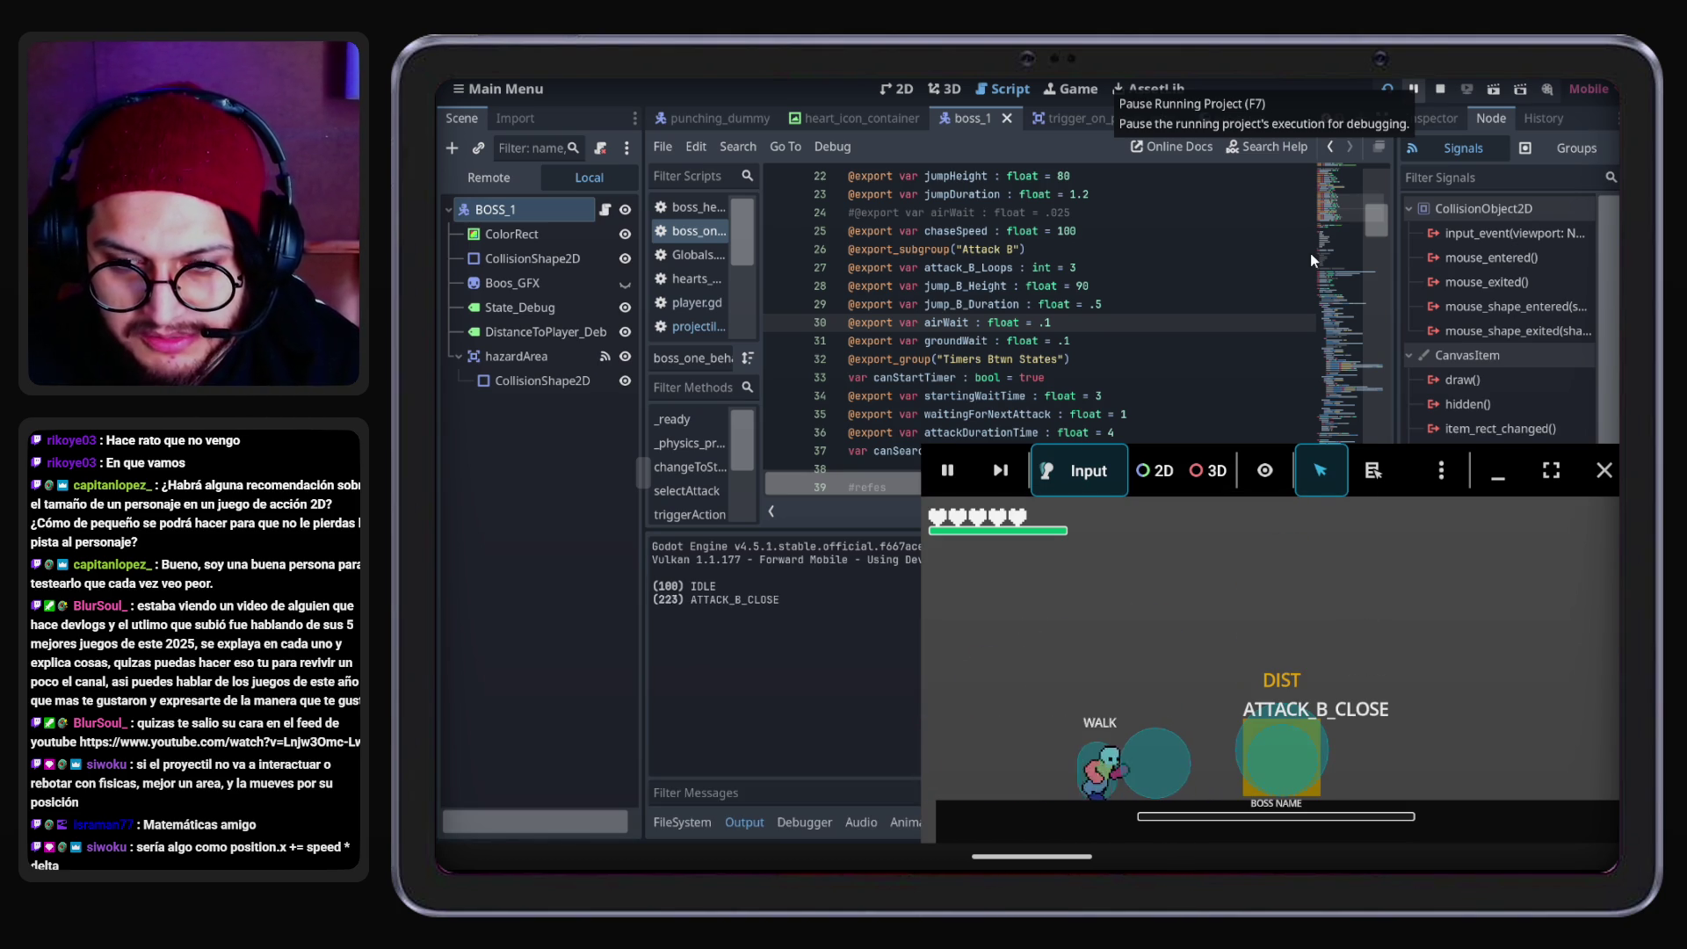
pyautogui.click(1603, 470)
pyautogui.click(1093, 287)
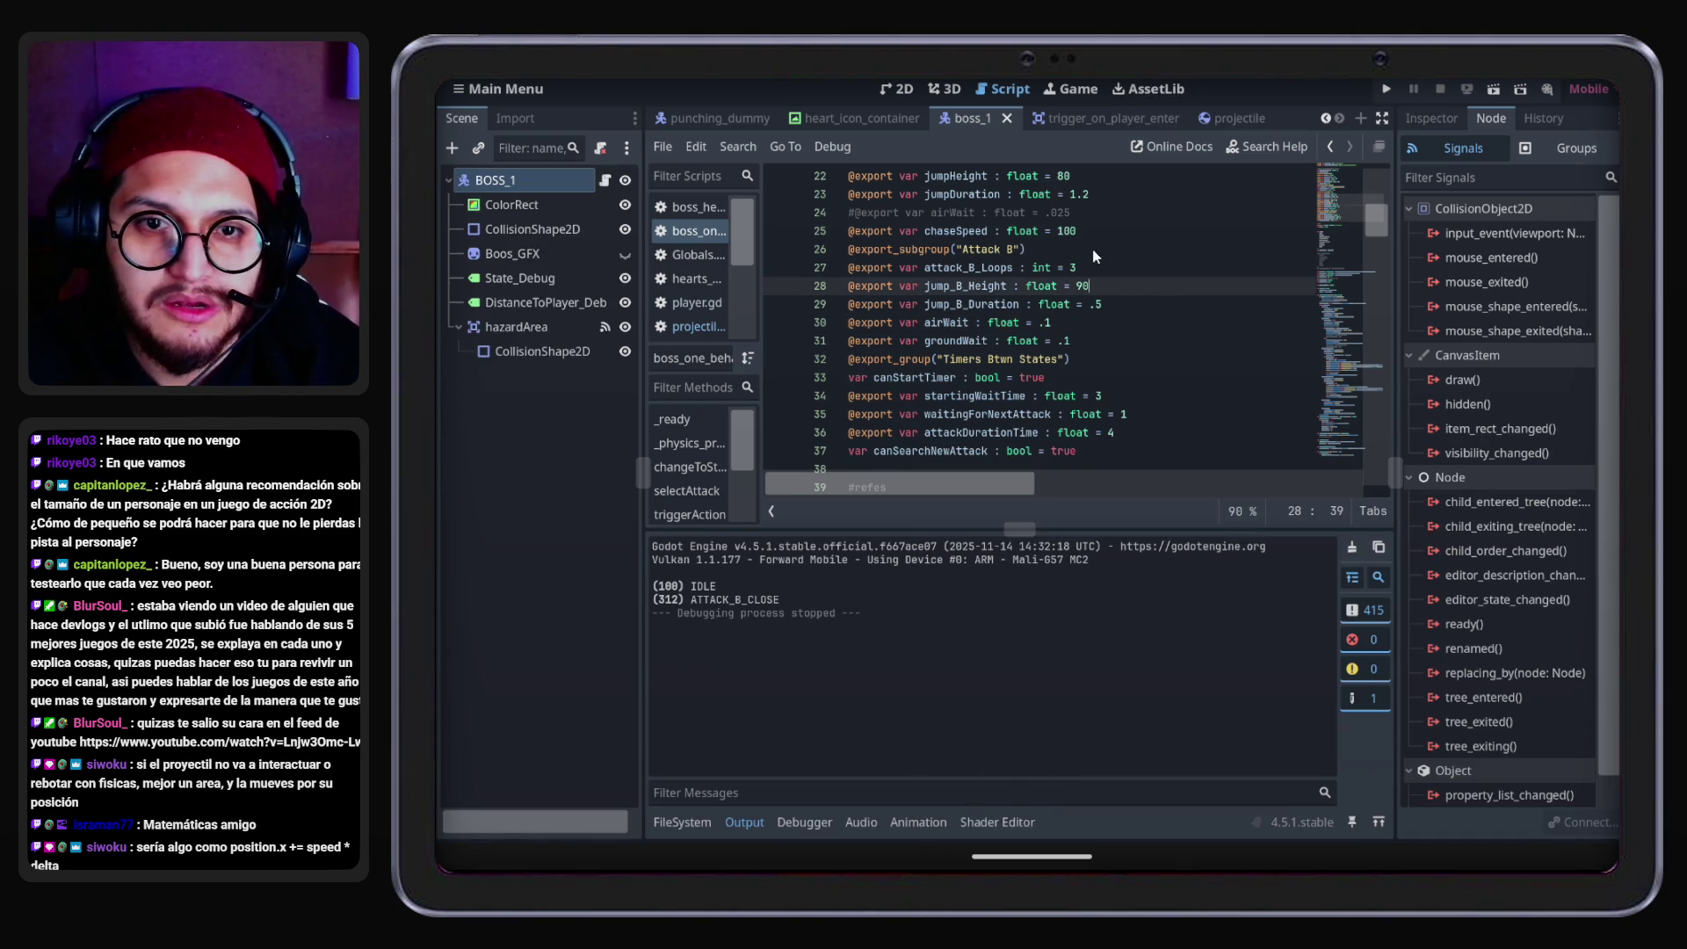
# Test-run the boss fight with the current Attack B settings and stop it.
pyautogui.click(745, 822)
pyautogui.scroll(-8, 1066, 430)
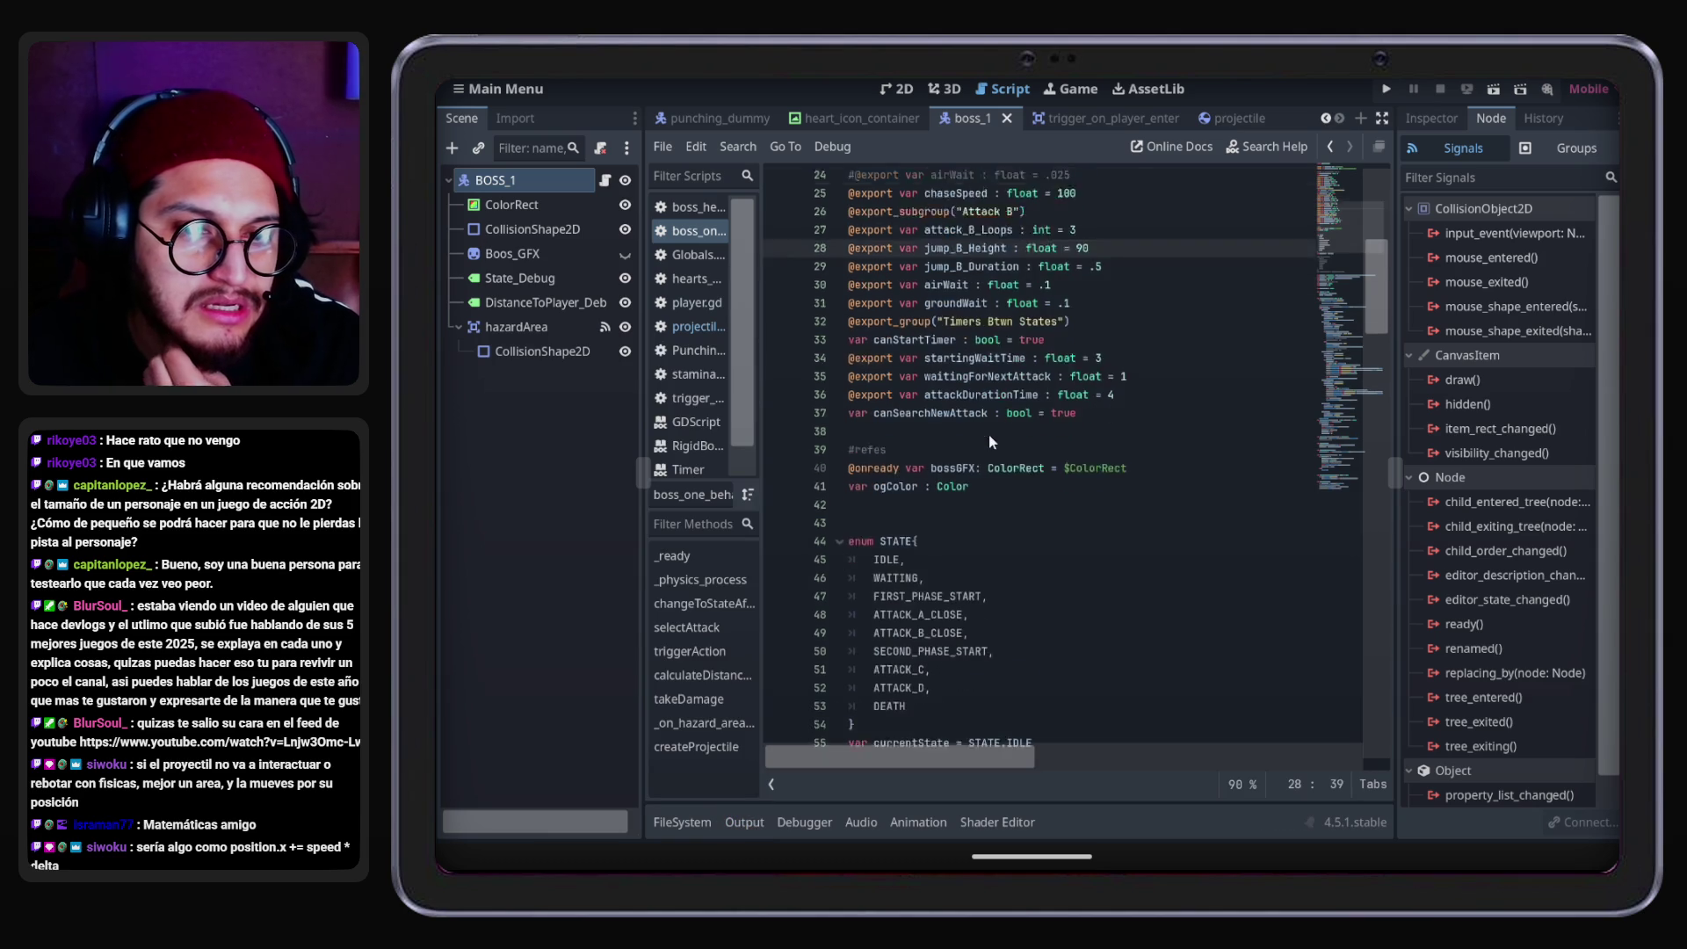
pyautogui.scroll(-11, 1066, 429)
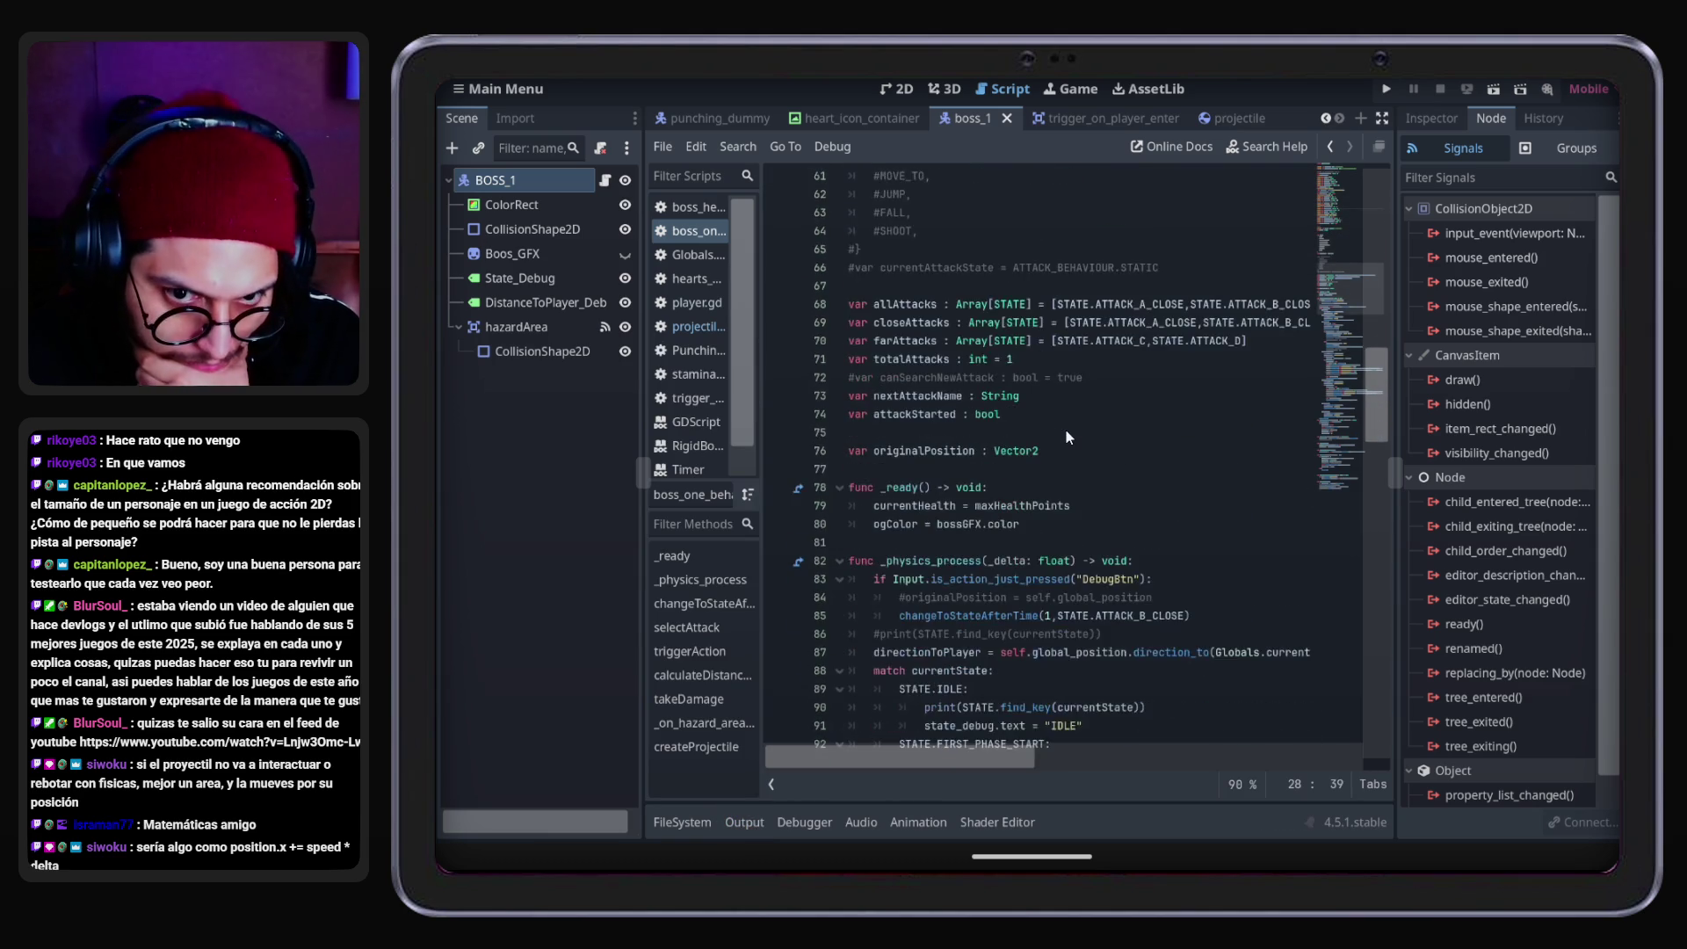
pyautogui.scroll(-1, 1067, 442)
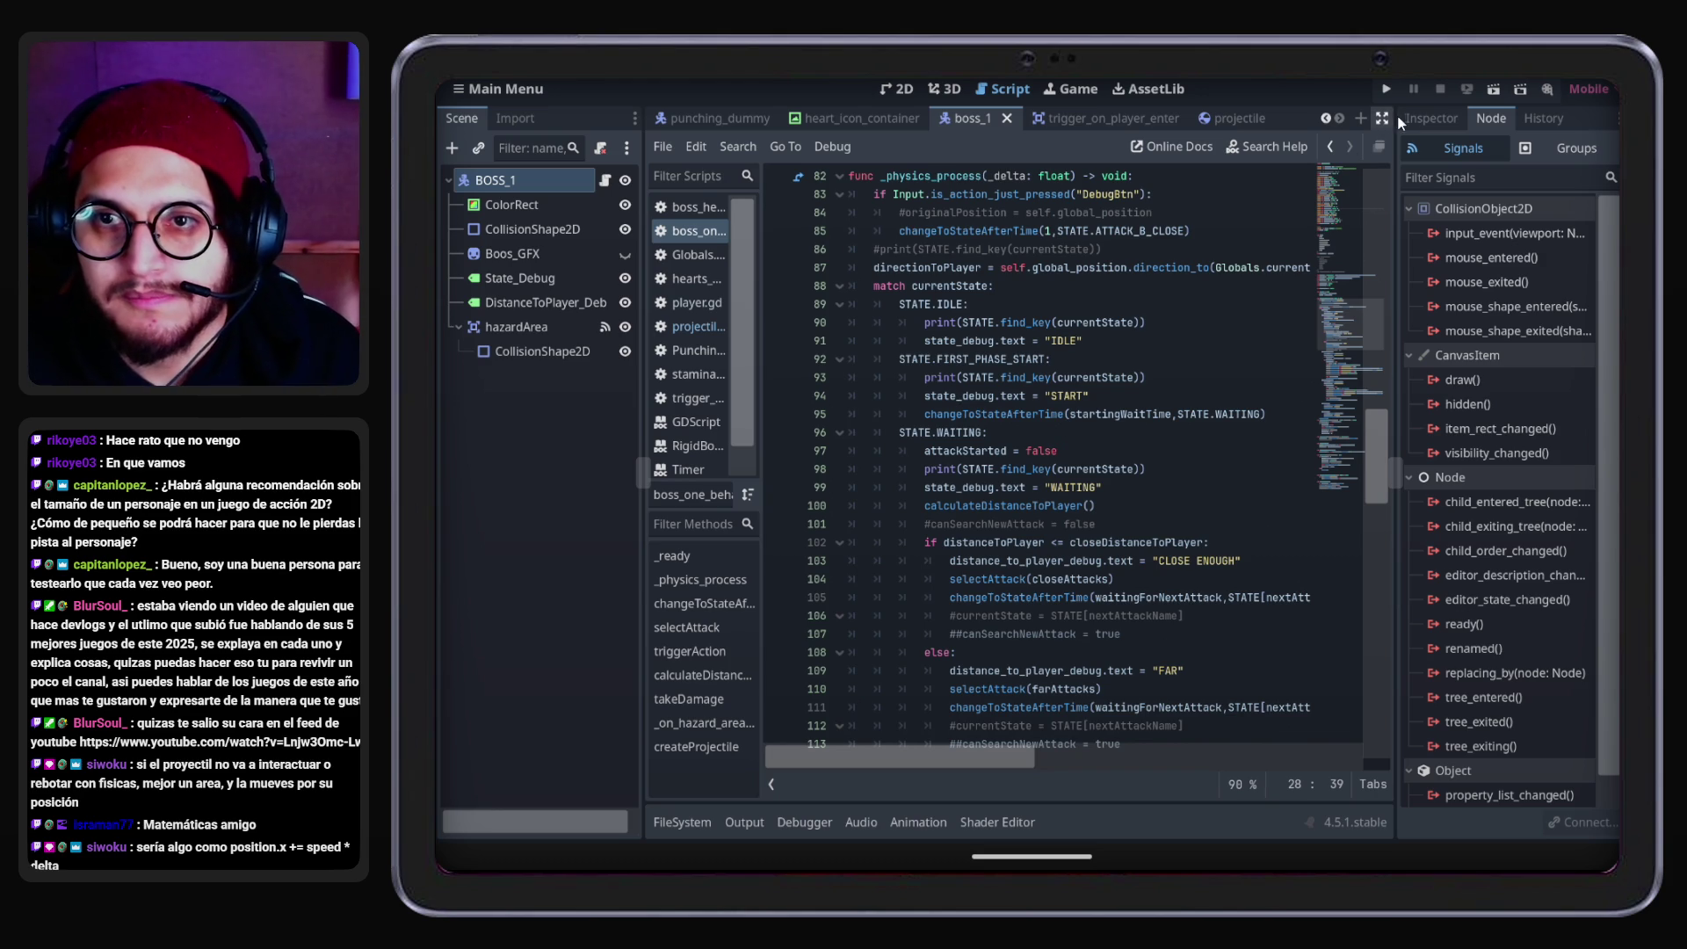
pyautogui.click(1388, 90)
pyautogui.moveTo(1436, 213)
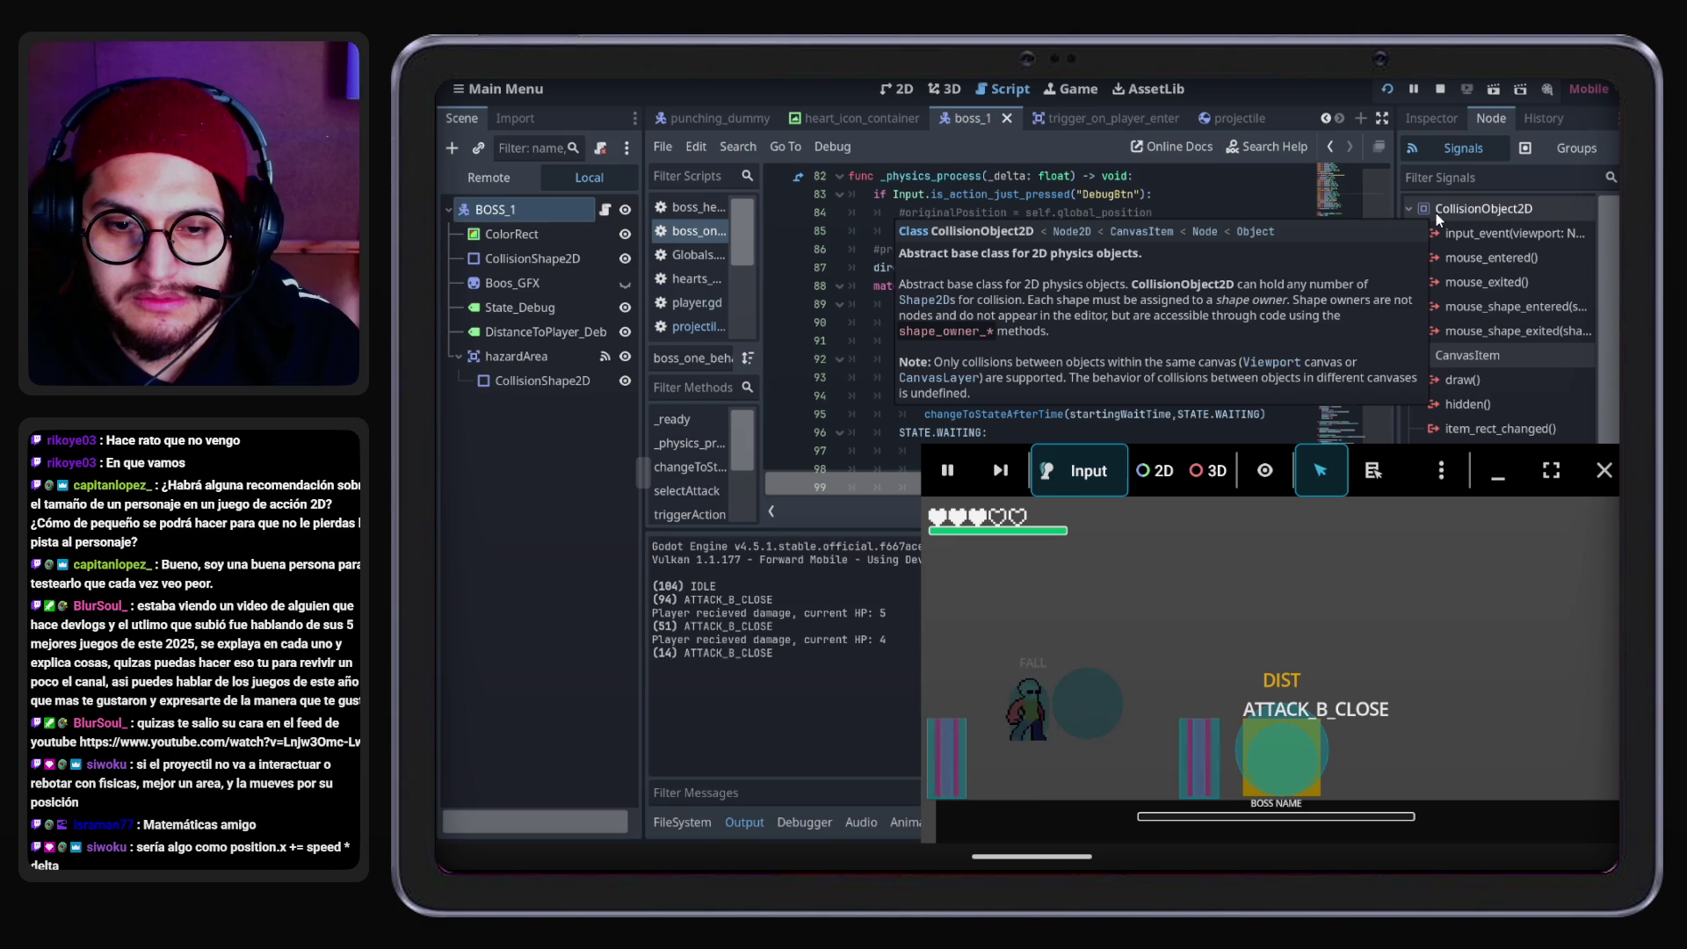
pyautogui.click(1605, 469)
# Change attack_B_Loops on line 27 from 3 to 8 and playtest the extra loops.
pyautogui.scroll(15, 931, 311)
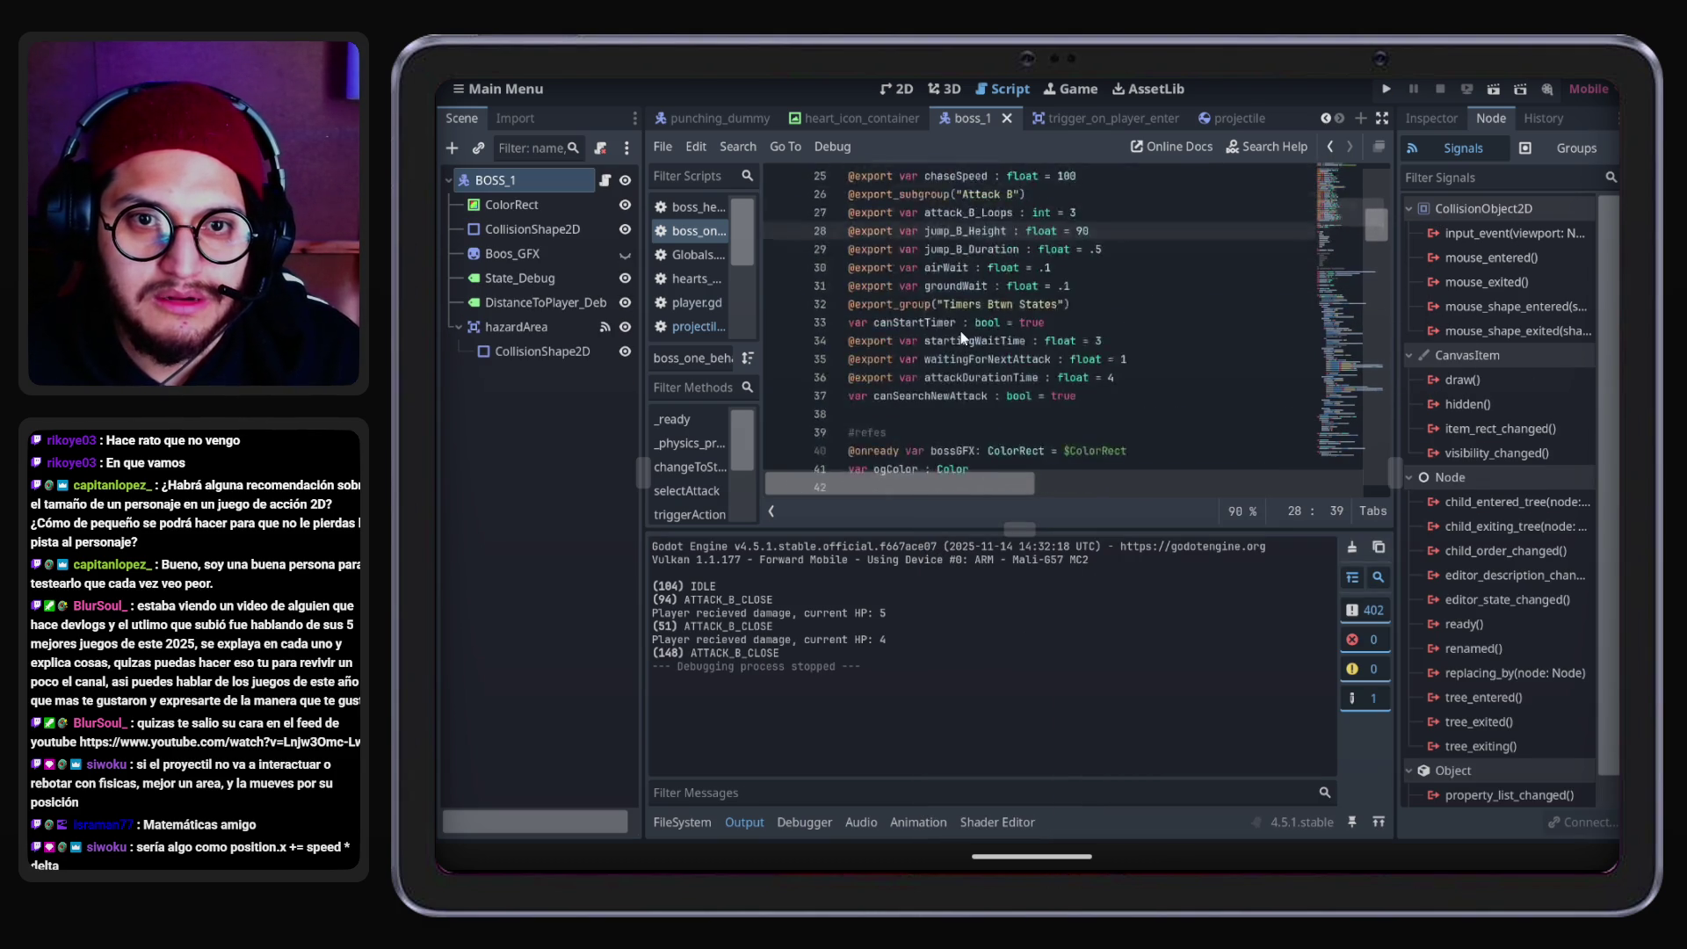
pyautogui.scroll(1, 962, 337)
pyautogui.click(916, 379)
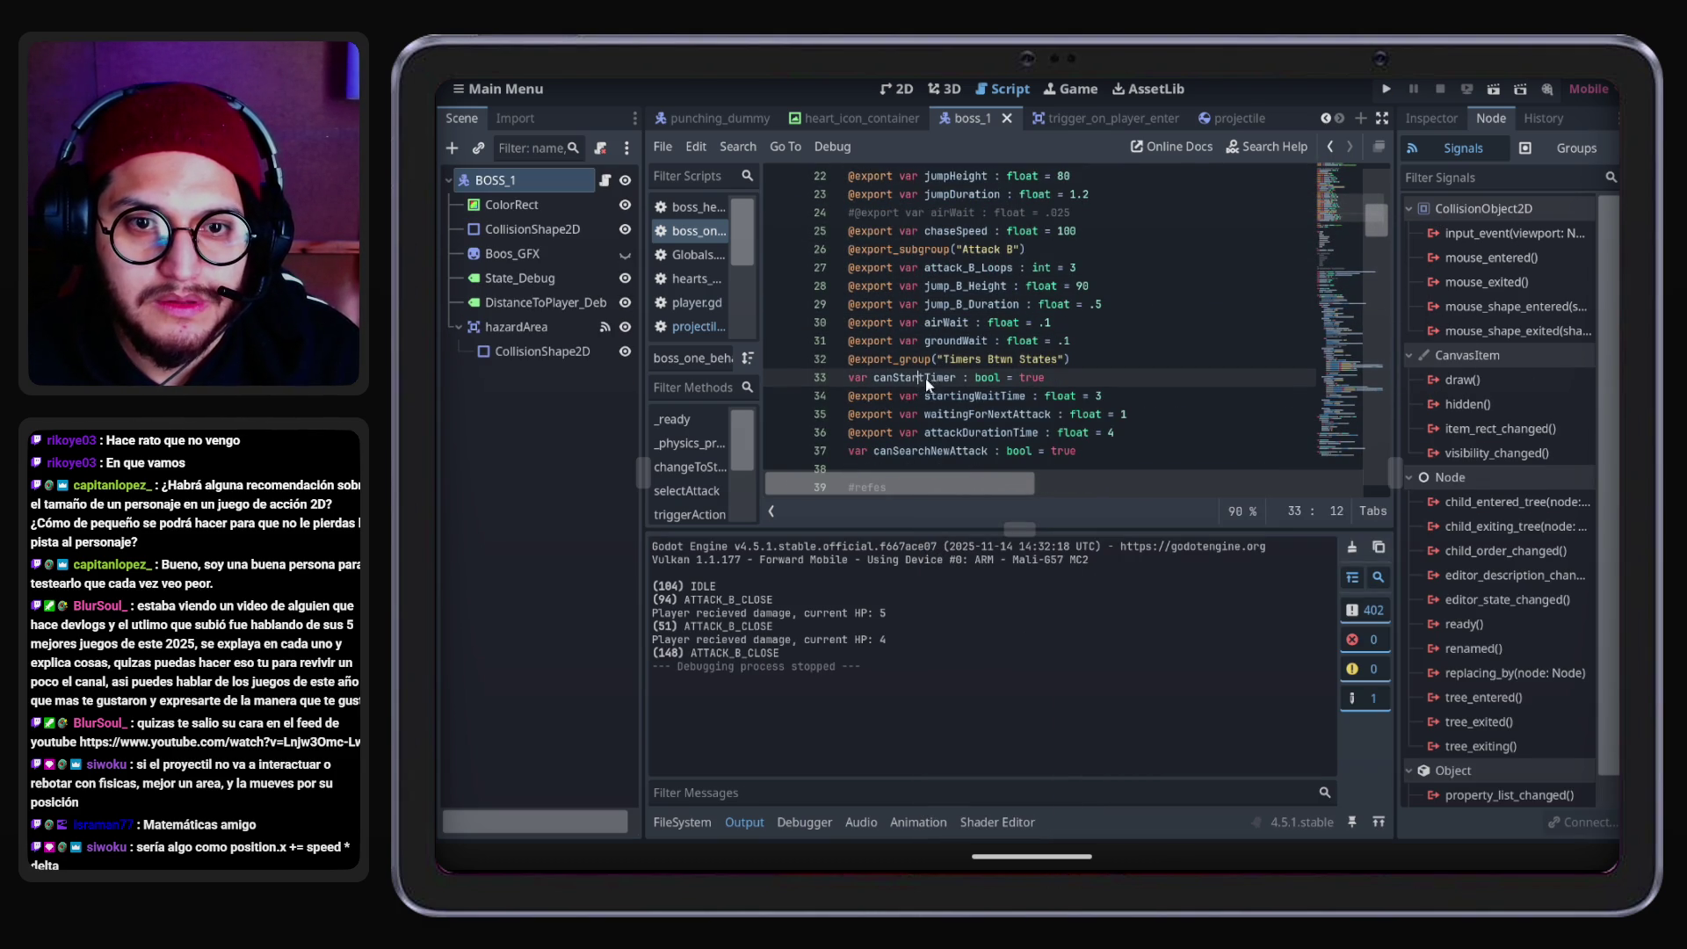
pyautogui.click(1028, 250)
pyautogui.scroll(1, 1017, 321)
pyautogui.click(1073, 322)
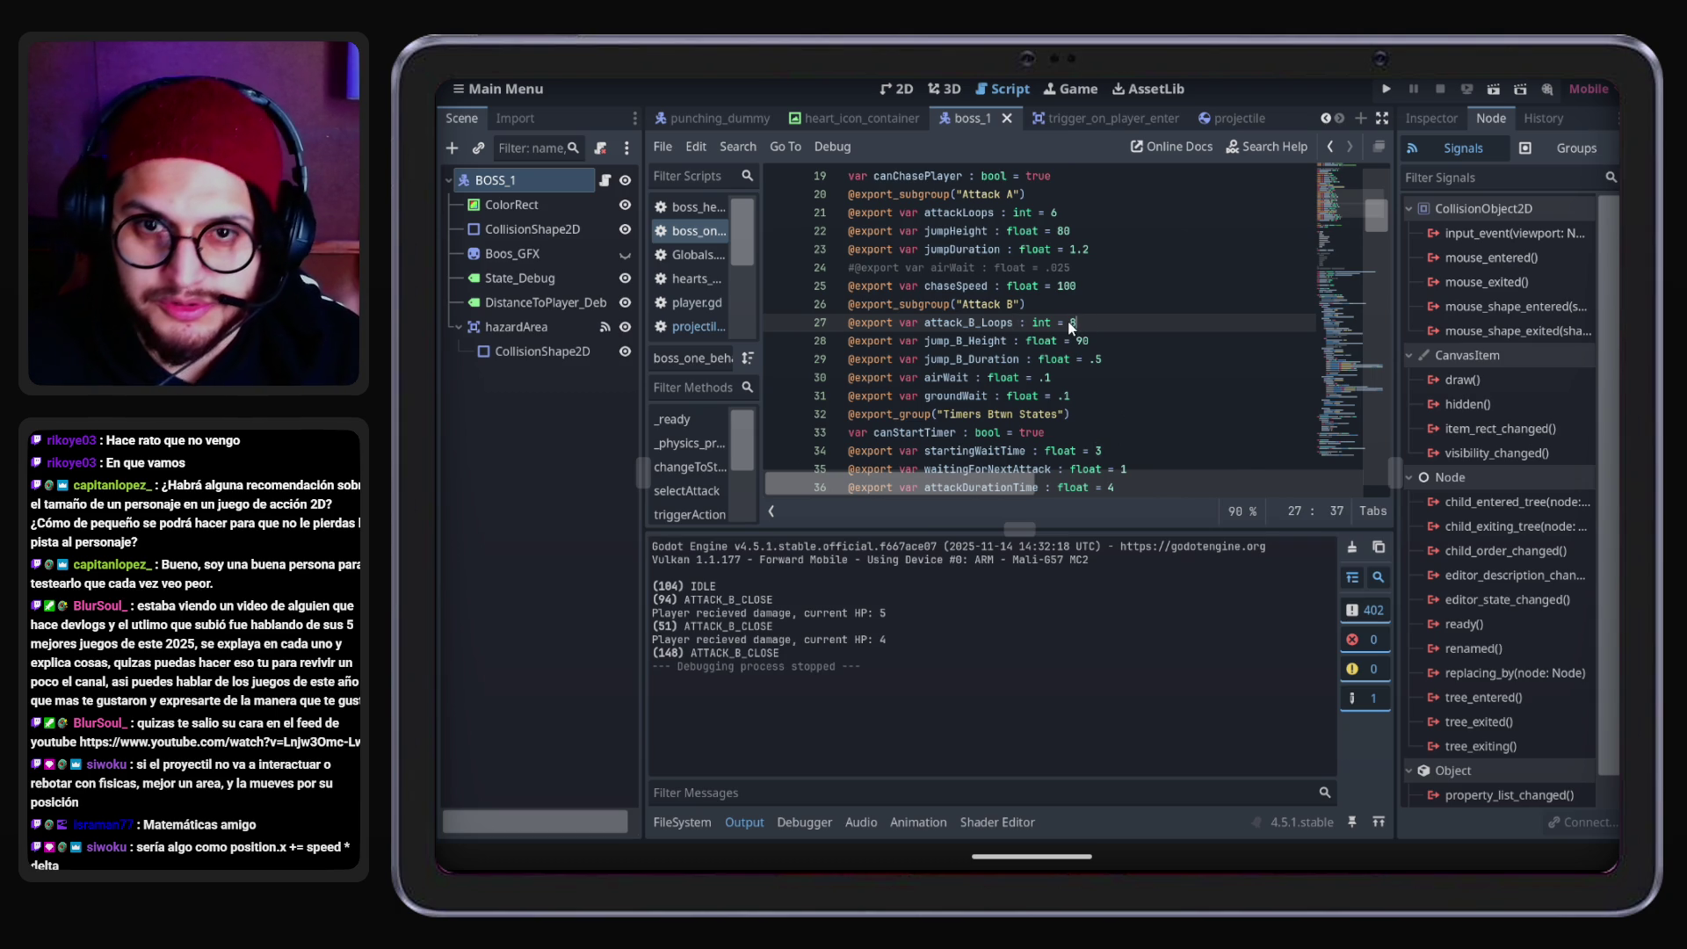
pyautogui.click(1387, 88)
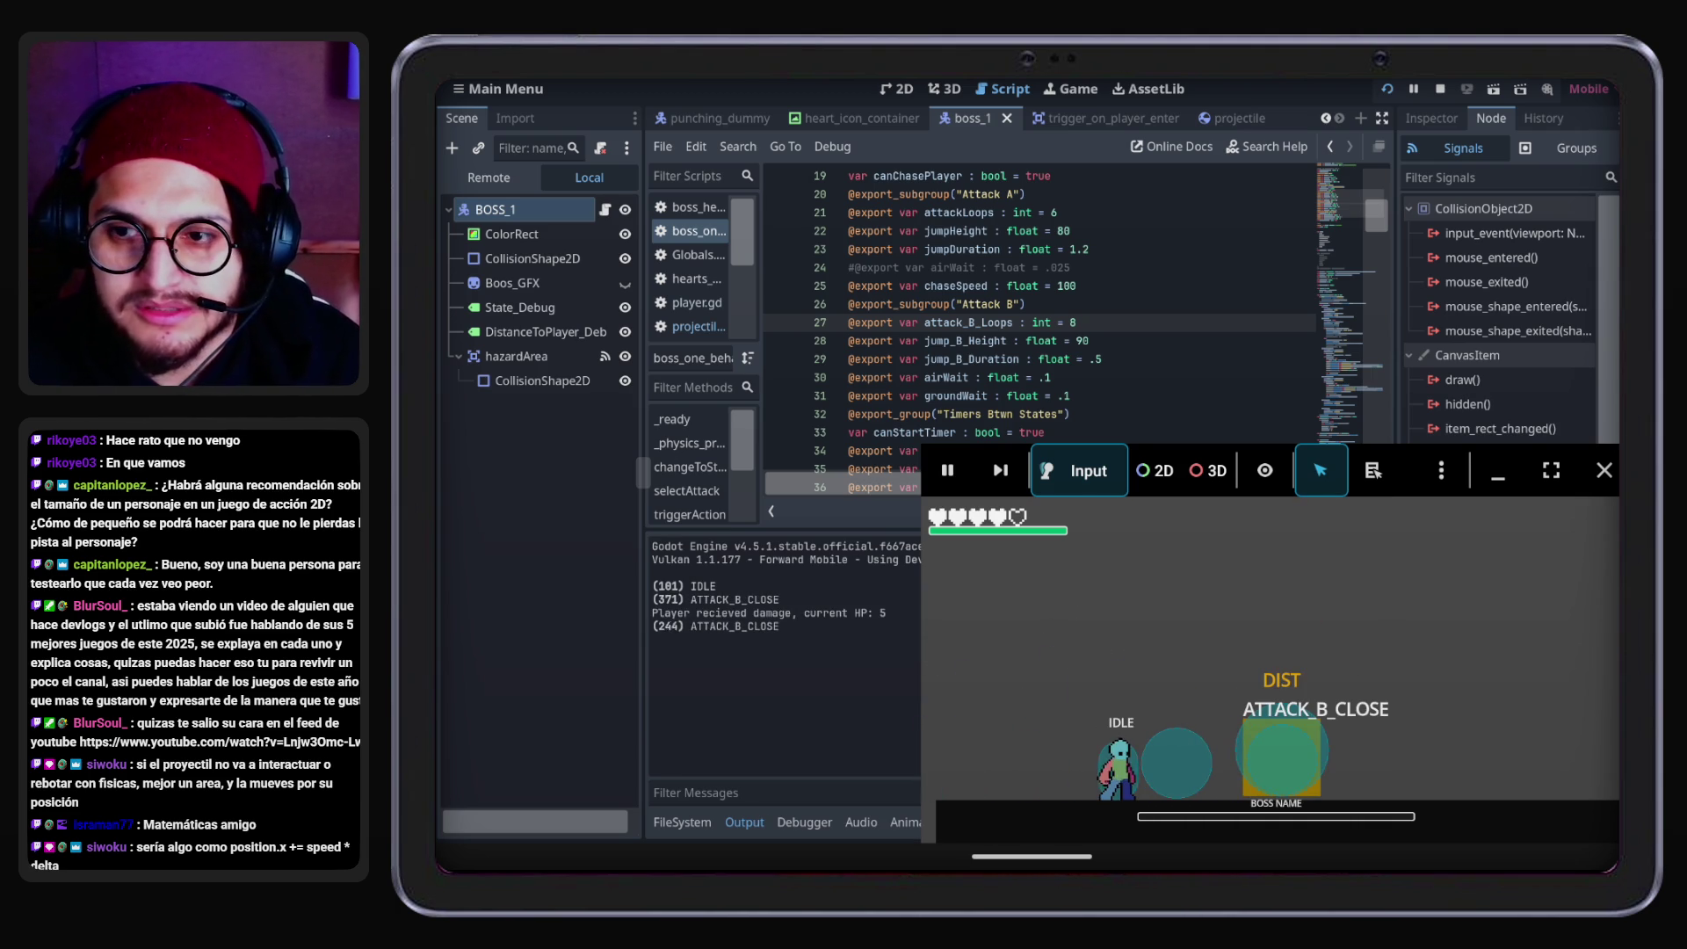
pyautogui.click(1604, 470)
pyautogui.scroll(-1, 966, 352)
pyautogui.click(744, 822)
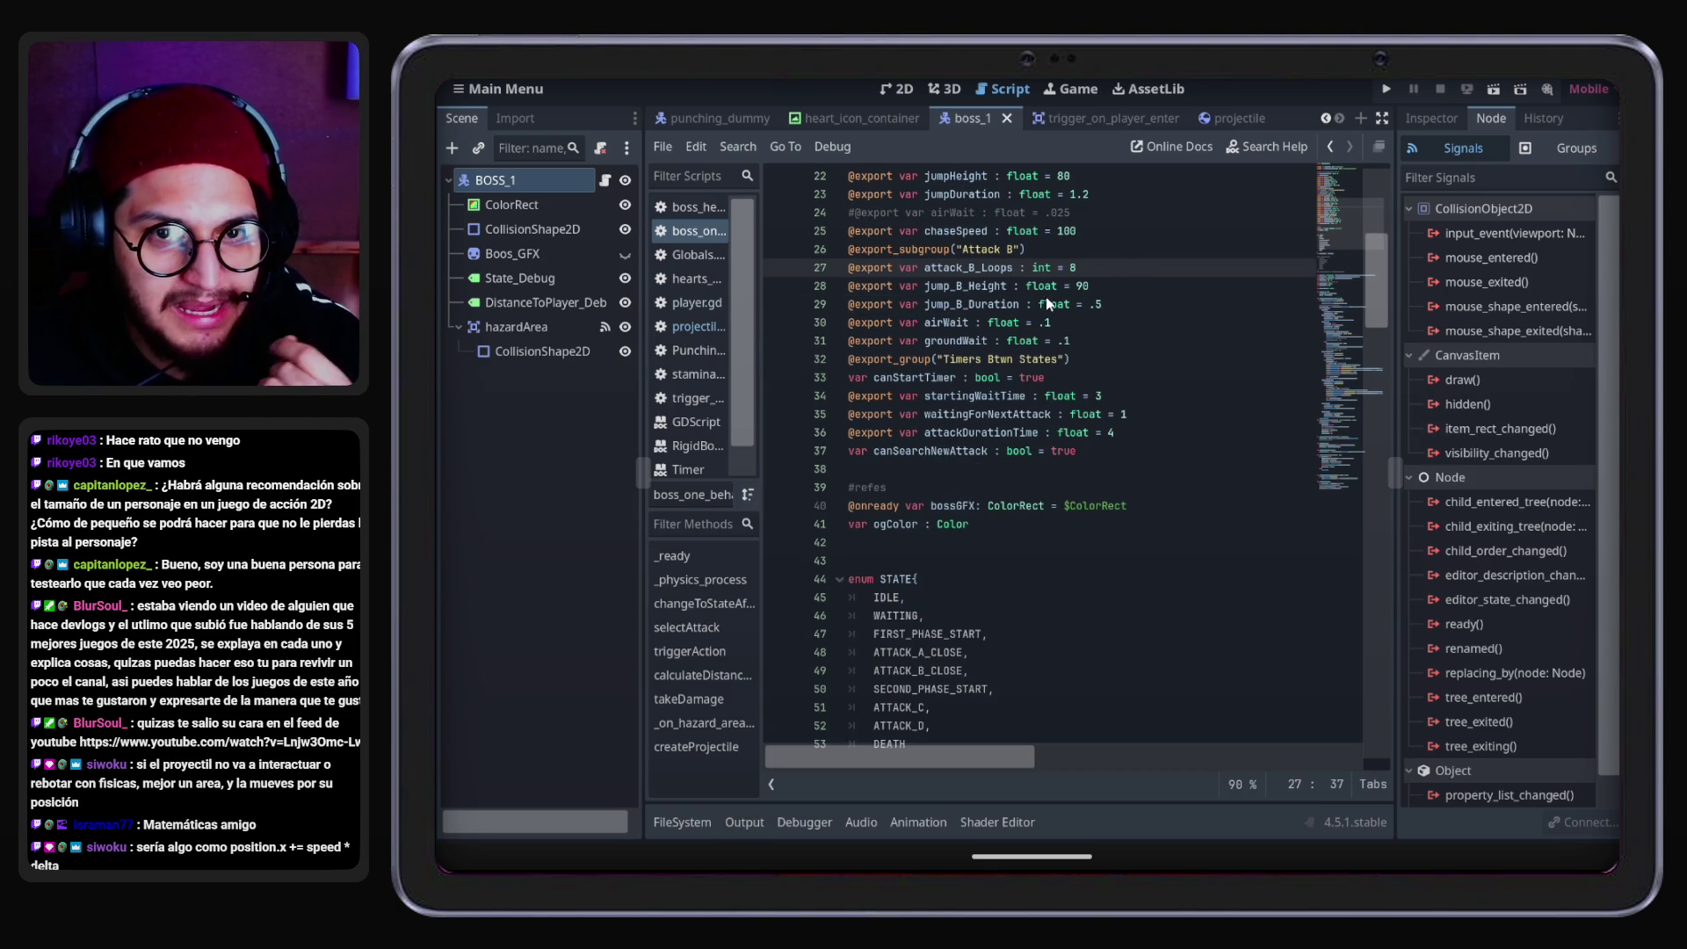
# Declare 'var currentJump_B_Duration : float' on a new line below jump_B_Duration.
pyautogui.click(969, 321)
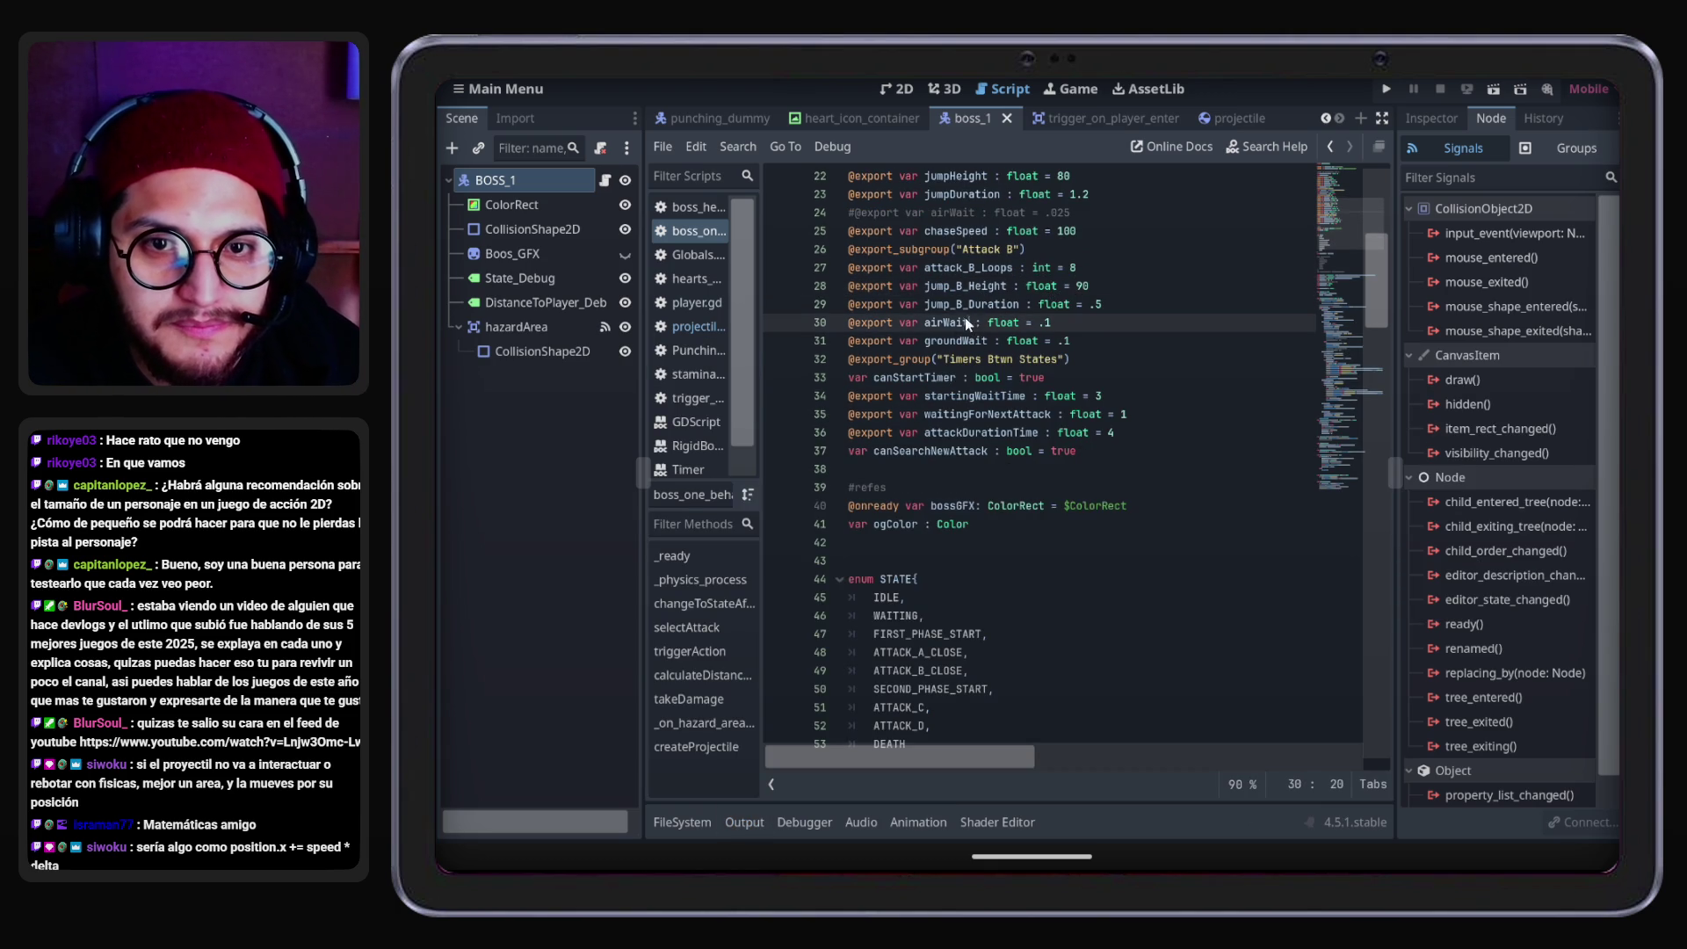
pyautogui.press('Up')
pyautogui.hotkey('ctrl', 'd')
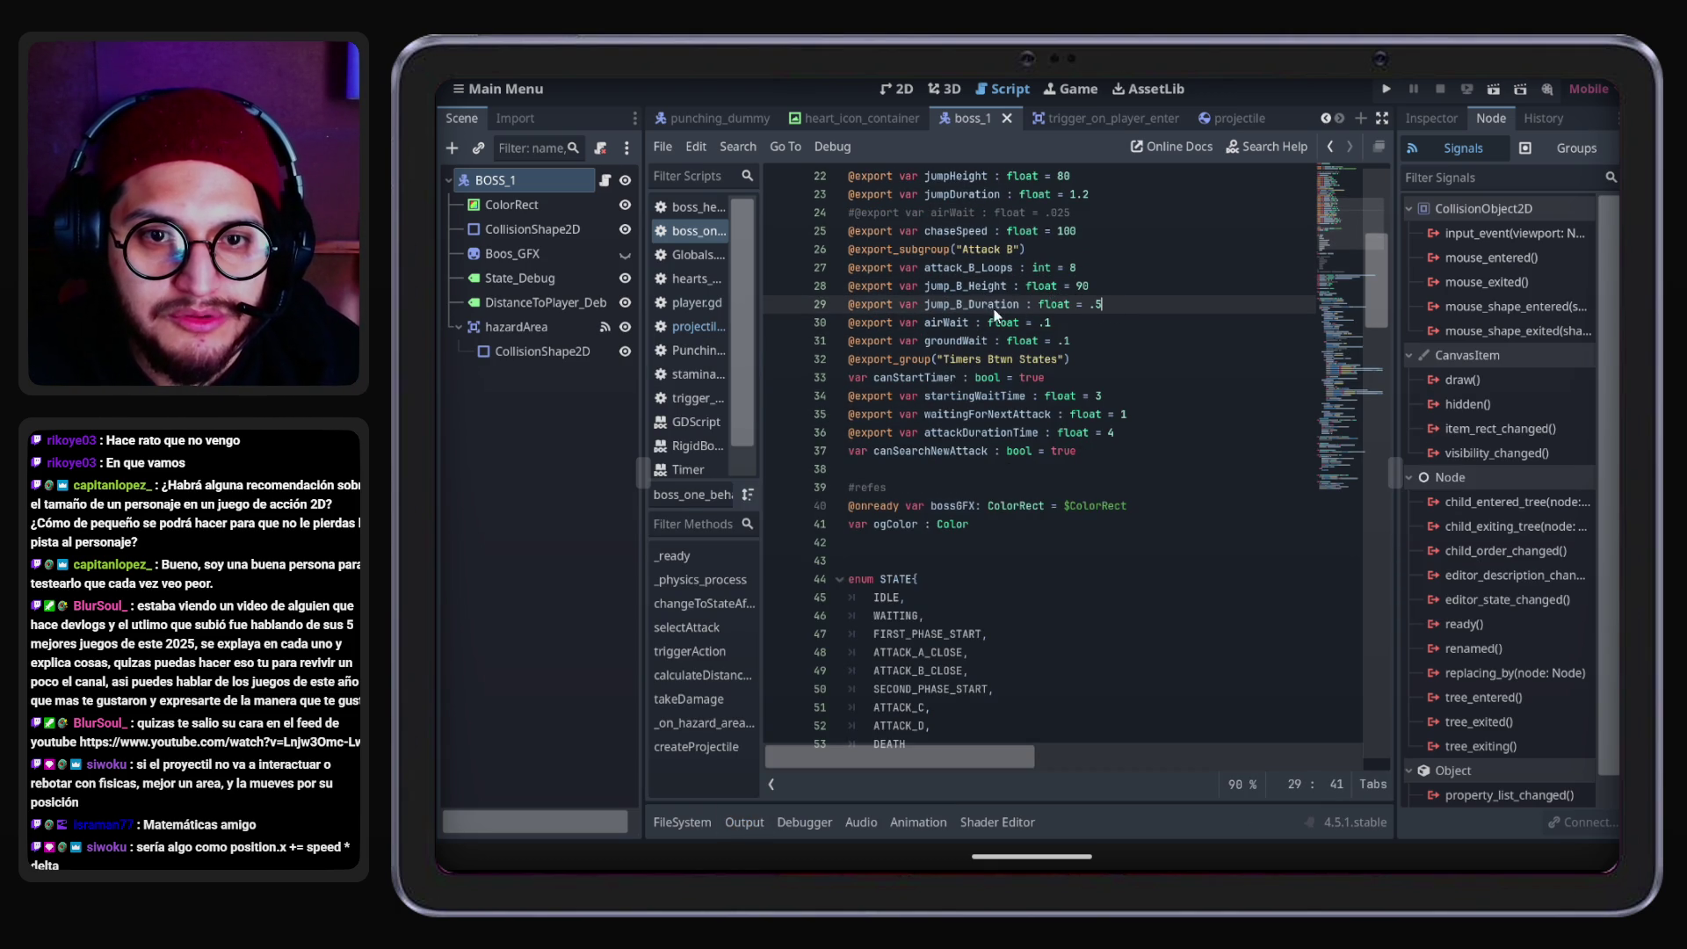
pyautogui.hotkey('ctrl', 'c')
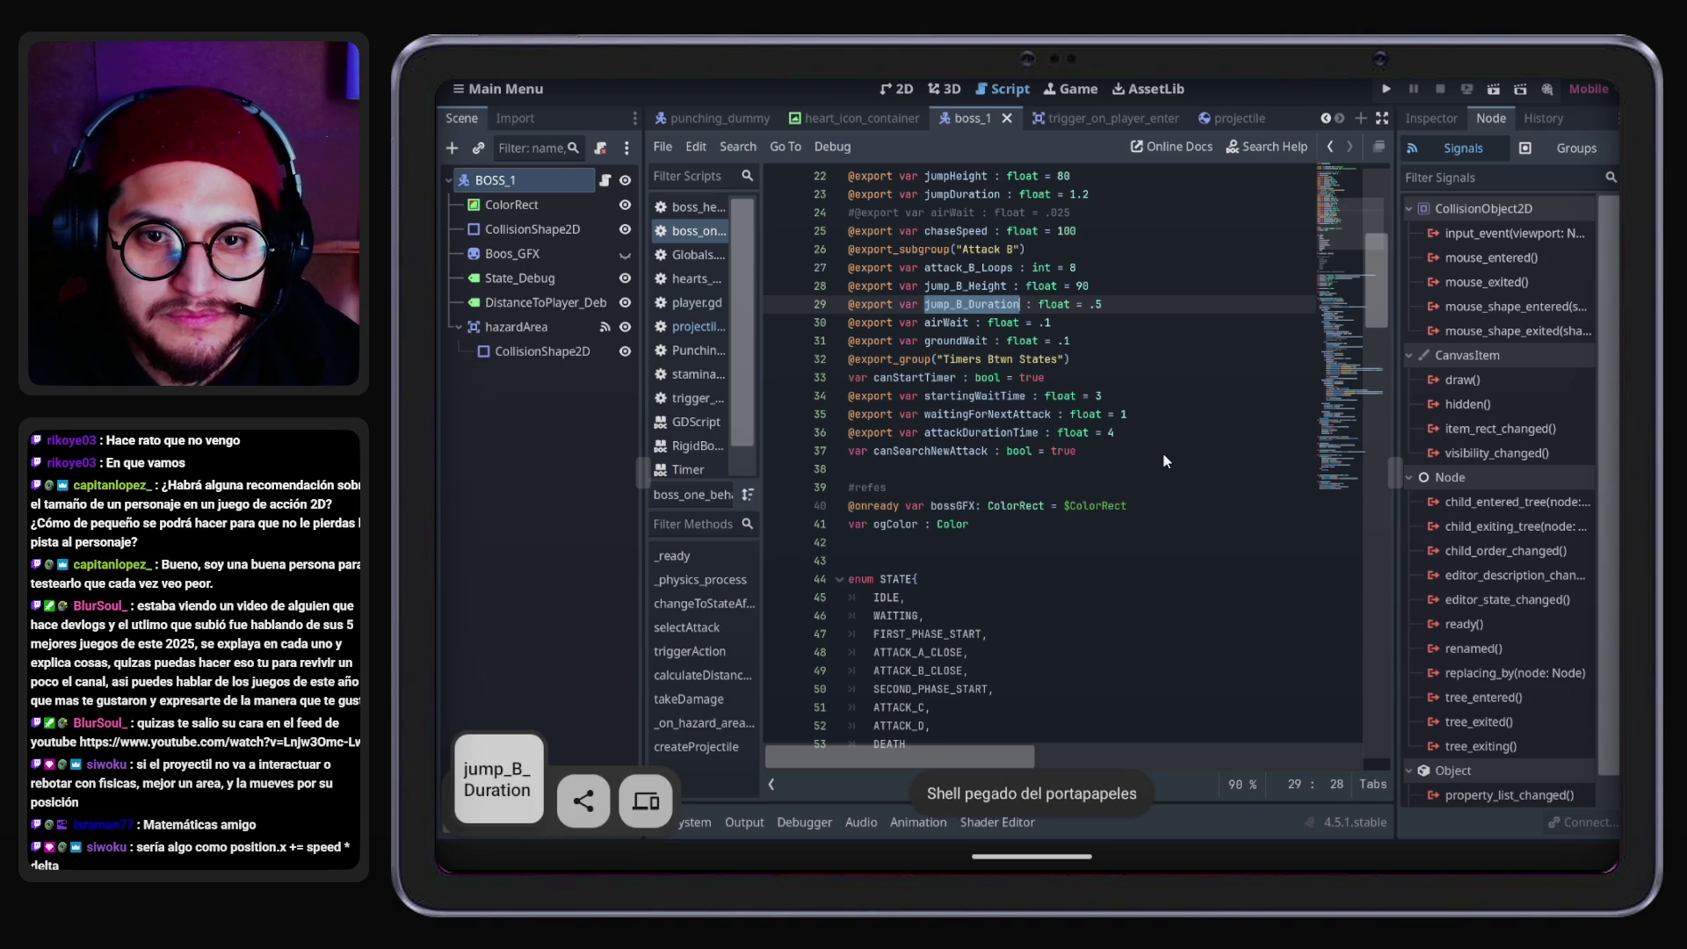
pyautogui.scroll(-10, 1045, 484)
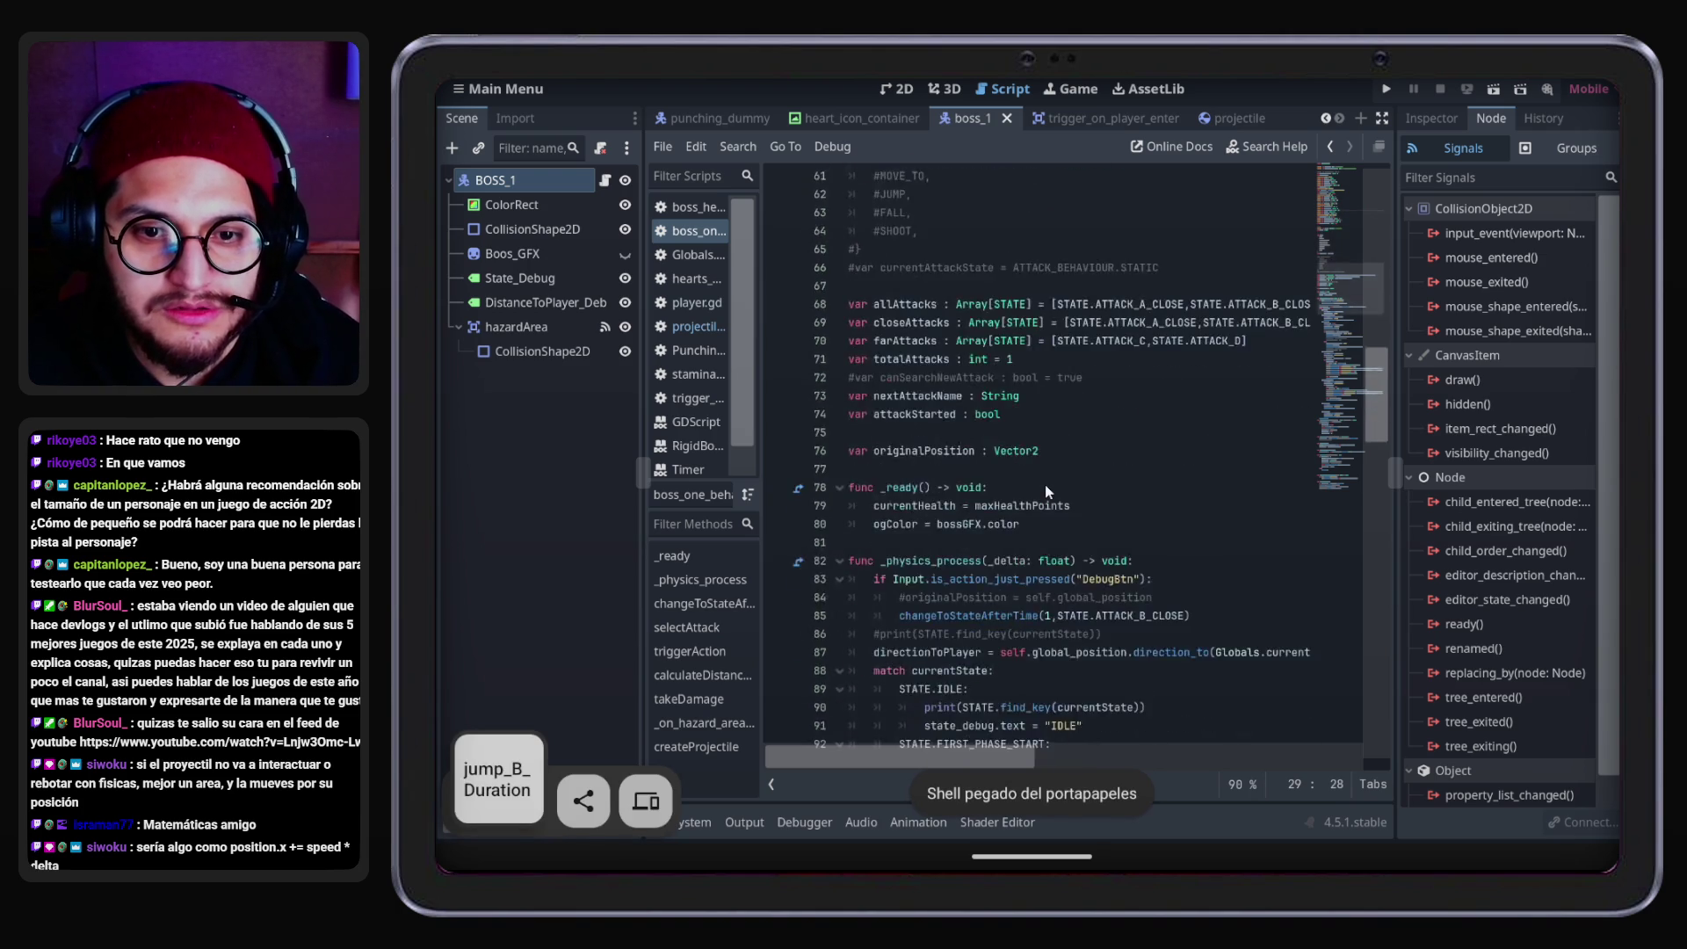
pyautogui.scroll(5, 1045, 483)
pyautogui.scroll(11, 1051, 492)
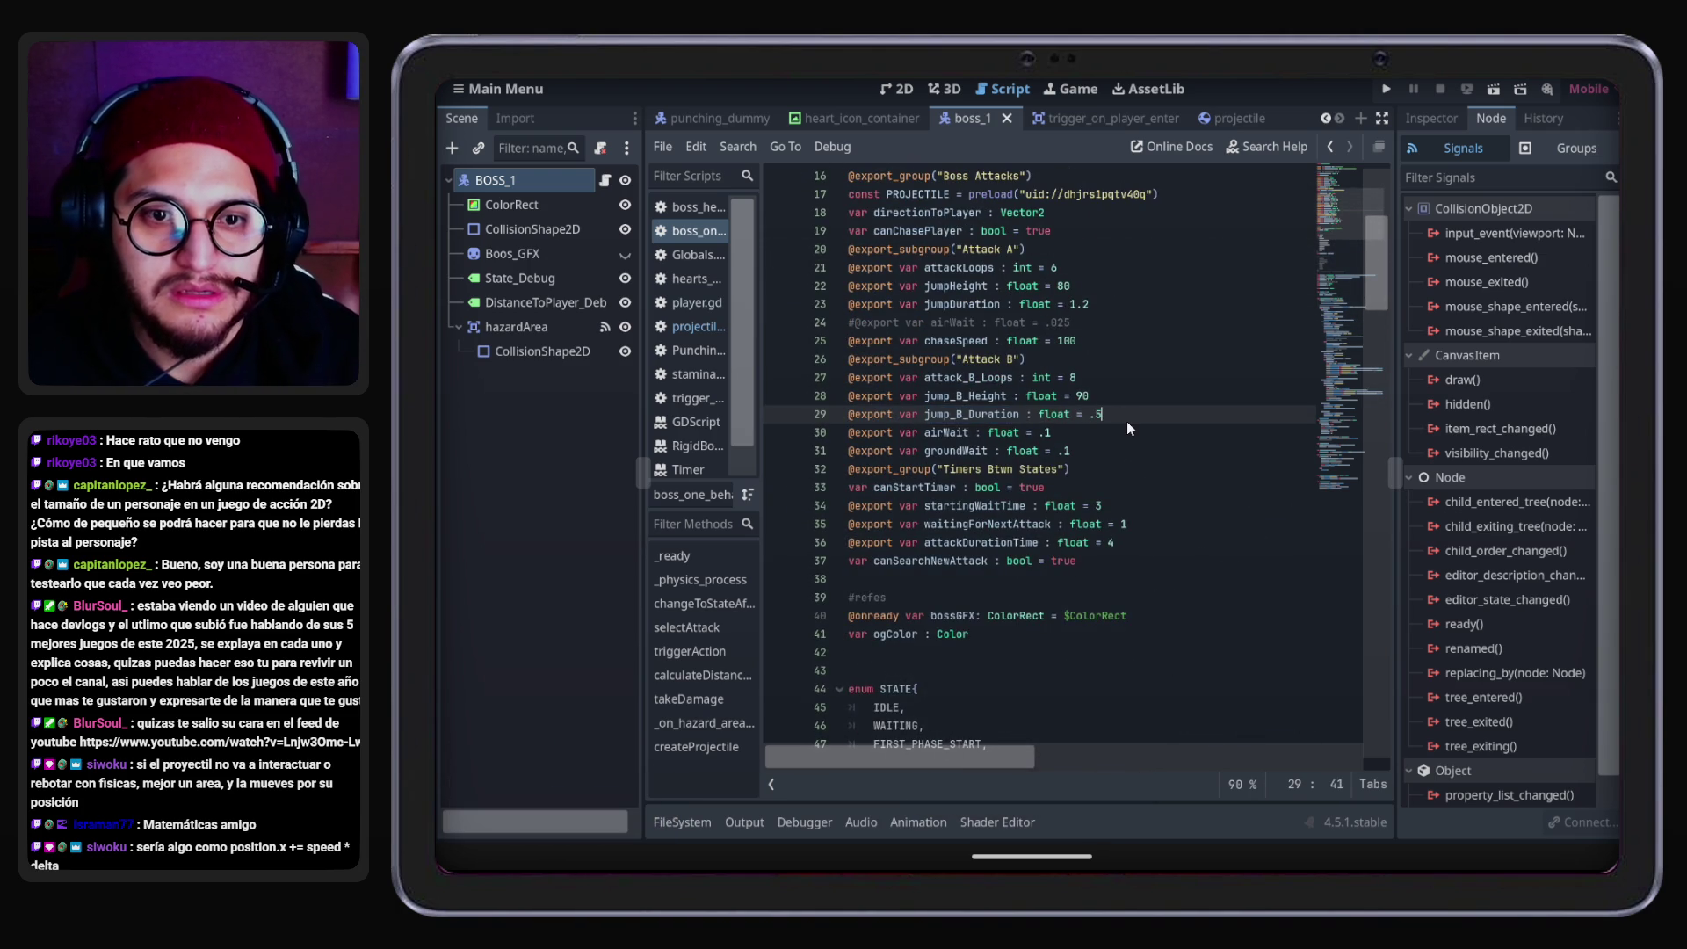
pyautogui.hotkey('ctrl', 'Return')
pyautogui.write('var currentJuimp')
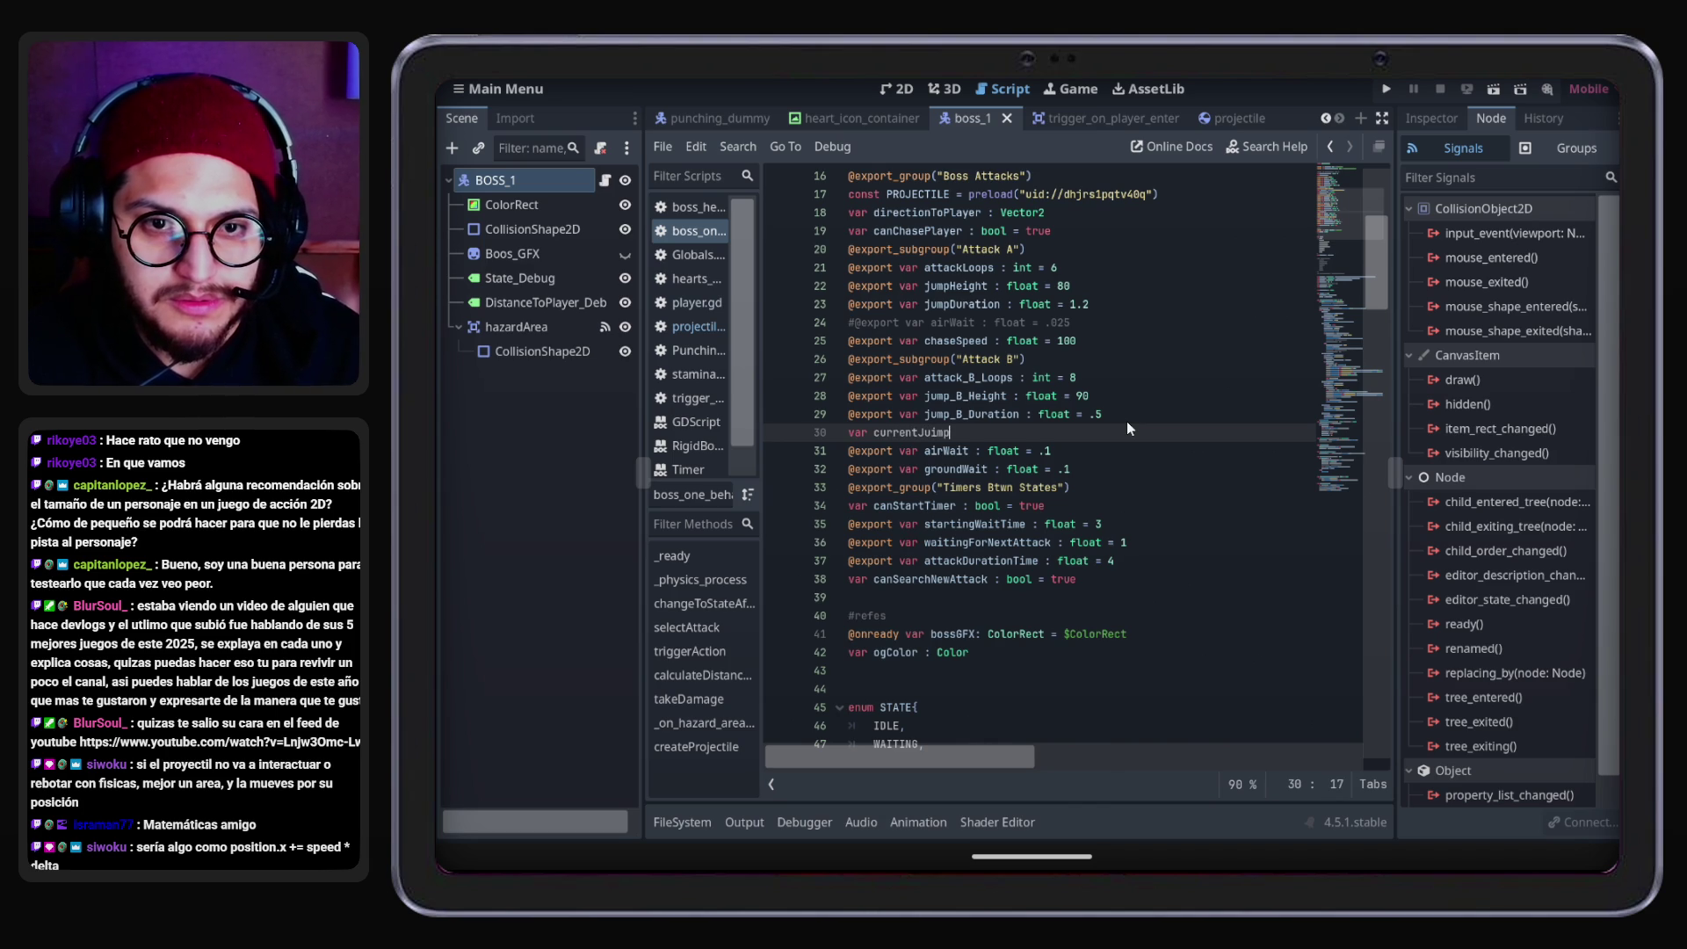
pyautogui.press('BackSpace')
pyautogui.write('mp_B')
pyautogui.write('_Duration :')
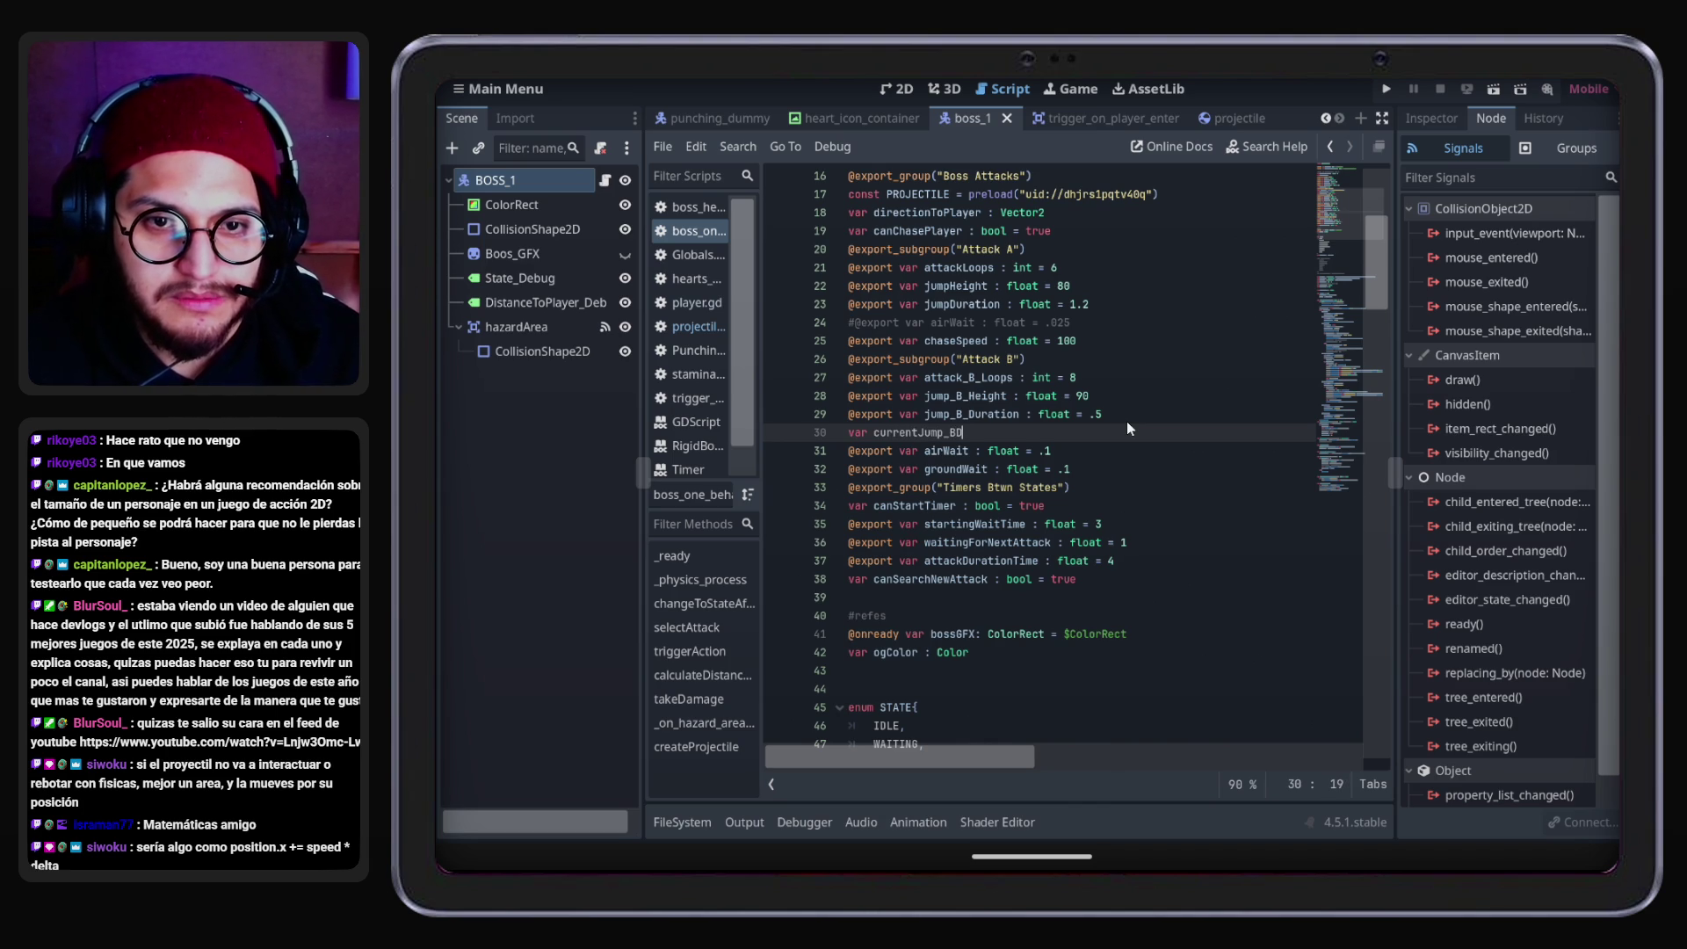
pyautogui.write(' float')
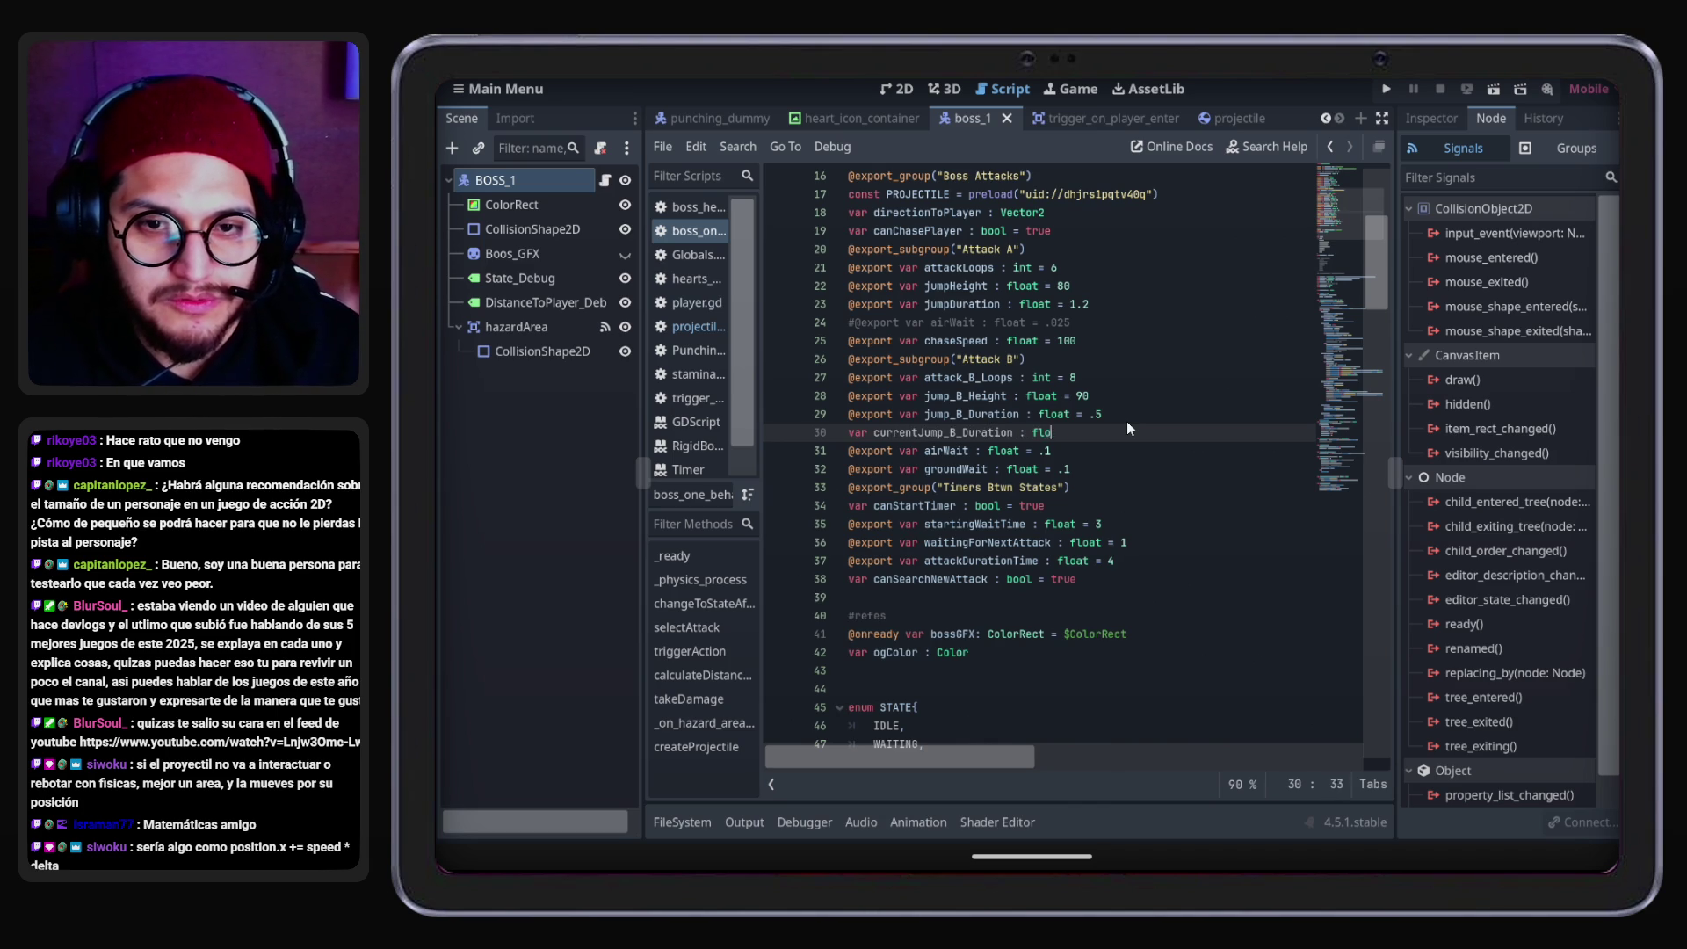
# In _ready(), add 'currentJump_B_Duration = jump_B_Duration' after the ogColor line.
pyautogui.doubleClick(958, 433)
pyautogui.hotkey('ctrl', 'c')
pyautogui.scroll(-10, 1021, 504)
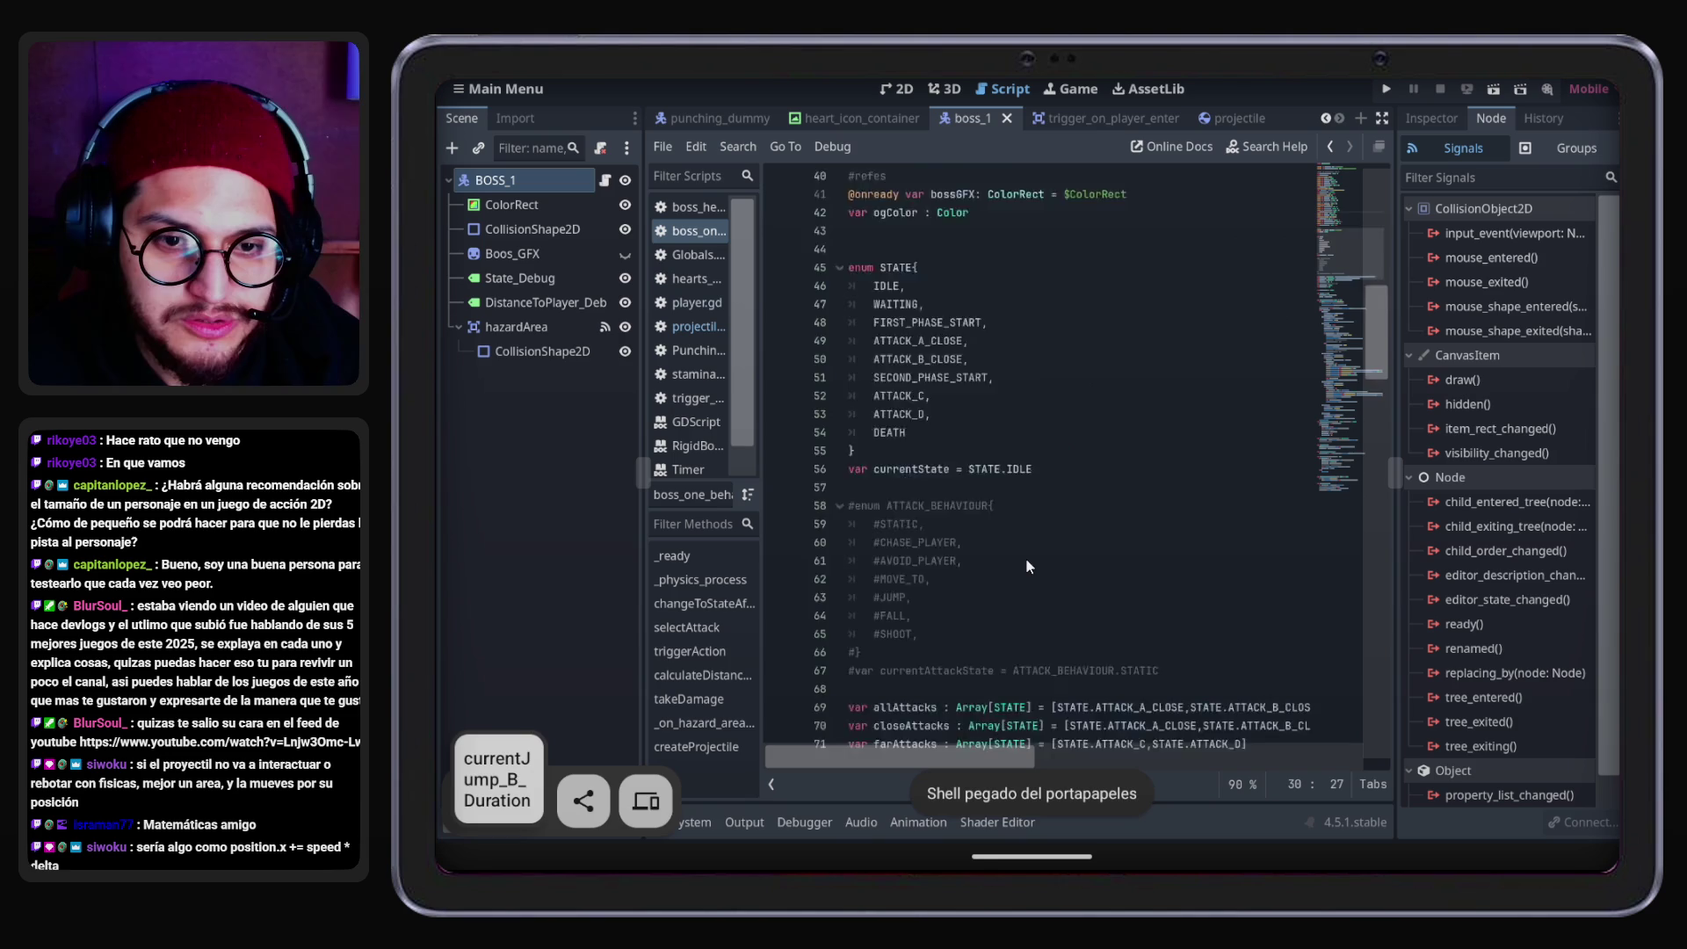
pyautogui.scroll(-1, 1031, 508)
pyautogui.click(1053, 434)
pyautogui.press('Return')
pyautogui.hotkey('ctrl', 'v')
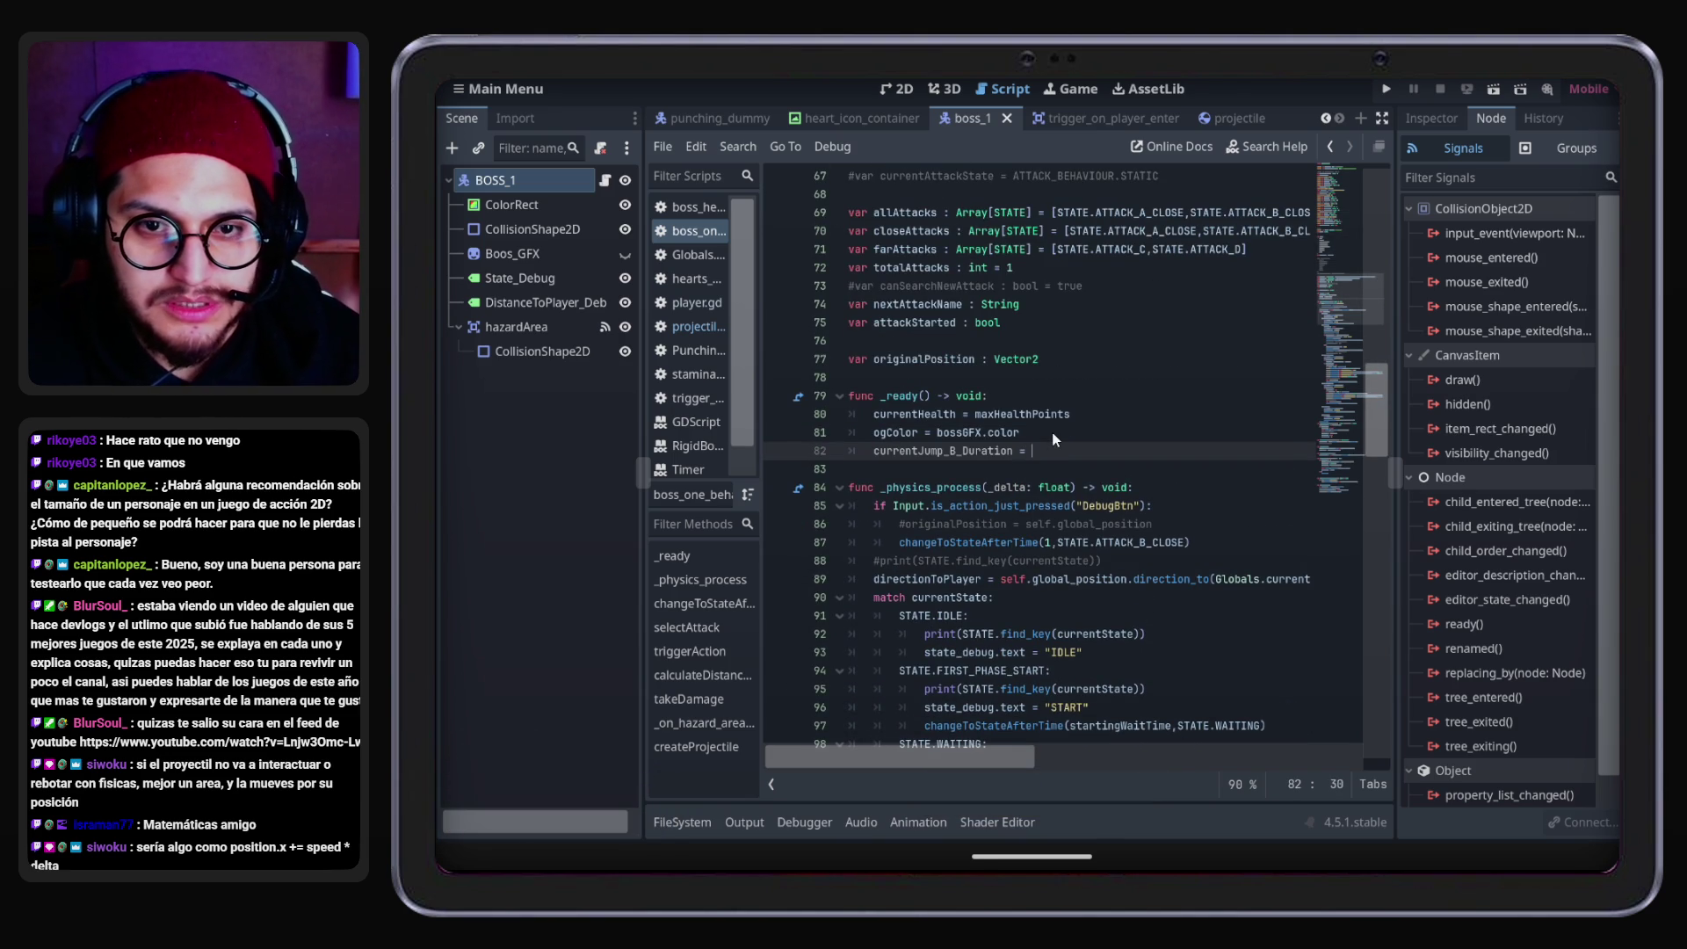
pyautogui.write('jump_B_Duration')
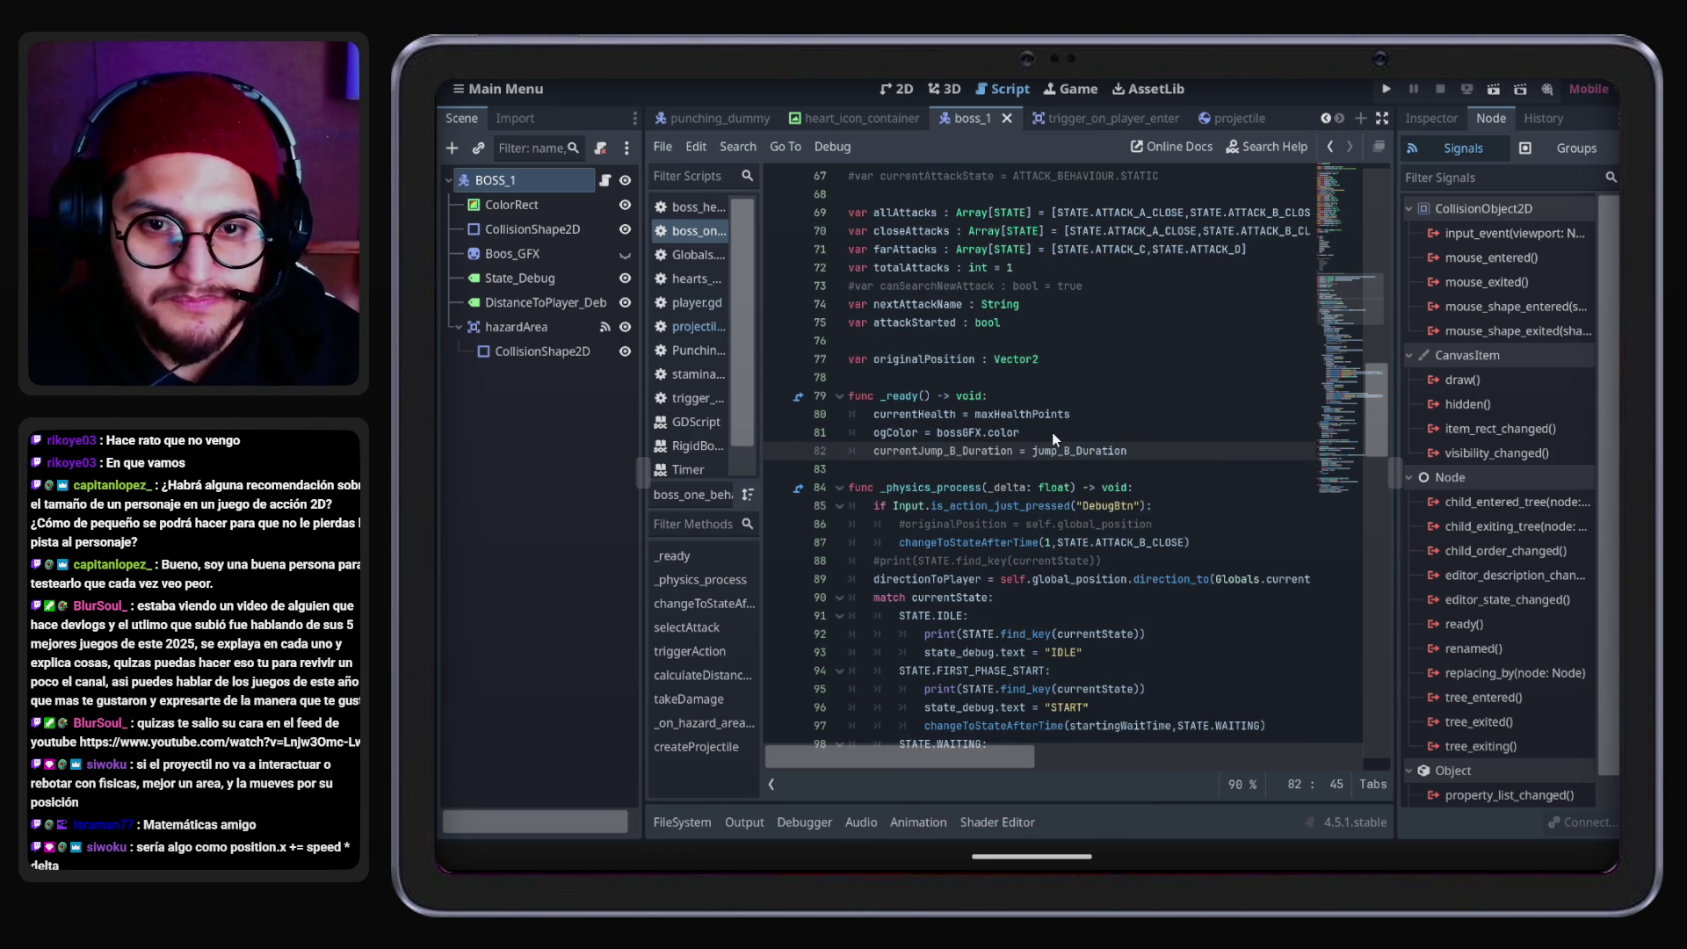
pyautogui.scroll(-14, 1094, 455)
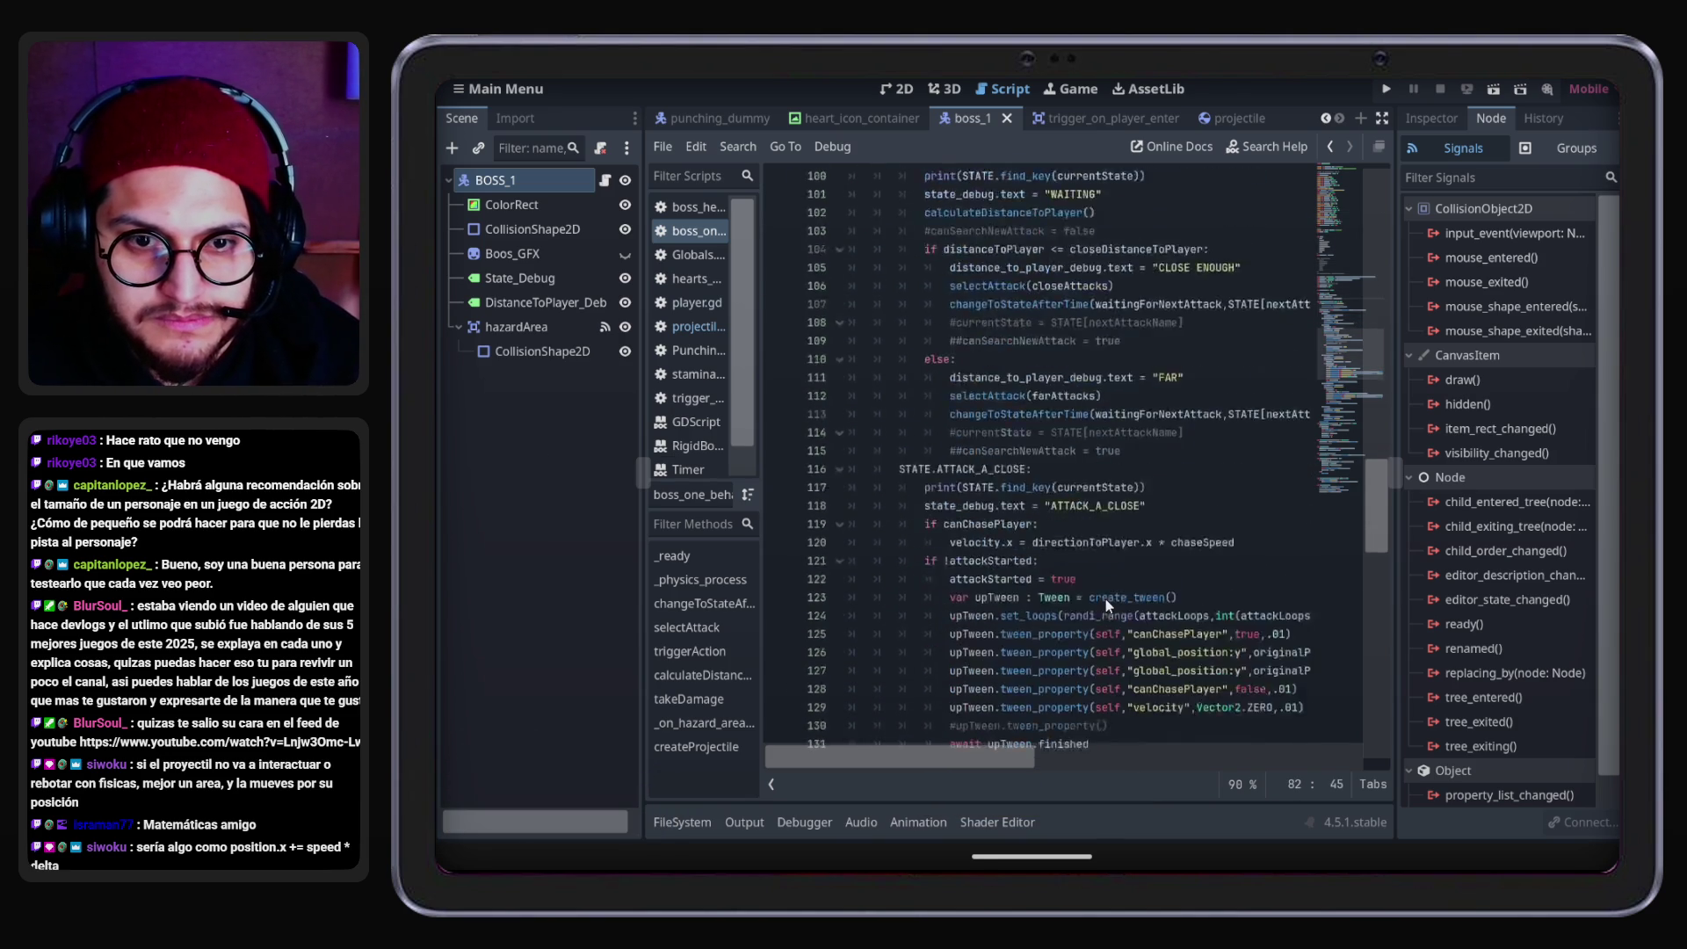
# Replace jump_B_Duration with currentJump_B_Duration in the Attack B tweens on lines 140–141.
pyautogui.scroll(-4, 1099, 604)
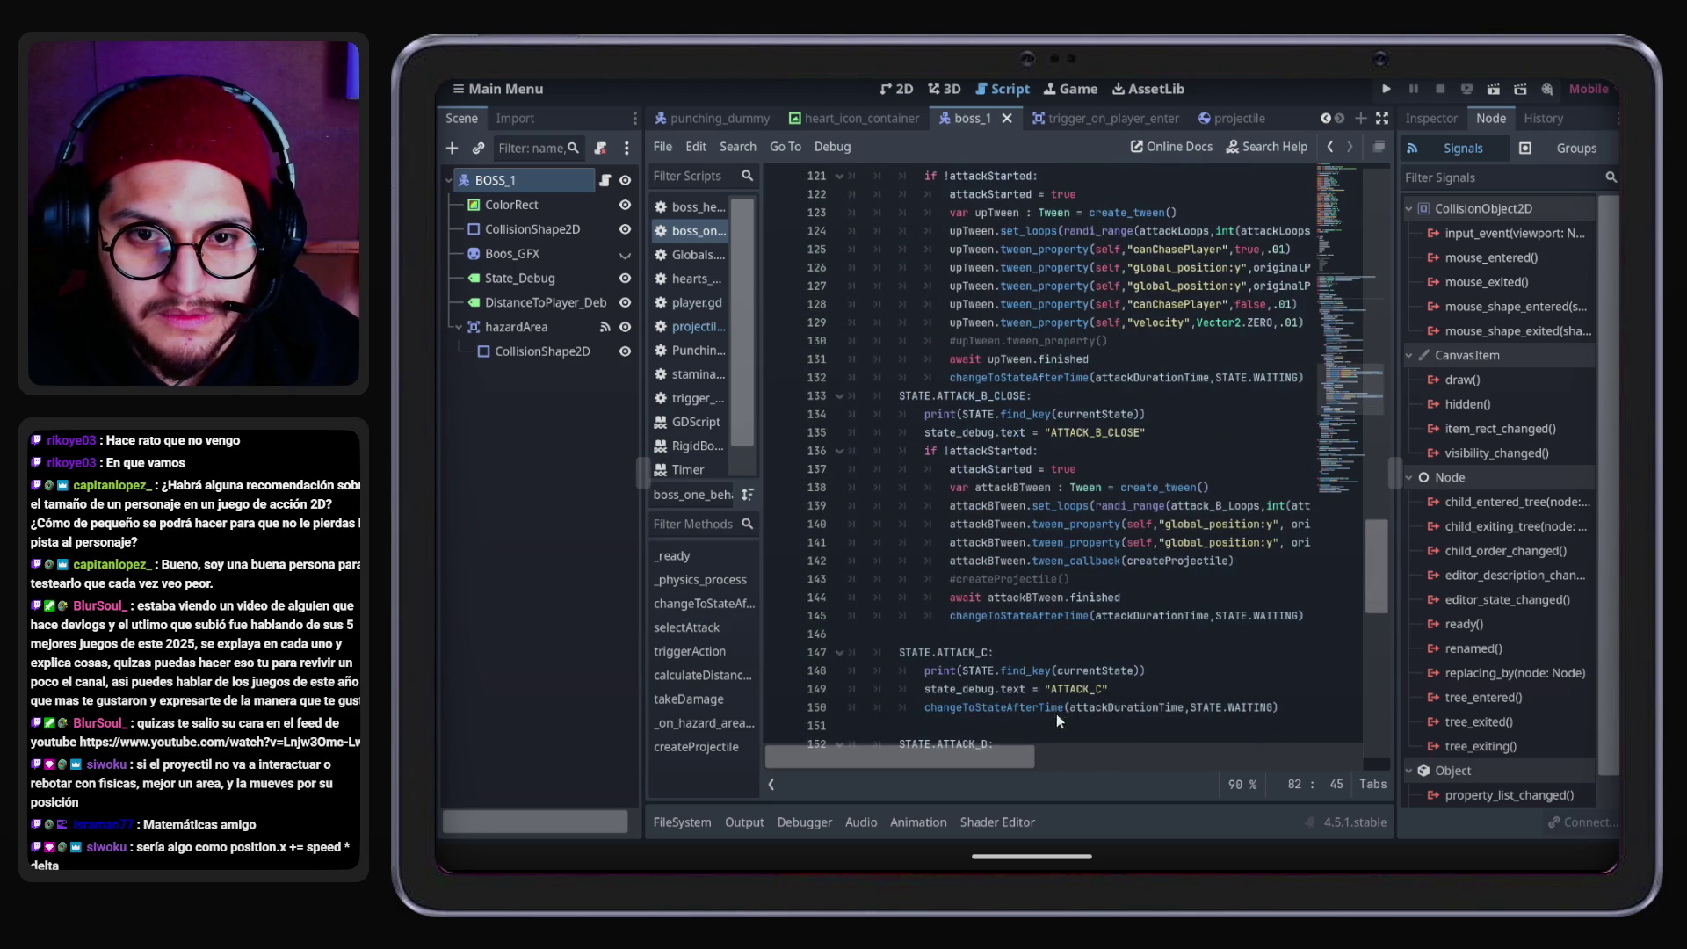
pyautogui.moveTo(991, 768); pyautogui.dragTo(1170, 789)
pyautogui.doubleClick(1047, 522)
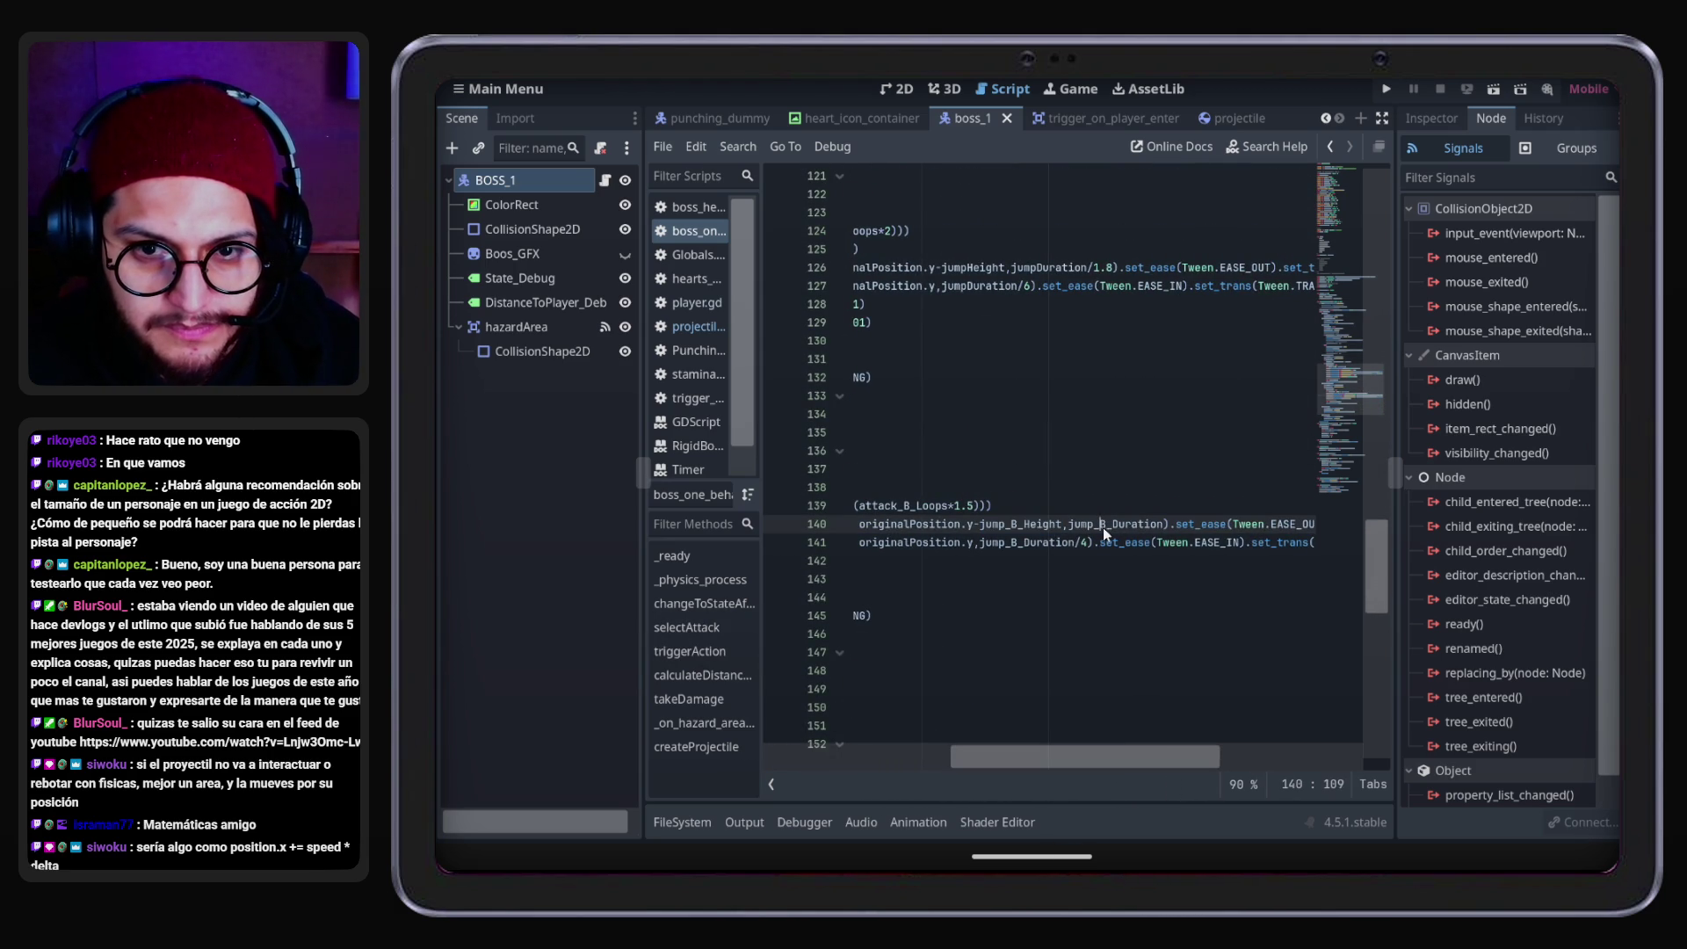
pyautogui.doubleClick(1104, 525)
pyautogui.hotkey('ctrl', 'v')
pyautogui.doubleClick(1022, 543)
pyautogui.hotkey('ctrl', 'v')
pyautogui.moveTo(1106, 757)
pyautogui.mouseDown()
pyautogui.moveTo(931, 743)
pyautogui.moveTo(978, 750)
pyautogui.moveTo(1030, 702)
pyautogui.mouseUp()
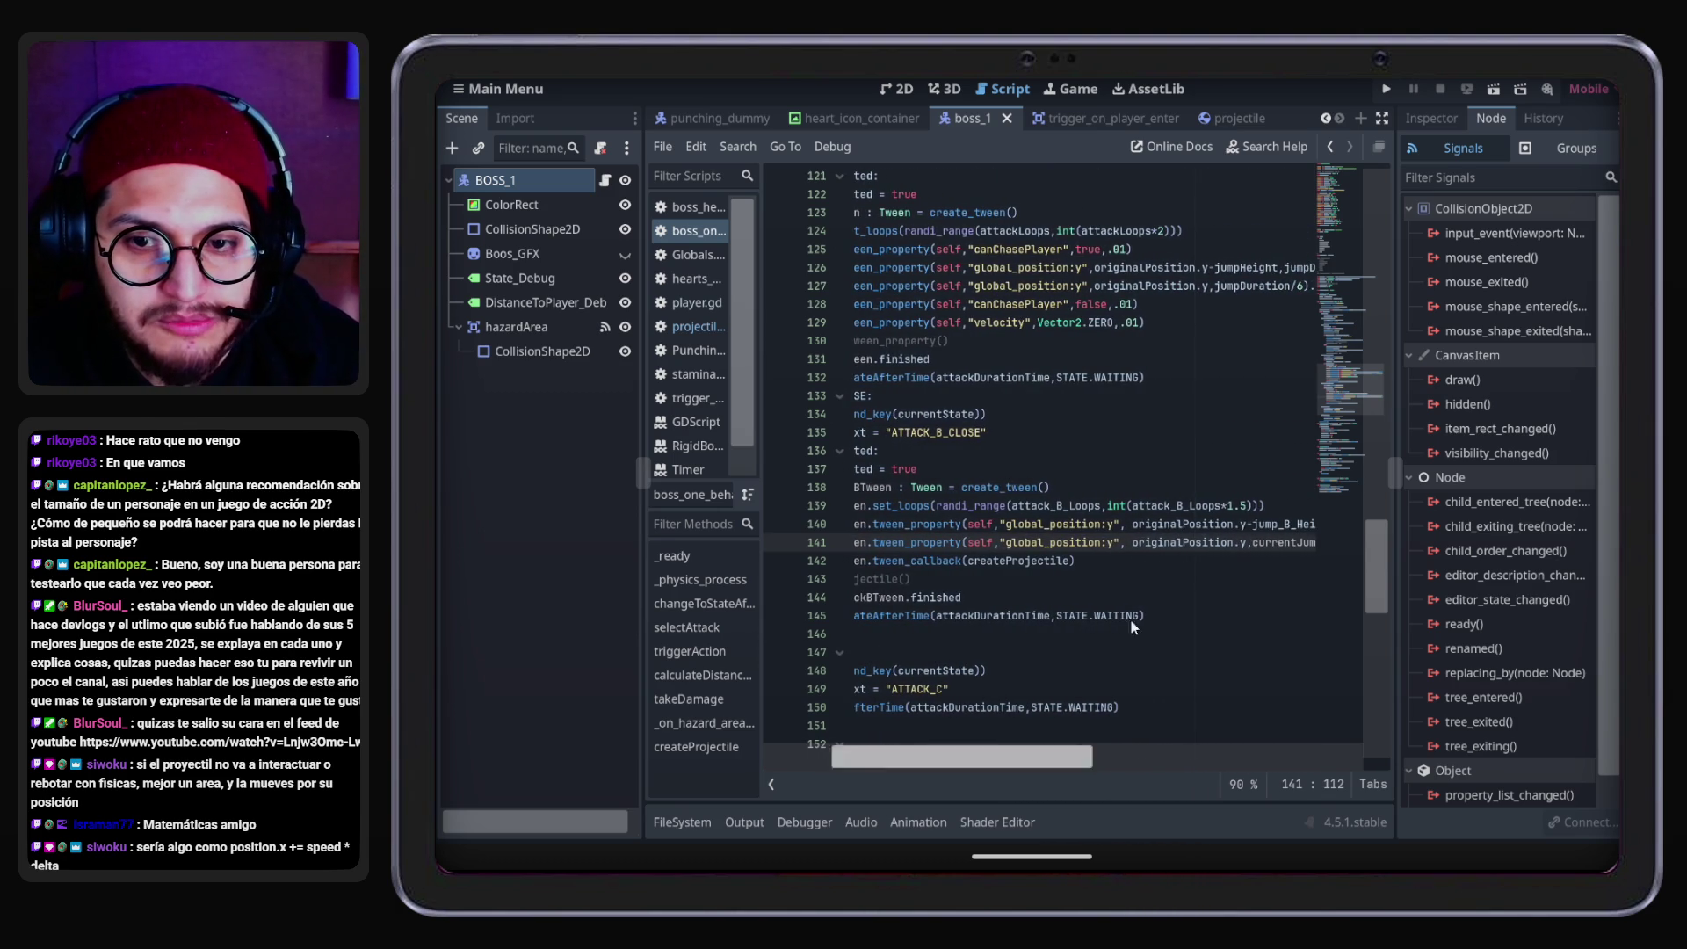
# Add attackBTween.tween_property(self,"currentJump_B_Duration",currentJump_B_Duration-.05,.1) after the set_loops call.
pyautogui.click(1262, 507)
pyautogui.press('Return')
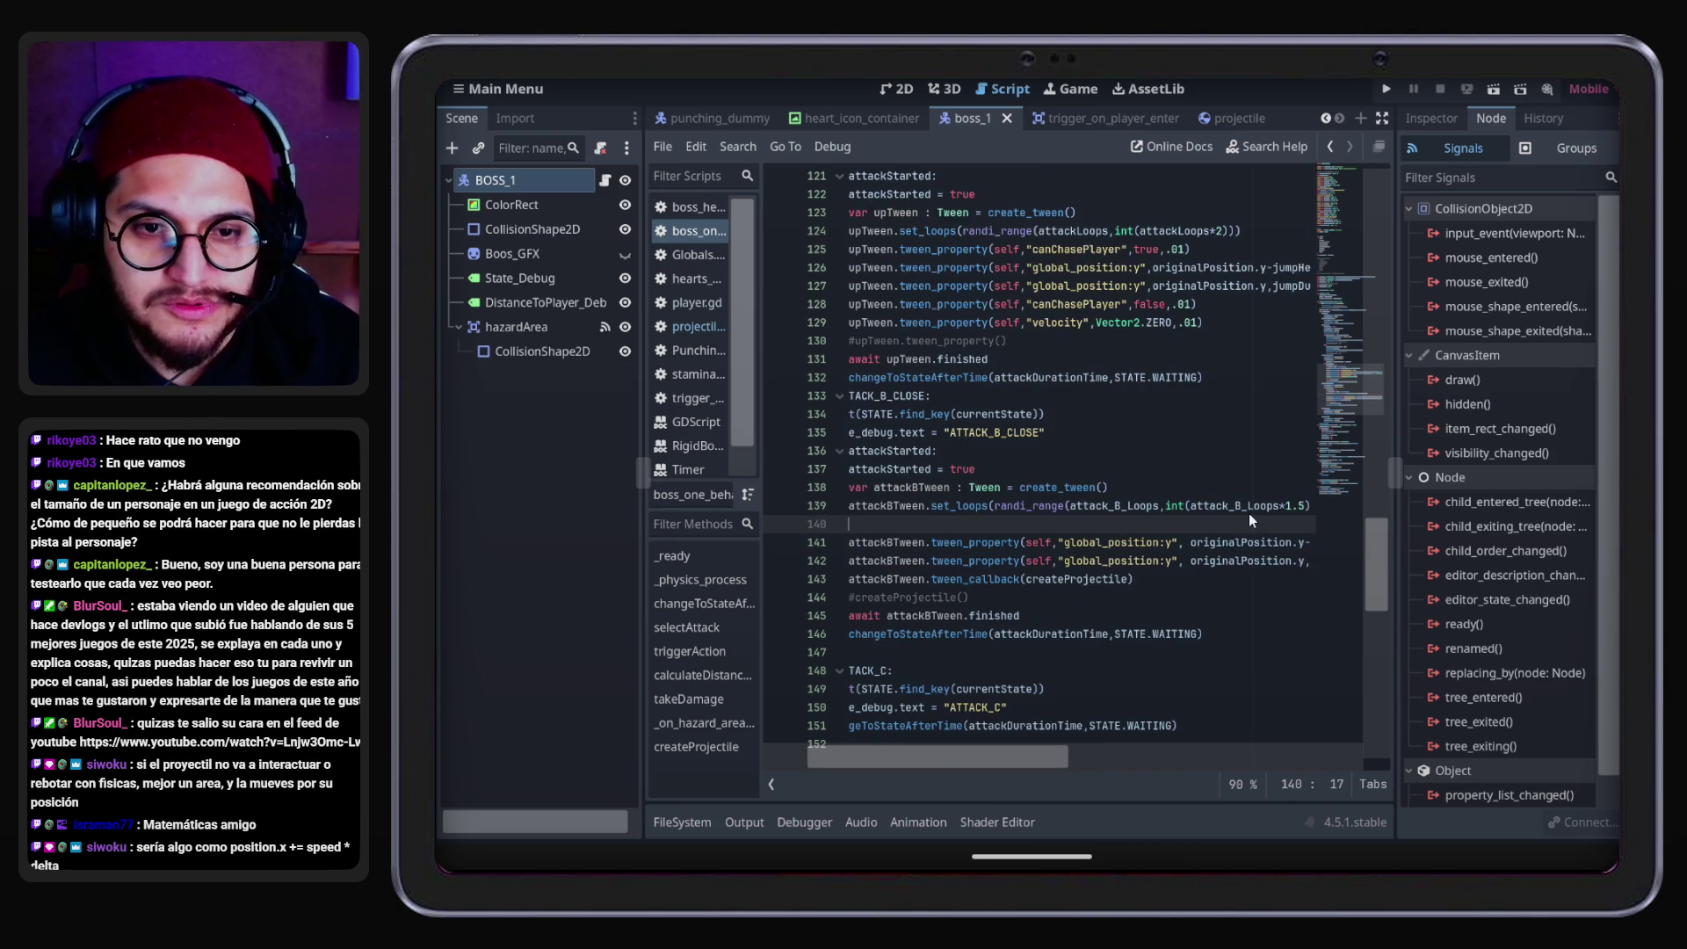
pyautogui.write('c')
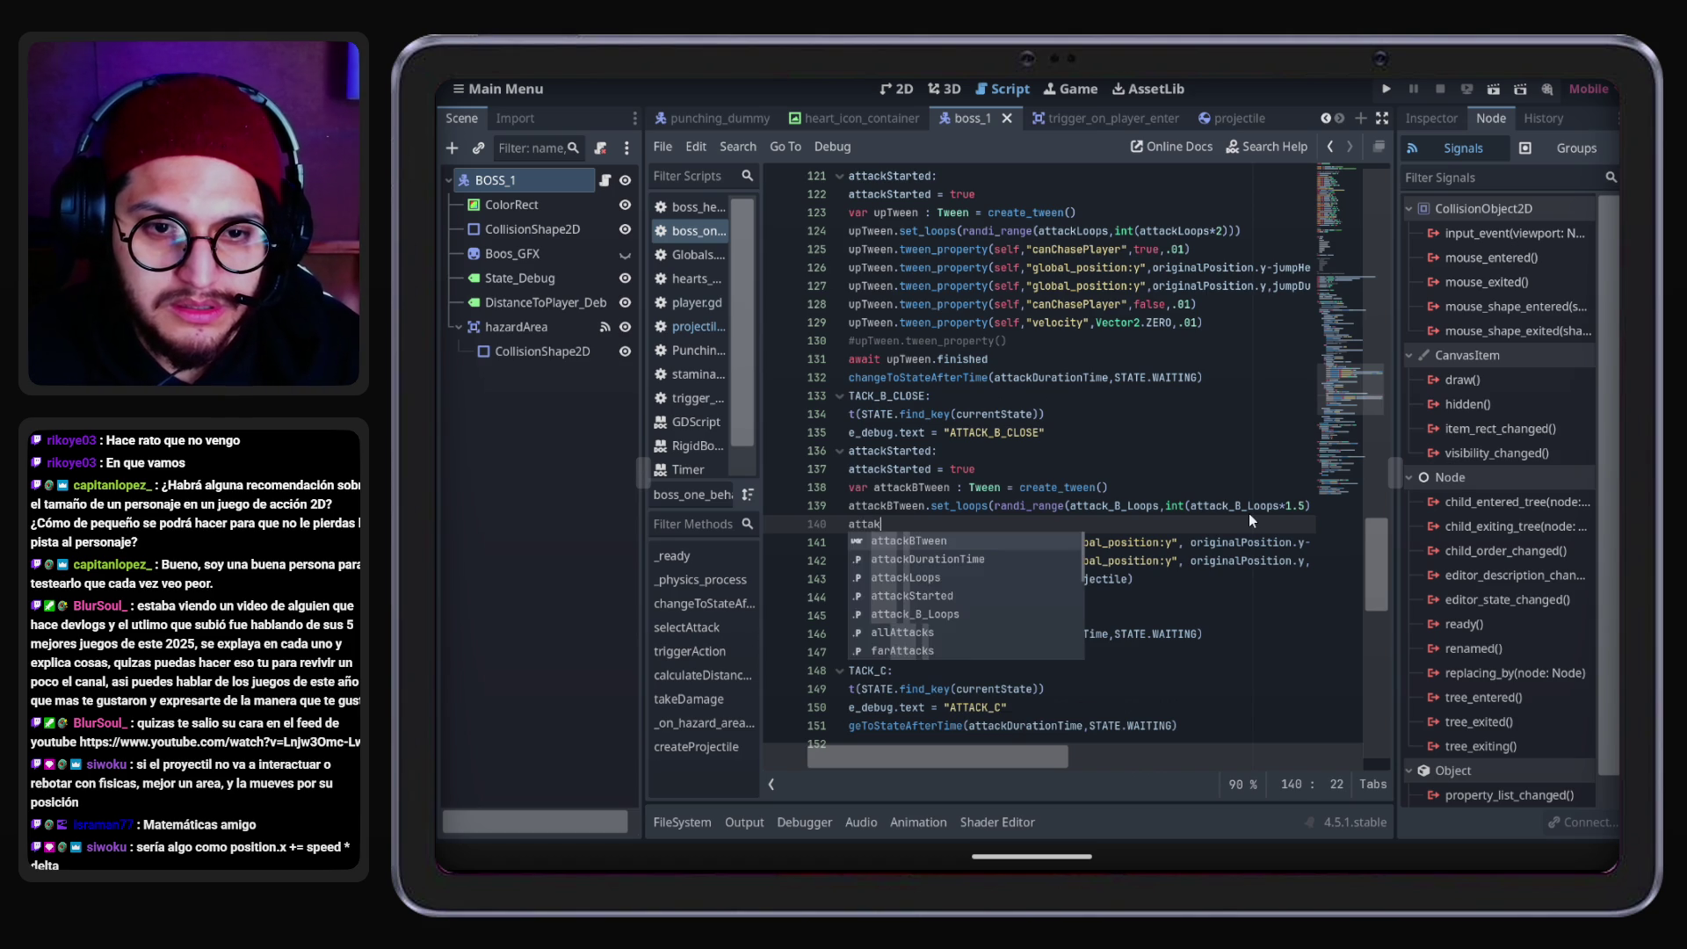
pyautogui.press('Return')
pyautogui.write('.tween')
pyautogui.press('Down')
pyautogui.press('Down')
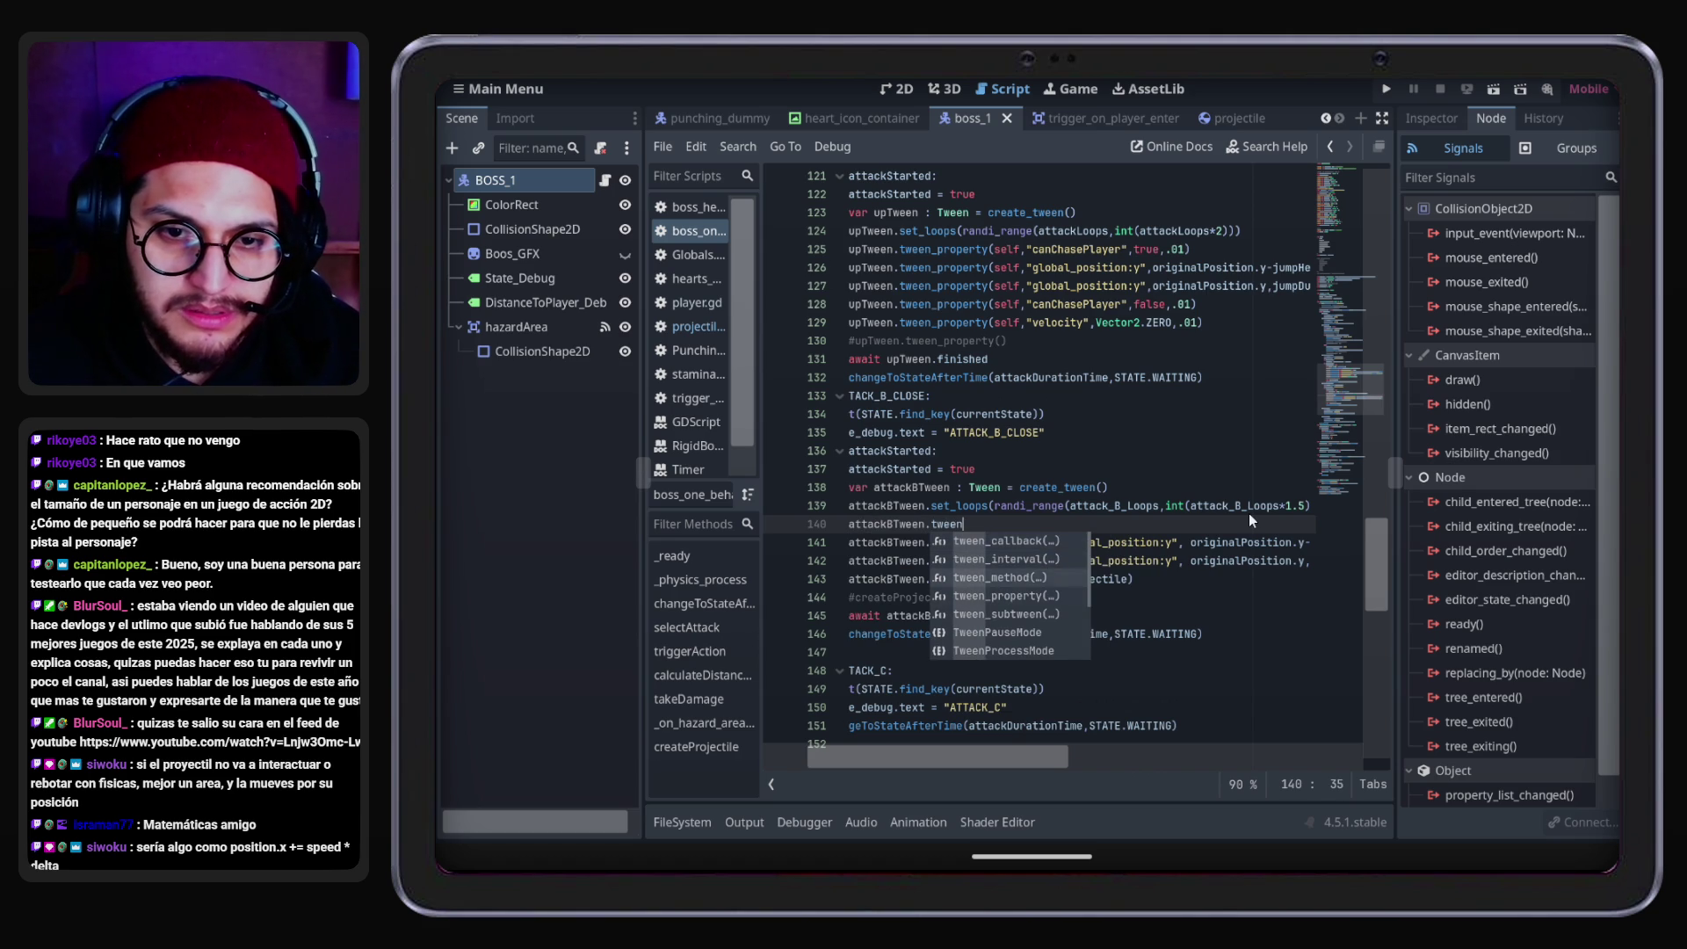
pyautogui.press('Down')
pyautogui.press('Return')
pyautogui.write('self,"')
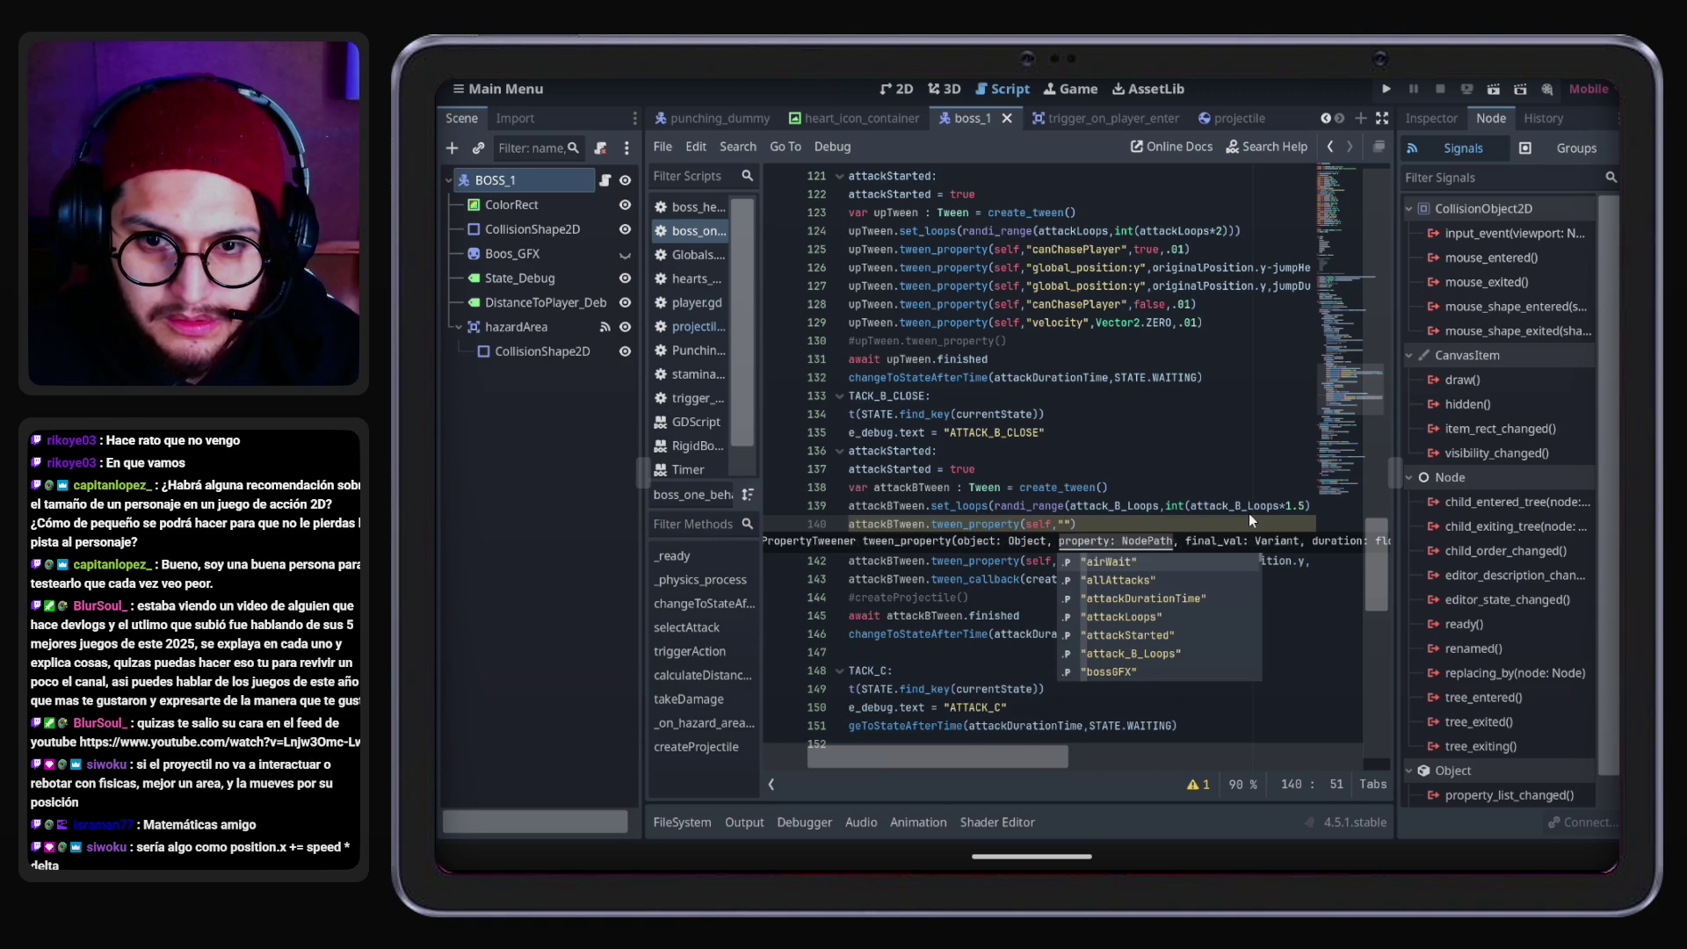
pyautogui.write('dura')
pyautogui.press('Down')
pyautogui.press('Down')
pyautogui.press('Down')
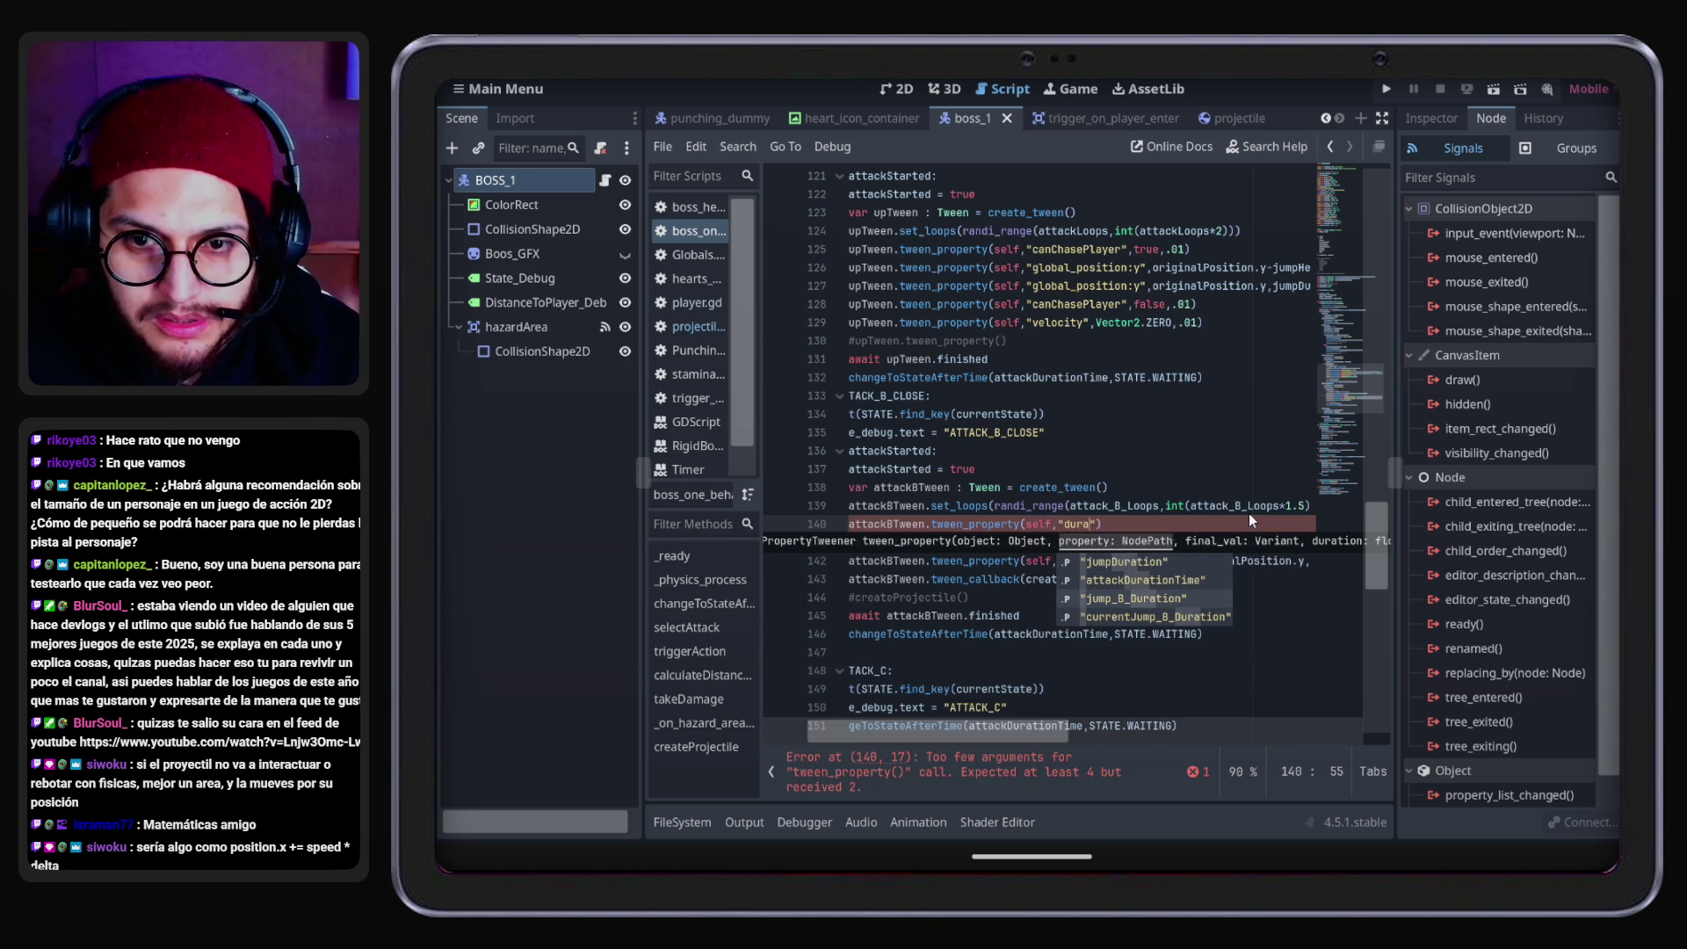
pyautogui.press('Return')
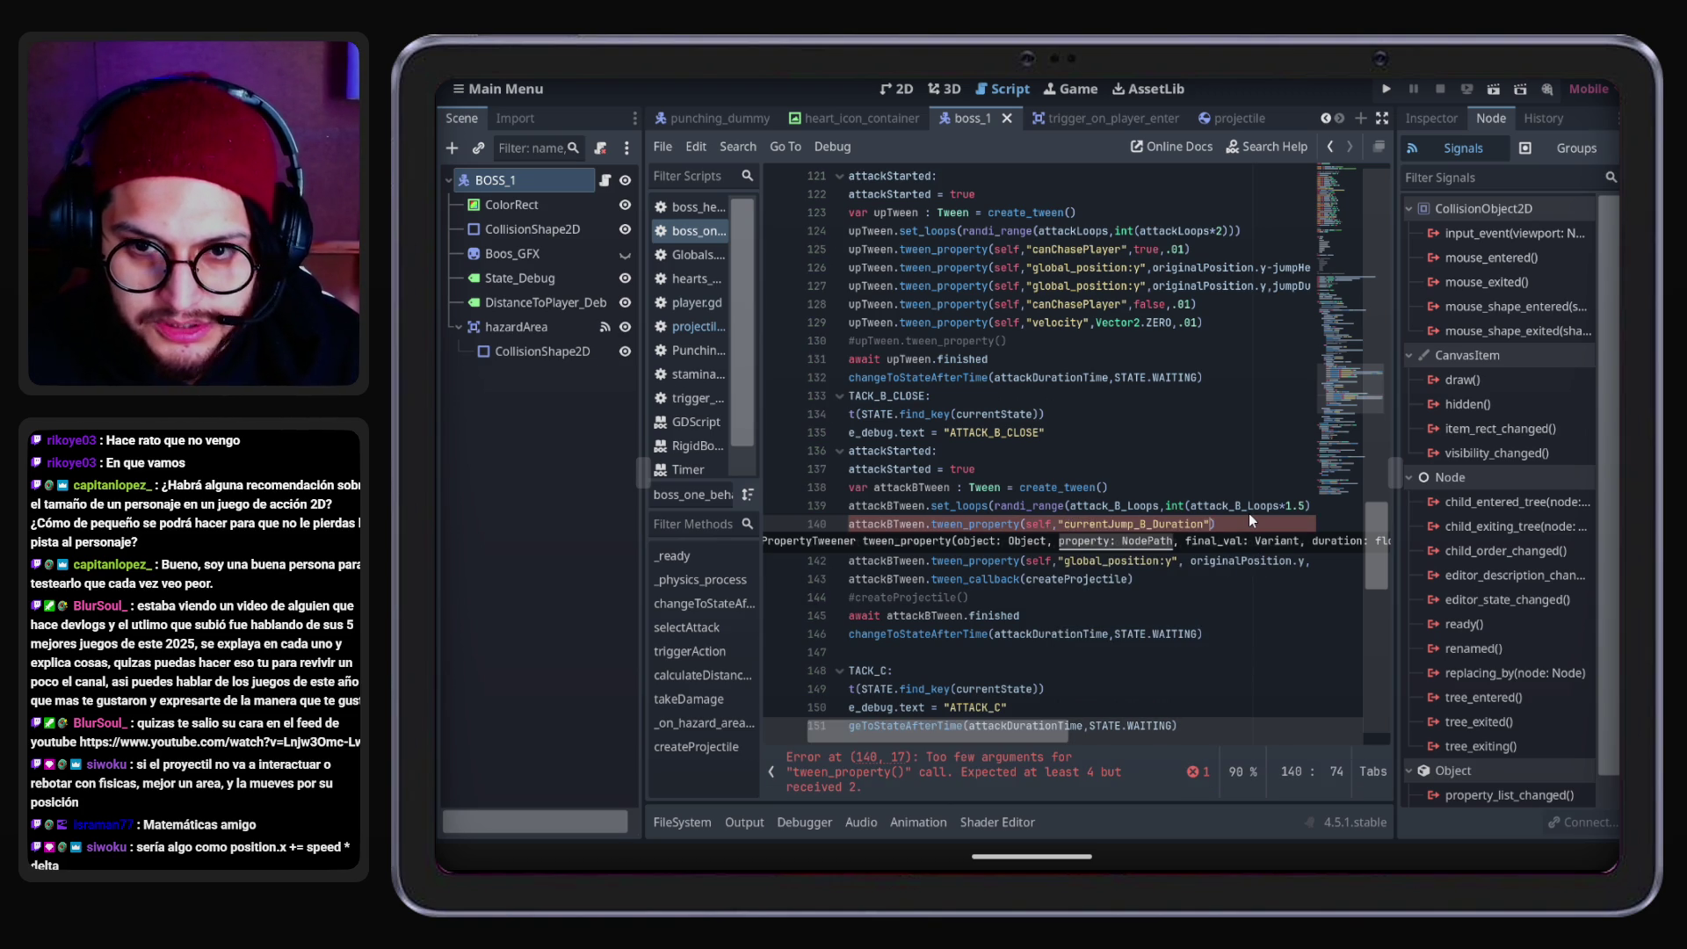
pyautogui.write(',currentJump_B_Duration')
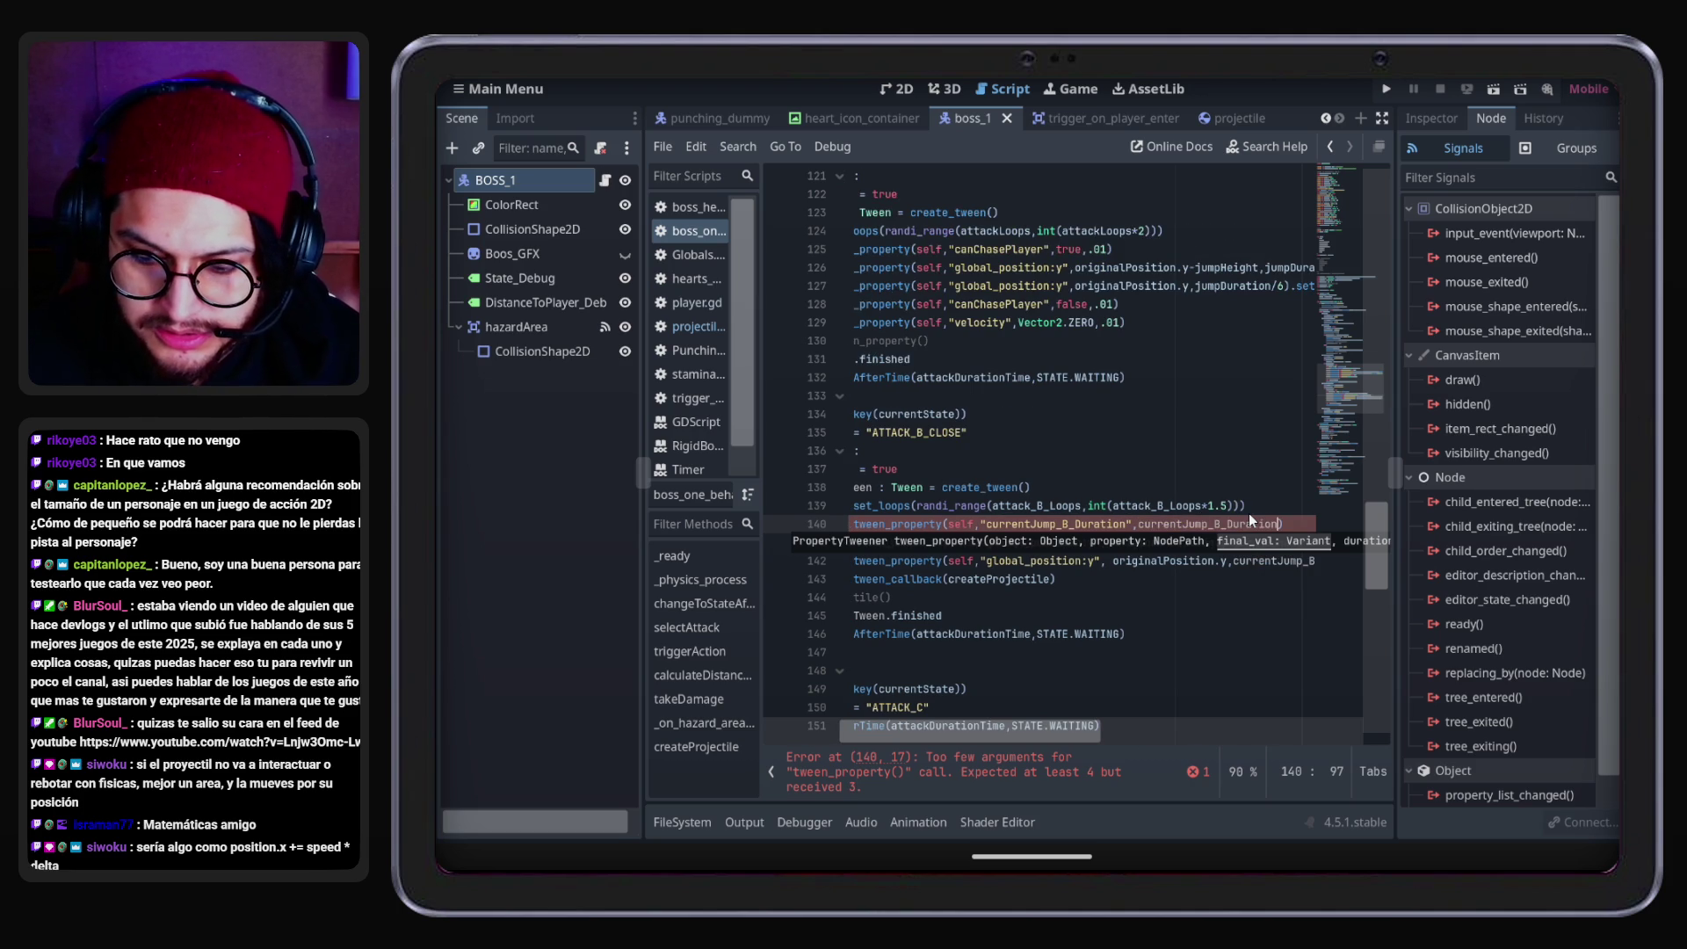
pyautogui.write('-')
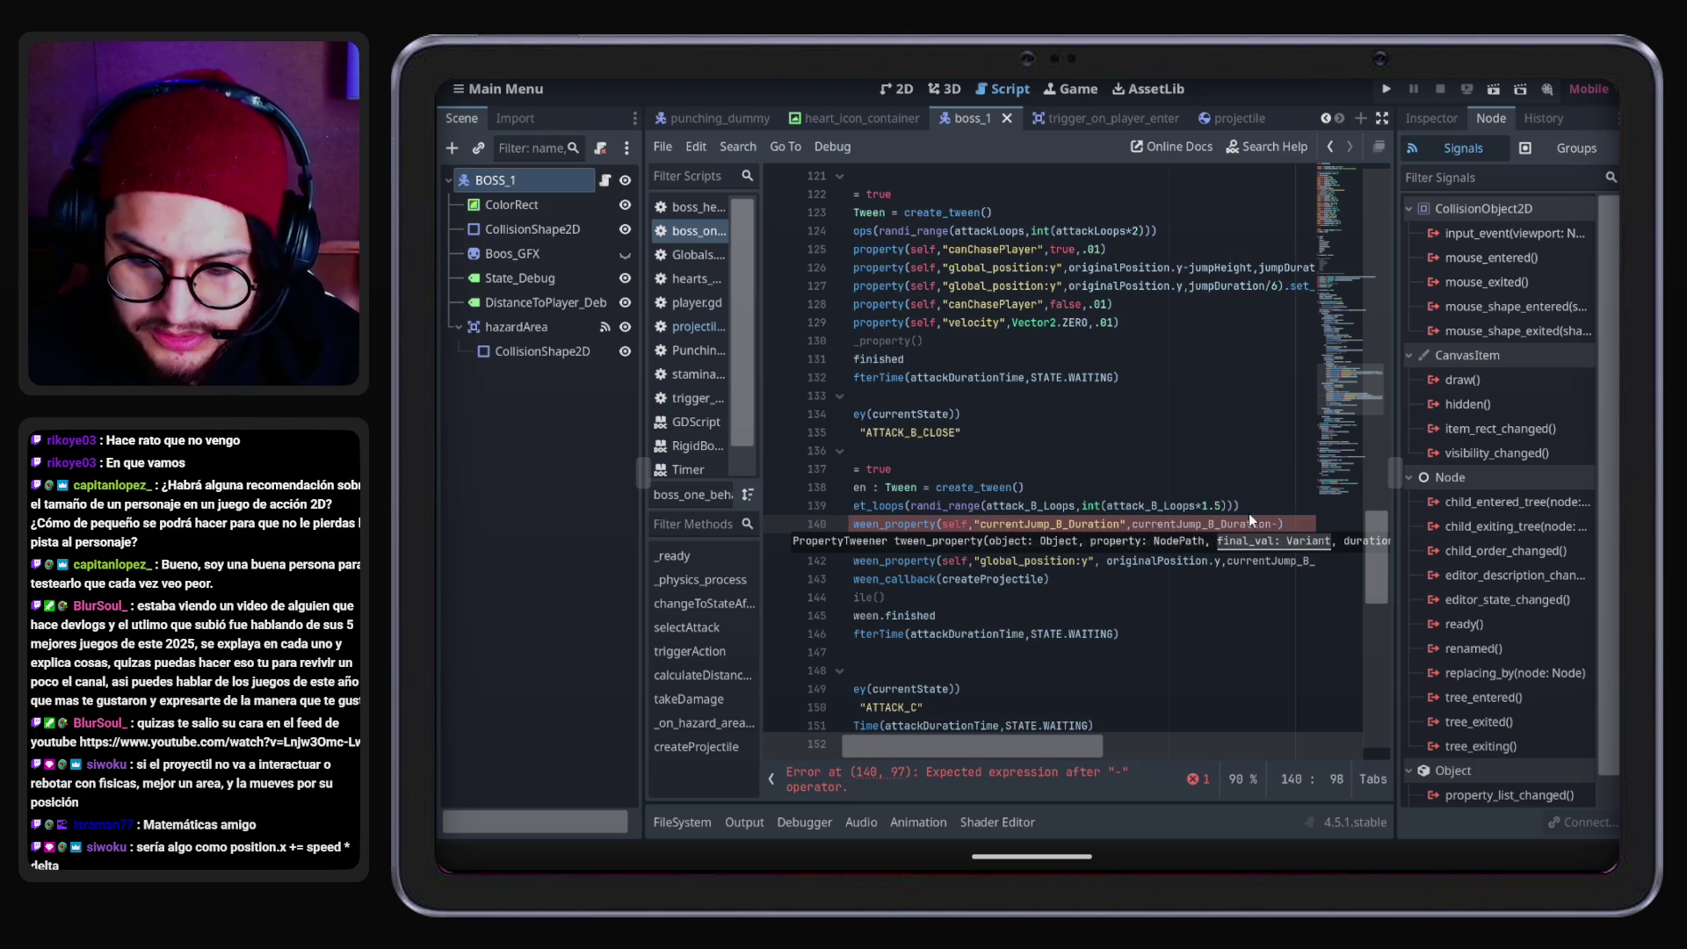
pyautogui.write('.')
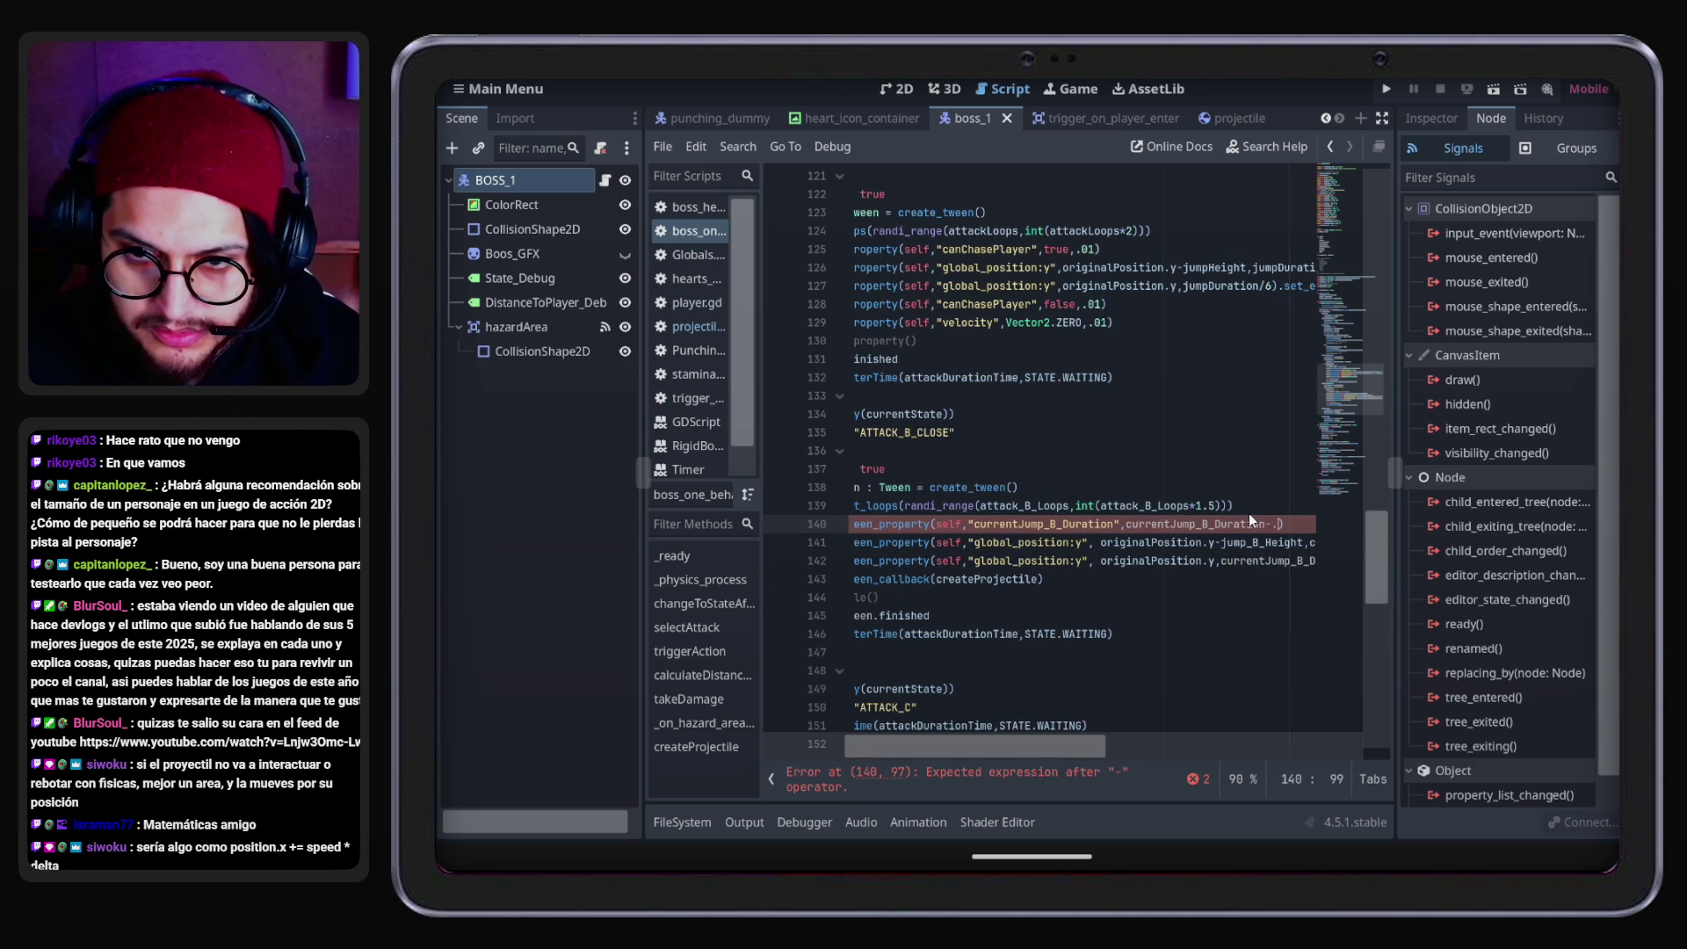
pyautogui.write('05,')
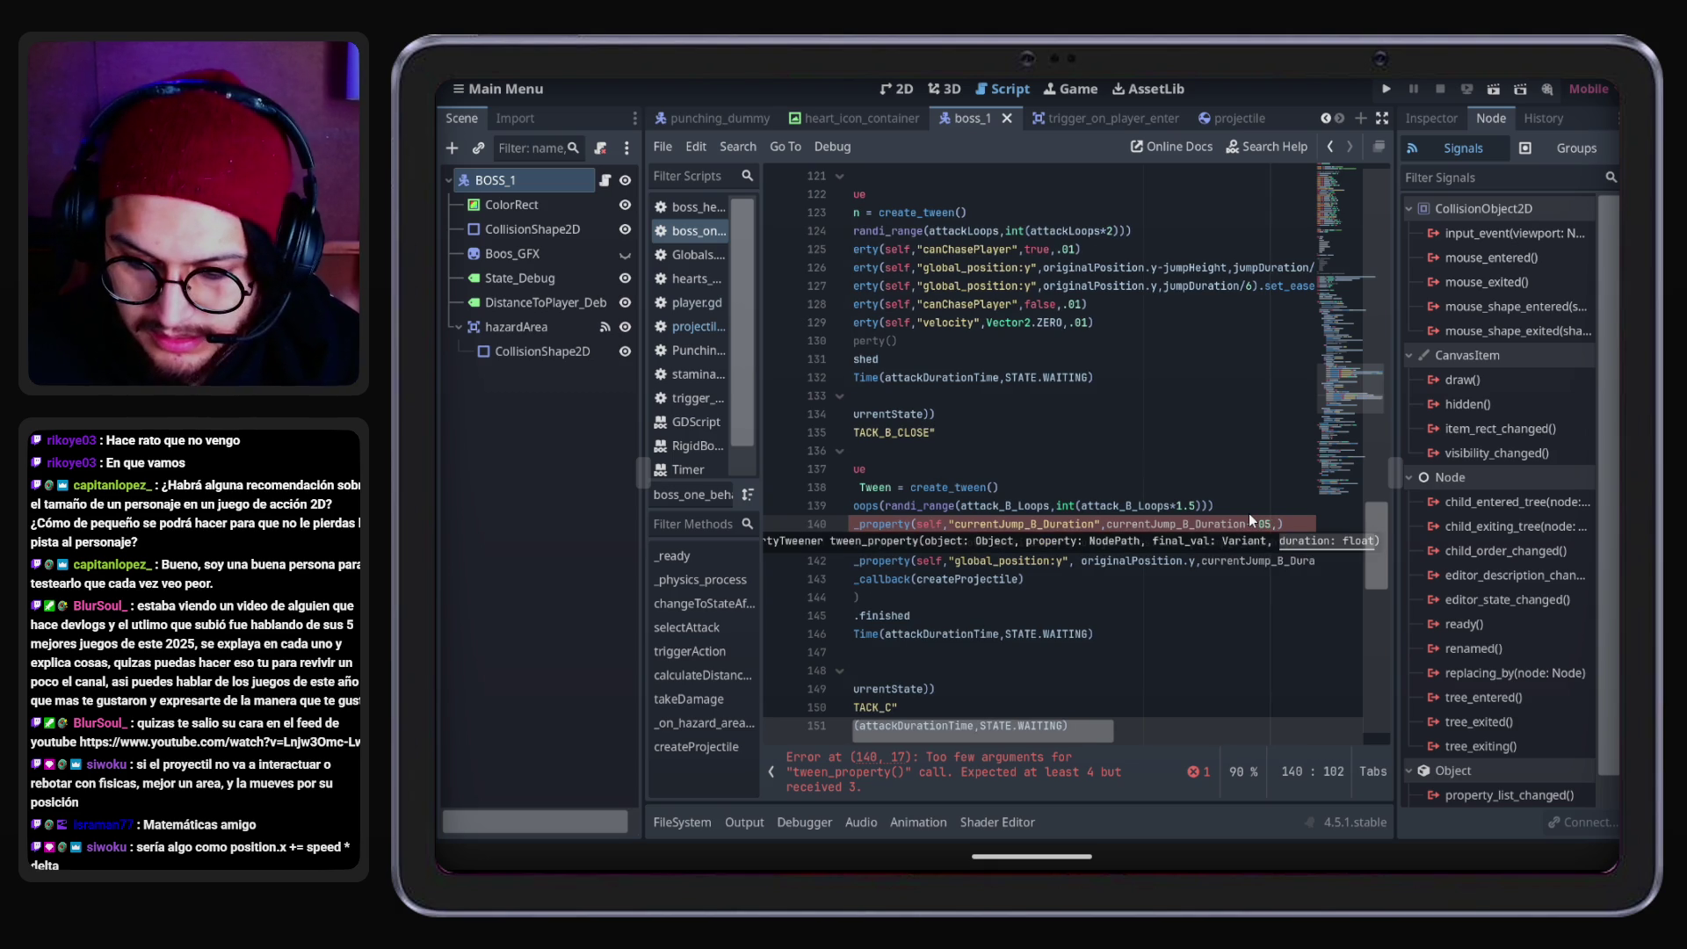
pyautogui.write('.1')
pyautogui.moveTo(1036, 761)
pyautogui.mouseDown()
pyautogui.moveTo(1014, 746)
pyautogui.moveTo(1098, 687)
pyautogui.mouseUp()
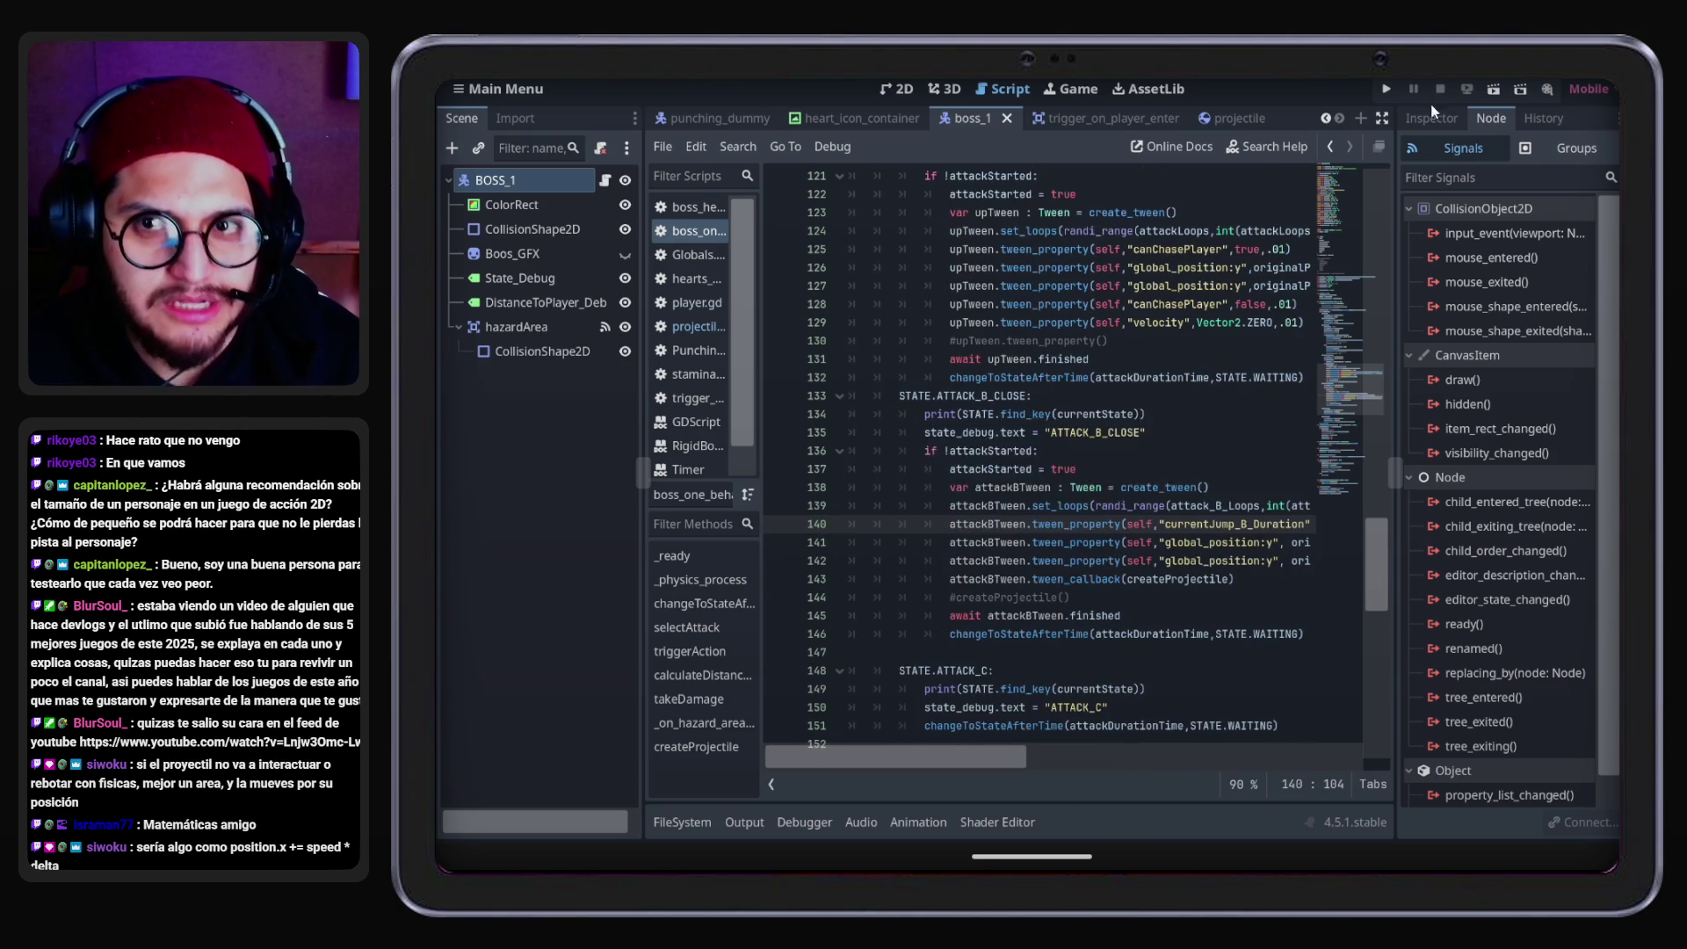
# Playtest Attack B by walking and jumping the player near the boss, then stop the game.
pyautogui.click(1387, 89)
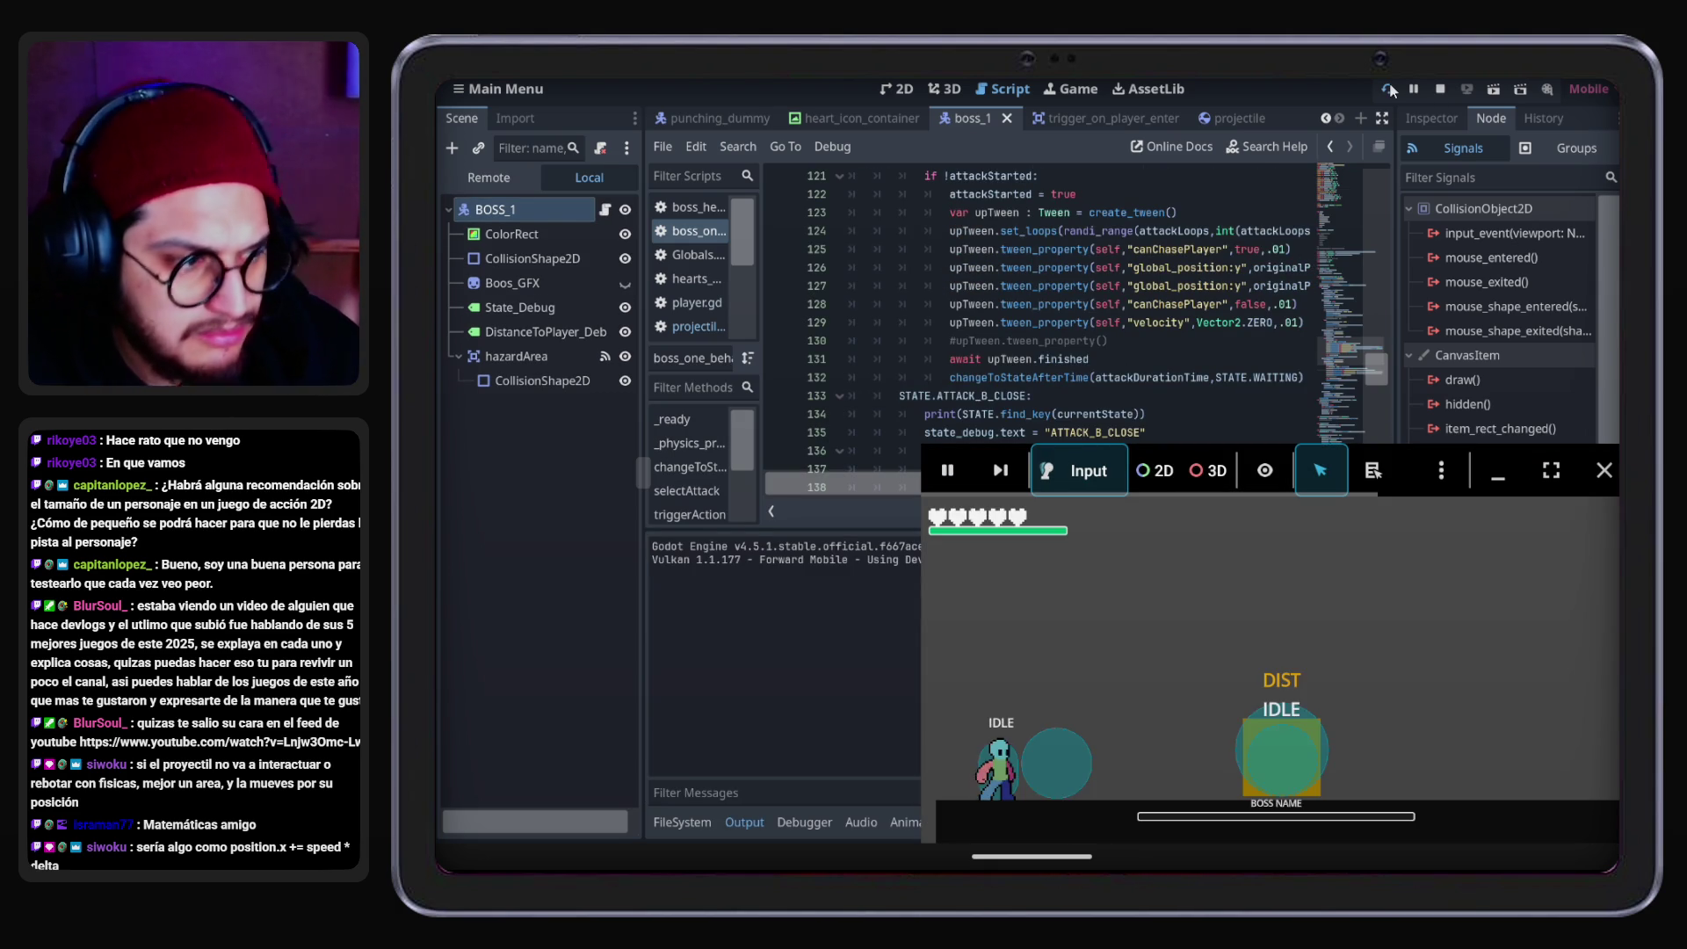
pyautogui.press('Left')
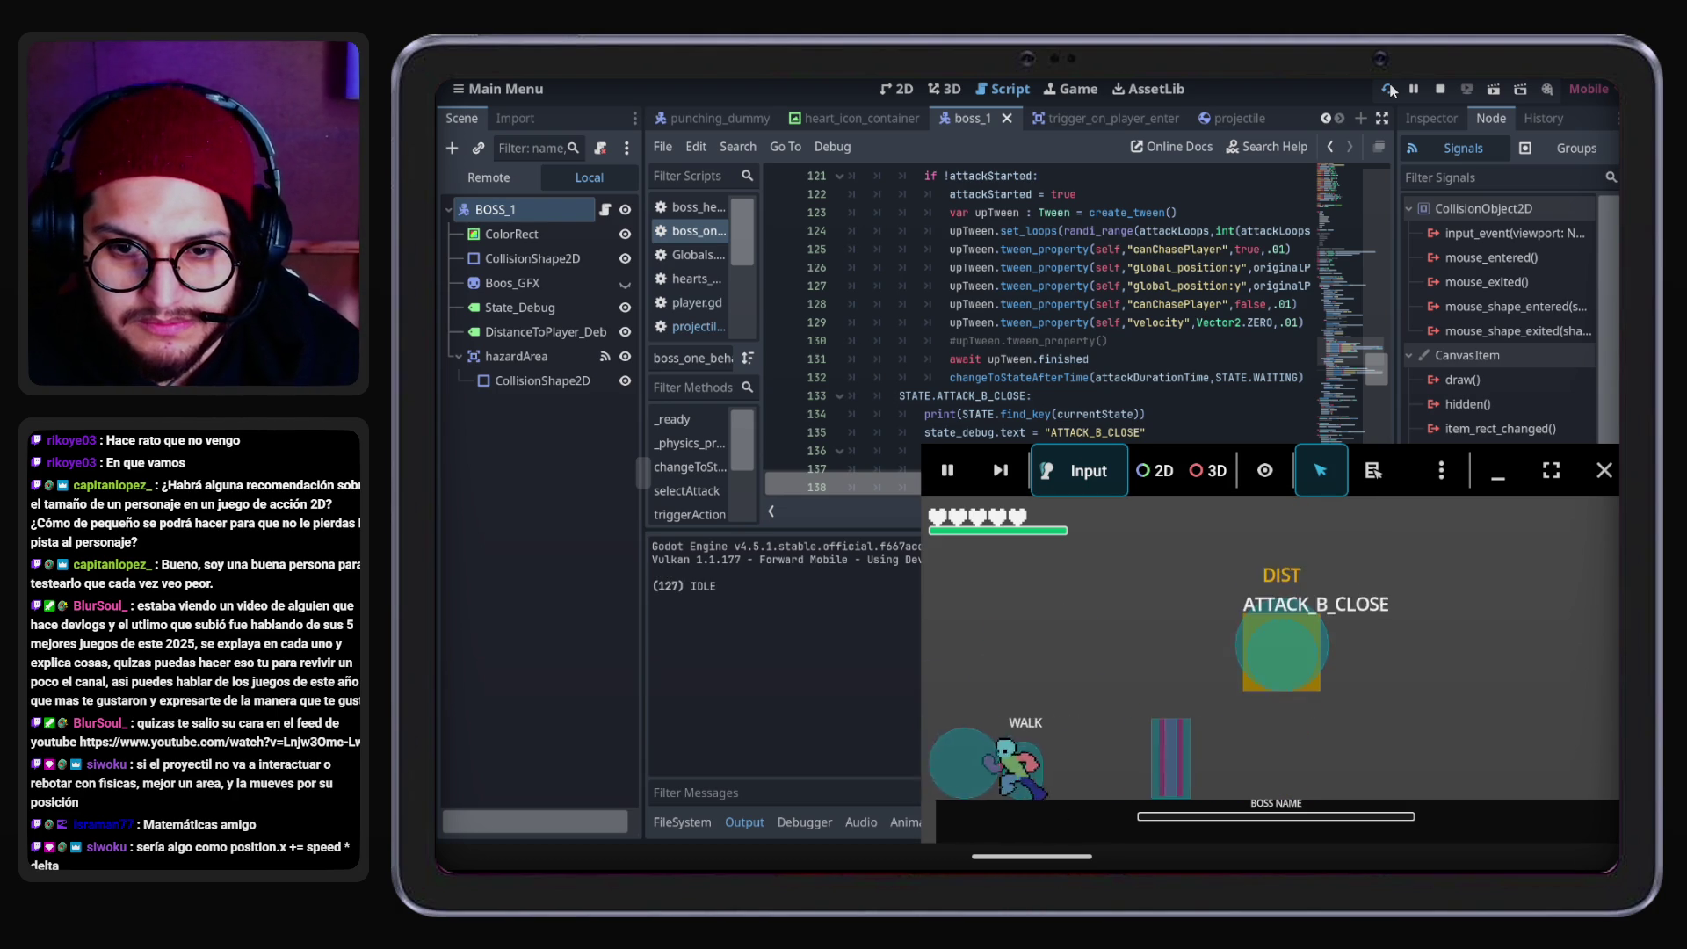
pyautogui.press('space')
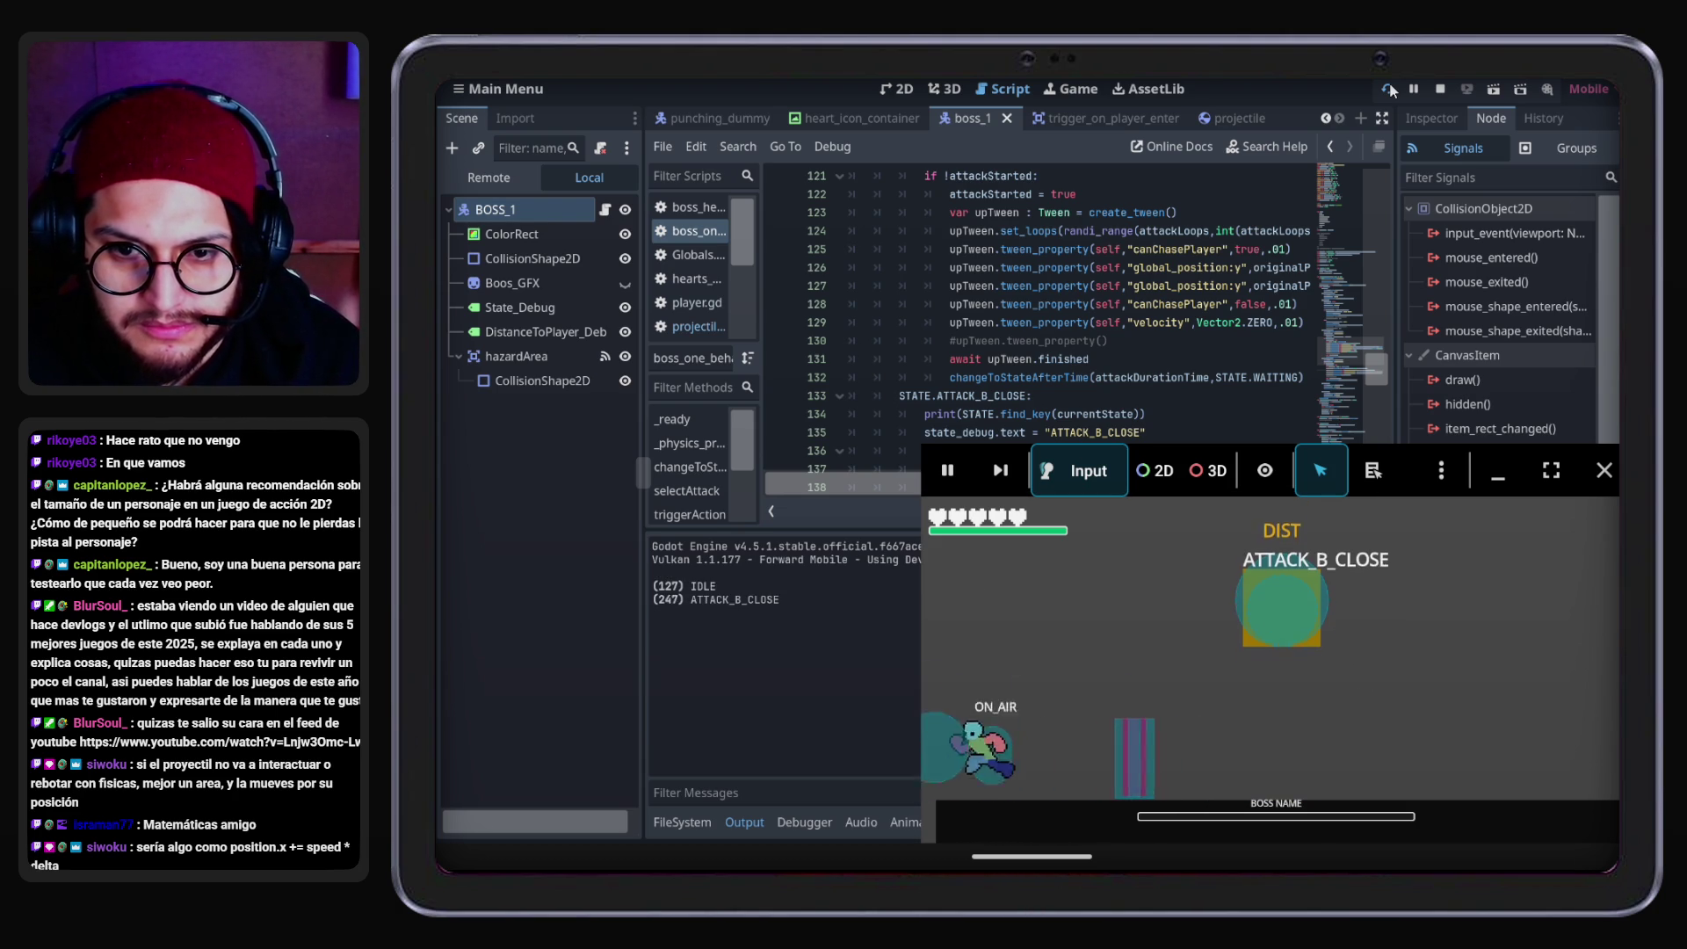
pyautogui.press('space')
pyautogui.press('Right')
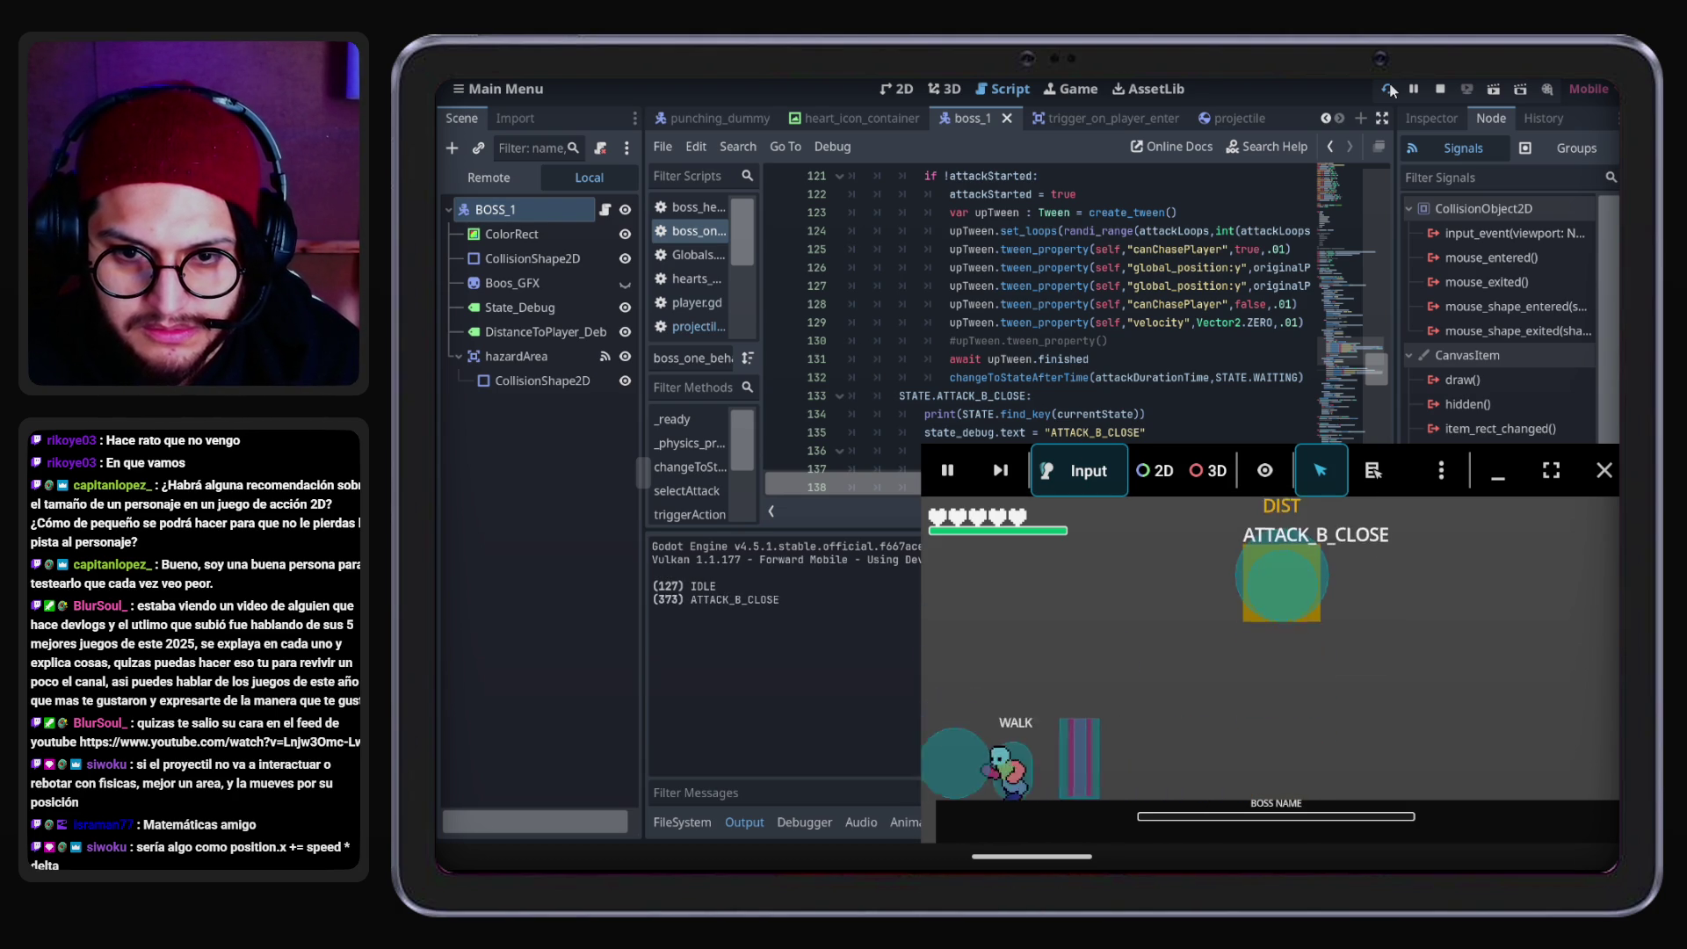
pyautogui.click(1609, 476)
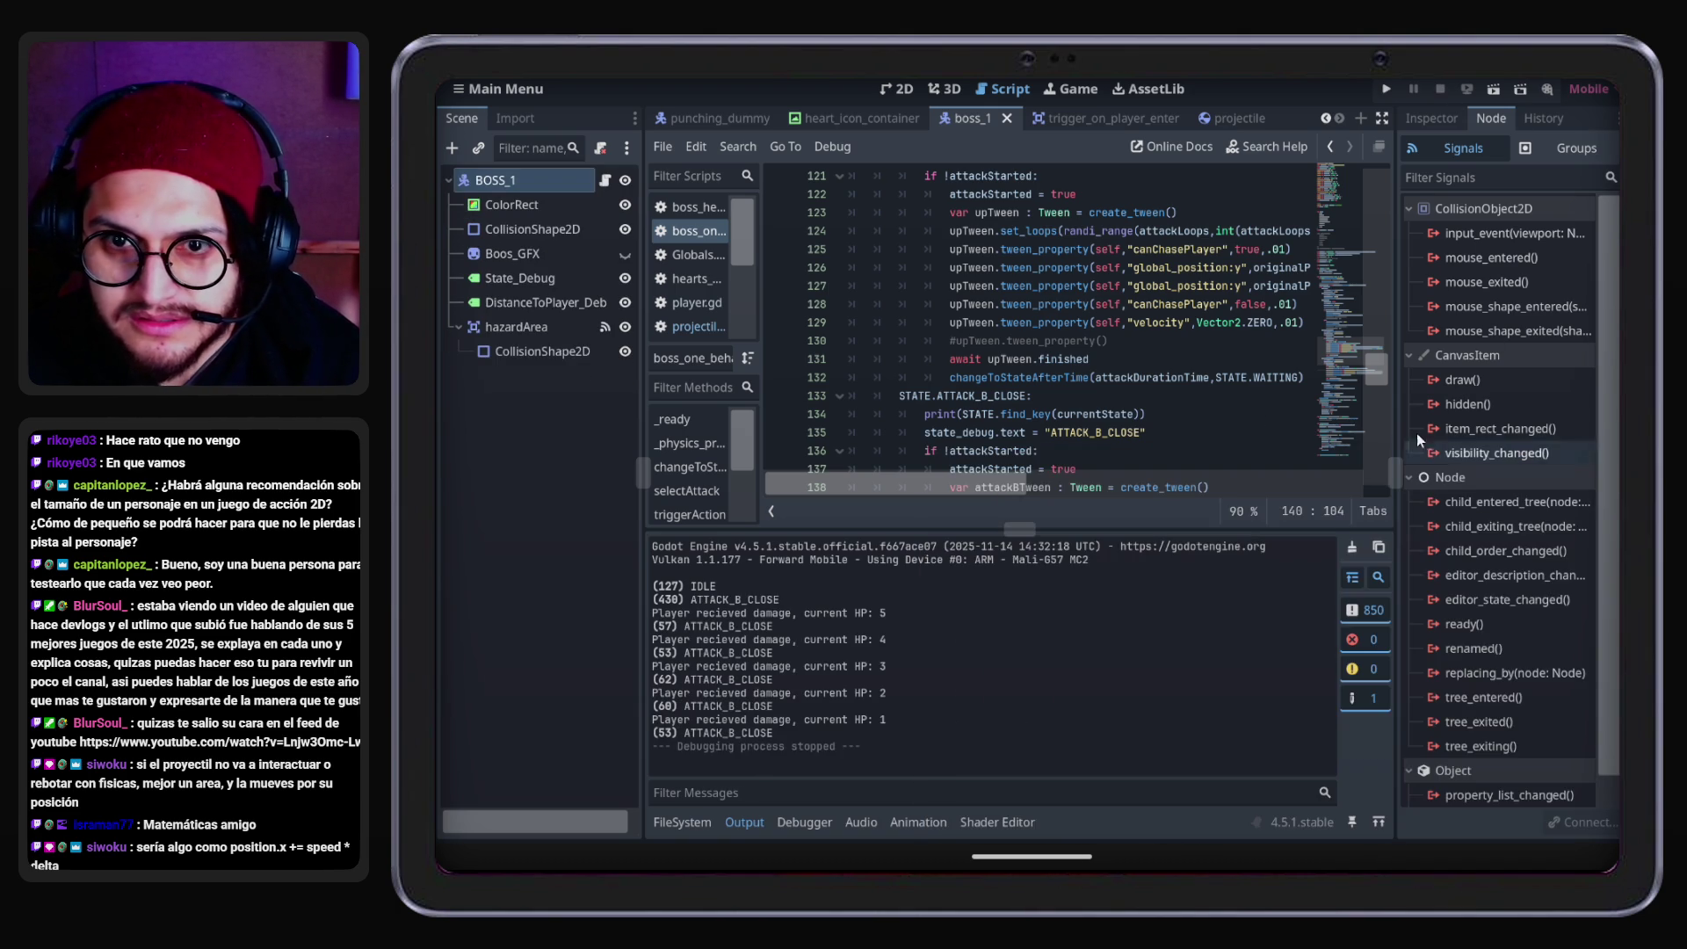
# Change line 140's tween decrement from .05 to .06, then test-run the boss attack and stop.
pyautogui.scroll(-1, 1172, 402)
pyautogui.scroll(-2, 1172, 402)
pyautogui.moveTo(989, 481)
pyautogui.mouseDown()
pyautogui.moveTo(1135, 492)
pyautogui.moveTo(1003, 479)
pyautogui.moveTo(1084, 493)
pyautogui.mouseUp()
pyautogui.click(1193, 360)
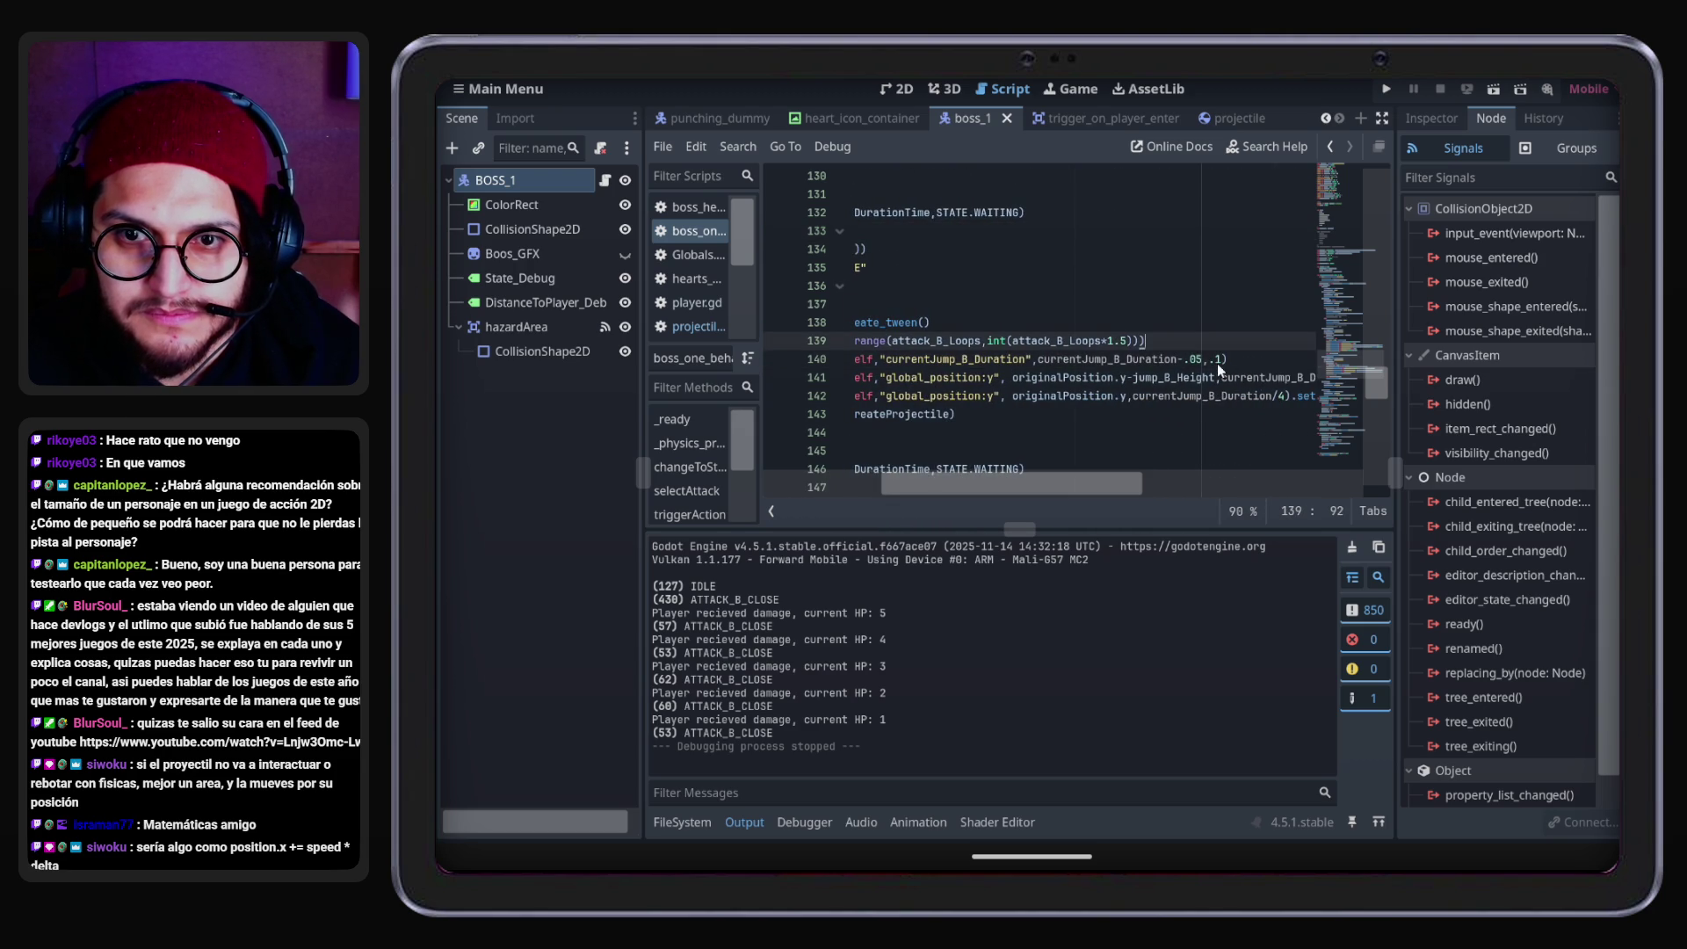
pyautogui.rightClick(1195, 360)
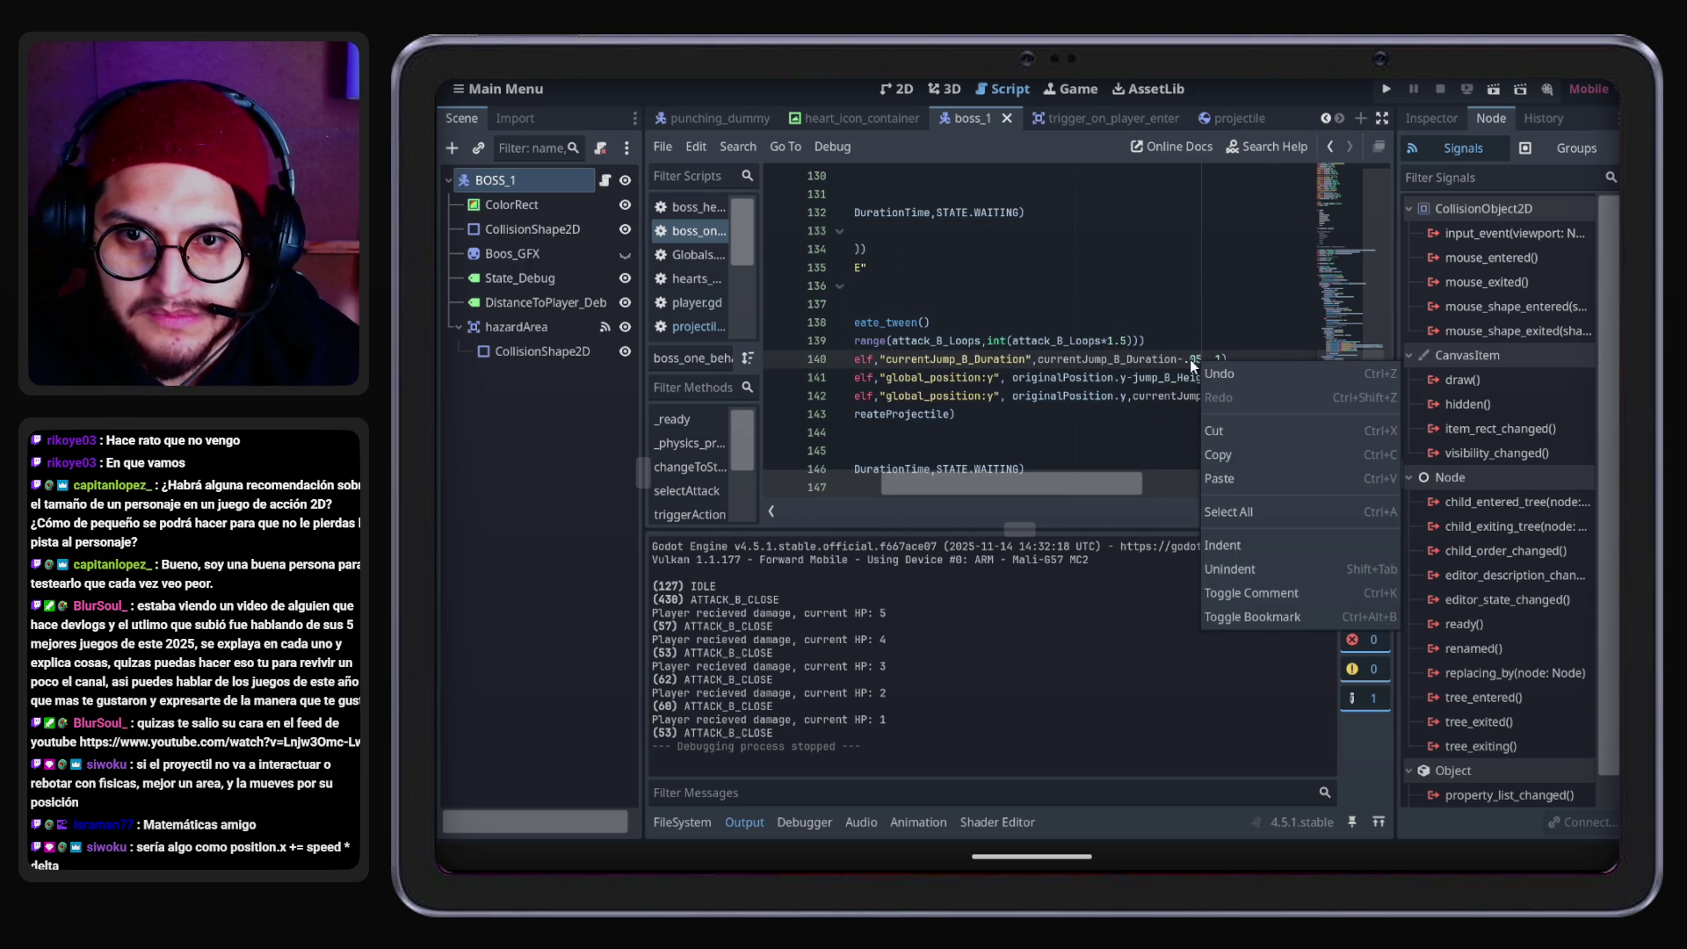
pyautogui.click(1195, 363)
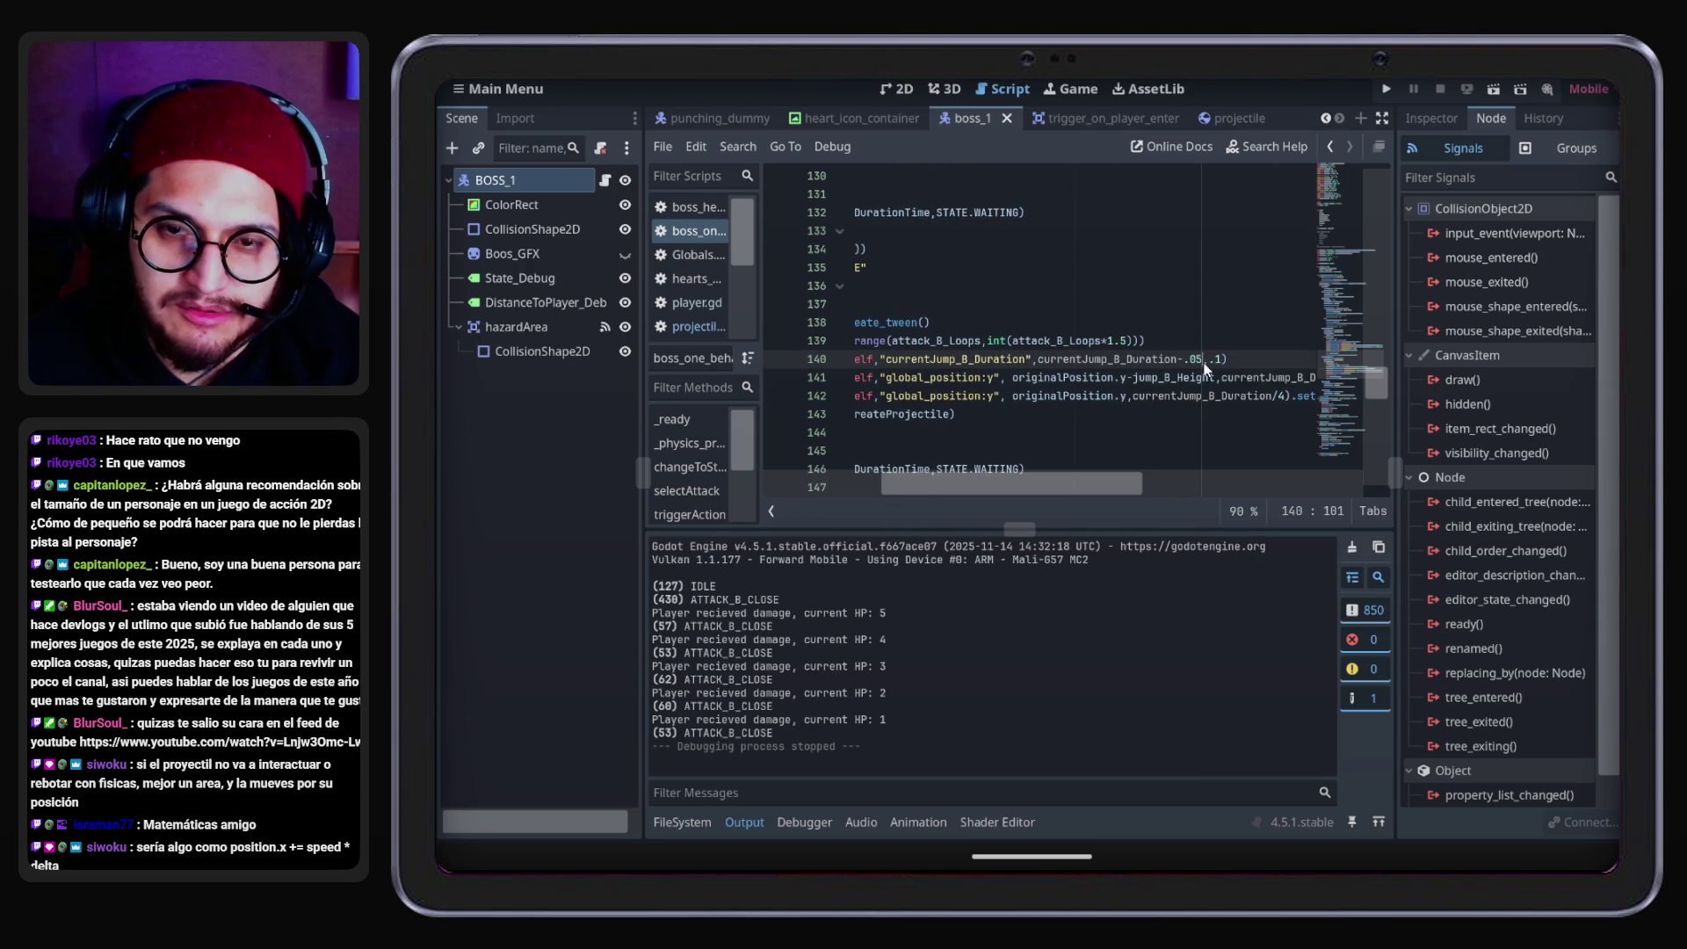
pyautogui.write('6')
pyautogui.click(1388, 90)
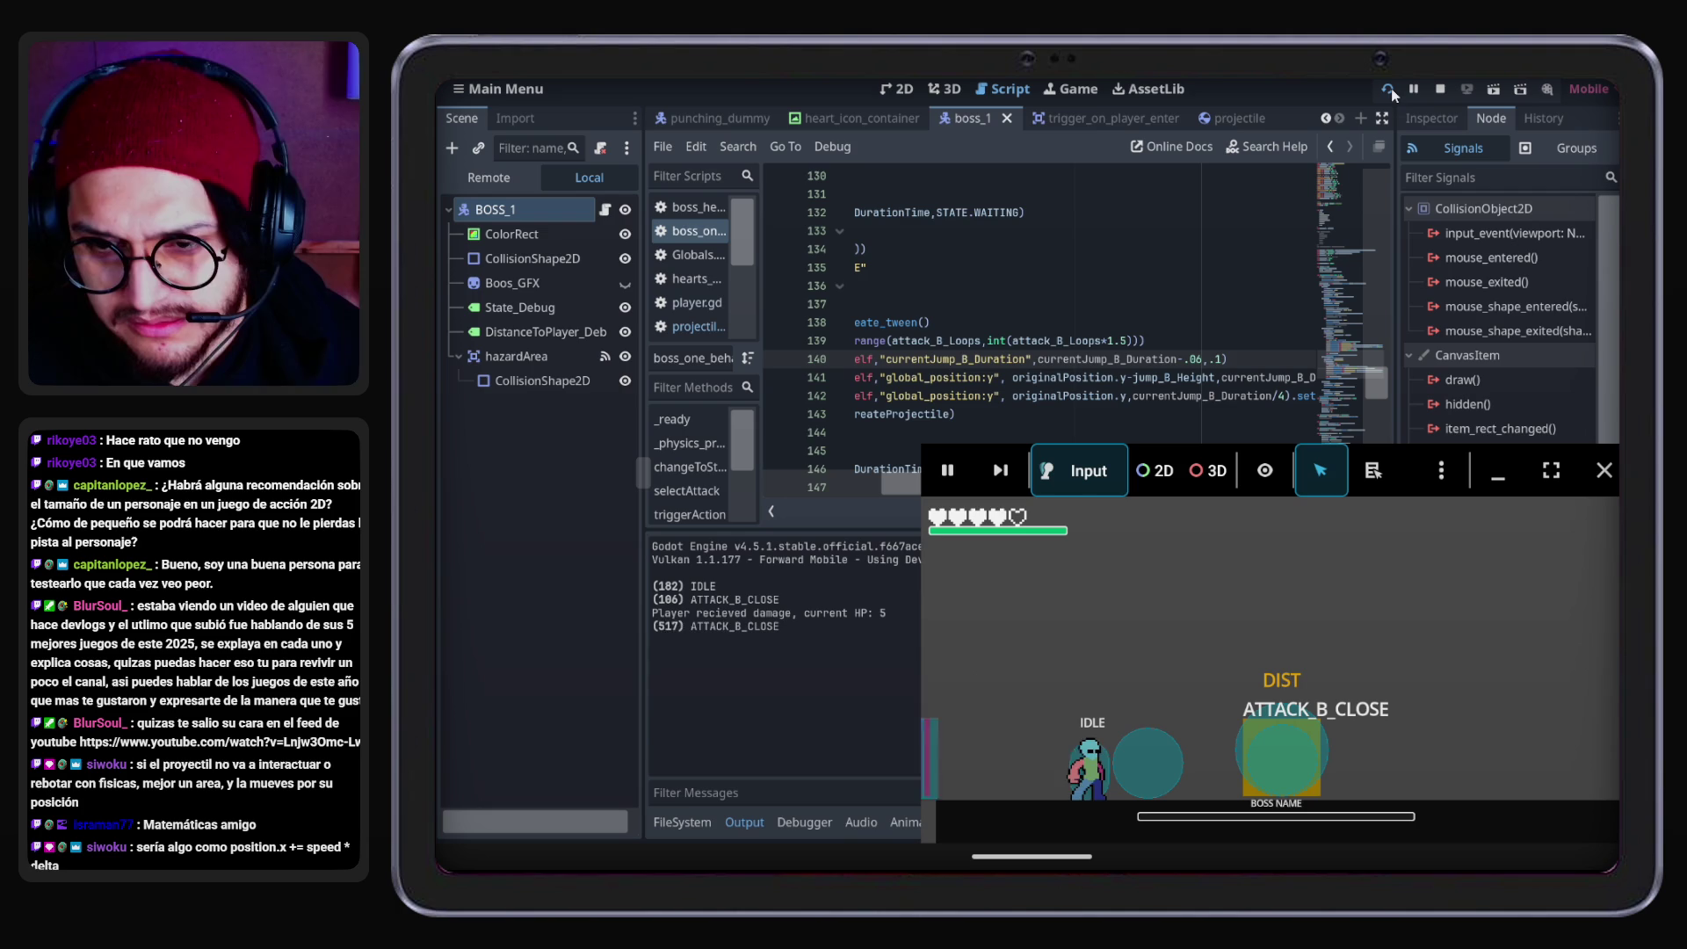
pyautogui.click(1607, 472)
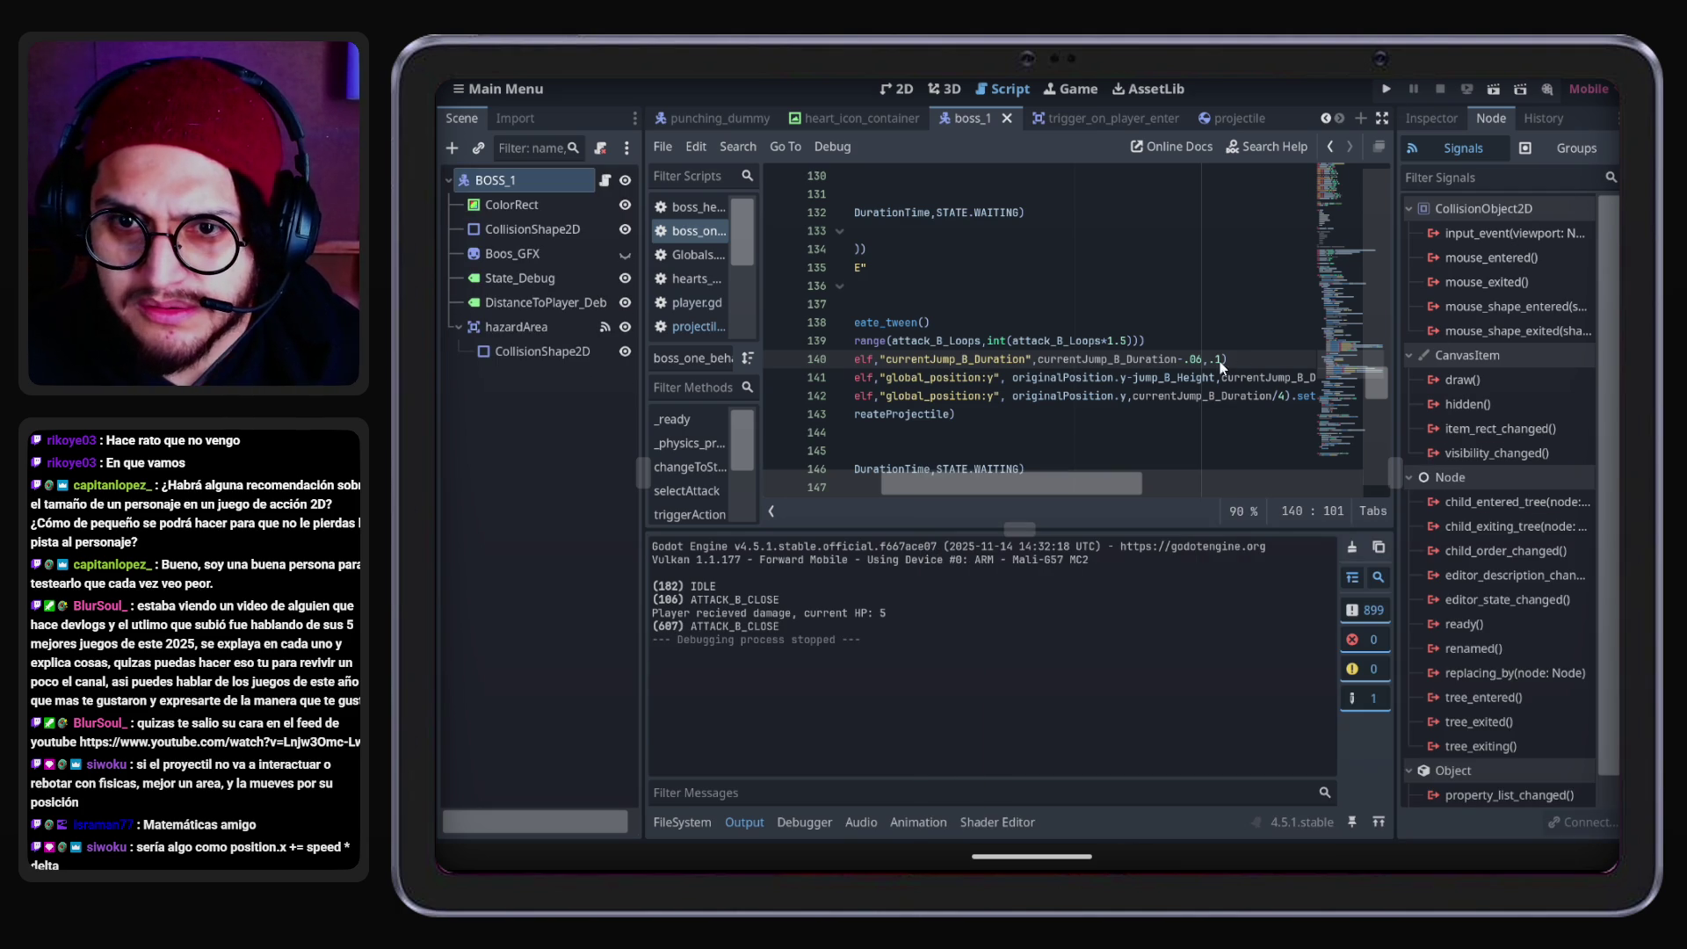
# Type 5 so line 140 reads -.05 again, then look over the boss_1 script.
pyautogui.write('5')
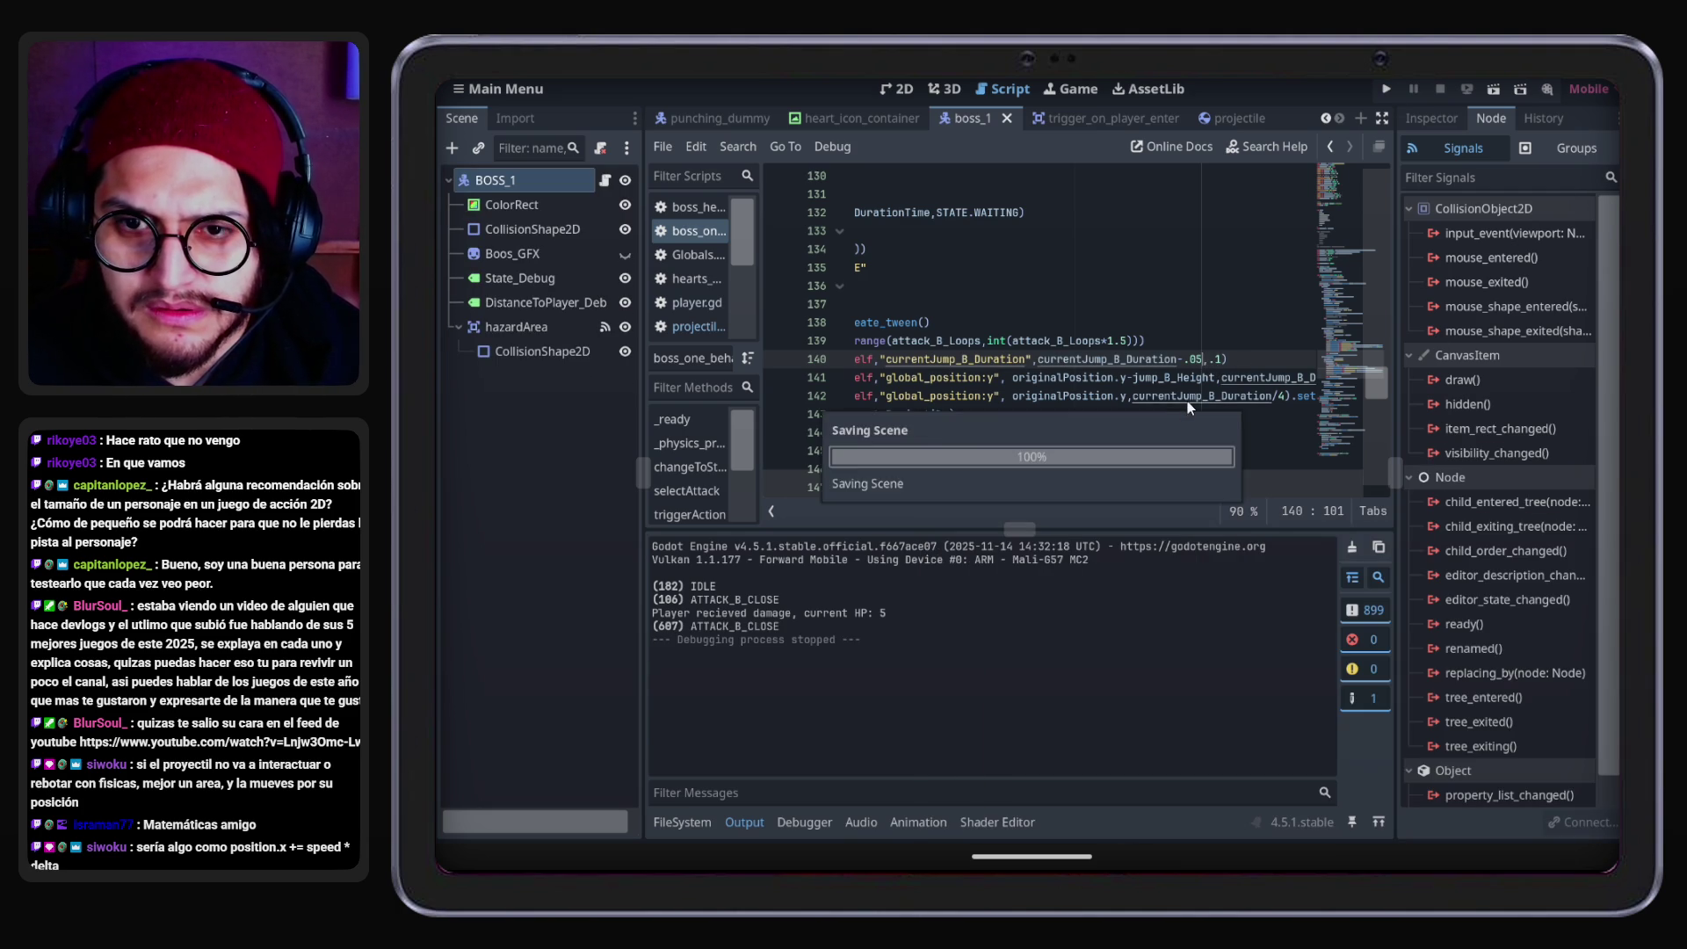
pyautogui.moveTo(950, 492); pyautogui.dragTo(842, 492)
pyautogui.scroll(6, 918, 393)
pyautogui.scroll(17, 1103, 391)
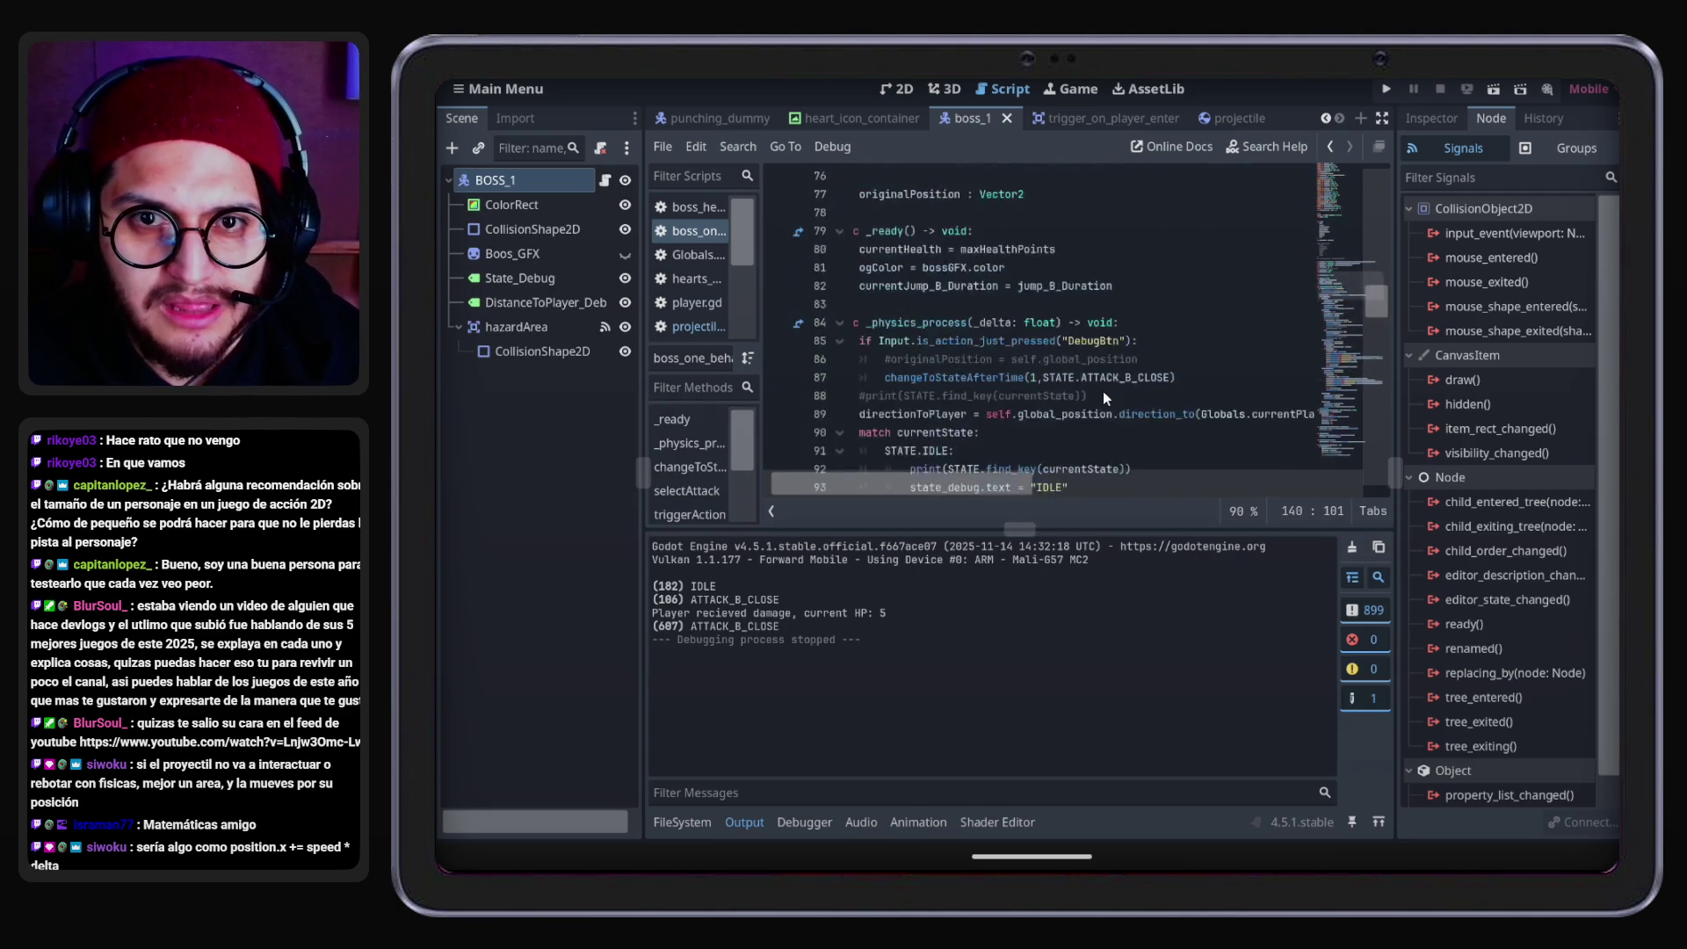
pyautogui.scroll(12, 1104, 391)
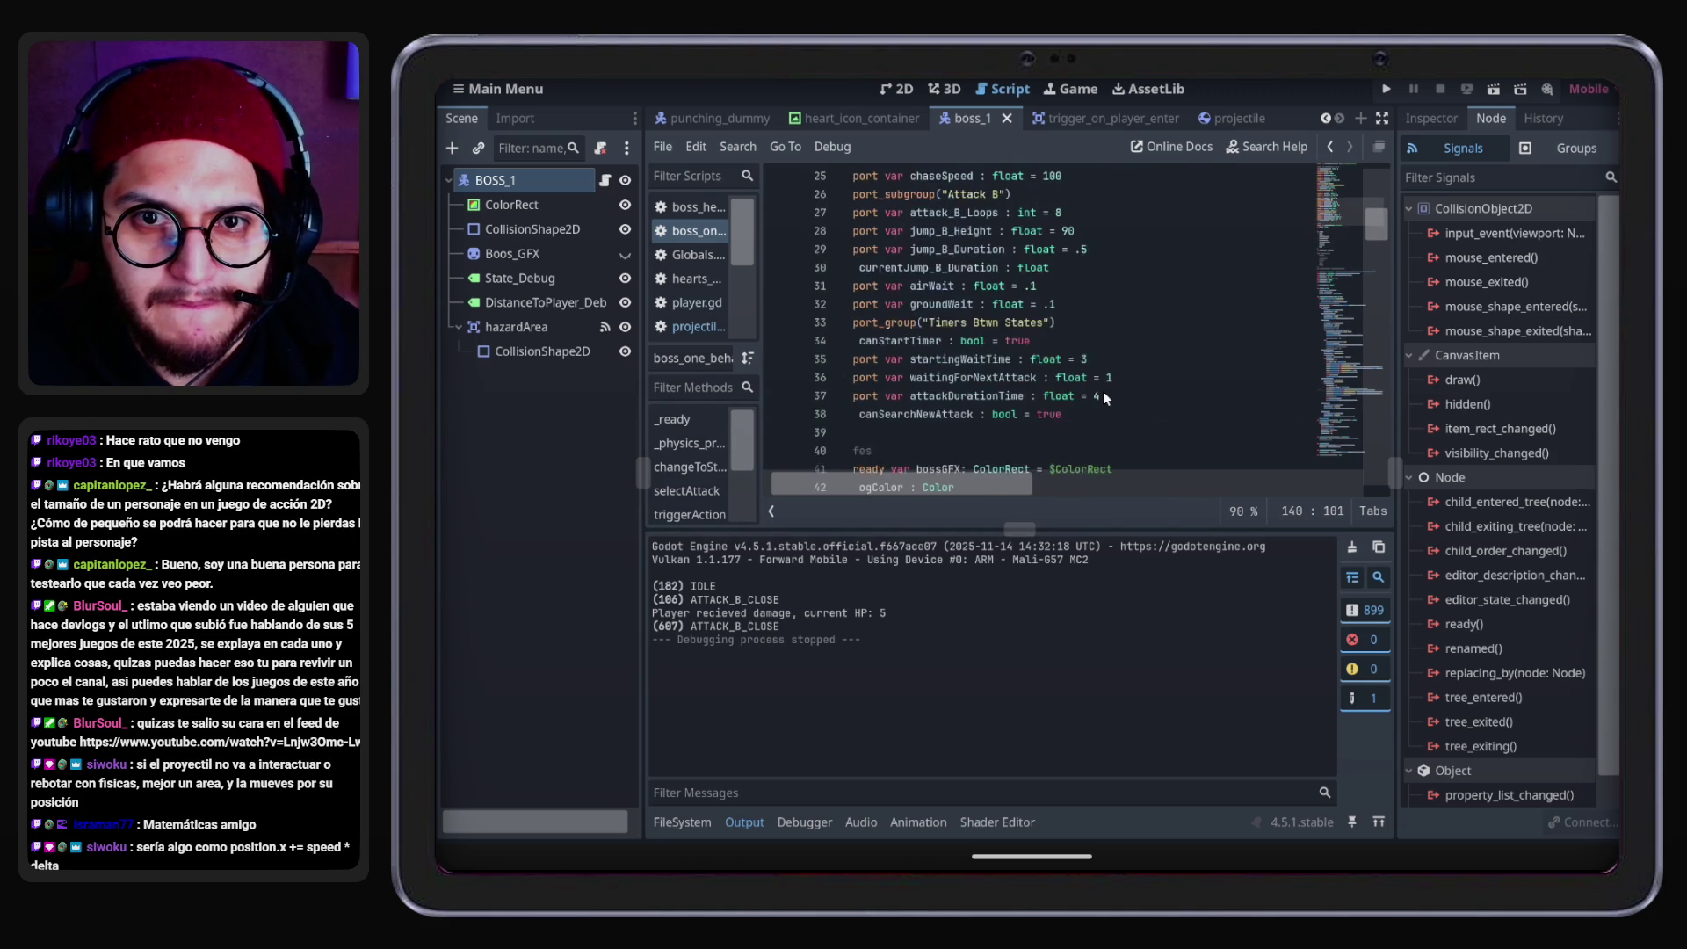
pyautogui.scroll(-20, 1126, 393)
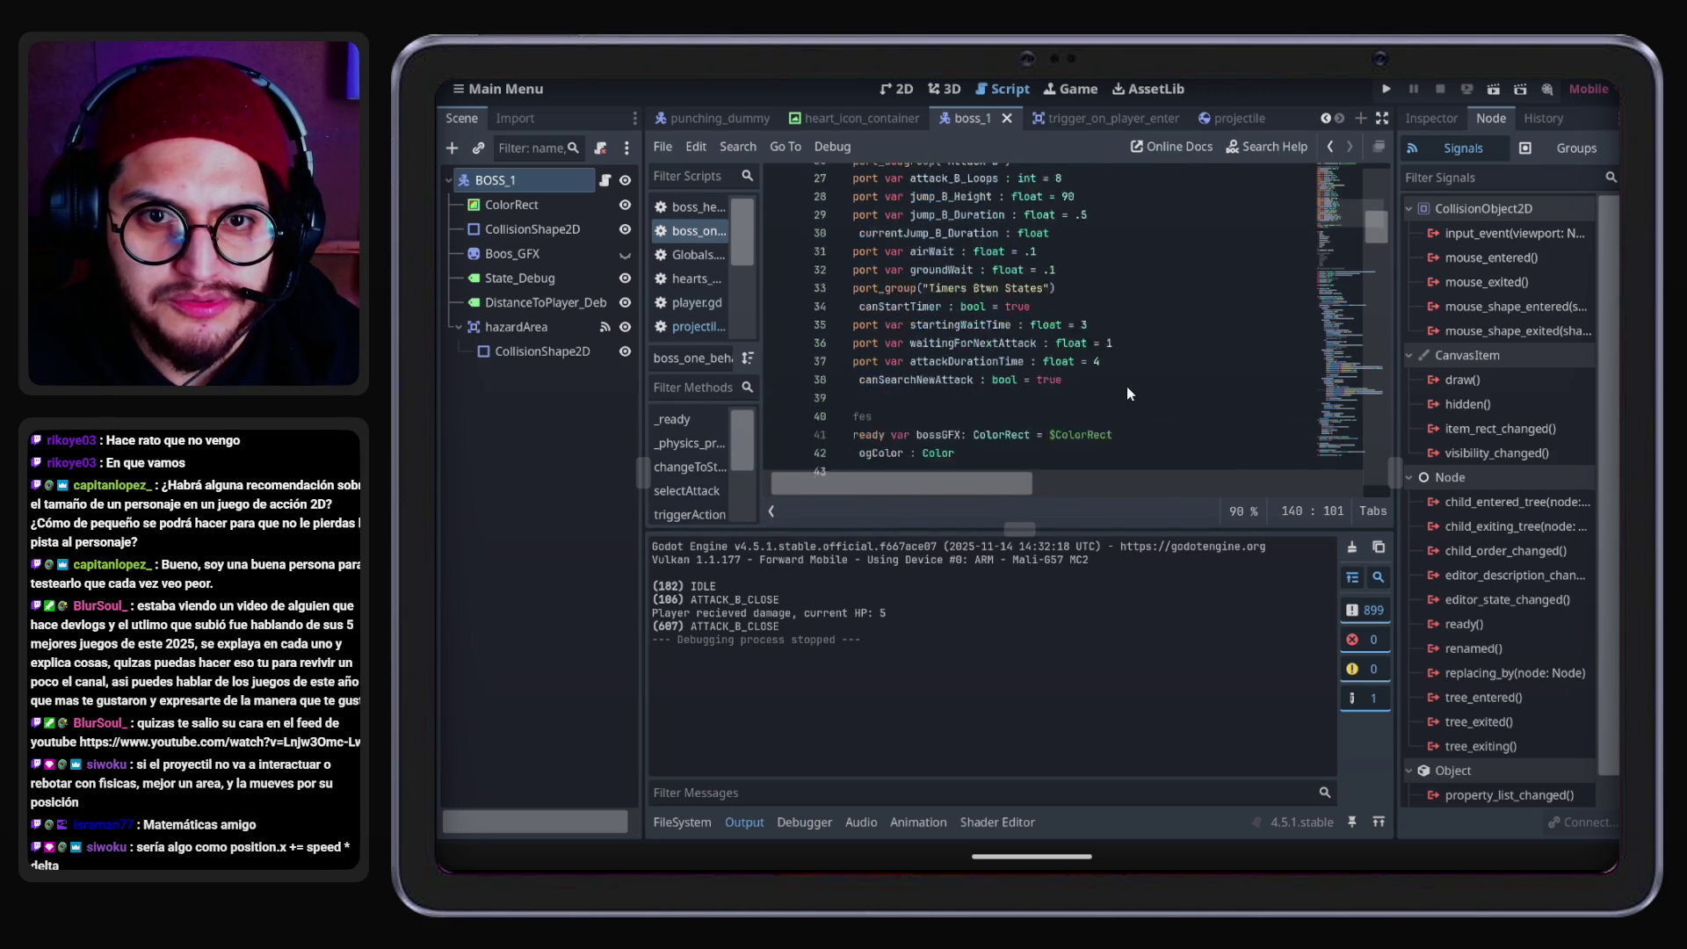
pyautogui.scroll(-20, 1130, 397)
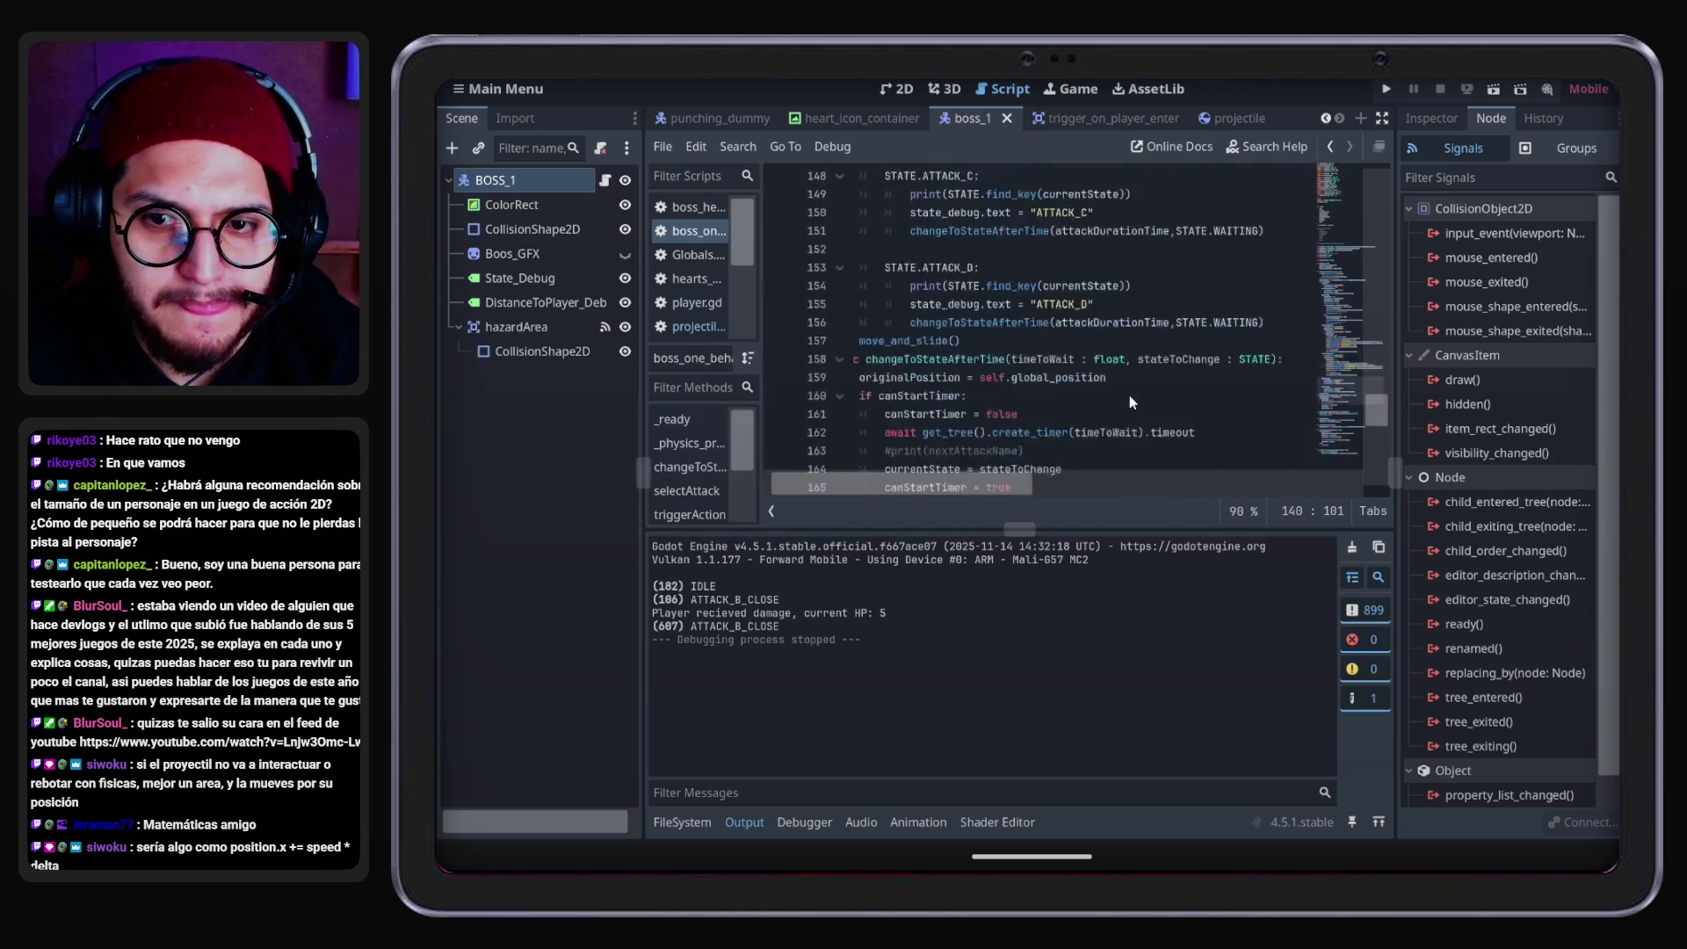
pyautogui.scroll(-3, 1130, 402)
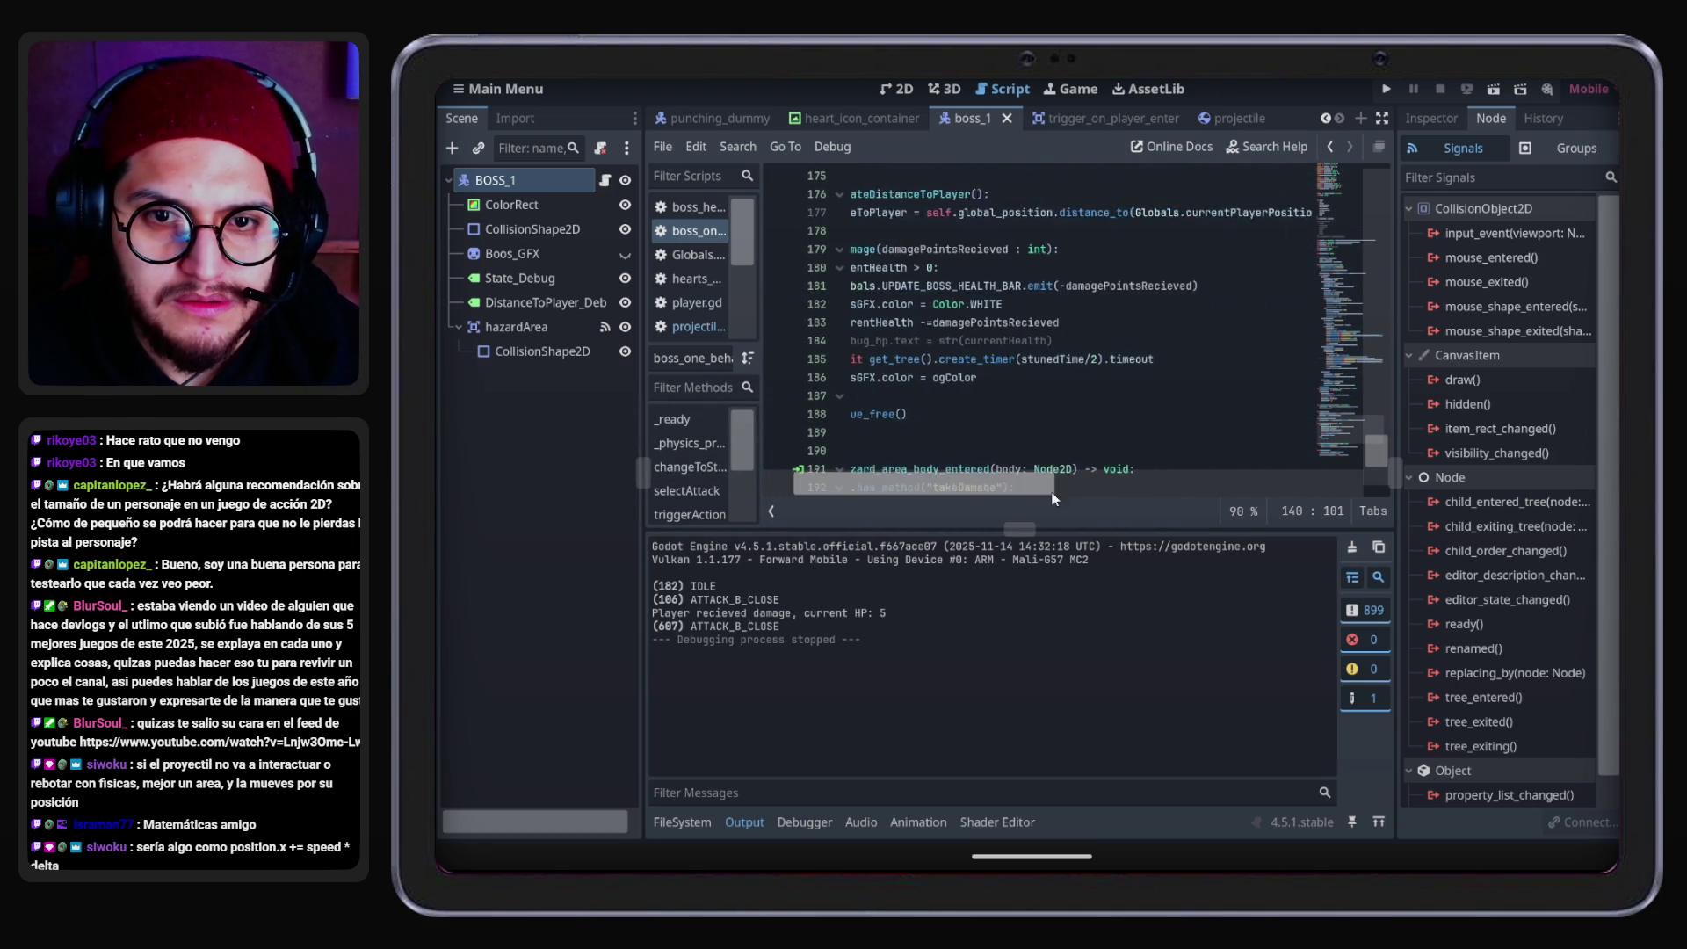
pyautogui.scroll(-3, 1046, 369)
pyautogui.scroll(12, 1066, 350)
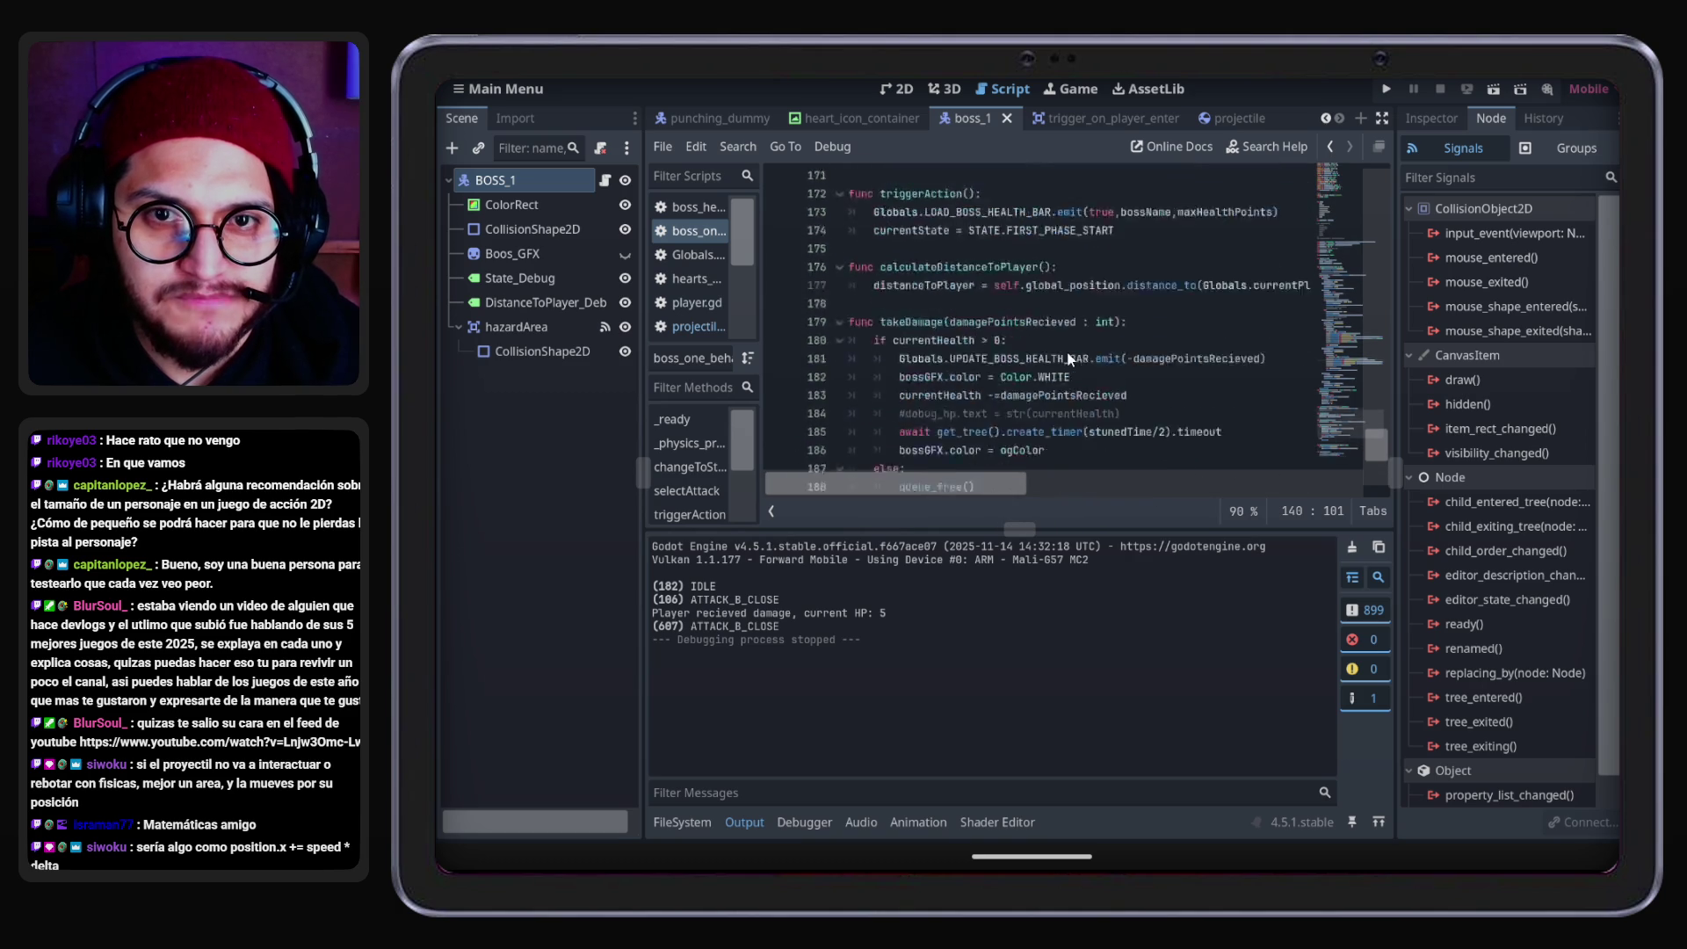
pyautogui.scroll(6, 1068, 356)
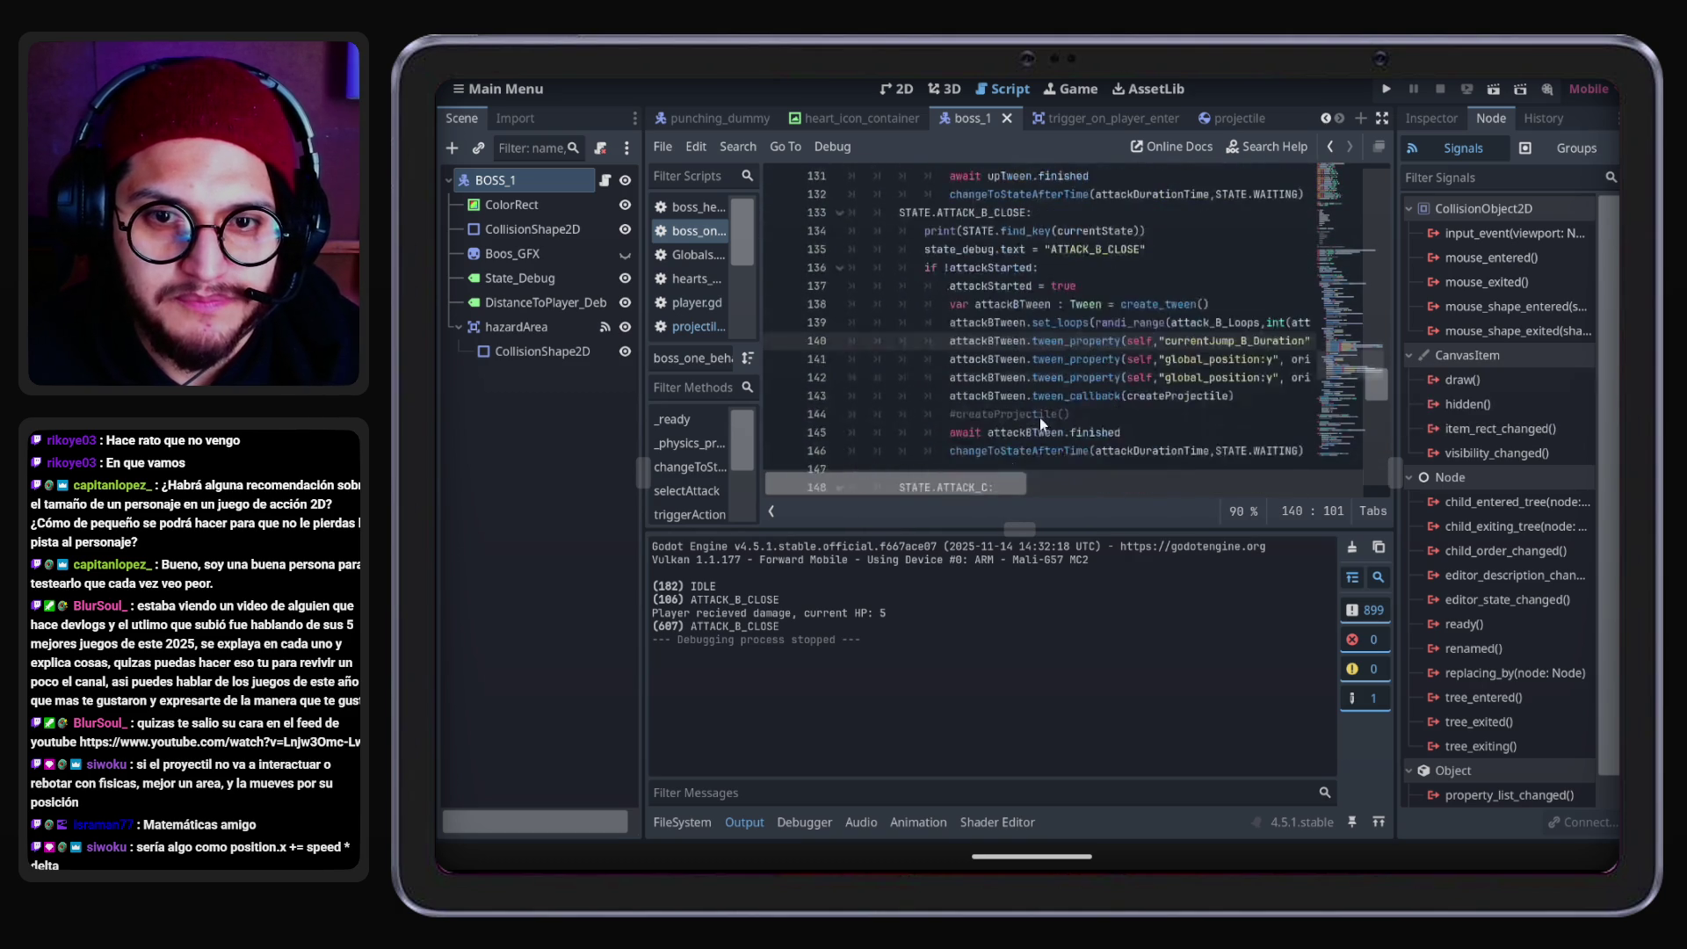
pyautogui.moveTo(1030, 481); pyautogui.dragTo(1136, 482)
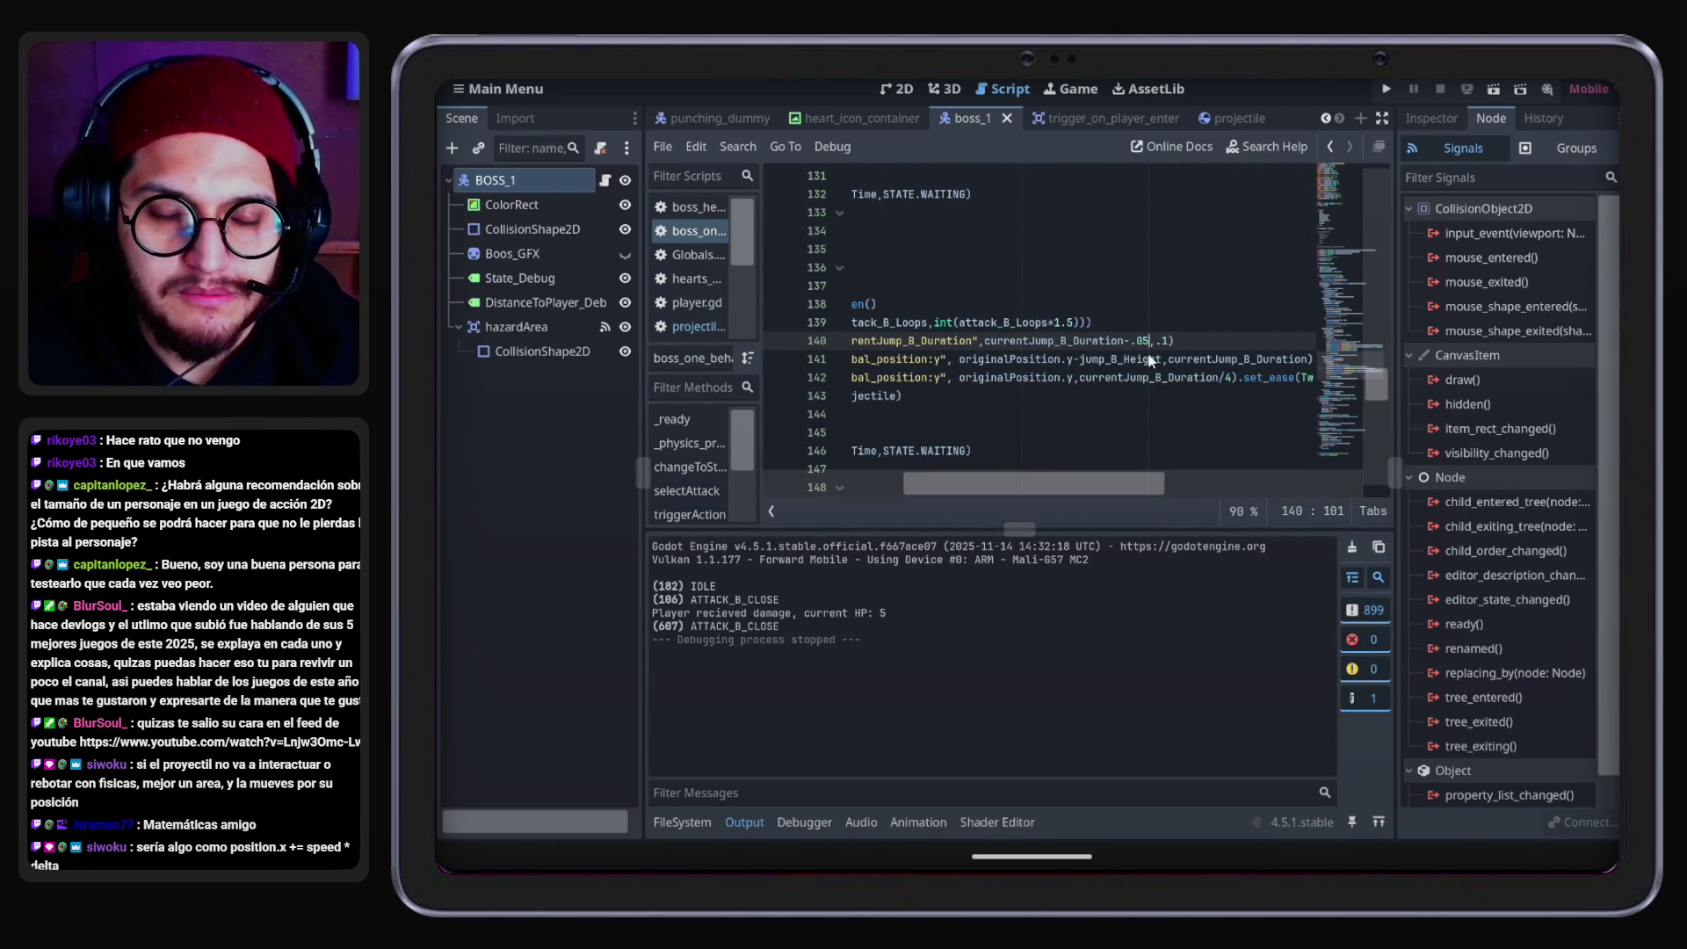
# Set line 140's jump-duration decrement to .08 and launch the game.
pyautogui.moveTo(1150, 360)
pyautogui.press('BackSpace')
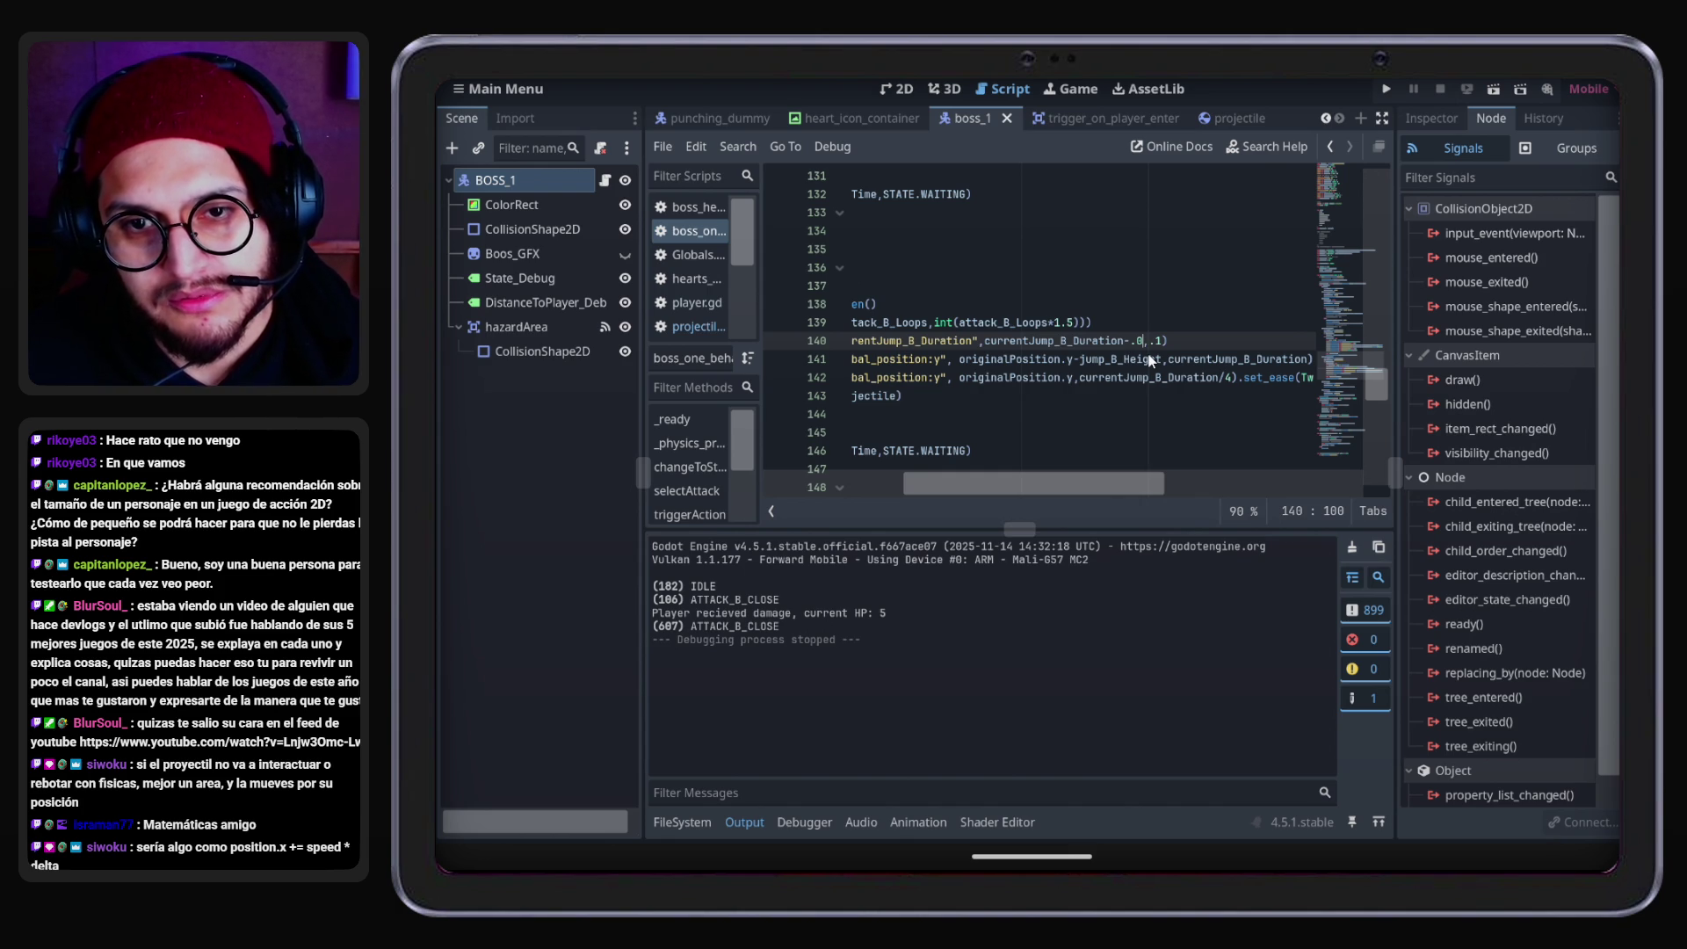
pyautogui.click(1388, 90)
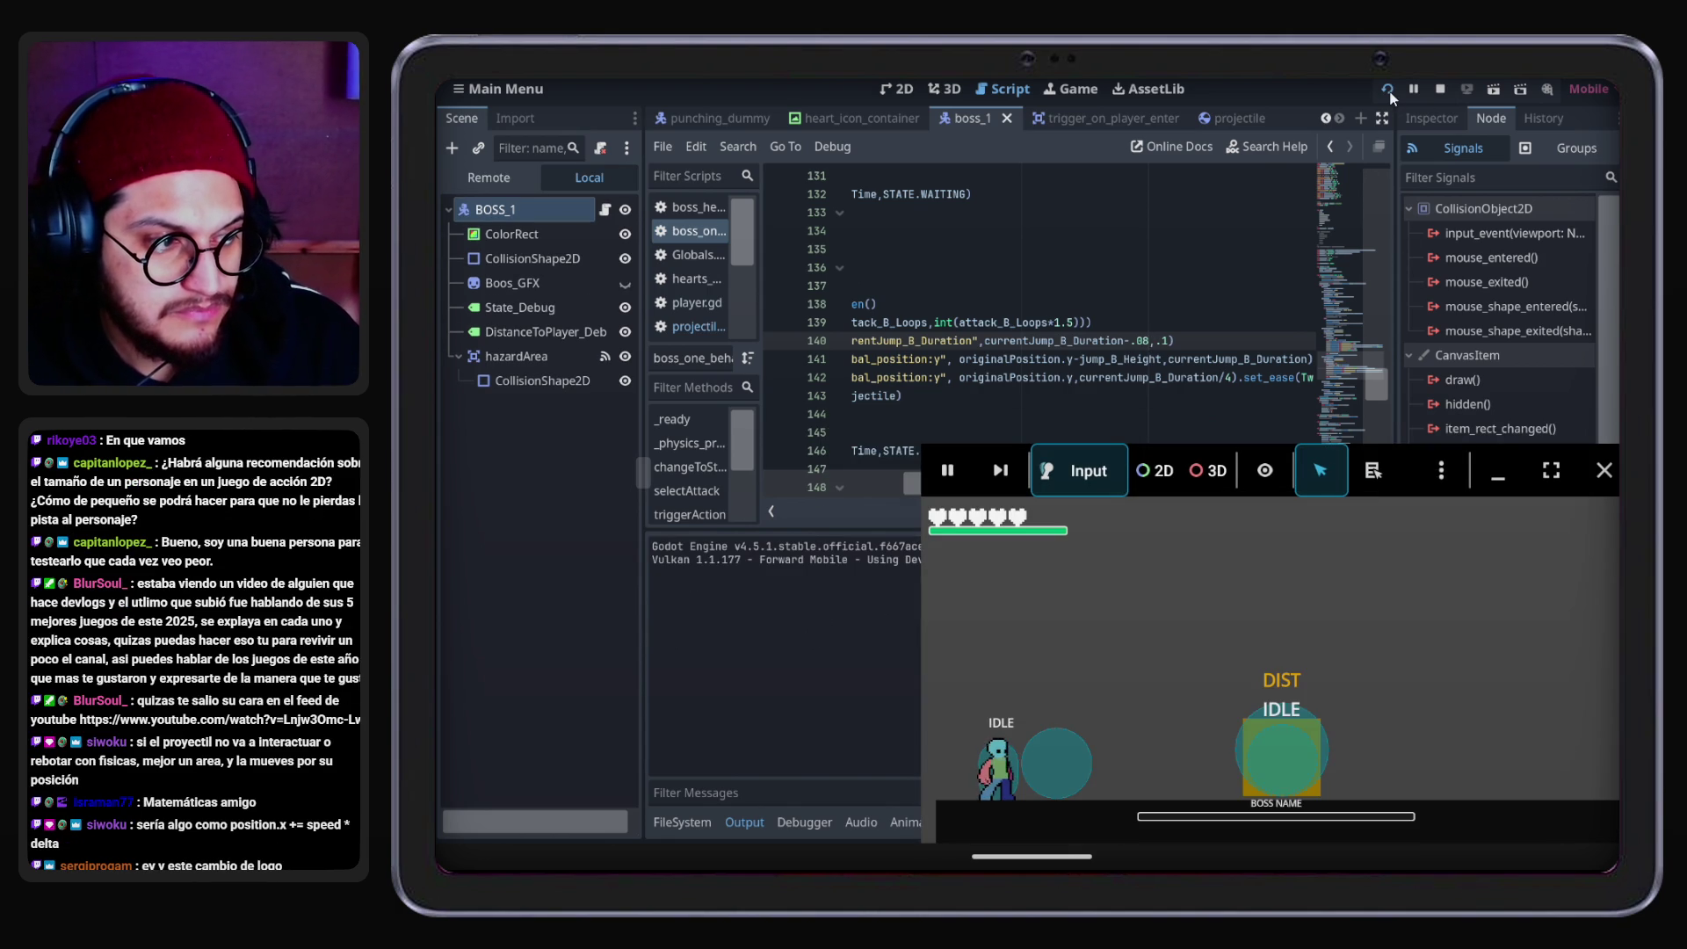
# Walk and jump the player around the boss, then stop the run with F8.
pyautogui.press('Right')
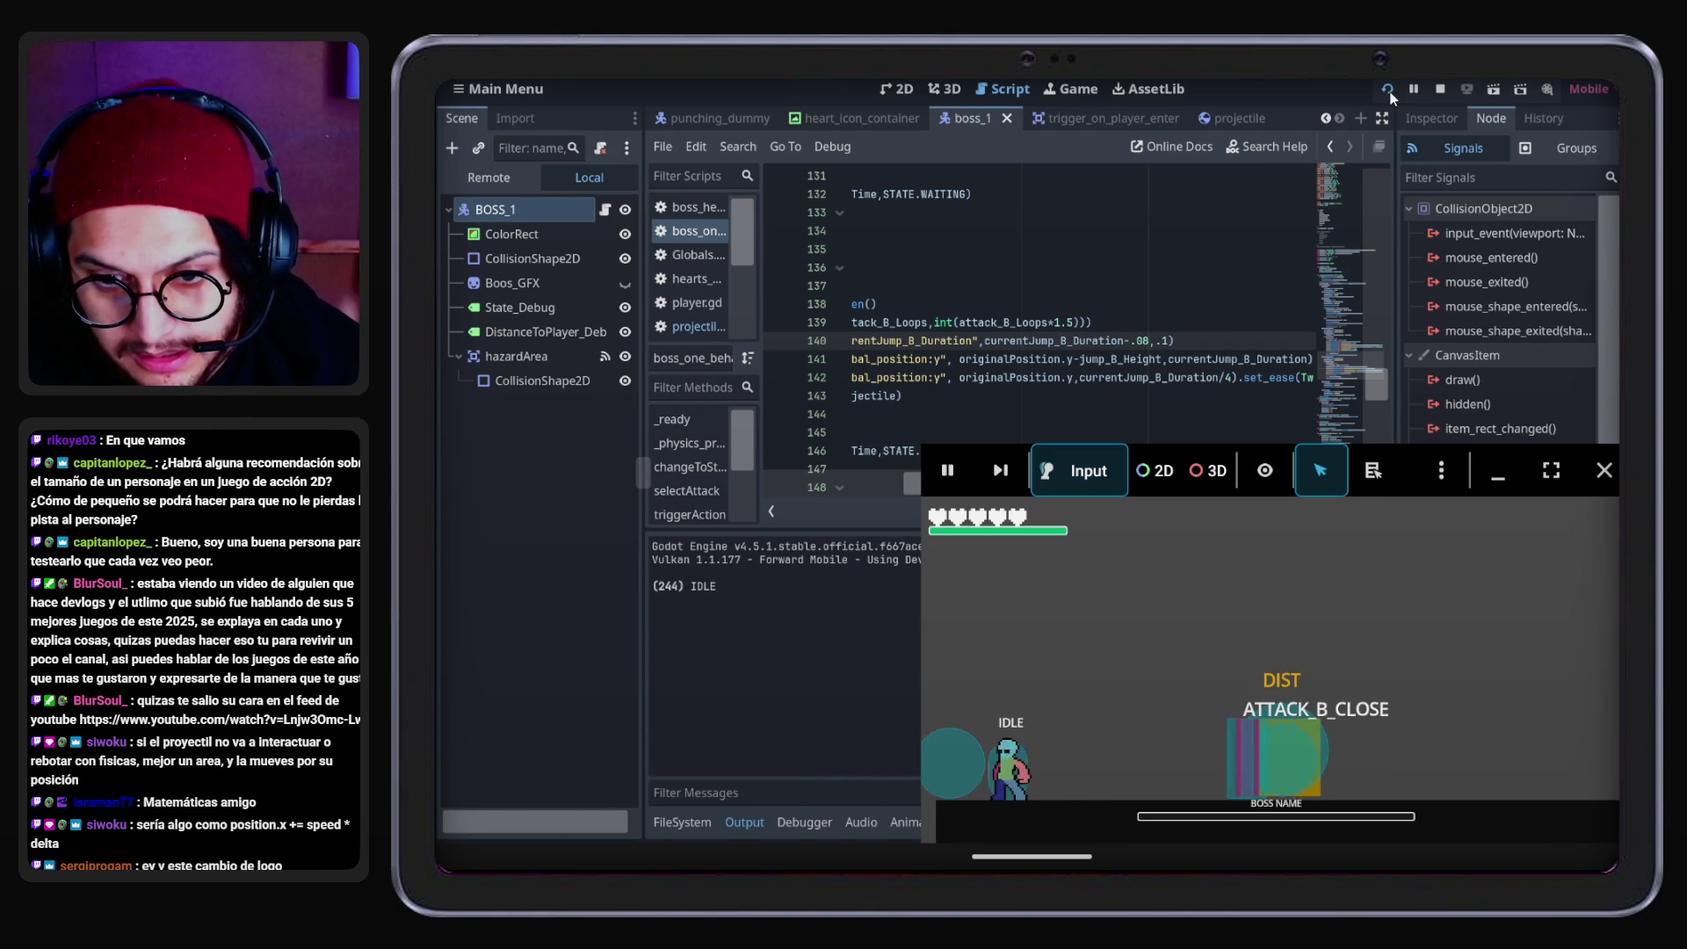
pyautogui.press('Right')
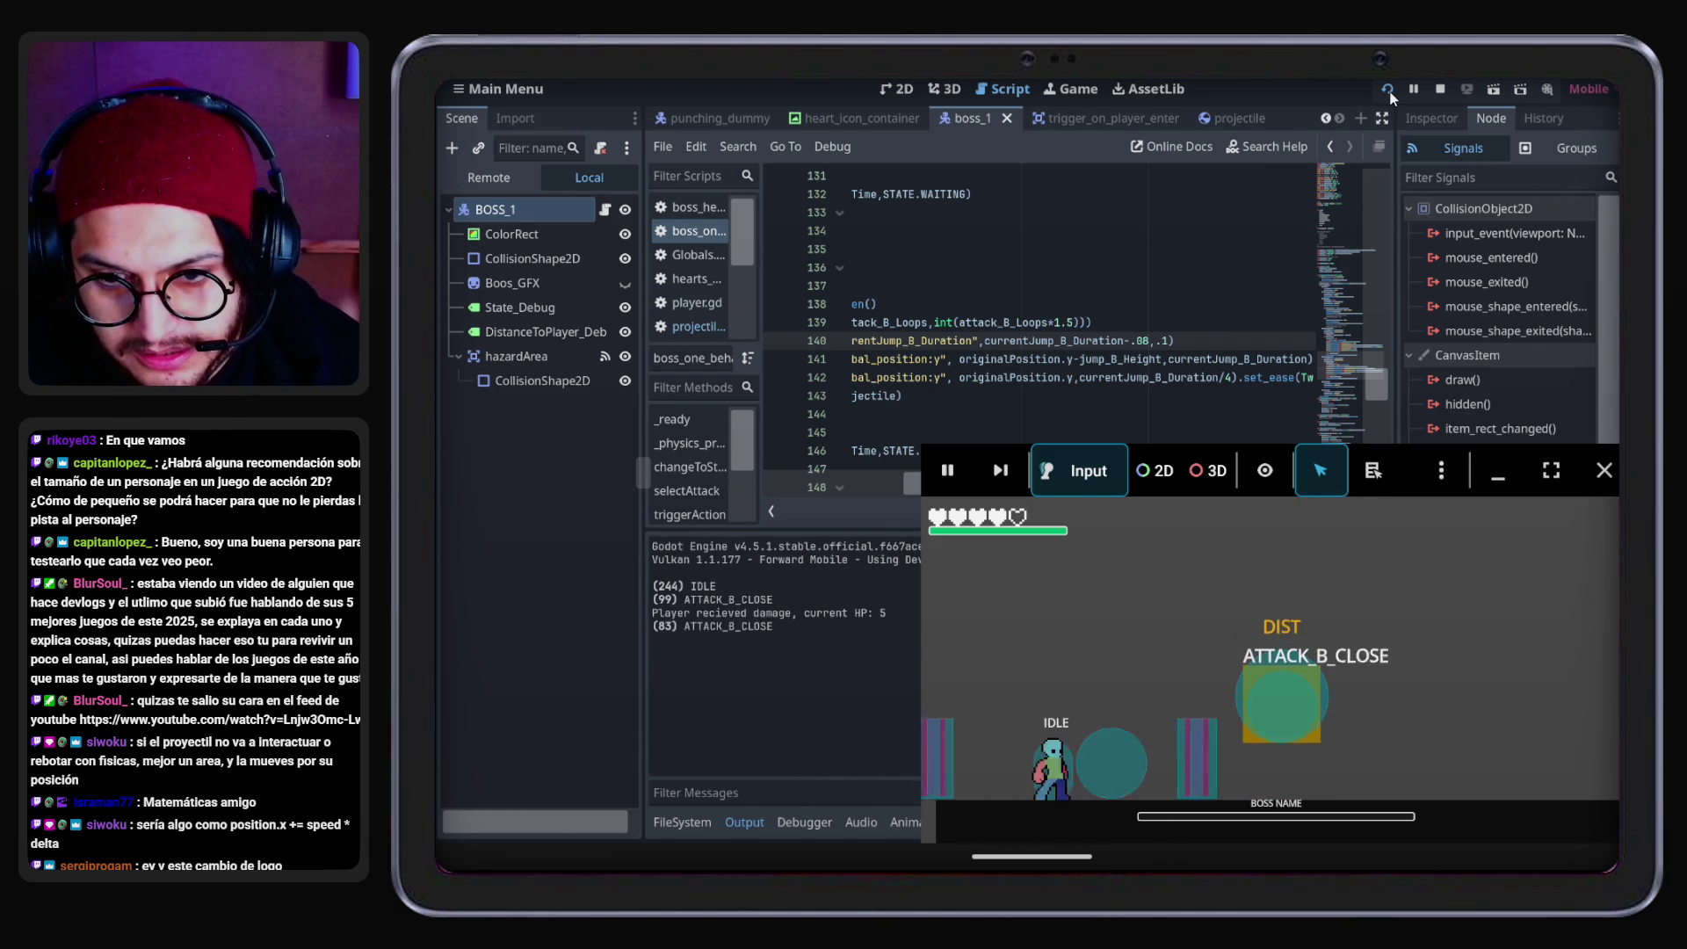
pyautogui.press('Left')
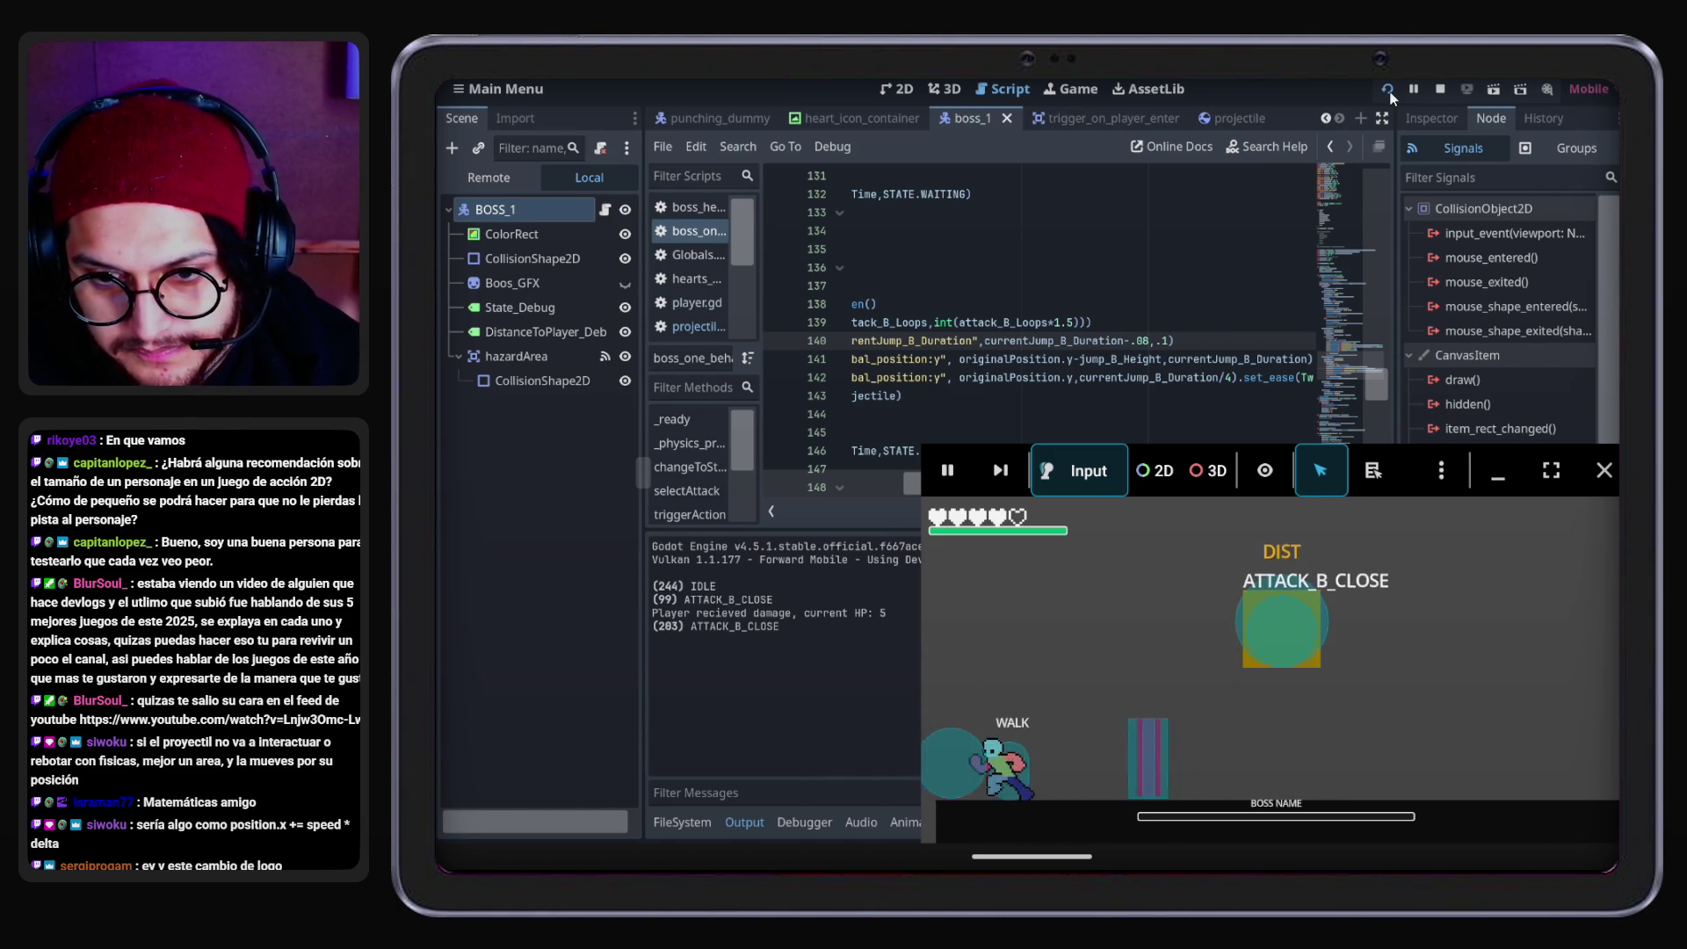
pyautogui.press('Up')
pyautogui.press('Right')
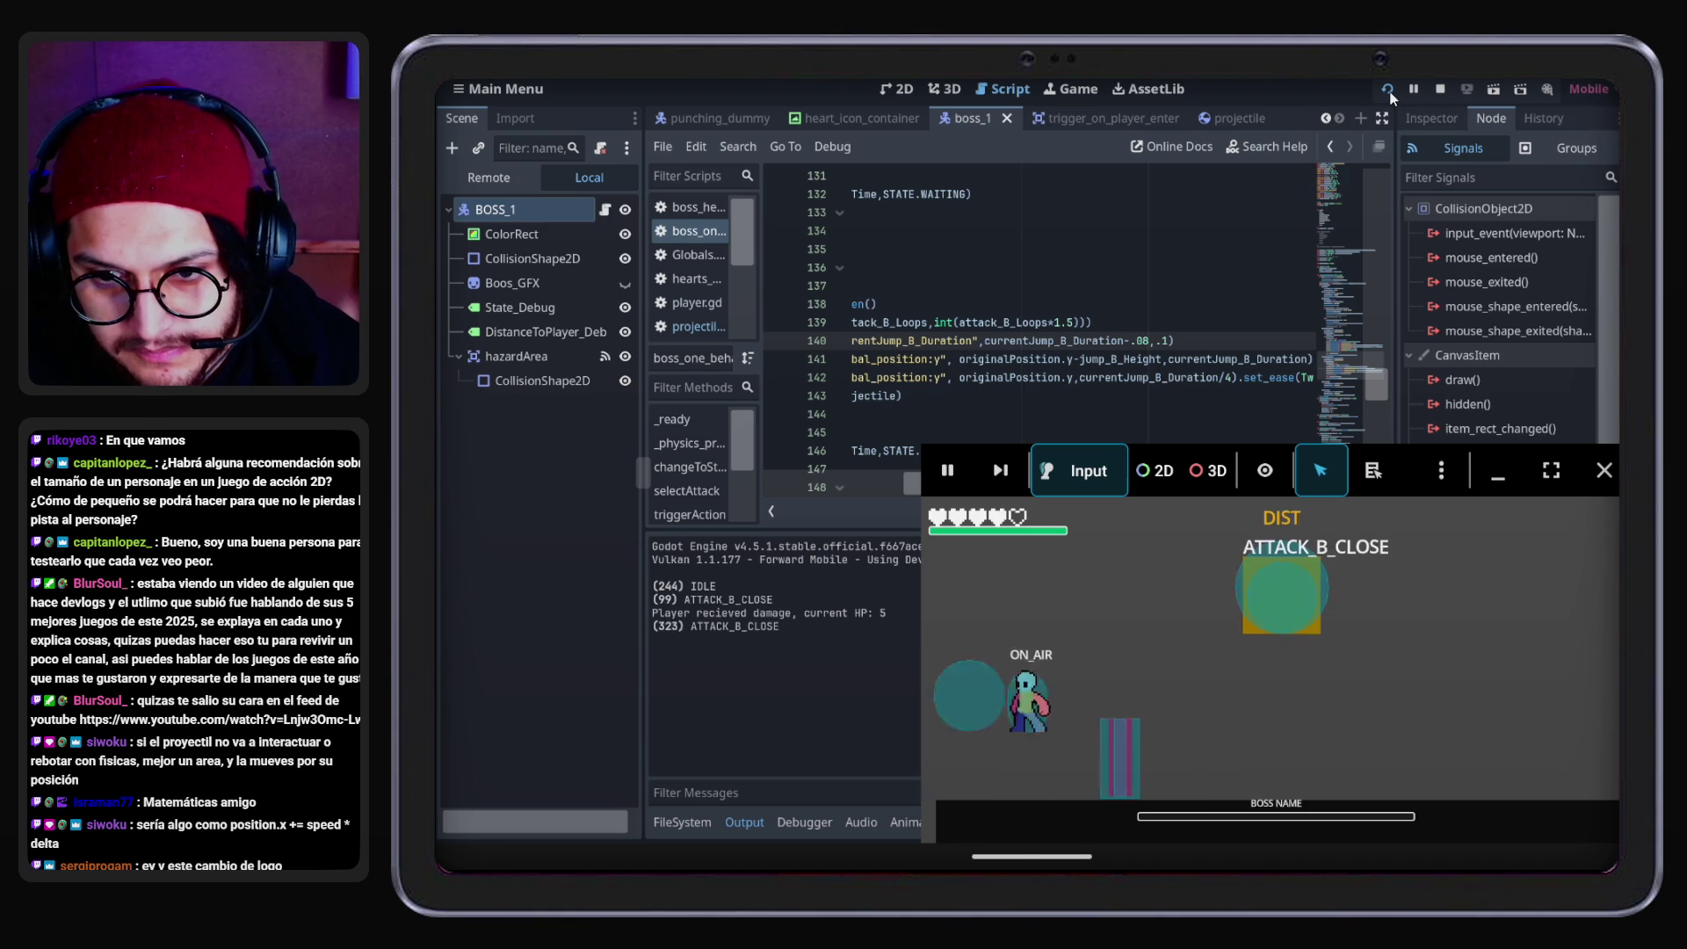
pyautogui.press('Left')
pyautogui.press('Up')
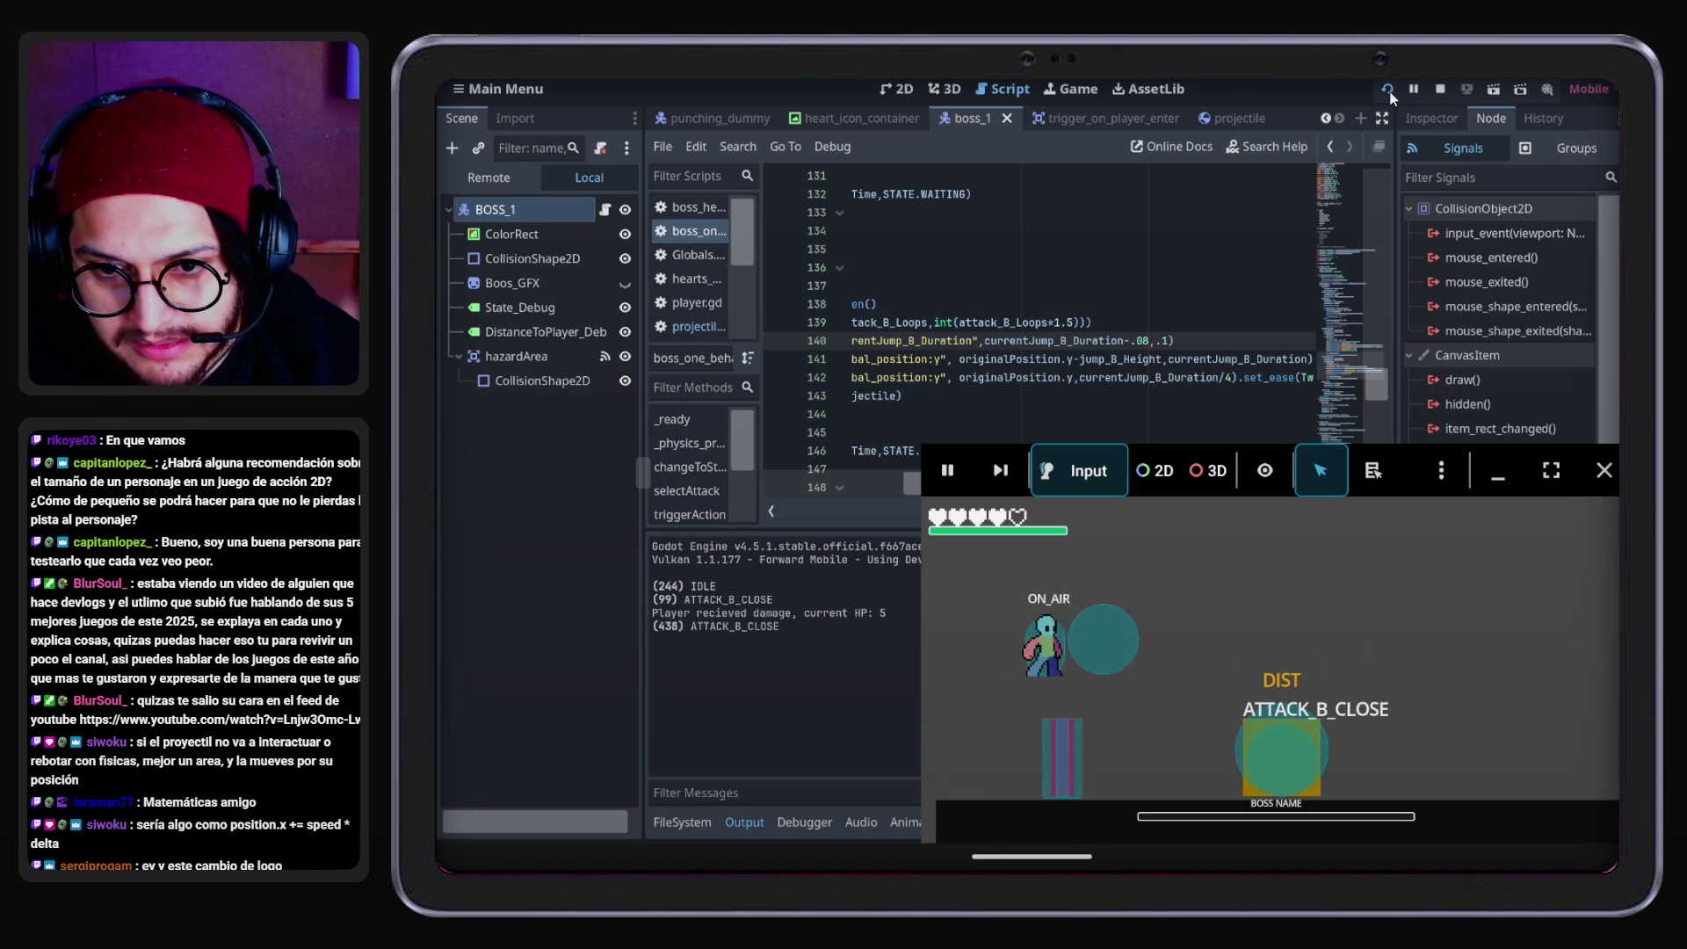
pyautogui.press('Right')
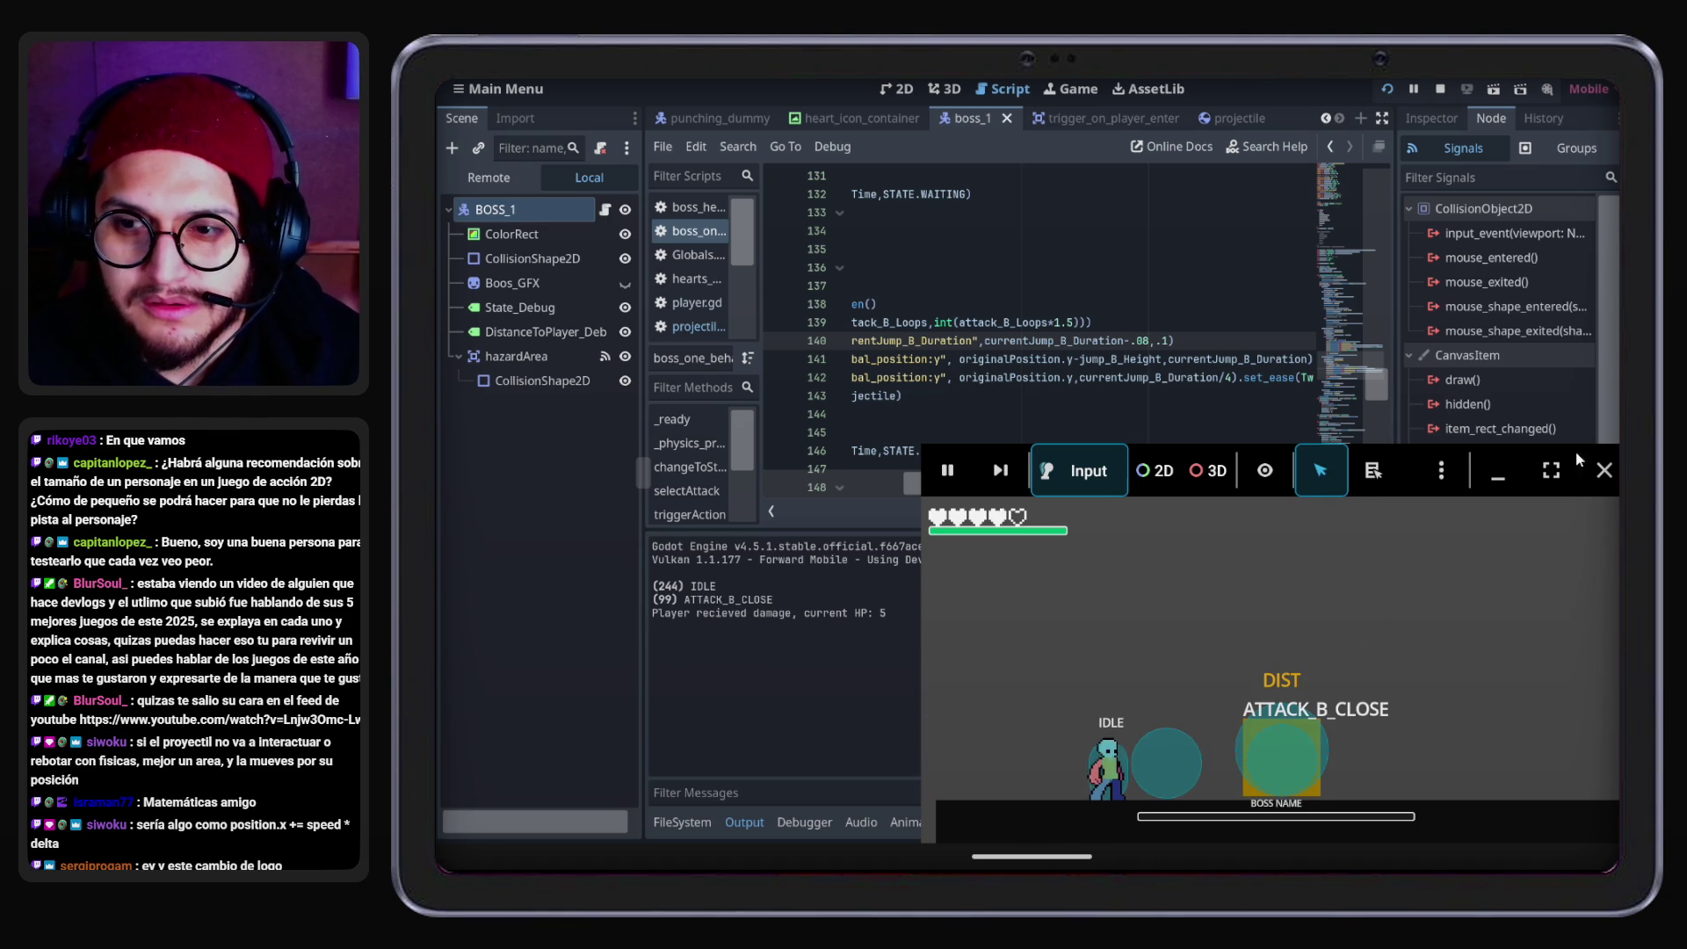
pyautogui.press('F8')
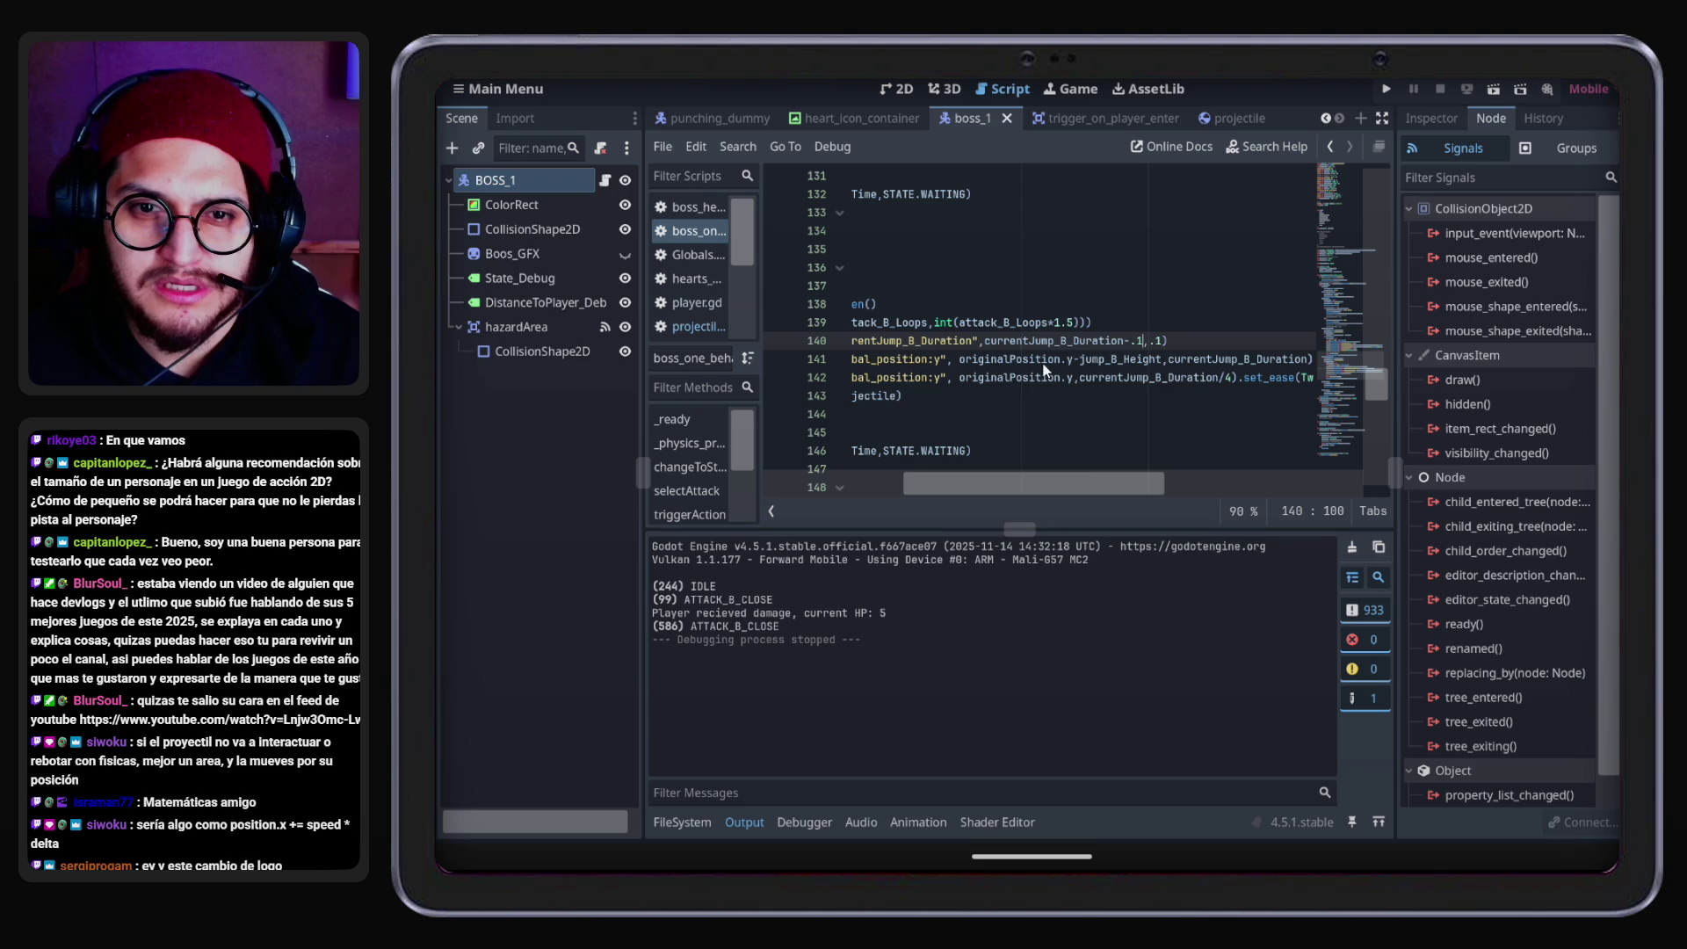
pyautogui.hscroll(-2, 1095, 473)
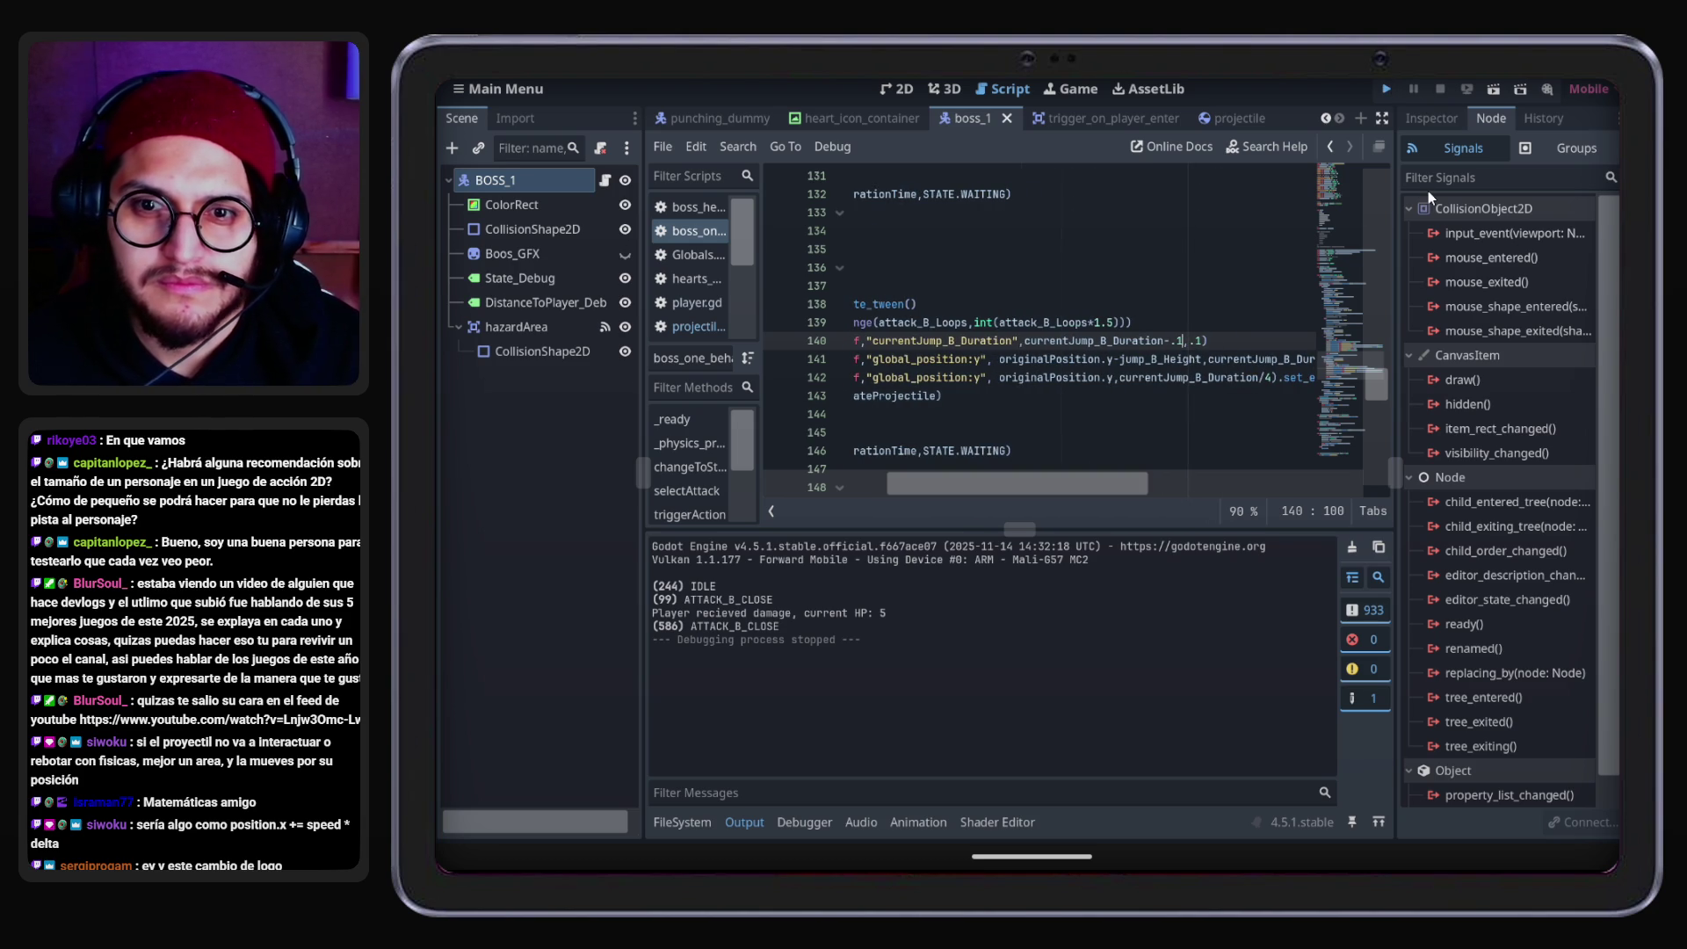
pyautogui.press('F5')
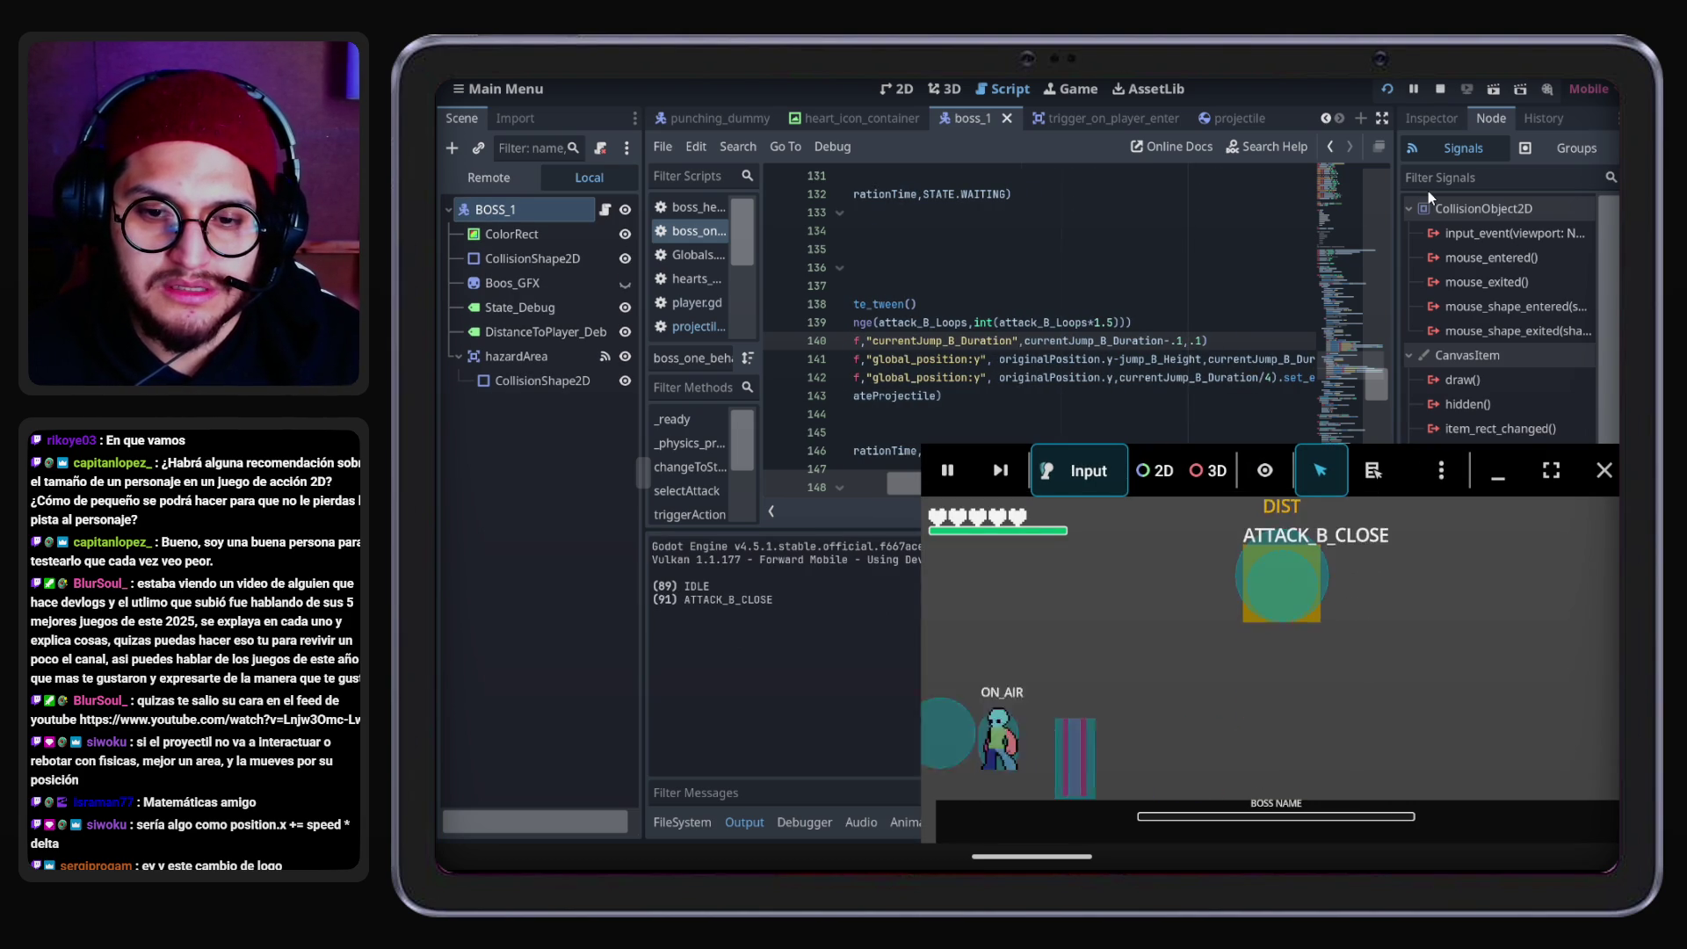
pyautogui.press('d')
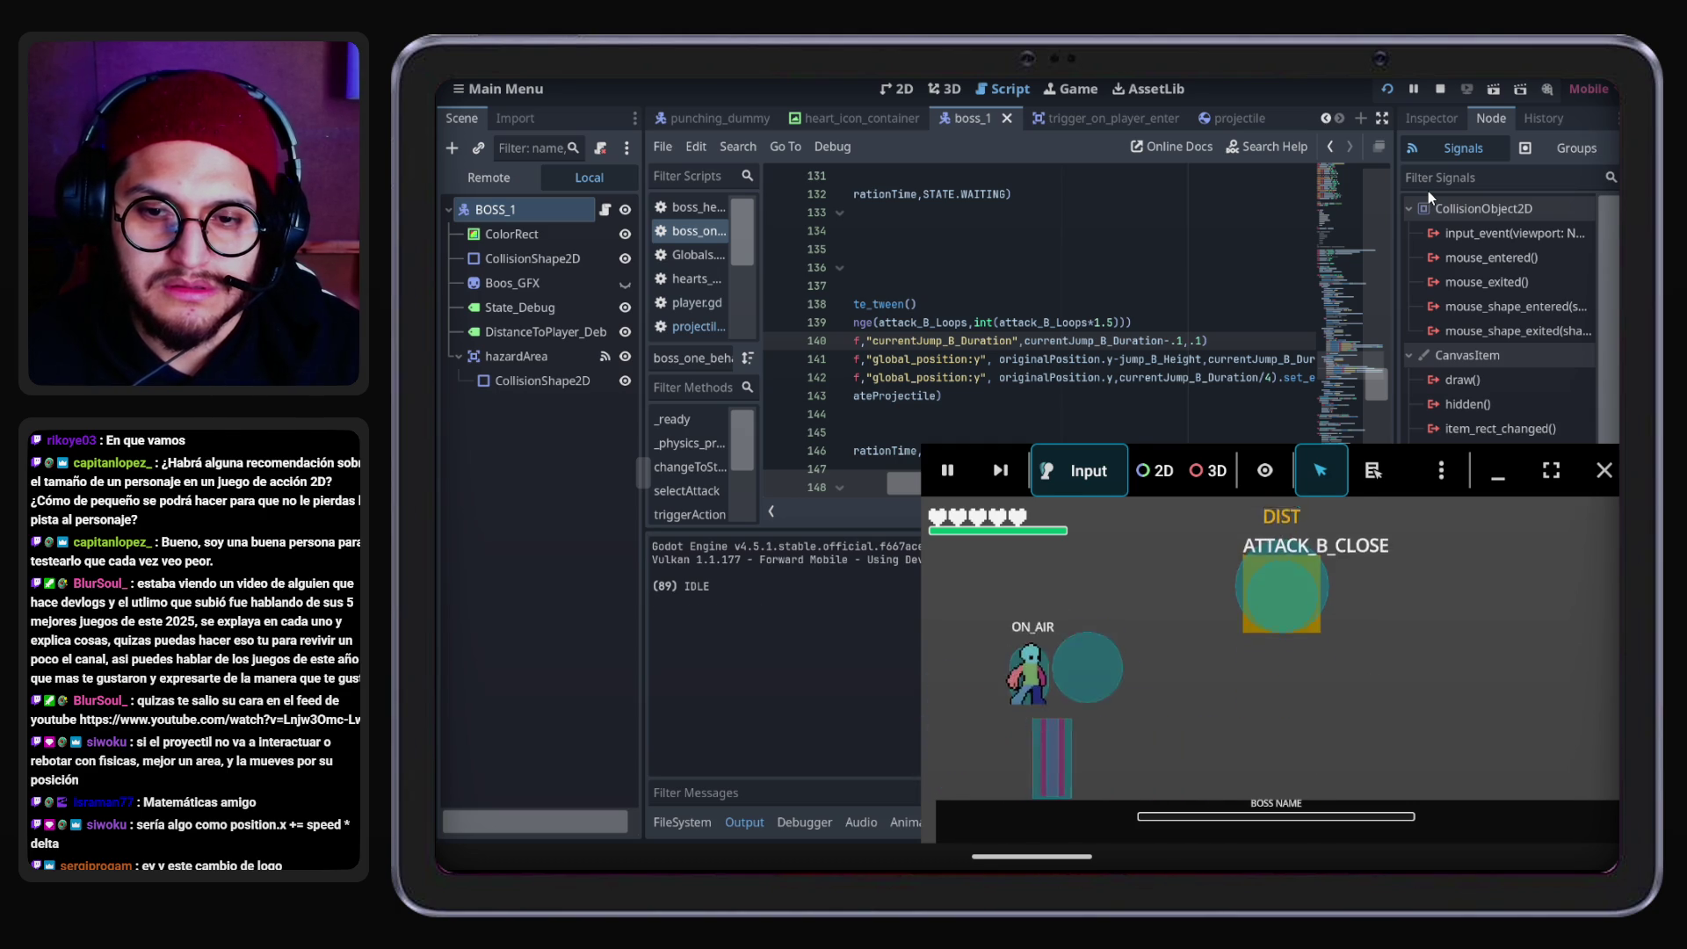
pyautogui.press('space')
pyautogui.press('F5')
pyautogui.press('space')
pyautogui.press('space')
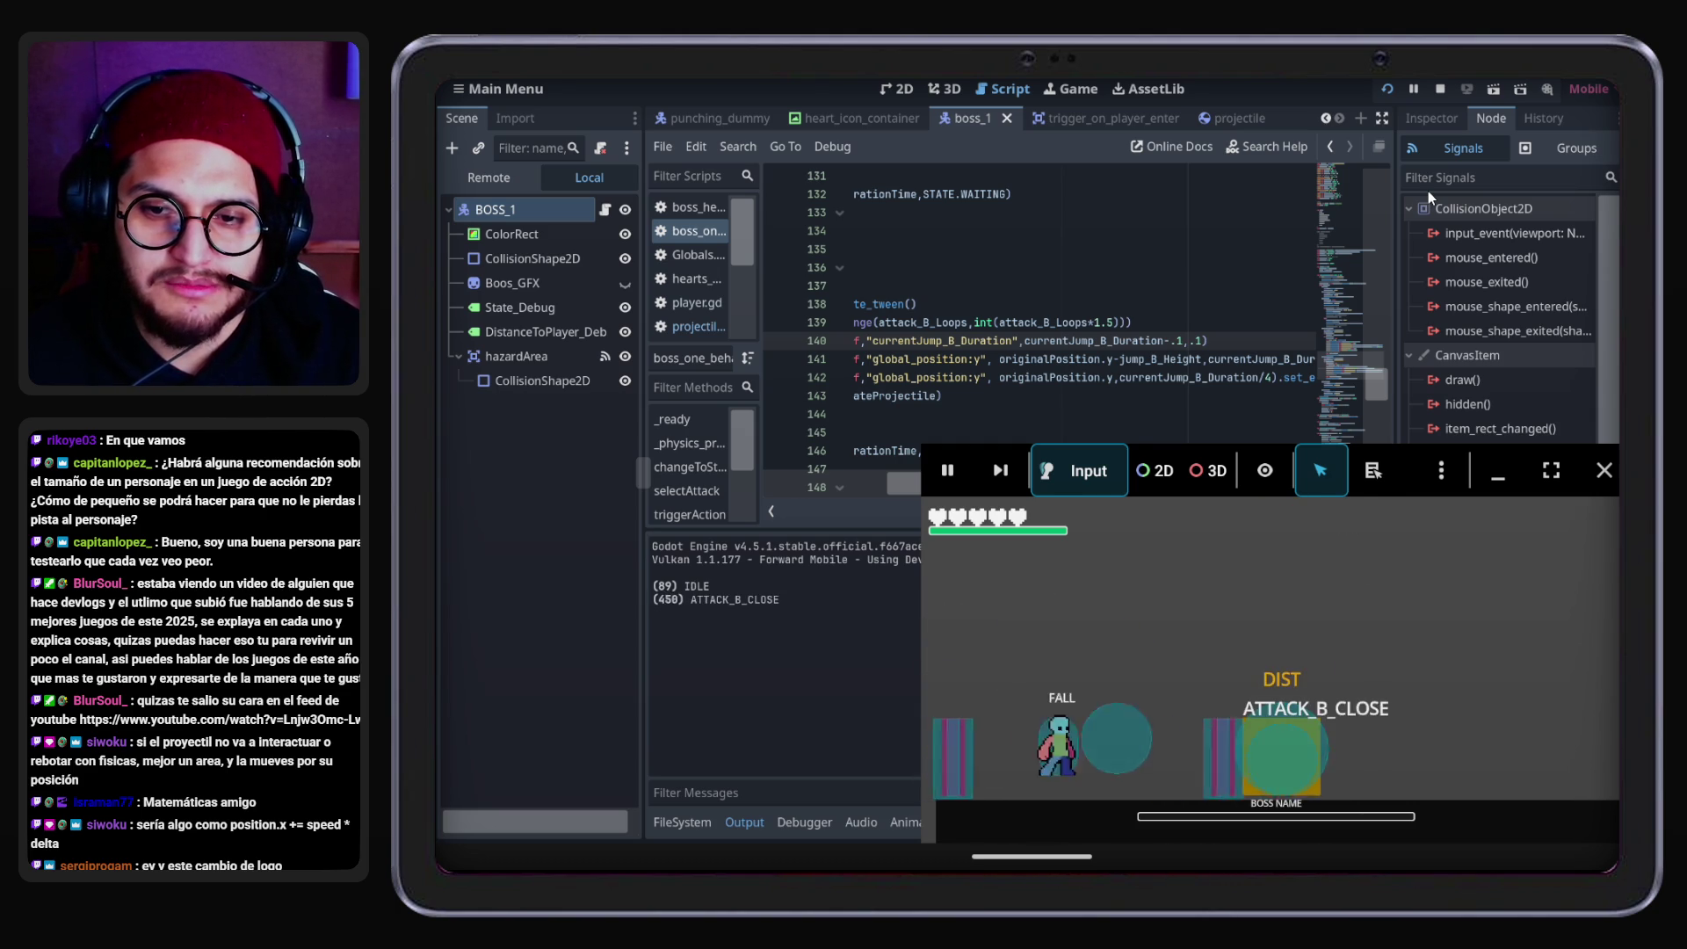
pyautogui.press('space')
pyautogui.press('space')
pyautogui.press('Left')
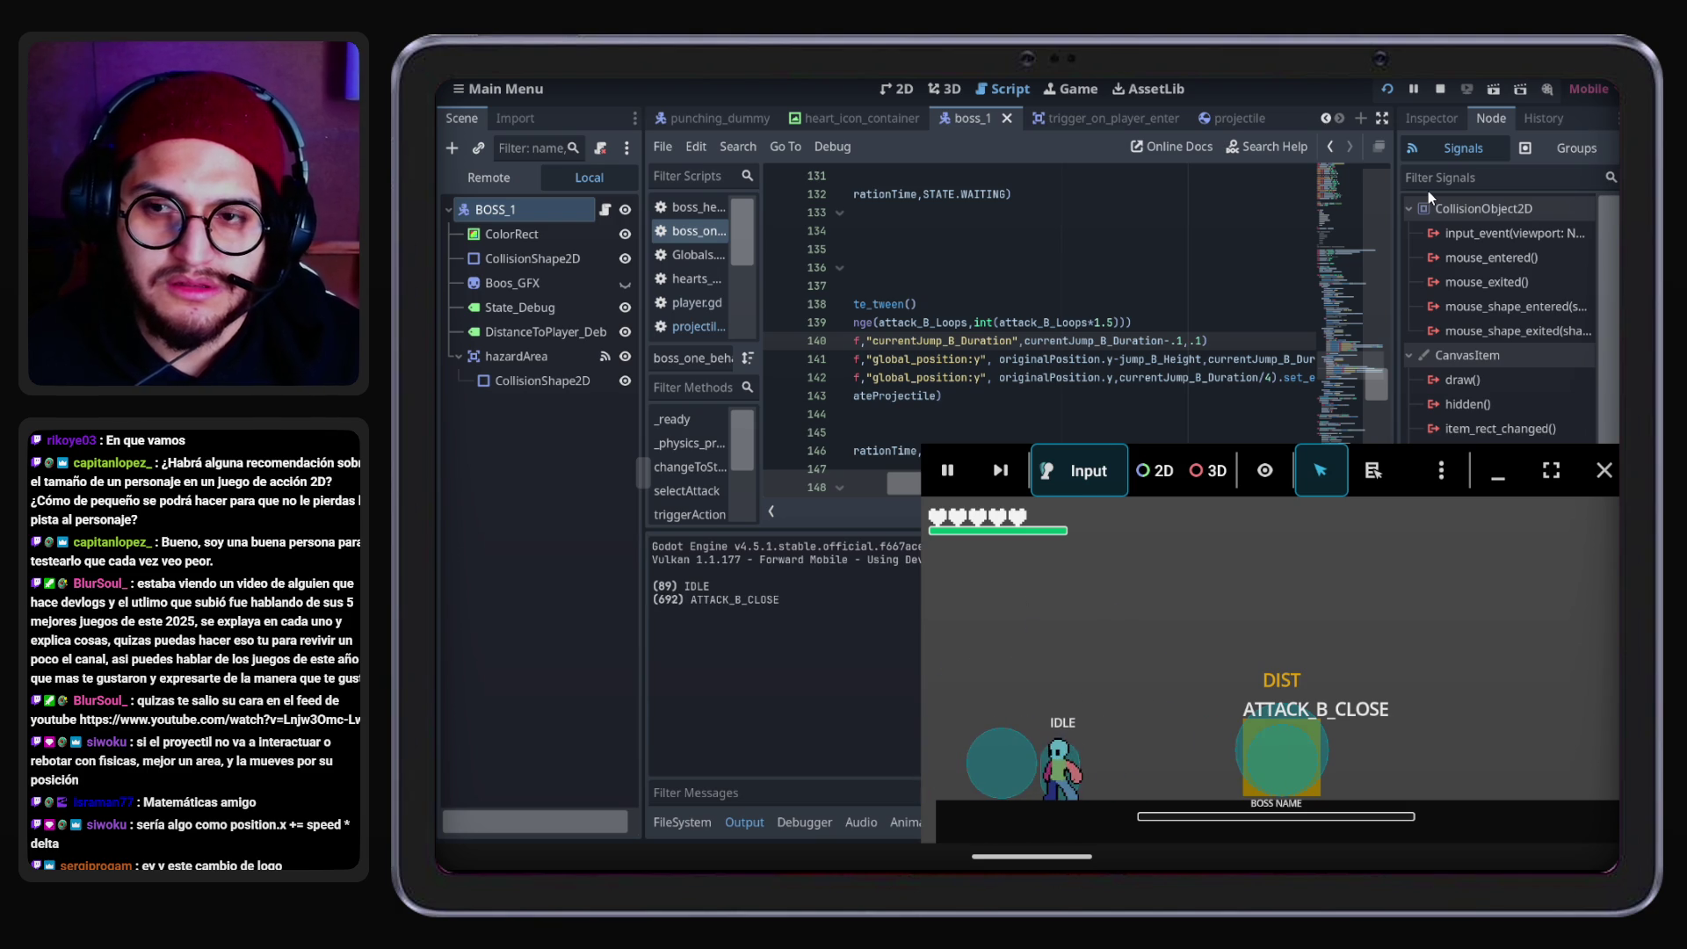
pyautogui.click(1603, 470)
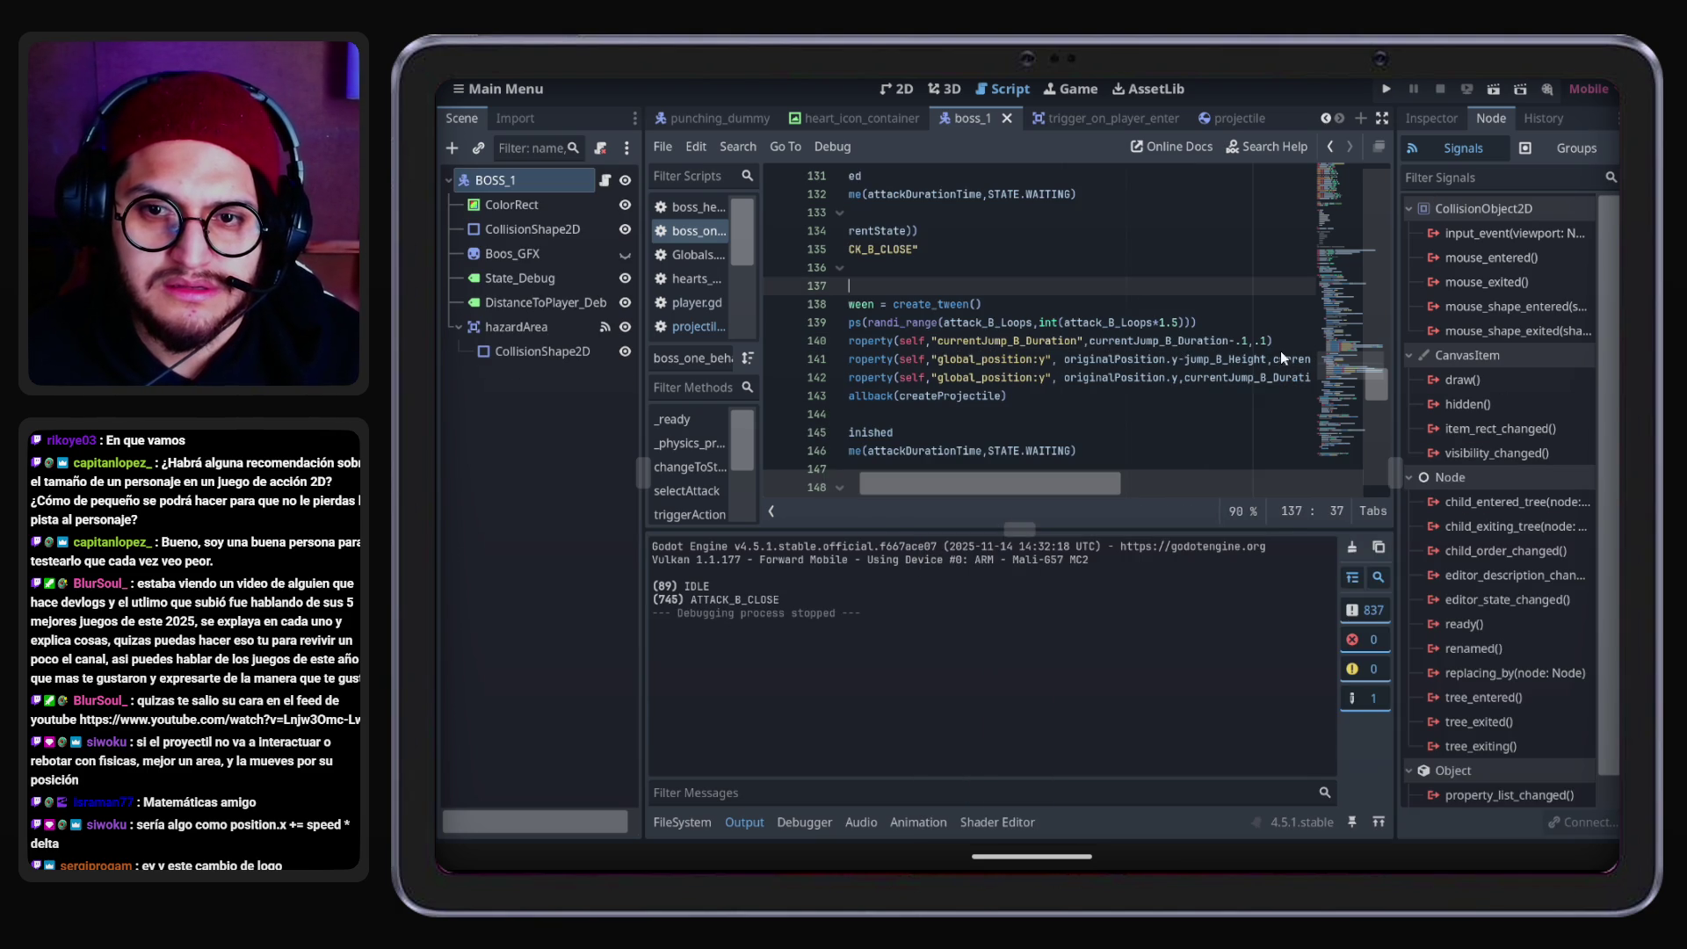
pyautogui.click(1238, 341)
pyautogui.doubleClick(1169, 341)
pyautogui.click(1239, 341)
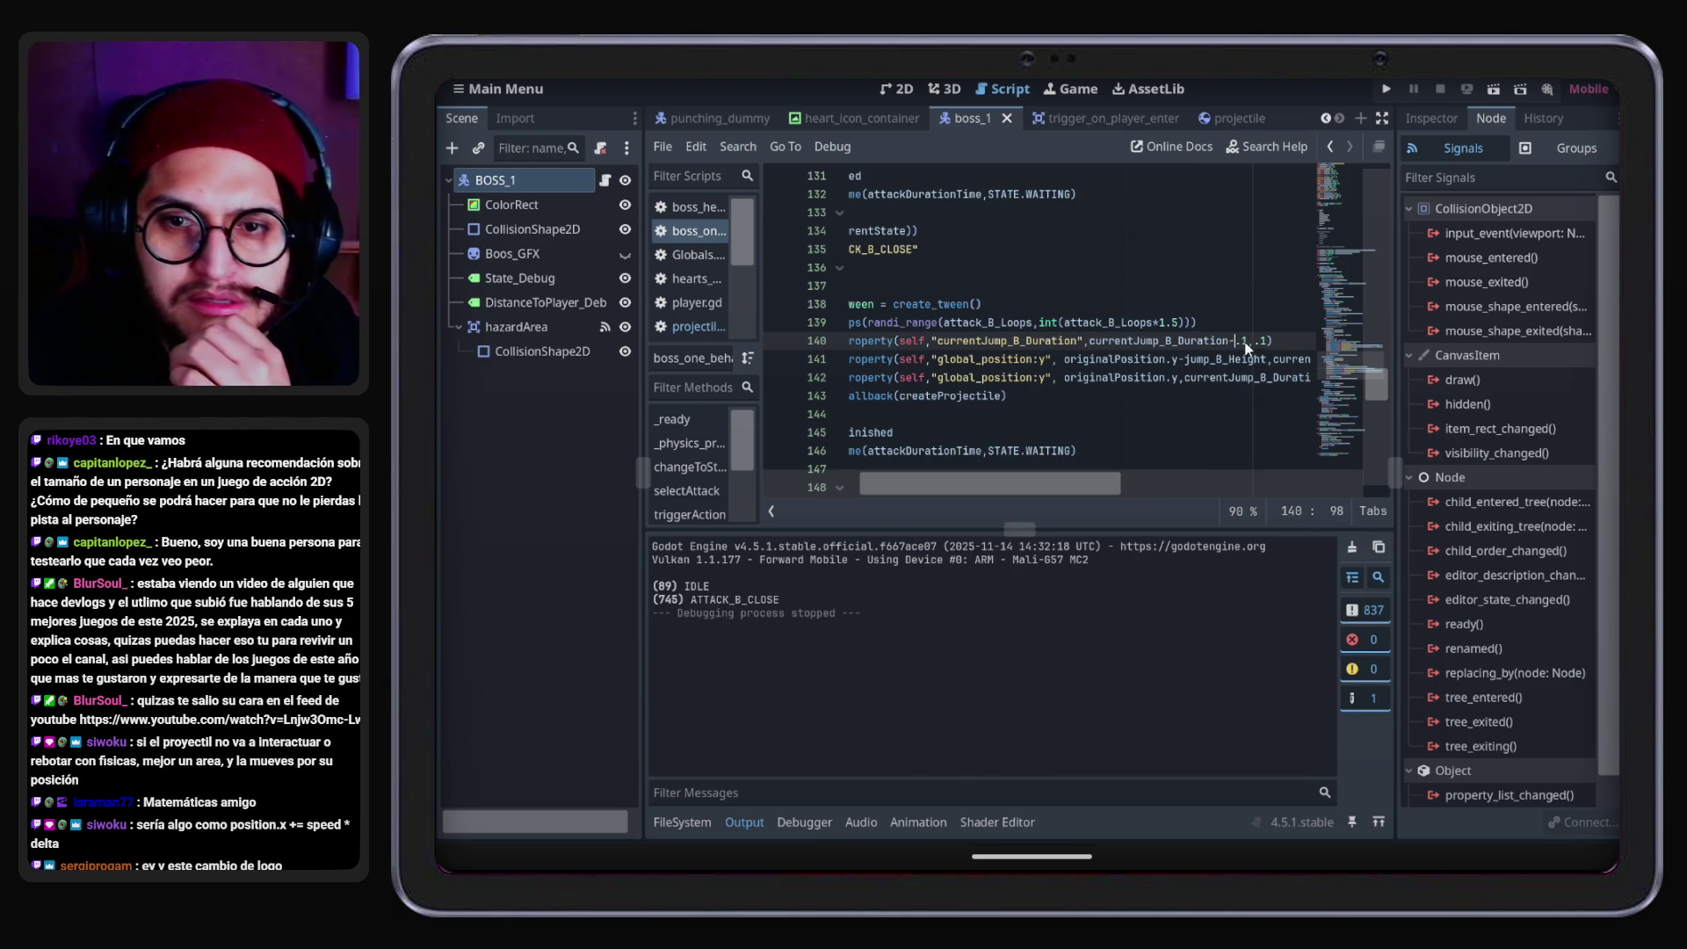
pyautogui.click(1241, 343)
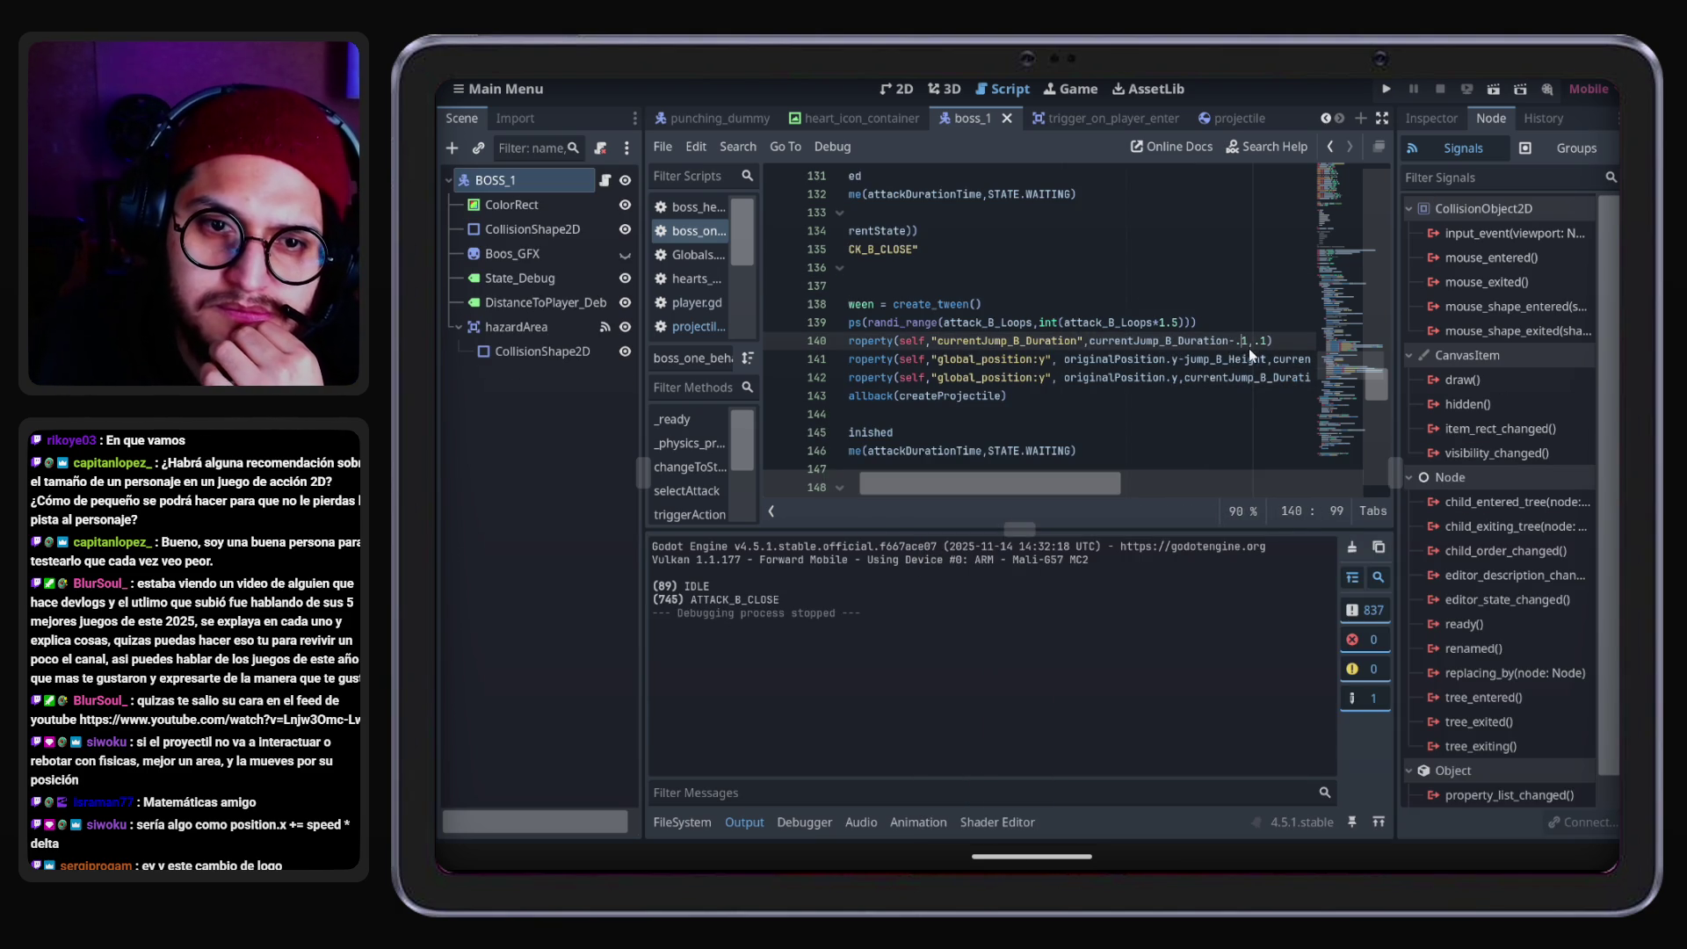
pyautogui.moveTo(1103, 492)
pyautogui.mouseDown()
pyautogui.moveTo(1119, 483)
pyautogui.moveTo(1057, 481)
pyautogui.moveTo(1133, 484)
pyautogui.moveTo(1106, 479)
pyautogui.mouseUp()
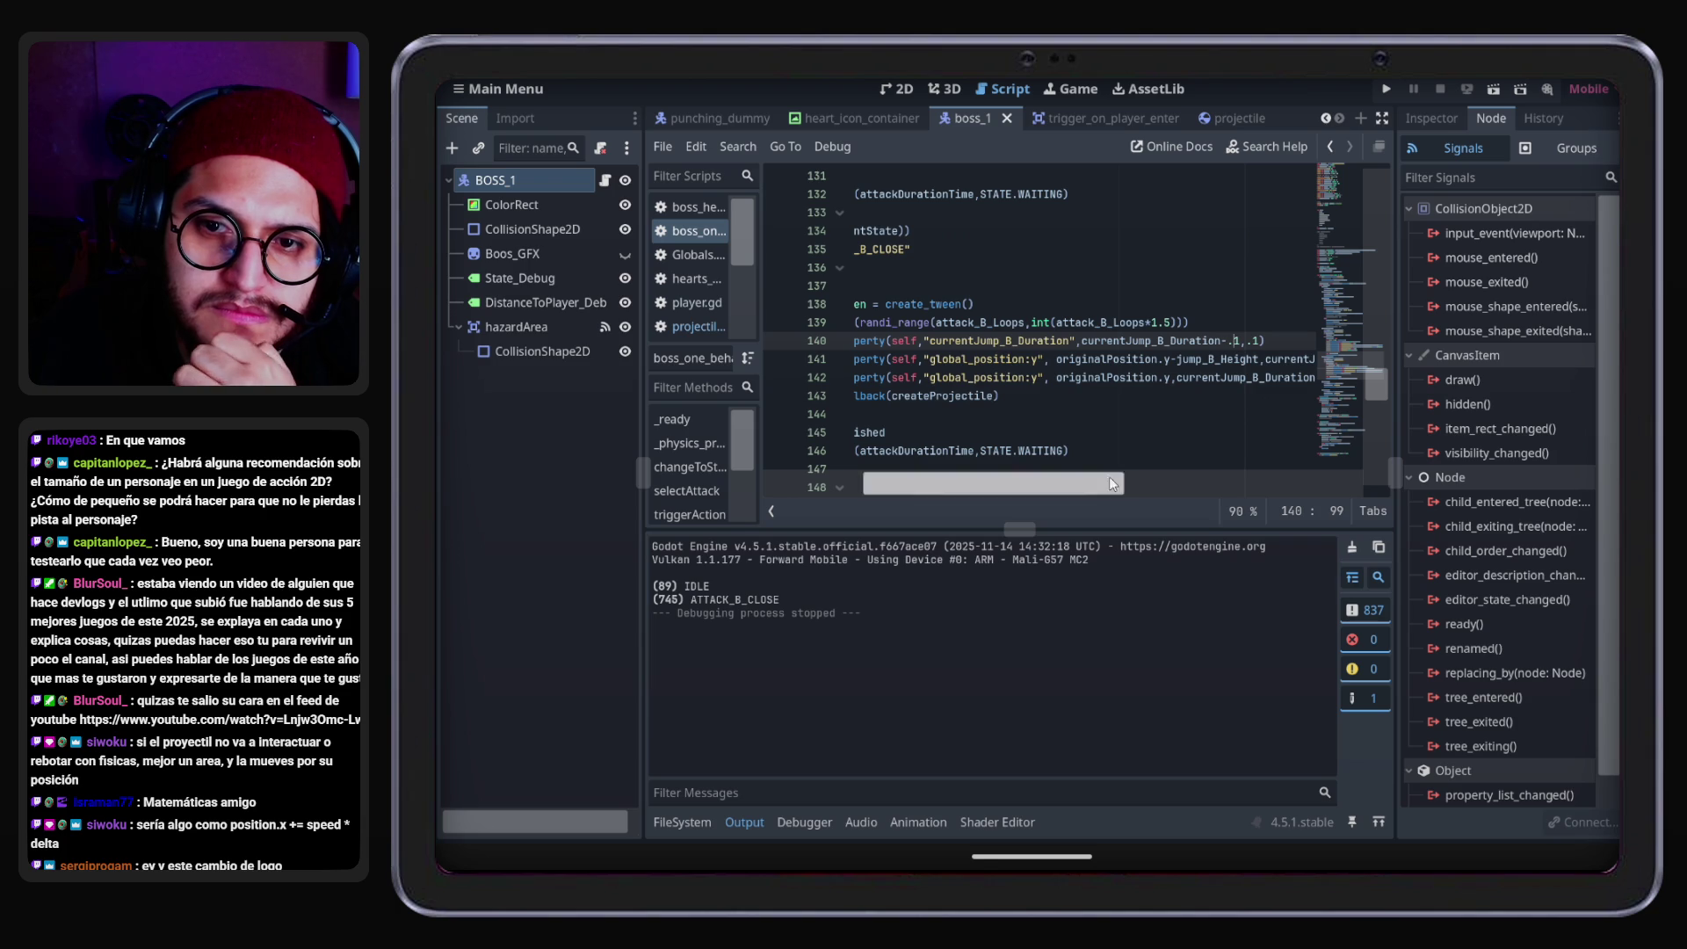
# Change line 140's jump-duration decrement from .1 to .2.
pyautogui.doubleClick(1225, 345)
pyautogui.click(1227, 346)
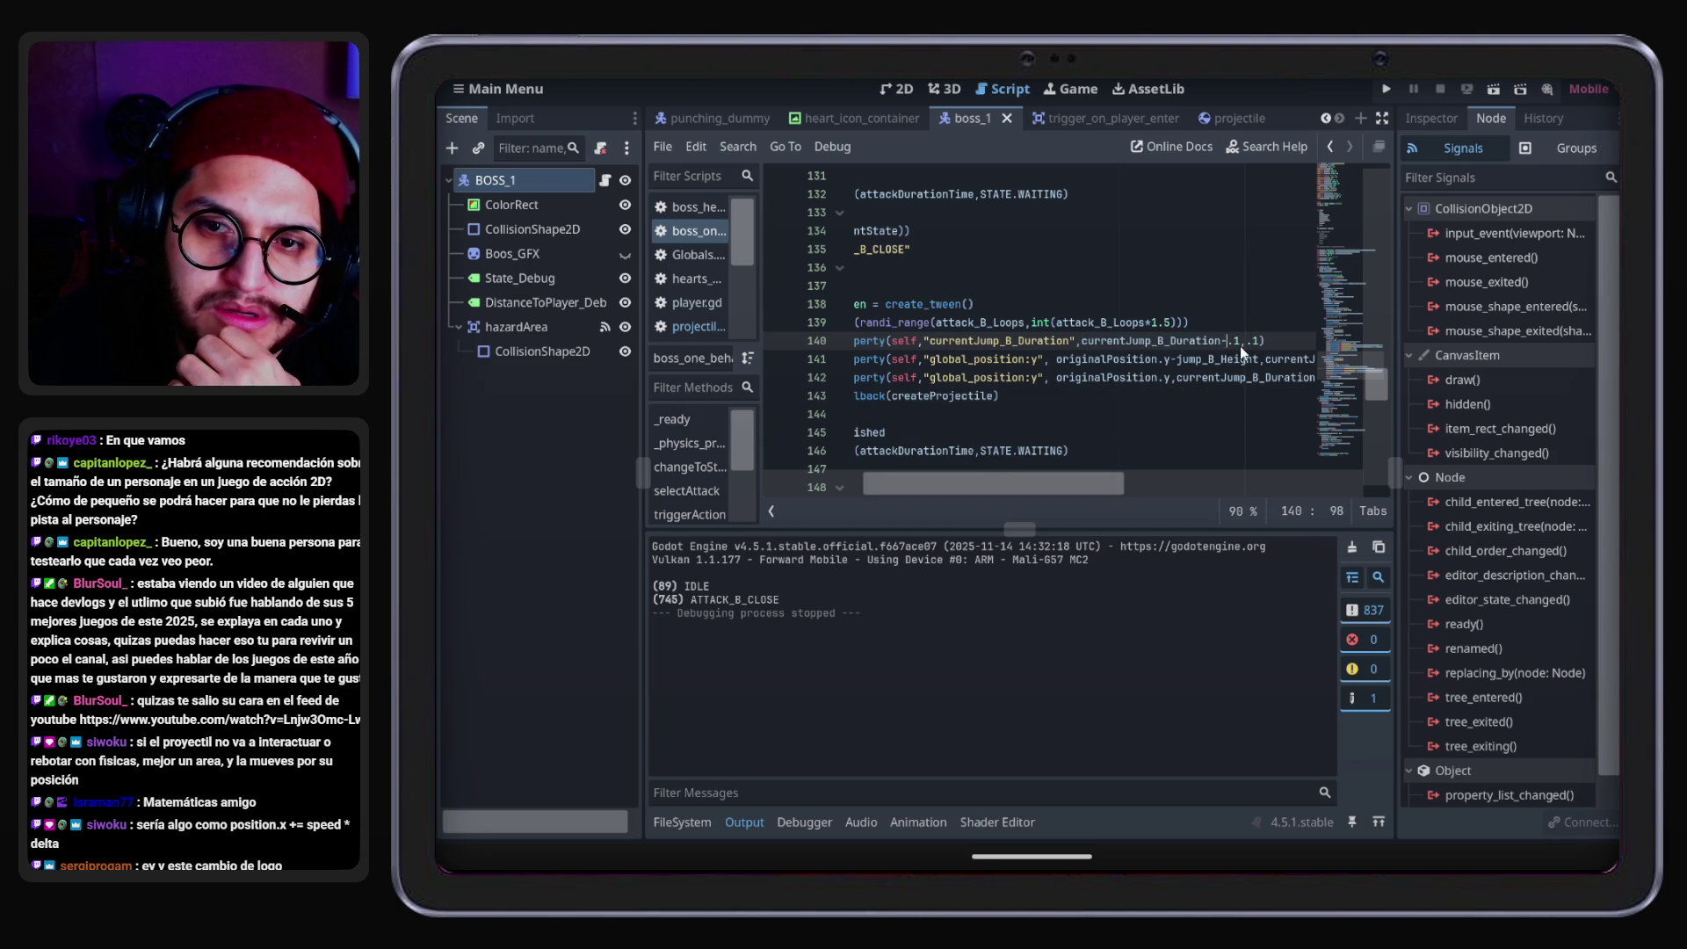
pyautogui.press('BackSpace')
pyautogui.write('2')
# Playtest the .2 decrement by walking and jumping the player, then stop the game.
pyautogui.click(1386, 89)
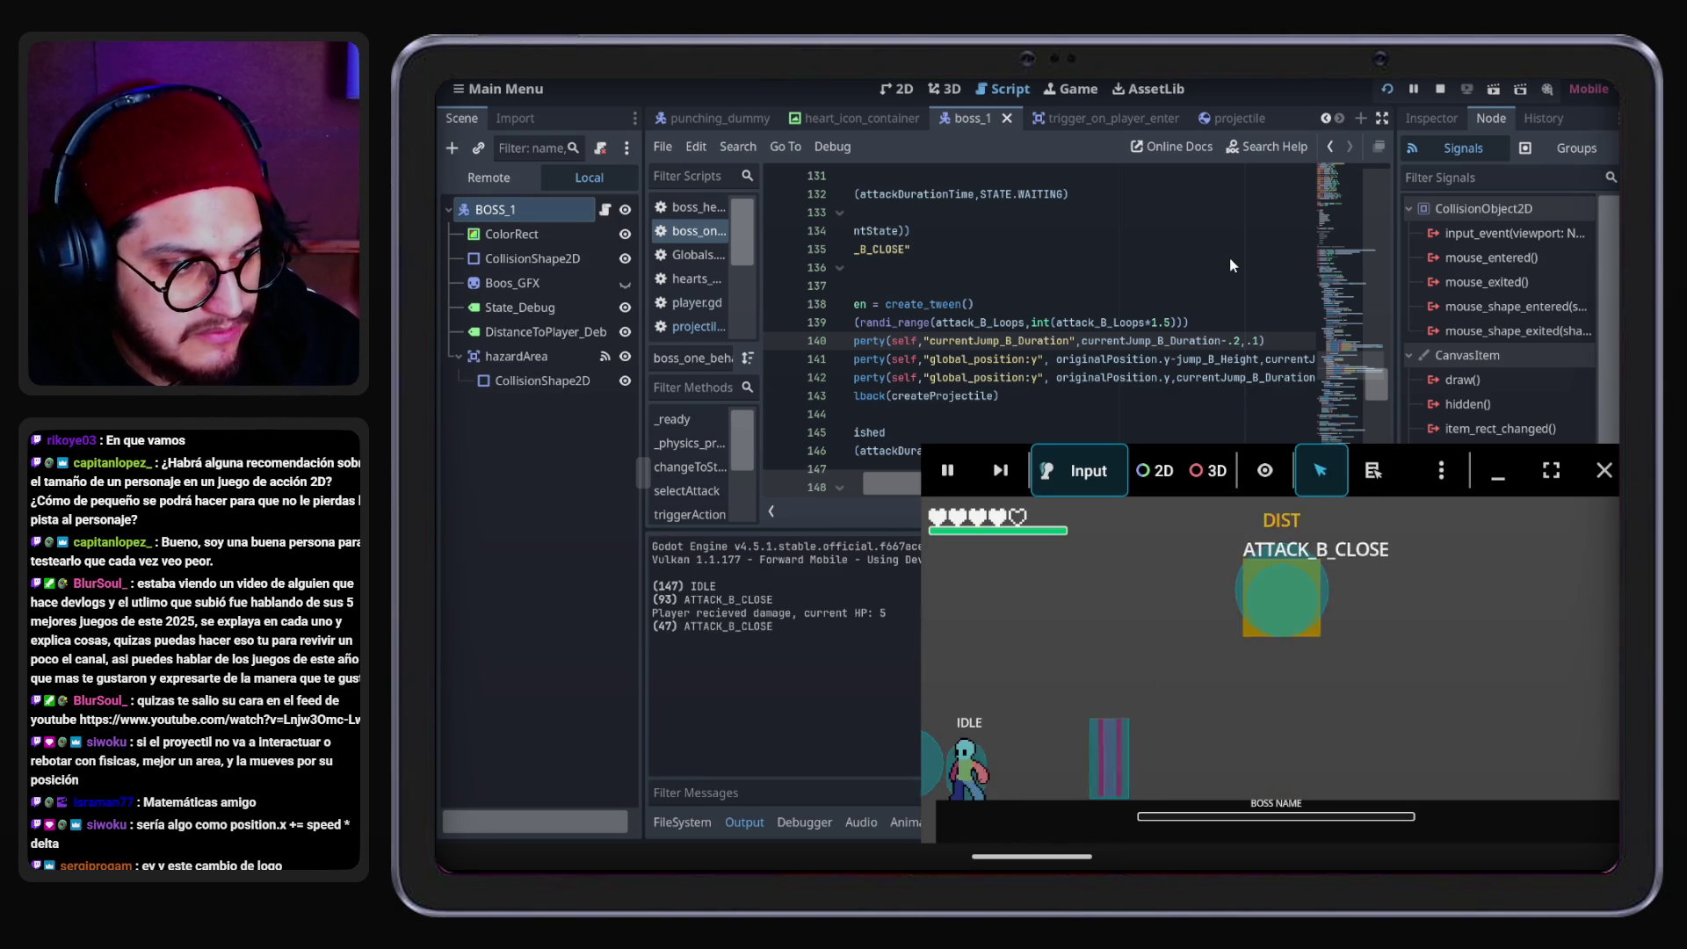
pyautogui.press('space')
pyautogui.press('Right')
pyautogui.press('space')
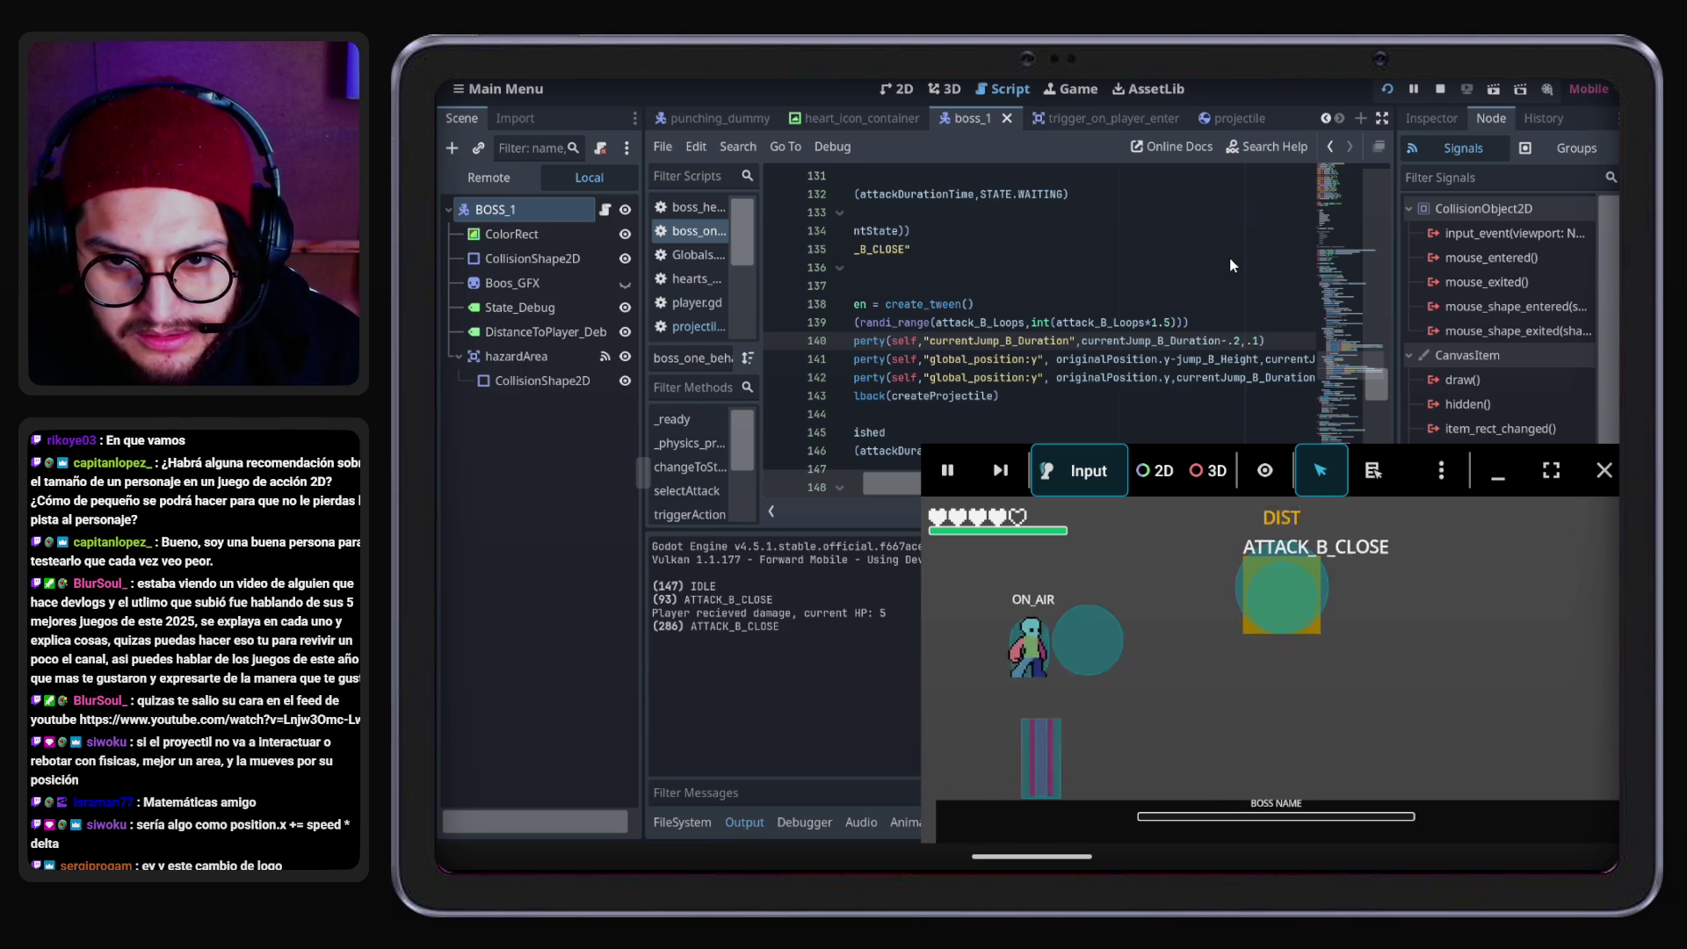
pyautogui.press('space')
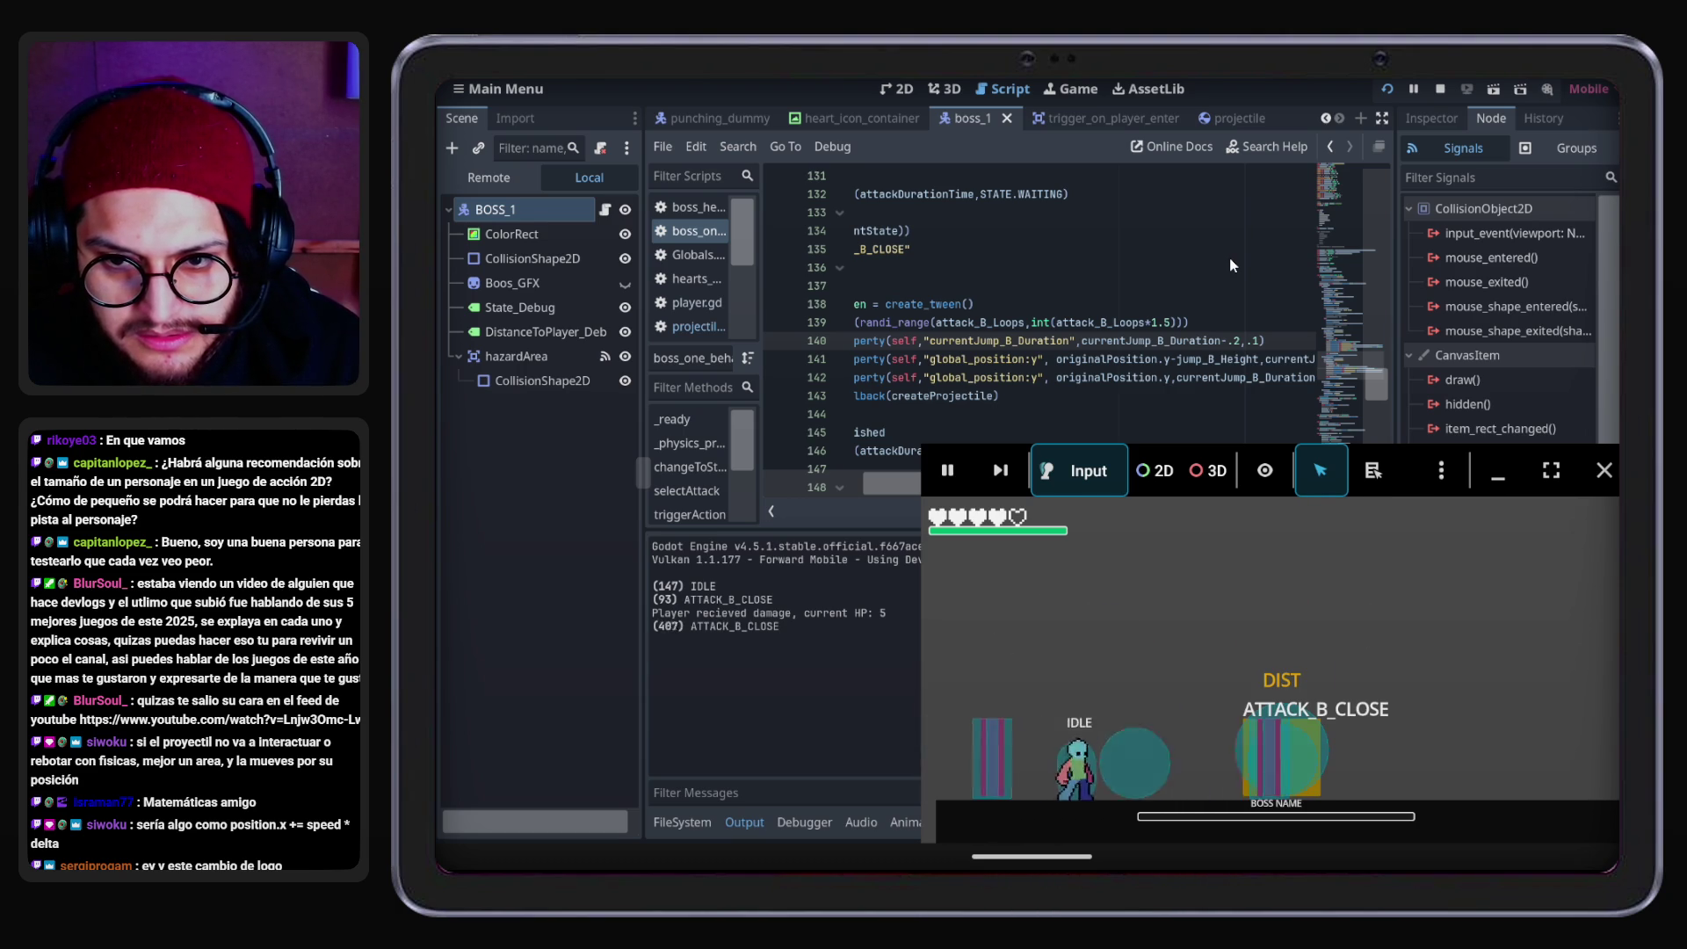
pyautogui.press('space')
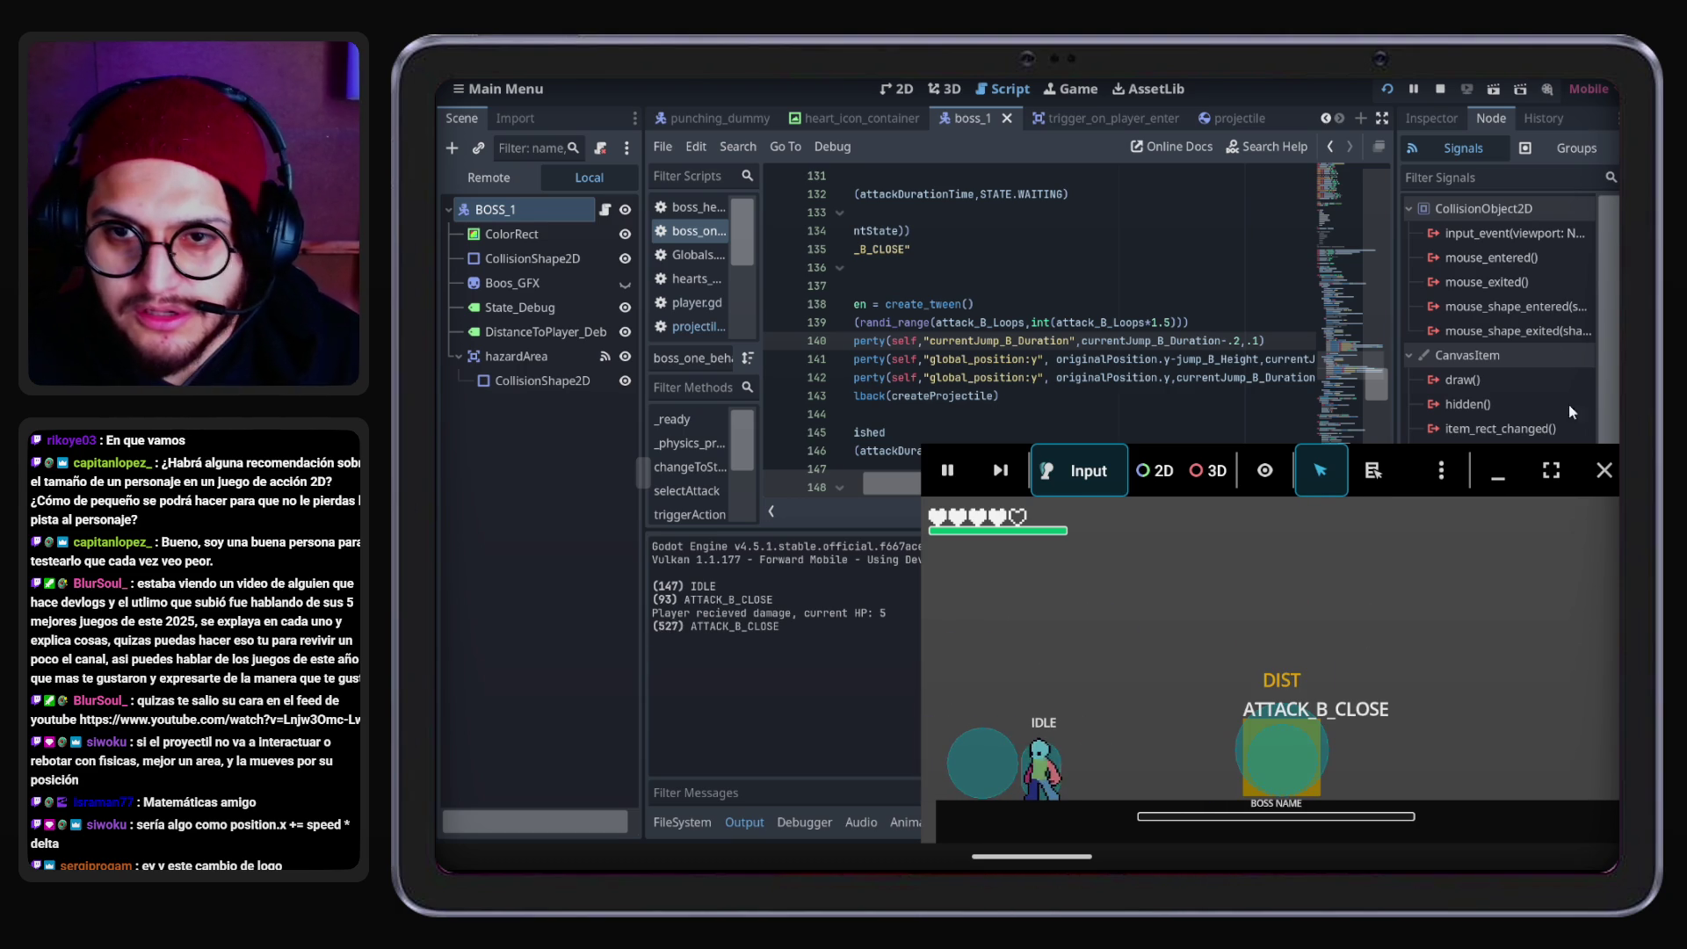
pyautogui.click(1603, 470)
# Replace the subtracted amount with 1 and put the caret after currentJump_B_Duration.
pyautogui.doubleClick(1237, 341)
pyautogui.write('1')
pyautogui.moveTo(1130, 483)
pyautogui.mouseDown()
pyautogui.moveTo(1025, 483)
pyautogui.moveTo(1265, 485)
pyautogui.moveTo(1024, 478)
pyautogui.moveTo(1109, 480)
pyautogui.moveTo(1062, 492)
pyautogui.moveTo(1119, 499)
pyautogui.moveTo(1073, 502)
pyautogui.moveTo(1277, 513)
pyautogui.moveTo(1030, 483)
pyautogui.moveTo(1145, 498)
pyautogui.moveTo(1115, 482)
pyautogui.mouseUp()
pyautogui.doubleClick(1184, 340)
pyautogui.click(1149, 341)
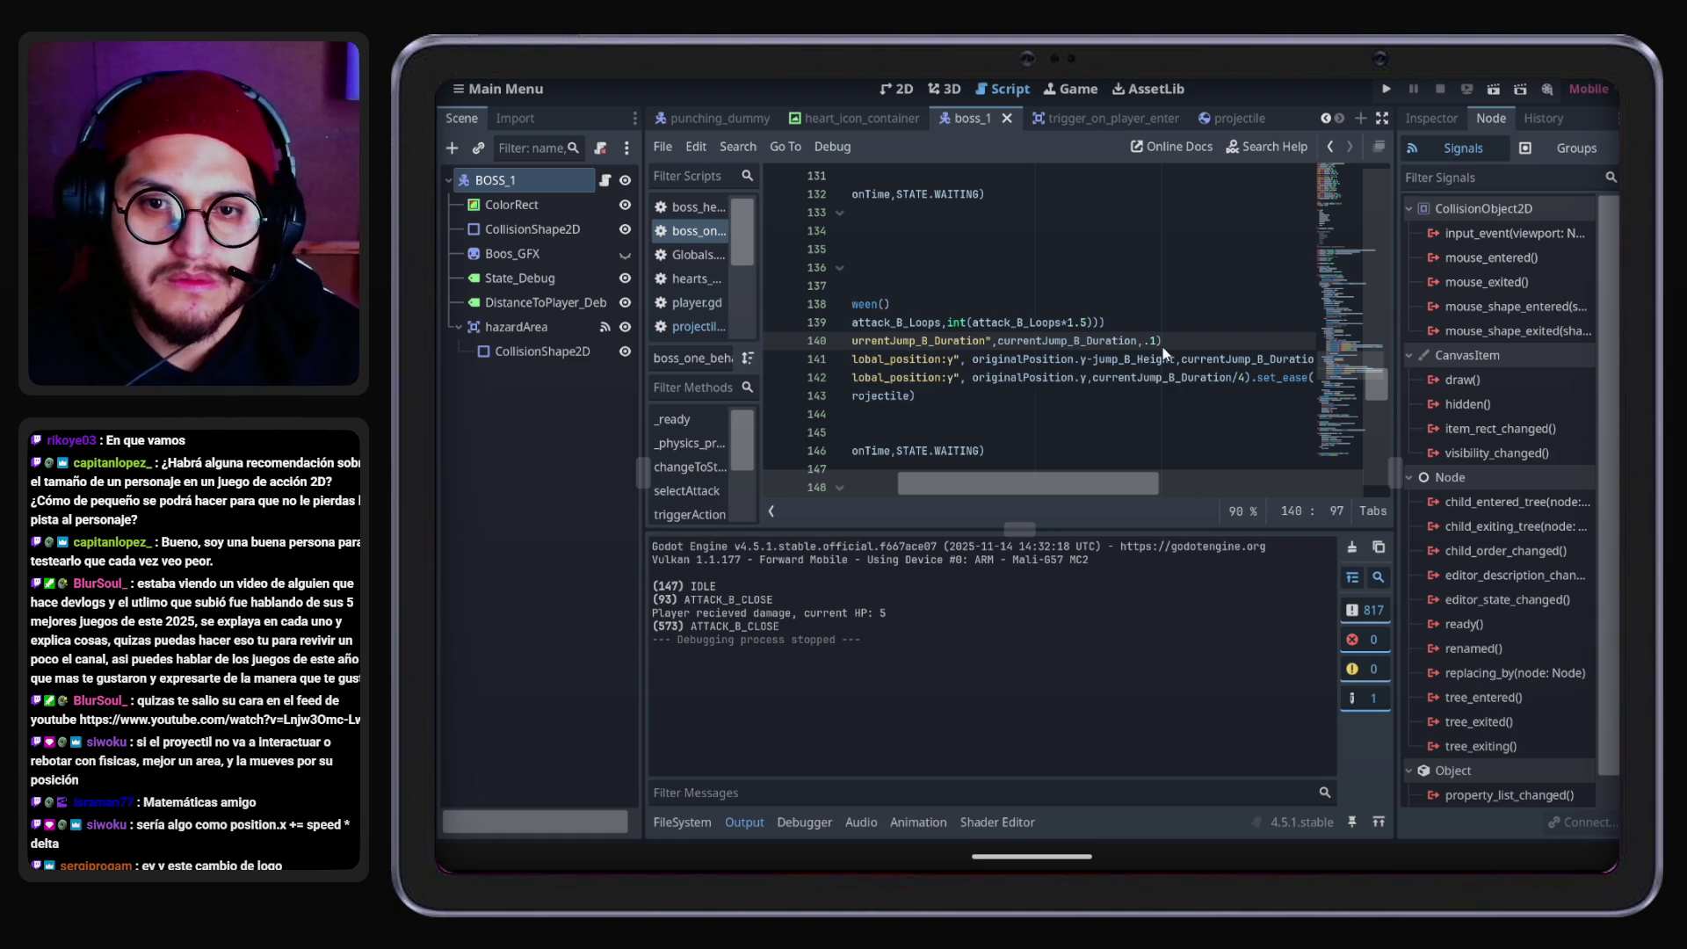
# Add /2 after currentJump_B_Duration on line 140, save, and launch the game.
pyautogui.write('/2')
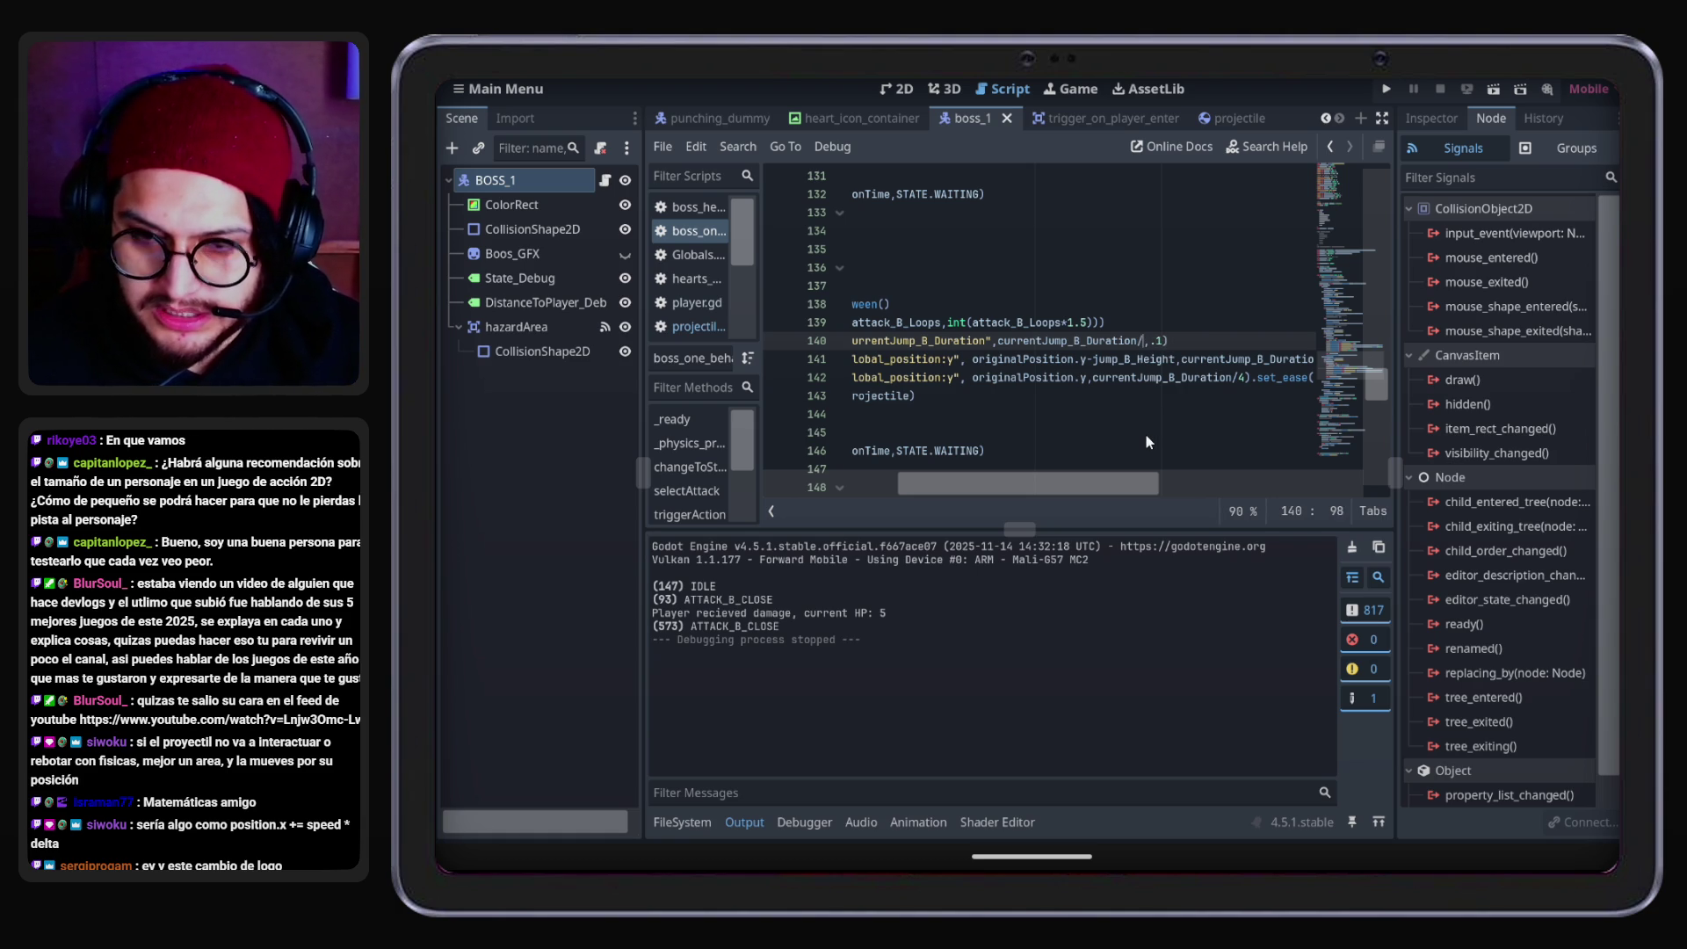
pyautogui.hscroll(-1, 1120, 498)
pyautogui.hotkey('ctrl', 's')
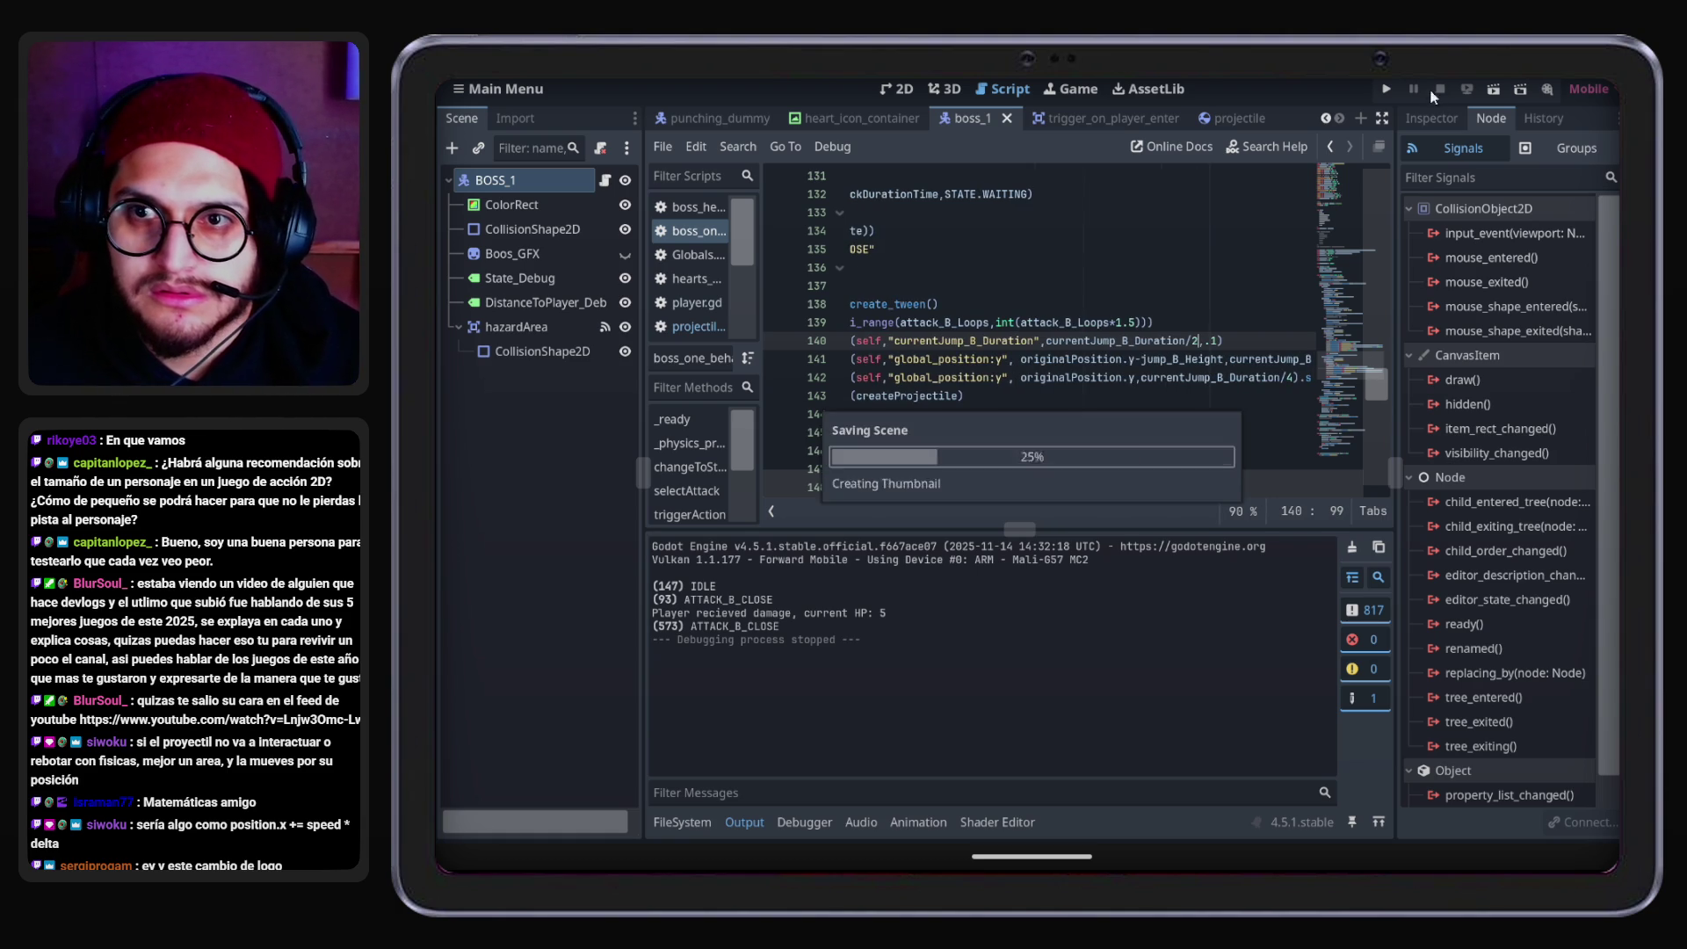
pyautogui.doubleClick(1095, 344)
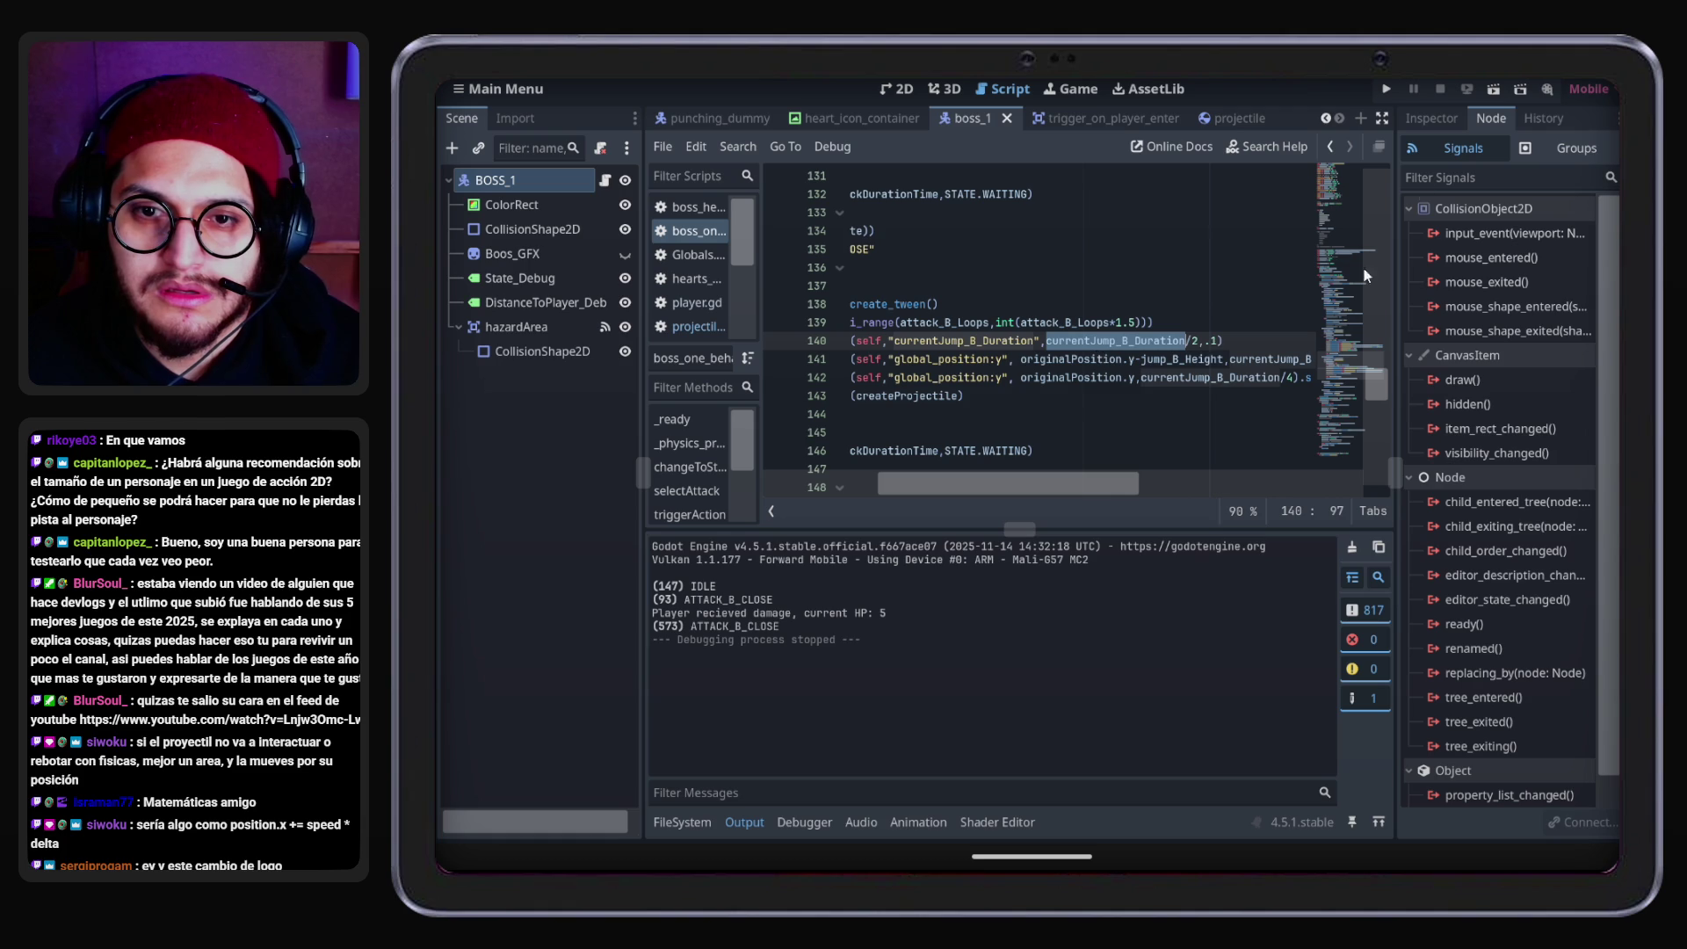
pyautogui.click(1385, 89)
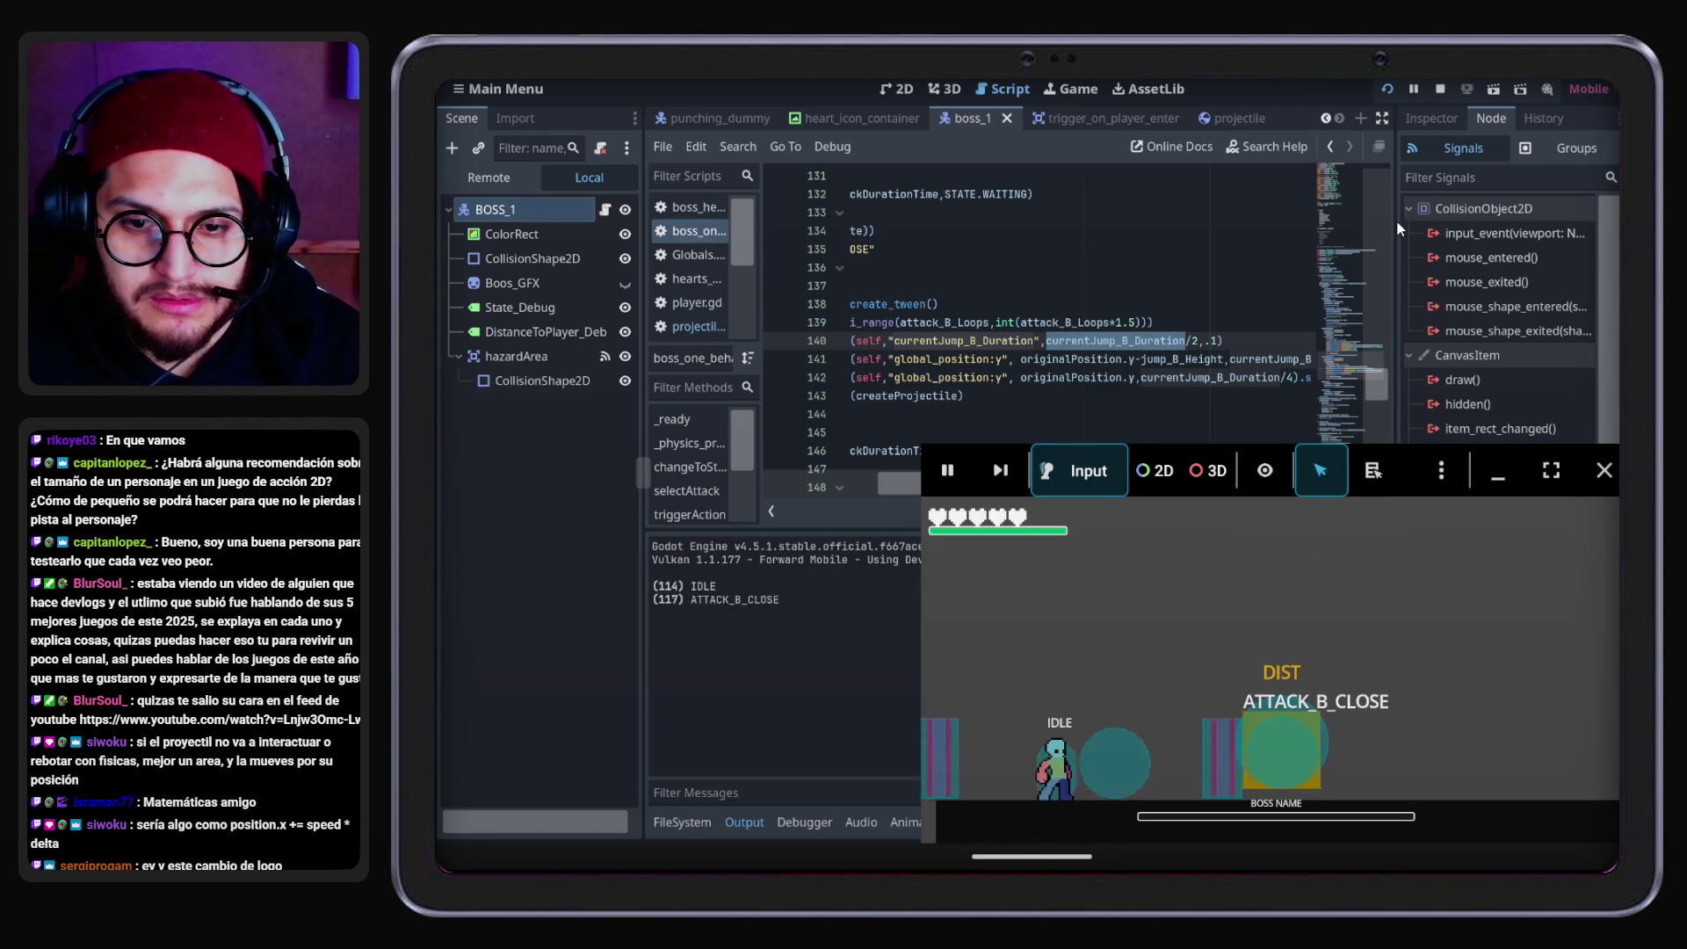
# Walk and jump the player through the close jump attack, then stop the run.
pyautogui.press('Left')
pyautogui.press('space')
pyautogui.press('space')
pyautogui.press('space')
pyautogui.press('space')
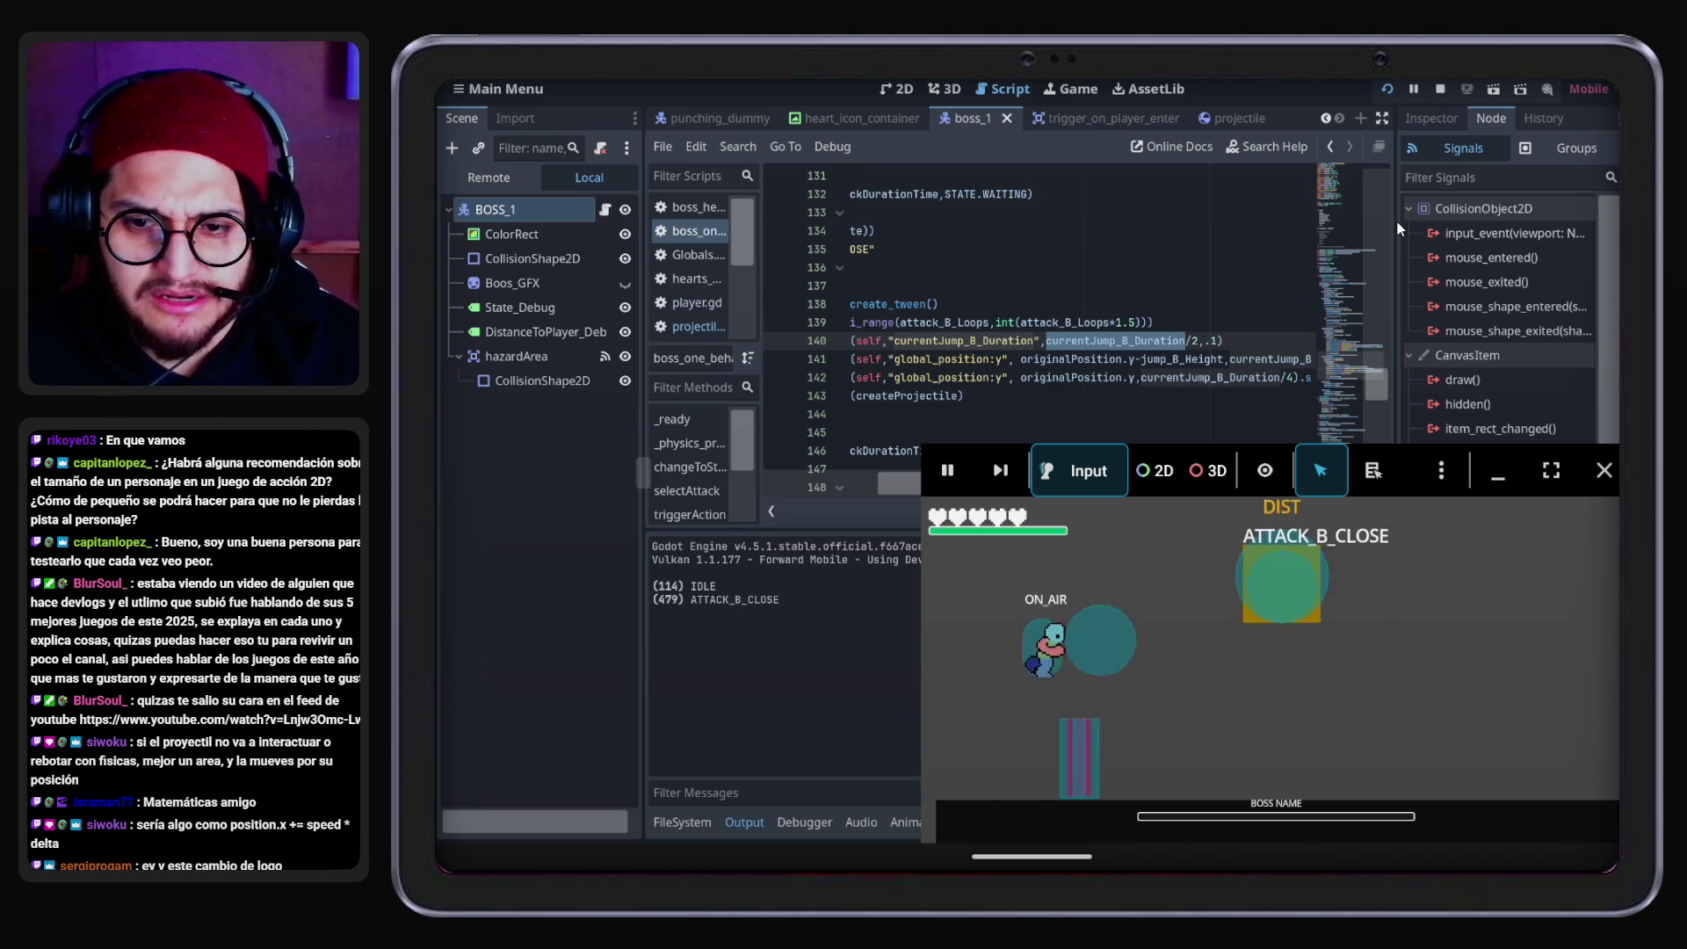
pyautogui.press('space')
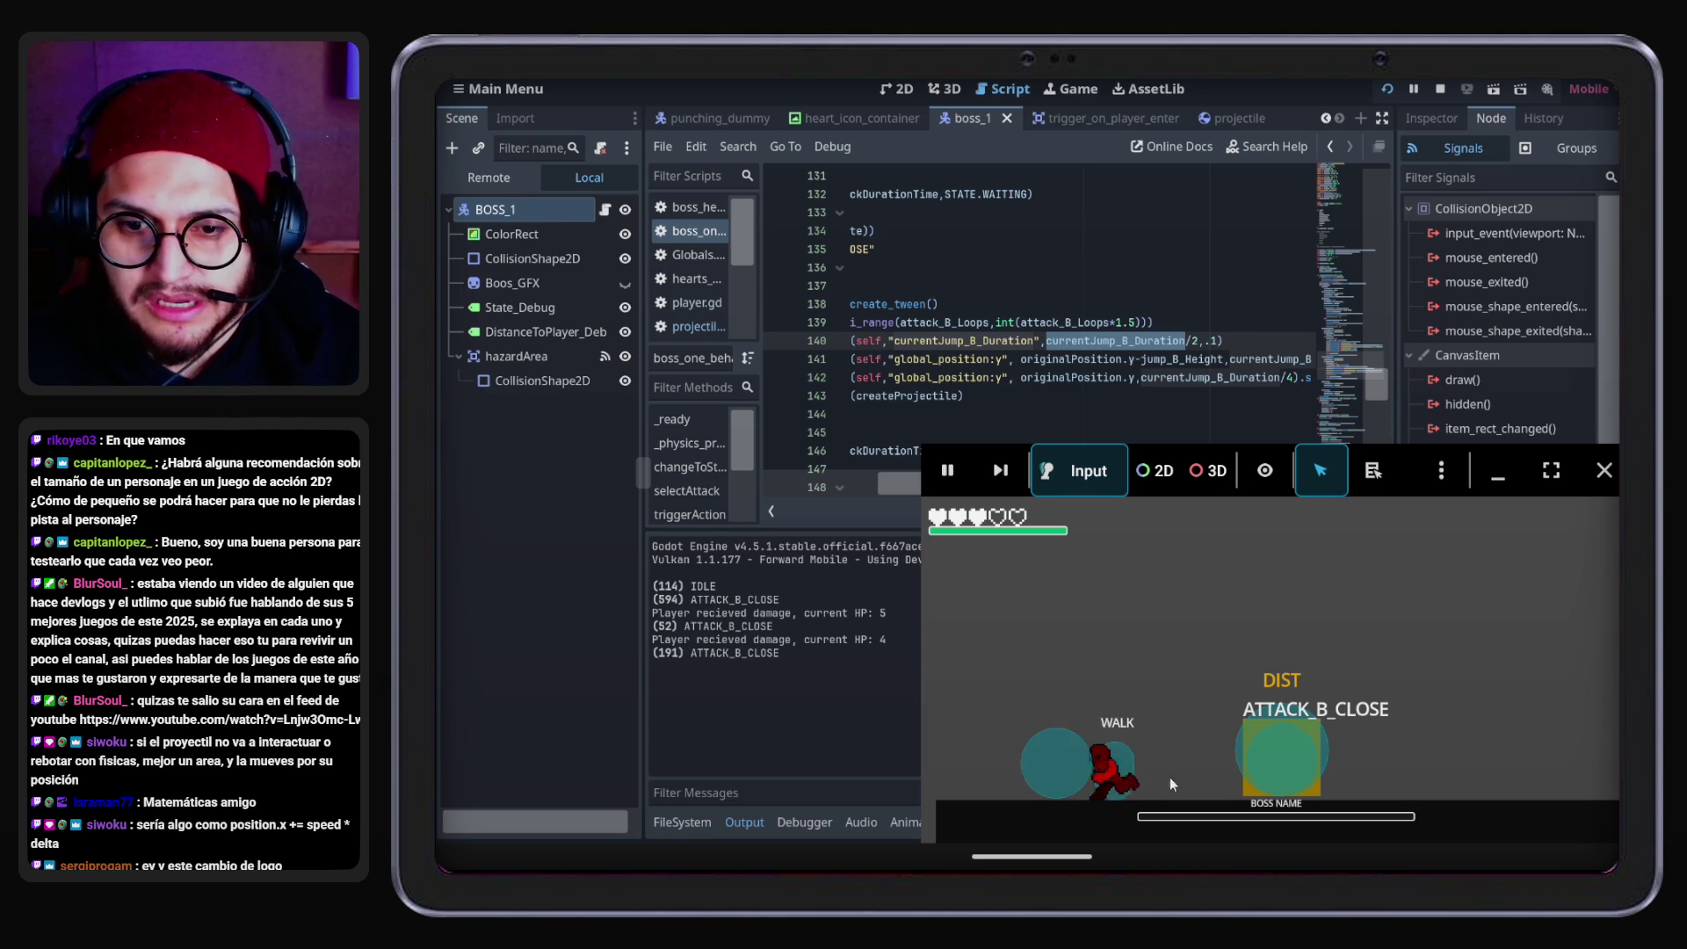
pyautogui.press('Right')
pyautogui.press('Left')
pyautogui.press('Right')
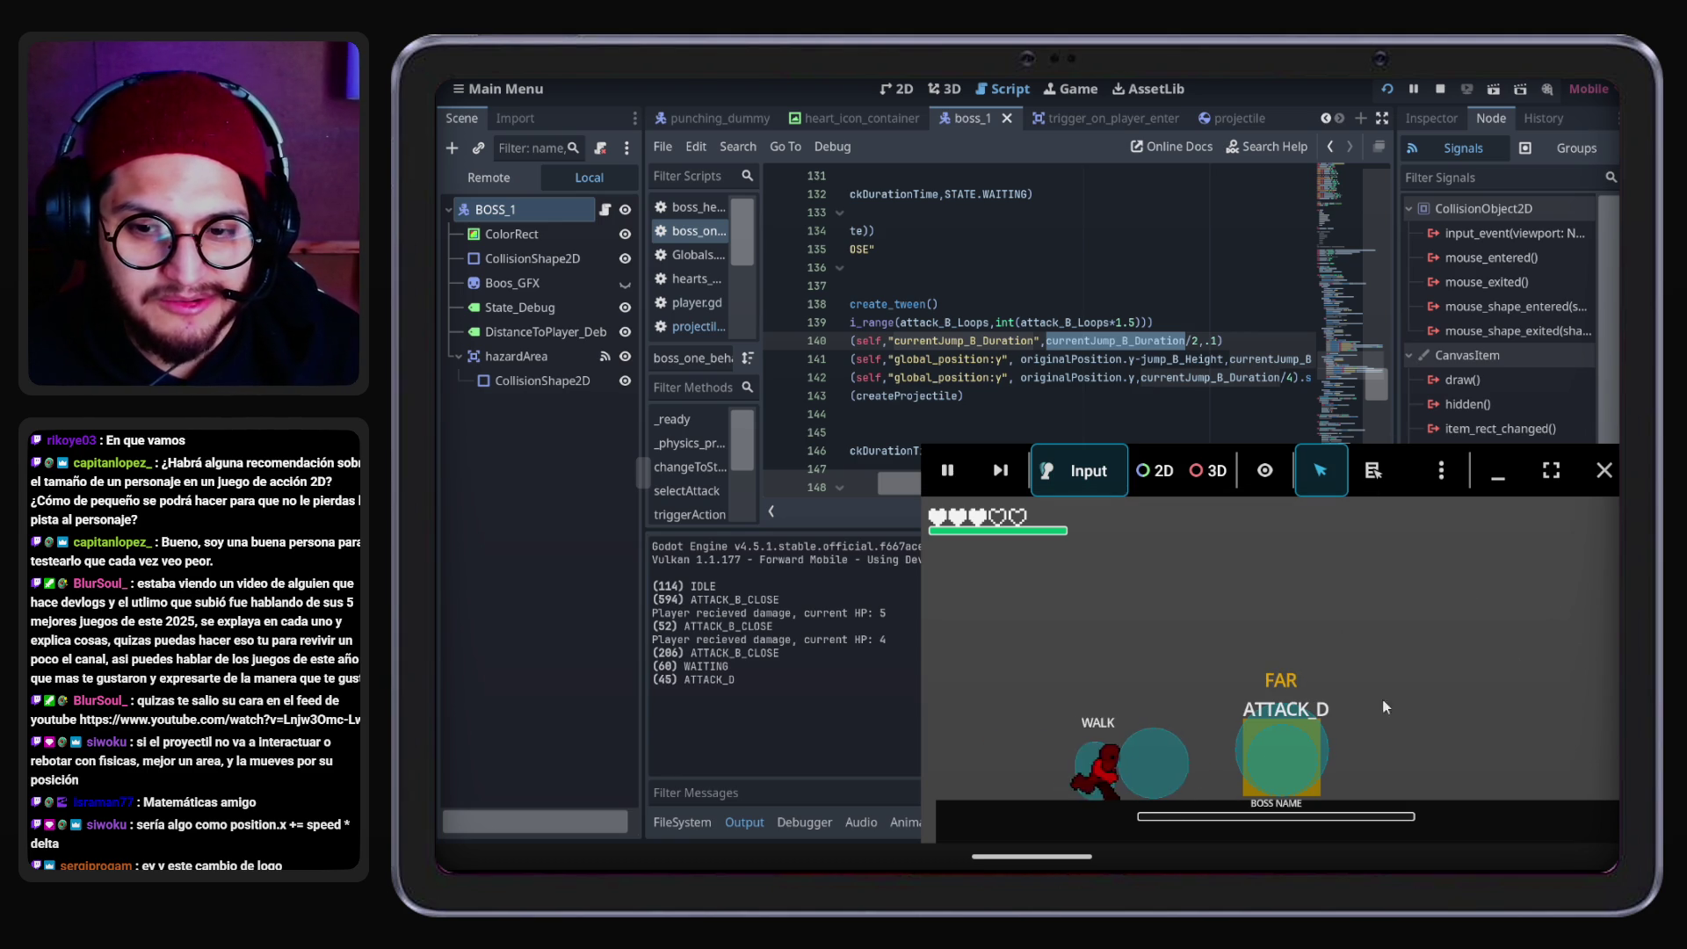
pyautogui.click(1603, 470)
# Review boss_1.gd from the export variables to the ATTACK_C/ATTACK_D states, then relaunch the game.
pyautogui.moveTo(1060, 486); pyautogui.dragTo(954, 486)
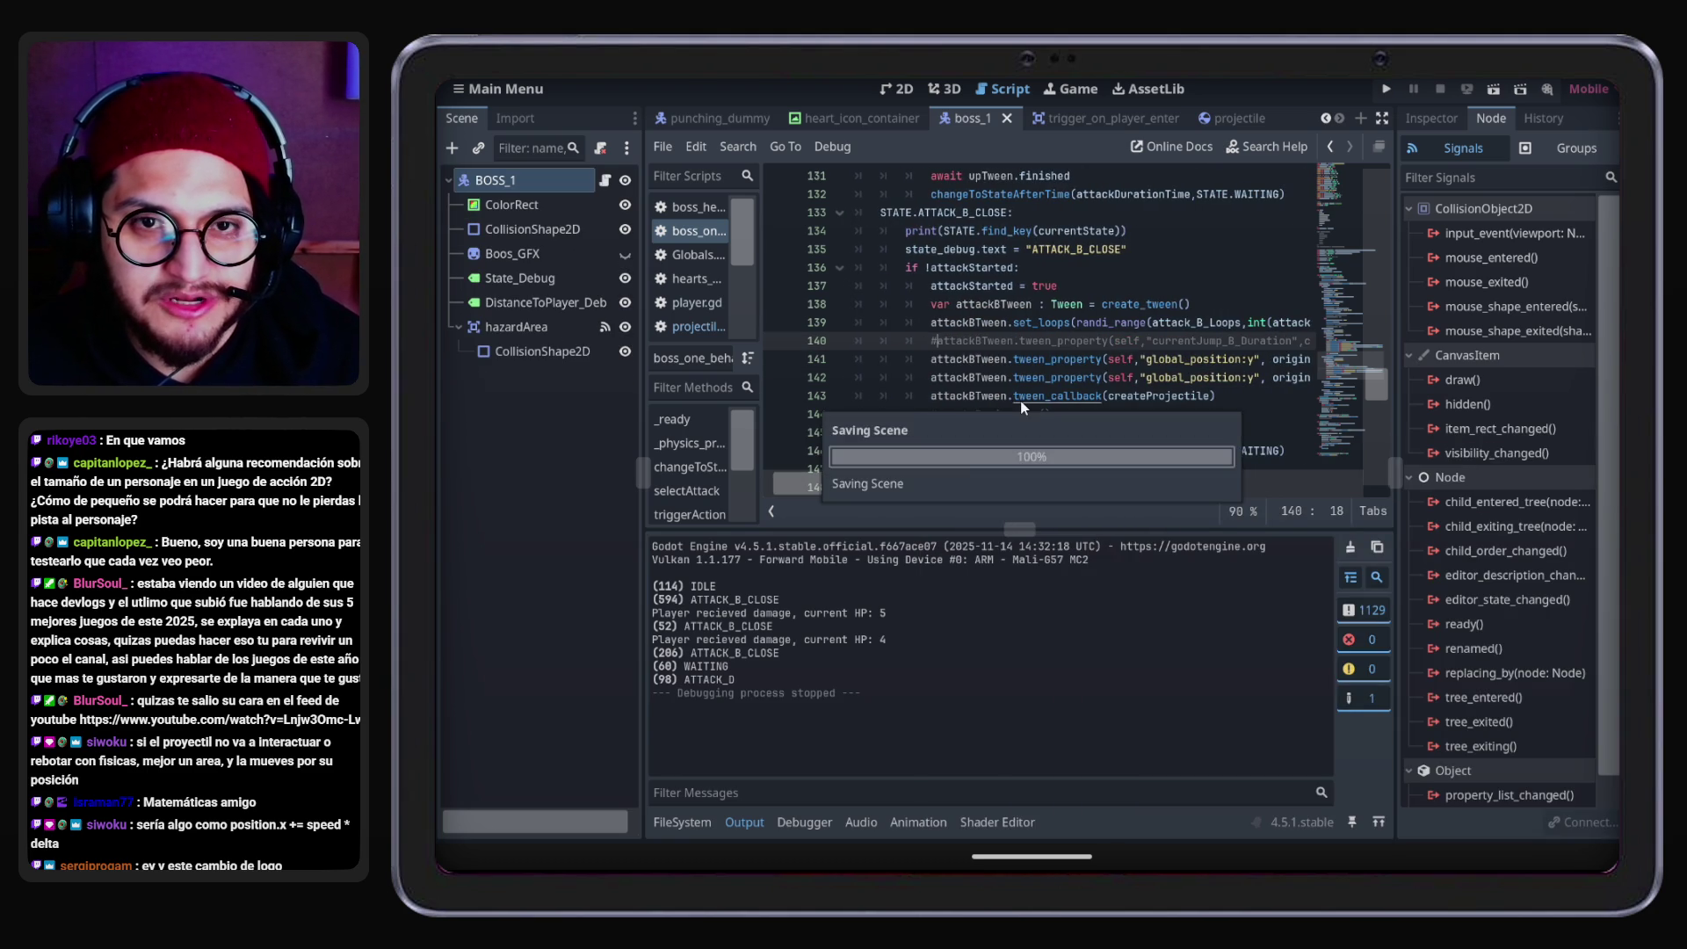
pyautogui.scroll(10, 1020, 401)
pyautogui.scroll(20, 1112, 380)
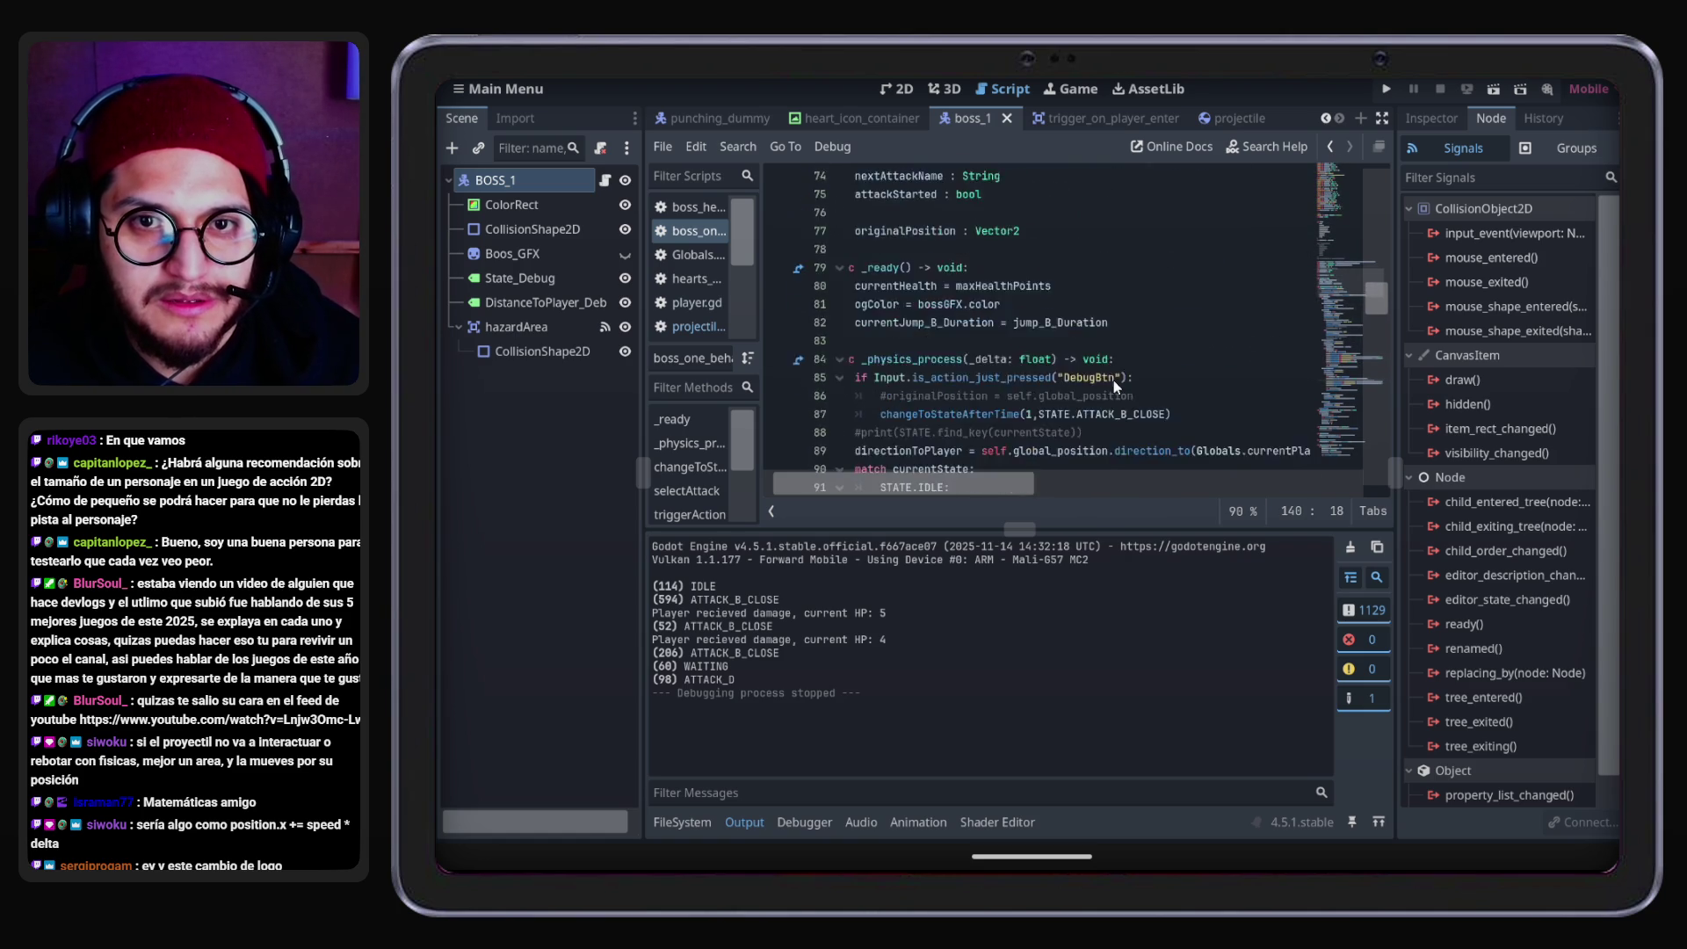
pyautogui.scroll(-11, 1120, 386)
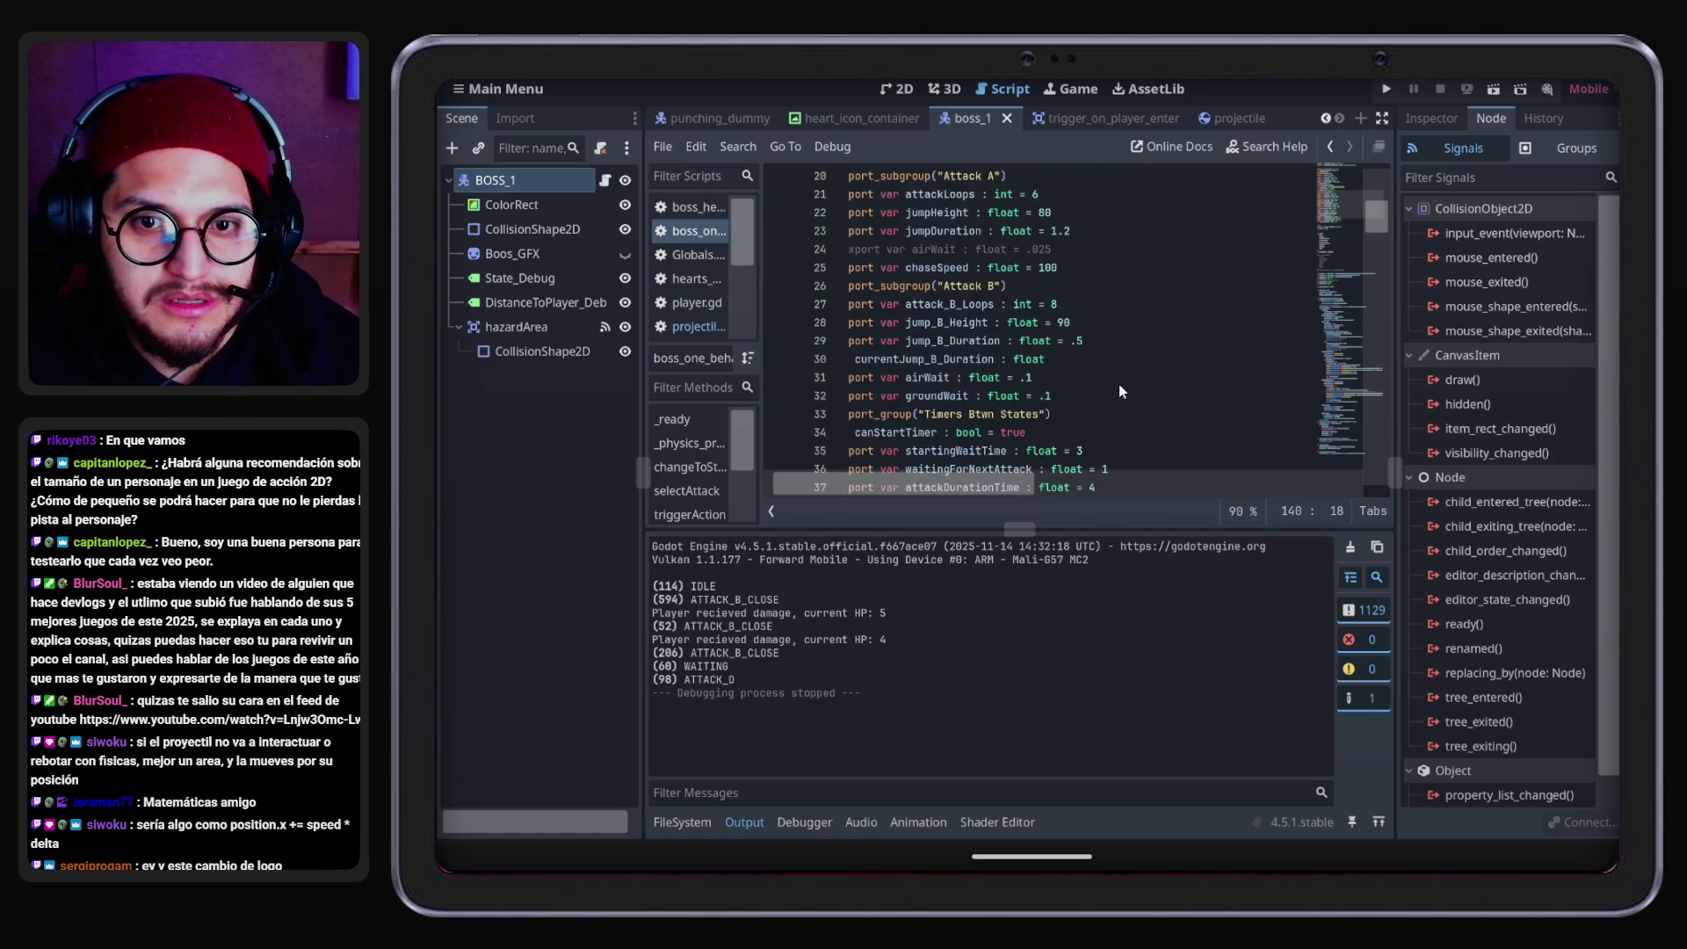
pyautogui.scroll(-17, 1119, 386)
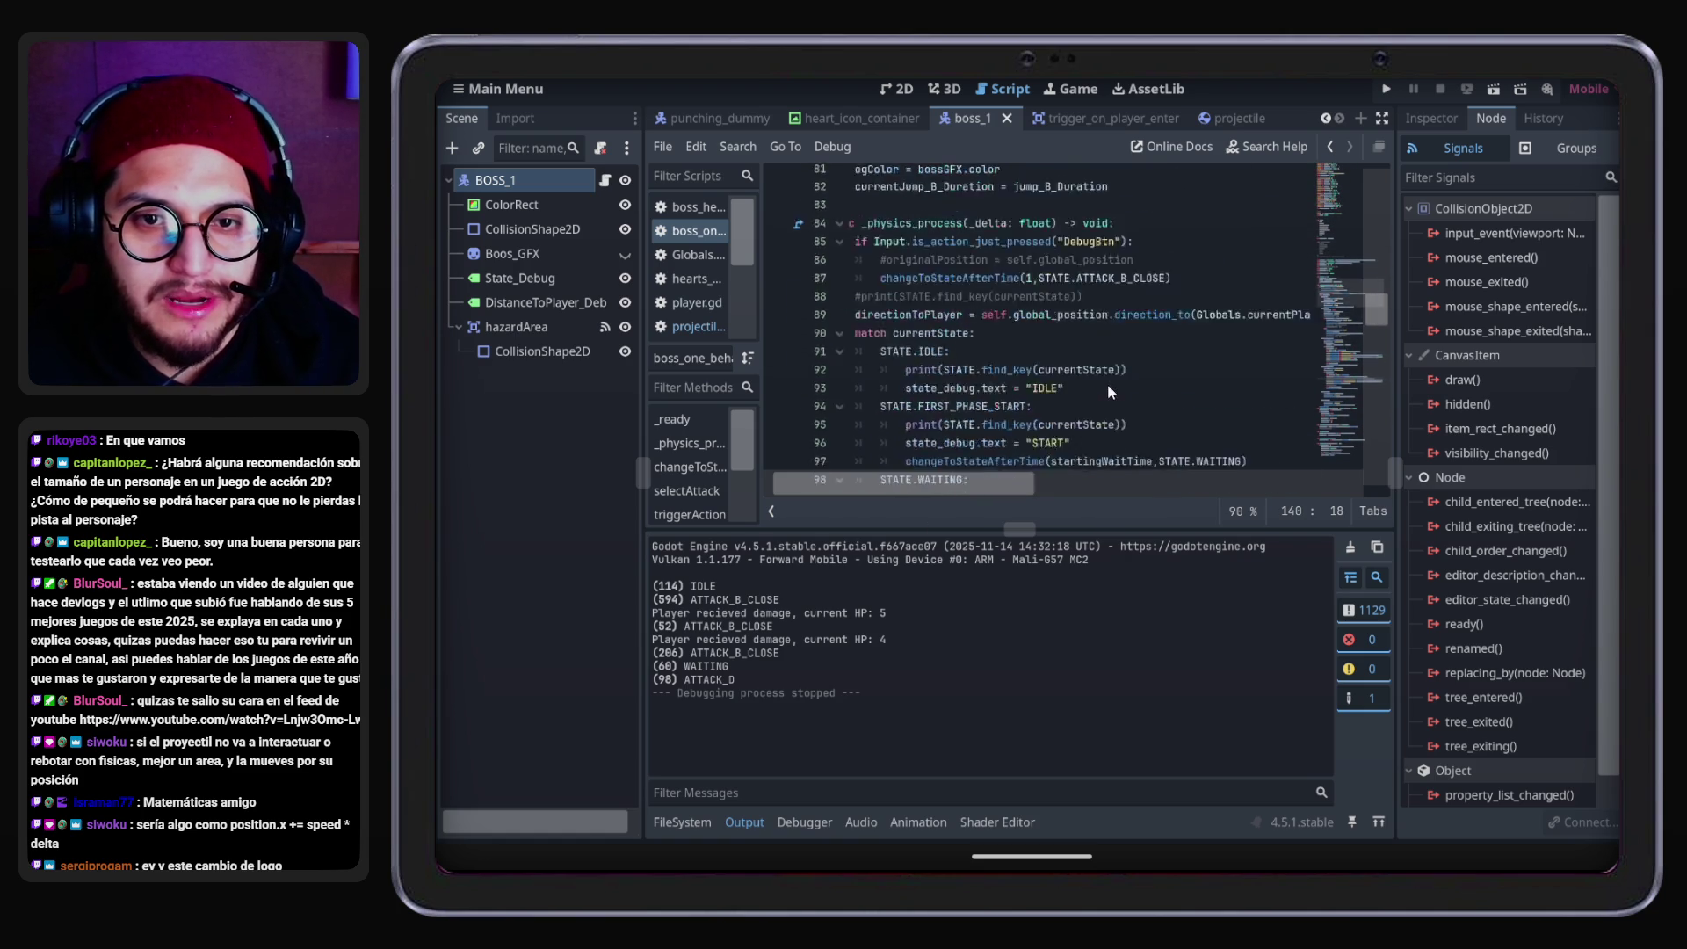
pyautogui.scroll(-10, 1144, 378)
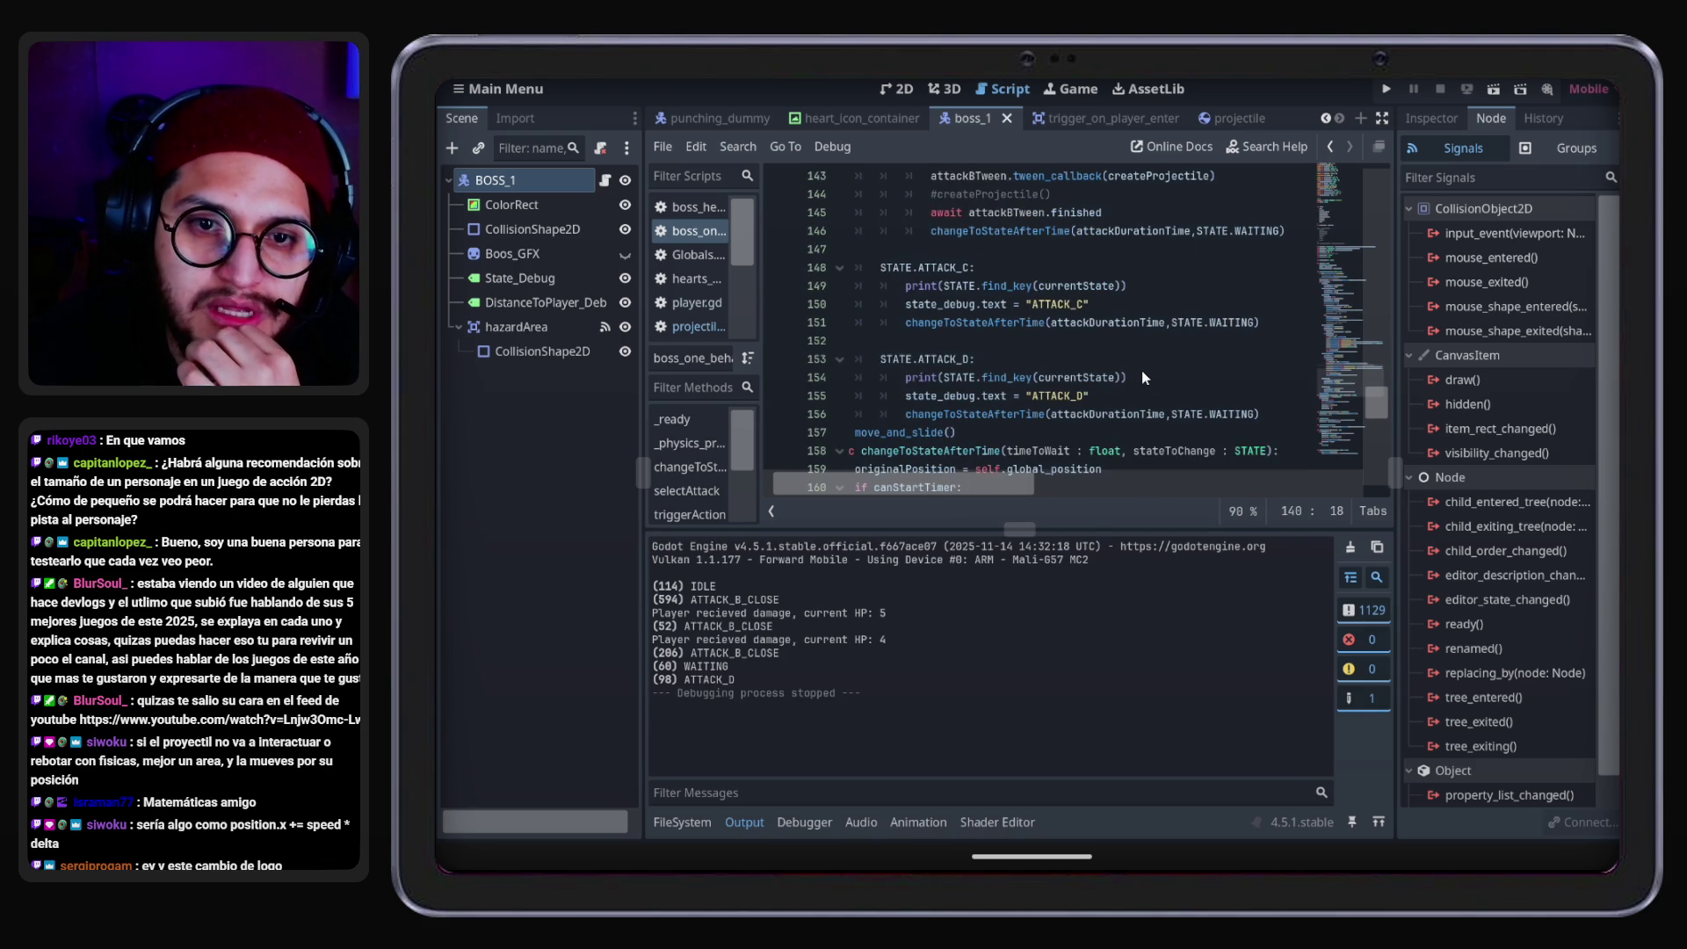
pyautogui.scroll(-1, 1144, 377)
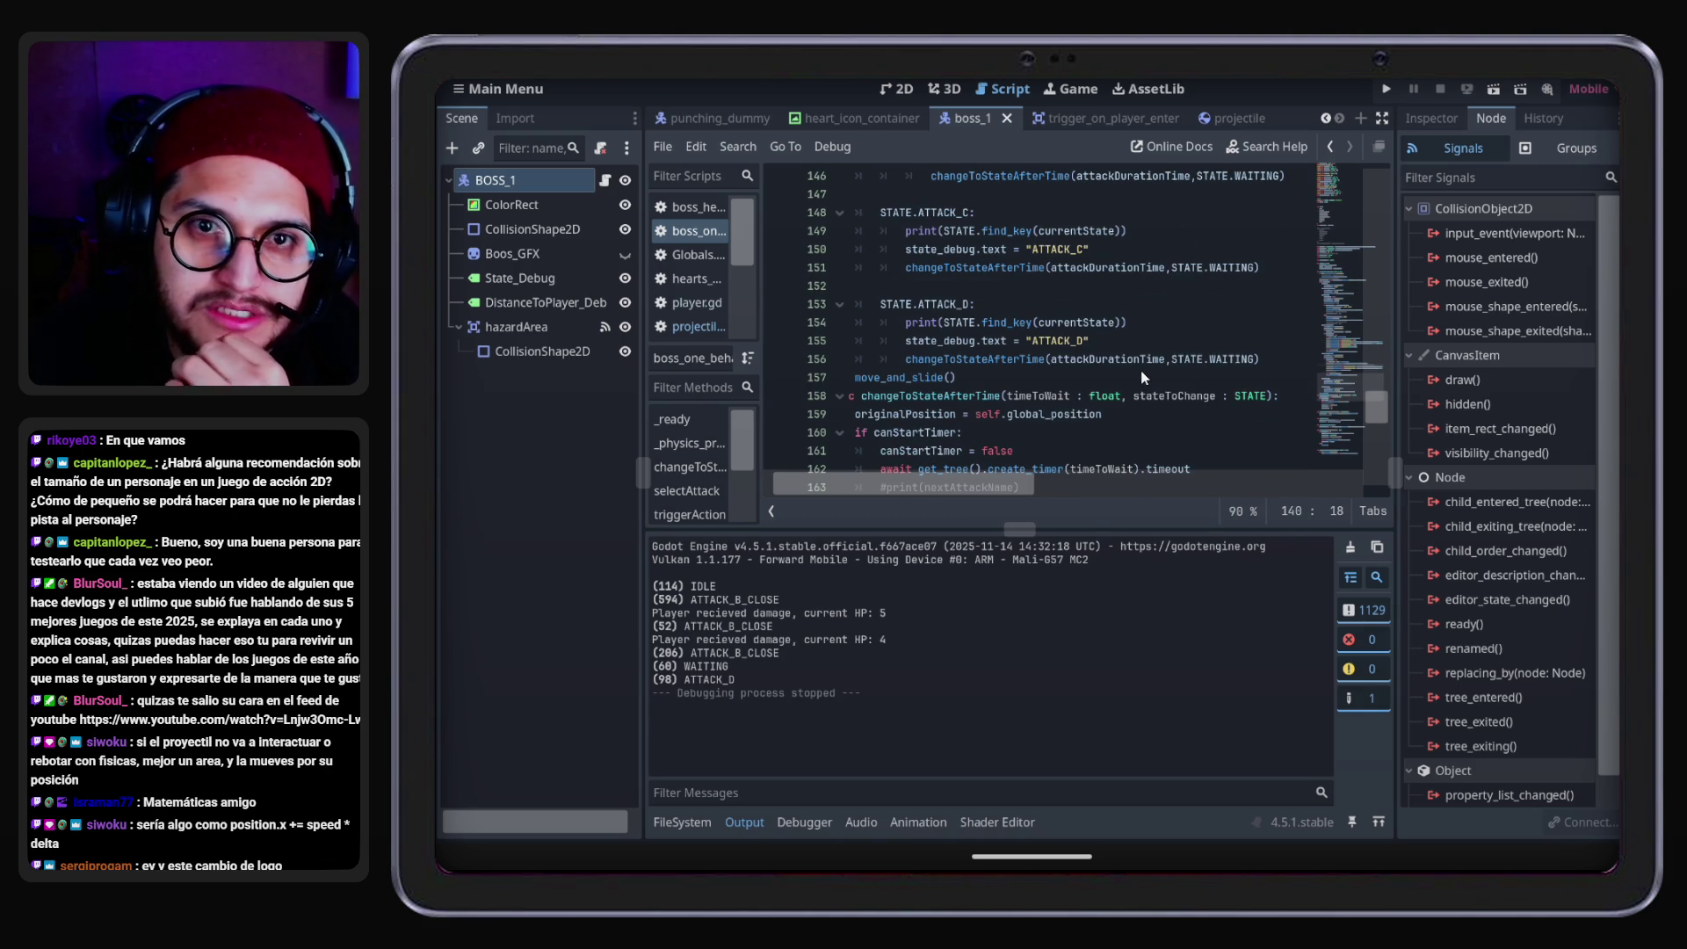
pyautogui.scroll(2, 1144, 378)
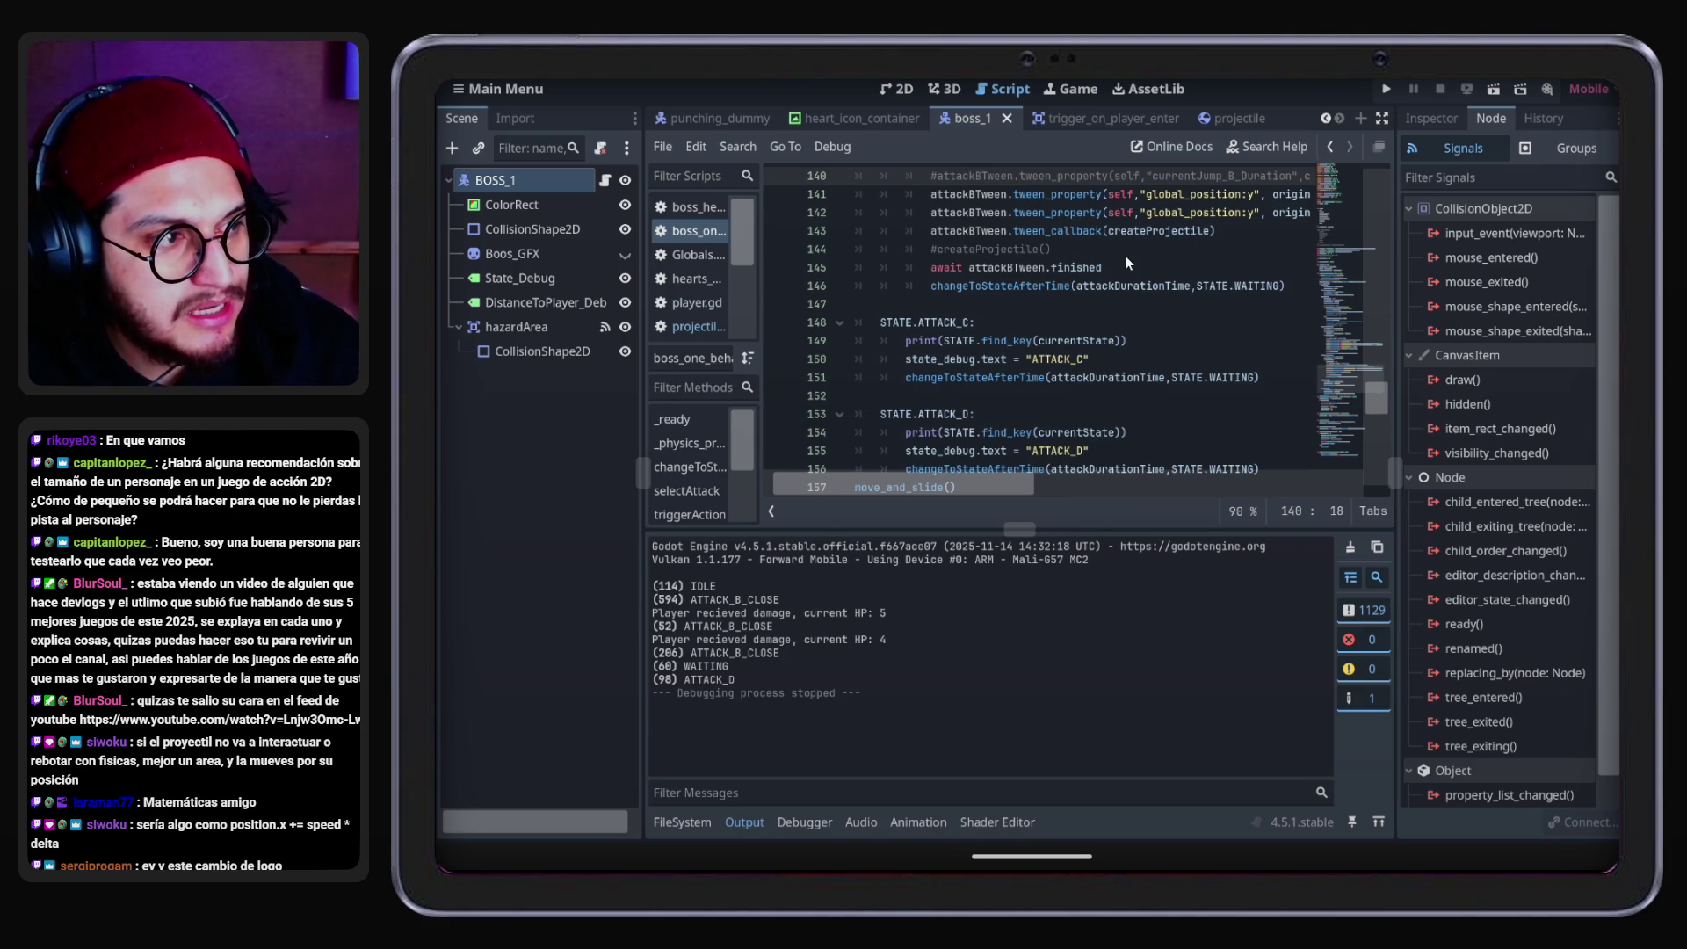
pyautogui.click(1385, 91)
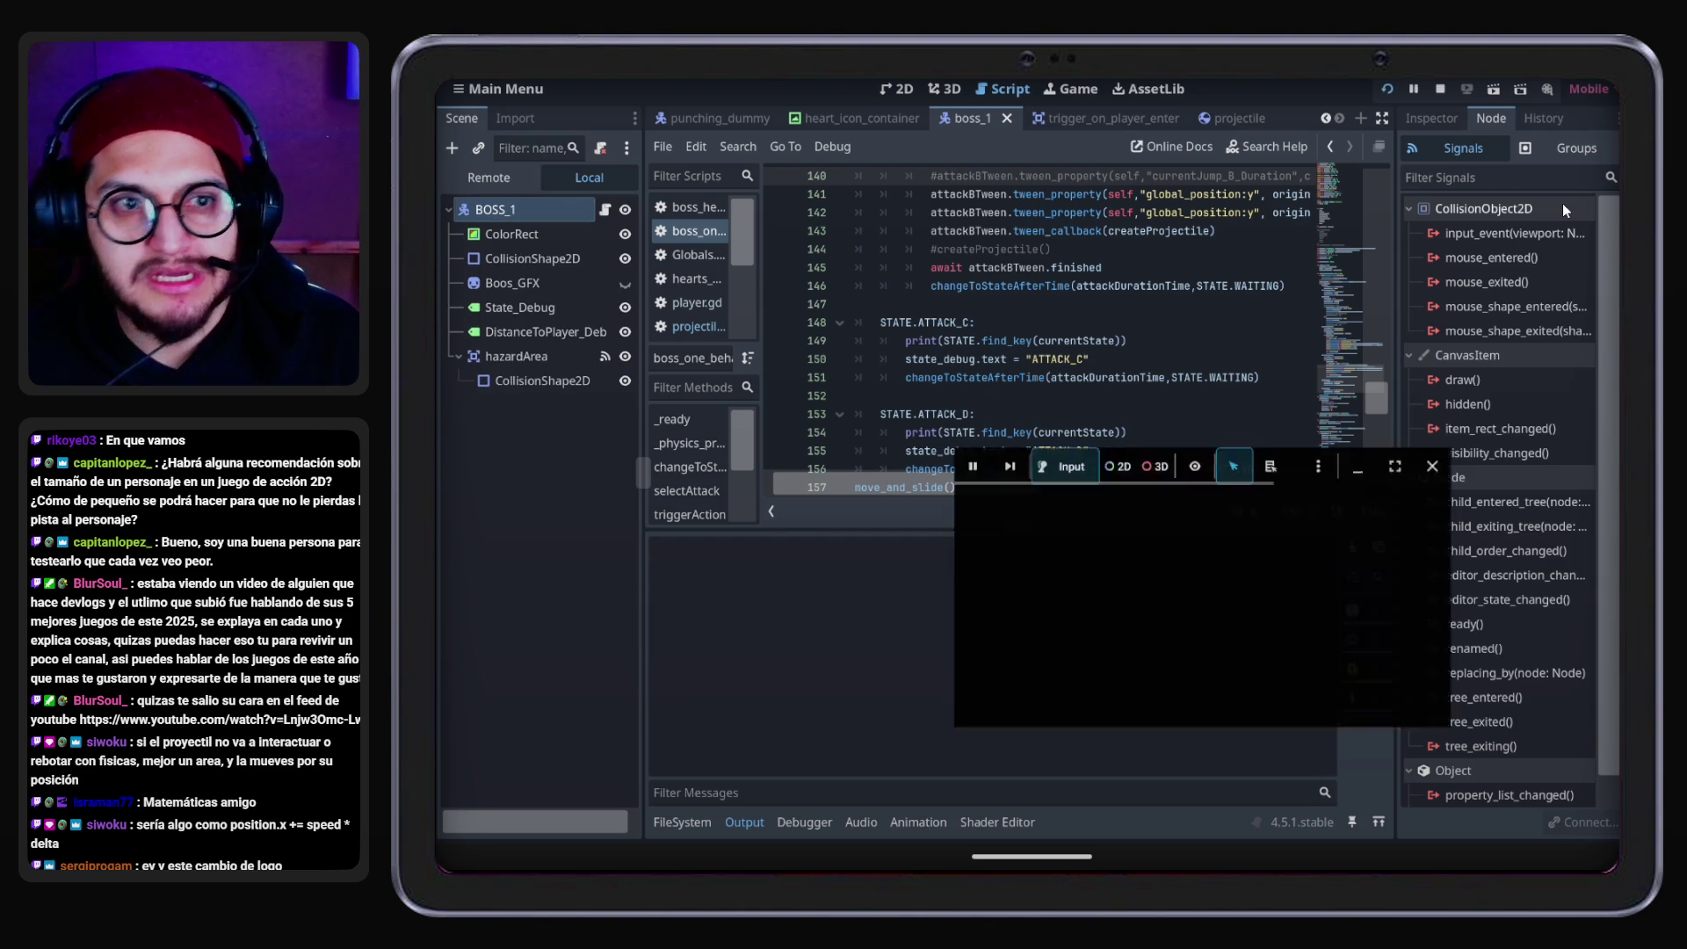
# Run two test rounds walking the player toward the boss, stopping each one.
pyautogui.press('Right')
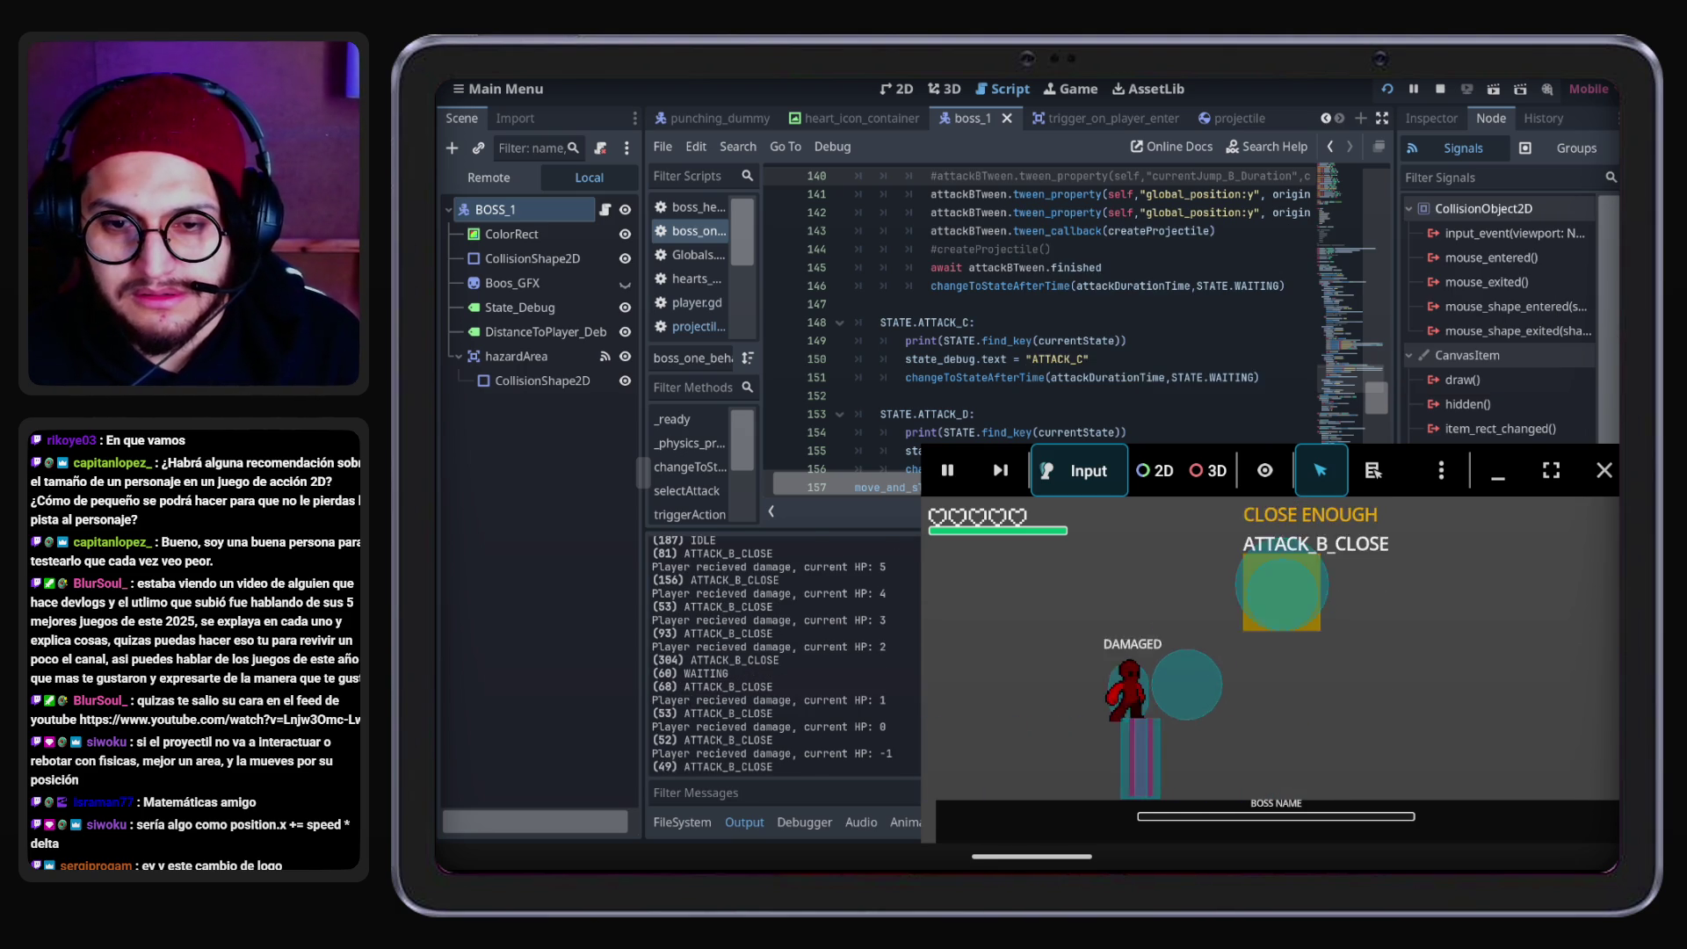
pyautogui.click(1602, 471)
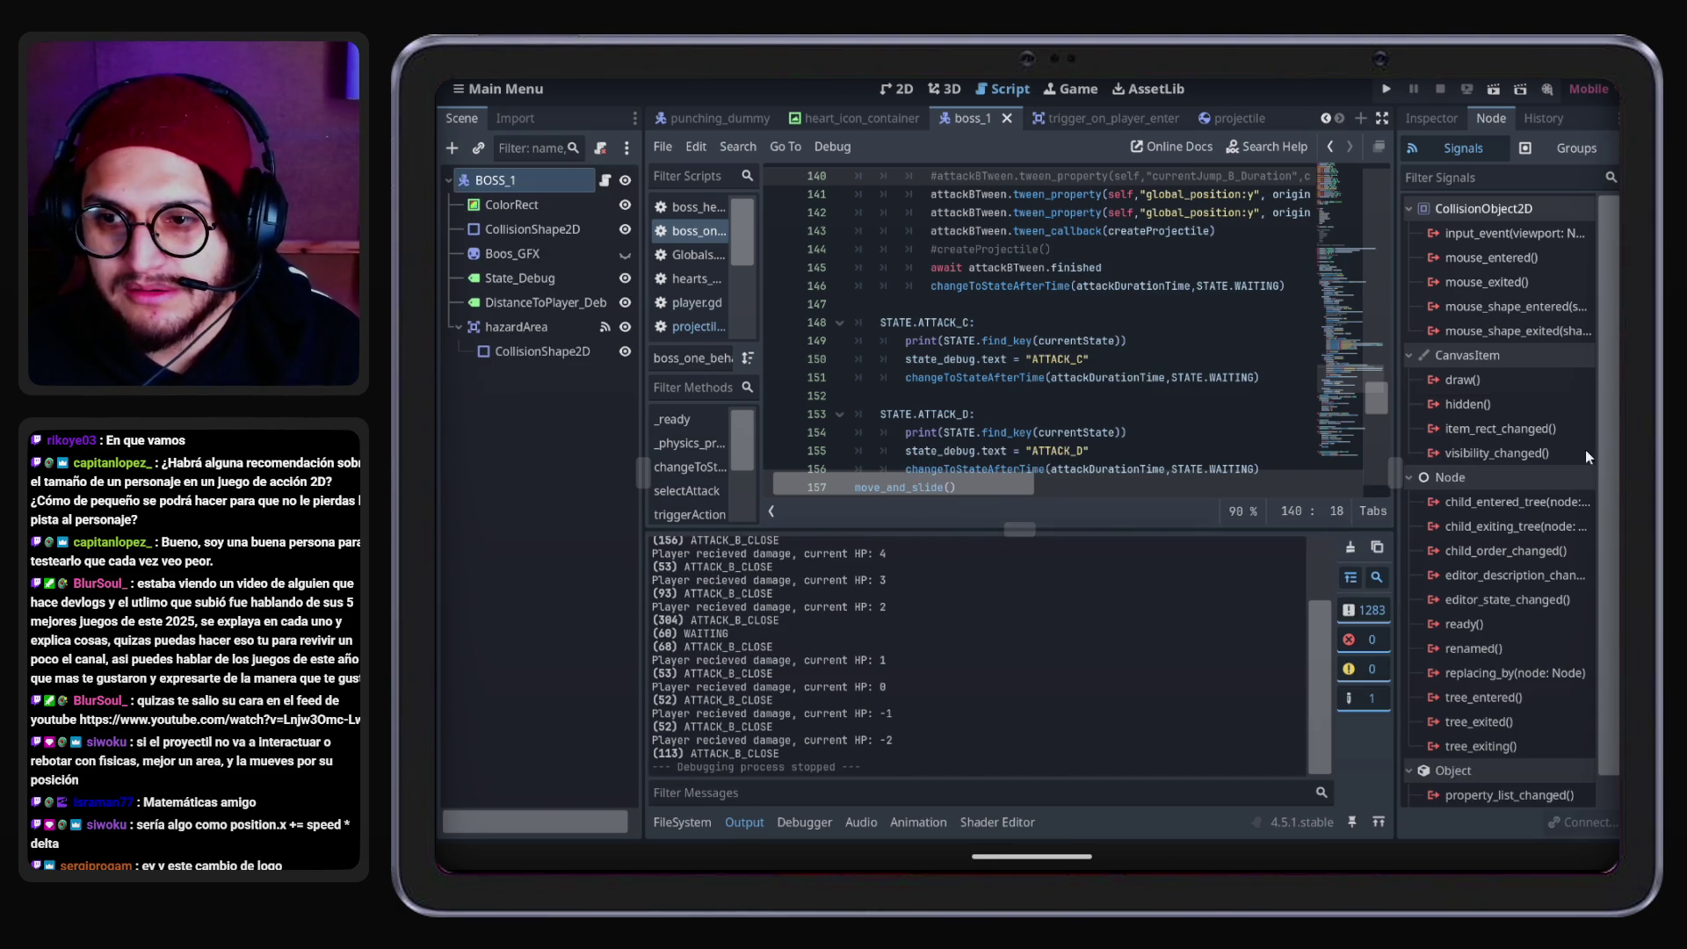
pyautogui.click(1387, 89)
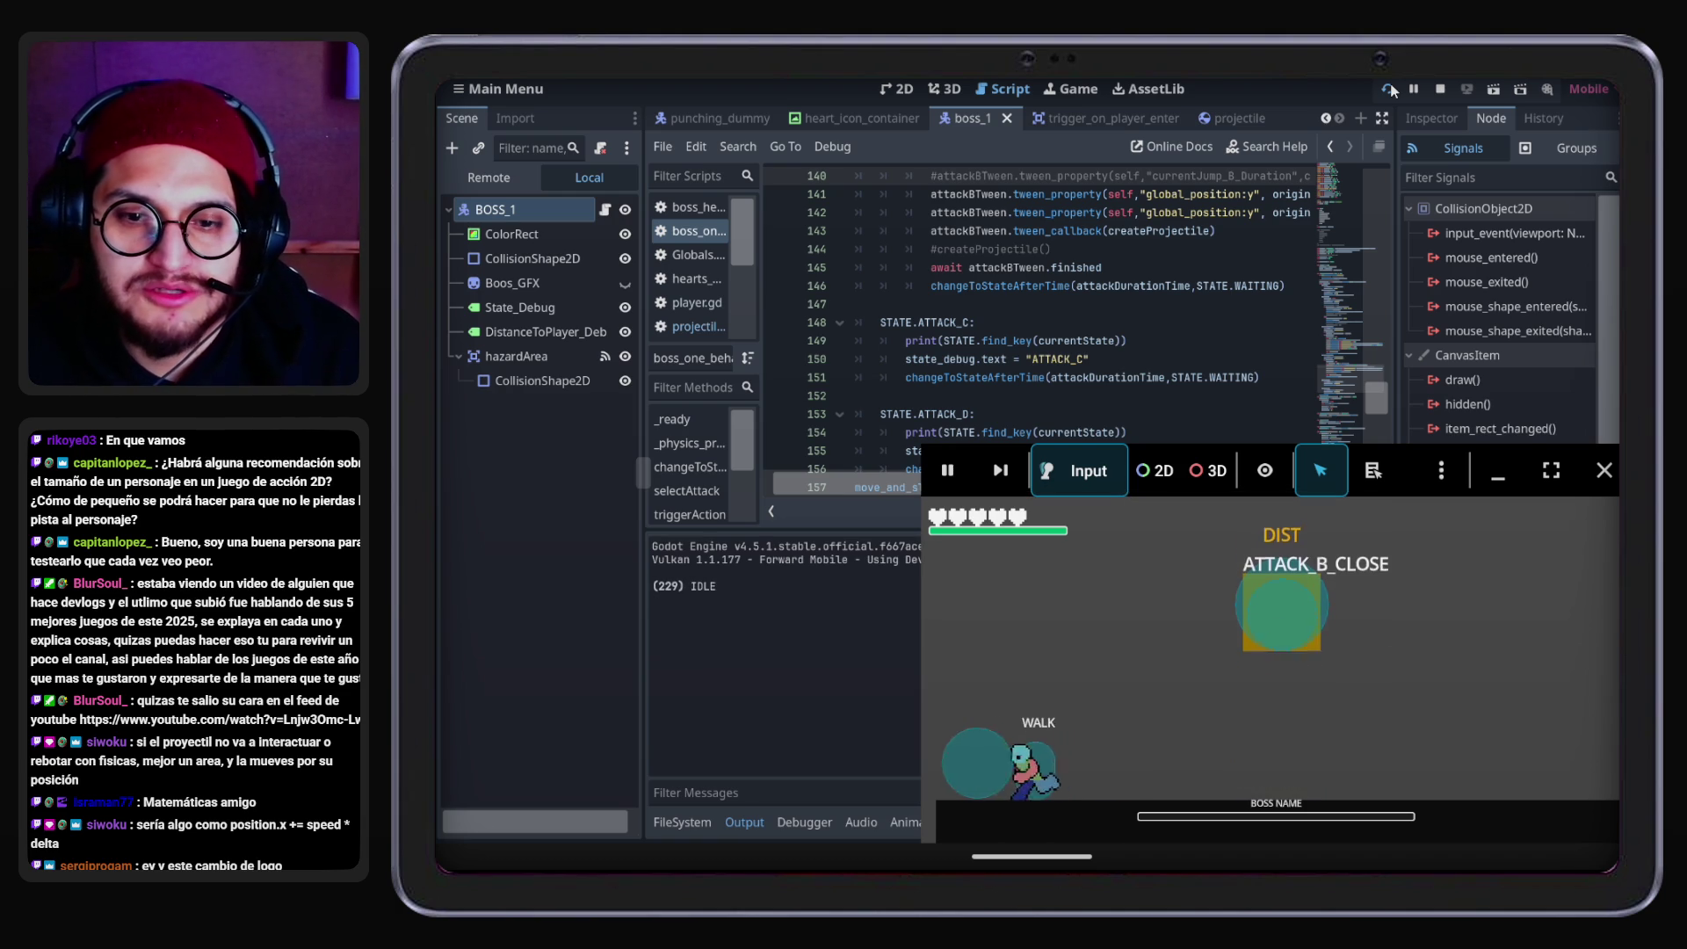
pyautogui.press('Right')
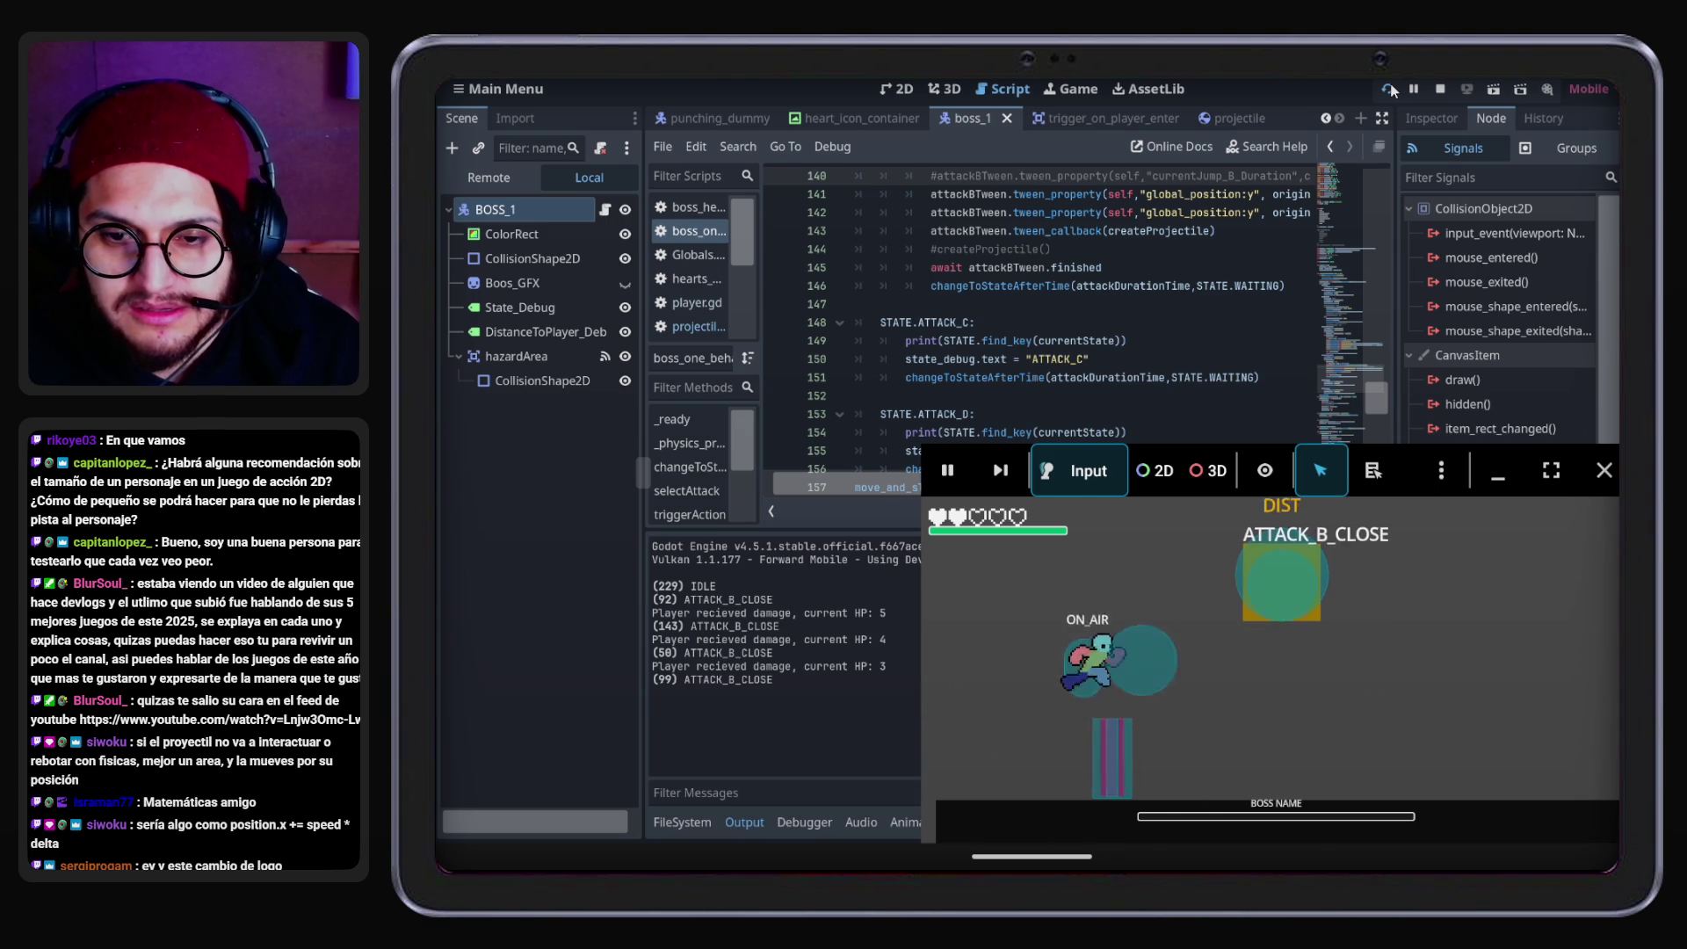
pyautogui.press('Right')
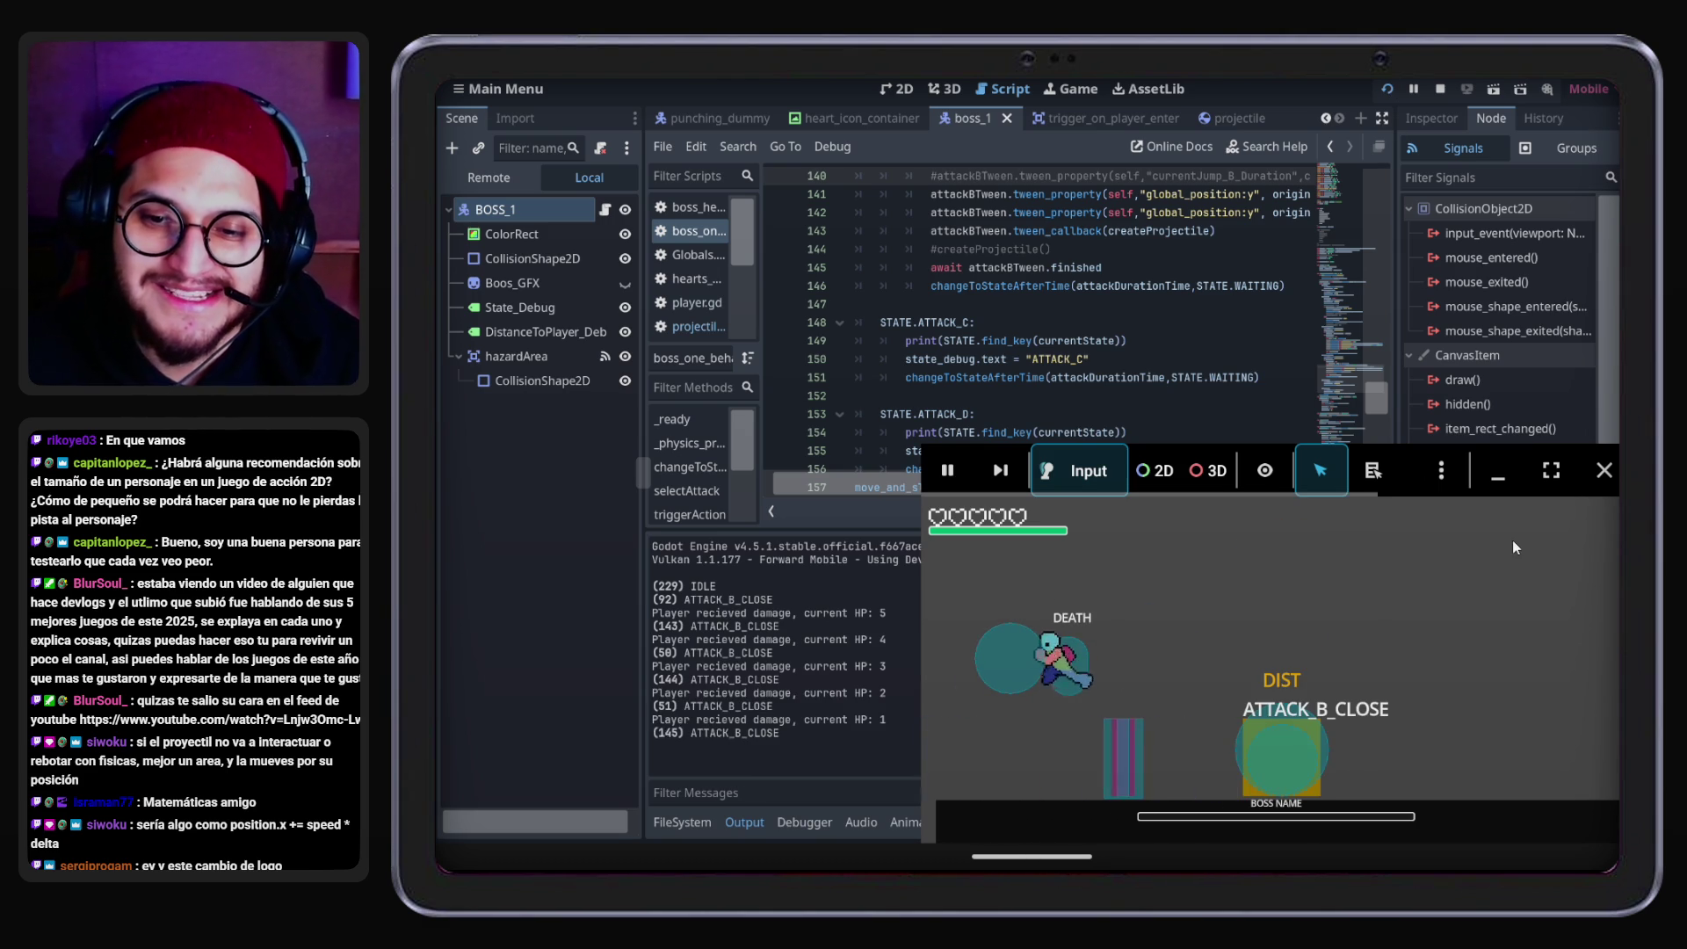
pyautogui.click(1603, 471)
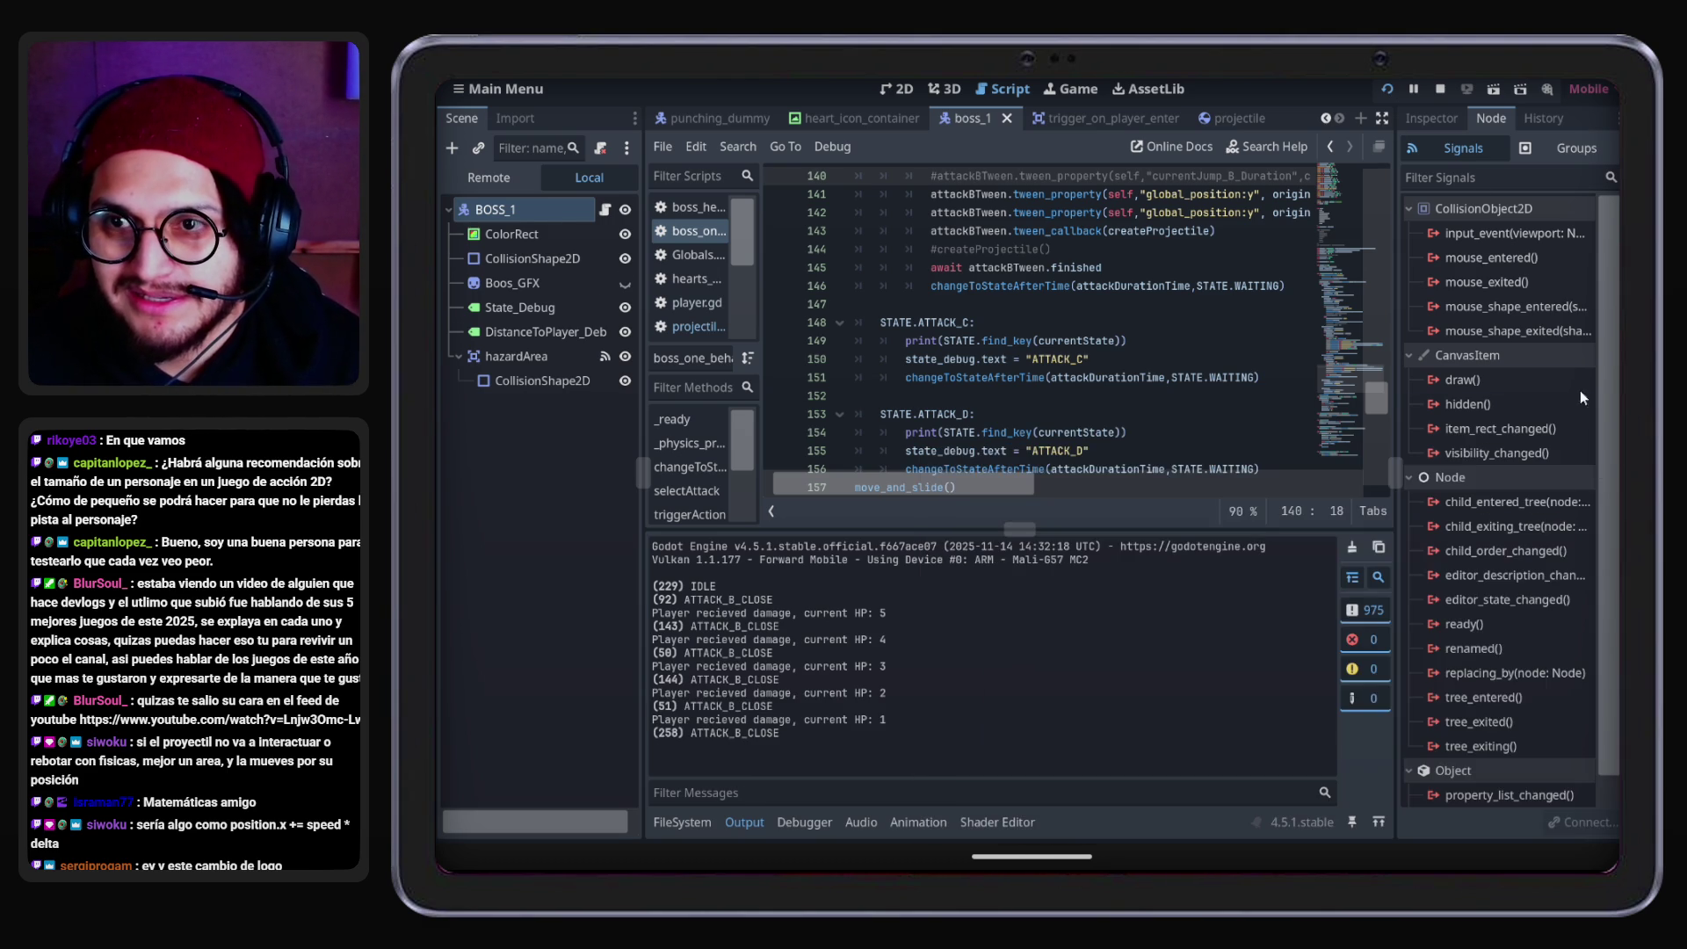
# Run two more test rounds, jumping the player, then close the game.
pyautogui.click(1378, 93)
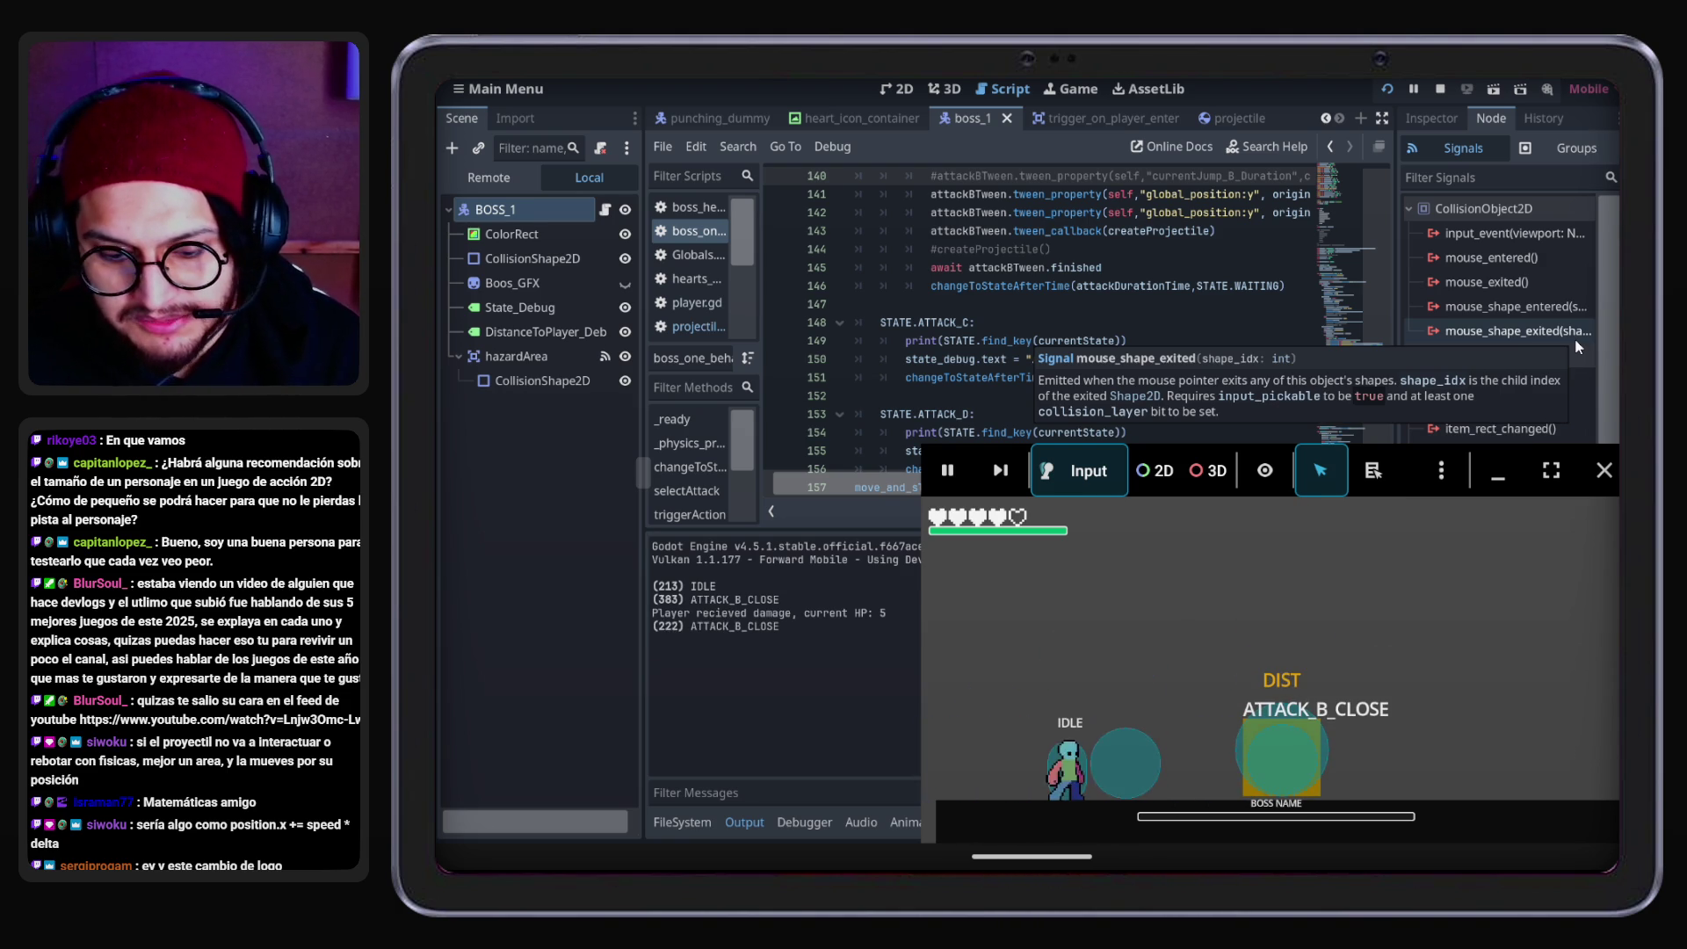
pyautogui.click(1437, 89)
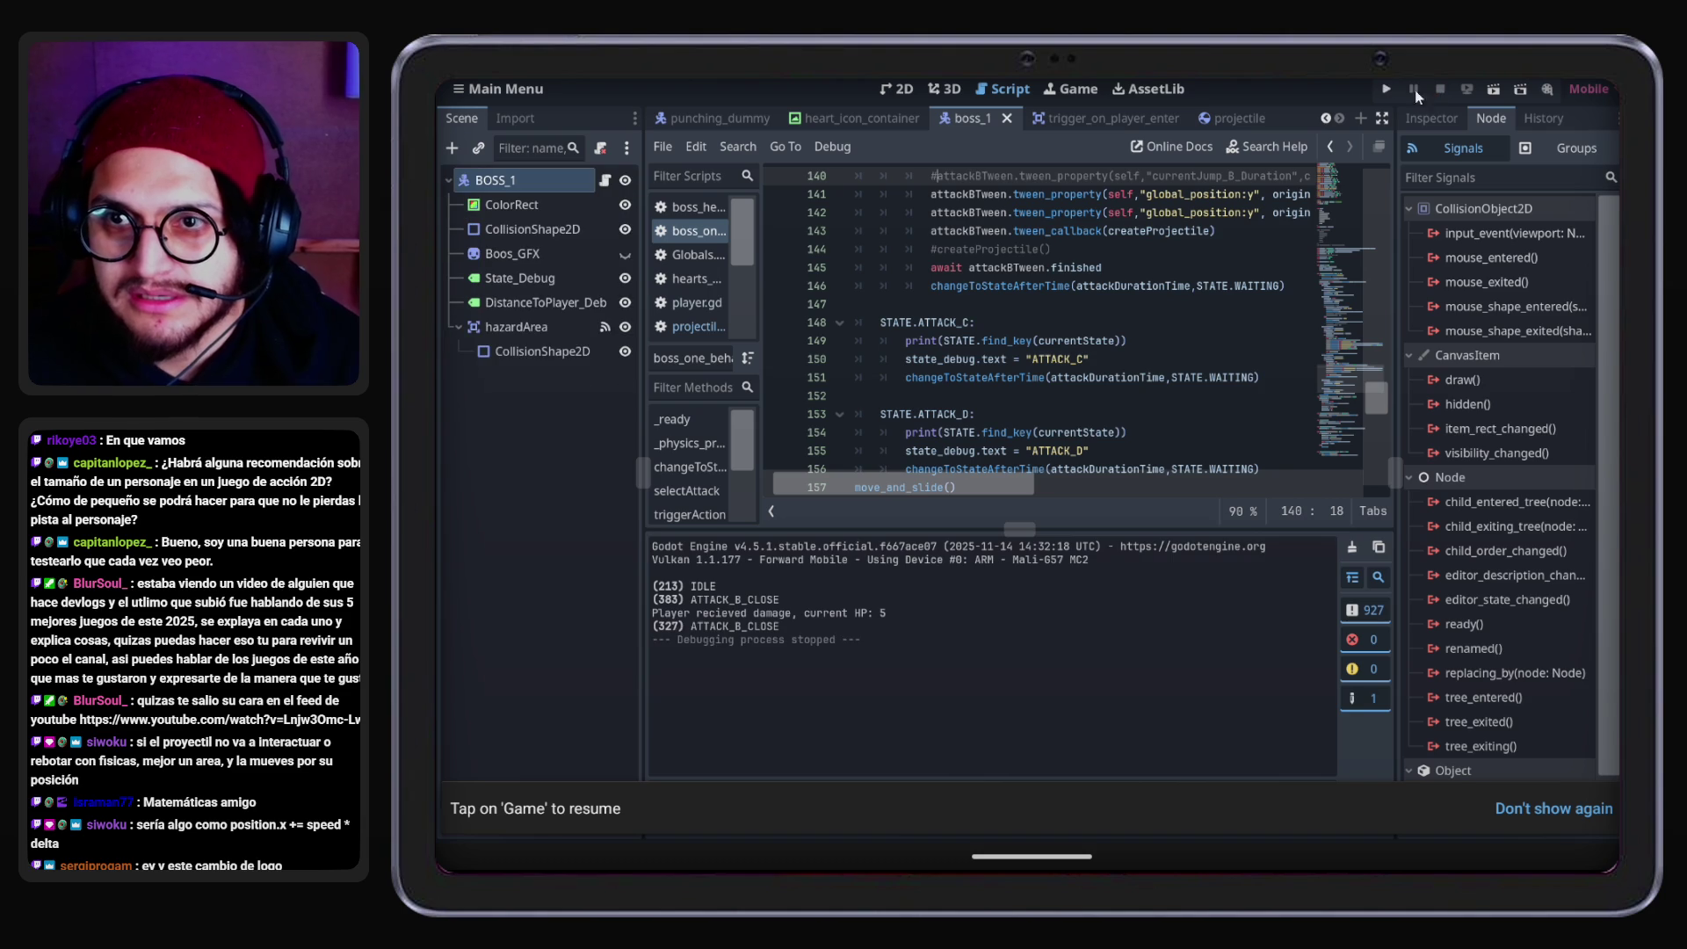
pyautogui.click(1388, 88)
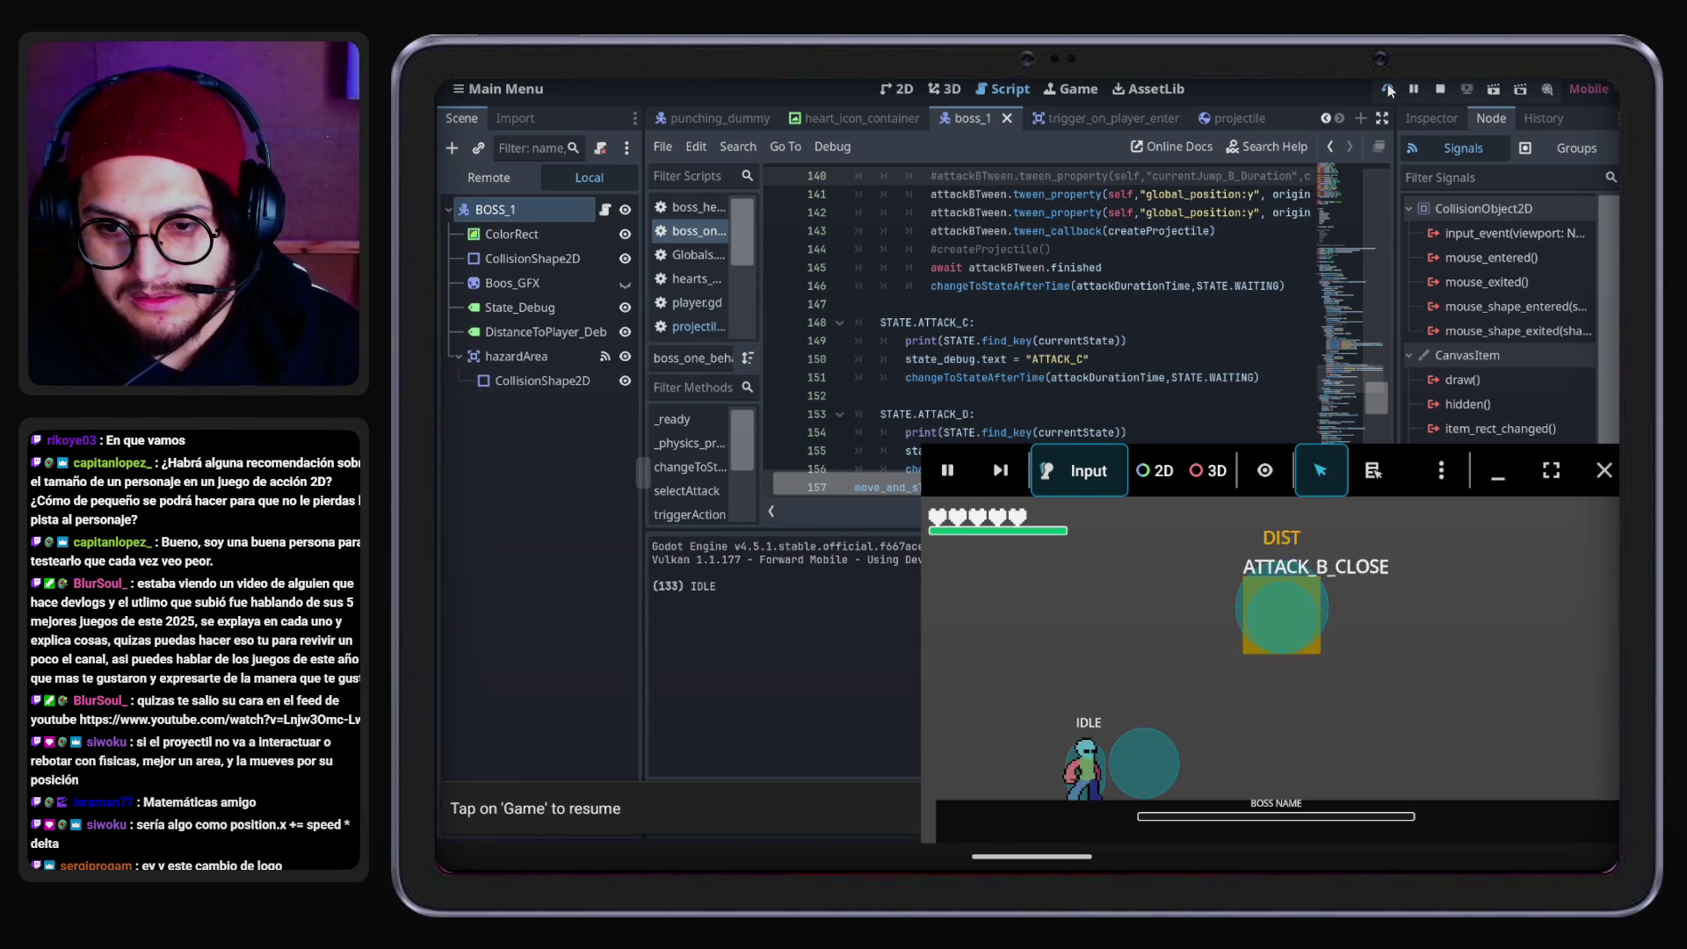
pyautogui.press('space')
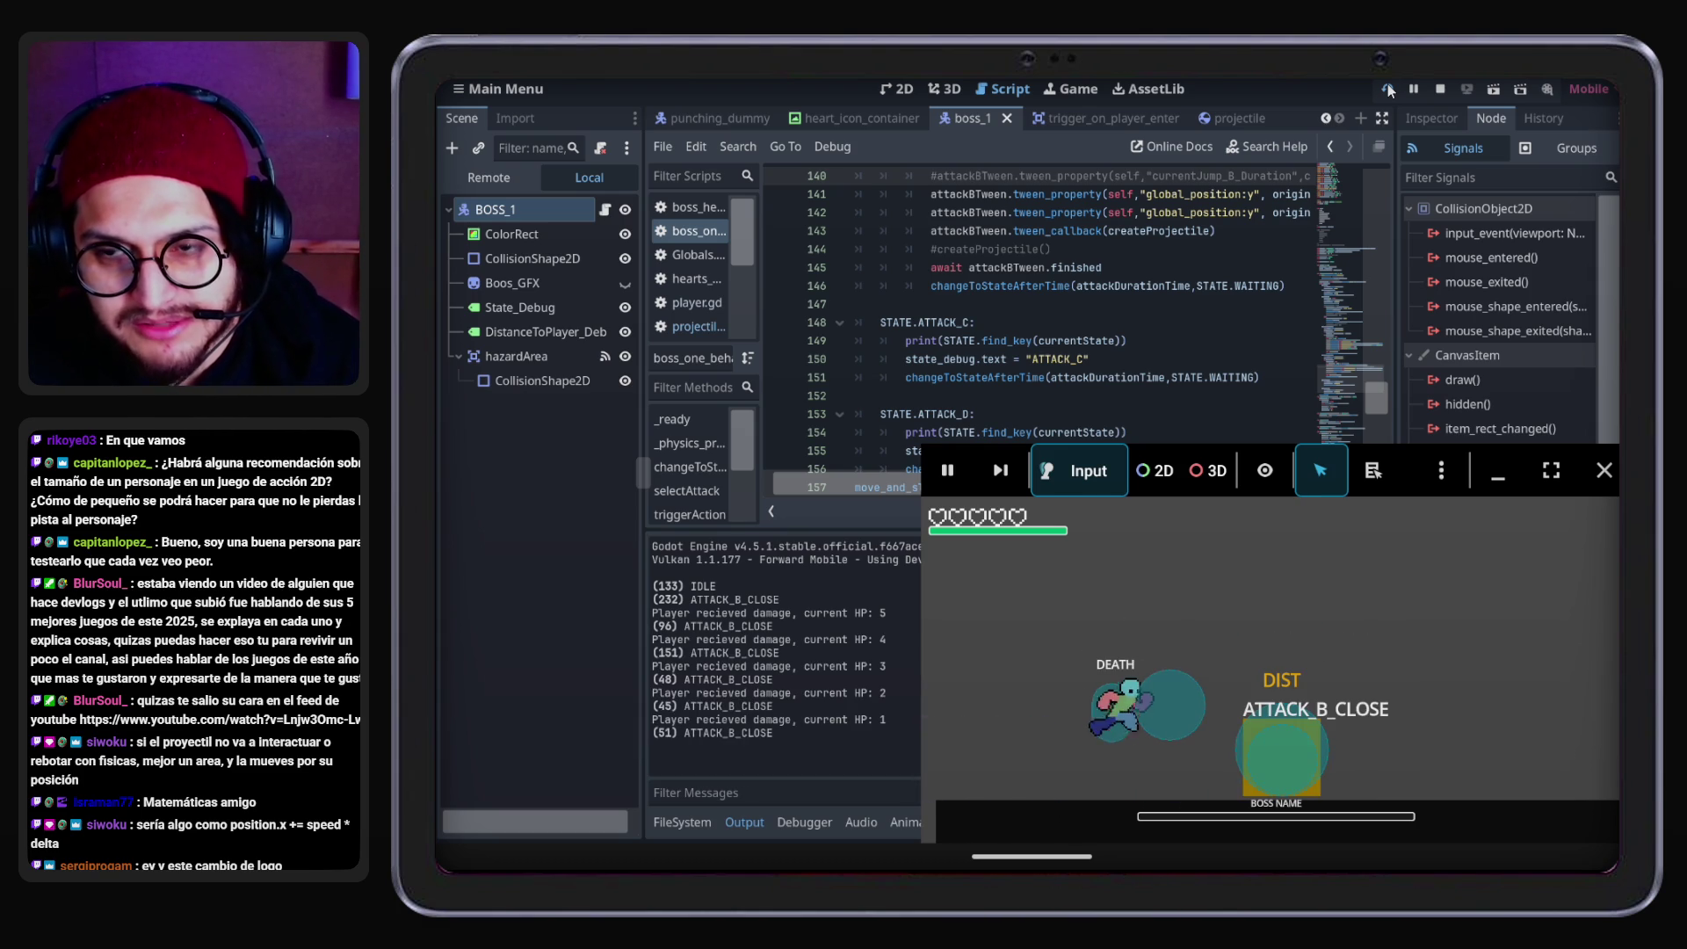
pyautogui.click(1602, 472)
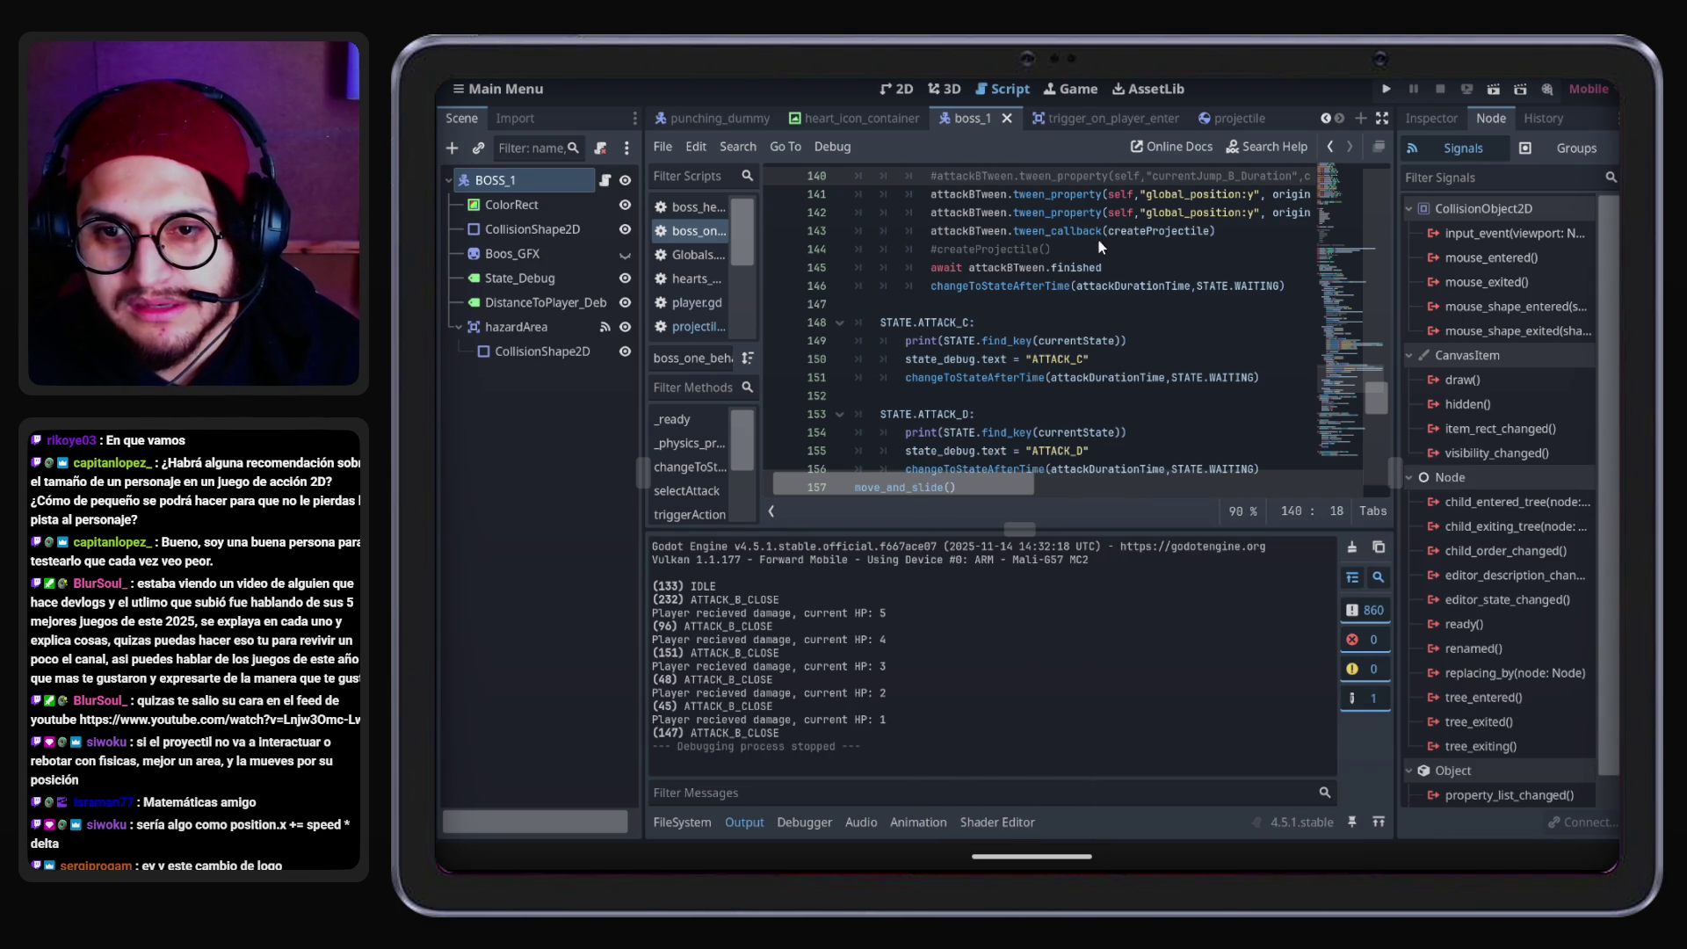
# Shrink the output log, switch to the player scene and open player.gd.
pyautogui.click(741, 821)
pyautogui.scroll(-5, 958, 606)
pyautogui.scroll(3, 966, 563)
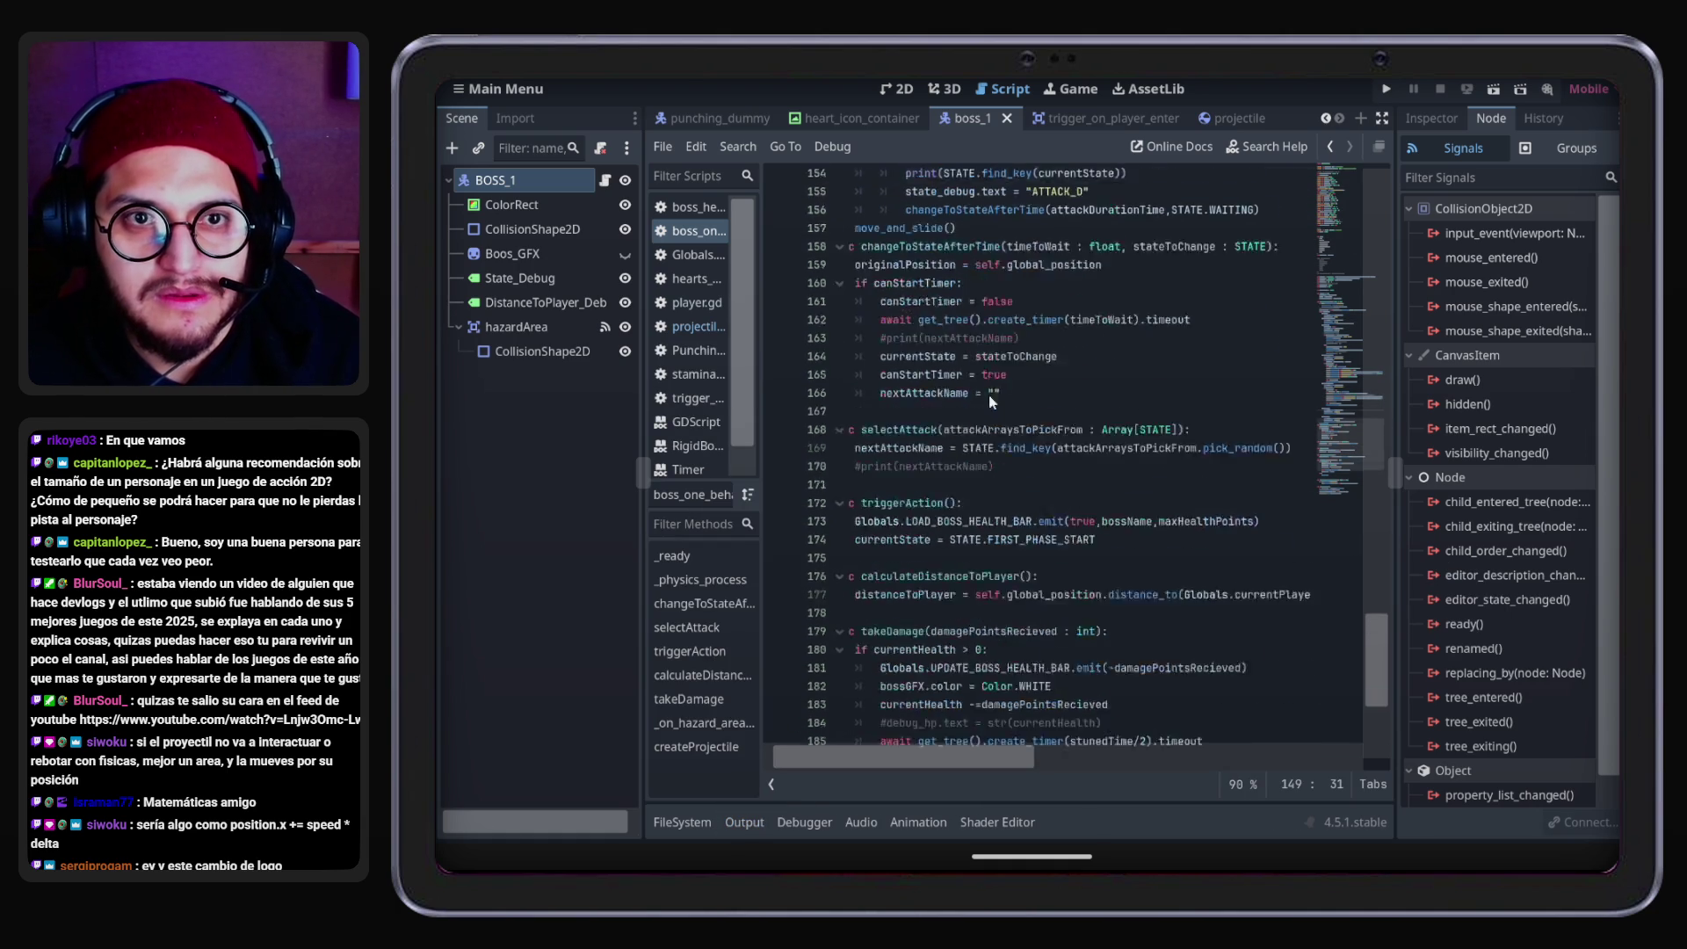
pyautogui.click(1330, 119)
pyautogui.click(770, 118)
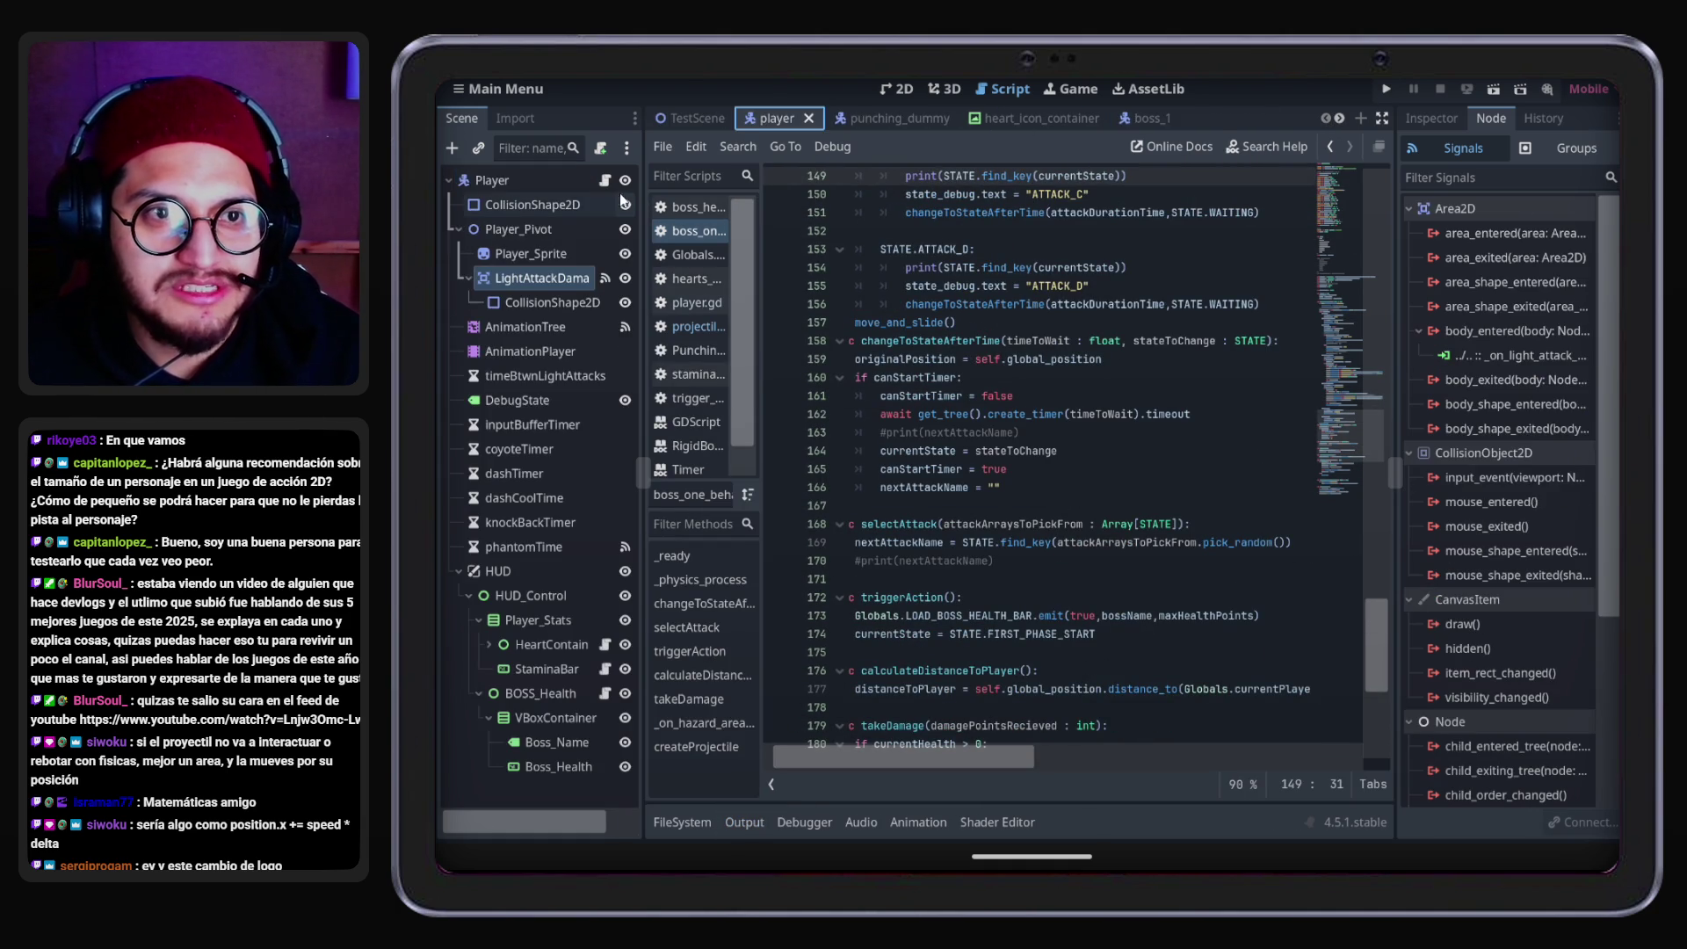
pyautogui.click(584, 181)
pyautogui.click(605, 180)
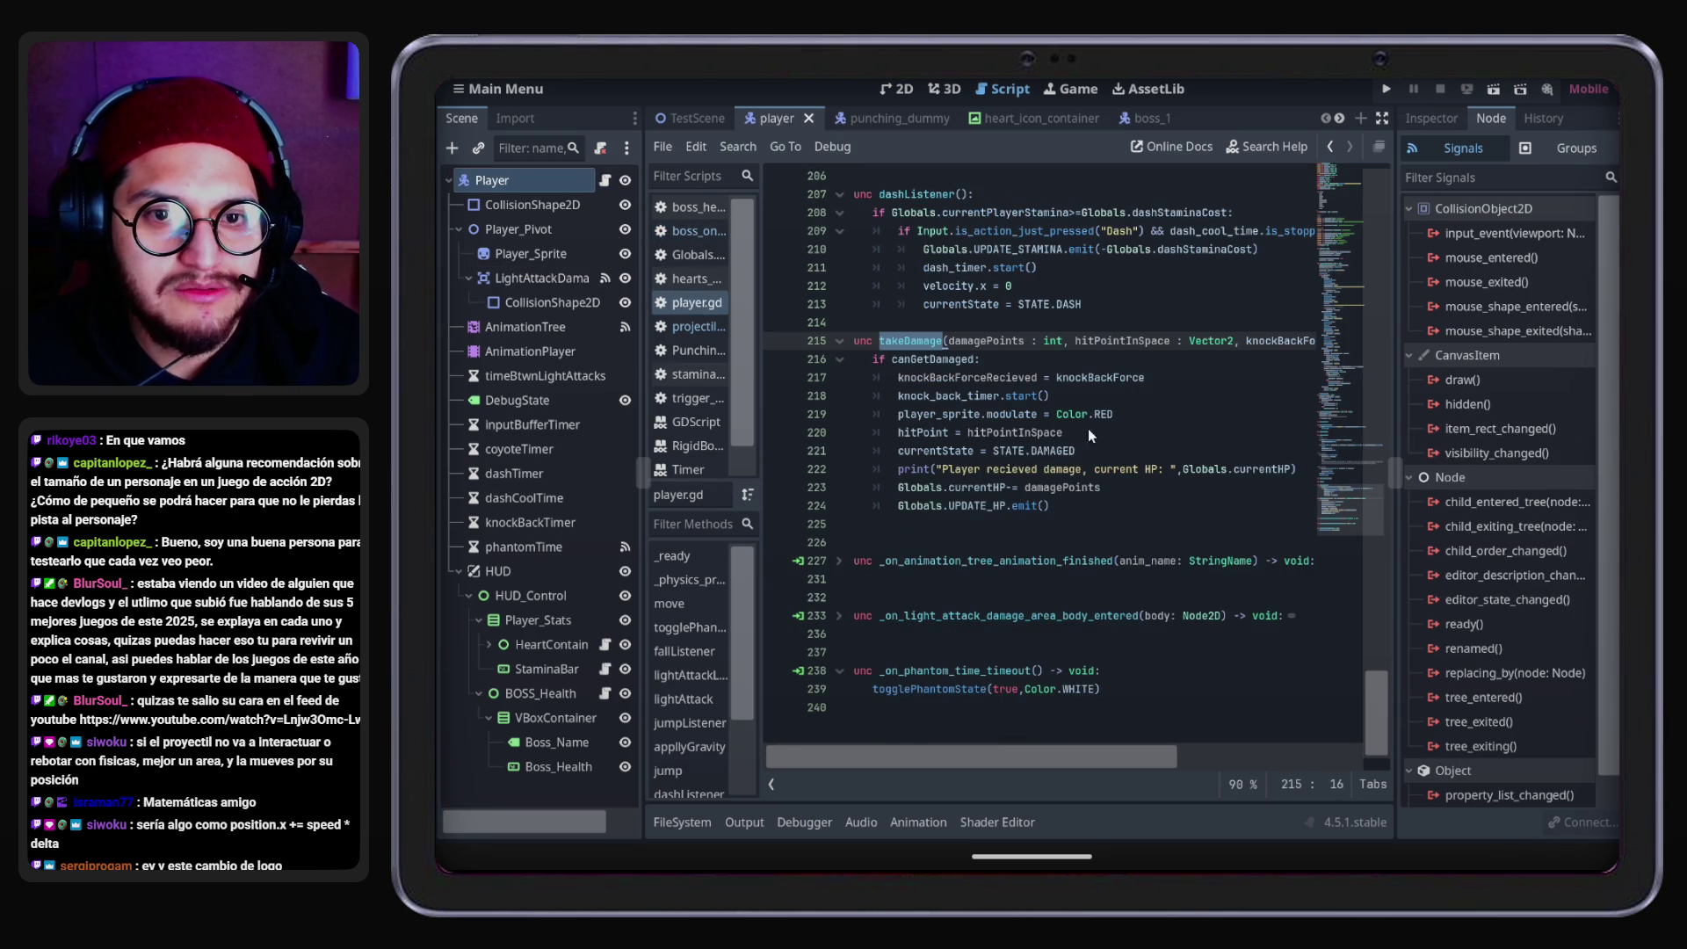
# Locate the takeDamage function and its sprite colour line 219.
pyautogui.scroll(1, 1101, 435)
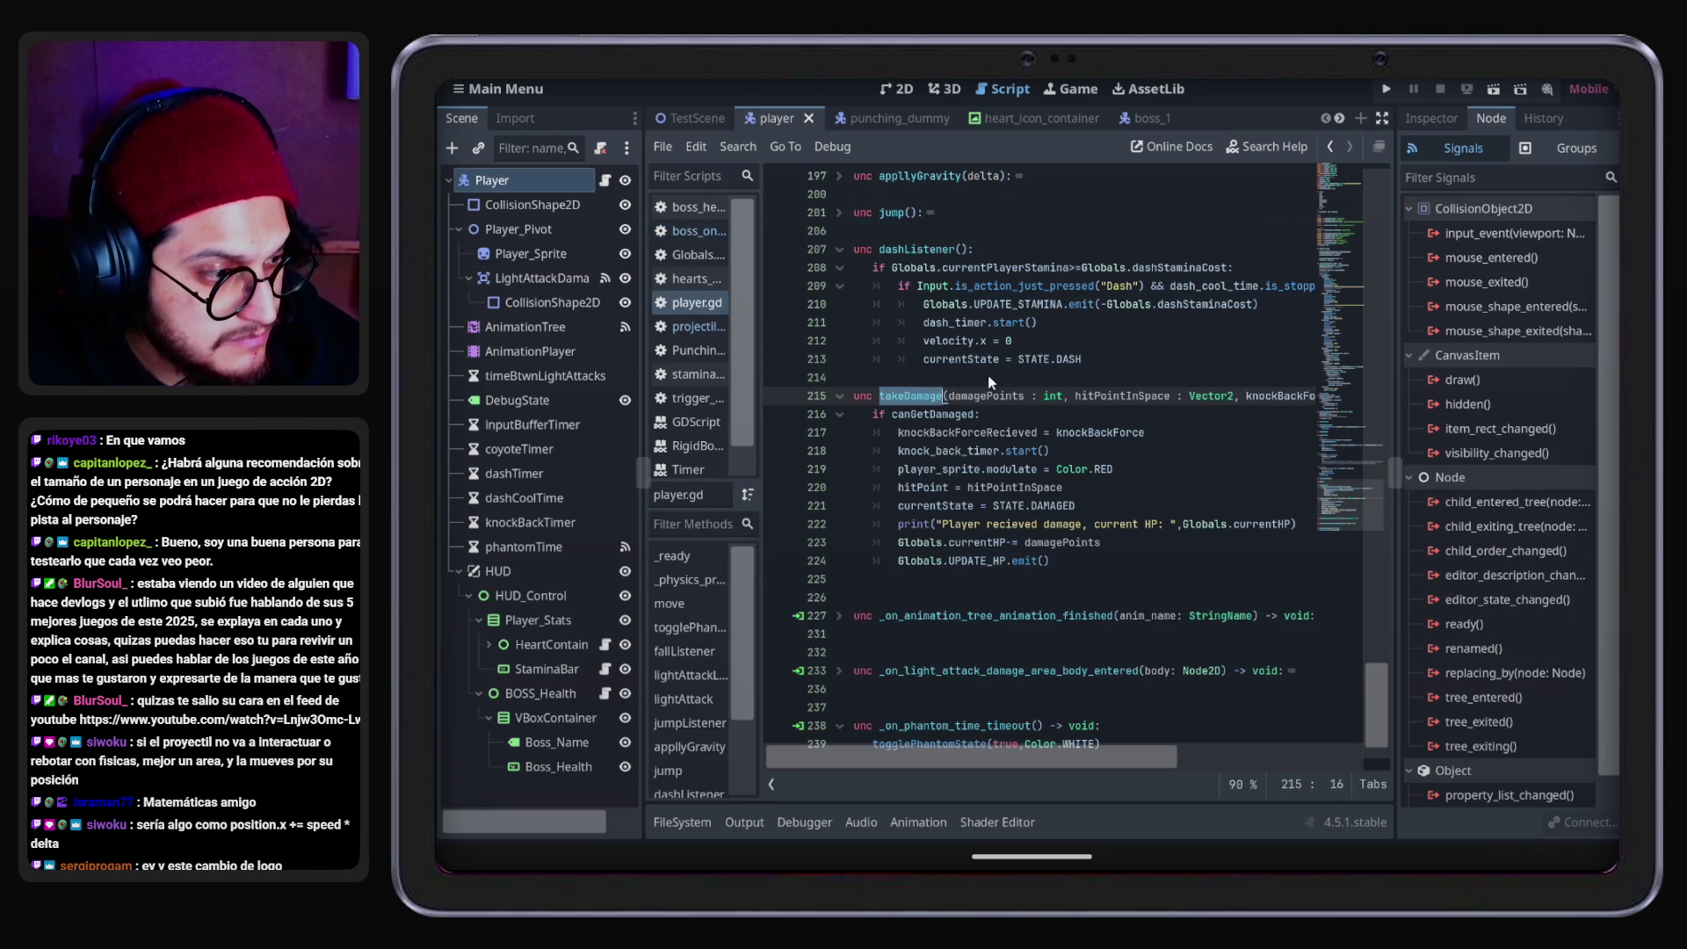
pyautogui.scroll(2, 1009, 362)
pyautogui.scroll(-2, 950, 492)
pyautogui.press('Down')
pyautogui.press('Down')
pyautogui.press('Down')
pyautogui.click(926, 525)
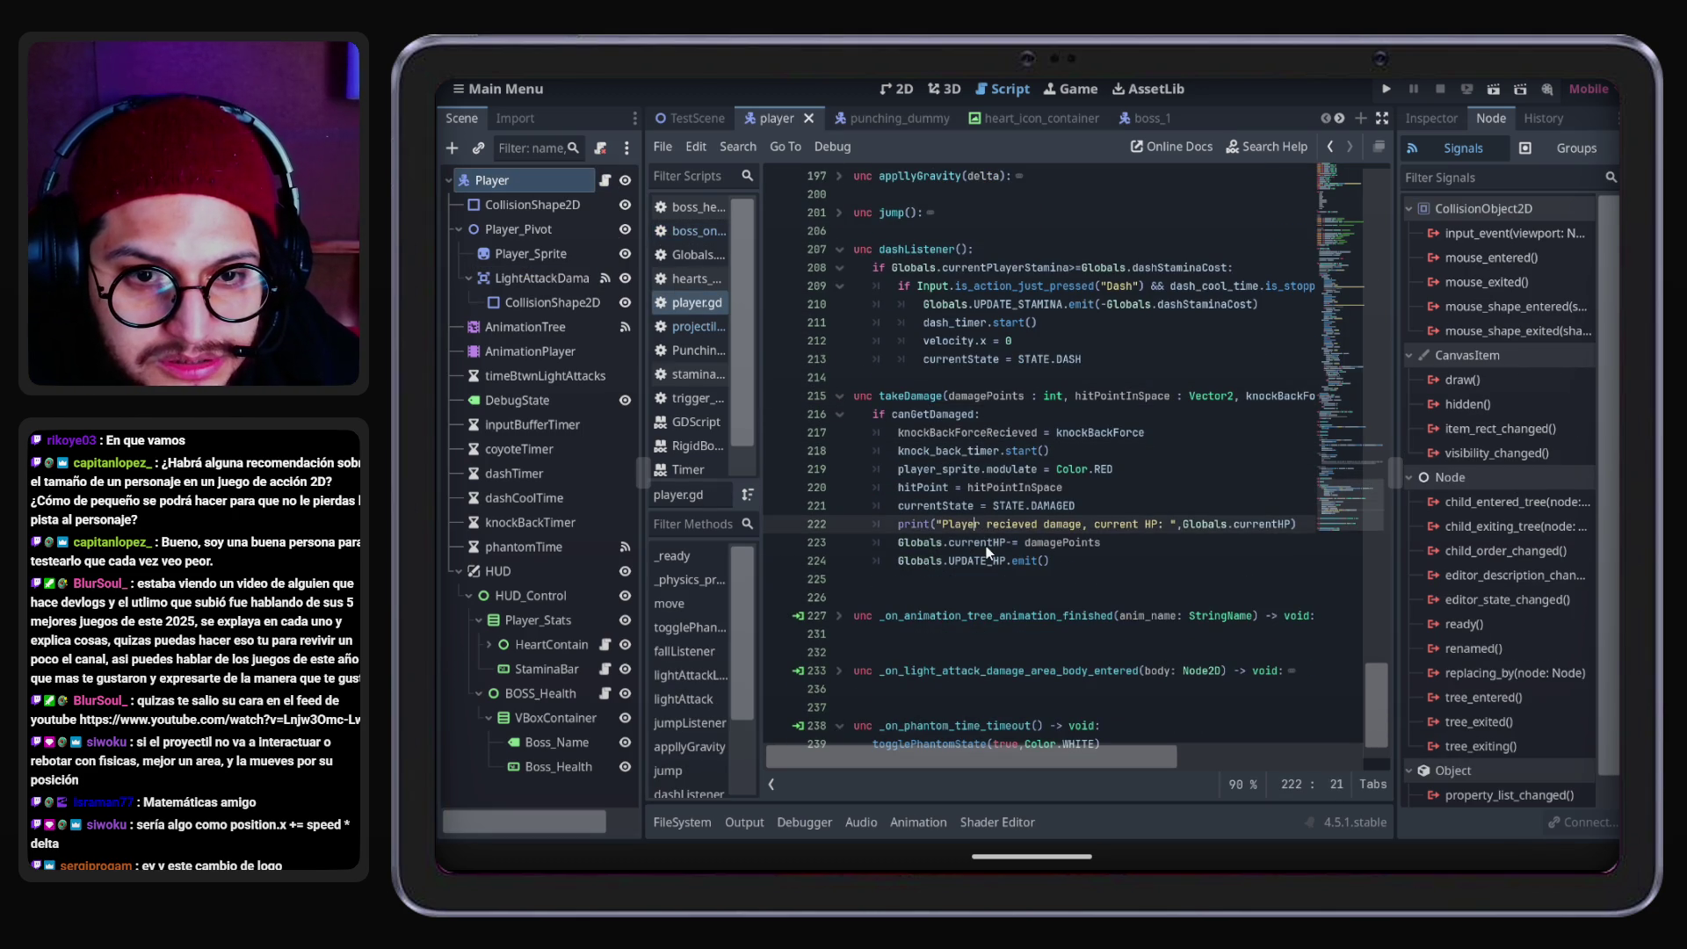
pyautogui.click(896, 397)
pyautogui.scroll(-1, 1129, 475)
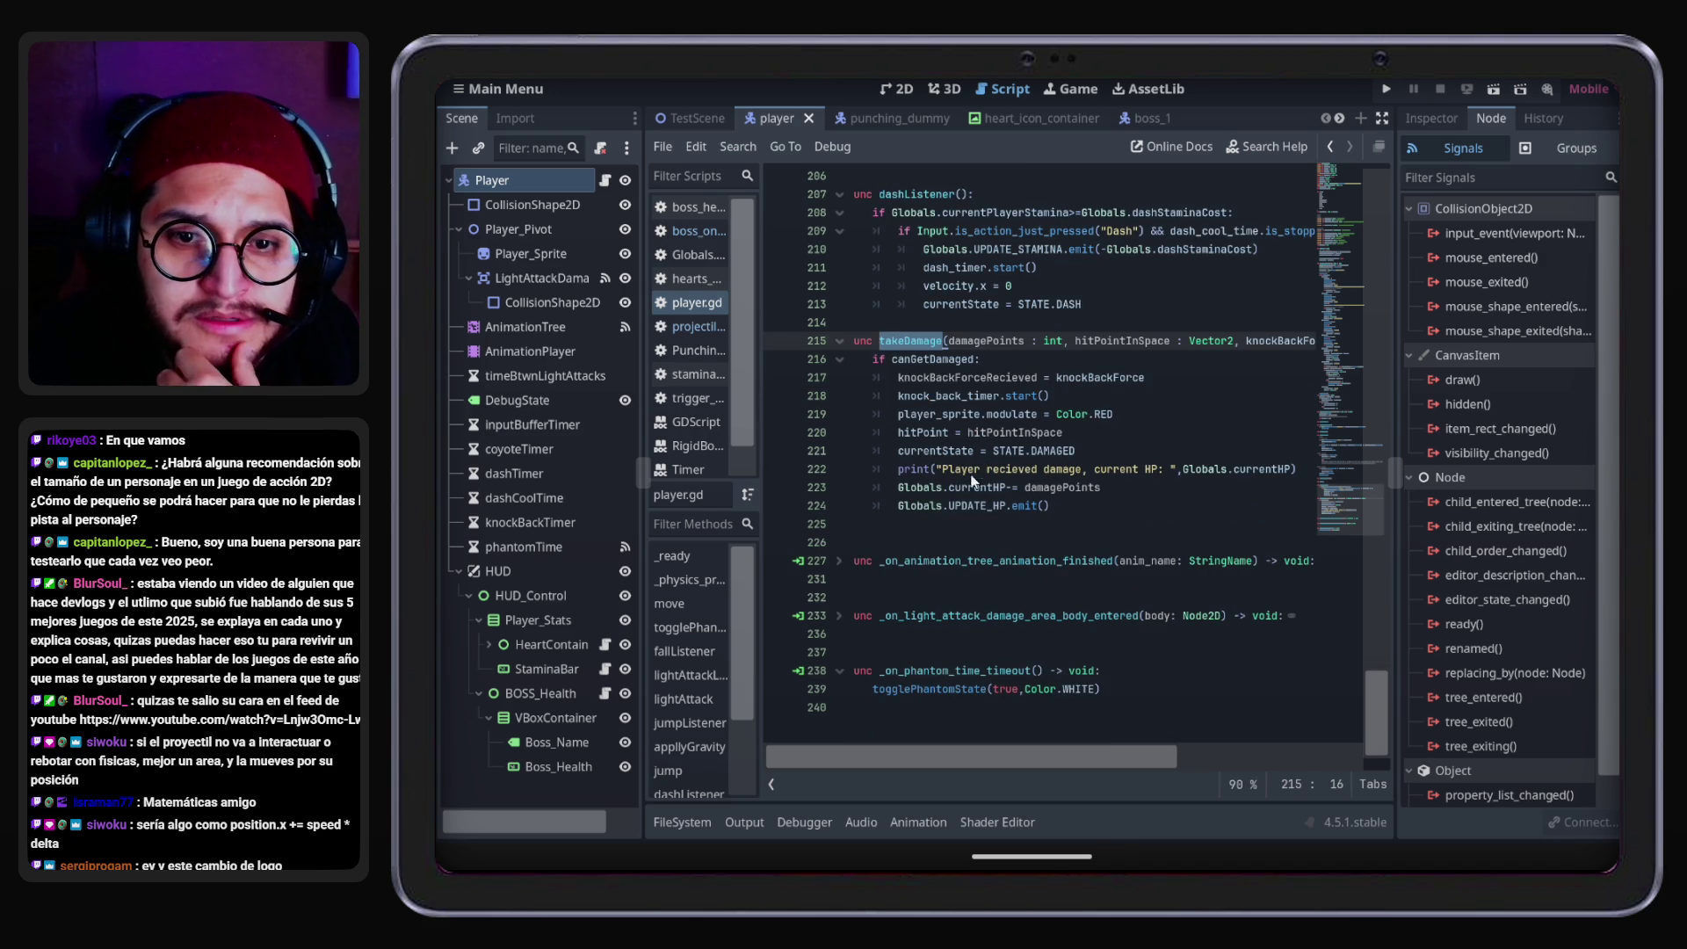
pyautogui.click(1006, 414)
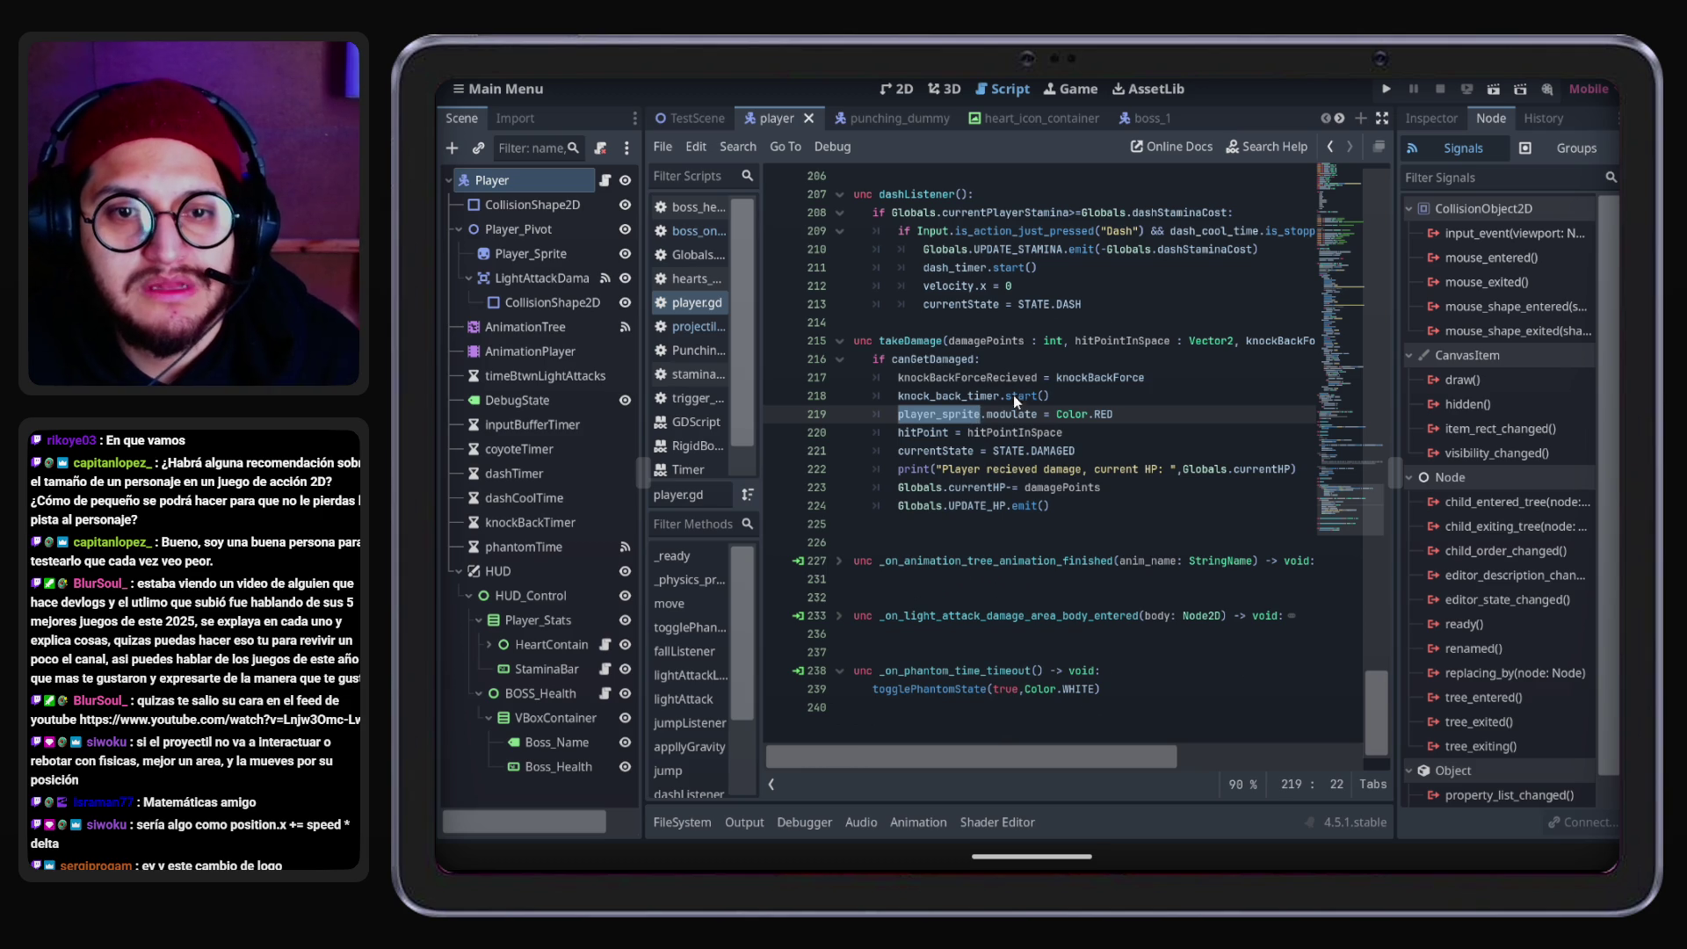
# Search for player_sprite to reach line 126's DAMAGED-state reset to Color.WHITE.
pyautogui.doubleClick(1014, 416)
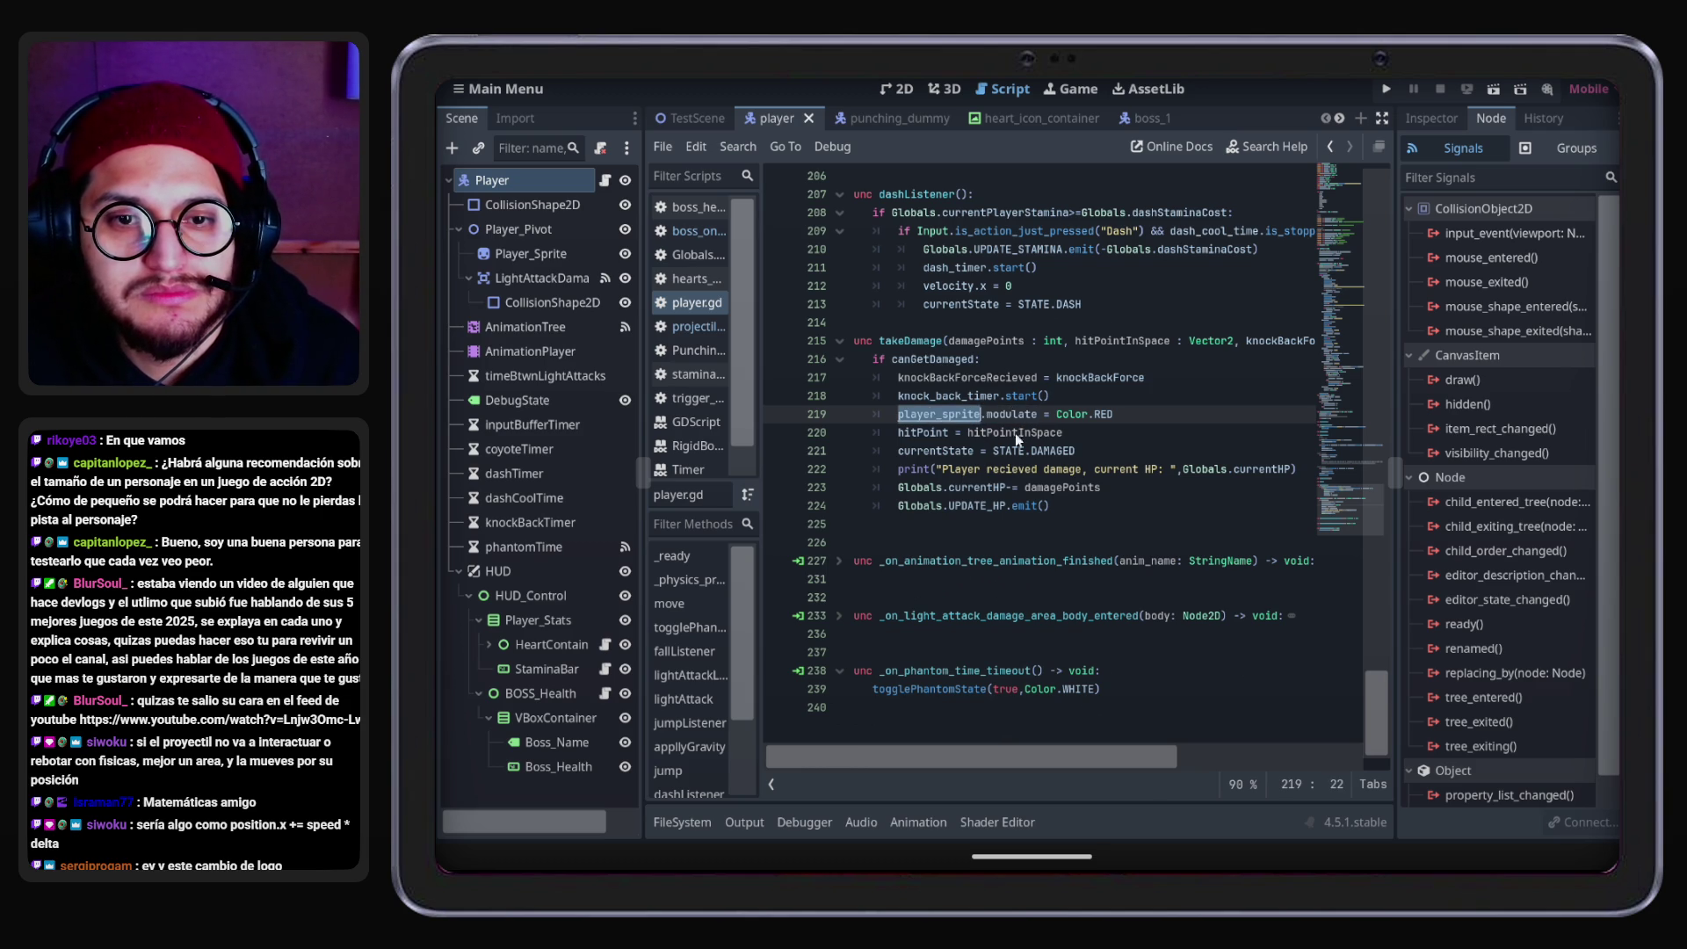
pyautogui.hotkey('ctrl', 'f')
pyautogui.click(1122, 784)
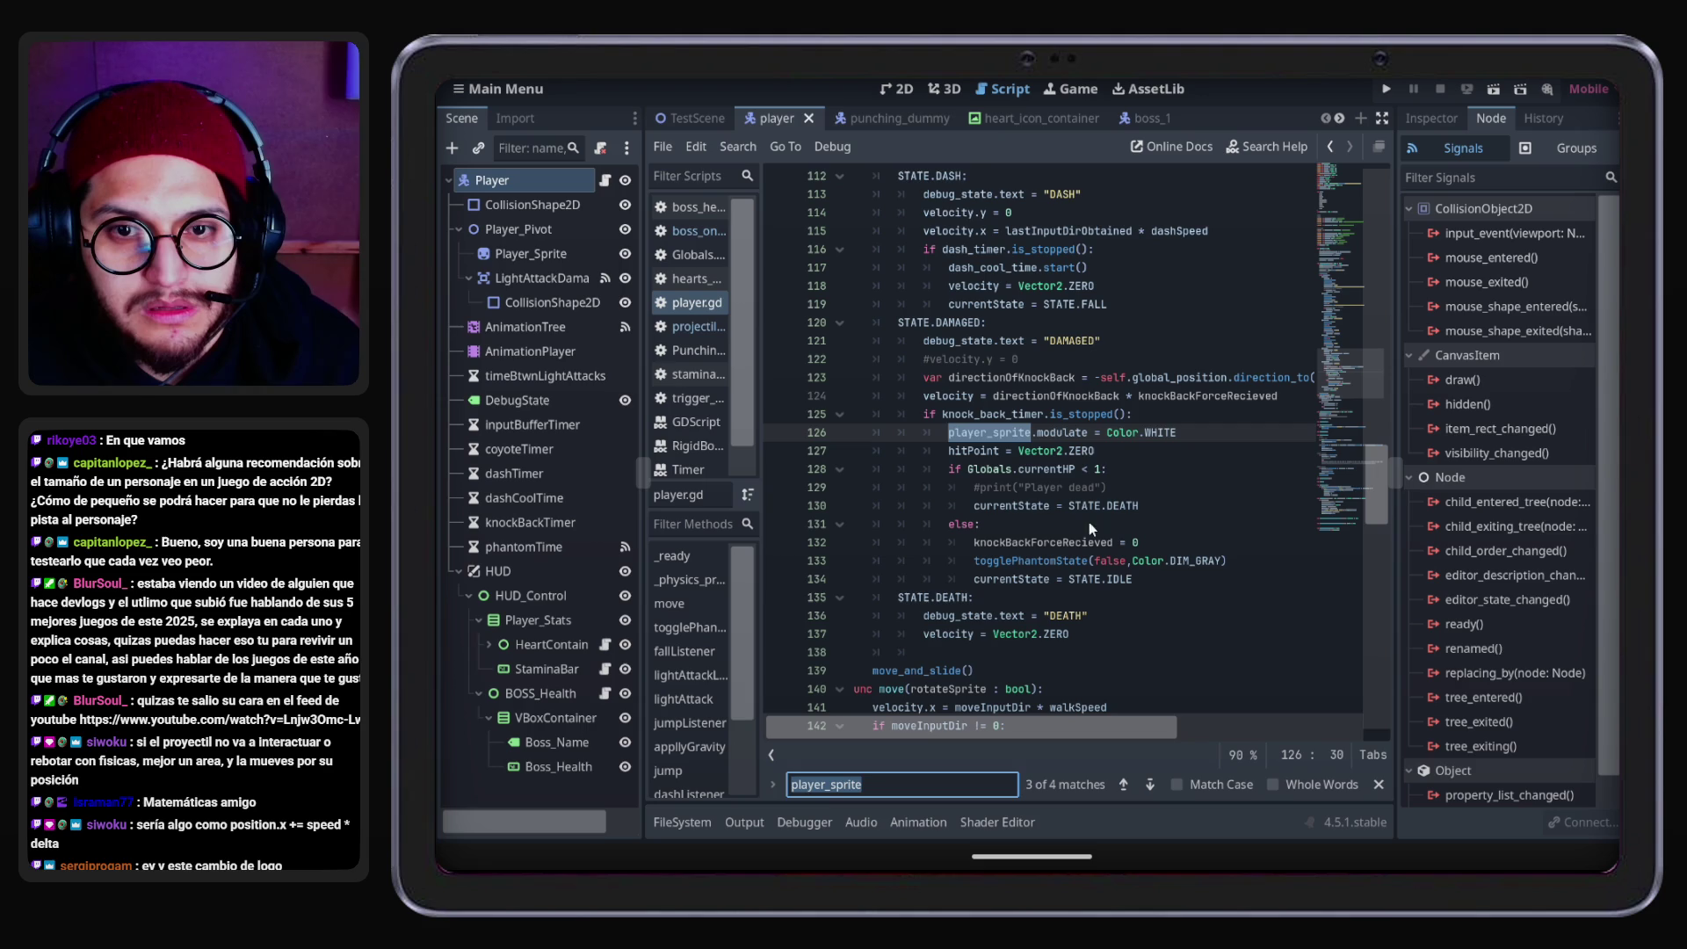
pyautogui.doubleClick(1083, 414)
# Save, run the boss fight, dodge around with arrow keys and jumps, then stop the game.
pyautogui.hotkey('ctrl', 's')
pyautogui.click(1388, 89)
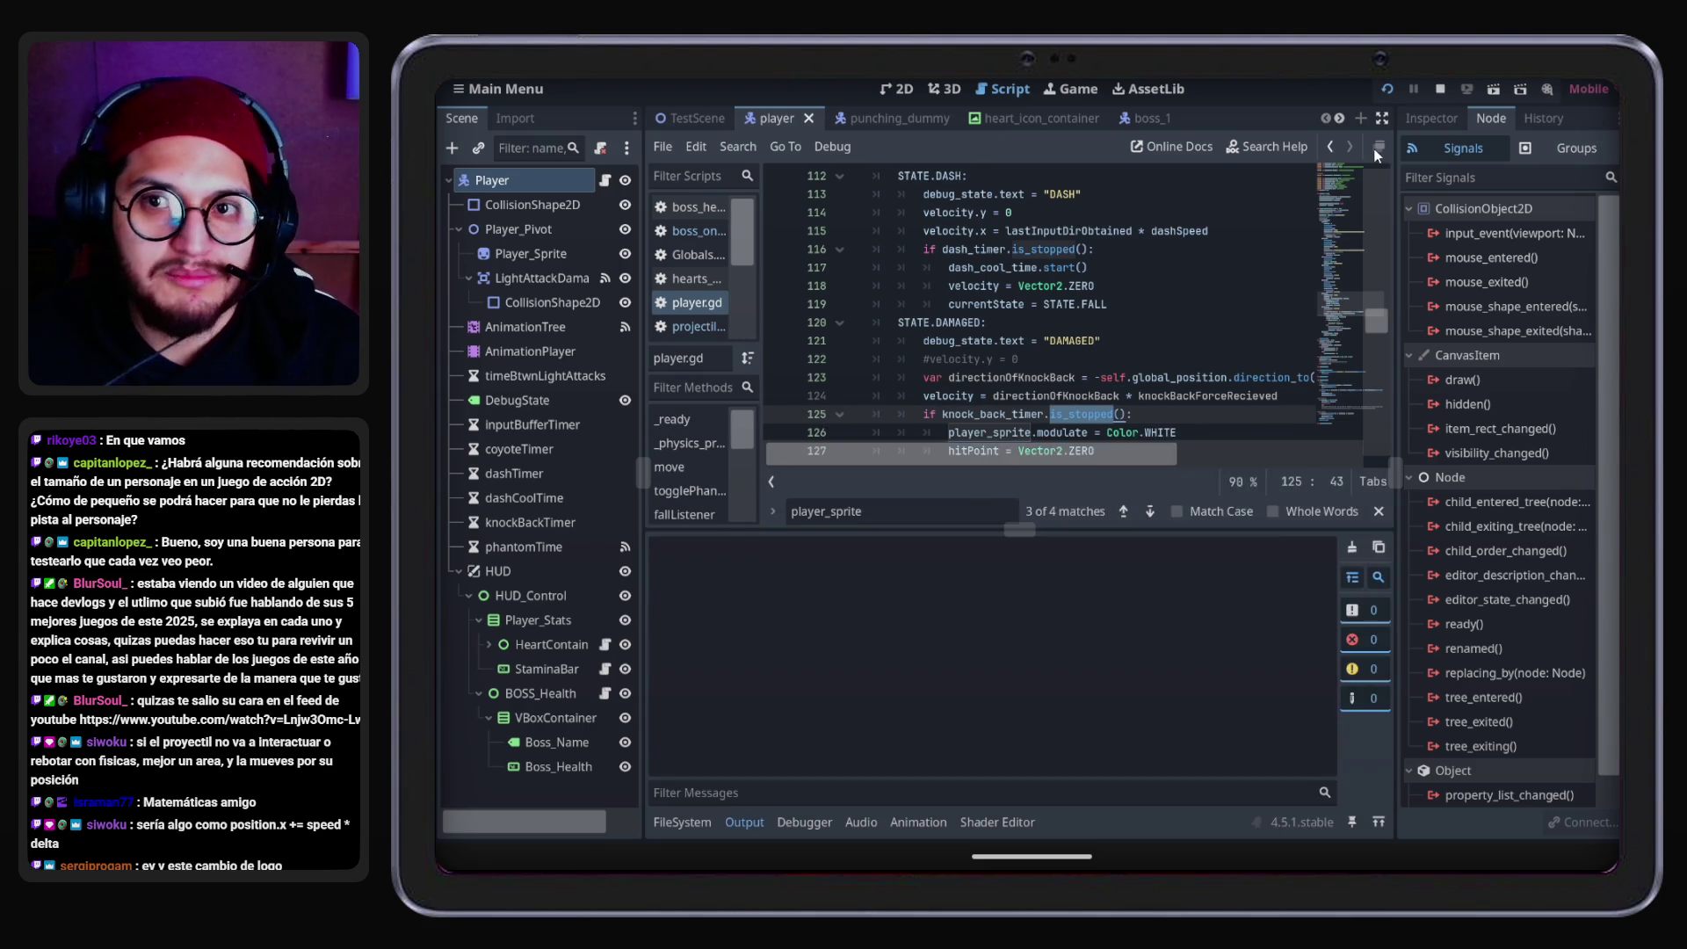
pyautogui.press('Right')
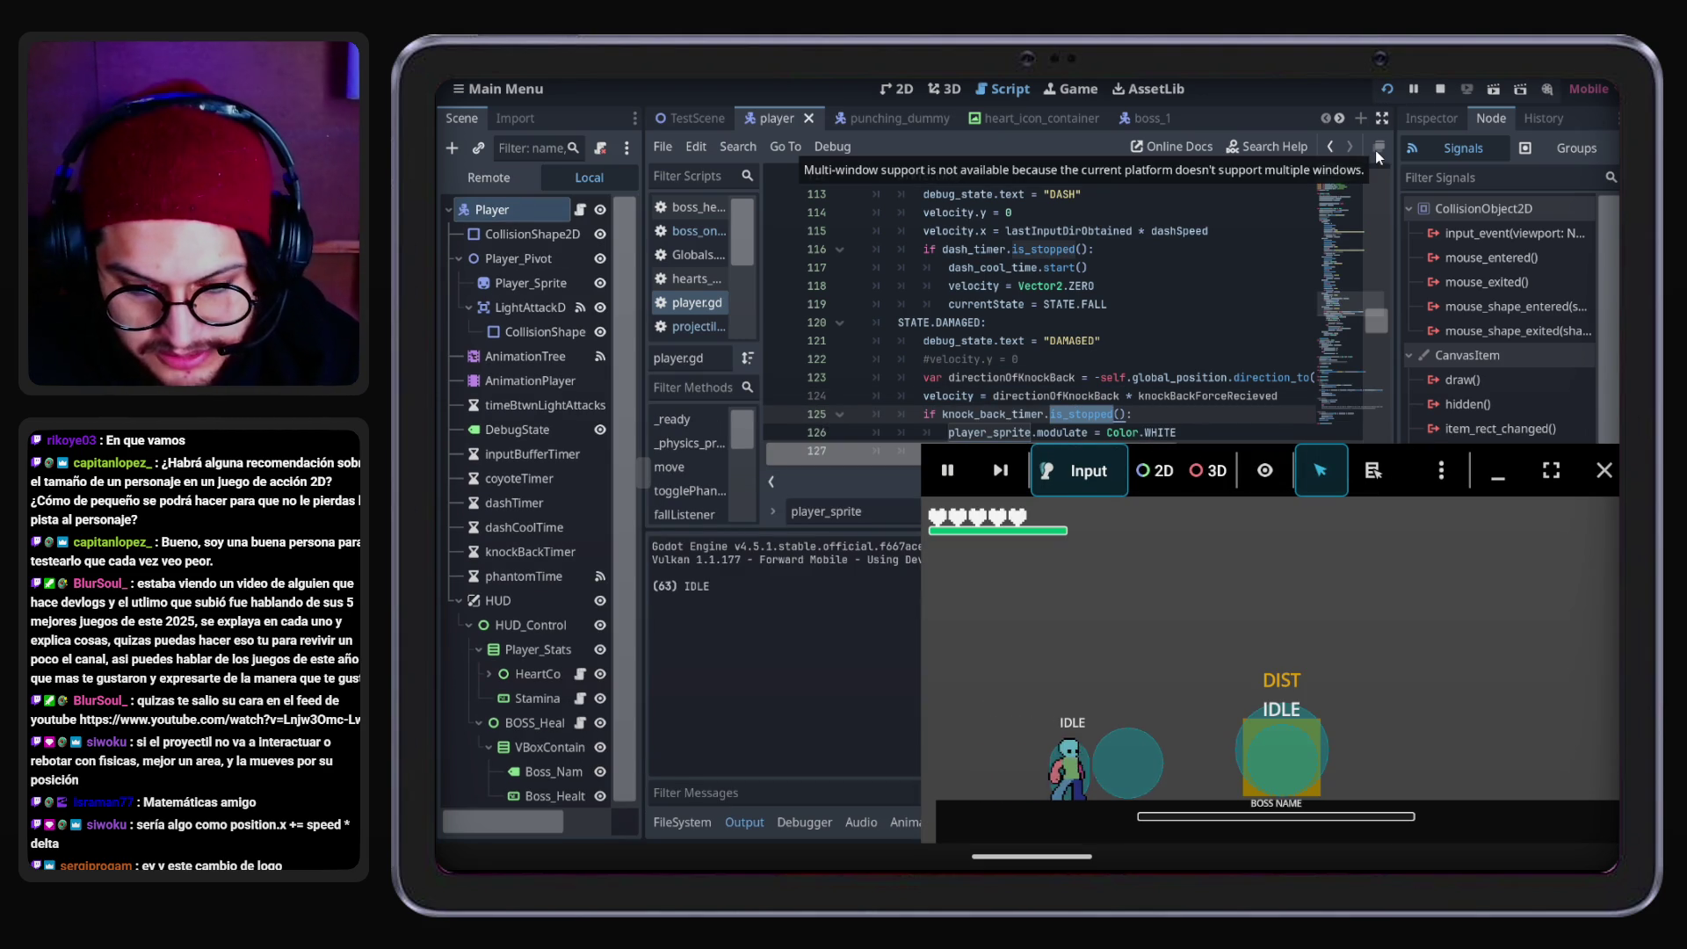
pyautogui.press('Left')
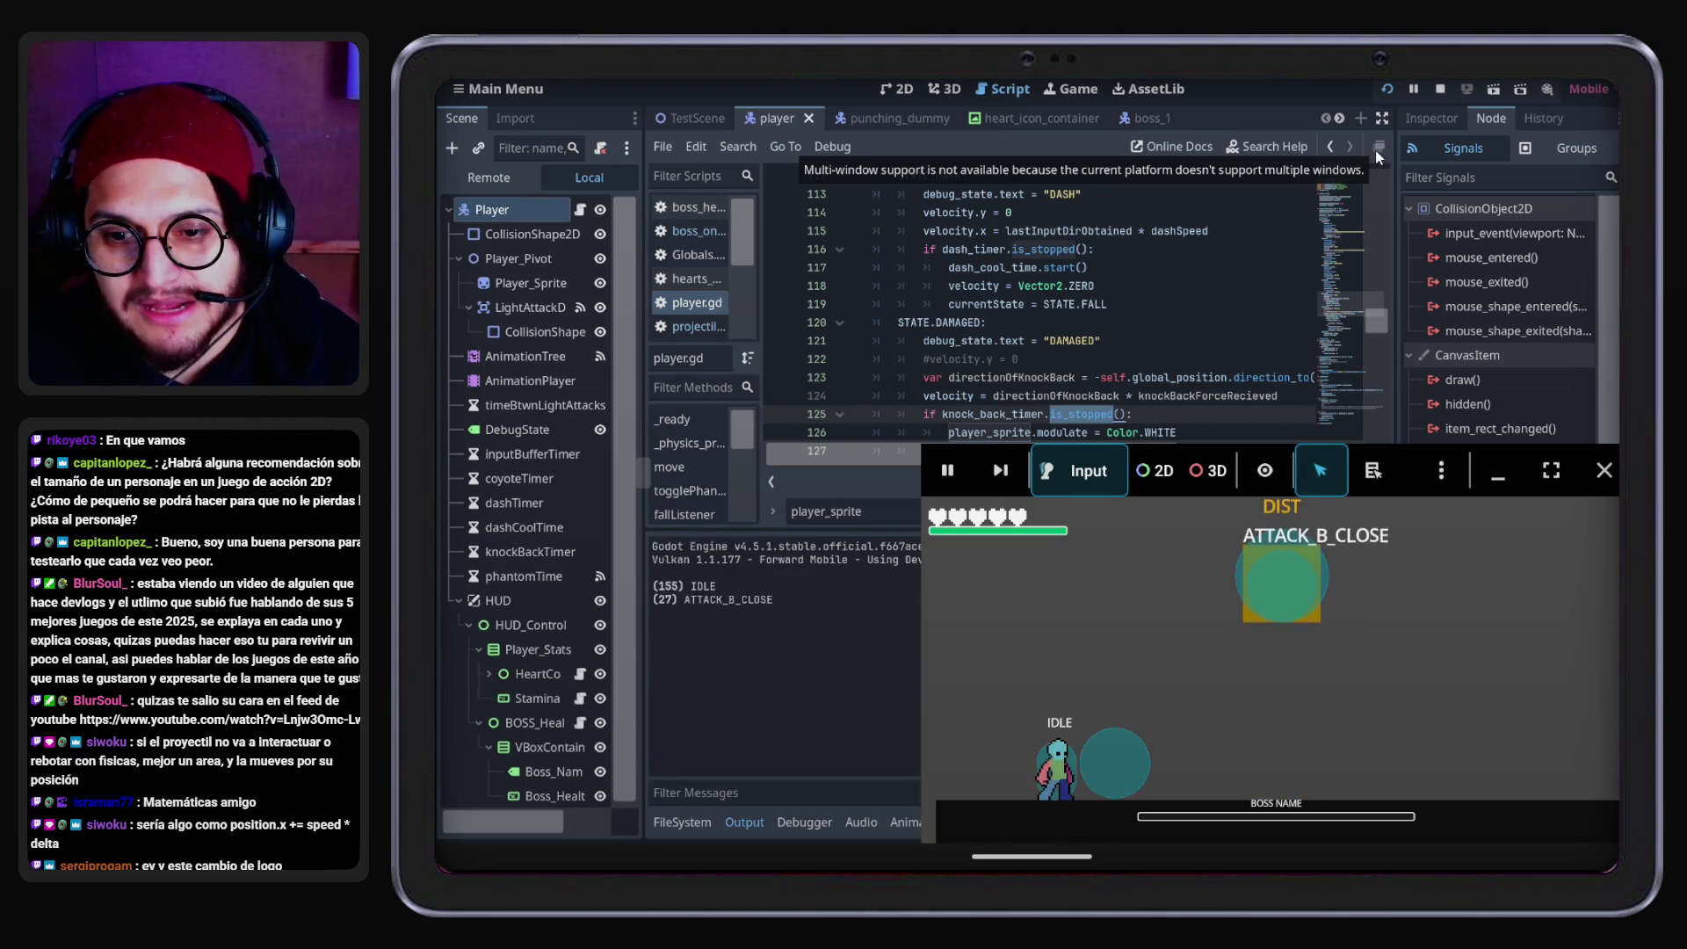
pyautogui.press('space')
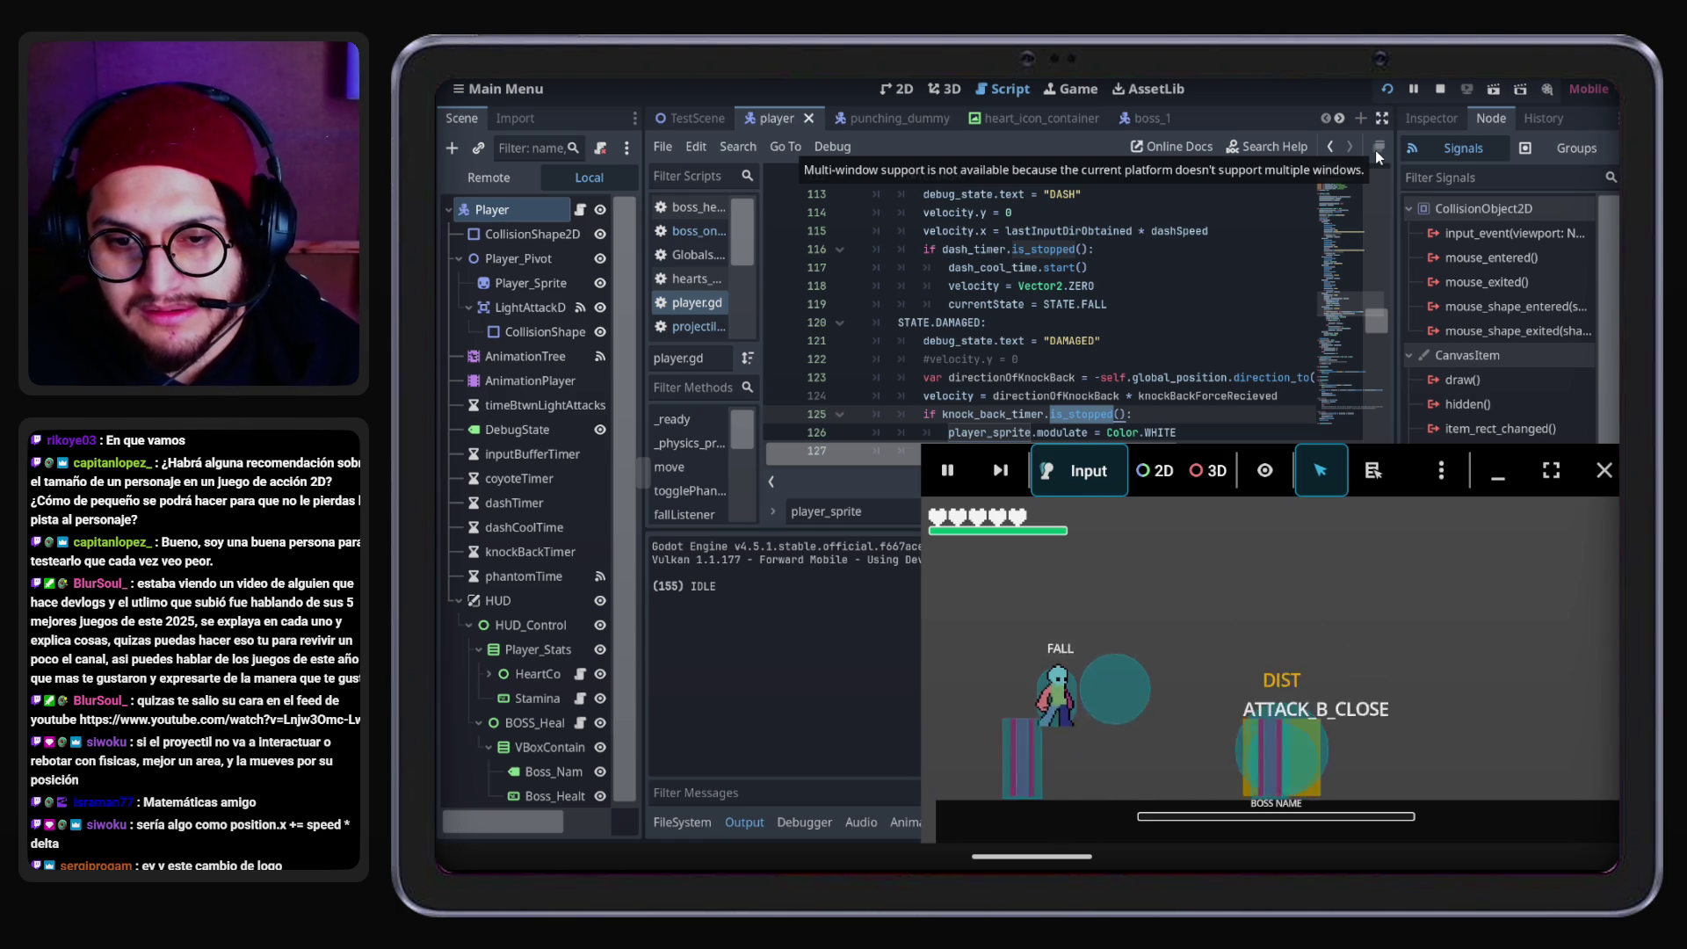
pyautogui.press('space')
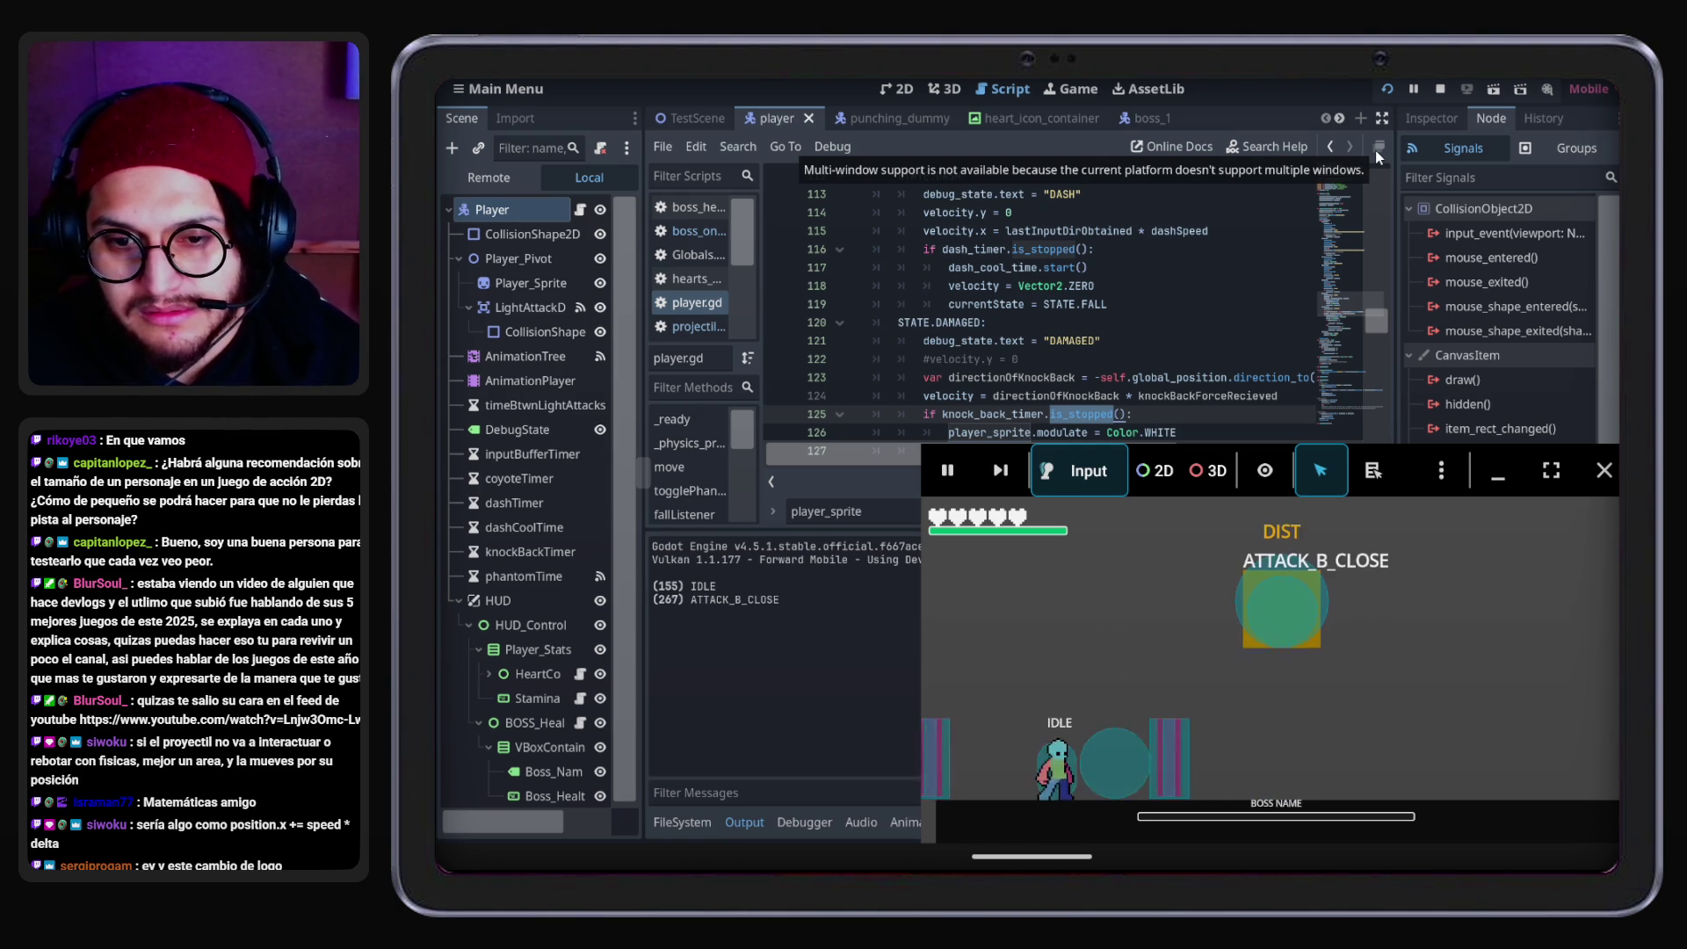
pyautogui.press('space')
pyautogui.press('Right')
pyautogui.press('Left')
pyautogui.press('space')
pyautogui.press('space')
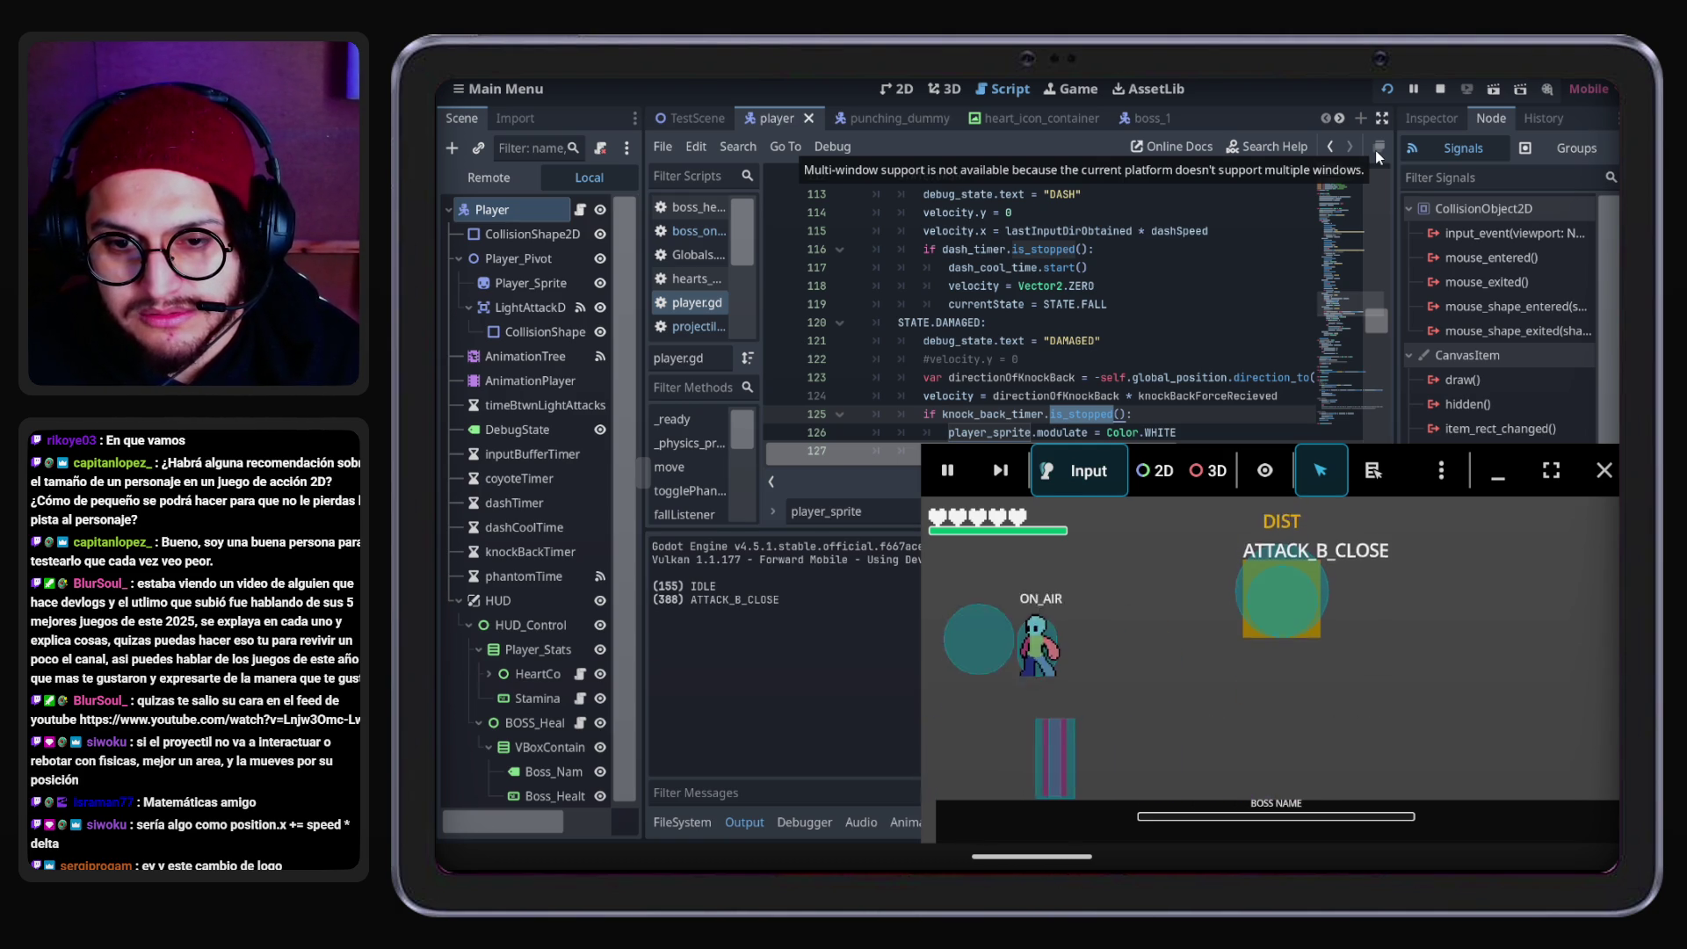
pyautogui.press('space')
pyautogui.press('space')
pyautogui.press('space')
pyautogui.press('Left')
pyautogui.press('Right')
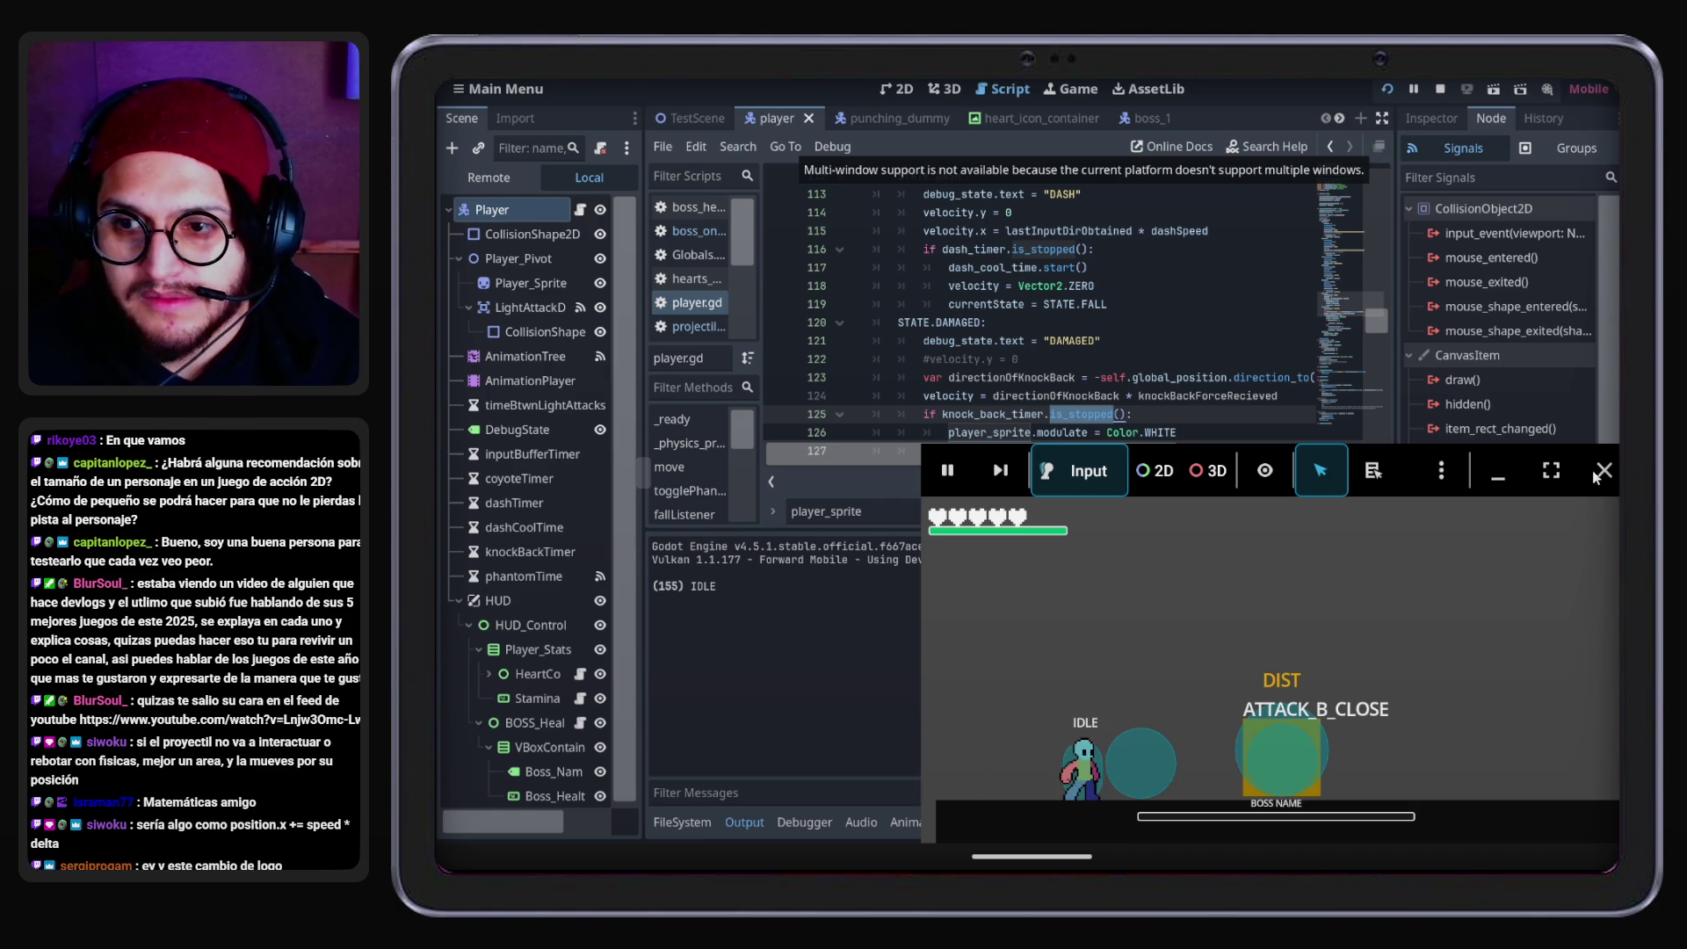
pyautogui.click(1591, 471)
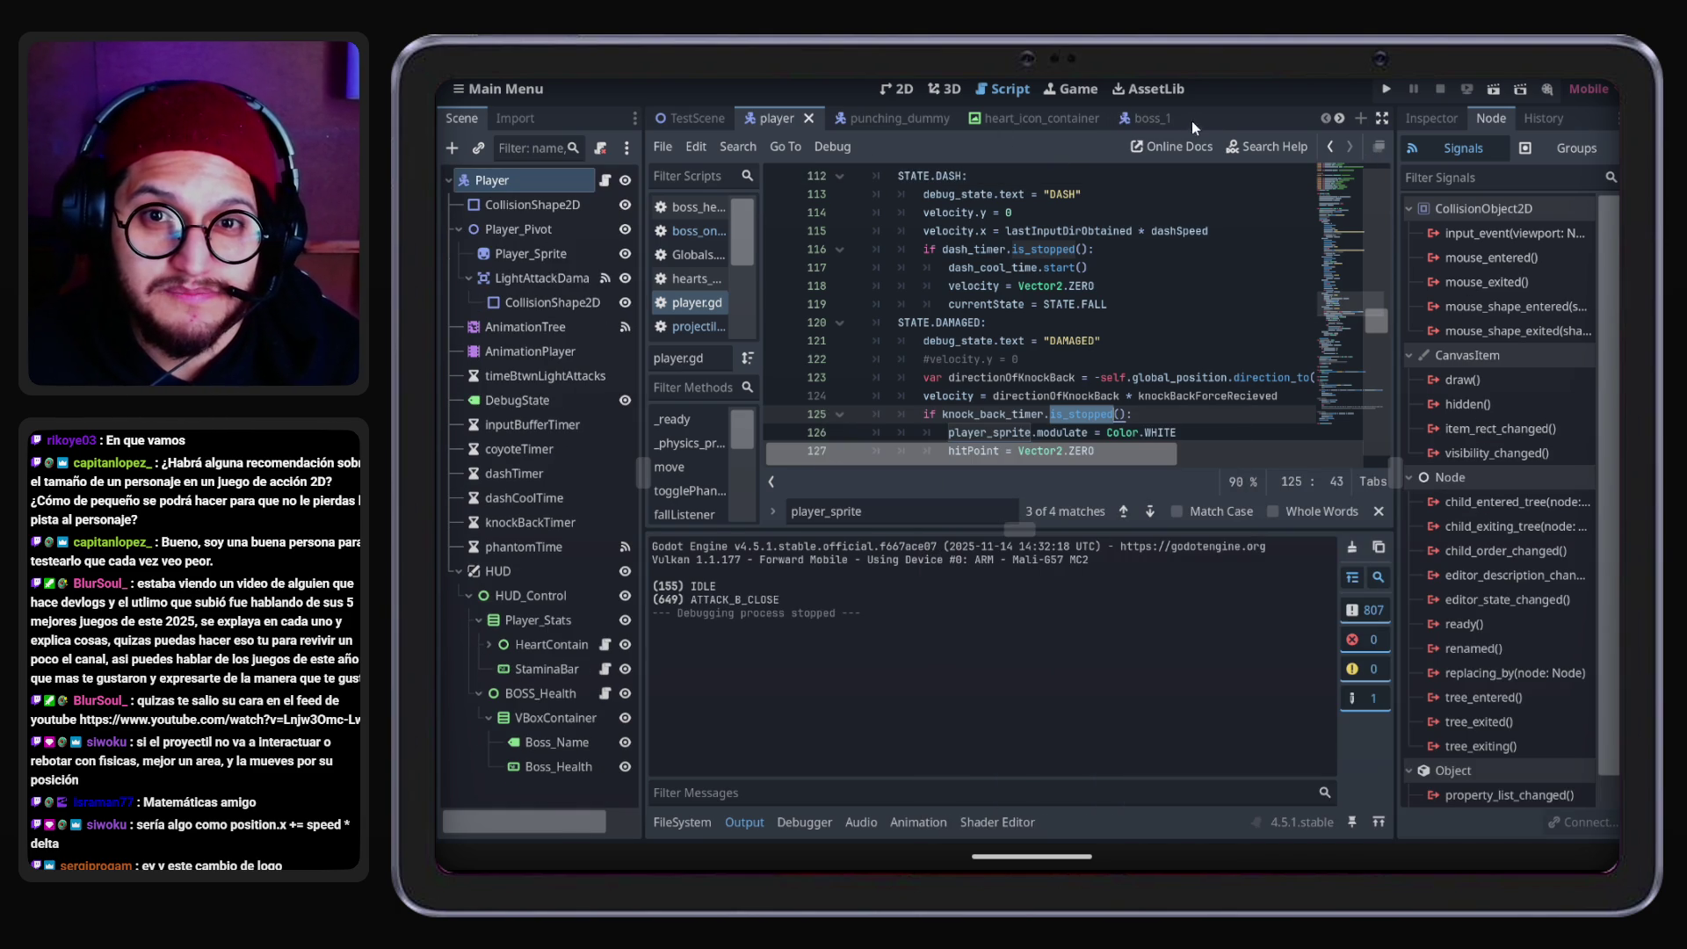
# Switch to the projectile scene and open the Projectile node's script.
pyautogui.click(1136, 118)
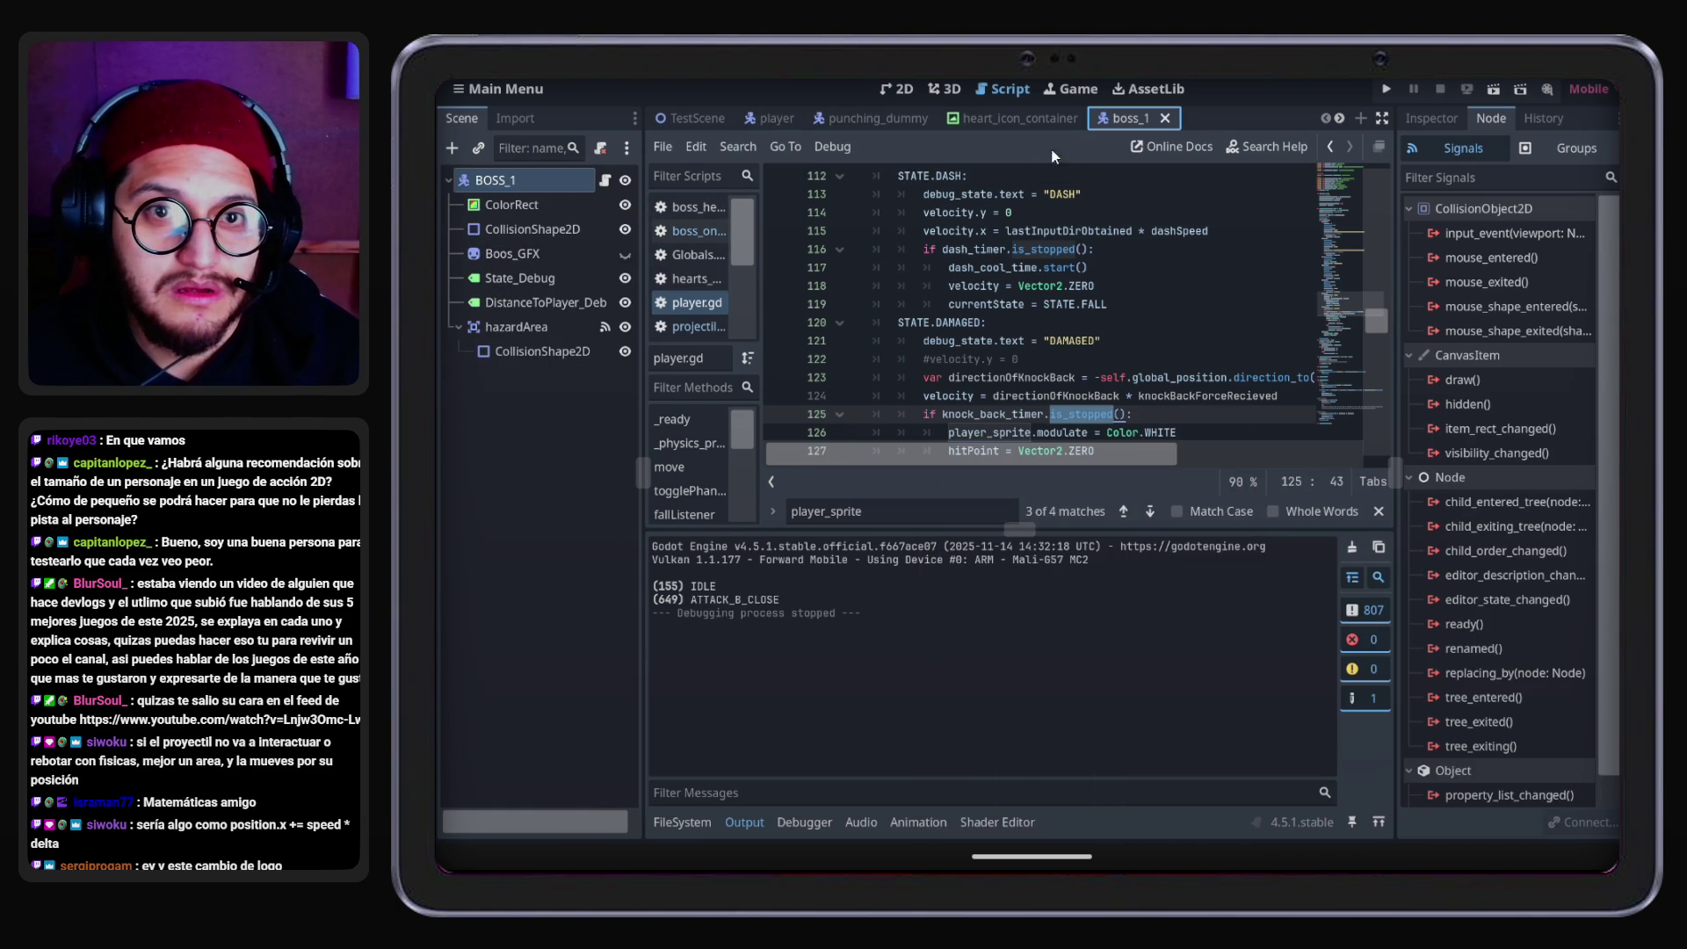
pyautogui.scroll(20, 1077, 320)
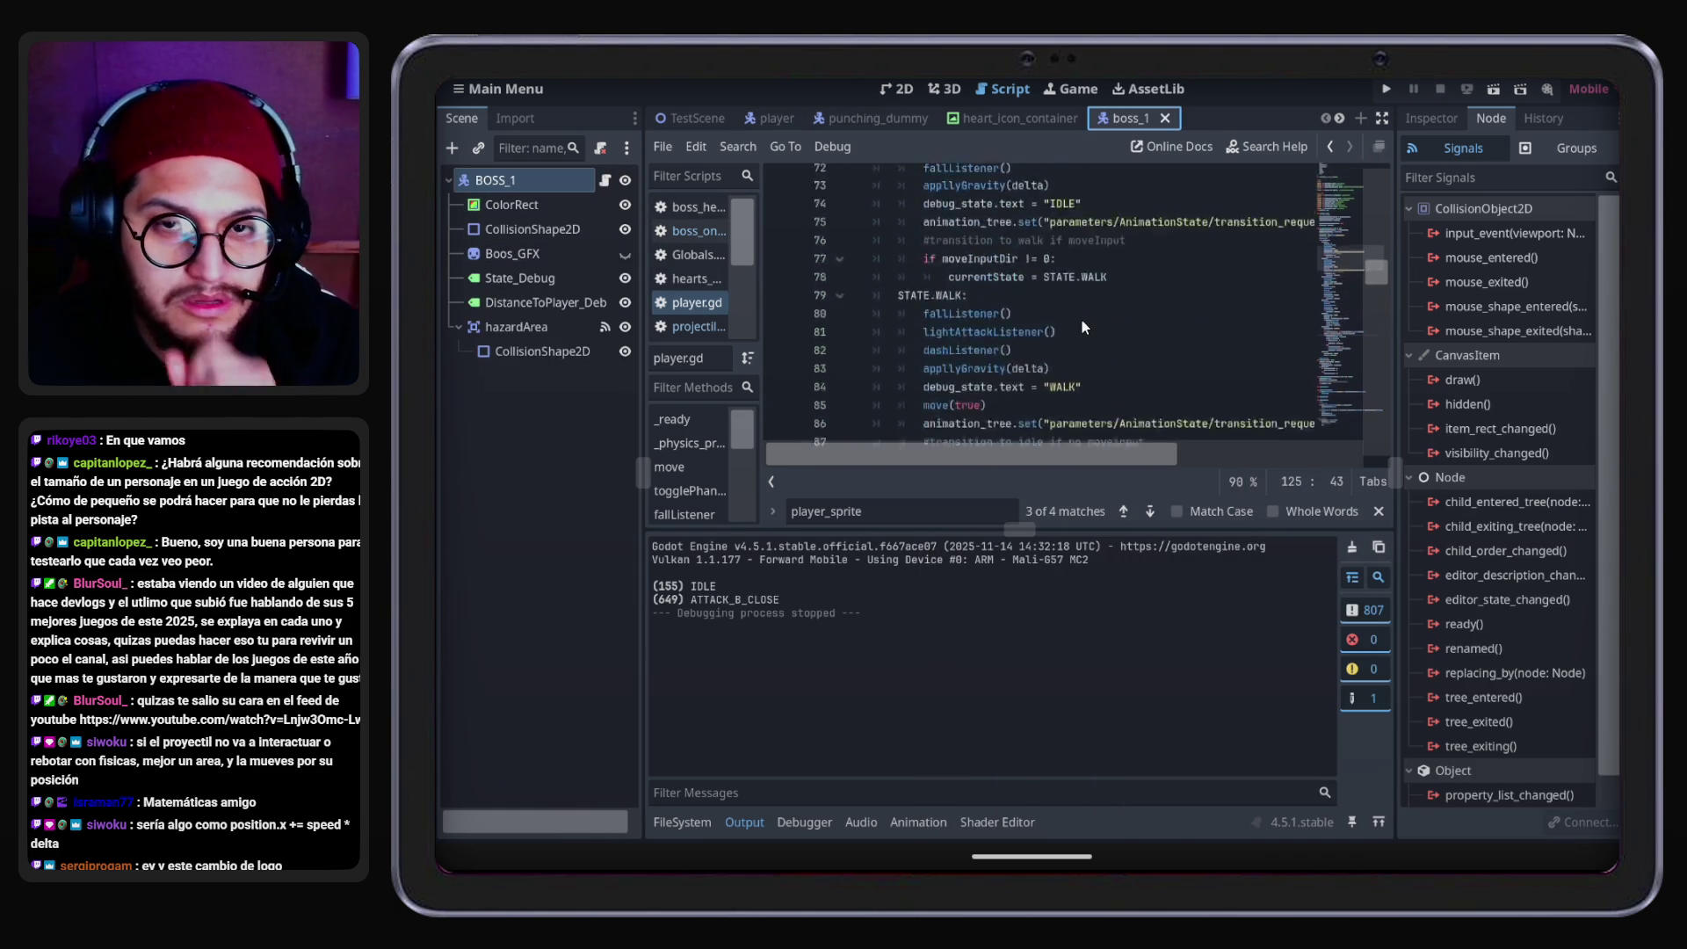
pyautogui.click(1339, 119)
pyautogui.click(1339, 119)
pyautogui.click(1209, 121)
pyautogui.click(552, 187)
pyautogui.click(606, 181)
# Set the exported velocity on line 3 to 200 and run the game.
pyautogui.doubleClick(1044, 213)
pyautogui.scroll(-4, 1115, 250)
pyautogui.scroll(4, 1115, 251)
pyautogui.write('200')
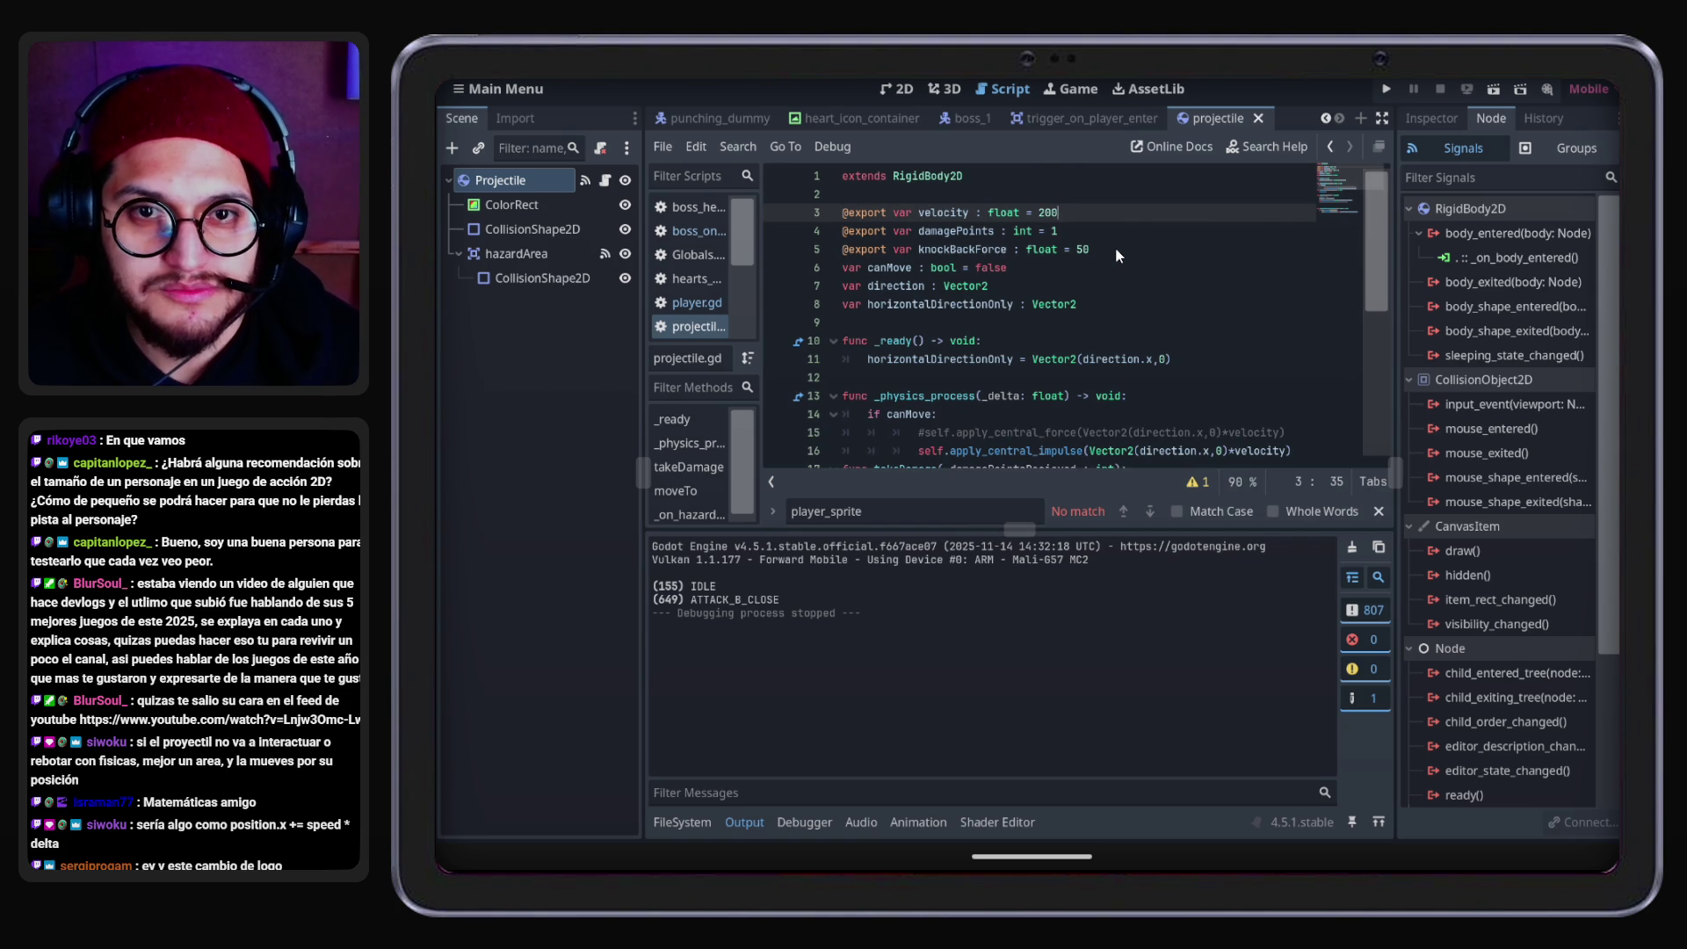
pyautogui.click(1391, 87)
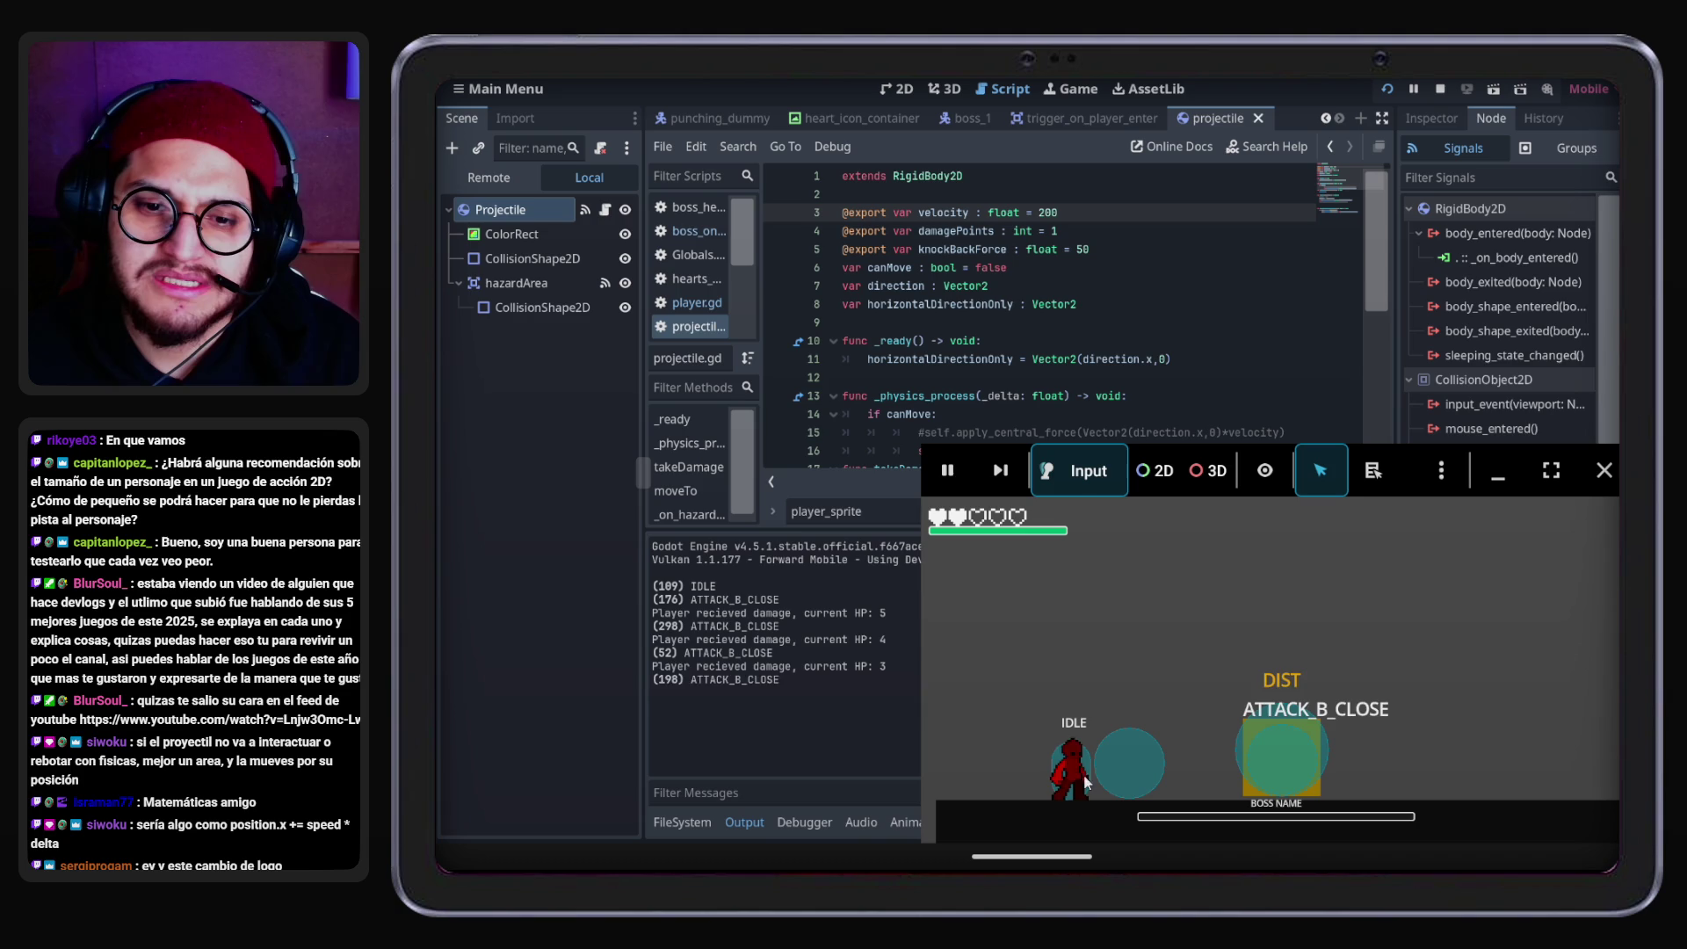
# Stop the test run after hits drop the player to 3 HP, then select the knockBackForce value.
pyautogui.click(1605, 470)
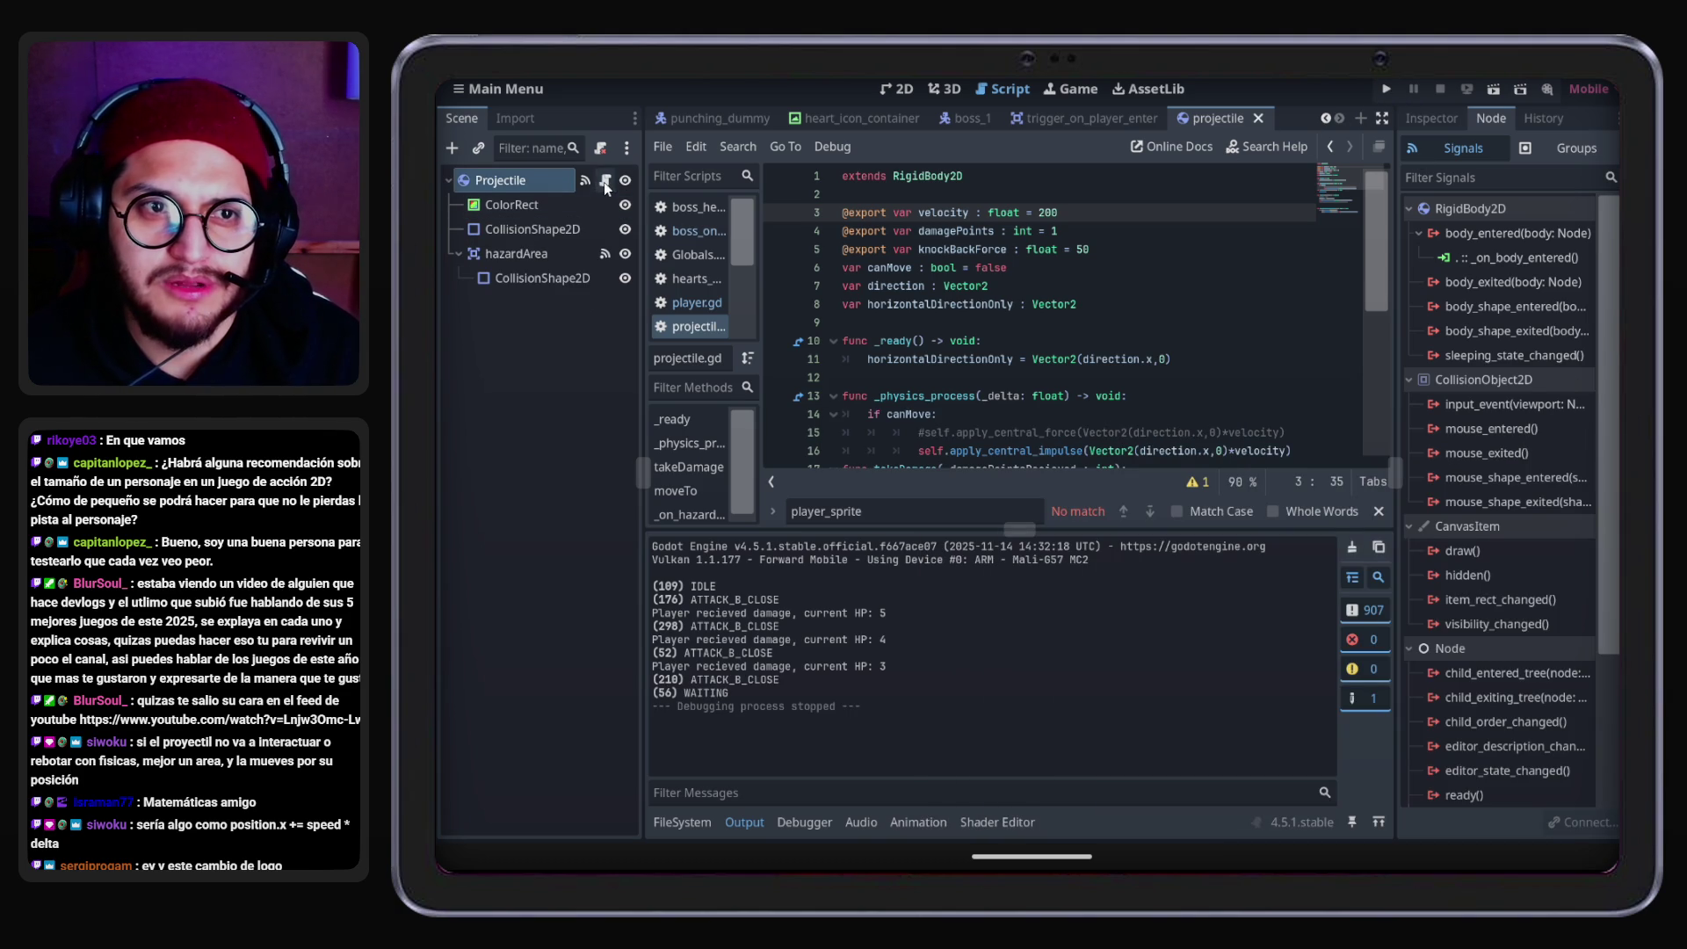
pyautogui.click(1122, 252)
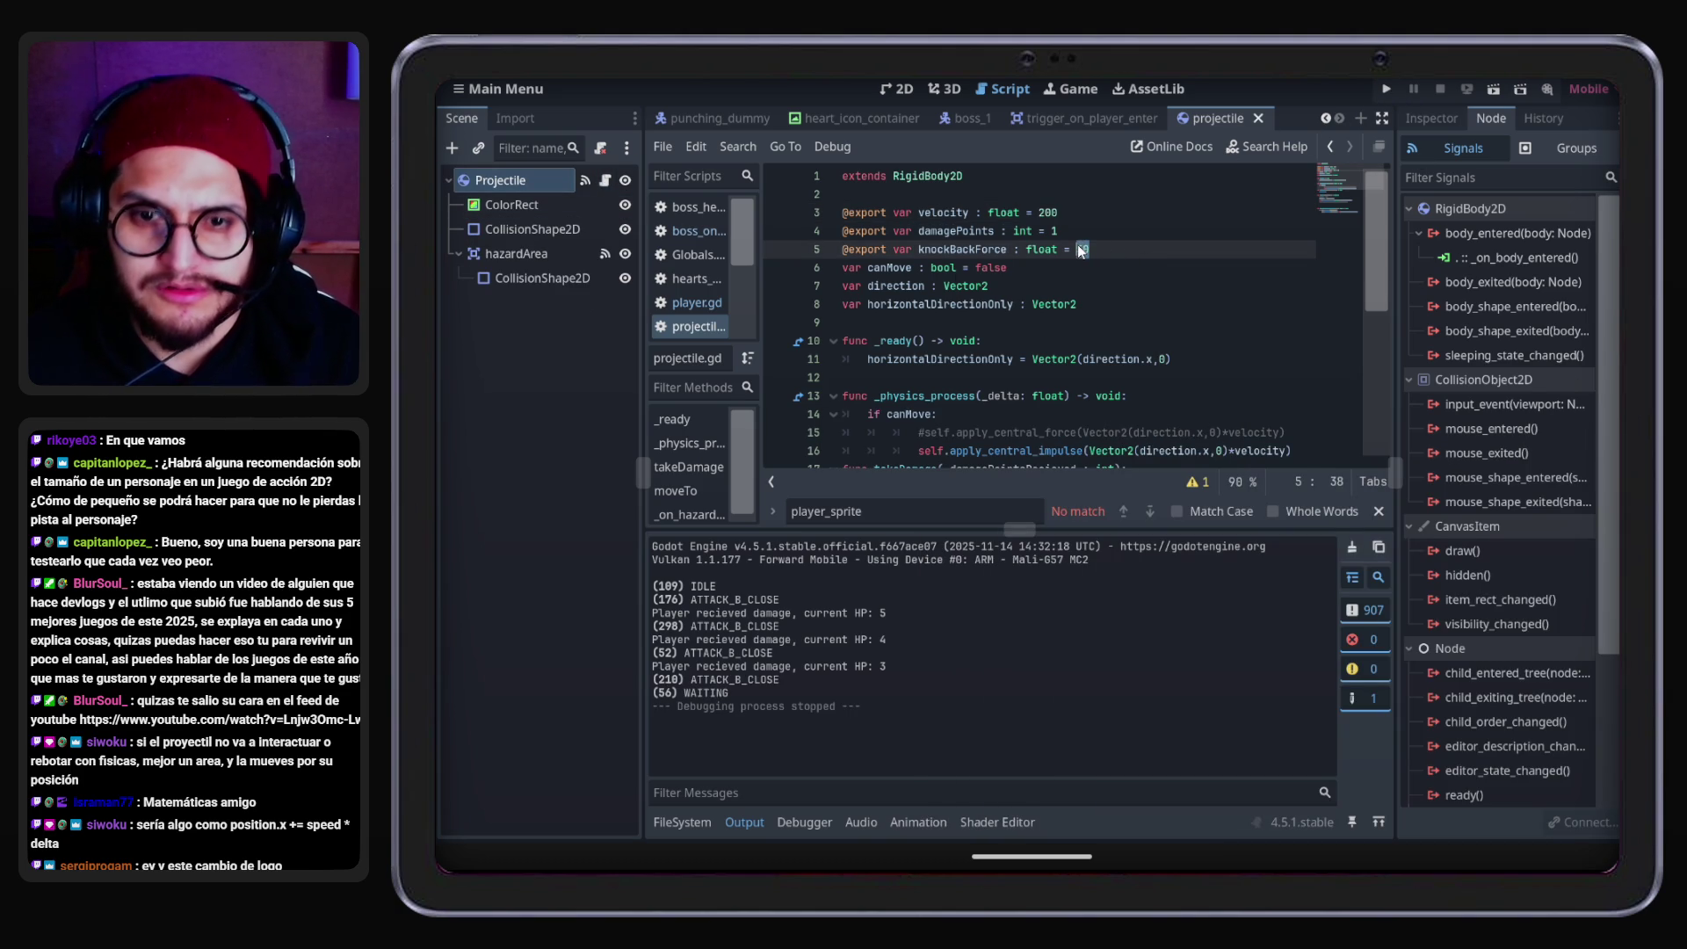
# Set knockBackForce to 100 in projectile.gd and phantomTime to 1 in player.gd, then save.
pyautogui.write('00')
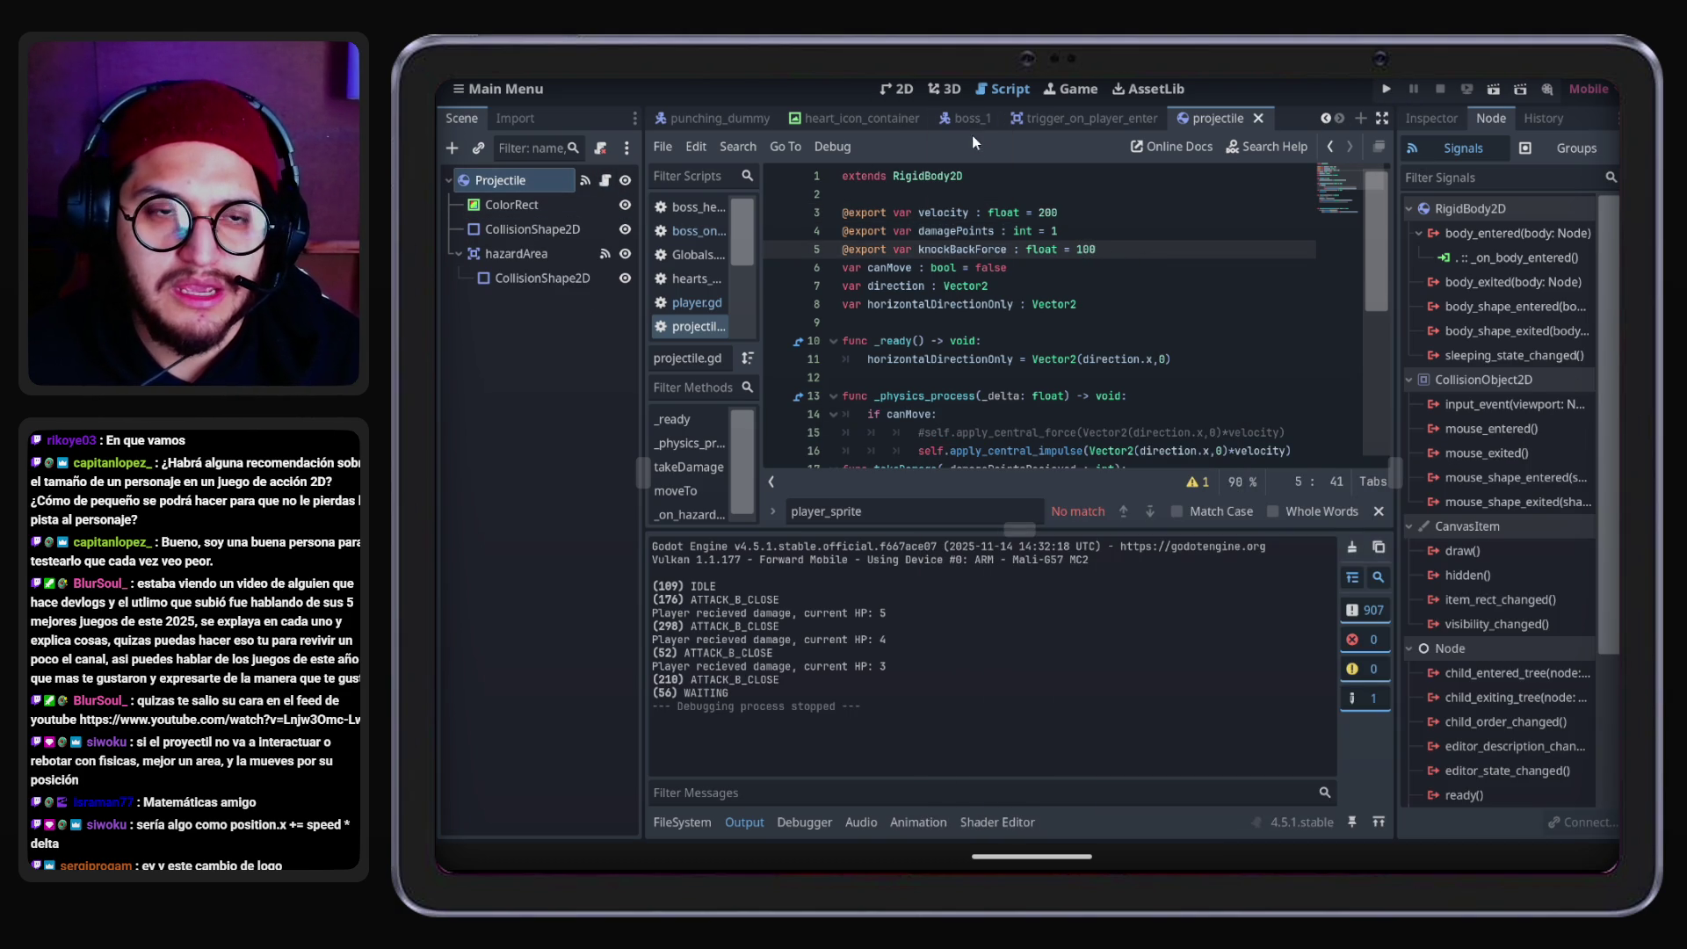
pyautogui.click(1324, 120)
pyautogui.click(1324, 119)
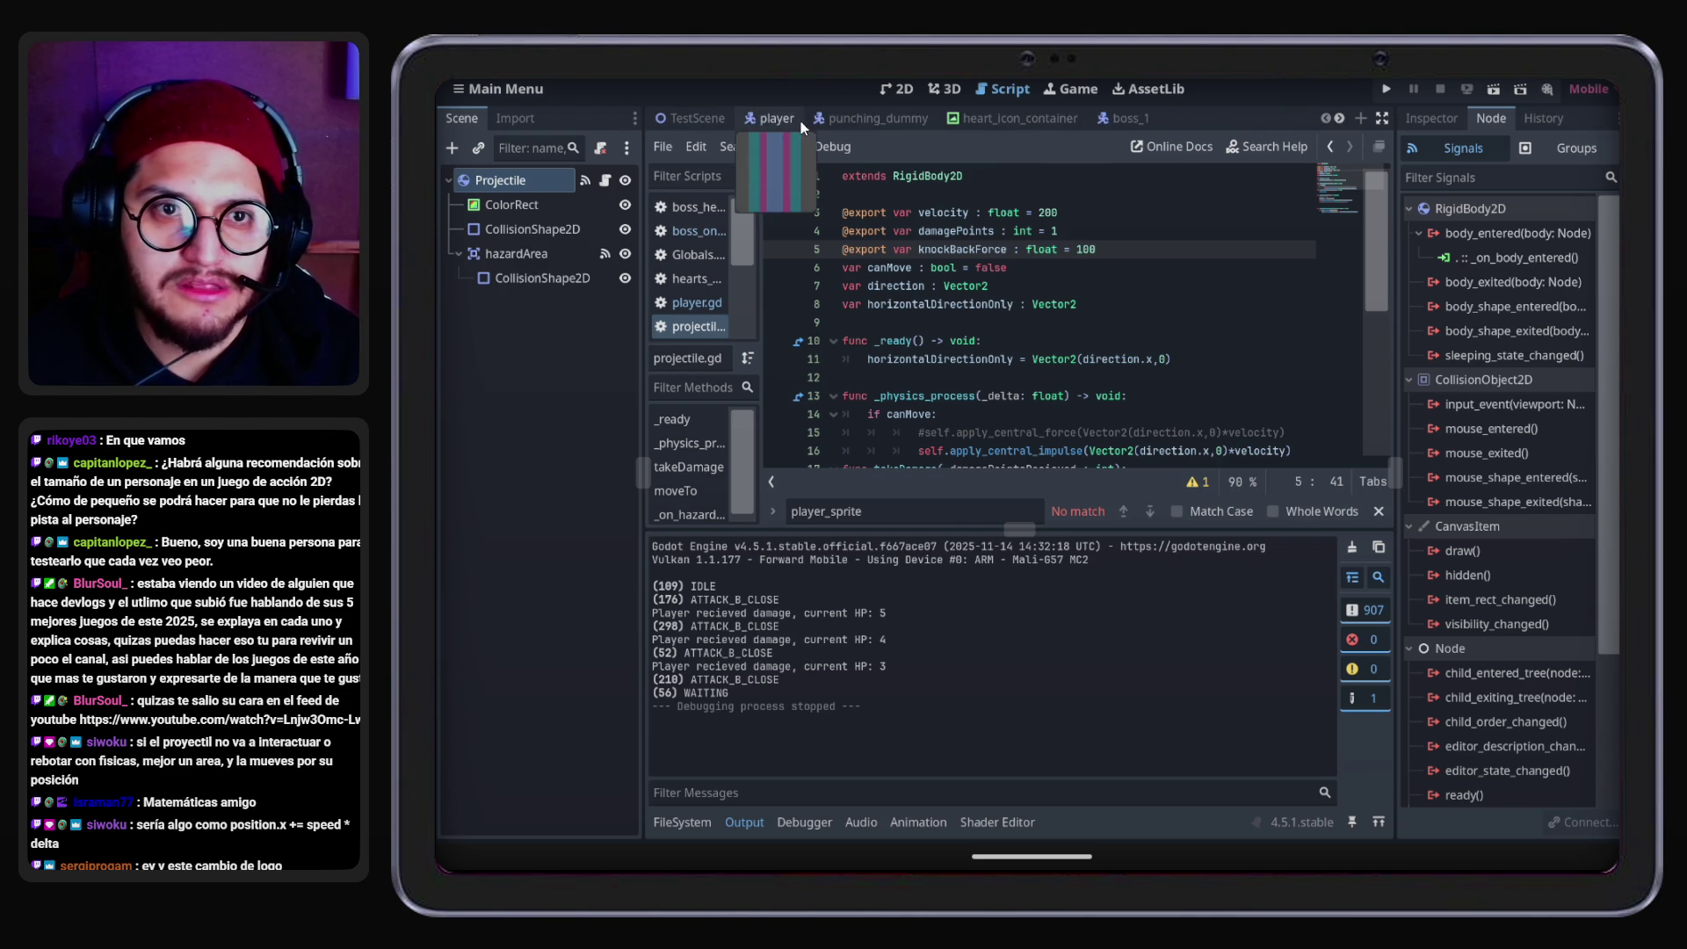
pyautogui.click(605, 180)
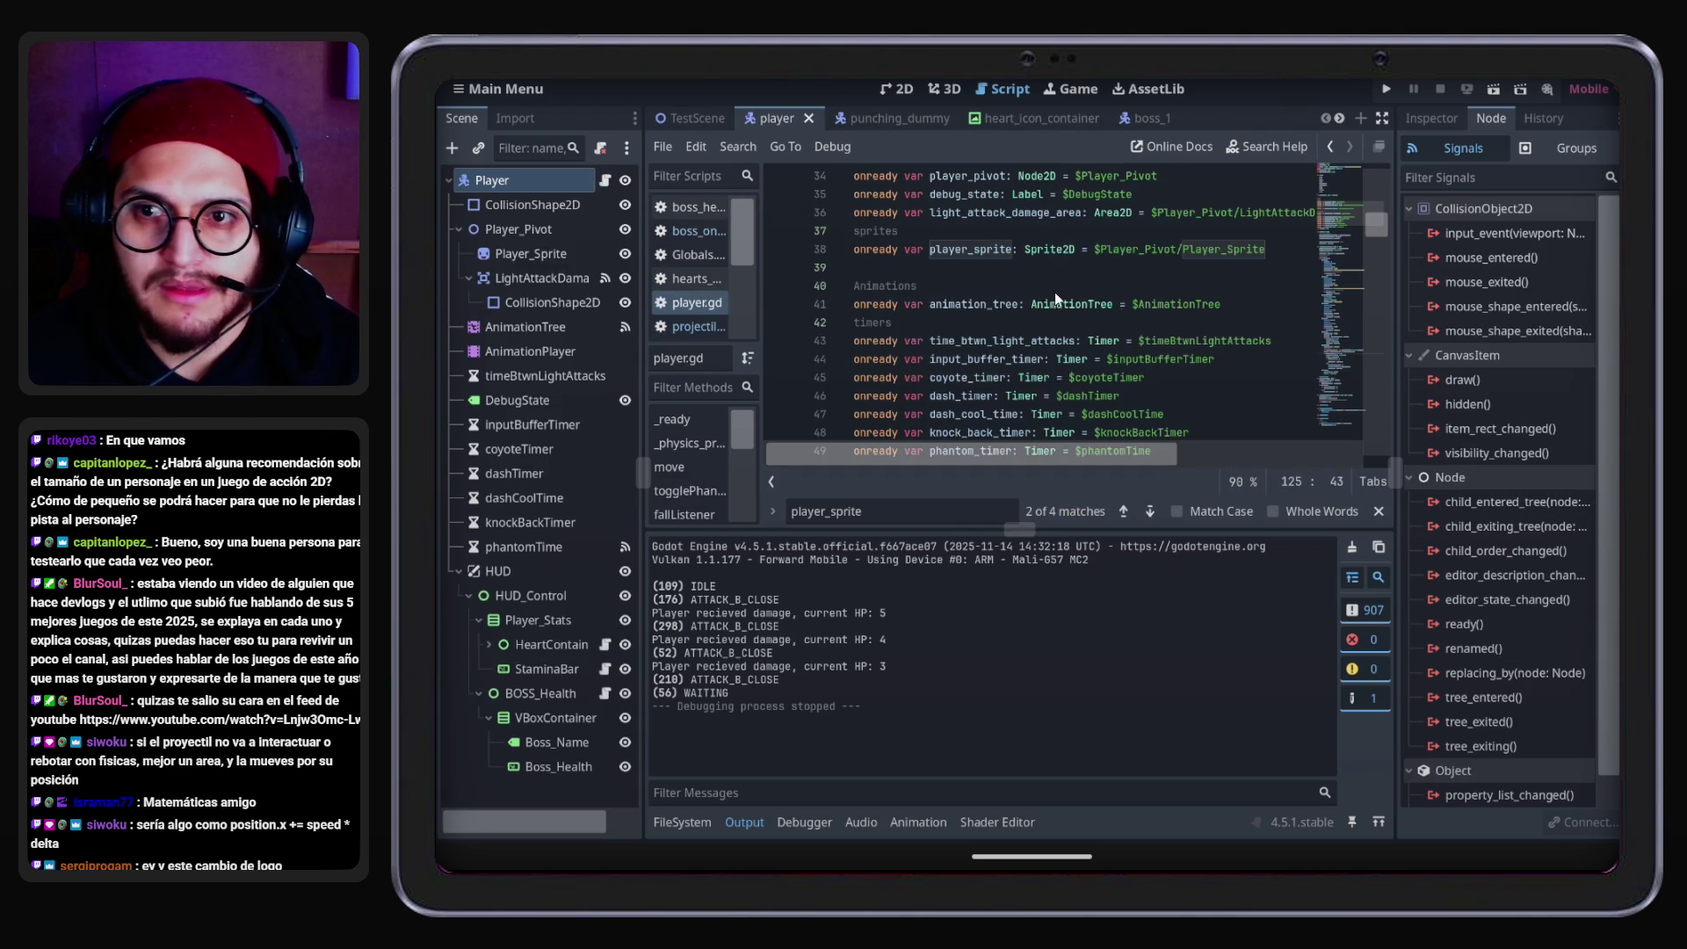
pyautogui.click(1432, 123)
pyautogui.scroll(10, 1146, 299)
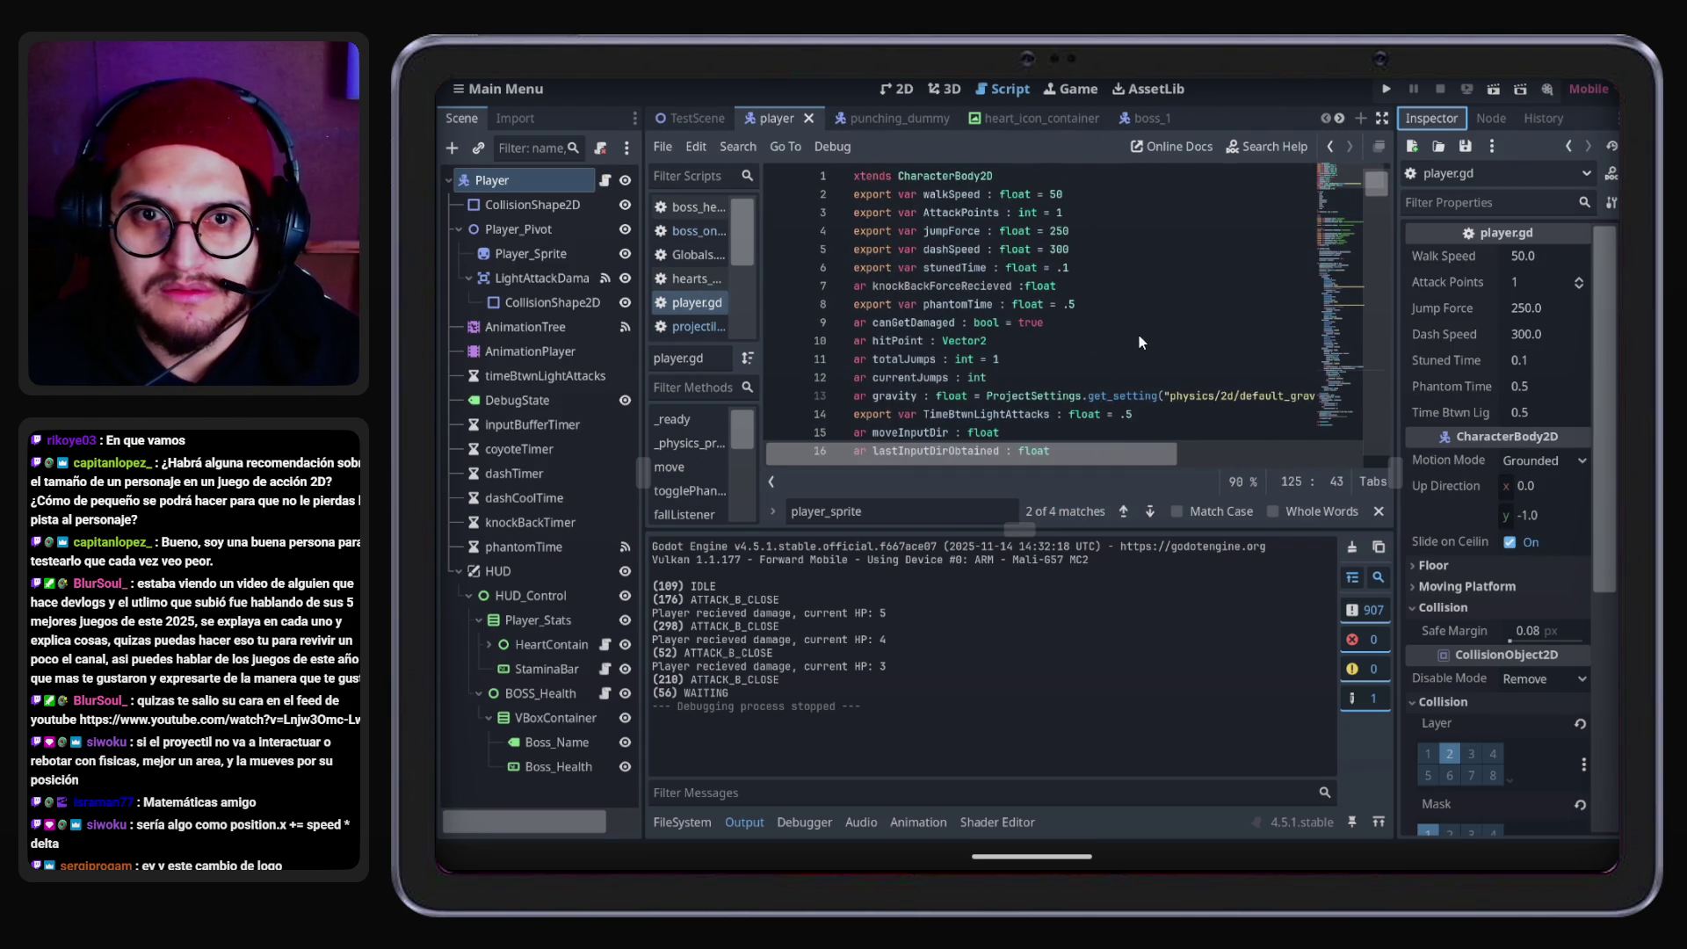
pyautogui.click(999, 290)
pyautogui.scroll(-1, 929, 367)
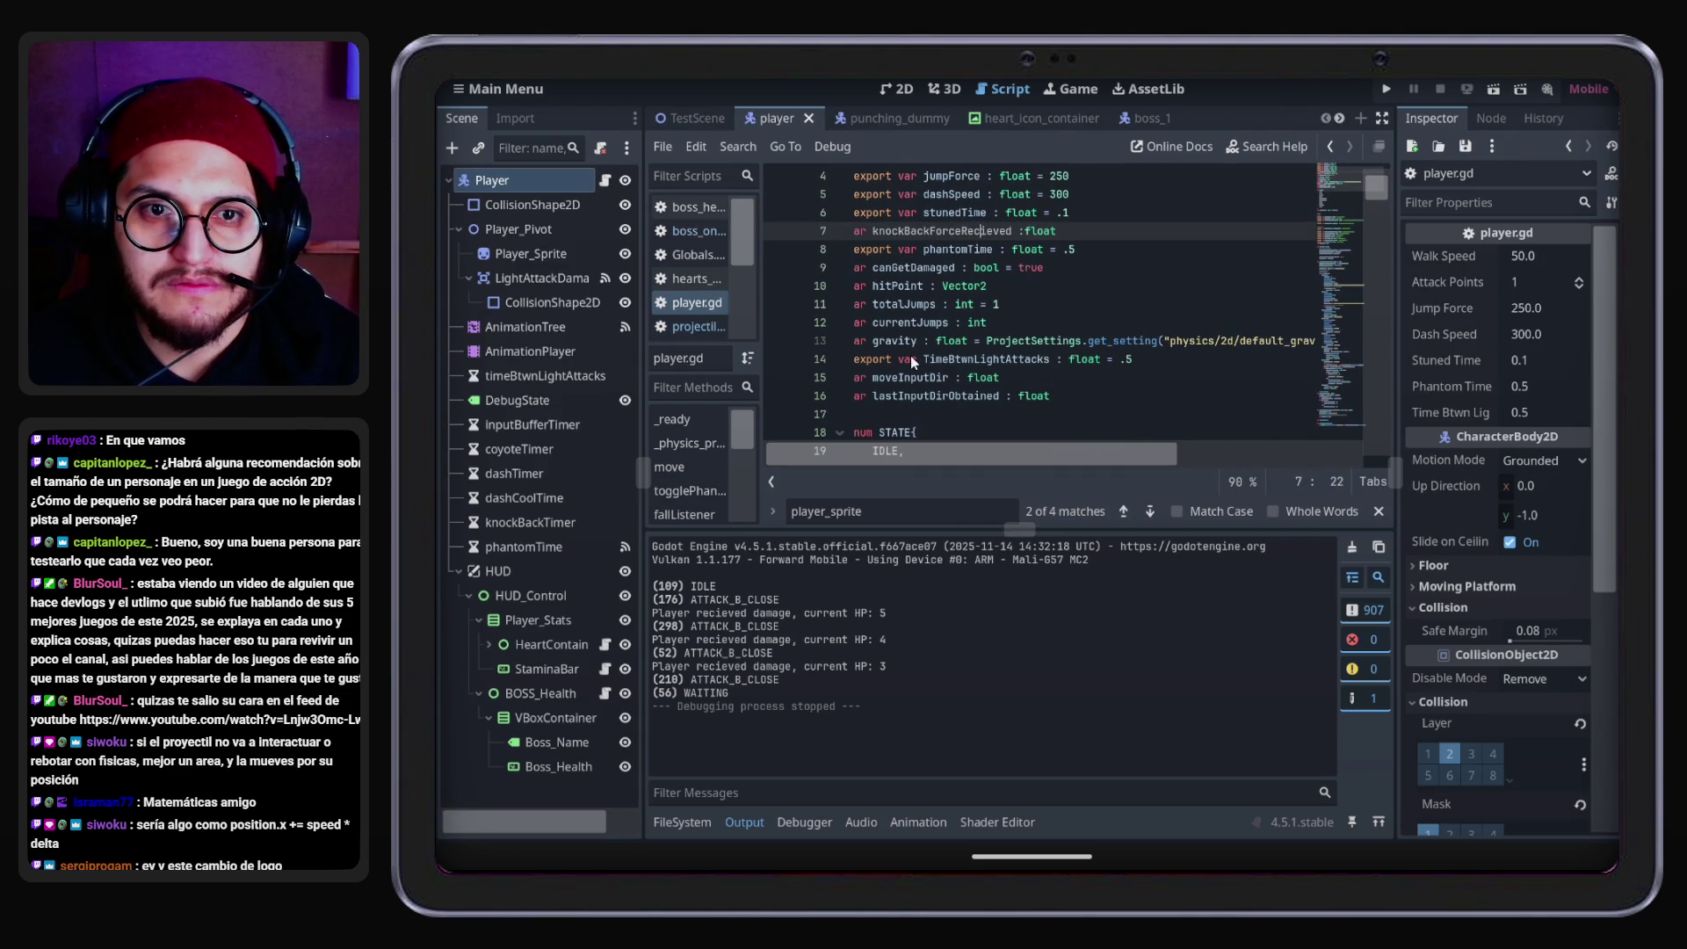
pyautogui.scroll(1, 918, 328)
pyautogui.click(973, 306)
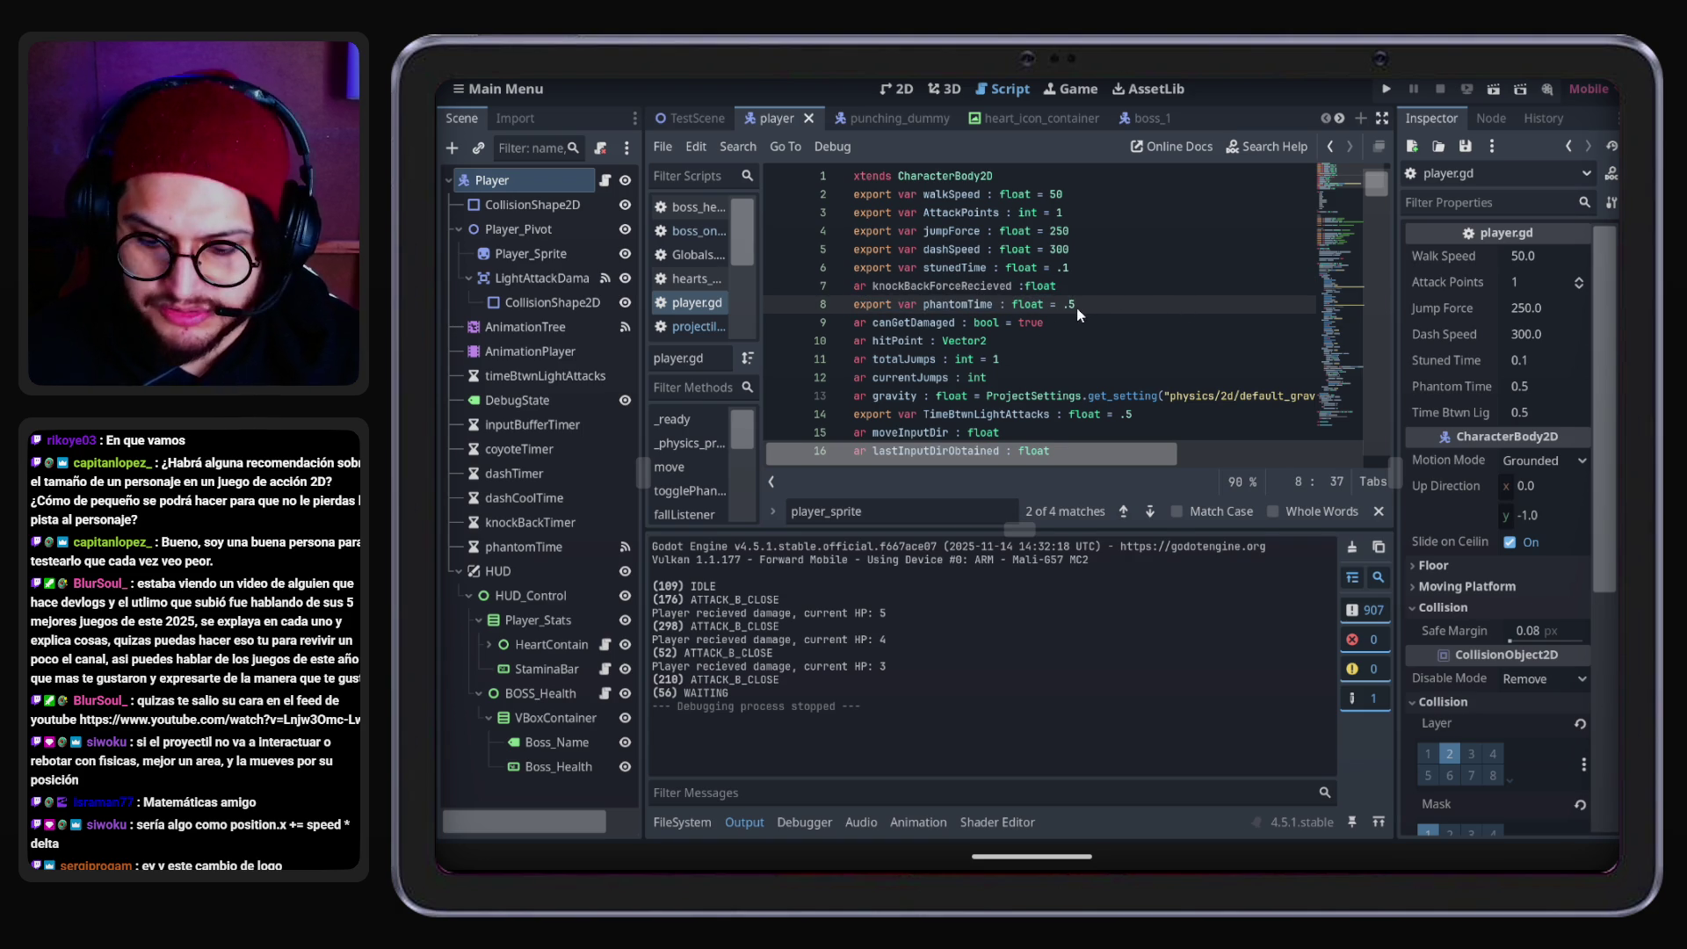
pyautogui.write('1')
pyautogui.hotkey('ctrl', 's')
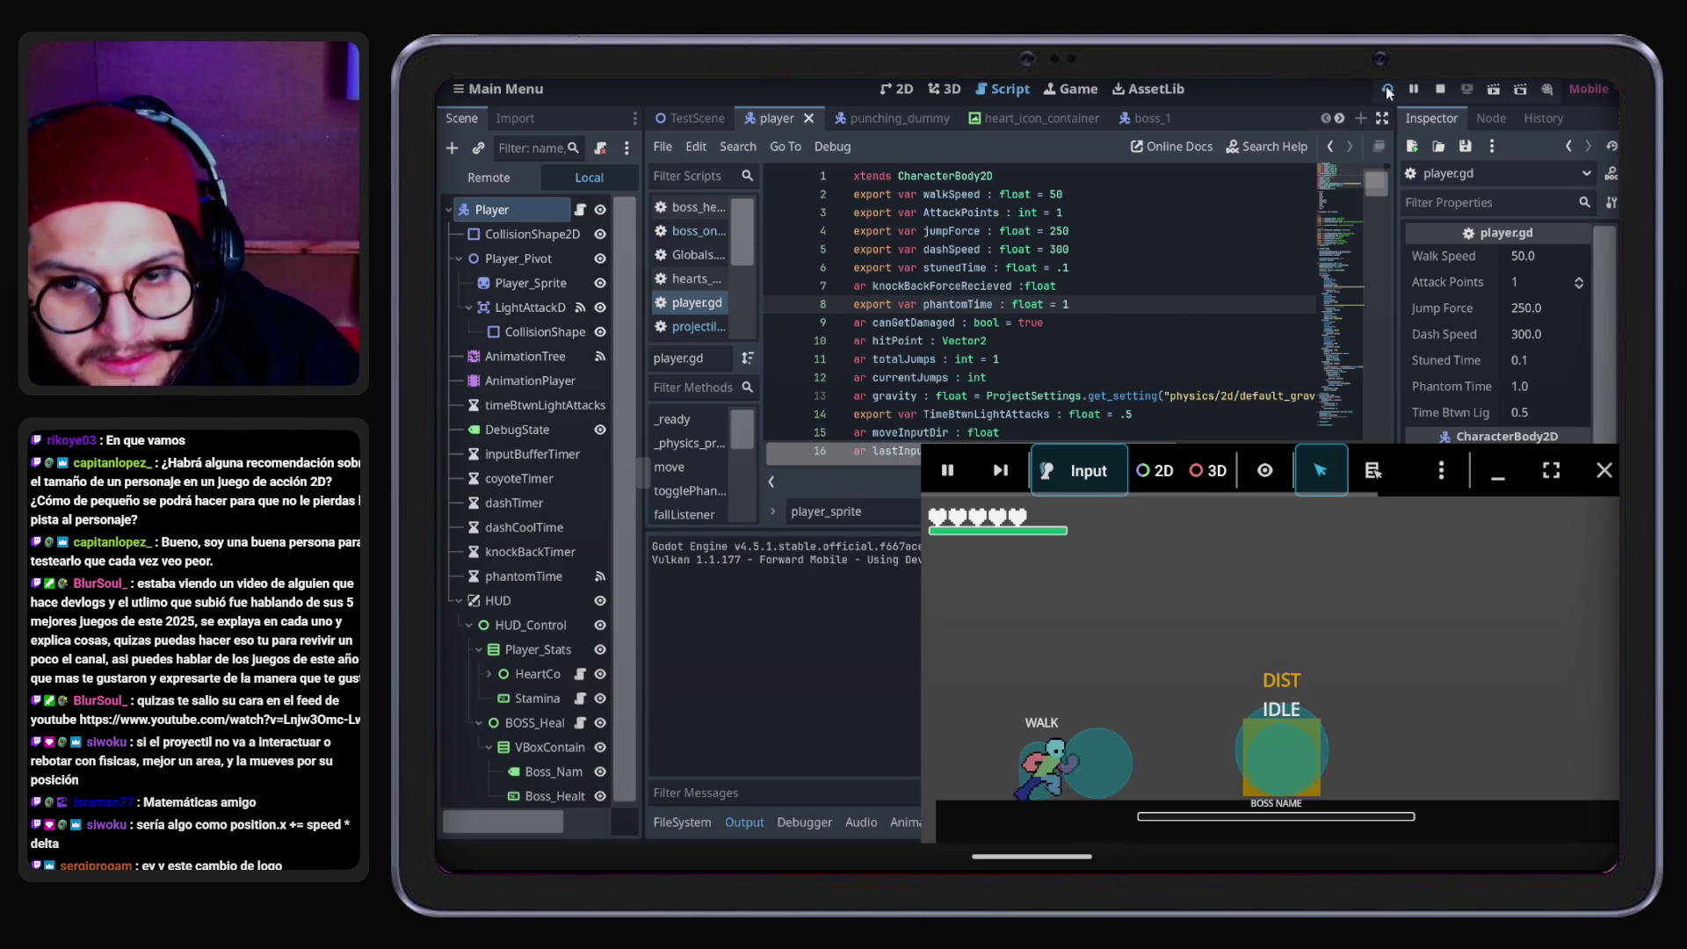
# Dodge the boss with left, right and jump moves until health runs out, then stop with F8.
pyautogui.press('Left')
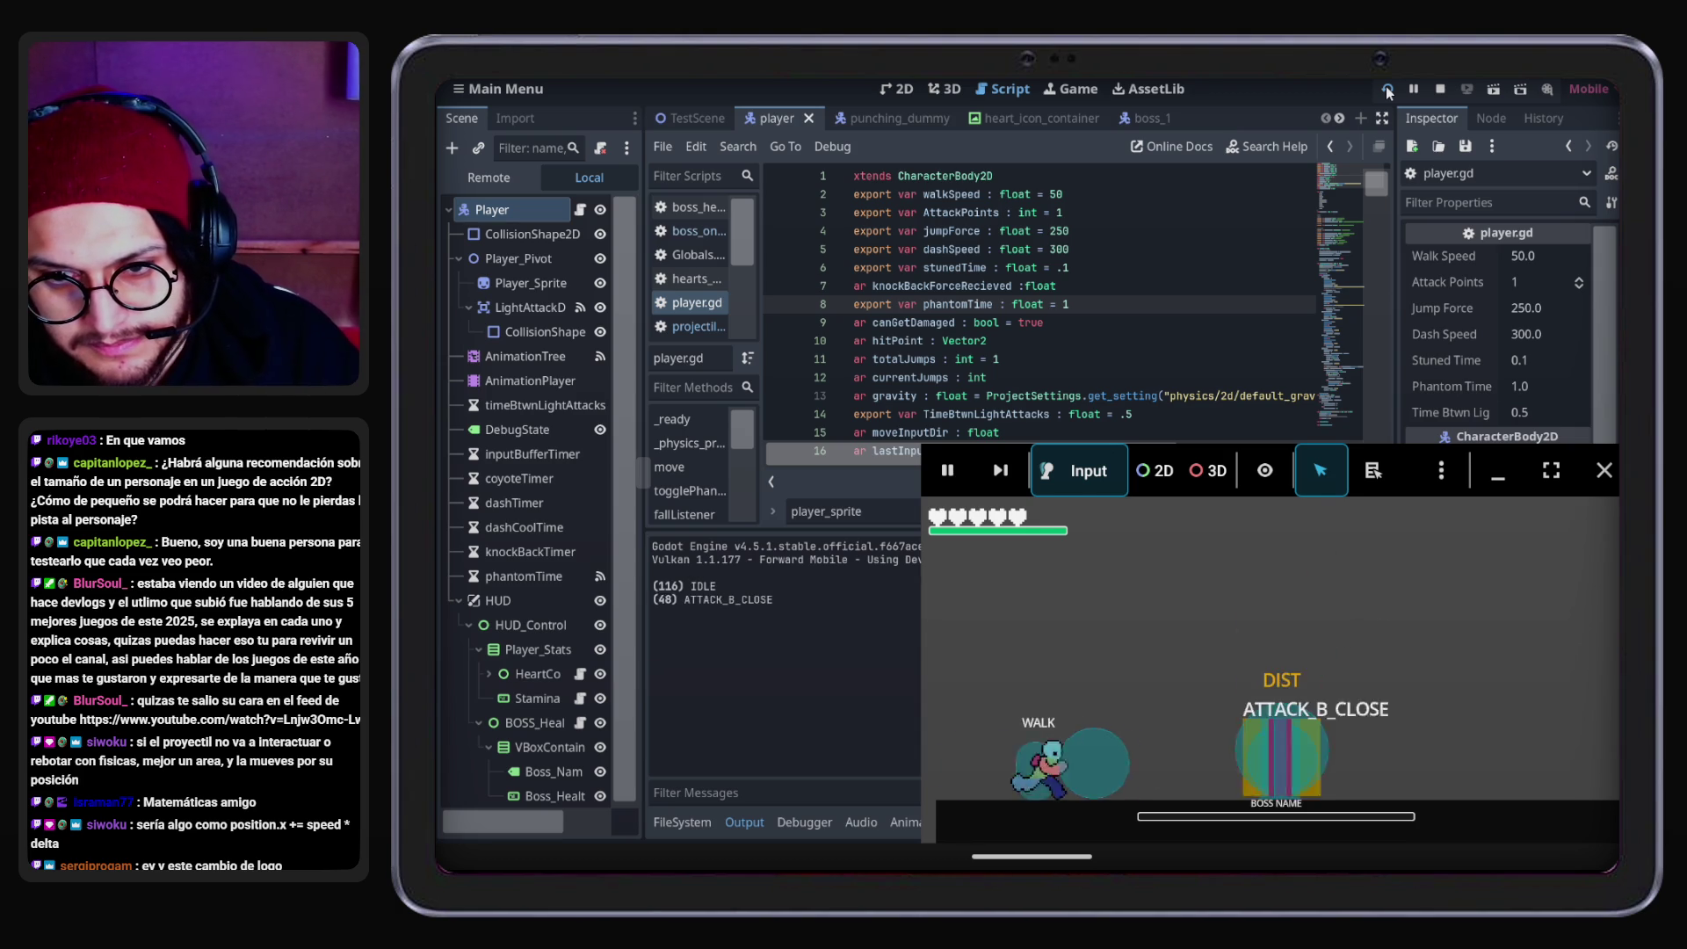
pyautogui.press('Right')
pyautogui.press('space')
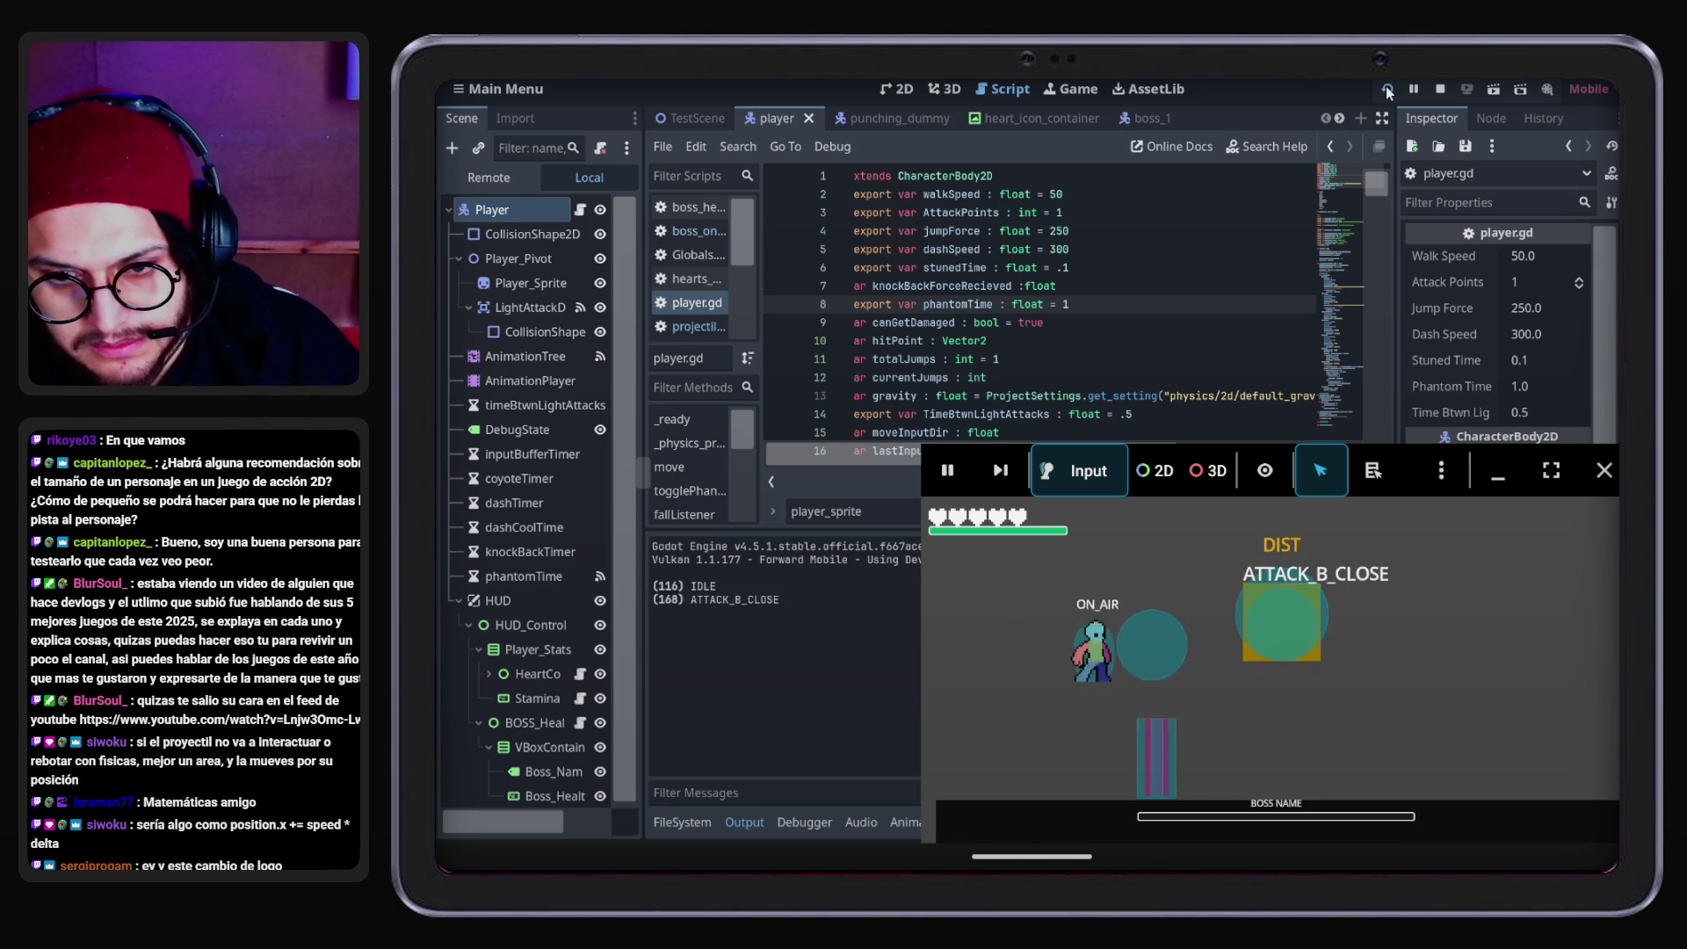
pyautogui.press('Left')
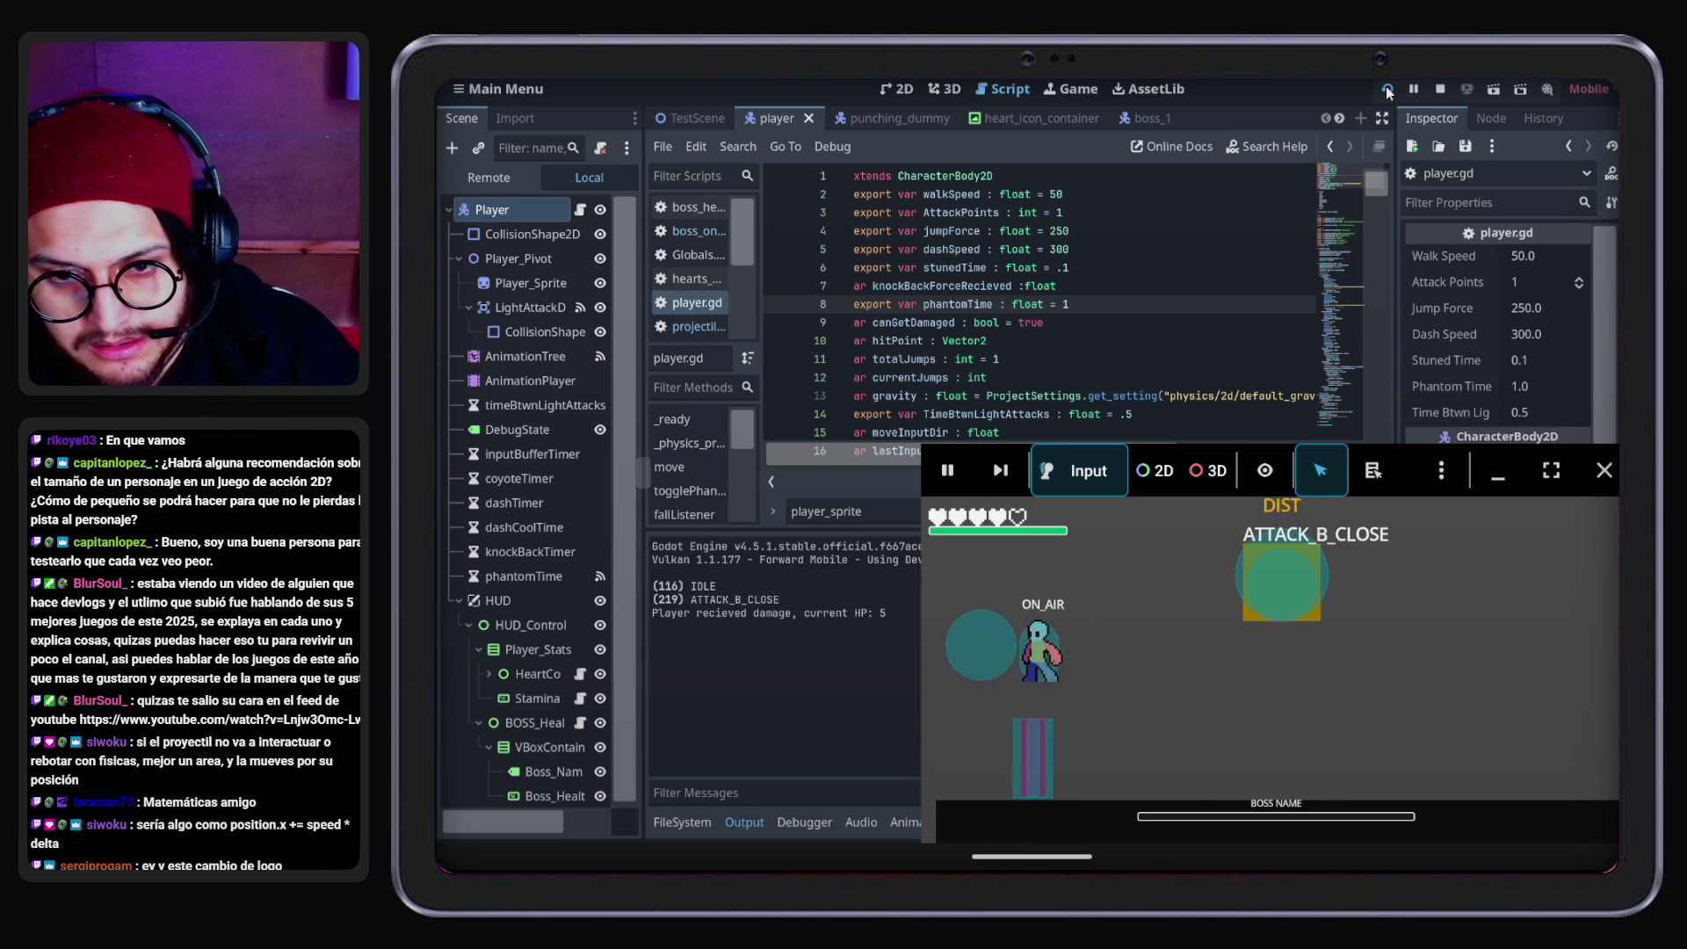
pyautogui.press('Right')
pyautogui.press('space')
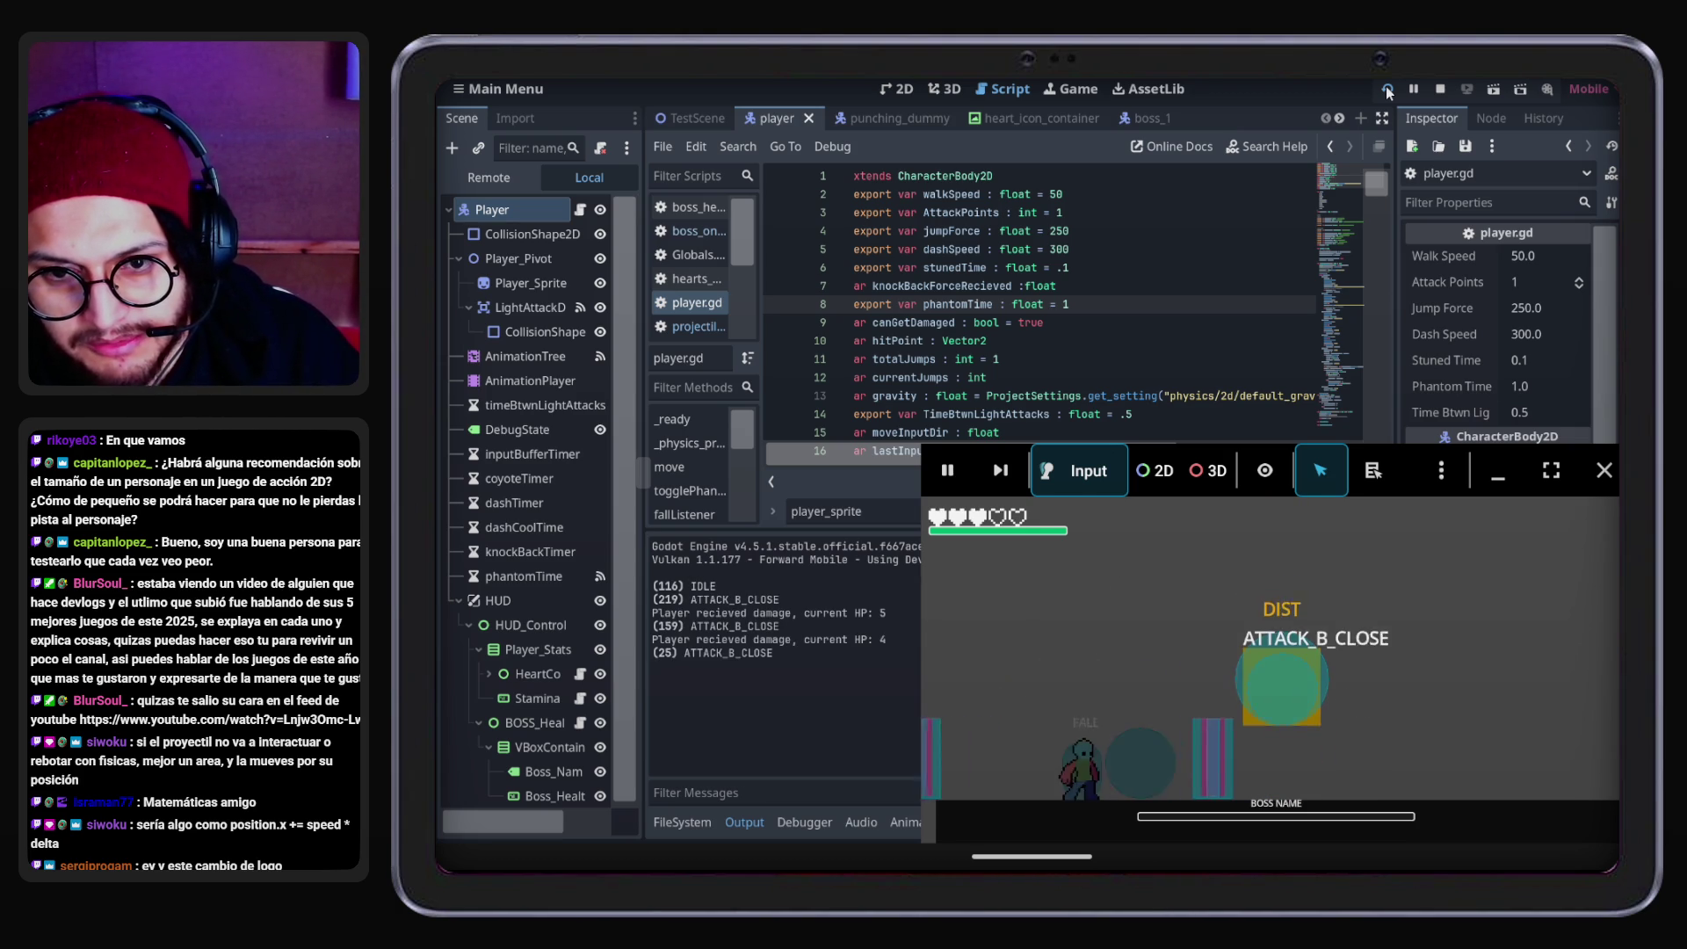
pyautogui.press('space')
pyautogui.press('Right')
pyautogui.press('Left')
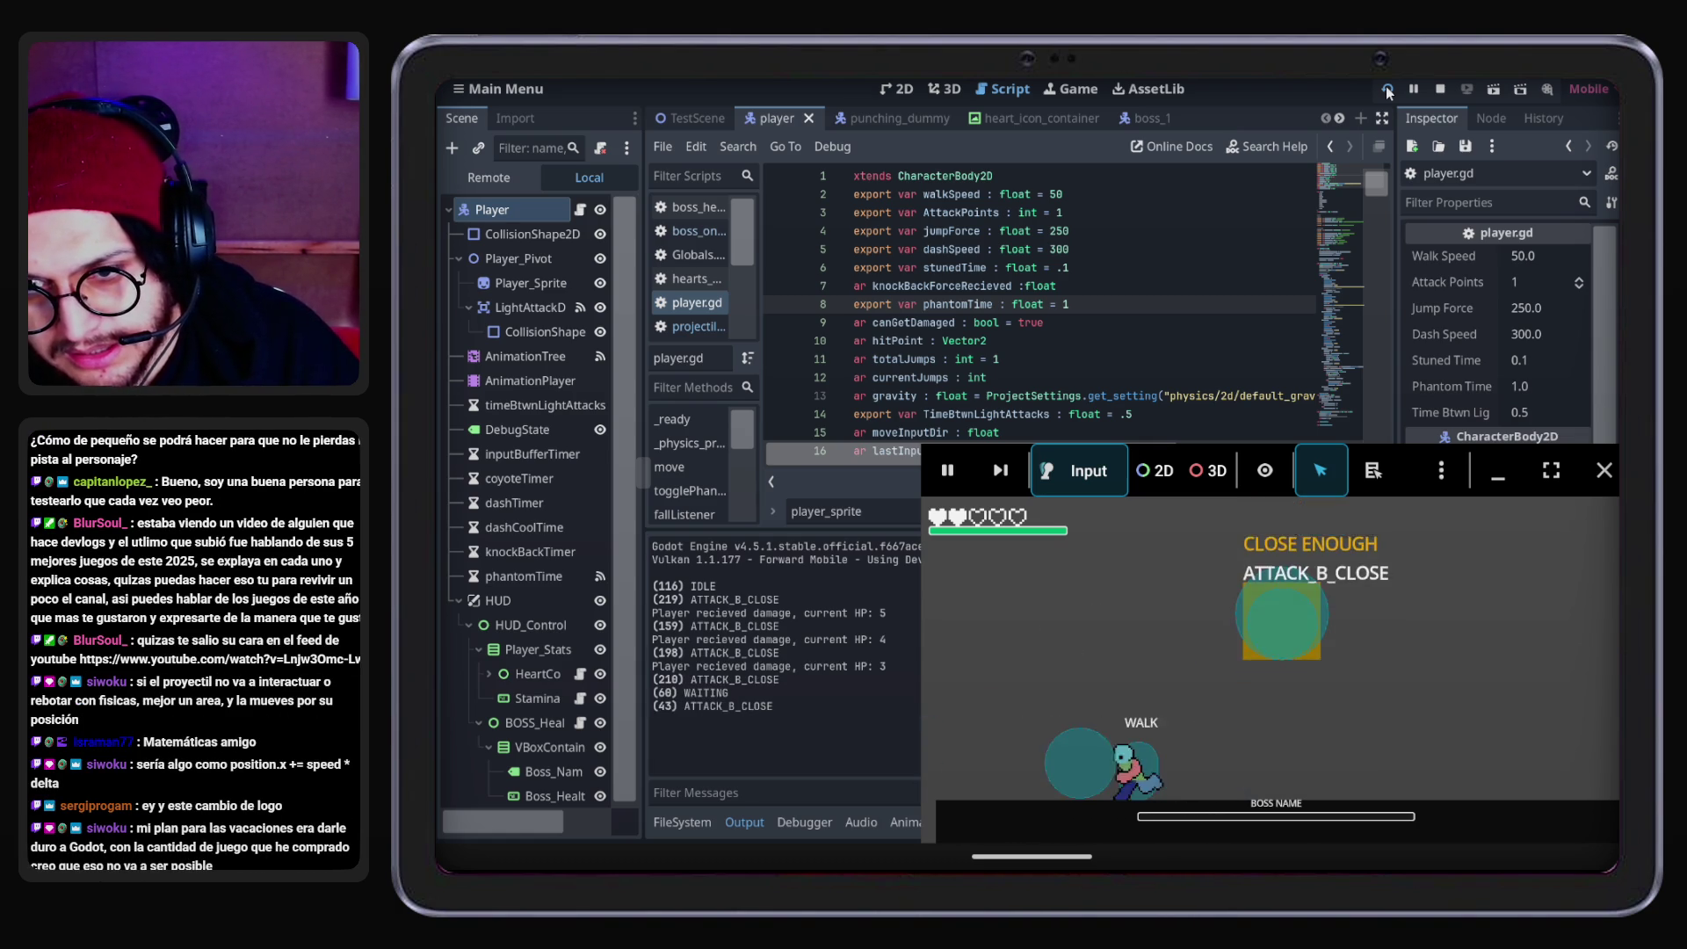
pyautogui.press('Left')
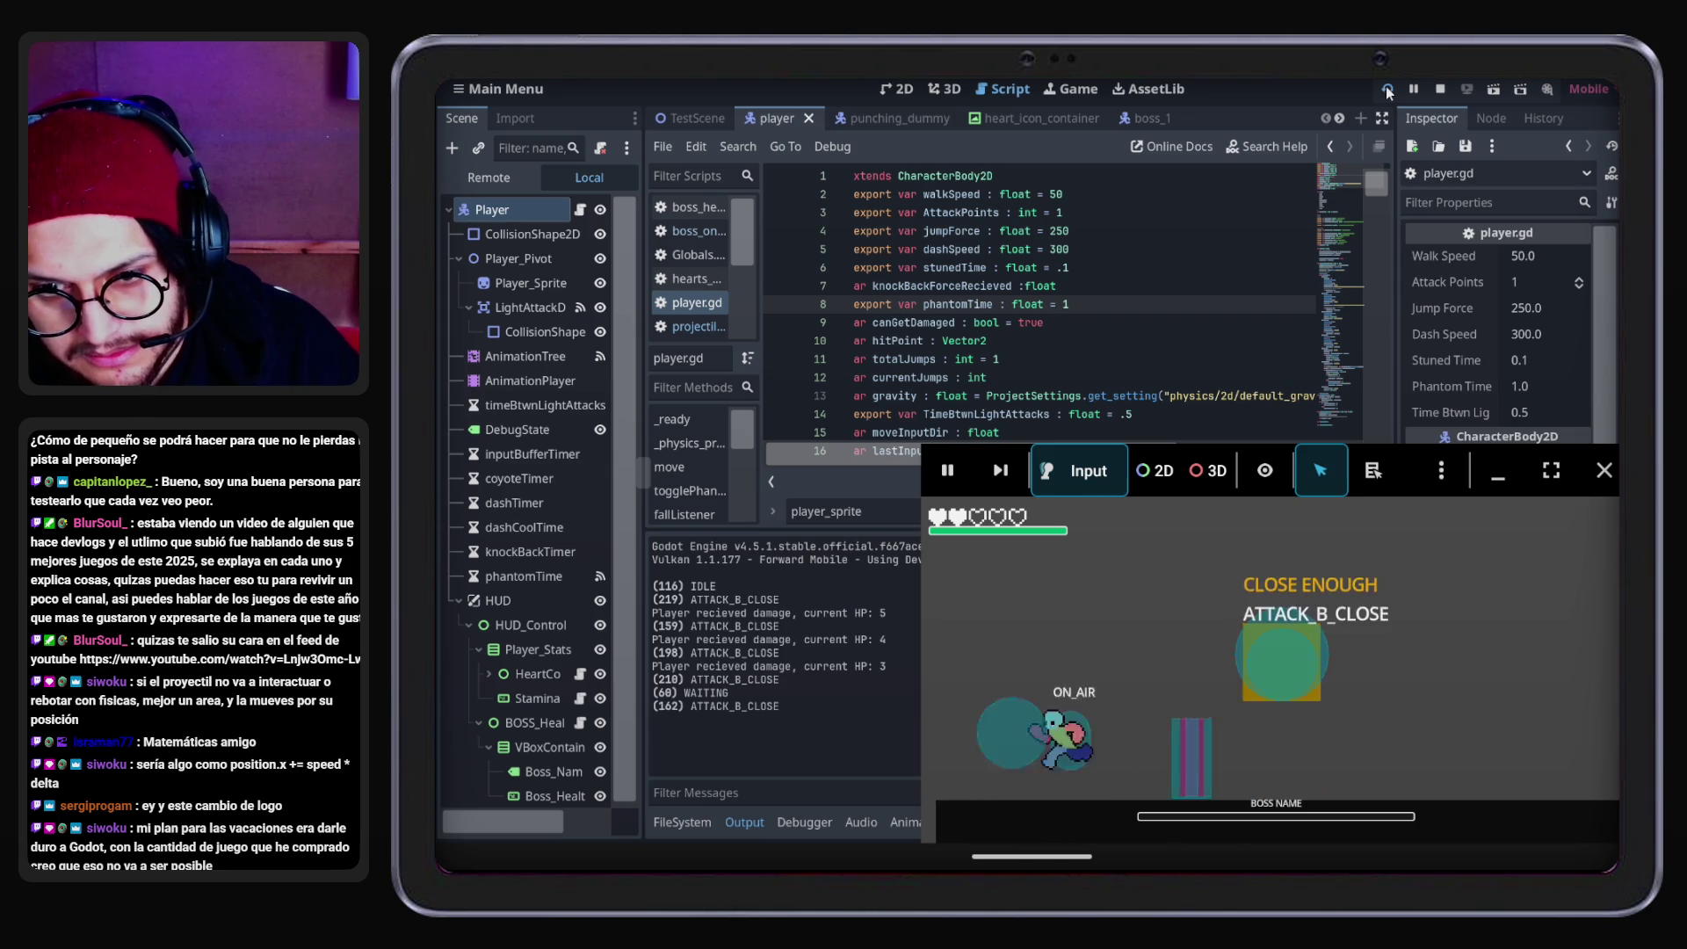
pyautogui.press('Right')
pyautogui.press('space')
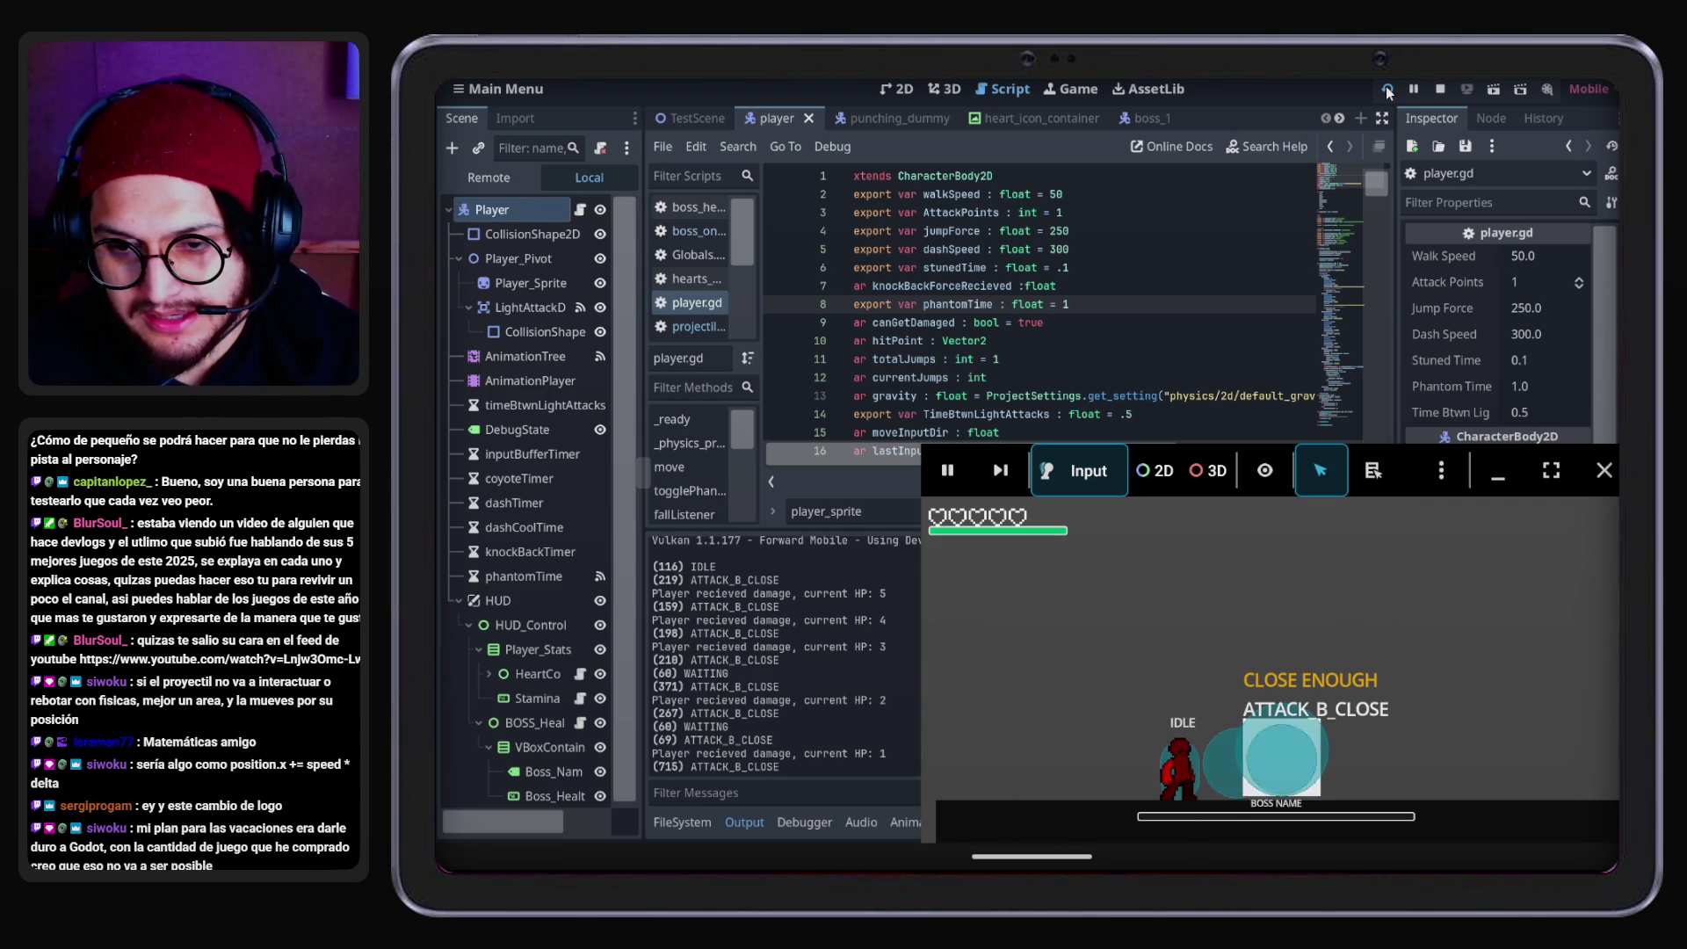
pyautogui.press('Left')
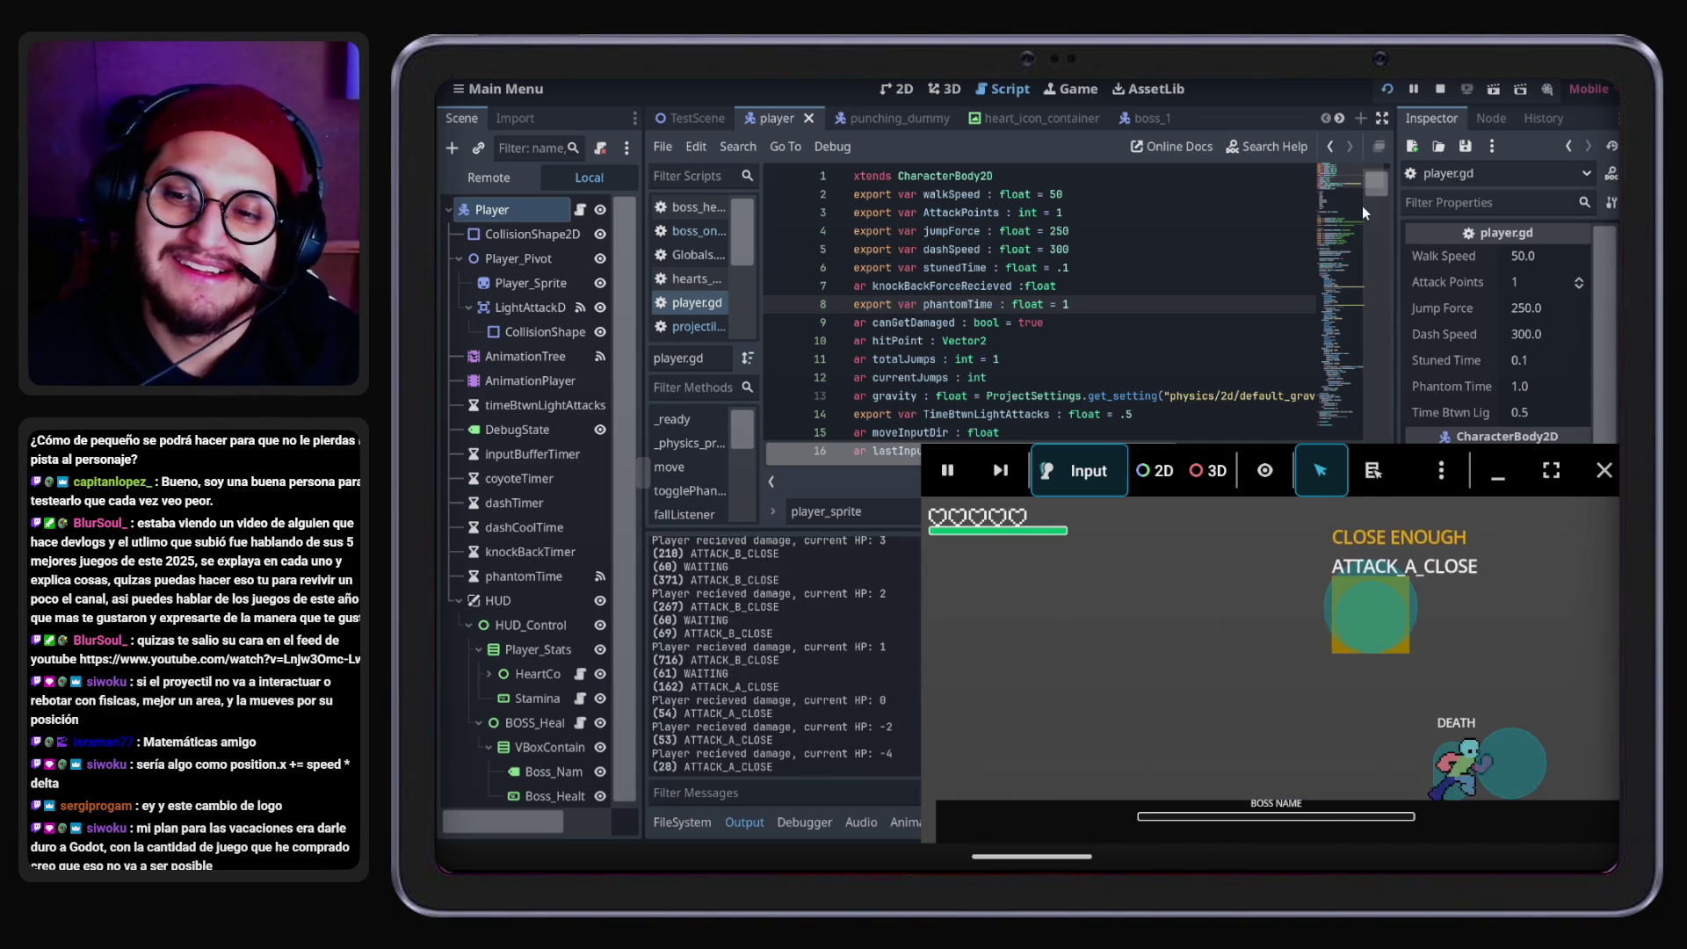
pyautogui.press('F8')
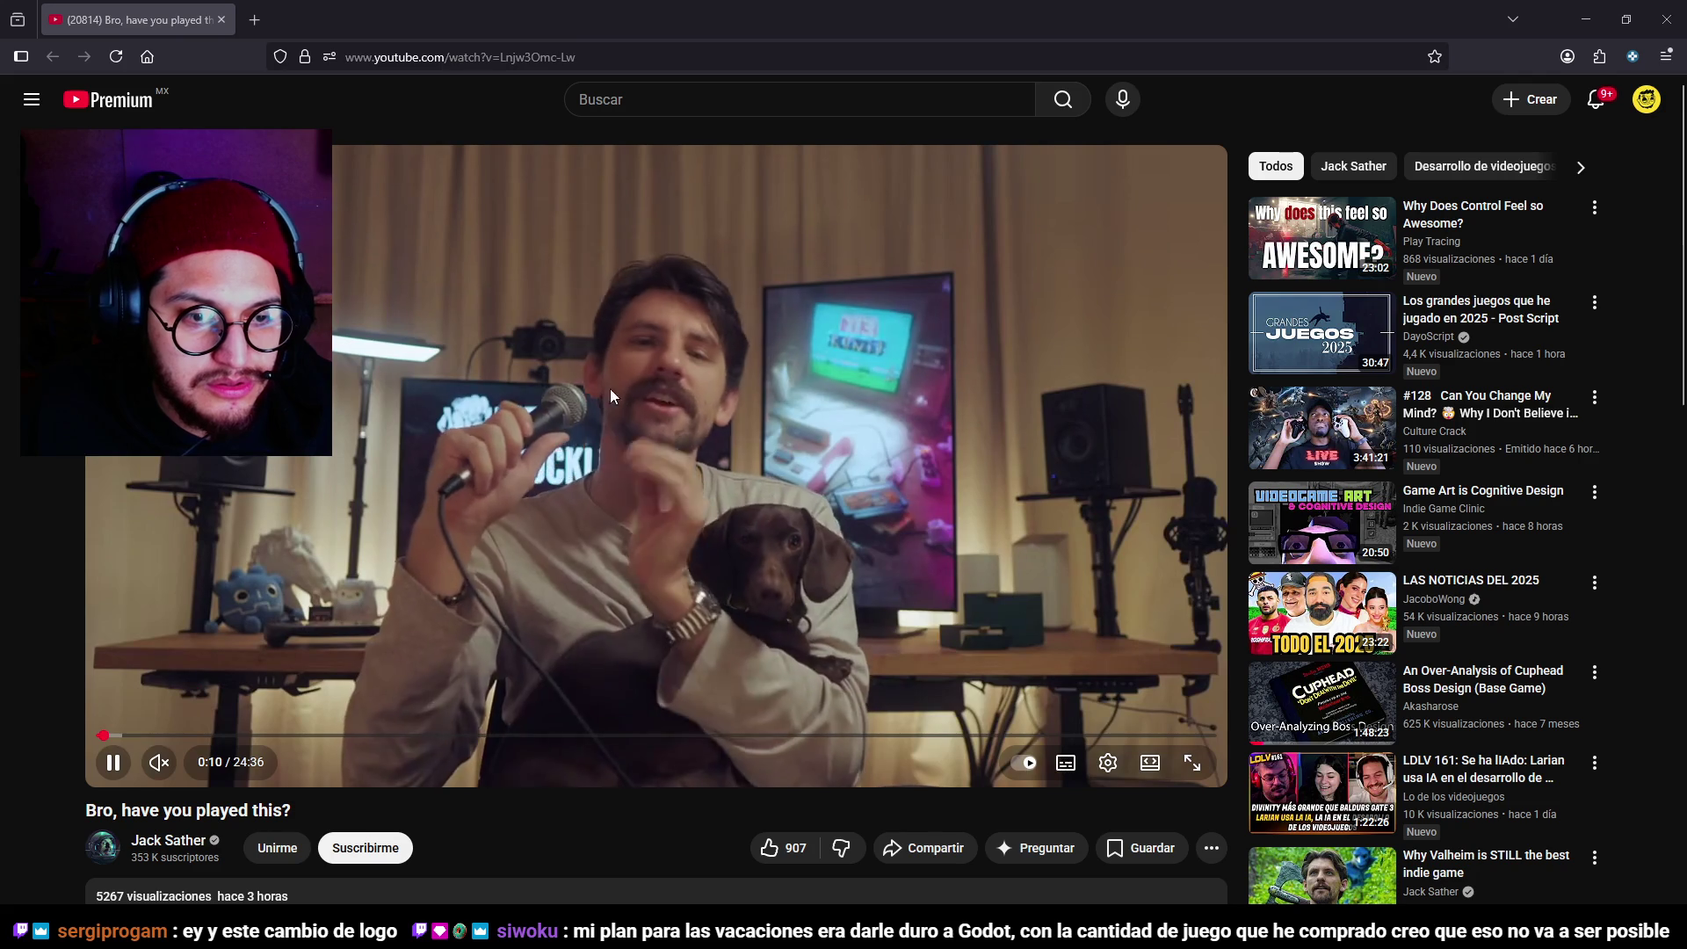
# Pause the 'Bro, have you played this?' video at 0:11 and minimize the browser.
pyautogui.click(547, 393)
pyautogui.scroll(-2, 724, 499)
pyautogui.scroll(2, 783, 456)
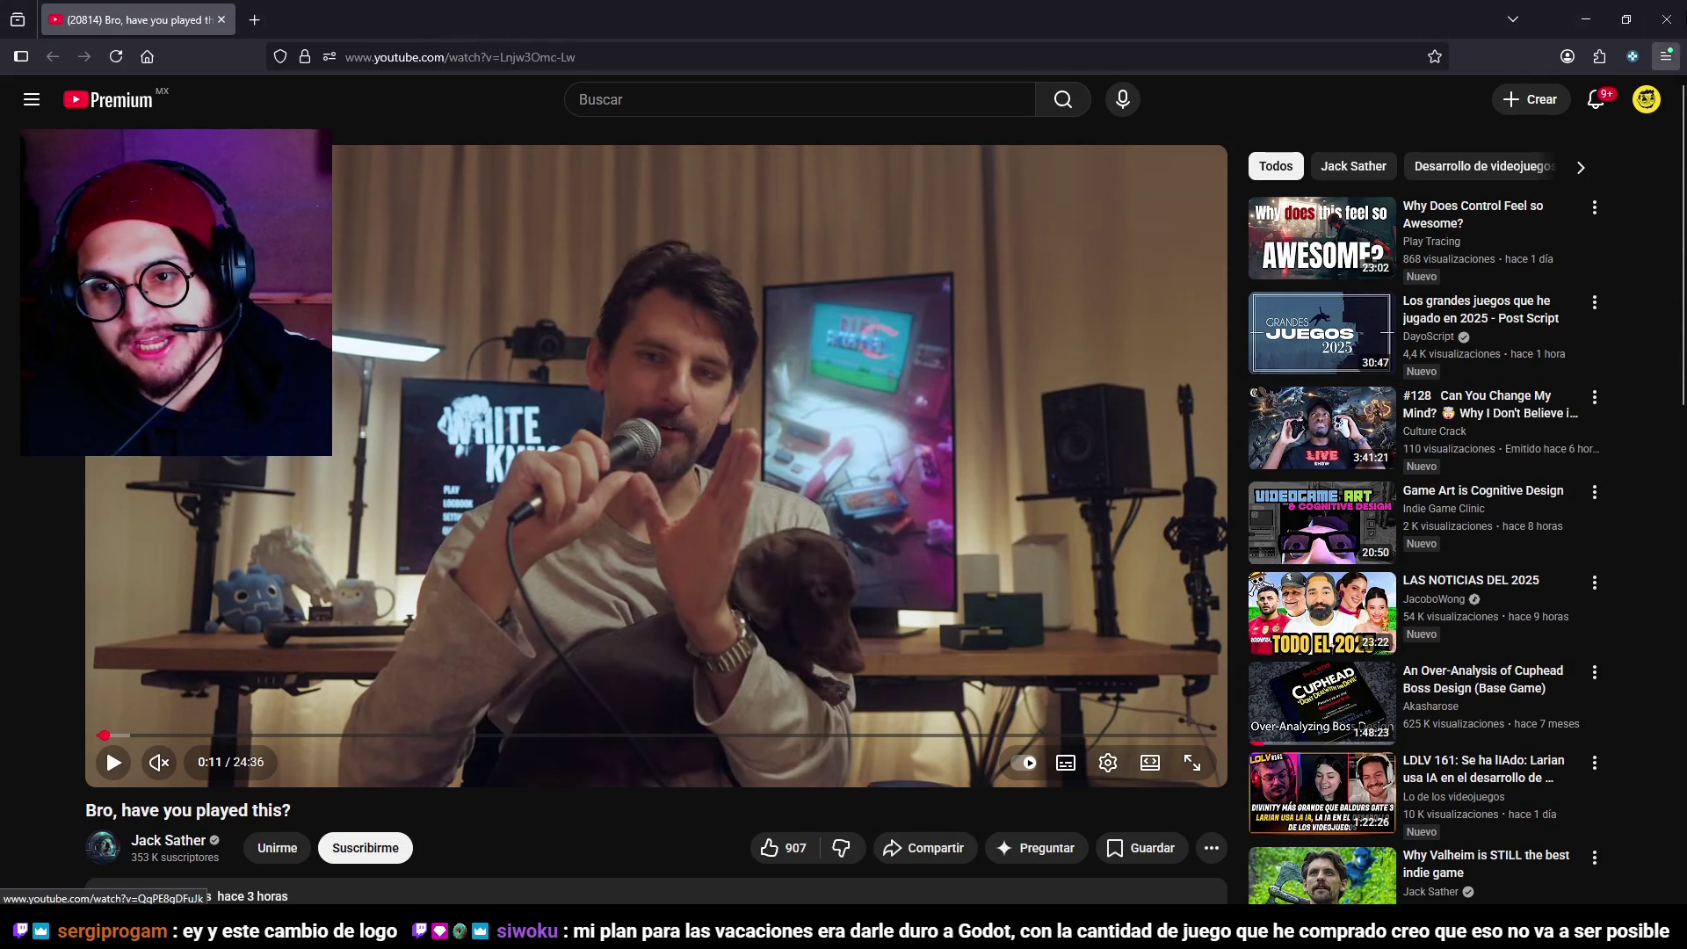
pyautogui.click(1575, 18)
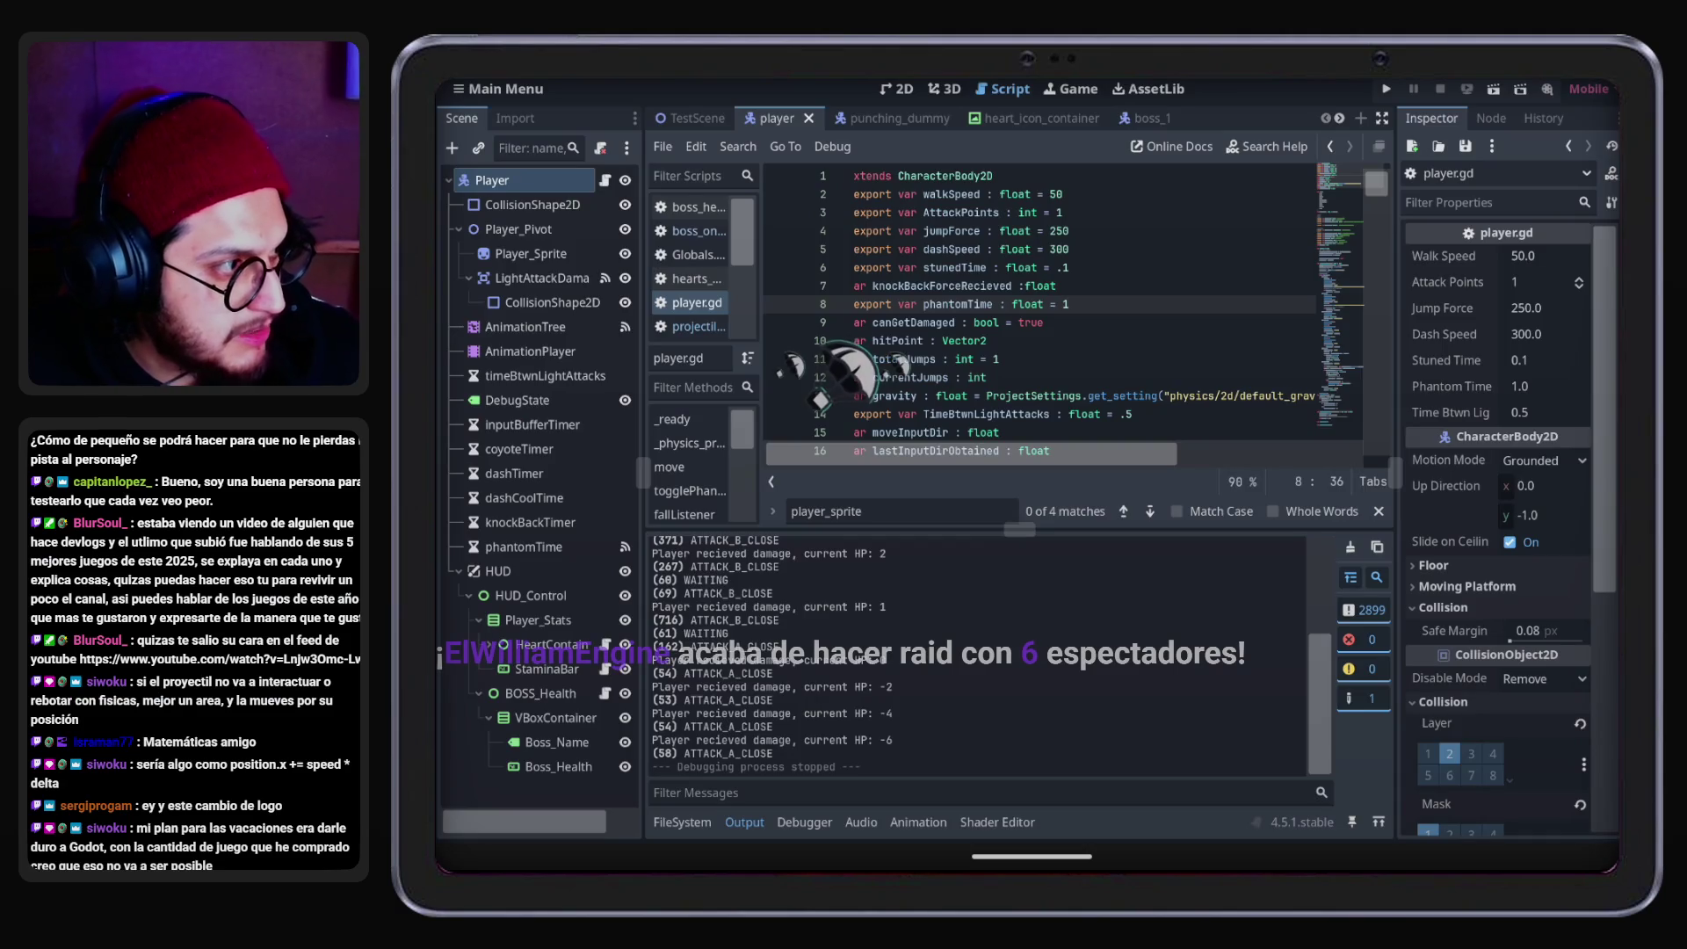
# Rerun the project, dodge the boss's close and far attacks down to HP 5, then close the game.
pyautogui.click(986, 340)
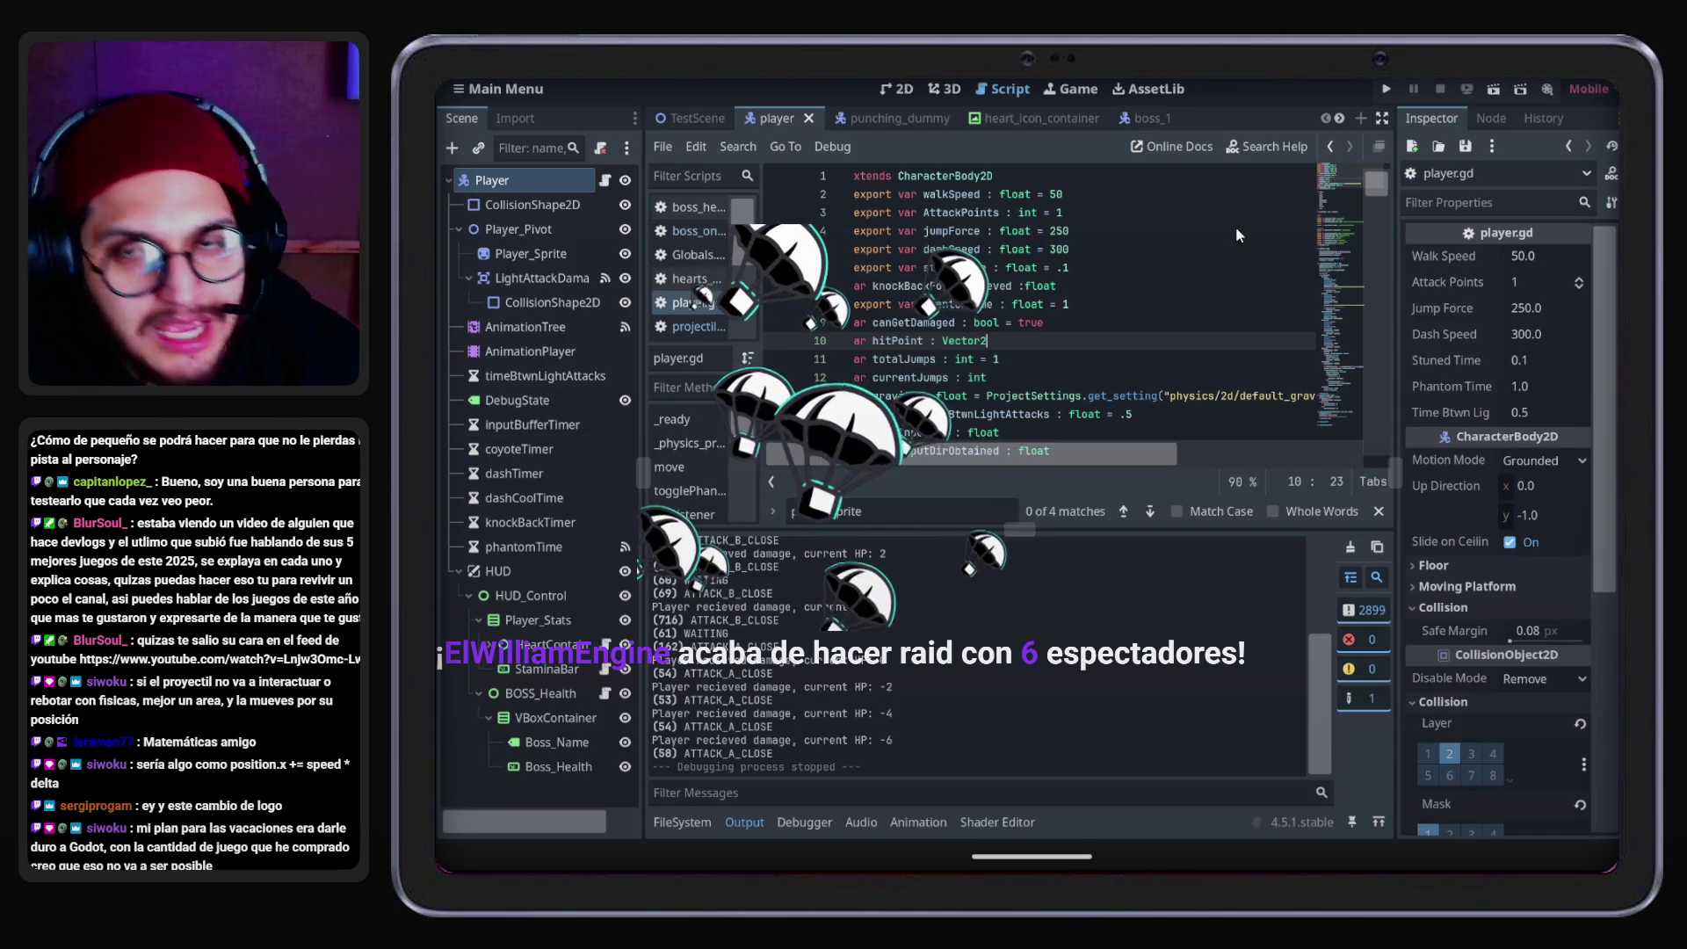
pyautogui.click(1386, 88)
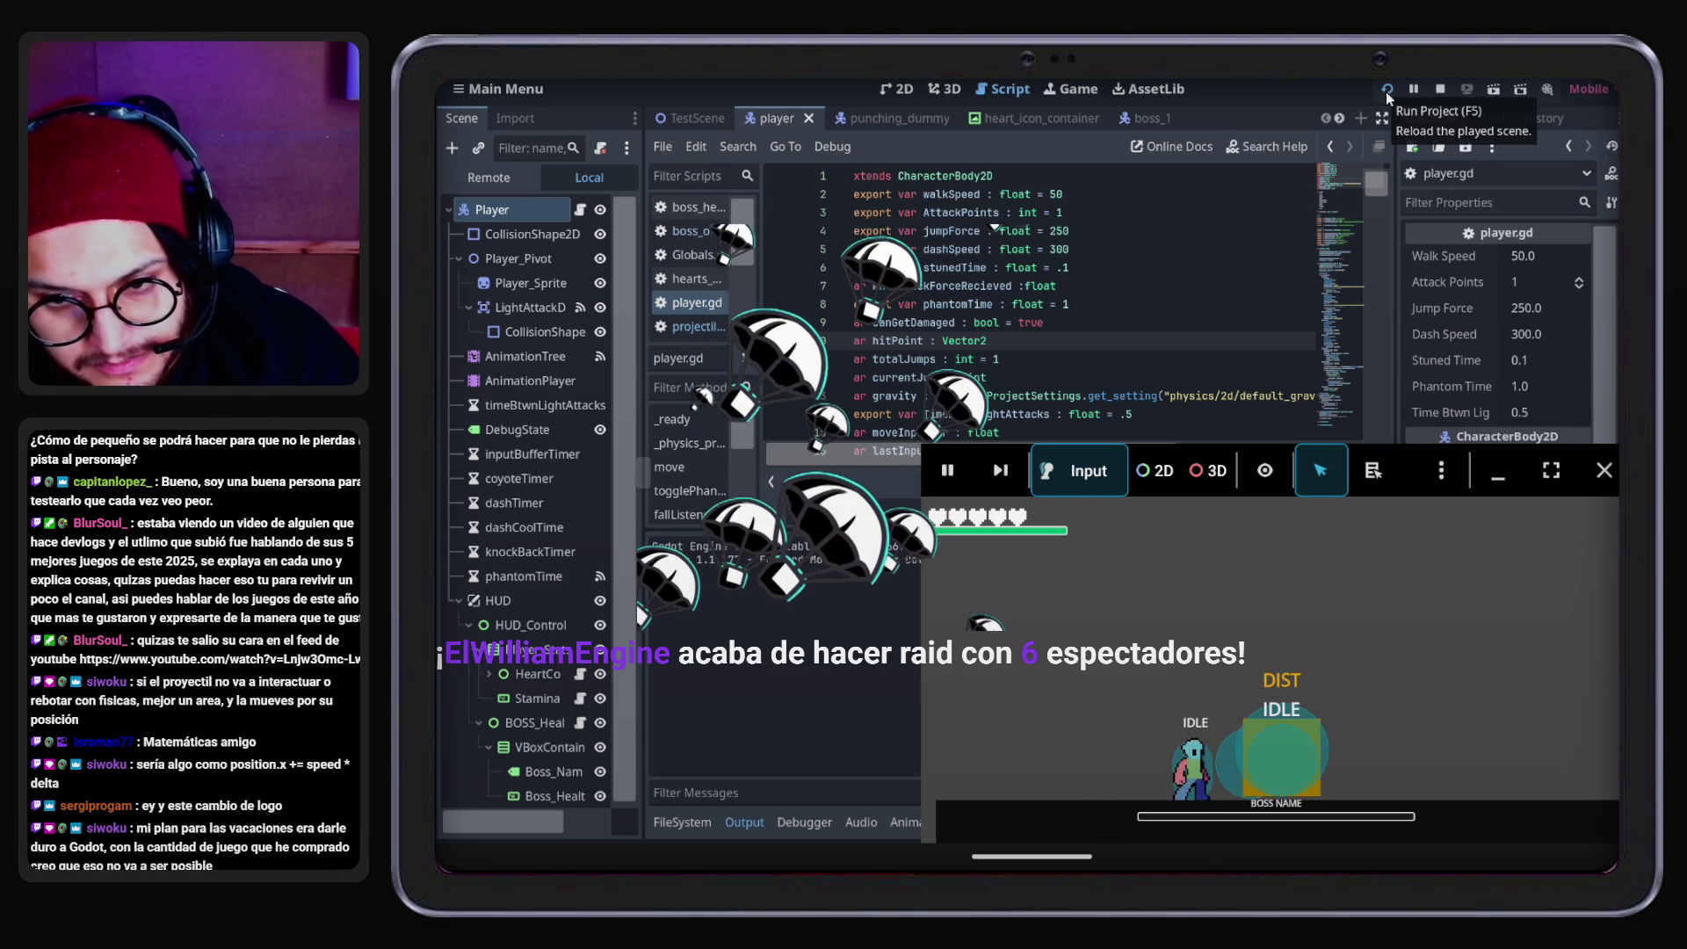
pyautogui.press('Left')
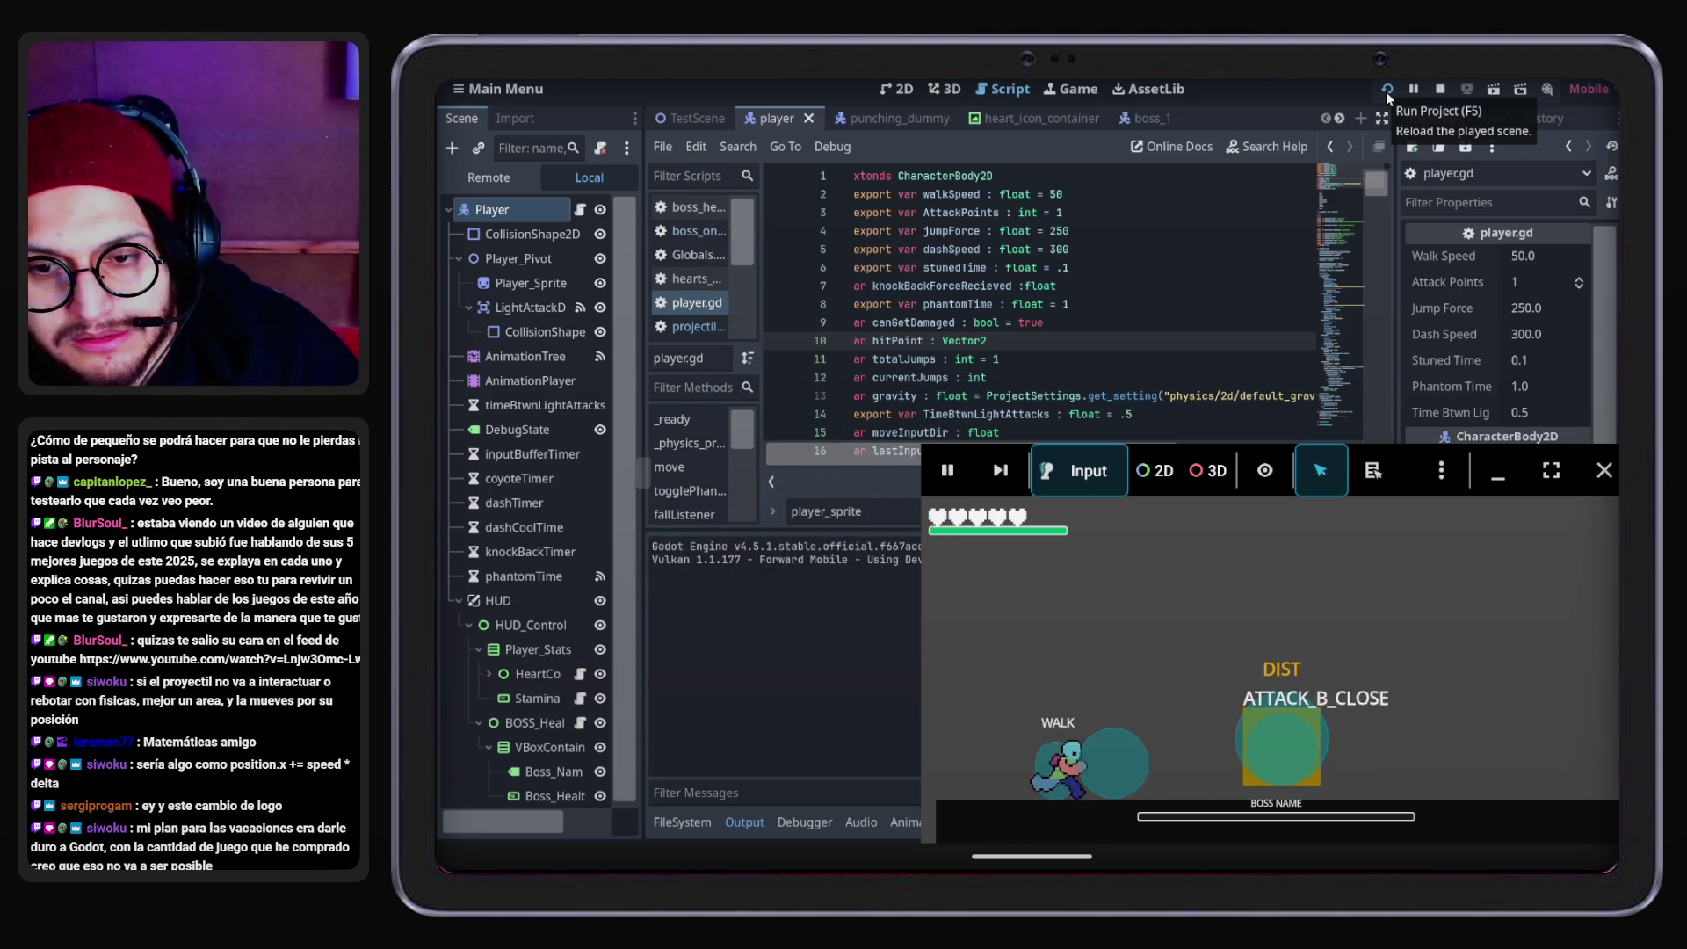
pyautogui.press('Right')
pyautogui.press('space')
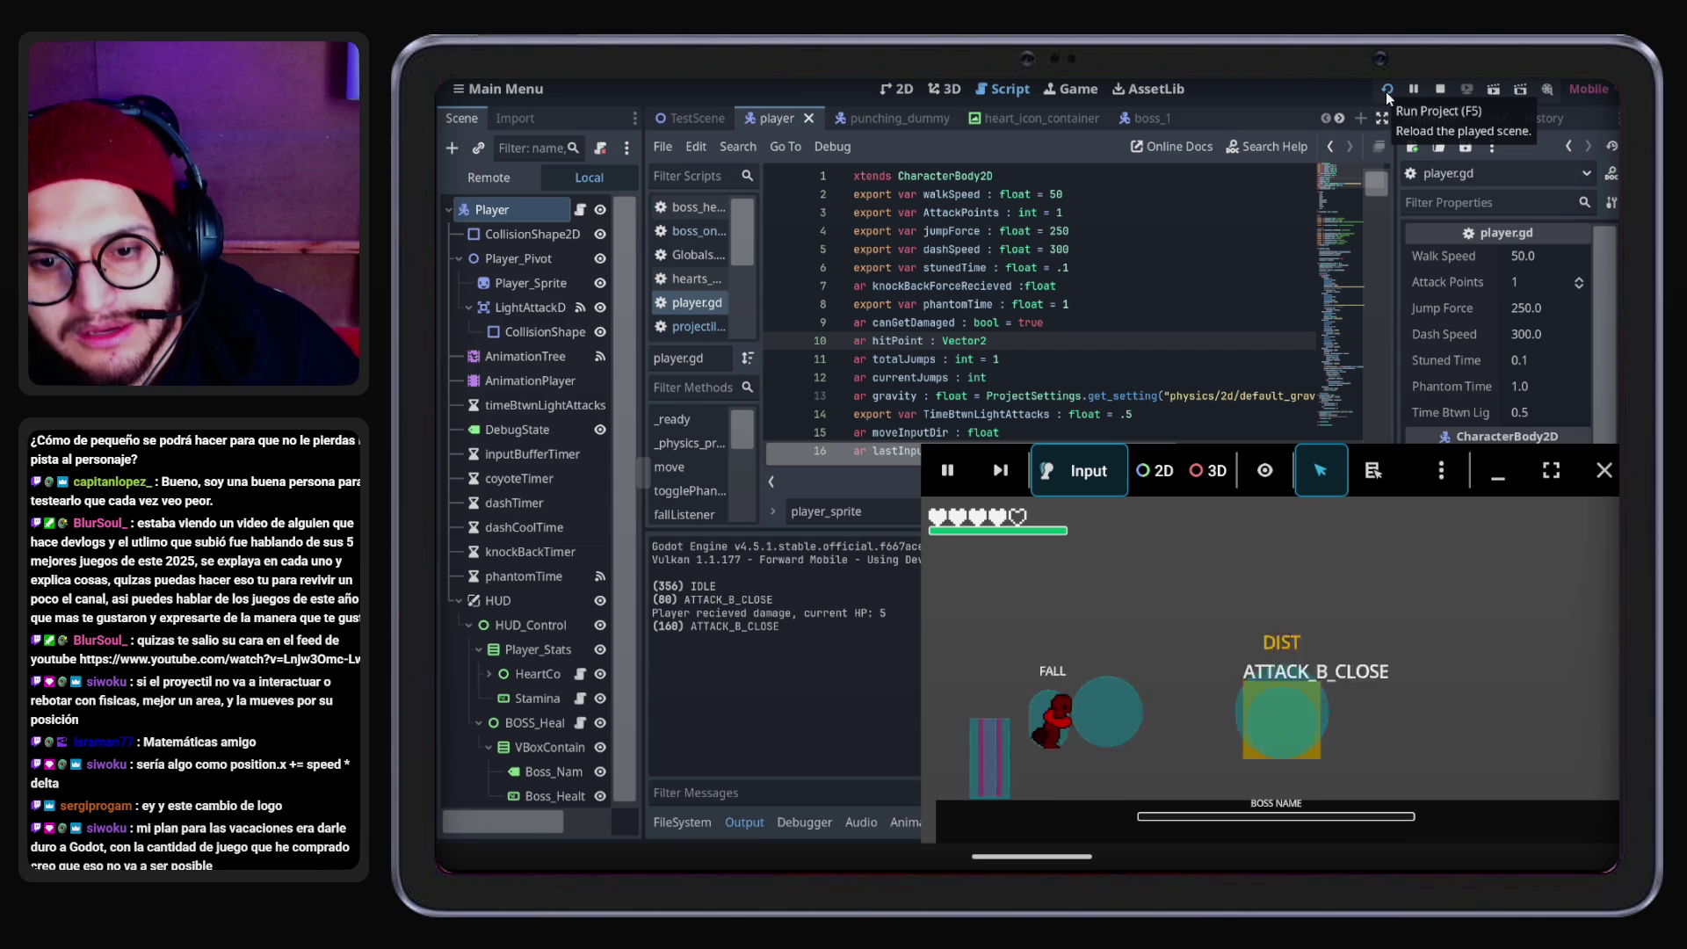
pyautogui.press('Left')
pyautogui.press('space')
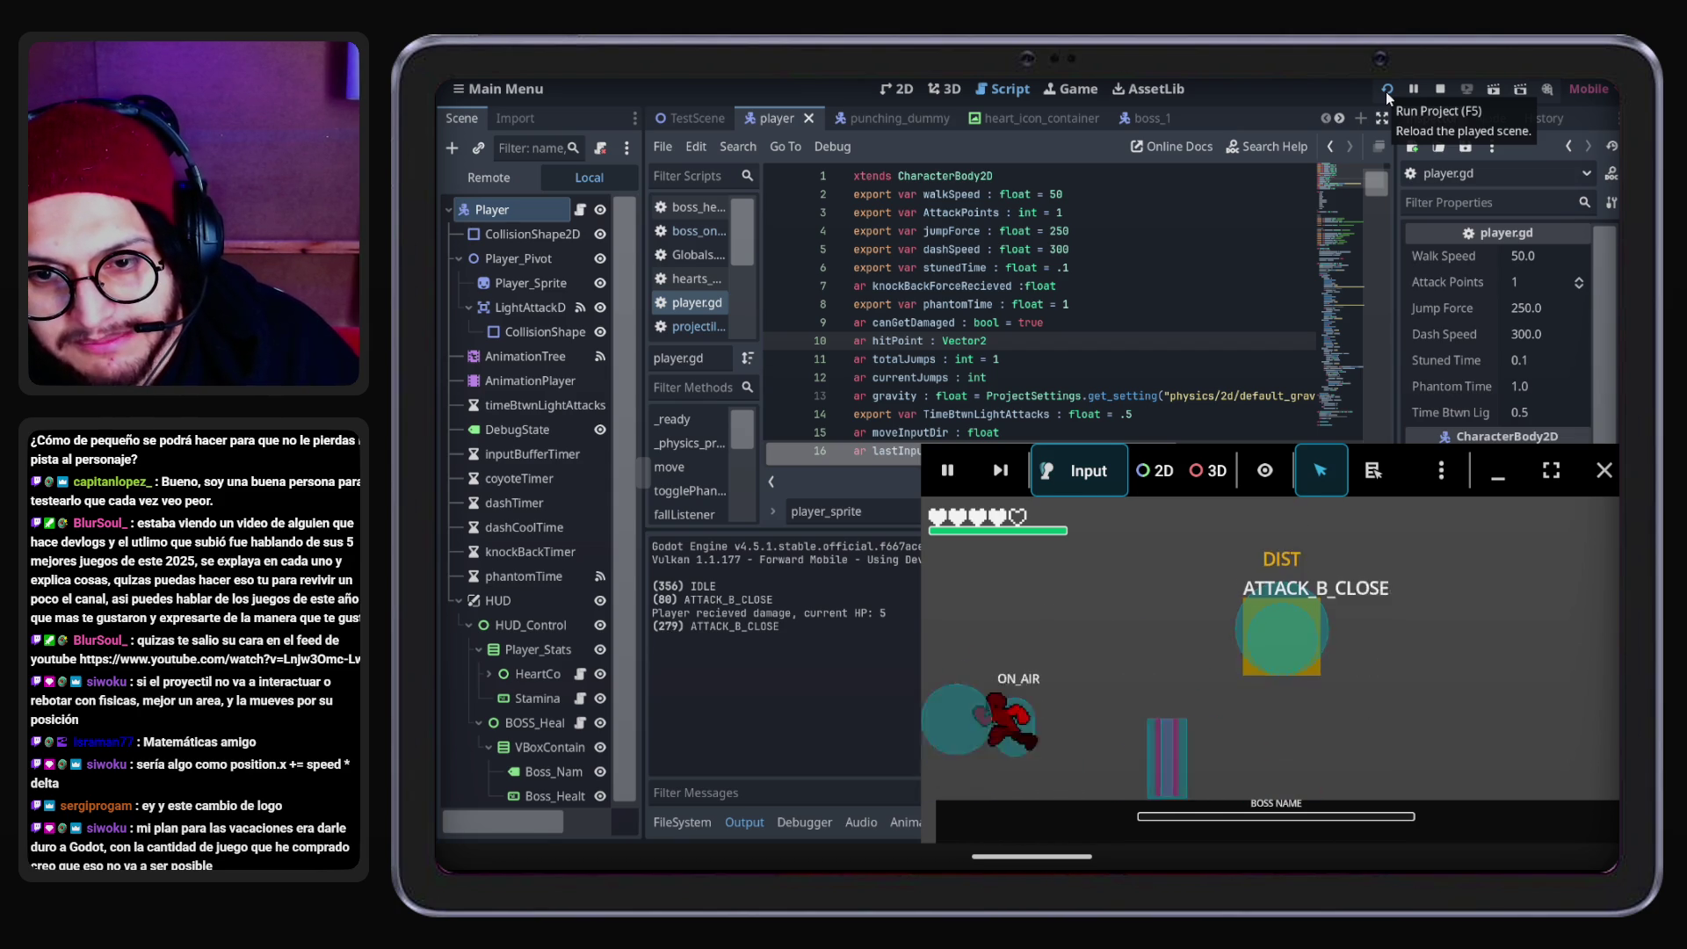
pyautogui.press('space')
pyautogui.press('space')
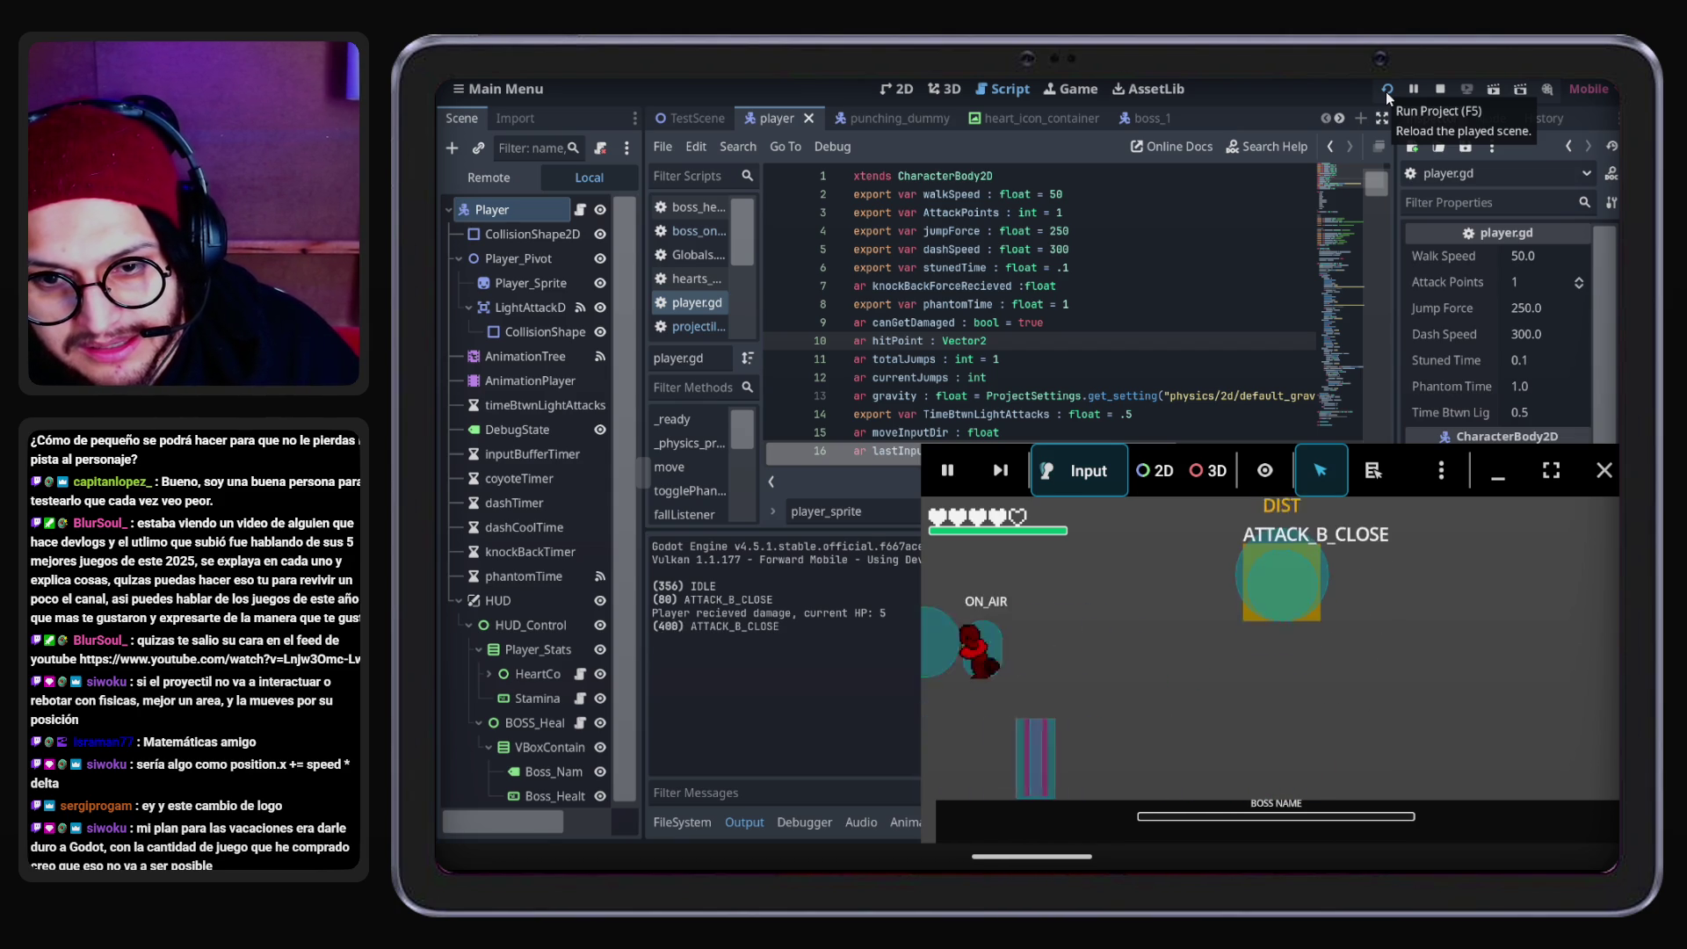
pyautogui.press('Right')
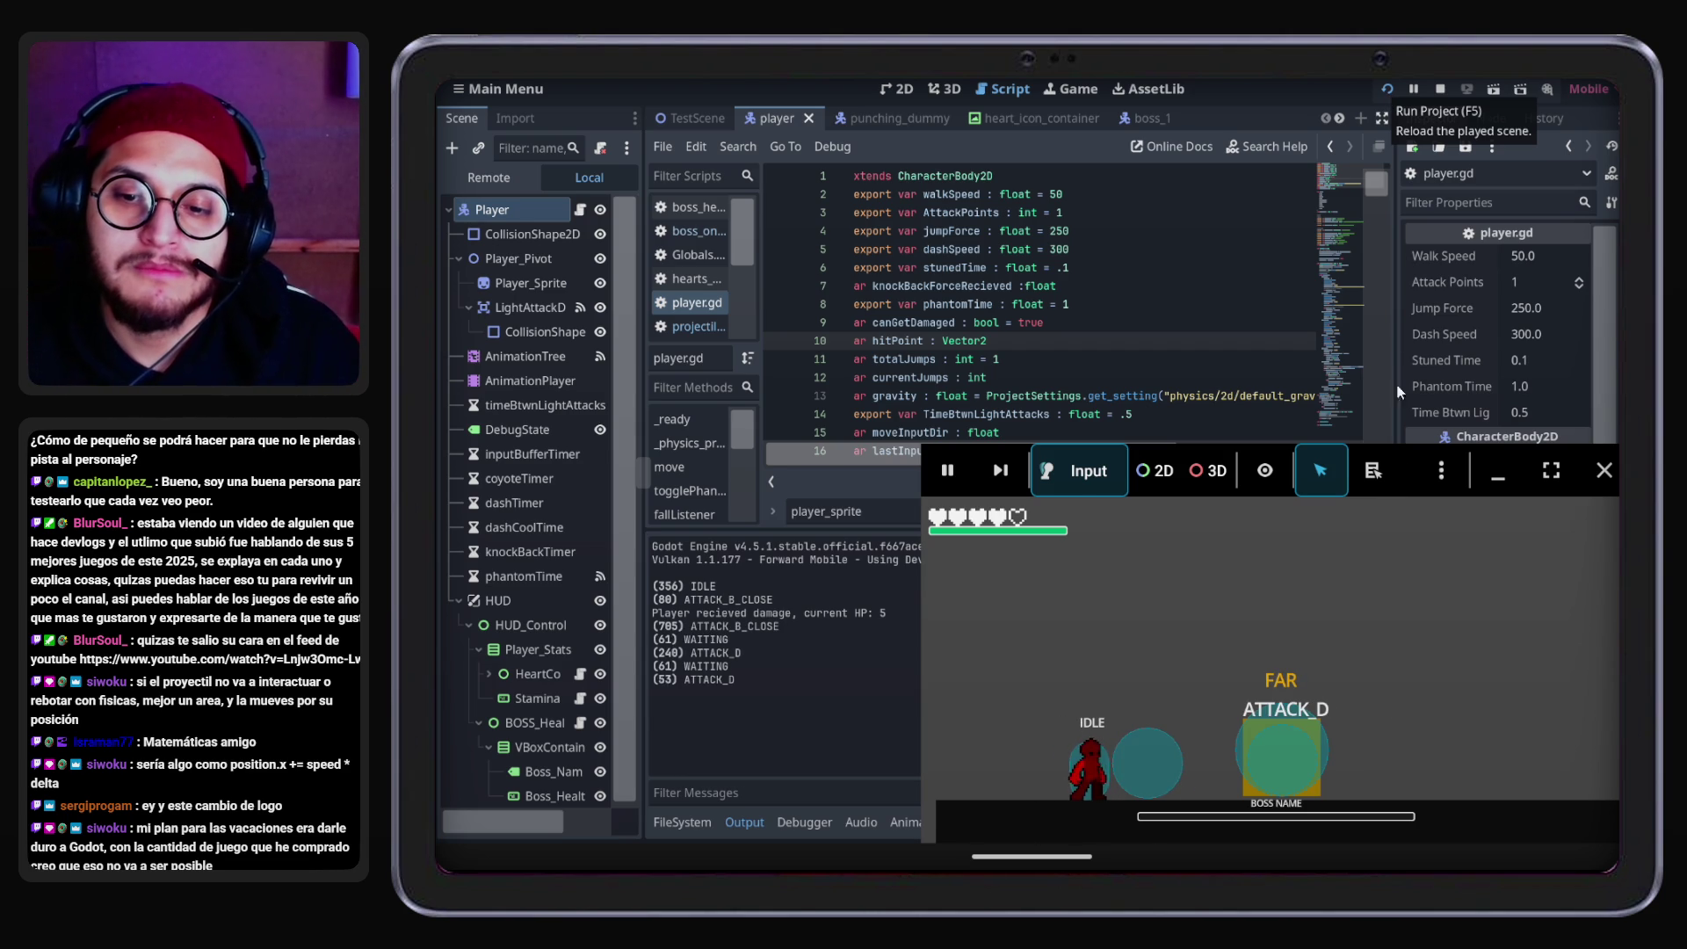
pyautogui.click(1604, 470)
pyautogui.click(997, 306)
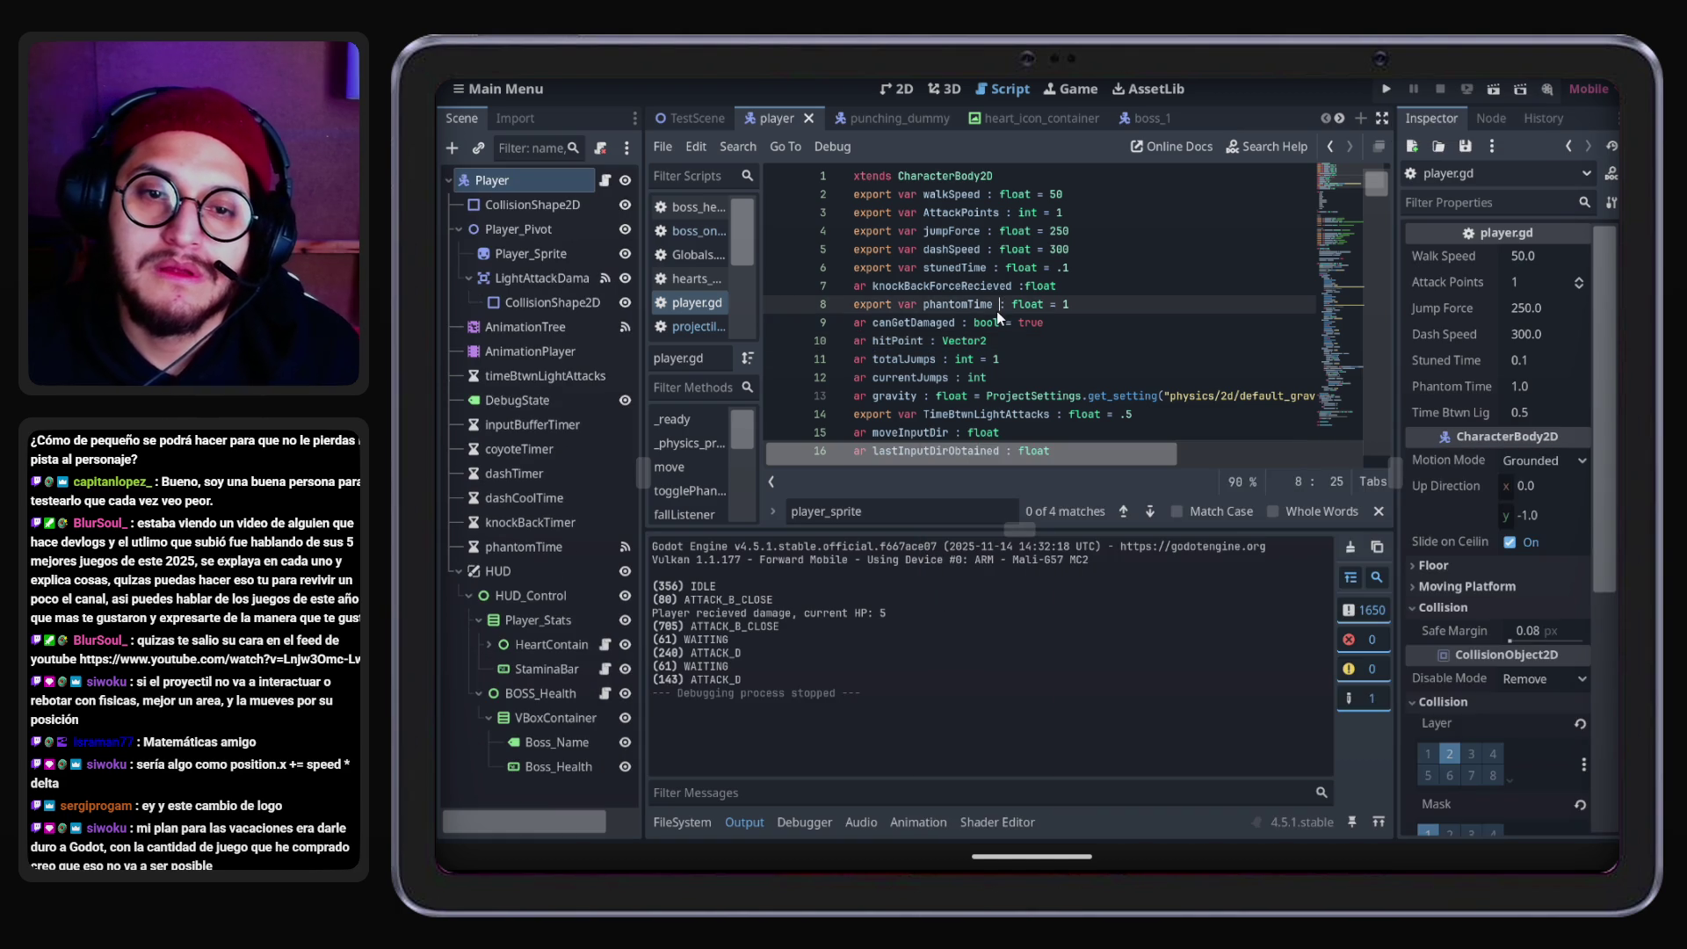
# Save the player scene and collapse the bottom Output panel.
pyautogui.scroll(-10, 1004, 311)
pyautogui.hotkey('ctrl', 's')
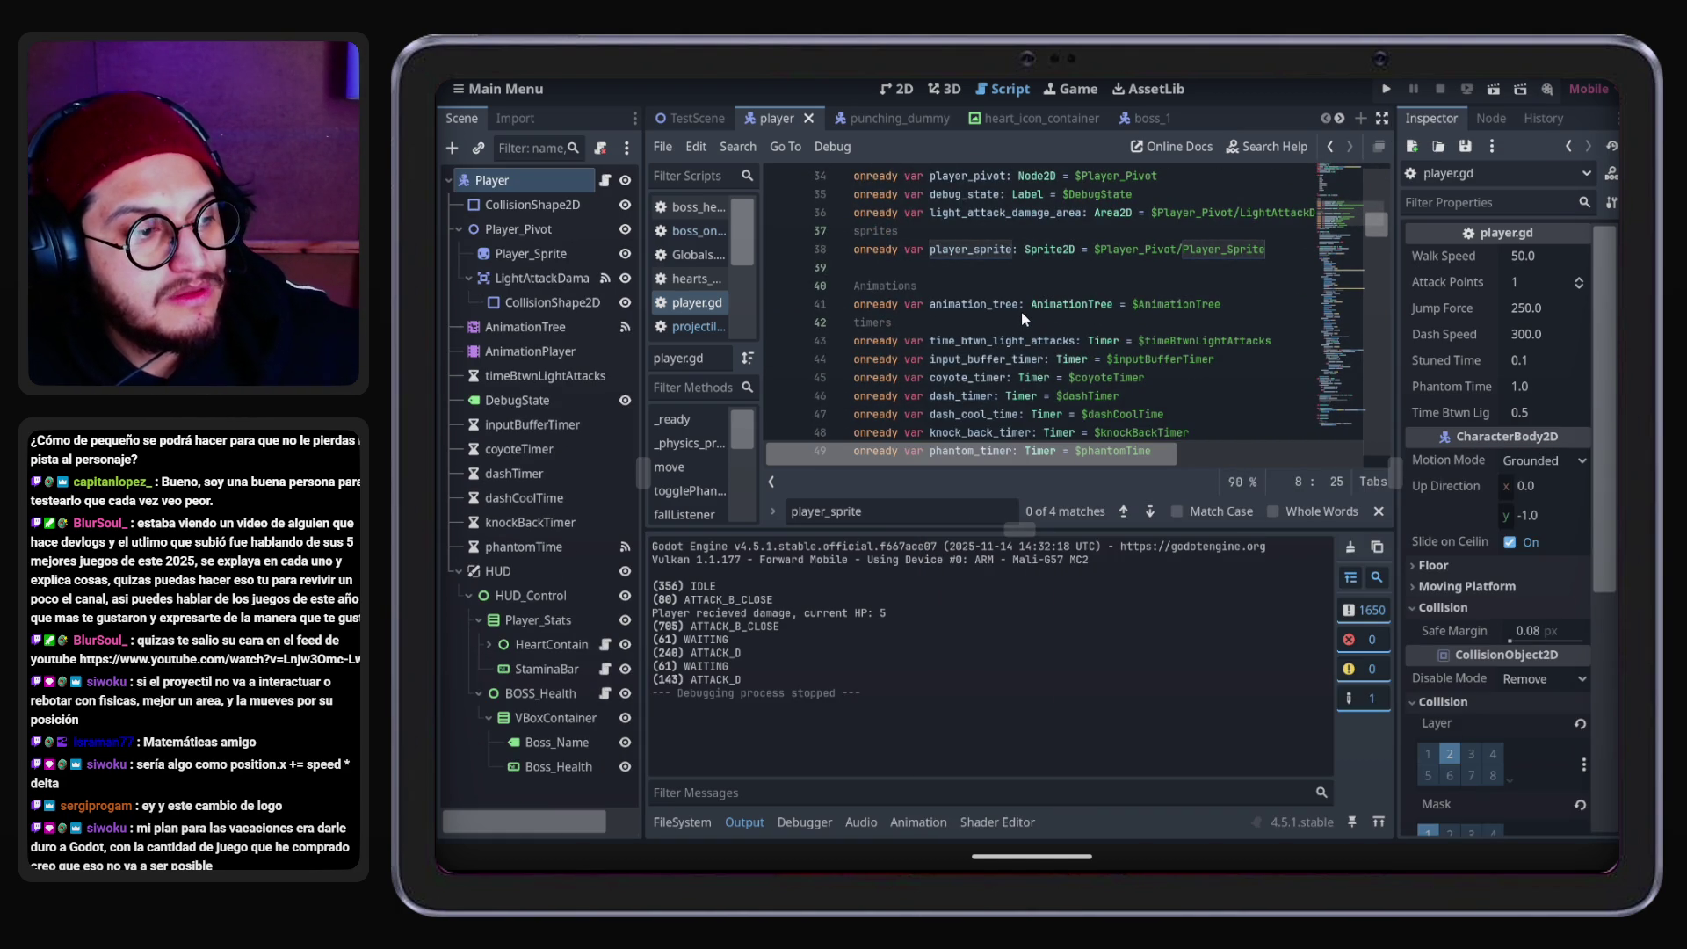
pyautogui.click(1137, 268)
pyautogui.click(1057, 377)
pyautogui.hotkey('ctrl', 's')
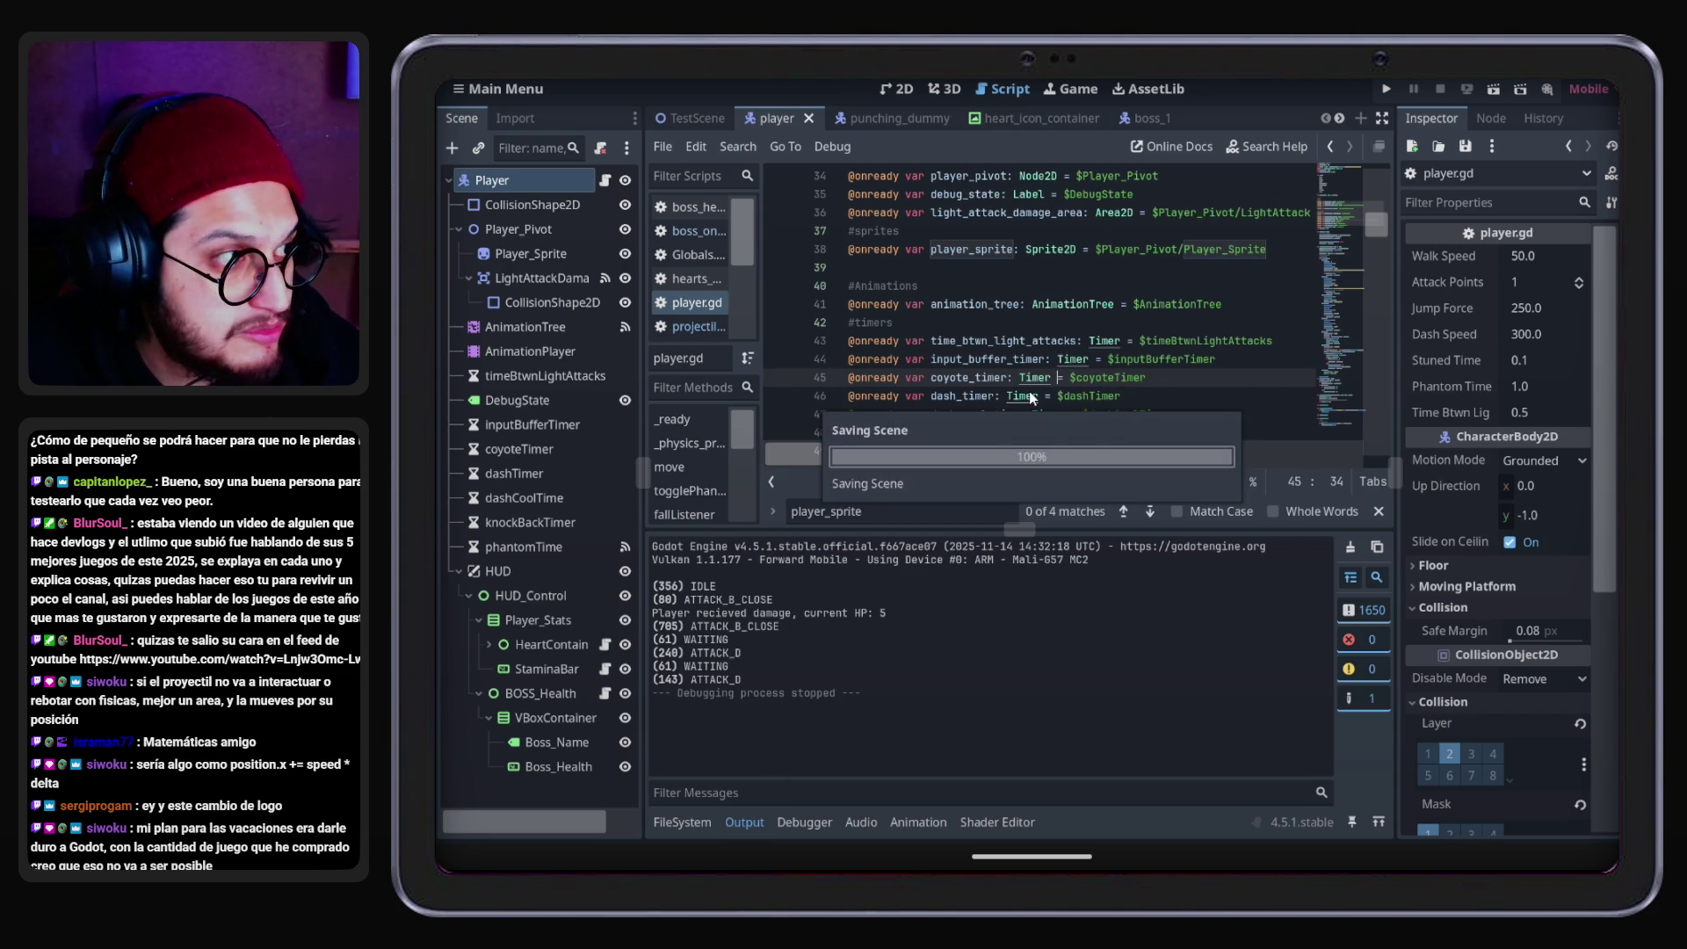
pyautogui.click(744, 822)
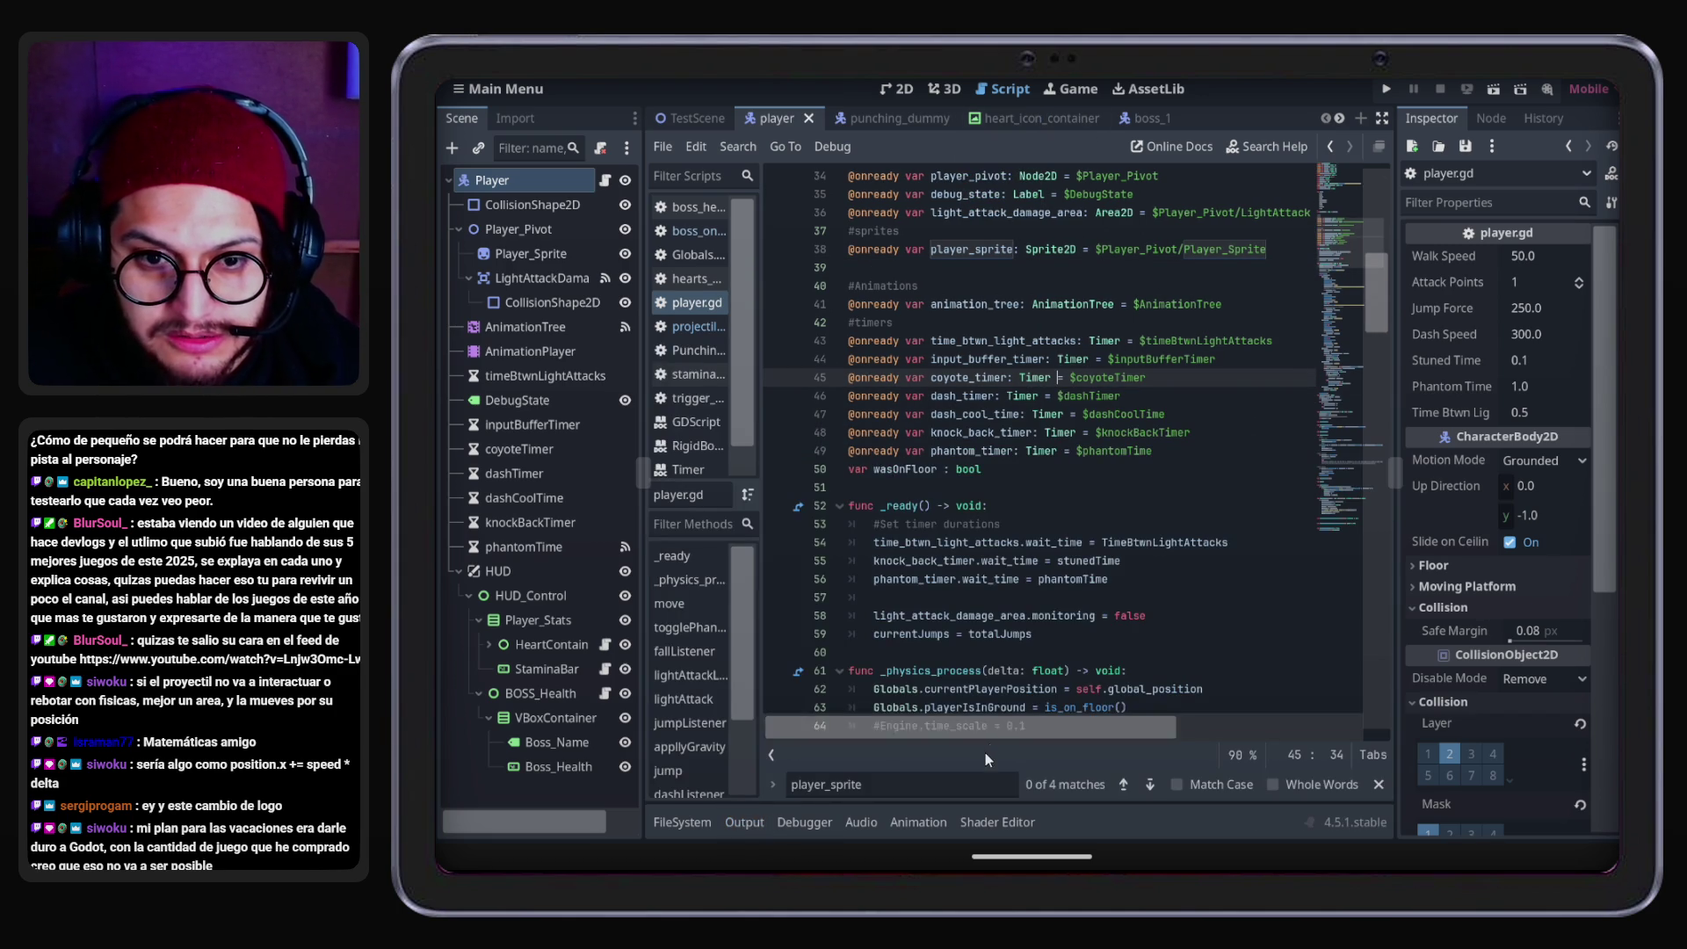
# Review player.gd's top variables, gravity and death-state transition, saving along the way.
pyautogui.scroll(1, 999, 577)
pyautogui.scroll(10, 999, 576)
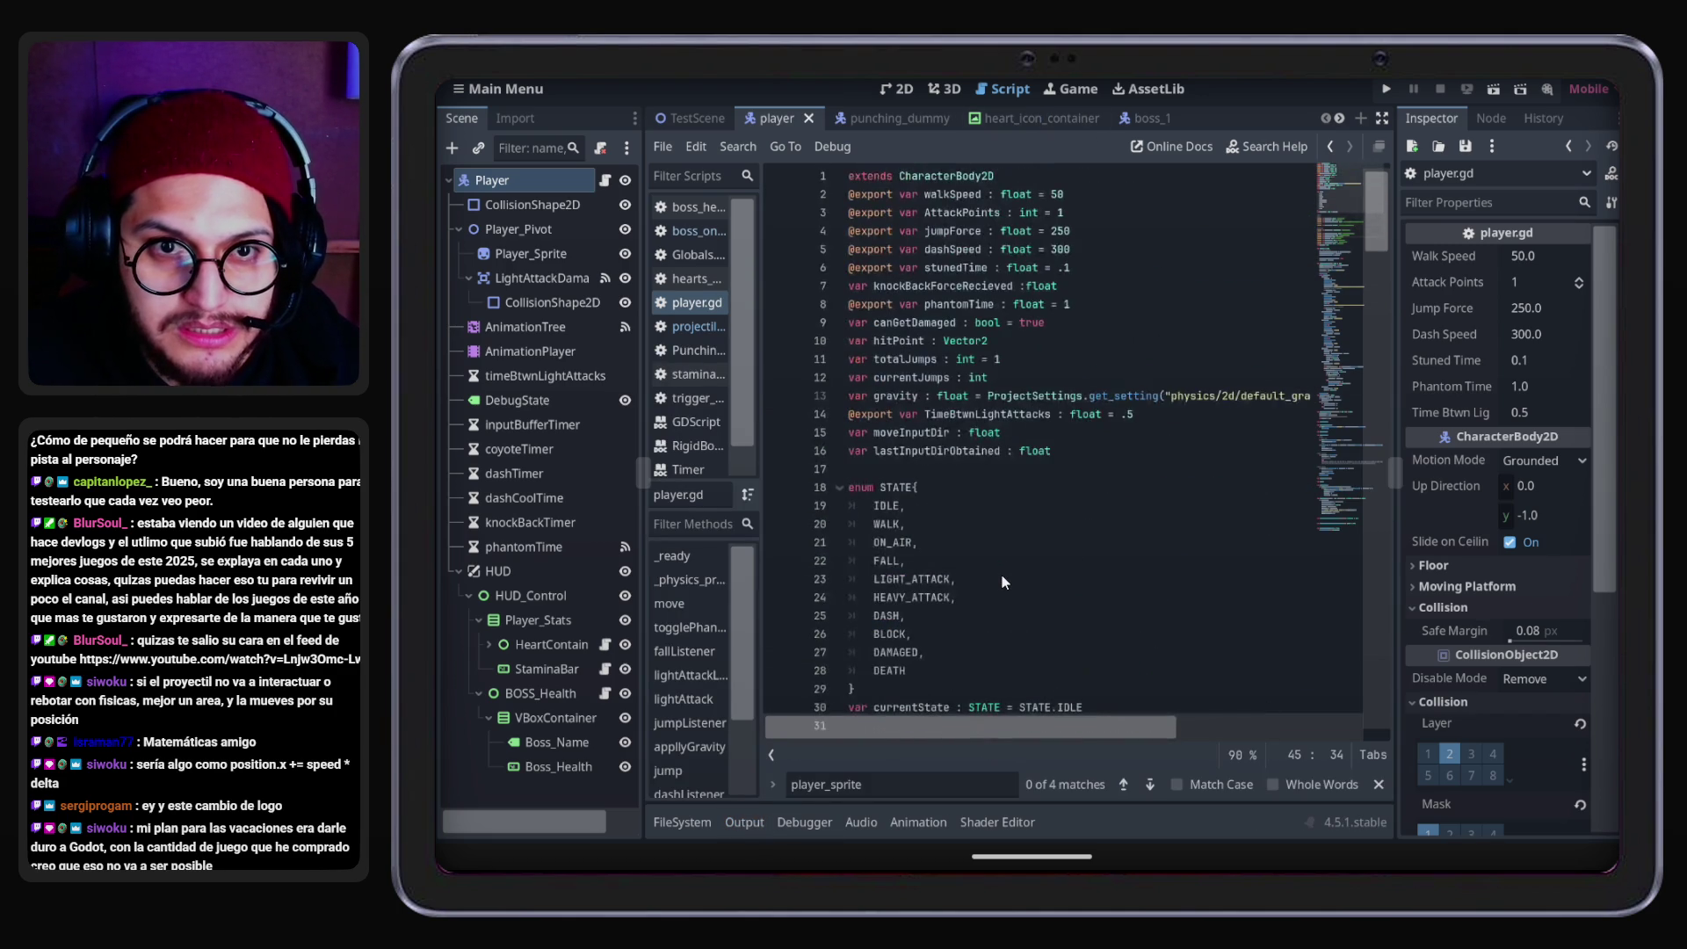
pyautogui.click(995, 382)
pyautogui.click(967, 399)
pyautogui.scroll(-20, 978, 444)
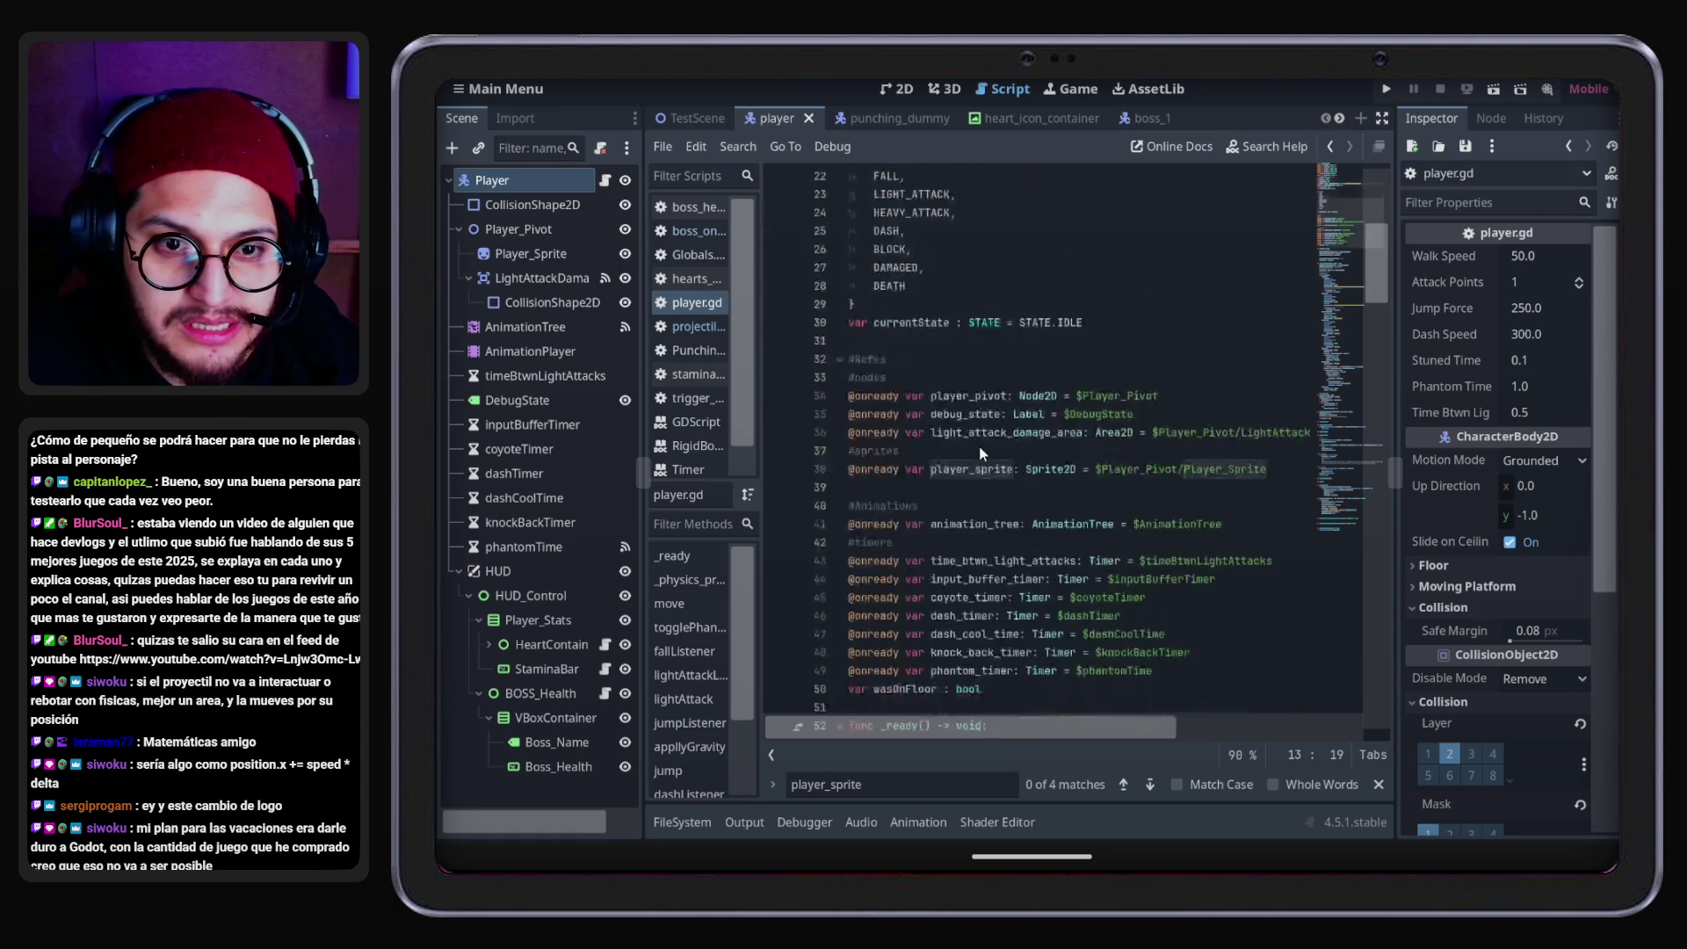
pyautogui.scroll(-14, 987, 457)
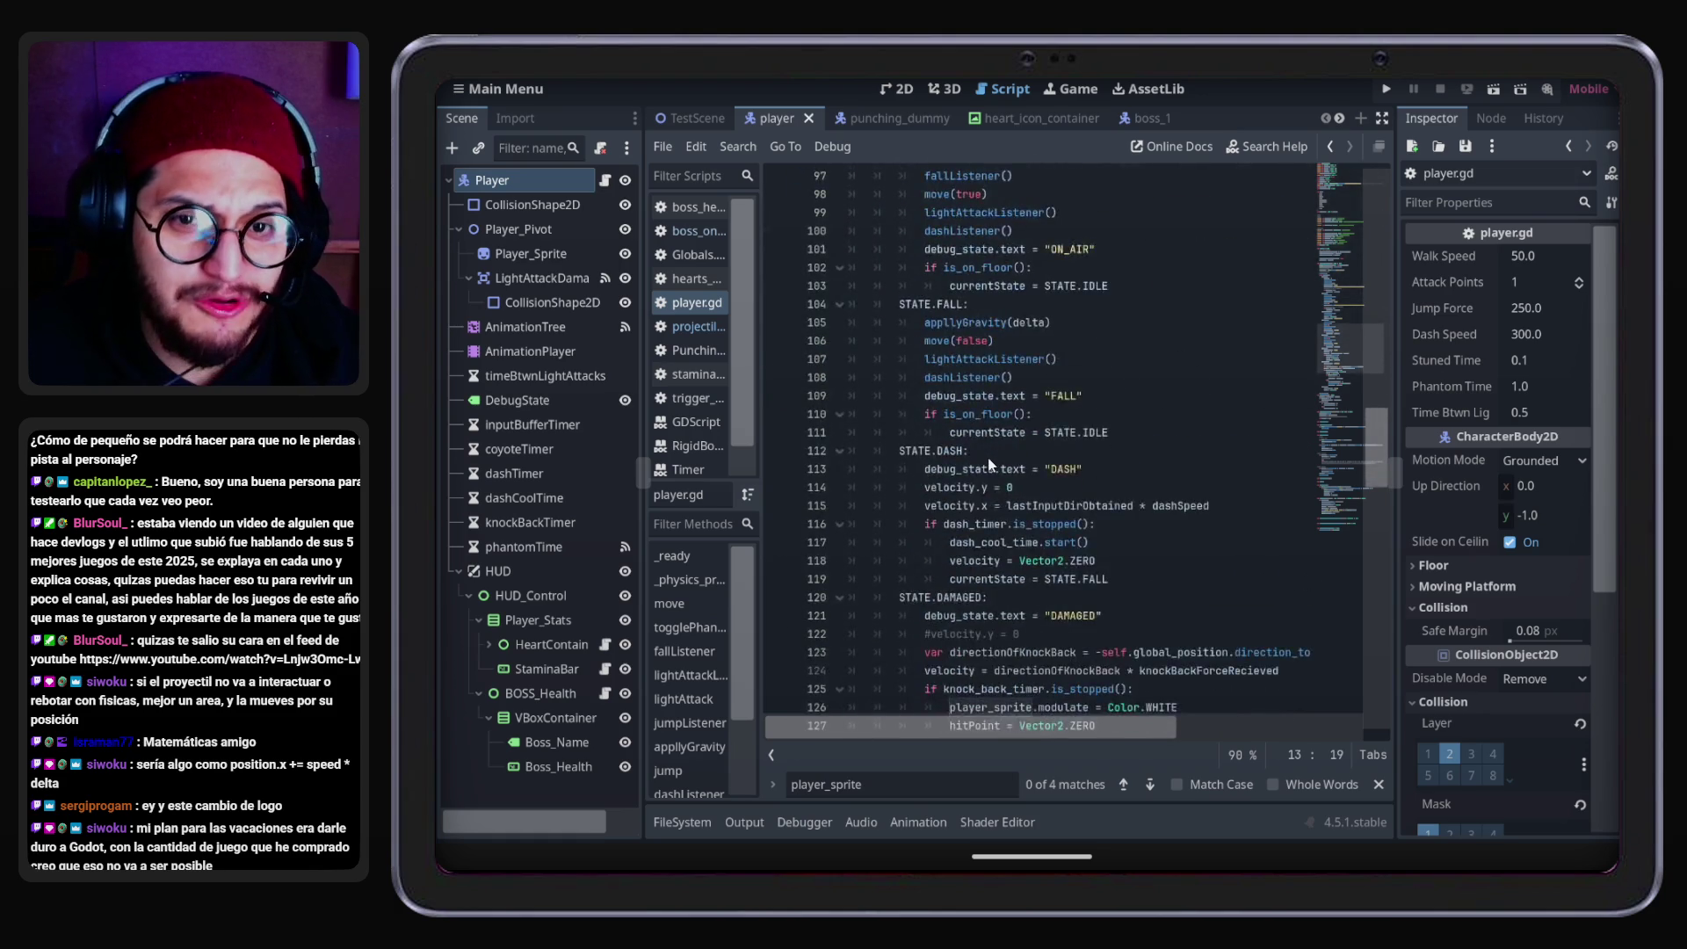
pyautogui.click(988, 455)
pyautogui.click(999, 452)
pyautogui.hotkey('ctrl', 's')
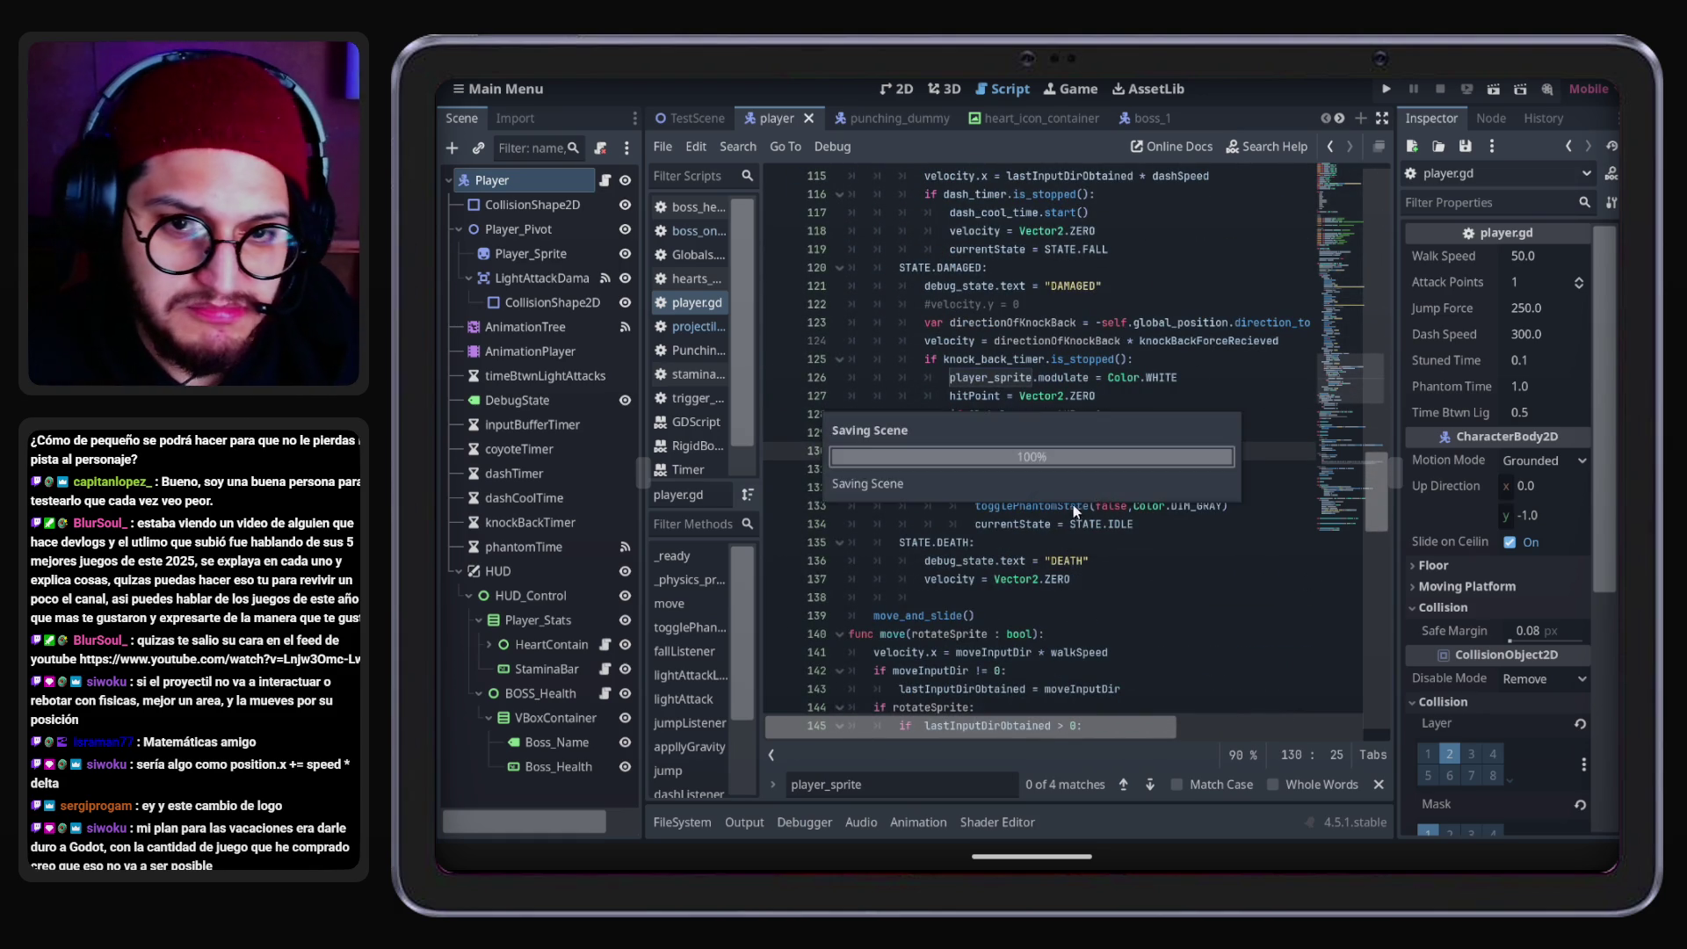
pyautogui.scroll(-3, 1038, 529)
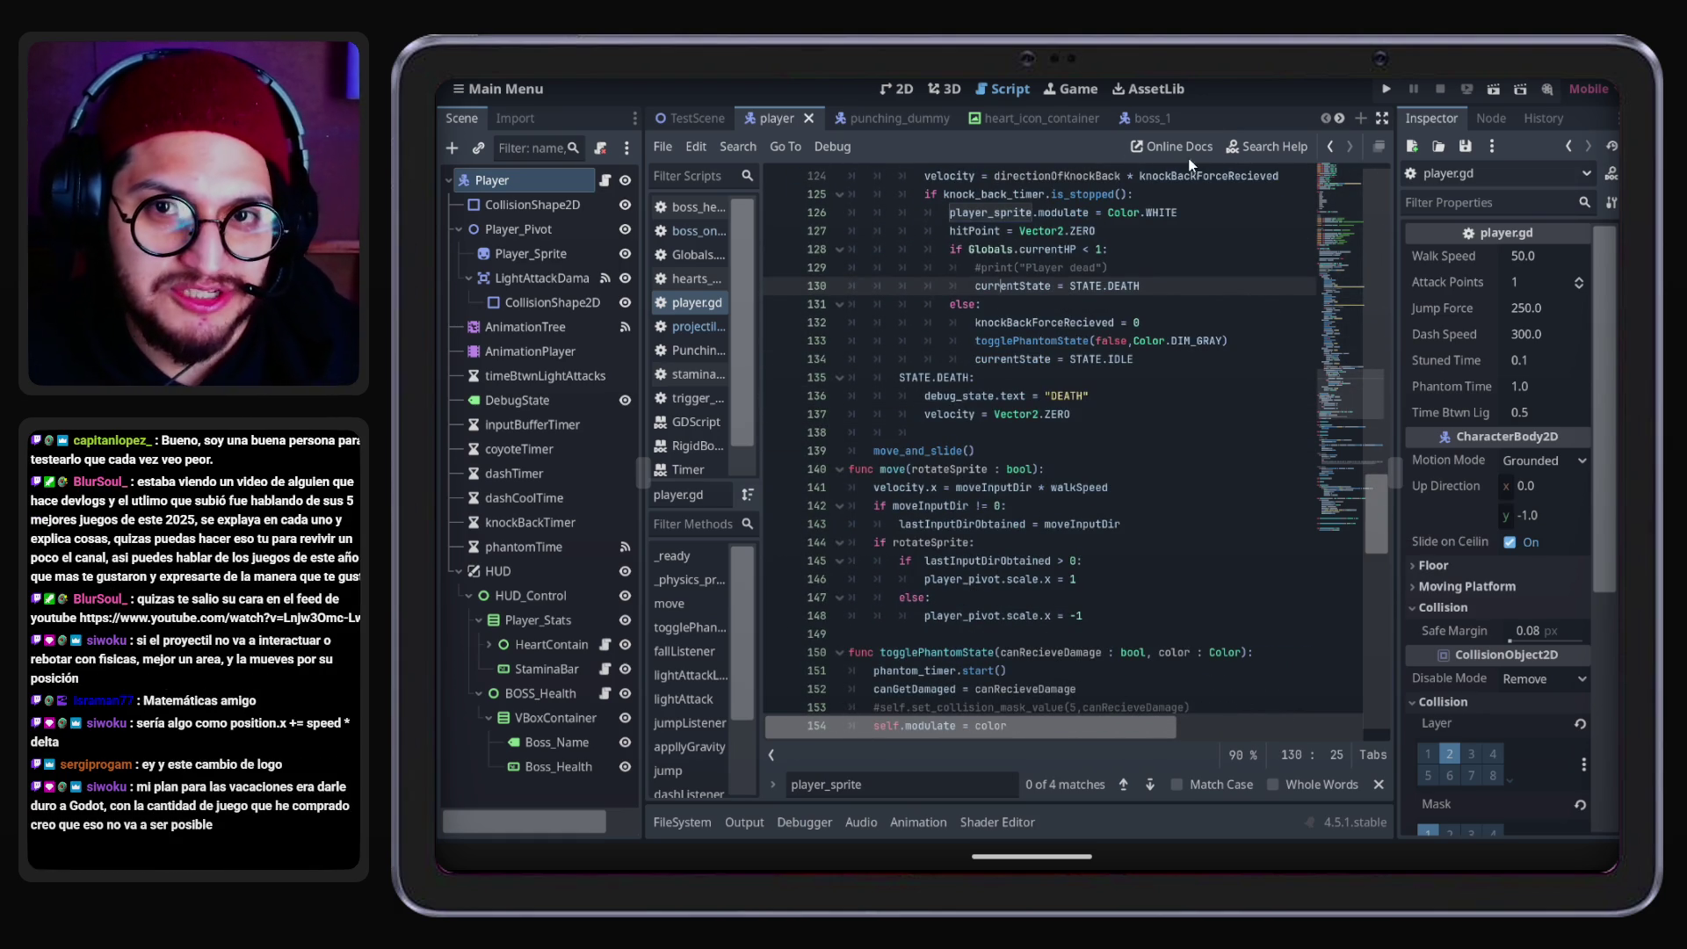
pyautogui.hotkey('ctrl', 's')
pyautogui.scroll(-12, 1128, 550)
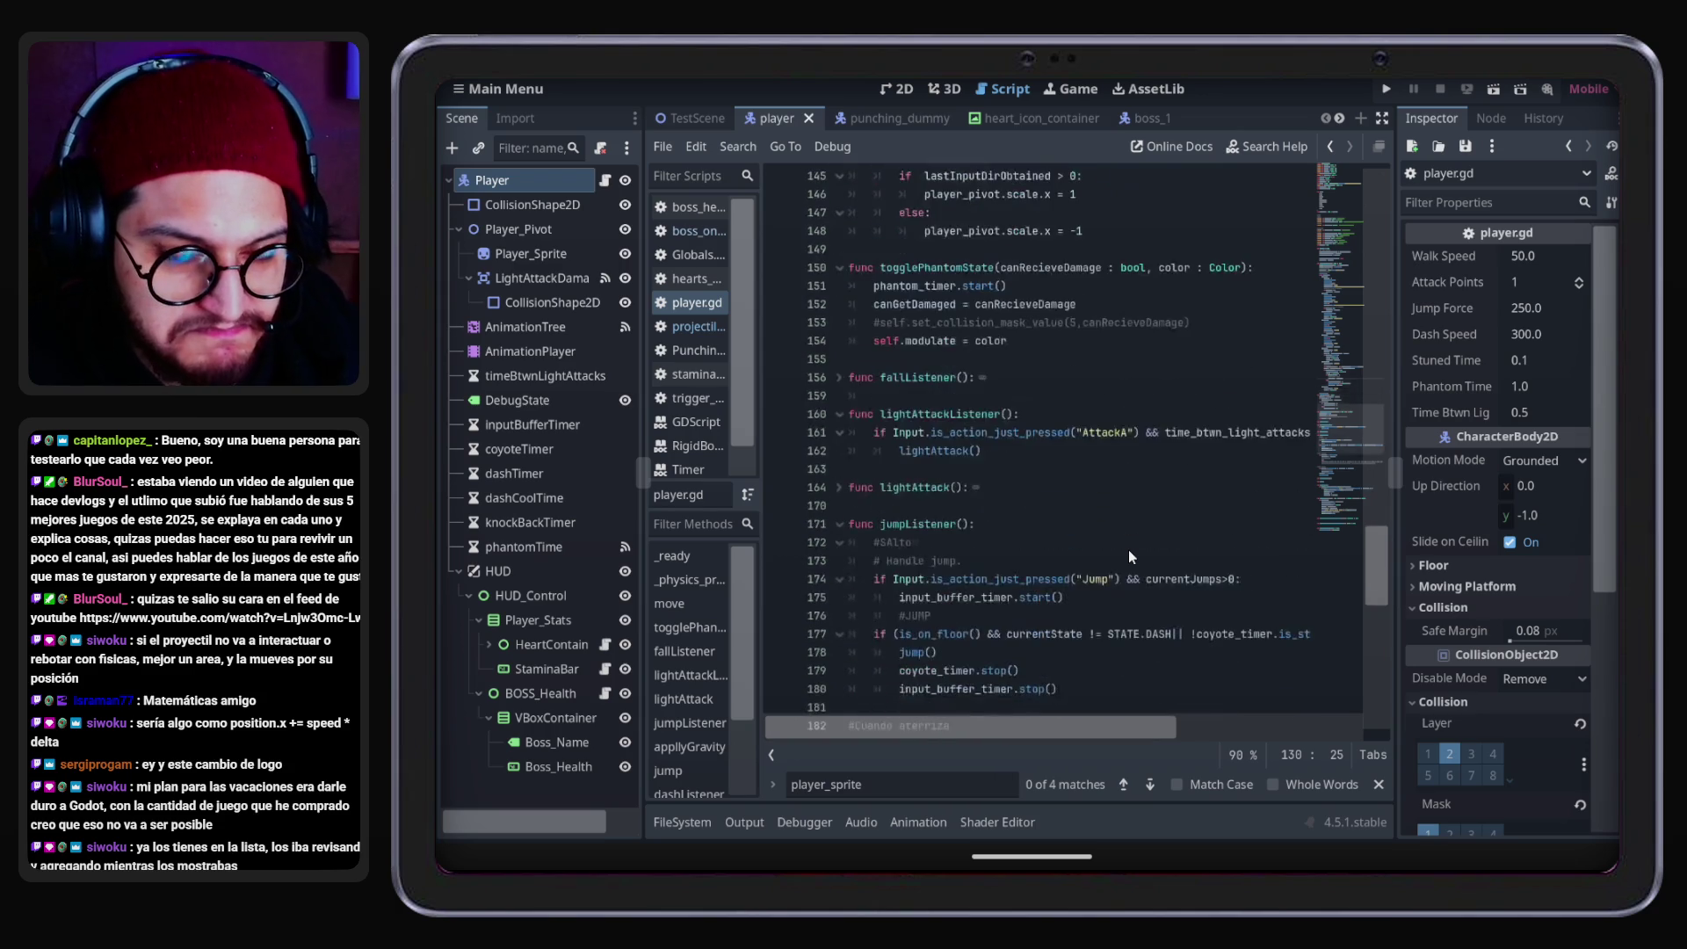
# Fold and unfold lightAttack() at line 164, save, and select the lightAttack name.
pyautogui.click(913, 267)
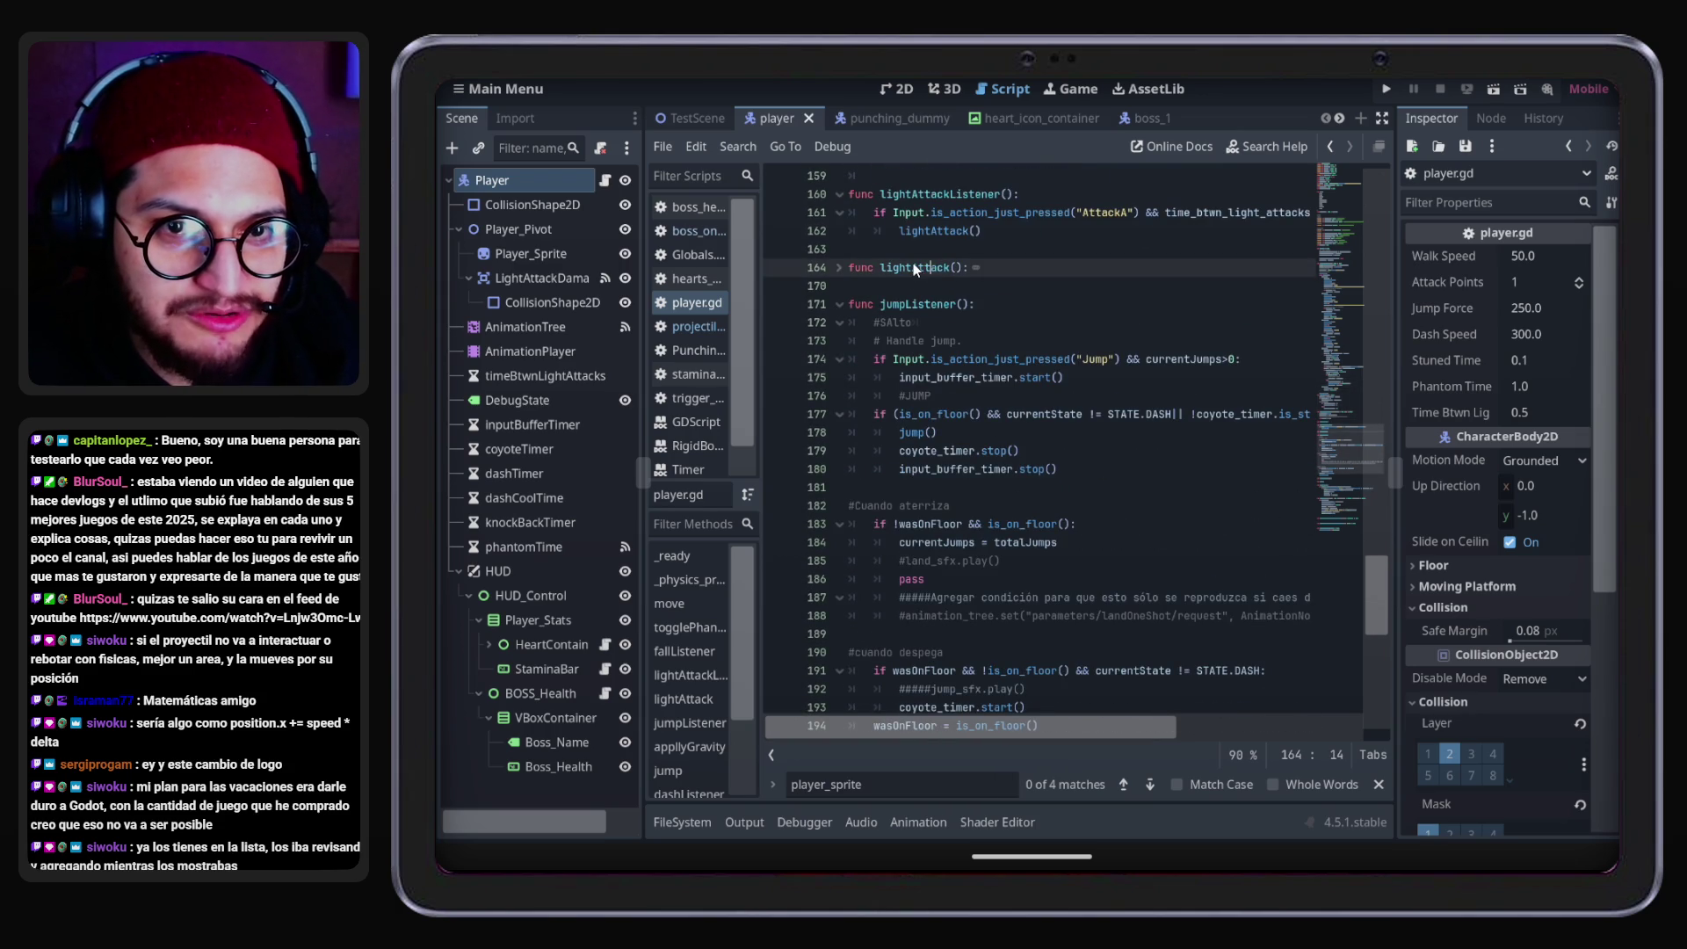
pyautogui.click(838, 267)
pyautogui.click(838, 267)
pyautogui.click(967, 267)
pyautogui.click(1066, 267)
pyautogui.hotkey('ctrl', 's')
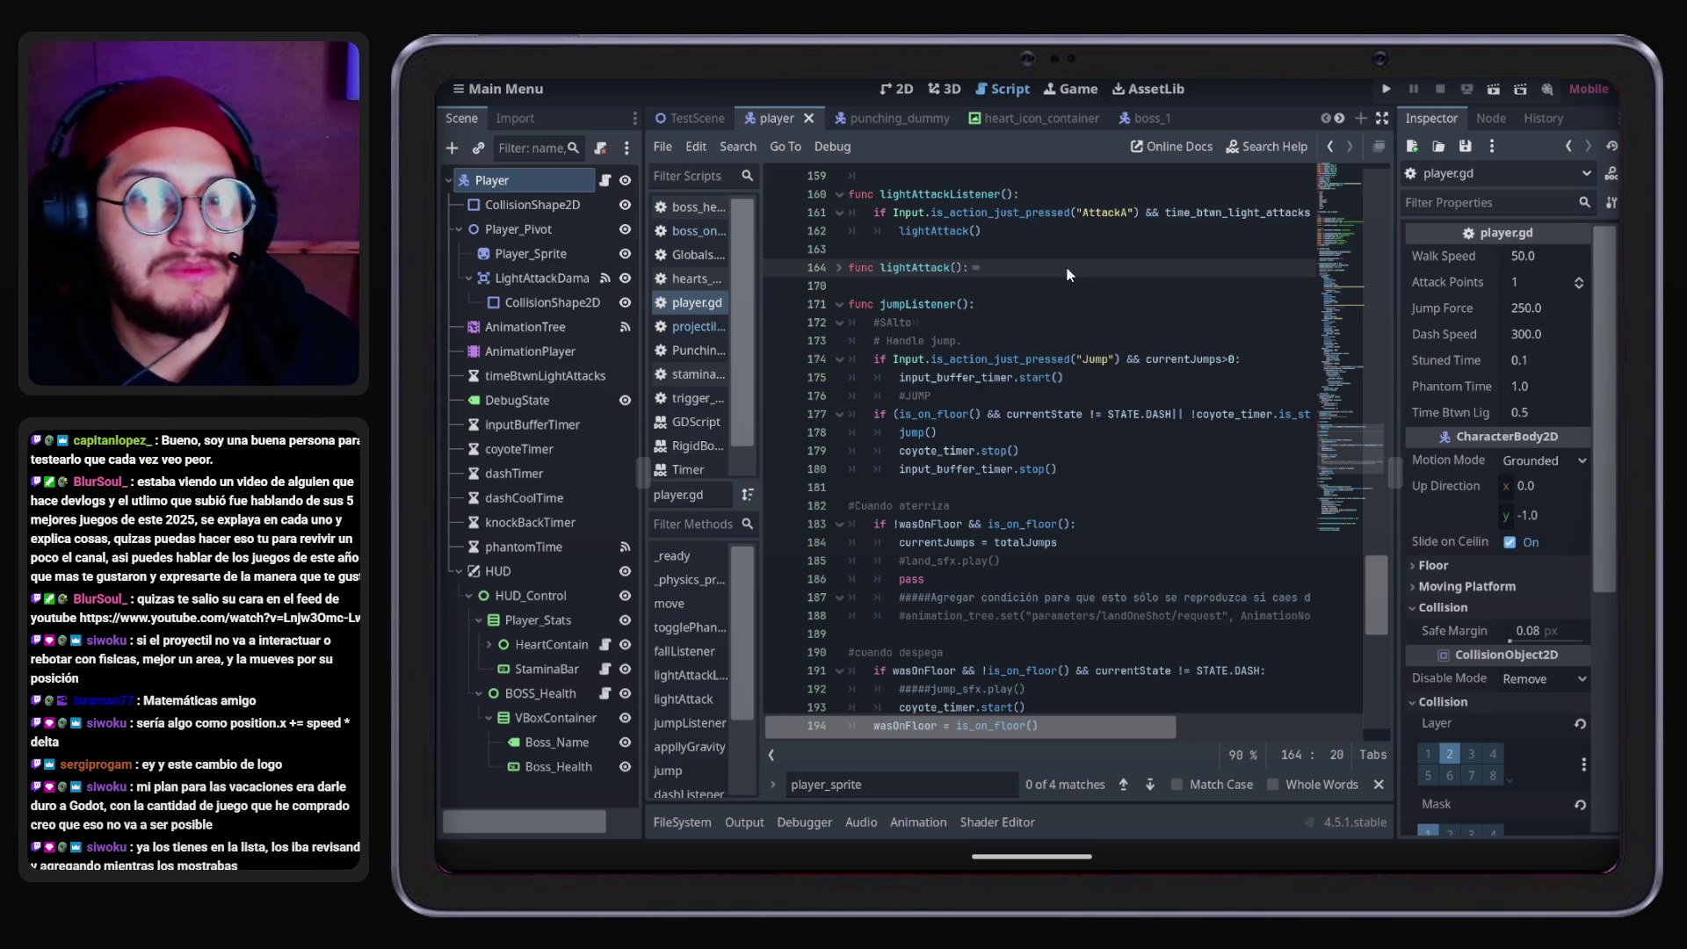
pyautogui.doubleClick(944, 267)
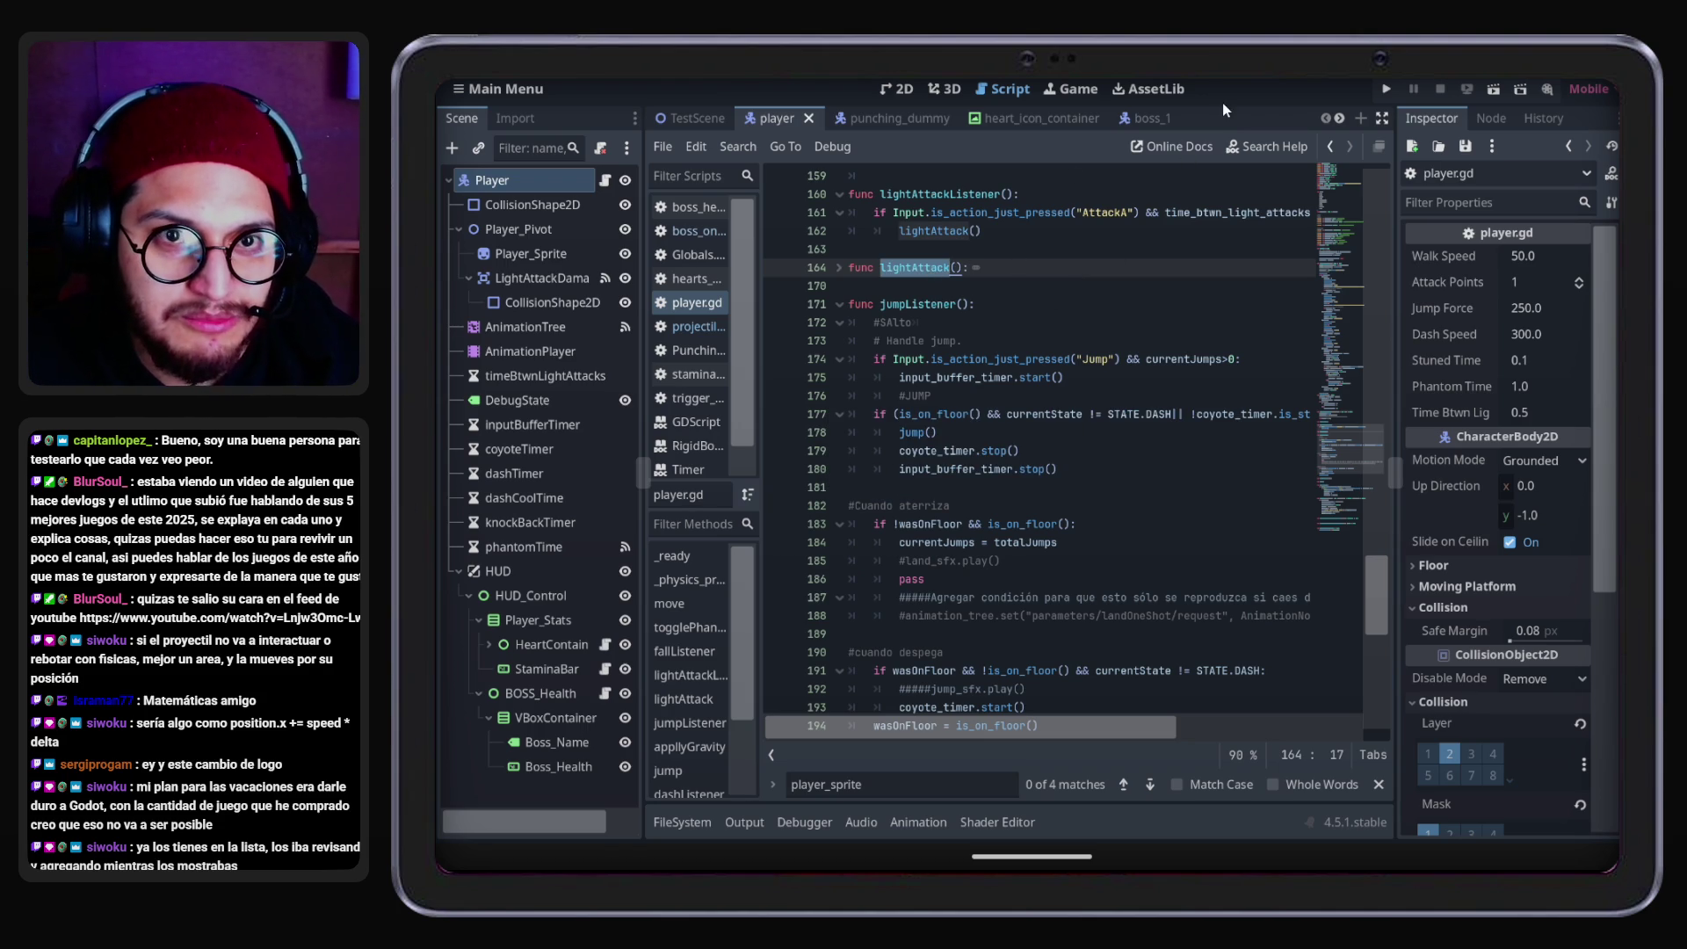
# Toggle the lightAttack fold with Alt+F, then scroll down through dashListener and takeDamage.
pyautogui.hotkey('alt', 'f')
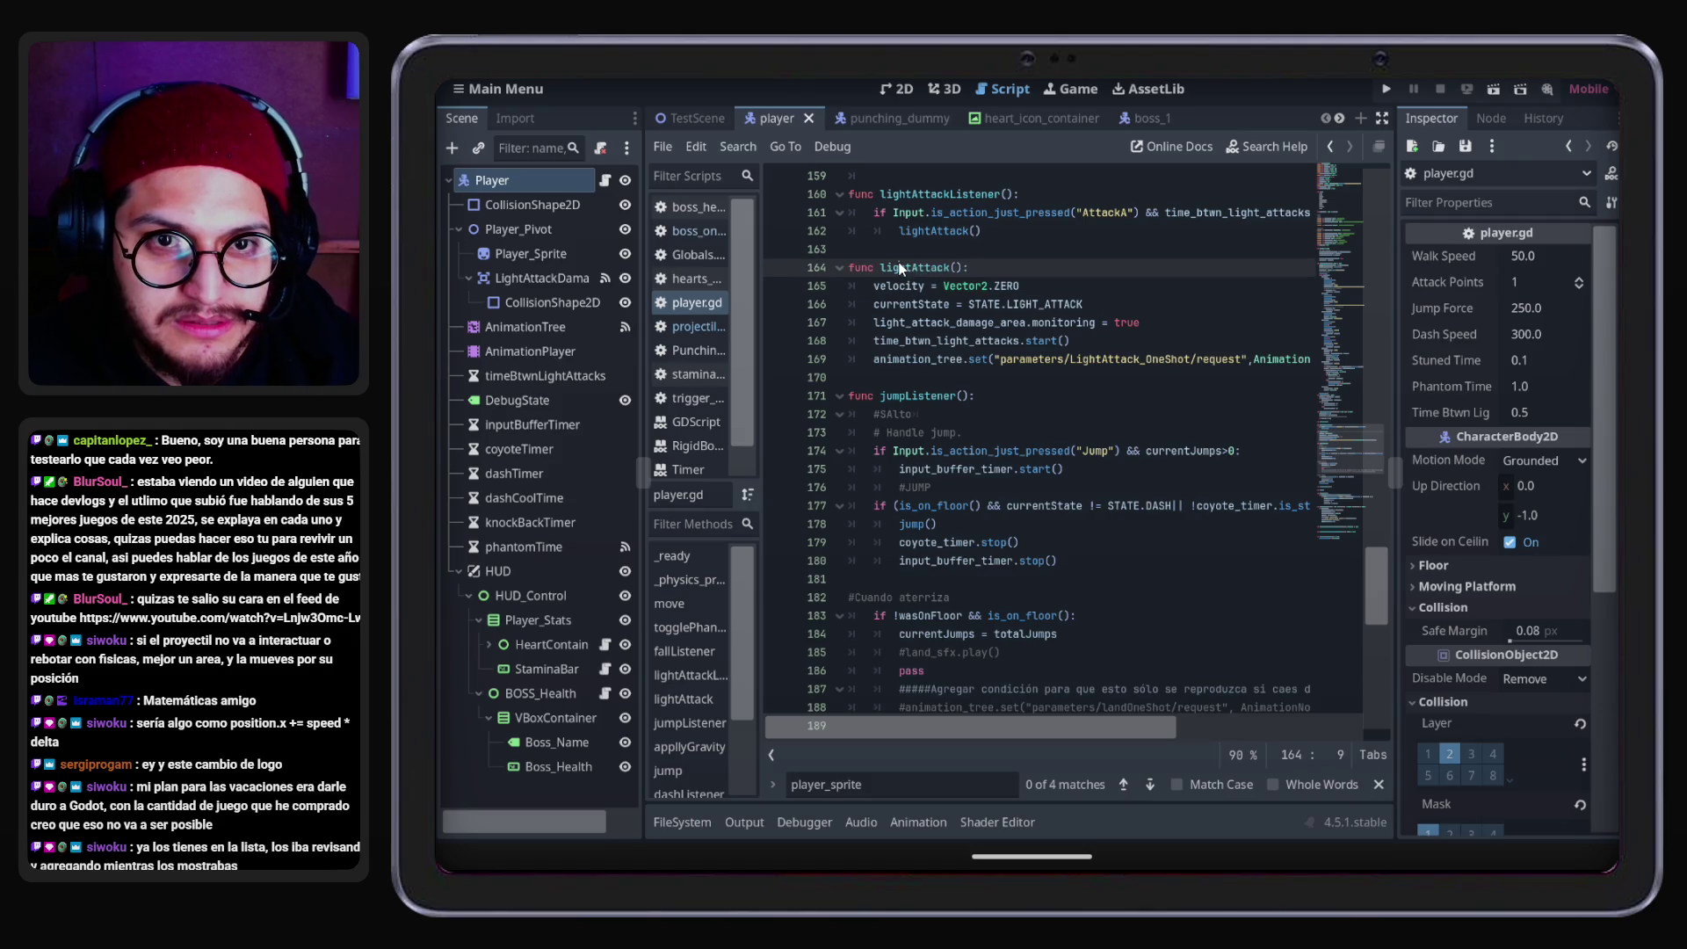
pyautogui.hotkey('alt', 'f')
pyautogui.click(958, 279)
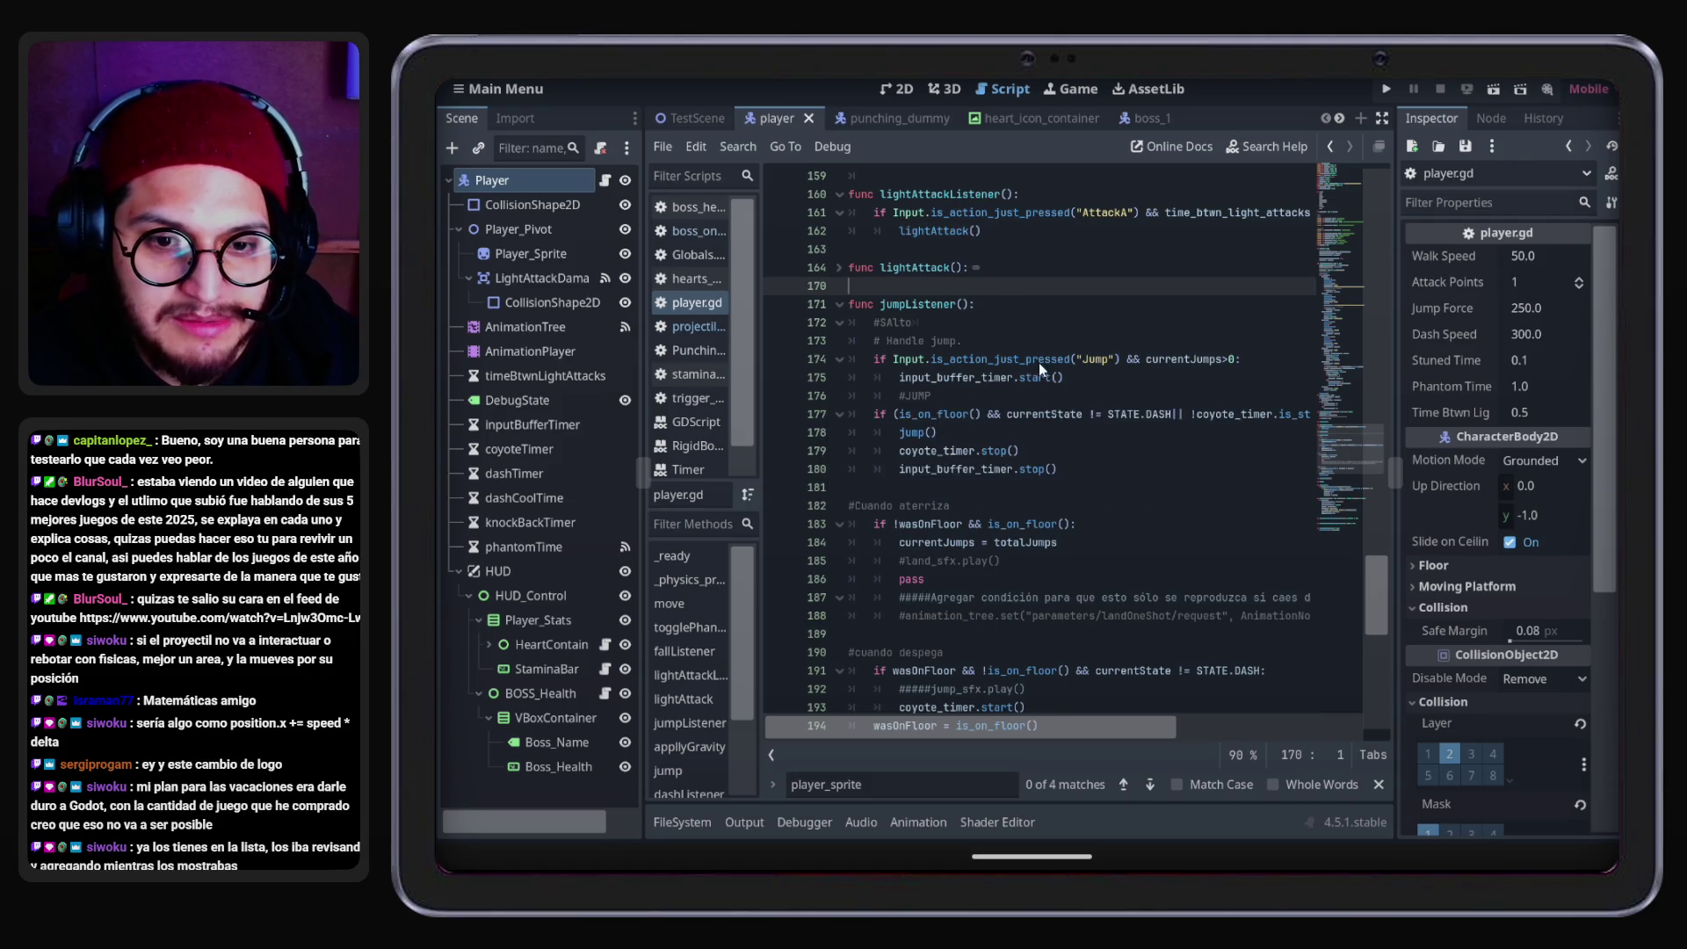
pyautogui.scroll(-6, 1054, 386)
pyautogui.scroll(-1, 1110, 504)
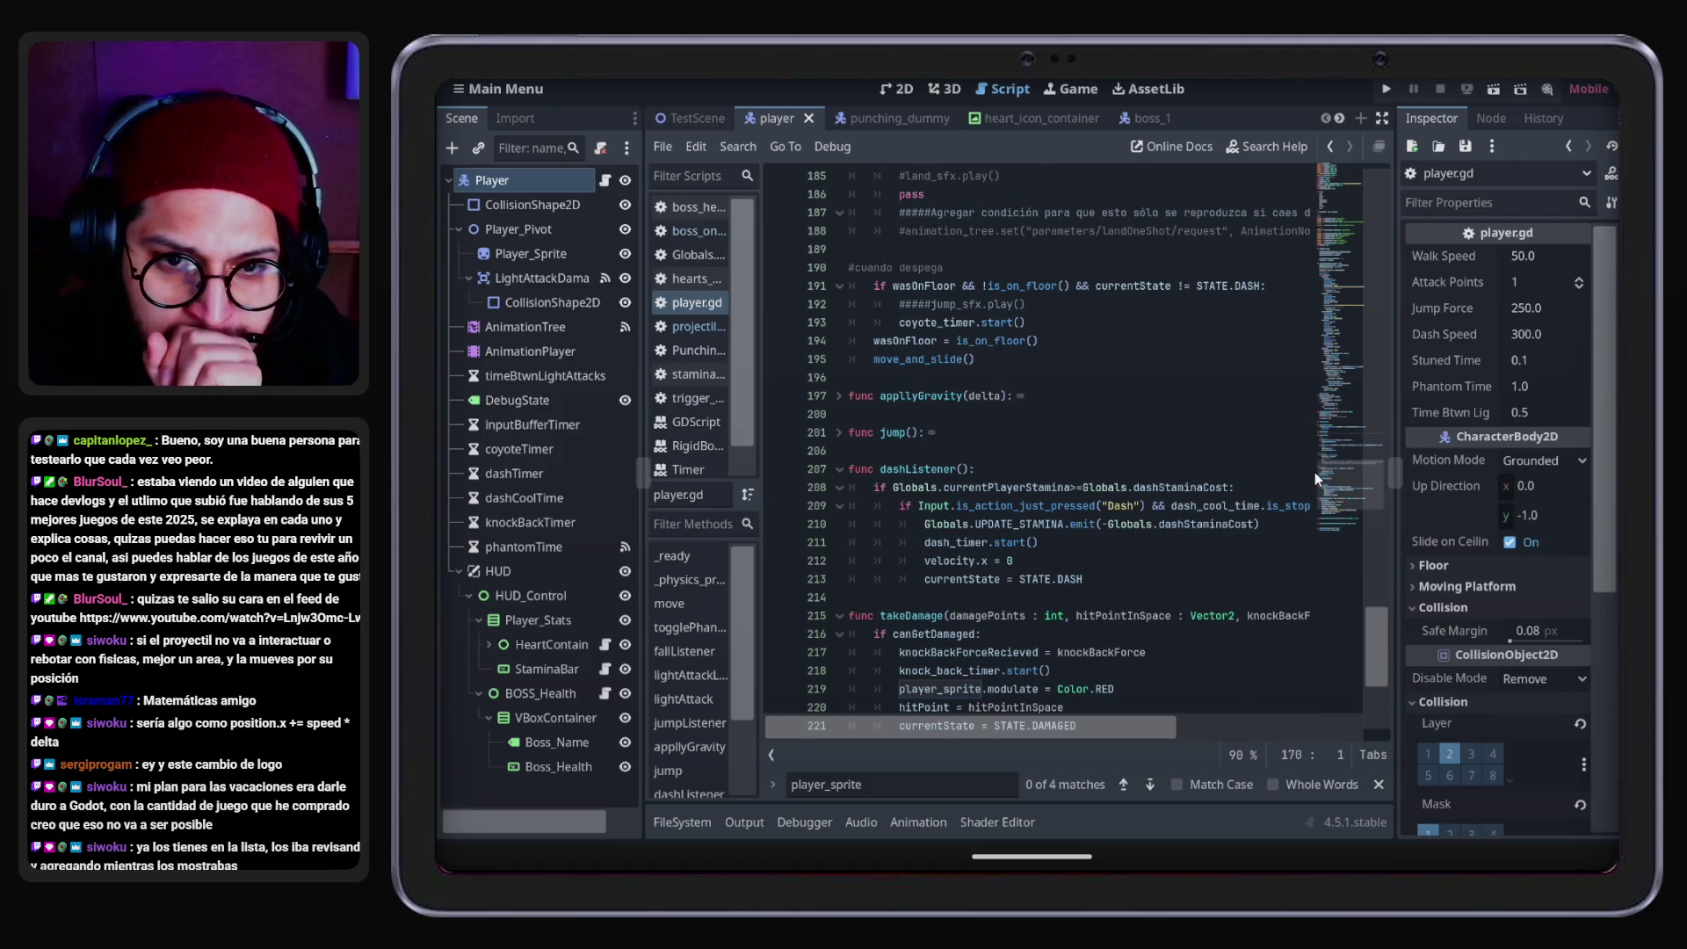
pyautogui.scroll(-4, 1265, 531)
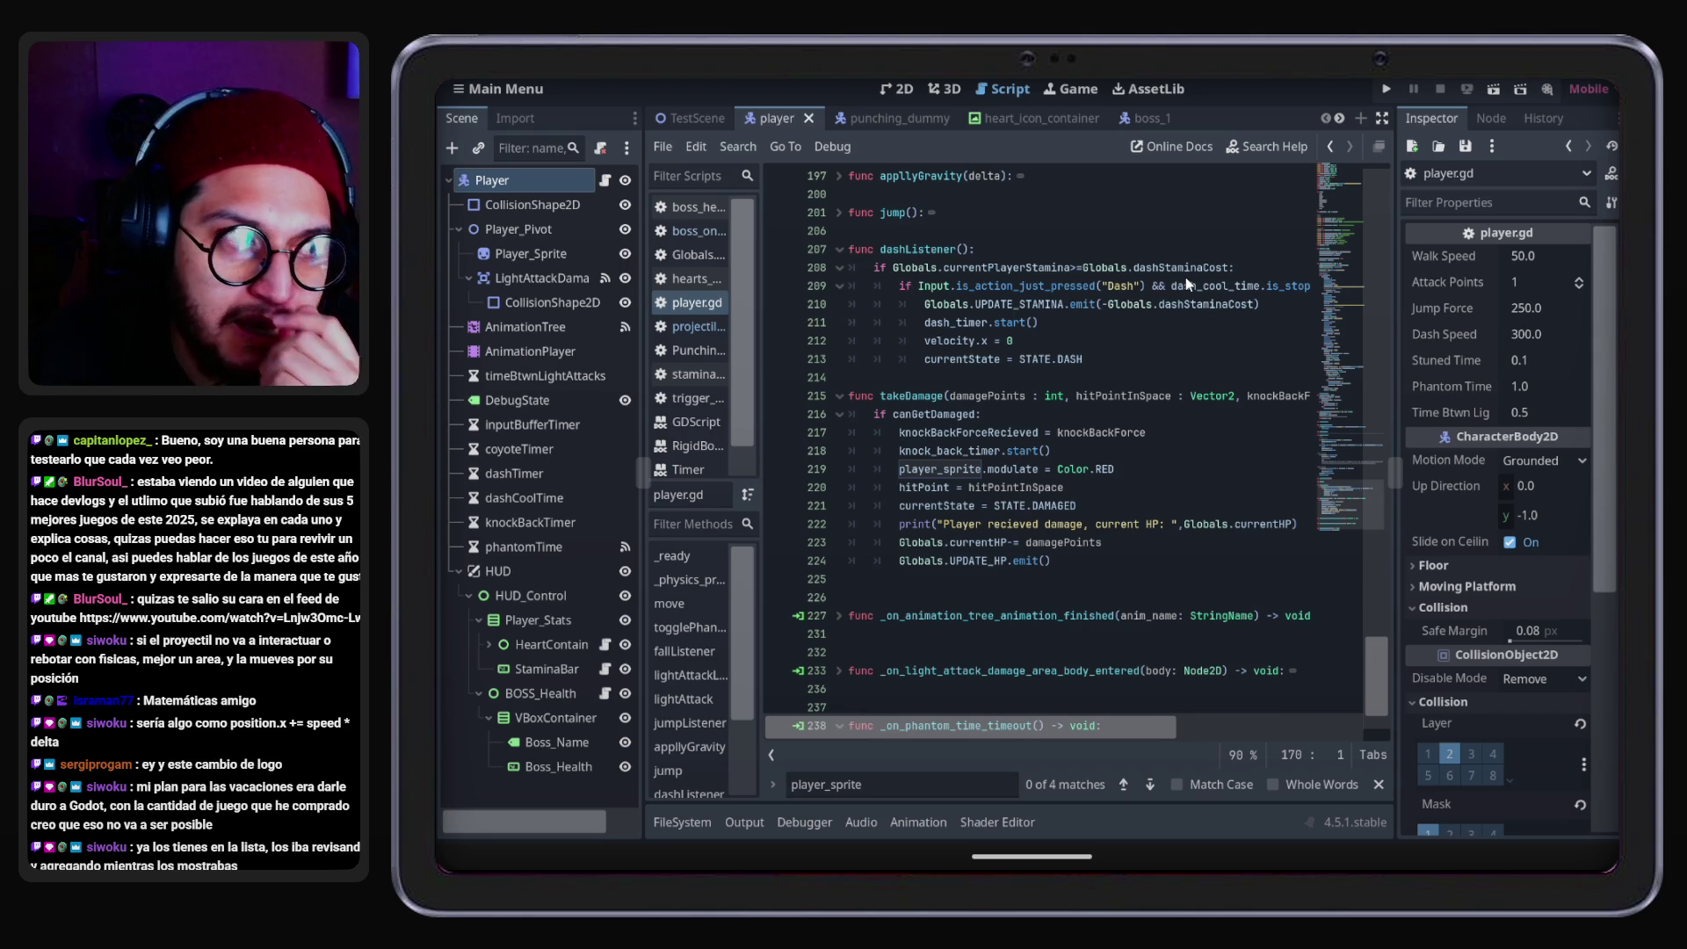
pyautogui.moveTo(1184, 277)
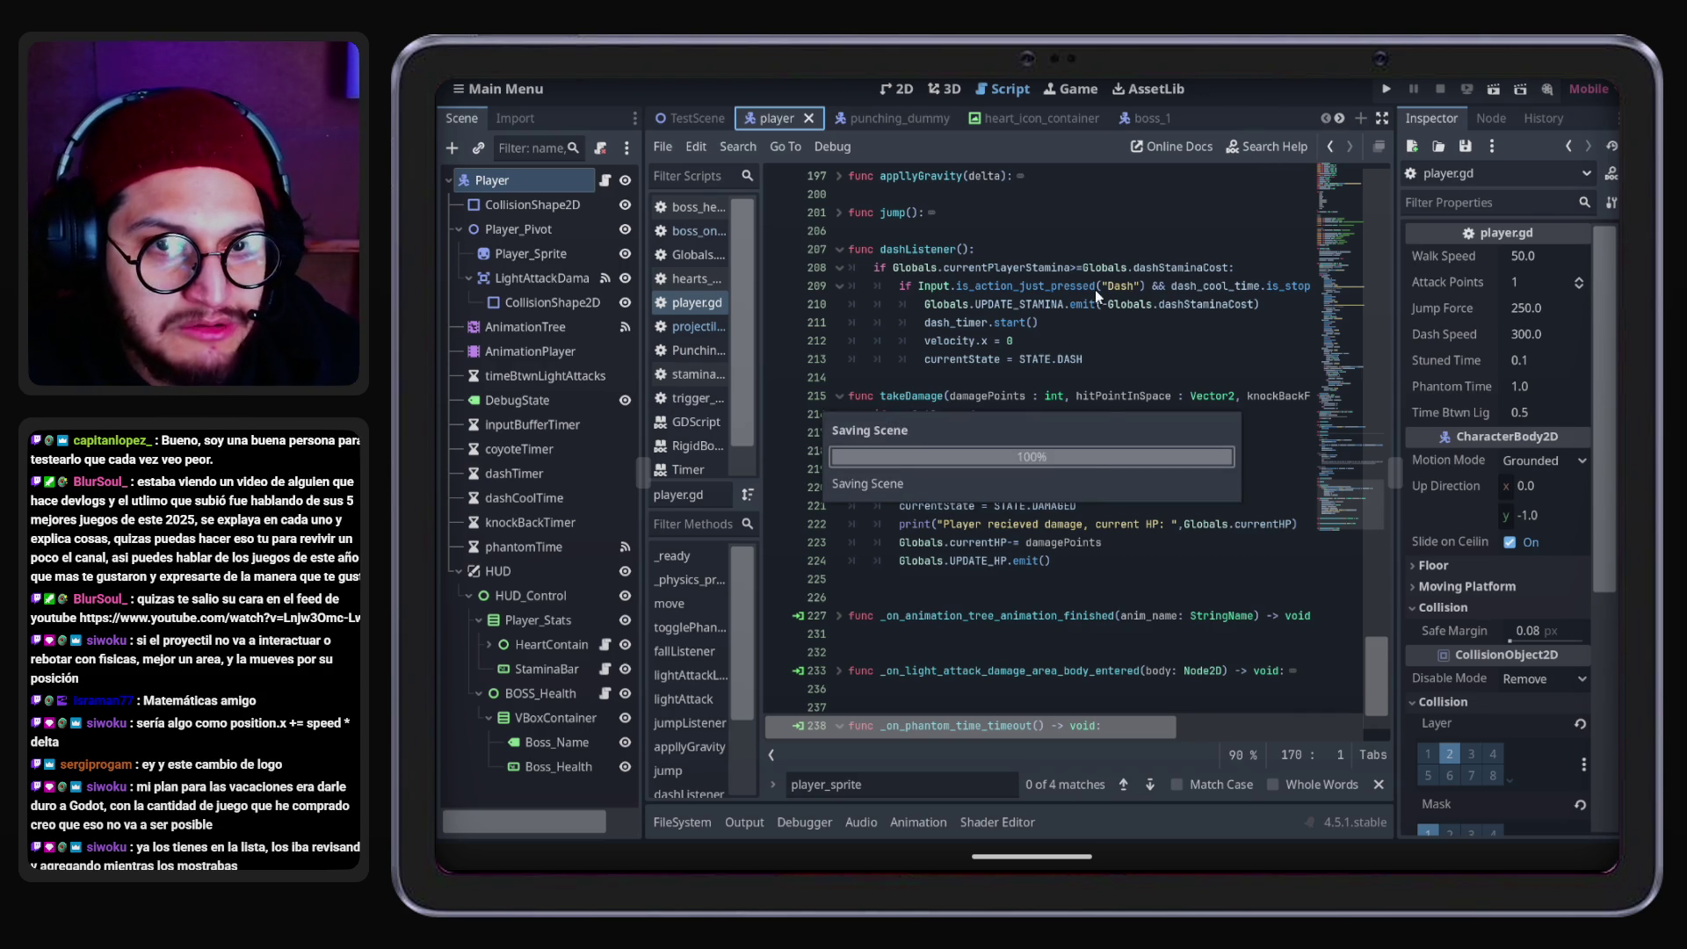
pyautogui.scroll(18, 1086, 377)
pyautogui.scroll(6, 1114, 359)
pyautogui.click(1114, 358)
pyautogui.scroll(-1, 1014, 433)
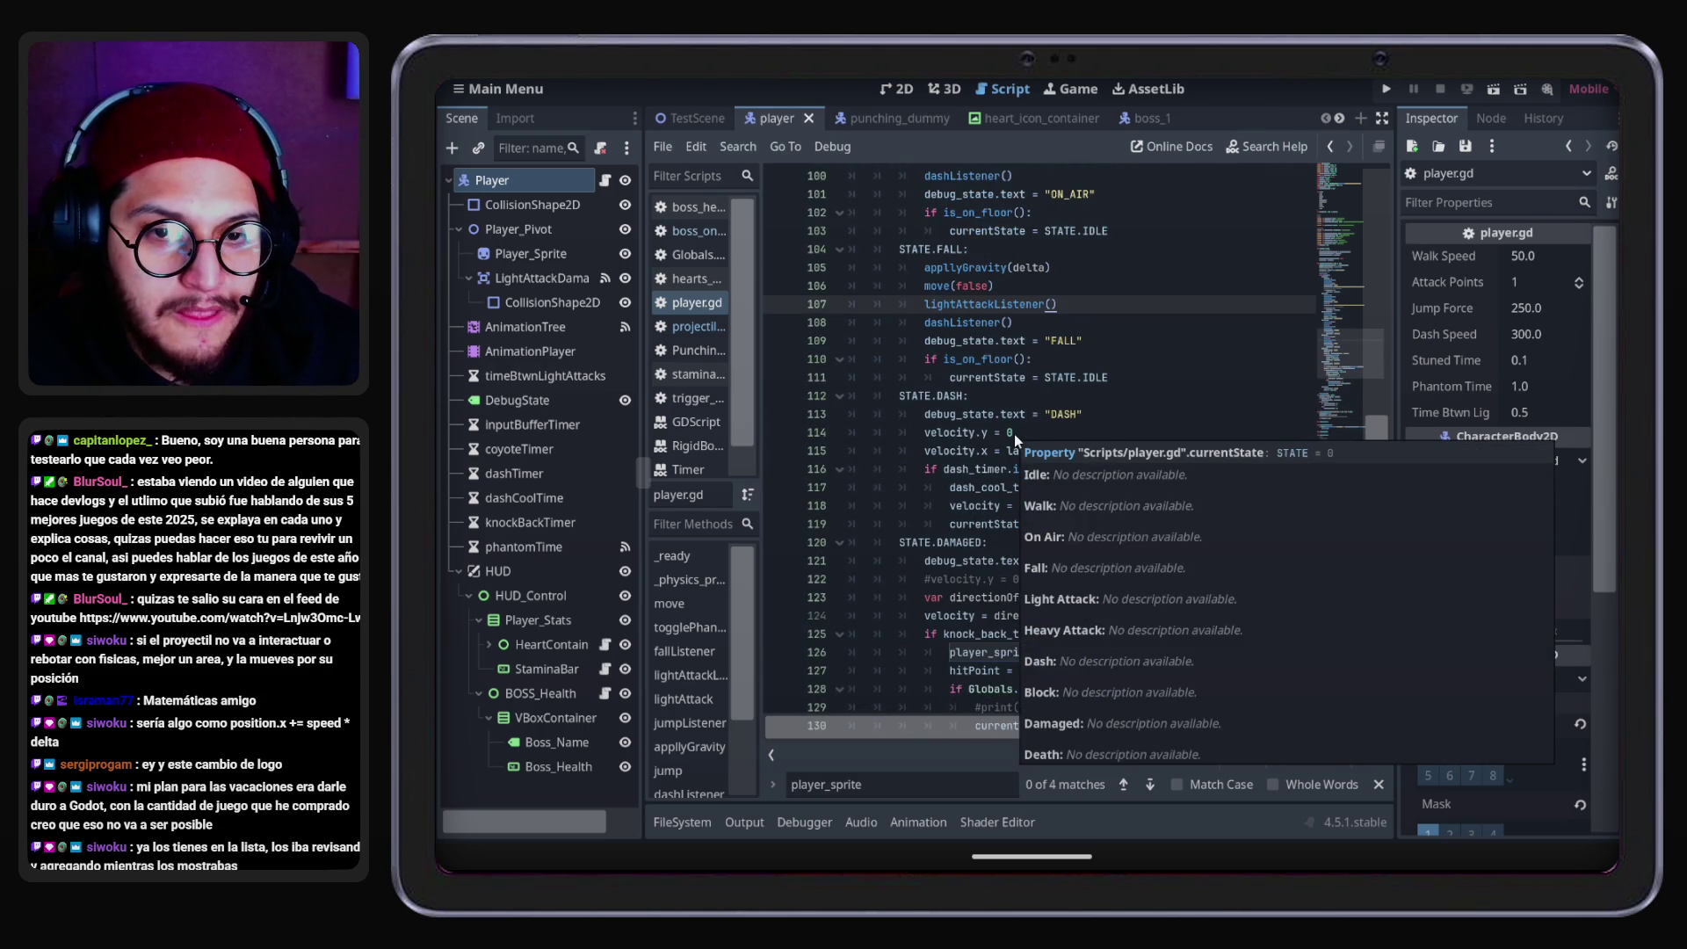
pyautogui.click(1008, 470)
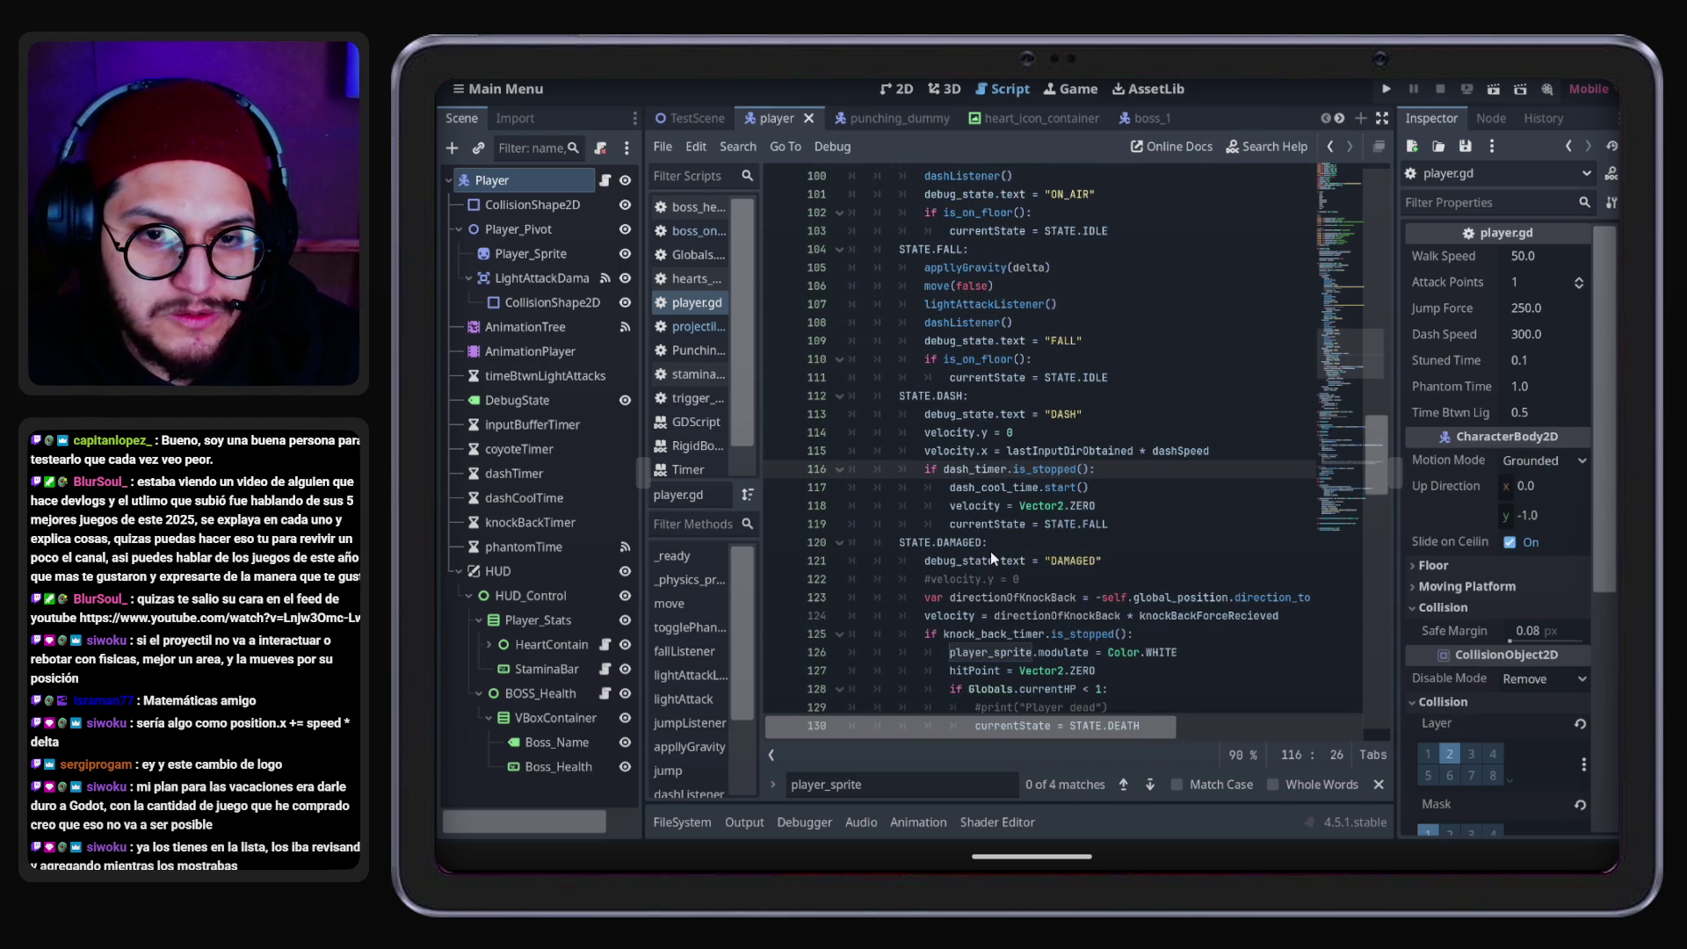
pyautogui.scroll(-1, 989, 551)
pyautogui.scroll(-14, 999, 525)
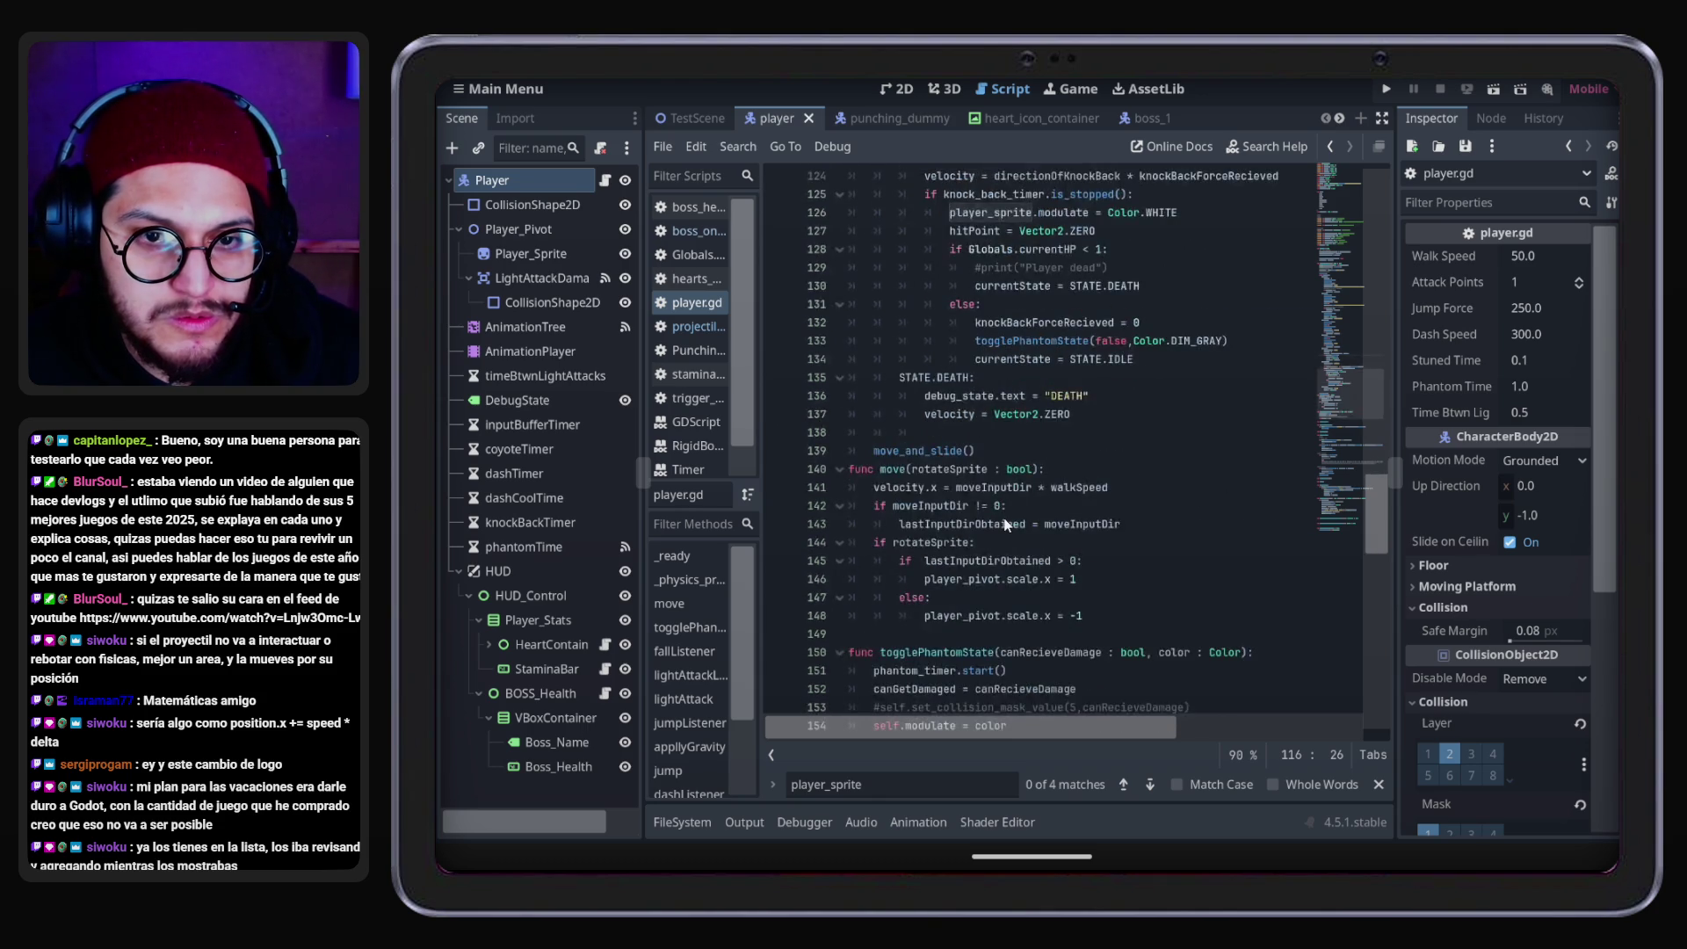
pyautogui.scroll(-9, 1007, 524)
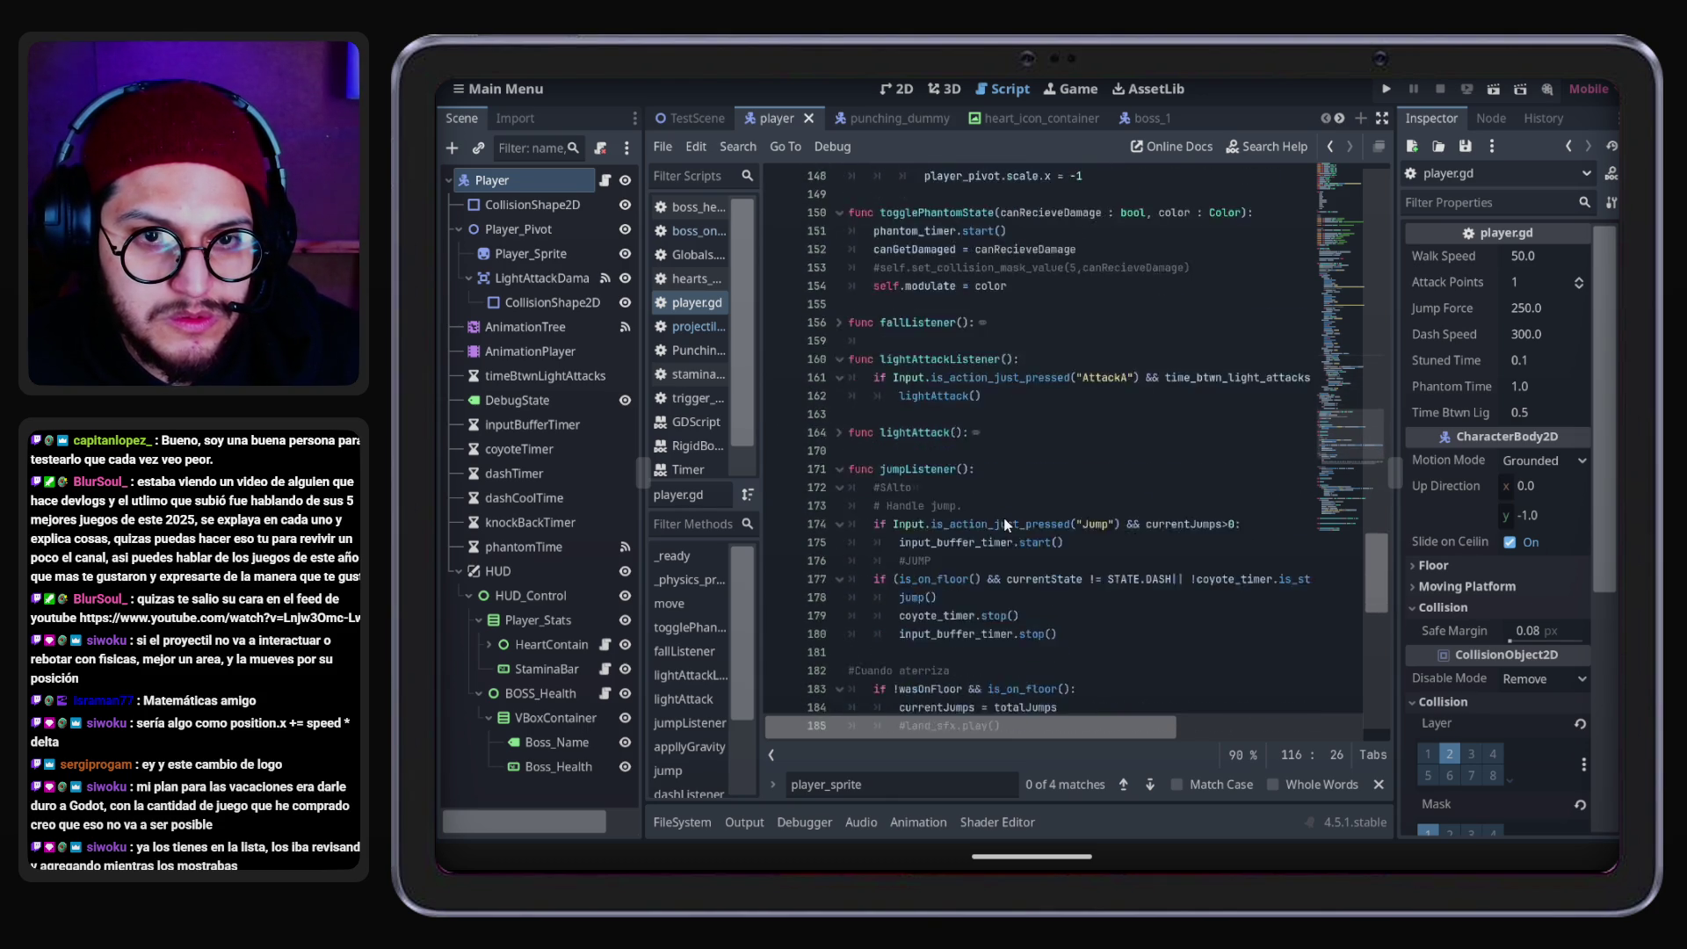
pyautogui.scroll(-7, 1007, 525)
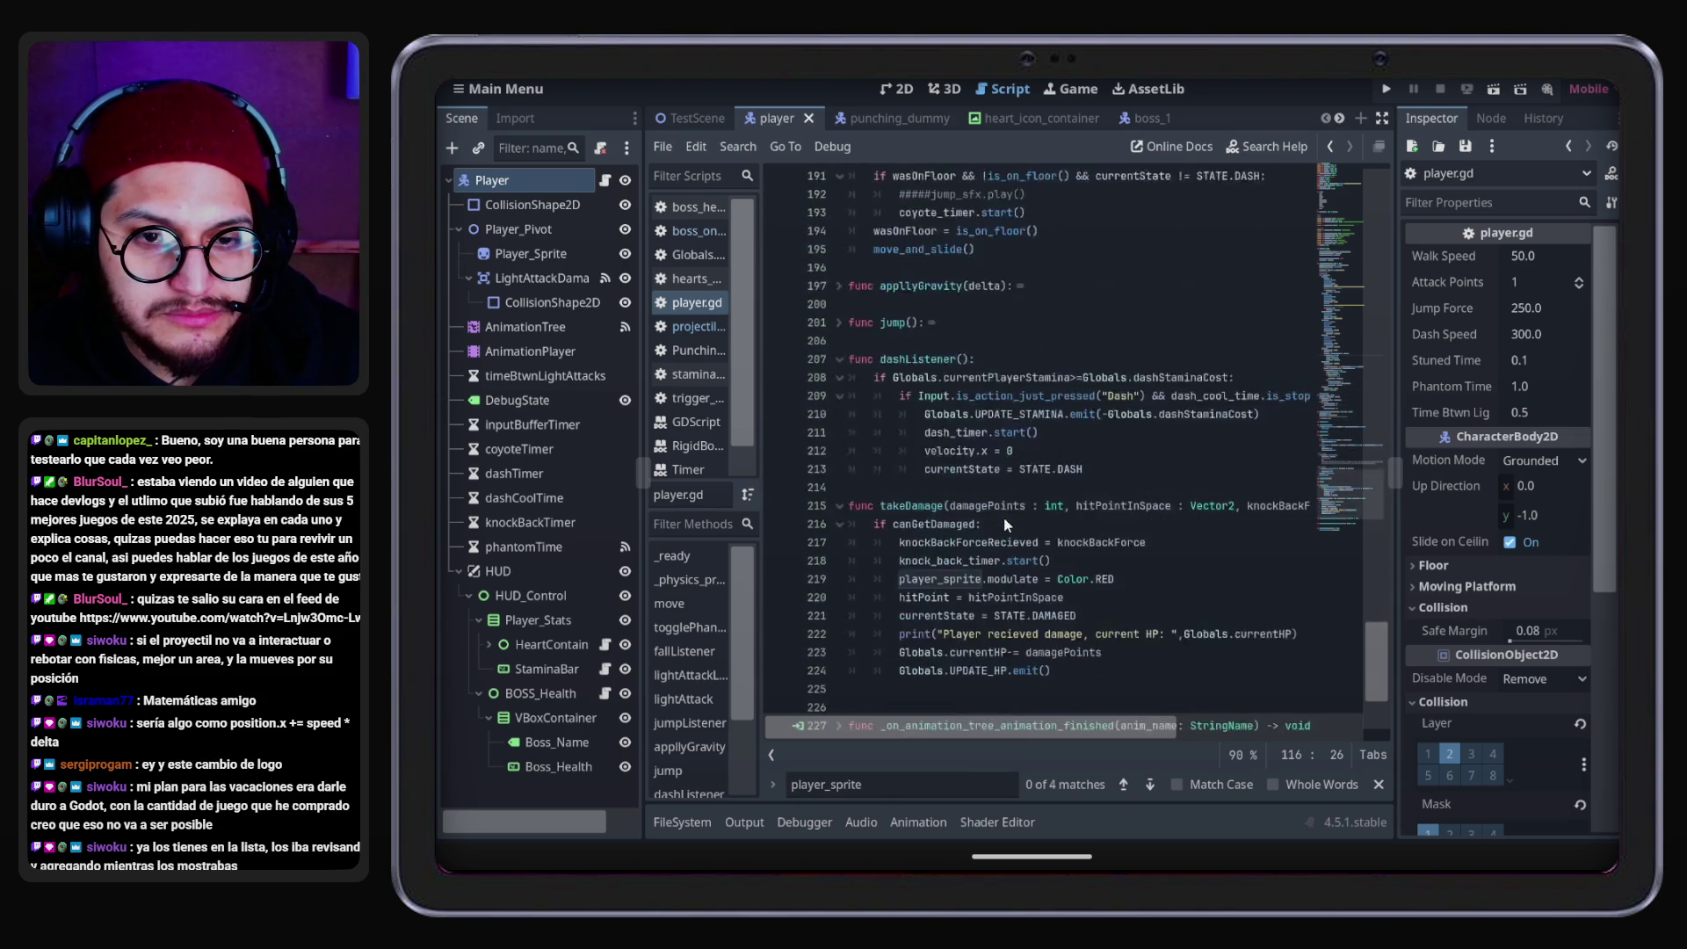
pyautogui.scroll(3, 1007, 525)
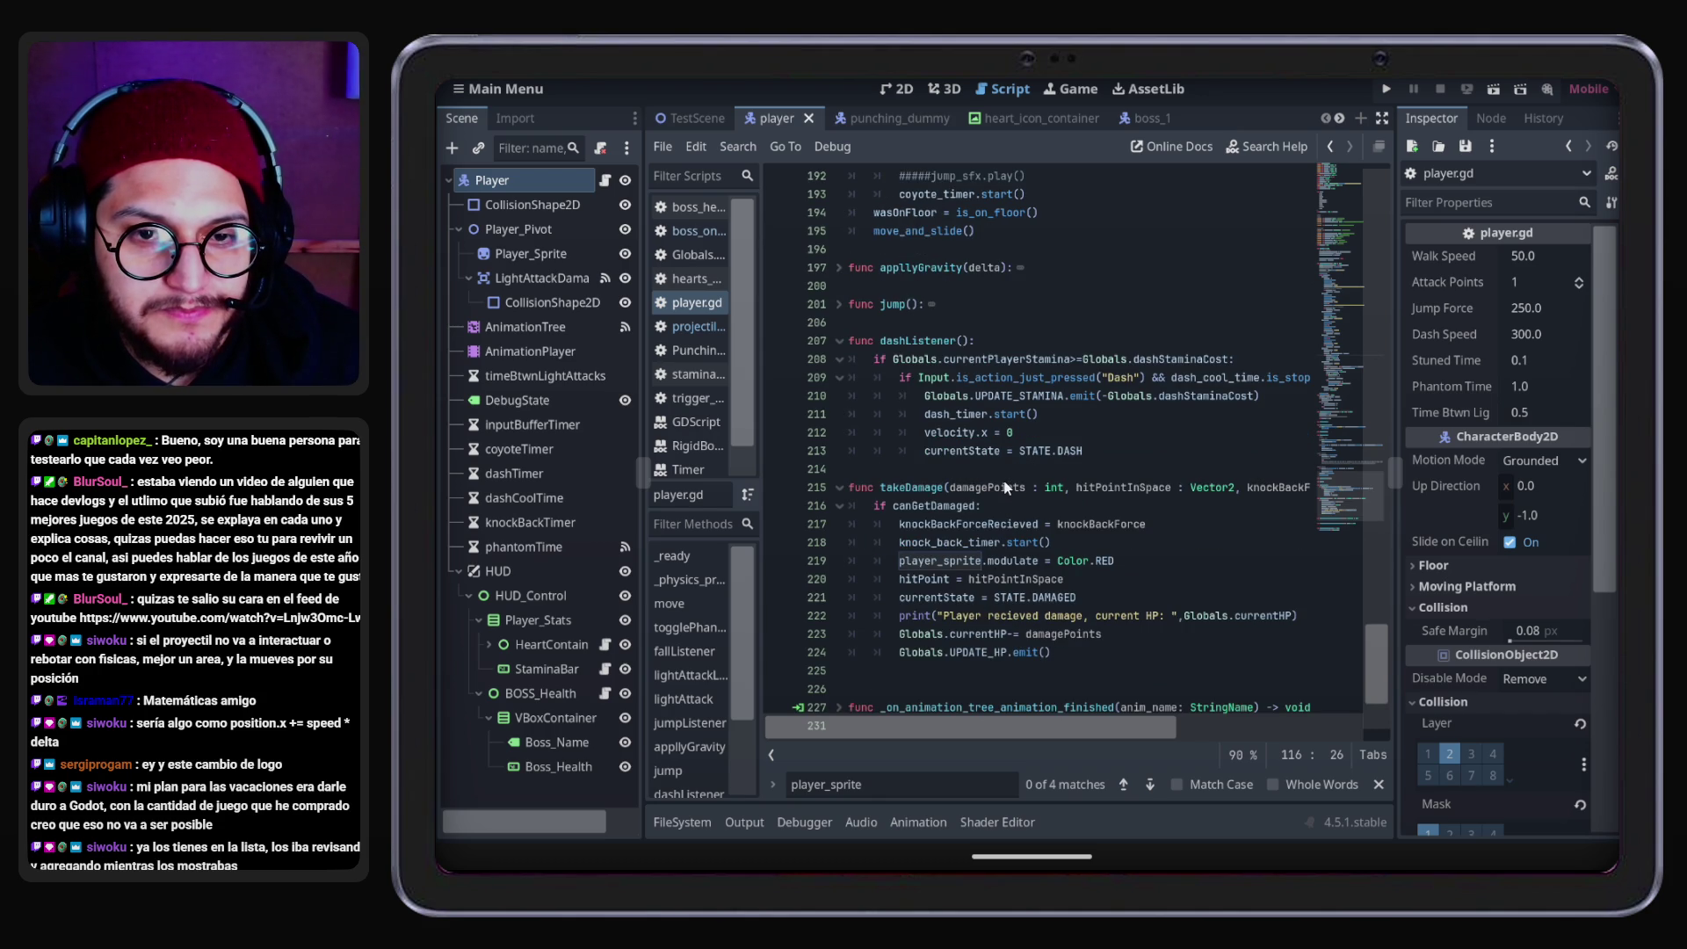
pyautogui.click(984, 506)
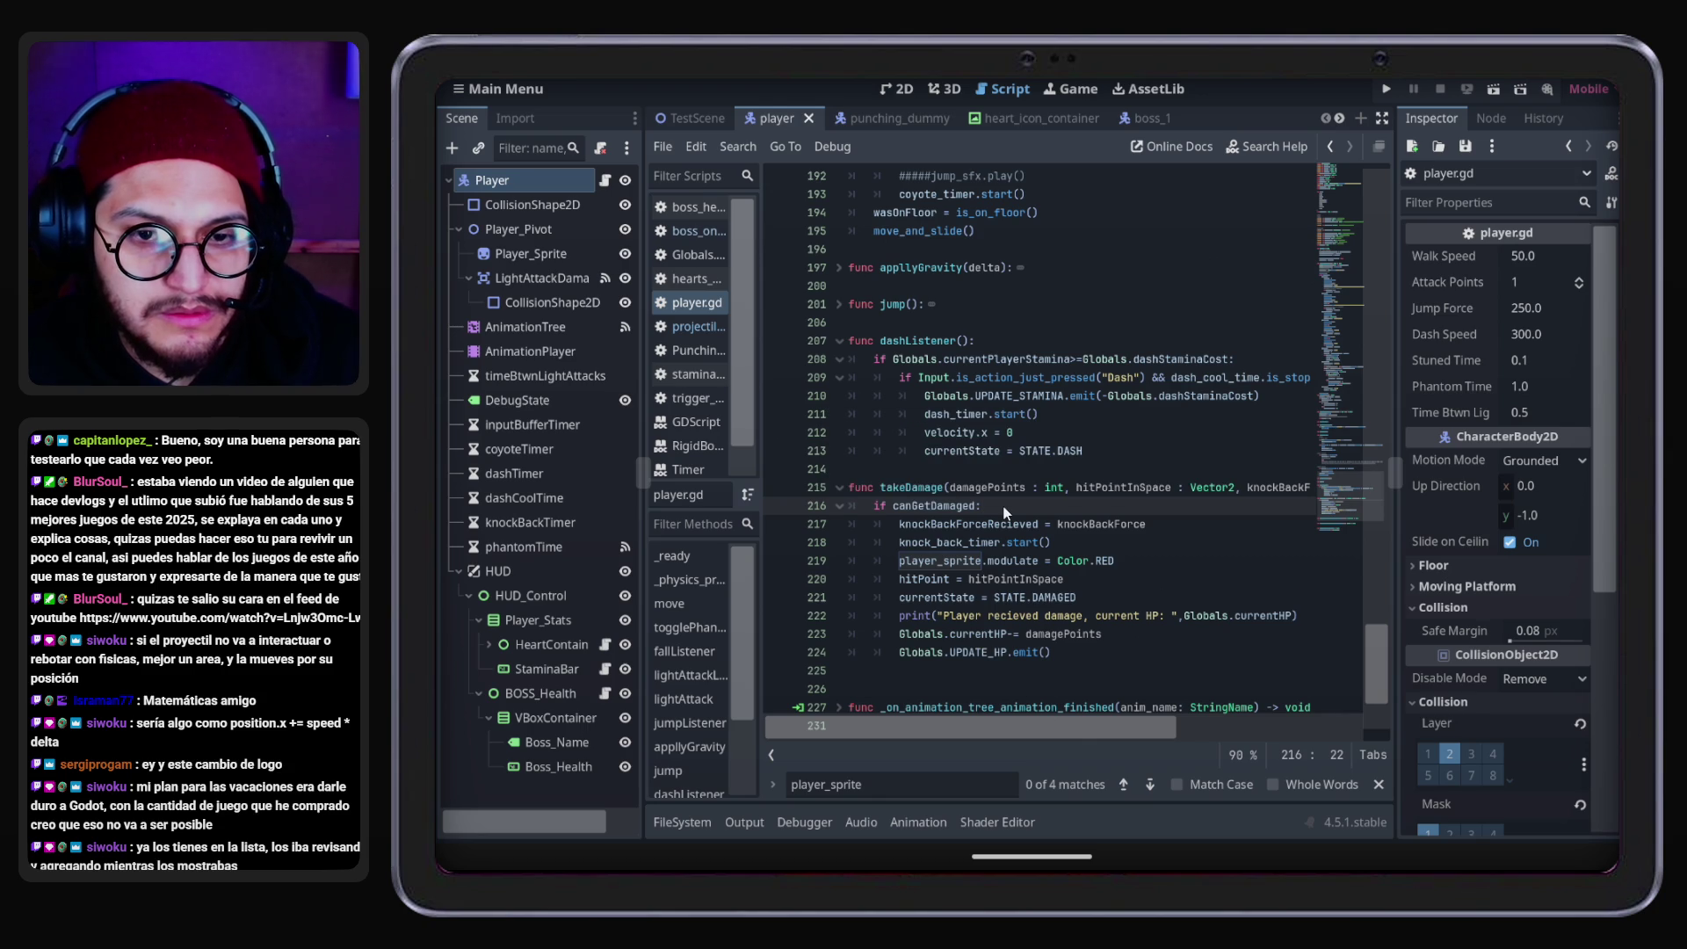
pyautogui.scroll(2, 1005, 513)
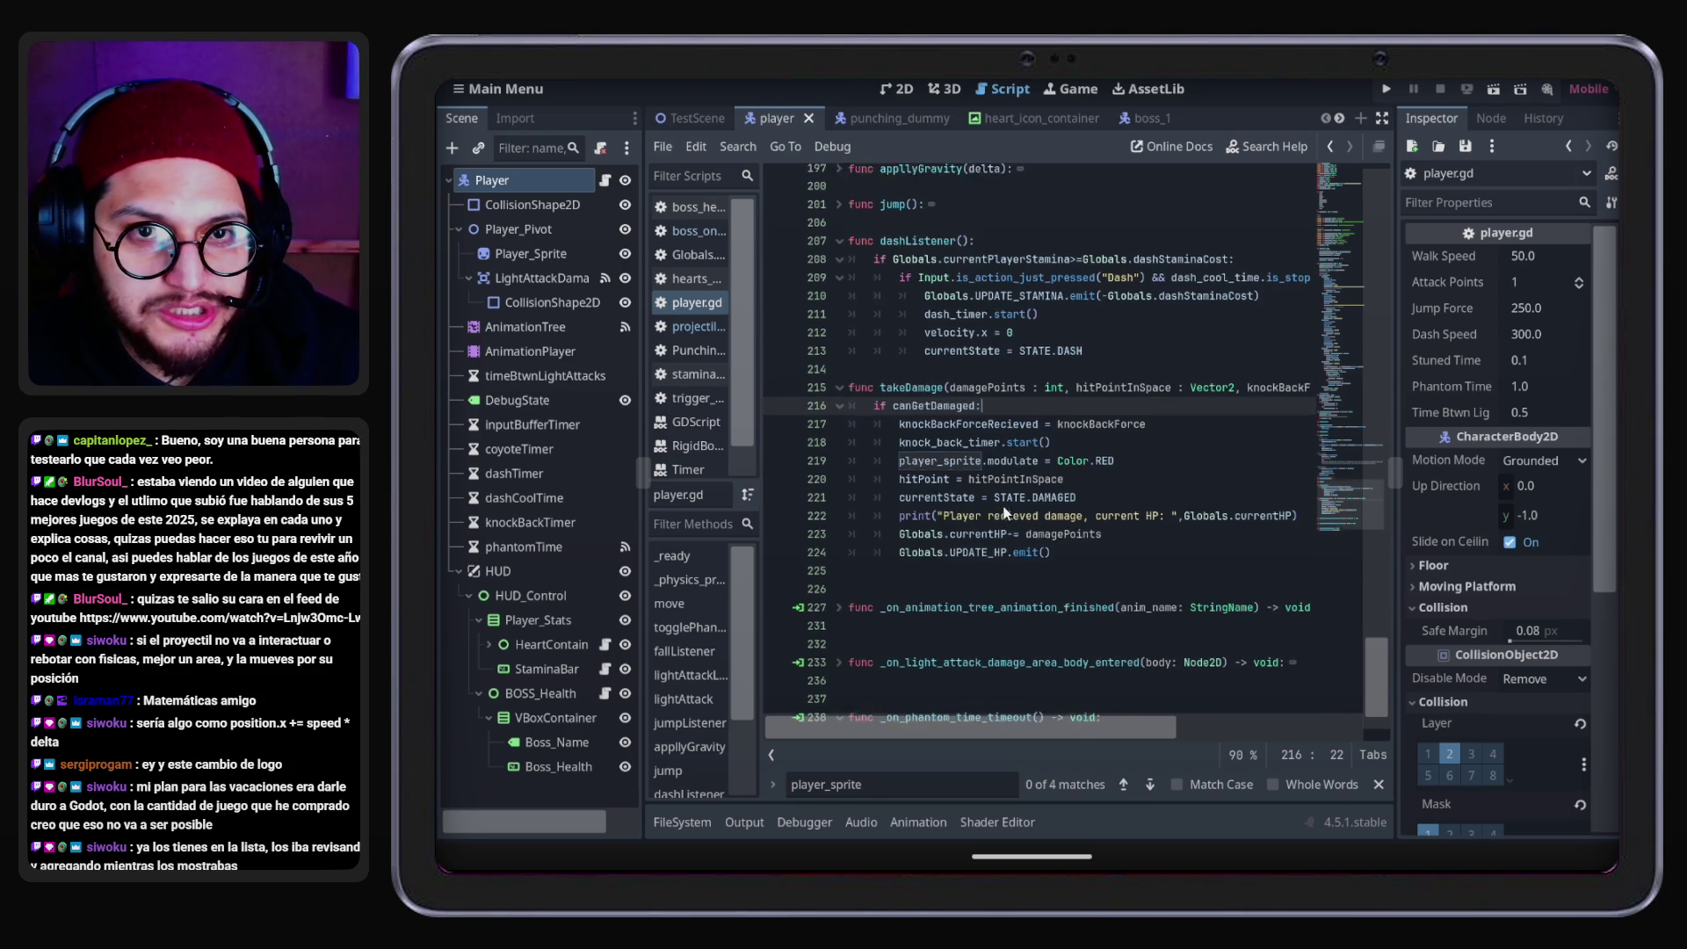
pyautogui.scroll(20, 1006, 512)
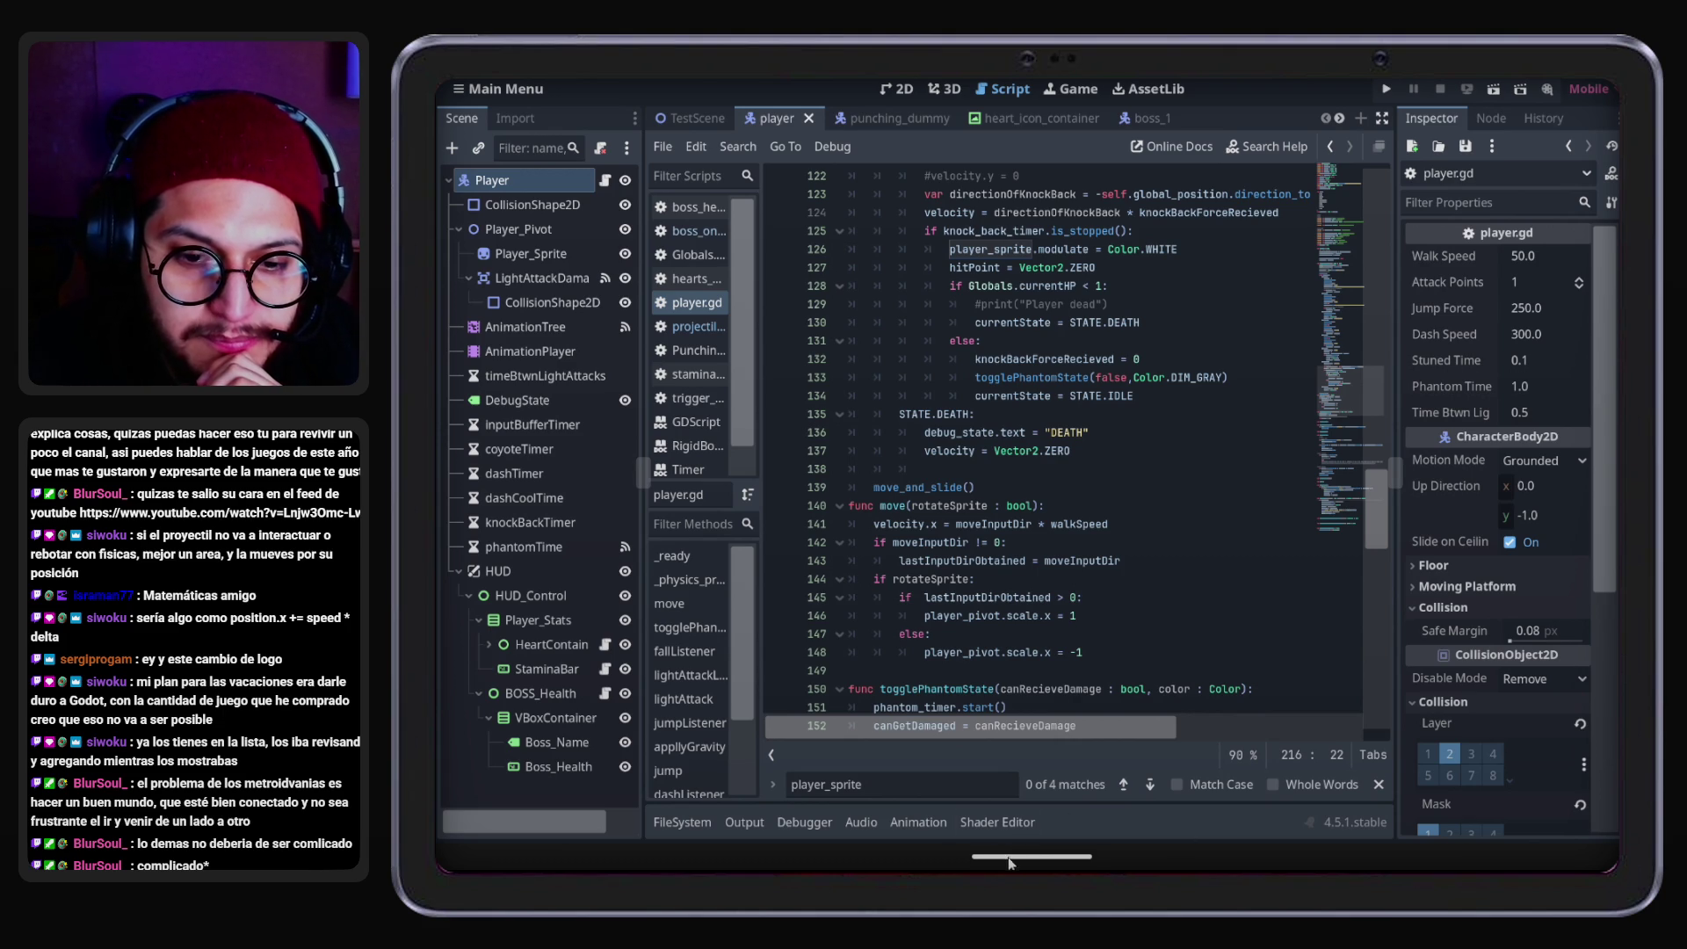
pyautogui.moveTo(1032, 856); pyautogui.dragTo(1033, 571)
# On a new Krita layer with the behaviour list hidden, sketch a small projectile and round target.
pyautogui.click(615, 377)
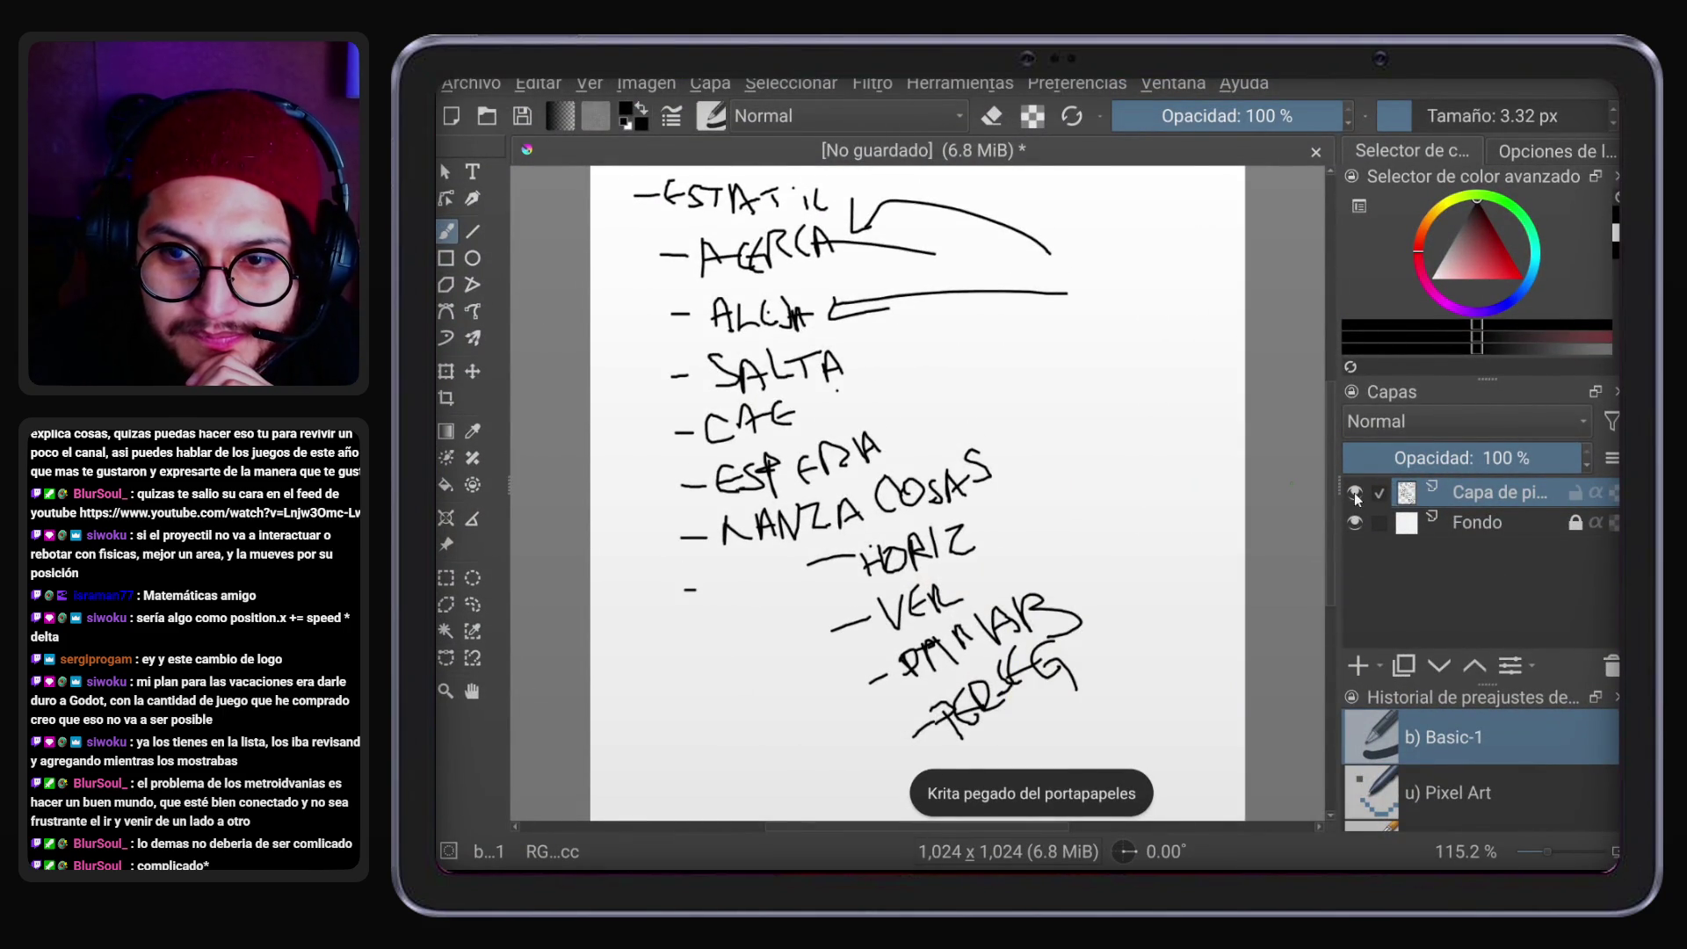
pyautogui.click(1354, 492)
pyautogui.click(1357, 665)
pyautogui.moveTo(913, 552)
pyautogui.mouseDown()
pyautogui.moveTo(901, 566)
pyautogui.moveTo(918, 575)
pyautogui.moveTo(1087, 574)
pyautogui.moveTo(1126, 567)
pyautogui.moveTo(1114, 538)
pyautogui.mouseUp()
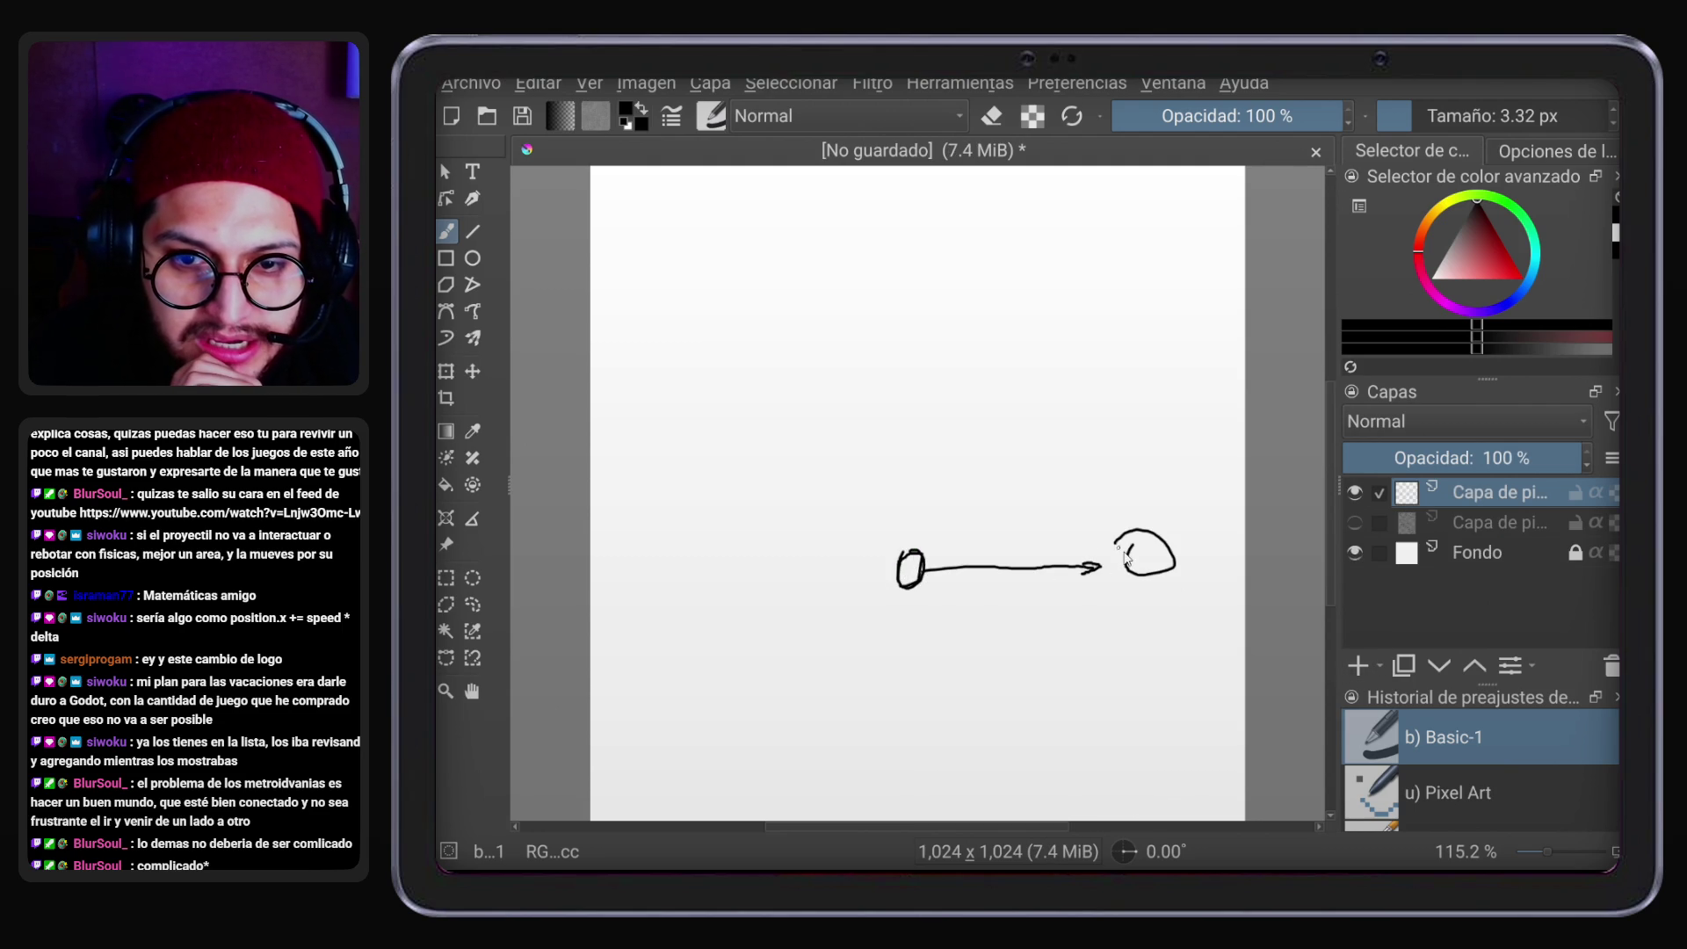
pyautogui.keyDown('ctrl'); pyautogui.click(1114, 559); pyautogui.keyUp('ctrl')
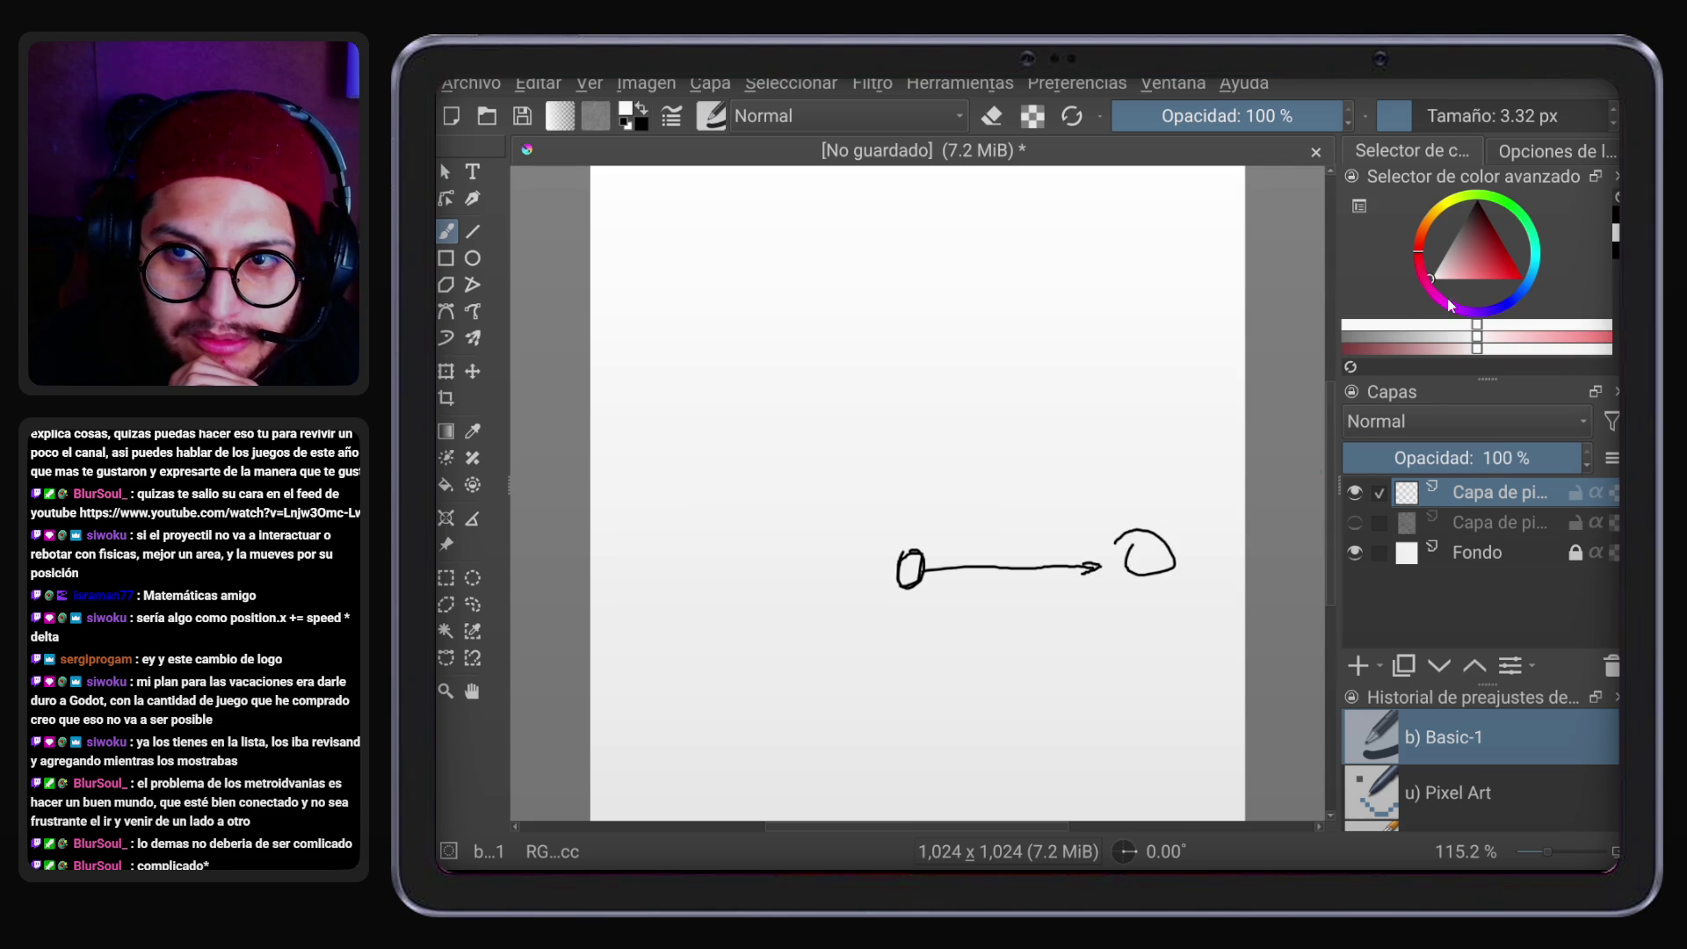
# In black, draw a long left-pointing return arrow from the target and horizontal strokes above.
pyautogui.keyDown('ctrl'); pyautogui.click(1158, 533); pyautogui.keyUp('ctrl')
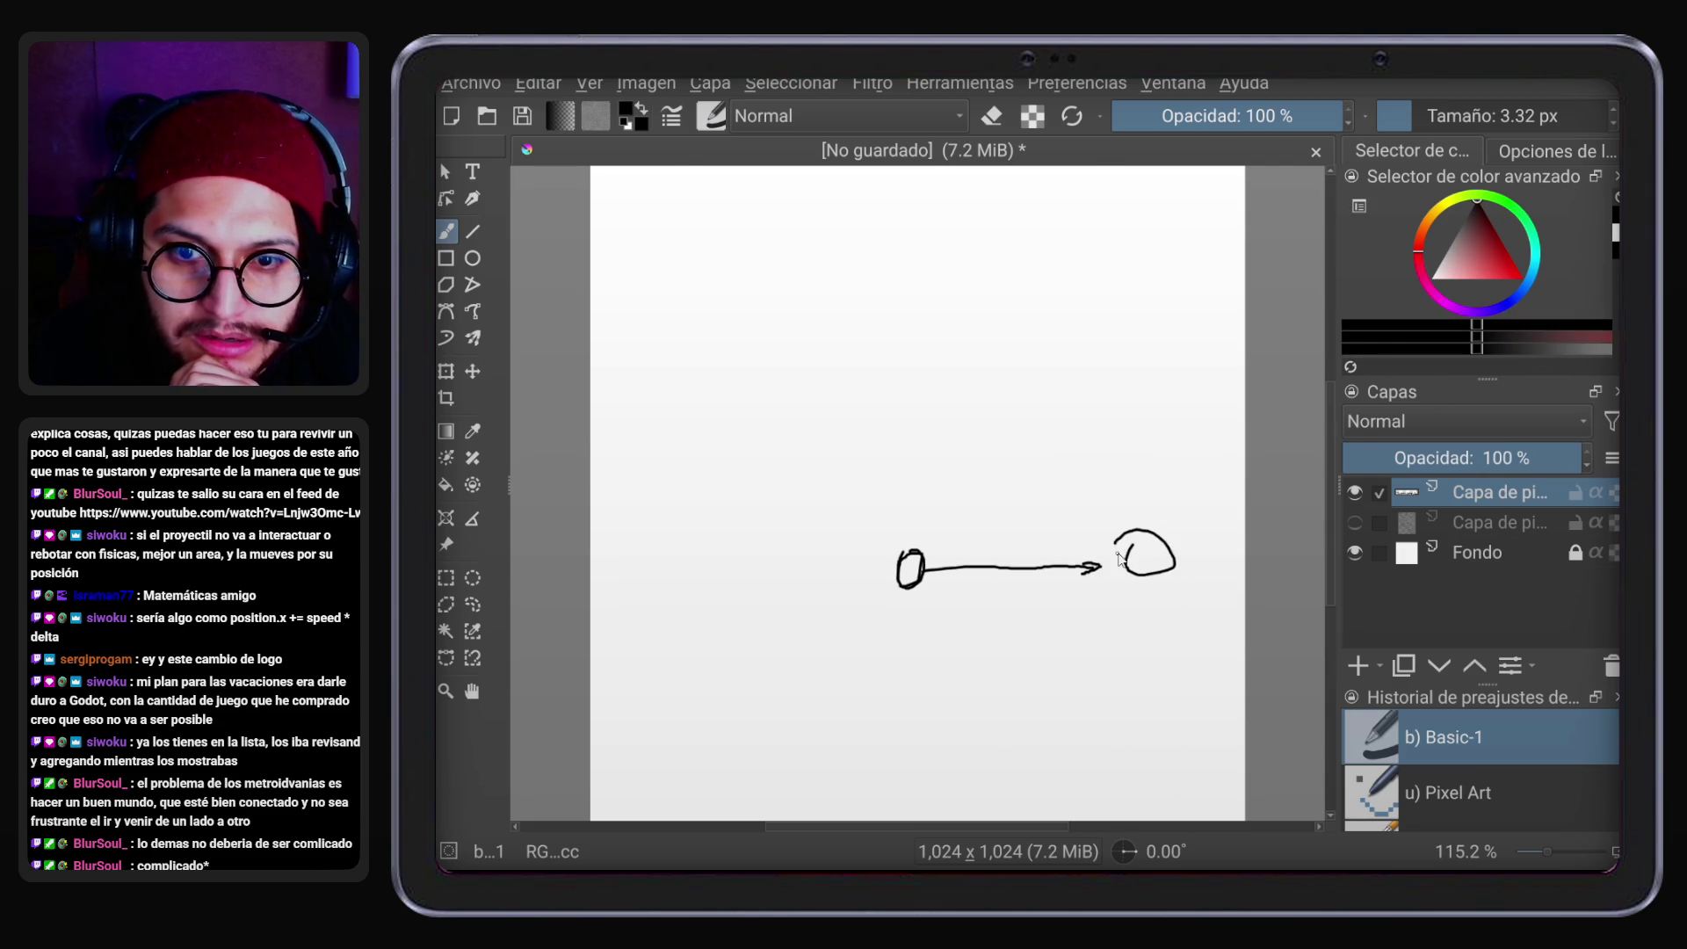
pyautogui.moveTo(1120, 543); pyautogui.dragTo(793, 556)
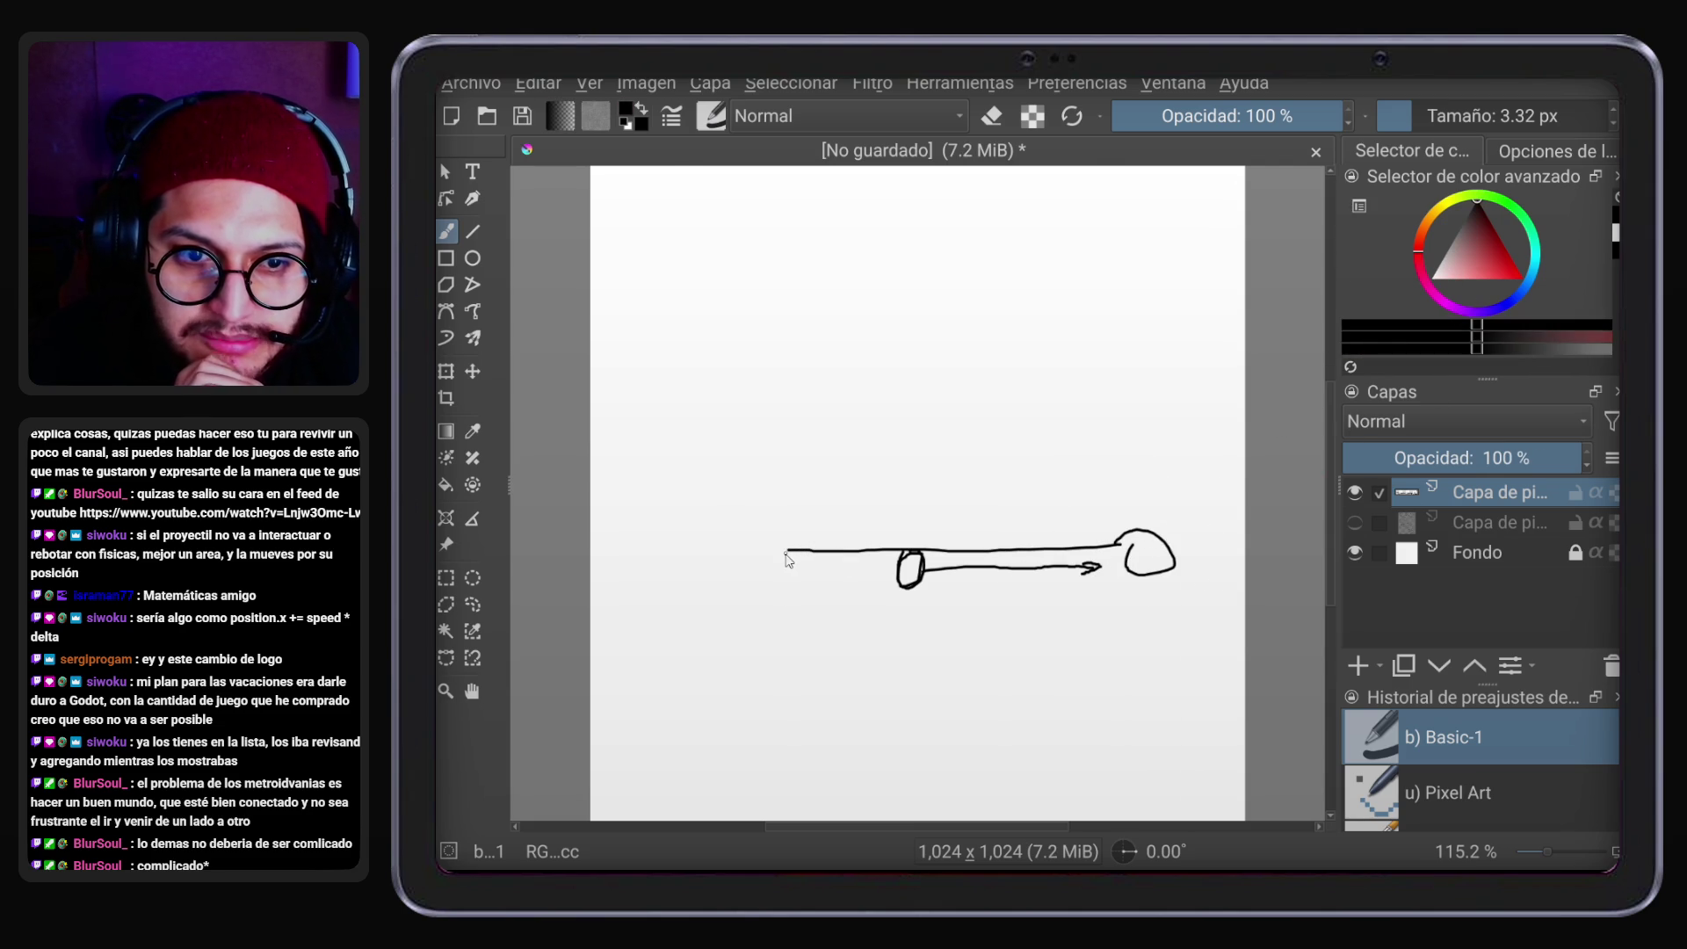
pyautogui.keyDown('ctrl'); pyautogui.click(786, 559); pyautogui.keyUp('ctrl')
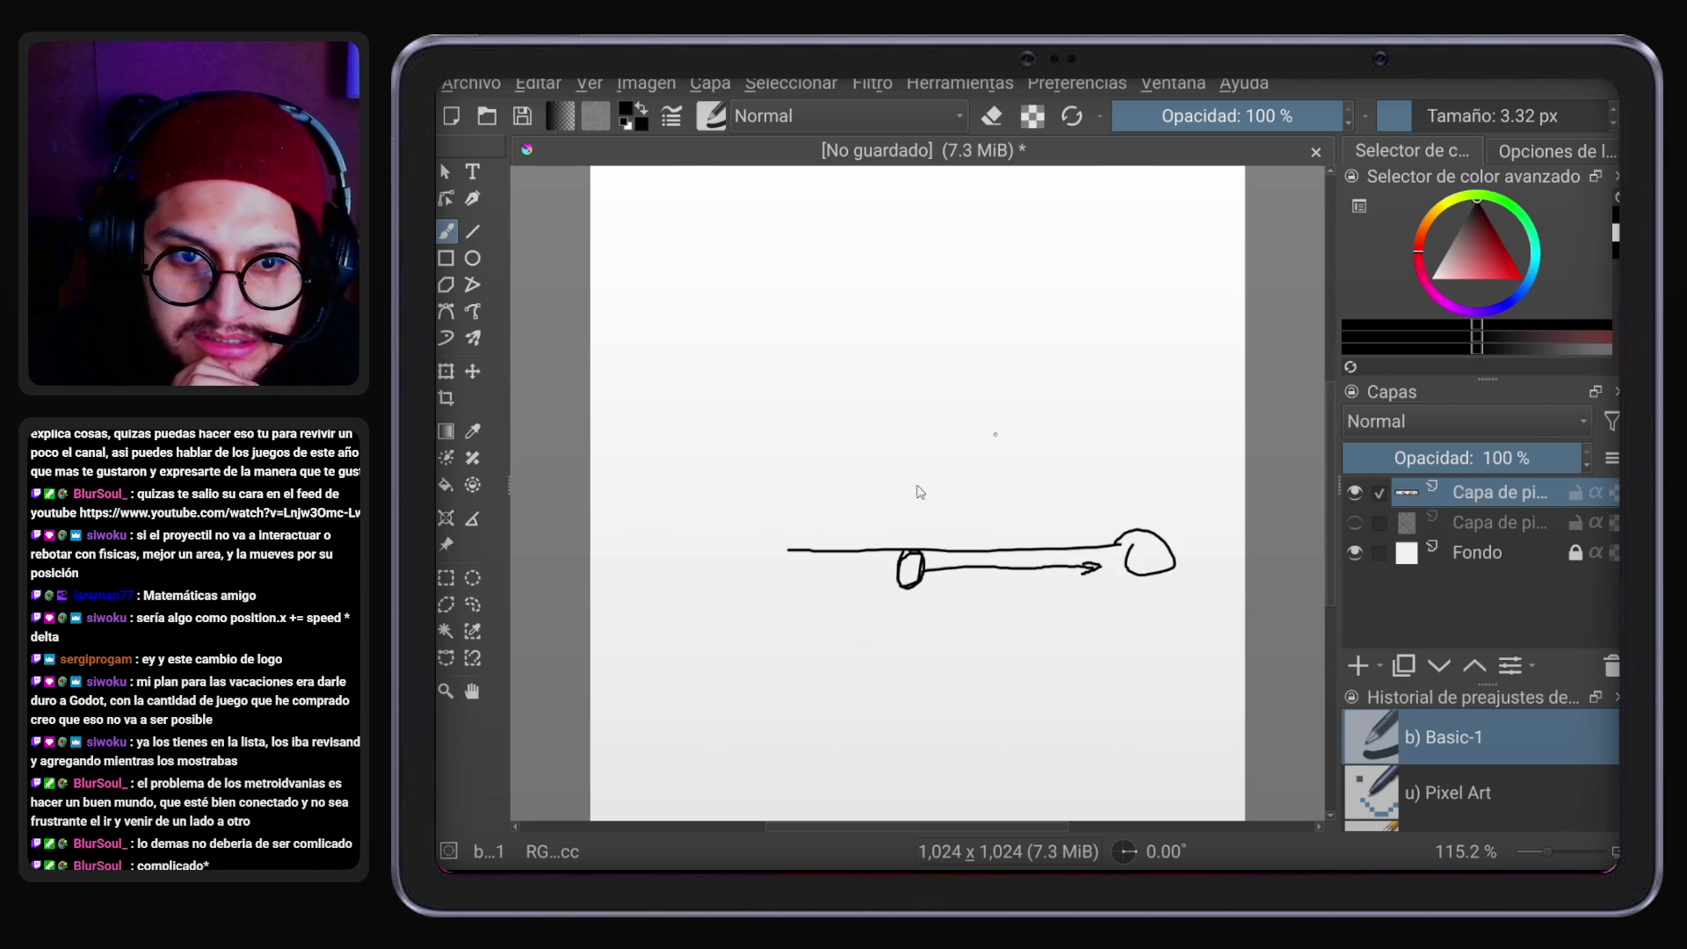
pyautogui.moveTo(791, 541); pyautogui.dragTo(796, 560)
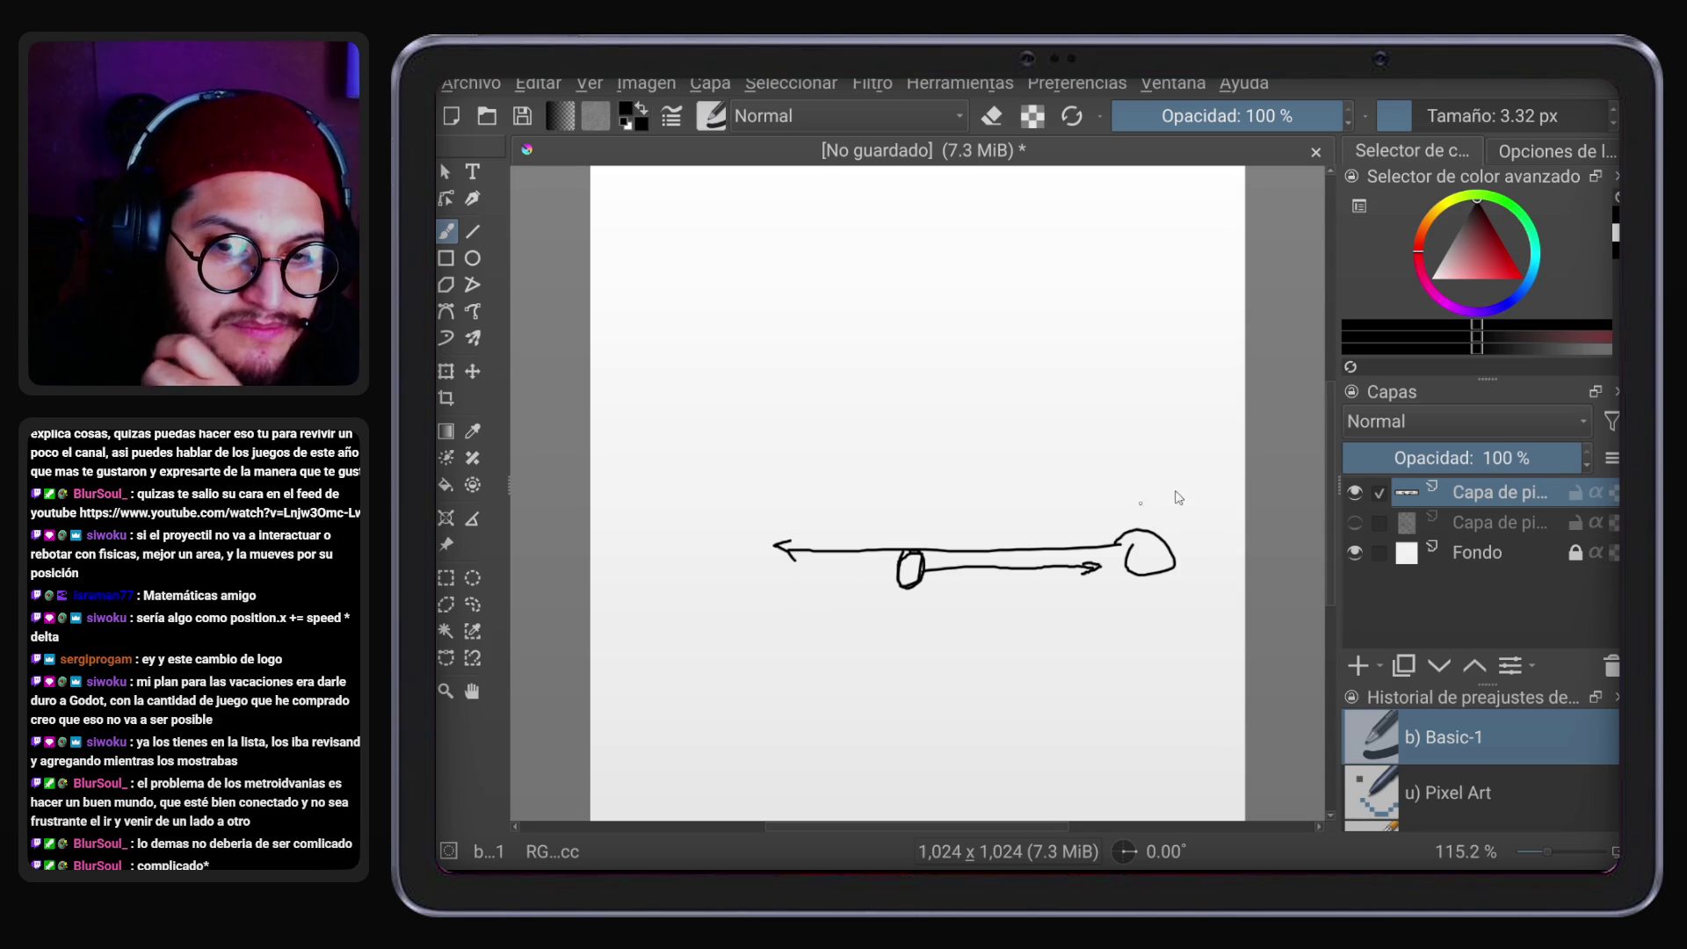
pyautogui.moveTo(1120, 402)
pyautogui.mouseDown()
pyautogui.moveTo(770, 393)
pyautogui.moveTo(1015, 446)
pyautogui.mouseUp()
pyautogui.moveTo(1131, 336)
pyautogui.mouseDown()
pyautogui.moveTo(796, 332)
pyautogui.moveTo(706, 314)
pyautogui.moveTo(1080, 278)
pyautogui.mouseUp()
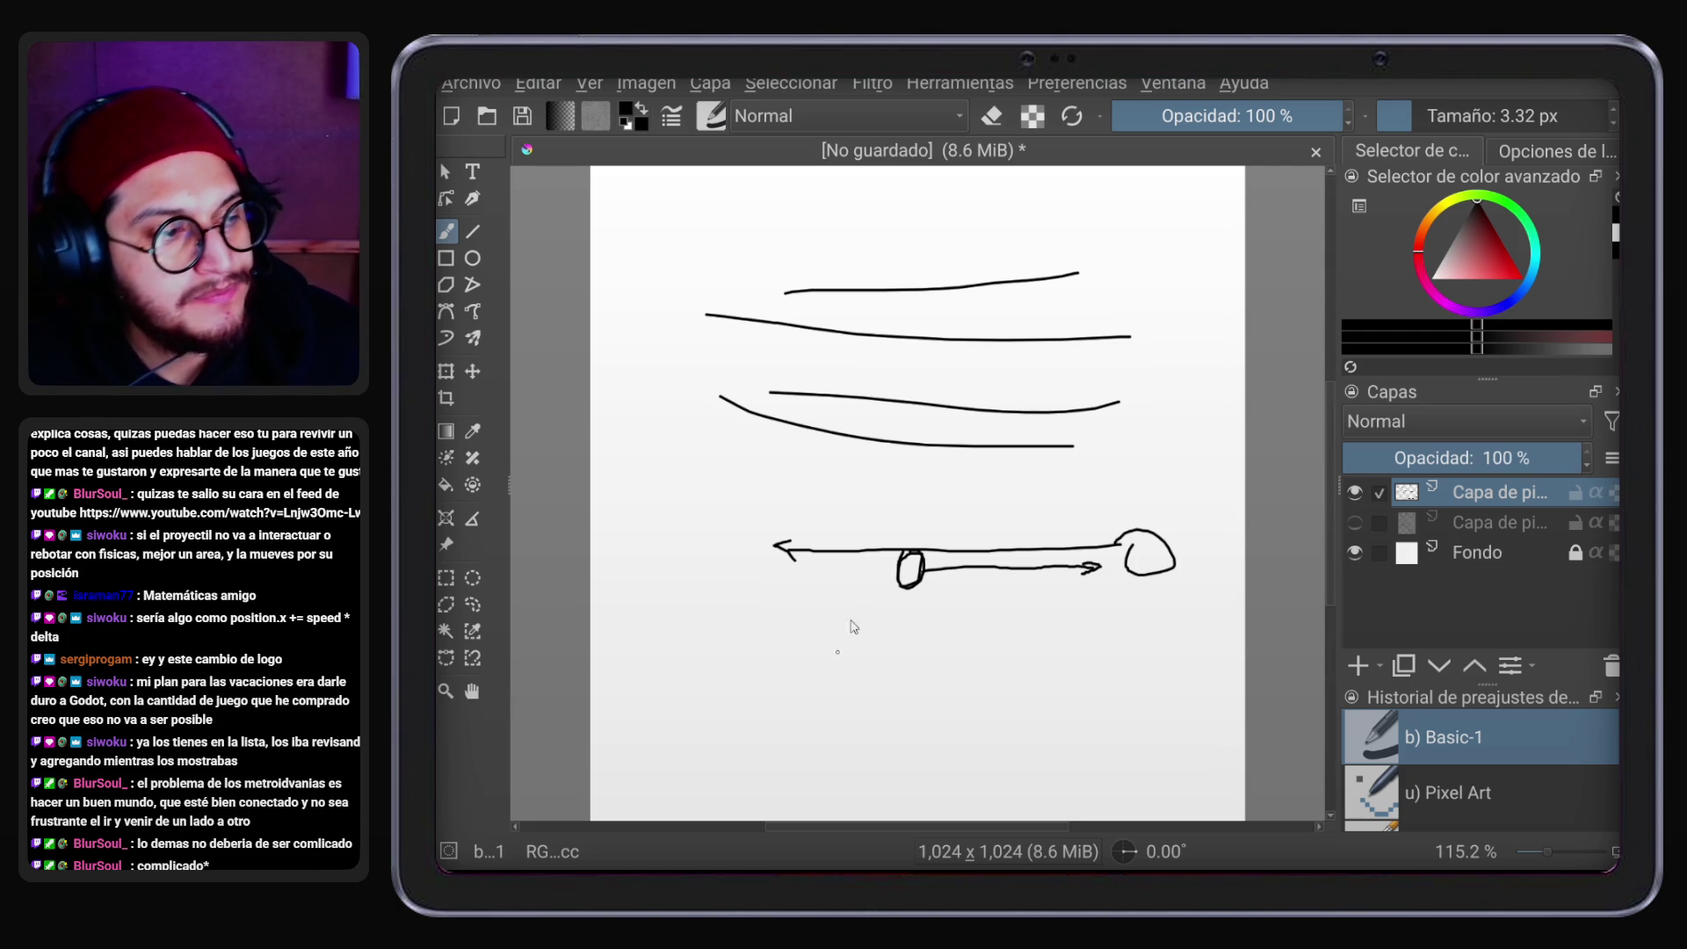
# Add arrowheads to the four upper lines, alternating right and left directions.
pyautogui.moveTo(1057, 262)
pyautogui.mouseDown()
pyautogui.moveTo(1084, 276)
pyautogui.moveTo(1064, 295)
pyautogui.moveTo(1138, 336)
pyautogui.moveTo(1111, 363)
pyautogui.mouseUp()
pyautogui.moveTo(719, 327)
pyautogui.mouseDown()
pyautogui.moveTo(708, 313)
pyautogui.moveTo(731, 315)
pyautogui.mouseUp()
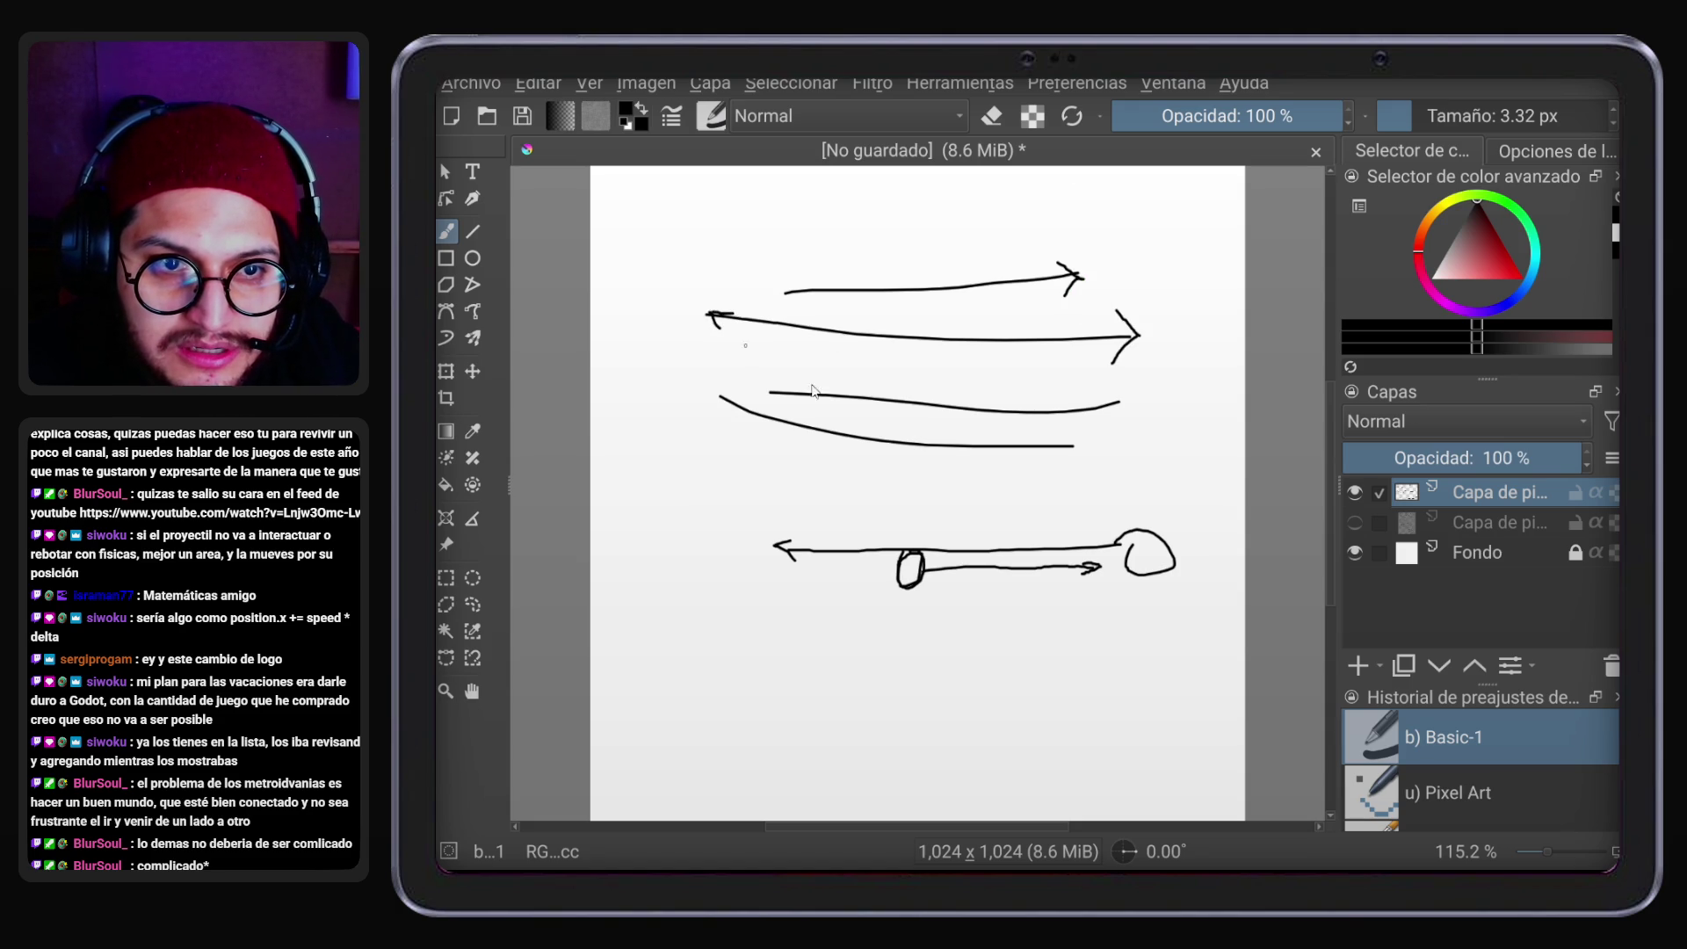
pyautogui.moveTo(1108, 392); pyautogui.dragTo(1111, 424)
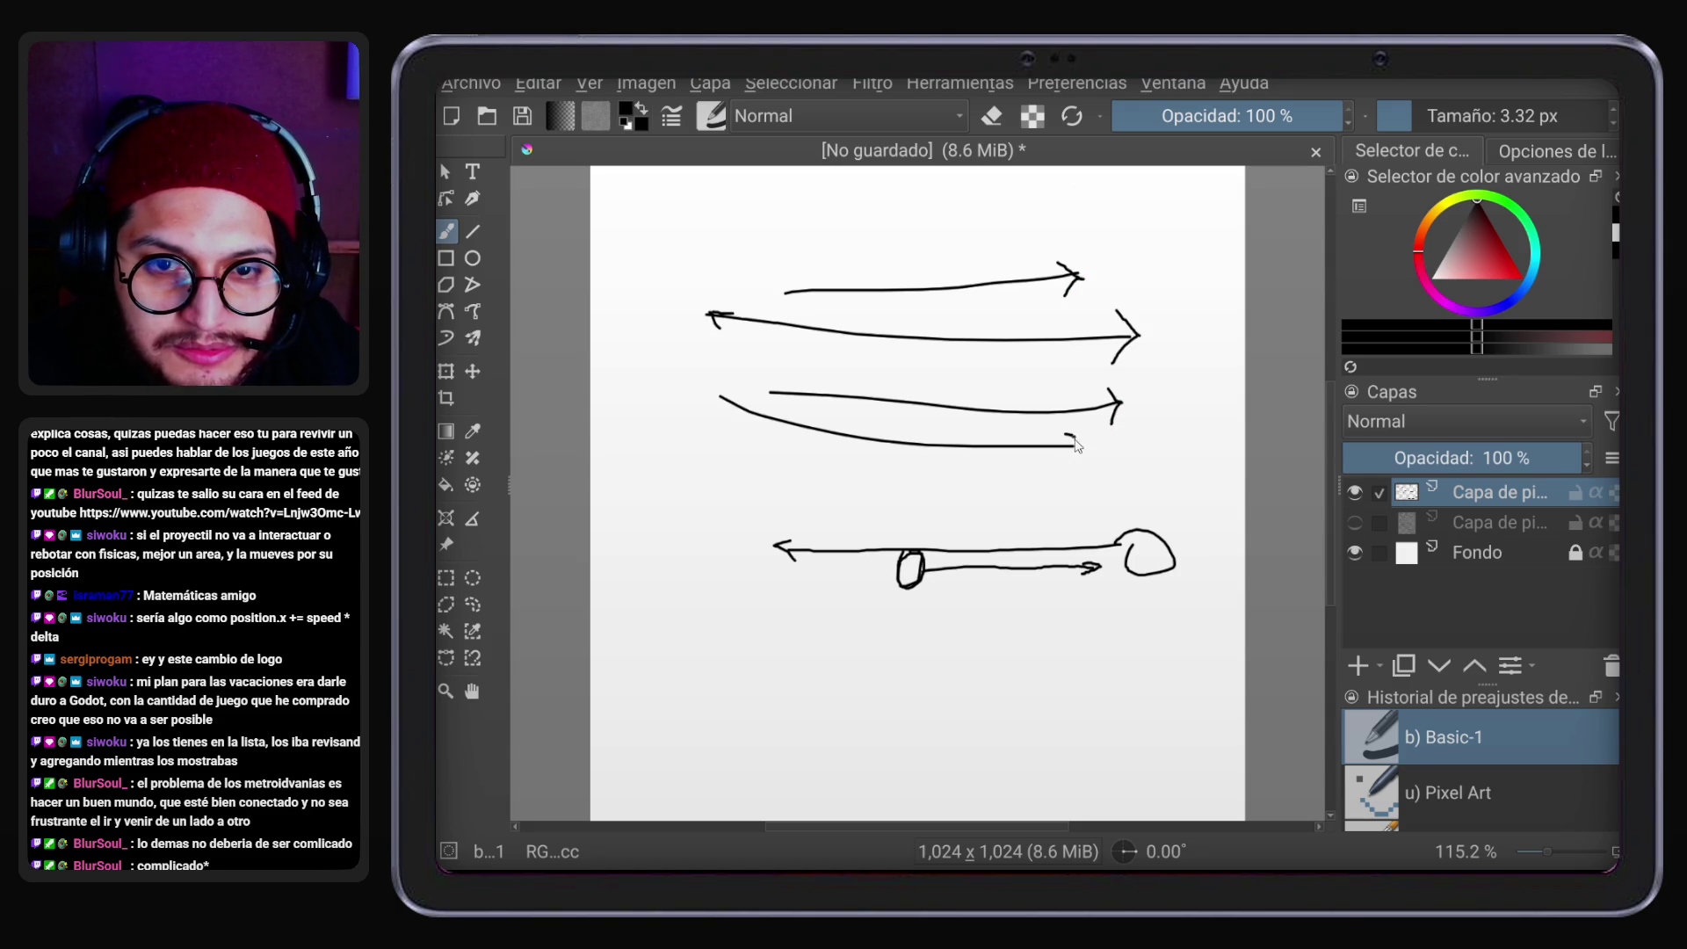
pyautogui.moveTo(715, 401)
pyautogui.mouseDown()
pyautogui.moveTo(718, 419)
pyautogui.moveTo(738, 405)
pyautogui.mouseUp()
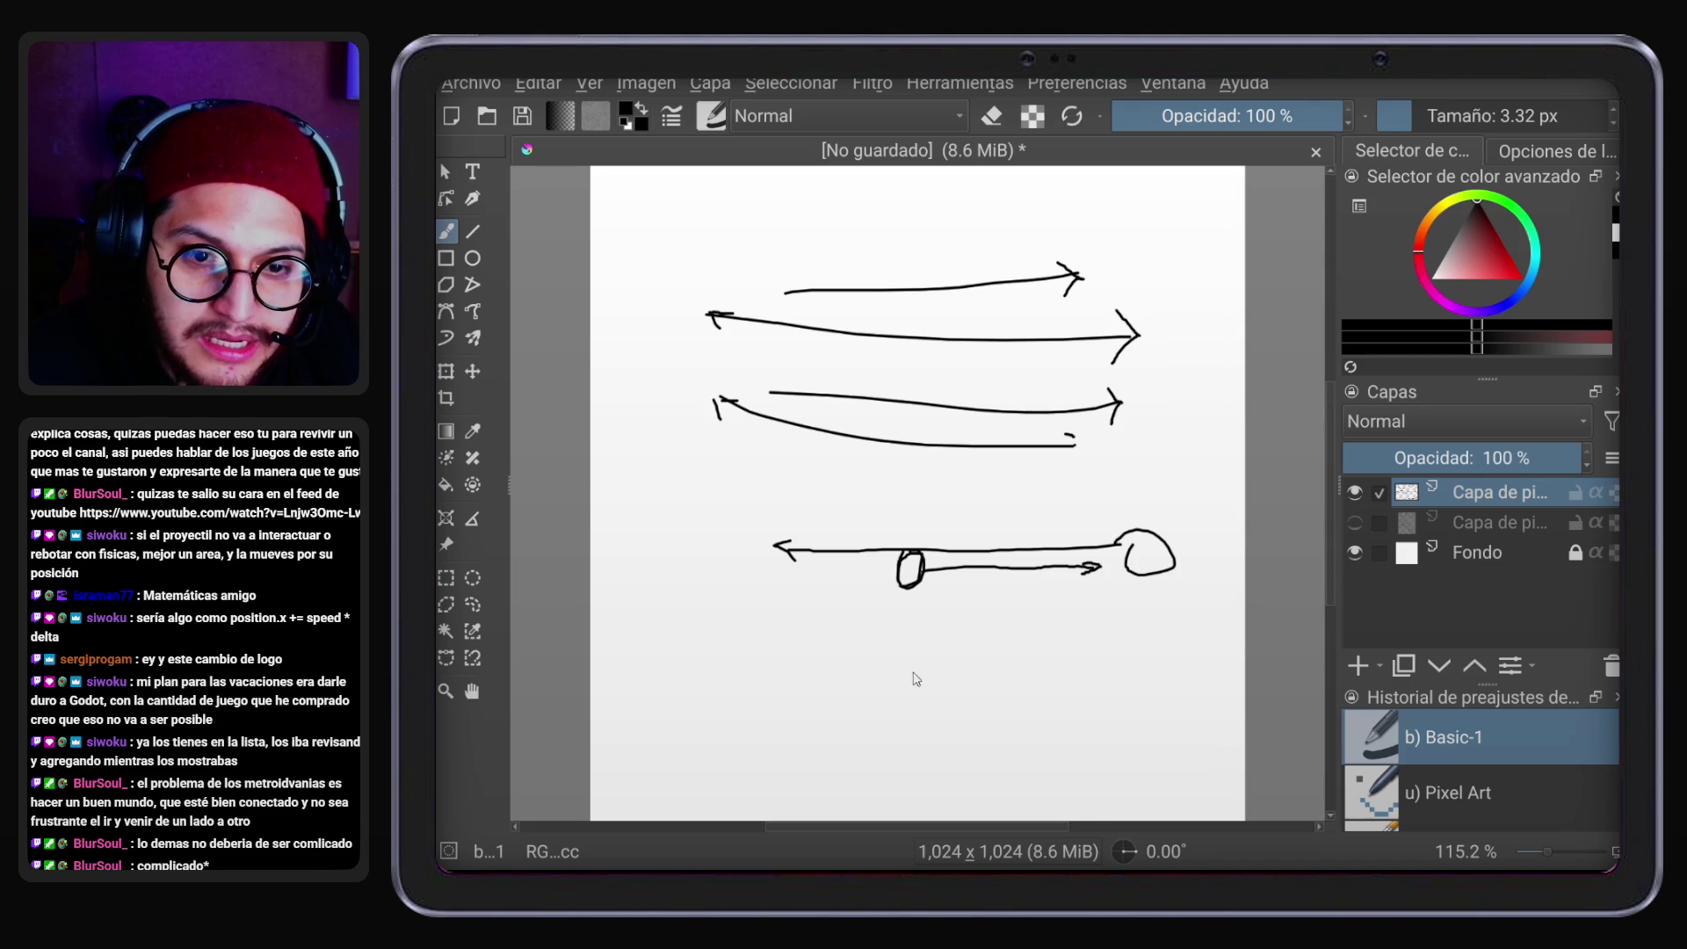
# Draw a large circle below the projectile with burst spokes radiating outward.
pyautogui.moveTo(936, 609)
pyautogui.mouseDown()
pyautogui.moveTo(961, 659)
pyautogui.moveTo(958, 614)
pyautogui.moveTo(988, 637)
pyautogui.moveTo(870, 698)
pyautogui.moveTo(966, 602)
pyautogui.moveTo(1019, 654)
pyautogui.moveTo(1035, 640)
pyautogui.moveTo(1019, 608)
pyautogui.moveTo(1015, 681)
pyautogui.moveTo(967, 722)
pyautogui.mouseUp()
pyautogui.moveTo(931, 668); pyautogui.dragTo(911, 710)
pyautogui.moveTo(889, 659); pyautogui.dragTo(849, 669)
pyautogui.click(898, 638)
pyautogui.moveTo(875, 572)
pyautogui.mouseDown()
pyautogui.moveTo(933, 625)
pyautogui.moveTo(922, 593)
pyautogui.mouseUp()
pyautogui.moveTo(996, 548)
pyautogui.mouseDown()
pyautogui.moveTo(958, 615)
pyautogui.moveTo(1042, 606)
pyautogui.mouseUp()
pyautogui.moveTo(950, 650)
pyautogui.mouseDown()
pyautogui.moveTo(1023, 675)
pyautogui.moveTo(983, 727)
pyautogui.moveTo(931, 666)
pyautogui.mouseUp()
pyautogui.moveTo(826, 672); pyautogui.dragTo(883, 625)
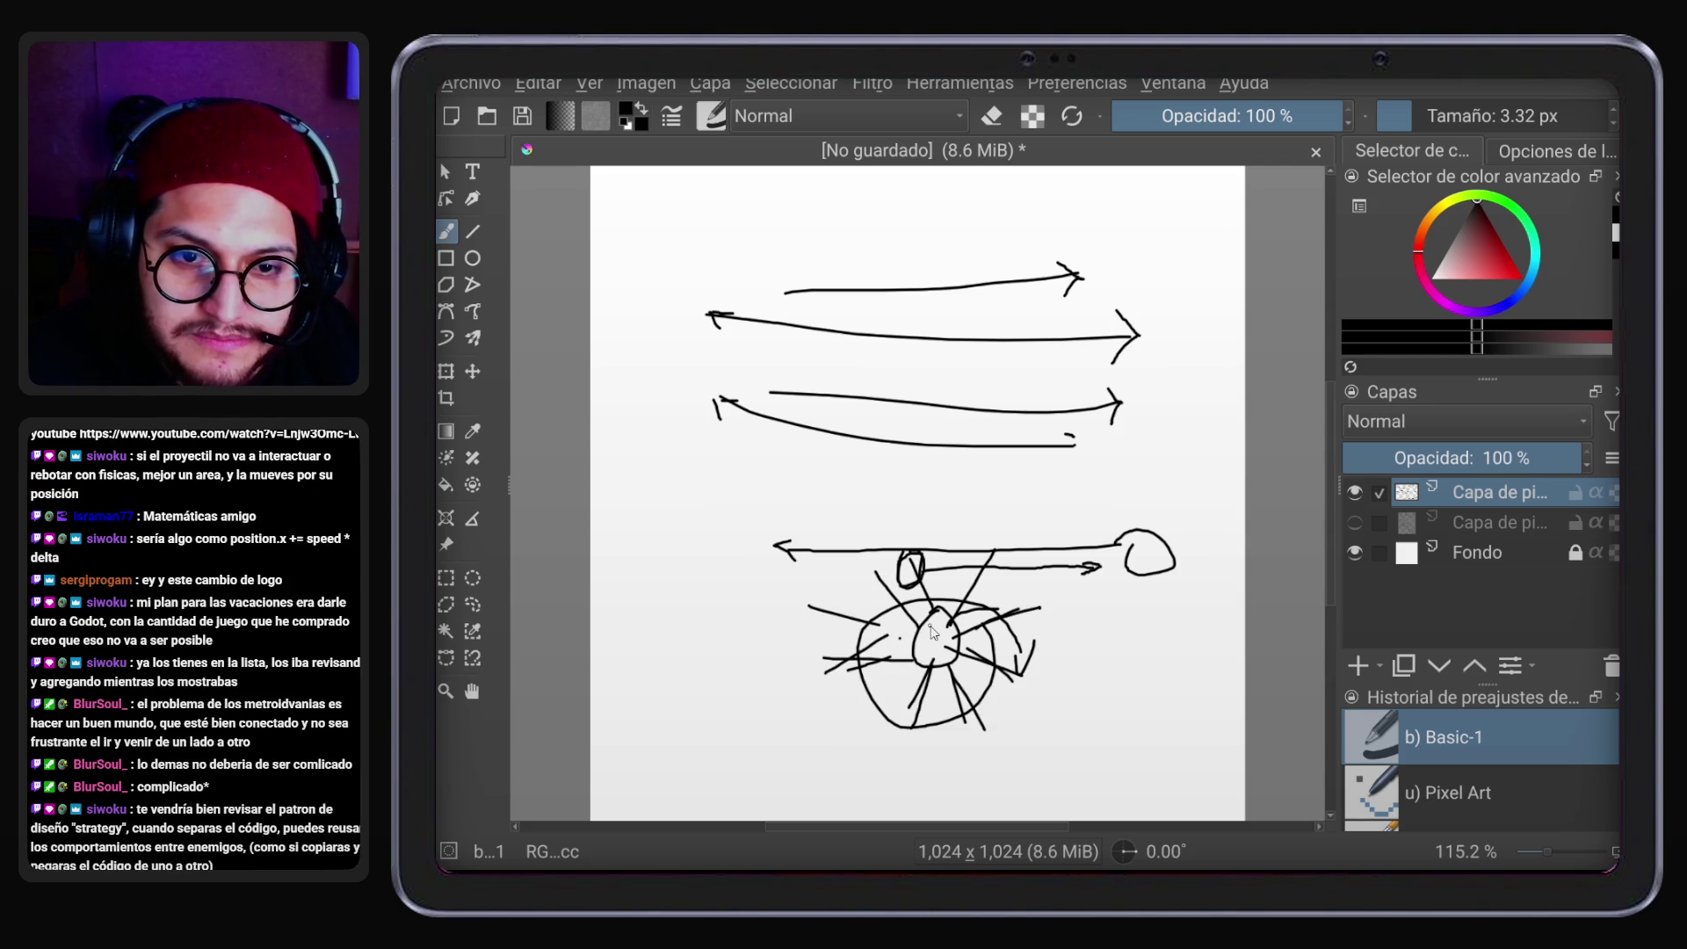
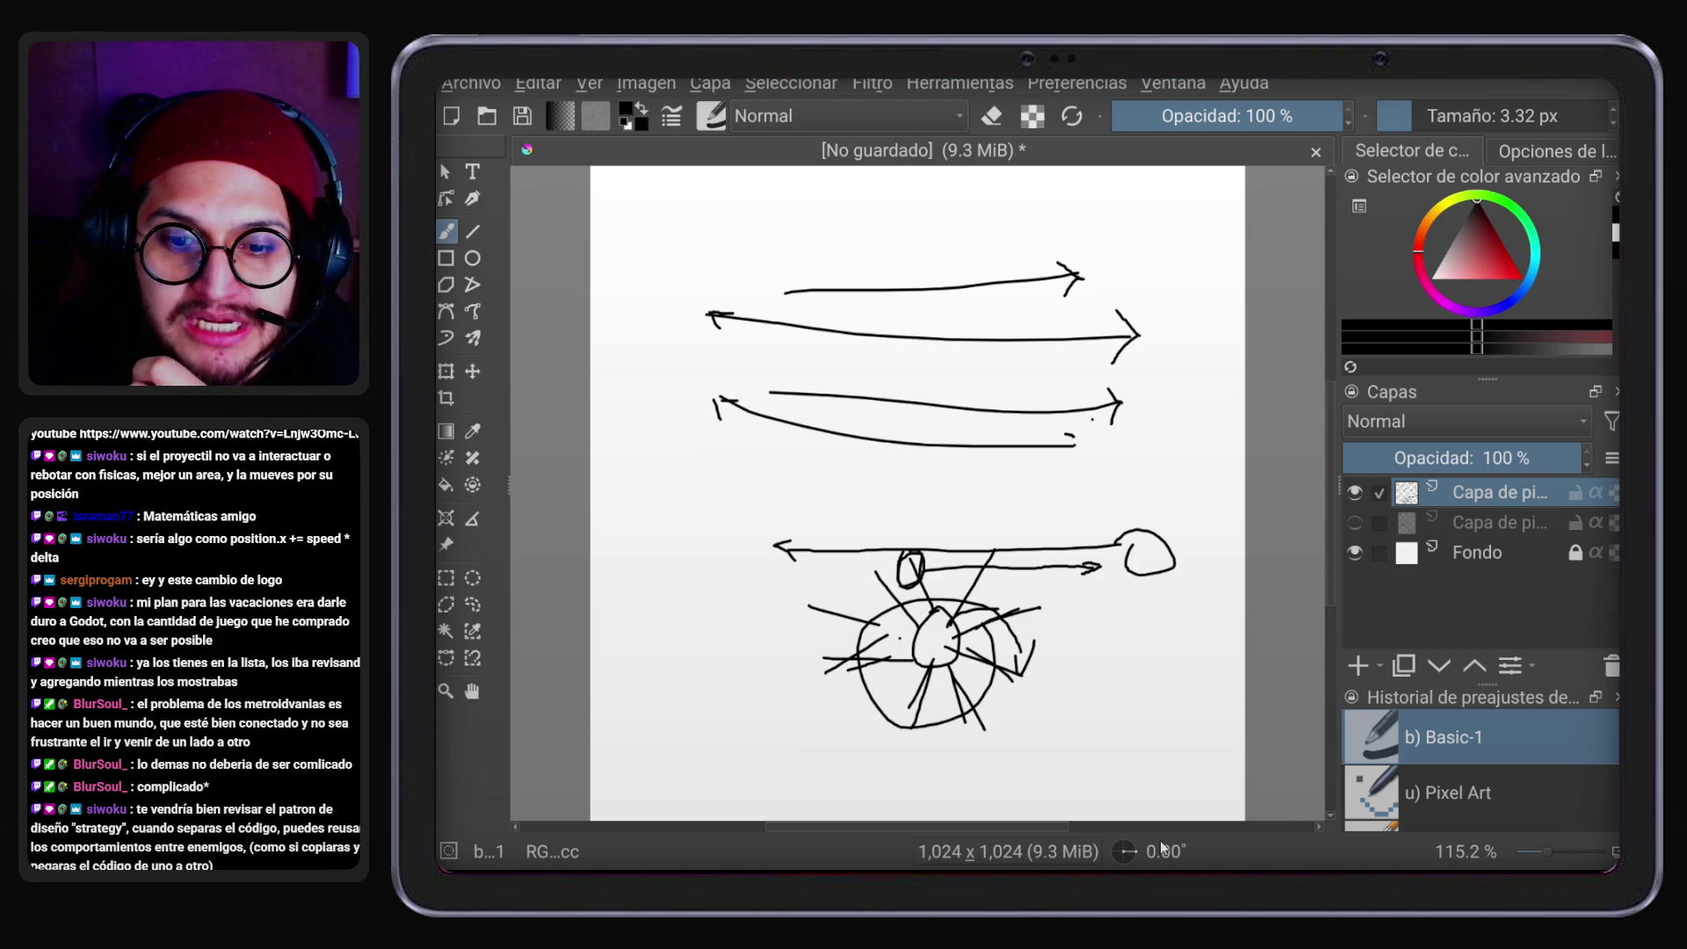
# Sketch a circle trailing an arrow and a separate oval along the bottom of the canvas.
pyautogui.moveTo(693, 727)
pyautogui.mouseDown()
pyautogui.moveTo(702, 792)
pyautogui.moveTo(730, 763)
pyautogui.moveTo(707, 791)
pyautogui.moveTo(892, 778)
pyautogui.mouseUp()
pyautogui.moveTo(870, 757); pyautogui.dragTo(894, 785)
pyautogui.moveTo(996, 744)
pyautogui.mouseDown()
pyautogui.moveTo(979, 800)
pyautogui.moveTo(966, 749)
pyautogui.mouseUp()
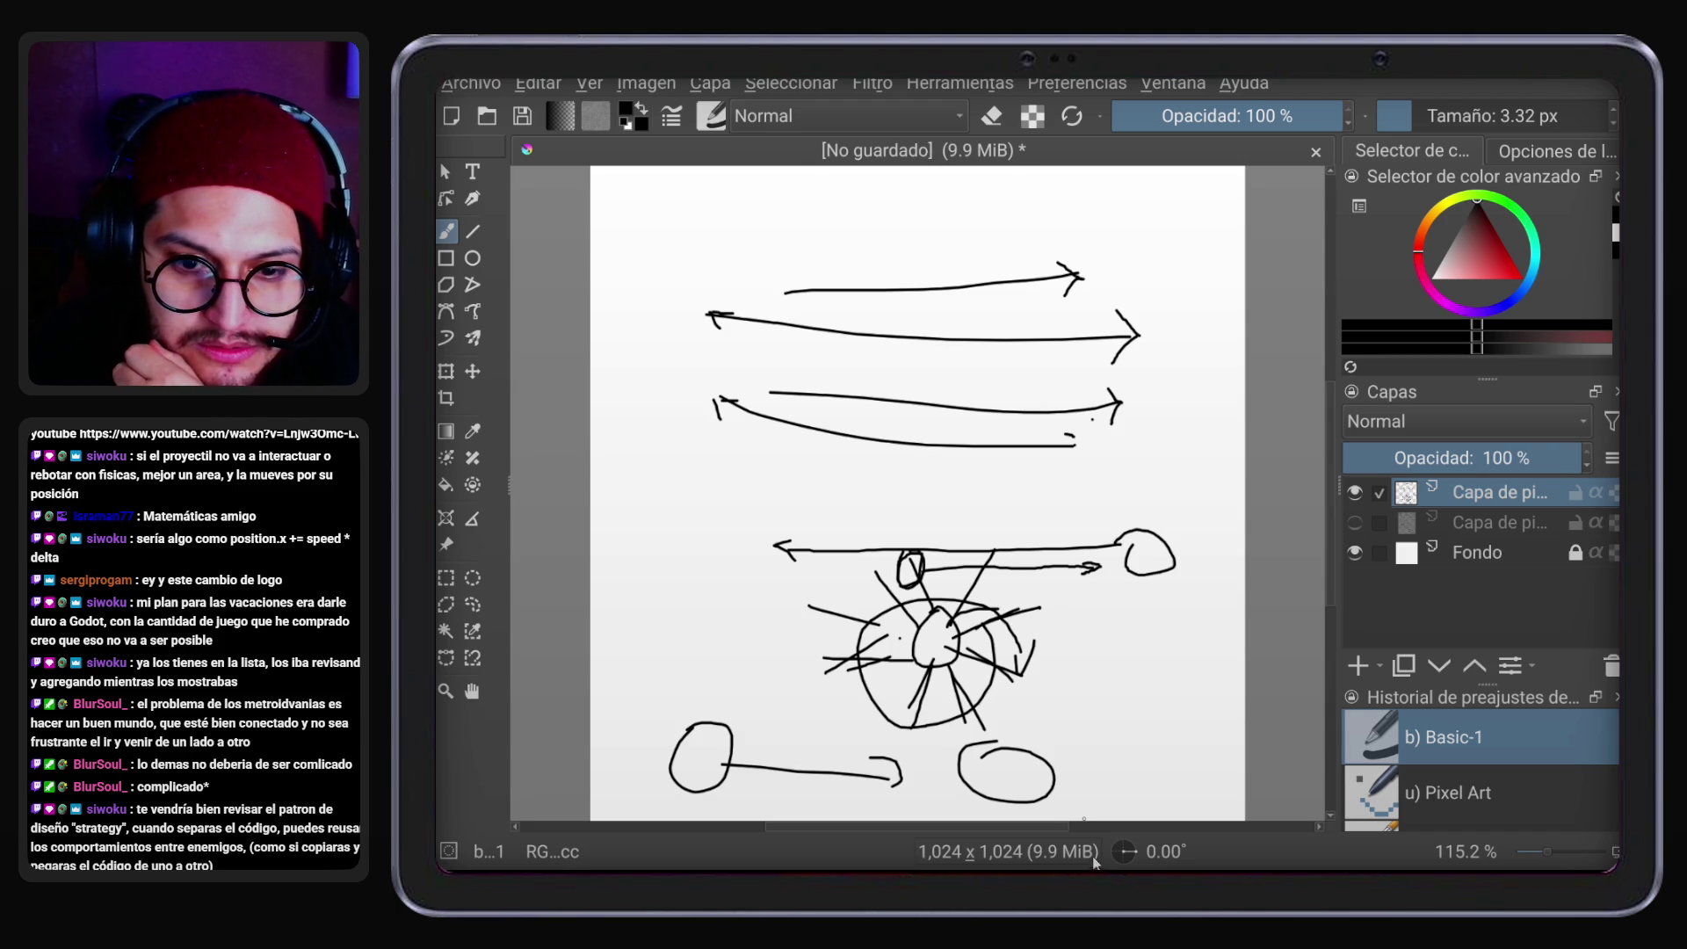
# Exit Krita to the tablet home screen and move to the next page of apps.
pyautogui.moveTo(1134, 830)
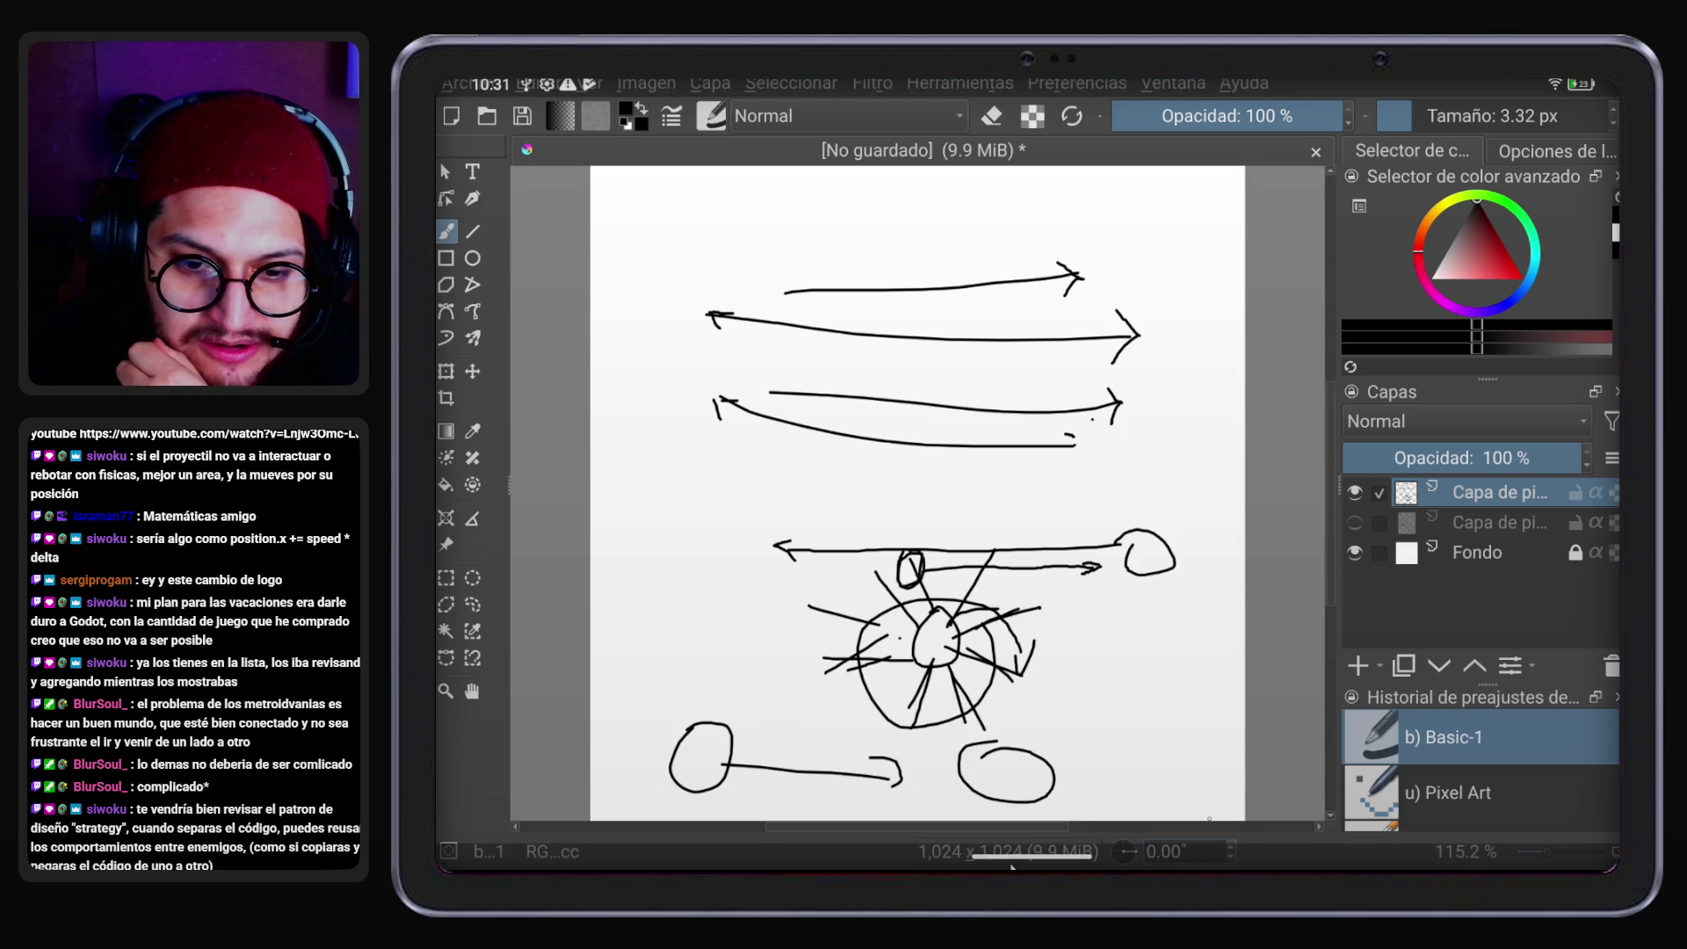
pyautogui.click(1033, 854)
pyautogui.moveTo(1029, 341); pyautogui.dragTo(668, 342)
# Launch Godot and browse player.gd, from the else branch at line 131 to the sprite colour line 219.
pyautogui.click(1509, 180)
pyautogui.click(961, 393)
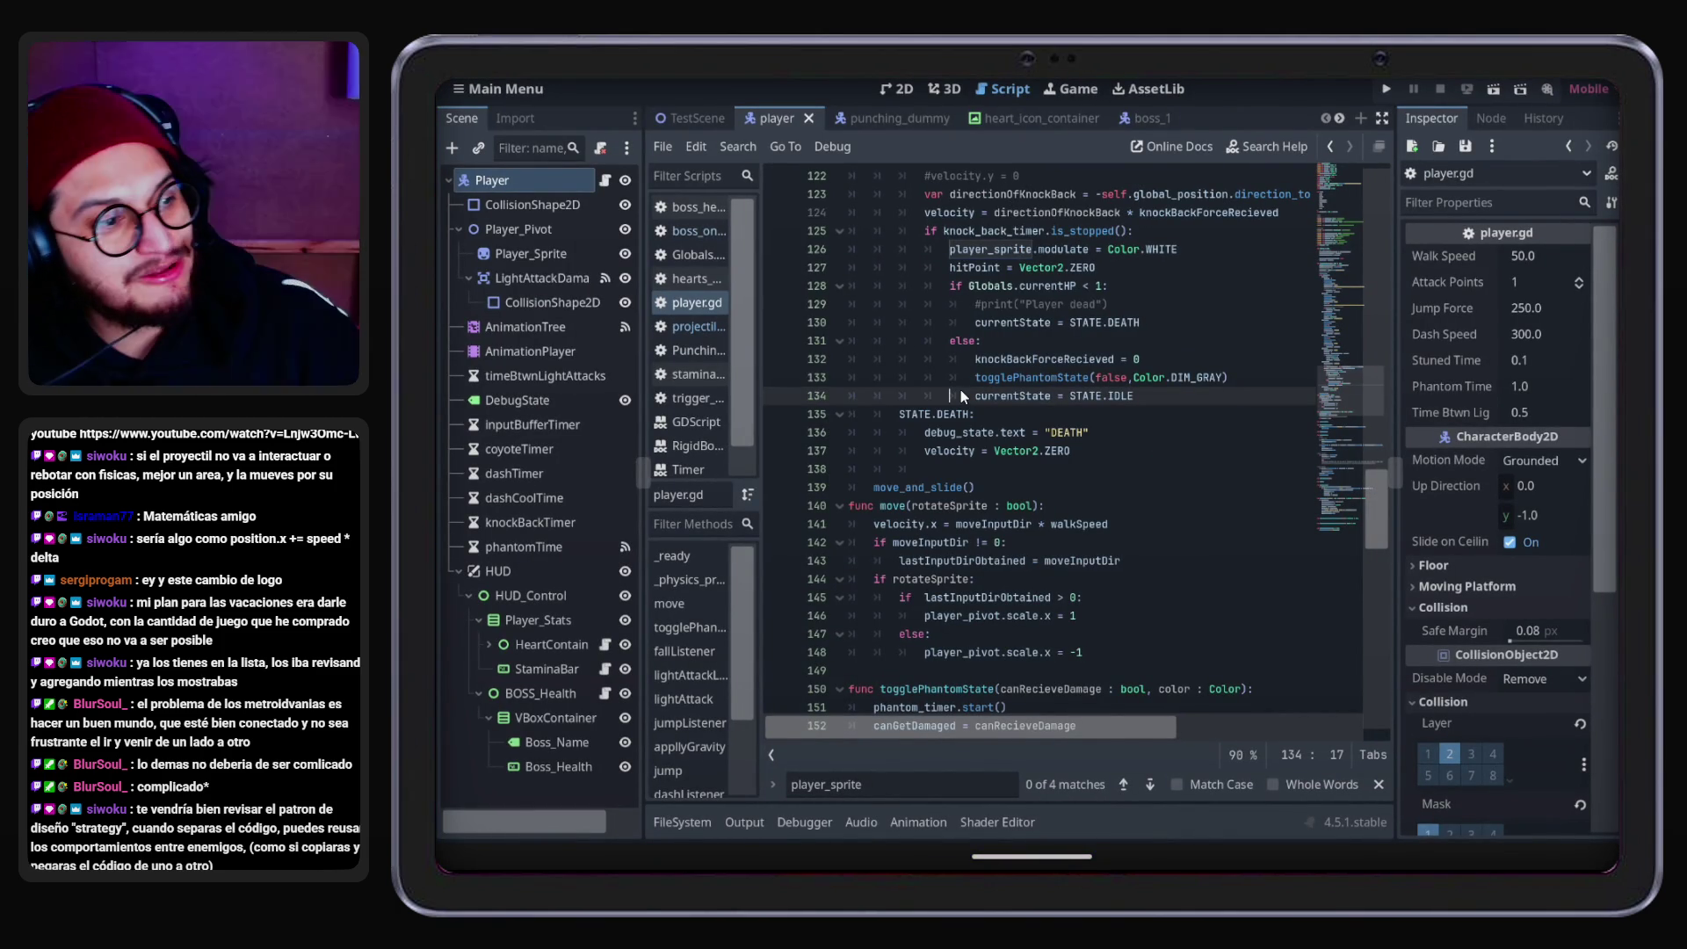
pyautogui.click(993, 345)
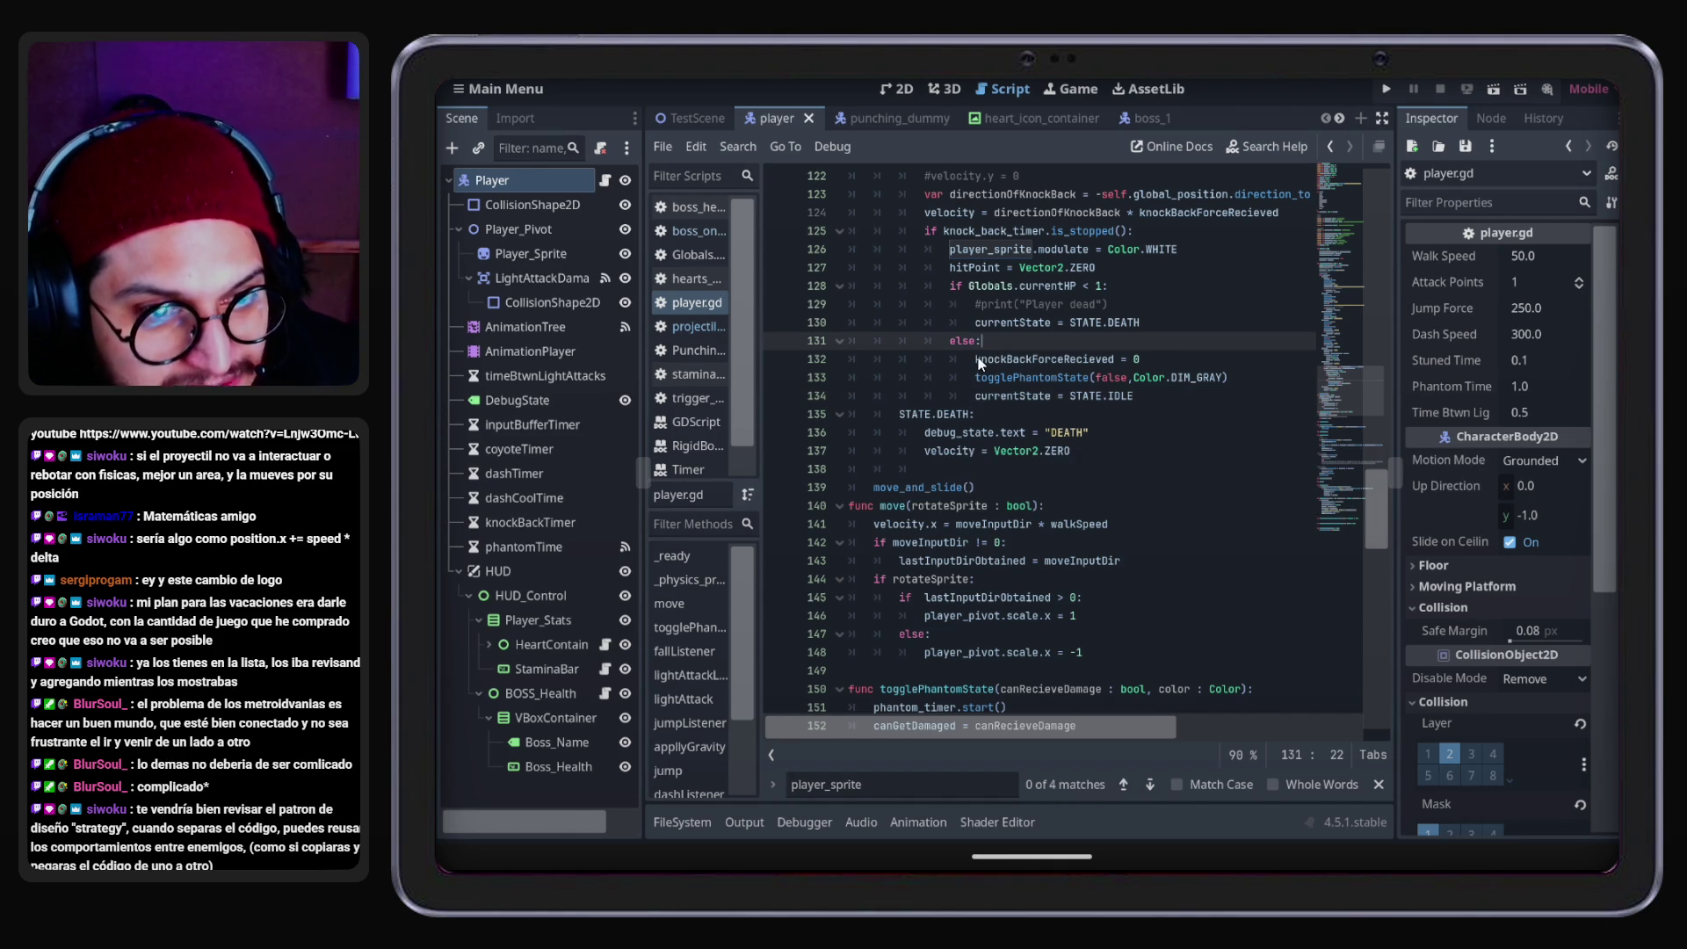
pyautogui.scroll(-4, 1021, 505)
pyautogui.scroll(-11, 1019, 505)
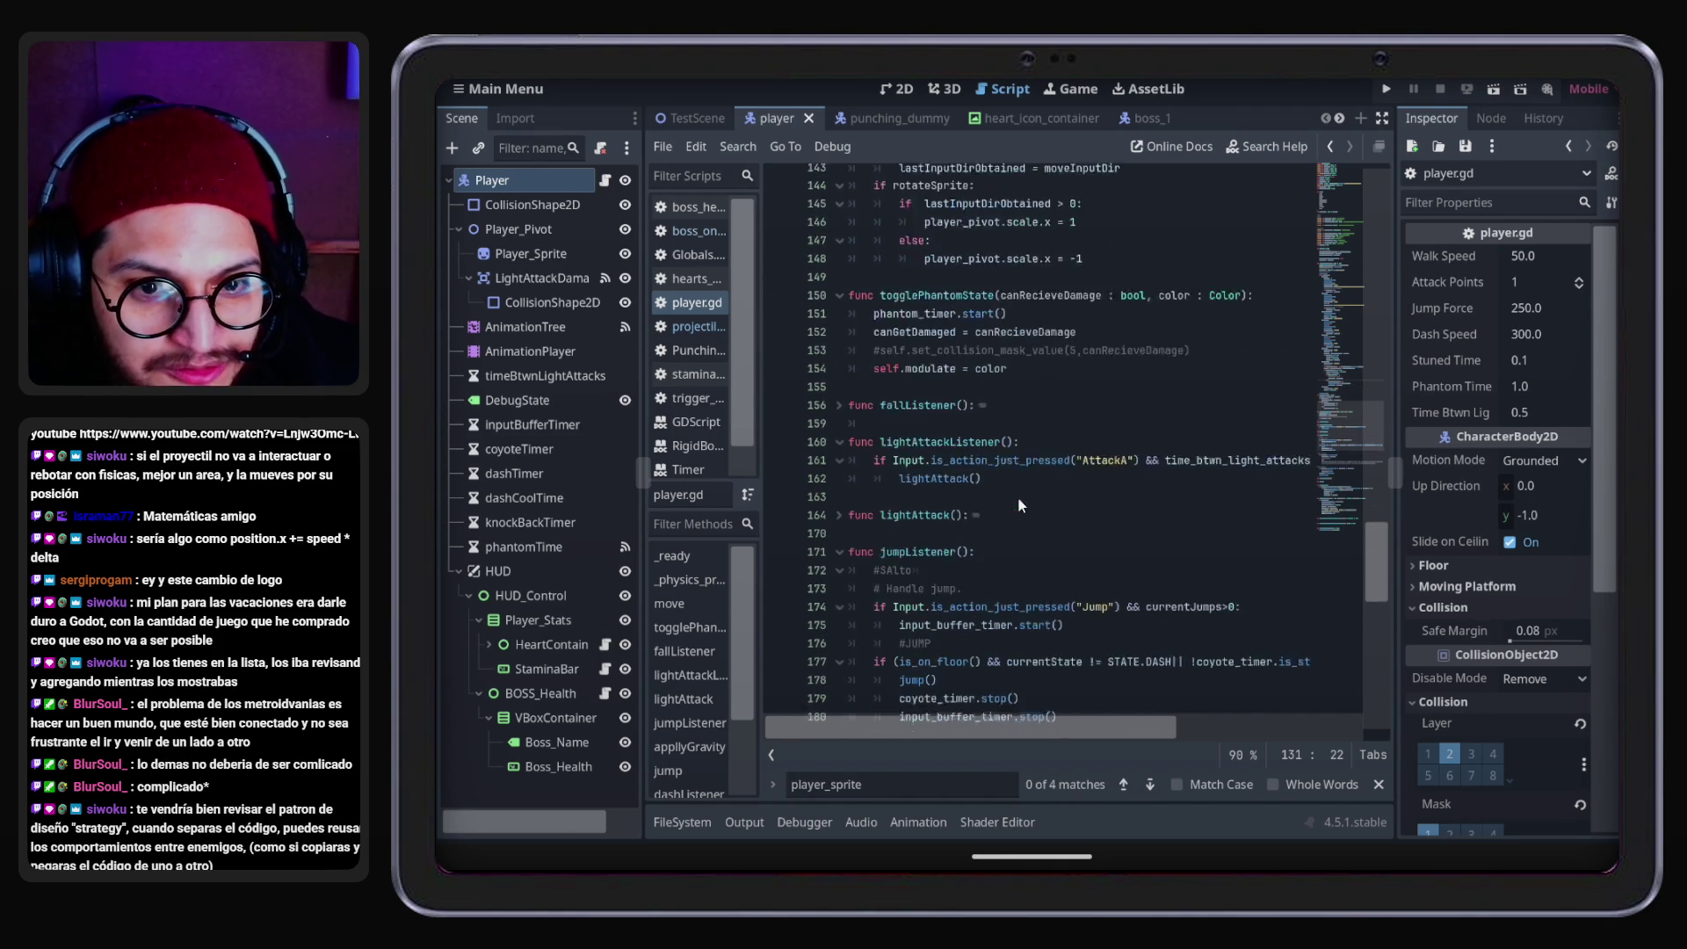
pyautogui.scroll(-8, 1046, 450)
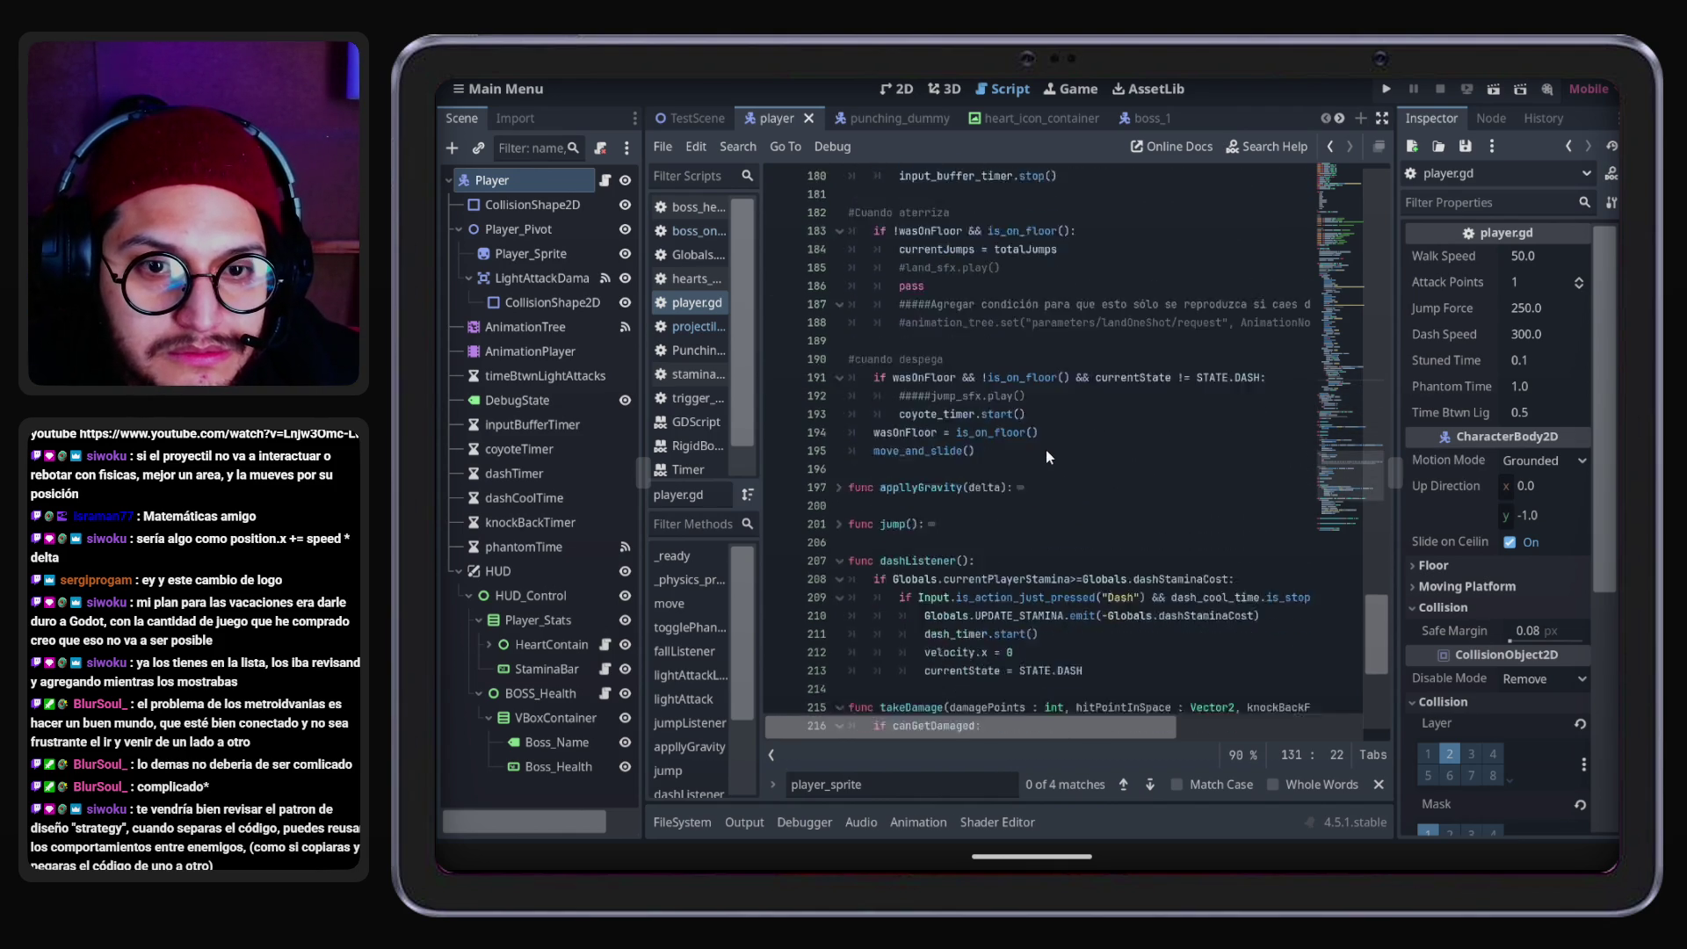
pyautogui.click(983, 397)
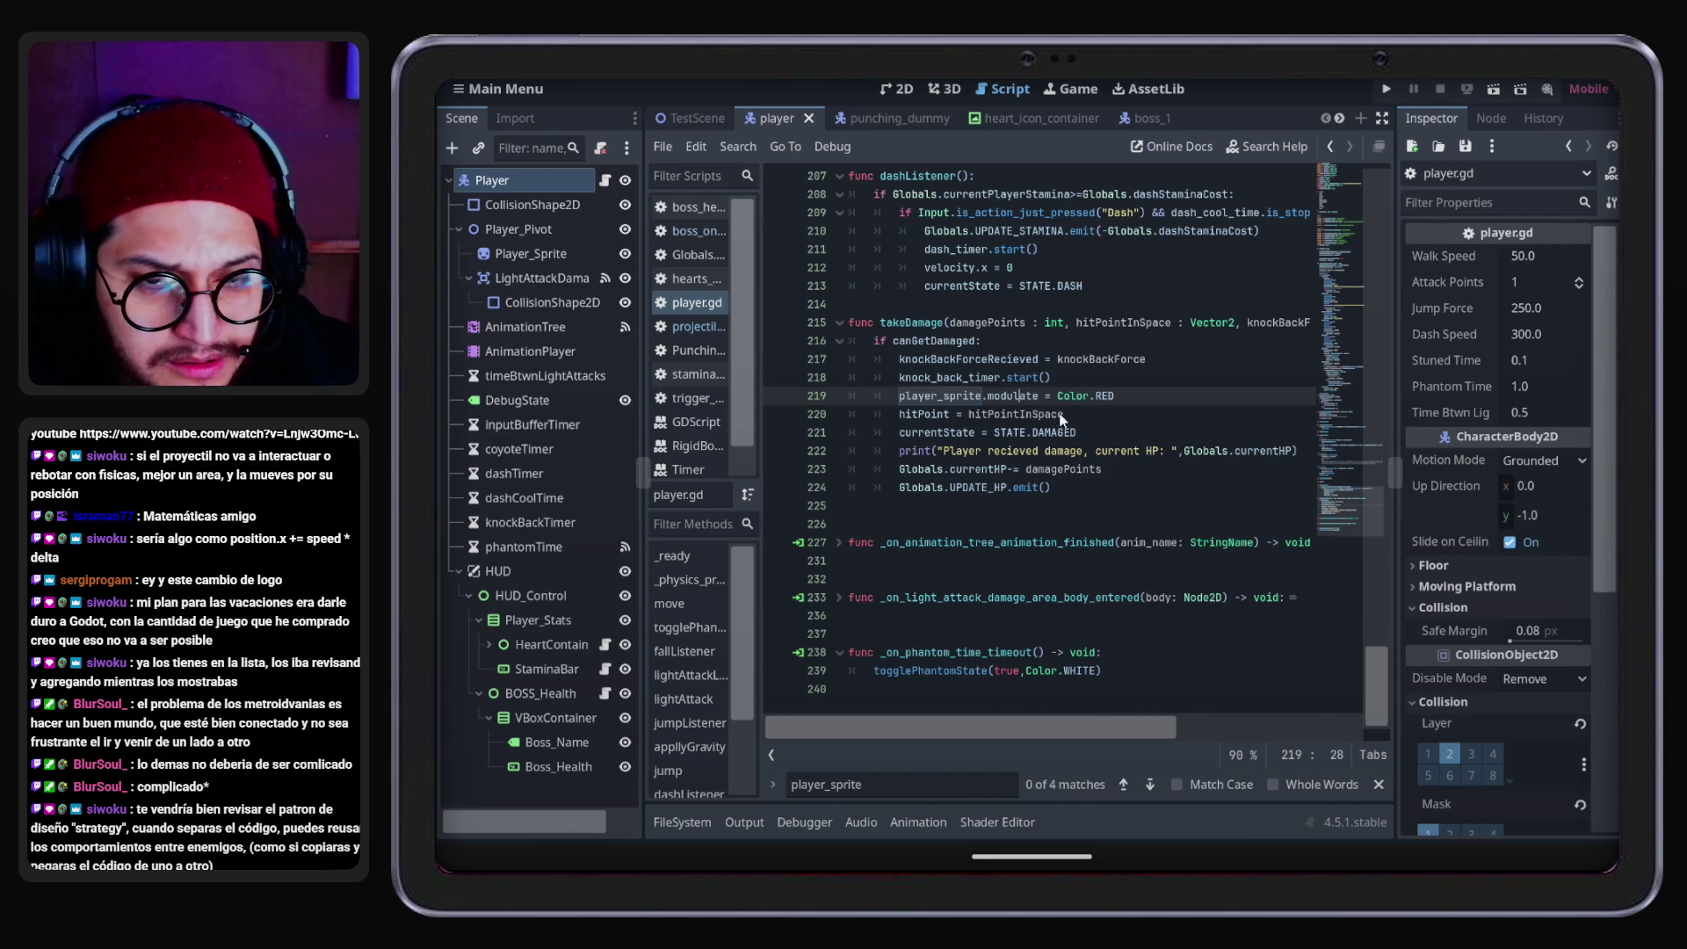
# Switch to the boss_1 scene and open its boss_one_behaviour.gd script.
pyautogui.scroll(10, 1049, 499)
pyautogui.scroll(7, 1054, 439)
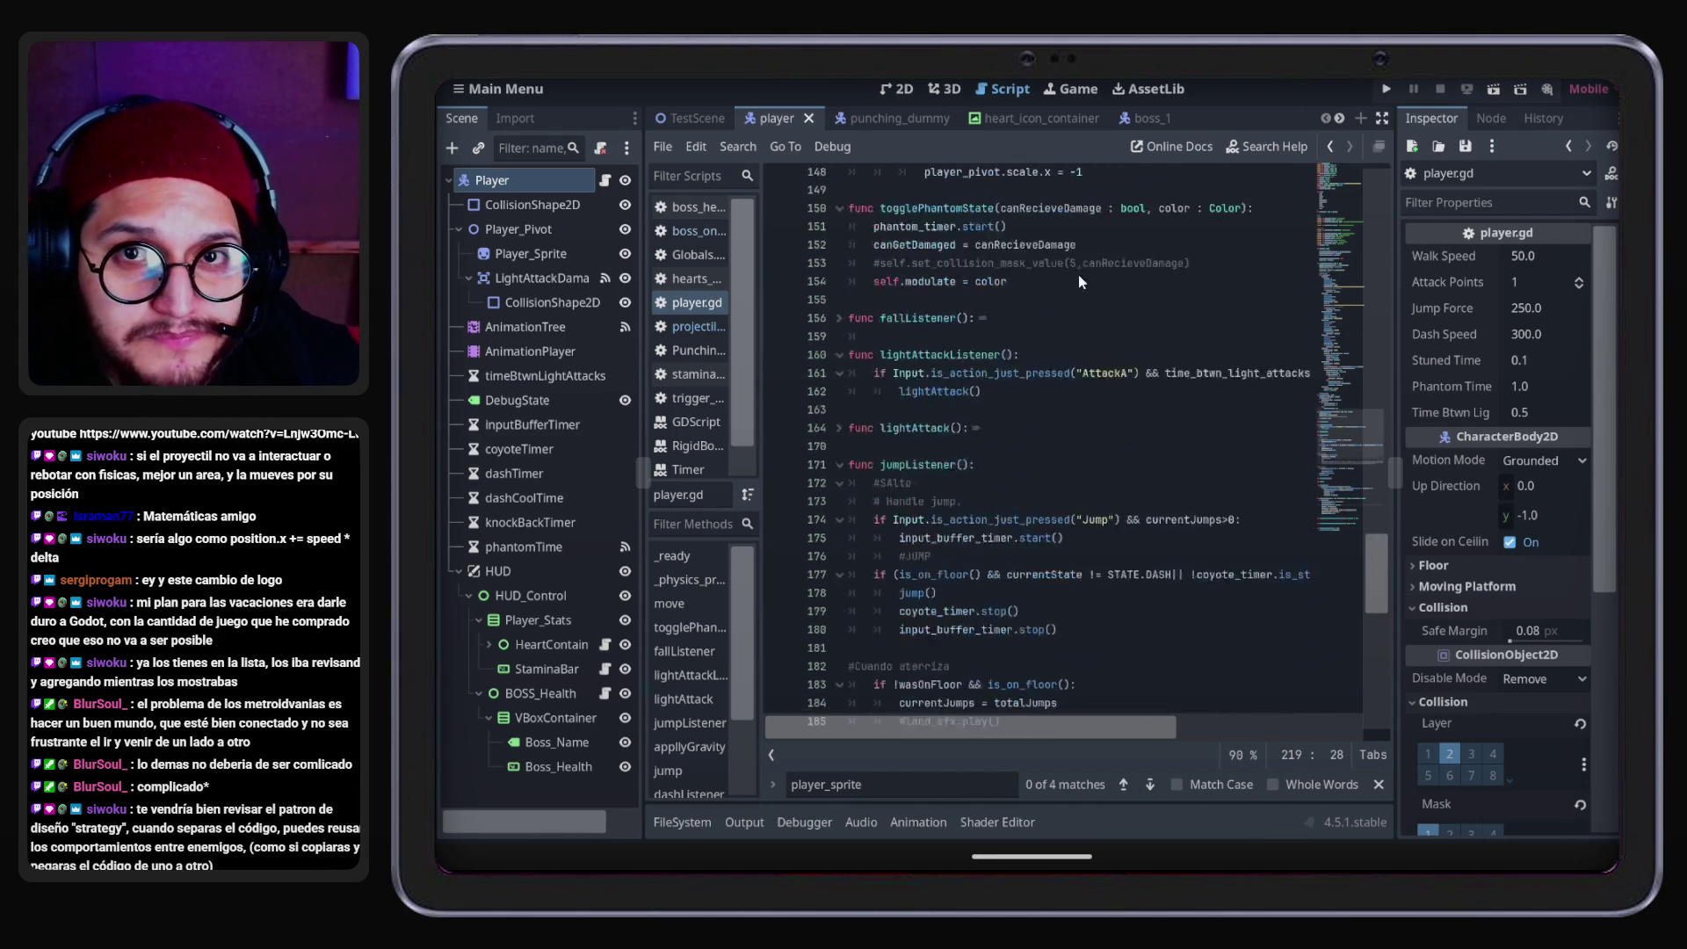
pyautogui.click(1142, 118)
pyautogui.click(604, 179)
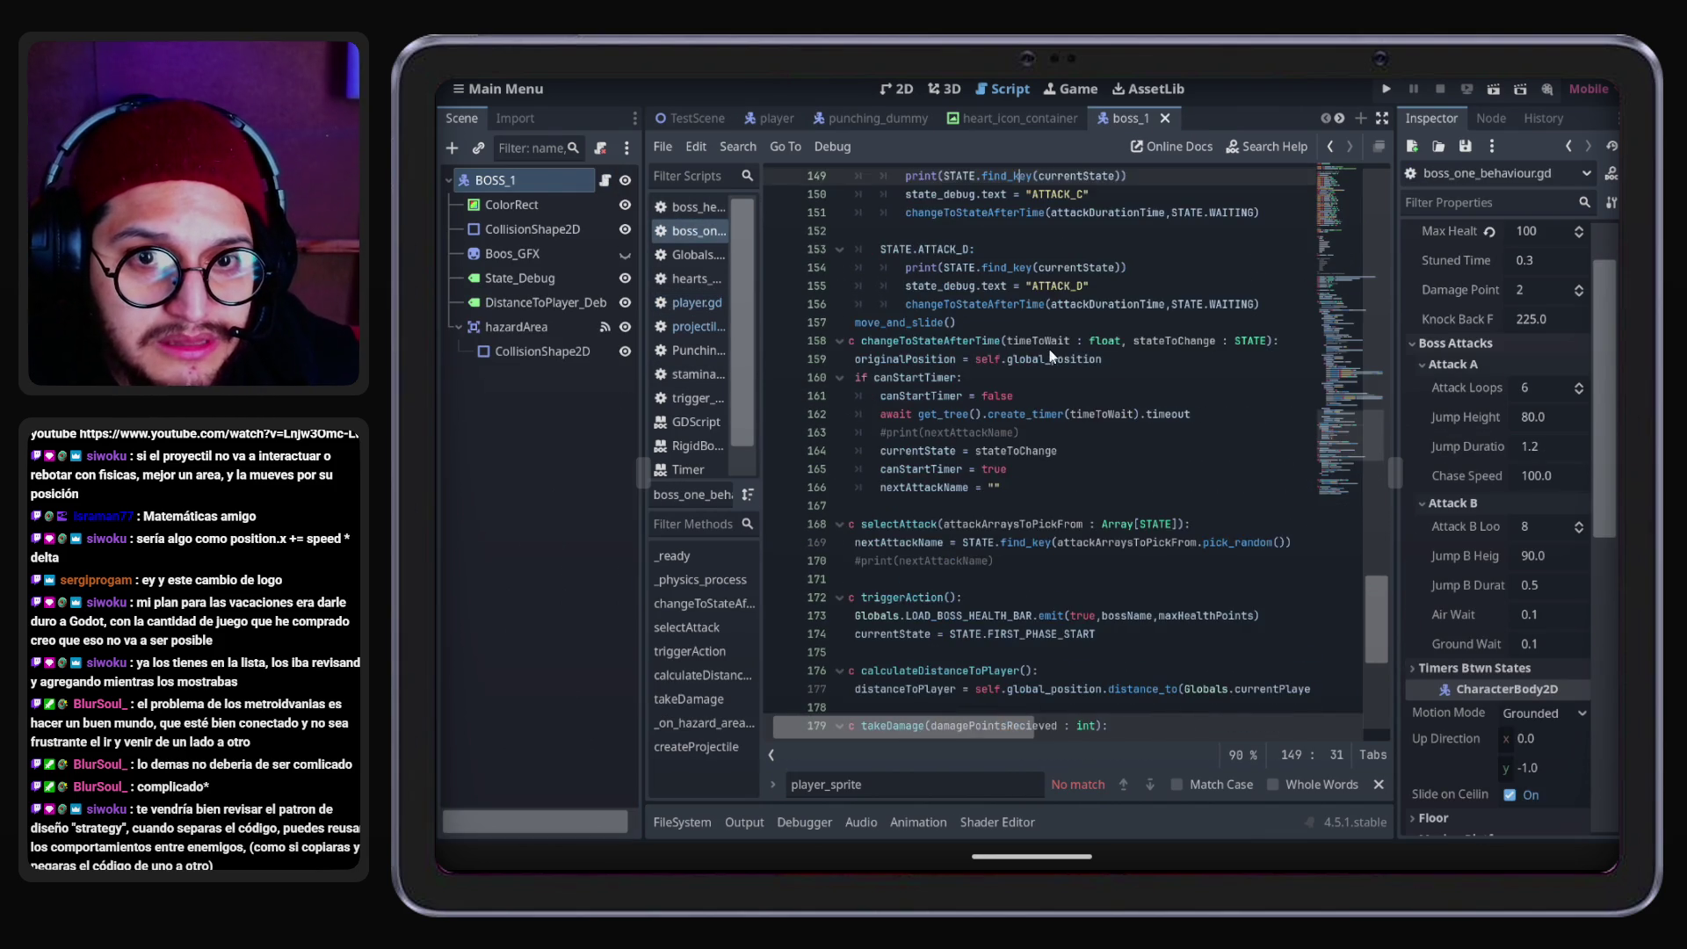
pyautogui.scroll(12, 1050, 506)
pyautogui.scroll(20, 1068, 567)
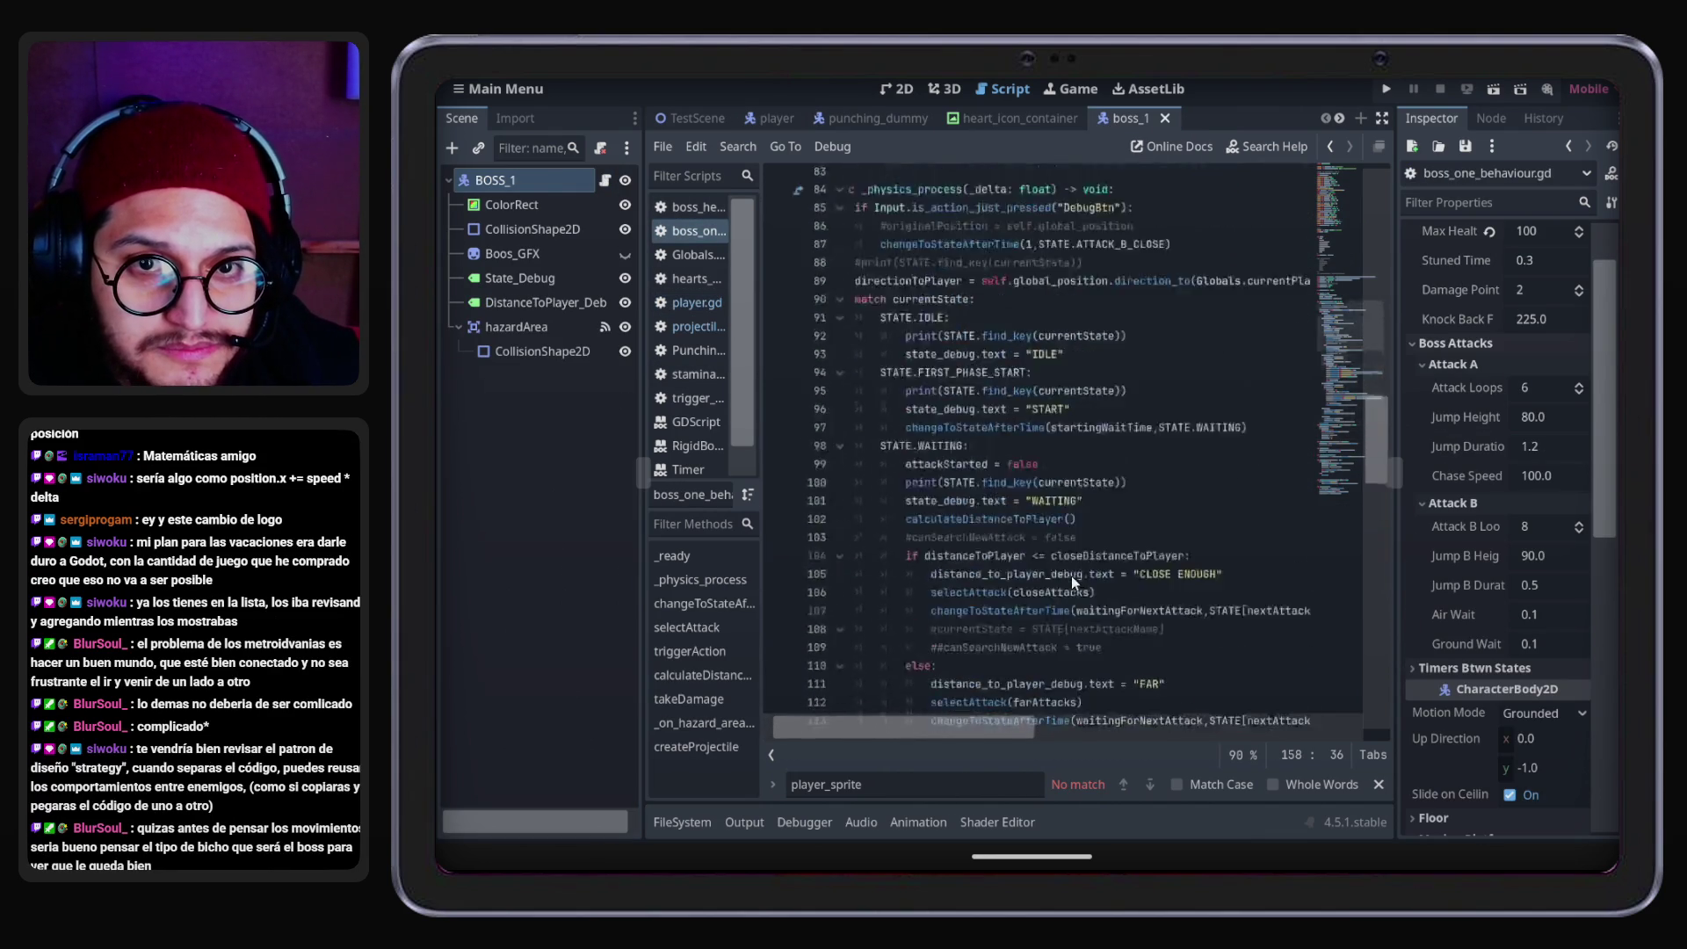
pyautogui.scroll(4, 1080, 587)
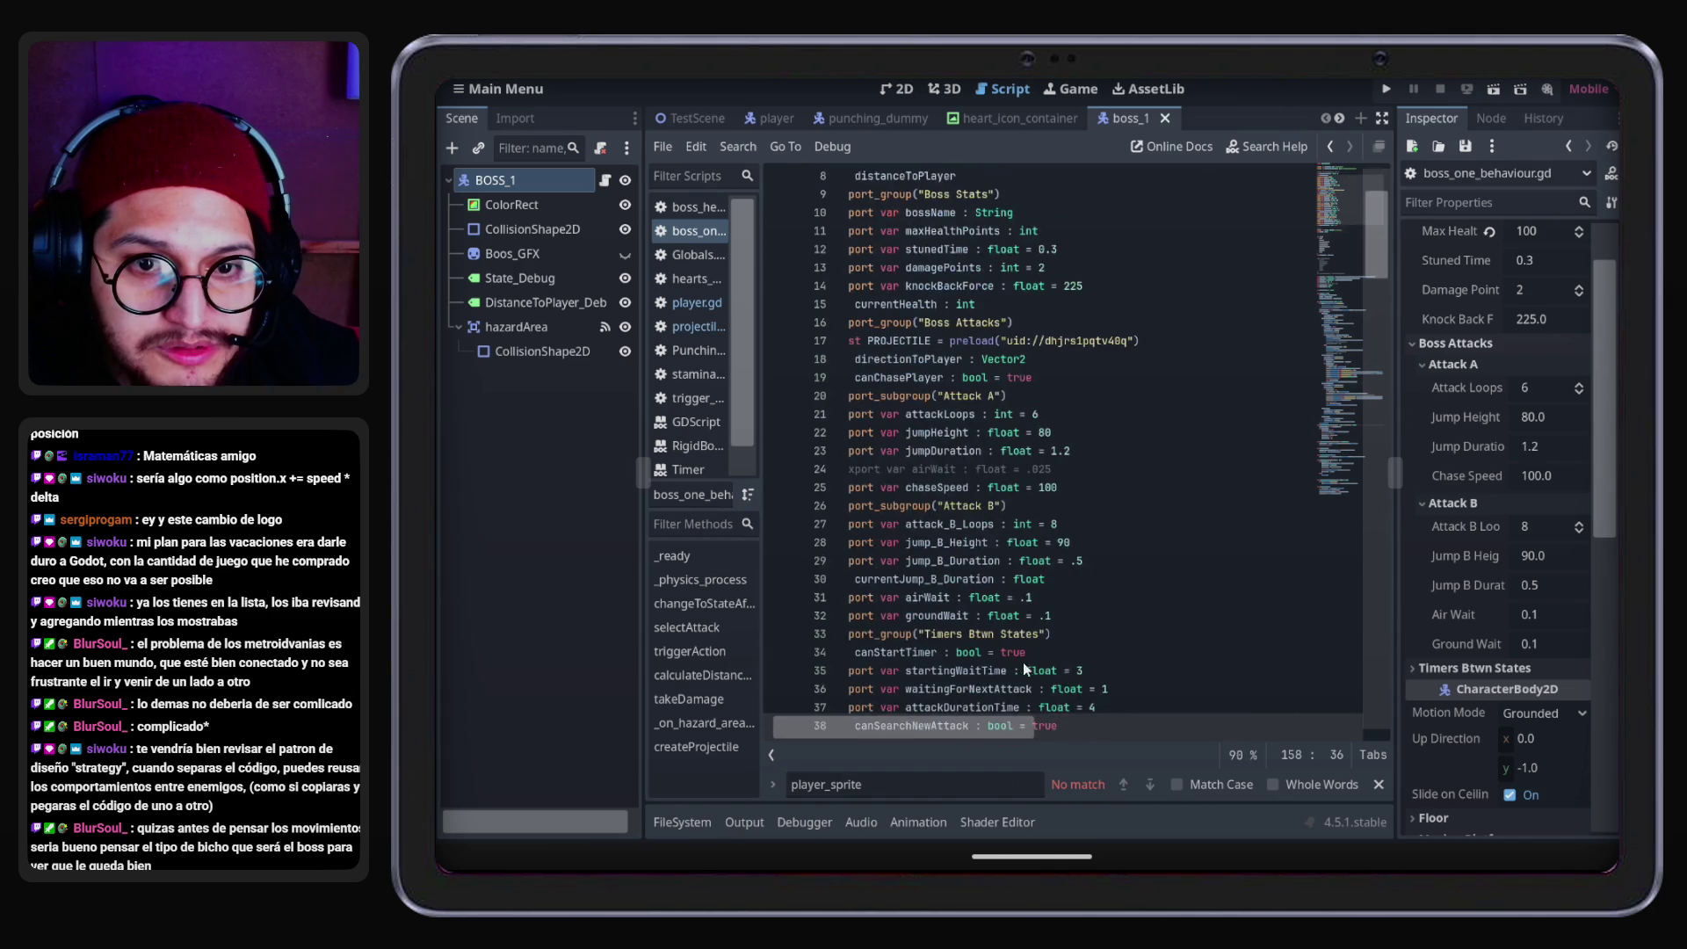
pyautogui.hscroll(-1, 1082, 652)
pyautogui.click(1093, 615)
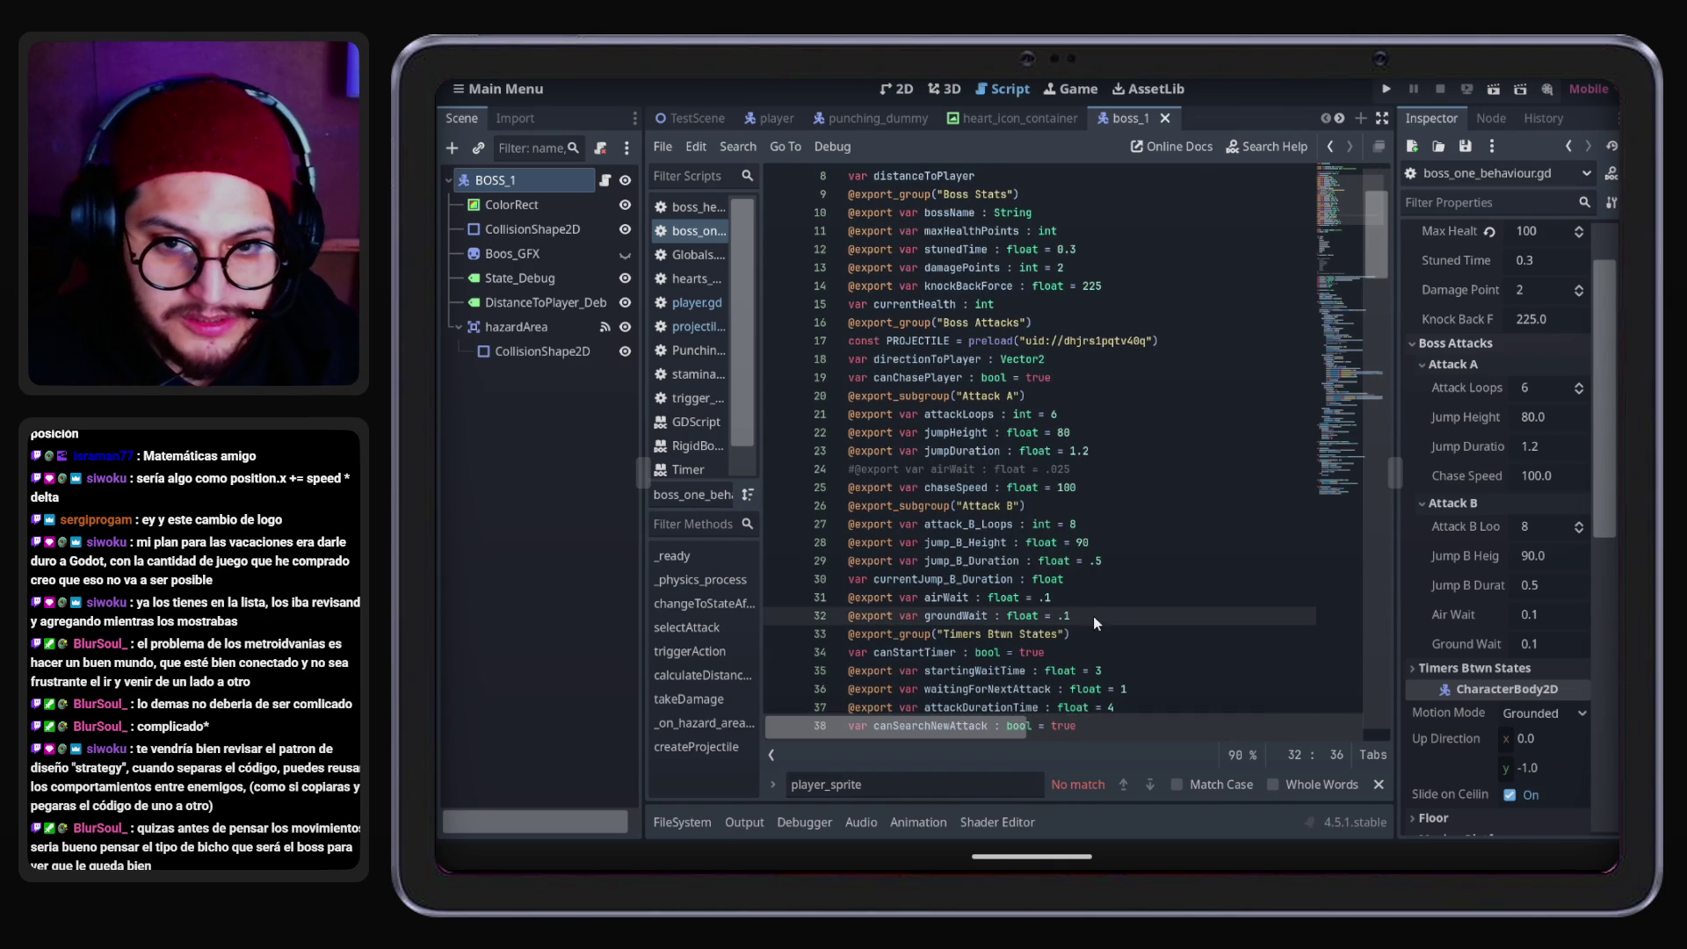
pyautogui.press('Return')
pyautogui.moveTo(1035, 506); pyautogui.dragTo(836, 508)
pyautogui.hotkey('ctrl', 'c')
pyautogui.click(899, 636)
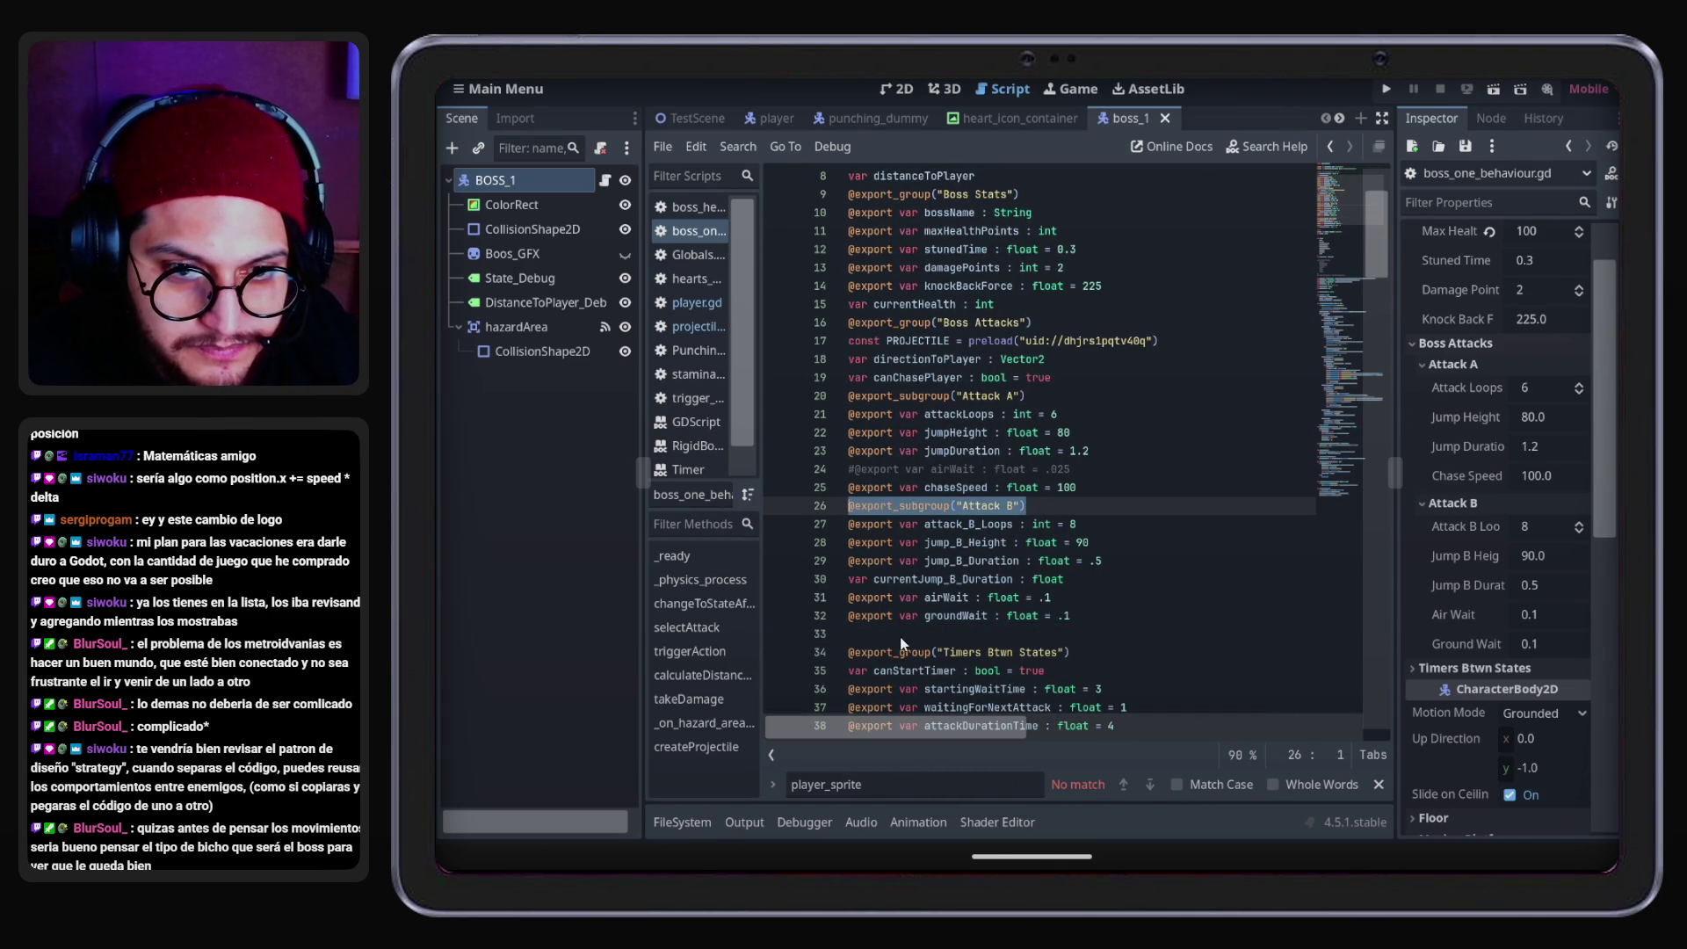
pyautogui.hotkey('ctrl', 'v')
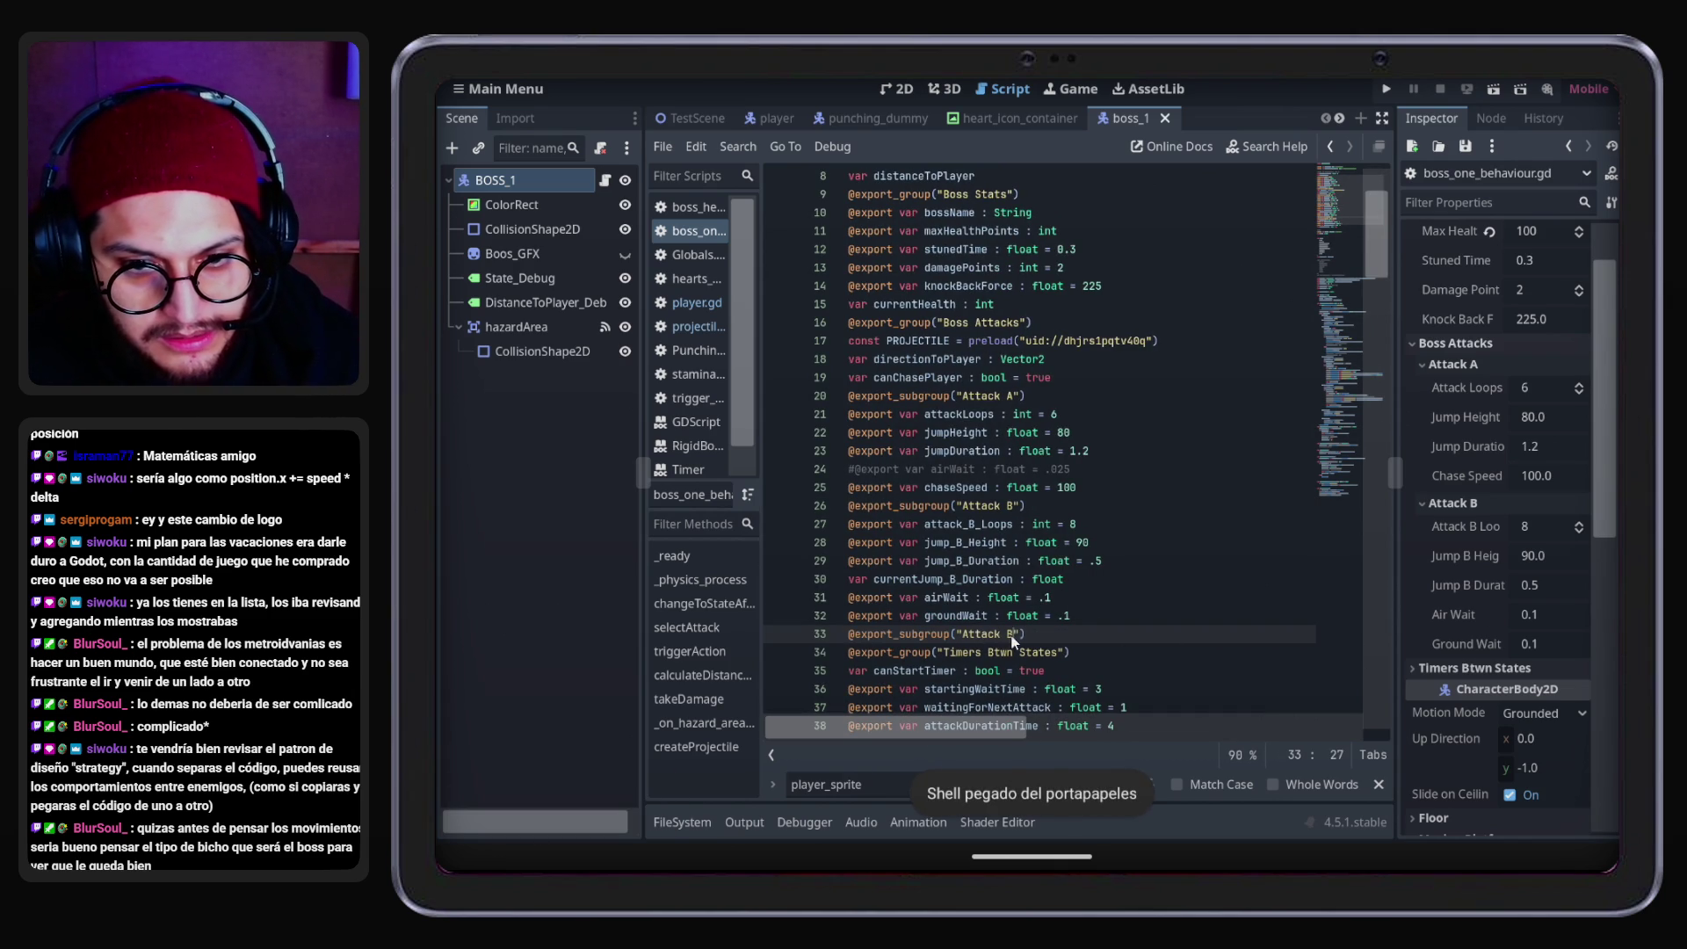
pyautogui.rightClick(1007, 642)
pyautogui.press('Escape')
pyautogui.press('BackSpace')
pyautogui.write('C')
pyautogui.click(1025, 635)
pyautogui.press('Return')
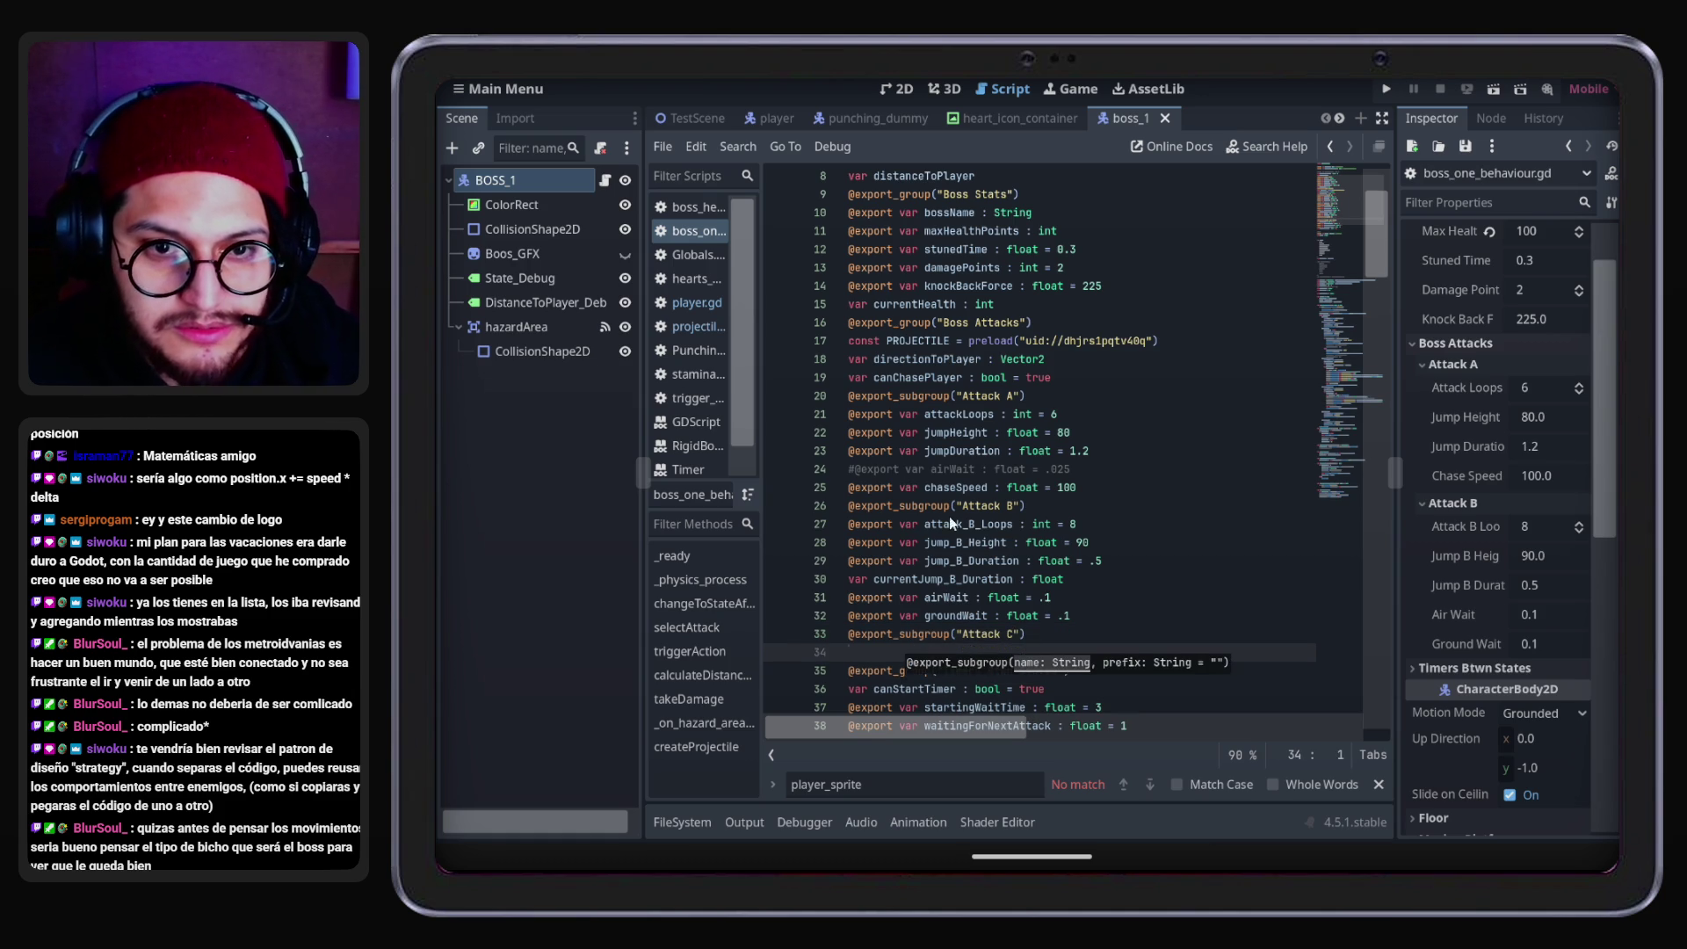
pyautogui.hotkey('ctrl', 'v')
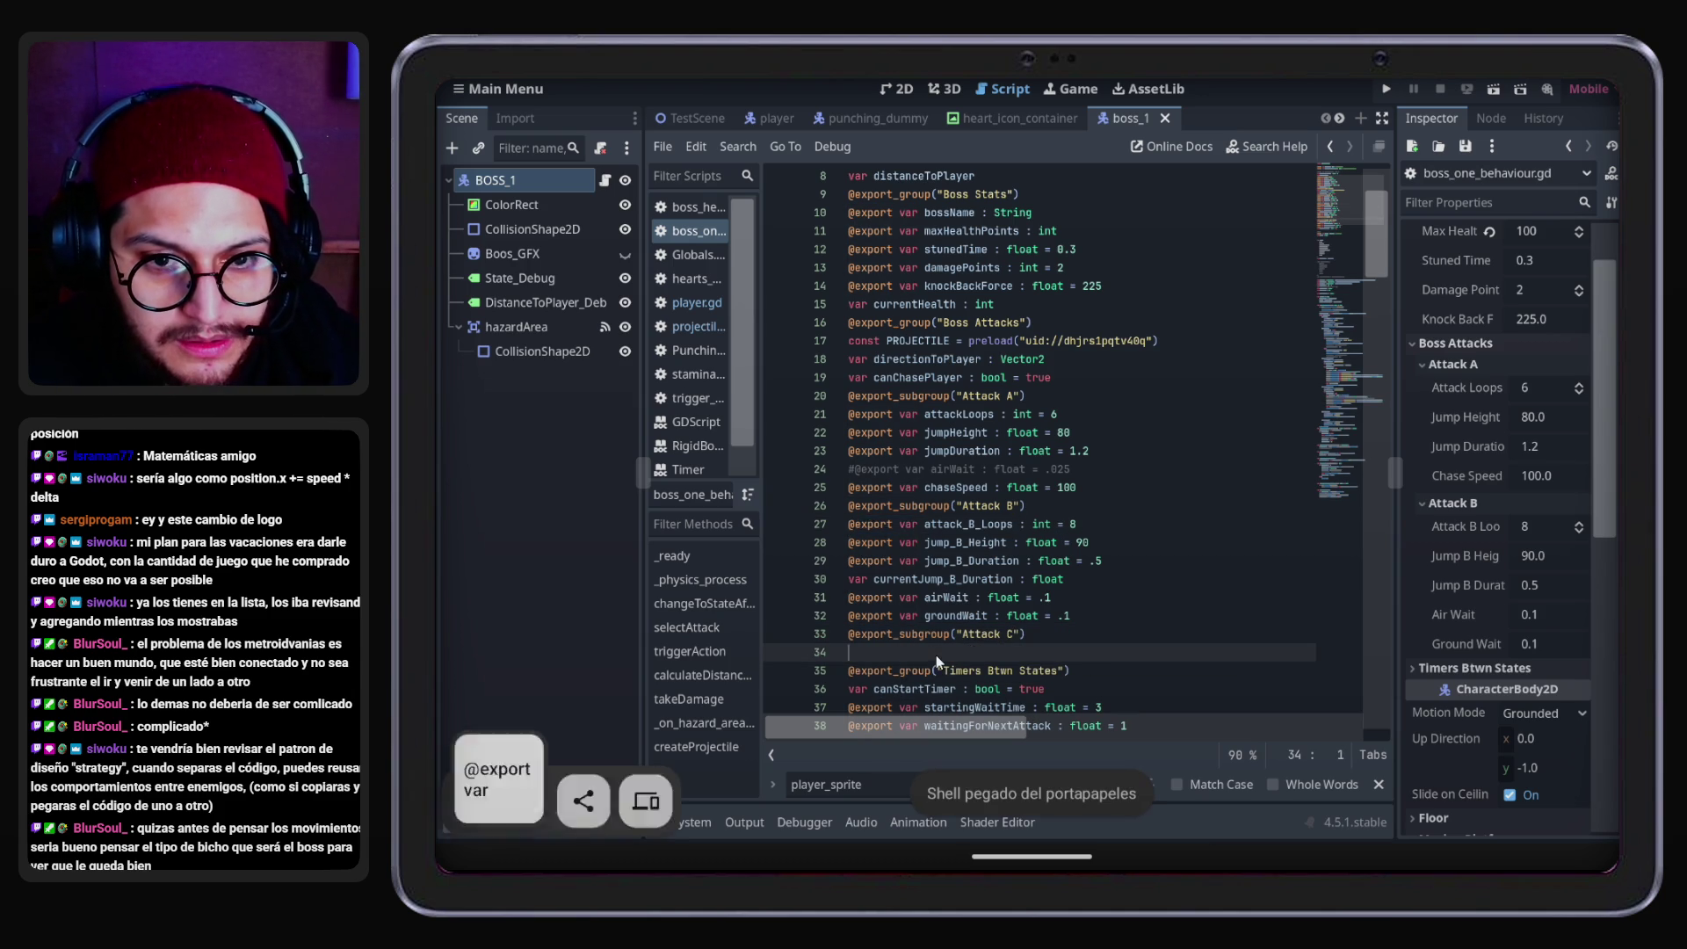
pyautogui.write('attack:')
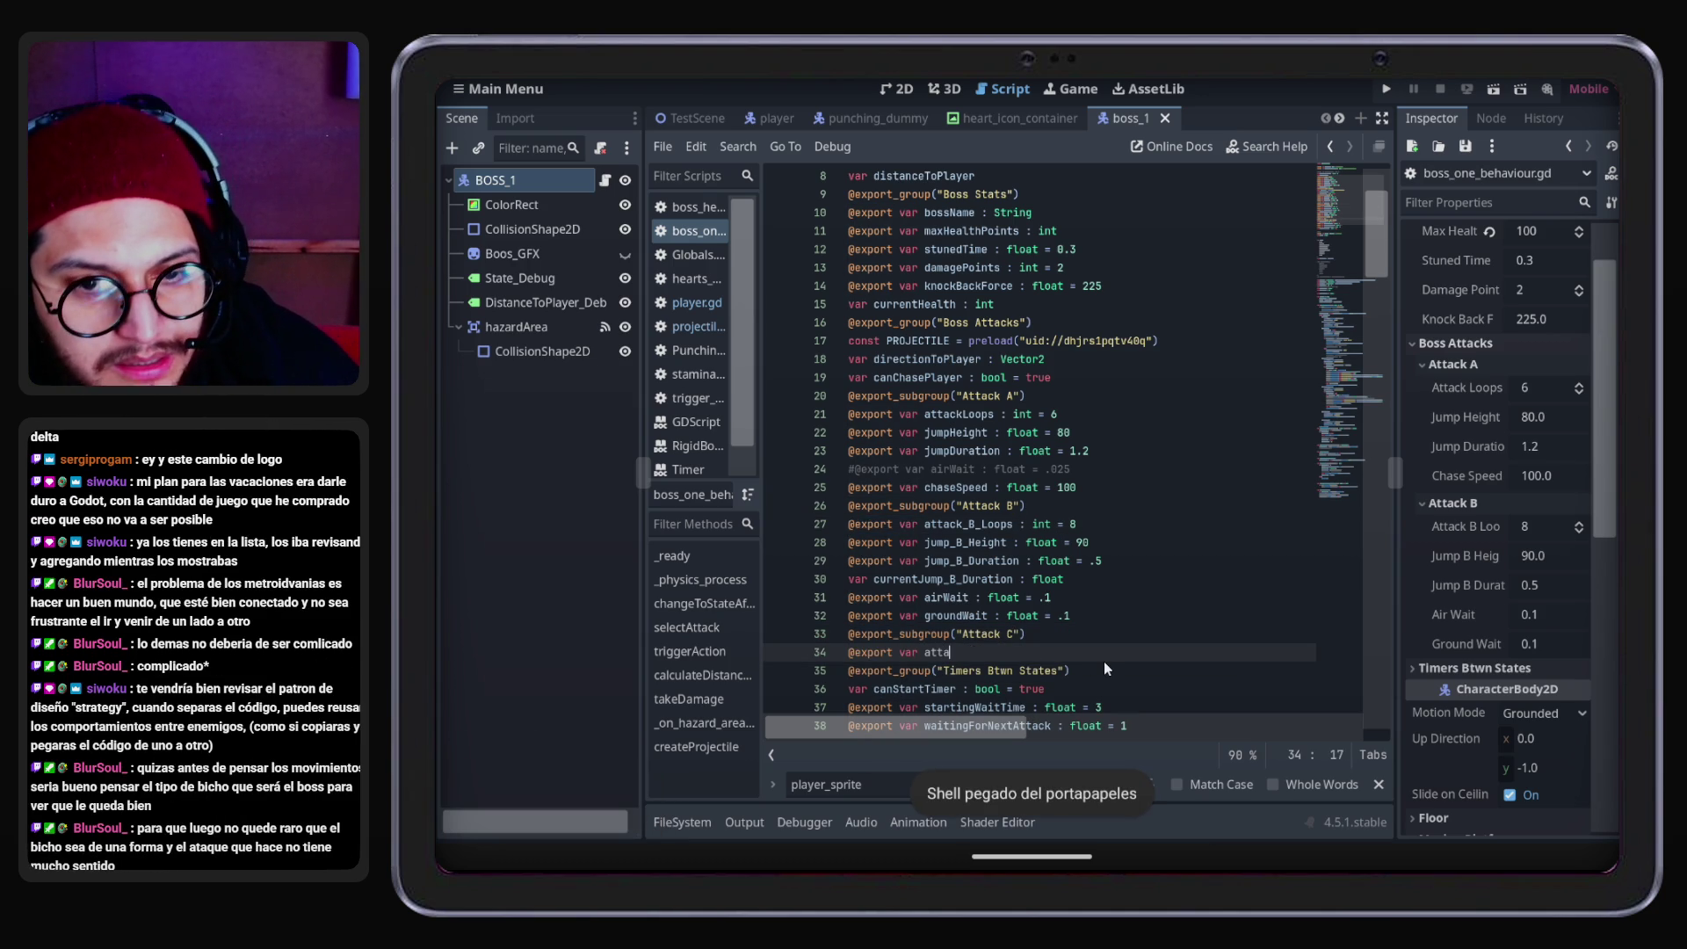
pyautogui.press('BackSpace')
pyautogui.write('_C_')
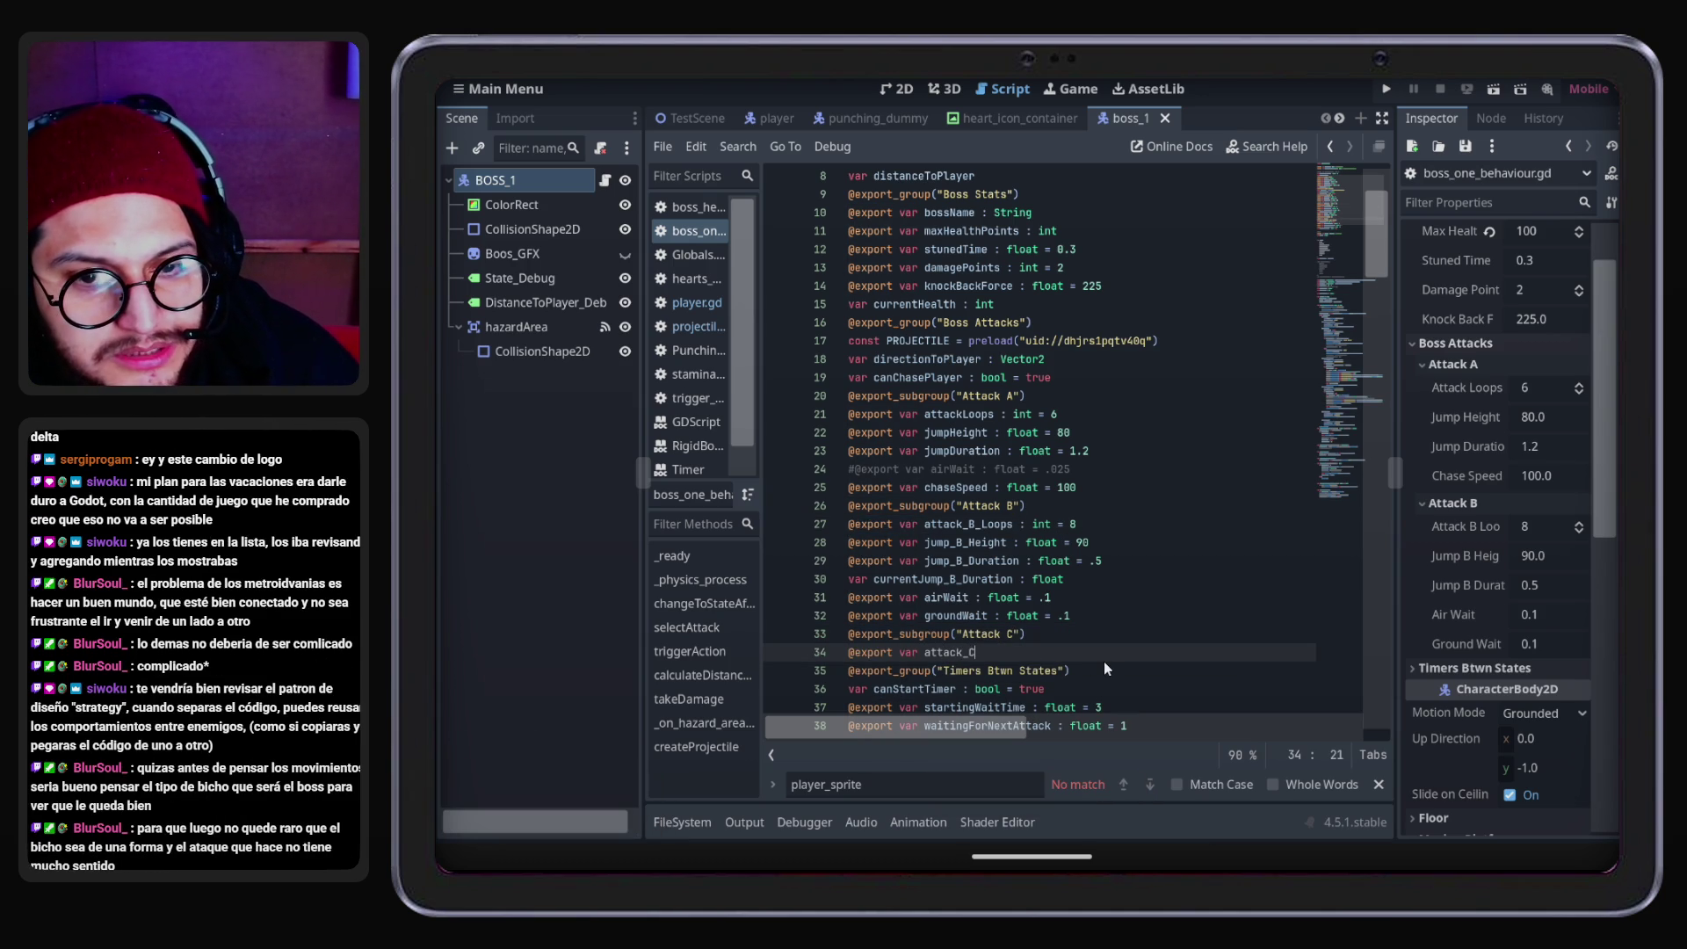
pyautogui.write('Loops : ')
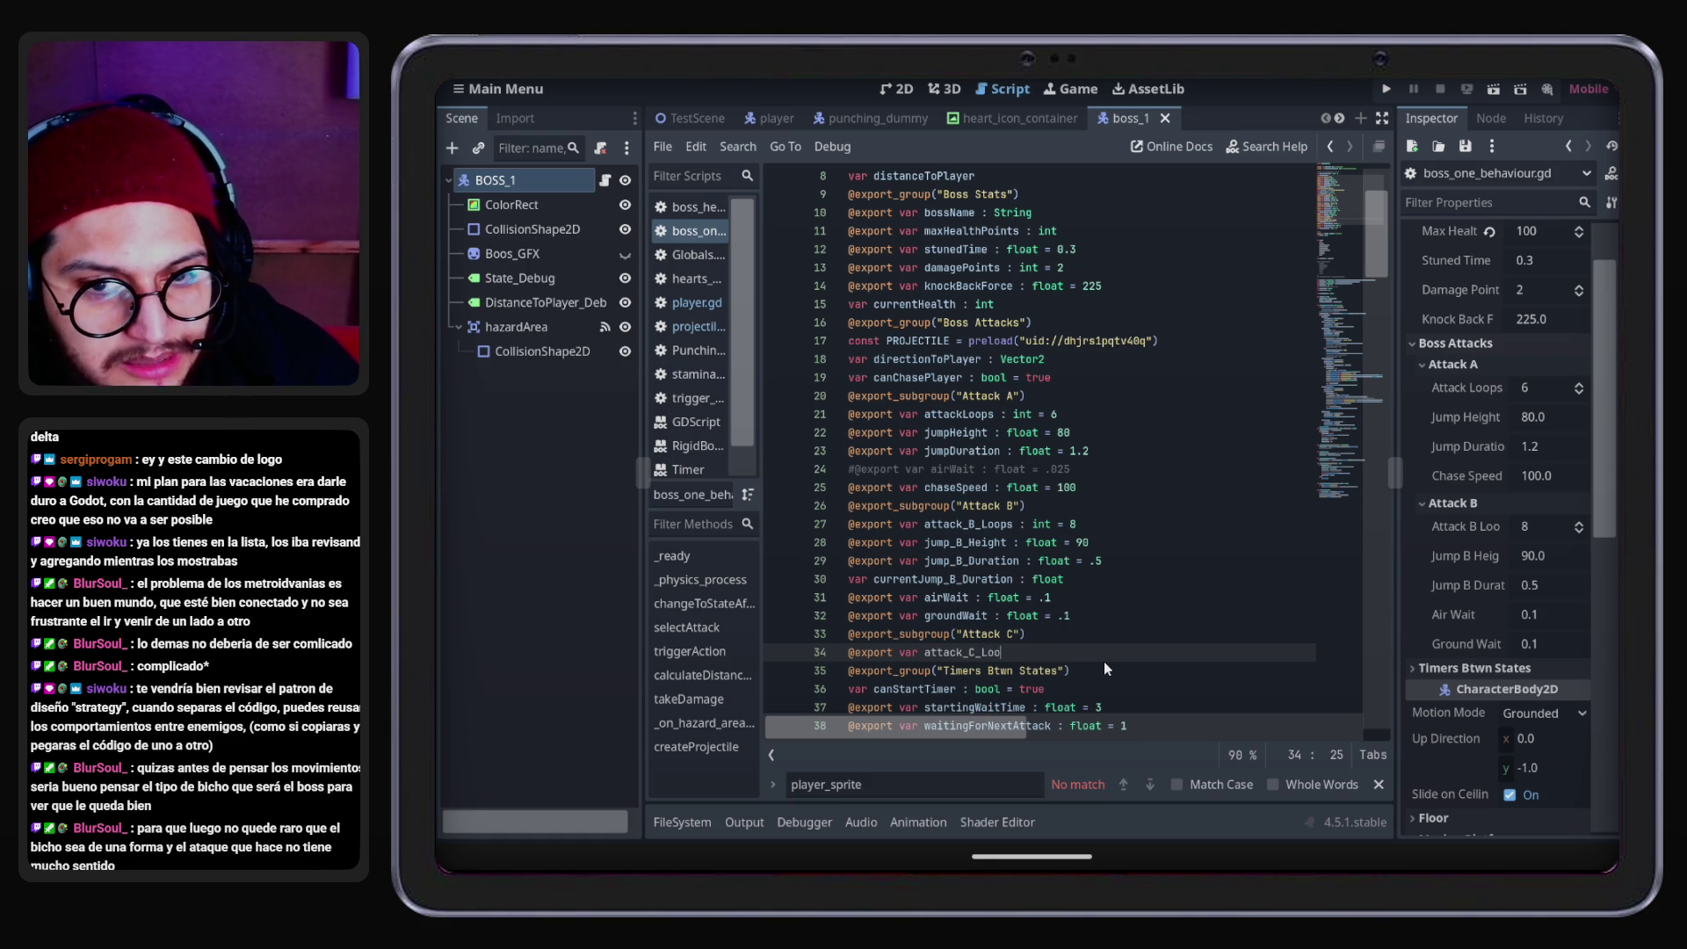
pyautogui.write('int = ')
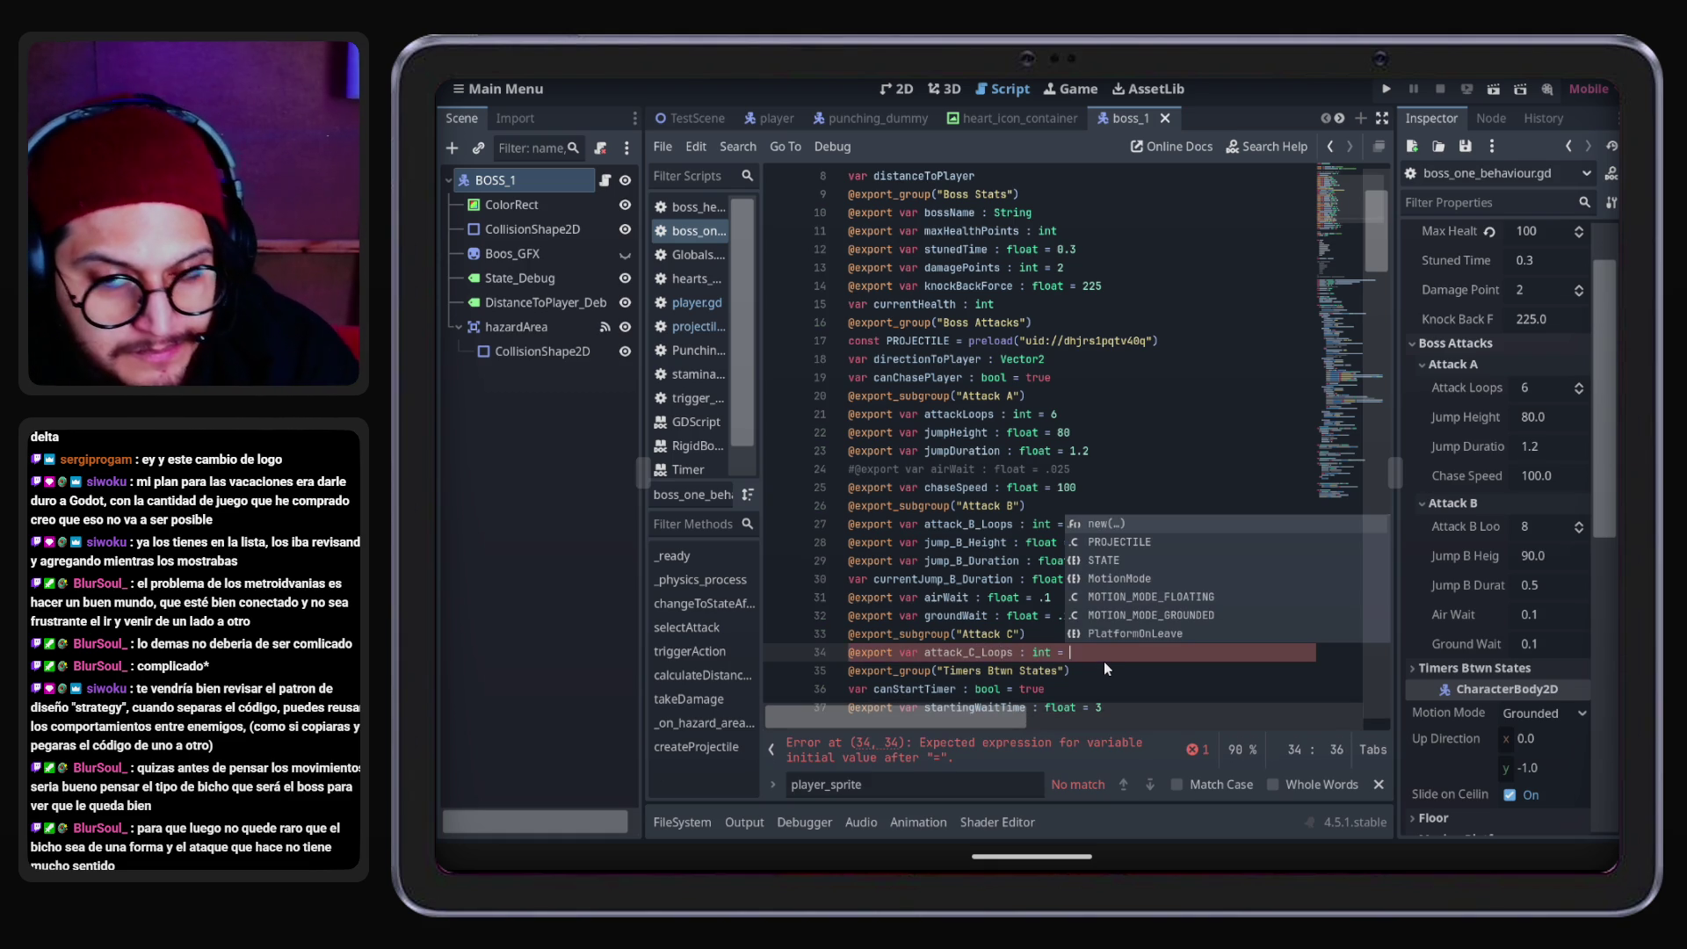
pyautogui.write('4')
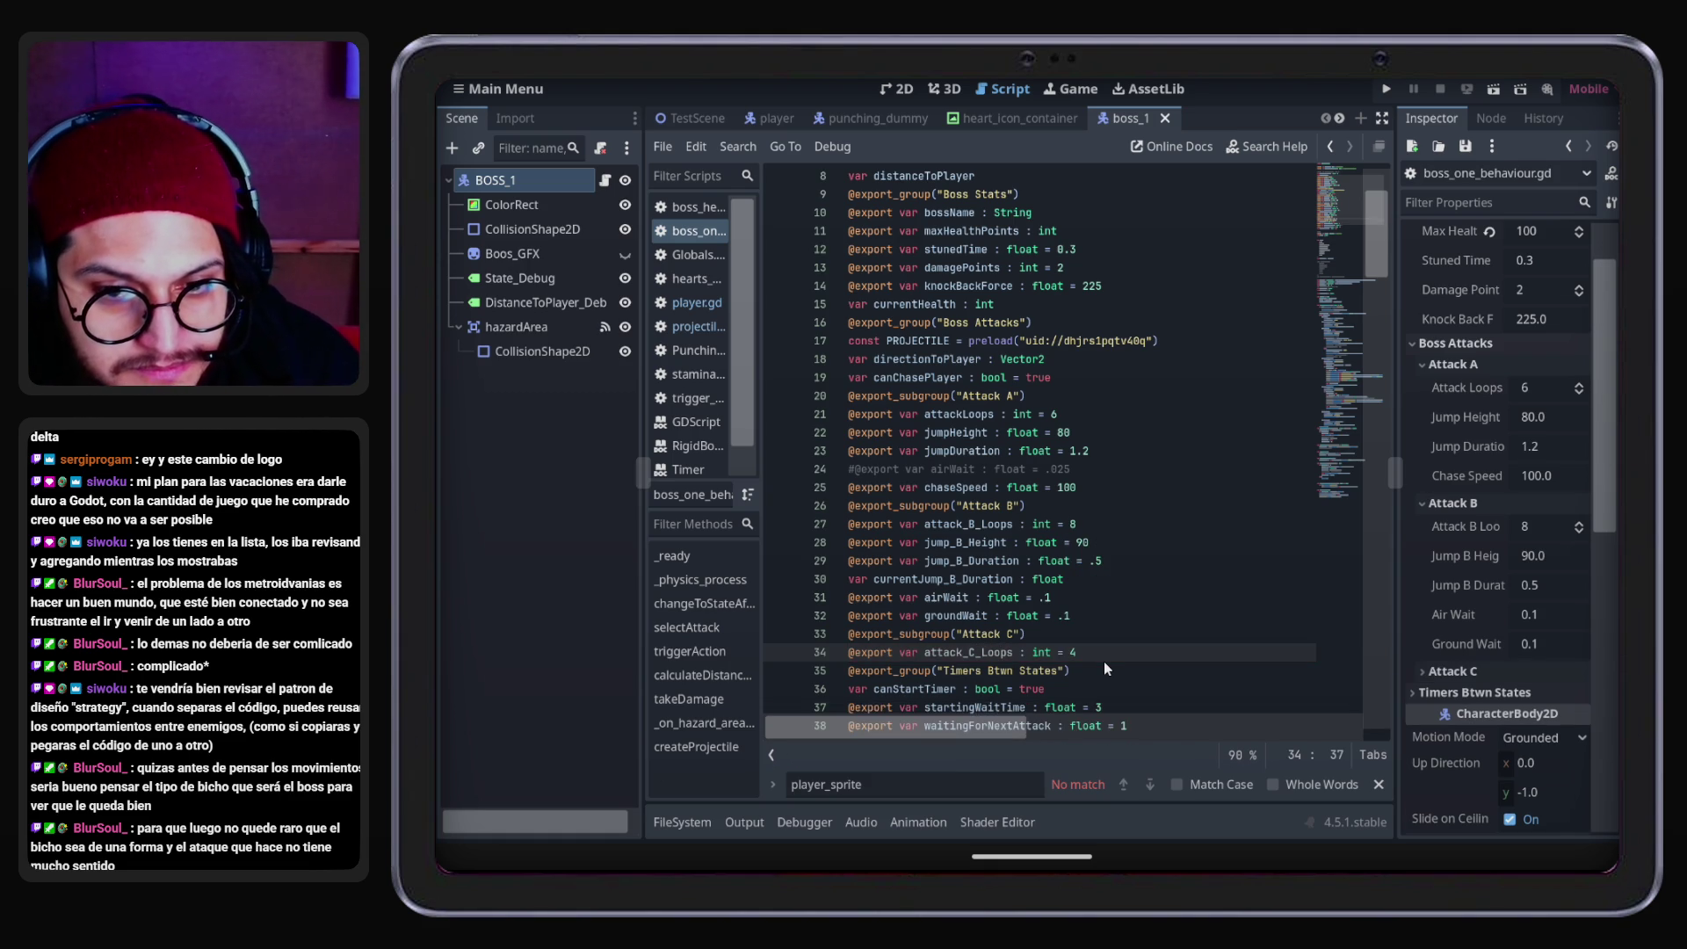
pyautogui.press('Return')
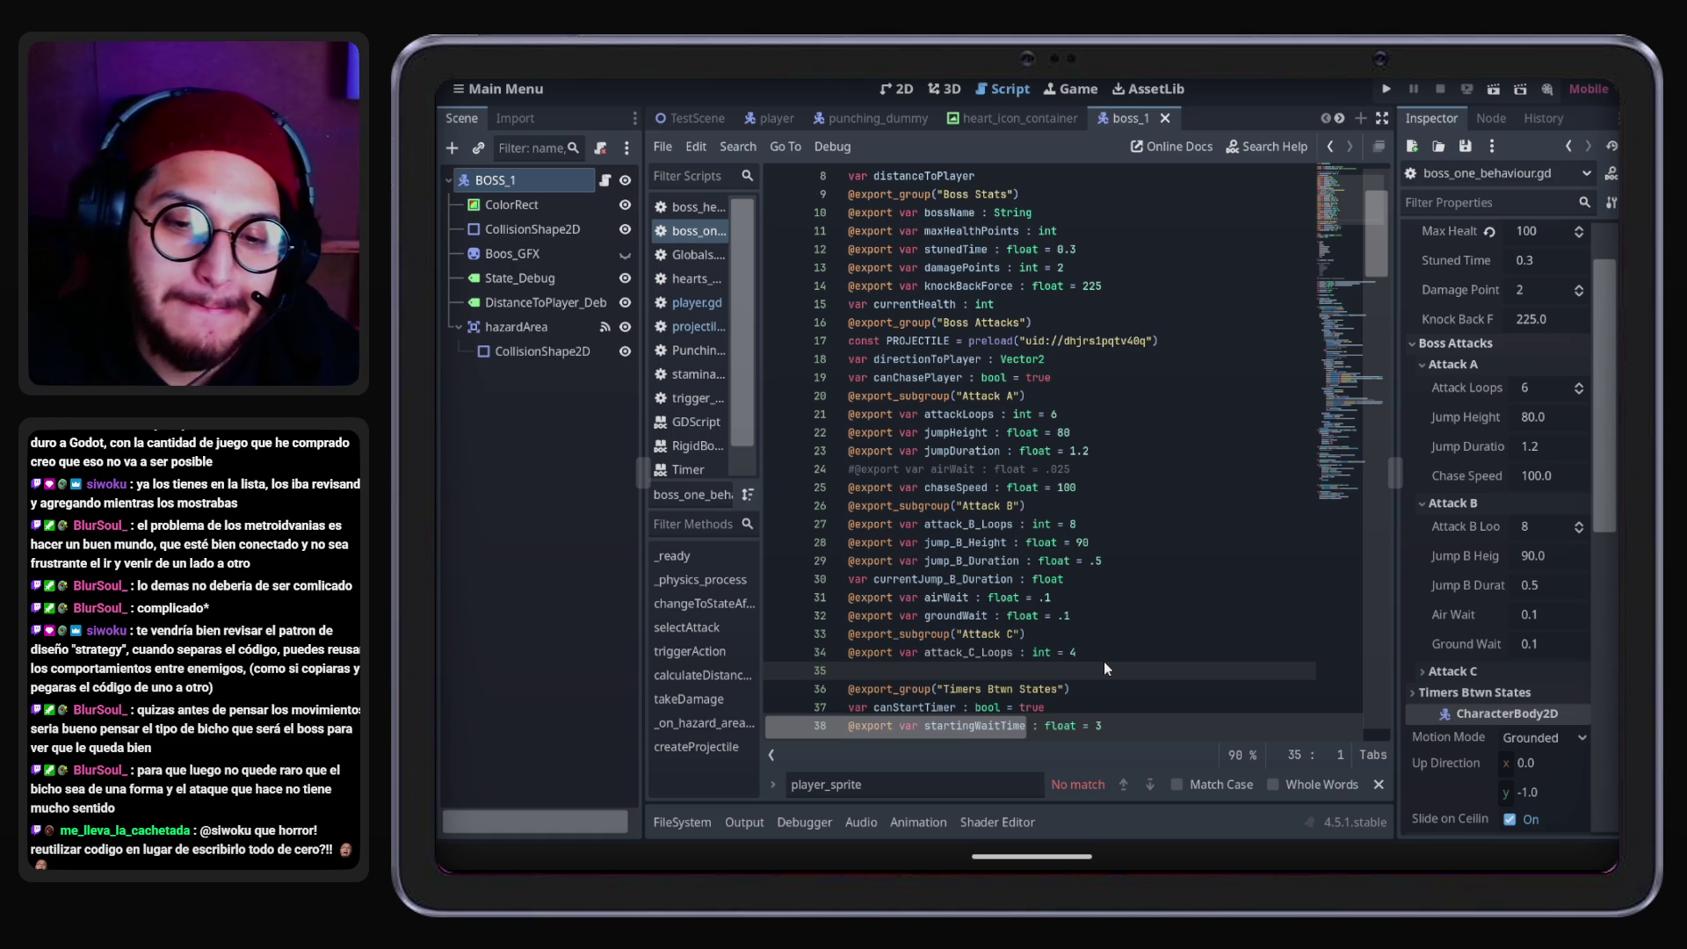
pyautogui.scroll(-1, 1104, 661)
pyautogui.press('Escape')
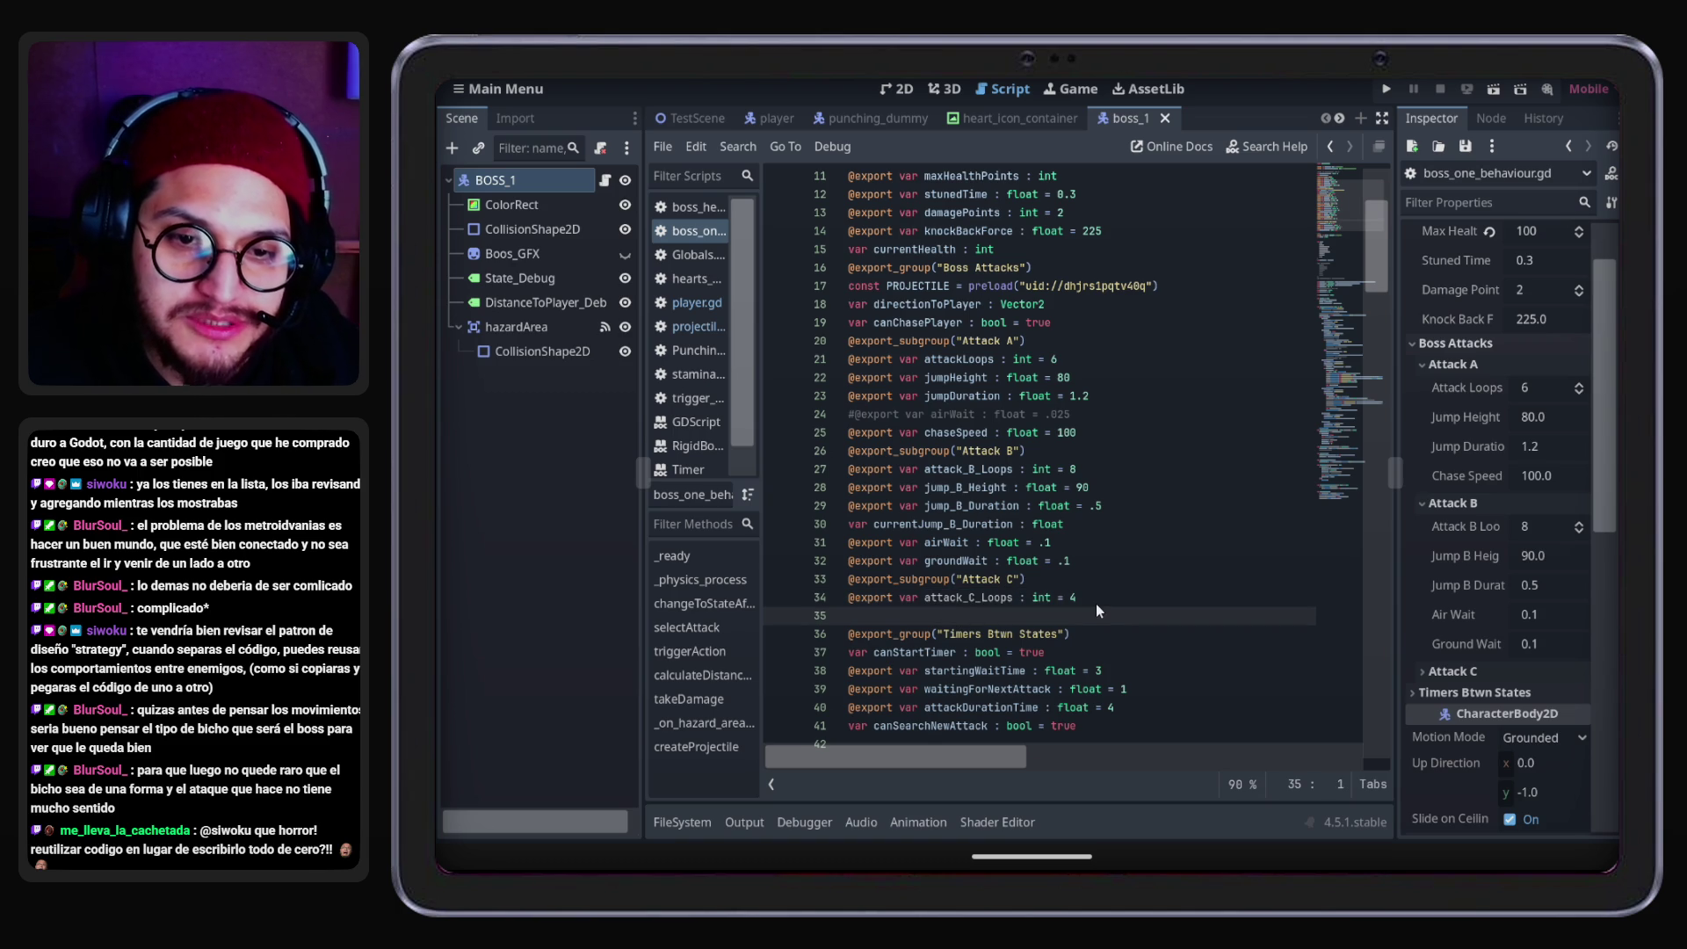
pyautogui.write('@export var ')
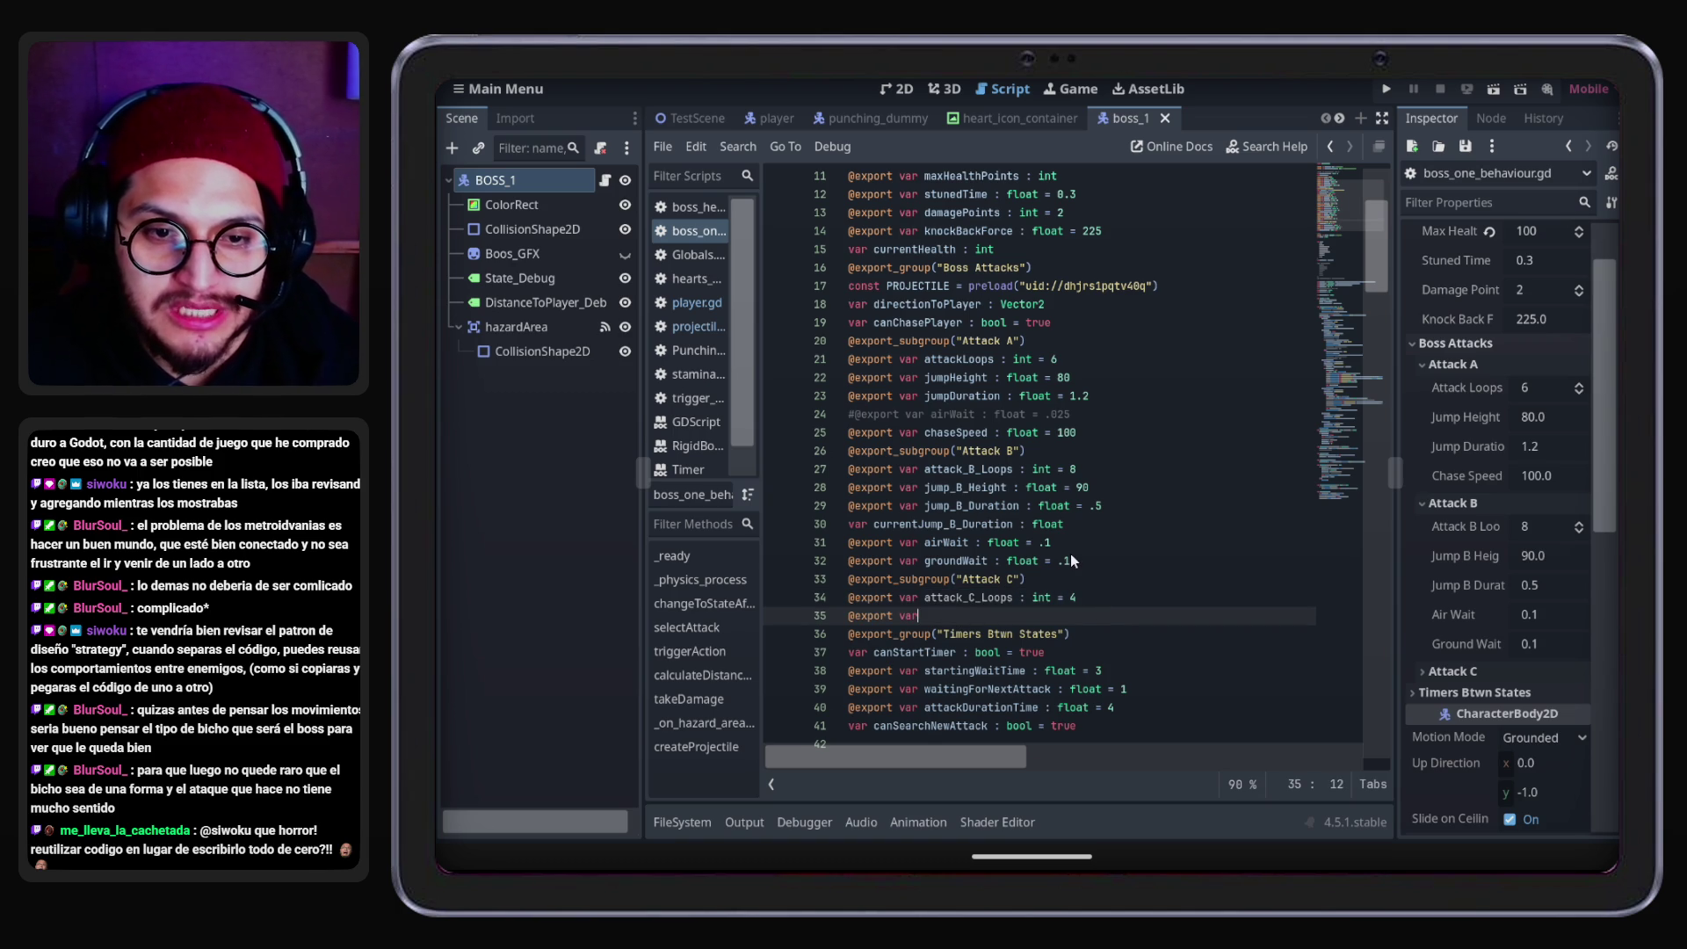
pyautogui.write('atta')
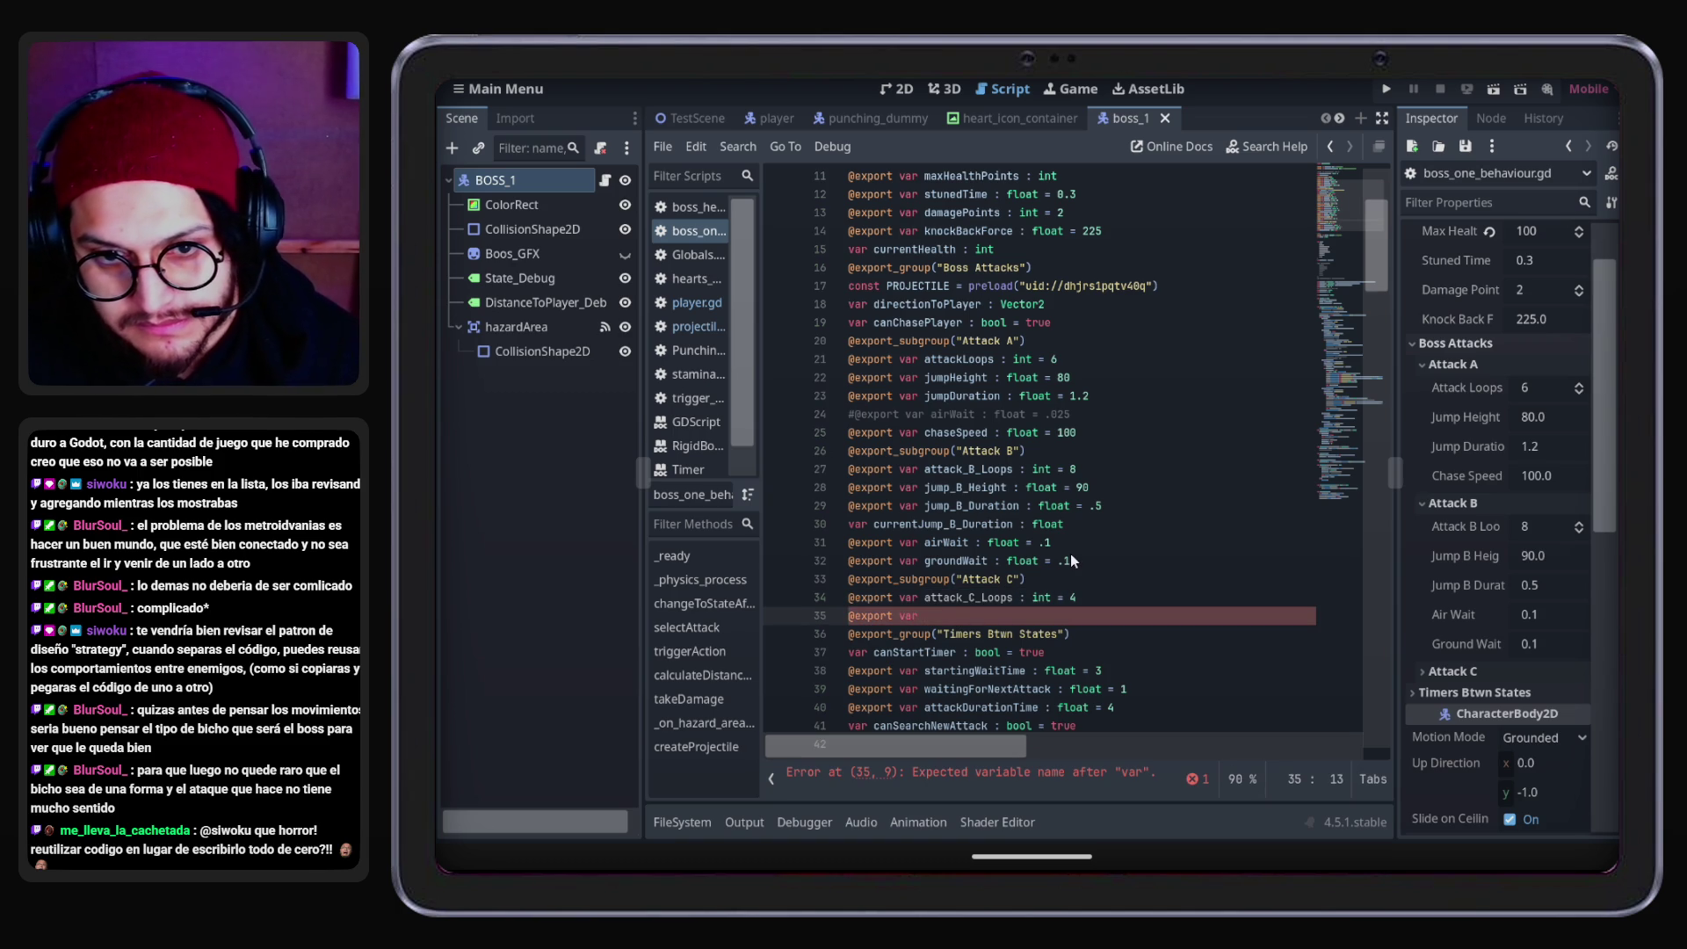
pyautogui.write('ck_C_Durati')
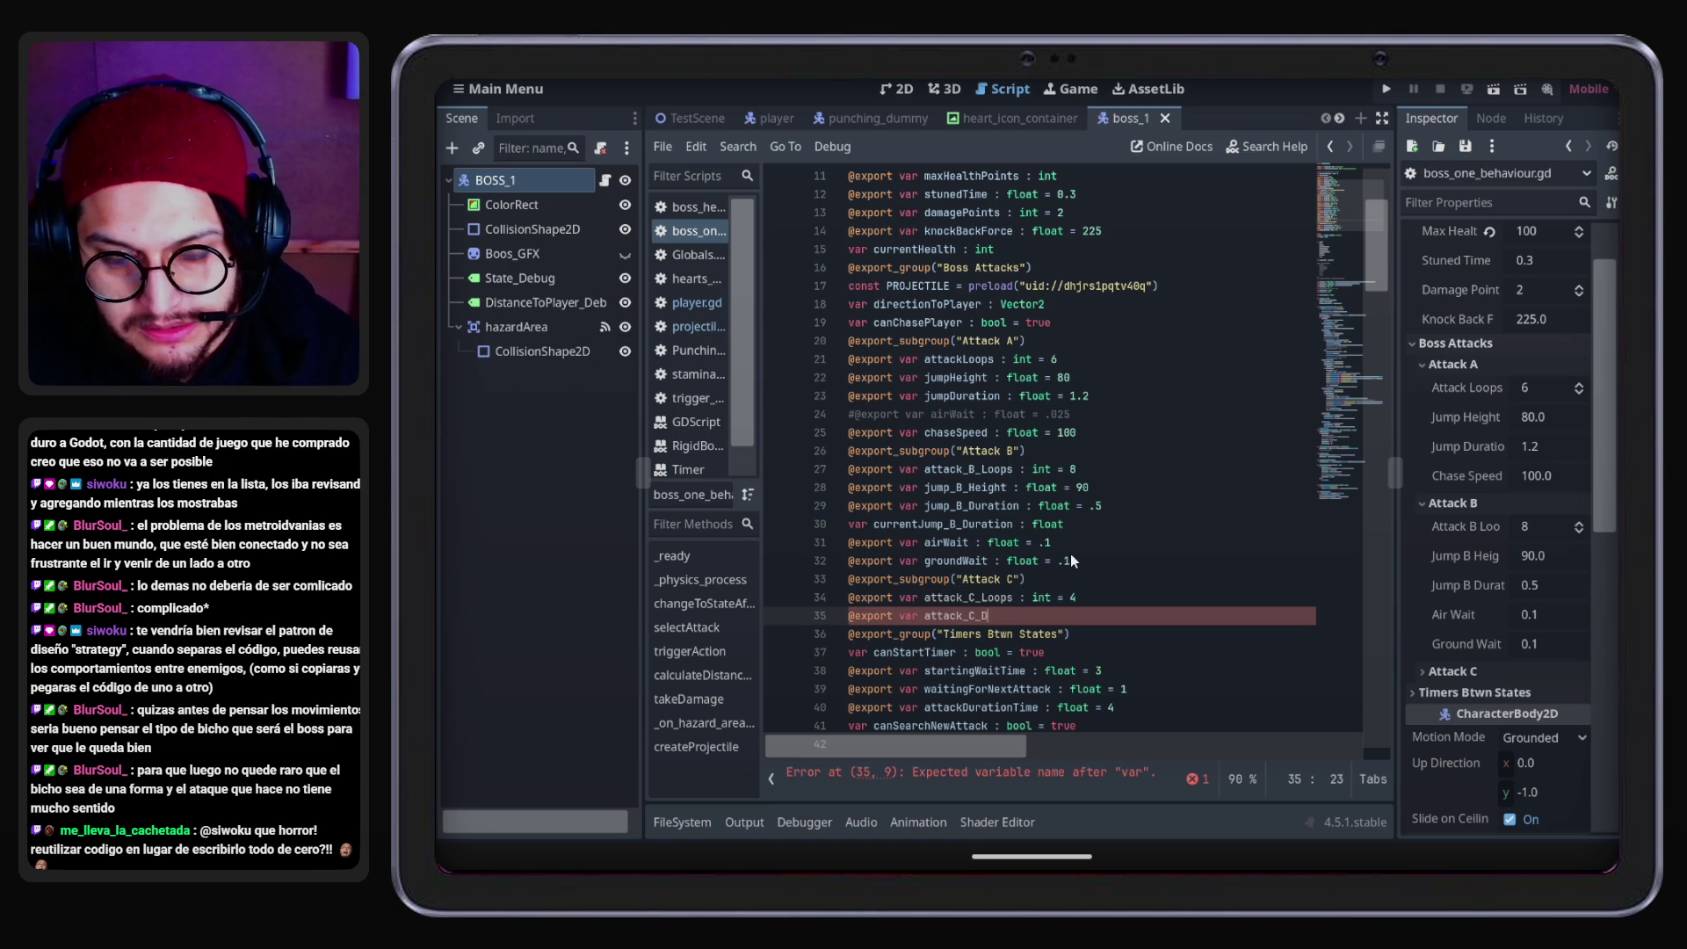
pyautogui.write('on')
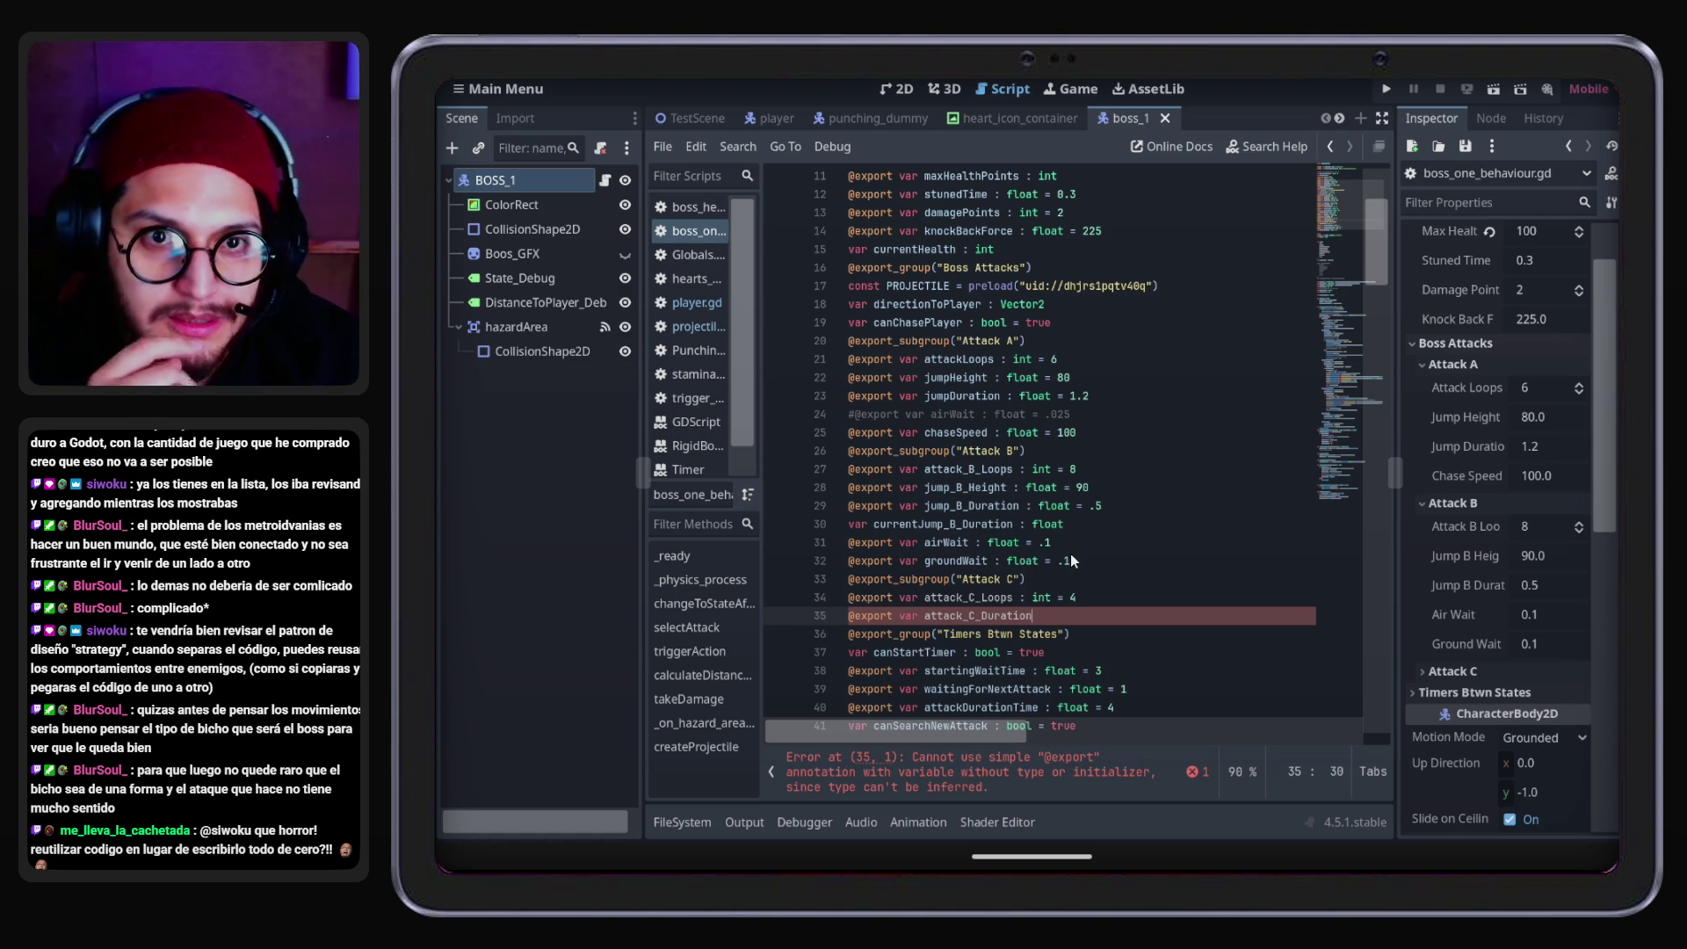
pyautogui.press('BackSpace')
pyautogui.press('BackSpace')
pyautogui.press('BackSpace')
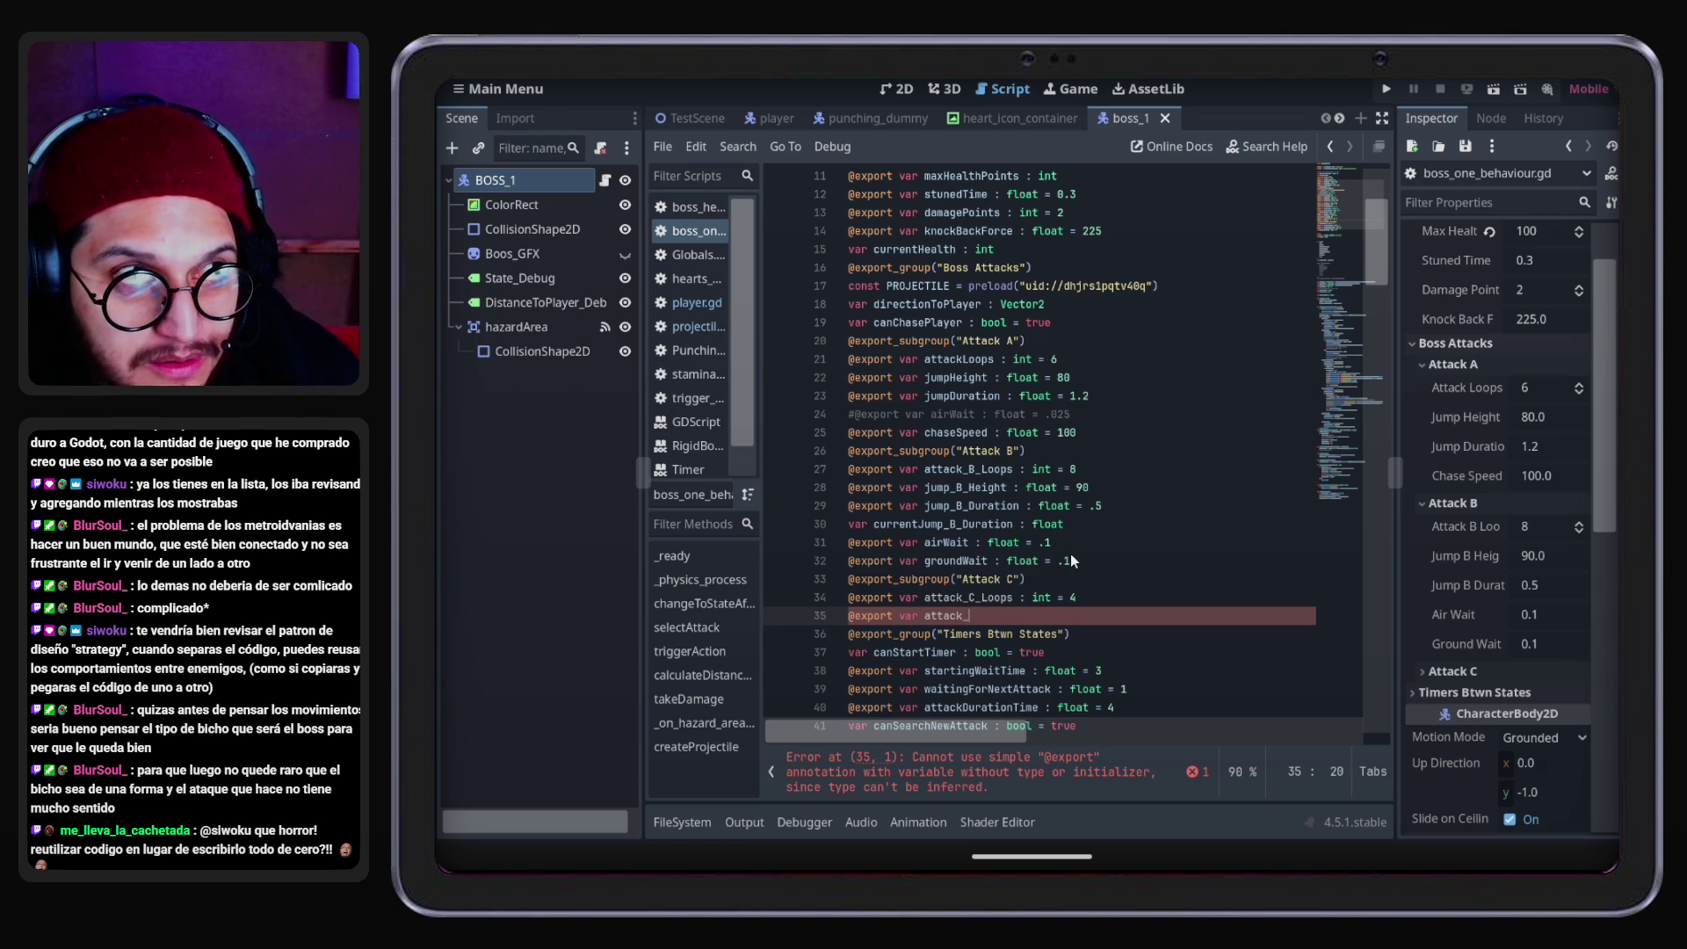
pyautogui.press('BackSpace')
pyautogui.press('BackSpace')
pyautogui.press('BackSpace')
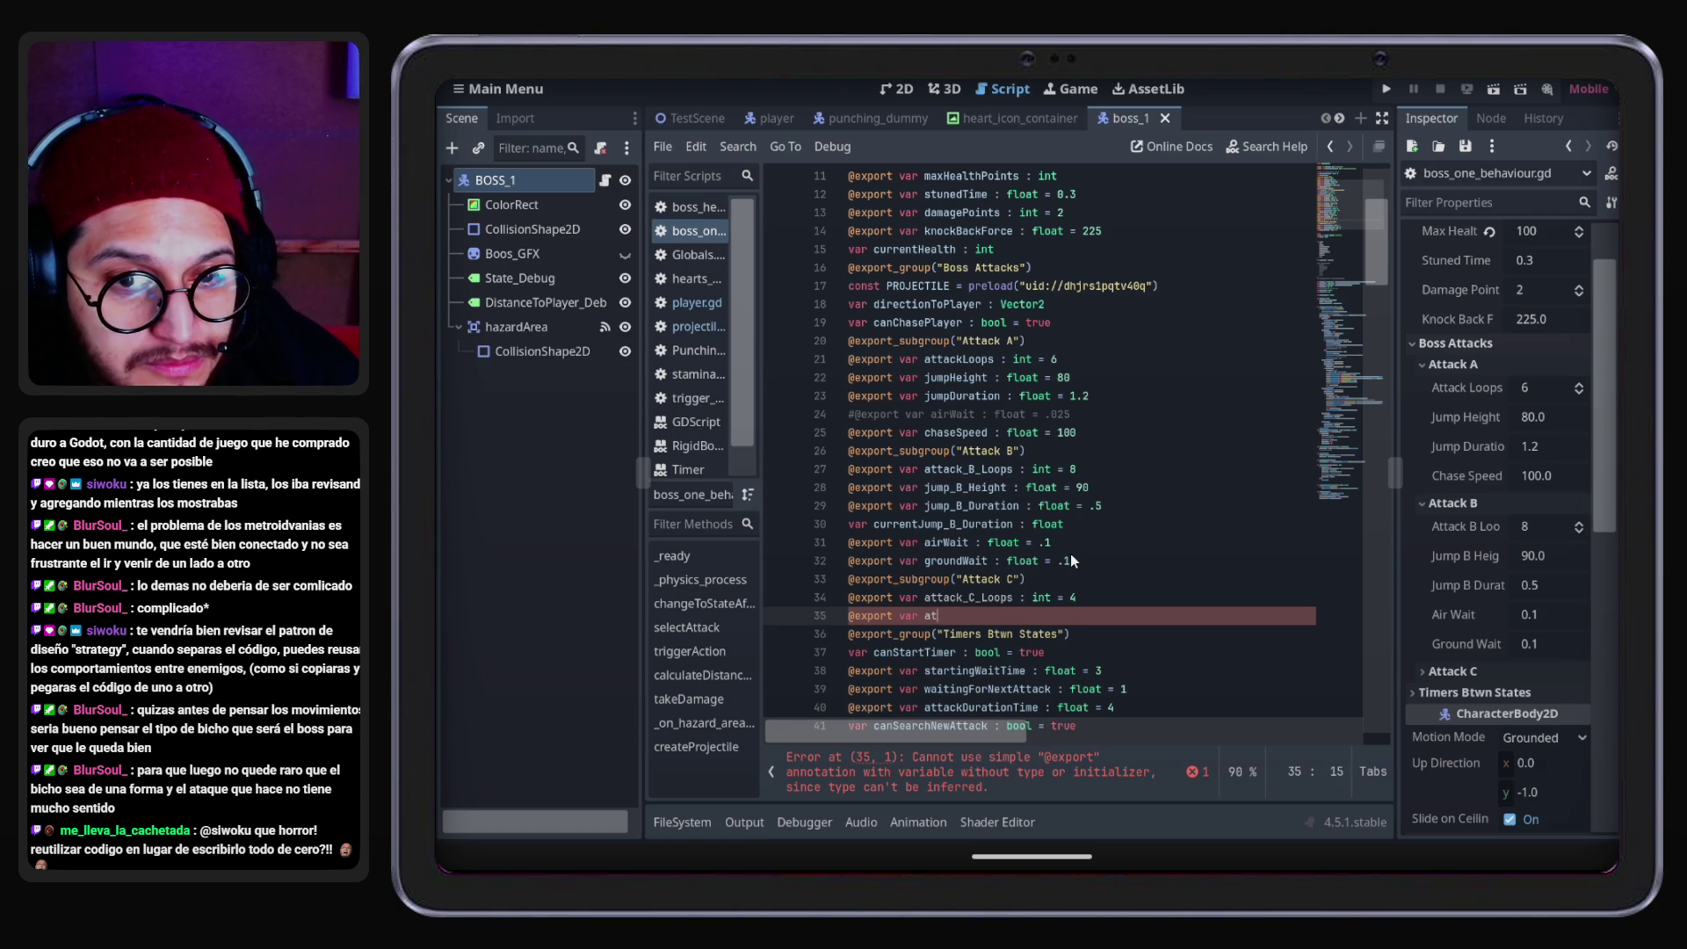
pyautogui.write('punchLength')
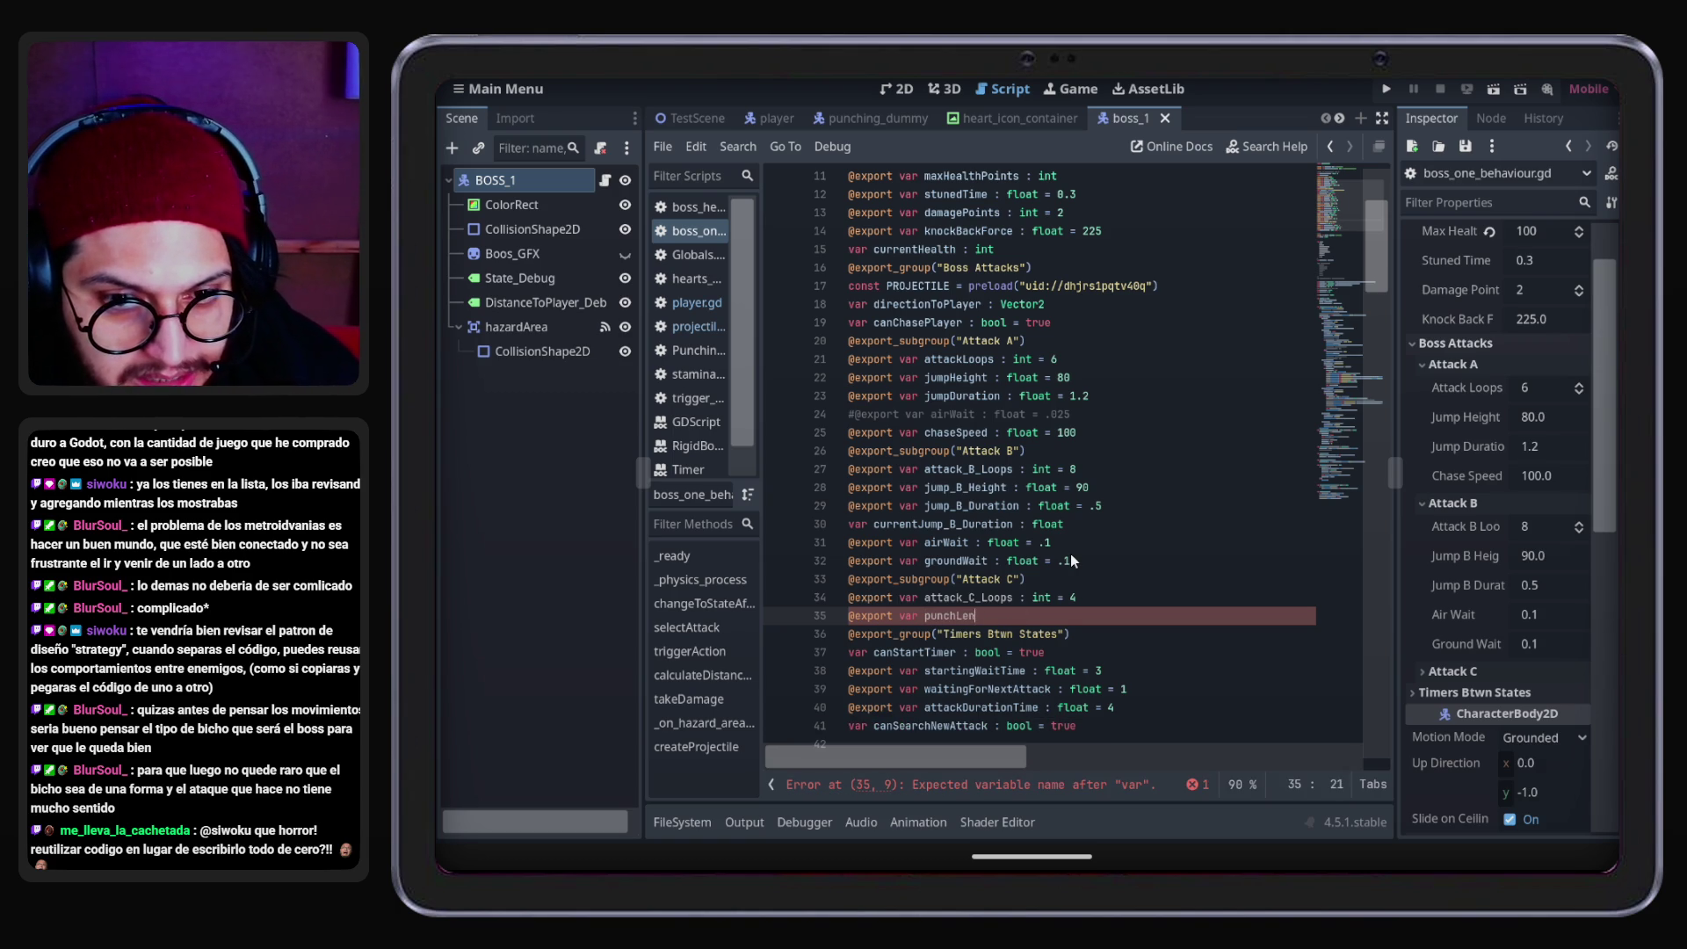
pyautogui.write(' : float =')
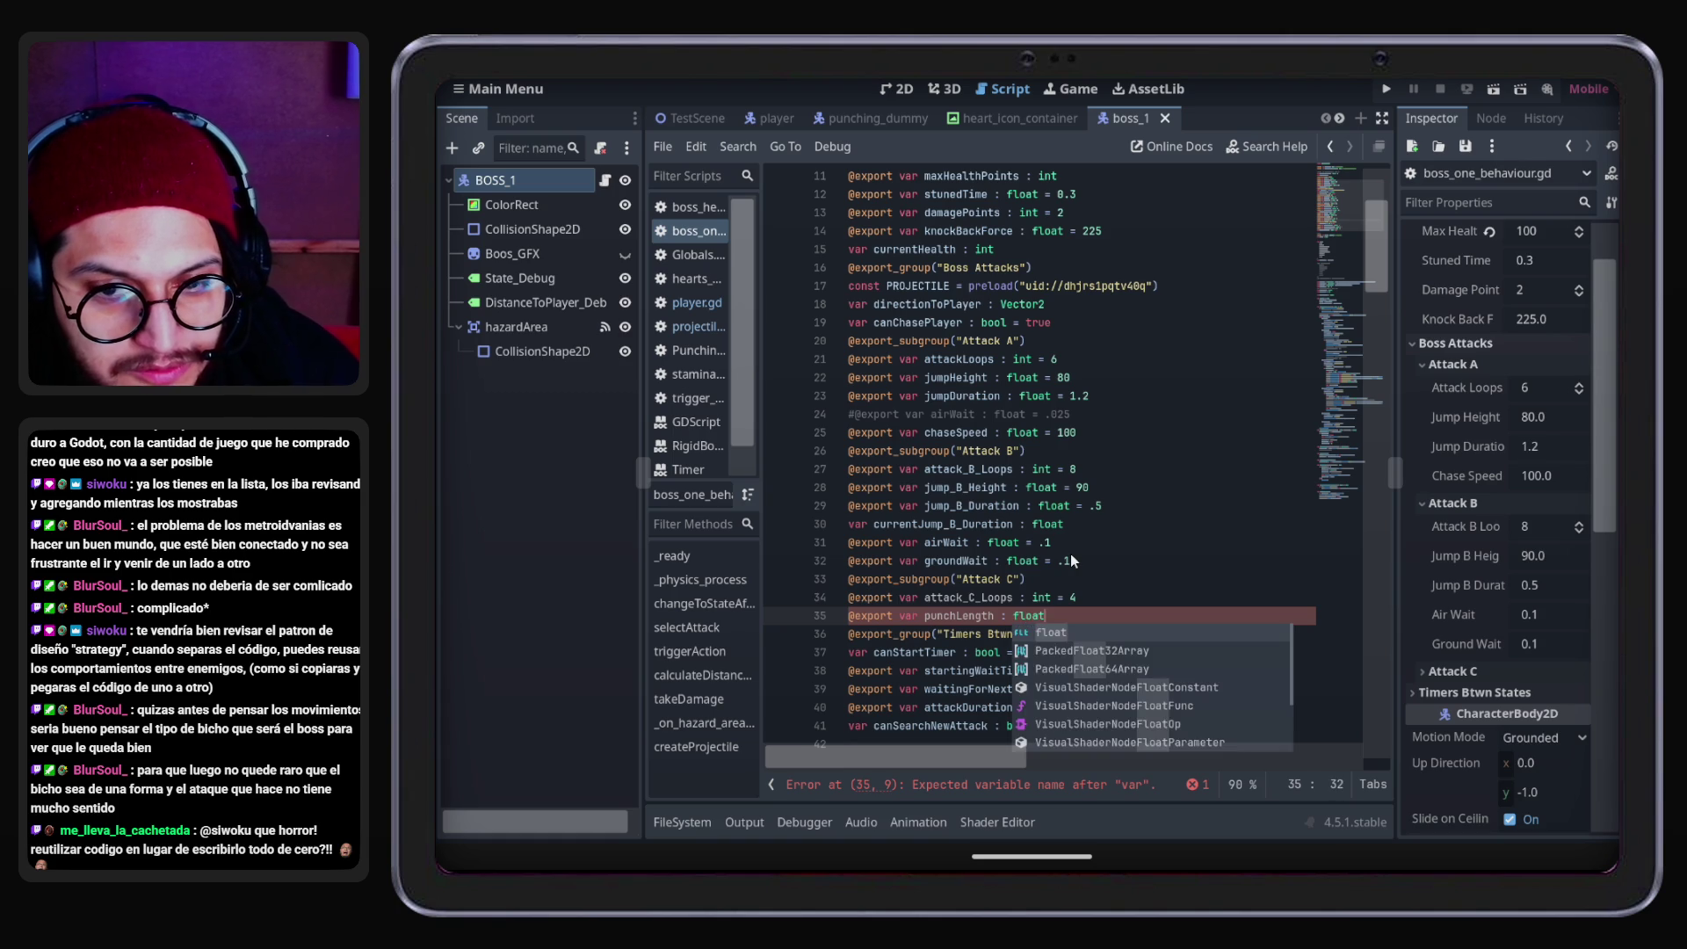
pyautogui.write(' 60')
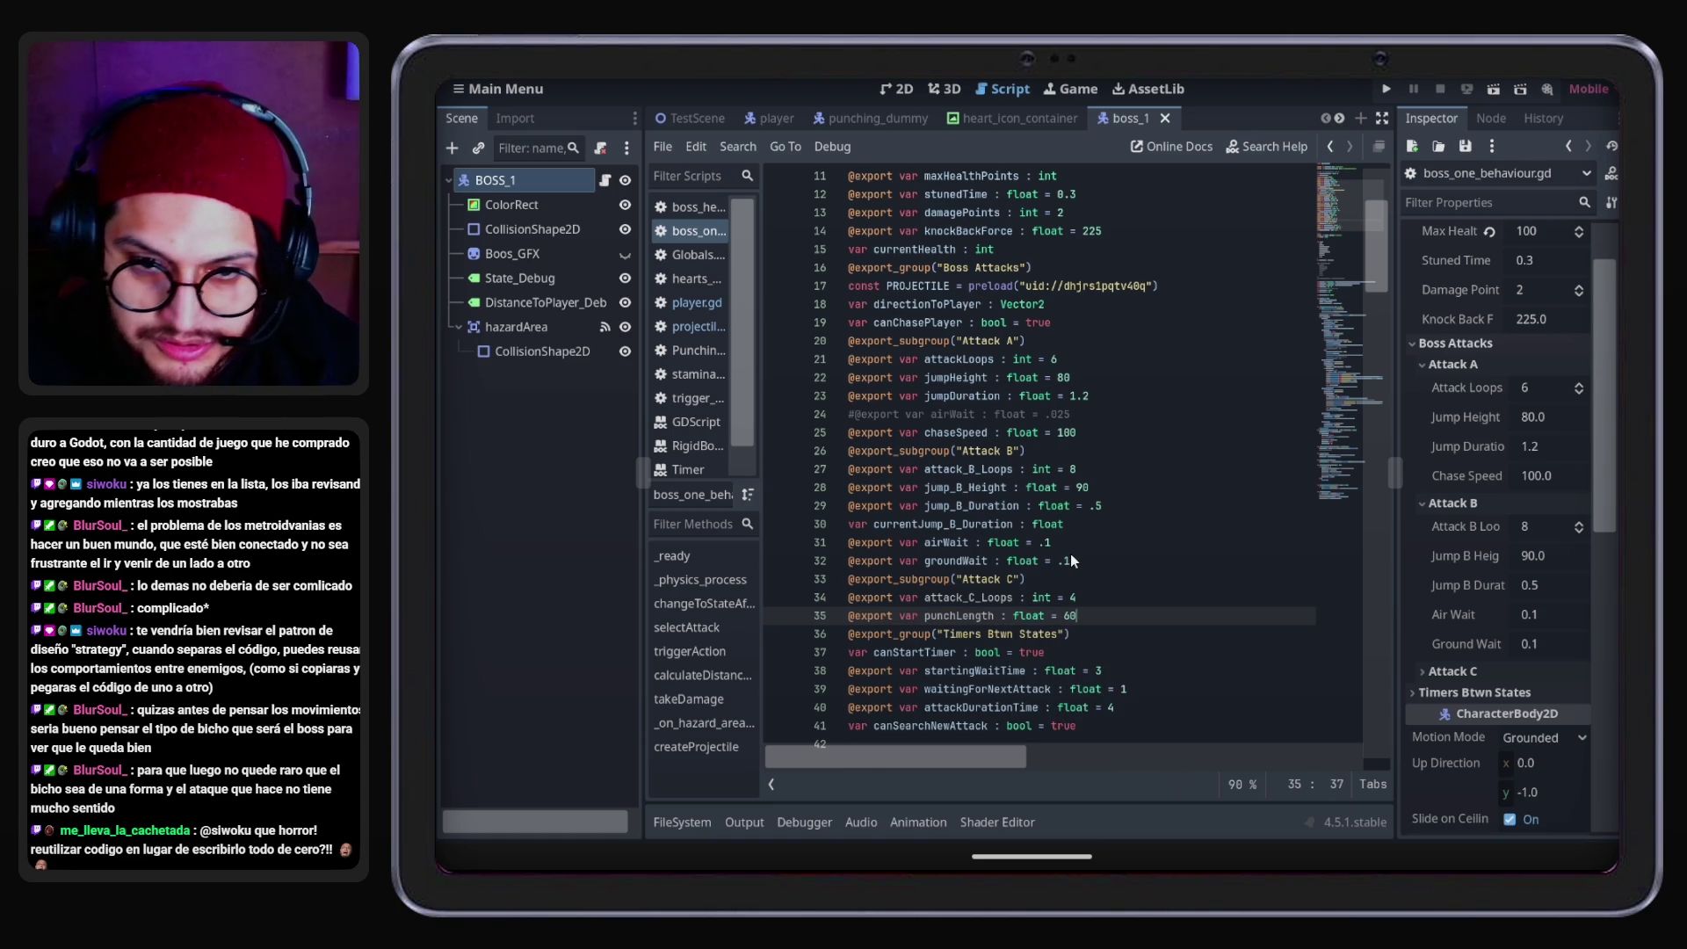
pyautogui.press('BackSpace')
pyautogui.press('BackSpace')
pyautogui.write('80')
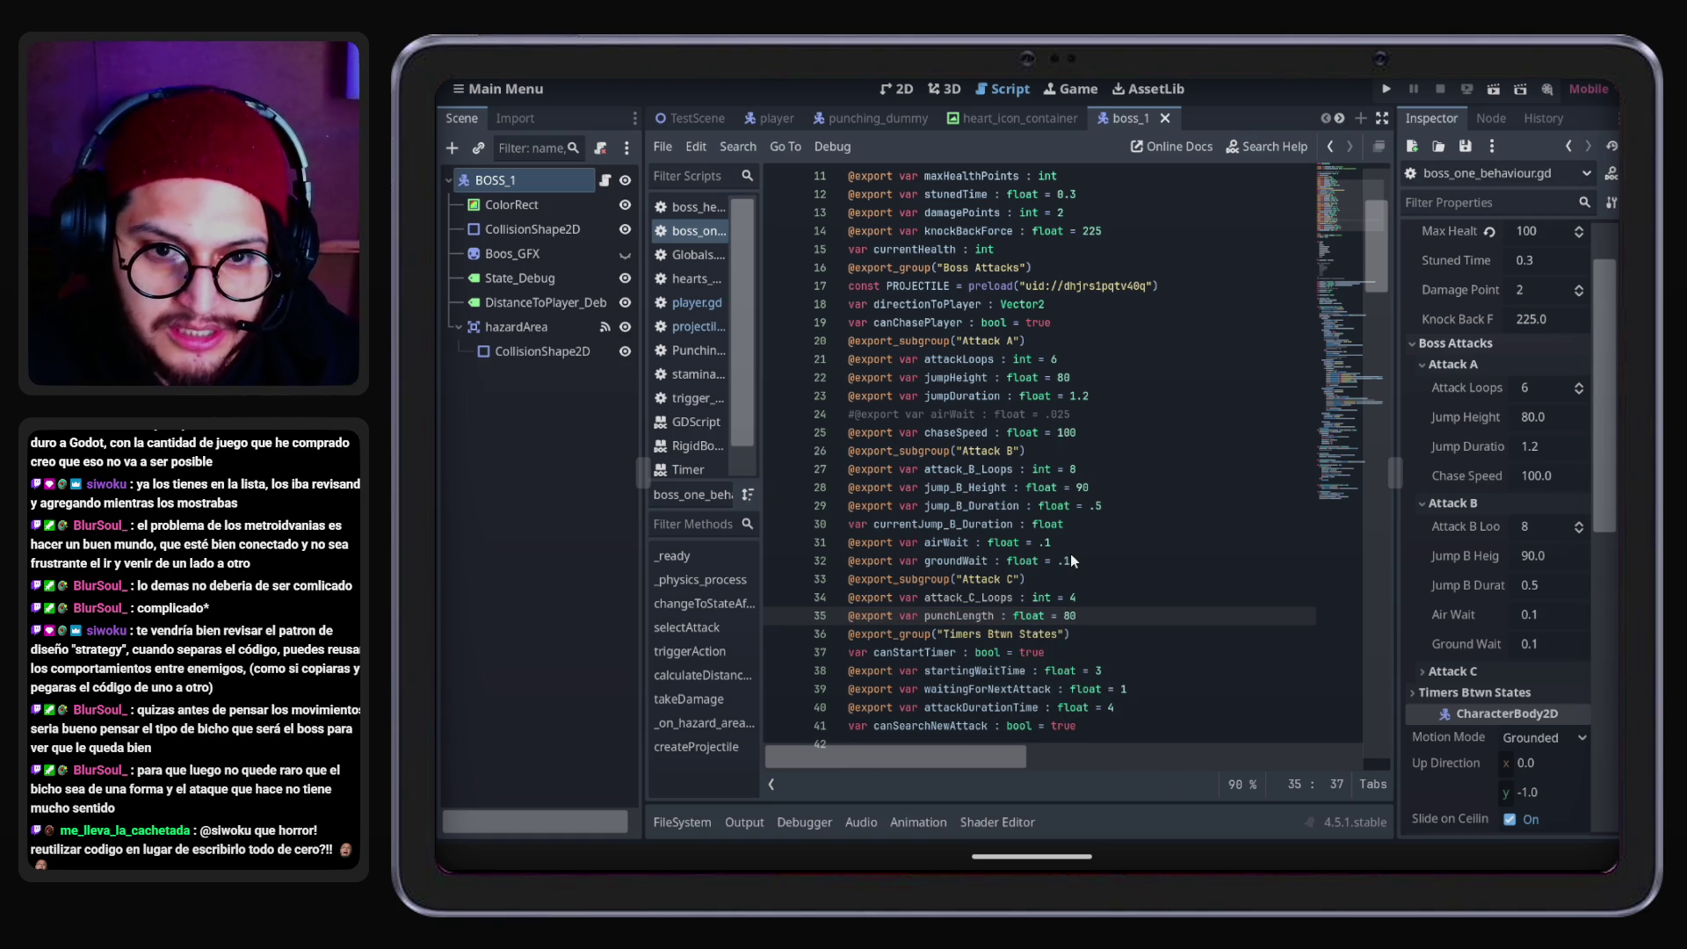
pyautogui.scroll(-1, 1070, 554)
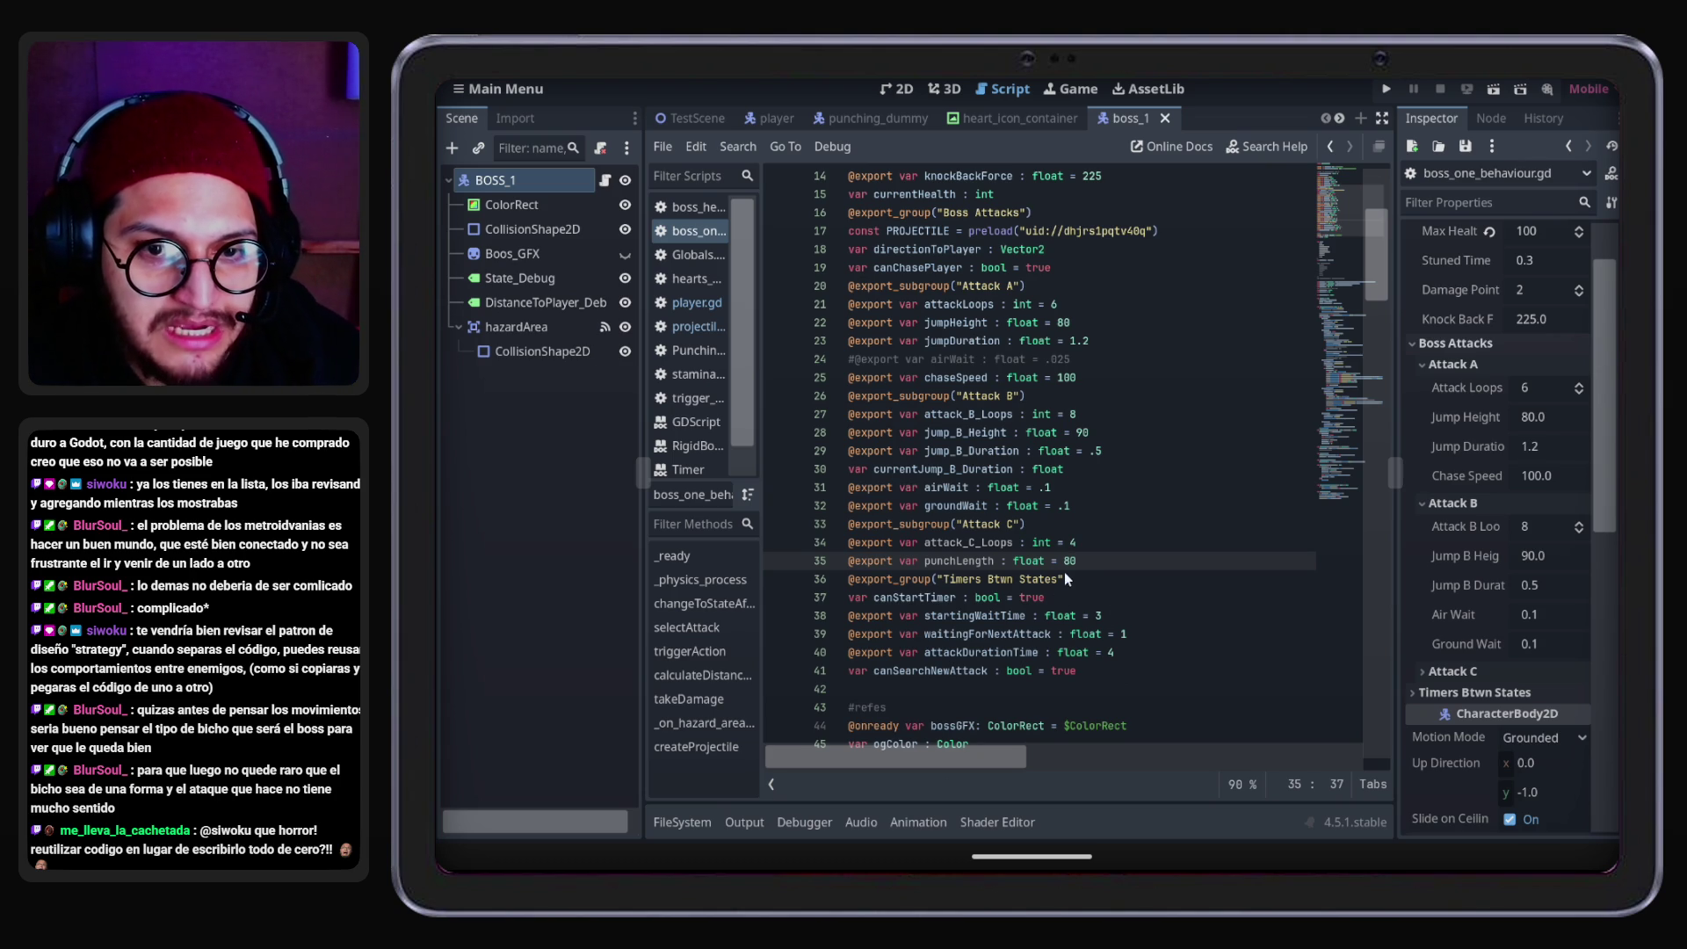
pyautogui.click(1095, 539)
pyautogui.press('Return')
pyautogui.moveTo(1095, 539); pyautogui.dragTo(844, 545)
pyautogui.click(898, 562)
pyautogui.write('@export var a')
pyautogui.write('nticipatio')
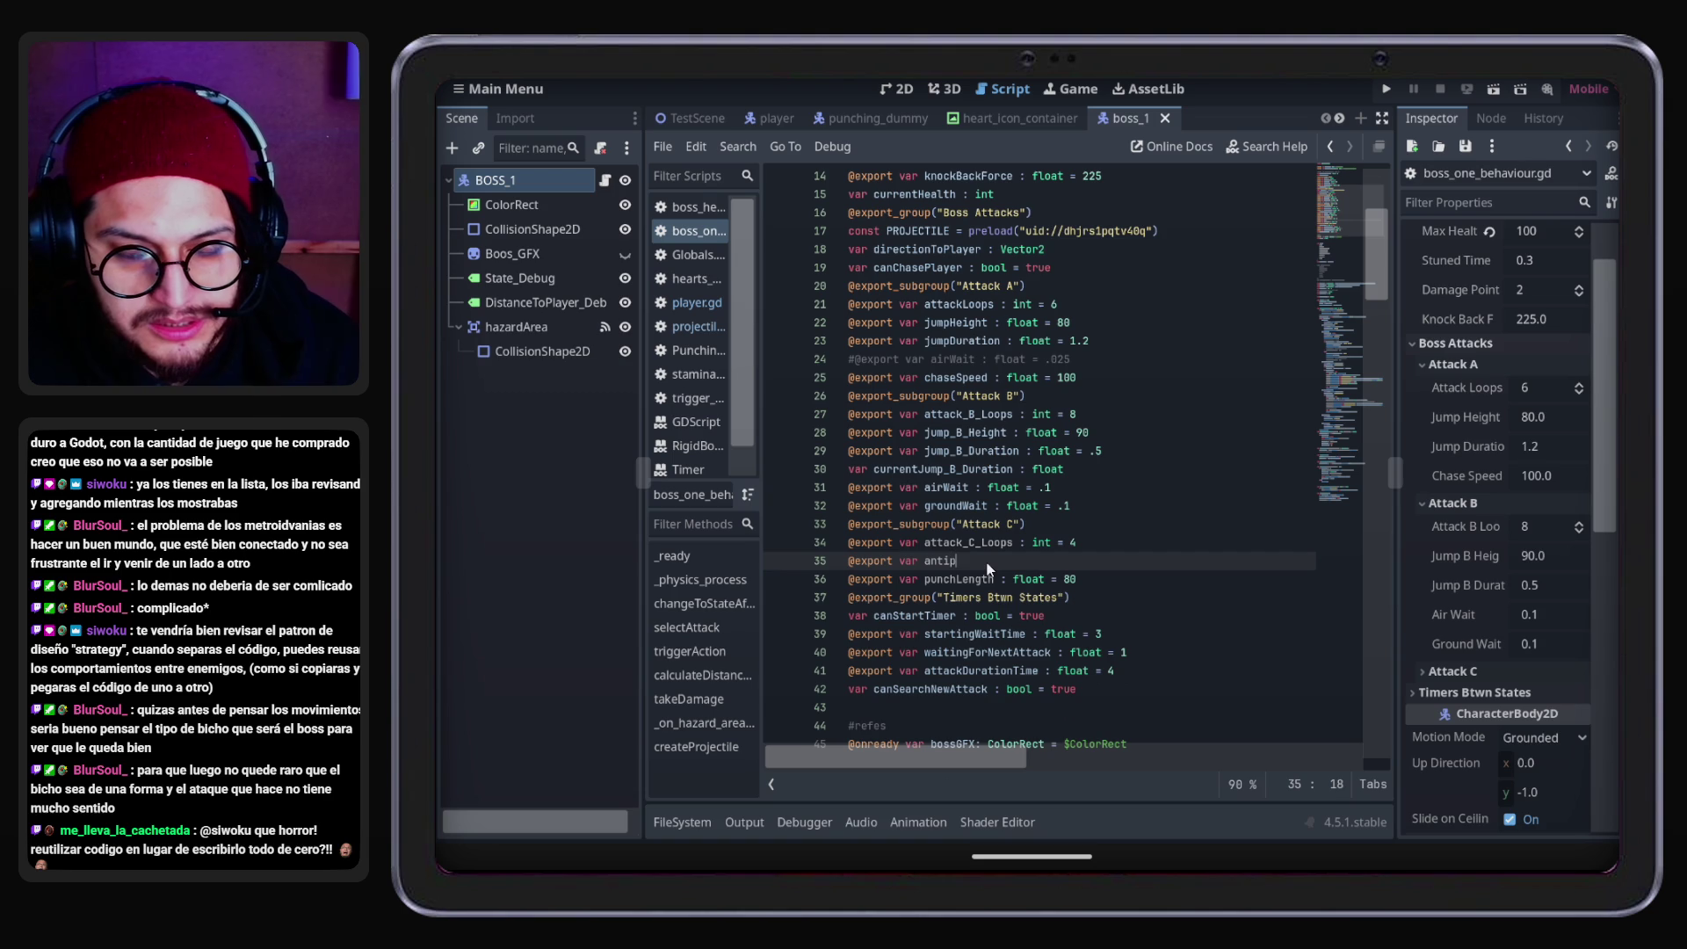
pyautogui.write('nTime : int')
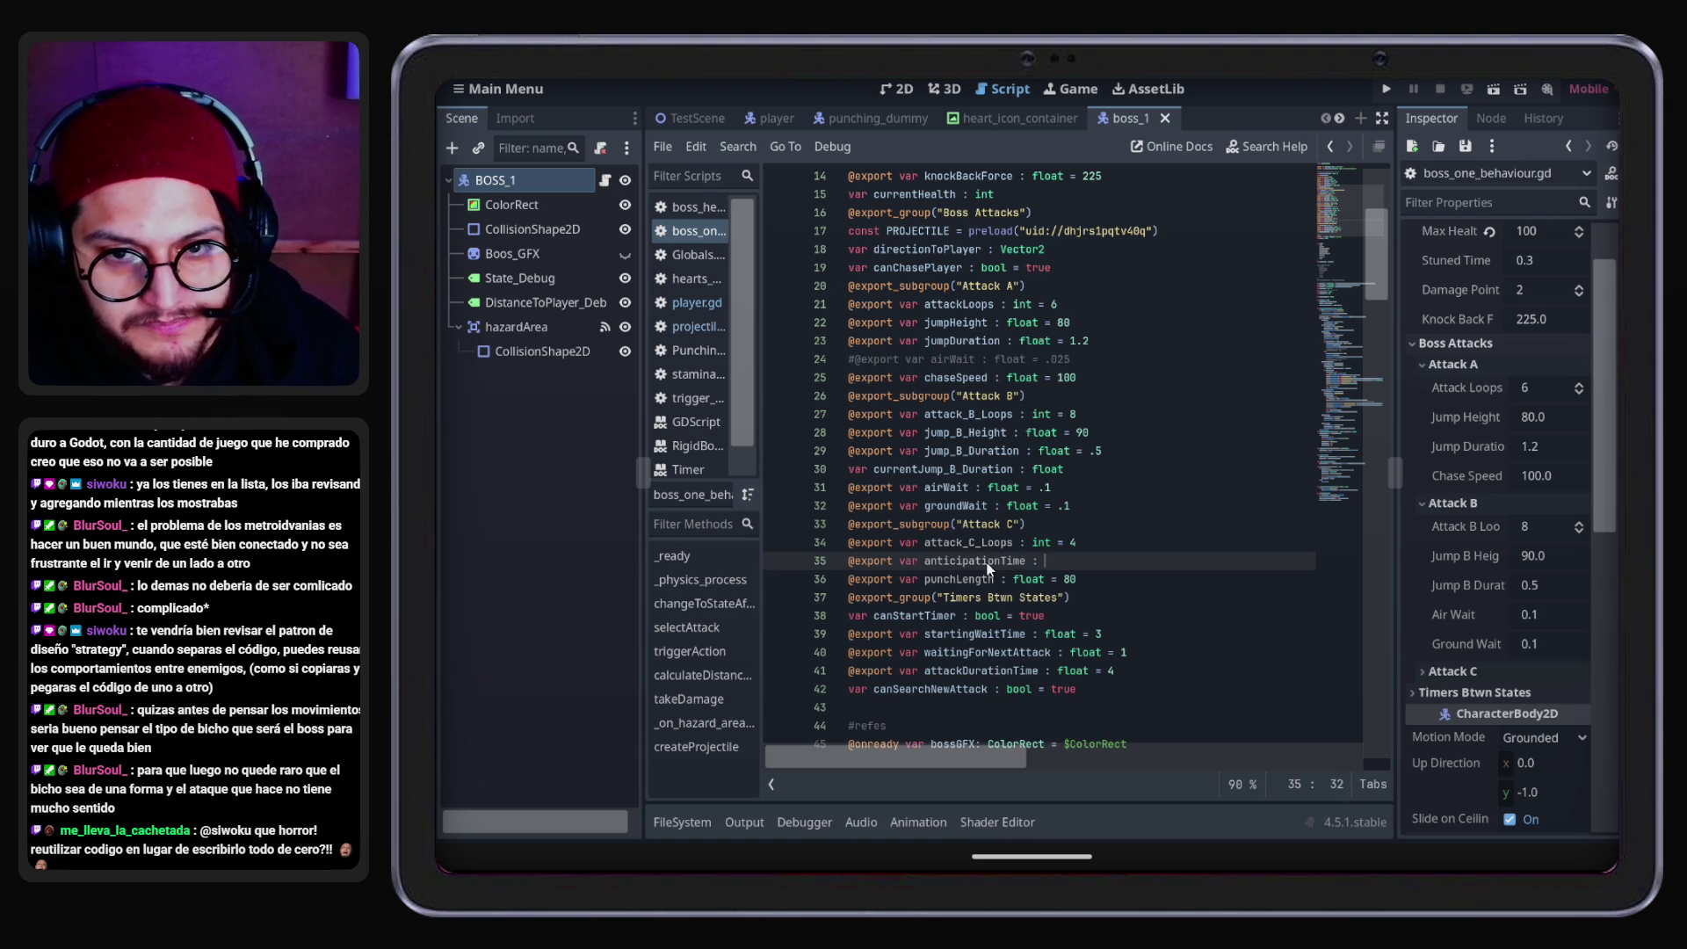
pyautogui.press('BackSpace')
pyautogui.press('BackSpace')
pyautogui.press('BackSpace')
pyautogui.write('float')
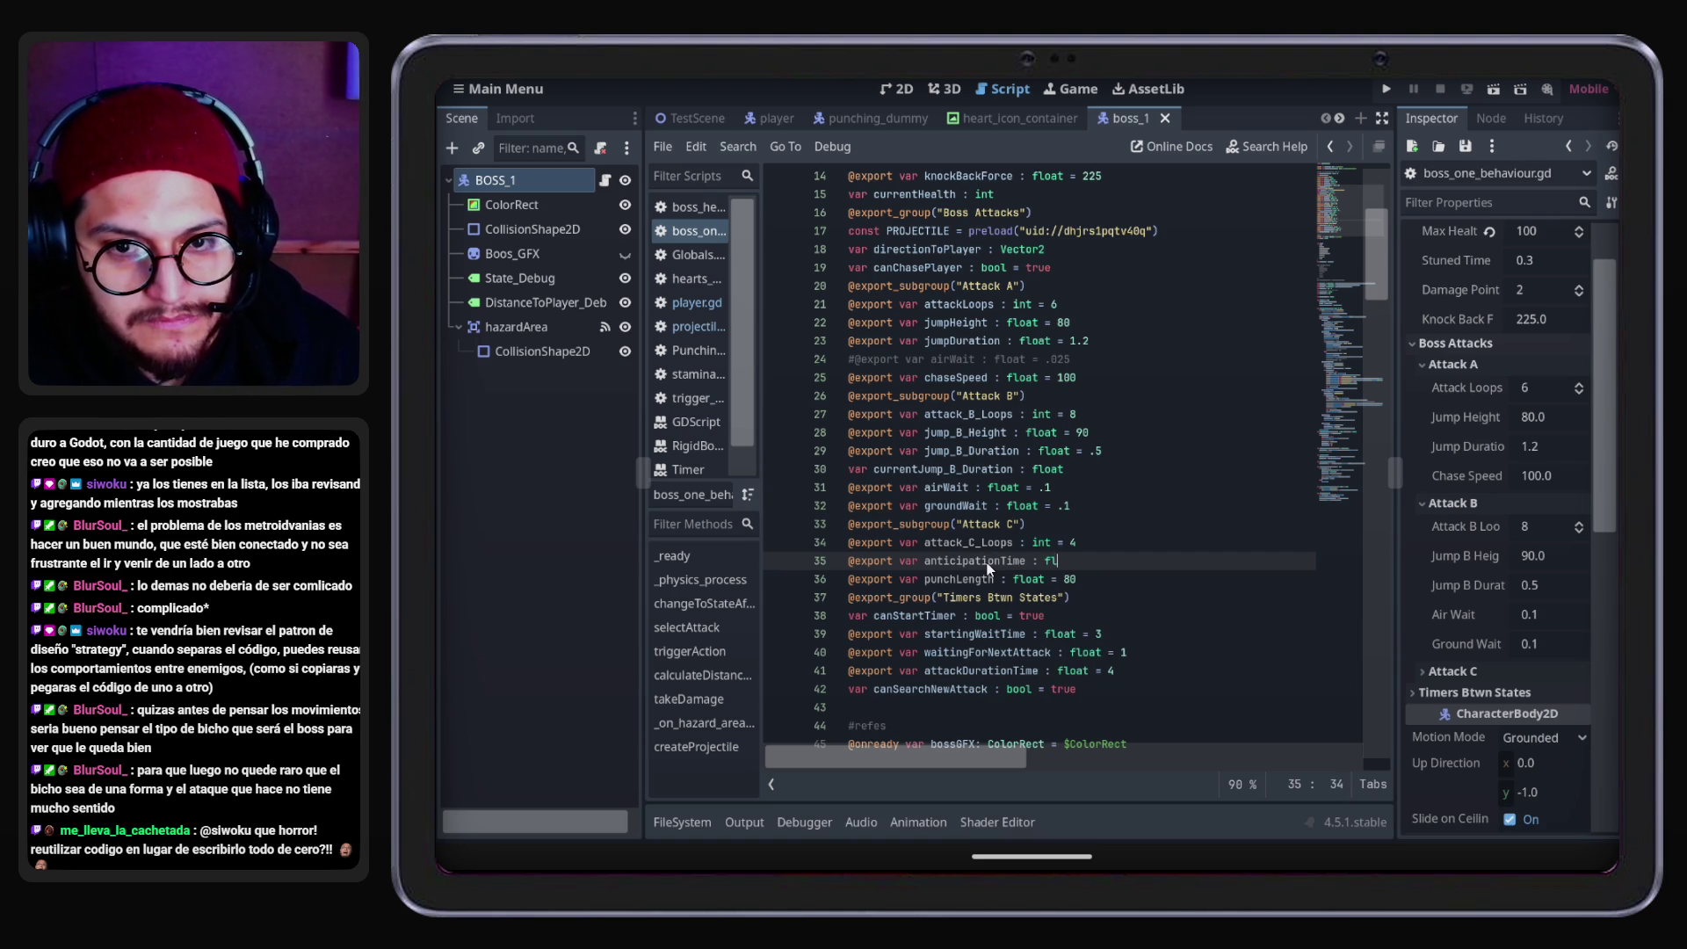
pyautogui.write(' = 1')
pyautogui.click(989, 564)
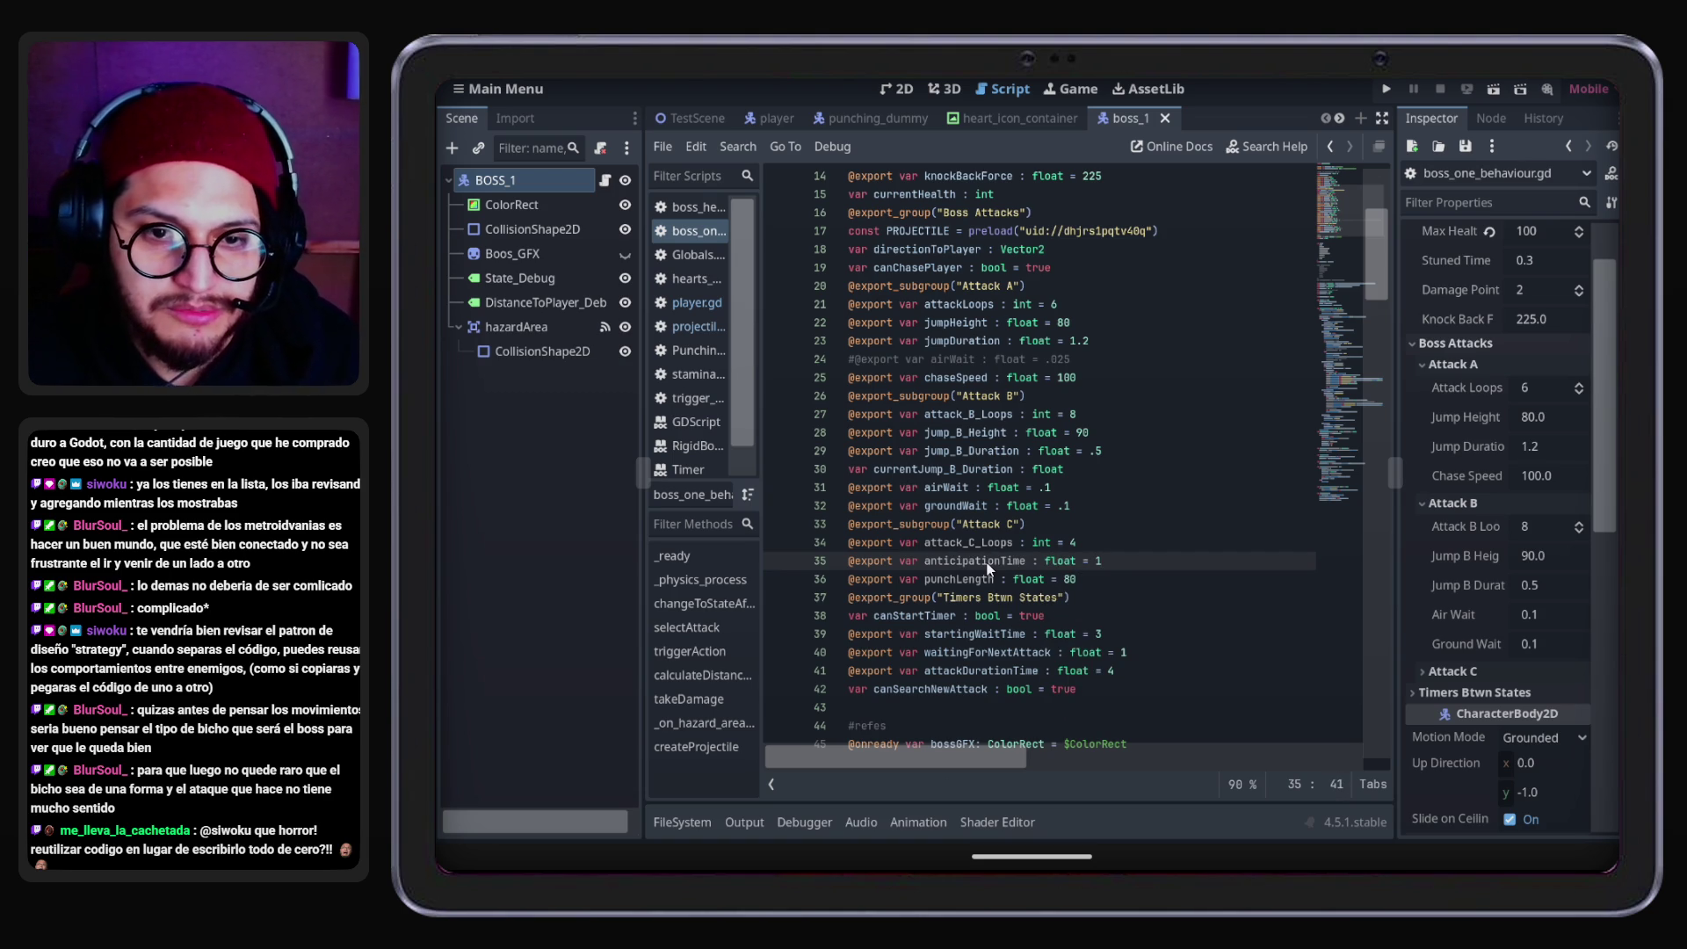
pyautogui.hotkey('ctrl', 's')
# Inspect the debug input code, selecting global_position and B_CLOSE in the state change call.
pyautogui.click(1089, 582)
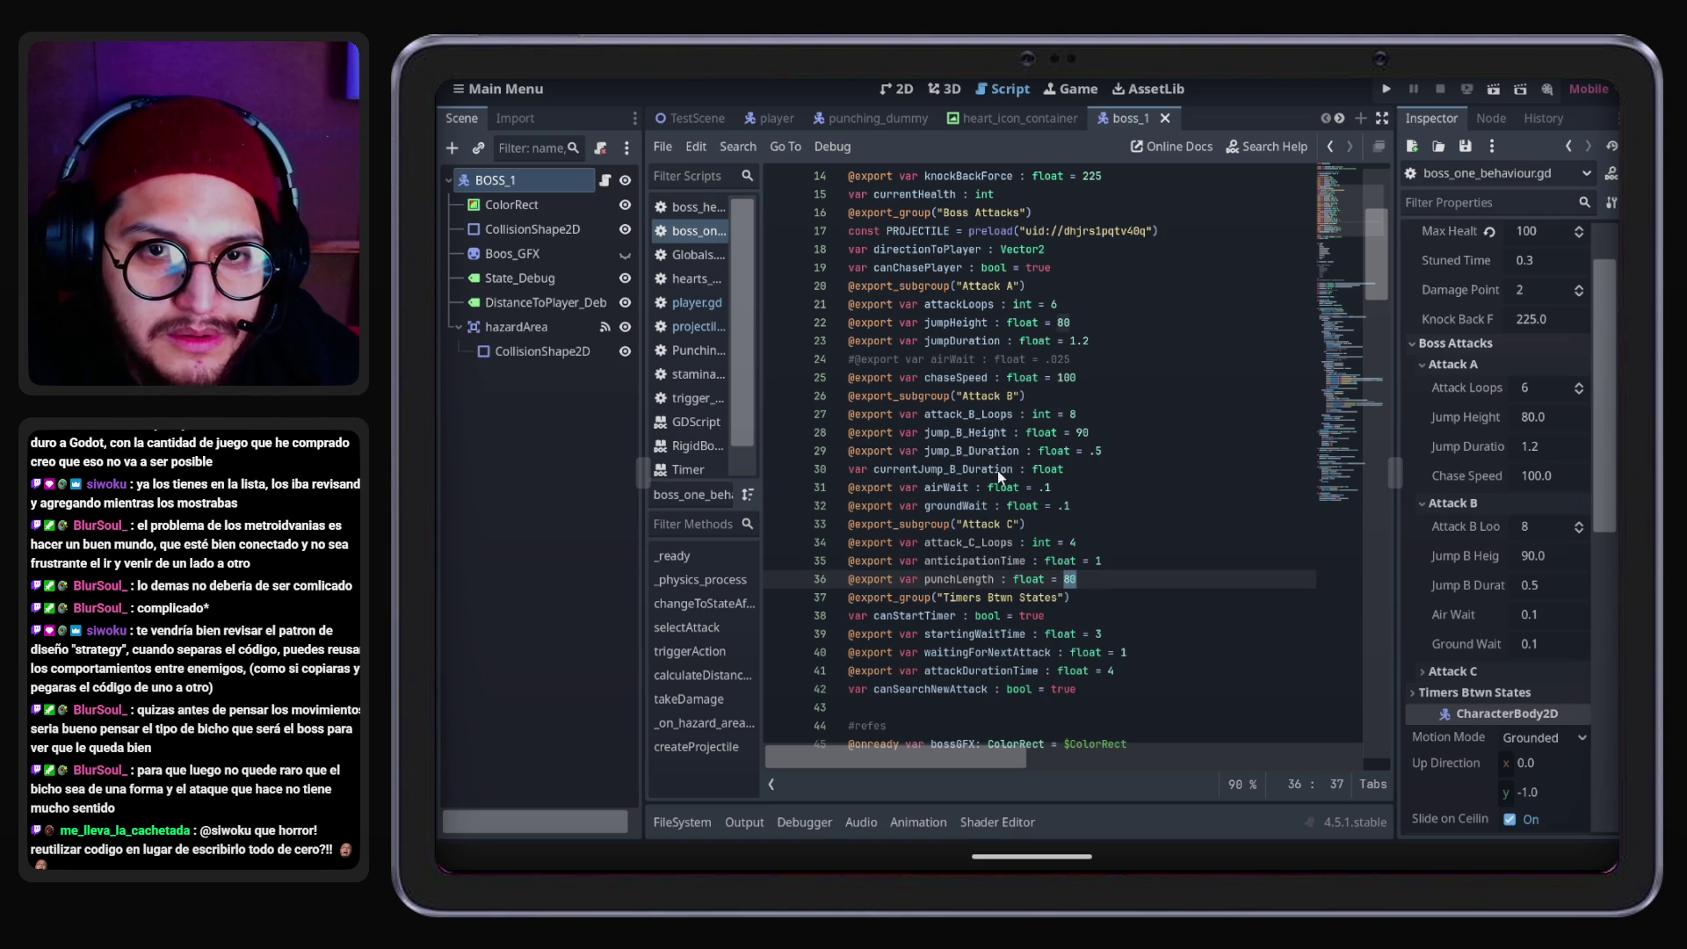
pyautogui.scroll(5, 1001, 501)
pyautogui.scroll(-15, 1084, 553)
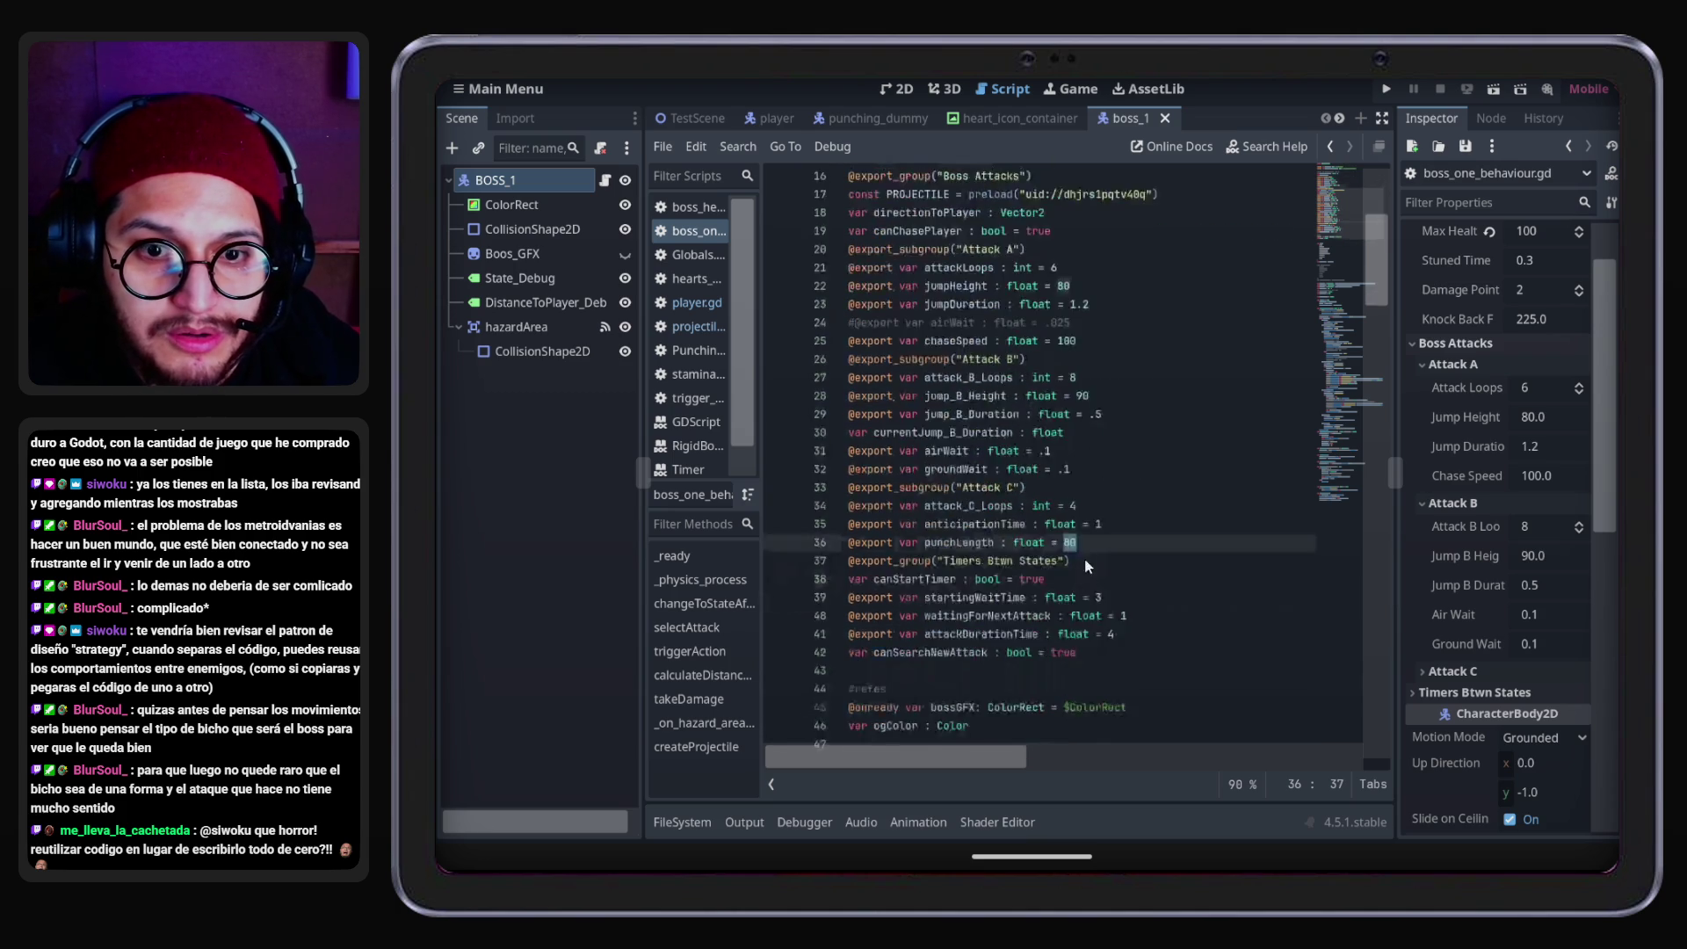
pyautogui.scroll(-6, 1084, 590)
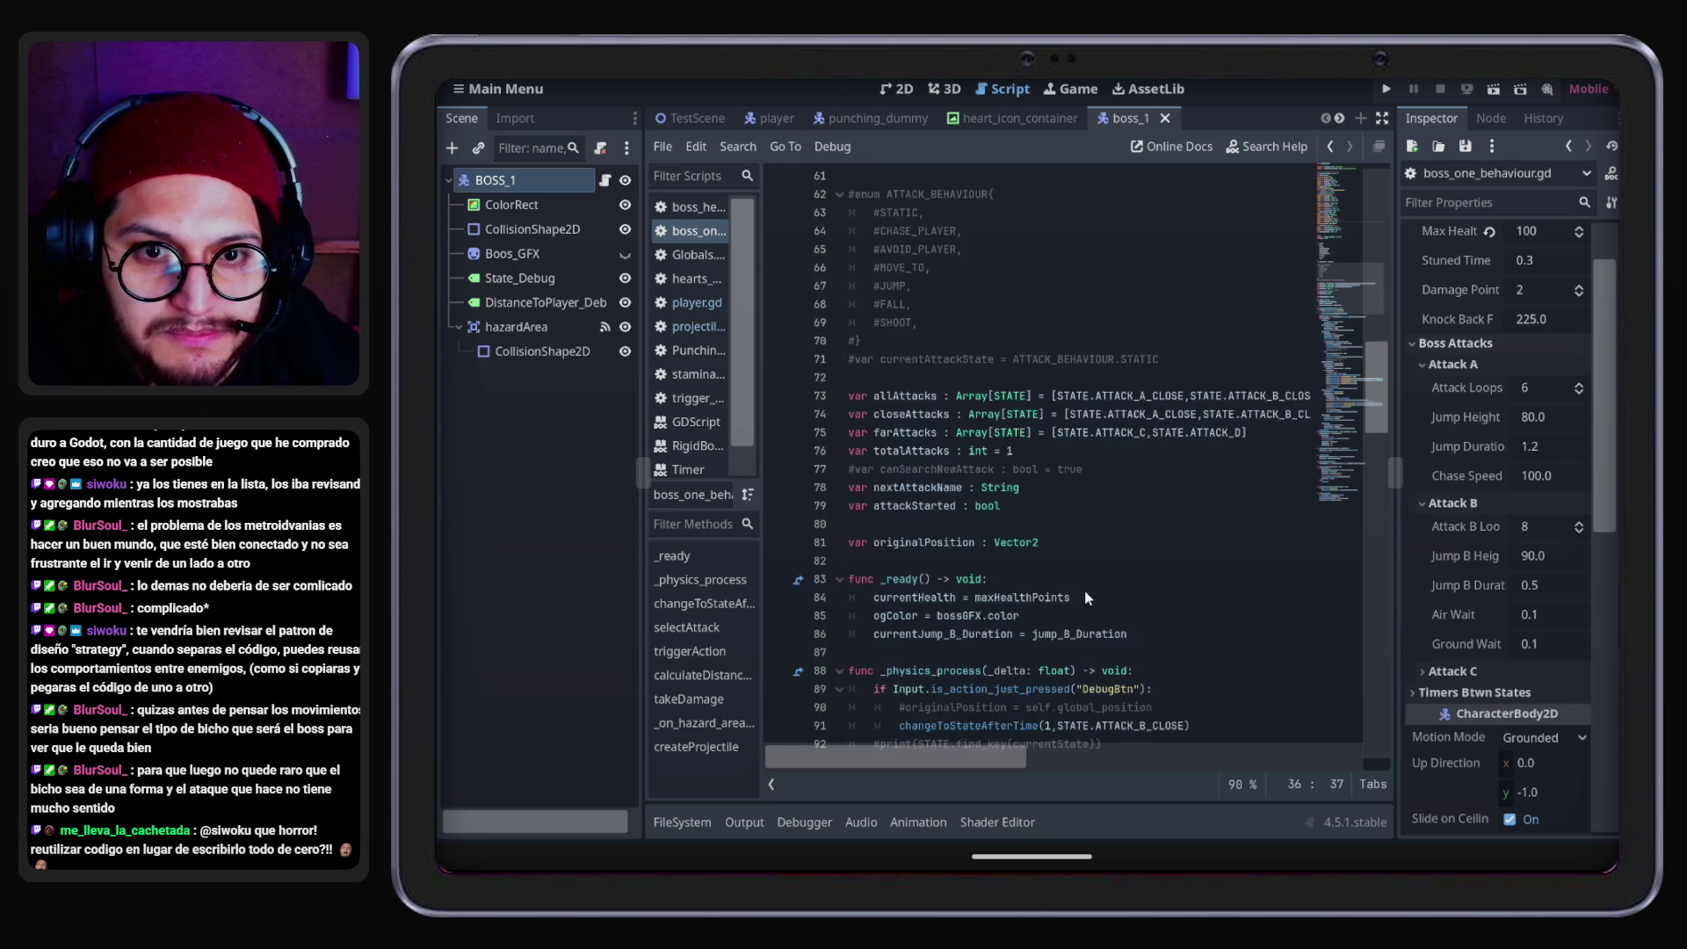
pyautogui.doubleClick(1104, 542)
pyautogui.click(1168, 555)
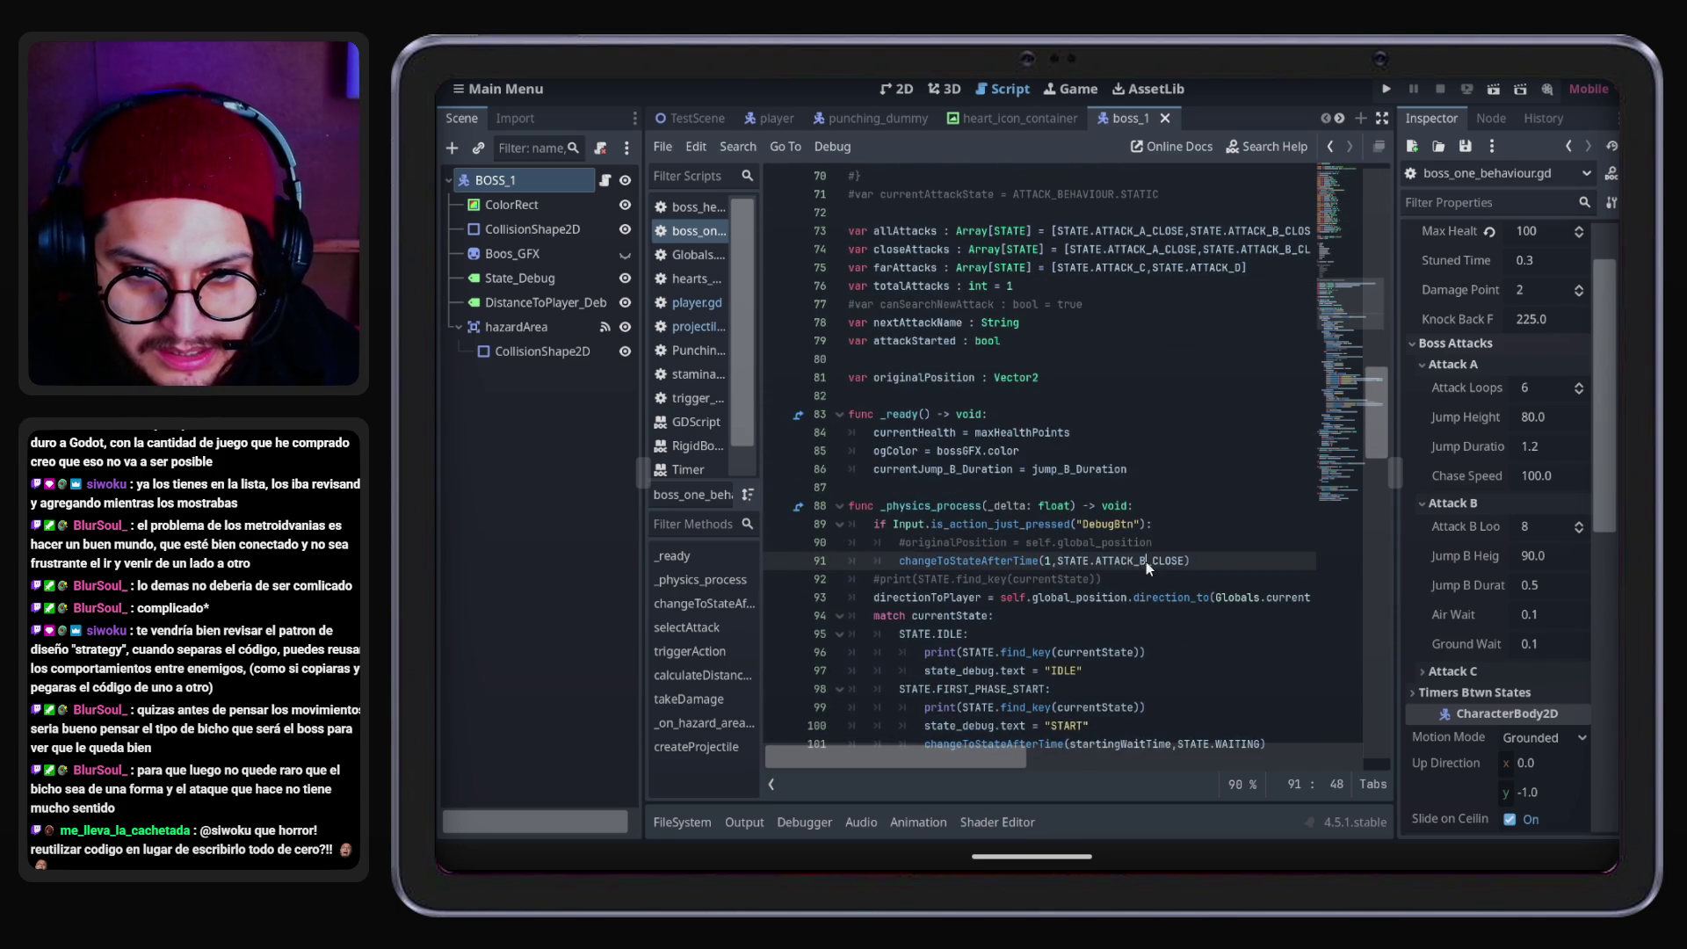
pyautogui.moveTo(1139, 562); pyautogui.dragTo(1180, 567)
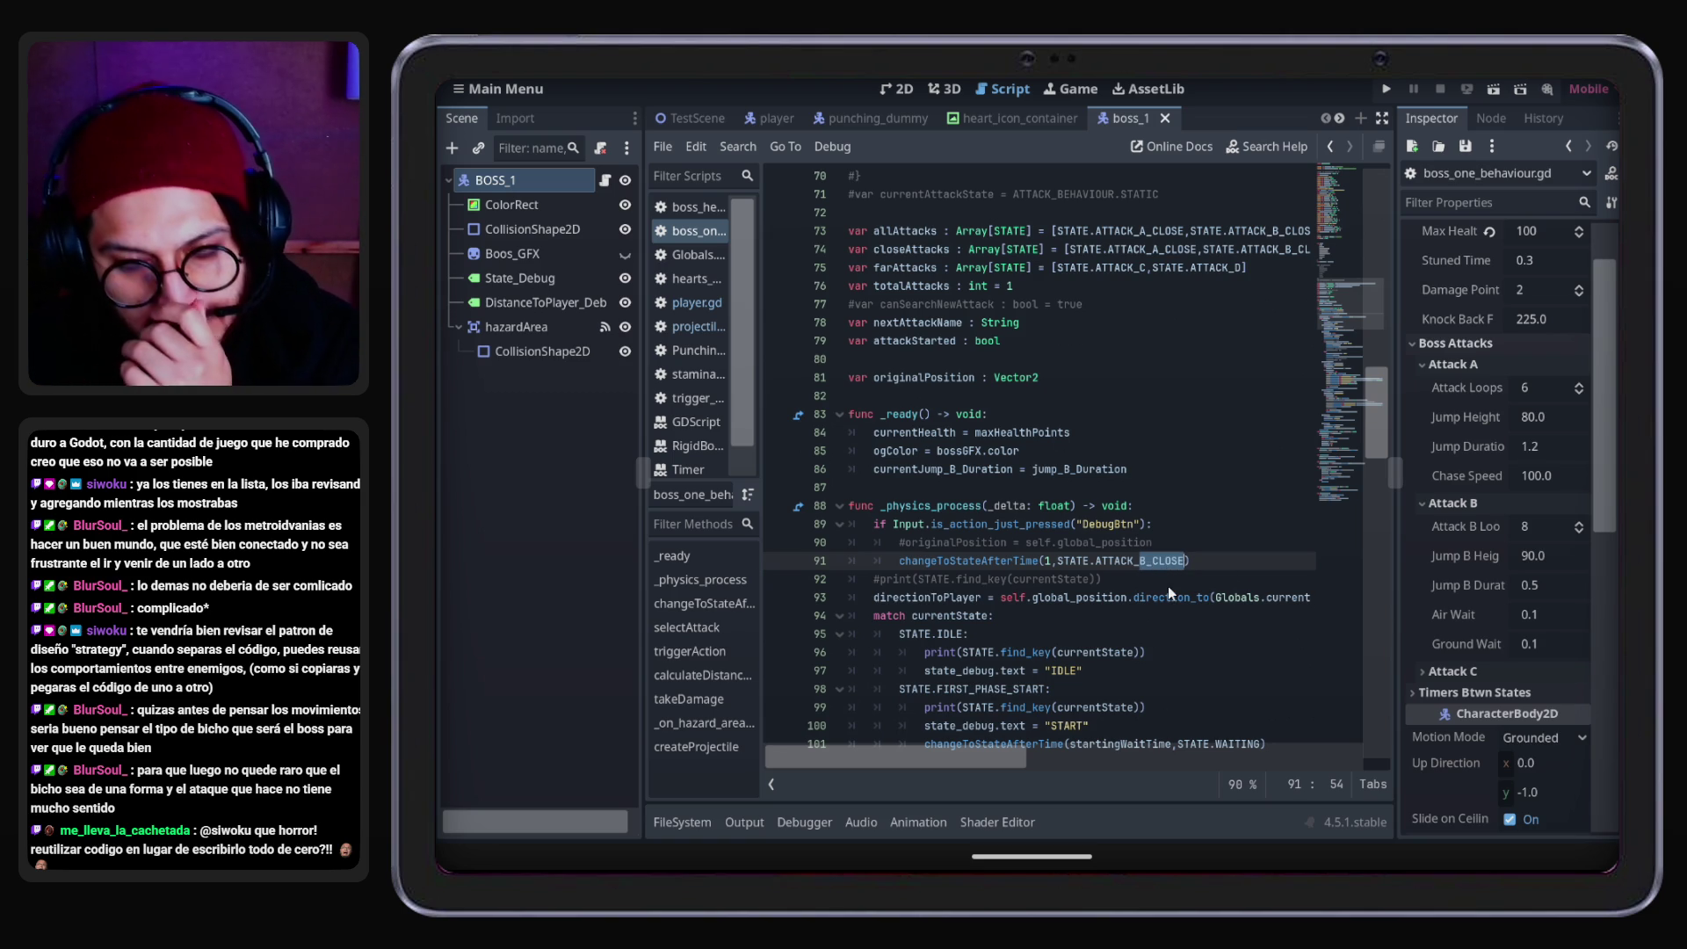
# Cut the attackStarted tween block, lines 140–150, out of ATTACK_B_CLOSE.
pyautogui.scroll(-14, 1167, 591)
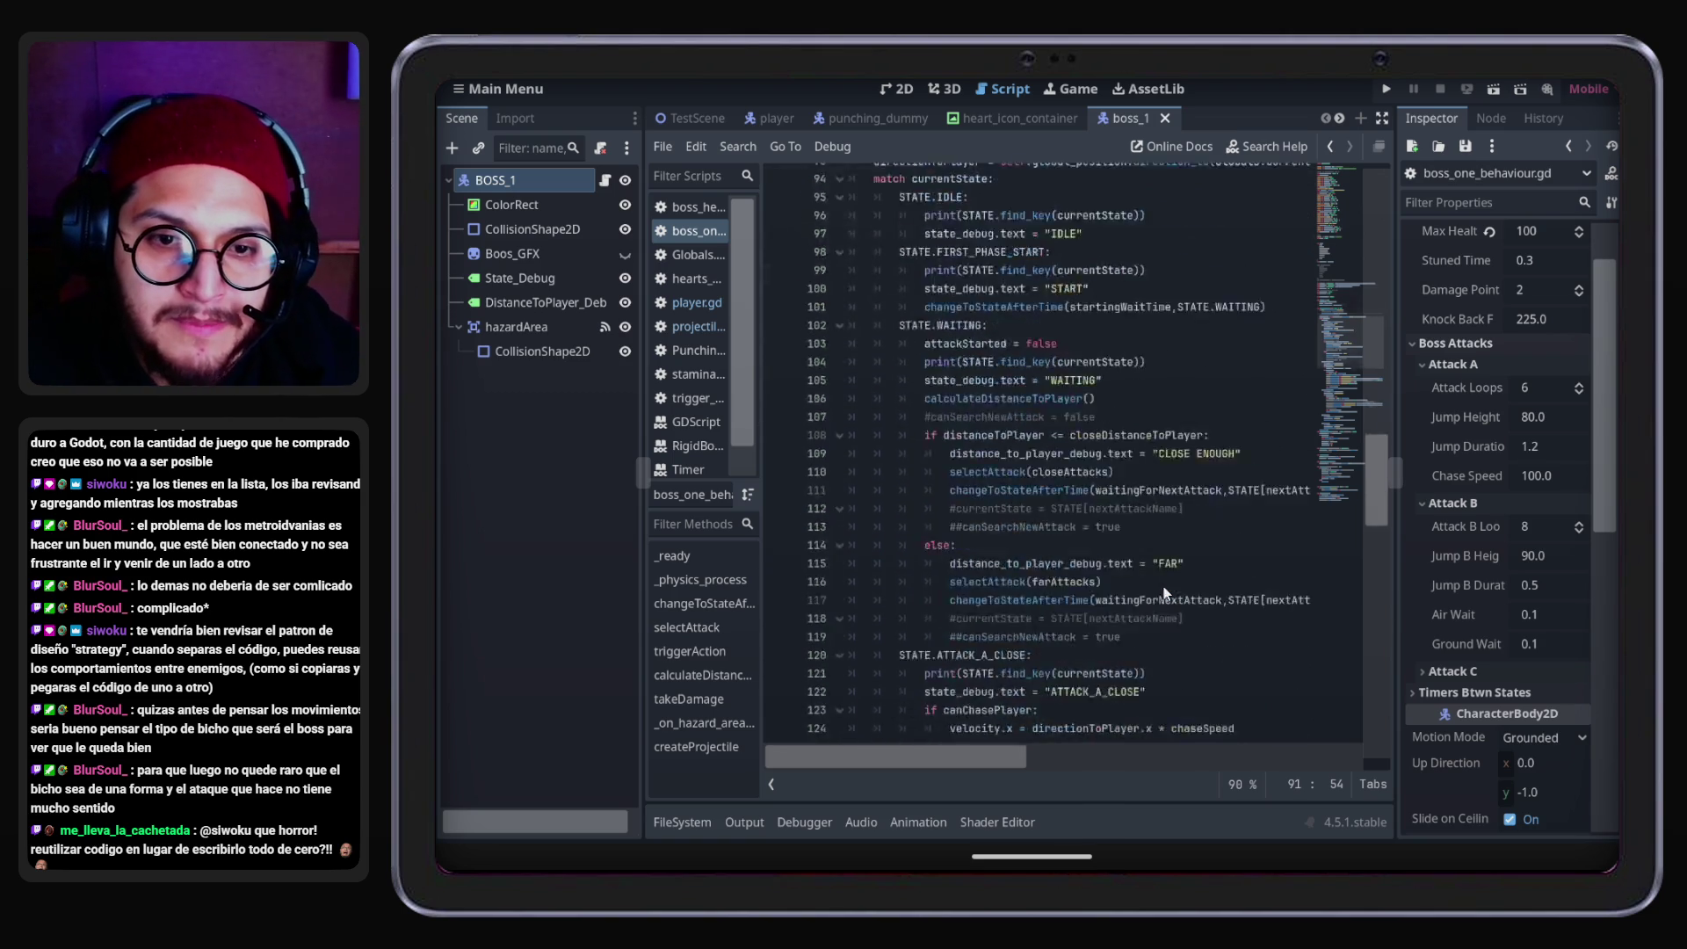
pyautogui.scroll(-7, 1163, 587)
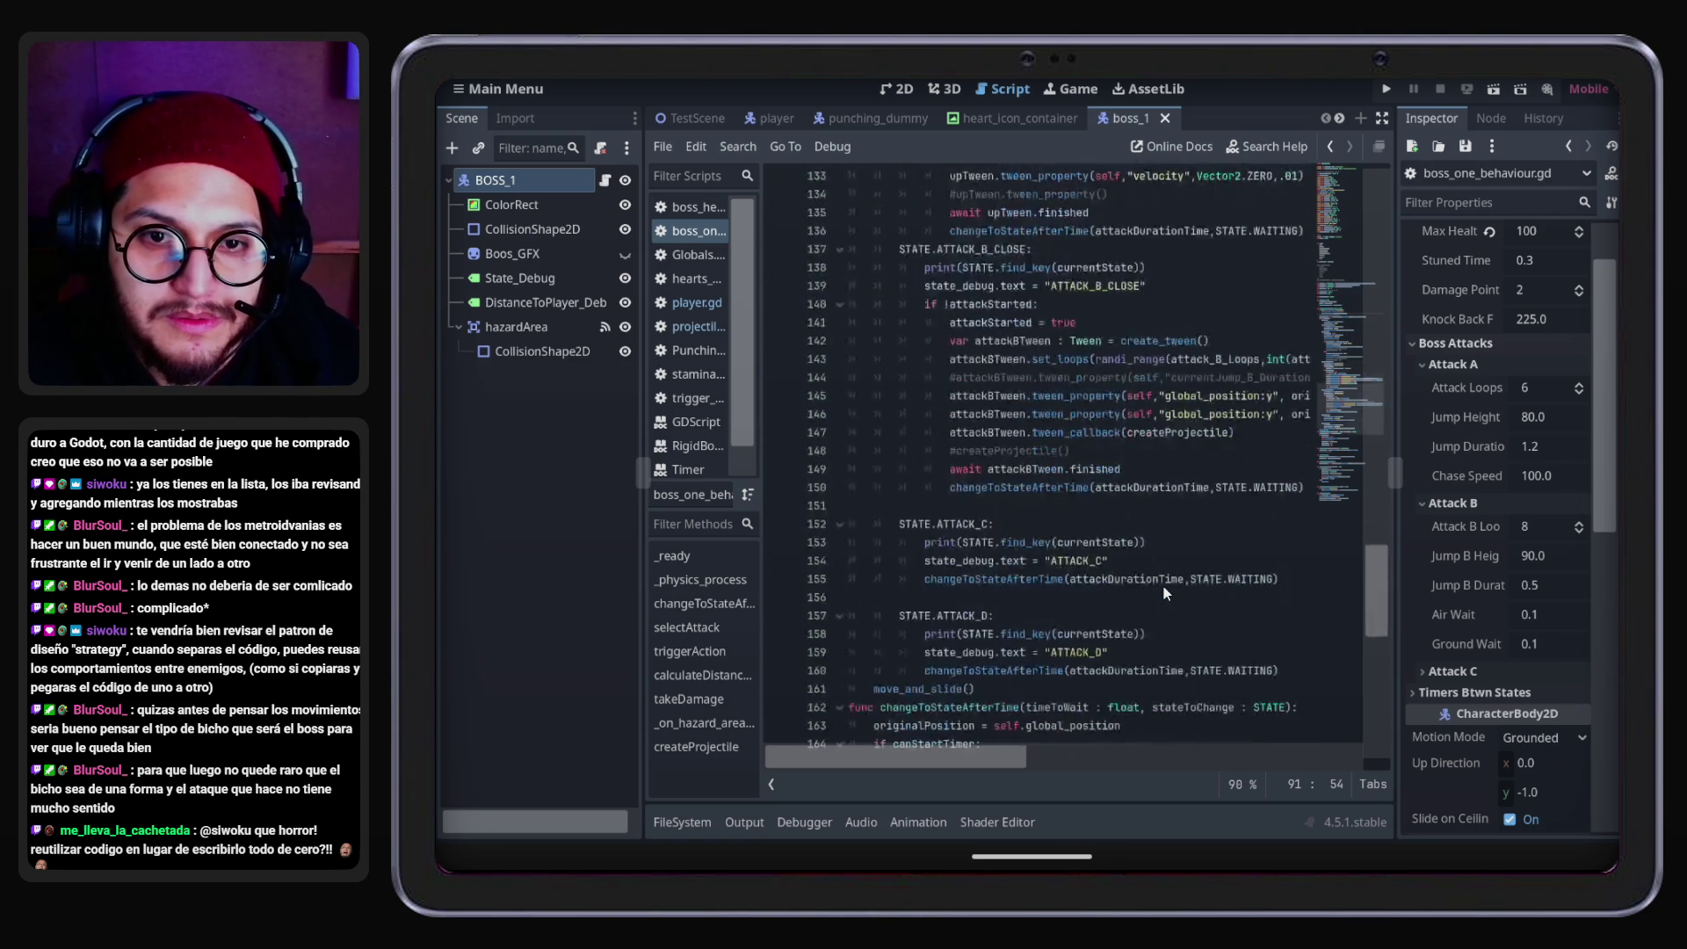
pyautogui.click(961, 265)
pyautogui.moveTo(1044, 504); pyautogui.dragTo(780, 336)
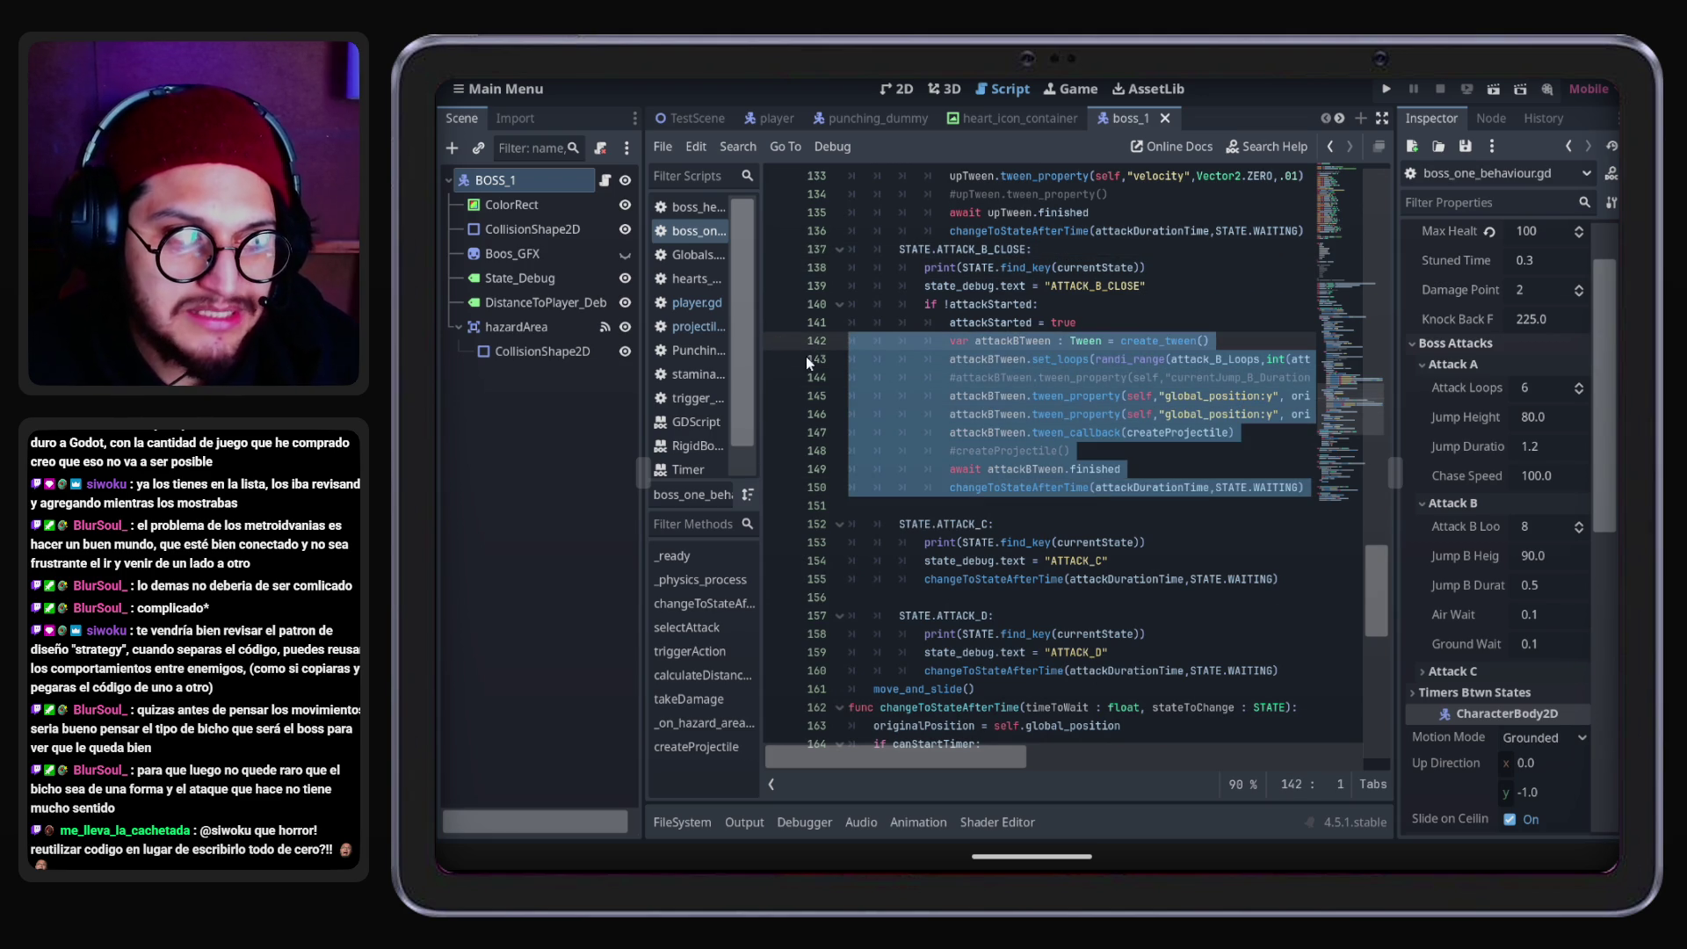
pyautogui.click(1001, 269)
pyautogui.click(989, 305)
pyautogui.click(1026, 451)
pyautogui.moveTo(1019, 498); pyautogui.dragTo(783, 297)
pyautogui.moveTo(1080, 499)
pyautogui.mouseDown()
pyautogui.moveTo(1023, 506)
pyautogui.moveTo(750, 306)
pyautogui.mouseUp()
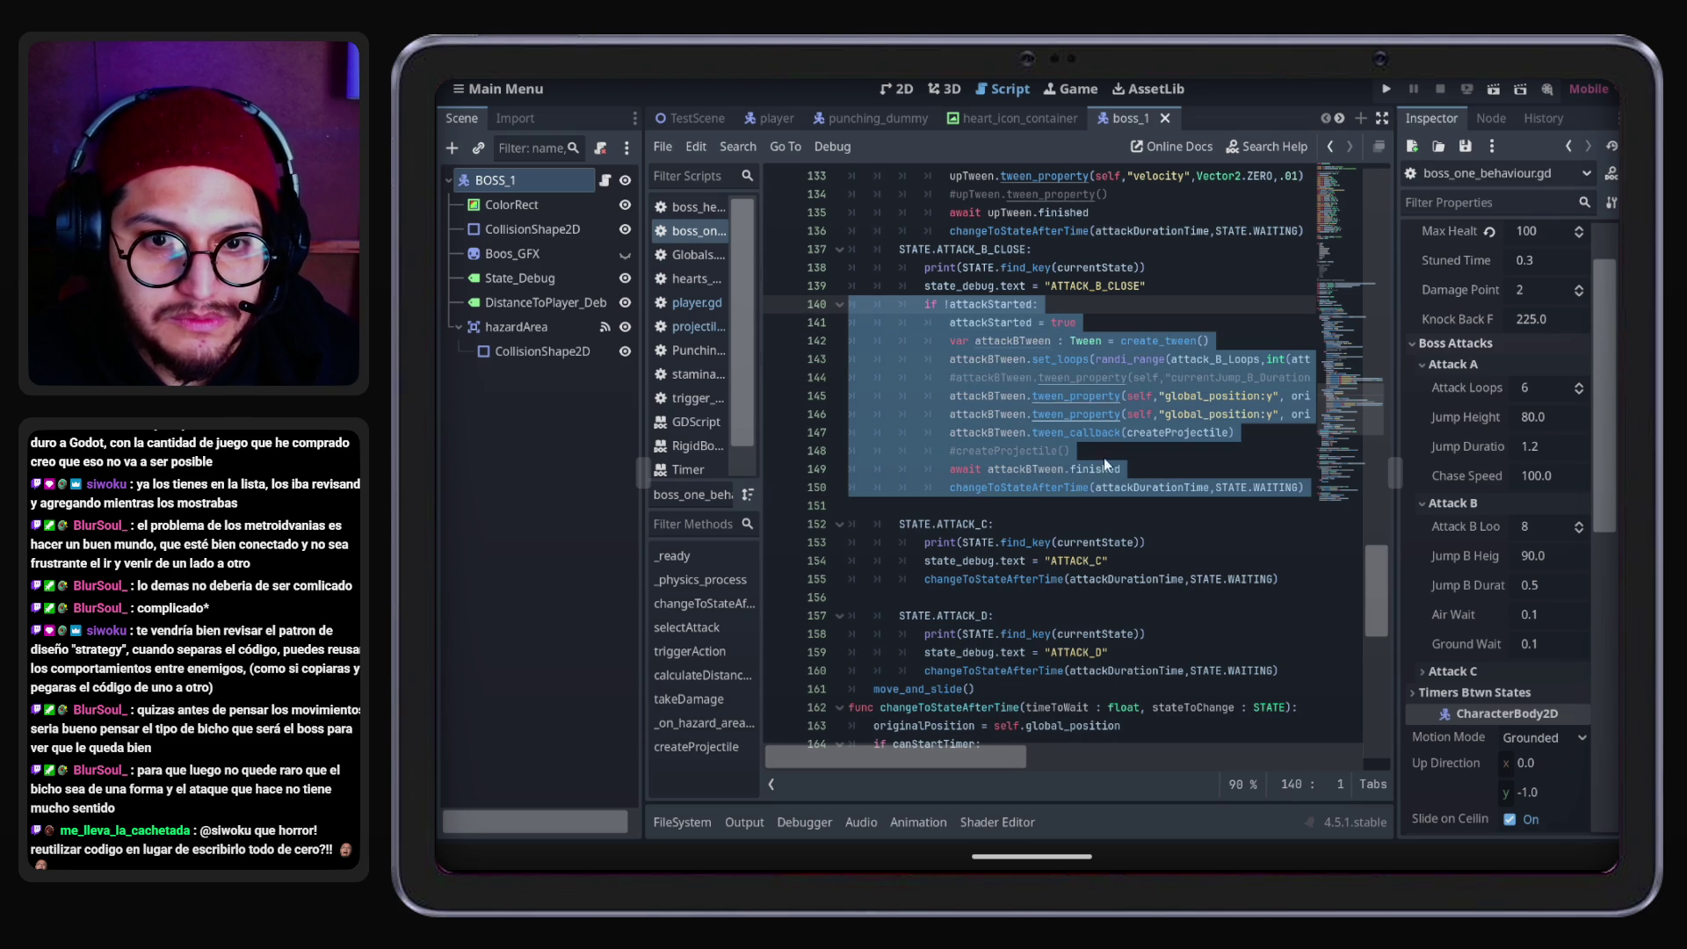
pyautogui.hotkey('ctrl', 'x')
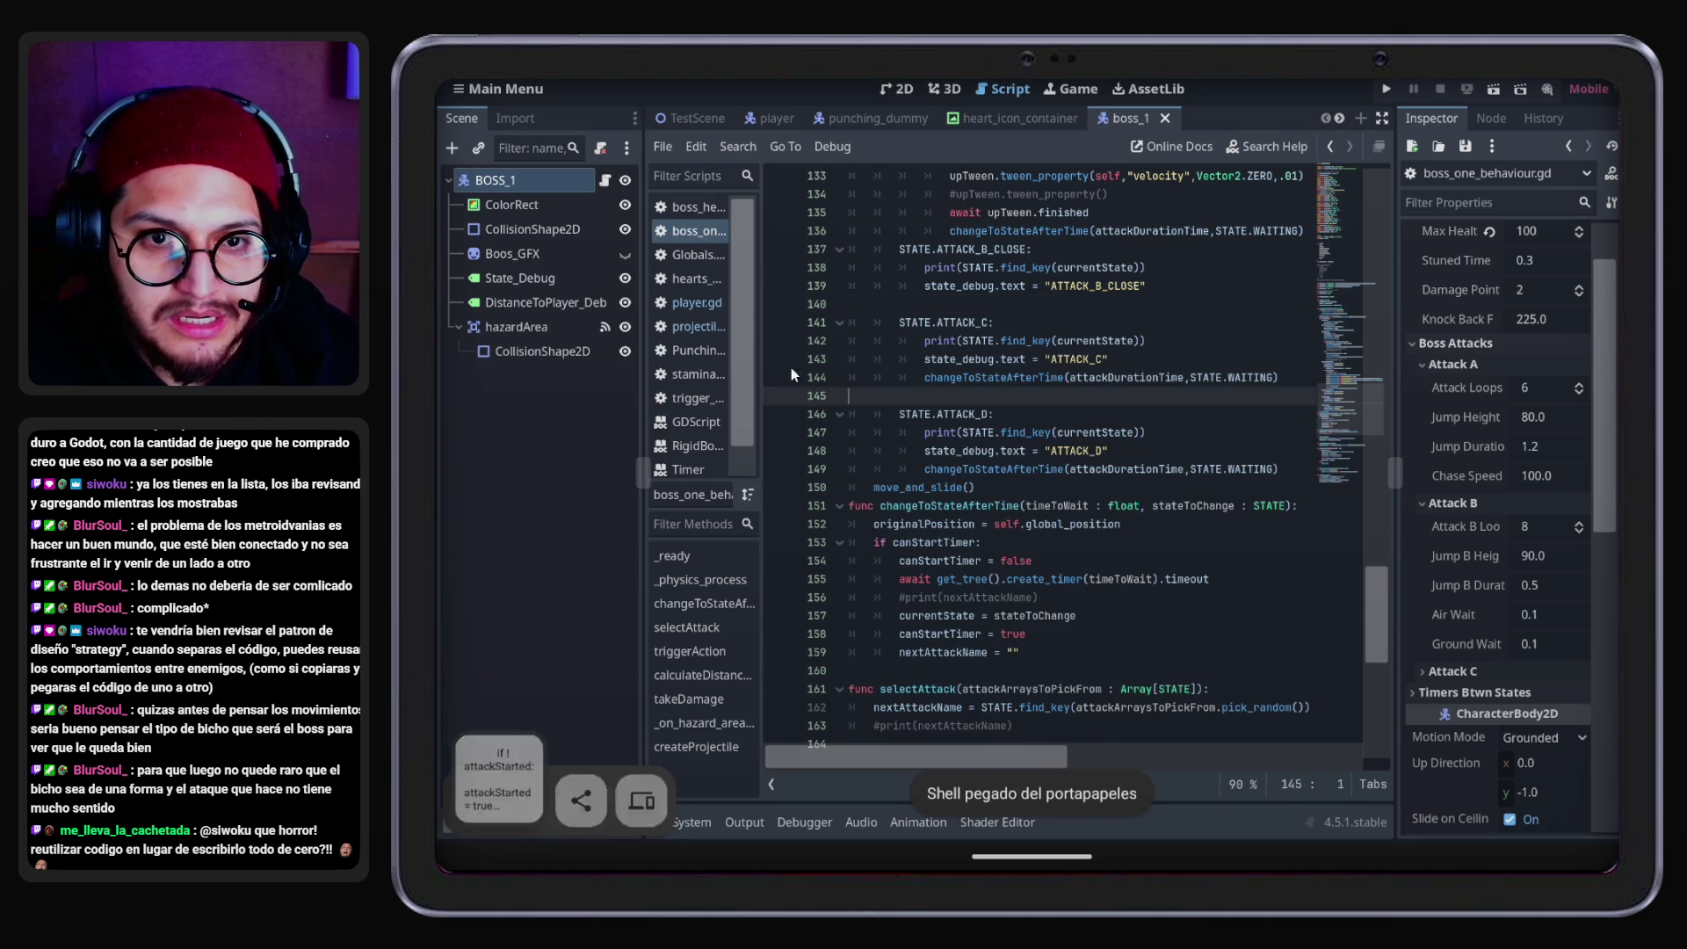
# Paste the tween block into the ATTACK_C state after its state_debug line.
pyautogui.moveTo(792, 368); pyautogui.dragTo(775, 355)
pyautogui.hotkey('ctrl', 'v')
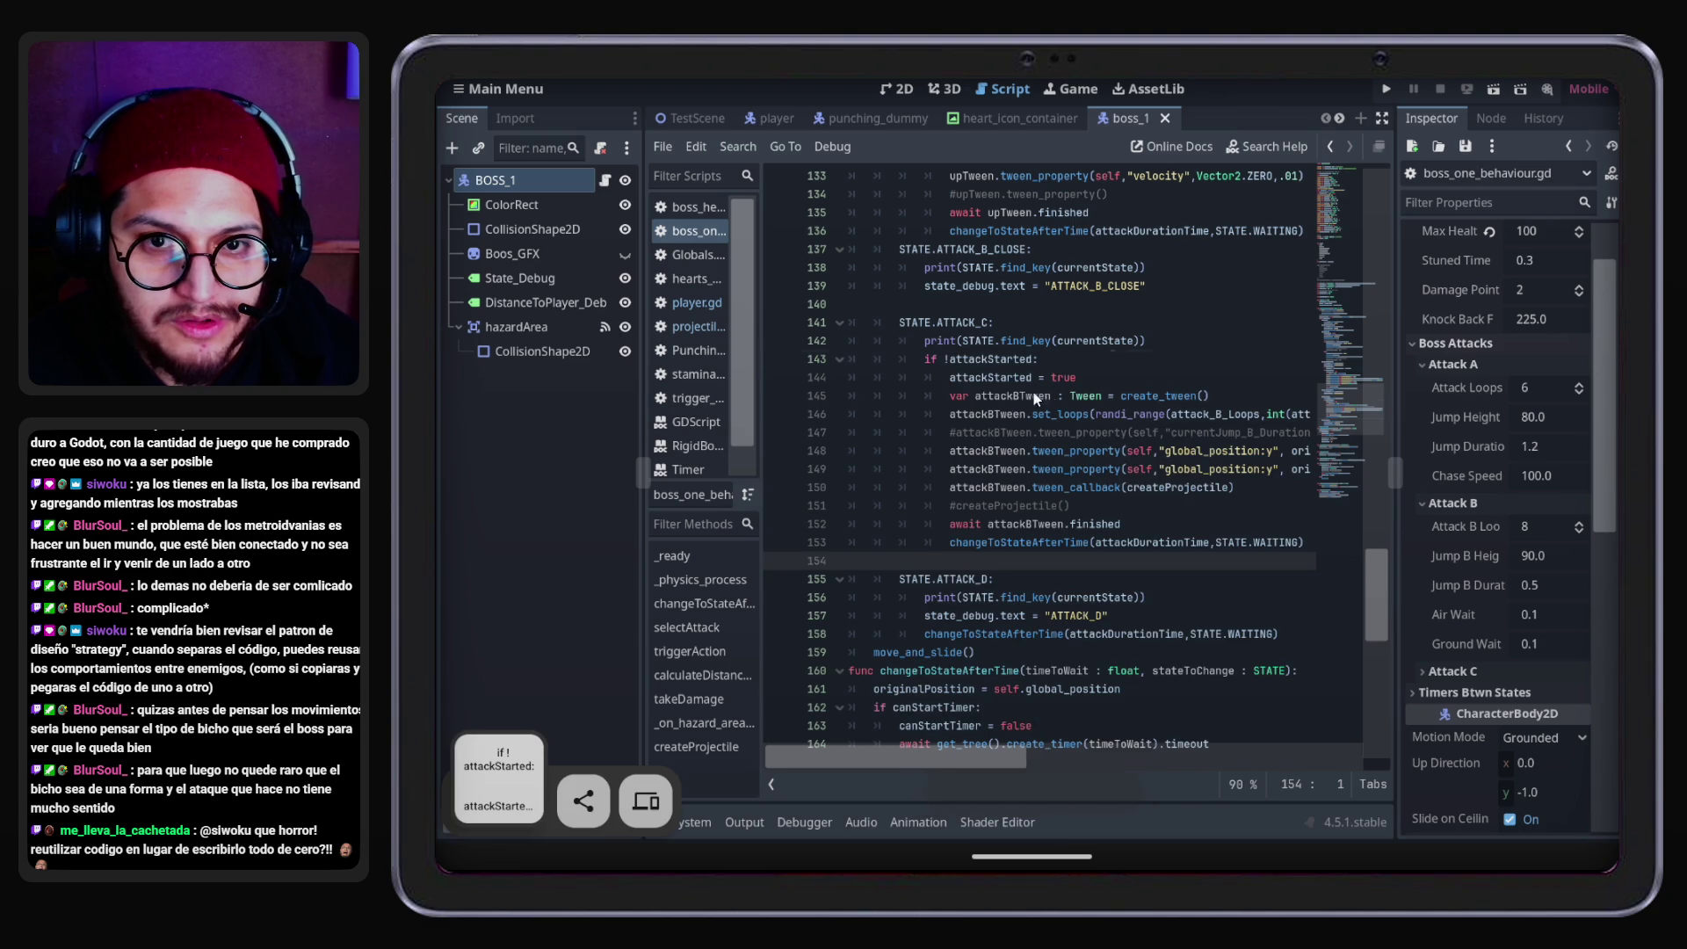
pyautogui.hotkey('ctrl', 'z')
pyautogui.click(821, 376)
pyautogui.hotkey('ctrl', 'v')
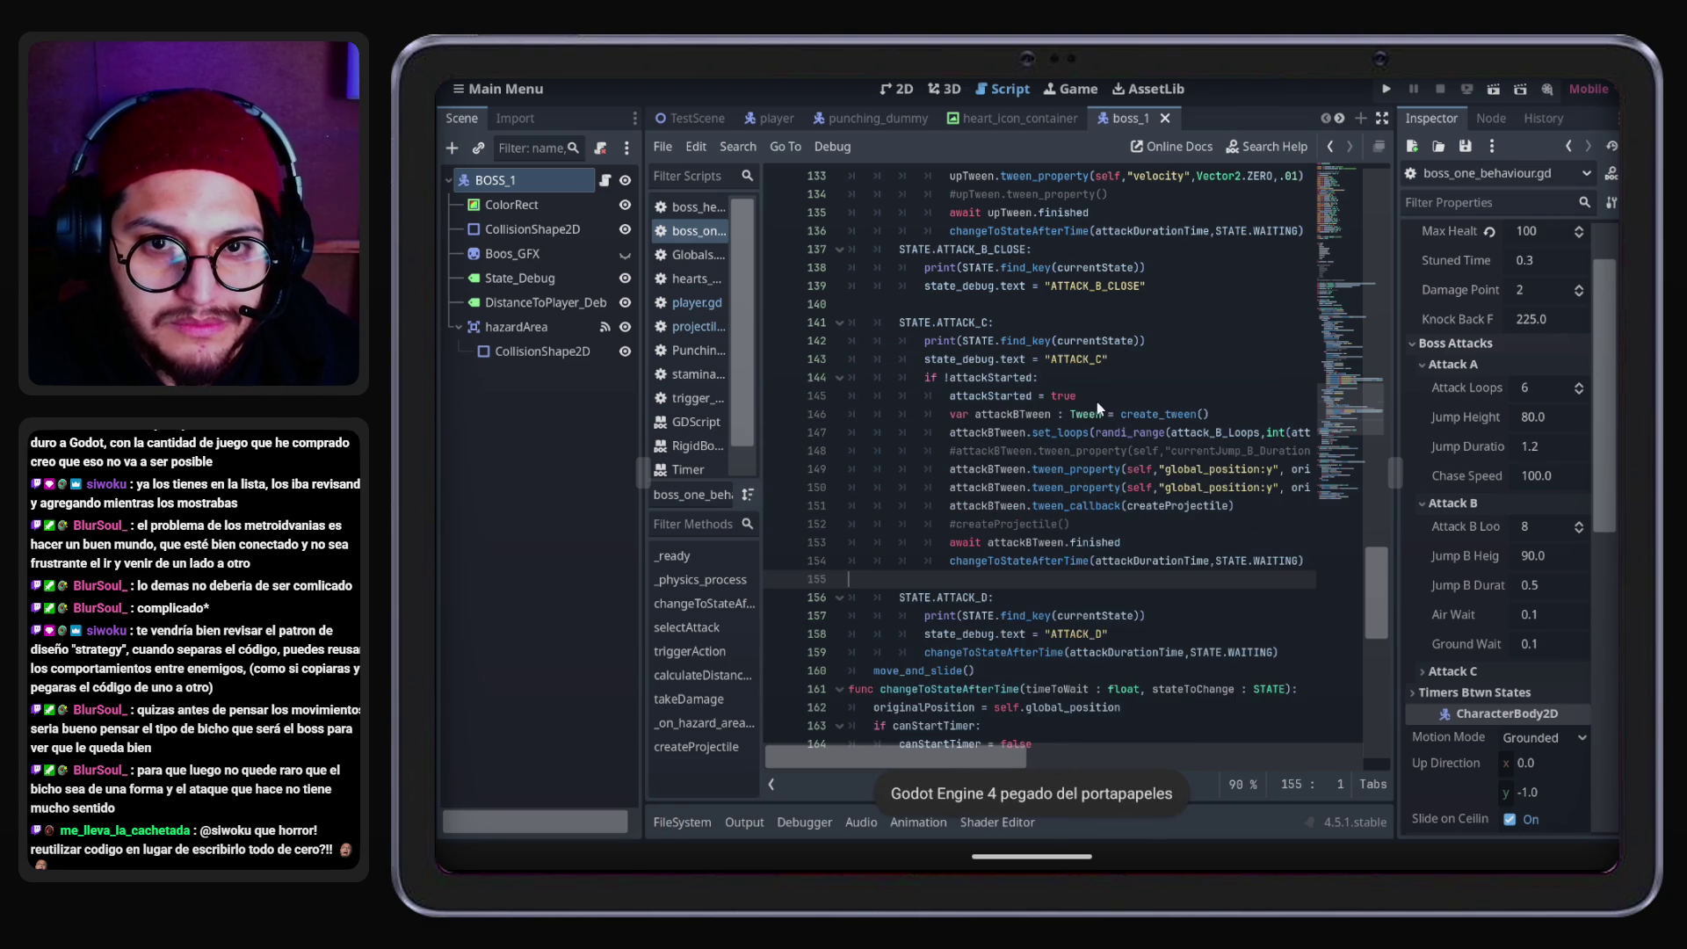
# Indent the now-empty line inside the ATTACK_B_CLOSE case.
pyautogui.scroll(1, 1088, 431)
pyautogui.click(998, 356)
pyautogui.scroll(6, 1047, 376)
pyautogui.scroll(-5, 1117, 486)
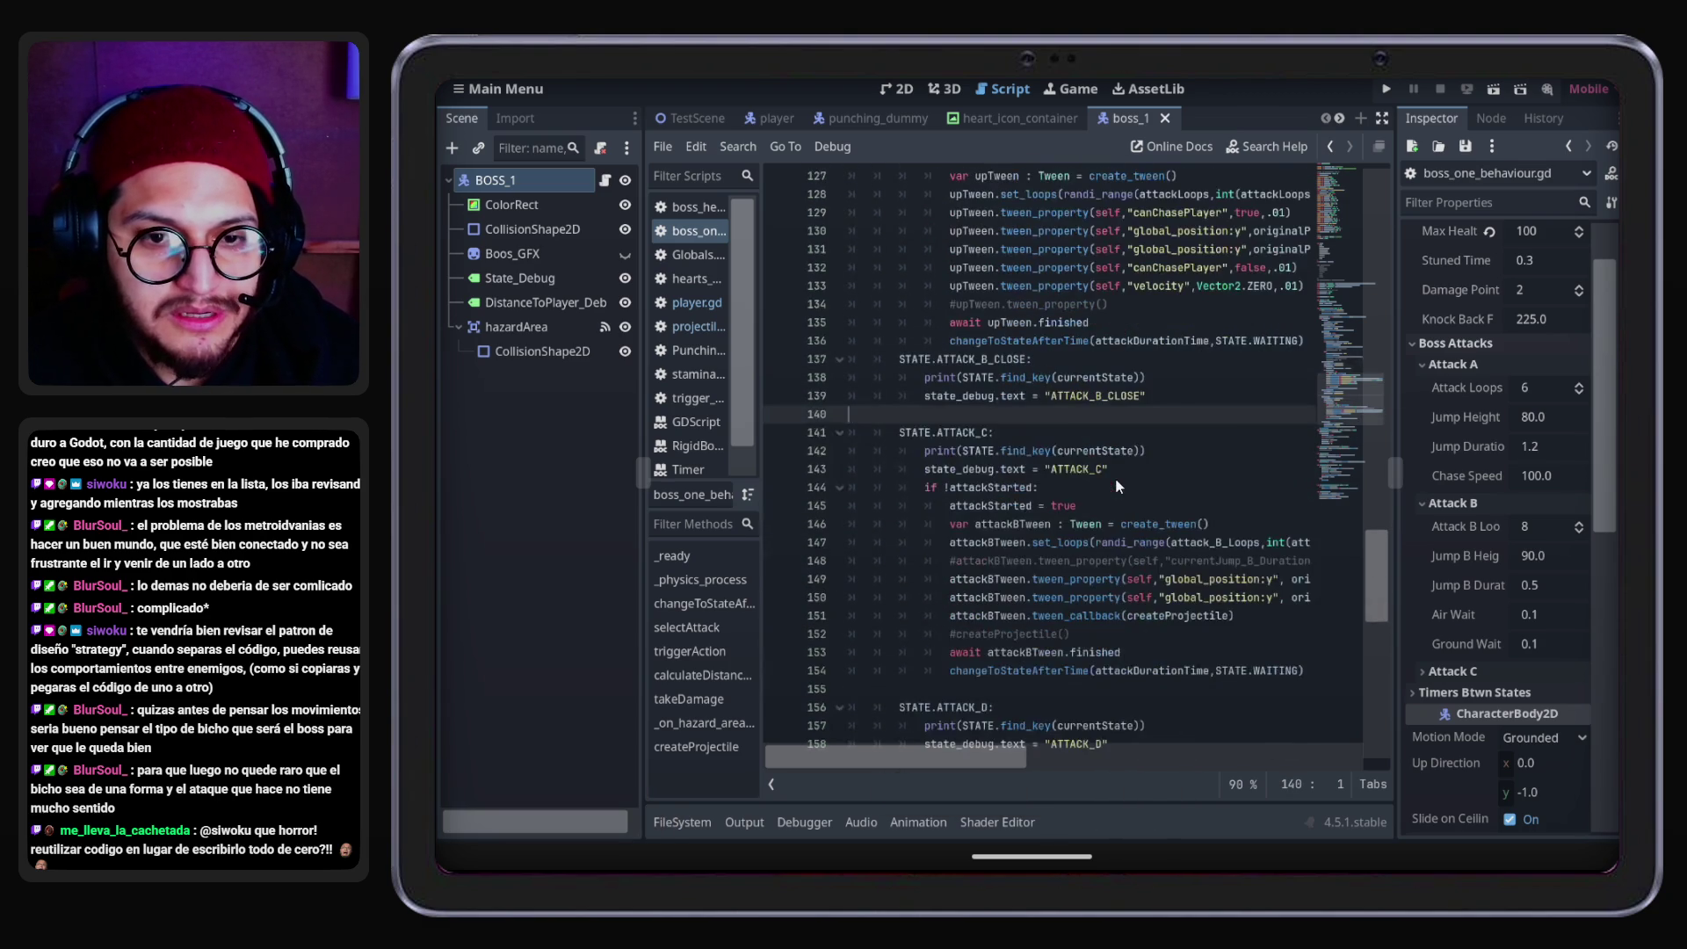
pyautogui.press('Tab')
pyautogui.press('Tab')
pyautogui.press('Tab')
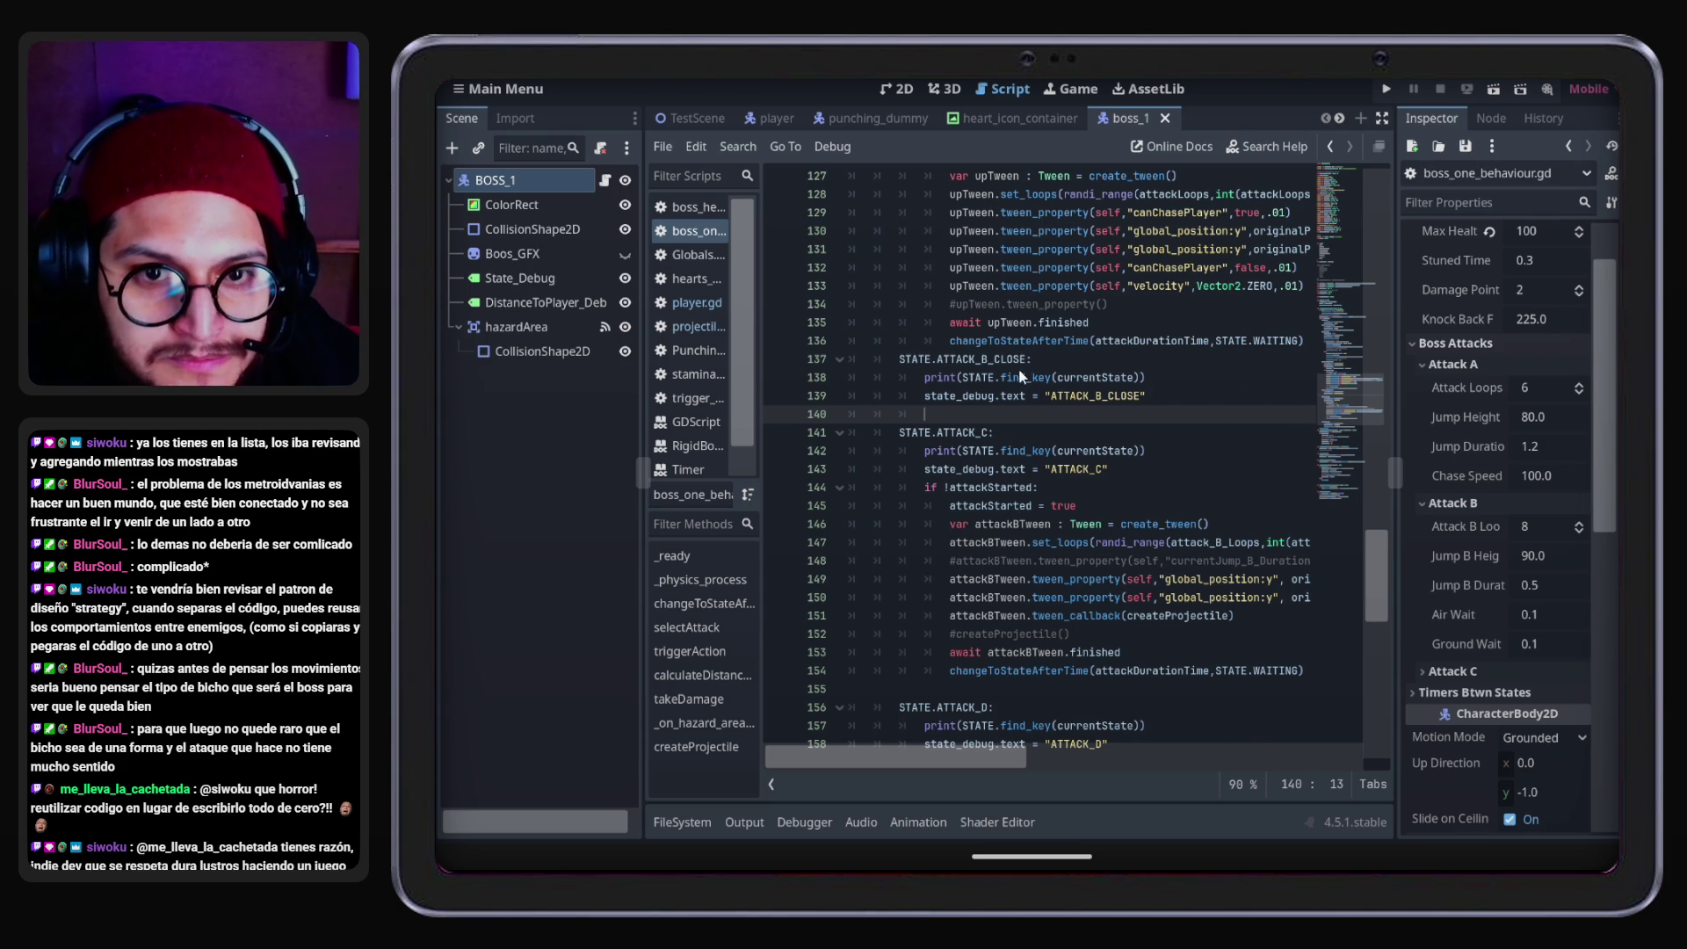
# Save, copy the 'if !attackStarted' check into ATTACK_B_CLOSE, and begin 'var attackTween :'.
pyautogui.scroll(2, 1057, 418)
pyautogui.hotkey('ctrl', 's')
pyautogui.moveTo(1077, 267); pyautogui.dragTo(924, 250)
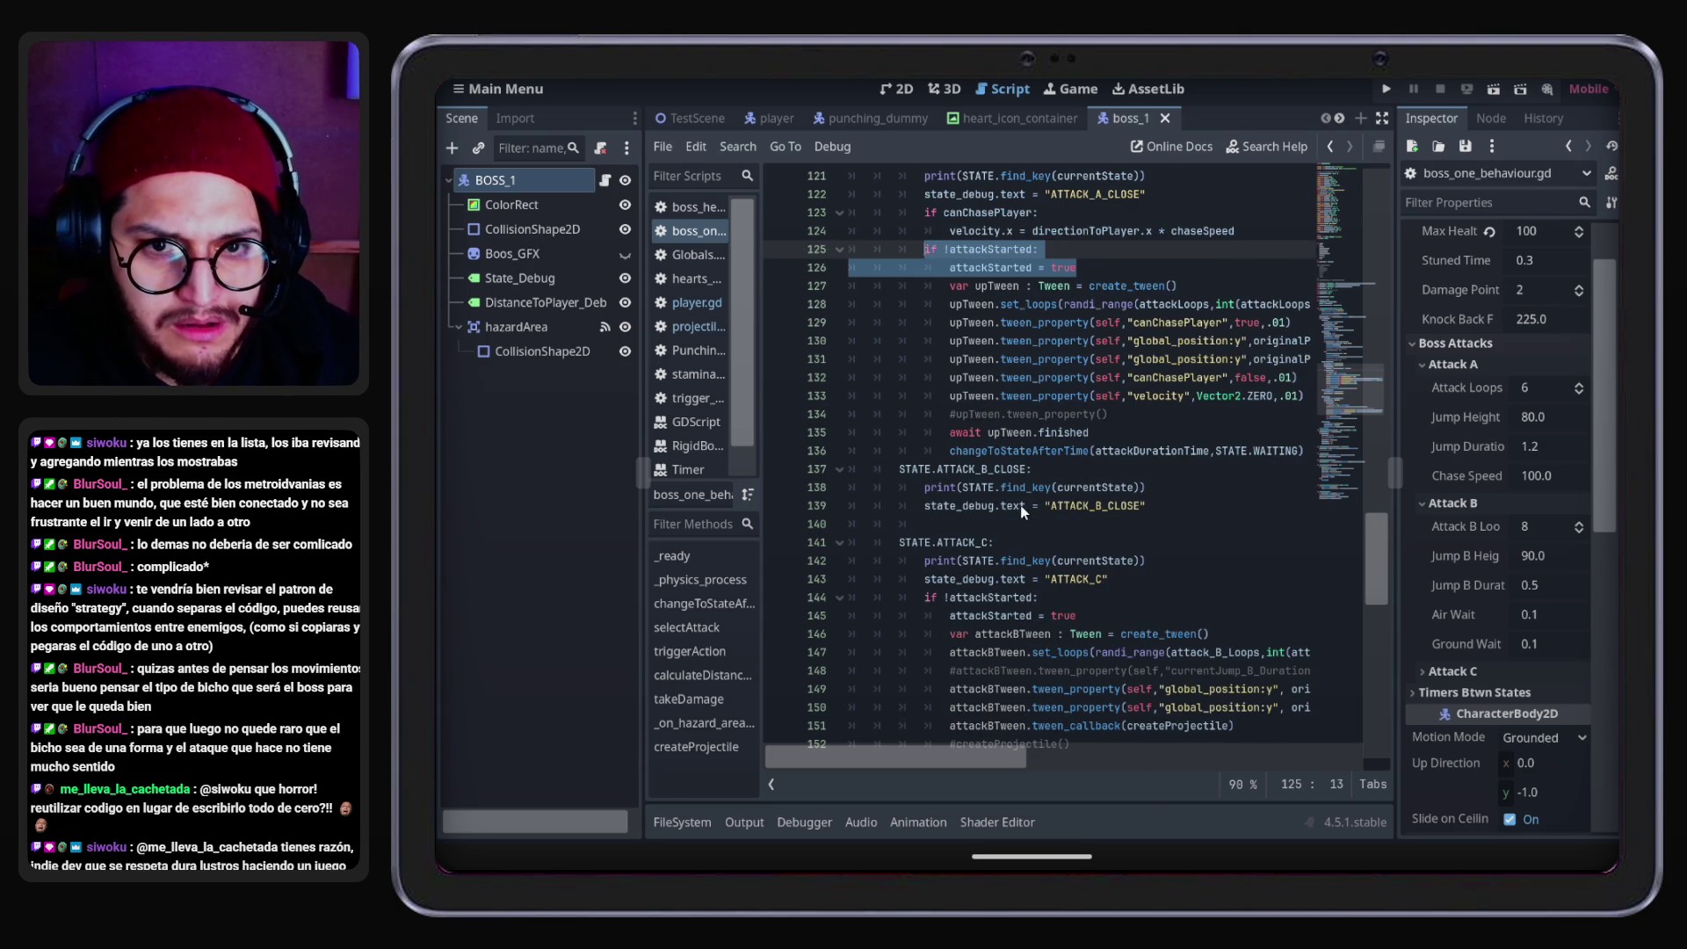
pyautogui.hotkey('ctrl', 'c')
pyautogui.click(982, 525)
pyautogui.hotkey('ctrl', 'v')
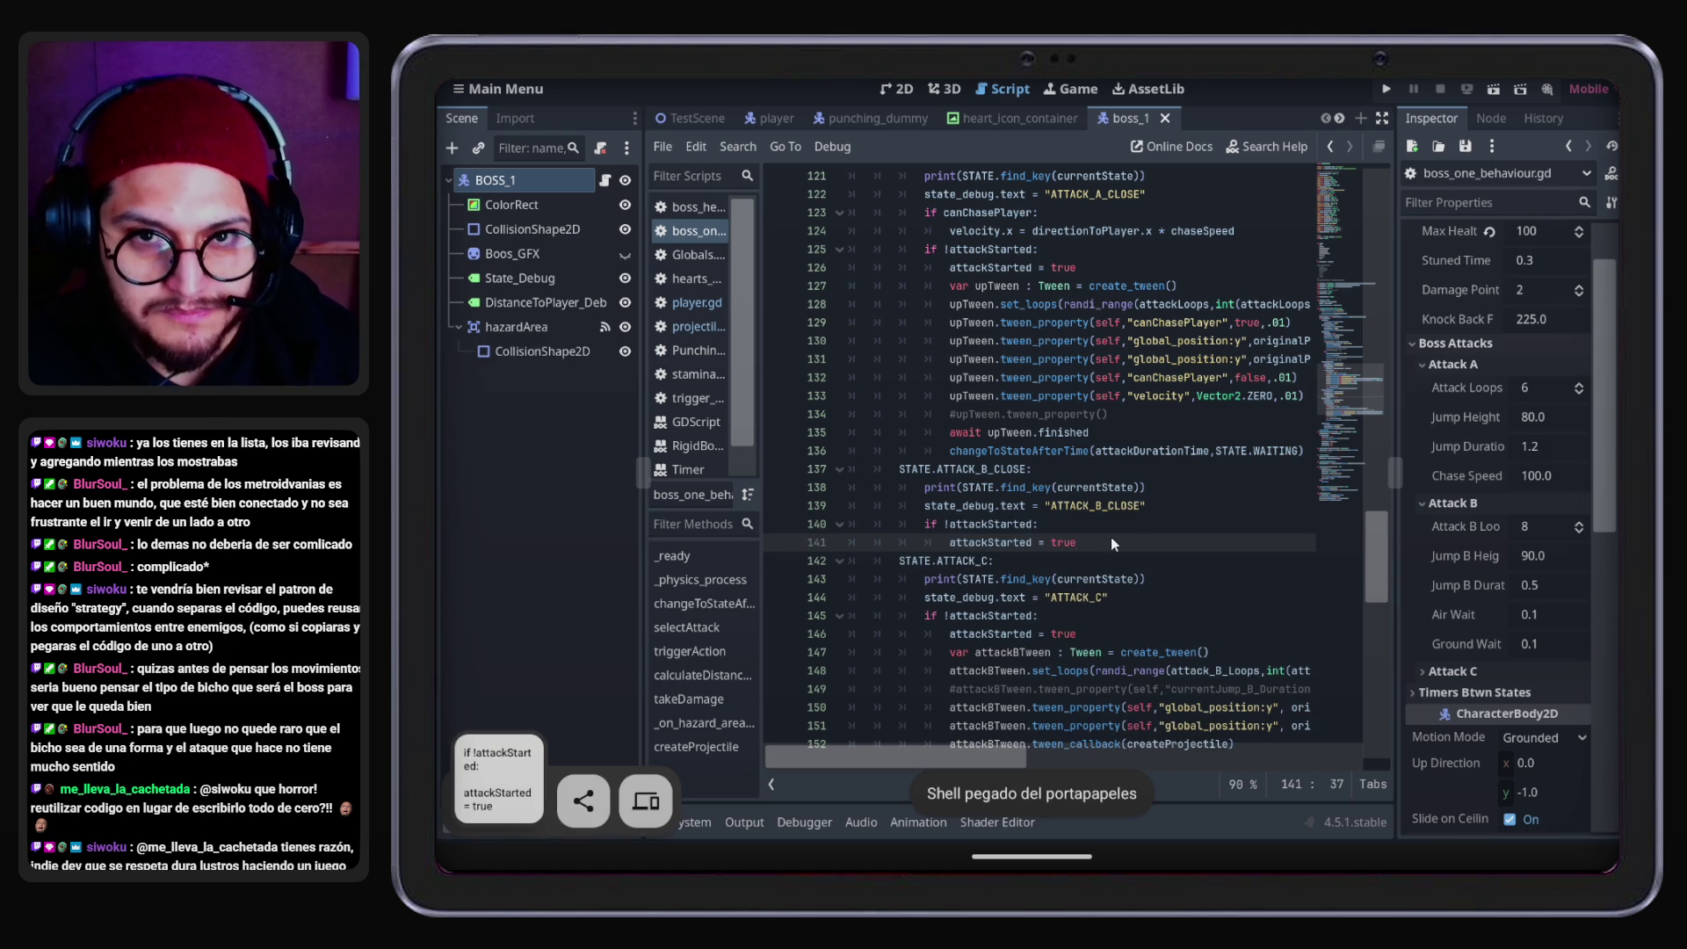
pyautogui.press('Return')
pyautogui.write('var attackTwe')
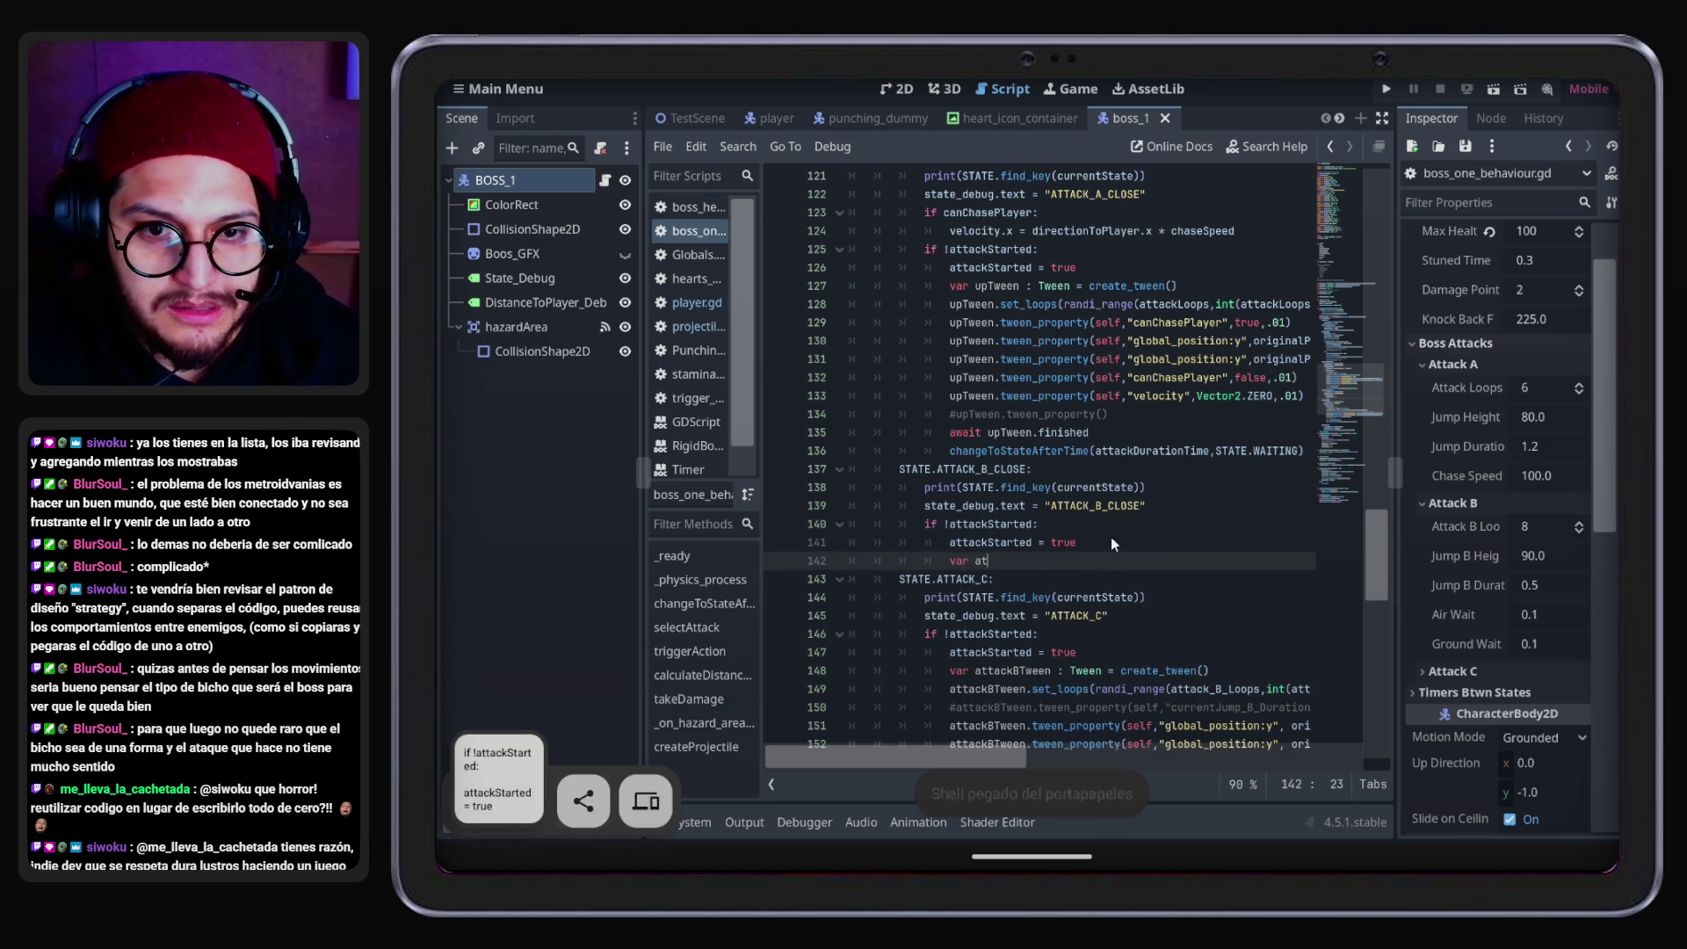
pyautogui.write('en :')
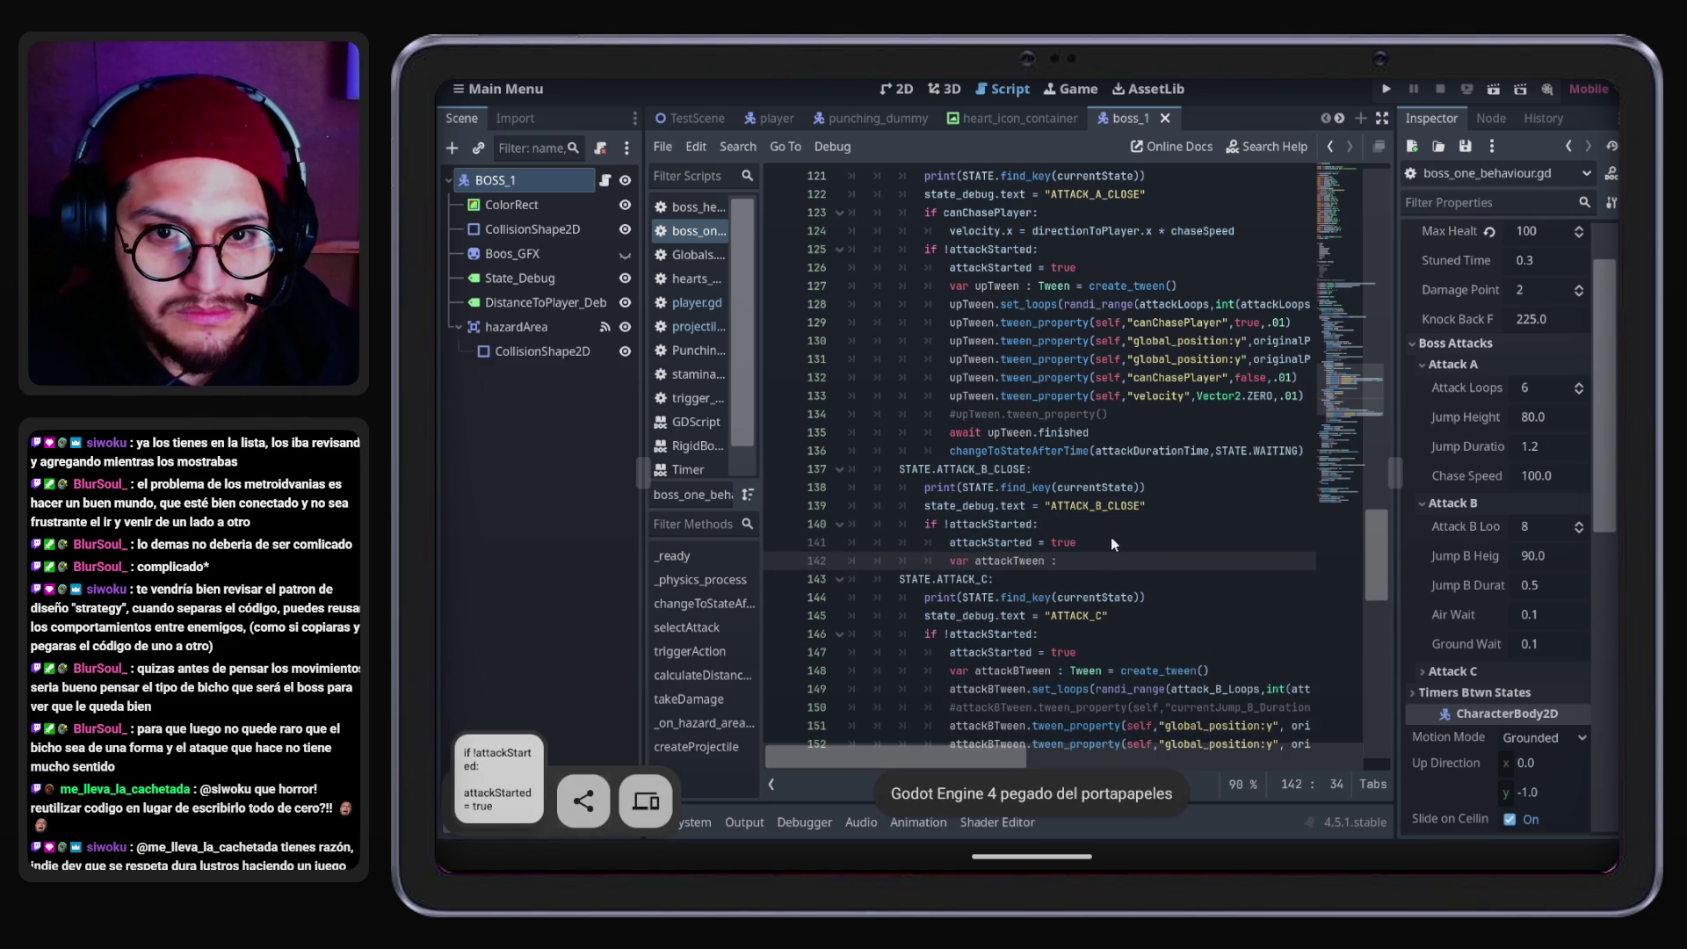
# Rename upTween to attackATween everywhere using Replace All.
pyautogui.scroll(-2, 1111, 536)
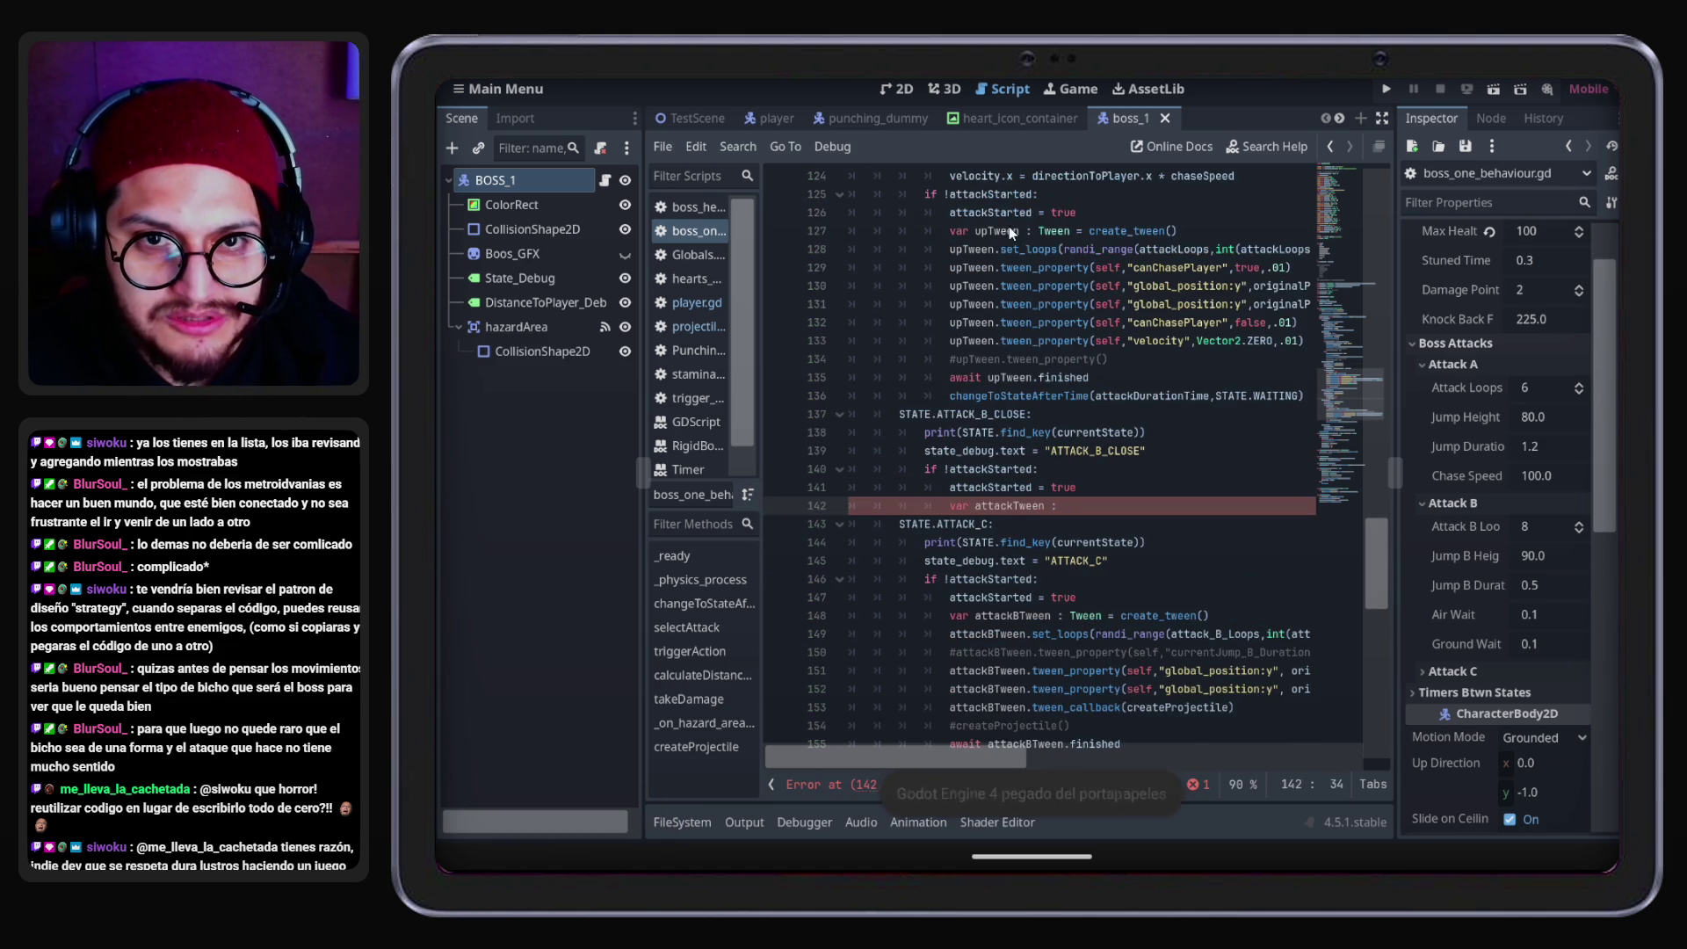
pyautogui.scroll(2, 1007, 277)
pyautogui.doubleClick(993, 286)
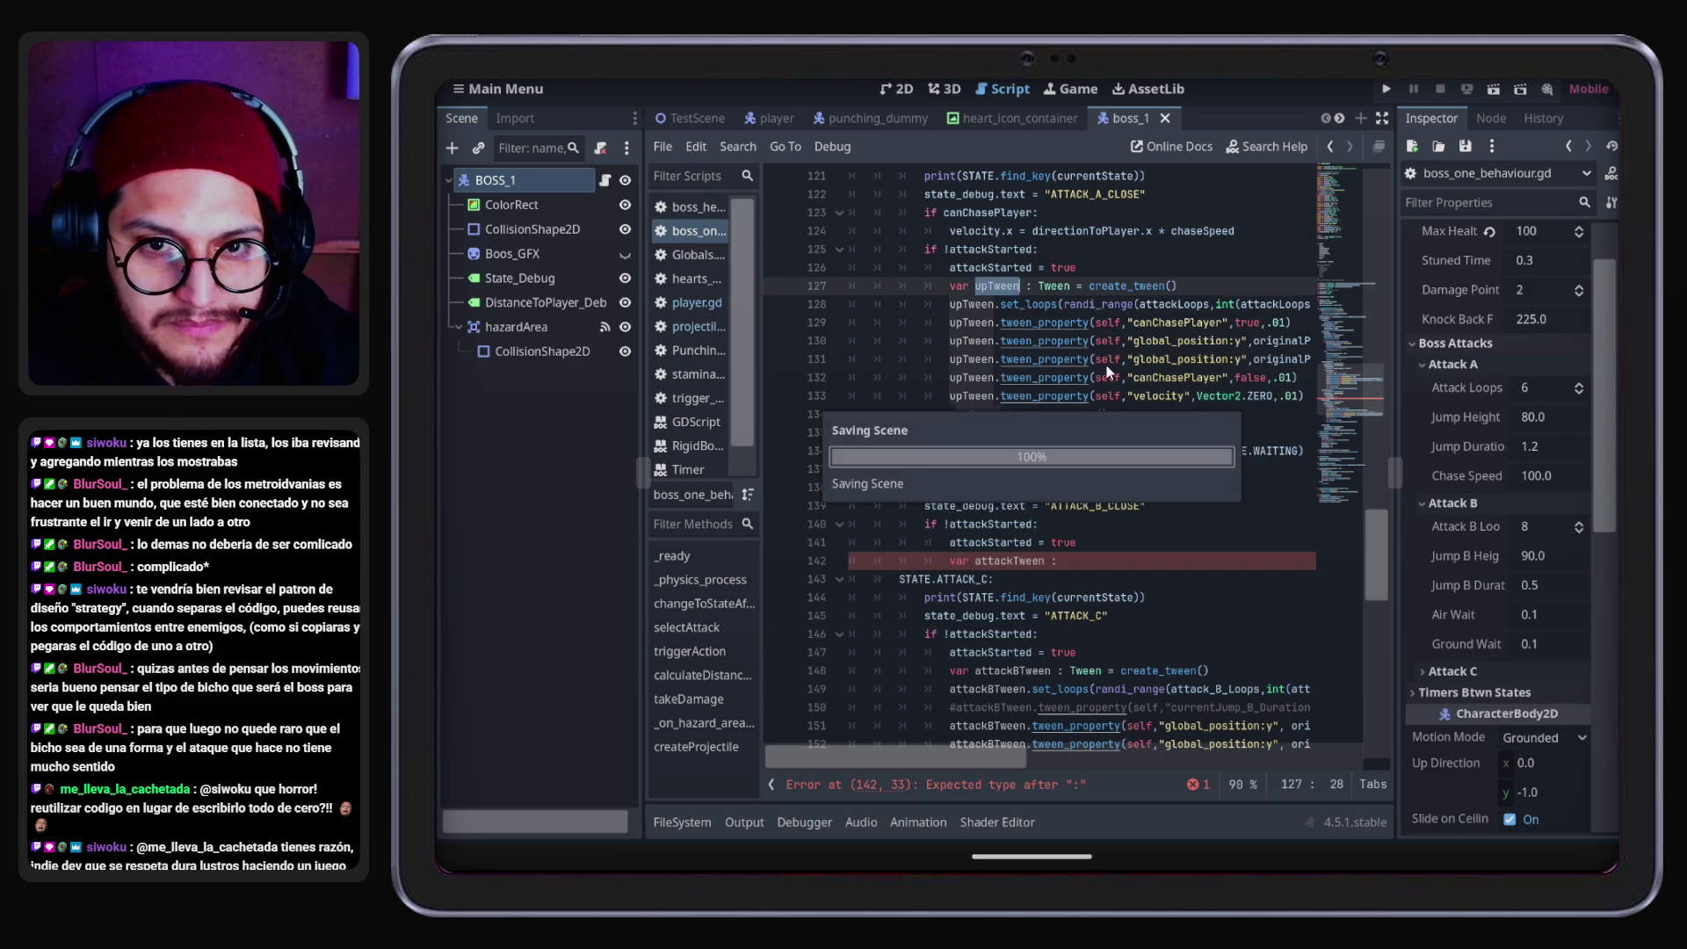
pyautogui.hotkey('ctrl', 'r')
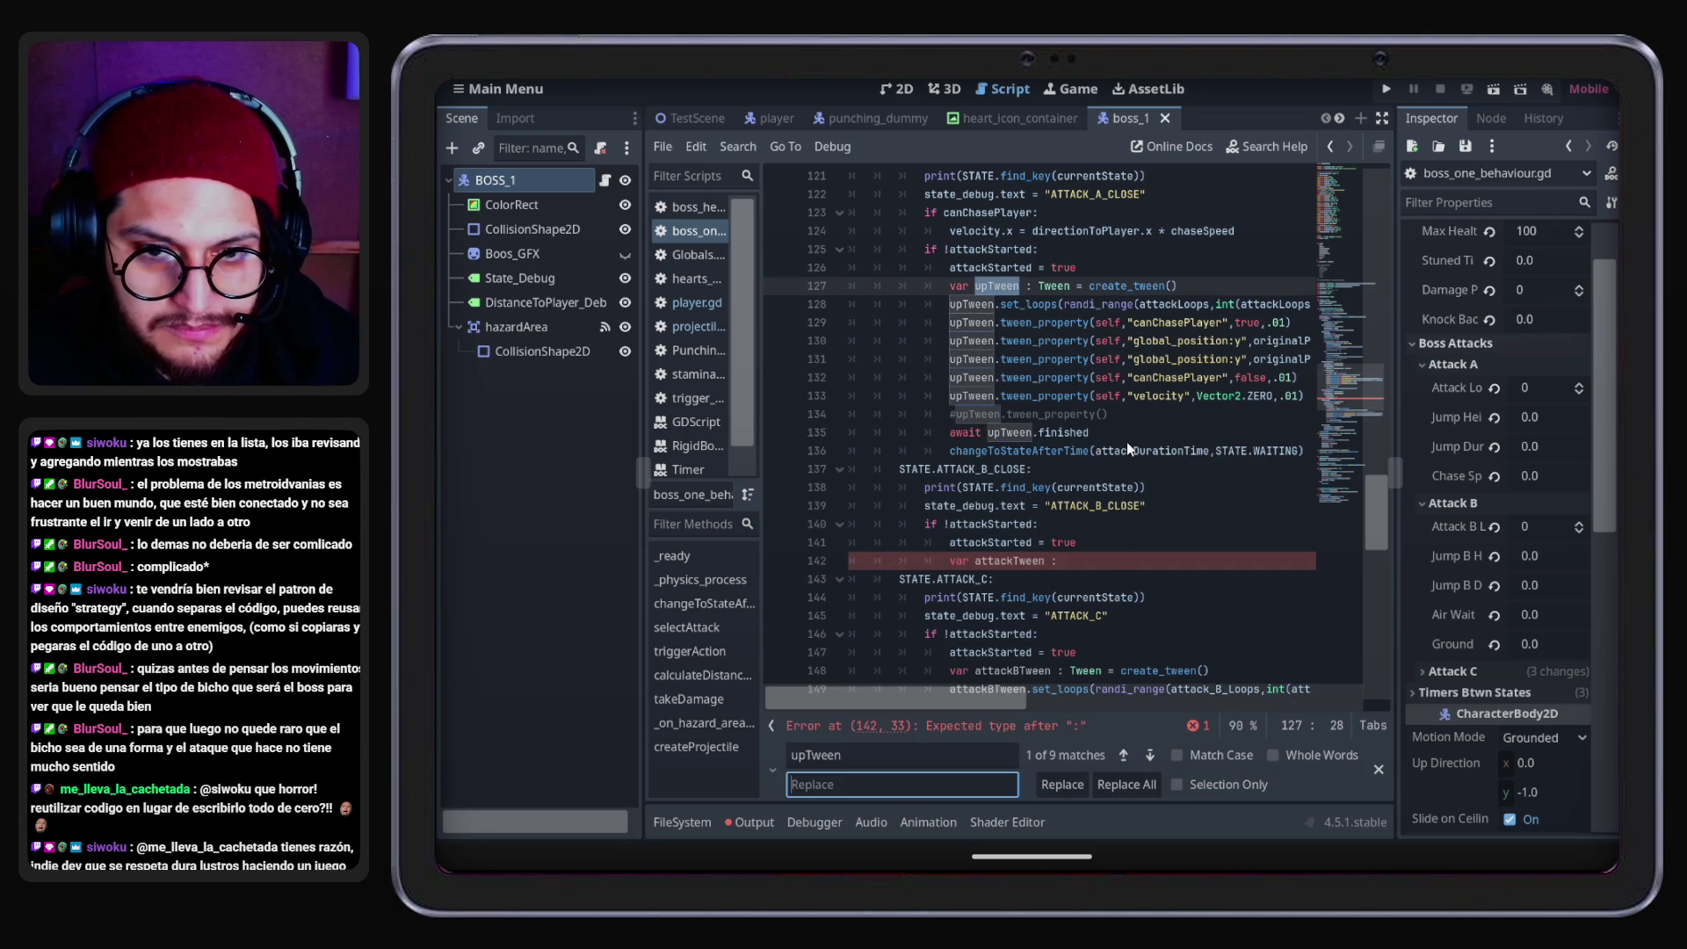
pyautogui.write('atta')
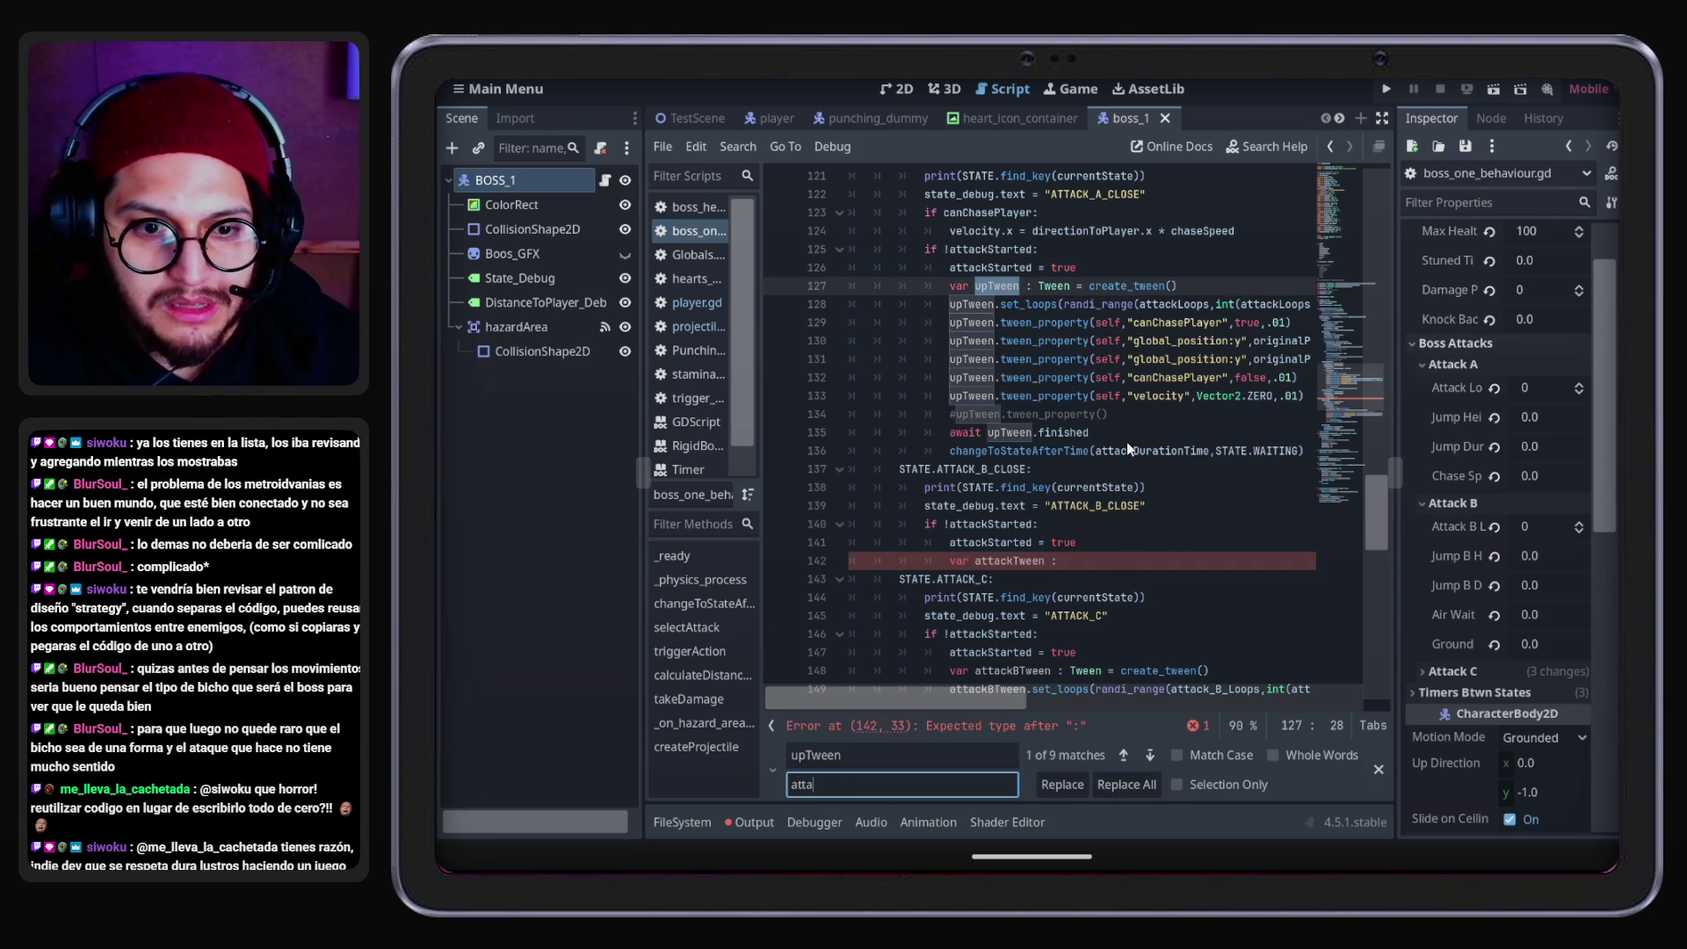
pyautogui.write('ckATween')
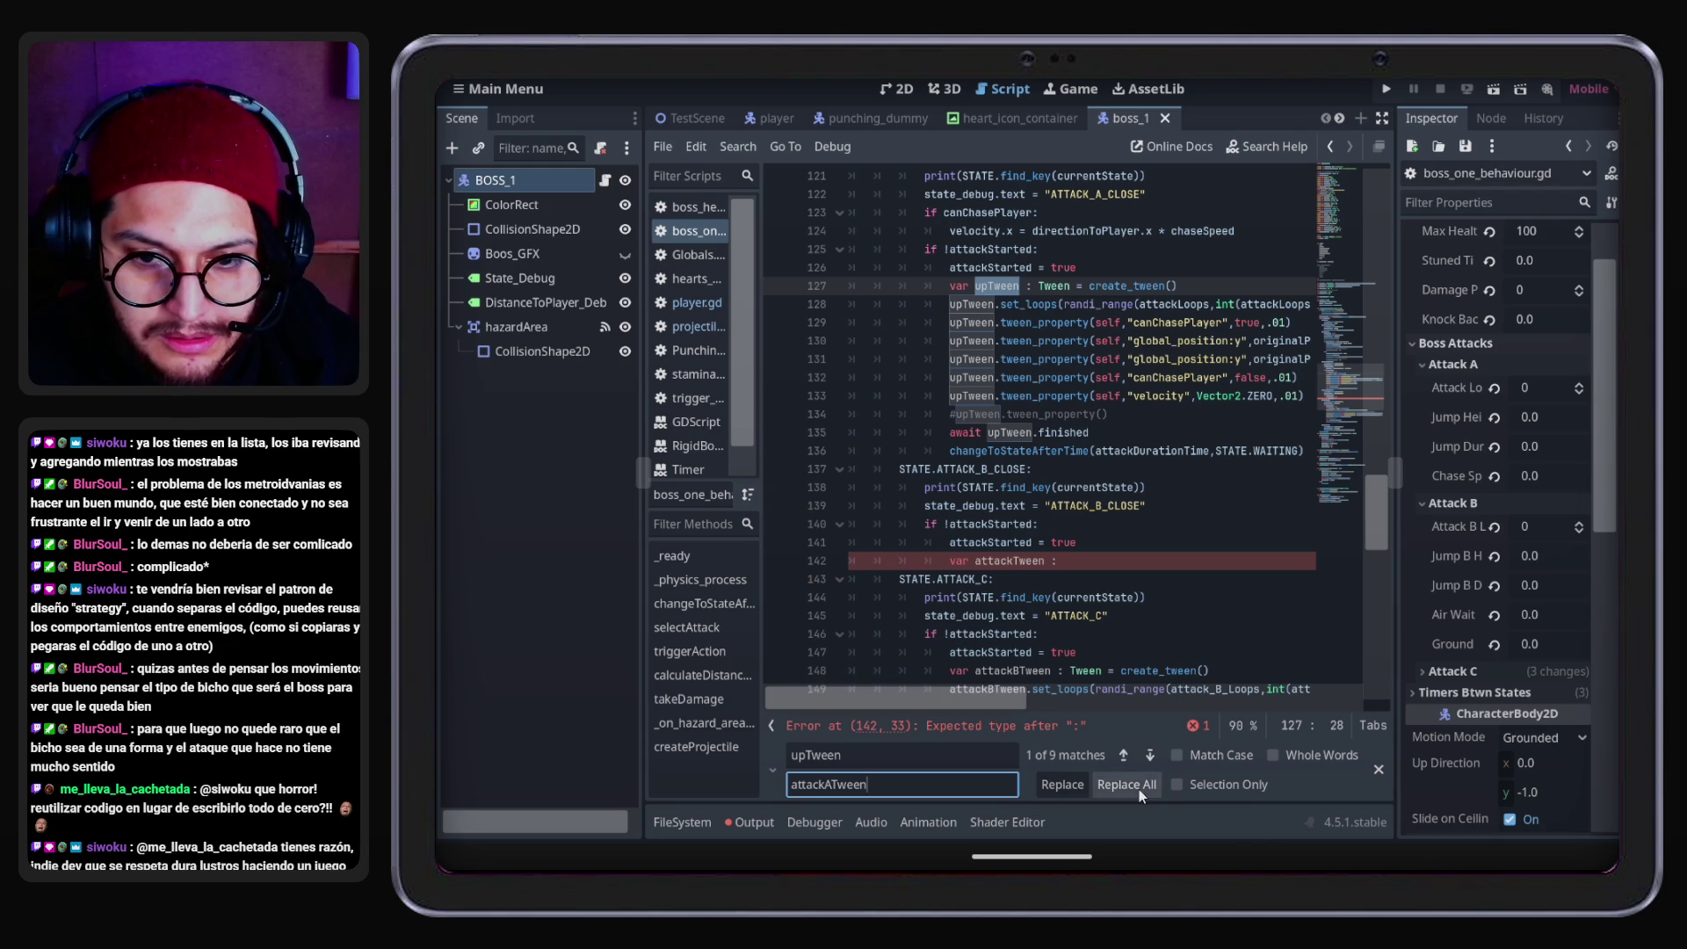
pyautogui.click(1126, 785)
pyautogui.click(1377, 770)
pyautogui.click(1026, 475)
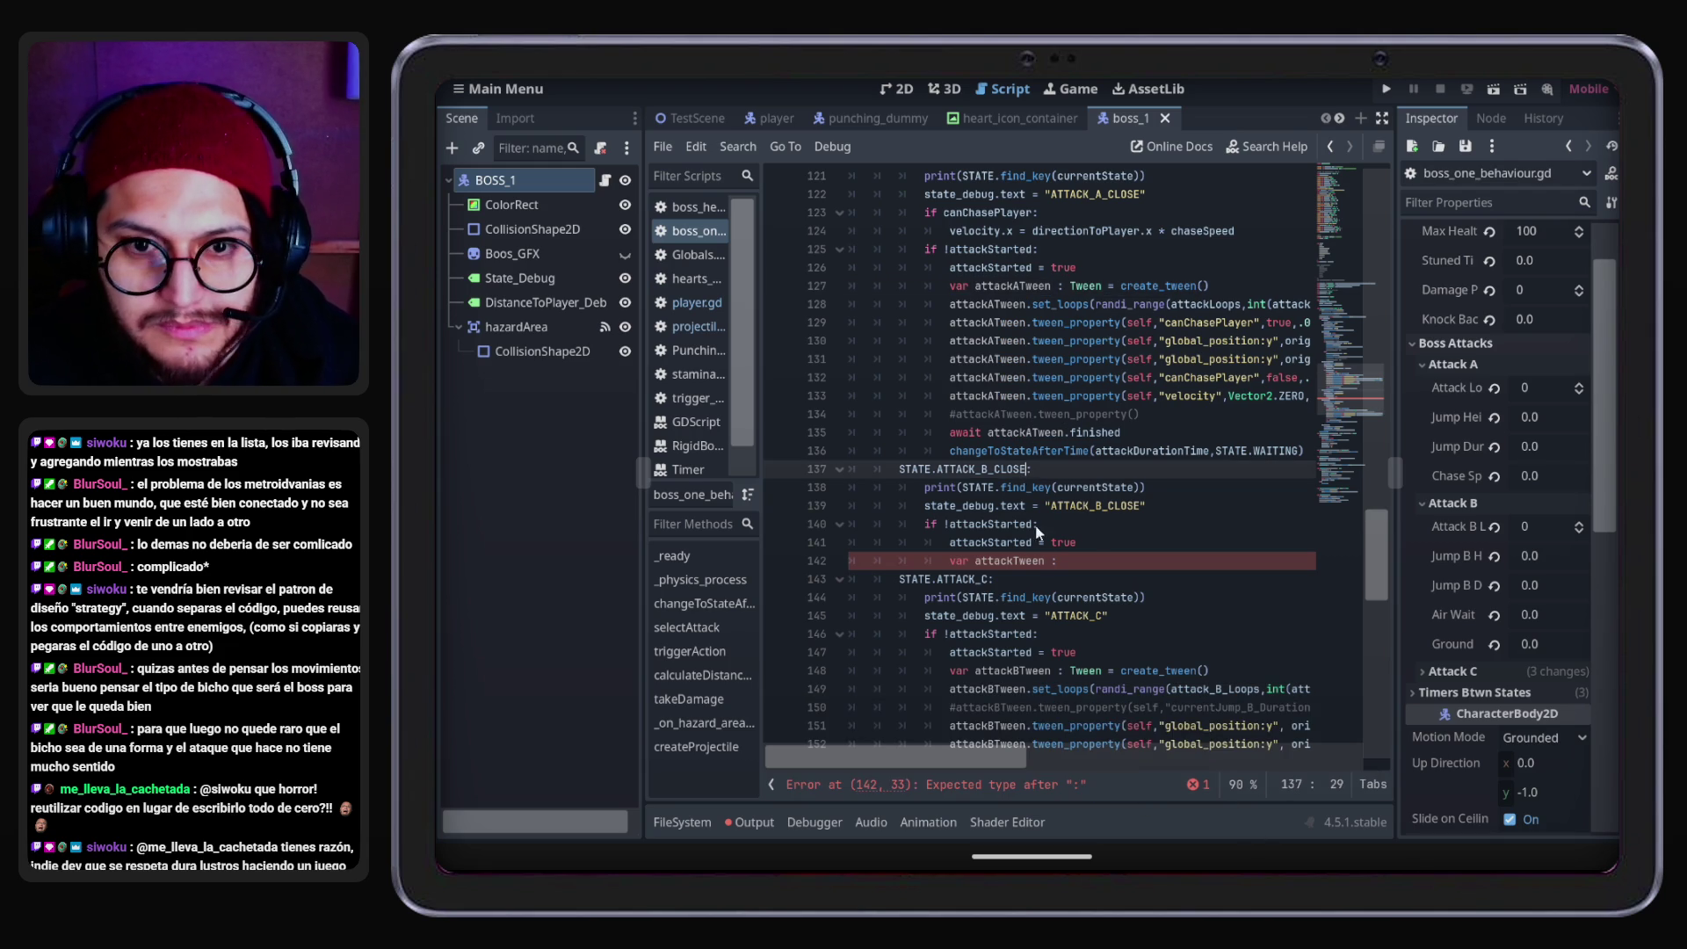
pyautogui.click(1011, 560)
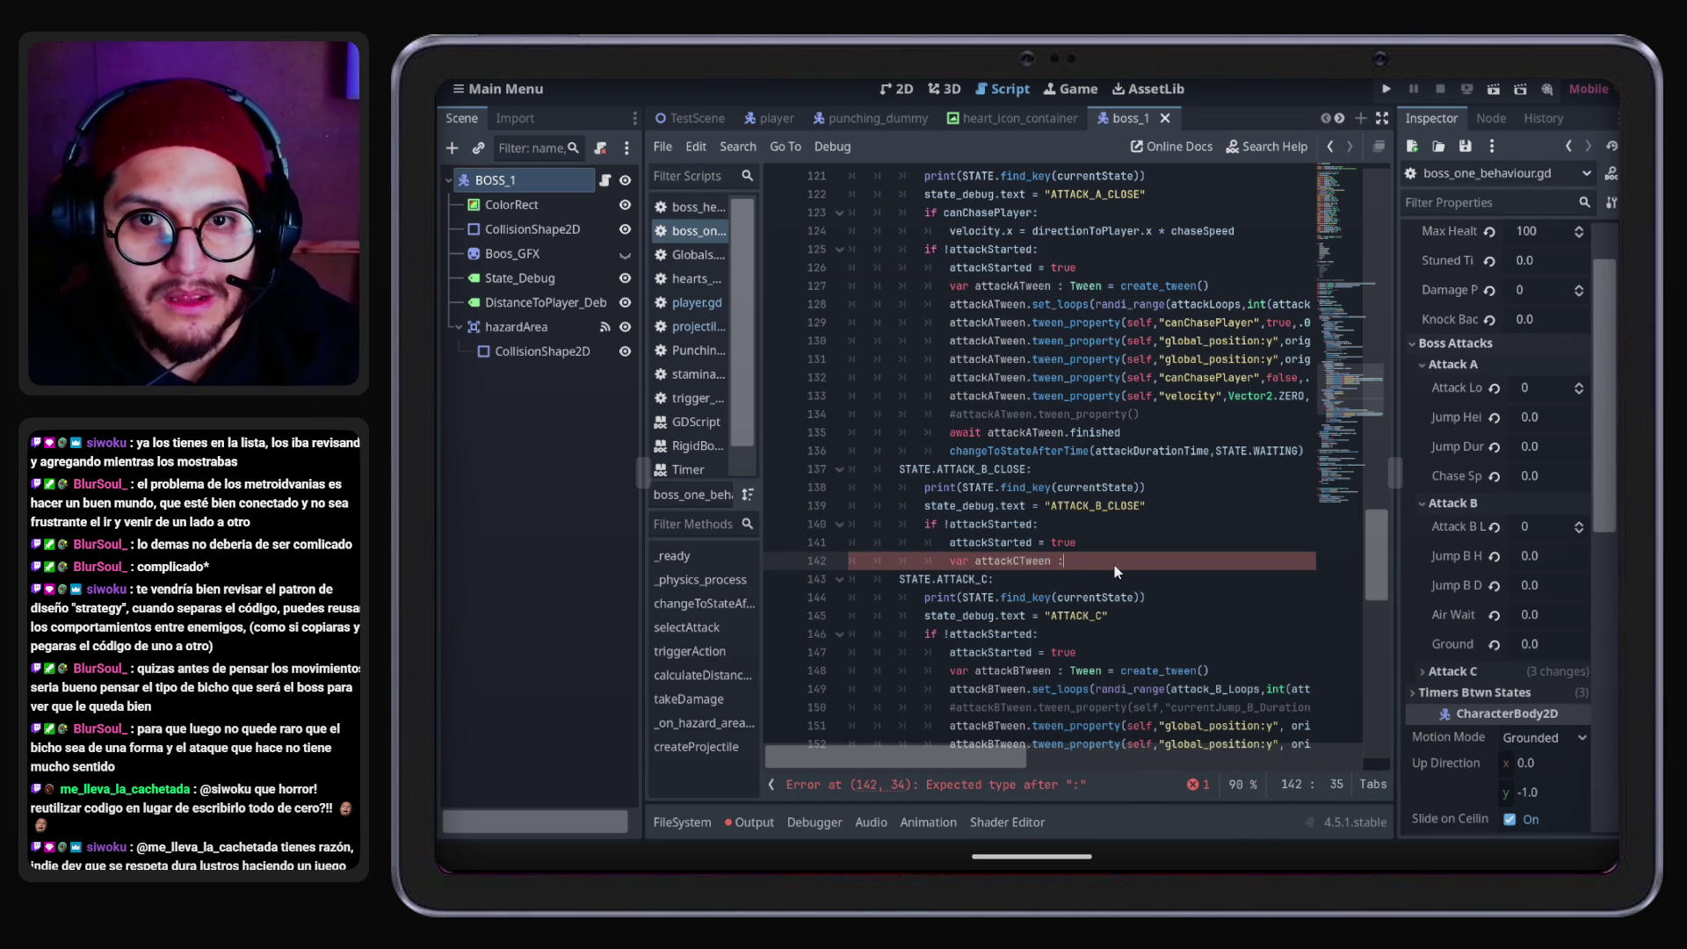
# Declare var attackCTween : Tween = create_tween() under ATTACK_B_CLOSE.
pyautogui.press('BackSpace')
pyautogui.write('Tween = c')
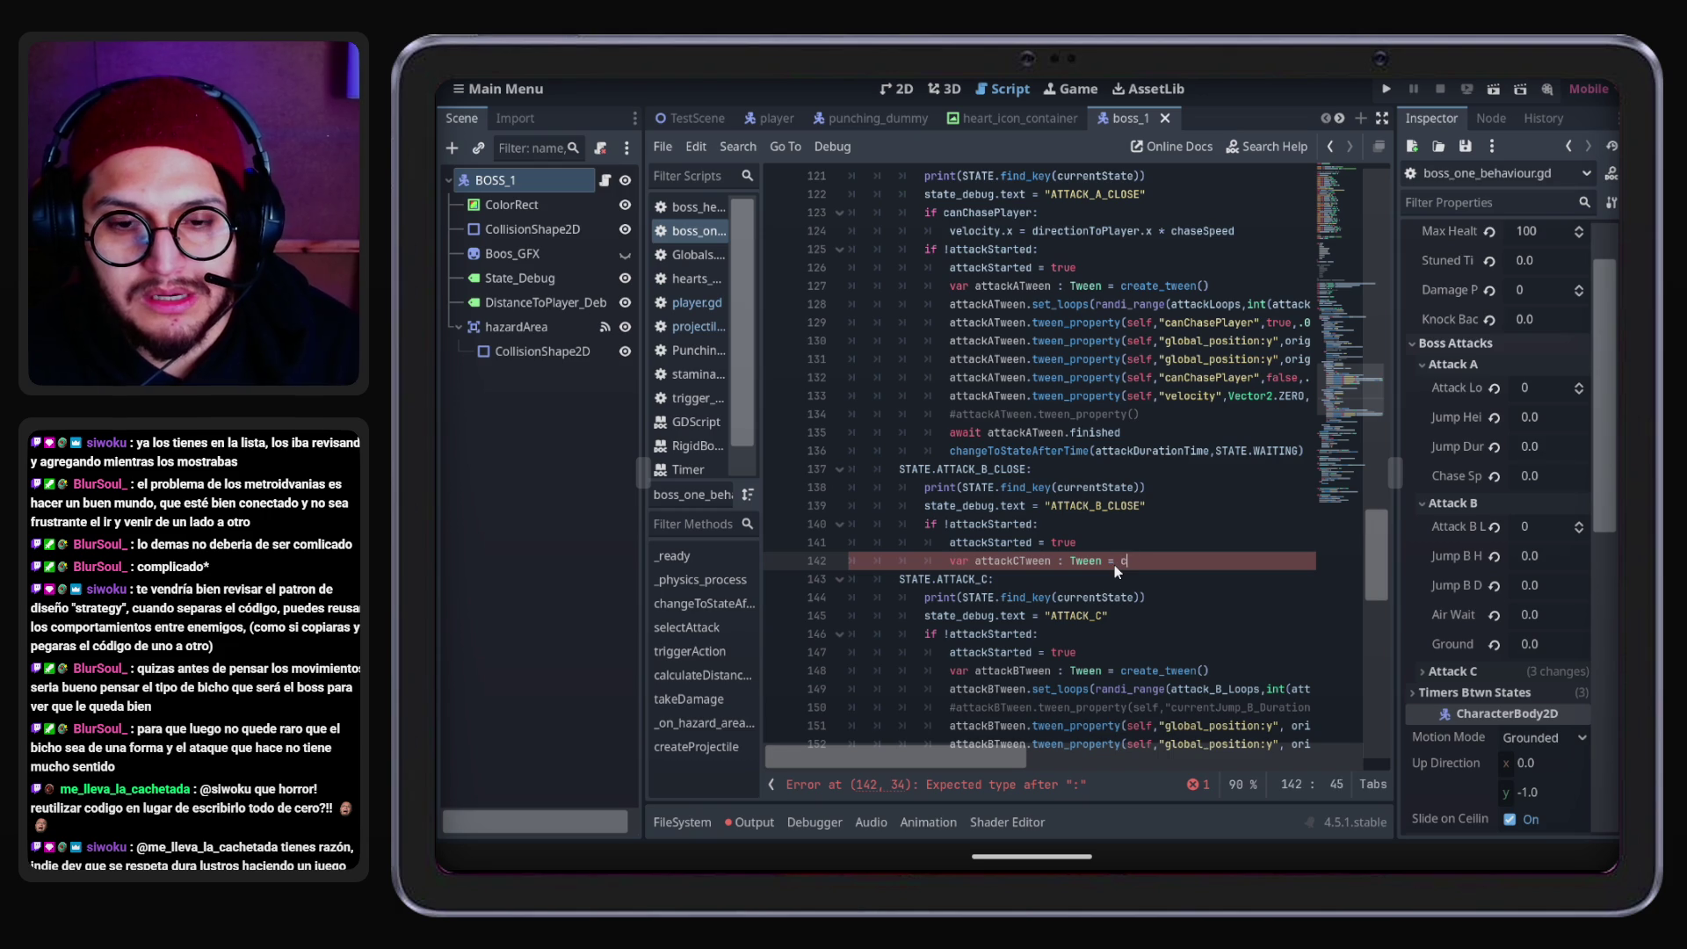
pyautogui.write('reate_t')
pyautogui.press('Return')
pyautogui.press('Return')
pyautogui.write('attackC')
pyautogui.press('Return')
# Begin attackCTween.tween_property(self, "global_position:x" on the next line.
pyautogui.write('.twee')
pyautogui.press('Down')
pyautogui.press('Down')
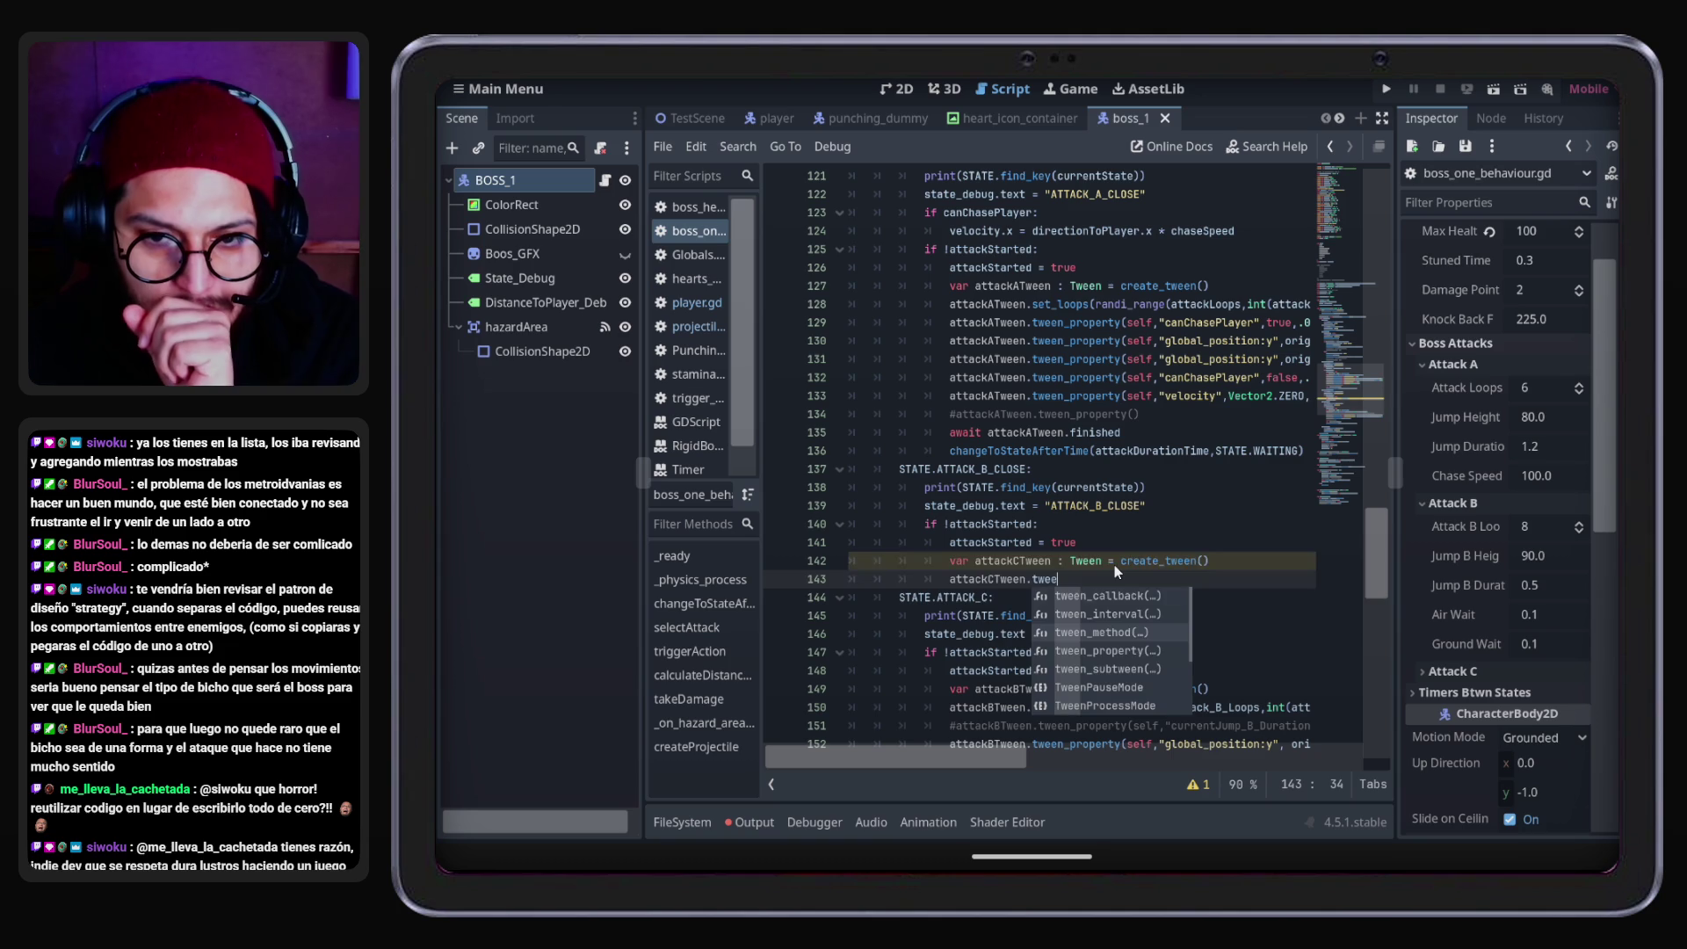
pyautogui.press('Down')
pyautogui.press('Return')
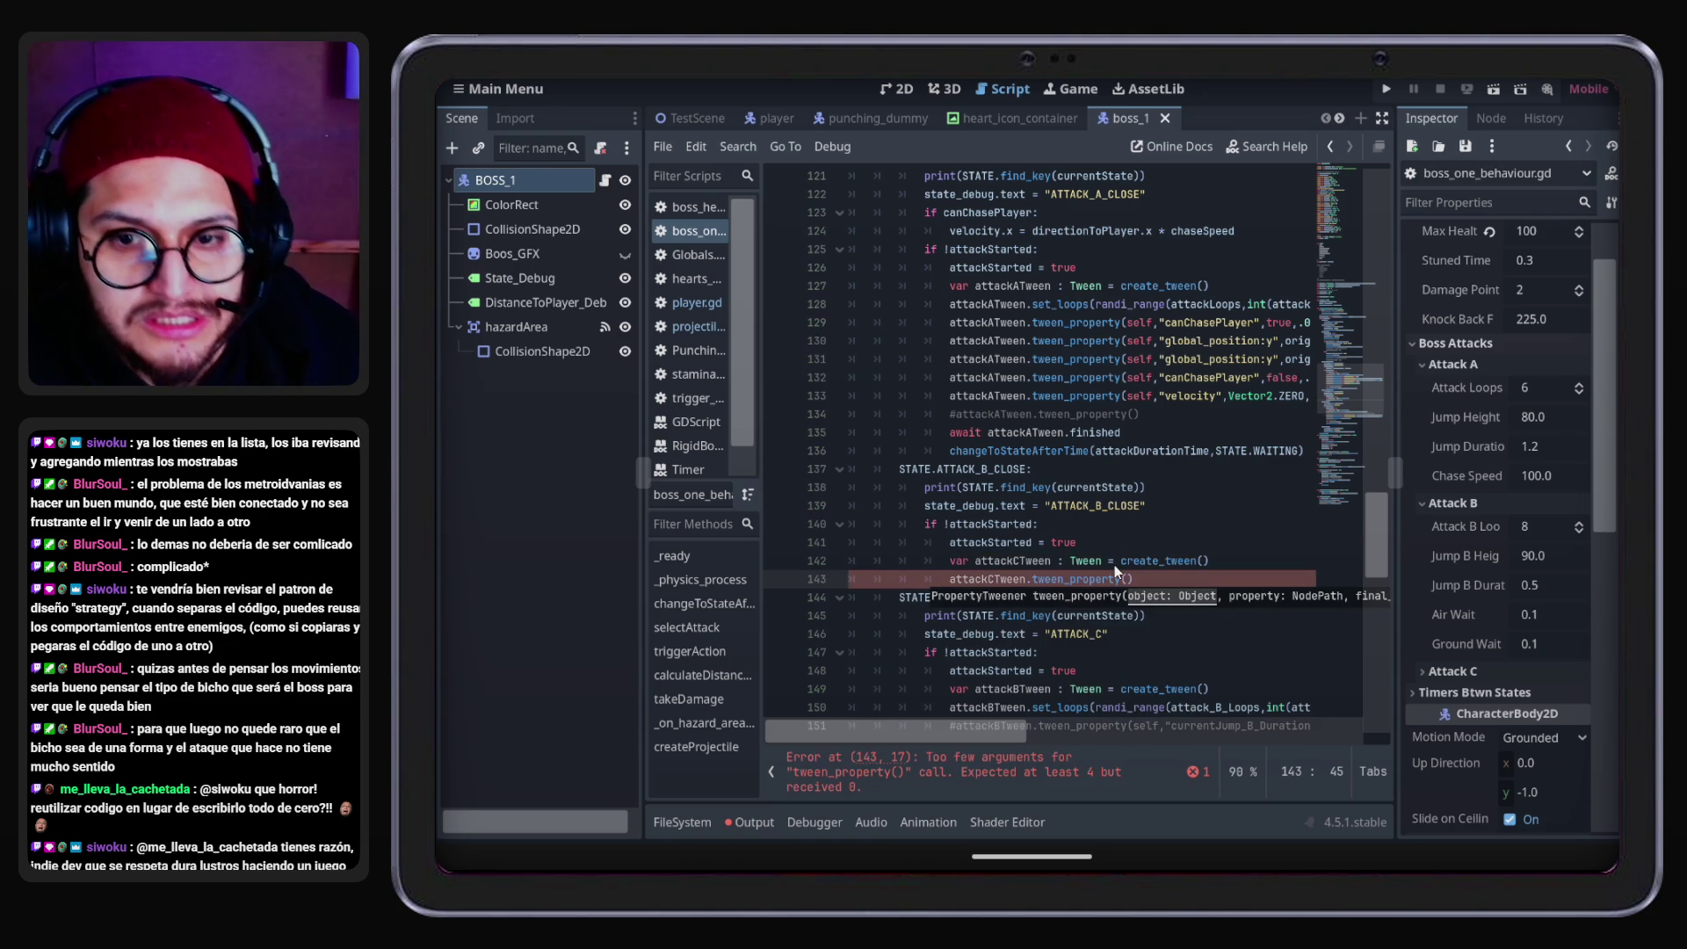
pyautogui.write('self,"global_')
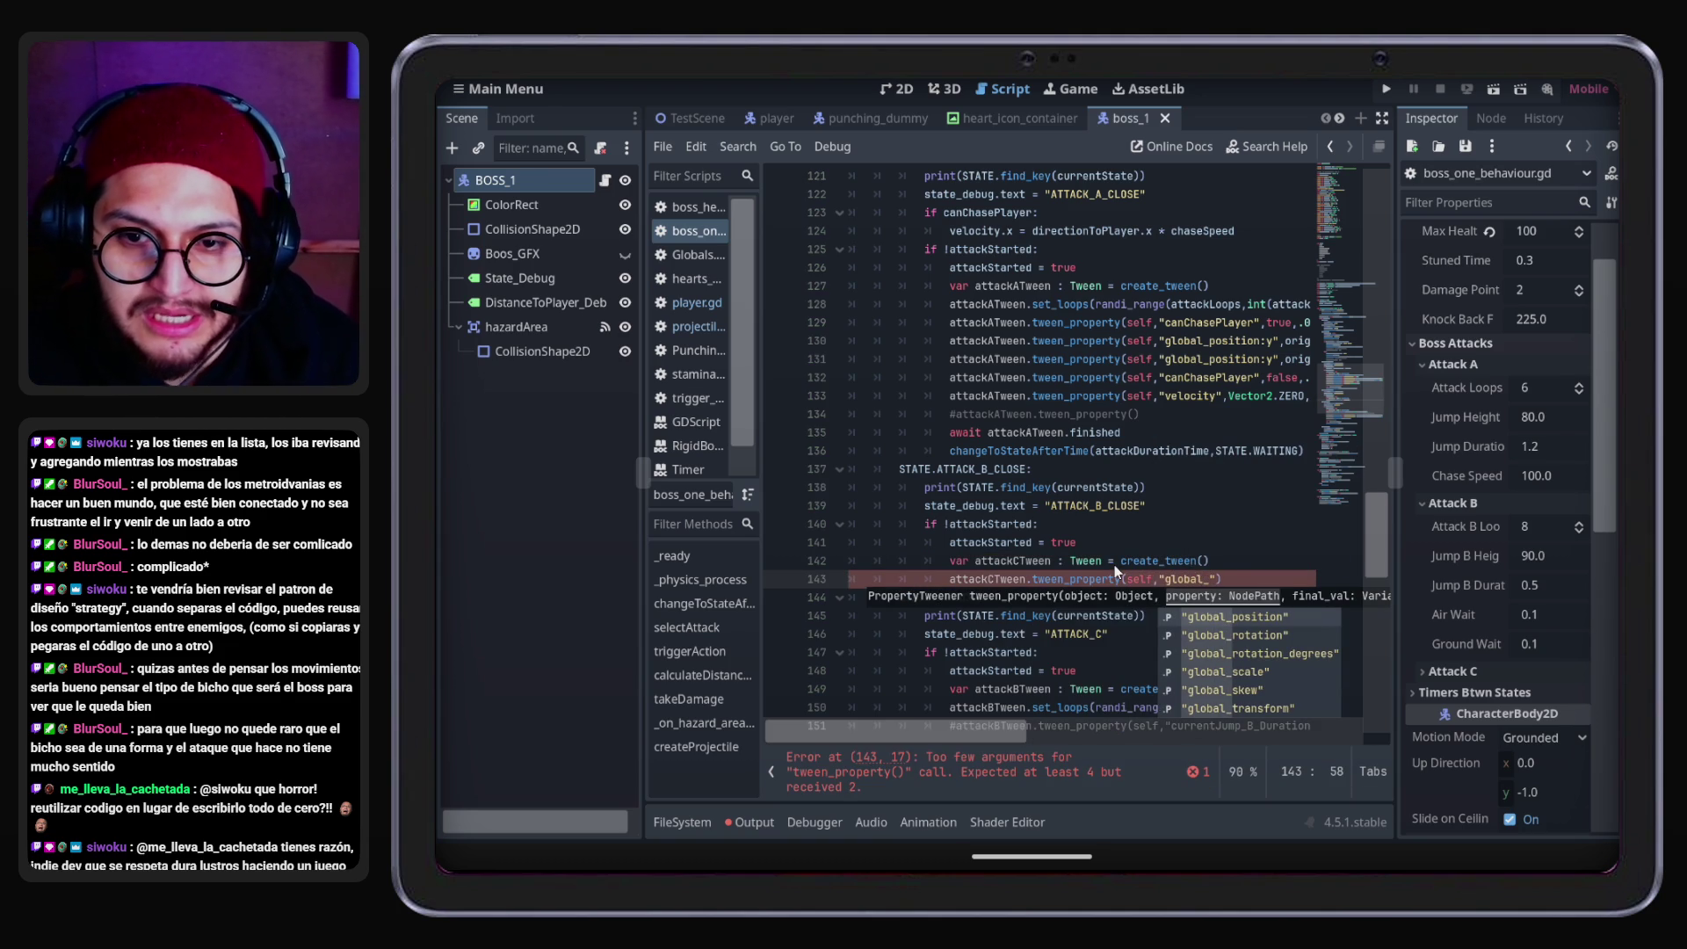
pyautogui.write('posi')
pyautogui.press('Return')
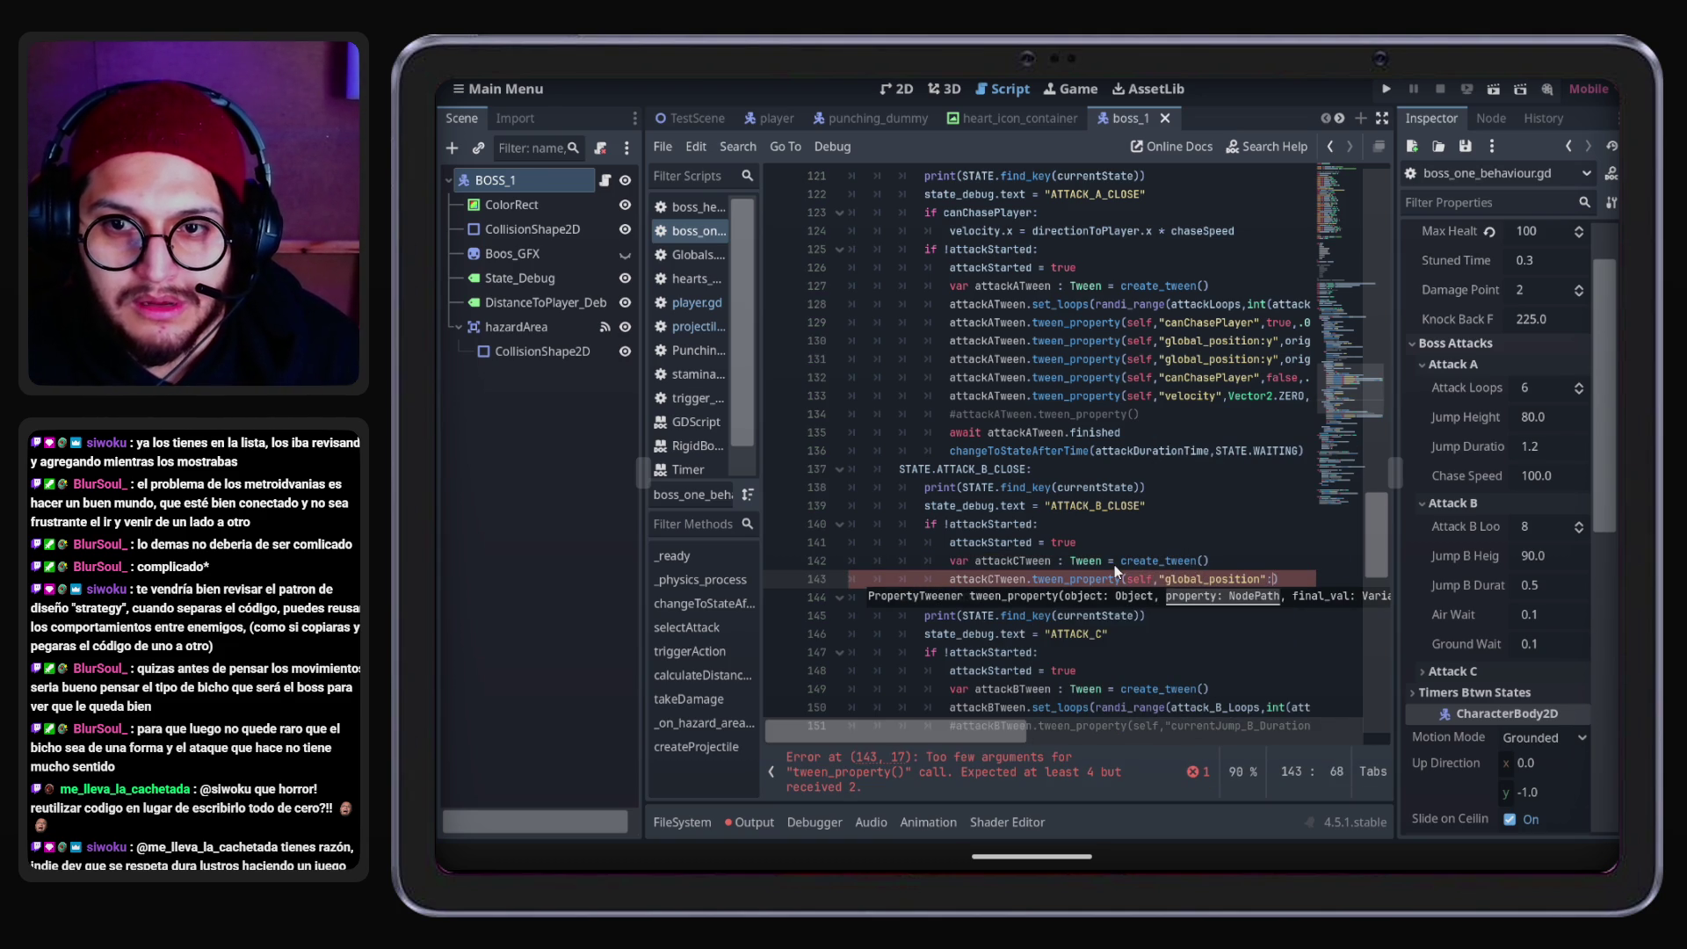
pyautogui.write('x')
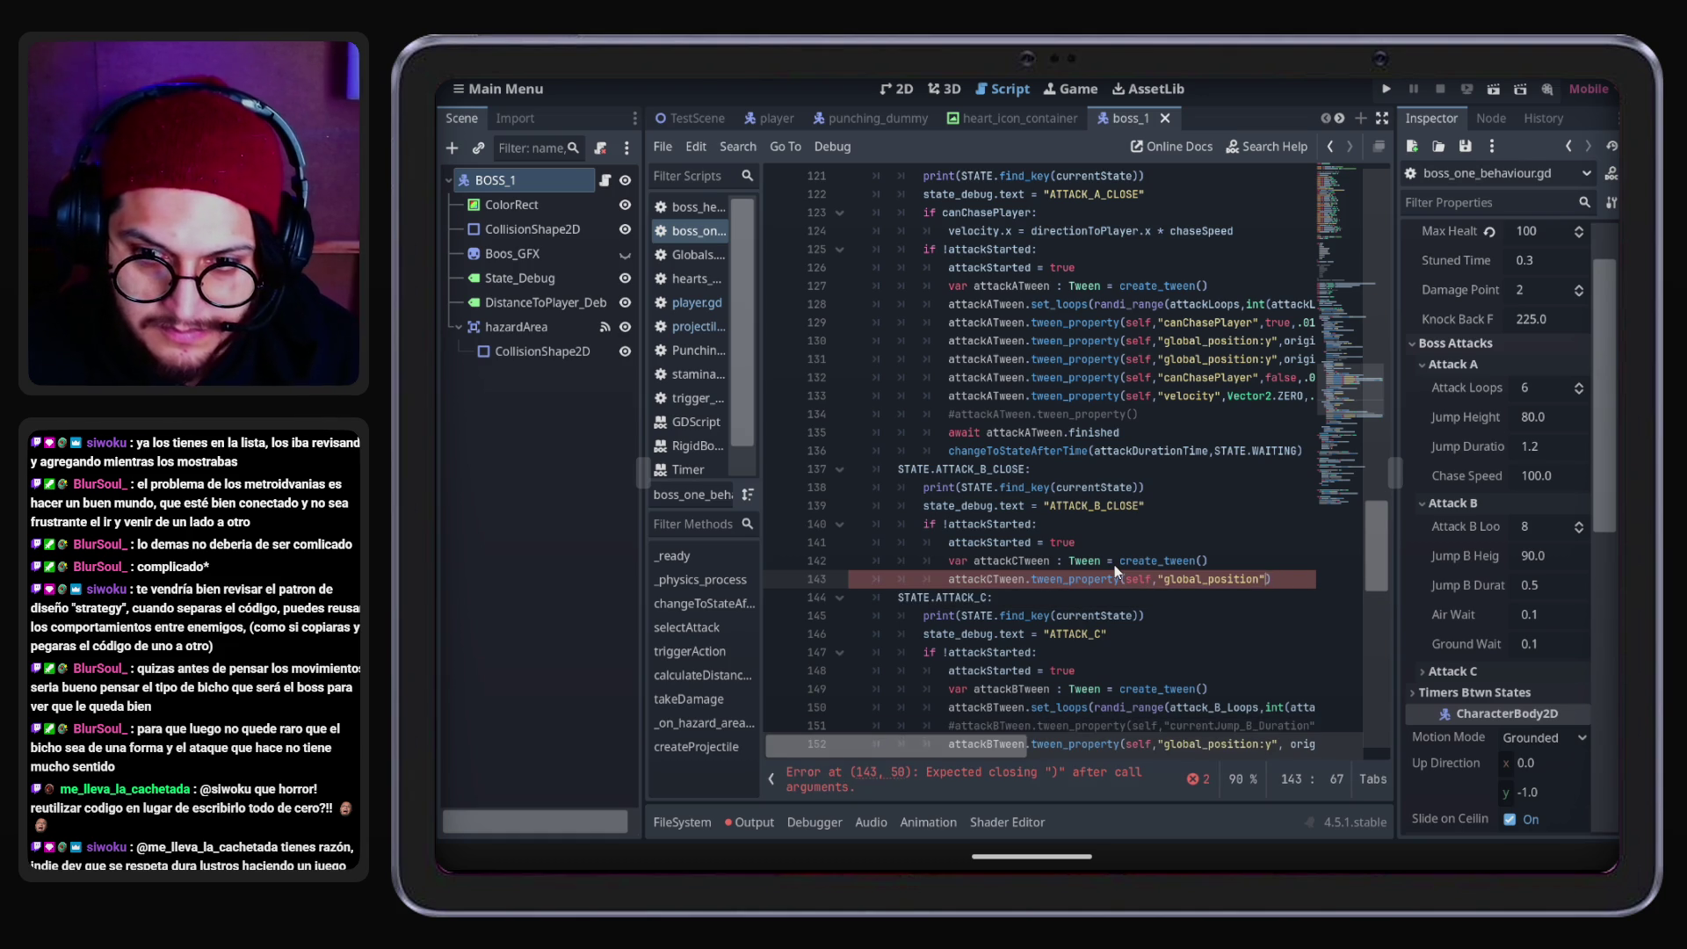
pyautogui.press('Left')
# Give the tween target originalPosition.x-punchLength and a duration of .2 seconds.
pyautogui.write('"')
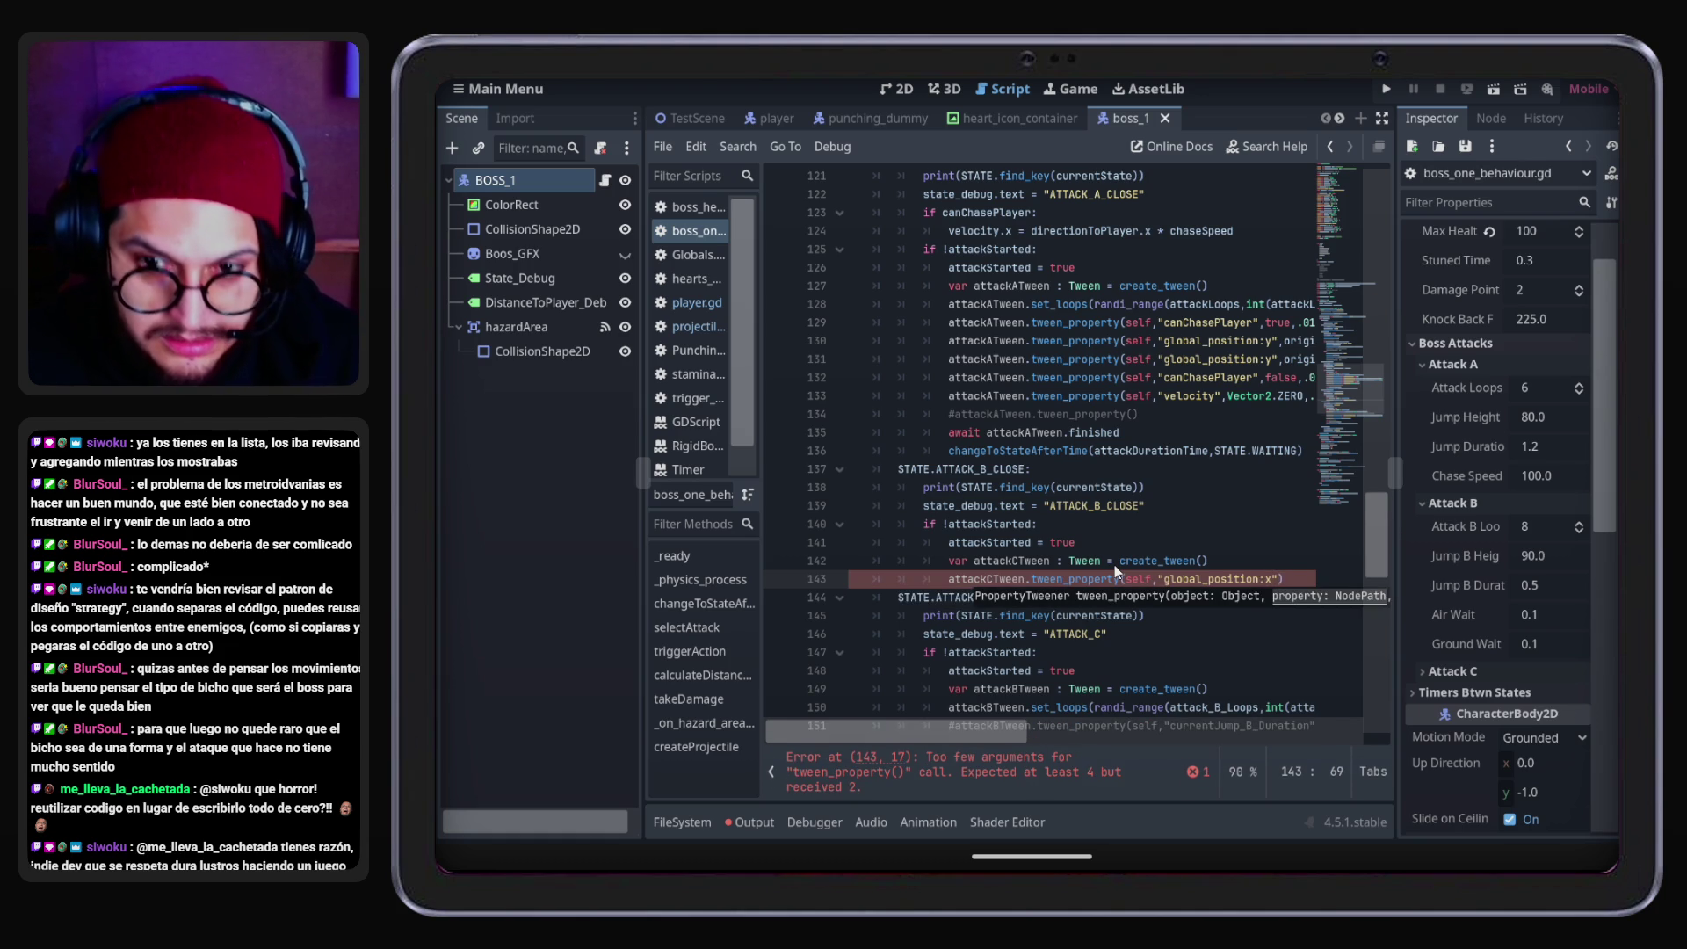
pyautogui.write(',original')
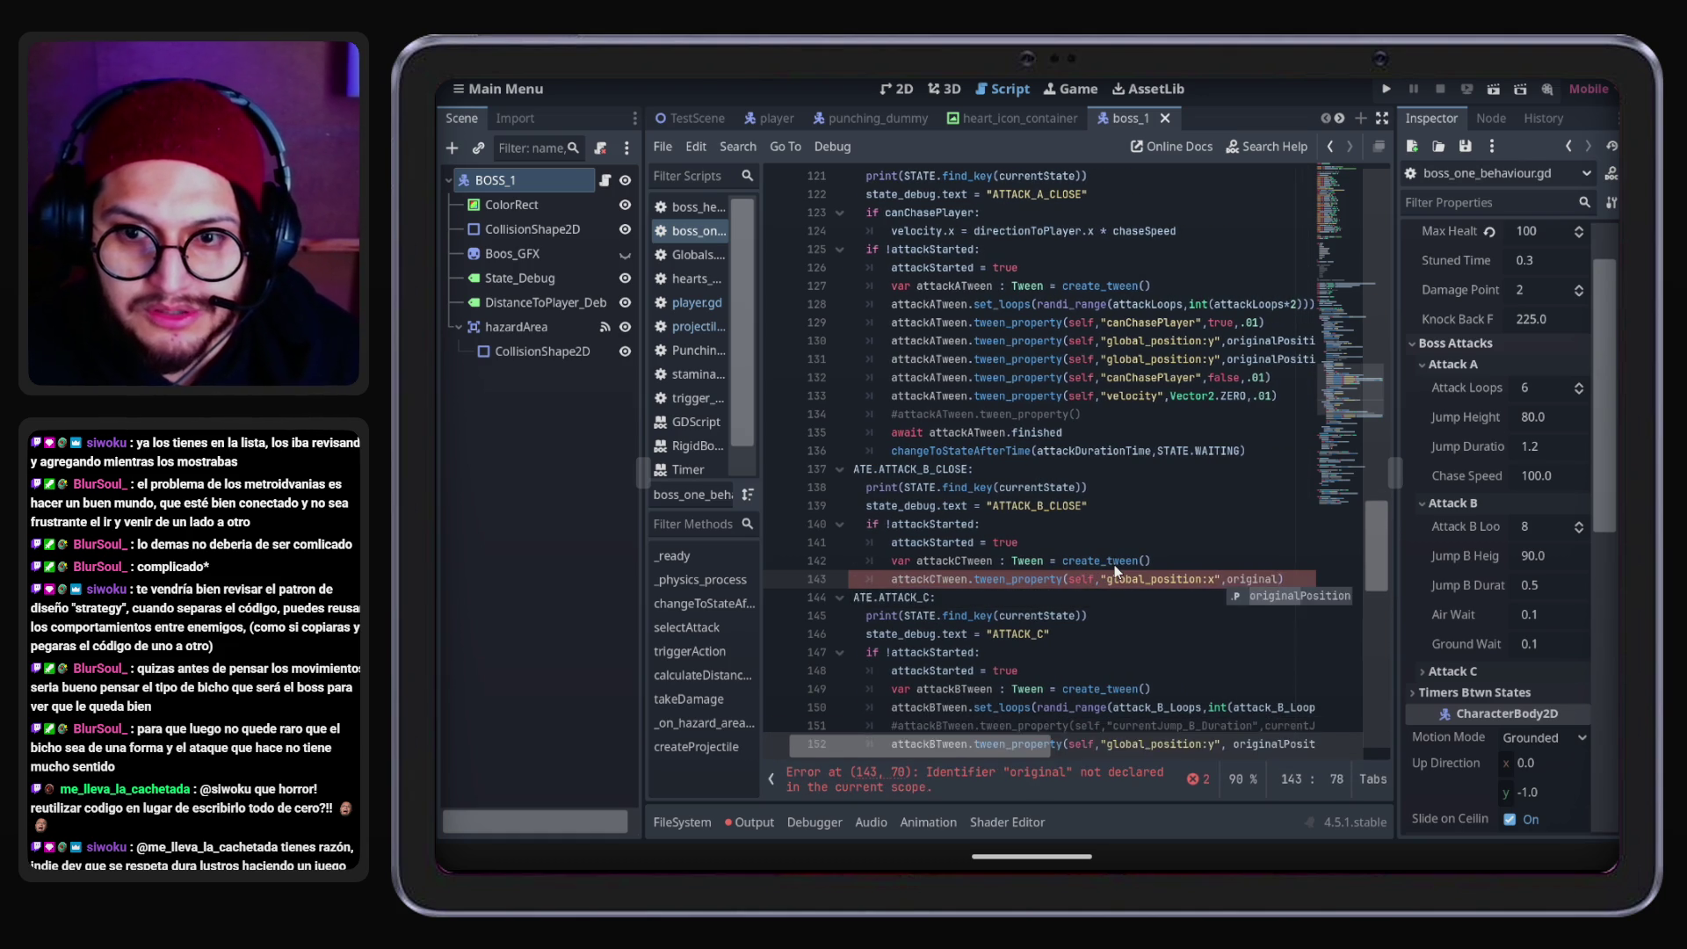
pyautogui.press('Return')
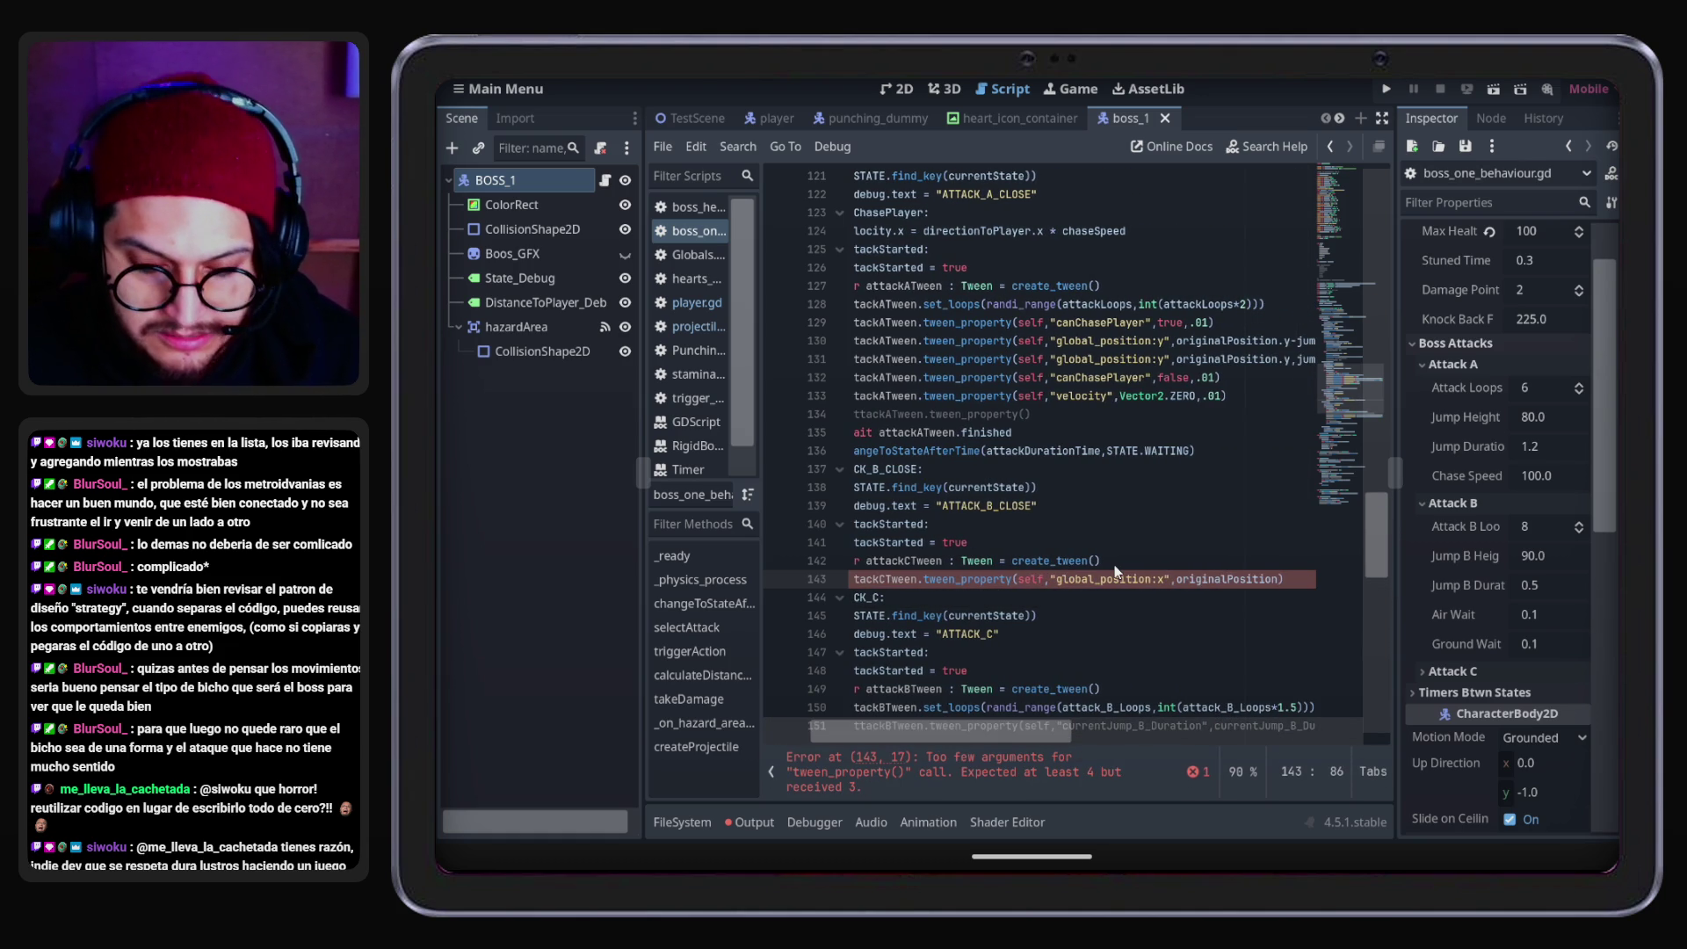
pyautogui.write('.x-')
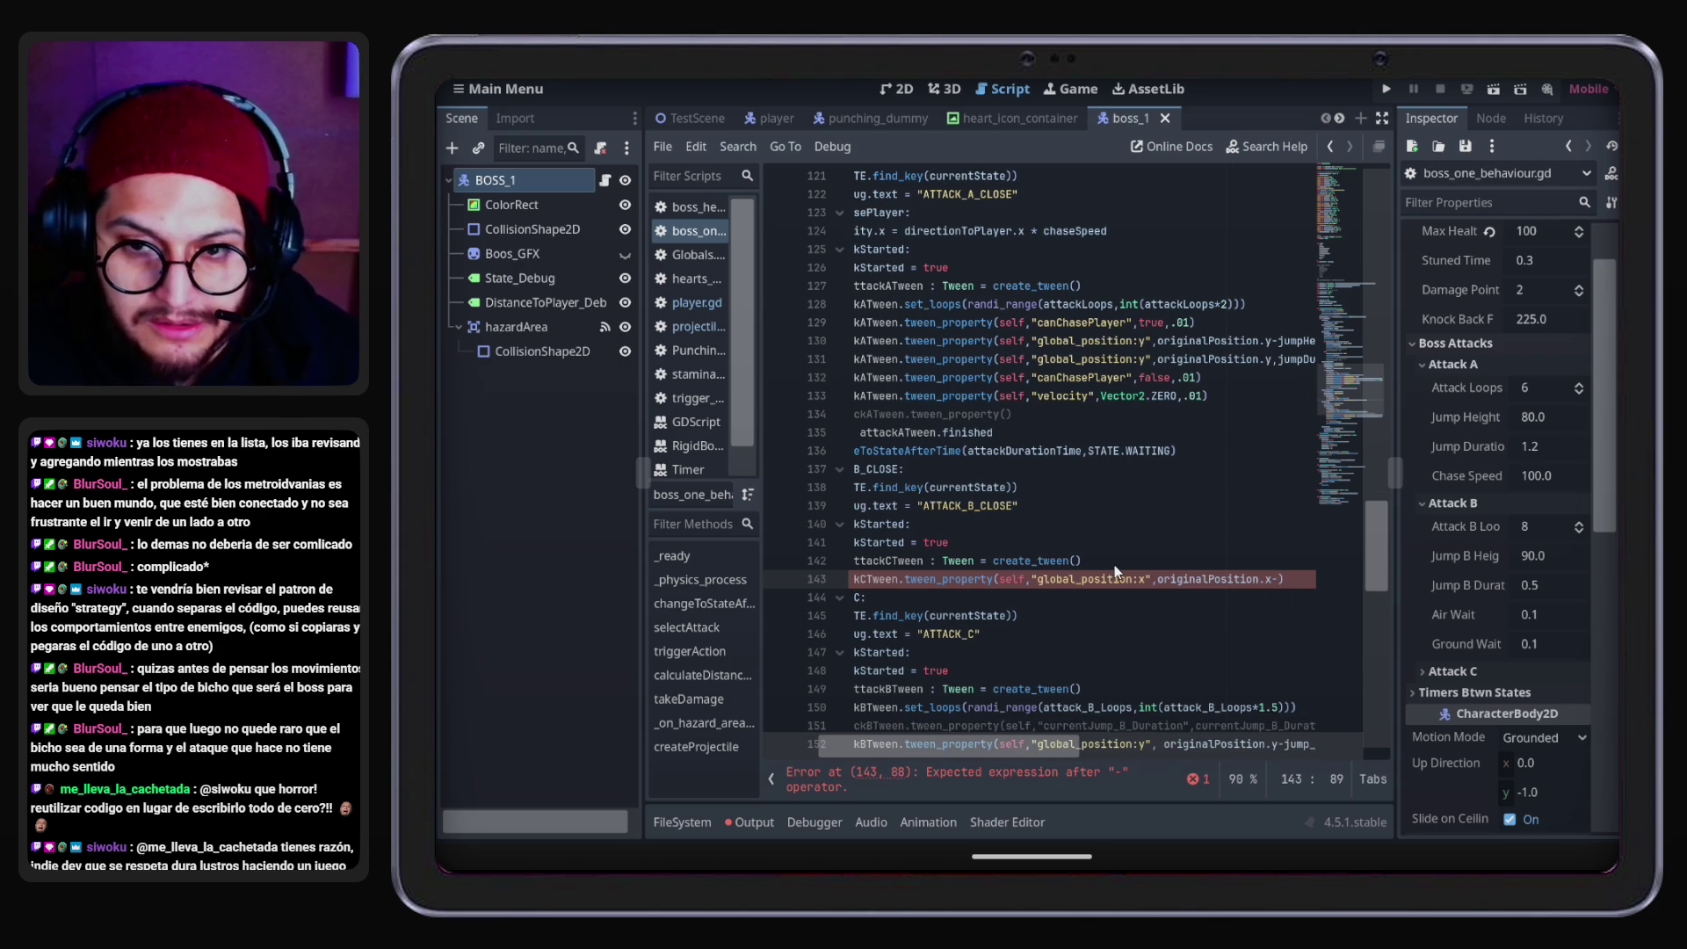
pyautogui.write('a')
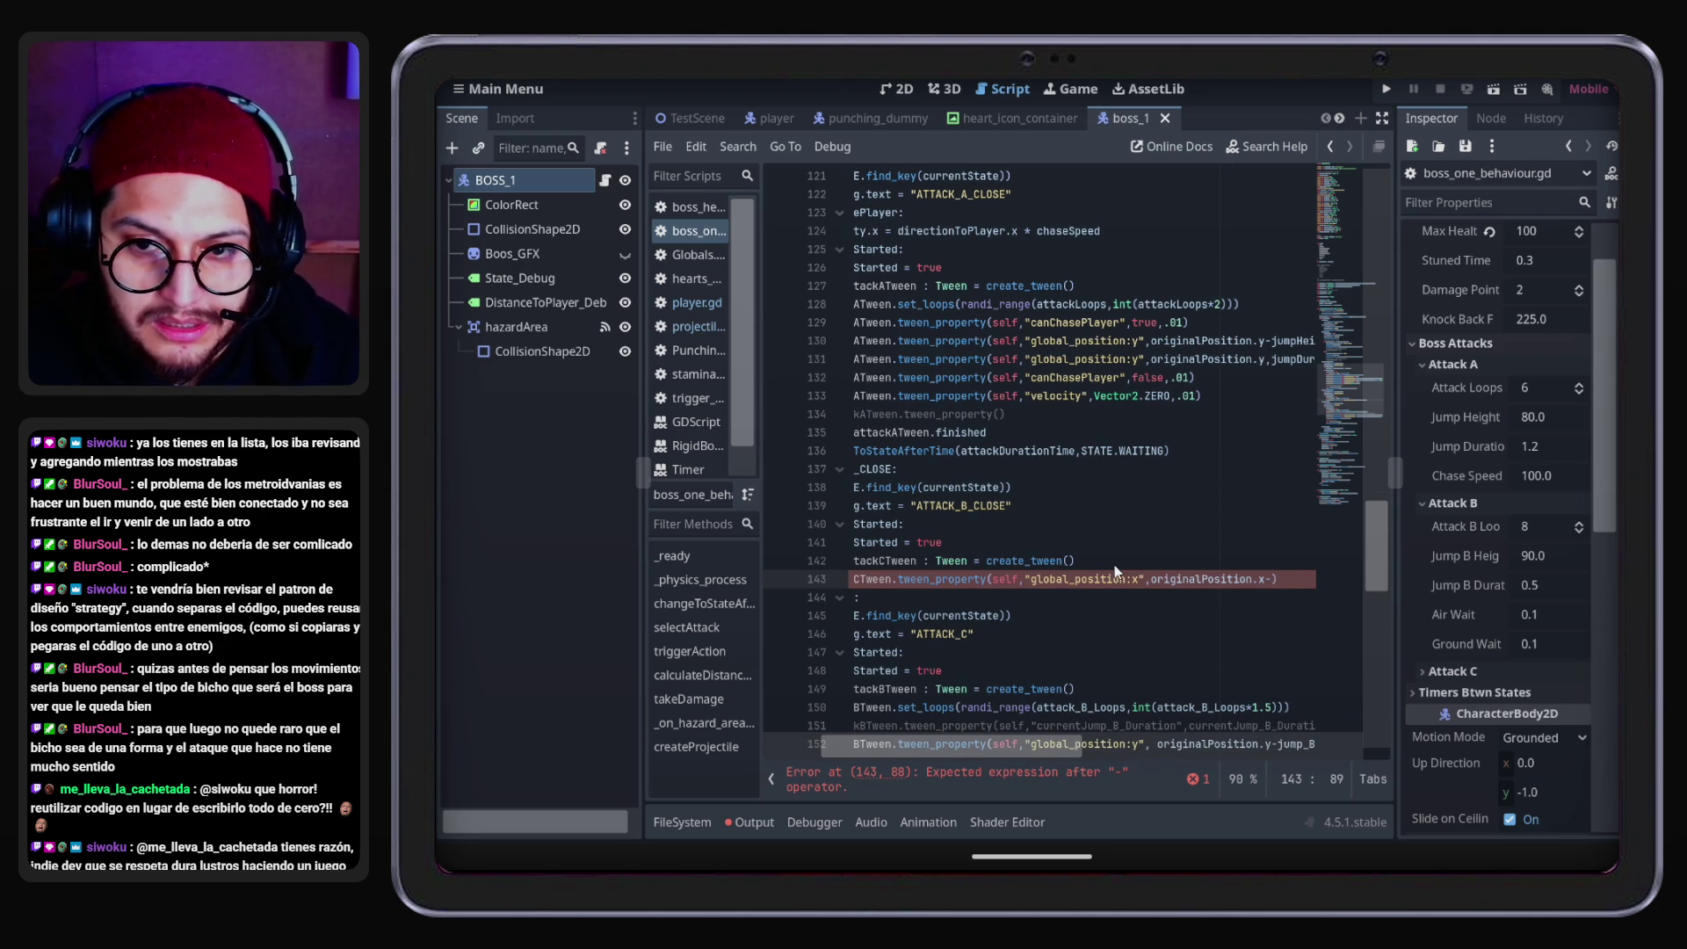
pyautogui.write('leng')
pyautogui.press('Down')
pyautogui.press('Return')
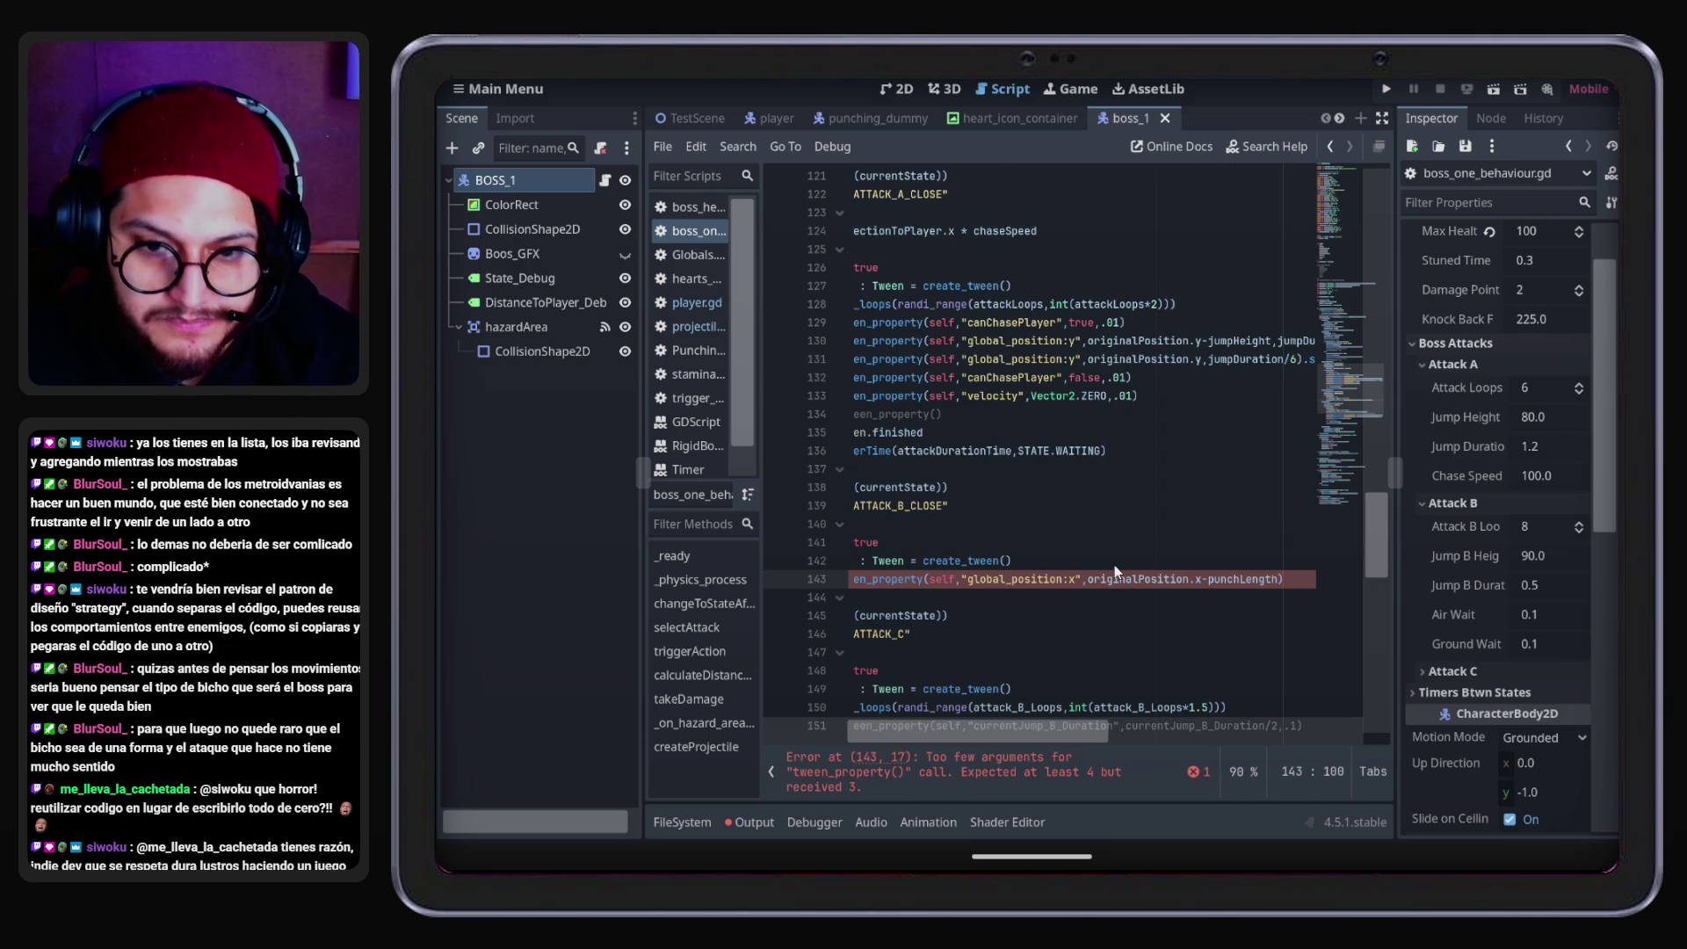
pyautogui.write(',')
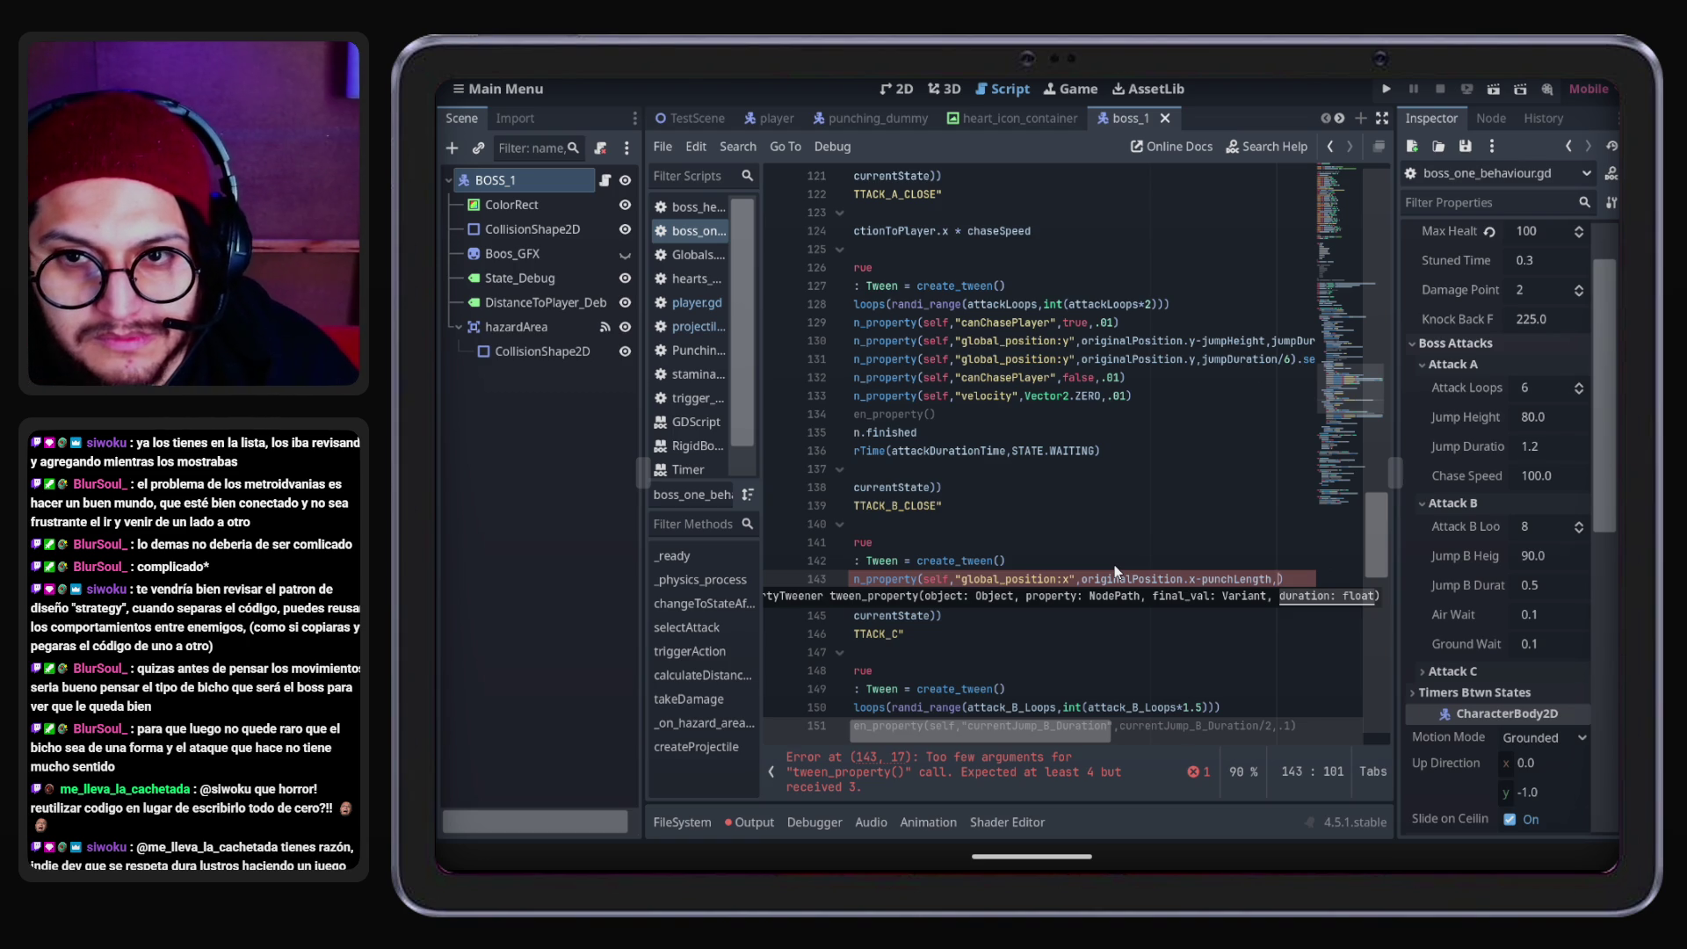
pyautogui.write(',')
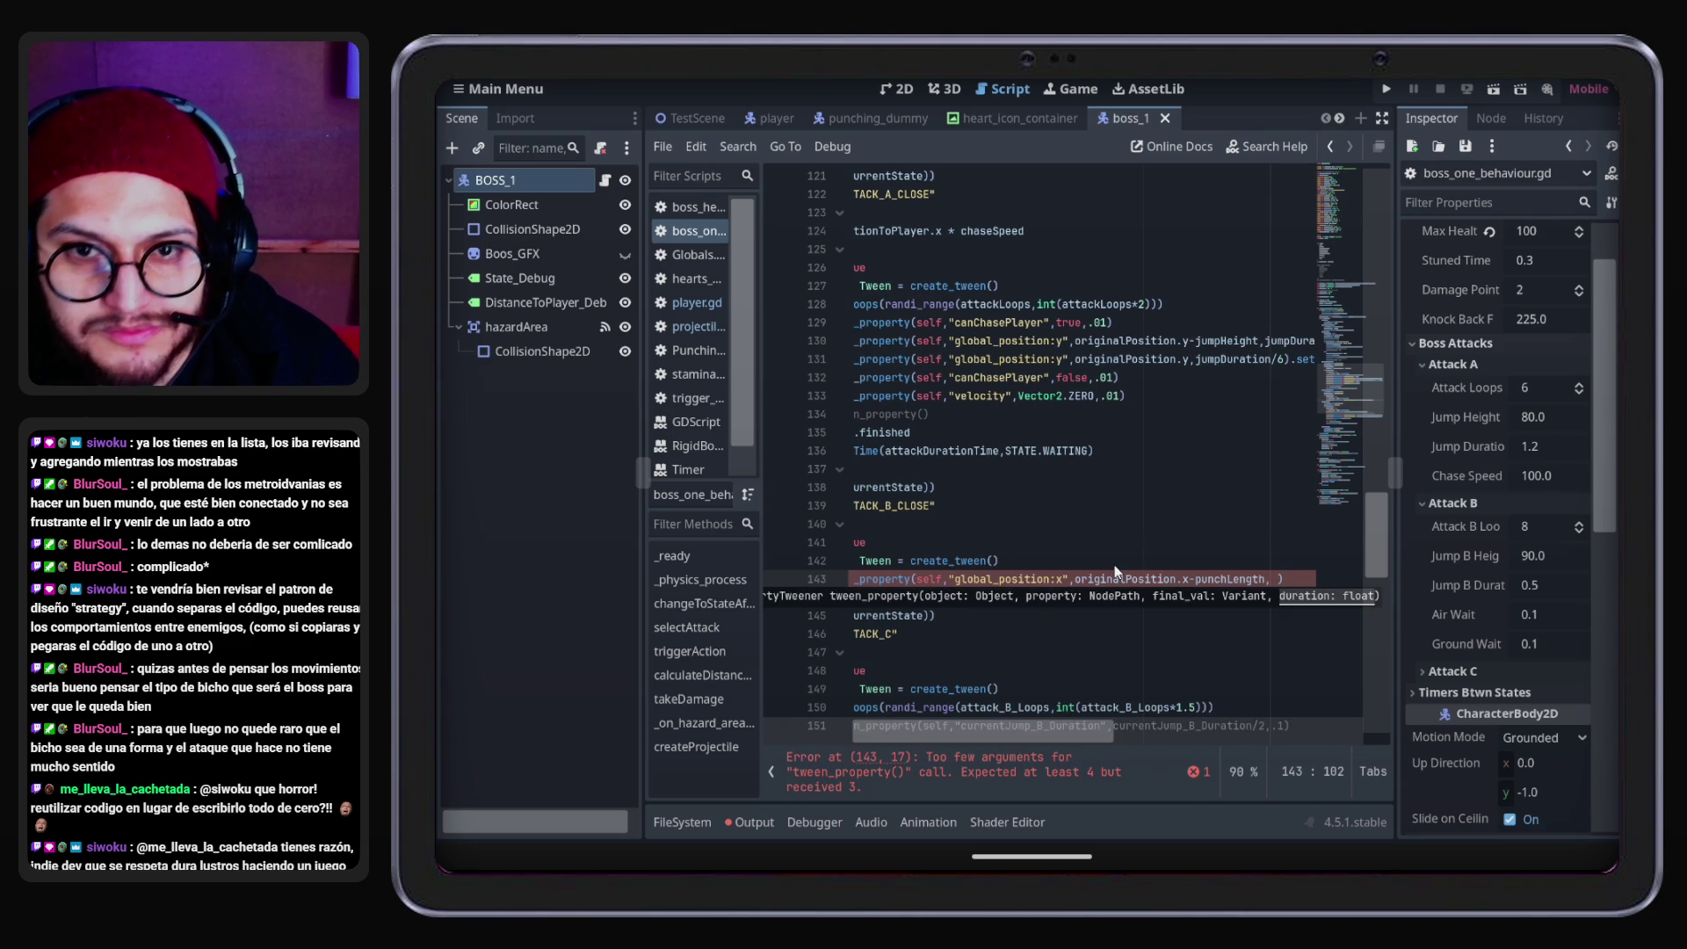
pyautogui.hotkey('ctrl', 'space')
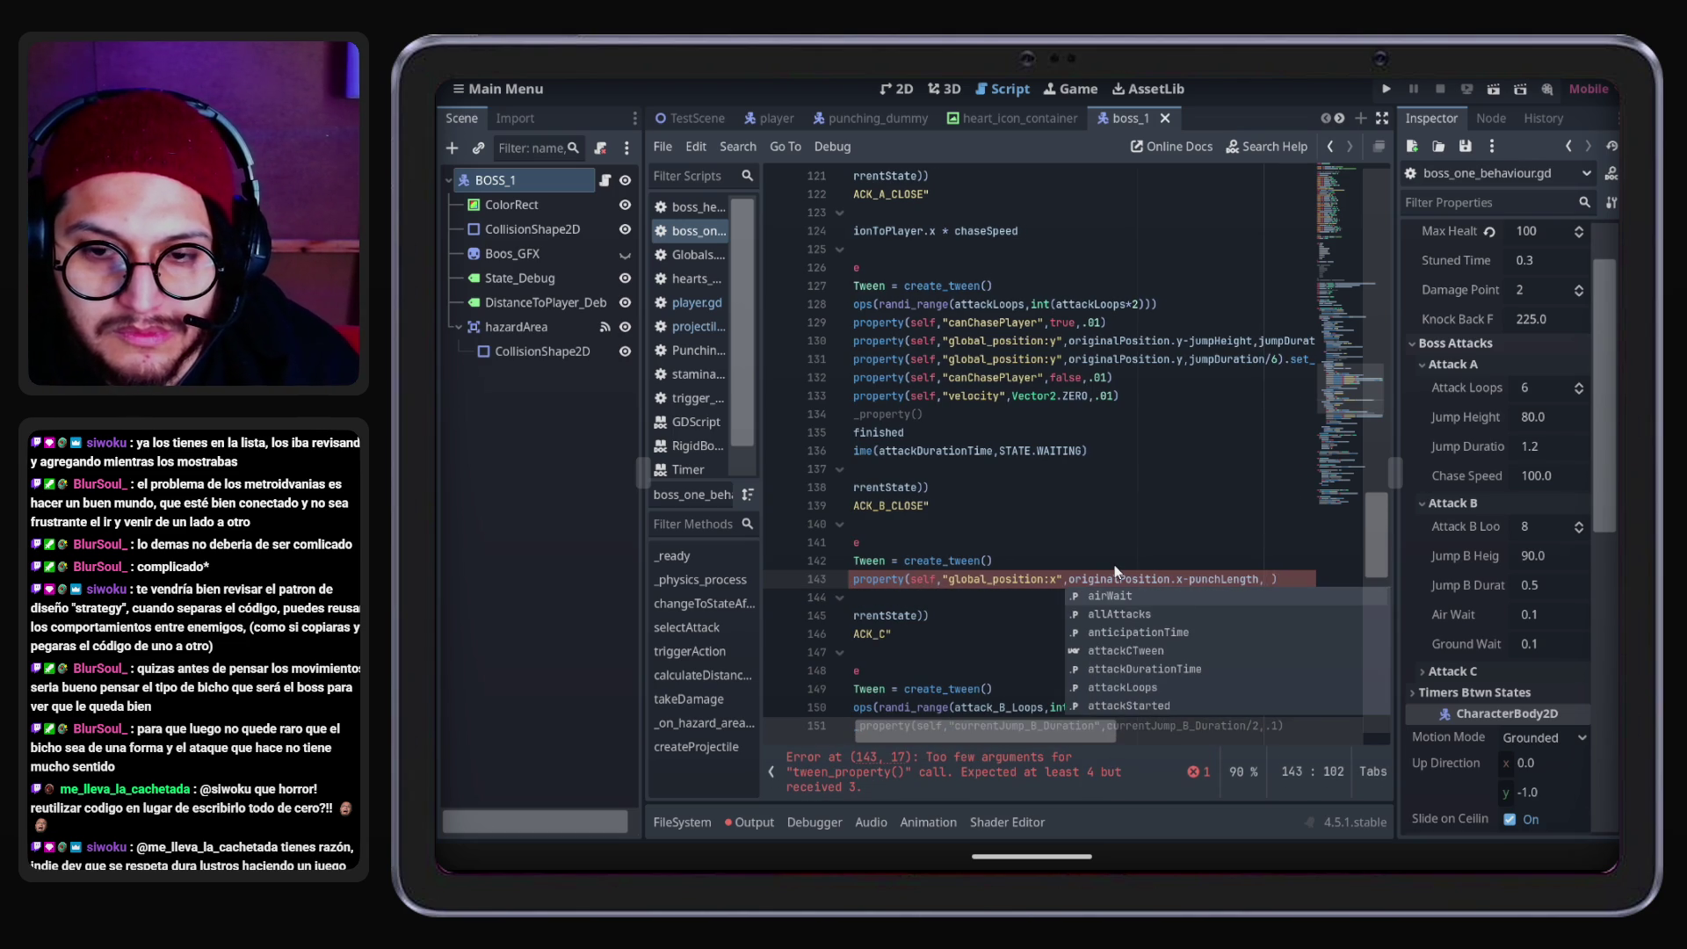
pyautogui.write('.2')
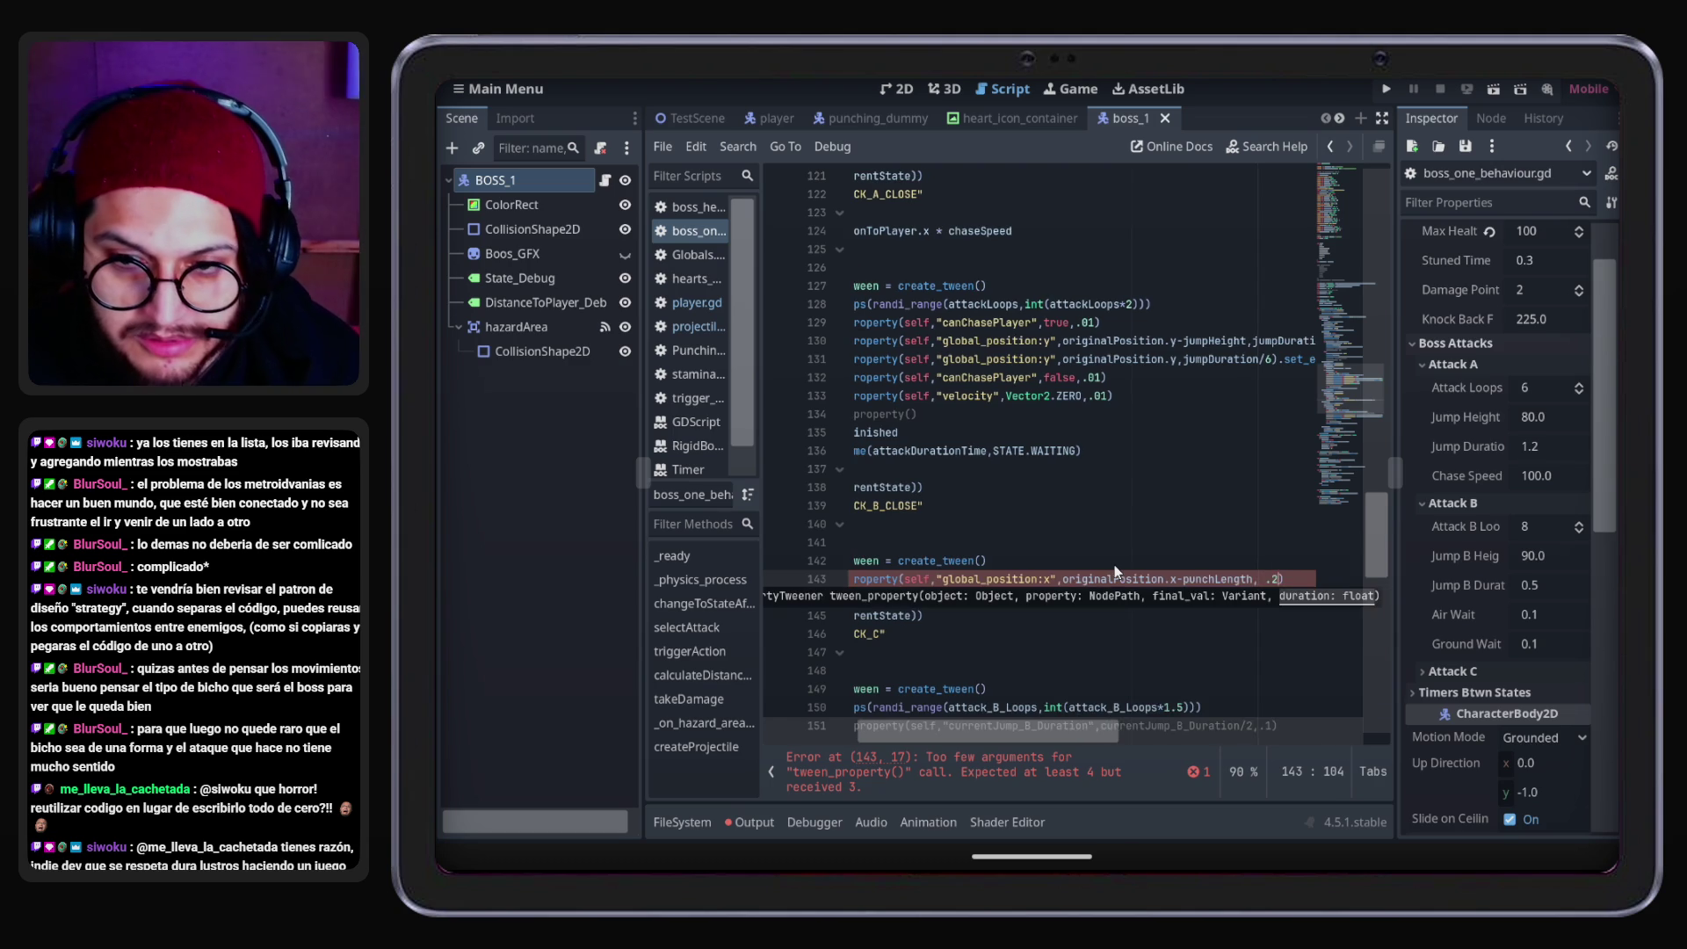
pyautogui.moveTo(1080, 758); pyautogui.dragTo(1010, 751)
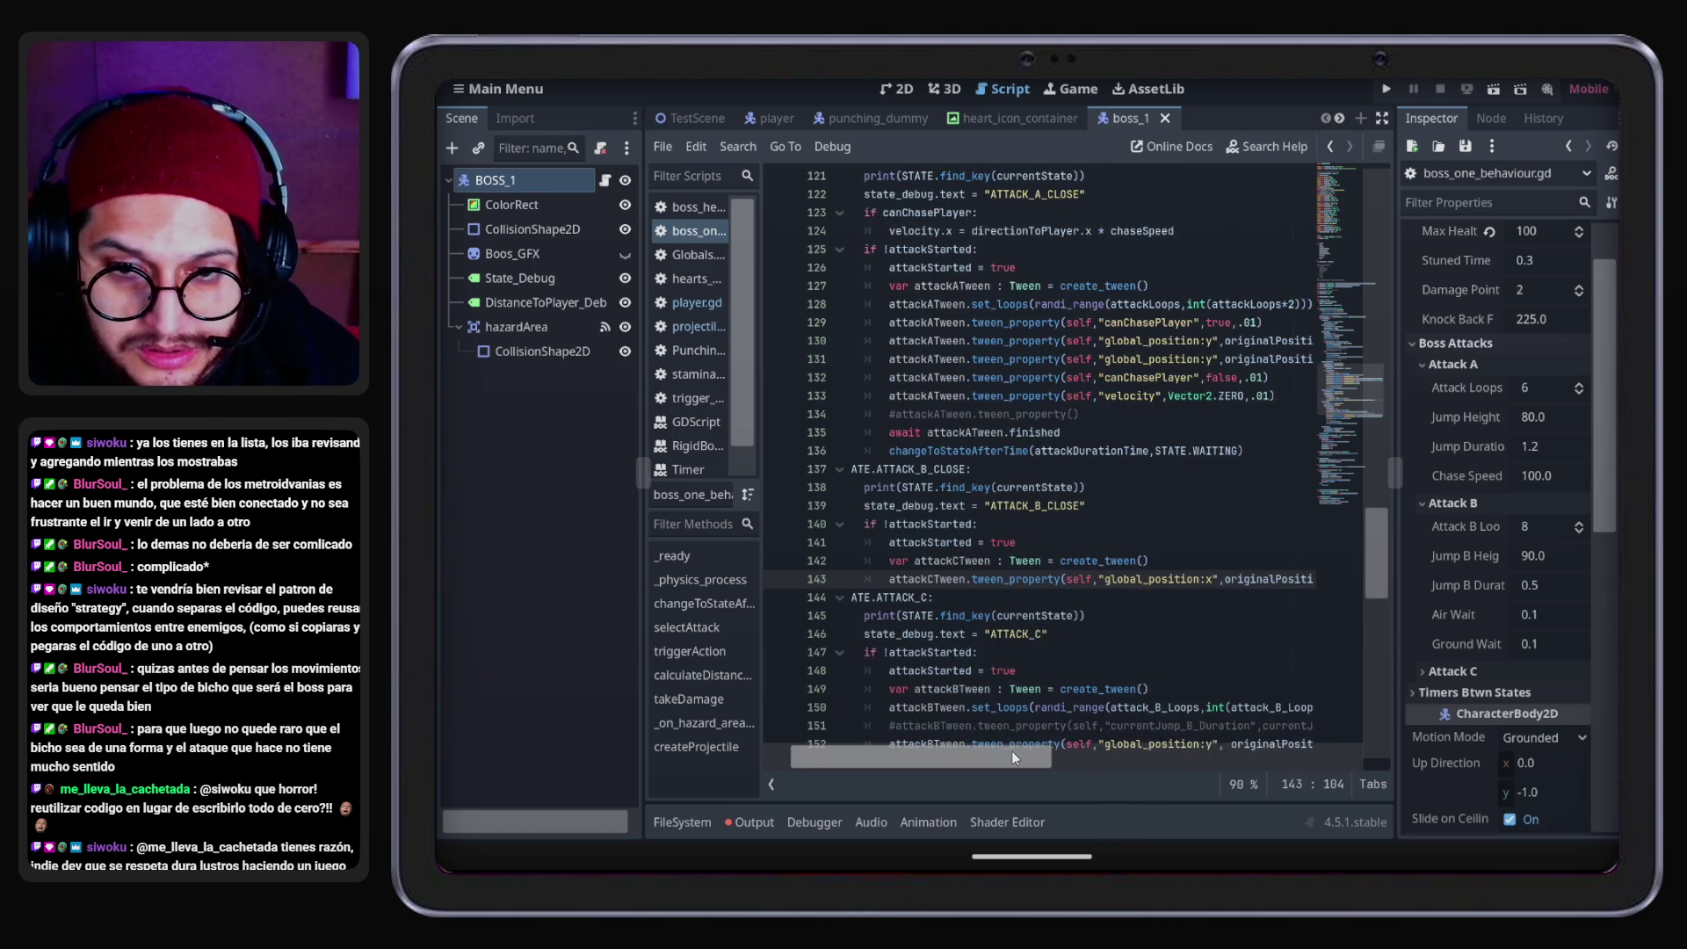
# Duplicate the punchLength export line as a new punchSpeed export set to .25.
pyautogui.scroll(2, 973, 591)
pyautogui.scroll(20, 973, 590)
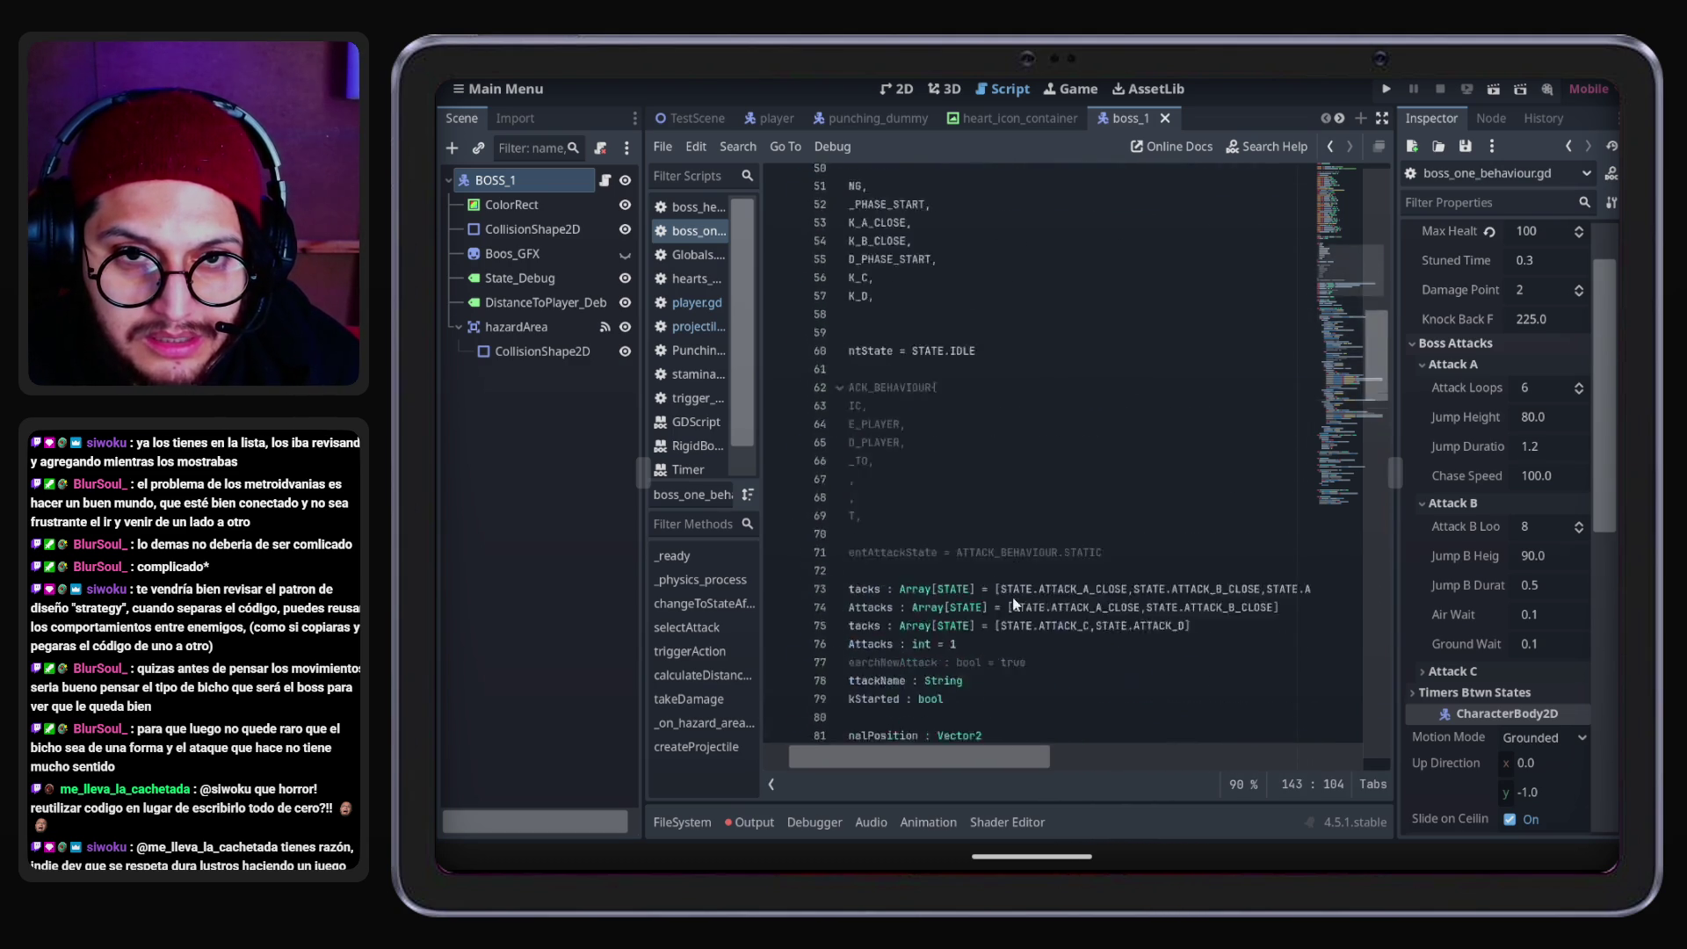
pyautogui.moveTo(966, 752); pyautogui.dragTo(878, 761)
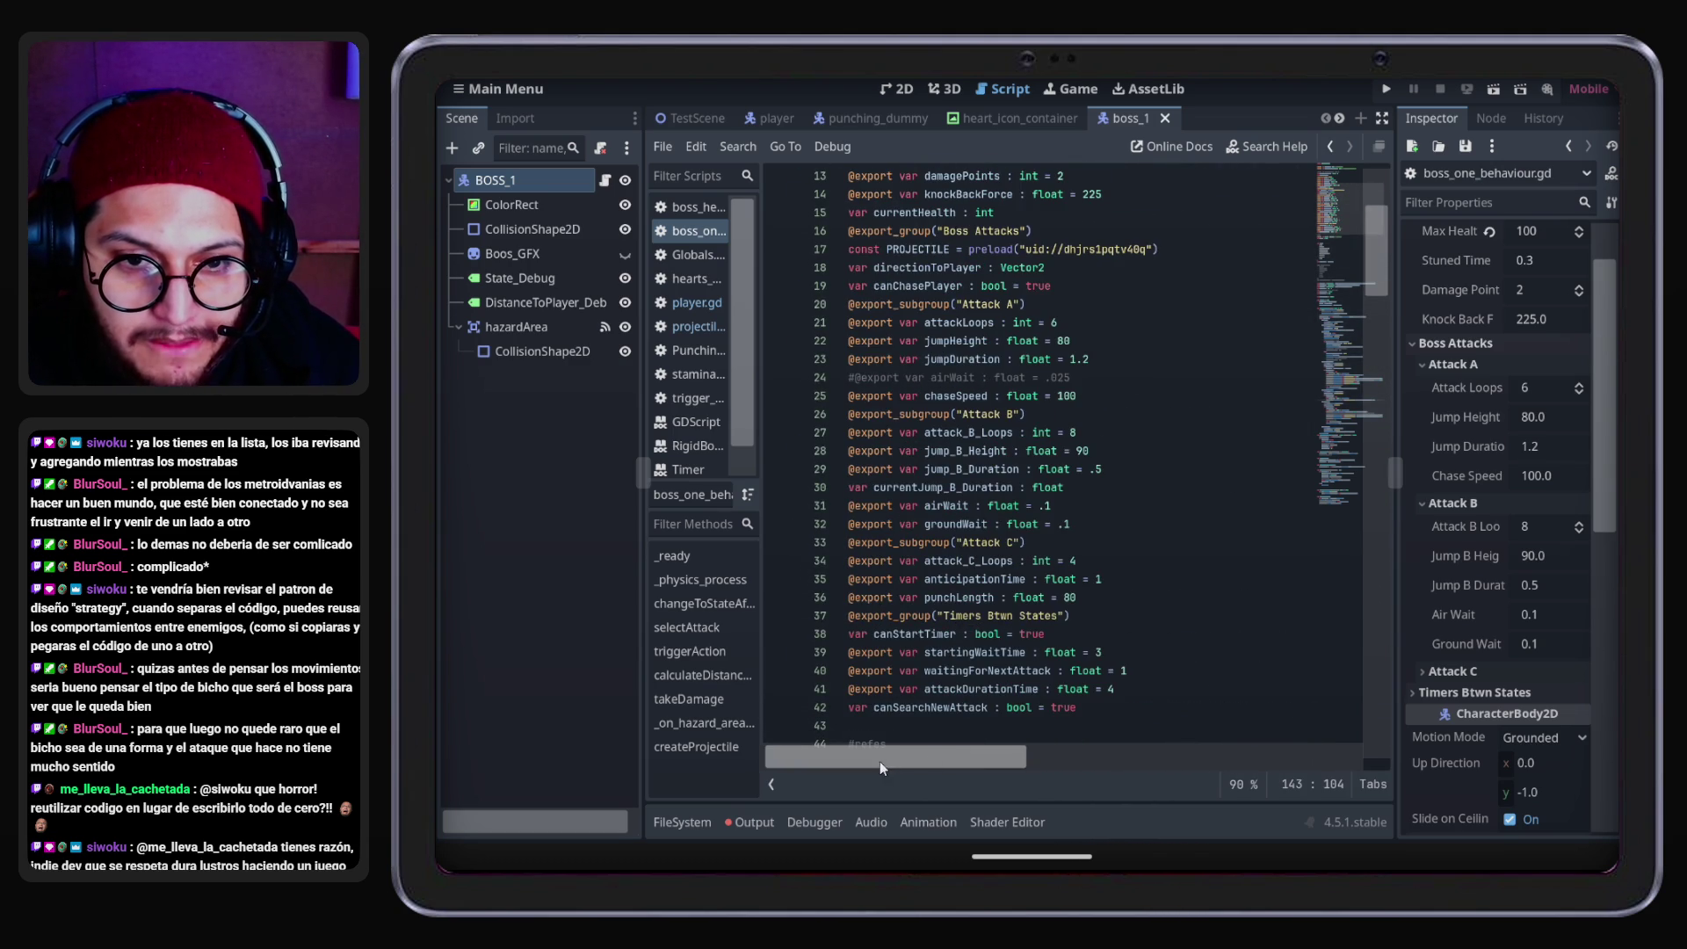
pyautogui.click(1016, 598)
pyautogui.press('Return')
pyautogui.moveTo(1079, 596)
pyautogui.mouseDown()
pyautogui.moveTo(798, 578)
pyautogui.moveTo(840, 598)
pyautogui.mouseUp()
pyautogui.hotkey('ctrl', 'c')
pyautogui.click(877, 615)
pyautogui.hotkey('ctrl', 'v')
pyautogui.doubleClick(982, 617)
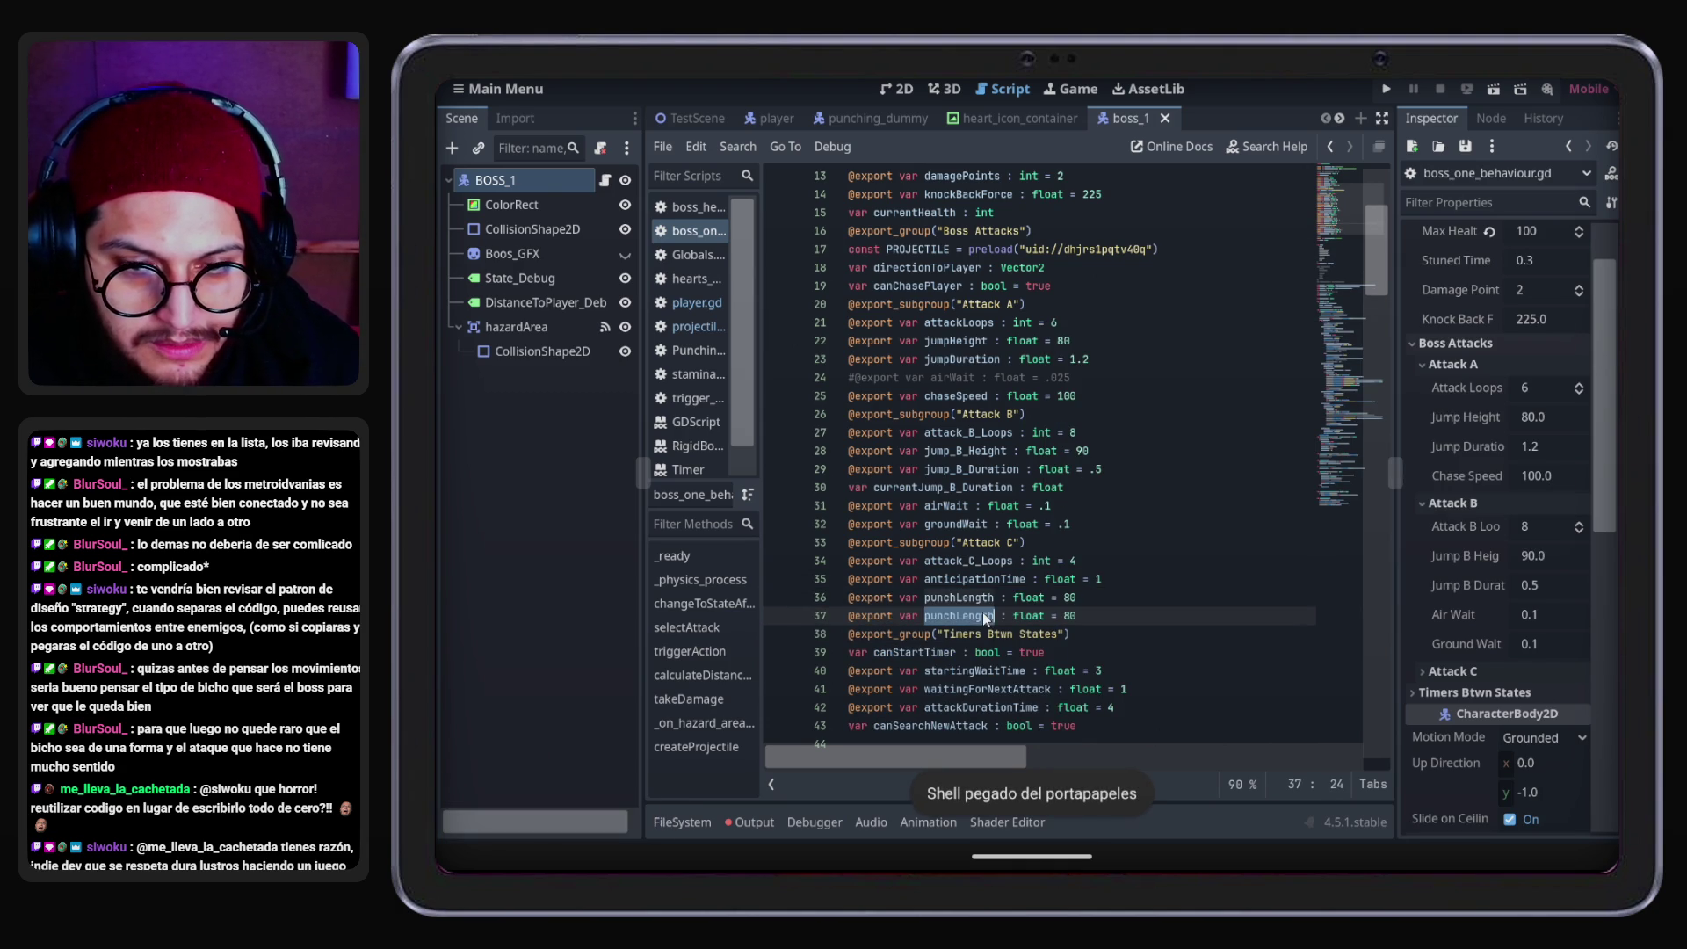
pyautogui.write('pu')
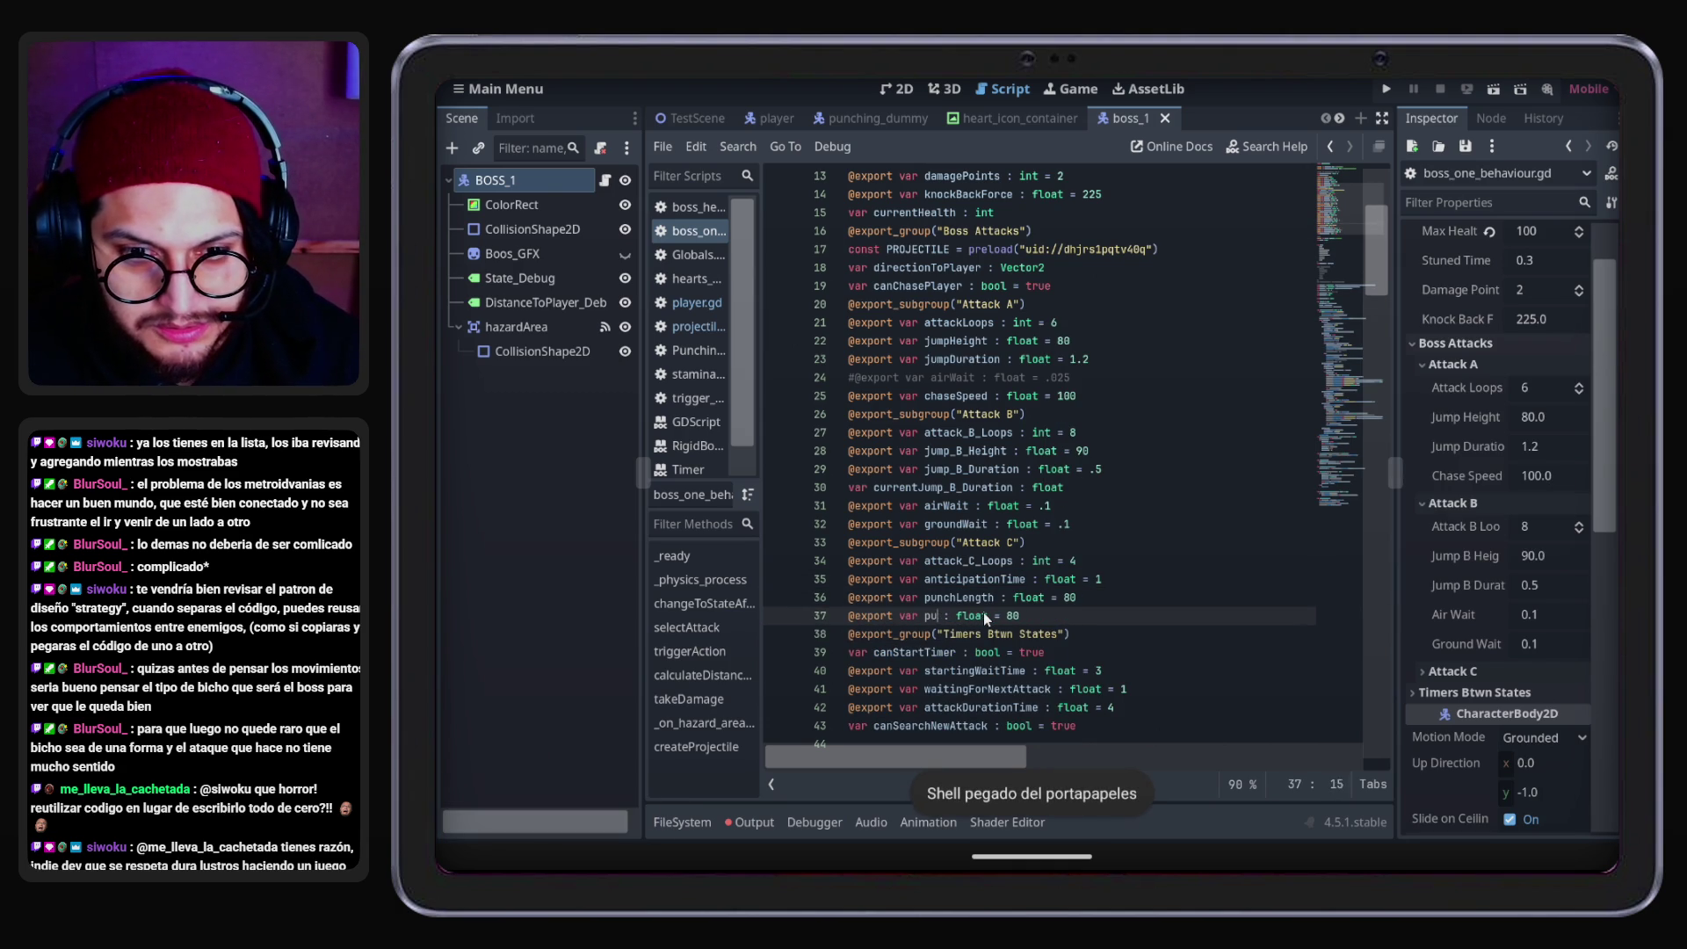
pyautogui.write('ncSpeed')
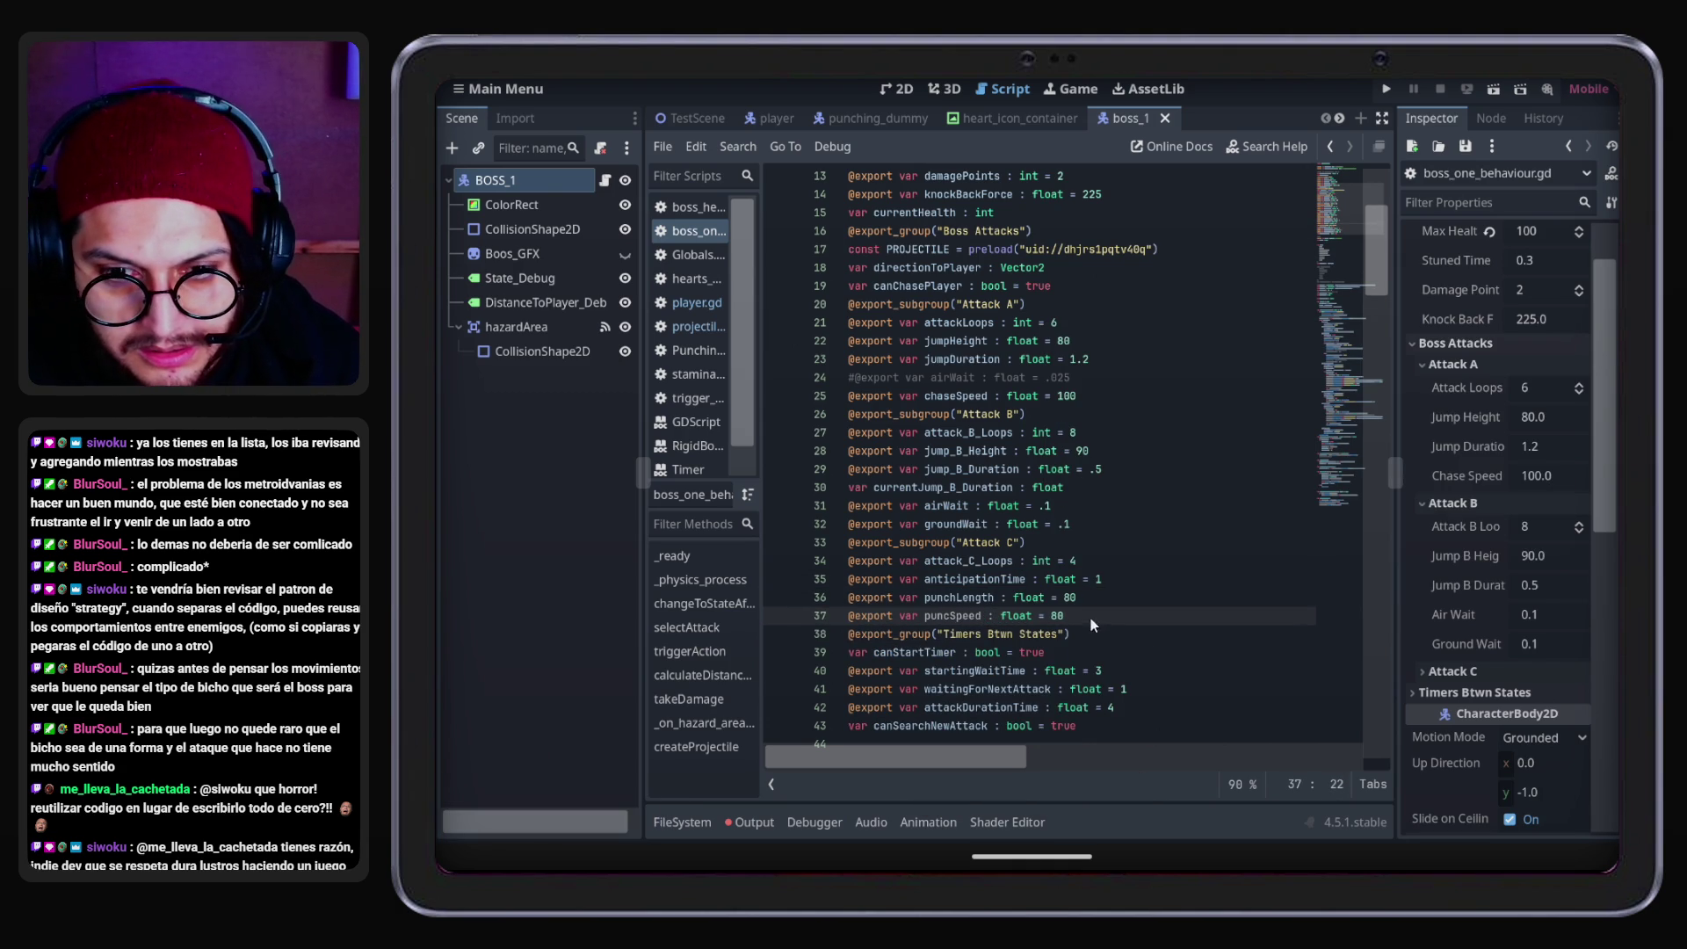
pyautogui.doubleClick(1054, 616)
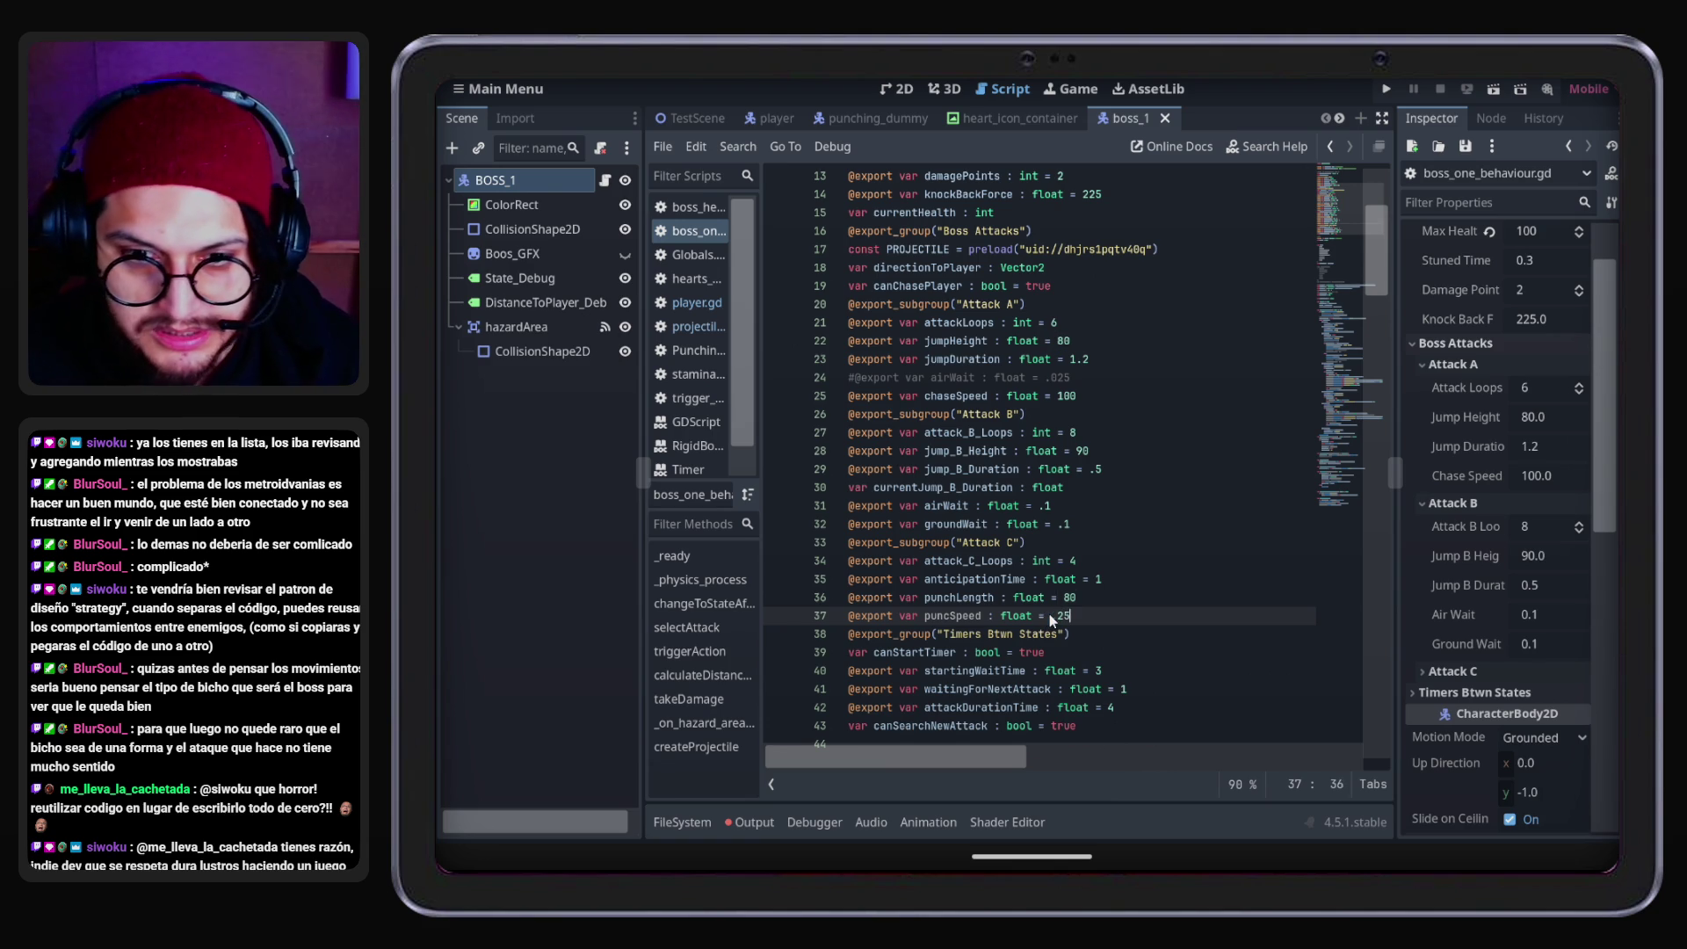
pyautogui.doubleClick(949, 616)
pyautogui.click(950, 616)
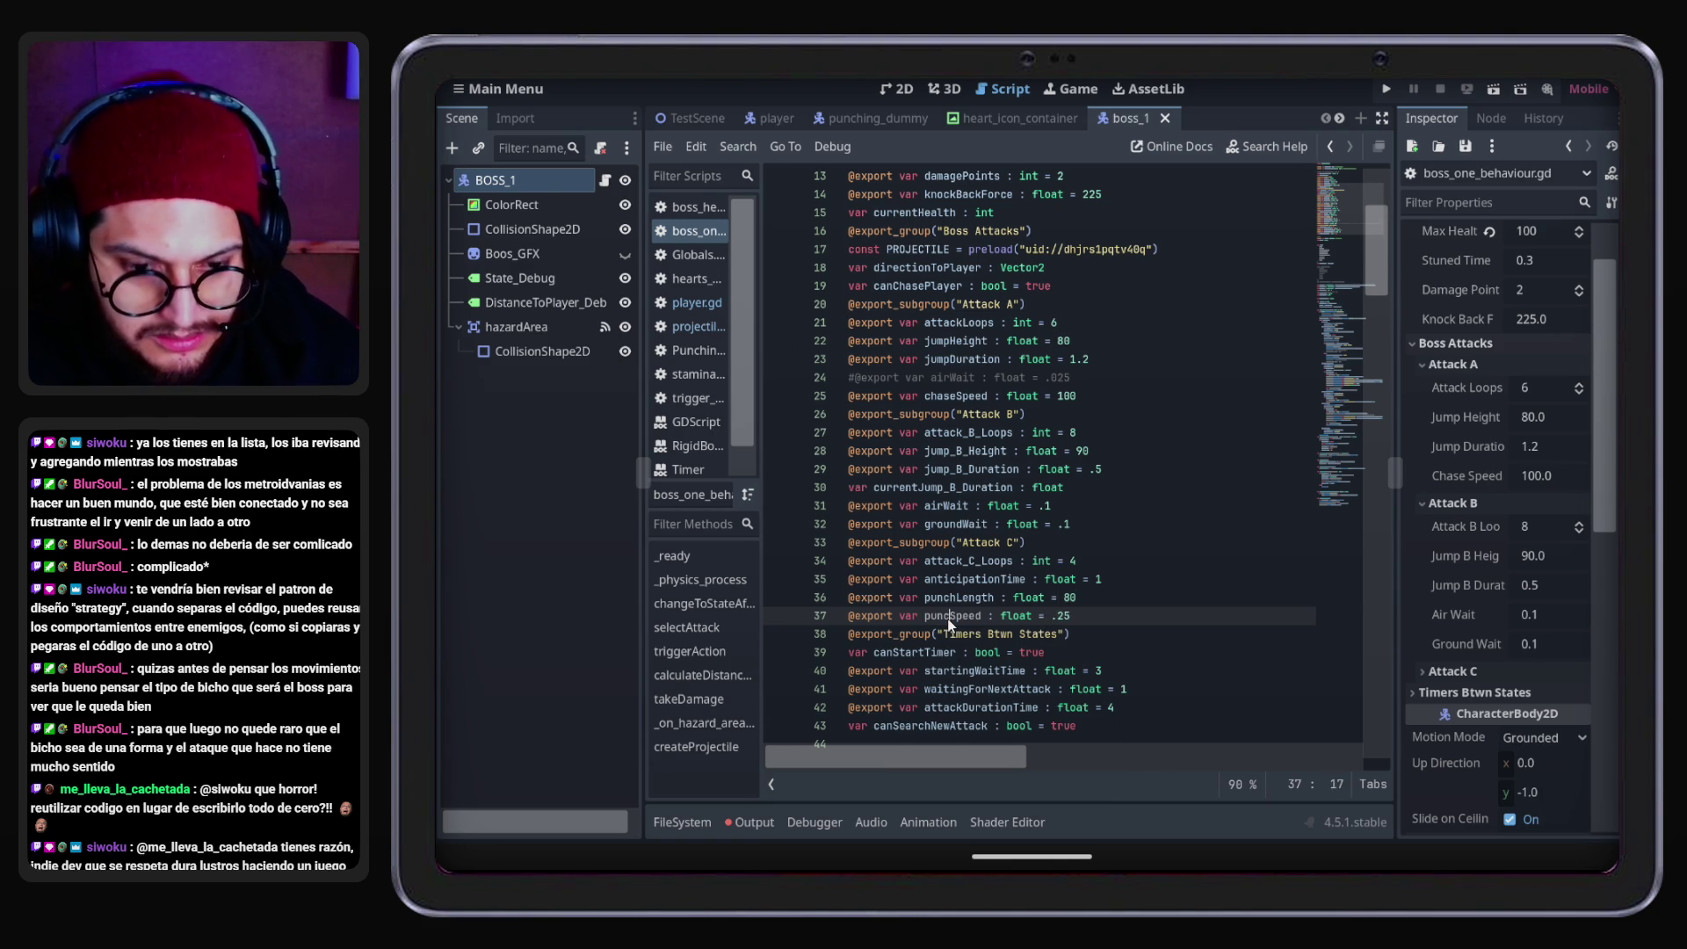
pyautogui.write('h')
pyautogui.doubleClick(954, 616)
pyautogui.hotkey('ctrl', 'c')
# Use punchSpeed instead of the fixed .2 as the punch tween's duration.
pyautogui.scroll(-7, 1173, 572)
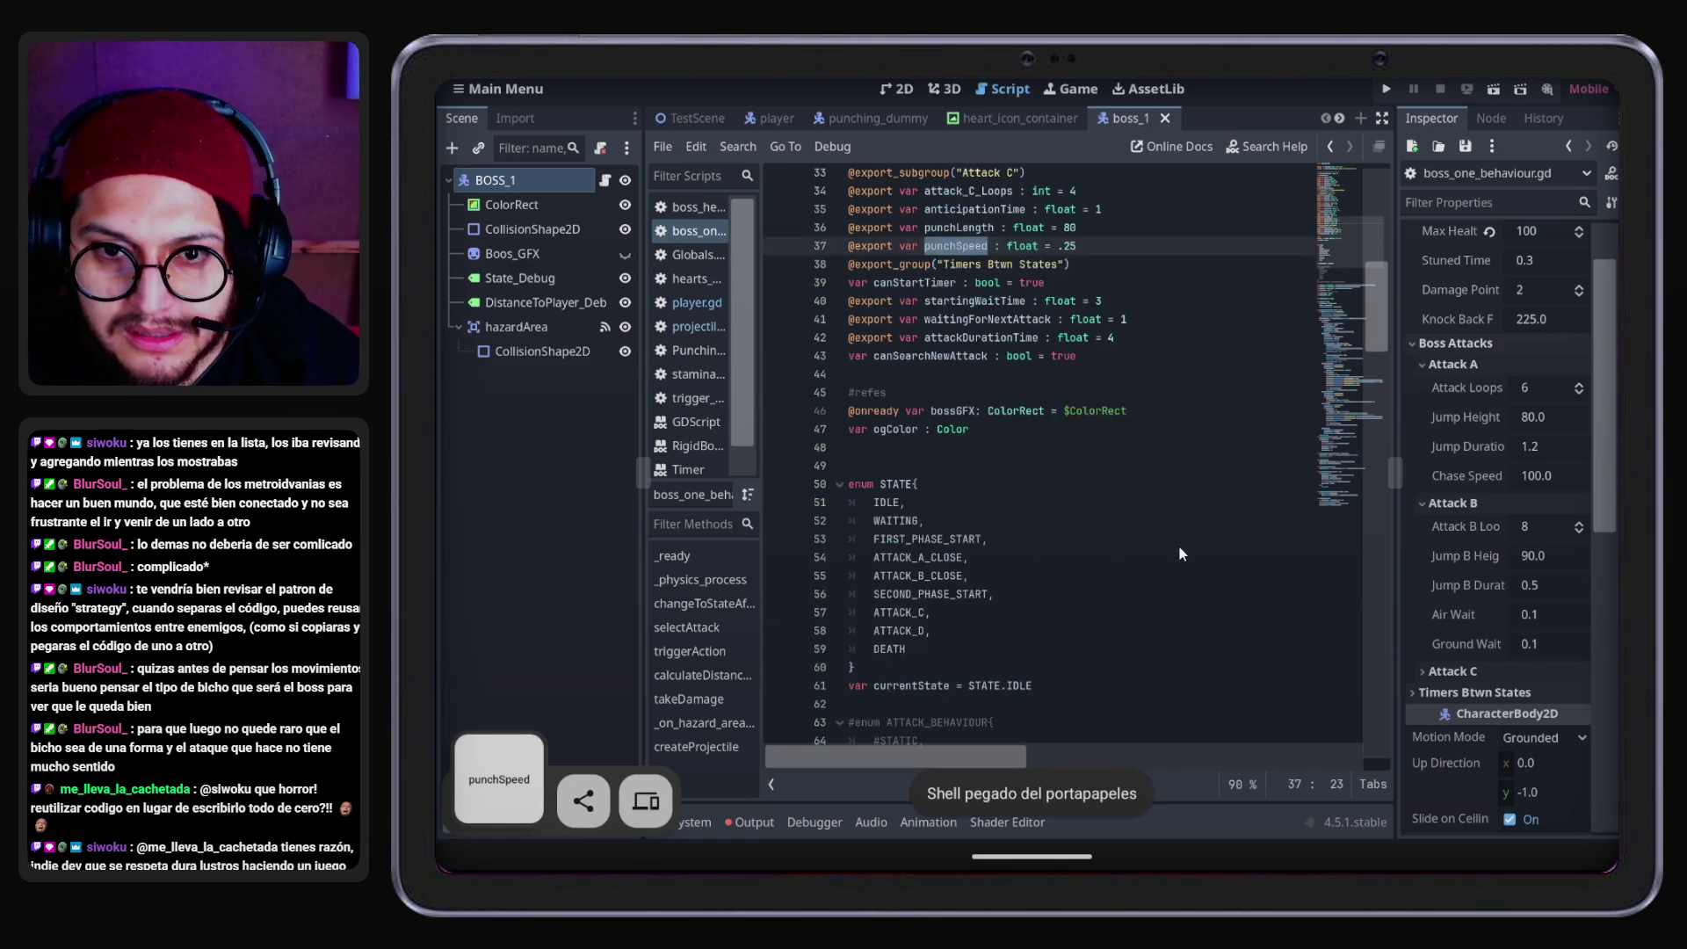
pyautogui.scroll(-20, 1185, 597)
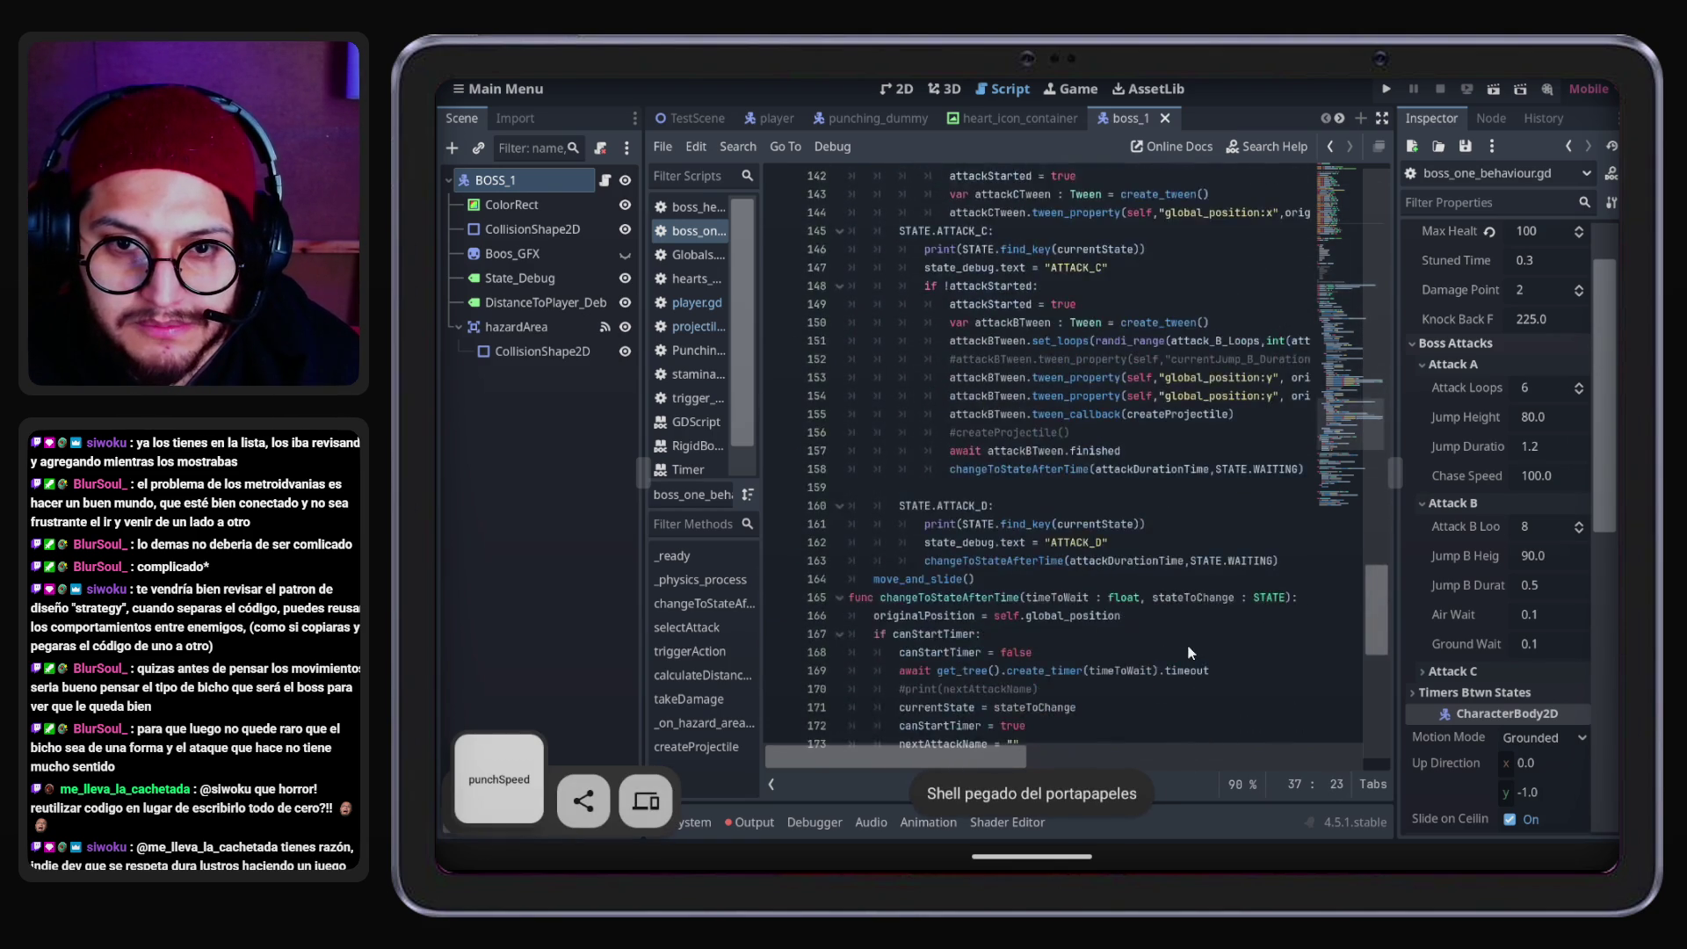
pyautogui.scroll(1, 1187, 644)
pyautogui.hscroll(5, 1162, 657)
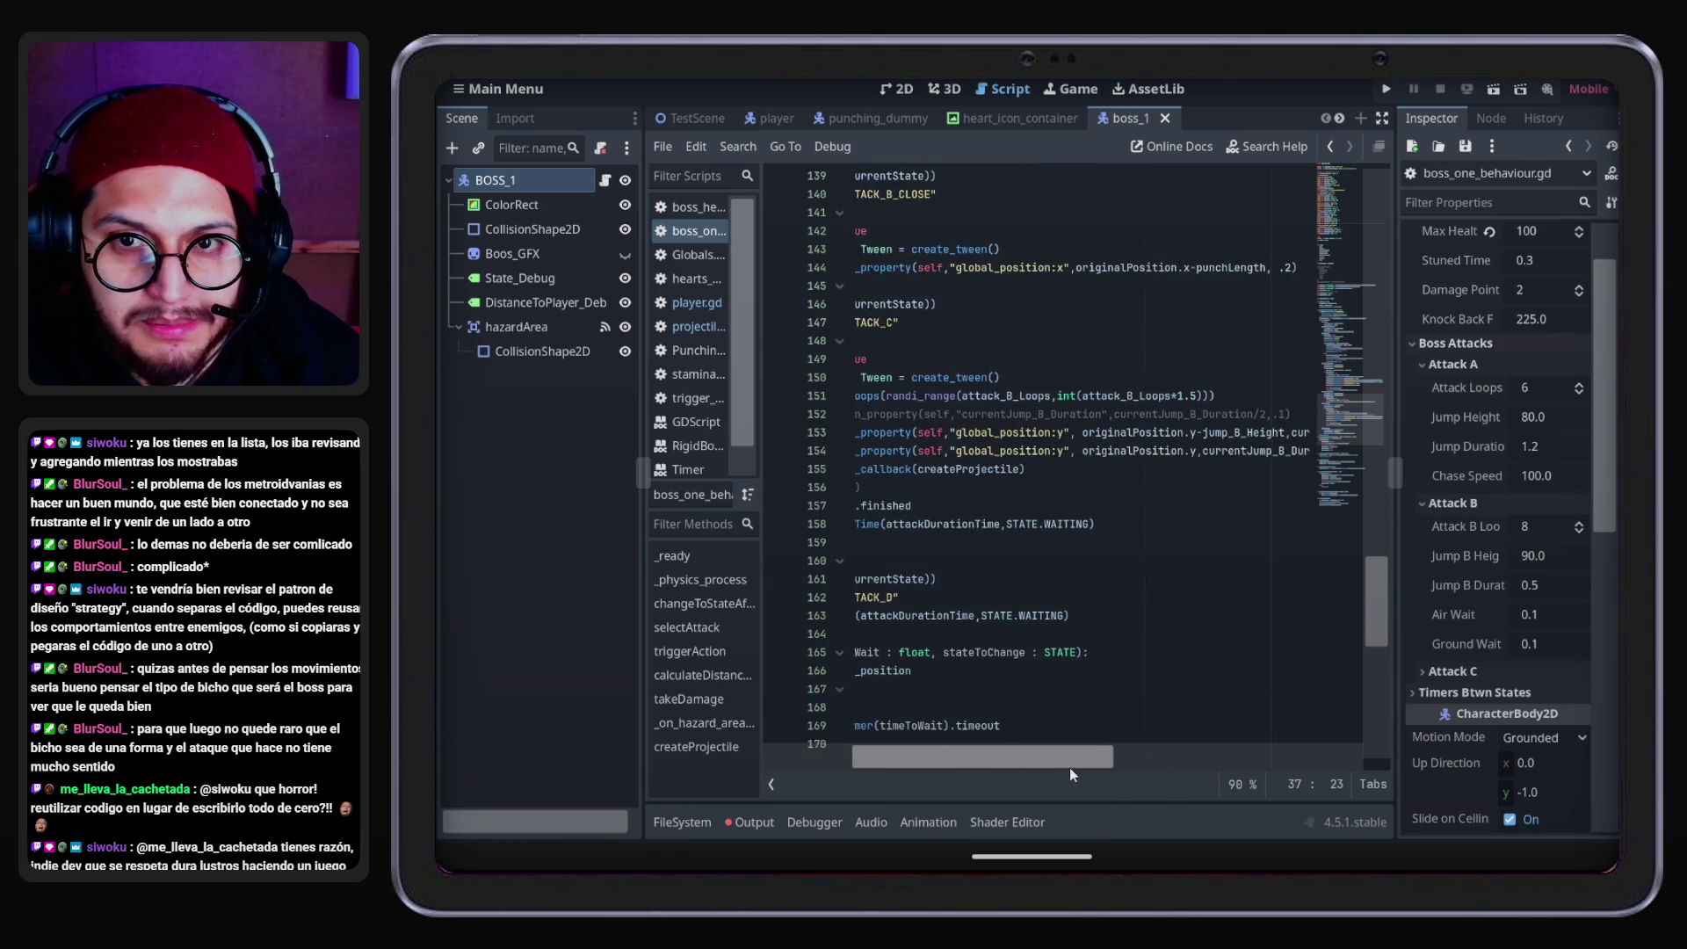
pyautogui.click(1235, 274)
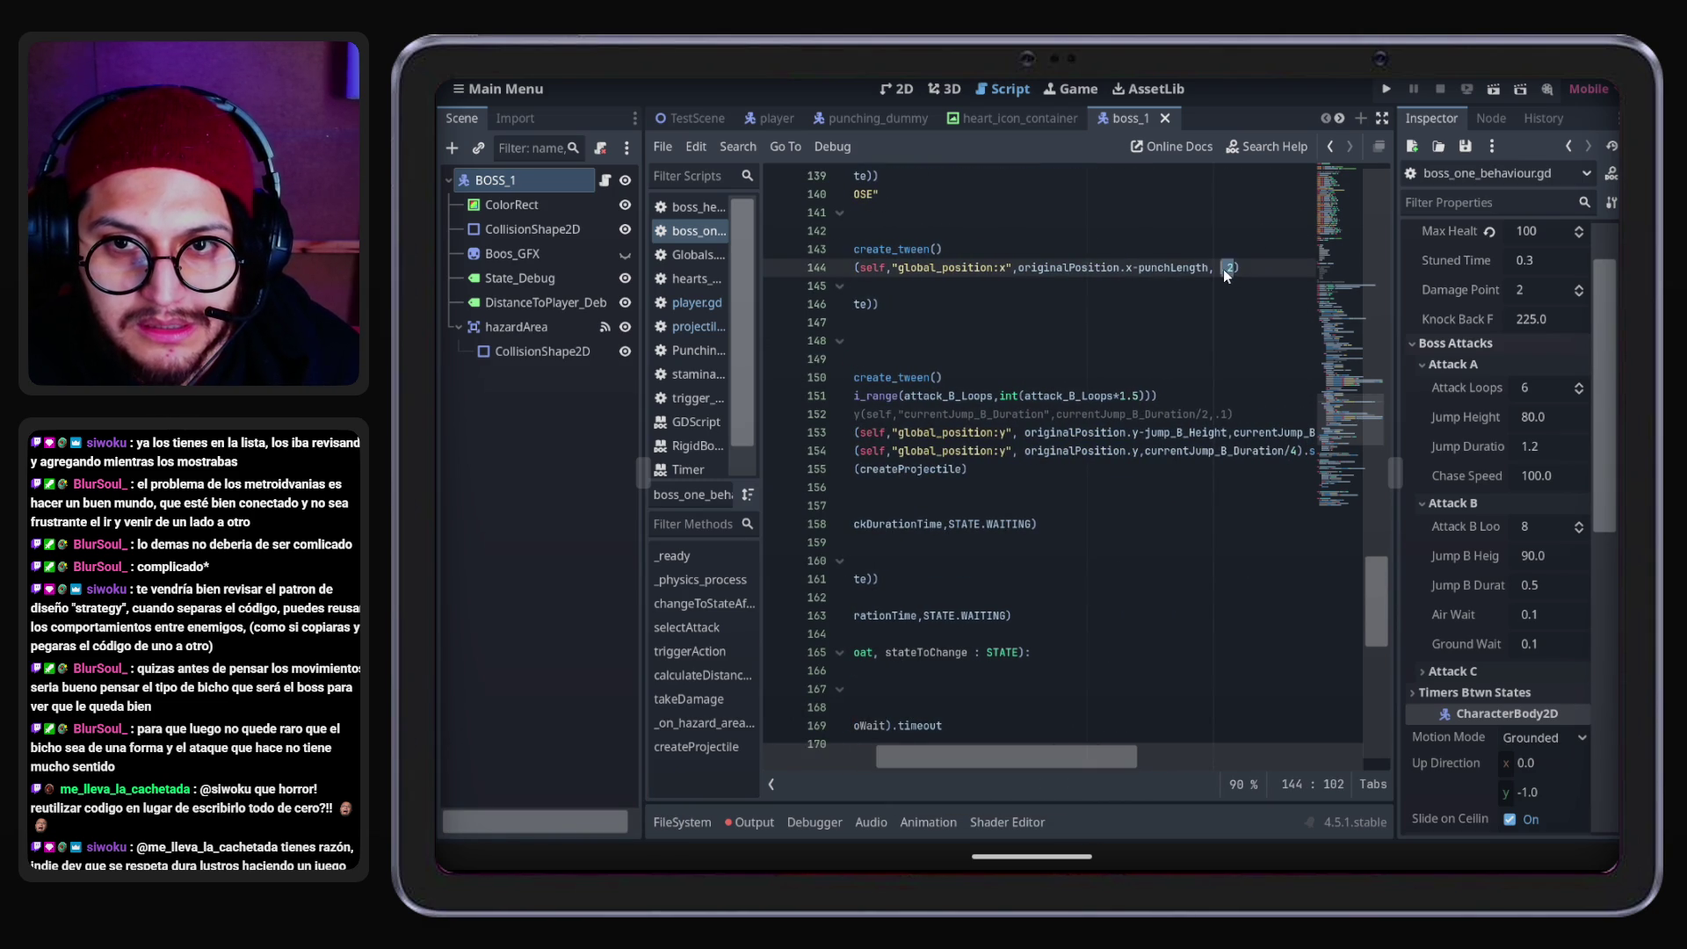
pyautogui.write('punchLength')
pyautogui.moveTo(1095, 758); pyautogui.dragTo(1067, 745)
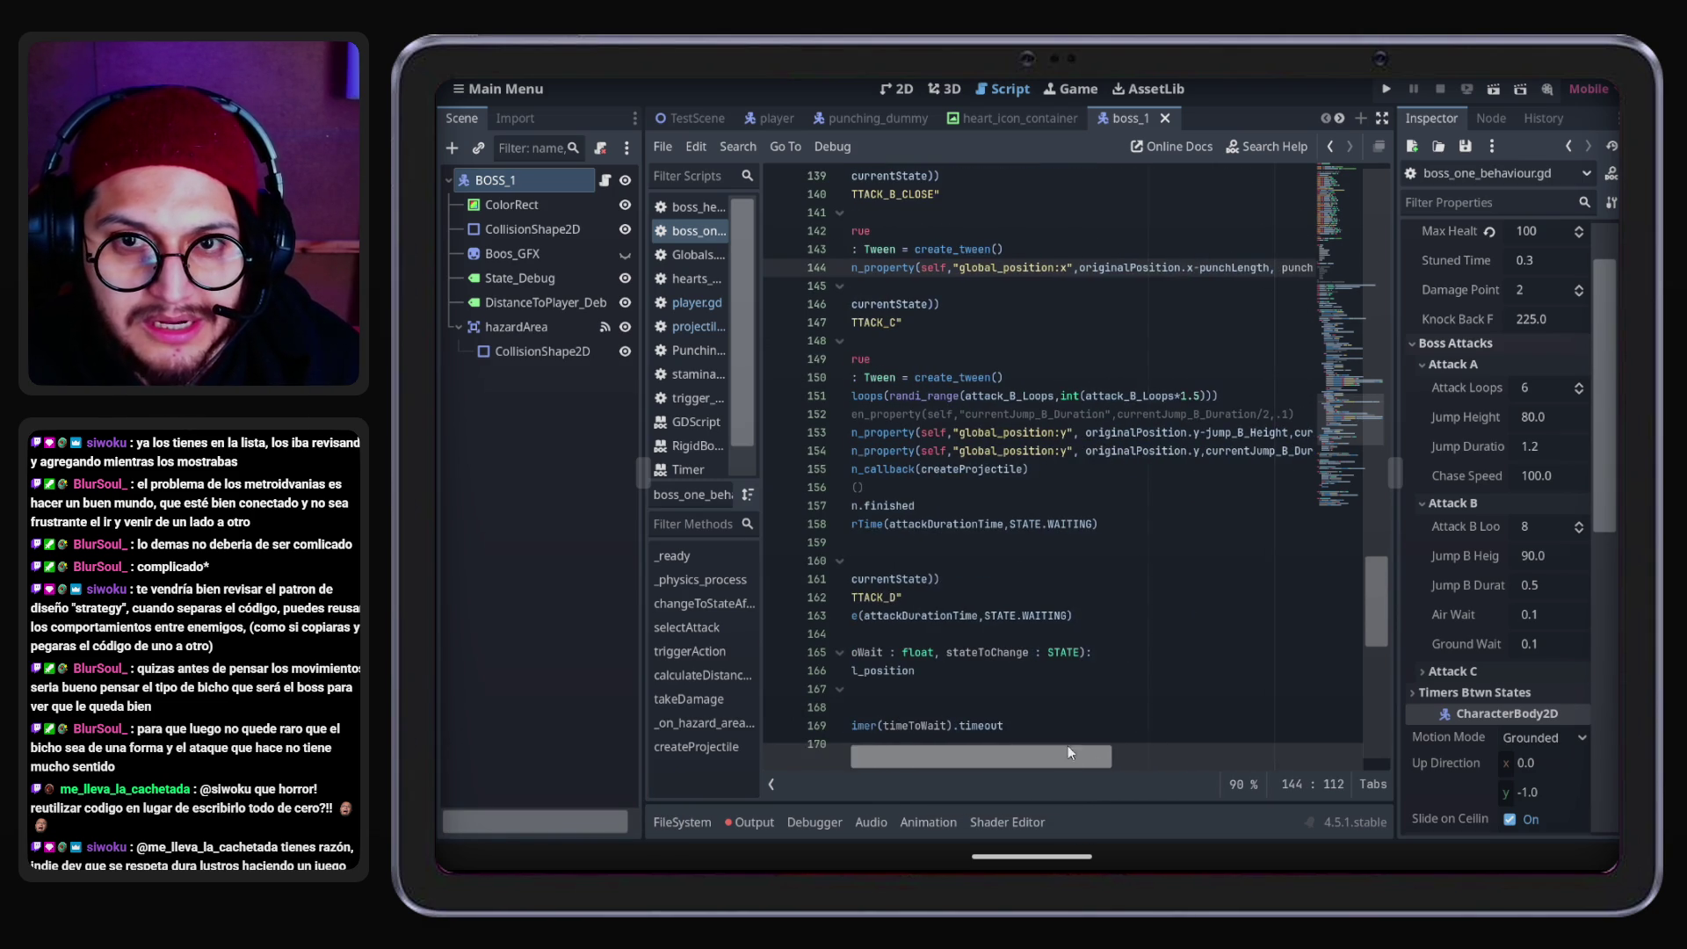
pyautogui.doubleClick(1224, 270)
pyautogui.moveTo(1001, 746)
pyautogui.mouseDown()
pyautogui.moveTo(895, 781)
pyautogui.moveTo(1086, 741)
pyautogui.mouseUp()
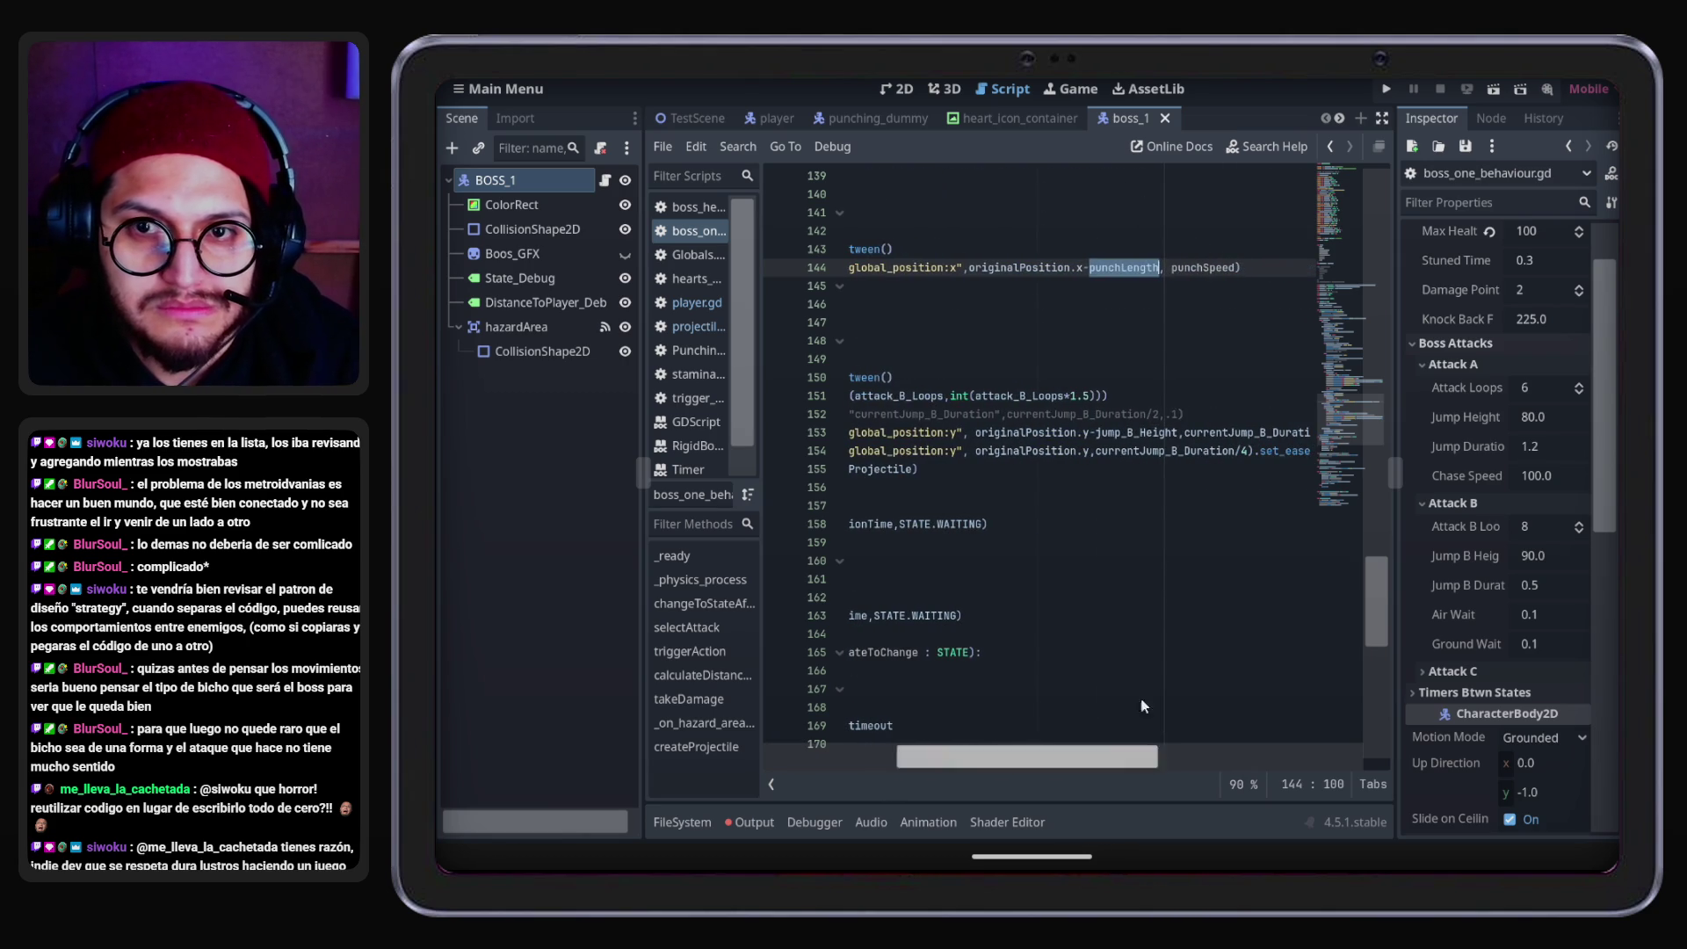
pyautogui.click(1258, 271)
# Paste ATTACK_C's await and changeToStateAfterTime lines under the punch tween, awaiting attackCTween instead of attackBTween.
pyautogui.press('Return')
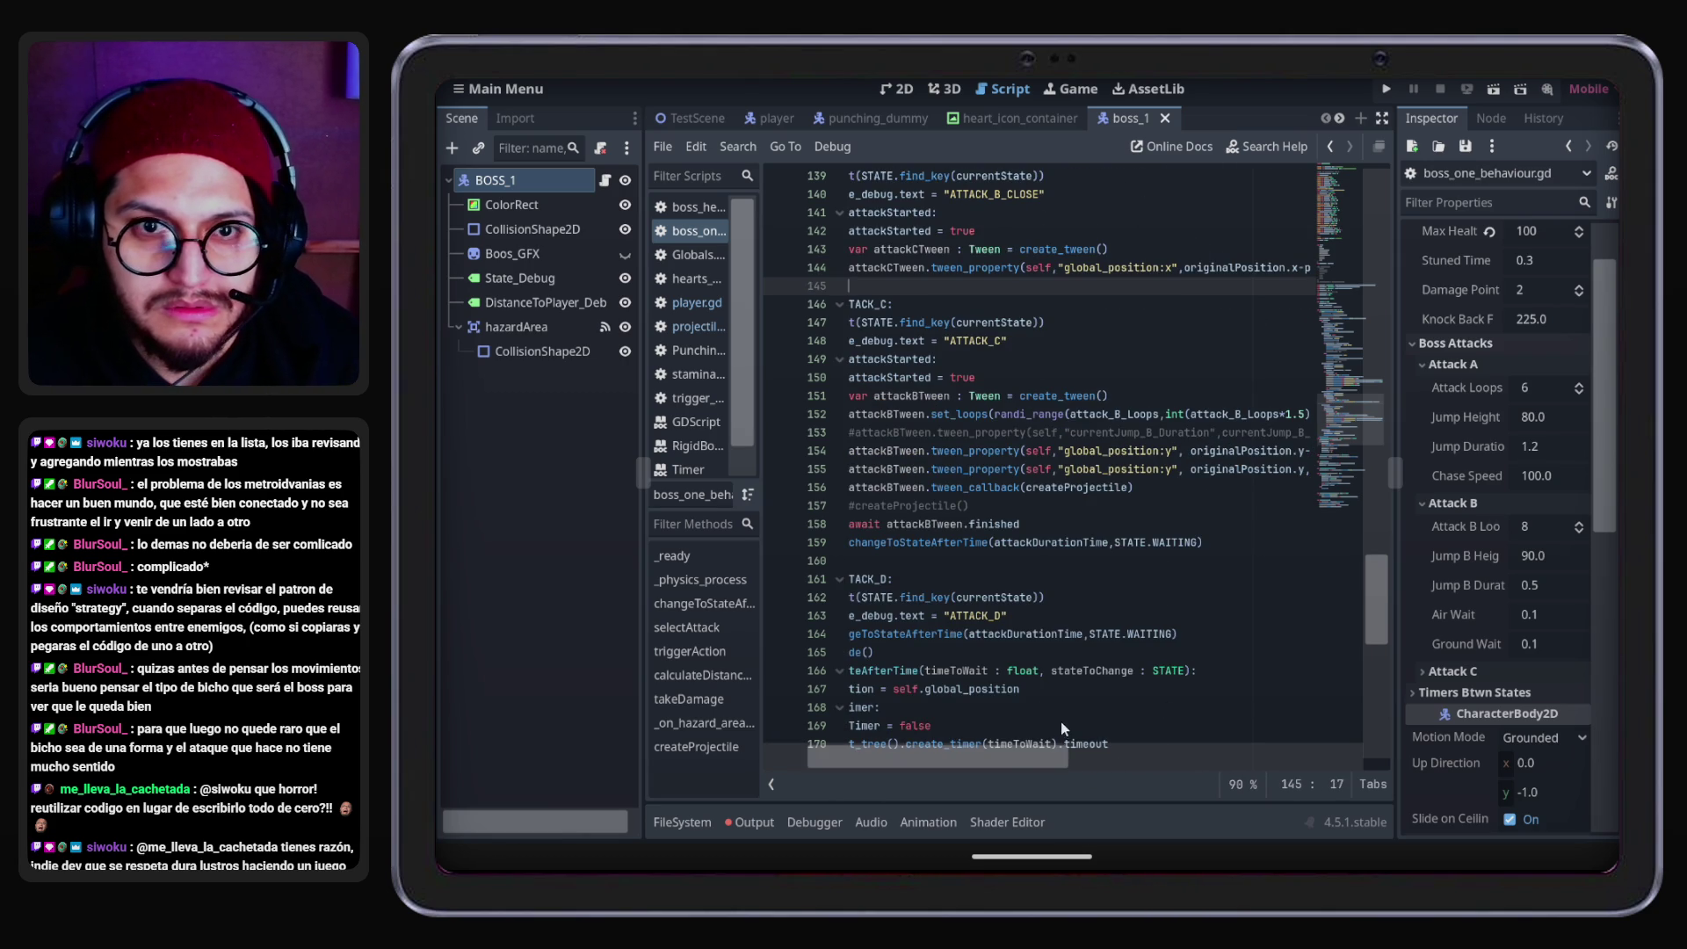
pyautogui.moveTo(1009, 755); pyautogui.dragTo(888, 764)
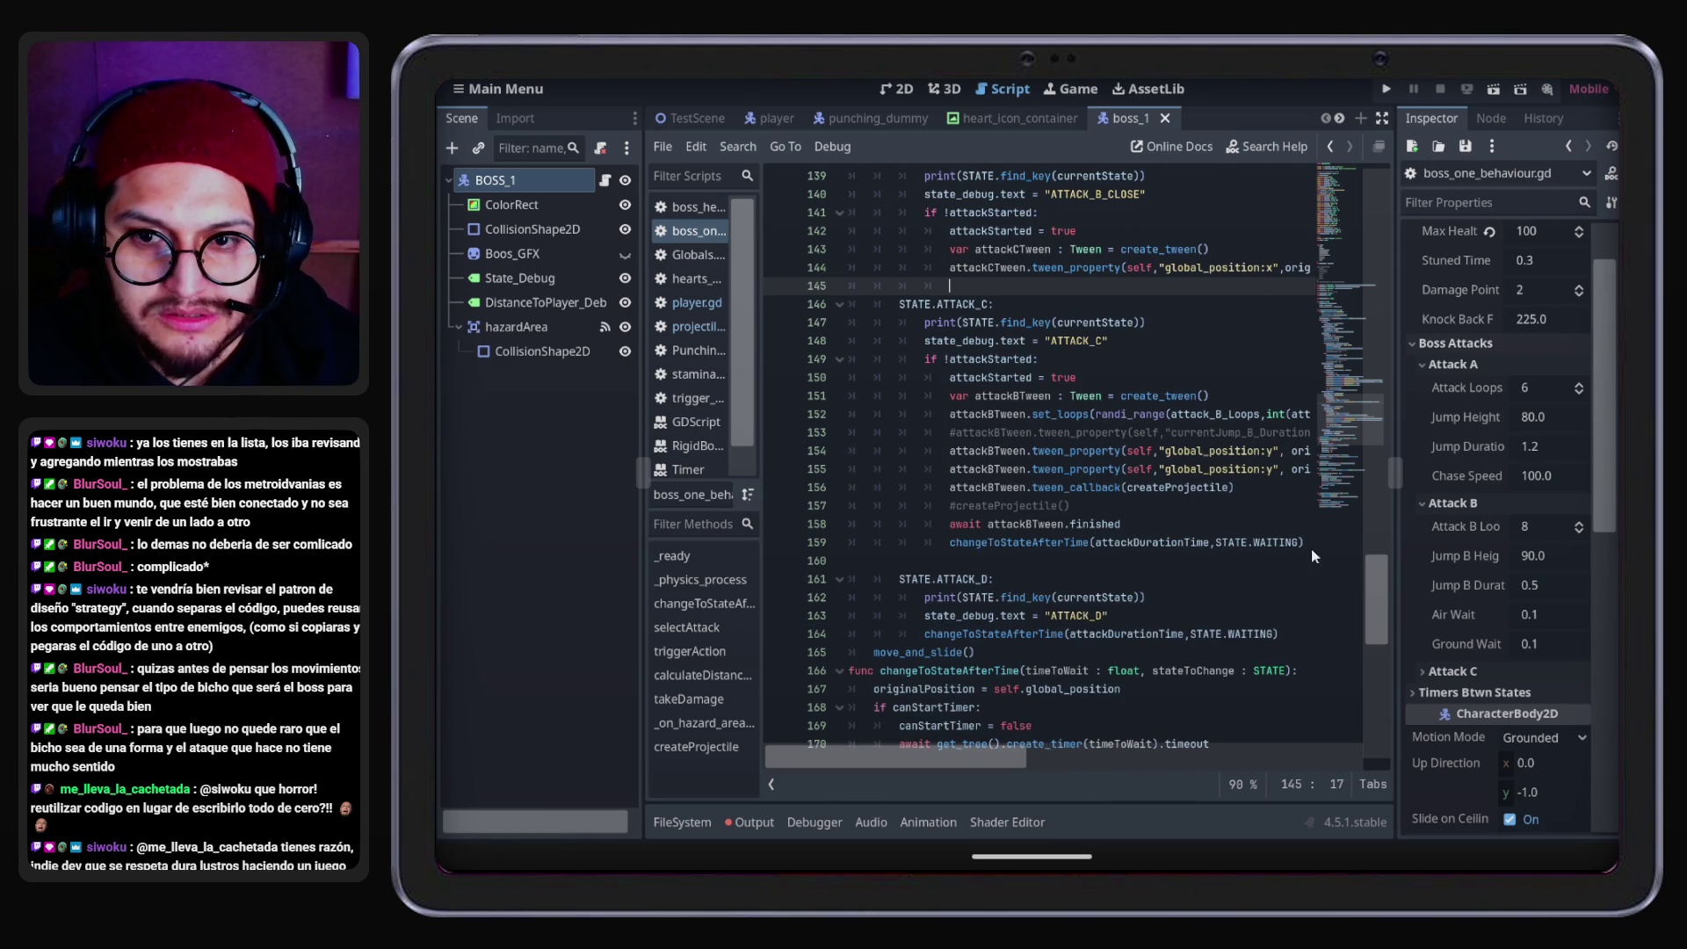
pyautogui.moveTo(945, 524); pyautogui.dragTo(1295, 551)
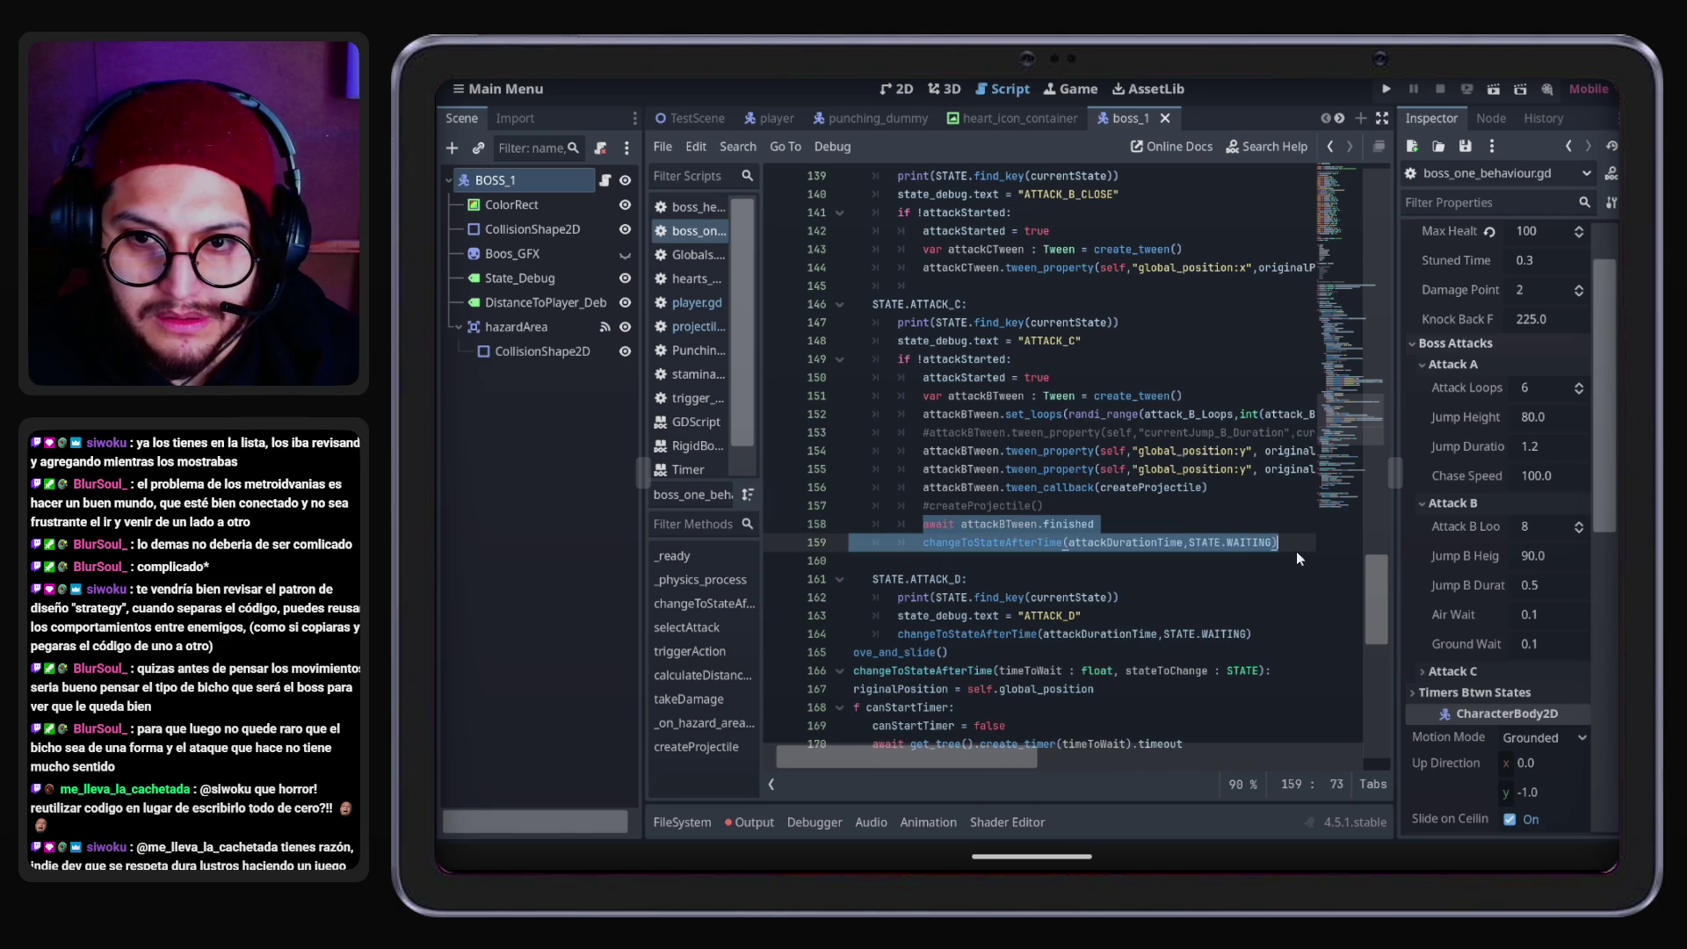
pyautogui.hotkey('ctrl', 'c')
pyautogui.click(933, 293)
pyautogui.hotkey('ctrl', 'v')
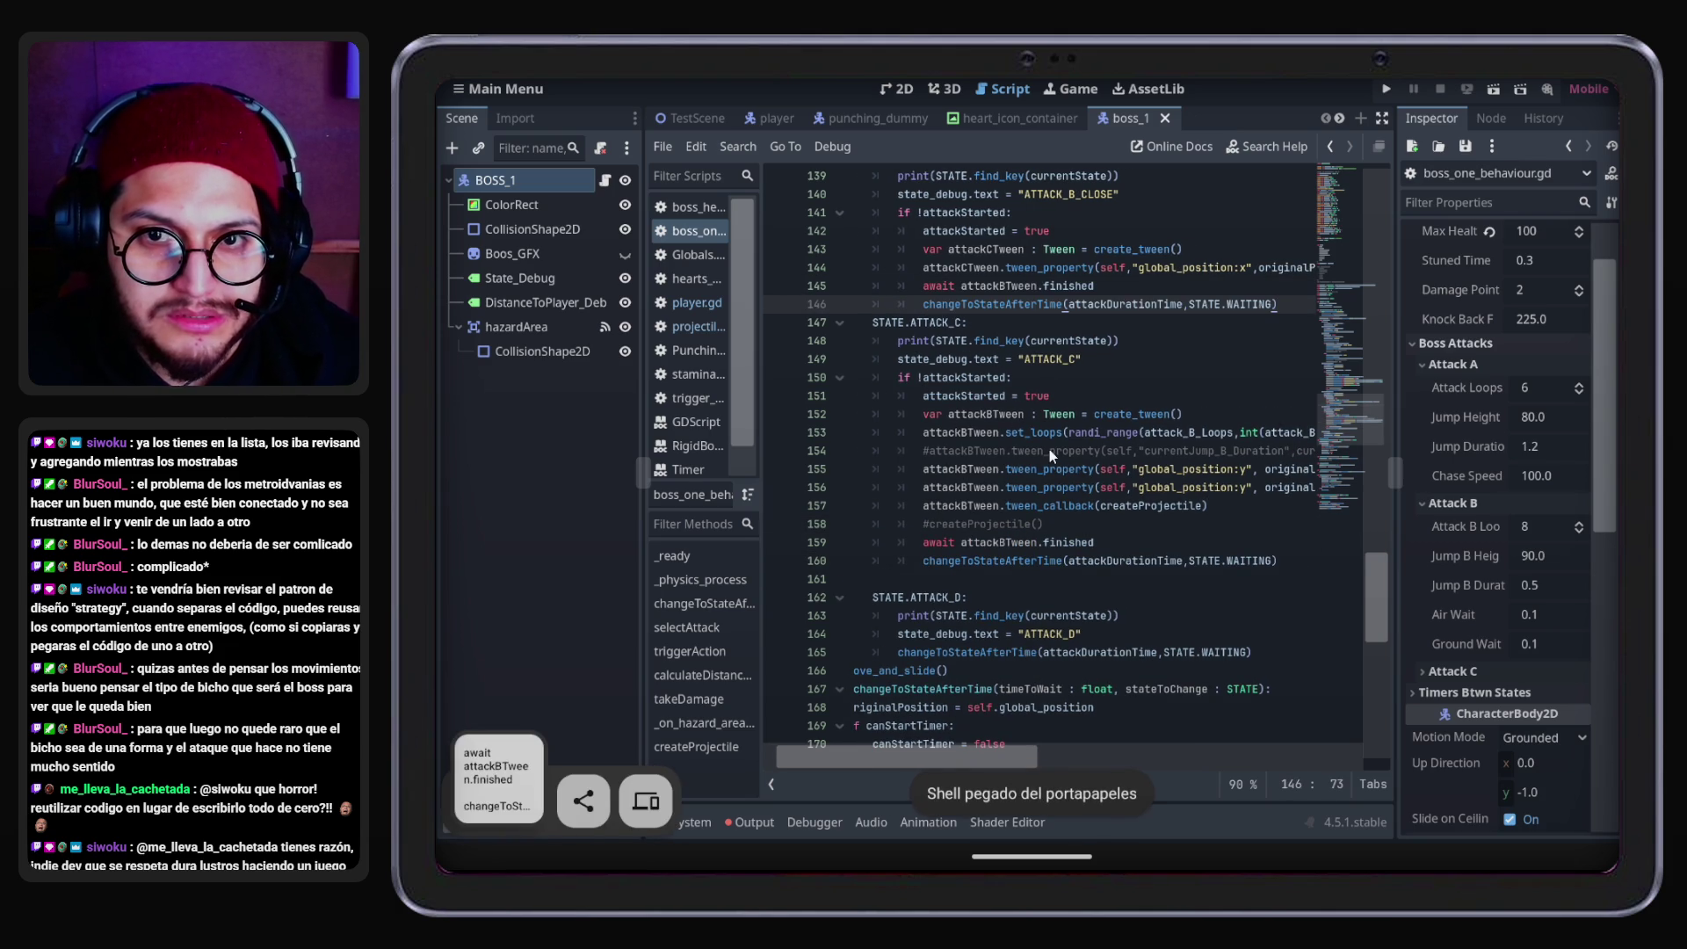
pyautogui.scroll(2, 1049, 450)
pyautogui.doubleClick(966, 376)
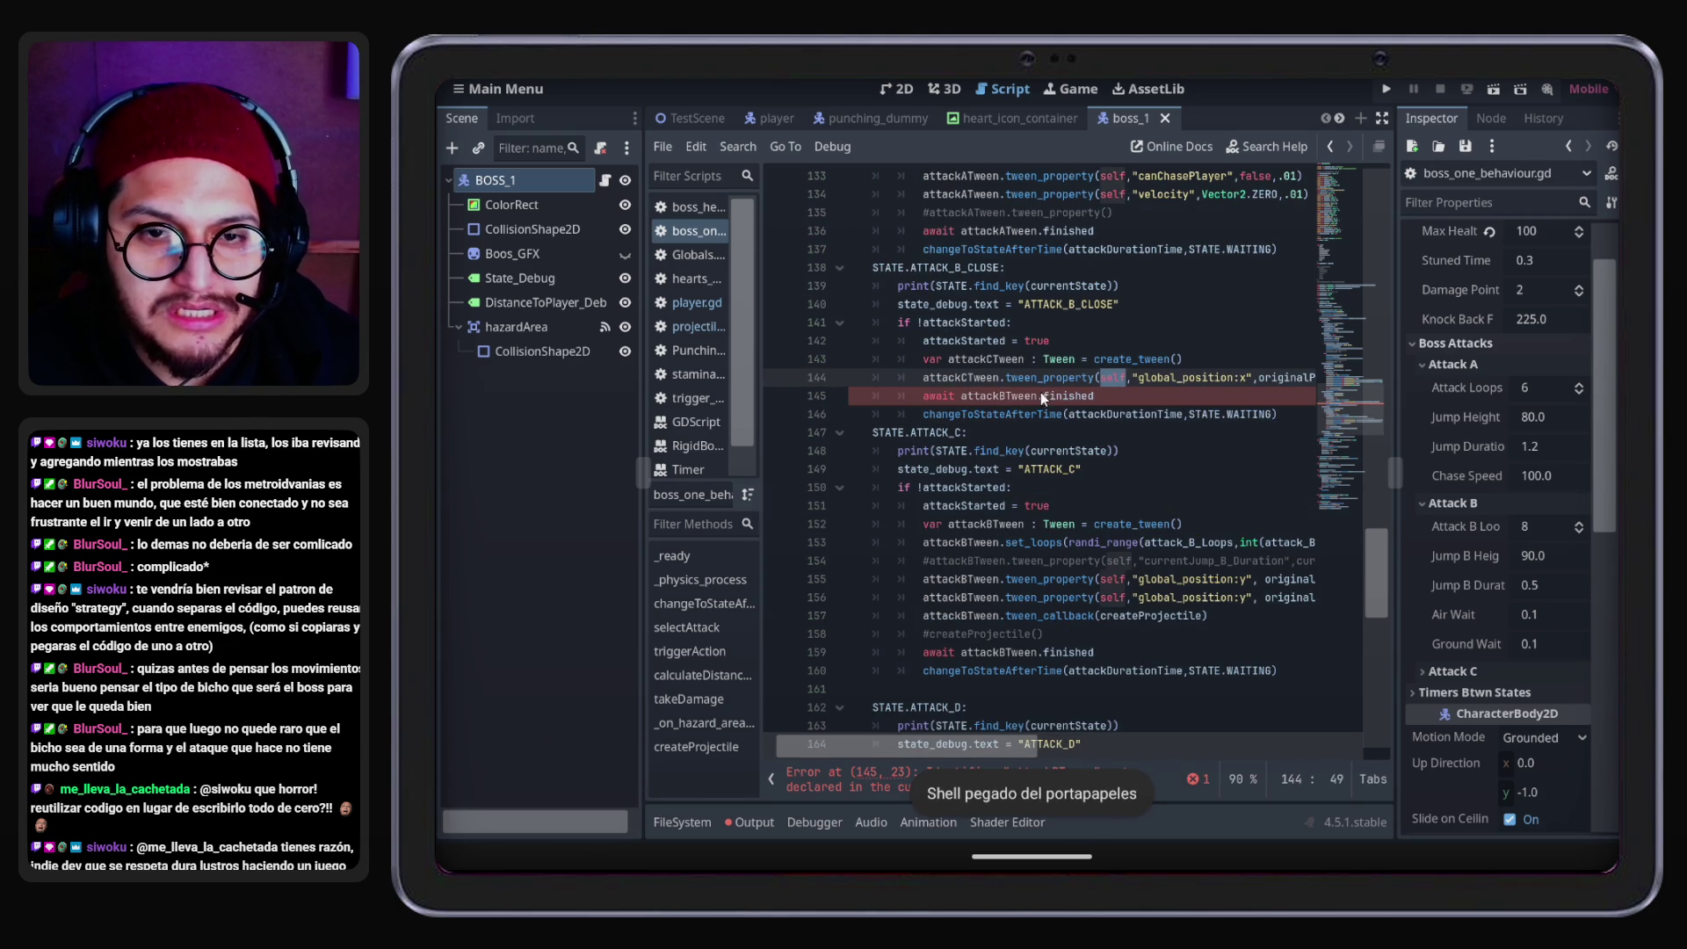
pyautogui.doubleClick(984, 395)
pyautogui.hotkey('ctrl', 'v')
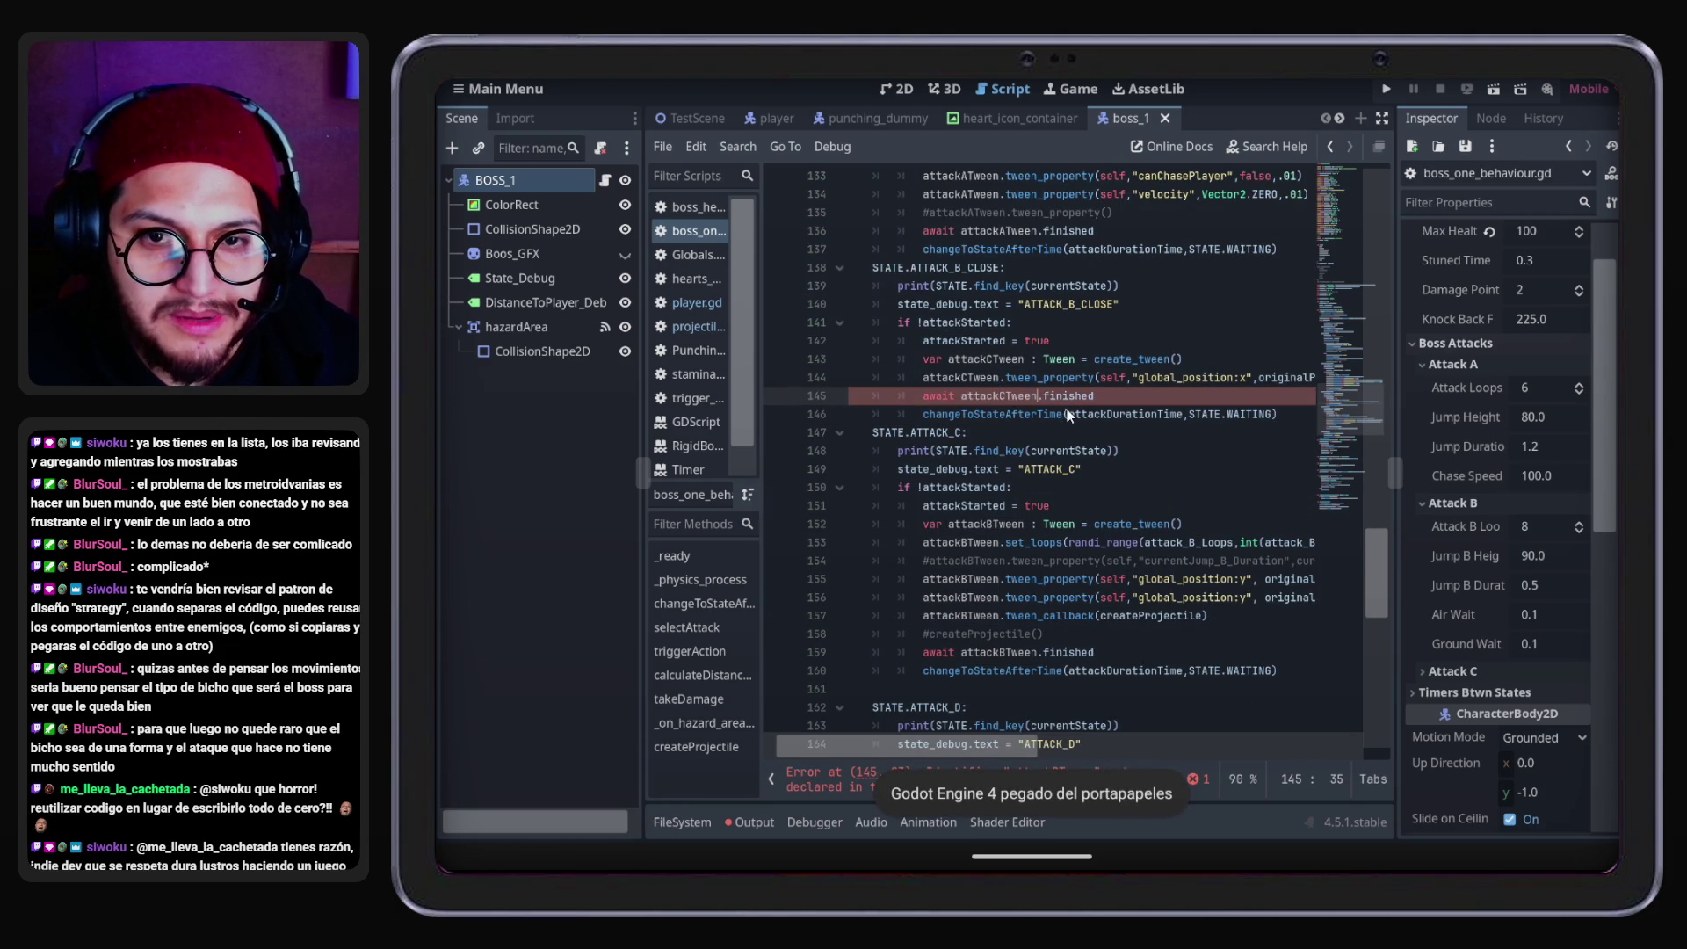
pyautogui.moveTo(999, 752)
pyautogui.mouseDown()
pyautogui.moveTo(1120, 761)
pyautogui.moveTo(1099, 760)
pyautogui.mouseUp()
pyautogui.doubleClick(1183, 376)
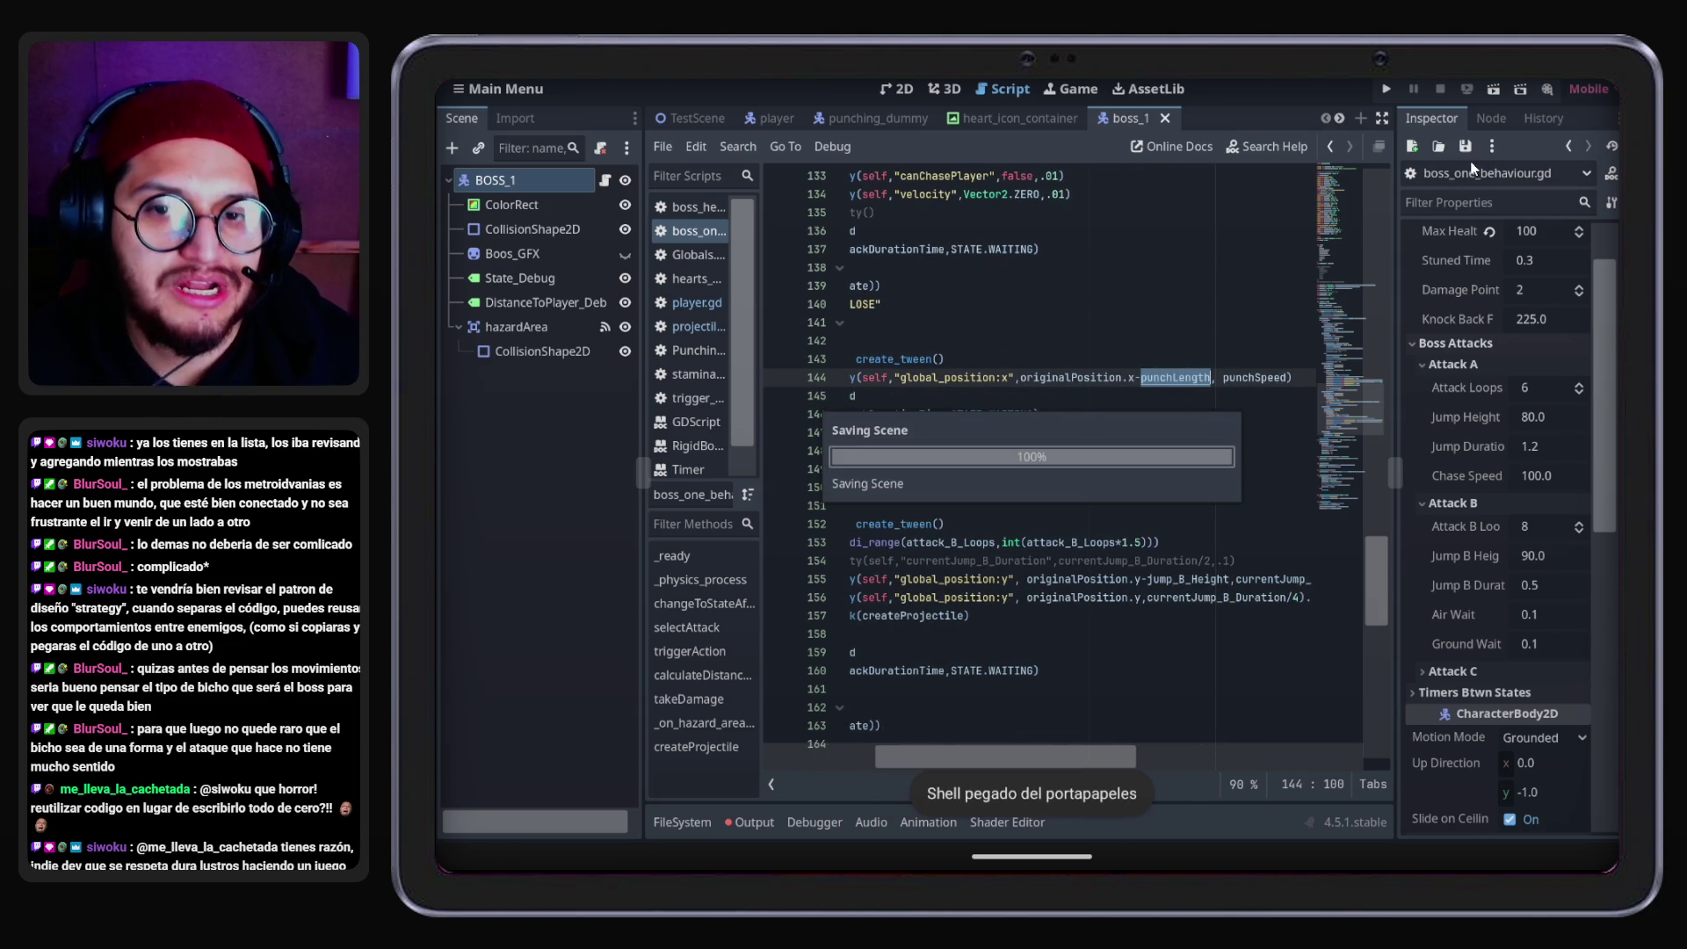
# Run the game twice to test the boss's ATTACK_B_CLOSE punch, stopping each run.
pyautogui.click(1385, 90)
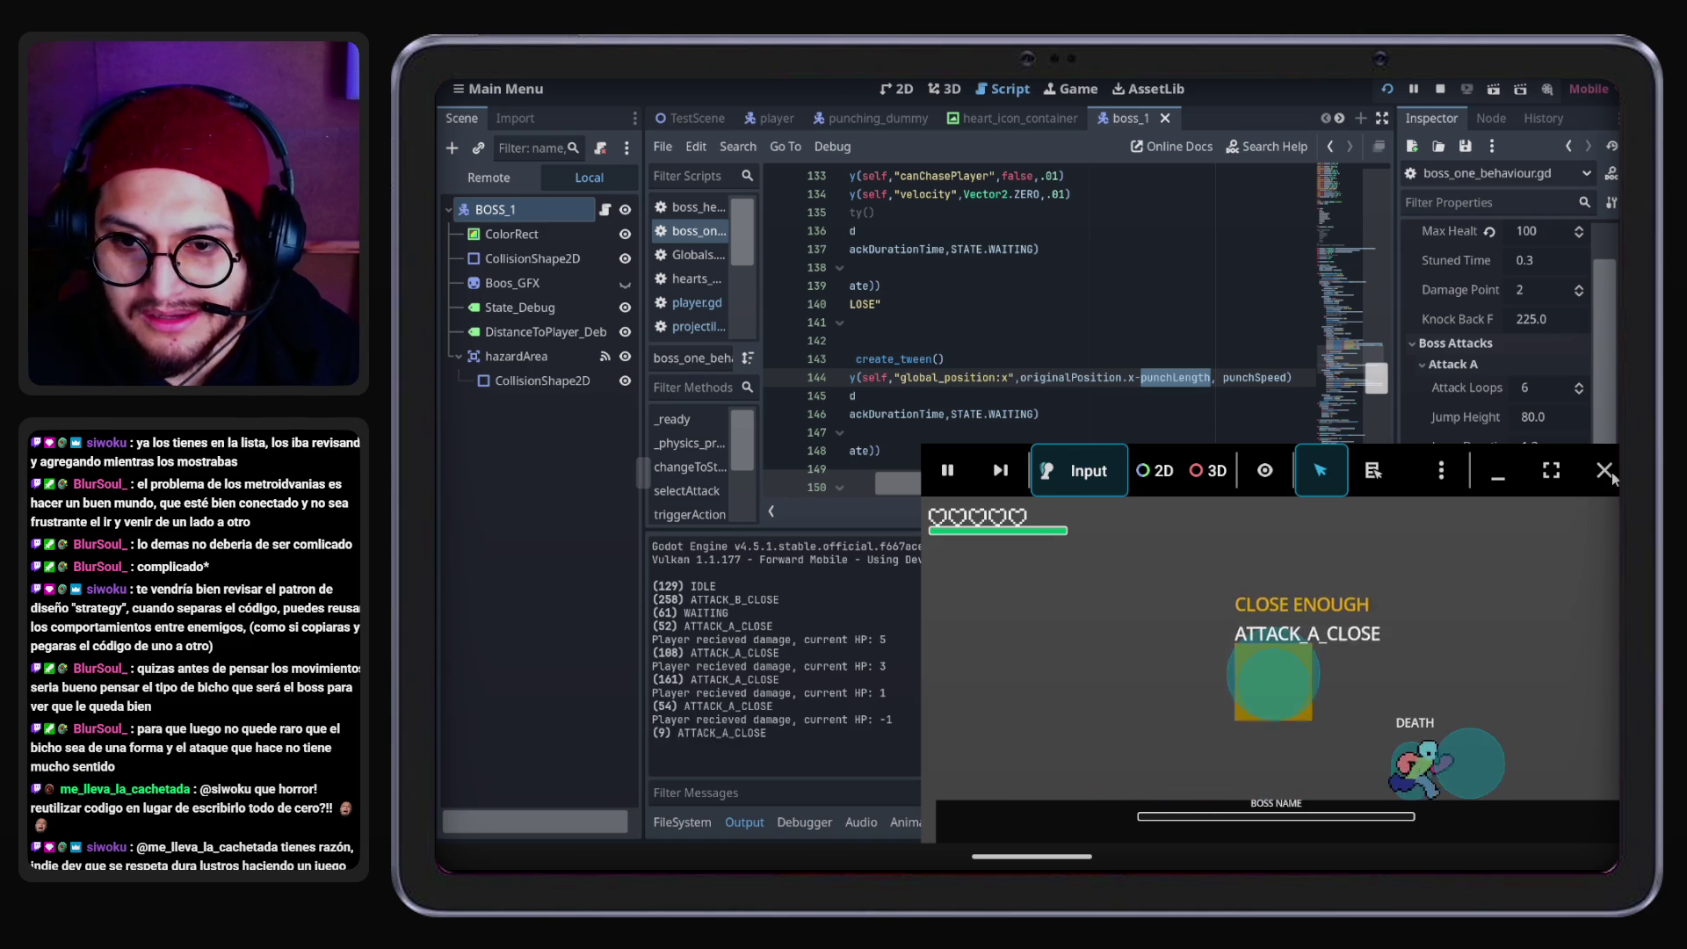
pyautogui.click(1603, 470)
pyautogui.doubleClick(1195, 378)
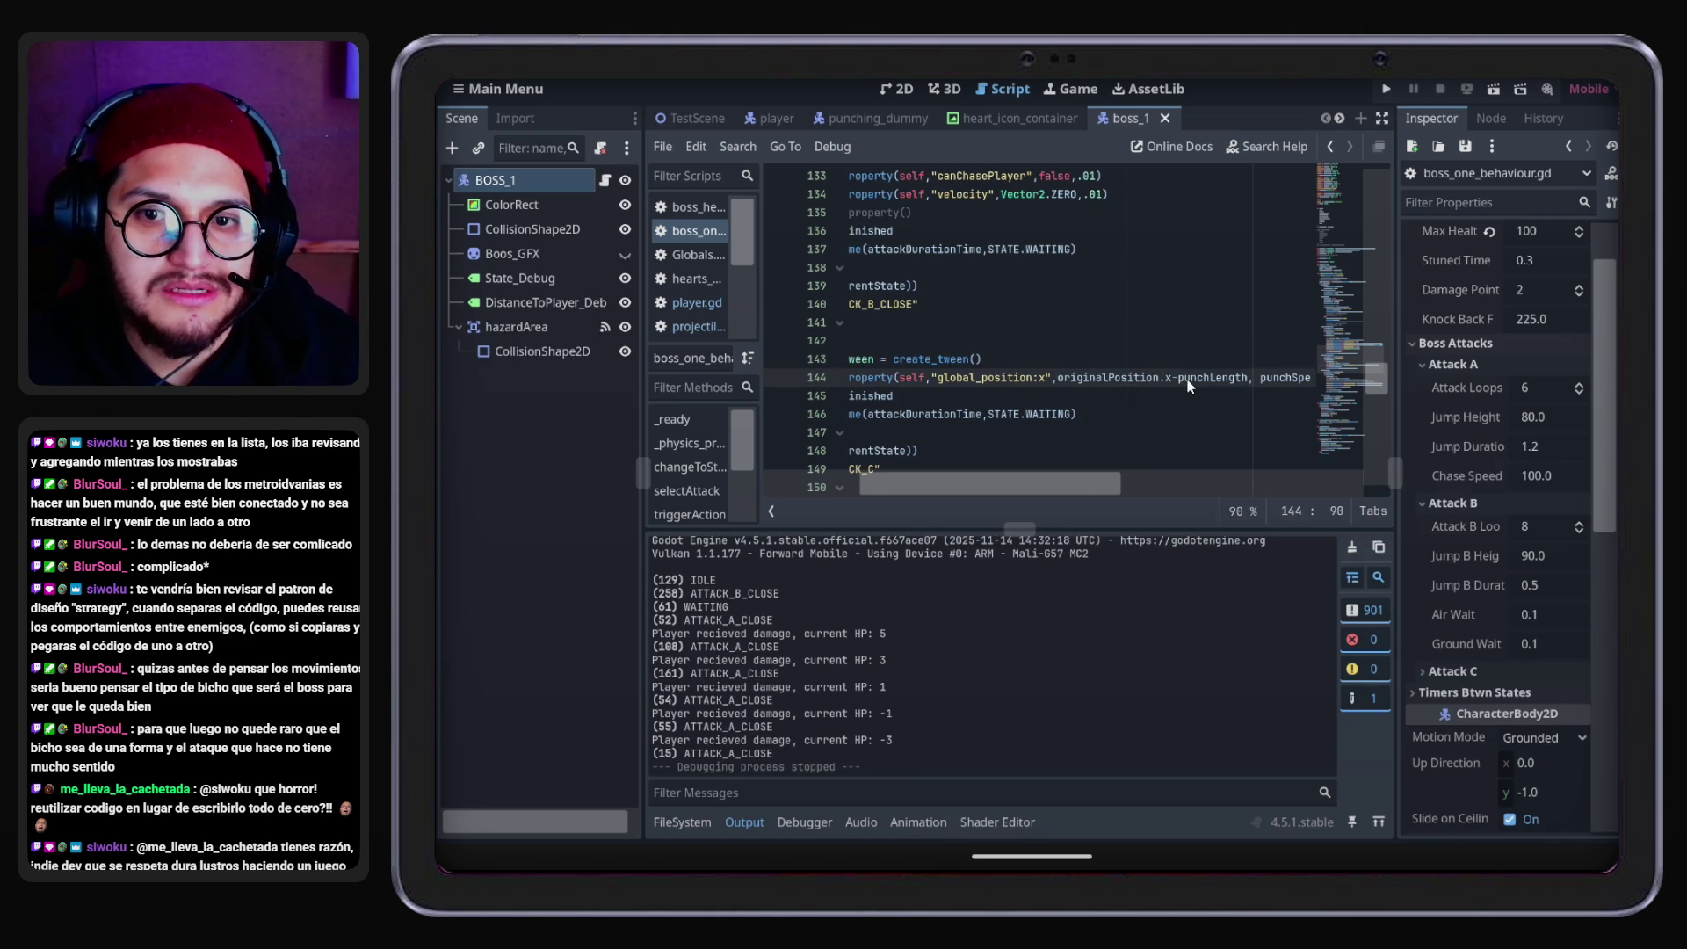
pyautogui.click(1385, 91)
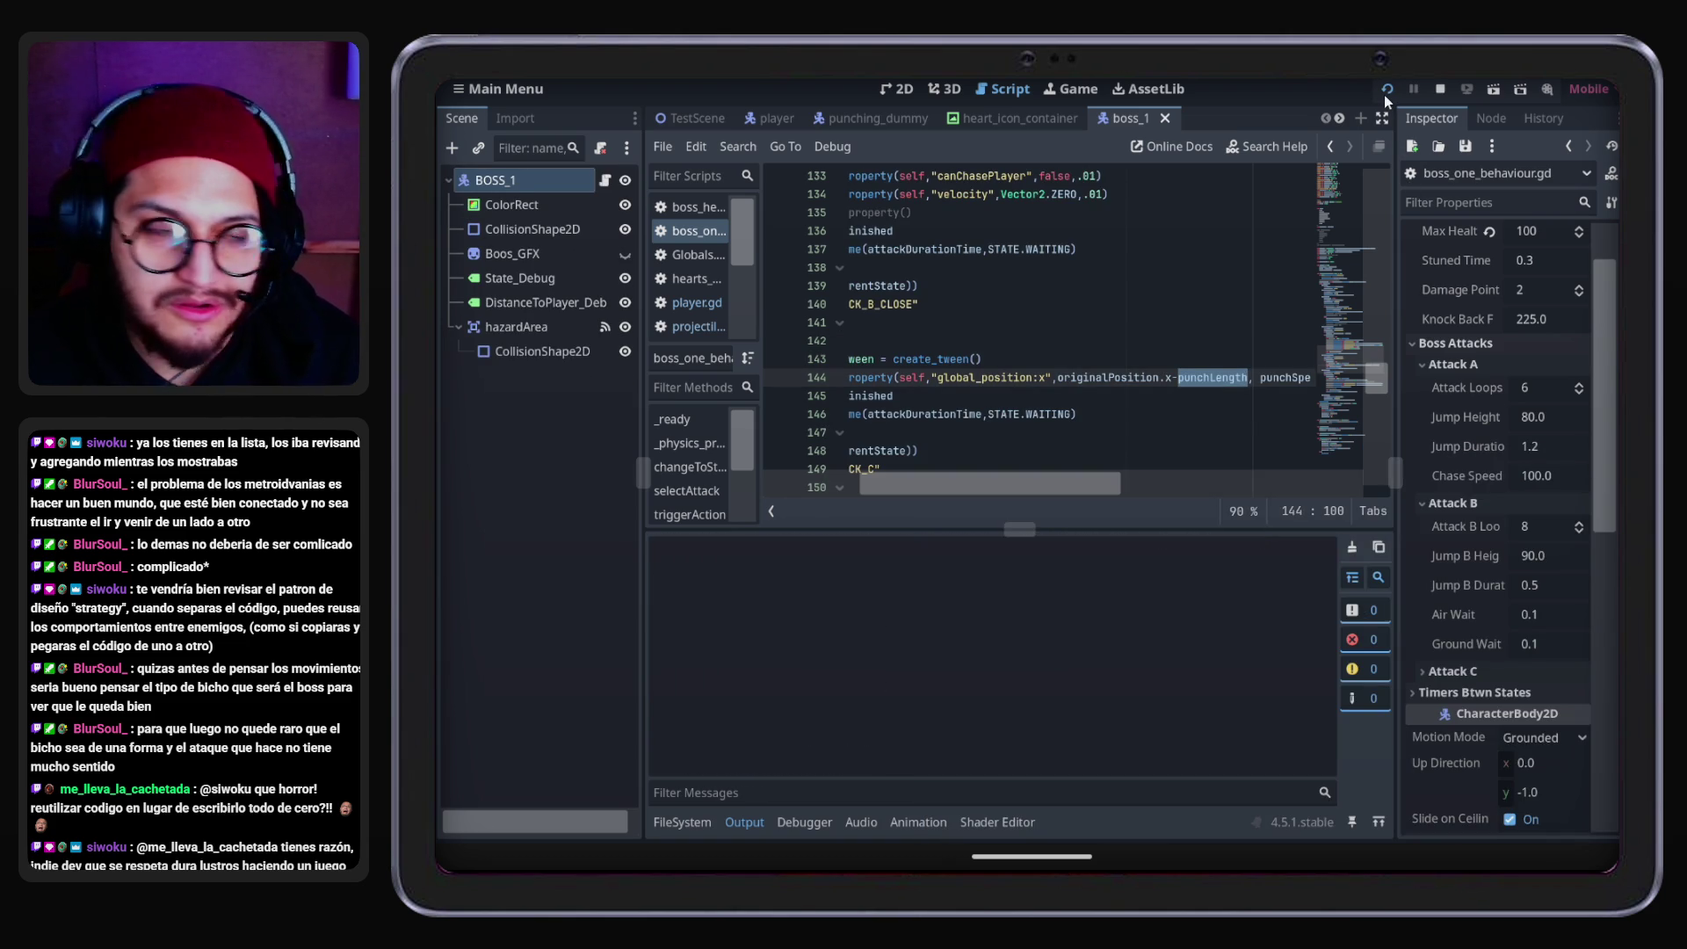
pyautogui.press('Right')
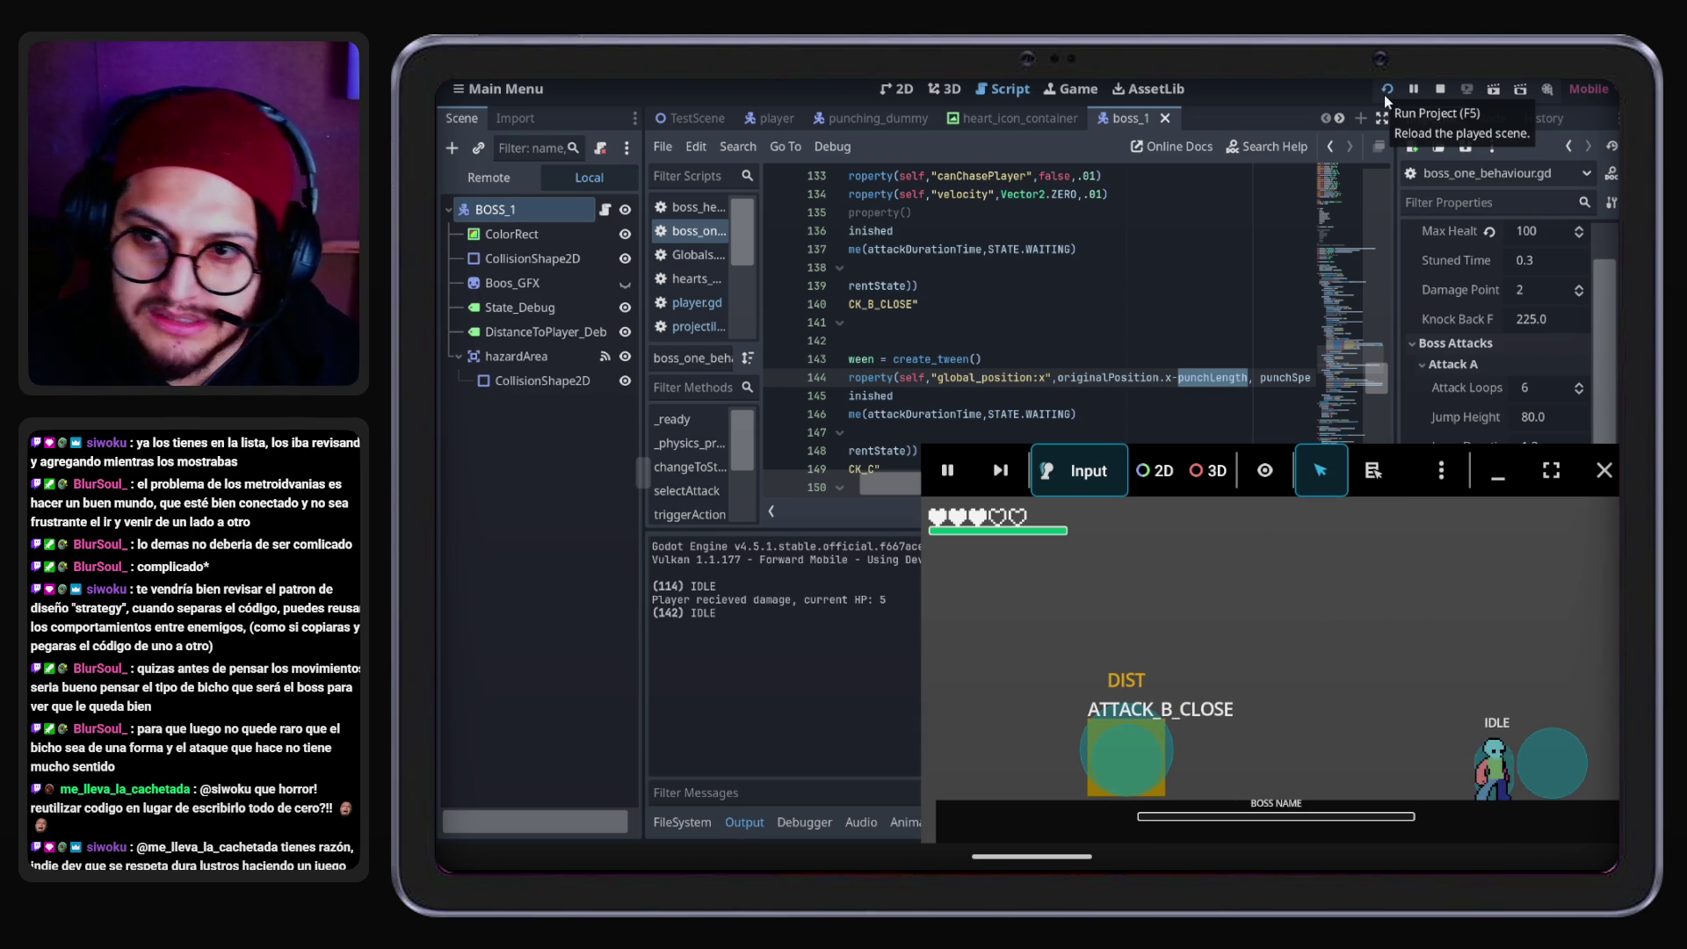
pyautogui.press('F8')
pyautogui.moveTo(945, 485); pyautogui.dragTo(868, 499)
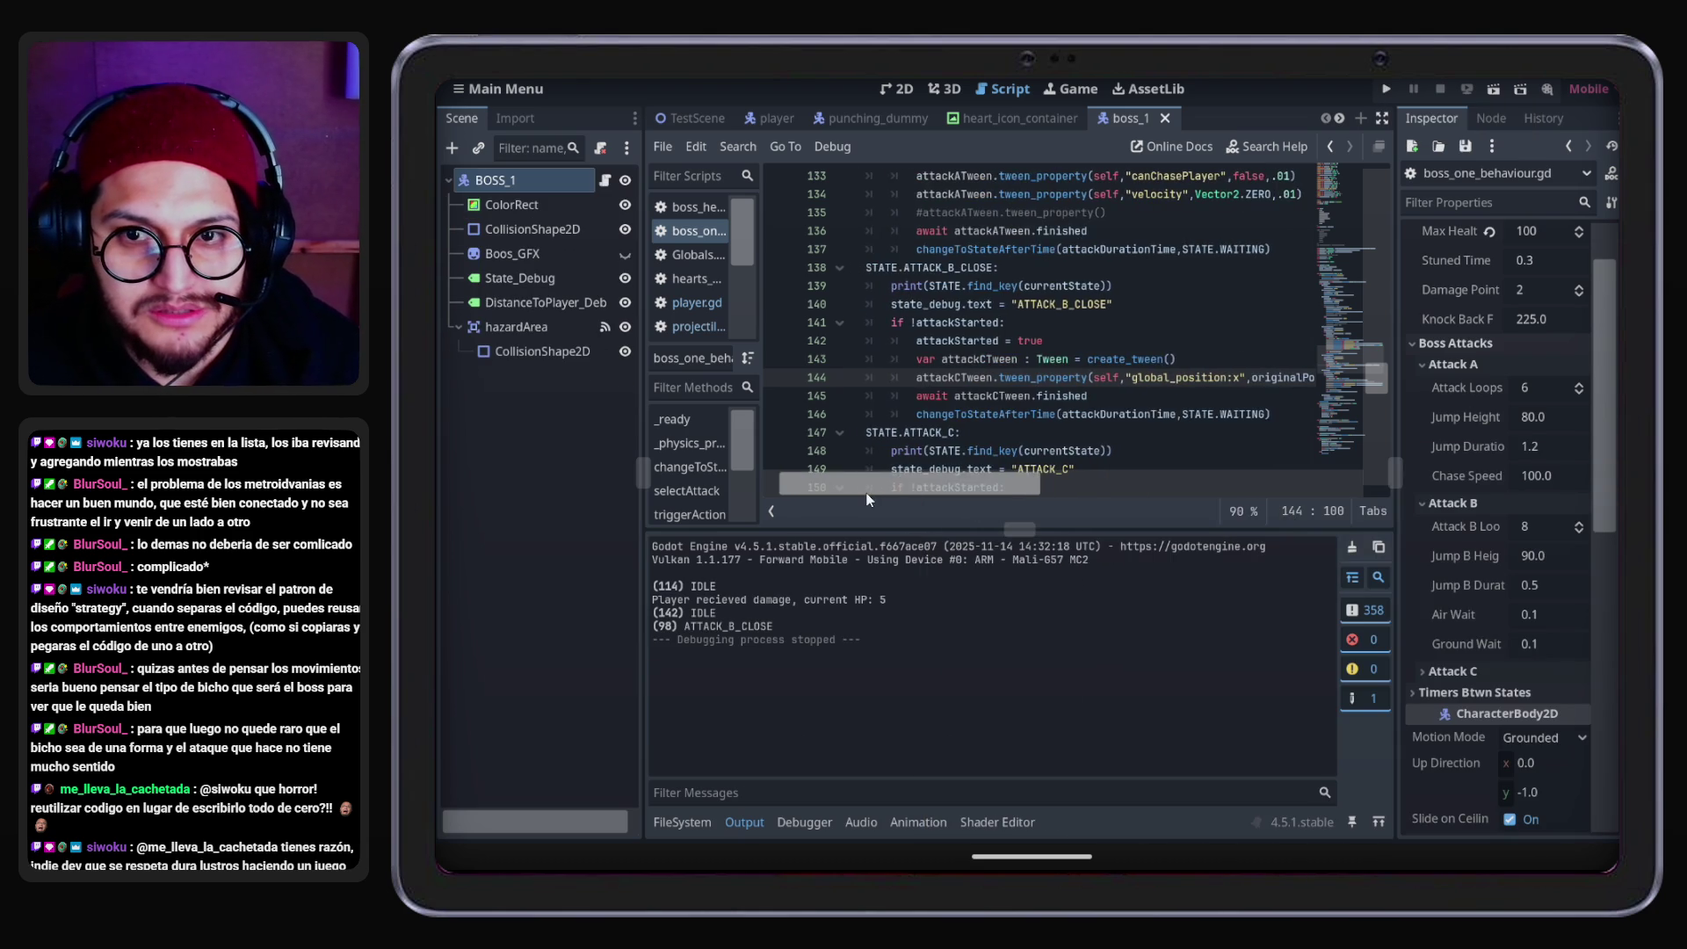
# Comment out punch tween lines 143–145 and add a blank line after attackStarted = true.
pyautogui.click(1190, 356)
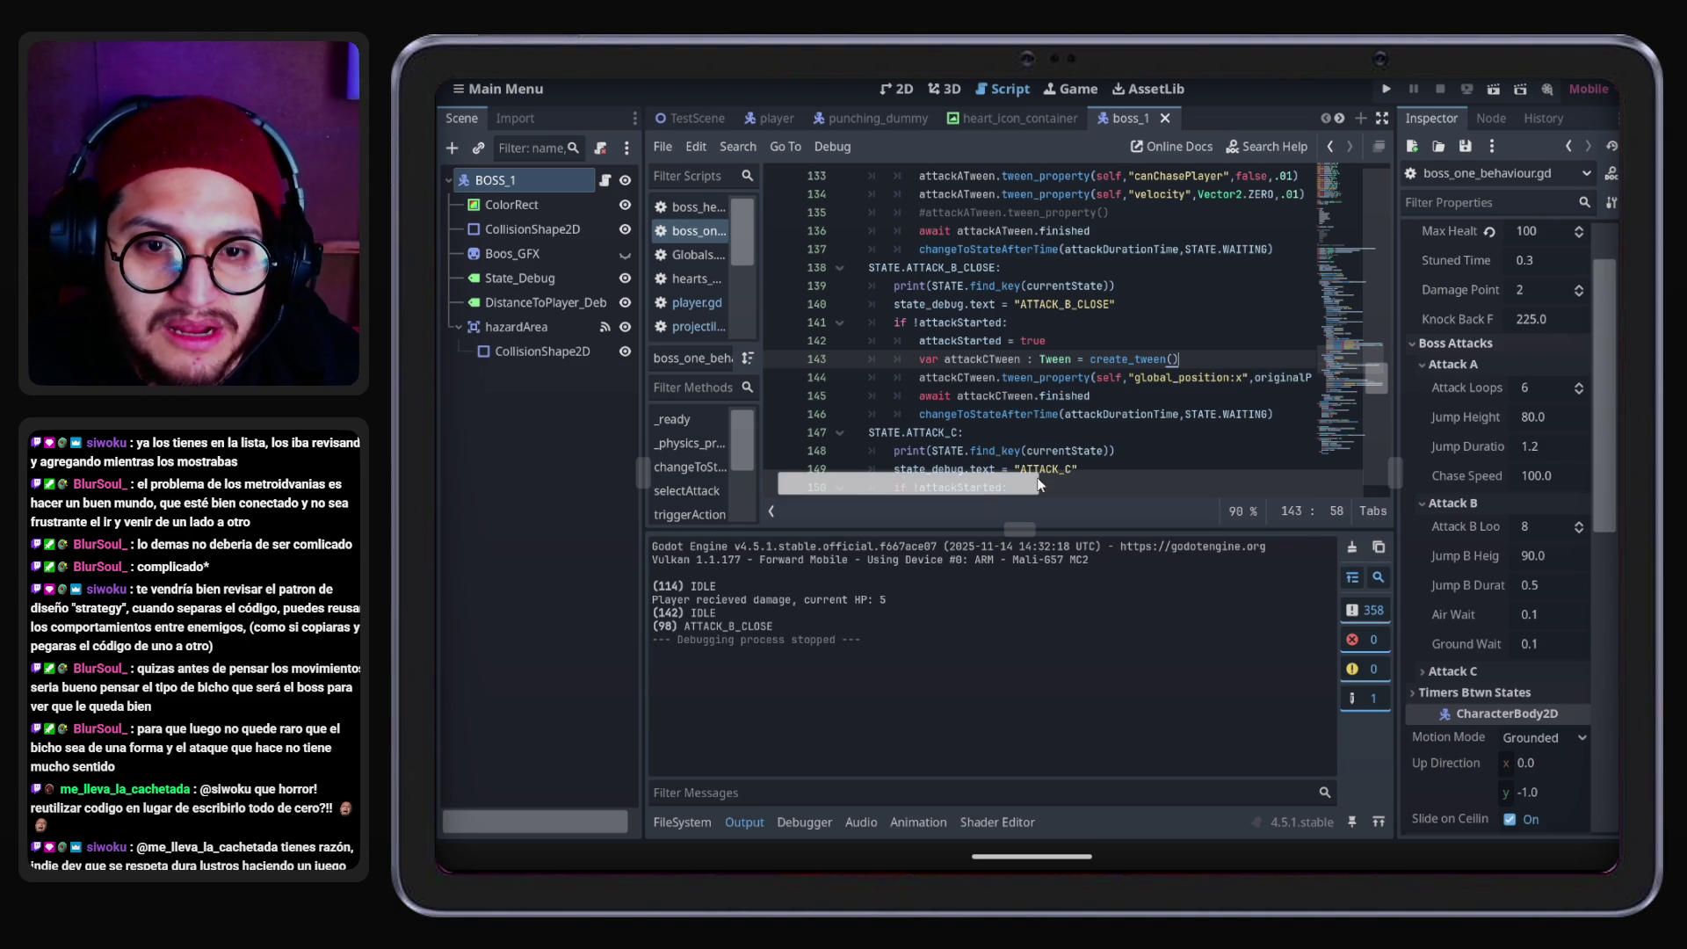
pyautogui.moveTo(998, 490)
pyautogui.mouseDown()
pyautogui.moveTo(1080, 489)
pyautogui.moveTo(985, 490)
pyautogui.moveTo(1015, 493)
pyautogui.mouseUp()
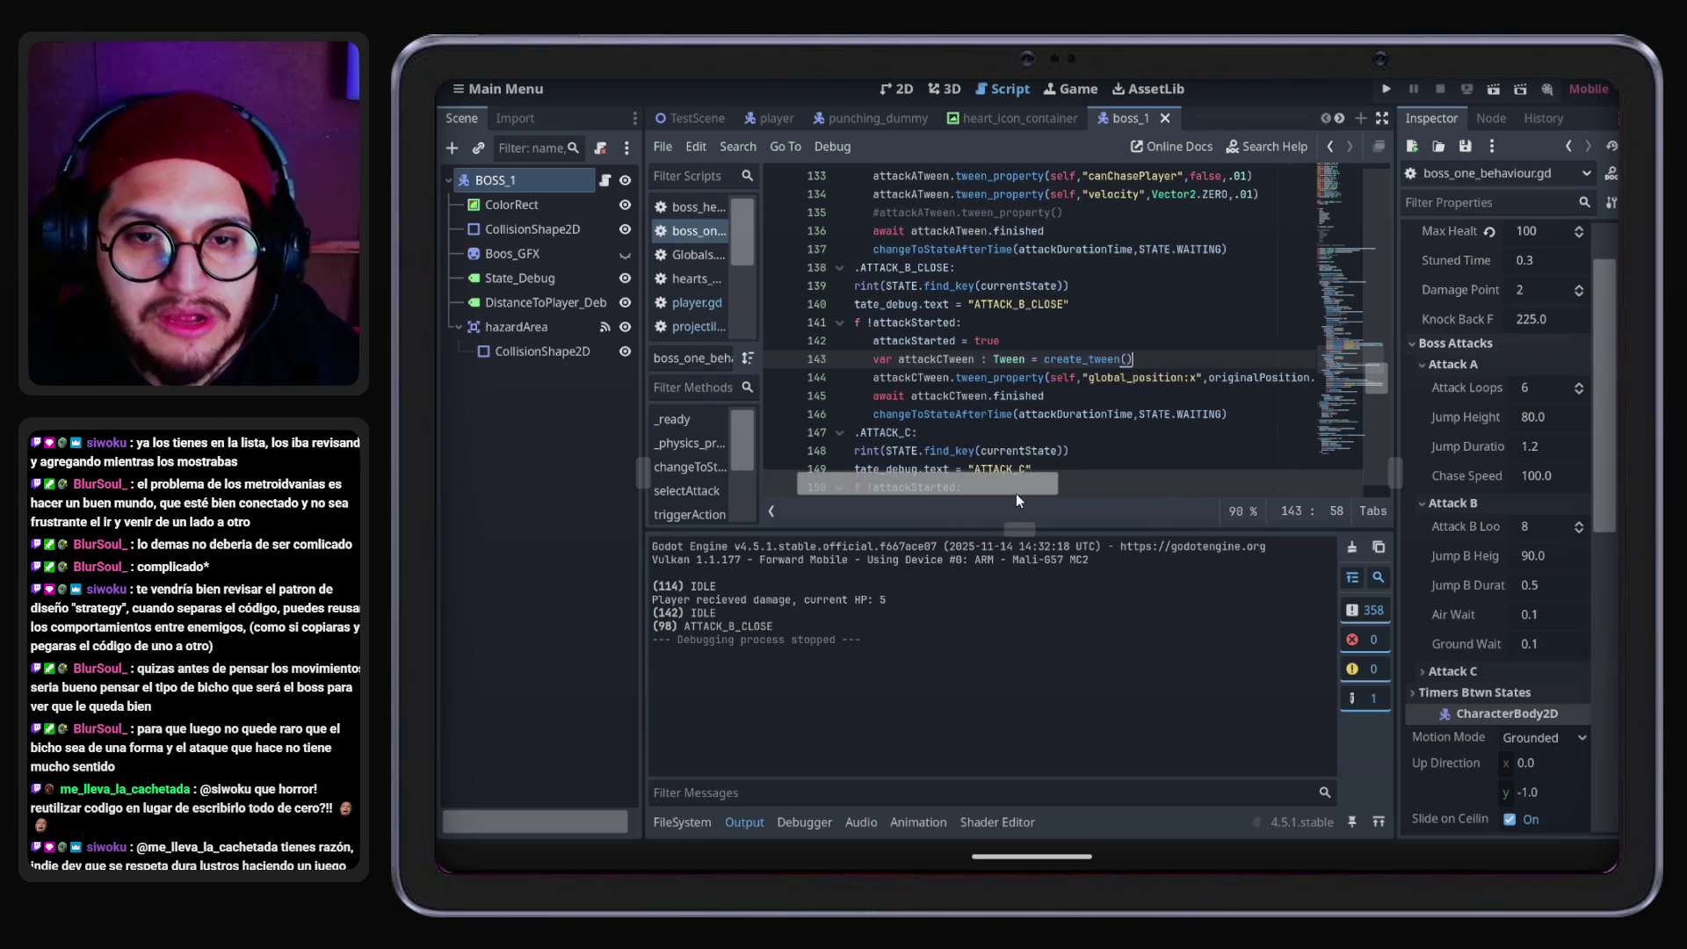
pyautogui.moveTo(1045, 397); pyautogui.dragTo(972, 386)
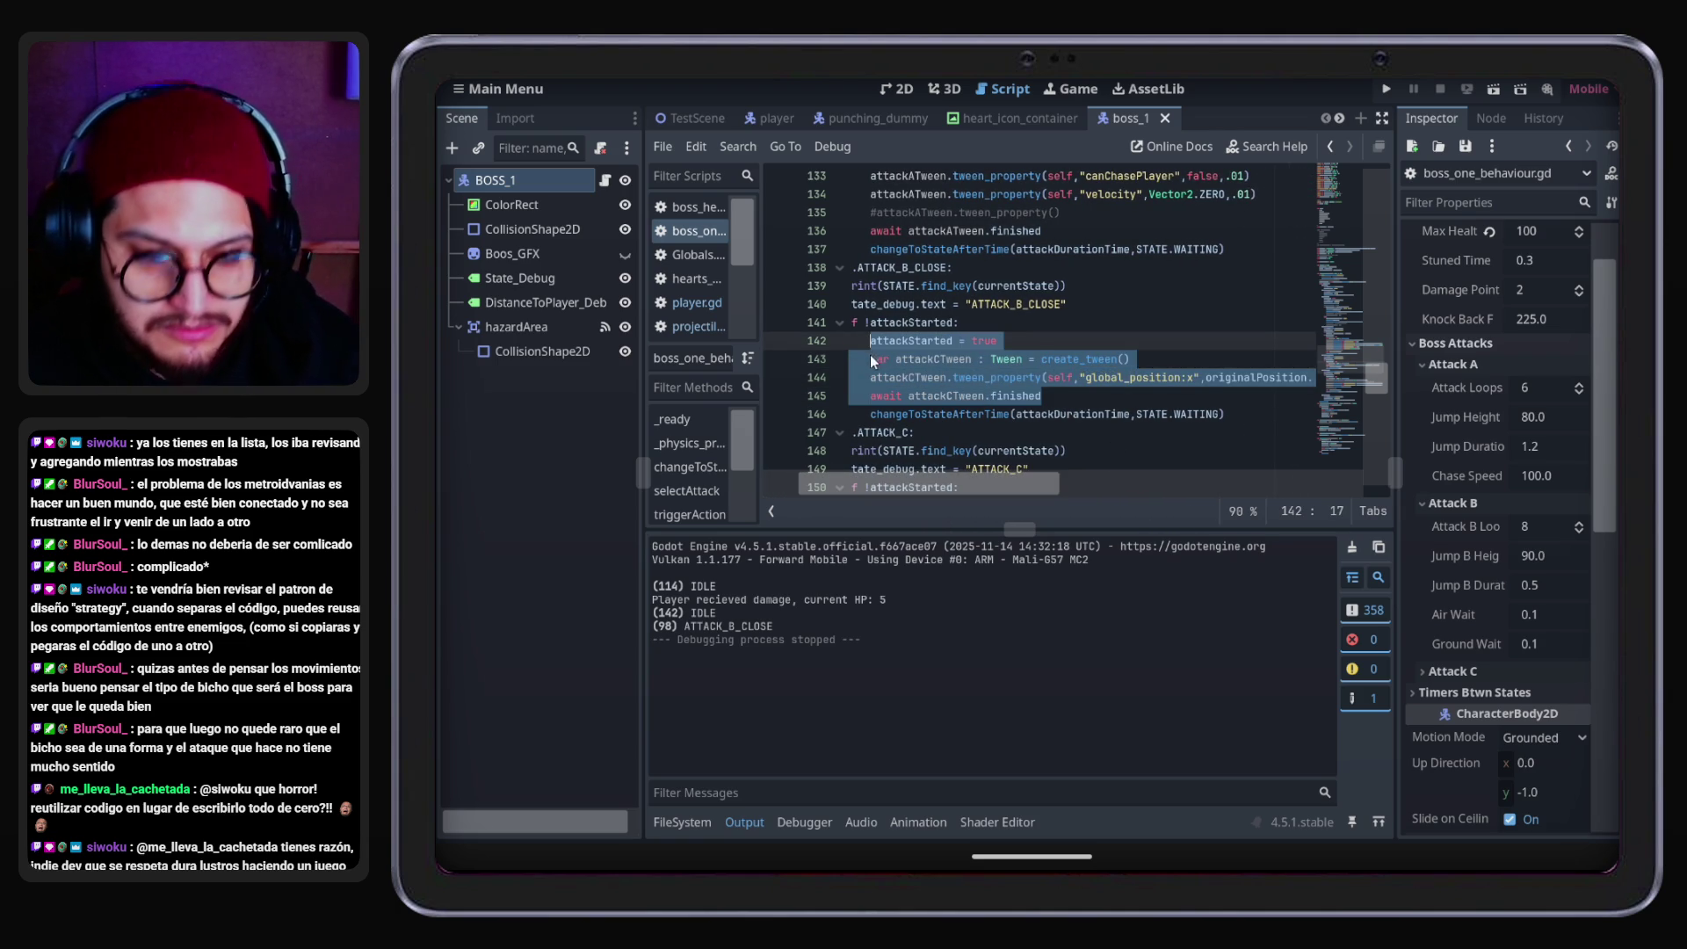
pyautogui.click(1024, 343)
pyautogui.moveTo(1054, 399); pyautogui.dragTo(862, 359)
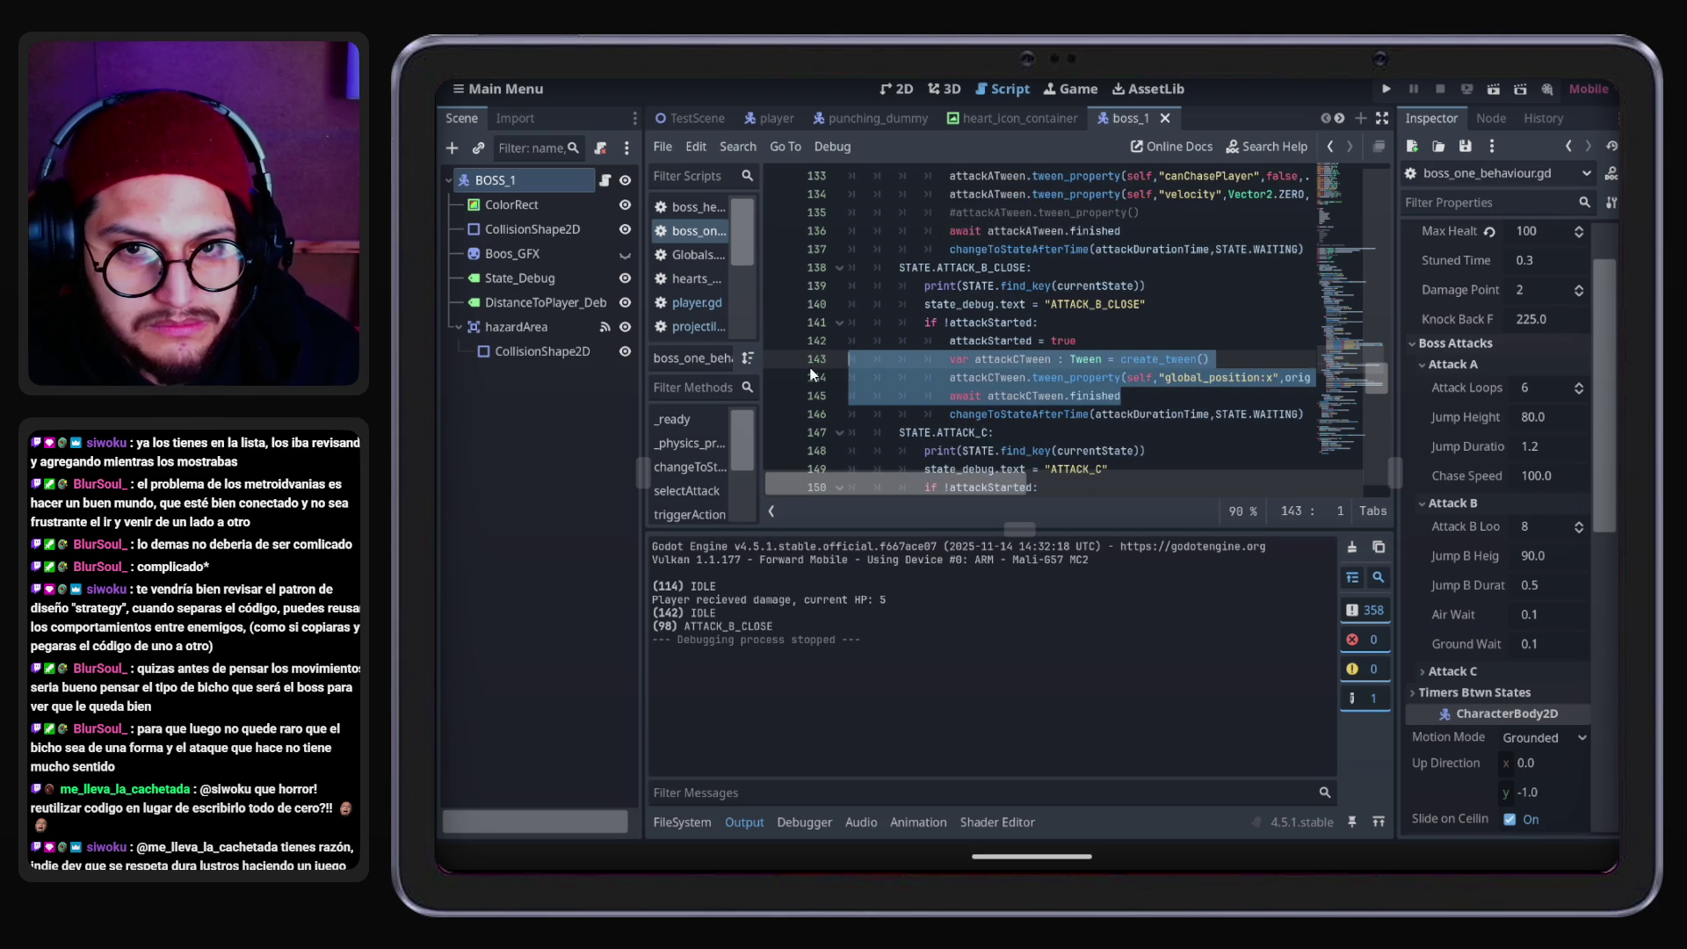
pyautogui.hotkey('ctrl', 'k')
pyautogui.click(1125, 334)
pyautogui.click(1103, 340)
pyautogui.press('Return')
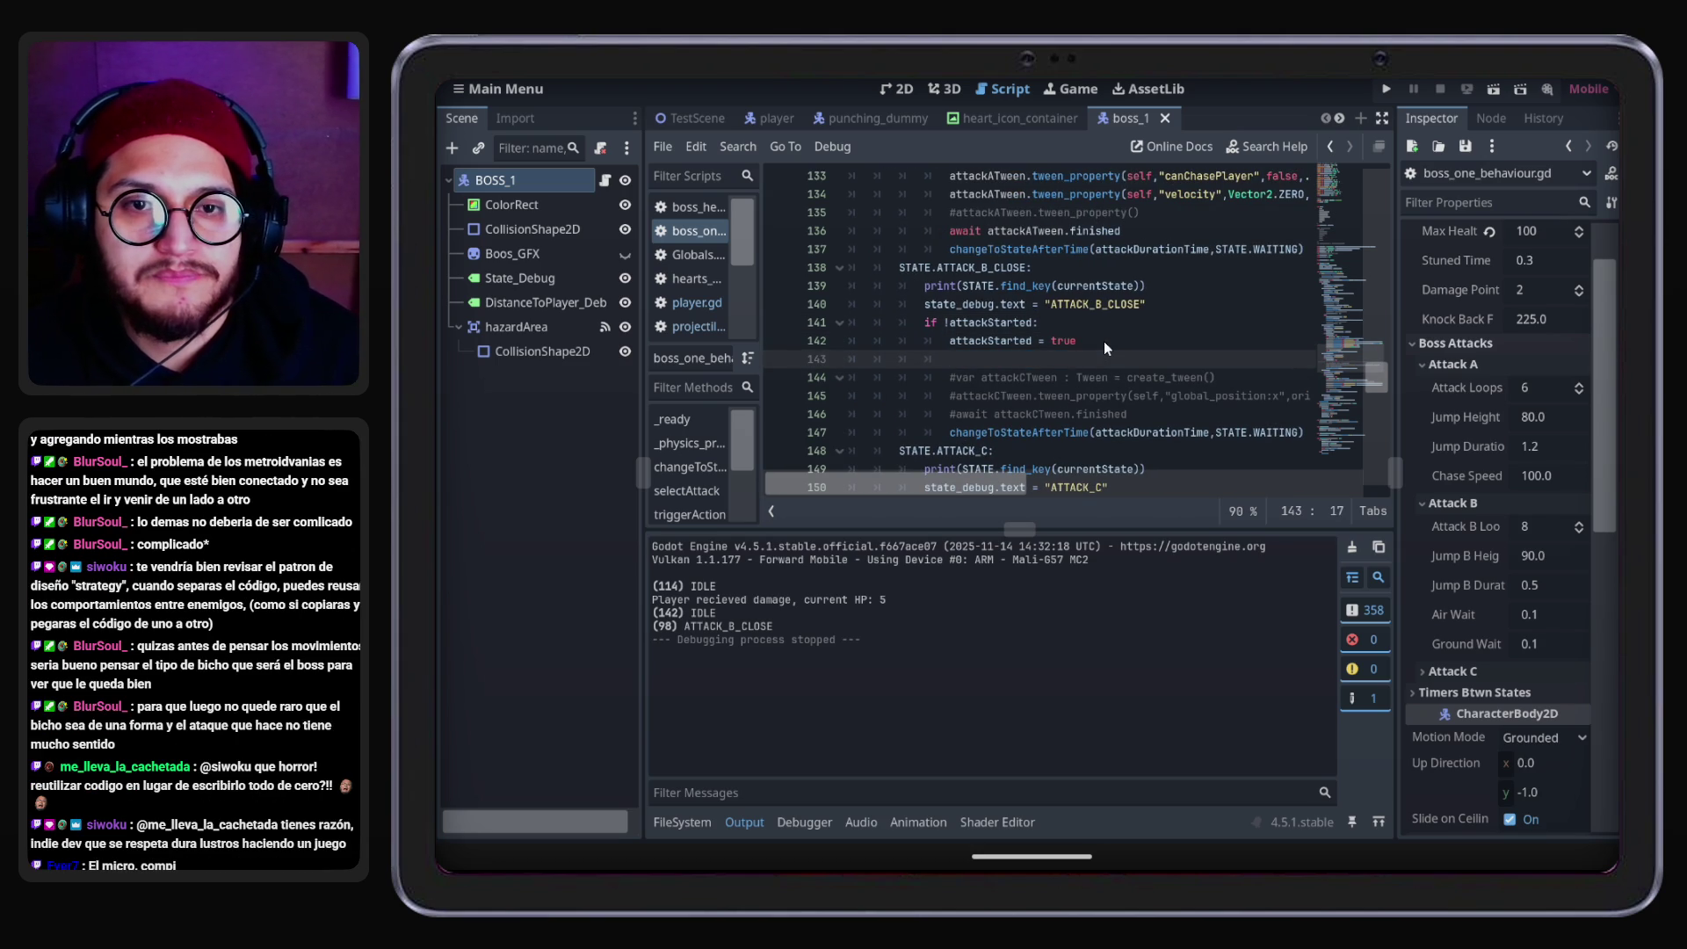
# Type the unfinished line velocity.x = directionToPlayer * in the ATTACK_B_CLOSE branch.
pyautogui.write('velocix')
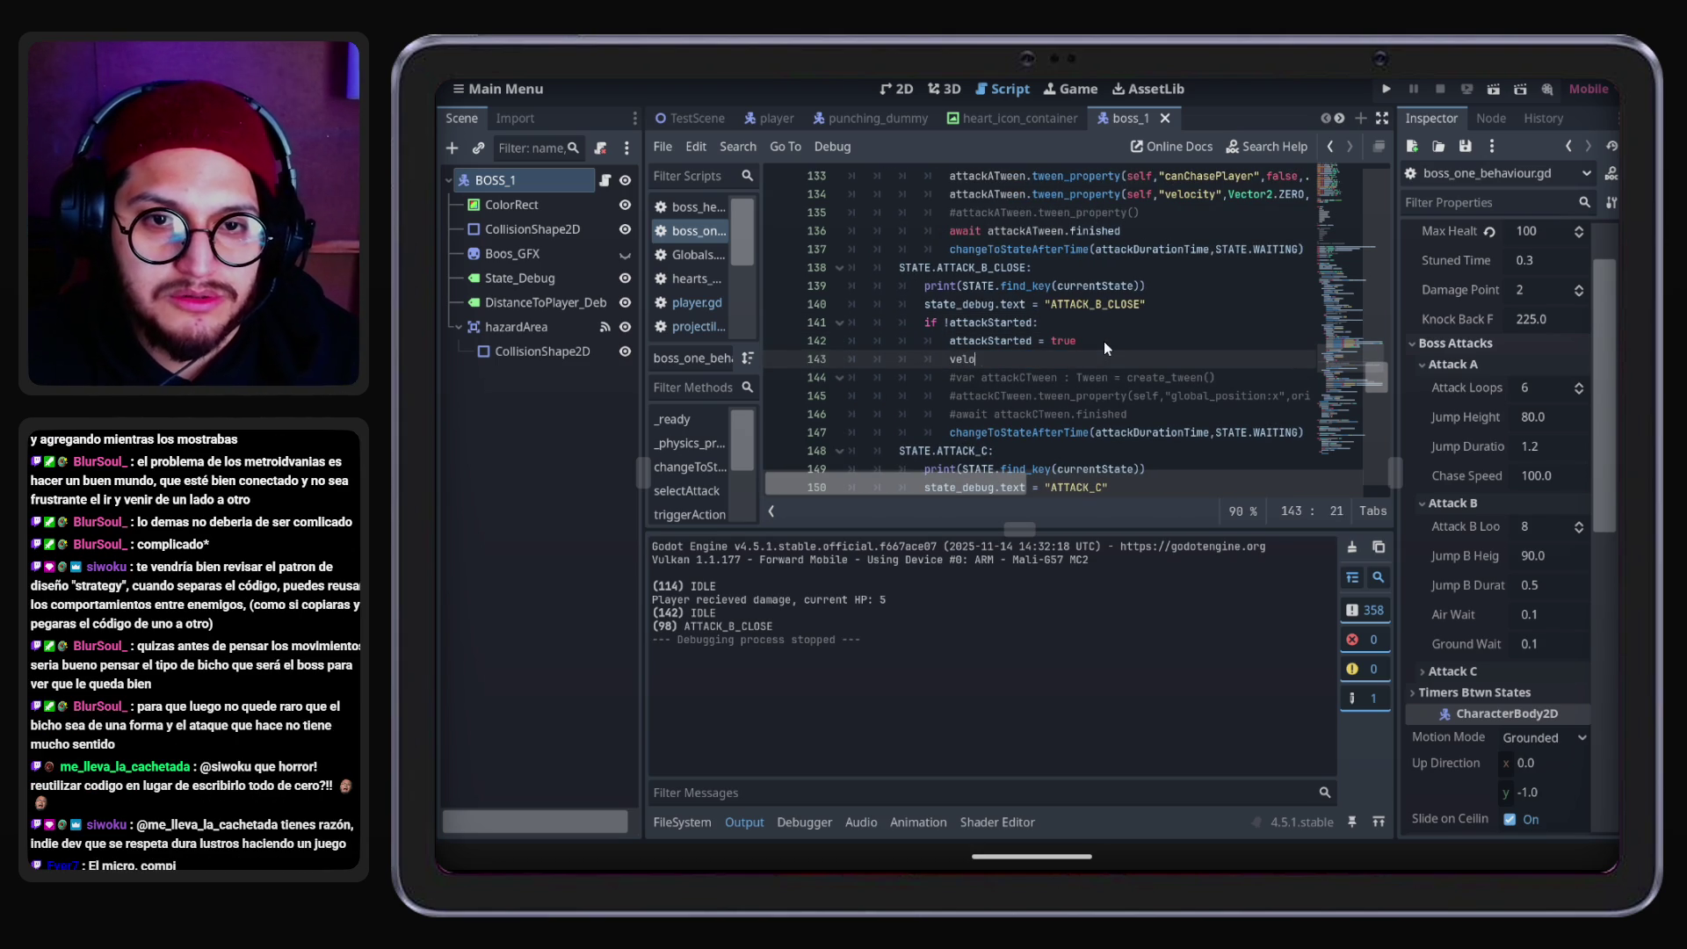
pyautogui.press('BackSpace')
pyautogui.write('ty.x')
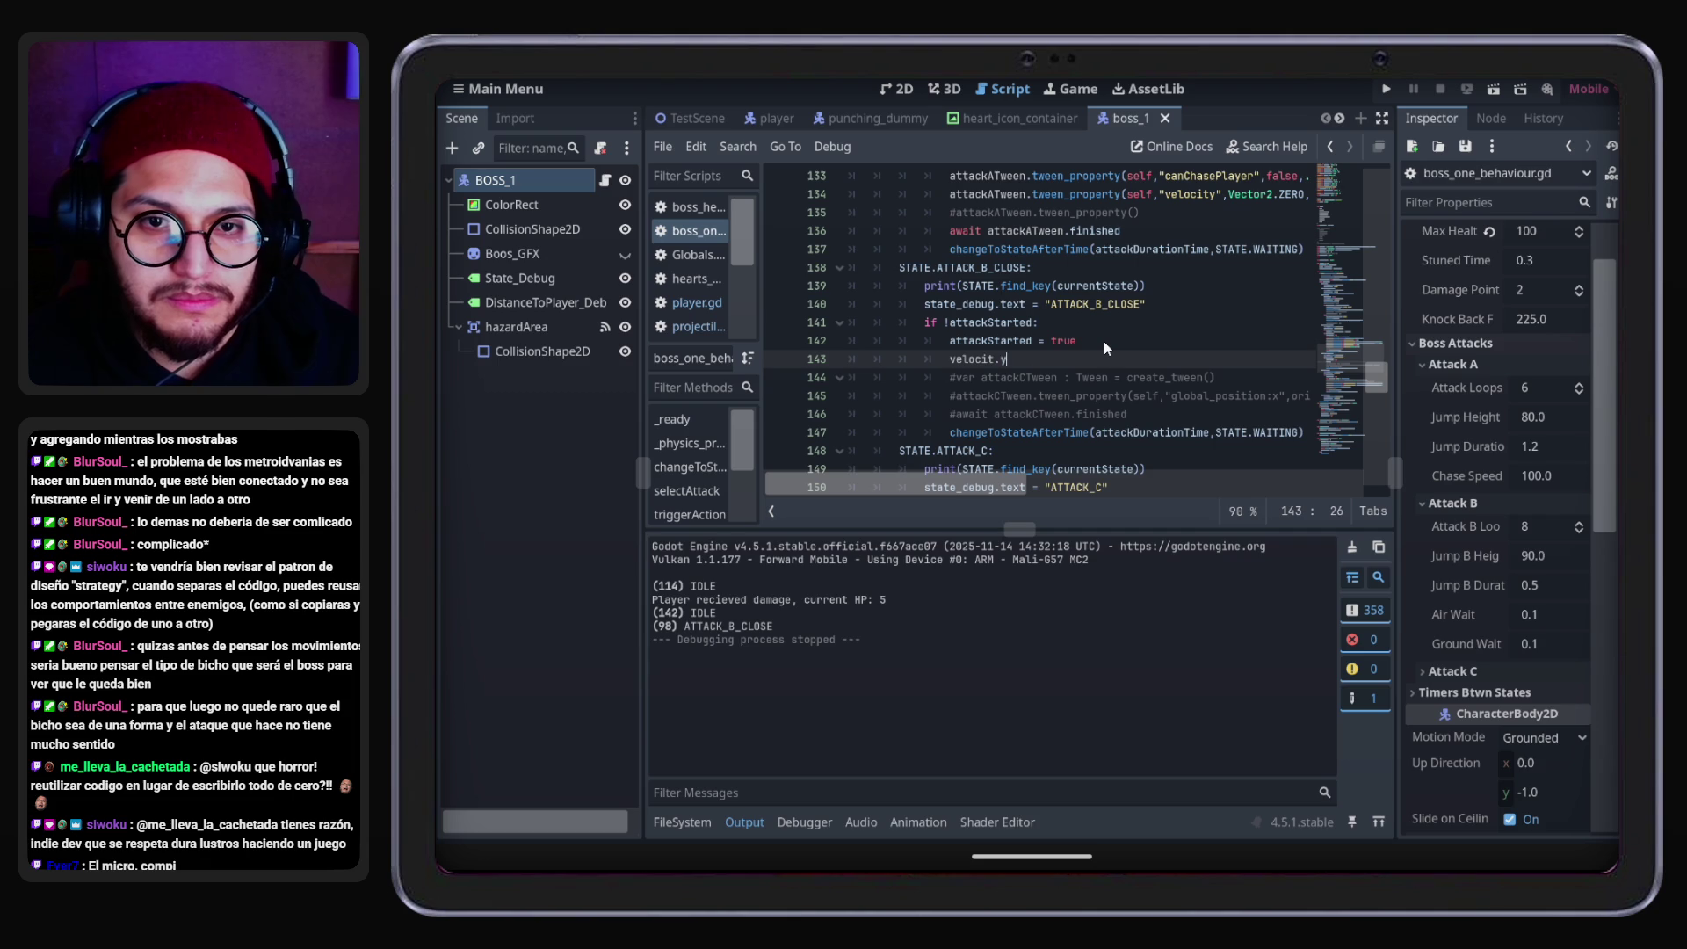
pyautogui.write(' =')
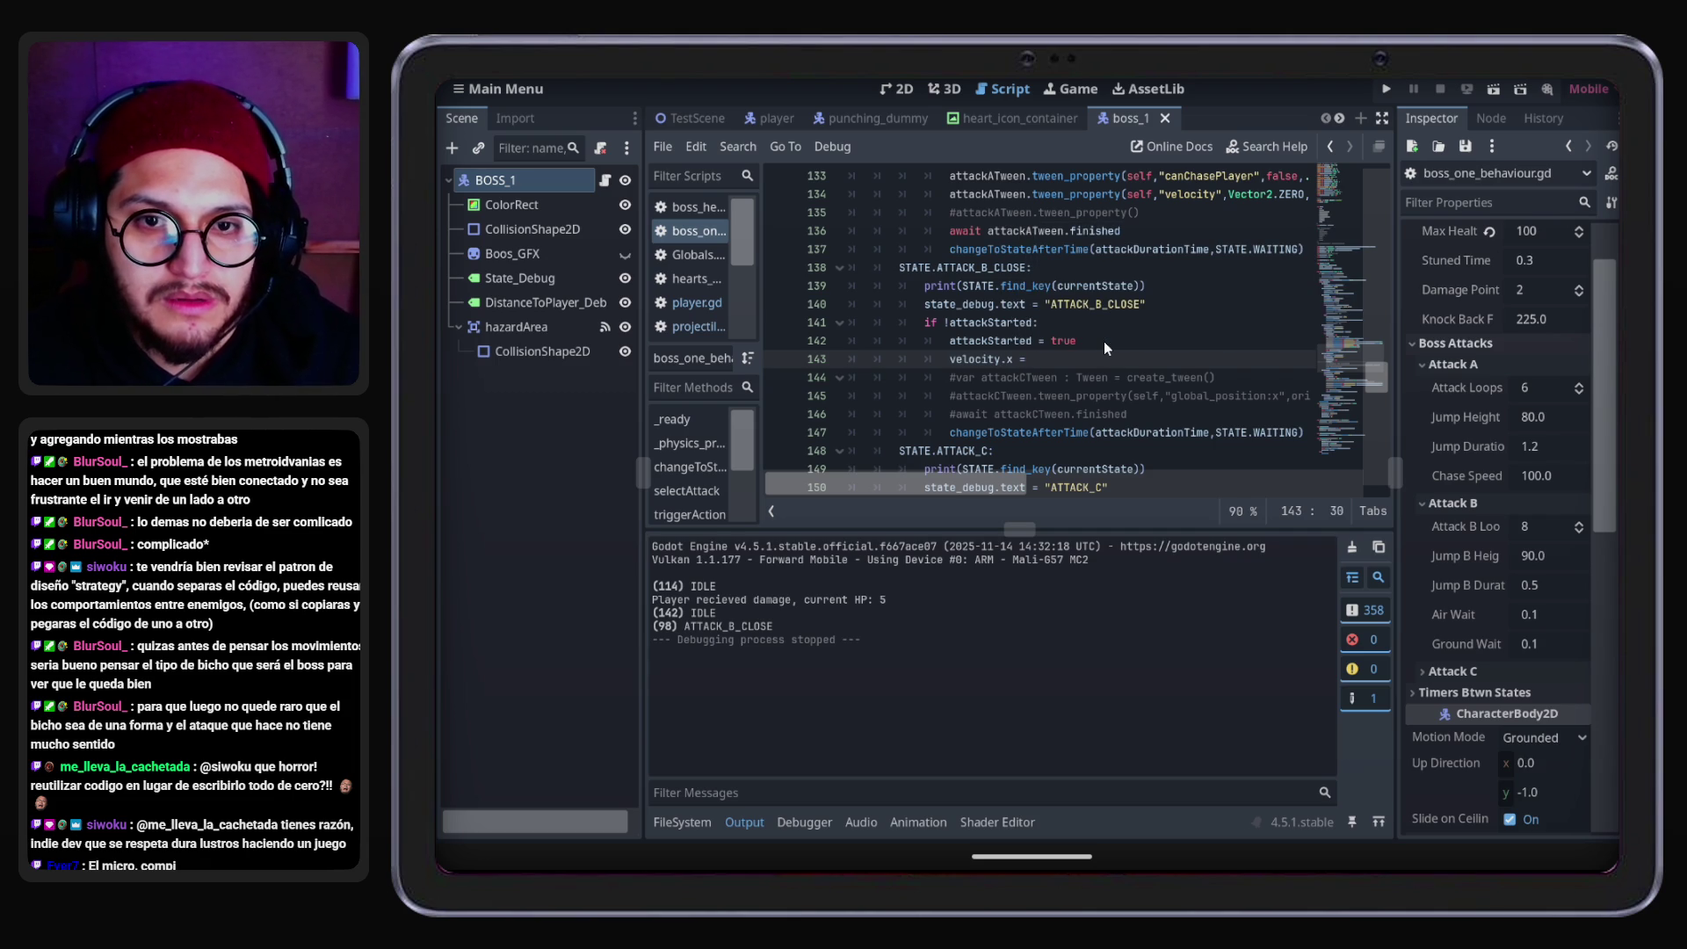
pyautogui.write(' dire')
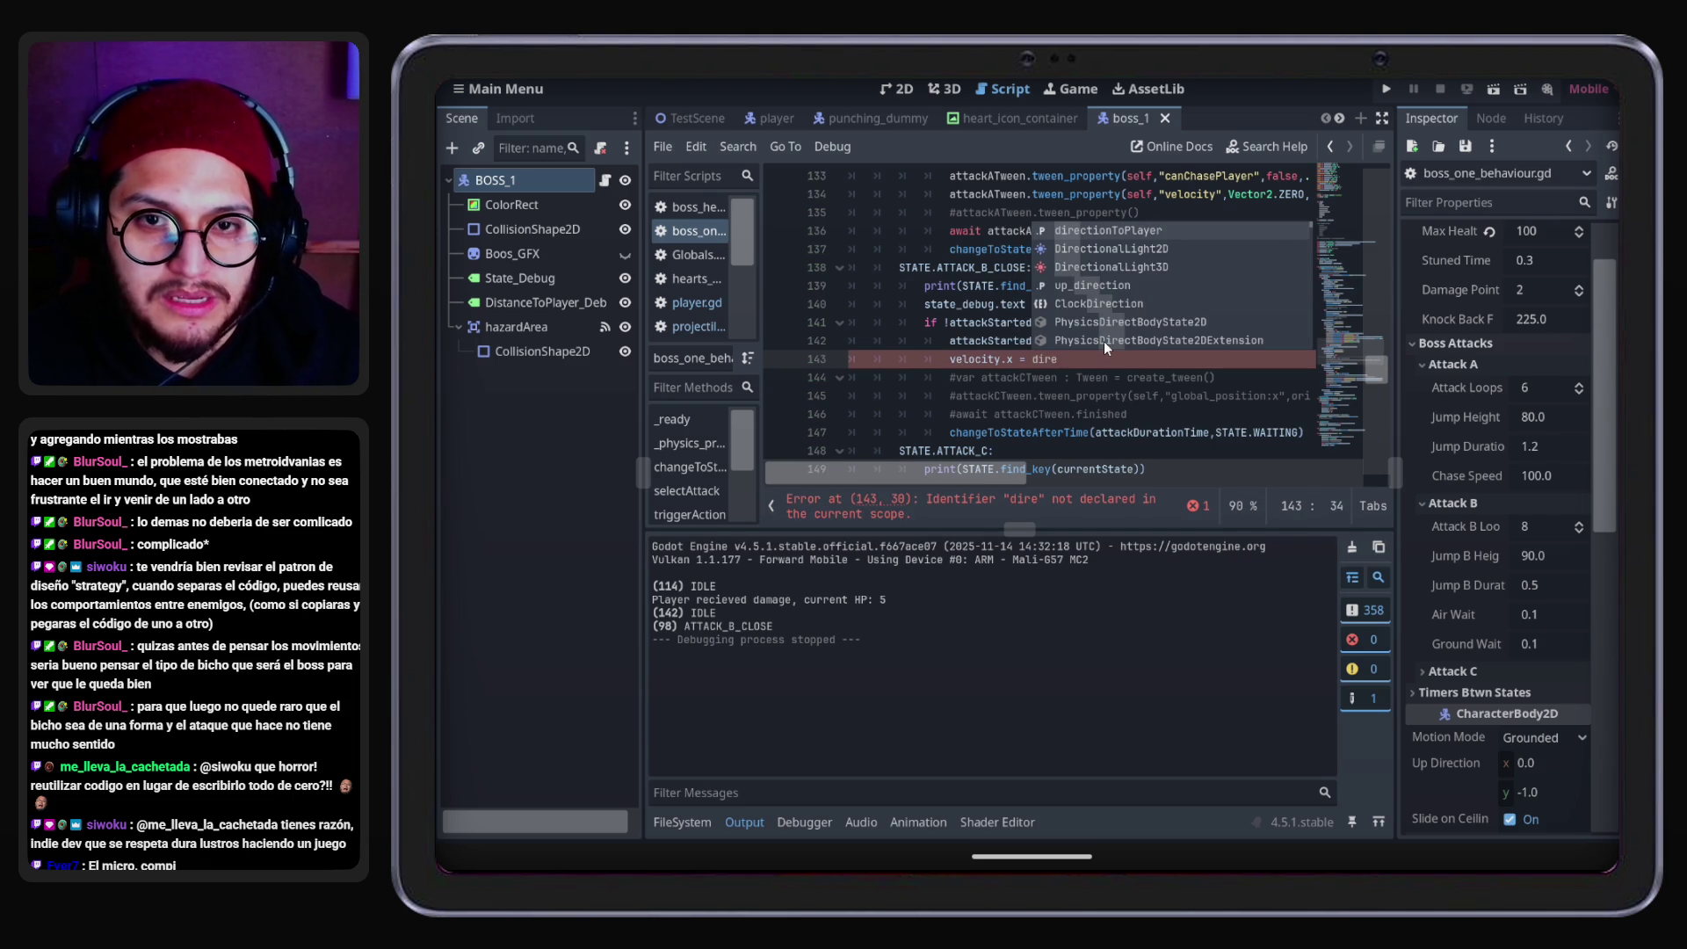
pyautogui.press('Return')
pyautogui.write('.')
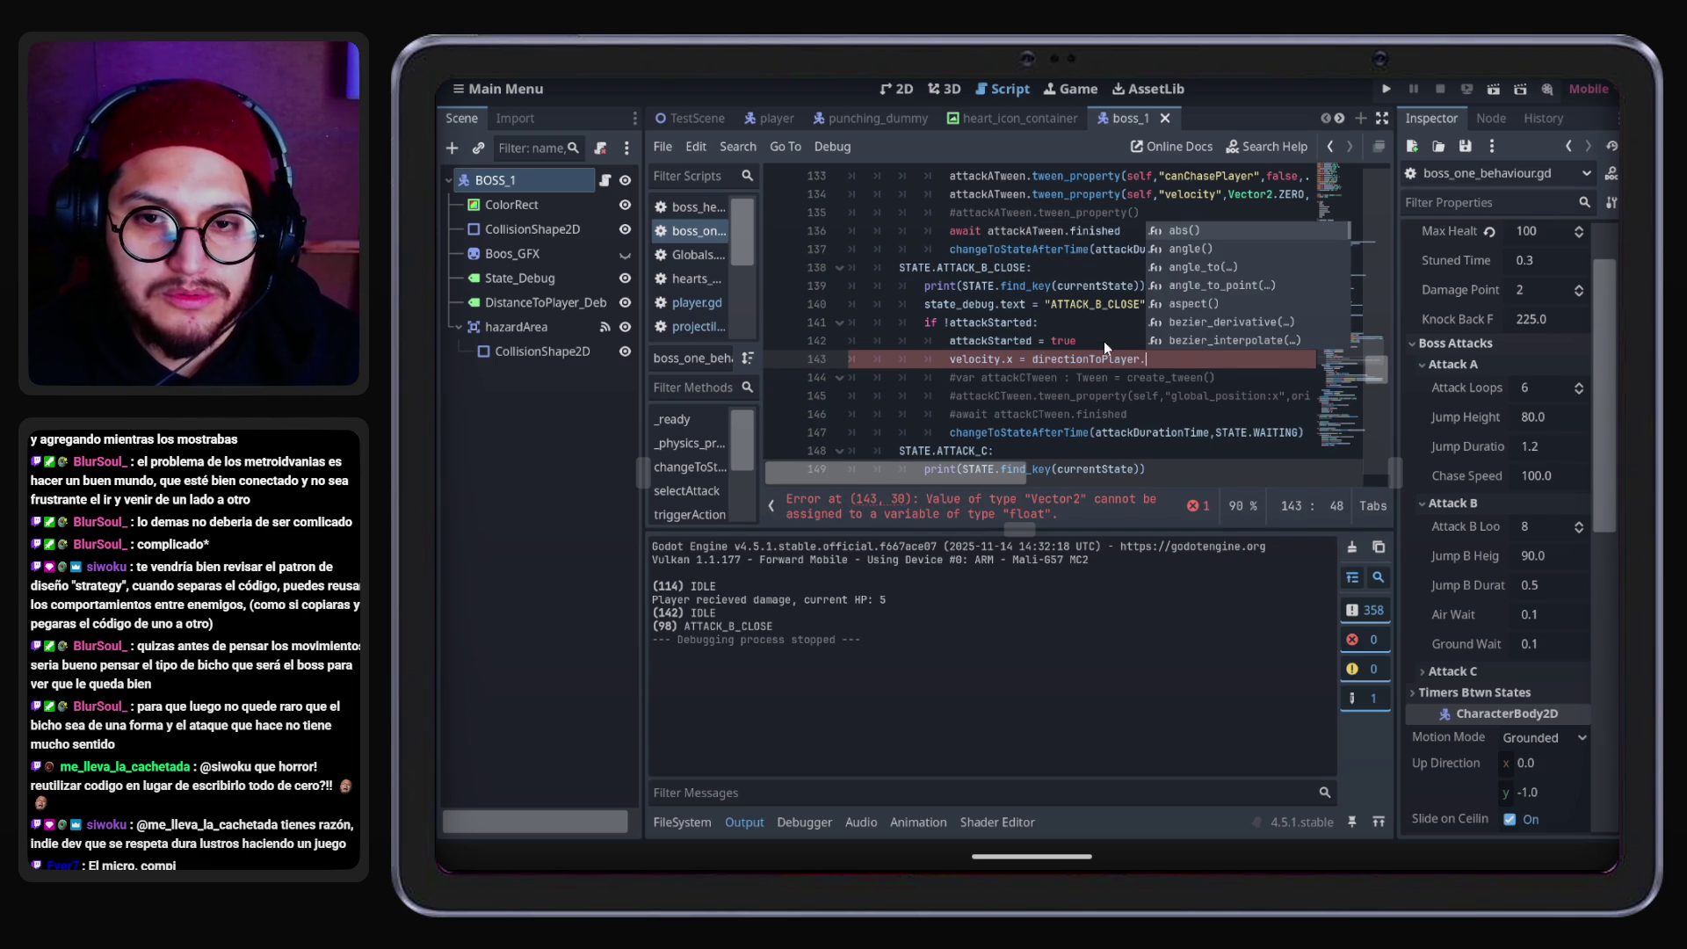
pyautogui.press('BackSpace')
pyautogui.write('*')
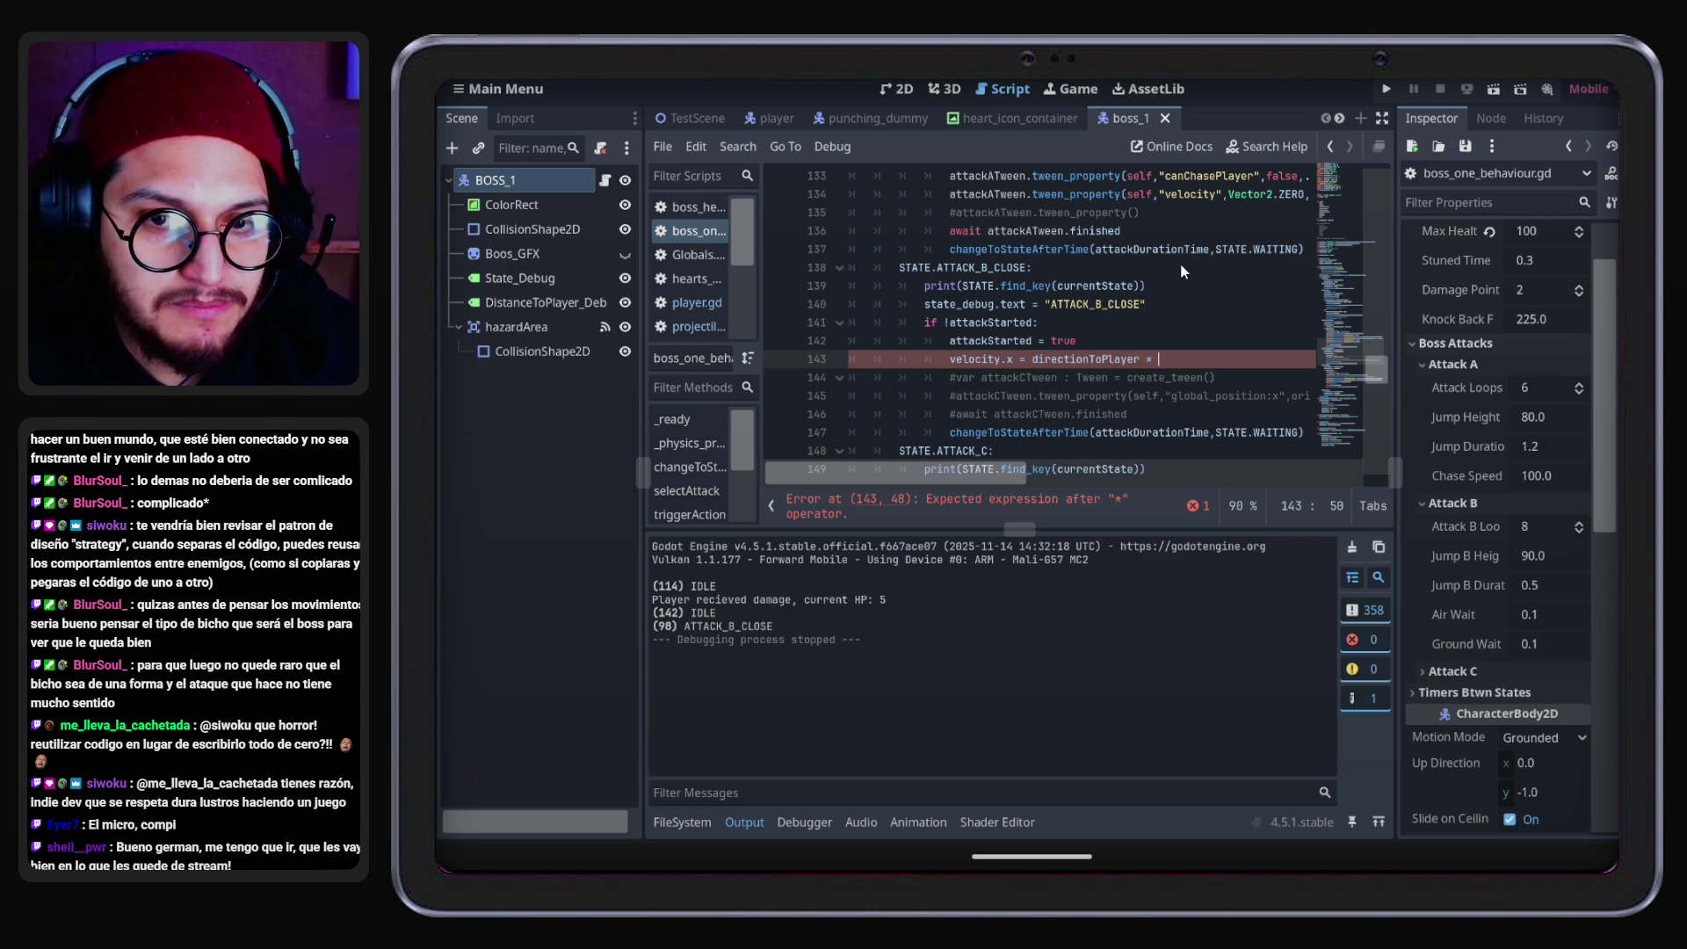
pyautogui.click(1136, 432)
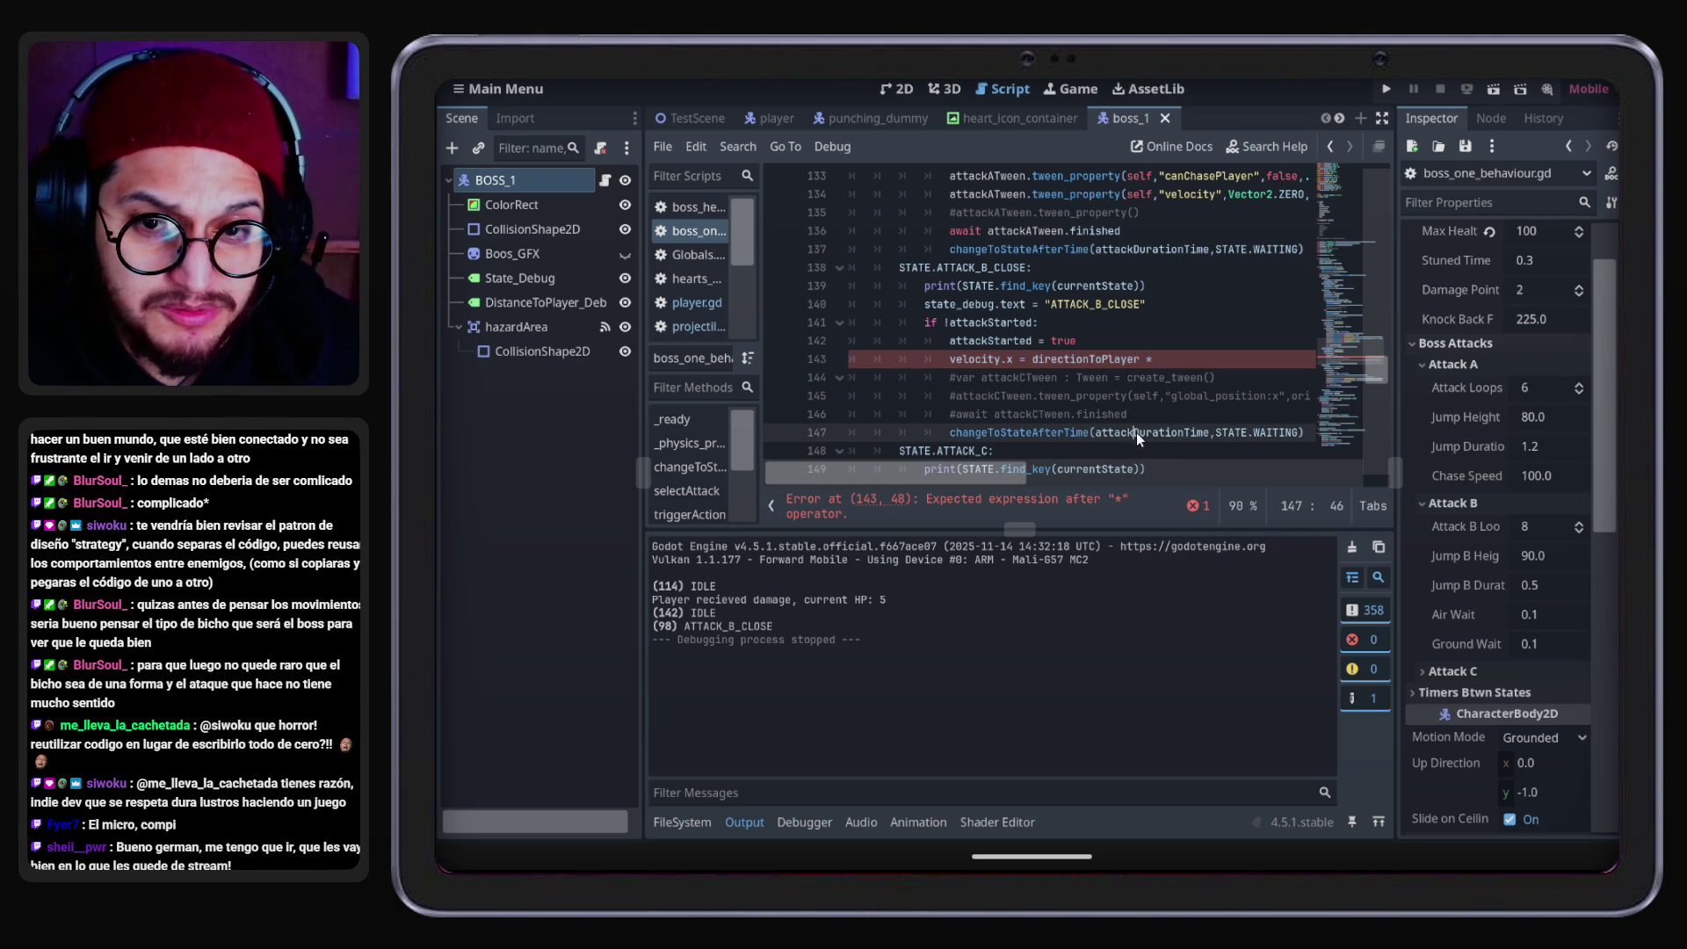
pyautogui.doubleClick(1182, 434)
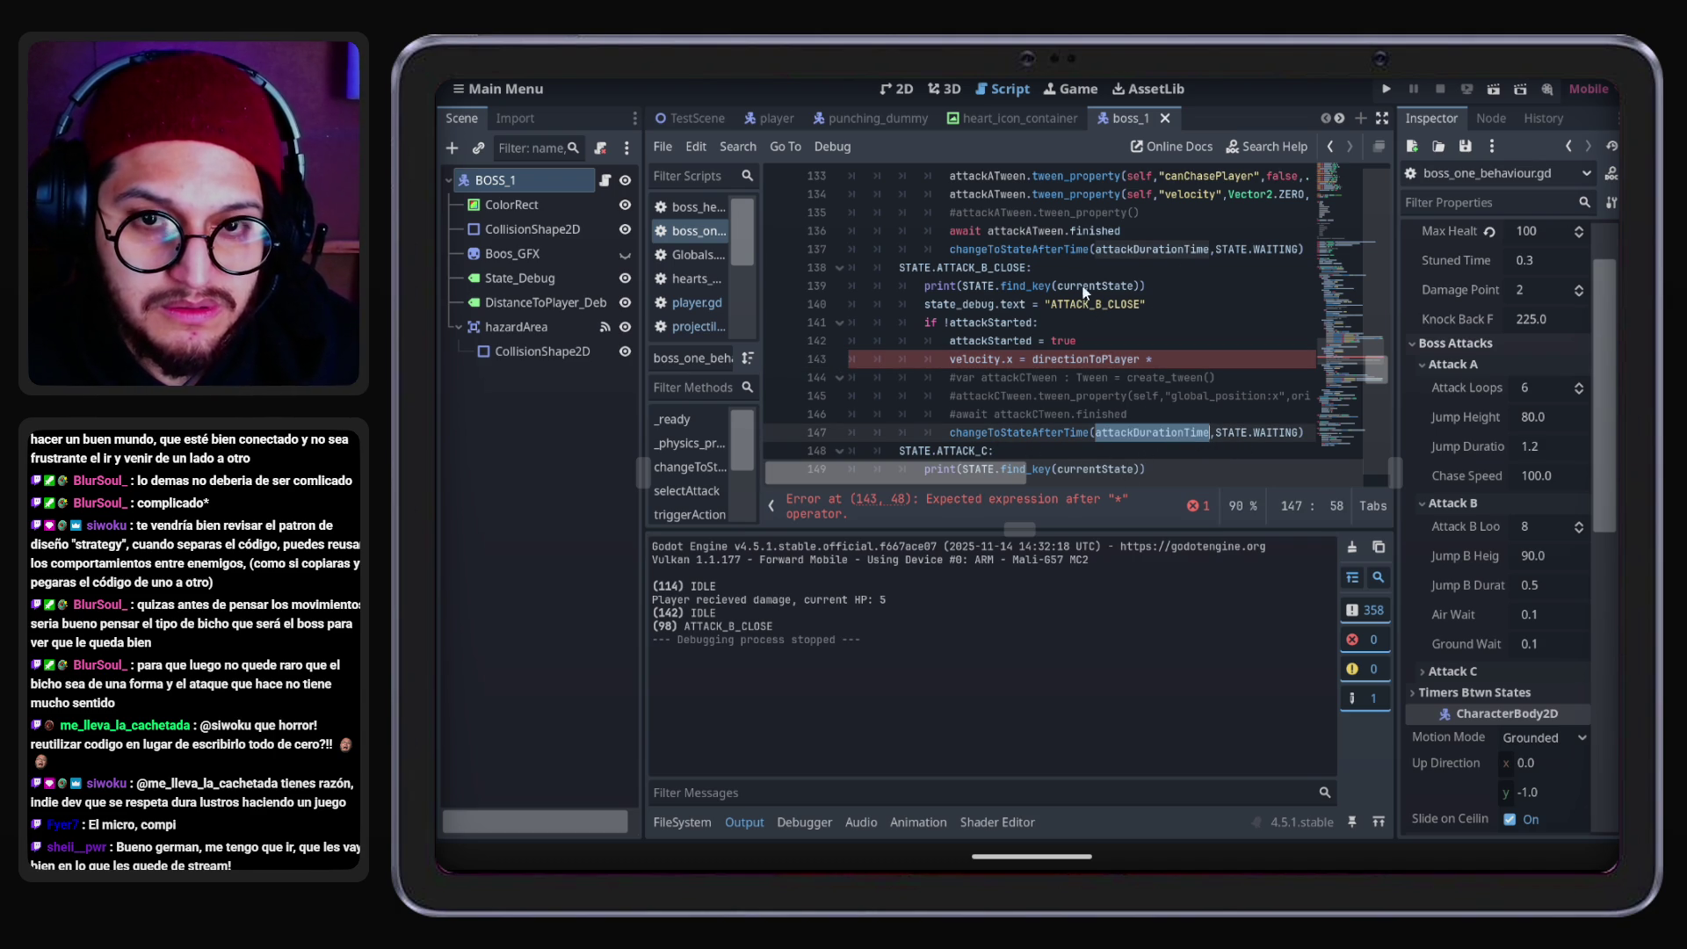
pyautogui.click(1164, 363)
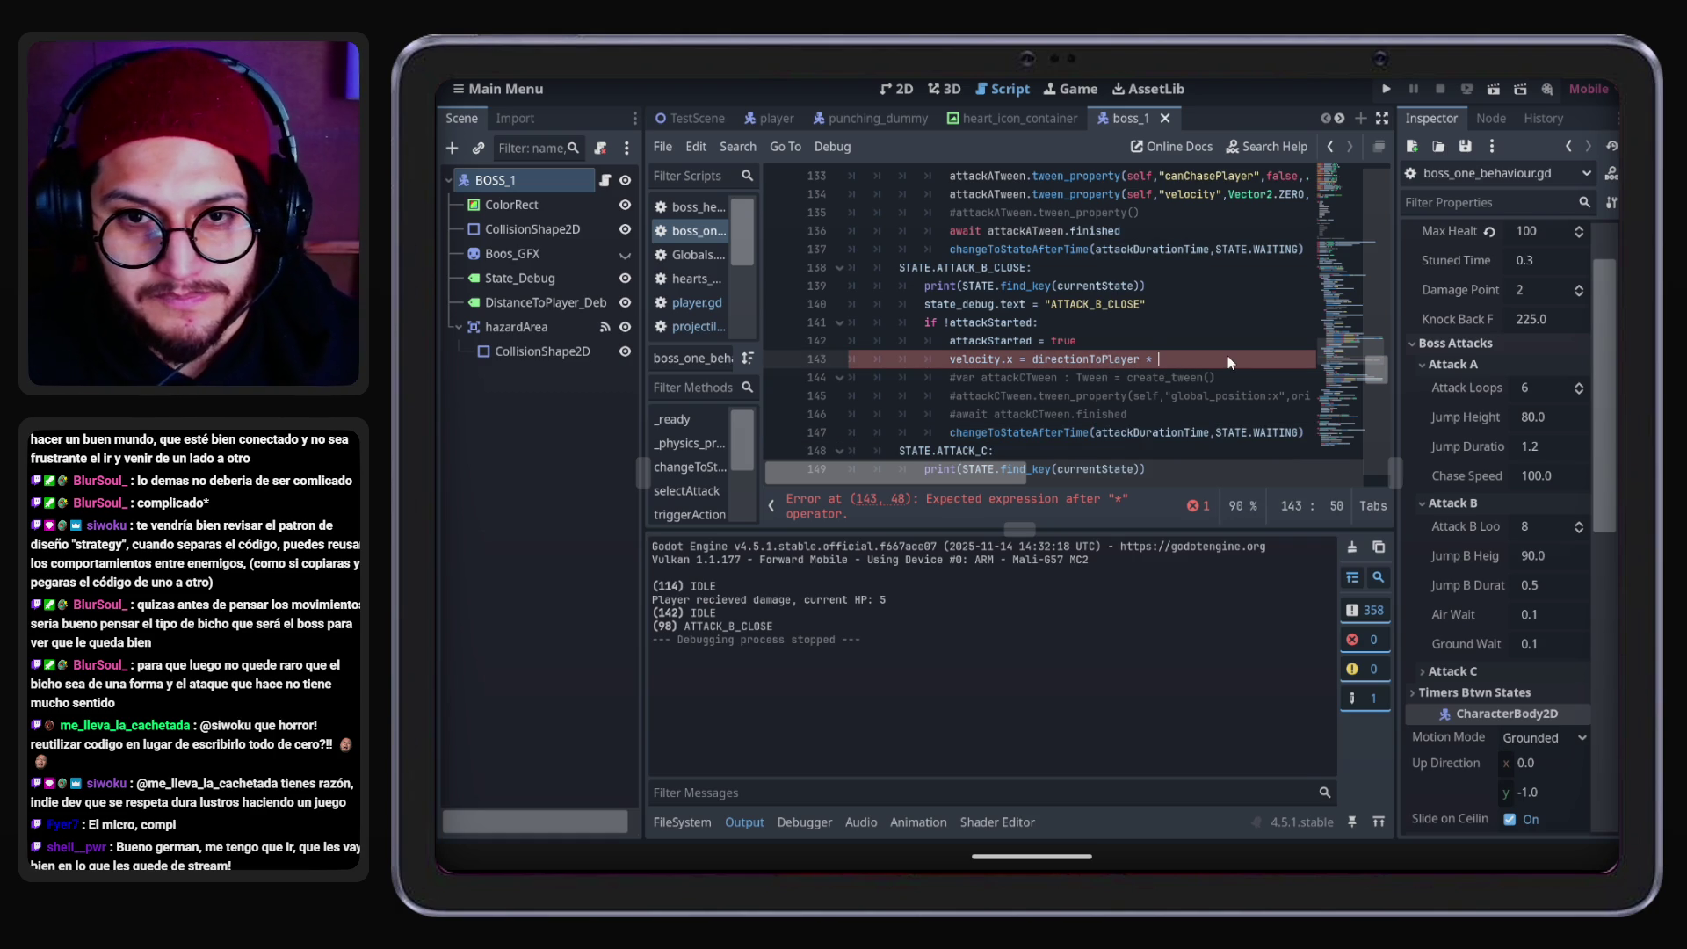
pyautogui.scroll(20, 1093, 324)
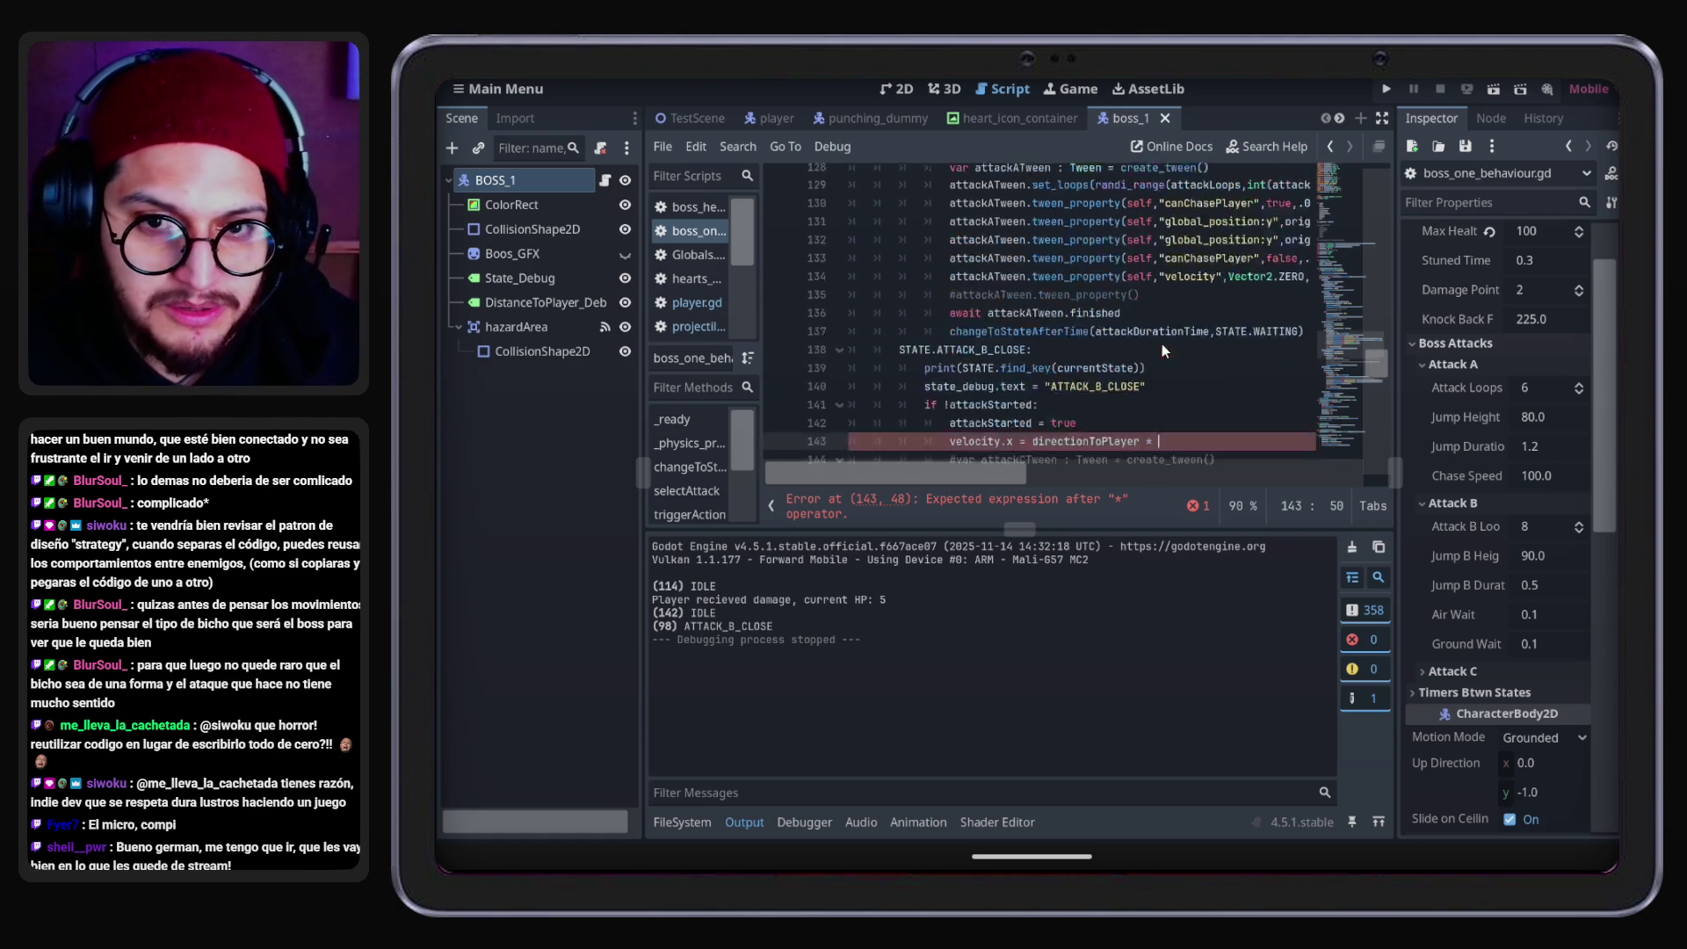
# Comment out the old punchLength and punchSpeed export lines.
pyautogui.scroll(8, 1093, 324)
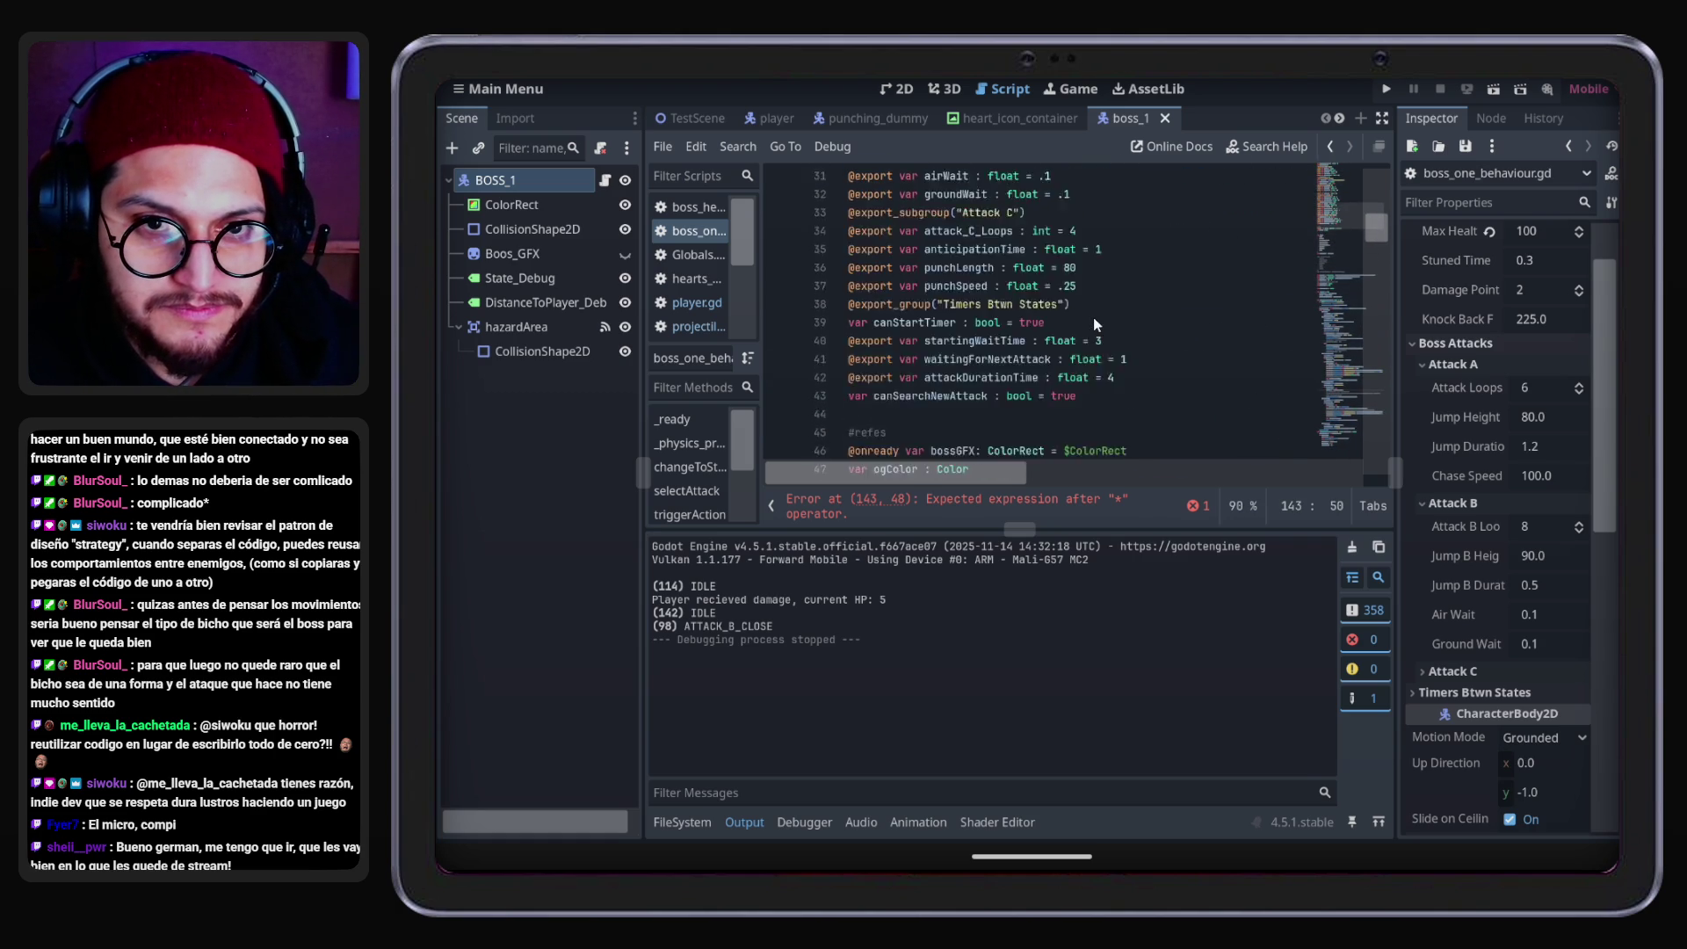
pyautogui.scroll(-1, 1062, 359)
pyautogui.click(1057, 383)
pyautogui.scroll(-1, 1088, 393)
pyautogui.moveTo(1088, 344); pyautogui.dragTo(805, 328)
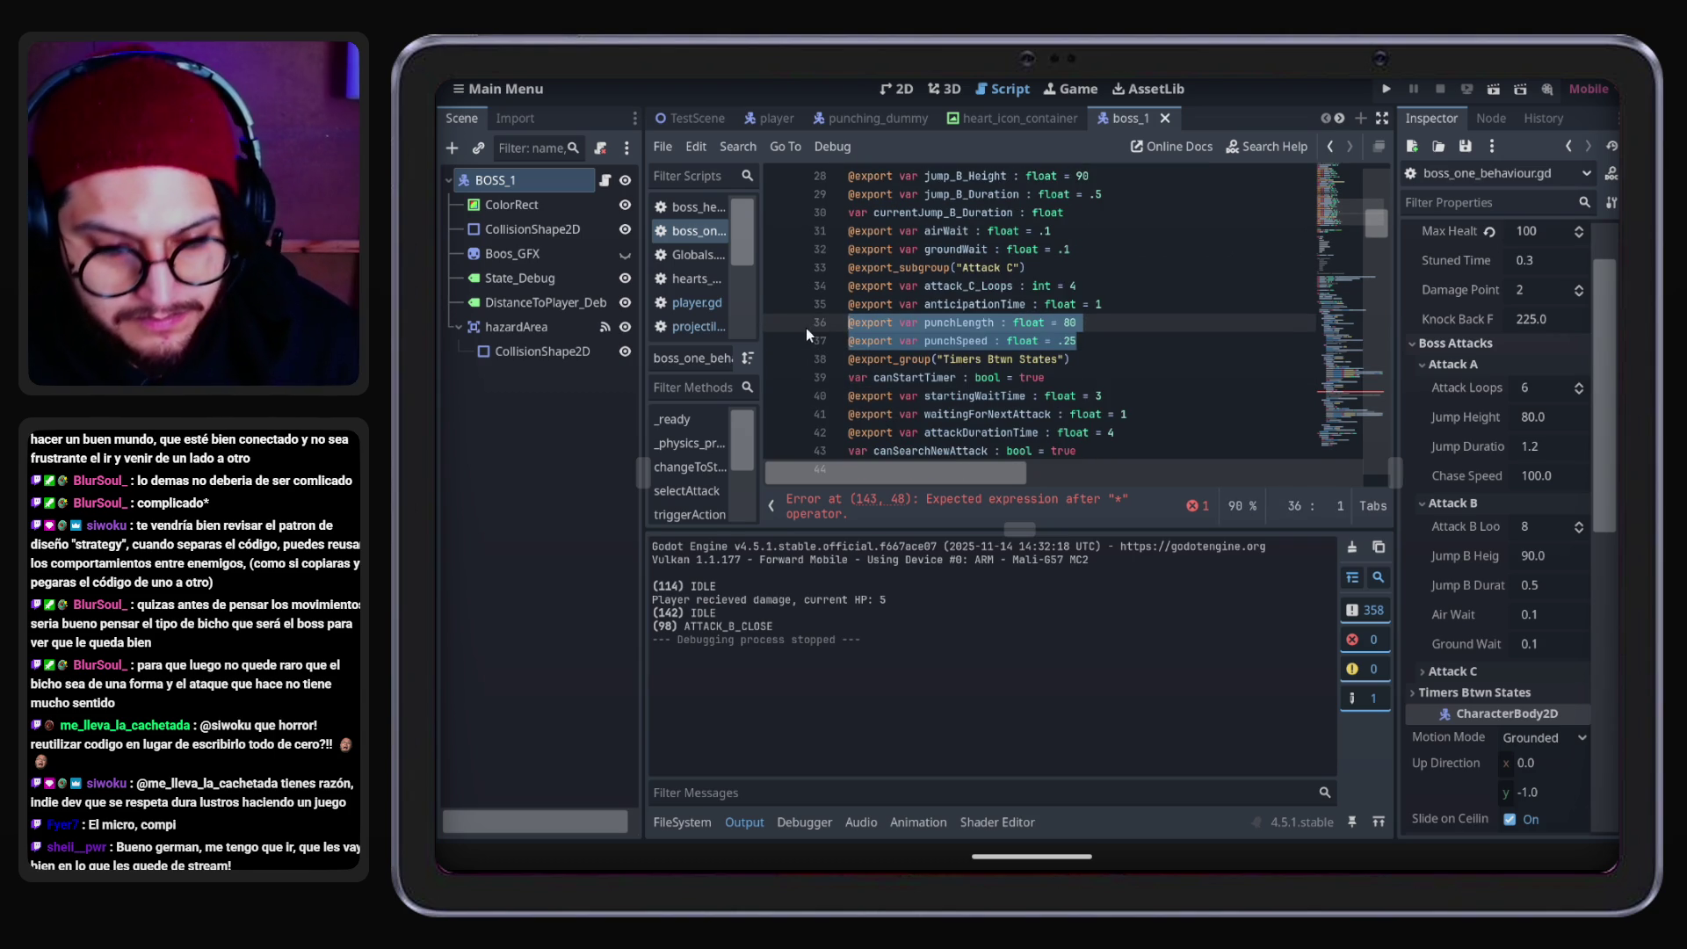
pyautogui.hotkey('ctrl', 'k')
# Add a new export punchSpeed : float = 300 below the anticipationTime line.
pyautogui.click(1128, 304)
pyautogui.press('Return')
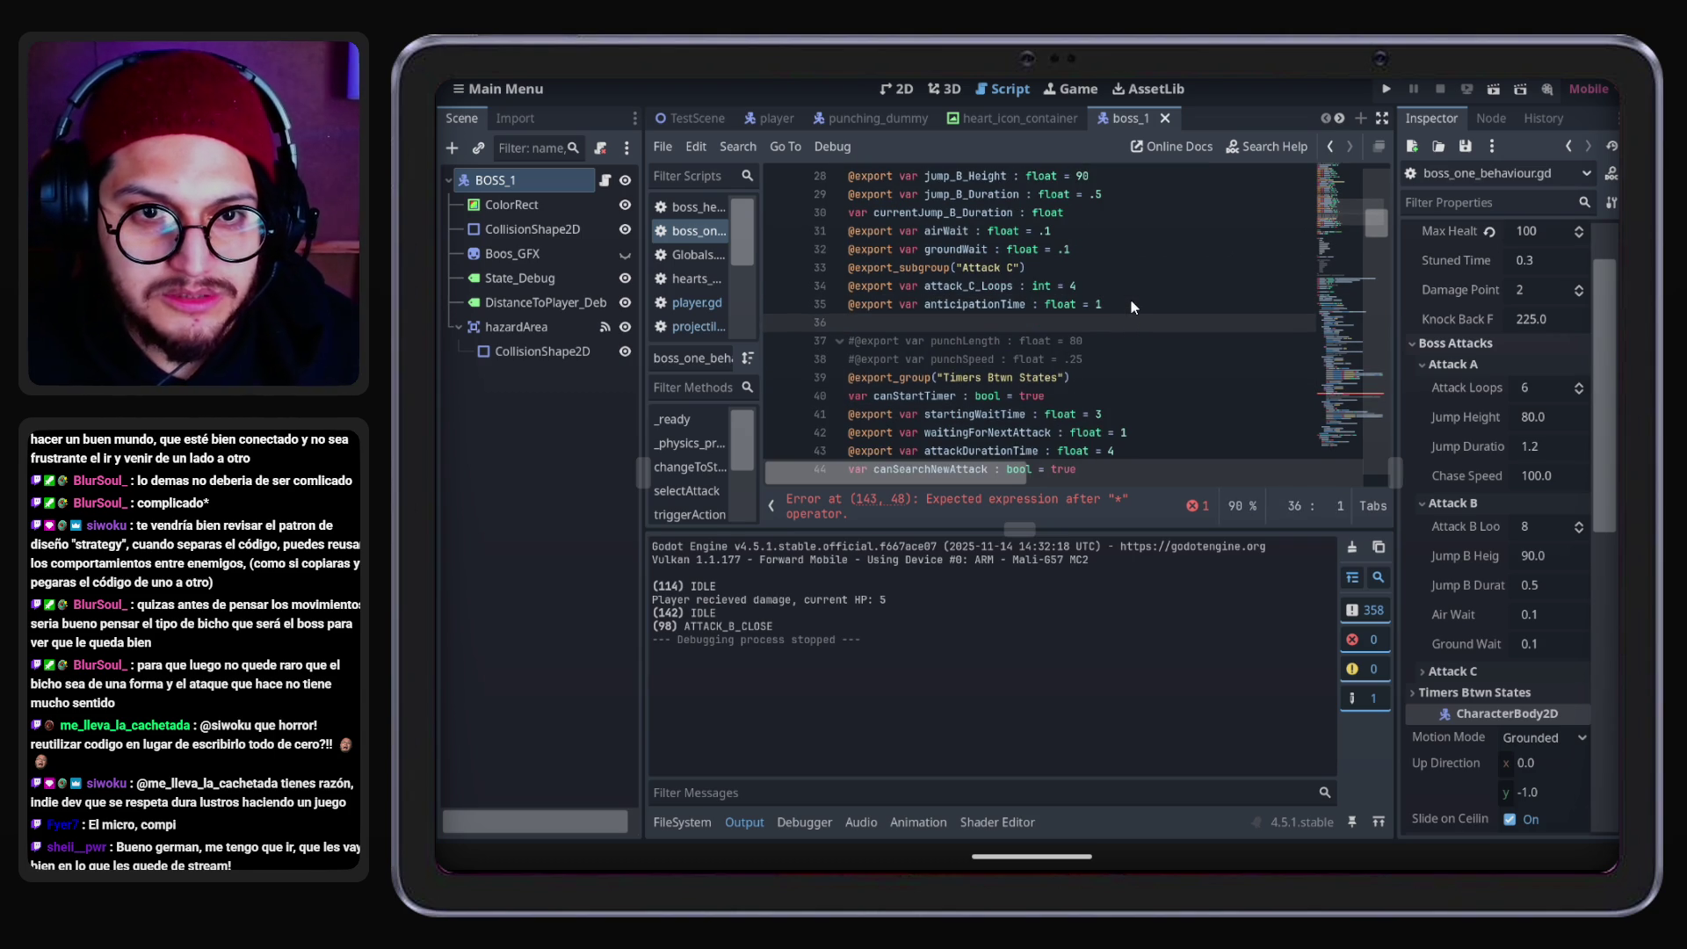
pyautogui.moveTo(916, 304); pyautogui.dragTo(857, 307)
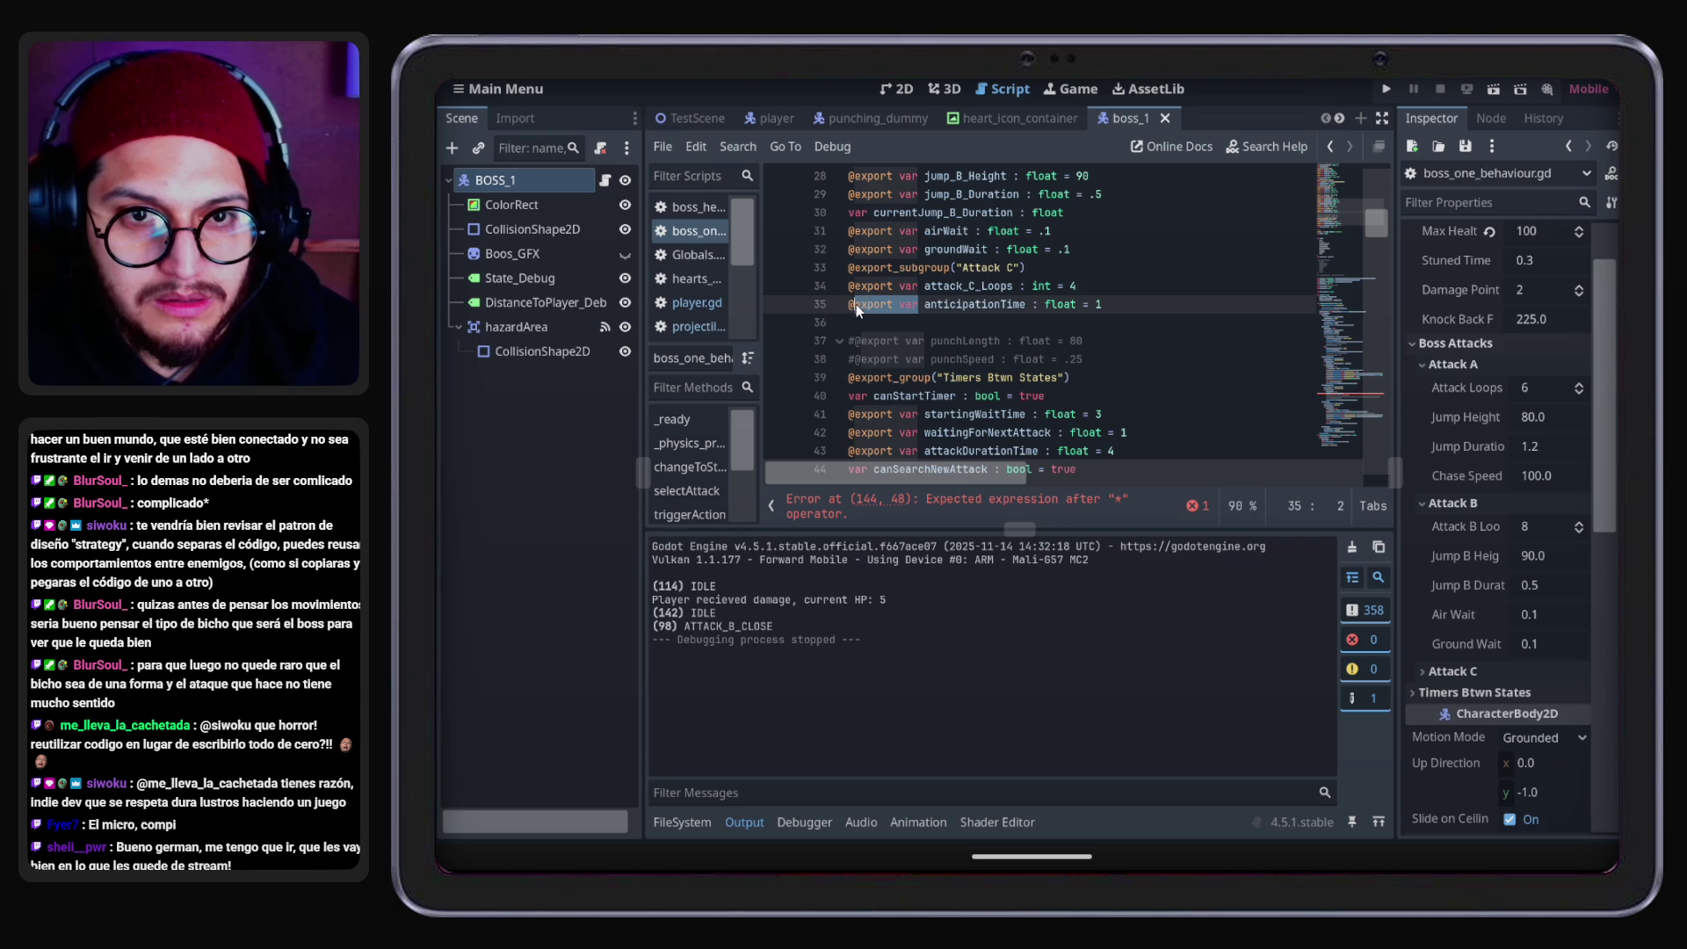
pyautogui.hotkey('ctrl', 'c')
pyautogui.click(862, 321)
pyautogui.hotkey('ctrl', 'v')
pyautogui.write('puin')
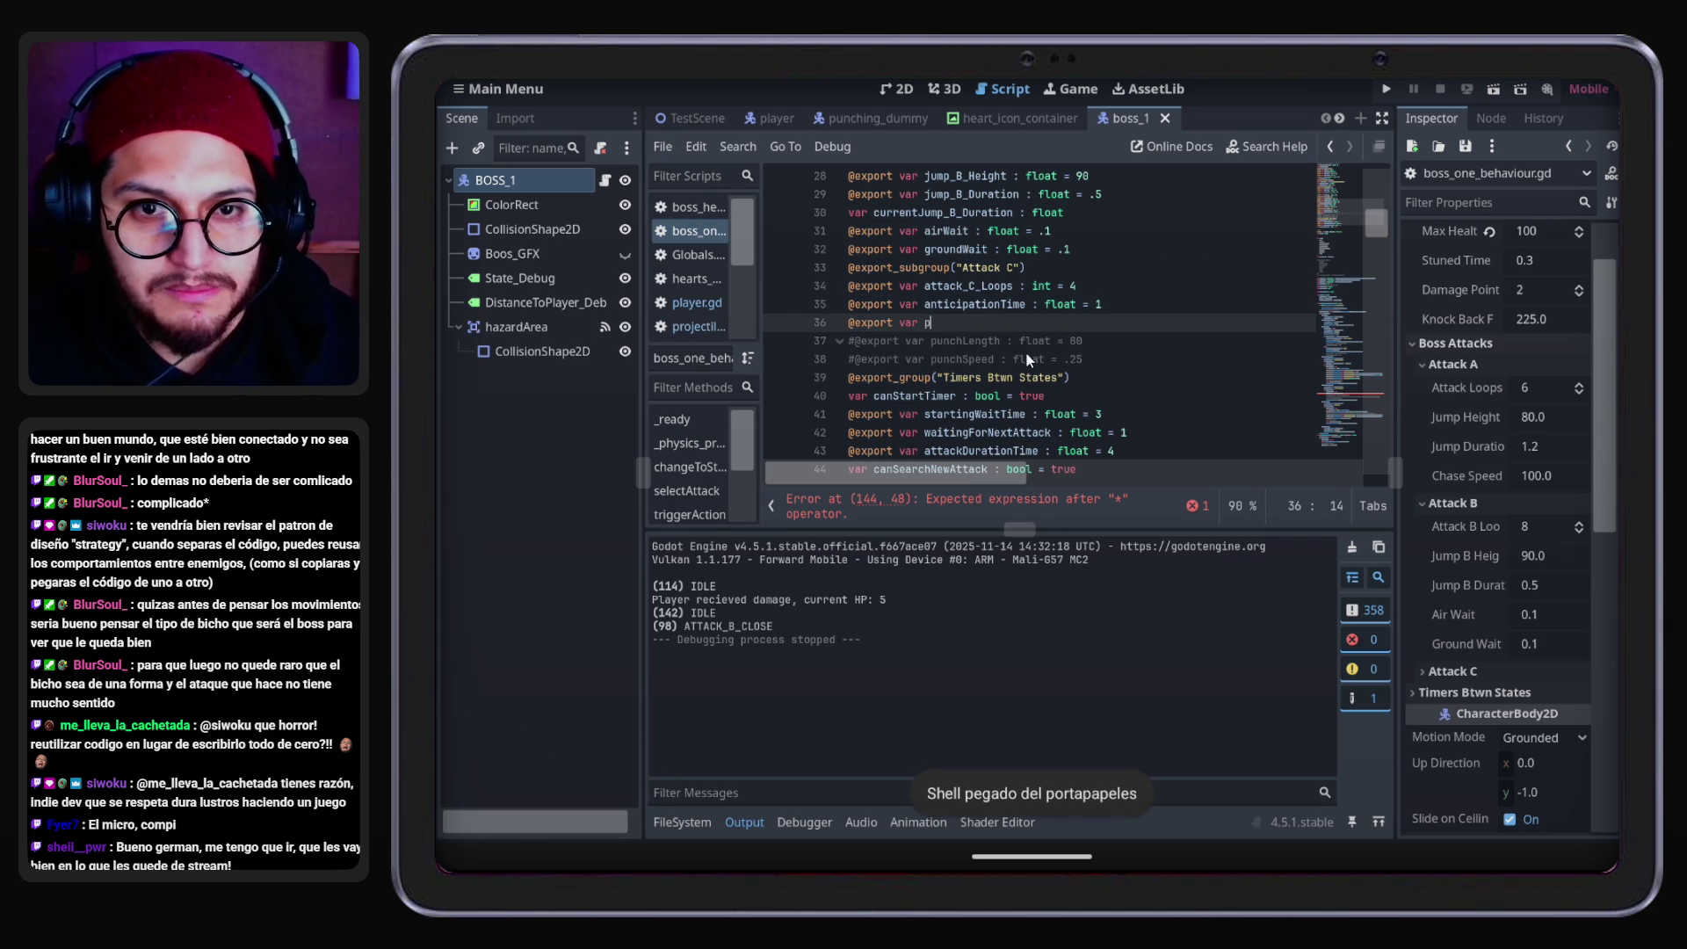
pyautogui.press('BackSpace')
pyautogui.press('BackSpace')
pyautogui.write('nchSpeed ')
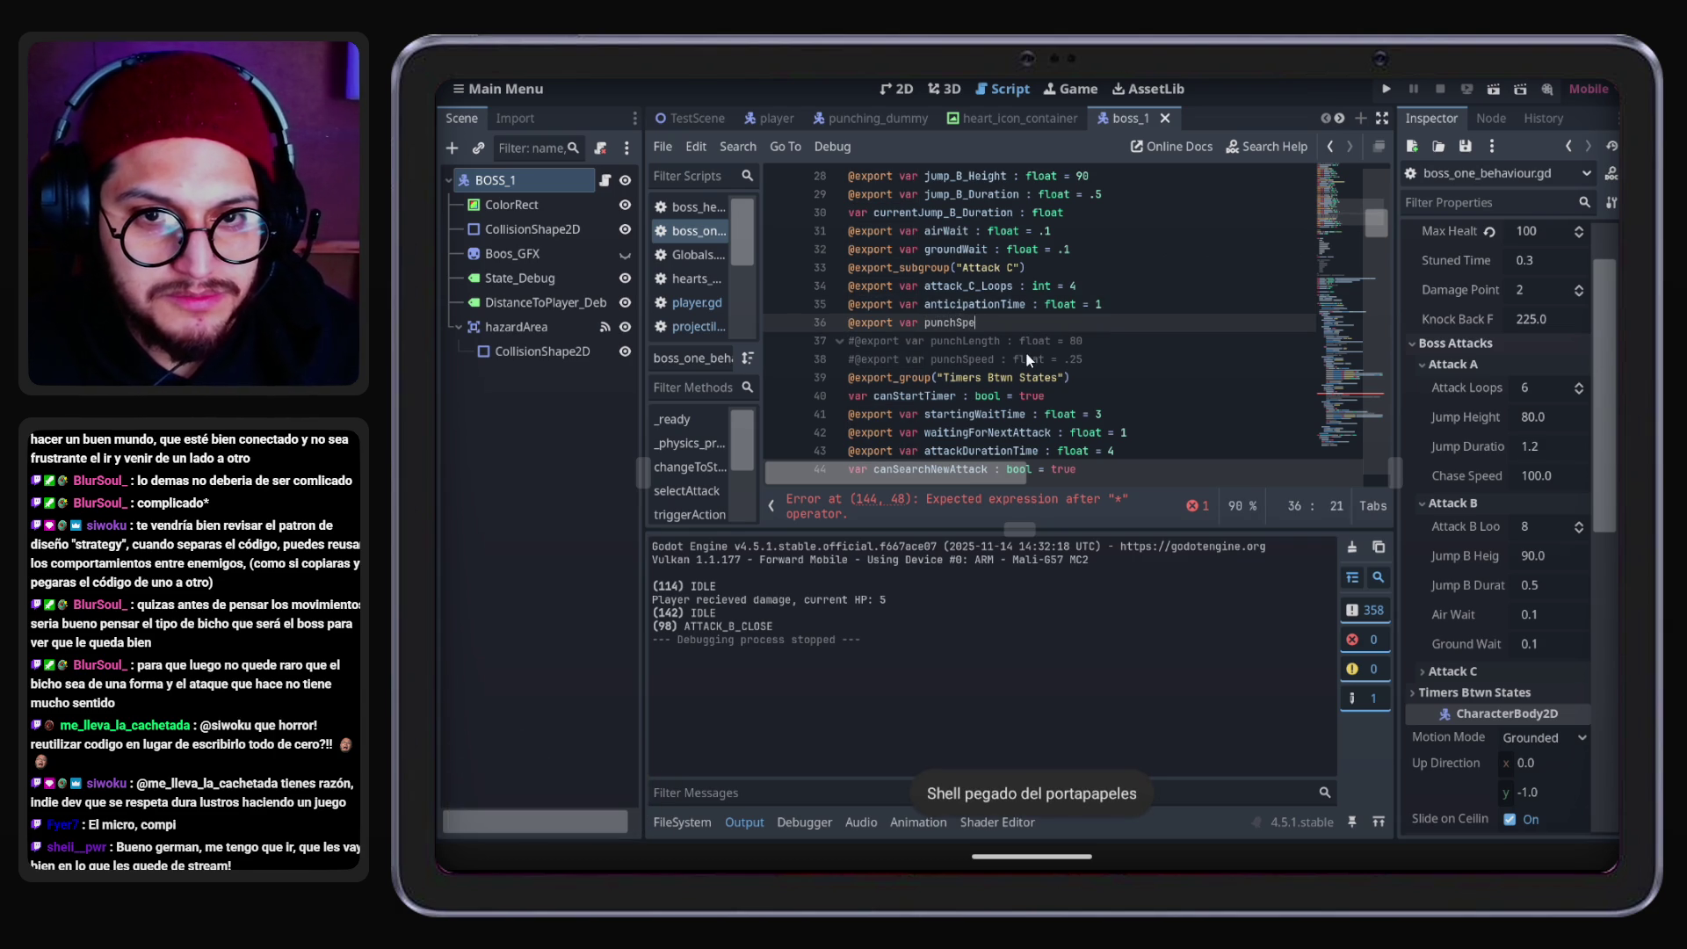
pyautogui.write(': float = 300')
pyautogui.press('Return')
# Add a punchDuration export of .3, then play-test the boss attacks moving left and right.
pyautogui.write('@export var punchDuration : float = .3')
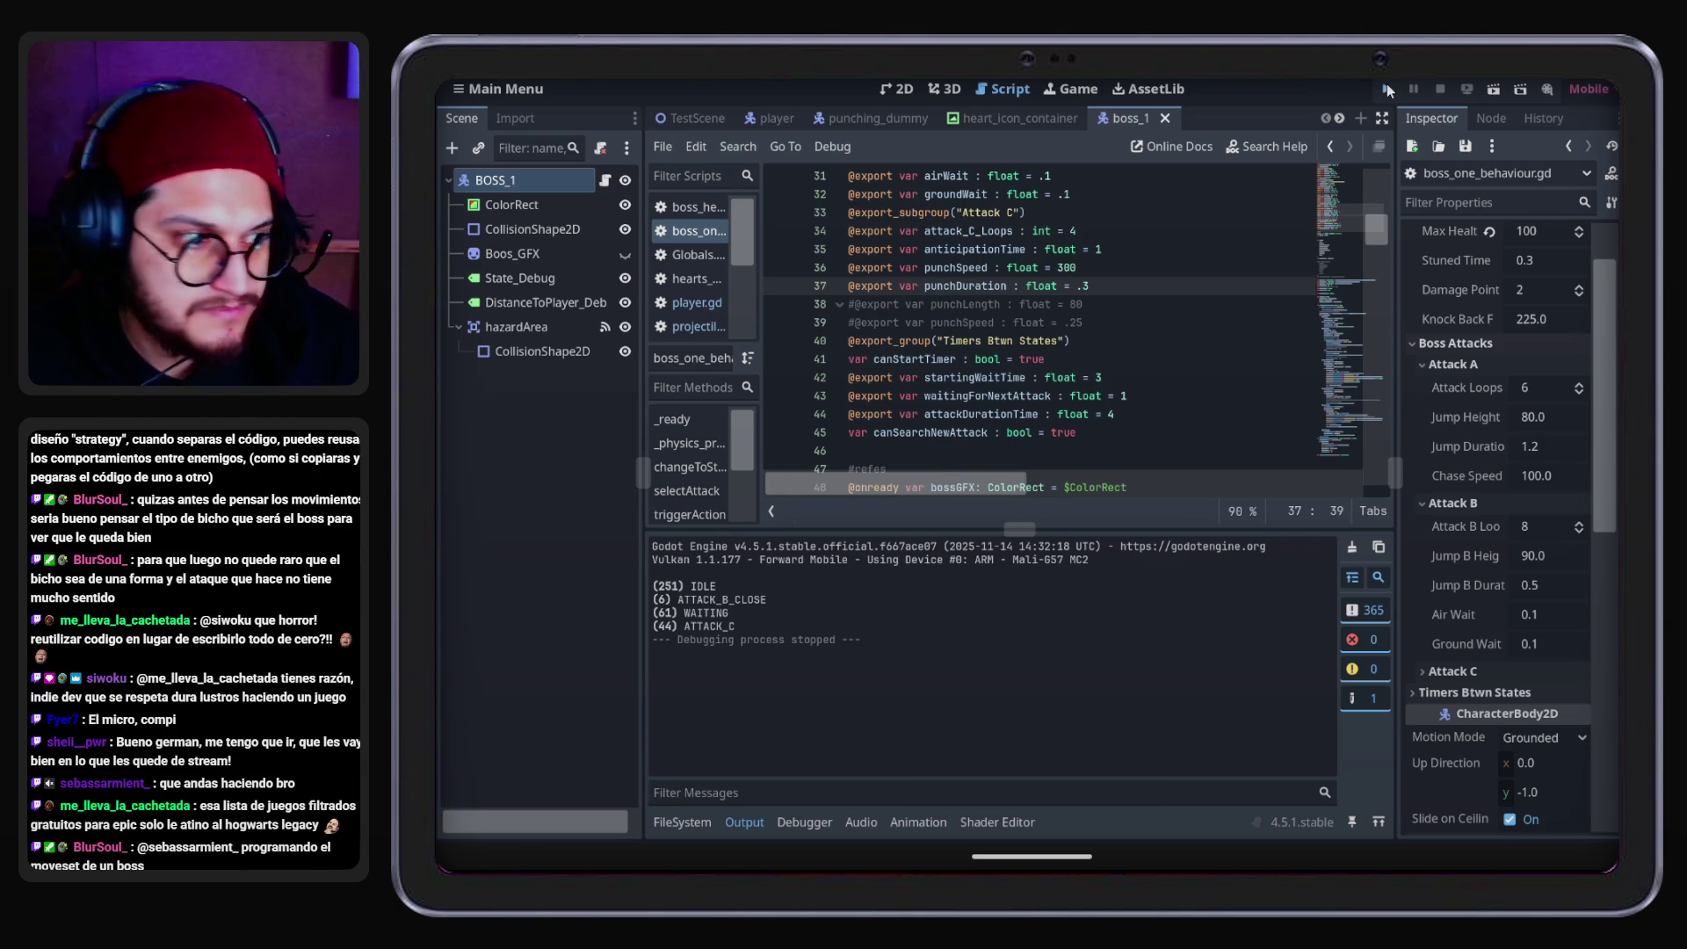
pyautogui.click(1386, 89)
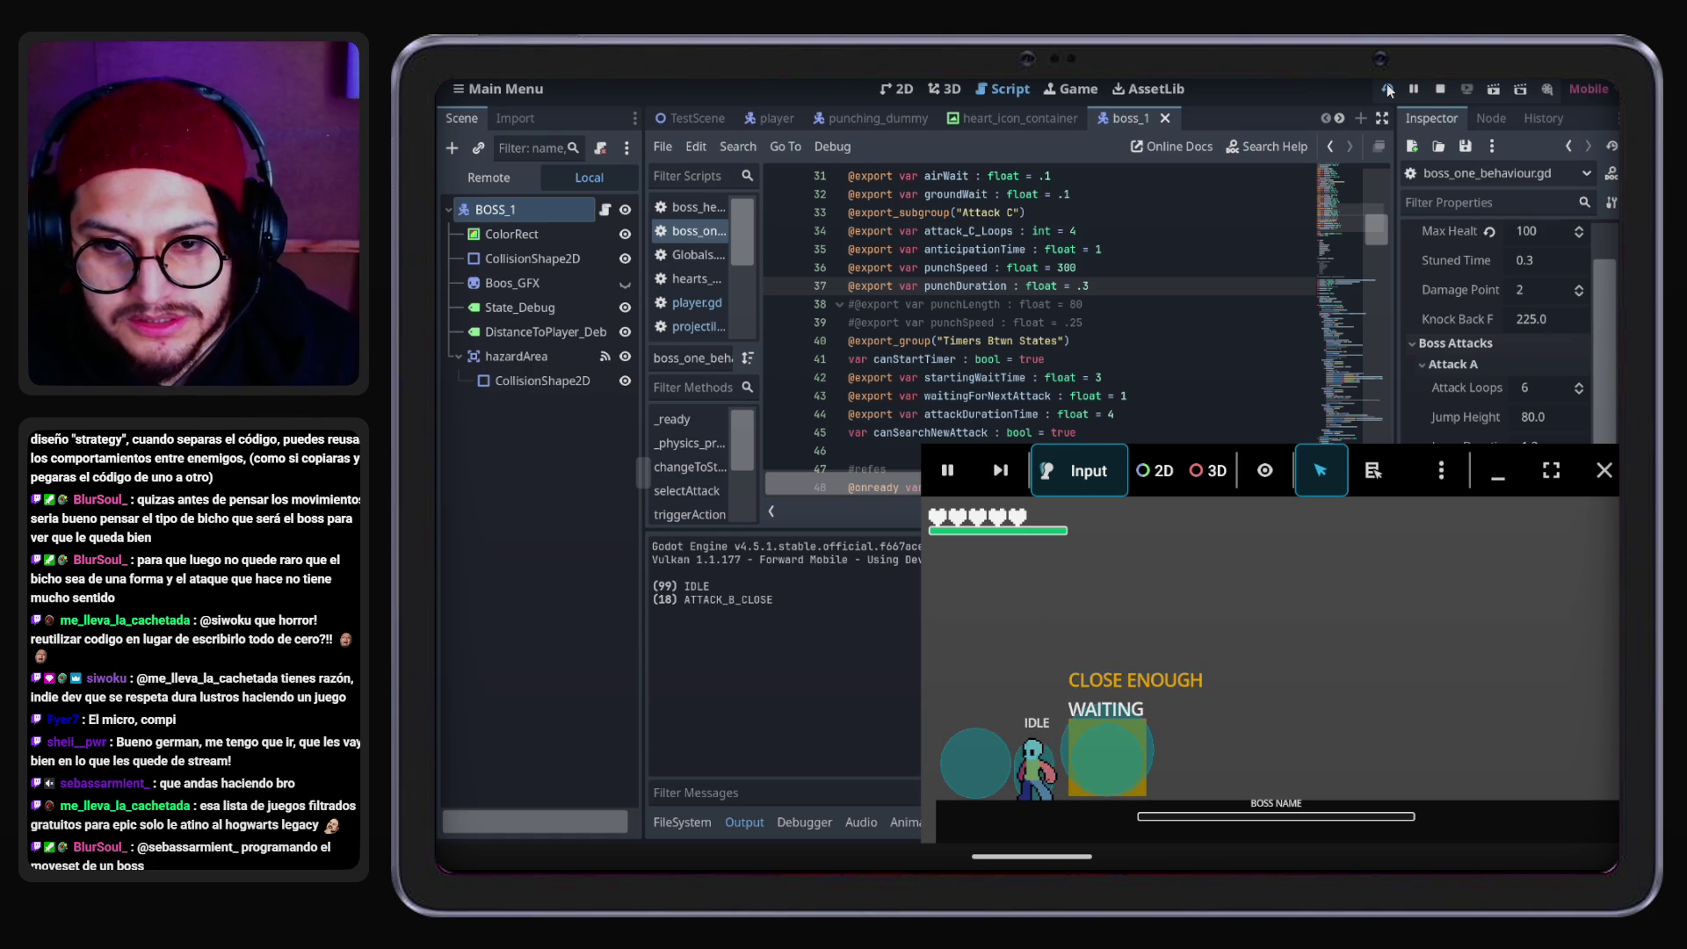
pyautogui.press('Right')
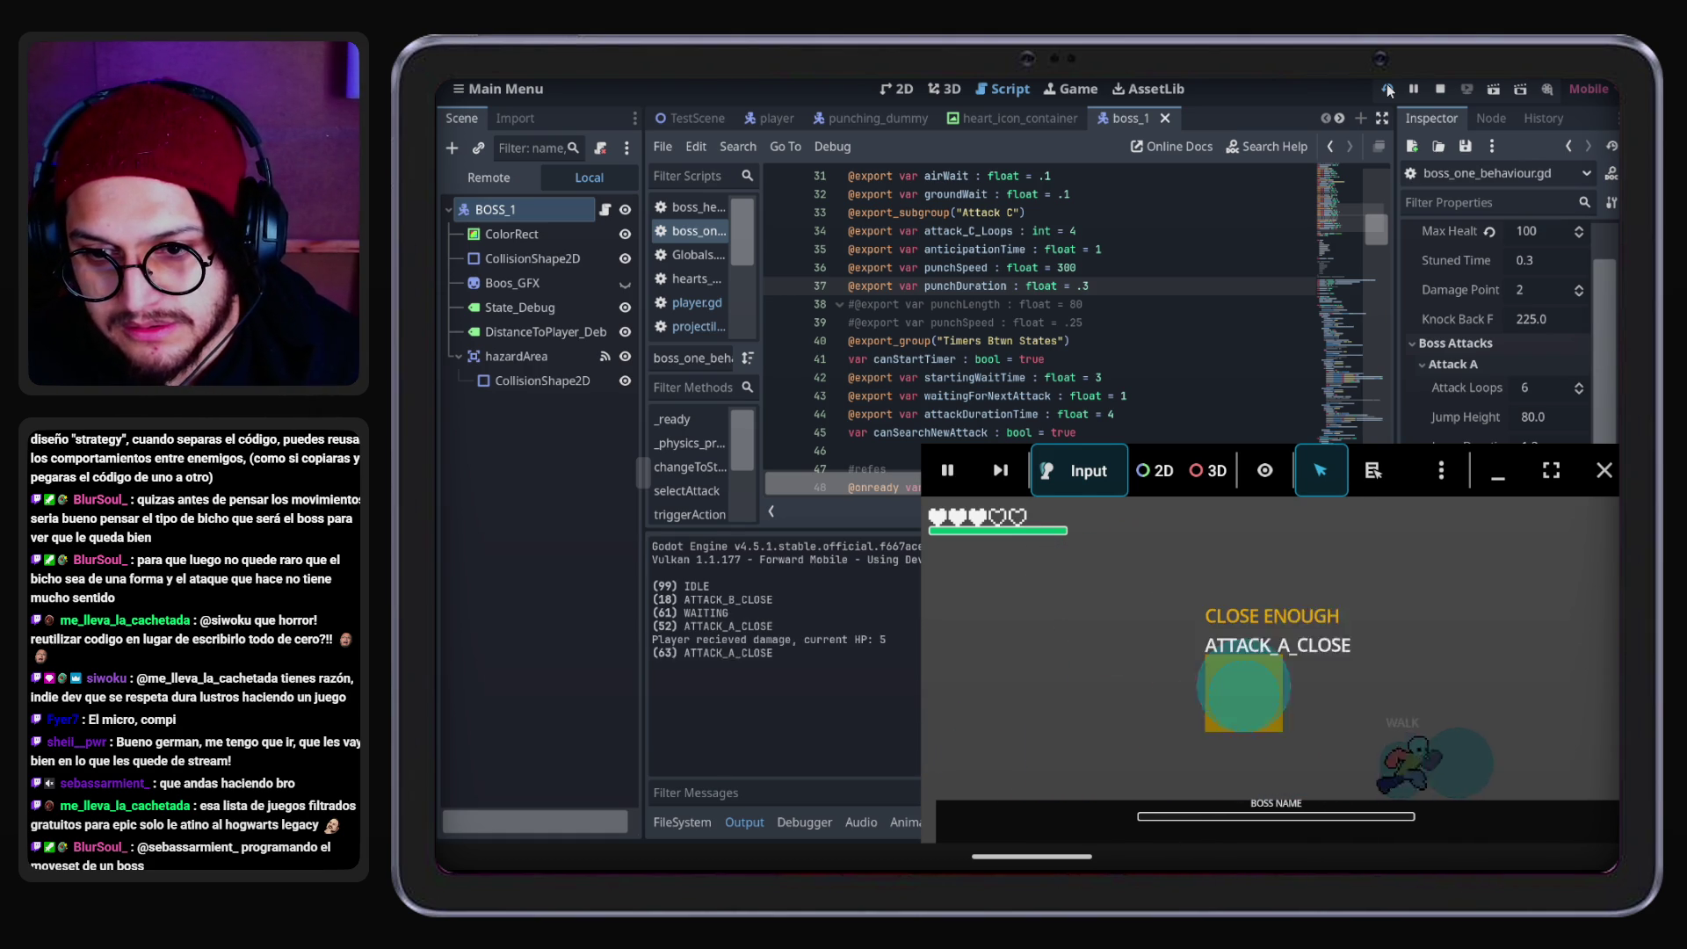
pyautogui.press('Left')
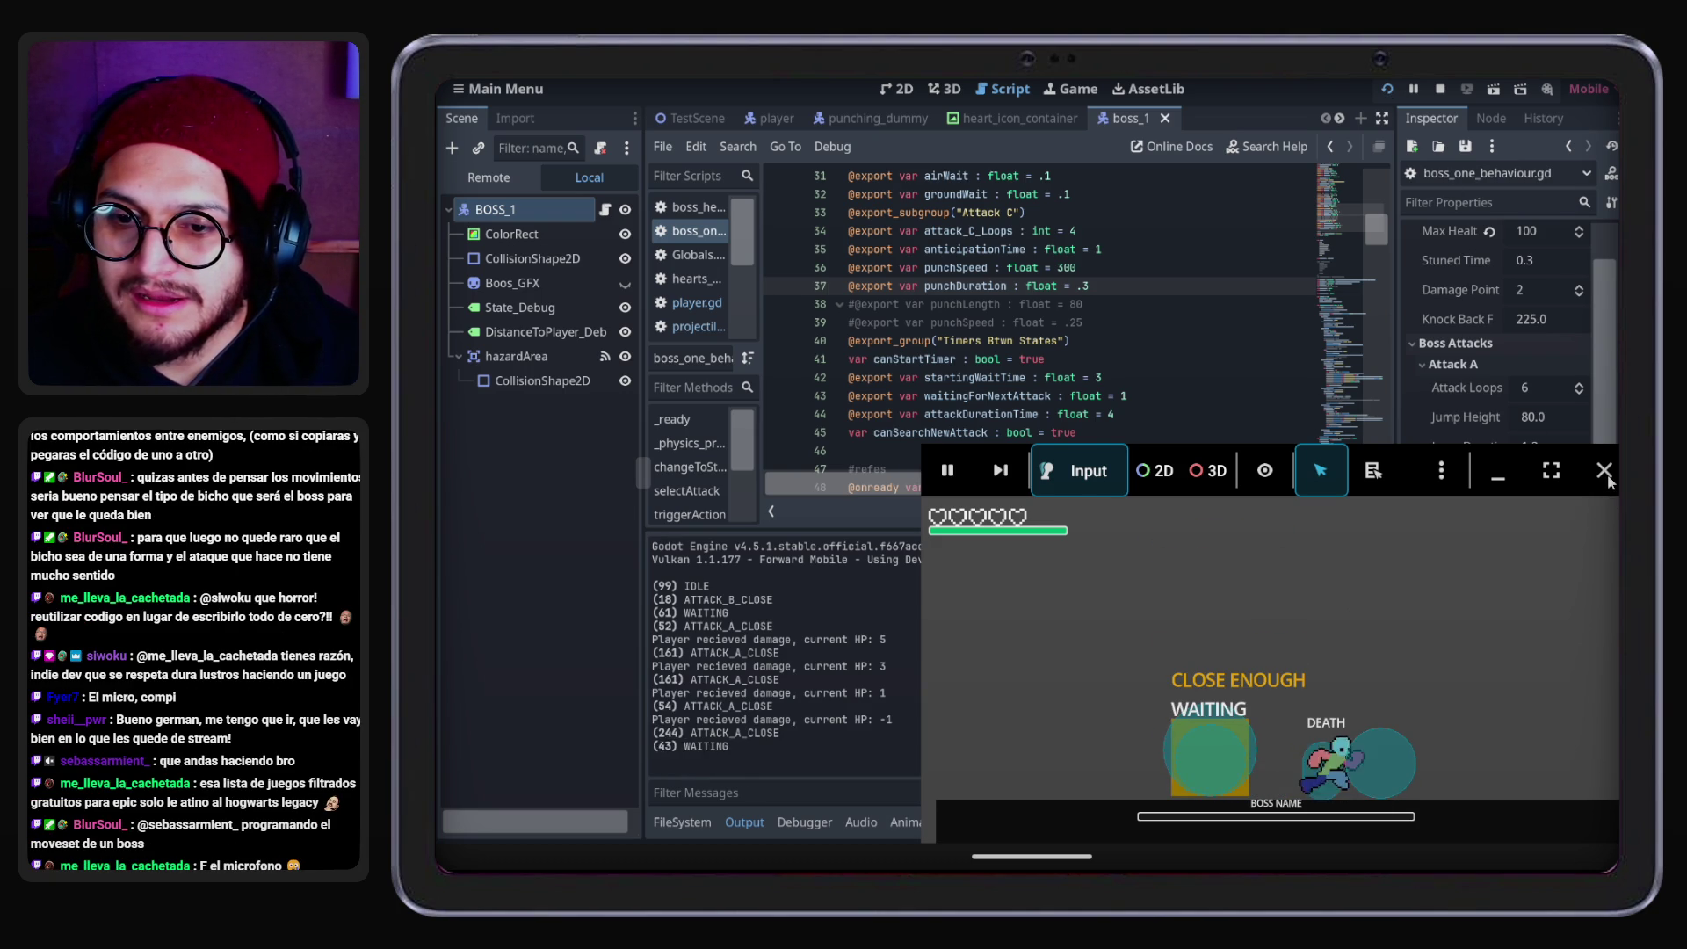
pyautogui.click(1604, 471)
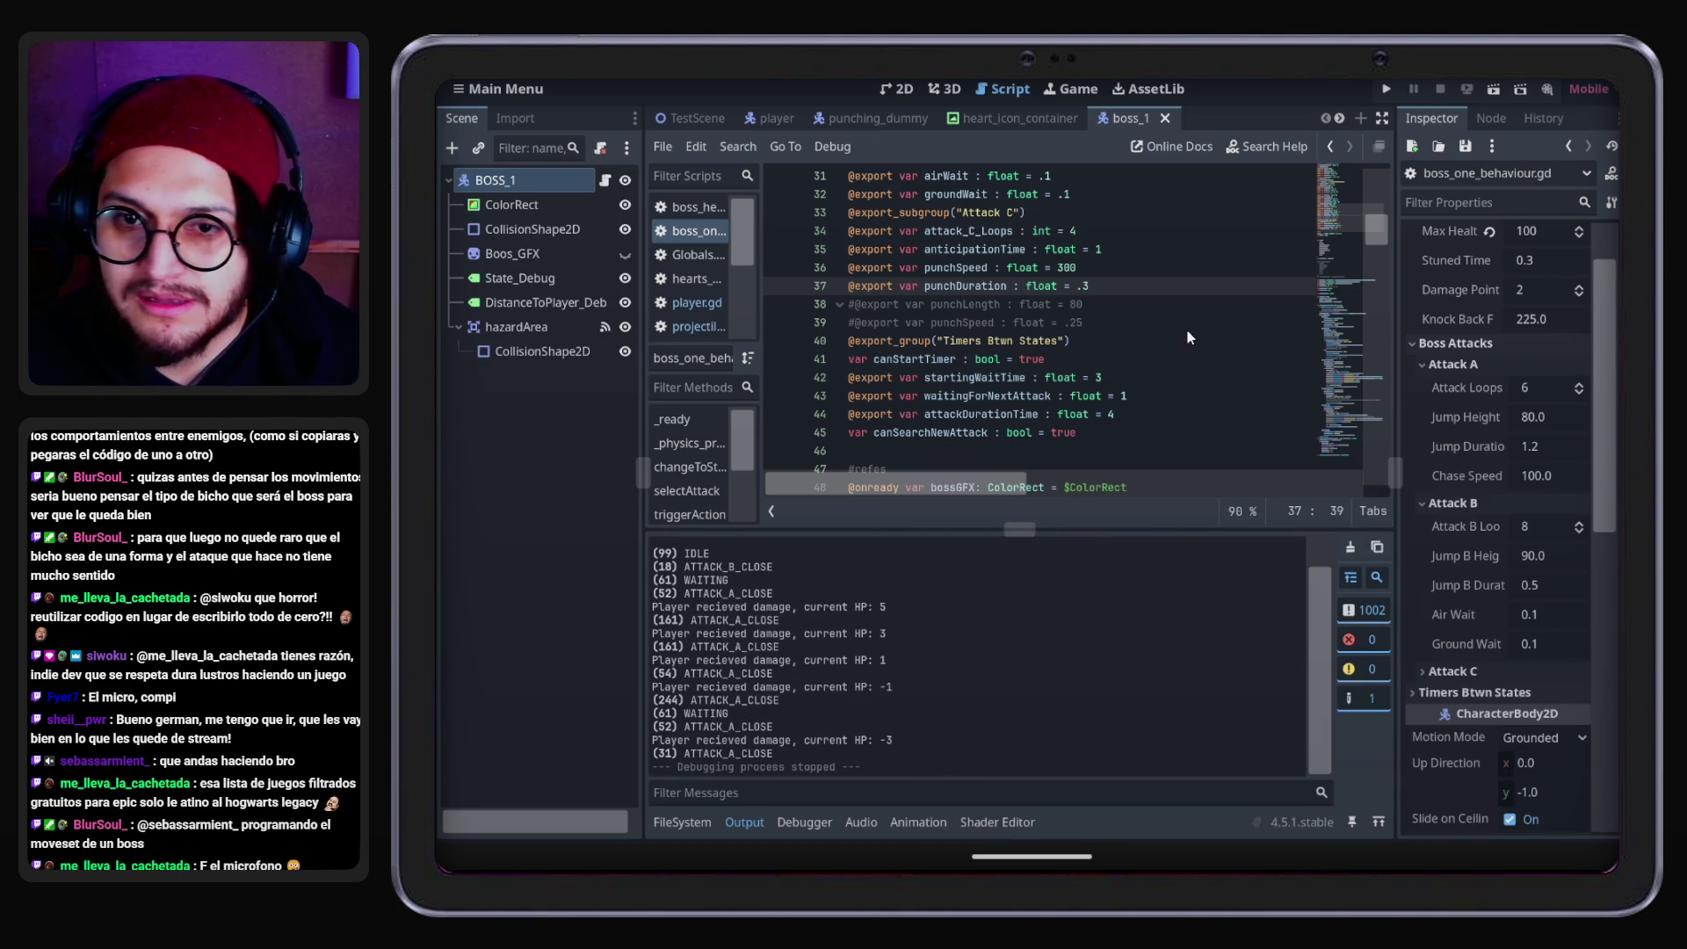
# Change punchDuration from .3 to .25 and save the script.
pyautogui.click(1087, 311)
pyautogui.click(996, 285)
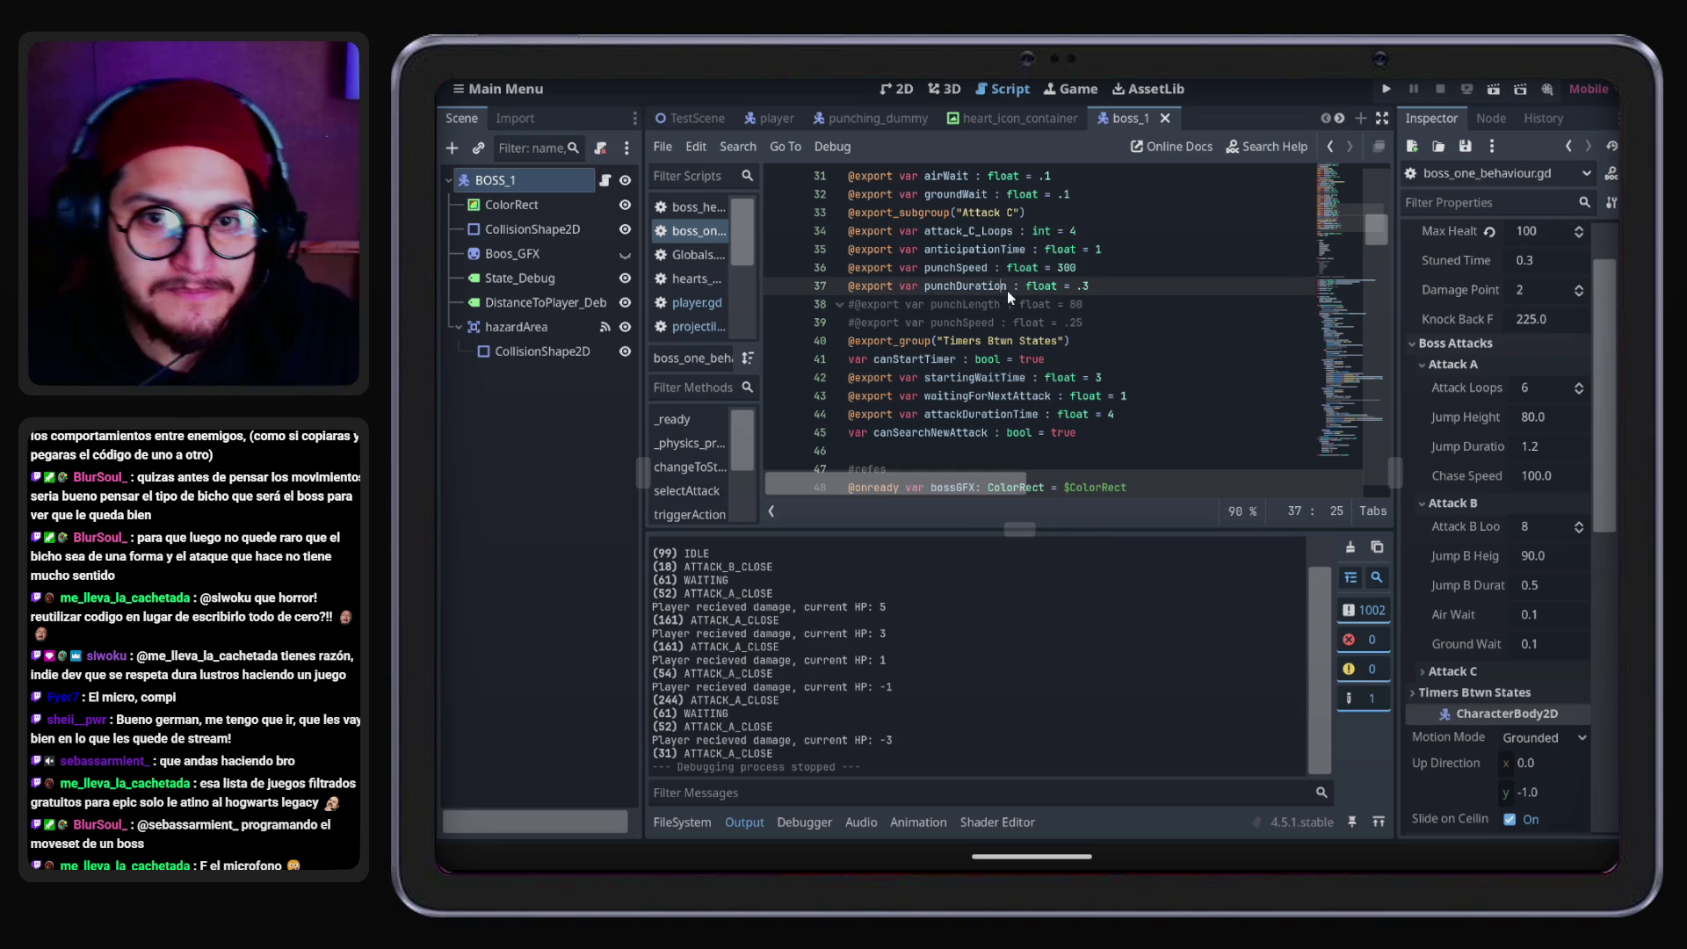
pyautogui.scroll(-2, 1035, 328)
pyautogui.scroll(2, 1037, 336)
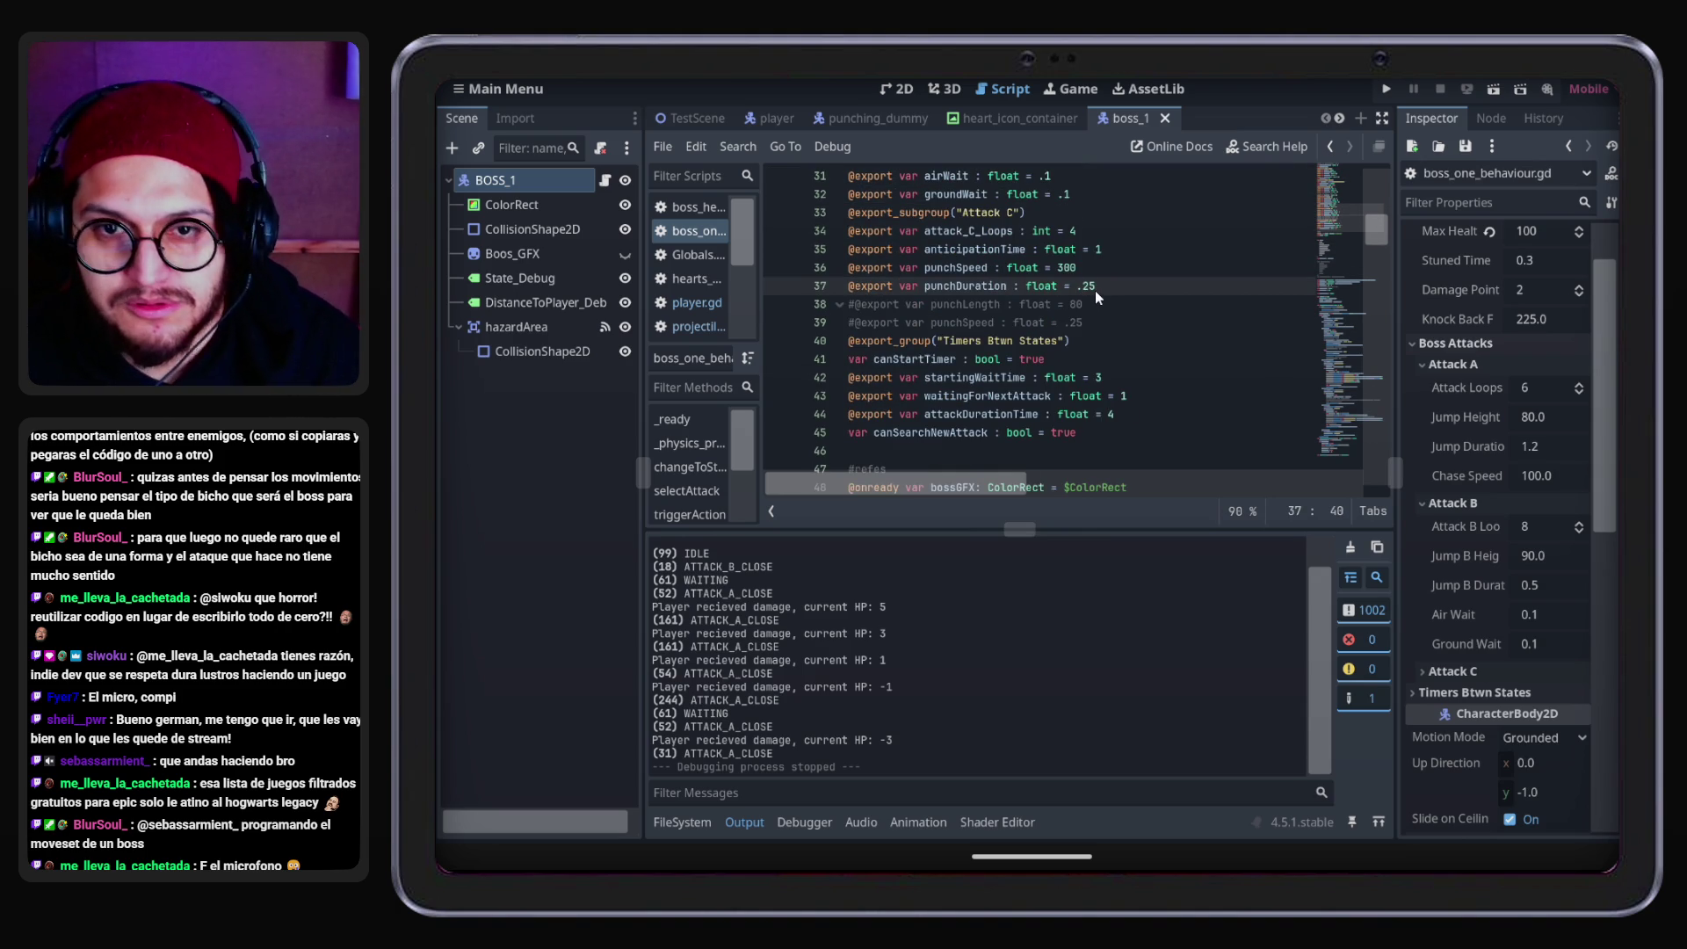
pyautogui.press('BackSpace')
pyautogui.write('25')
pyautogui.hotkey('ctrl', 's')
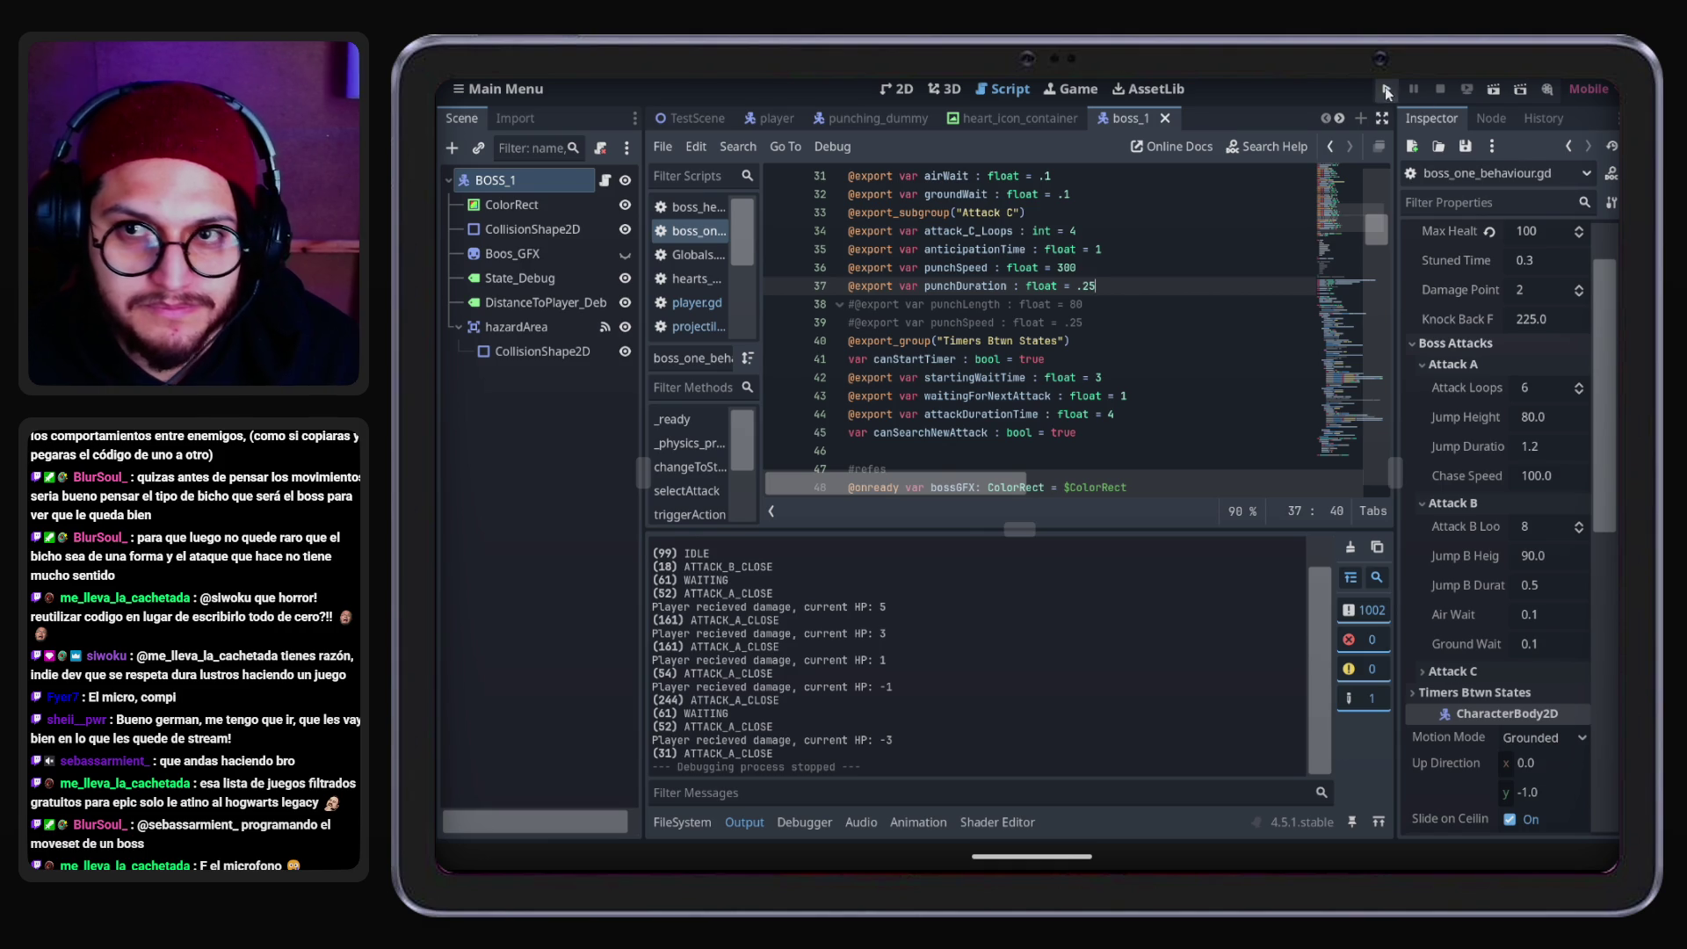
pyautogui.click(1385, 88)
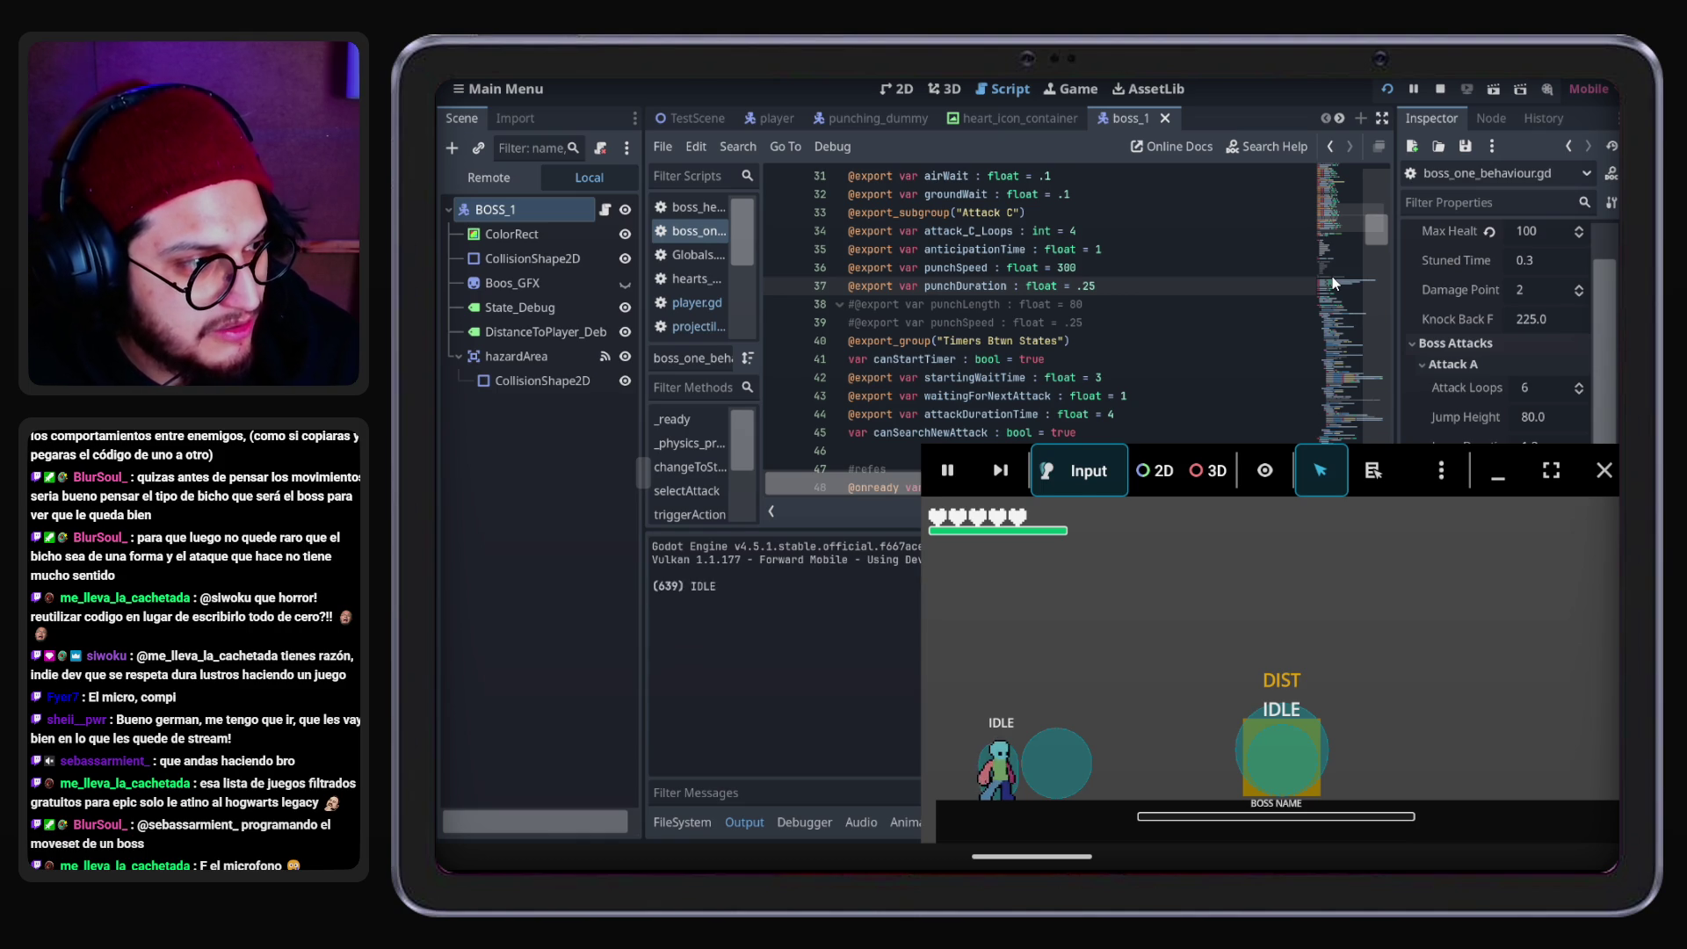
pyautogui.press('Right')
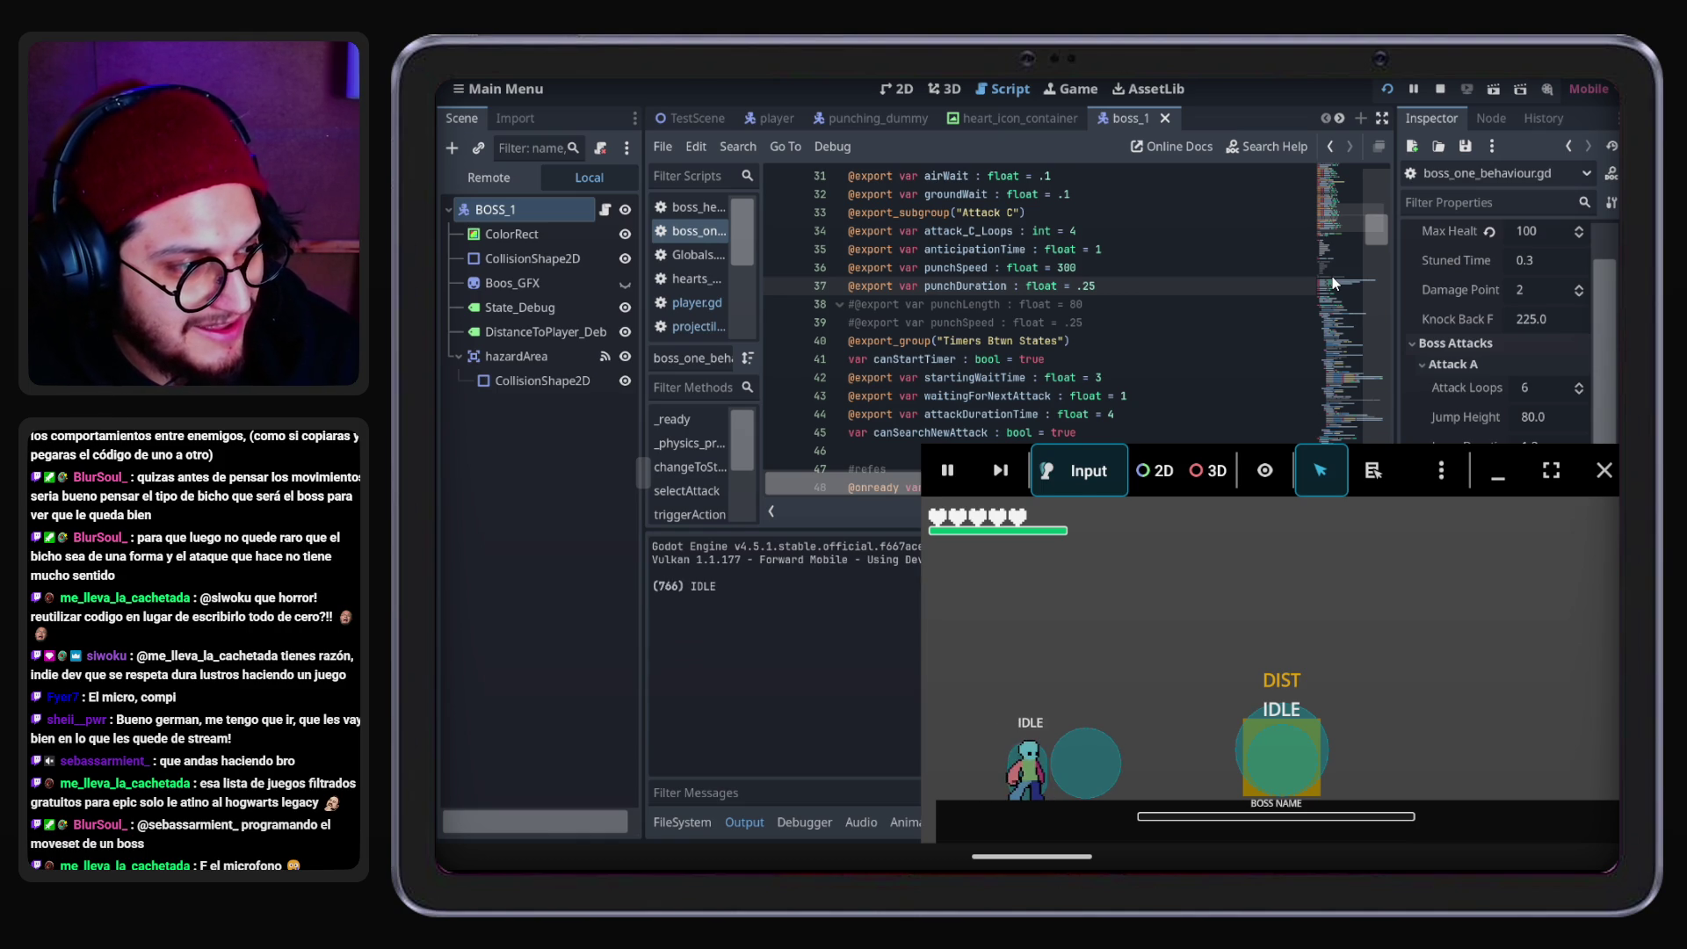
pyautogui.press('Right')
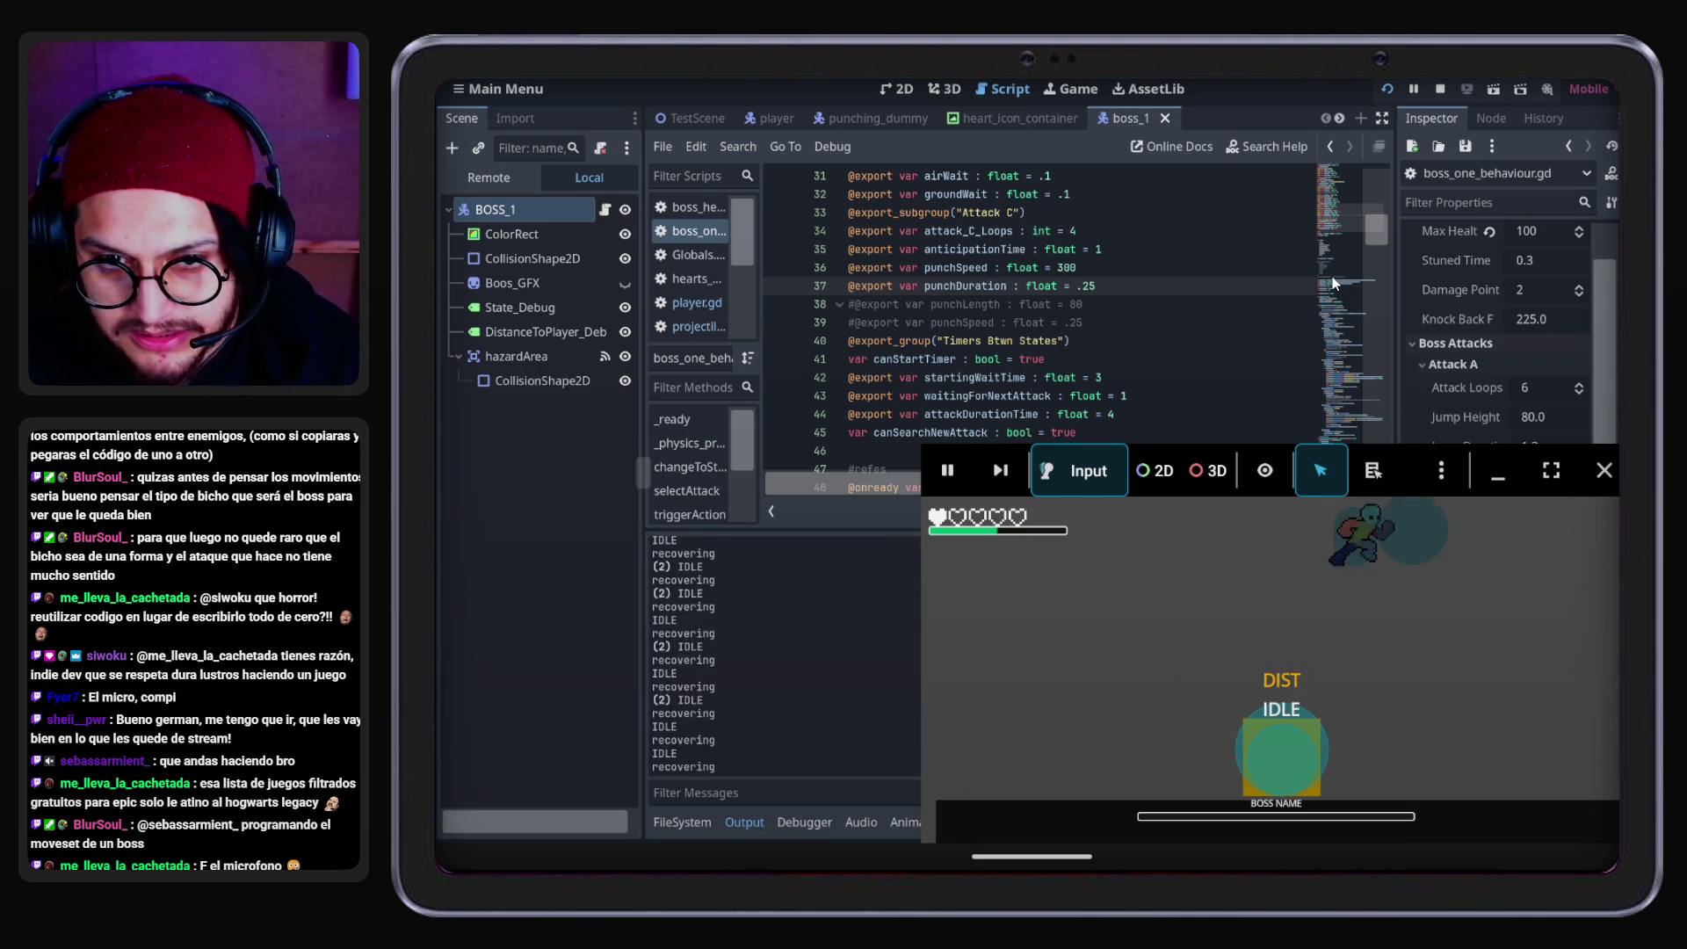
pyautogui.press('Left')
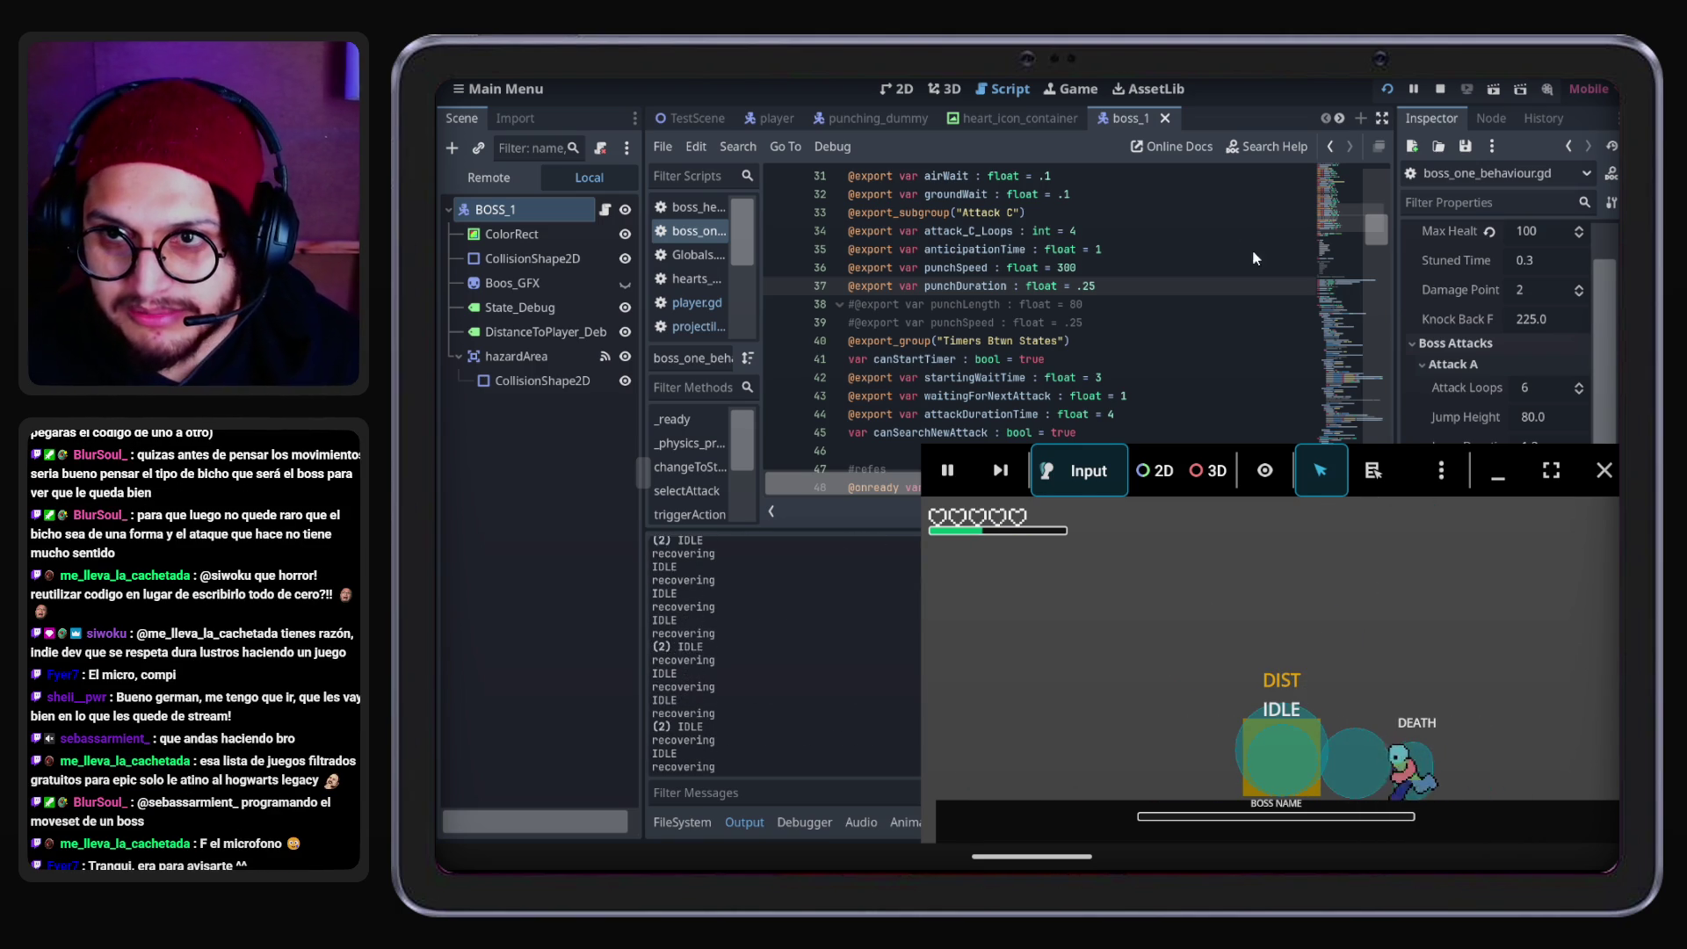
pyautogui.click(1387, 89)
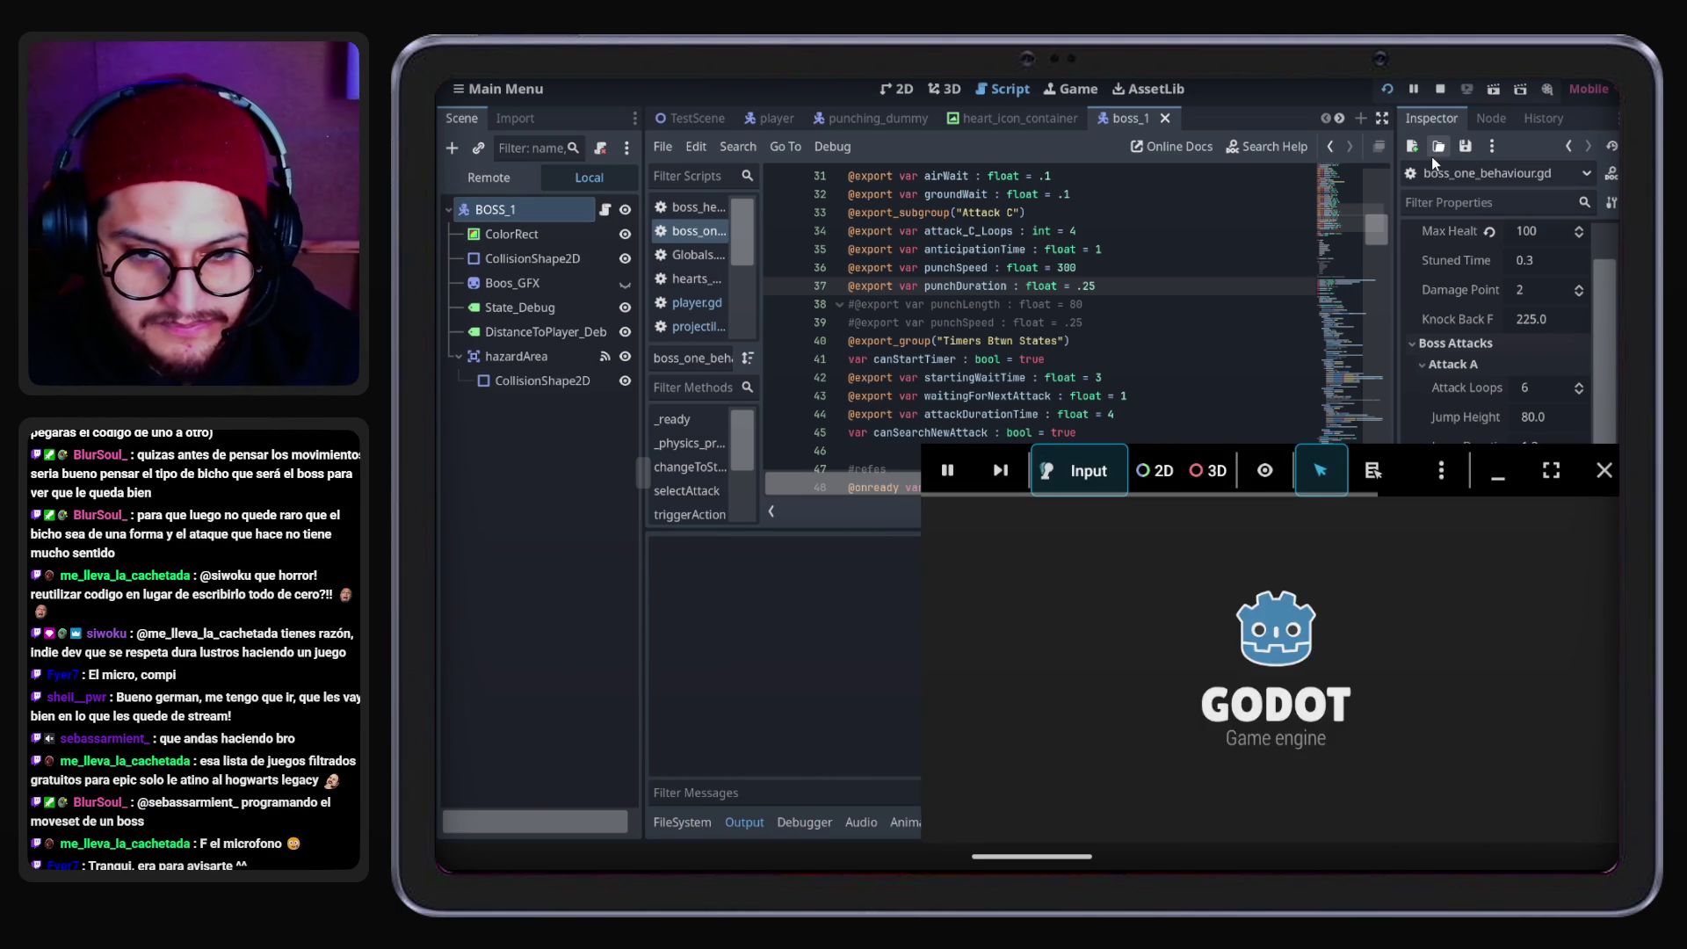
pyautogui.press('Right')
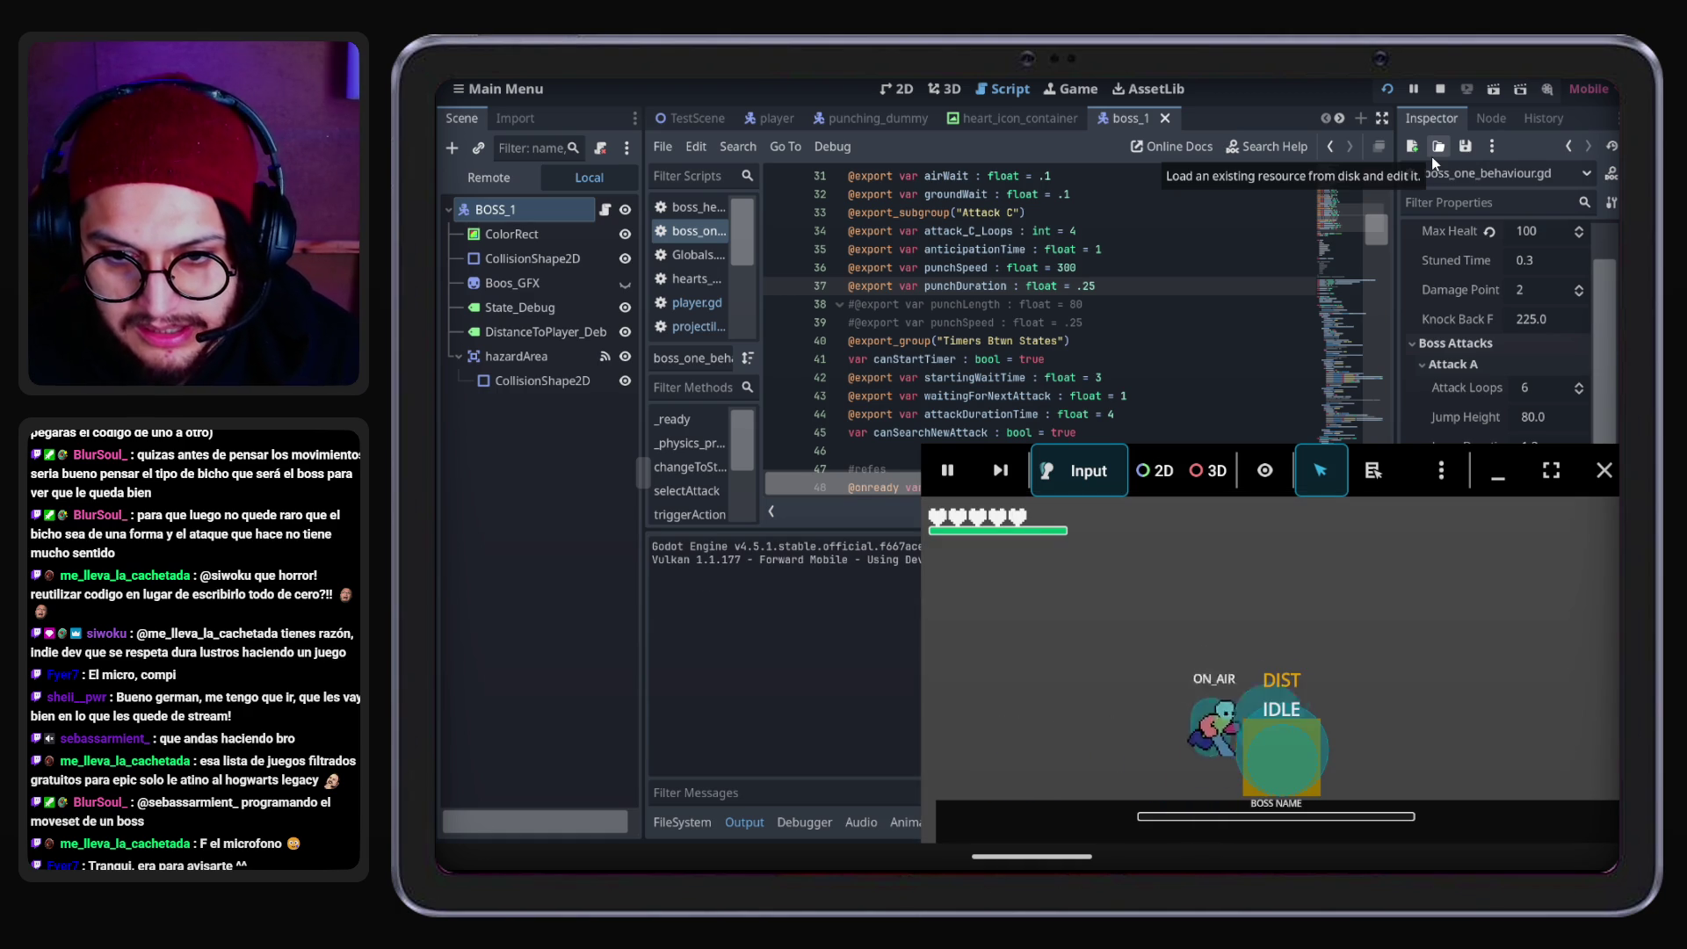
pyautogui.press('space')
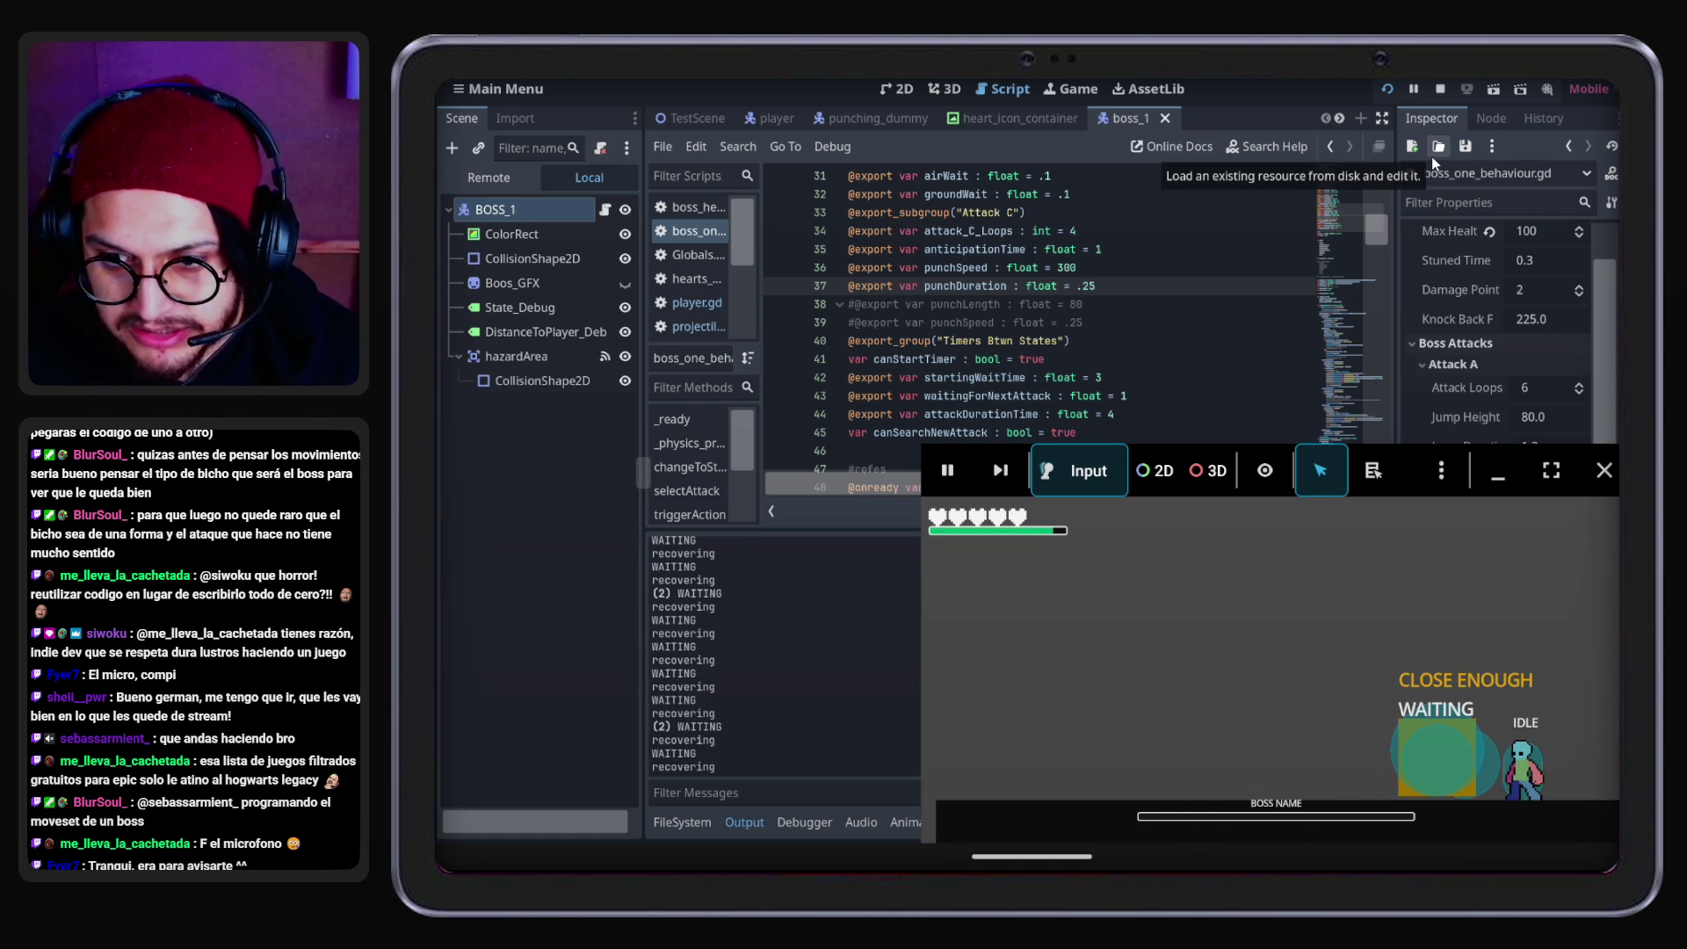
pyautogui.press('Left')
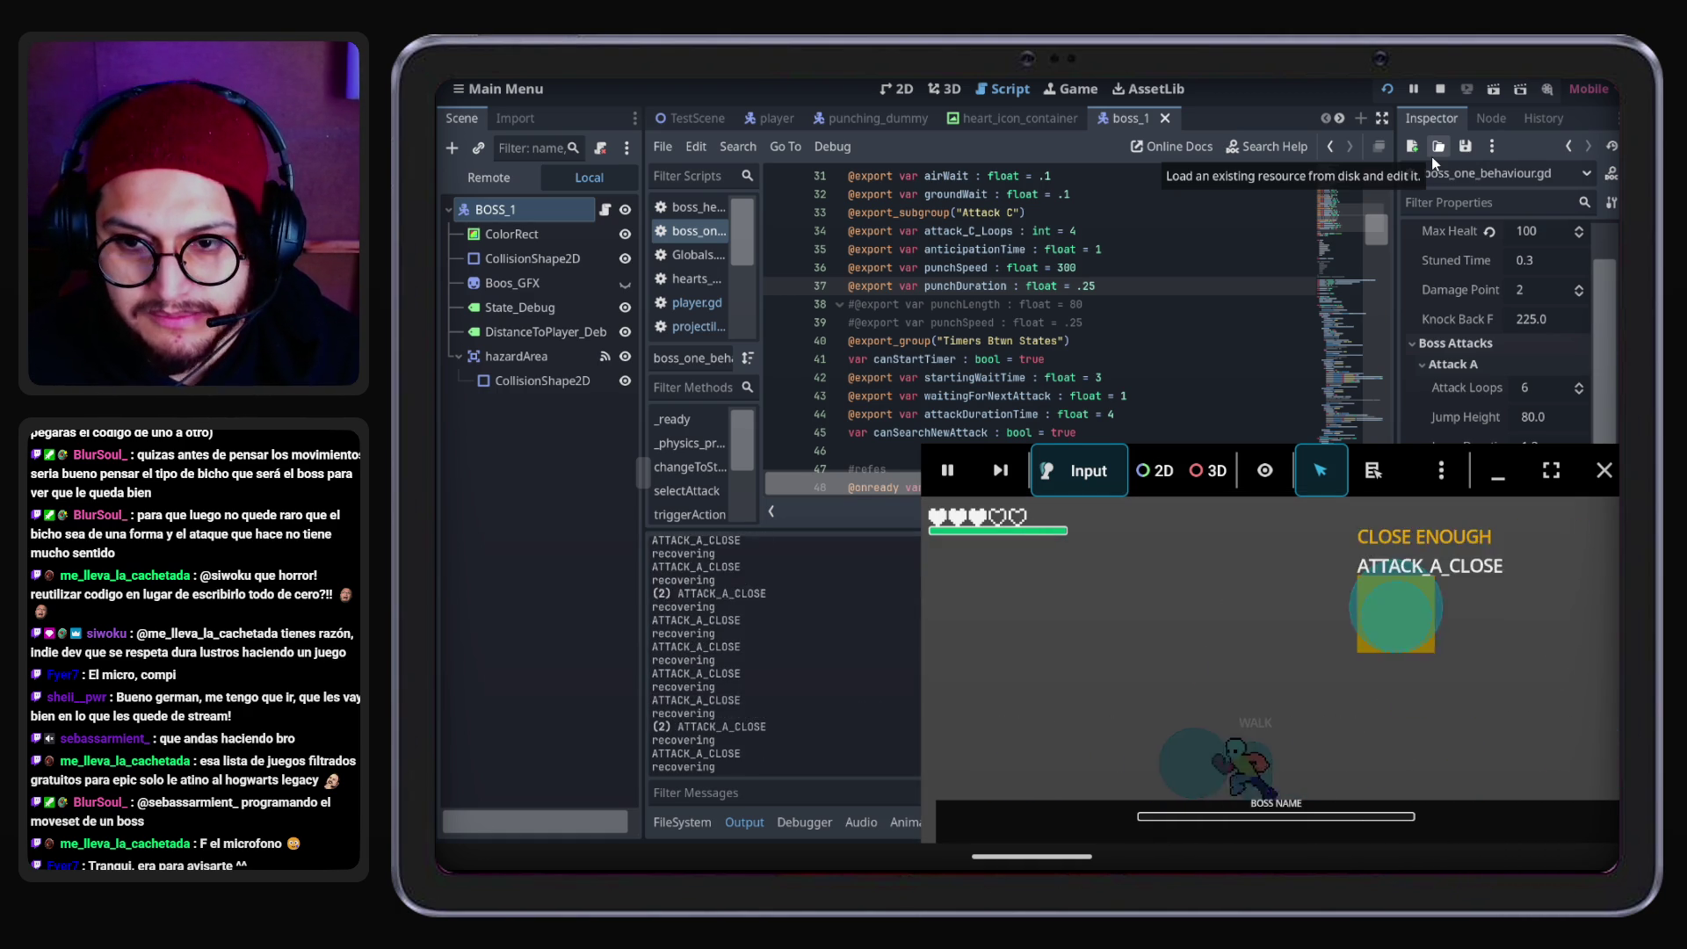
pyautogui.press('Right')
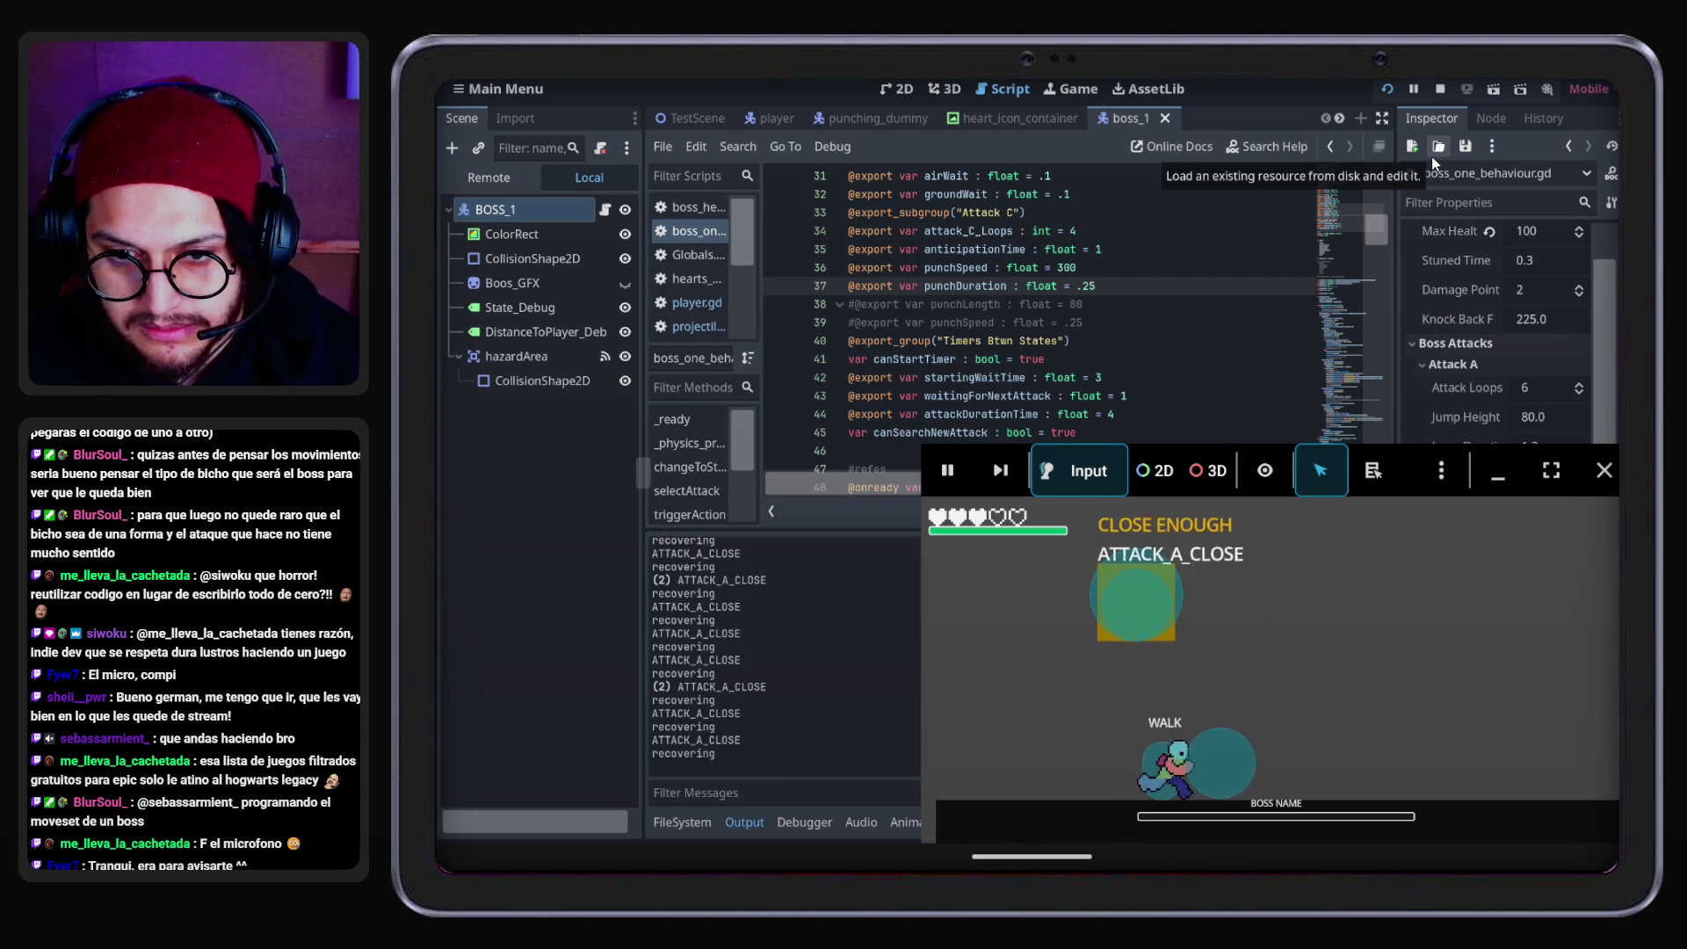
pyautogui.press('Left')
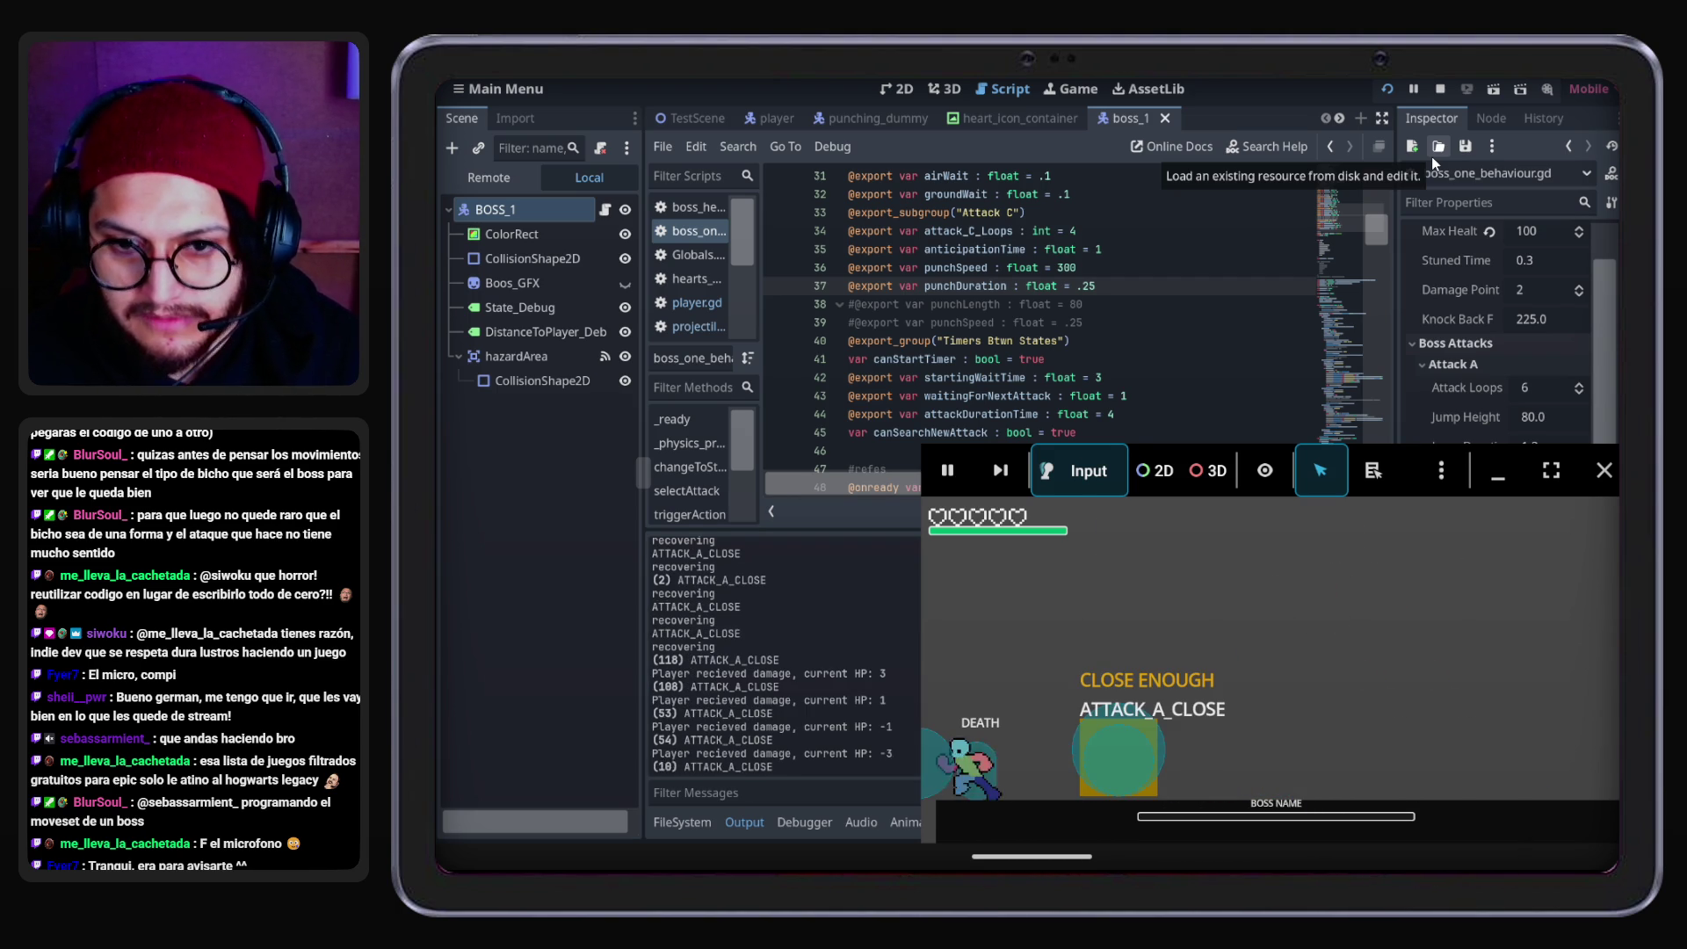
pyautogui.press('F8')
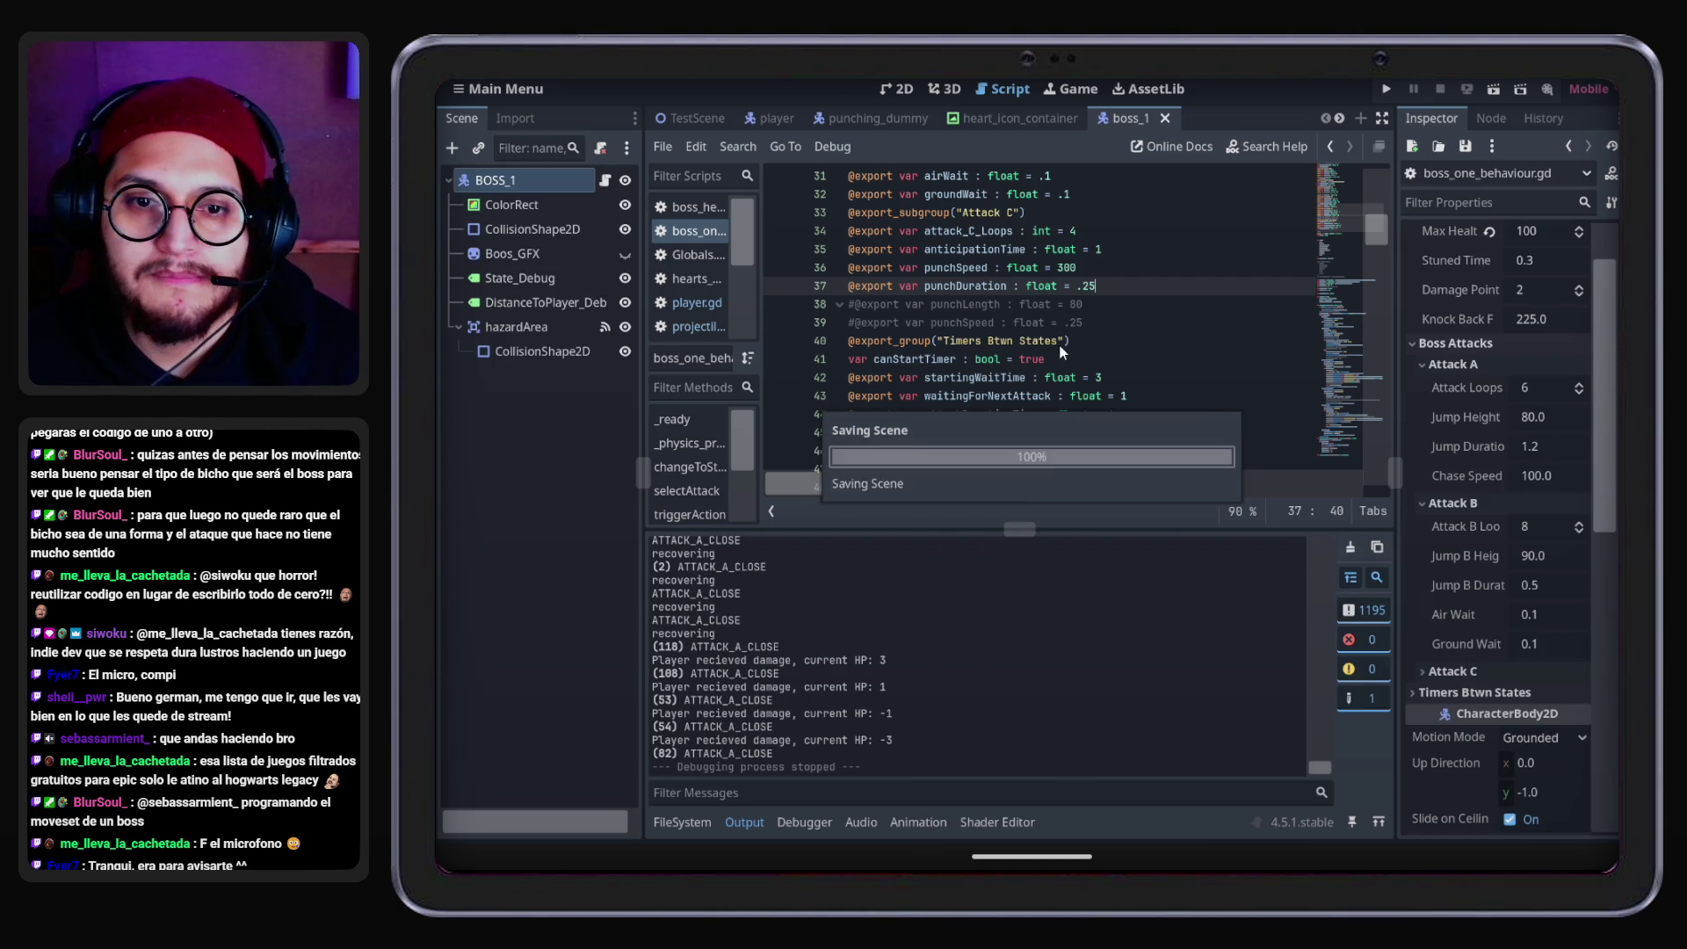
# Return to the boss script and collapse the Output panel to give it full height.
pyautogui.click(1050, 322)
pyautogui.scroll(-10, 1067, 404)
pyautogui.scroll(-15, 1063, 404)
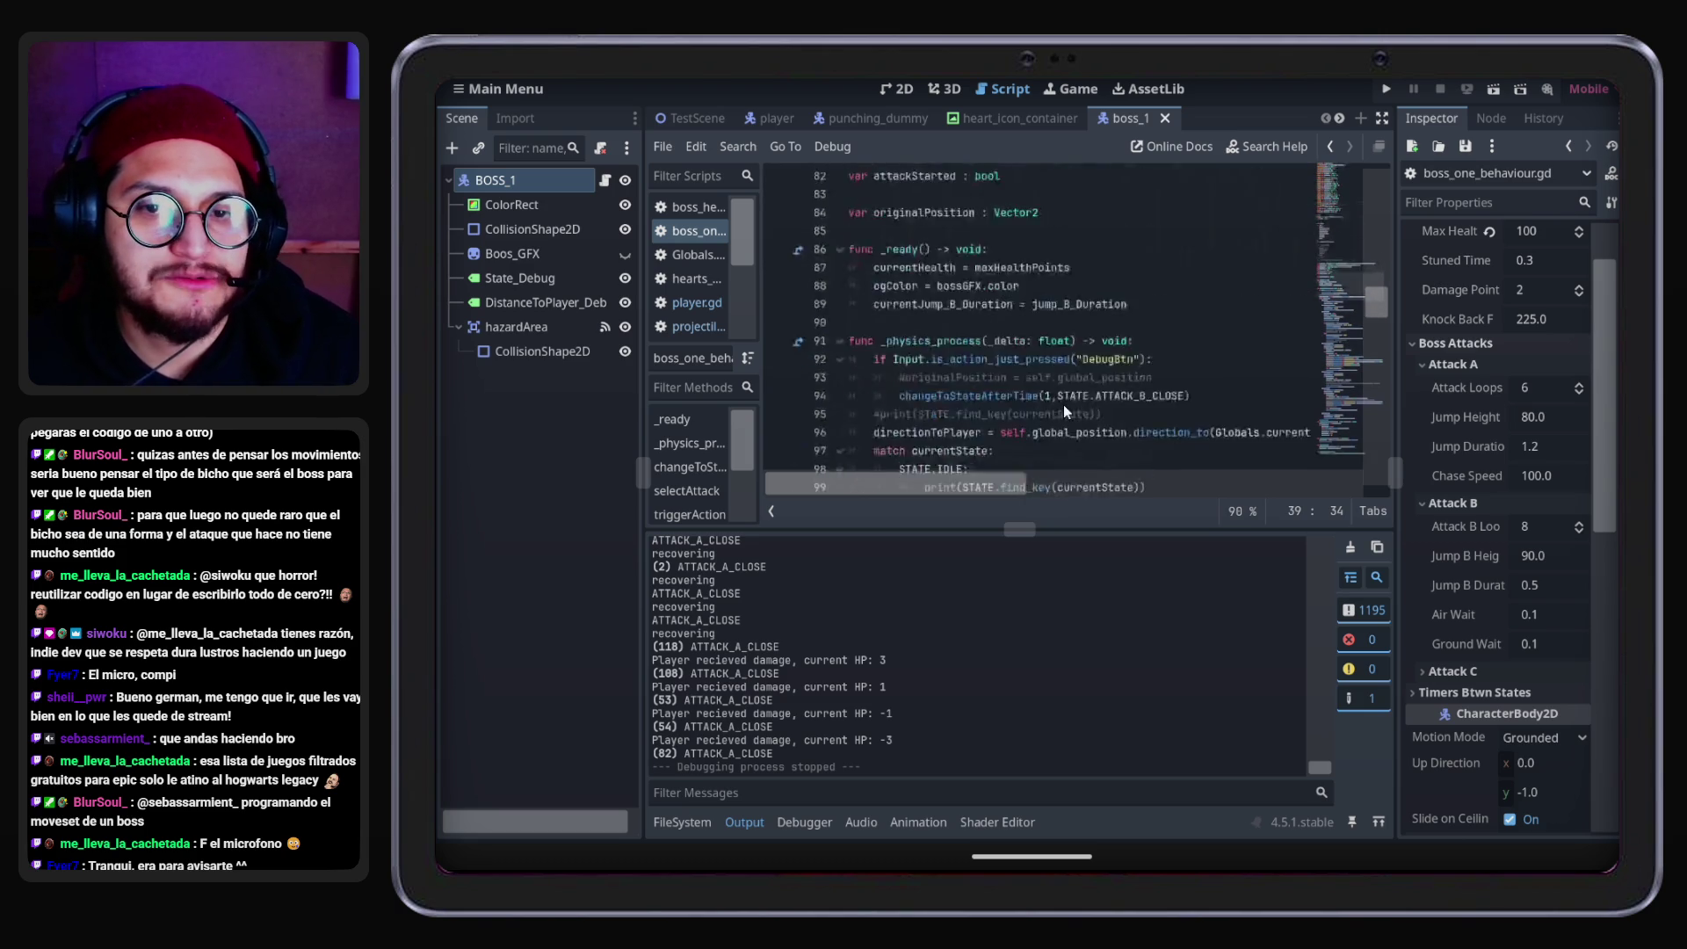
pyautogui.click(745, 821)
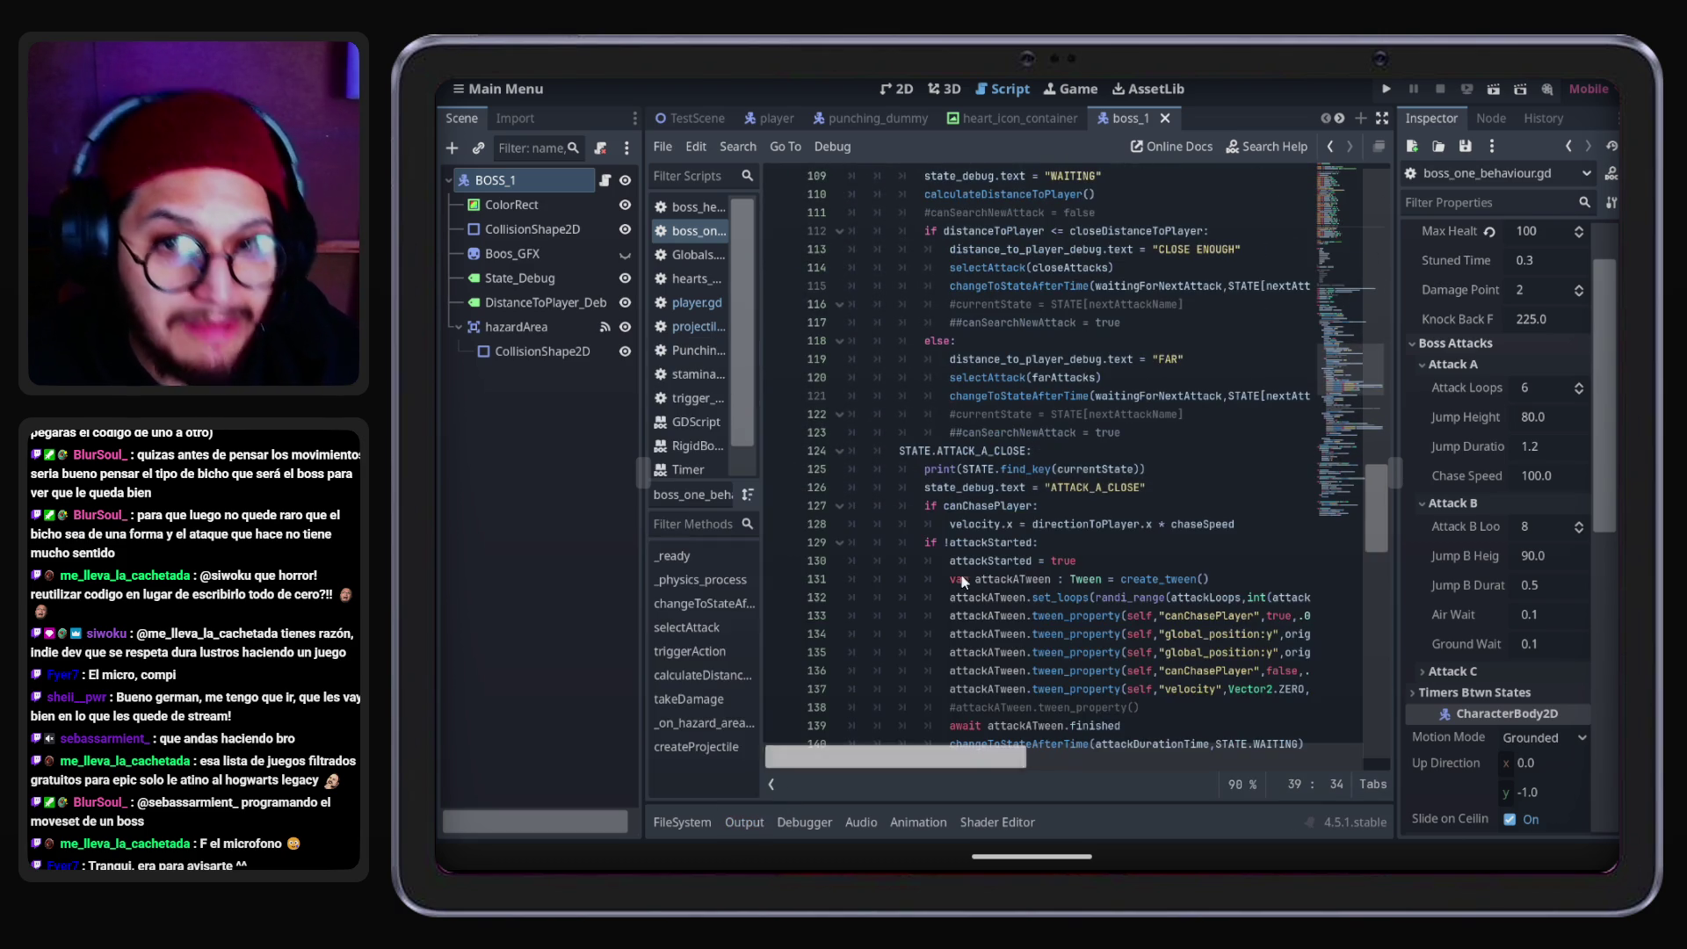
pyautogui.scroll(-5, 1011, 562)
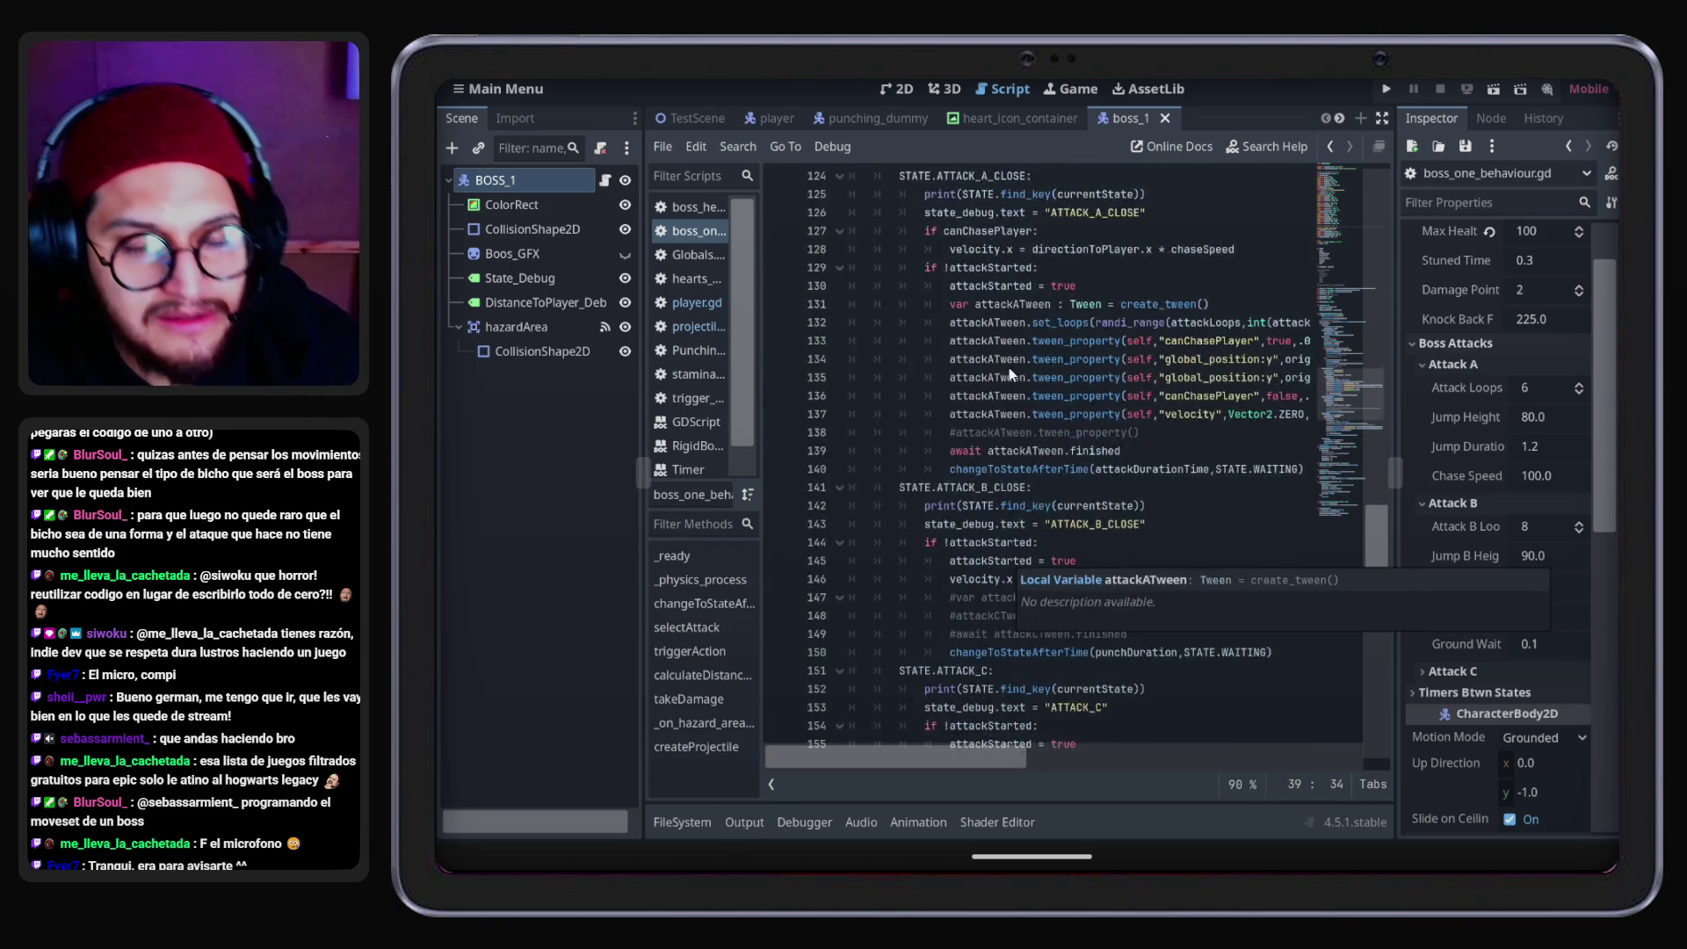
# Review the ATTACK_B_CLOSE velocity line using punchSpeed and the attackStarted = true line.
pyautogui.click(1106, 527)
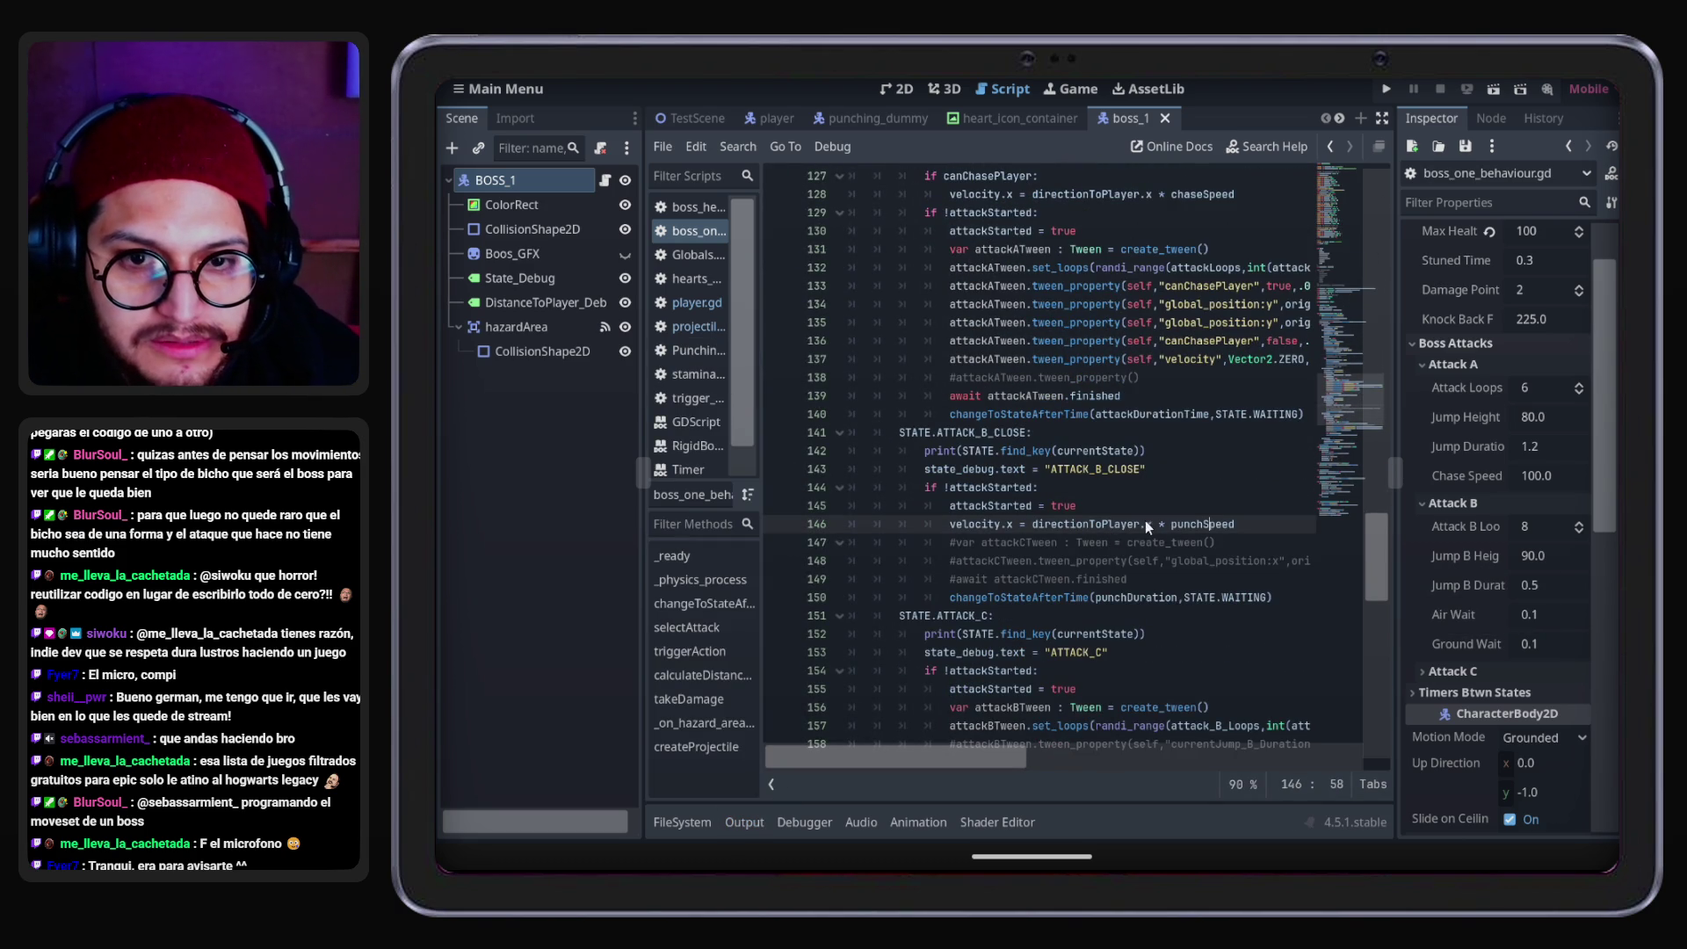
pyautogui.click(968, 431)
pyautogui.click(1079, 529)
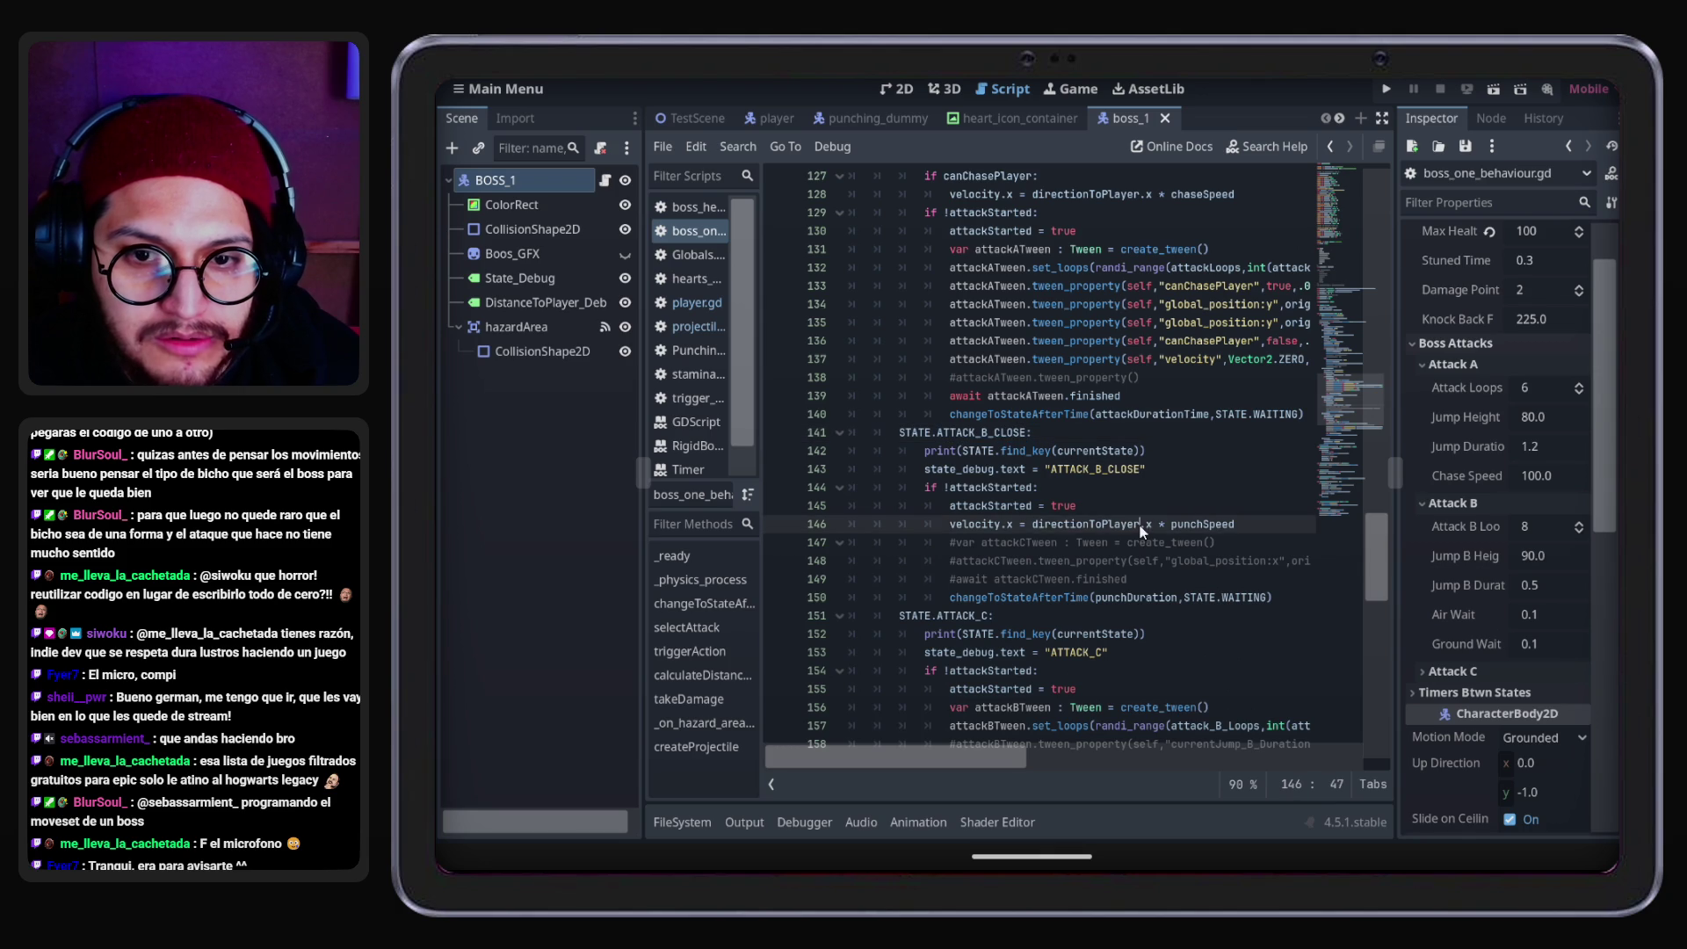
pyautogui.doubleClick(1232, 525)
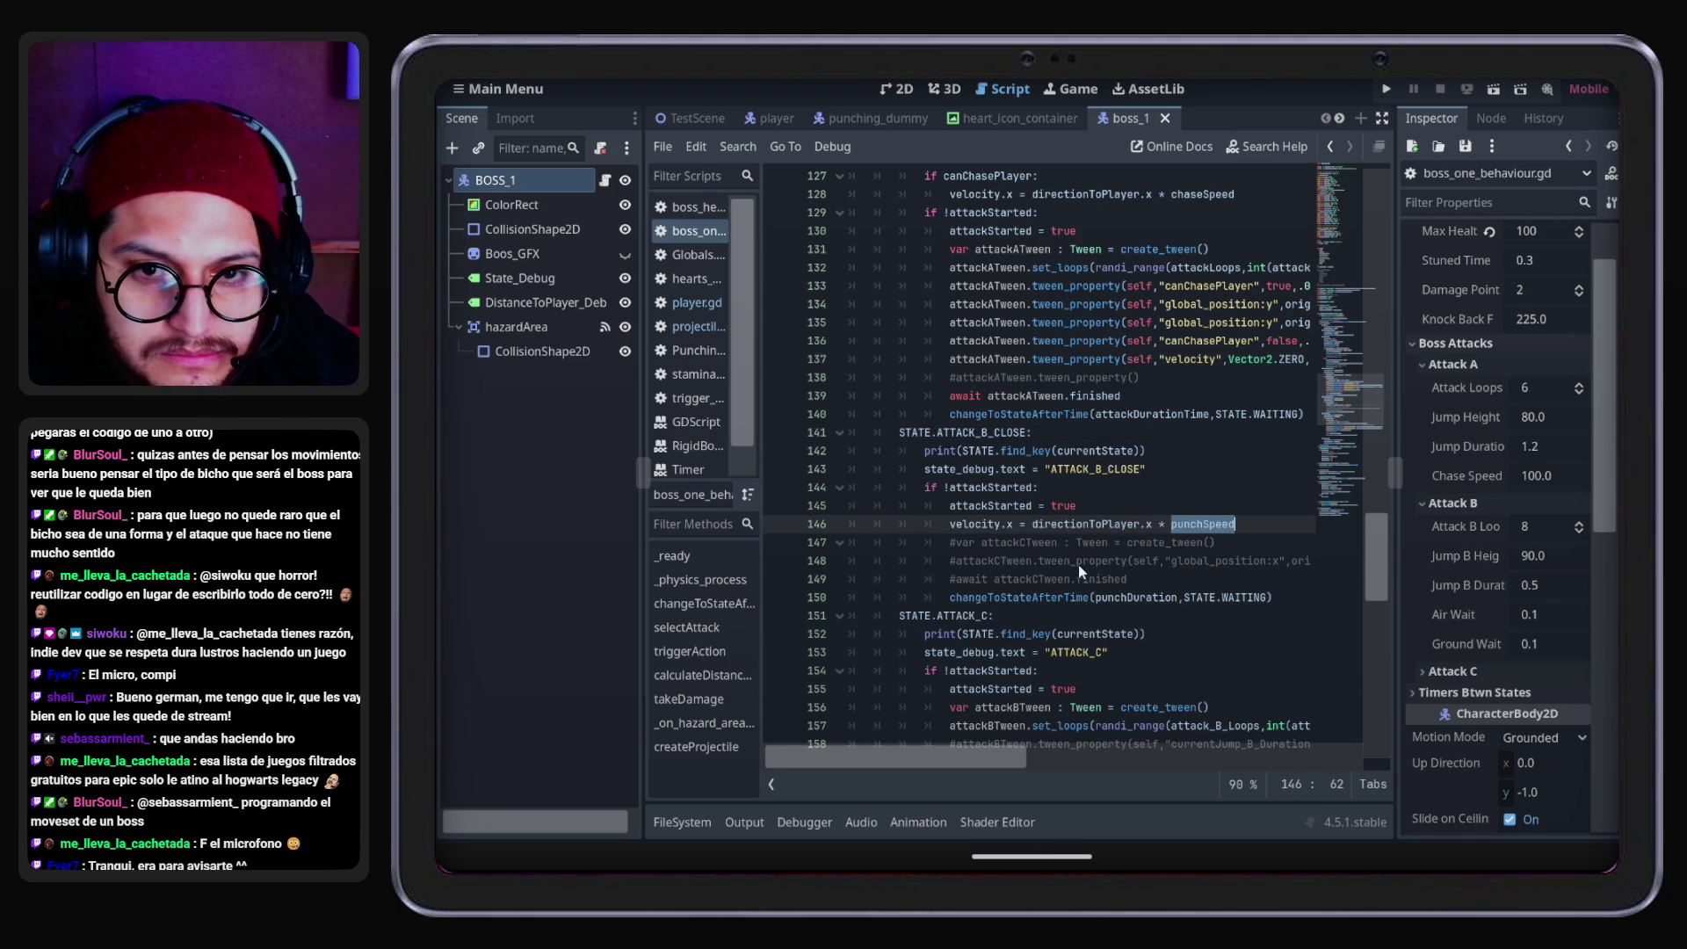
pyautogui.click(1000, 505)
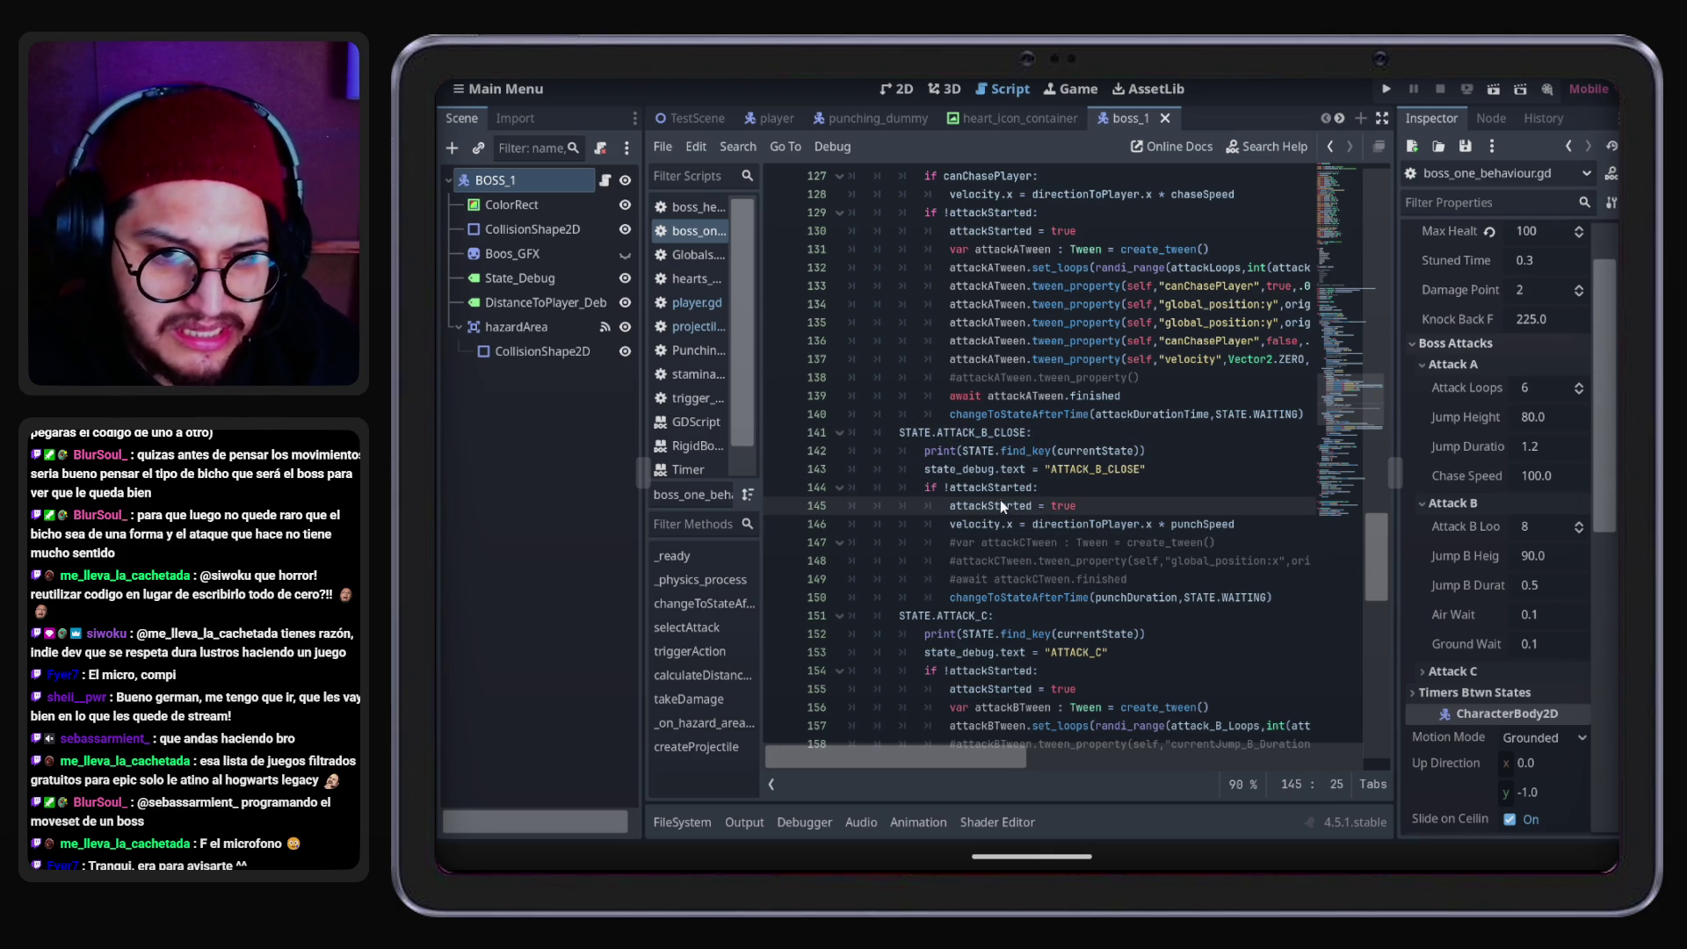
pyautogui.click(1056, 505)
pyautogui.press('Up')
pyautogui.press('Down')
pyautogui.press('End')
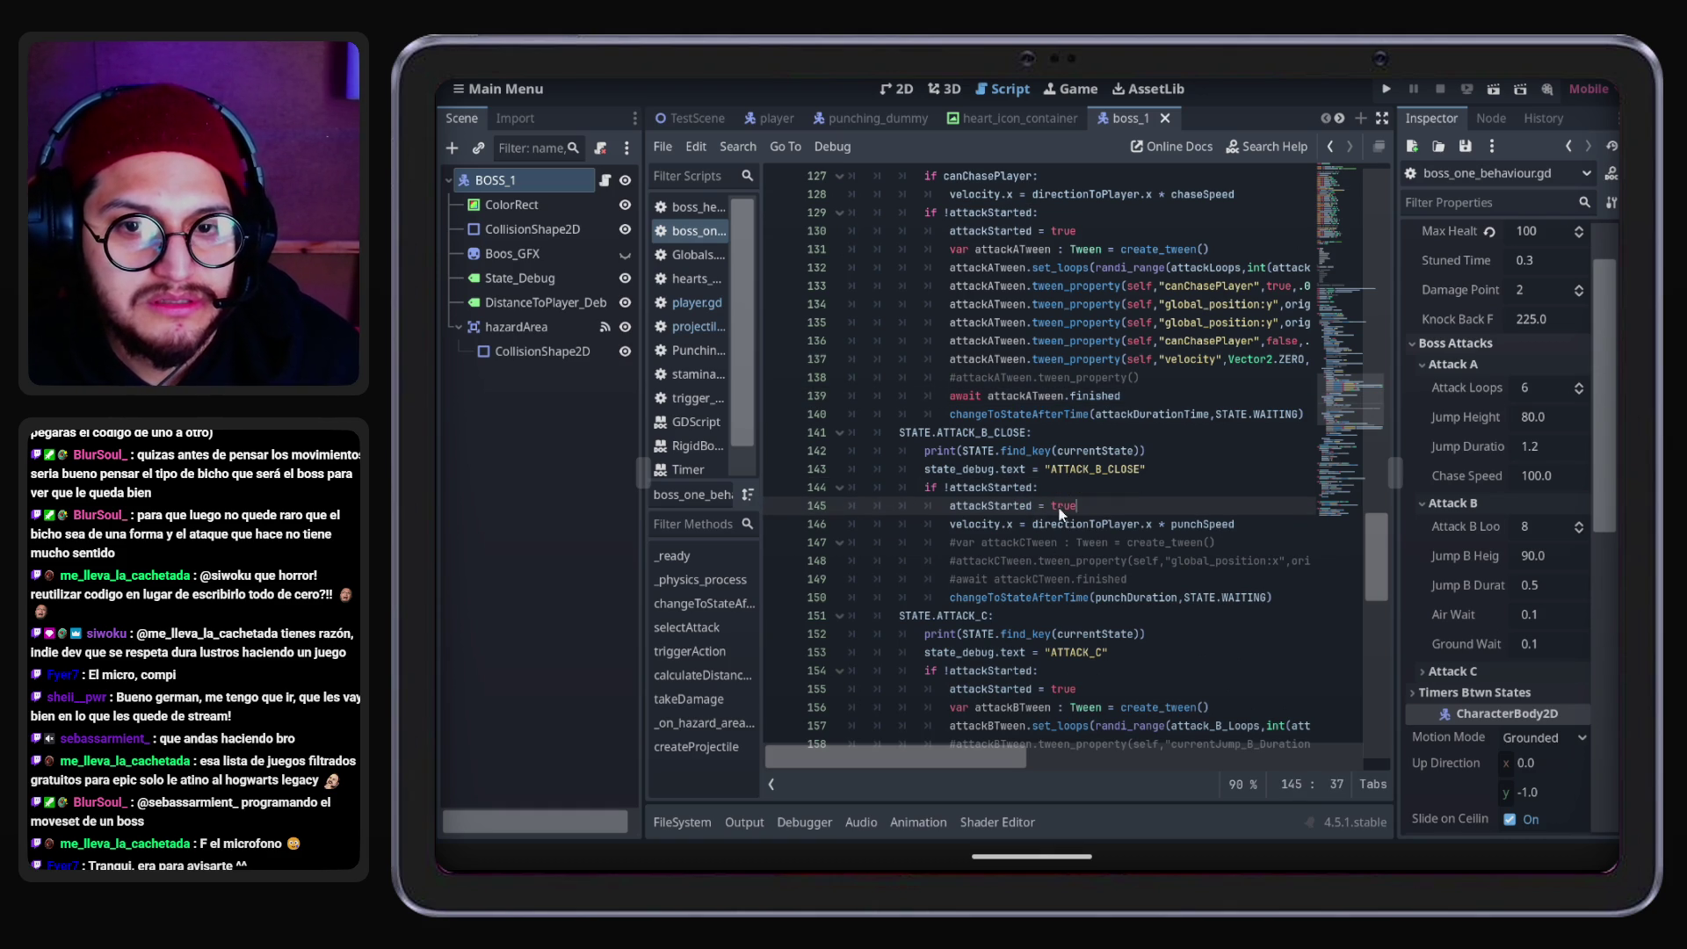
# Scroll up to review the exported punchDuration line.
pyautogui.scroll(2, 1108, 562)
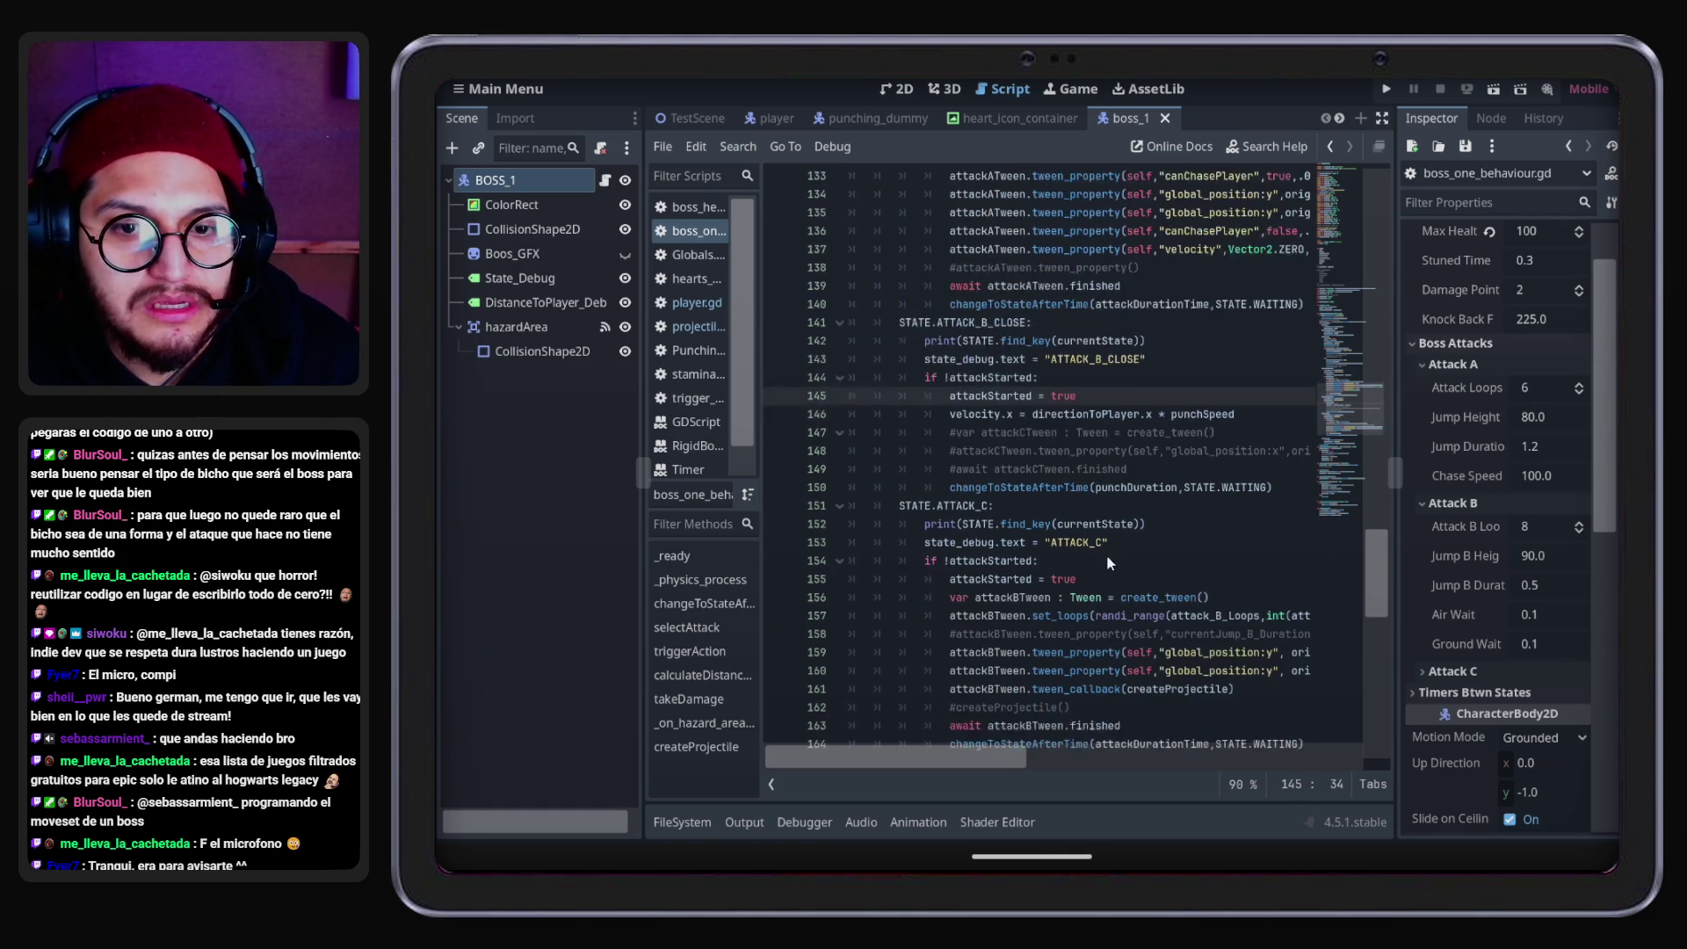
pyautogui.scroll(8, 1109, 563)
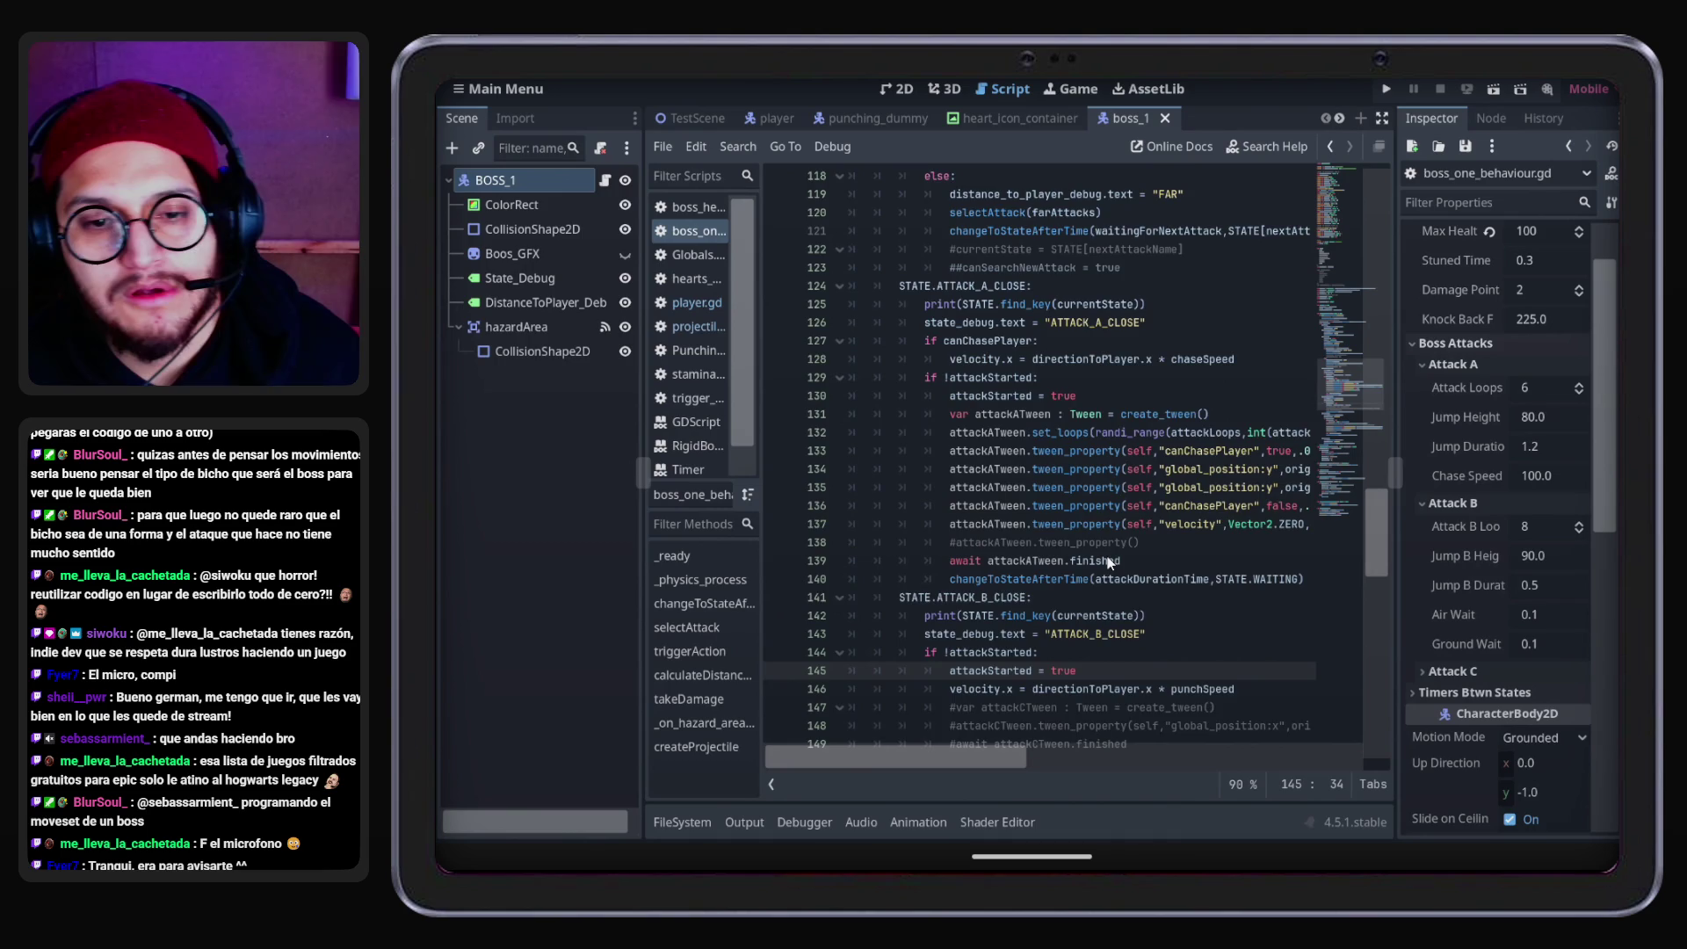
pyautogui.scroll(16, 1104, 560)
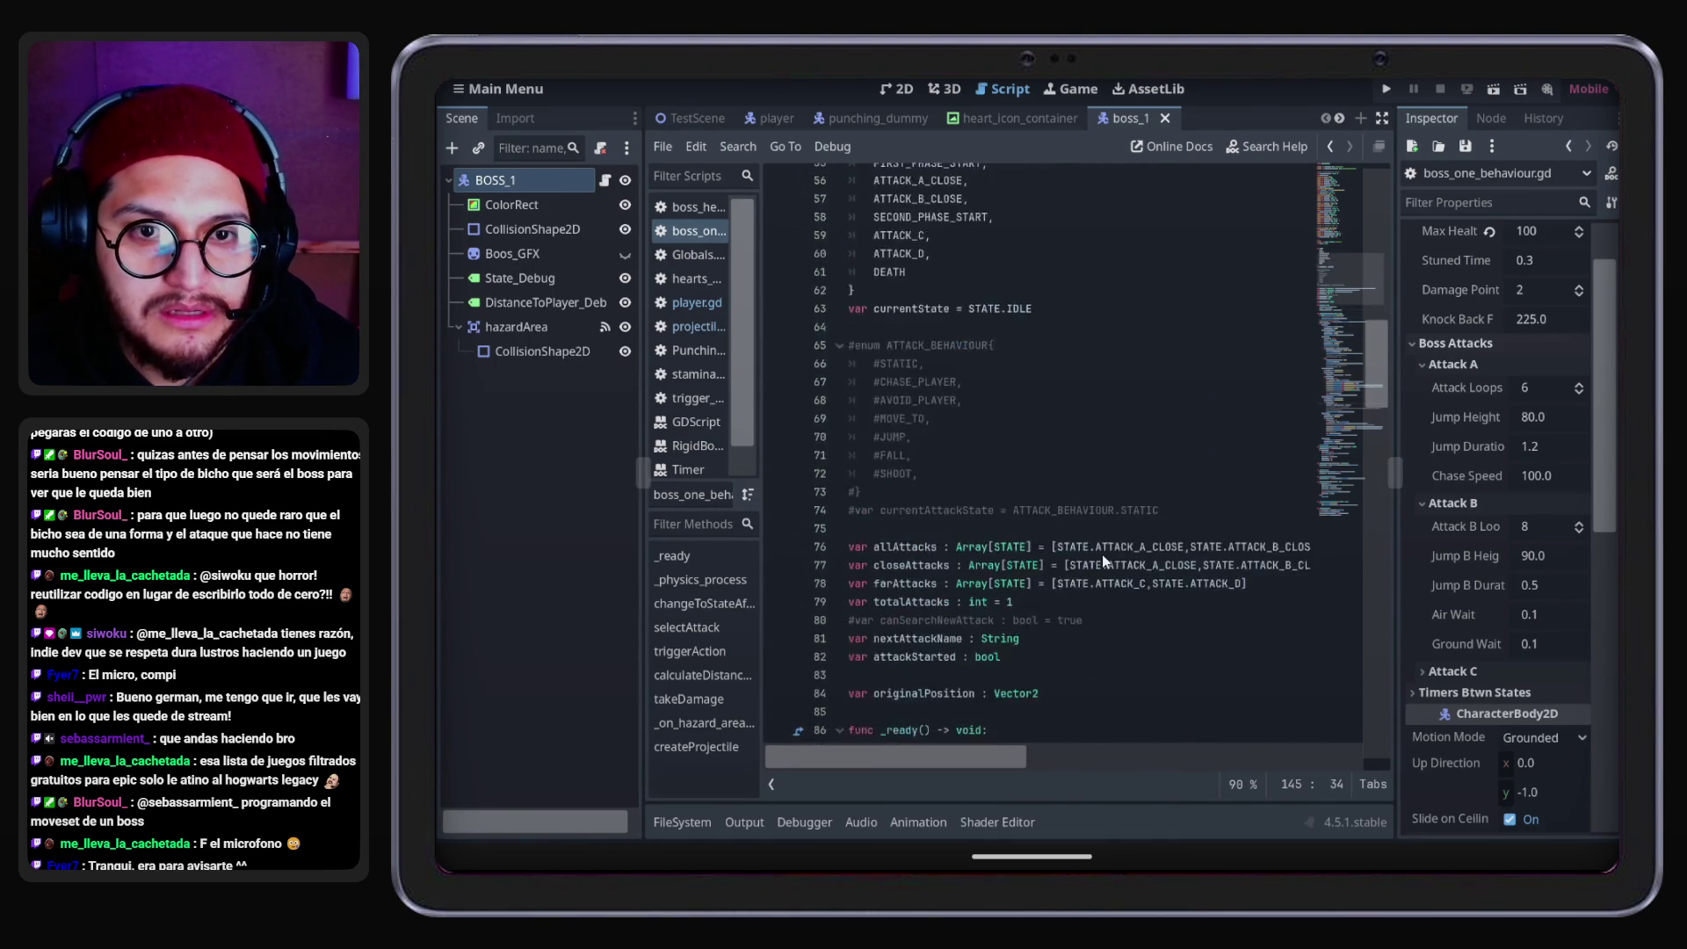
pyautogui.scroll(9, 1102, 555)
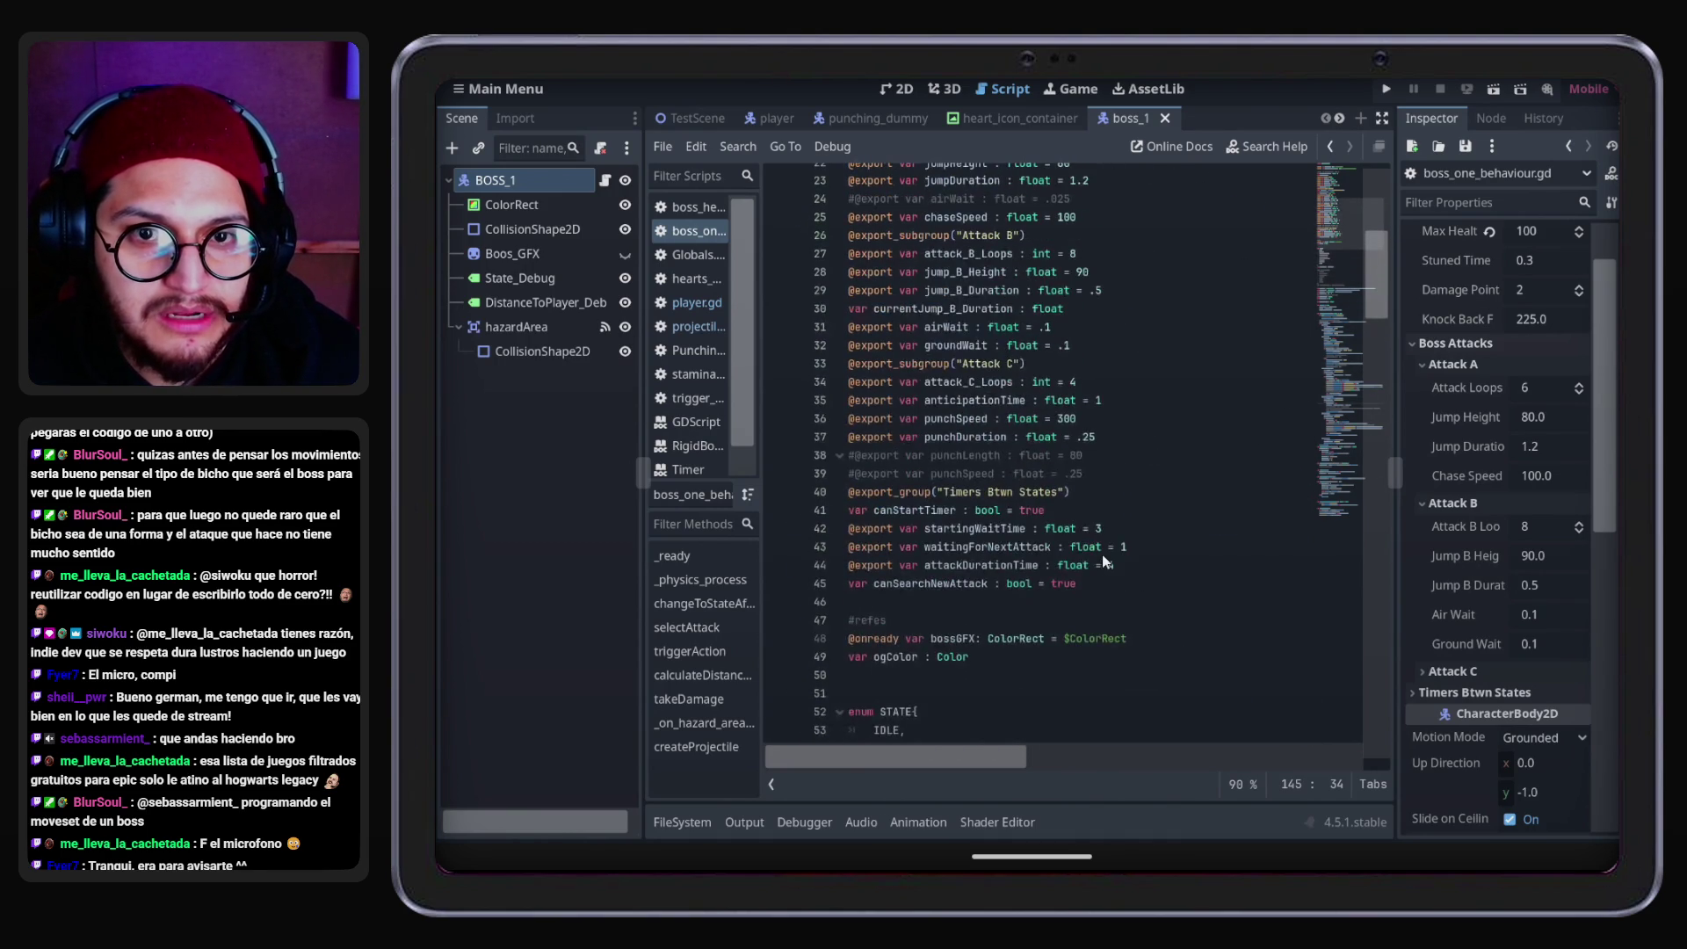
pyautogui.click(969, 436)
# Delete the commented punchLength/punchSpeed lines and the attack_C_Loops line, then copy 'anticipationTime'.
pyautogui.moveTo(1082, 474); pyautogui.dragTo(819, 460)
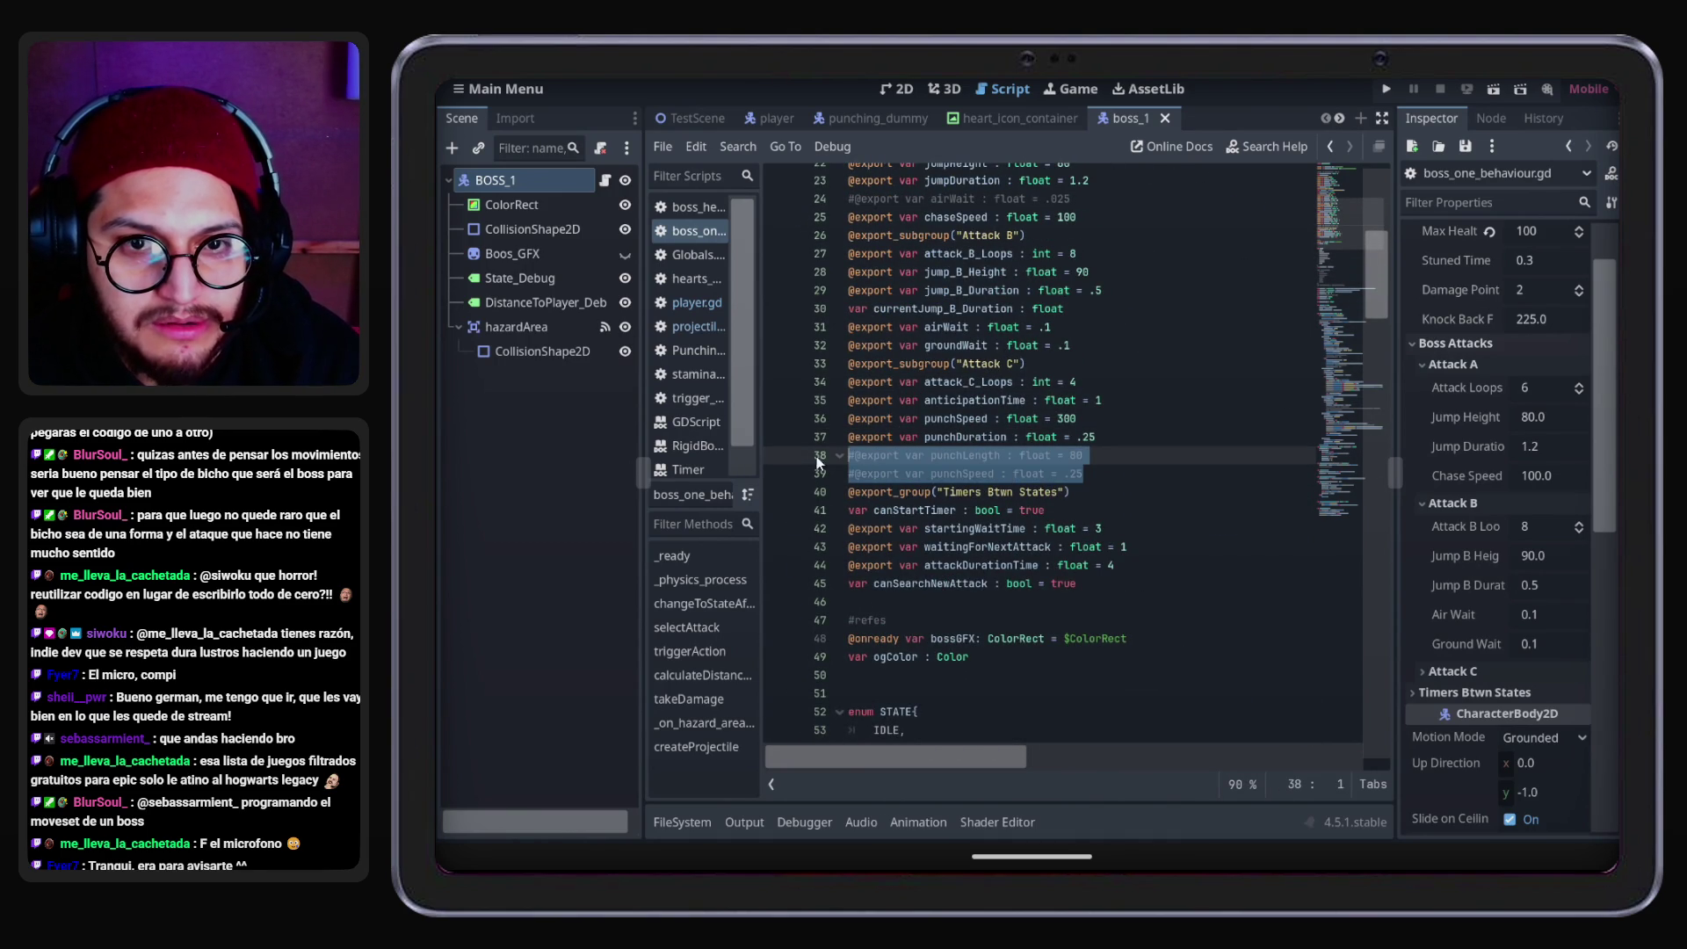
pyautogui.press('Delete')
pyautogui.moveTo(1076, 381); pyautogui.dragTo(793, 387)
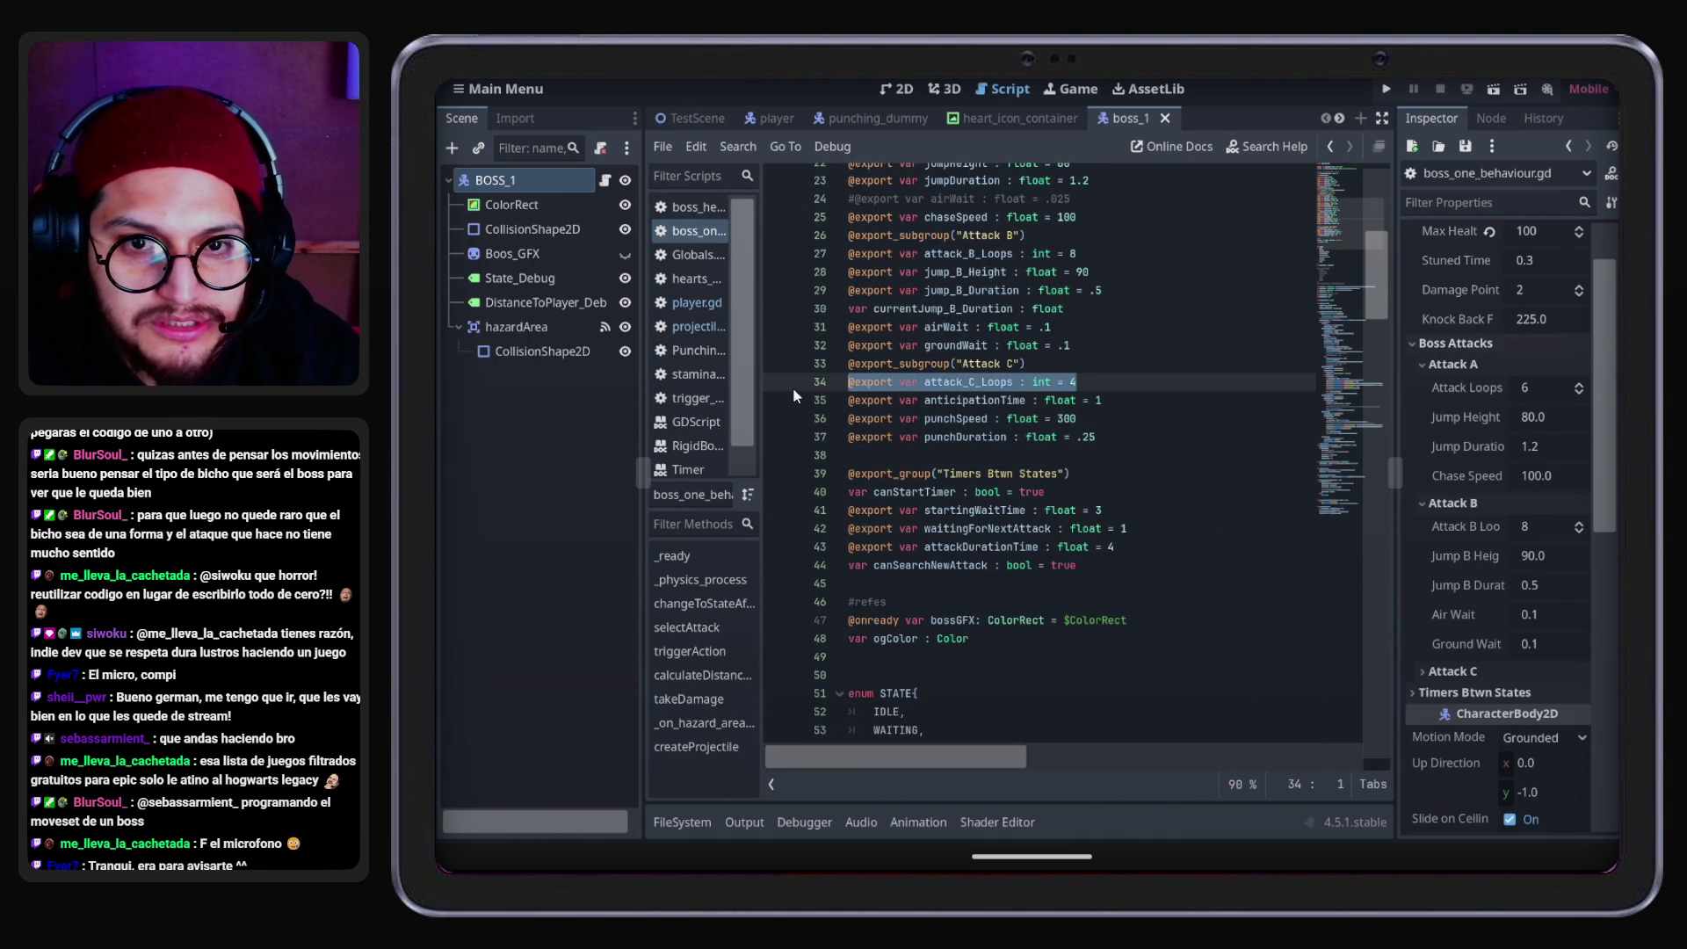
pyautogui.press('Delete')
pyautogui.press('Delete')
pyautogui.click(978, 383)
pyautogui.doubleClick(981, 383)
pyautogui.hotkey('ctrl', 'c')
# Add 'await get_tree().create_timer(anticipationTime).timeout' after the ATTACK_B_CLOSE debug label line.
pyautogui.scroll(-20, 1130, 439)
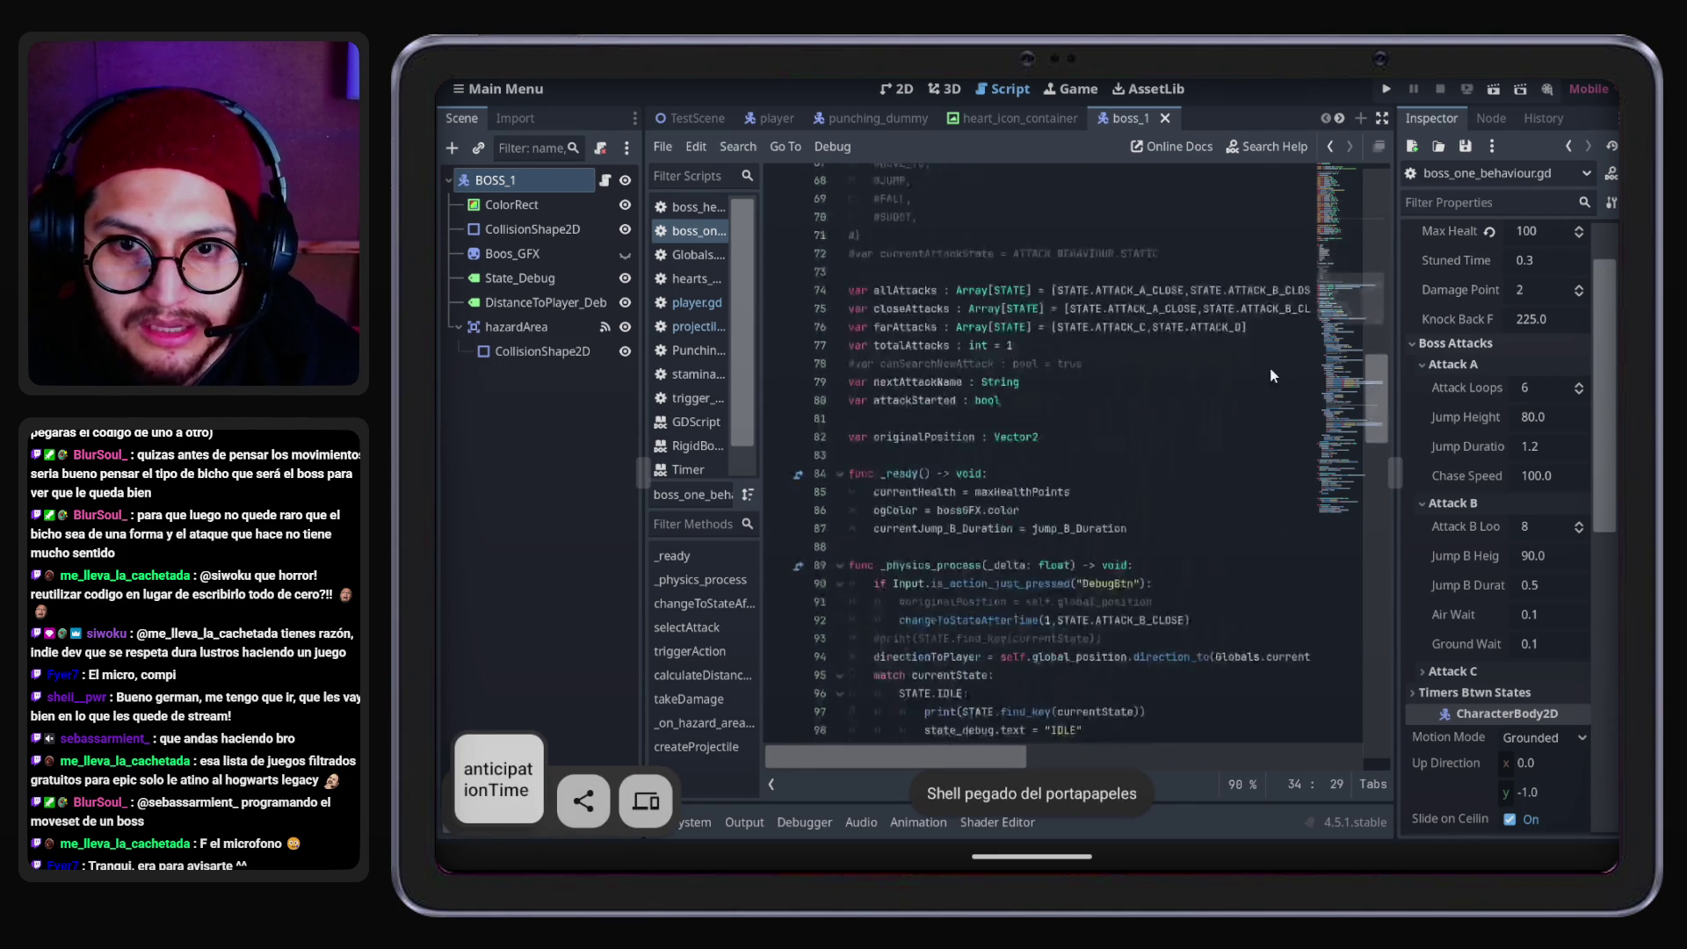
pyautogui.scroll(-19, 1128, 544)
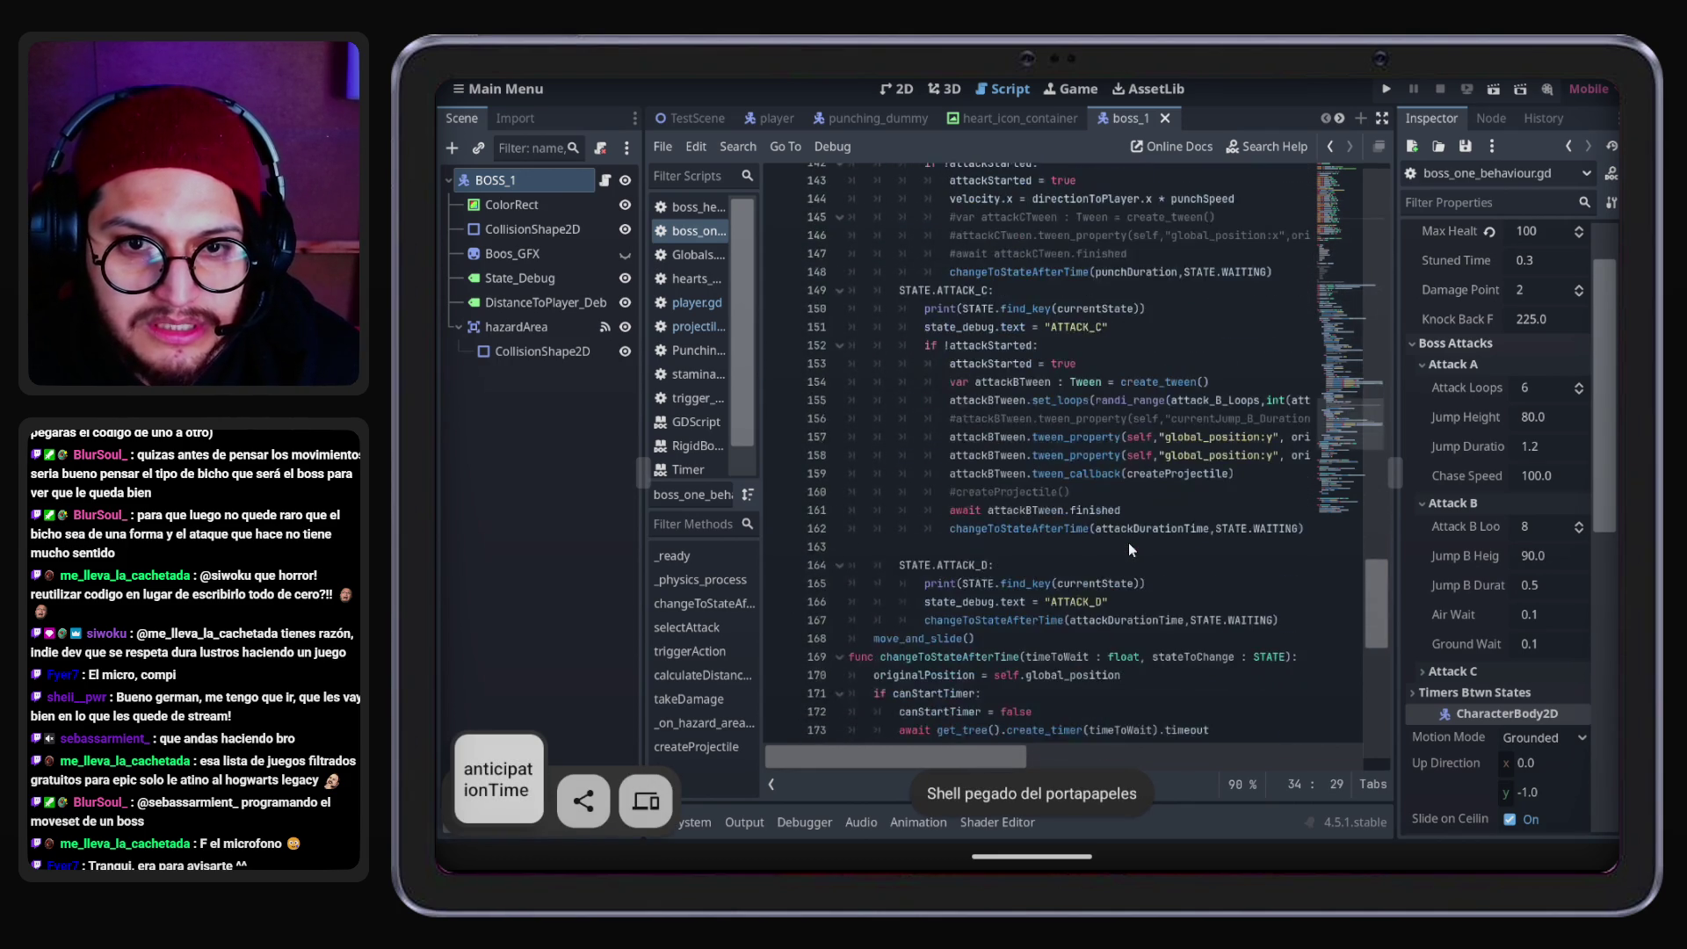
pyautogui.scroll(4, 1128, 541)
pyautogui.click(1082, 345)
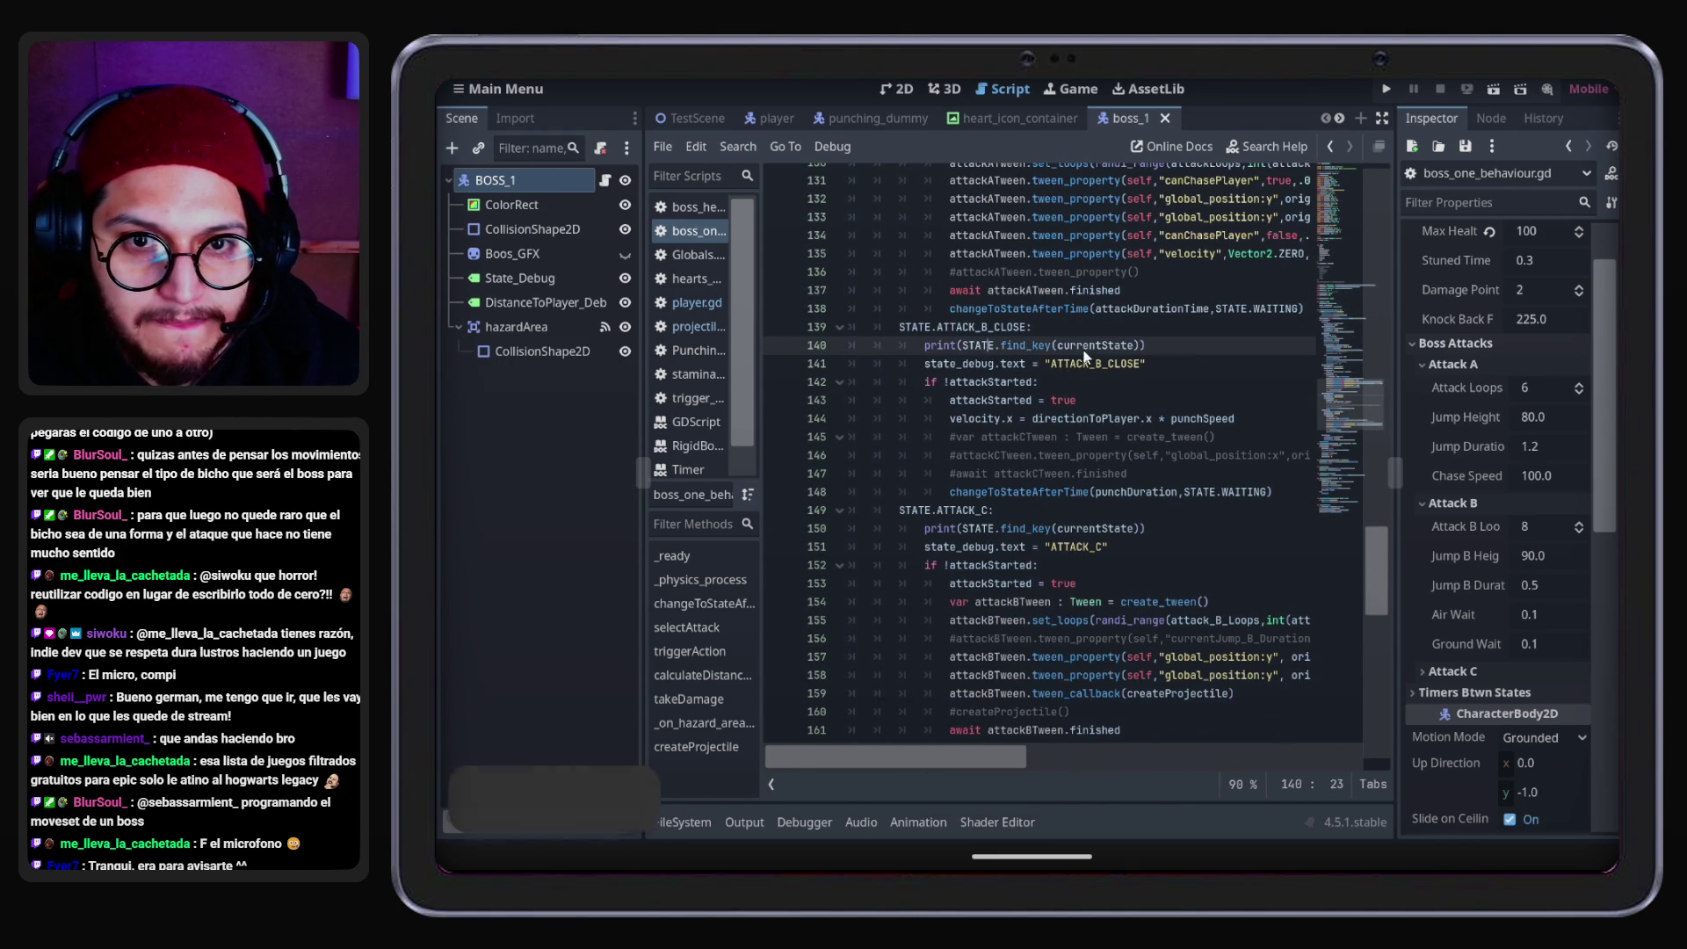
pyautogui.click(1207, 366)
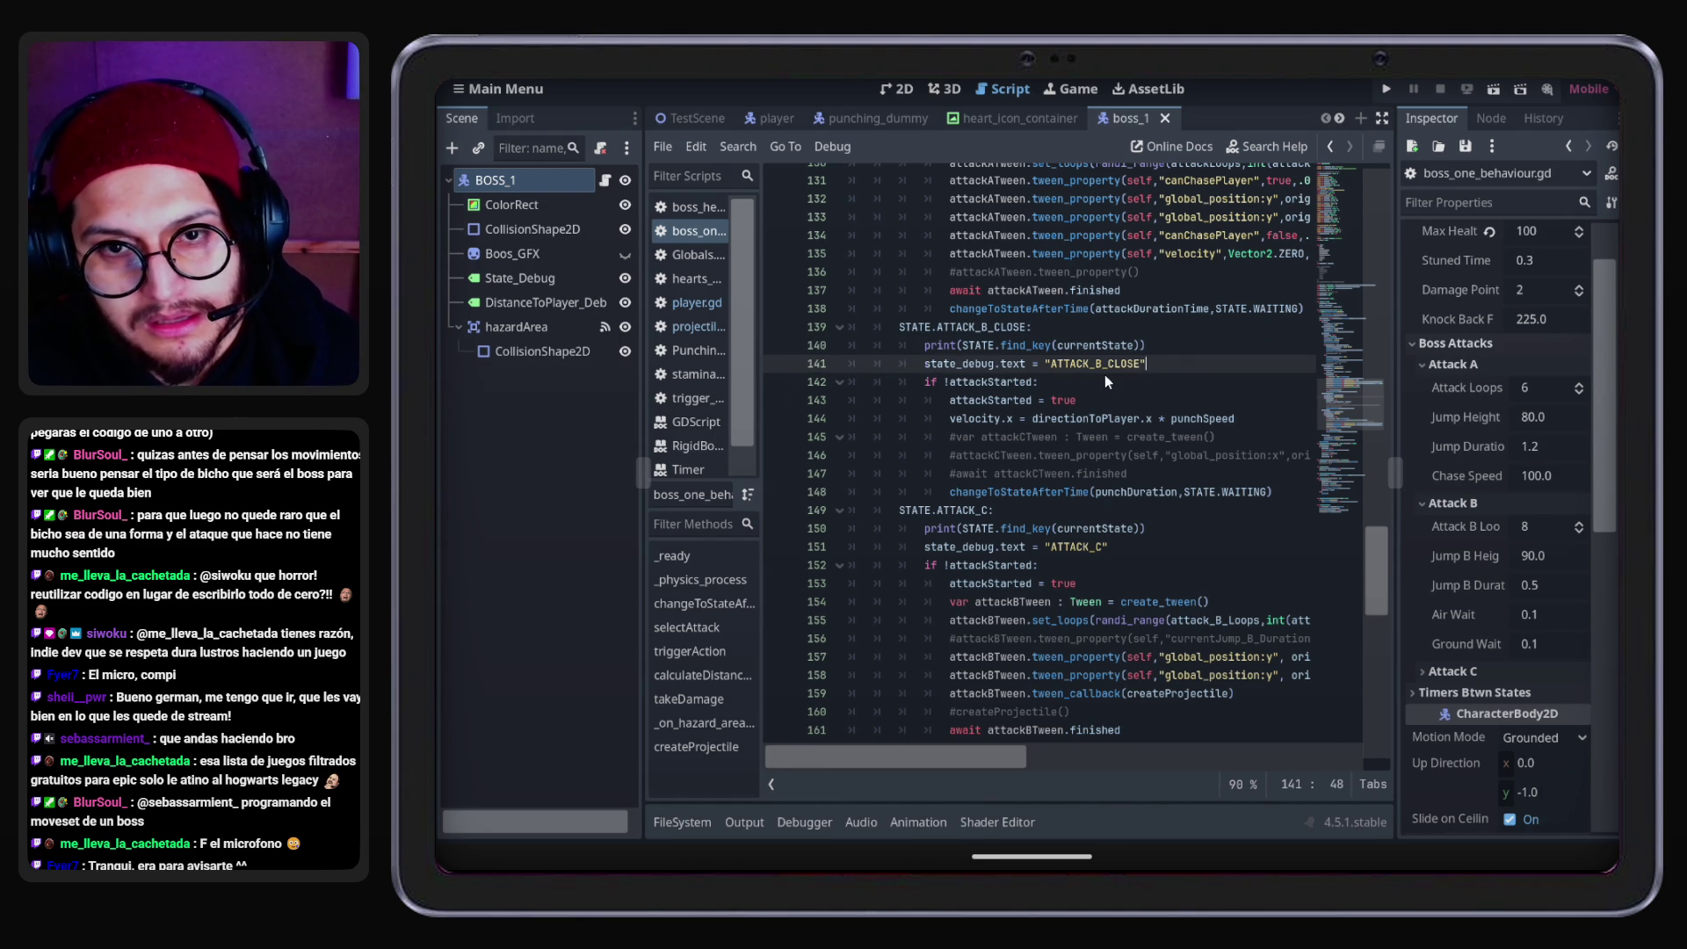
pyautogui.press('Return')
pyautogui.write('await get_tre')
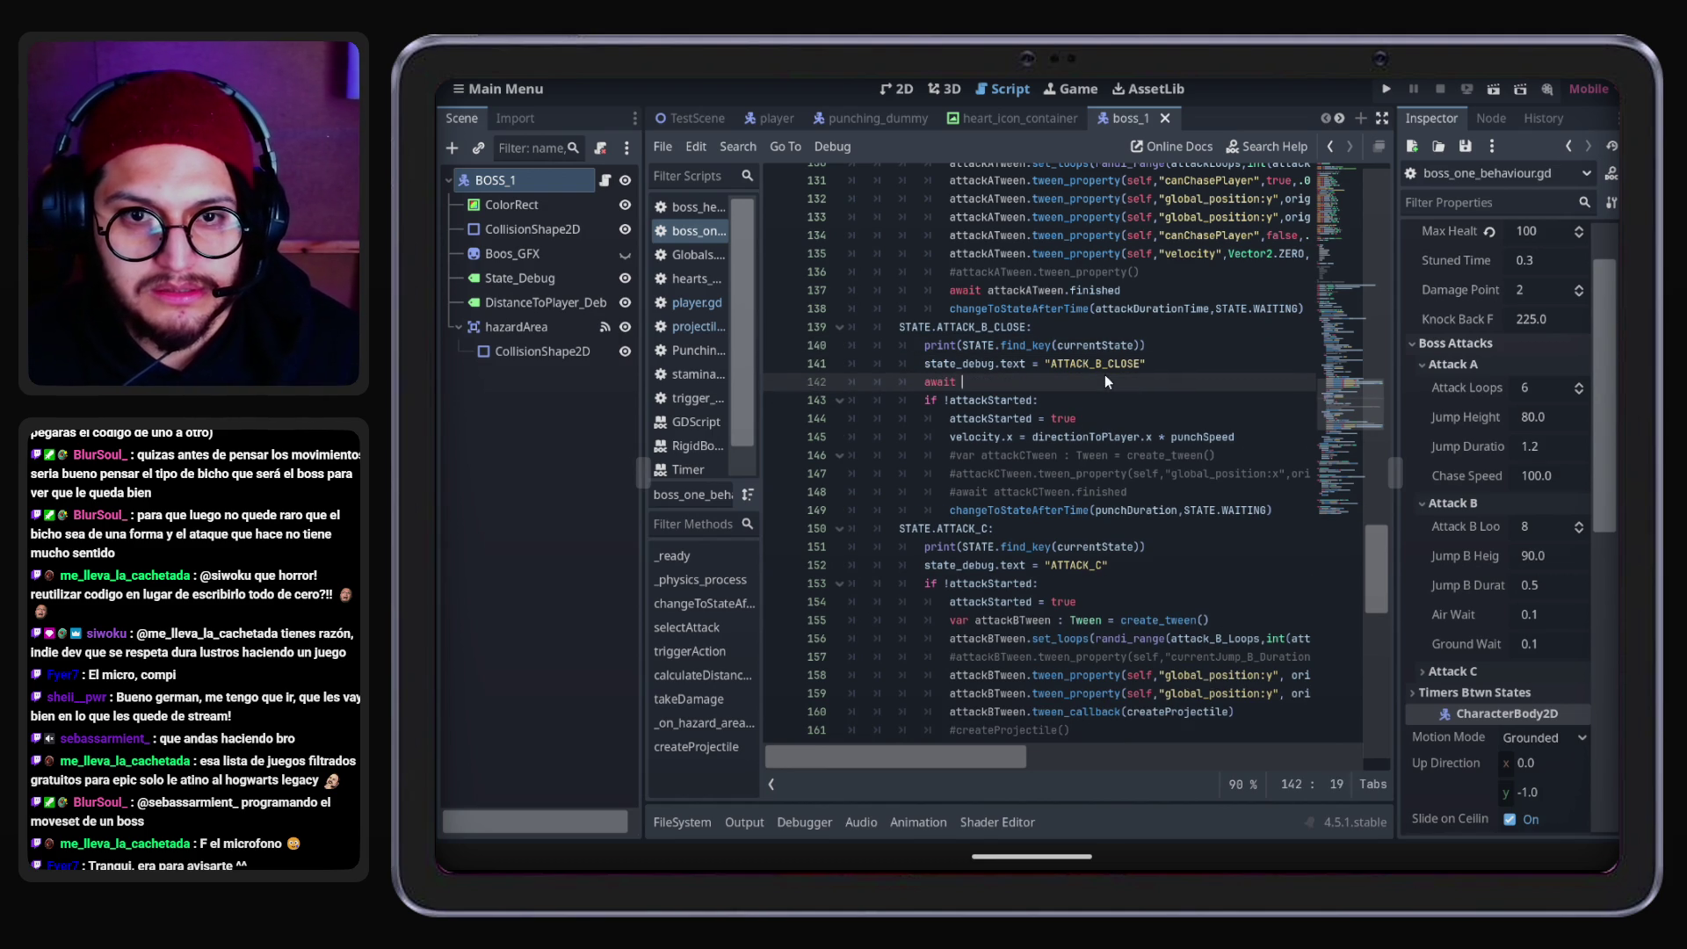
pyautogui.write('e().creat')
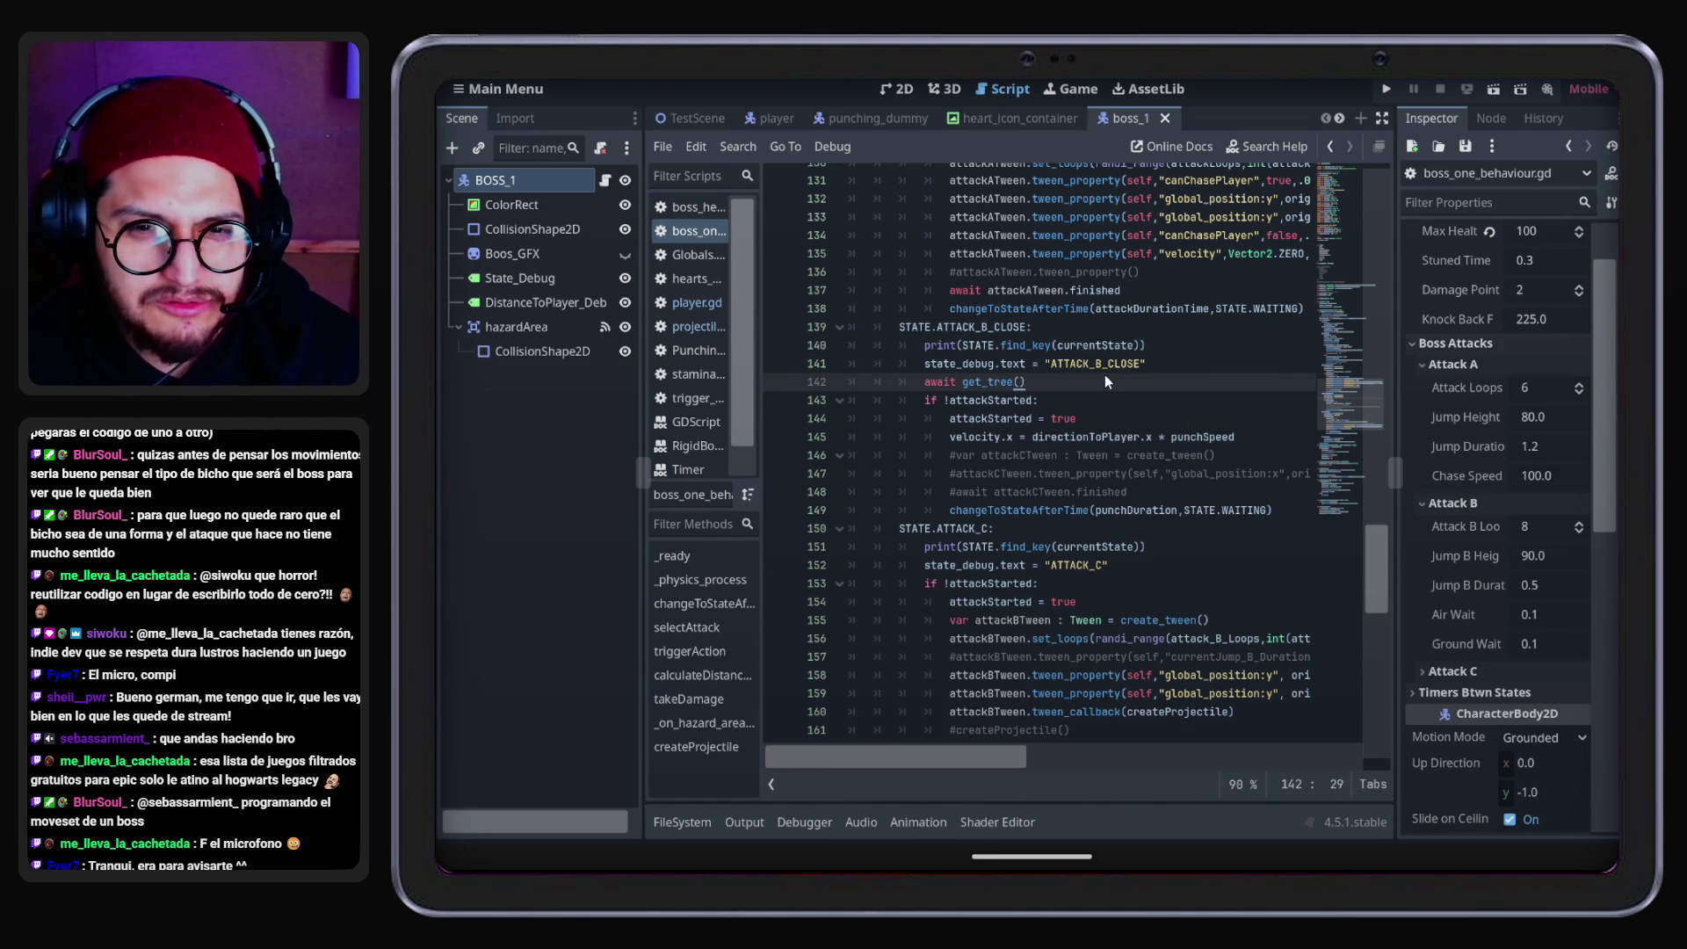
pyautogui.press('Return')
pyautogui.write('anticipationTime)')
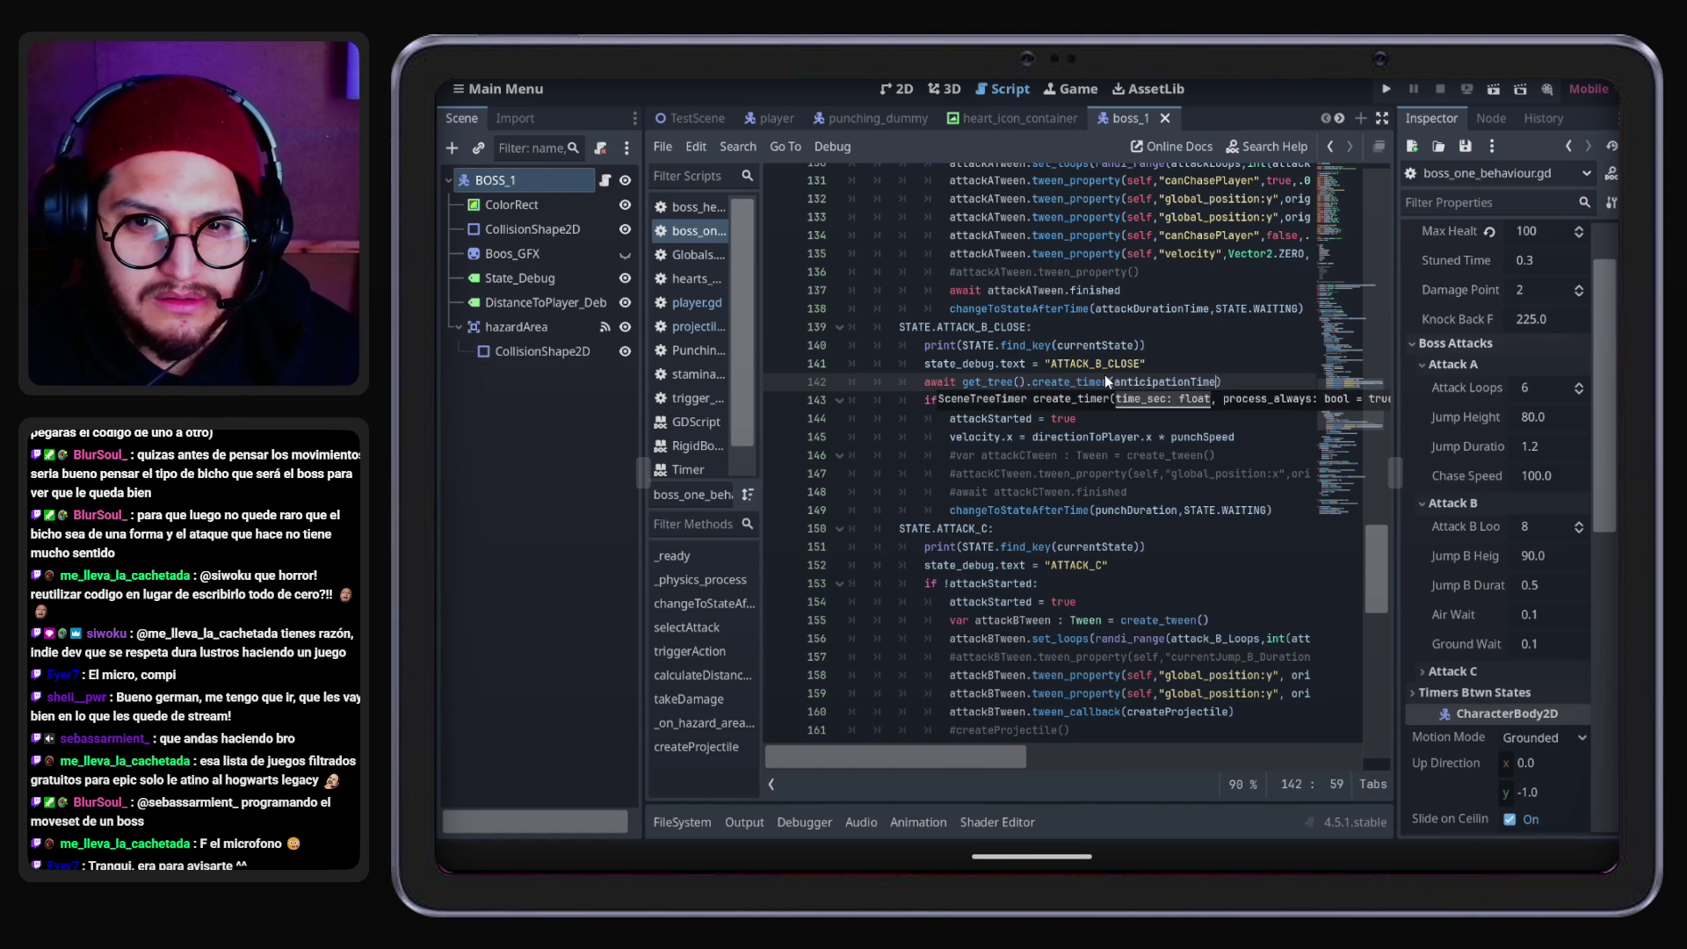
pyautogui.write('.timeout')
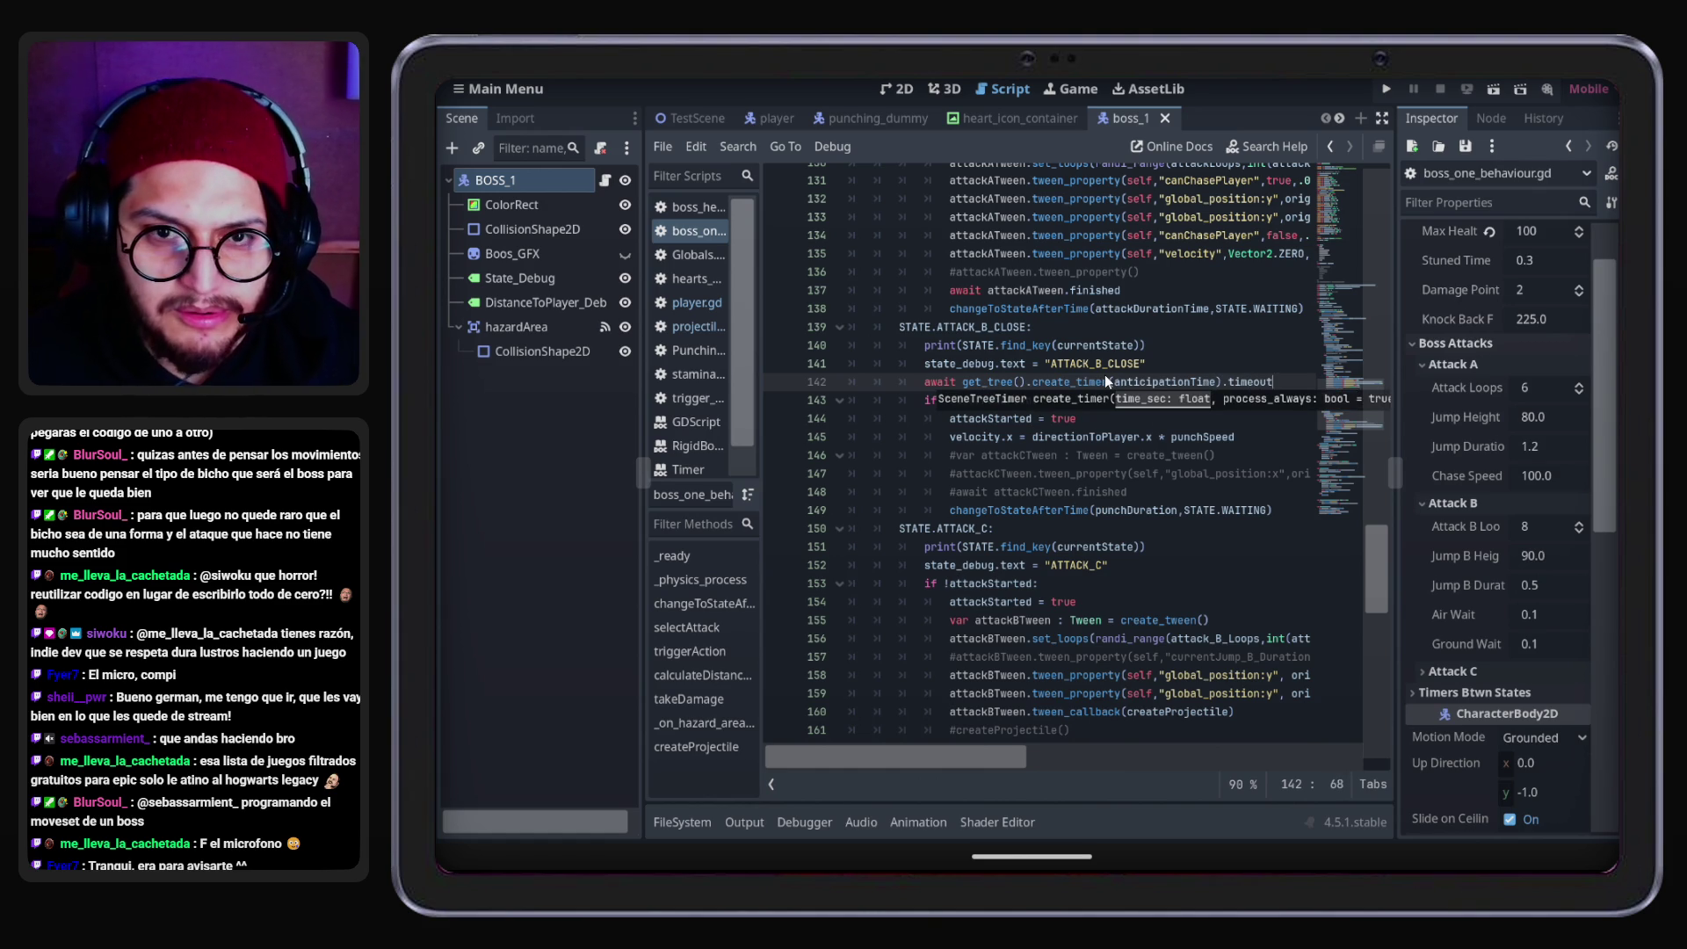
# Search the script for other create_timer uses, then save the script.
pyautogui.scroll(1, 1021, 393)
pyautogui.doubleClick(1047, 432)
pyautogui.hotkey('ctrl', 'f')
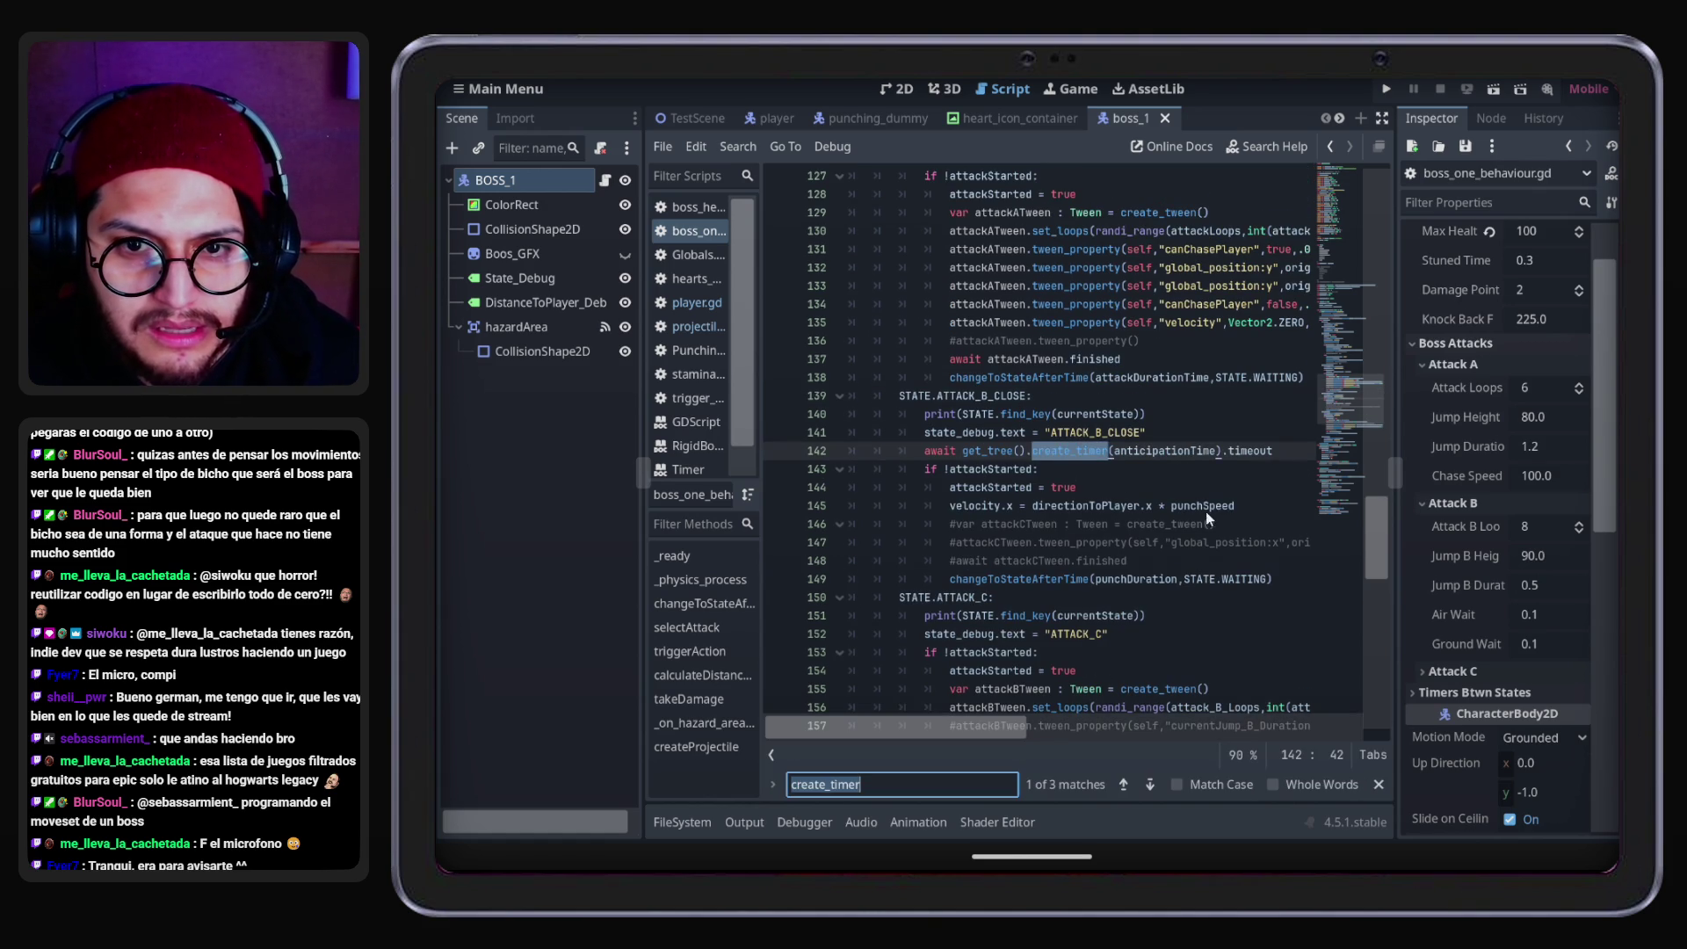
pyautogui.click(1149, 785)
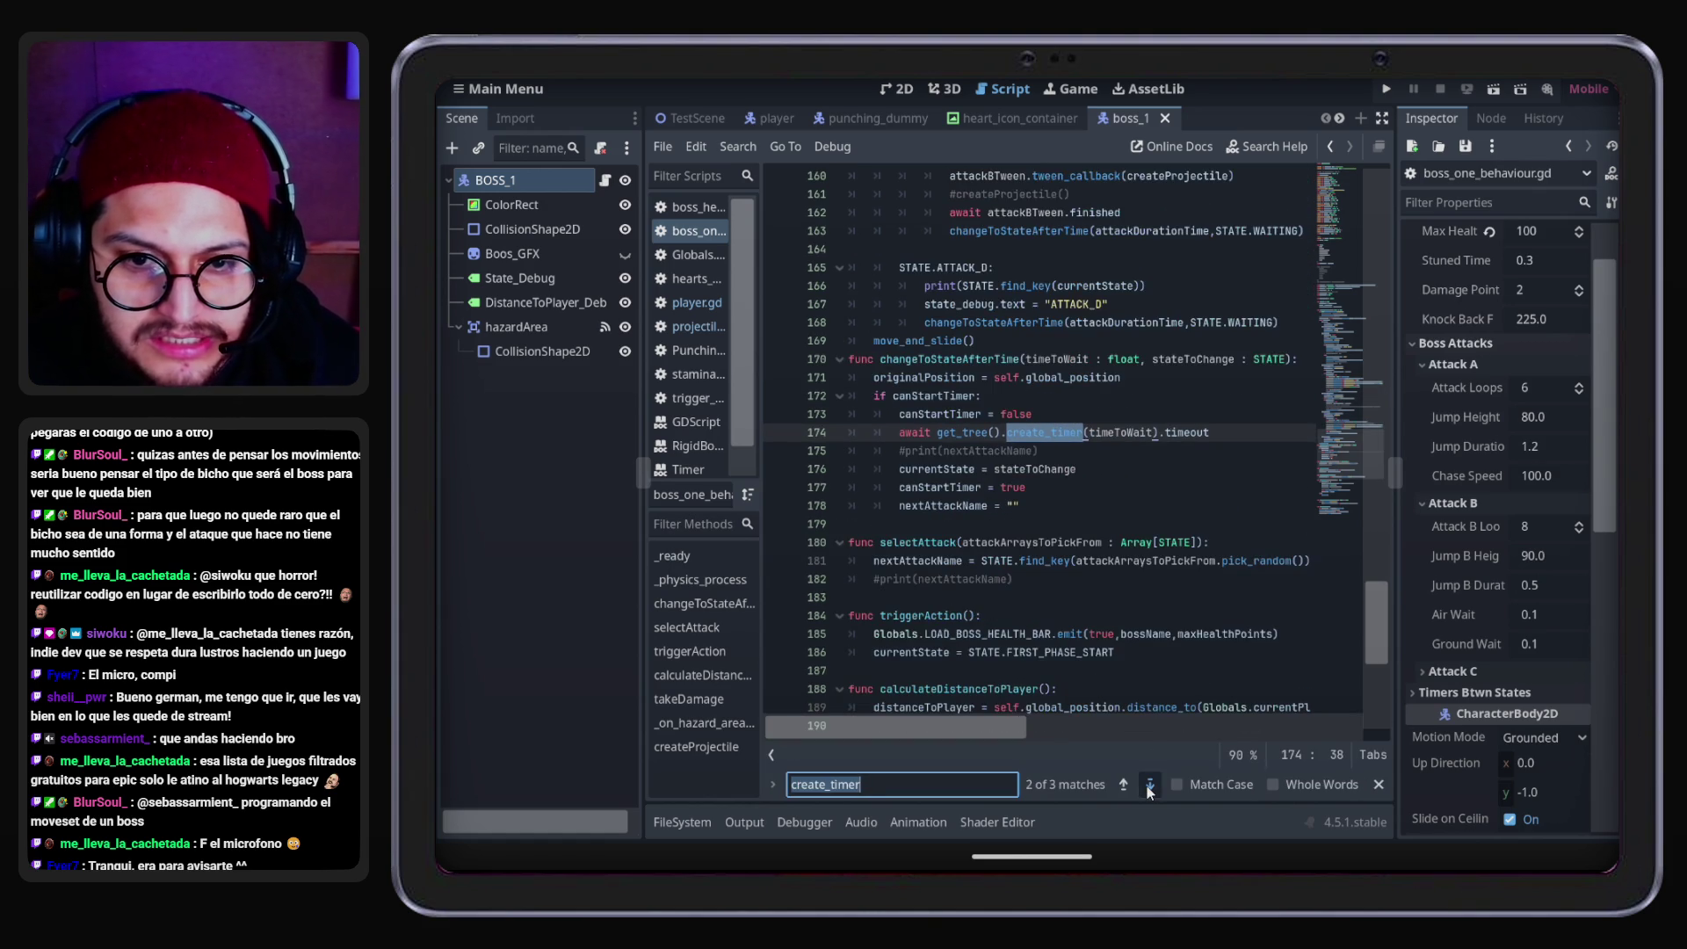
pyautogui.click(1149, 785)
pyautogui.click(1122, 785)
pyautogui.click(1122, 785)
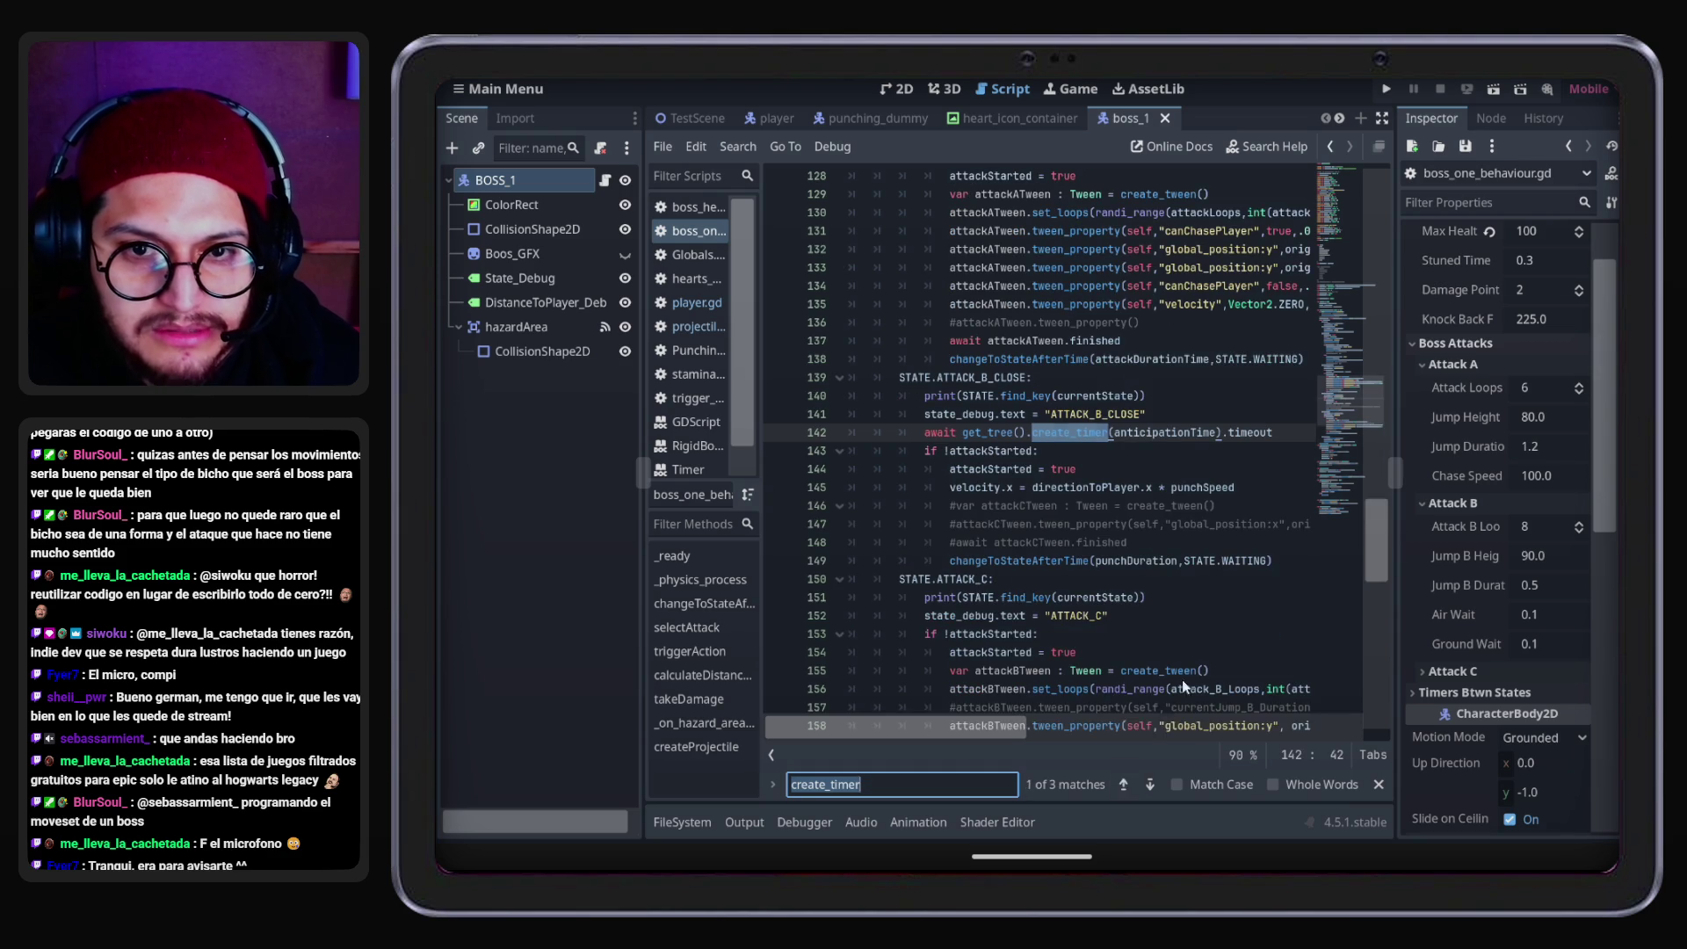
pyautogui.press('Escape')
pyautogui.scroll(-5, 1148, 546)
pyautogui.scroll(-3, 1148, 541)
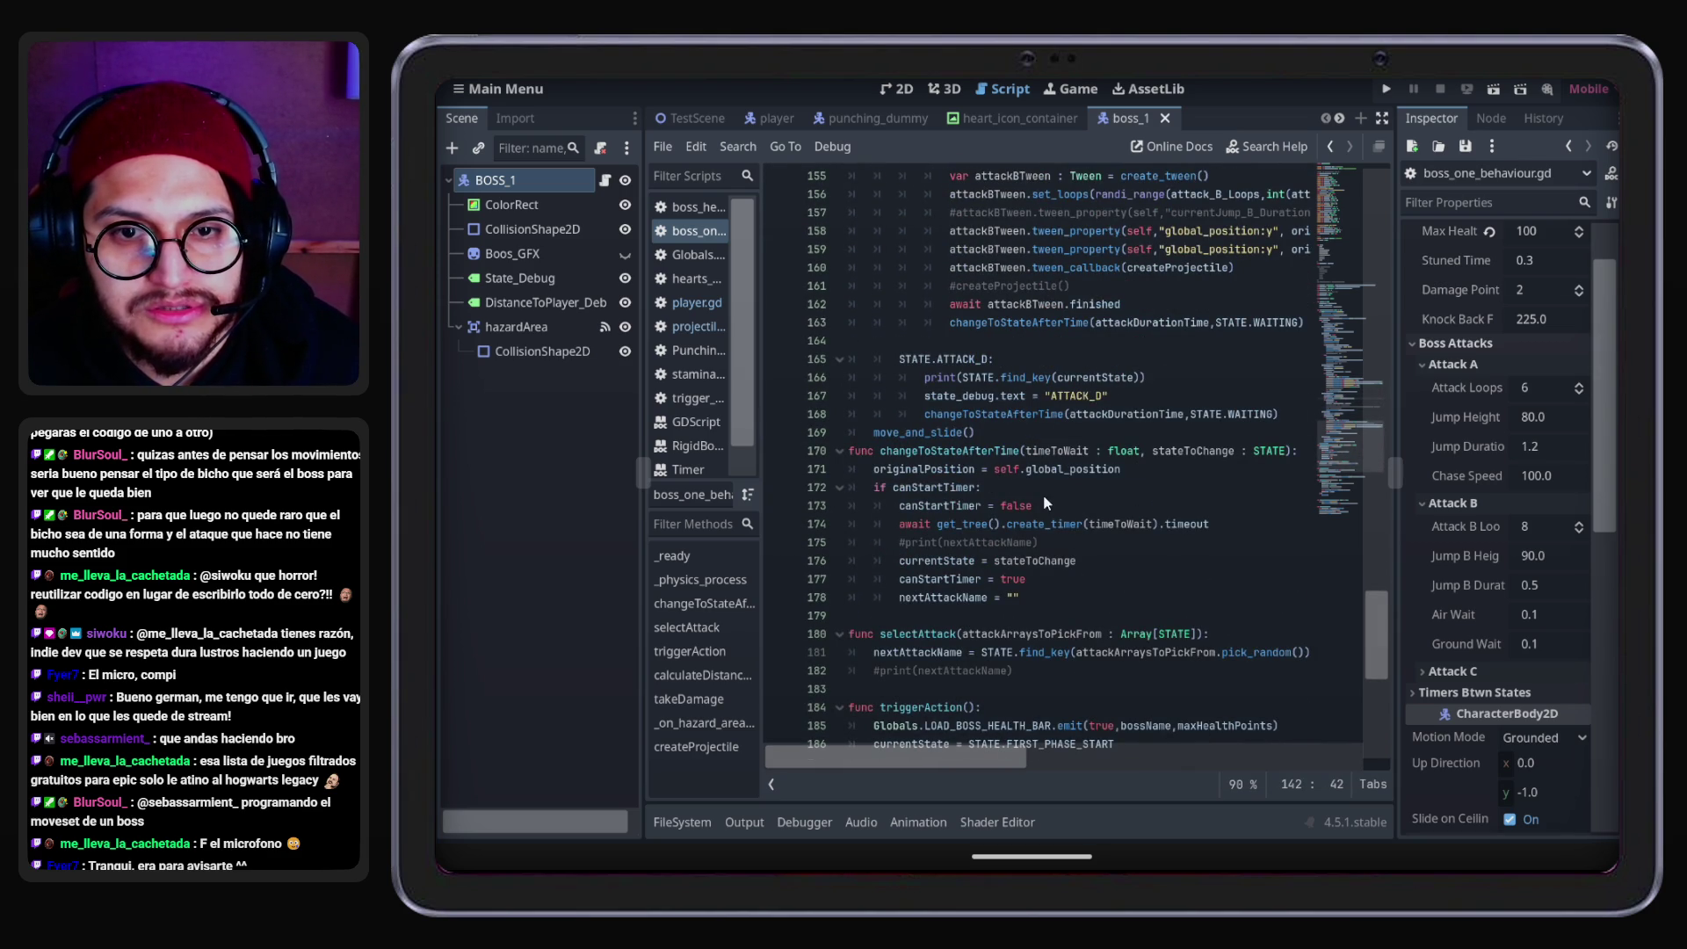
pyautogui.hotkey('ctrl', 's')
pyautogui.scroll(1, 1137, 472)
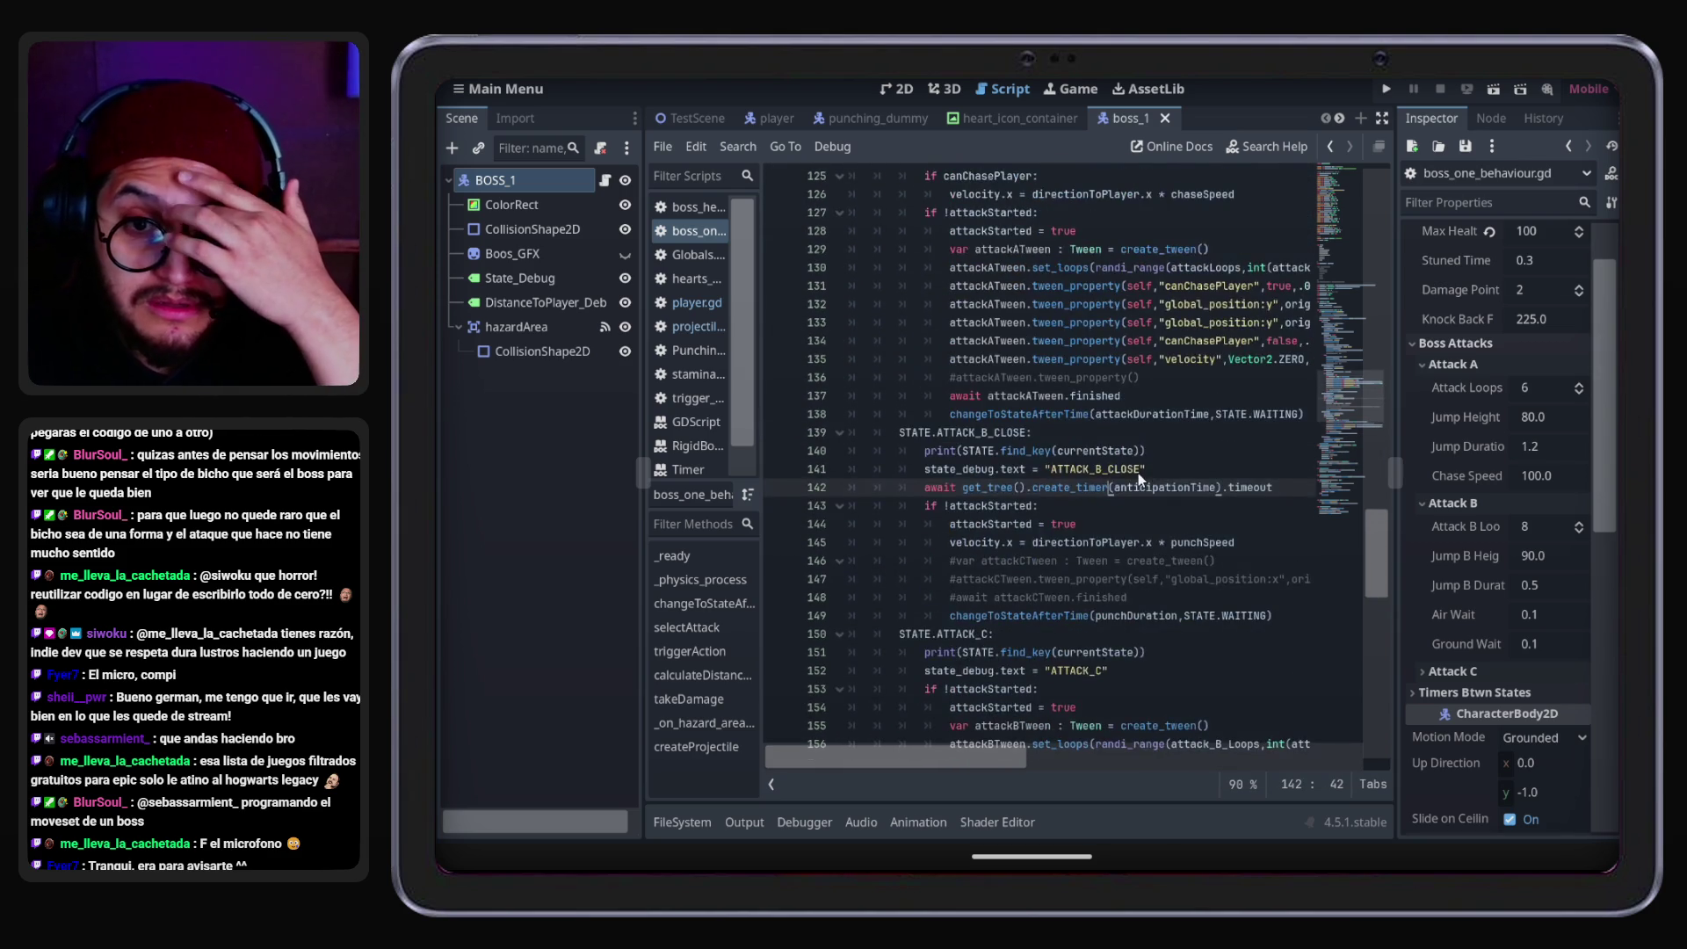
# Save the script, run the game to test the delayed close punch, then stop it.
pyautogui.scroll(-1, 1136, 472)
pyautogui.click(1169, 415)
pyautogui.hotkey('ctrl', 's')
pyautogui.click(1179, 432)
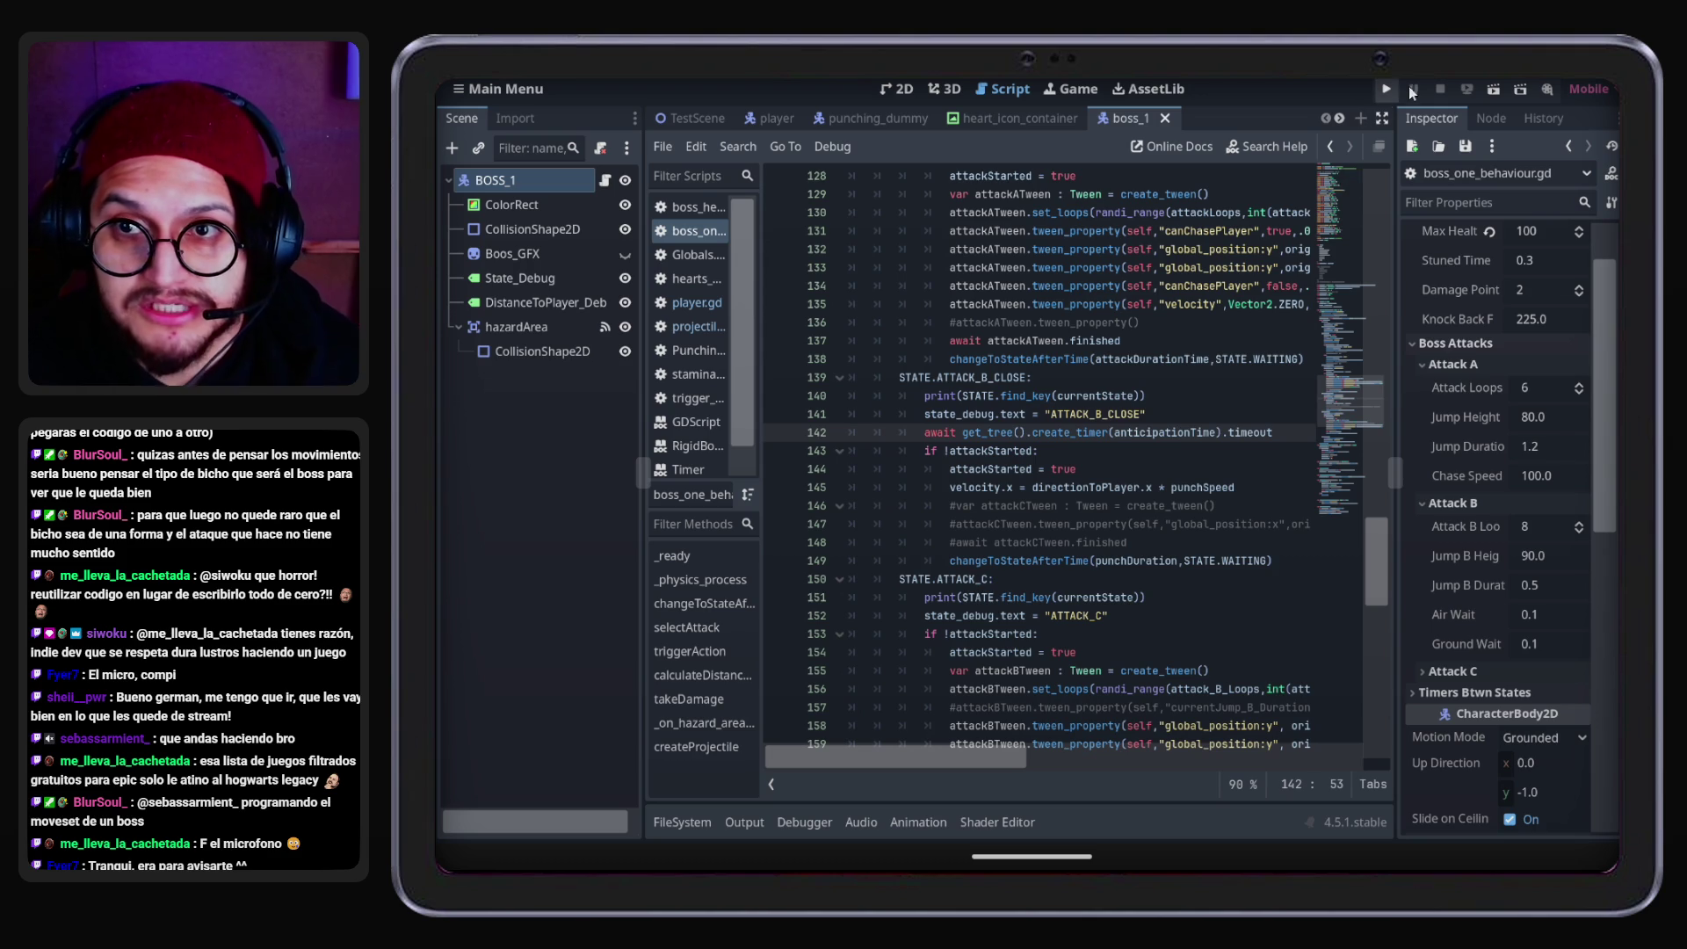
pyautogui.click(1385, 92)
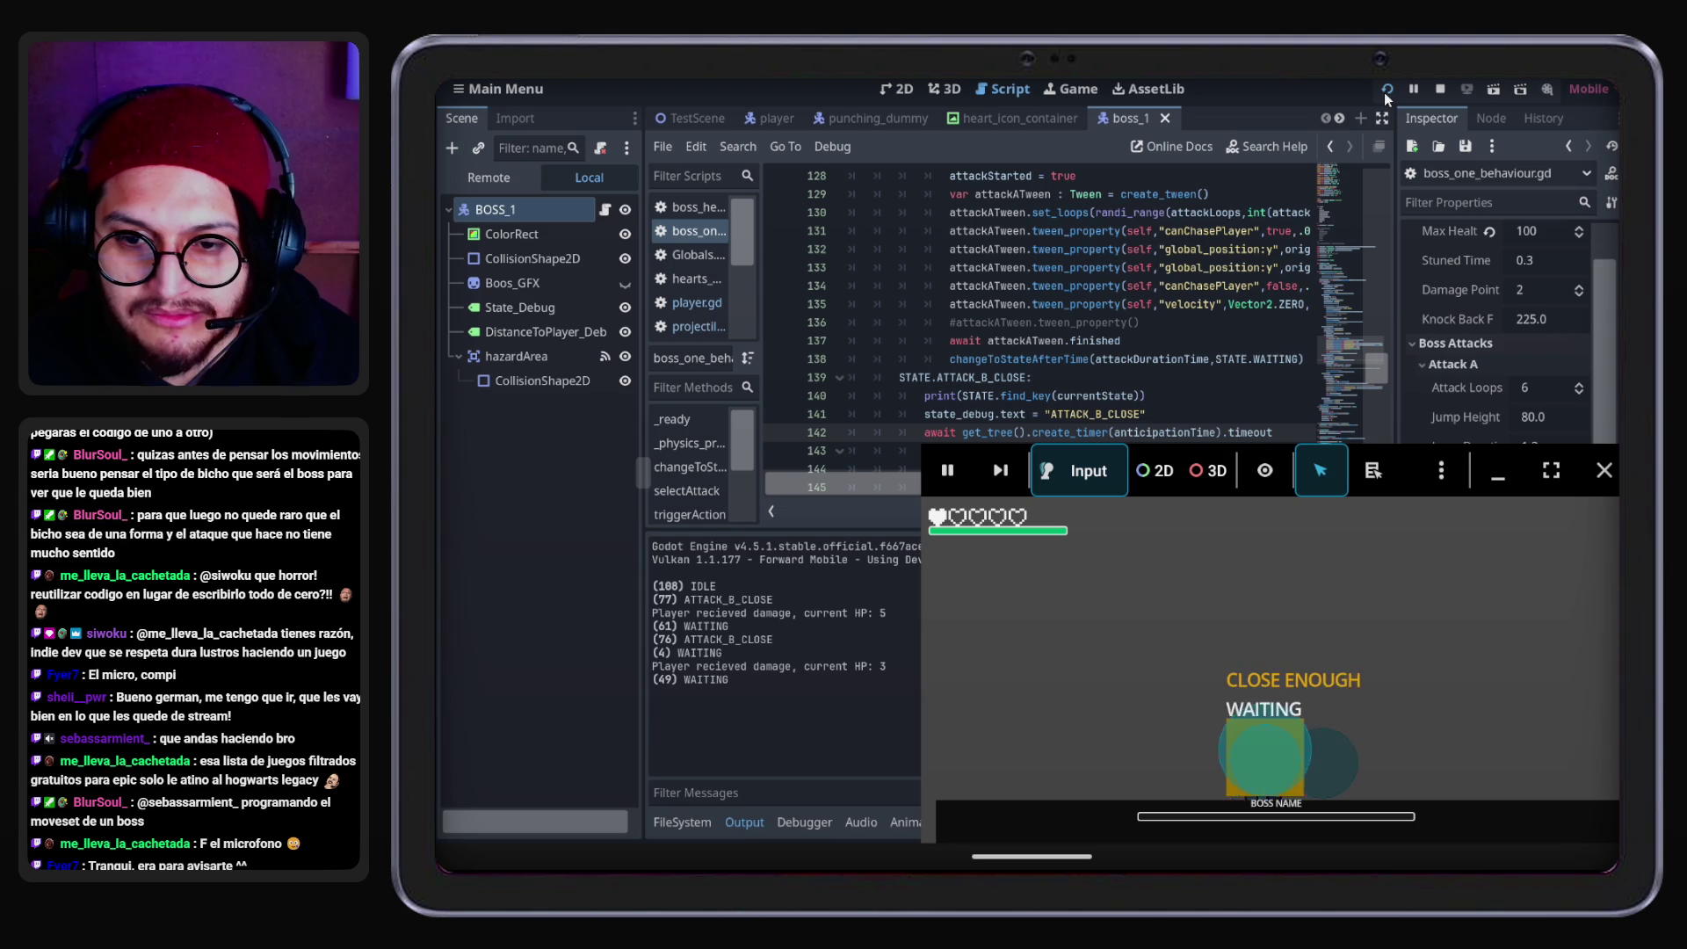
pyautogui.click(1604, 471)
pyautogui.scroll(-2, 1116, 366)
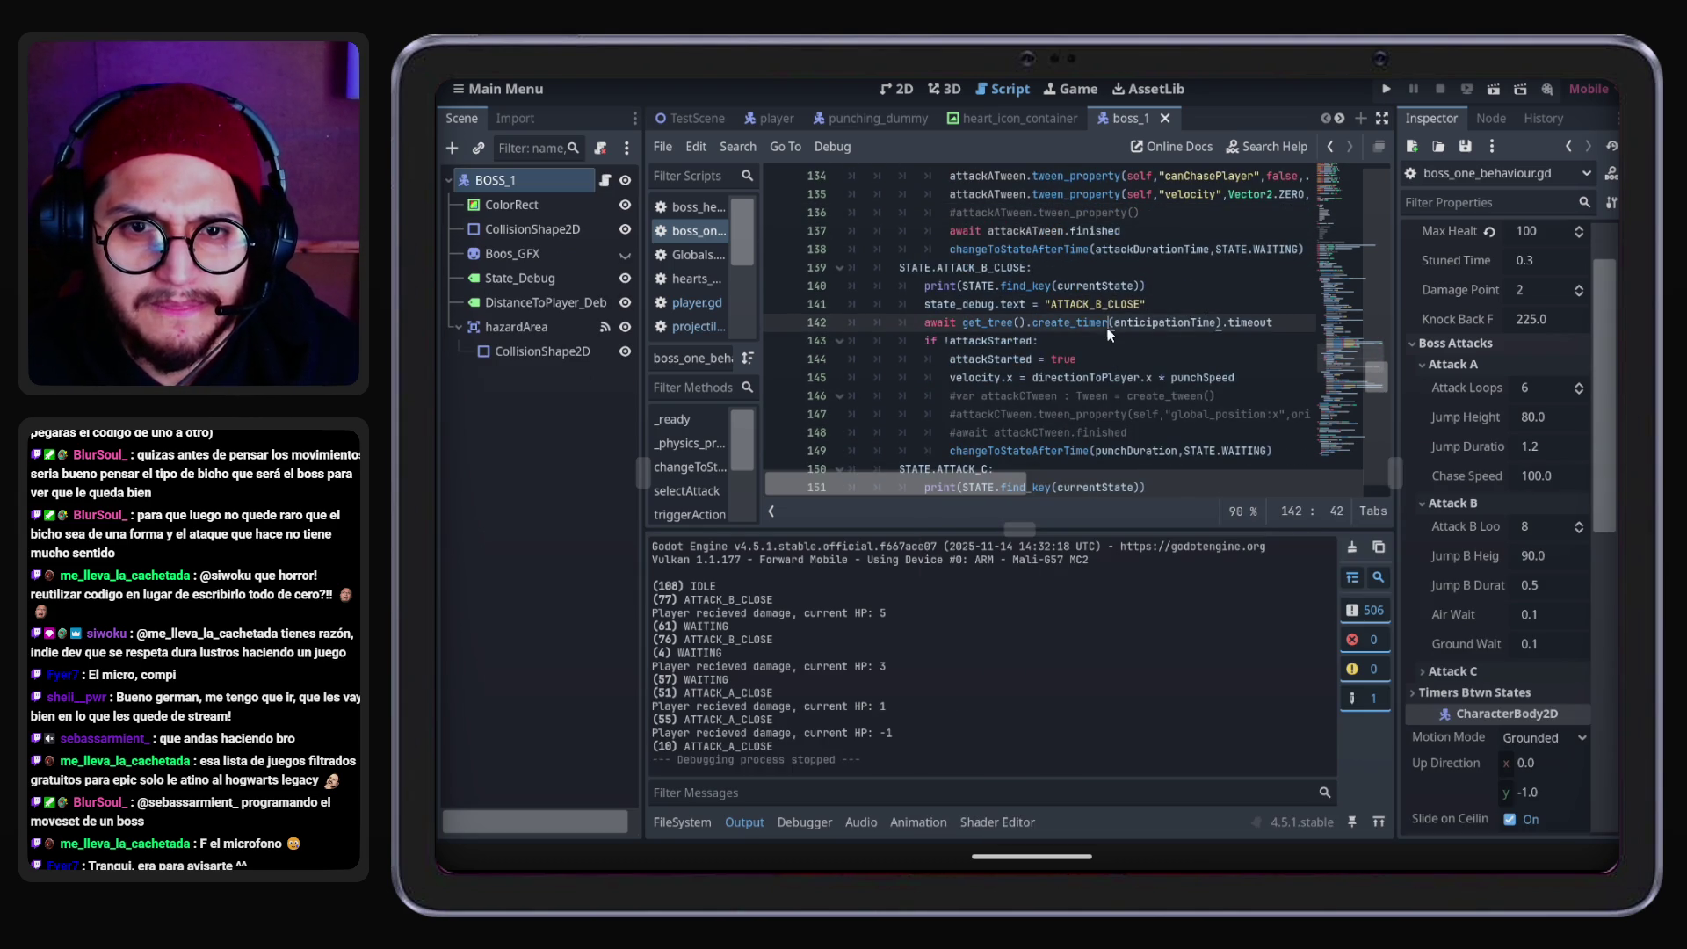
# Move the await timer line inside the attack-start check of ATTACK_B_CLOSE.
pyautogui.moveTo(1288, 325); pyautogui.dragTo(1232, 322)
pyautogui.hotkey('ctrl', 'x')
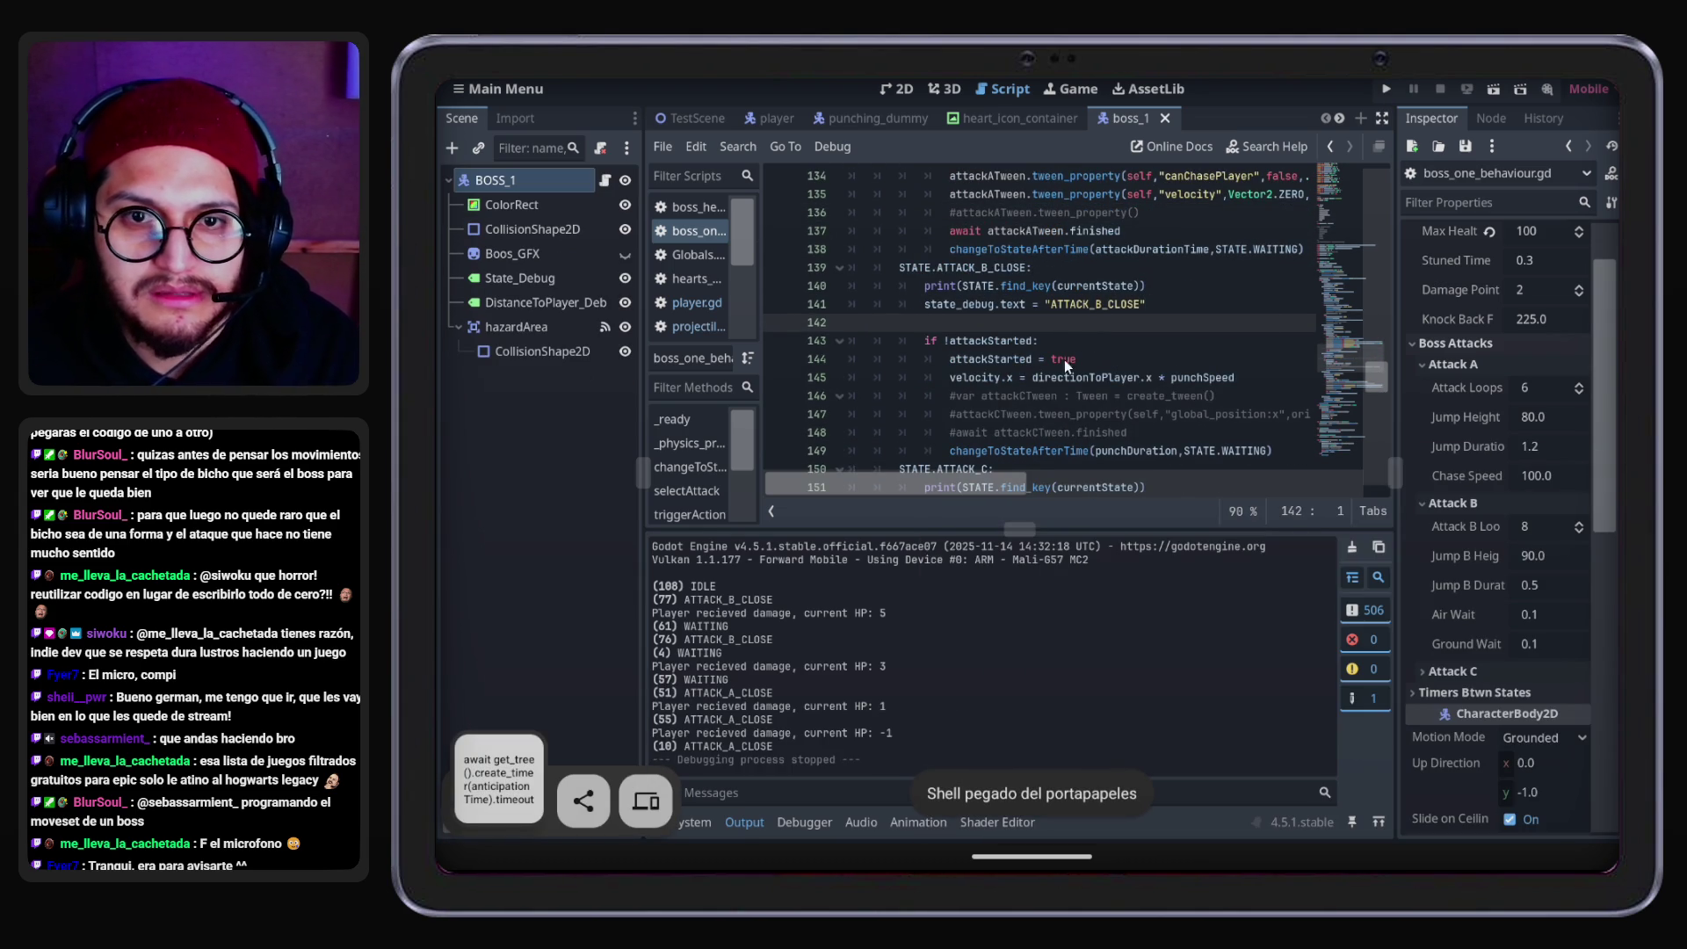
pyautogui.press('BackSpace')
pyautogui.click(1058, 327)
pyautogui.press('Return')
pyautogui.hotkey('ctrl', 'v')
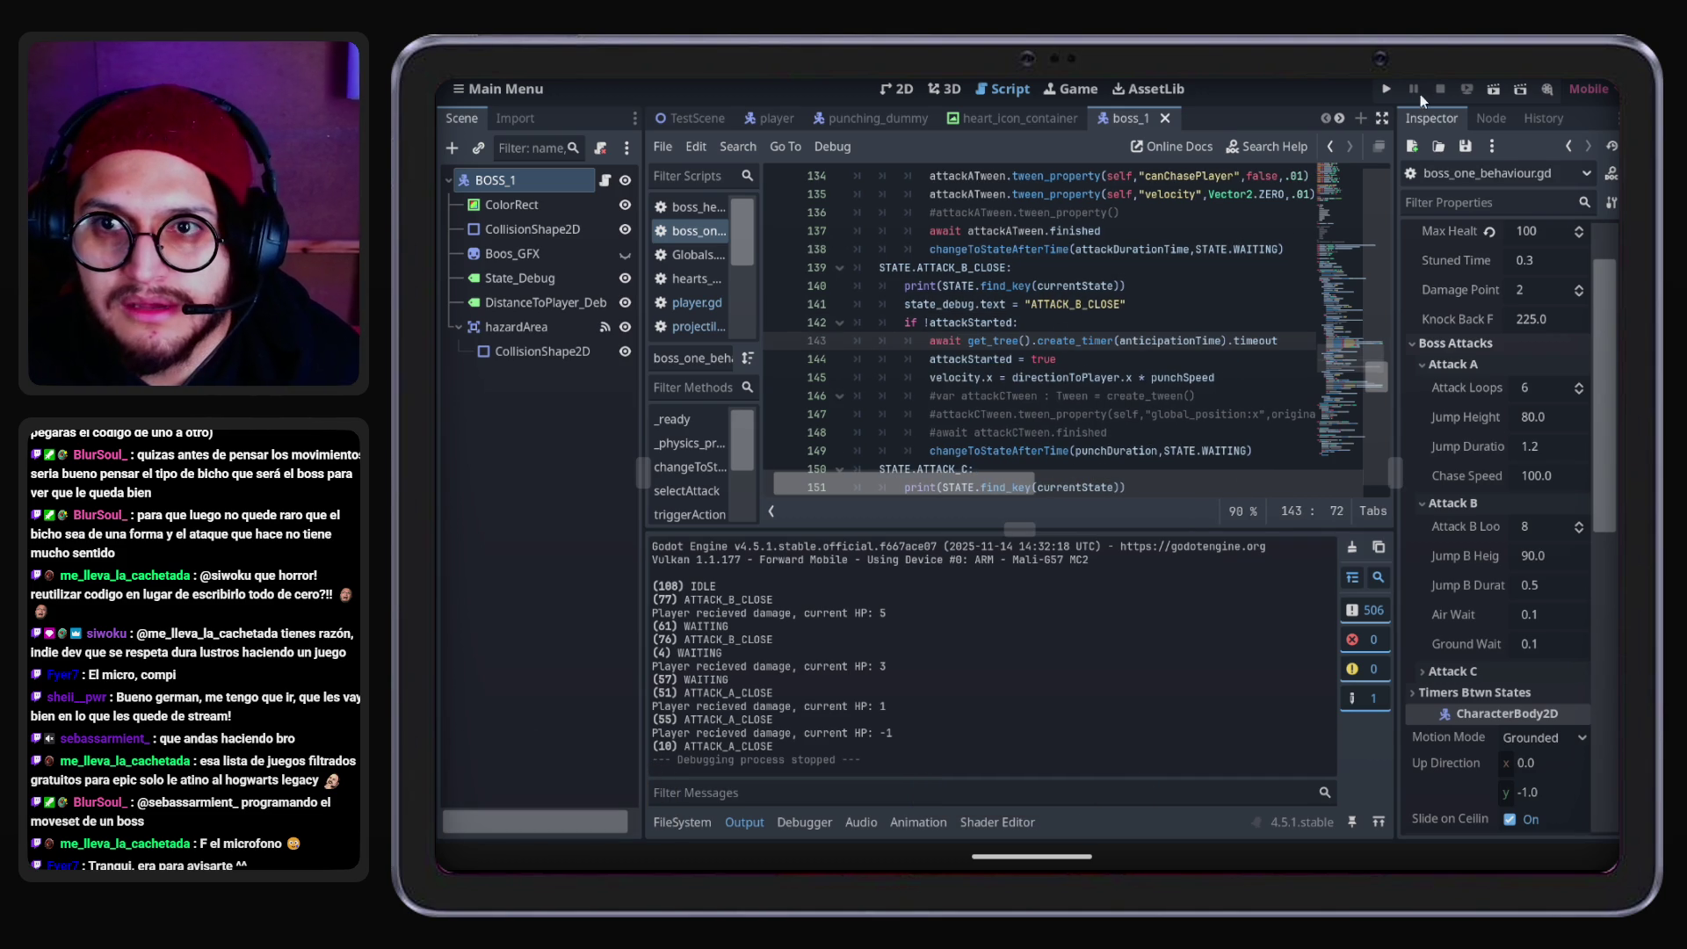
# Run the game with F5, walk and jump around the boss until the player dies, then stop it.
pyautogui.press('F5')
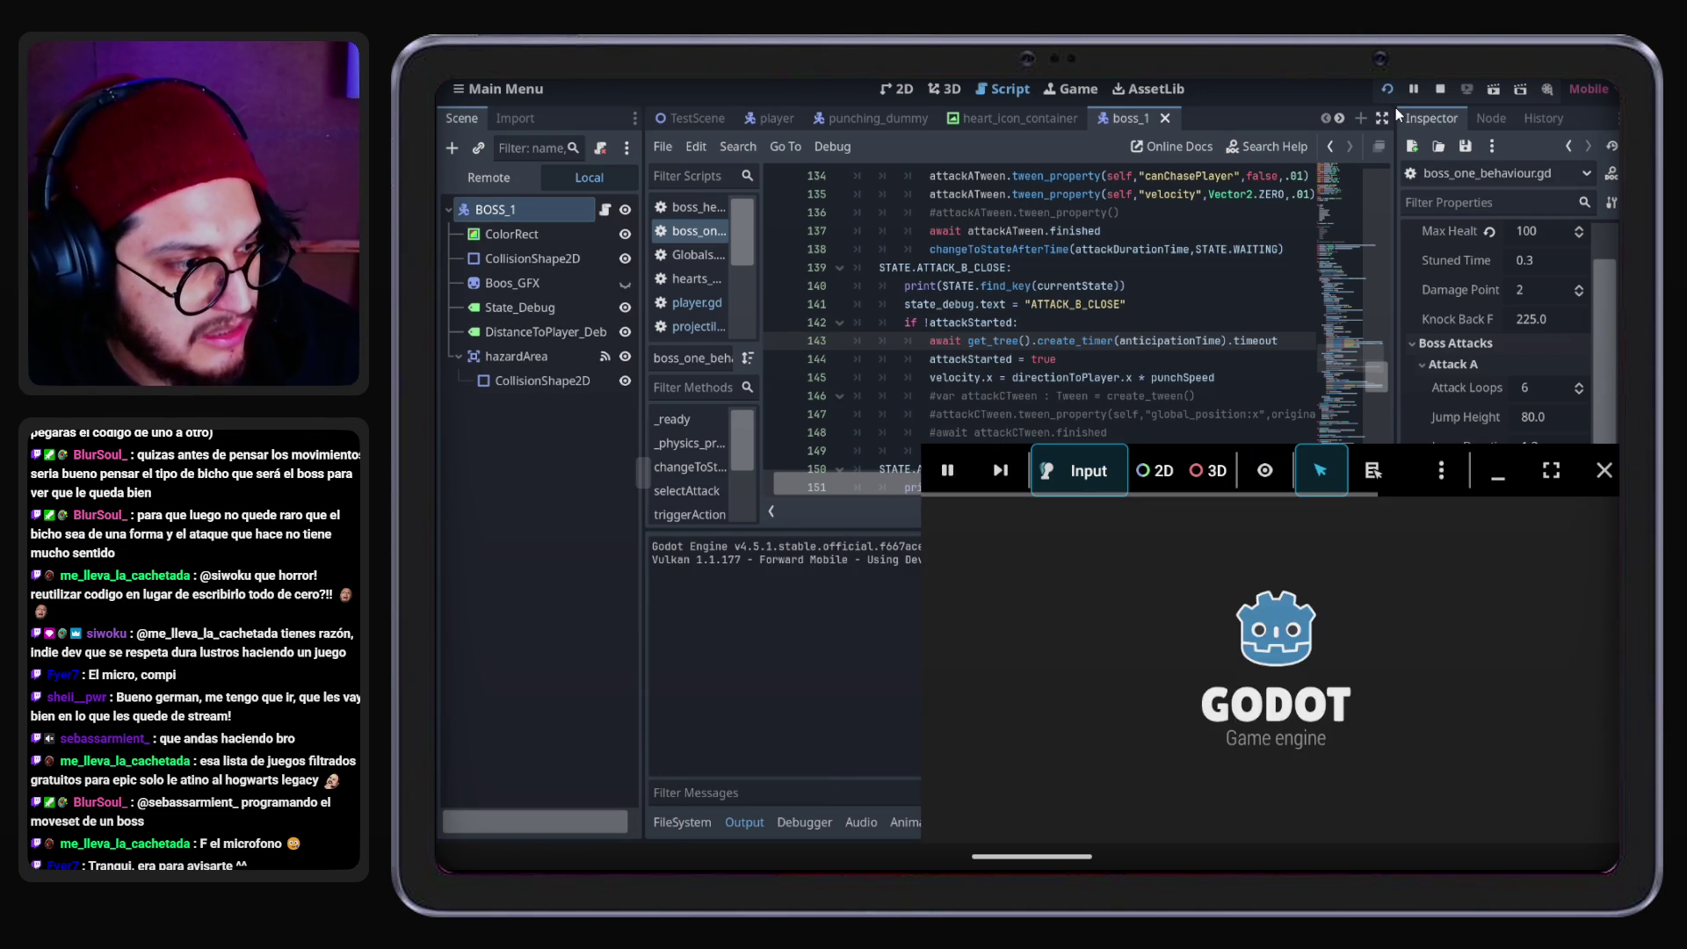
pyautogui.press('Left')
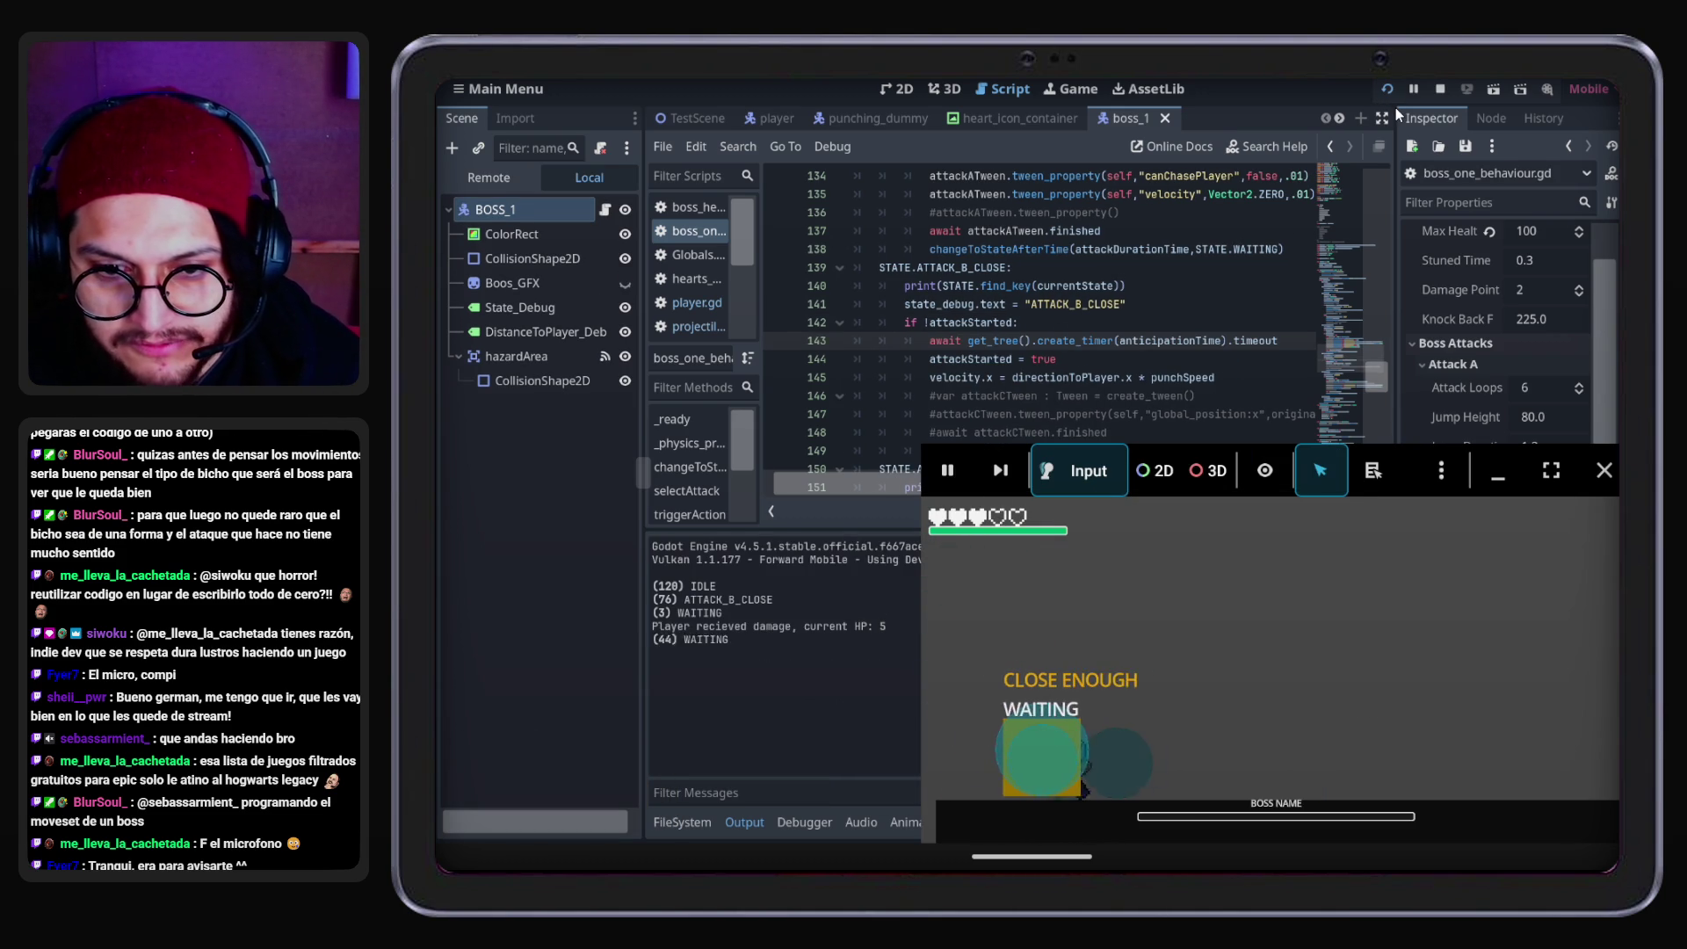
pyautogui.press('Right')
pyautogui.press('Right')
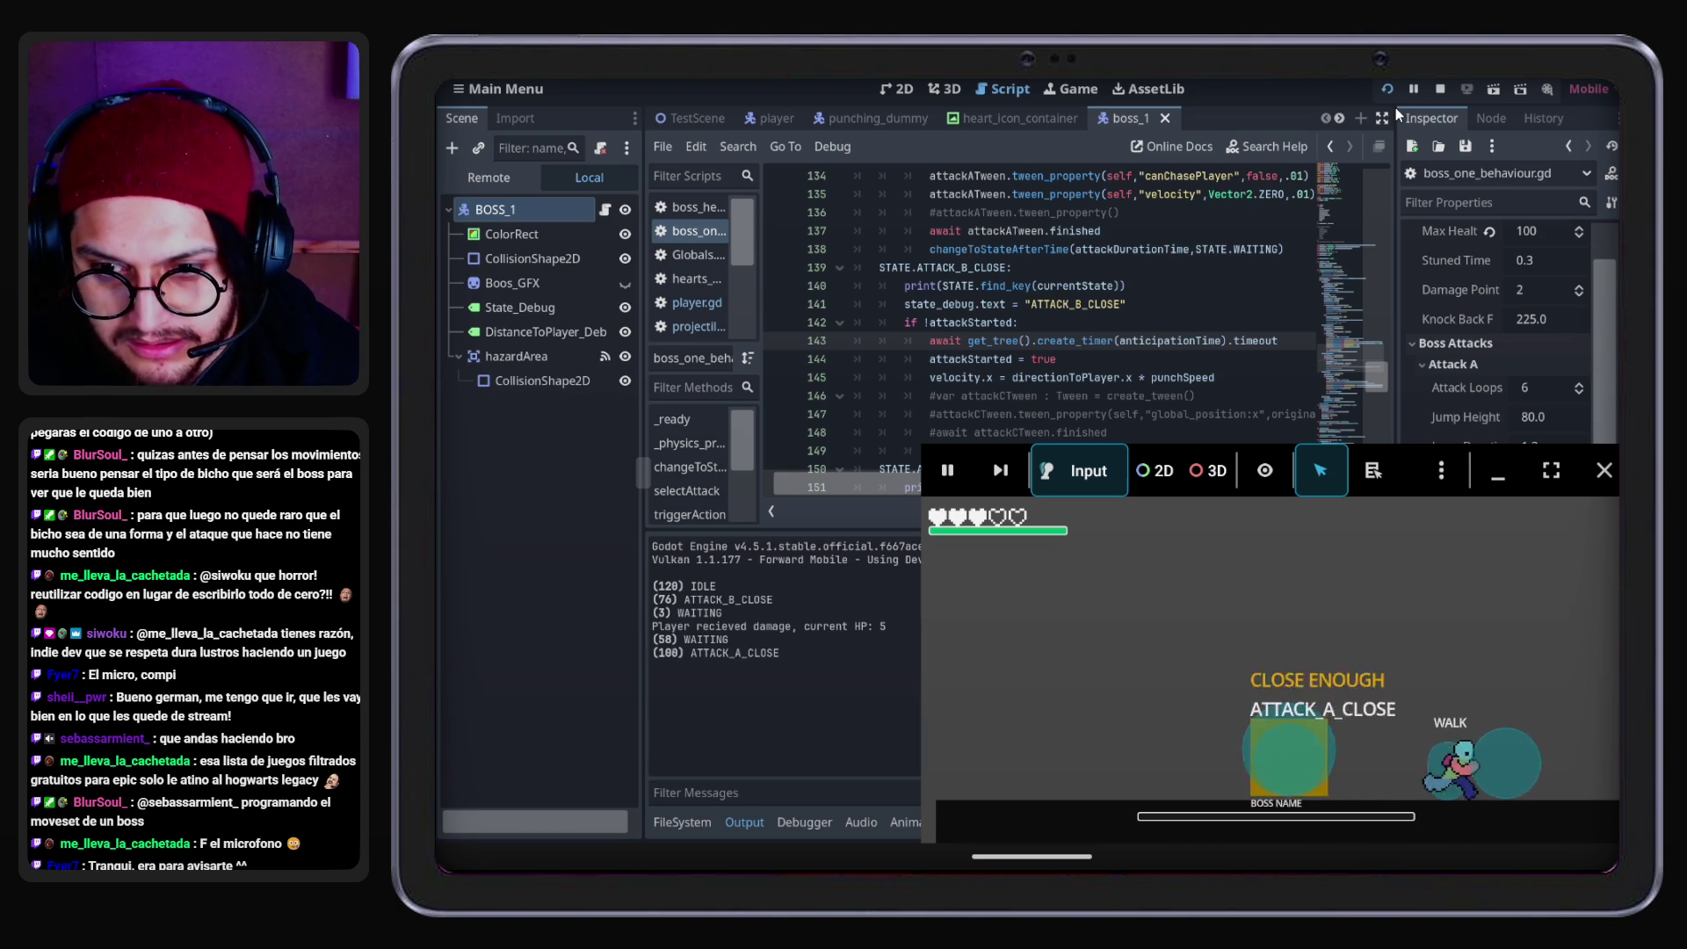
pyautogui.press('Left')
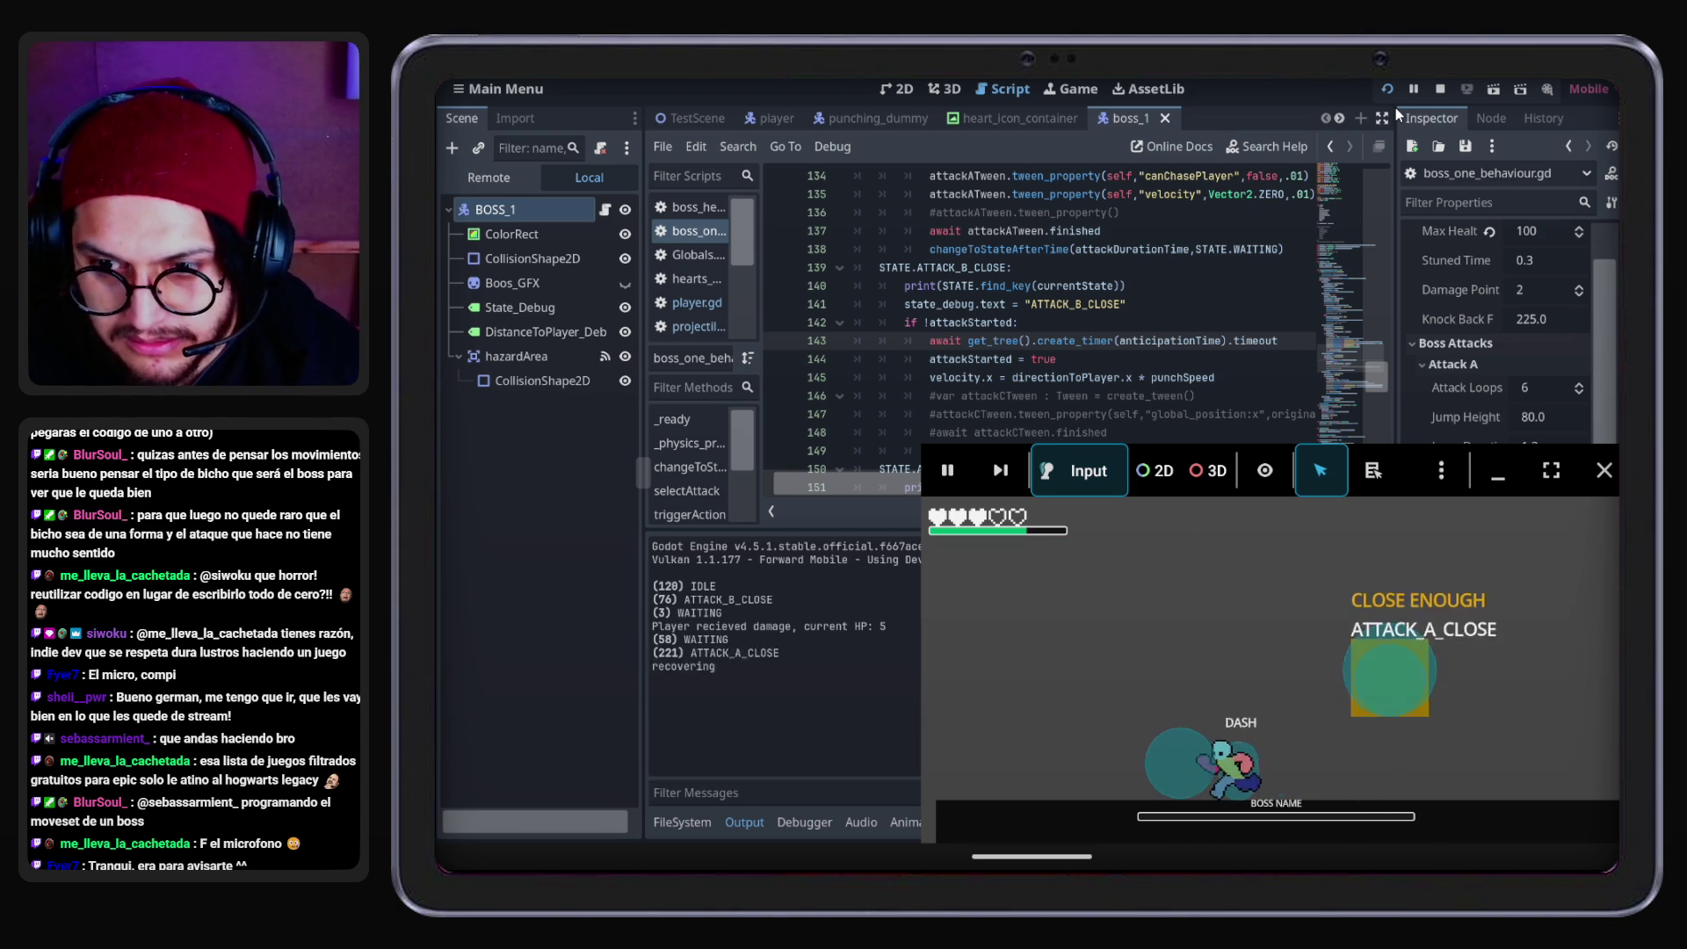
pyautogui.press('Right')
pyautogui.press('Right')
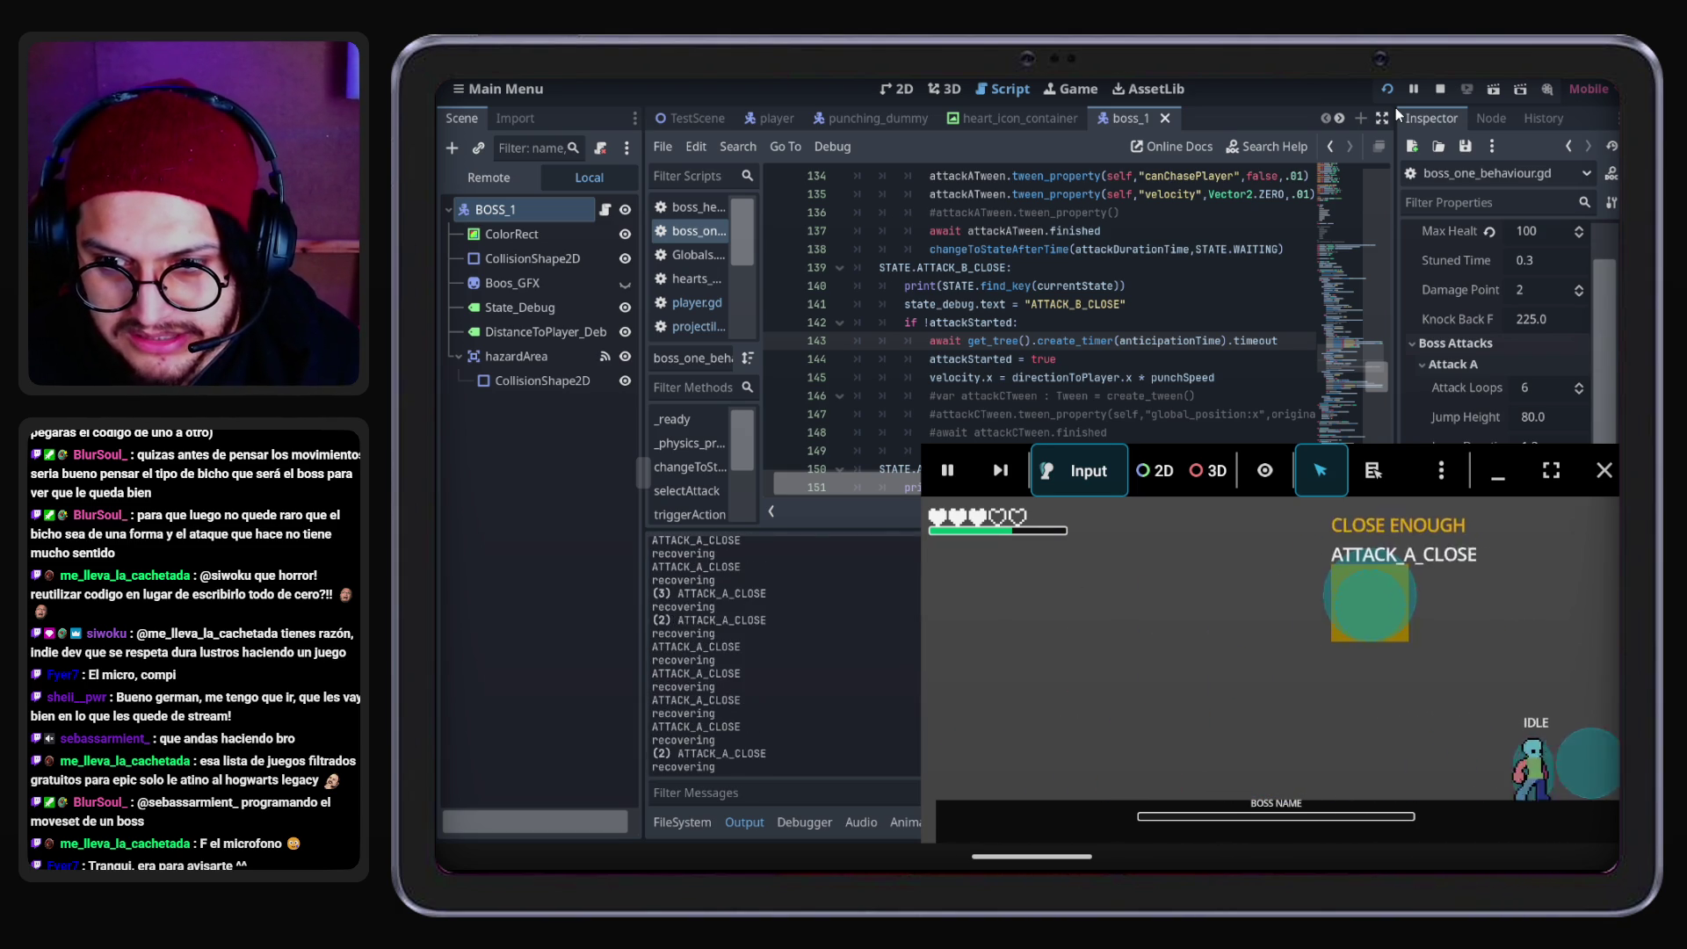
pyautogui.press('Left')
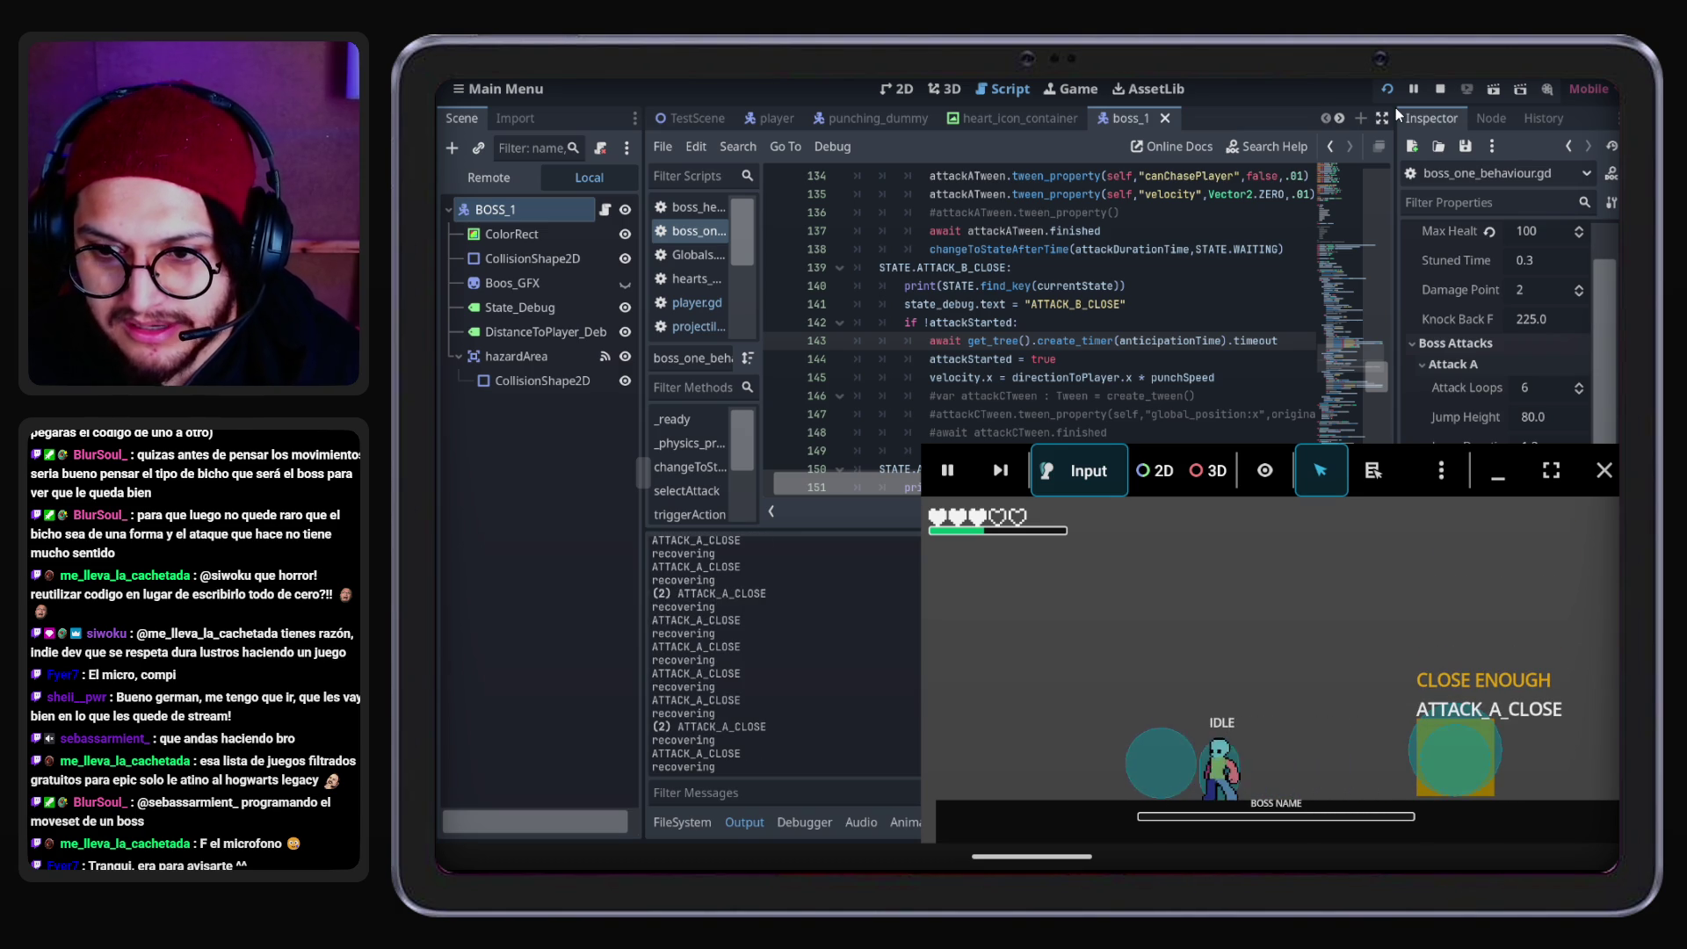
pyautogui.press('Left')
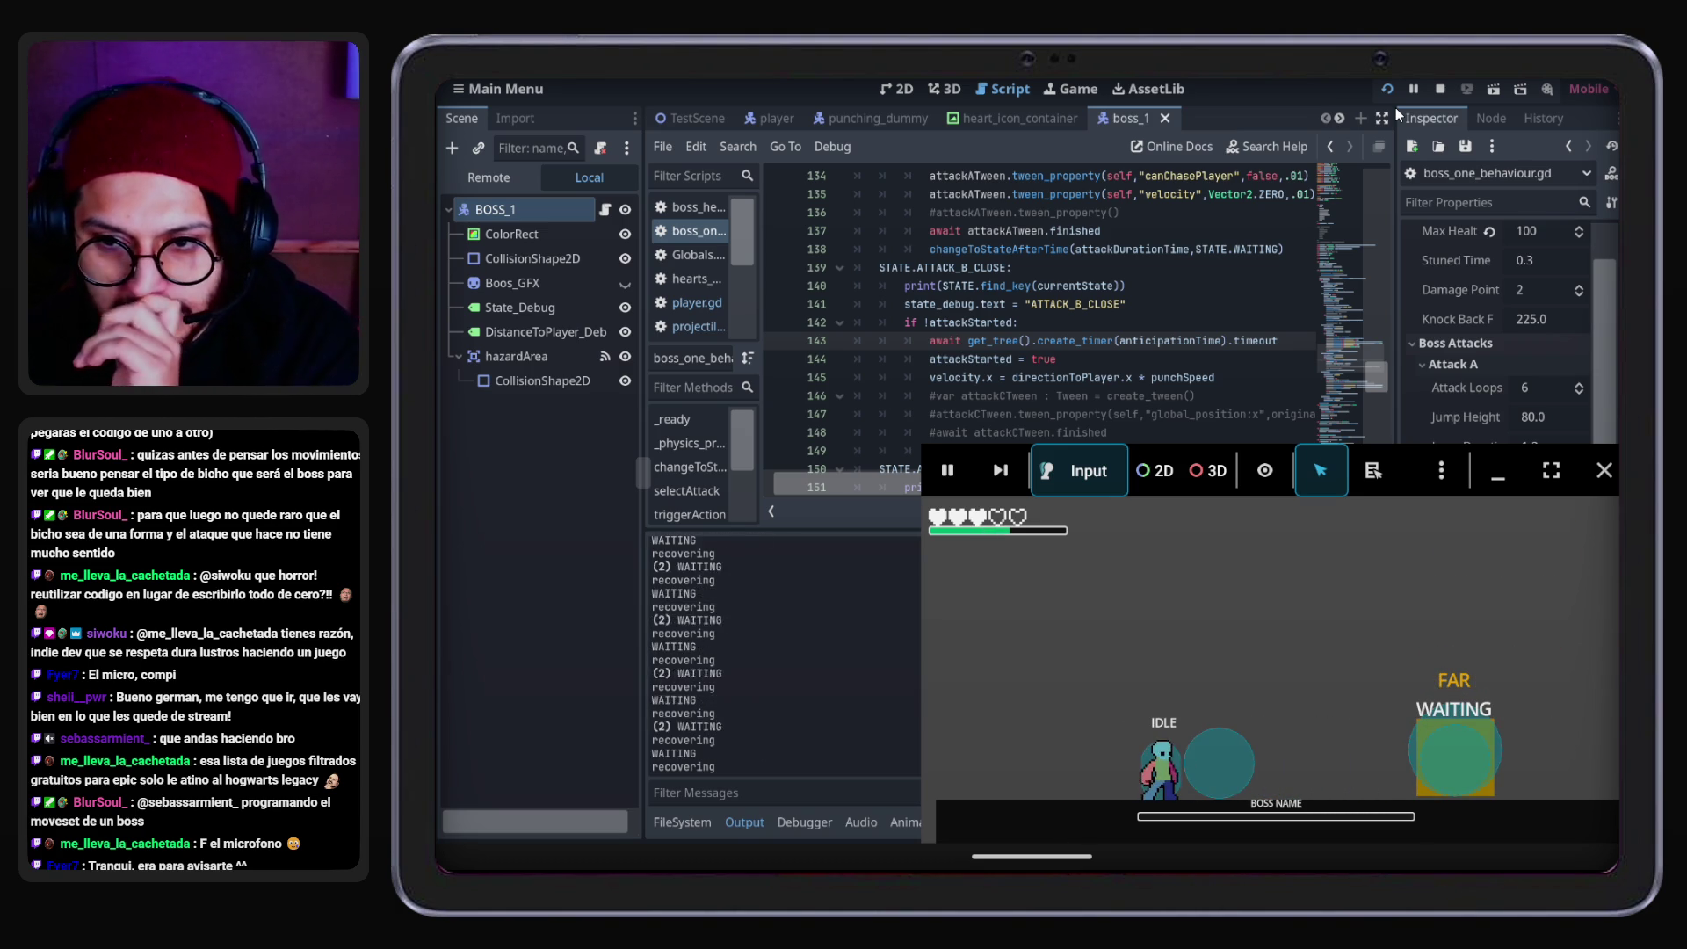
pyautogui.press('Left')
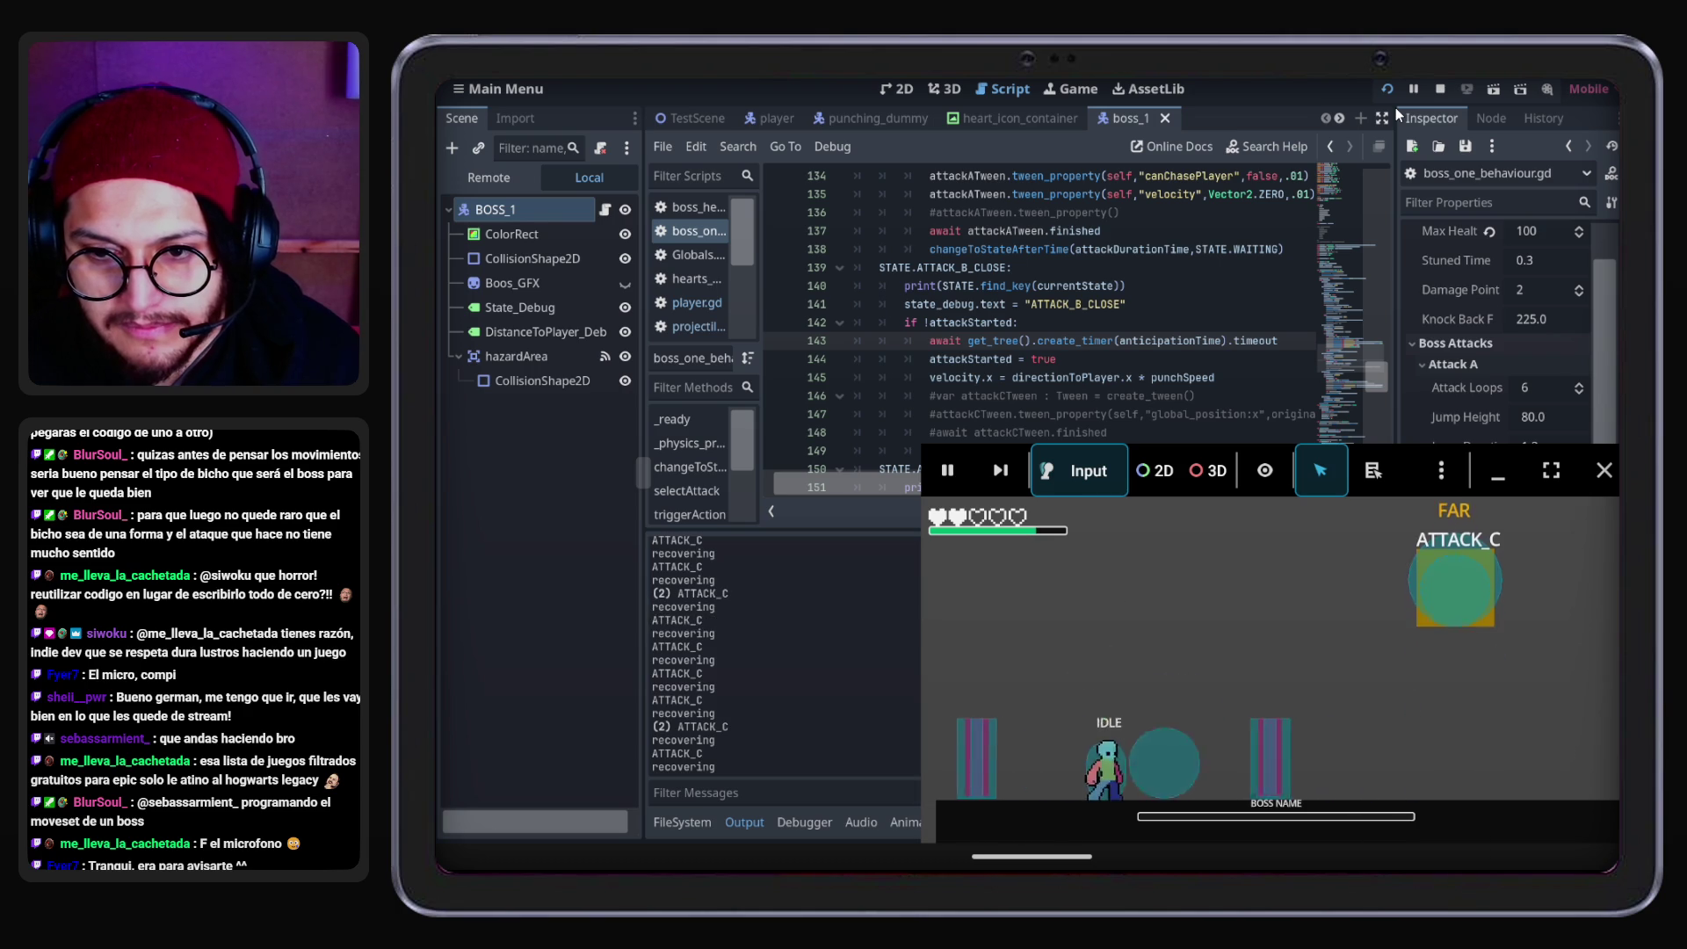
pyautogui.press('space')
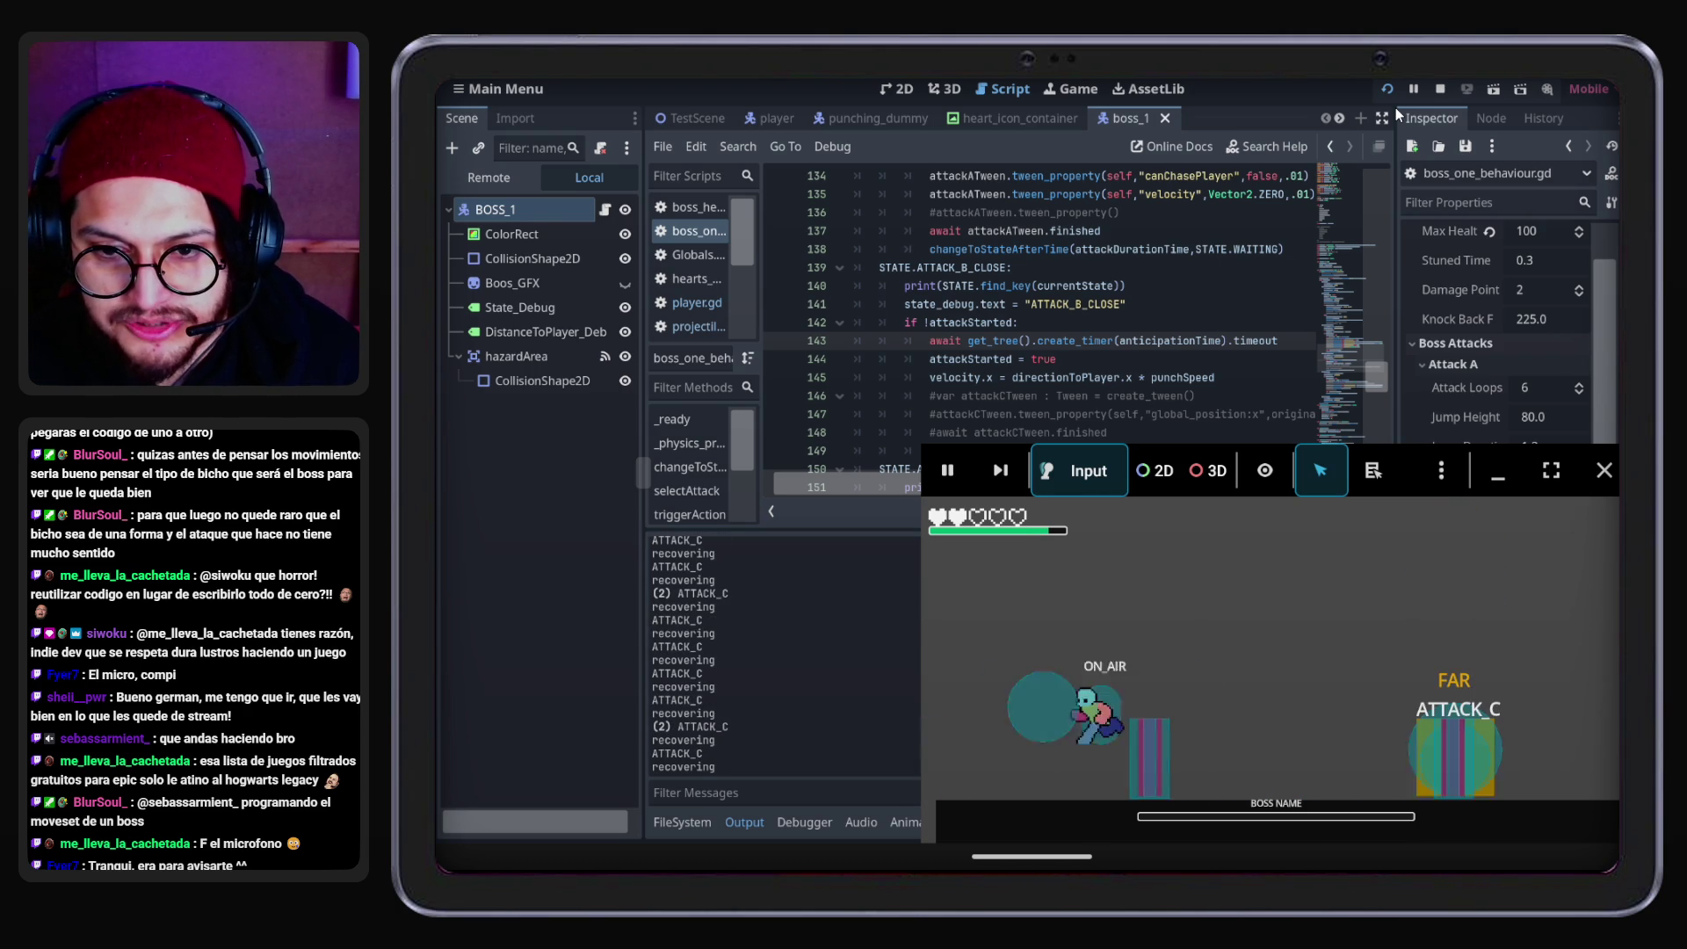
pyautogui.press('Right')
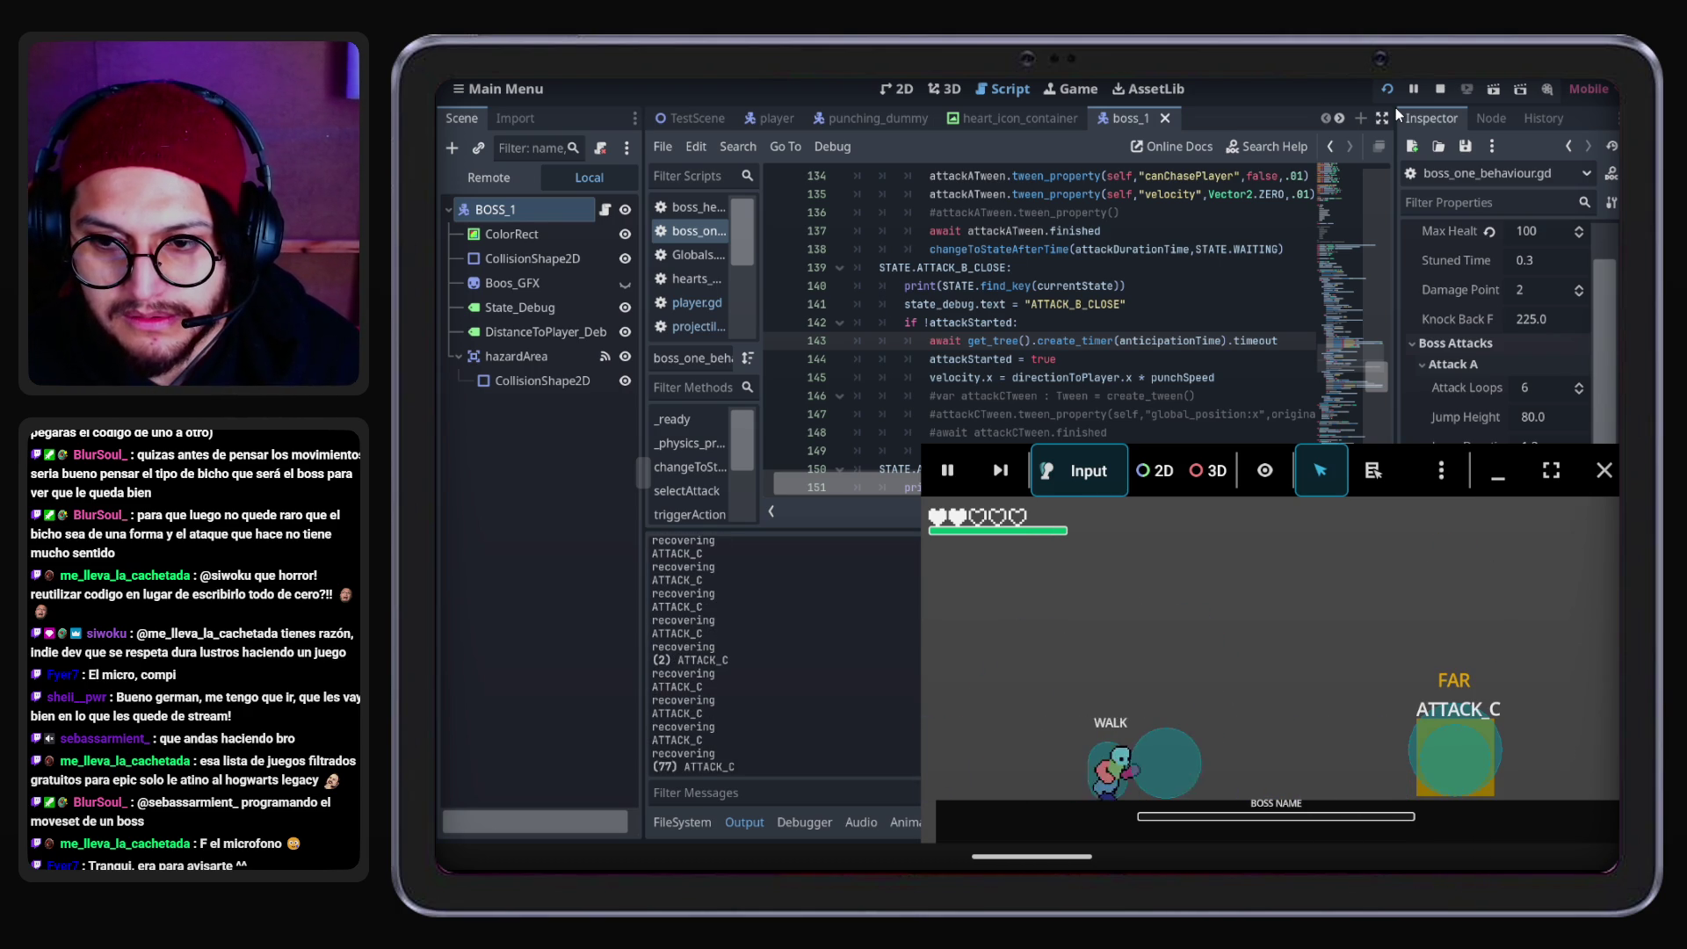
pyautogui.press('Left')
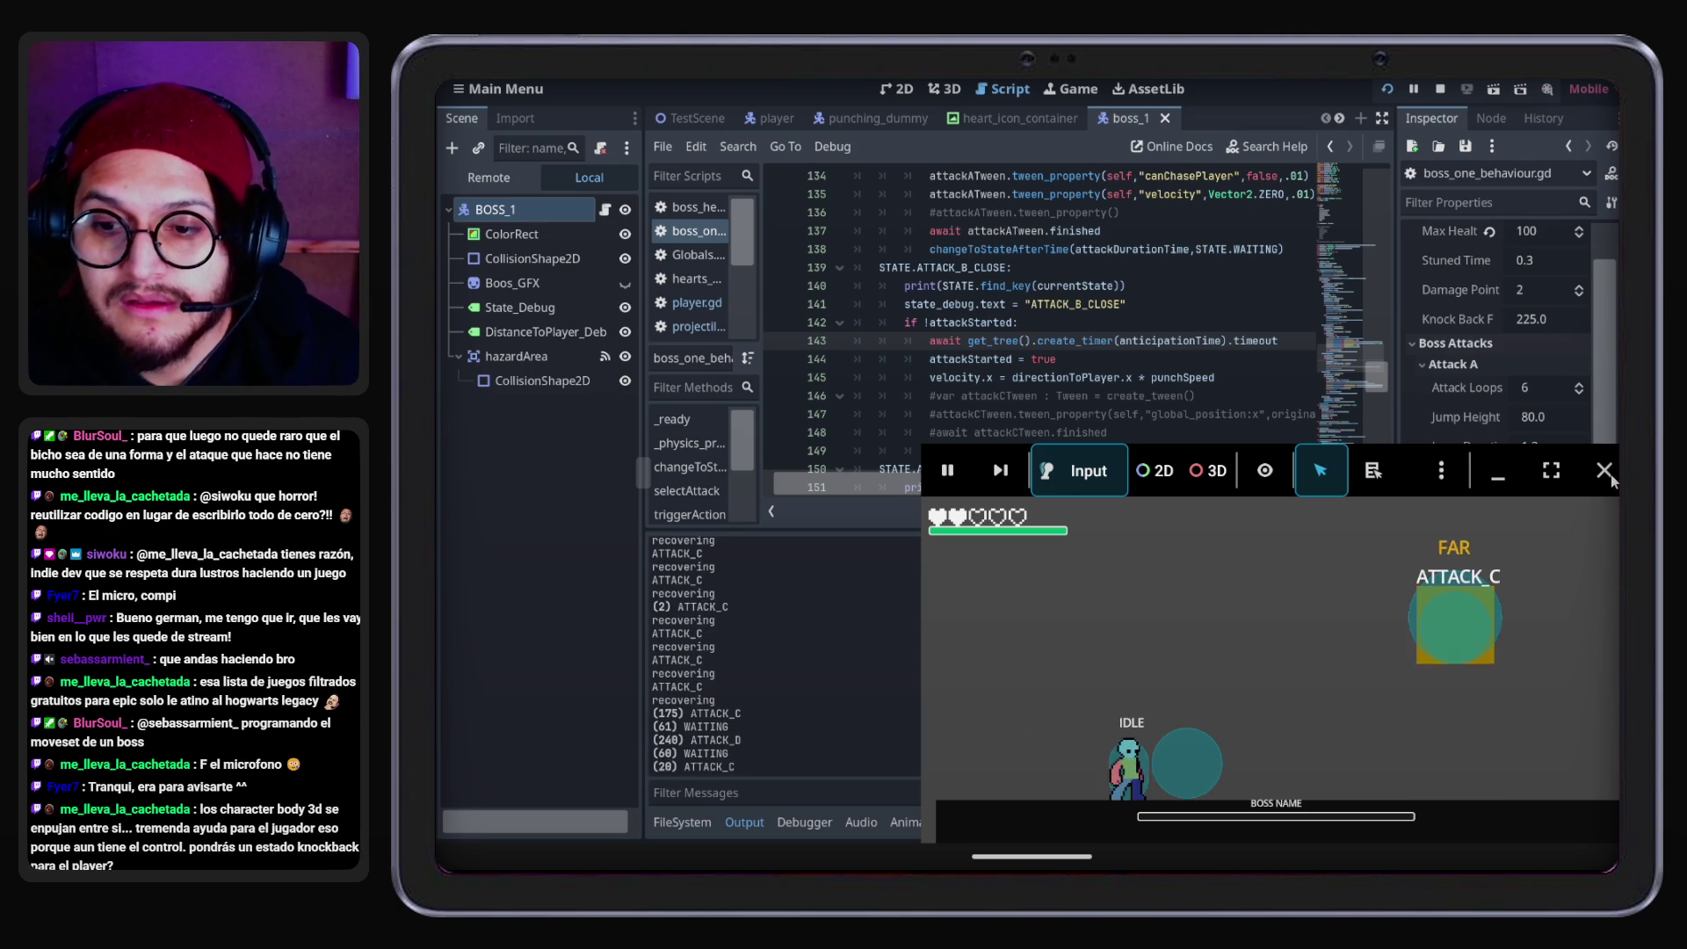
pyautogui.press('Left')
pyautogui.press('space')
pyautogui.press('Right')
pyautogui.press('space')
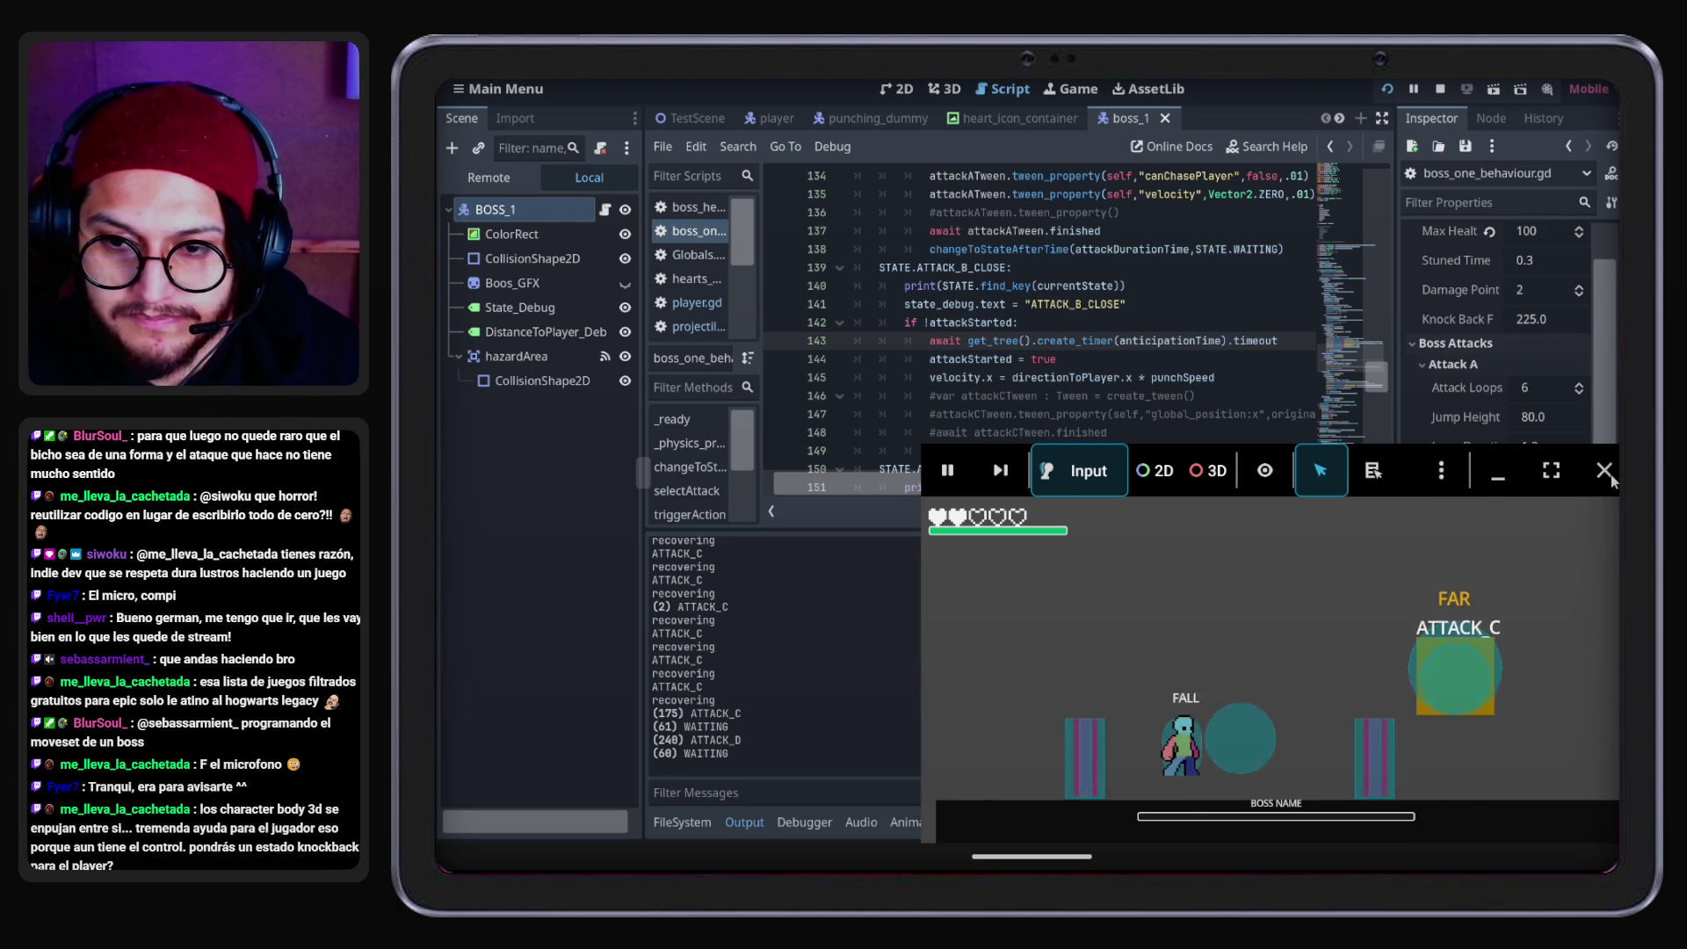
pyautogui.press('Right')
pyautogui.press('space')
pyautogui.press('Left')
pyautogui.press('space')
pyautogui.press('space')
pyautogui.press('Right')
pyautogui.press('Left')
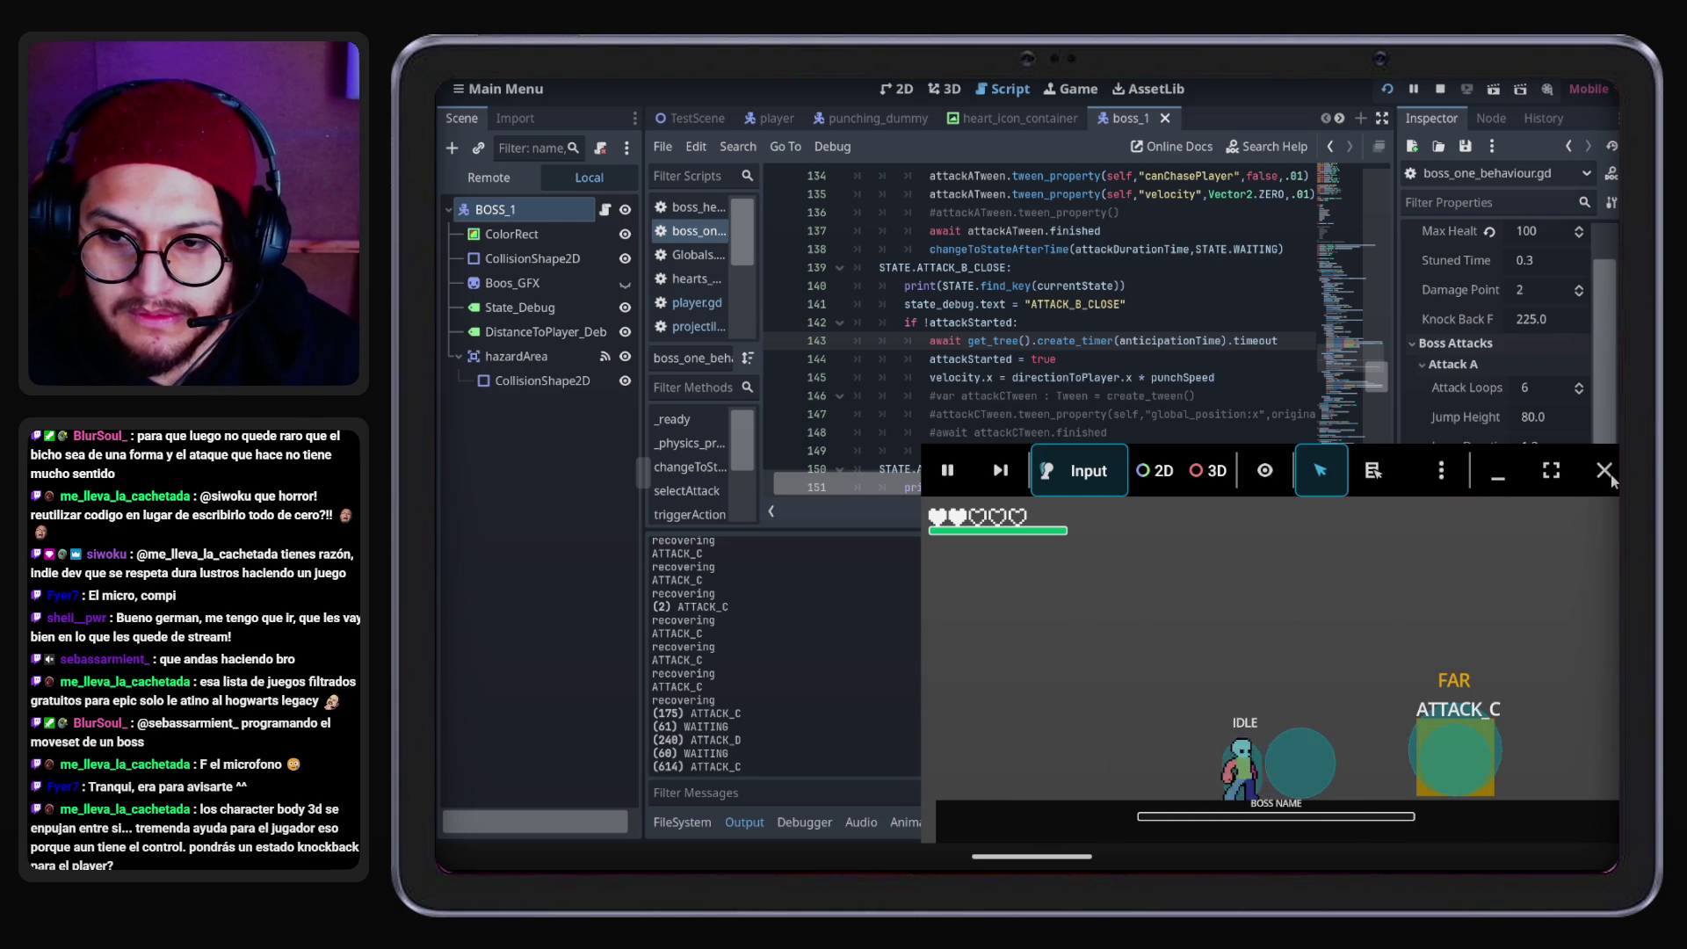
pyautogui.press('Right')
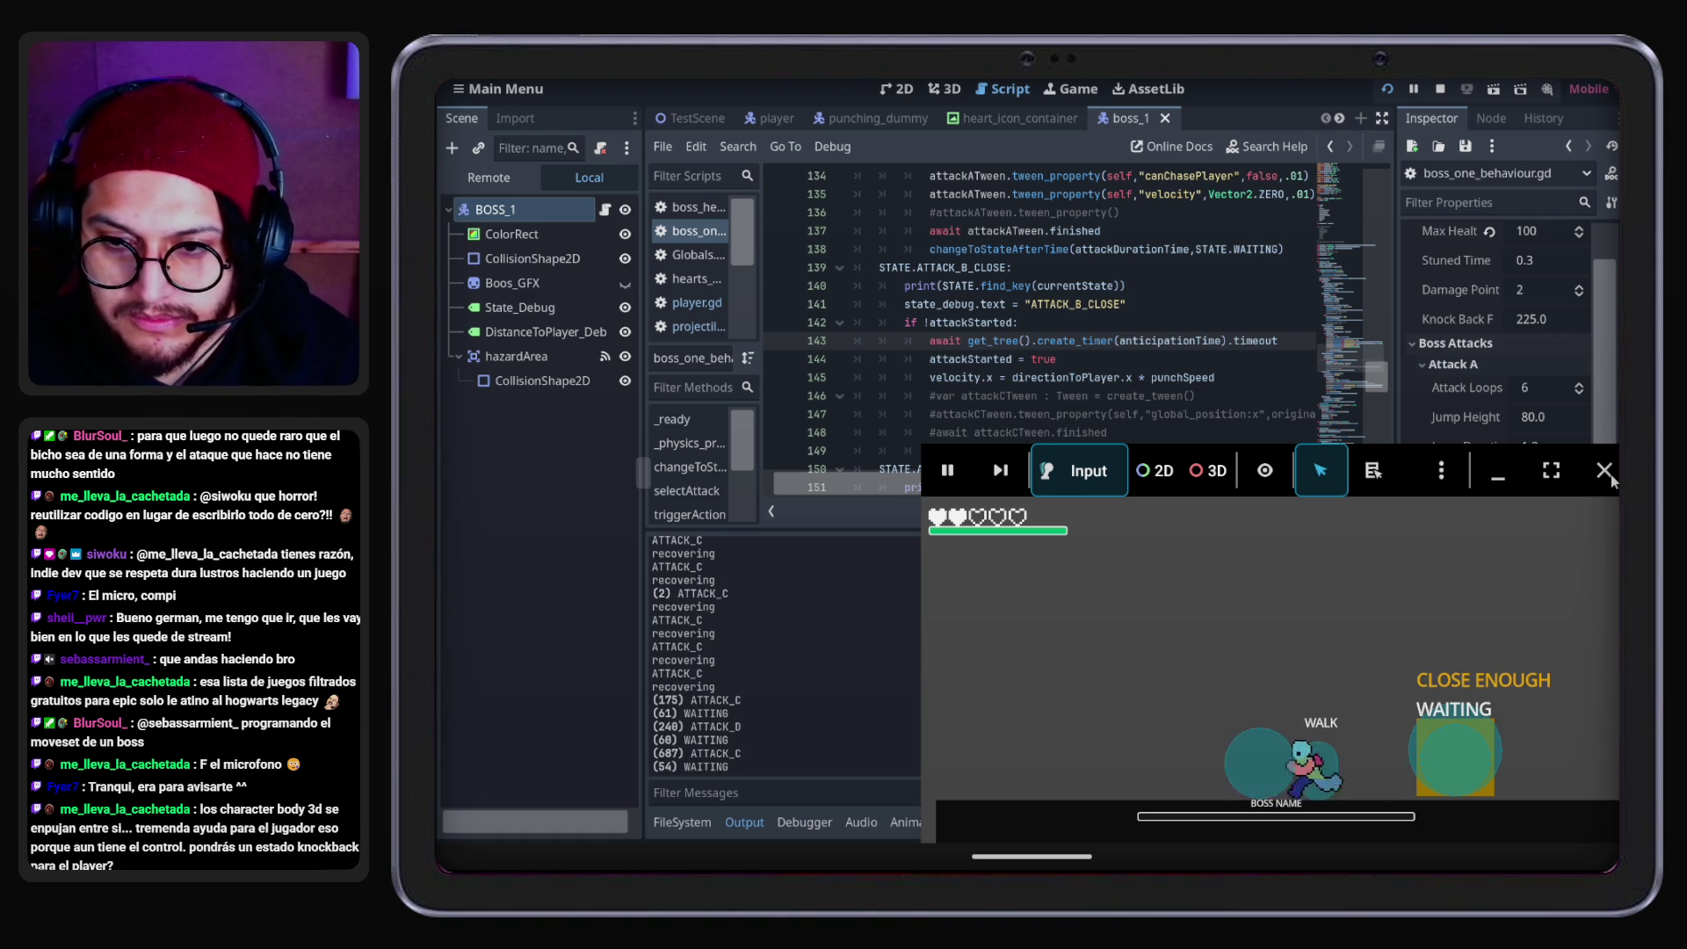
pyautogui.press('Left')
pyautogui.press('space')
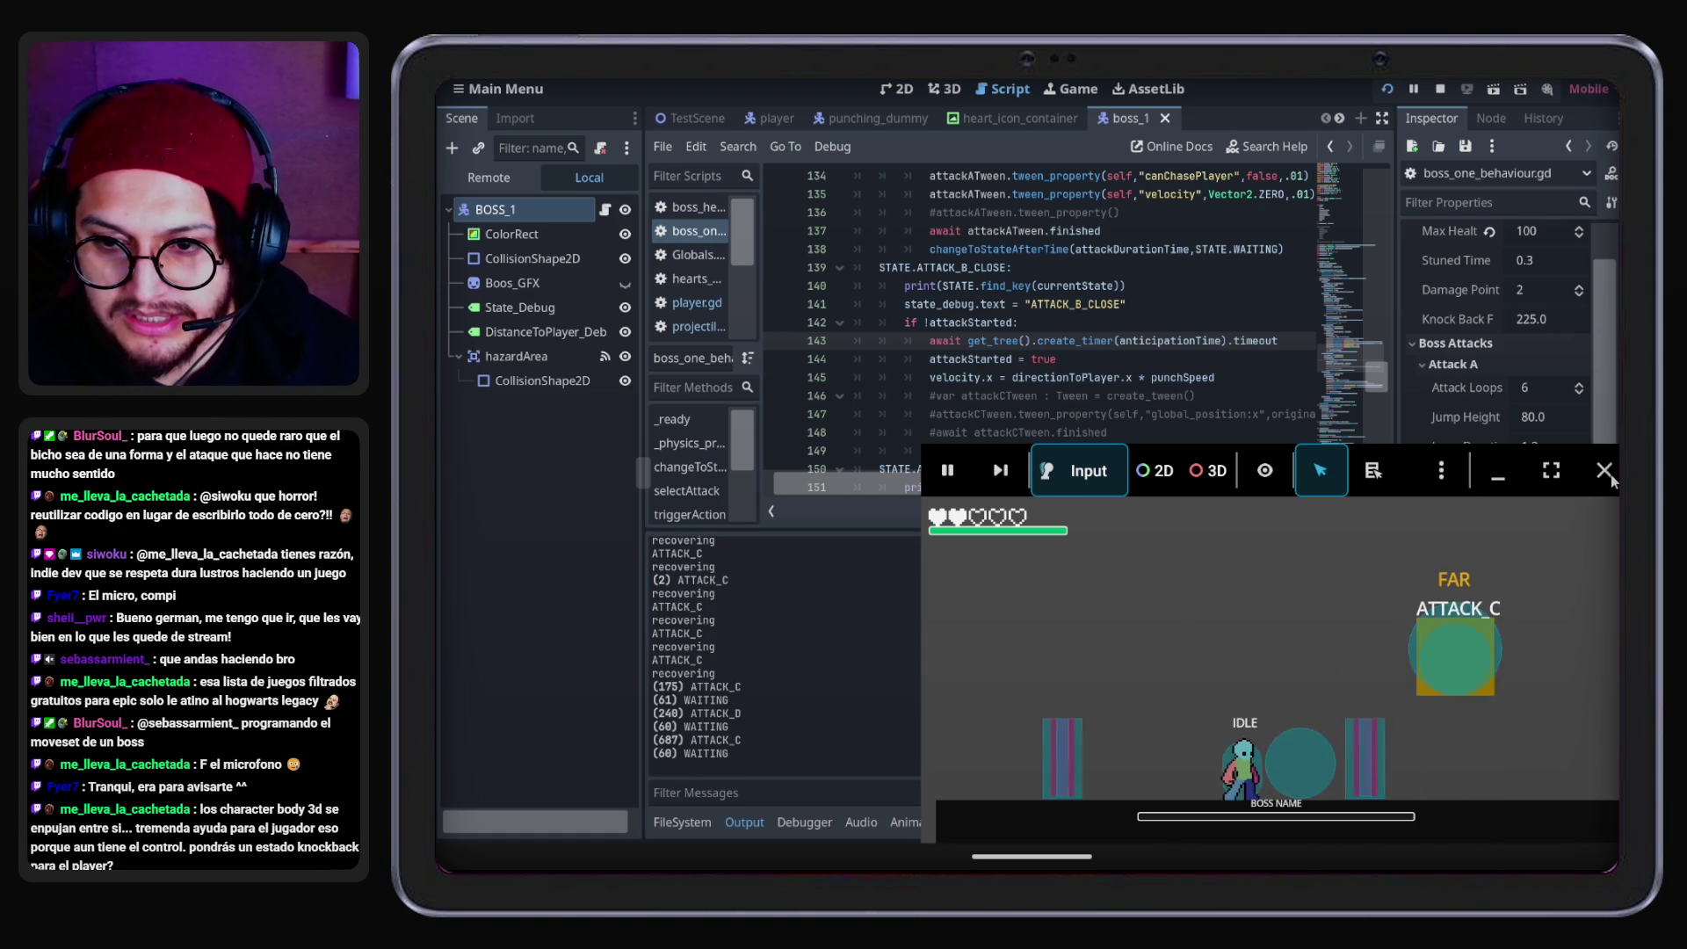
pyautogui.press('space')
pyautogui.press('space')
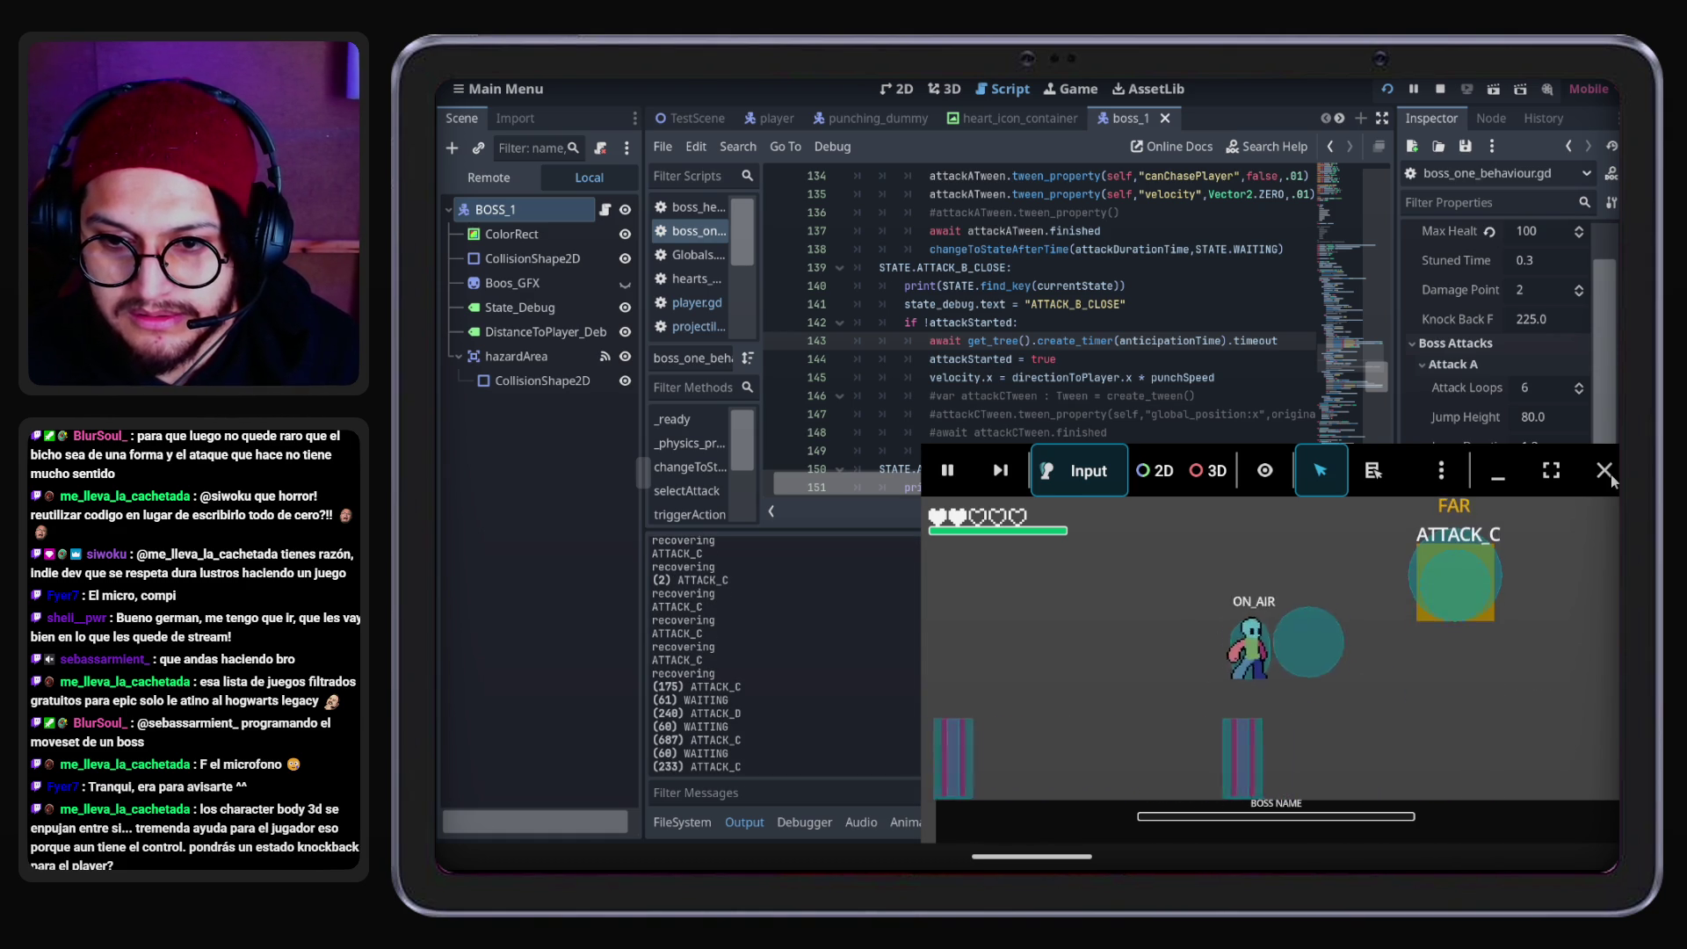
pyautogui.press('space')
pyautogui.press('Left')
pyautogui.press('space')
pyautogui.press('space')
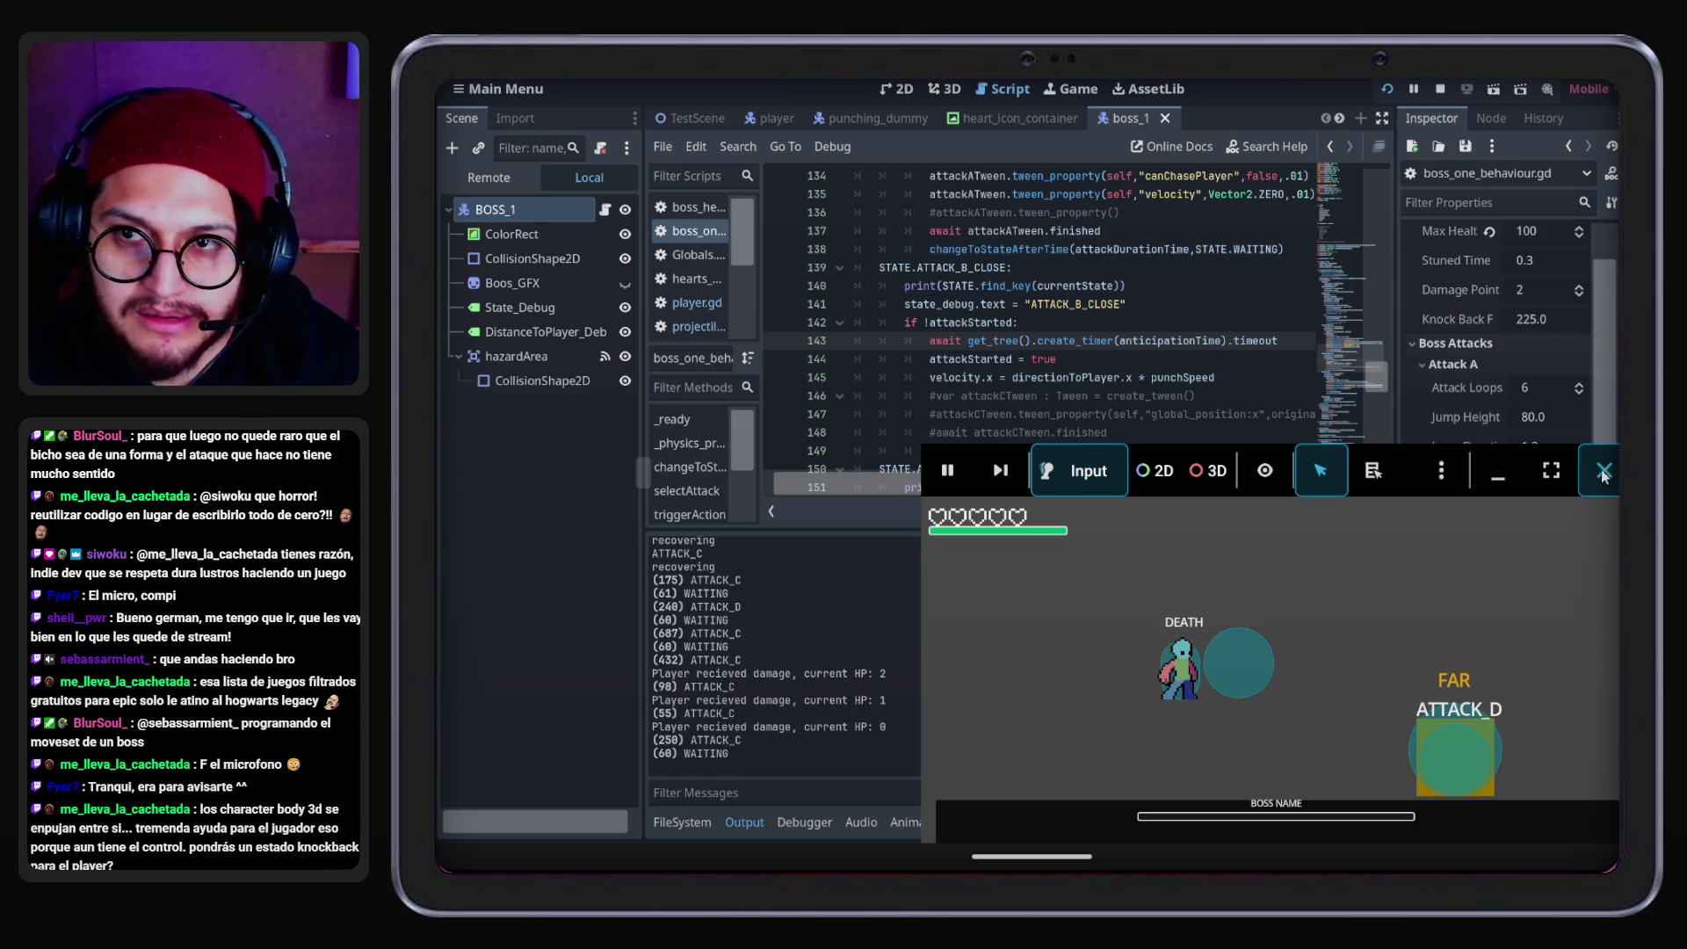
pyautogui.click(1604, 474)
# Run the game, walk the player right then left toward the boss, and stop it.
pyautogui.click(1386, 90)
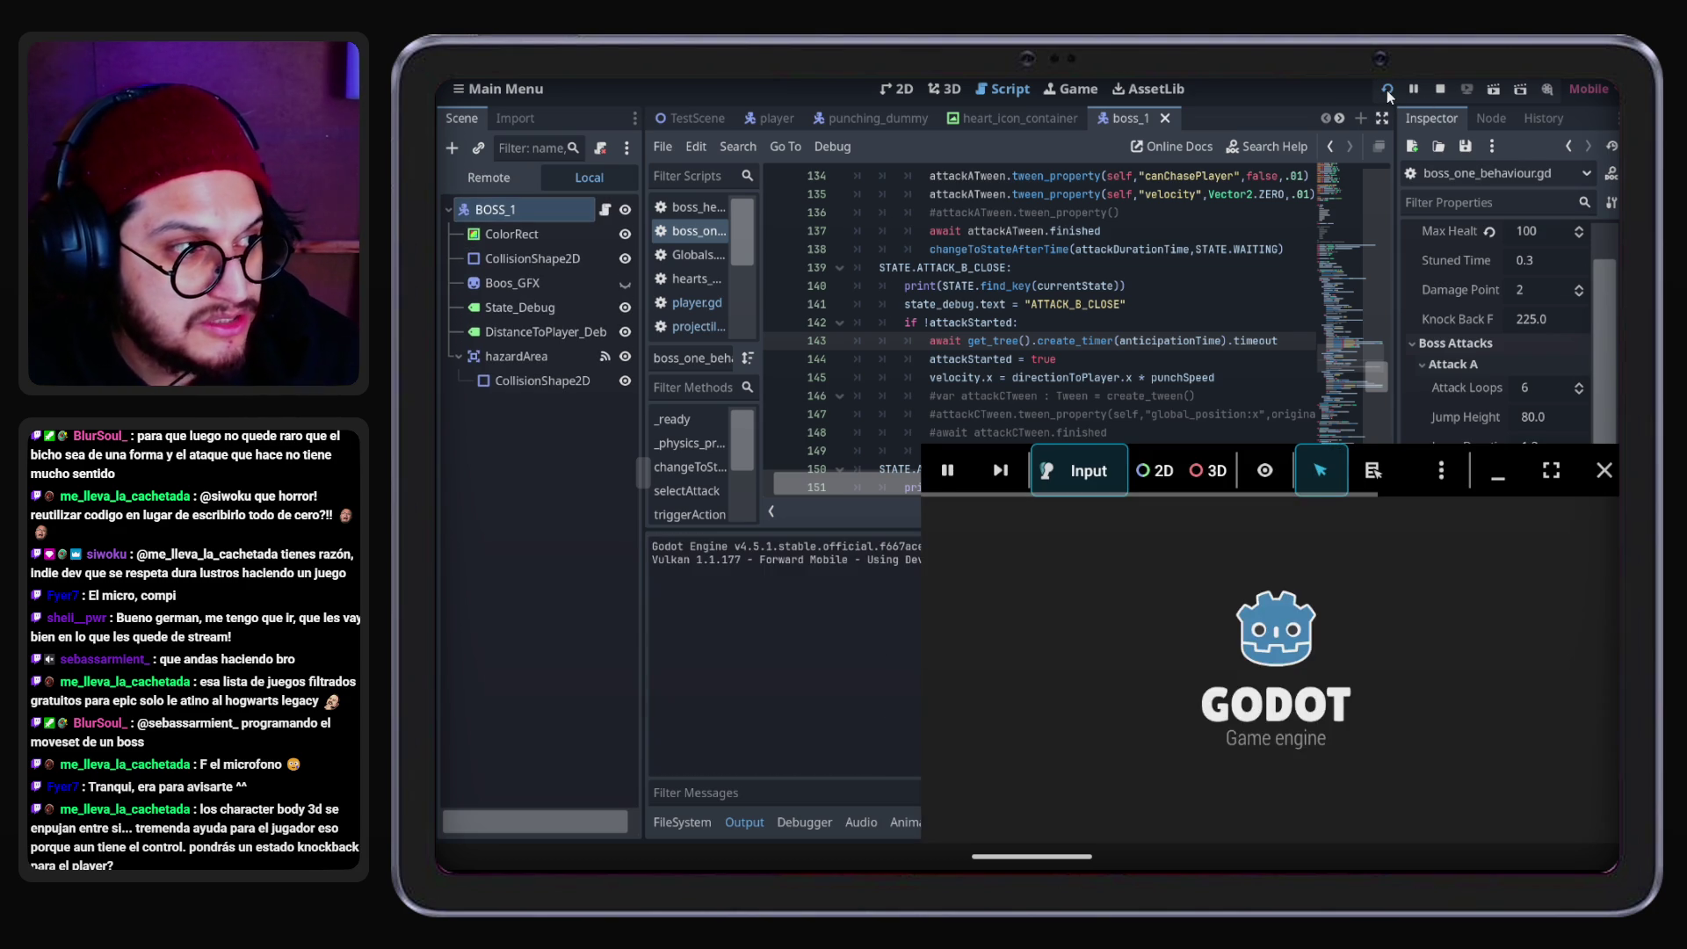
pyautogui.press('d')
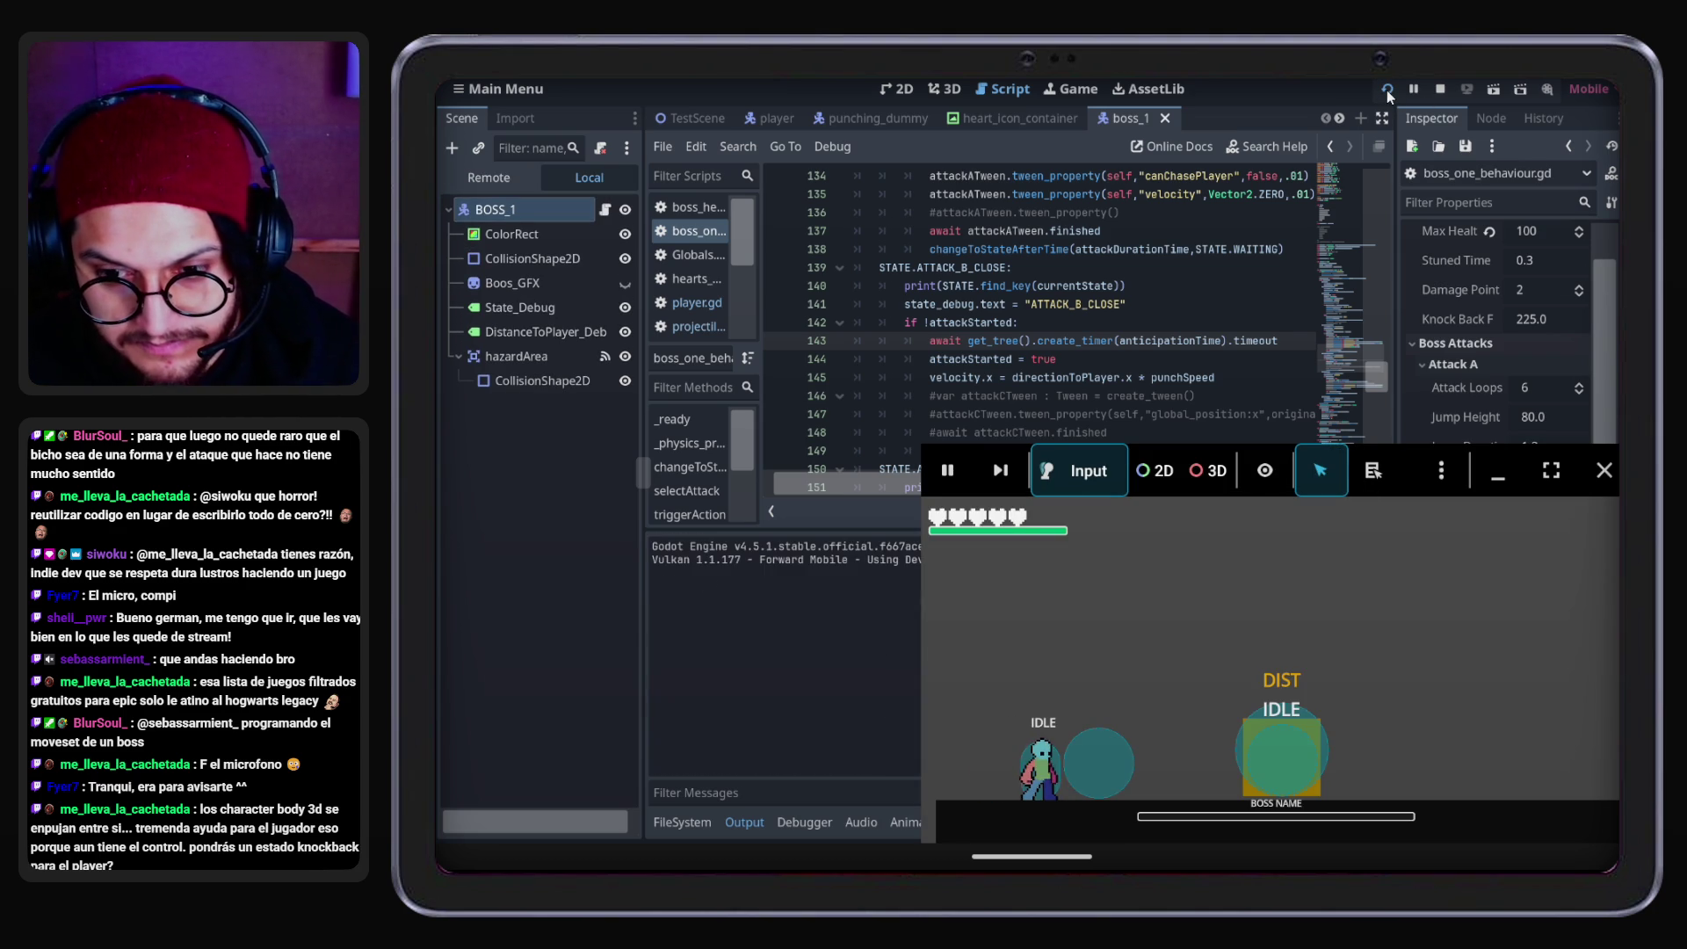
pyautogui.press('a')
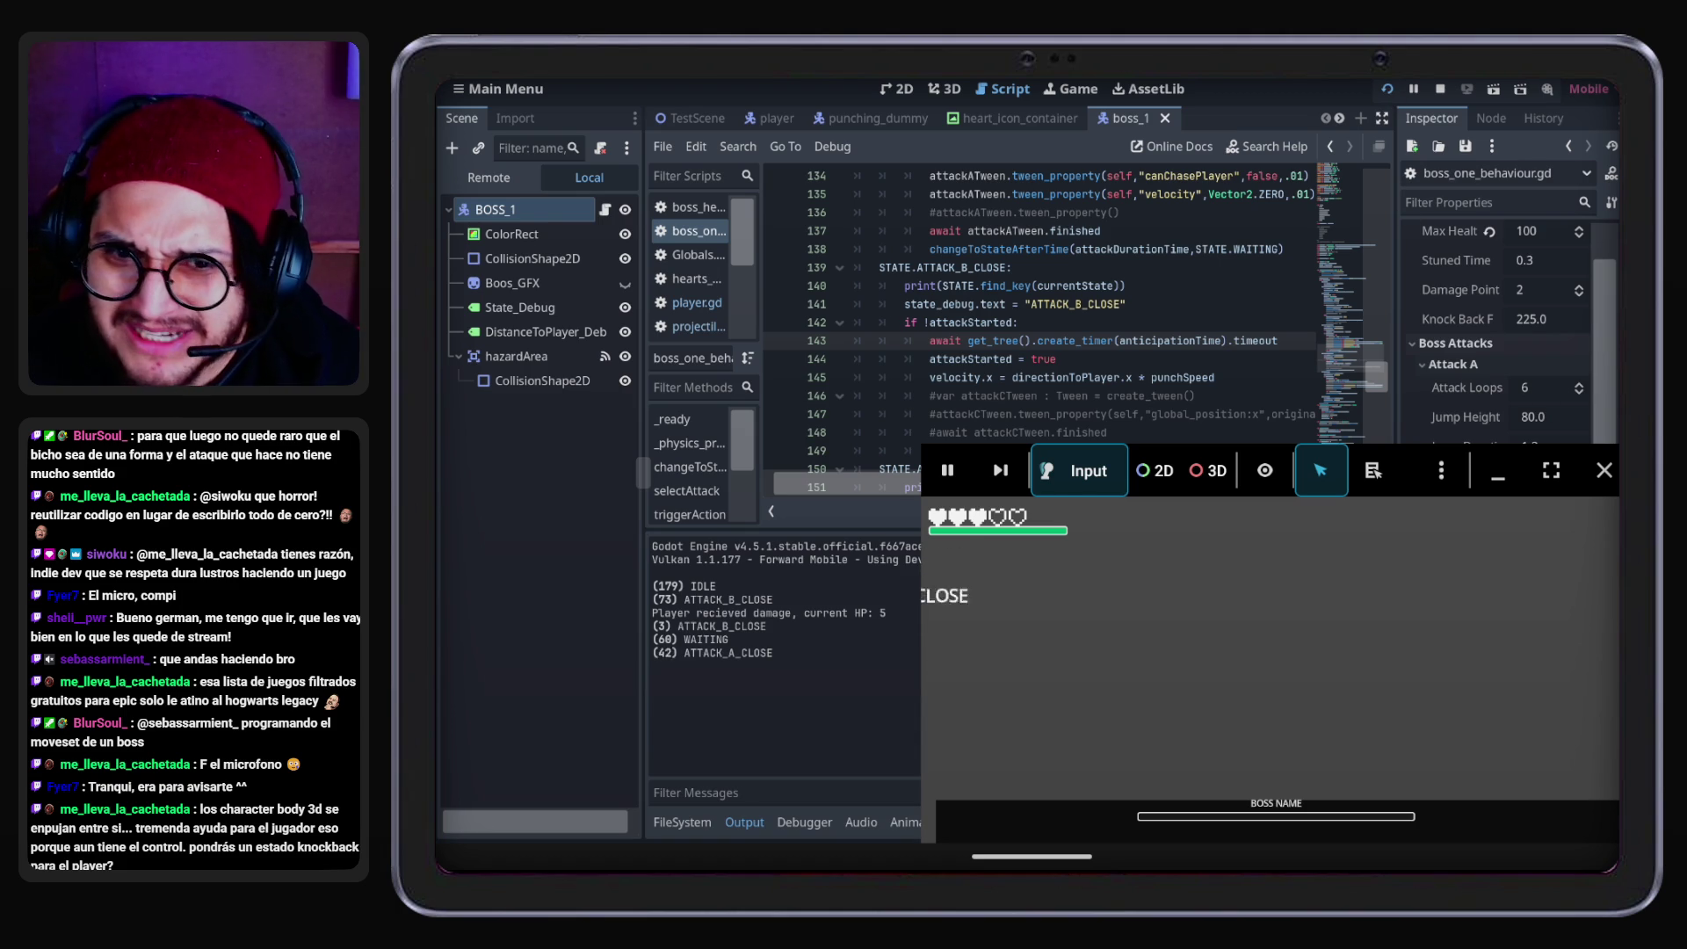
pyautogui.click(1604, 473)
# Retest the close attack by walking into the charging boss, then stop and go to line 143.
pyautogui.click(1392, 89)
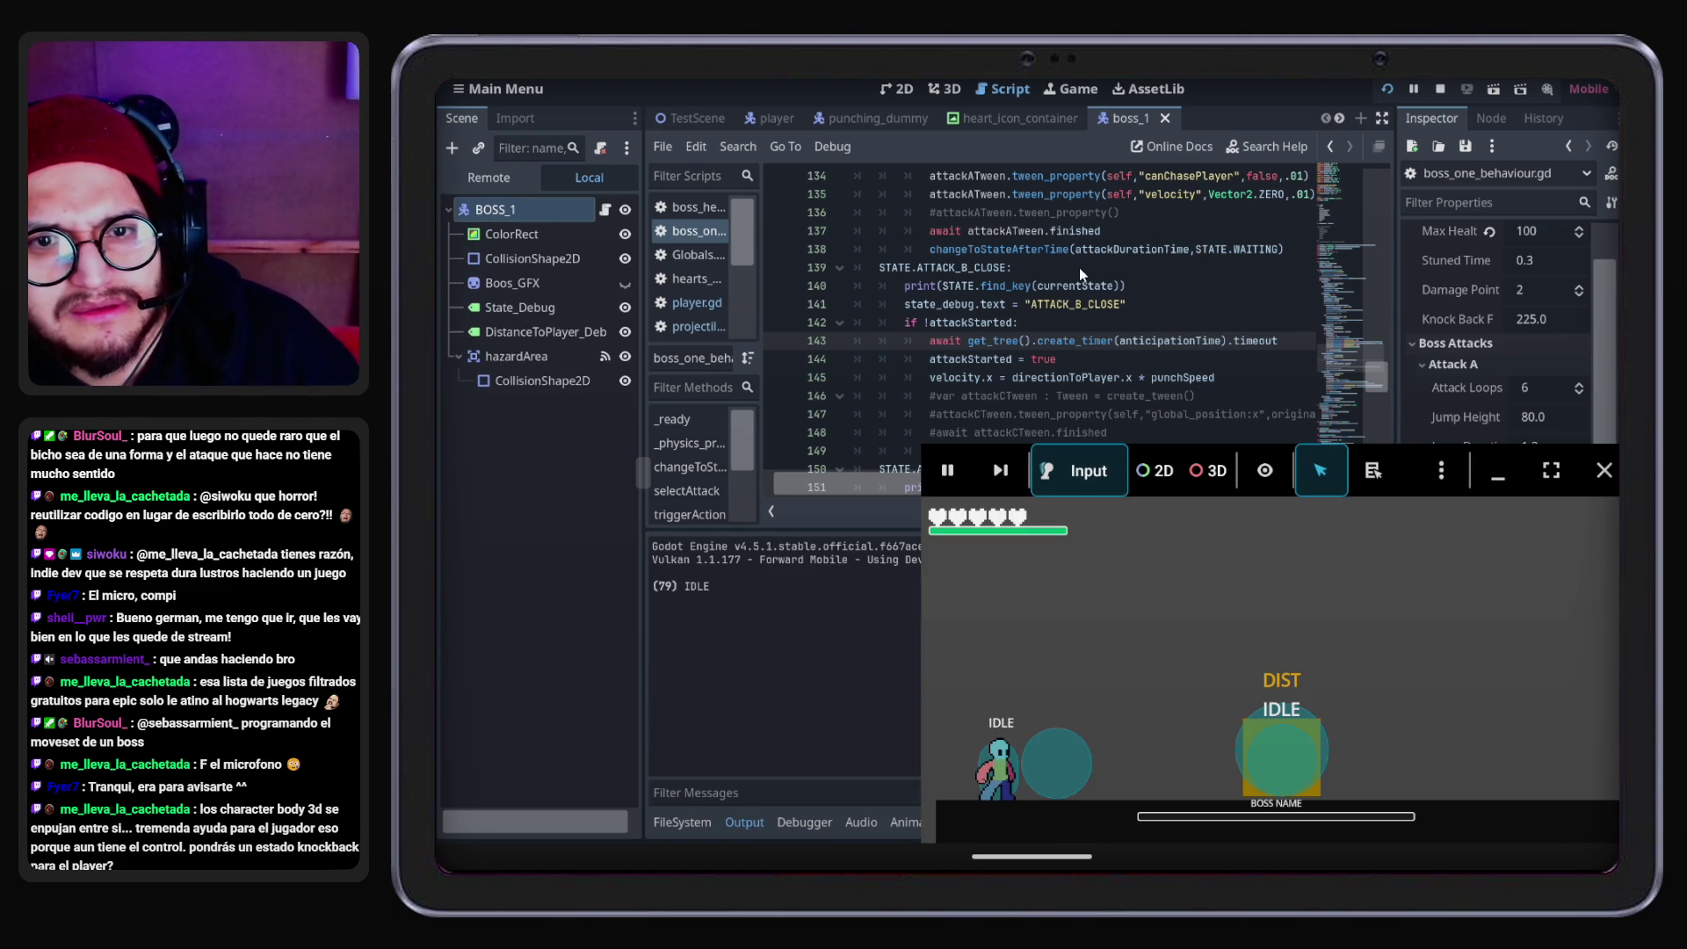
pyautogui.press('Right')
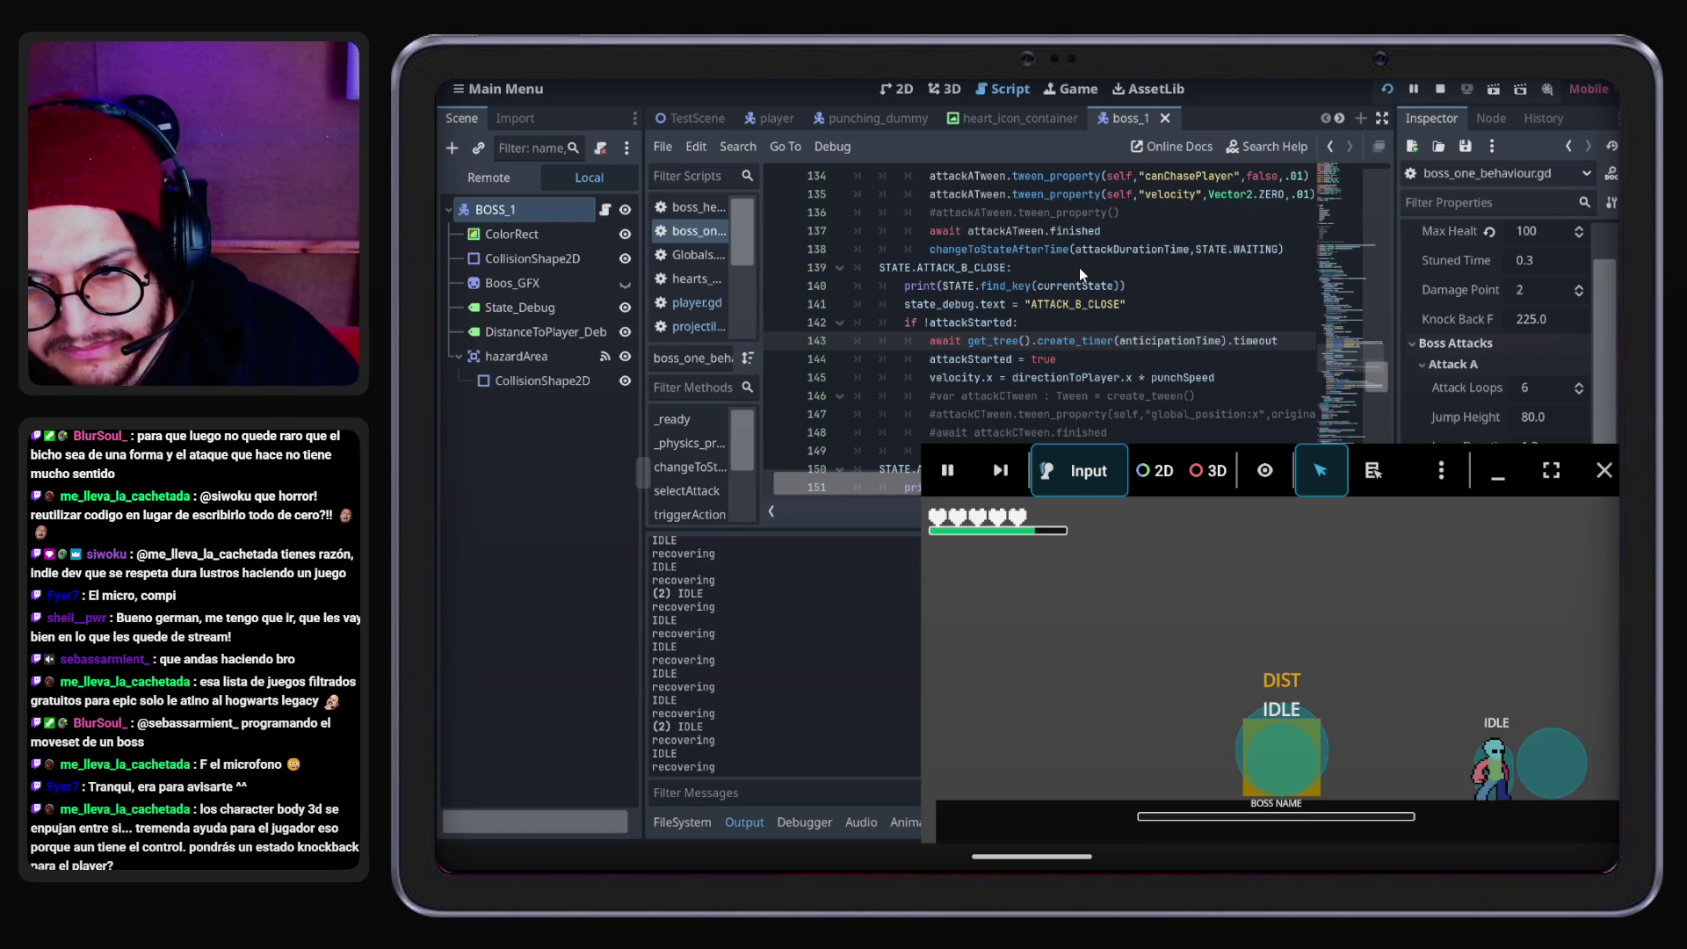
pyautogui.press('Left')
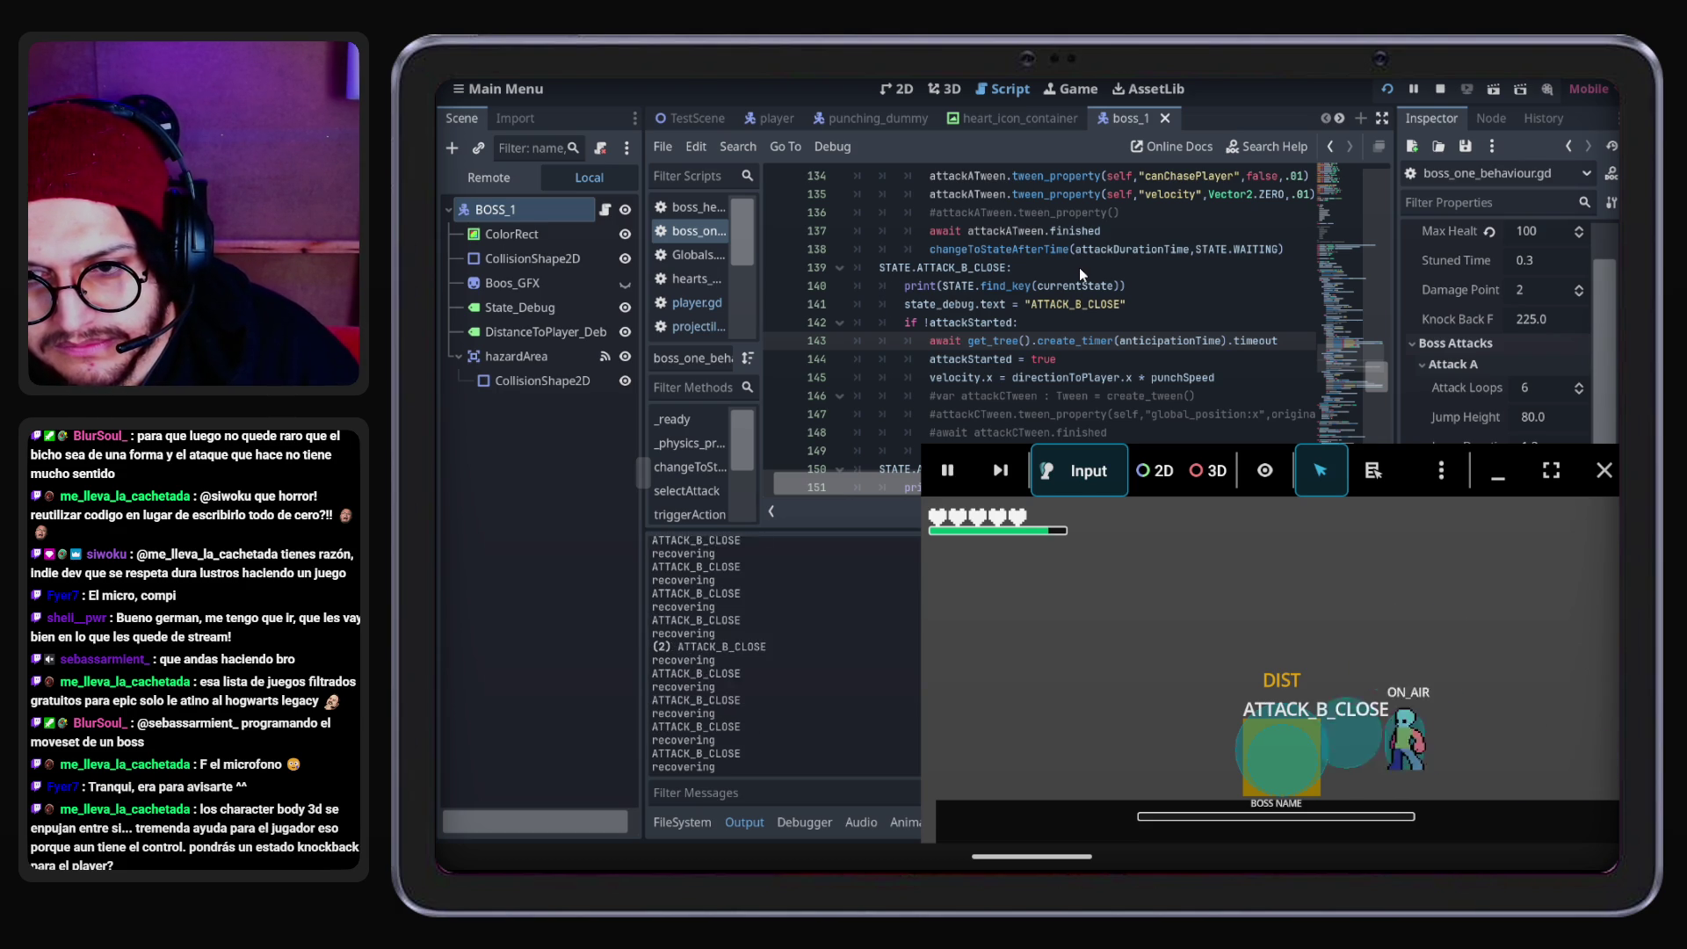
pyautogui.press('Left')
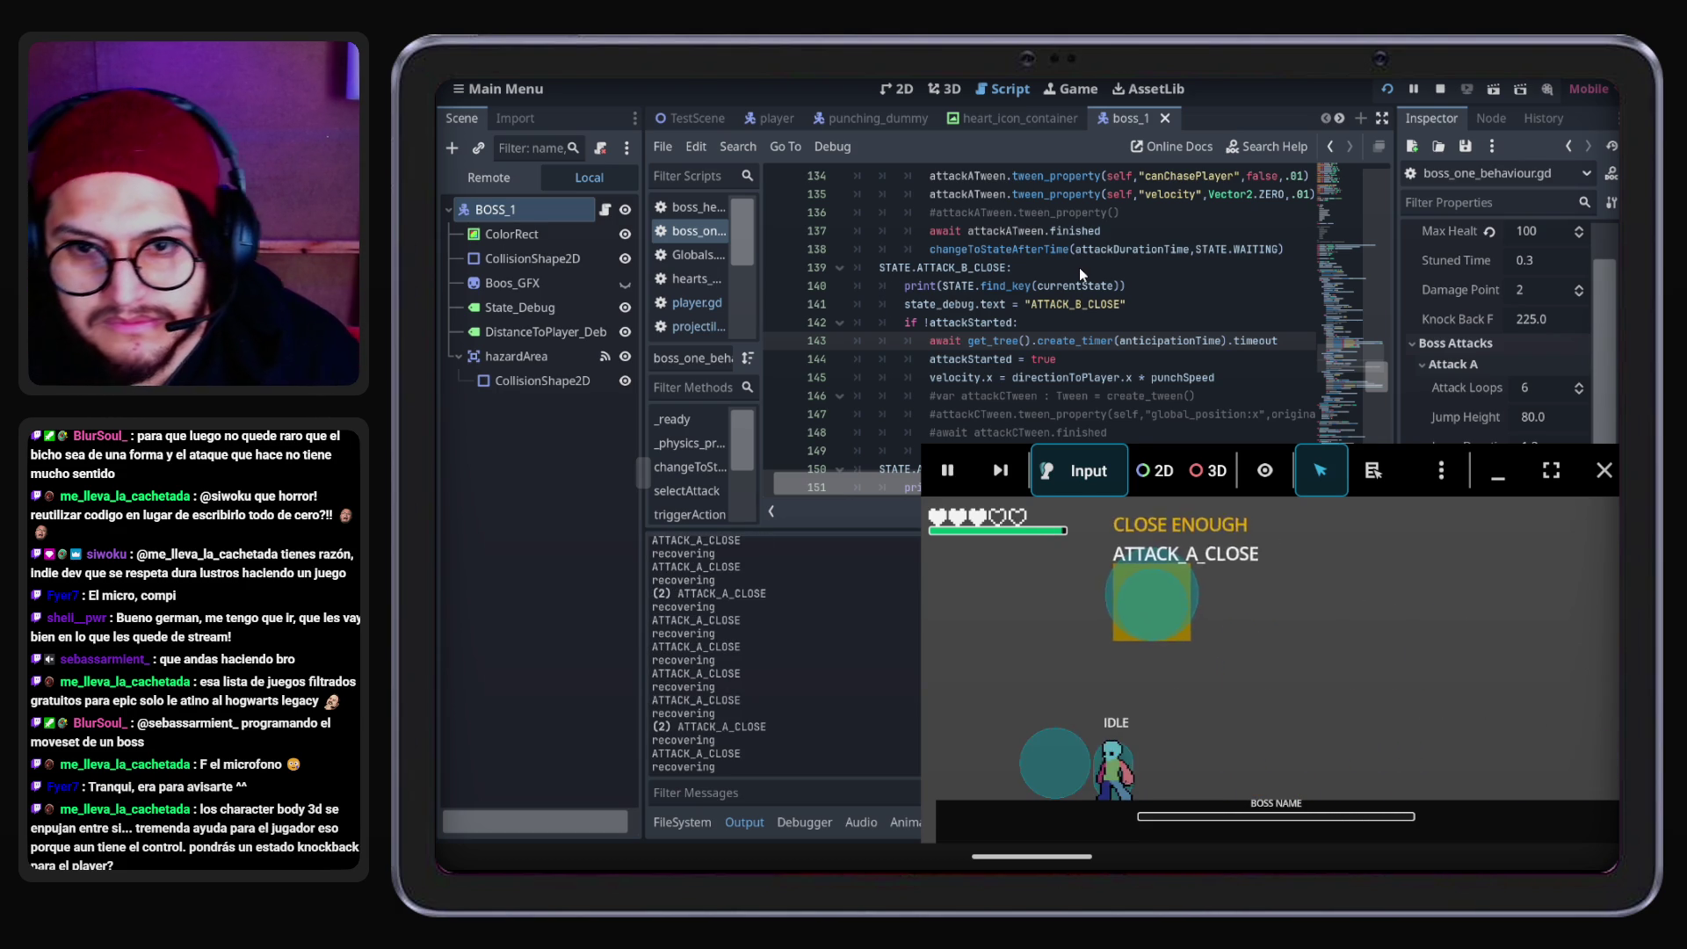
pyautogui.click(1603, 470)
pyautogui.click(1217, 340)
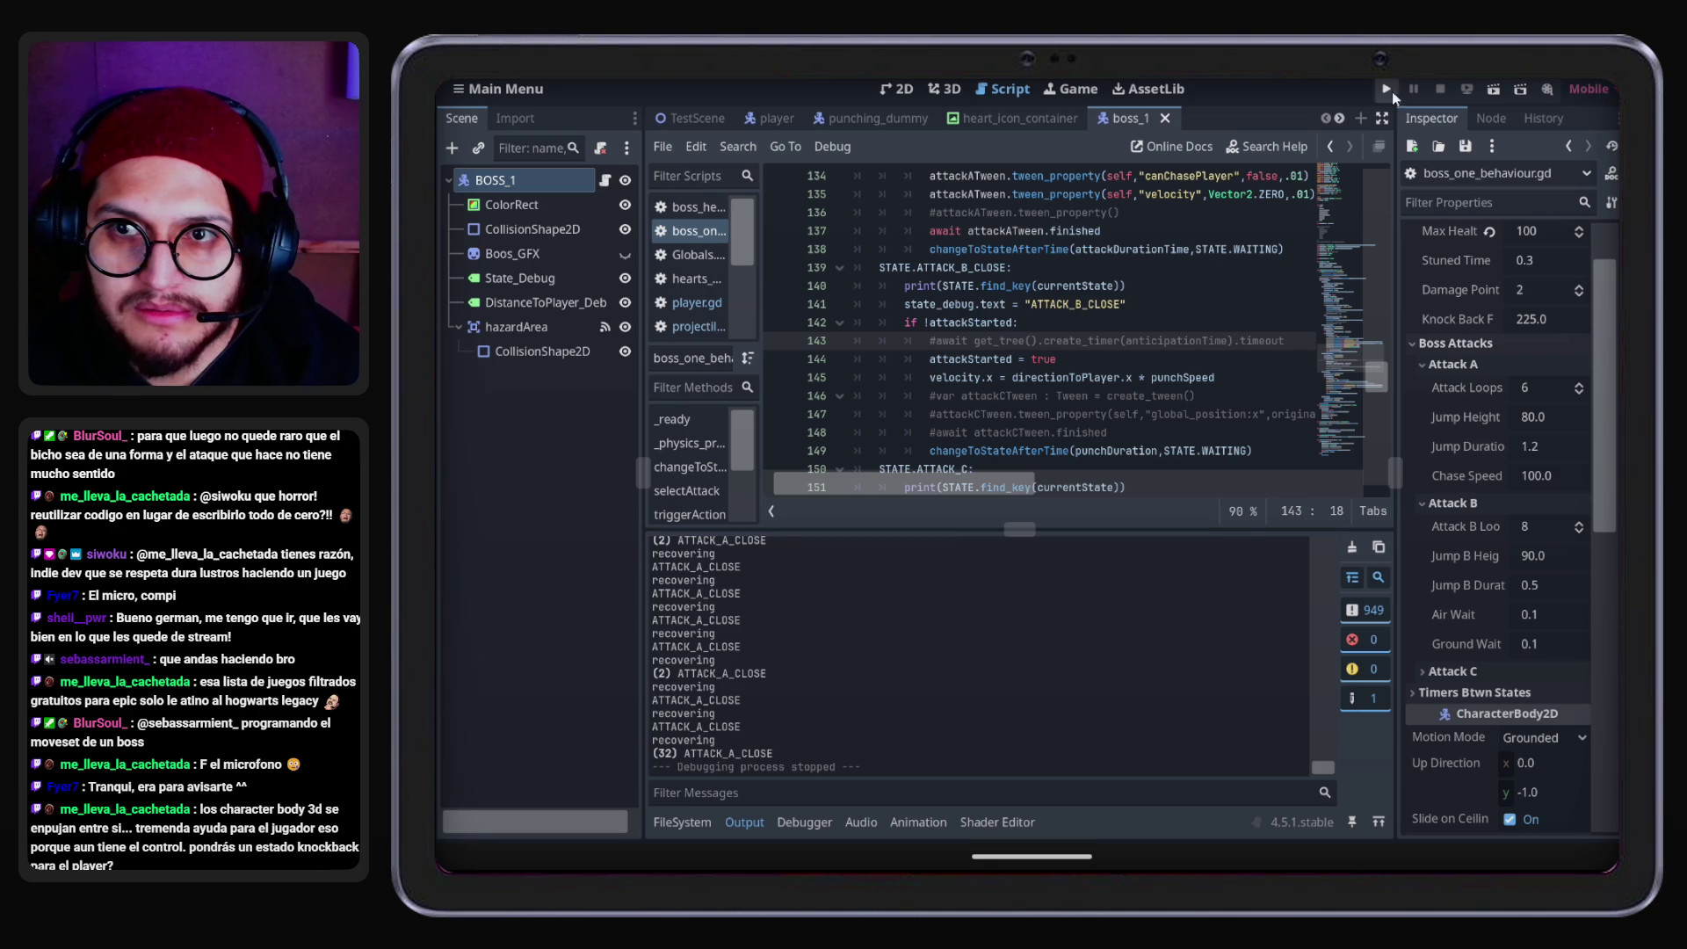
# Run the game with F5 to test the instant punch, stop it, and save.
pyautogui.press('F5')
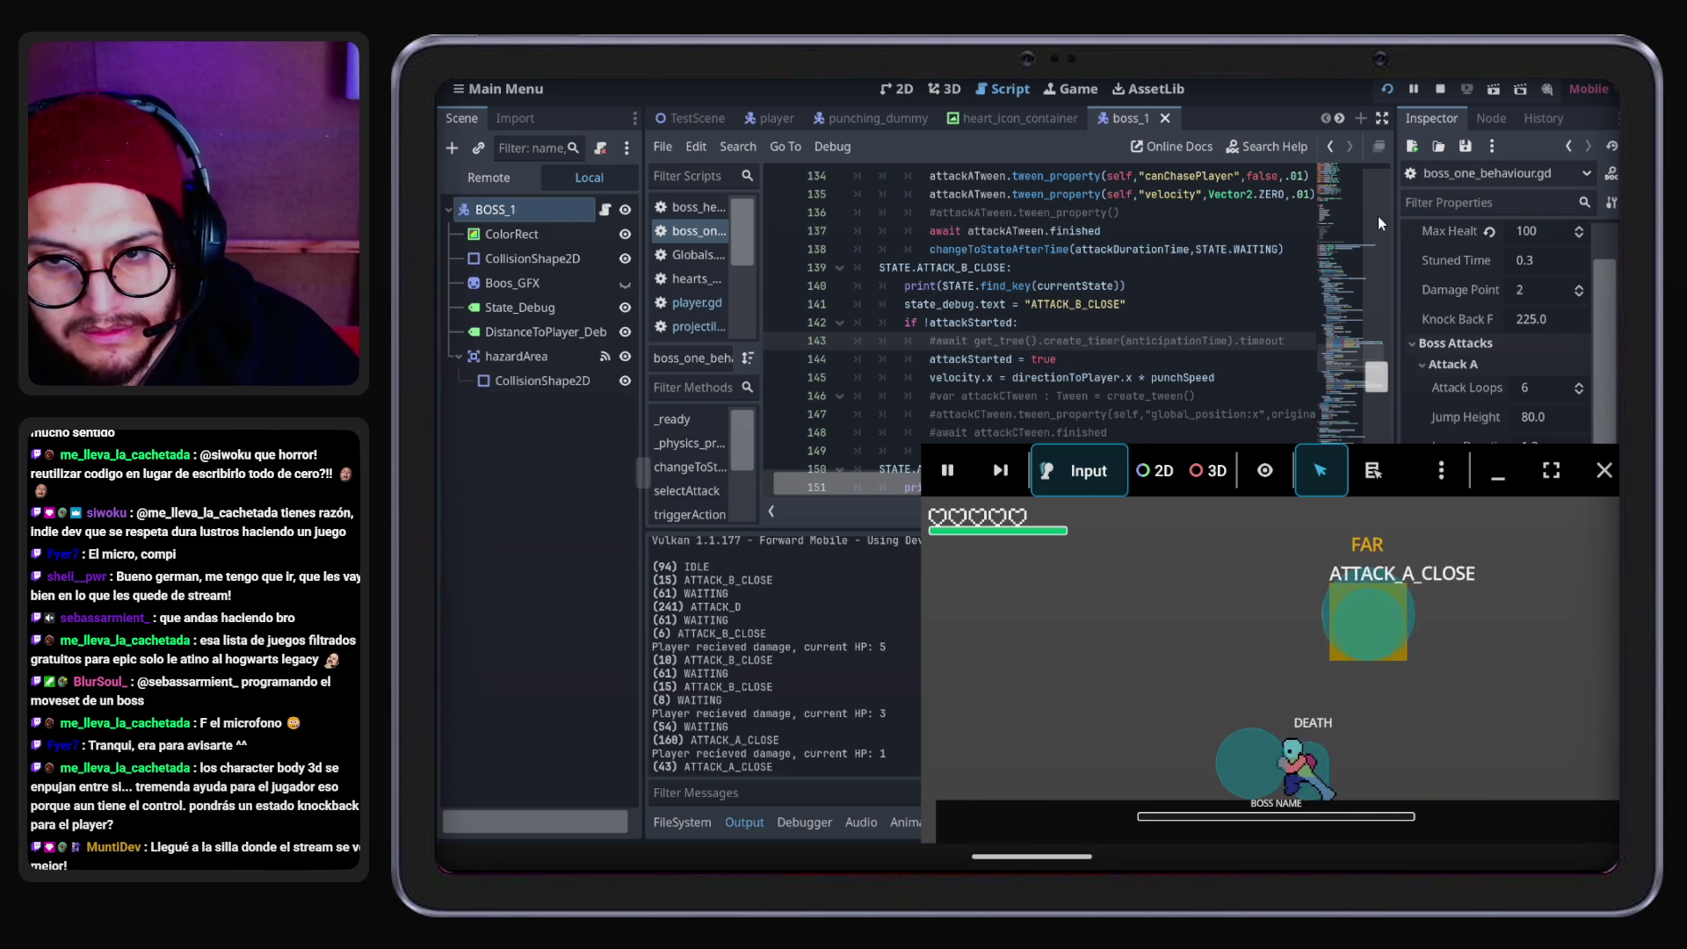
pyautogui.click(1602, 471)
pyautogui.hotkey('ctrl', 's')
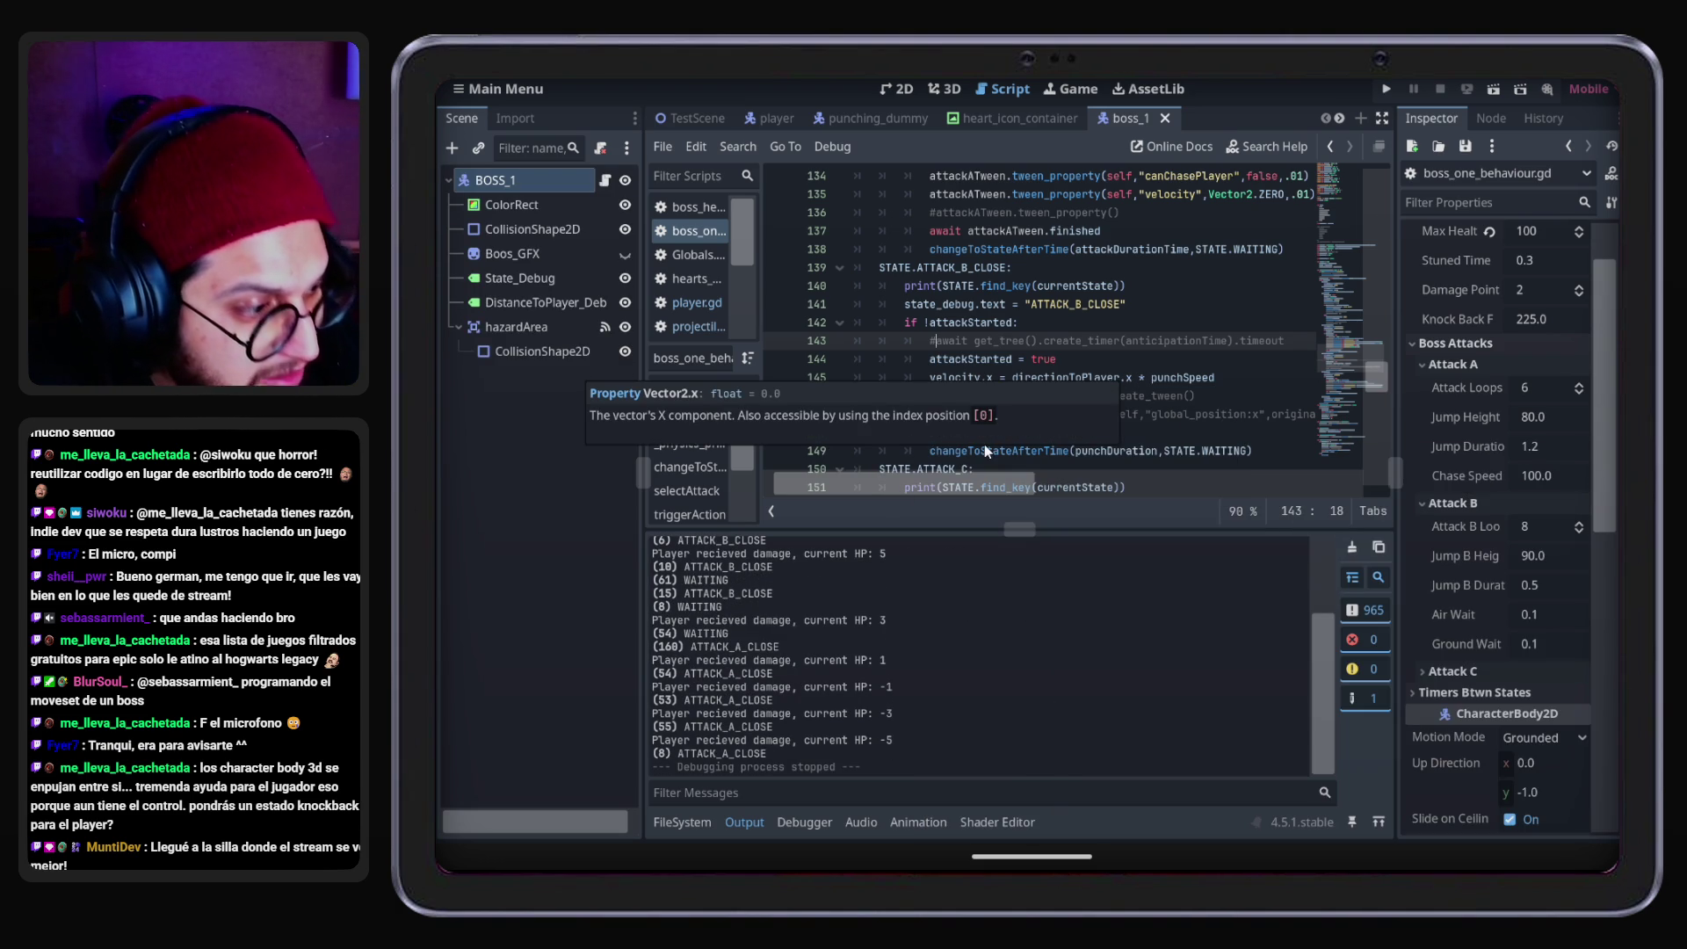
# Check the ATTACK_B_CLOSE label on line 141 and save the script.
pyautogui.click(1138, 248)
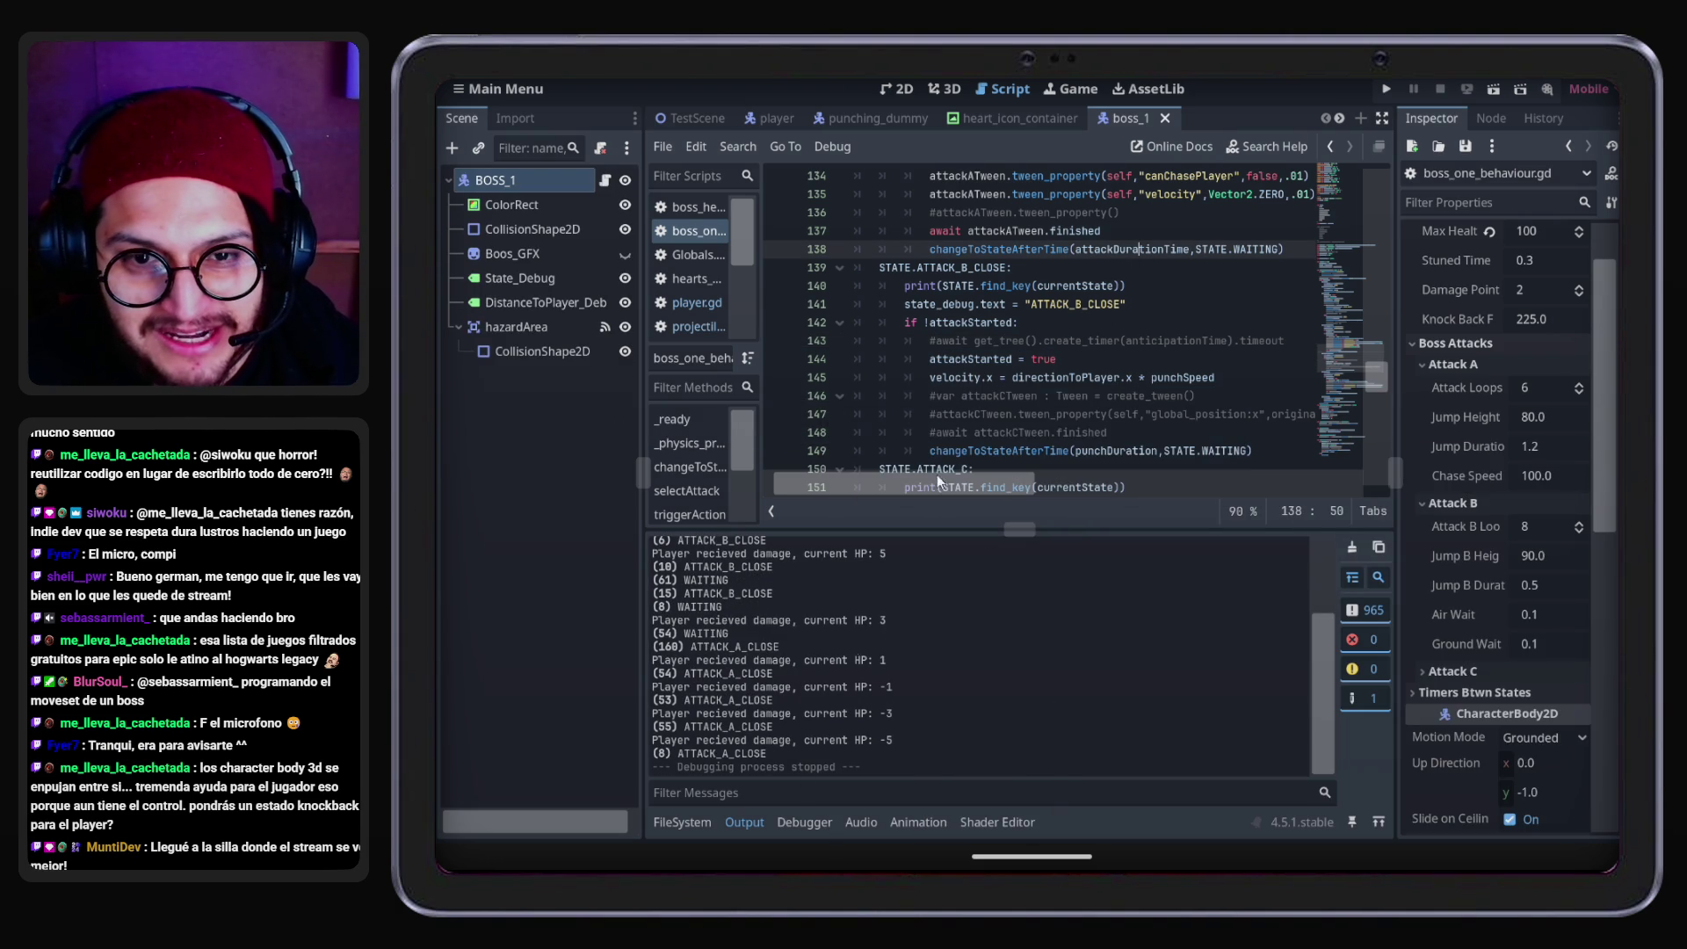
pyautogui.doubleClick(1053, 309)
pyautogui.hotkey('ctrl', 's')
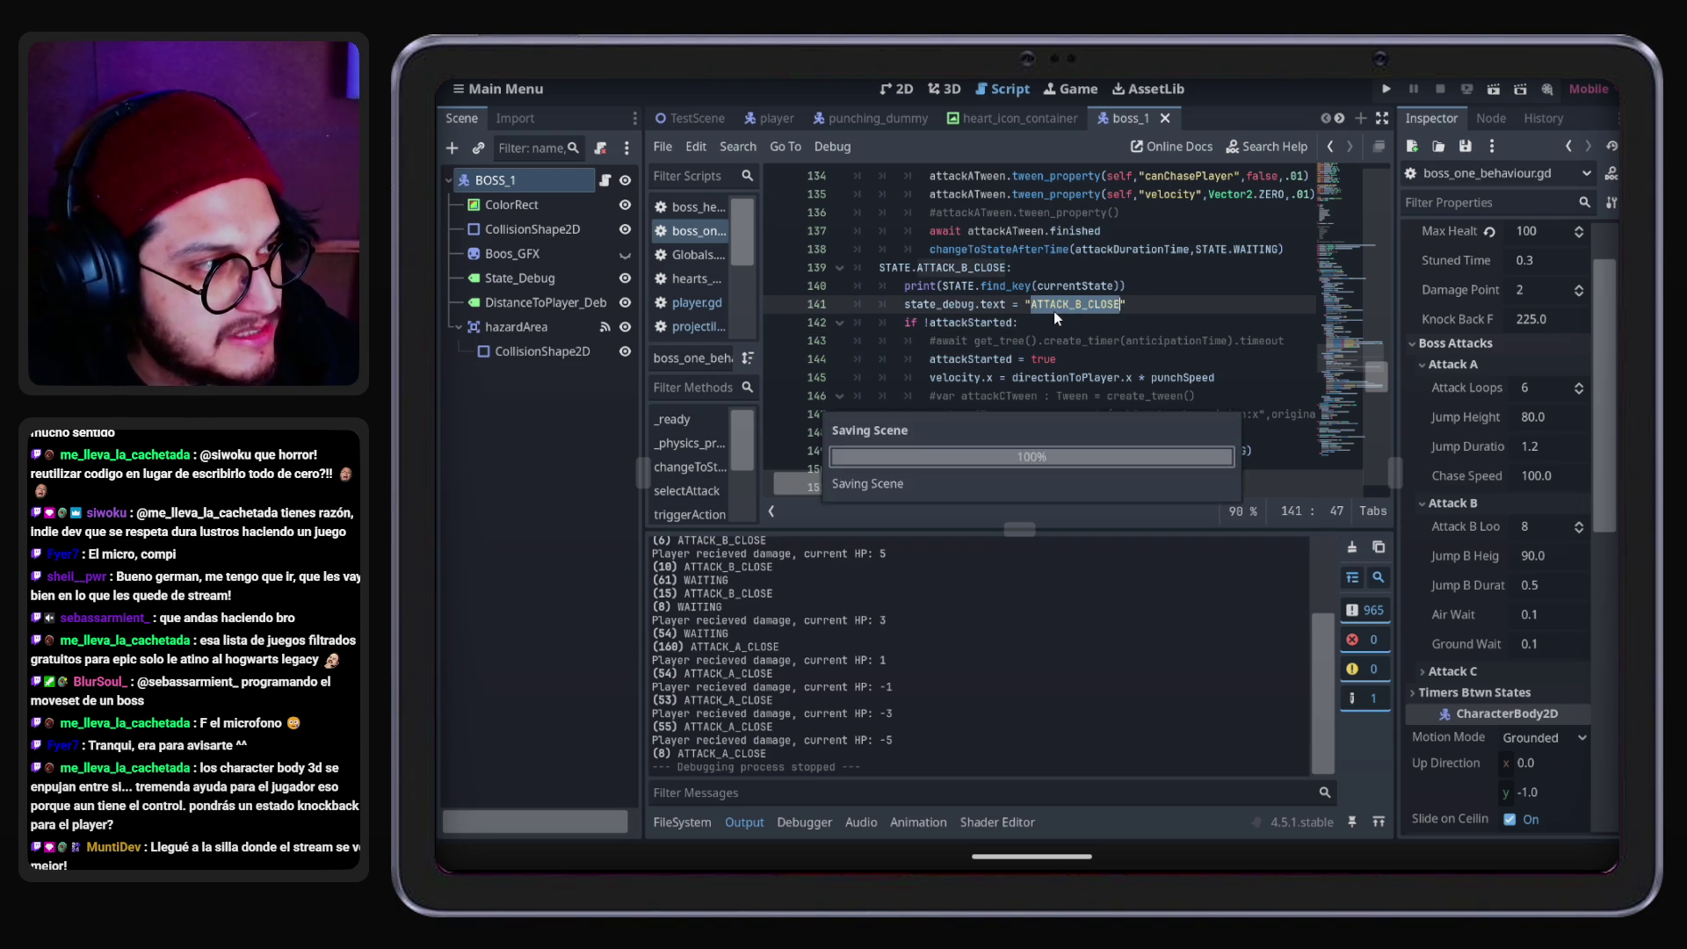
pyautogui.scroll(-9, 1053, 311)
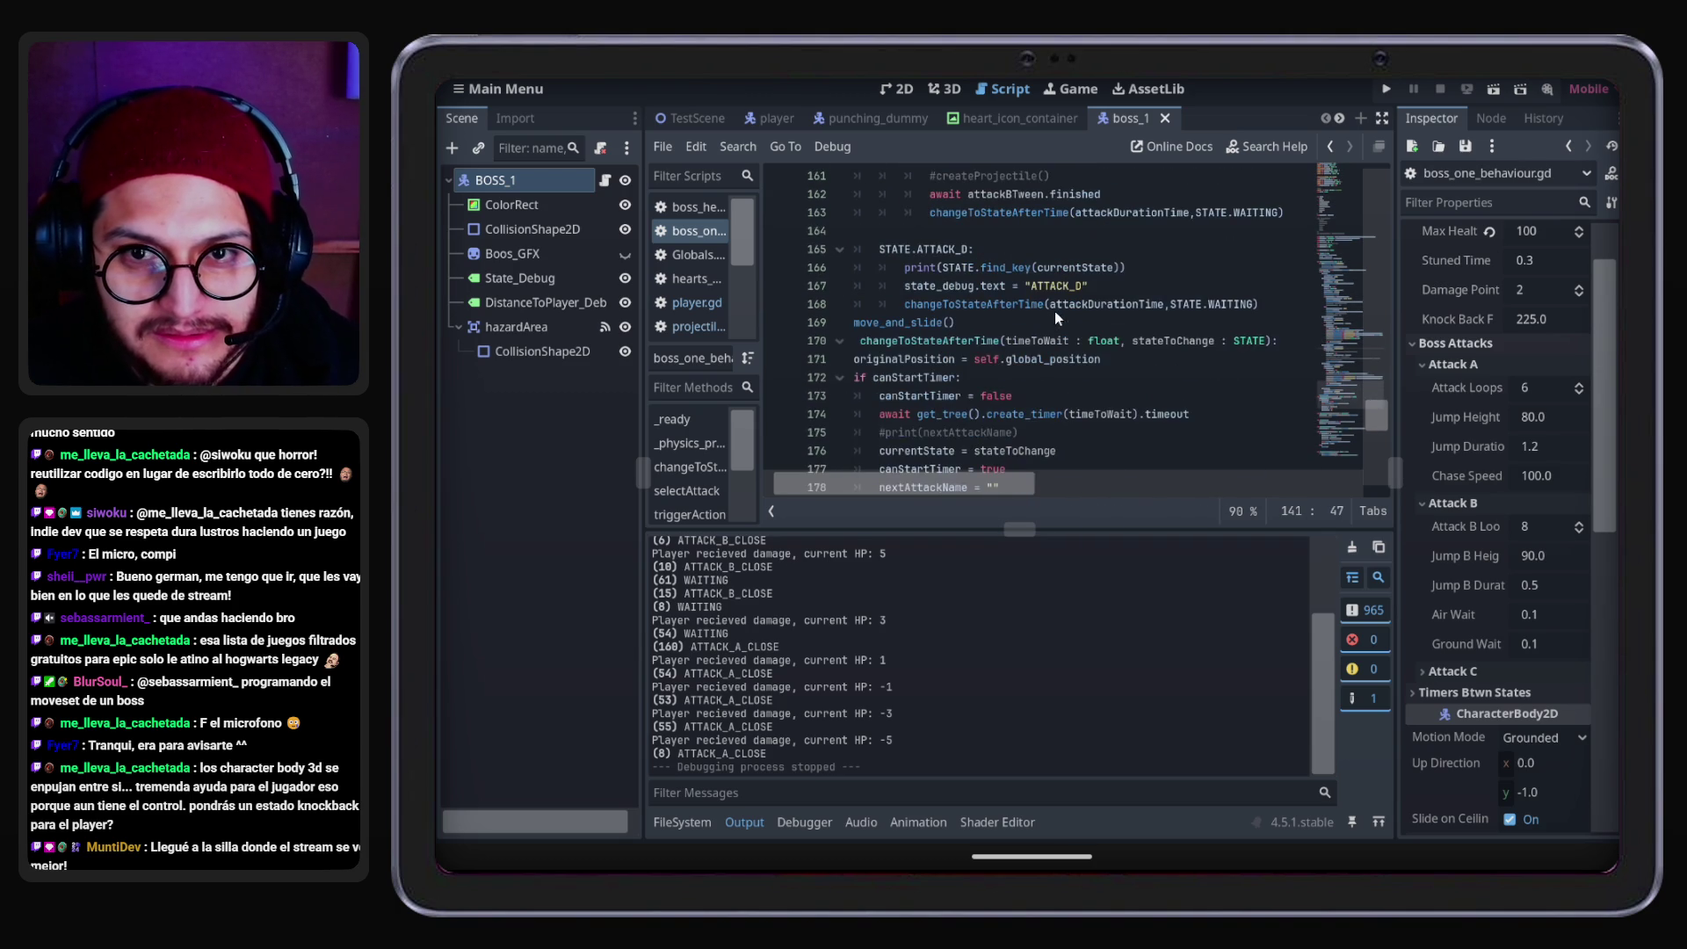
# Delete the blank line before STATE.ATTACK_D and save the script.
pyautogui.doubleClick(1063, 287)
pyautogui.click(993, 234)
pyautogui.press('BackSpace')
pyautogui.scroll(1, 1105, 408)
pyautogui.hotkey('ctrl', 's')
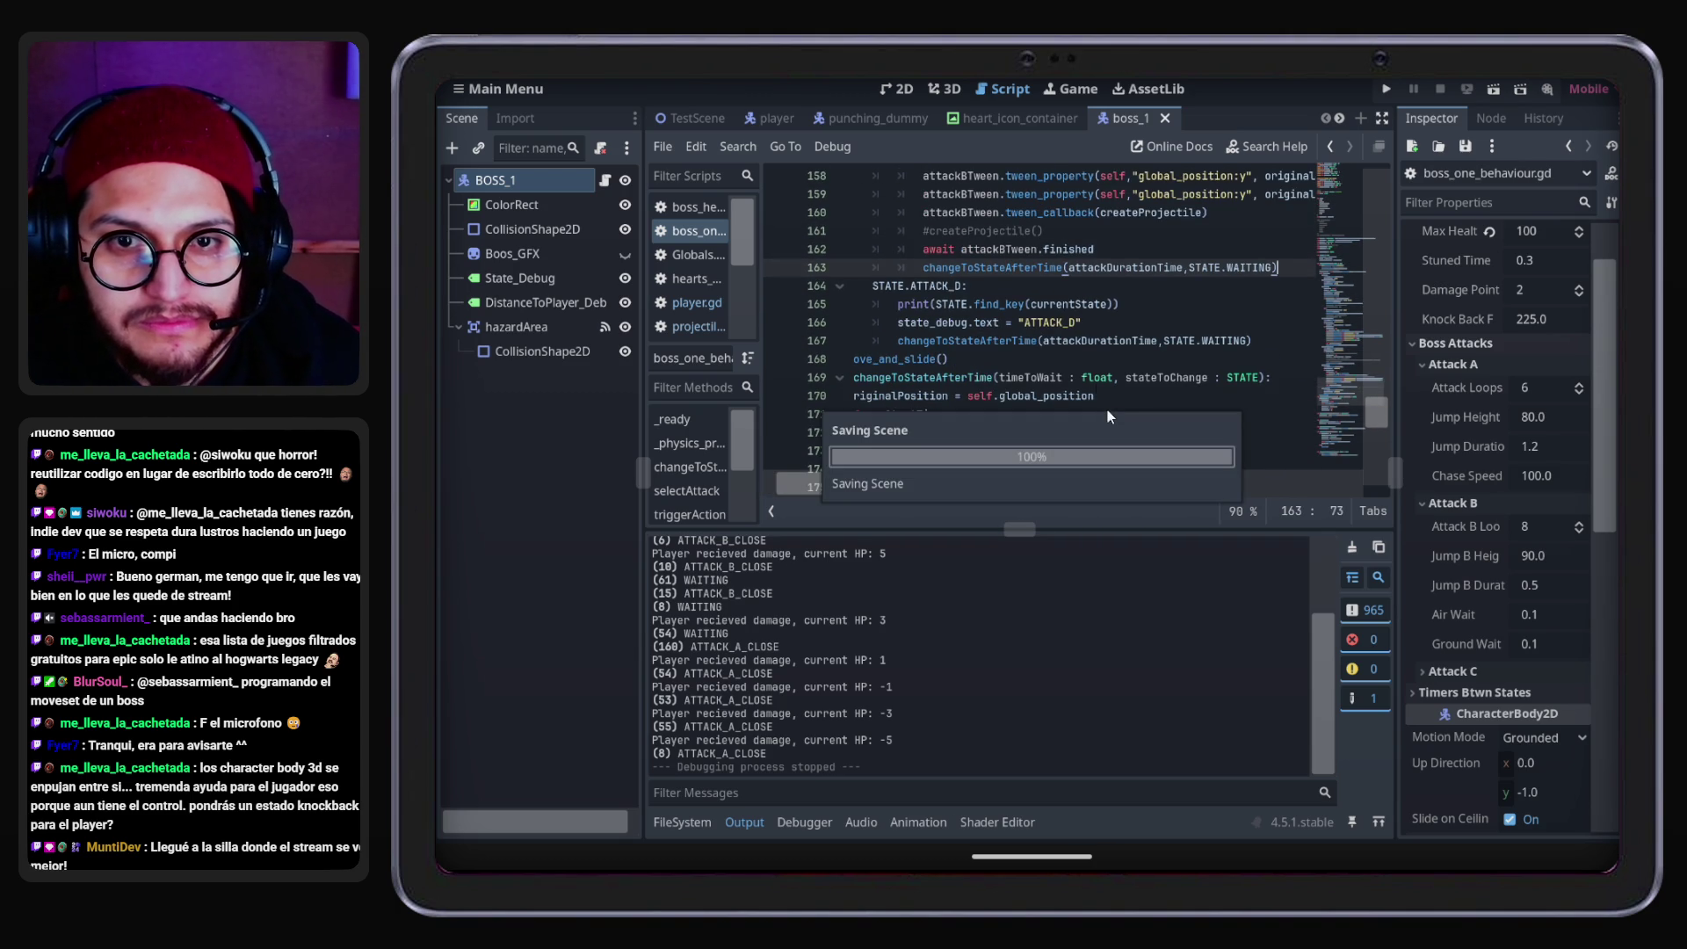
# Review the ATTACK_C block around its attackStarted check on line 153.
pyautogui.scroll(4, 1095, 379)
pyautogui.scroll(-3, 1094, 379)
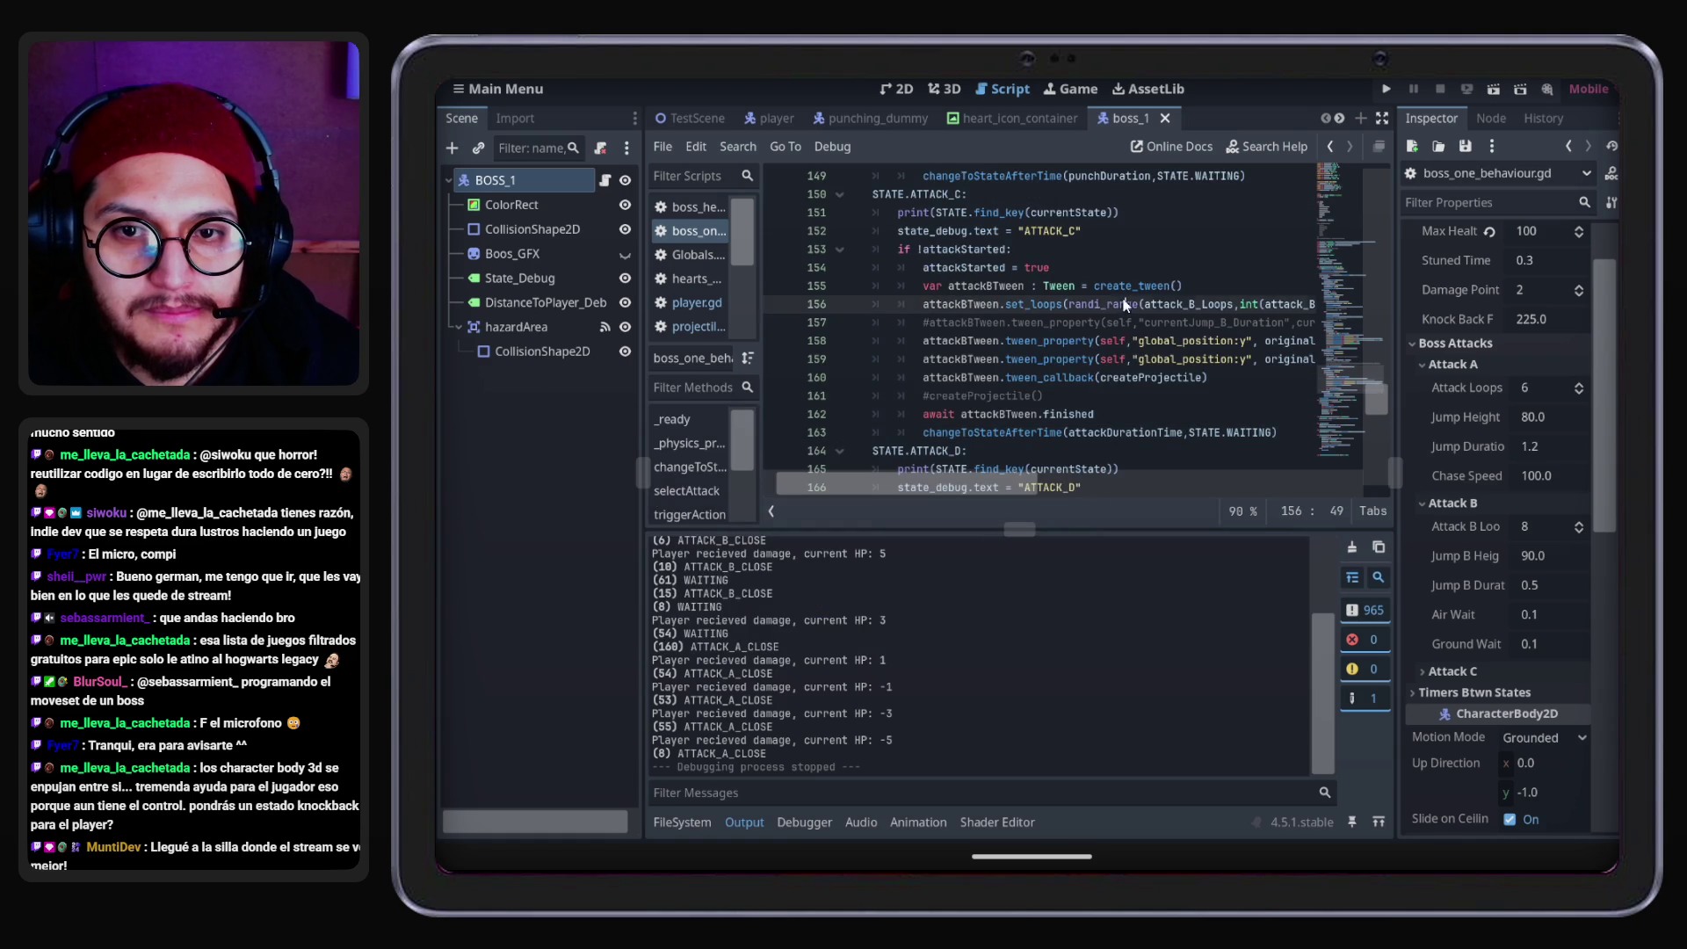
pyautogui.click(934, 322)
pyautogui.click(955, 248)
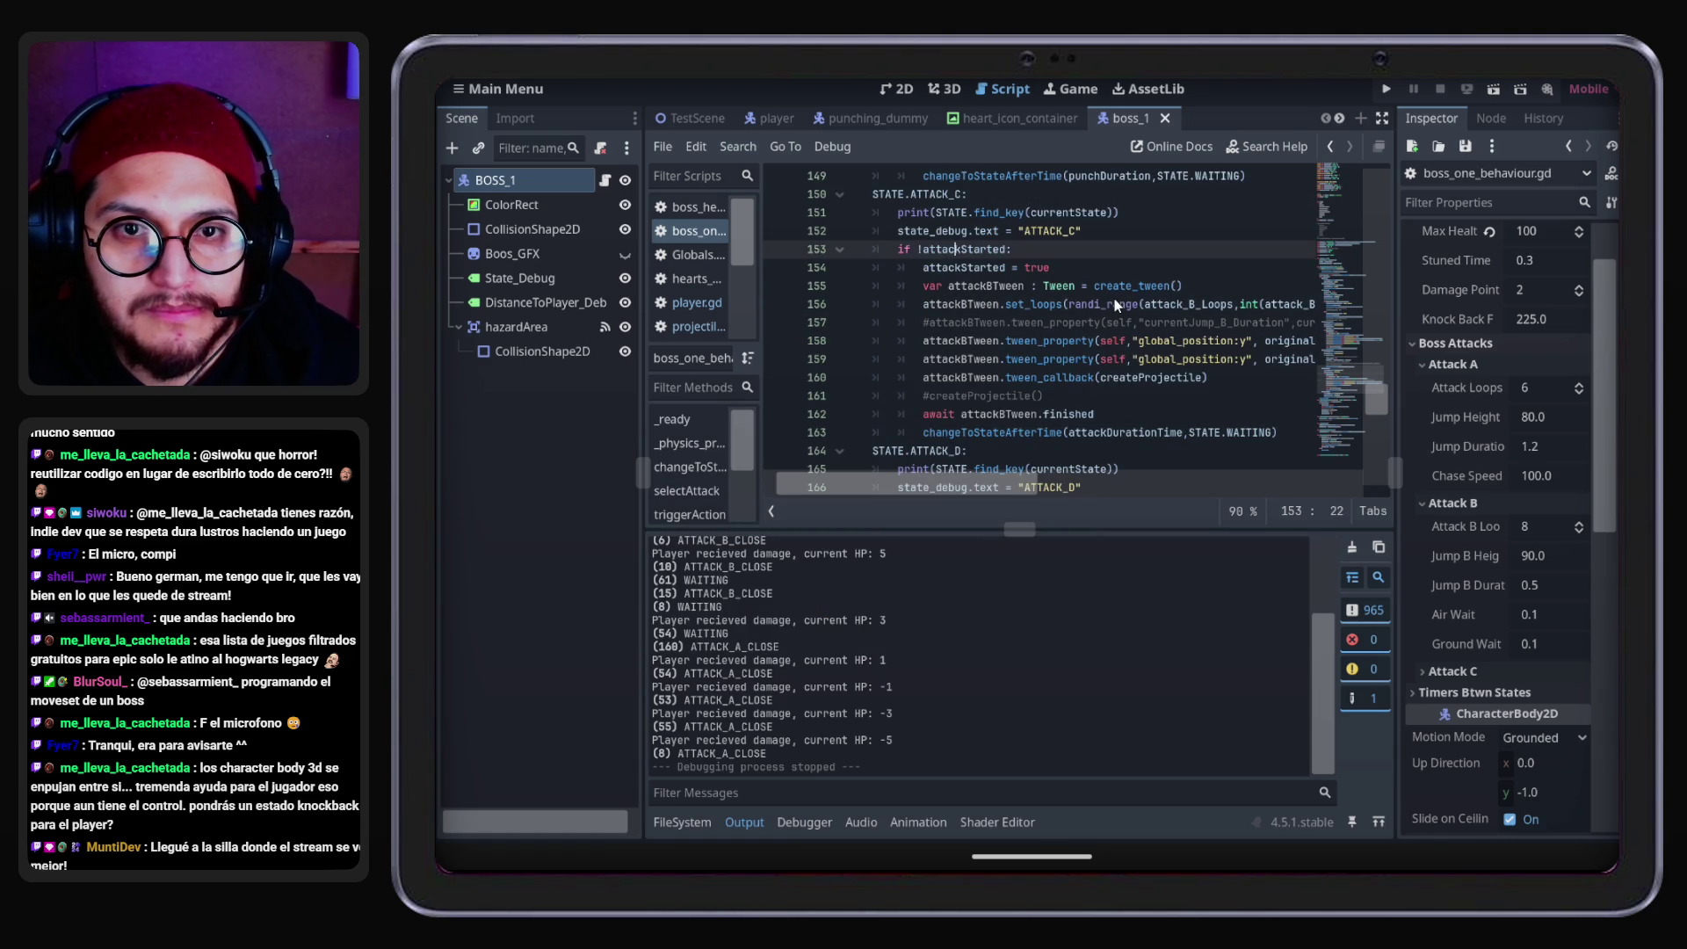
pyautogui.scroll(4, 1114, 303)
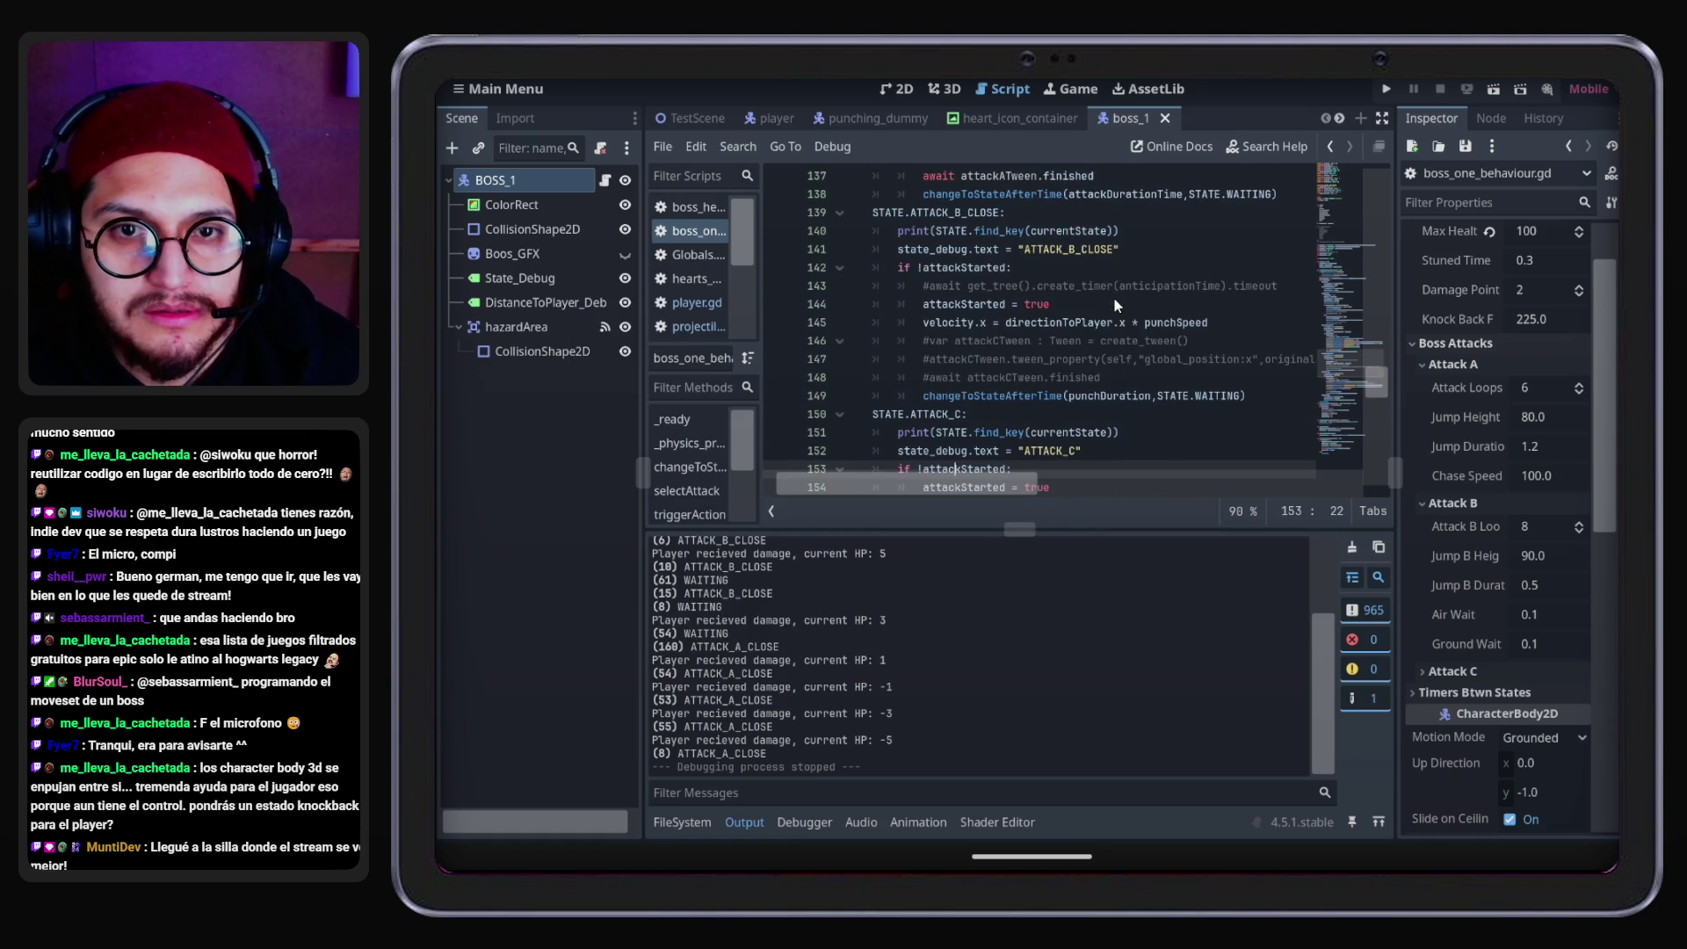
# Inspect the attackStarted check, commented anticipationTime timer and directionToPlayer lines, then run the project.
pyautogui.click(1149, 272)
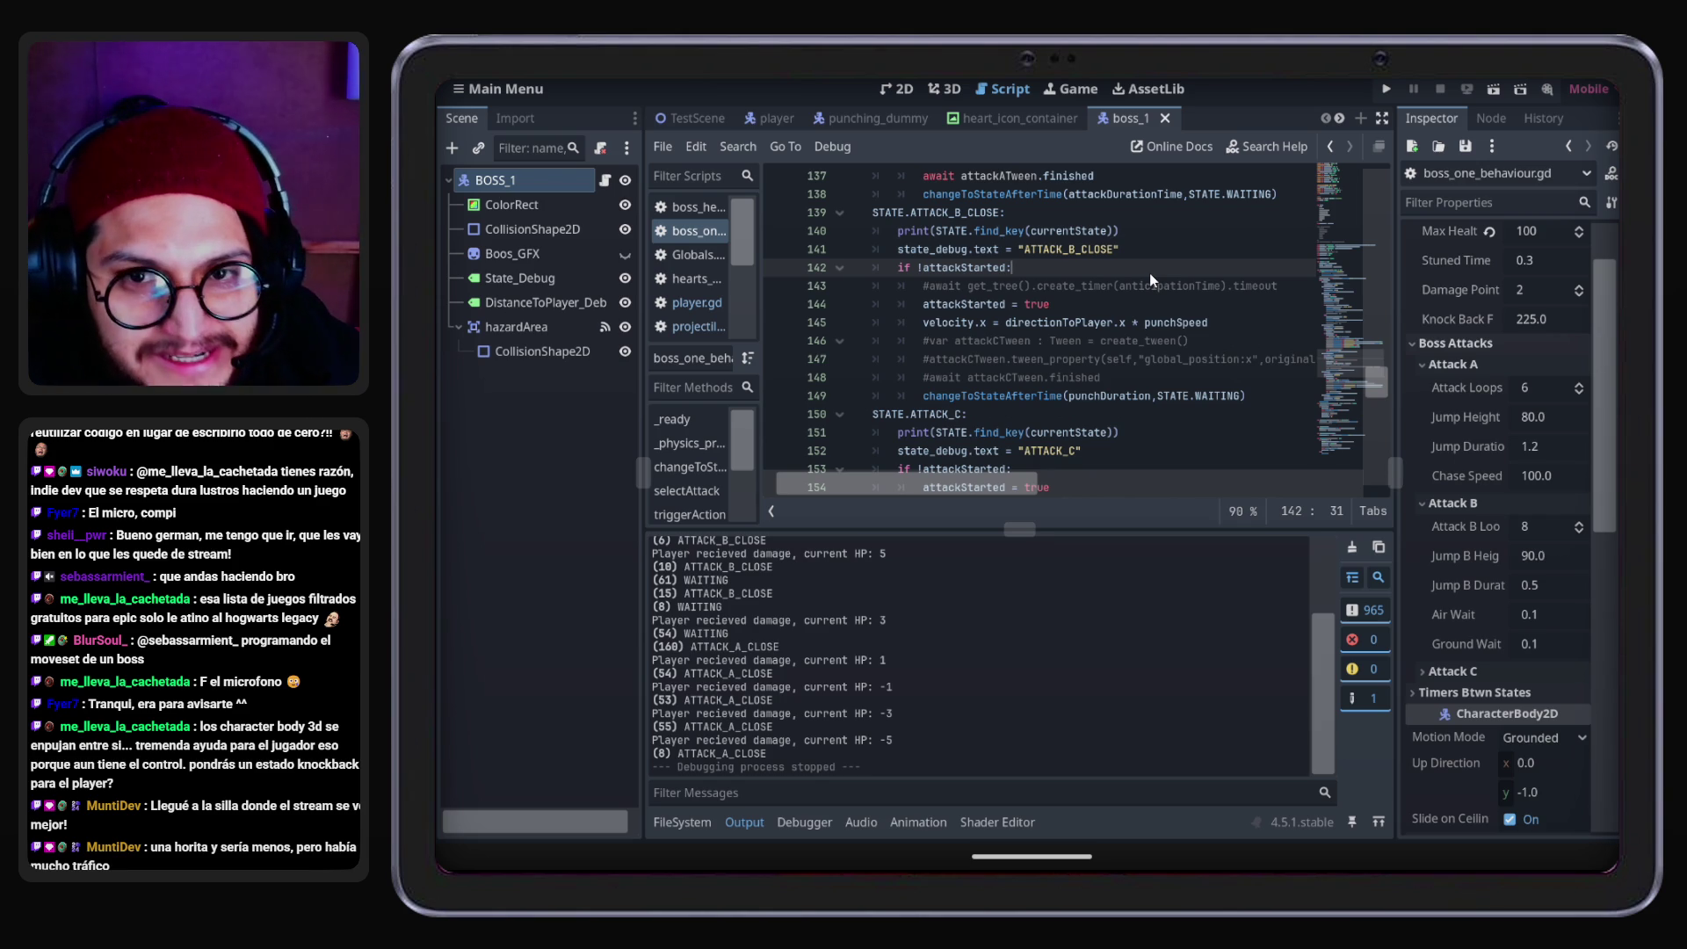
pyautogui.doubleClick(1189, 288)
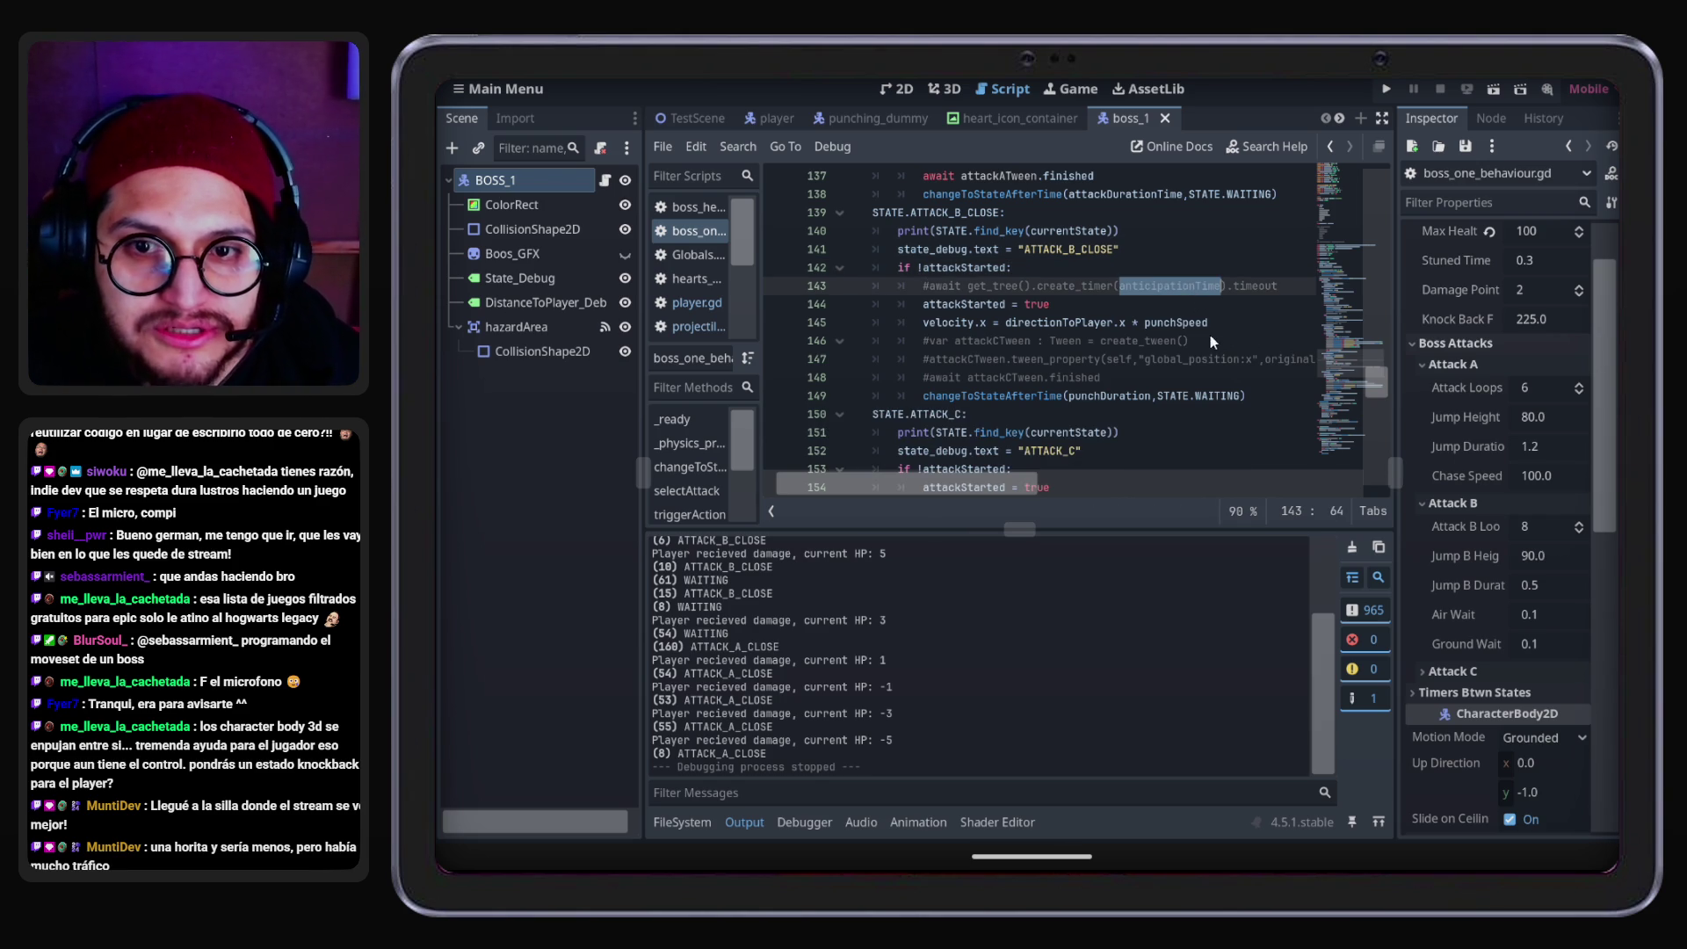
pyautogui.doubleClick(1035, 325)
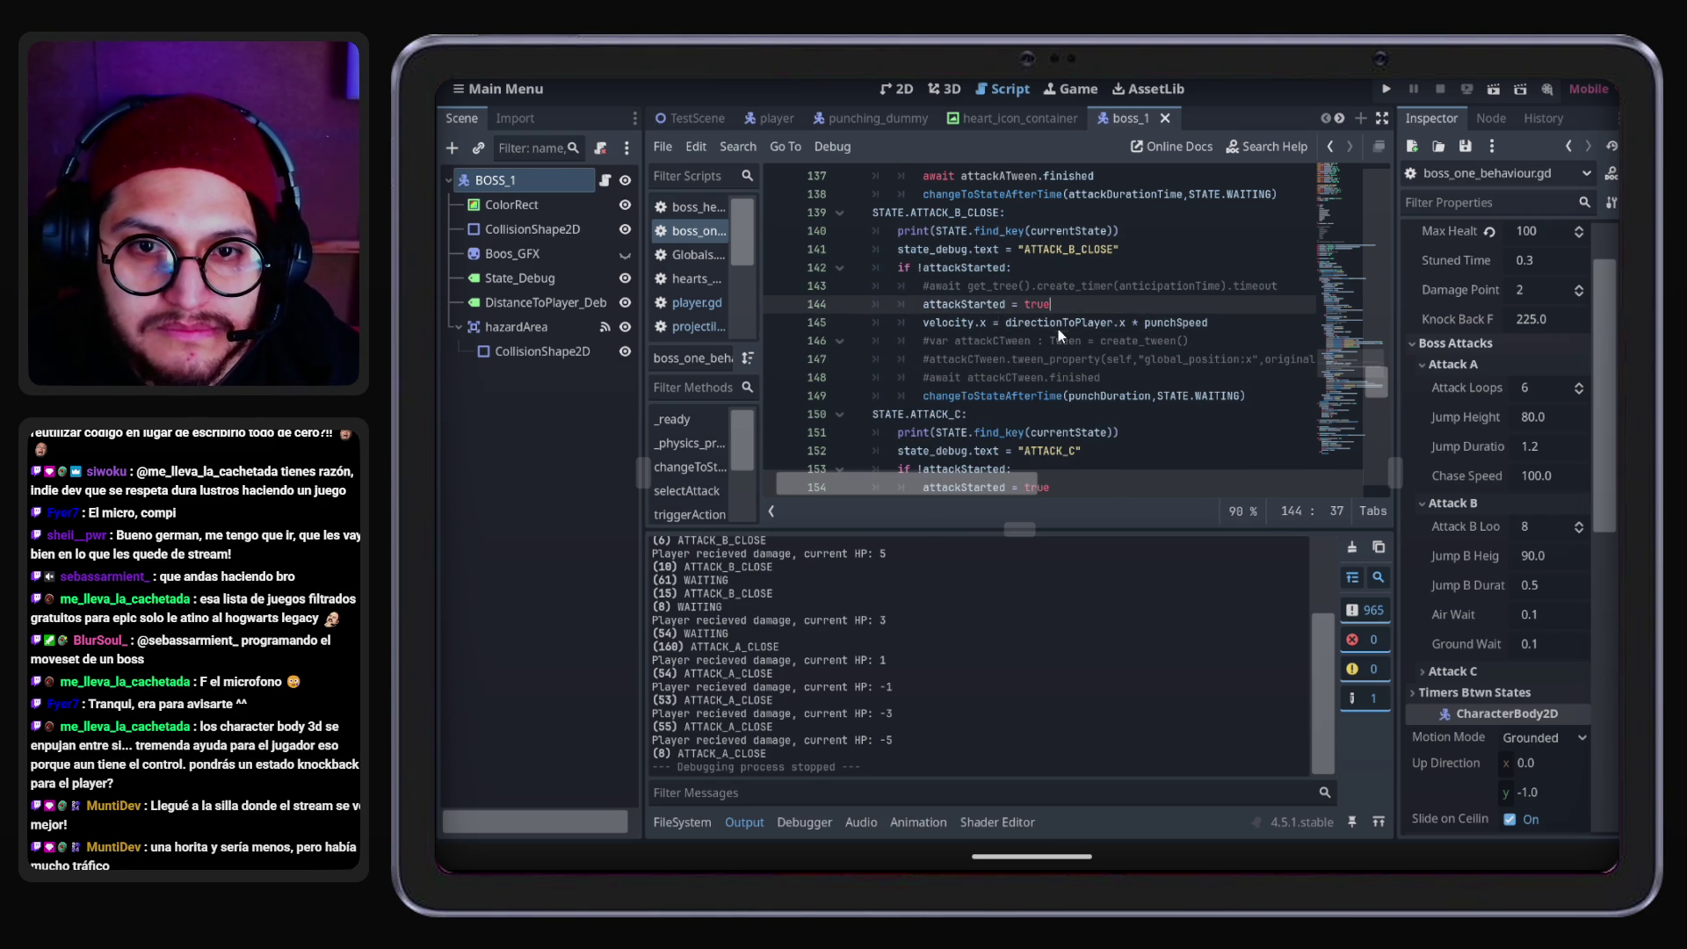
pyautogui.click(1142, 271)
pyautogui.press('Down')
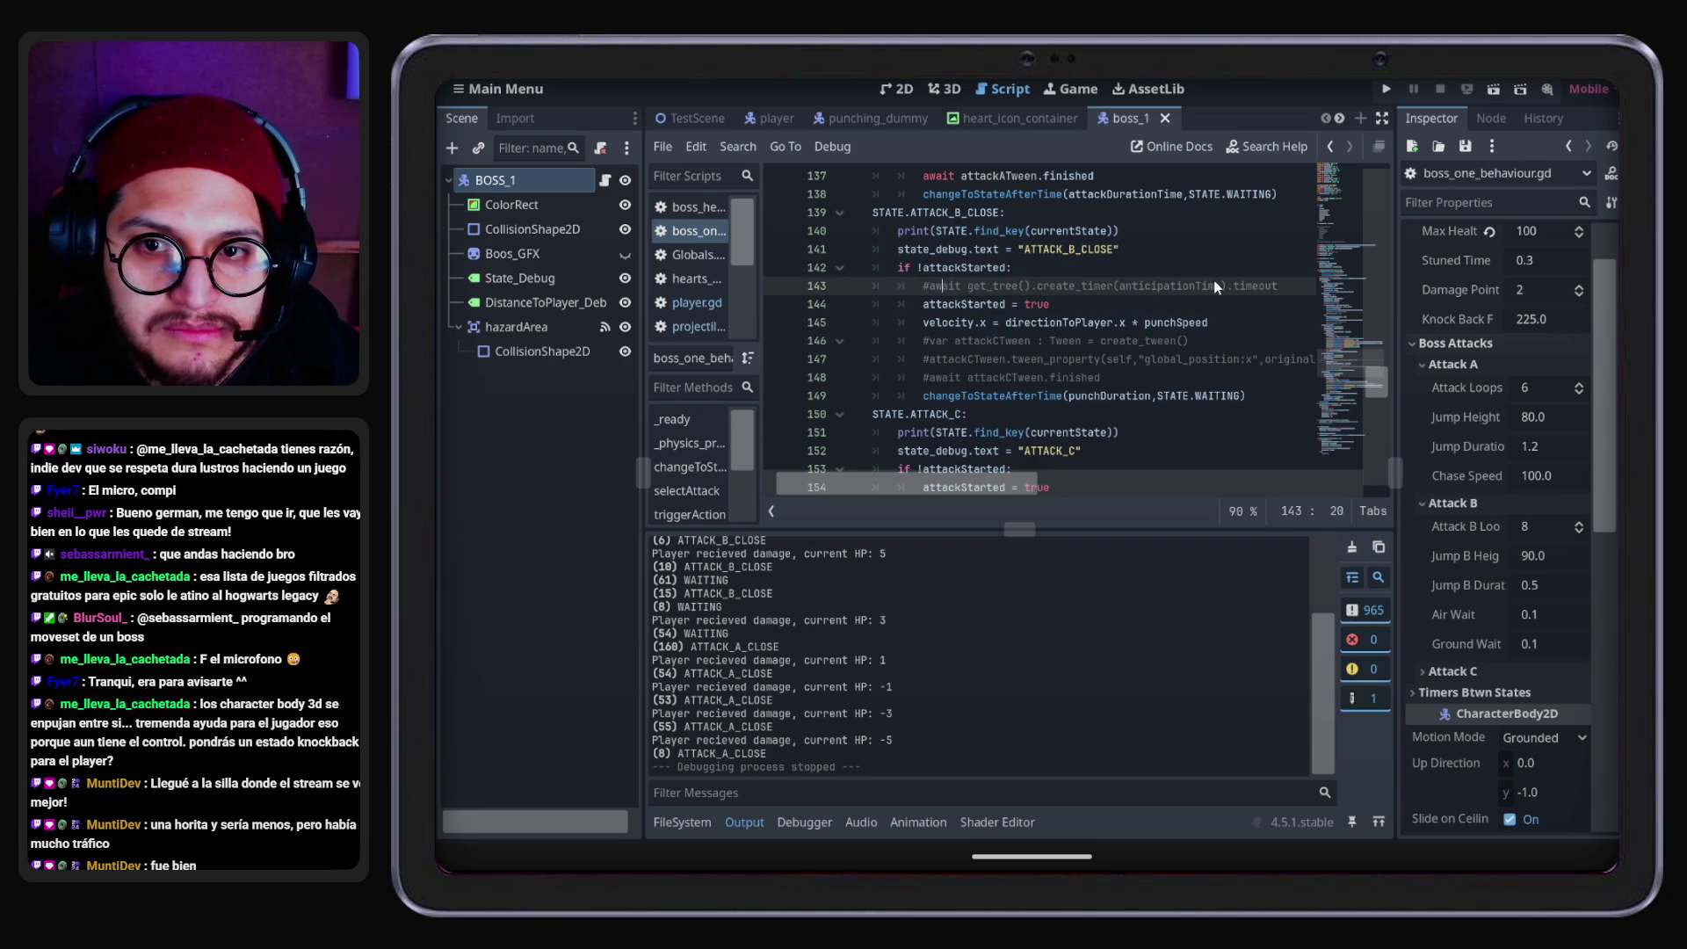
pyautogui.click(1295, 286)
pyautogui.click(998, 286)
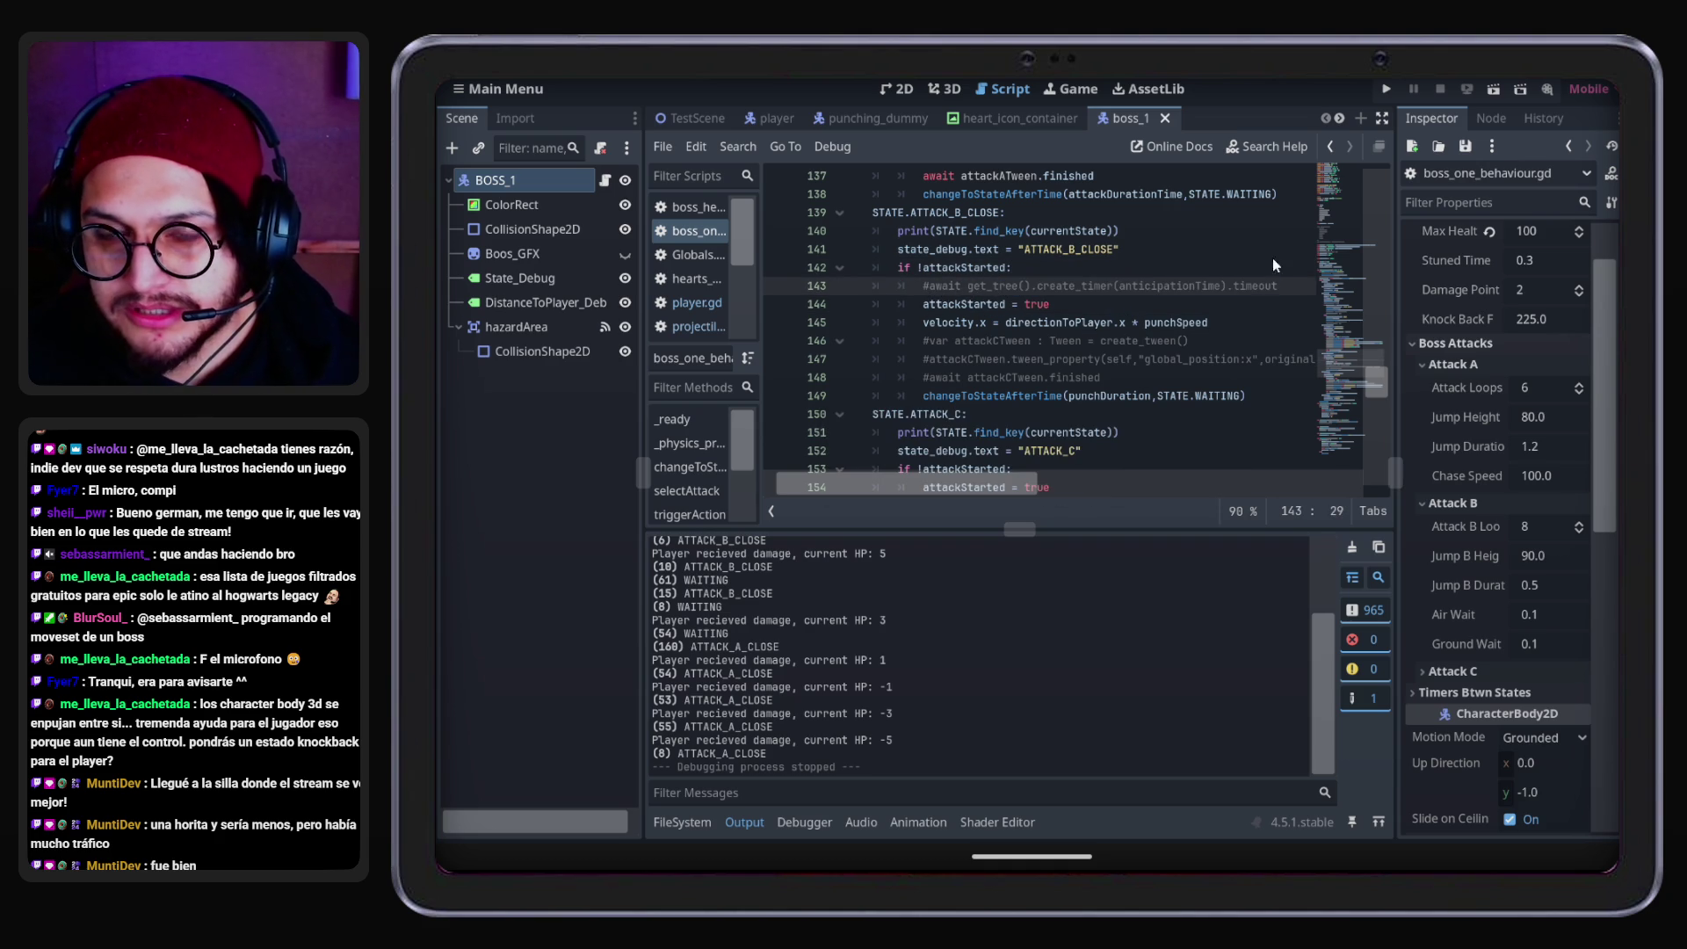
pyautogui.scroll(-1, 1105, 301)
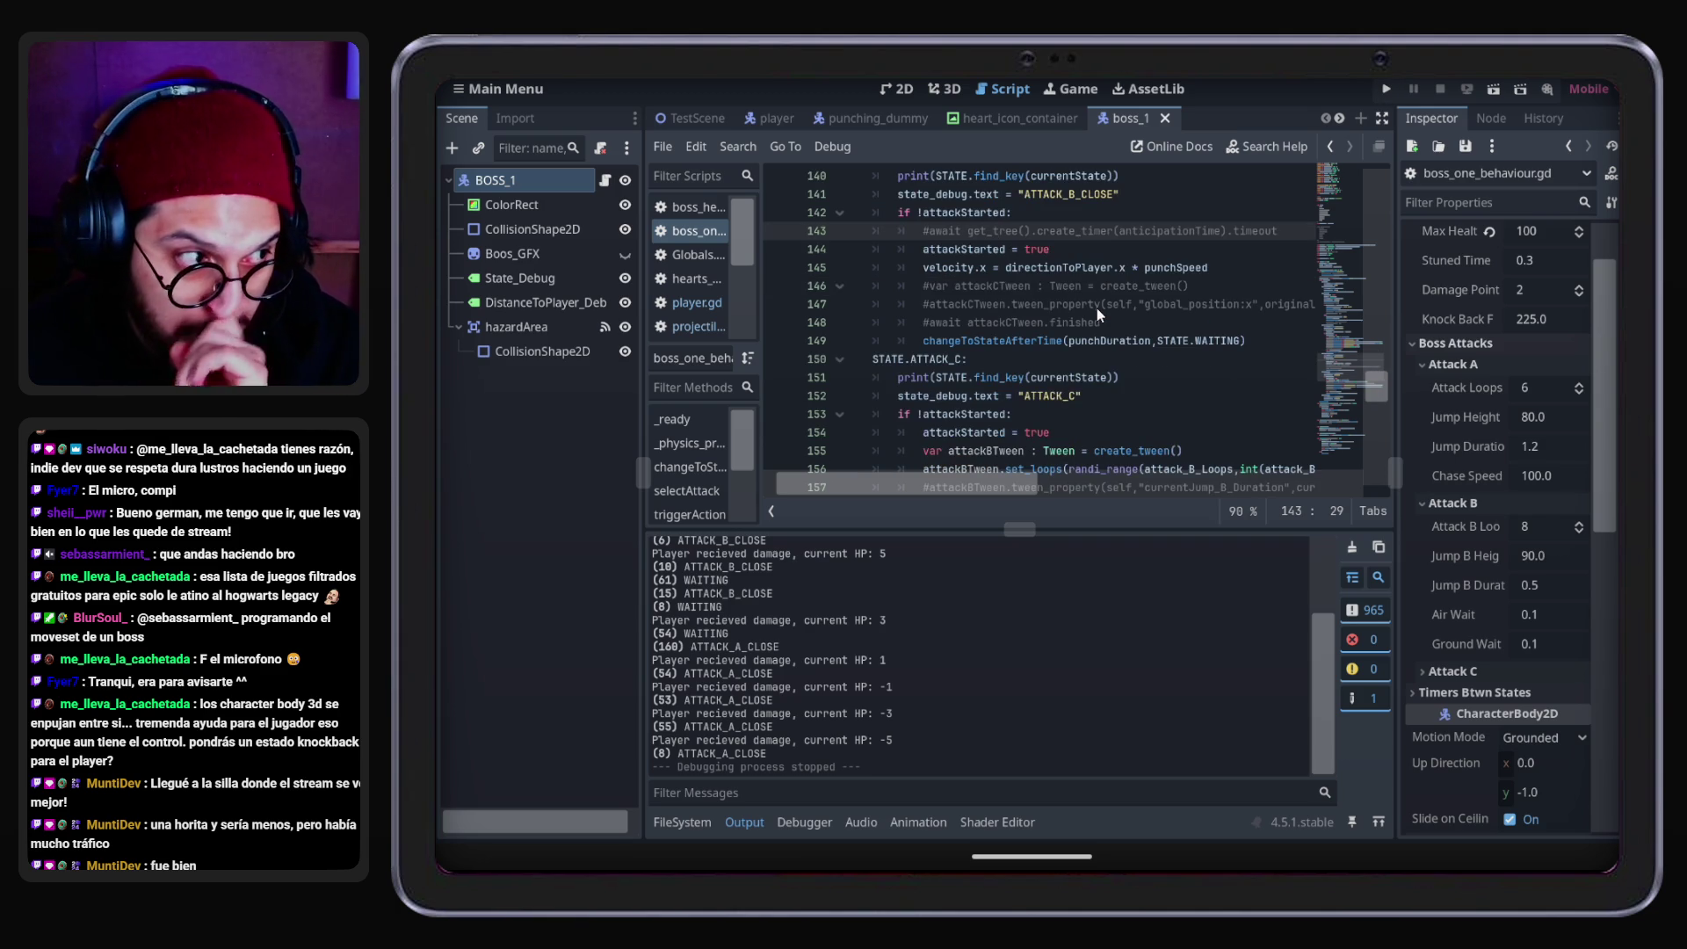
pyautogui.click(1380, 92)
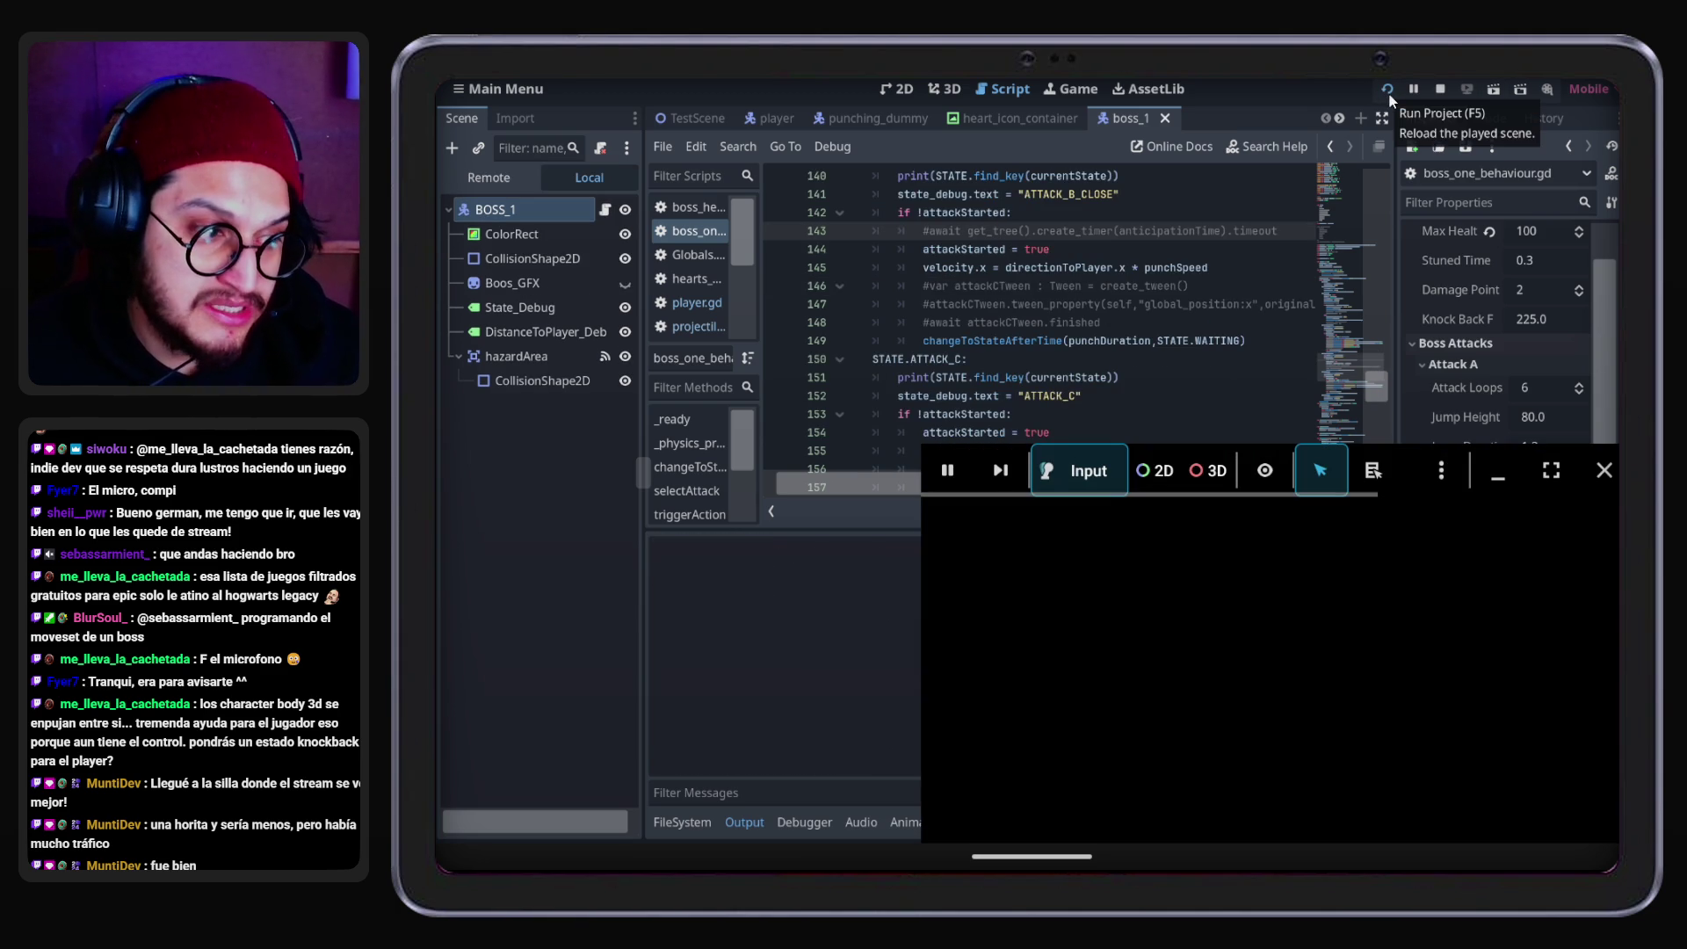
# Walk and jump the player toward and over the boss to trigger its close punch.
pyautogui.press('Right')
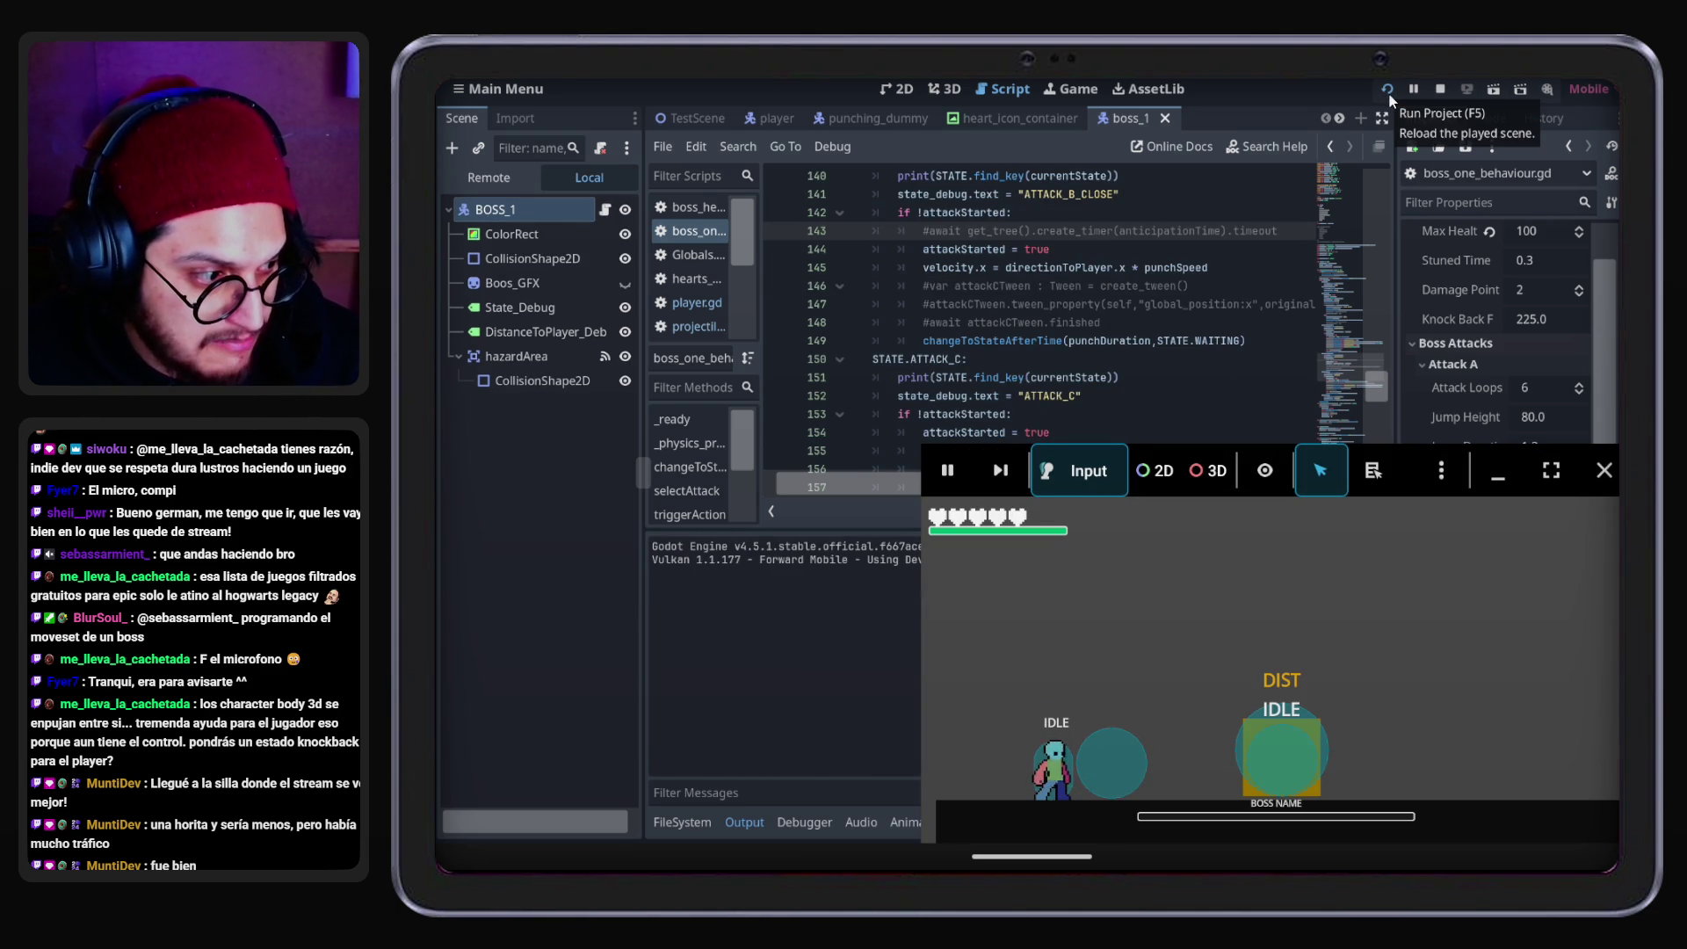
pyautogui.press('Right')
pyautogui.press('space')
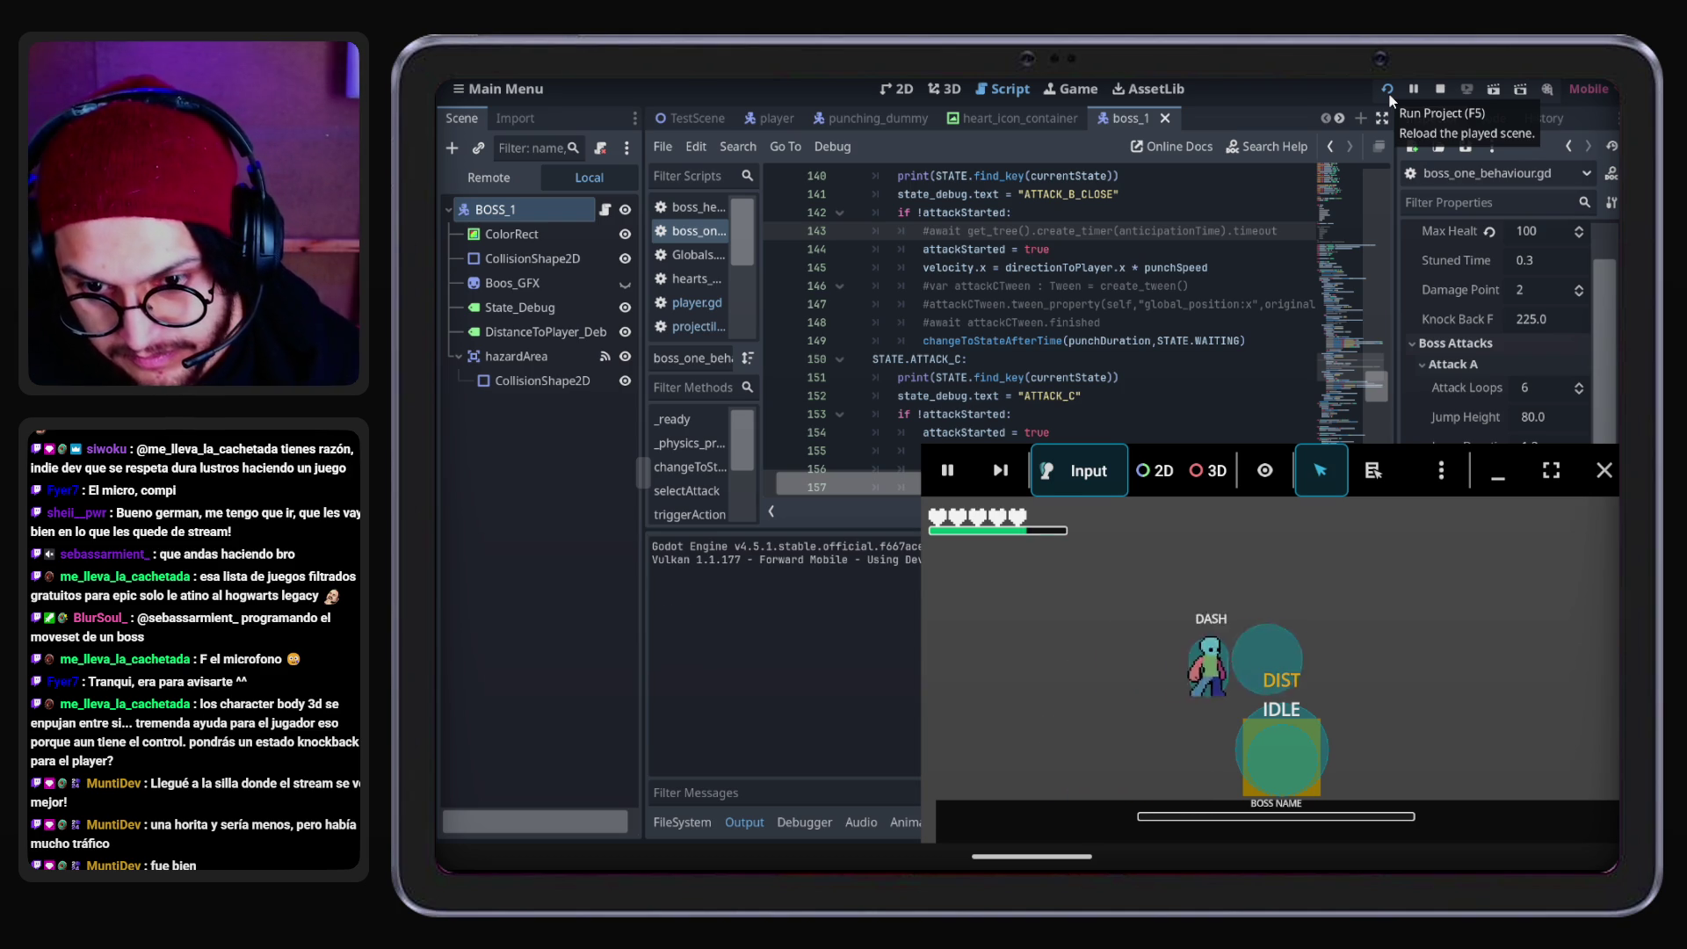
pyautogui.press('space')
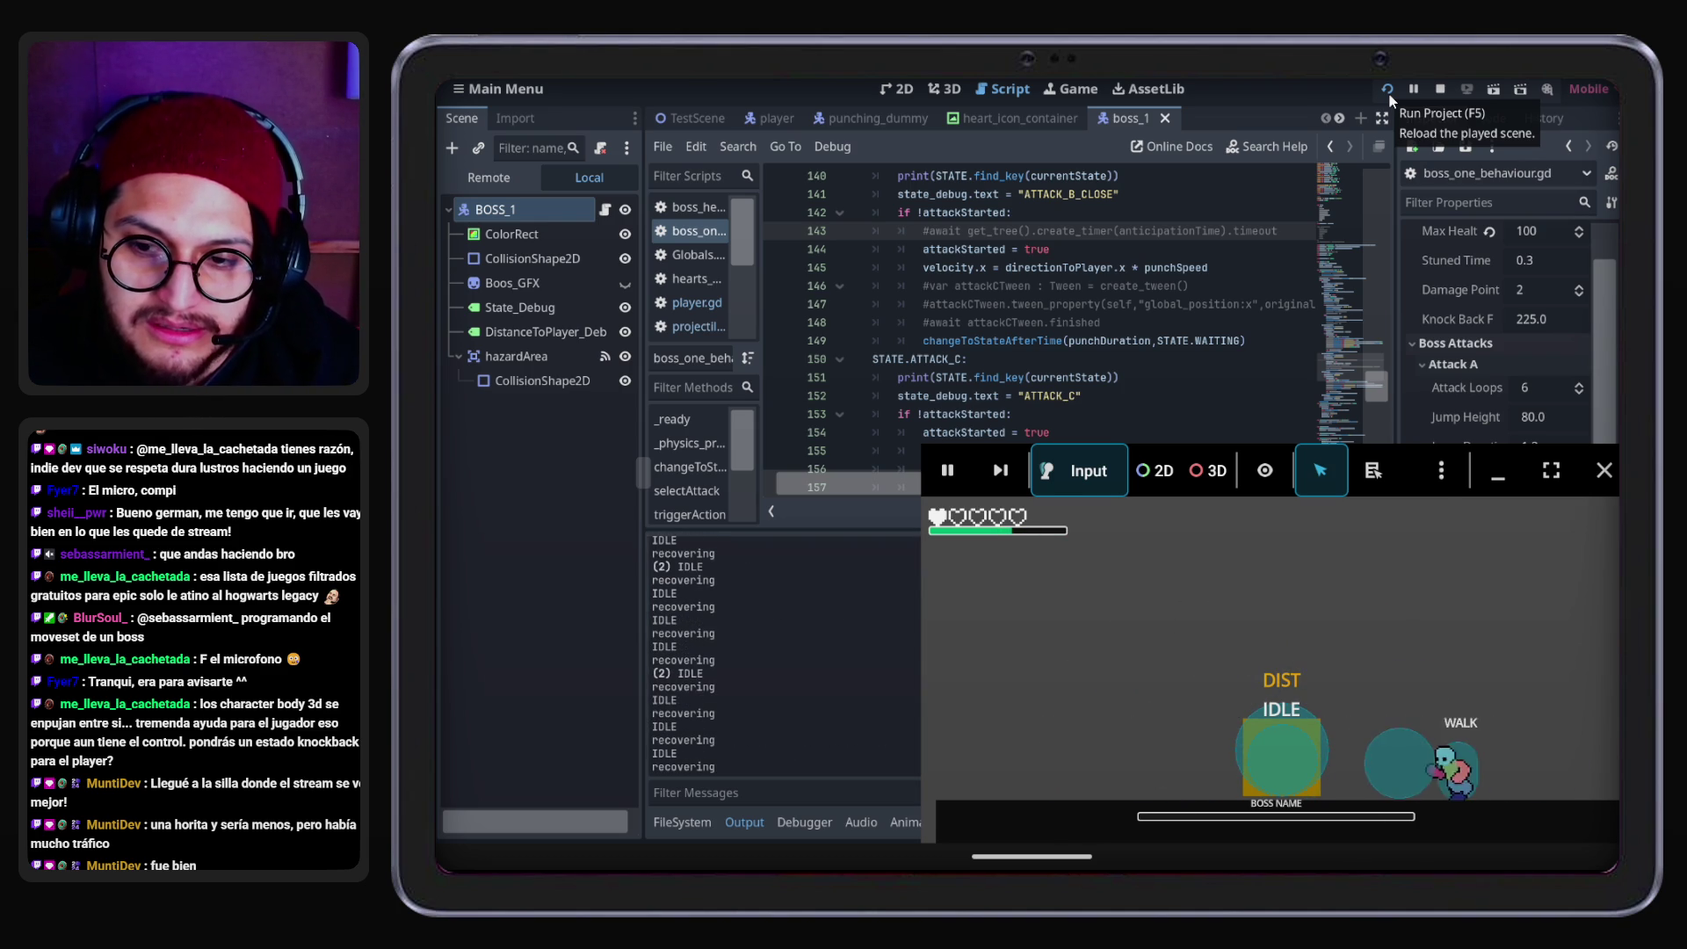
pyautogui.press('Left')
pyautogui.press('space')
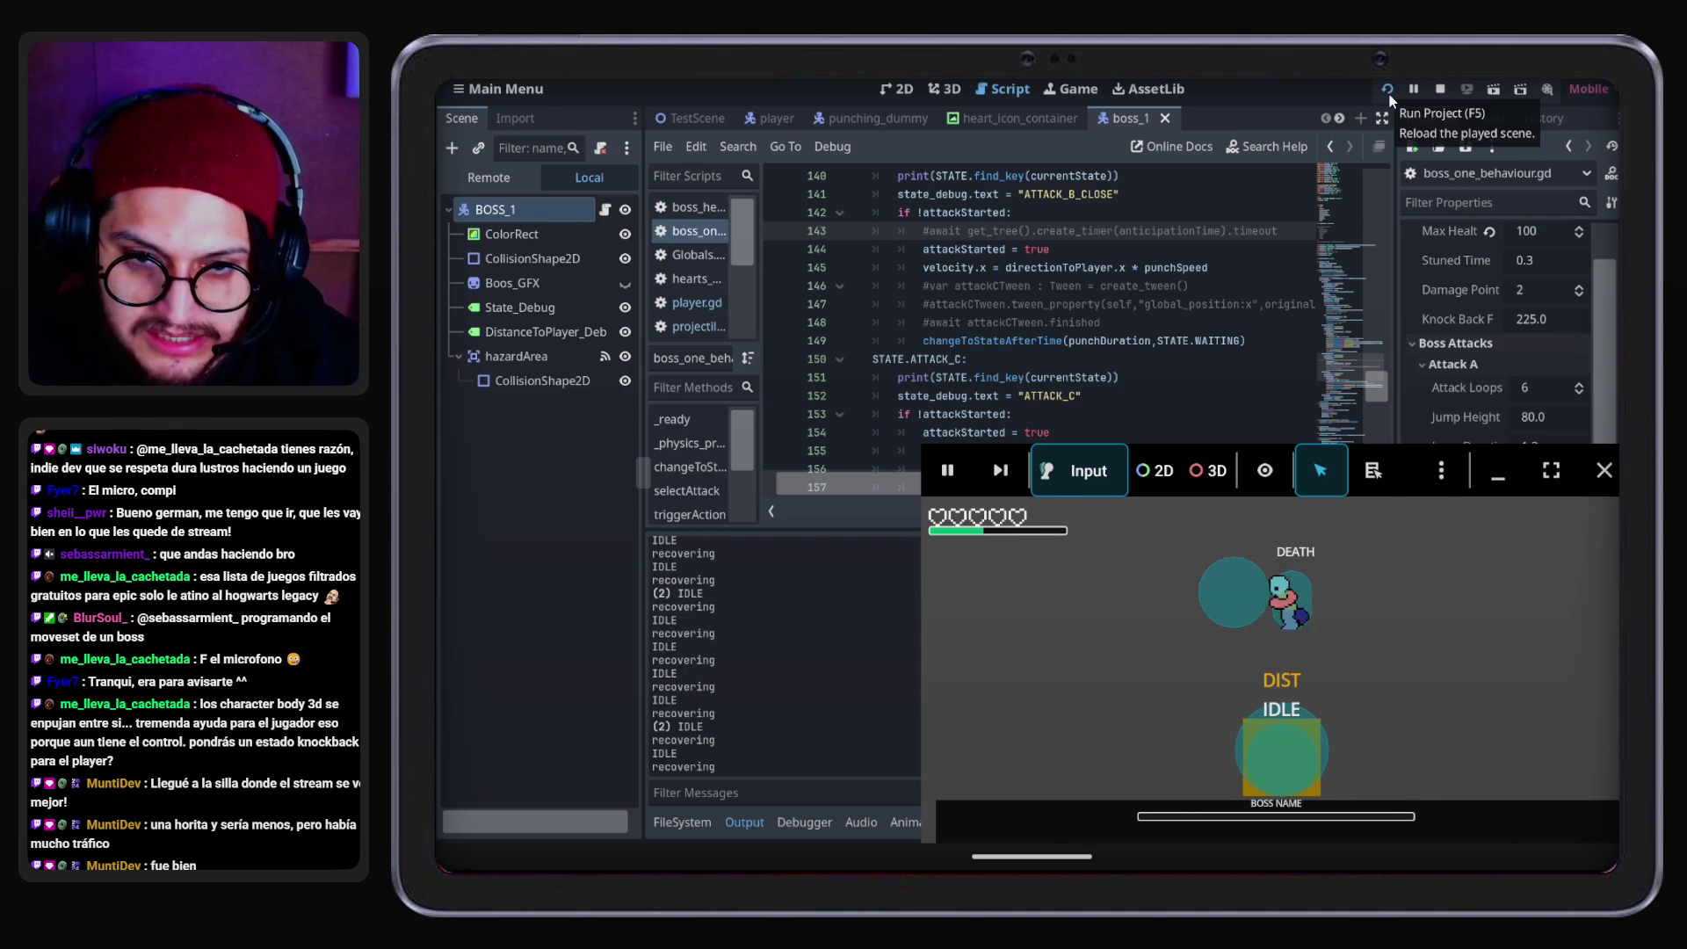
# Reload the scene with F5, provoke the boss's close attack again, and stop with F8.
pyautogui.press('F5')
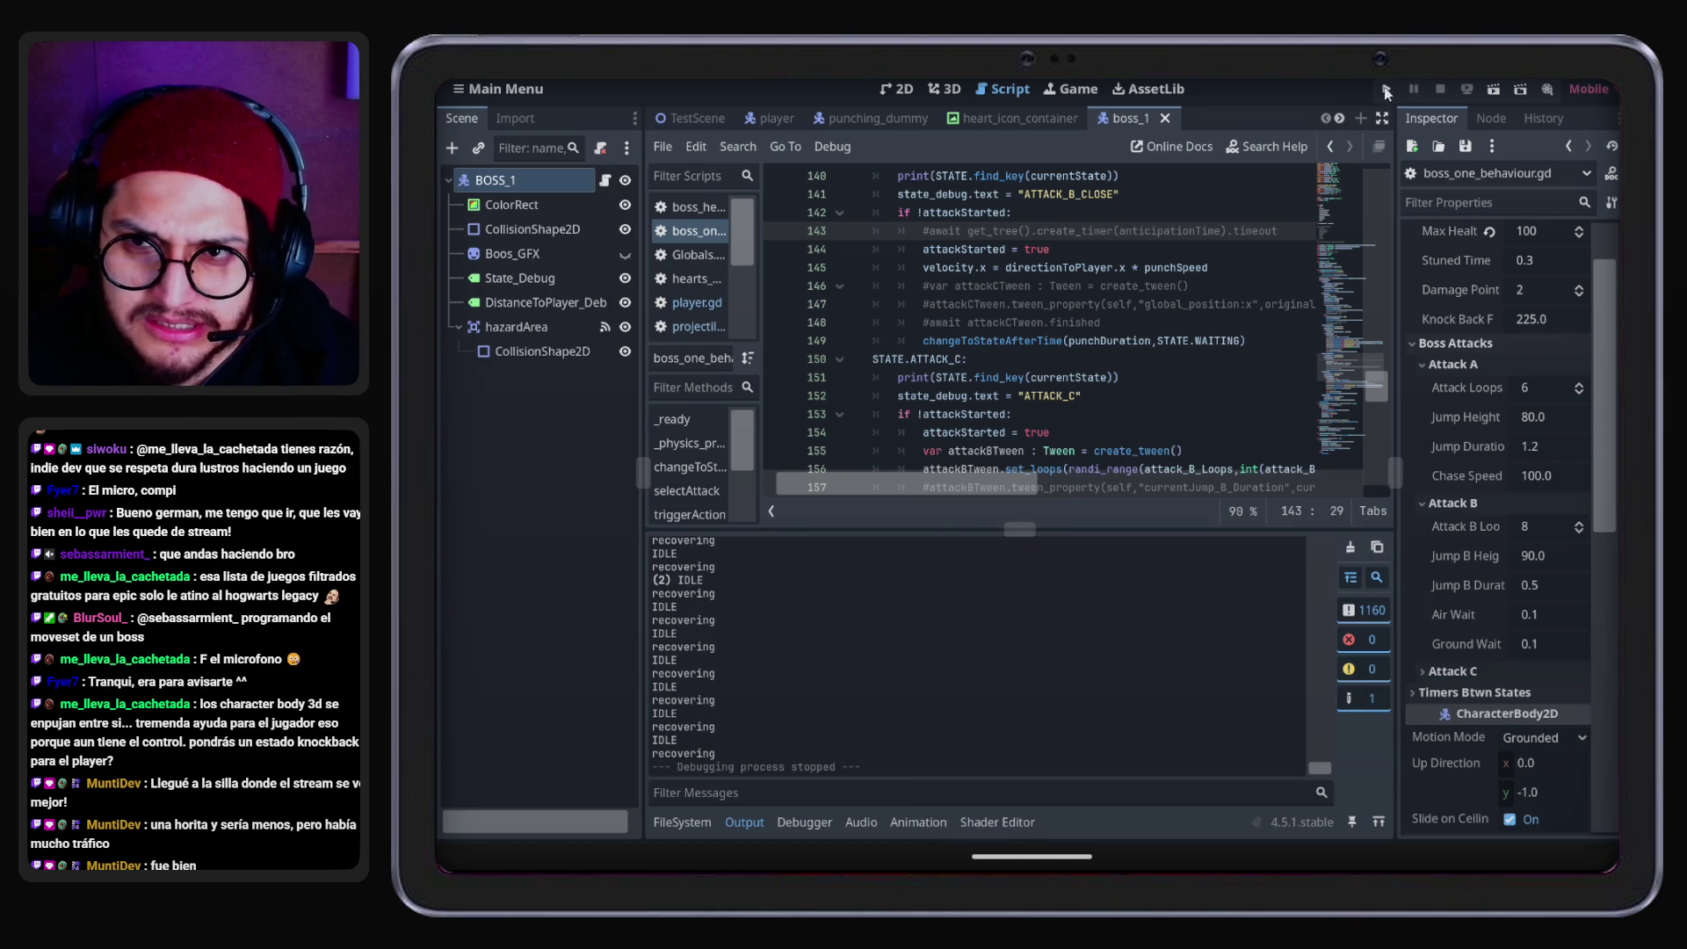
pyautogui.press('Right')
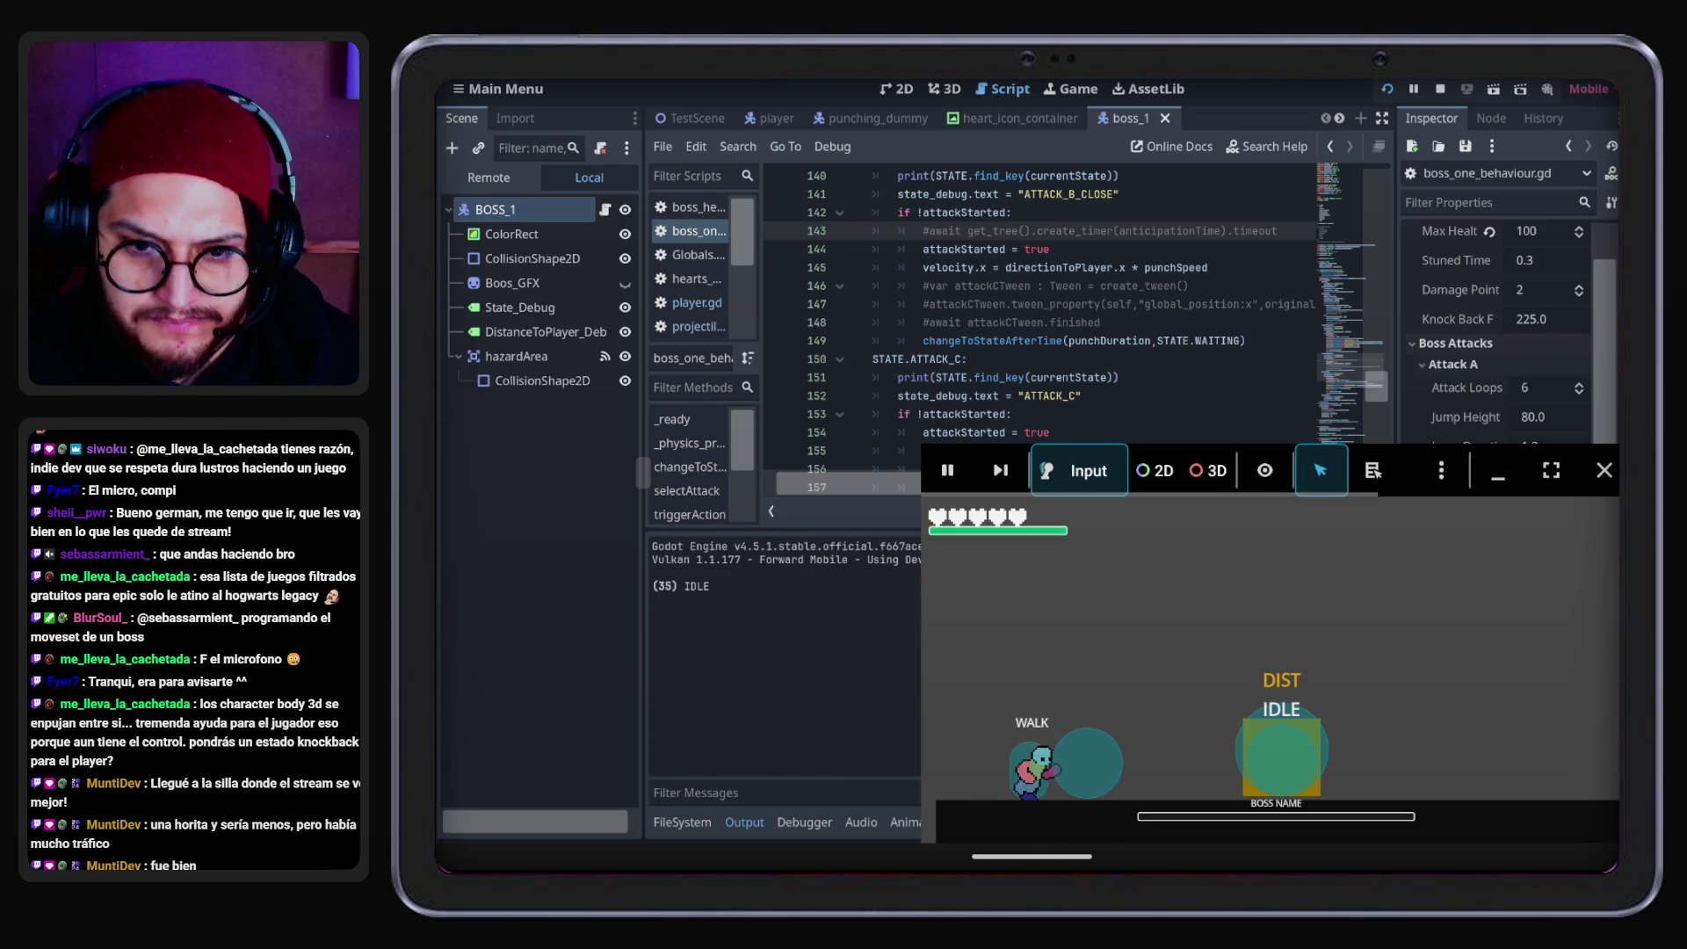
pyautogui.press('space')
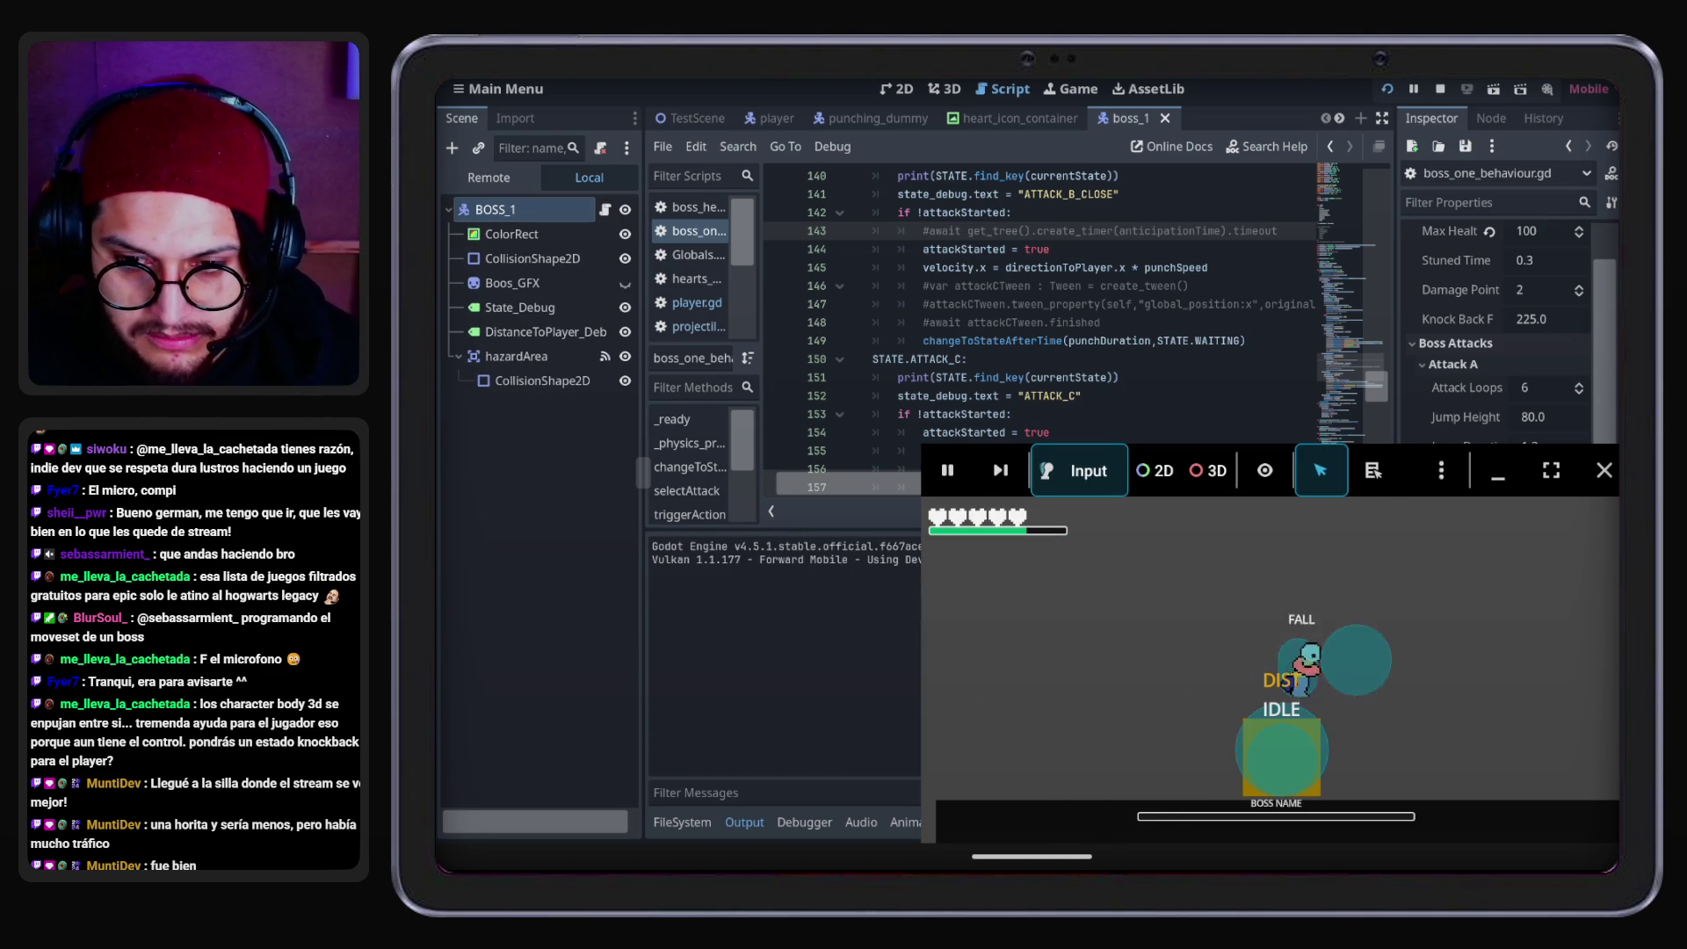
pyautogui.press('Right')
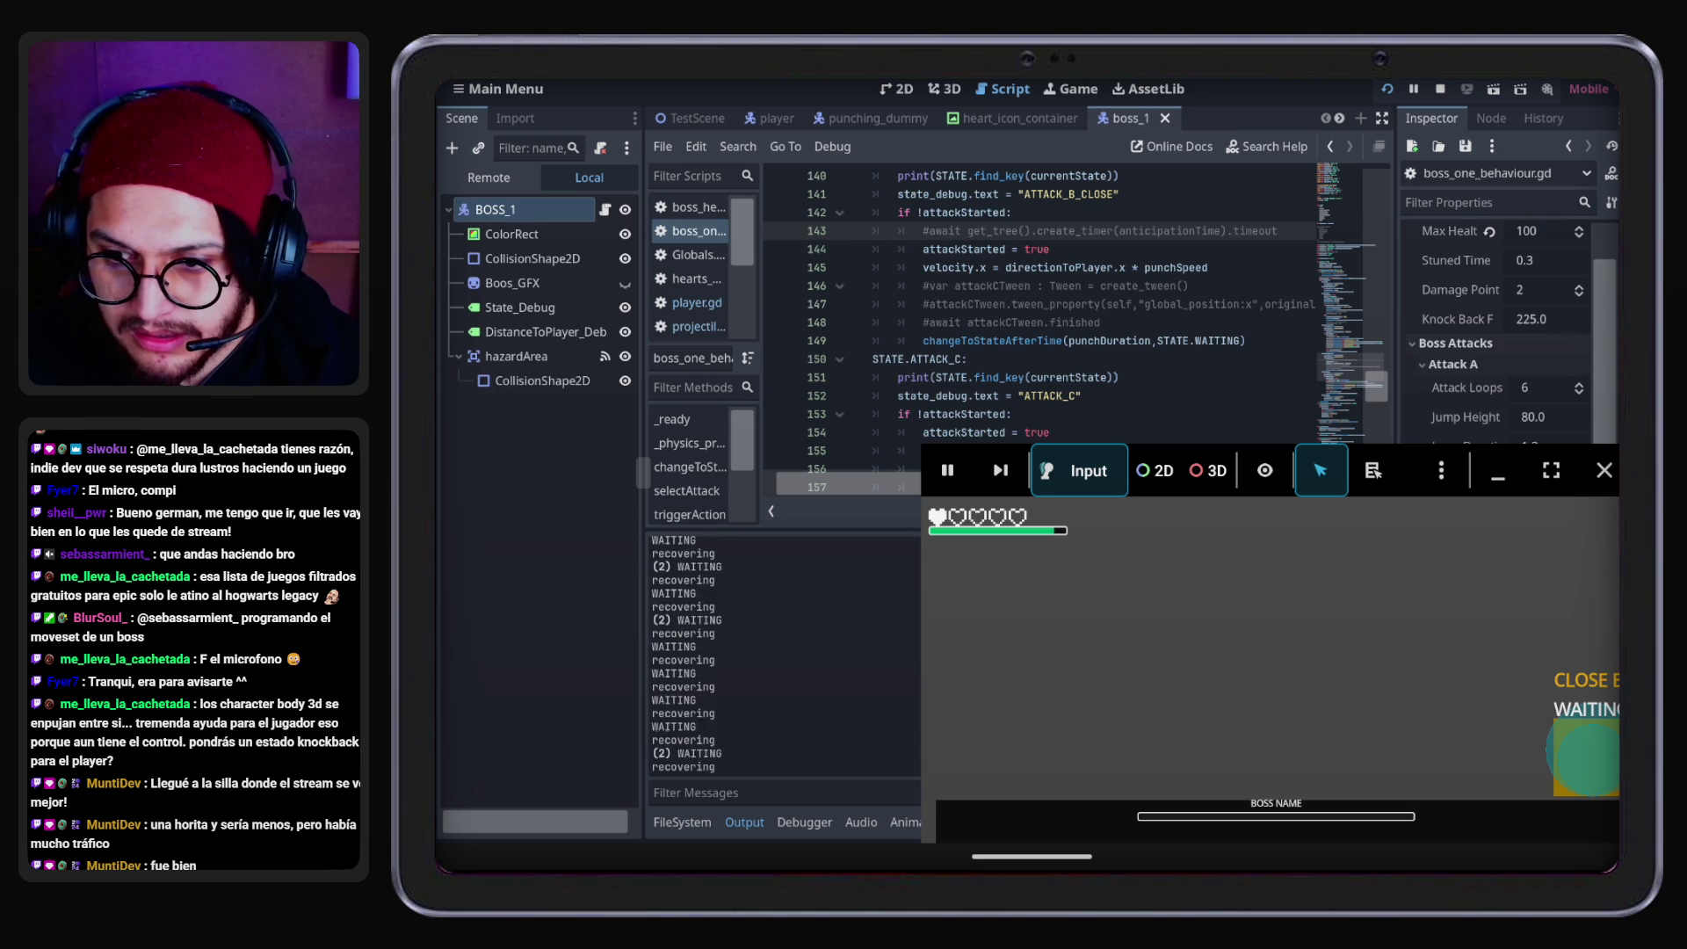
pyautogui.press('F8')
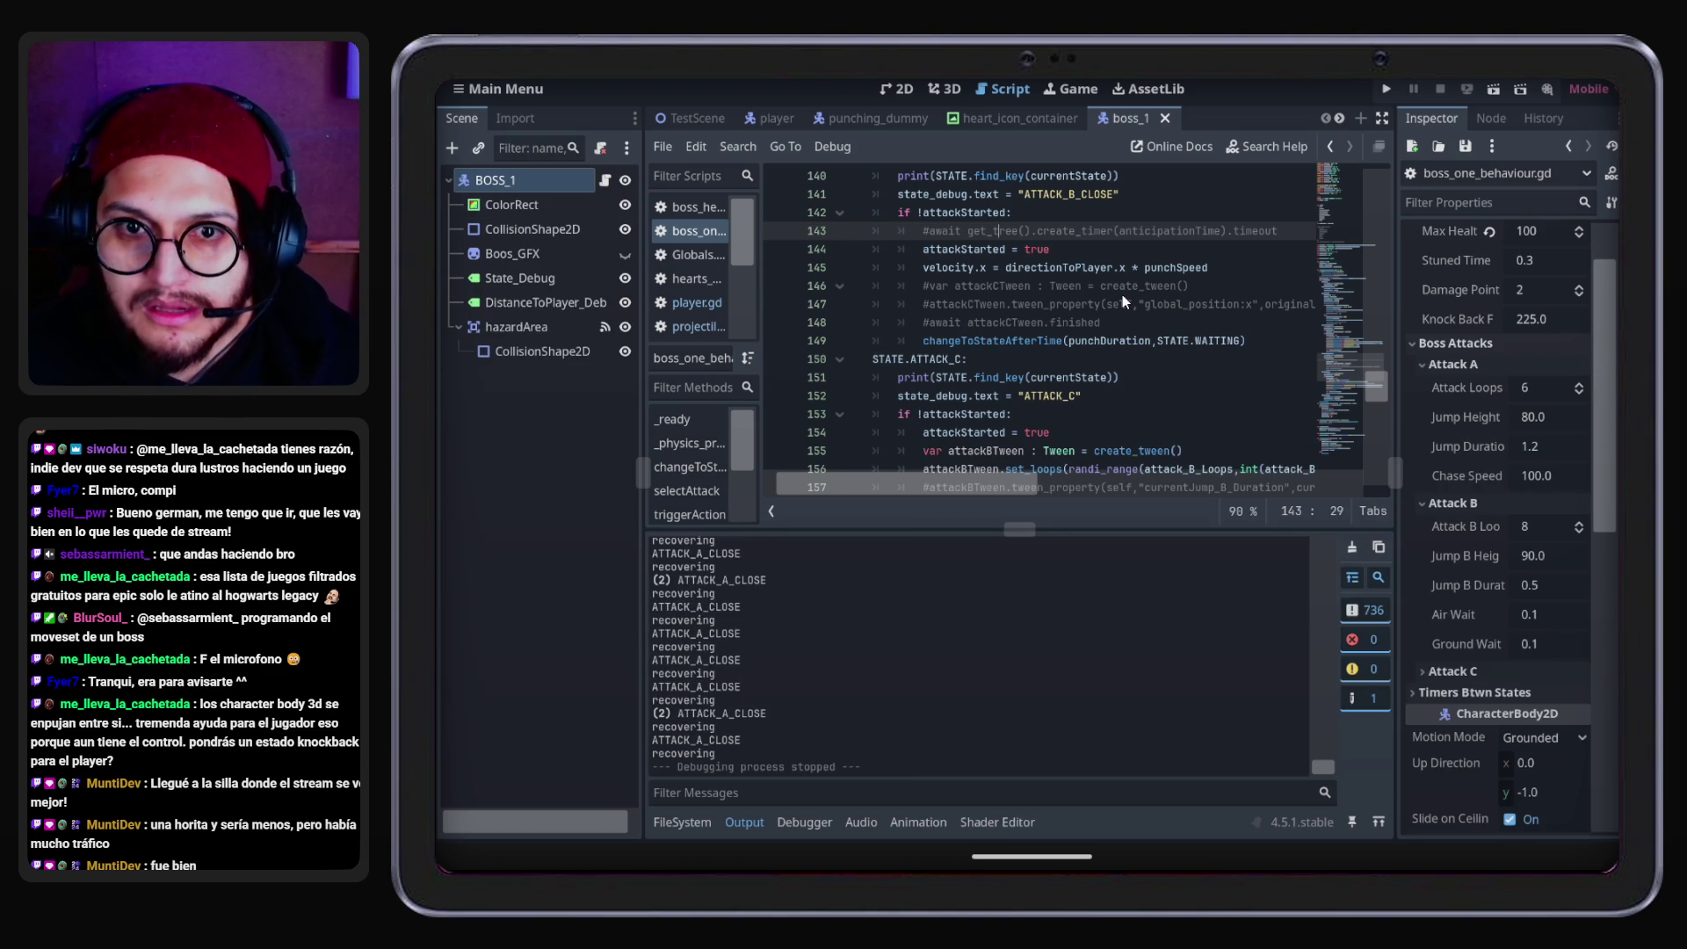
pyautogui.click(1121, 290)
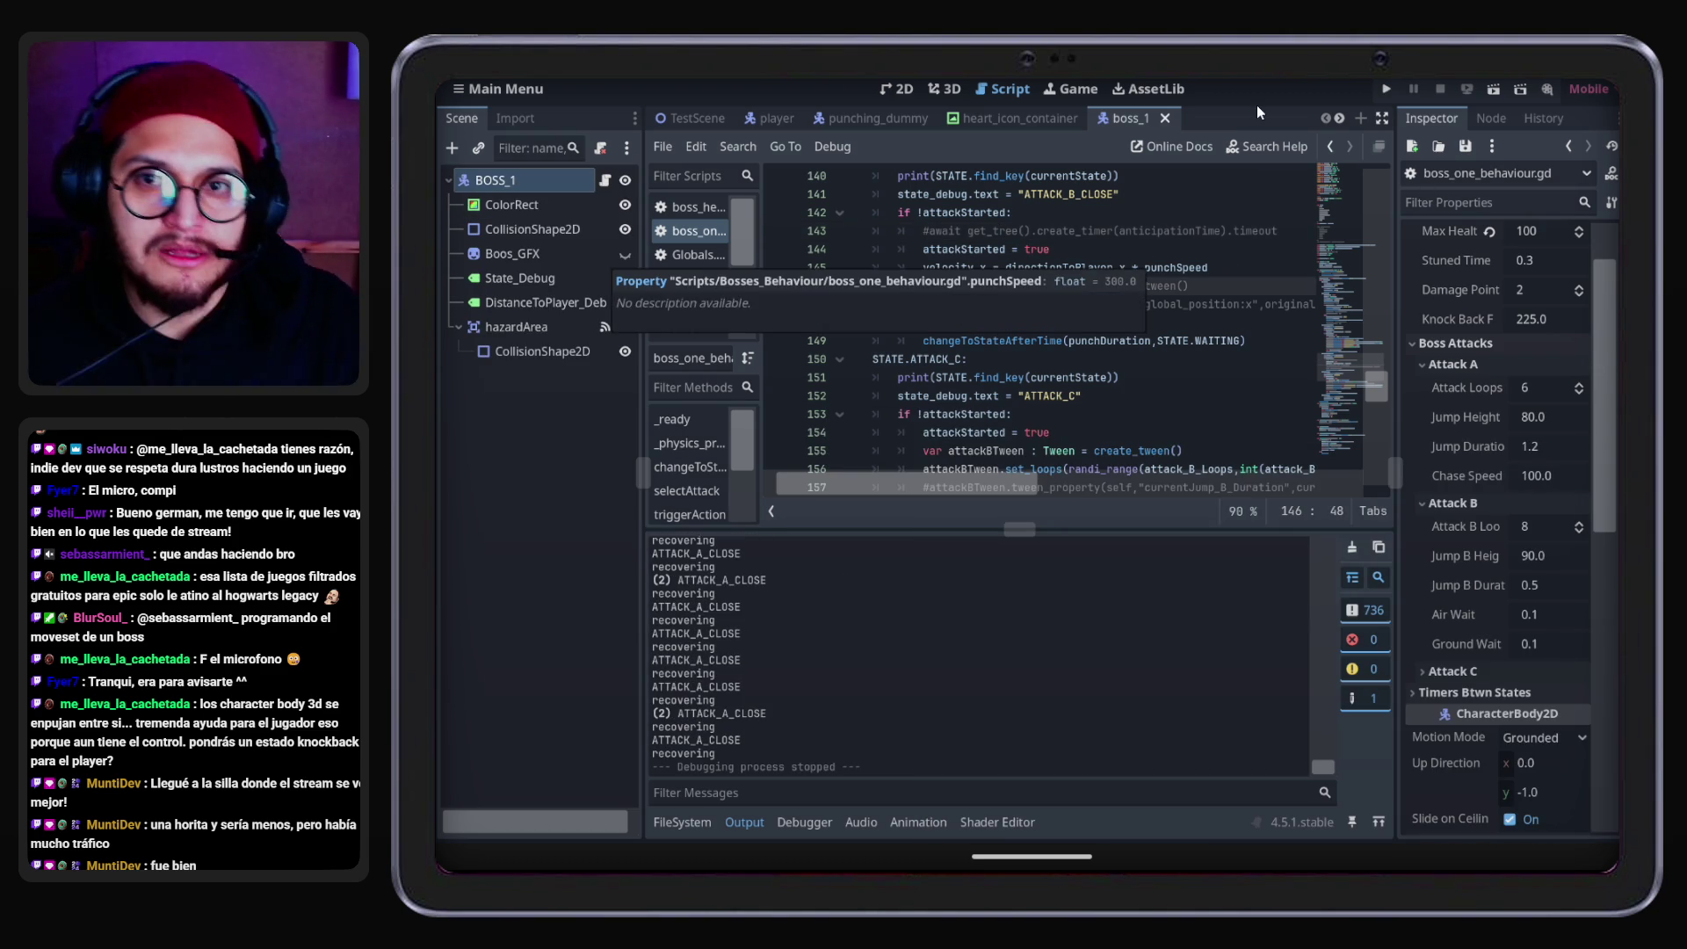
pyautogui.scroll(-1, 1114, 357)
pyautogui.scroll(-1, 1114, 356)
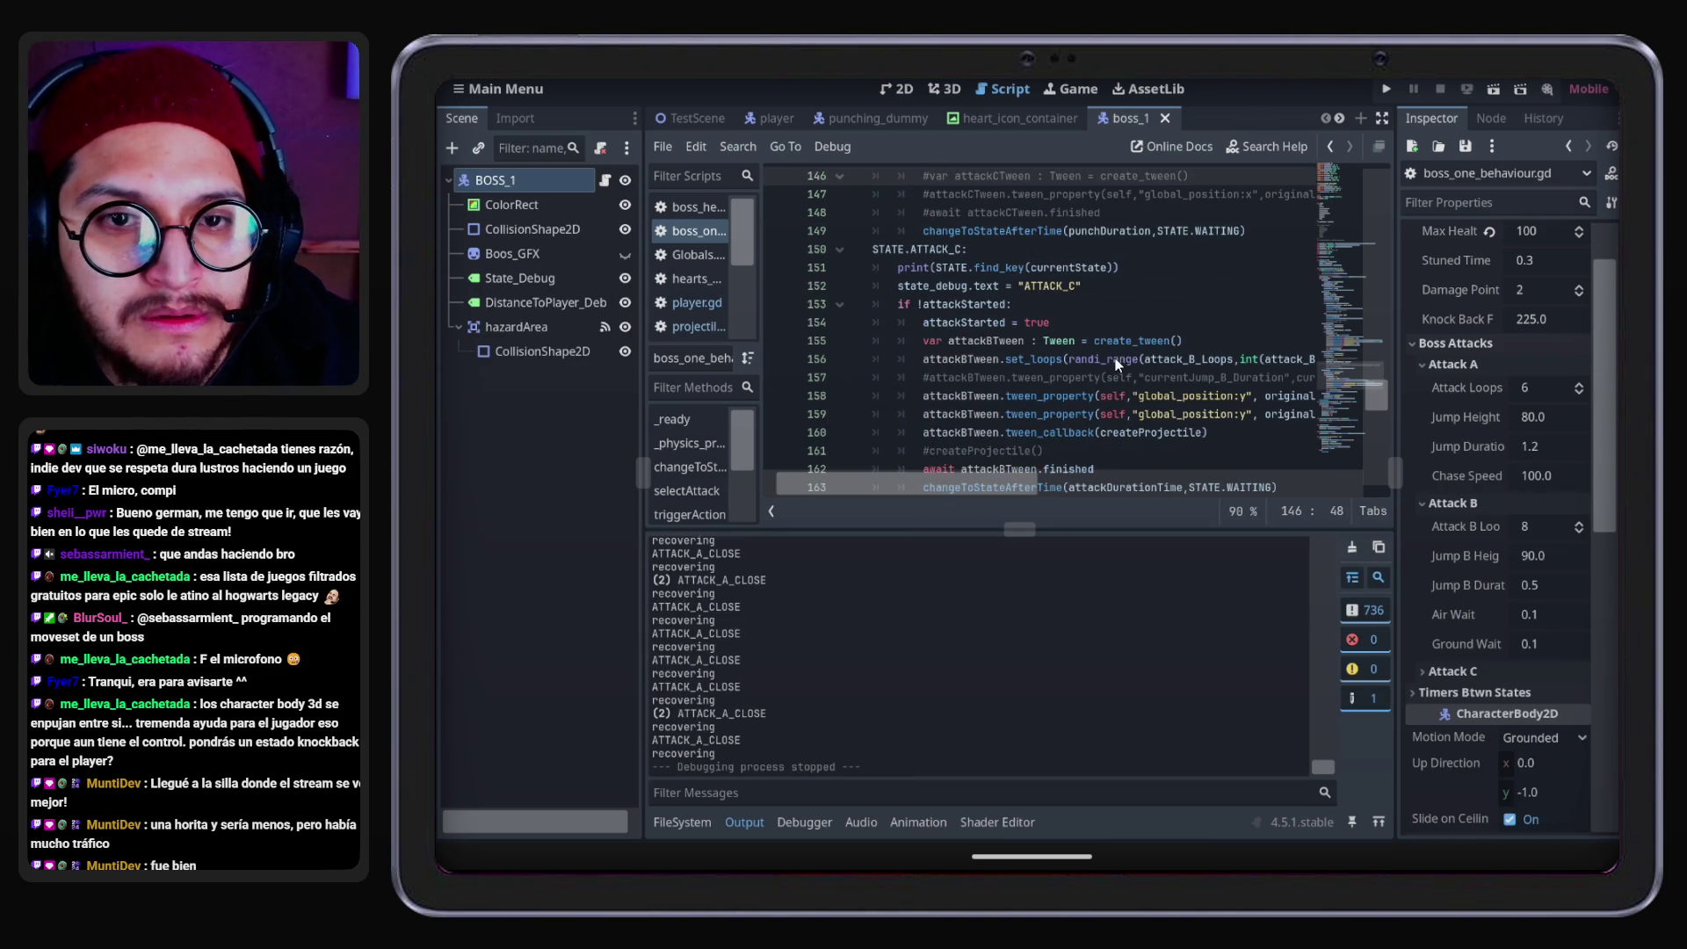
pyautogui.scroll(-5, 1060, 263)
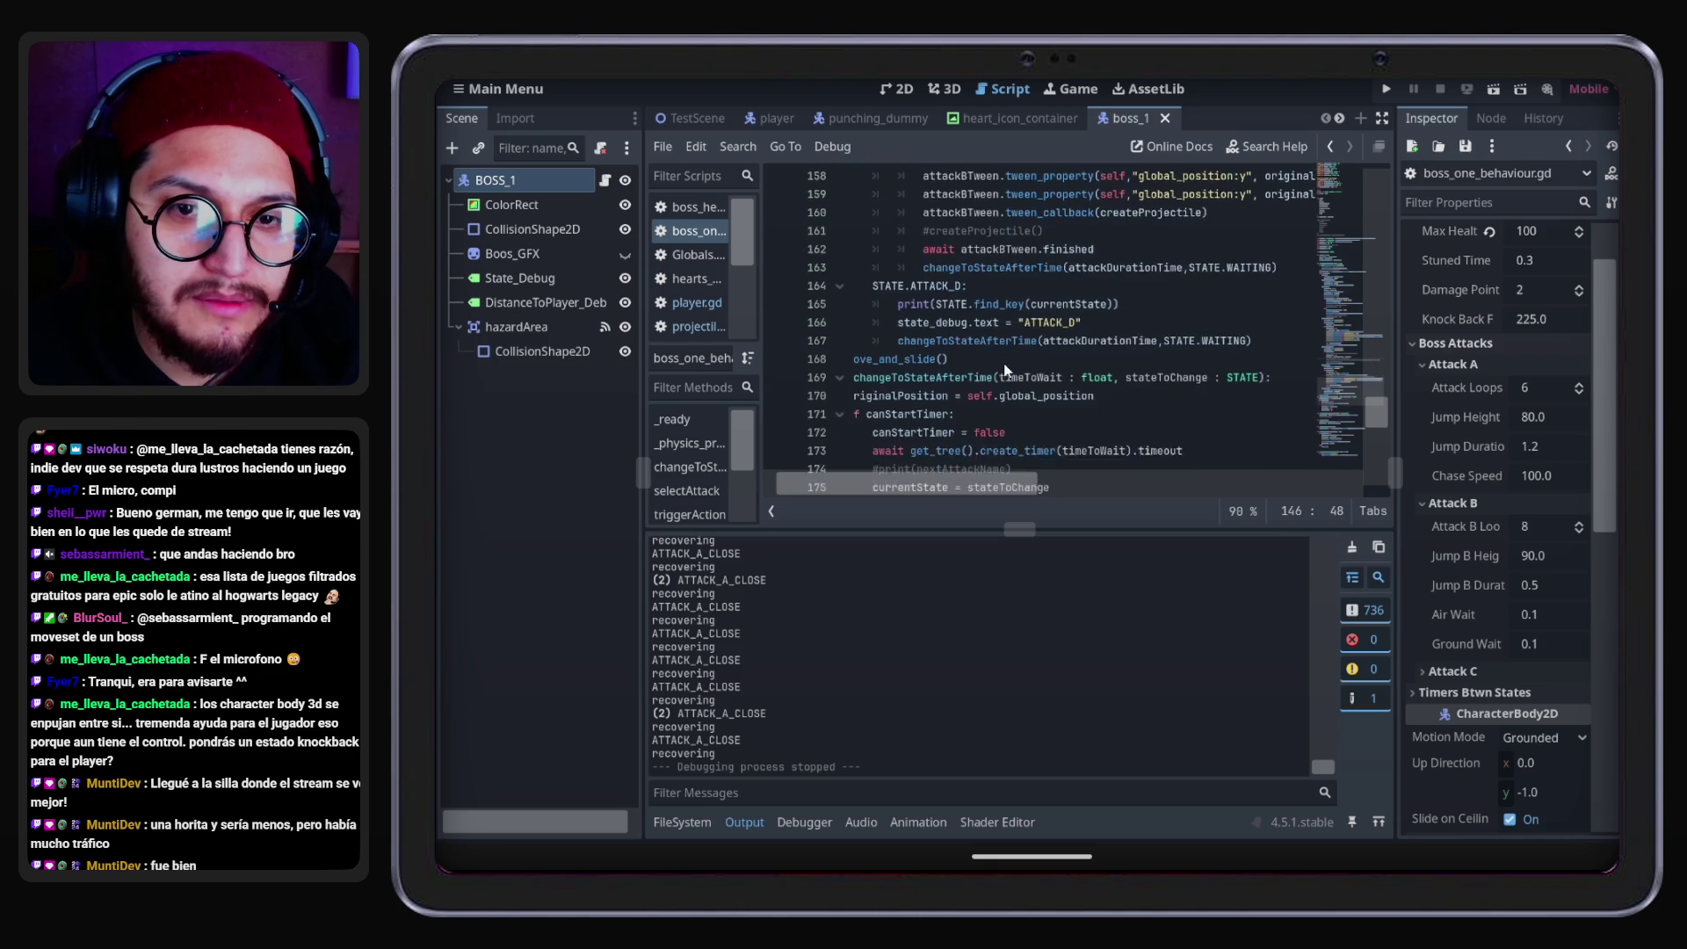
pyautogui.click(967, 249)
pyautogui.tripleClick(1046, 269)
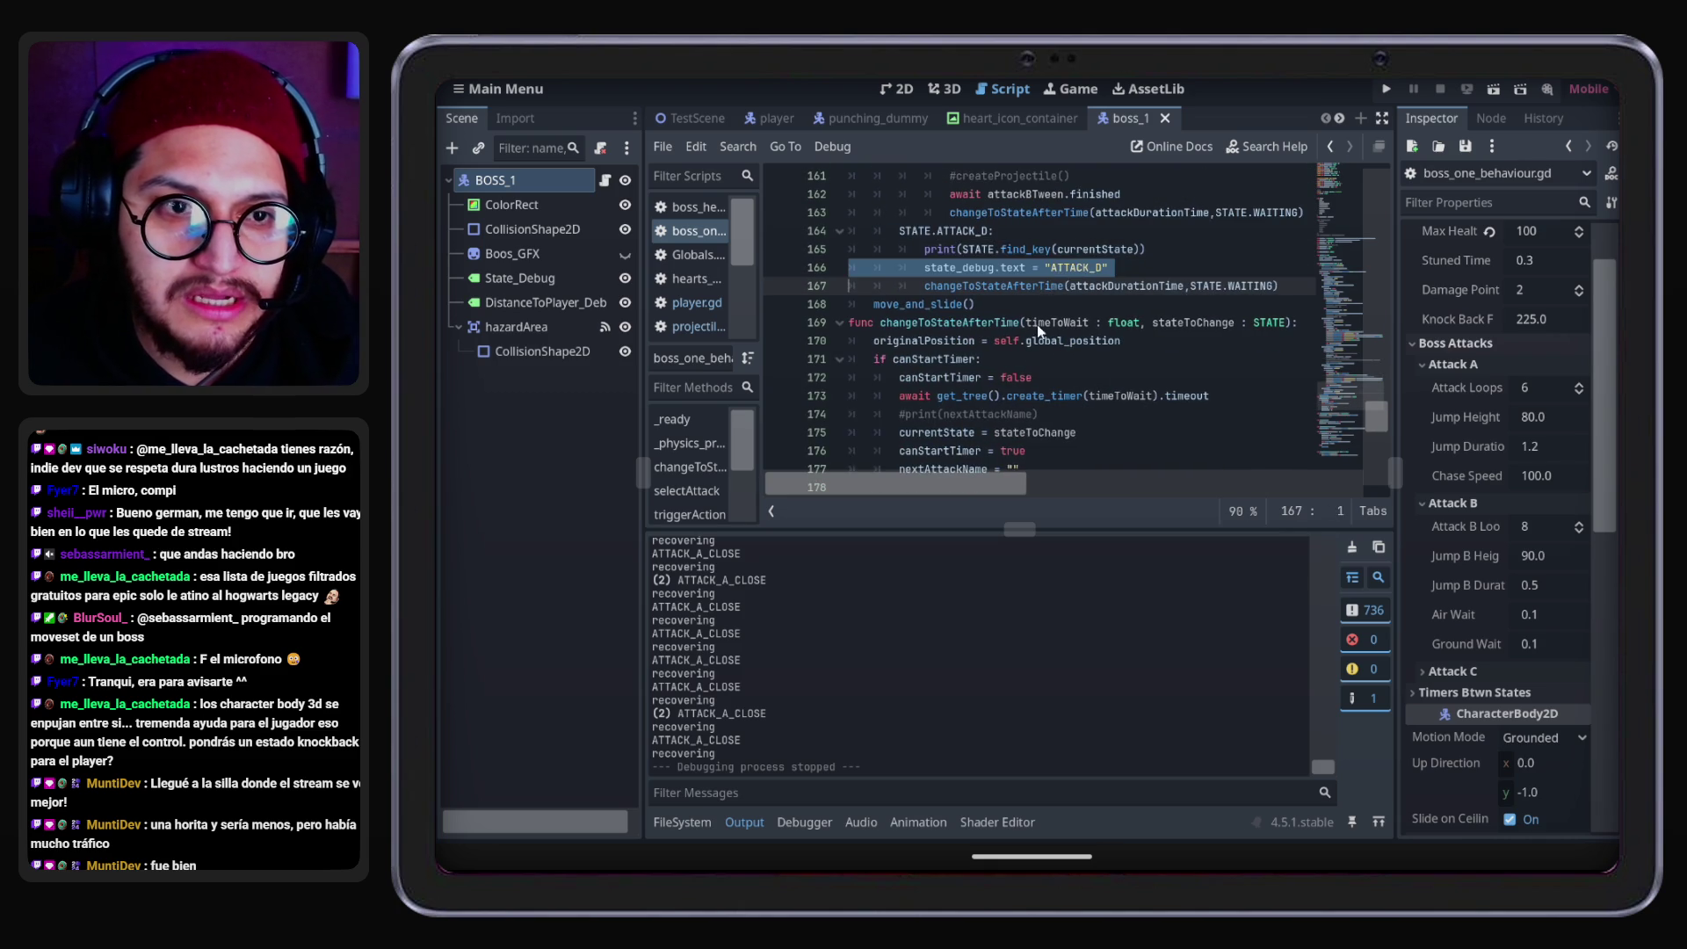
pyautogui.scroll(5, 1094, 353)
pyautogui.scroll(1, 1094, 351)
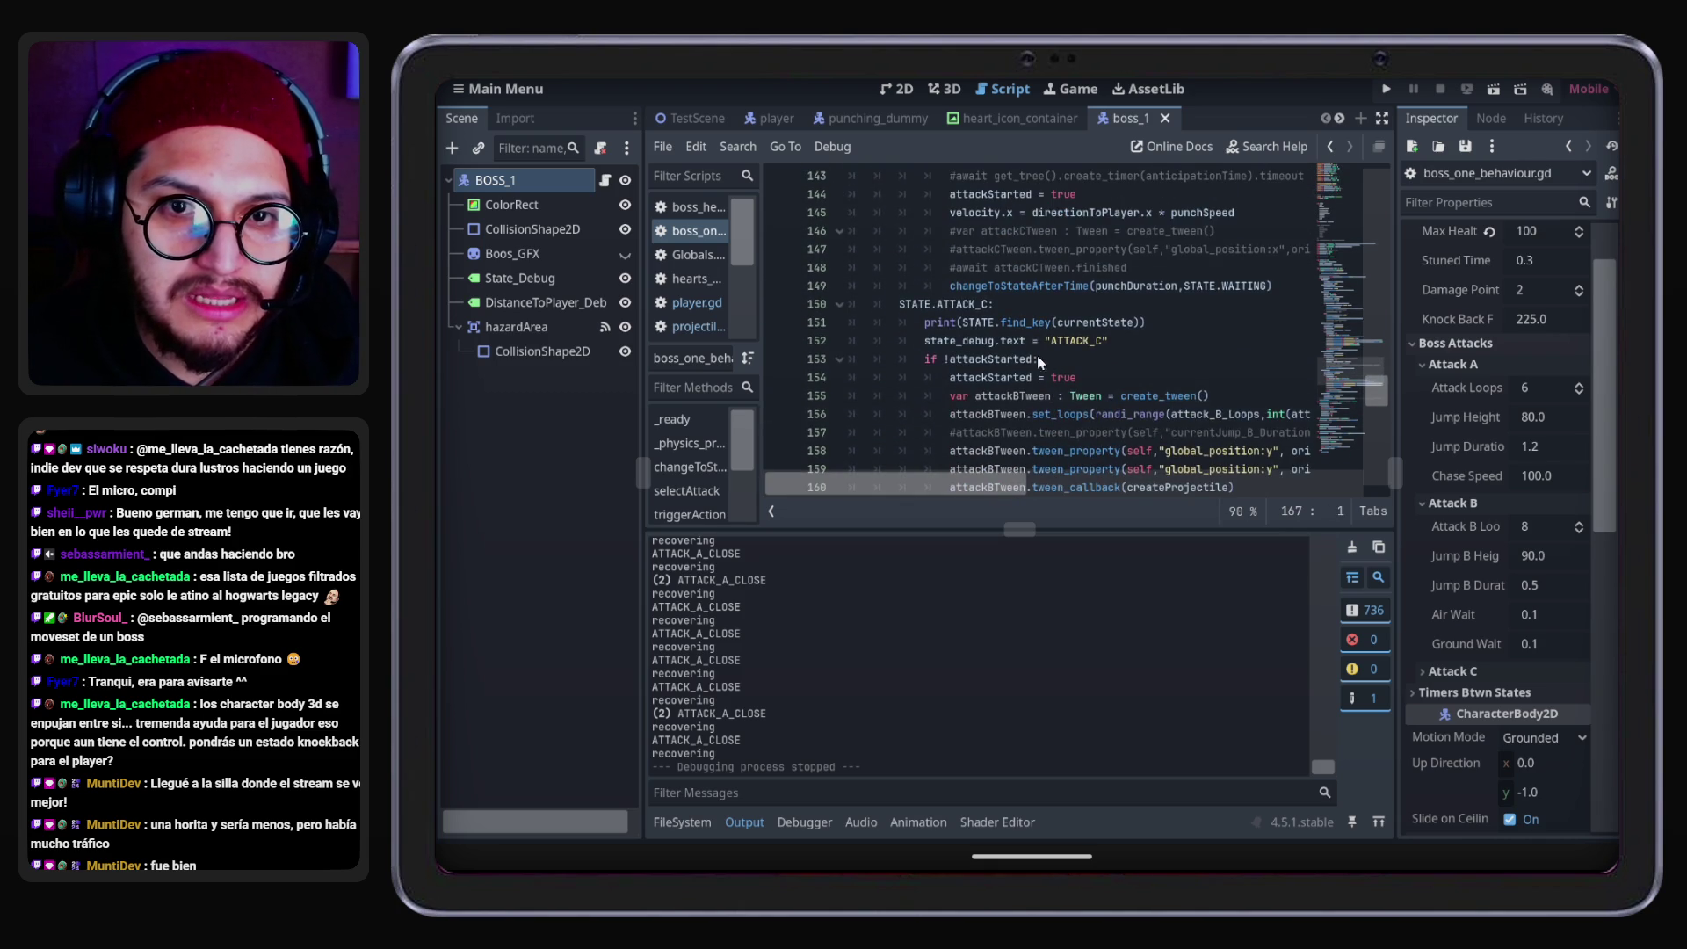
pyautogui.doubleClick(966, 304)
pyautogui.scroll(-1, 1137, 371)
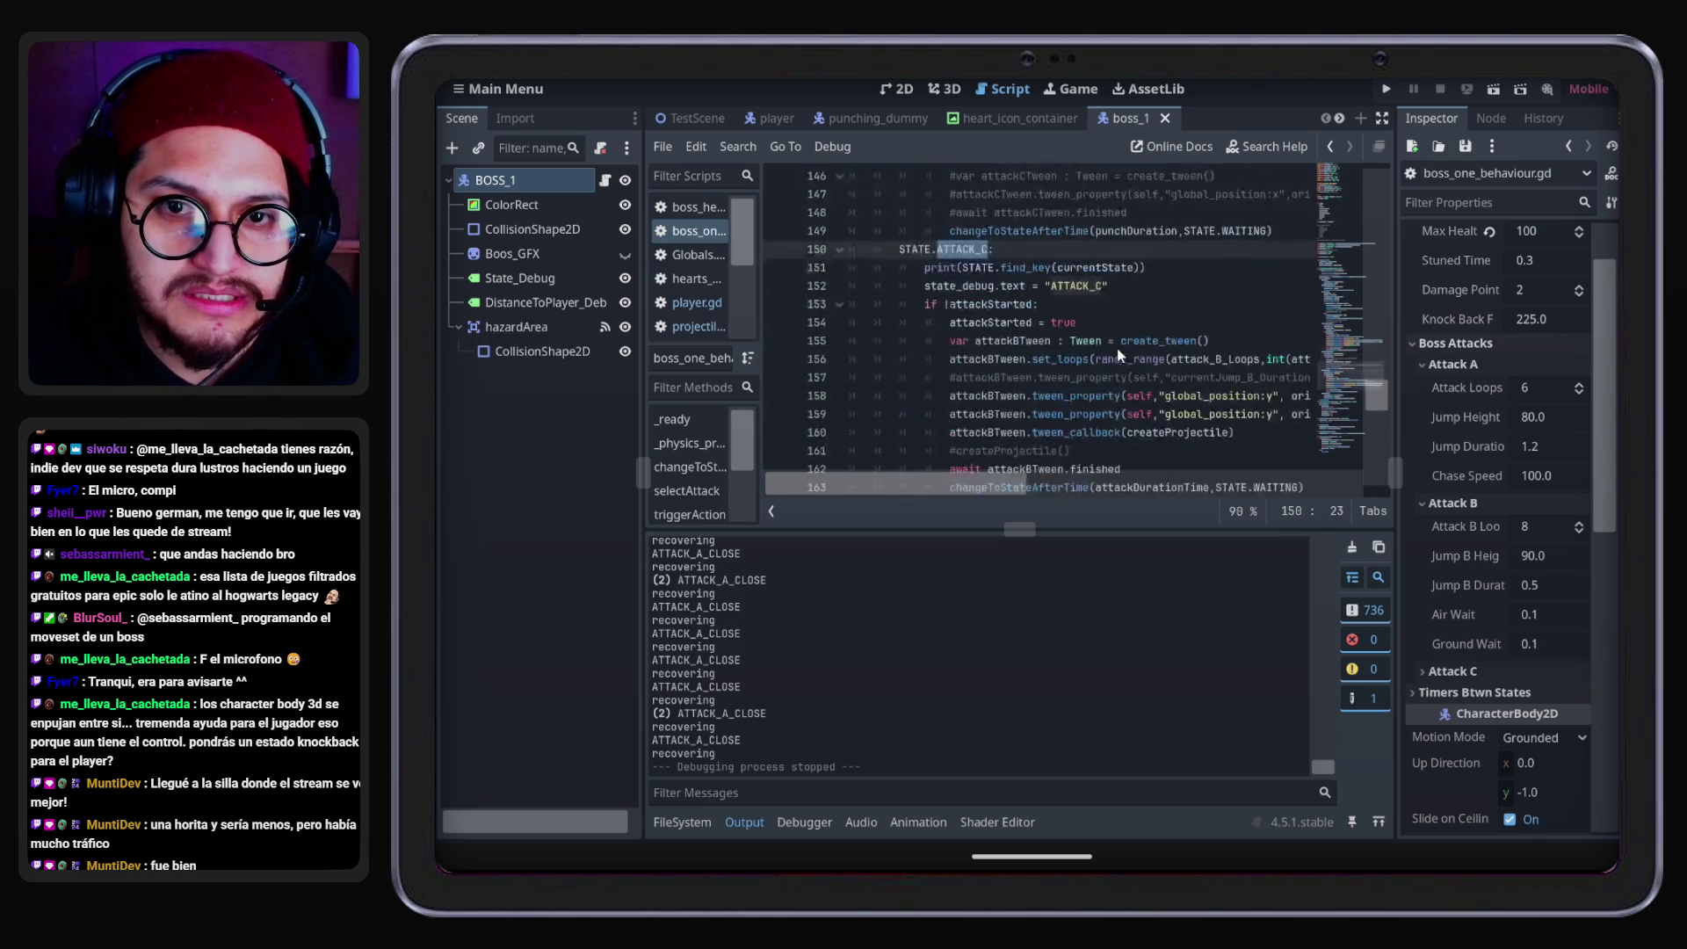
pyautogui.scroll(-1, 1119, 360)
pyautogui.scroll(5, 1098, 351)
pyautogui.click(982, 274)
pyautogui.click(999, 329)
pyautogui.press('Up')
pyautogui.press('Up')
pyautogui.press('Up')
pyautogui.scroll(7, 1019, 312)
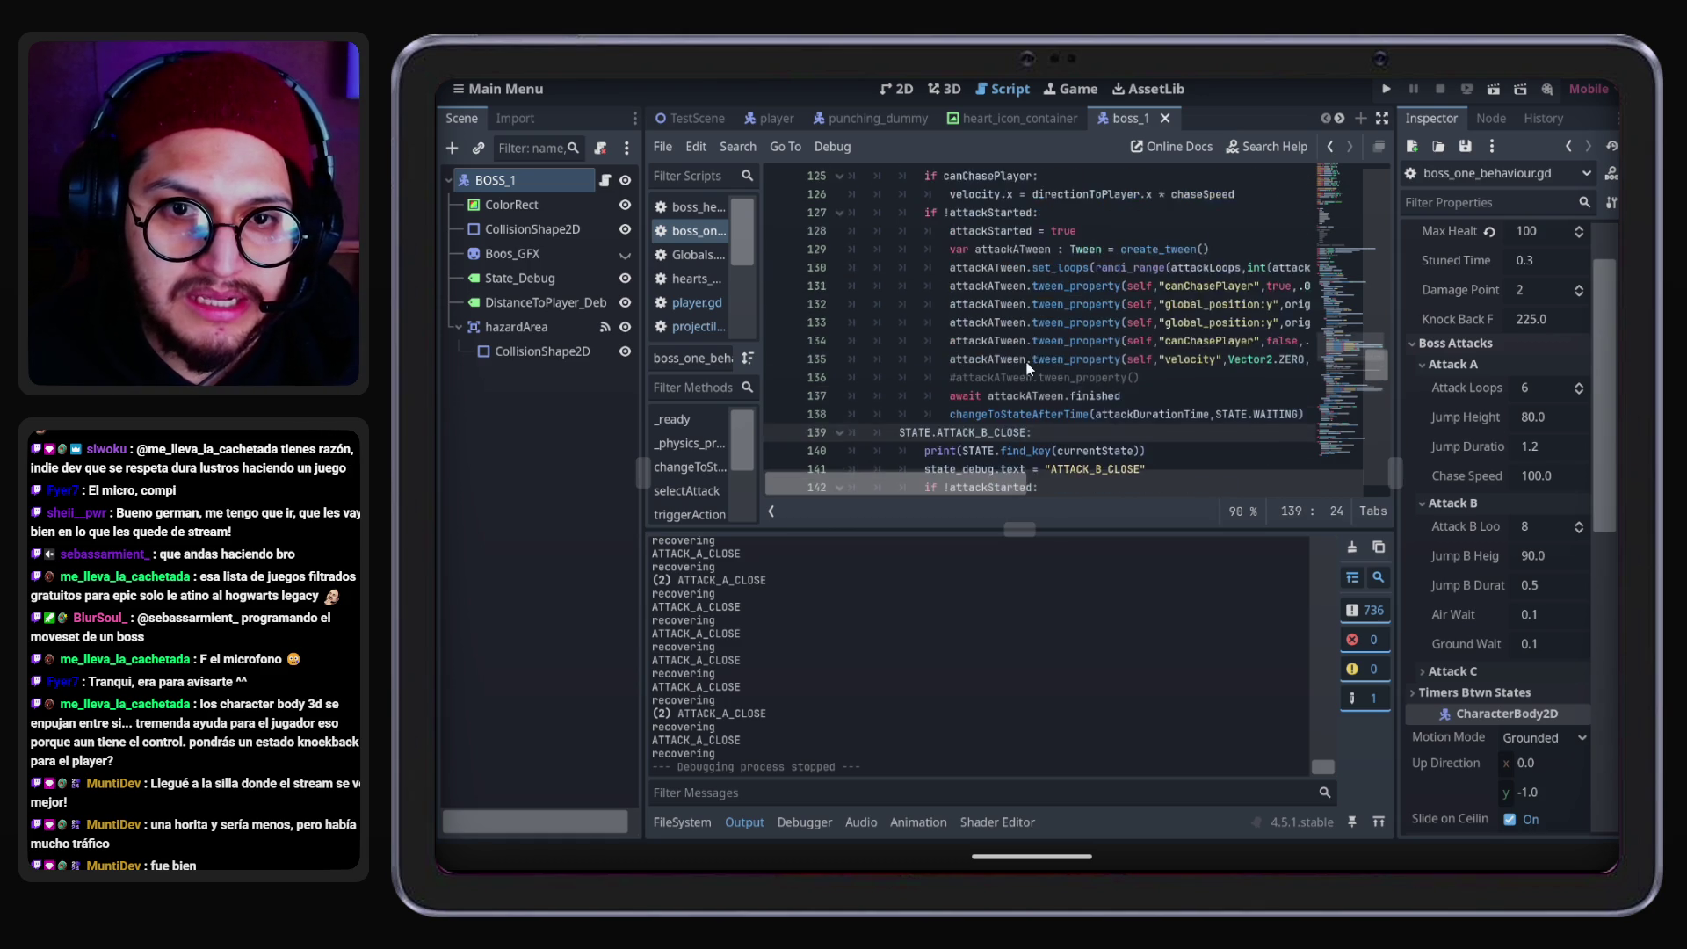
pyautogui.click(1026, 345)
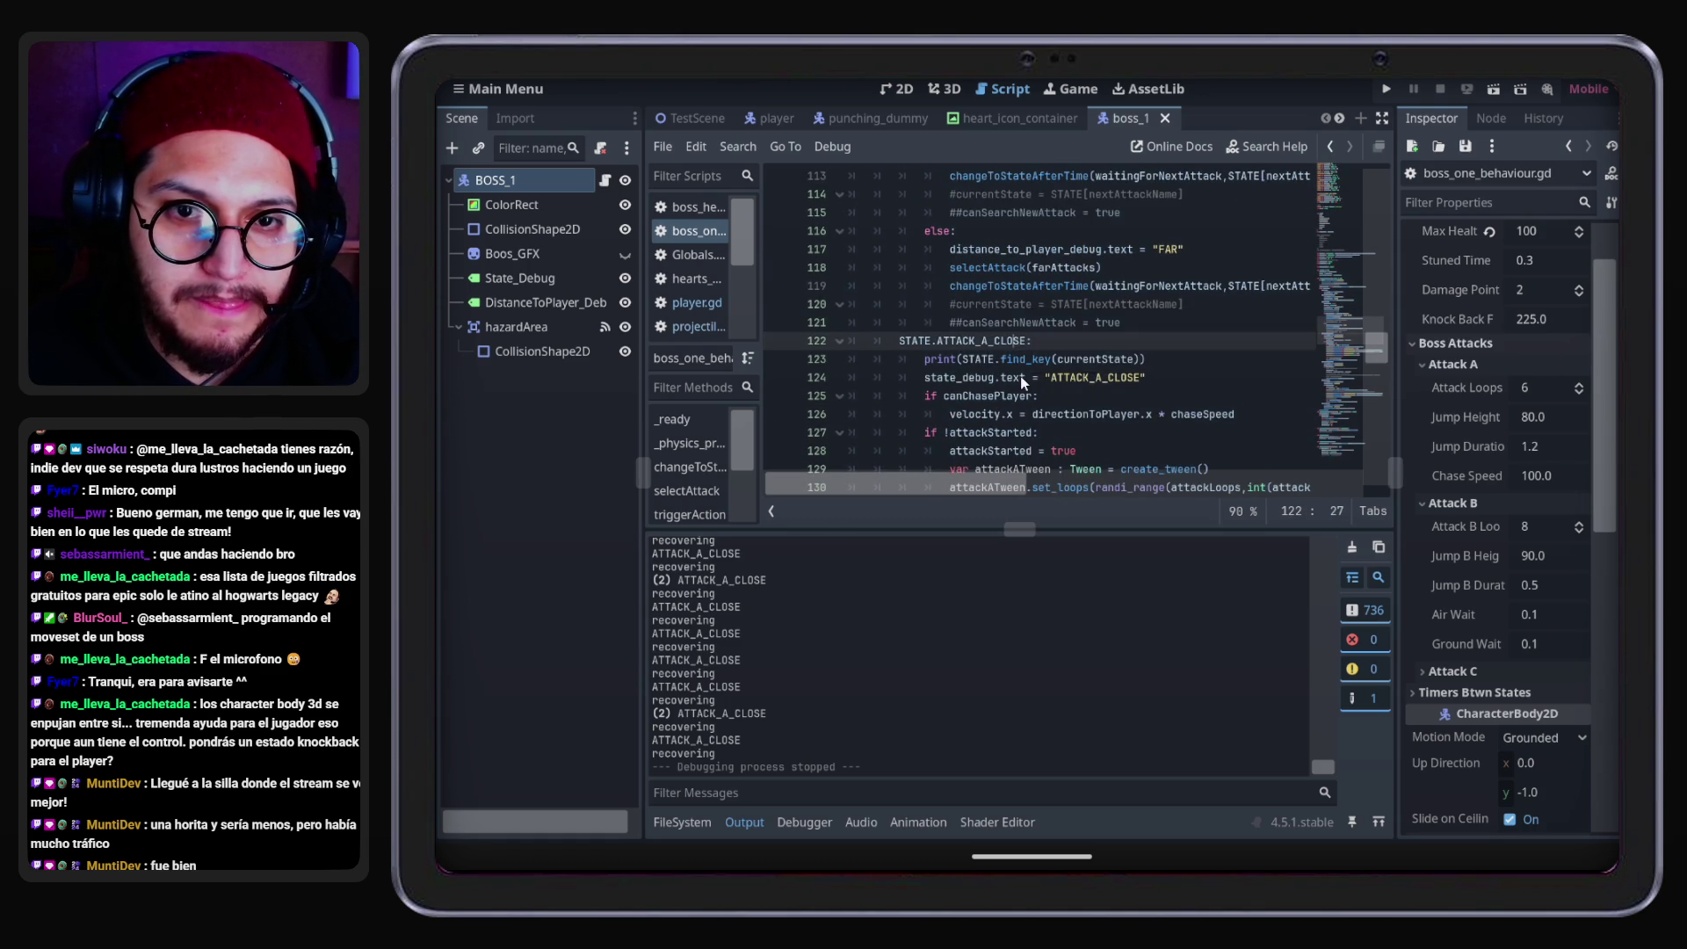
pyautogui.scroll(19, 1020, 376)
pyautogui.scroll(12, 1036, 381)
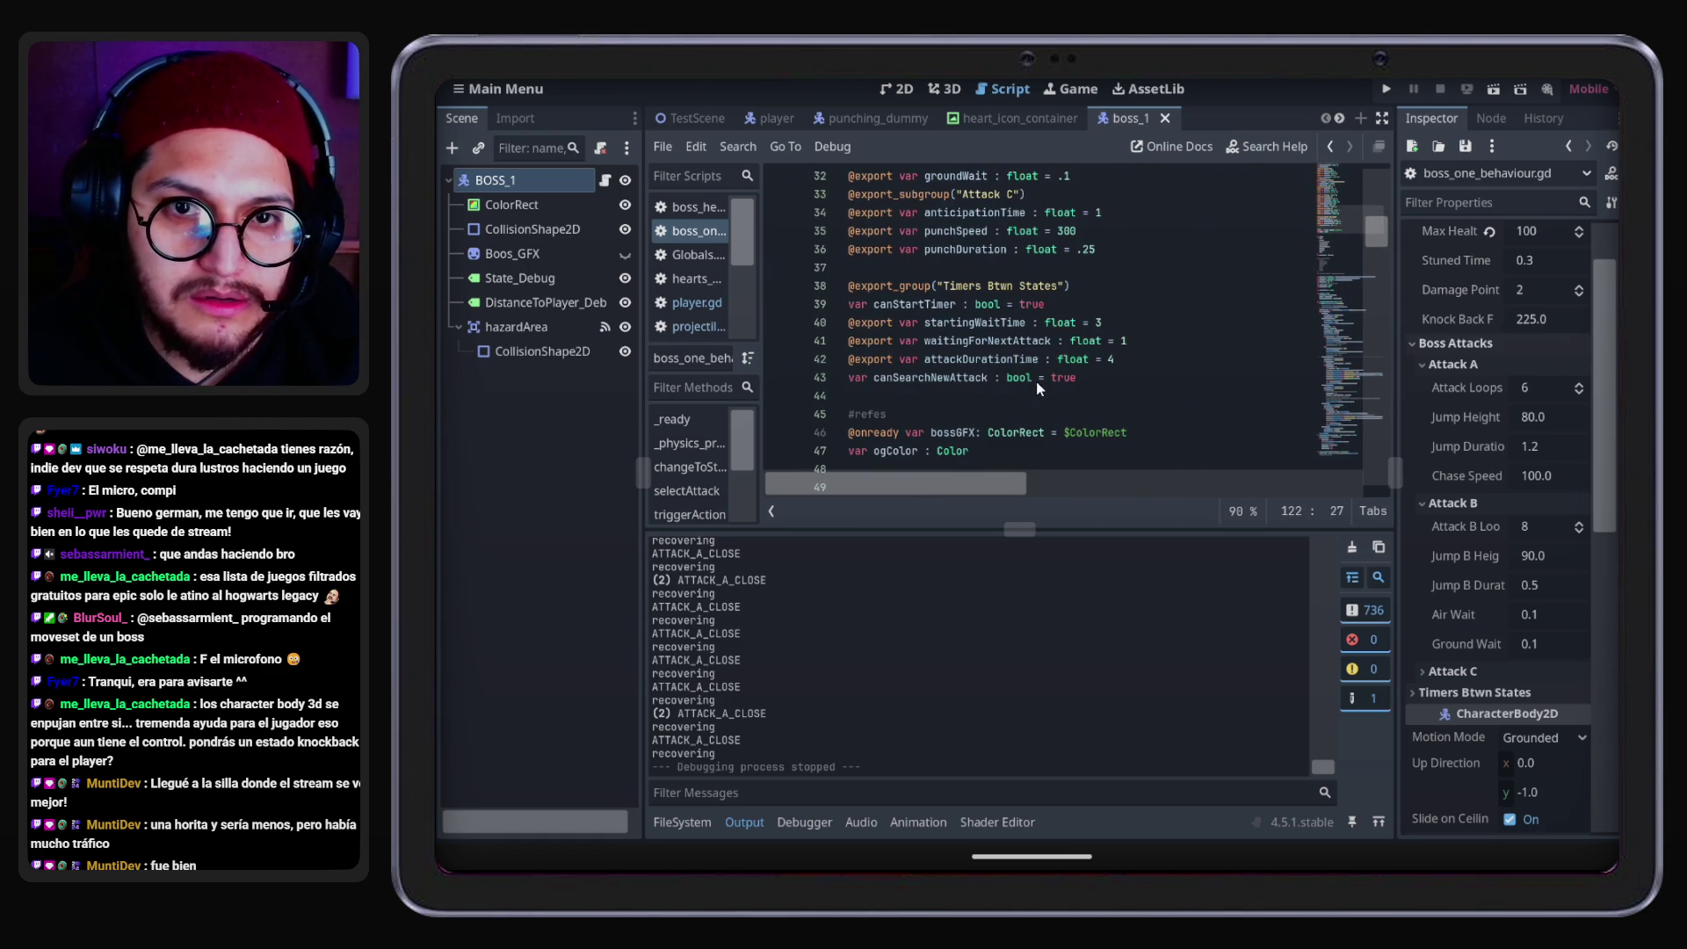
pyautogui.scroll(7, 1032, 380)
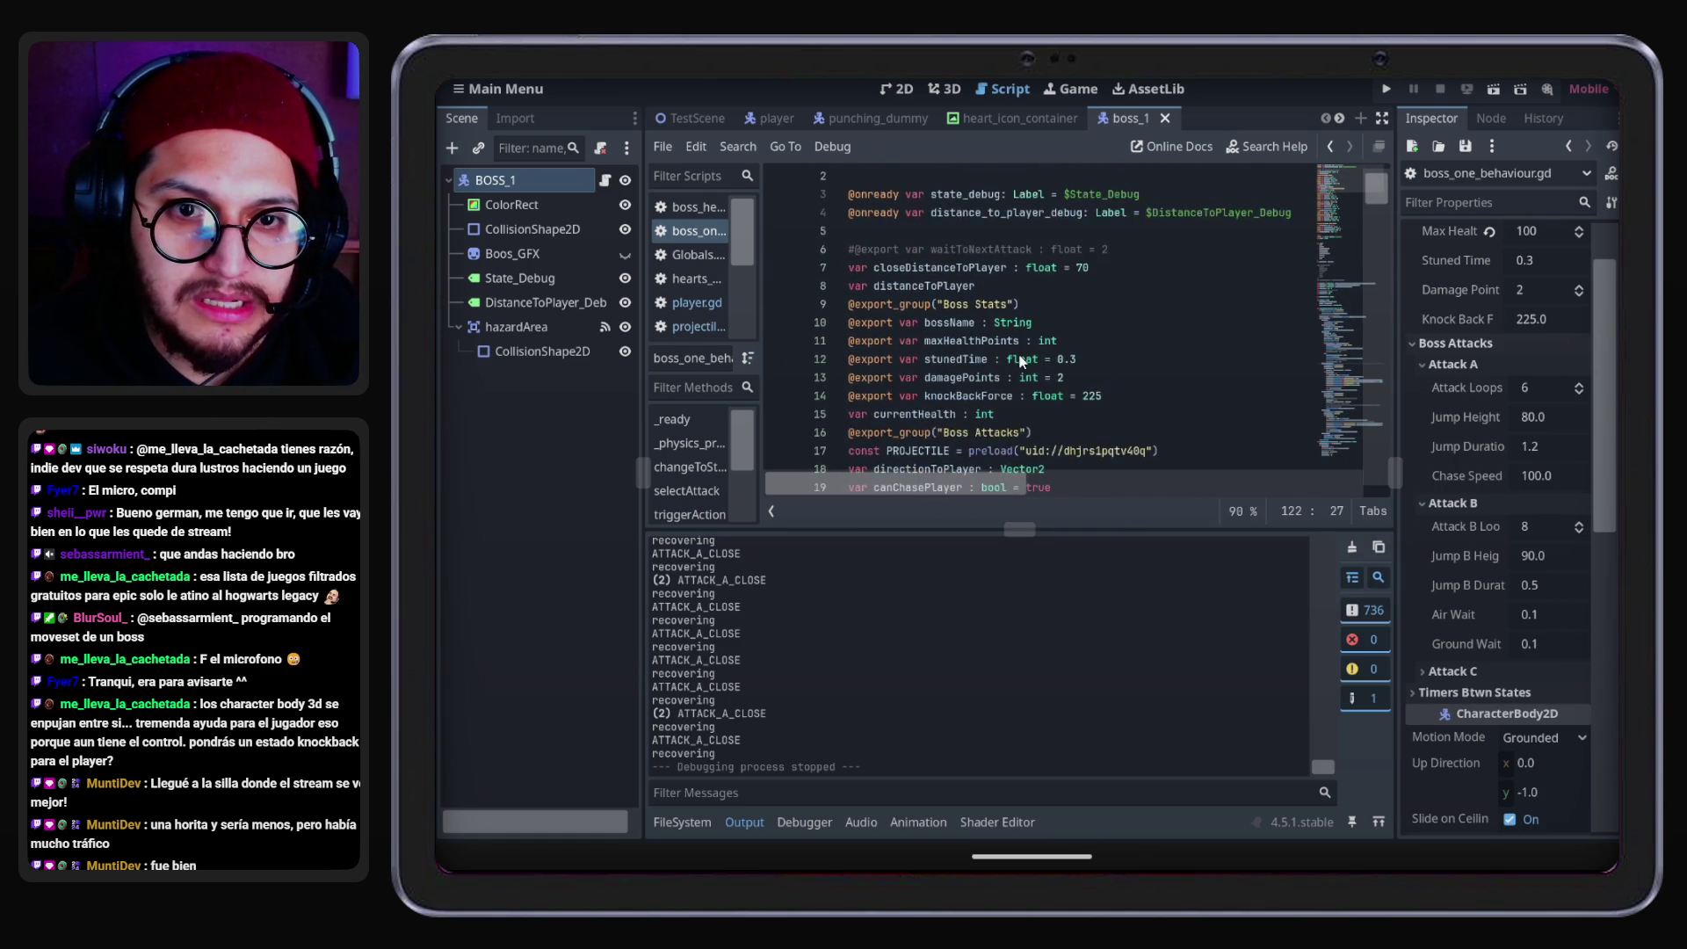
pyautogui.scroll(-2, 993, 241)
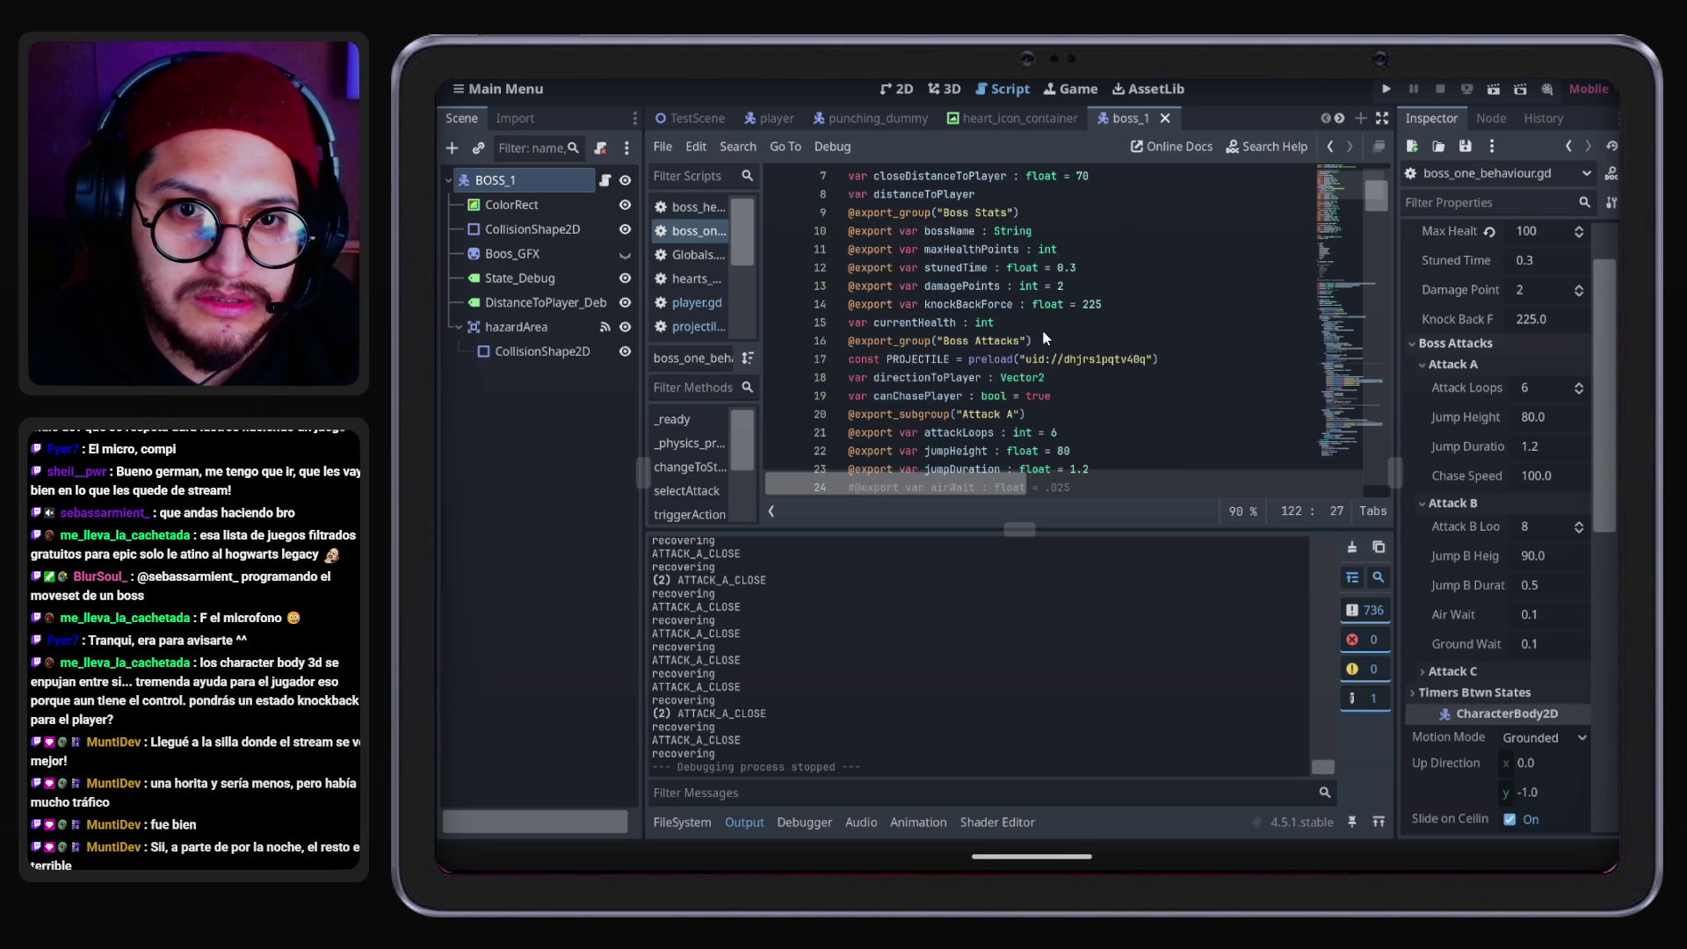
pyautogui.scroll(-1, 1042, 329)
pyautogui.scroll(-3, 1081, 306)
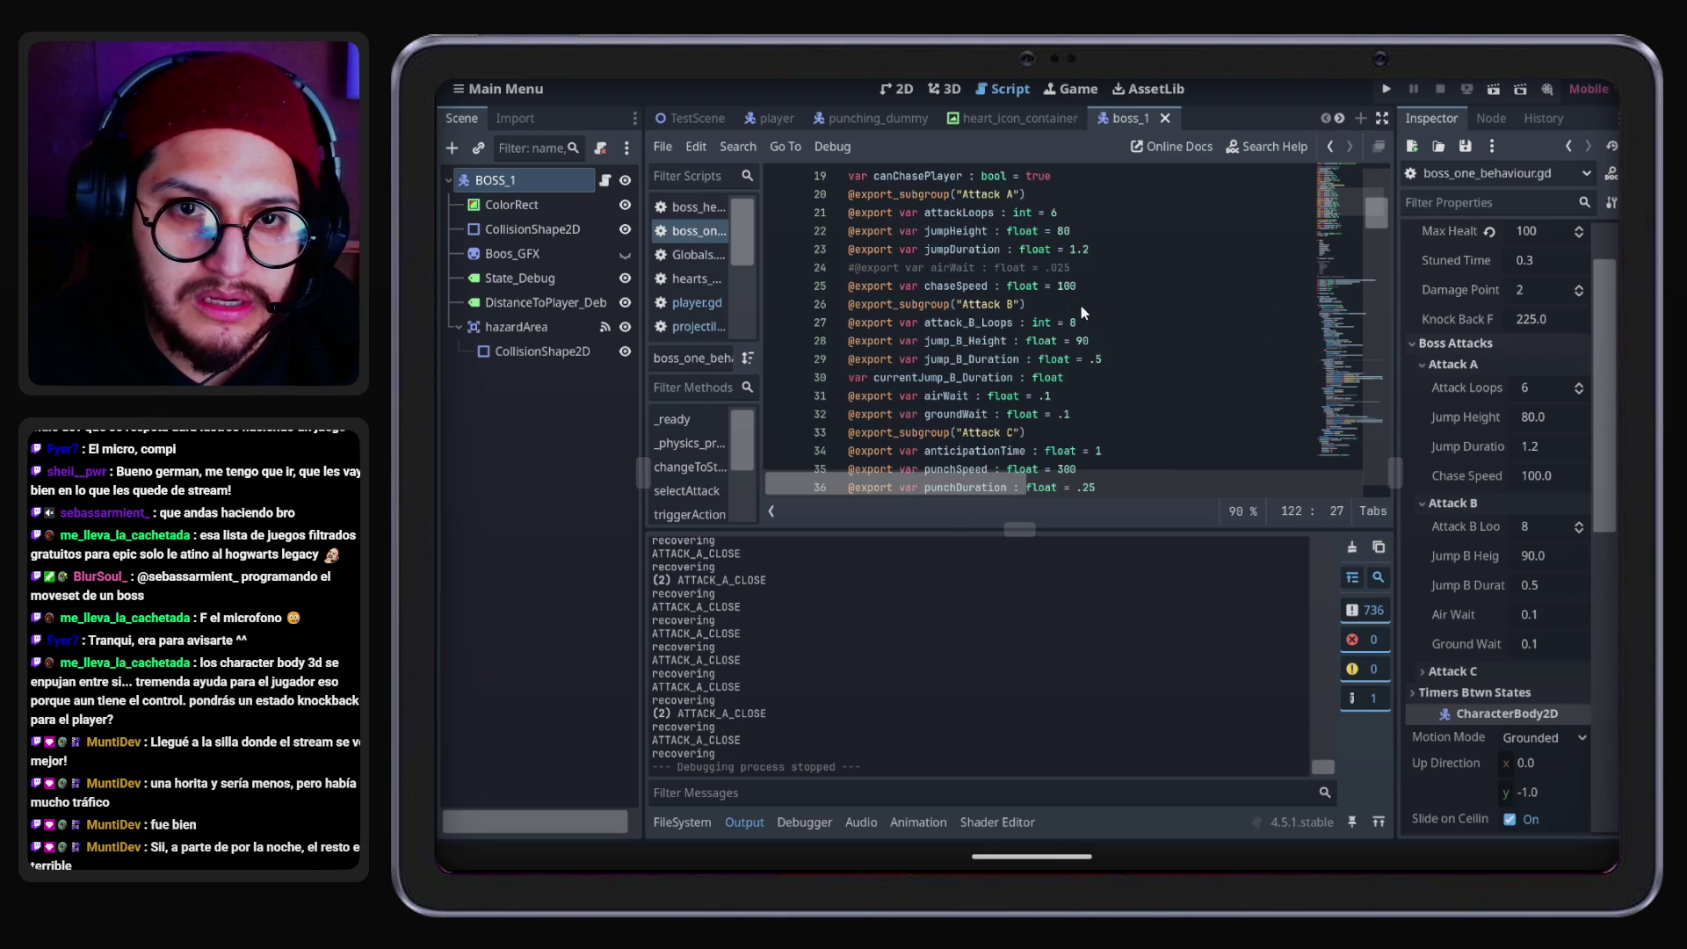
pyautogui.scroll(2, 1080, 313)
pyautogui.scroll(-12, 1082, 309)
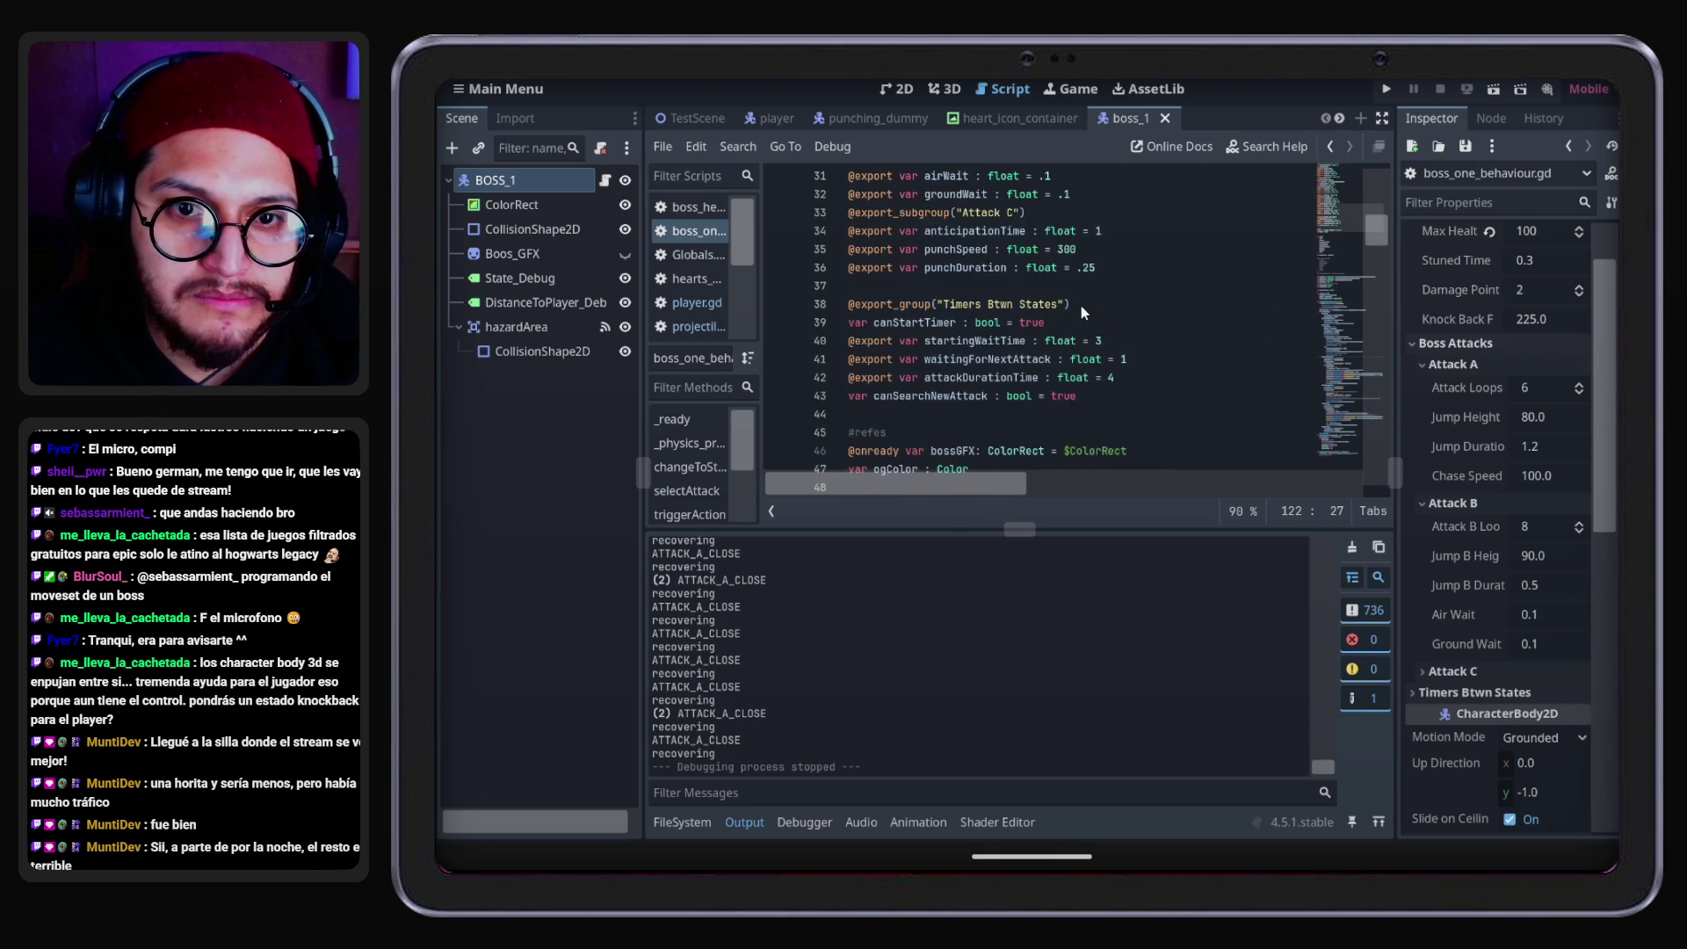
pyautogui.scroll(6, 1080, 306)
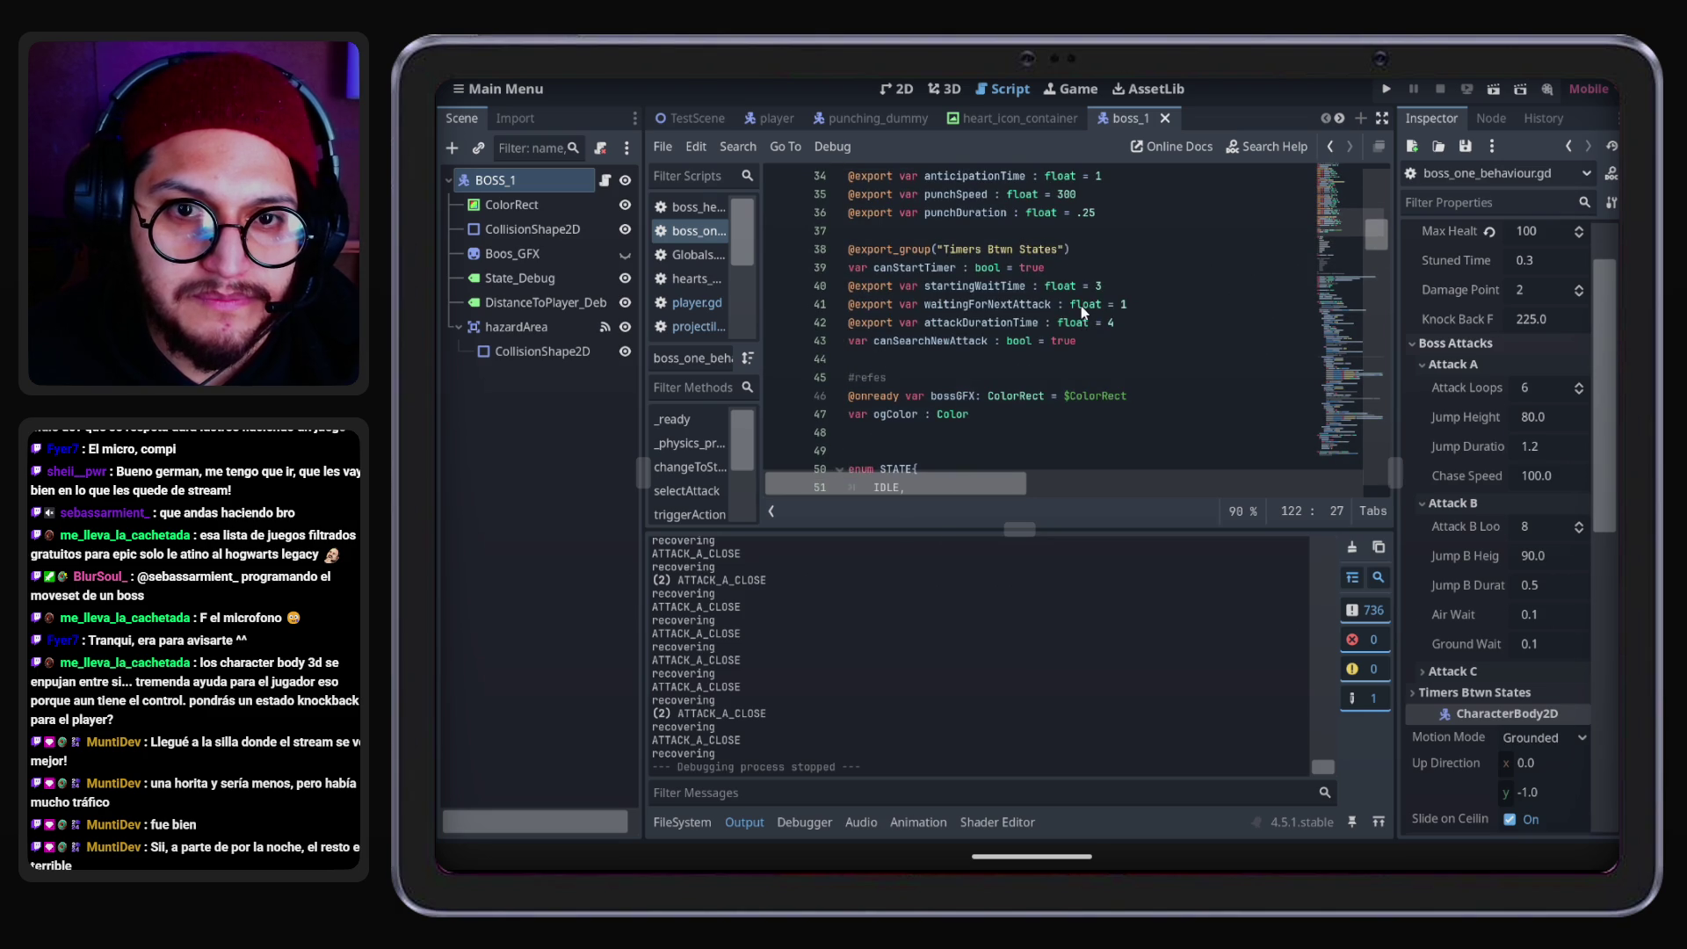
pyautogui.doubleClick(1014, 325)
pyautogui.scroll(-16, 1193, 360)
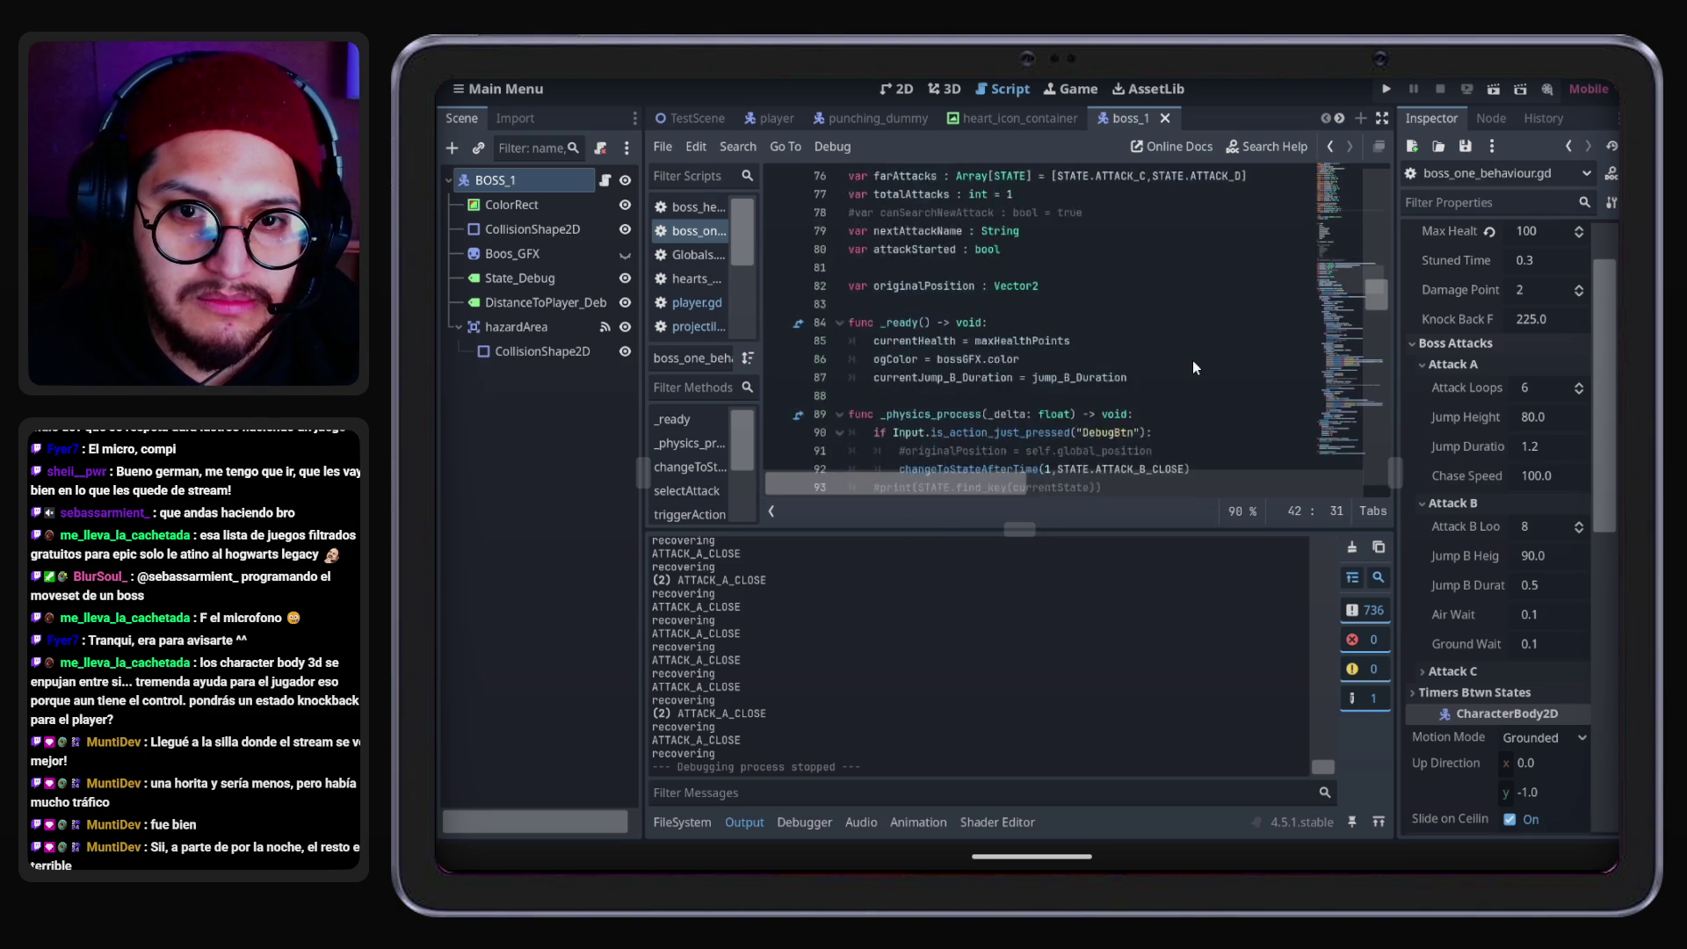
pyautogui.scroll(-4, 1193, 367)
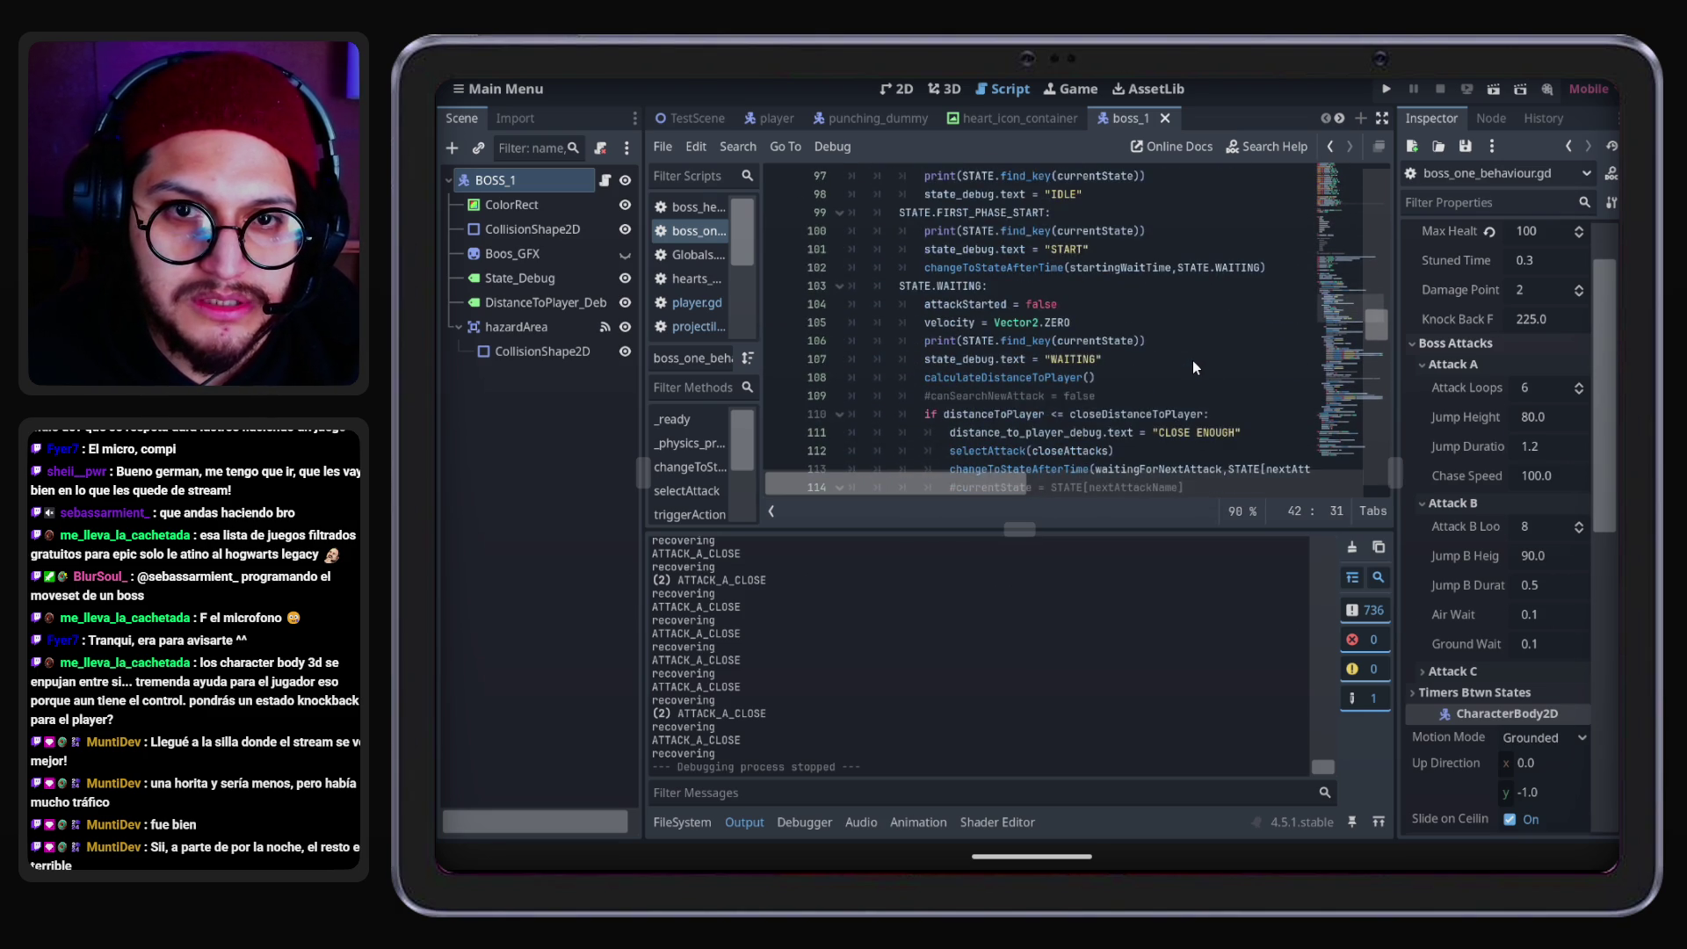
pyautogui.scroll(-1, 1193, 367)
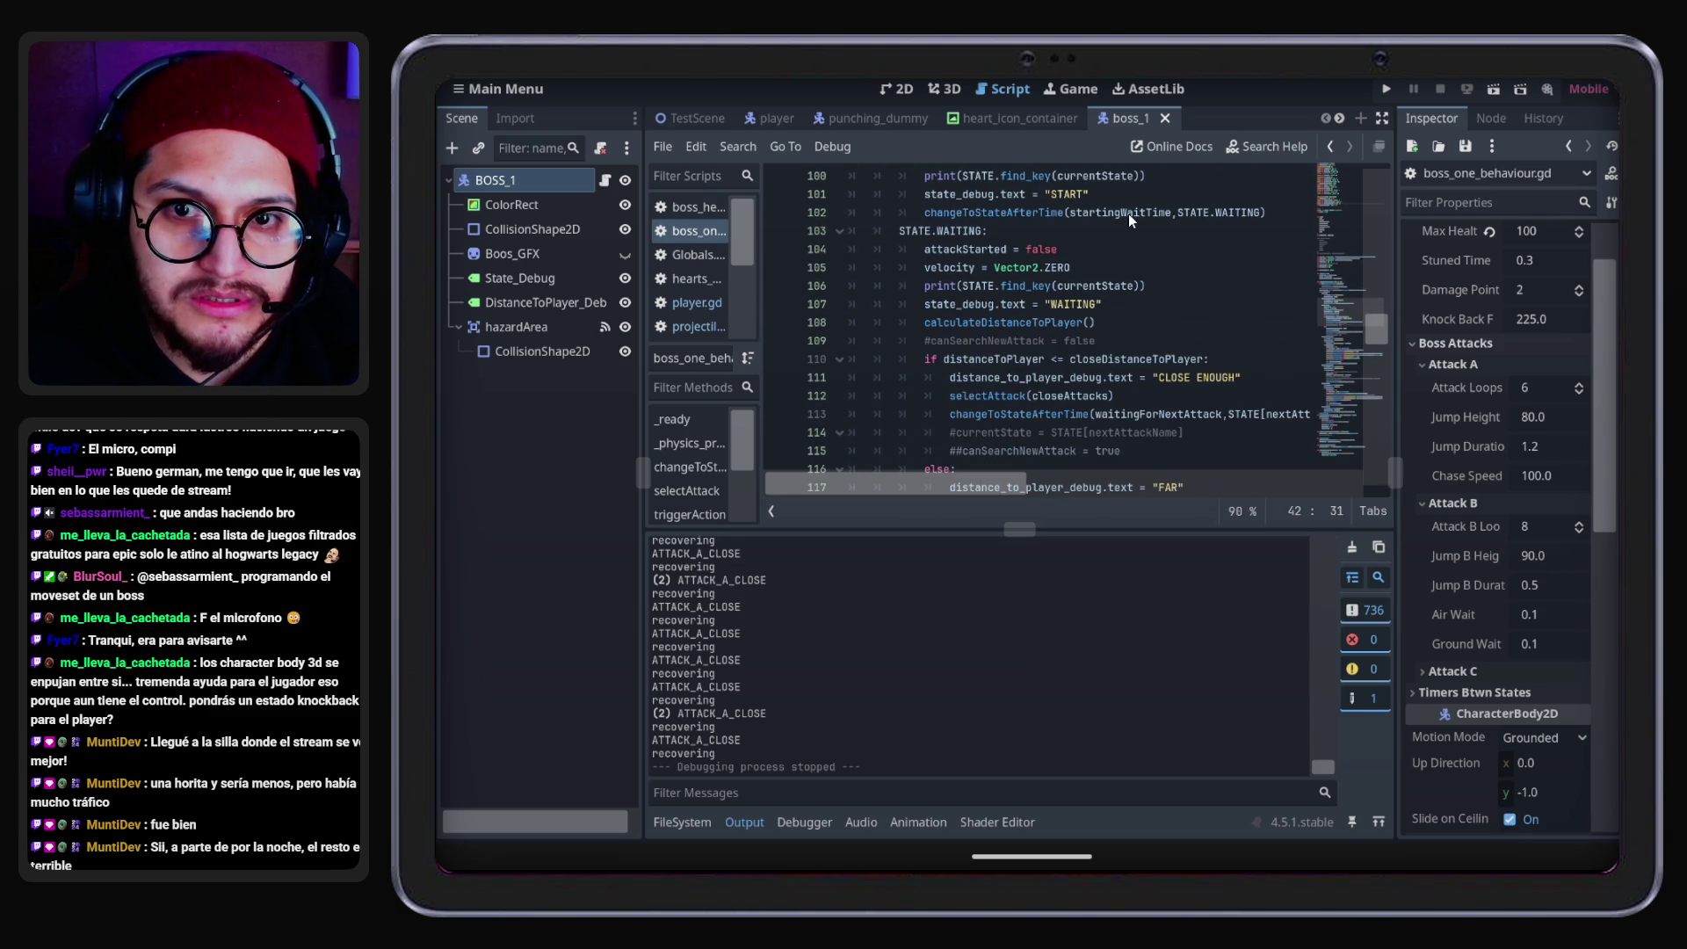
pyautogui.scroll(-1, 1137, 330)
pyautogui.click(1142, 358)
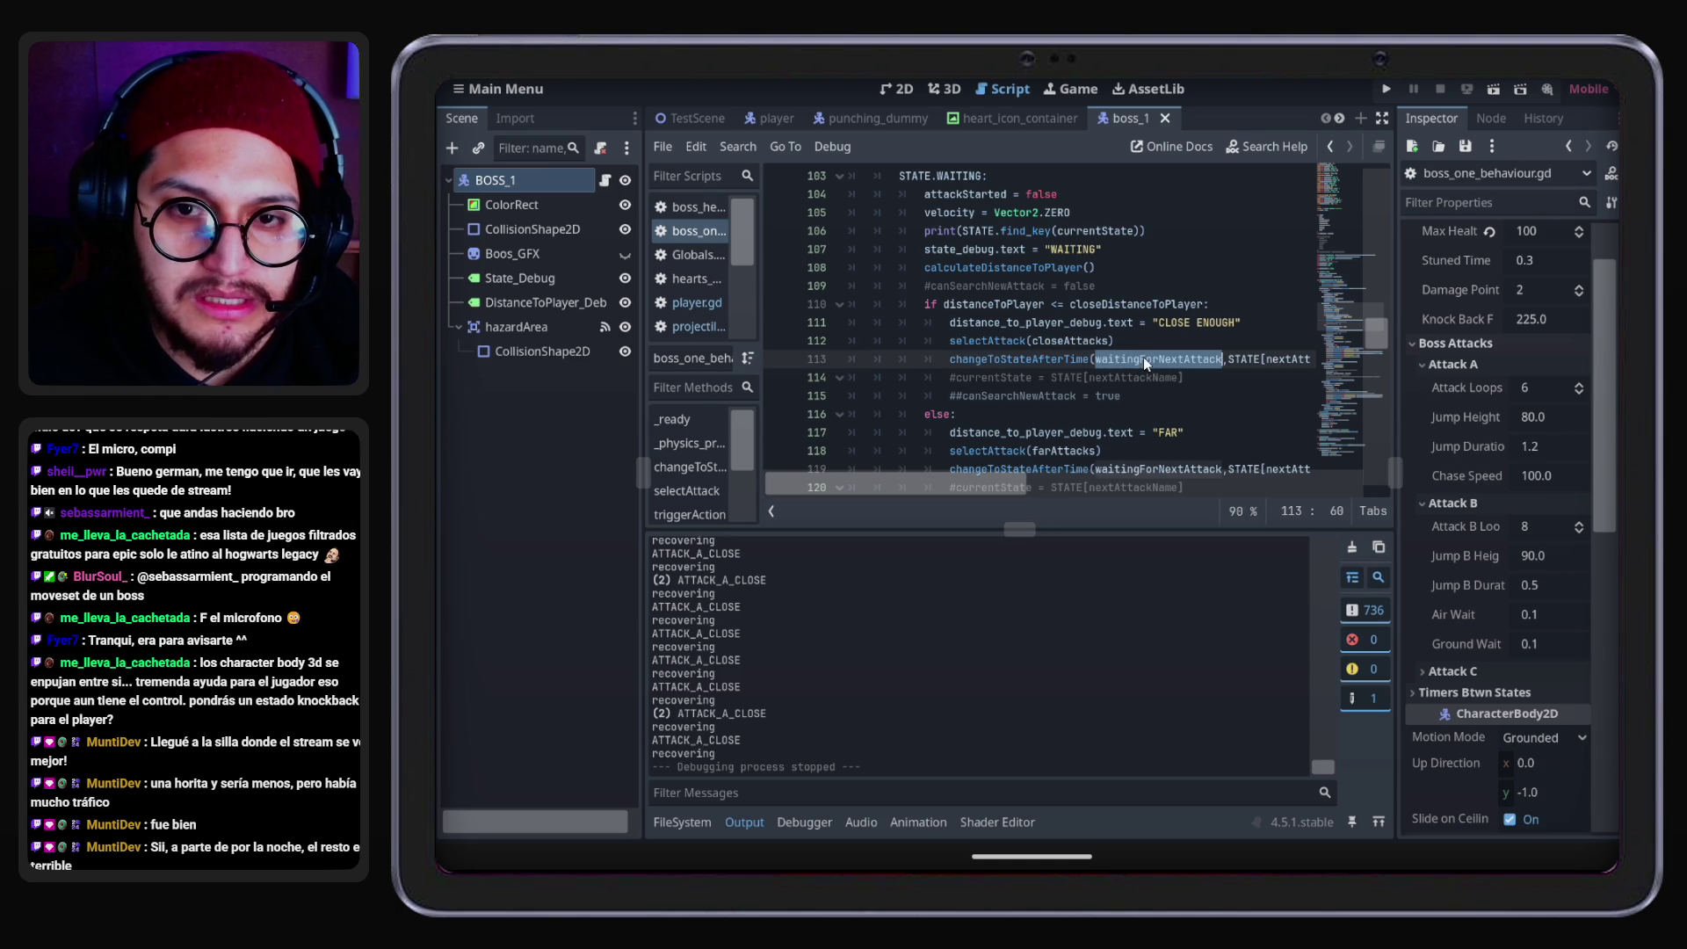
pyautogui.scroll(9, 1151, 350)
pyautogui.scroll(15, 1176, 347)
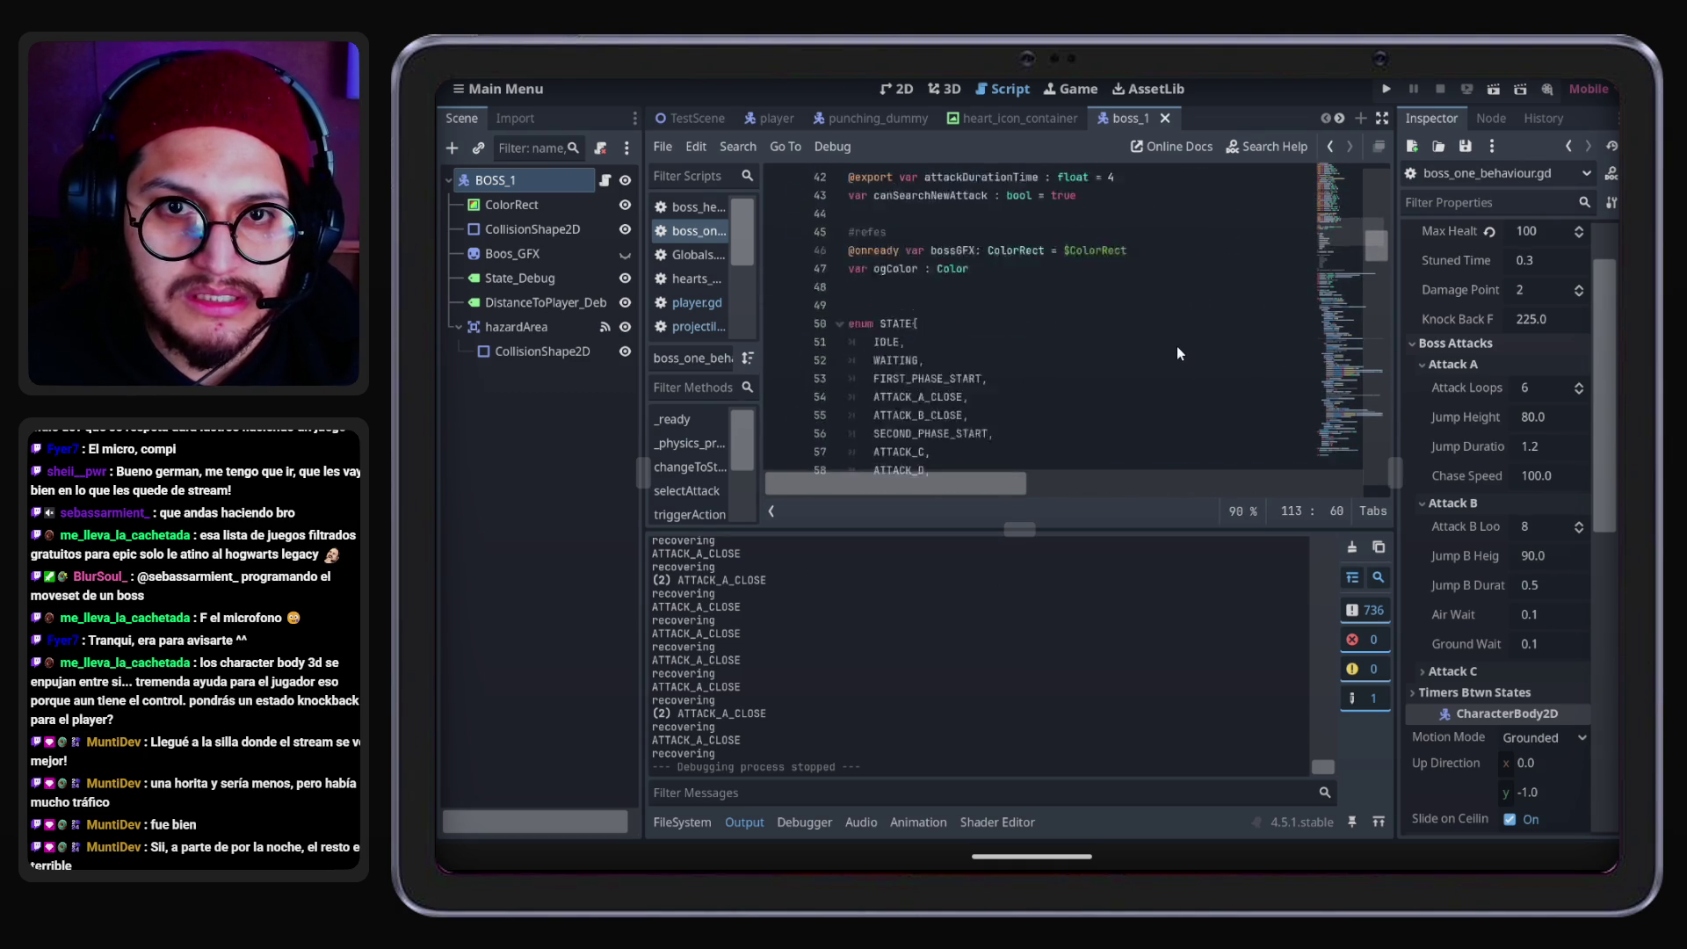
# Change waitingForNextAttack on line 41 from 1 to .5 and save.
pyautogui.click(1138, 356)
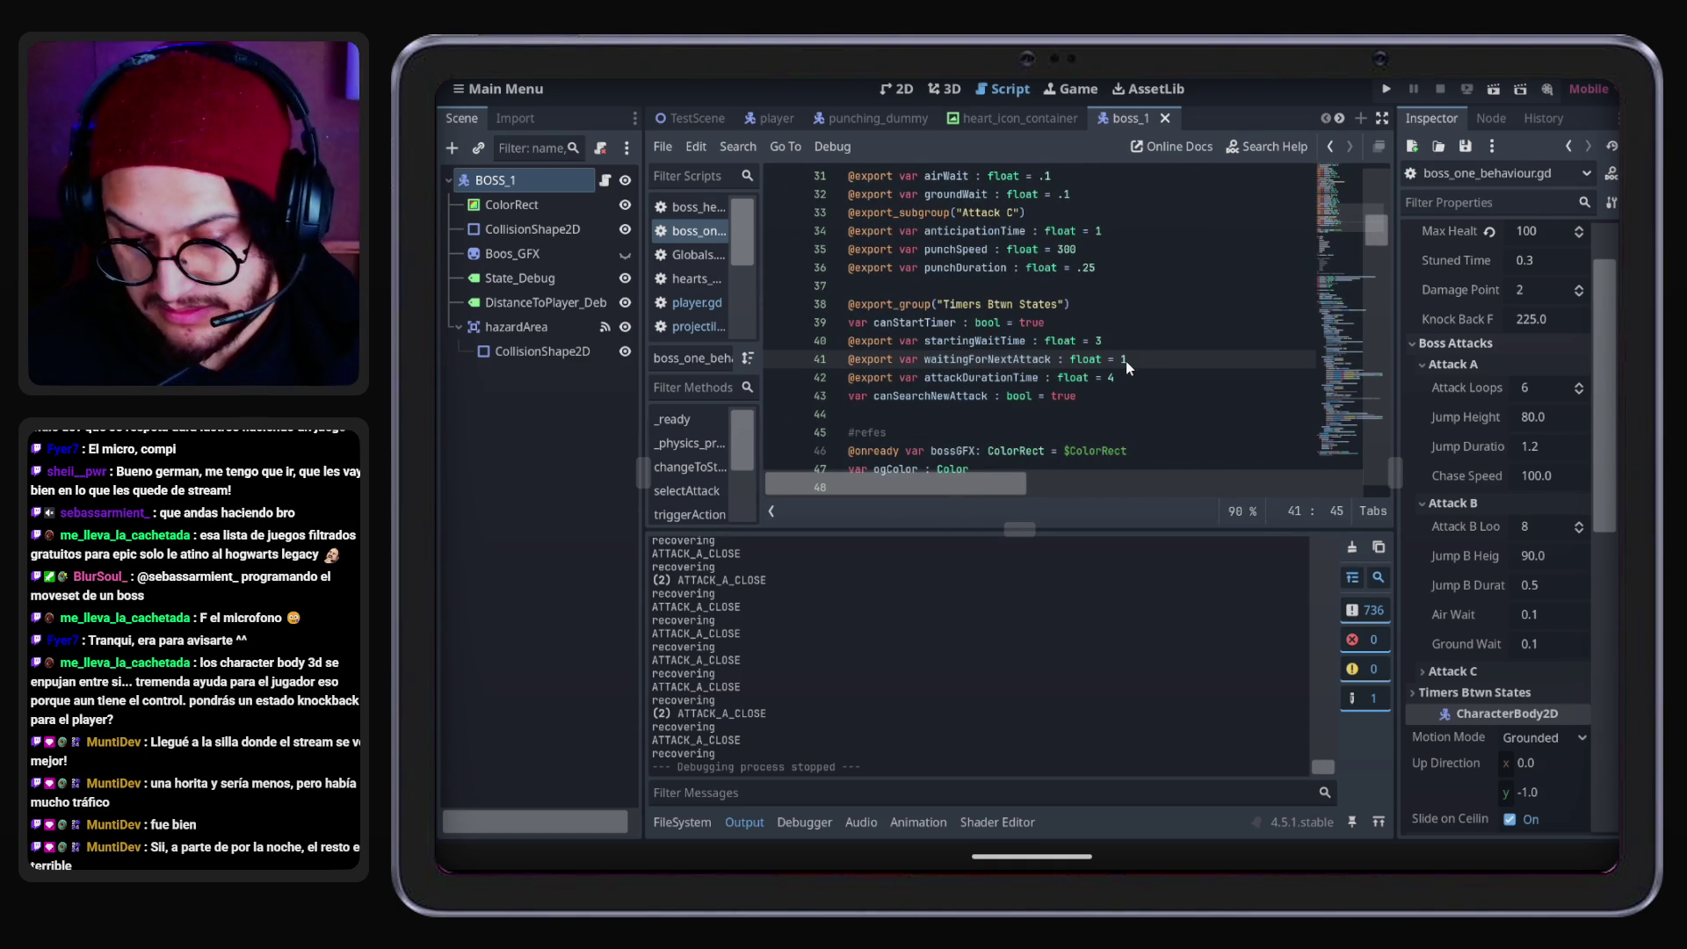
pyautogui.press('BackSpace')
pyautogui.write('.5')
pyautogui.hotkey('ctrl', 's')
# Scroll through the boss script to review it, ending at the ATTACK_D print line.
pyautogui.scroll(-20, 1131, 298)
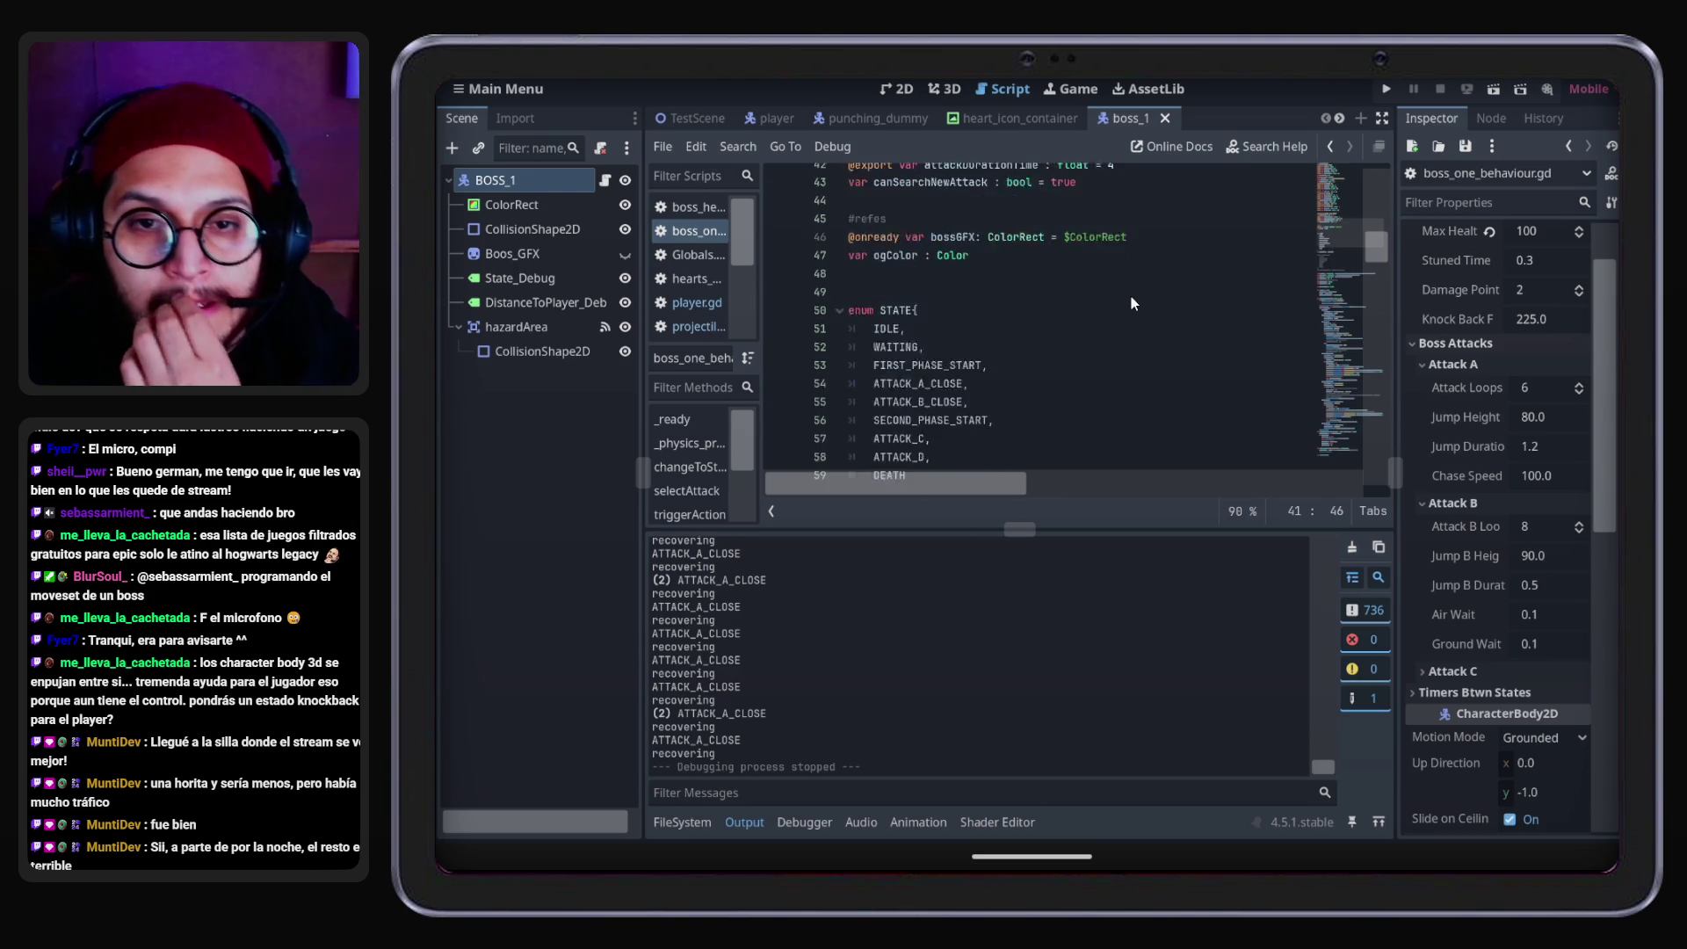
pyautogui.scroll(-15, 1164, 356)
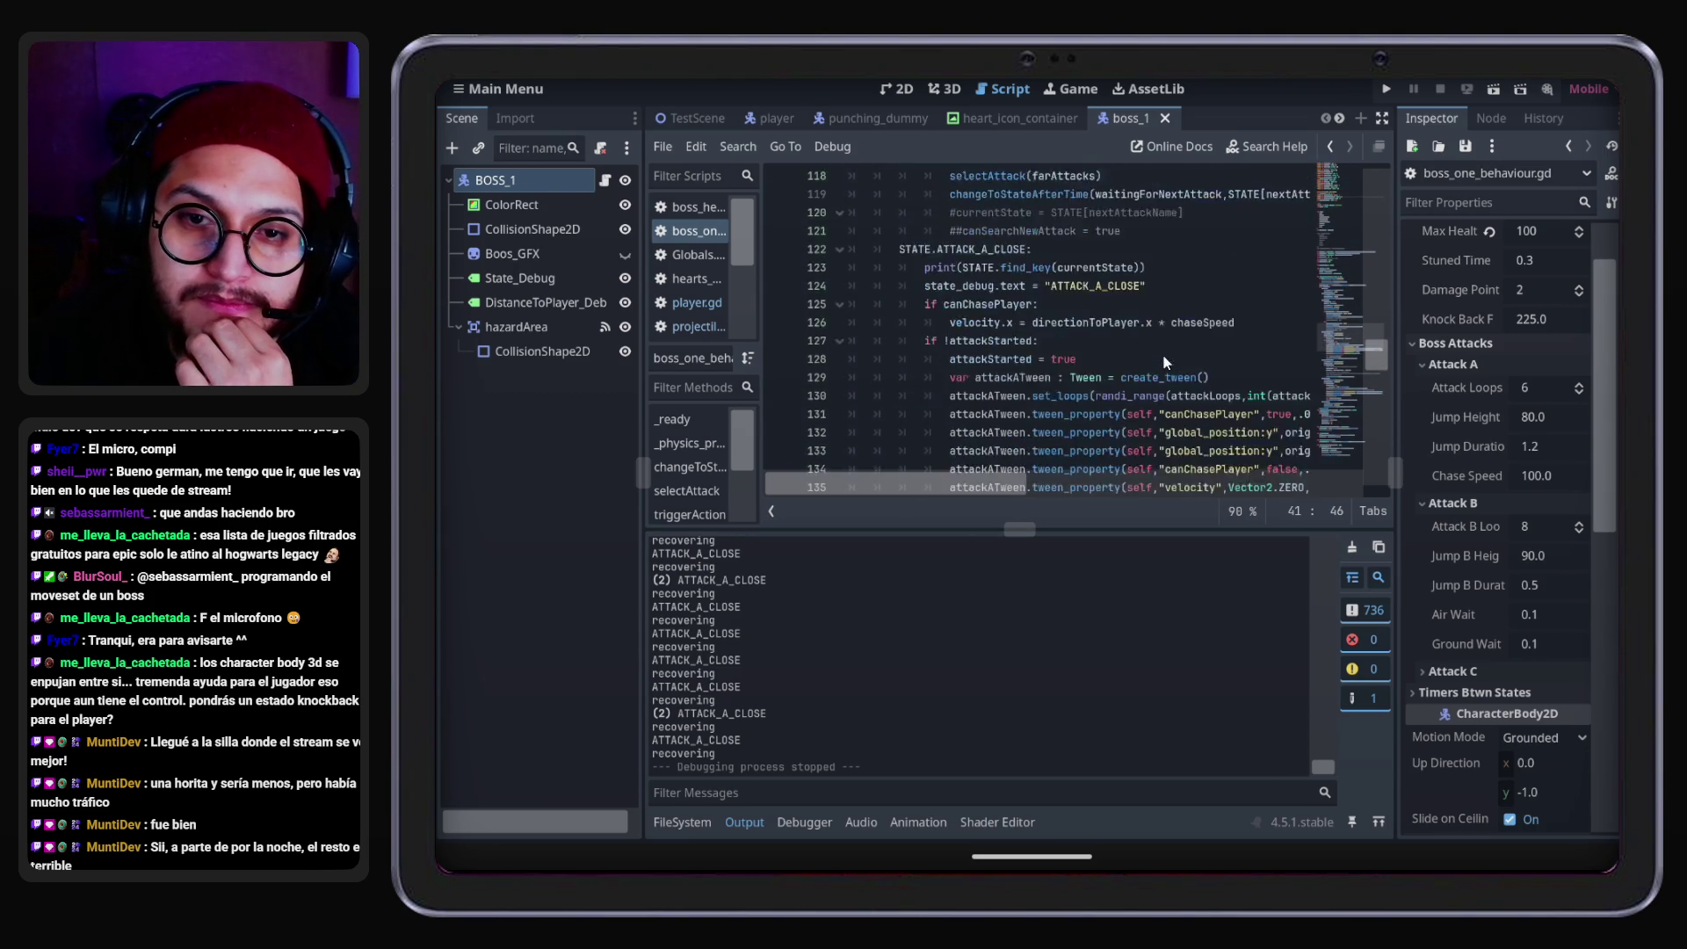
pyautogui.scroll(-13, 1164, 361)
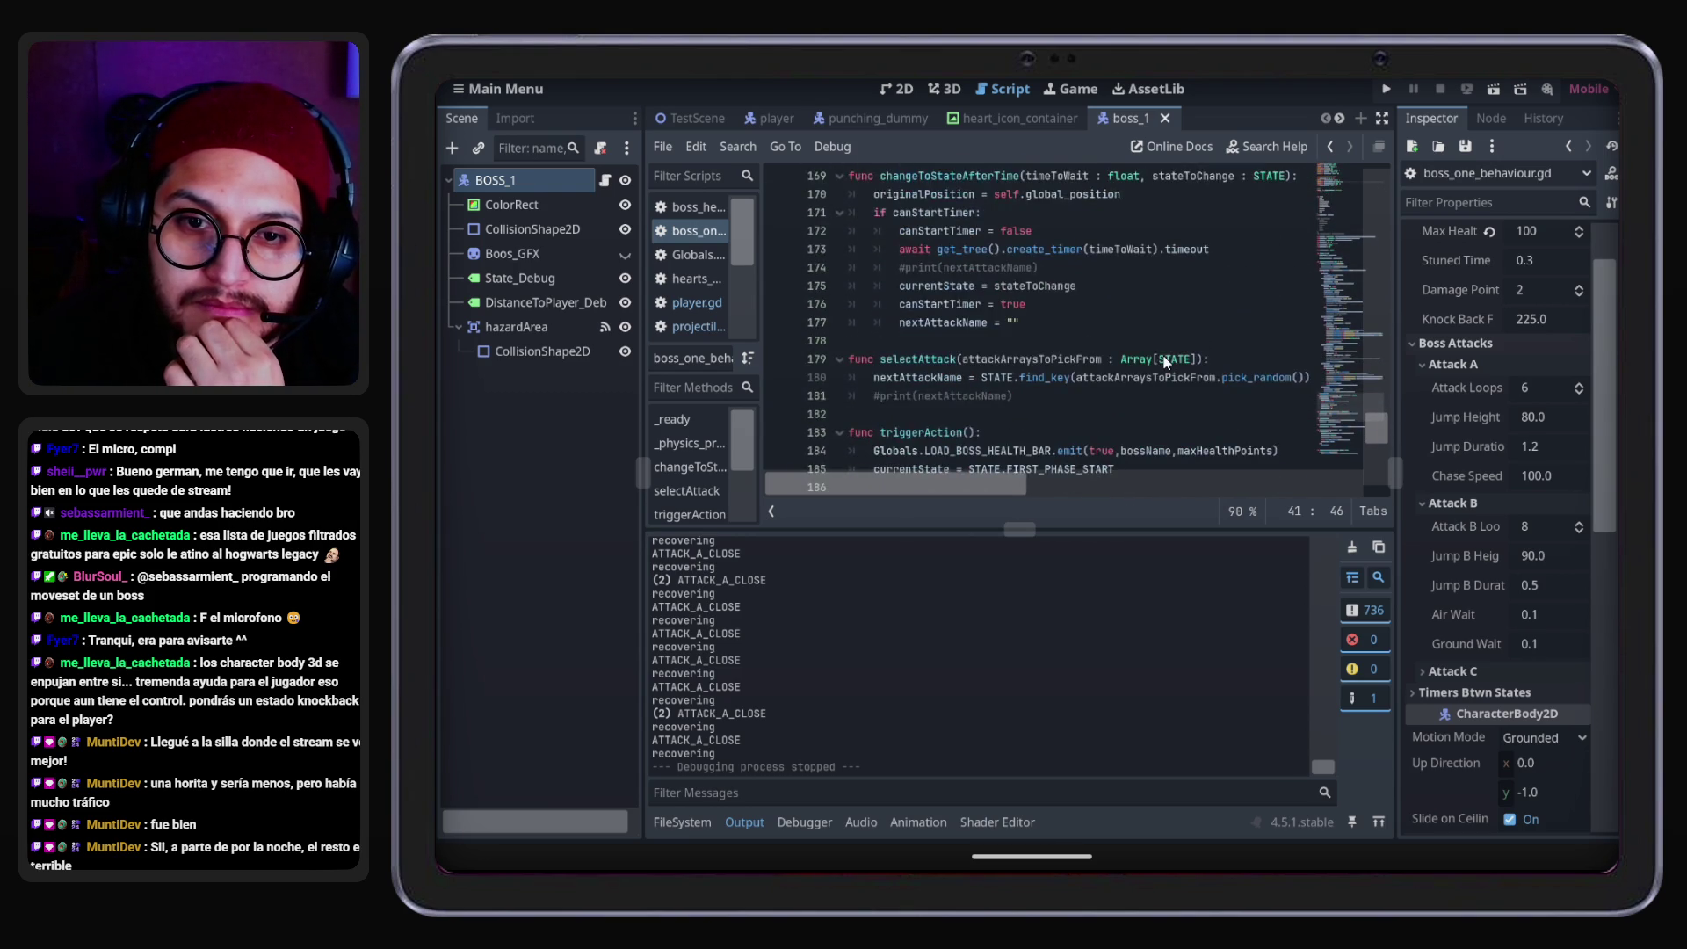
pyautogui.scroll(12, 1162, 355)
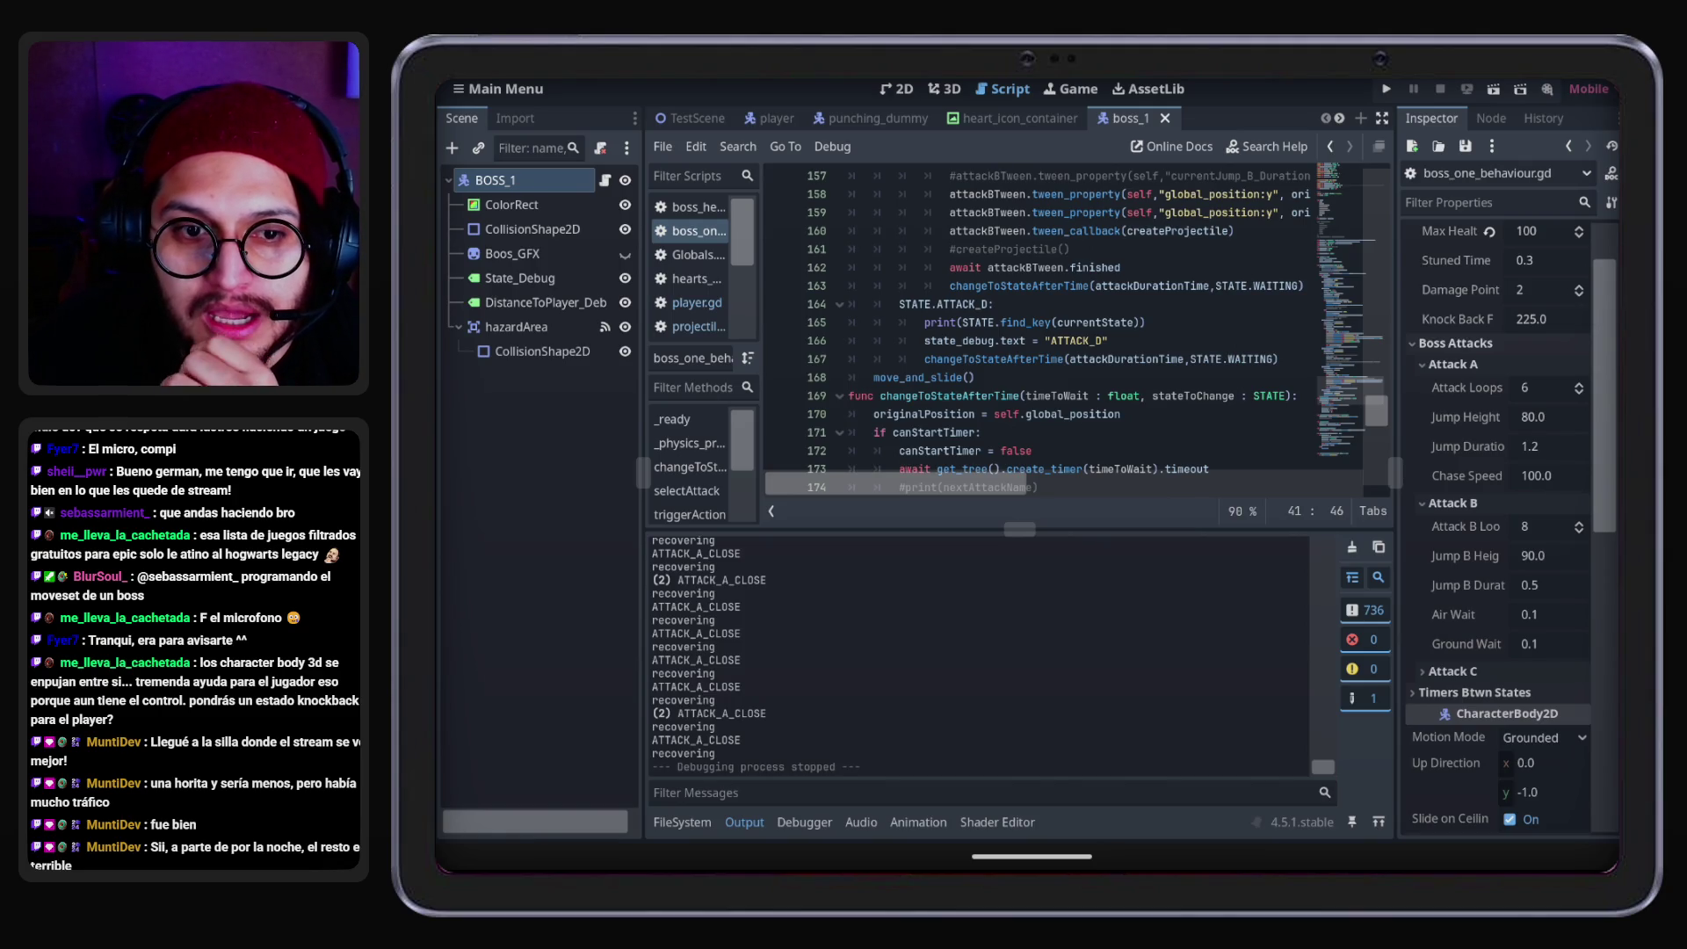
pyautogui.click(1088, 329)
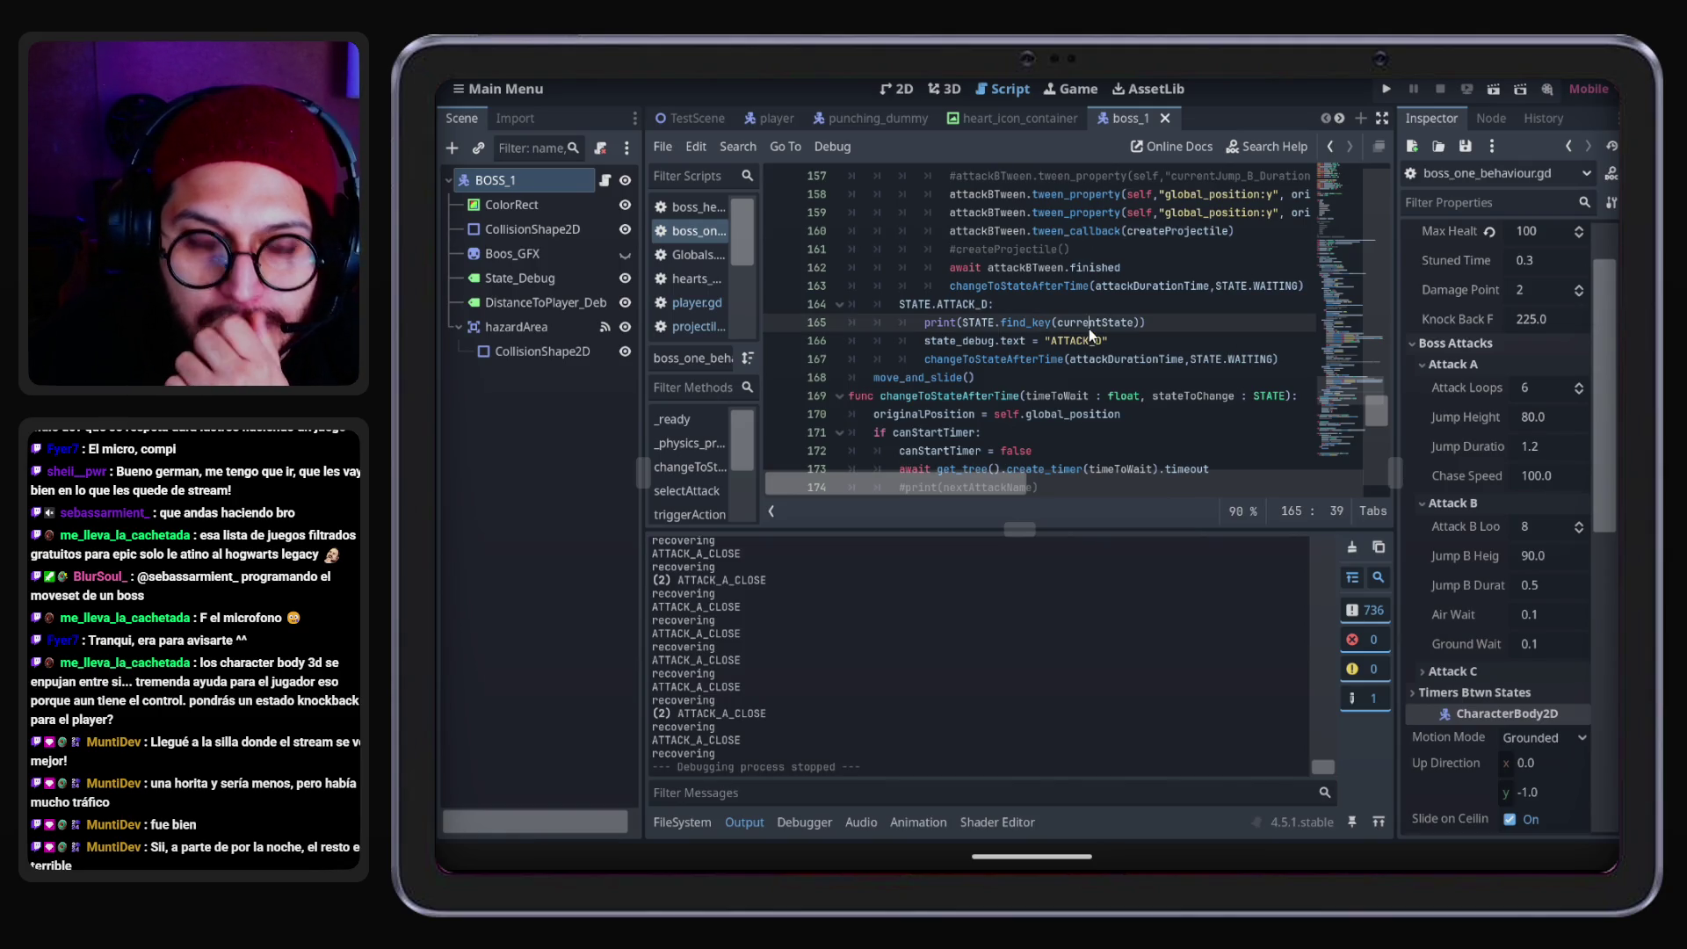
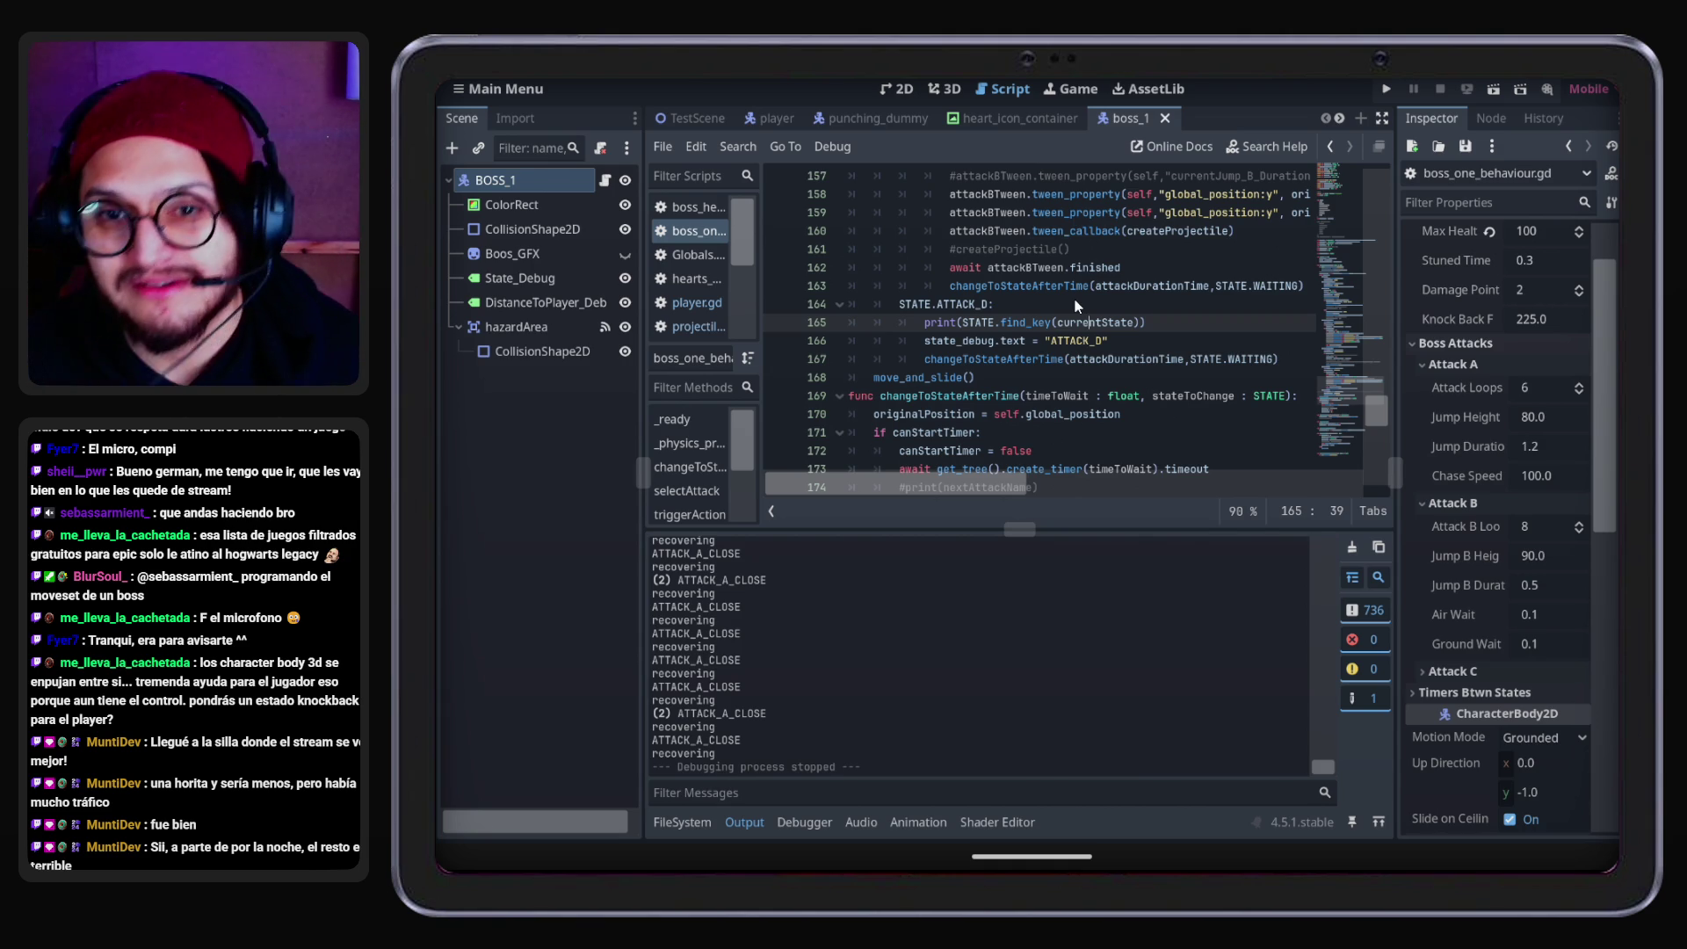
# Inspect the currentState print statement in the STATE.ATTACK_D branch and save the script.
pyautogui.click(1142, 306)
pyautogui.doubleClick(1121, 321)
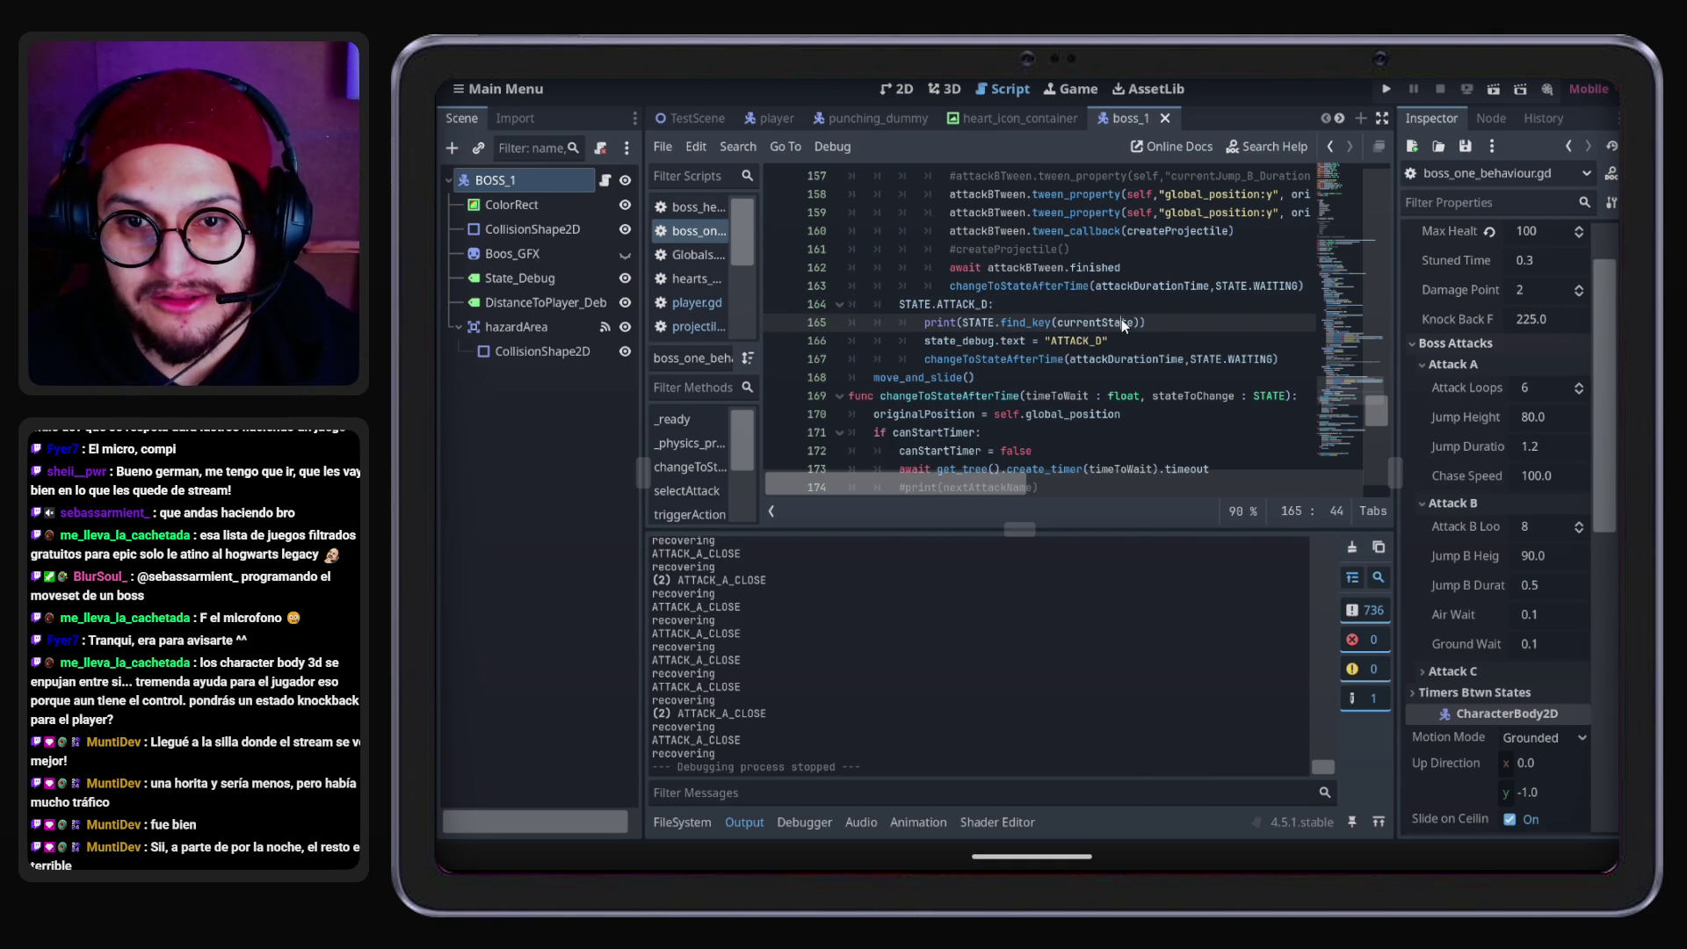
pyautogui.moveTo(1156, 323); pyautogui.dragTo(926, 332)
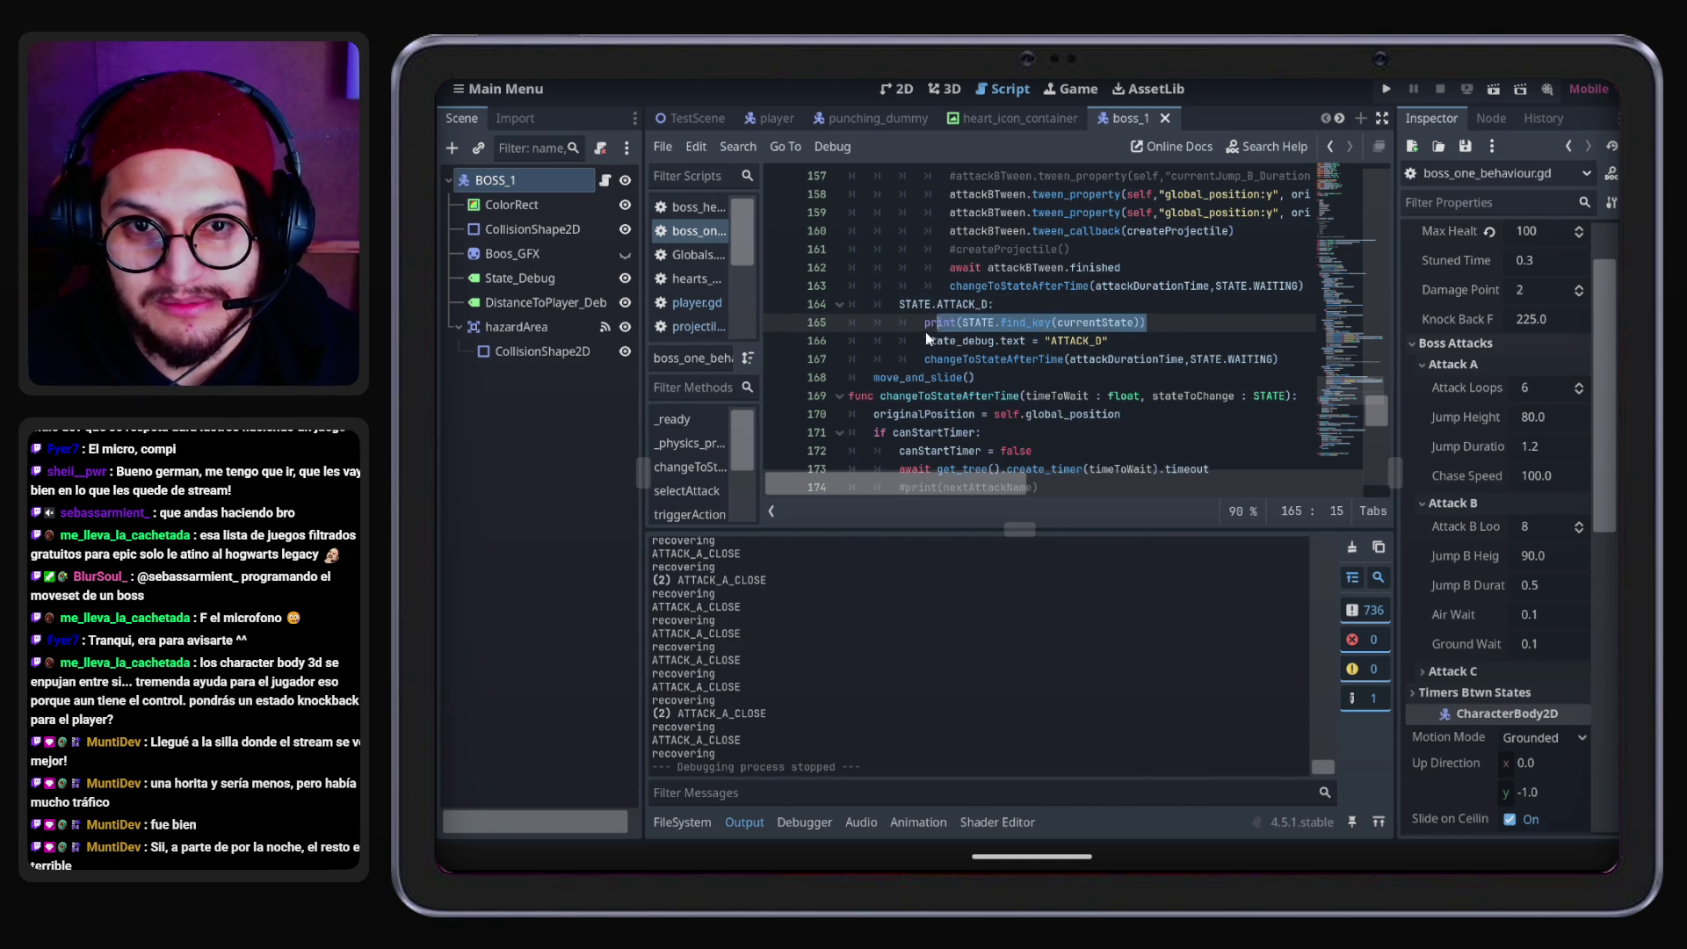
pyautogui.hotkey('ctrl', 's')
pyautogui.hotkey('ctrl', 's')
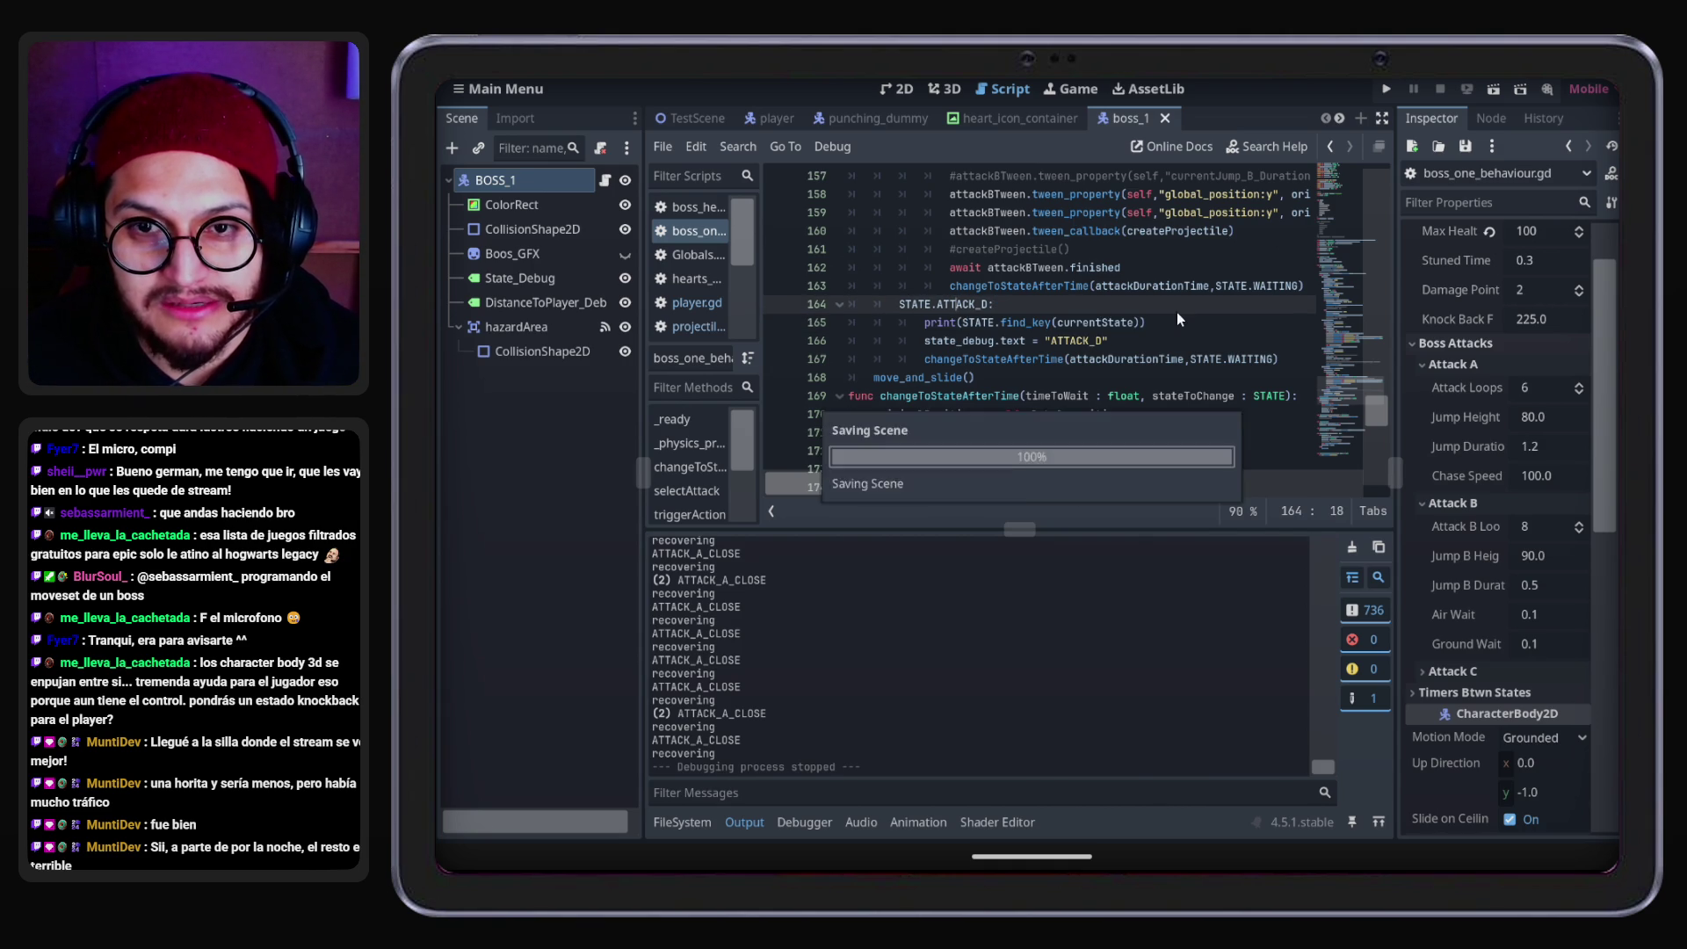
pyautogui.click(1061, 323)
pyautogui.click(1231, 321)
pyautogui.hotkey('ctrl', 's')
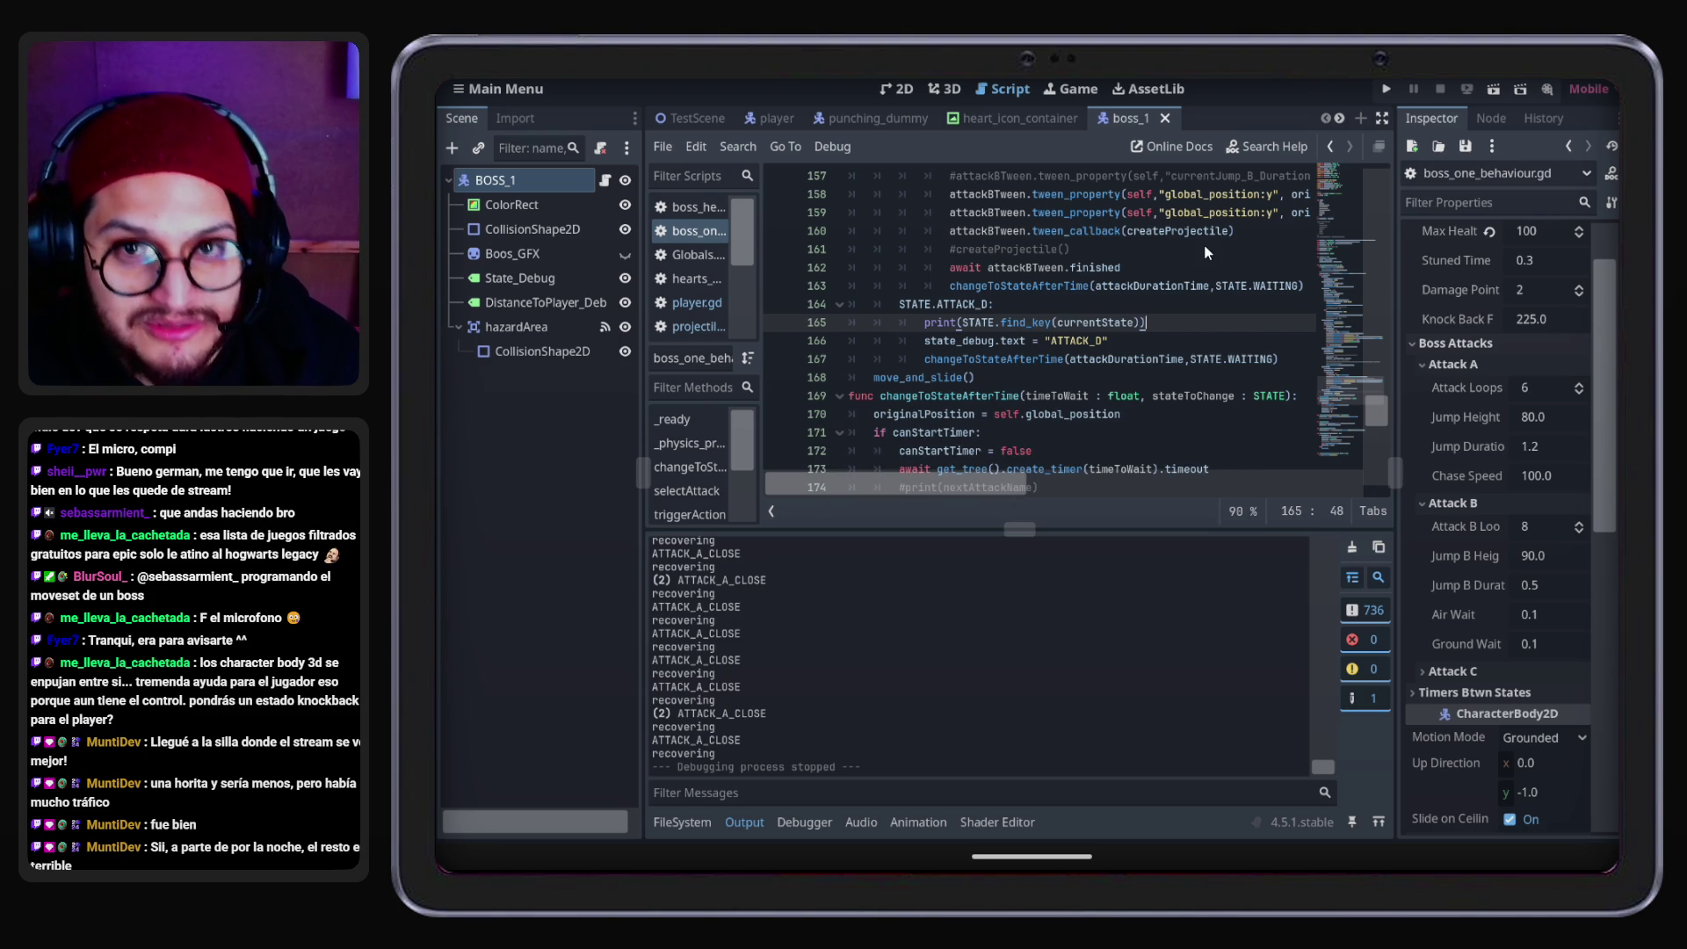
# Check line 165's brackets and the ATTACK_D debug text, then select BOSS_1 in the 2D view.
pyautogui.click(1157, 286)
pyautogui.doubleClick(978, 322)
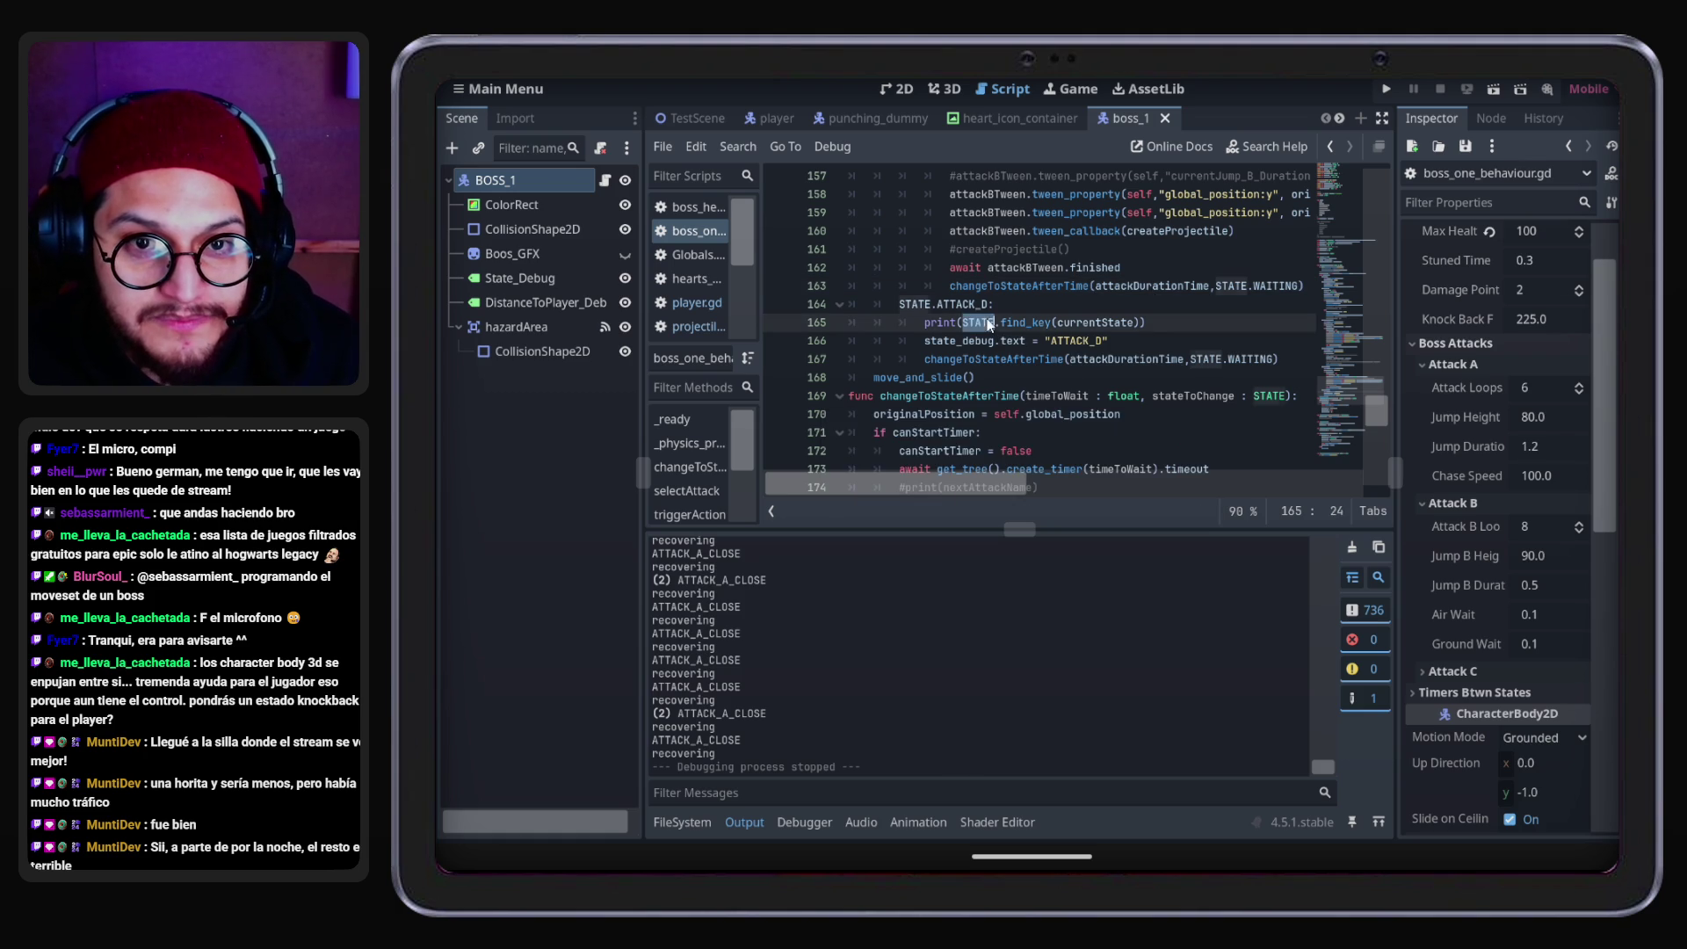
pyautogui.scroll(3, 1151, 374)
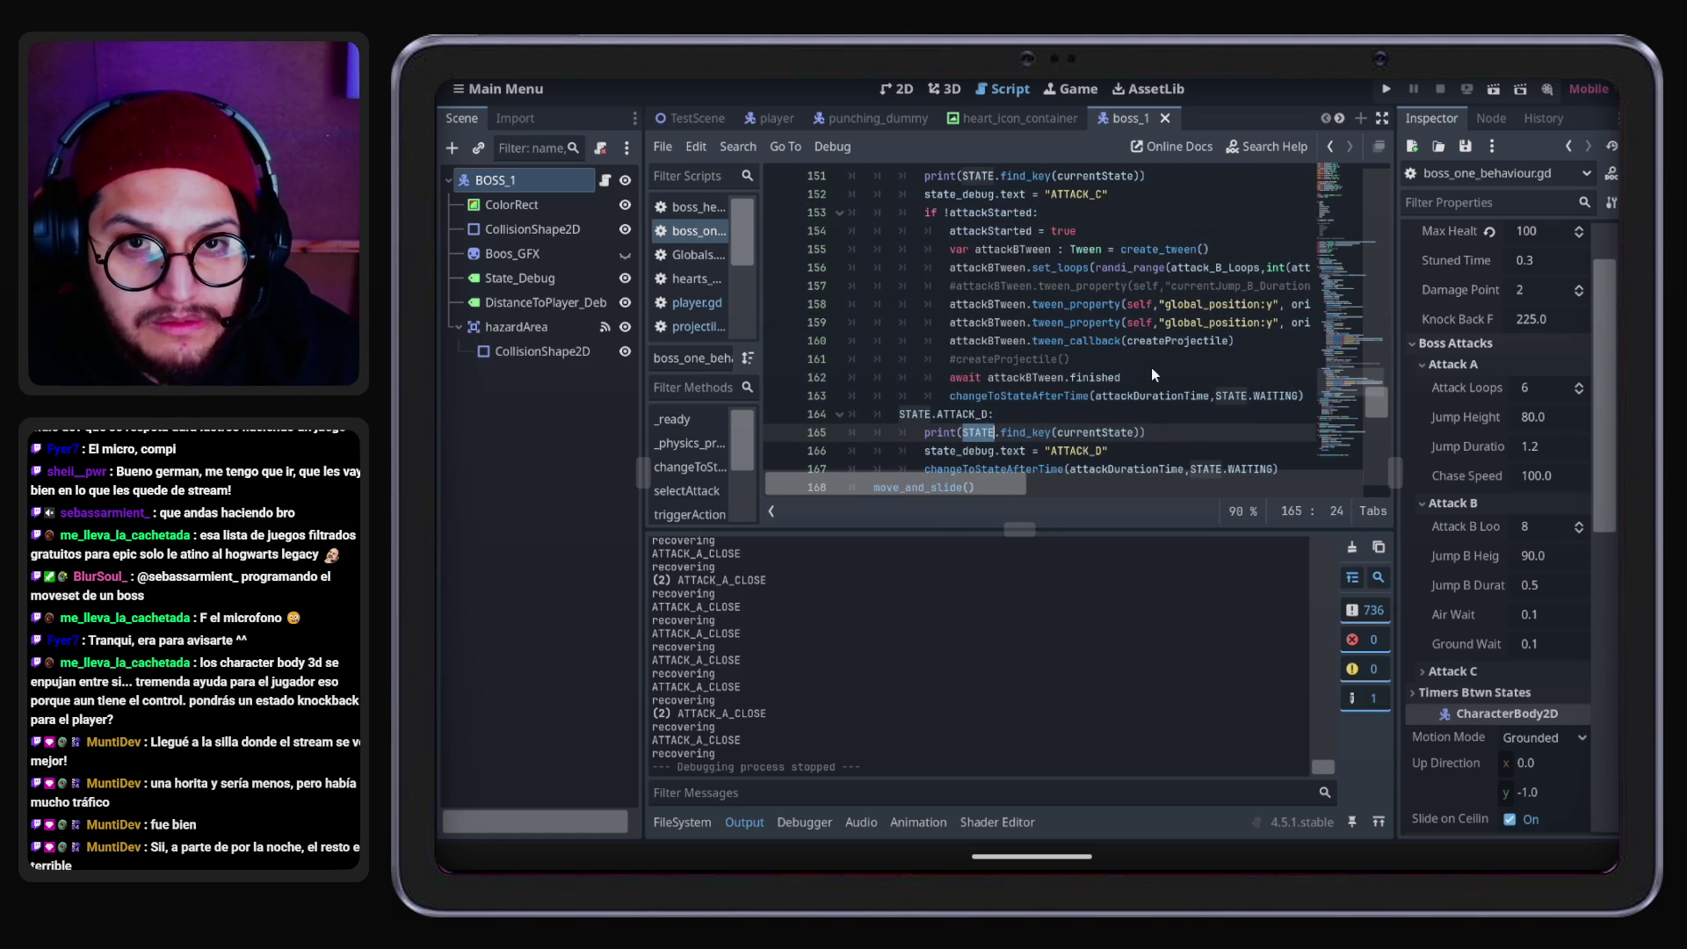
pyautogui.scroll(-1, 1151, 367)
pyautogui.click(1114, 377)
pyautogui.doubleClick(1097, 379)
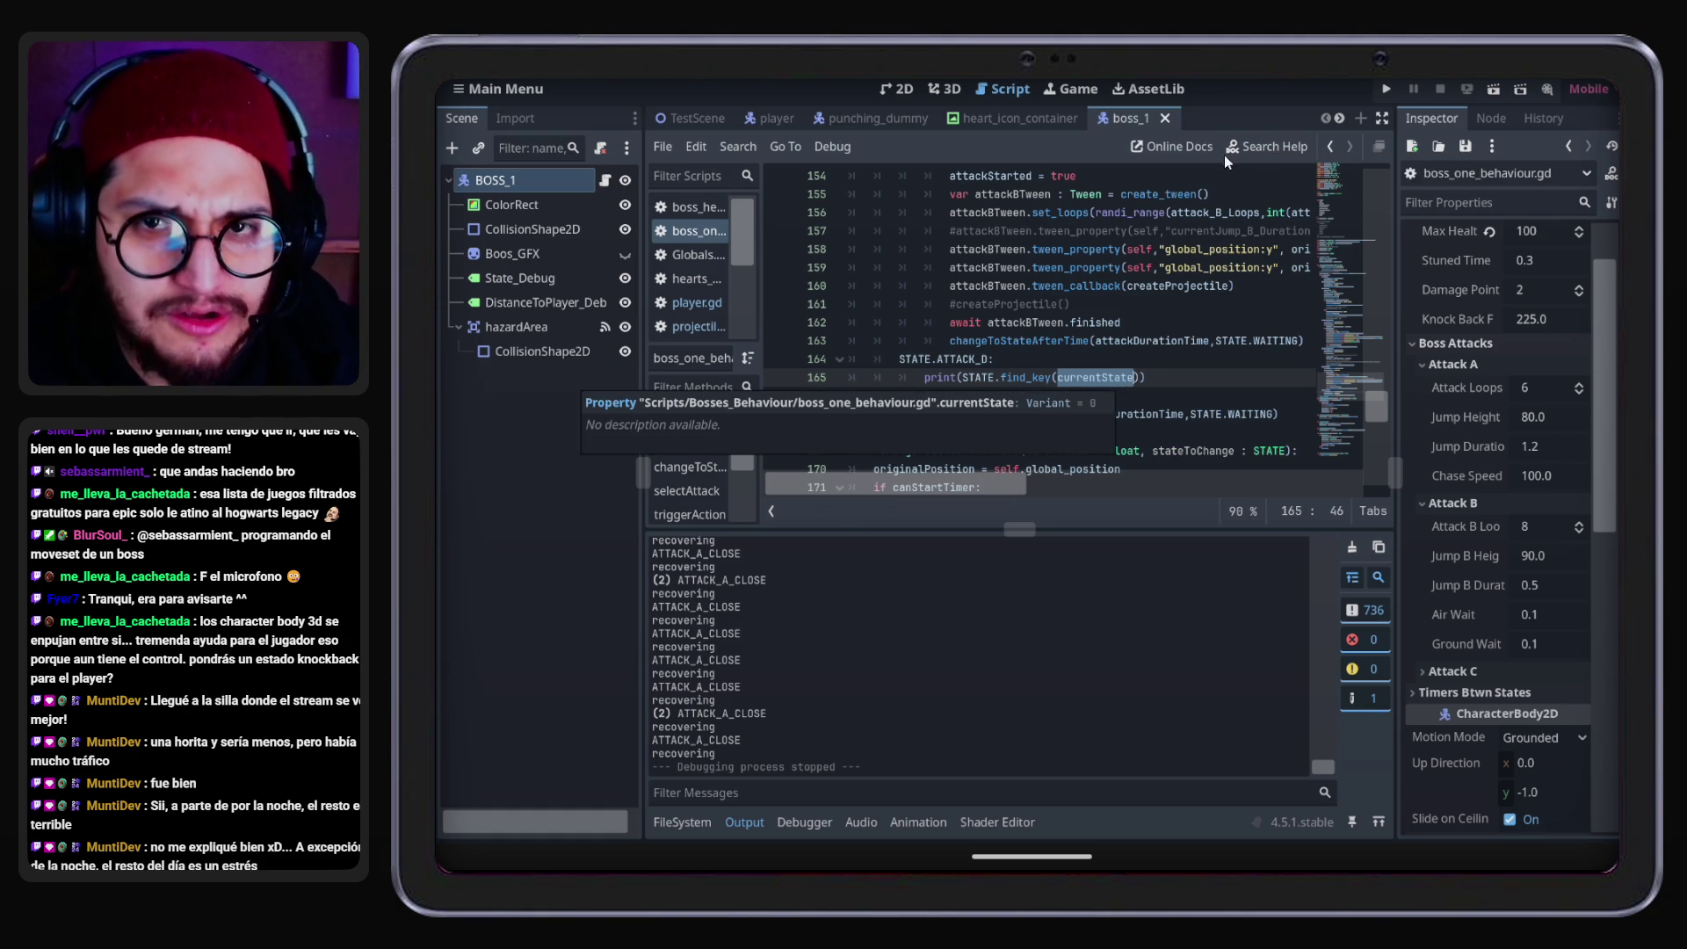
pyautogui.scroll(-2, 1077, 381)
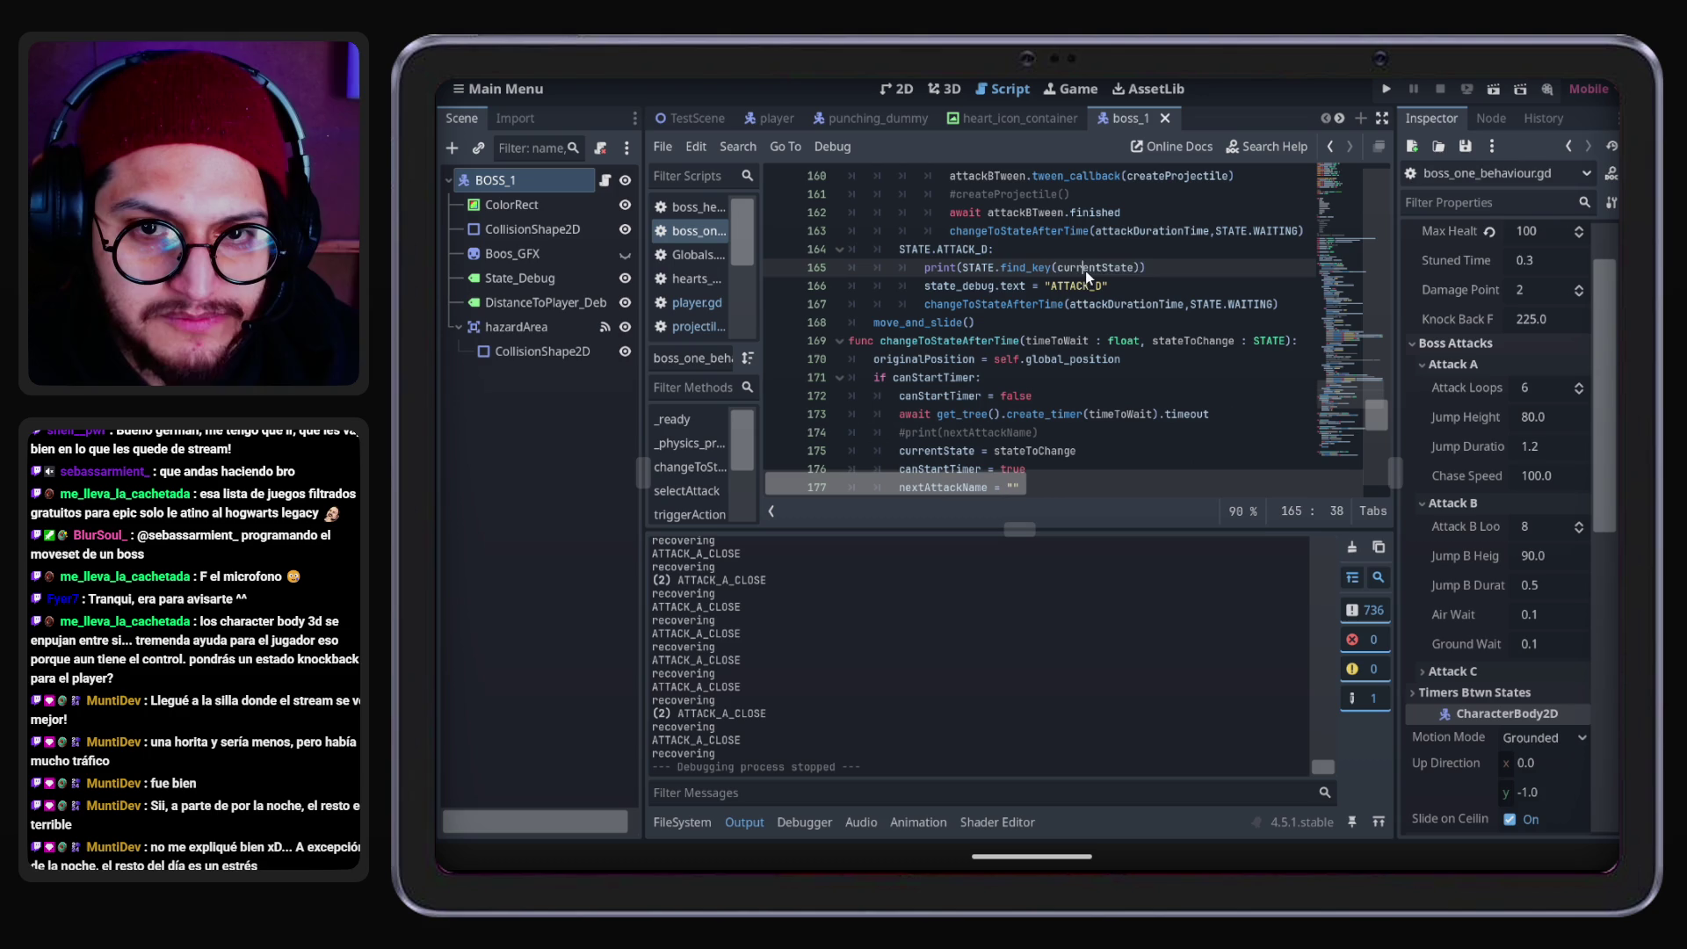
pyautogui.click(1099, 269)
pyautogui.click(1141, 269)
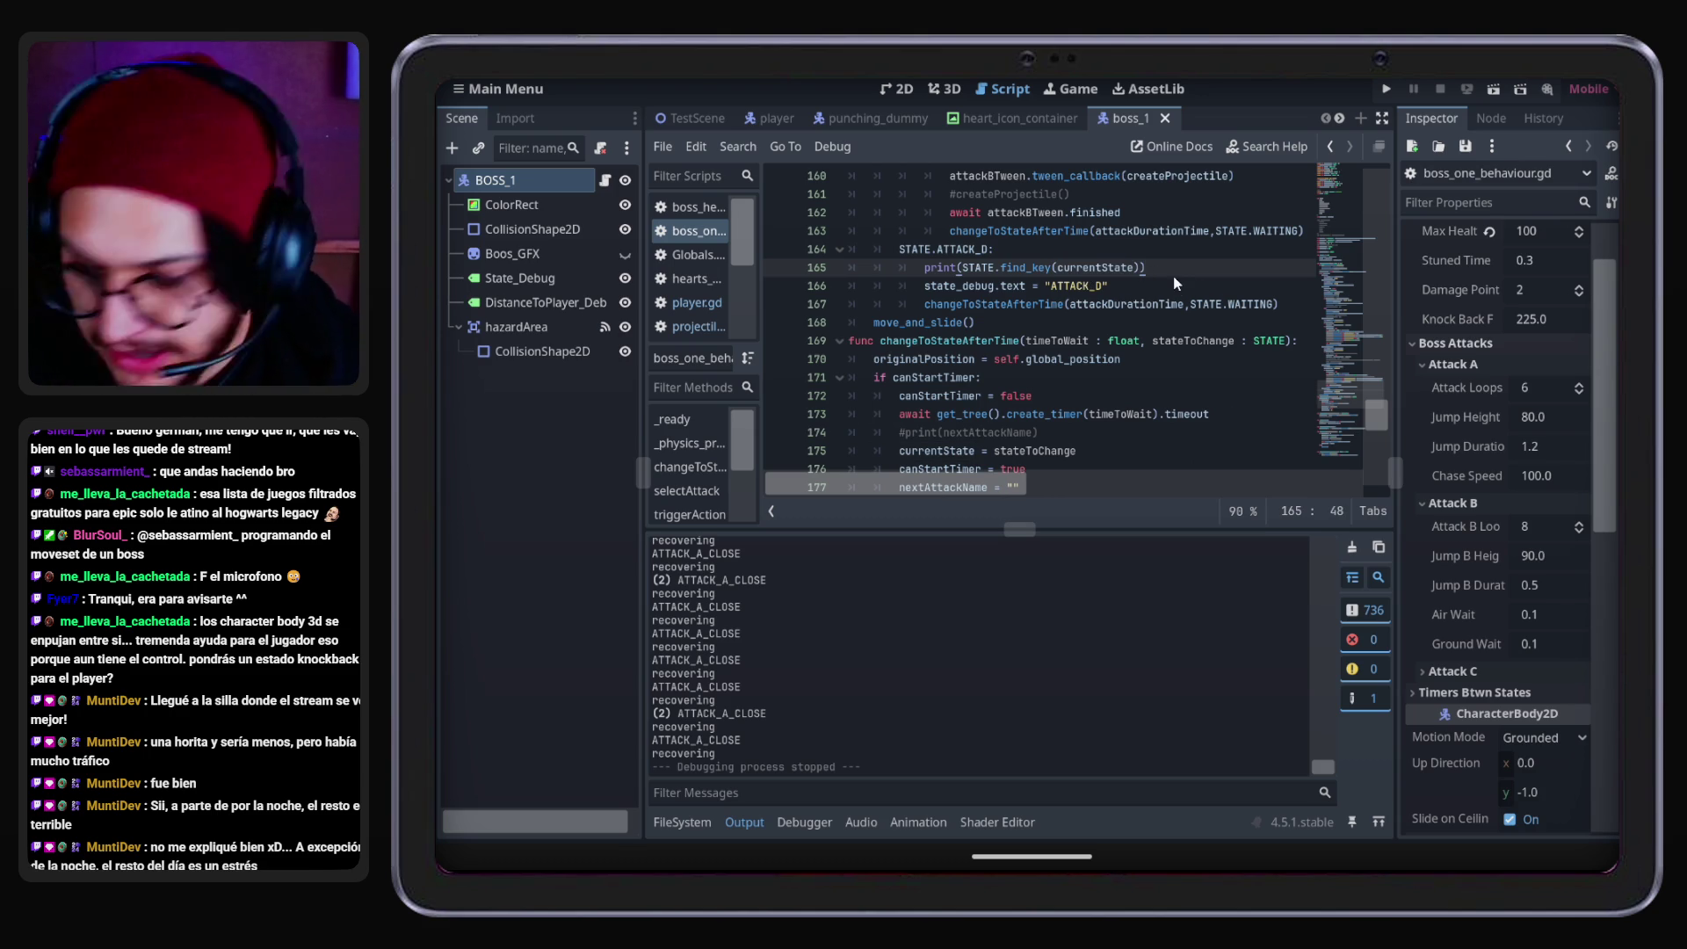
pyautogui.moveTo(1051, 287); pyautogui.dragTo(1100, 294)
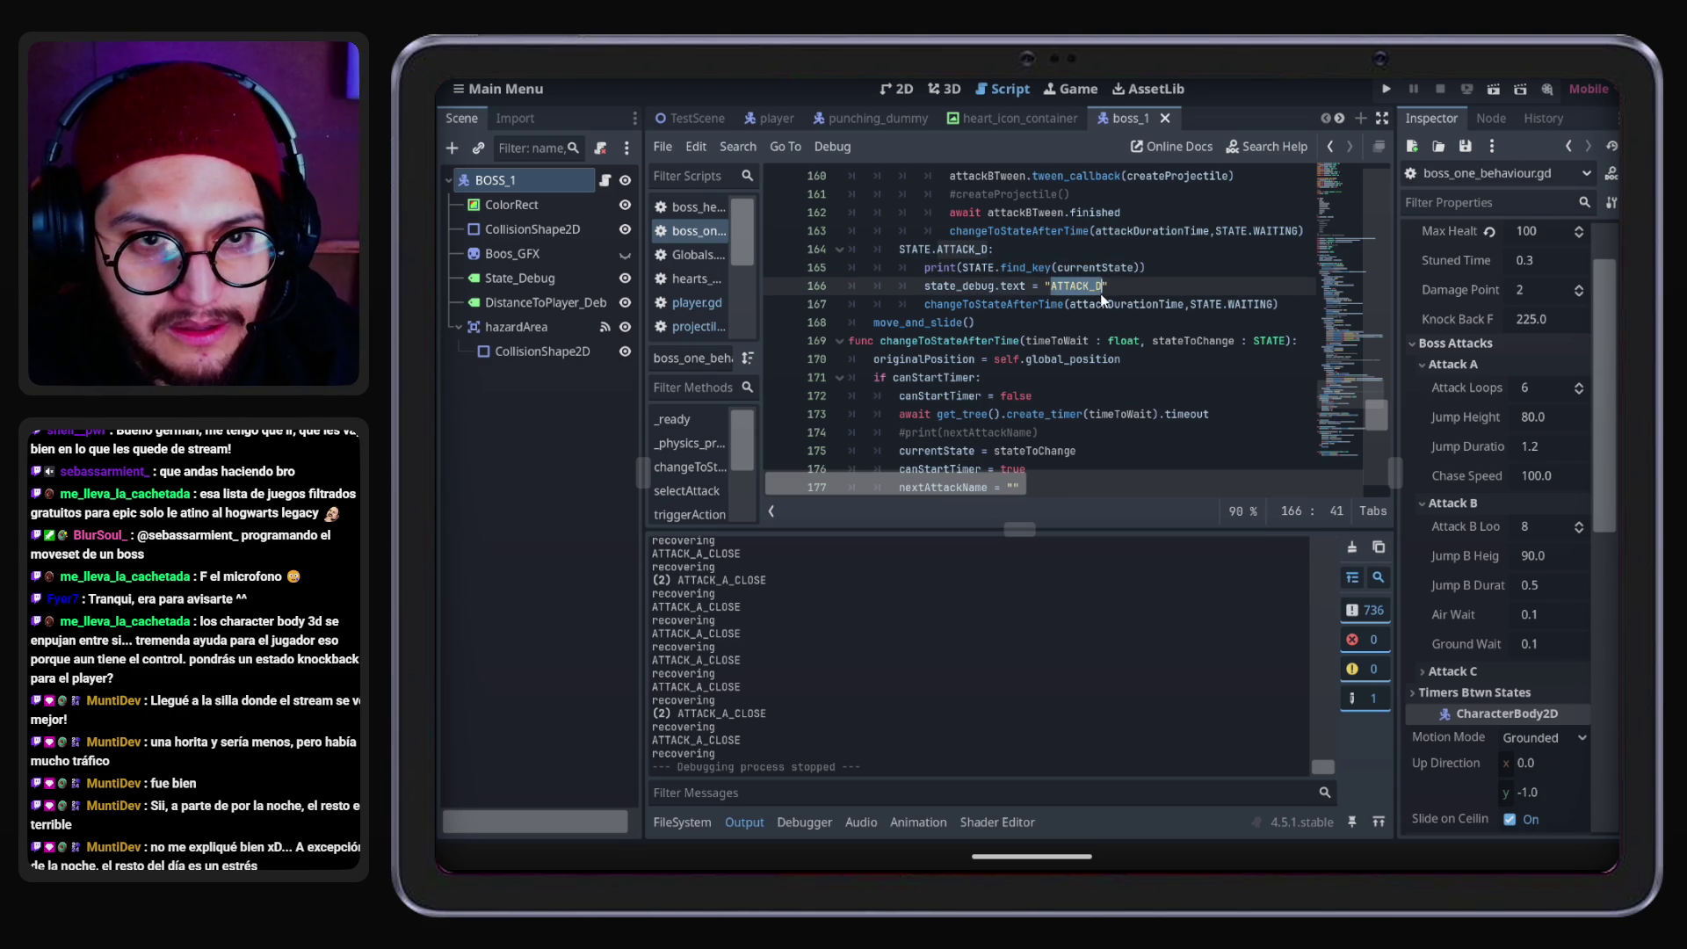
pyautogui.click(1118, 270)
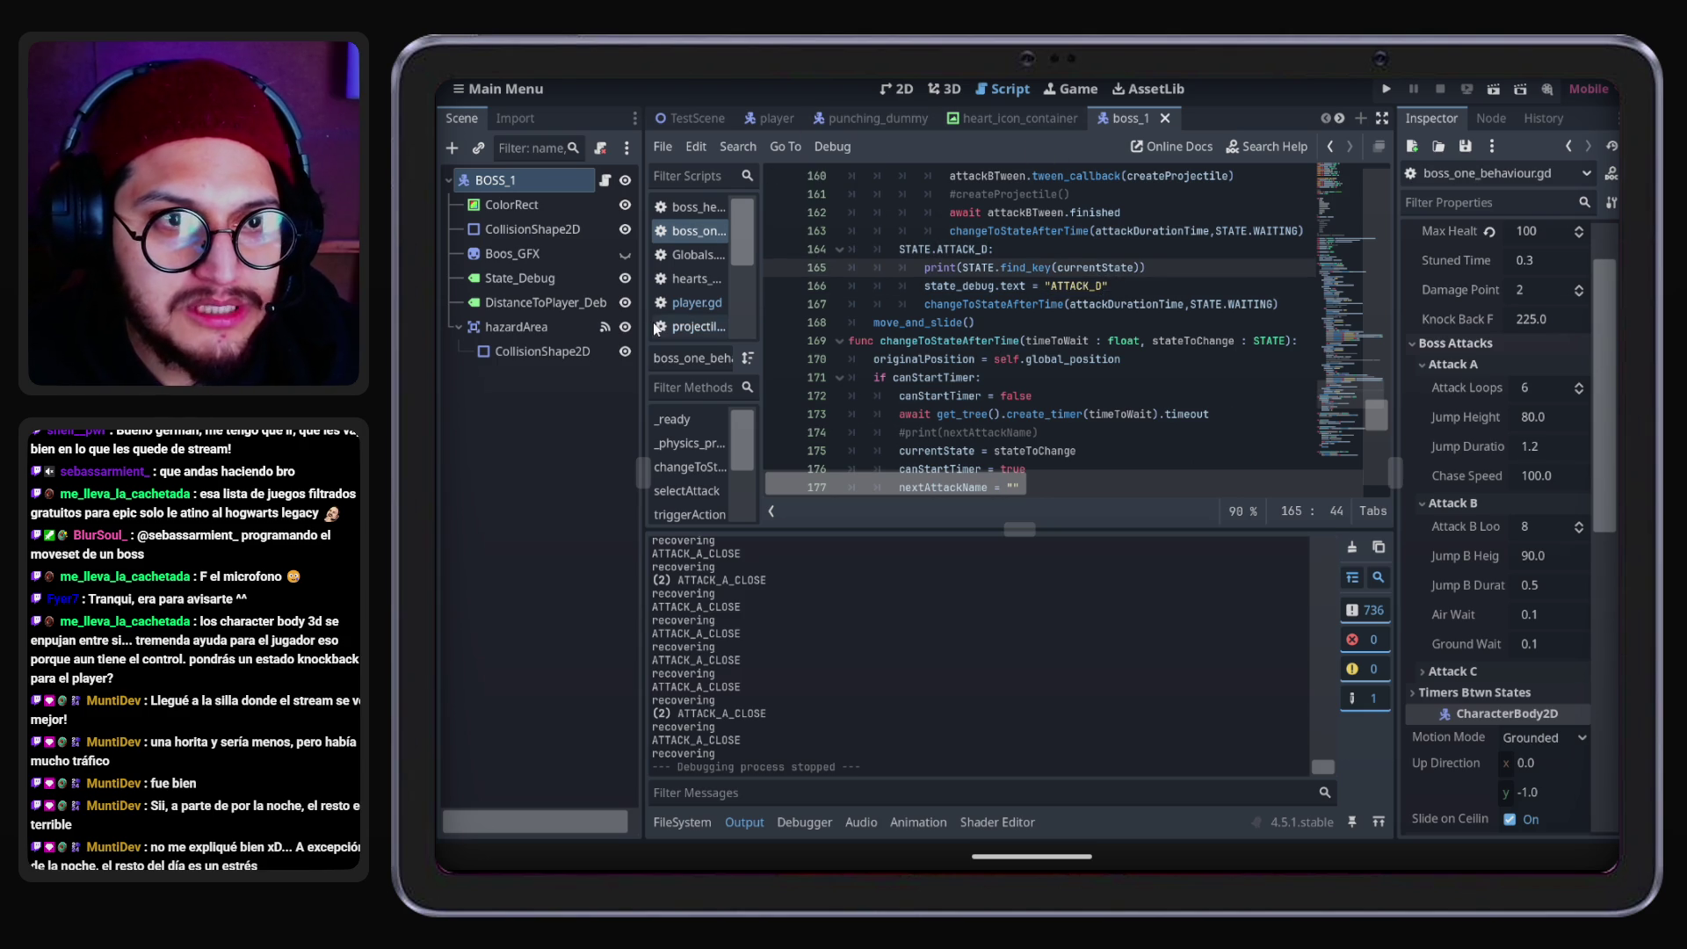
pyautogui.click(901, 89)
pyautogui.click(501, 180)
# Add a Node3D child under BOSS_1 by mistake, then undo it.
pyautogui.hotkey('ctrl', 'a')
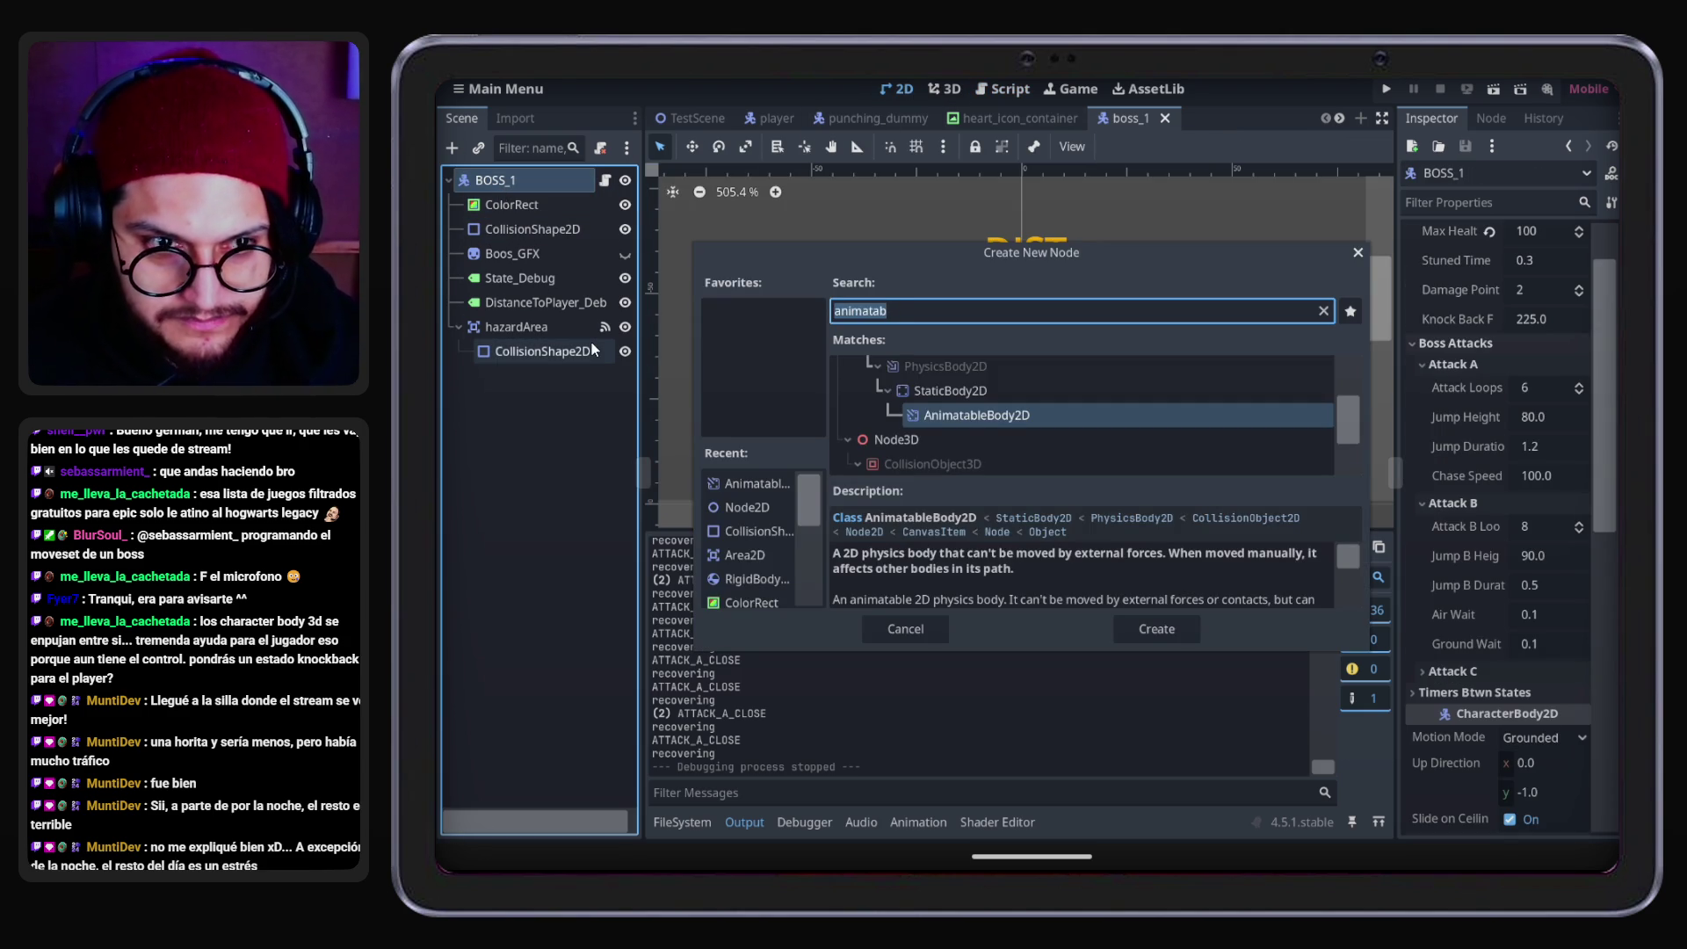
pyautogui.write('jno')
pyautogui.press('BackSpace')
pyautogui.press('BackSpace')
pyautogui.press('BackSpace')
pyautogui.write('node3d')
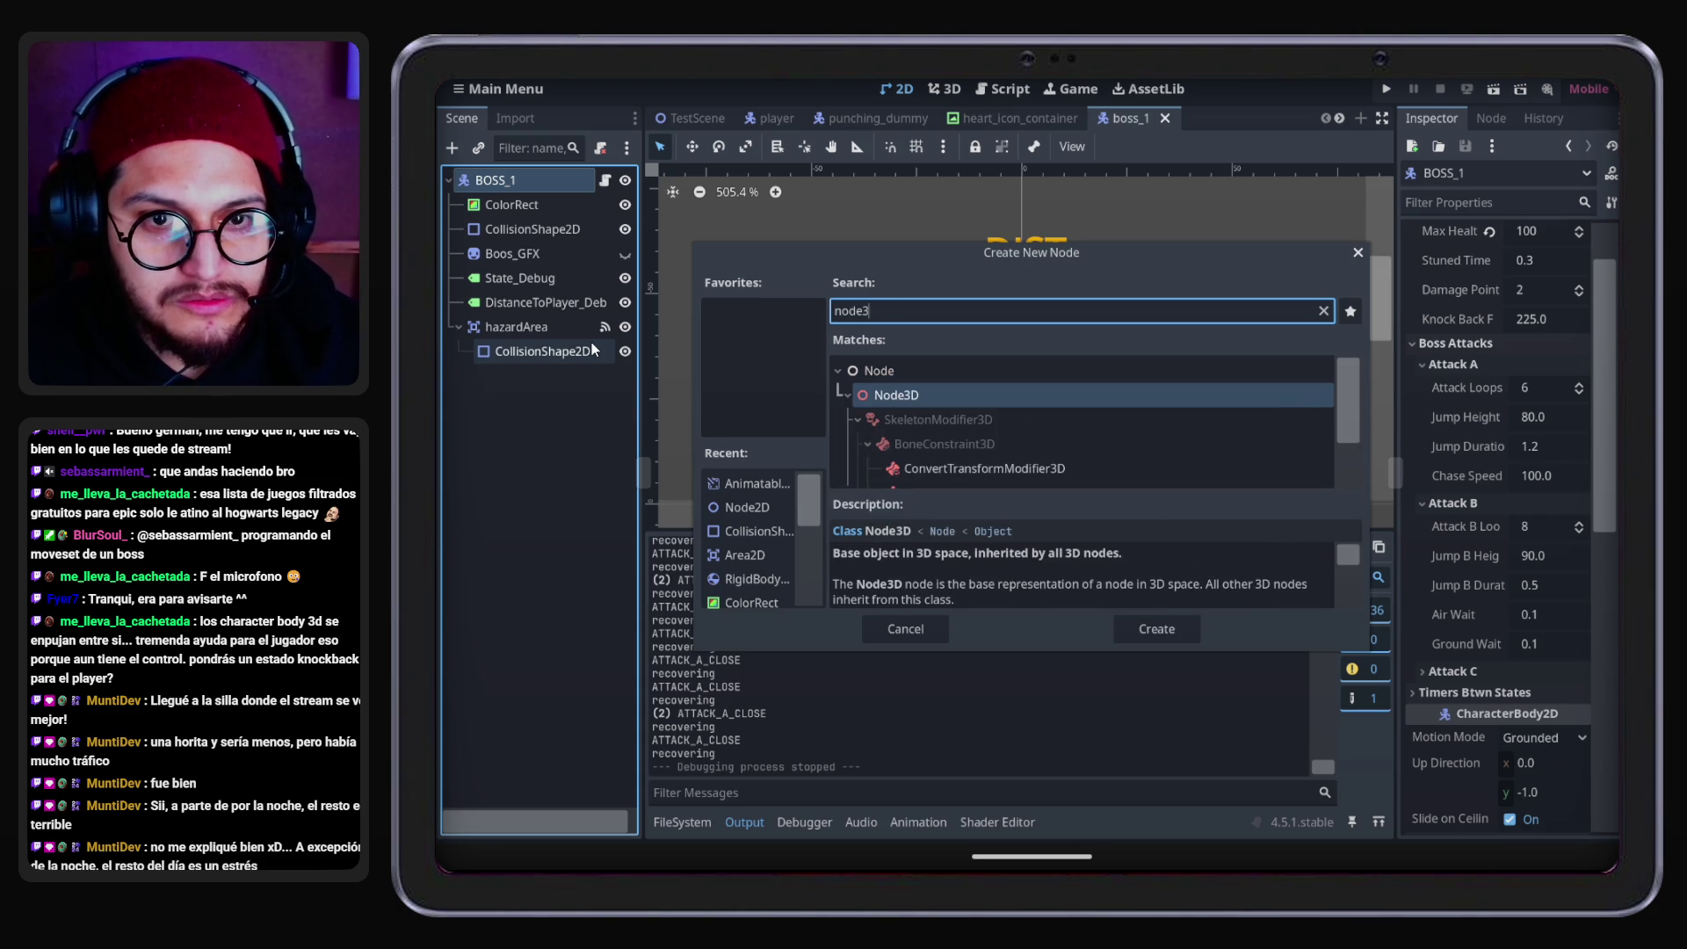
pyautogui.press('Return')
pyautogui.hotkey('ctrl', 'z')
# Add a Node2D child to BOSS_1 named rotativeProjectileSpawner.
pyautogui.click(540, 180)
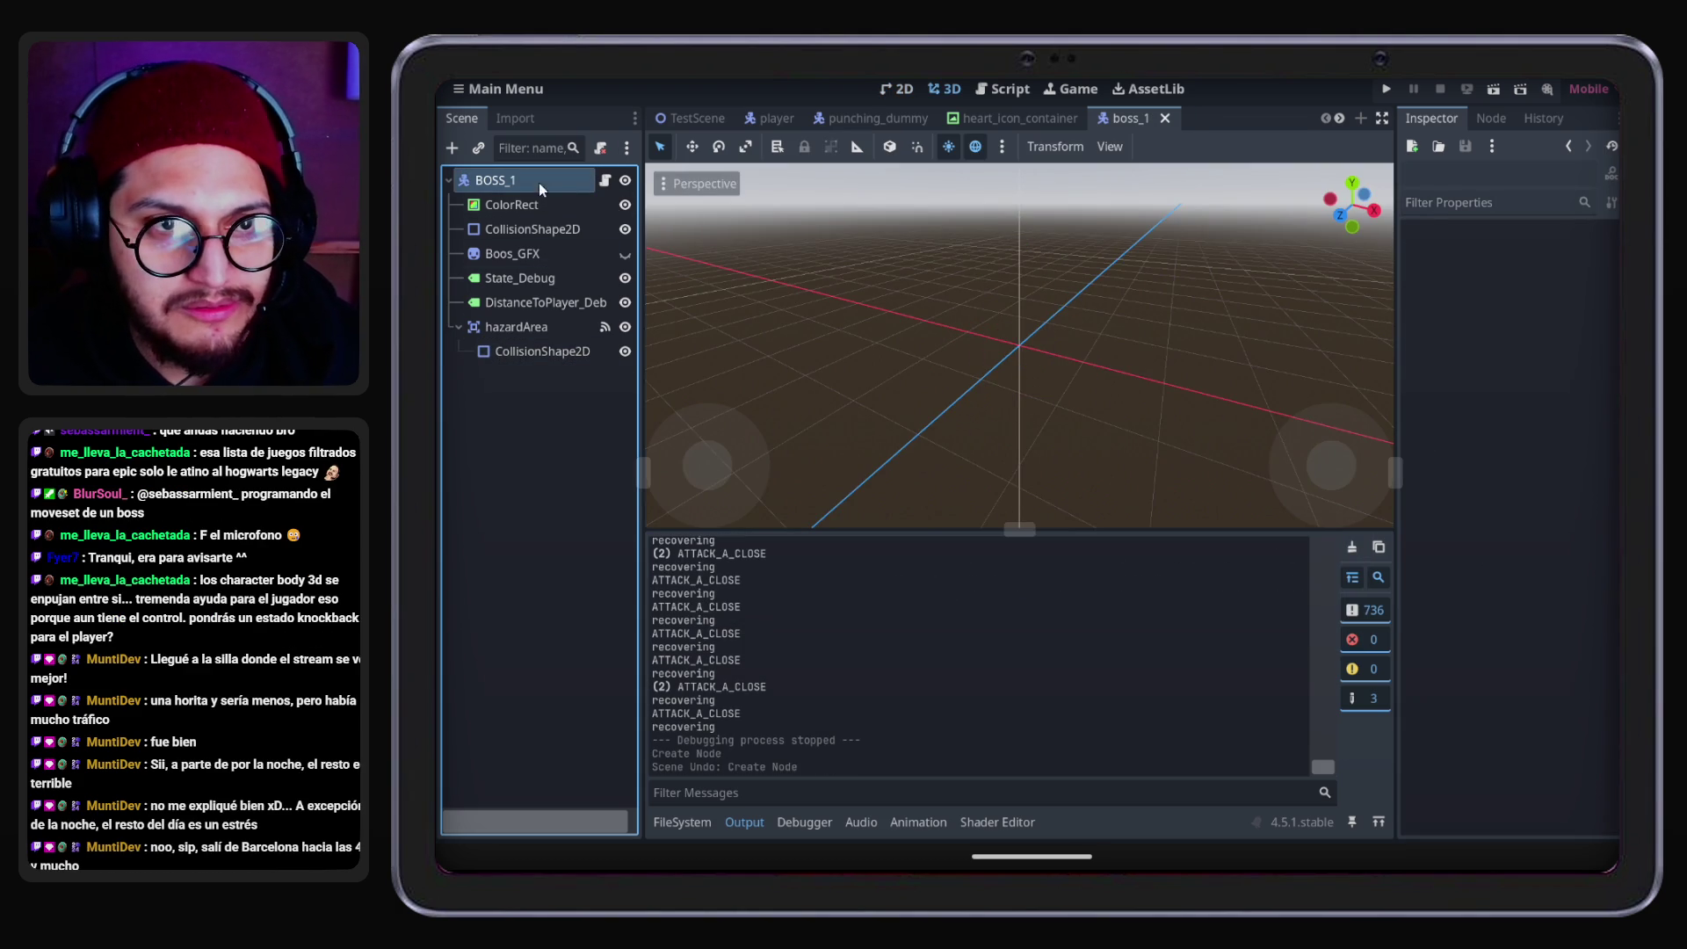
pyautogui.hotkey('ctrl', 'a')
pyautogui.write('node2d')
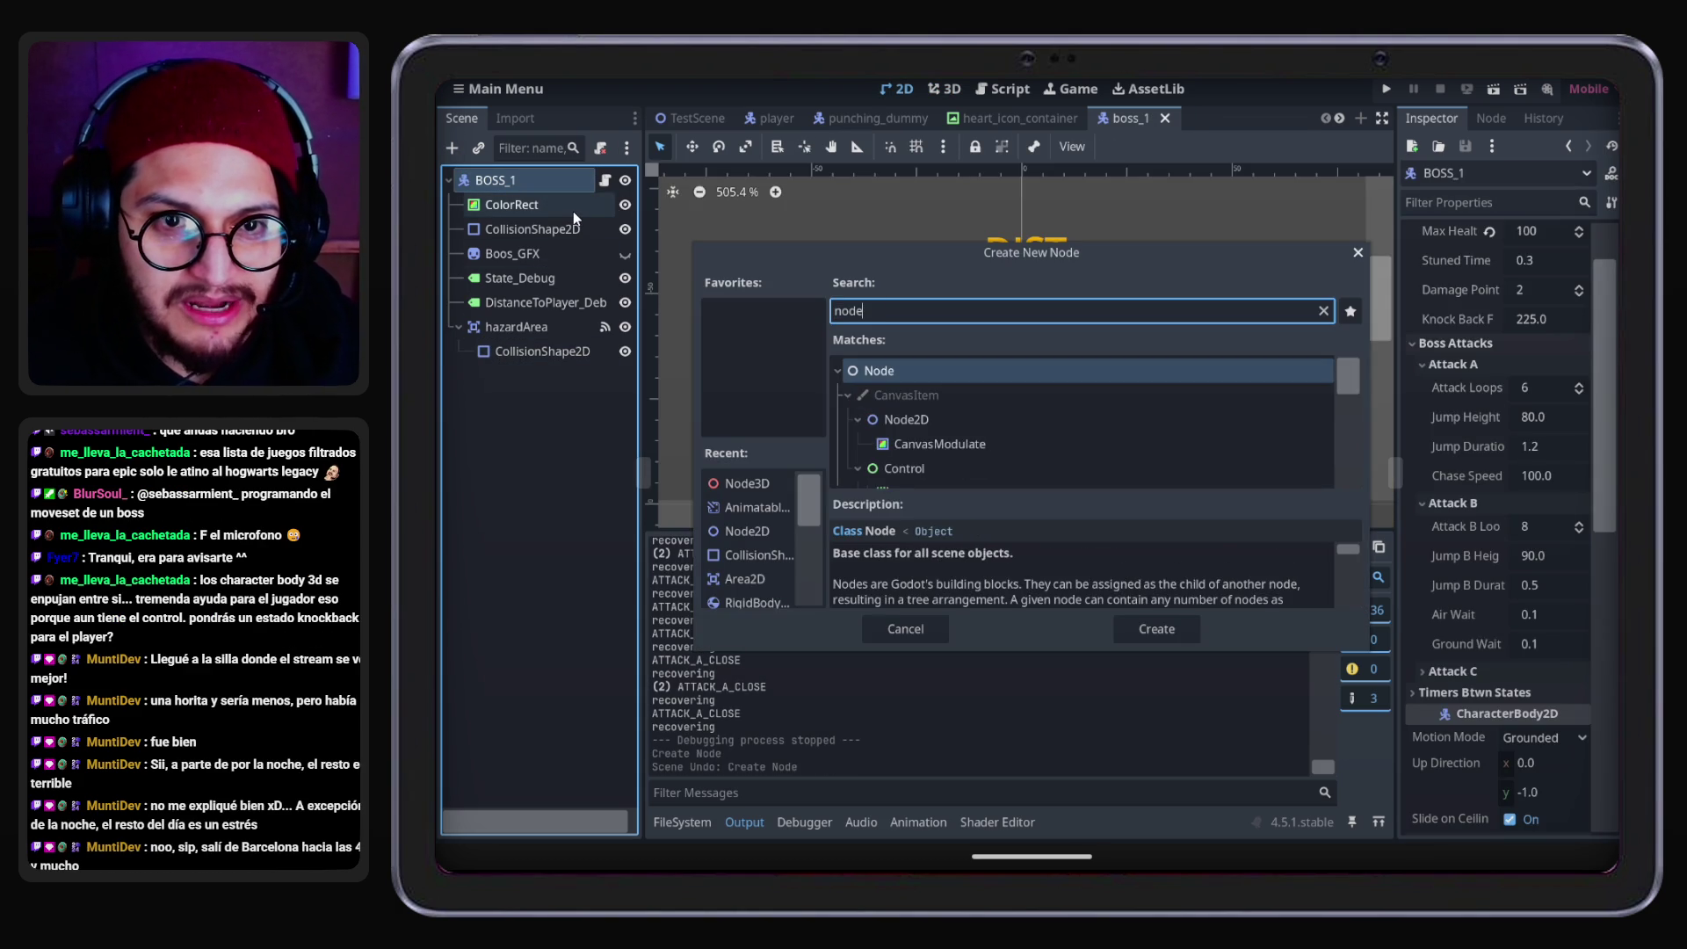
pyautogui.press('Return')
pyautogui.doubleClick(525, 383)
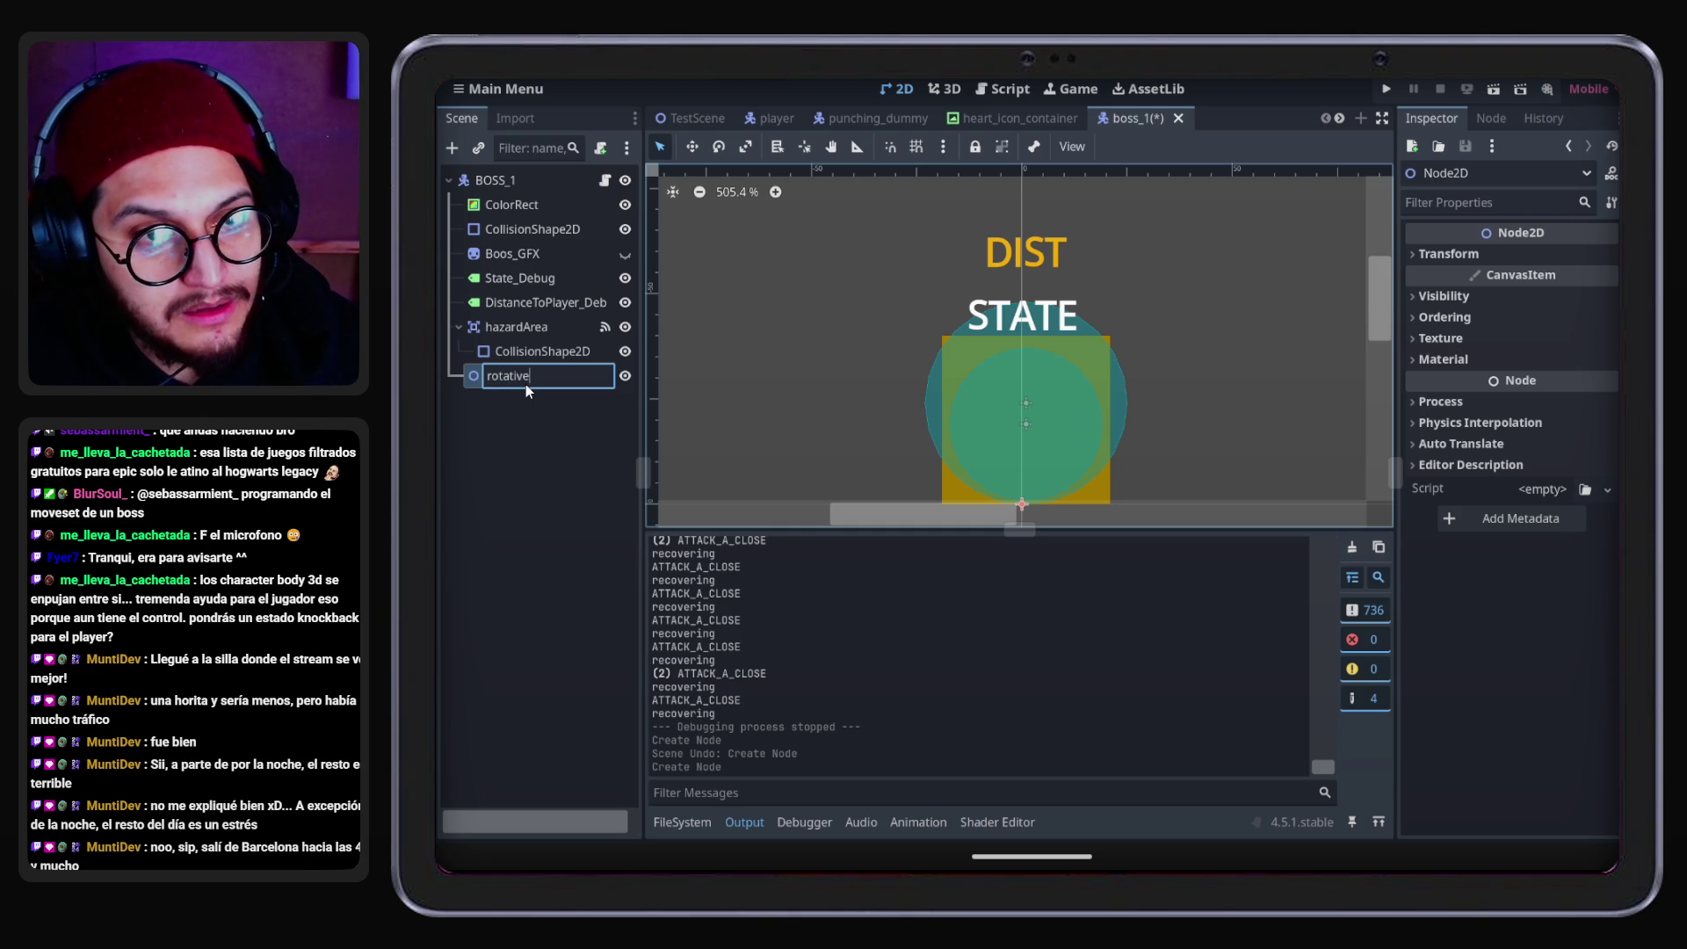
pyautogui.write('leSpawner')
pyautogui.press('Return')
# Move rotativeProjectileSpawner 15 px above the boss origin and save the scene.
pyautogui.press('w')
pyautogui.scroll(-2, 962, 369)
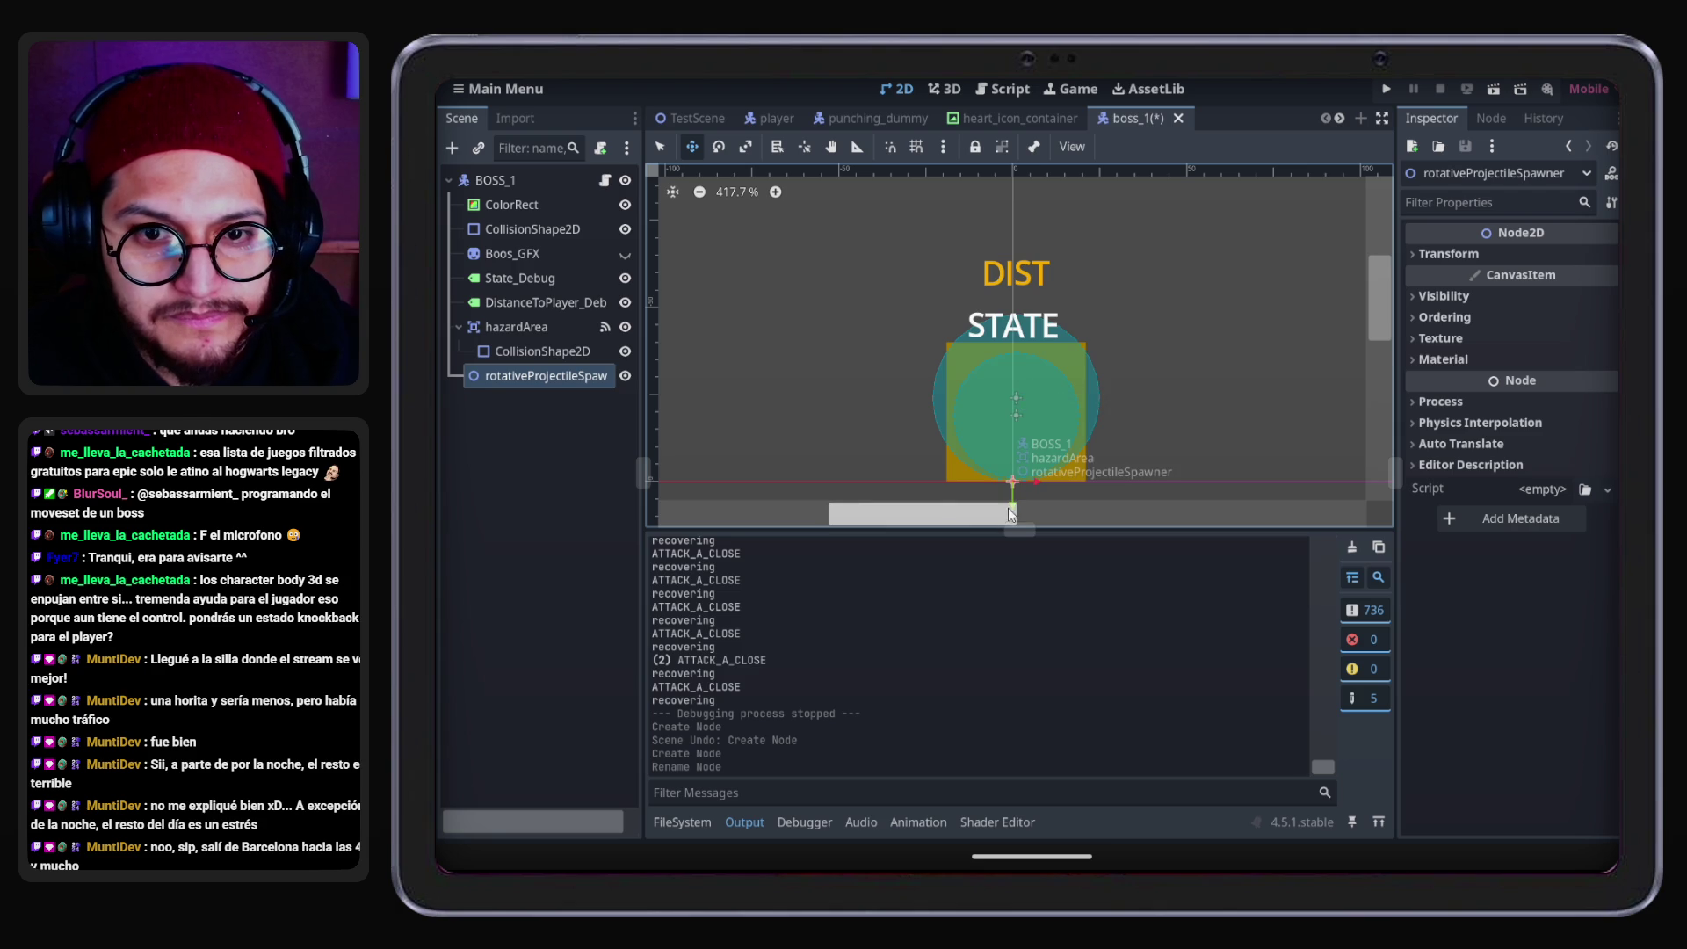
pyautogui.moveTo(1011, 474)
pyautogui.mouseDown()
pyautogui.moveTo(1010, 445)
pyautogui.moveTo(961, 456)
pyautogui.moveTo(935, 511)
pyautogui.mouseUp()
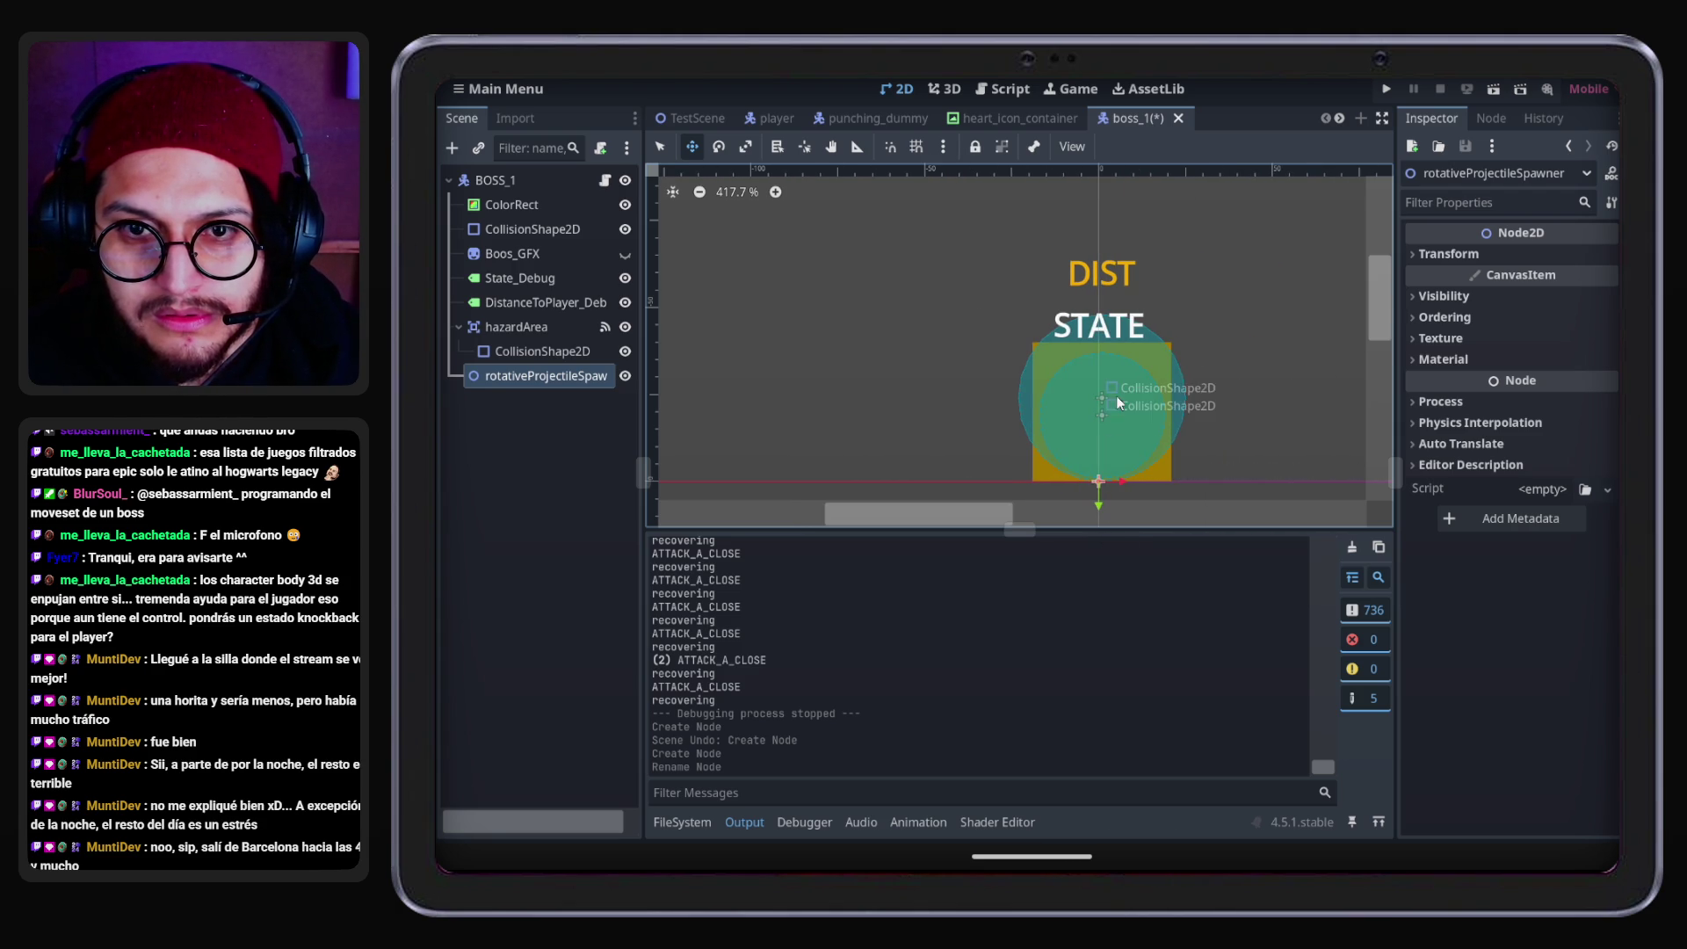
pyautogui.press('g')
pyautogui.moveTo(1124, 391); pyautogui.dragTo(1084, 295)
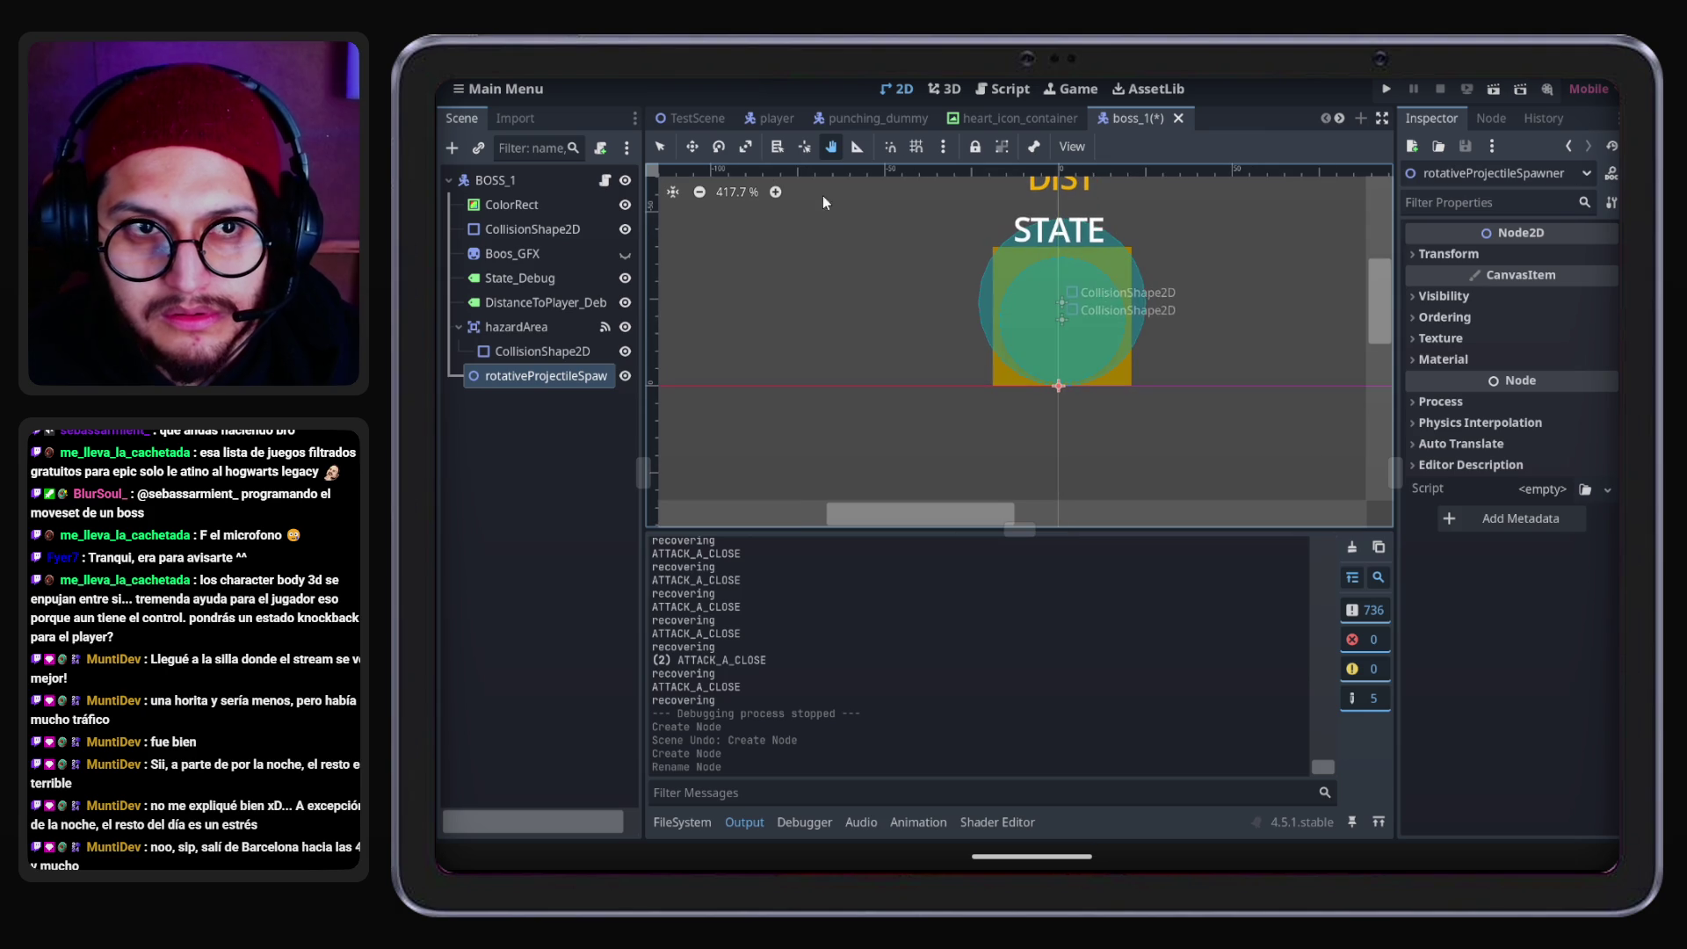
pyautogui.click(690, 147)
pyautogui.moveTo(1057, 413); pyautogui.dragTo(1052, 350)
pyautogui.hotkey('ctrl', 's')
pyautogui.click(502, 477)
pyautogui.click(514, 351)
pyautogui.click(538, 387)
pyautogui.hotkey('ctrl', 'F3')
pyautogui.scroll(-3, 1105, 272)
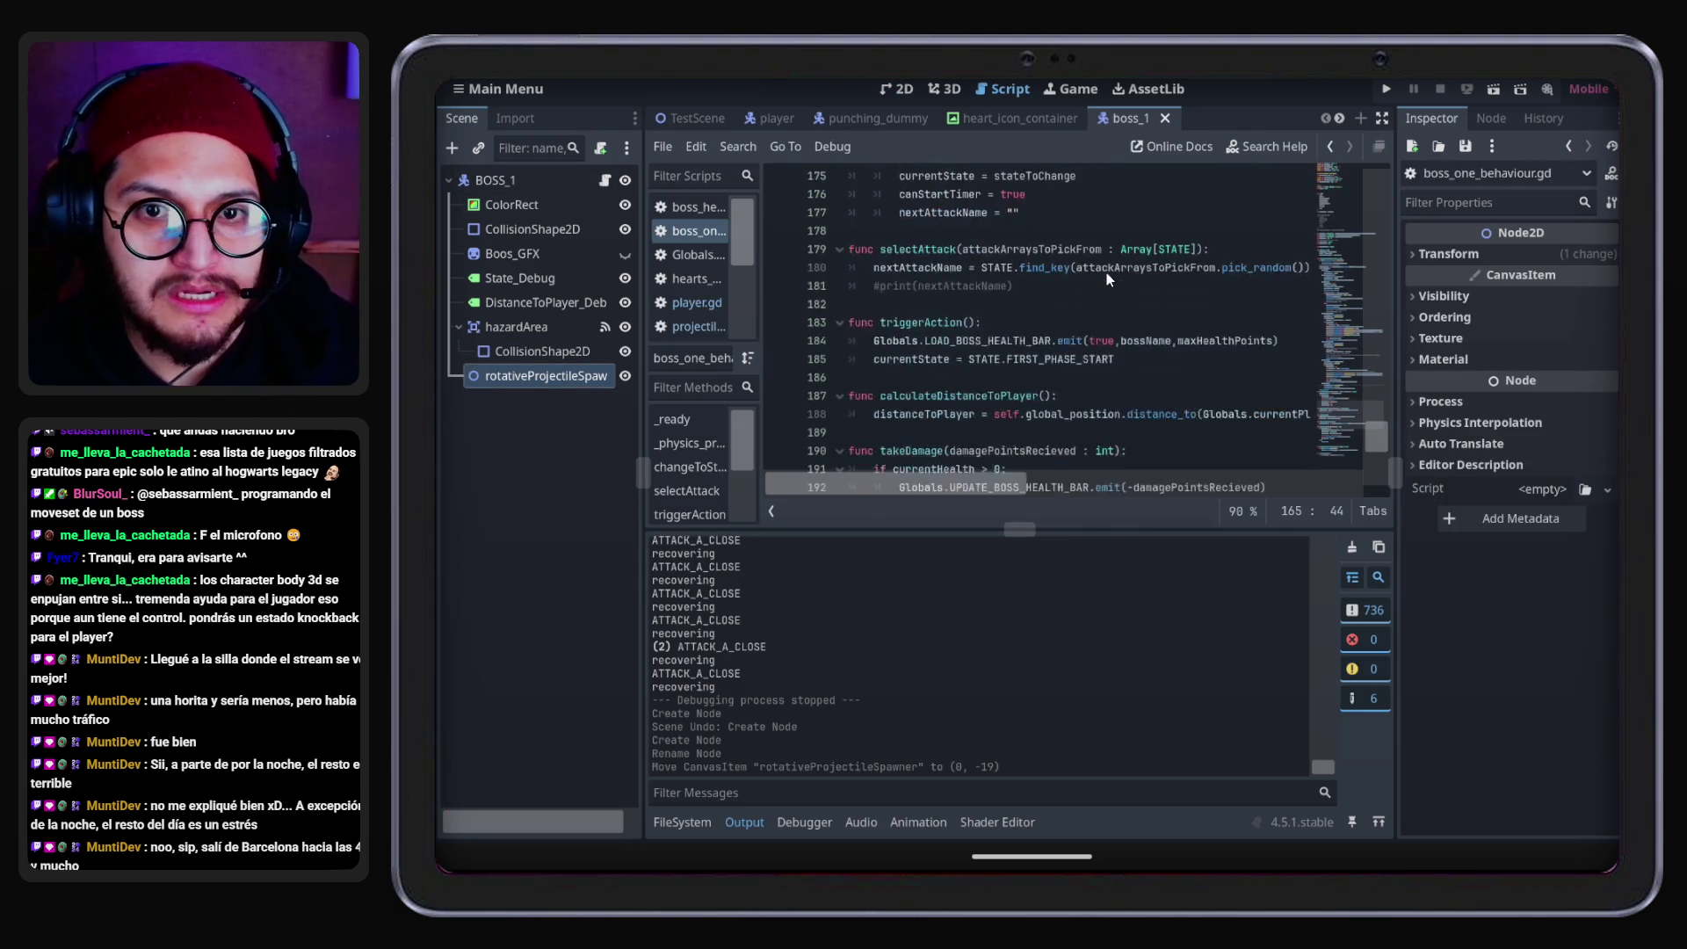
pyautogui.scroll(-7, 1106, 277)
pyautogui.scroll(4, 1045, 361)
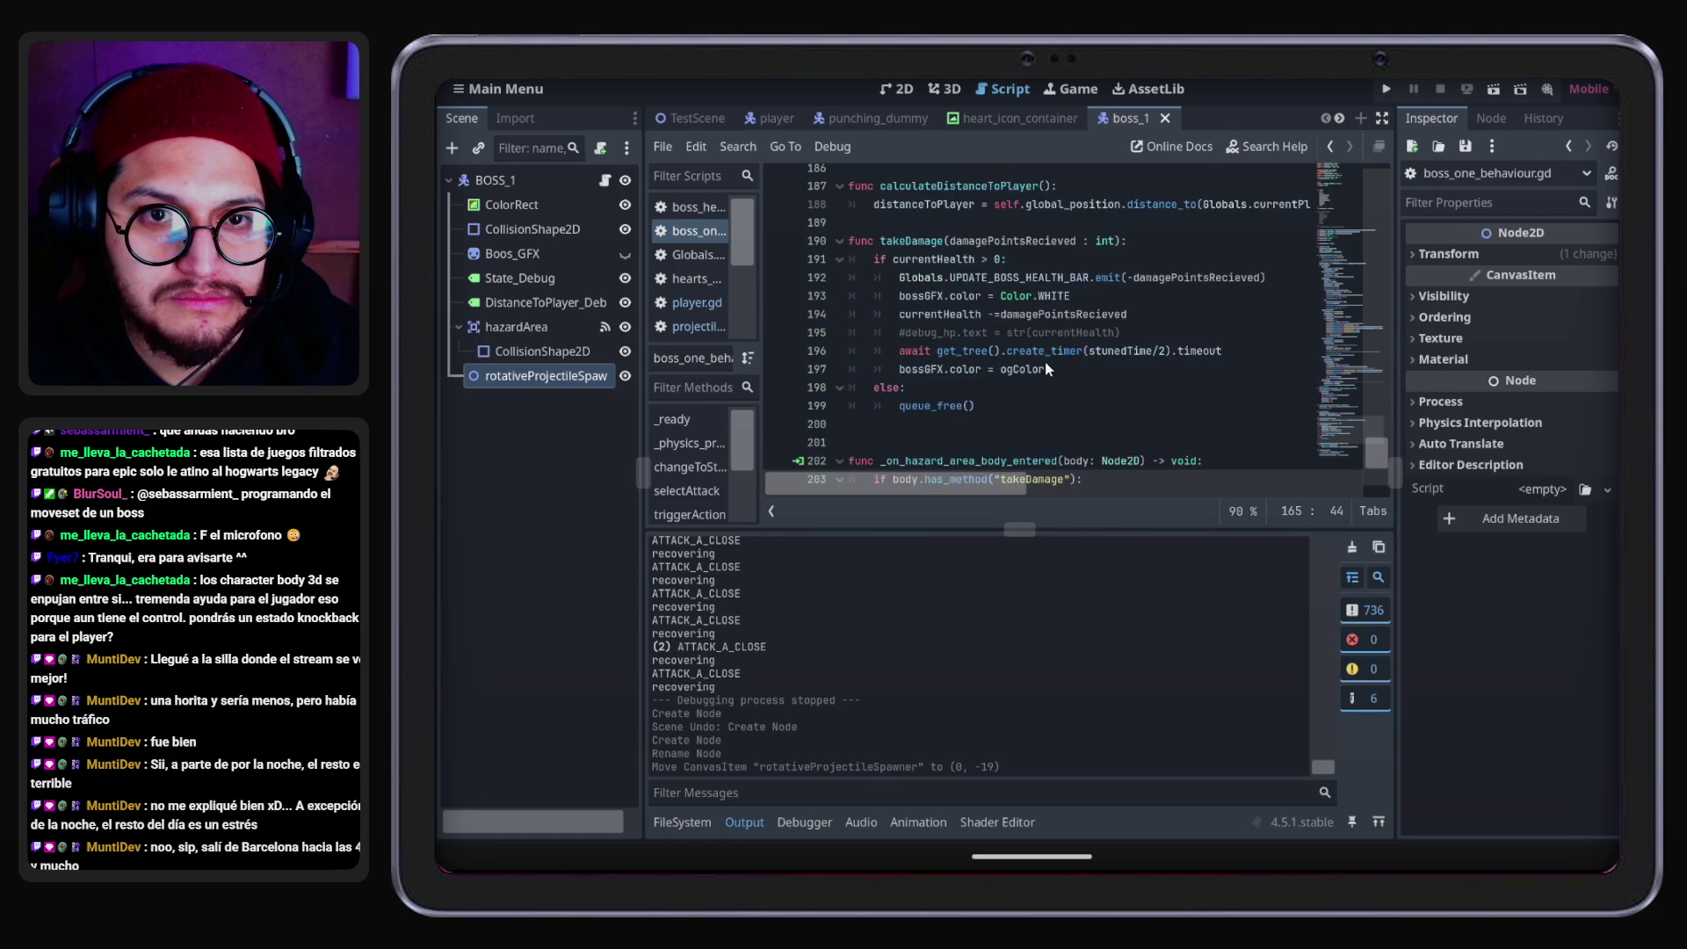
pyautogui.scroll(20, 1028, 369)
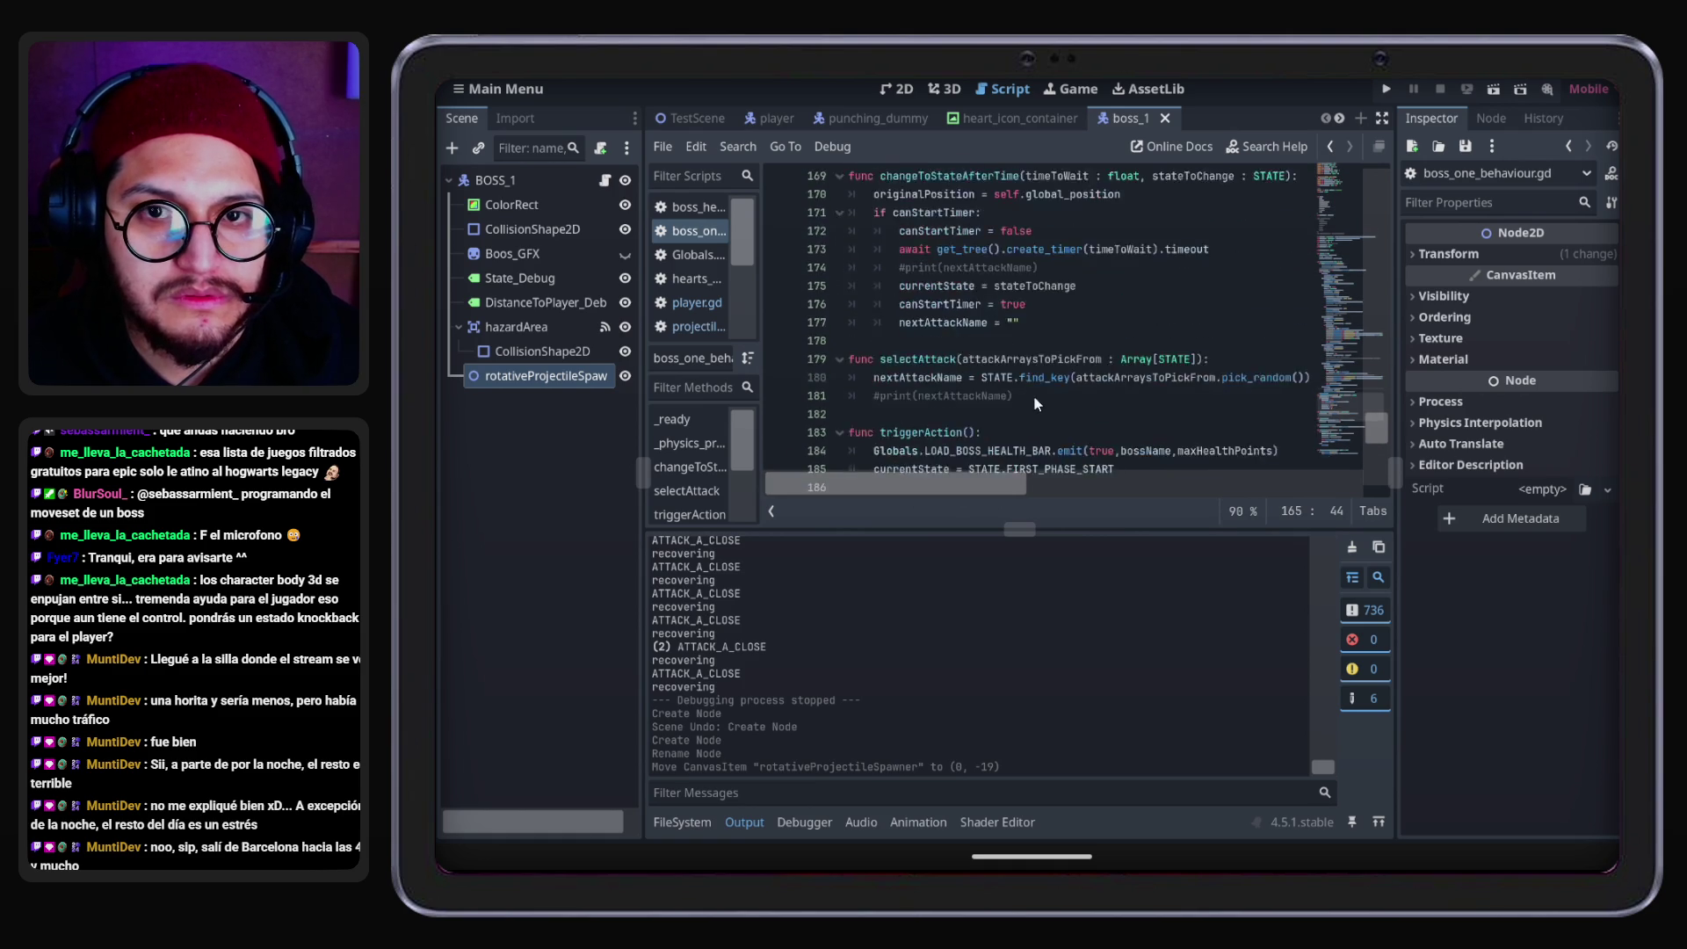
pyautogui.scroll(20, 1038, 380)
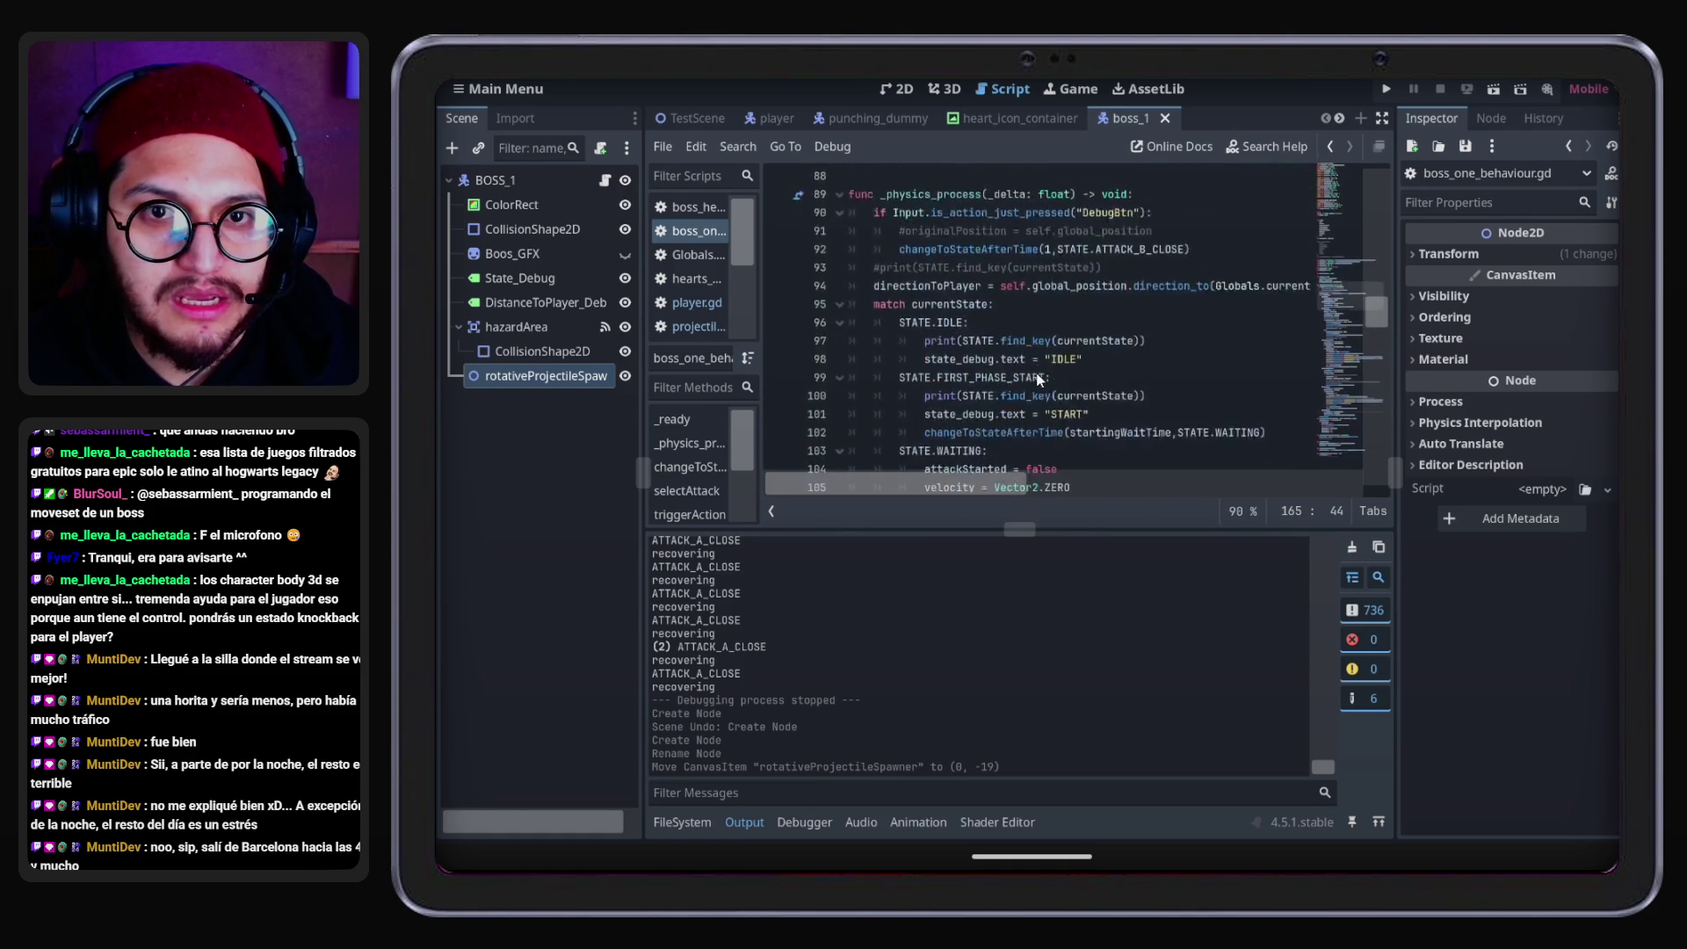
pyautogui.scroll(5, 1036, 373)
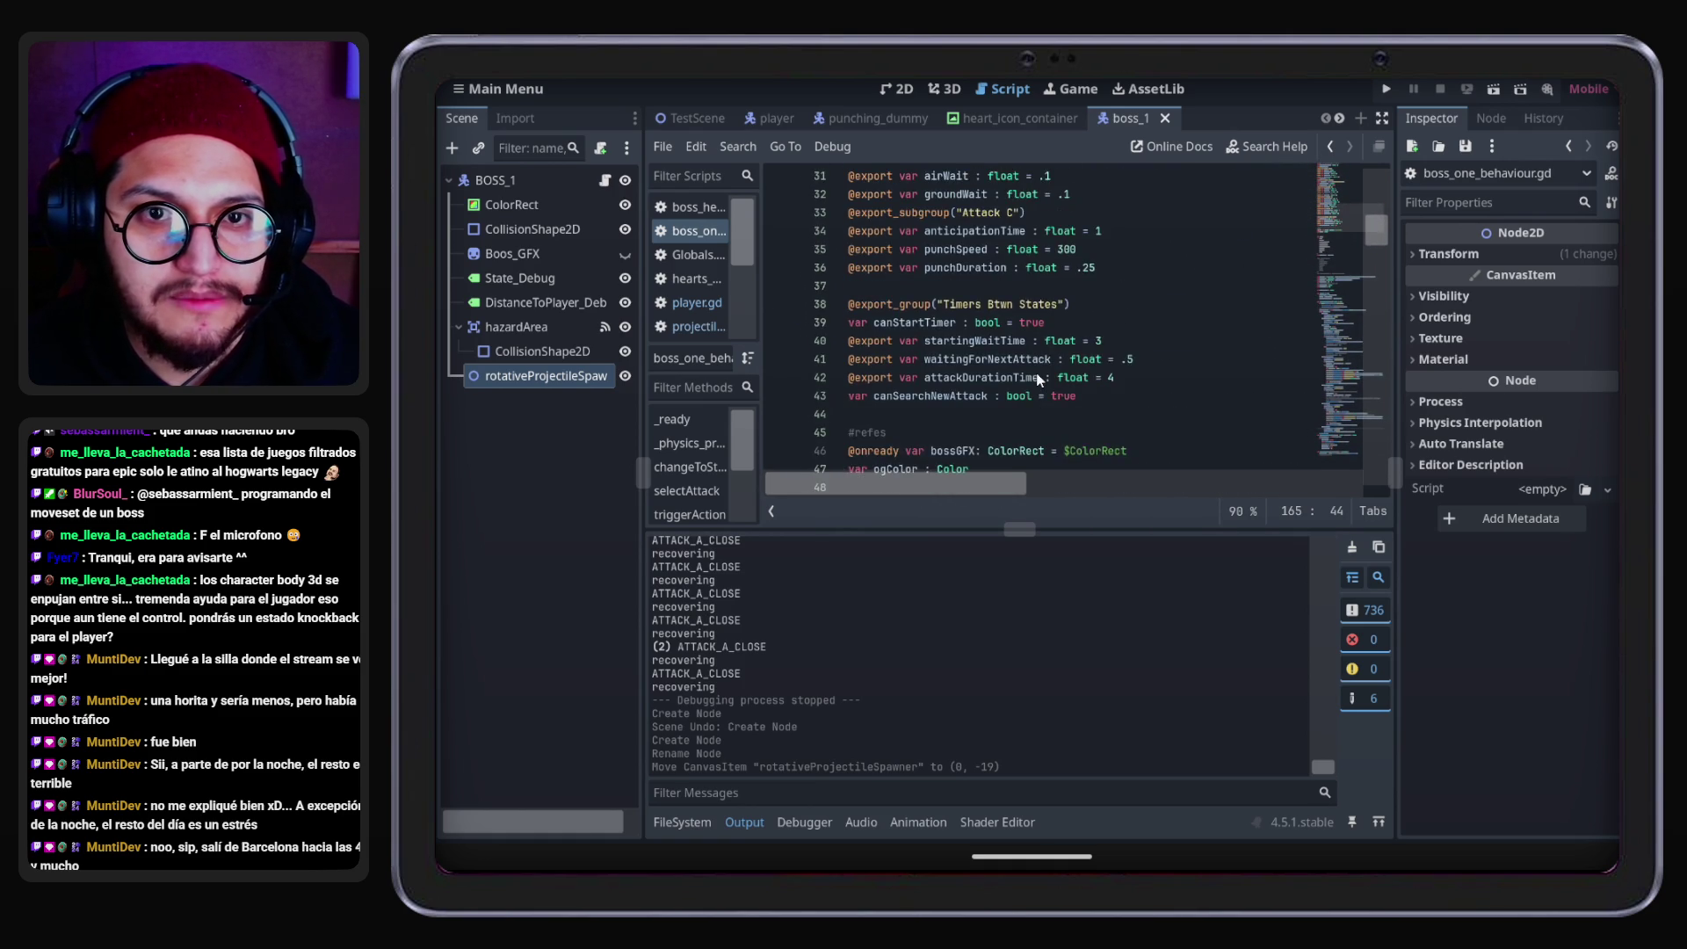
pyautogui.click(1013, 341)
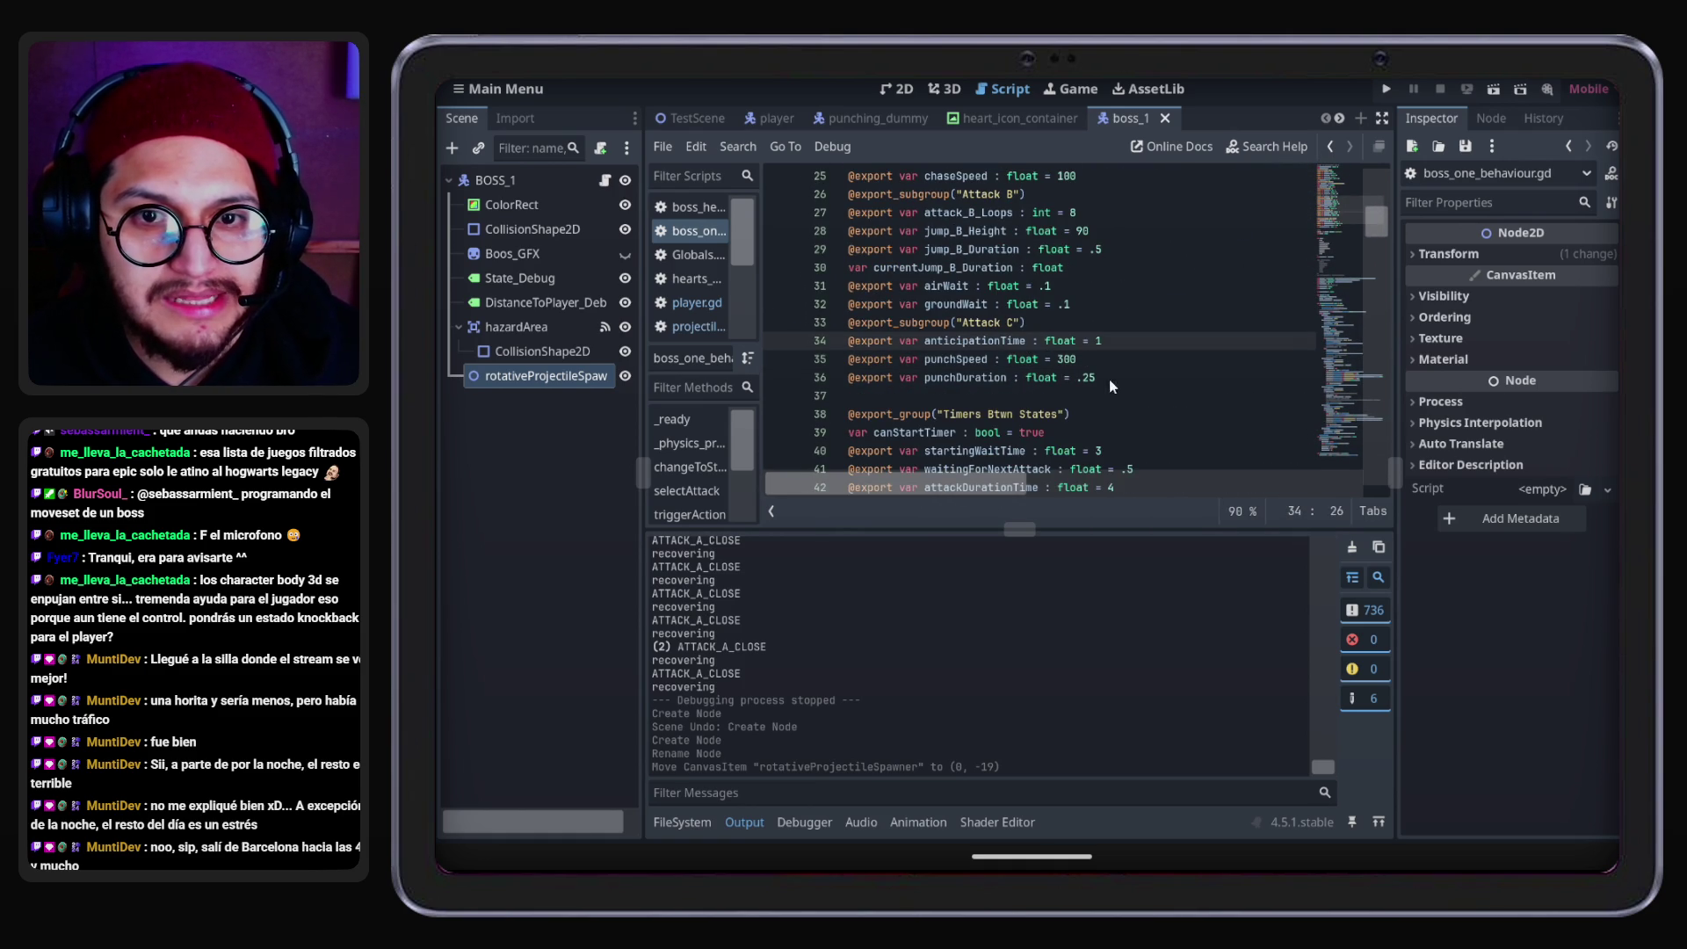
pyautogui.click(1130, 377)
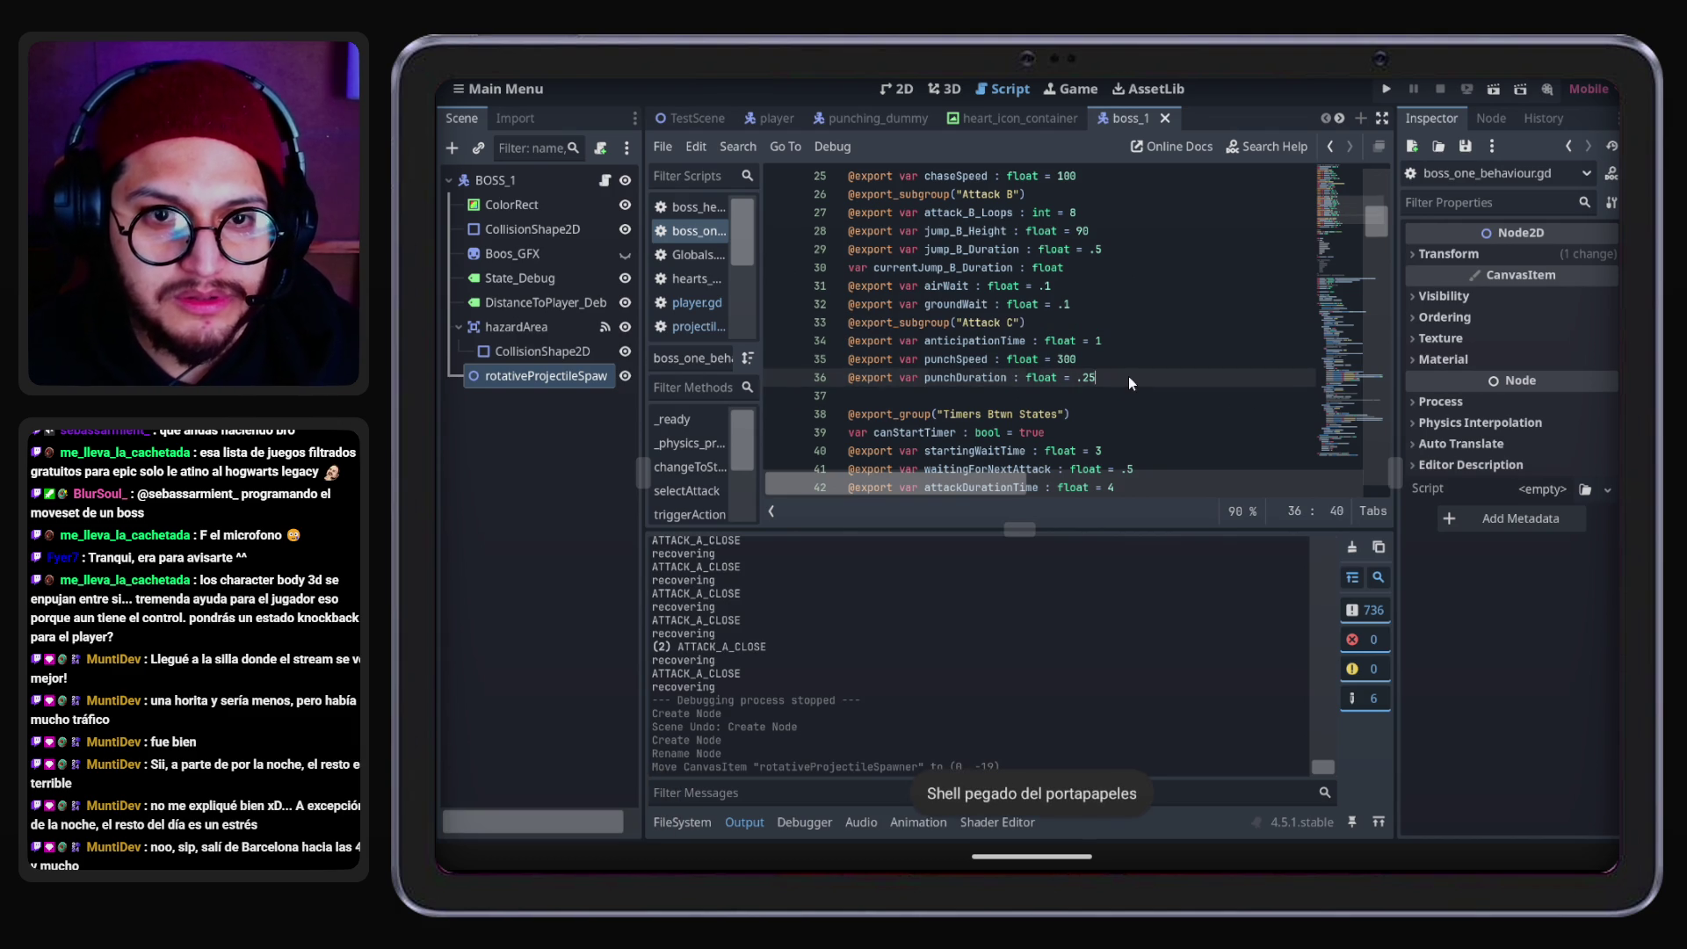
pyautogui.press('Return')
pyautogui.write('@export_subgroup("Attack C")')
pyautogui.click(1007, 396)
pyautogui.press('Delete')
pyautogui.write('D')
pyautogui.click(1053, 392)
pyautogui.press('Return')
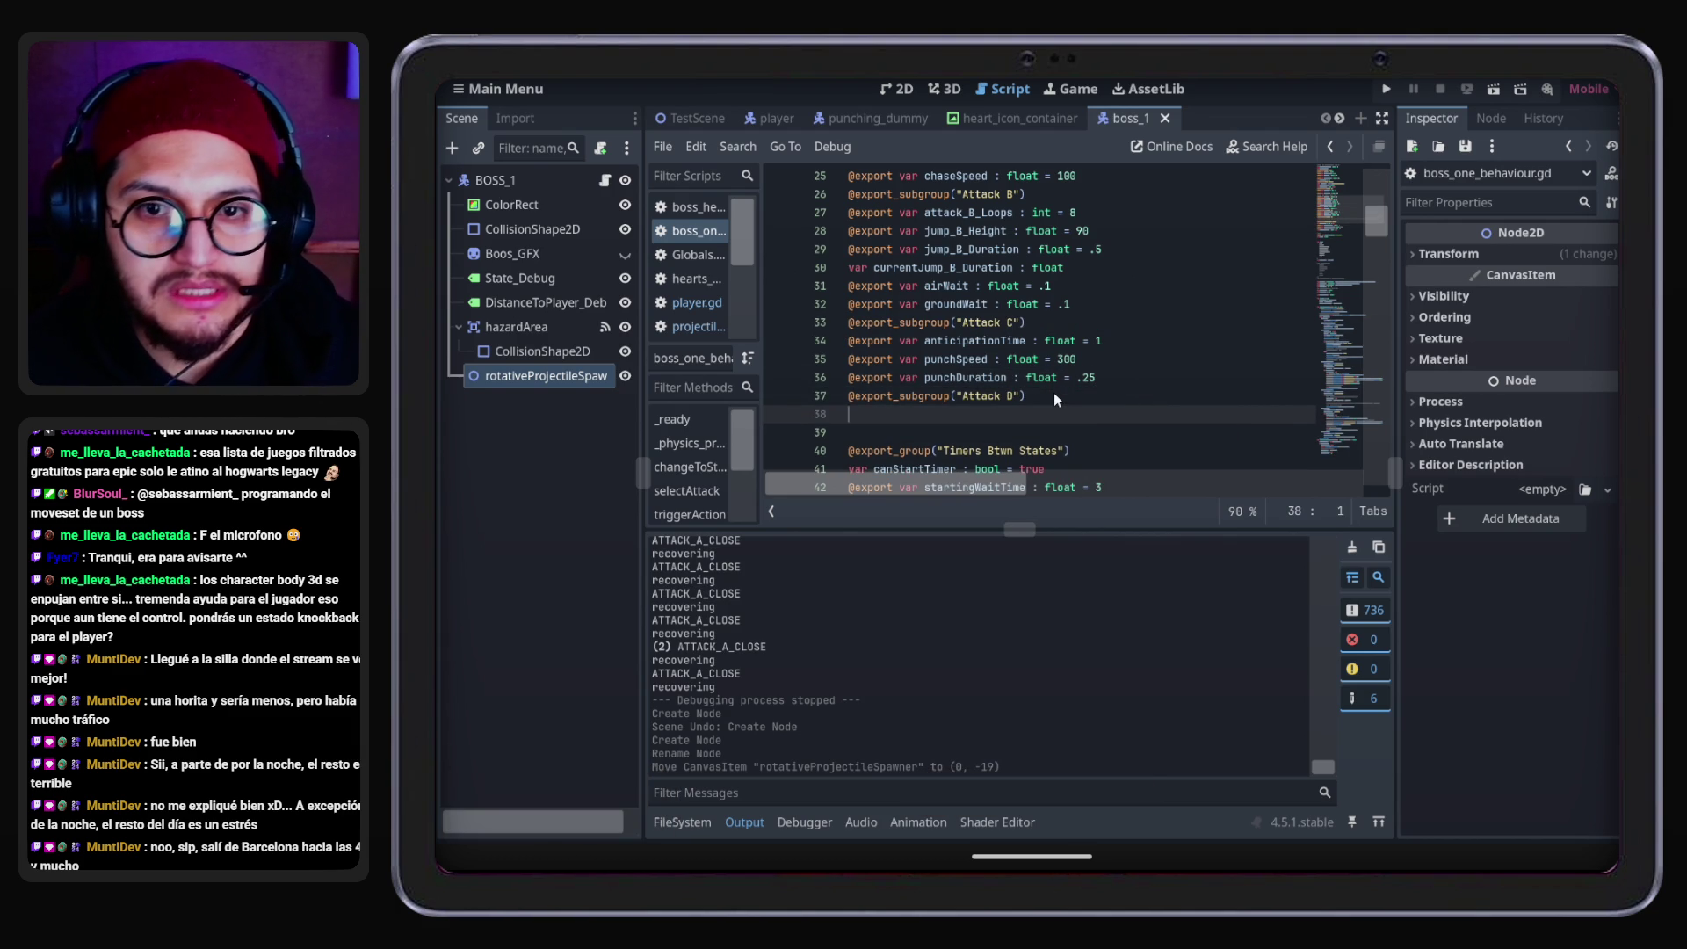
# Add an exported float timeBtwnProjectiles under the Attack D subgroup and save.
pyautogui.moveTo(918, 359); pyautogui.dragTo(852, 361)
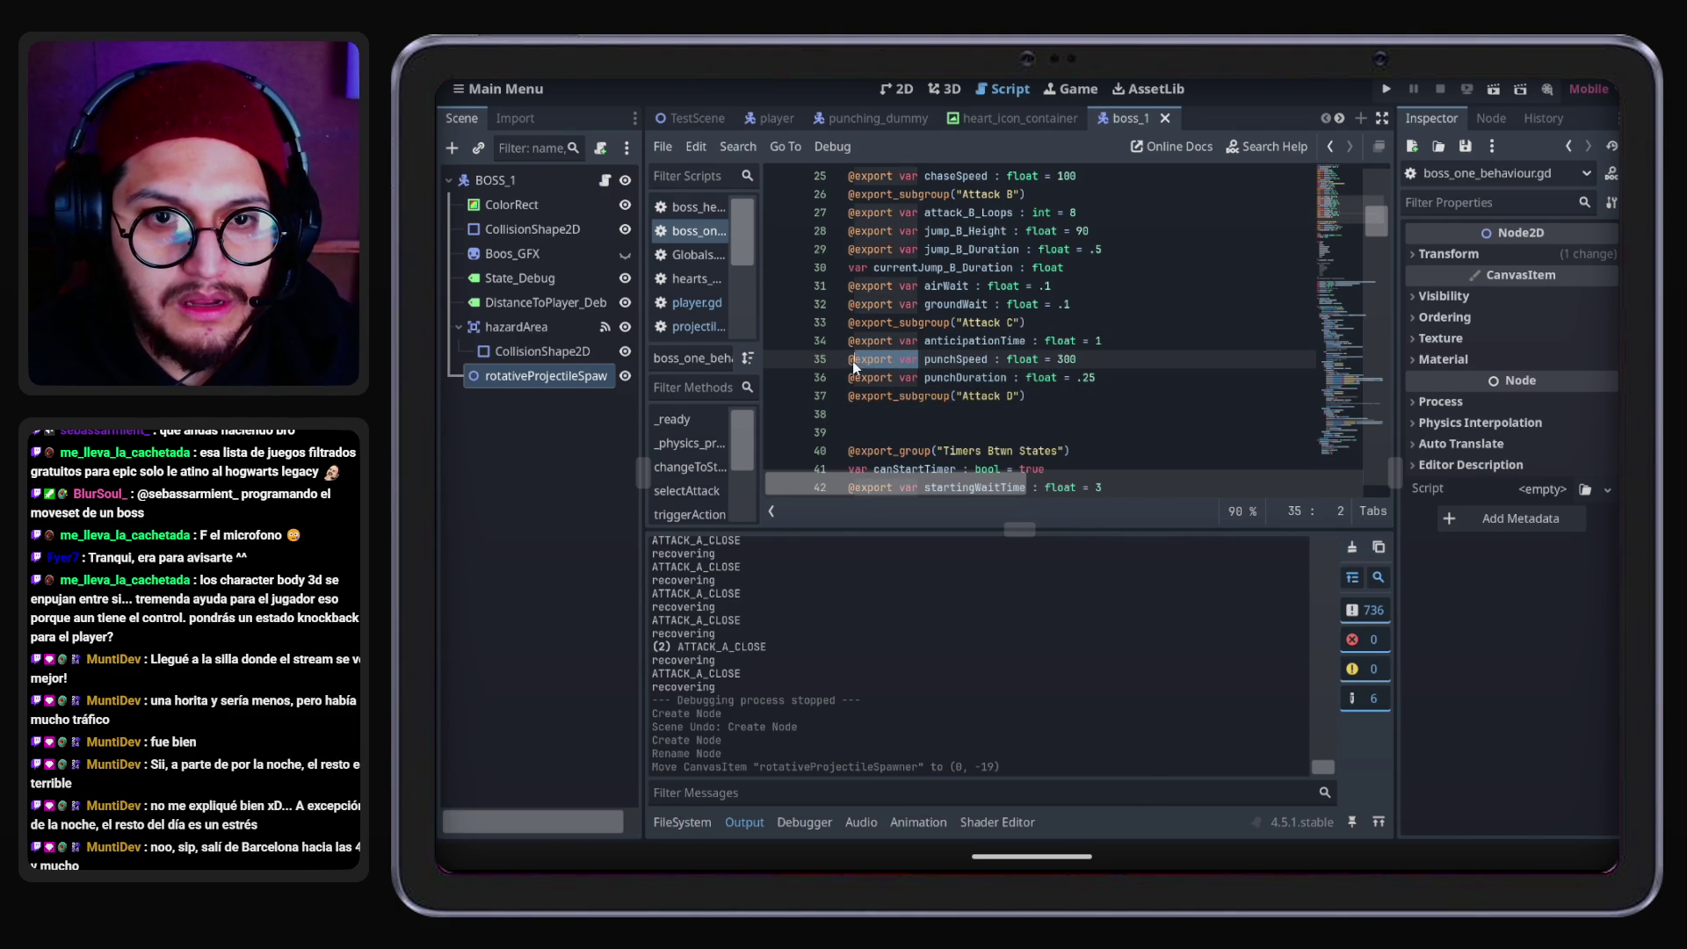
pyautogui.hotkey('ctrl', 'c')
pyautogui.click(883, 417)
pyautogui.write('@')
pyautogui.hotkey('ctrl', 'v')
pyautogui.write('timeB')
pyautogui.write('Projectiles ')
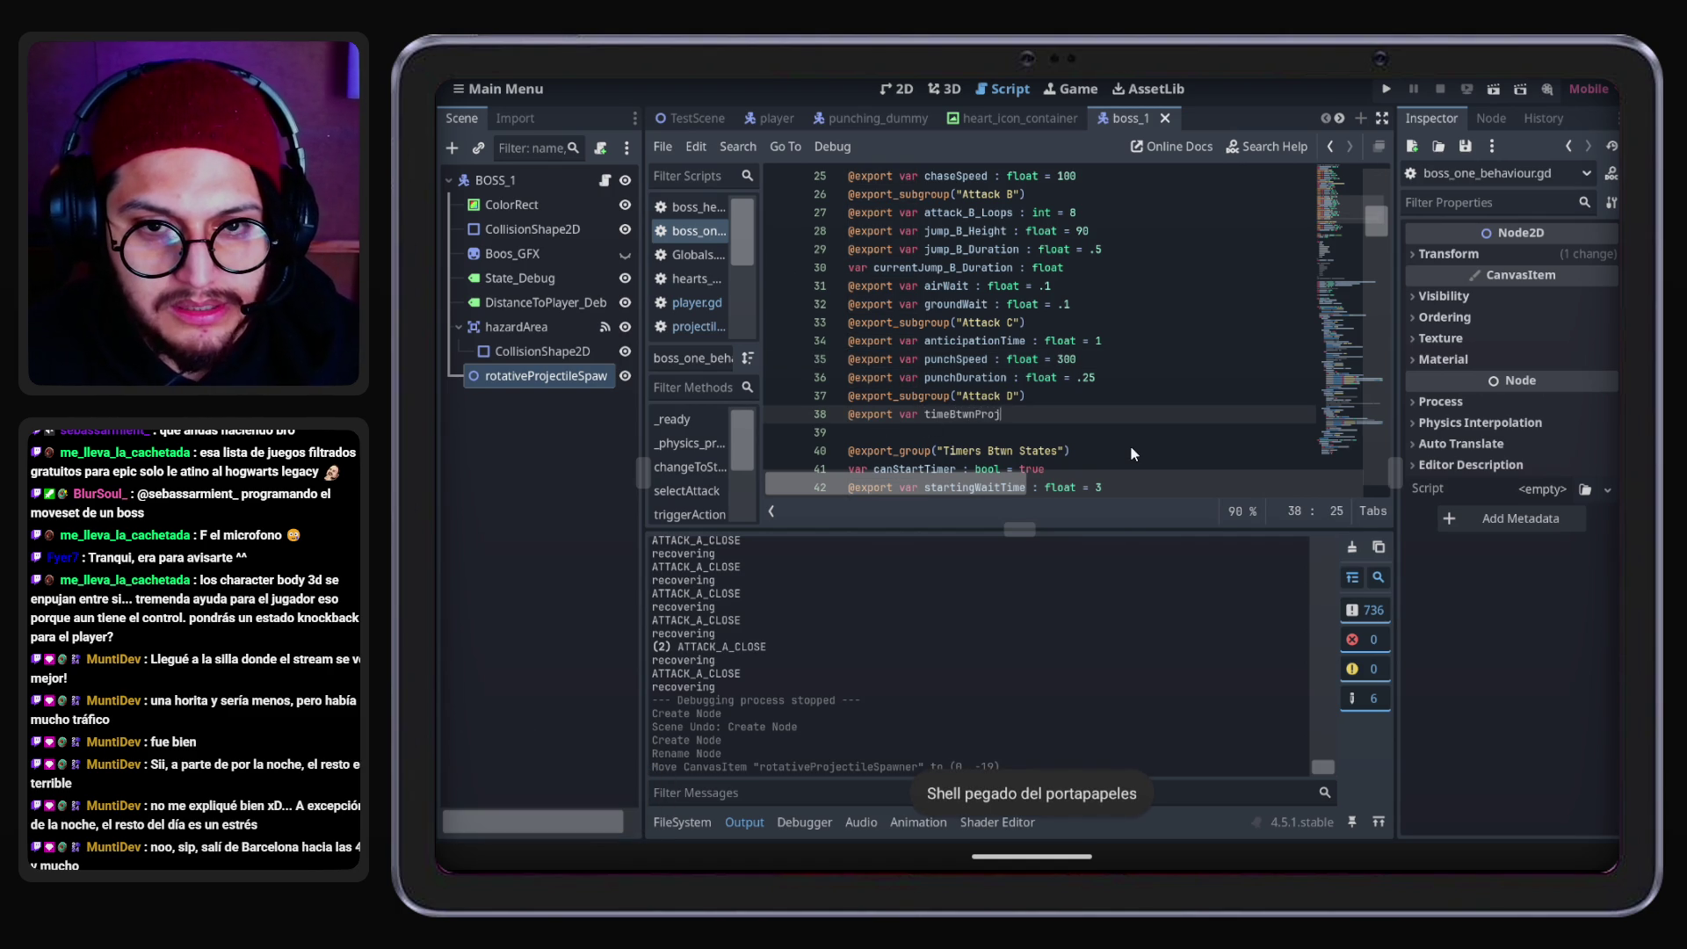
pyautogui.write(': float =')
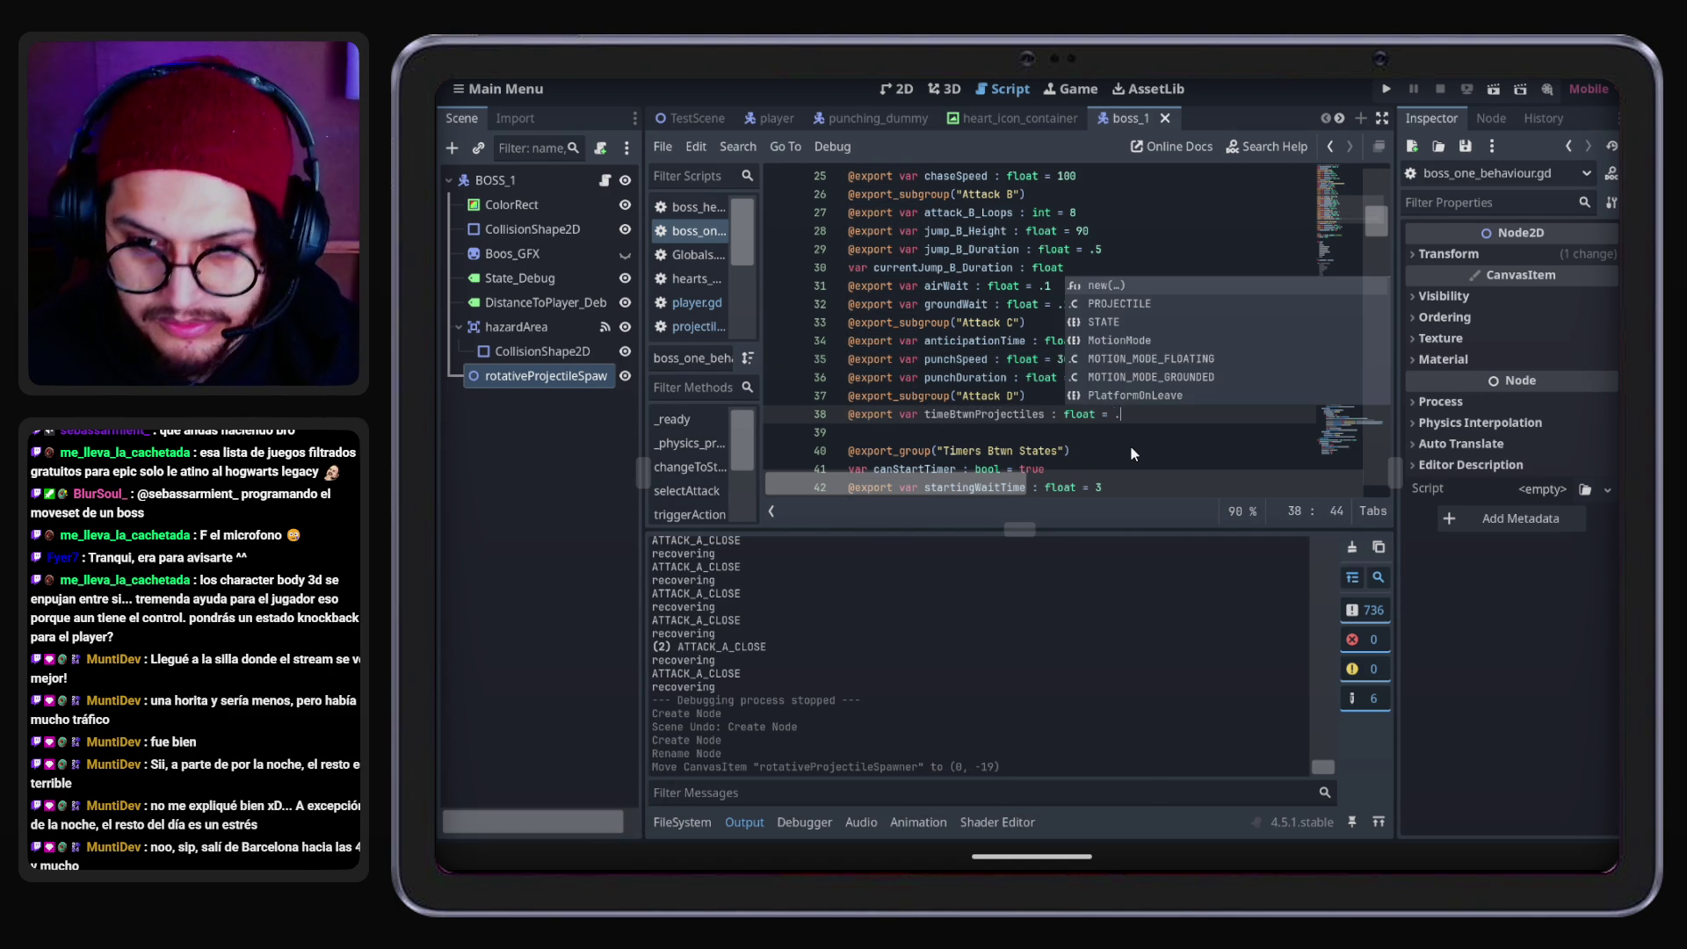
pyautogui.write(' .1')
pyautogui.doubleClick(961, 414)
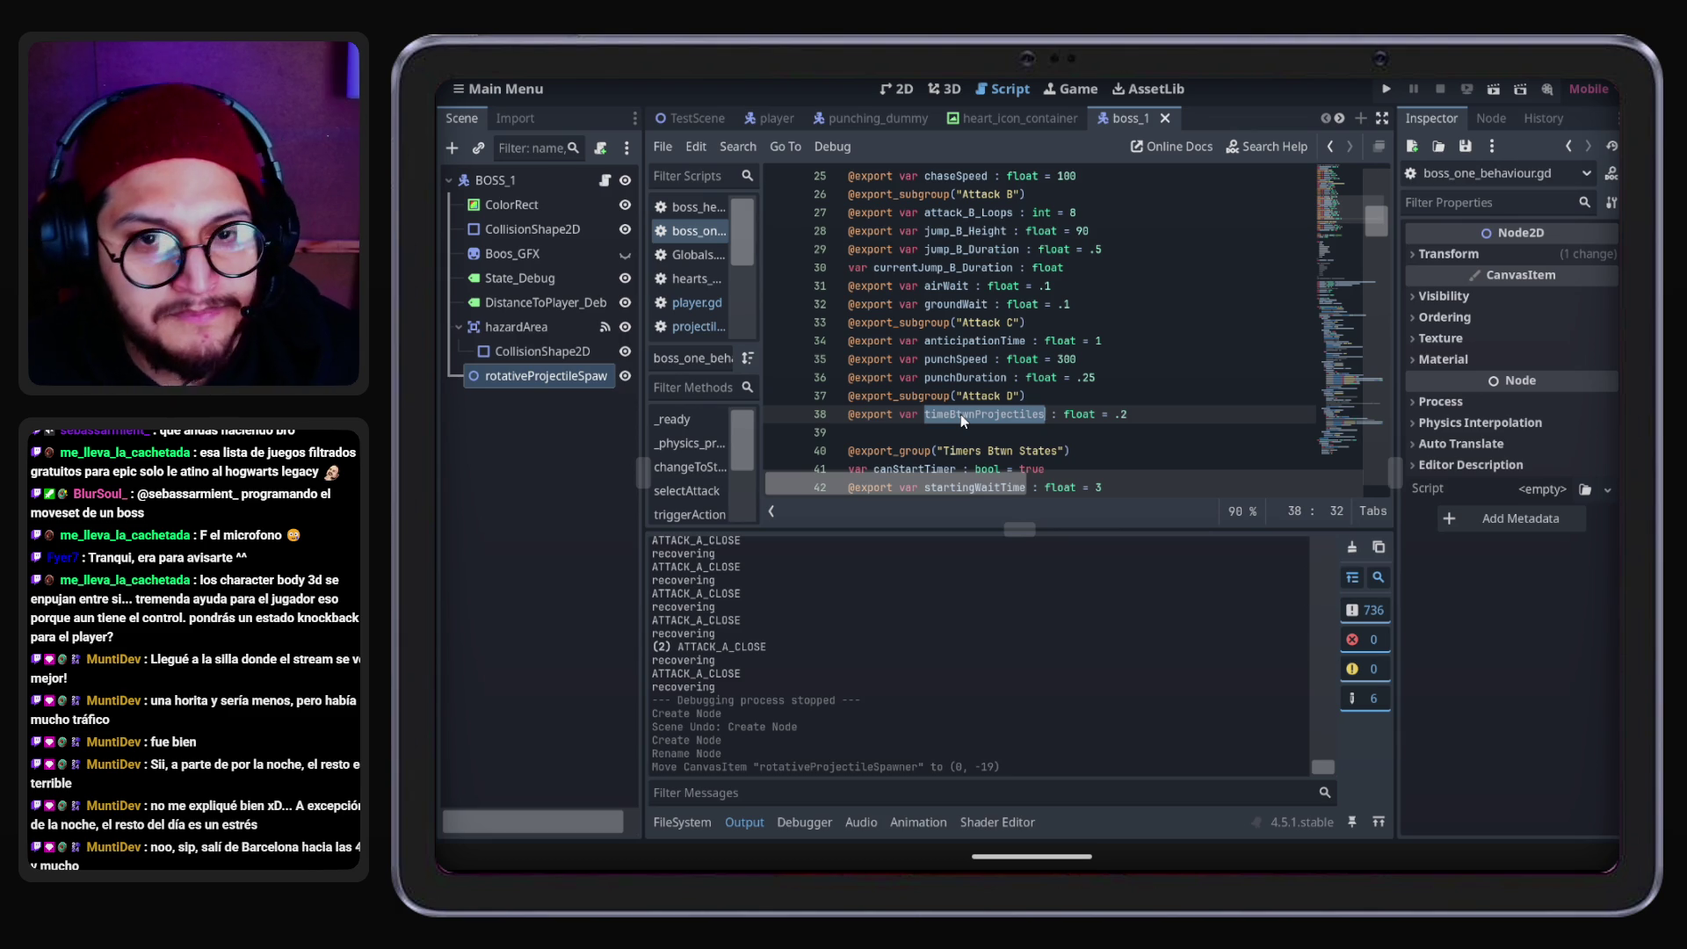
pyautogui.moveTo(1019, 366)
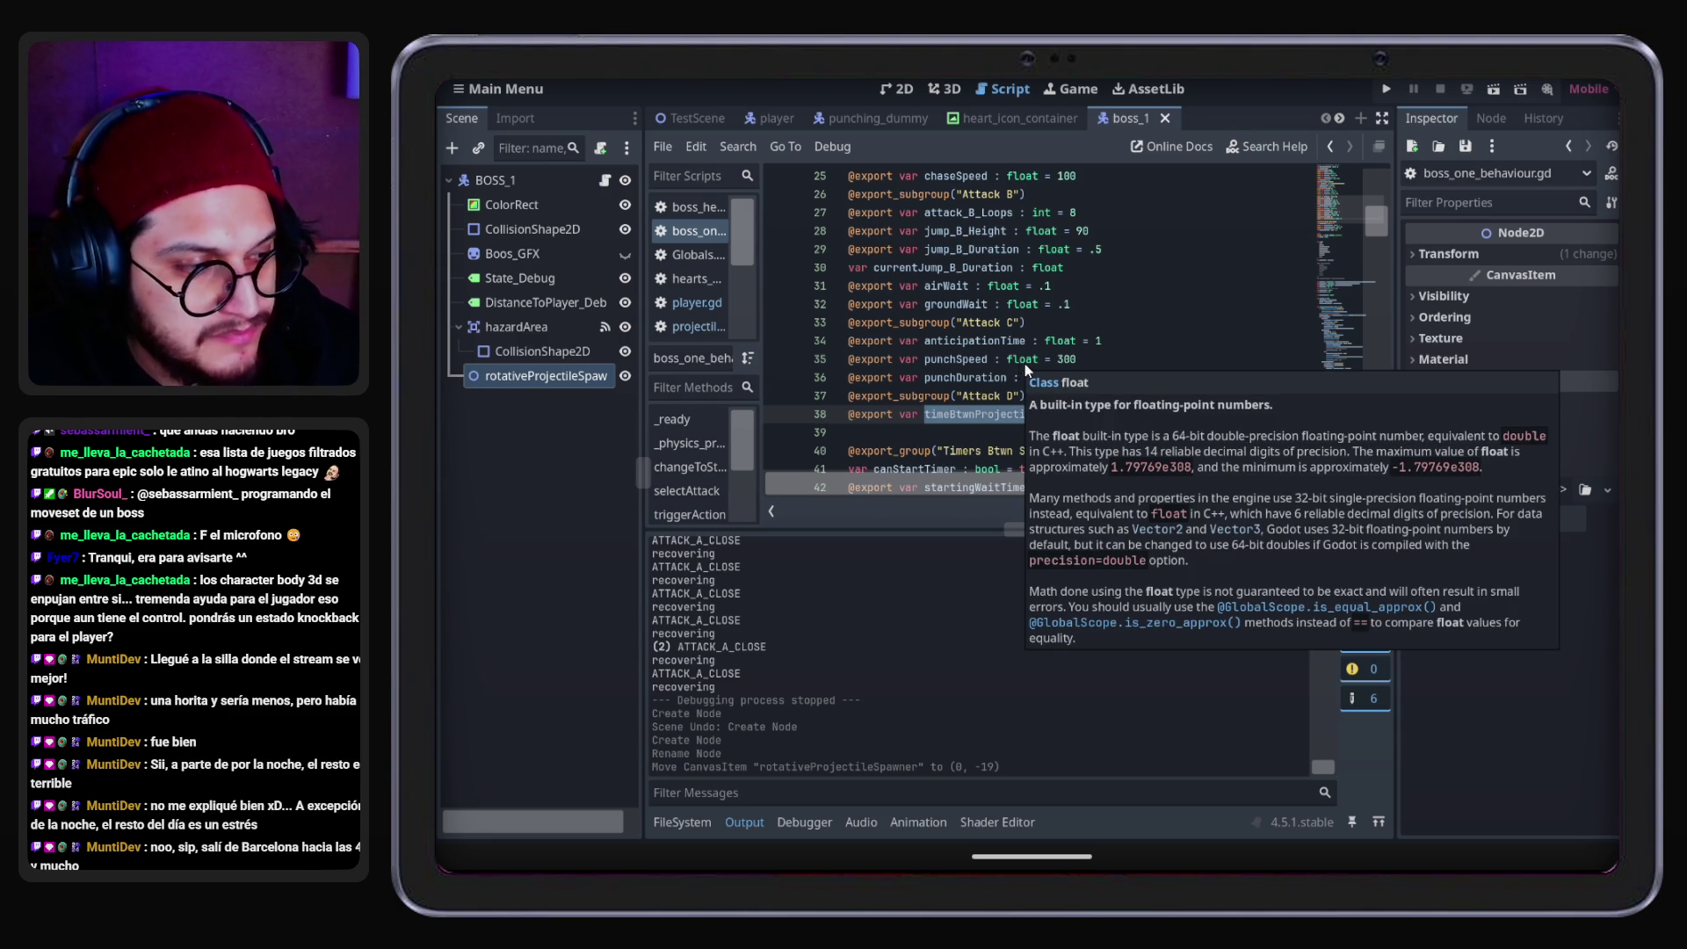
pyautogui.click(994, 377)
pyautogui.hotkey('ctrl', 's')
pyautogui.click(1104, 393)
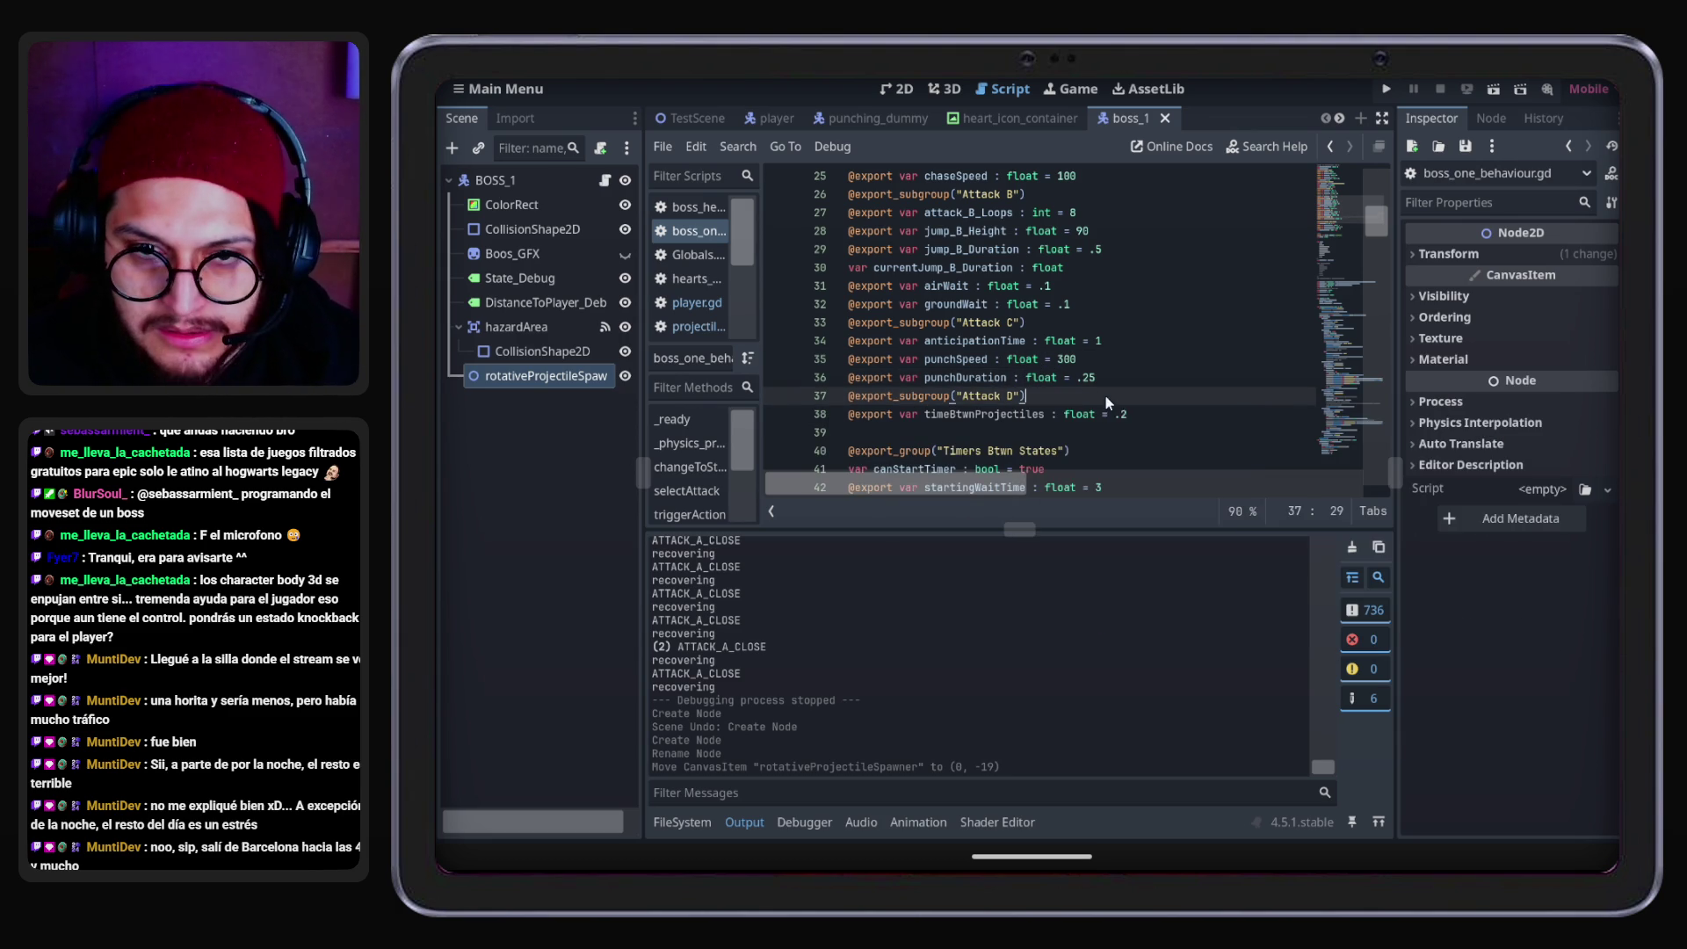
pyautogui.click(1136, 418)
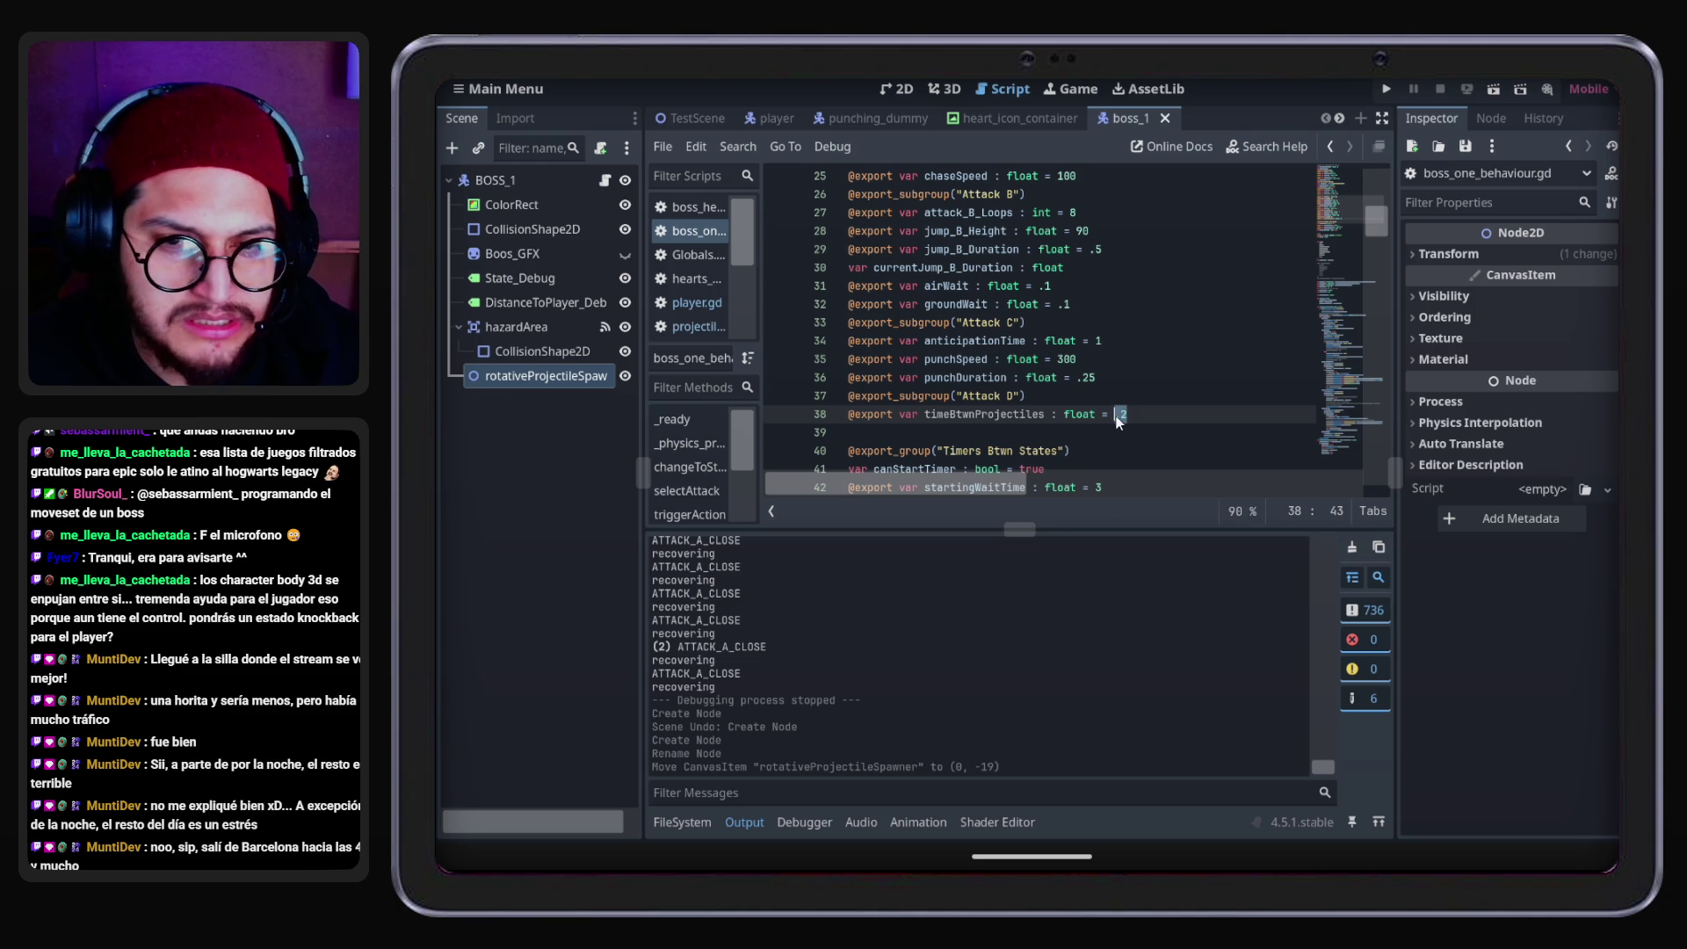
pyautogui.doubleClick(982, 412)
pyautogui.click(1079, 393)
pyautogui.click(1142, 414)
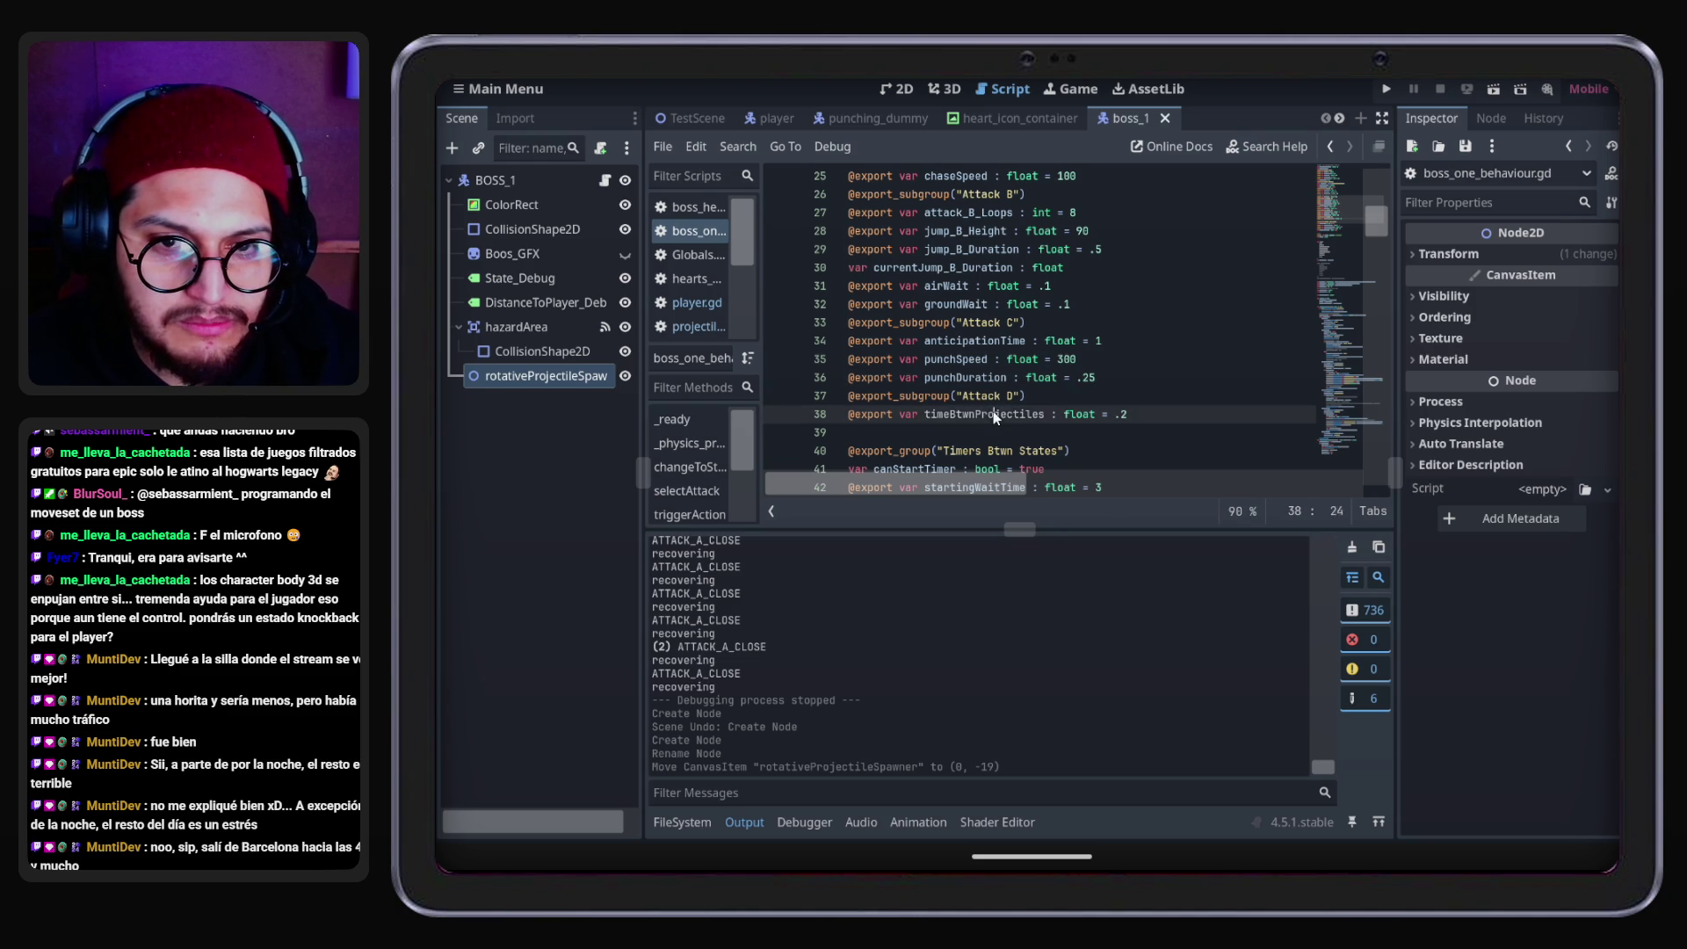
pyautogui.scroll(-1, 1072, 371)
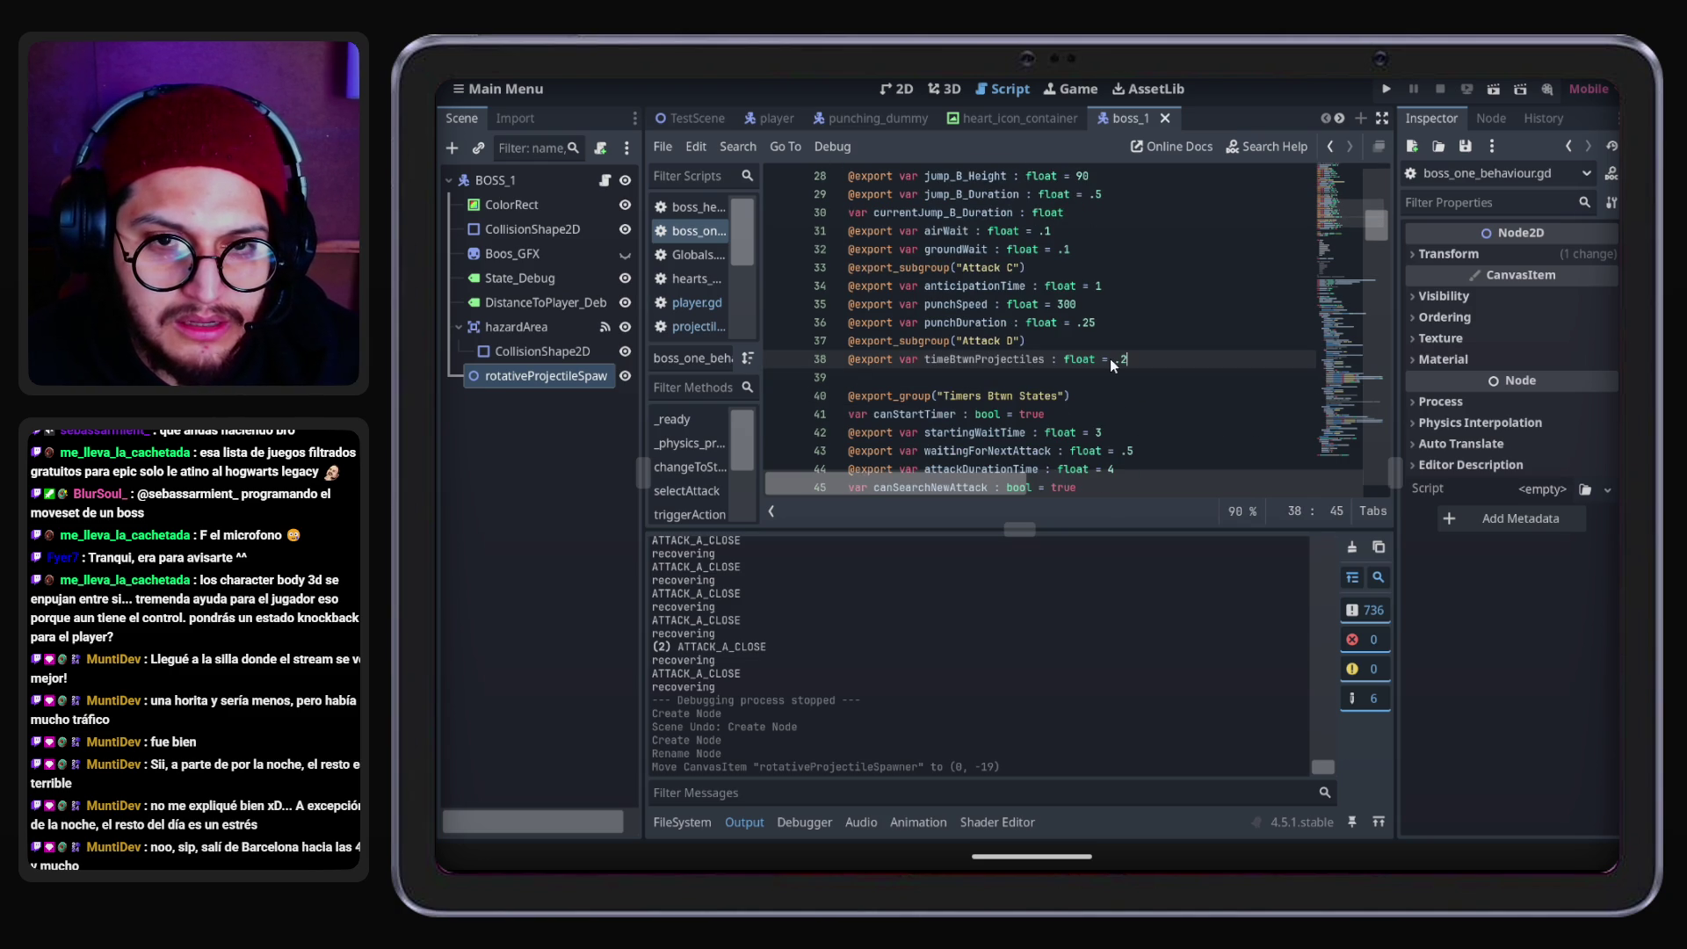
pyautogui.press('Return')
pyautogui.write('@export var ')
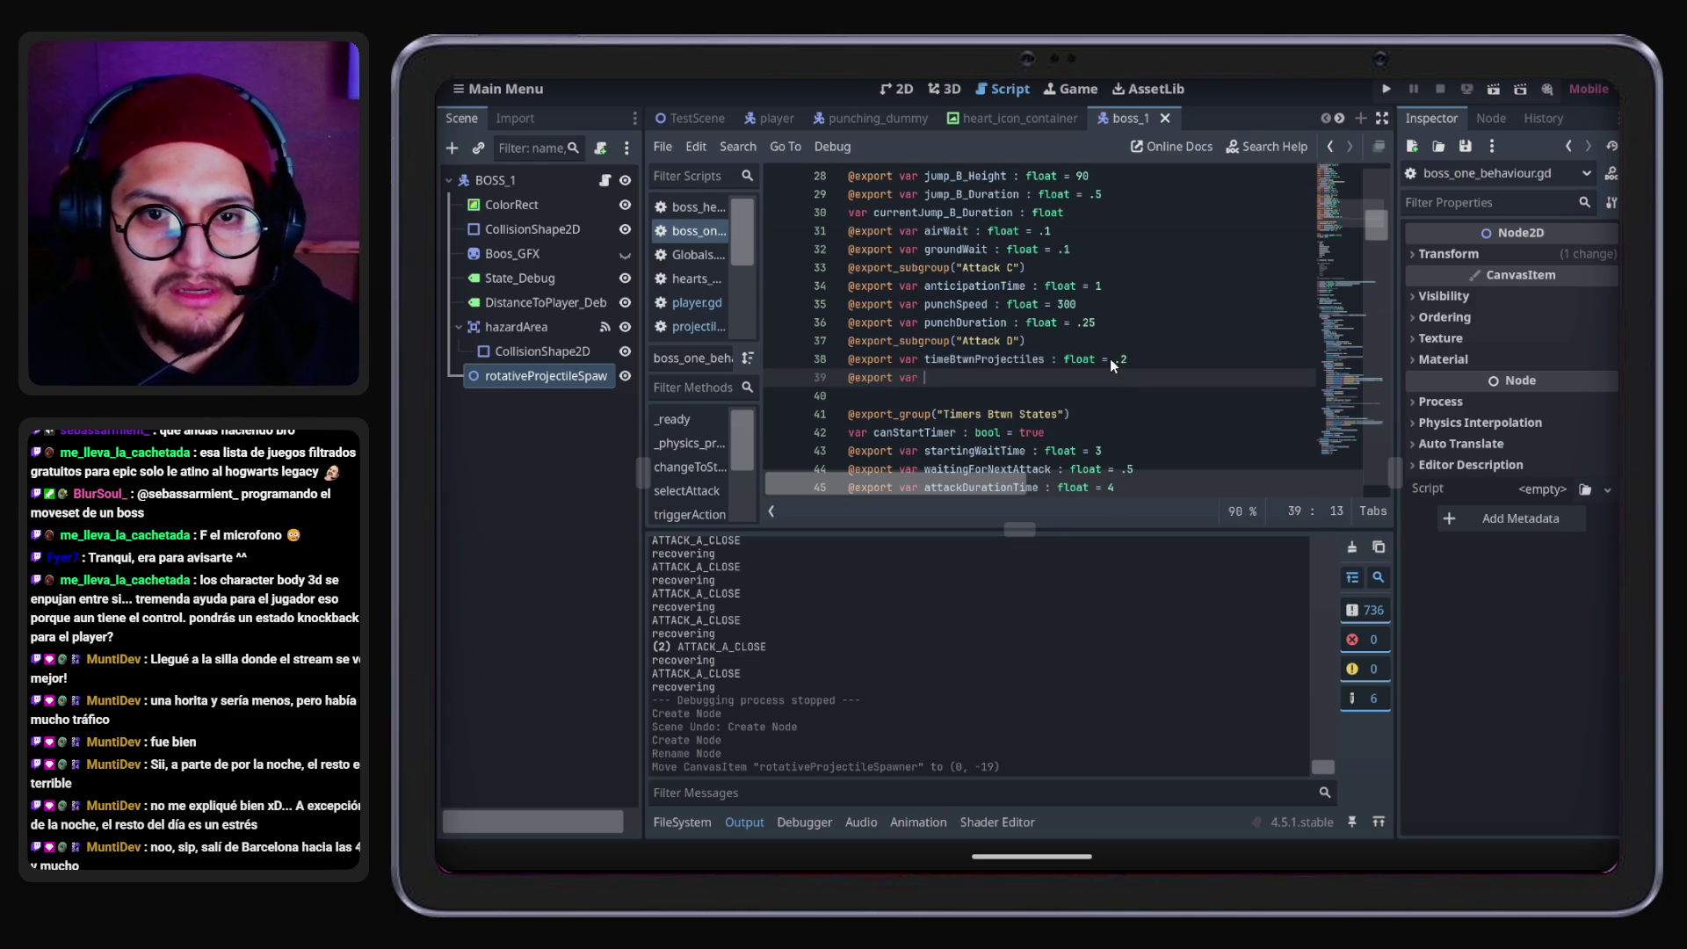
pyautogui.write('rotationSpeed : float = ')
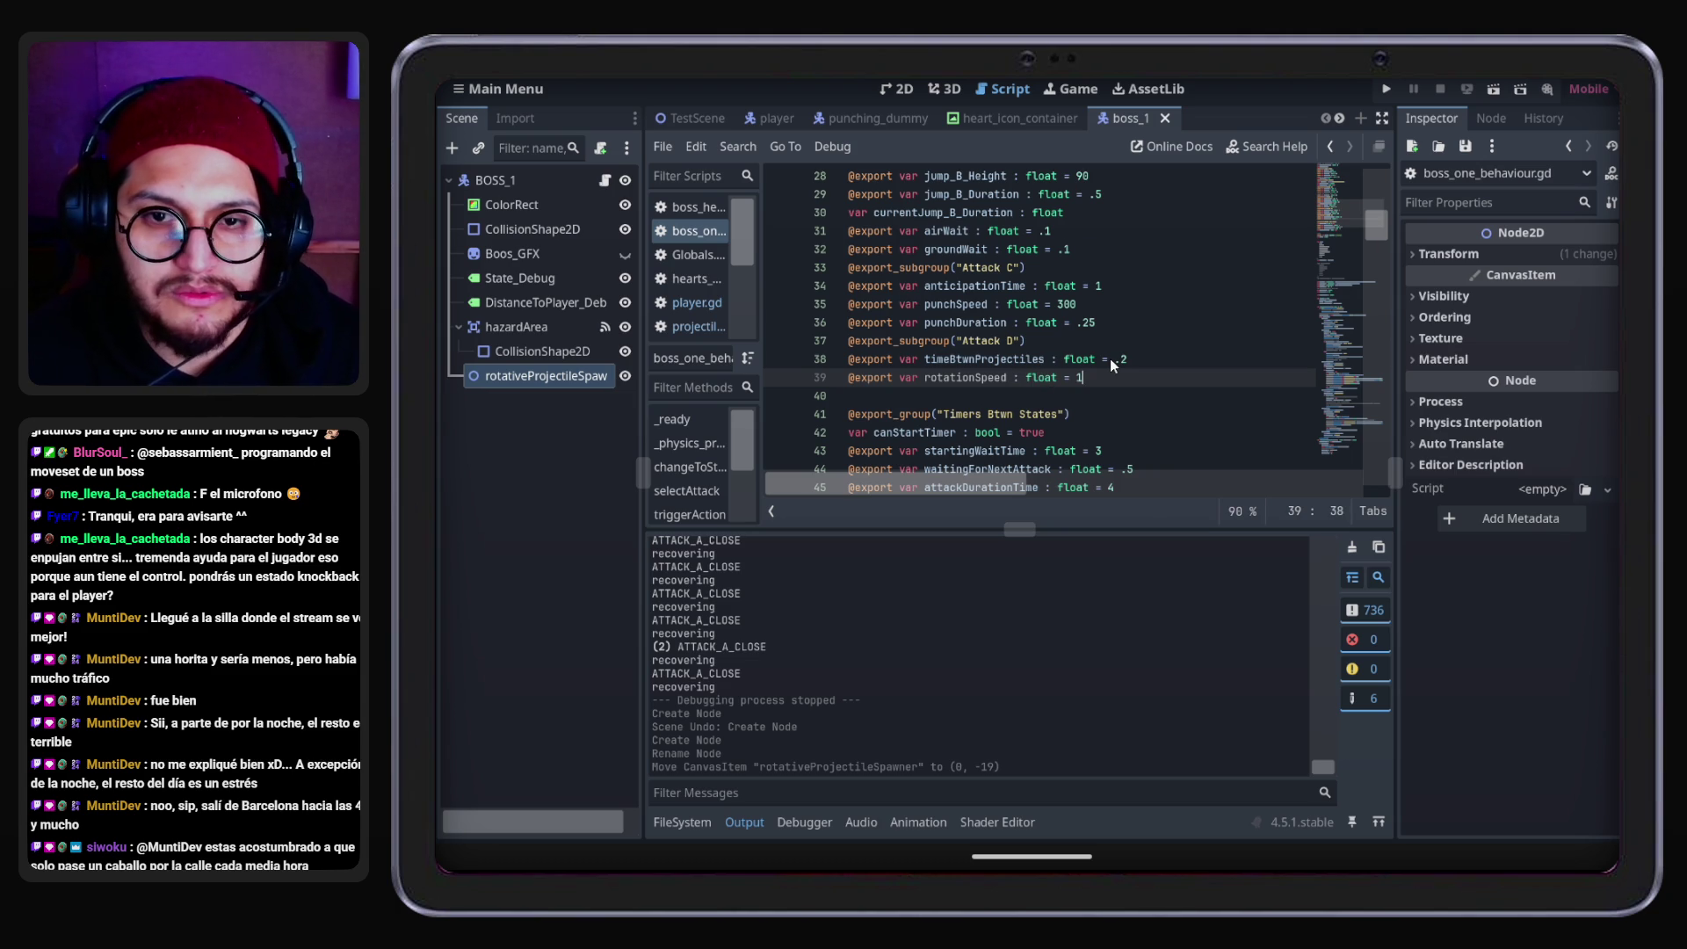
pyautogui.write('1')
pyautogui.doubleClick(966, 377)
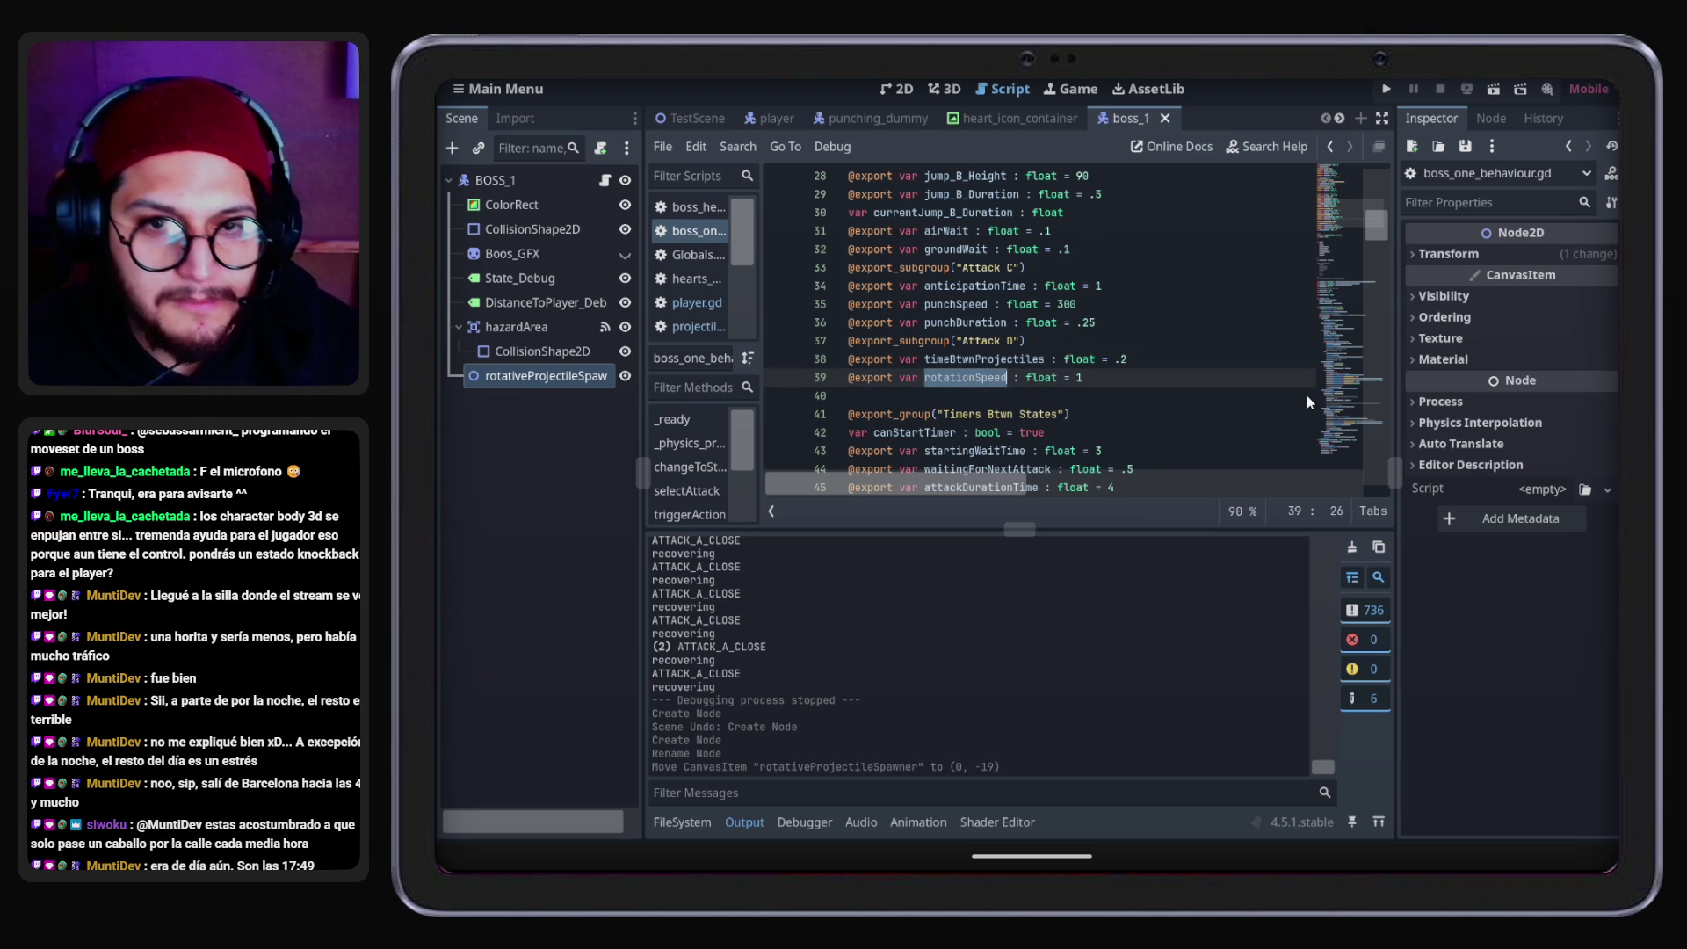
pyautogui.click(896, 88)
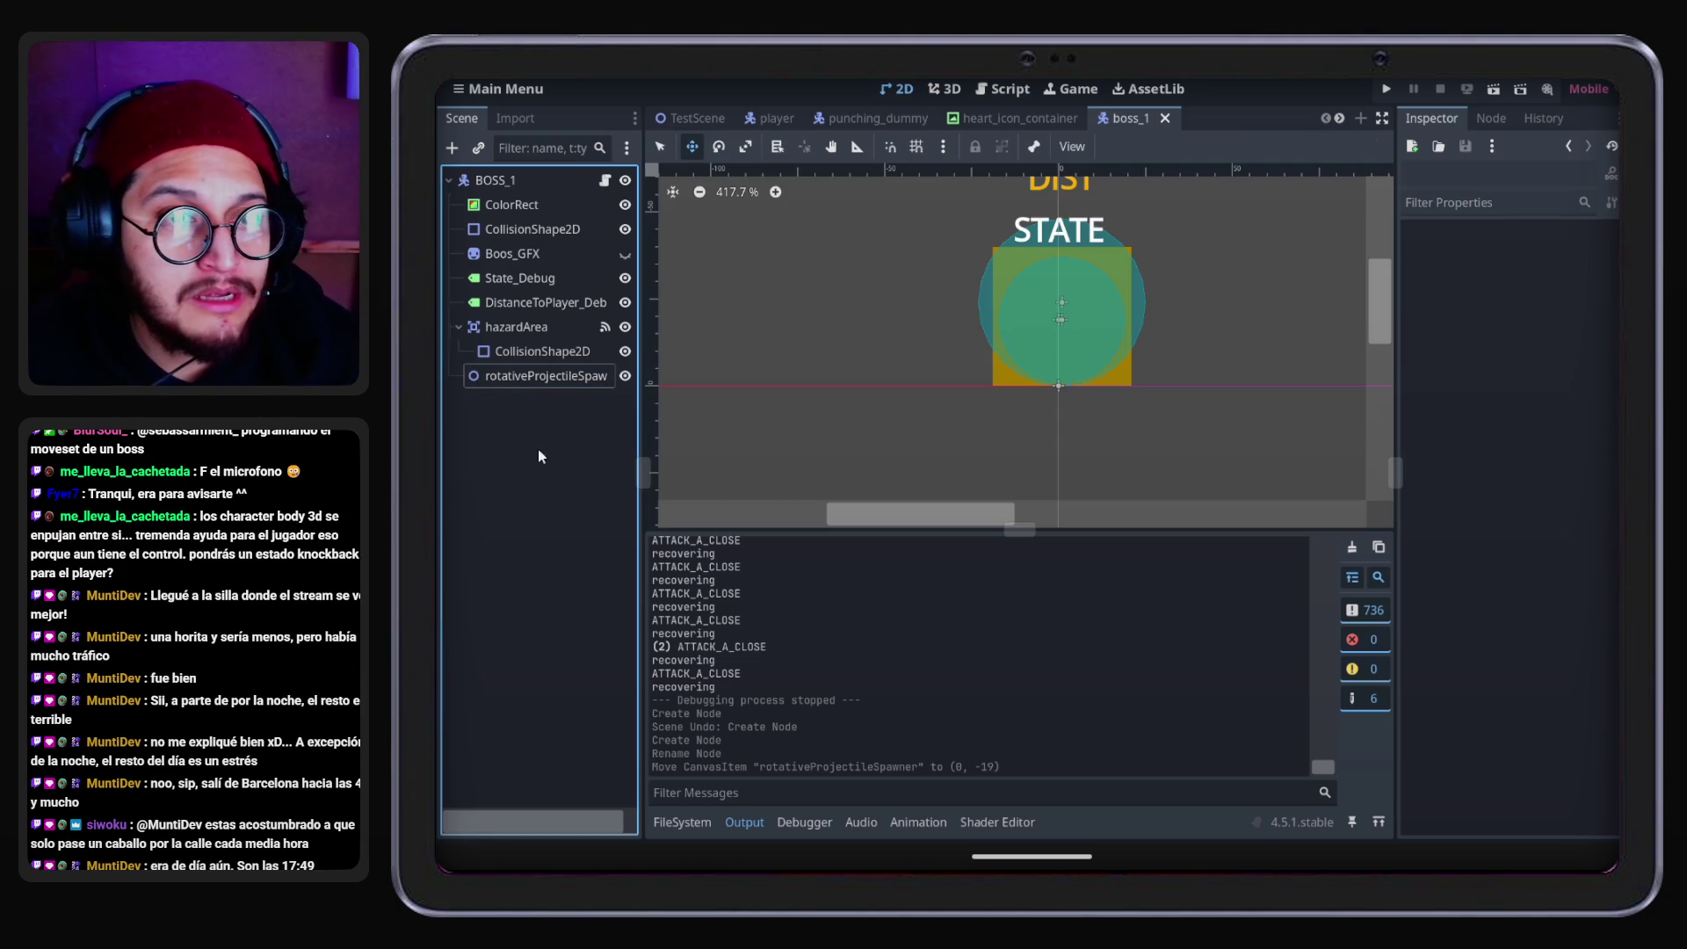
# Add a ColorRect child under rotativeProjectileSpawner.
pyautogui.click(538, 384)
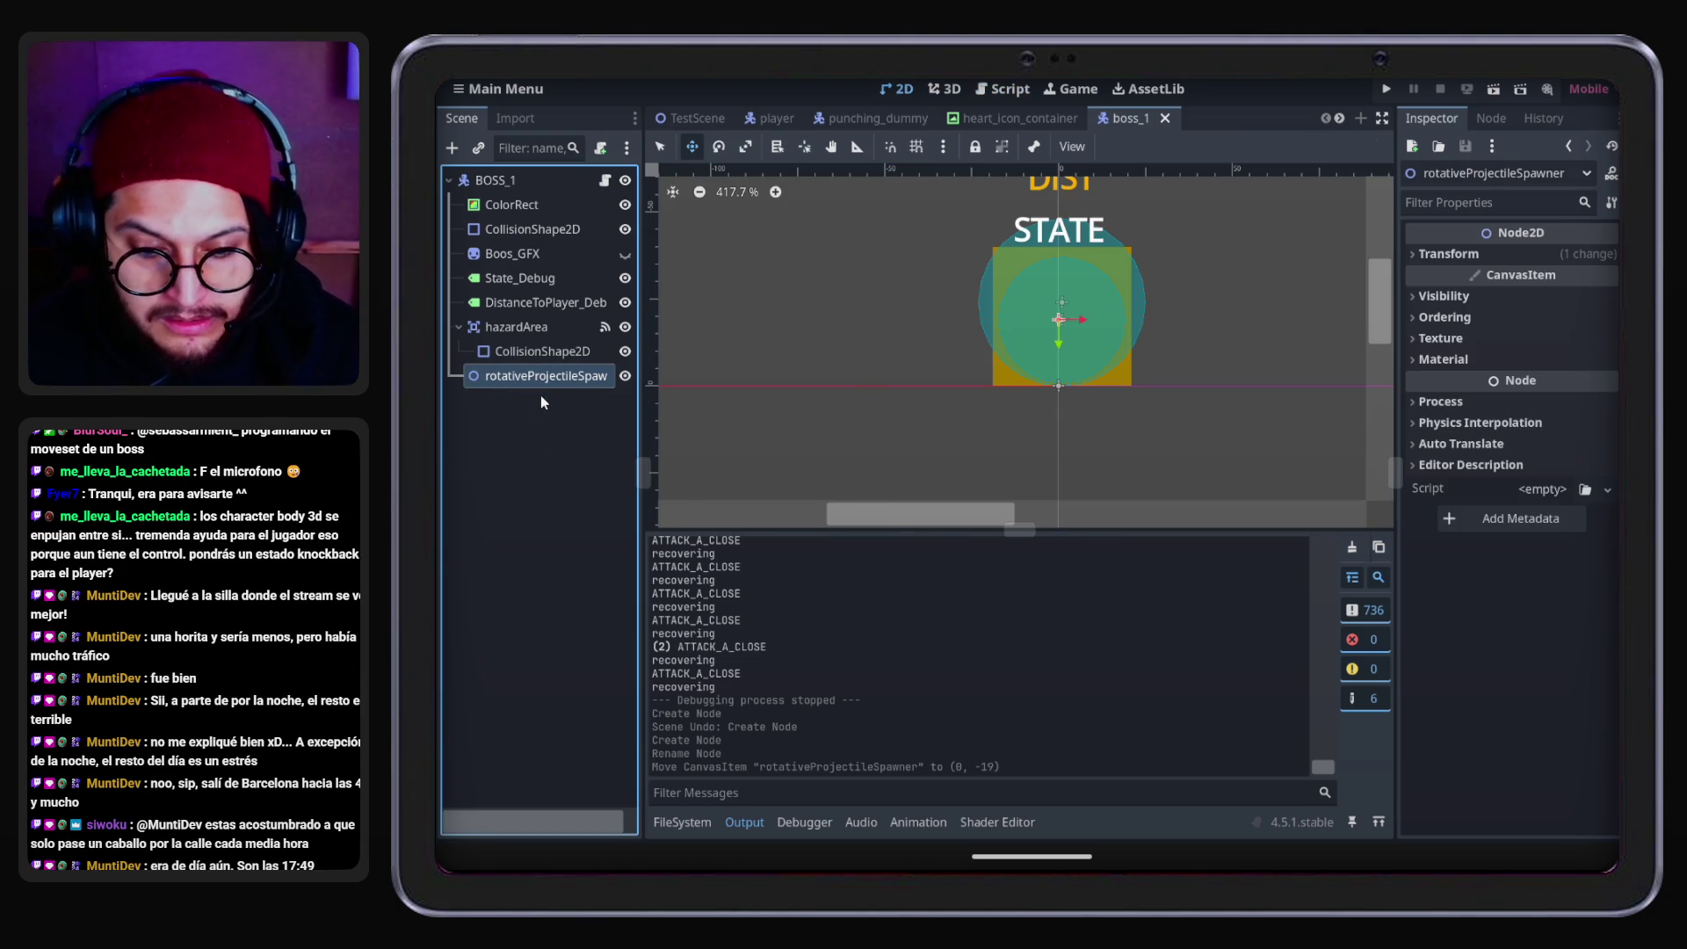
pyautogui.hotkey('ctrl', 'a')
pyautogui.write('cor')
pyautogui.press('BackSpace')
pyautogui.write('lor')
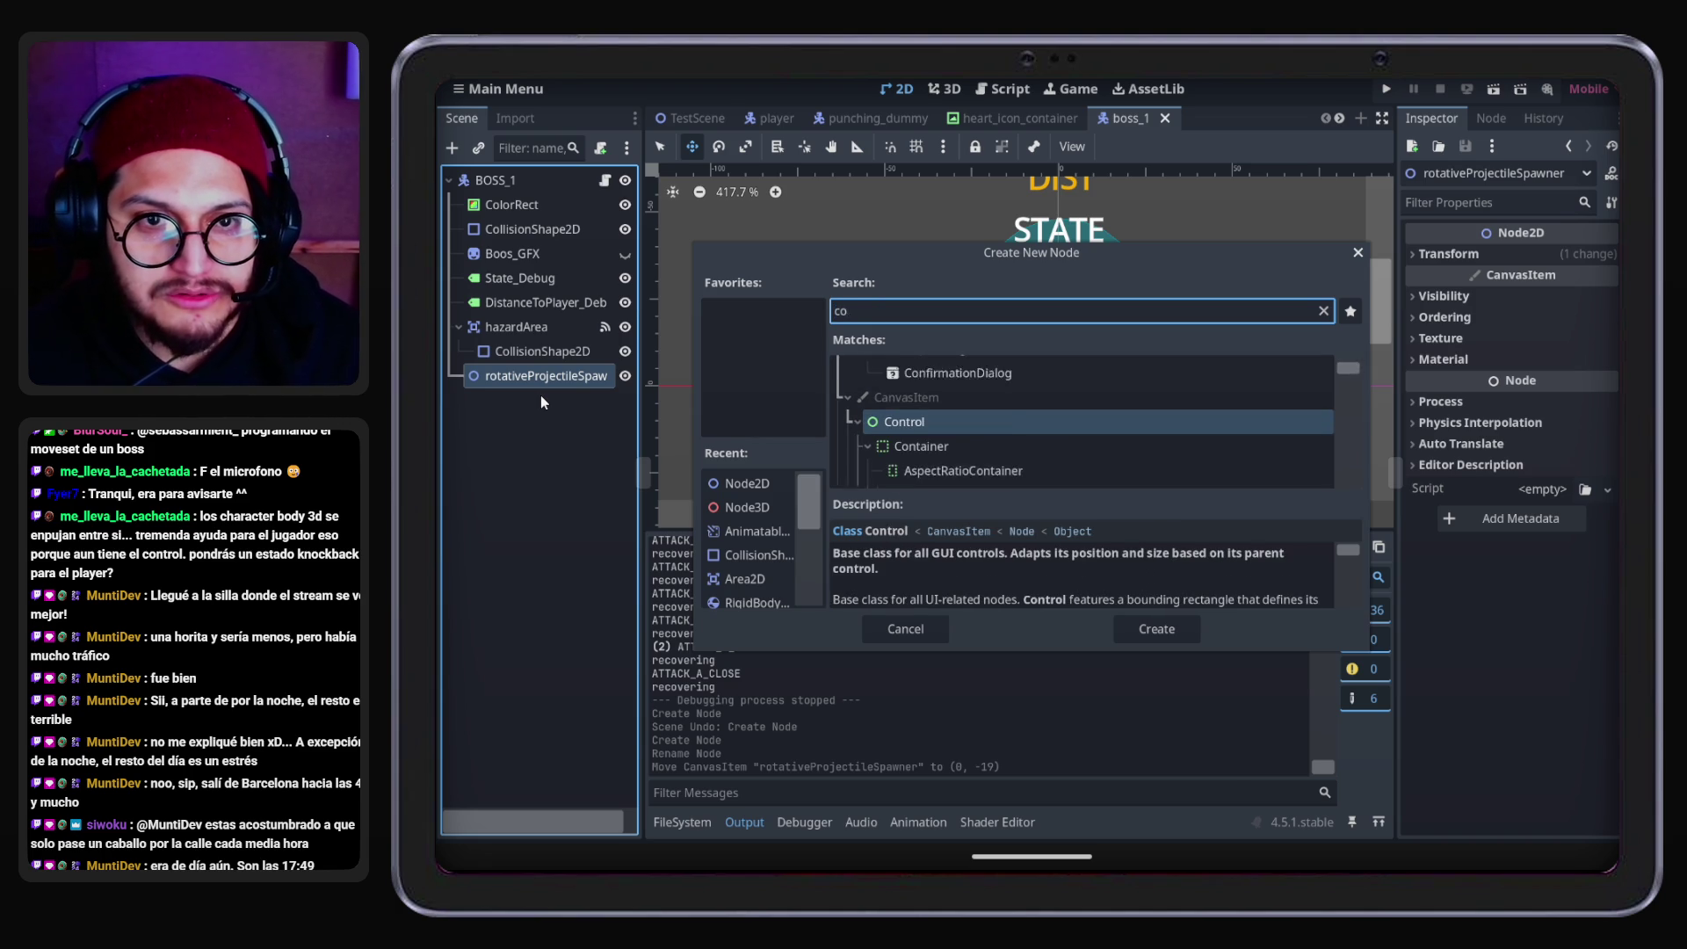
pyautogui.press('Return')
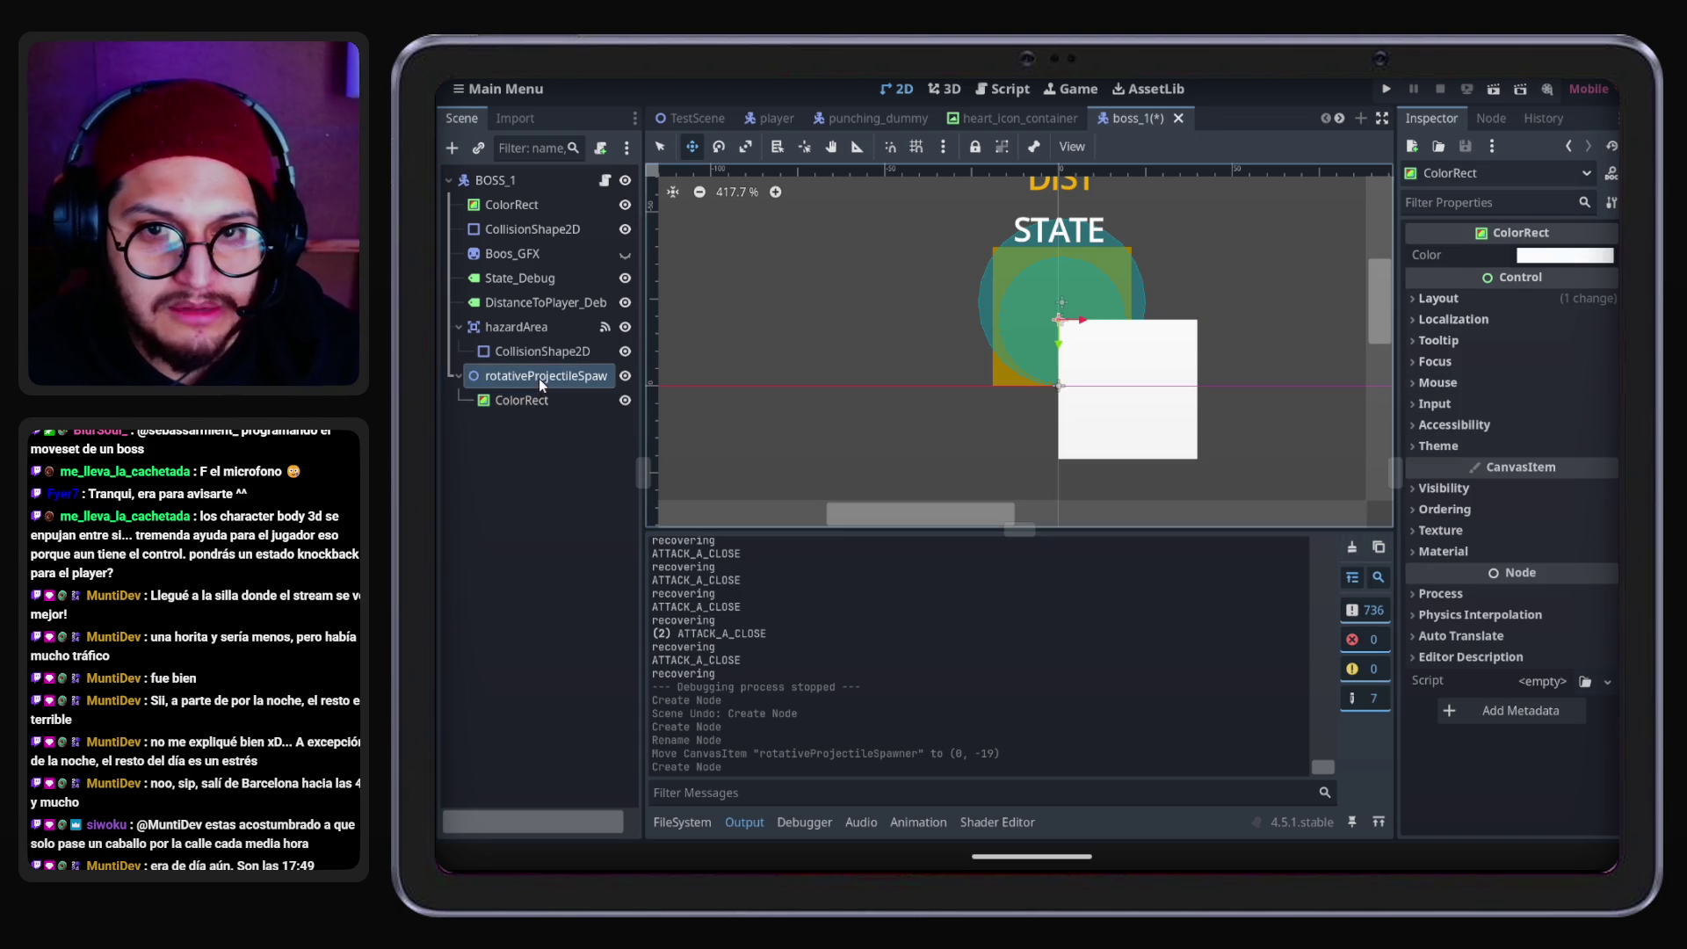
pyautogui.click(540, 378)
pyautogui.click(527, 402)
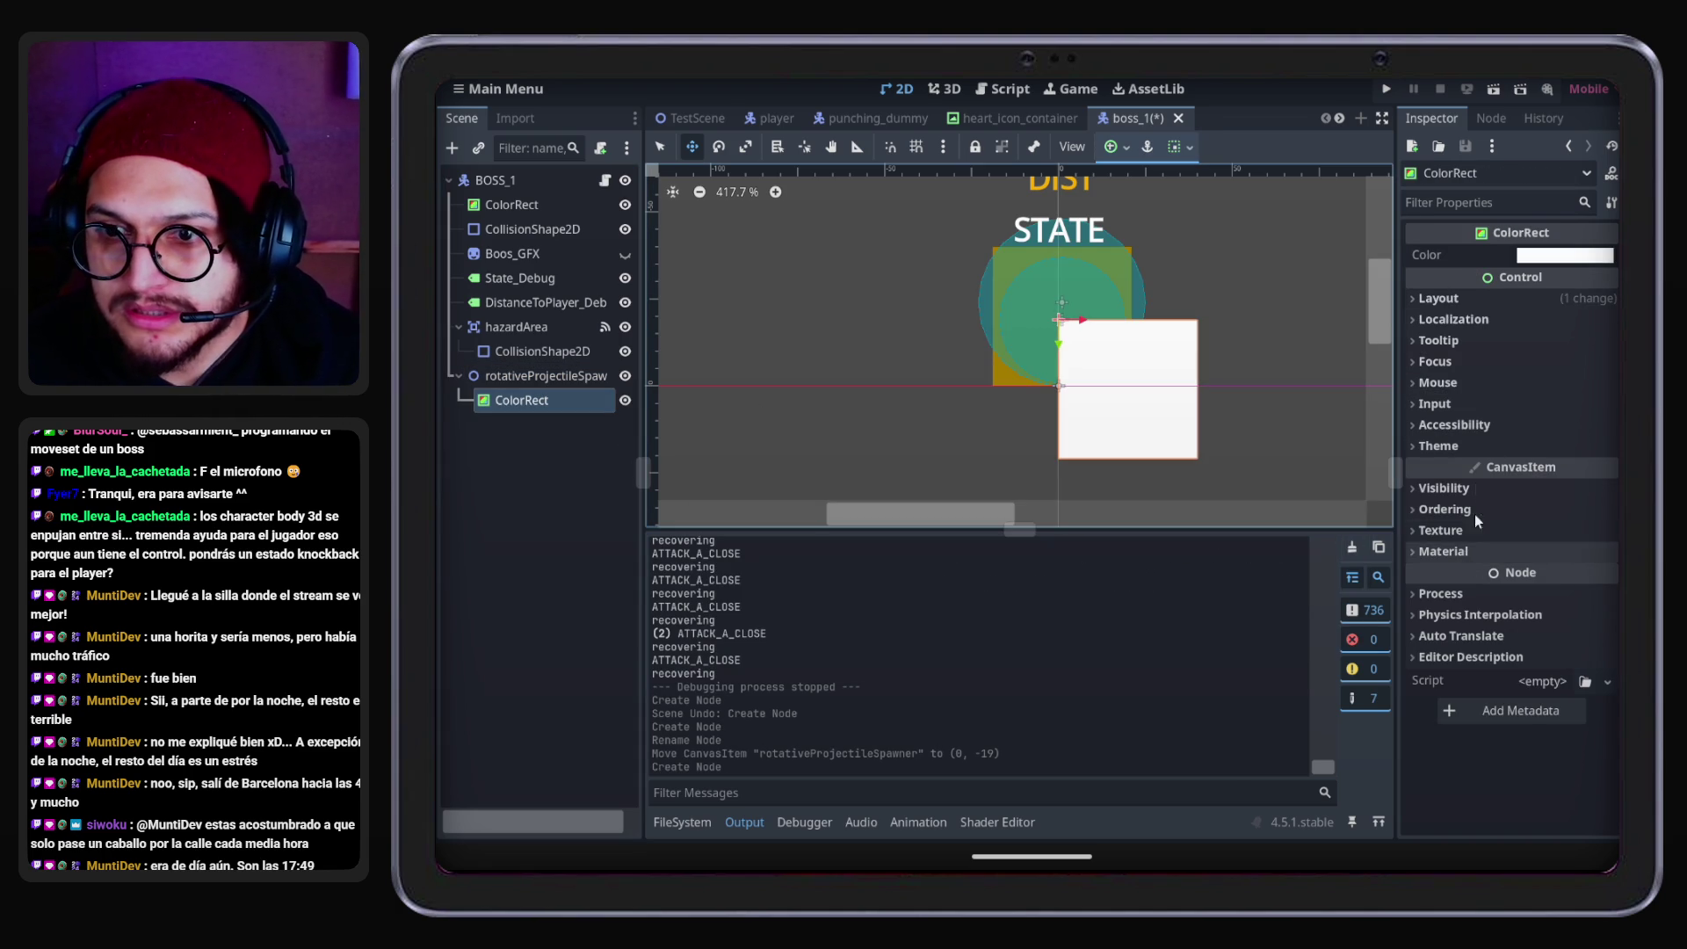
# Set the ColorRect's size to 5 × 20 px and save the scene.
pyautogui.click(1462, 299)
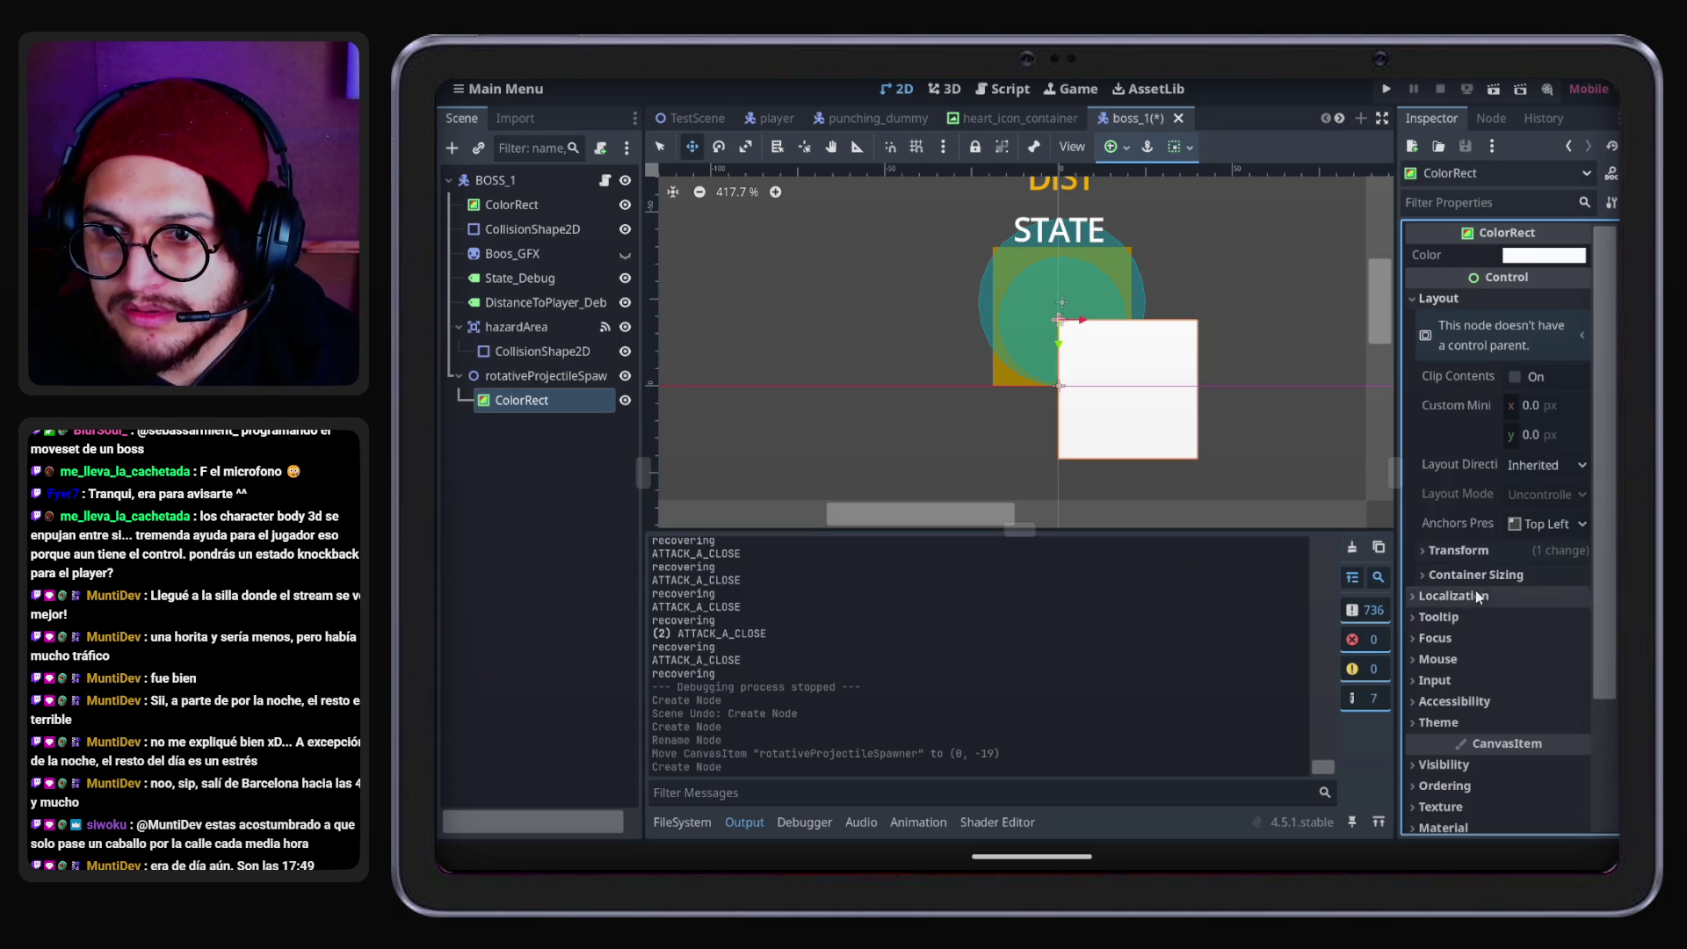
pyautogui.click(1465, 550)
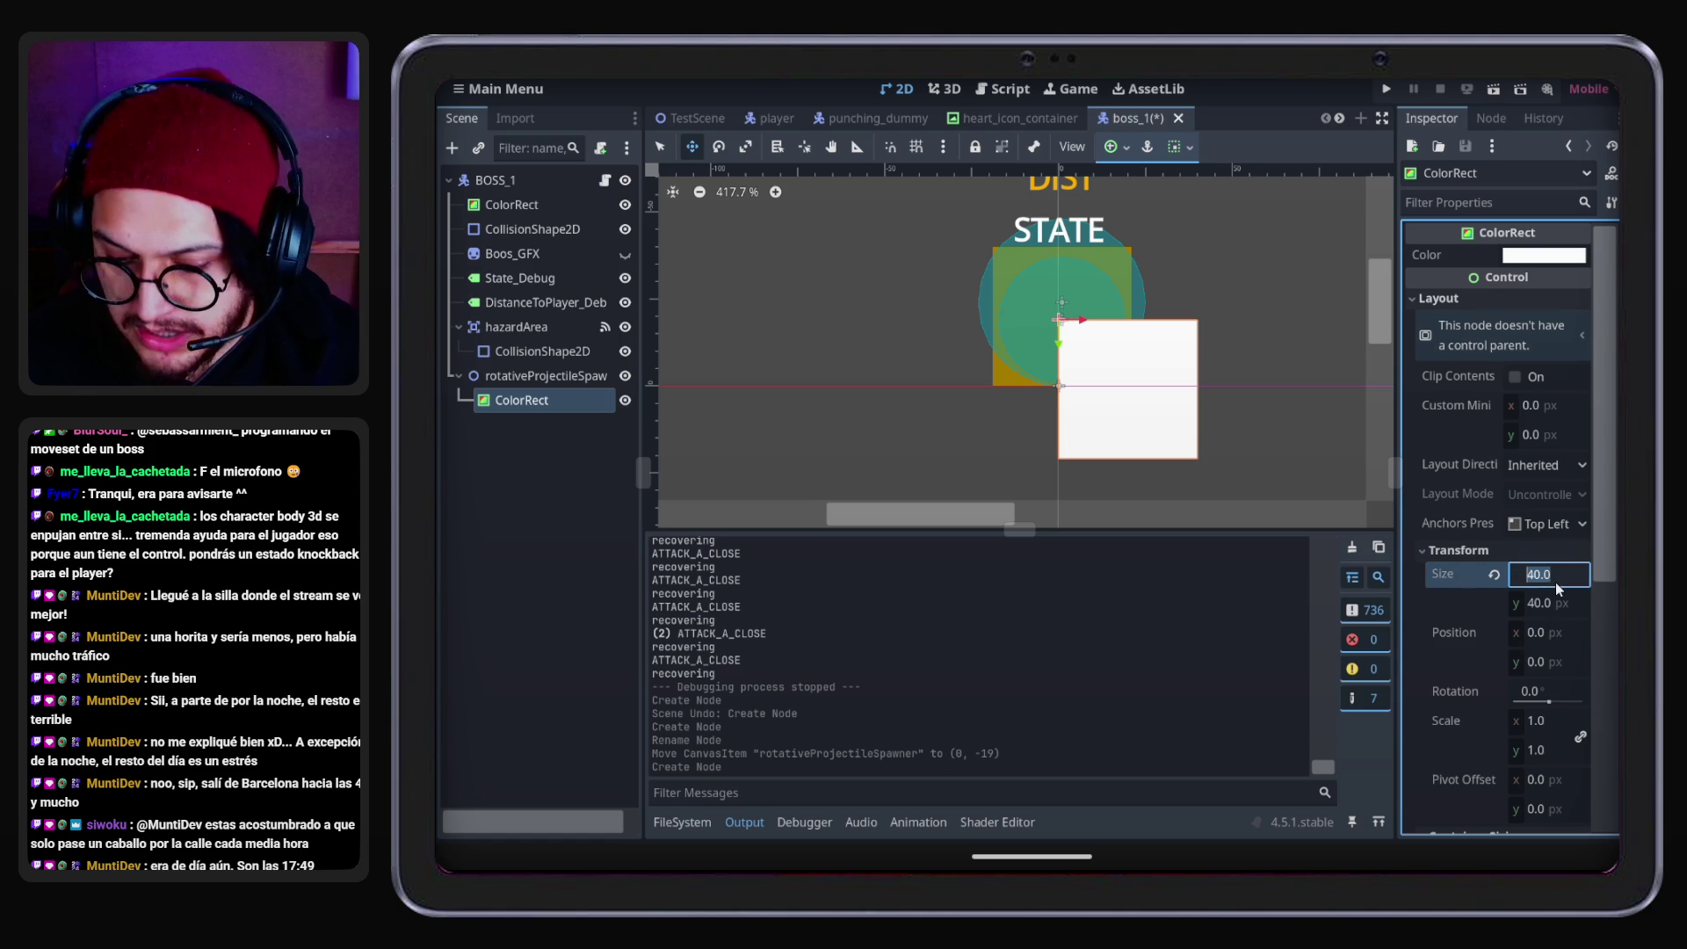
pyautogui.write('10')
pyautogui.press('Return')
pyautogui.write('5')
pyautogui.press('Return')
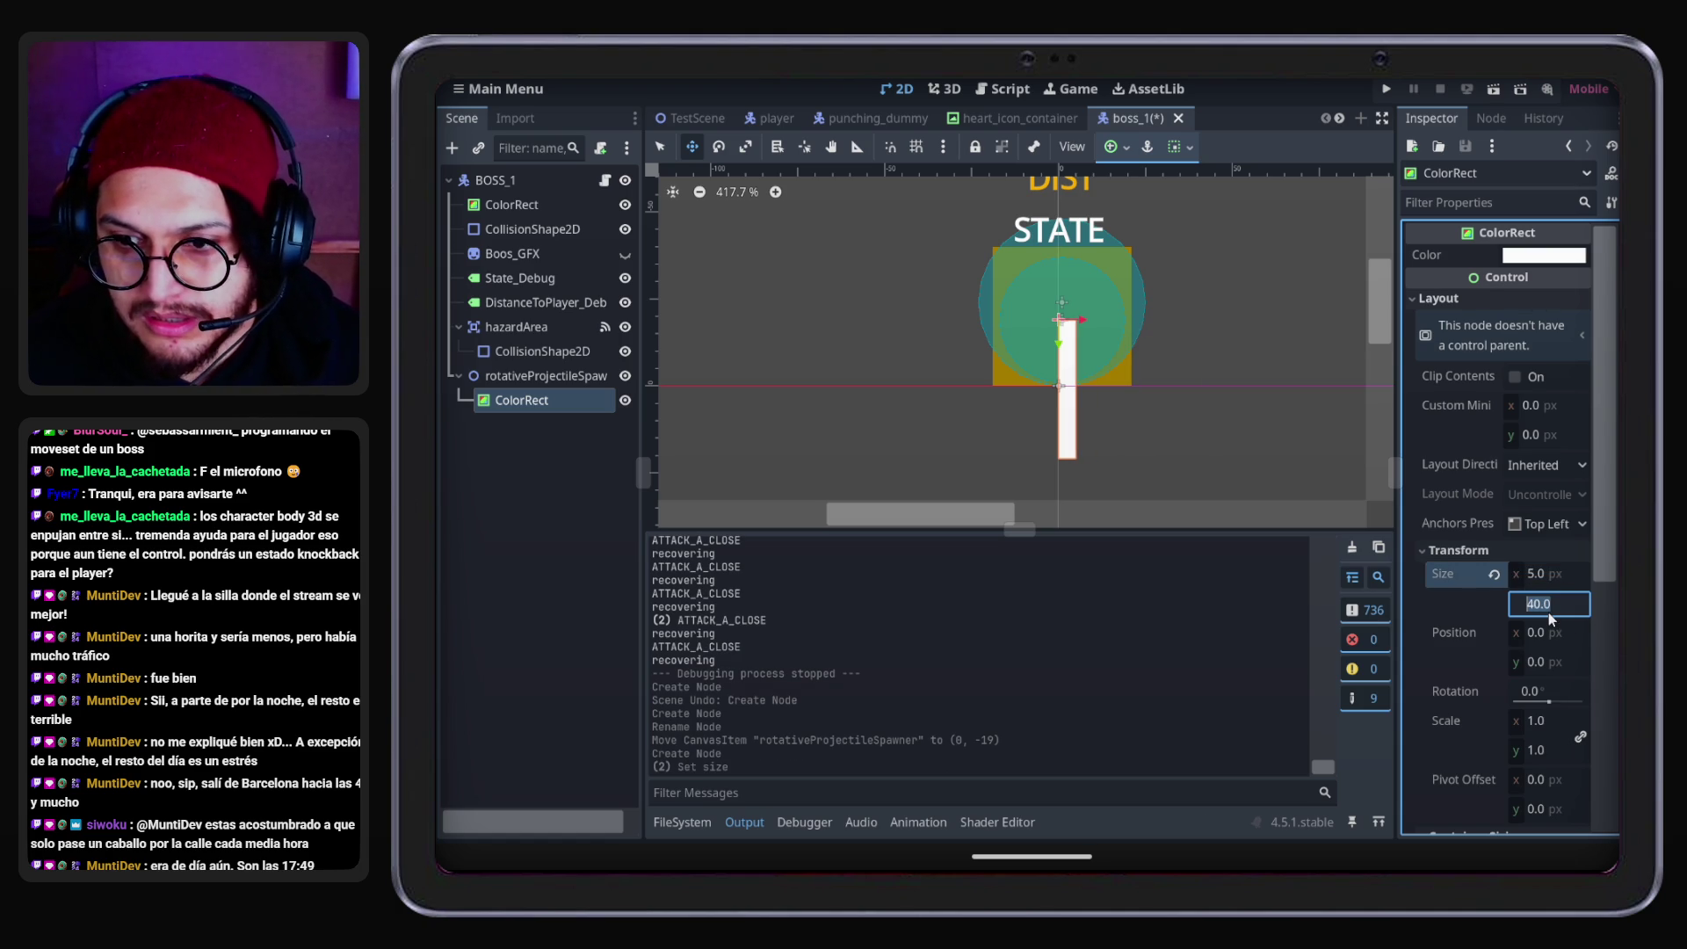
pyautogui.write('10')
pyautogui.press('Return')
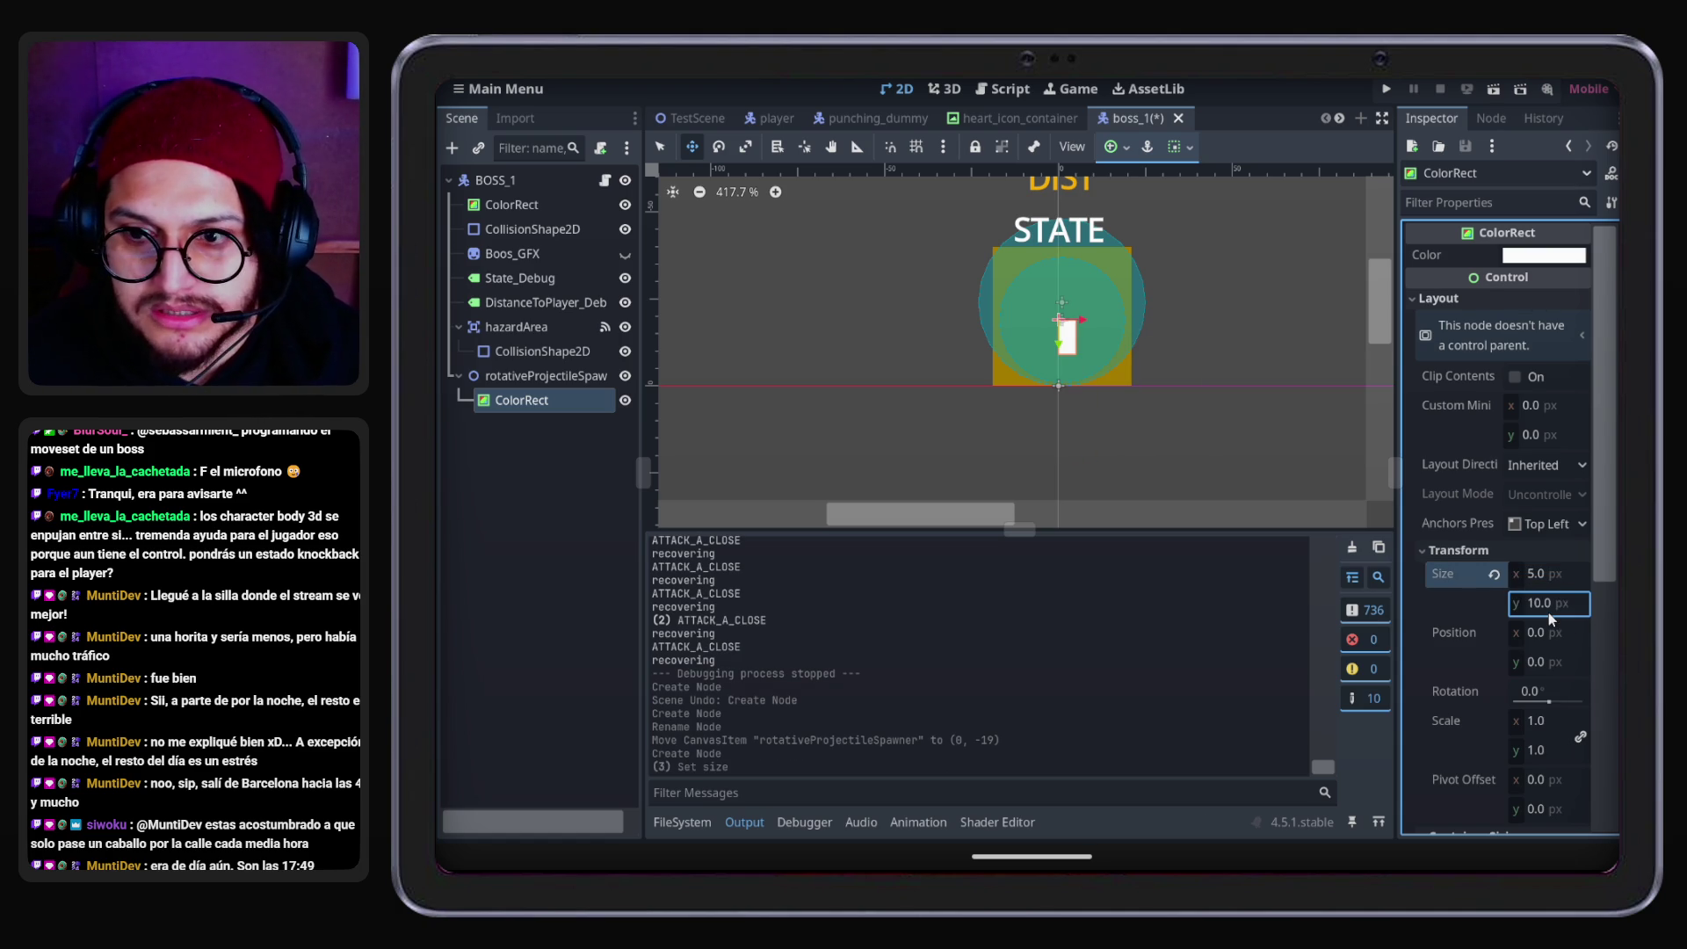
pyautogui.write('15')
pyautogui.press('Return')
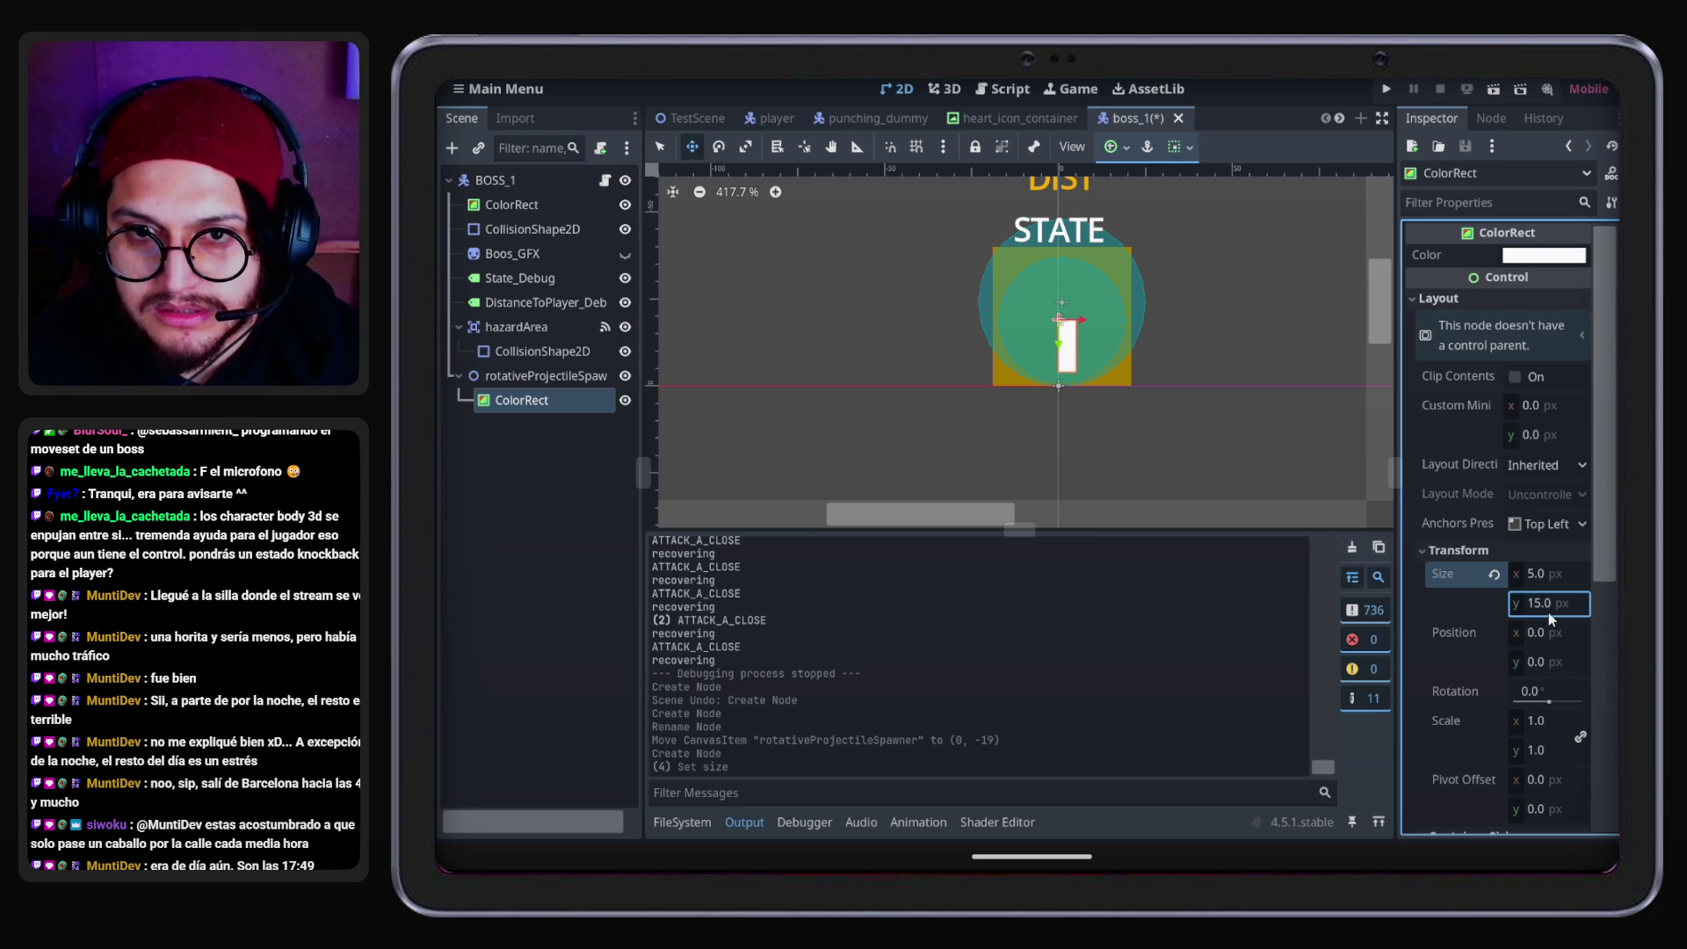
pyautogui.write('0')
pyautogui.press('Return')
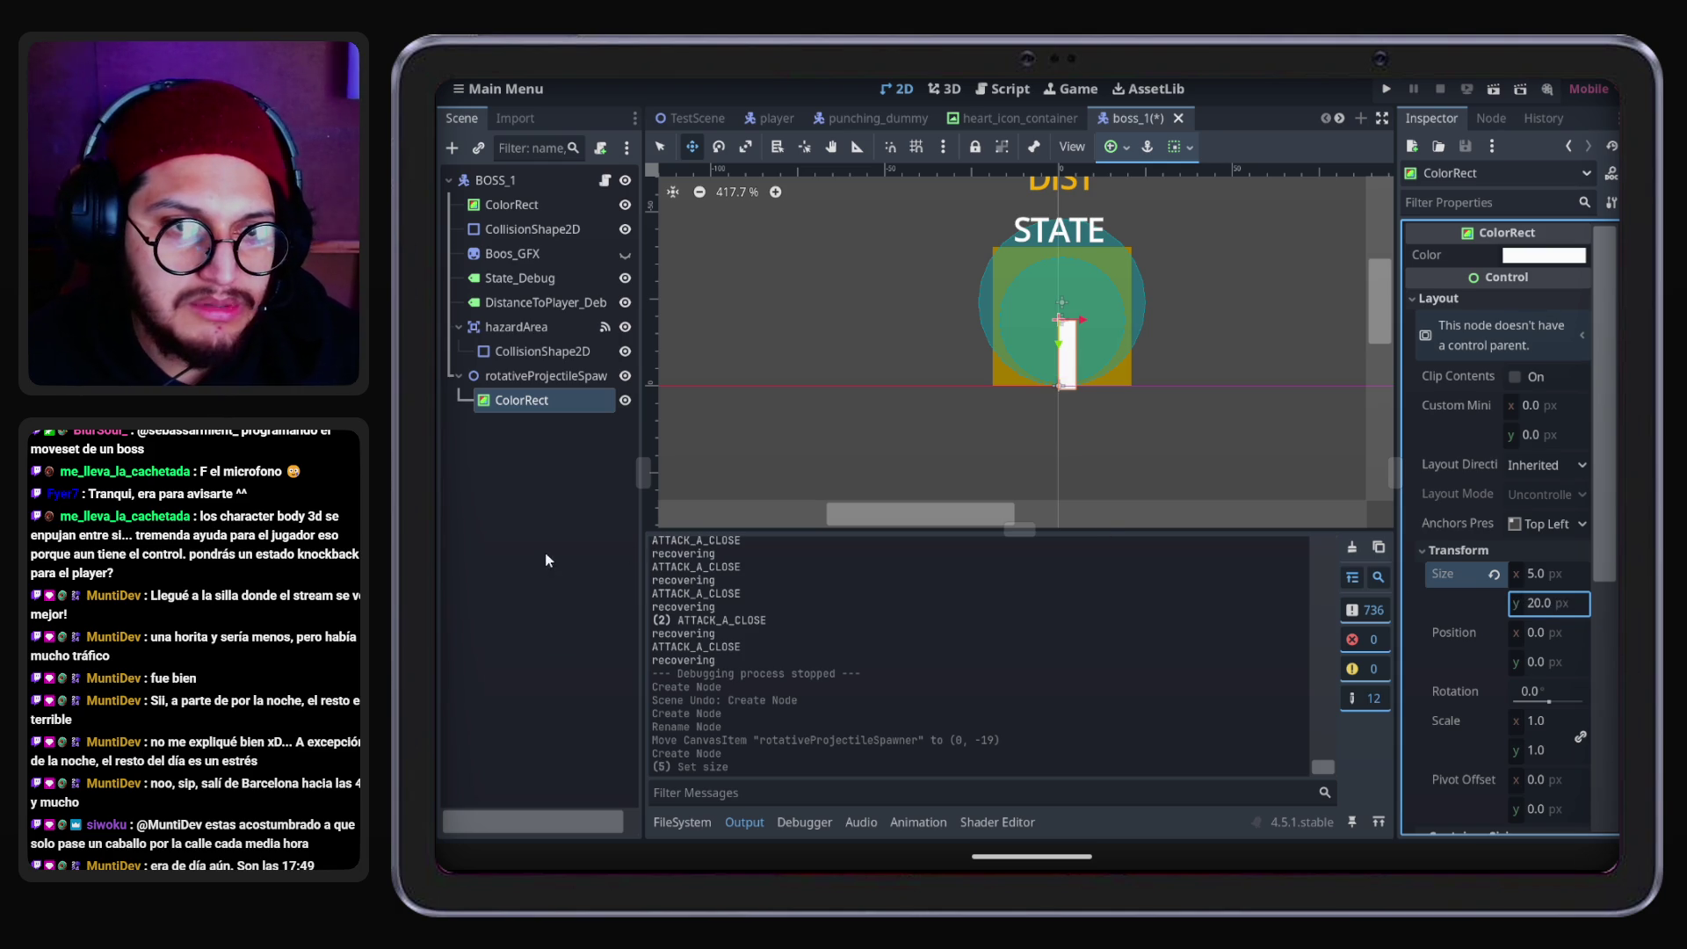
pyautogui.hotkey('ctrl', 's')
pyautogui.click(606, 179)
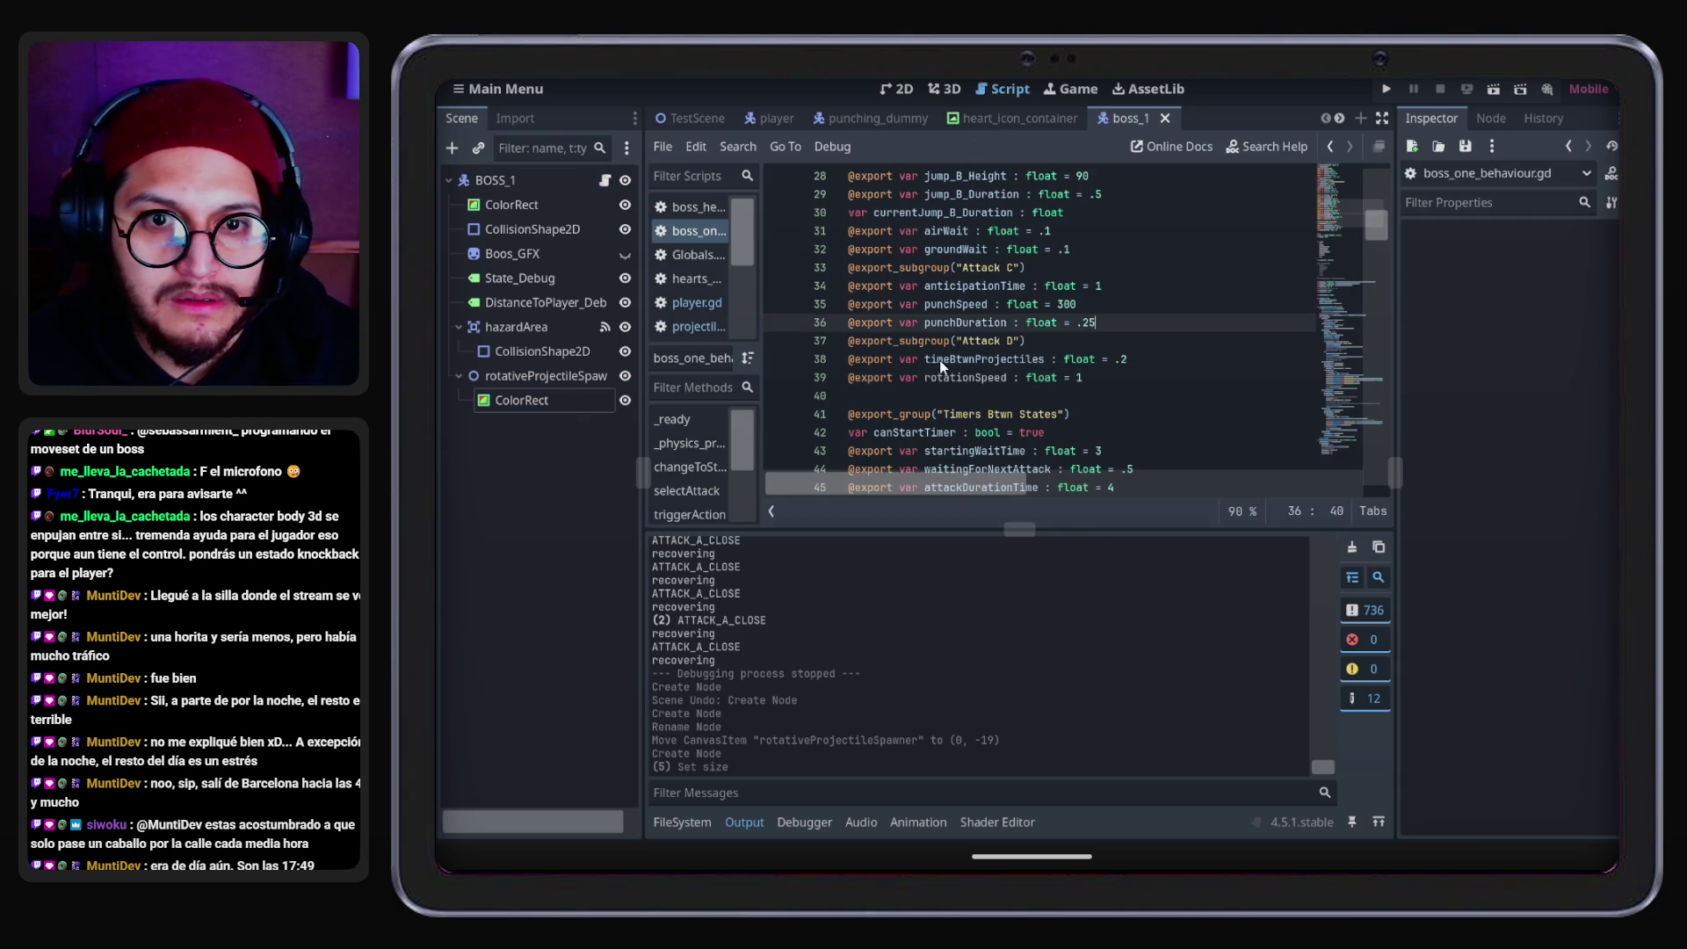
pyautogui.click(1023, 343)
pyautogui.press('Return')
pyautogui.click(545, 375)
pyautogui.moveTo(536, 375)
pyautogui.mouseDown()
pyautogui.moveTo(473, 367)
pyautogui.moveTo(809, 382)
pyautogui.moveTo(934, 360)
pyautogui.mouseUp()
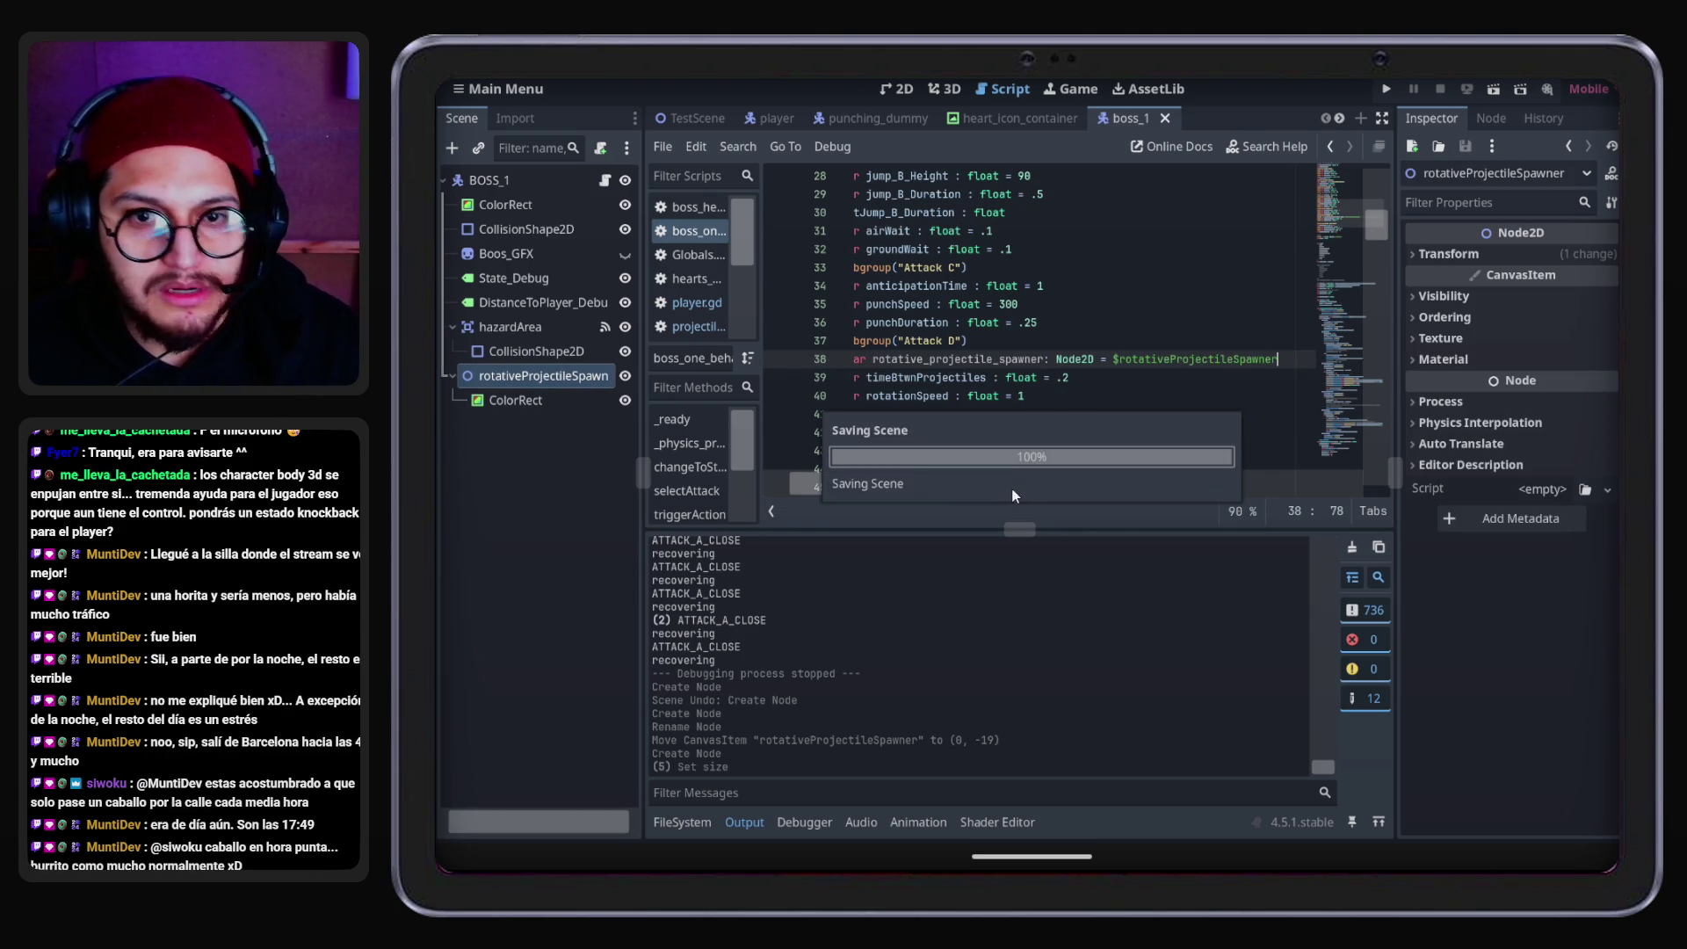
pyautogui.doubleClick(1004, 363)
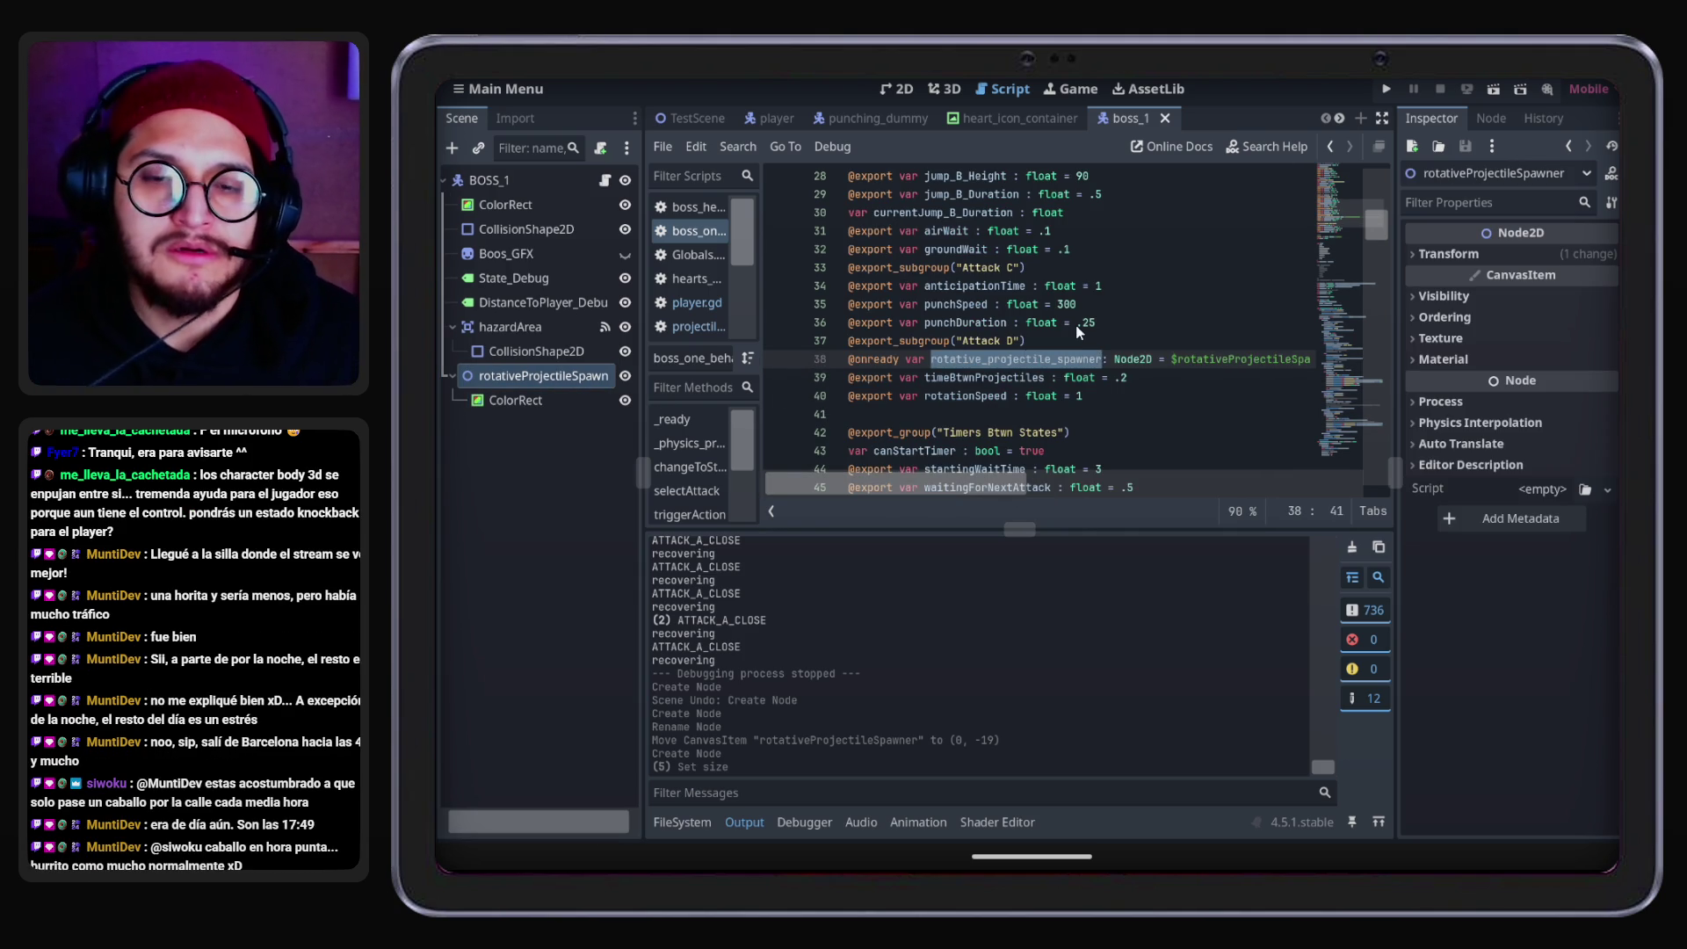
pyautogui.hotkey('ctrl', 'c')
# Scroll down to the STATE.ATTACK_D block and place the caret after its debug line.
pyautogui.scroll(-10, 1088, 303)
pyautogui.scroll(-15, 1089, 303)
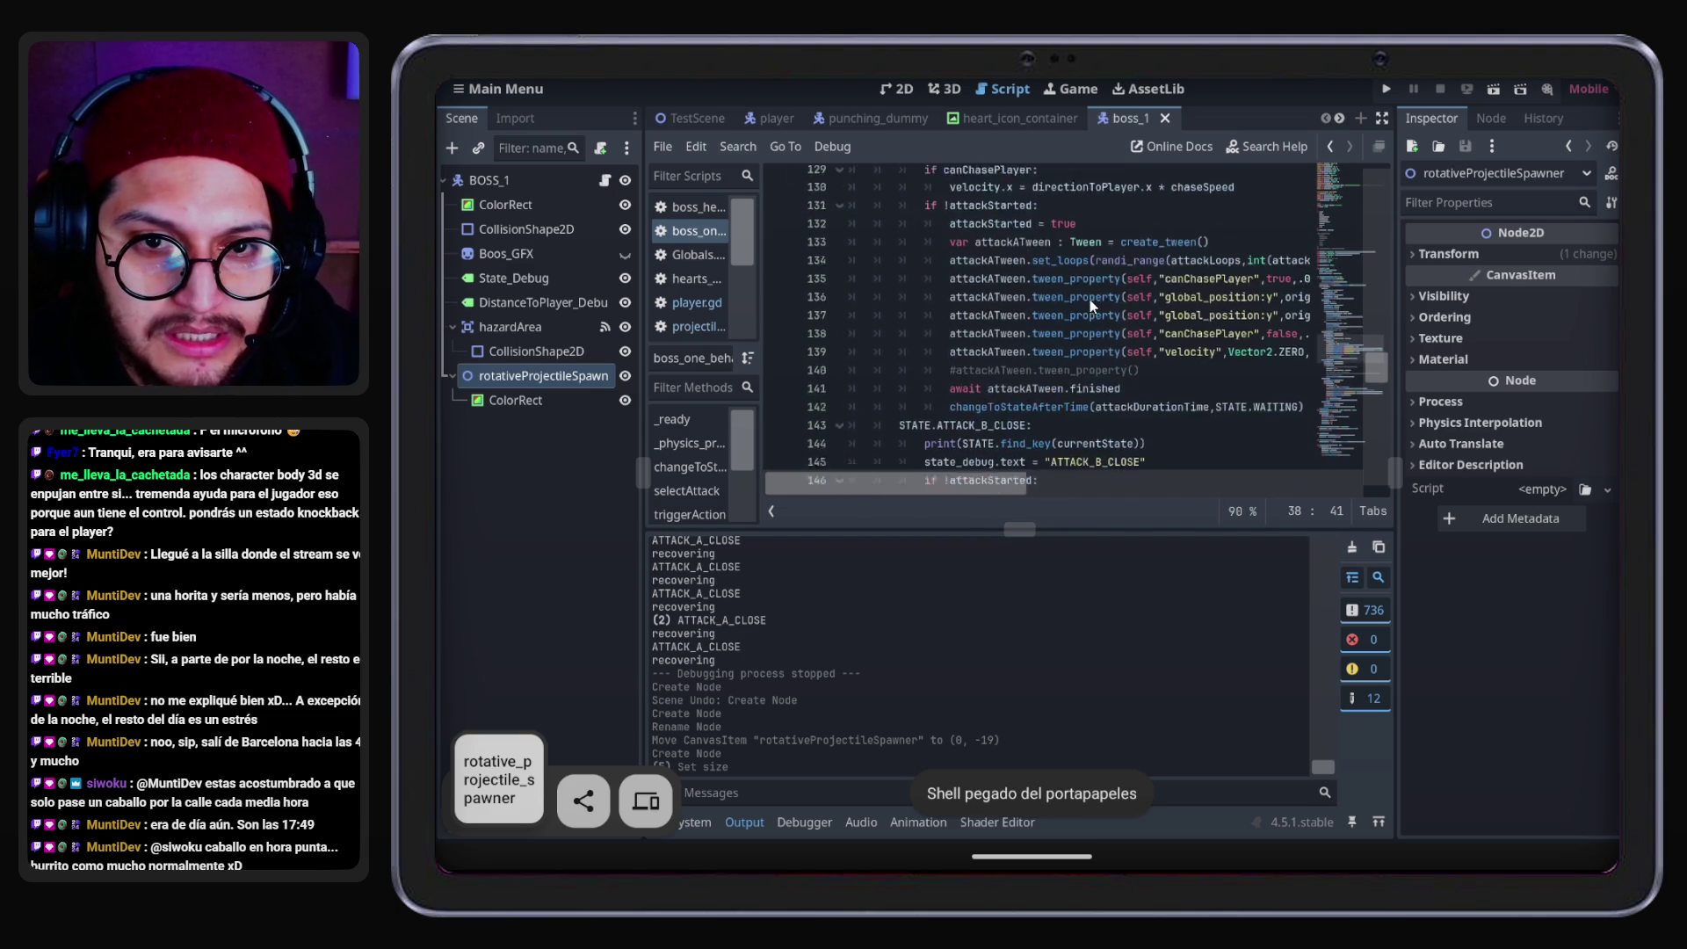
pyautogui.scroll(-8, 1089, 305)
pyautogui.scroll(-4, 1088, 298)
pyautogui.click(1142, 308)
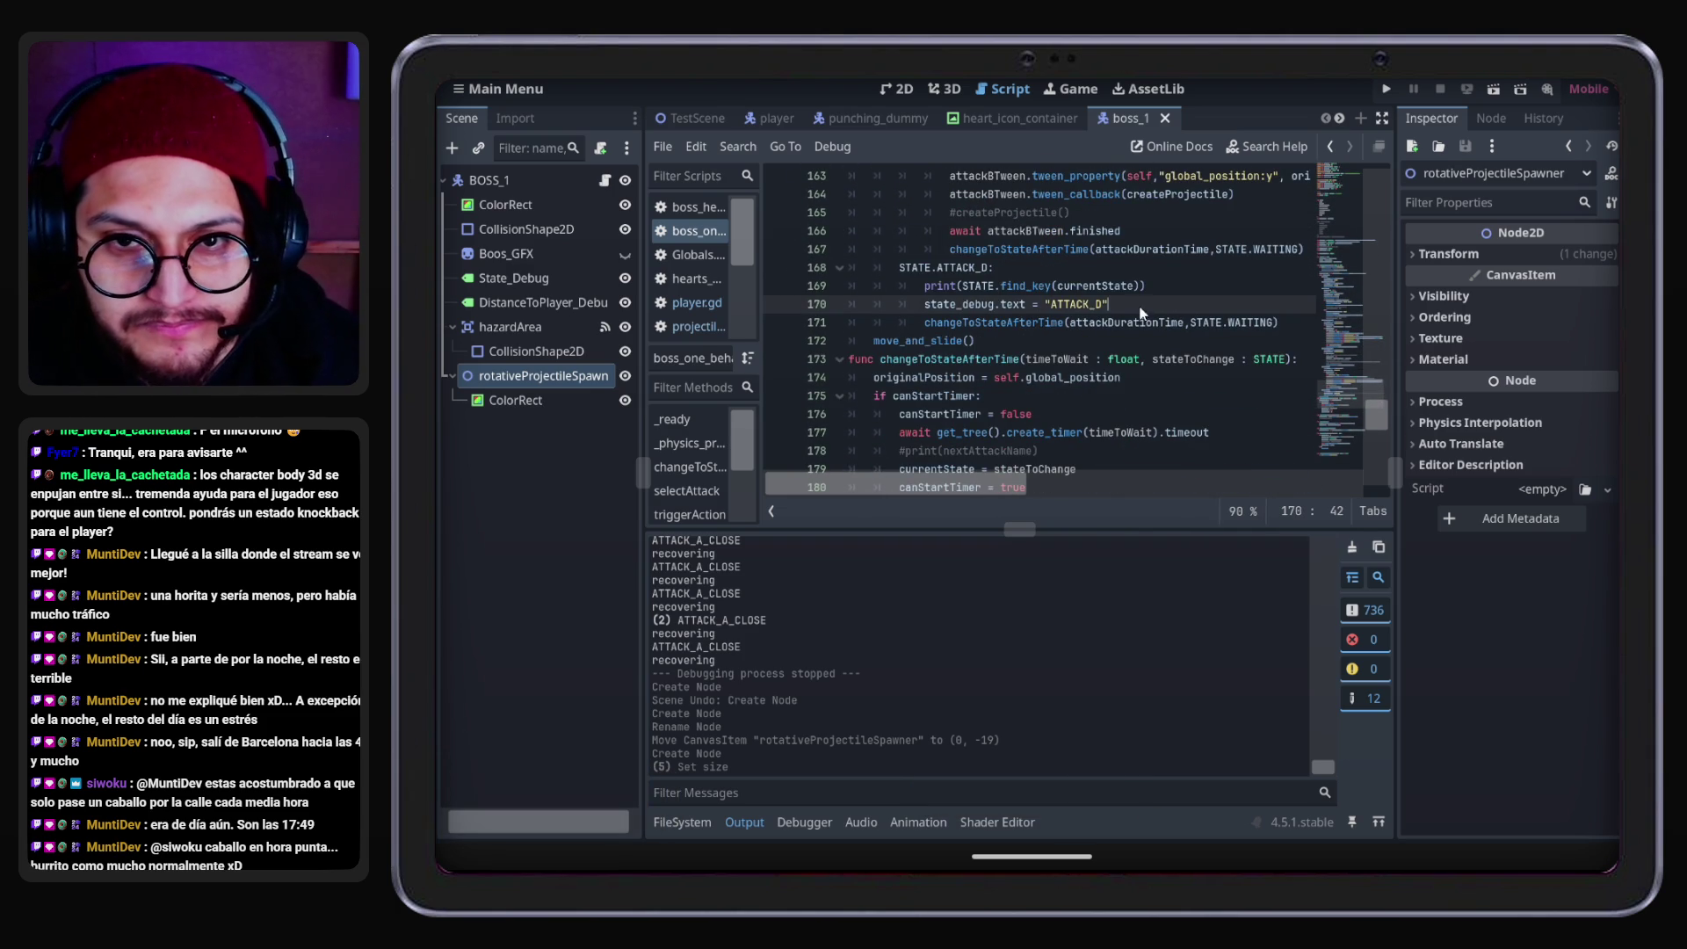
# Under Attack D, add 'if !attackStarted:' that sets attackStarted = true.
pyautogui.press('Return')
pyautogui.scroll(1, 1153, 300)
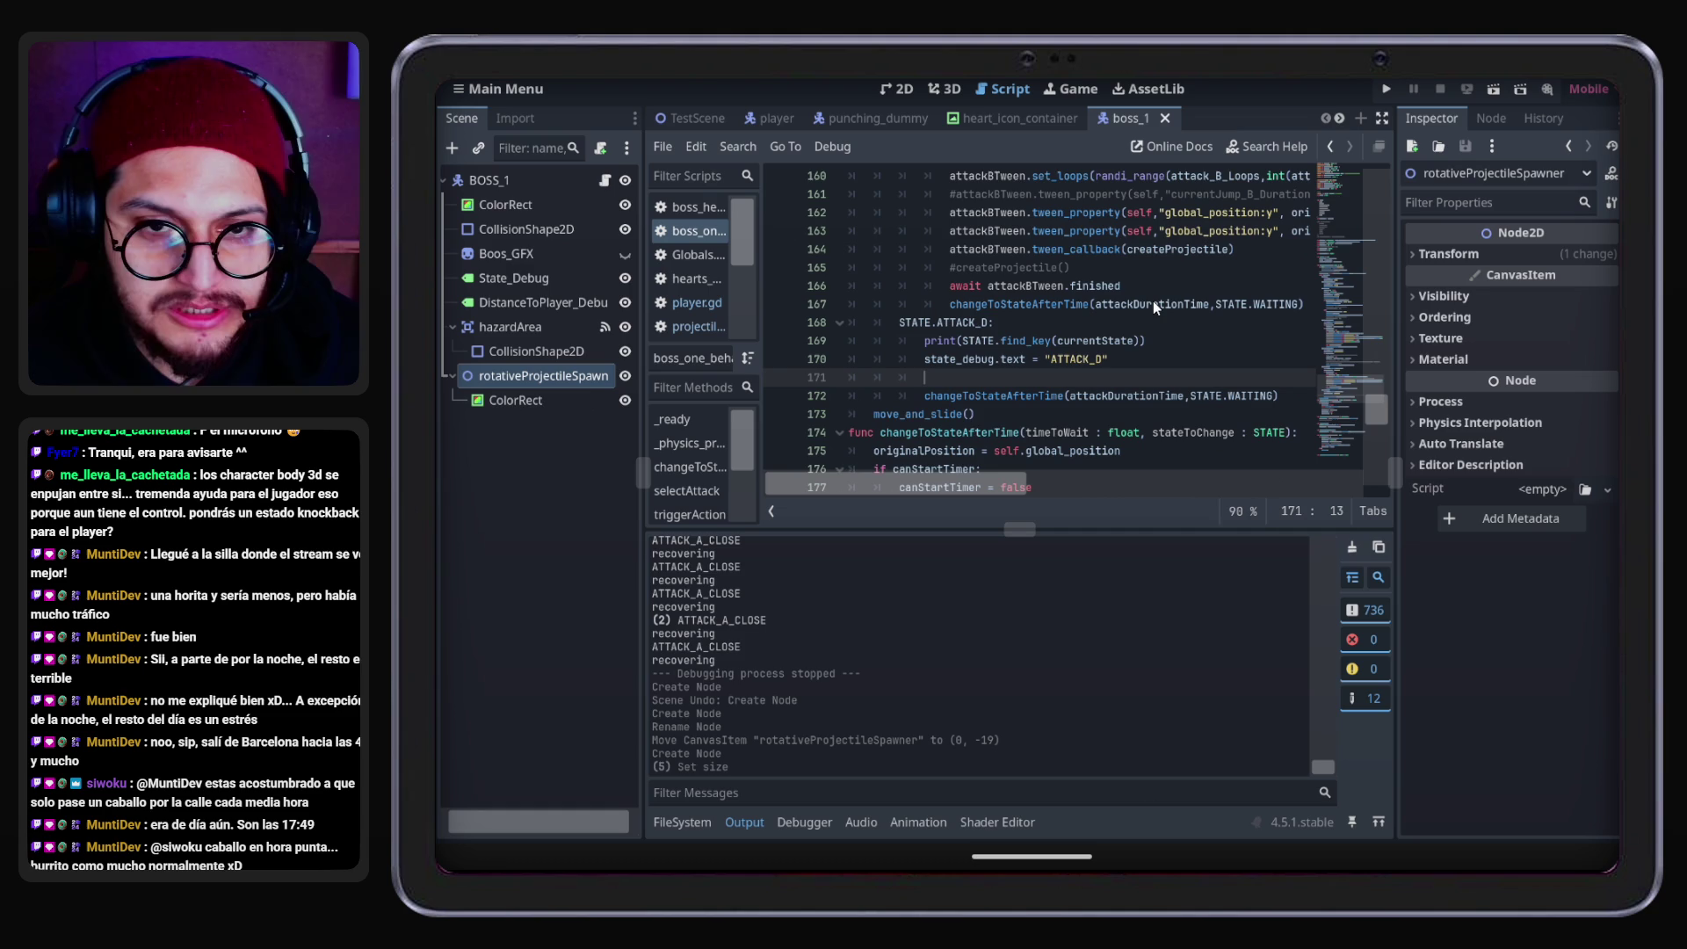
pyautogui.scroll(3, 1153, 300)
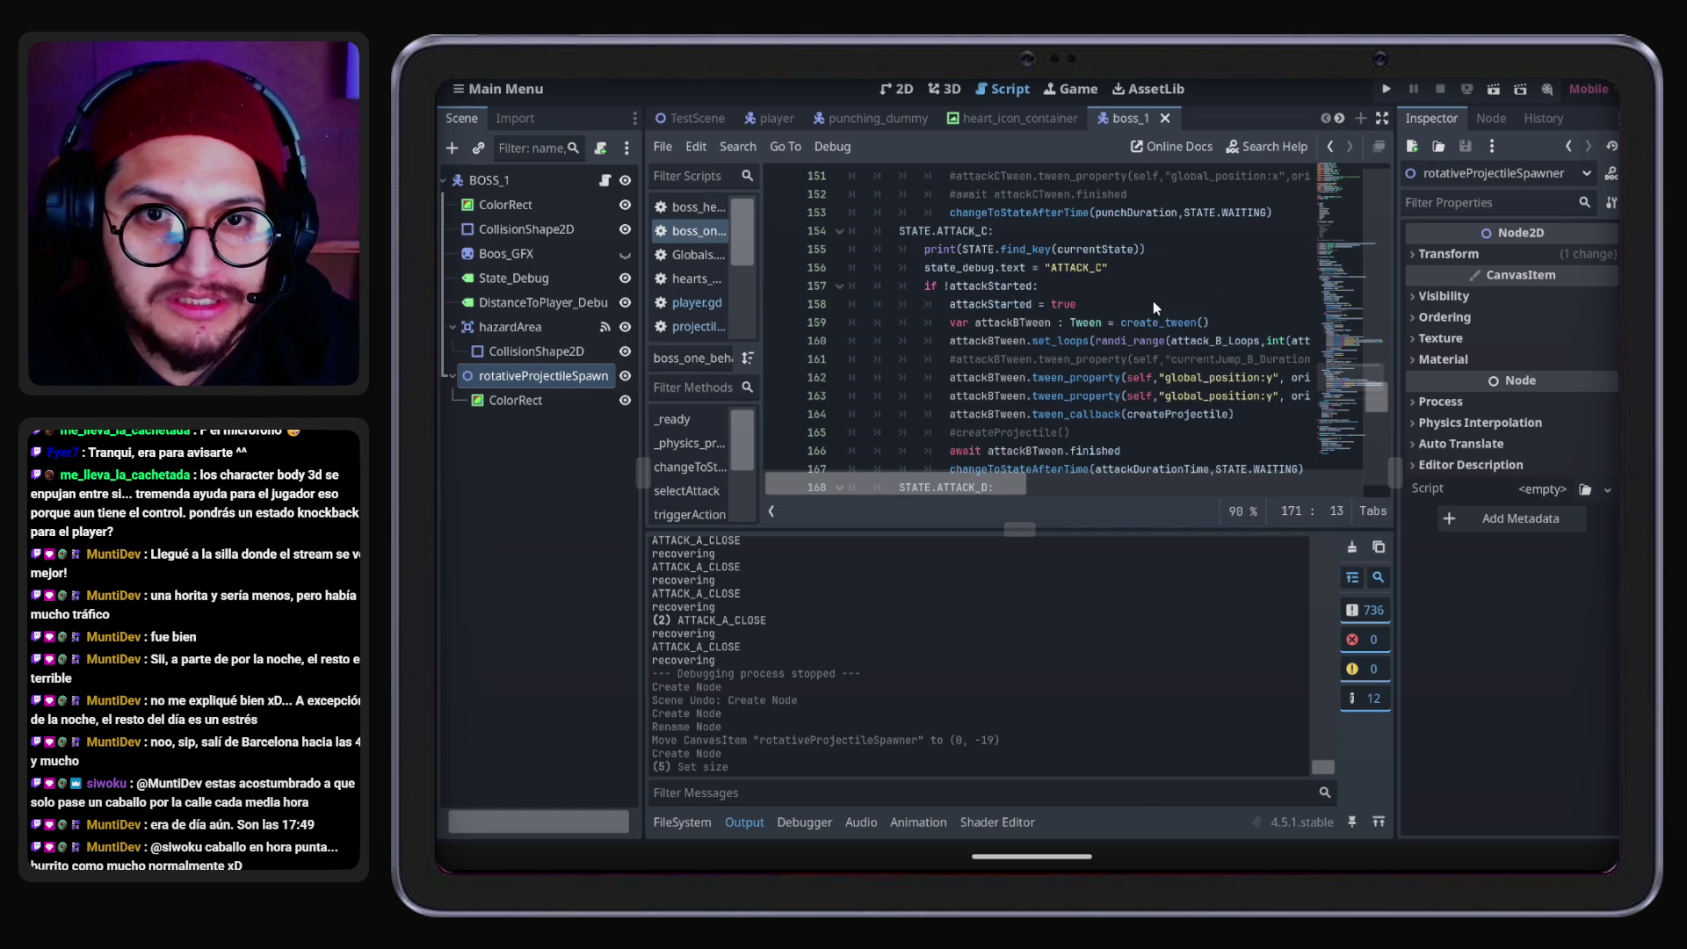
pyautogui.write('if !attack')
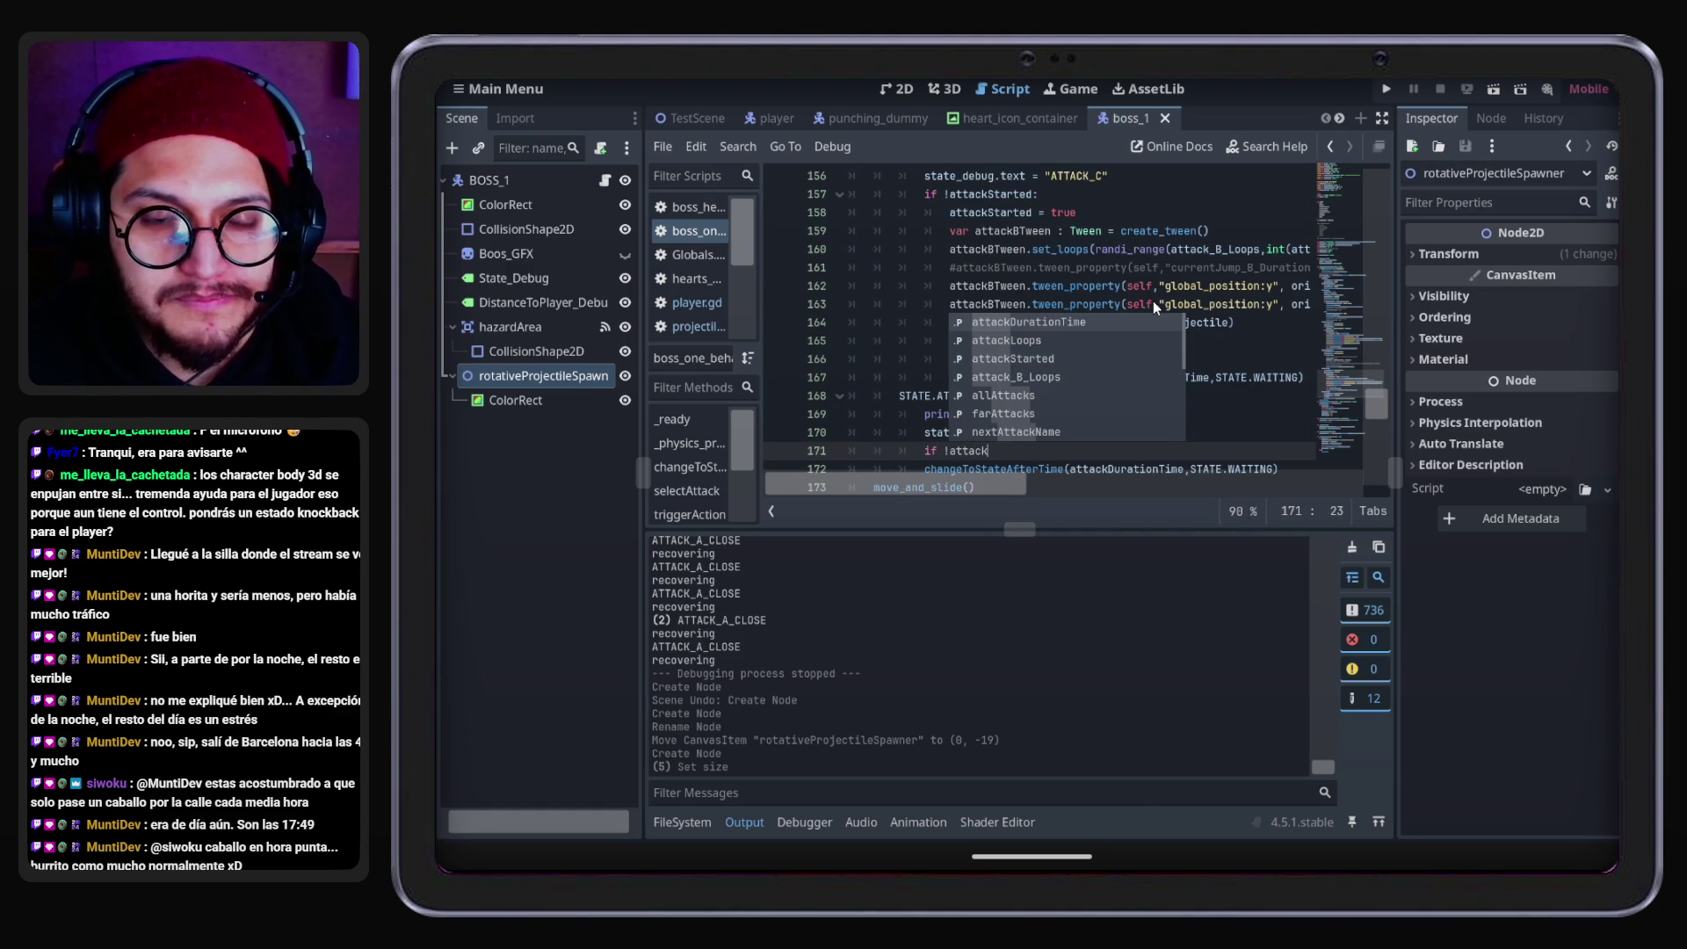
pyautogui.write('S')
pyautogui.press('Return')
pyautogui.write(':')
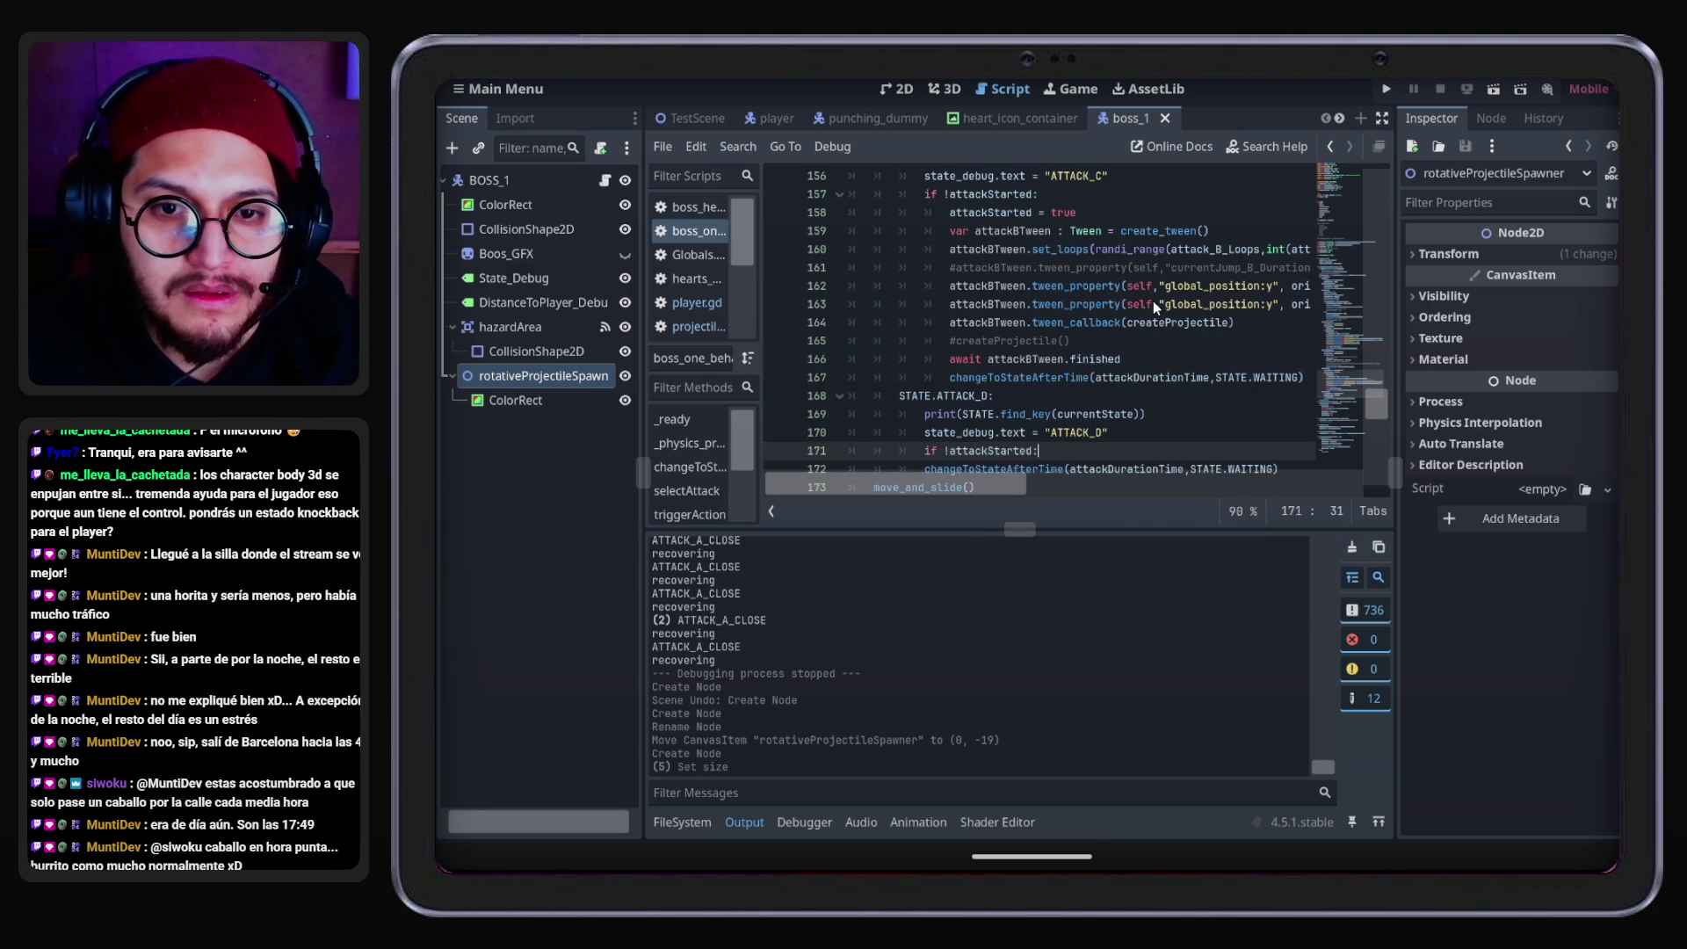
pyautogui.press('Return')
pyautogui.write('attacks')
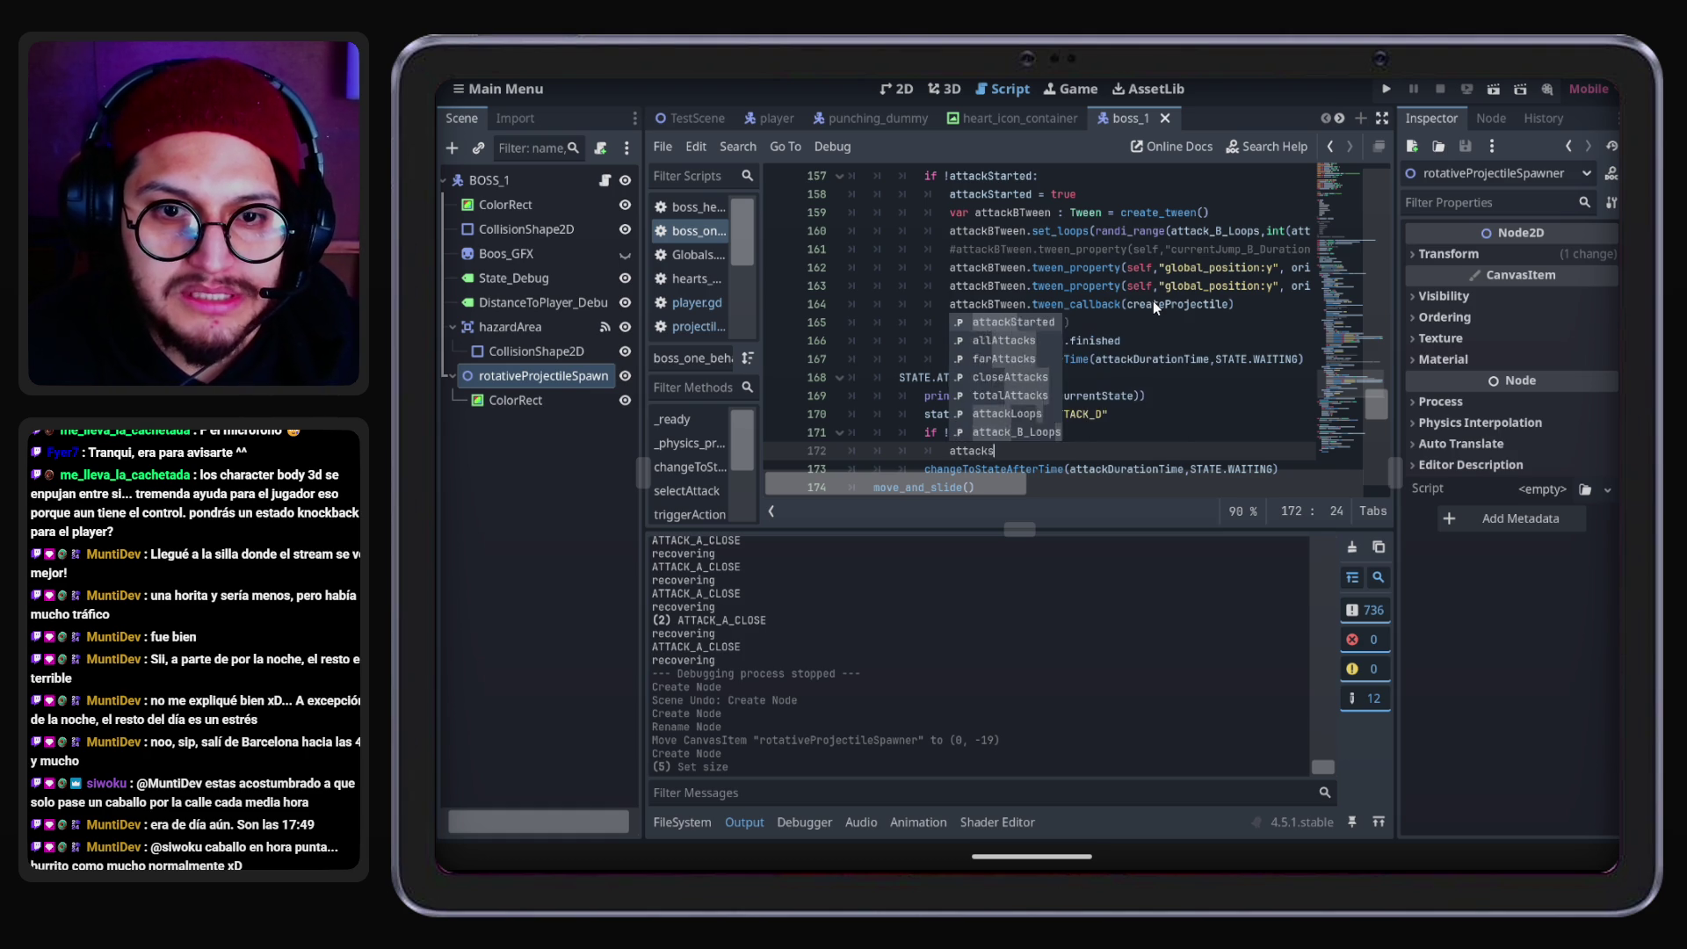
pyautogui.press('Return')
pyautogui.write('= true')
# Begin a rotative_projectile_spawner.rotation.y line below attackStarted = true.
pyautogui.press('Return')
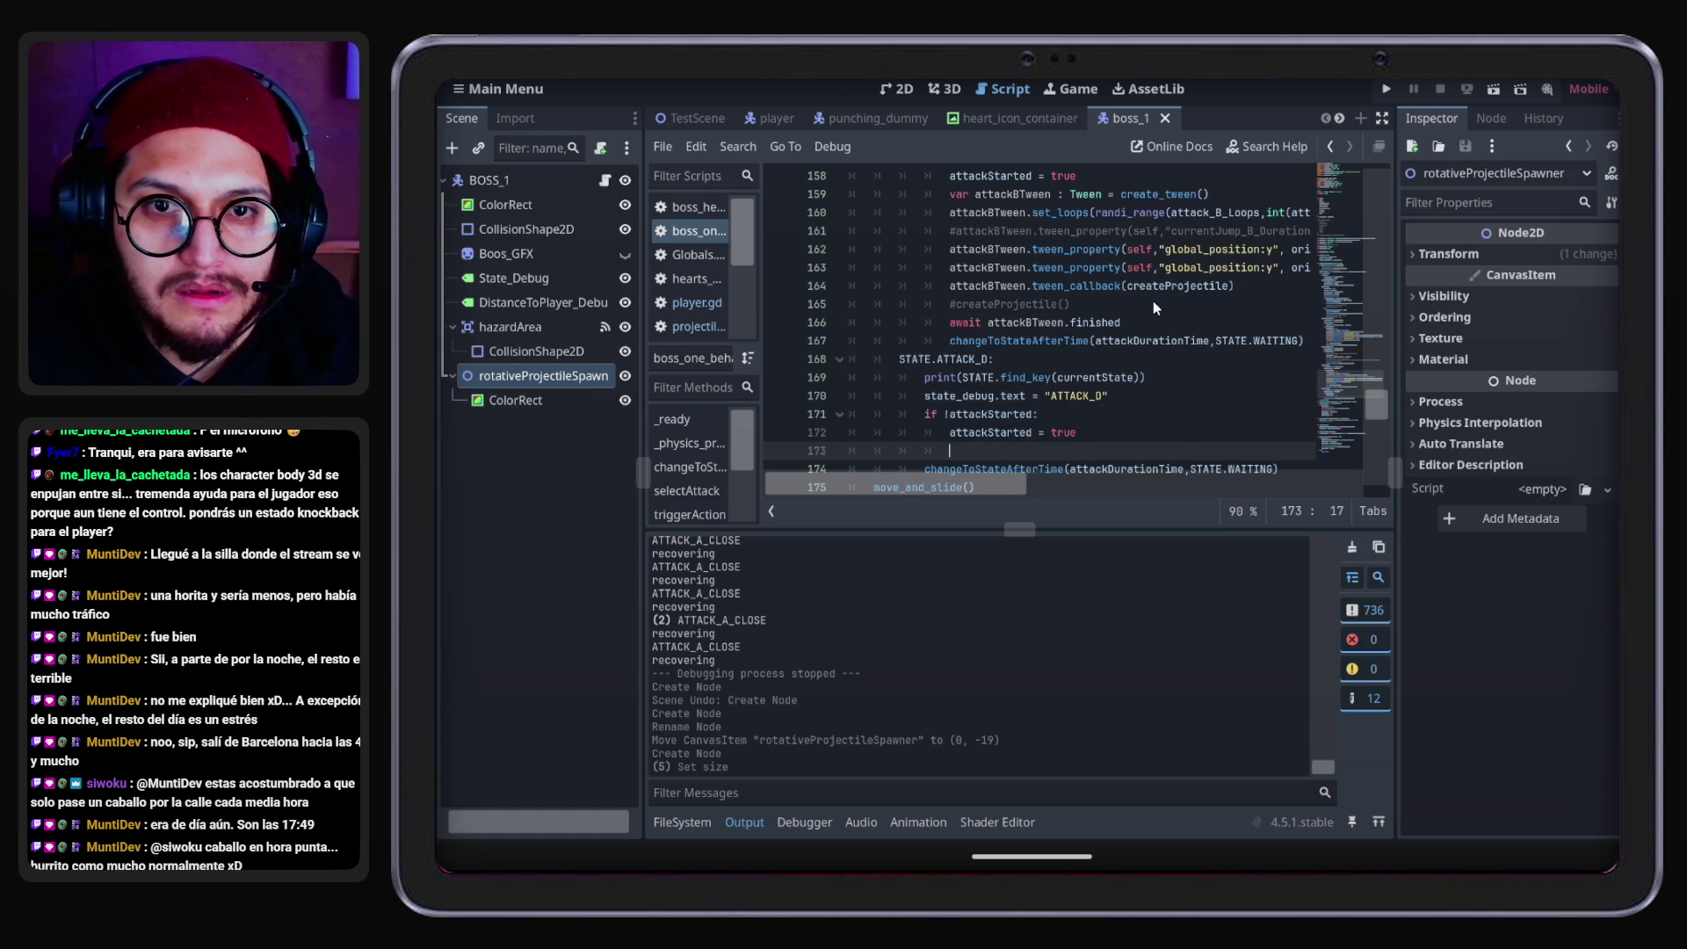
pyautogui.write('rotative_projectile_spawner')
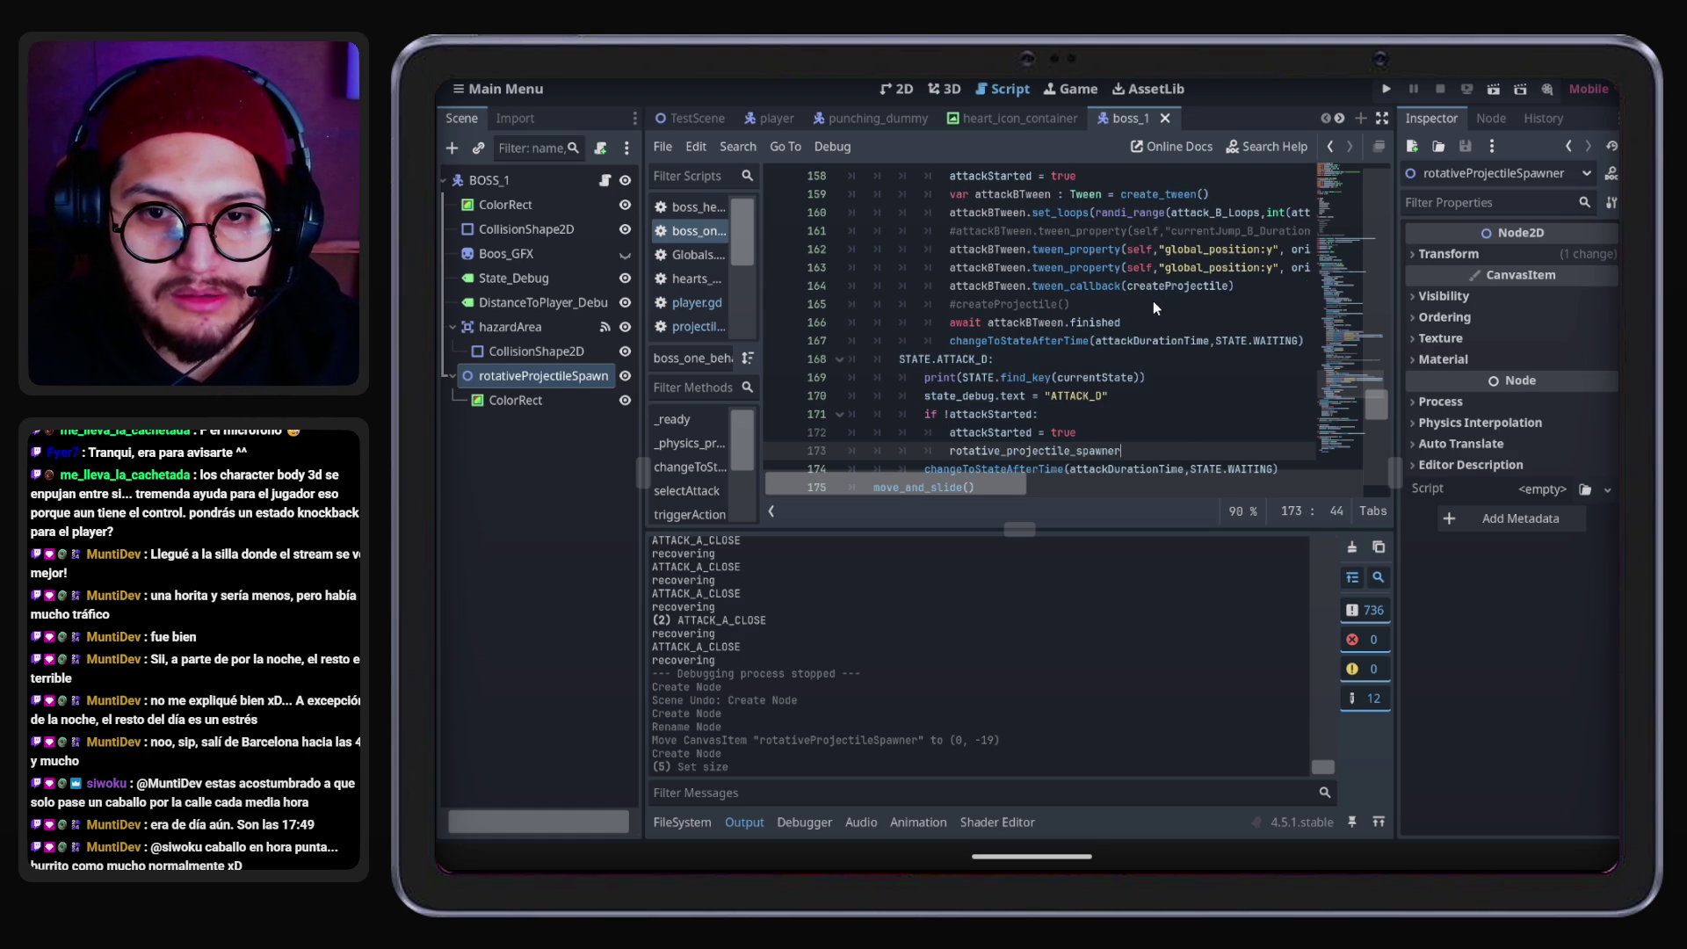
pyautogui.write('.rotation.')
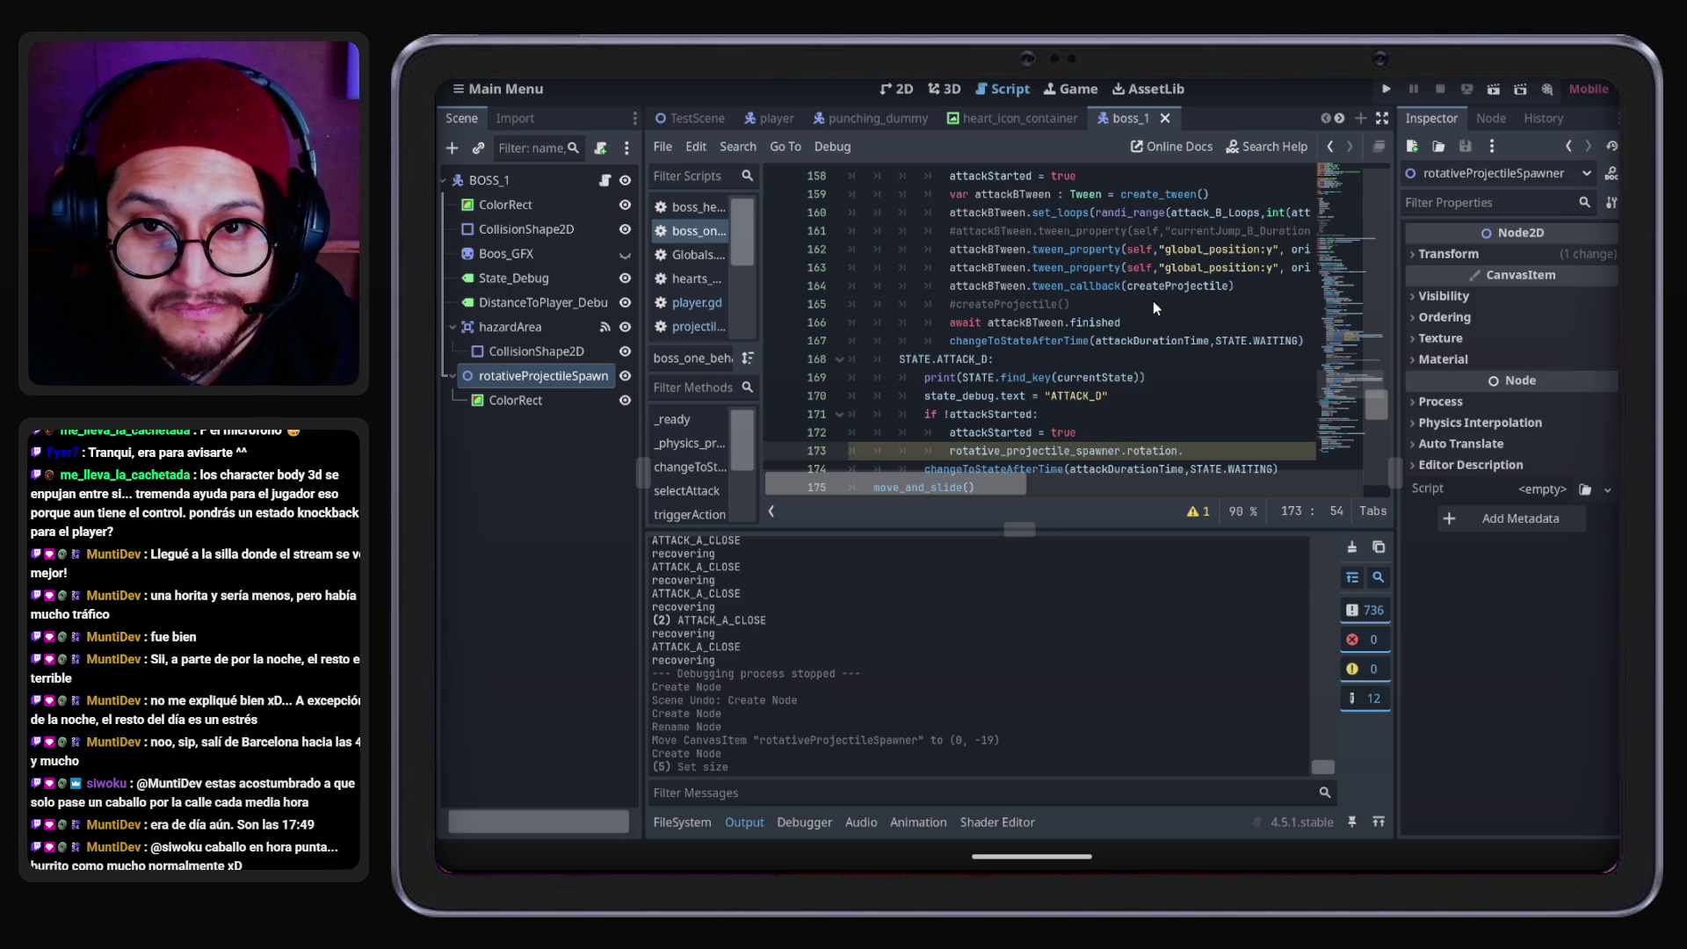
pyautogui.write('y')
pyautogui.click(900, 90)
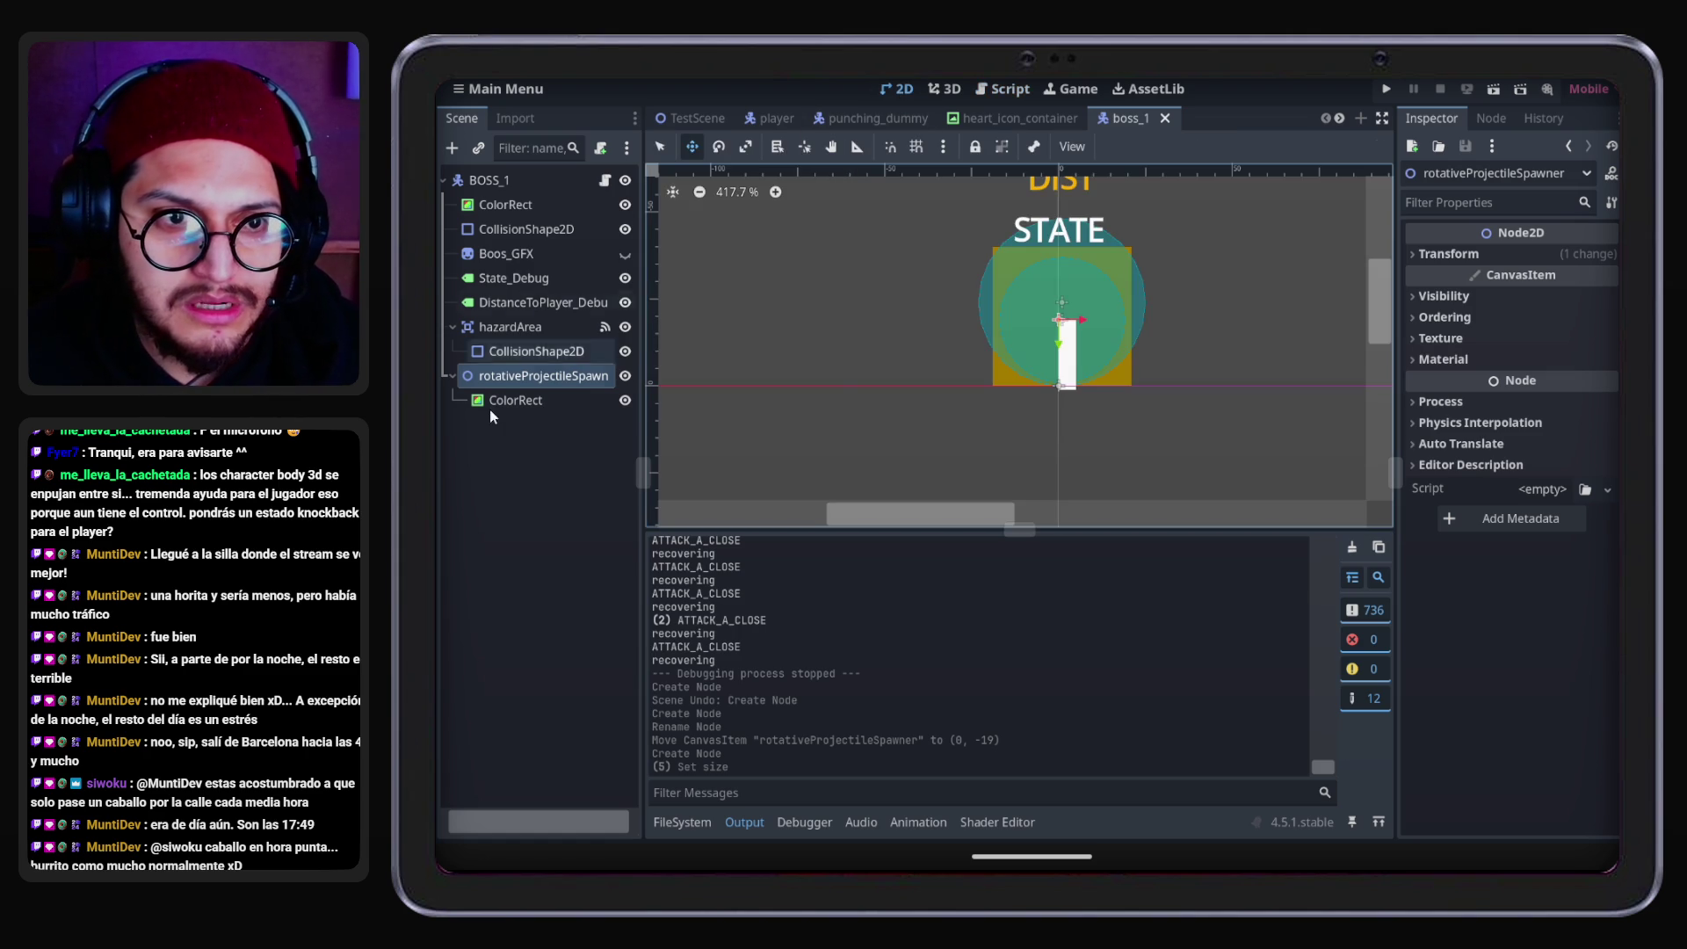
# Test-rotate rotativeProjectileSpawner in the viewport, check its Transform rotation, and save.
pyautogui.click(717, 148)
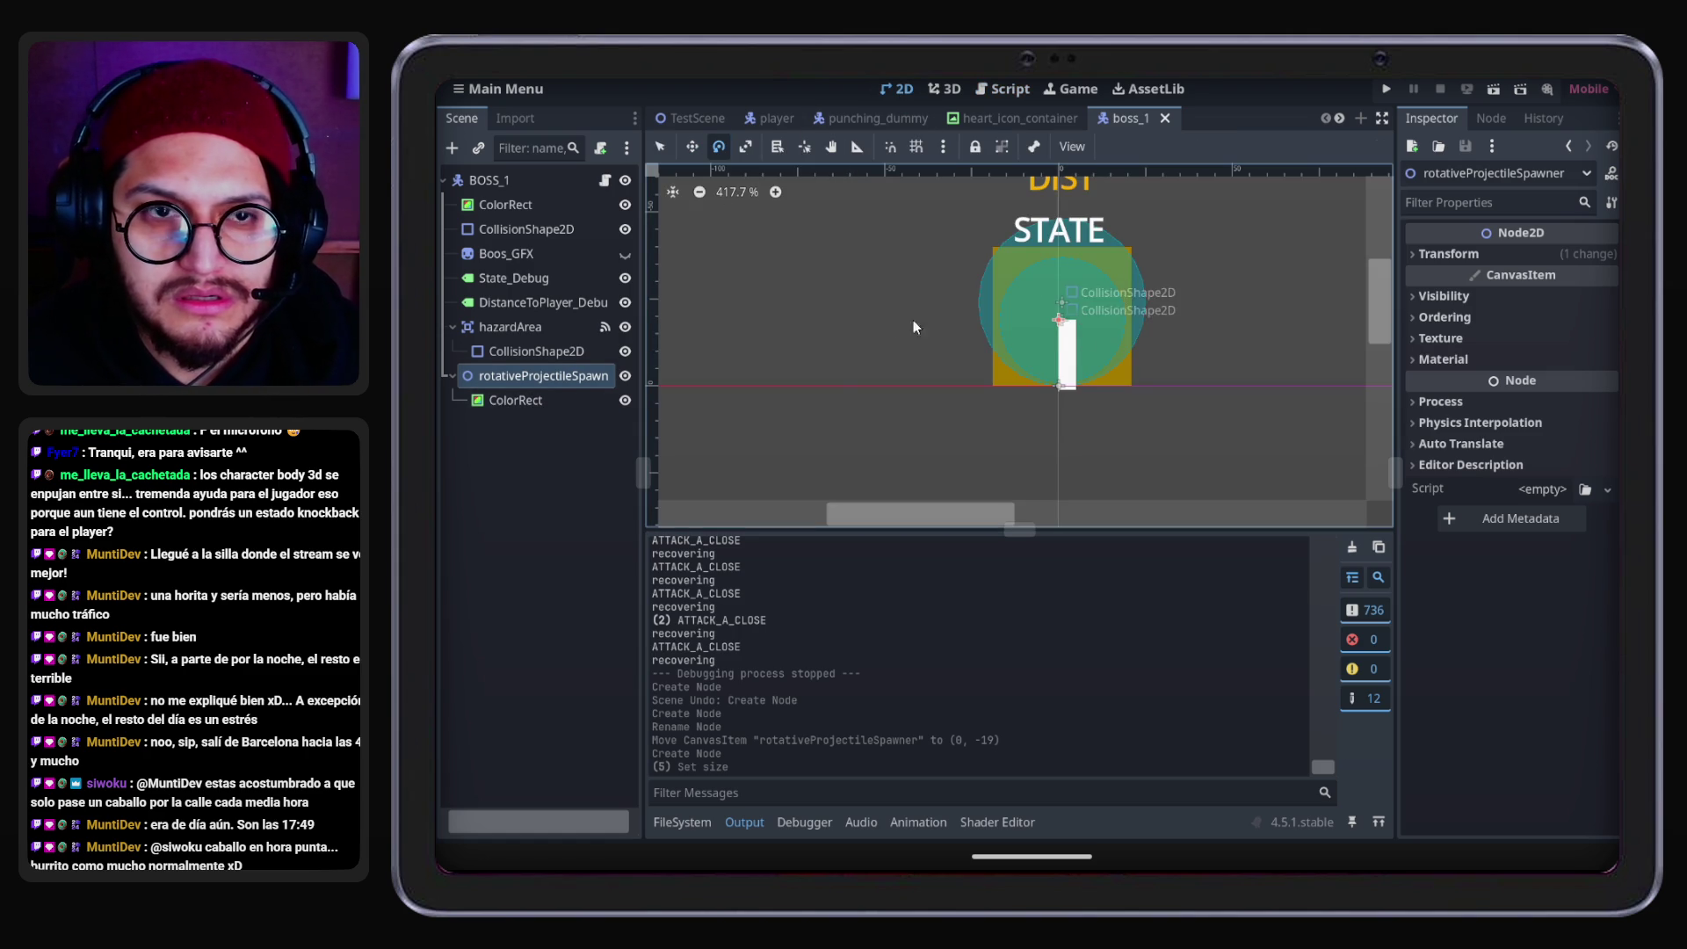
pyautogui.moveTo(1065, 376)
pyautogui.mouseDown()
pyautogui.moveTo(1031, 349)
pyautogui.moveTo(1010, 369)
pyautogui.moveTo(1063, 439)
pyautogui.moveTo(1152, 330)
pyautogui.mouseUp()
pyautogui.hotkey('ctrl', 'z')
pyautogui.click(535, 378)
pyautogui.moveTo(1067, 393)
pyautogui.mouseDown()
pyautogui.moveTo(996, 377)
pyautogui.moveTo(968, 276)
pyautogui.moveTo(1032, 413)
pyautogui.moveTo(1112, 355)
pyautogui.moveTo(1091, 391)
pyautogui.moveTo(1134, 325)
pyautogui.moveTo(1135, 275)
pyautogui.moveTo(1209, 346)
pyautogui.moveTo(1198, 361)
pyautogui.moveTo(1168, 334)
pyautogui.moveTo(1195, 360)
pyautogui.mouseUp()
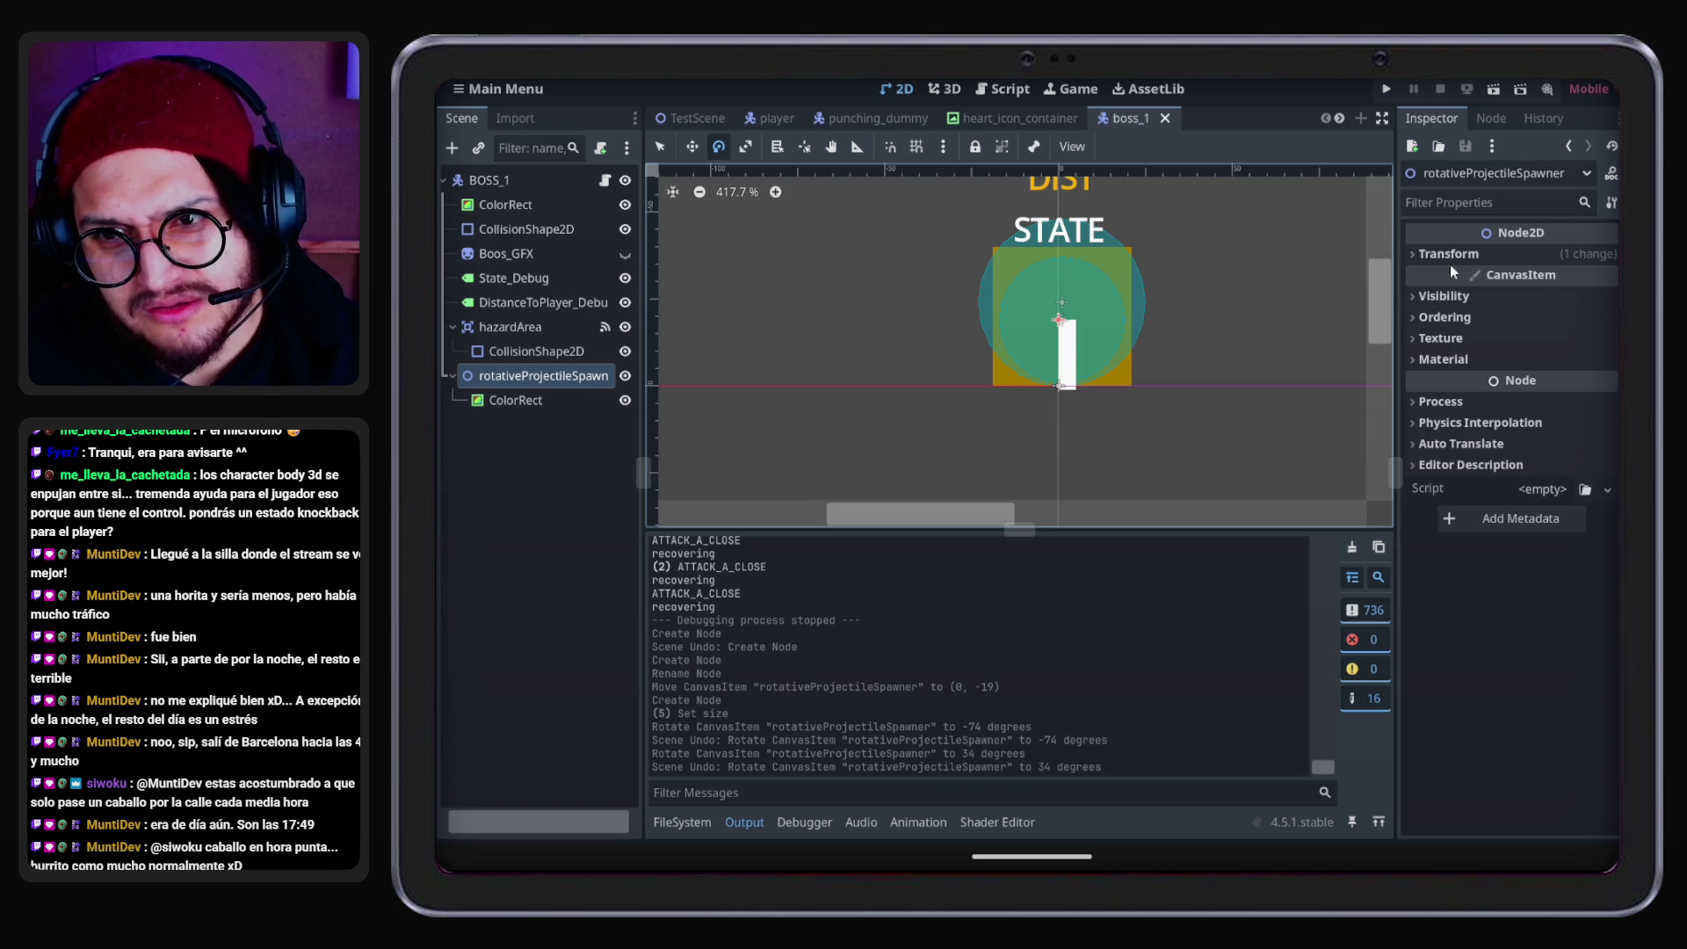
pyautogui.click(1450, 255)
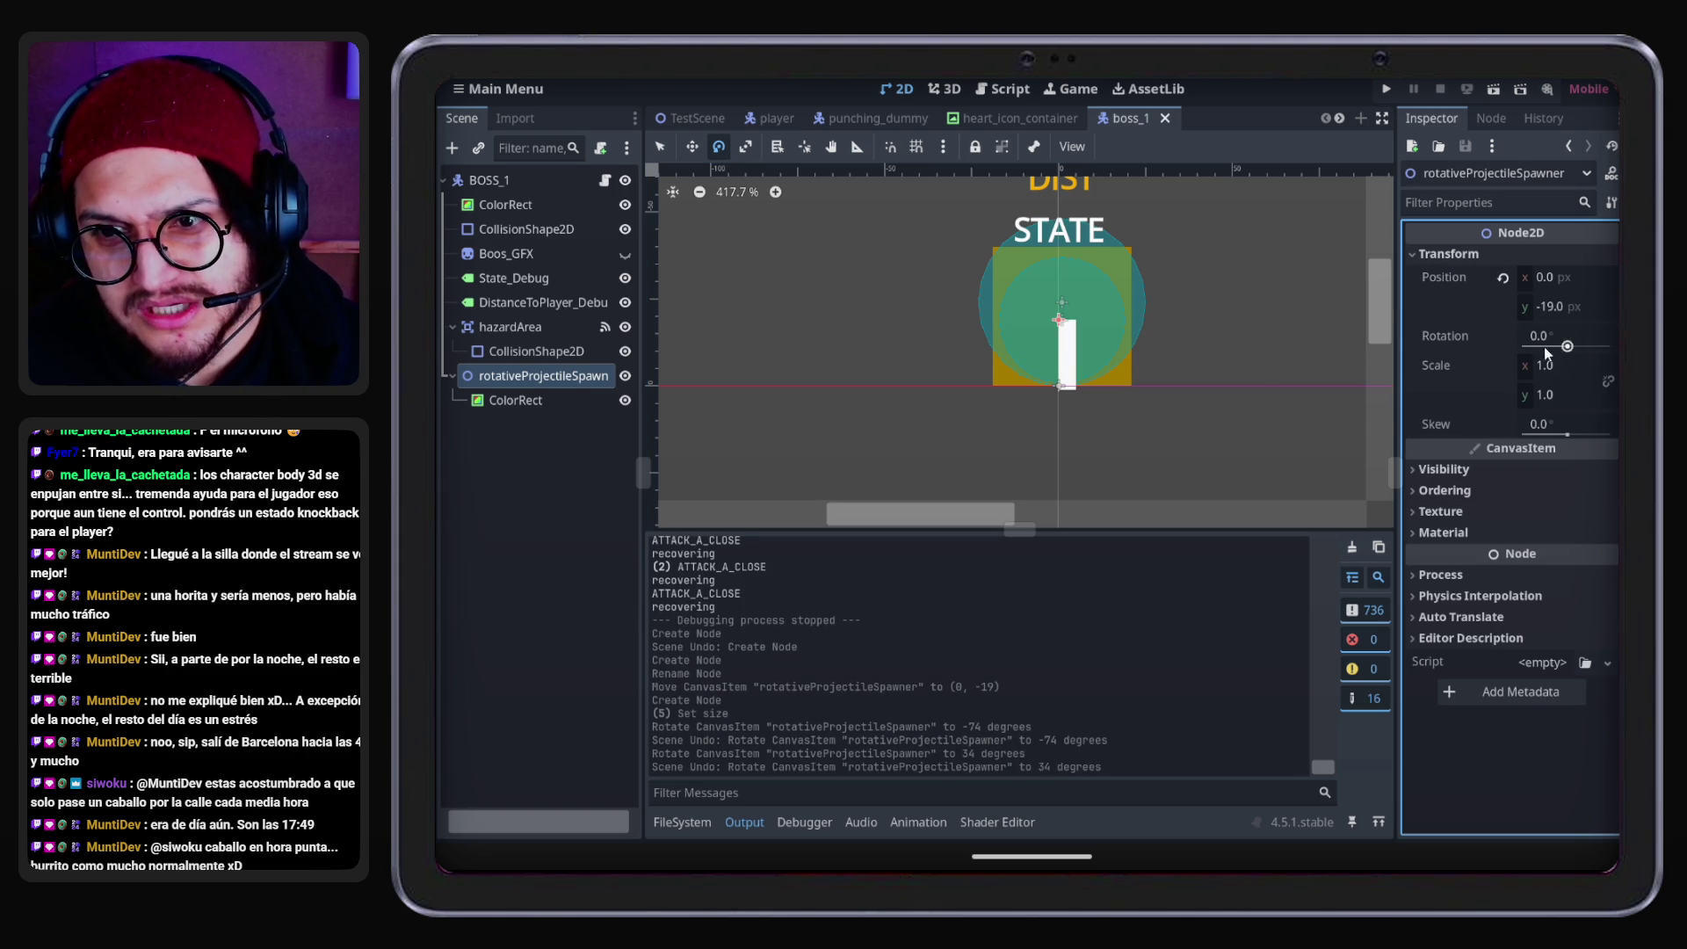
pyautogui.press('F5')
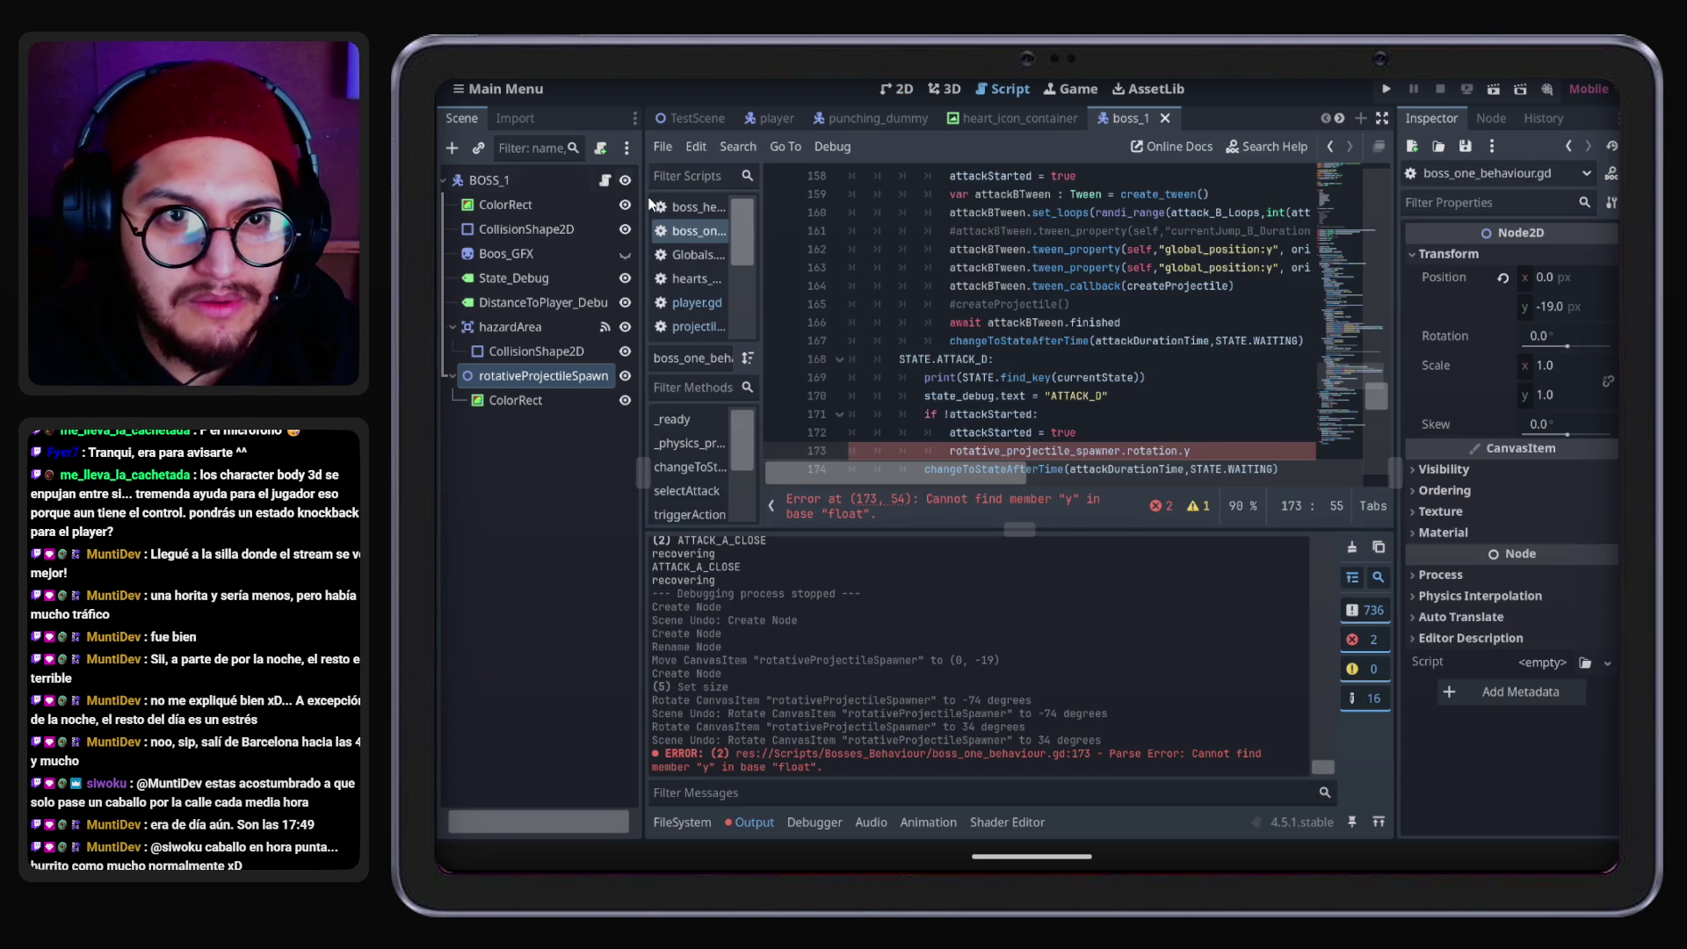
# Change line 173 to 'rotative_projectile_spawner.rotation += rotationSpeed*delta', dropping the .y.
pyautogui.scroll(-1, 1152, 339)
pyautogui.press('BackSpace')
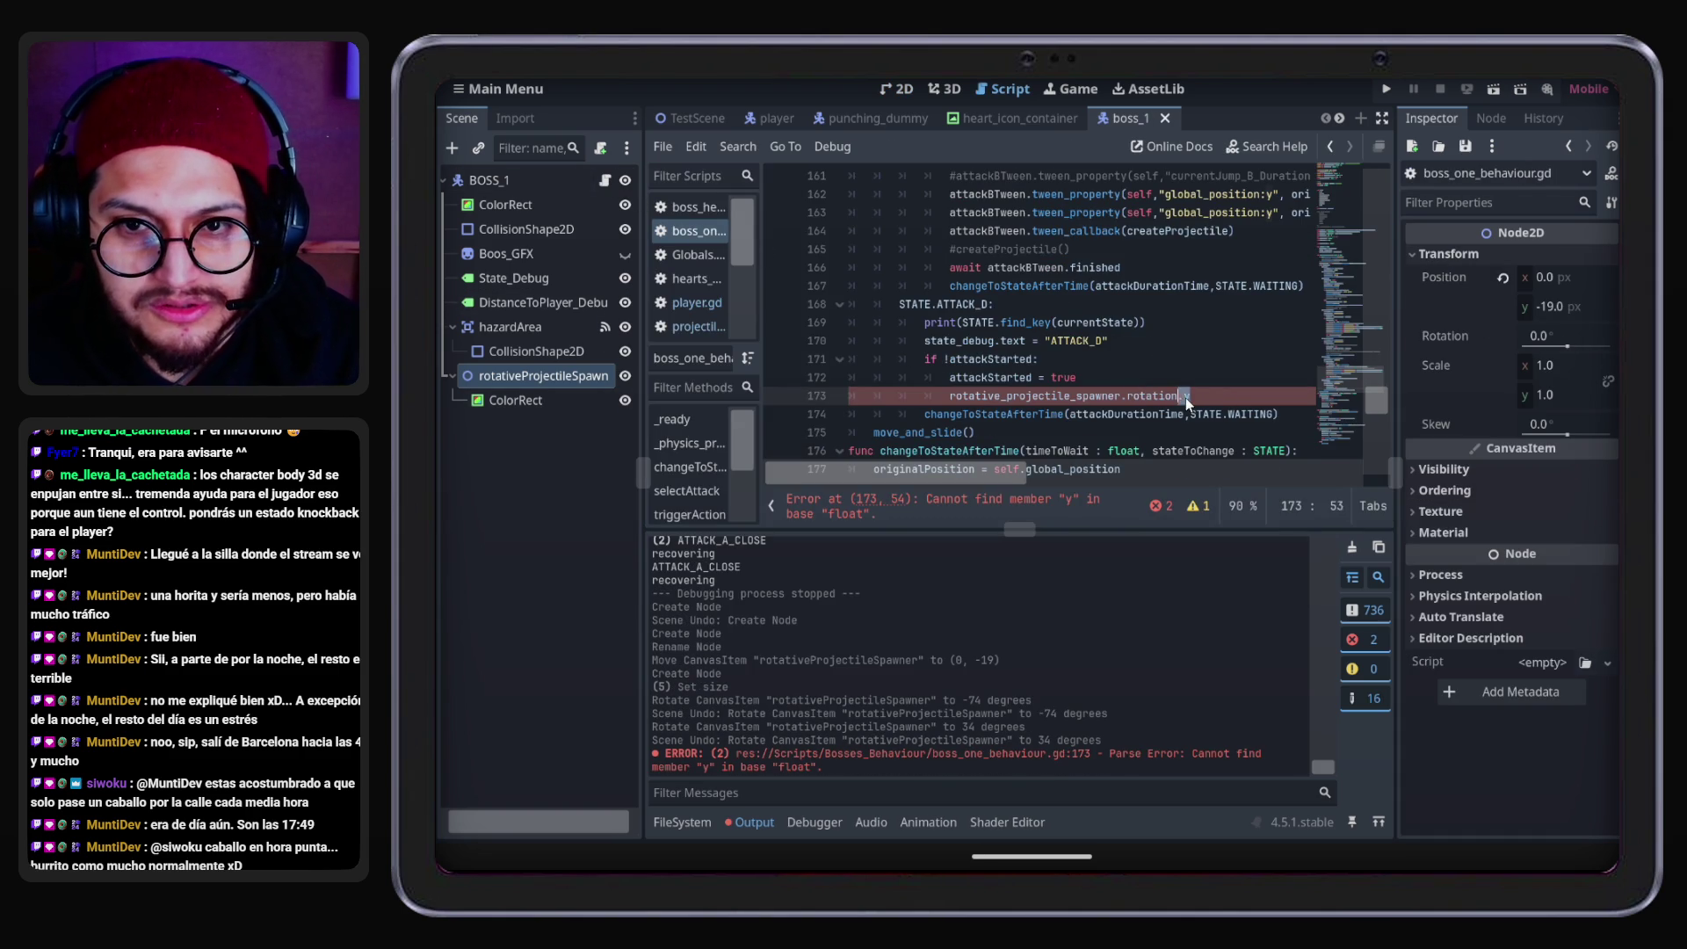
pyautogui.press('BackSpace')
pyautogui.write('+= ')
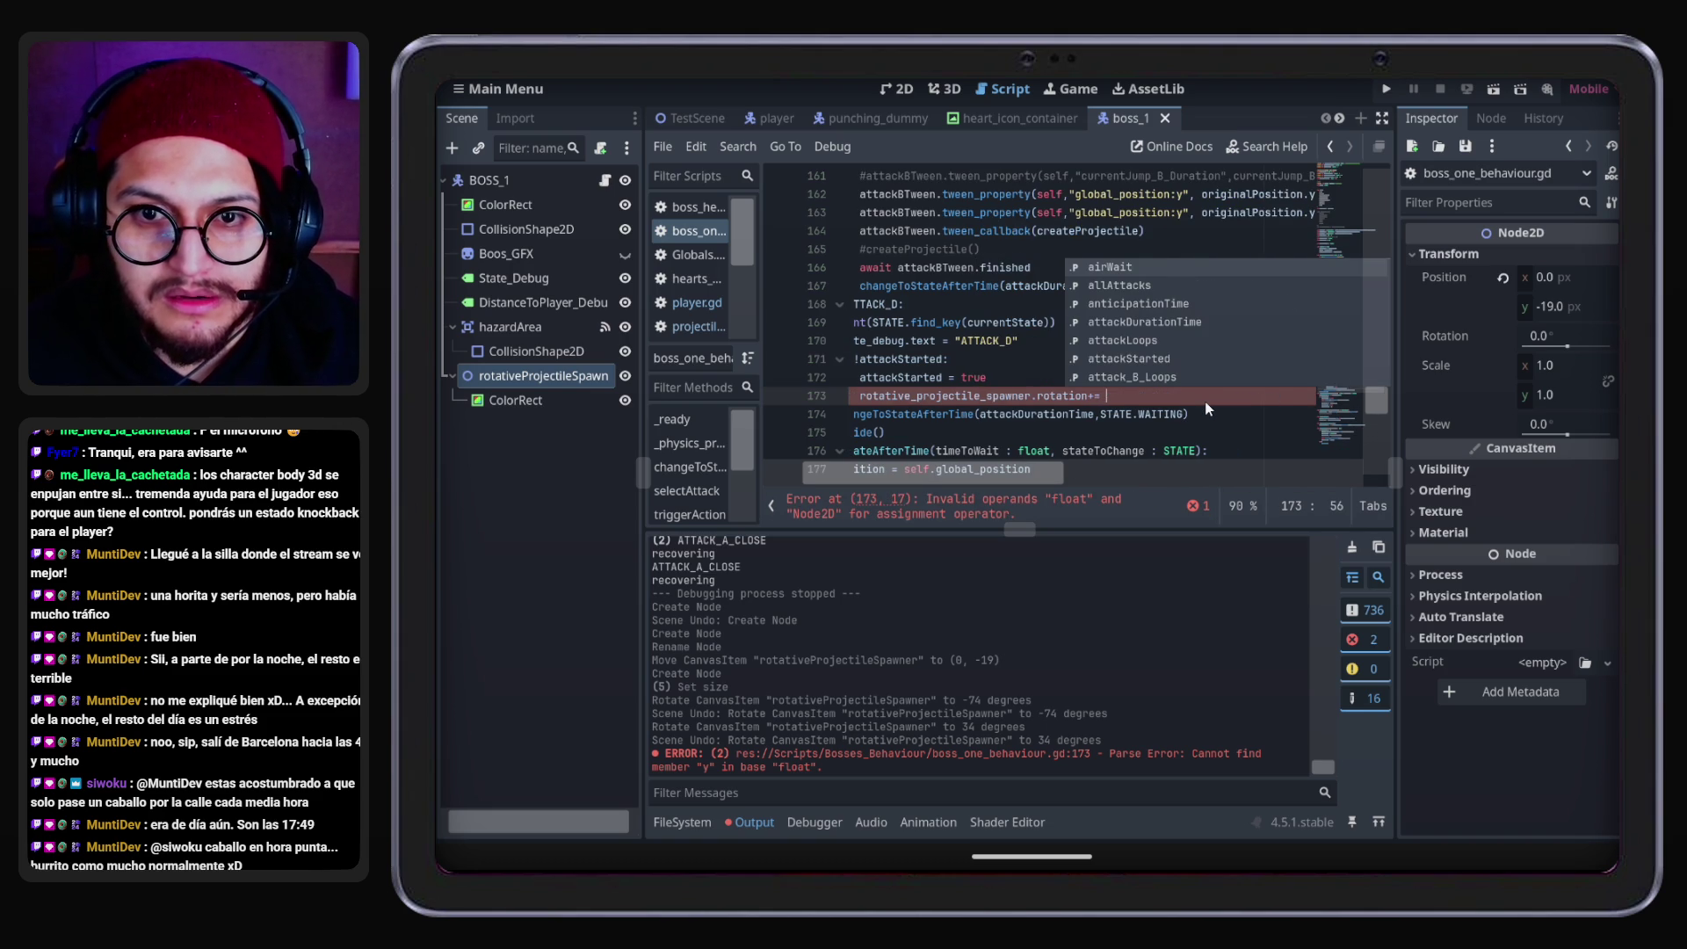
pyautogui.write('rotationSpeed*d')
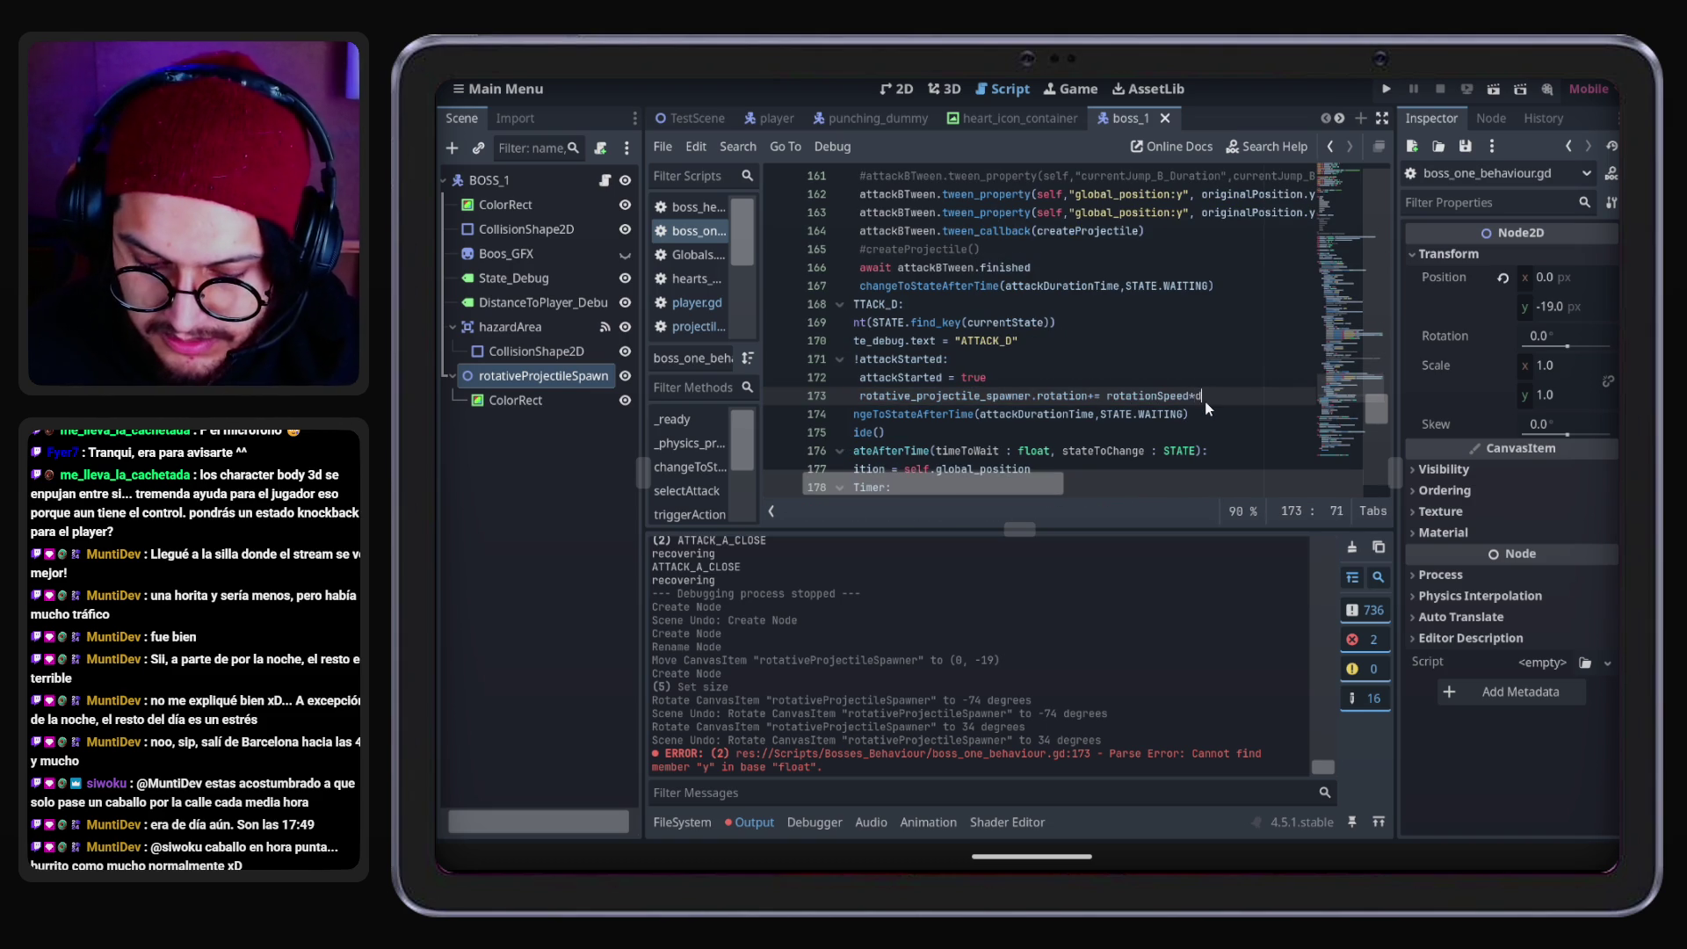
pyautogui.write('elta')
pyautogui.click(1034, 397)
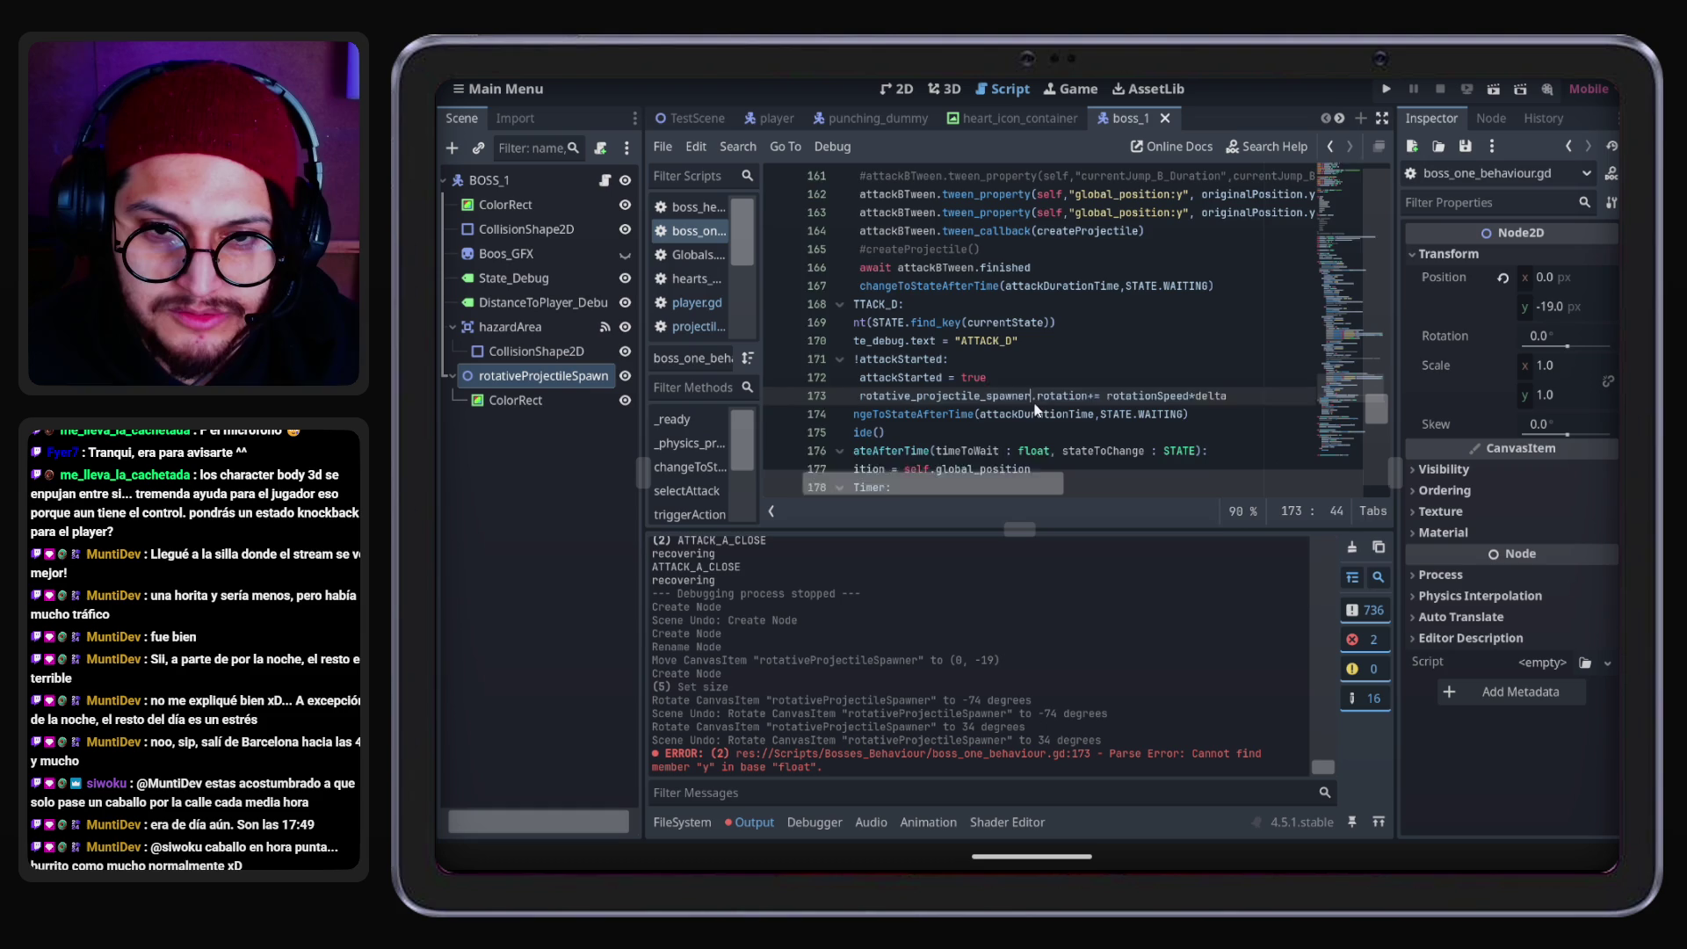
pyautogui.moveTo(1020, 468)
pyautogui.mouseDown()
pyautogui.moveTo(982, 476)
pyautogui.moveTo(997, 481)
pyautogui.mouseUp()
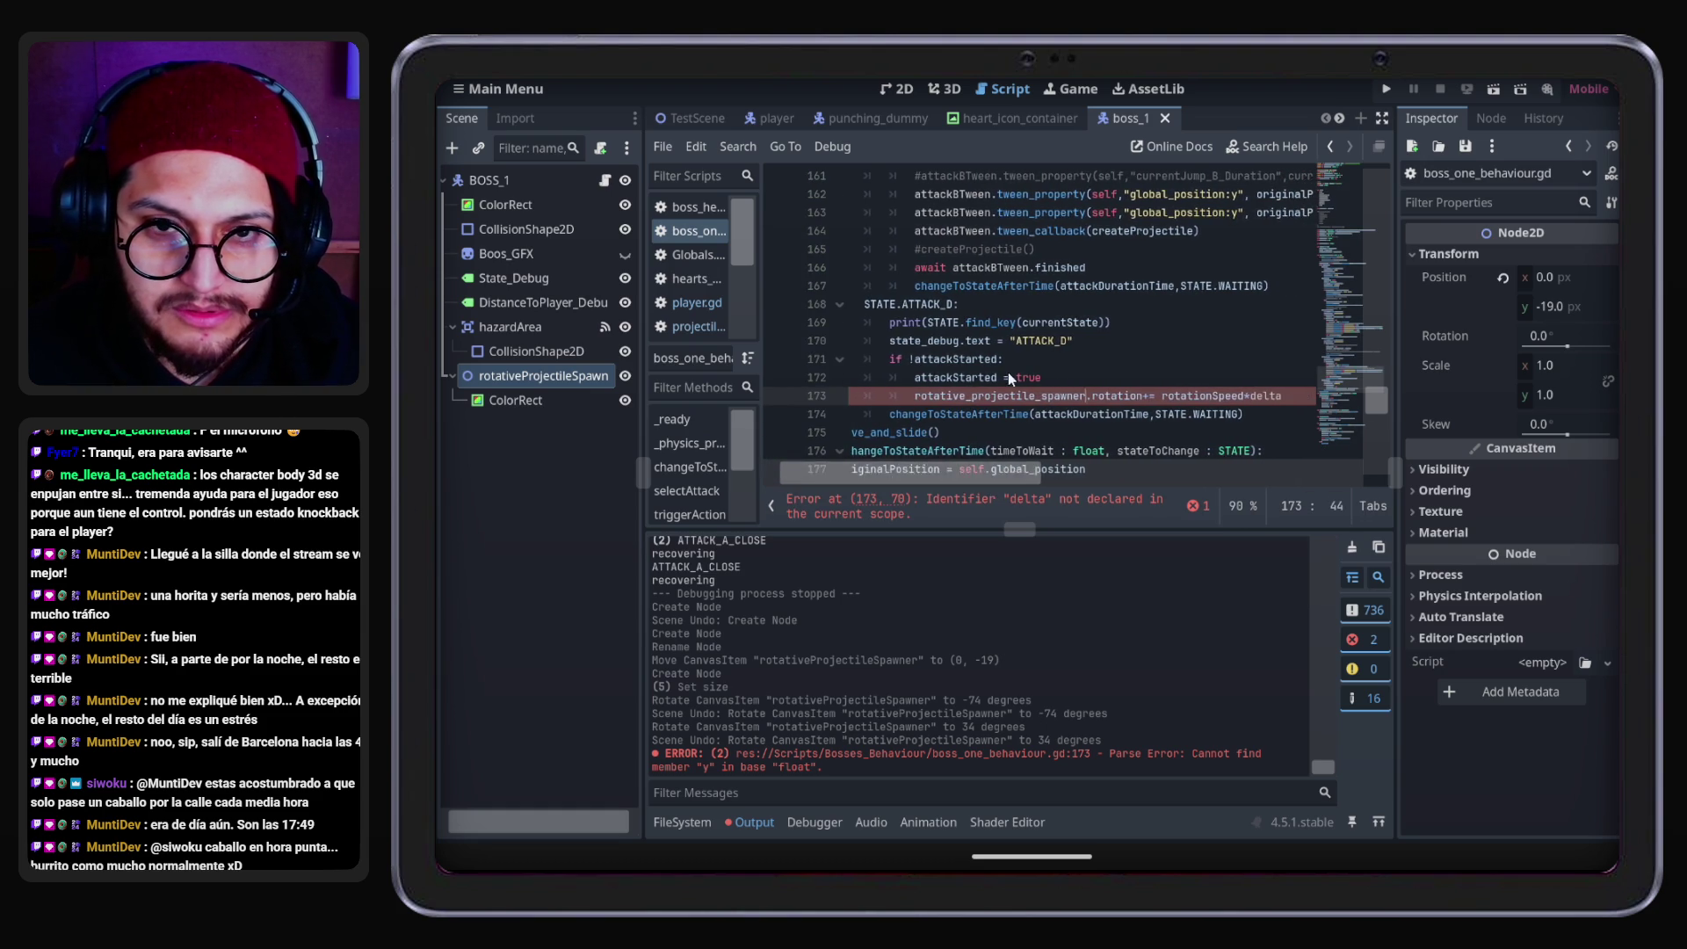
pyautogui.scroll(7, 1009, 378)
pyautogui.scroll(18, 1009, 377)
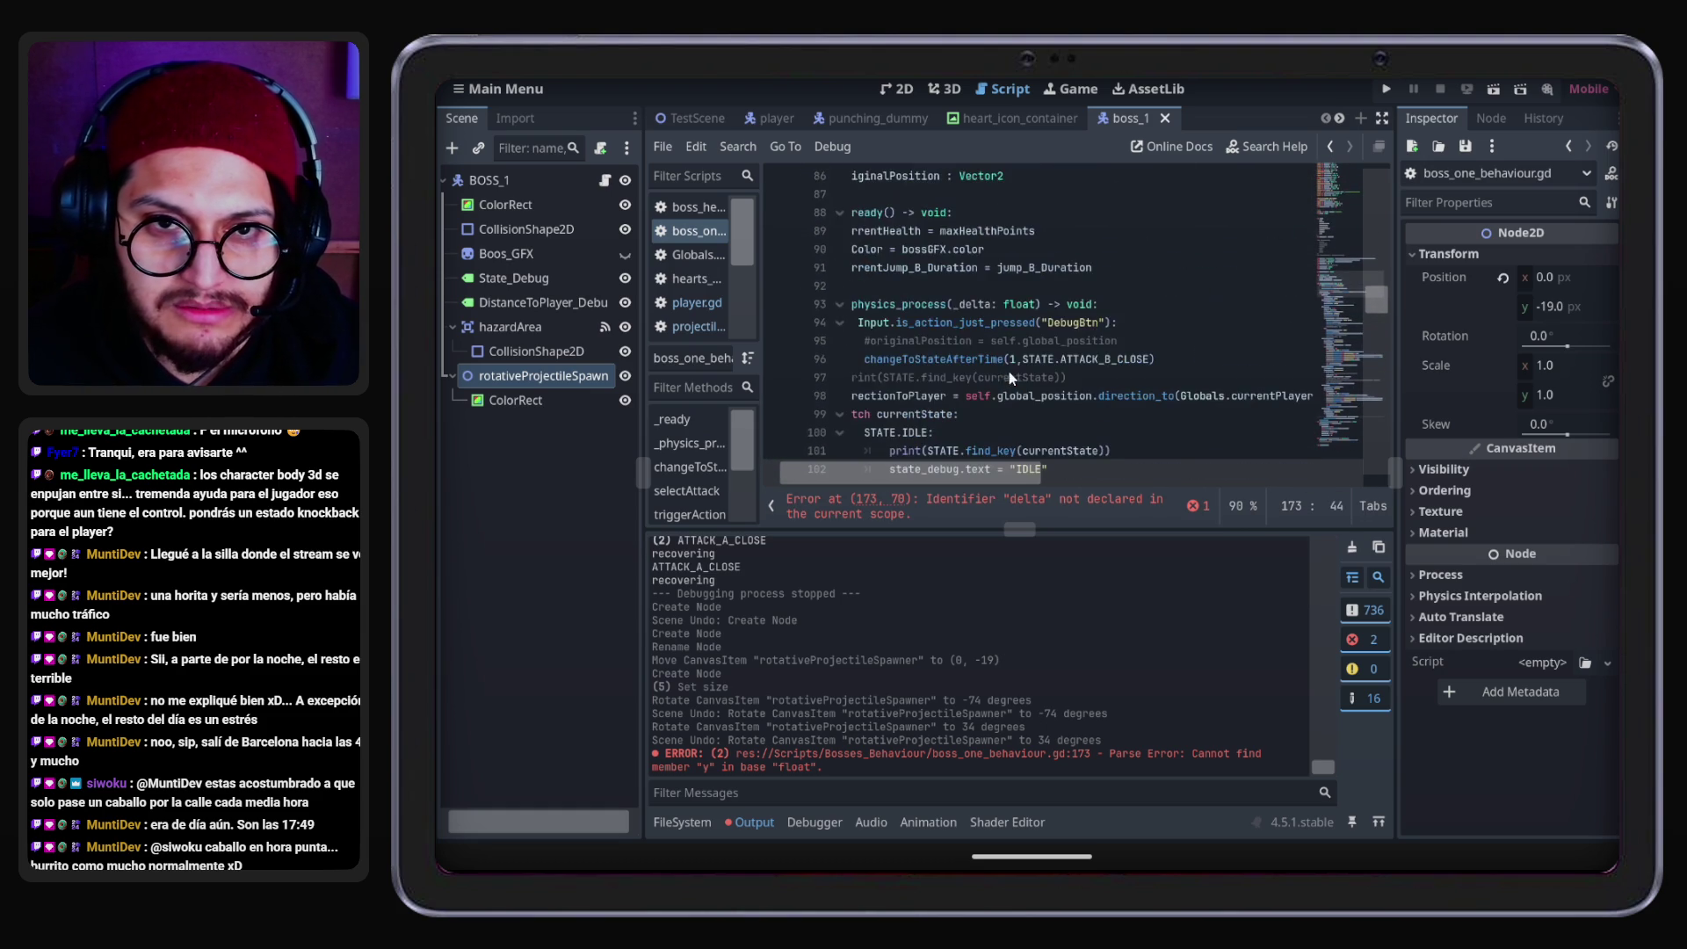
# Rename _physics_process's _delta parameter to delta.
pyautogui.click(958, 311)
pyautogui.press('BackSpace')
pyautogui.scroll(-9, 961, 320)
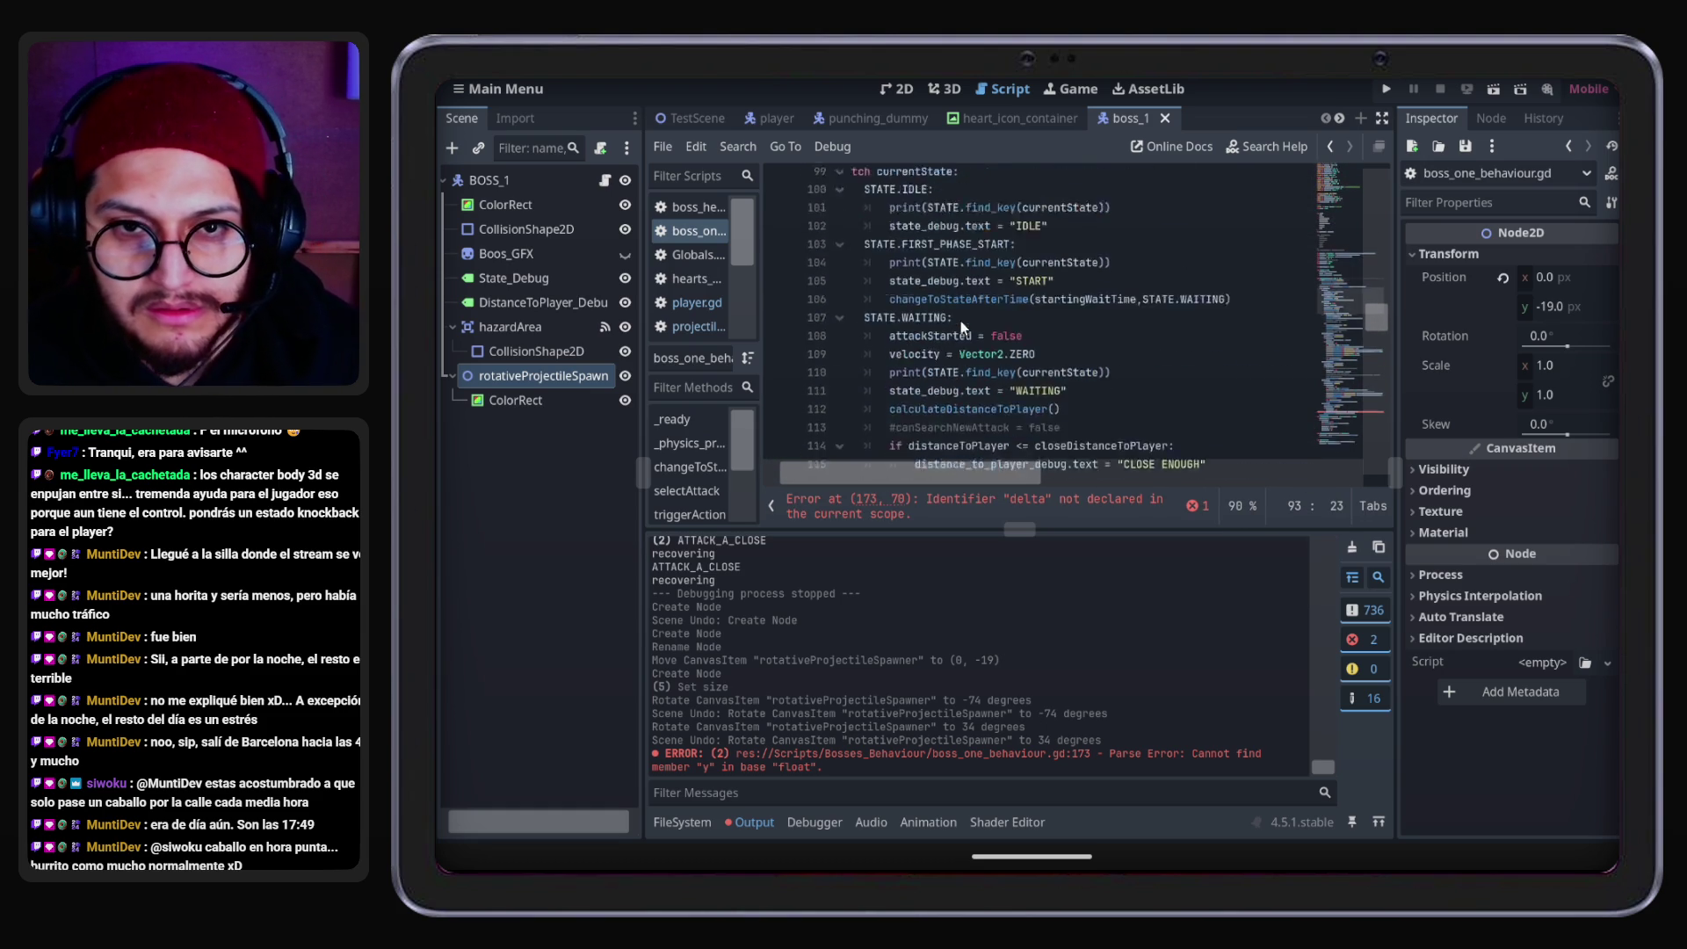
pyautogui.scroll(-9, 961, 320)
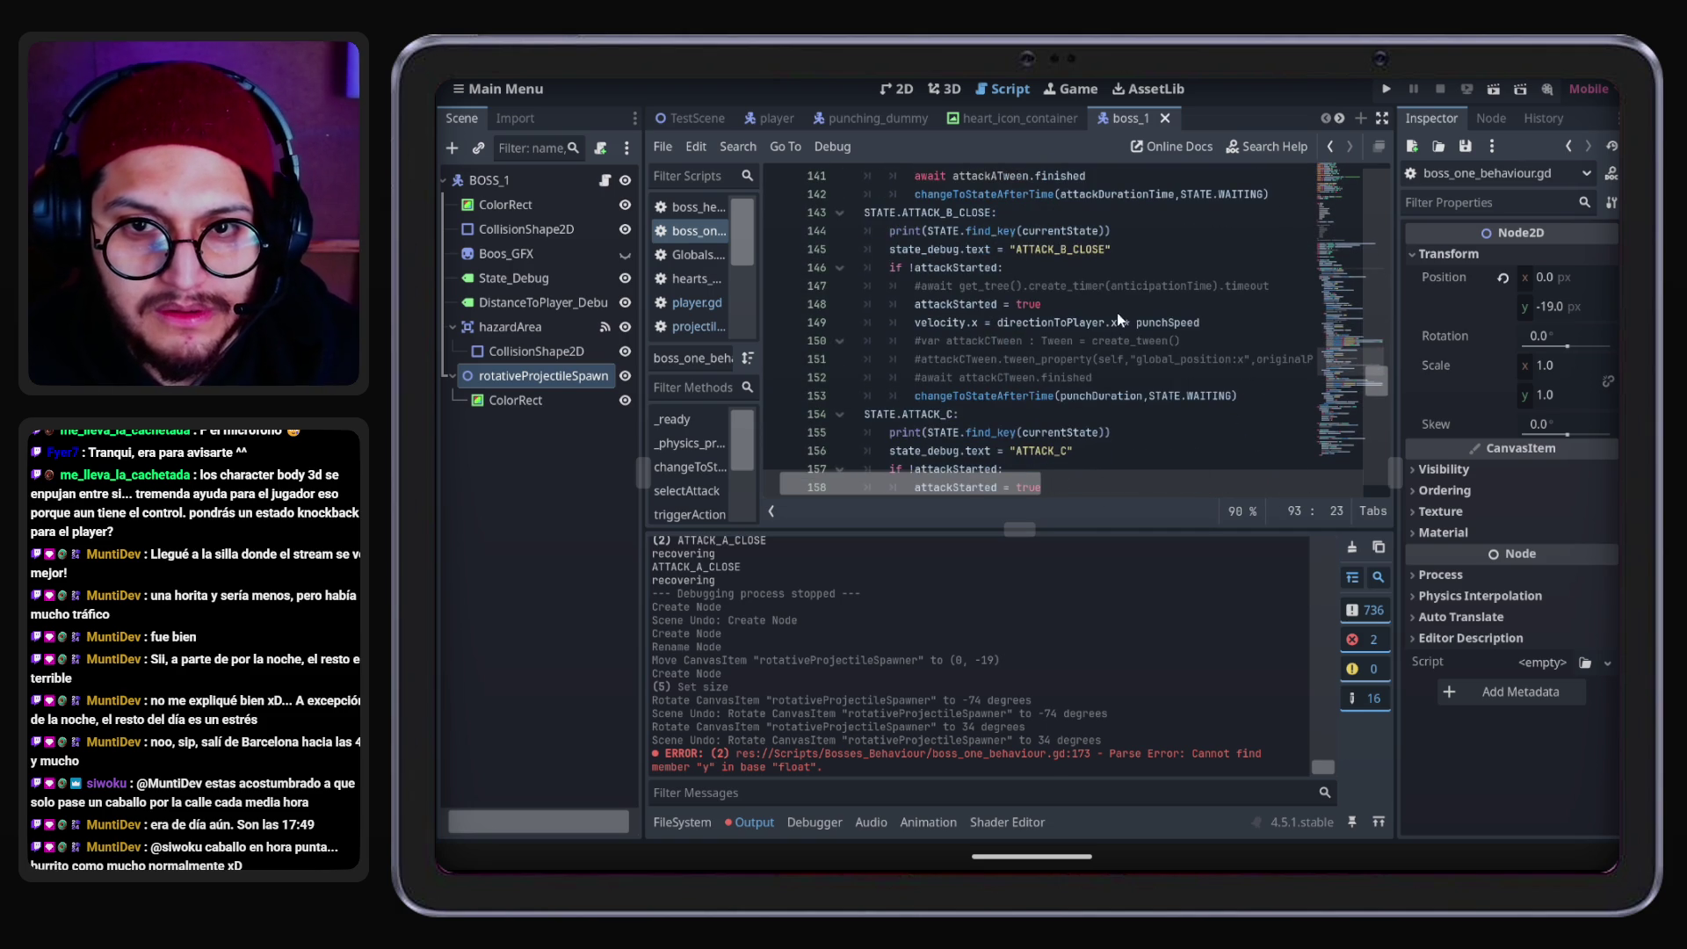
pyautogui.scroll(1, 1024, 356)
pyautogui.moveTo(937, 492); pyautogui.dragTo(926, 482)
pyautogui.scroll(-9, 1095, 429)
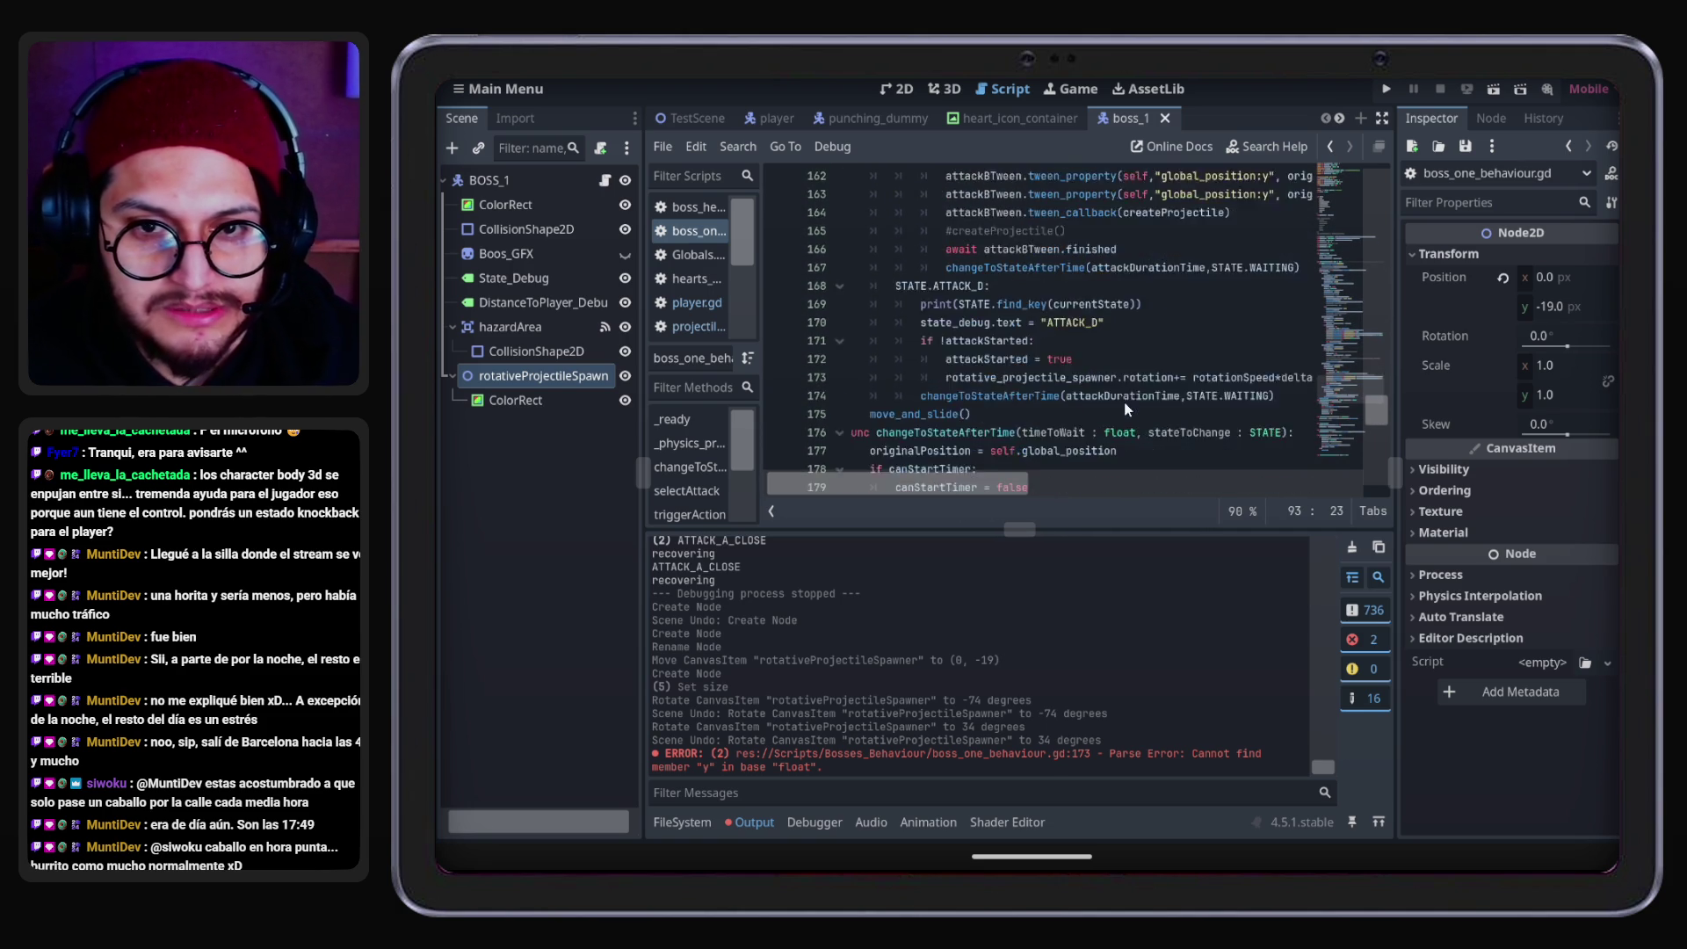
pyautogui.moveTo(965, 489); pyautogui.dragTo(998, 492)
# Add an empty line after the rotation update on line 173 and save the scene.
pyautogui.click(1244, 305)
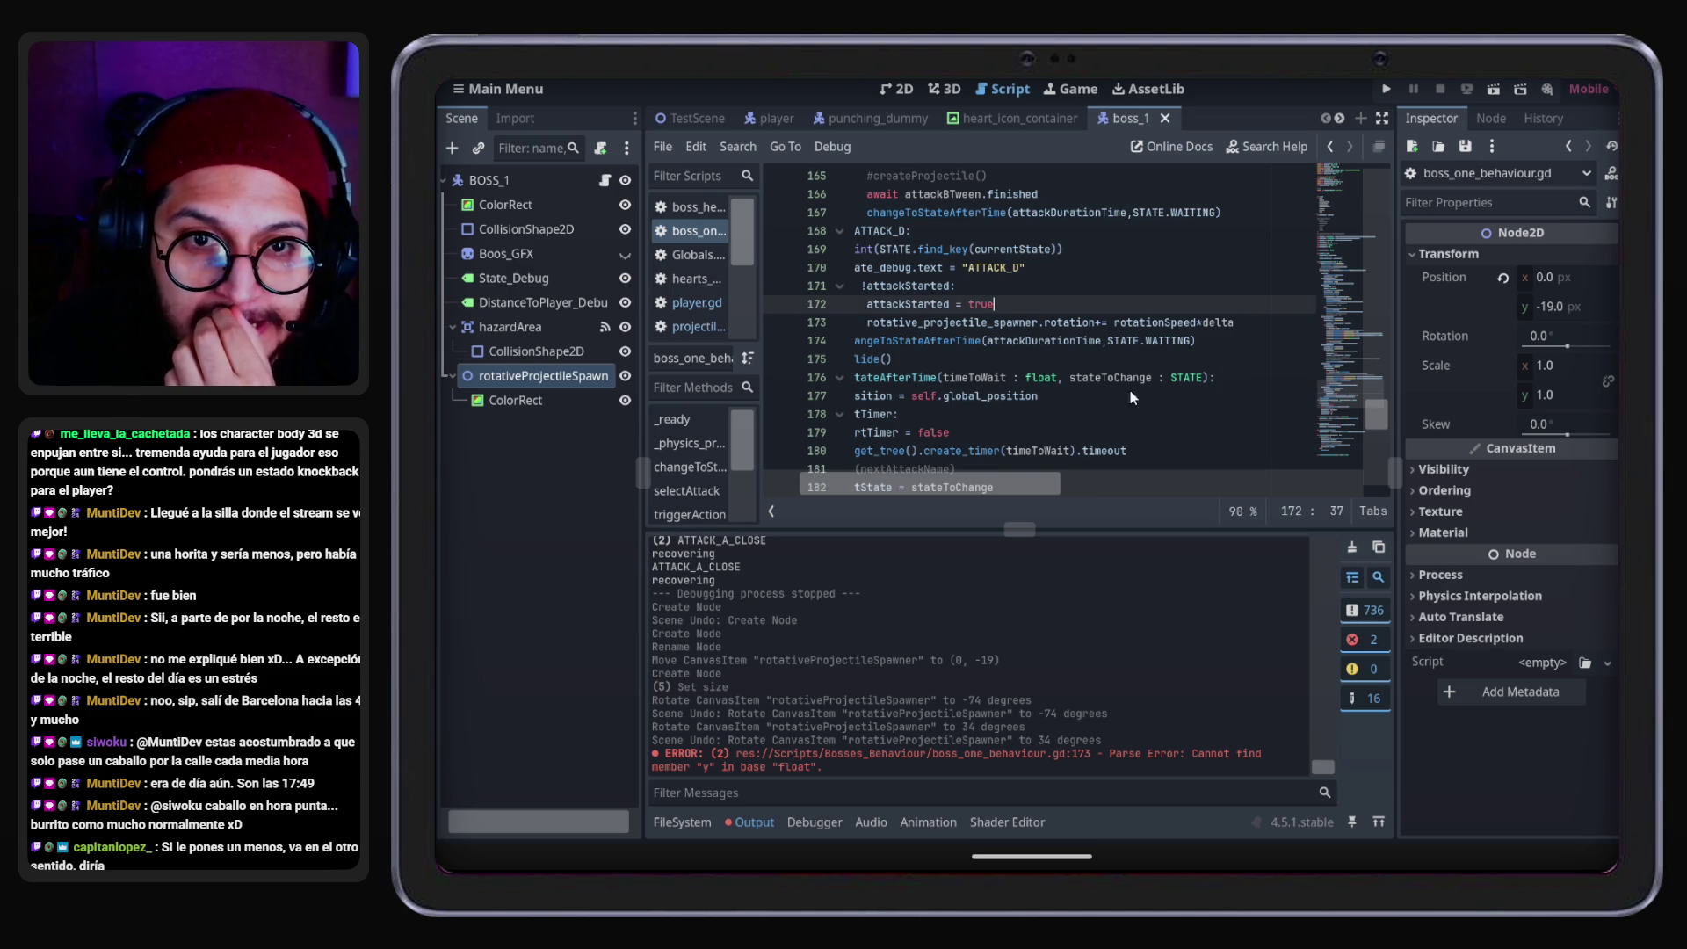
pyautogui.click(1247, 329)
pyautogui.press('Return')
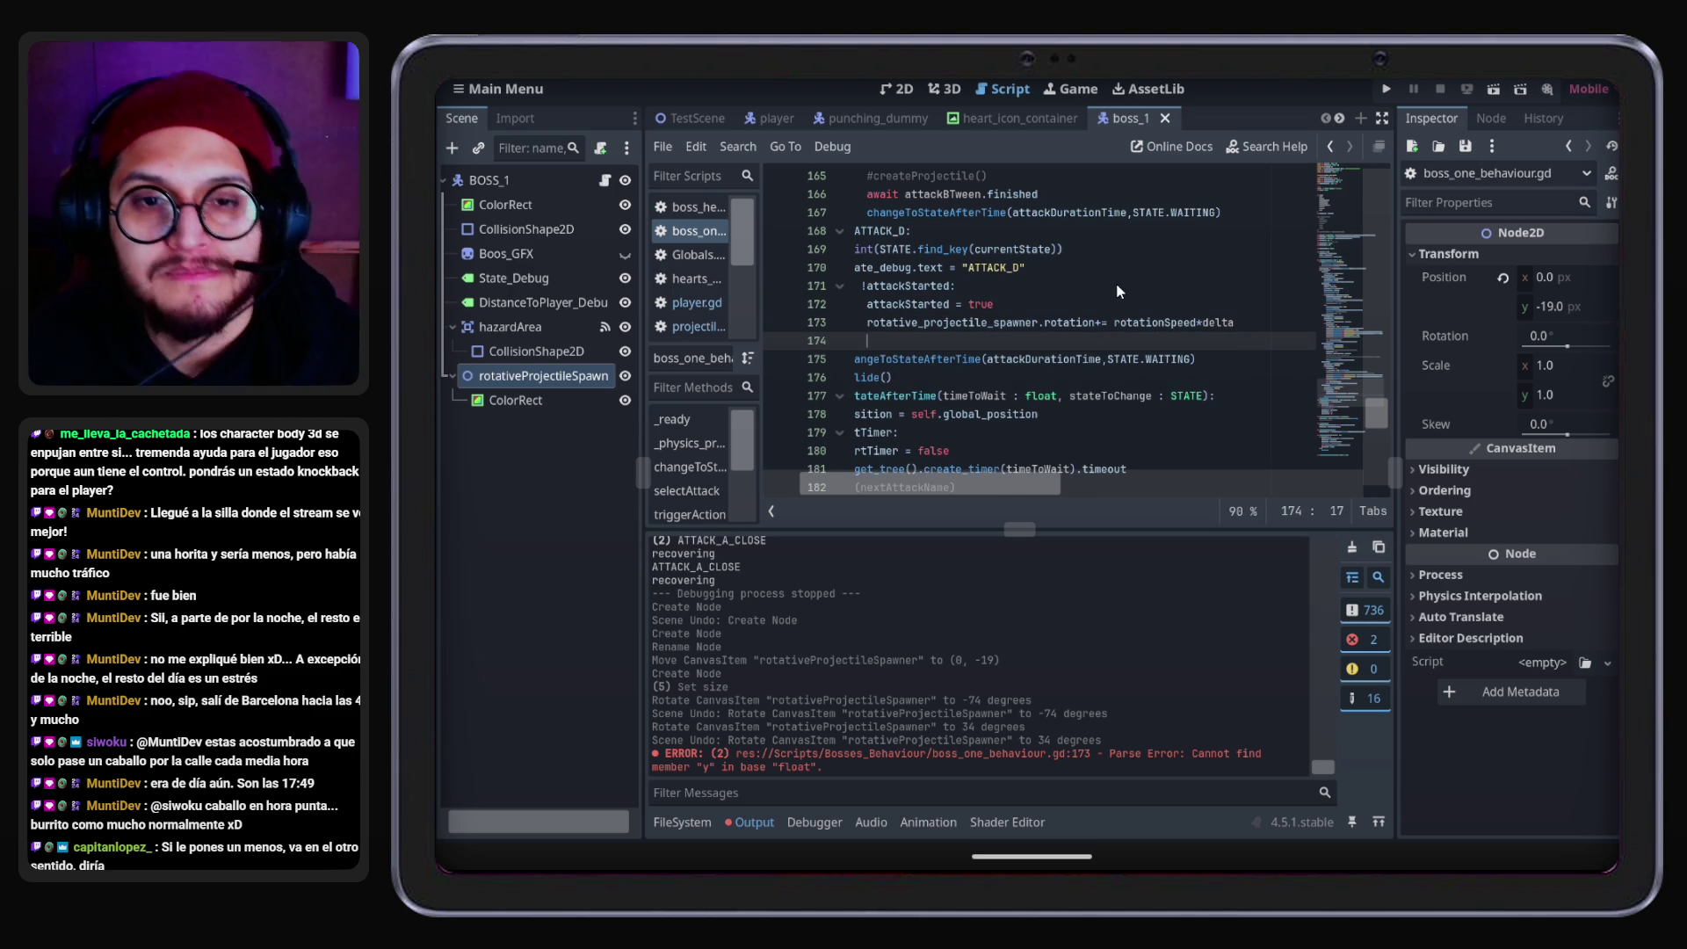
pyautogui.moveTo(980, 487); pyautogui.dragTo(961, 489)
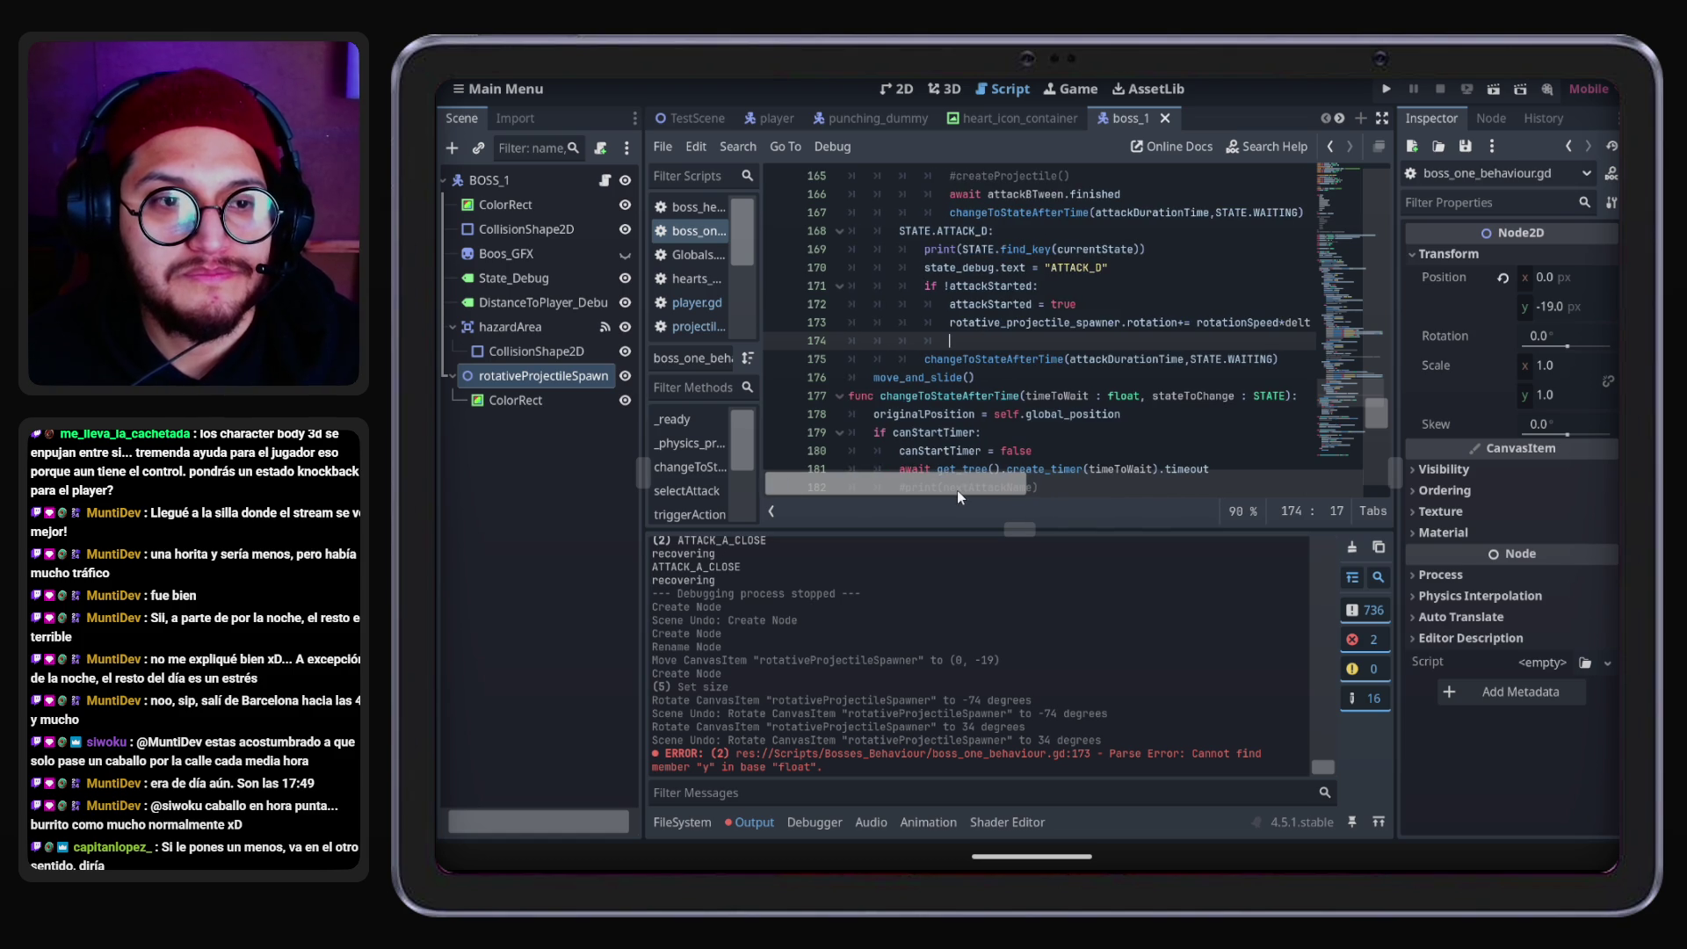
pyautogui.hotkey('ctrl', 's')
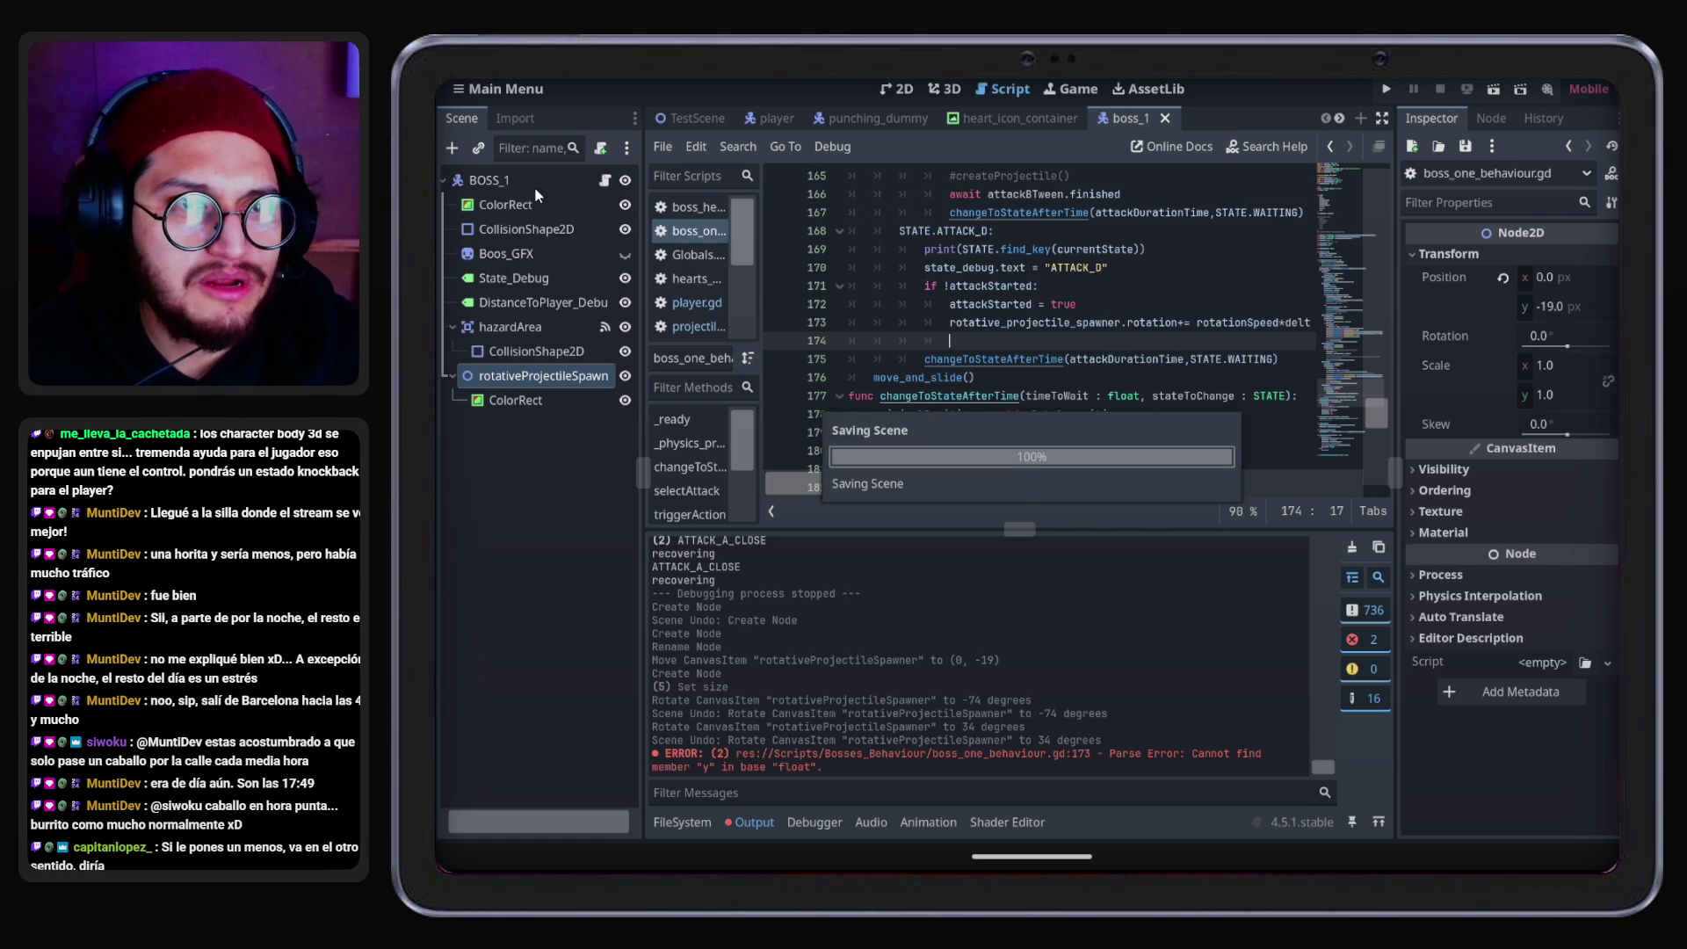
# Add a Timer child under BOSS_1 and name it projectileSpawnIntervalTimer.
pyautogui.click(522, 181)
pyautogui.hotkey('ctrl', 'a')
pyautogui.write('timer')
pyautogui.press('Return')
pyautogui.doubleClick(515, 434)
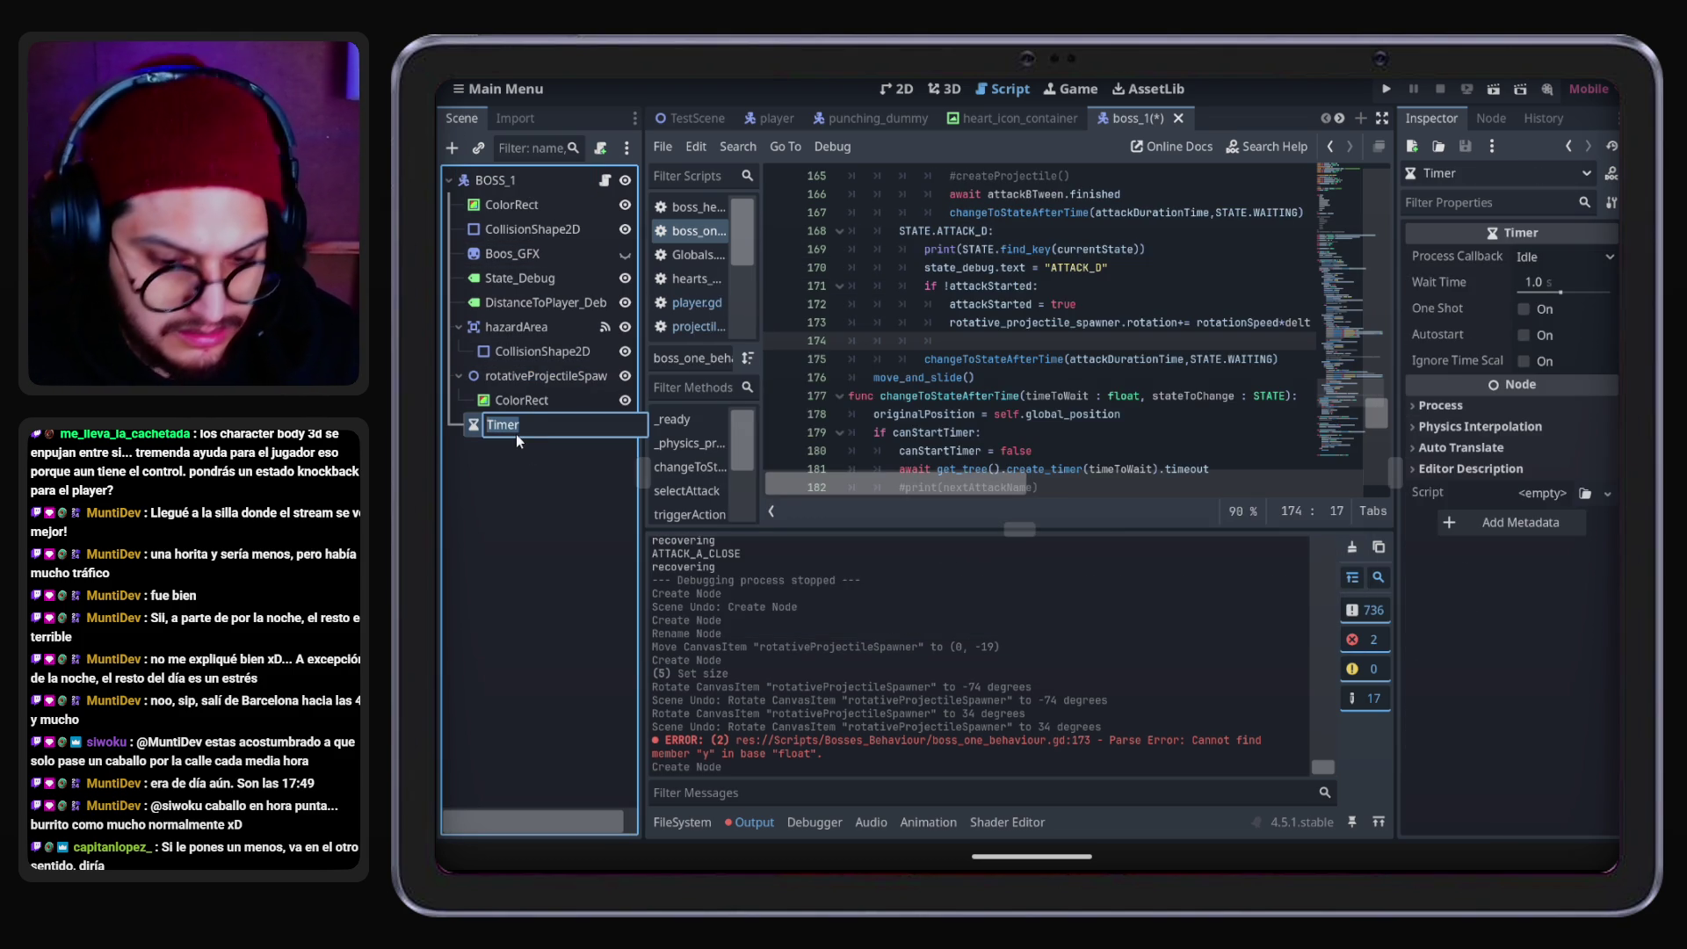
pyautogui.write('eBt')
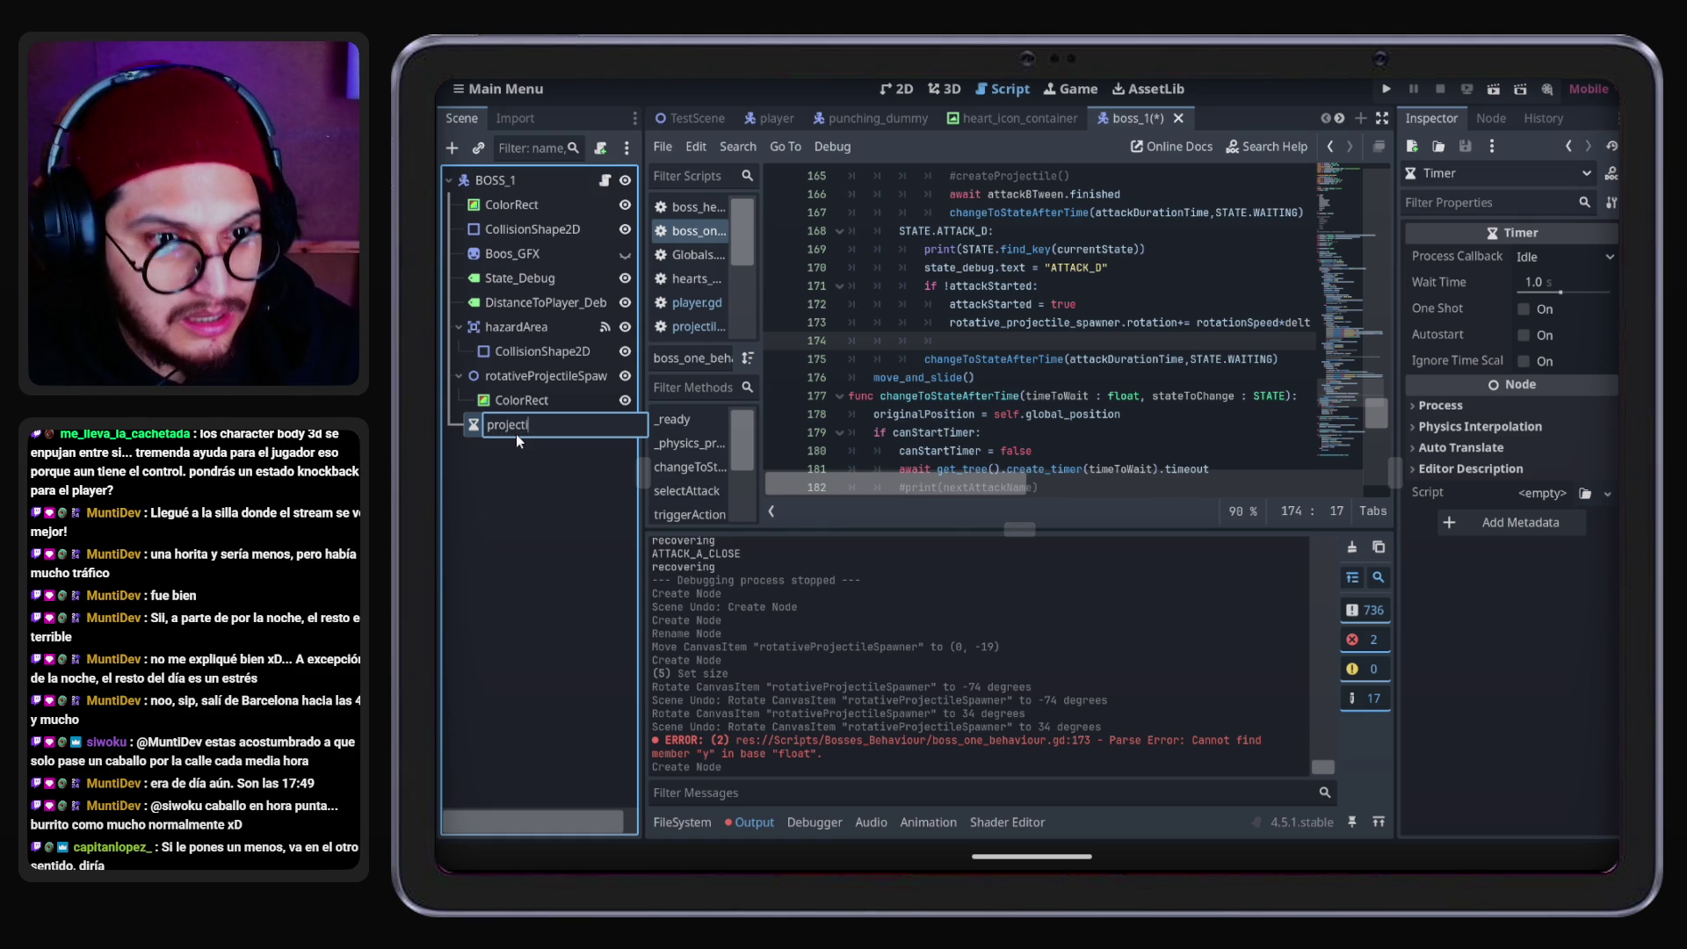
pyautogui.write('leSpawnIntervba')
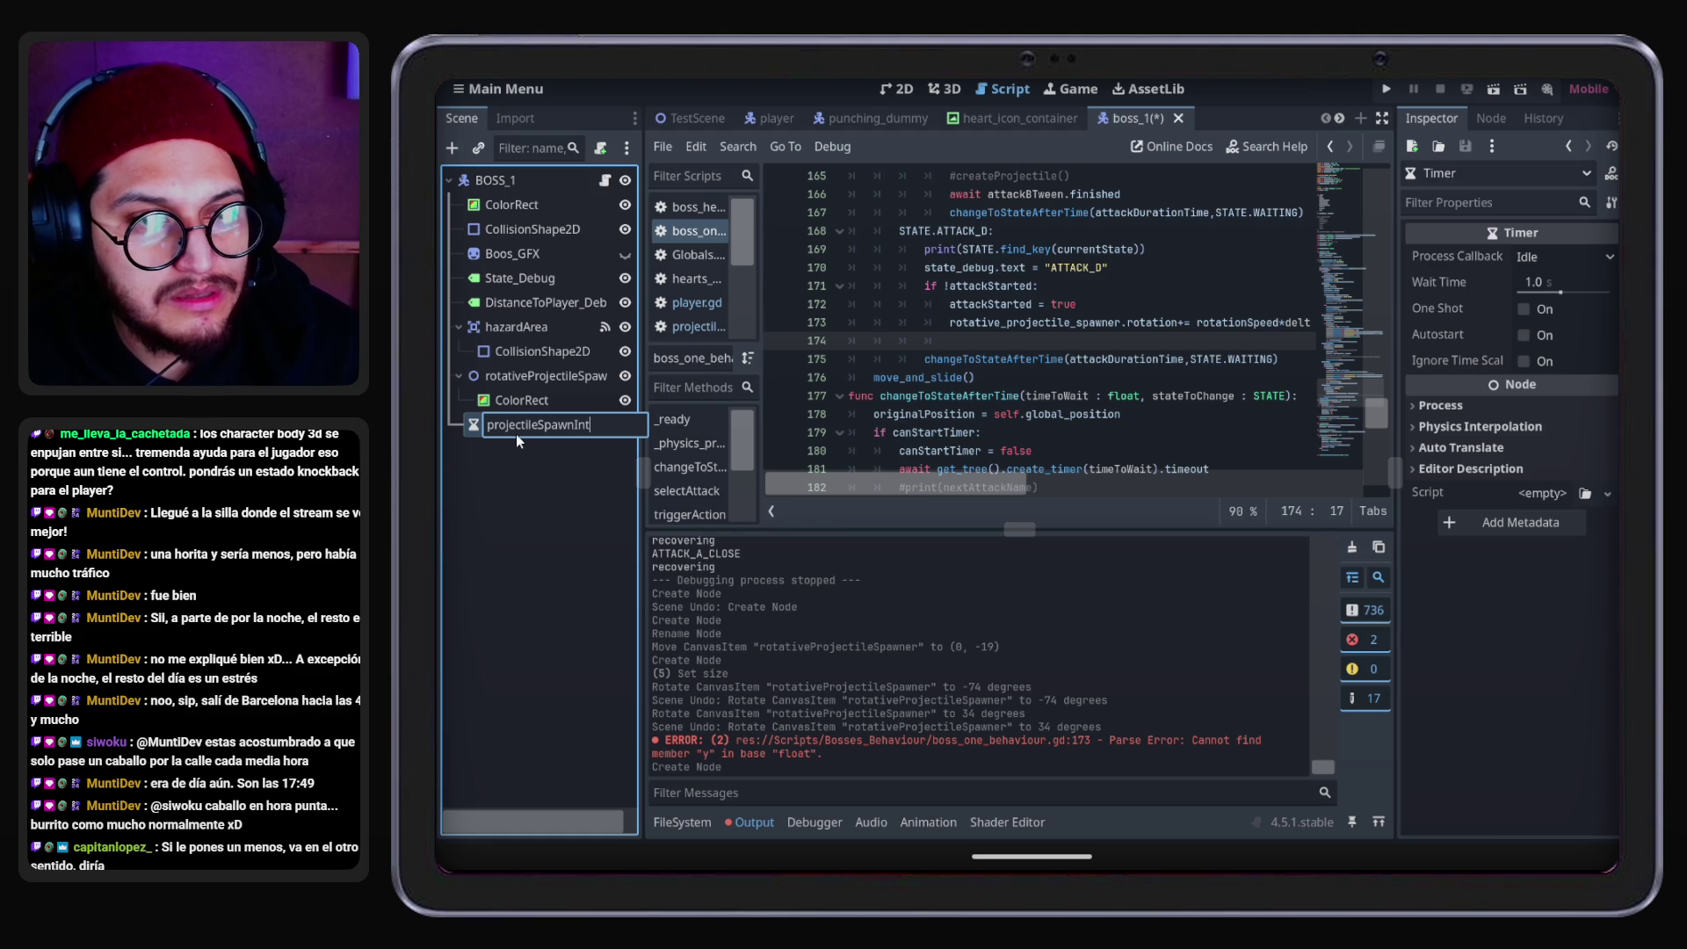
pyautogui.press('BackSpace')
pyautogui.press('BackSpace')
pyautogui.write('alTimer')
pyautogui.press('Return')
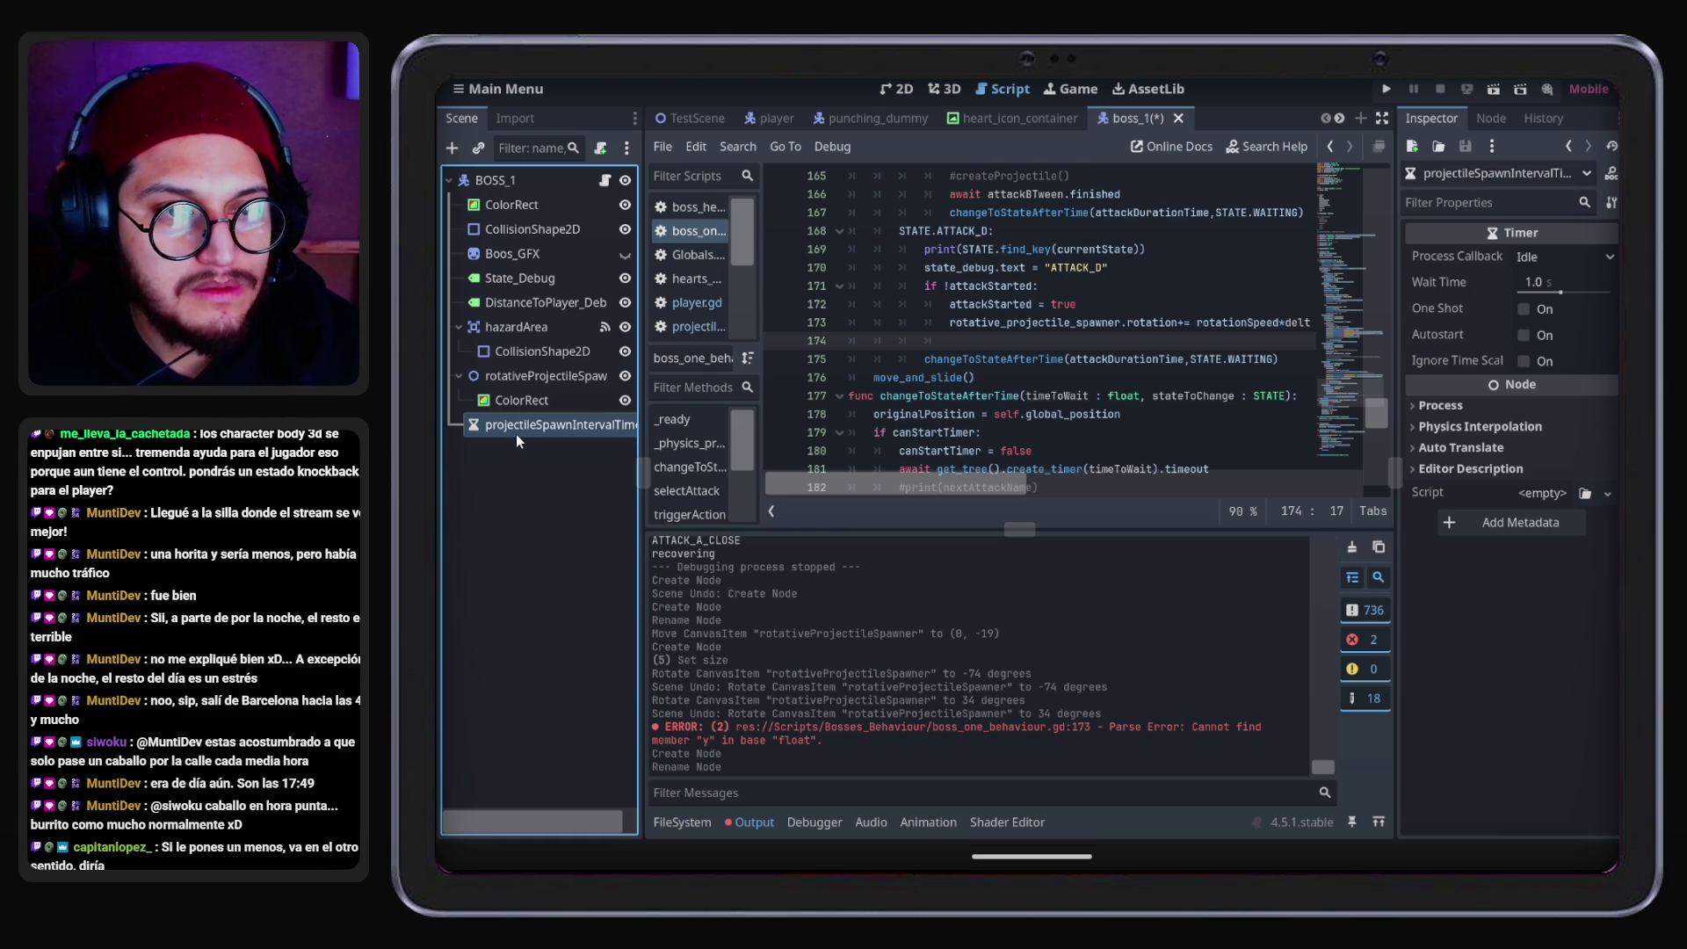
# Make the timer One Shot, confirm its Wait Time, and begin connecting its timeout() signal.
pyautogui.click(1537, 311)
pyautogui.click(1549, 285)
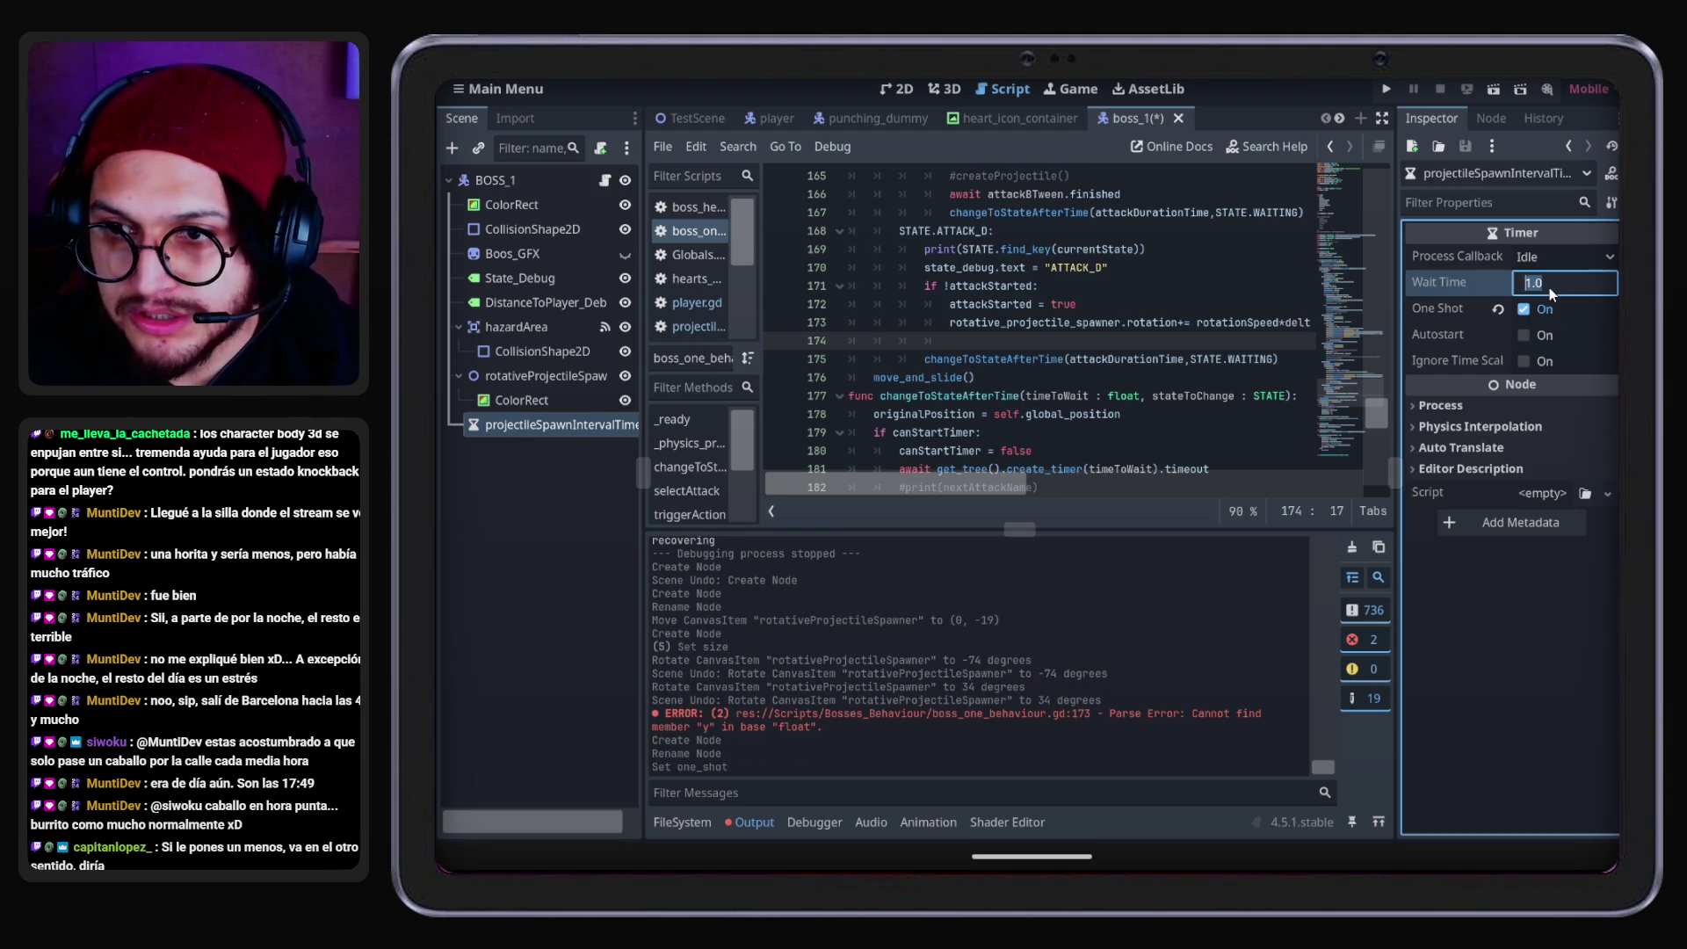
pyautogui.press('Return')
pyautogui.click(1492, 117)
pyautogui.click(1499, 232)
pyautogui.doubleClick(1498, 232)
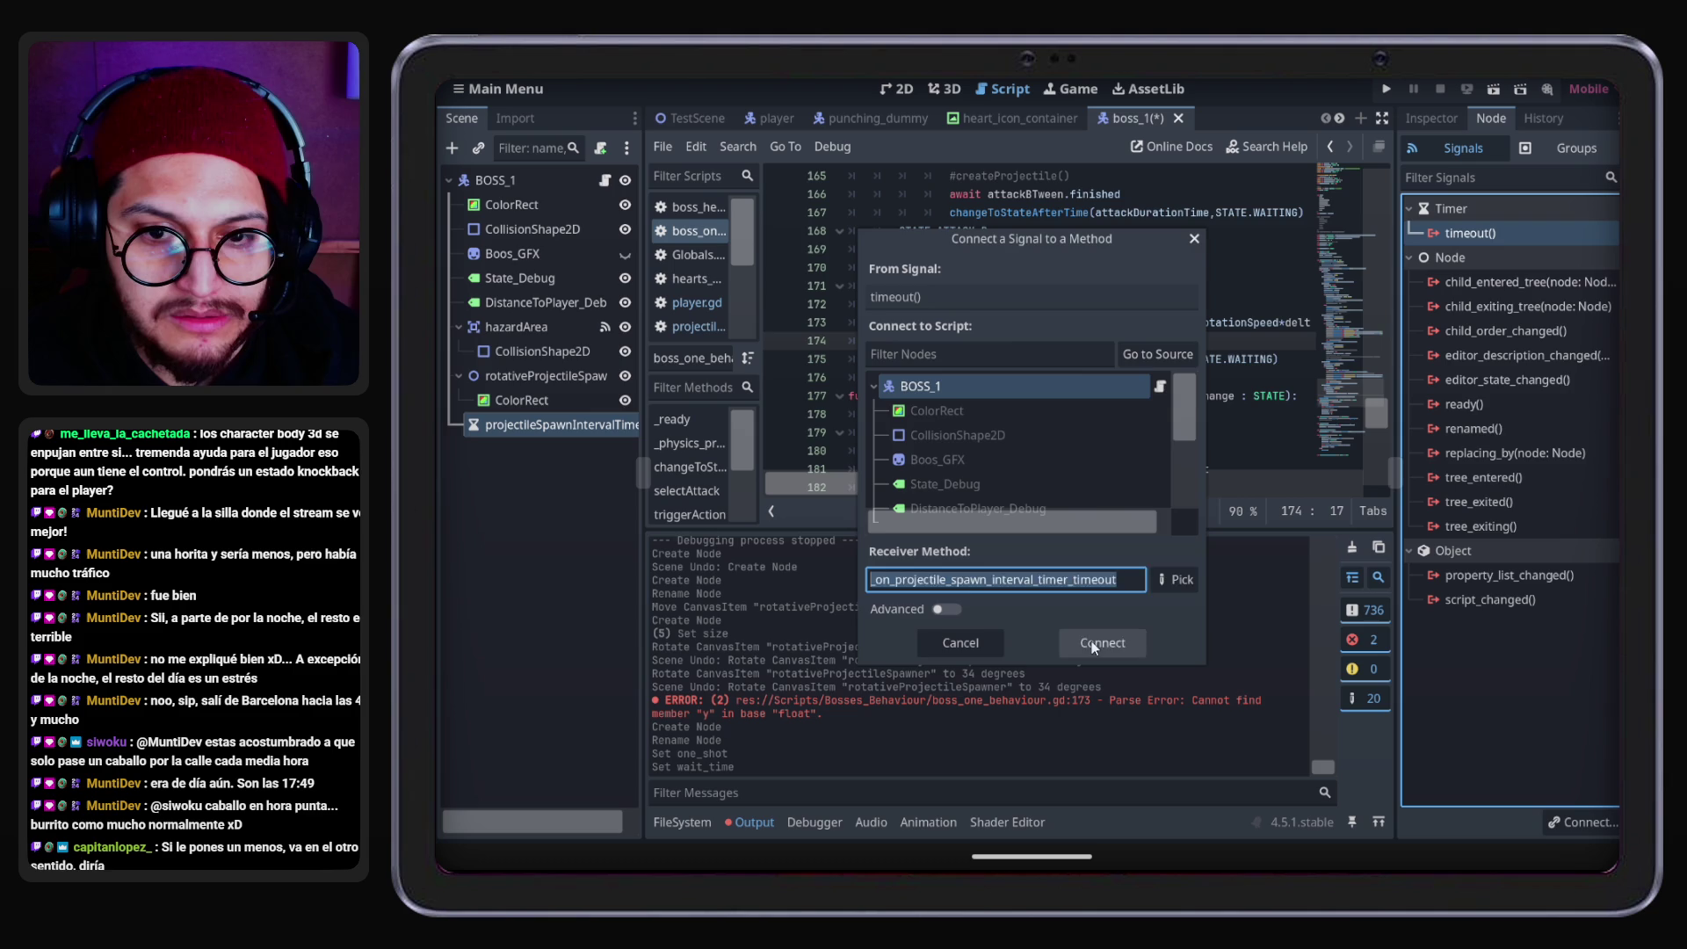
pyautogui.press('Return')
pyautogui.click(534, 430)
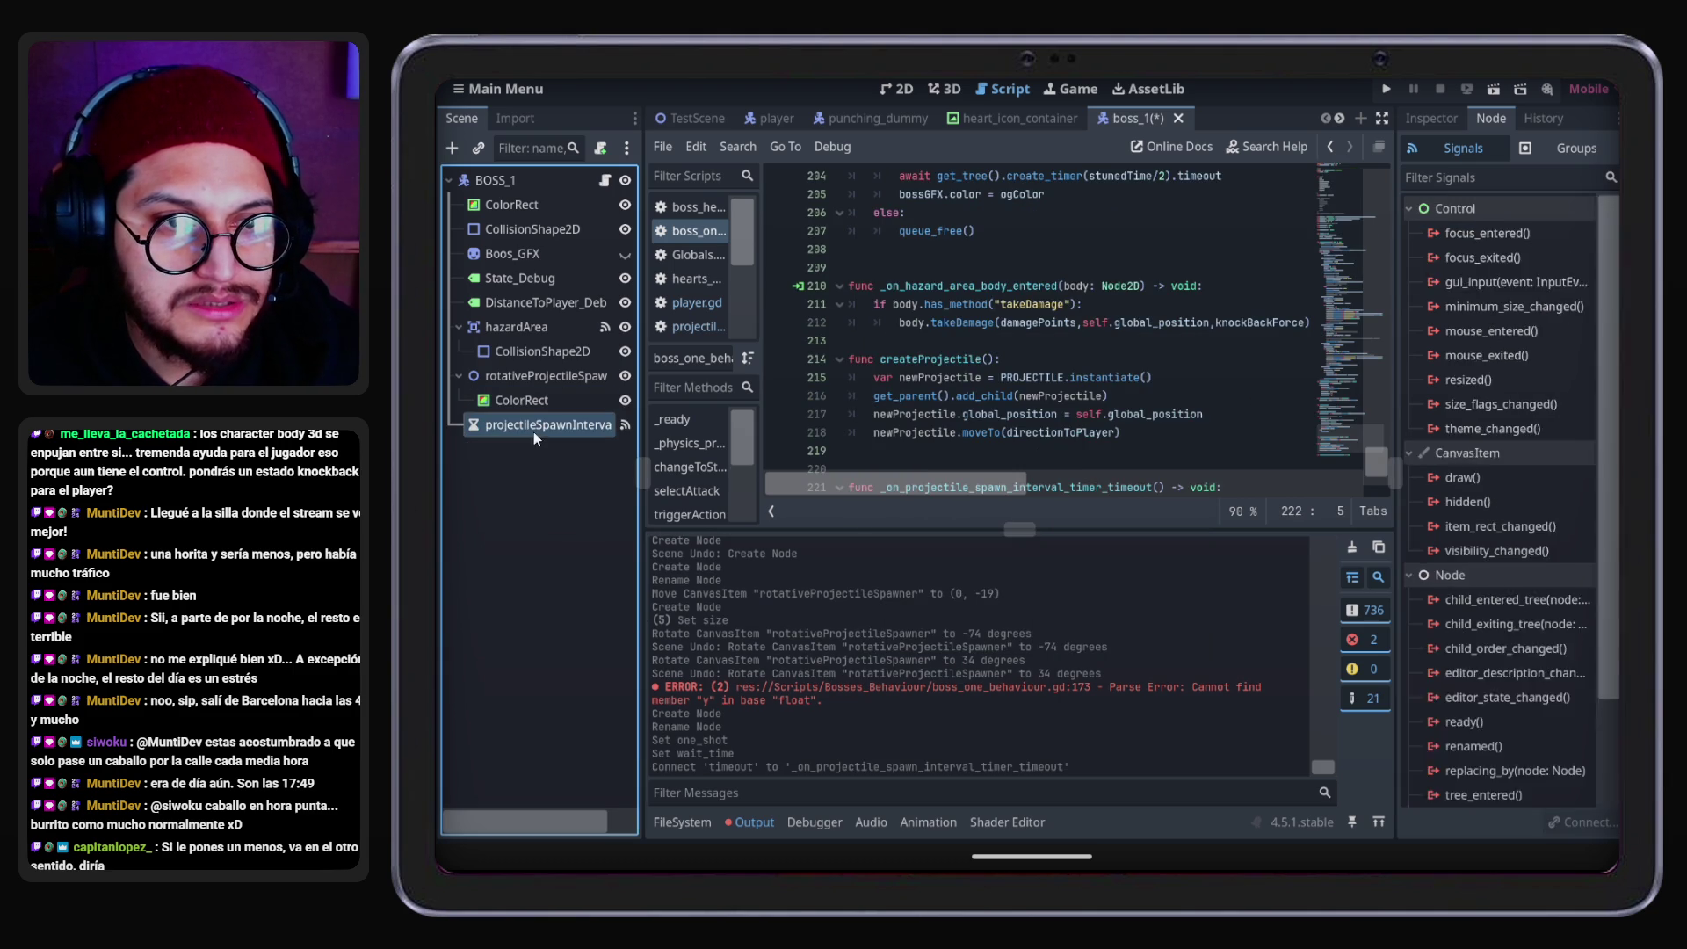
pyautogui.scroll(20, 1033, 352)
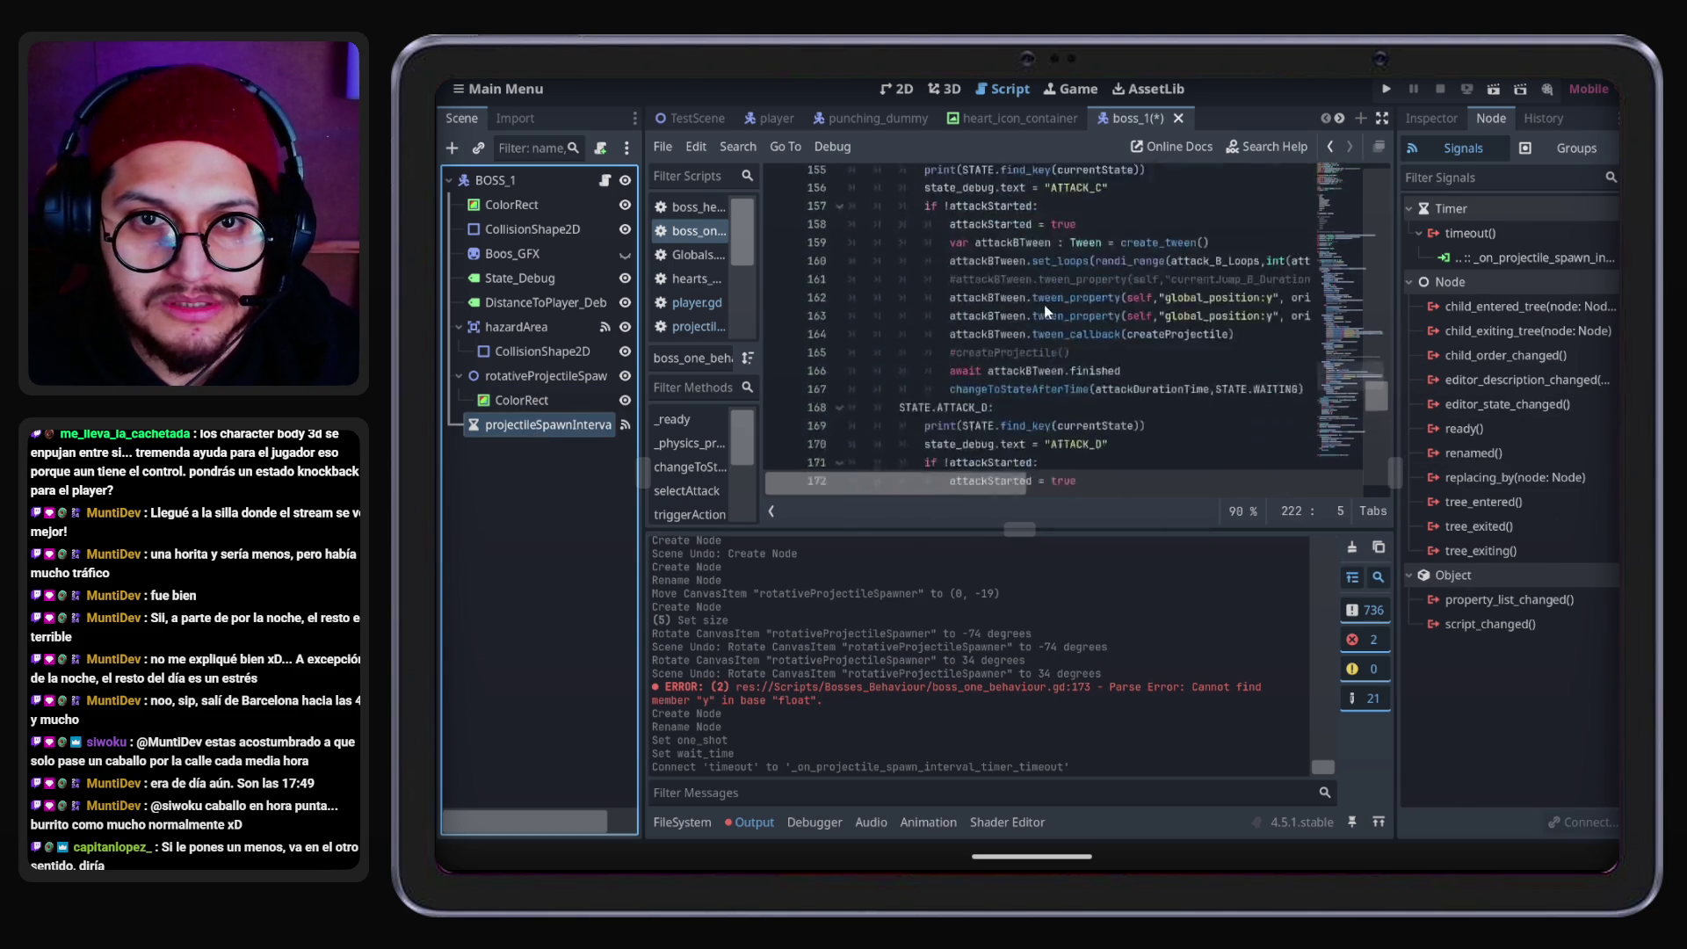
pyautogui.scroll(20, 1053, 315)
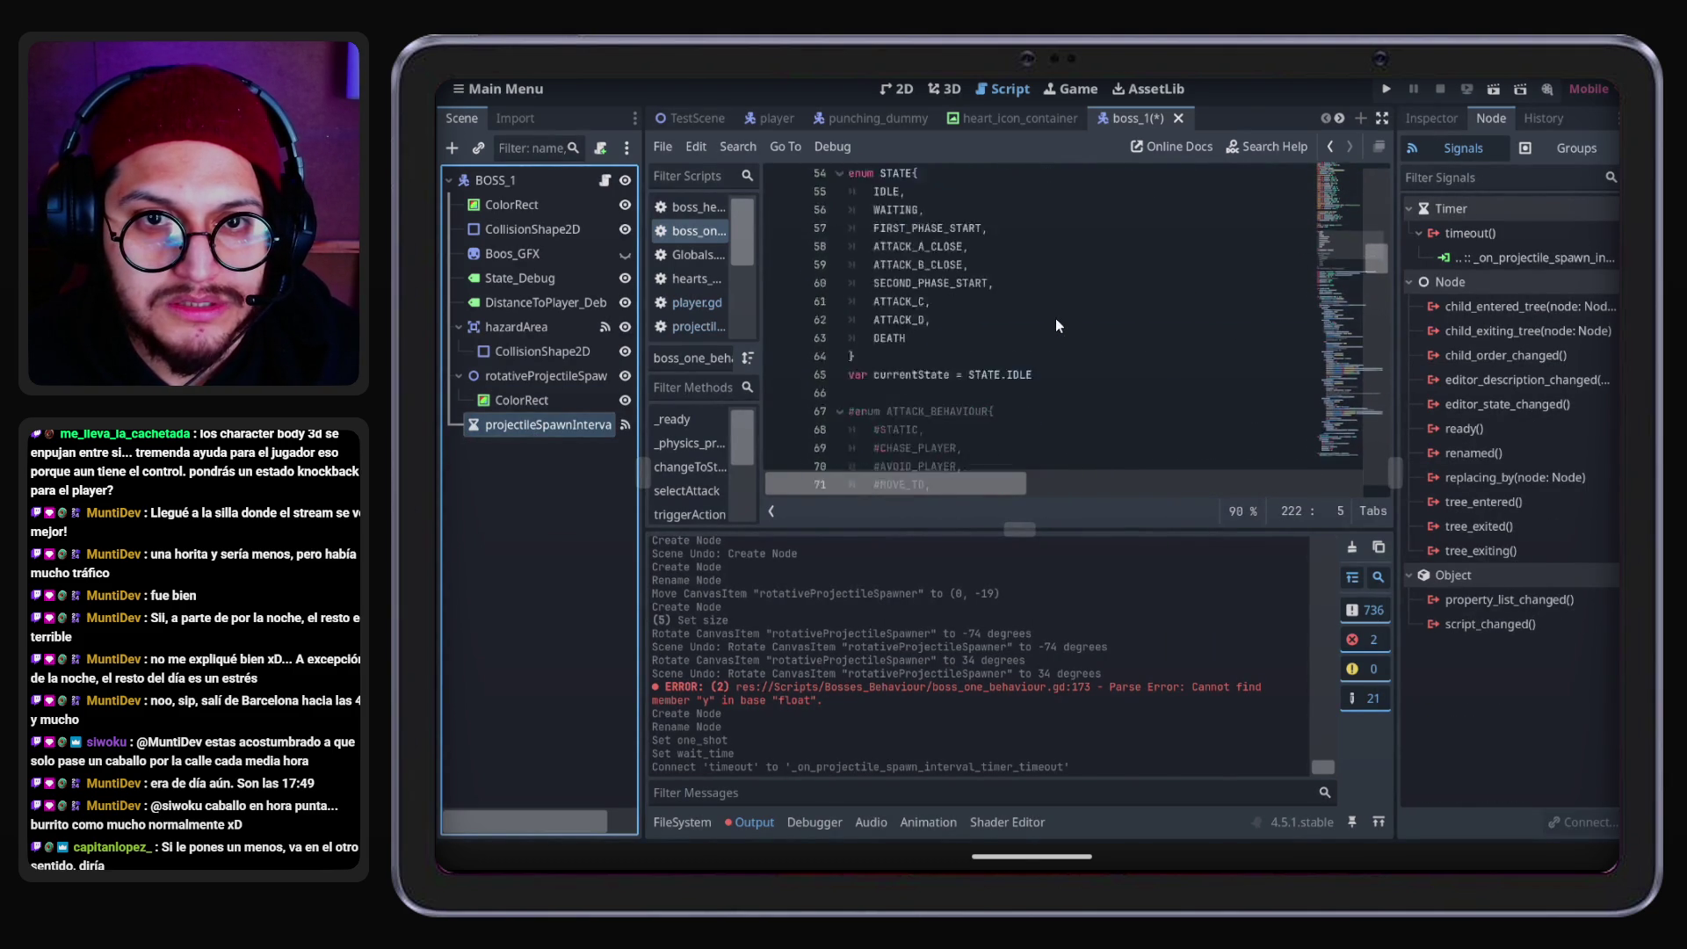
pyautogui.scroll(3, 1057, 319)
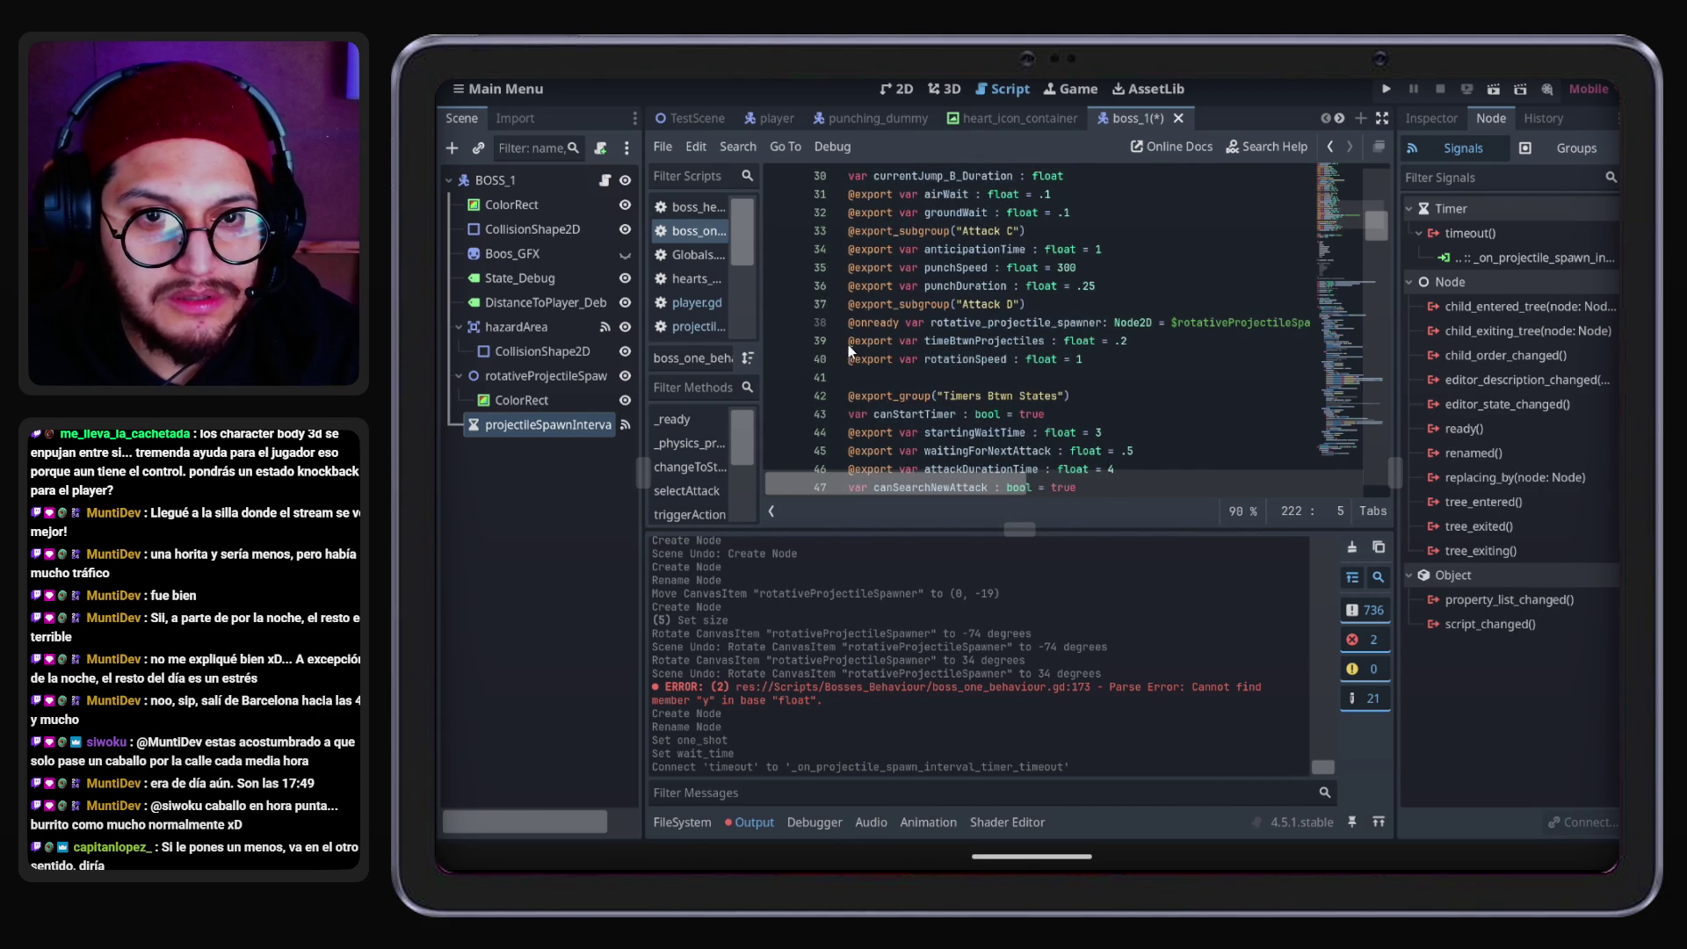
pyautogui.click(847, 345)
pyautogui.press('Return')
pyautogui.click(474, 437)
pyautogui.moveTo(475, 433)
pyautogui.mouseDown()
pyautogui.moveTo(878, 347)
pyautogui.moveTo(1052, 344)
pyautogui.mouseUp()
# Copy the projectile_spawn_interval_timer variable name for use in Attack D.
pyautogui.doubleClick(975, 344)
pyautogui.hotkey('ctrl', 'c')
pyautogui.scroll(-10, 1075, 393)
pyautogui.scroll(-9, 1062, 480)
pyautogui.moveTo(1063, 479); pyautogui.dragTo(930, 489)
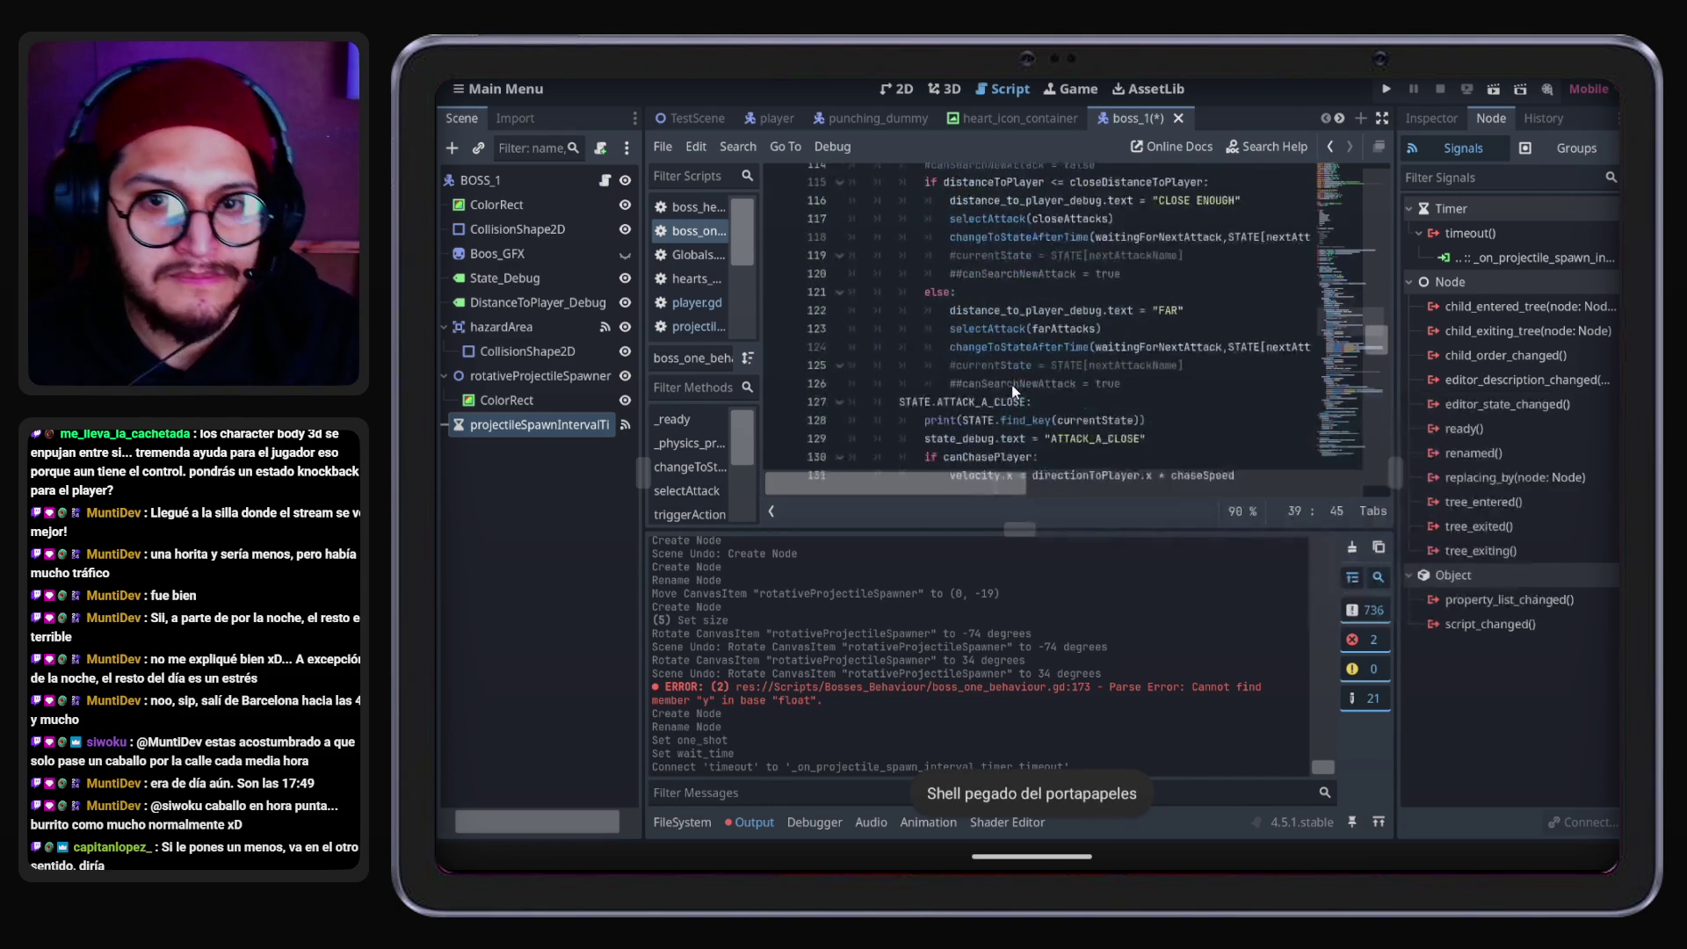
pyautogui.scroll(-8, 1019, 369)
pyautogui.scroll(-7, 1030, 355)
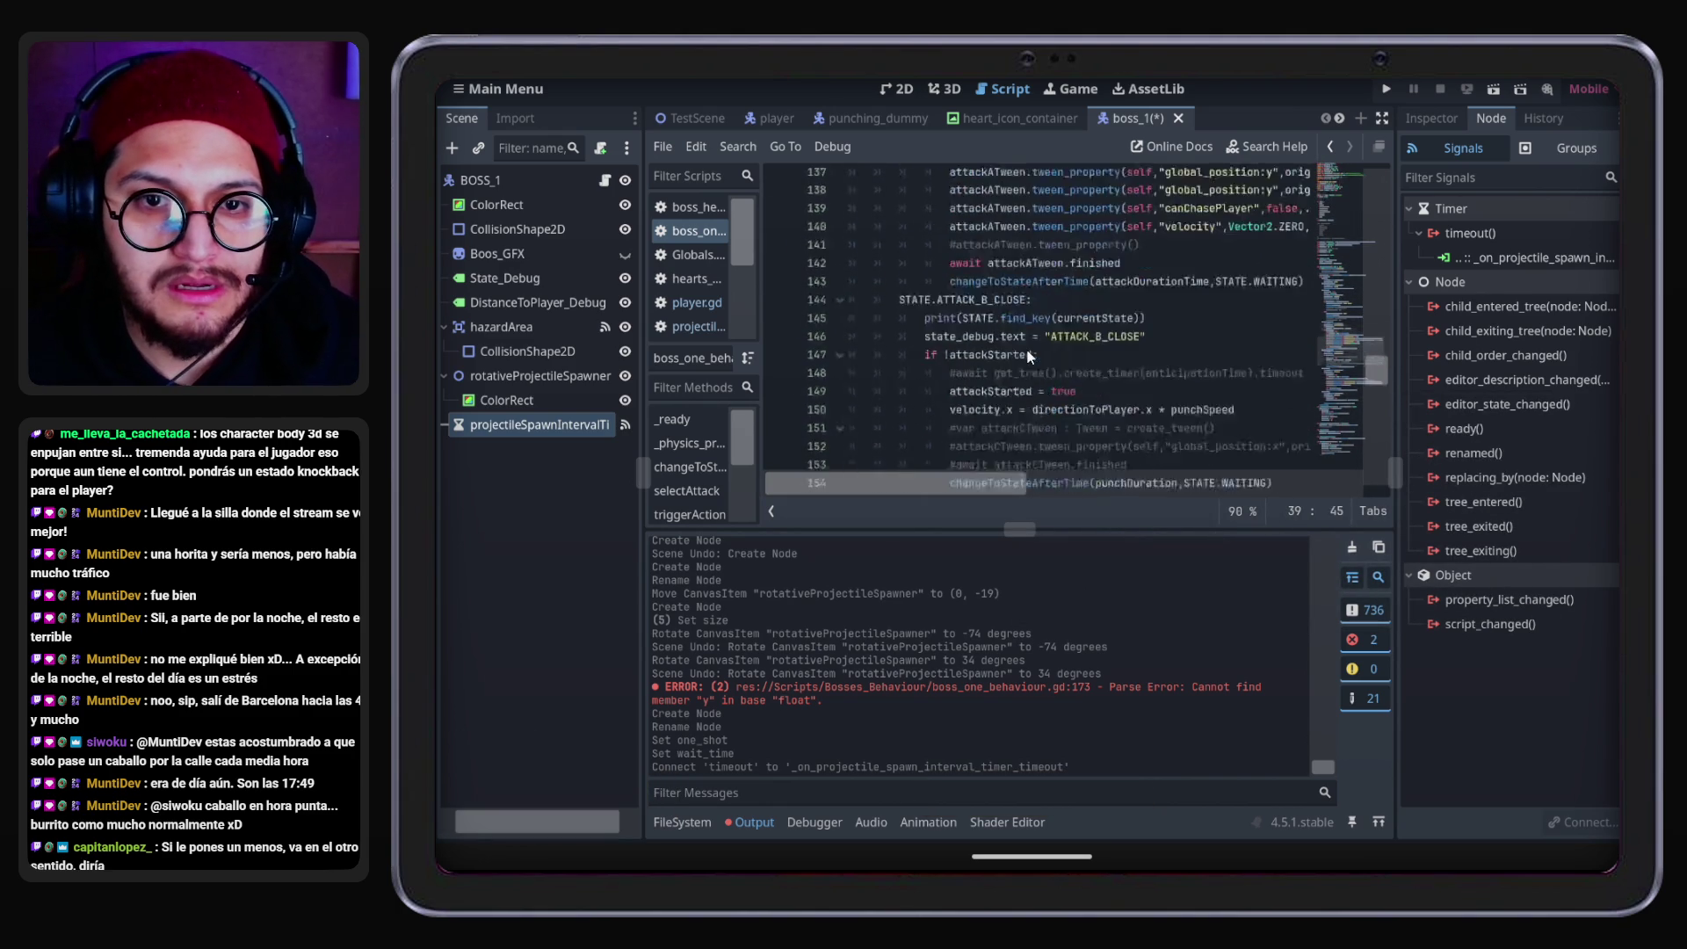
pyautogui.scroll(-8, 1030, 319)
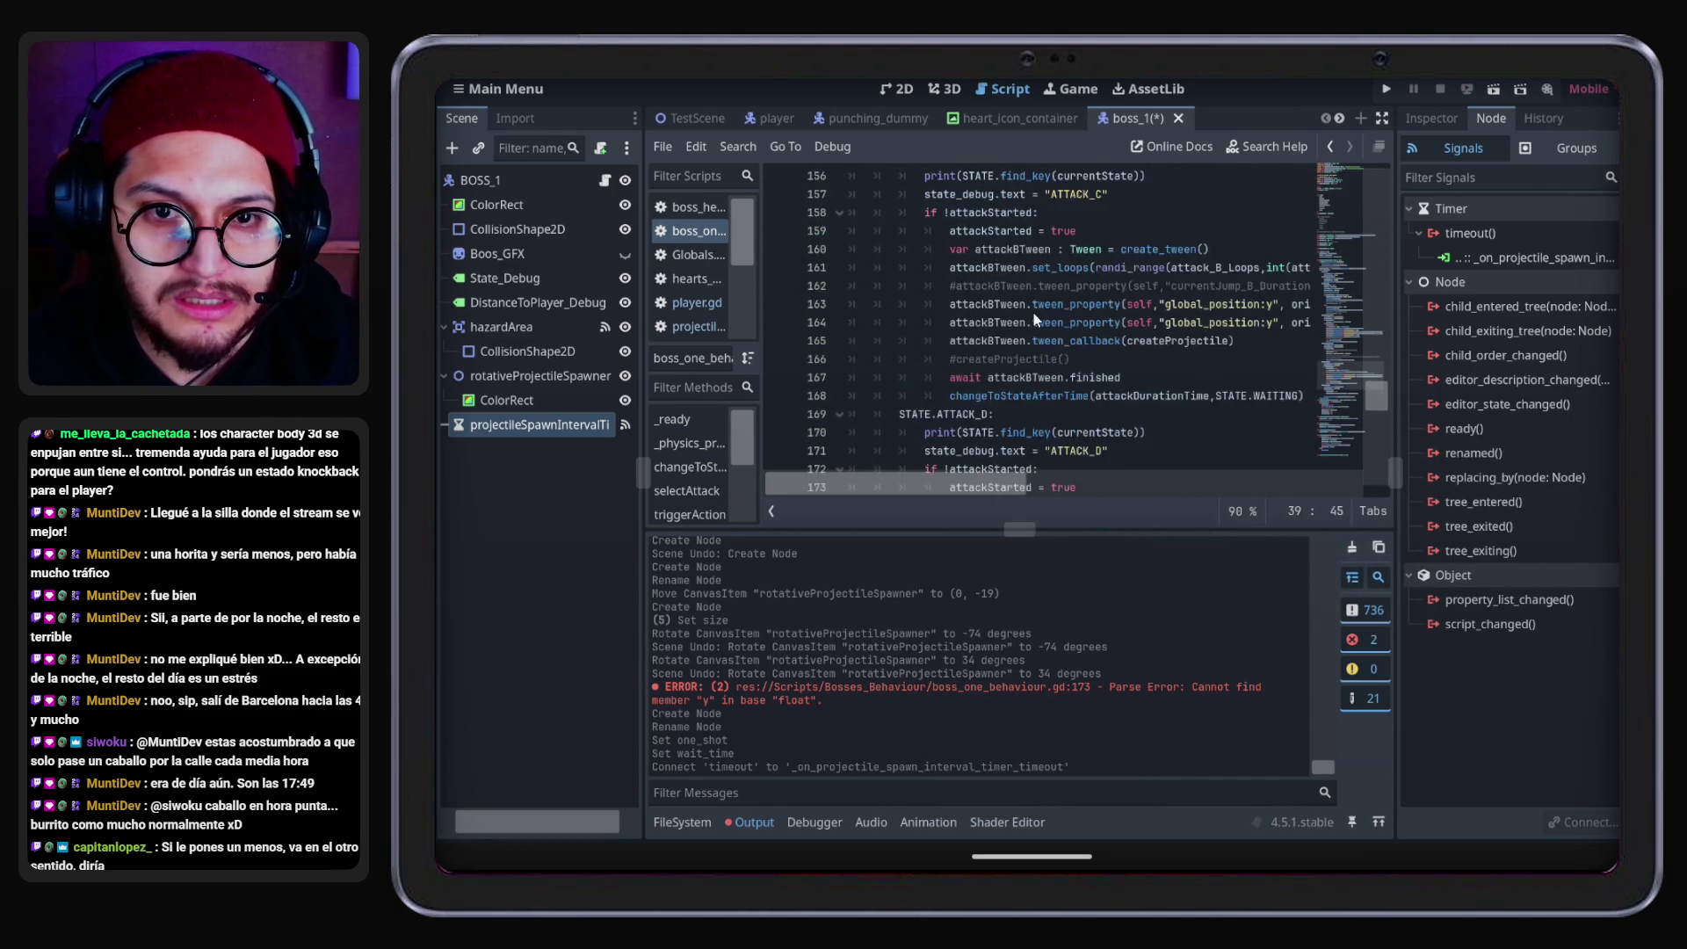
# On line 175 add 'if projectile_spawn_interval_timer.is_stopped(): projectile_spawn_interval_timer.start()' and save.
pyautogui.click(960, 306)
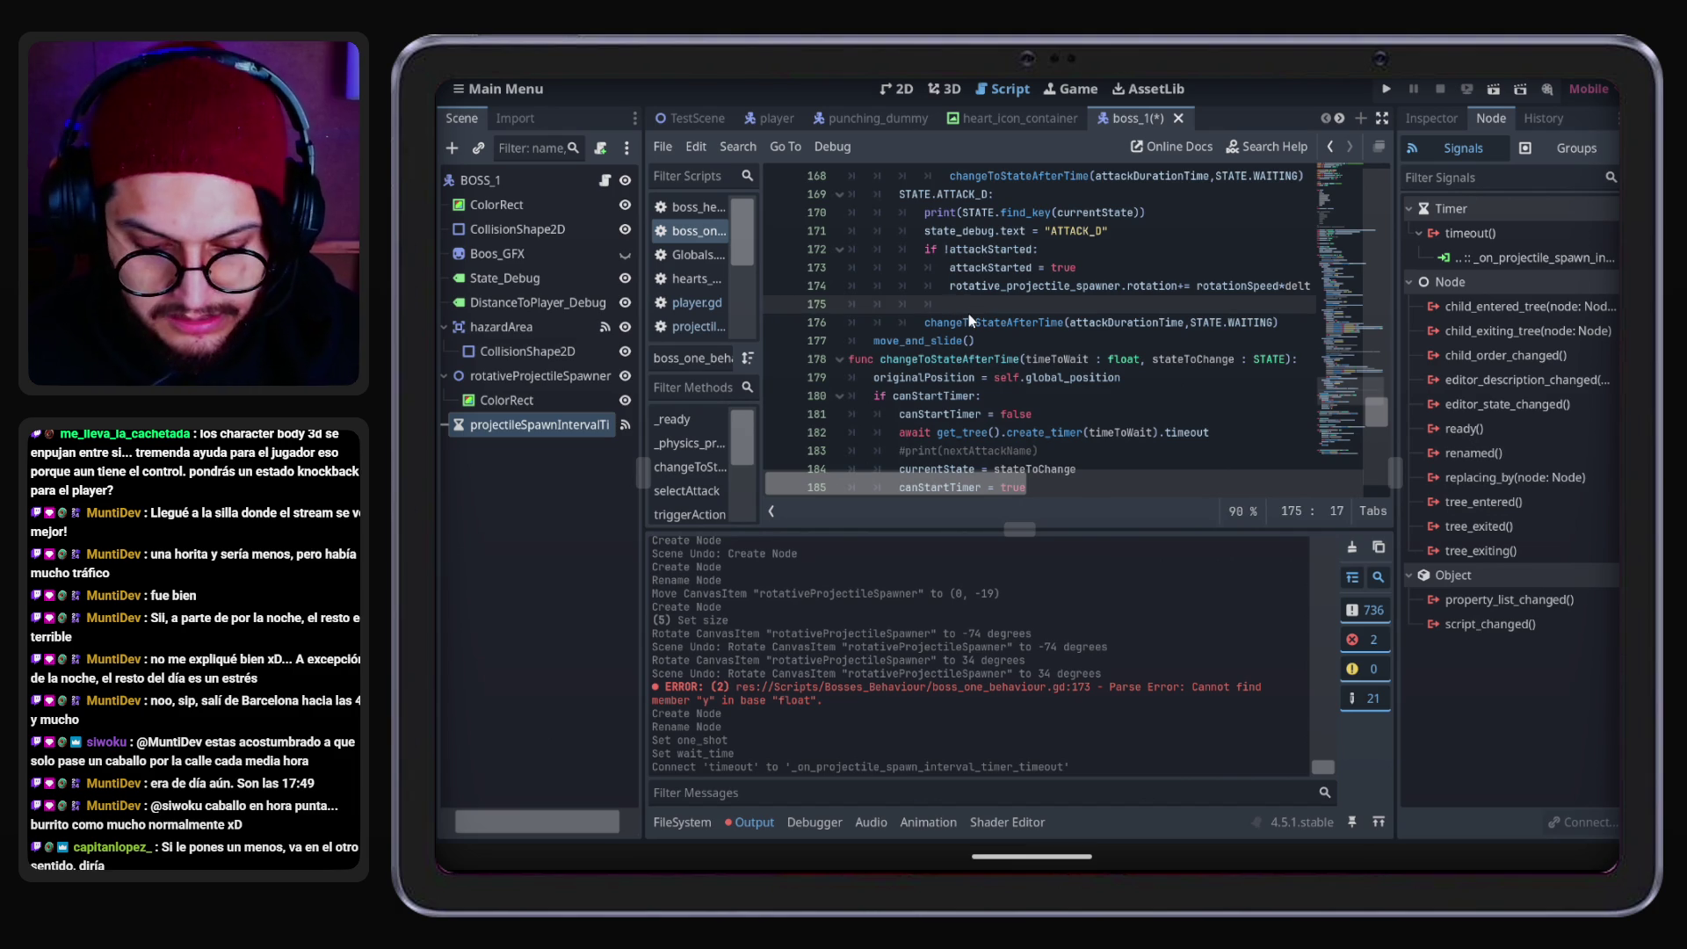
pyautogui.write('projectile_spawn_interval_timer.is')
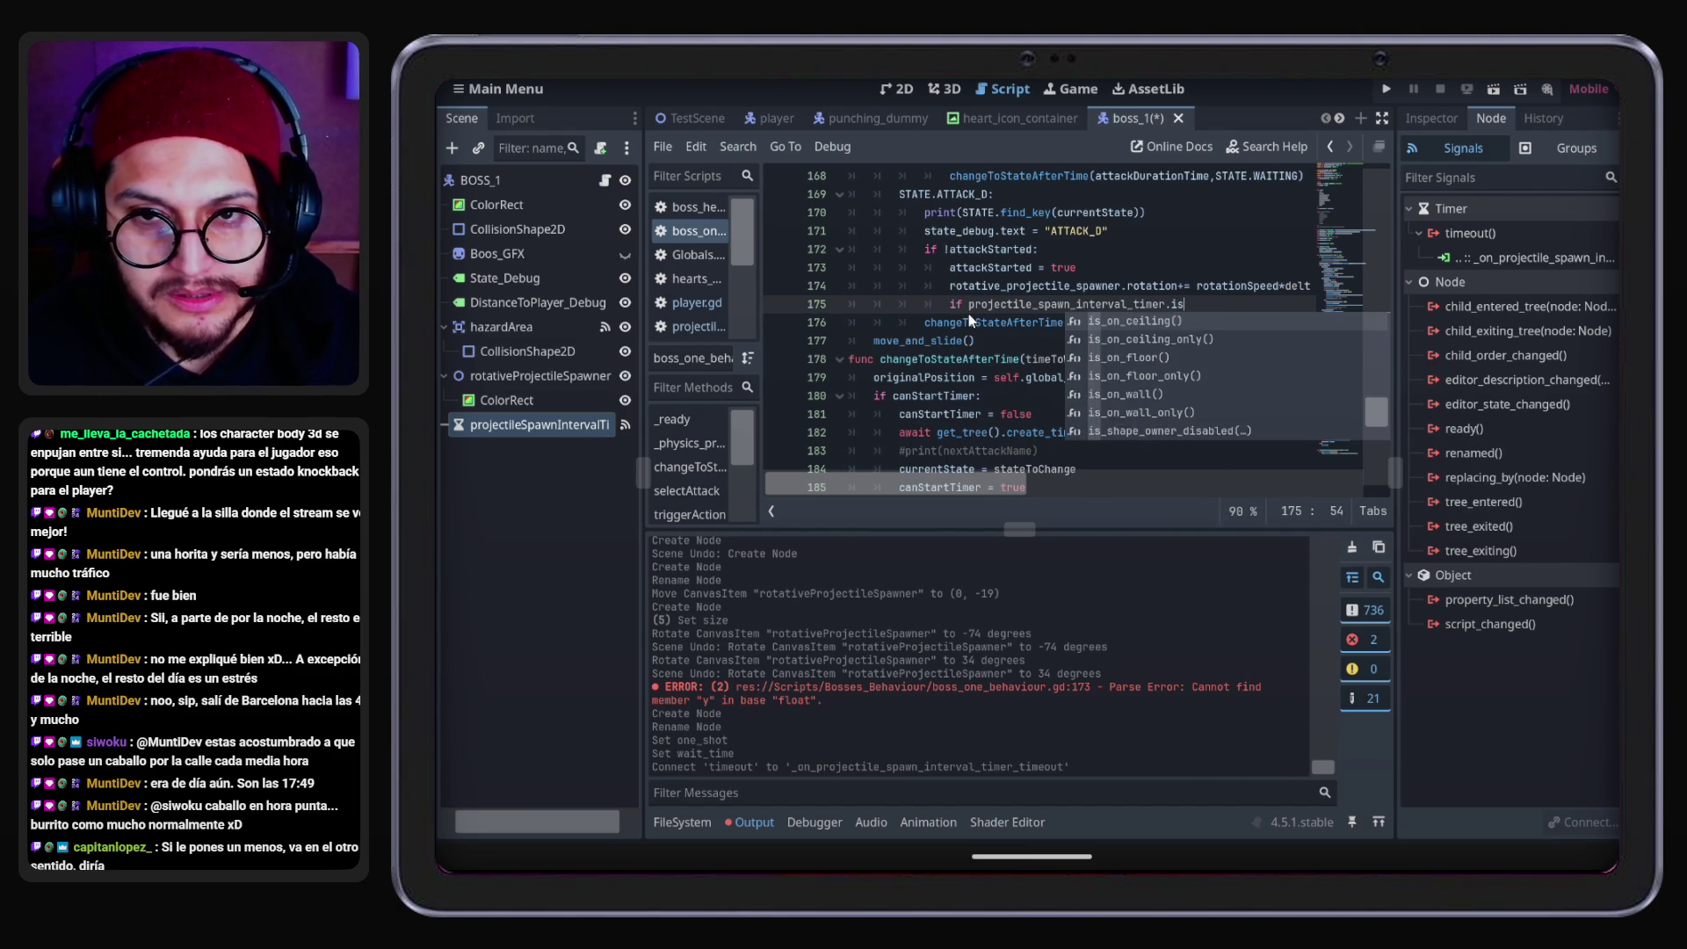
pyautogui.write('_s')
pyautogui.press('Return')
pyautogui.write(':')
pyautogui.press('Return')
pyautogui.write('projectile_spawn_interval_timer.sta')
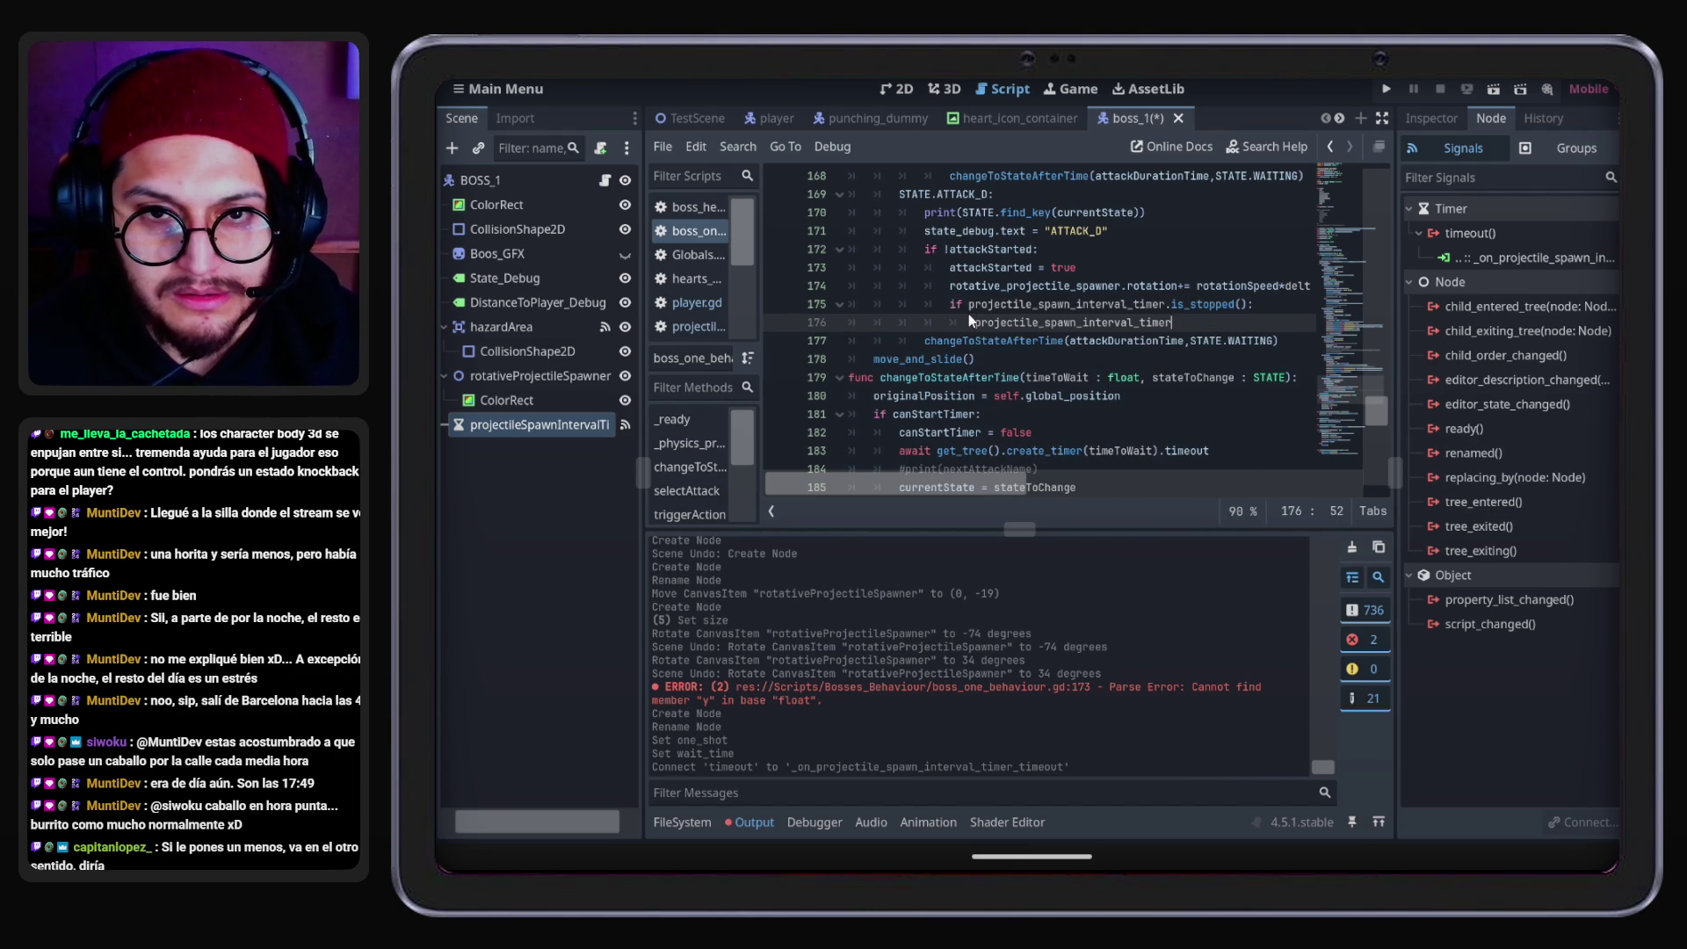
pyautogui.write('rt()')
pyautogui.click(1002, 305)
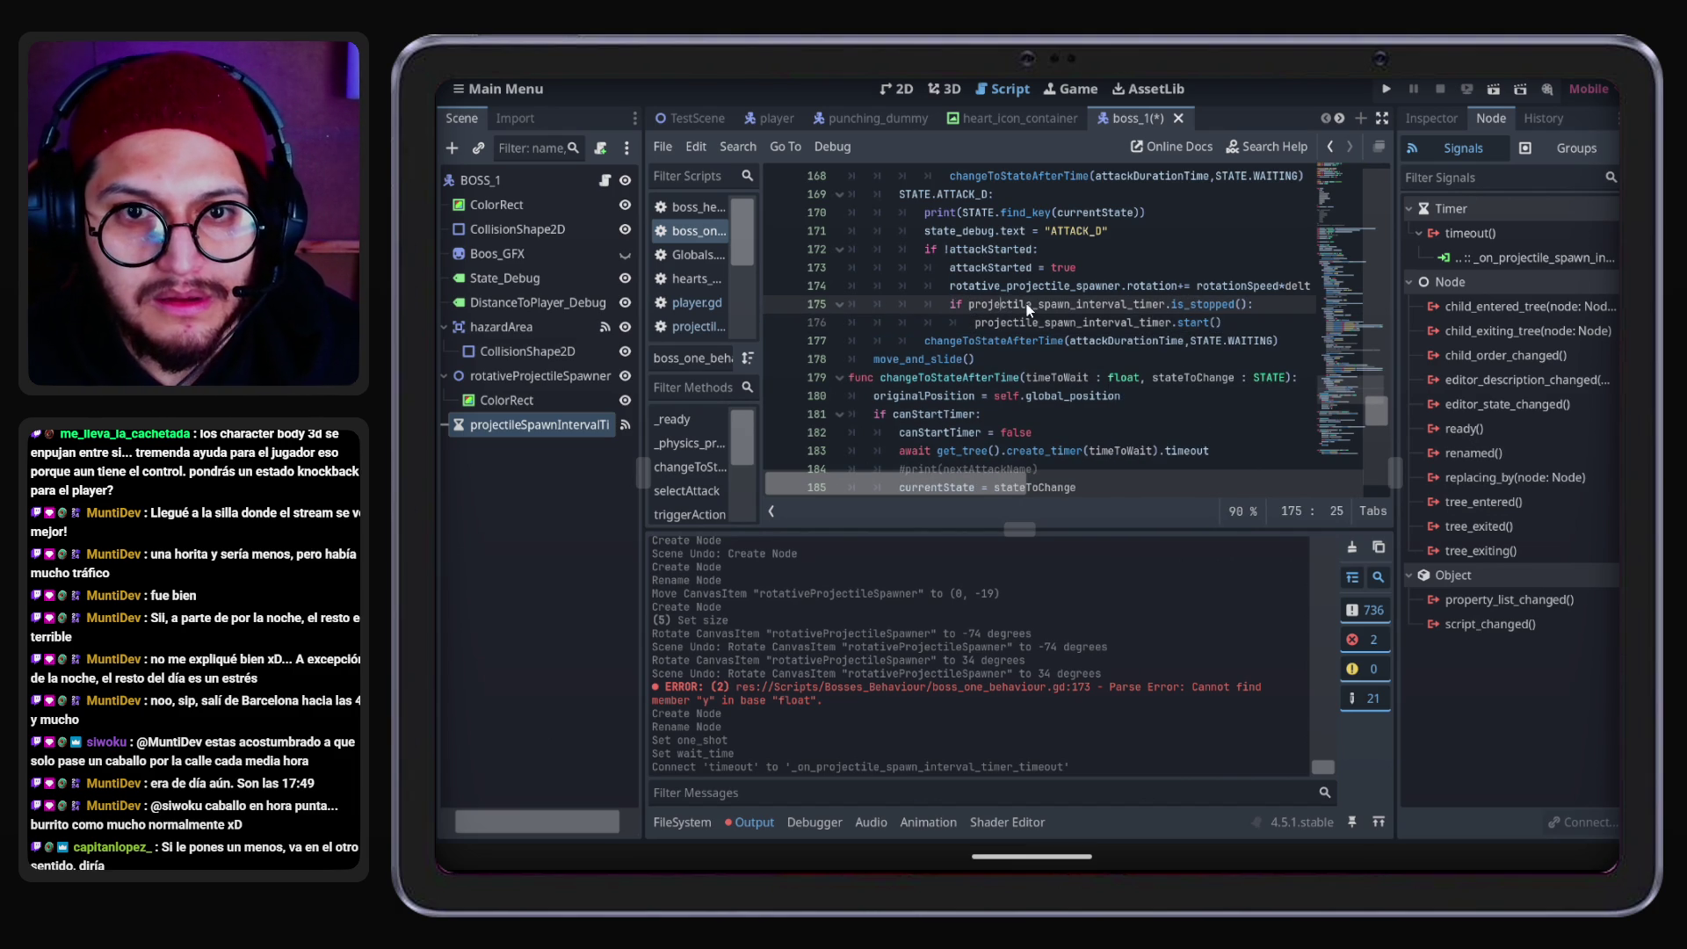
pyautogui.hotkey('ctrl', 's')
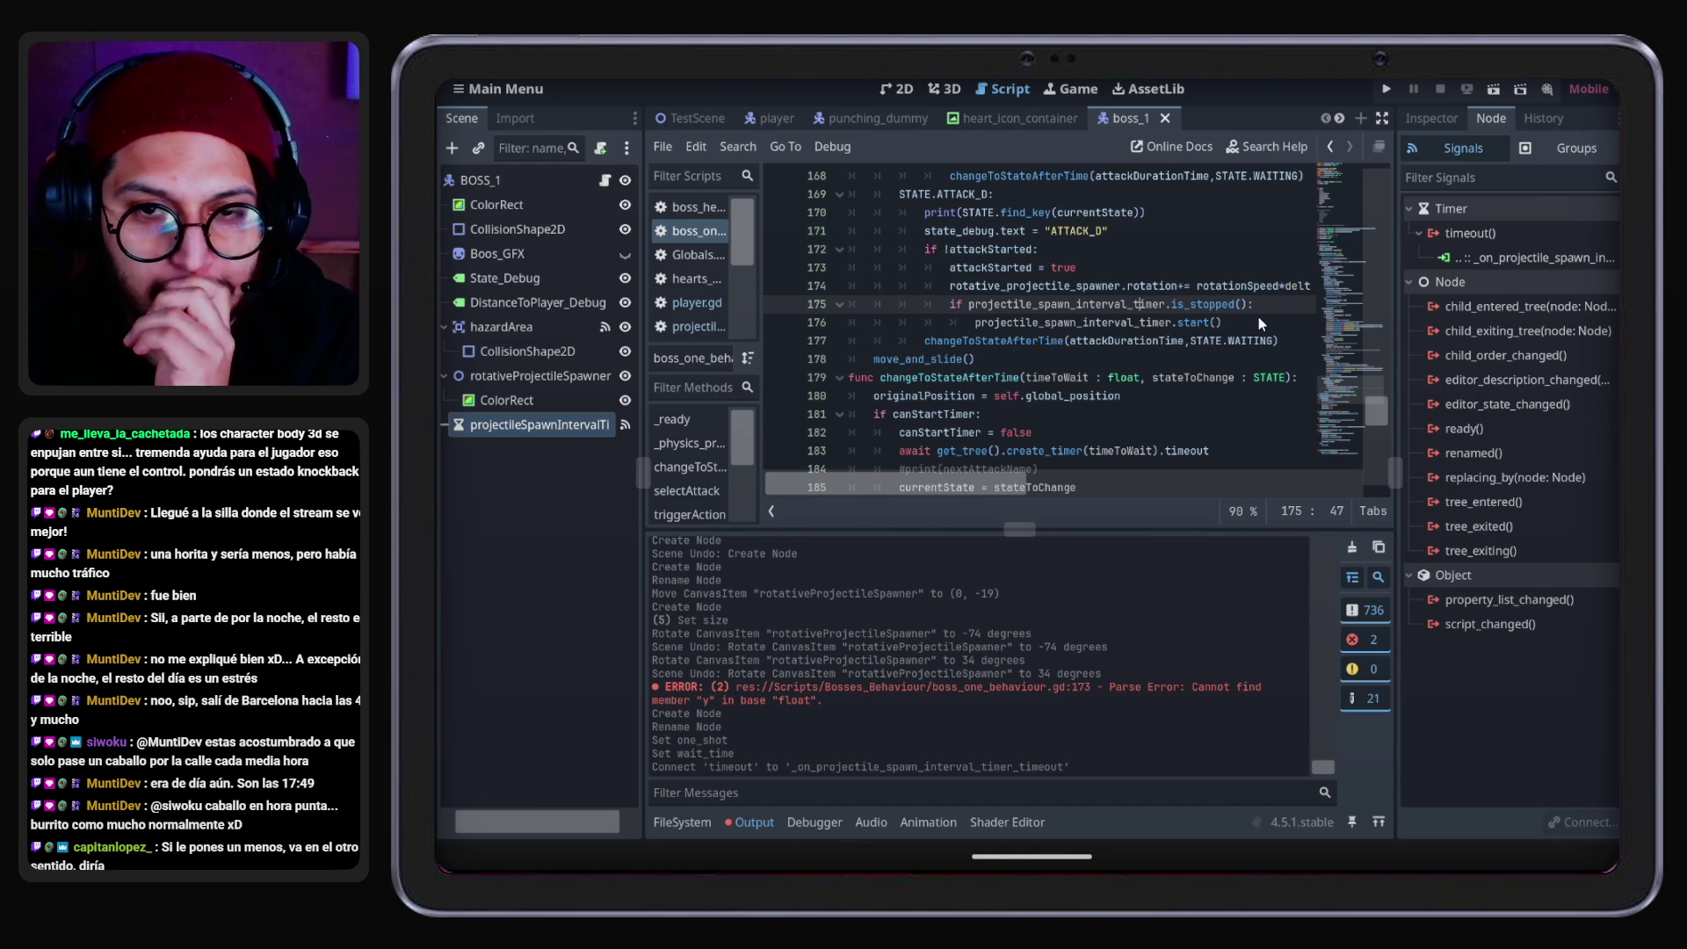
# Select attackDurationTime in the state change call on line 177.
pyautogui.click(1135, 343)
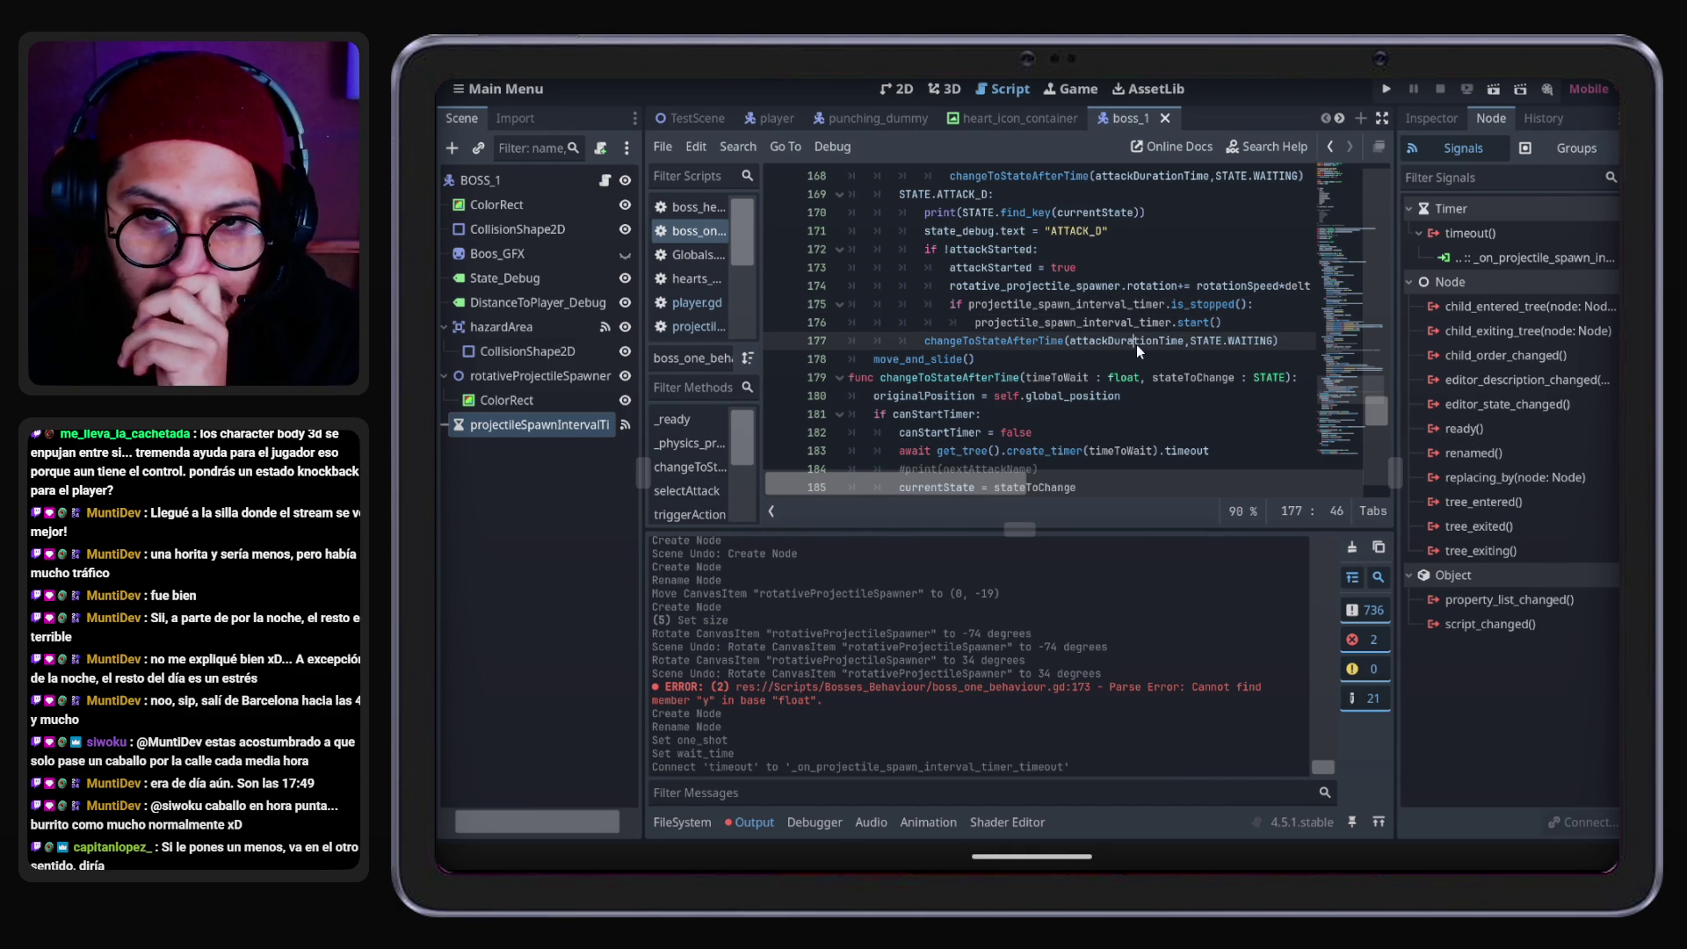
pyautogui.doubleClick(1163, 341)
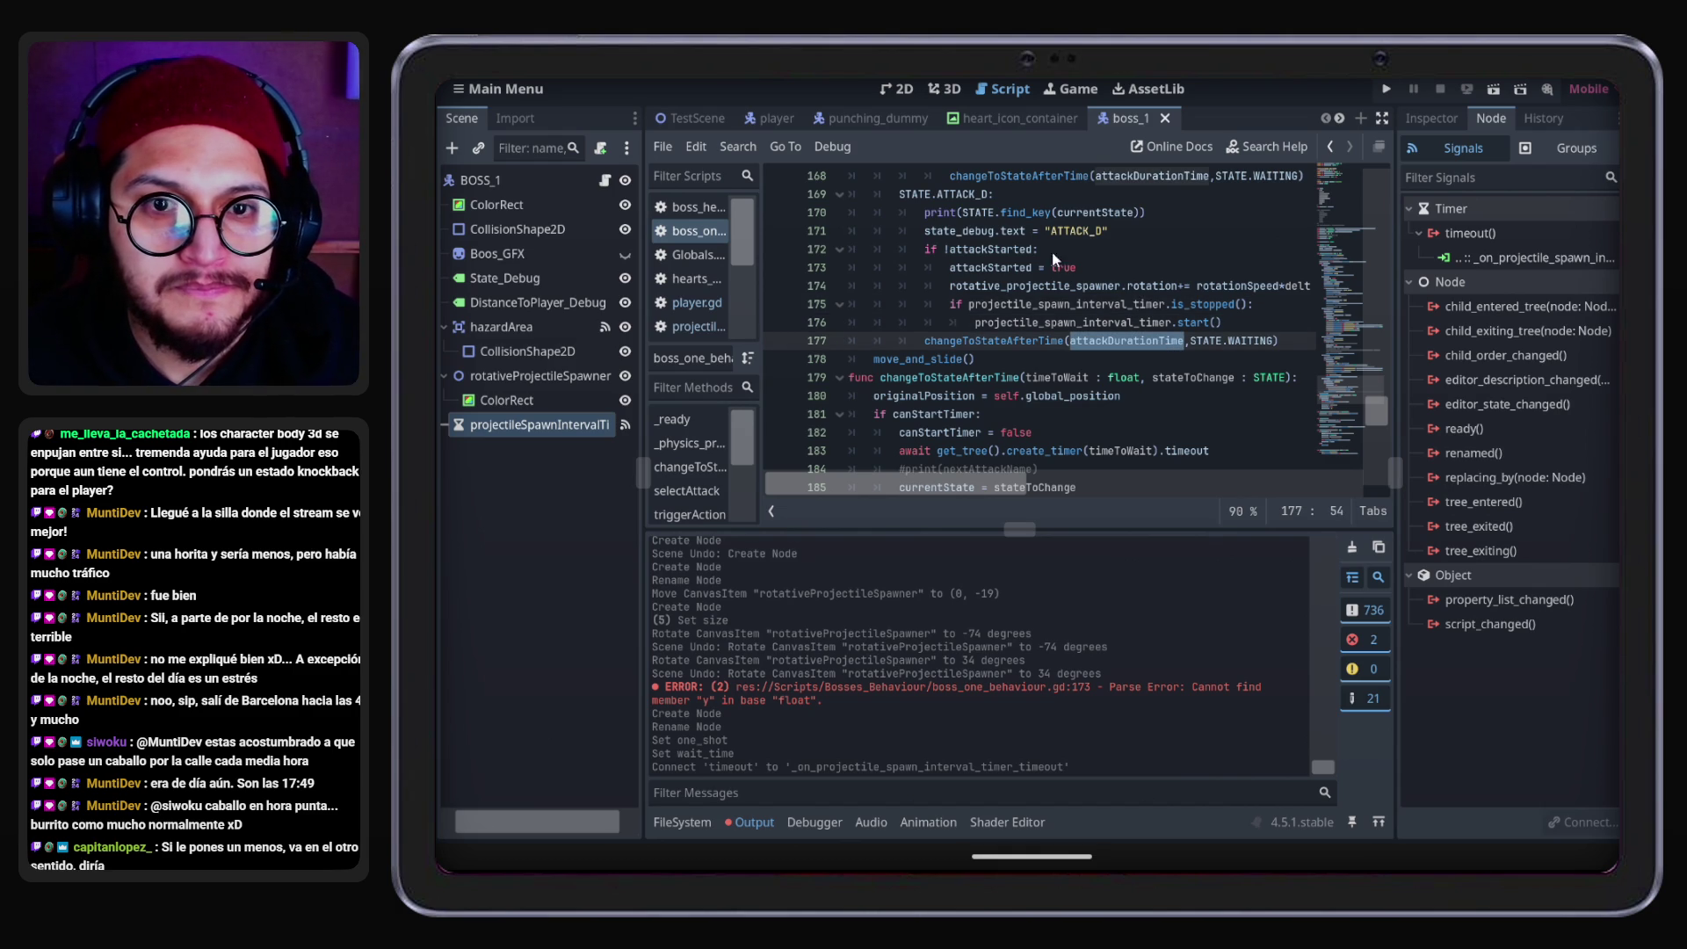
pyautogui.click(924, 344)
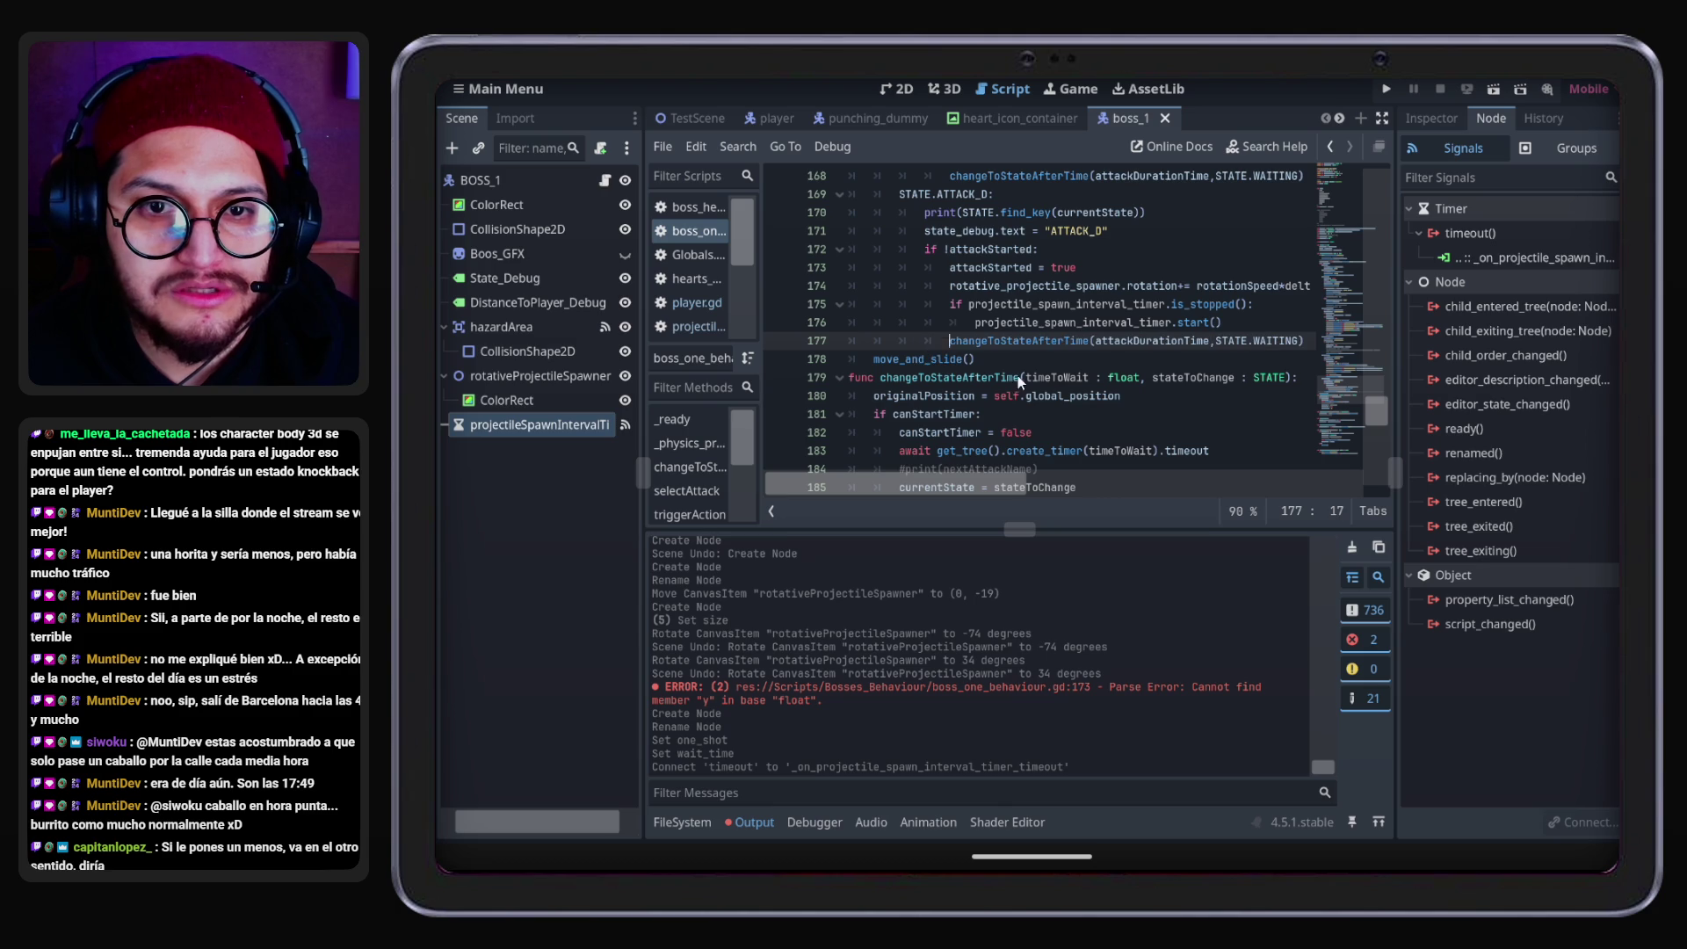
pyautogui.scroll(6, 1154, 348)
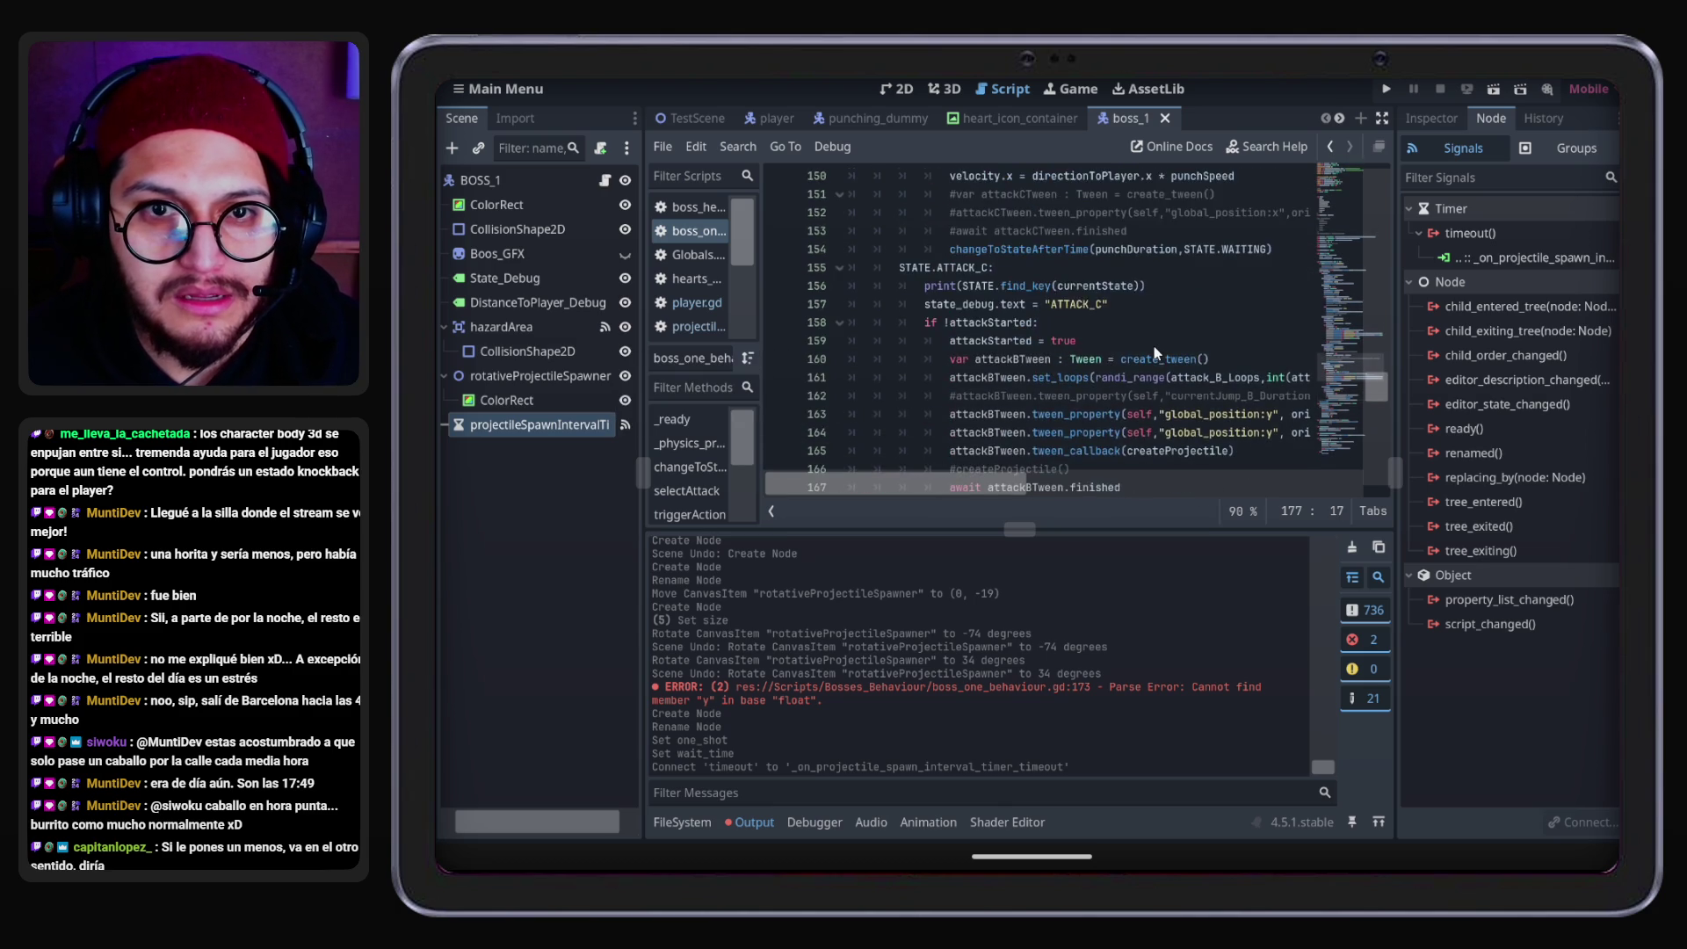
pyautogui.scroll(-4, 1153, 349)
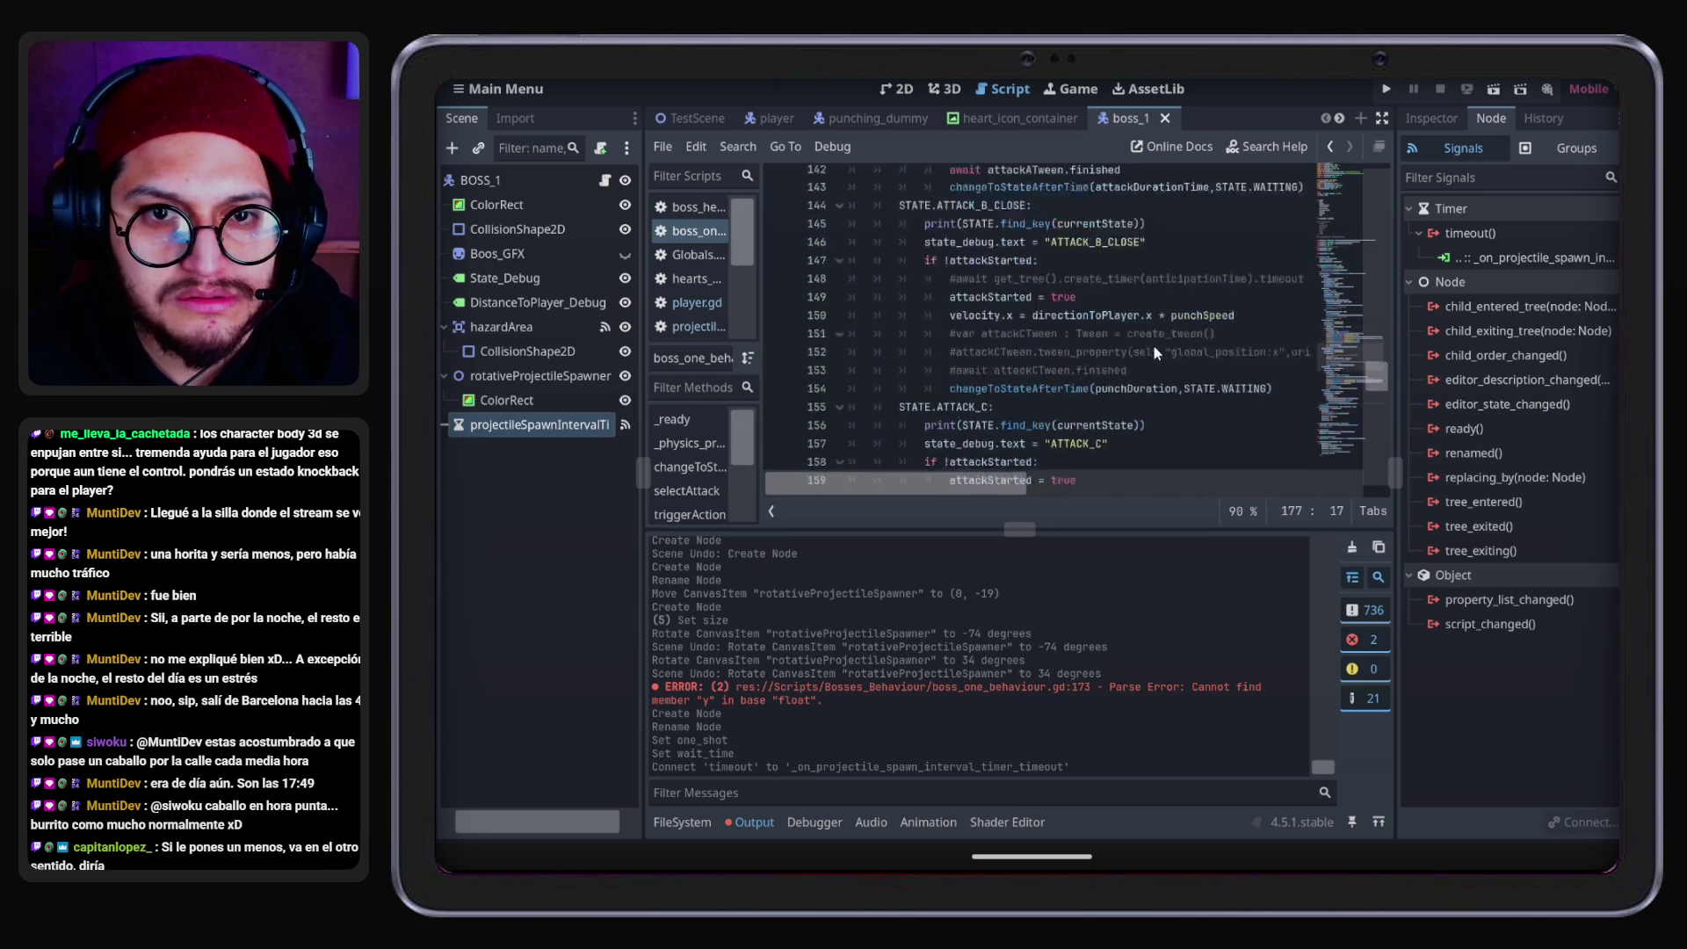
pyautogui.scroll(17, 1159, 410)
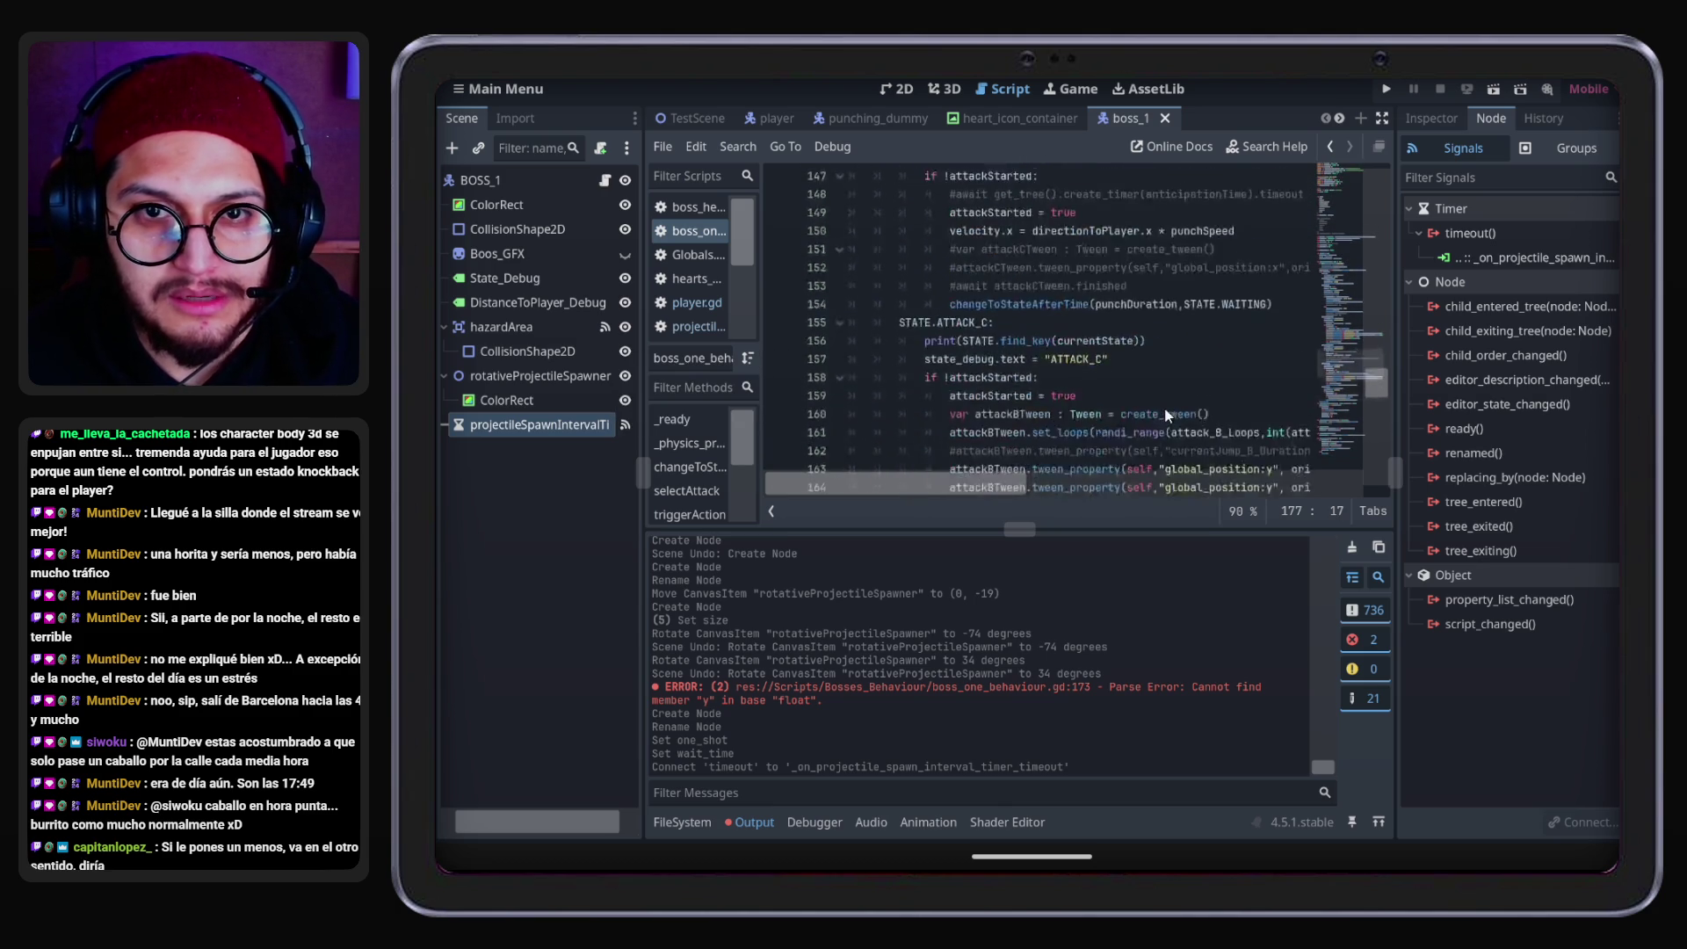
pyautogui.scroll(19, 1163, 392)
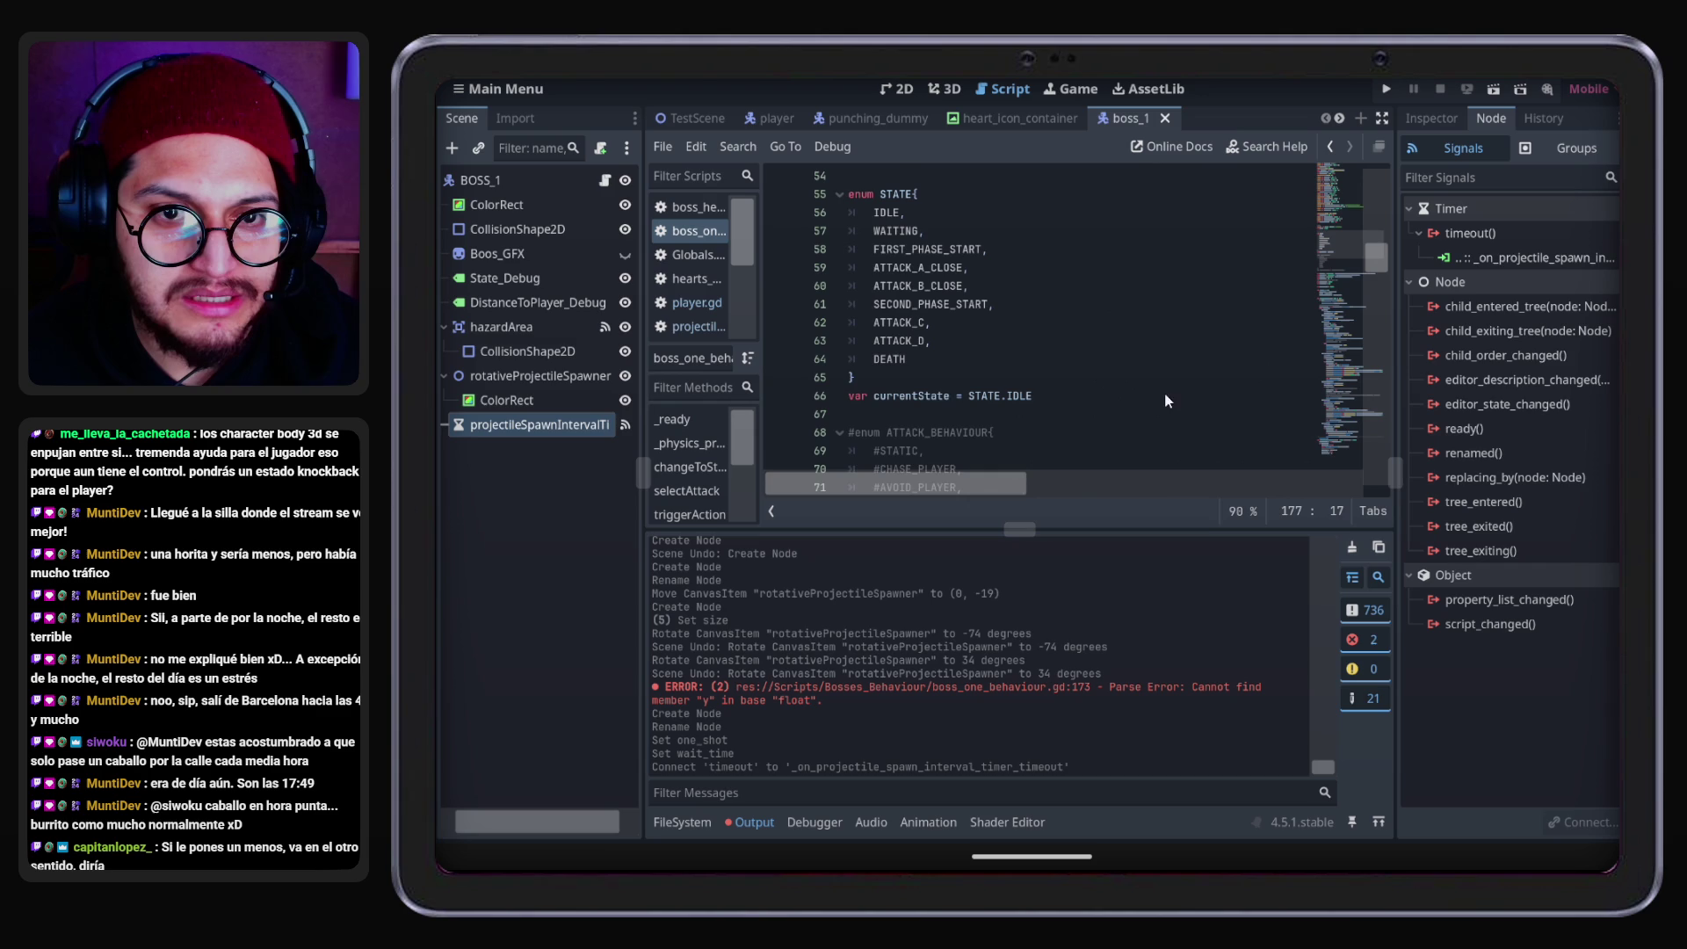
pyautogui.scroll(7, 1007, 388)
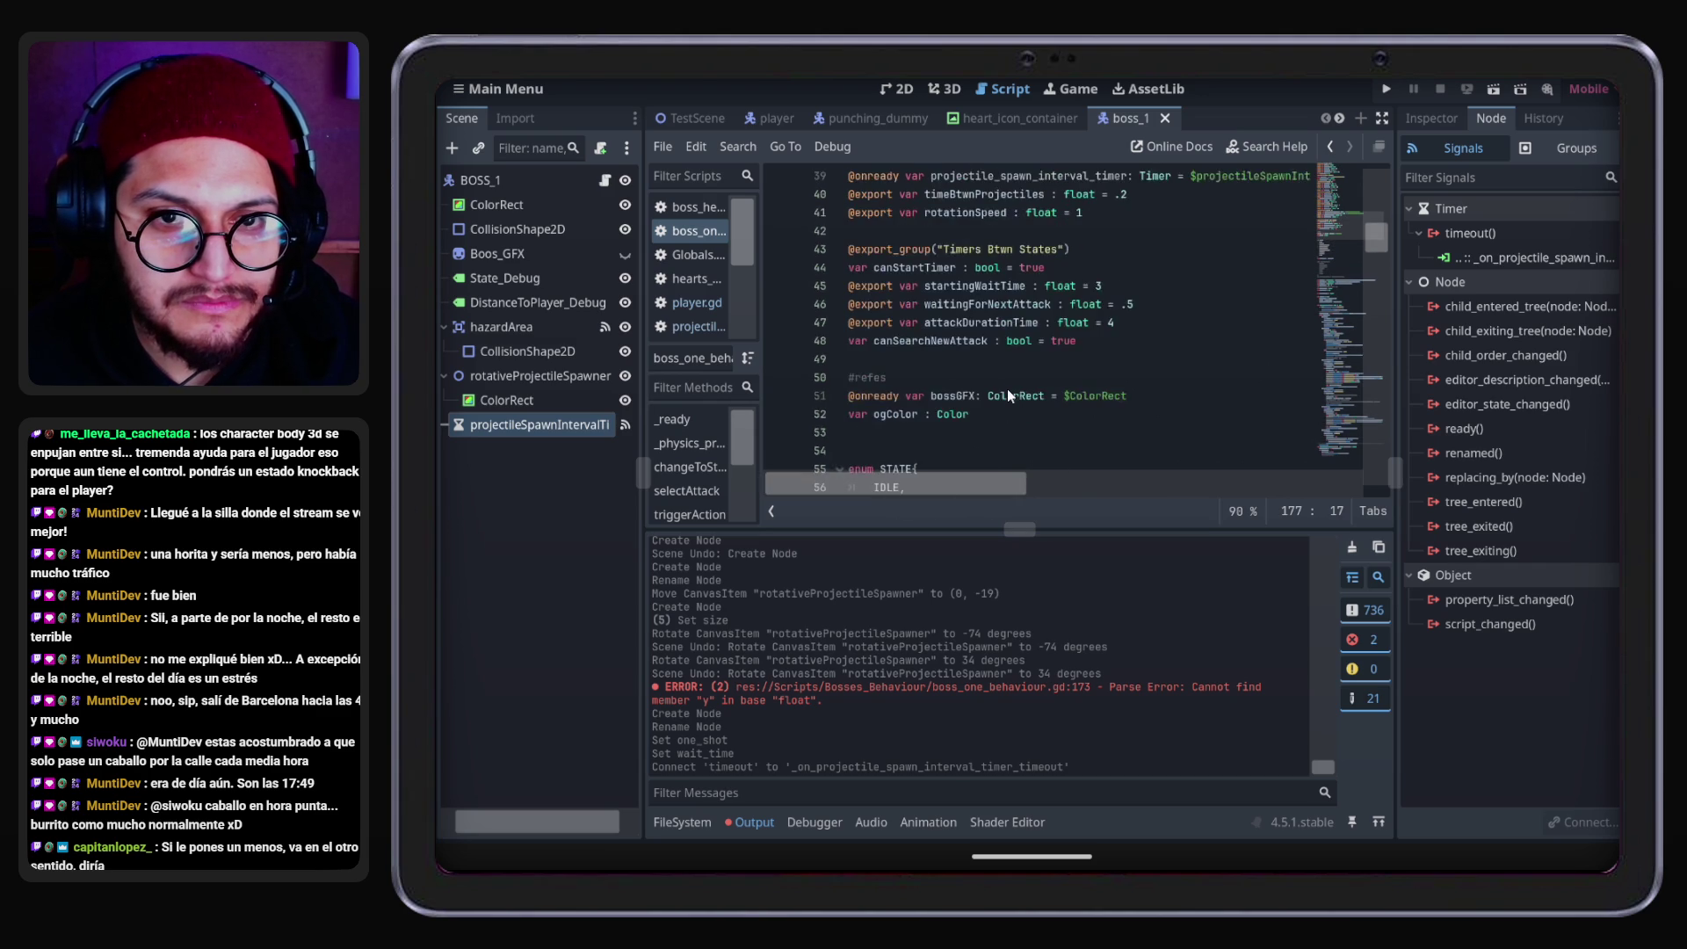
pyautogui.scroll(3, 1007, 388)
pyautogui.click(1098, 434)
pyautogui.press('Return')
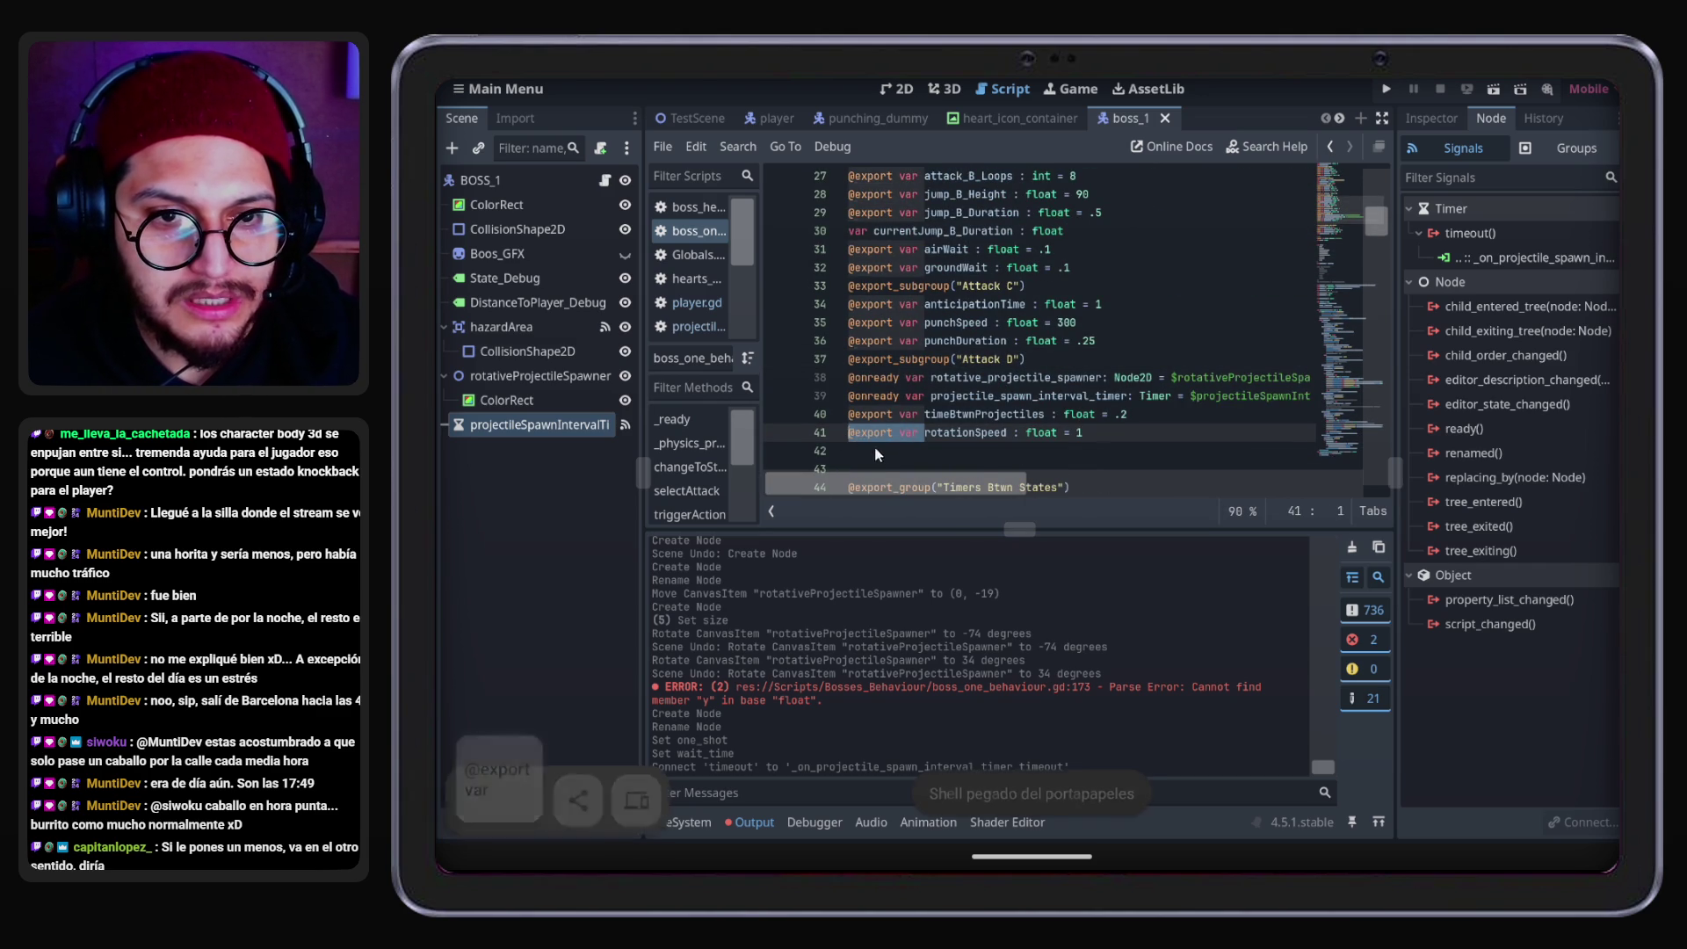
pyautogui.write('@export var attackD_Dur')
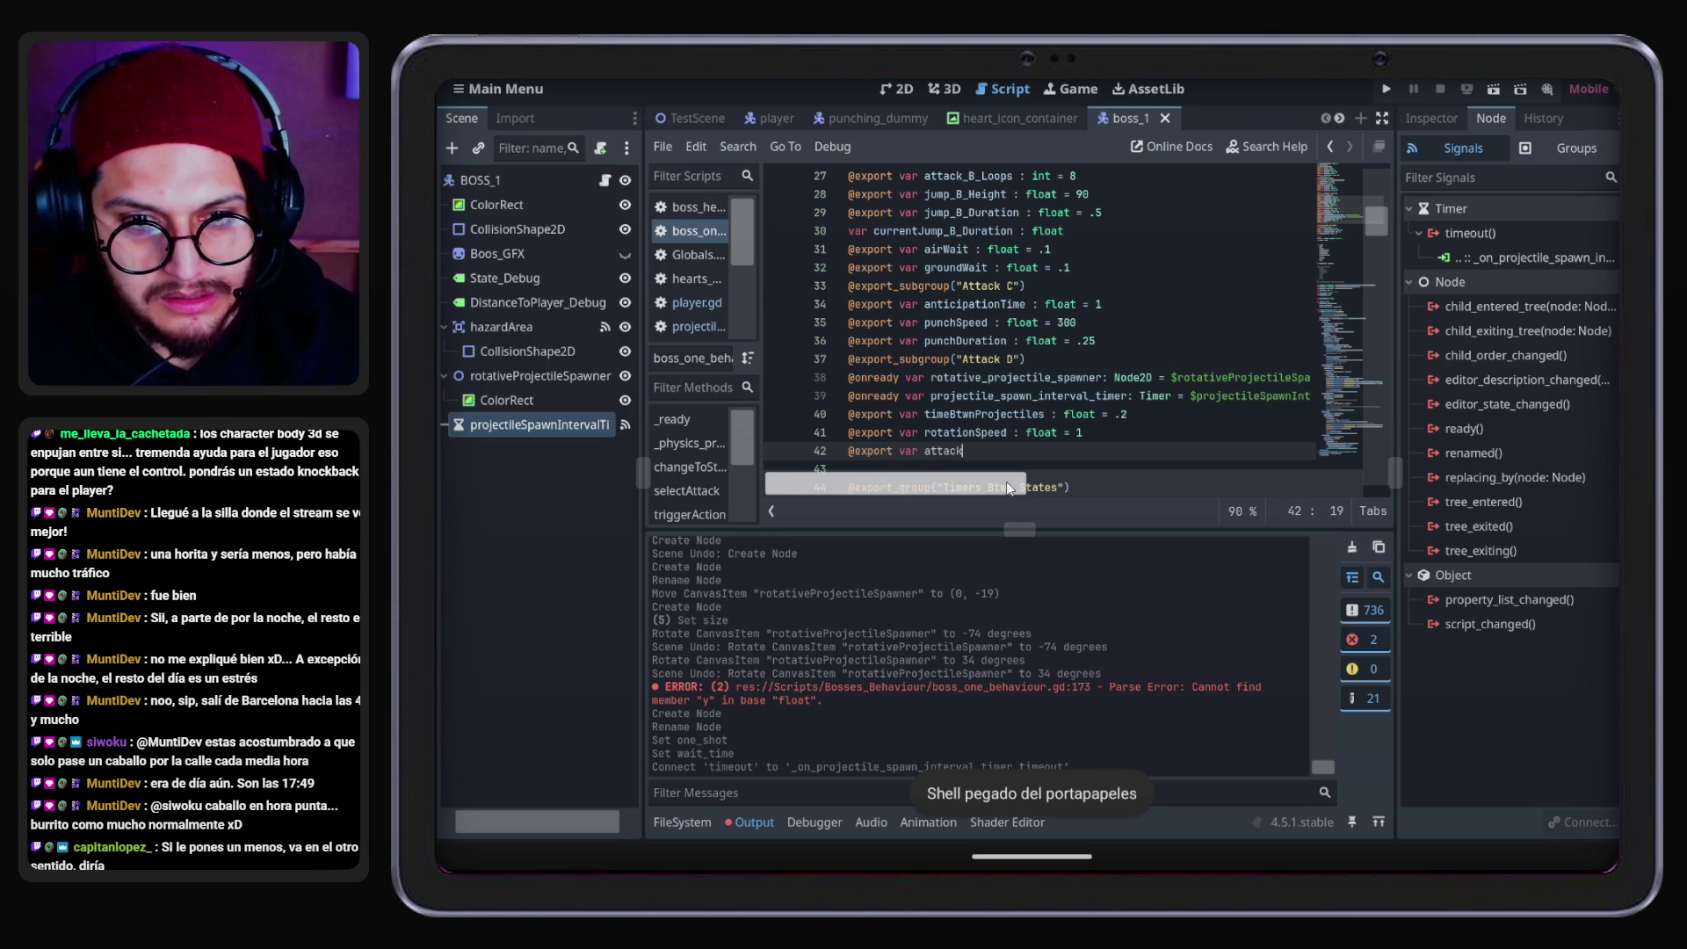
pyautogui.write('ation : fli')
pyautogui.press('BackSpace')
pyautogui.write('oat = ')
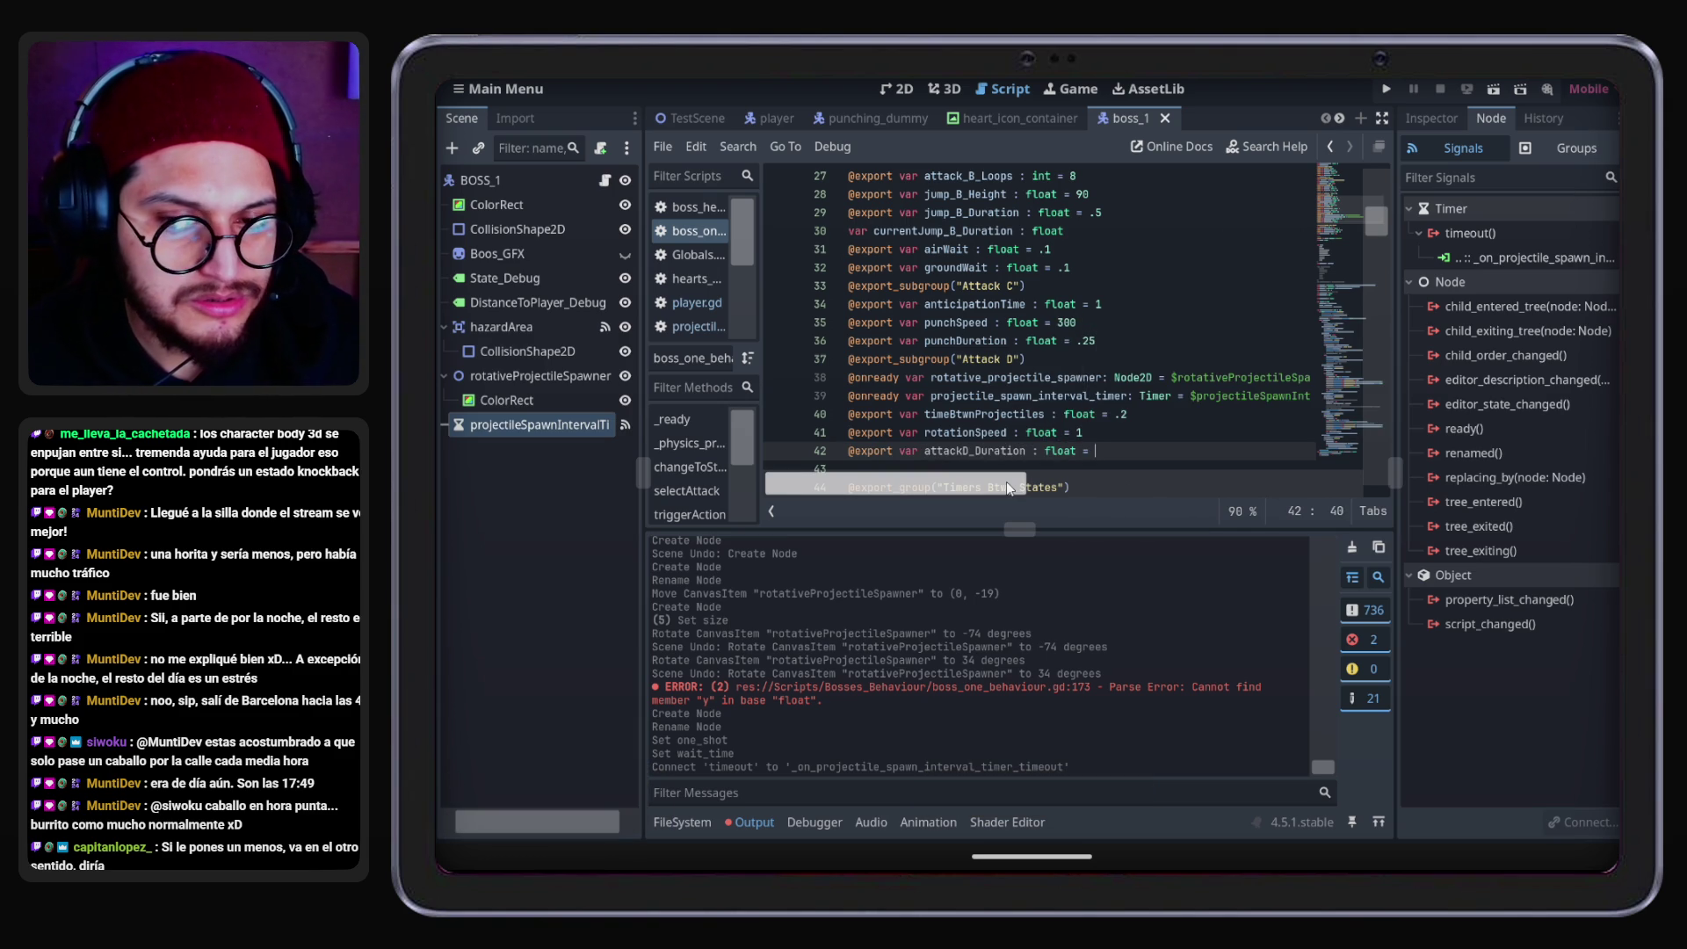
pyautogui.write('3')
# Rename it attack_D_Duration with default 10, save, and copy the name.
pyautogui.click(963, 435)
pyautogui.write('_')
pyautogui.click(1111, 437)
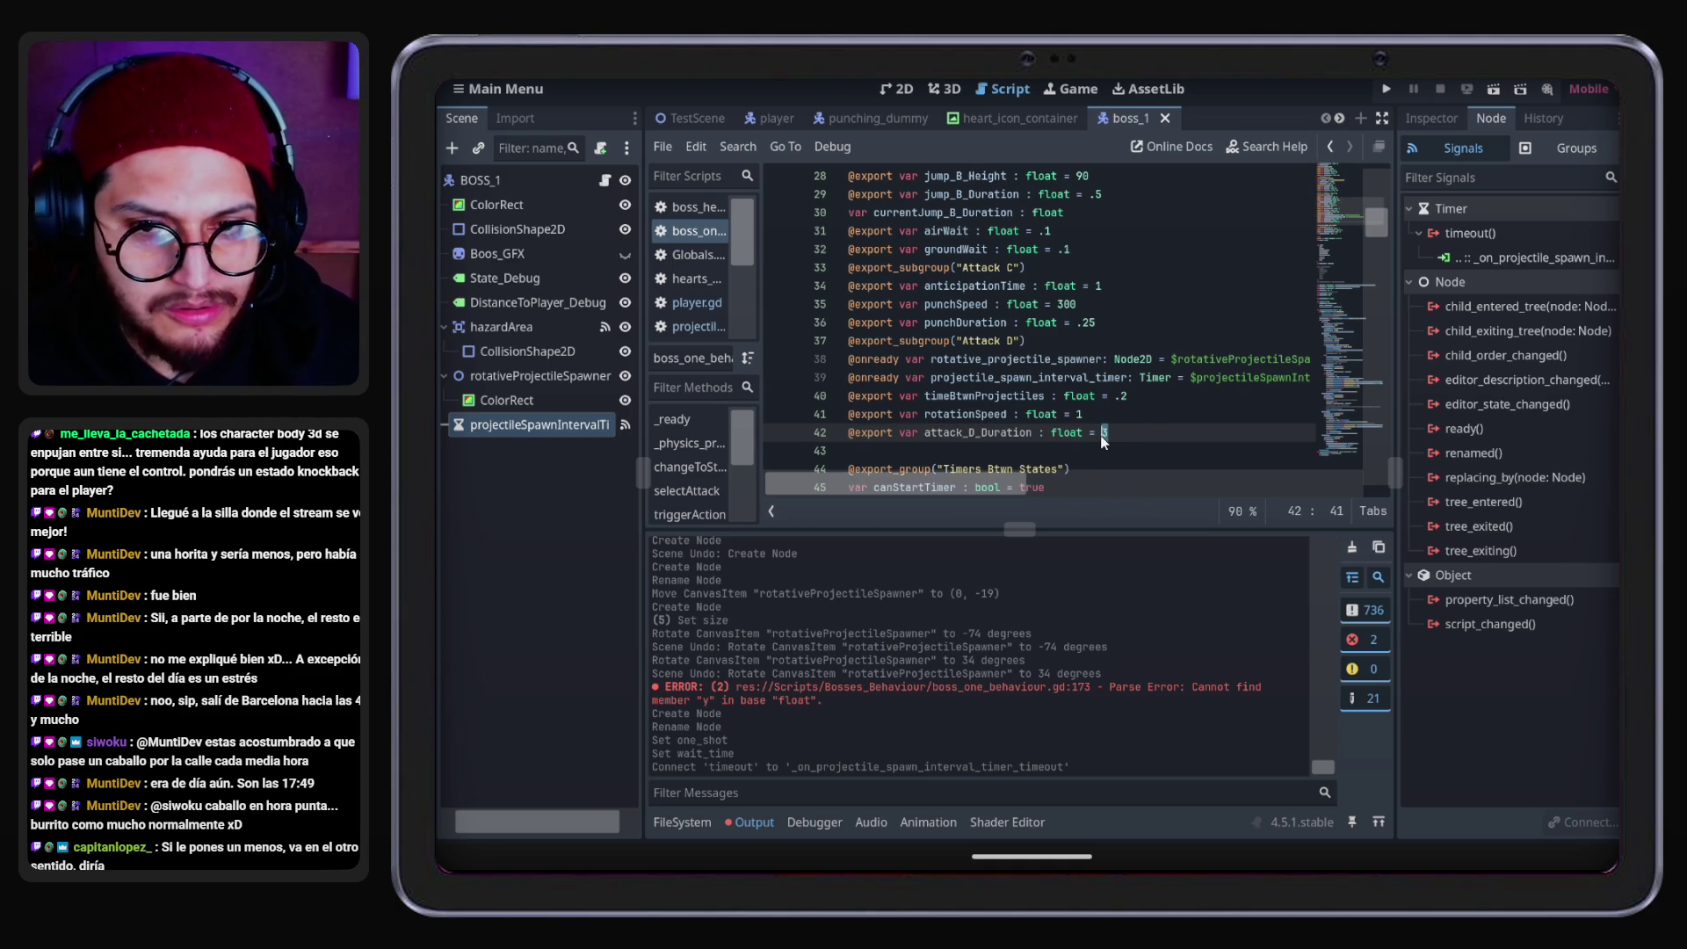
pyautogui.write('10')
pyautogui.hotkey('ctrl', 's')
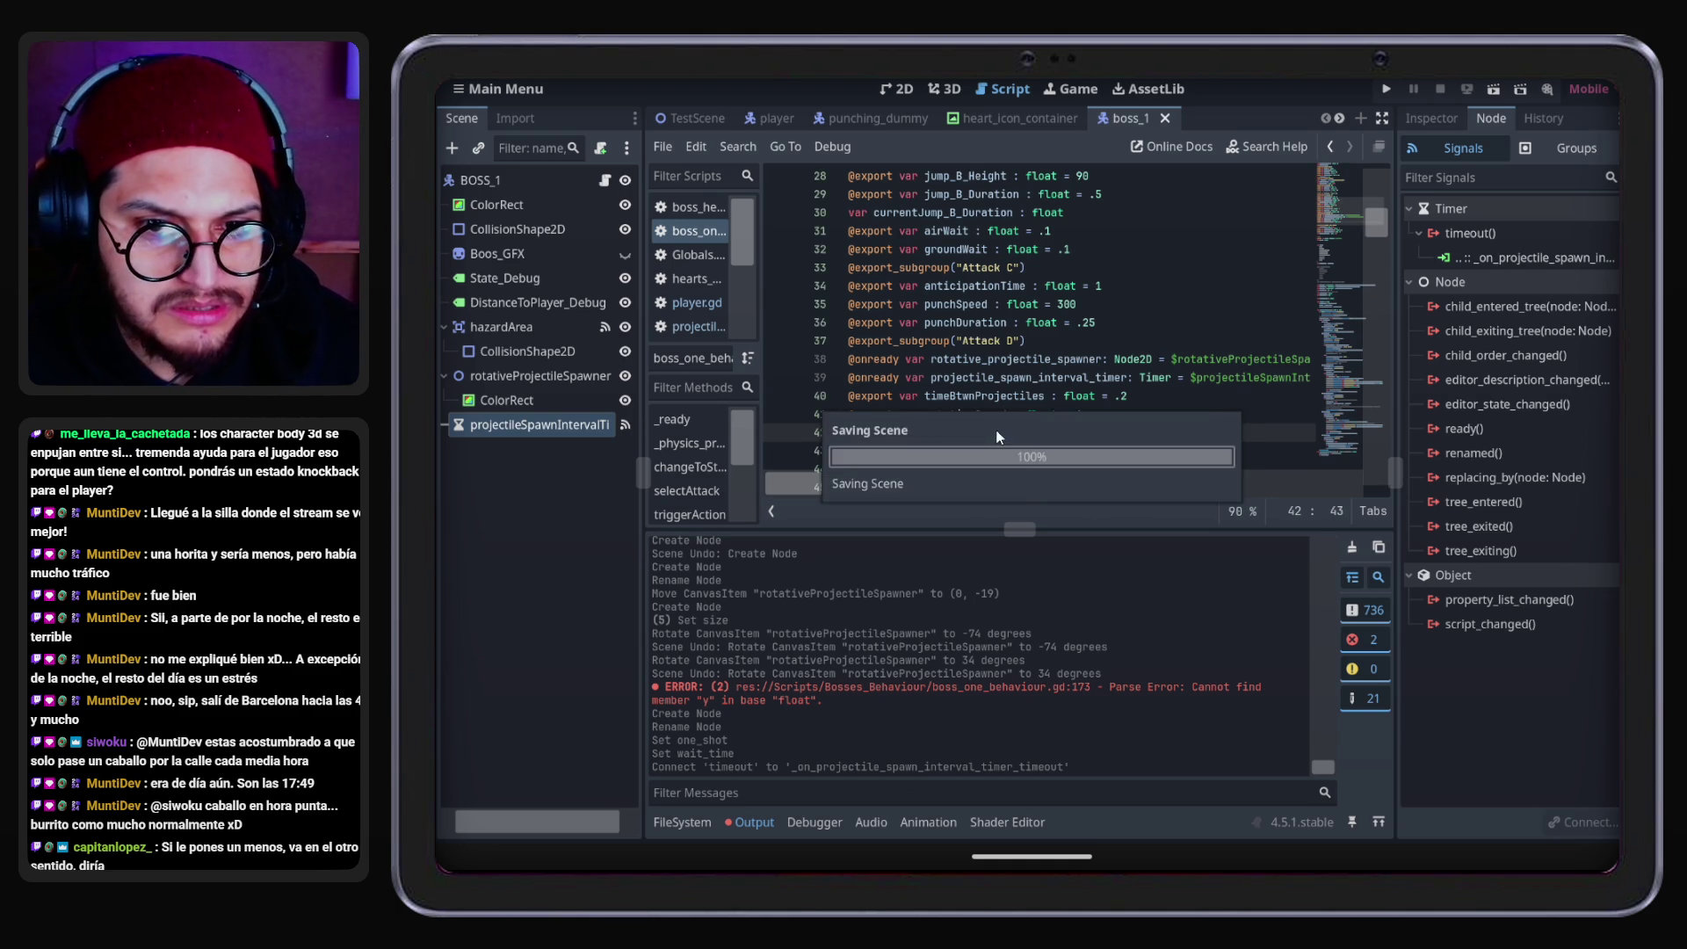
pyautogui.doubleClick(998, 432)
pyautogui.hotkey('ctrl', 'c')
# Replace attackDurationTime with attack_D_Duration in line 178's changeToStateAfterTime call.
pyautogui.scroll(-4, 1114, 340)
pyautogui.scroll(-8, 1121, 348)
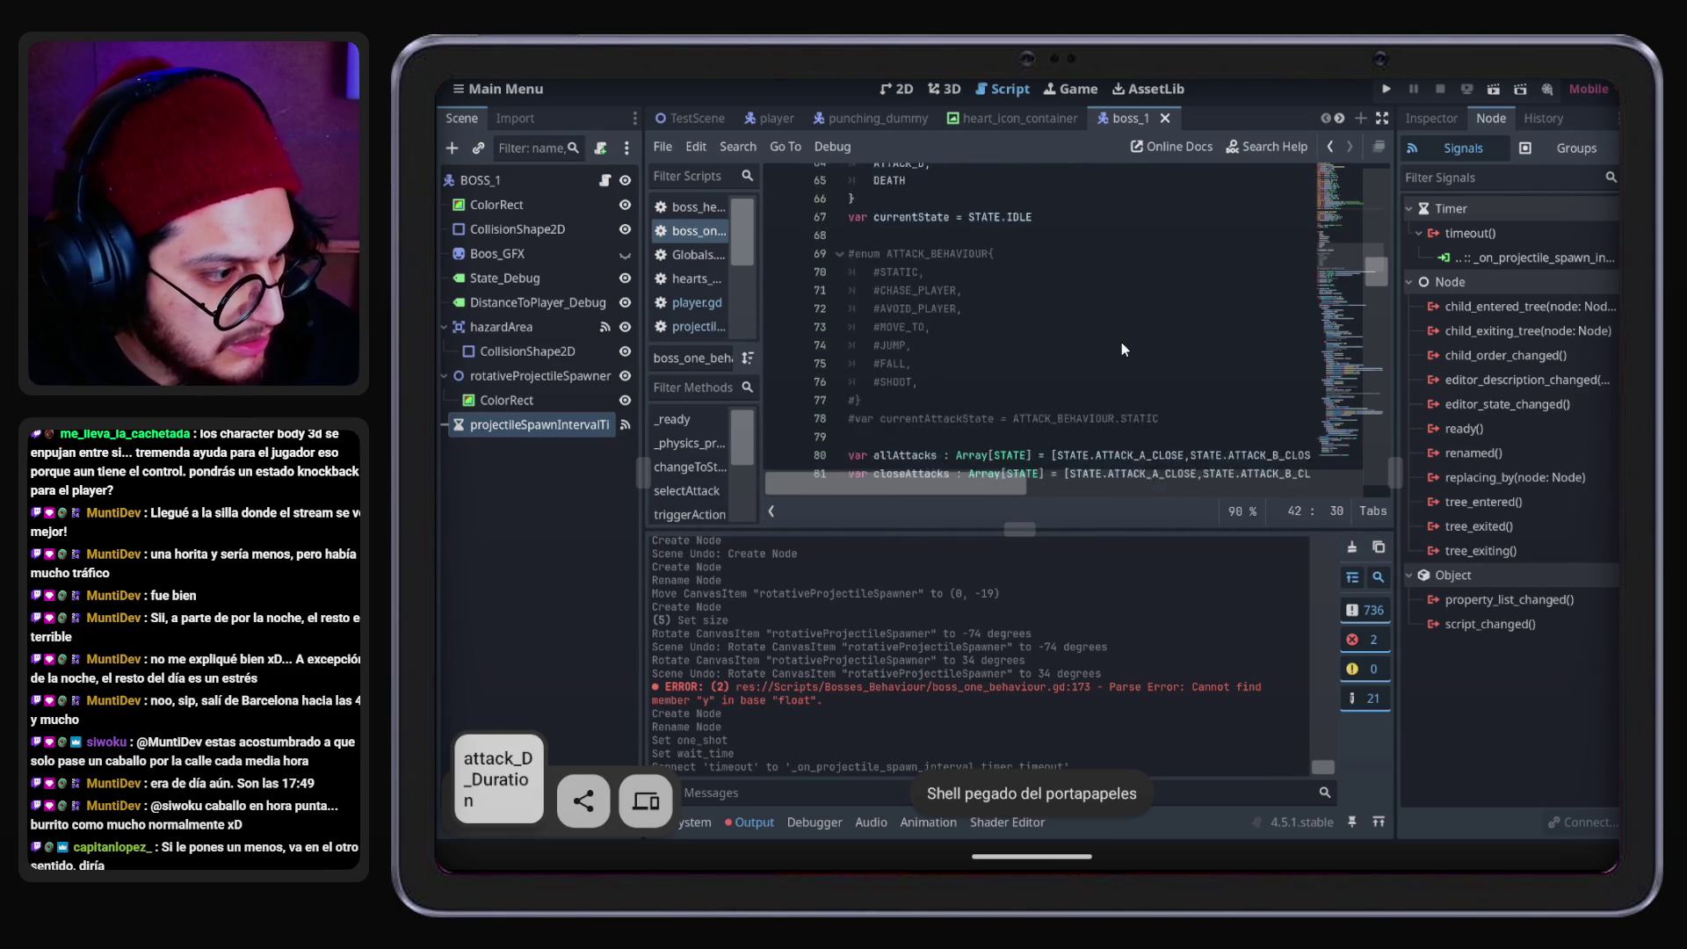
pyautogui.scroll(-3, 1121, 348)
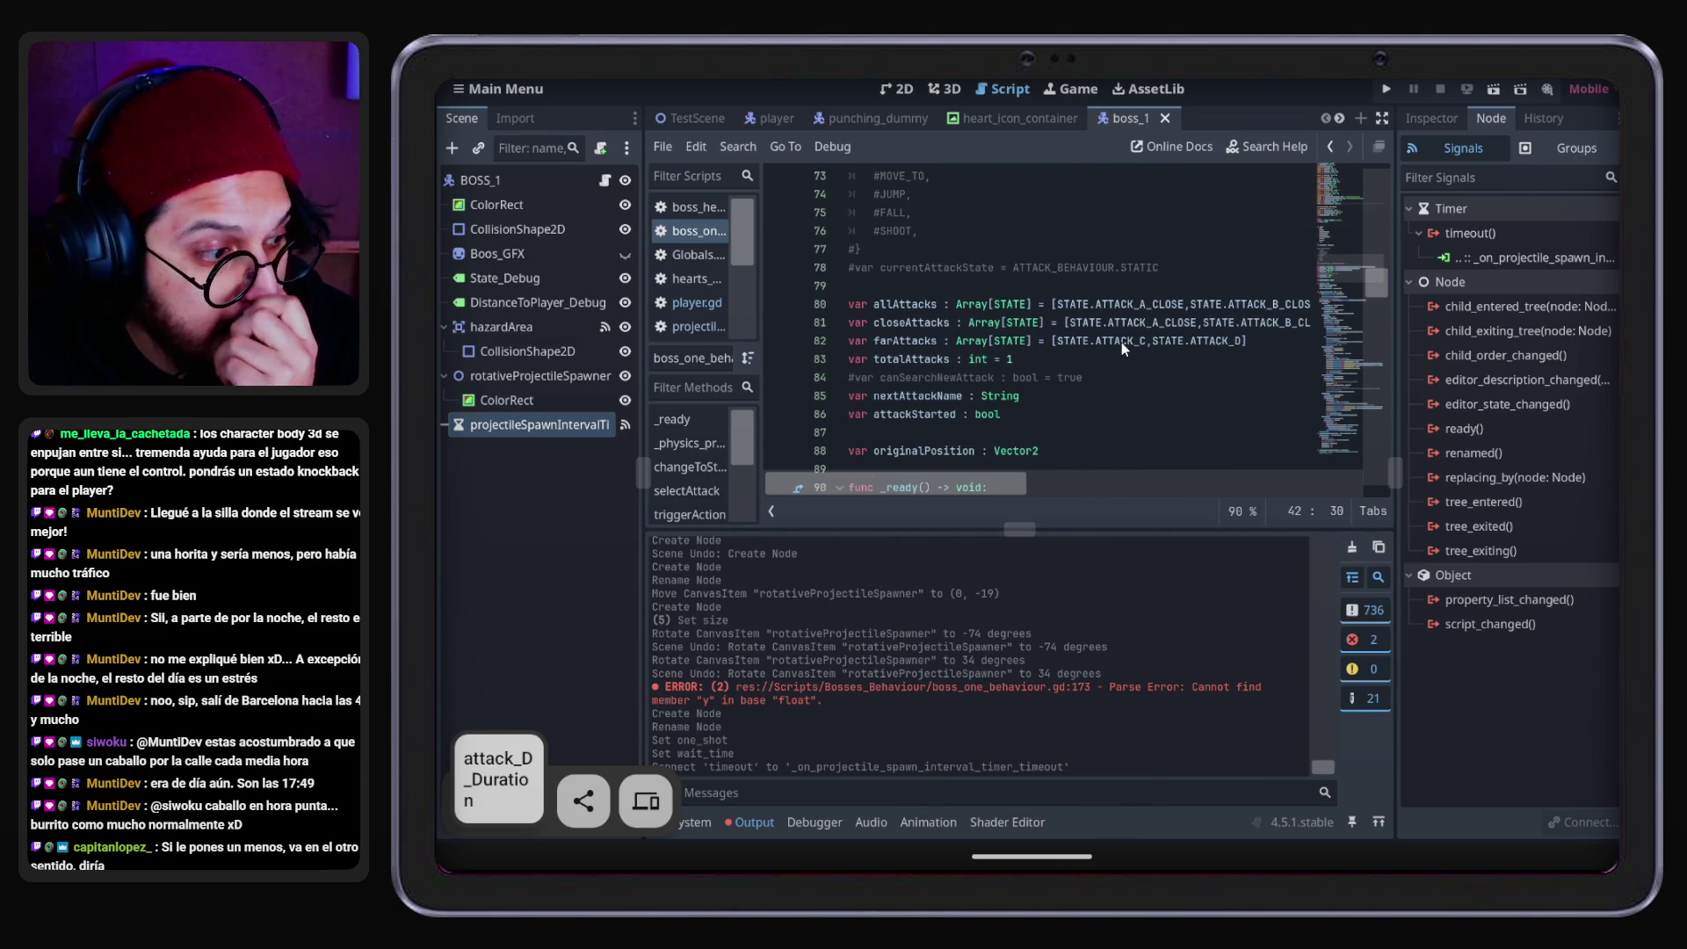
pyautogui.scroll(-20, 1121, 341)
pyautogui.scroll(-19, 1128, 349)
pyautogui.scroll(-4, 1126, 341)
pyautogui.scroll(10, 1126, 341)
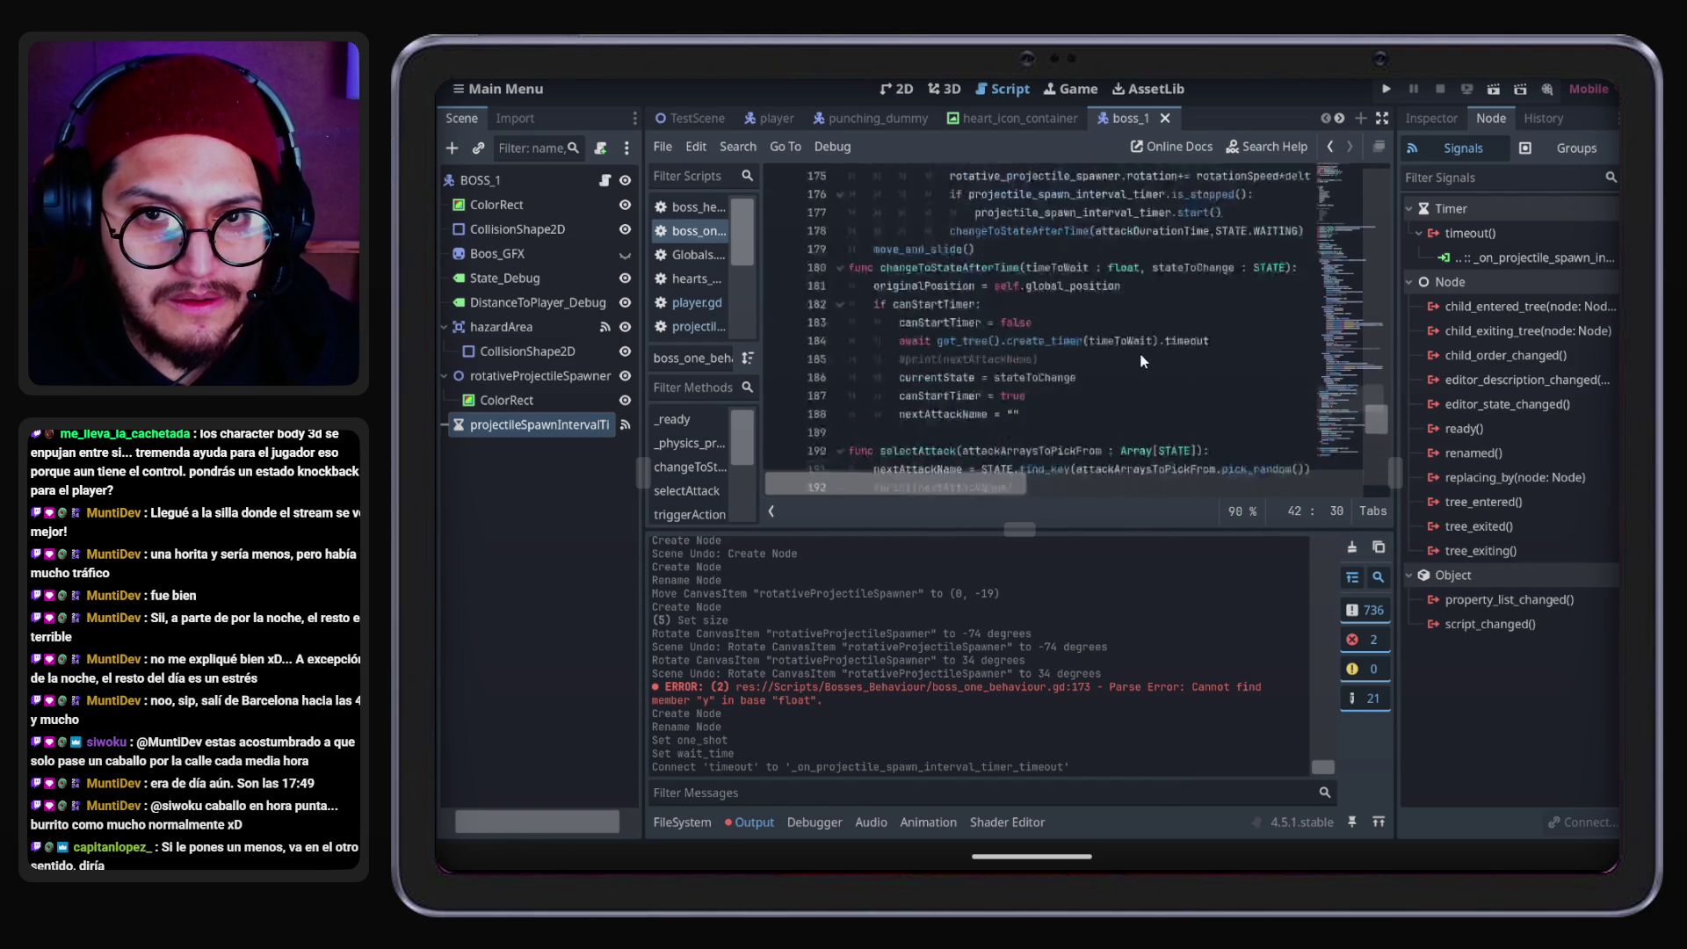
pyautogui.scroll(1, 1140, 351)
pyautogui.moveTo(986, 497)
pyautogui.mouseDown()
pyautogui.moveTo(999, 495)
pyautogui.moveTo(982, 499)
pyautogui.mouseUp()
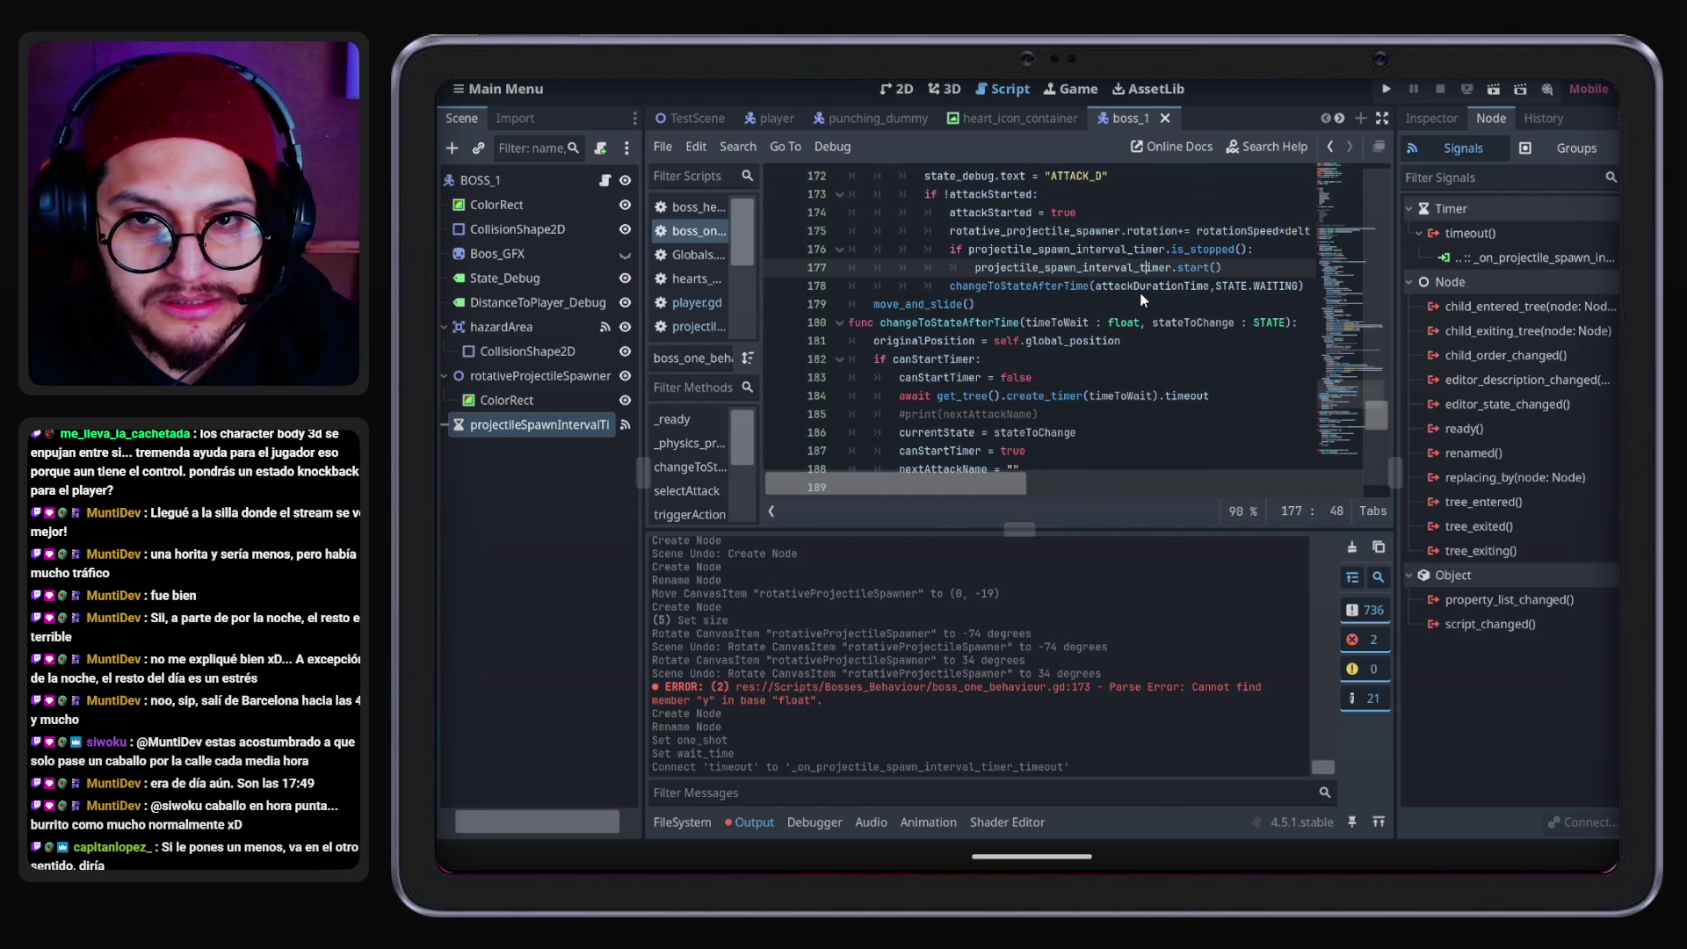
pyautogui.doubleClick(1138, 287)
pyautogui.write('attack_D_Duration')
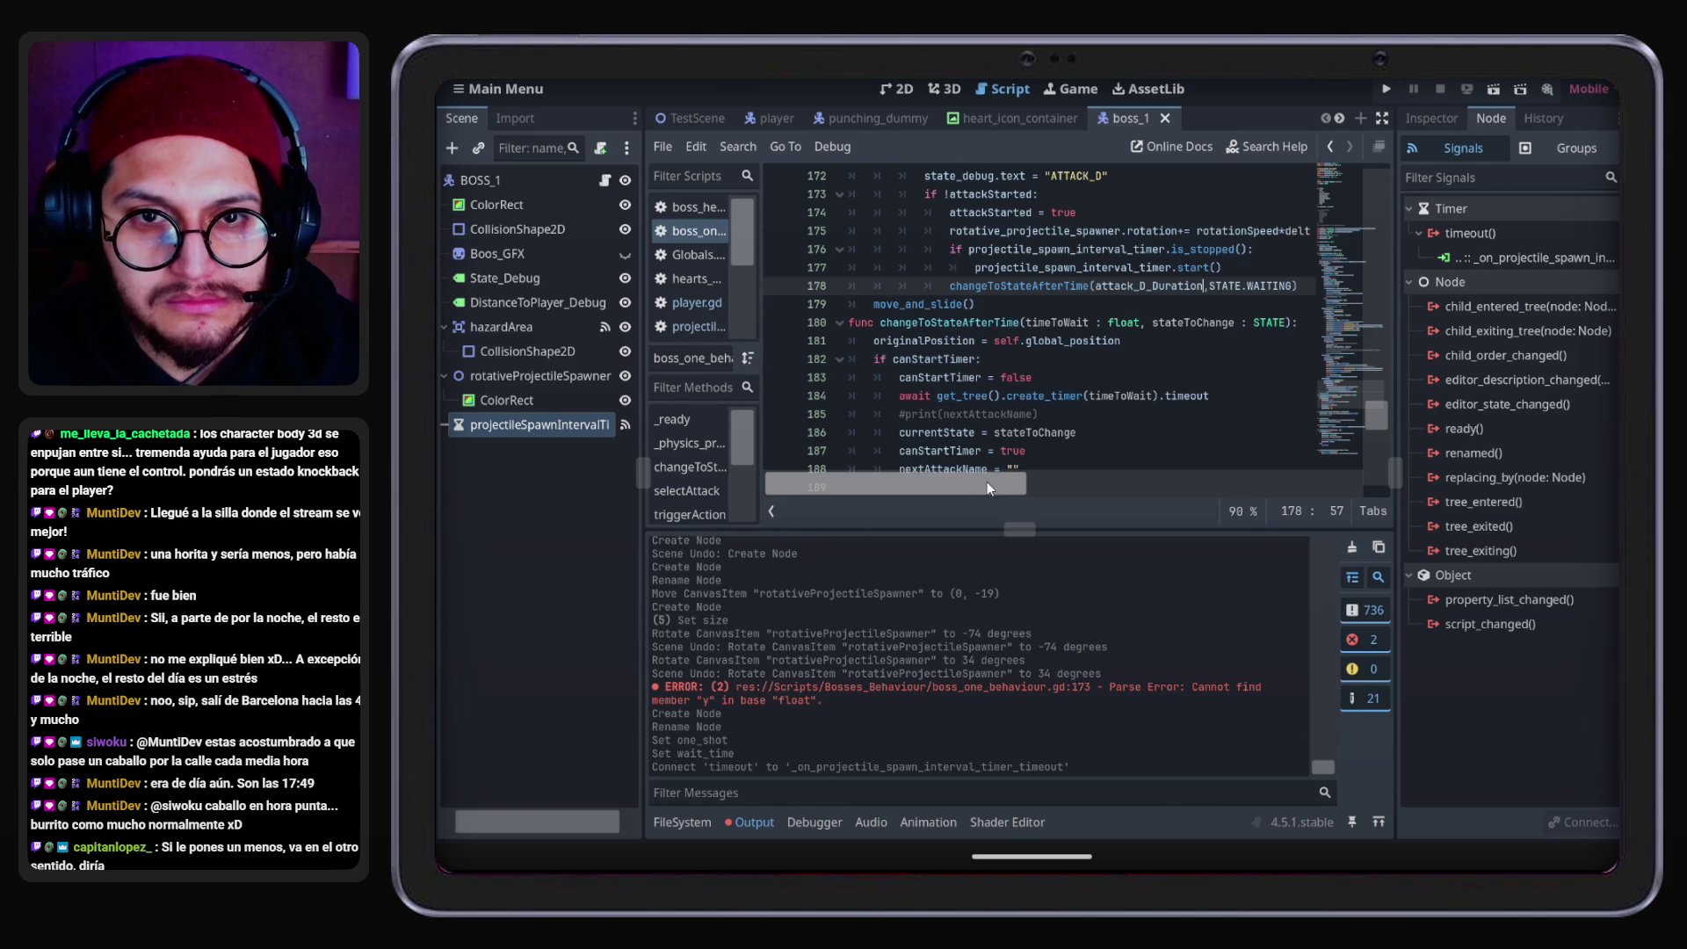
# Select the spawn interval timer reference on line 177, then go to the empty timeout handler.
pyautogui.scroll(1, 1040, 323)
pyautogui.scroll(1, 1040, 323)
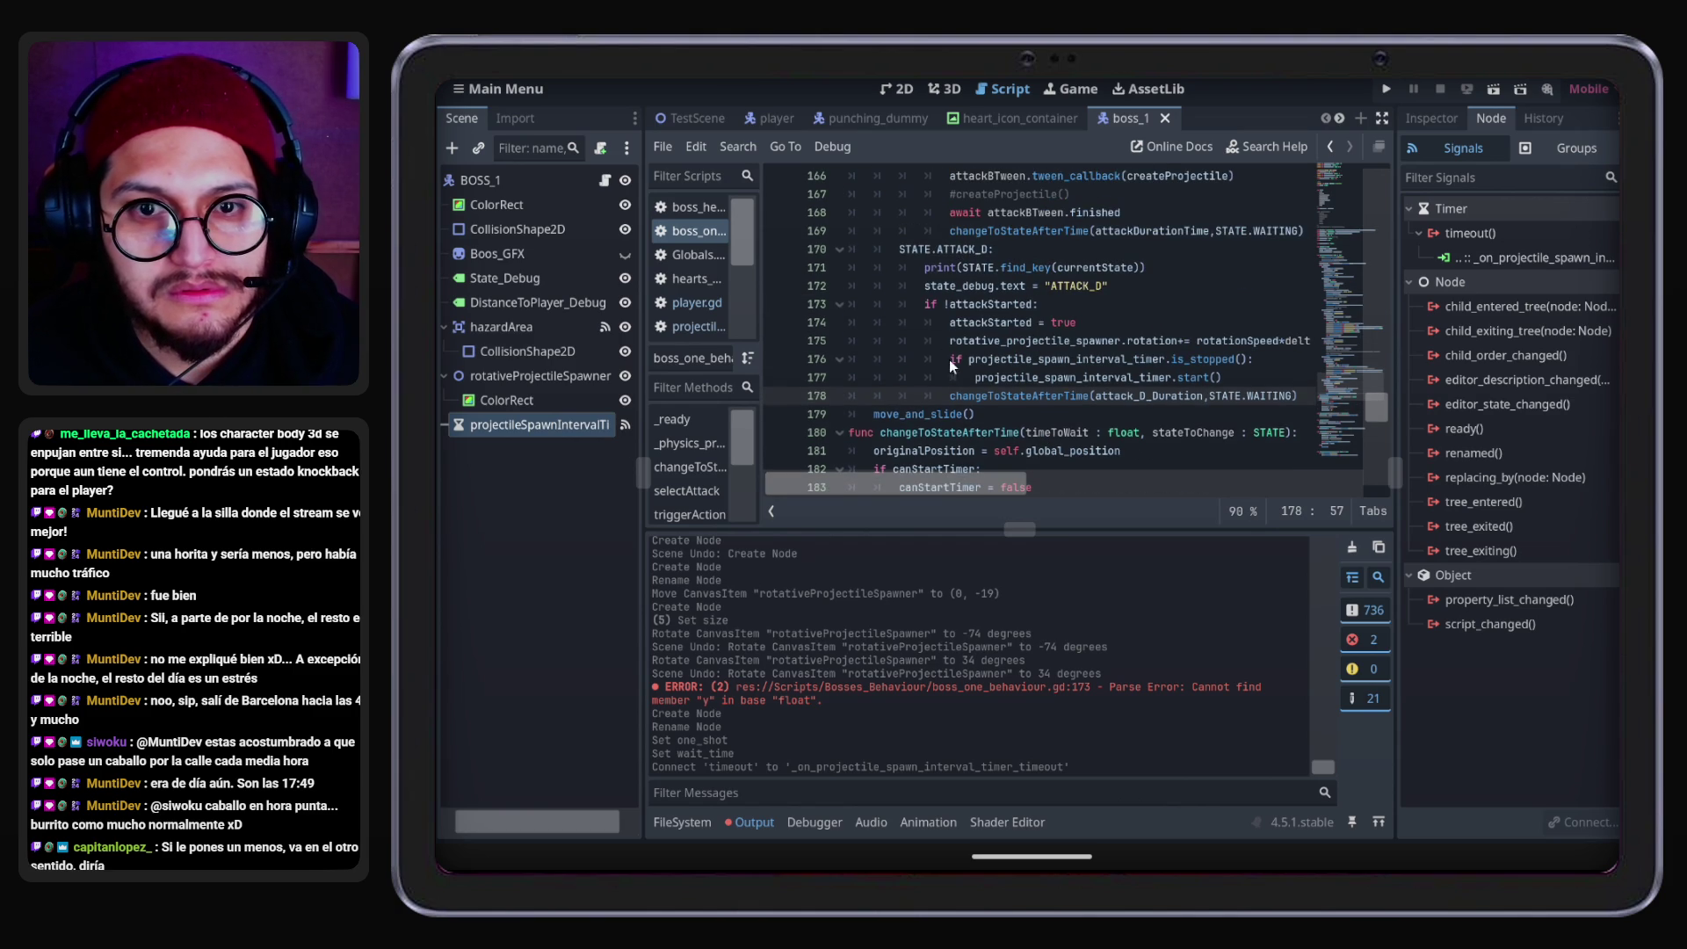
pyautogui.scroll(-1, 1061, 376)
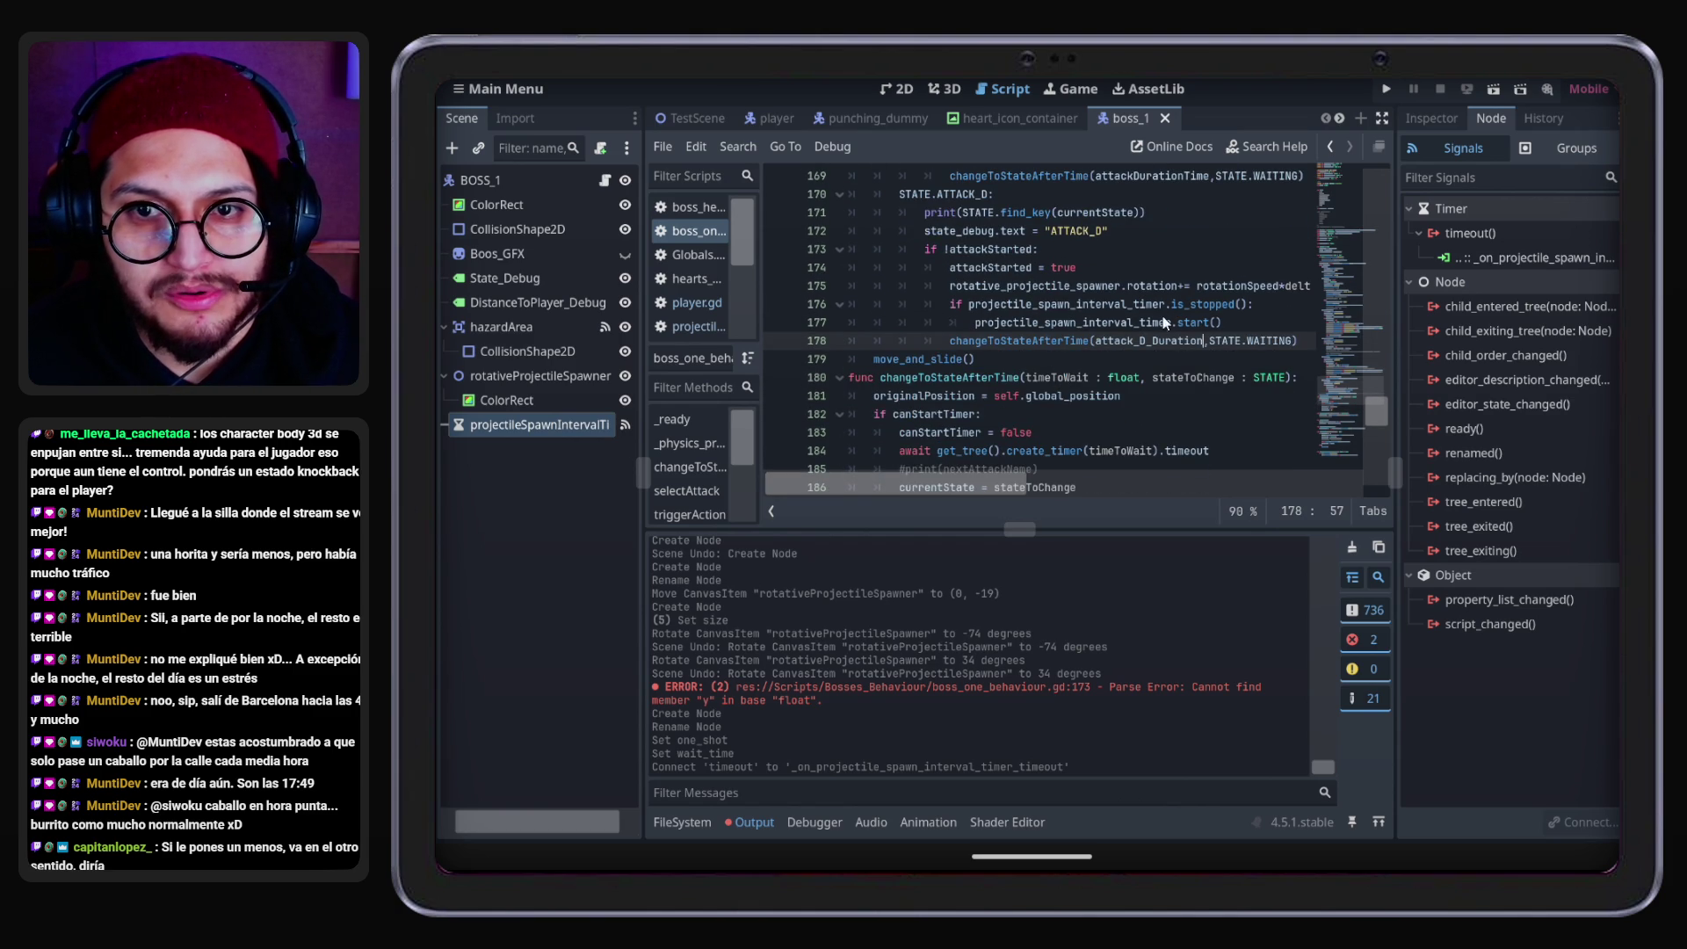
pyautogui.doubleClick(1130, 322)
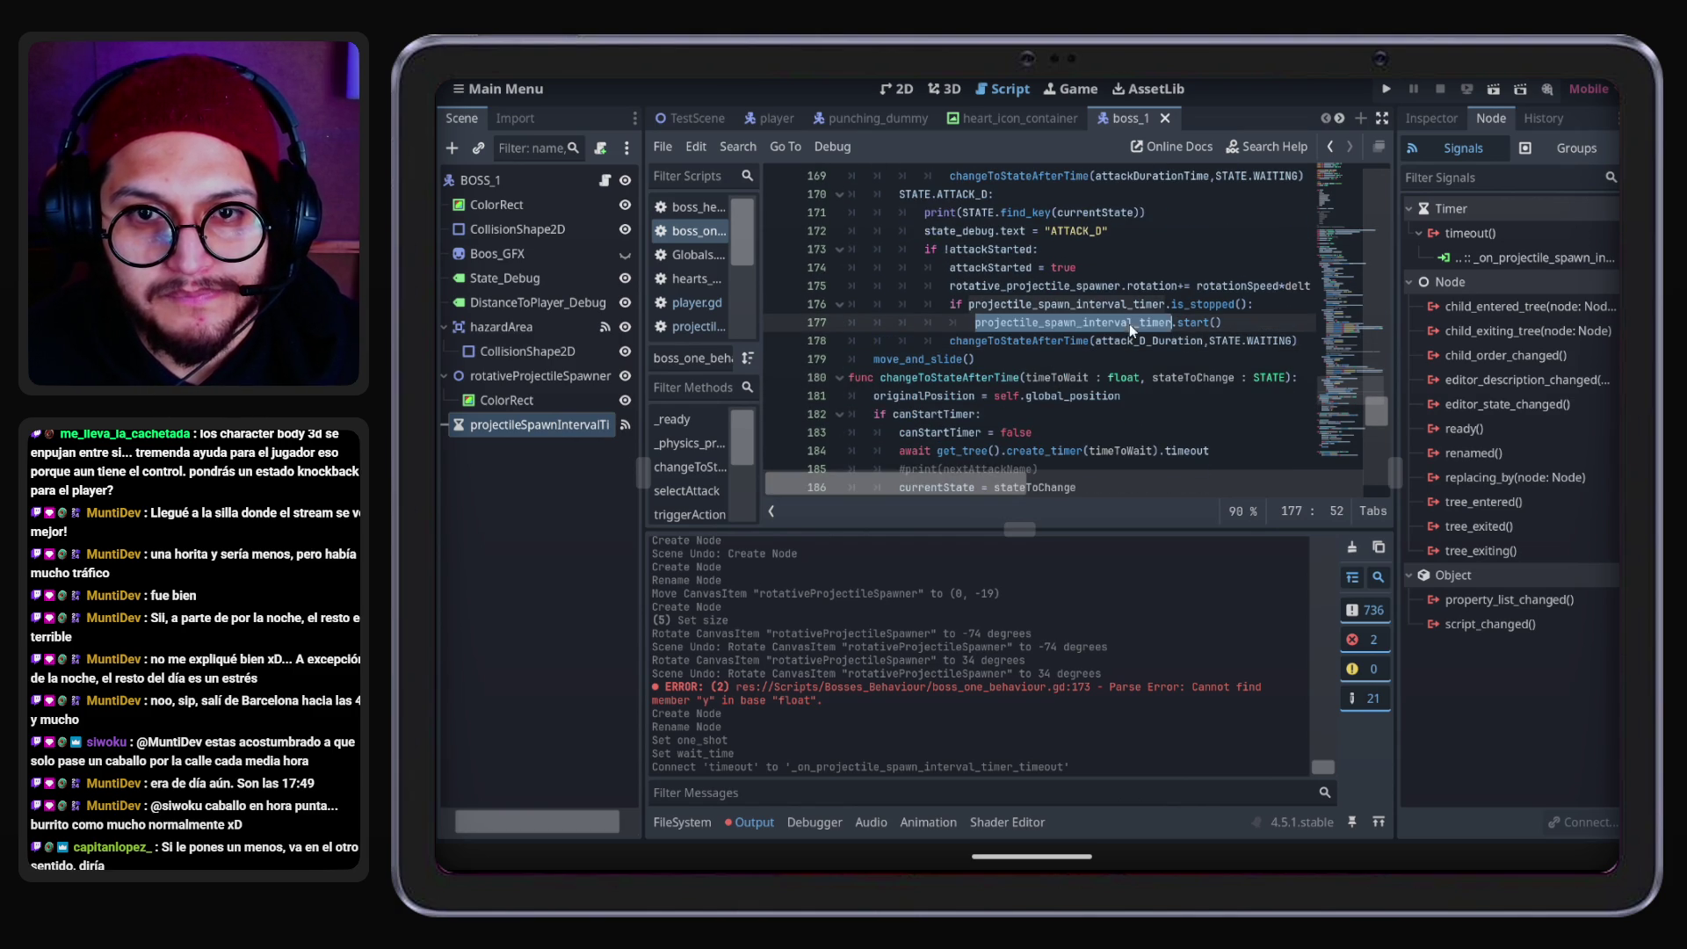
pyautogui.scroll(-14, 1128, 375)
pyautogui.click(1046, 437)
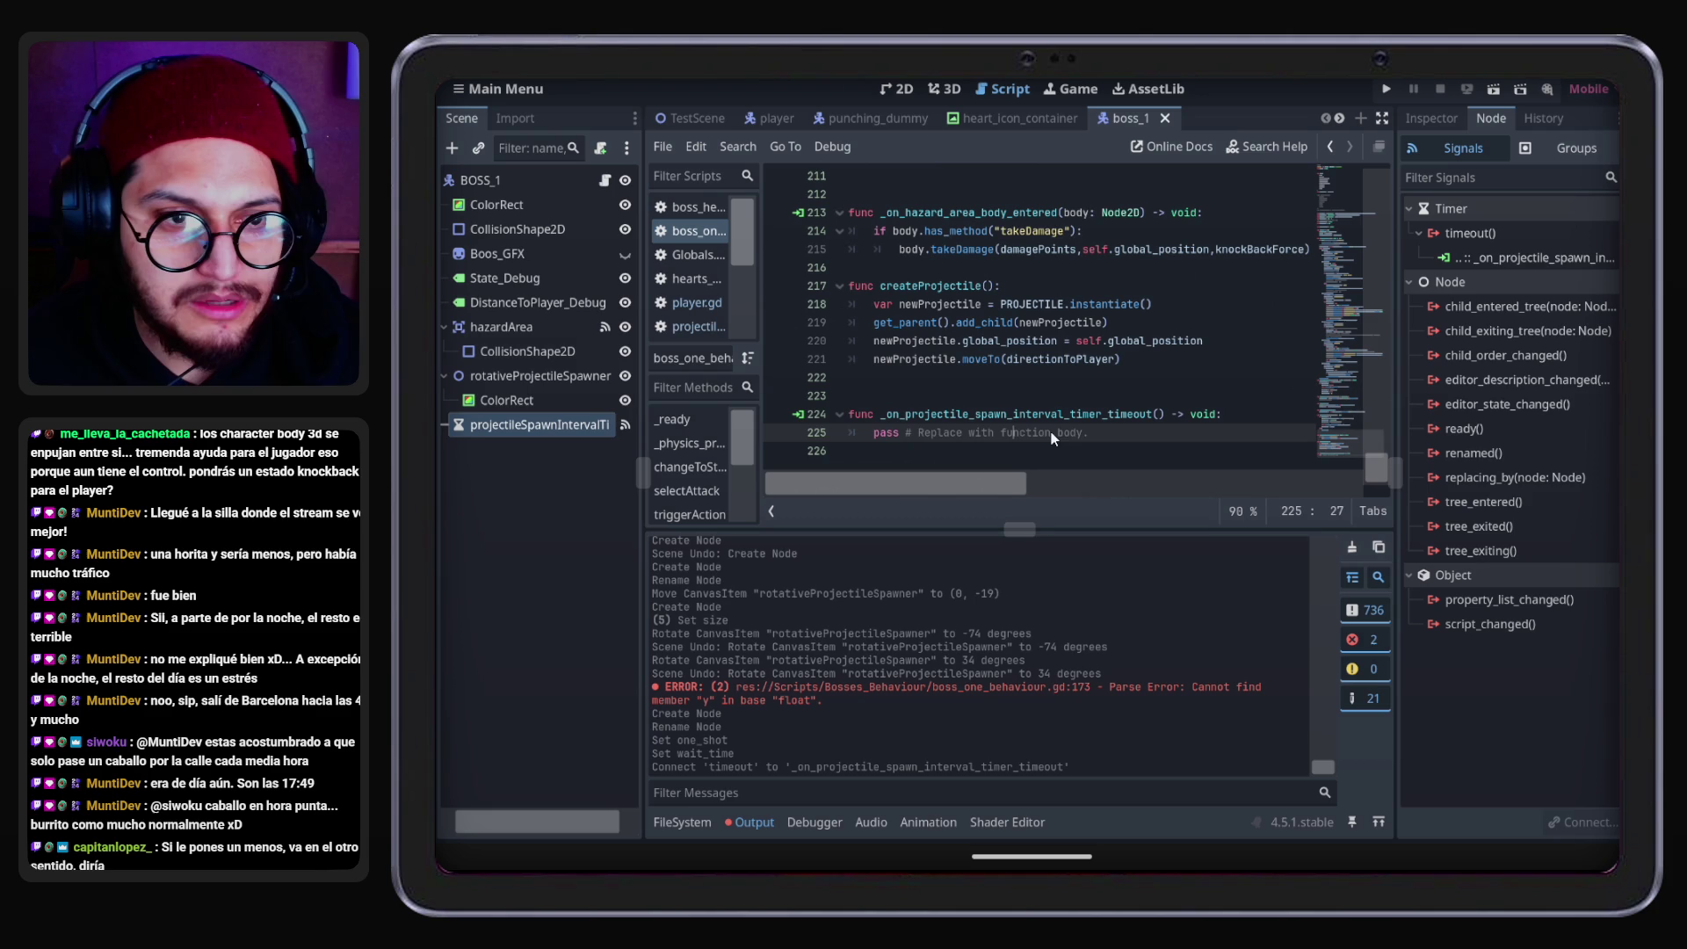
# Replace the handler's pass line with createProjectile() and save.
pyautogui.moveTo(1121, 434); pyautogui.dragTo(911, 434)
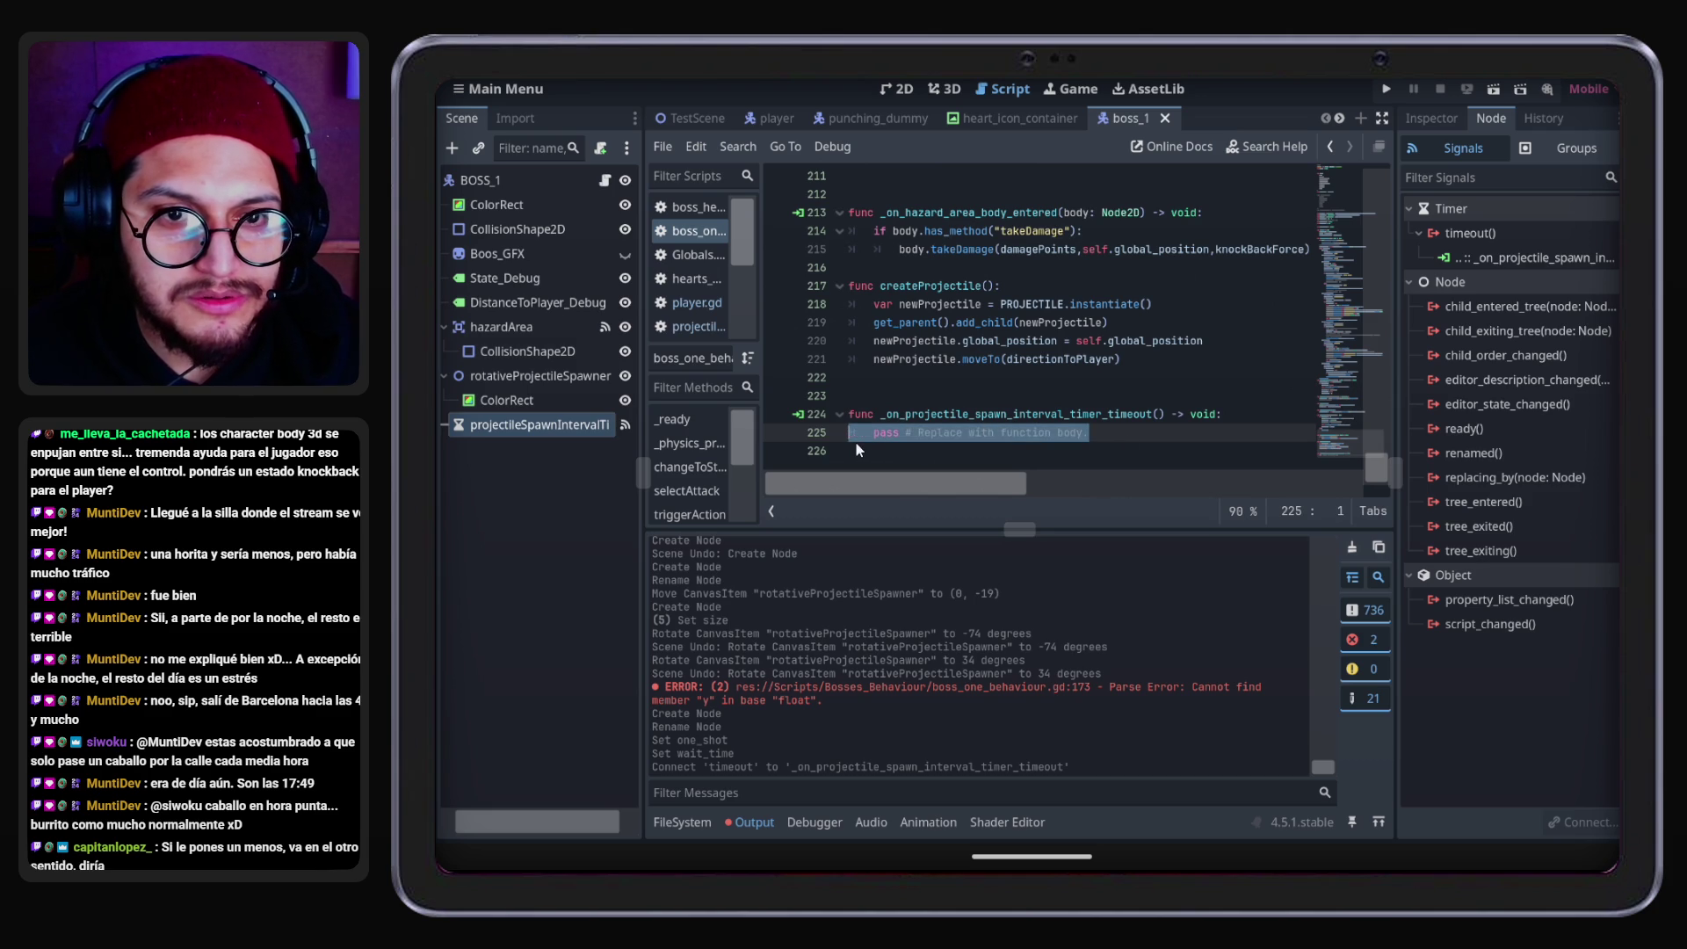
pyautogui.write('createProj')
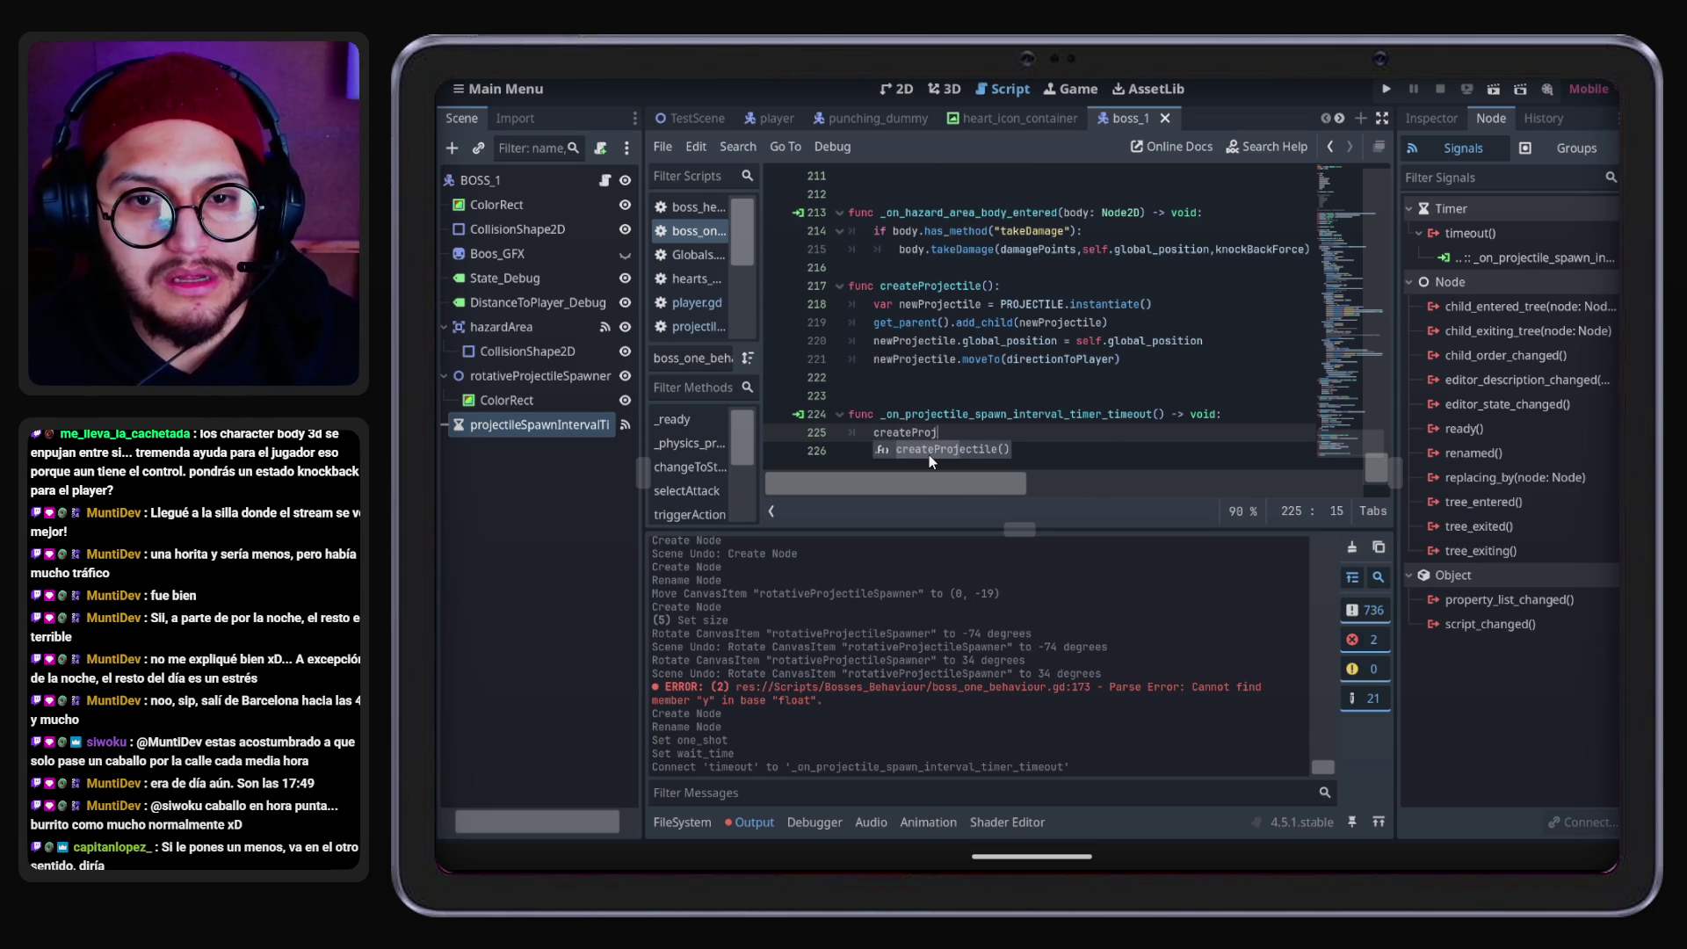
pyautogui.press('Return')
pyautogui.hotkey('ctrl', 's')
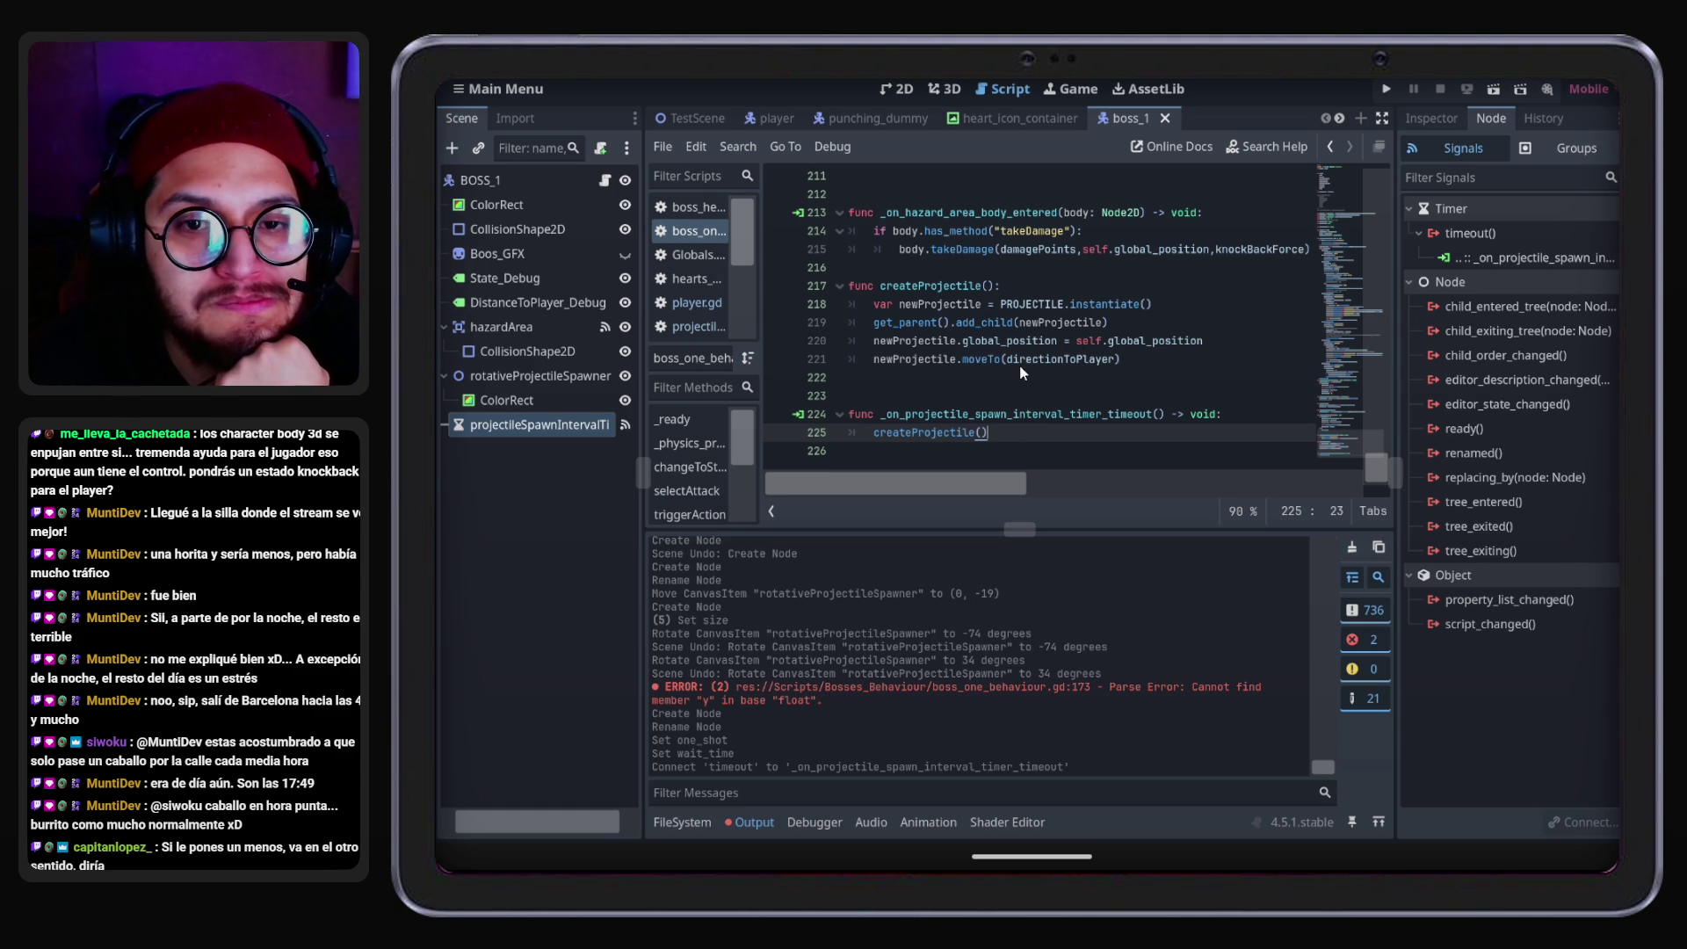
# Select directionToPlayer on line 221 and show the remaining open scene tabs.
pyautogui.moveTo(1032, 366)
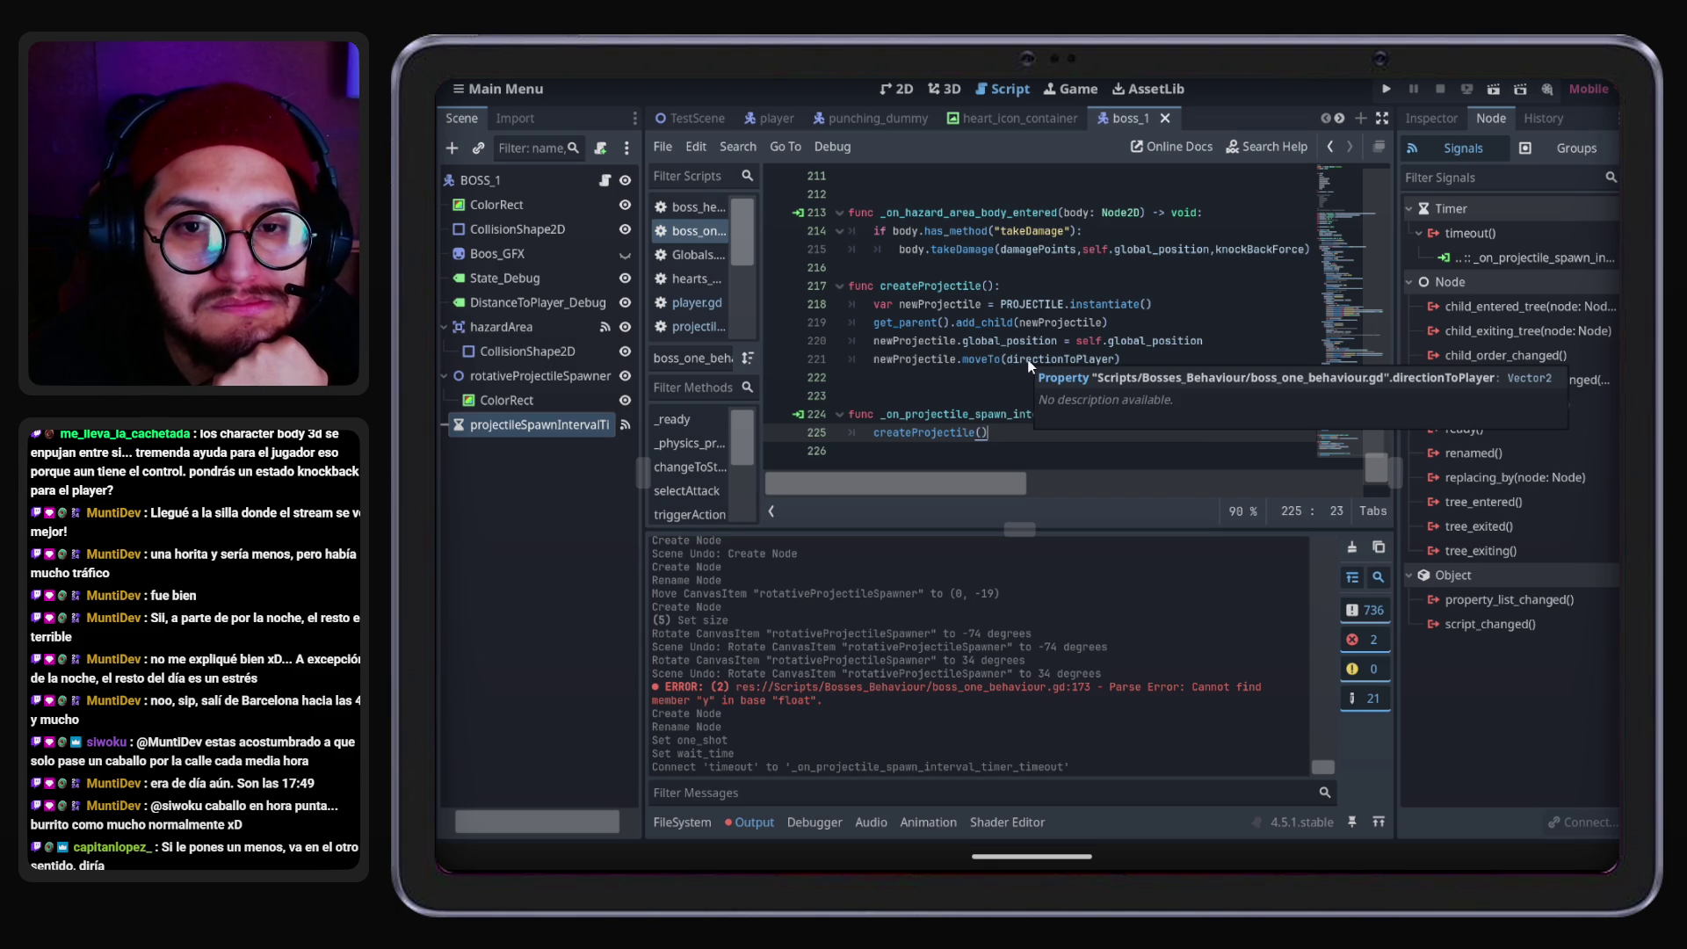
pyautogui.doubleClick(1030, 363)
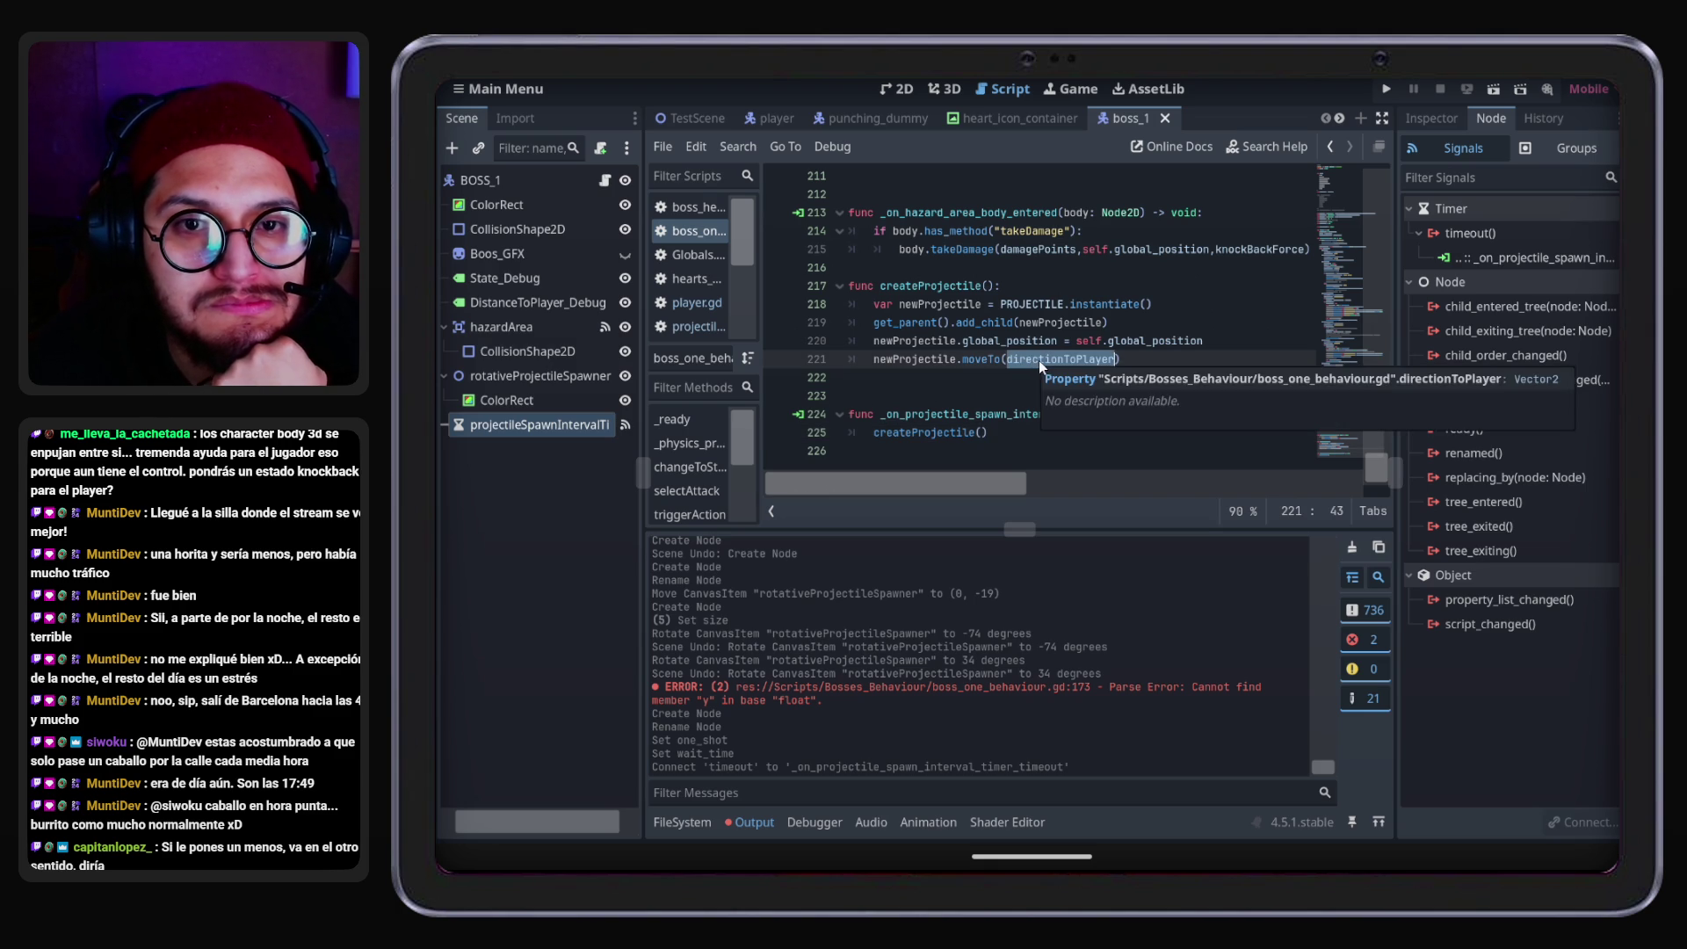
pyautogui.moveTo(1045, 365)
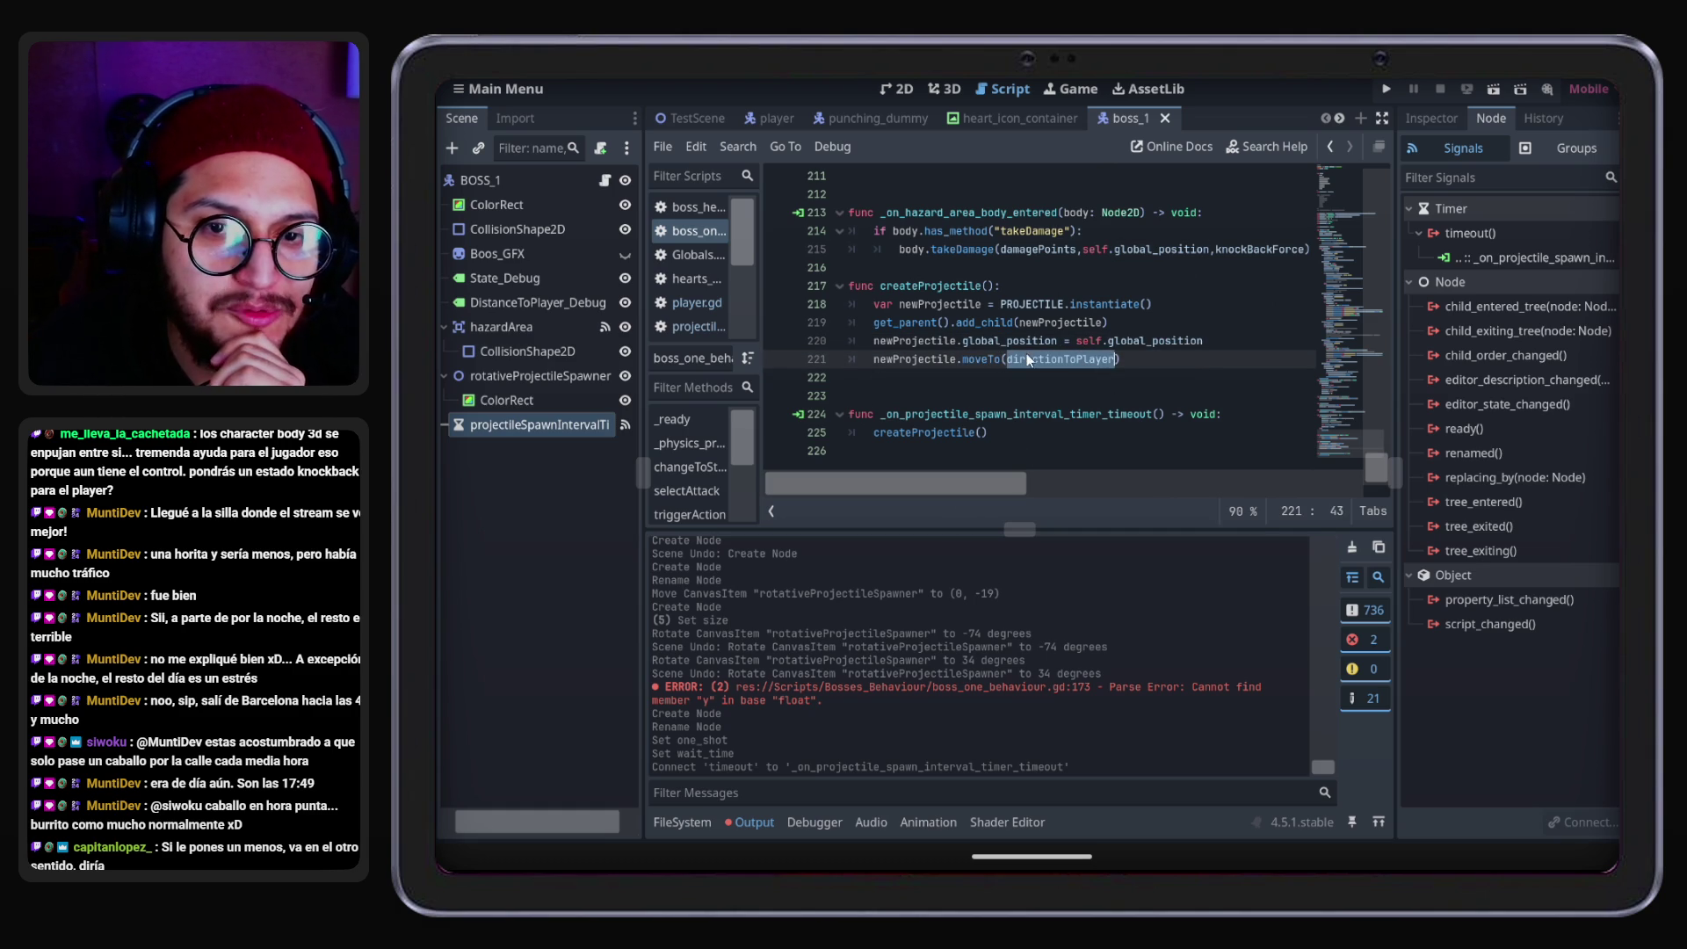
pyautogui.click(1339, 117)
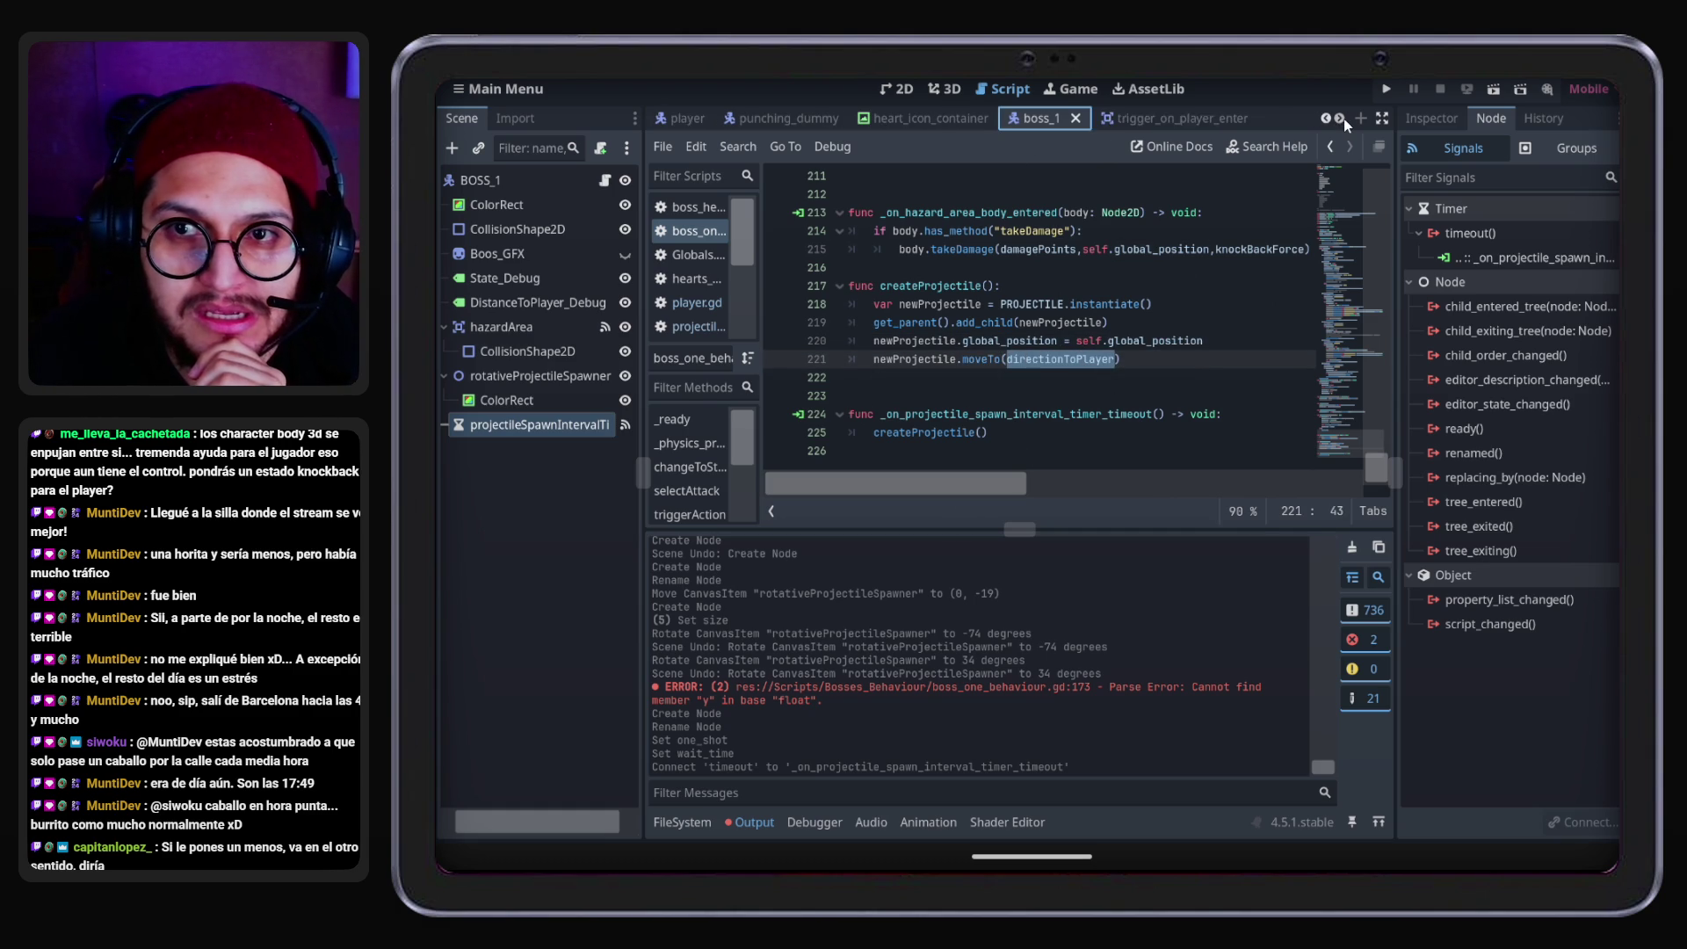
# Open the projectile scene and view its script.
pyautogui.click(1339, 118)
pyautogui.click(1217, 118)
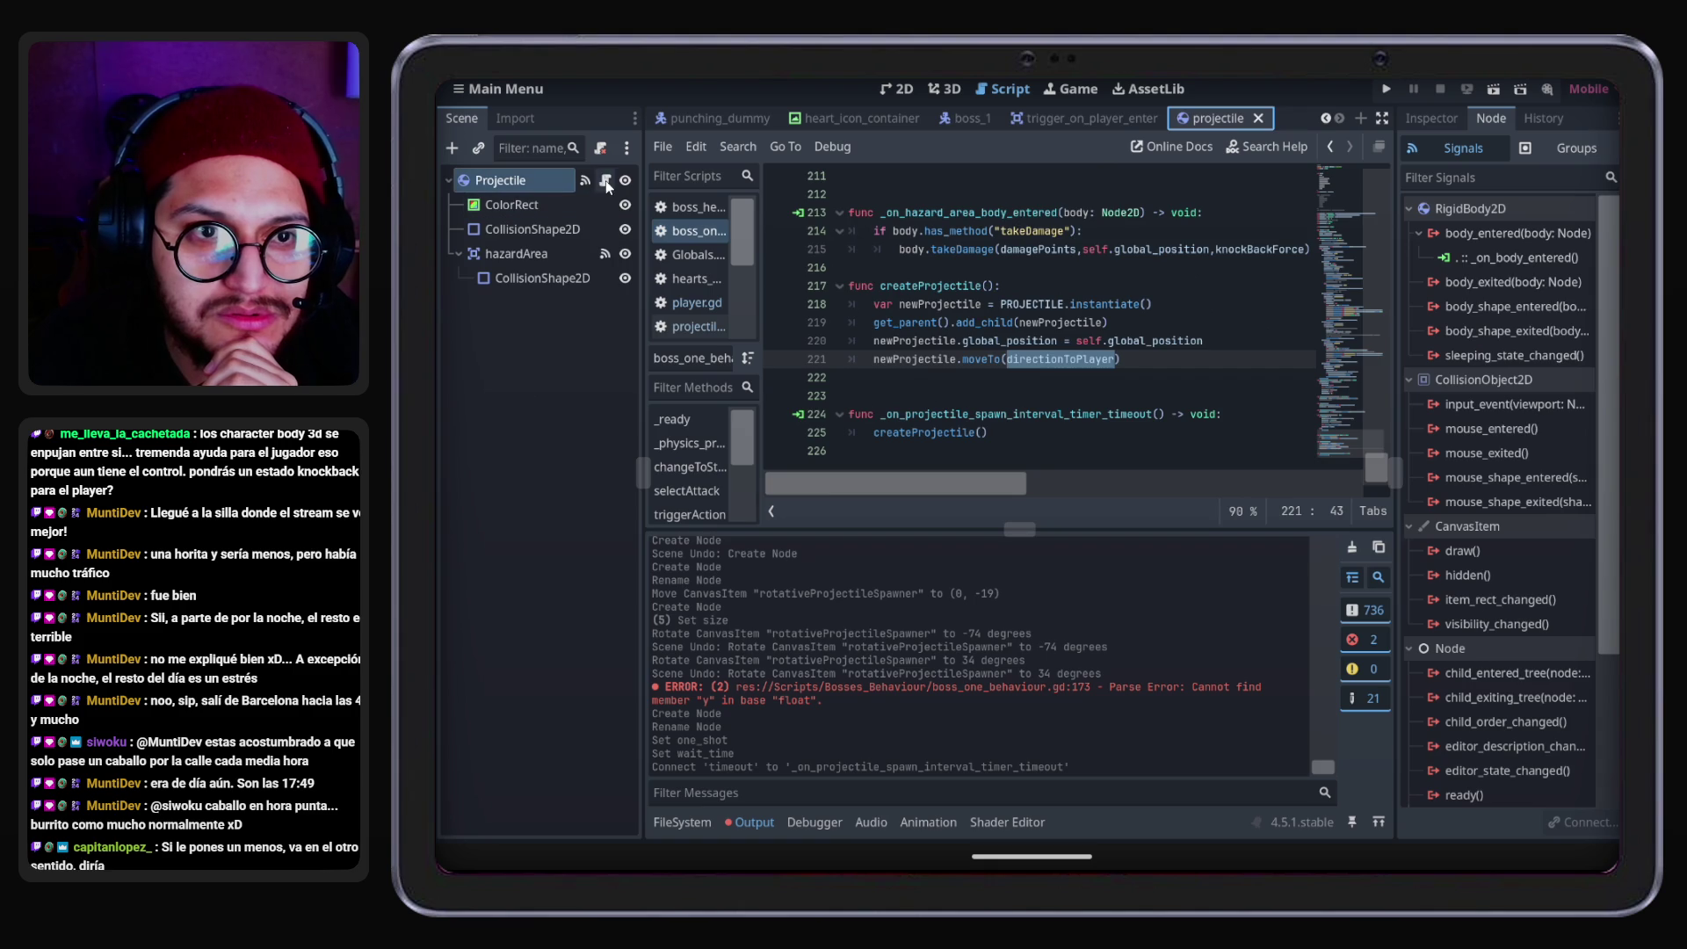
pyautogui.click(604, 180)
pyautogui.click(1054, 268)
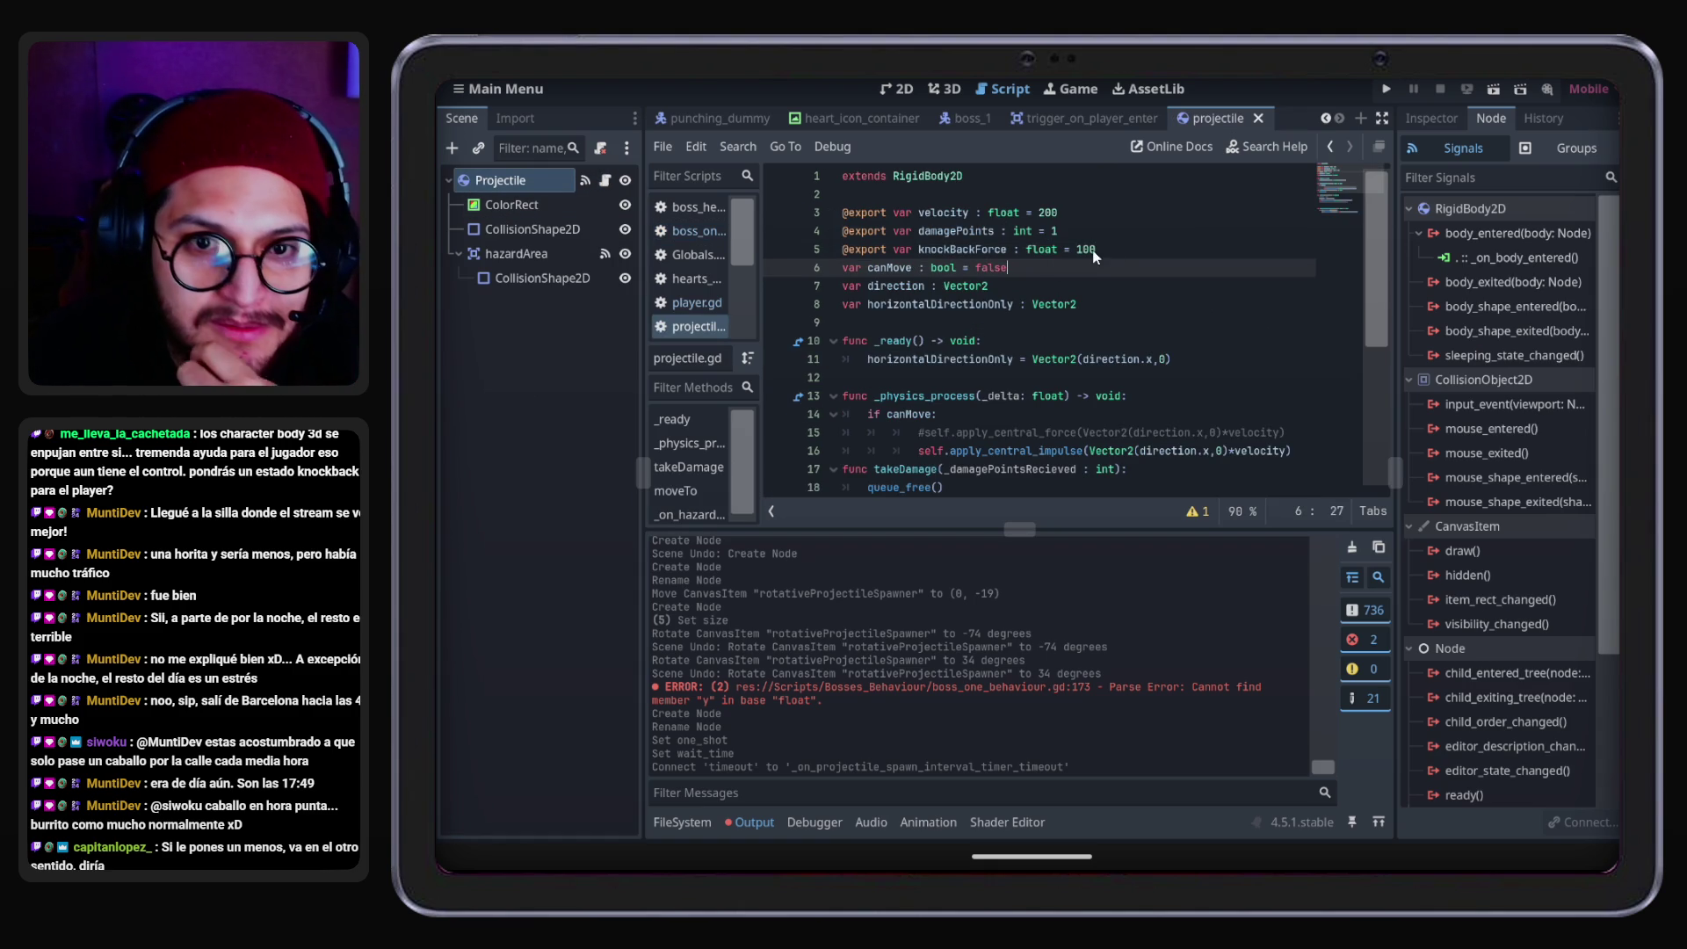
pyautogui.scroll(-5, 1120, 255)
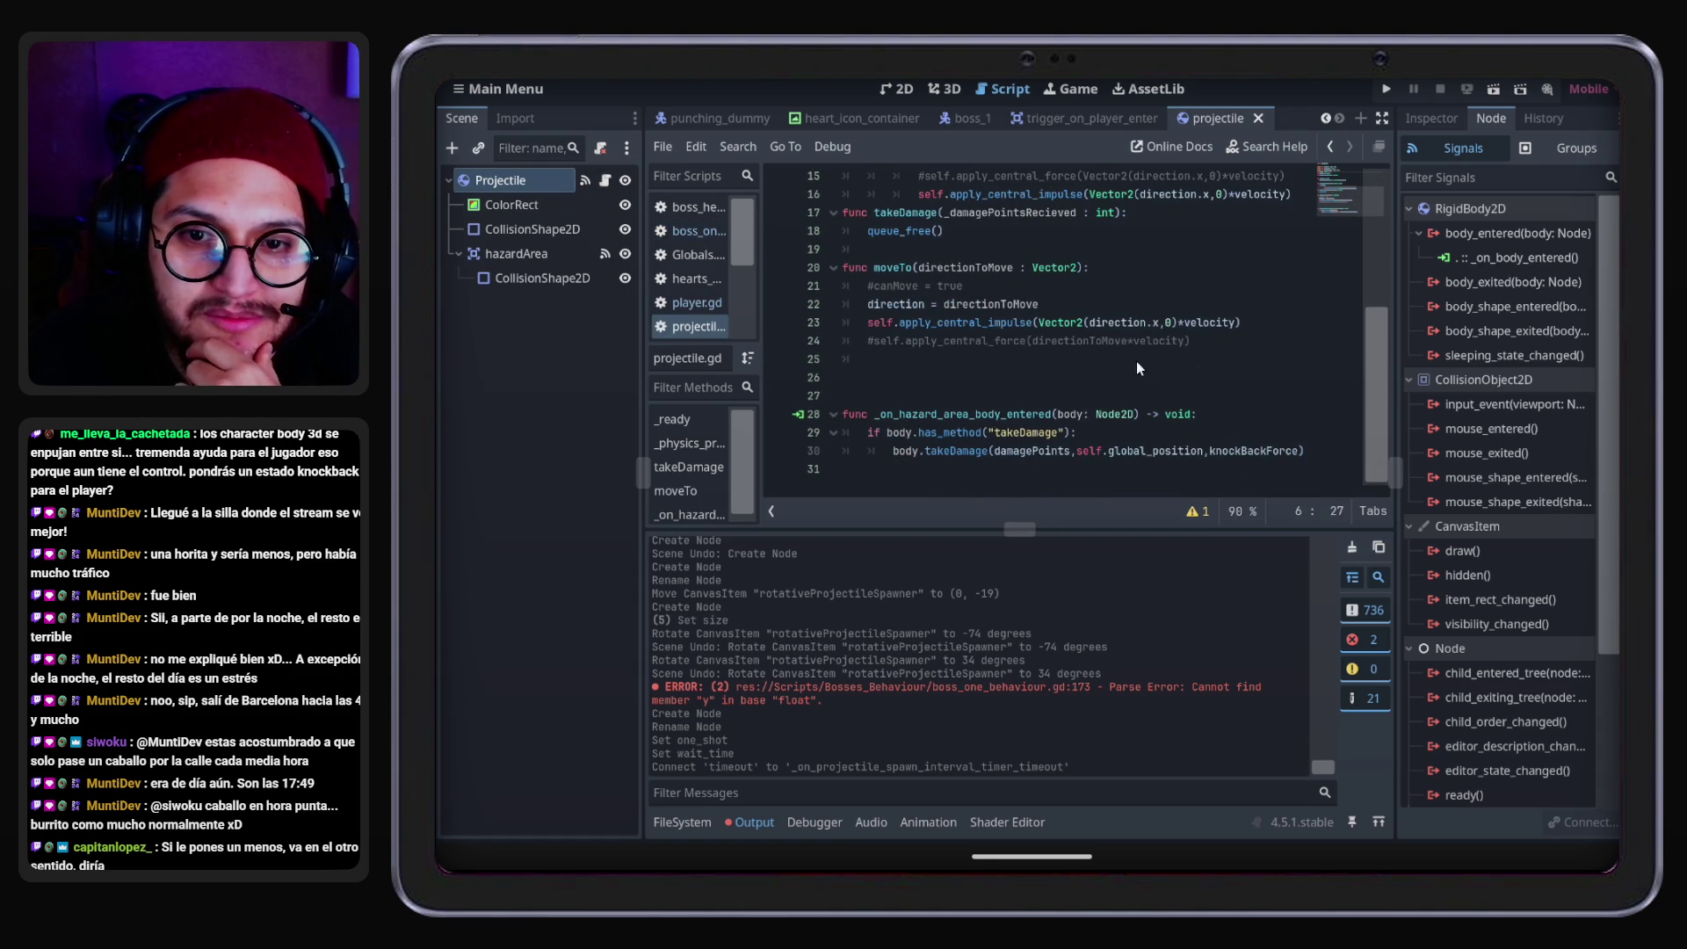
pyautogui.scroll(4, 1142, 343)
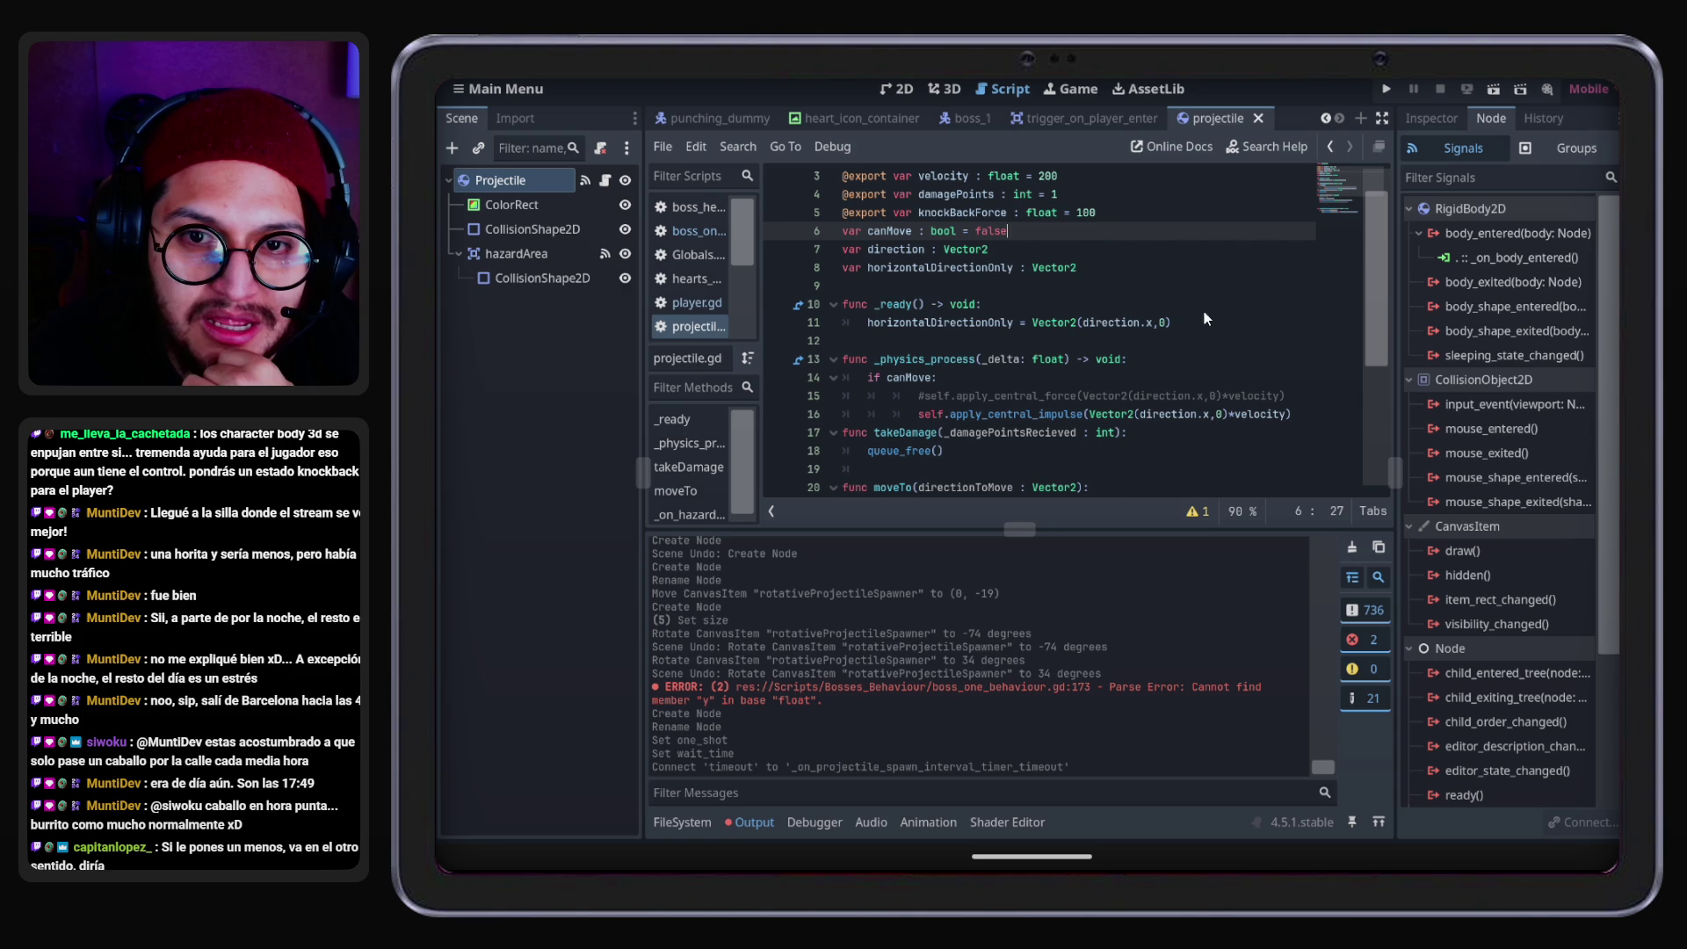
pyautogui.scroll(-4, 1094, 342)
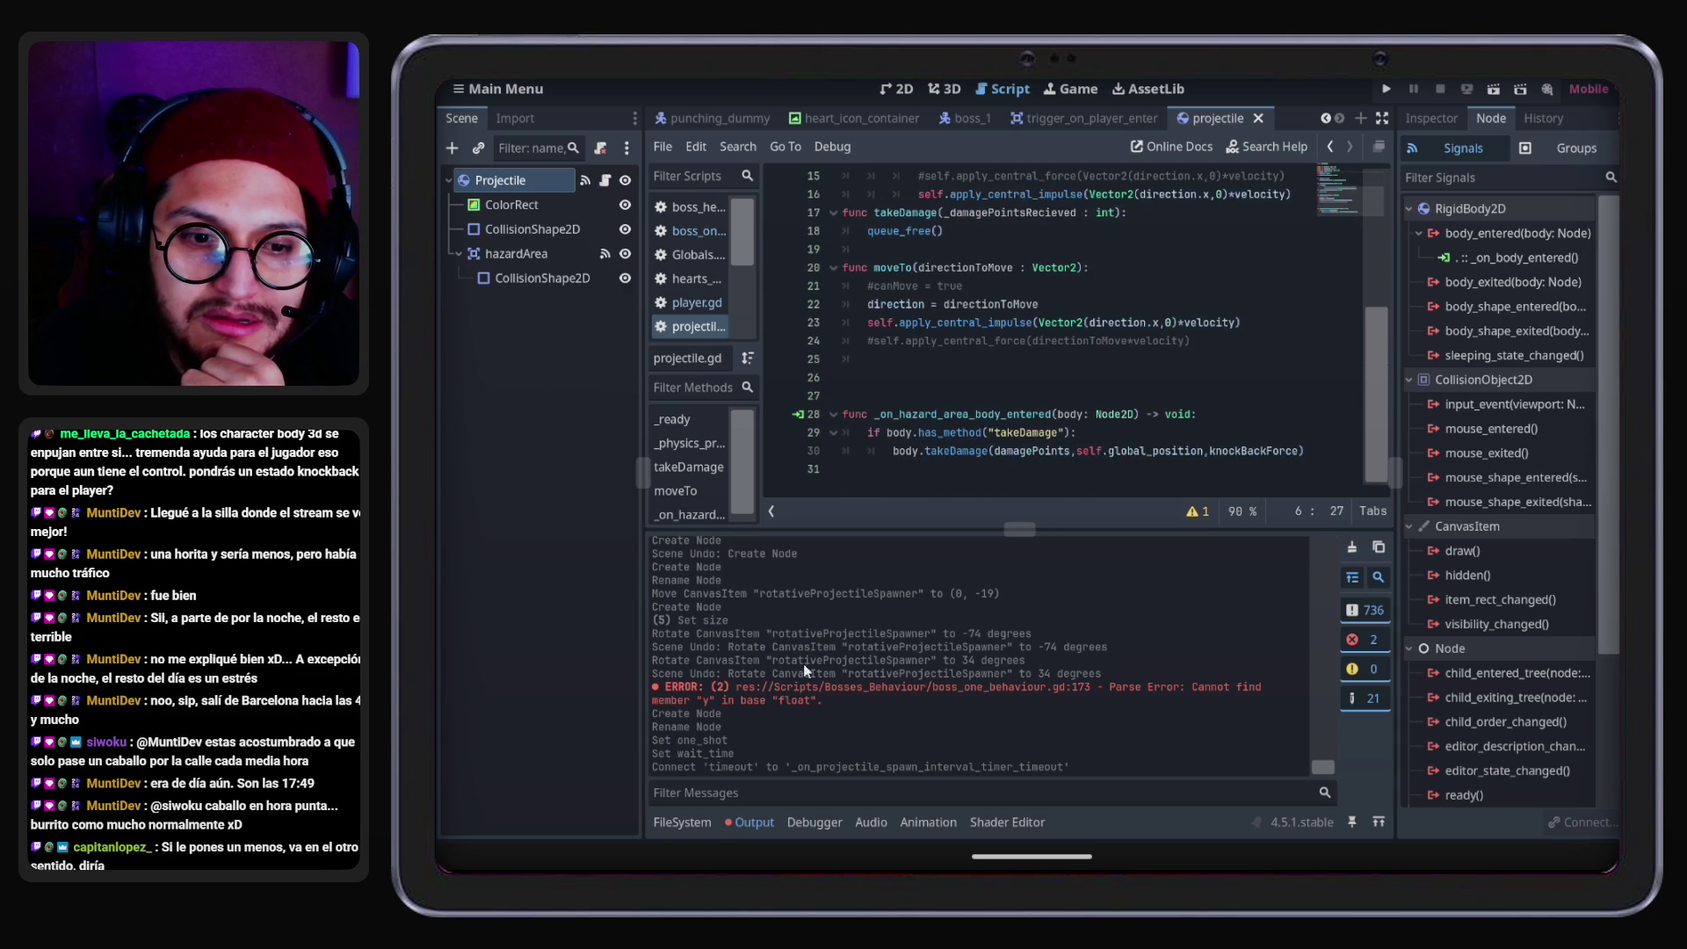
# Duplicate projectile.tscn in FileSystem, naming the copy projectile_biDirectional.tscn.
pyautogui.click(685, 821)
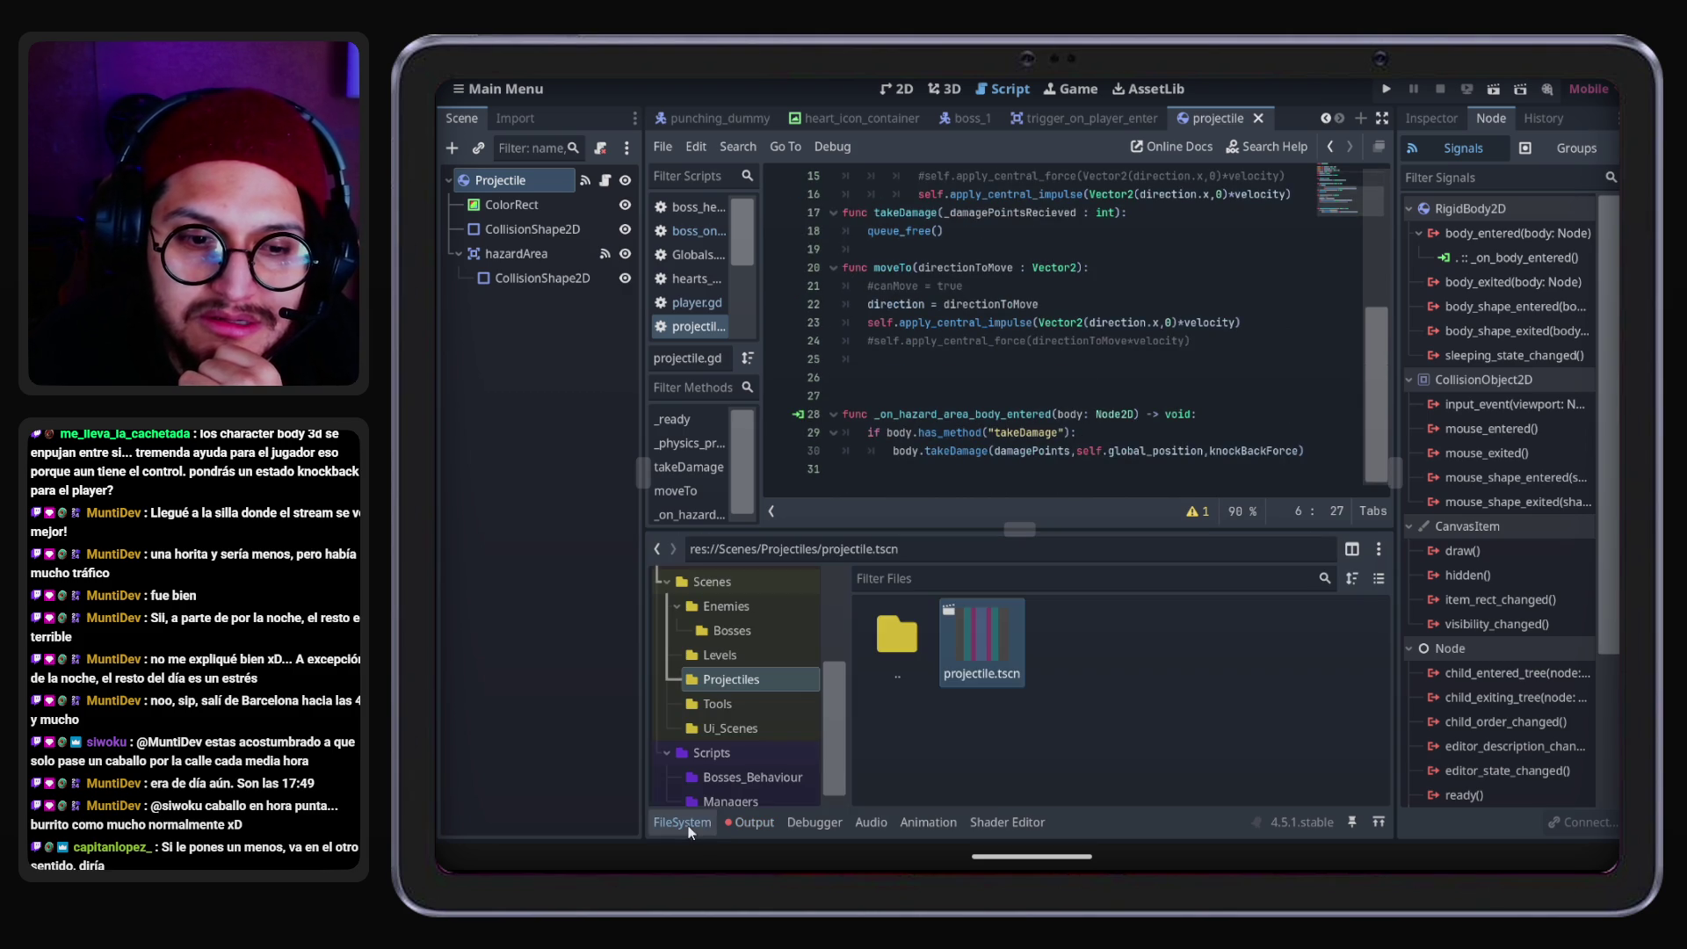
pyautogui.rightClick(989, 631)
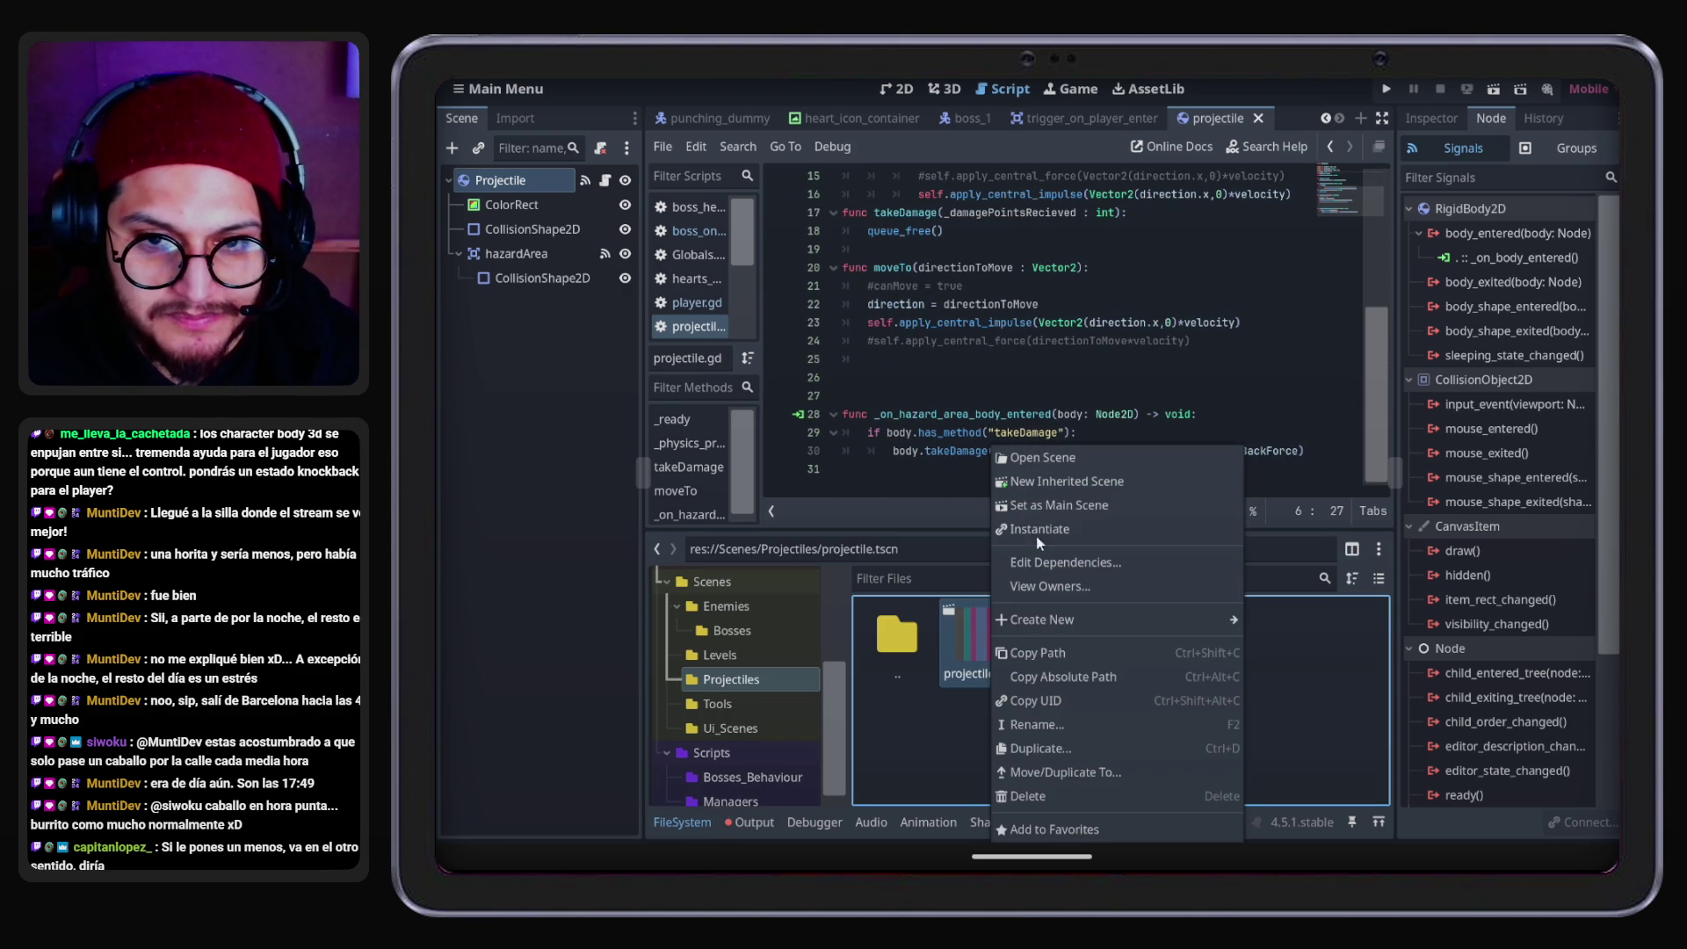
pyautogui.click(1045, 748)
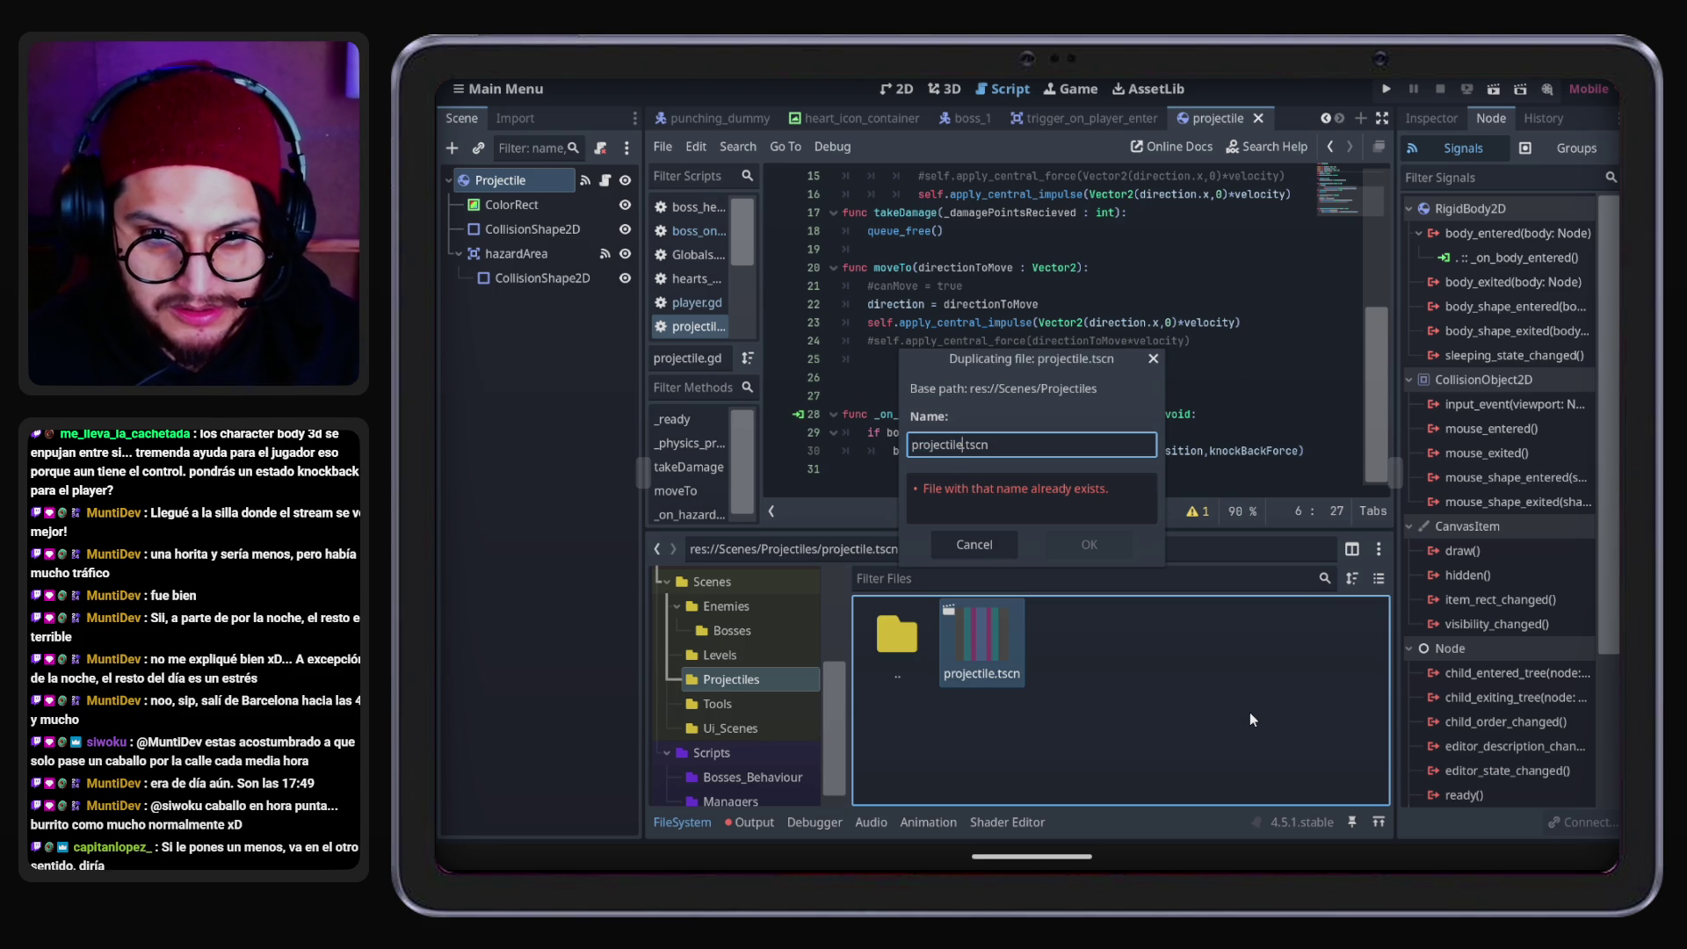
pyautogui.write('_')
pyautogui.write('biDirectional')
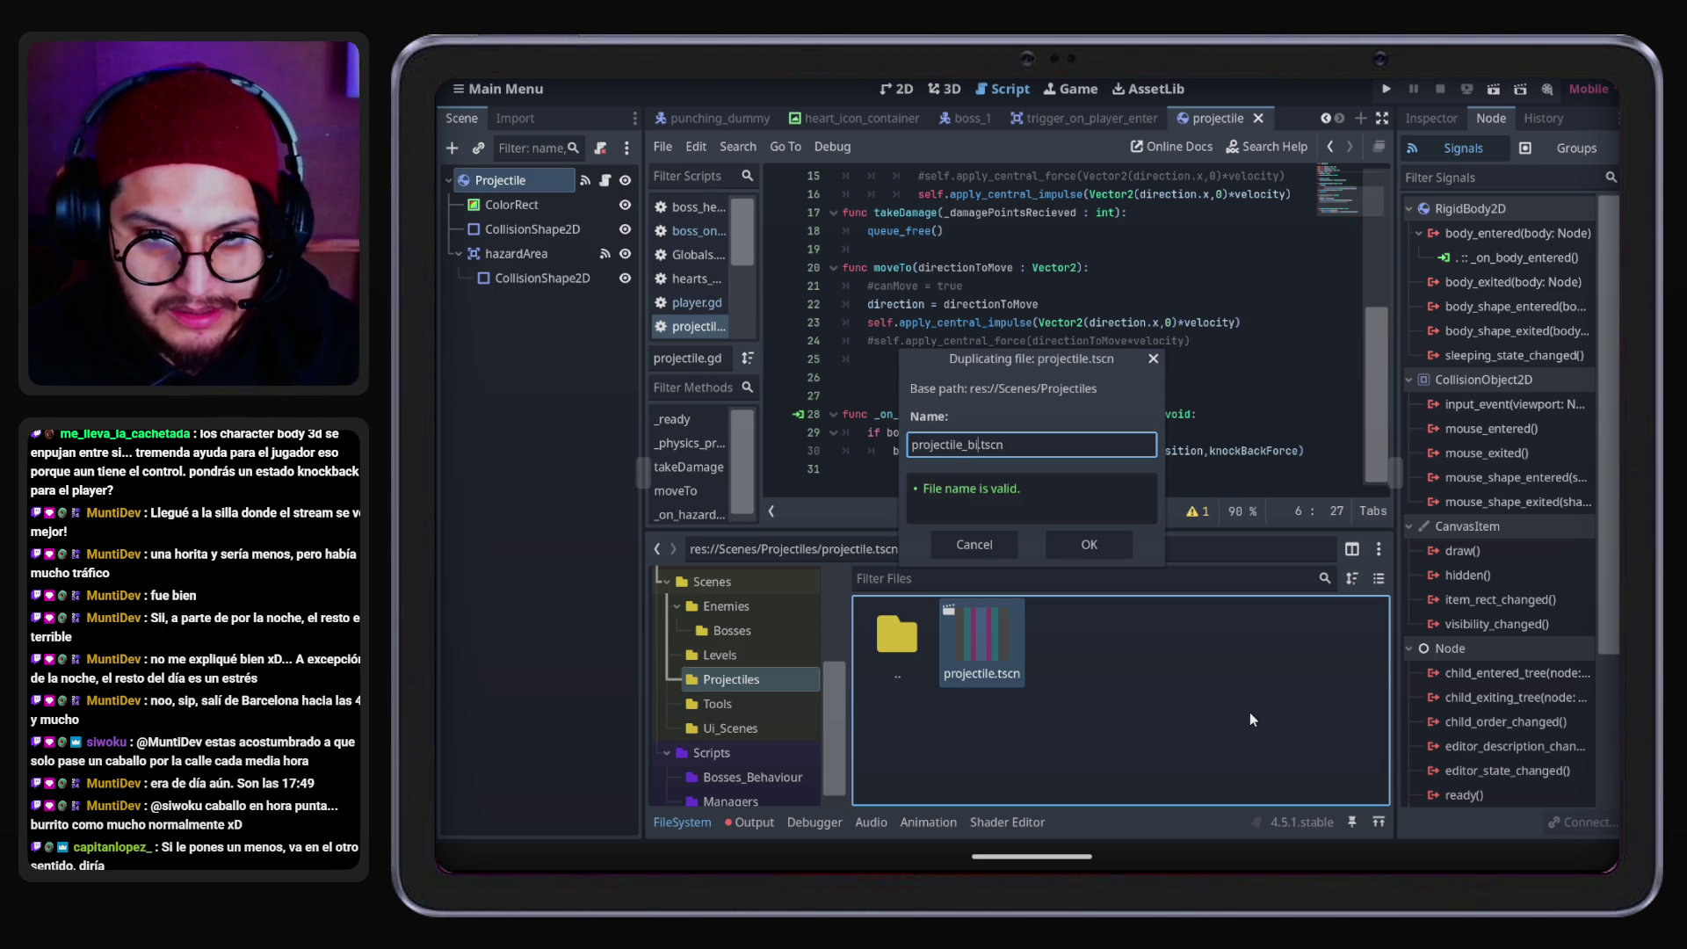
# Create and open the projectile_biDirectional copy, then pass directionToMove to the impulse on line 23.
pyautogui.click(1090, 545)
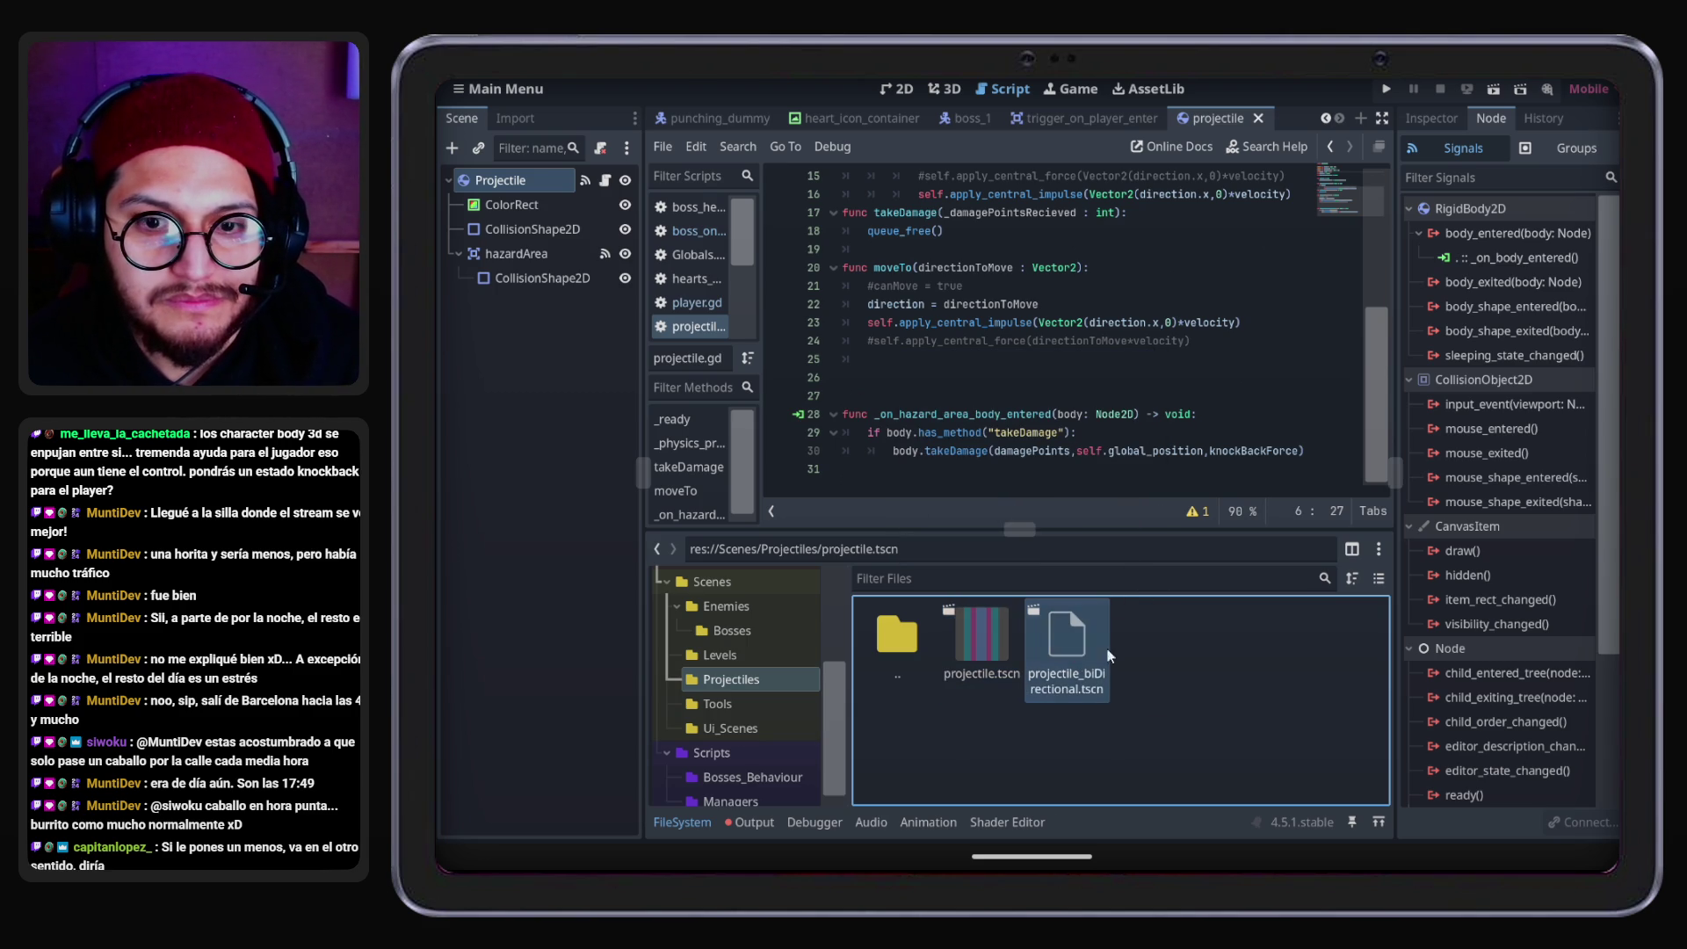
pyautogui.doubleClick(1062, 629)
pyautogui.click(1081, 249)
pyautogui.click(937, 323)
pyautogui.click(1073, 321)
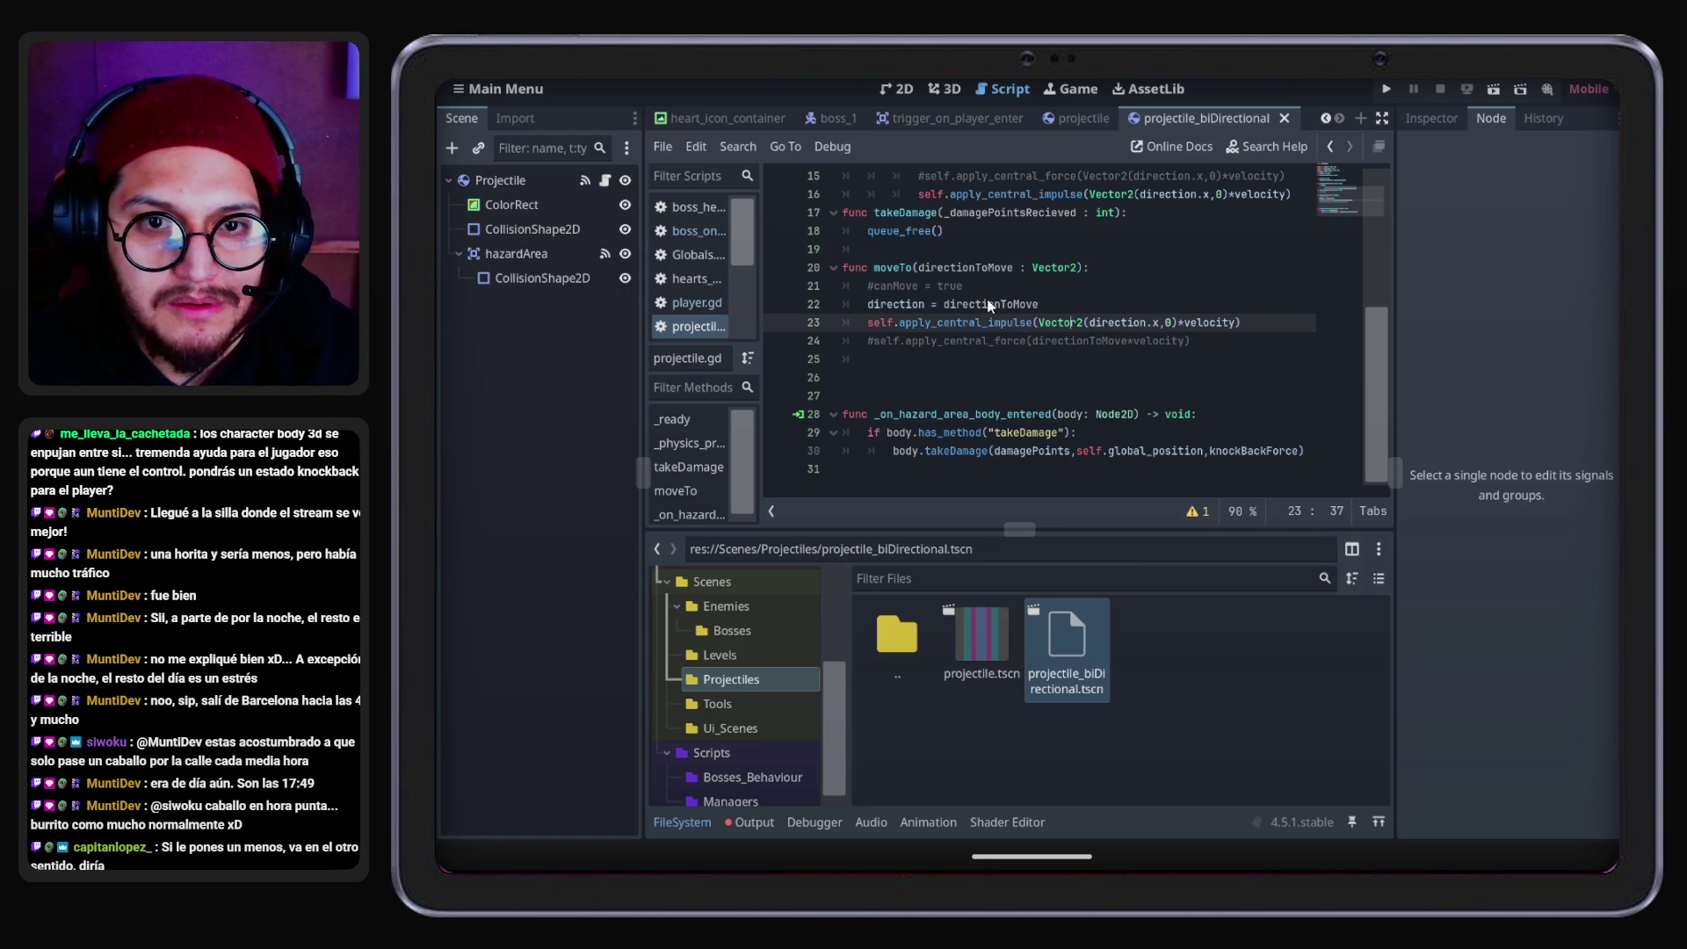
pyautogui.doubleClick(971, 265)
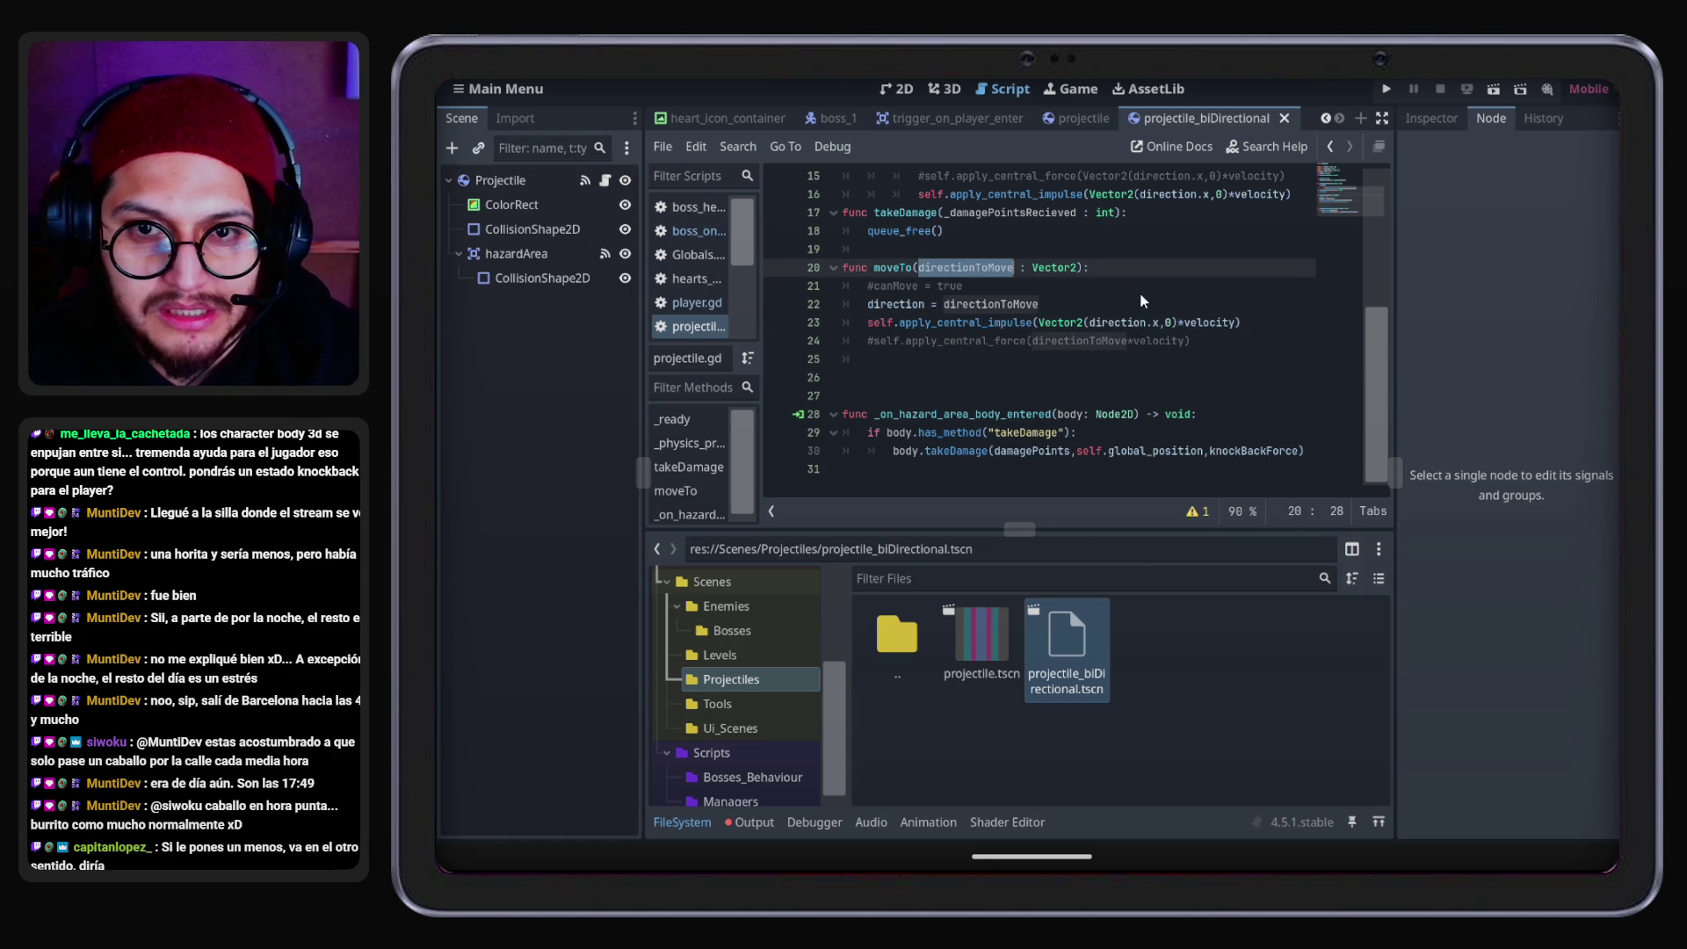
pyautogui.hotkey('ctrl', 'c')
pyautogui.click(1153, 323)
pyautogui.moveTo(1038, 321); pyautogui.dragTo(1037, 322)
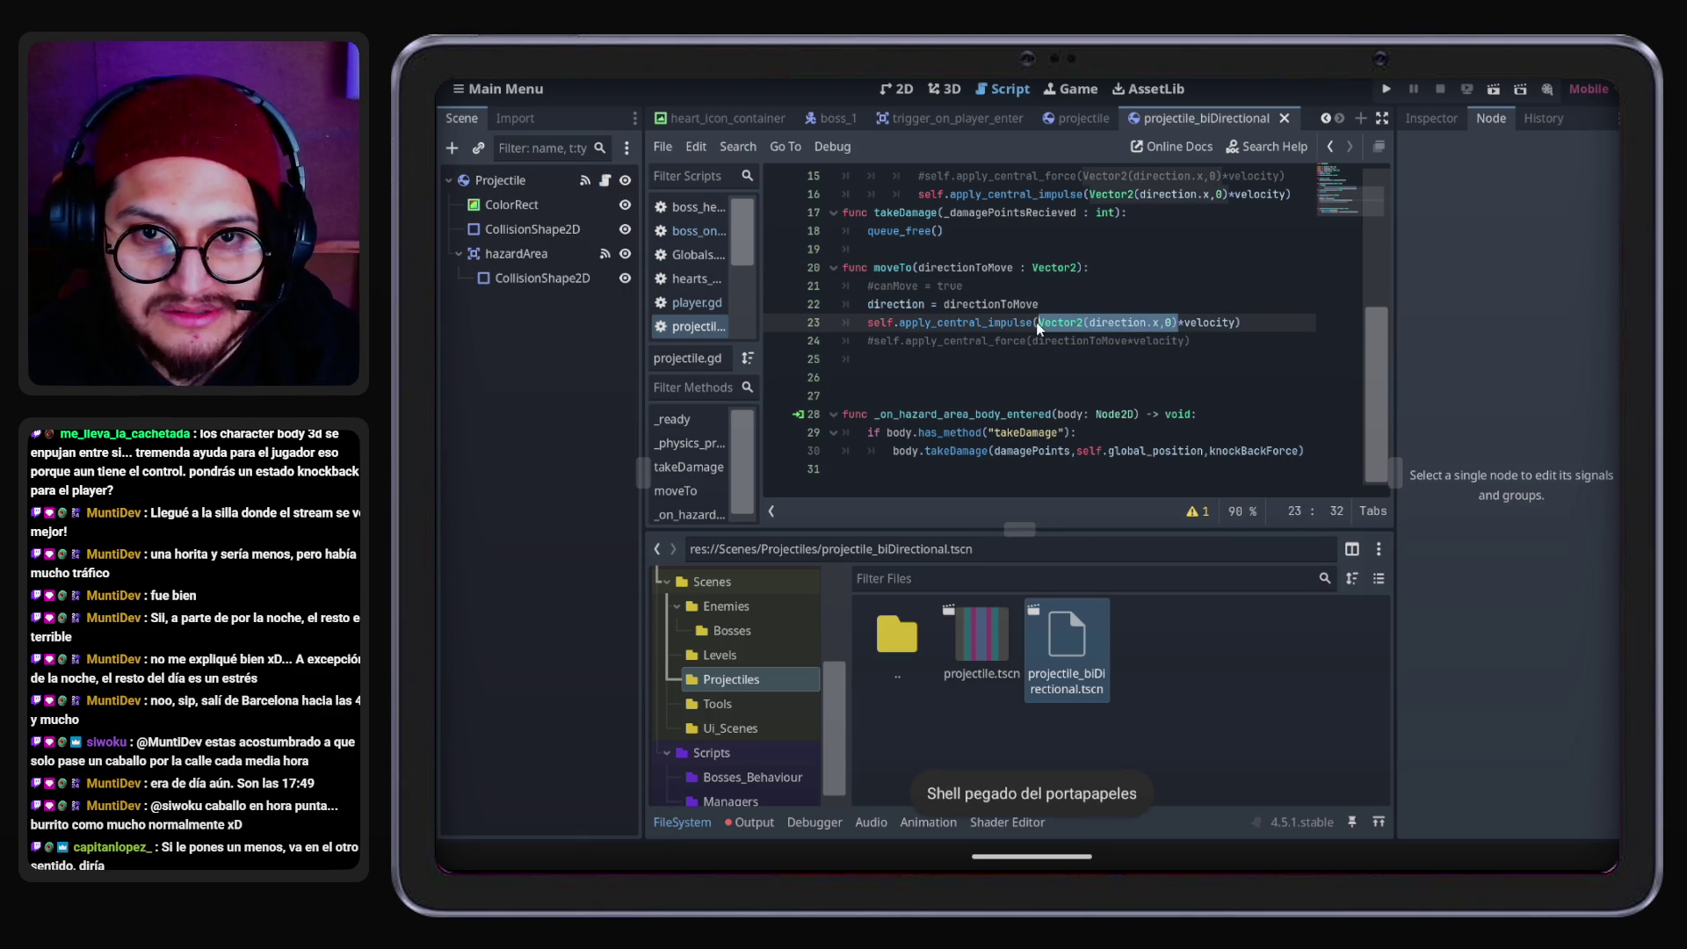
pyautogui.hotkey('ctrl', 'v')
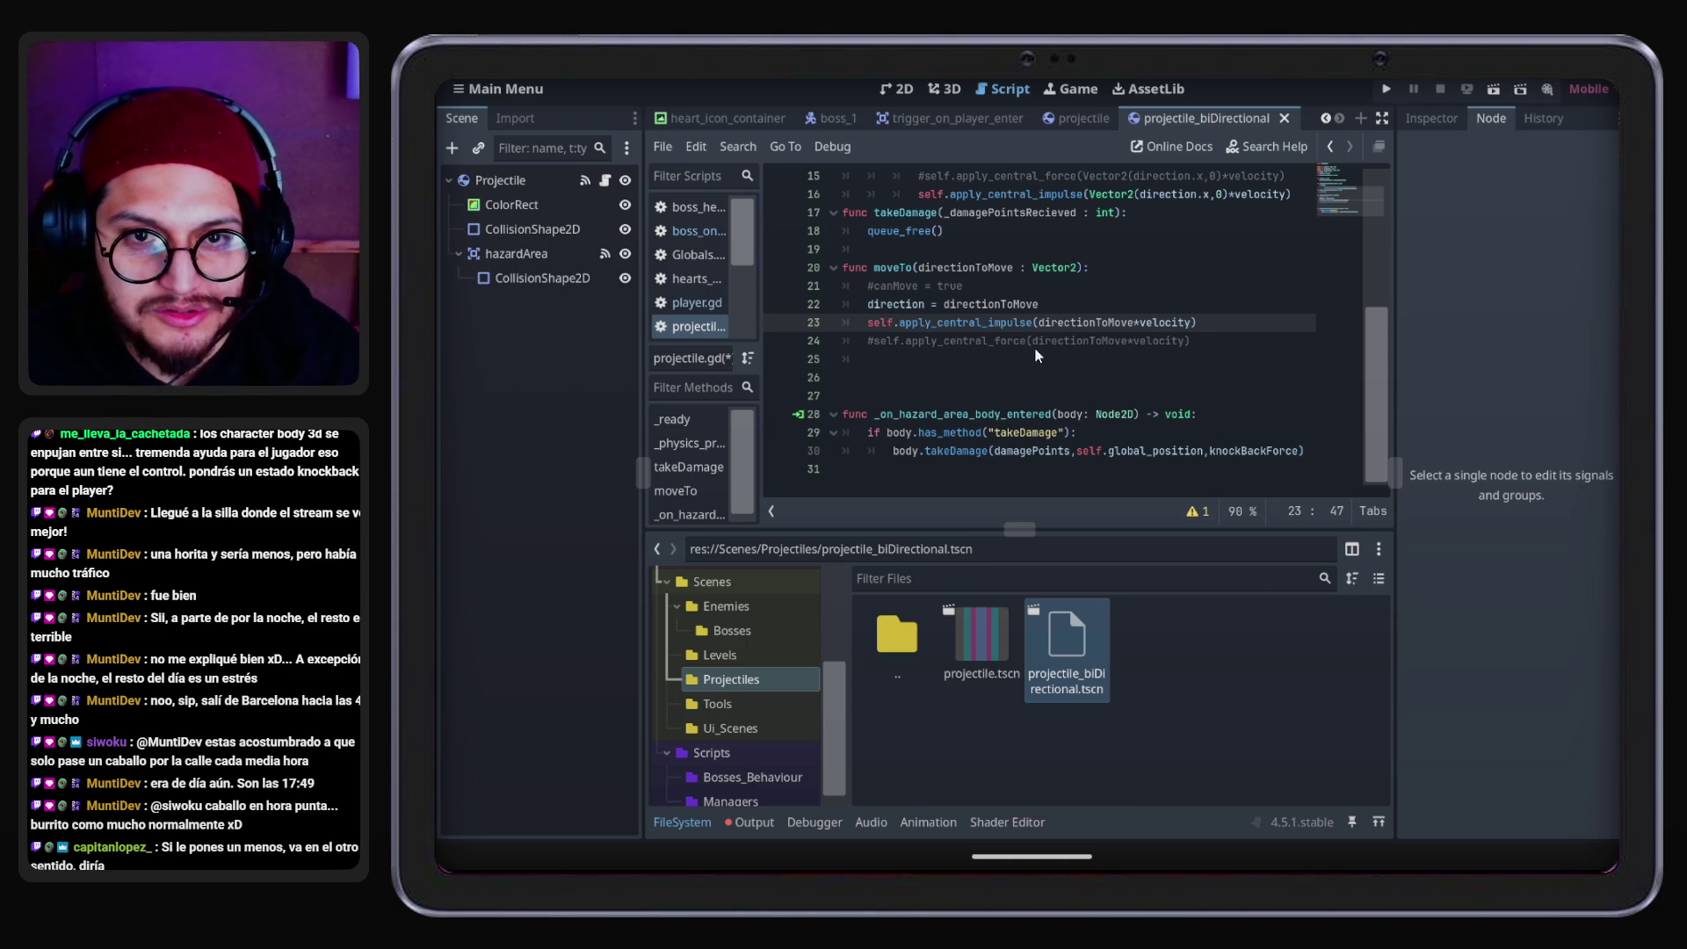
# Delete the canMove and direction lines in moveTo, plus the direction variables and _ready() function.
pyautogui.moveTo(1063, 308)
pyautogui.mouseDown()
pyautogui.moveTo(831, 309)
pyautogui.moveTo(787, 292)
pyautogui.mouseUp()
pyautogui.press('BackSpace')
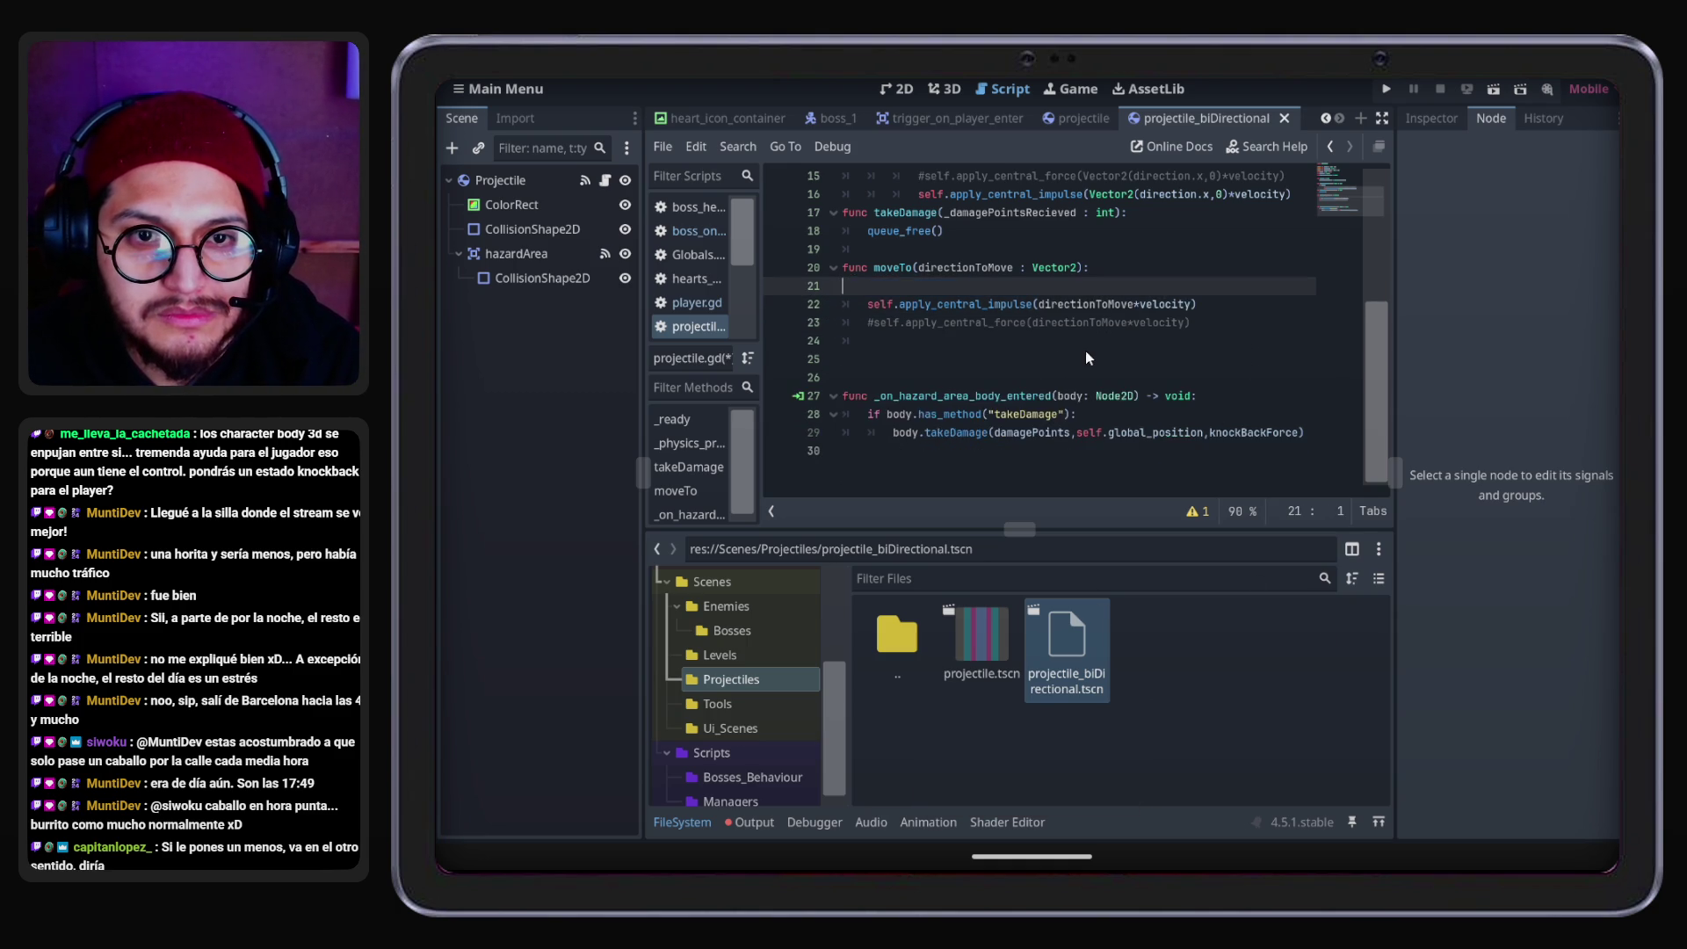
pyautogui.scroll(2, 1046, 344)
pyautogui.scroll(3, 1088, 351)
pyautogui.click(893, 231)
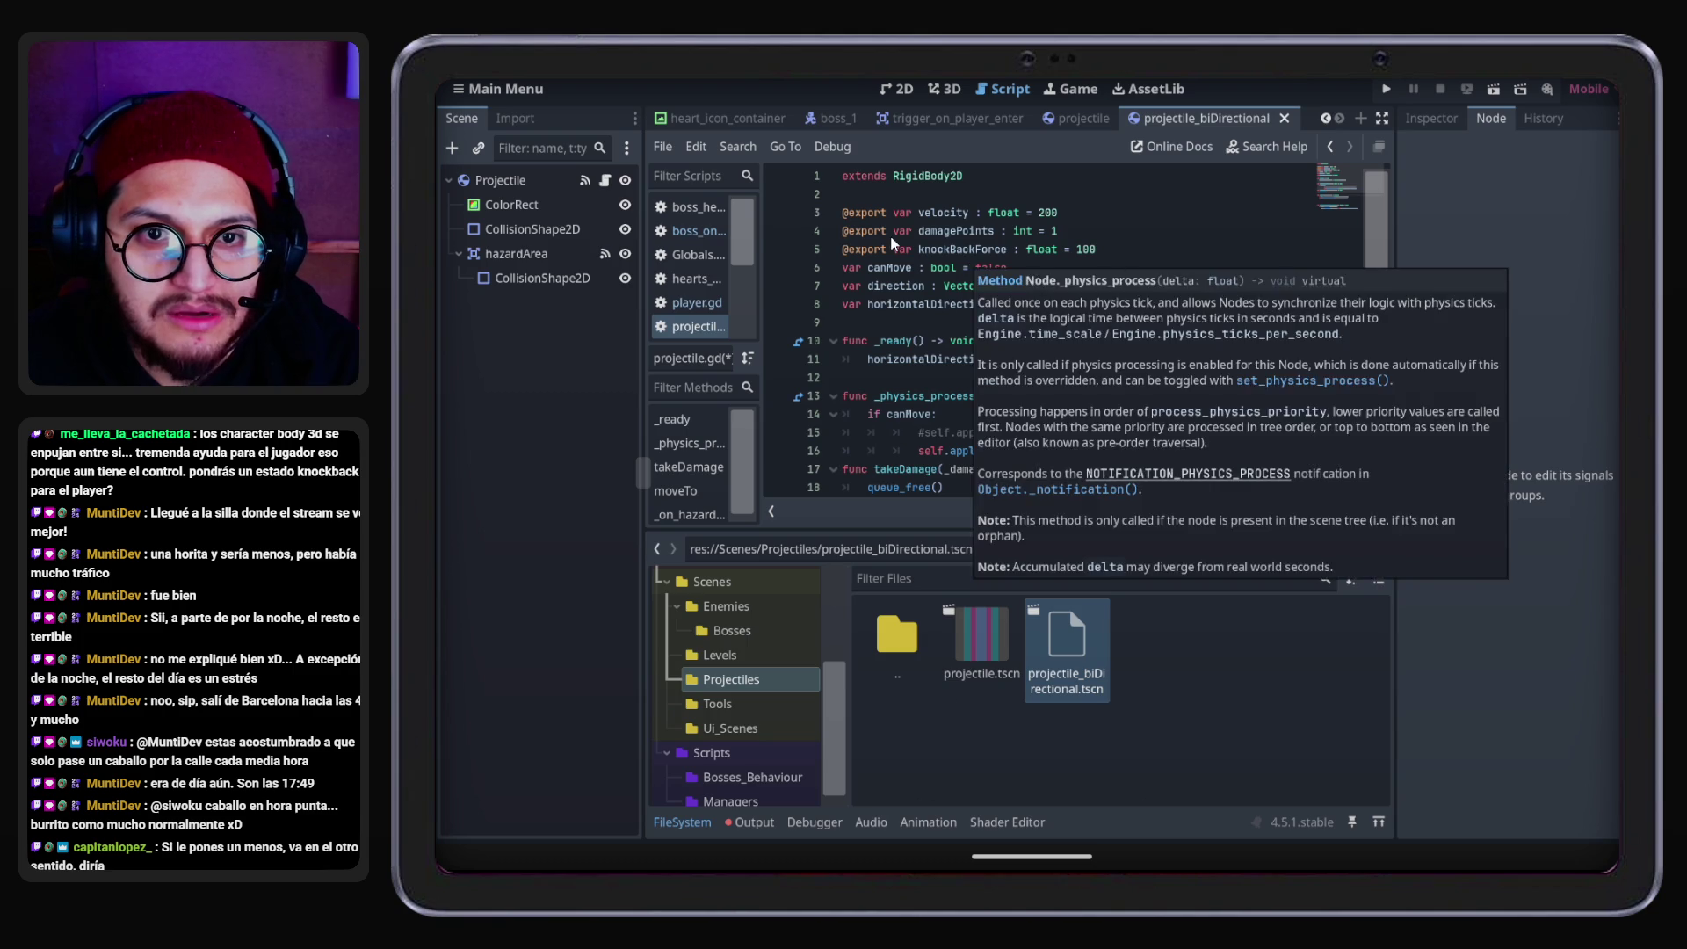
pyautogui.moveTo(965, 286)
pyautogui.mouseDown()
pyautogui.moveTo(1121, 309)
pyautogui.moveTo(792, 302)
pyautogui.moveTo(854, 304)
pyautogui.mouseUp()
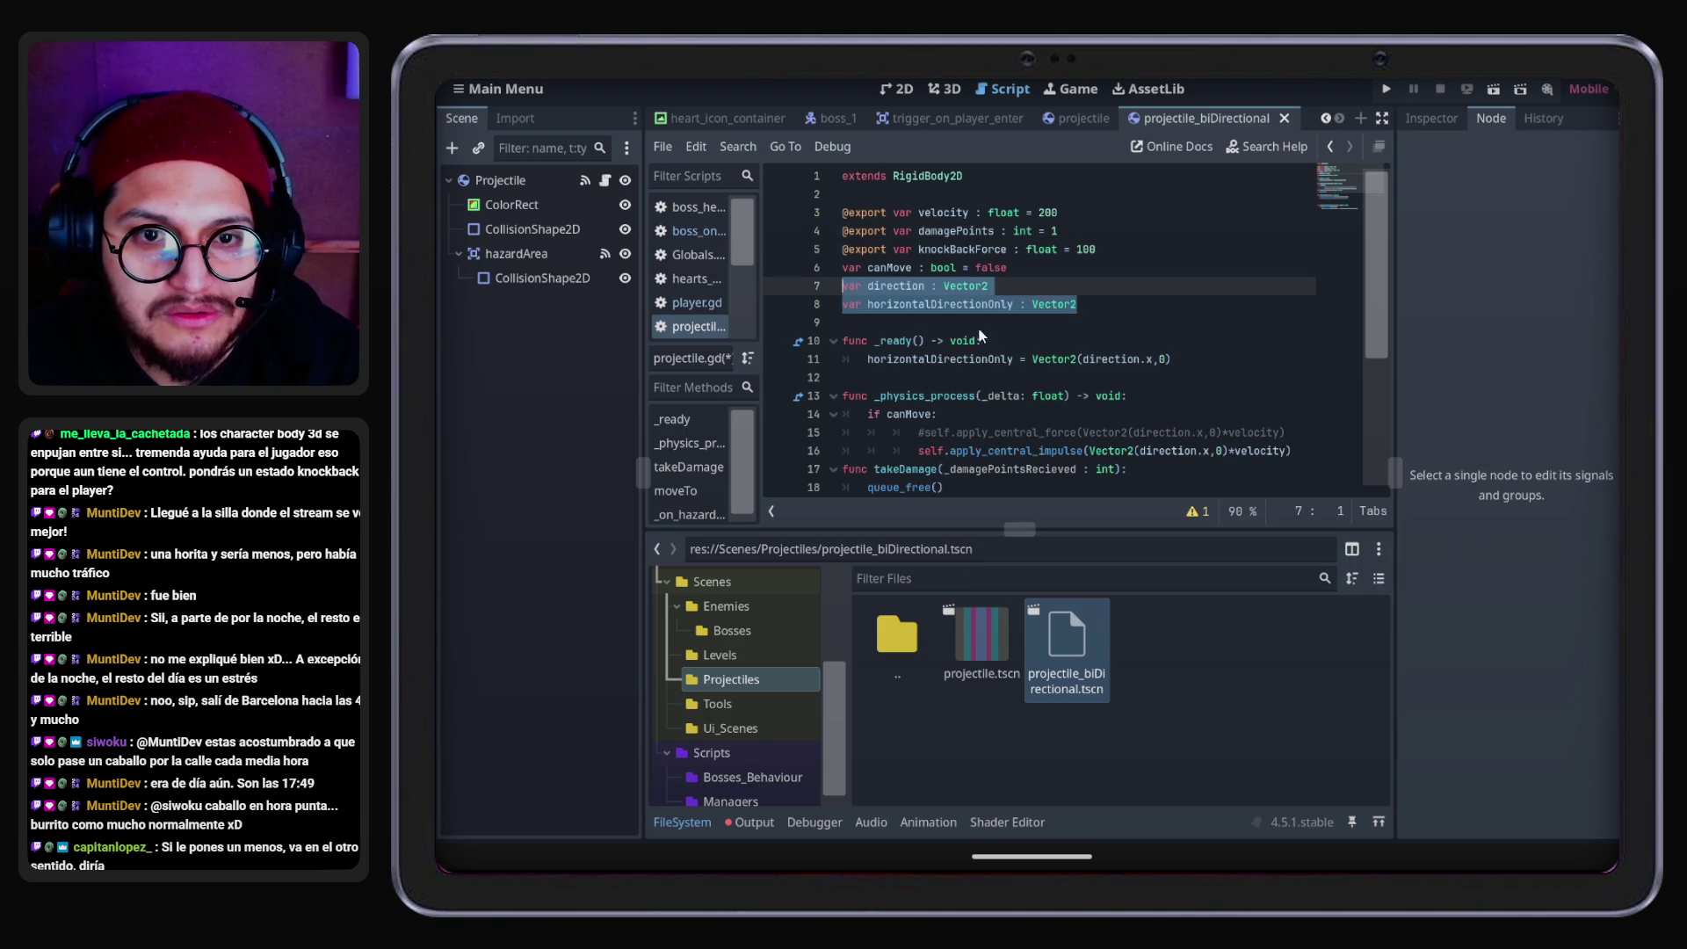
pyautogui.click(1218, 362)
pyautogui.moveTo(1170, 360); pyautogui.dragTo(831, 283)
pyautogui.press('BackSpace')
# Comment out the whole _physics_process function with Ctrl+K and save the script.
pyautogui.scroll(-2, 1092, 351)
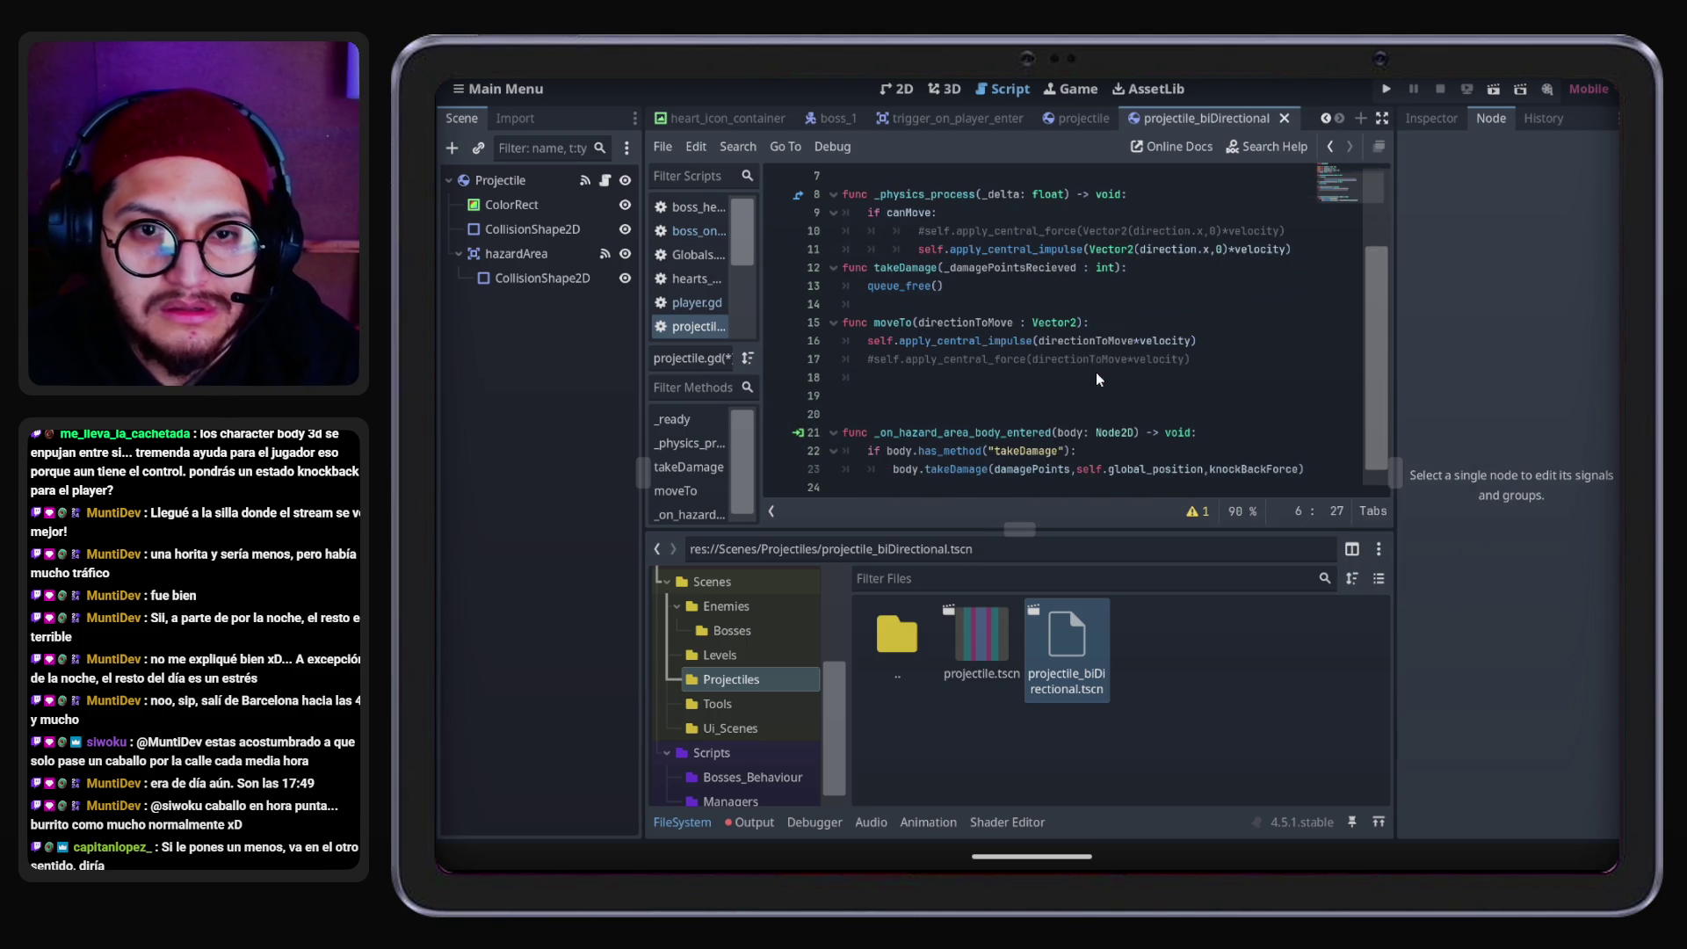
pyautogui.doubleClick(1038, 251)
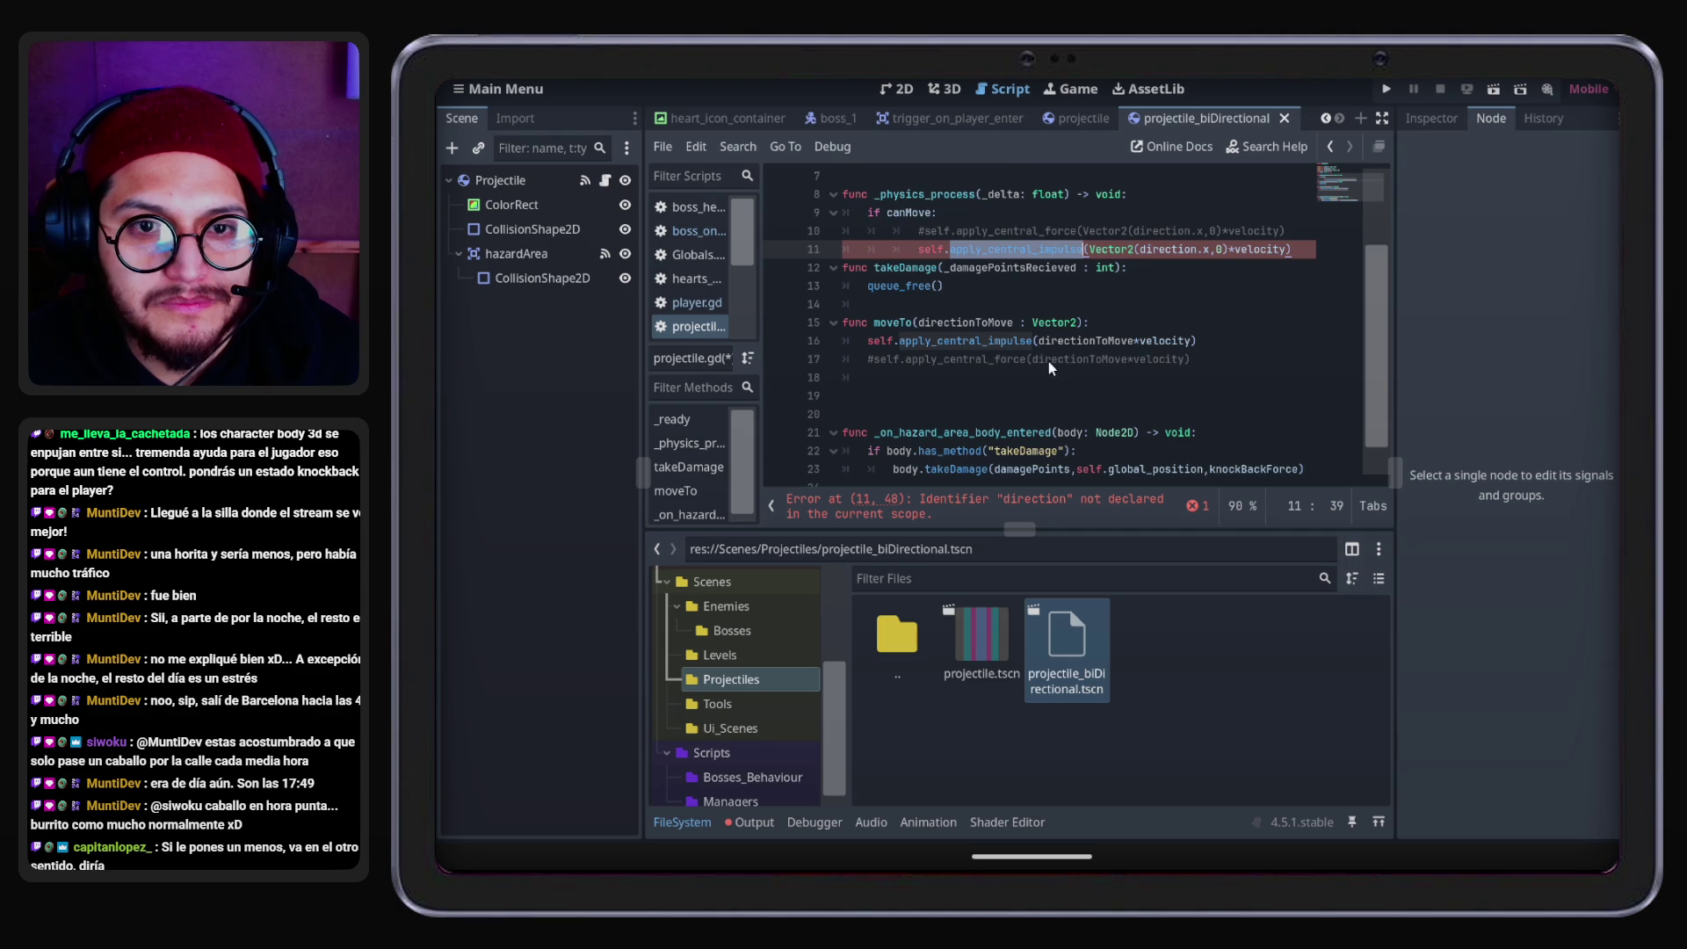
pyautogui.scroll(2, 1047, 361)
pyautogui.click(1032, 306)
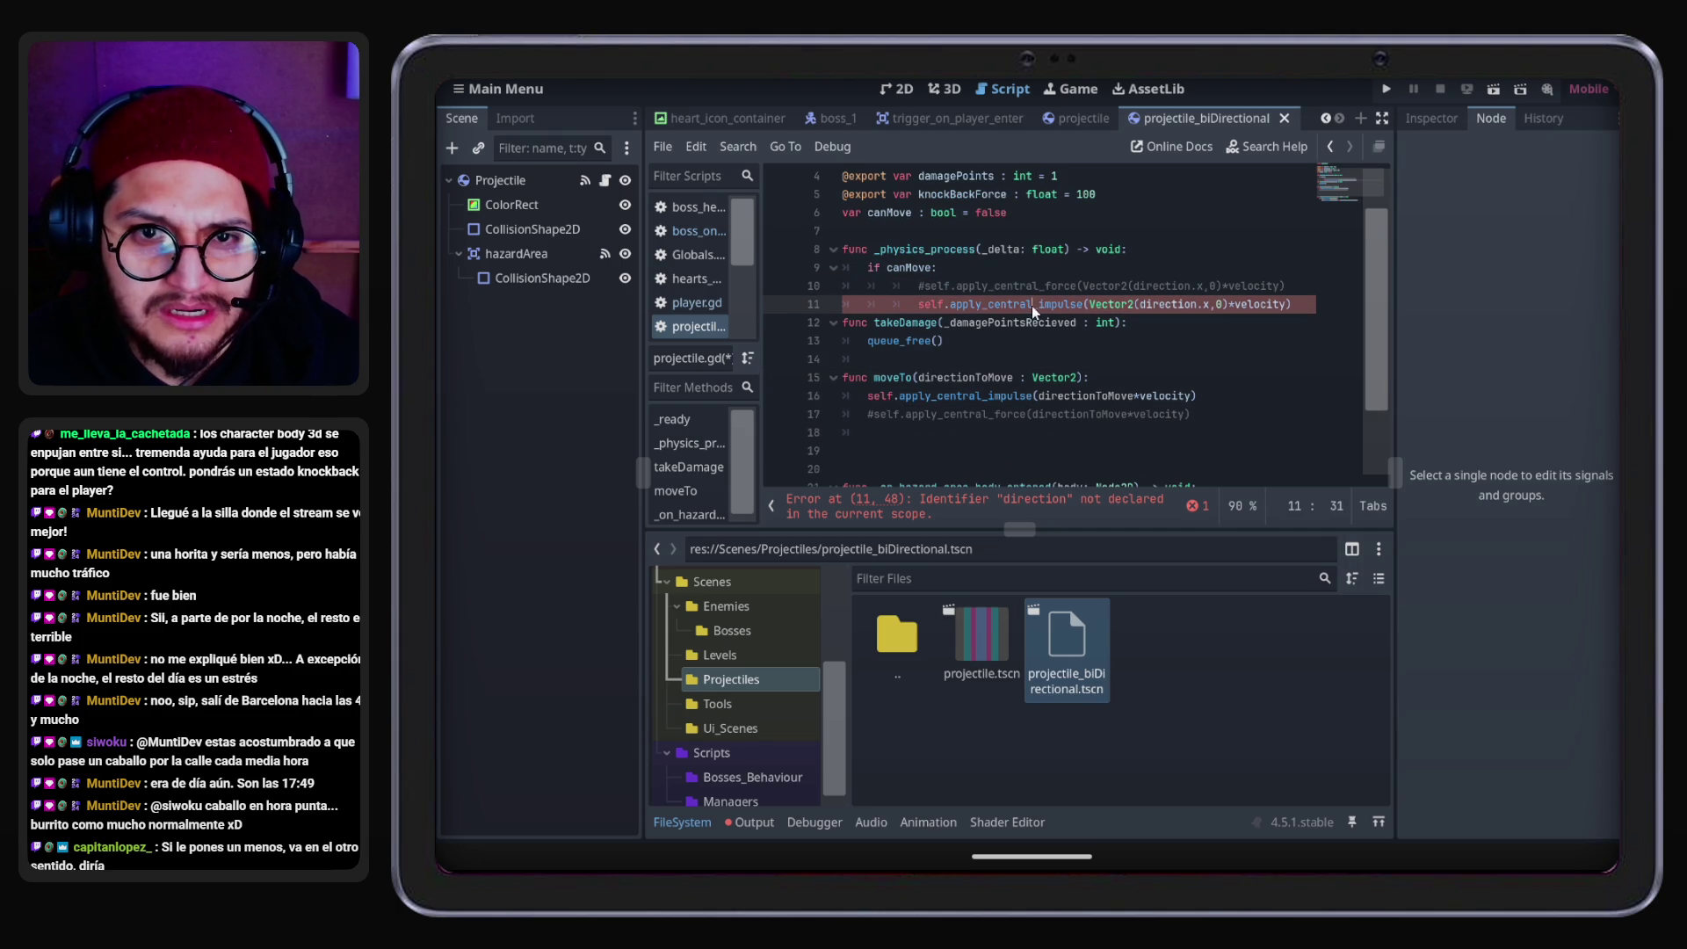
pyautogui.scroll(-1, 1161, 374)
pyautogui.scroll(1, 1161, 366)
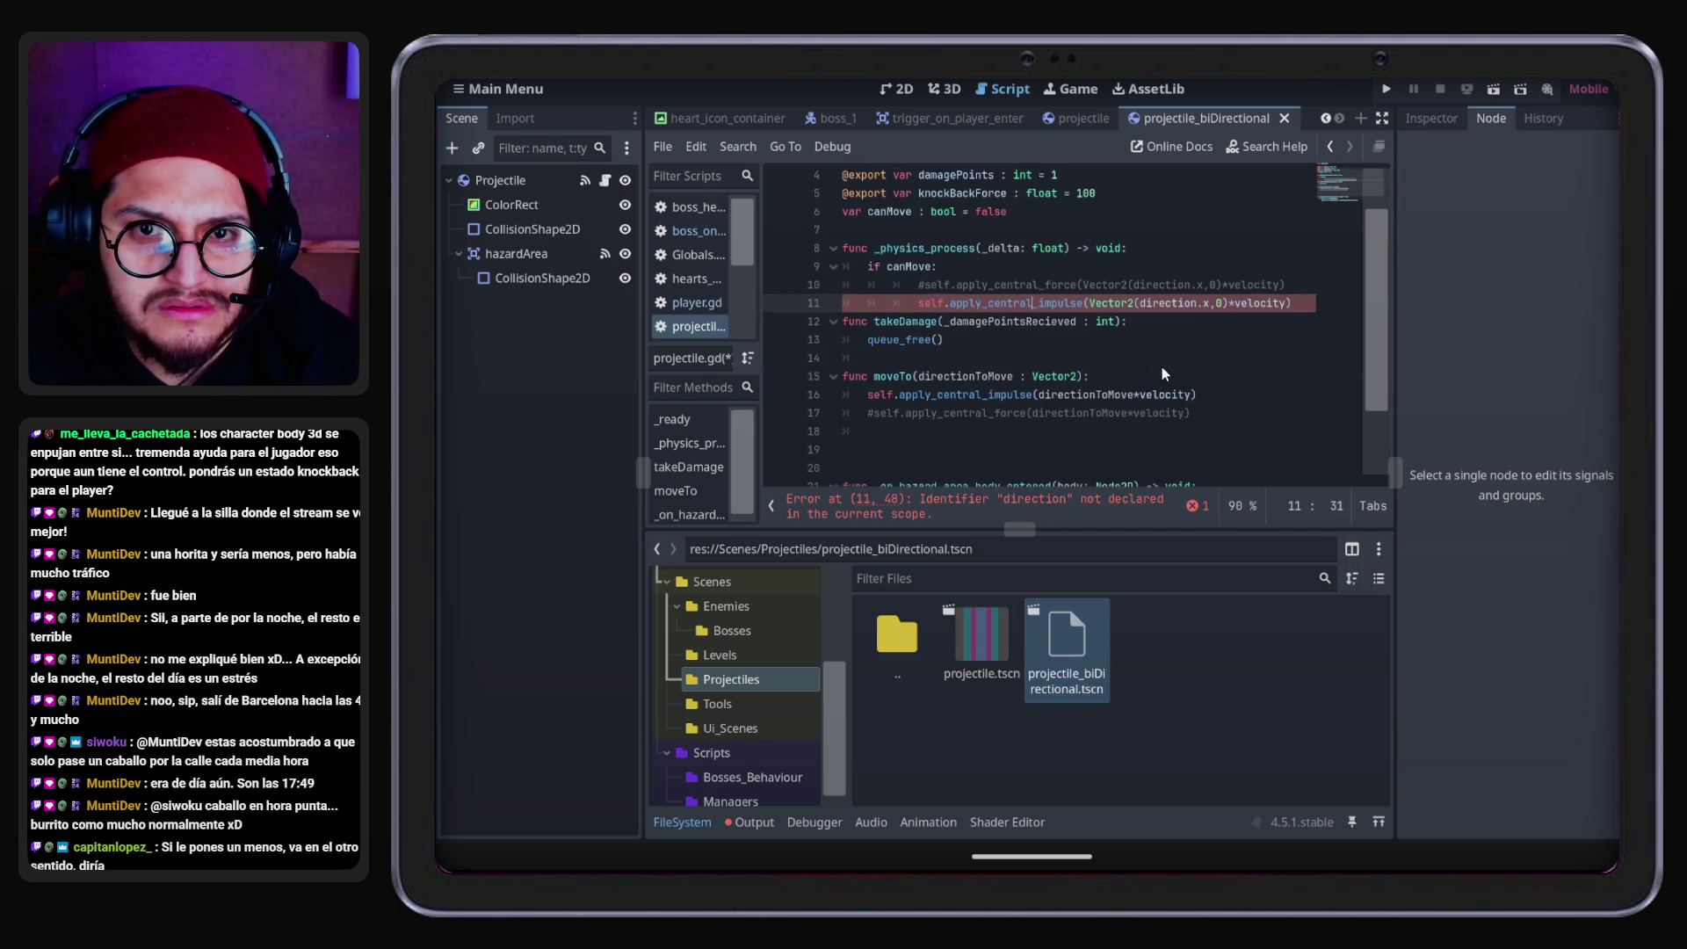
pyautogui.moveTo(1305, 308)
pyautogui.mouseDown()
pyautogui.moveTo(967, 285)
pyautogui.moveTo(825, 240)
pyautogui.mouseUp()
pyautogui.hotkey('ctrl', 'k')
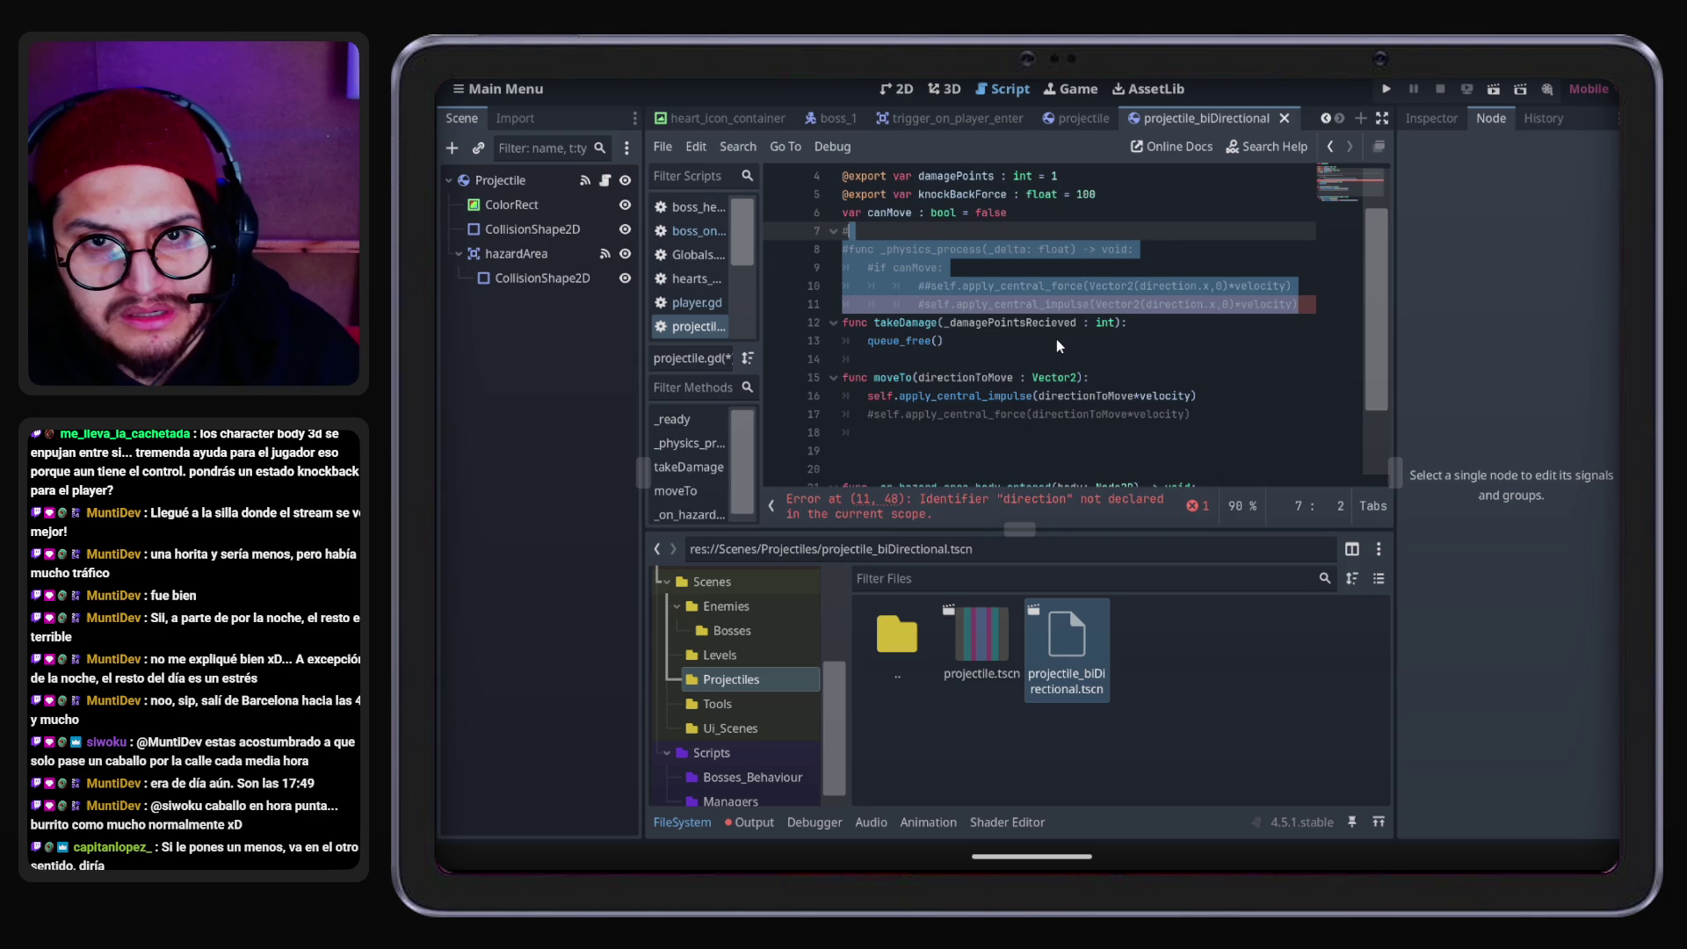
pyautogui.scroll(-1, 1056, 339)
pyautogui.hotkey('ctrl', 's')
pyautogui.click(1136, 649)
pyautogui.click(905, 112)
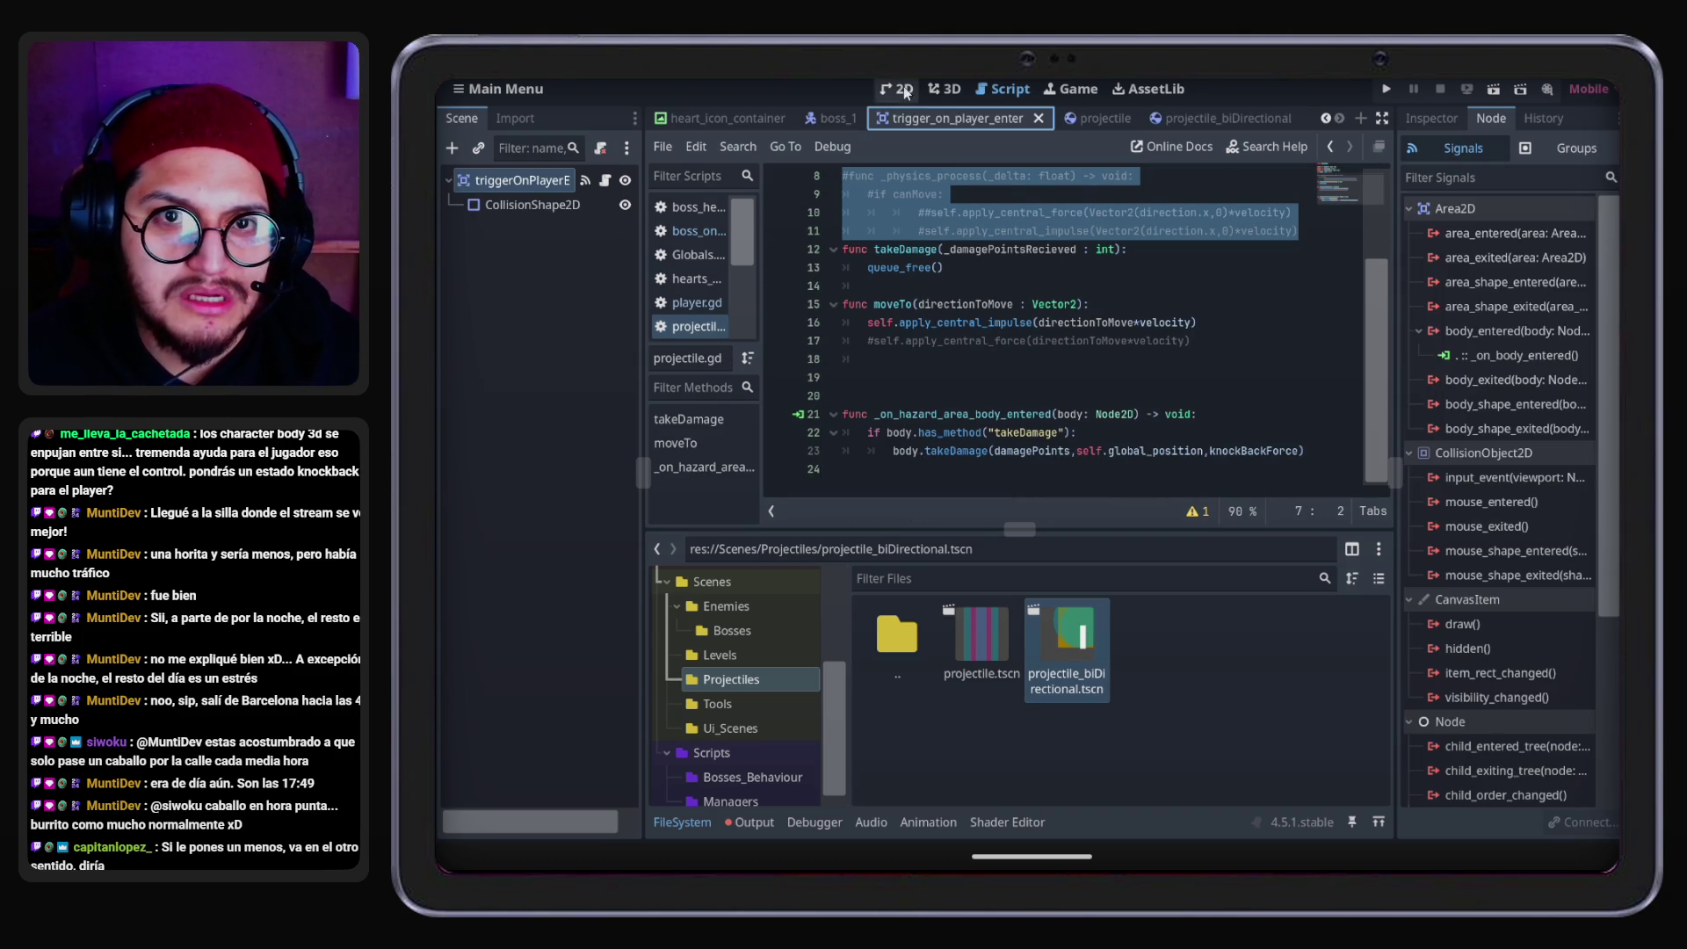
# Show the projectile_biDirectional scene in 2D and inspect its root, hazardArea and collision shape nodes.
pyautogui.click(1206, 117)
pyautogui.click(898, 89)
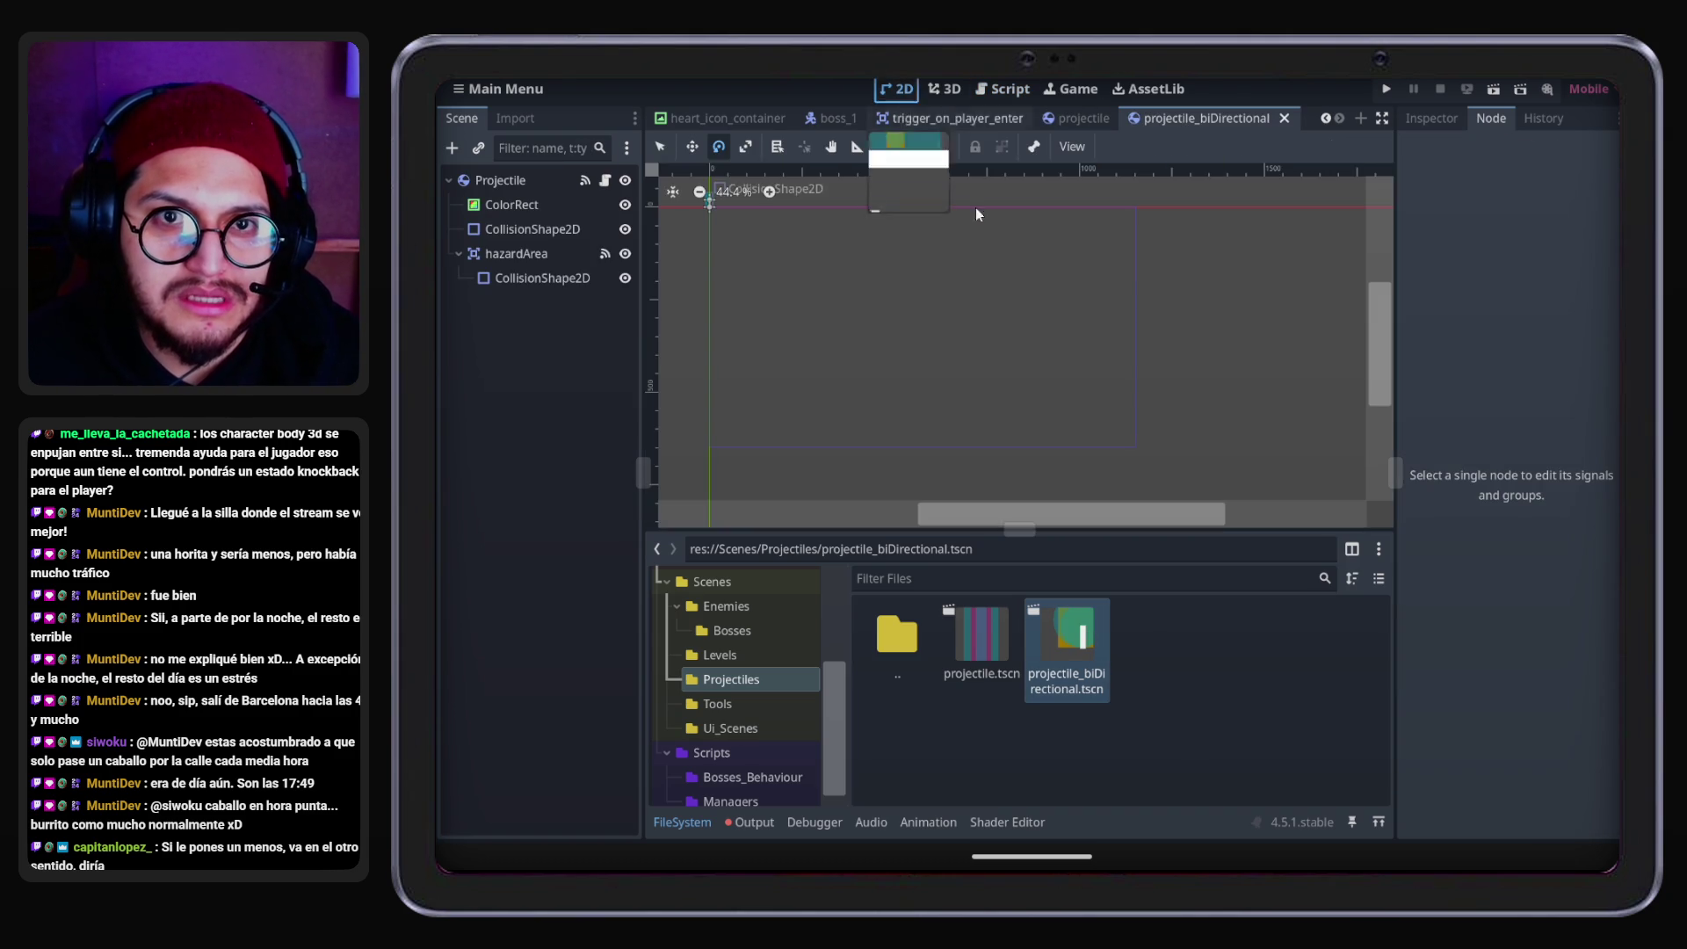
pyautogui.click(521, 180)
pyautogui.scroll(10, 979, 265)
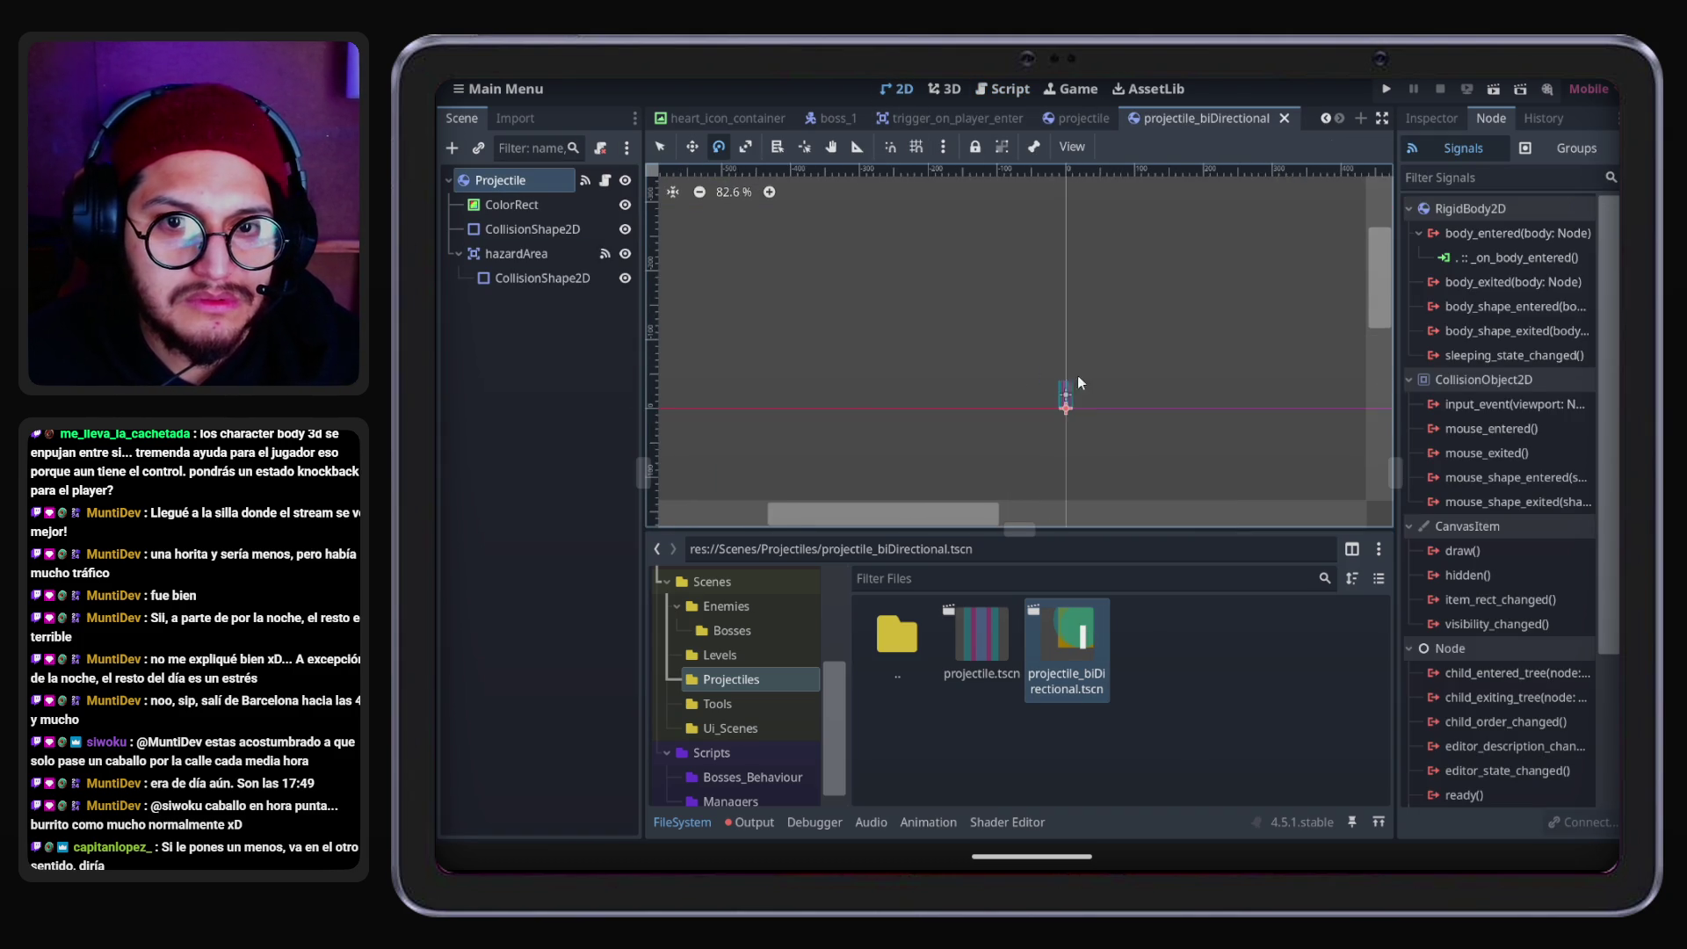
pyautogui.scroll(3, 1015, 334)
pyautogui.click(830, 147)
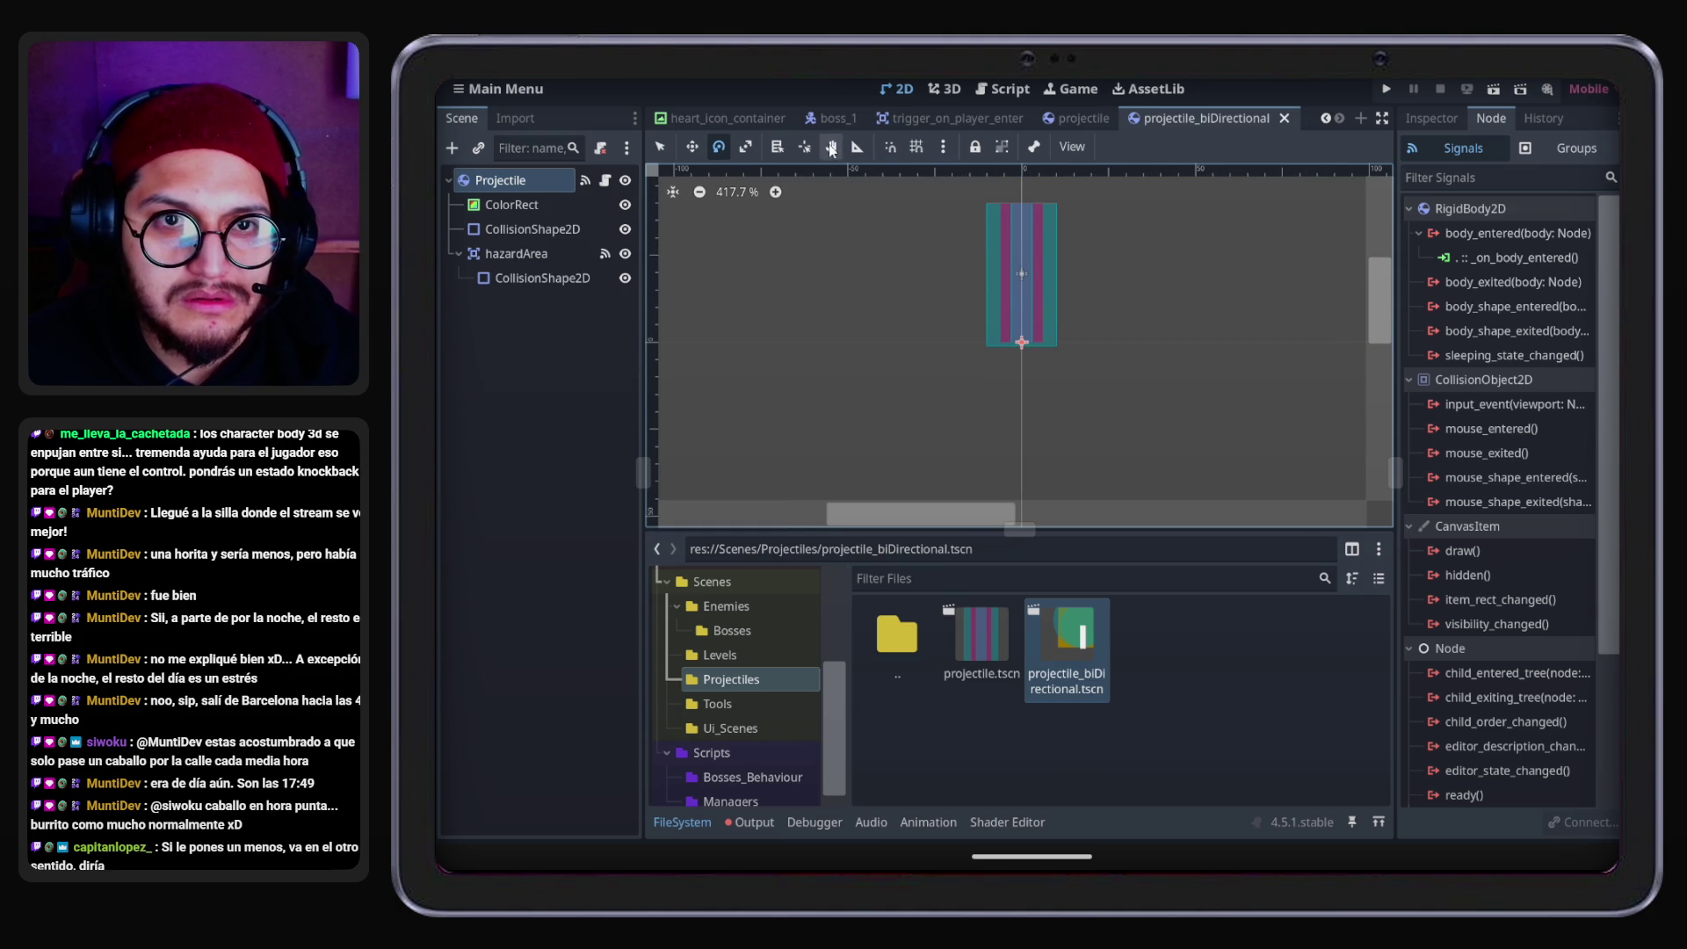
pyautogui.scroll(1, 970, 251)
pyautogui.click(651, 143)
pyautogui.click(540, 255)
pyautogui.click(539, 280)
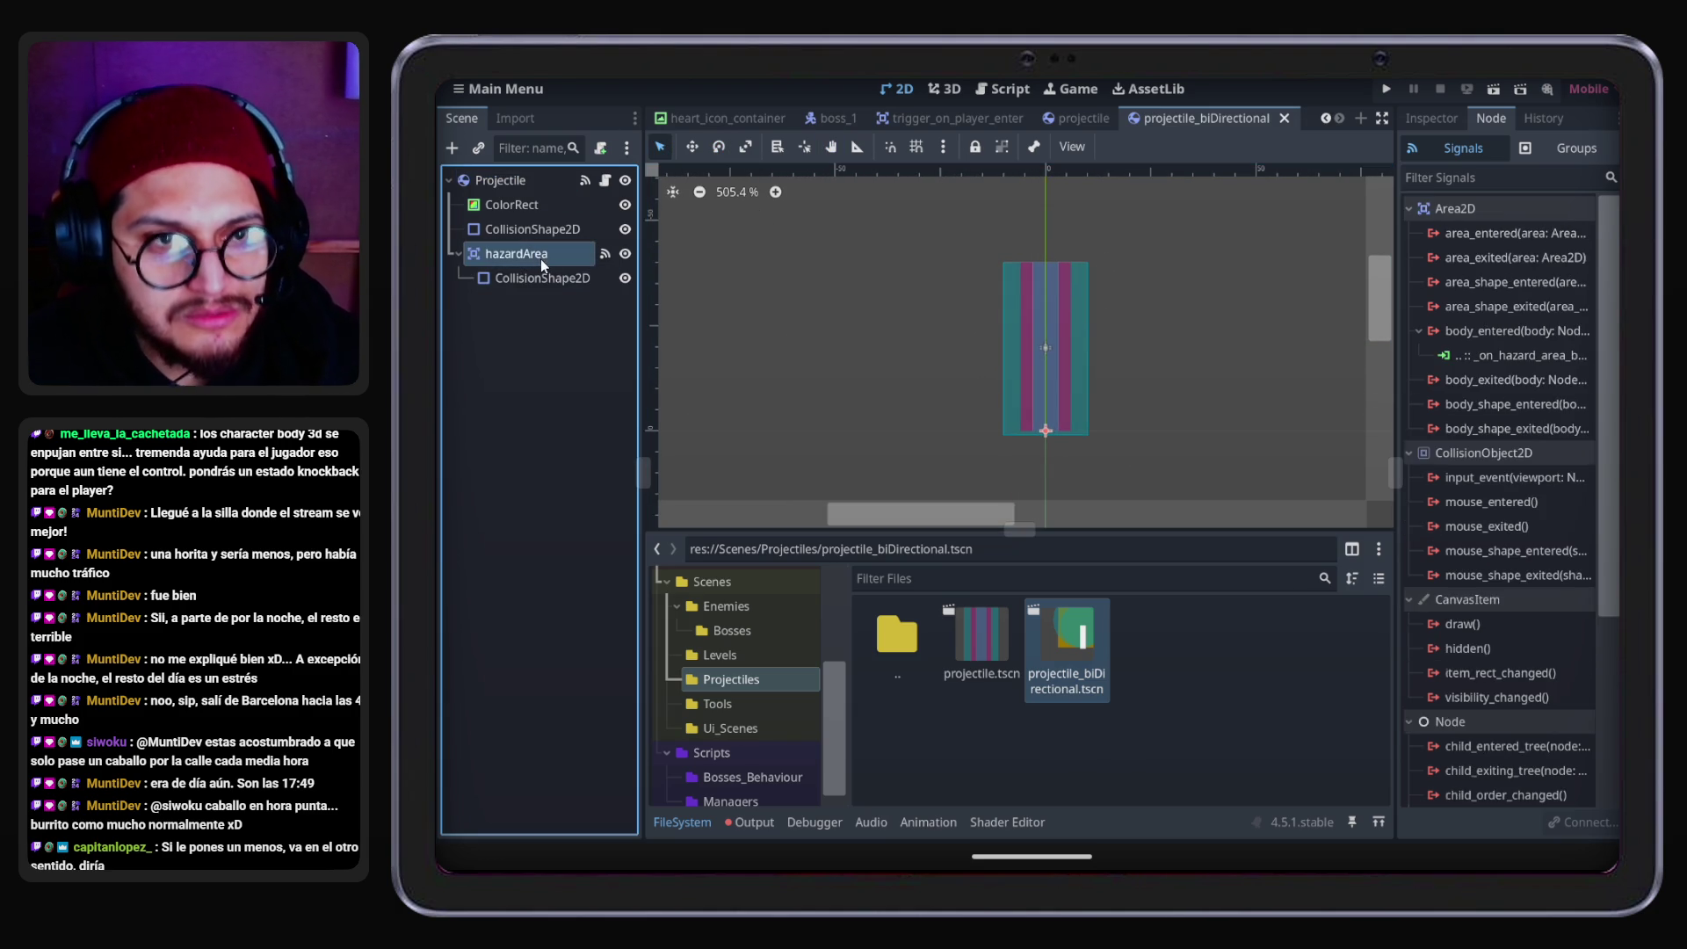
# Resize the ColorRect to 20 × 20 px in its layout transform properties.
pyautogui.click(527, 207)
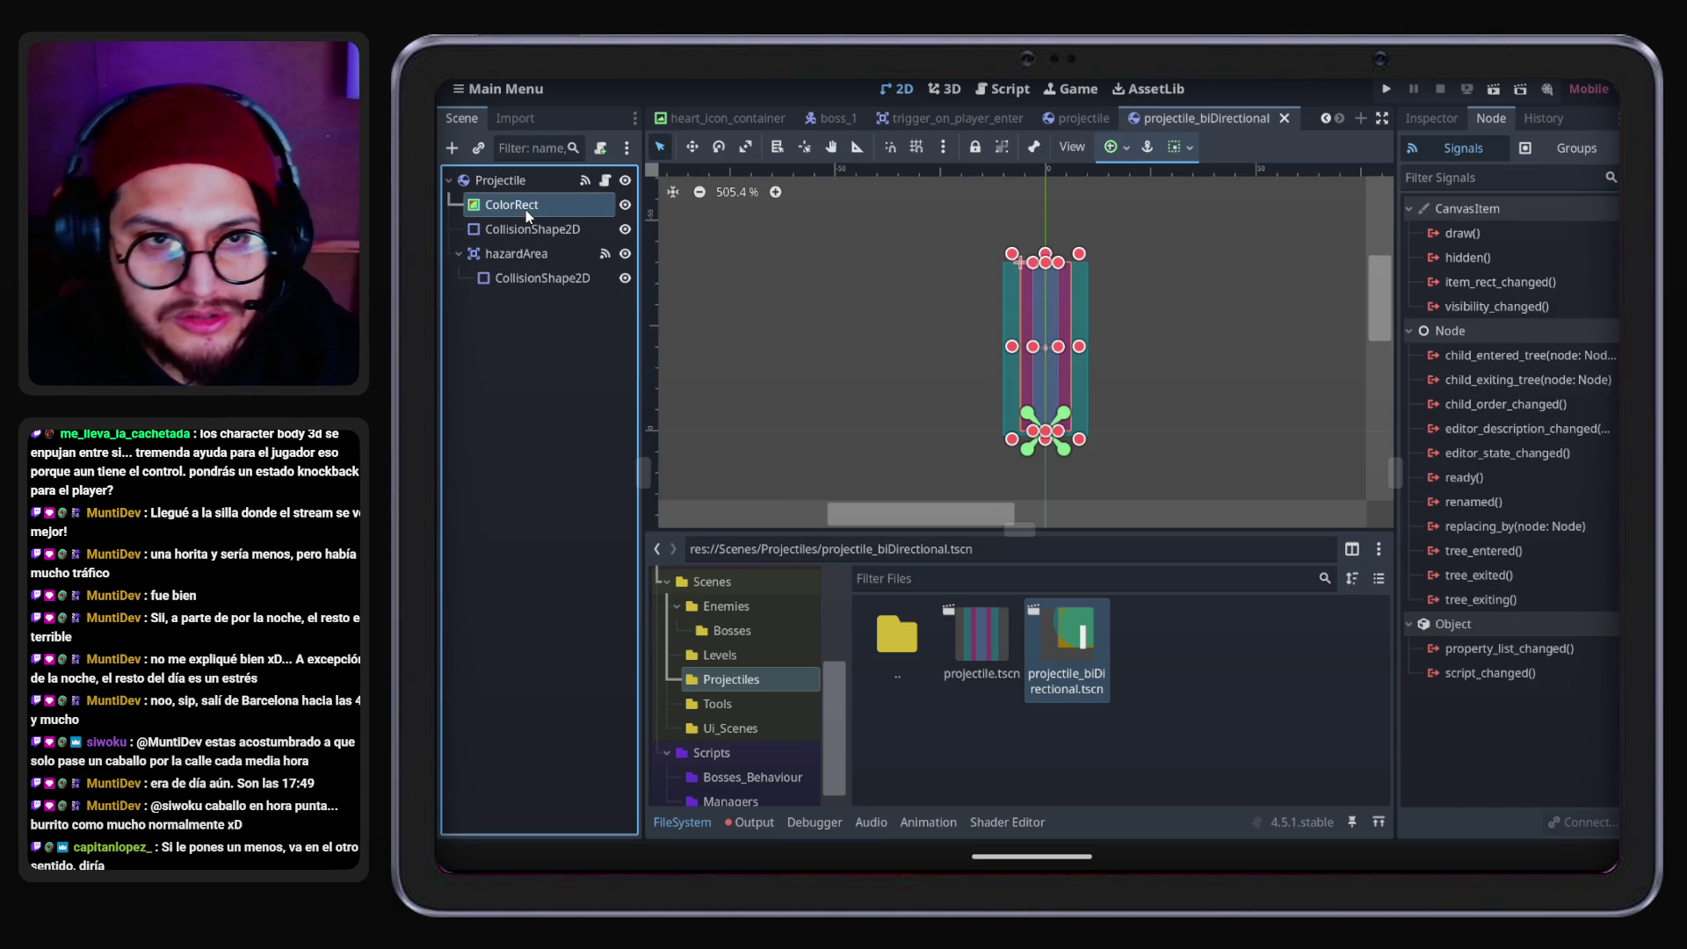
pyautogui.click(1432, 118)
pyautogui.click(1483, 297)
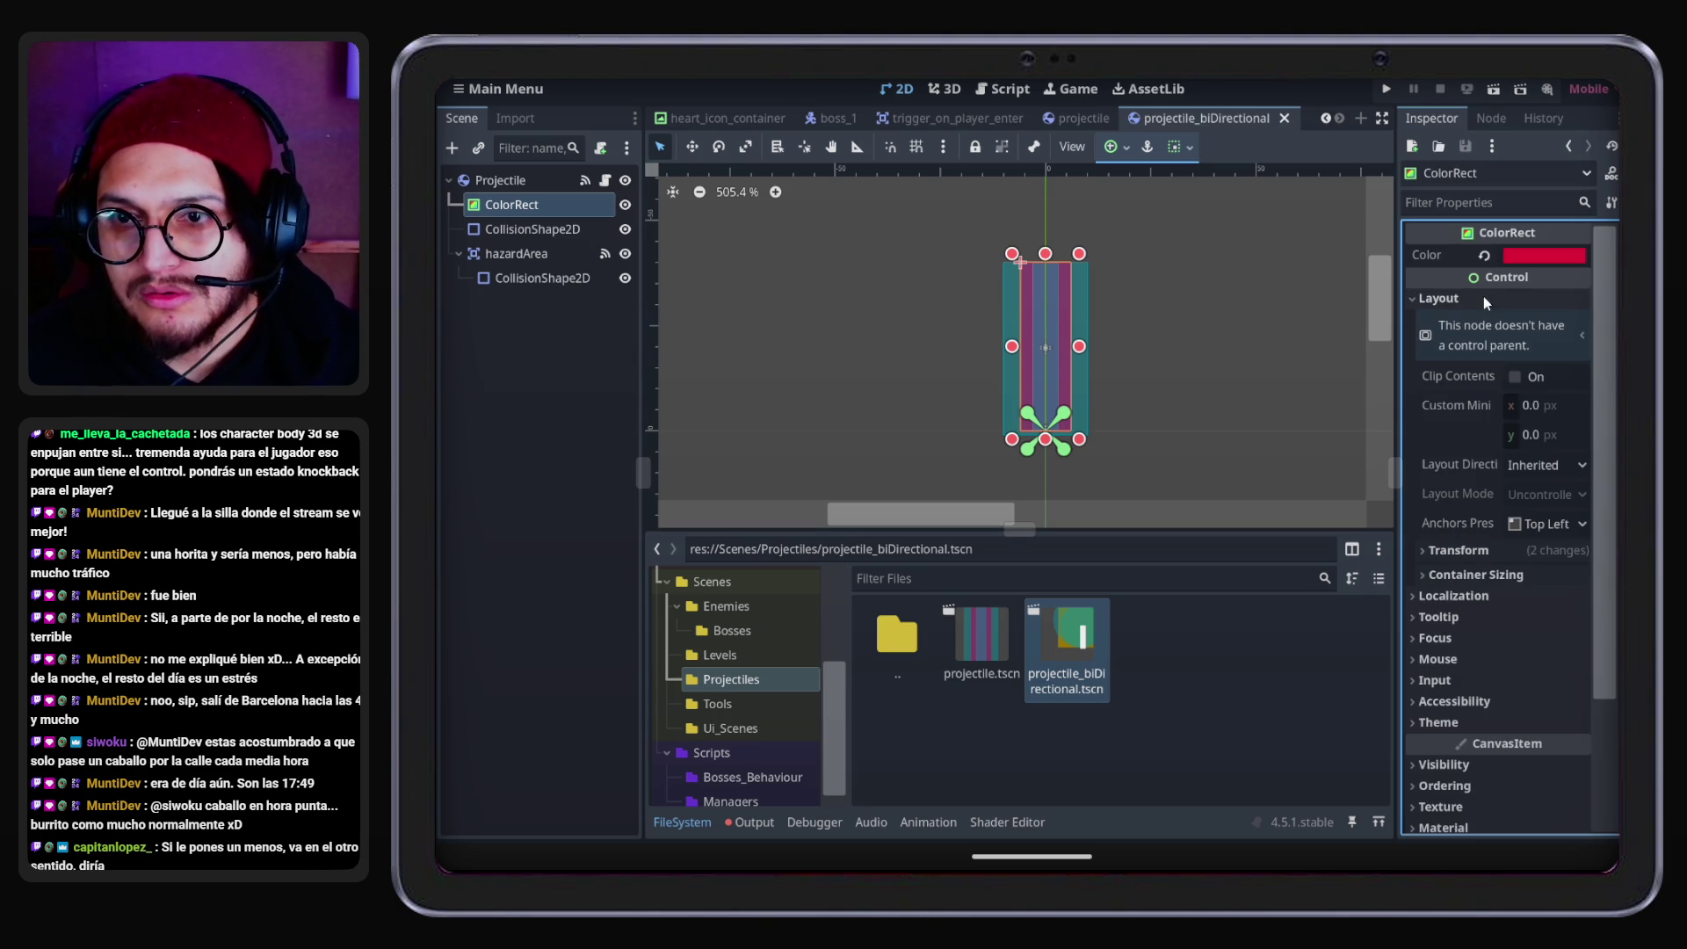
pyautogui.click(1487, 560)
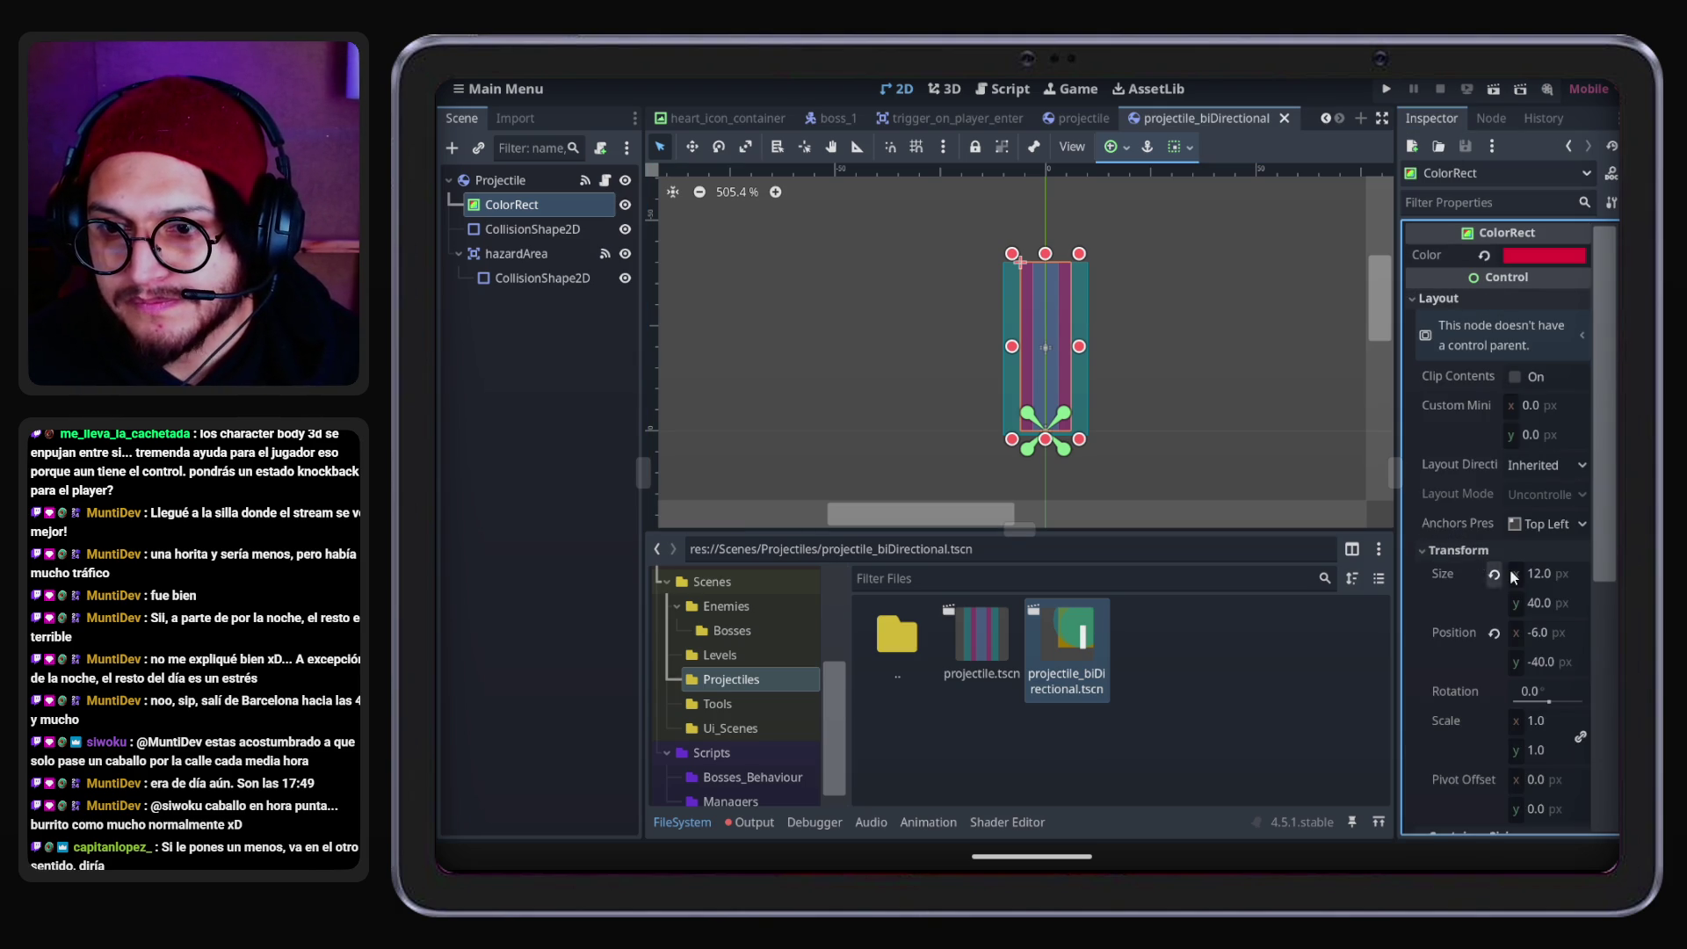
pyautogui.click(1504, 575)
pyautogui.click(1560, 582)
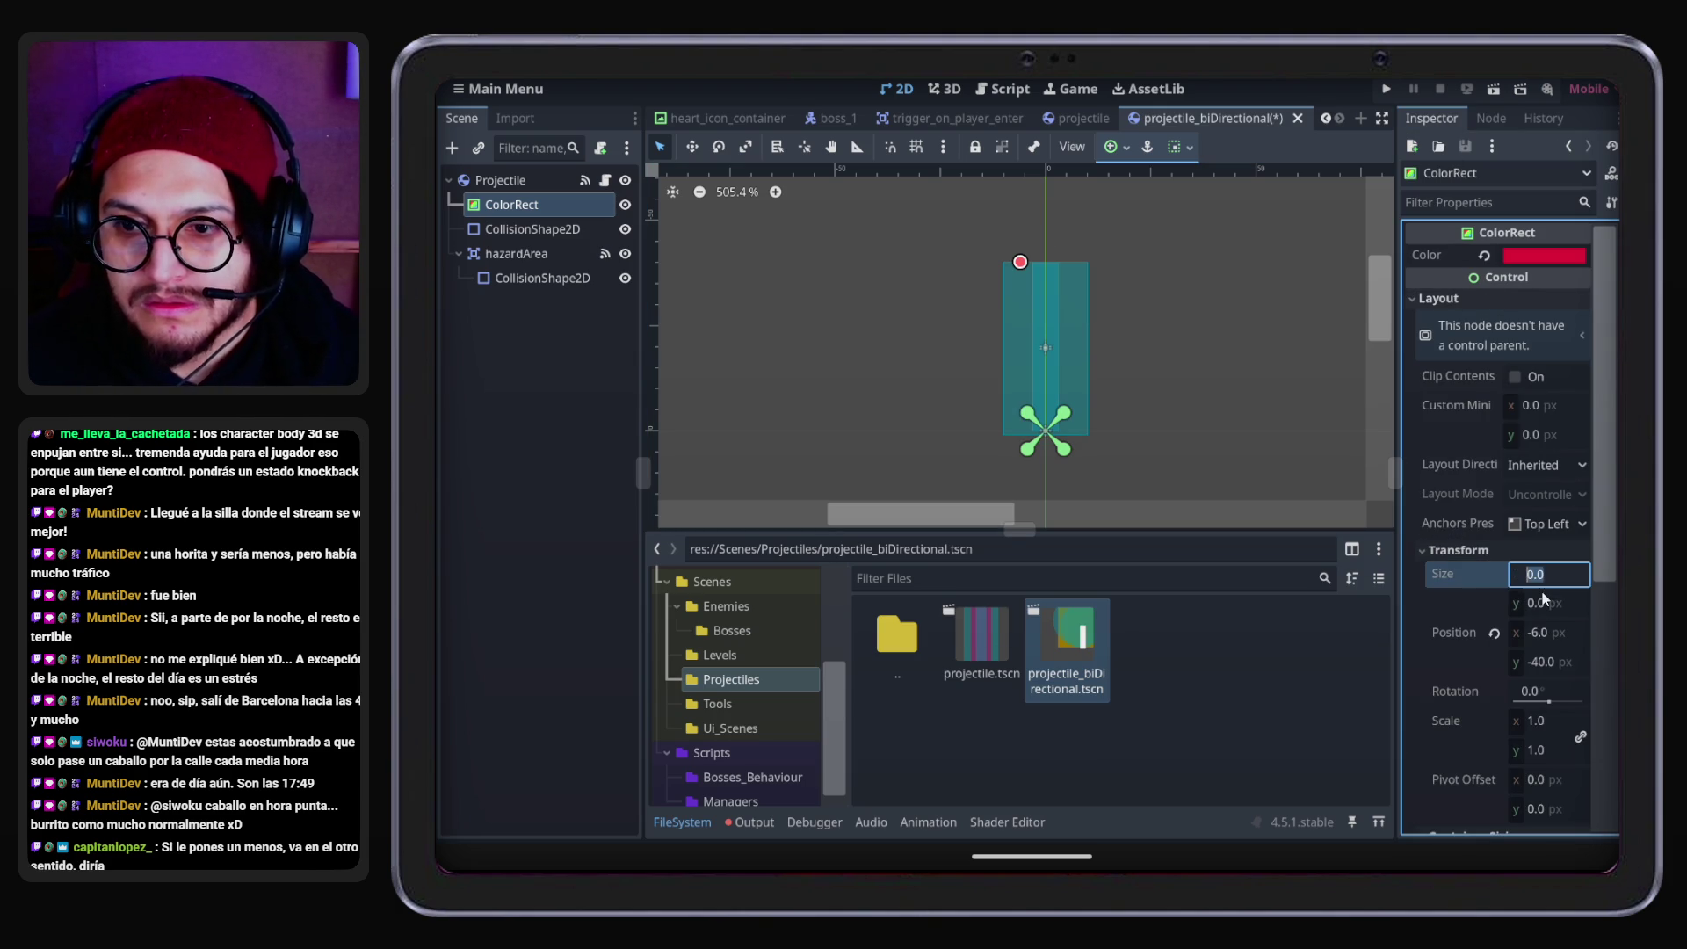
pyautogui.write('40')
pyautogui.press('Tab')
pyautogui.write('40')
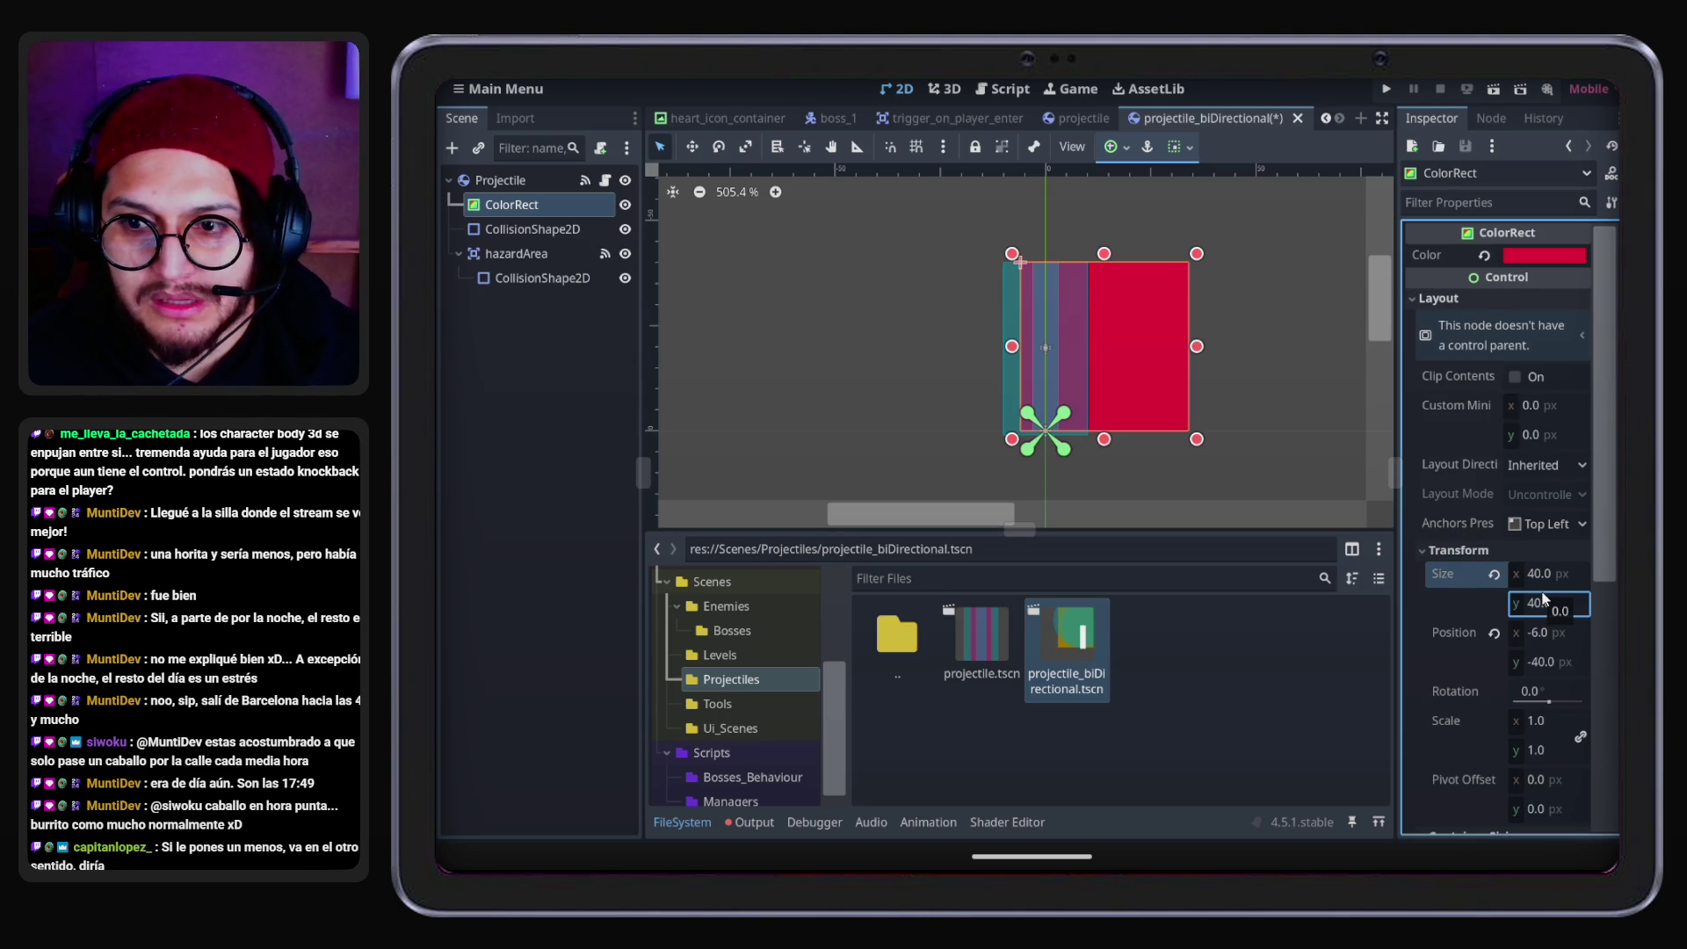
pyautogui.click(1529, 585)
pyautogui.write('20')
pyautogui.press('Return')
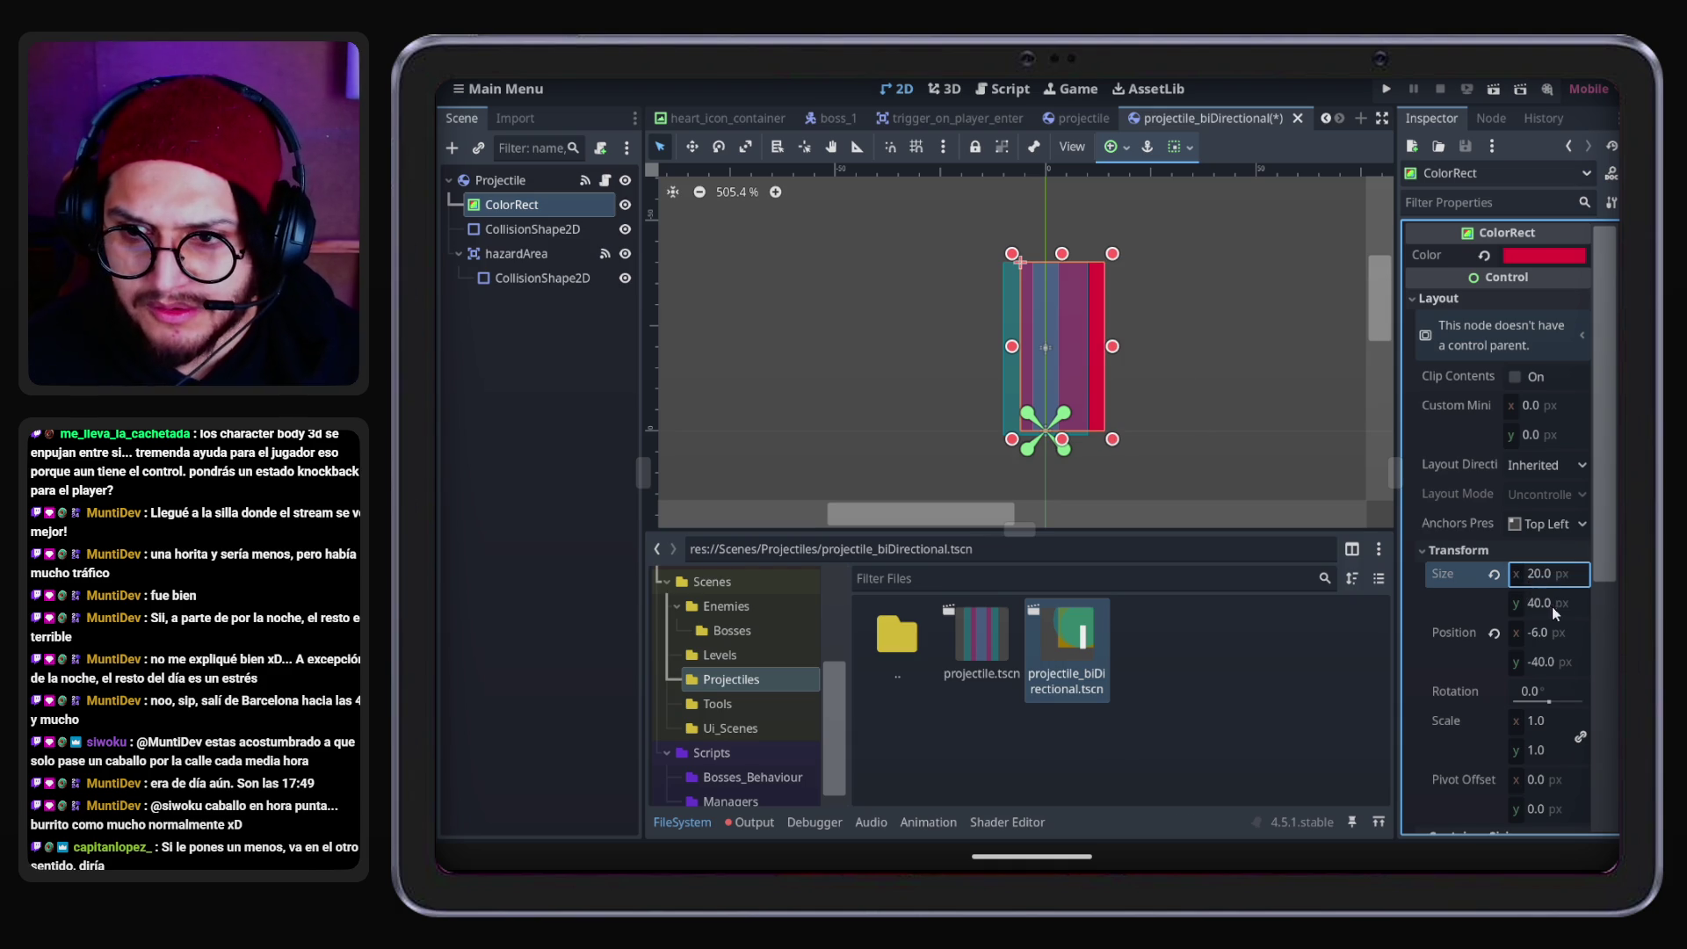
pyautogui.write('20')
pyautogui.press('Return')
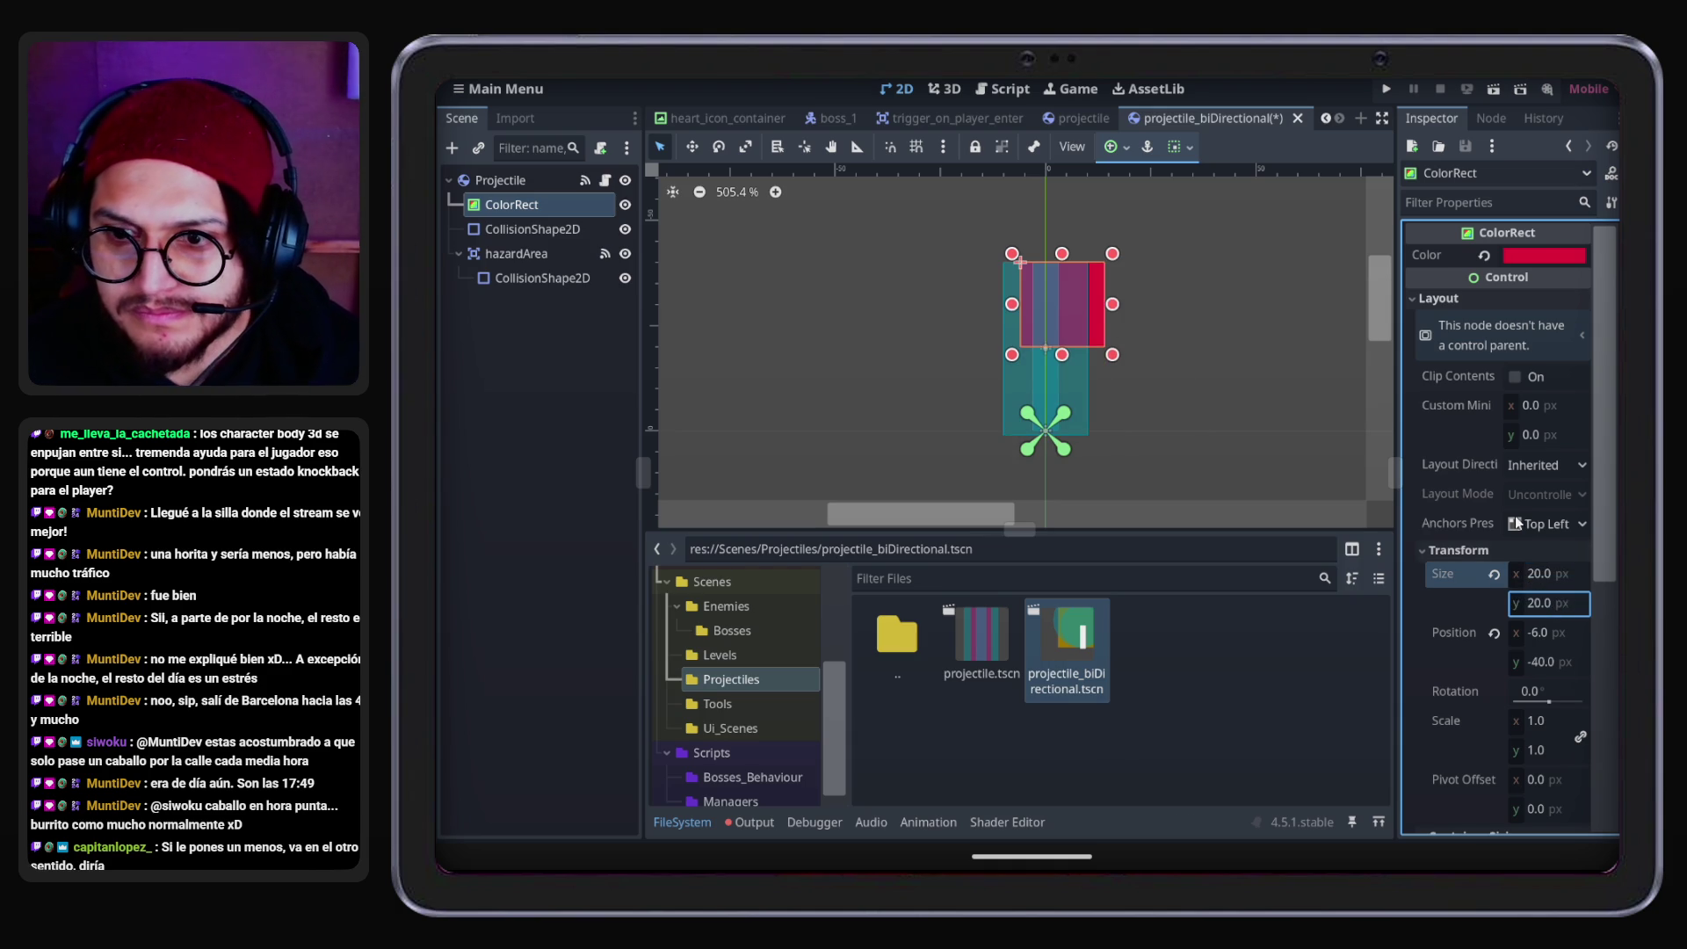
# Reset the ColorRect position and center the red square on the projectile's origin.
pyautogui.click(1494, 632)
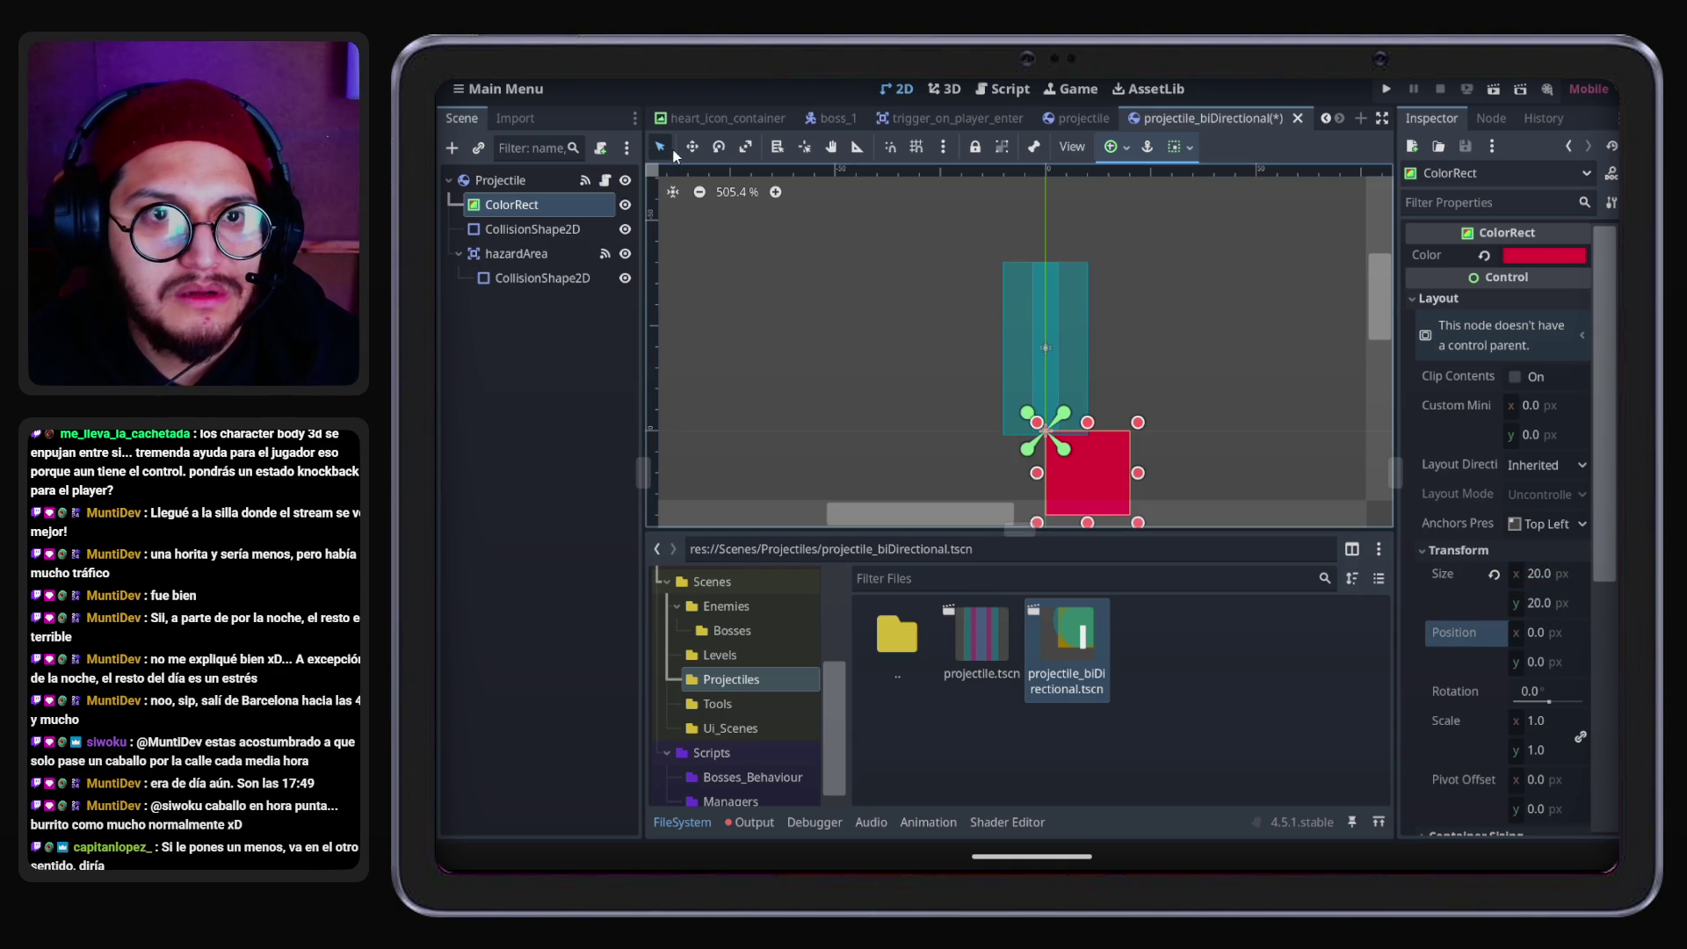
pyautogui.press('w')
pyautogui.moveTo(1054, 448); pyautogui.dragTo(1017, 369)
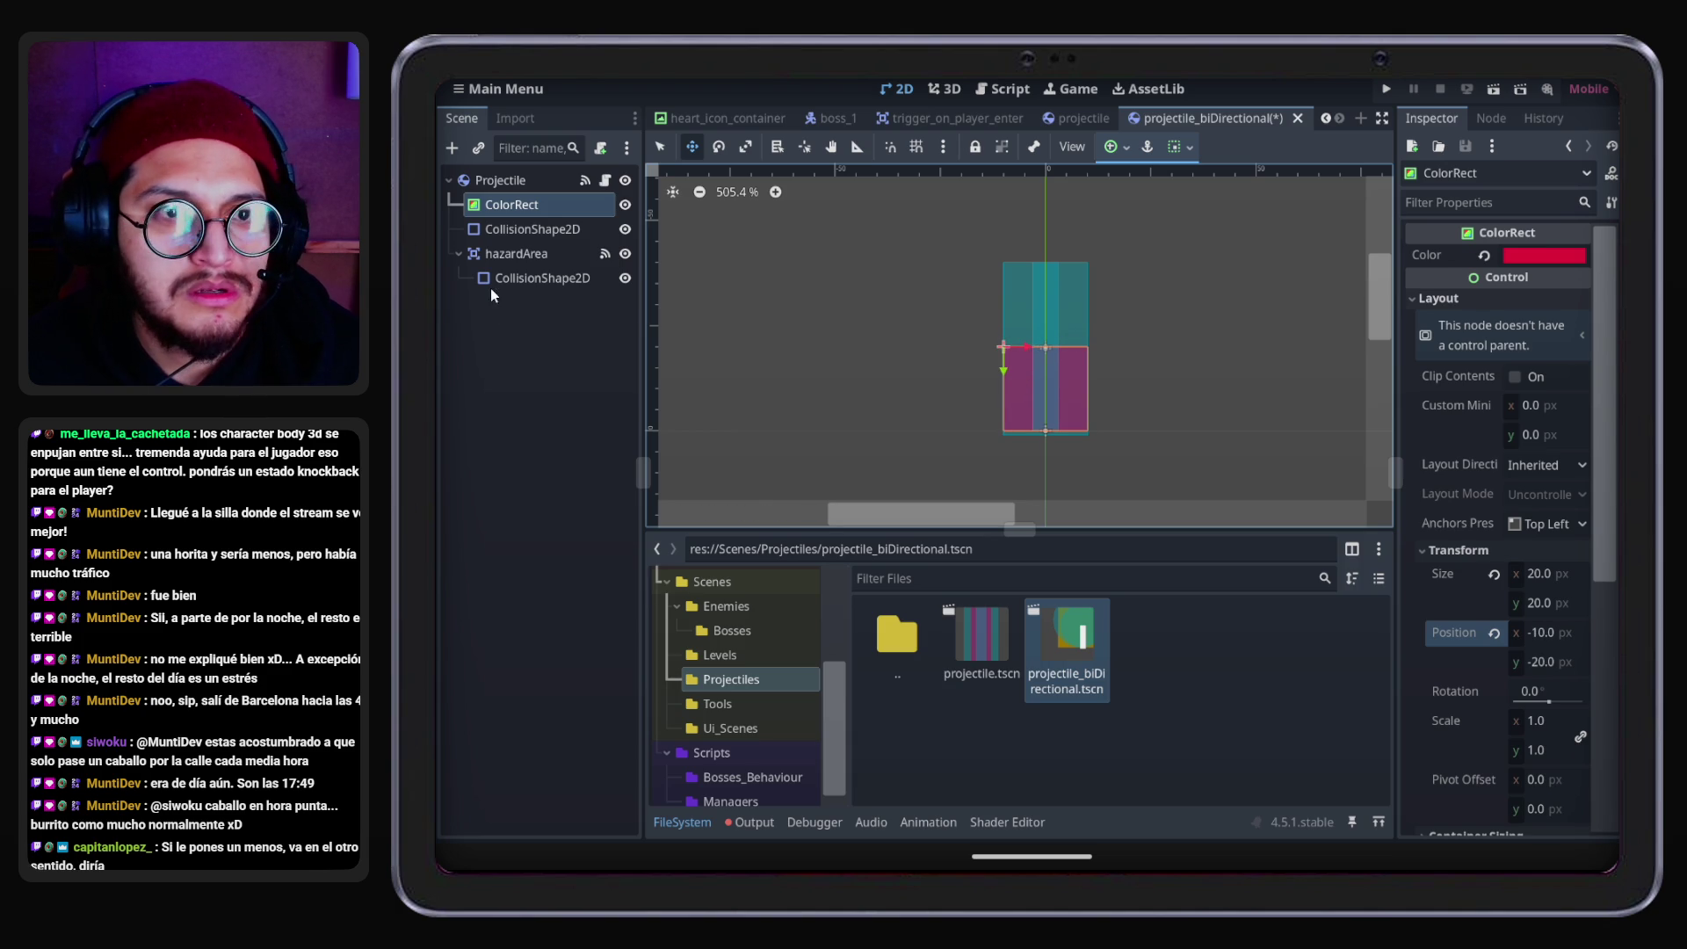
# Shrink the body and hazardArea collision shapes to fit around the red square.
pyautogui.click(540, 229)
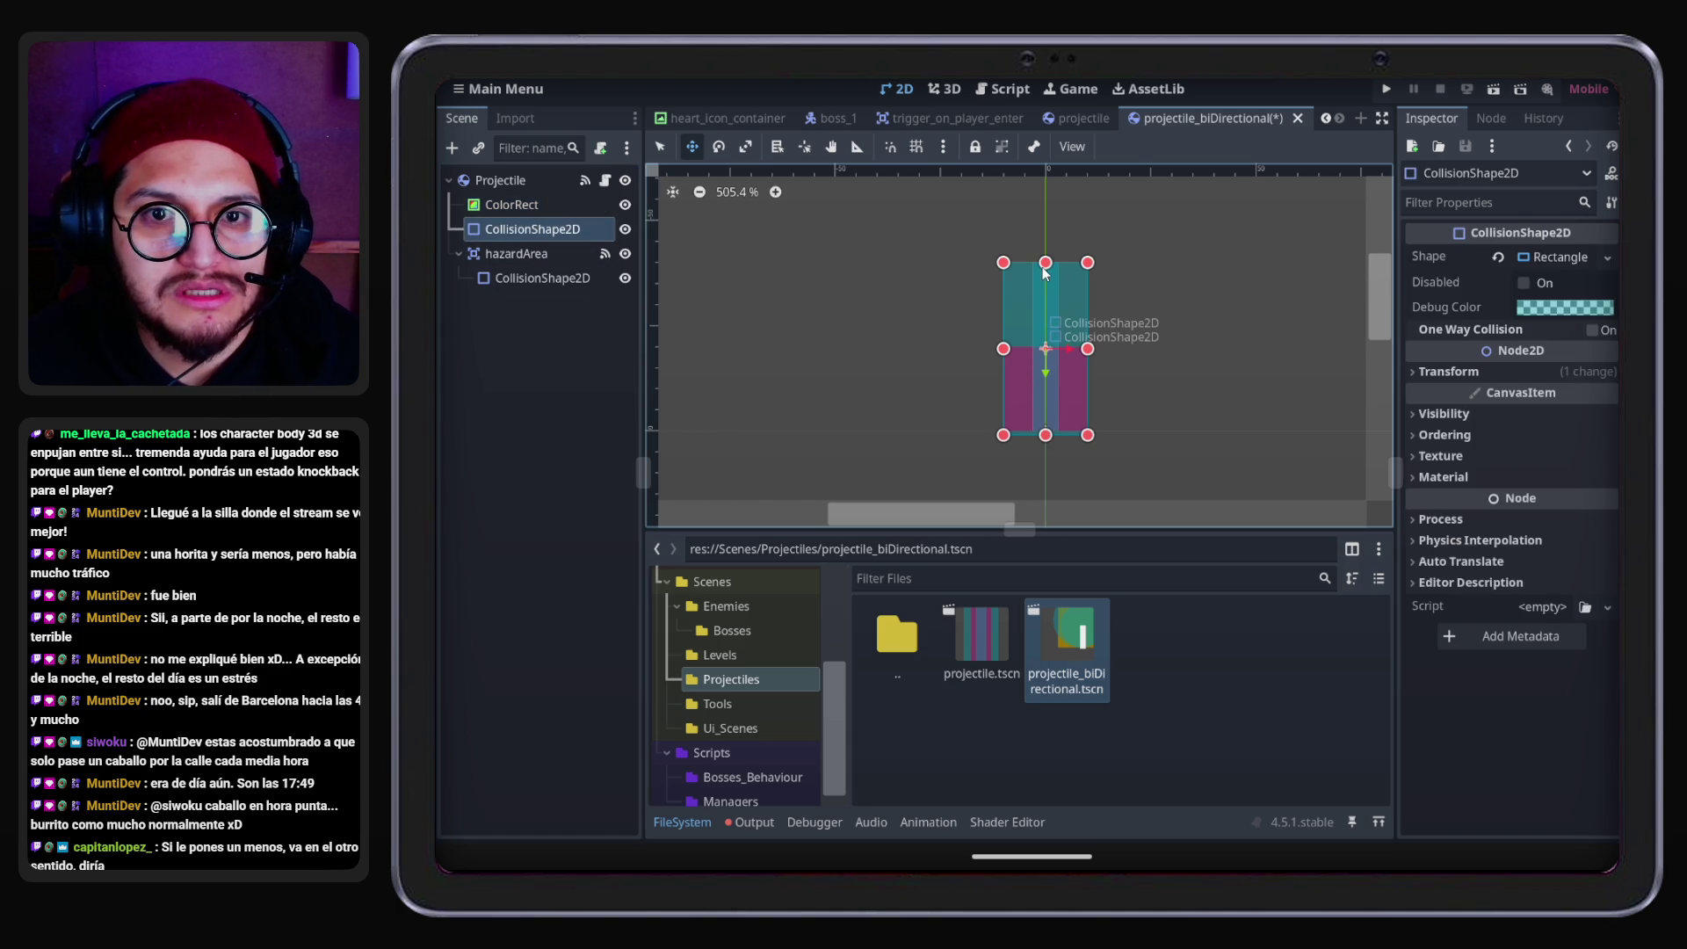
pyautogui.moveTo(1049, 272); pyautogui.dragTo(1049, 346)
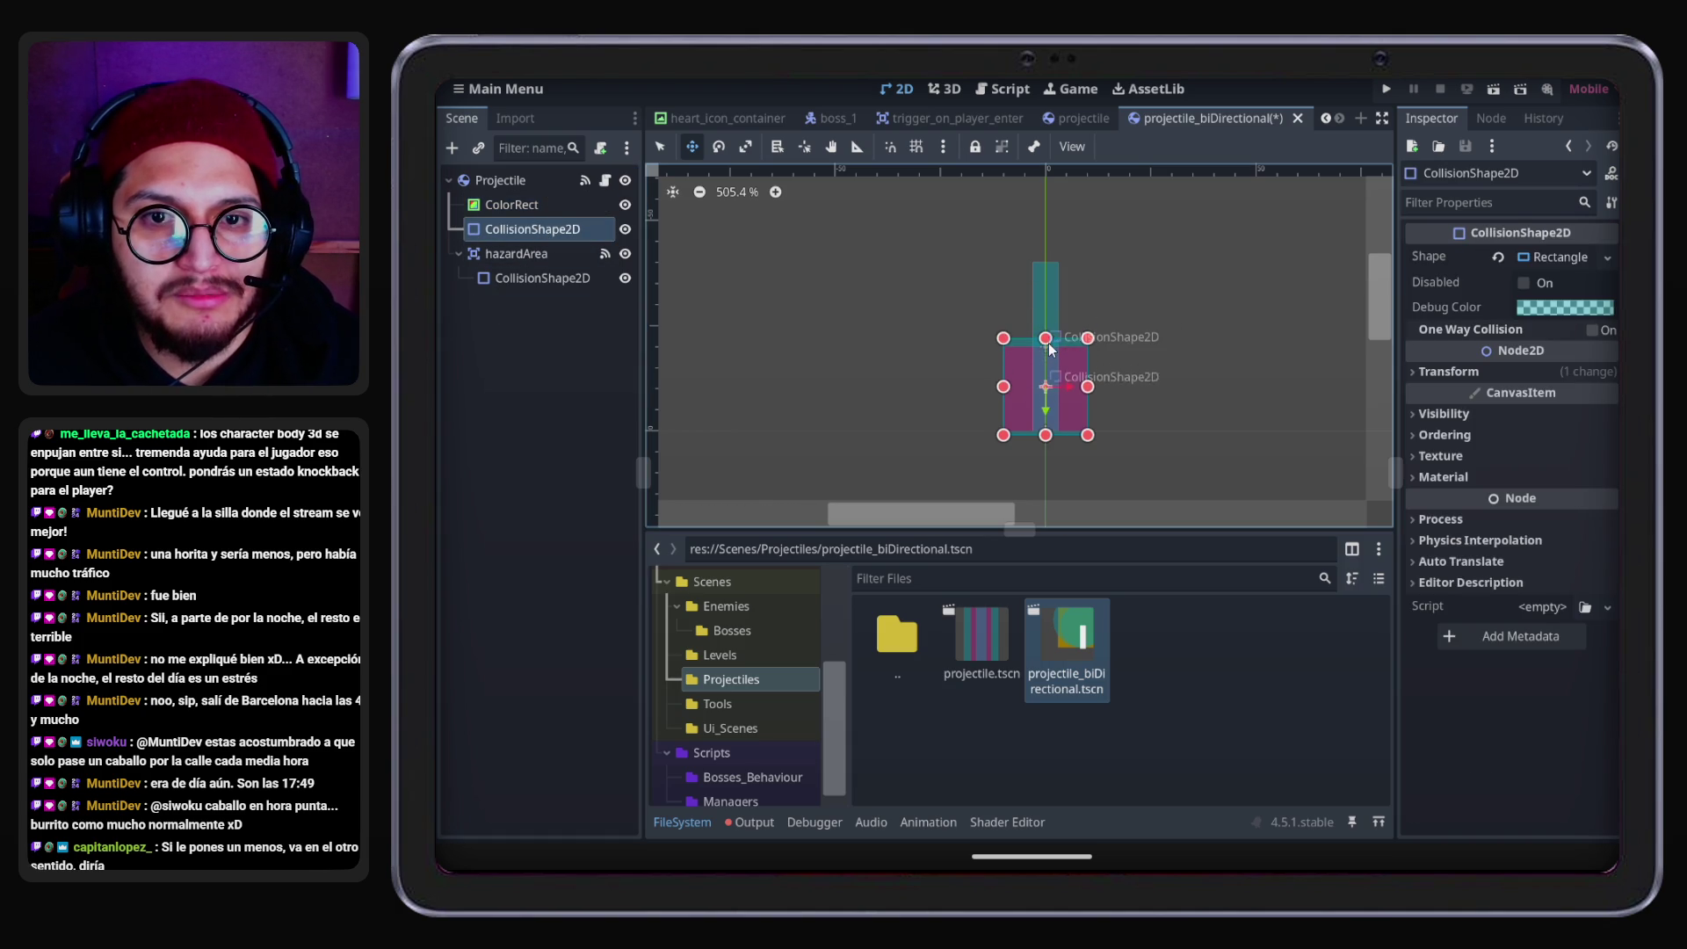
pyautogui.rightClick(1045, 435)
pyautogui.click(788, 371)
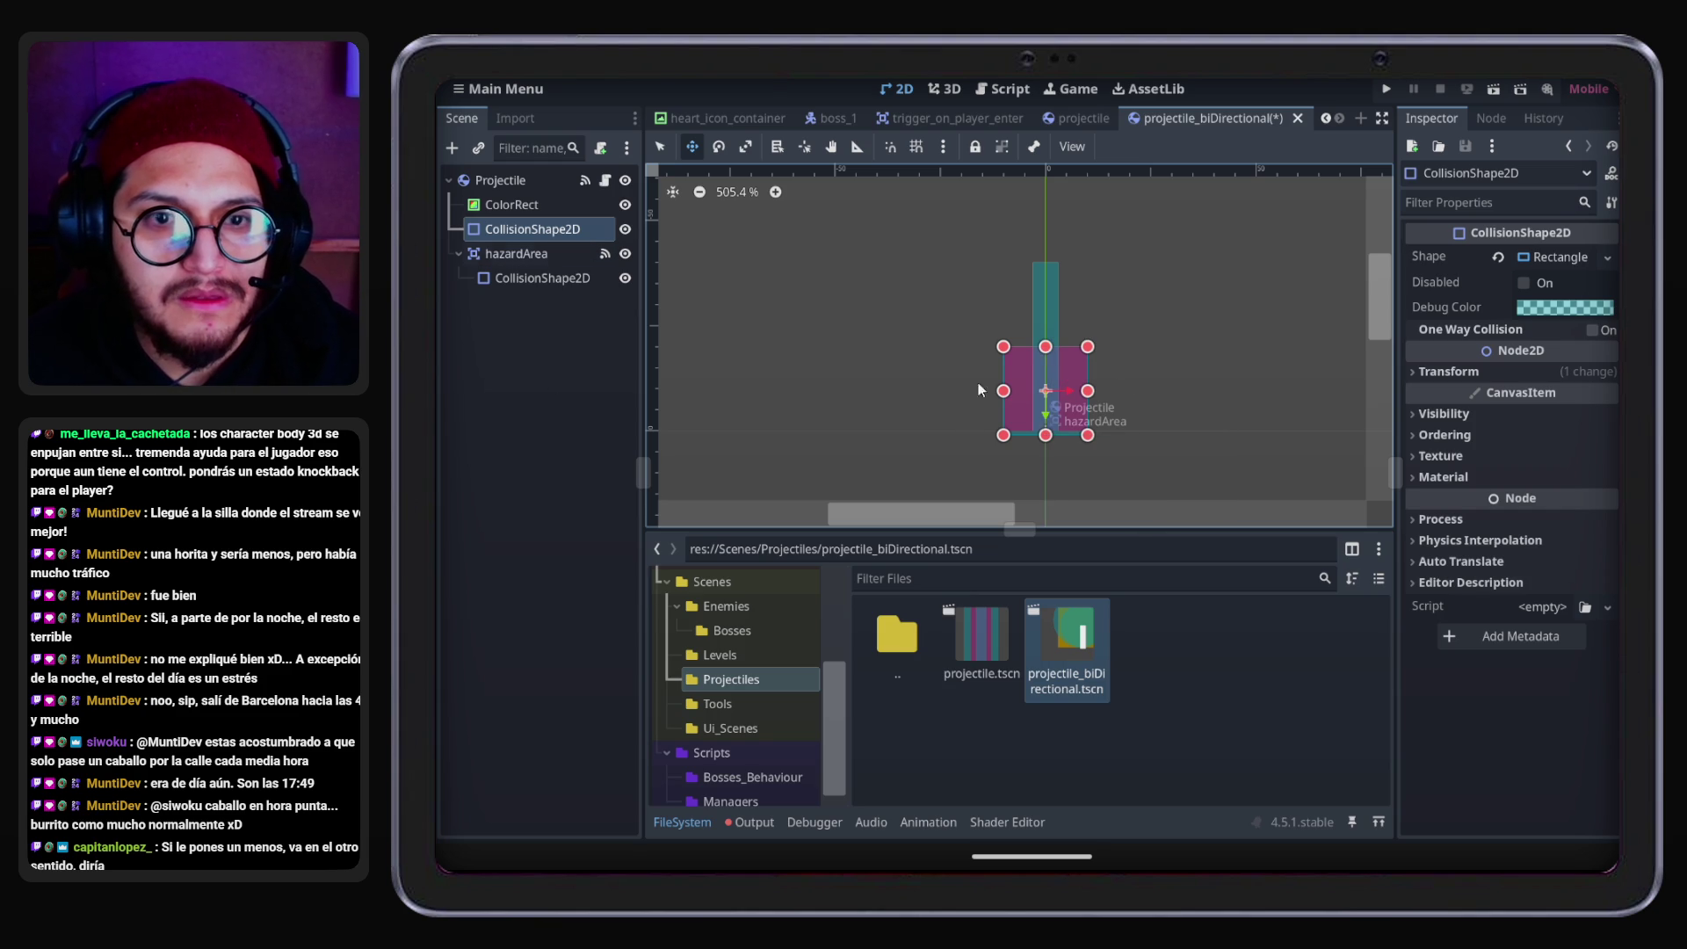
pyautogui.moveTo(1046, 435); pyautogui.dragTo(1046, 428)
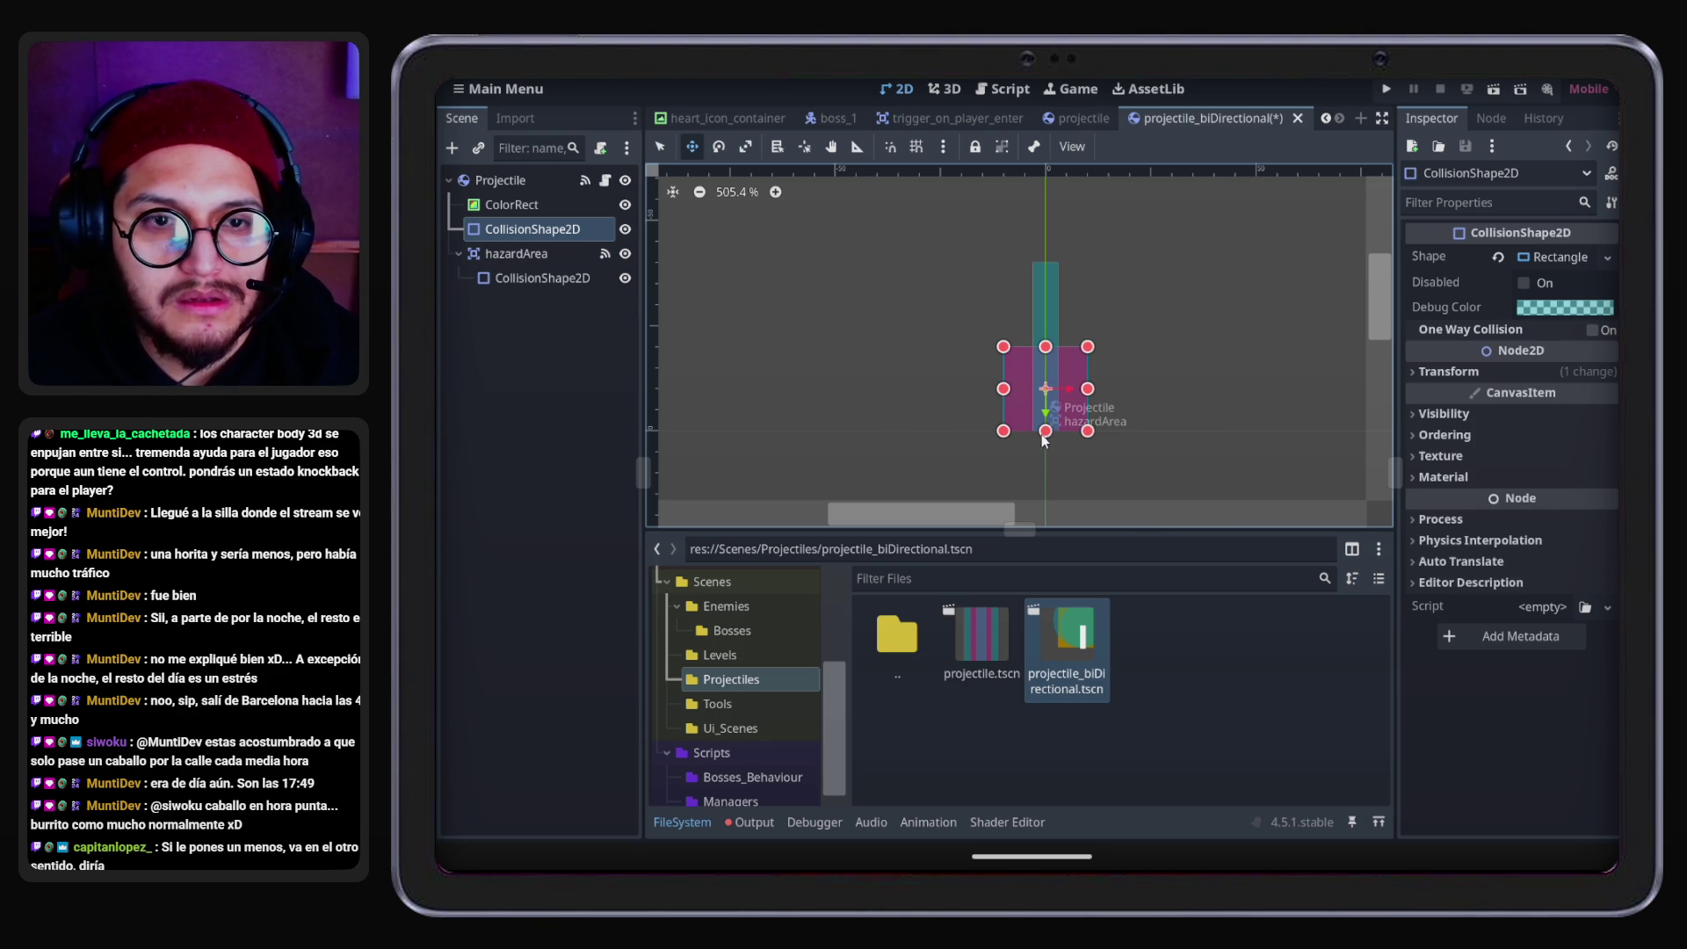
pyautogui.click(543, 280)
pyautogui.moveTo(1051, 266)
pyautogui.mouseDown()
pyautogui.moveTo(1047, 351)
pyautogui.moveTo(1020, 362)
pyautogui.mouseUp()
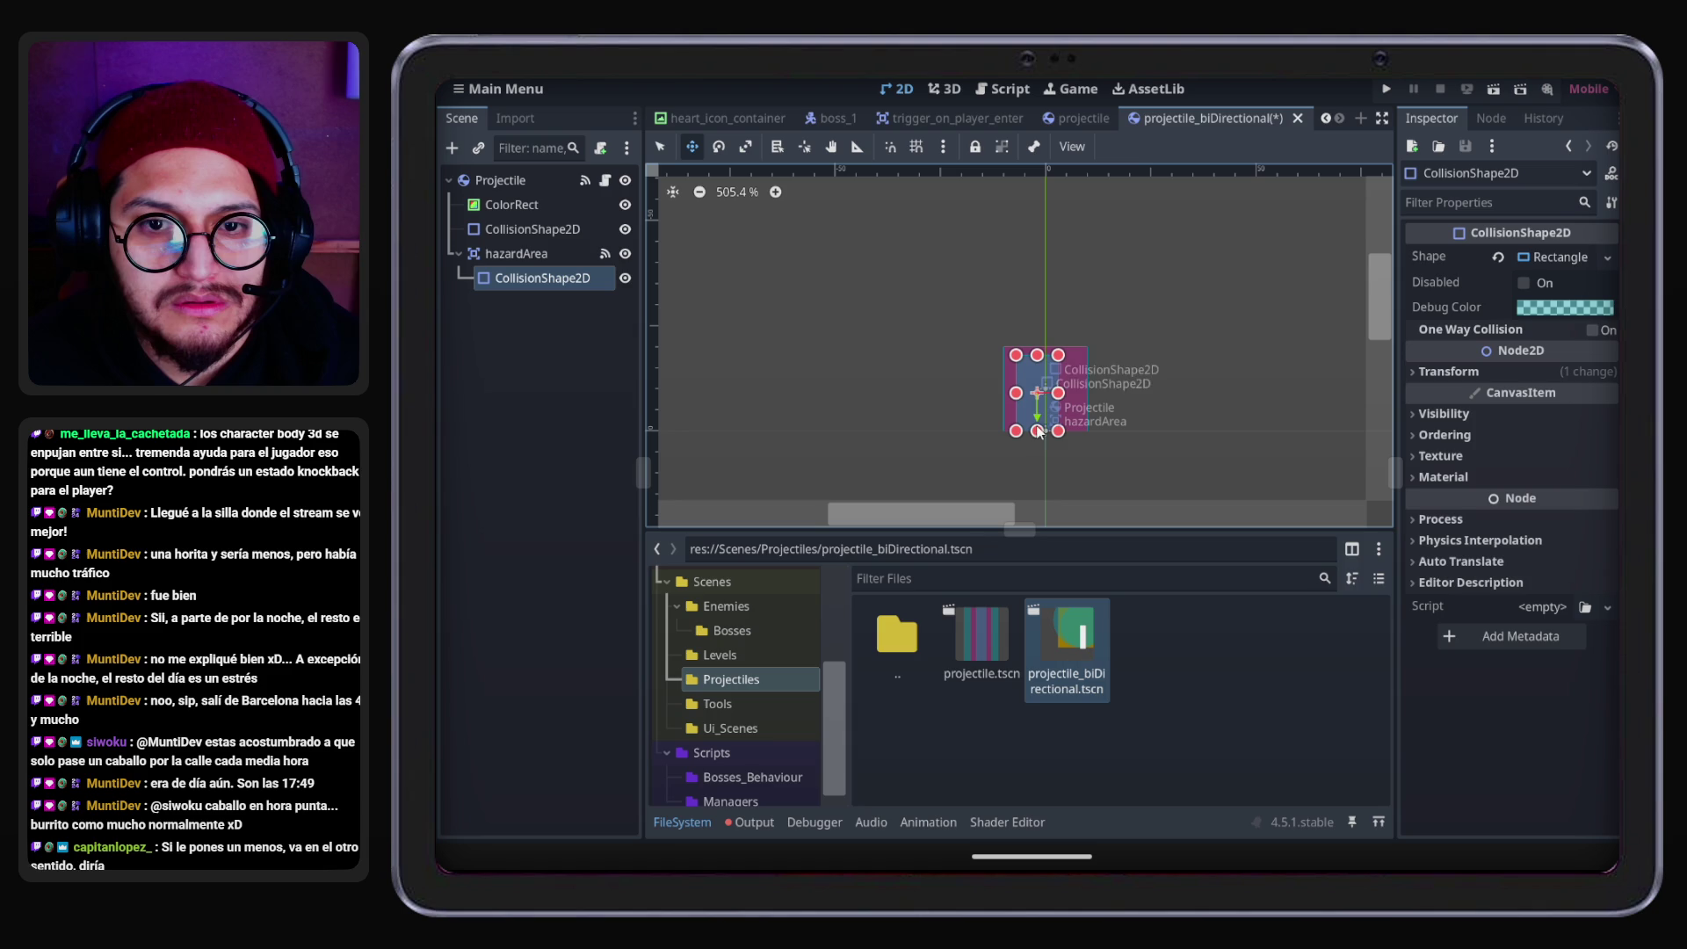
pyautogui.moveTo(1037, 429); pyautogui.dragTo(1074, 390)
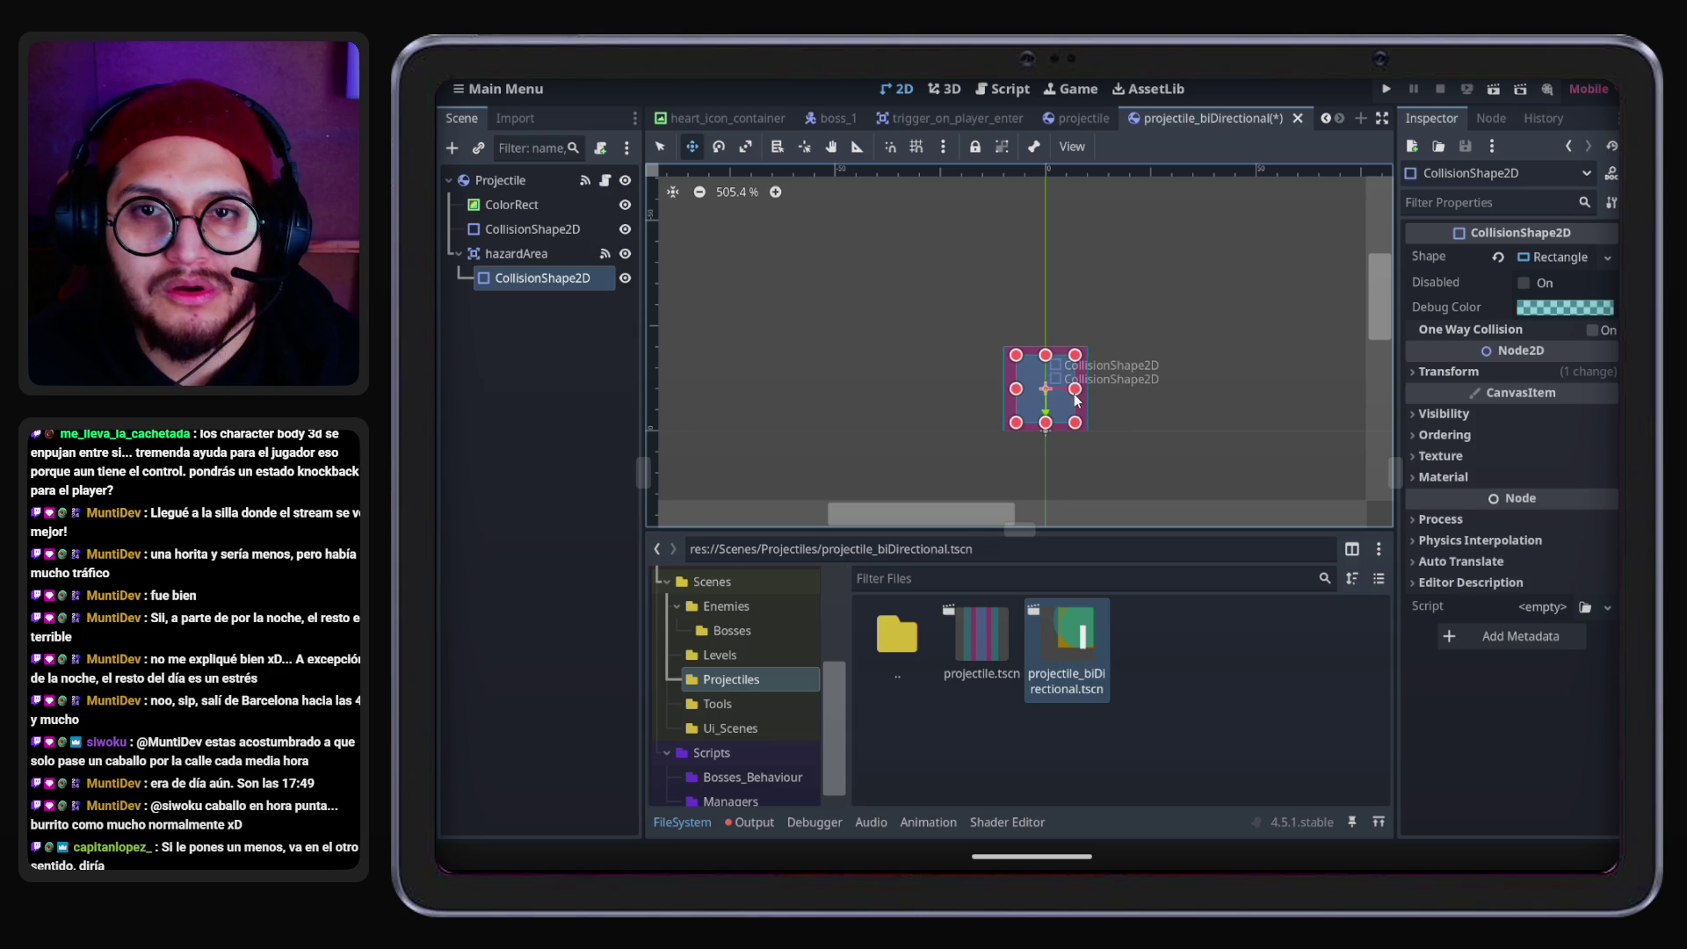
# Compare against the original projectile scene, then save the bidirectional projectile scene.
pyautogui.click(1079, 117)
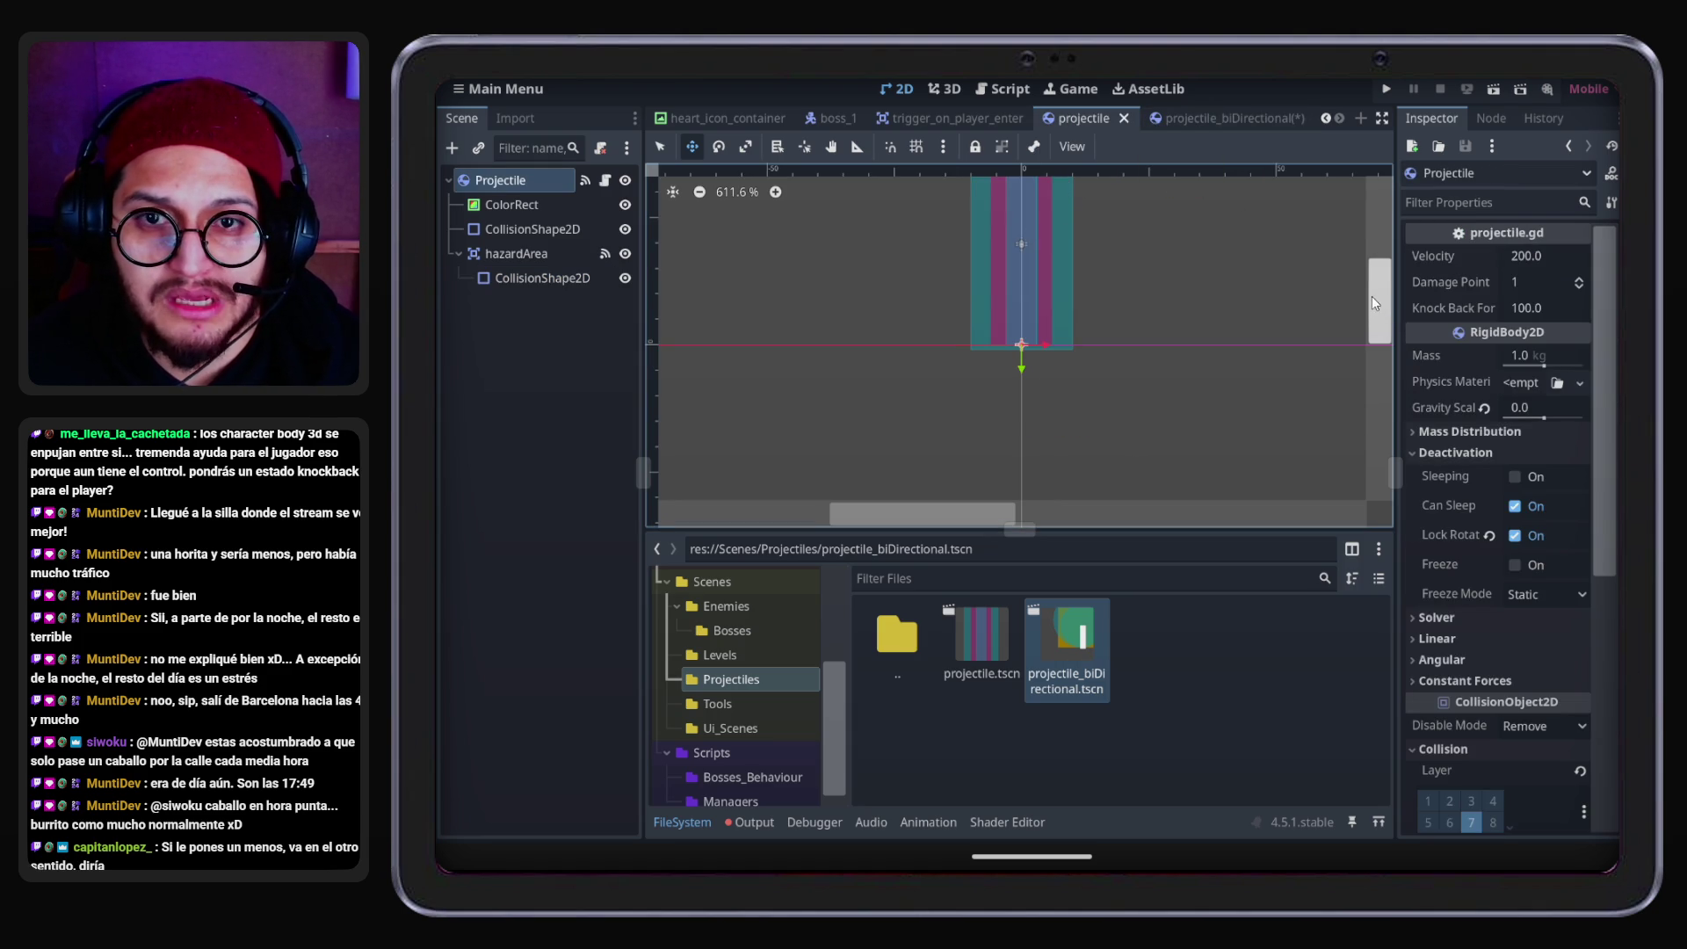
pyautogui.moveTo(1381, 274)
pyautogui.mouseDown()
pyautogui.moveTo(1377, 238)
pyautogui.moveTo(1373, 278)
pyautogui.mouseUp()
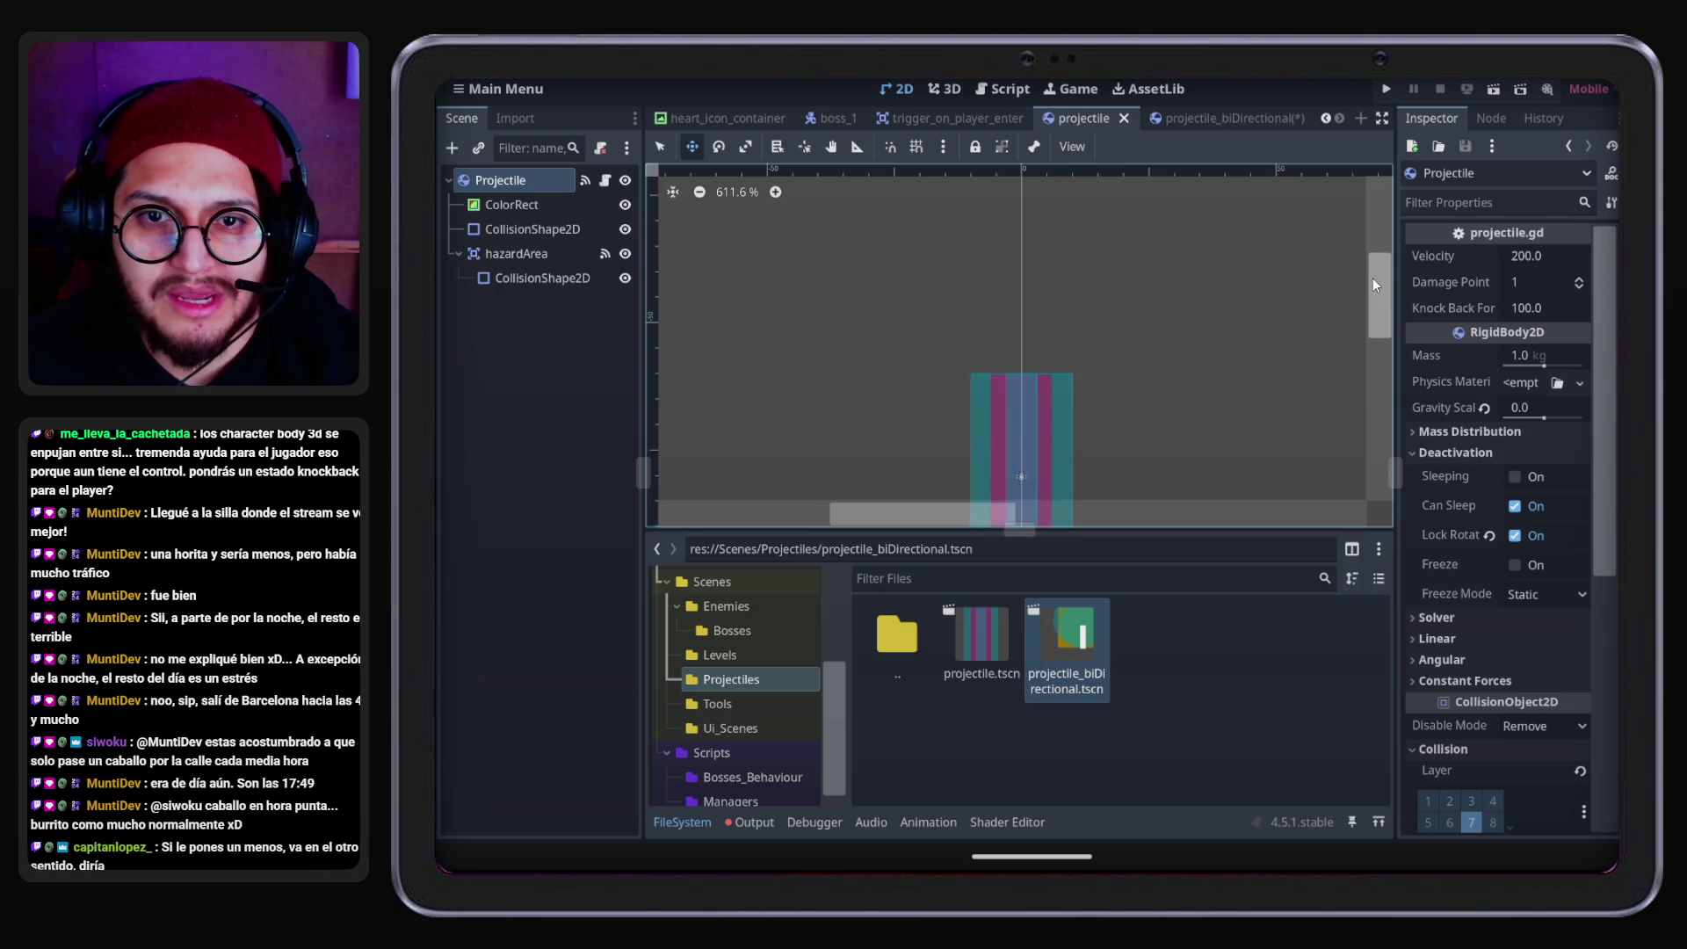
pyautogui.click(1242, 124)
pyautogui.click(528, 466)
pyautogui.hotkey('ctrl', 's')
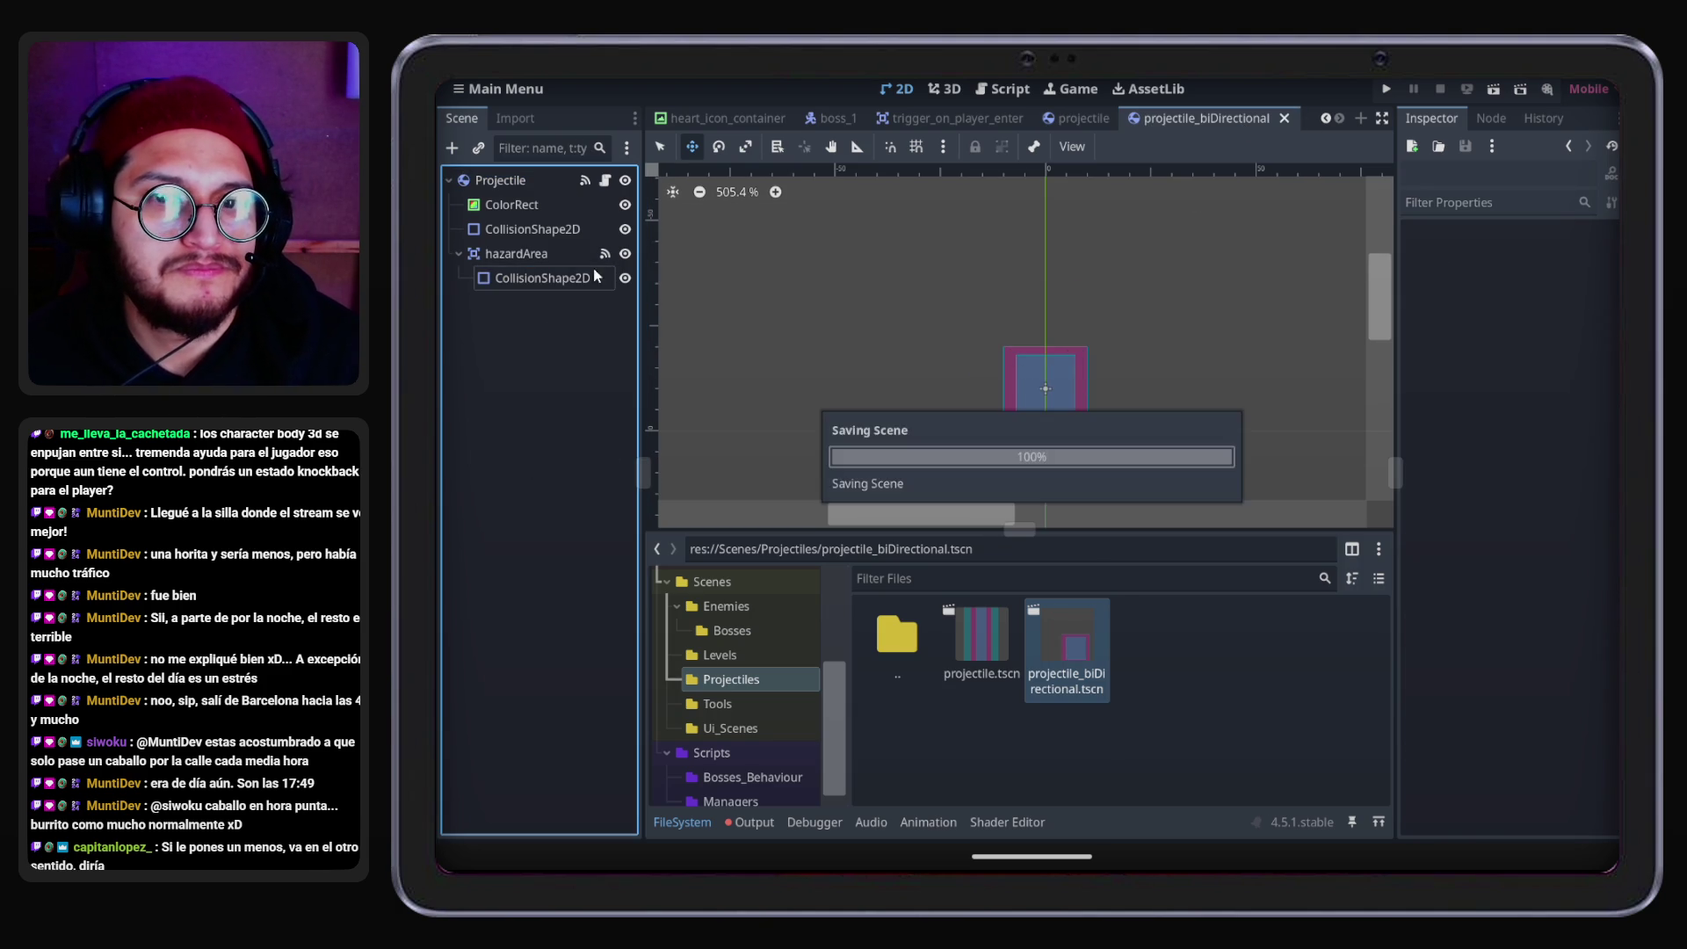
pyautogui.click(500, 180)
pyautogui.hotkey('ctrl', 's')
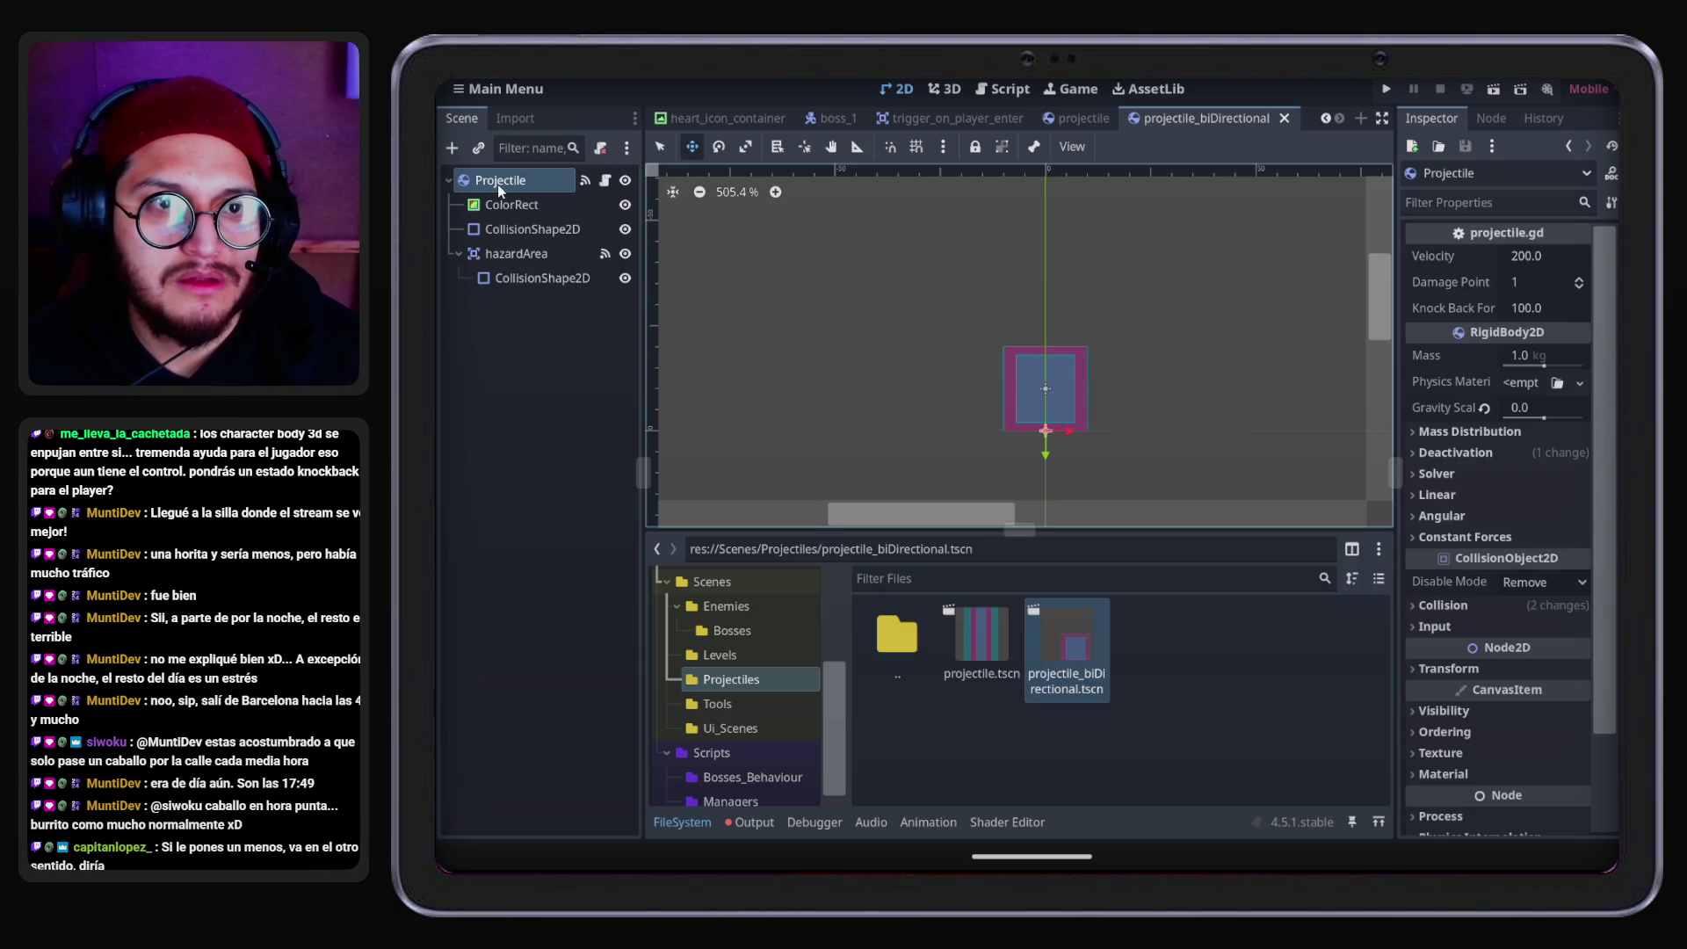
# Rename the root node to Projectile_Bi and return to the boss_1 scene.
pyautogui.doubleClick(541, 182)
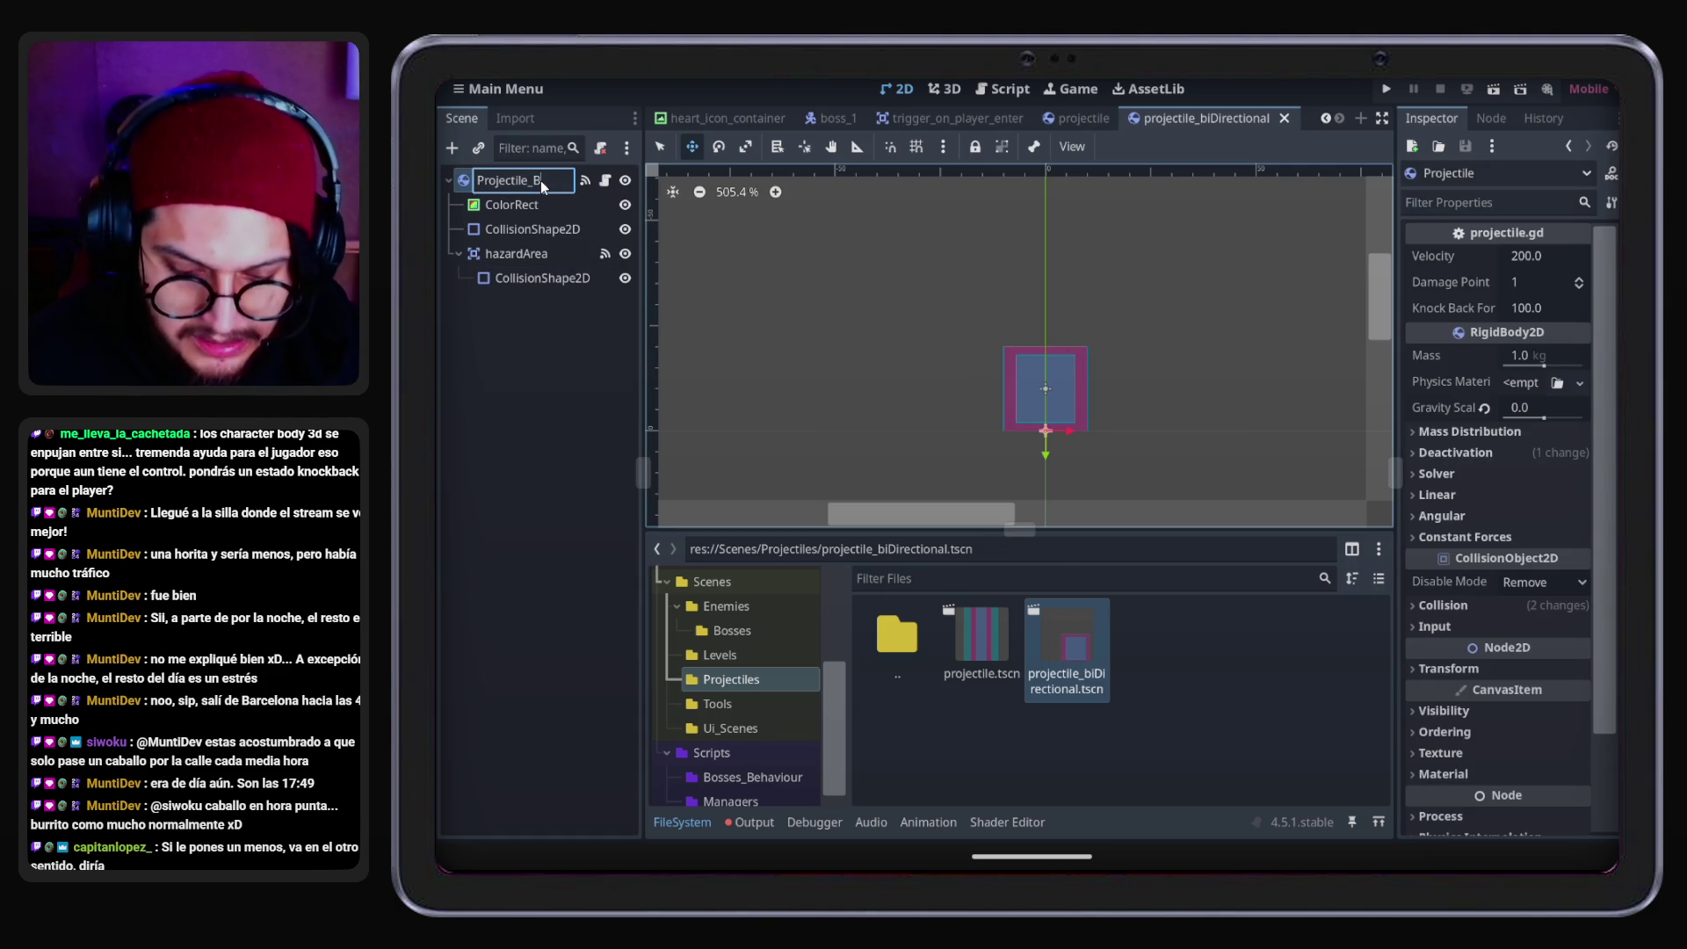
pyautogui.write('_Bi')
pyautogui.press('Return')
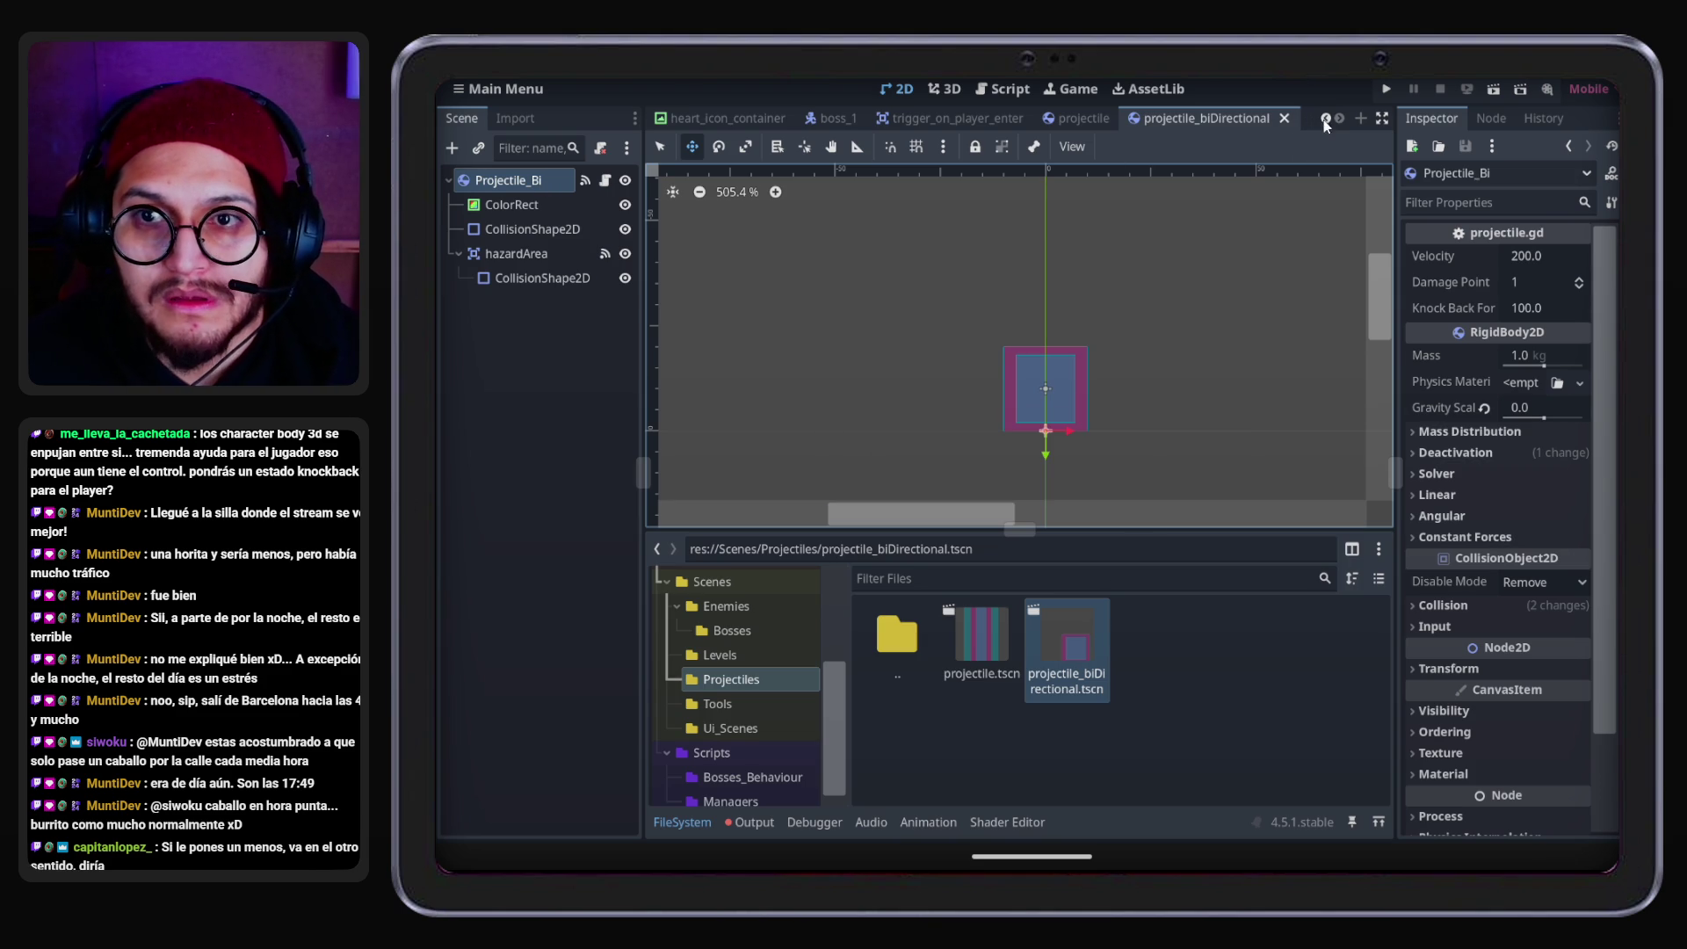
pyautogui.click(1325, 117)
pyautogui.click(1325, 118)
pyautogui.click(1109, 118)
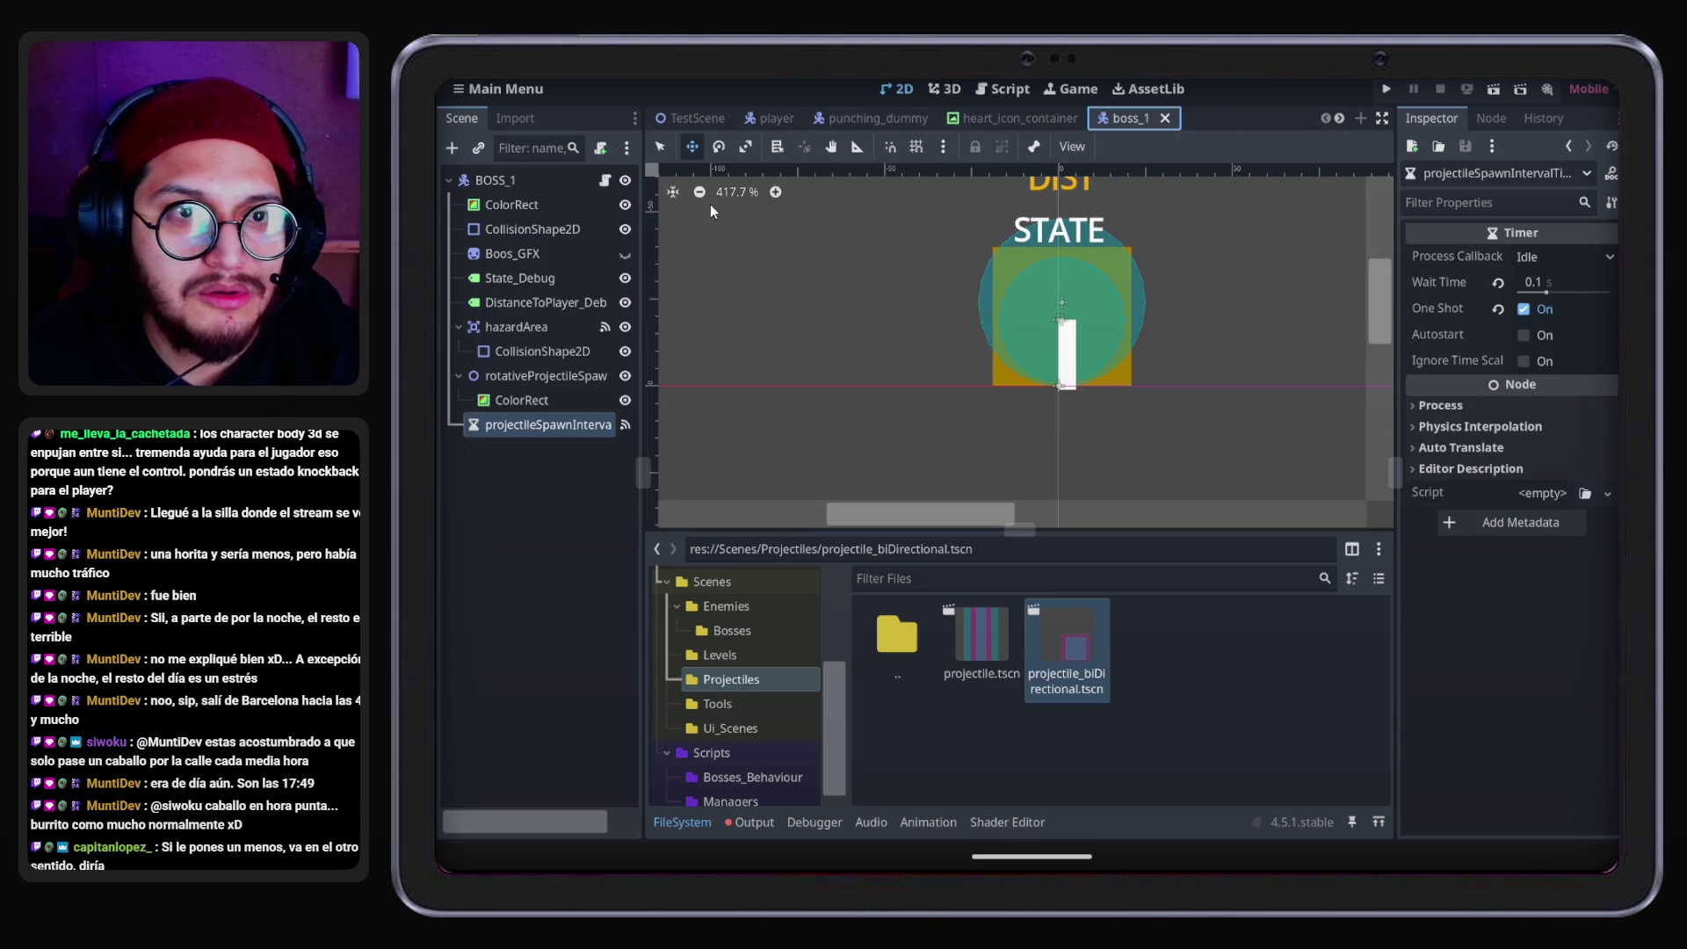
# In boss_one_behaviour.gd, insert a blank line 38 above the spawner variable.
pyautogui.click(605, 180)
pyautogui.scroll(5, 1083, 352)
pyautogui.scroll(15, 1083, 351)
pyautogui.scroll(20, 1086, 352)
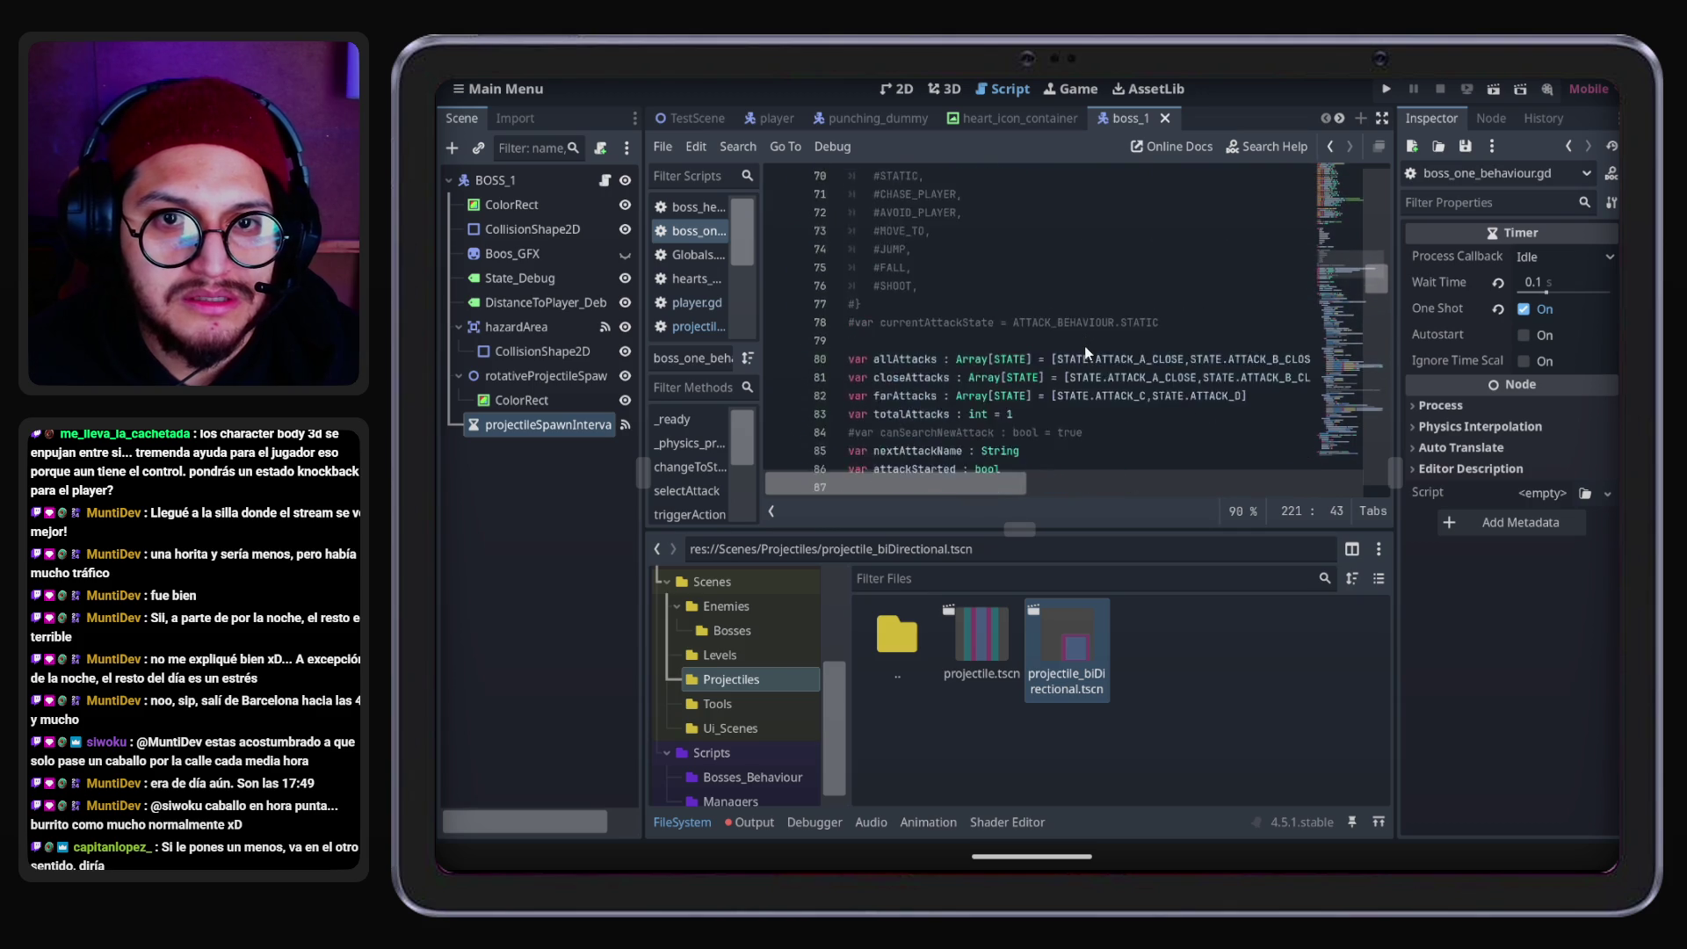
pyautogui.scroll(11, 1086, 351)
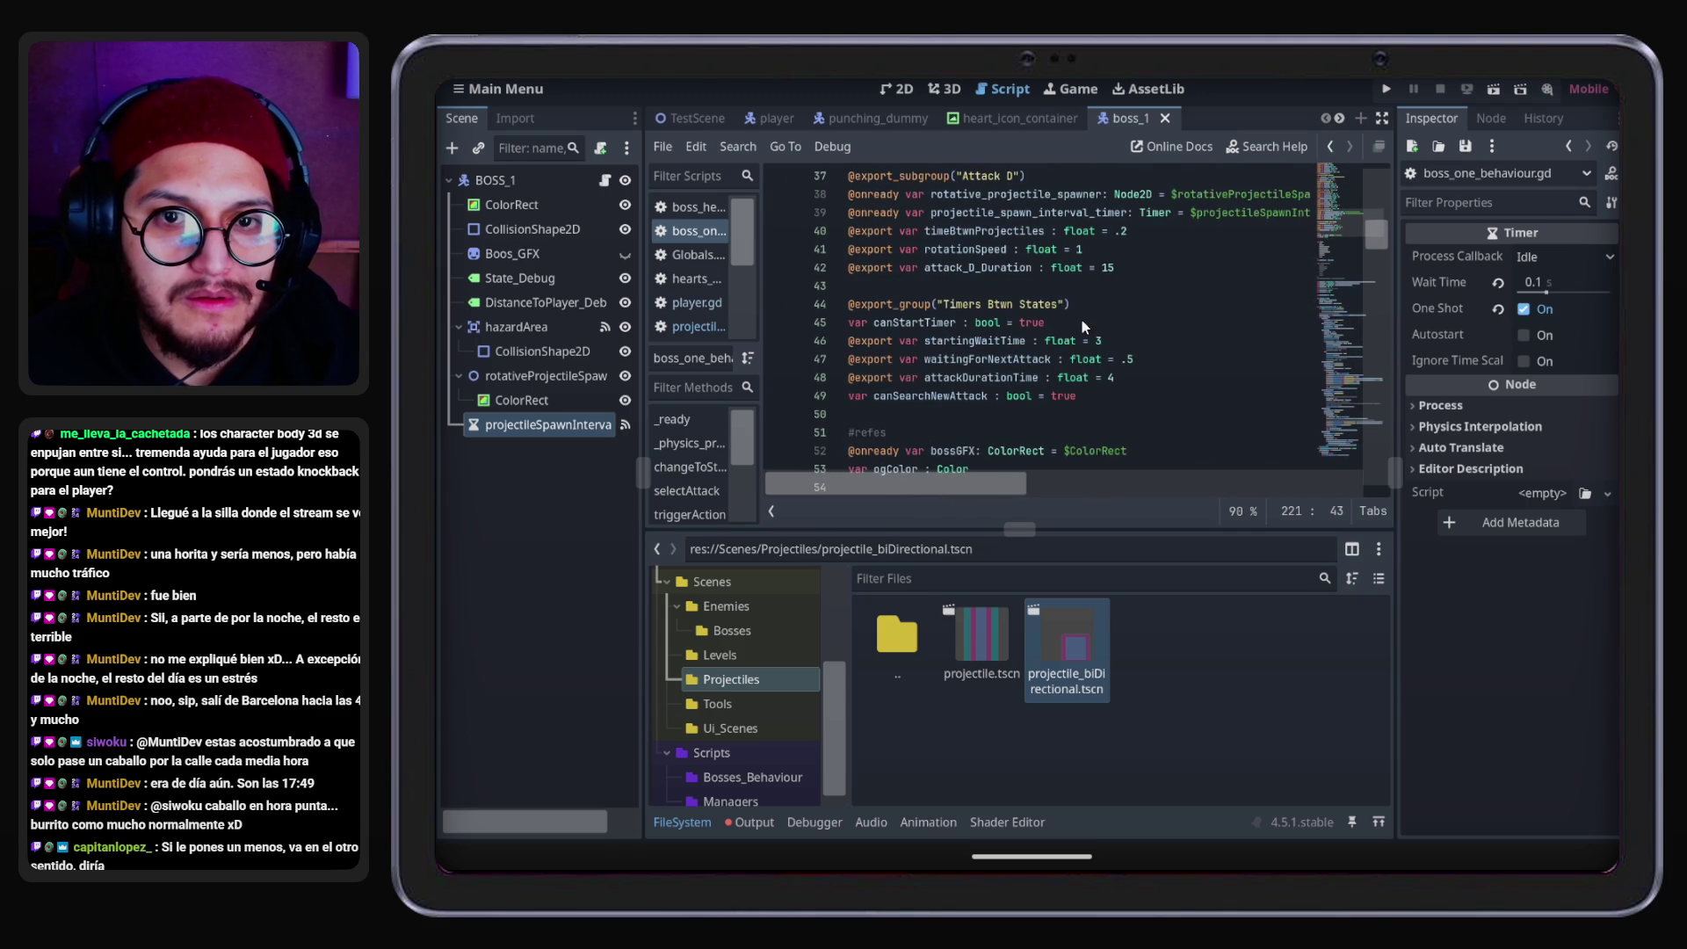
pyautogui.scroll(1, 1077, 290)
pyautogui.click(1060, 251)
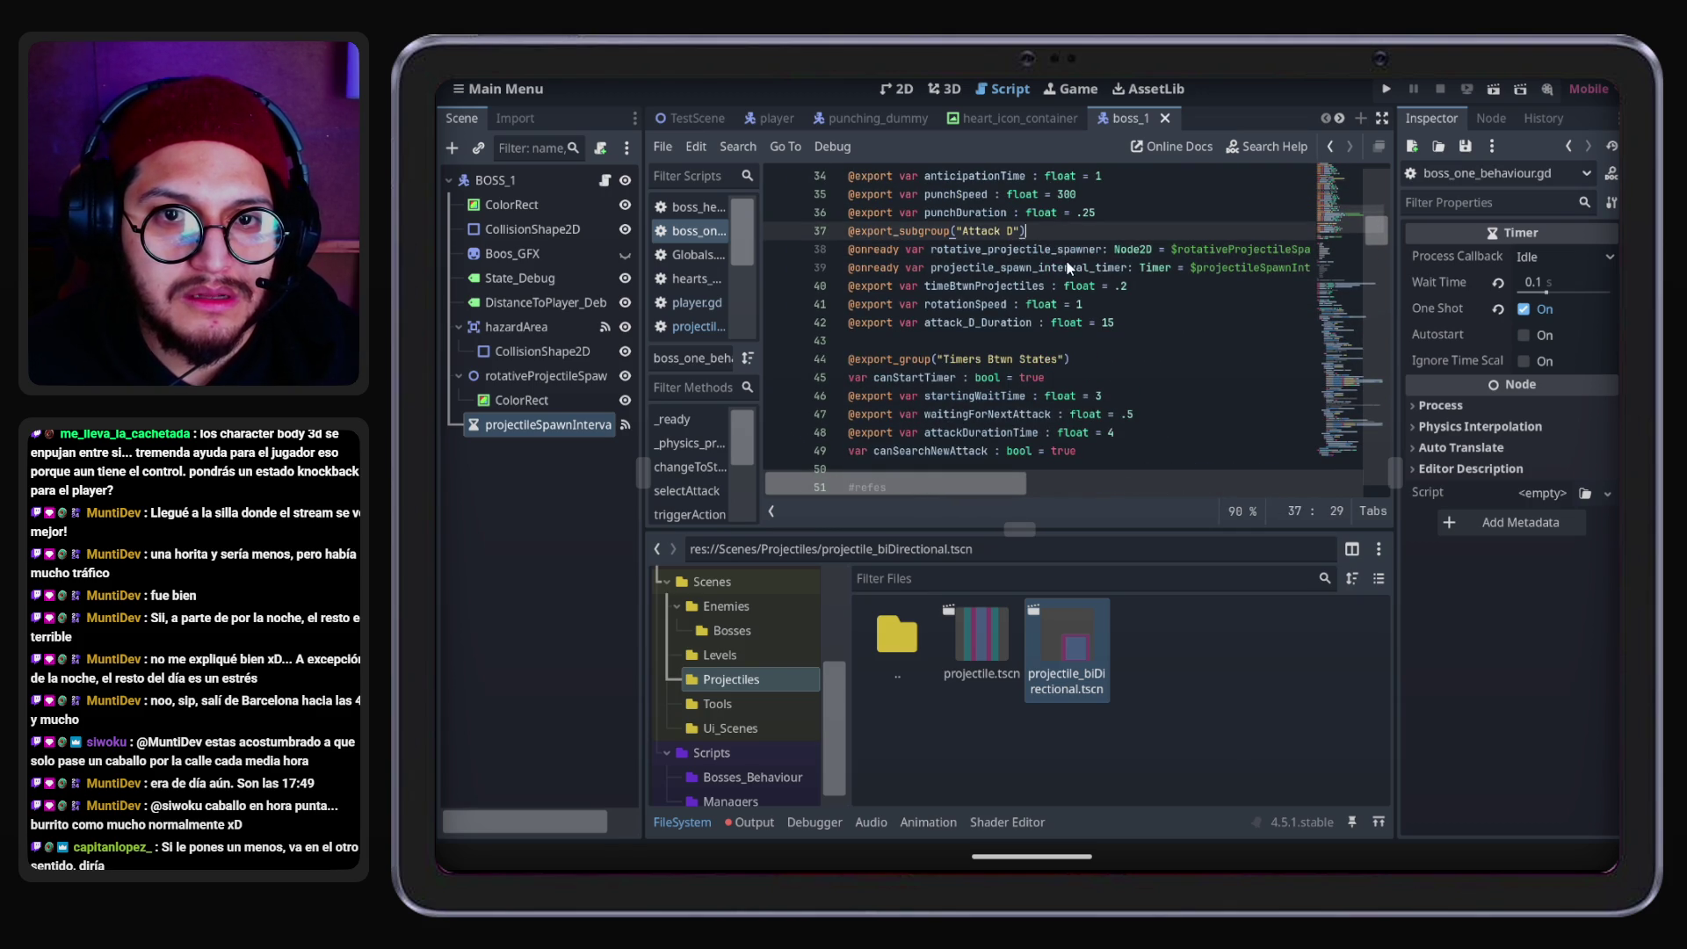
pyautogui.hotkey('ctrl', 'shift', 'Return')
# Ctrl-drag projectile_biDirectional.tscn in as a PROJECTILE_BI_DIRECTIONAL preload constant and copy its name.
pyautogui.moveTo(1067, 643); pyautogui.dragTo(967, 253)
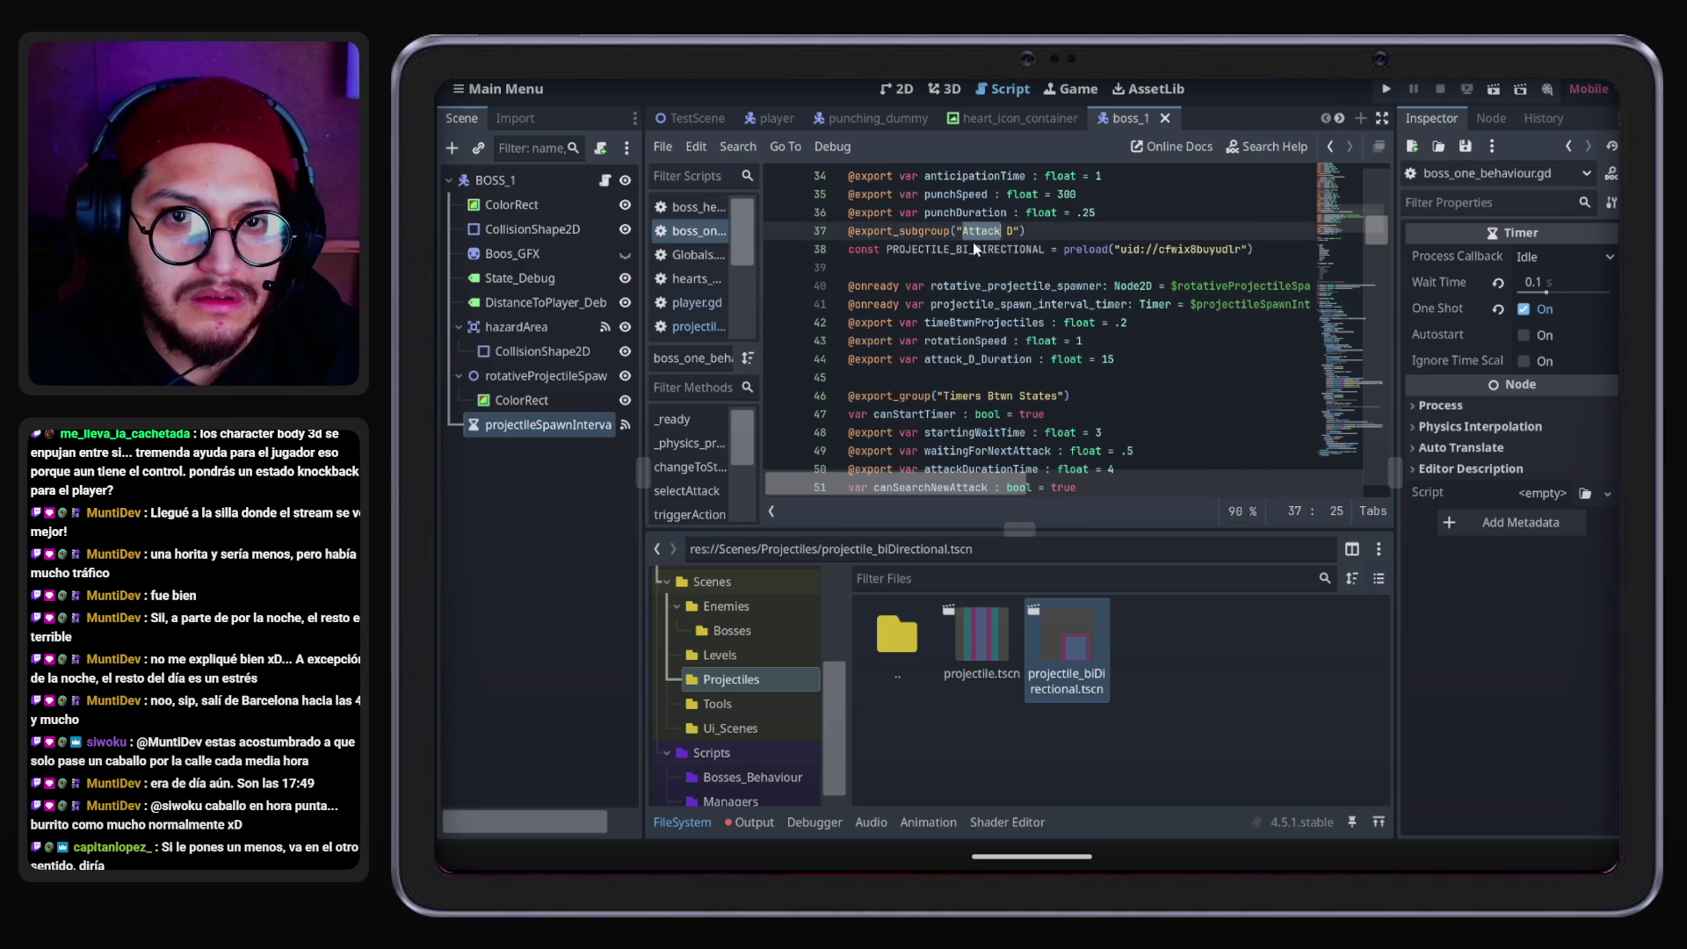
pyautogui.doubleClick(973, 249)
pyautogui.hotkey('ctrl', 'c')
pyautogui.scroll(-20, 1029, 374)
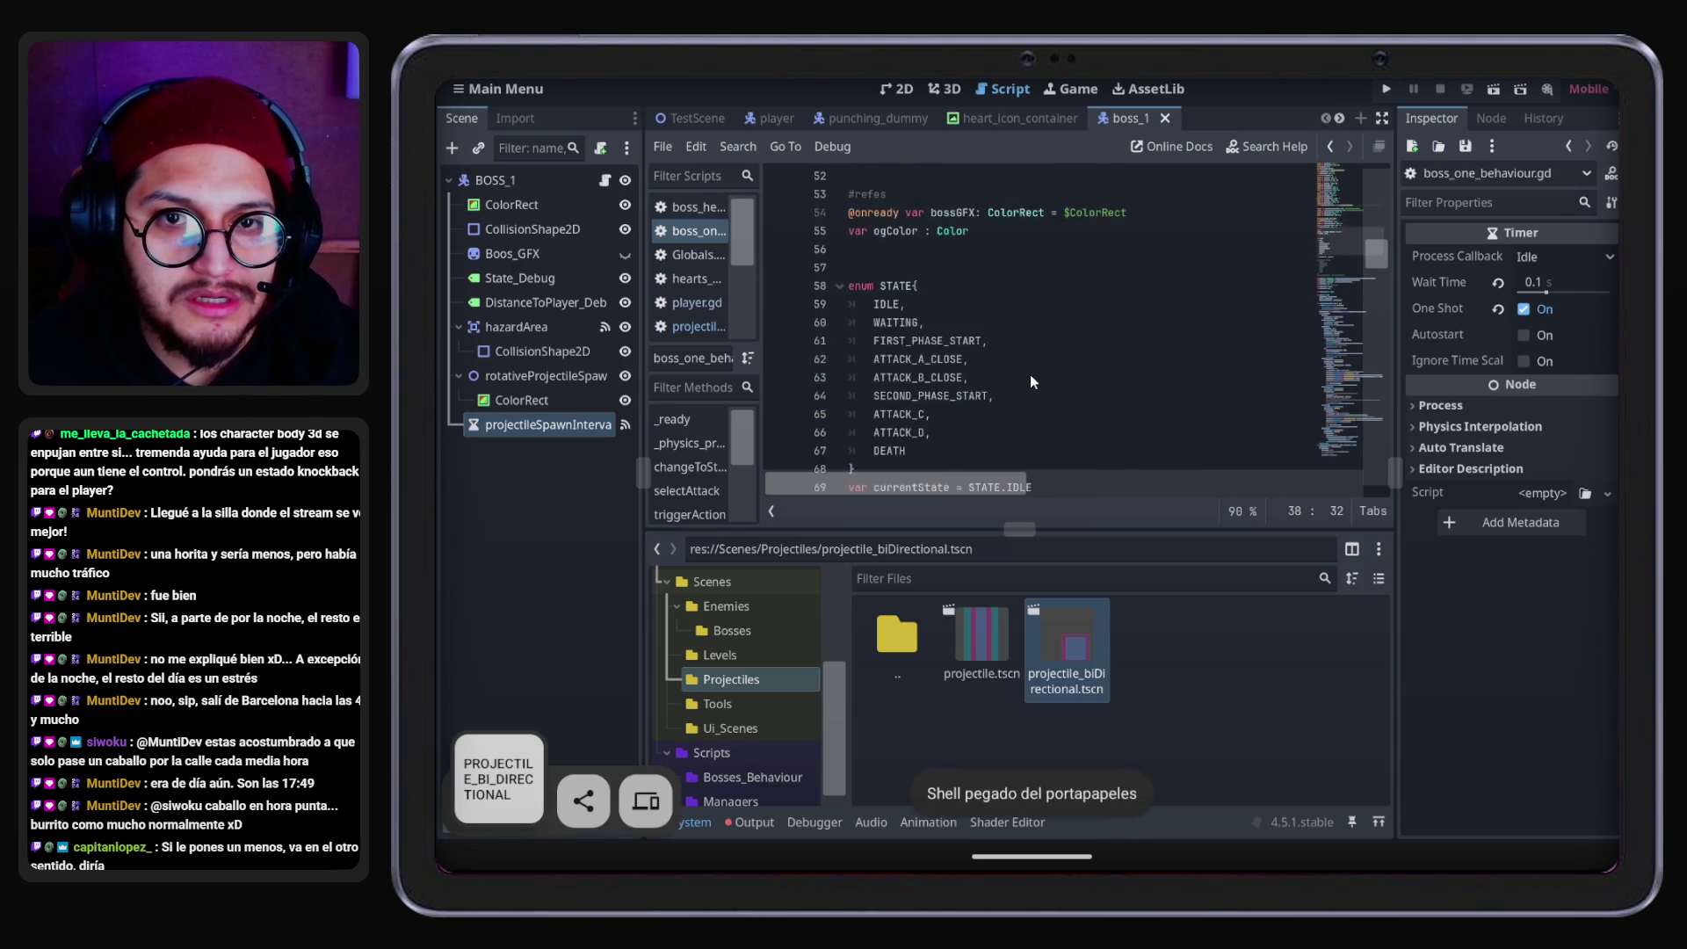
pyautogui.scroll(-20, 1029, 374)
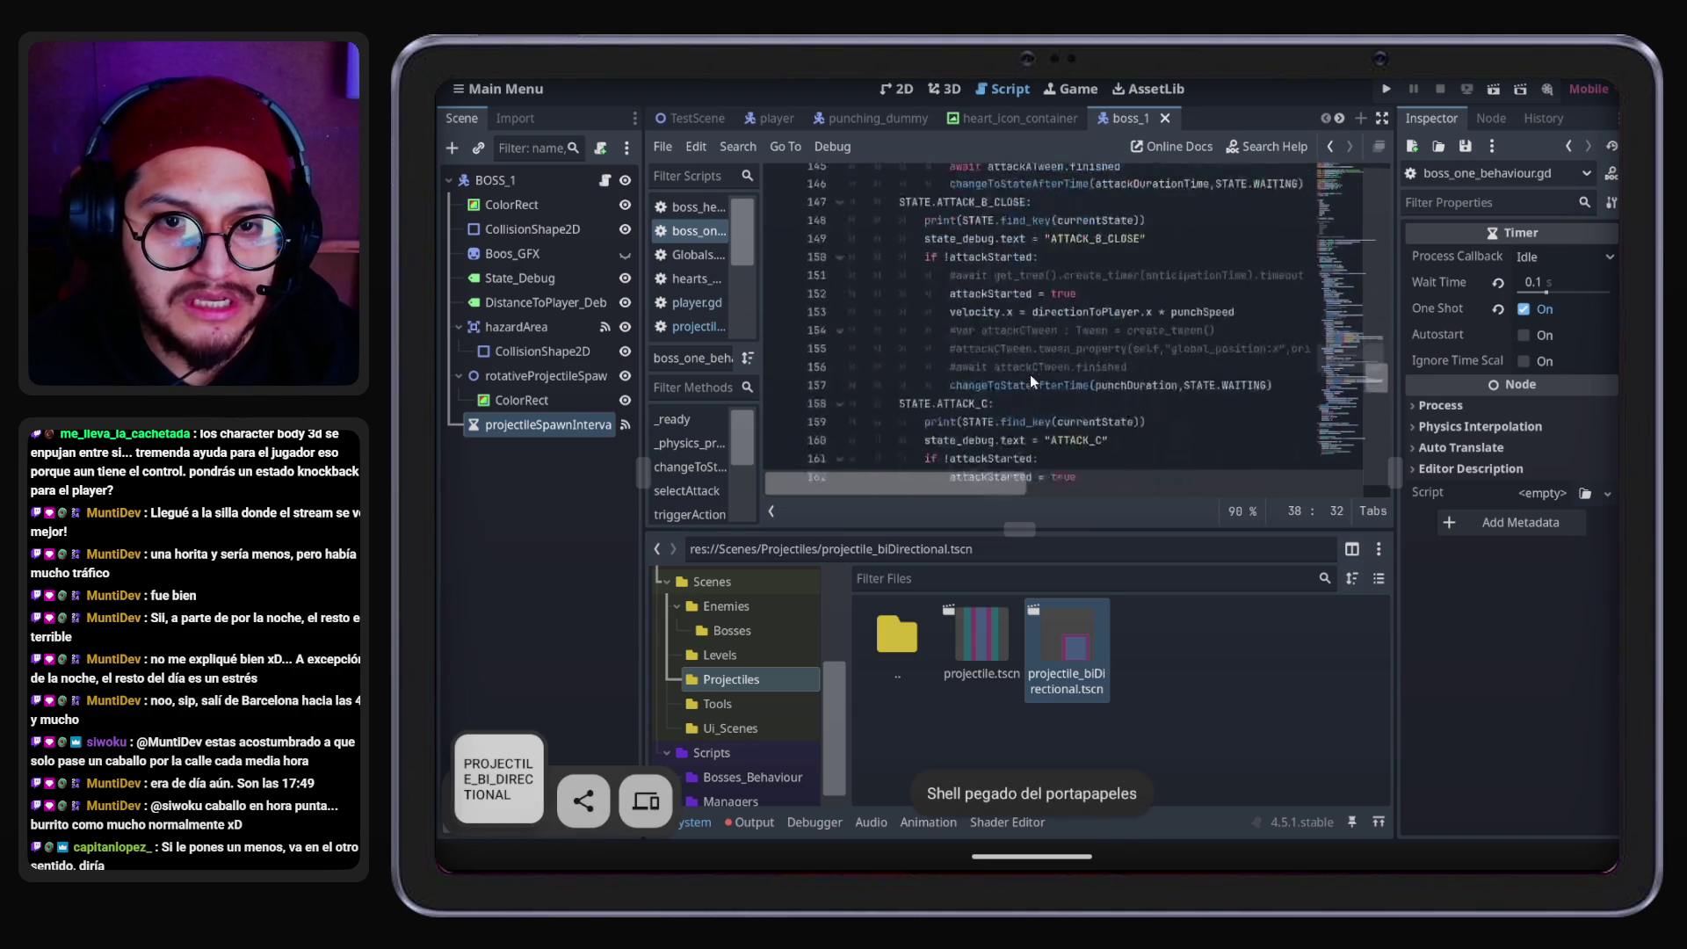
pyautogui.scroll(-5, 1030, 434)
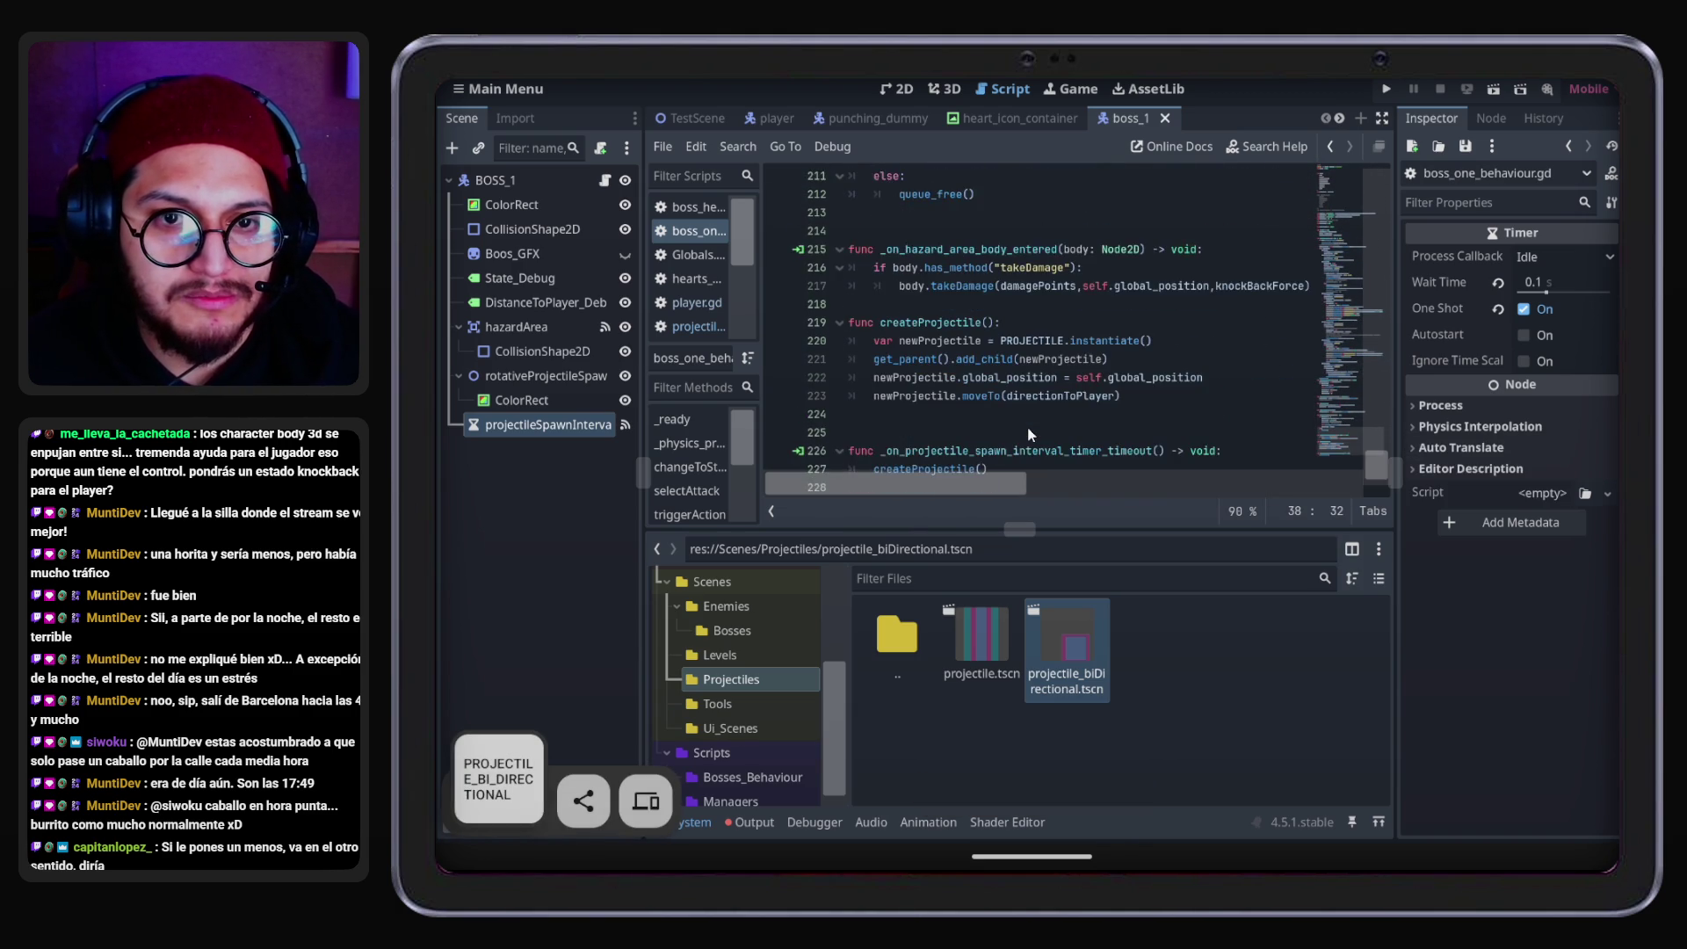
# Add a projectileType parameter, without a type hint, to the createProjectile signature.
pyautogui.scroll(1, 1029, 383)
pyautogui.scroll(3, 1030, 383)
pyautogui.scroll(-3, 982, 355)
pyautogui.doubleClick(958, 340)
pyautogui.click(989, 341)
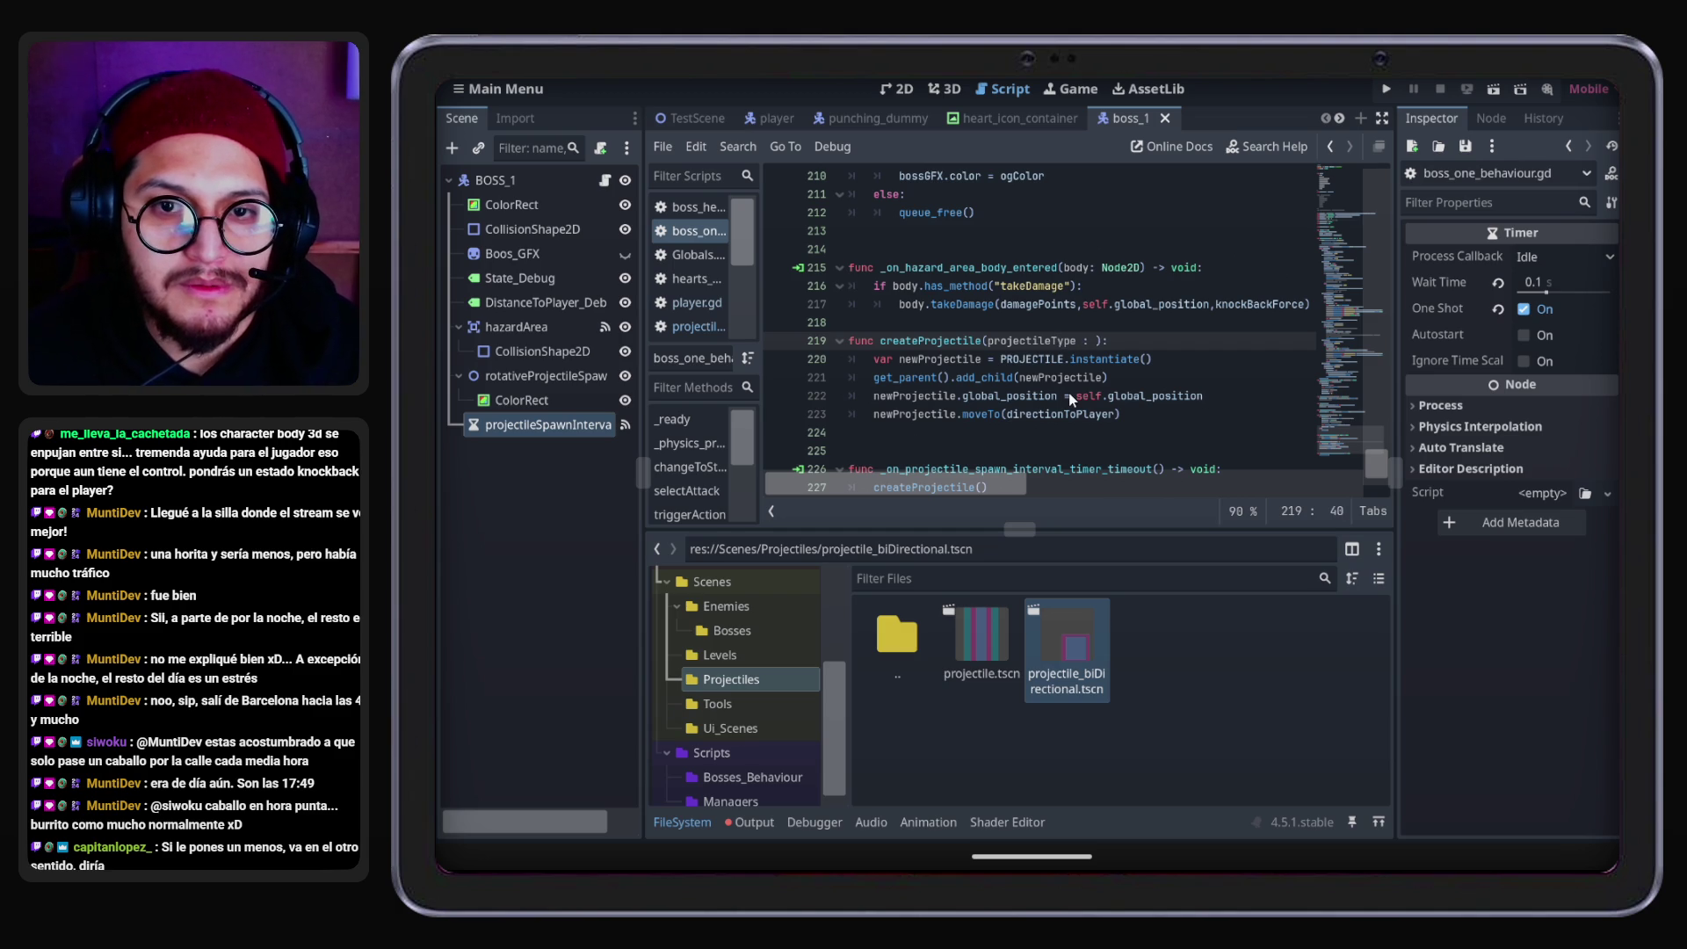
pyautogui.write('eloa')
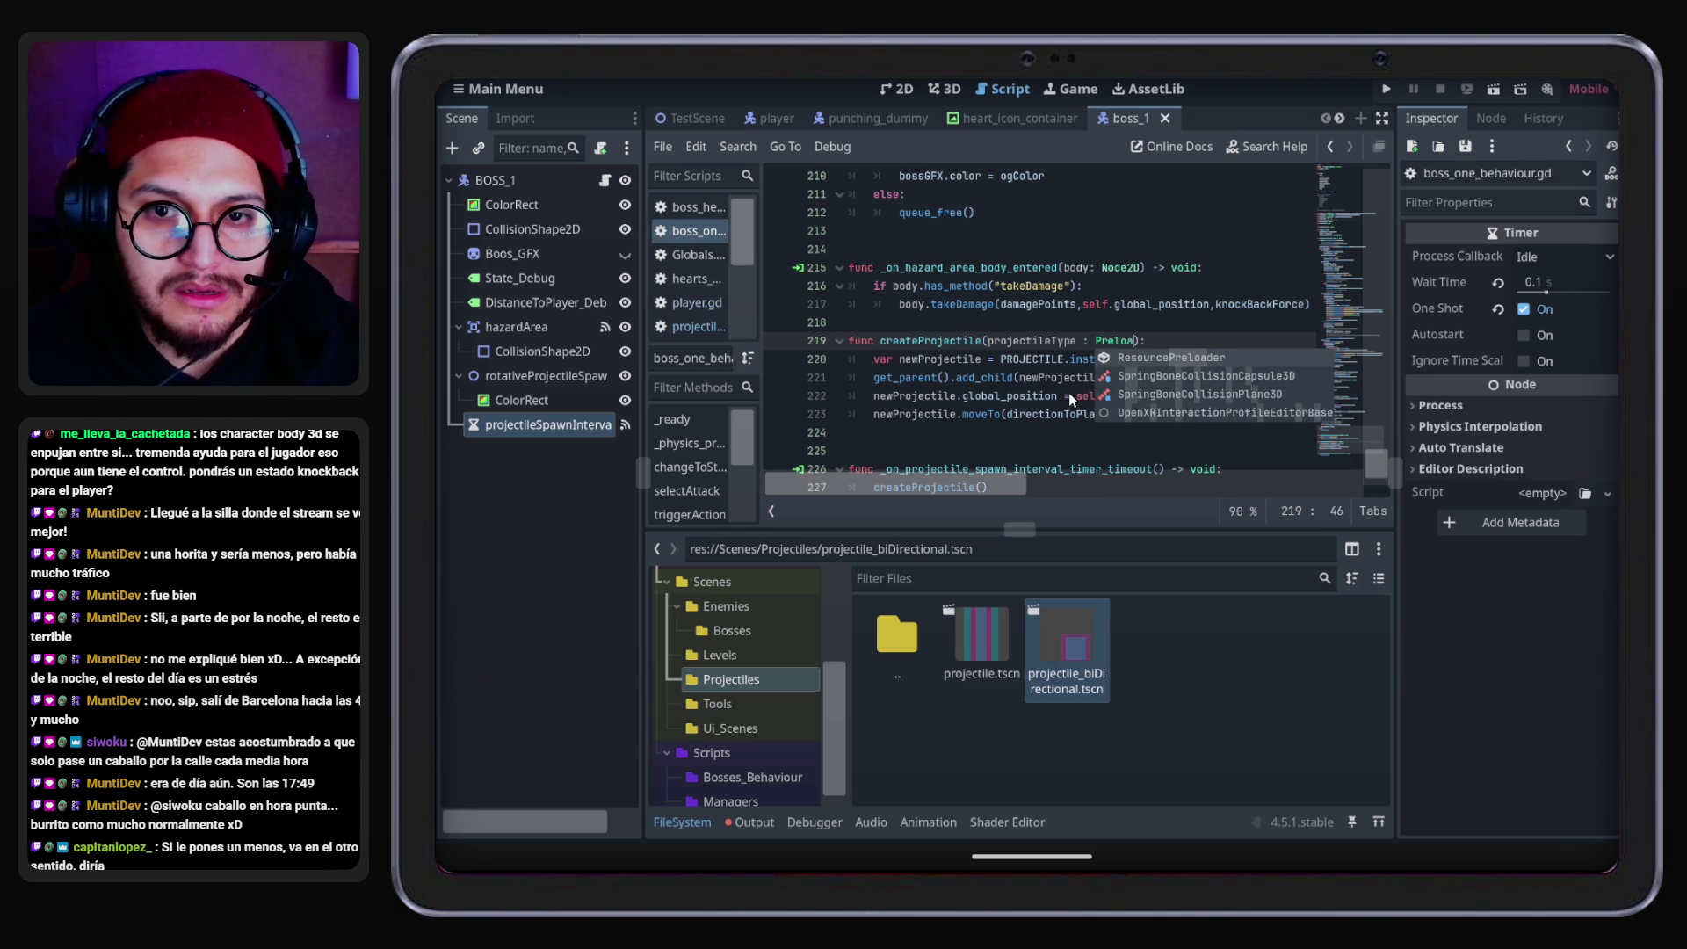
pyautogui.press('Return')
pyautogui.press('BackSpace')
pyautogui.press('BackSpace')
pyautogui.press('BackSpace')
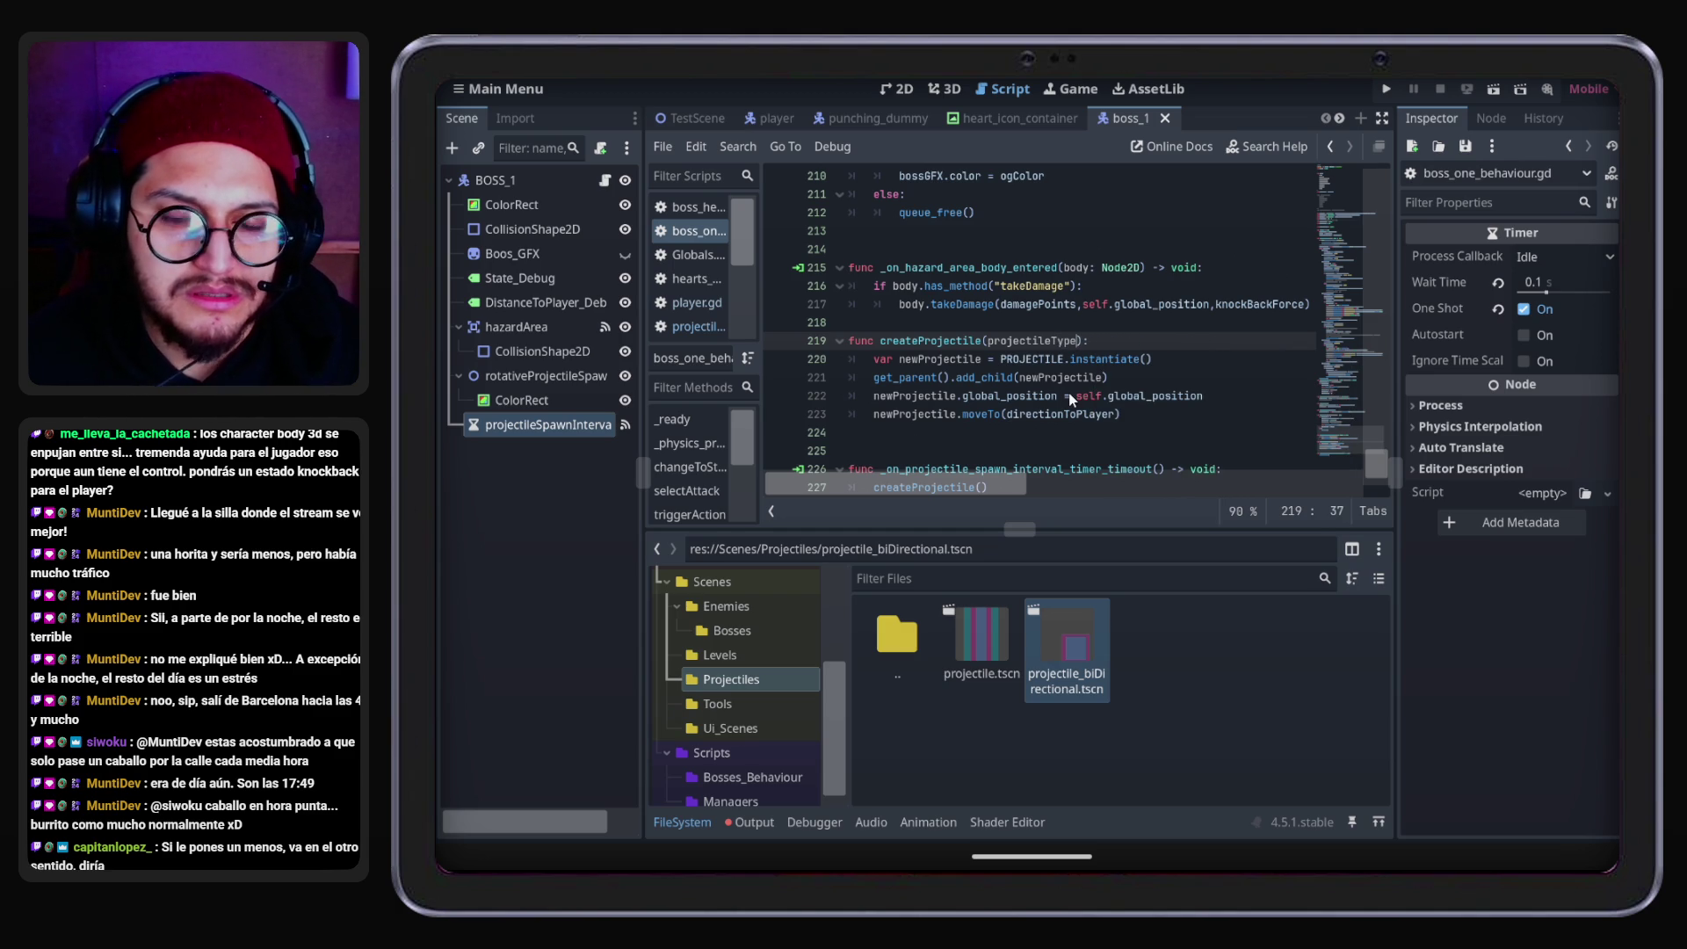
# Instantiate projectileType instead of PROJECTILE on line 220 and cut the stray pasted constant name.
pyautogui.click(1086, 319)
pyautogui.hotkey('ctrl', 'v')
pyautogui.doubleClick(1049, 356)
pyautogui.hotkey('ctrl', 'v')
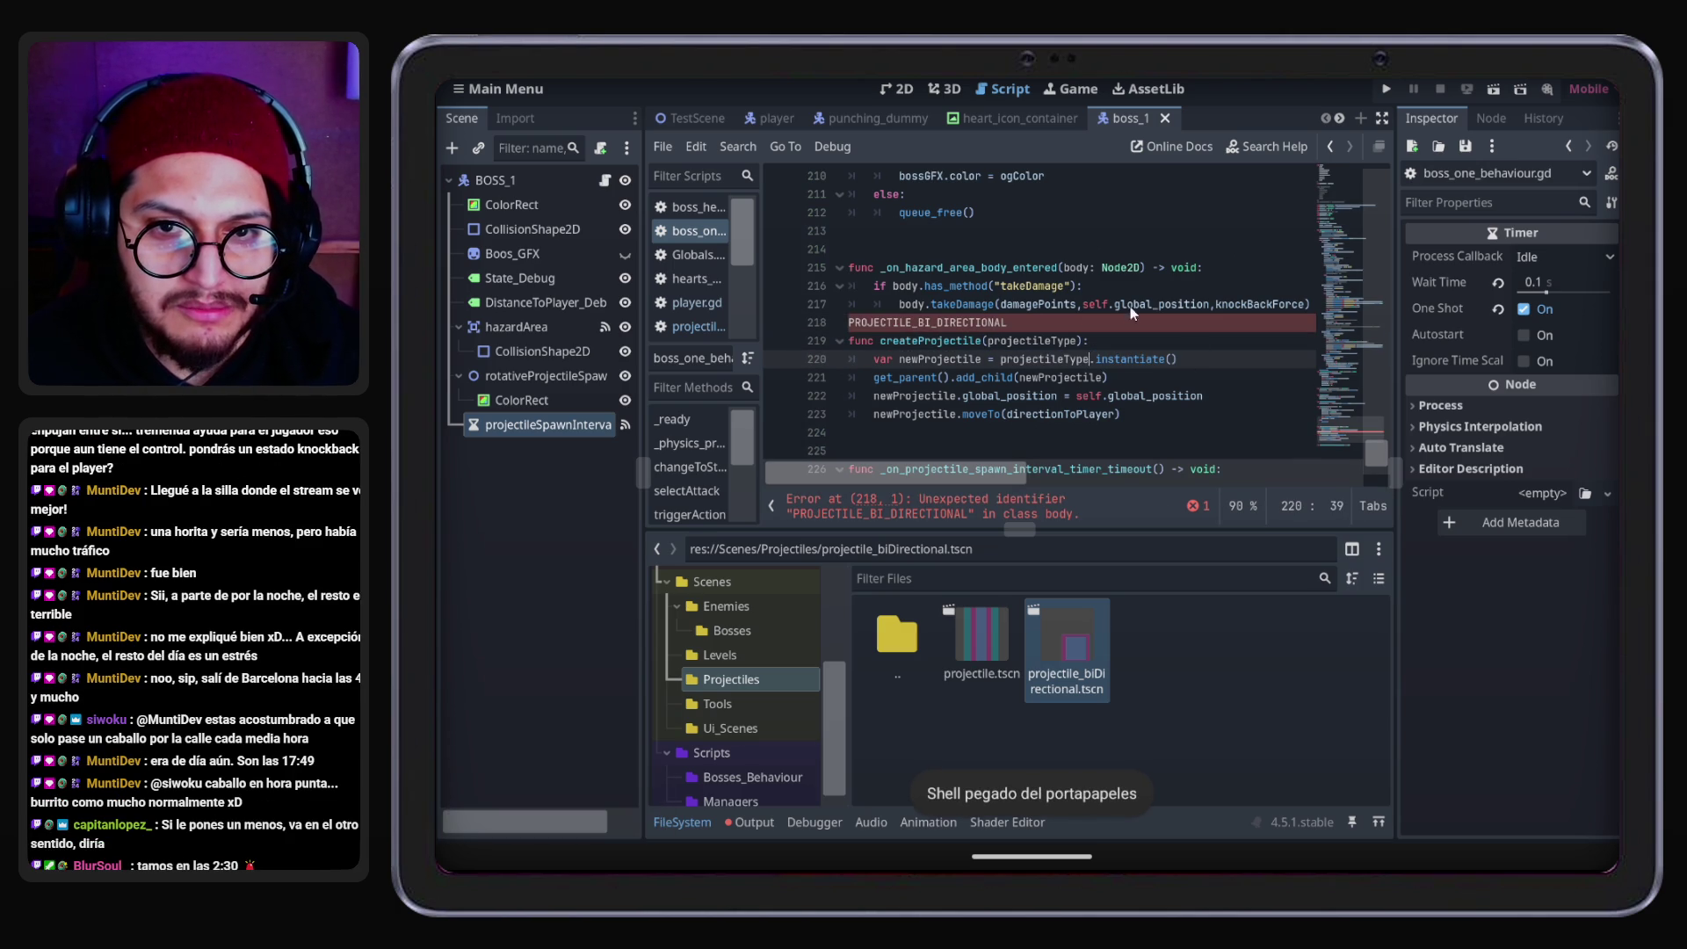
pyautogui.doubleClick(945, 322)
pyautogui.click(1090, 359)
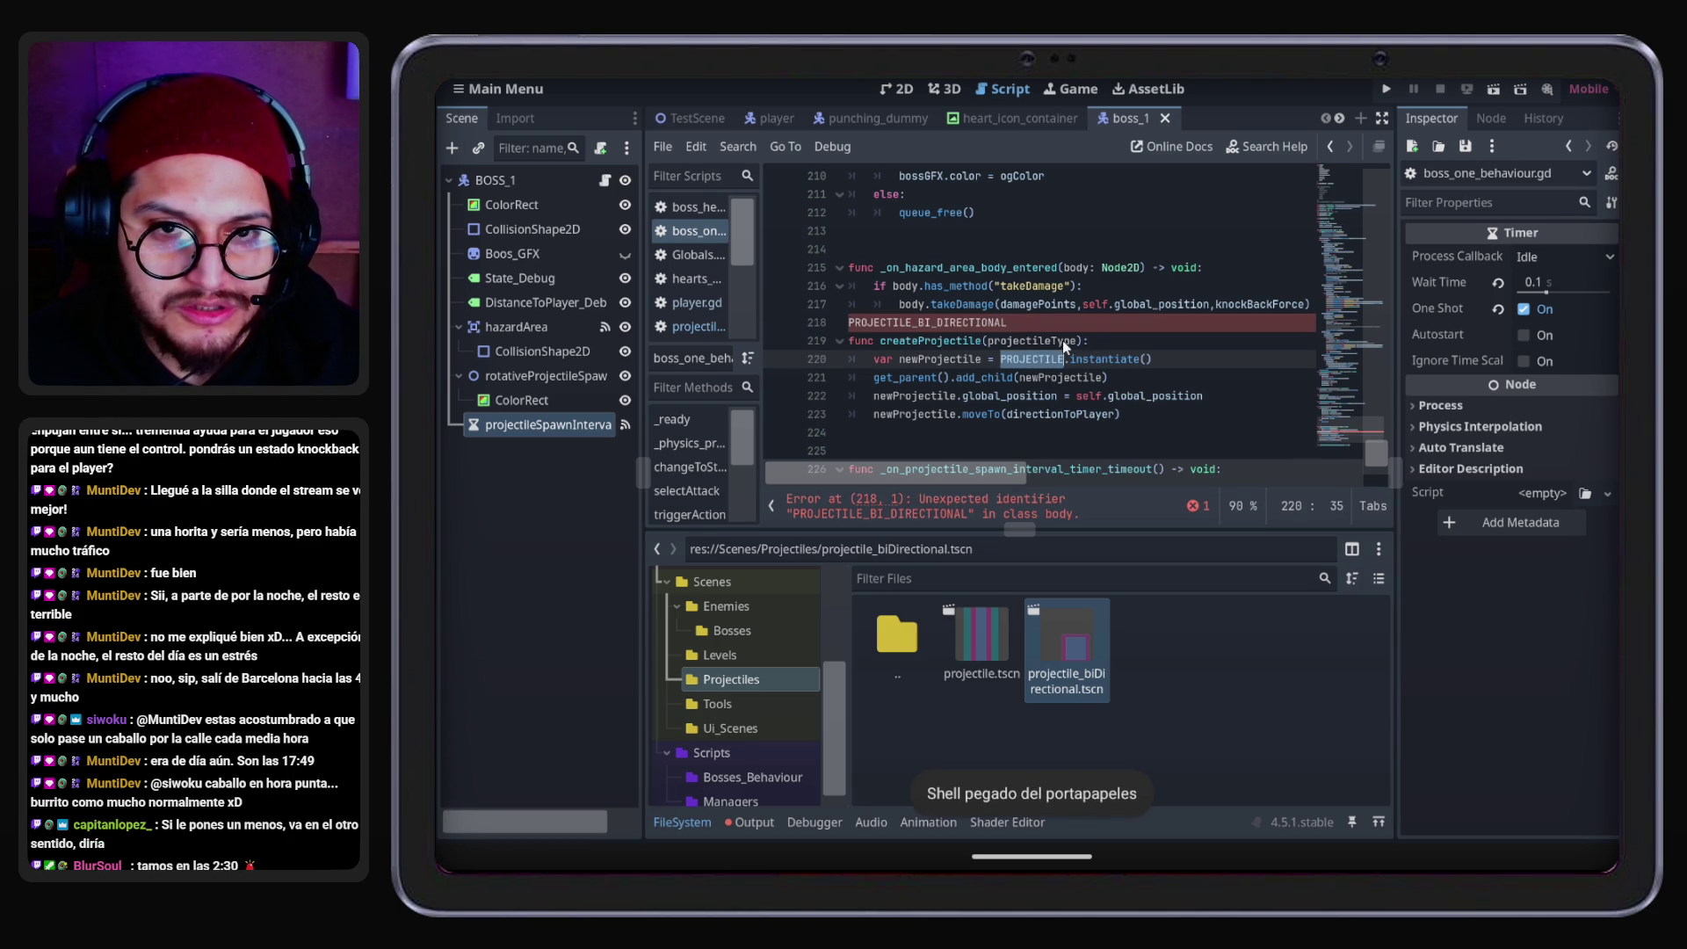
pyautogui.doubleClick(984, 324)
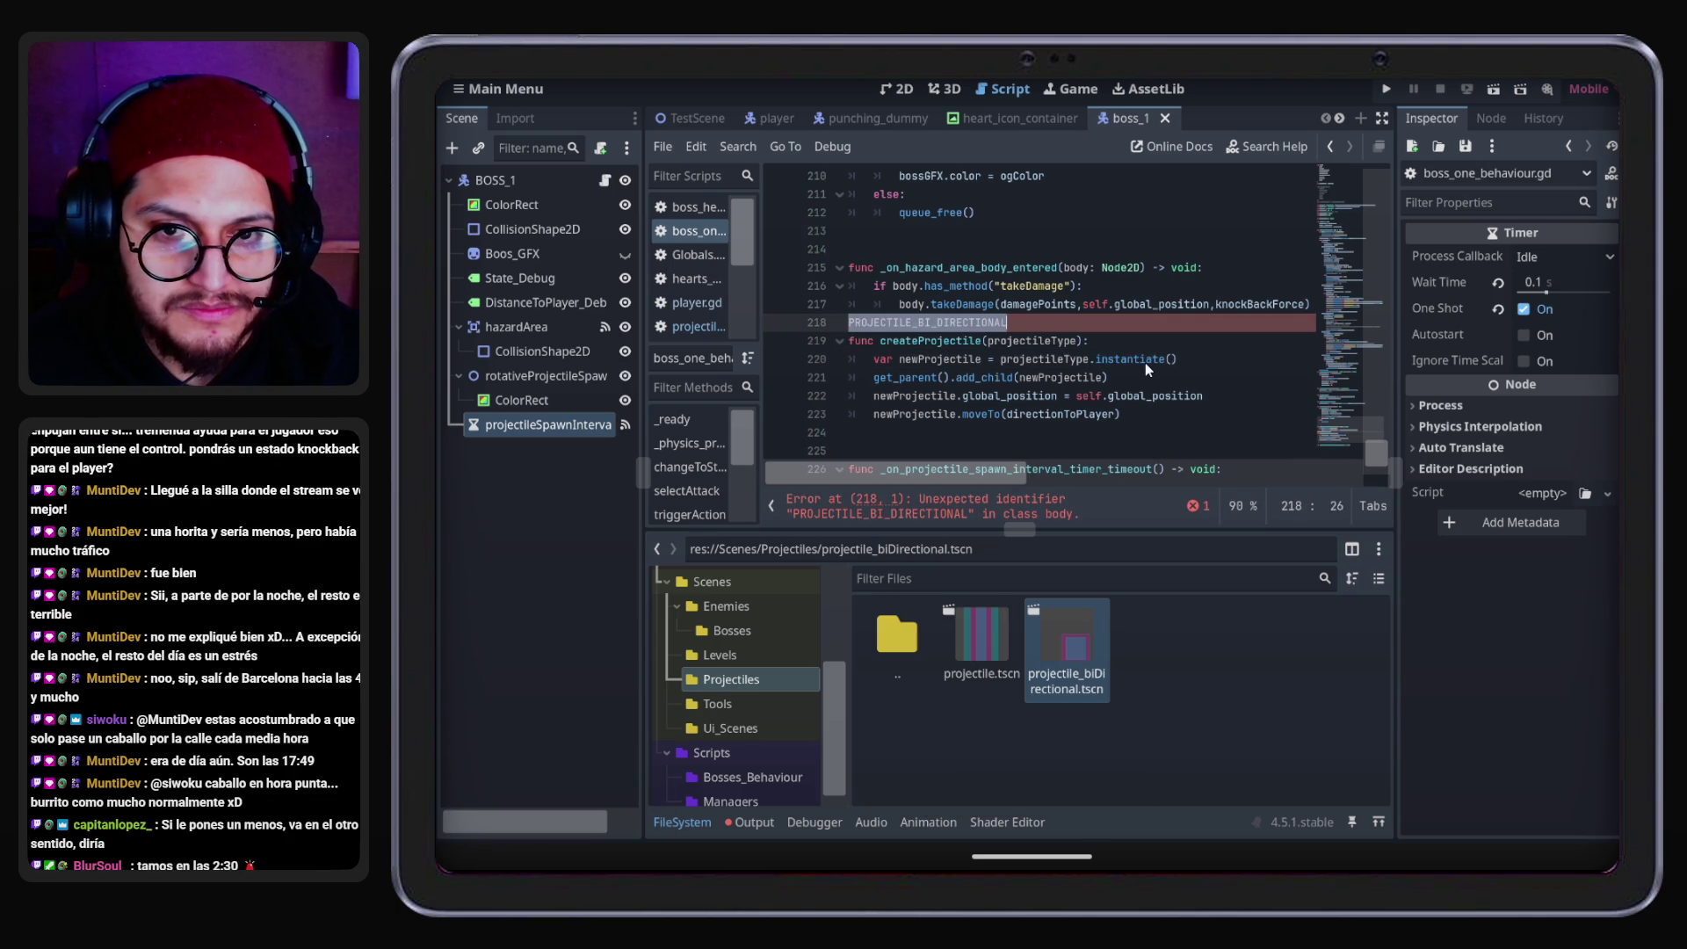
pyautogui.hotkey('ctrl', 'x')
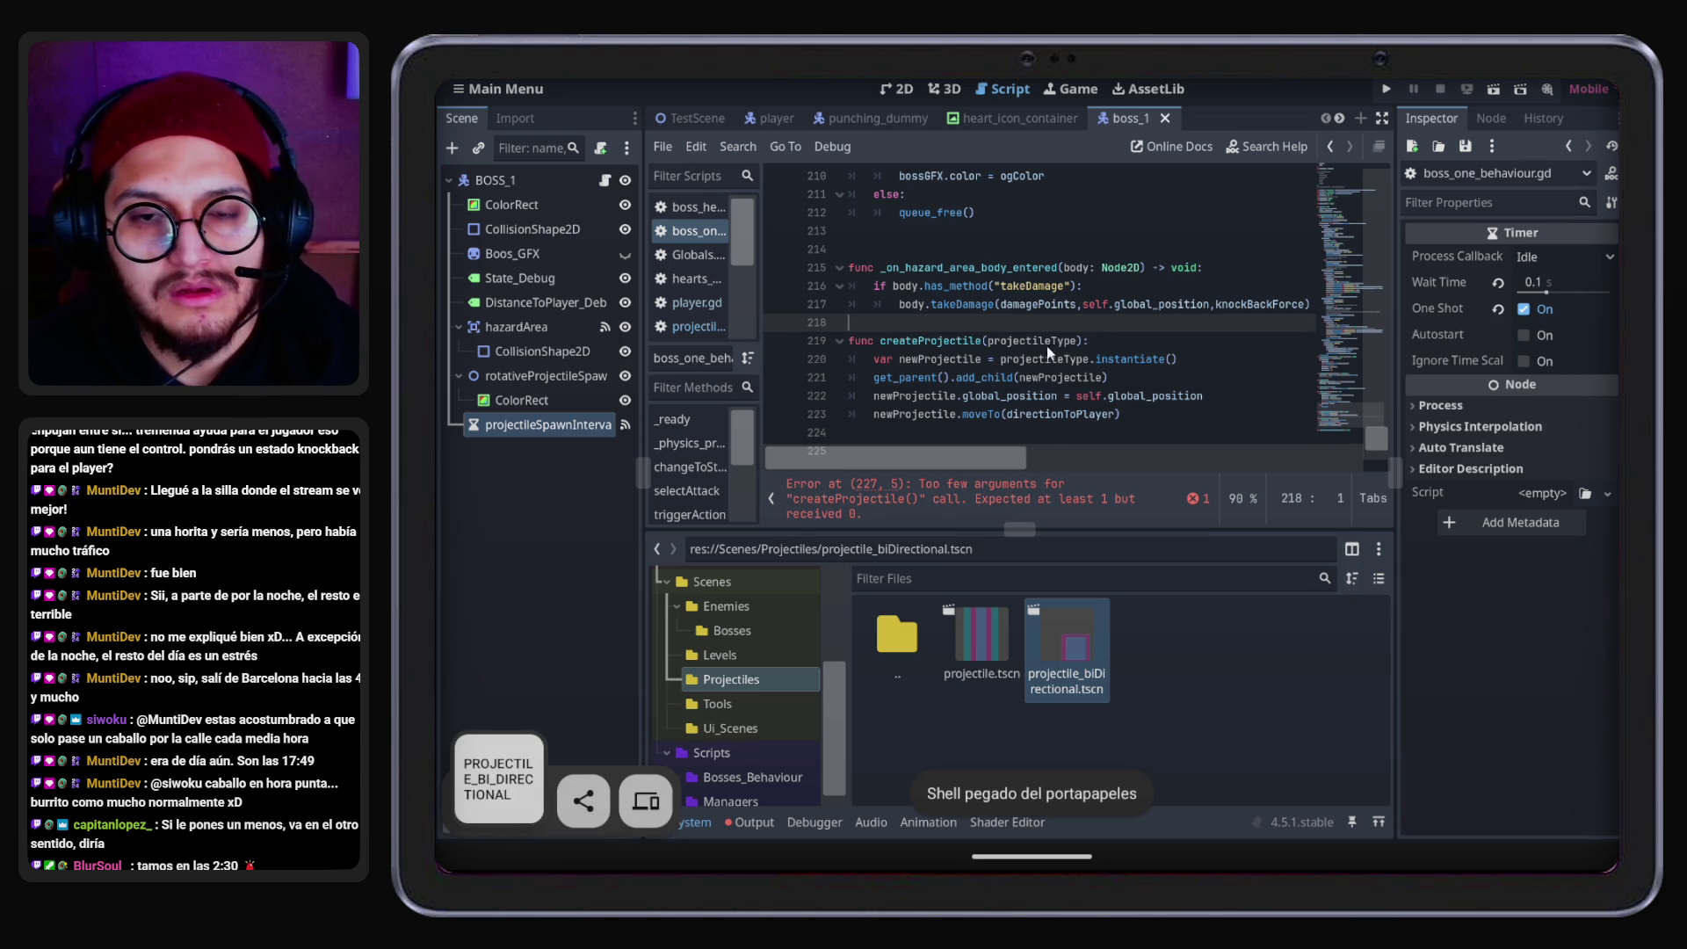
# Pass PROJECTILE_BI_DIRECTIONAL to createProjectile in the tween callback and the line 227 call.
pyautogui.scroll(1, 1078, 349)
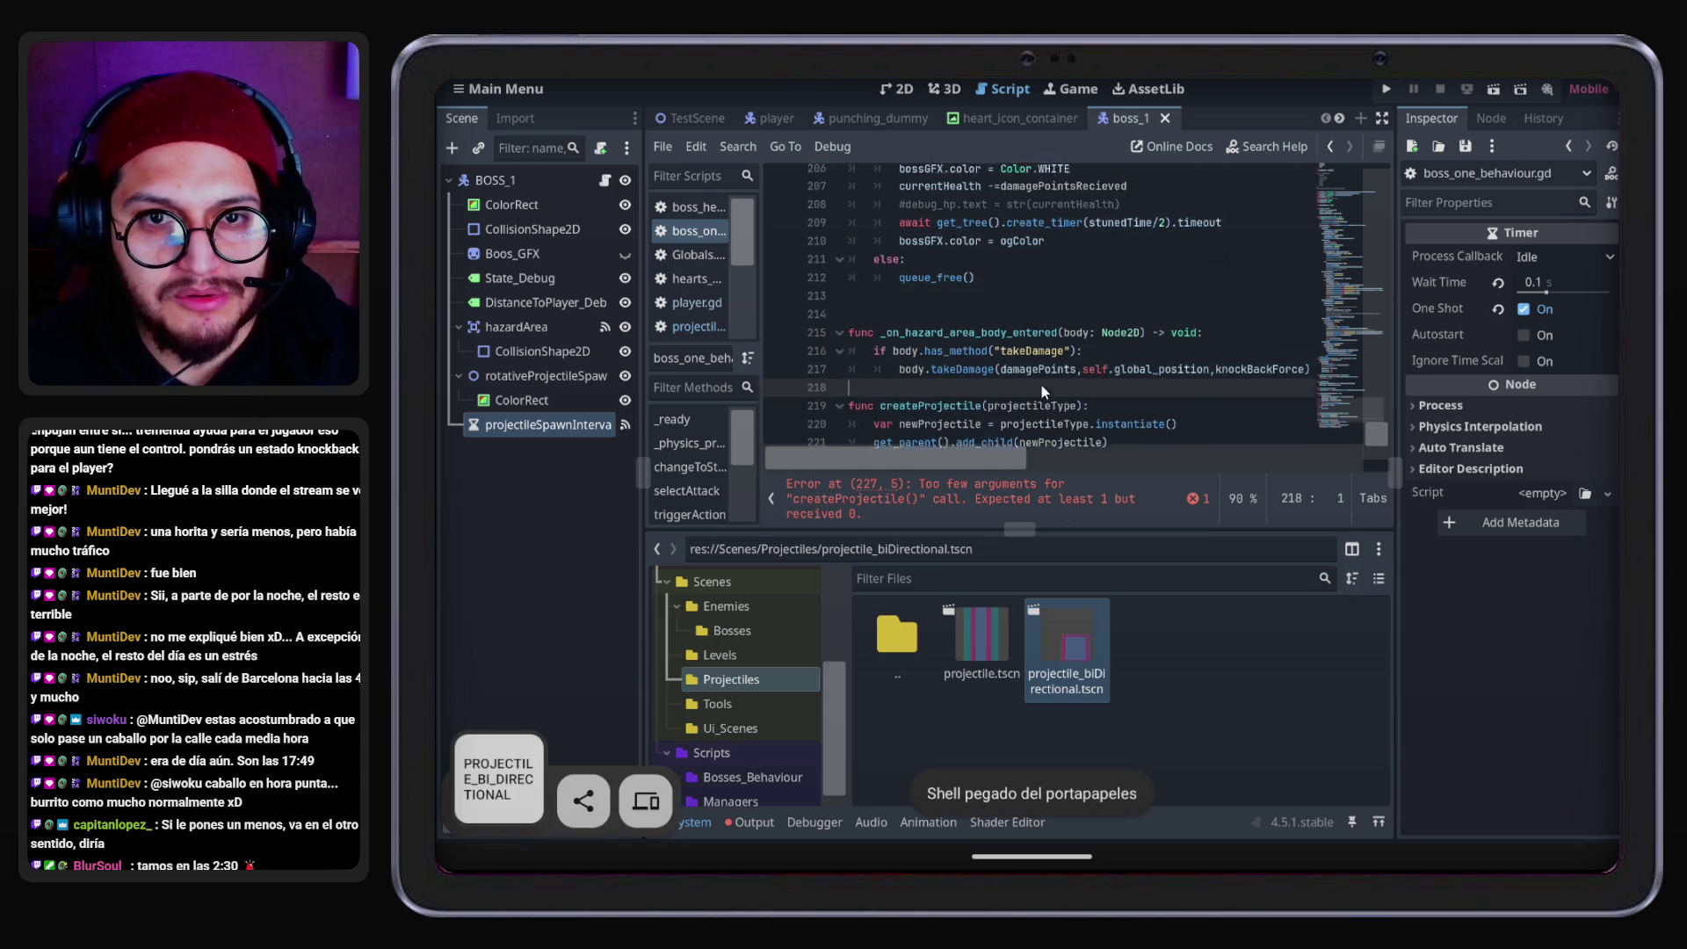
pyautogui.scroll(15, 1056, 362)
pyautogui.scroll(4, 1056, 362)
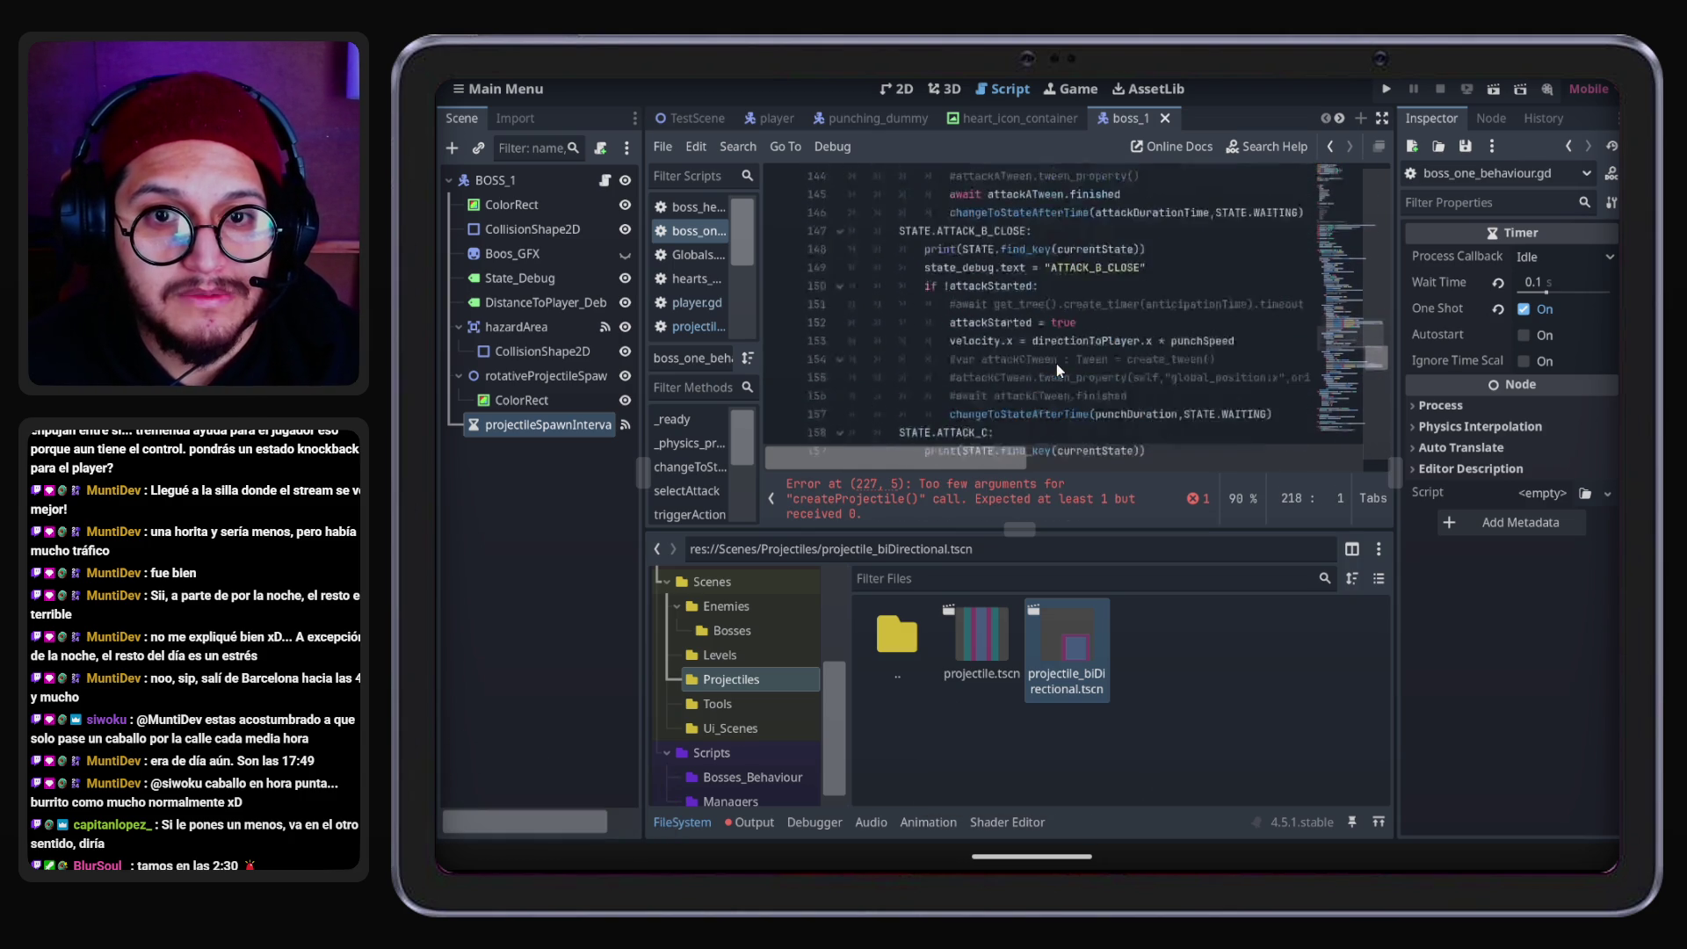
pyautogui.scroll(-4, 1056, 361)
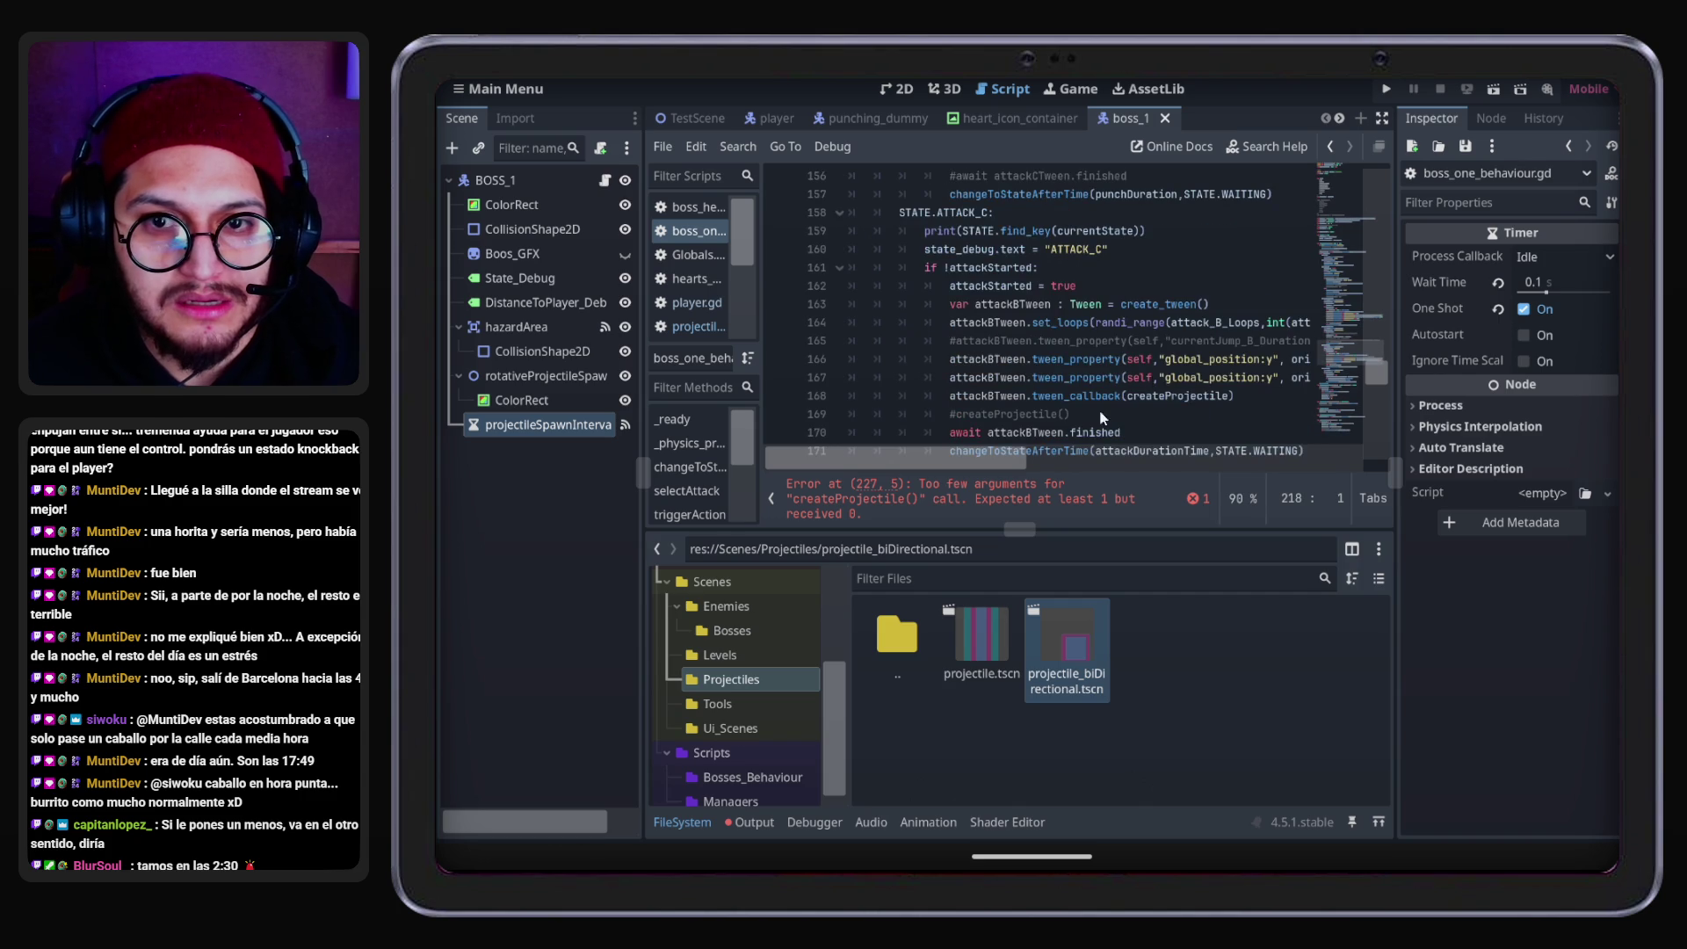
pyautogui.scroll(-3, 1107, 351)
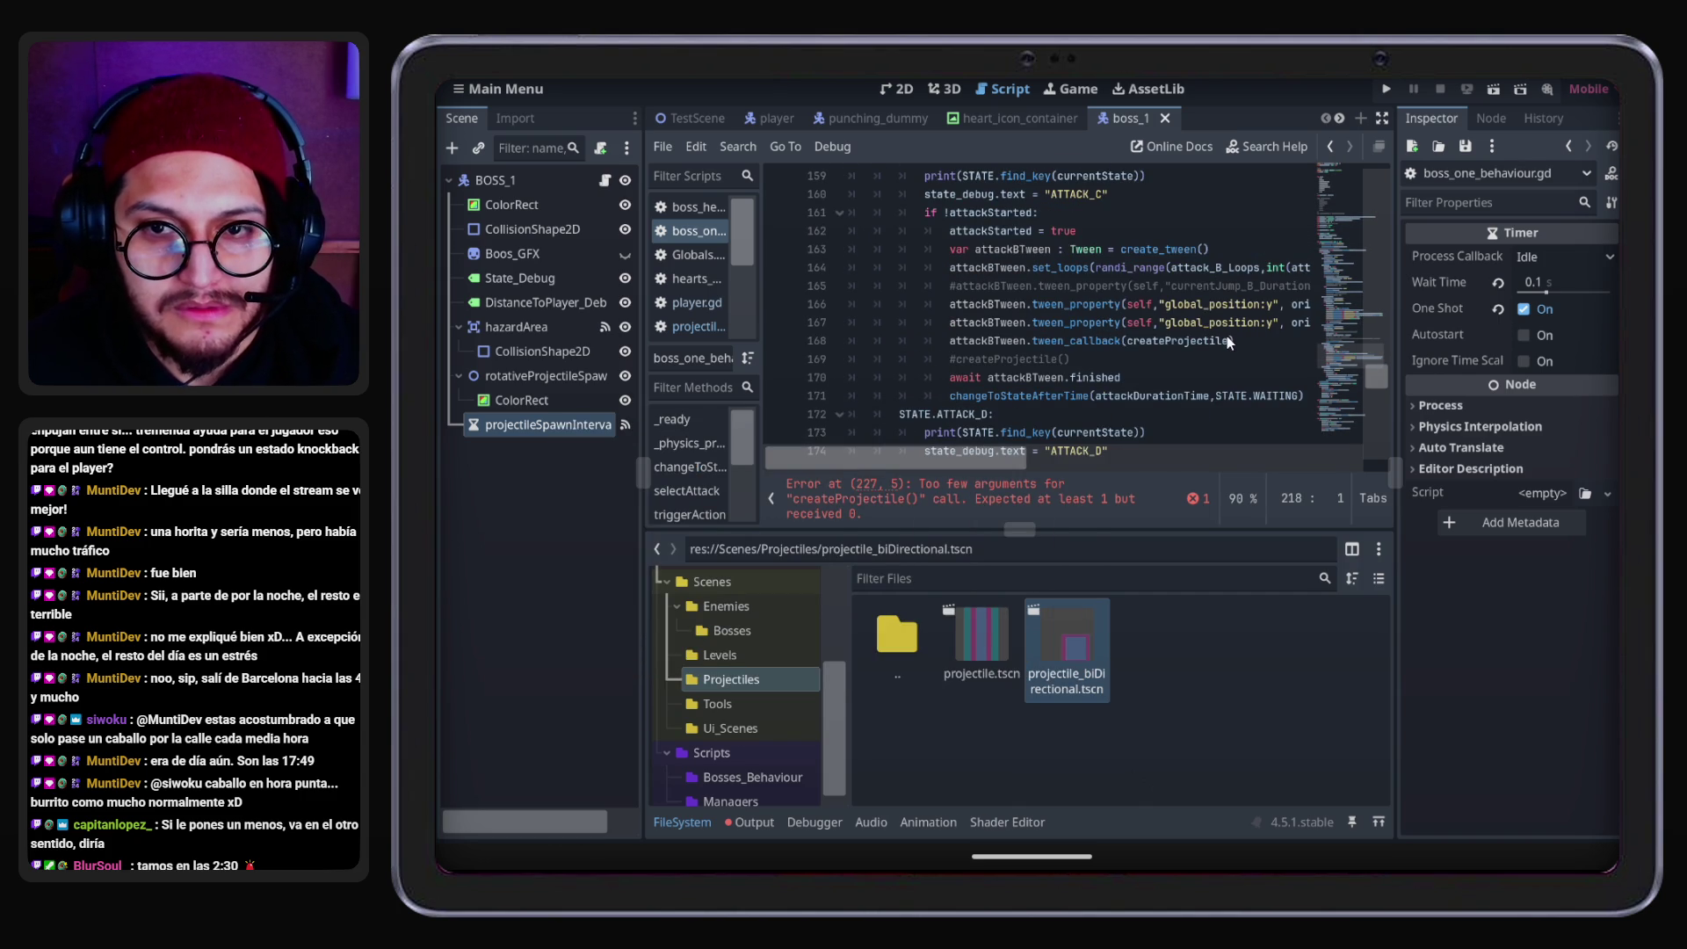
pyautogui.click(1227, 339)
pyautogui.write('(PROJECTILE_BI_DIRECTIONAL')
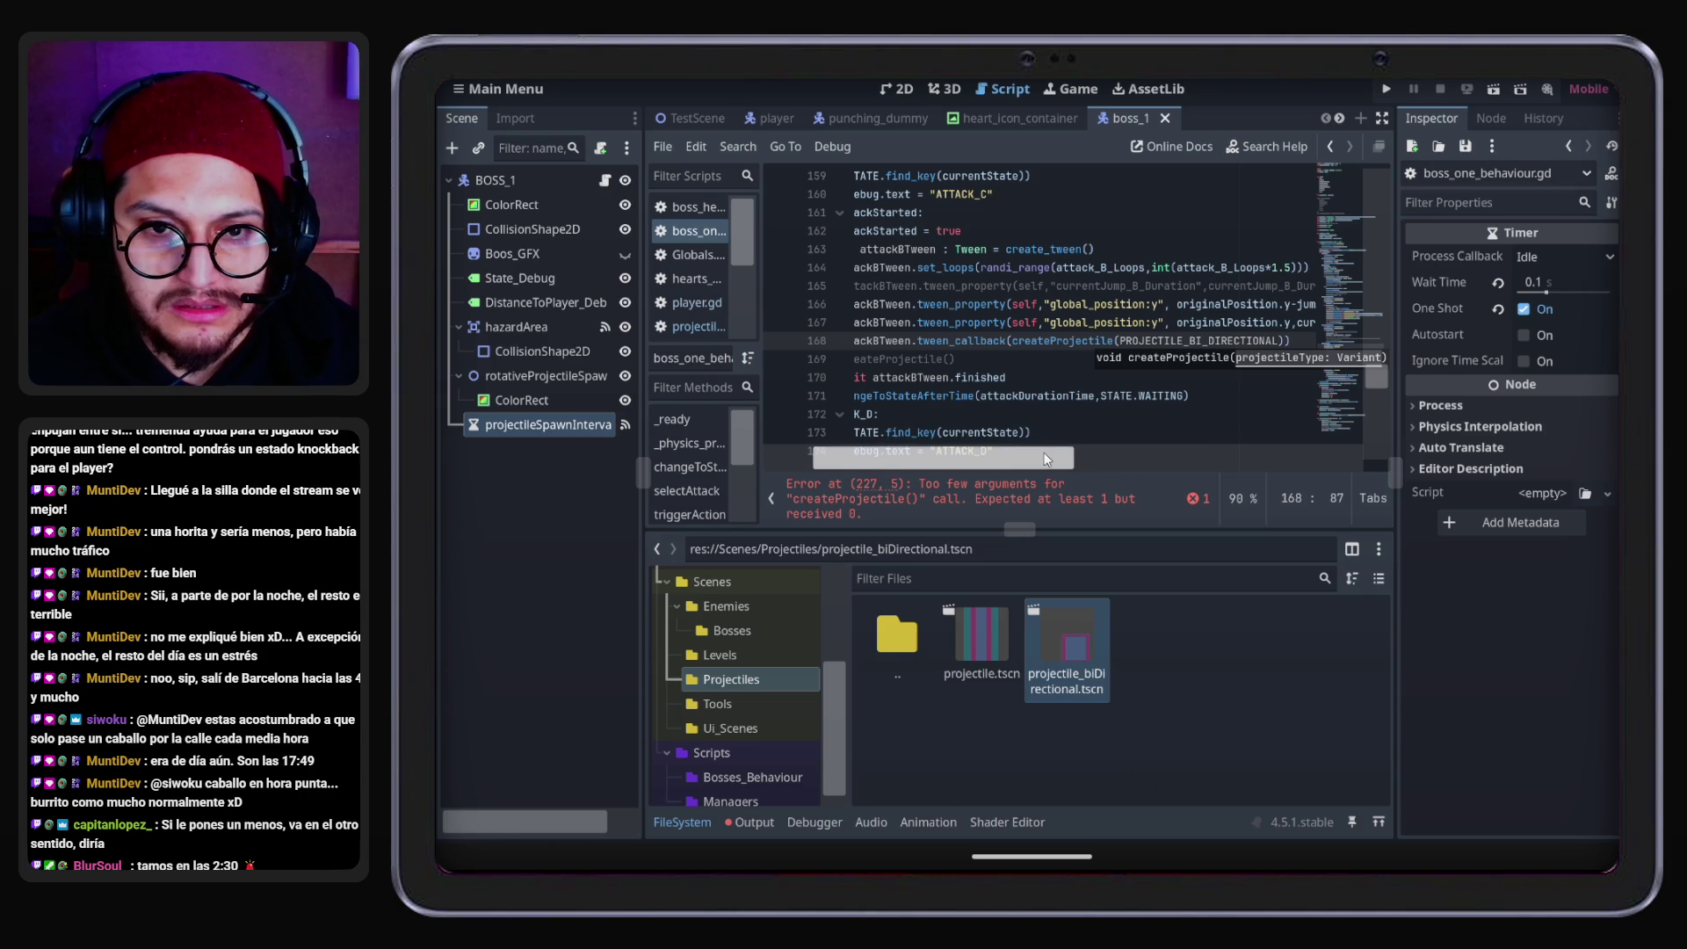
pyautogui.moveTo(1040, 456)
pyautogui.mouseDown()
pyautogui.moveTo(1000, 464)
pyautogui.moveTo(1056, 471)
pyautogui.moveTo(997, 475)
pyautogui.mouseUp()
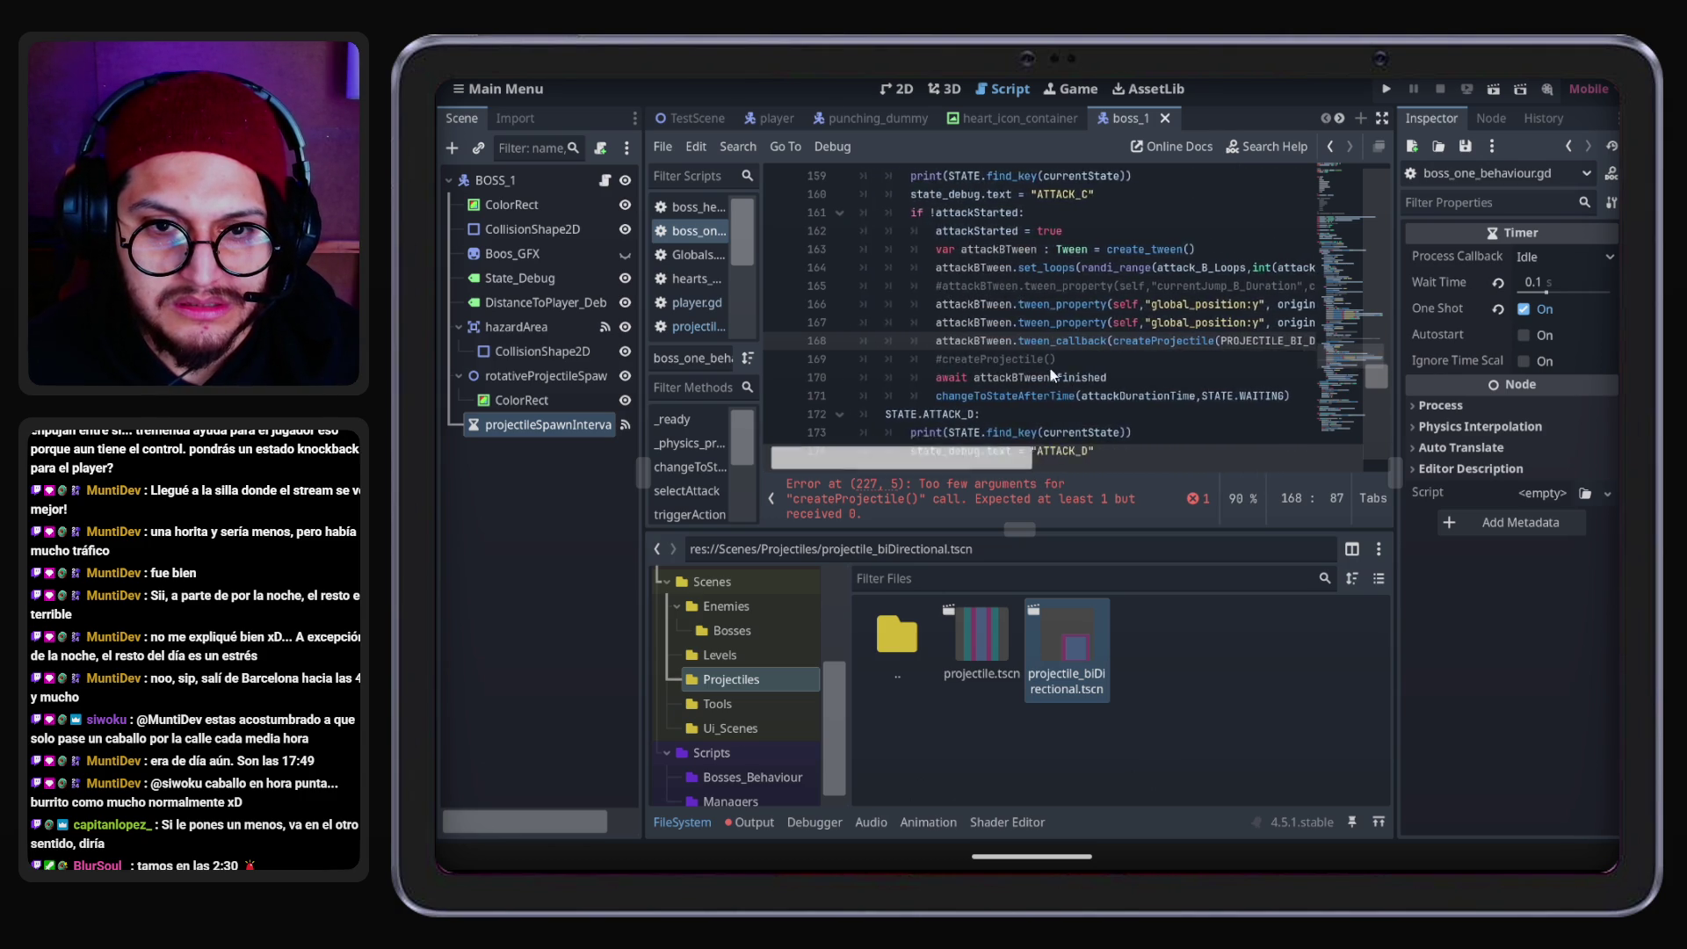
pyautogui.scroll(-6, 1051, 367)
pyautogui.scroll(-6, 1050, 368)
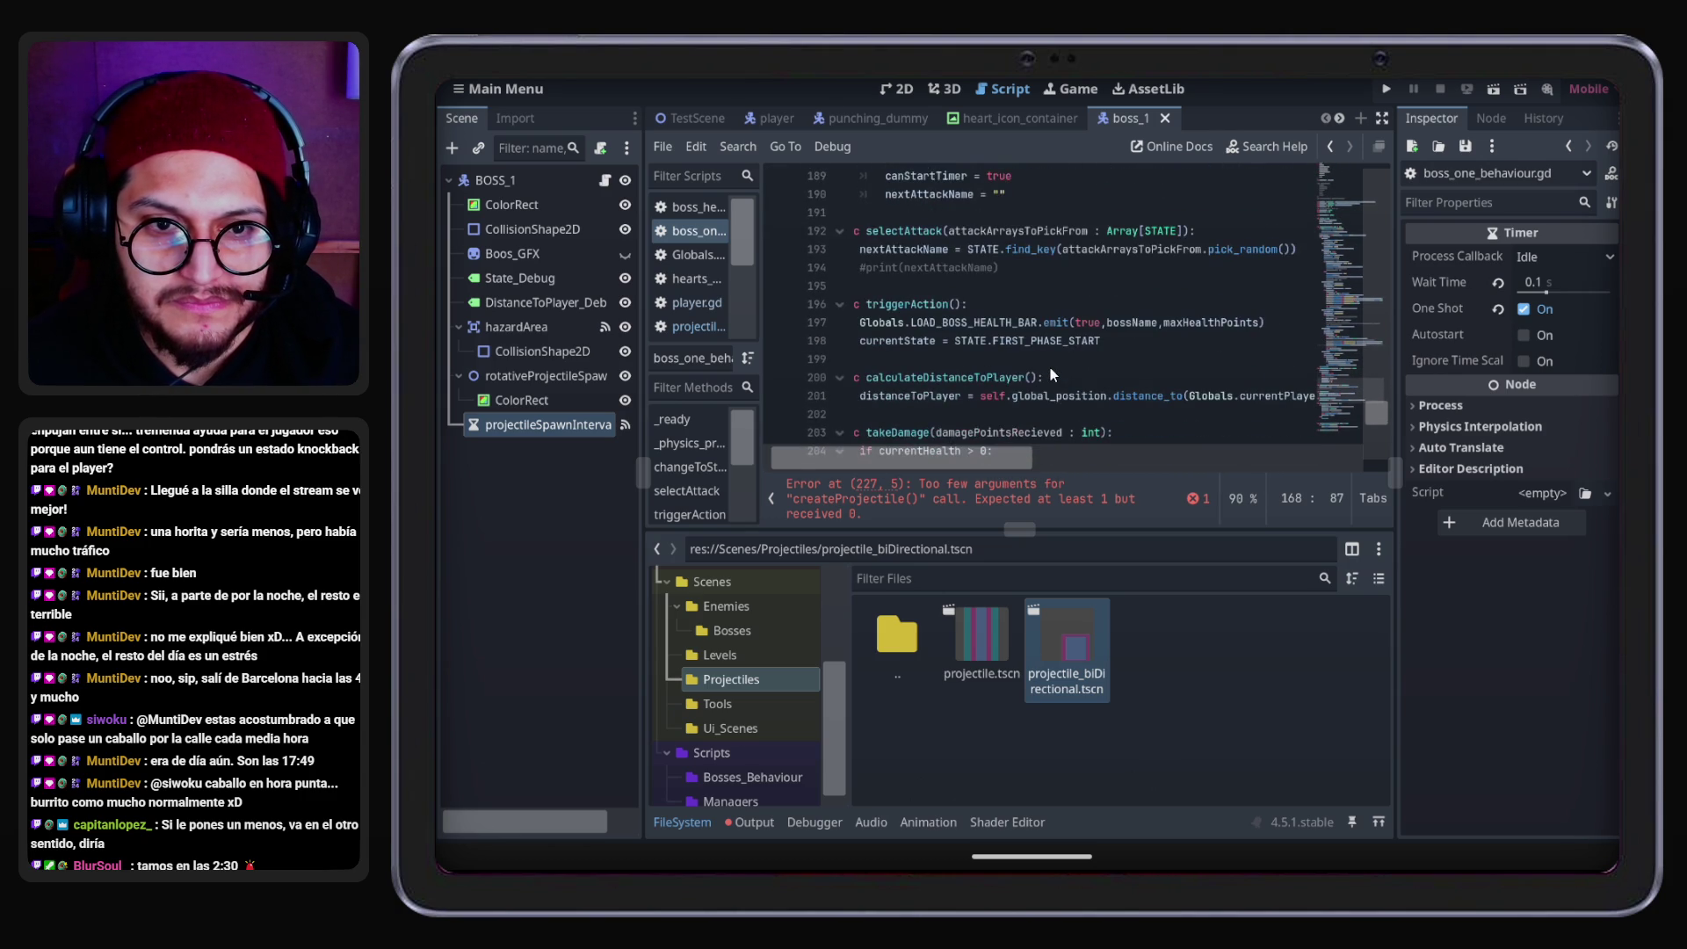
pyautogui.scroll(-7, 1054, 339)
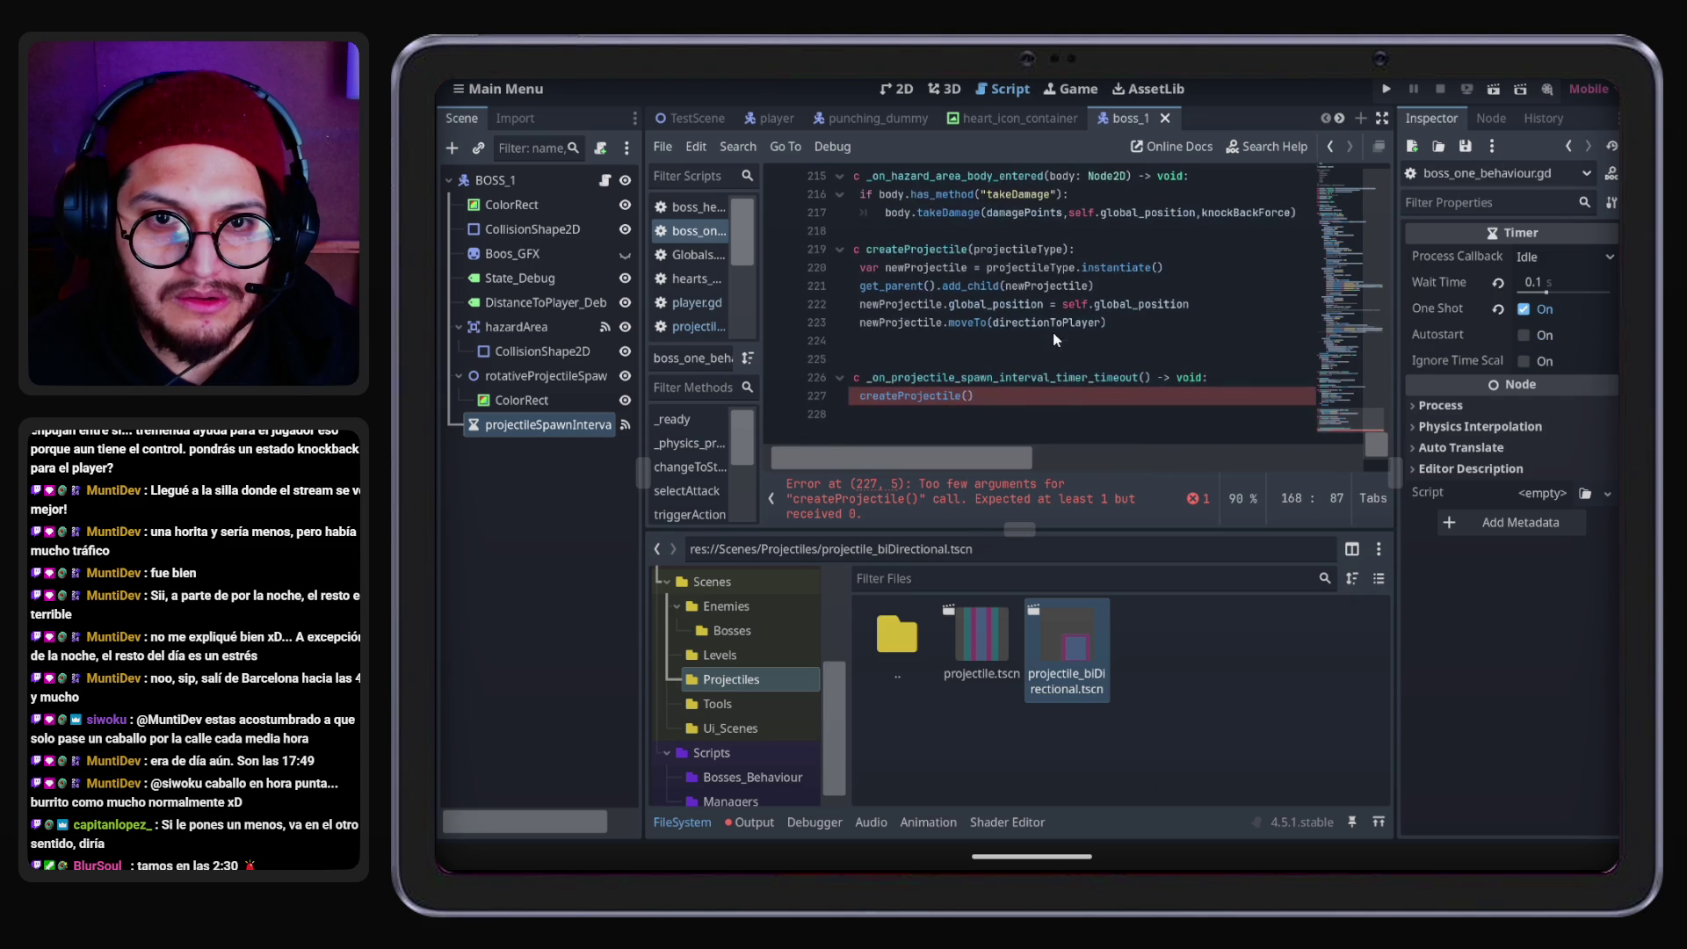
pyautogui.click(983, 396)
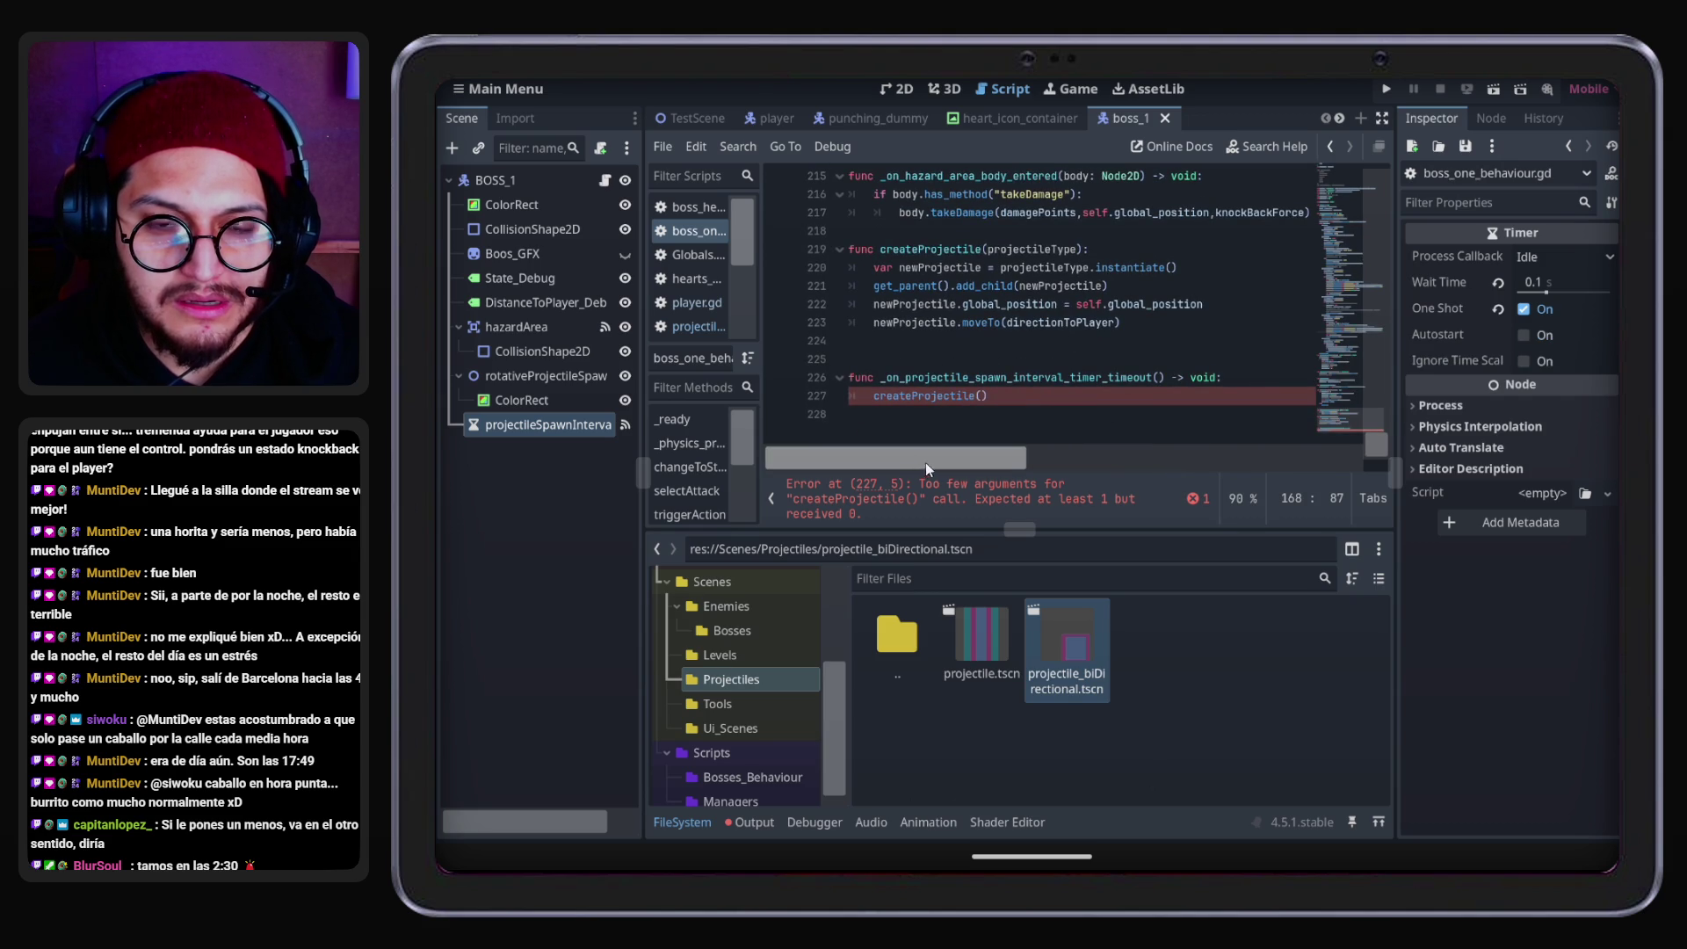
pyautogui.write('PROJECTILE_BI_DIRECTIONAL')
# Replace the createProjectile argument on line 168 with PROJECTILE.
pyautogui.scroll(15, 1113, 377)
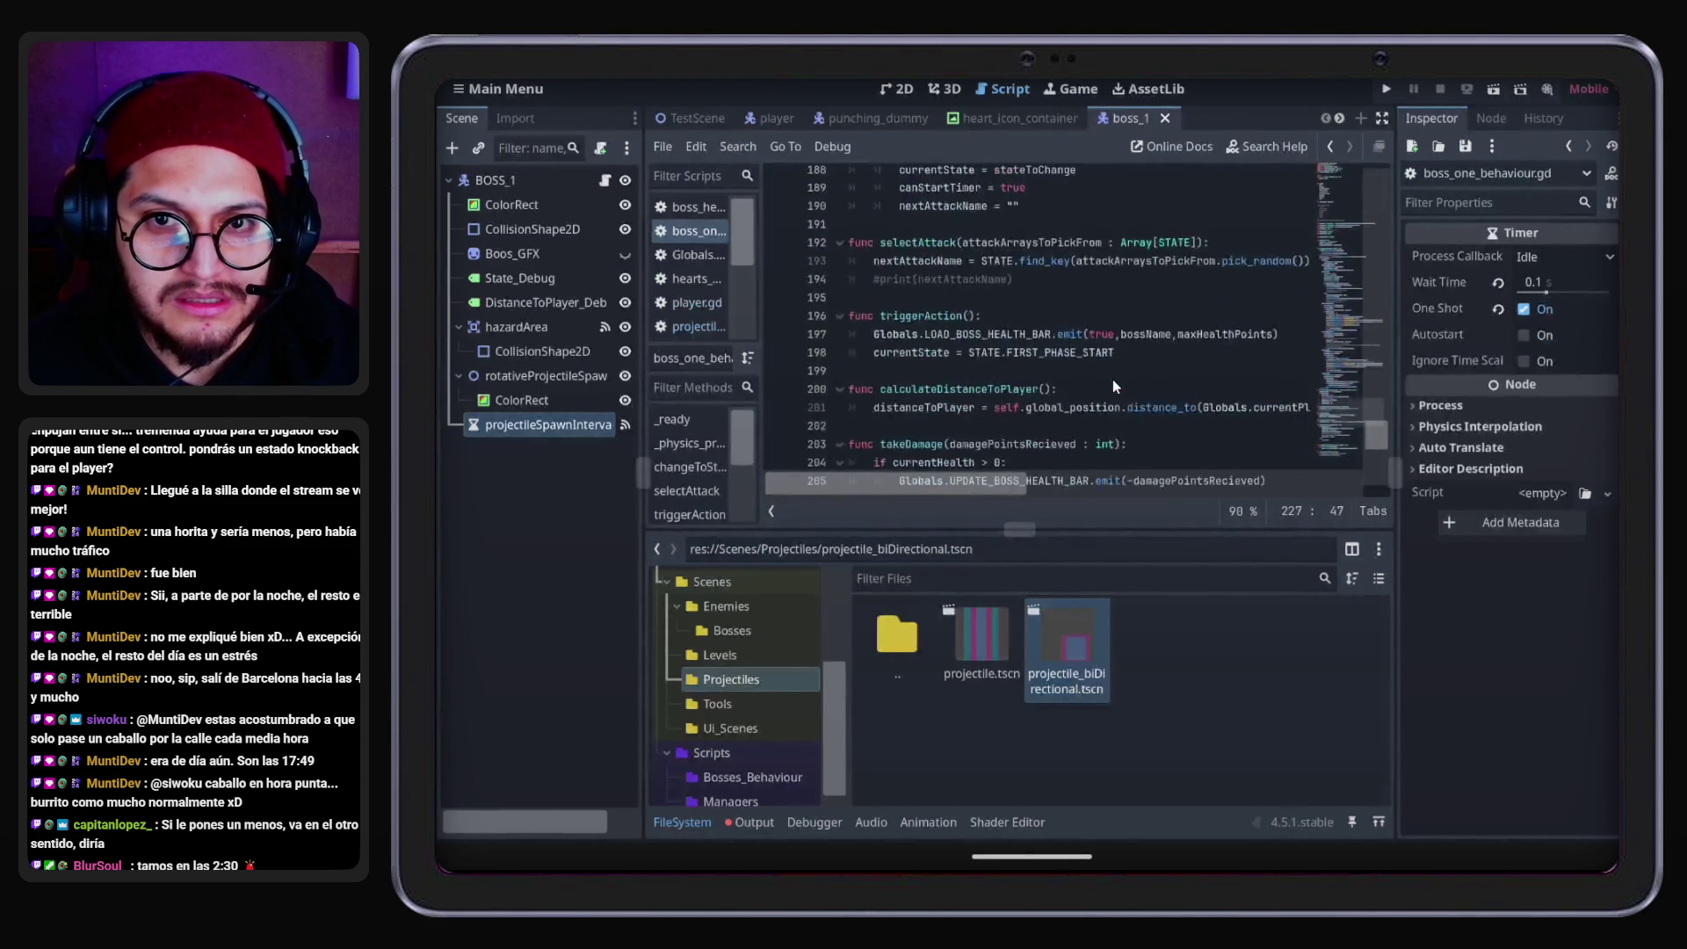
pyautogui.scroll(4, 1217, 355)
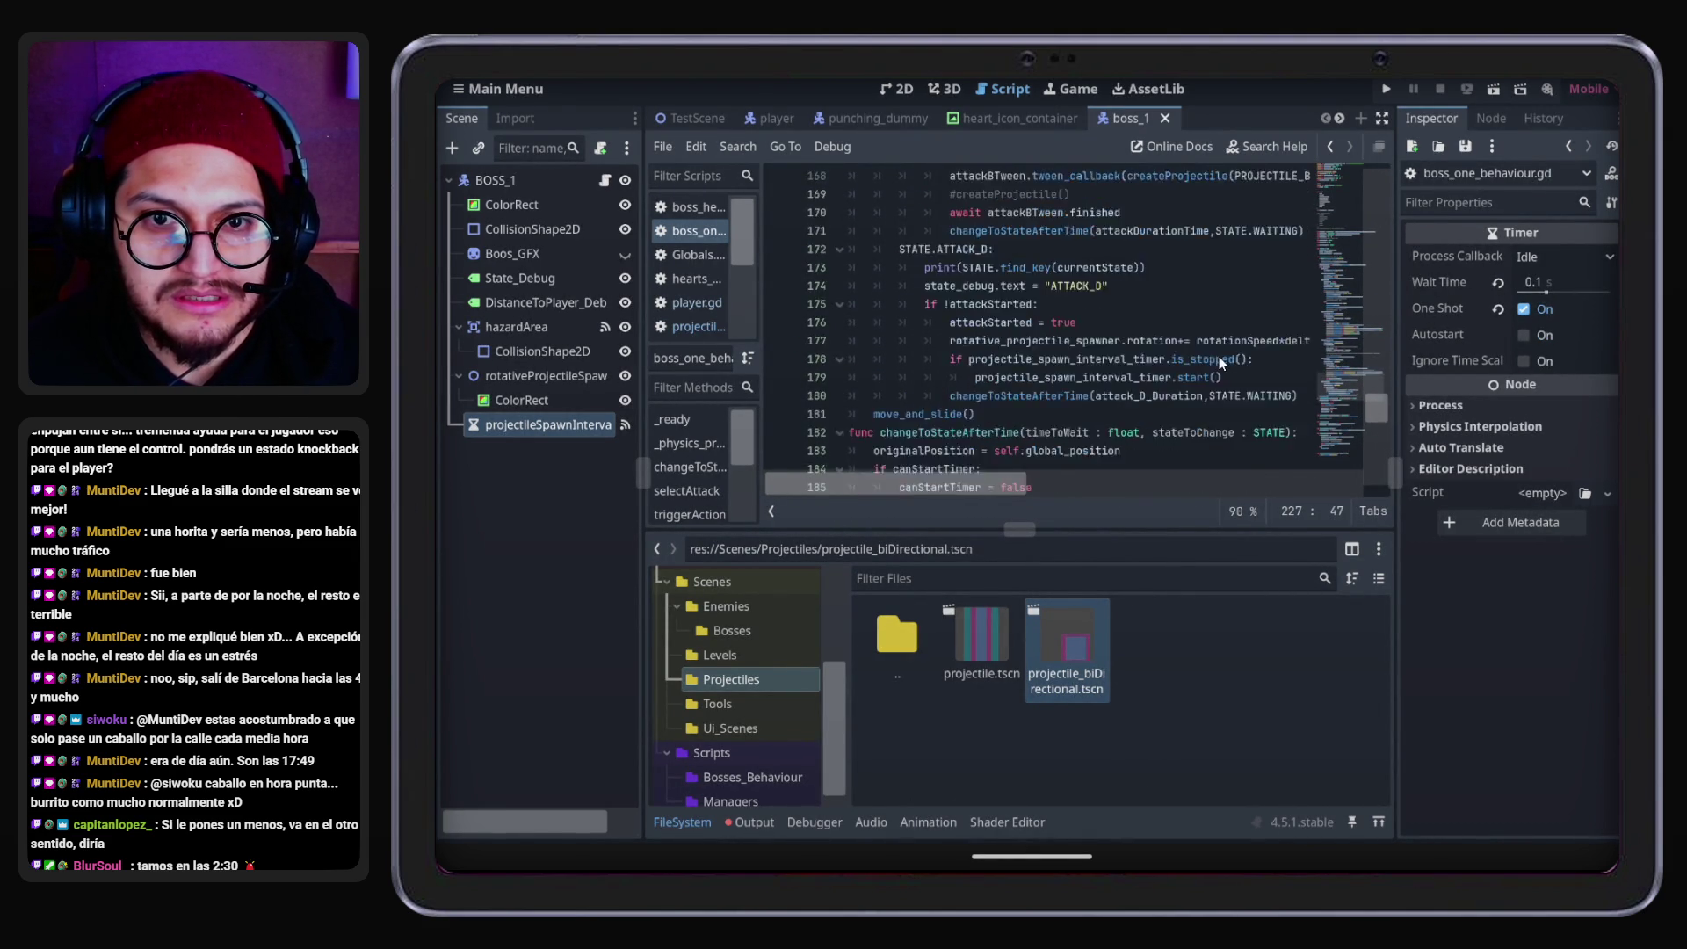
pyautogui.doubleClick(1251, 344)
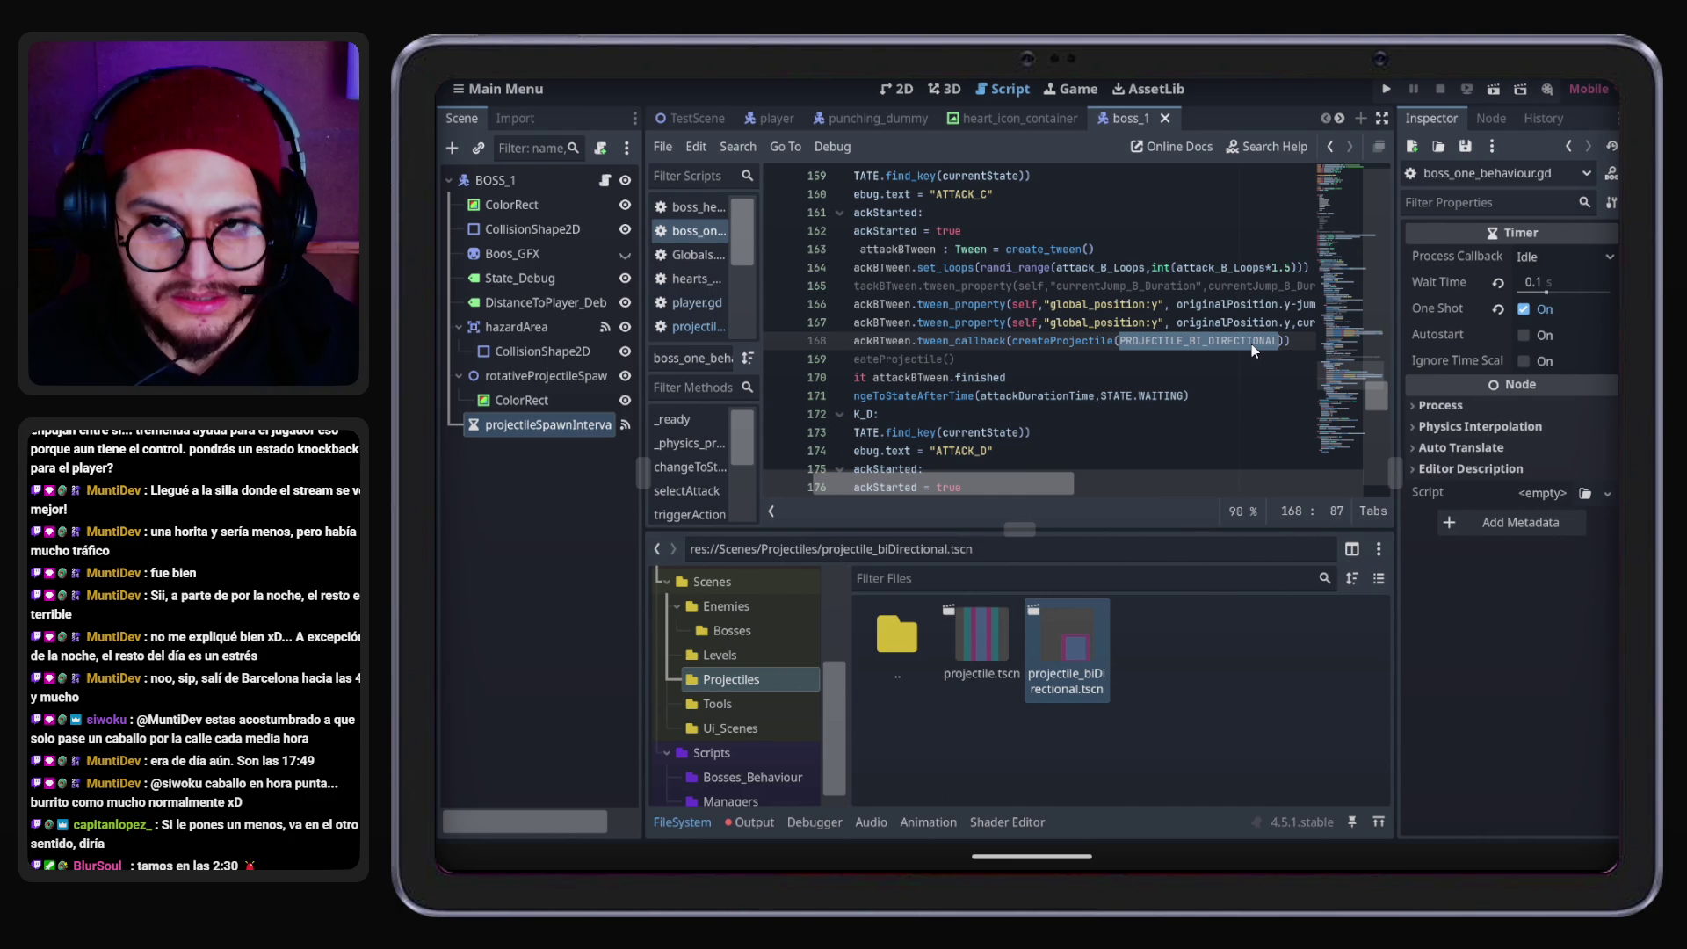
pyautogui.write('PRJ')
pyautogui.press('Return')
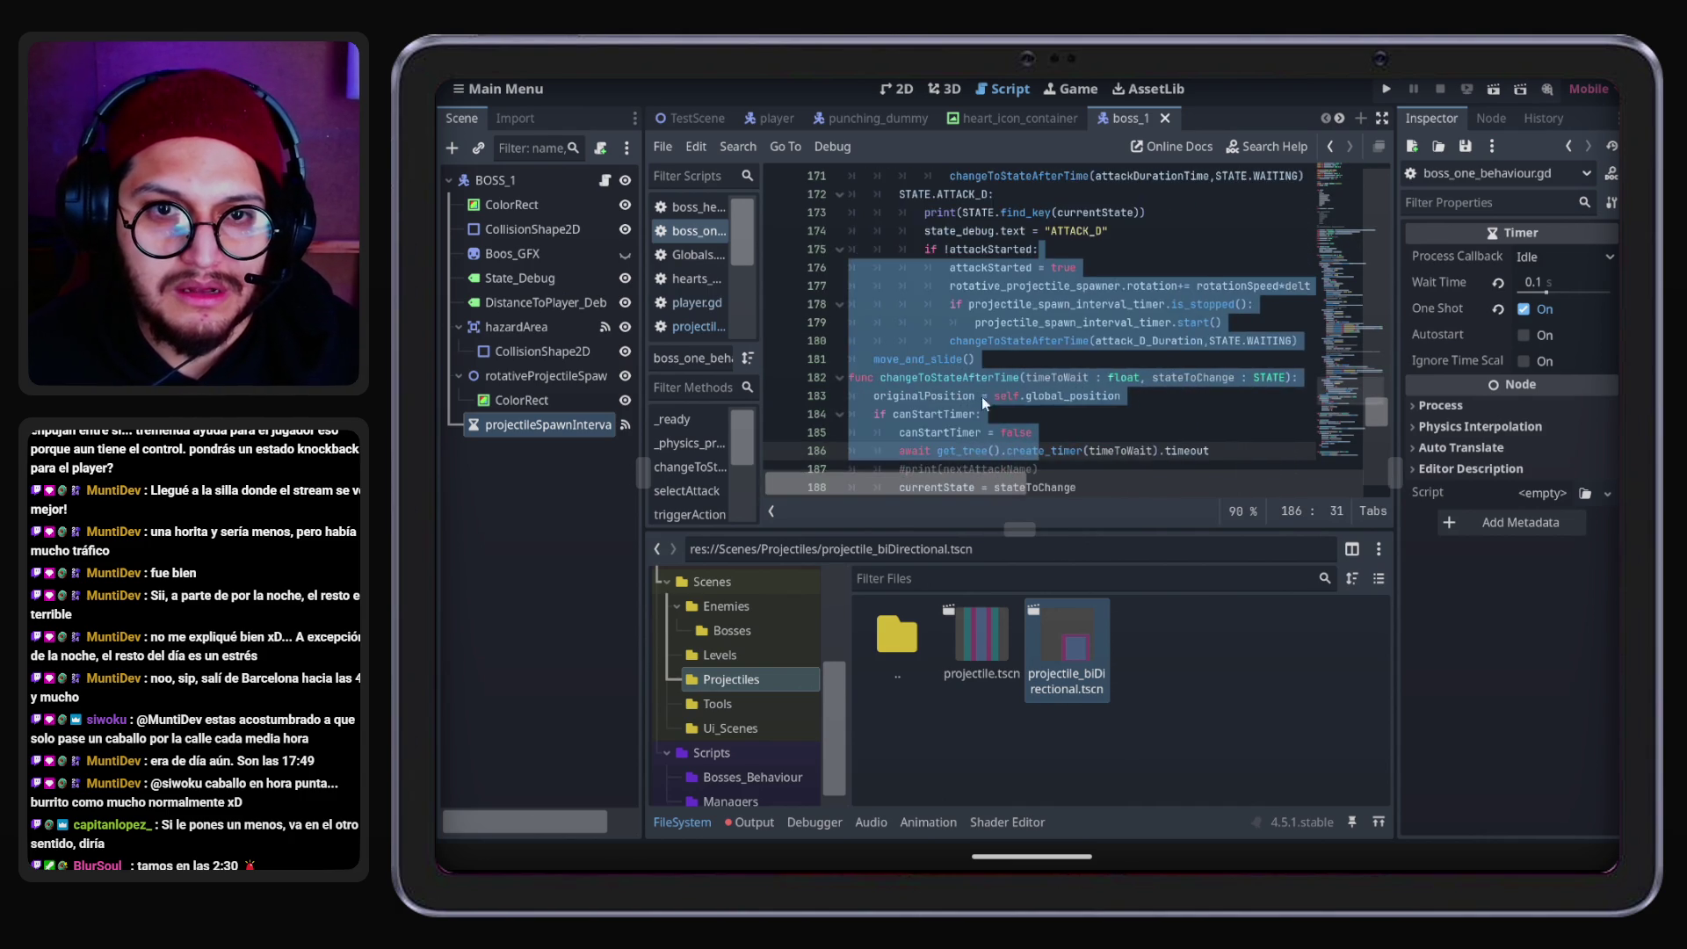
pyautogui.scroll(2, 883, 452)
pyautogui.scroll(20, 1125, 350)
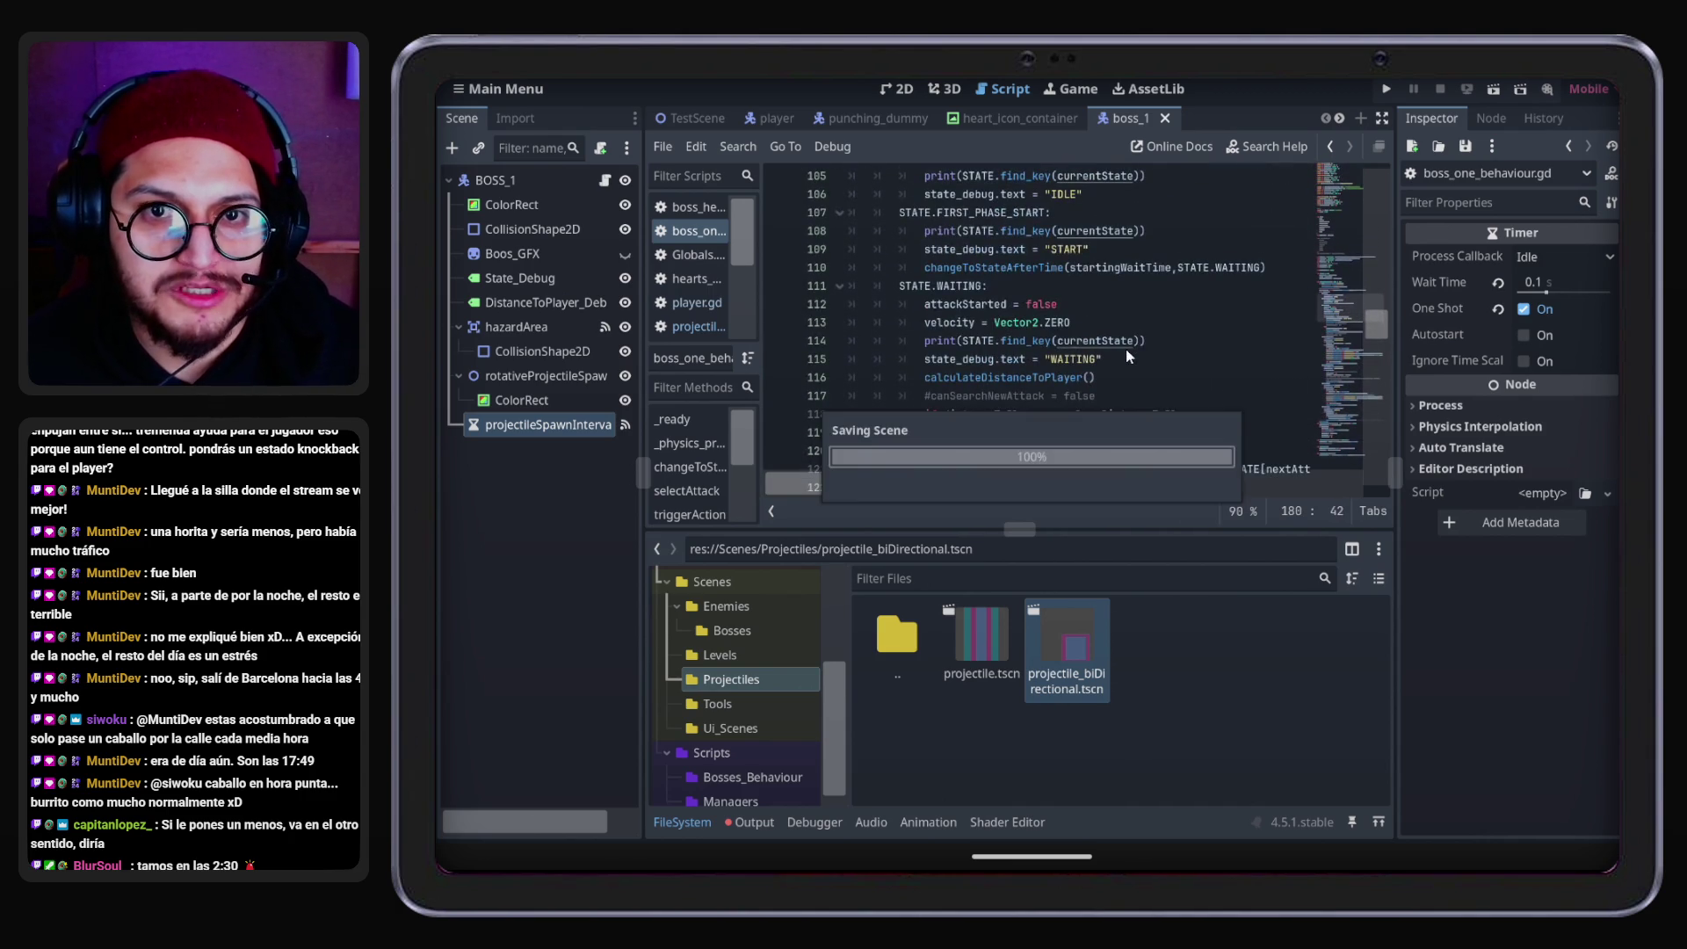
pyautogui.scroll(3, 1124, 350)
pyautogui.scroll(-5, 1101, 353)
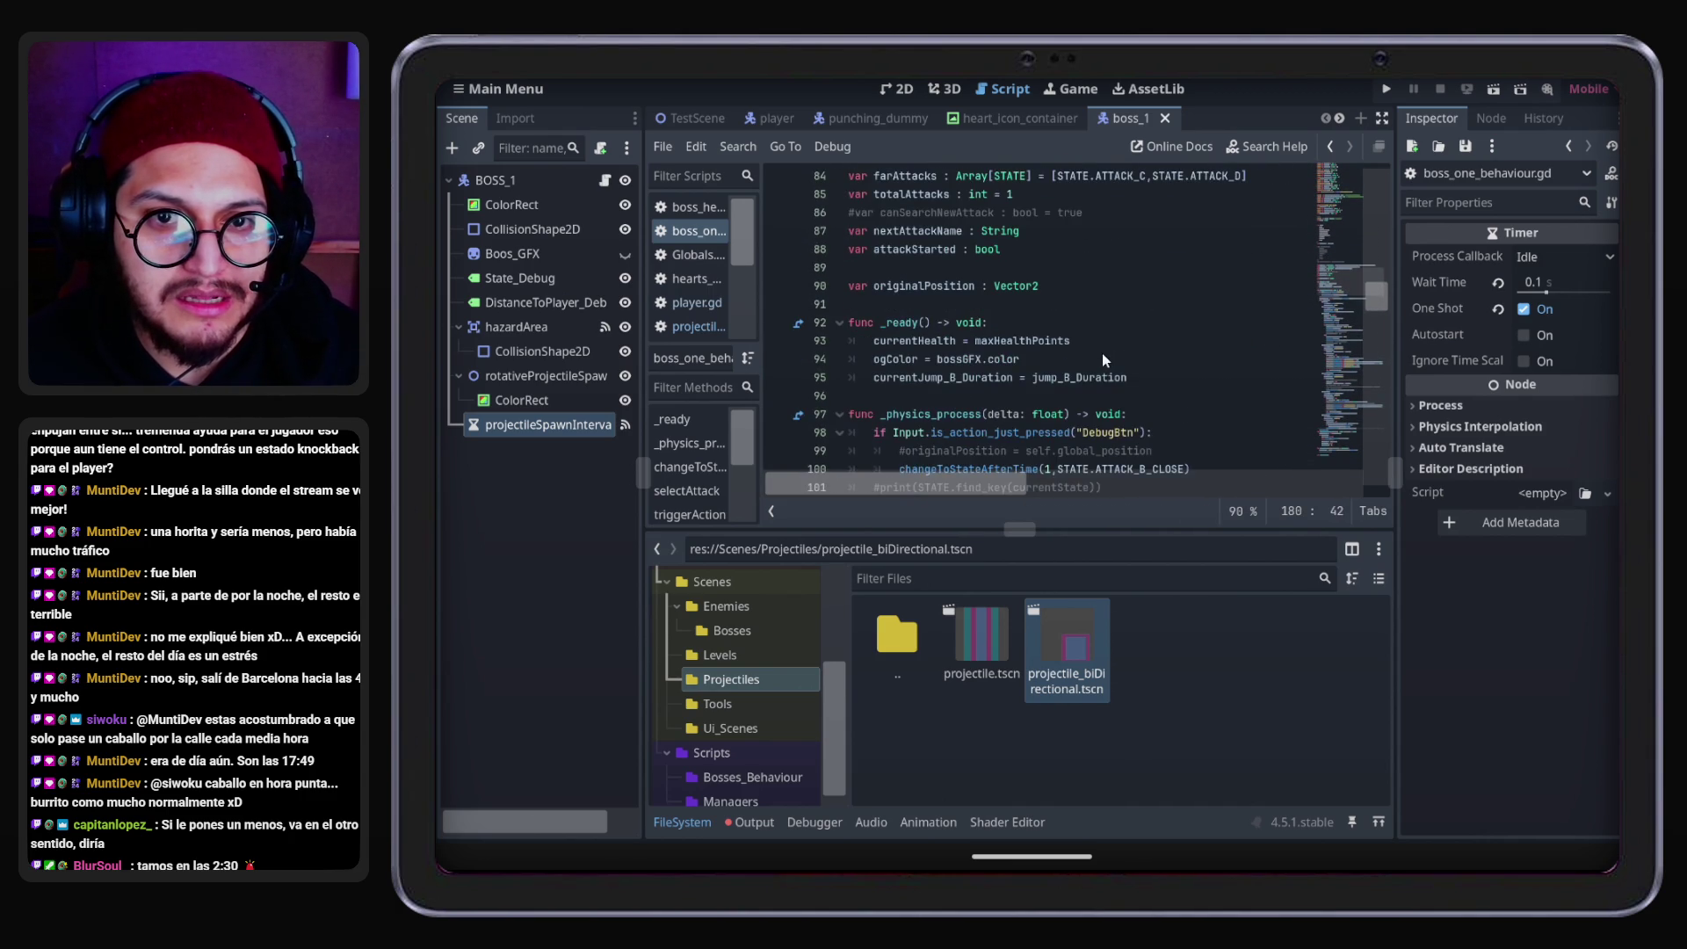
# Change line 100's debug state from ATTACK_B_CLOSE to ATTACK_C_CLOSE and test-run the game.
pyautogui.click(1147, 361)
pyautogui.rightClick(1146, 361)
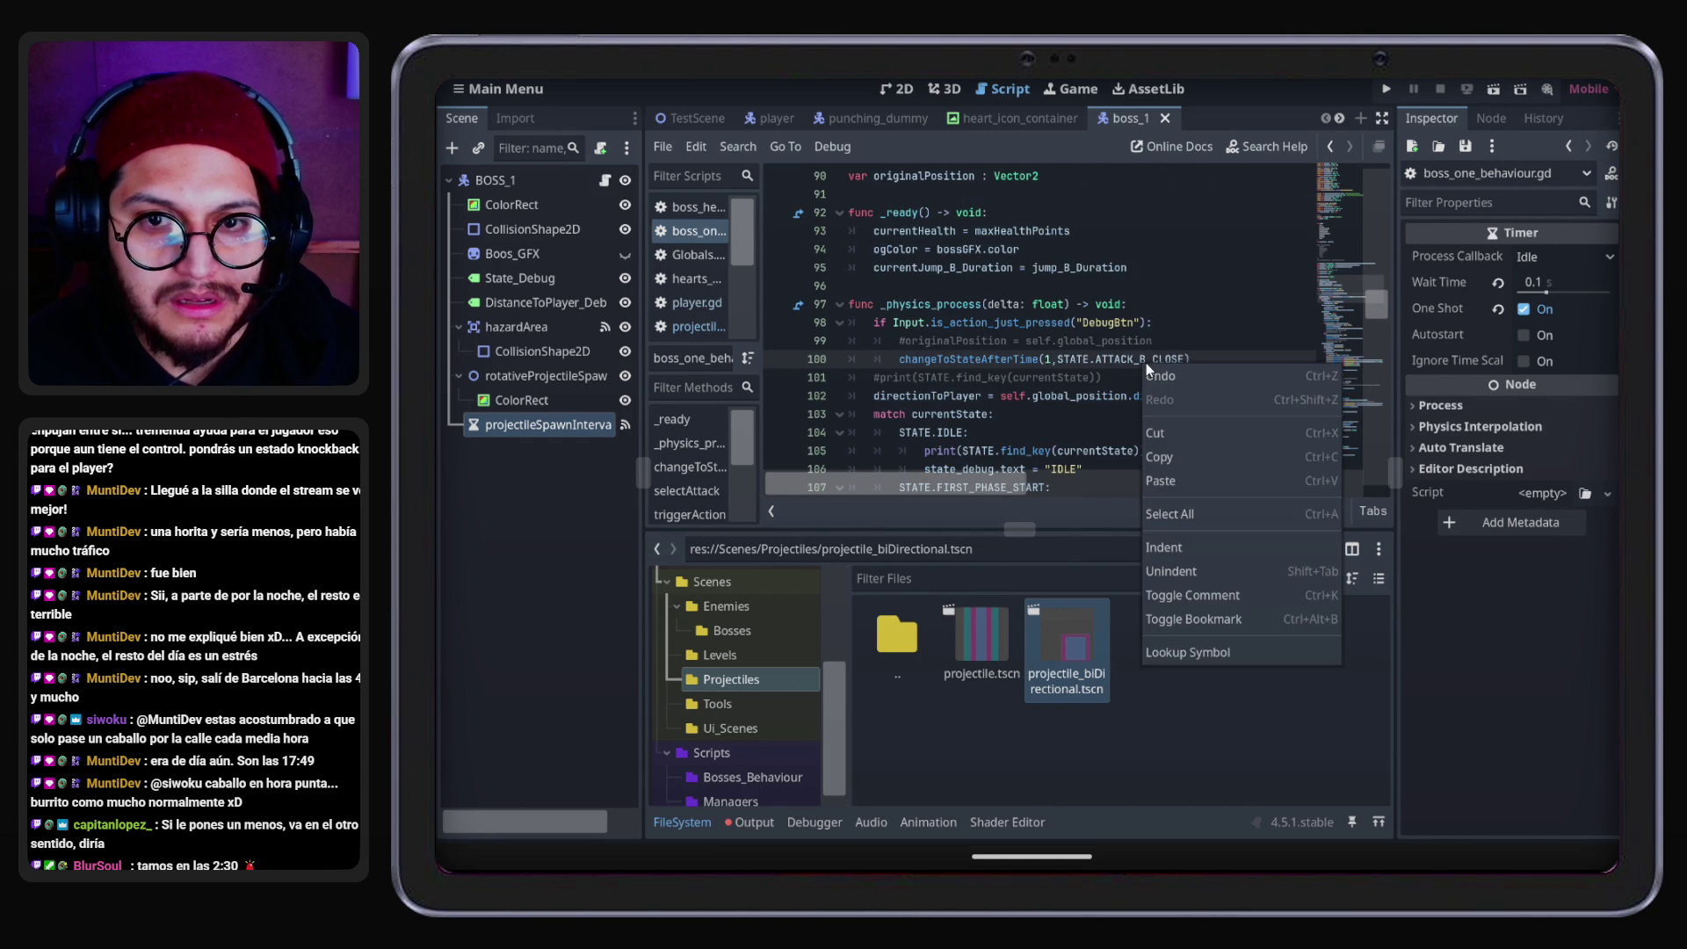
pyautogui.click(1152, 357)
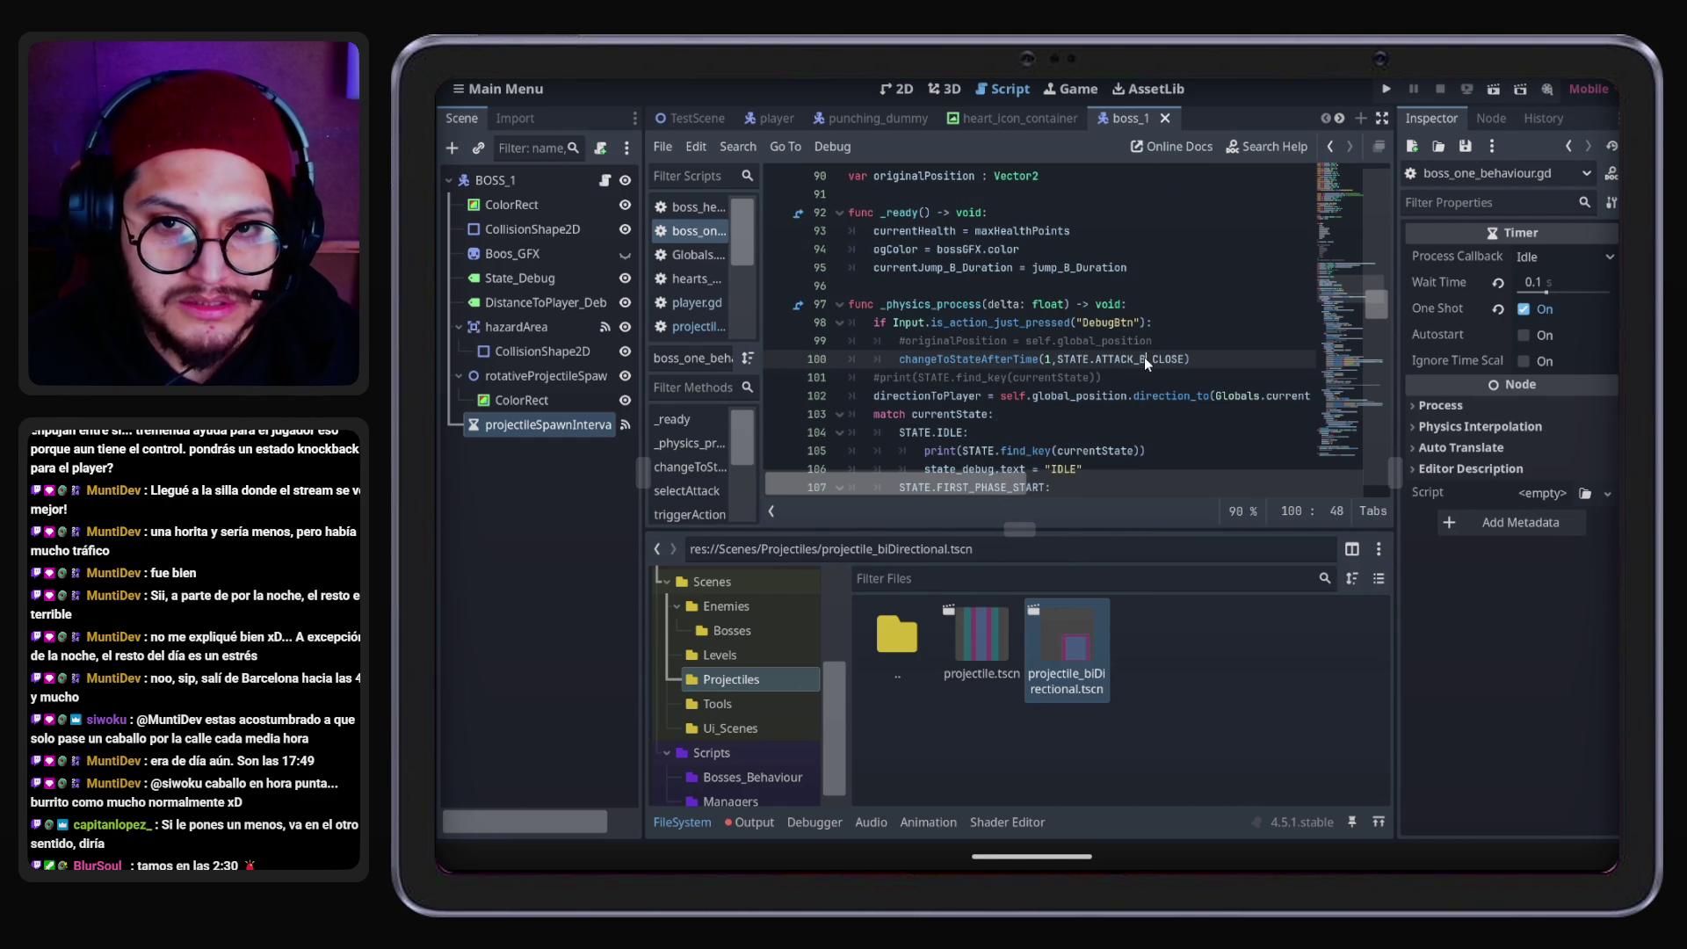
pyautogui.press('BackSpace')
pyautogui.write('C')
pyautogui.click(1387, 89)
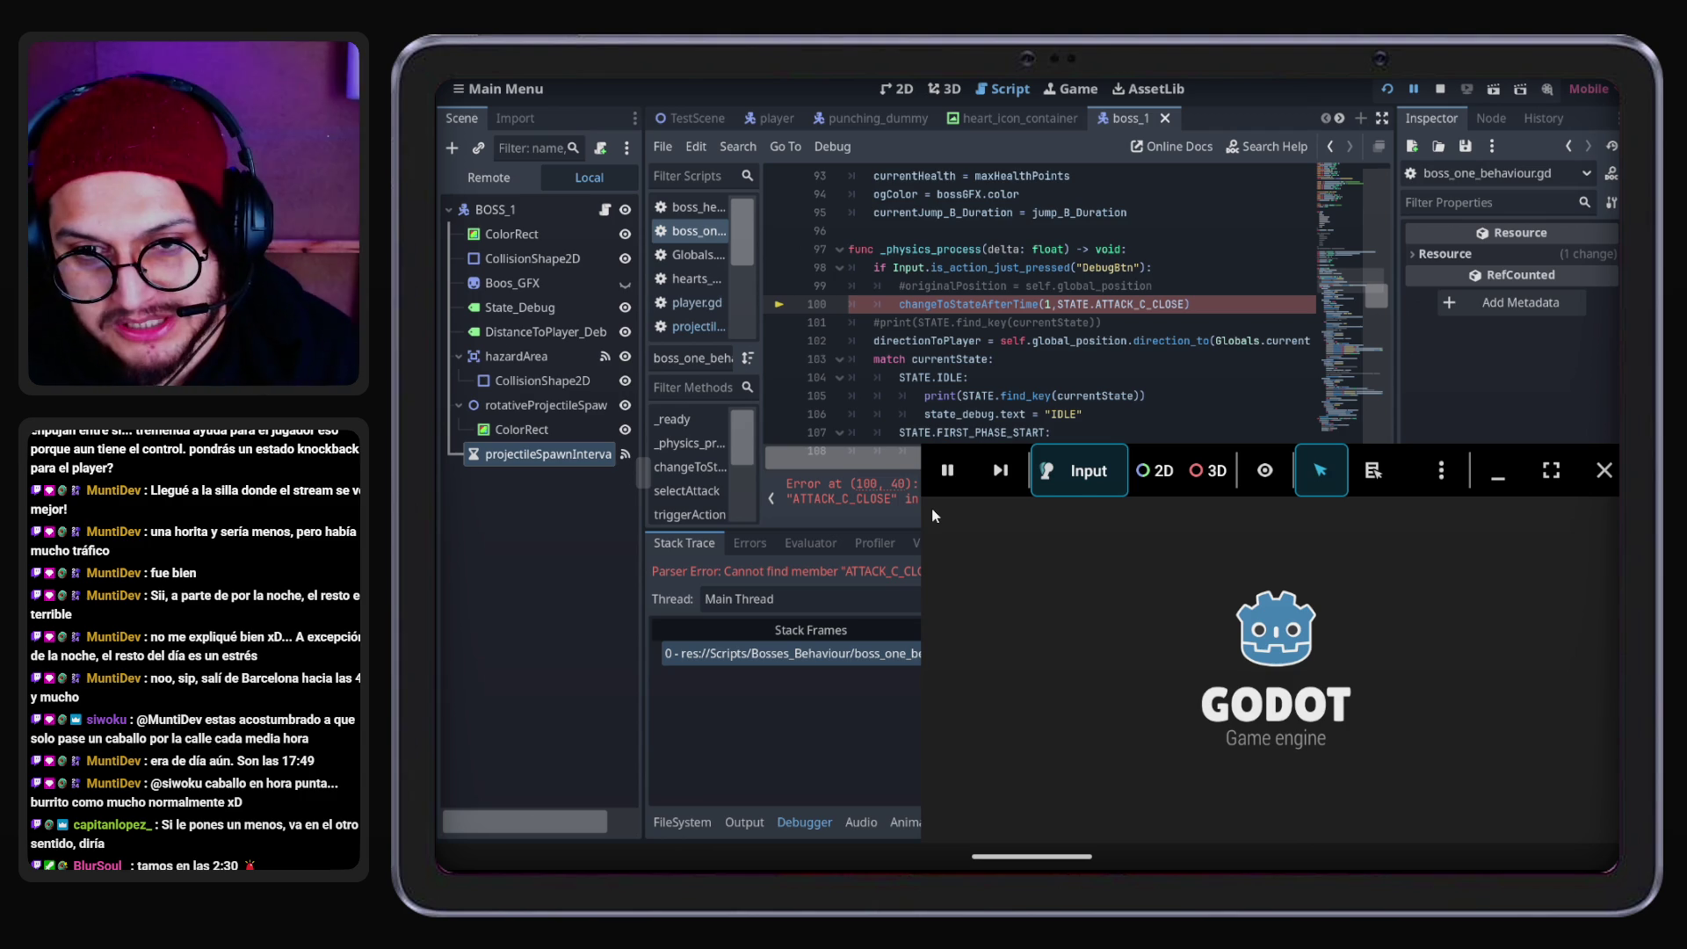
pyautogui.click(1604, 470)
# Shorten the target state to STATE.ATTACK_C, rerun, stop with F8, and view the tween_callback error.
pyautogui.click(1183, 307)
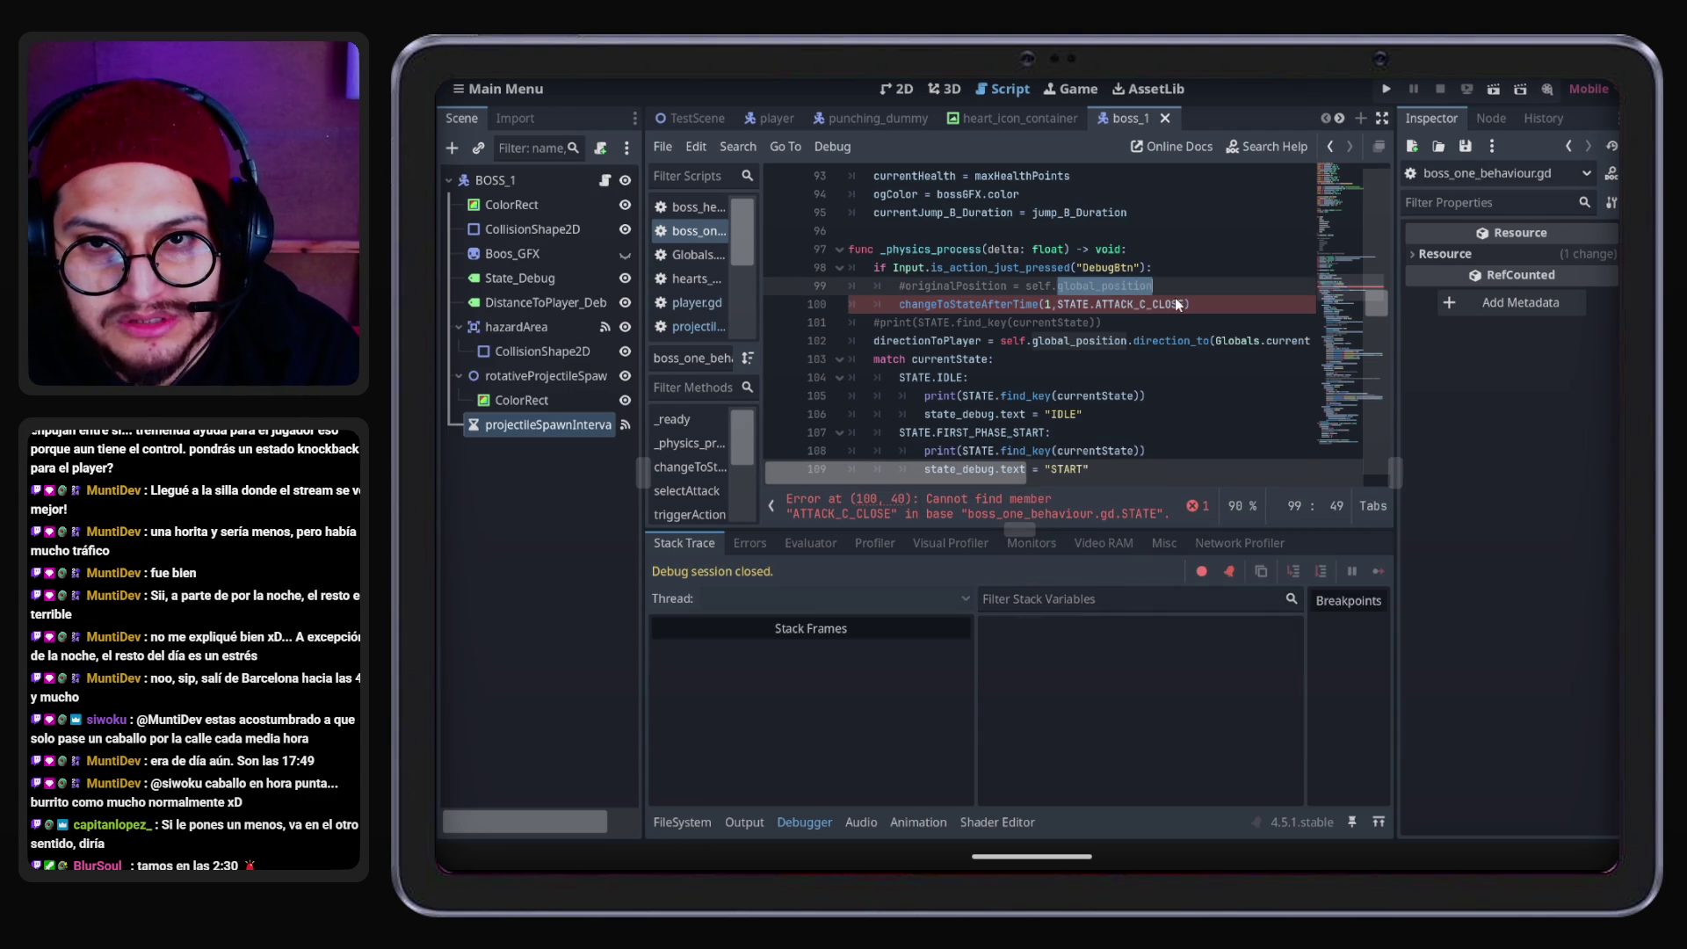
pyautogui.press('Right')
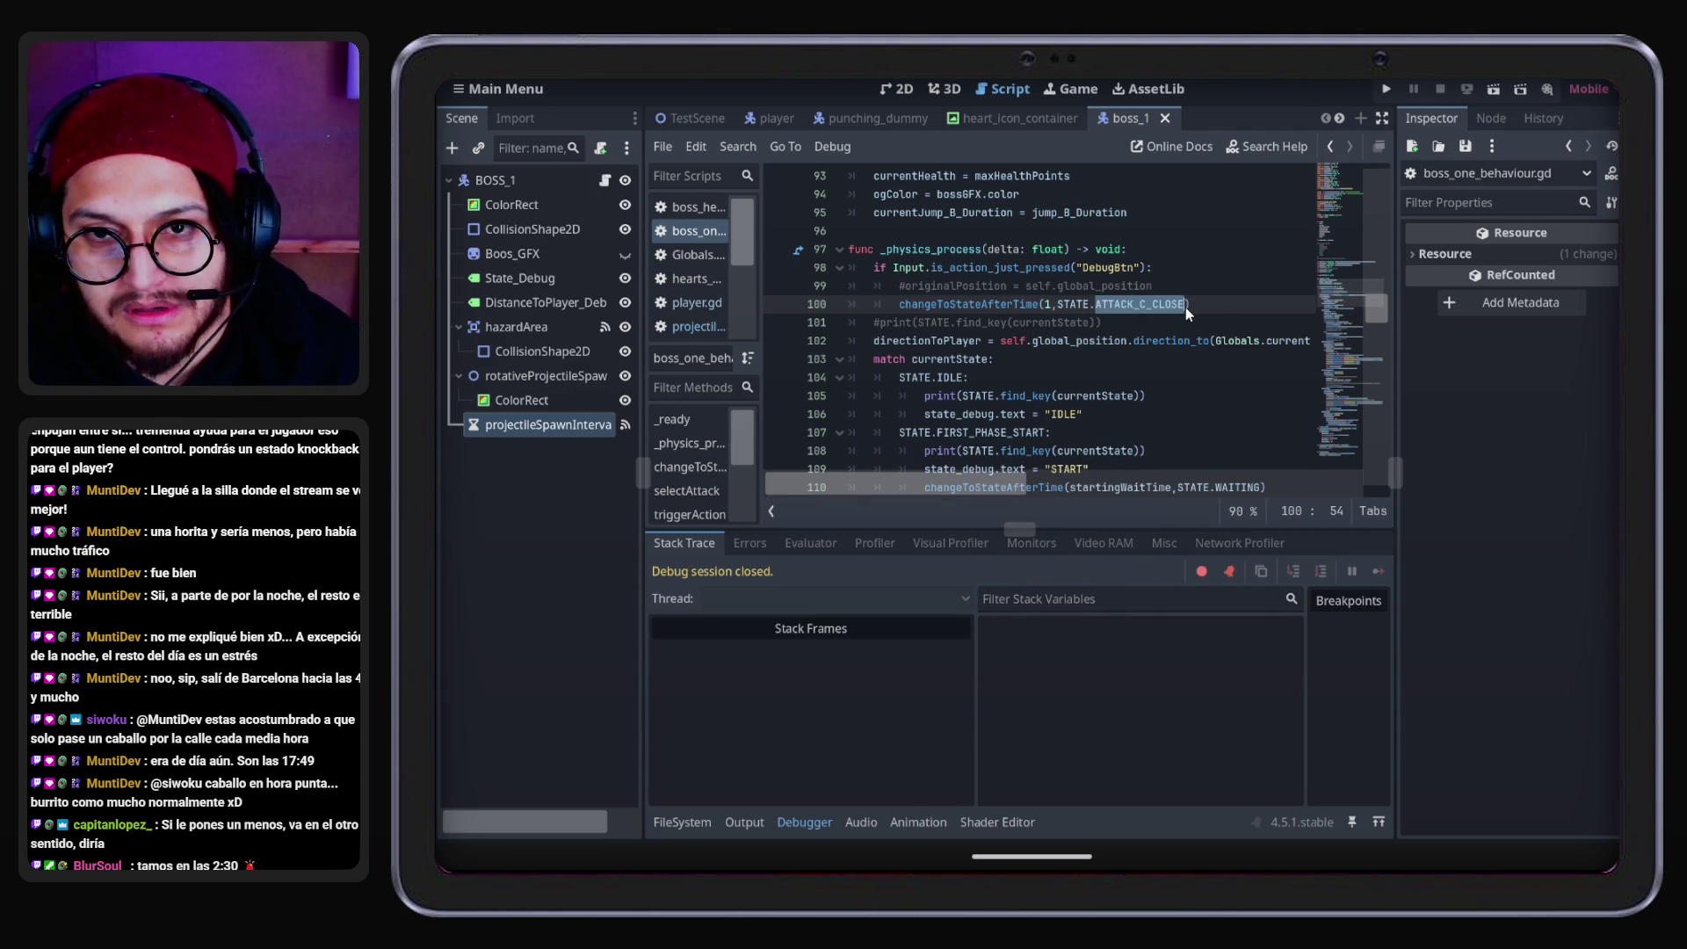
pyautogui.press('BackSpace')
pyautogui.press('BackSpace')
pyautogui.press('BackSpace')
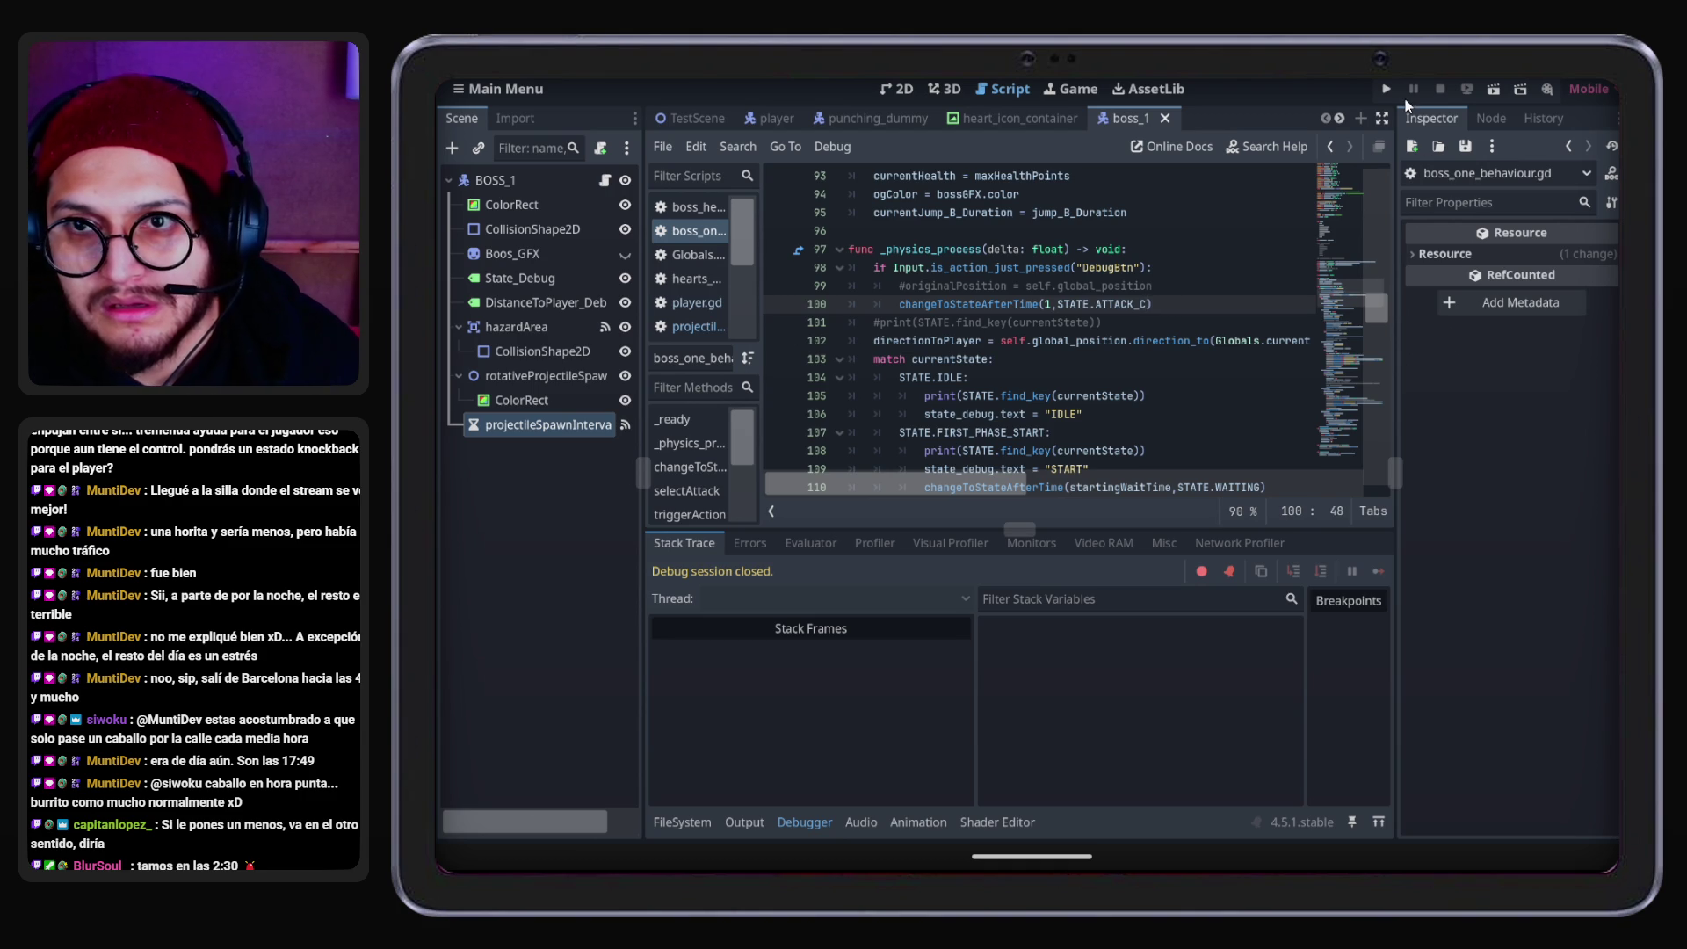
pyautogui.click(1388, 88)
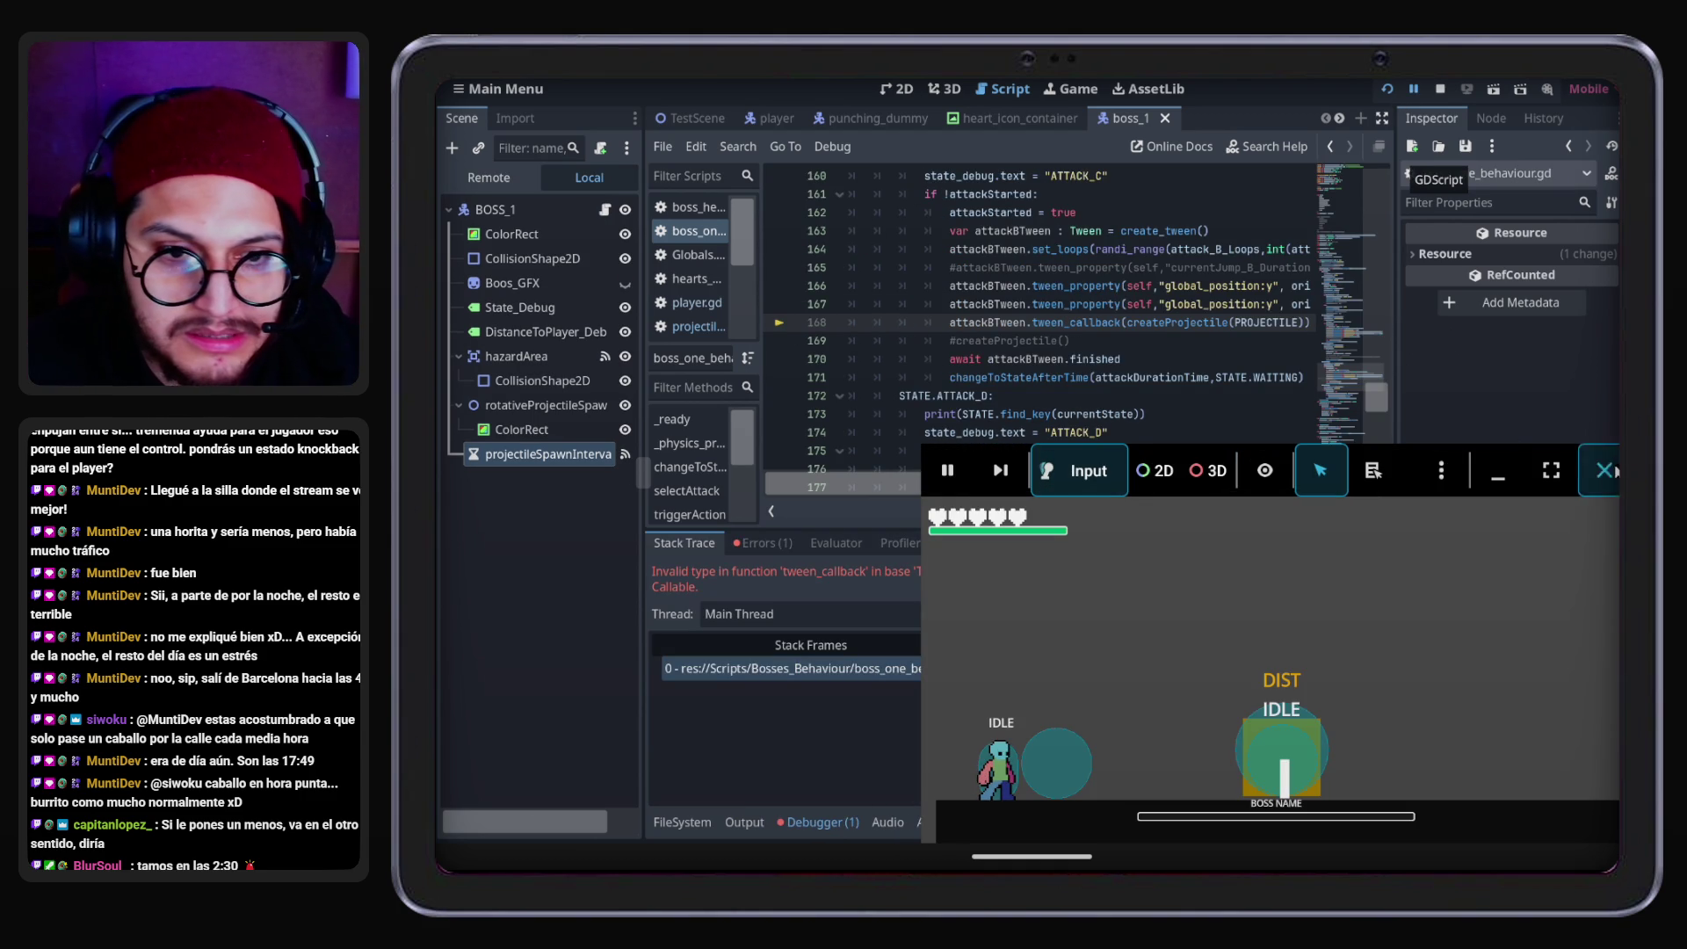
pyautogui.press('F8')
pyautogui.click(743, 542)
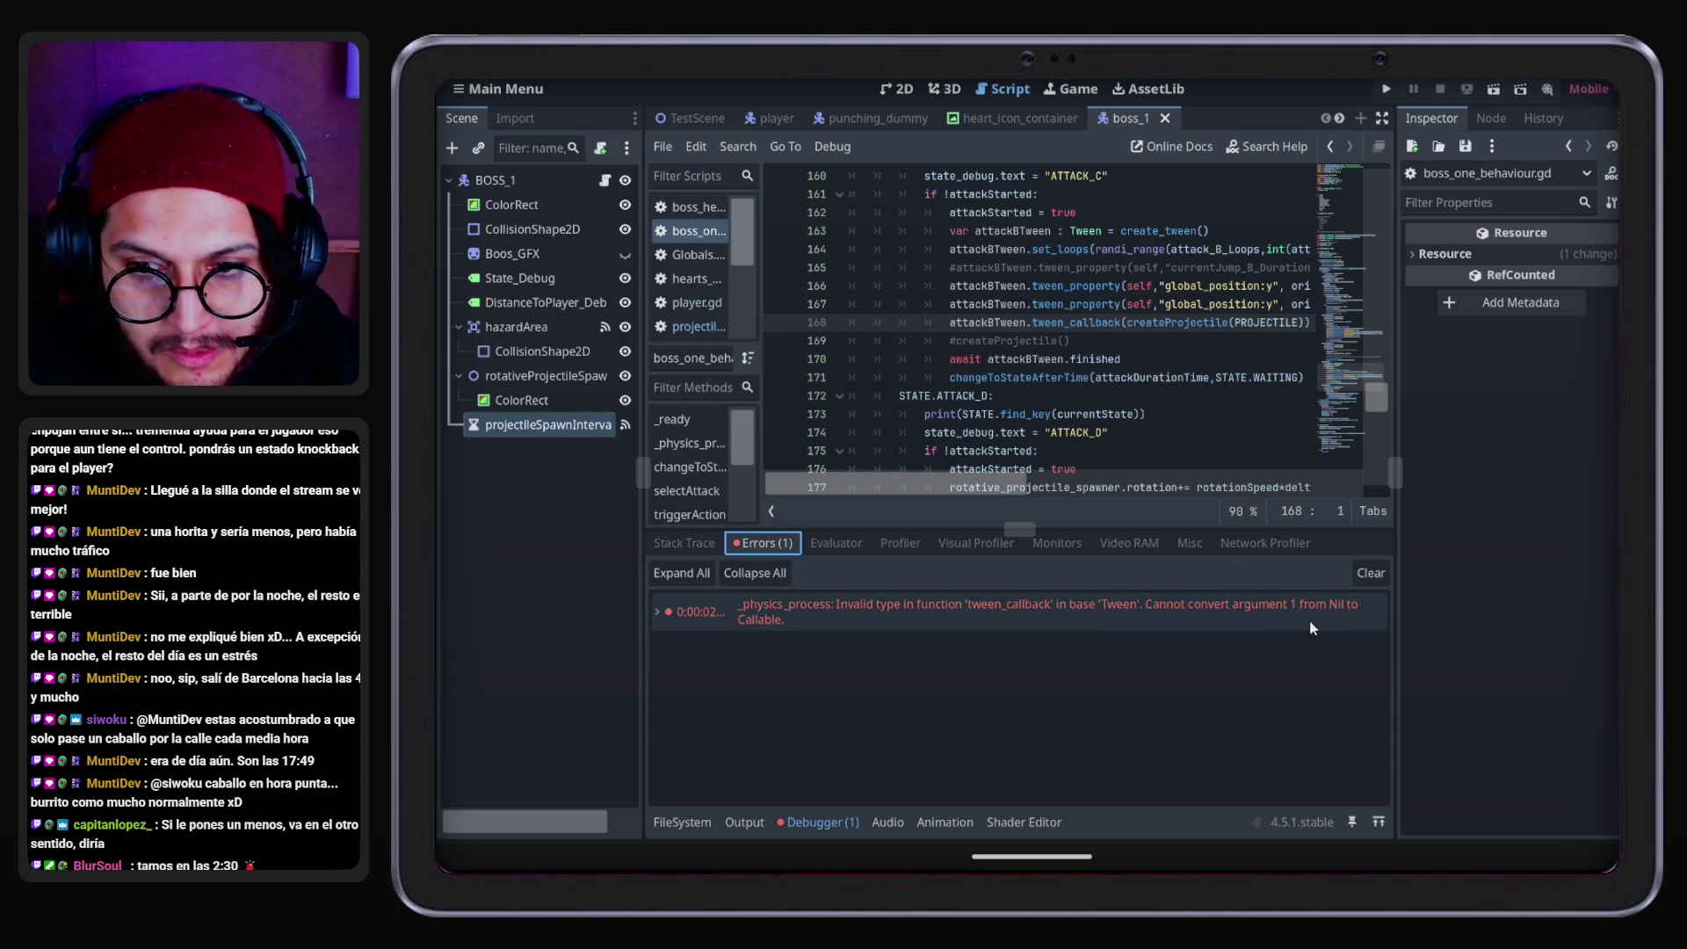
# Collapse the Debugger panel, return to line 100, and scroll through the script.
pyautogui.click(825, 819)
pyautogui.moveTo(975, 763); pyautogui.dragTo(1031, 758)
pyautogui.hotkey('alt', 'Left')
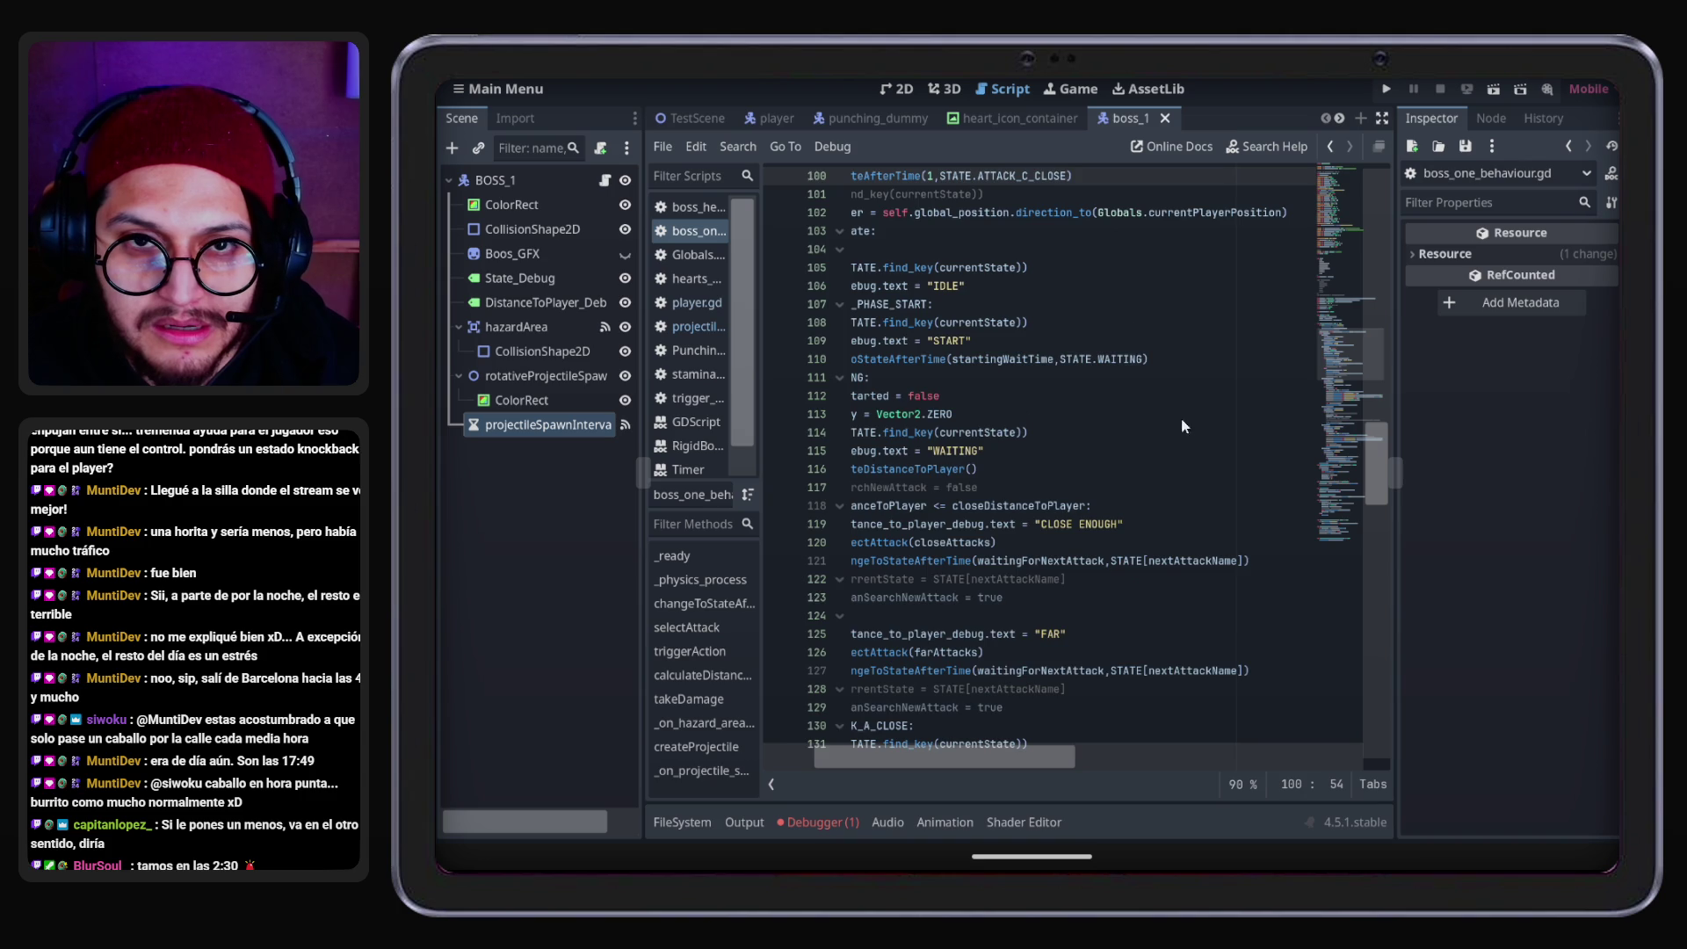
pyautogui.hotkey('alt', 'Left')
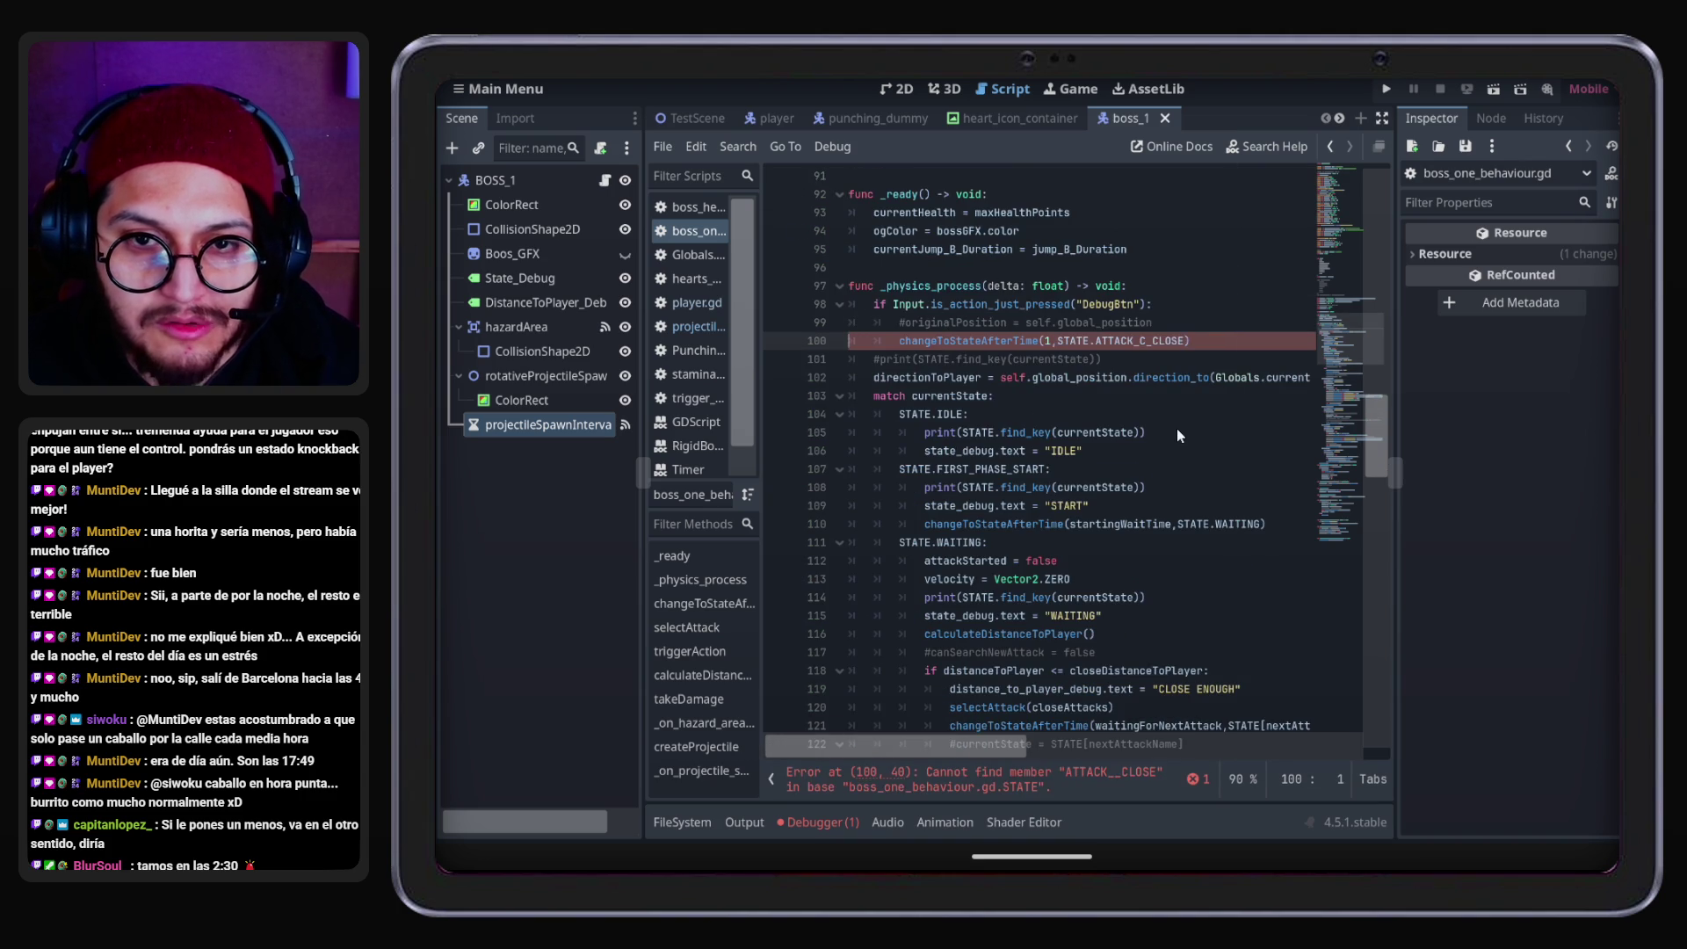
pyautogui.press('End')
pyautogui.scroll(-4, 1177, 429)
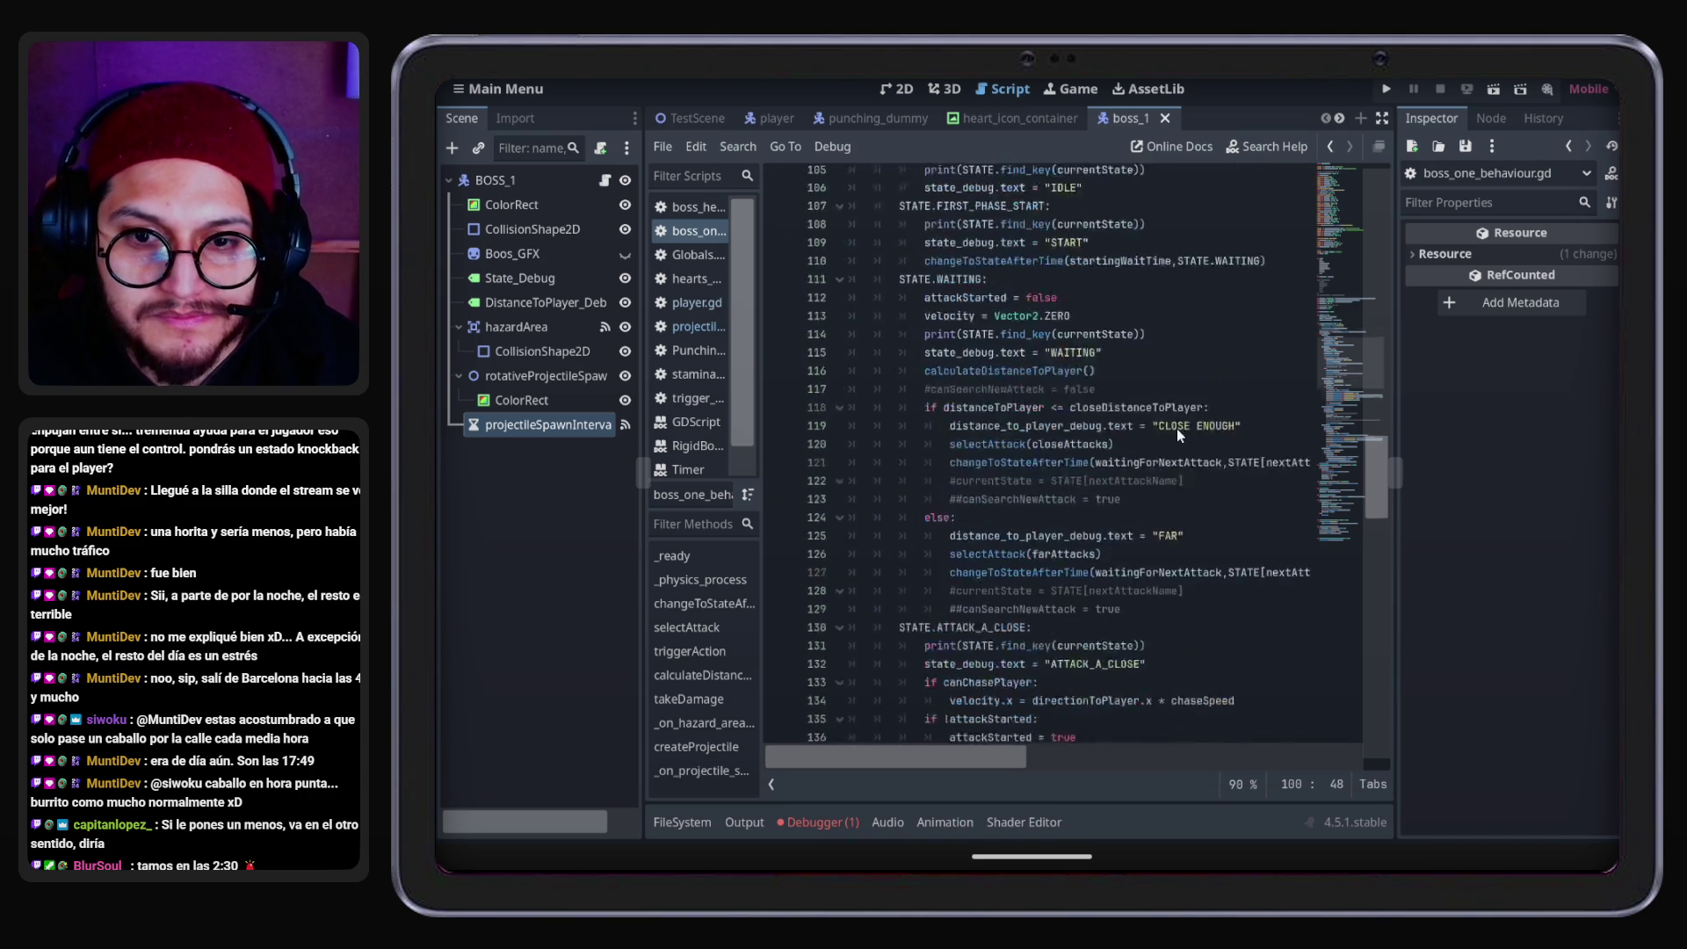
pyautogui.scroll(-15, 1178, 429)
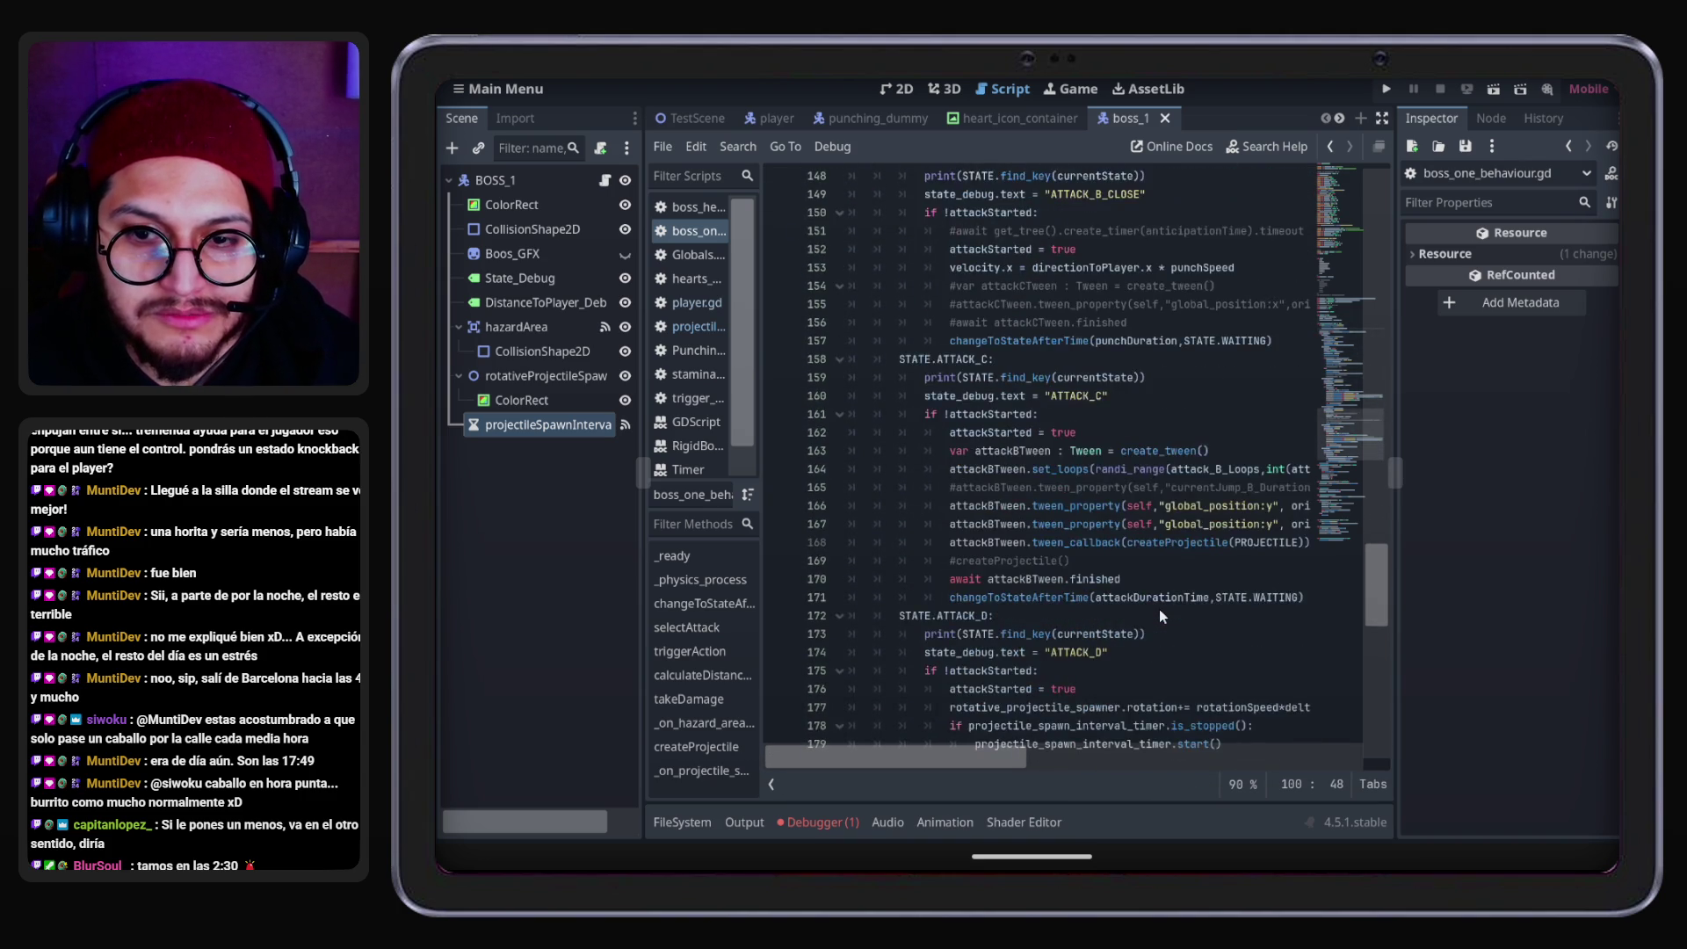
pyautogui.scroll(-10, 1160, 615)
pyautogui.scroll(-1, 1158, 609)
pyautogui.scroll(8, 1158, 609)
pyautogui.scroll(-8, 1099, 591)
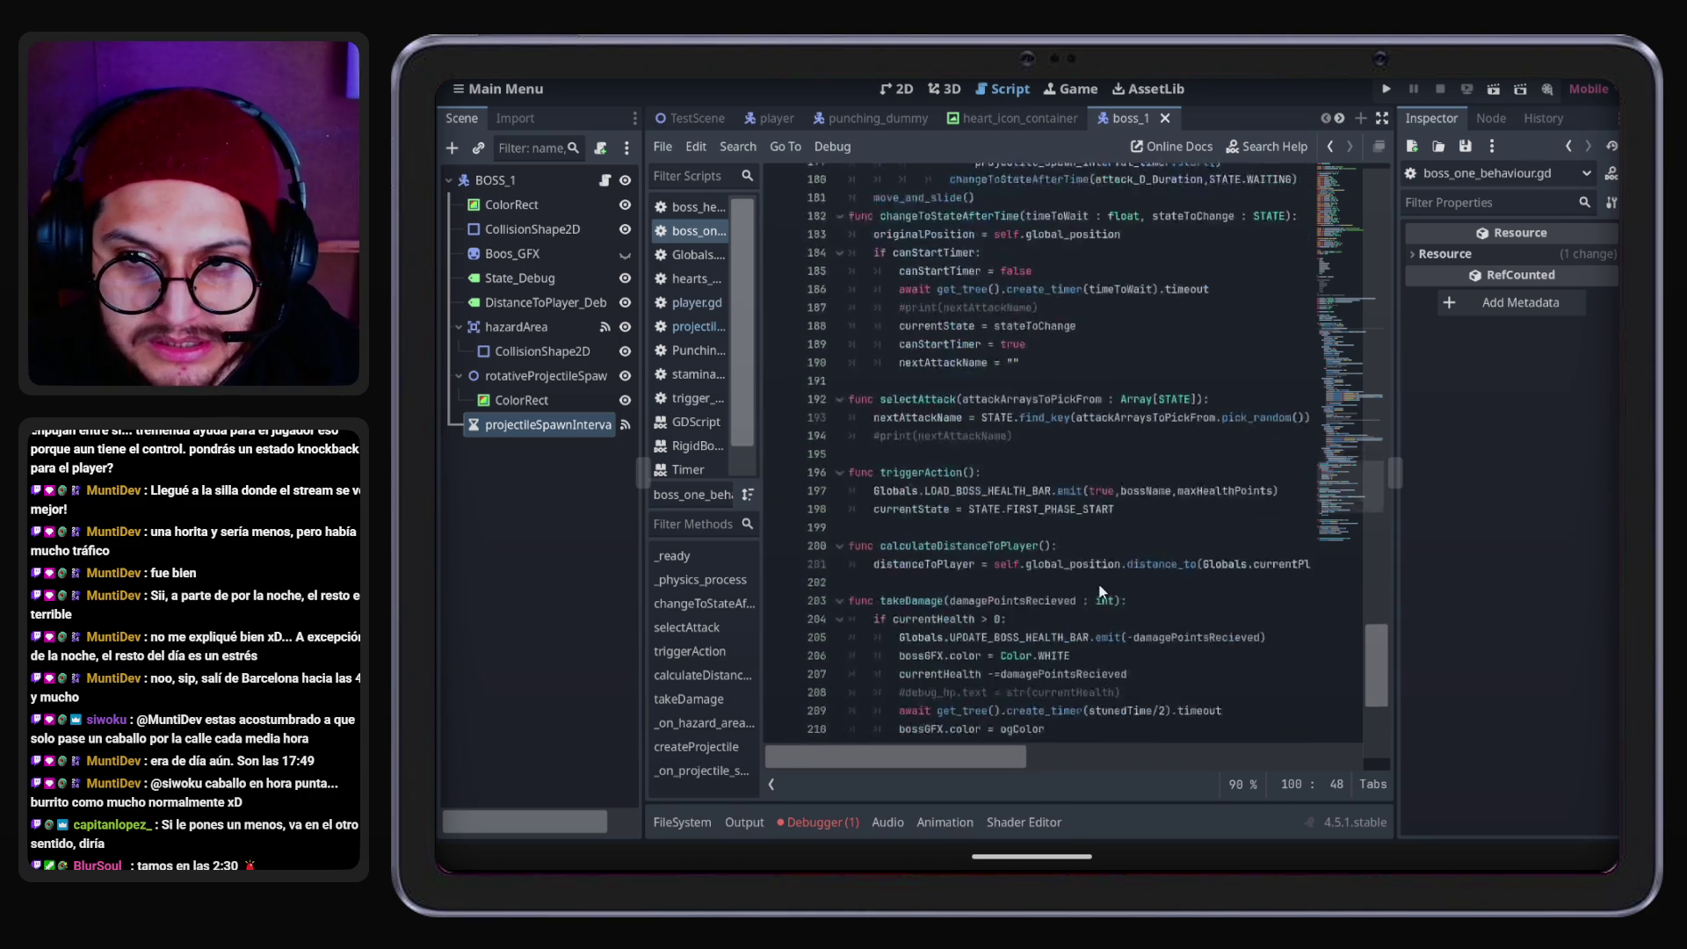
pyautogui.scroll(-7, 1099, 591)
pyautogui.scroll(7, 1100, 607)
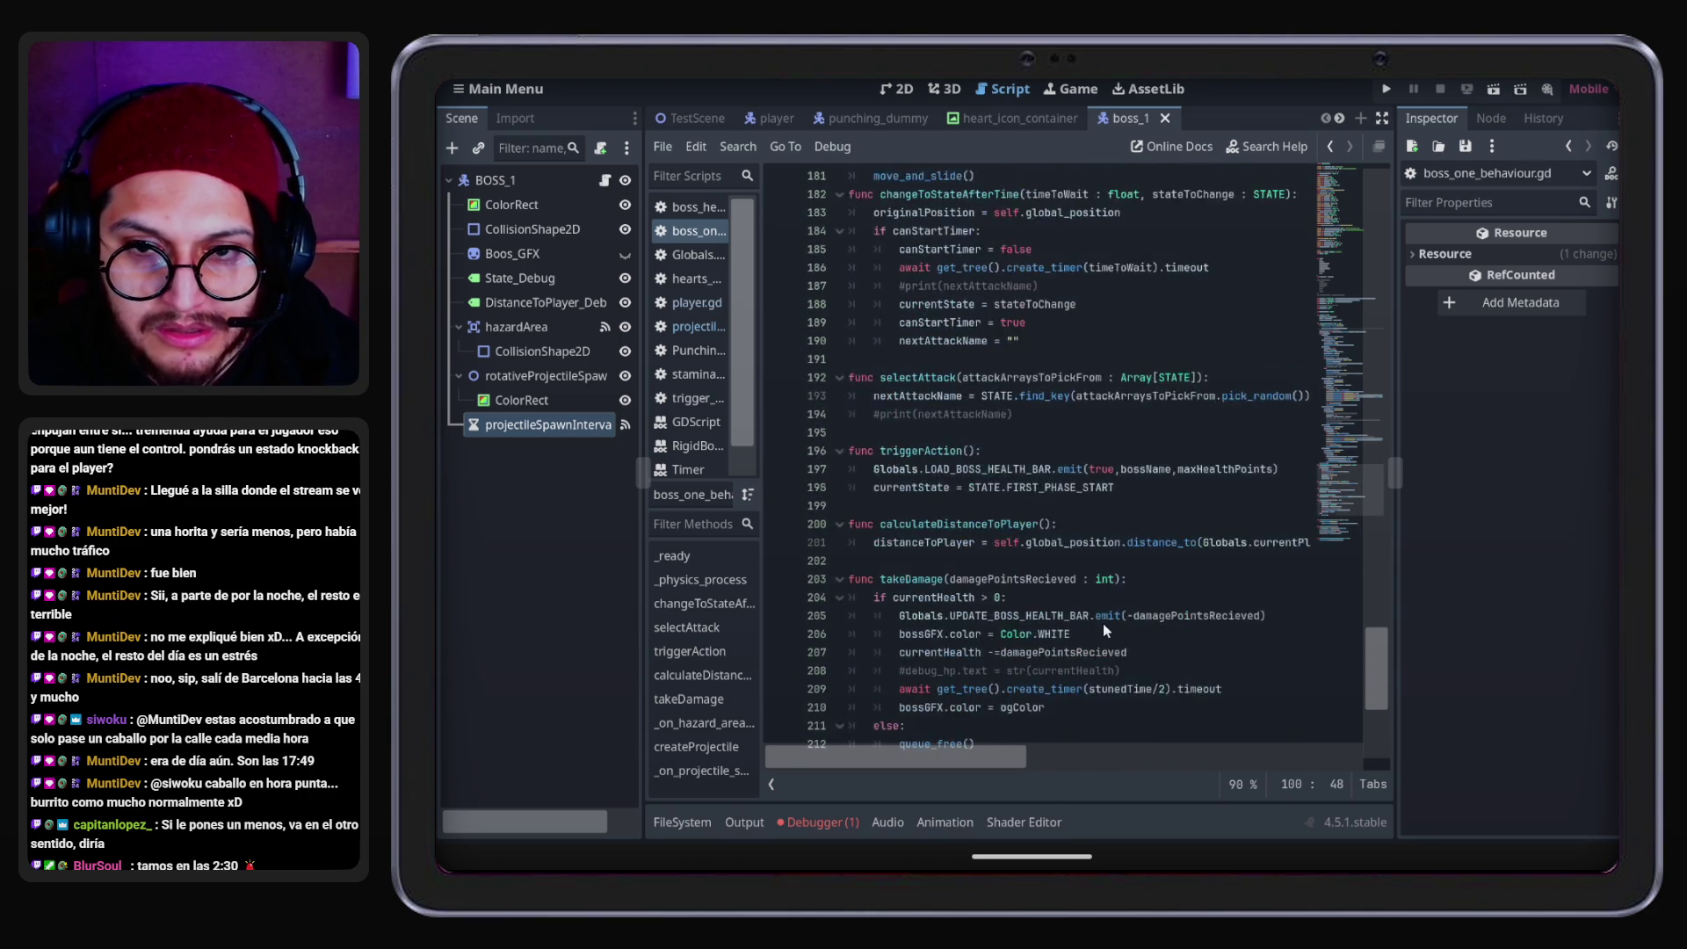
pyautogui.scroll(6, 1166, 409)
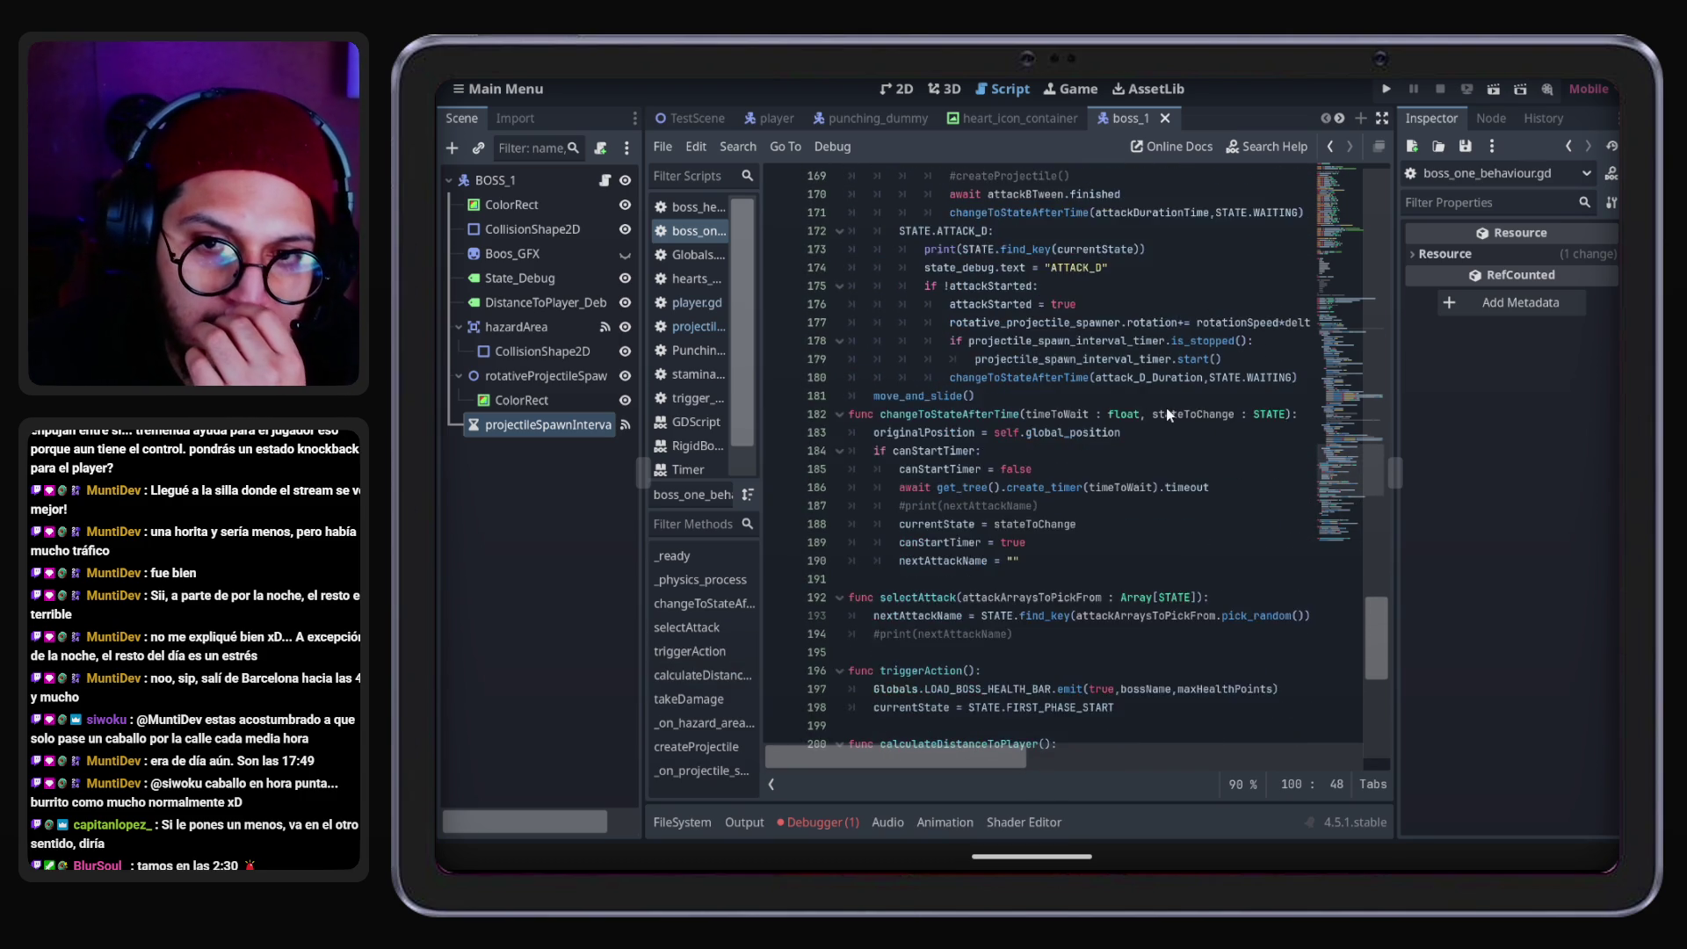
pyautogui.scroll(1, 1166, 474)
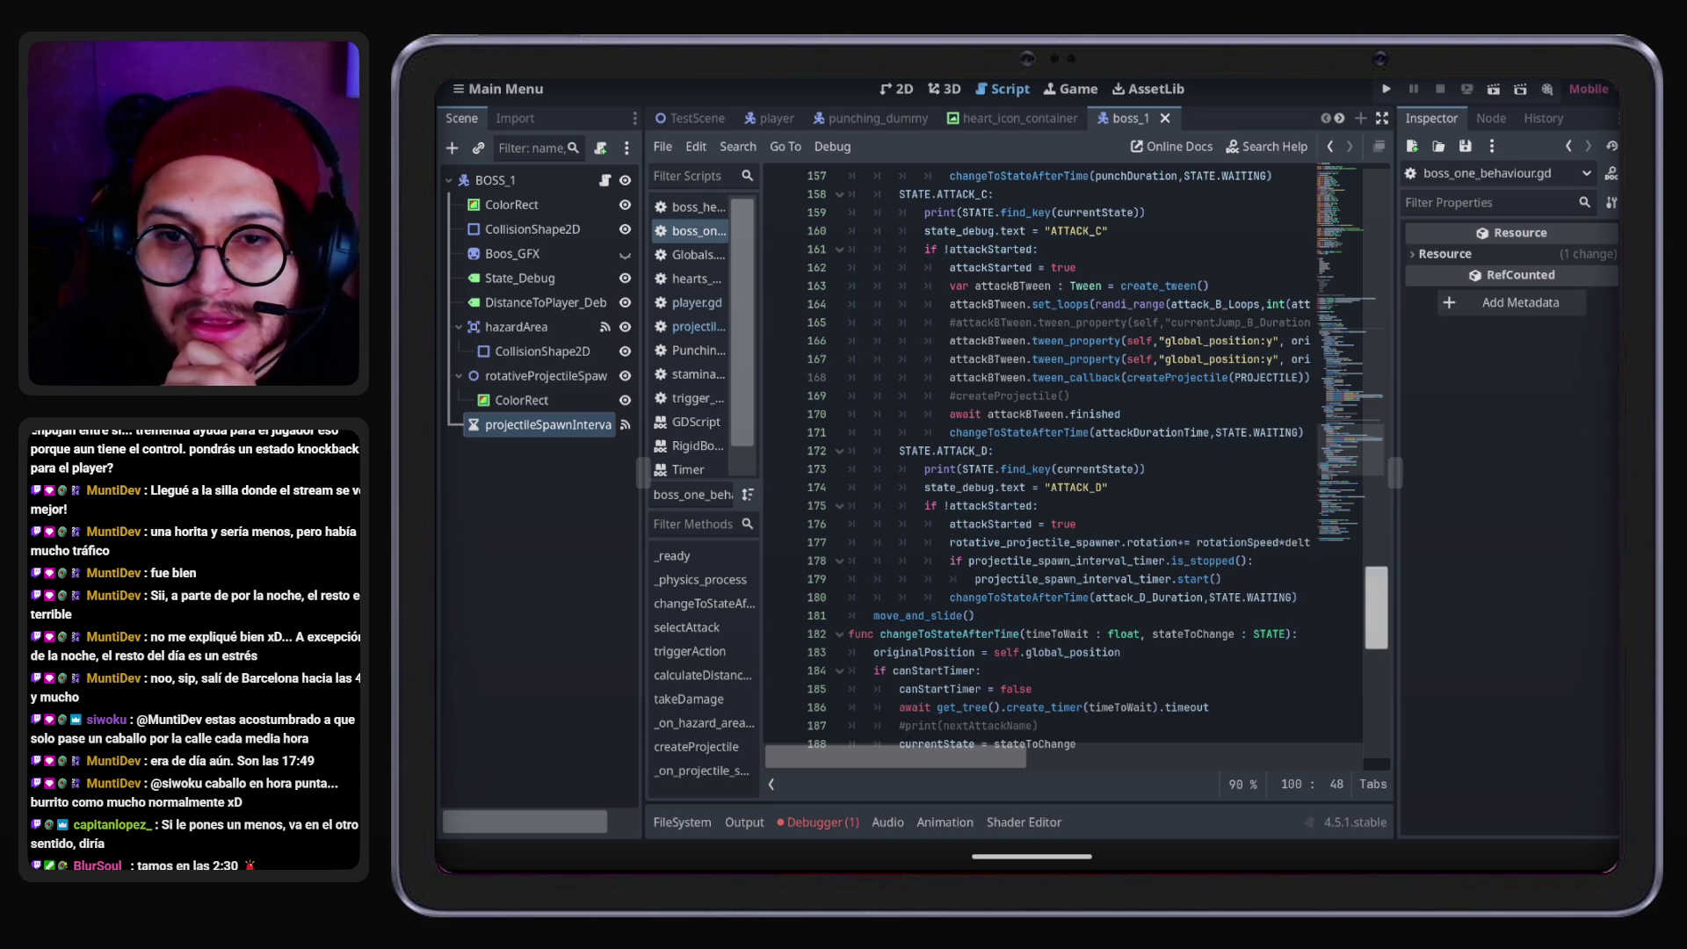
# On line 168, change createProjectile(PROJECTILE) to createProjectile.bind via autocomplete.
pyautogui.click(1210, 579)
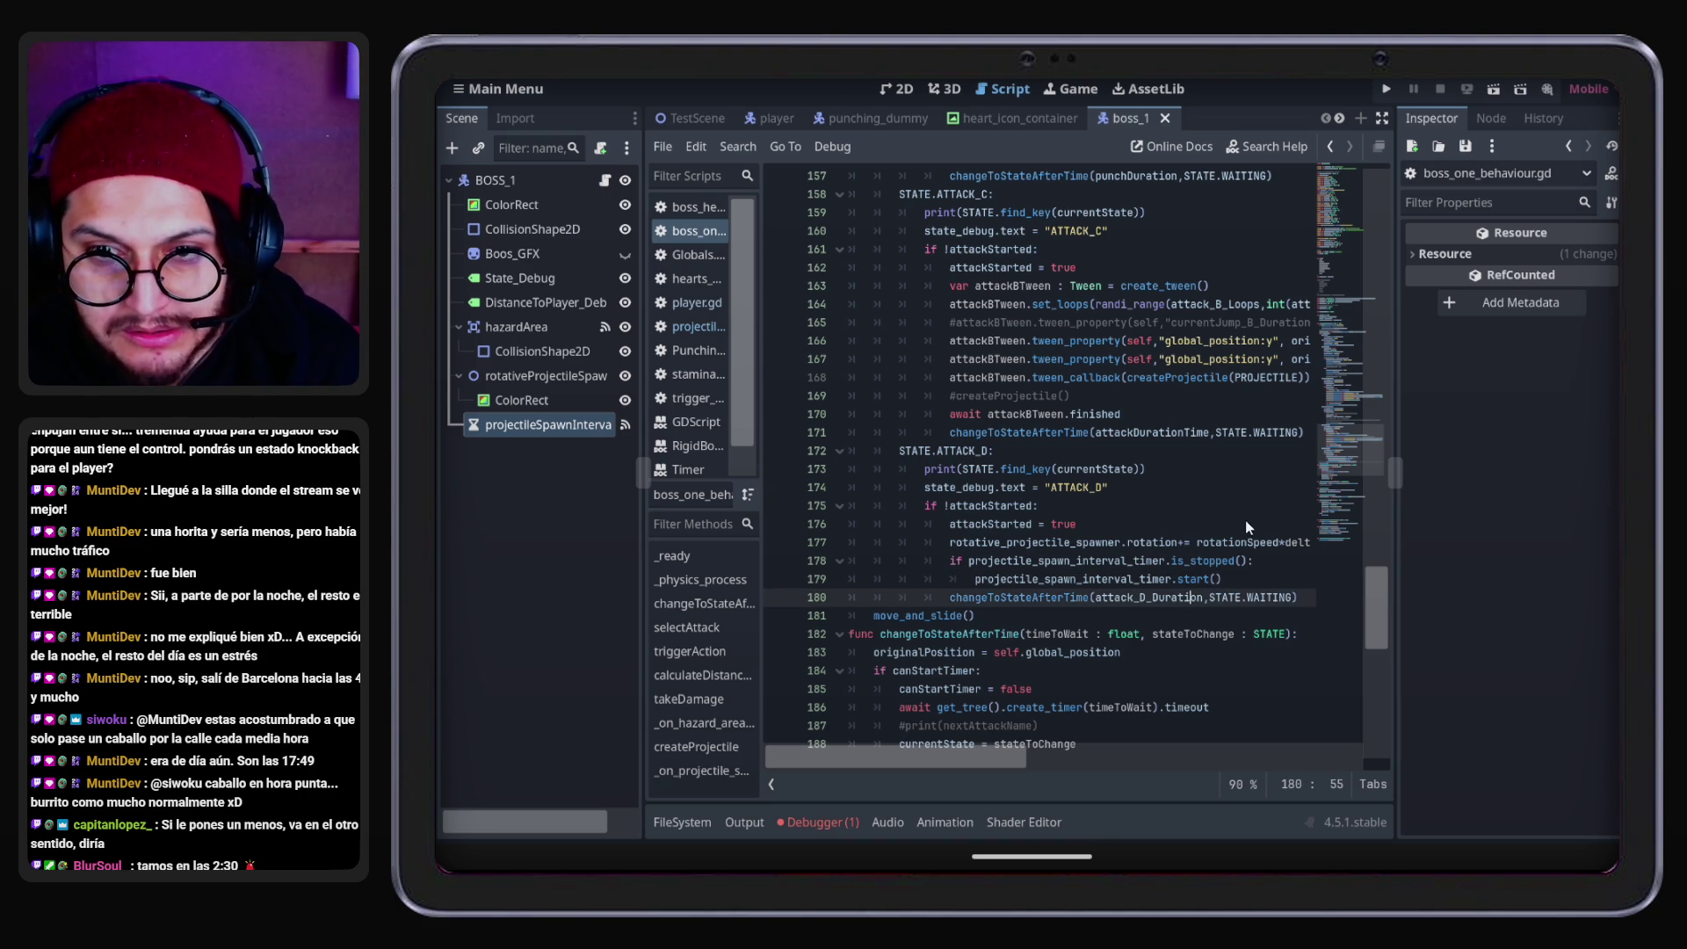
pyautogui.scroll(1, 1248, 499)
pyautogui.click(1235, 432)
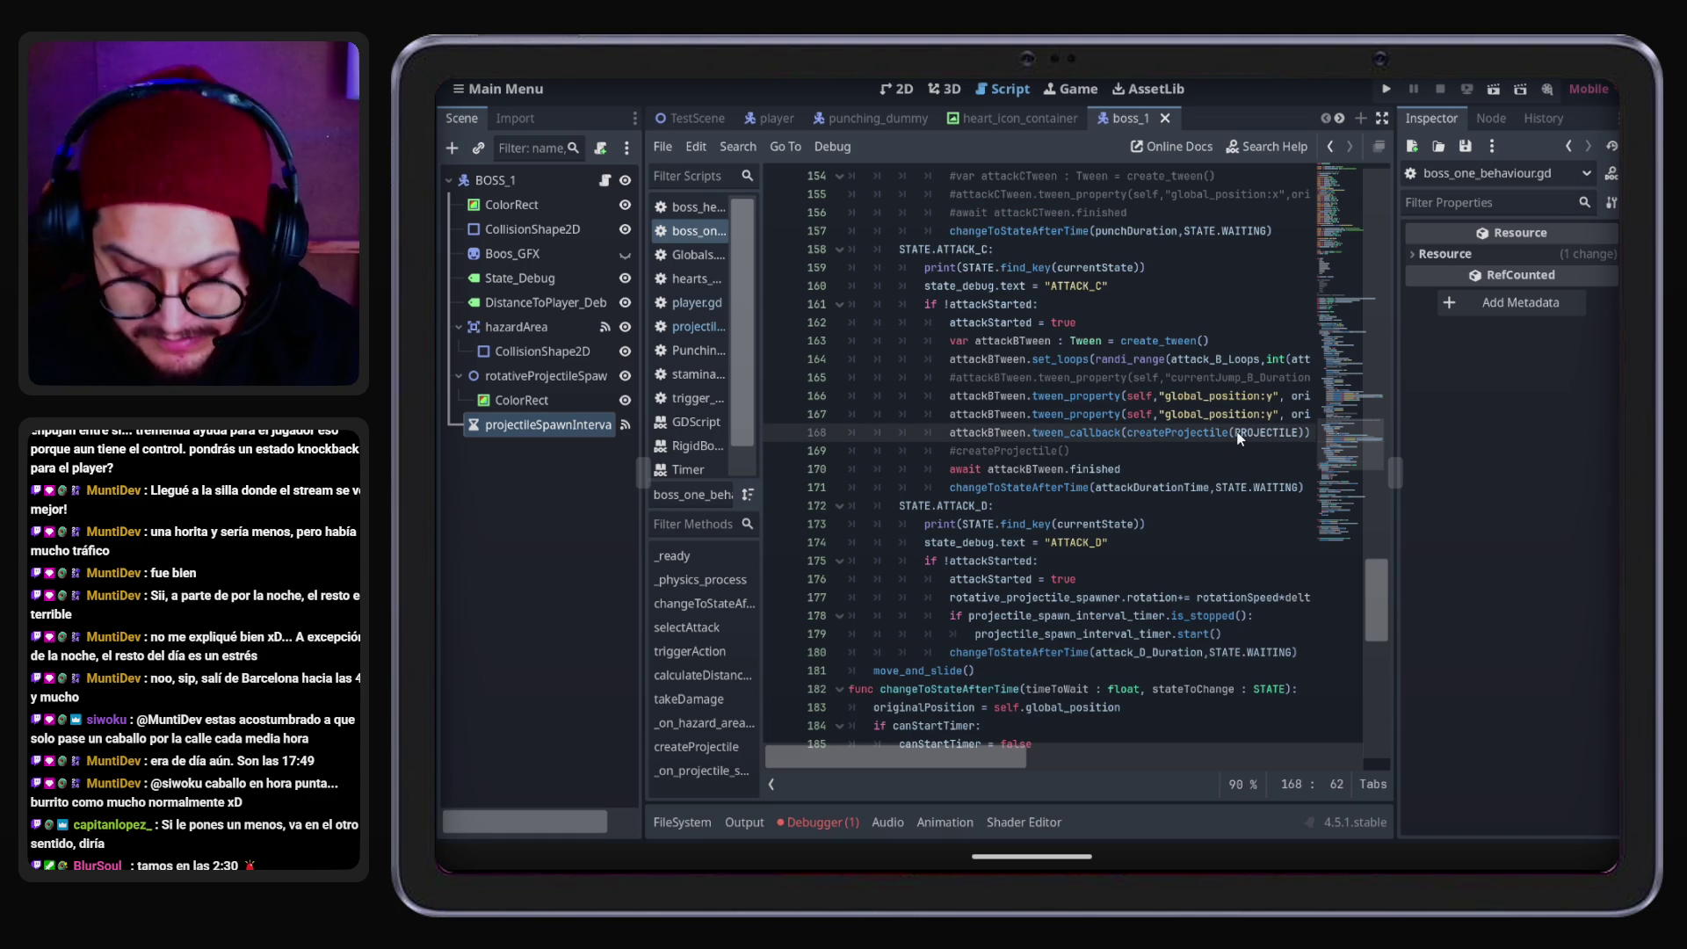
pyautogui.press('BackSpace')
pyautogui.write('.')
pyautogui.press('Return')
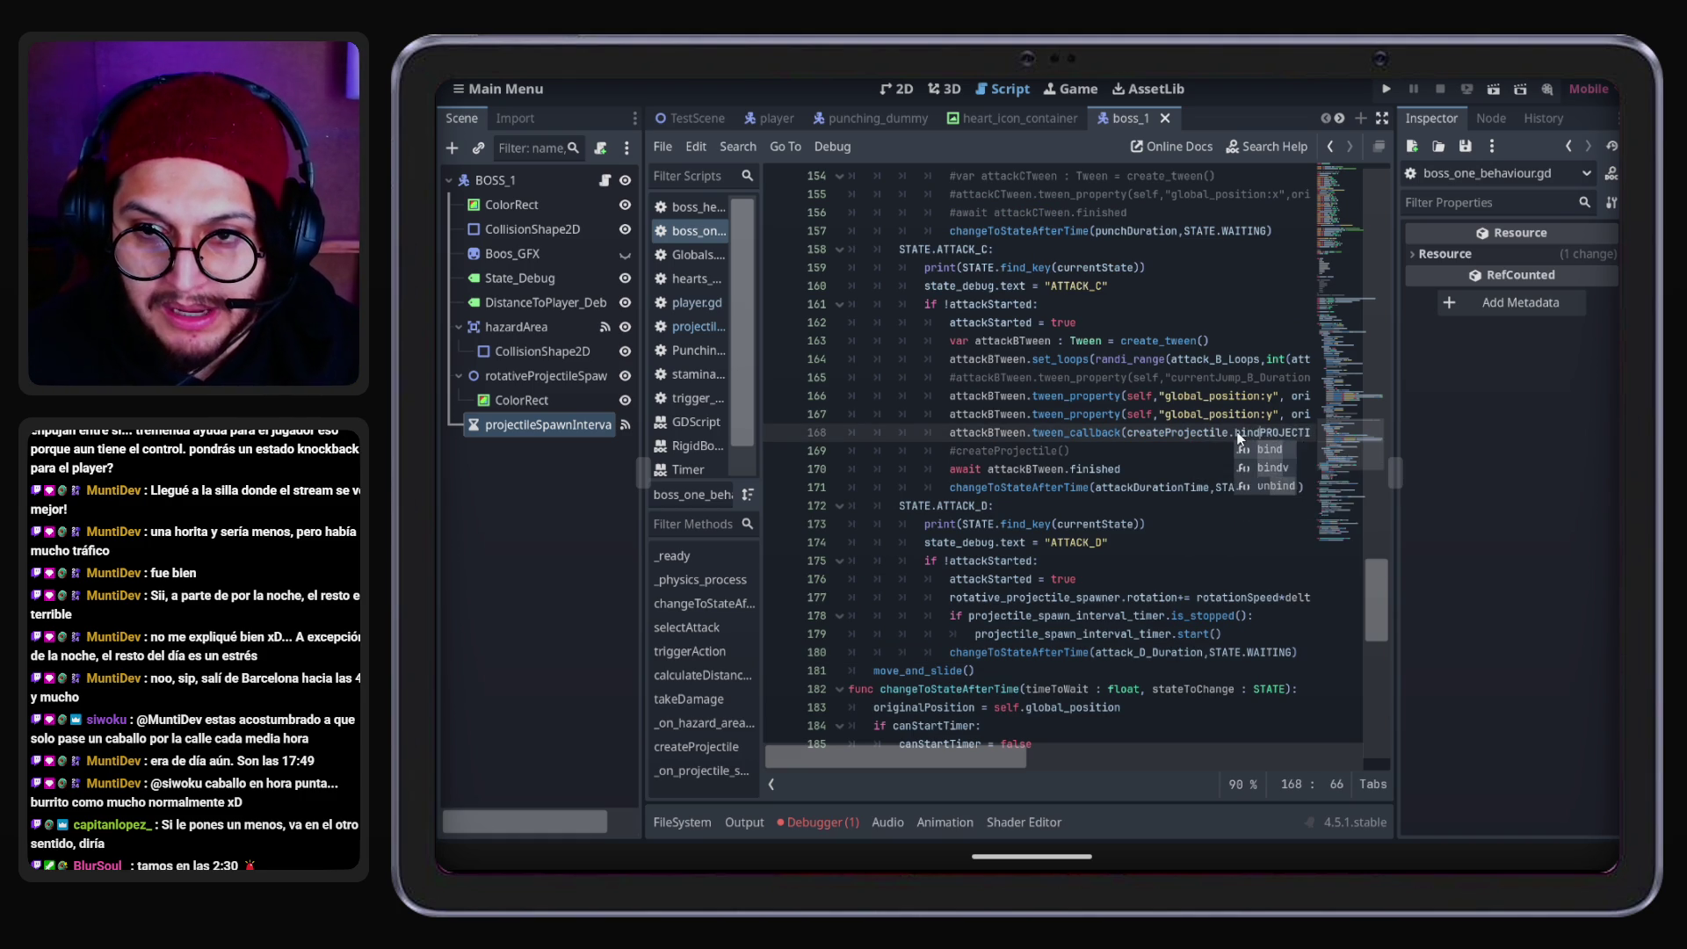